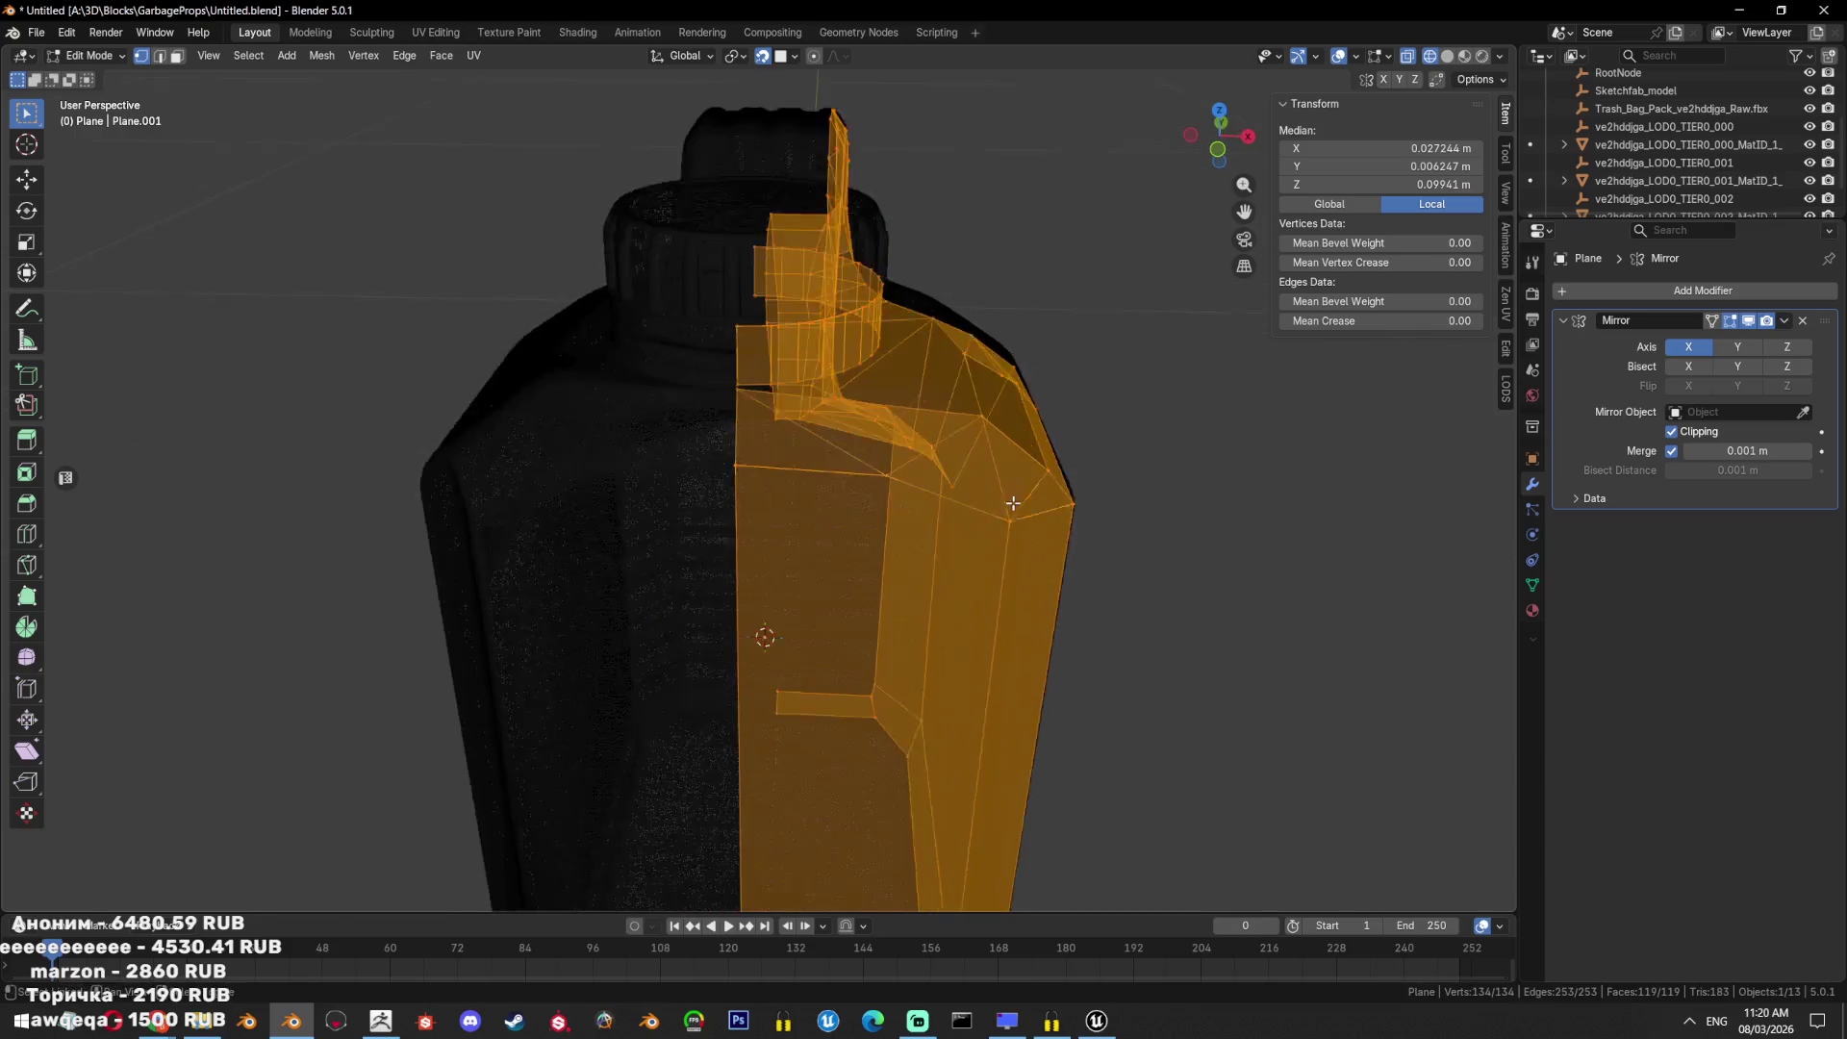
# Try sliding a vertex on the low-poly jug mesh, then clear the selection.
pyautogui.scroll(3, 857, 529)
pyautogui.click(872, 542)
pyautogui.hotkey('shift', 'v')
pyautogui.press('Escape')
pyautogui.click(874, 537)
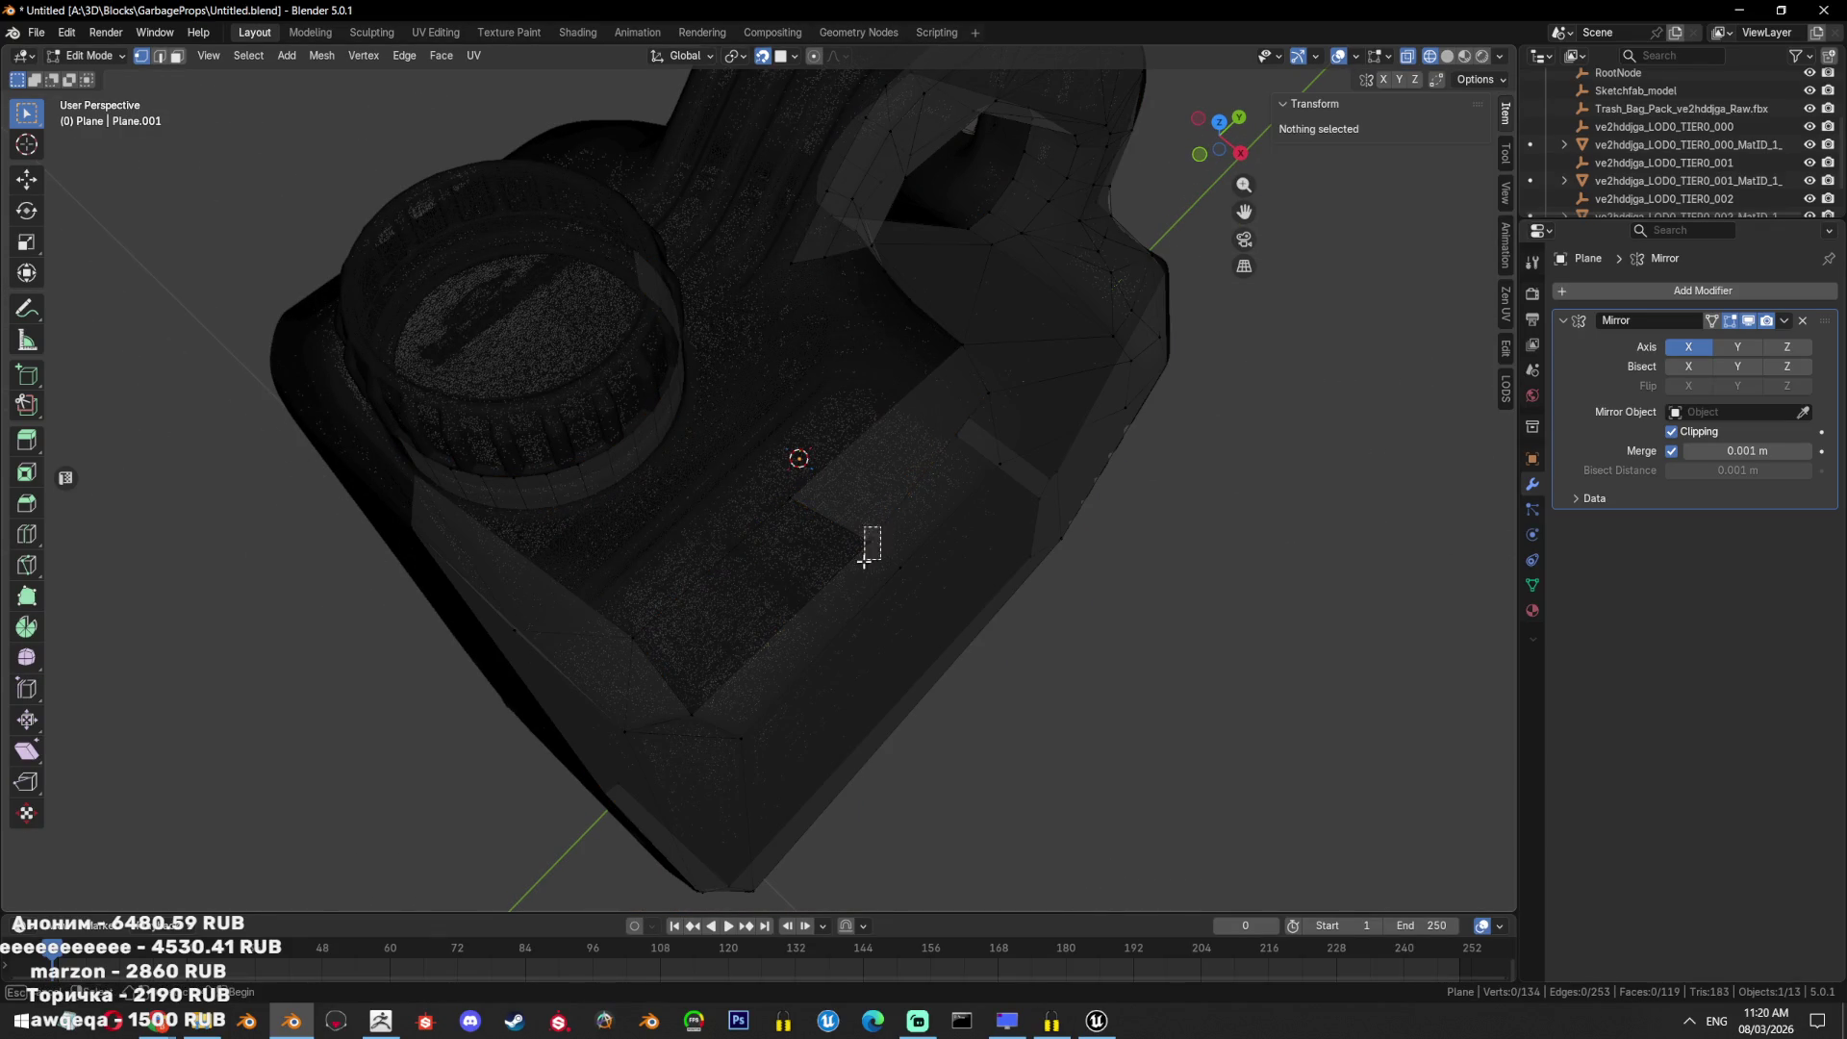
pyautogui.hotkey('shift', 'z')
# Select a shortest-path run of corner vertices around a gap in the low-poly jug.
pyautogui.keyDown('ctrl'); pyautogui.click(633, 636); pyautogui.keyUp('ctrl')
pyautogui.hotkey('shift', 'z')
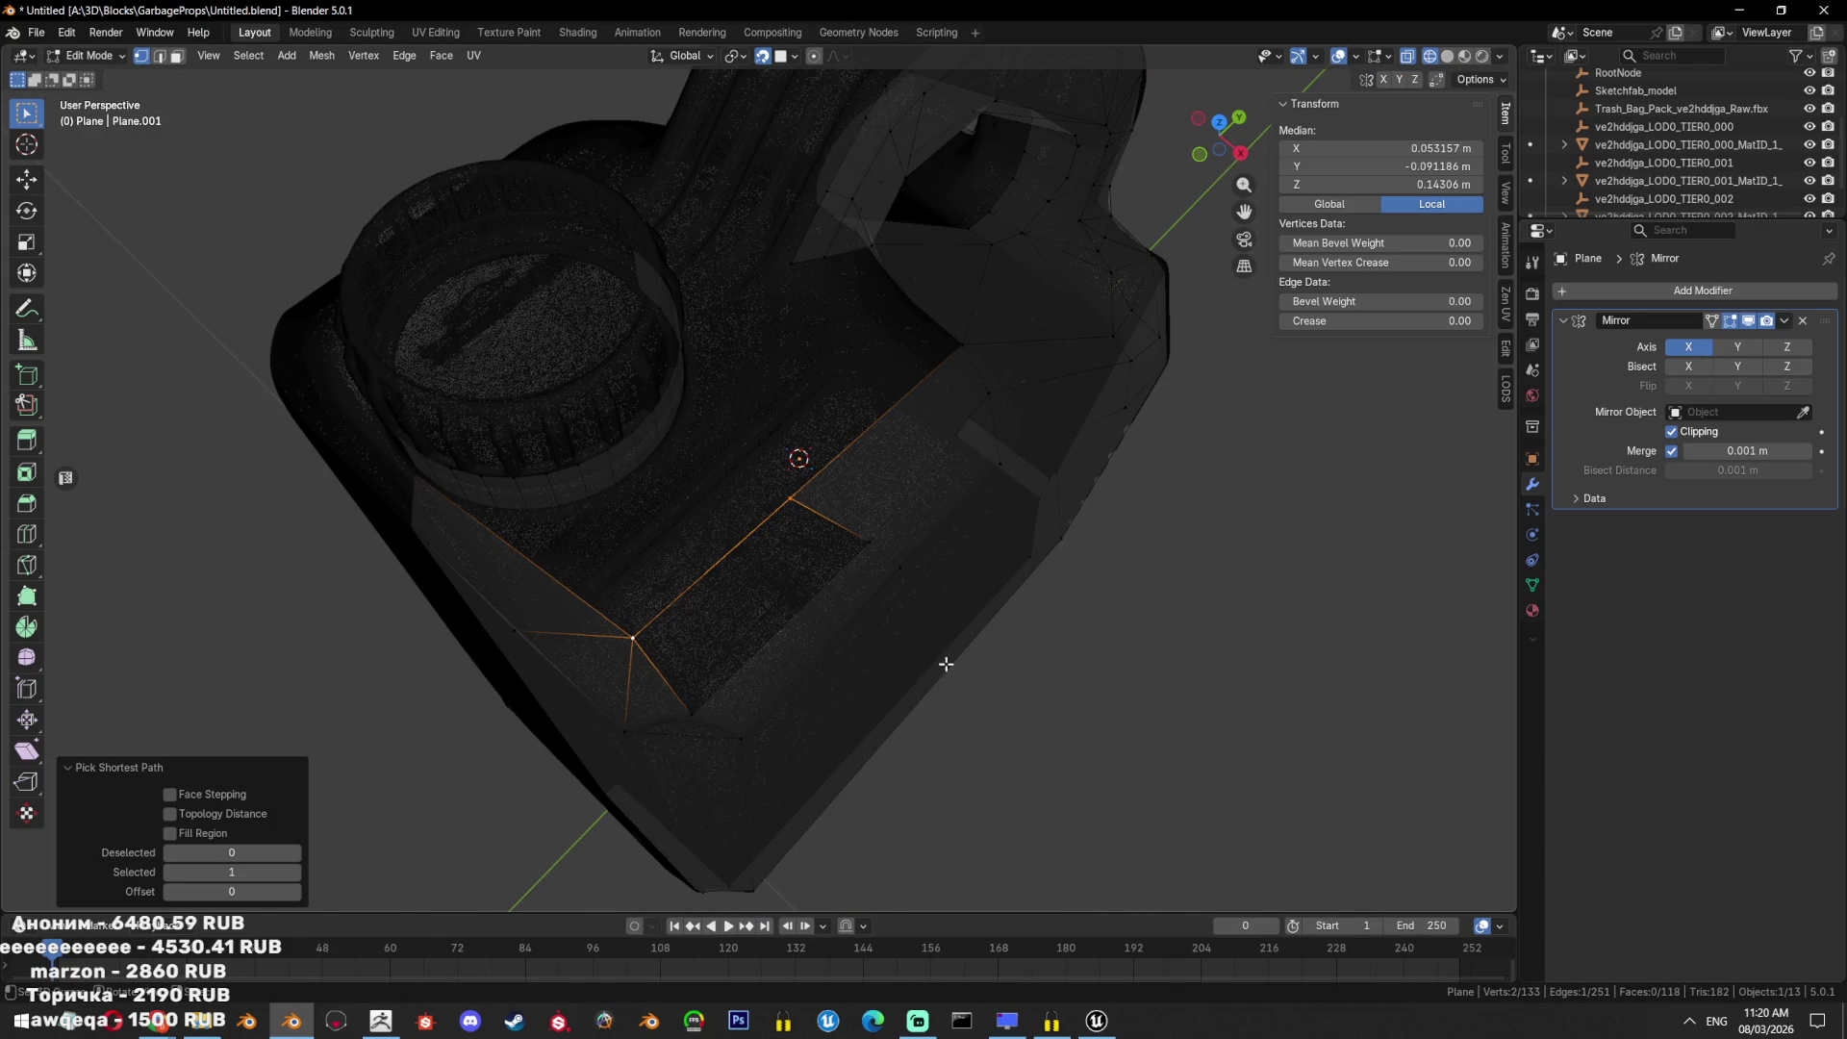
pyautogui.keyDown('shift'); pyautogui.click(858, 545); pyautogui.keyUp('shift')
pyautogui.keyDown('shift'); pyautogui.click(691, 713); pyautogui.keyUp('shift')
pyautogui.hotkey('shift', 'z')
pyautogui.moveTo(691, 713)
pyautogui.mouseDown(button='middle')
pyautogui.moveTo(848, 684)
pyautogui.moveTo(847, 620)
pyautogui.mouseUp(button='middle')
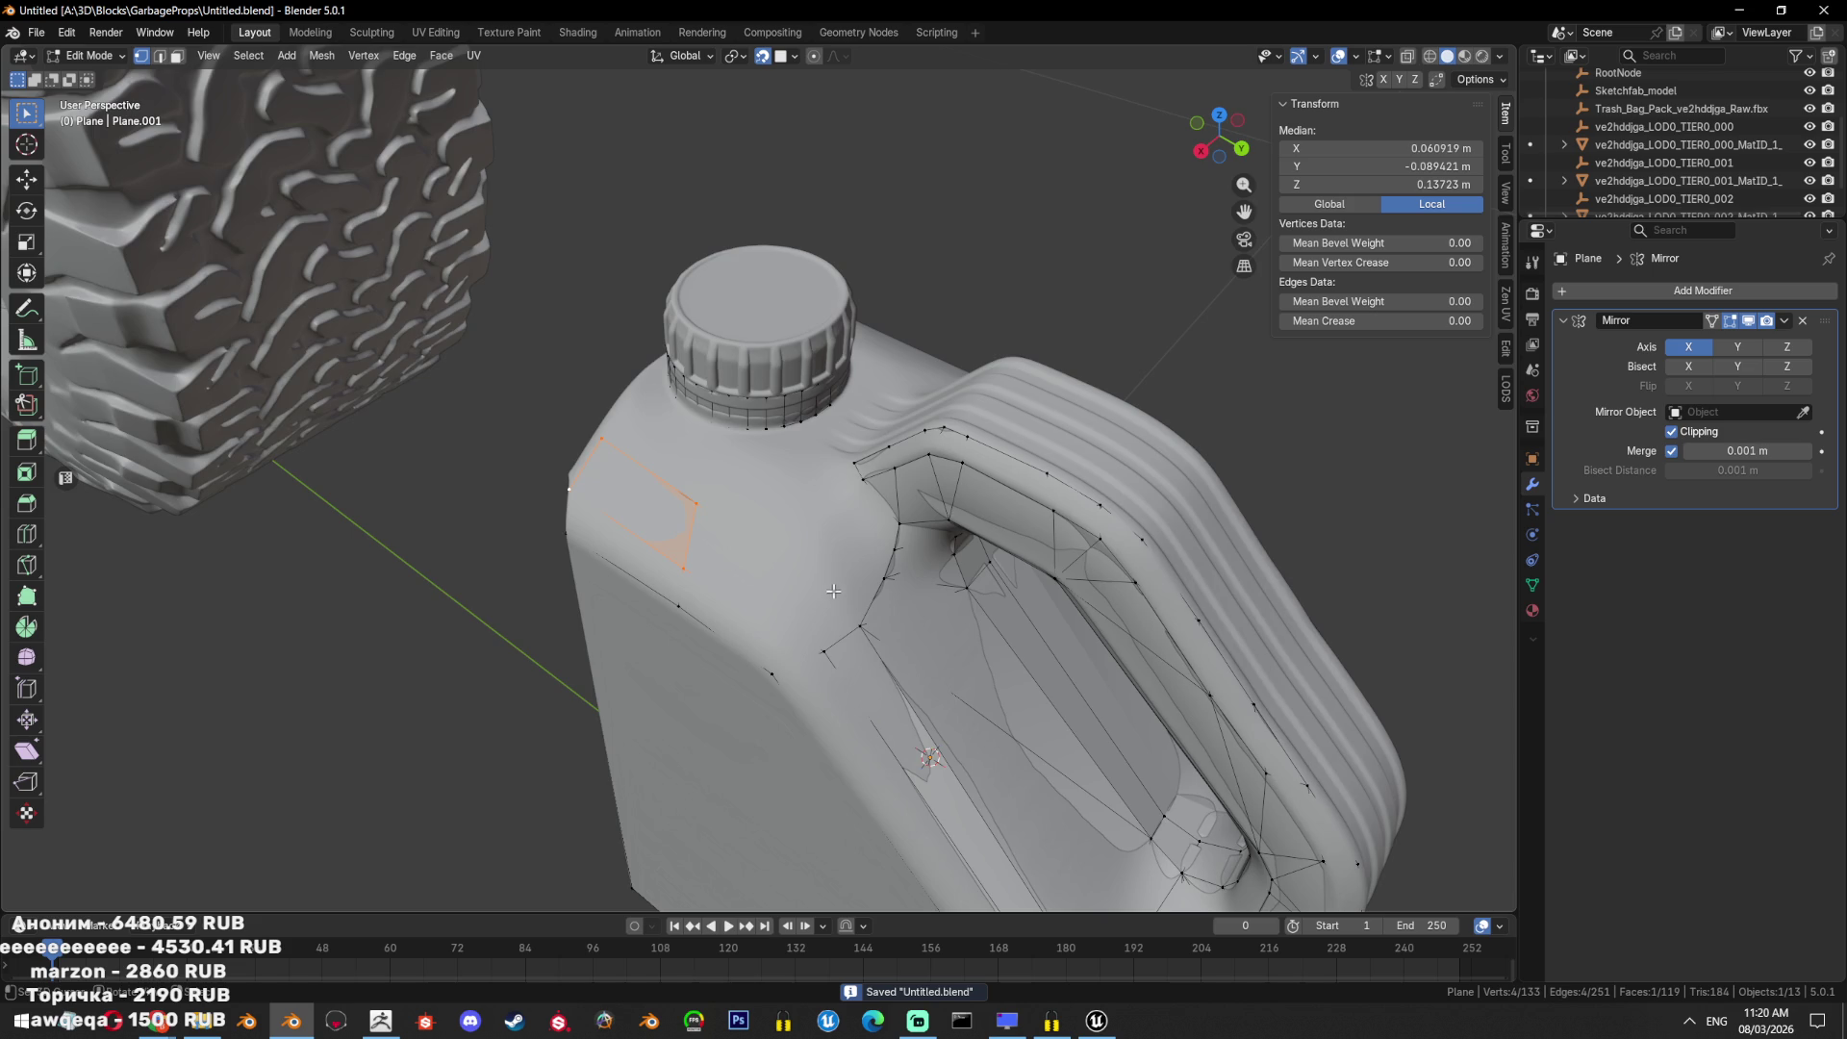
pyautogui.scroll(-8, 833, 591)
# Inspect the high-poly OilHigh jug in isolation, then isolate the low-poly Plane jug.
pyautogui.press('Tab')
pyautogui.click(792, 475)
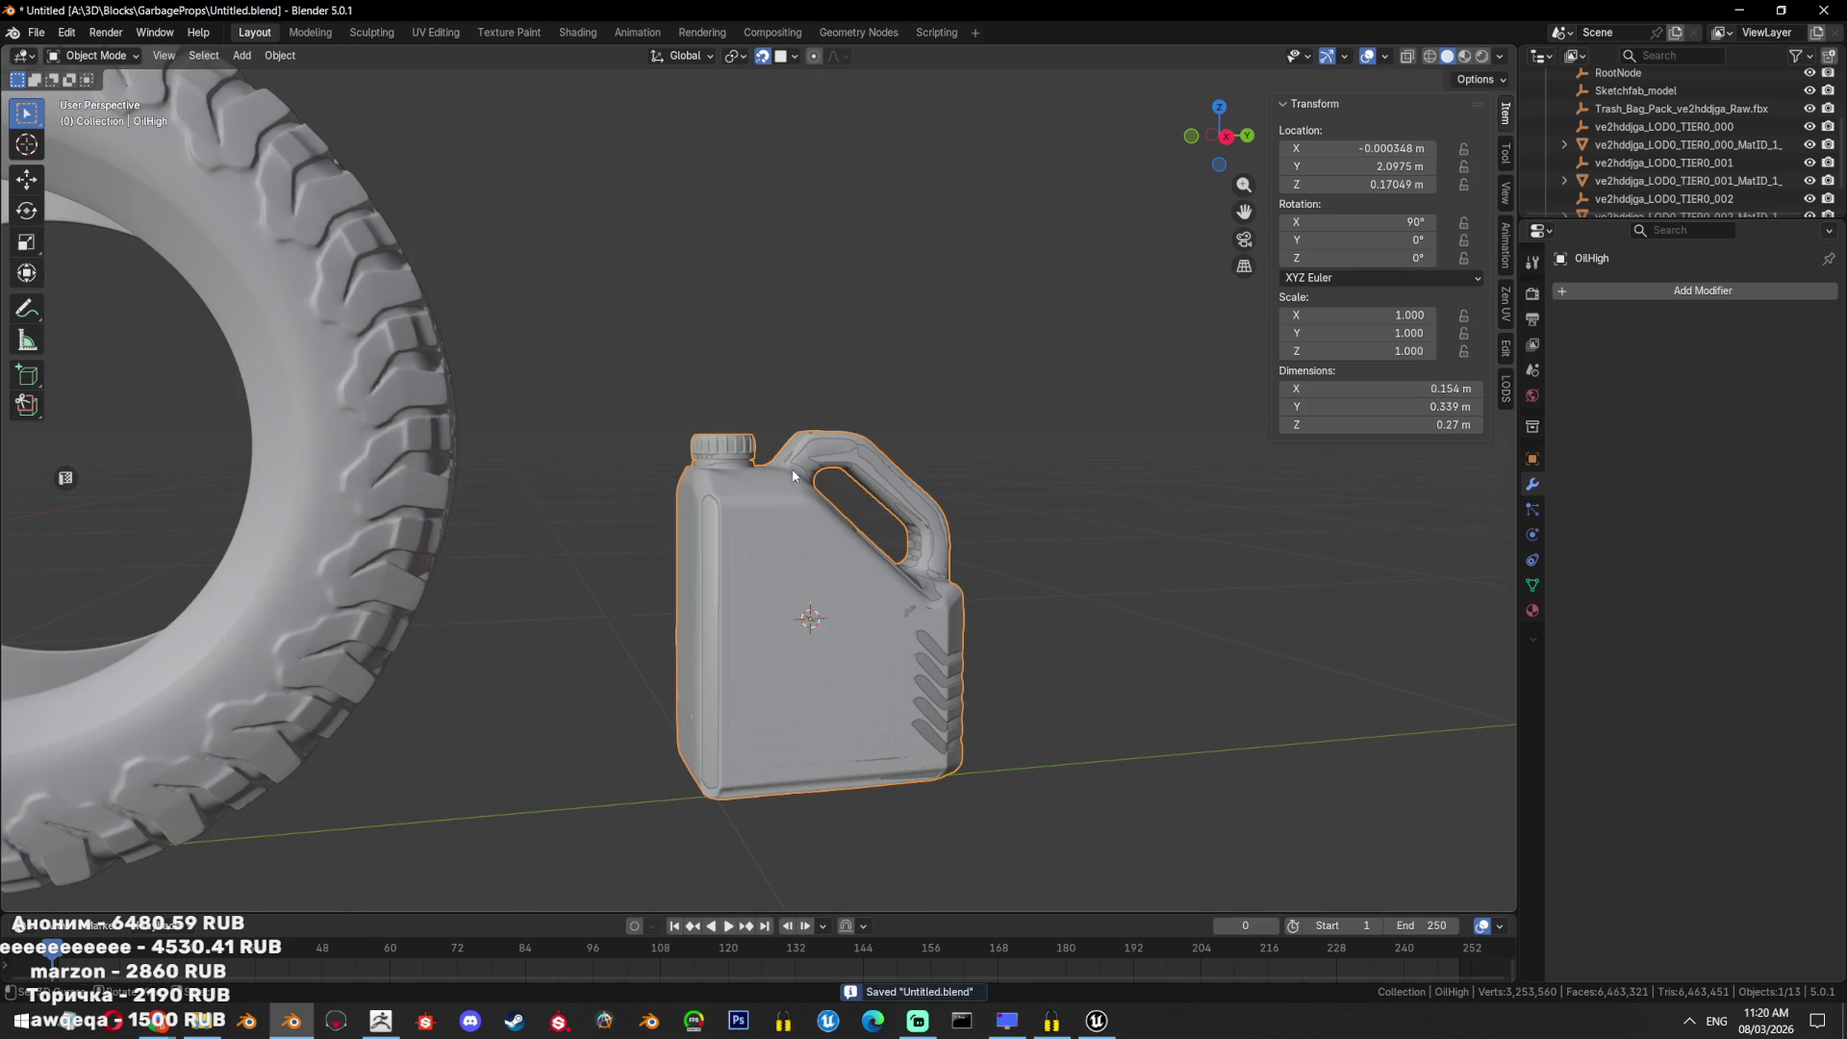
pyautogui.hotkey('shift', 'h')
pyautogui.moveTo(846, 597)
pyautogui.mouseDown(button='middle')
pyautogui.moveTo(677, 626)
pyautogui.moveTo(876, 621)
pyautogui.moveTo(812, 585)
pyautogui.mouseUp(button='middle')
pyautogui.hotkey('alt', 'h')
pyautogui.hotkey('alt', 'z')
pyautogui.scroll(3, 773, 582)
pyautogui.click(846, 486)
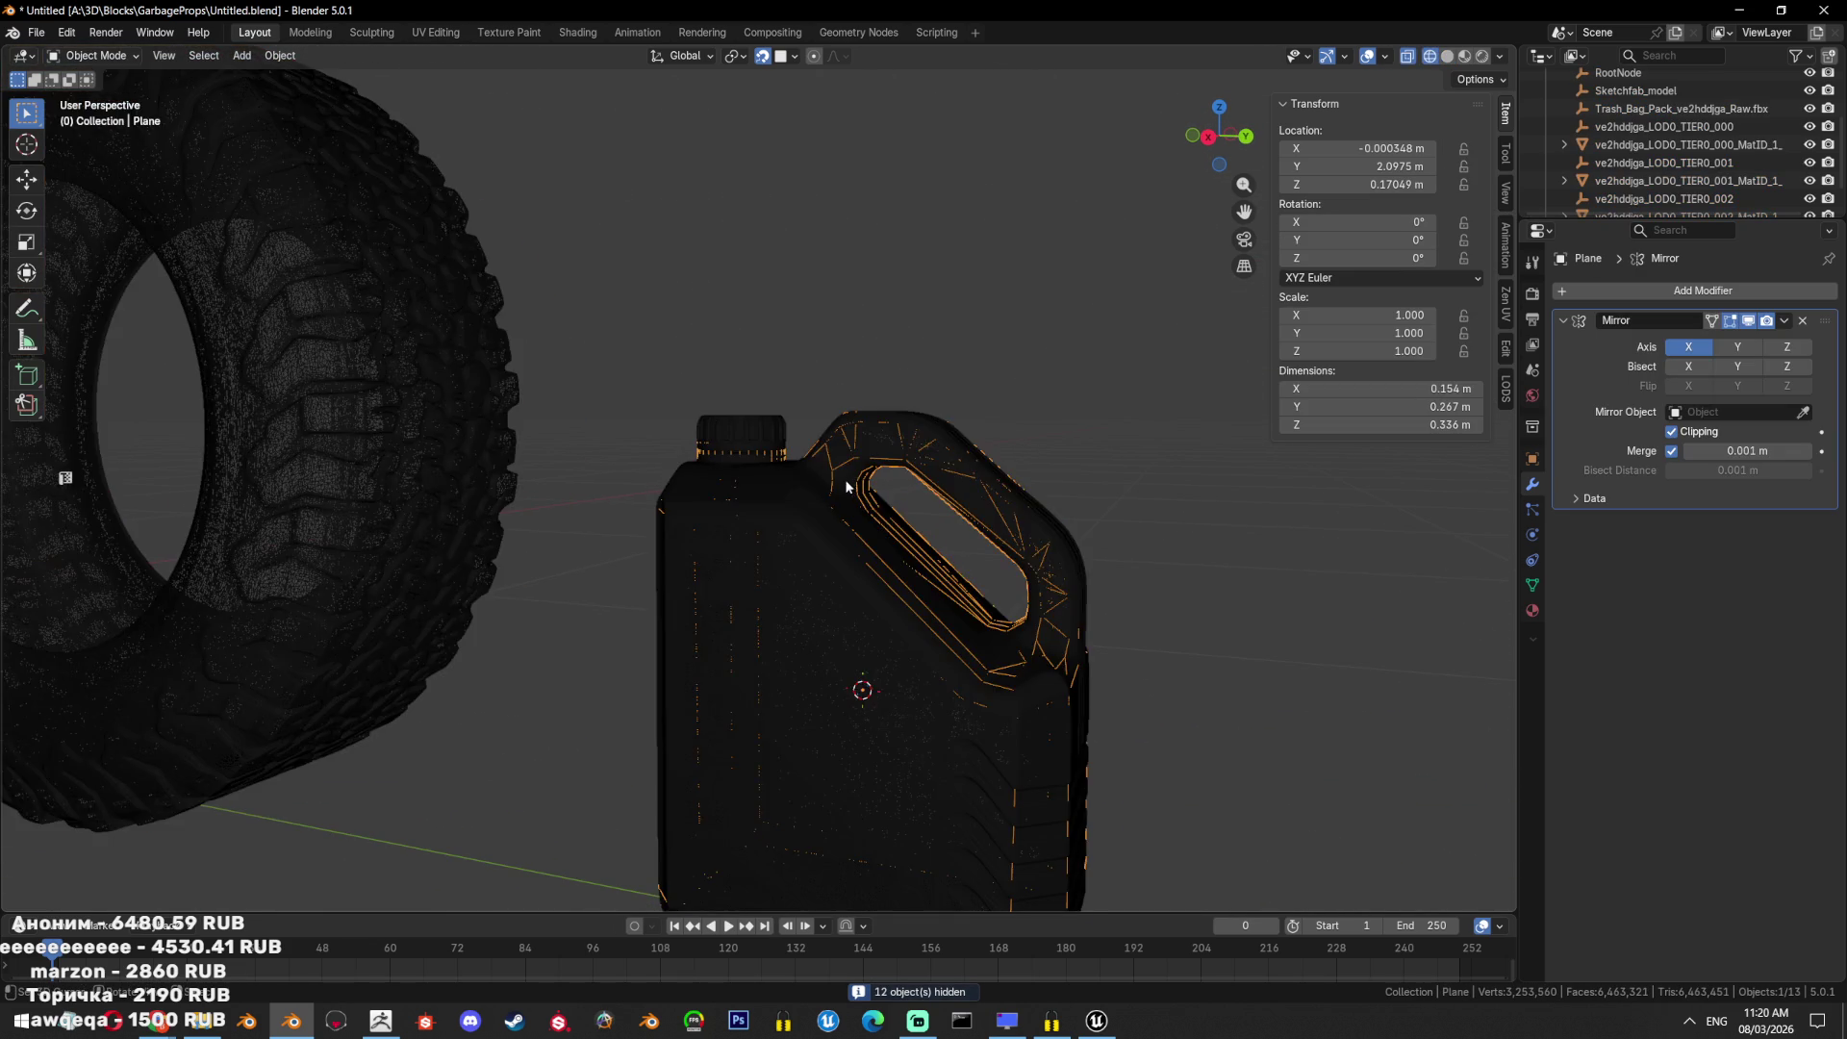
pyautogui.hotkey('alt', 'z')
pyautogui.hotkey('shift', 'h')
pyautogui.scroll(5, 900, 538)
# Fill the gap's edges with a new face and select the neck opening's boundary loop.
pyautogui.press('Tab')
pyautogui.moveTo(849, 566)
pyautogui.mouseDown(button='middle')
pyautogui.moveTo(776, 568)
pyautogui.moveTo(817, 487)
pyautogui.moveTo(696, 522)
pyautogui.moveTo(877, 505)
pyautogui.mouseUp(button='middle')
pyautogui.press('2')
pyautogui.hotkey('alt', 'a')
pyautogui.keyDown('alt'); pyautogui.keyDown('shift'); pyautogui.click(1103, 582); pyautogui.keyUp('shift'); pyautogui.keyUp('alt')
pyautogui.moveTo(1104, 582); pyautogui.dragTo(883, 724, button='middle')
pyautogui.press('f')
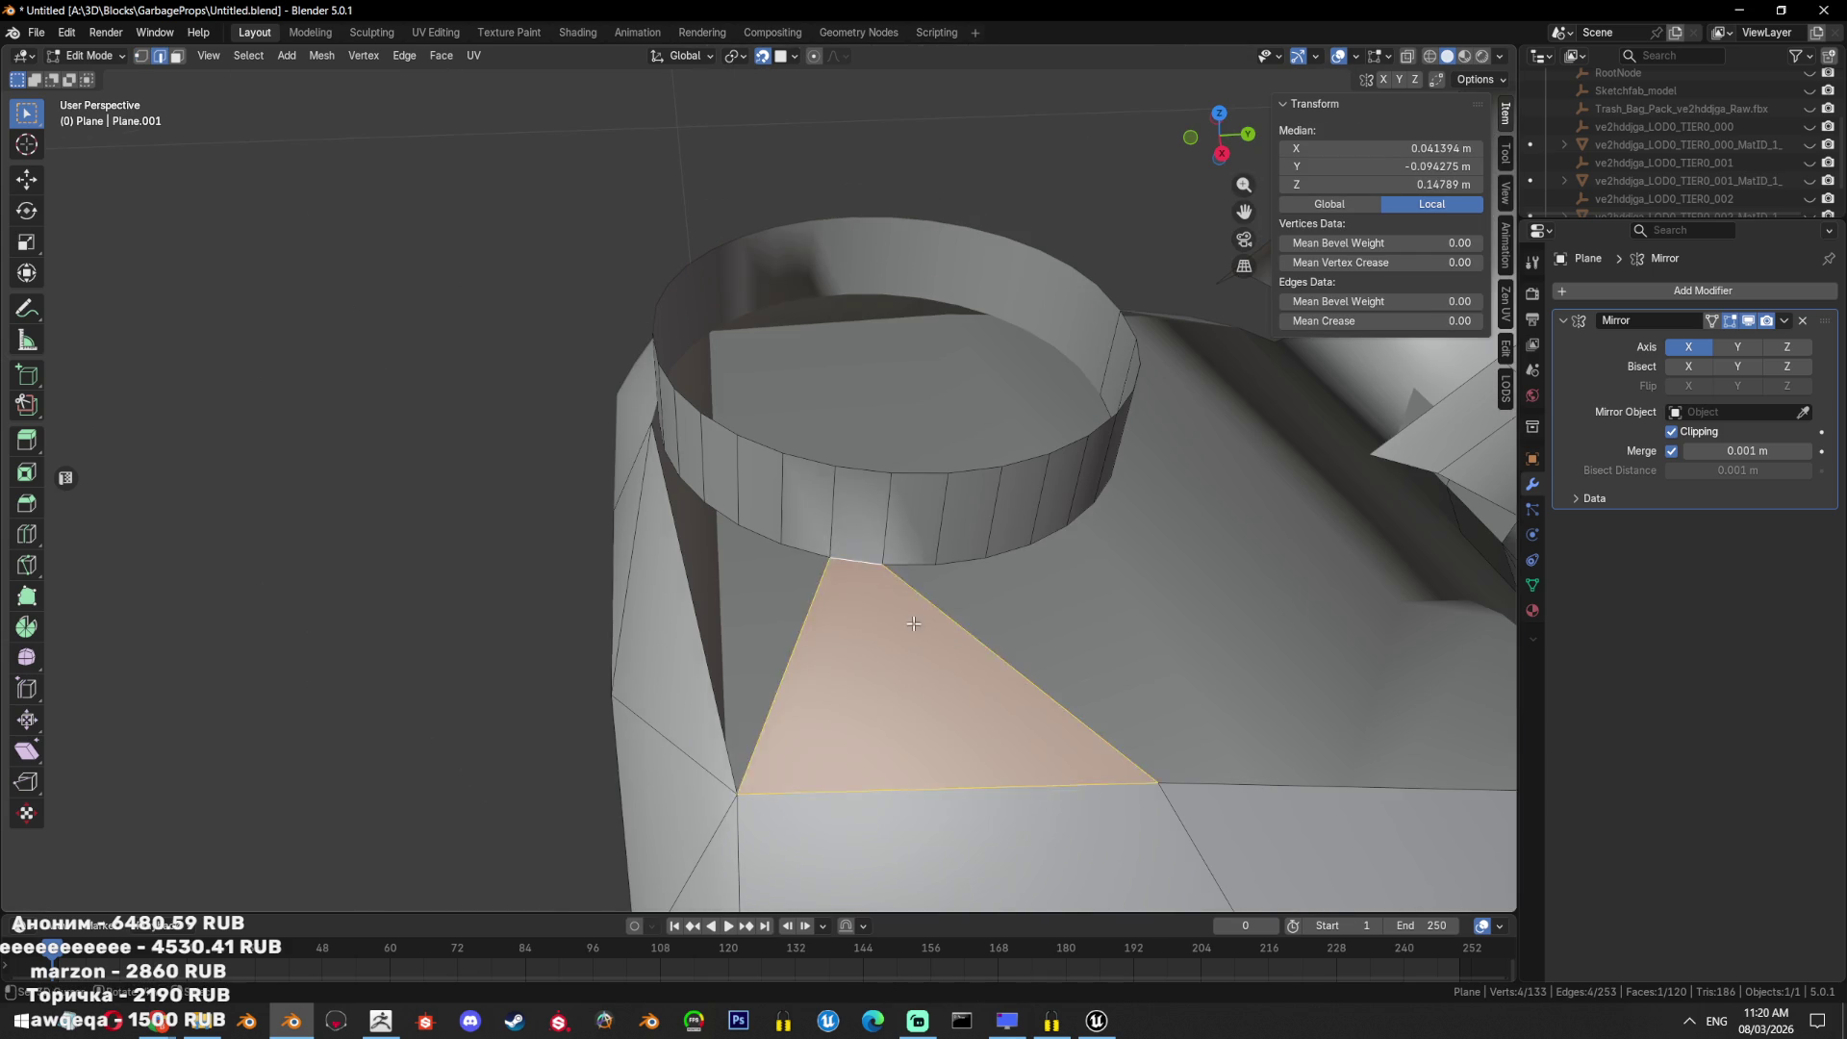
pyautogui.scroll(-3, 863, 640)
pyautogui.keyDown('alt'); pyautogui.keyDown('shift'); pyautogui.click(1107, 606); pyautogui.keyUp('shift'); pyautogui.keyUp('alt')
pyautogui.moveTo(1106, 607); pyautogui.dragTo(1506, 365, button='middle')
# Reselect the low-poly Plane jug for mesh editing and save the blend file.
pyautogui.press('Tab')
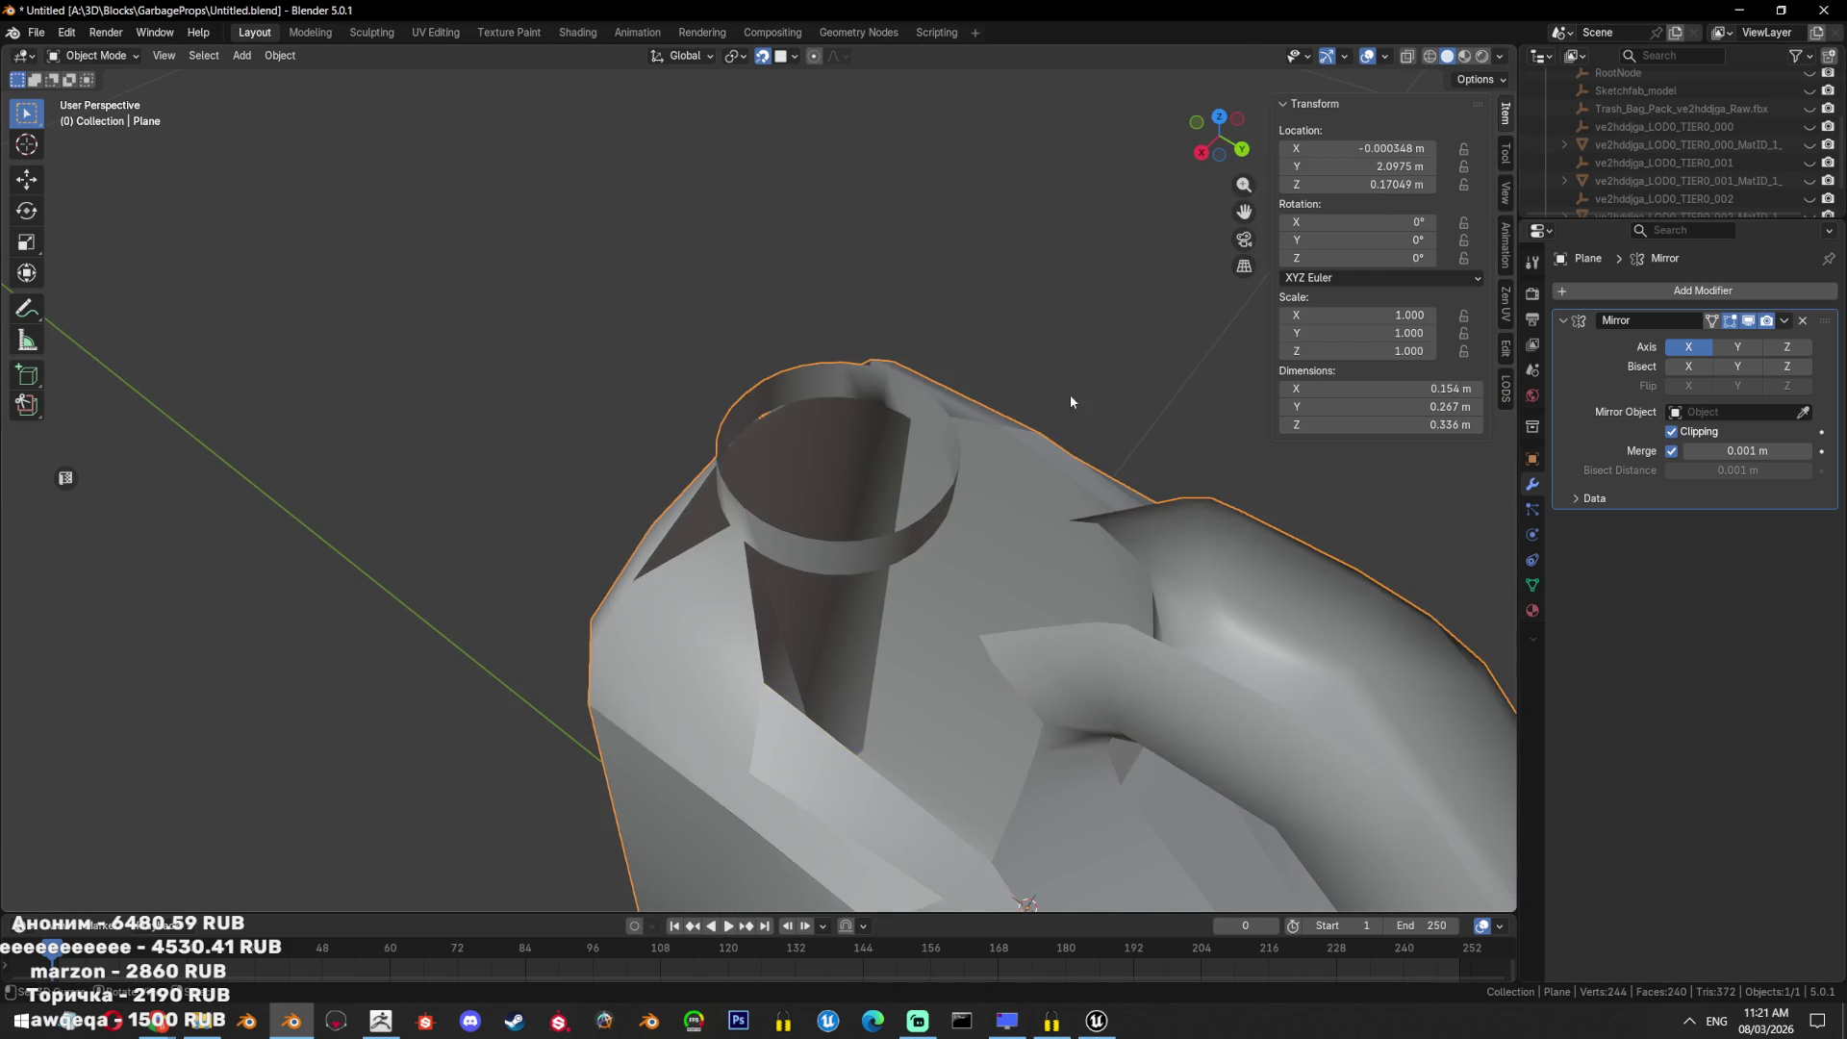
pyautogui.hotkey('alt', 'h')
pyautogui.click(1145, 656)
pyautogui.click(1148, 628)
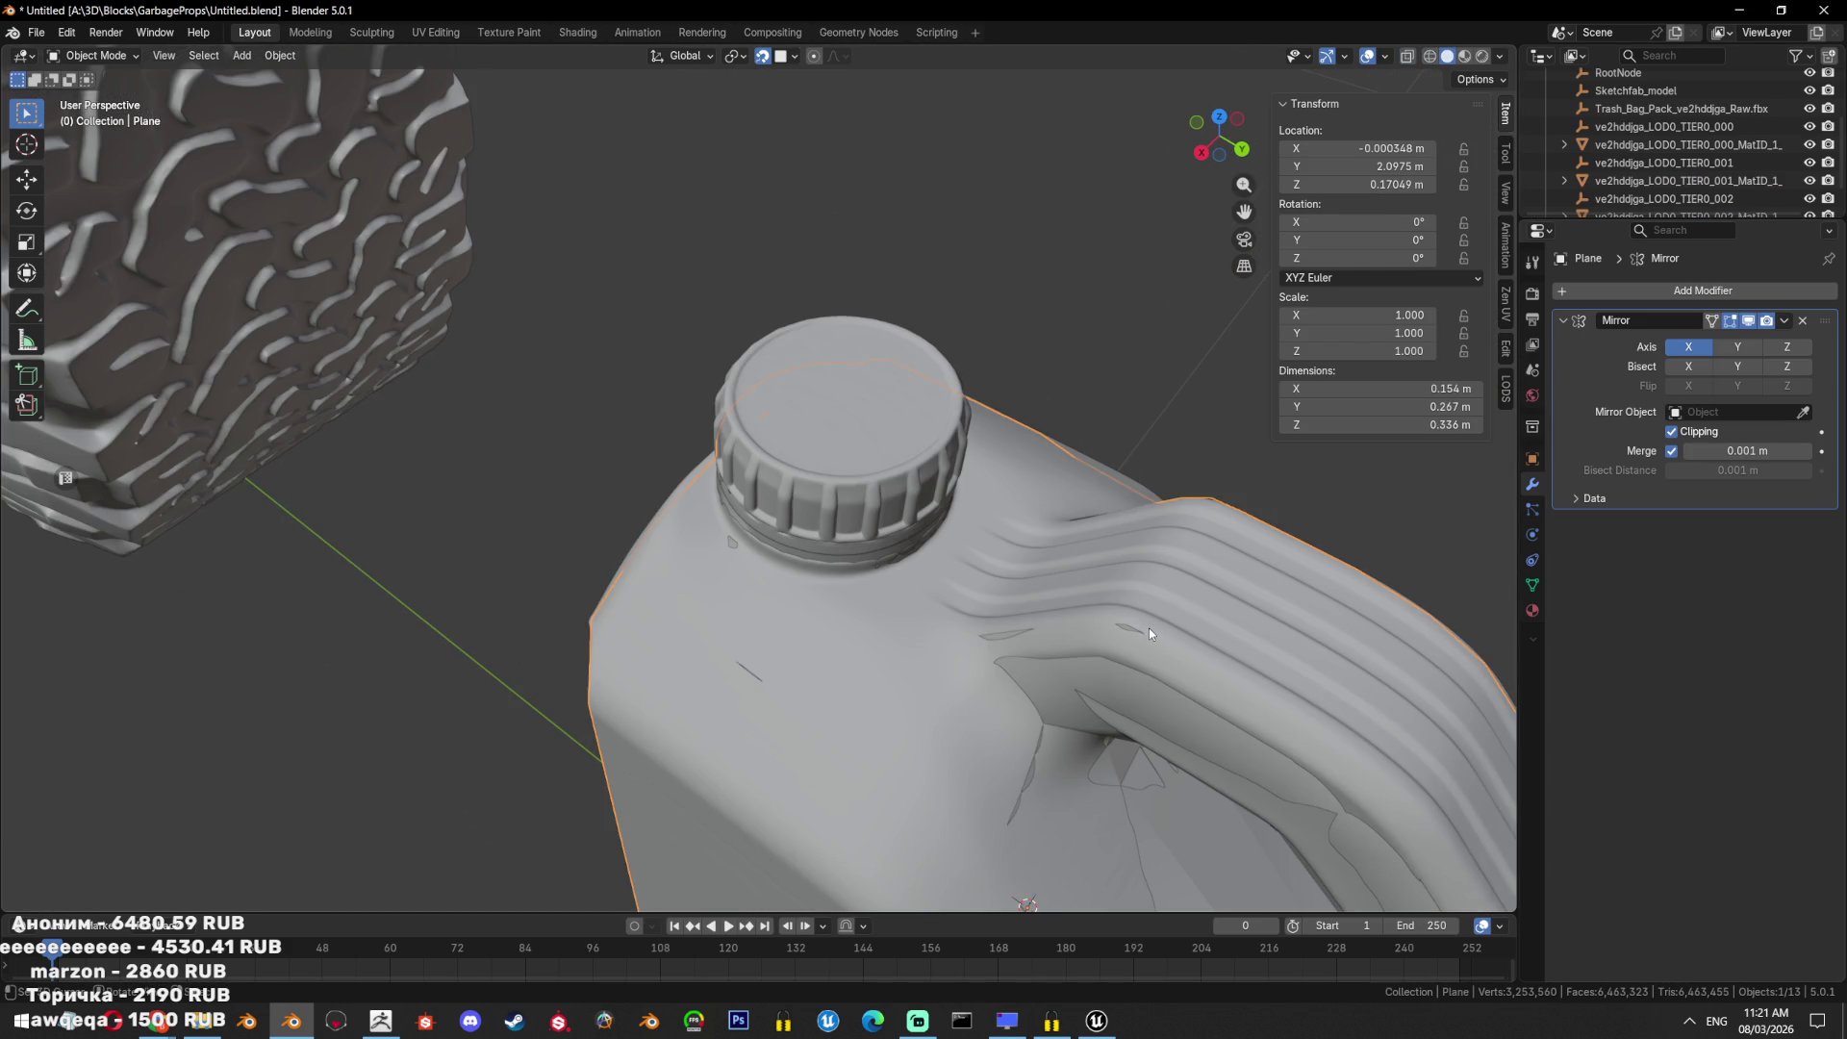
pyautogui.press('Tab')
pyautogui.moveTo(1149, 627)
pyautogui.mouseDown(button='middle')
pyautogui.moveTo(1270, 700)
pyautogui.moveTo(1068, 586)
pyautogui.moveTo(1230, 692)
pyautogui.mouseUp(button='middle')
pyautogui.scroll(-6, 1068, 587)
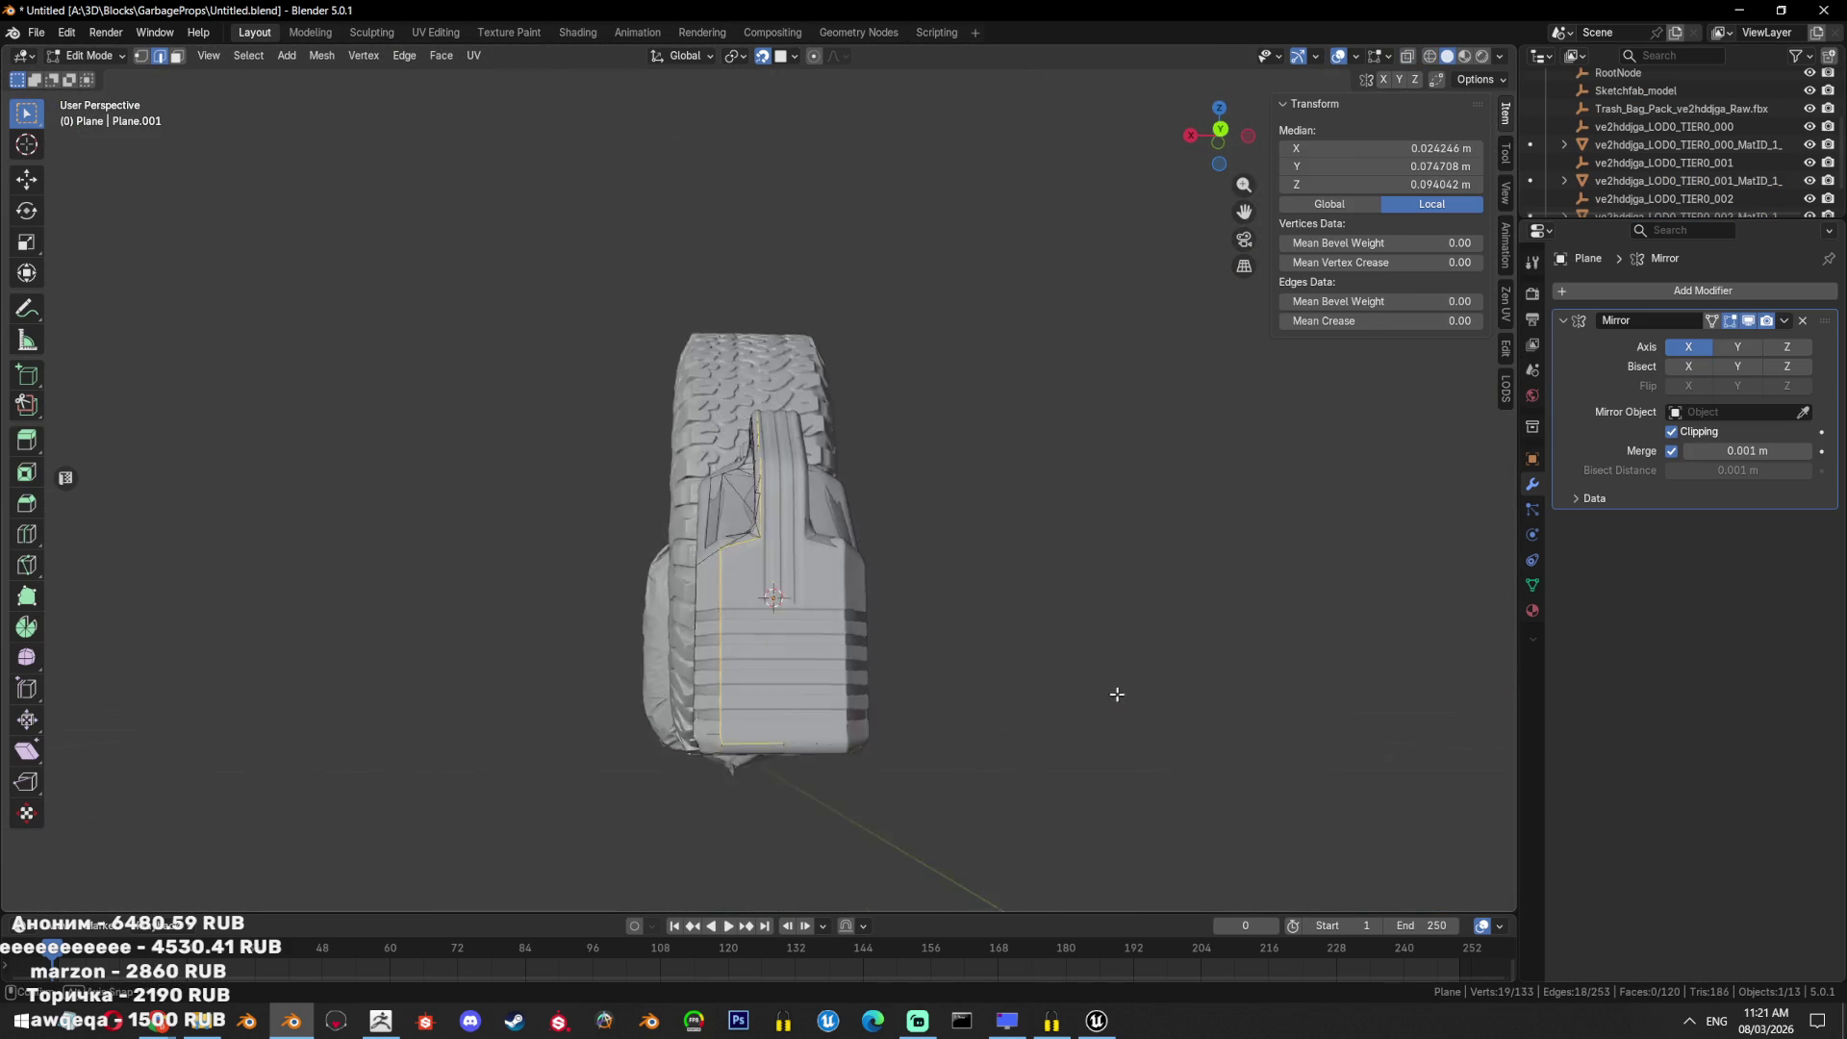
pyautogui.scroll(3, 1014, 622)
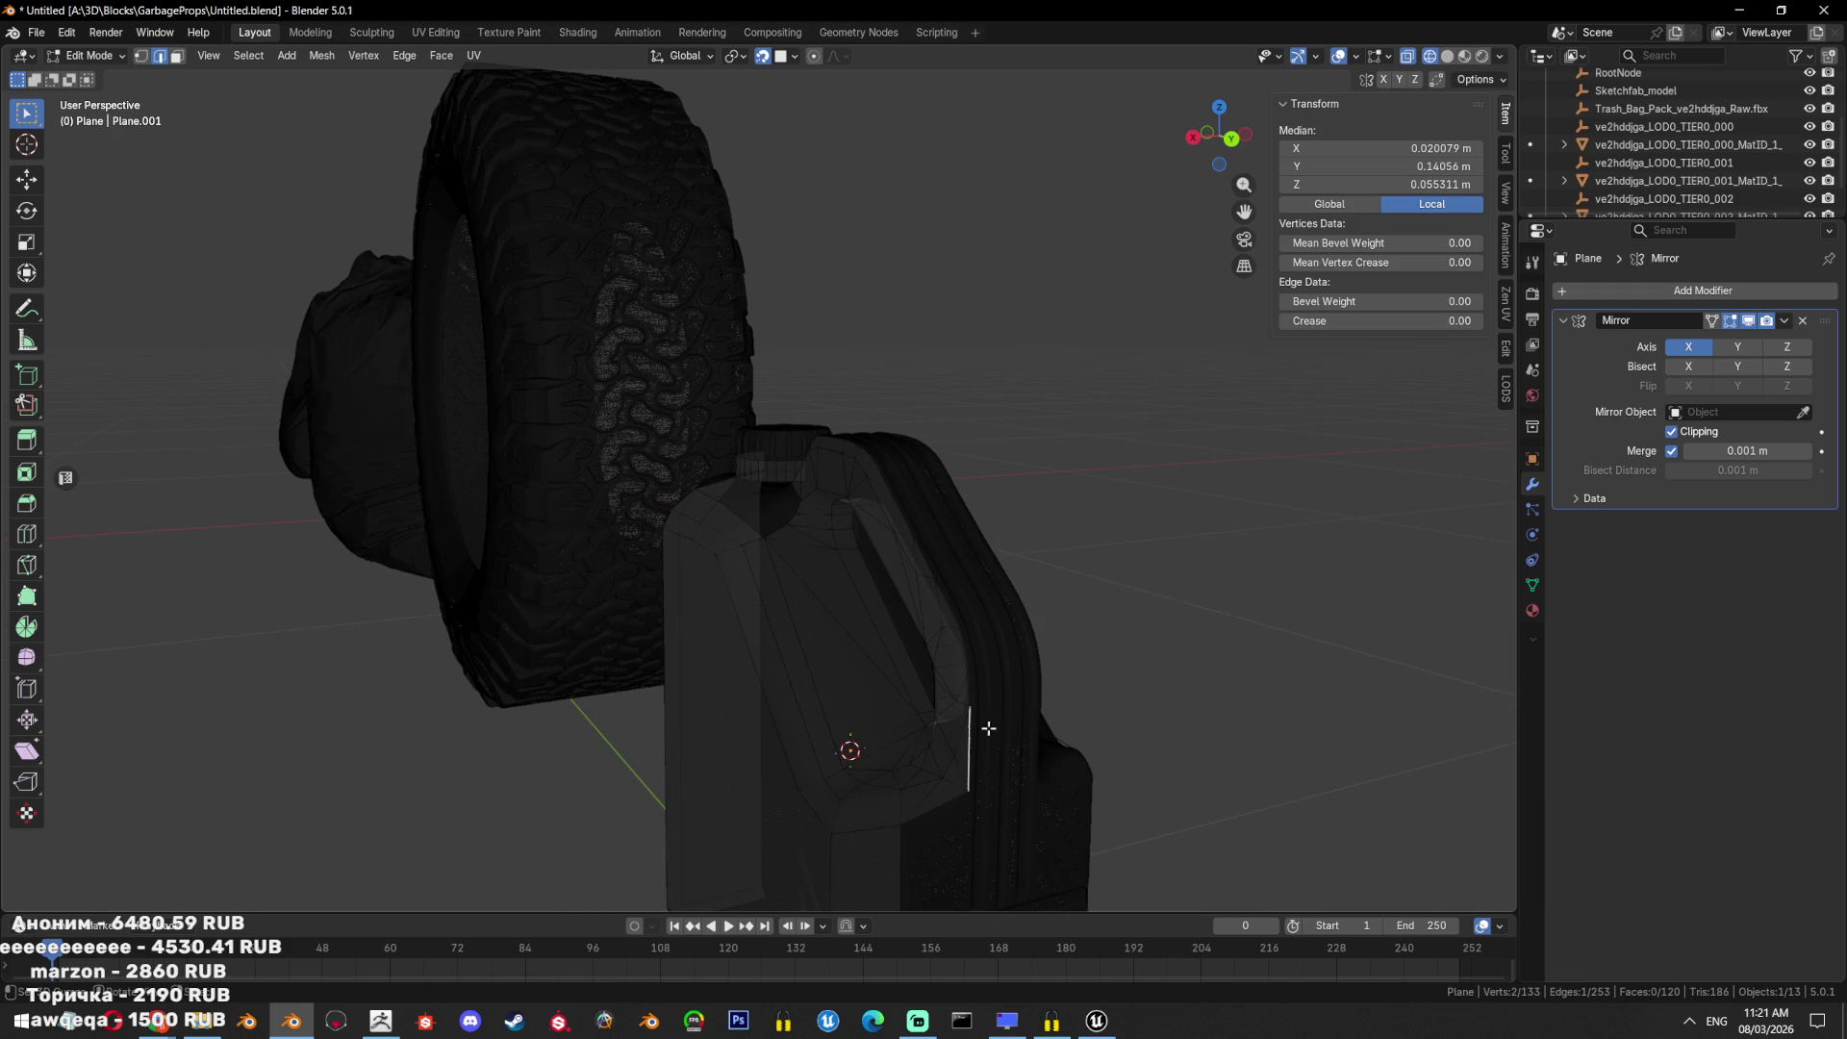
pyautogui.hotkey('ctrl', 's')
pyautogui.moveTo(988, 609)
pyautogui.mouseDown(button='middle')
pyautogui.moveTo(985, 638)
pyautogui.moveTo(970, 575)
pyautogui.mouseUp(button='middle')
pyautogui.hotkey('alt', 'z')
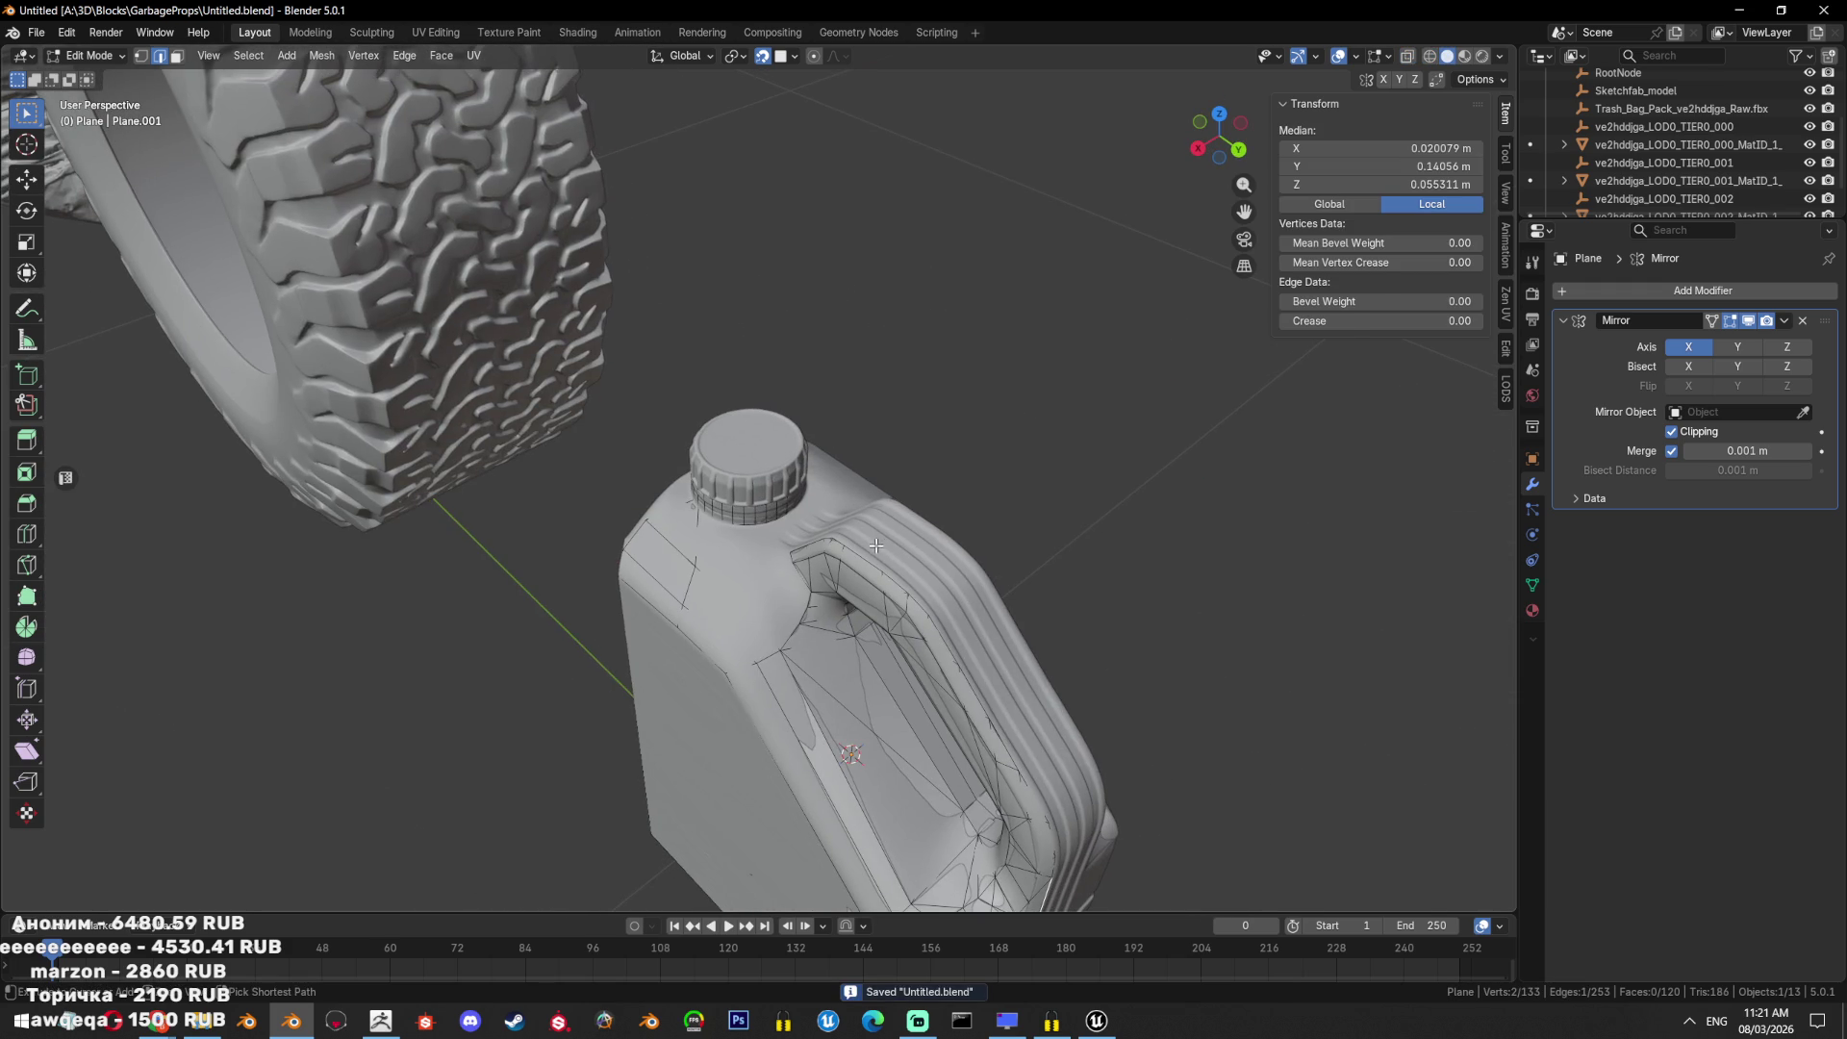
# Extrude the seam edges along X into a new strip.
pyautogui.keyDown('ctrl'); pyautogui.click(879, 545); pyautogui.keyUp('ctrl')
pyautogui.press('e')
pyautogui.press('x')
pyautogui.click(1130, 619)
pyautogui.moveTo(1130, 619)
pyautogui.mouseDown(button='middle')
pyautogui.moveTo(924, 437)
pyautogui.moveTo(982, 424)
pyautogui.moveTo(964, 567)
pyautogui.mouseUp(button='middle')
pyautogui.hotkey('alt', 'a')
# Extrude the spout's edge path twice along the X axis.
pyautogui.press('1')
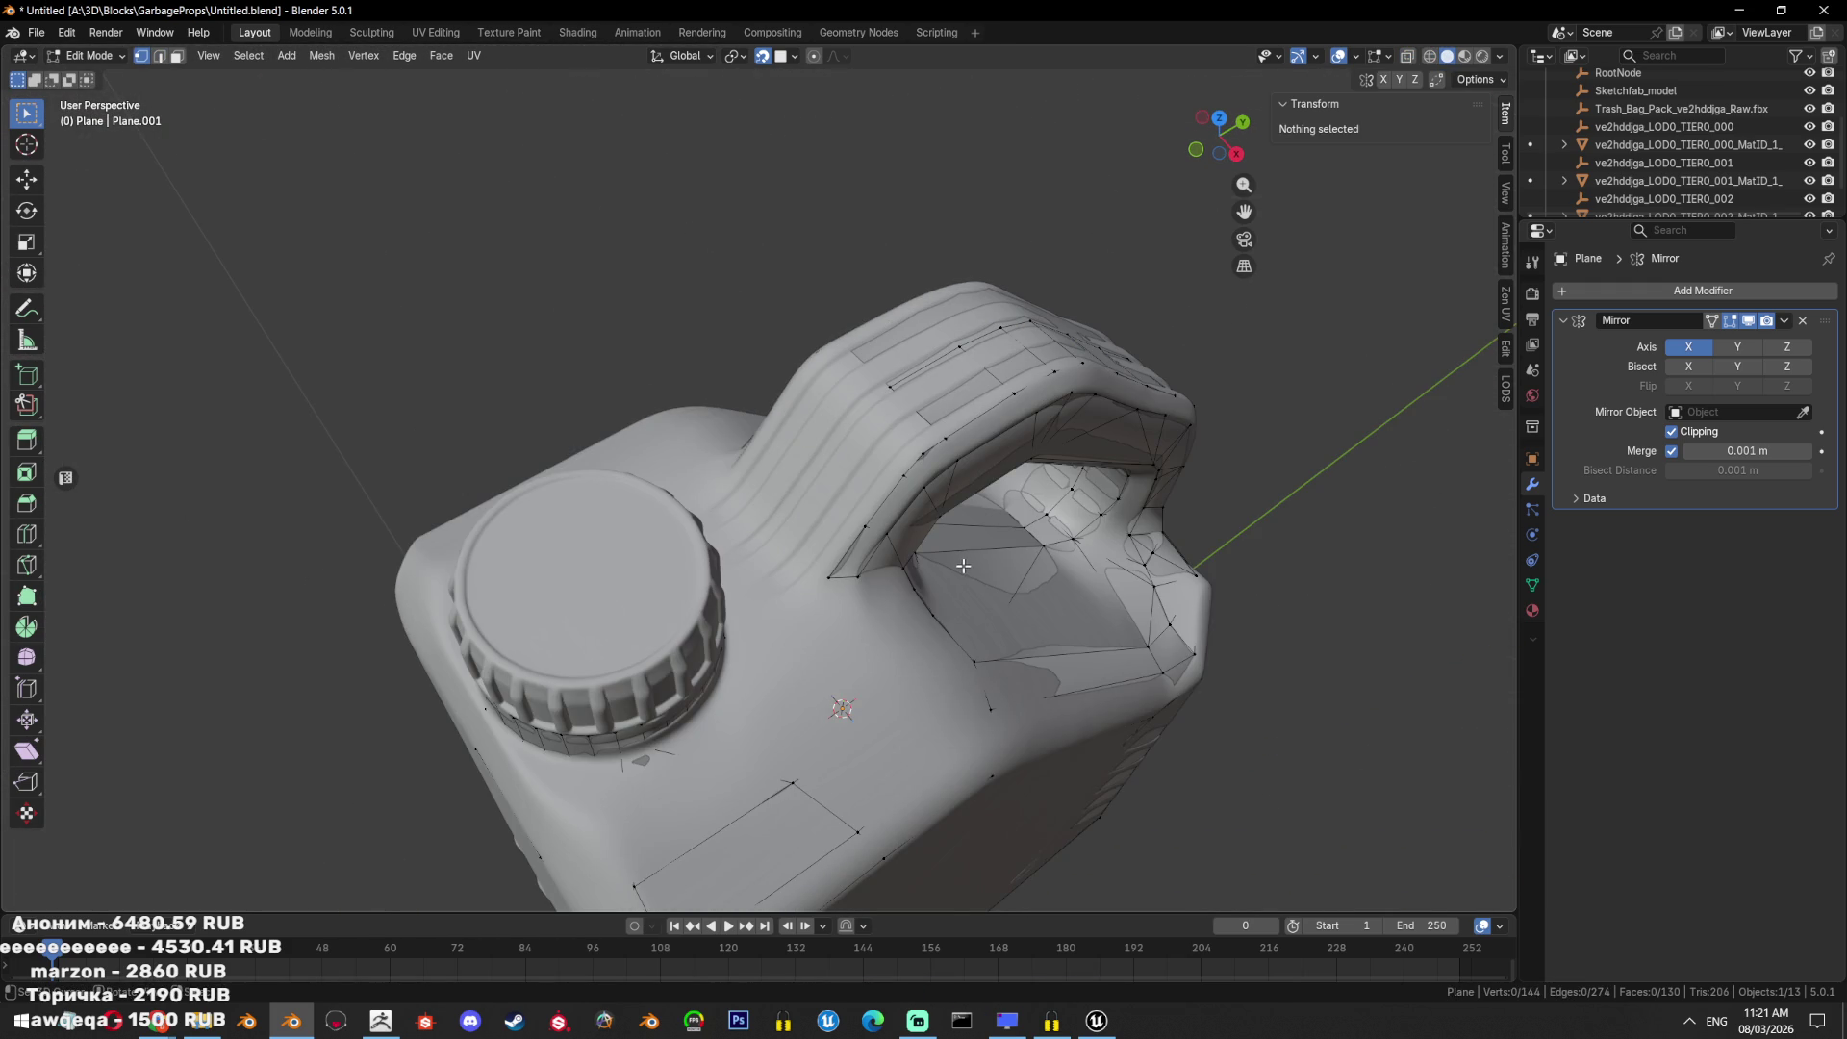
pyautogui.press('a')
pyautogui.hotkey('alt', 'z')
pyautogui.click(837, 568)
pyautogui.keyDown('ctrl'); pyautogui.click(921, 470); pyautogui.keyUp('ctrl')
pyautogui.press('e')
pyautogui.press('x')
pyautogui.click(1237, 520)
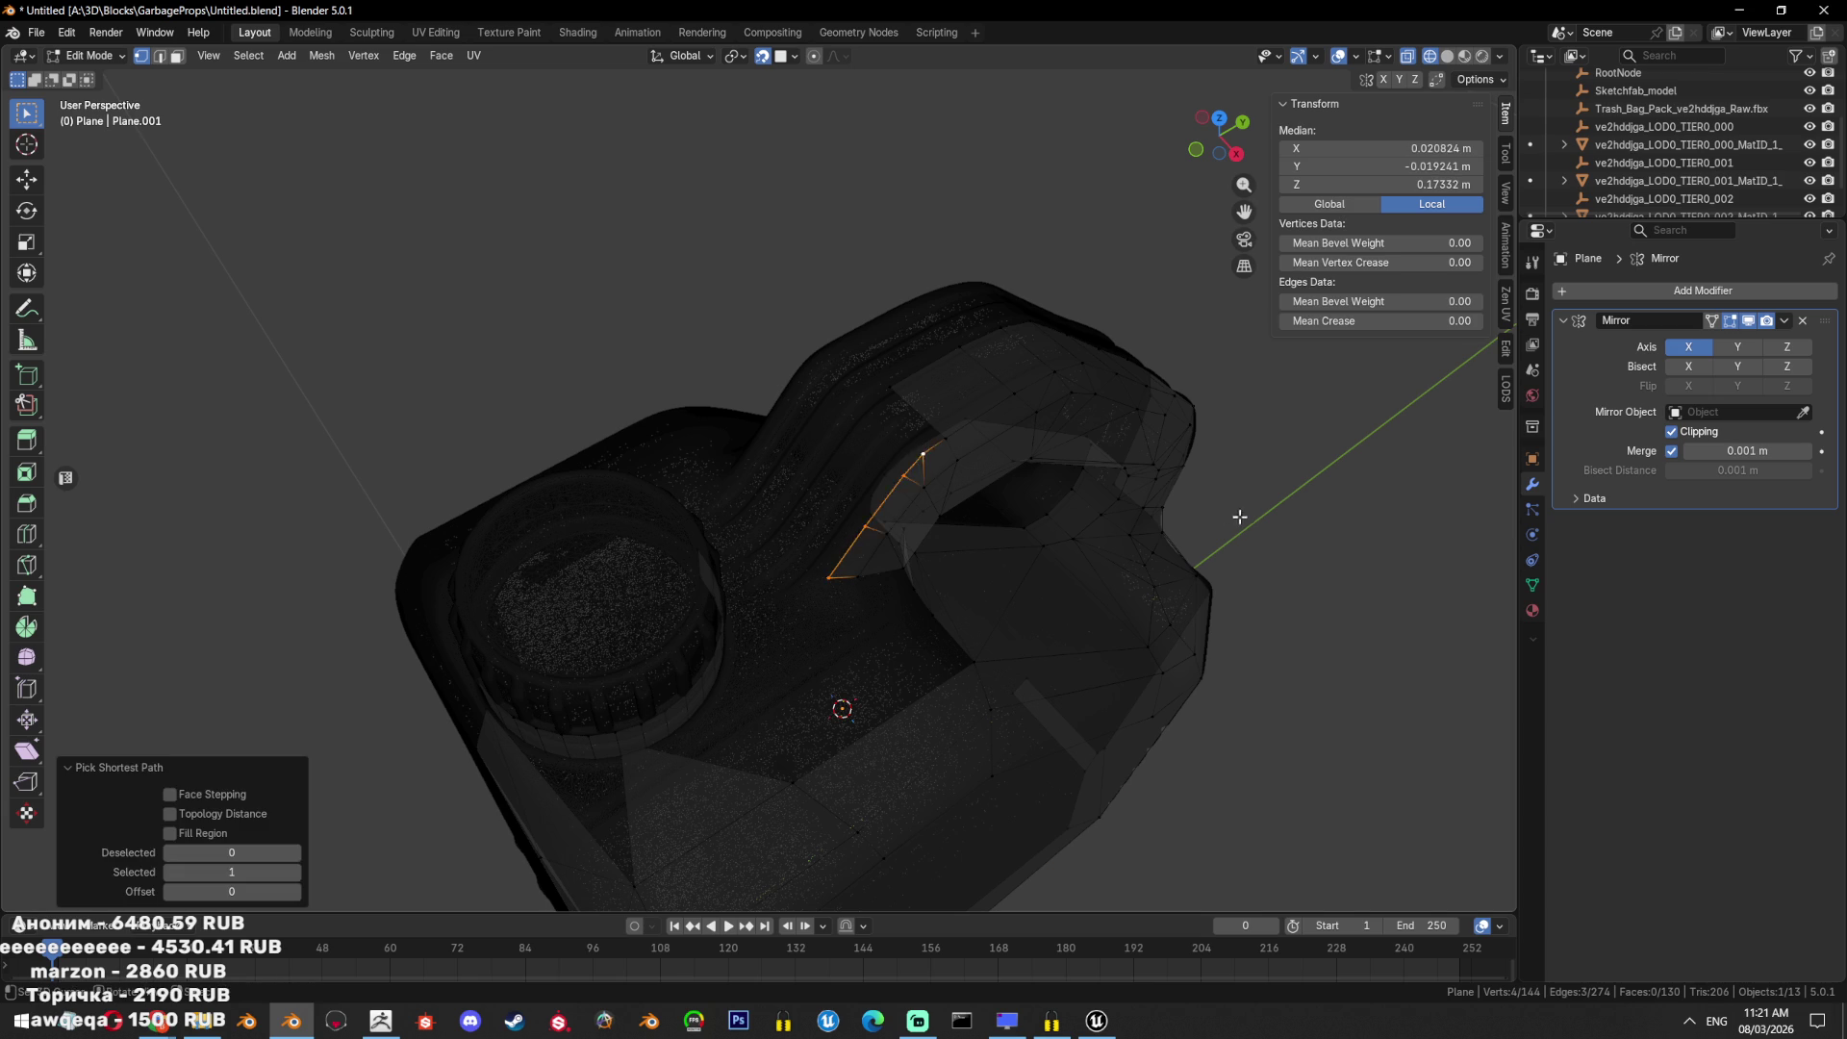
pyautogui.press('e')
pyautogui.press('x')
pyautogui.click(1228, 474)
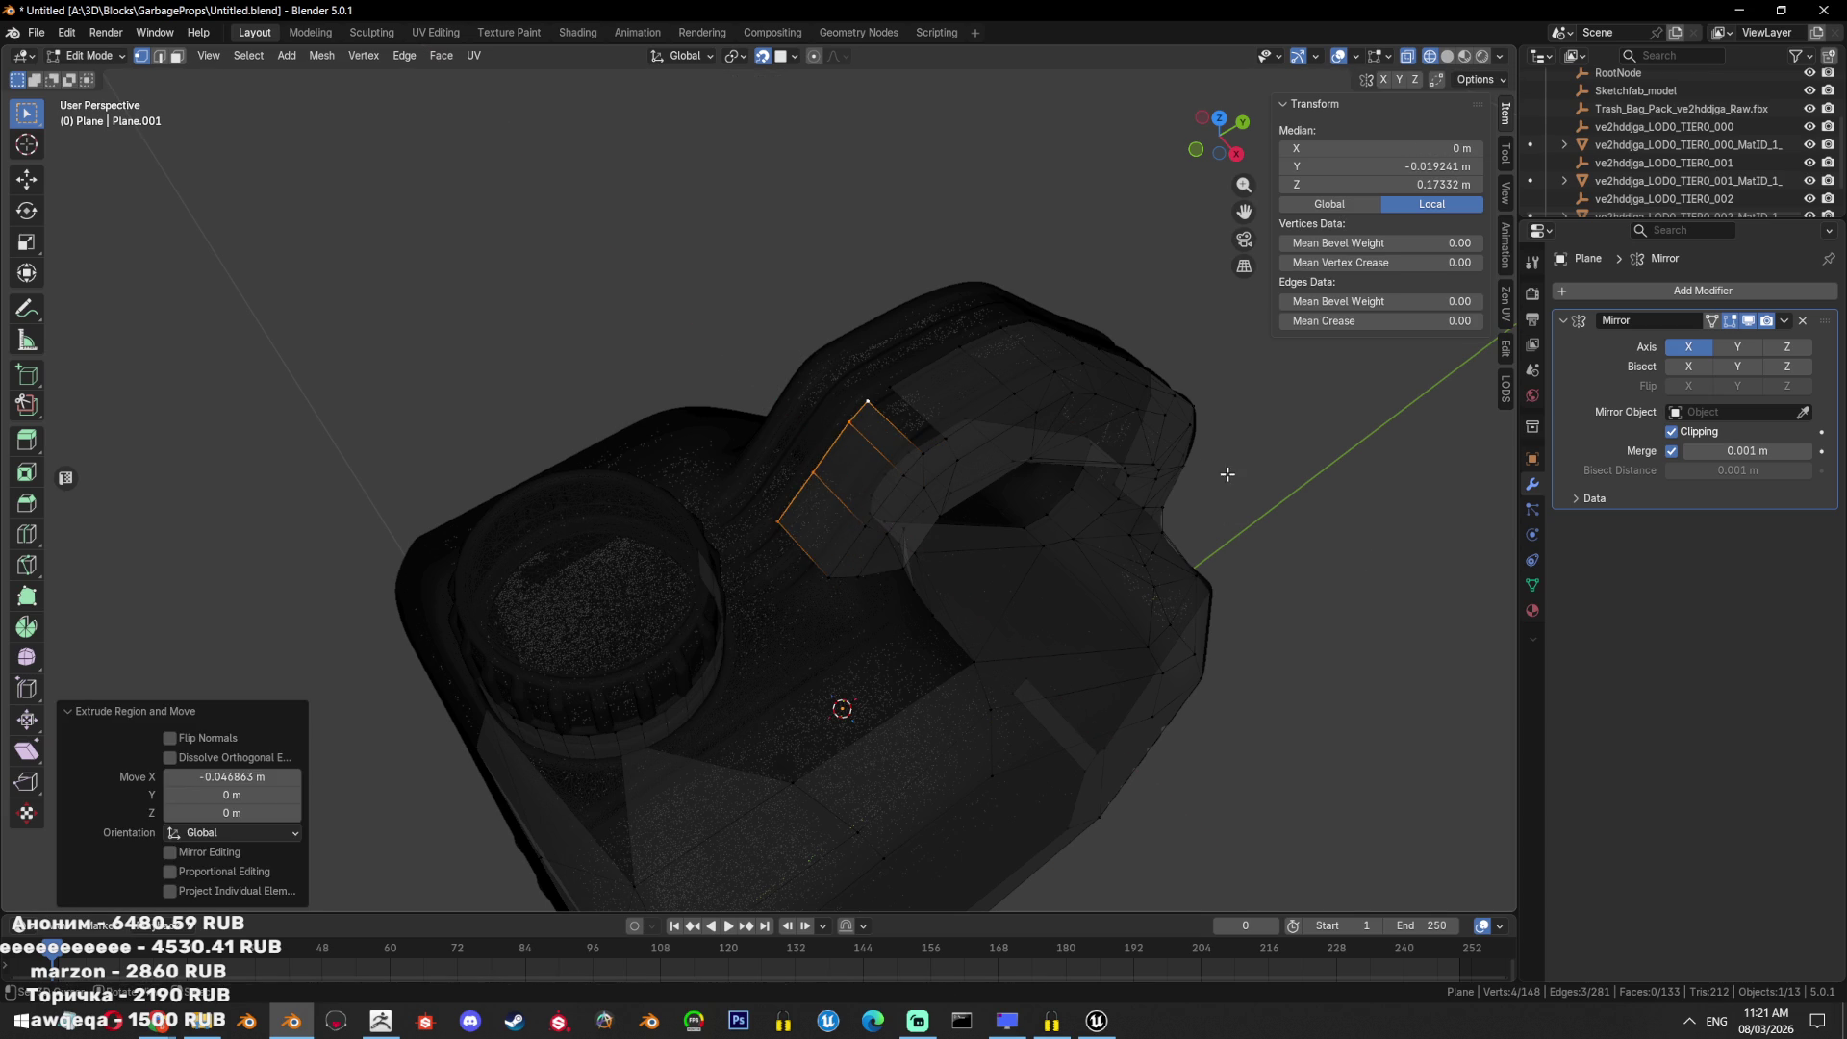
# Fill a quad face between four corner vertices of the gap.
pyautogui.click(866, 394)
pyautogui.keyDown('ctrl'); pyautogui.click(887, 409); pyautogui.keyUp('ctrl')
pyautogui.click(890, 387)
pyautogui.keyDown('ctrl'); pyautogui.click(948, 437); pyautogui.keyUp('ctrl')
pyautogui.press('f')
pyautogui.hotkey('alt', 'a')
pyautogui.moveTo(1072, 514)
pyautogui.mouseDown(button='middle')
pyautogui.moveTo(878, 433)
pyautogui.moveTo(866, 495)
pyautogui.moveTo(887, 556)
pyautogui.mouseUp(button='middle')
pyautogui.press('a')
pyautogui.hotkey('shift', 'z')
# Fill two faces in the gap beside the neck vertex.
pyautogui.click(813, 495)
pyautogui.click(782, 517)
pyautogui.moveTo(781, 517)
pyautogui.mouseDown(button='middle')
pyautogui.moveTo(741, 539)
pyautogui.moveTo(847, 577)
pyautogui.moveTo(815, 613)
pyautogui.moveTo(818, 470)
pyautogui.moveTo(901, 577)
pyautogui.mouseUp(button='middle')
pyautogui.press('f')
pyautogui.moveTo(839, 474)
pyautogui.mouseDown(button='middle')
pyautogui.moveTo(821, 524)
pyautogui.moveTo(731, 551)
pyautogui.mouseUp(button='middle')
pyautogui.click(828, 537)
pyautogui.press('f')
pyautogui.scroll(-3, 834, 594)
pyautogui.moveTo(834, 594); pyautogui.dragTo(829, 539, button='middle')
pyautogui.scroll(3, 828, 534)
# Fill an eight-vertex face beside the neck.
pyautogui.hotkey('alt', 'z')
pyautogui.hotkey('alt', 'a')
pyautogui.press('a')
pyautogui.scroll(3, 828, 534)
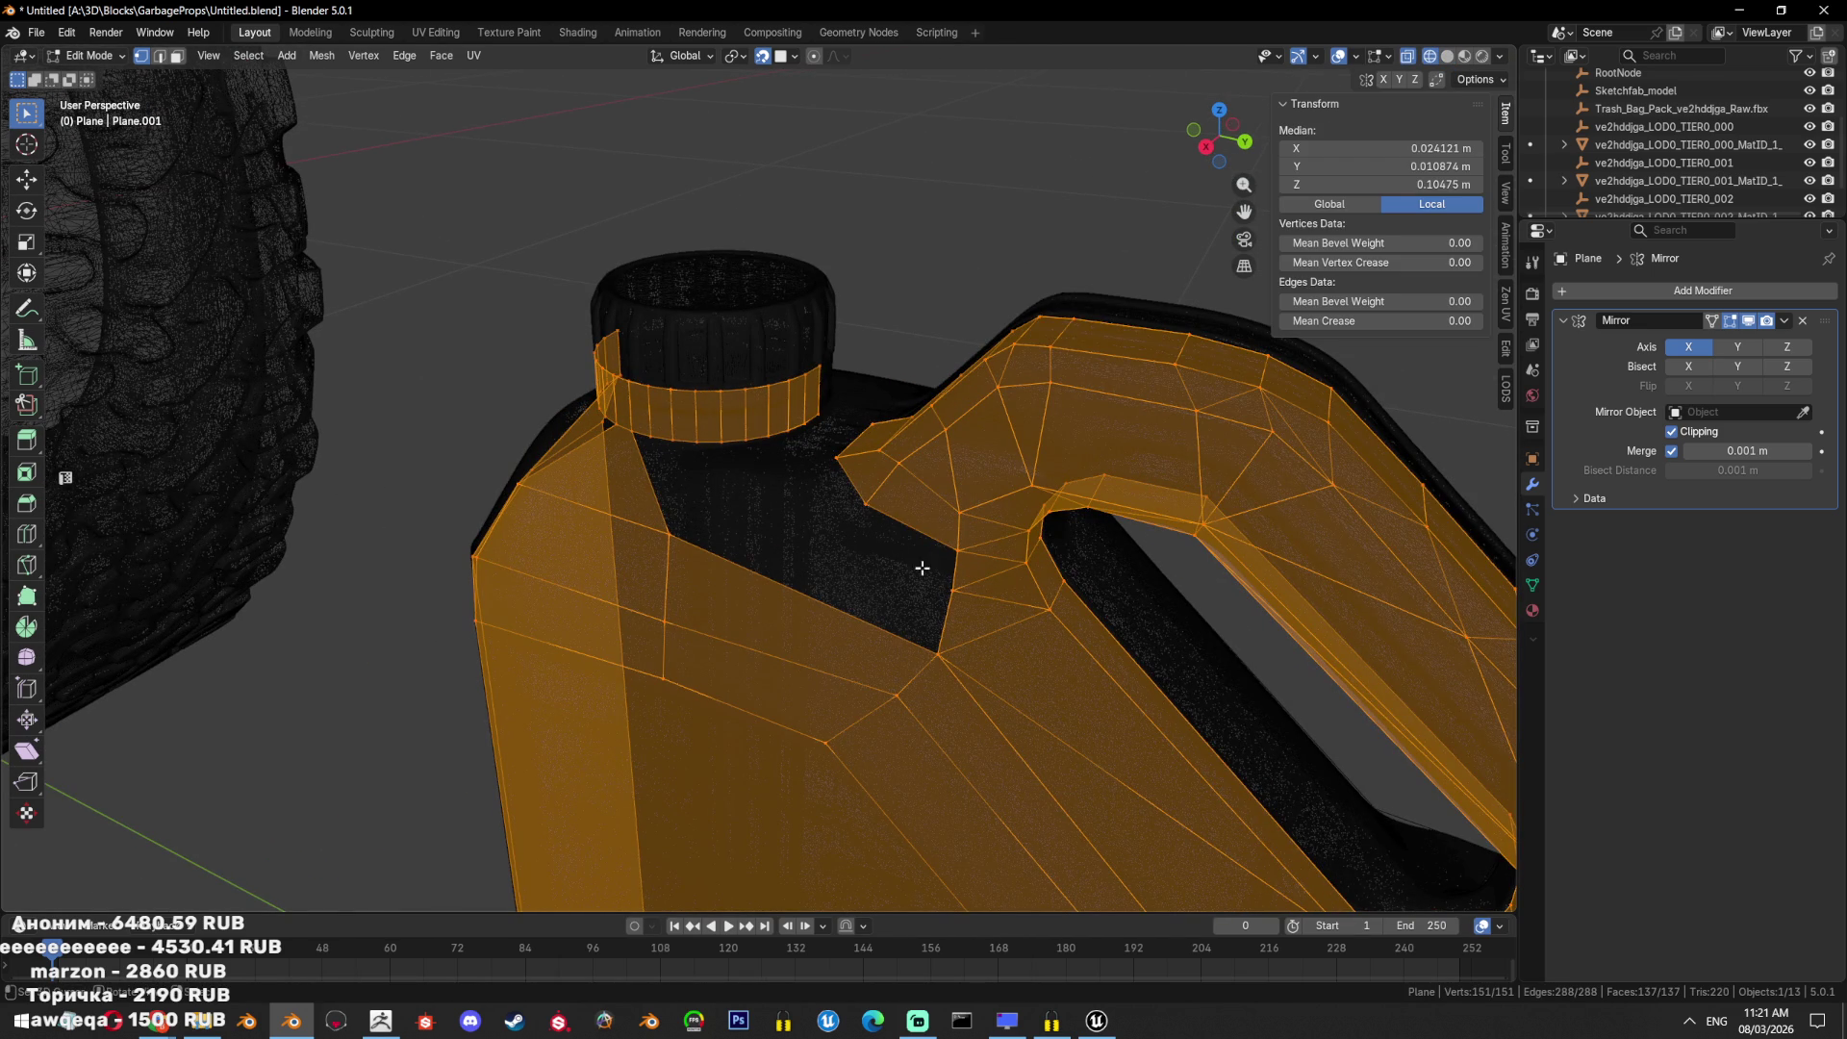
pyautogui.click(956, 601)
pyautogui.hotkey('alt', 'z')
pyautogui.moveTo(955, 600); pyautogui.dragTo(976, 611, button='middle')
pyautogui.click(892, 554)
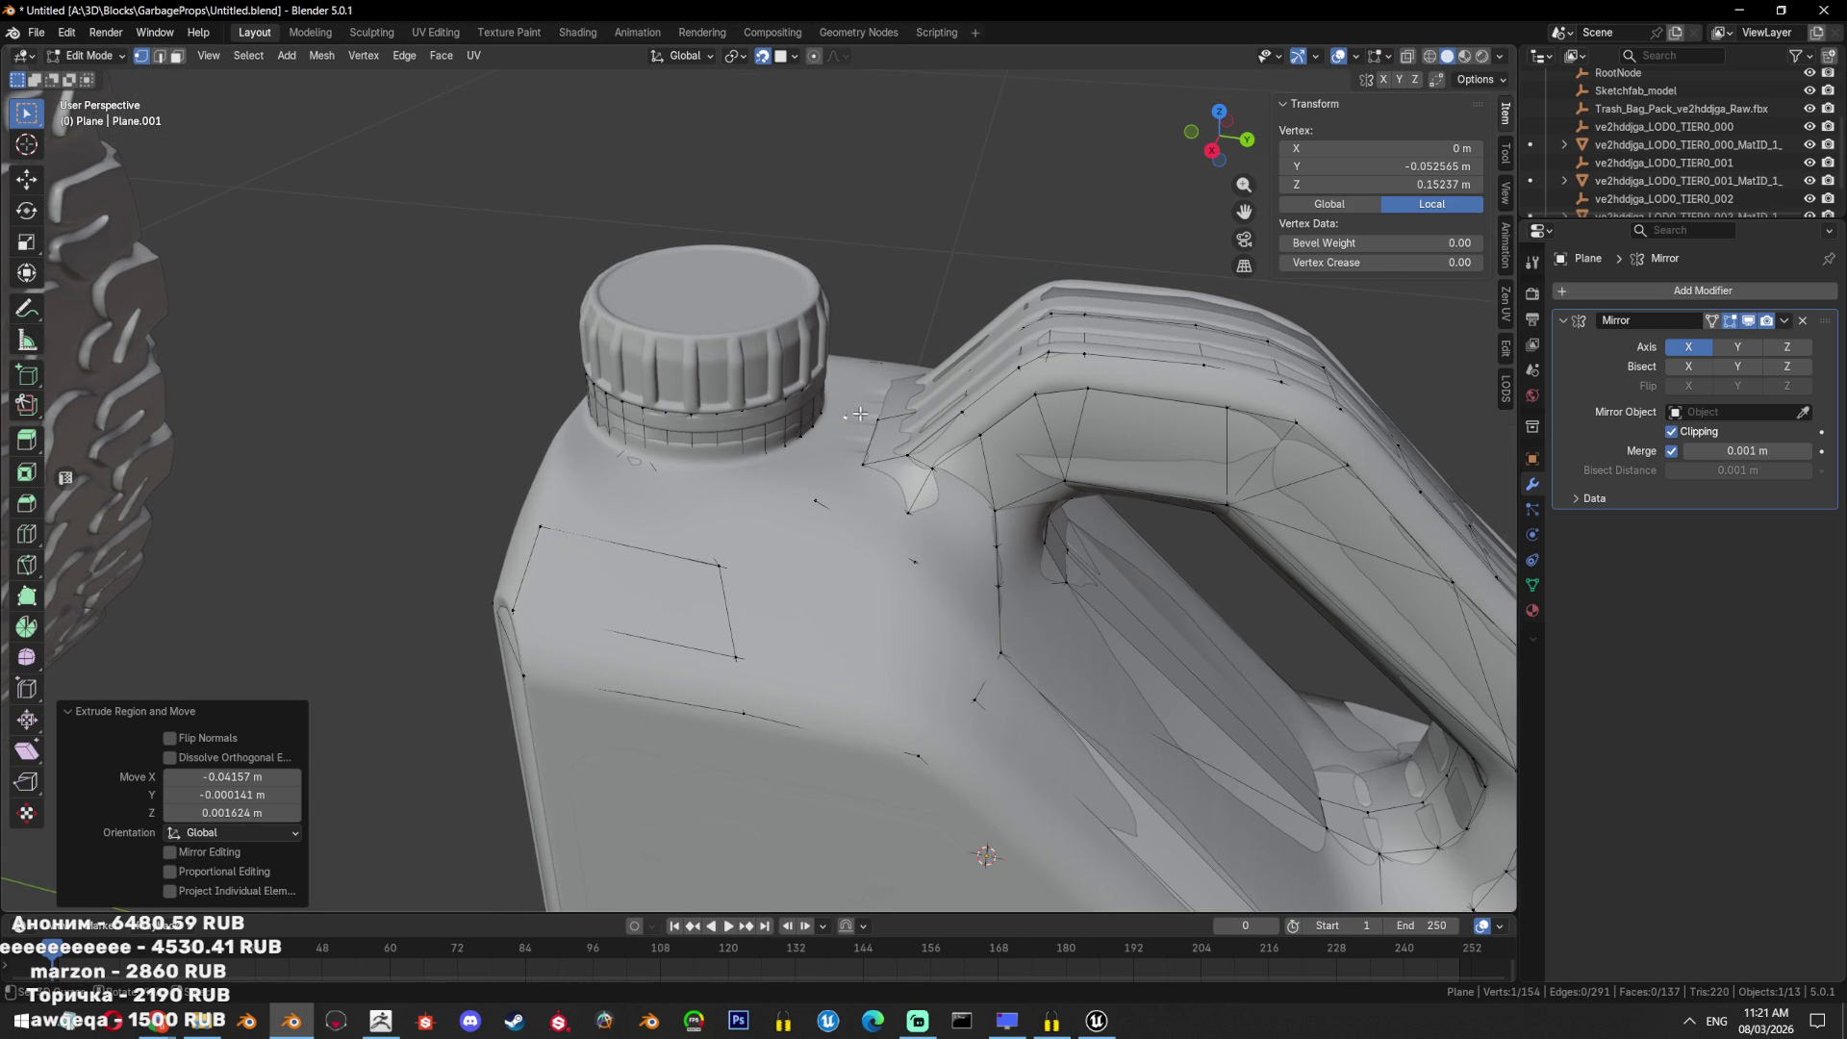
pyautogui.press('f')
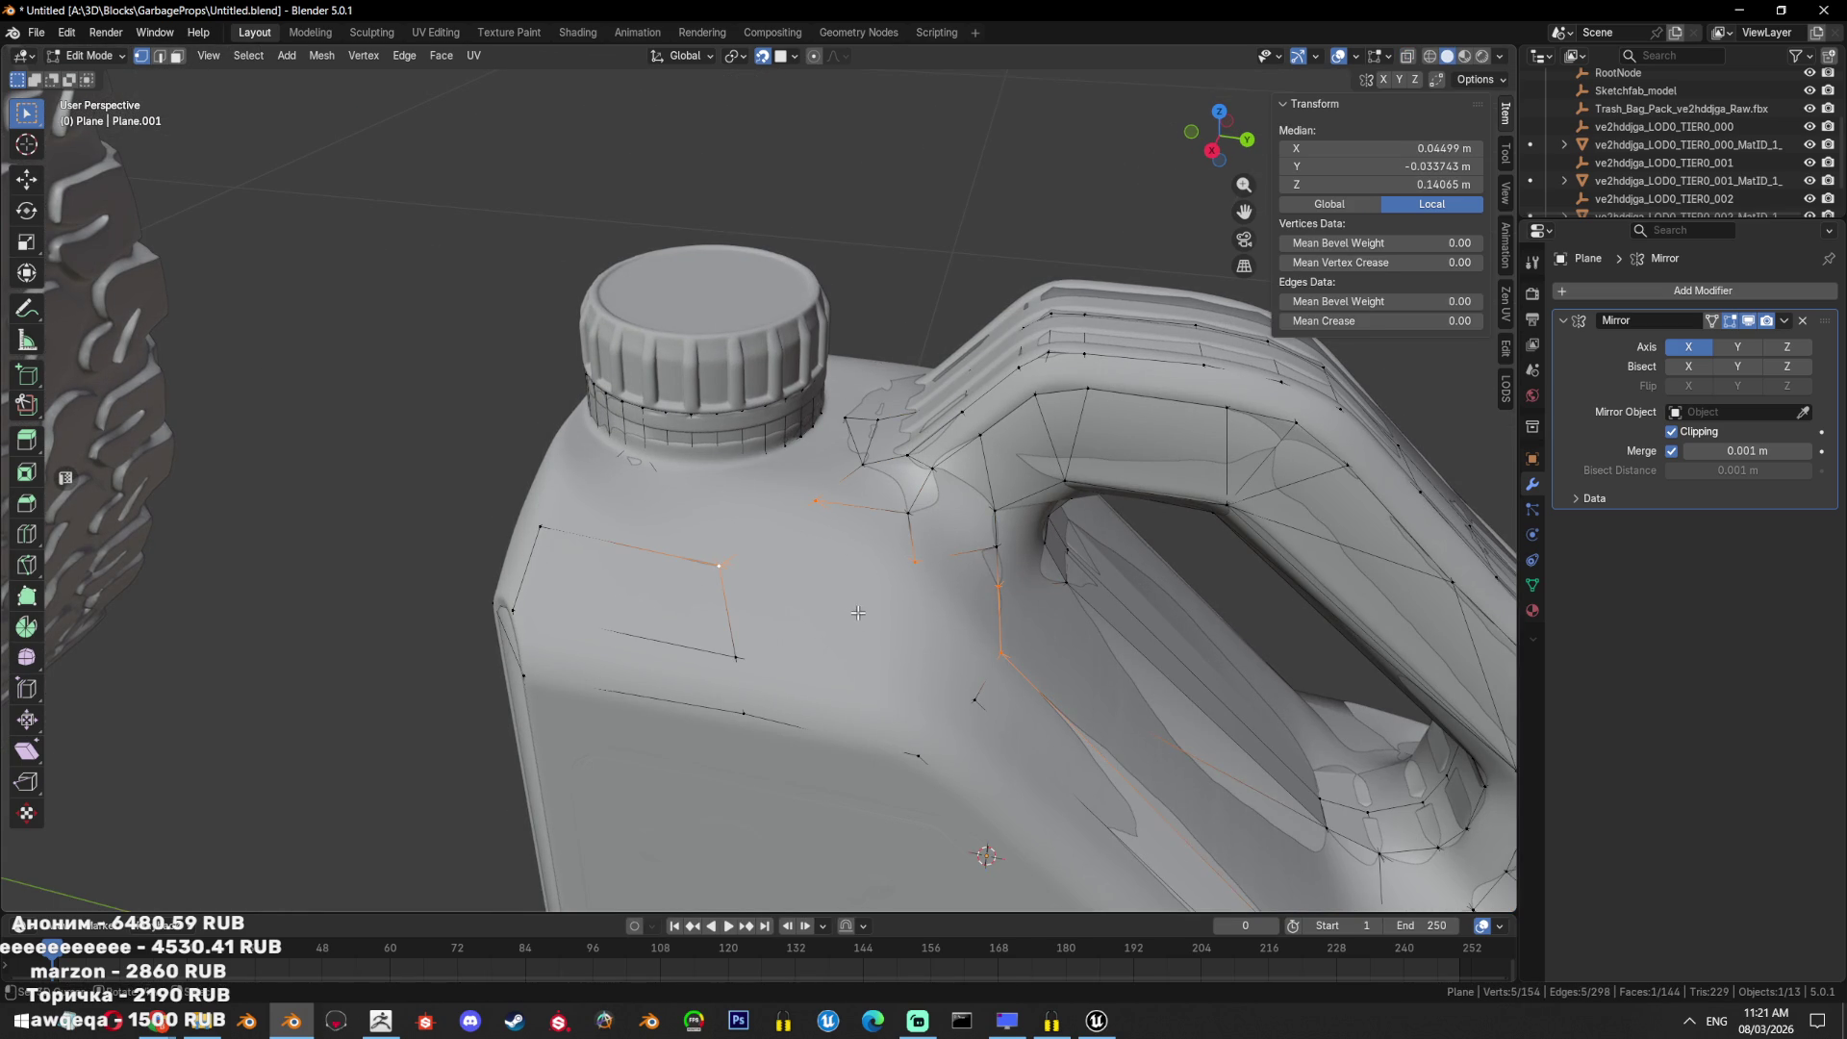
# Isolate the low-poly jug and fill the cap hole with a face.
pyautogui.hotkey('alt', 'z')
pyautogui.moveTo(952, 588)
pyautogui.mouseDown(button='middle')
pyautogui.moveTo(1122, 573)
pyautogui.moveTo(1150, 639)
pyautogui.moveTo(1007, 595)
pyautogui.mouseUp(button='middle')
pyautogui.hotkey('alt', 'z')
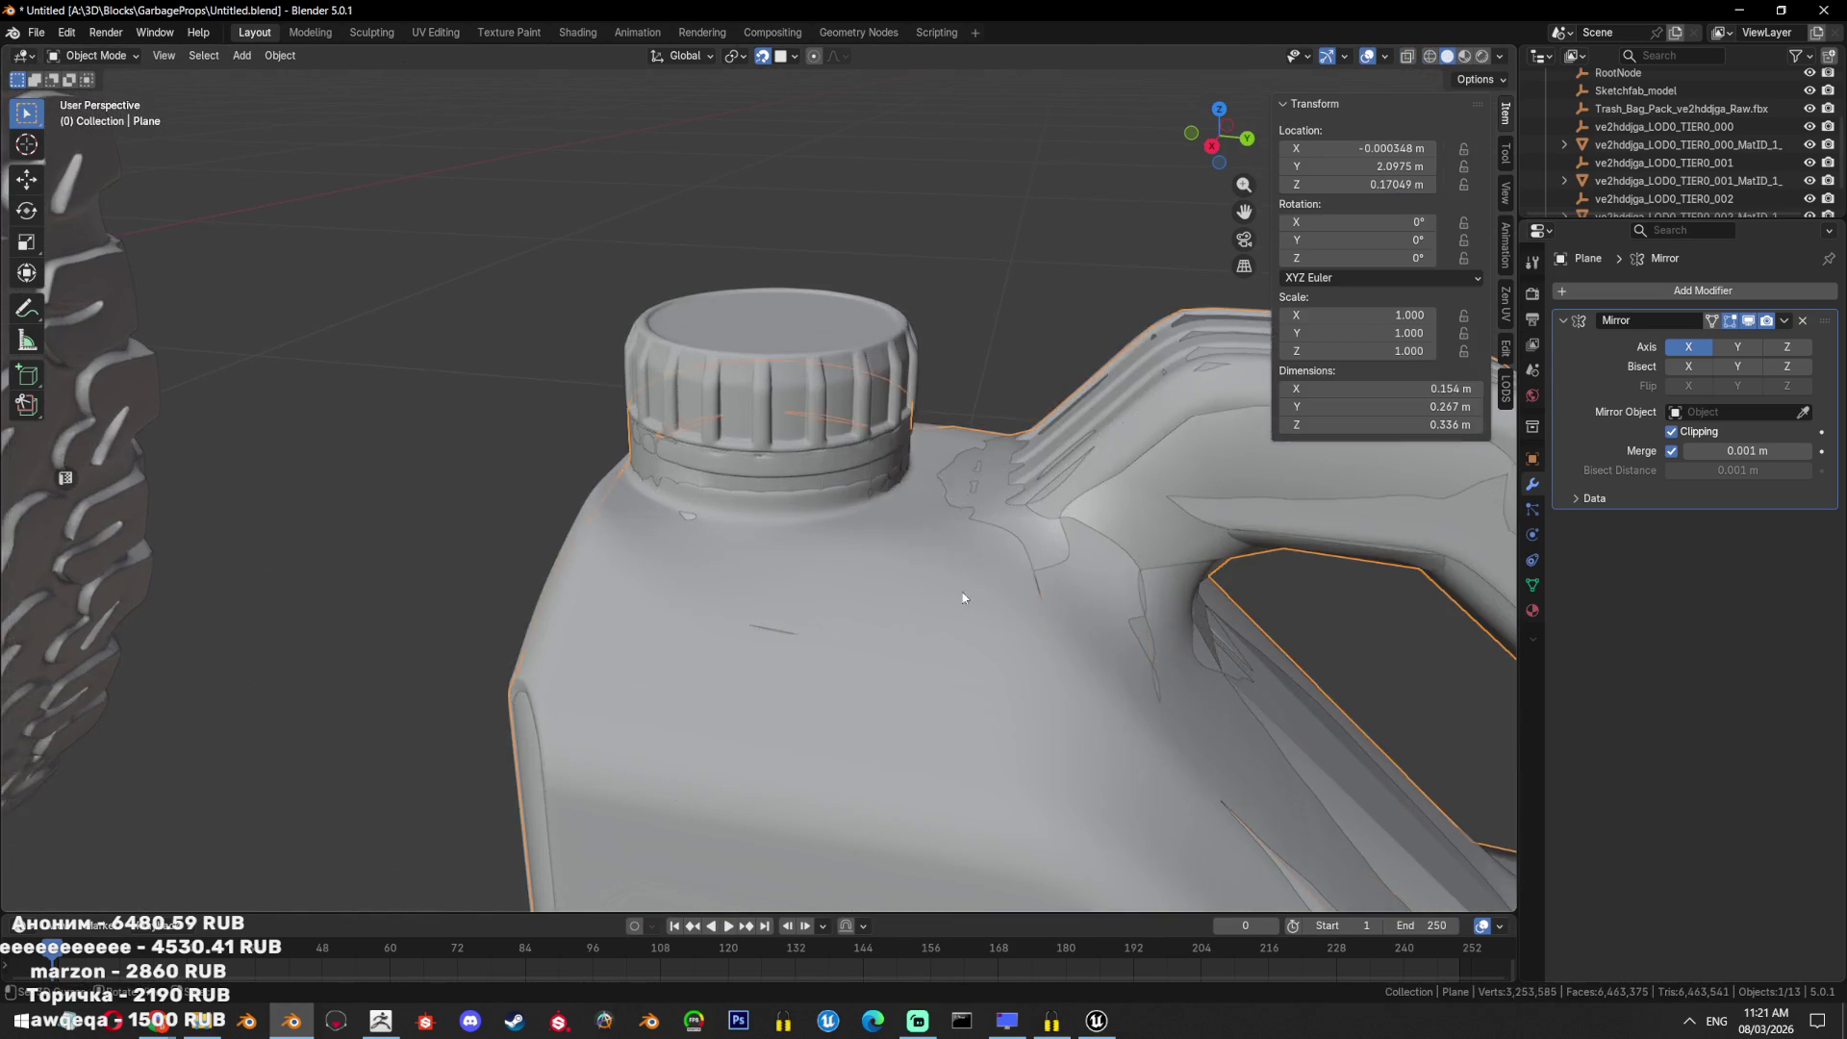
pyautogui.press('KP_Divide')
pyautogui.scroll(4, 958, 676)
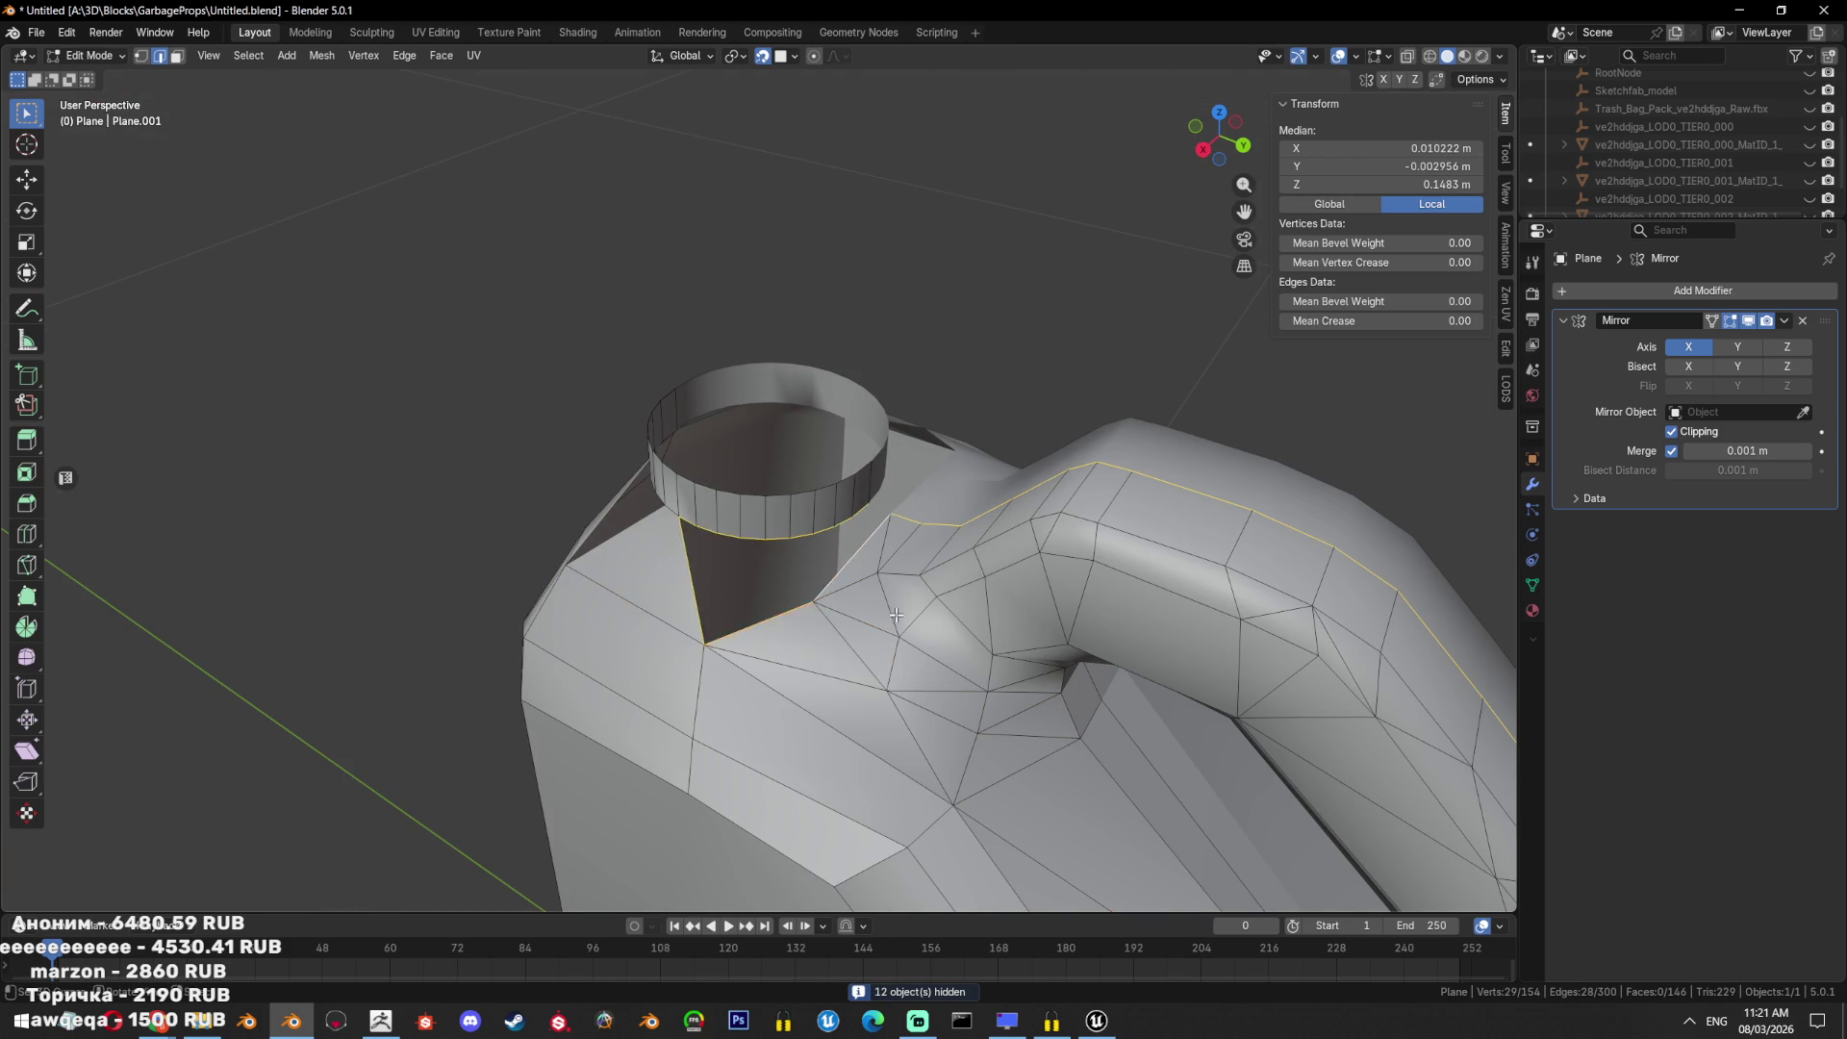
pyautogui.scroll(2, 933, 553)
pyautogui.keyDown('ctrl'); pyautogui.click(906, 540); pyautogui.keyUp('ctrl')
pyautogui.press('f')
pyautogui.moveTo(906, 540); pyautogui.dragTo(772, 625, button='middle')
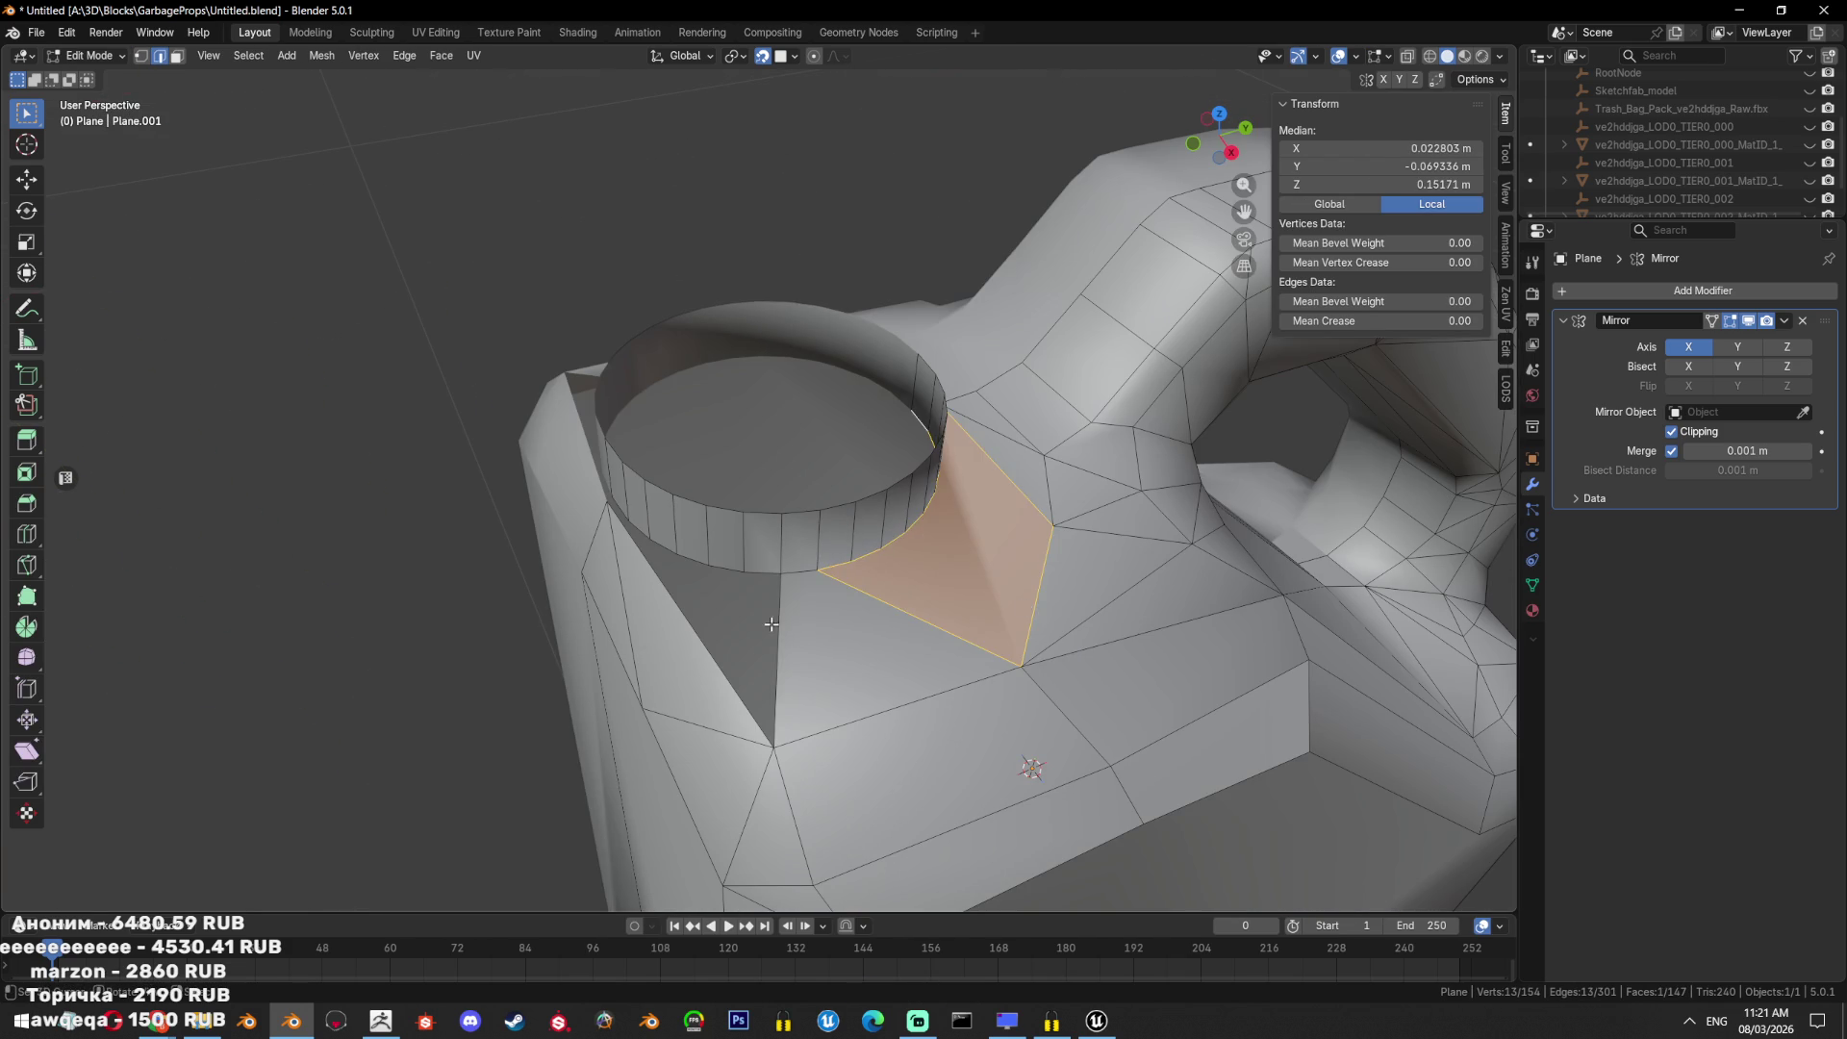
# Fill the neck base boundary with a face and return to Object Mode.
pyautogui.keyDown('ctrl'); pyautogui.click(642, 520); pyautogui.keyUp('ctrl')
pyautogui.keyDown('shift'); pyautogui.click(629, 526); pyautogui.keyUp('shift')
pyautogui.press('f')
pyautogui.moveTo(623, 515)
pyautogui.mouseDown(button='middle')
pyautogui.moveTo(1000, 606)
pyautogui.moveTo(784, 658)
pyautogui.mouseUp(button='middle')
pyautogui.press('Tab')
pyautogui.scroll(-6, 978, 731)
pyautogui.rightClick(979, 618)
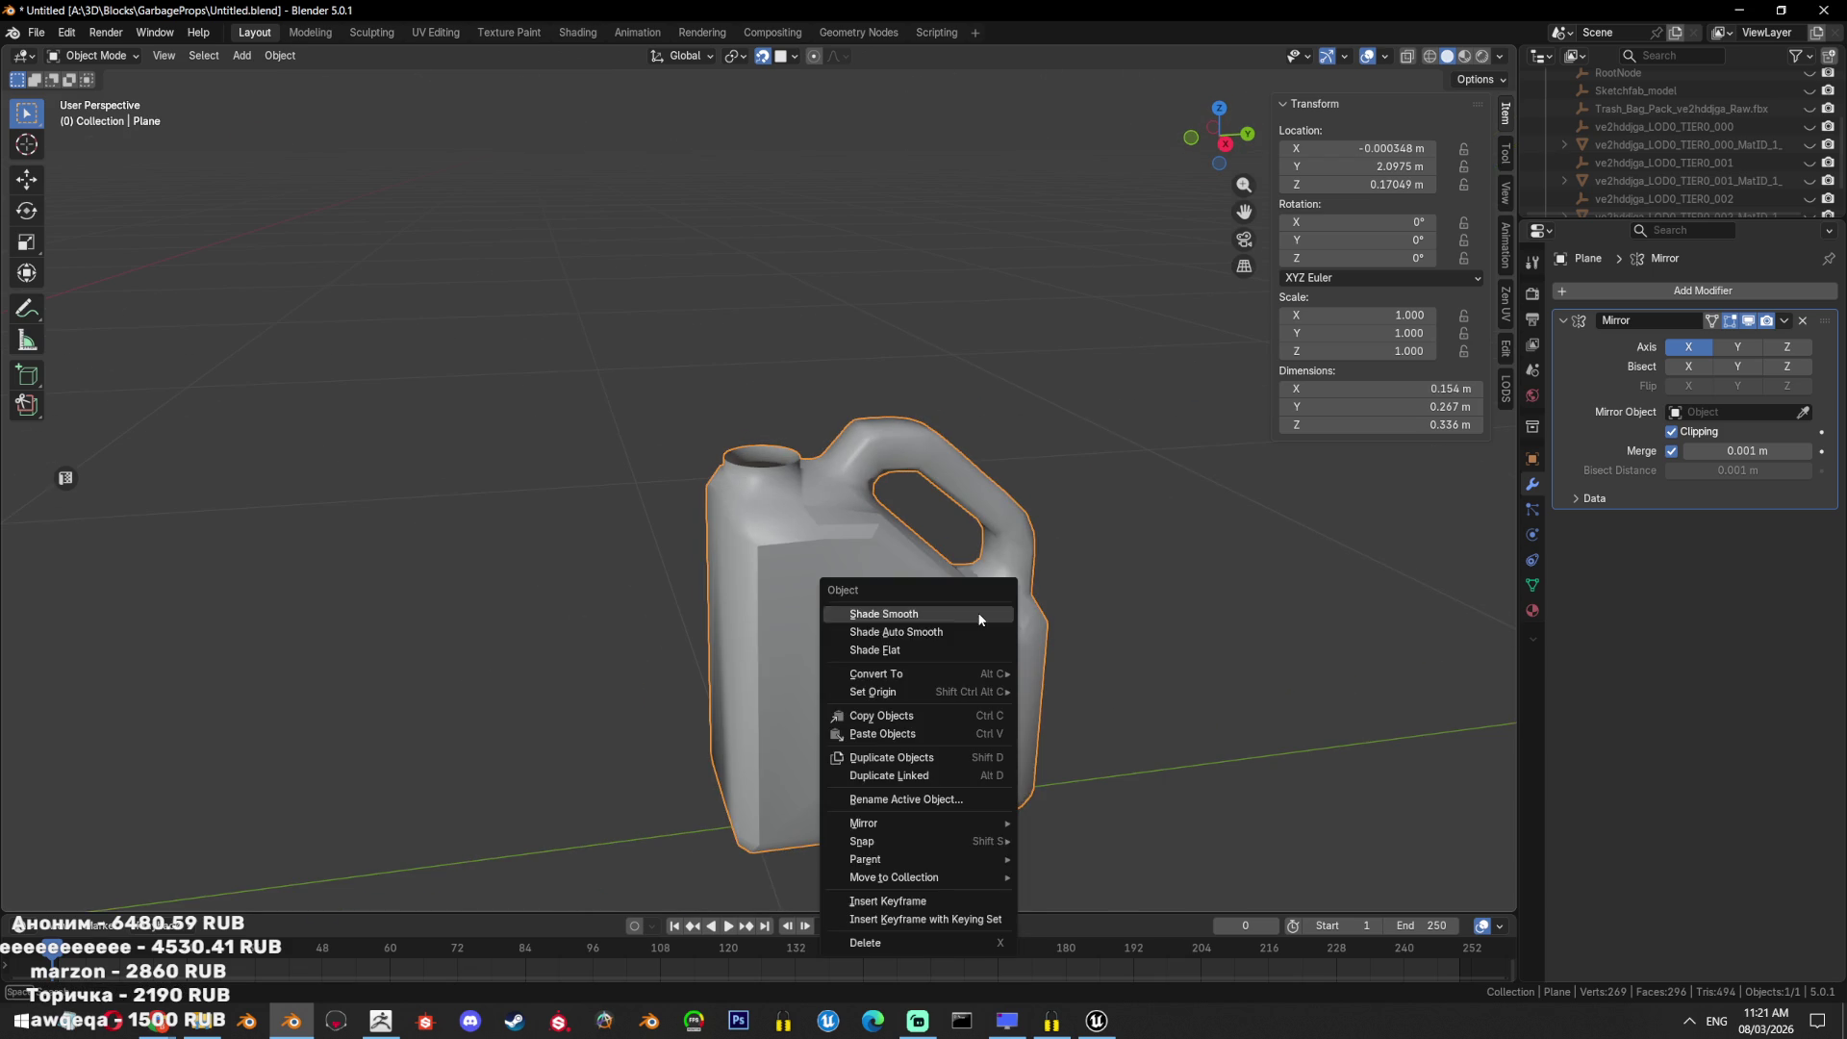
# Apply Shade Auto Smooth to the low-poly jug with a 51.9° angle.
pyautogui.click(980, 632)
pyautogui.press('Tab')
pyautogui.press('Tab')
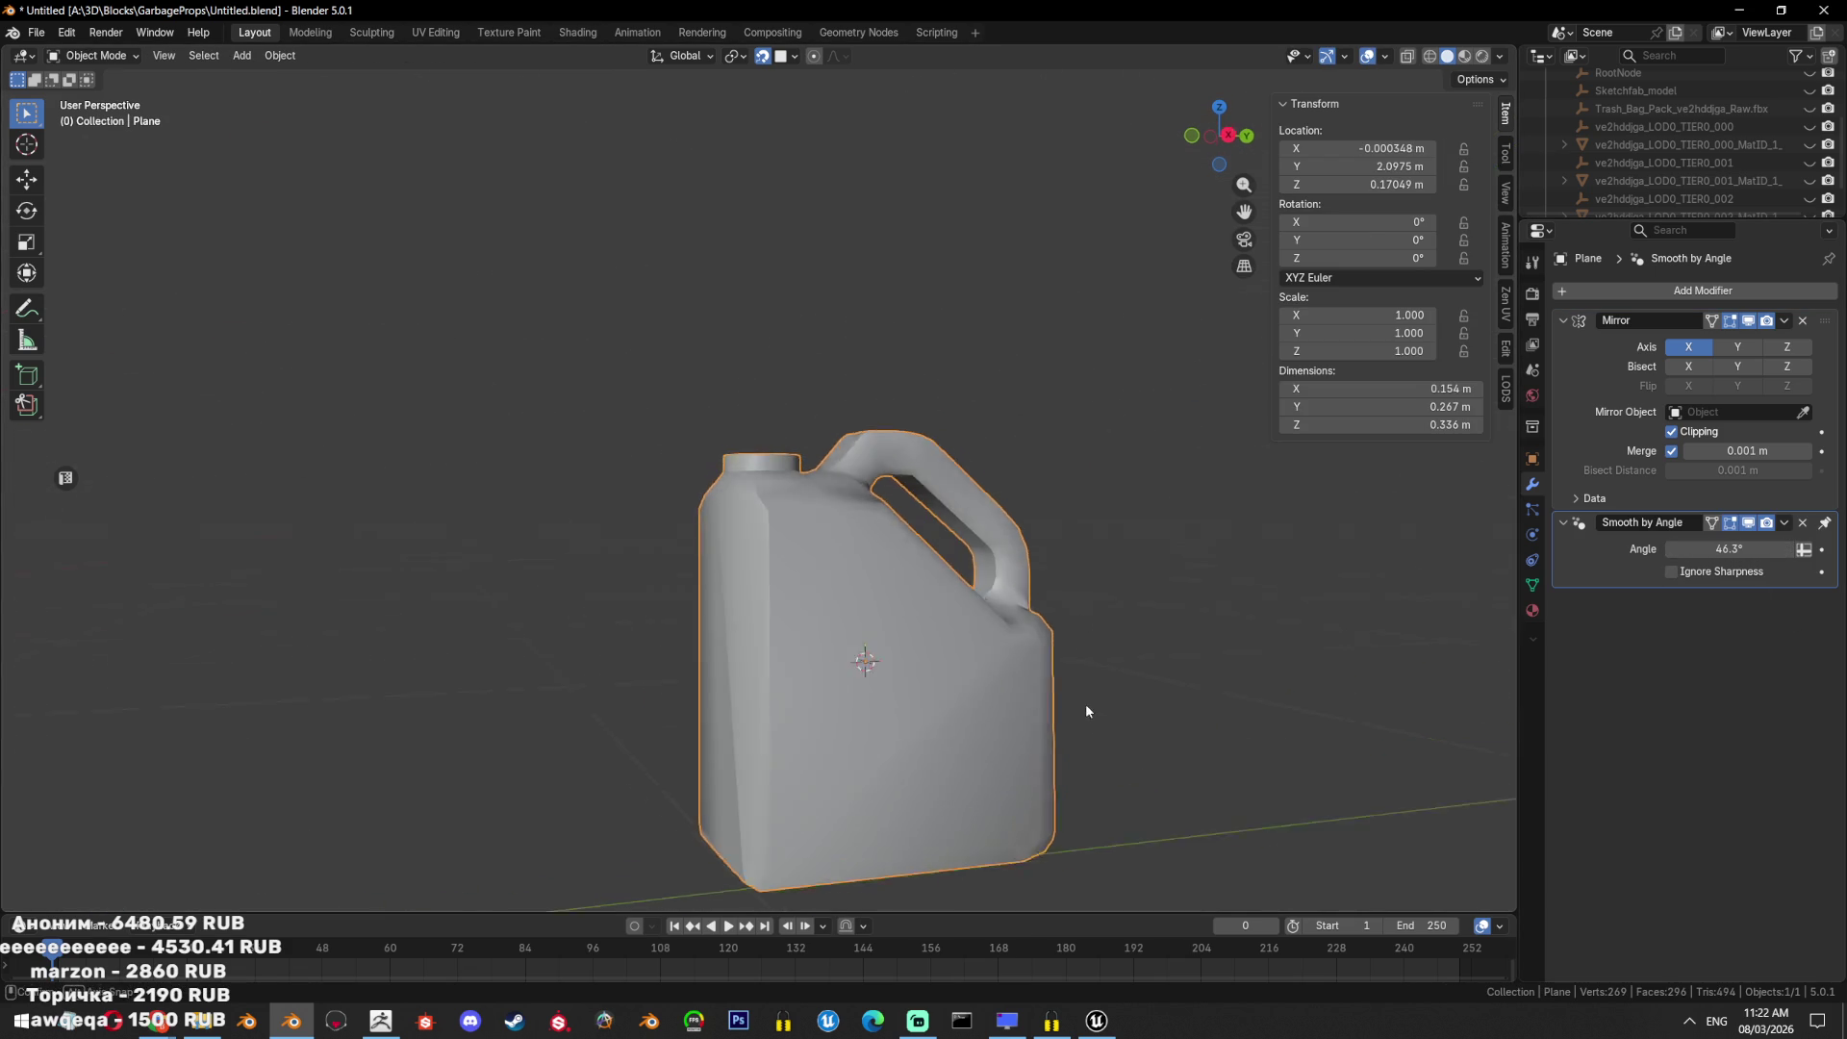
pyautogui.moveTo(1085, 735); pyautogui.dragTo(1132, 441, button='middle')
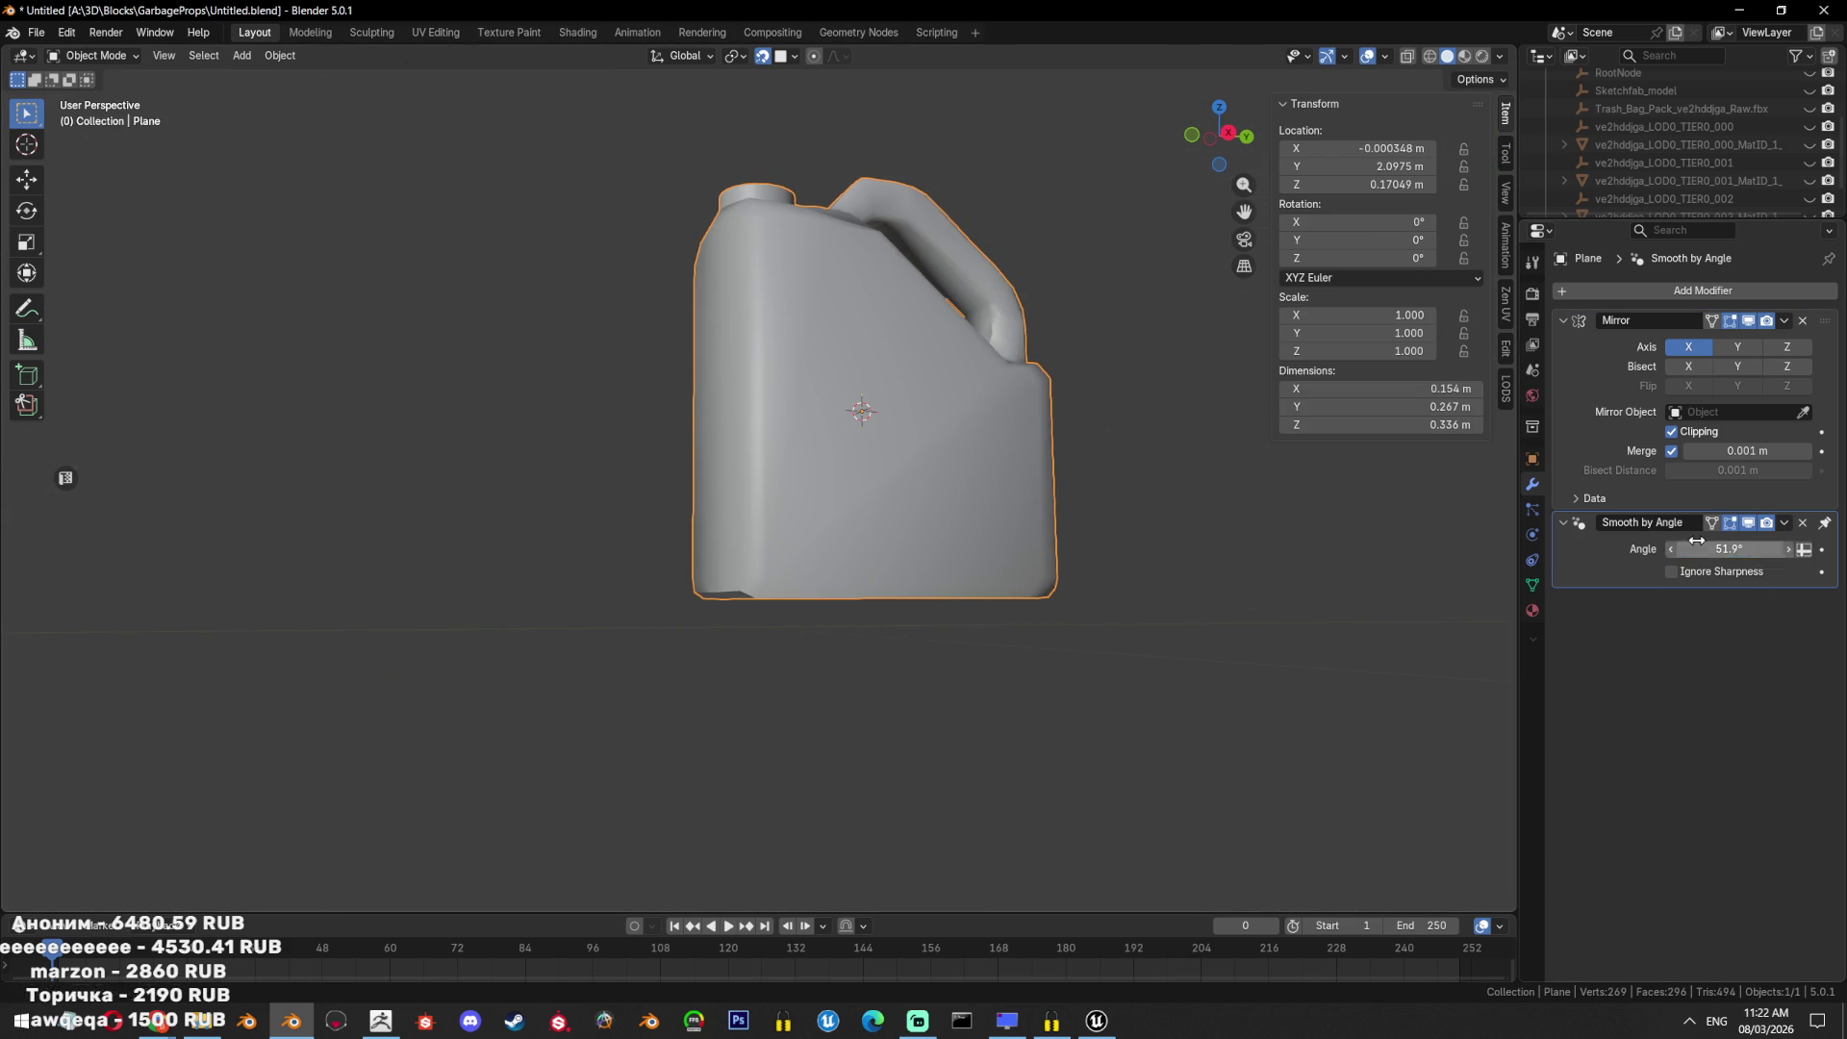
pyautogui.moveTo(1155, 577); pyautogui.dragTo(1013, 603, button='middle')
pyautogui.scroll(-4, 1013, 603)
# Bring the other objects back into view and reselect only the low-poly jug.
pyautogui.press('Tab')
pyautogui.scroll(6, 921, 612)
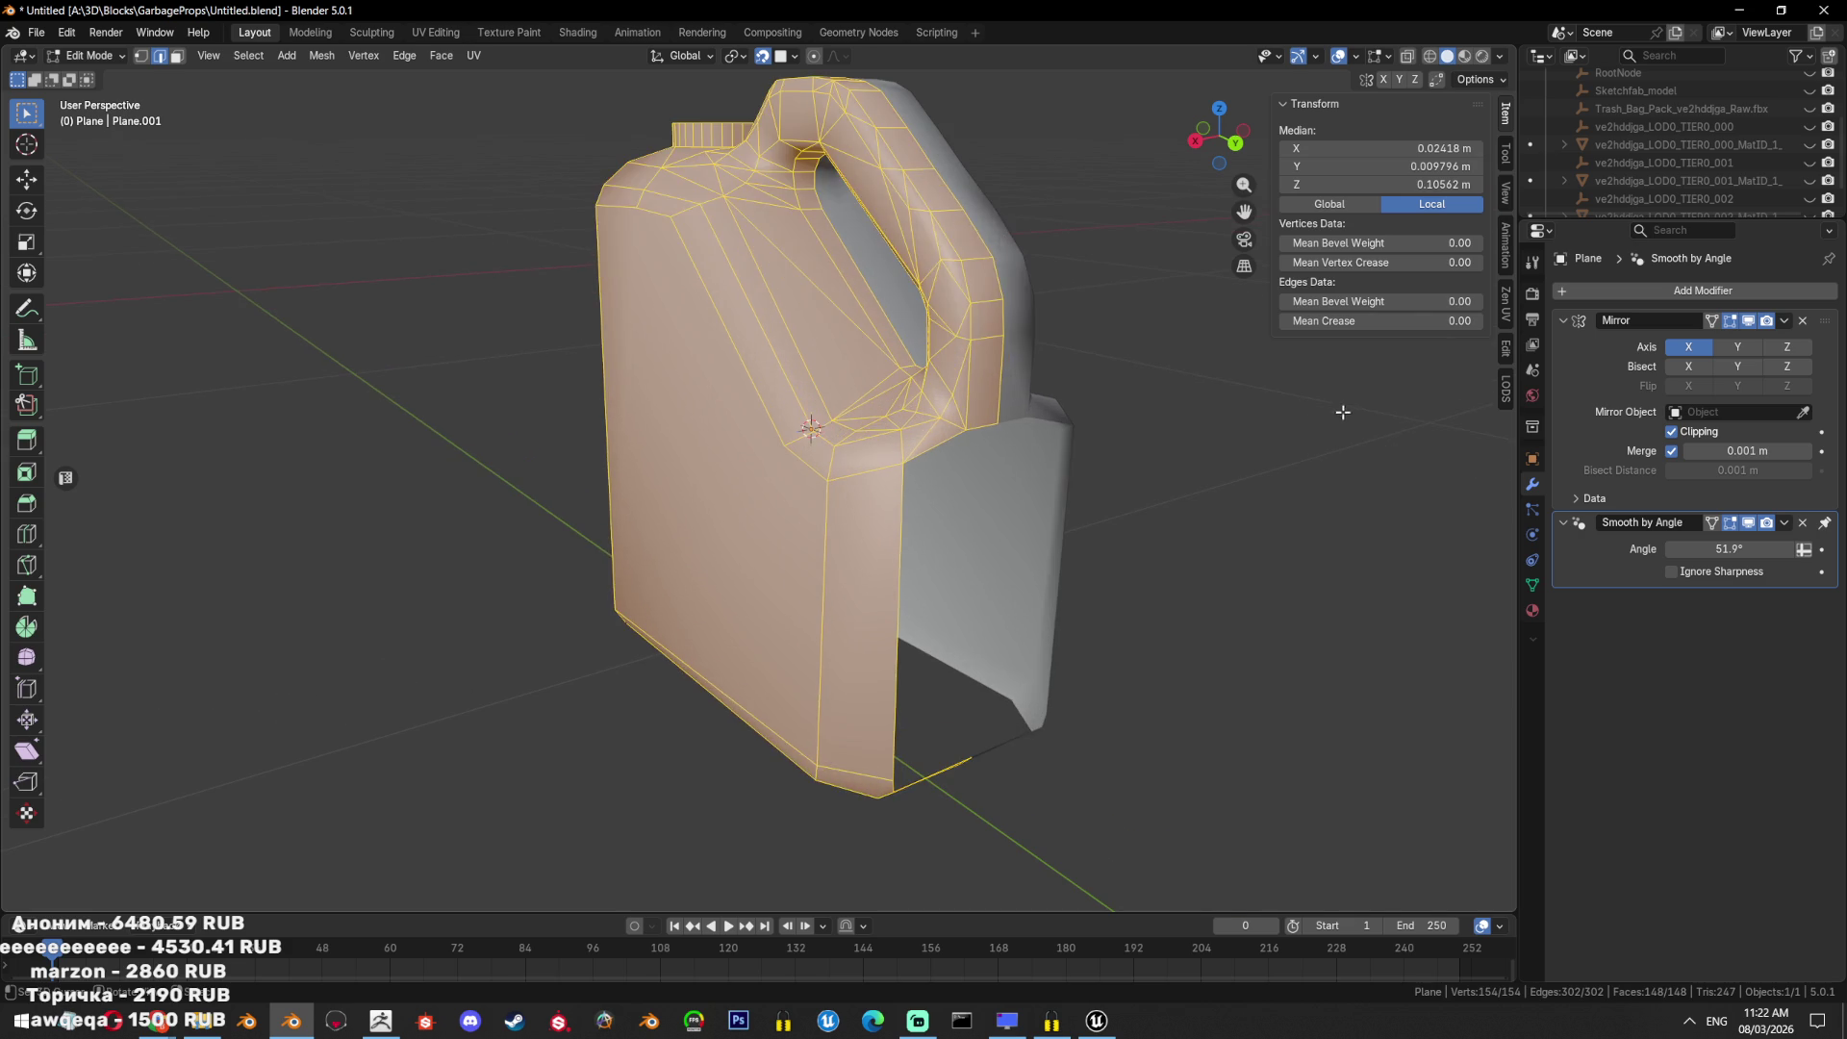
pyautogui.press('Tab')
pyautogui.press('KP_Divide')
pyautogui.hotkey('alt', 'z')
pyautogui.click(970, 426)
pyautogui.hotkey('alt', 'z')
pyautogui.press('Tab')
pyautogui.moveTo(1025, 658); pyautogui.dragTo(969, 540, button='middle')
pyautogui.scroll(3, 969, 539)
pyautogui.moveTo(941, 446)
pyautogui.mouseDown(button='middle')
pyautogui.moveTo(956, 549)
pyautogui.moveTo(900, 558)
pyautogui.moveTo(1018, 585)
pyautogui.moveTo(1049, 553)
pyautogui.moveTo(924, 568)
pyautogui.mouseUp(button='middle')
# Isolate the jug, cap its neck rim loop with a face, then unhide everything.
pyautogui.press('Tab')
pyautogui.press('KP_Divide')
pyautogui.scroll(-5, 910, 552)
pyautogui.scroll(5, 923, 568)
pyautogui.hotkey('alt', 'a')
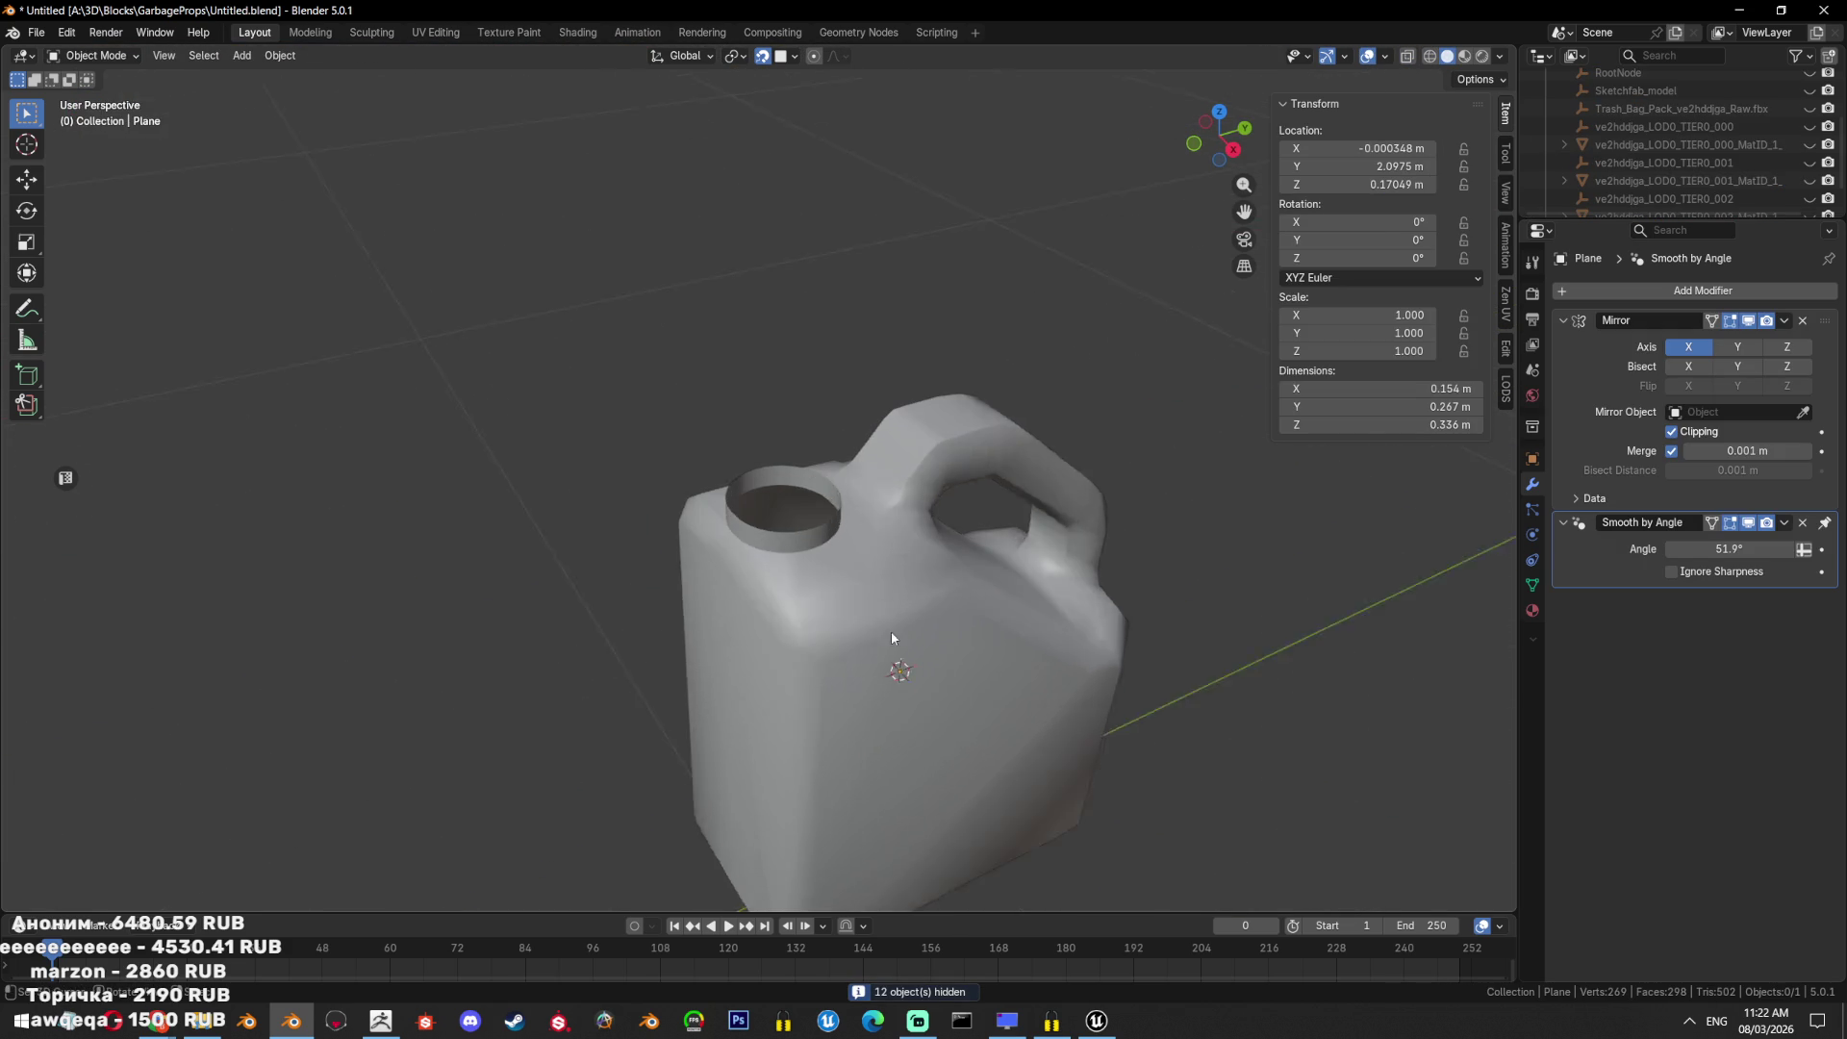
pyautogui.click(891, 638)
pyautogui.press('Tab')
pyautogui.scroll(2, 869, 565)
pyautogui.press('f')
pyautogui.press('Tab')
pyautogui.moveTo(844, 559); pyautogui.dragTo(944, 627, button='middle')
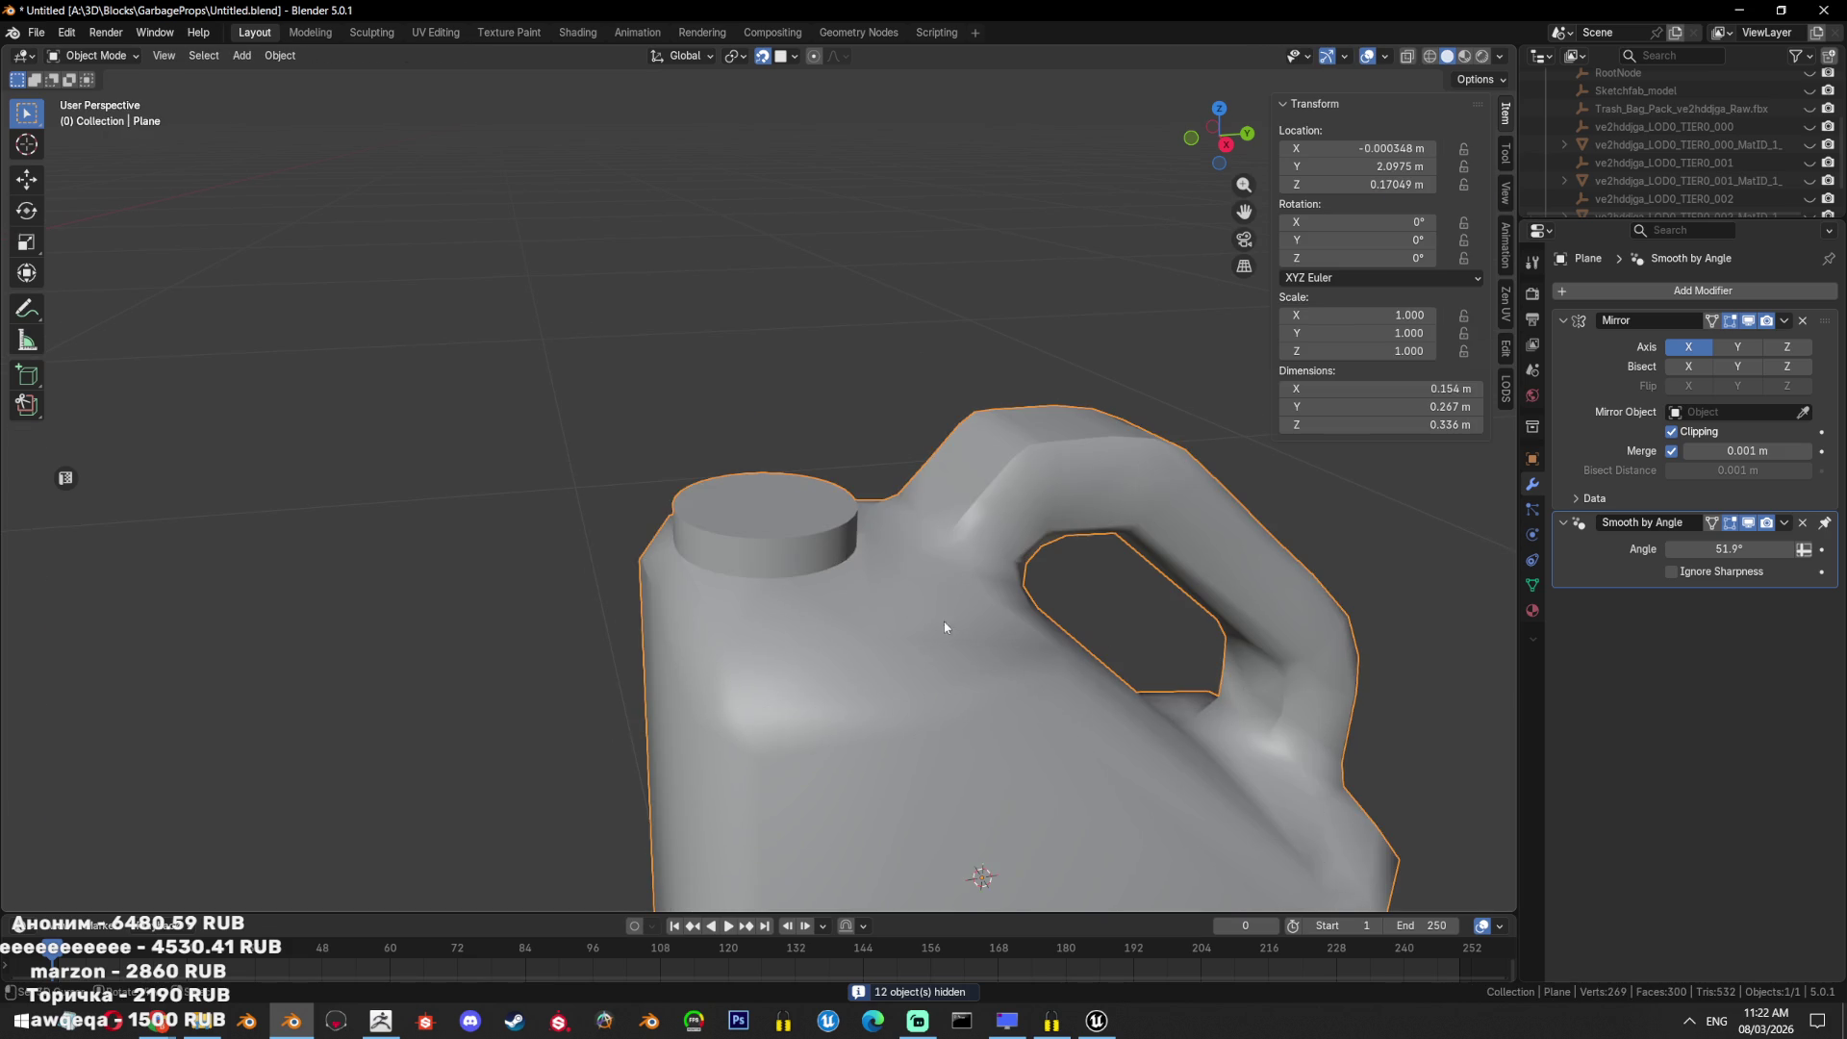
pyautogui.hotkey('alt', 'h')
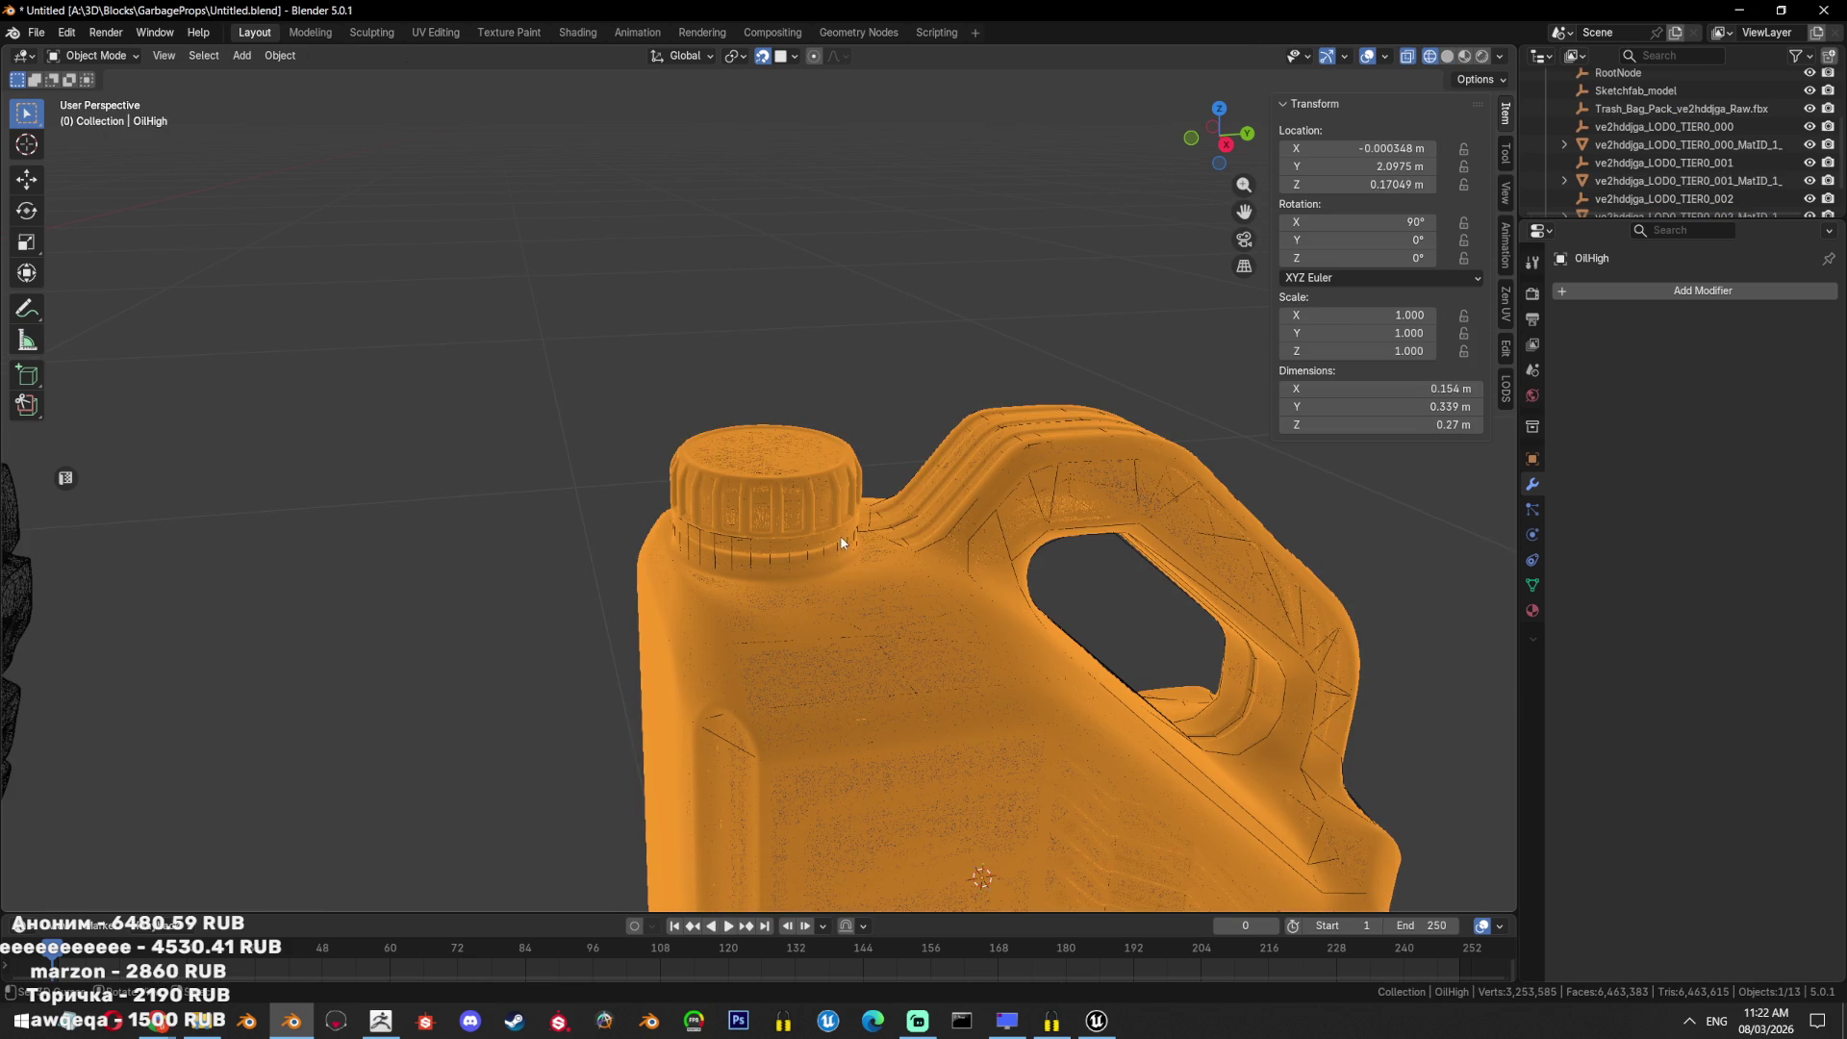
# Duplicate the low-poly jug's cap faces in place and separate them into a new object.
pyautogui.click(841, 539)
pyautogui.press('Tab')
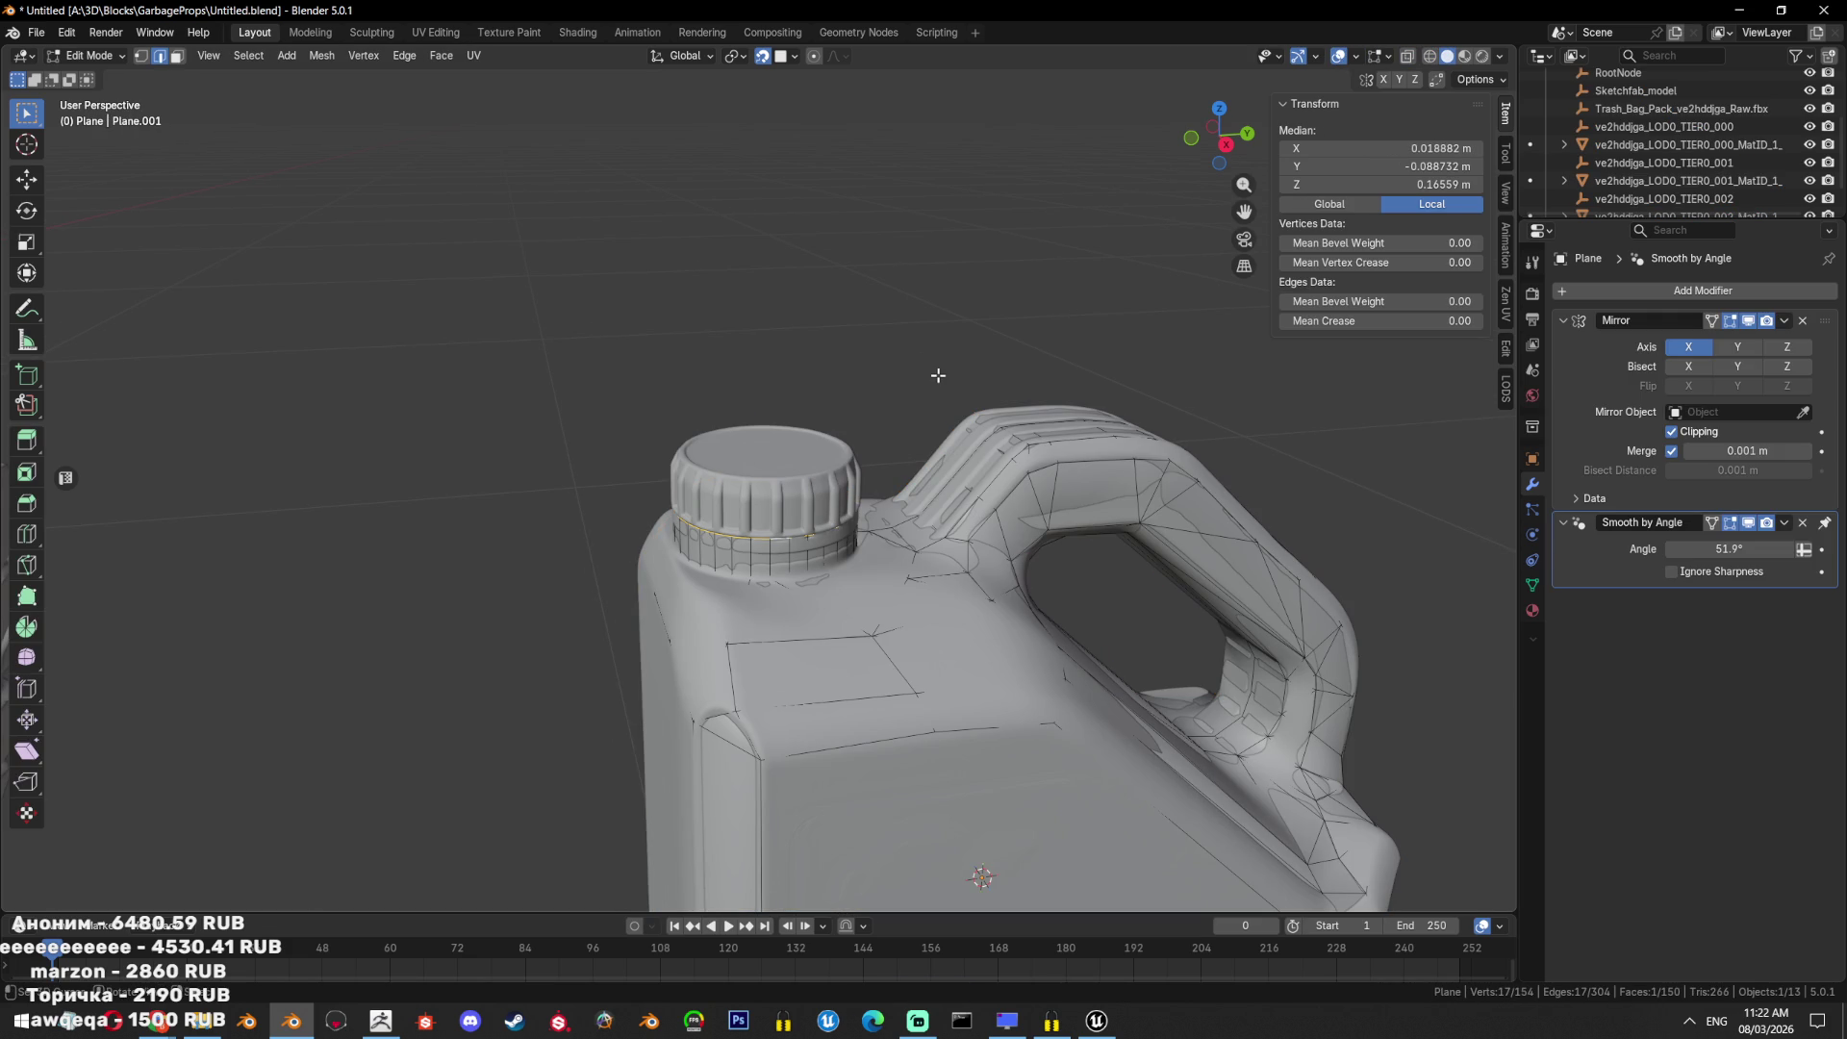
pyautogui.hotkey('shift', 'd')
pyautogui.rightClick(938, 375)
pyautogui.click(938, 380)
pyautogui.press('Tab')
pyautogui.click(862, 499)
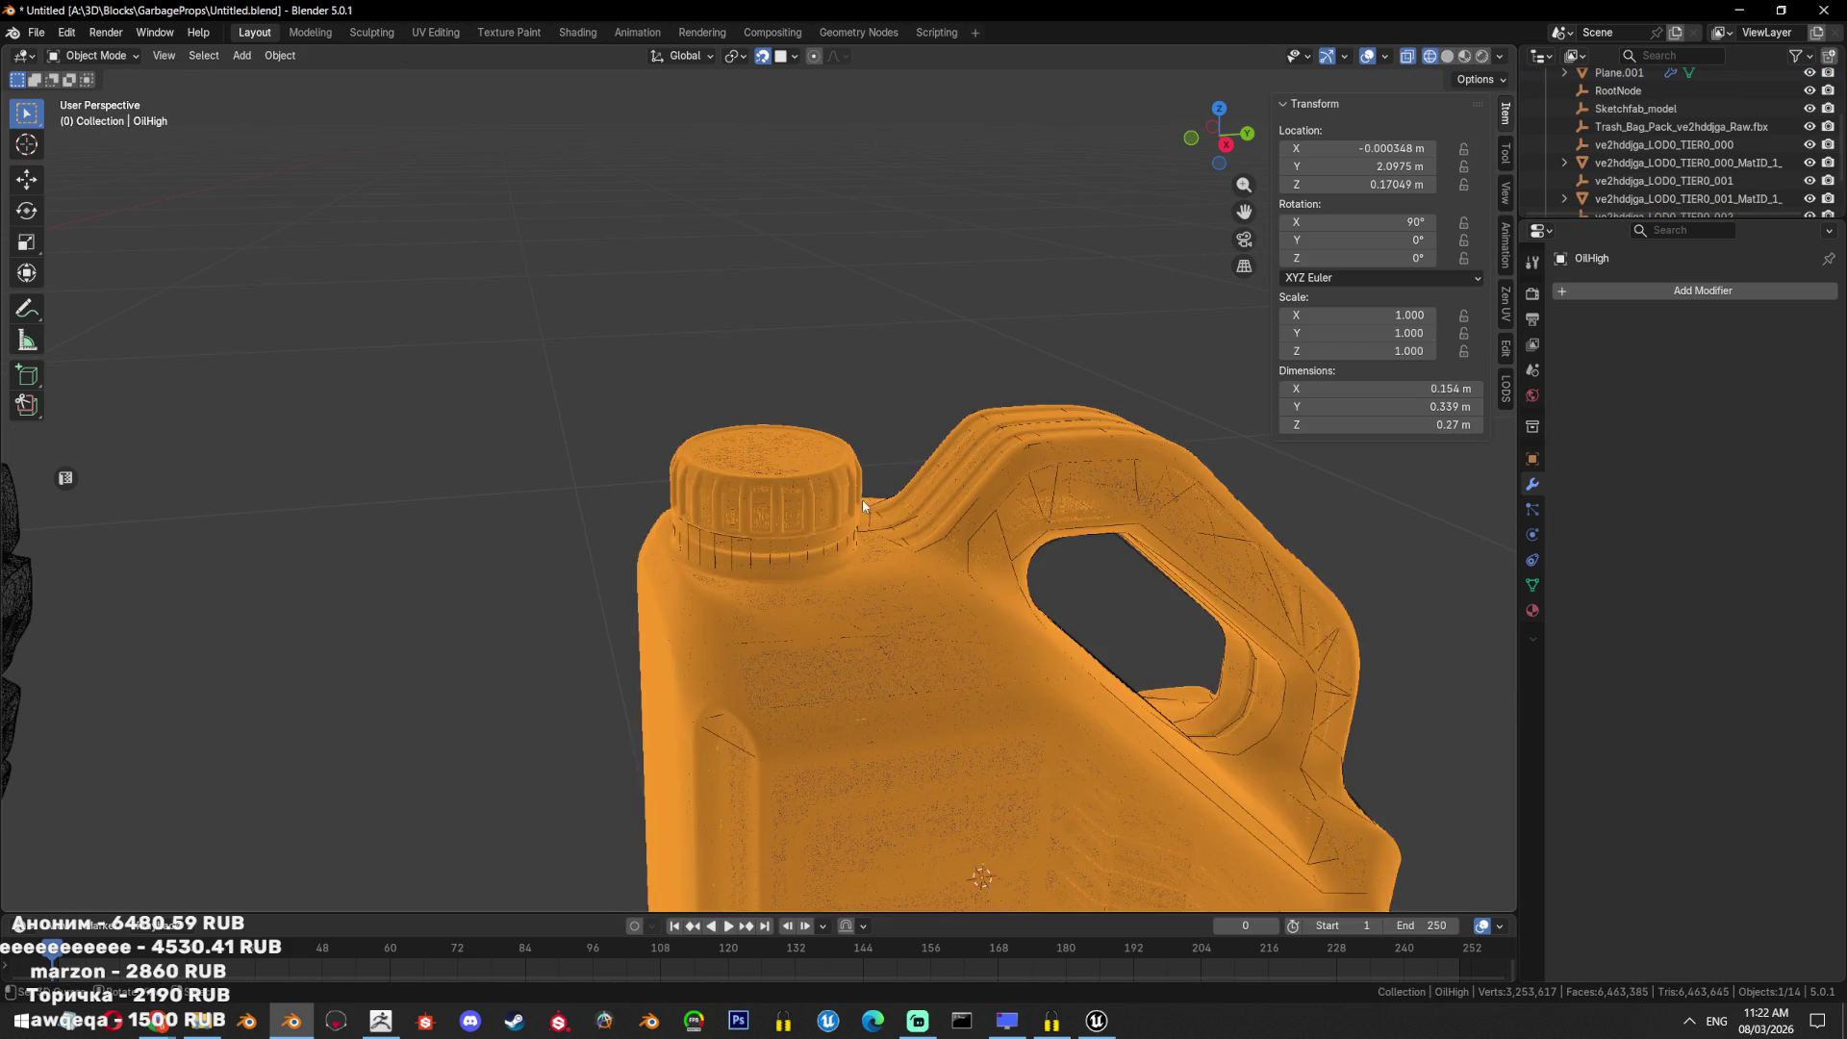
pyautogui.click(853, 517)
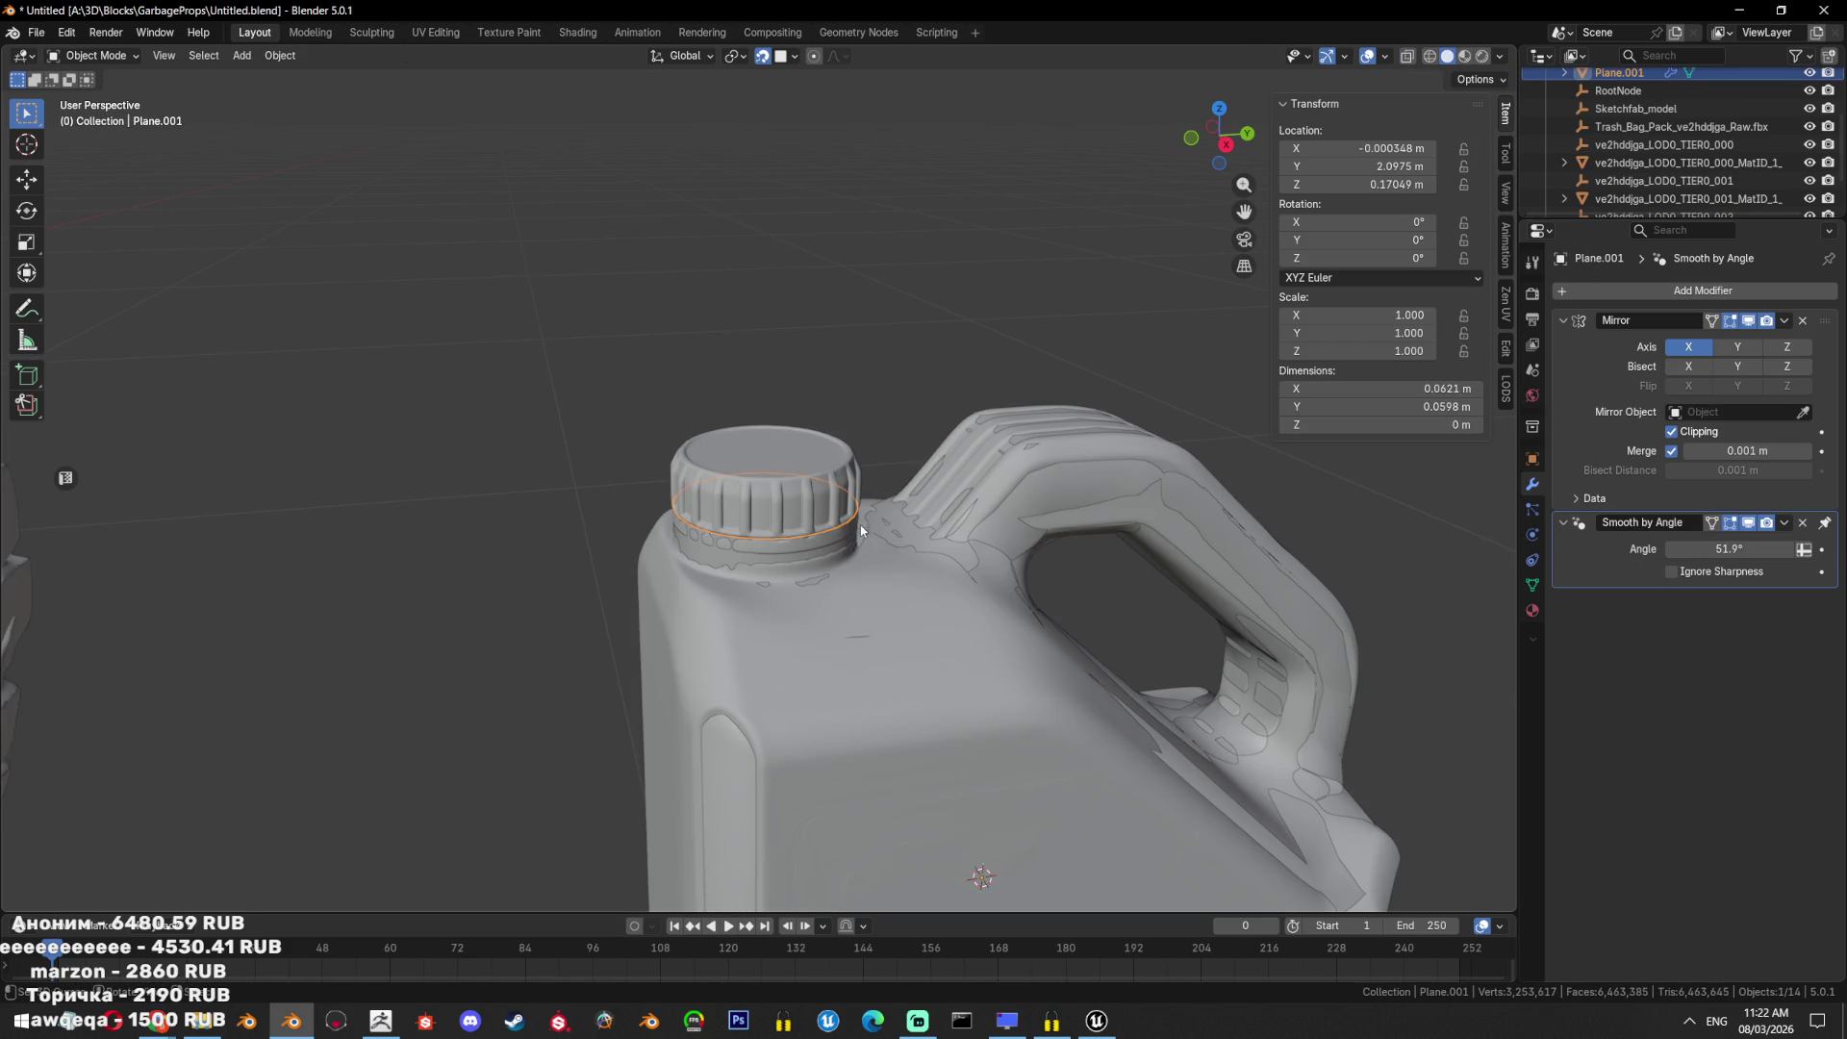
# In side view, extrude the new piece's cap top face upward.
pyautogui.press('Tab')
pyautogui.press('KP_3')
pyautogui.press('KP_Decimal')
pyautogui.press('e')
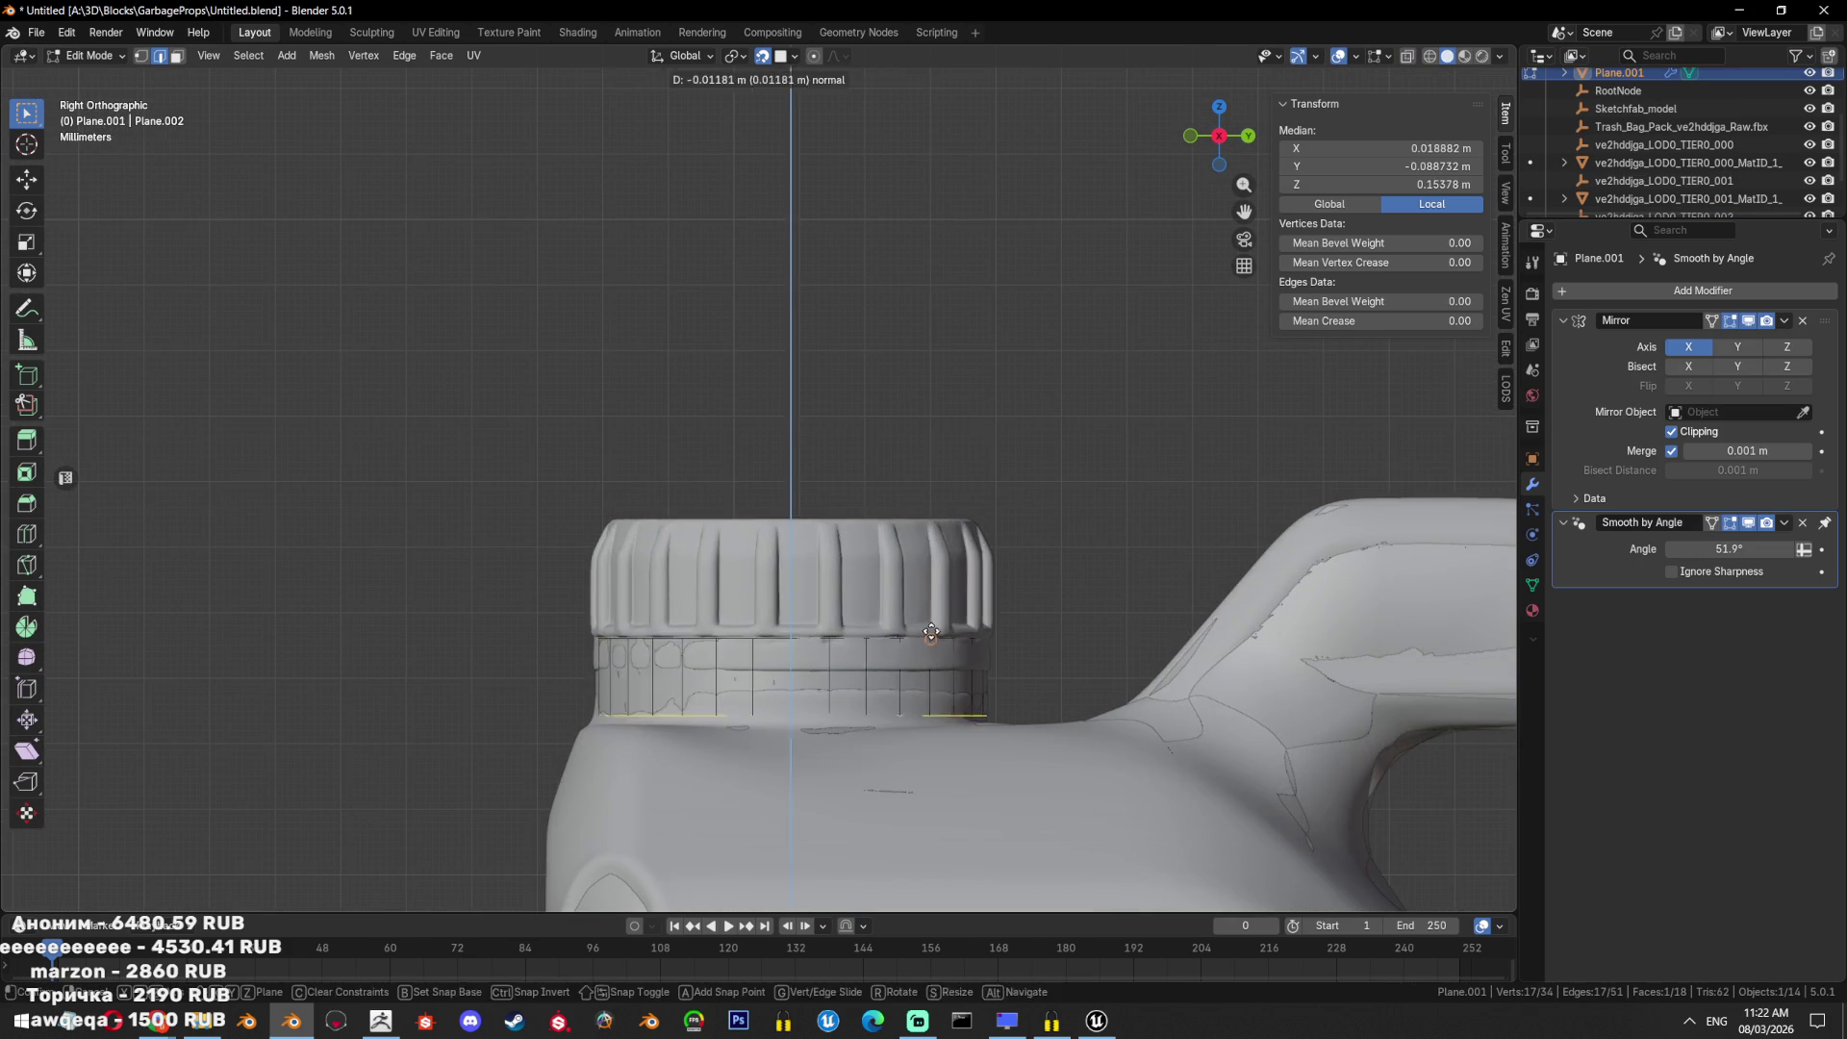
pyautogui.click(943, 487)
pyautogui.hotkey('ctrl', 'z')
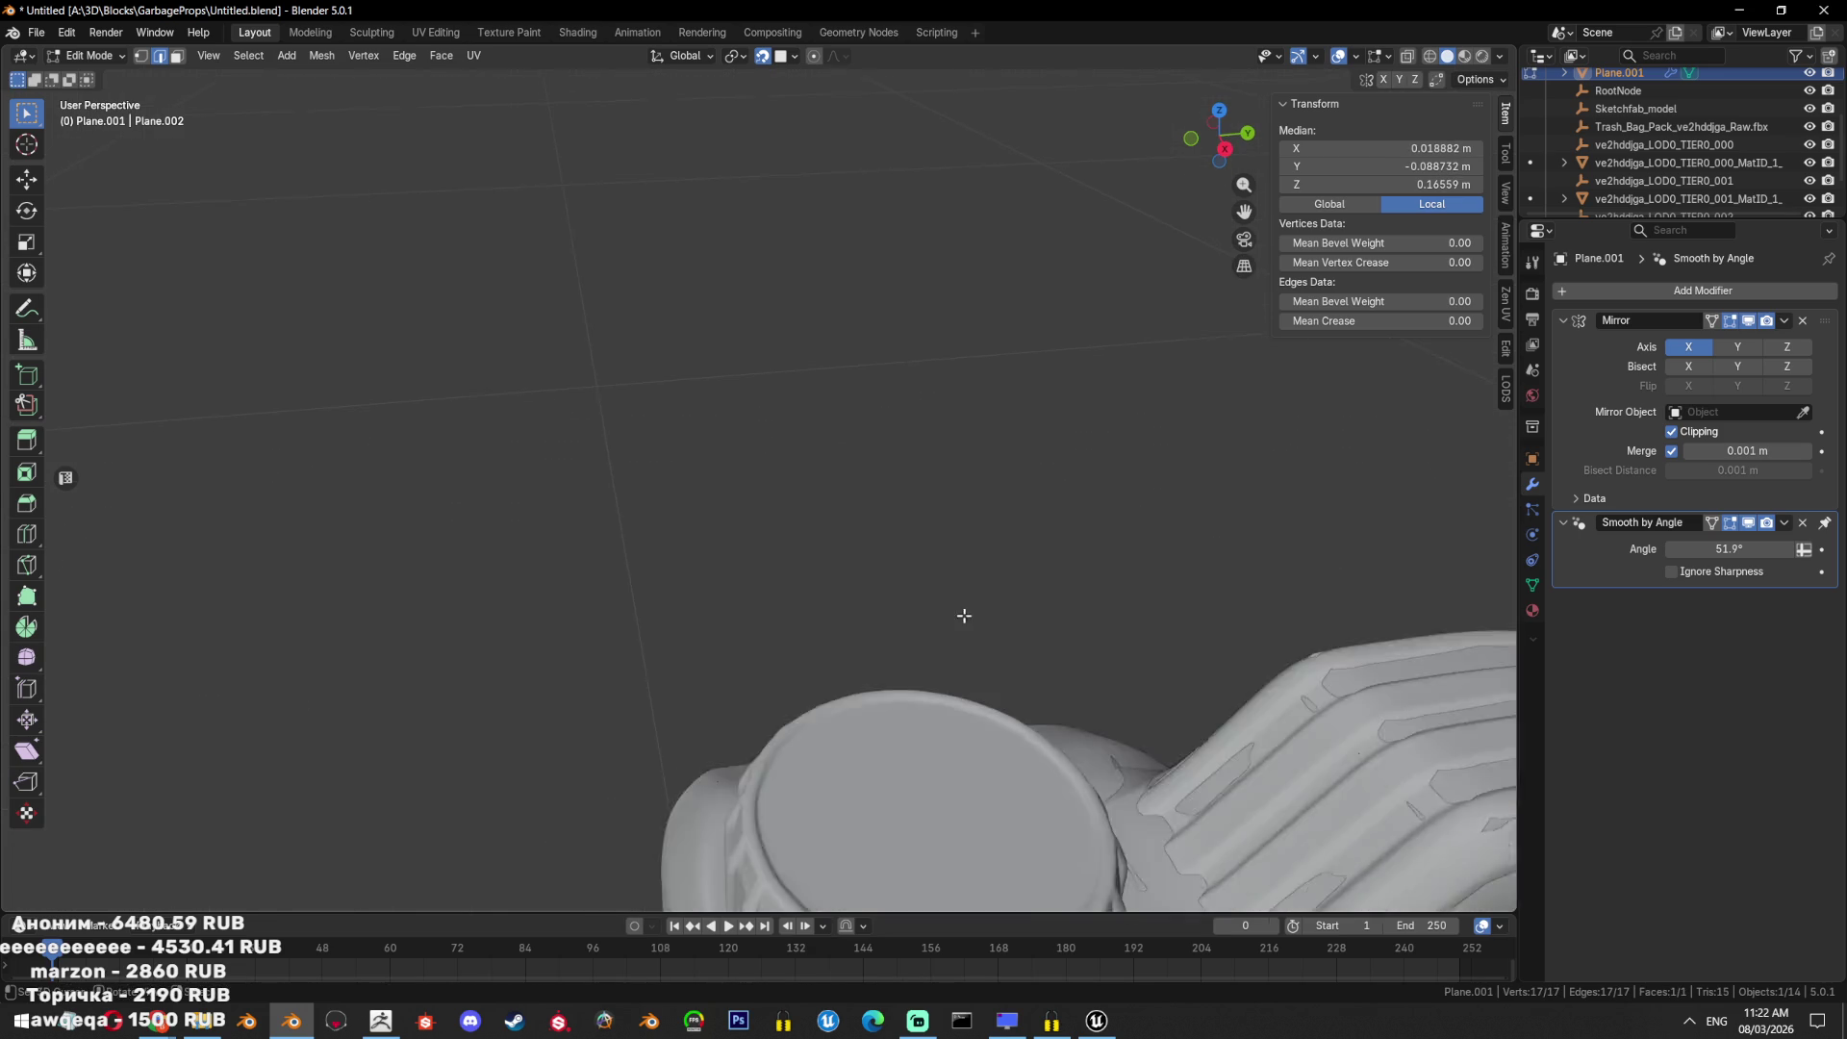
pyautogui.moveTo(938, 533); pyautogui.dragTo(914, 423, button='middle')
pyautogui.press('e')
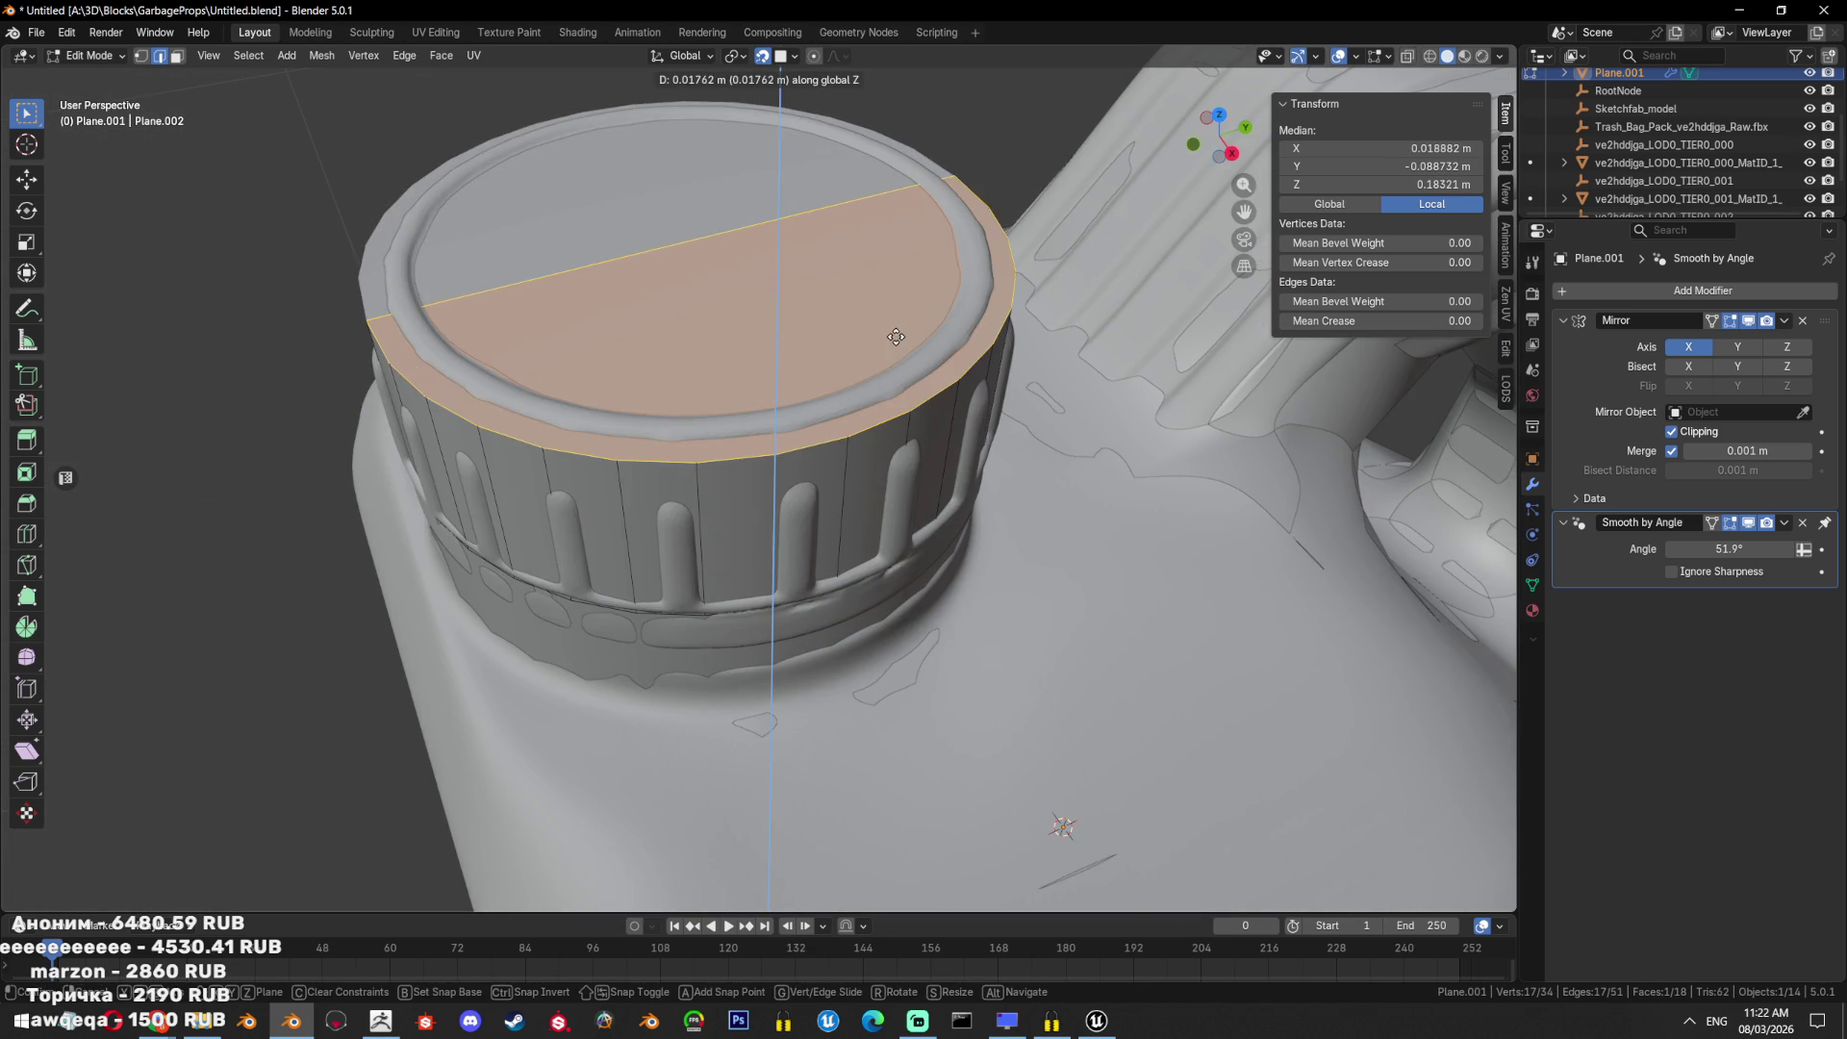
pyautogui.click(928, 406)
# Thicken the ring of side faces around the cap to form a raised rim.
pyautogui.keyDown('alt'); pyautogui.click(928, 406); pyautogui.keyUp('alt')
pyautogui.moveTo(928, 406)
pyautogui.mouseDown(button='middle')
pyautogui.moveTo(1131, 416)
pyautogui.moveTo(856, 442)
pyautogui.mouseUp(button='middle')
pyautogui.click(1126, 407)
pyautogui.scroll(-2, 857, 443)
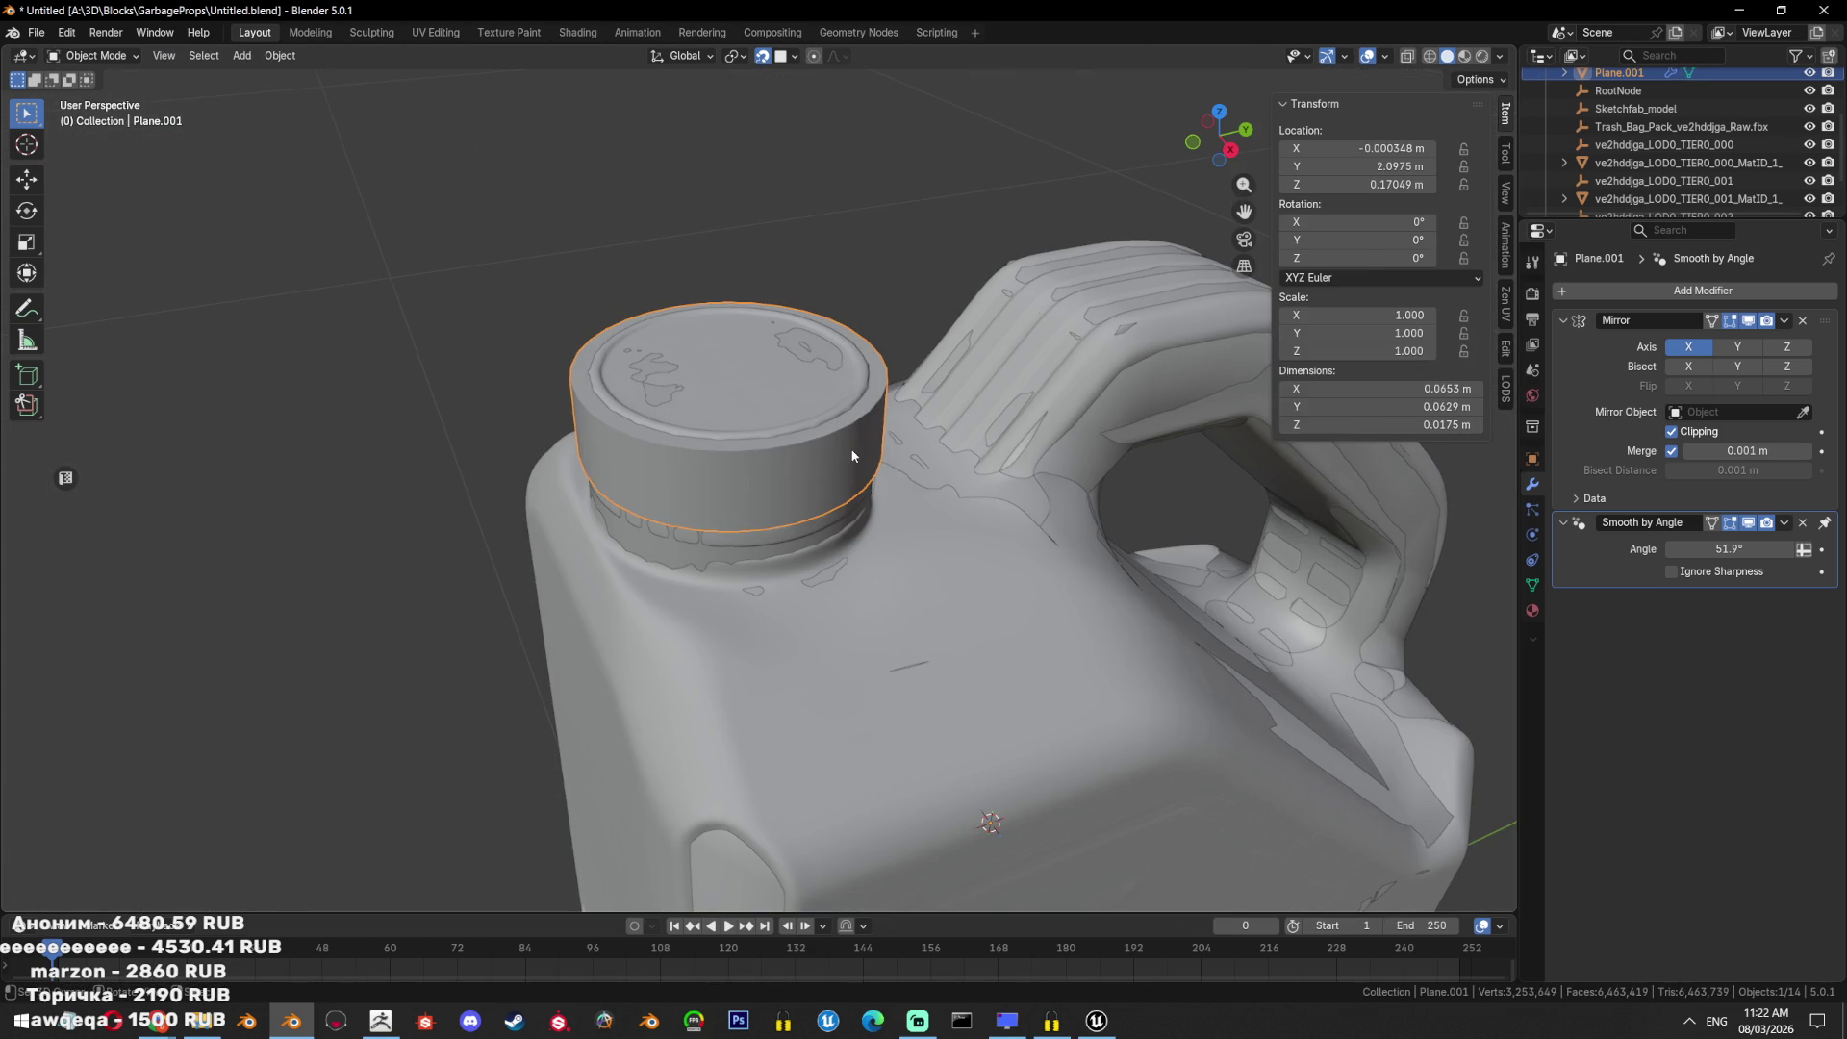
# Lower the cap's top face along Z, then select the whole cap and separate it.
pyautogui.click(777, 390)
pyautogui.press('g')
pyautogui.press('z')
pyautogui.click(780, 385)
pyautogui.press('l')
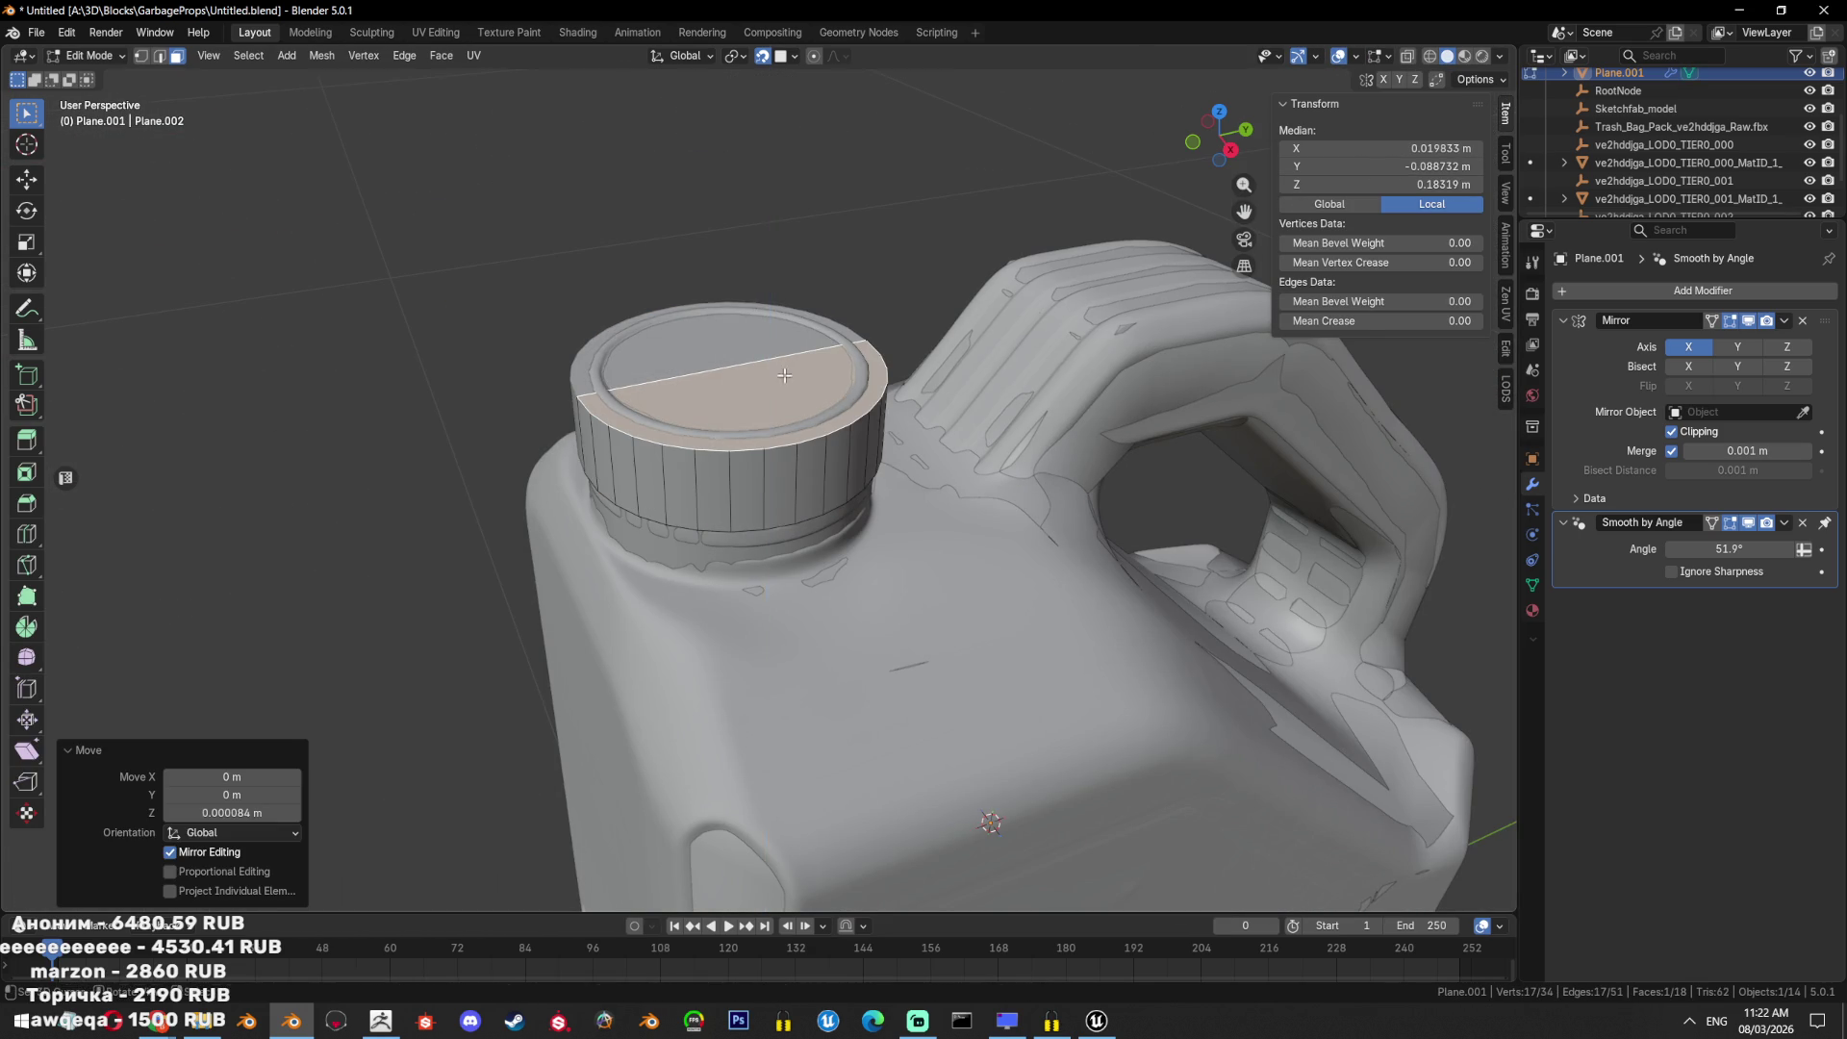
pyautogui.moveTo(811, 444); pyautogui.dragTo(804, 401, button='middle')
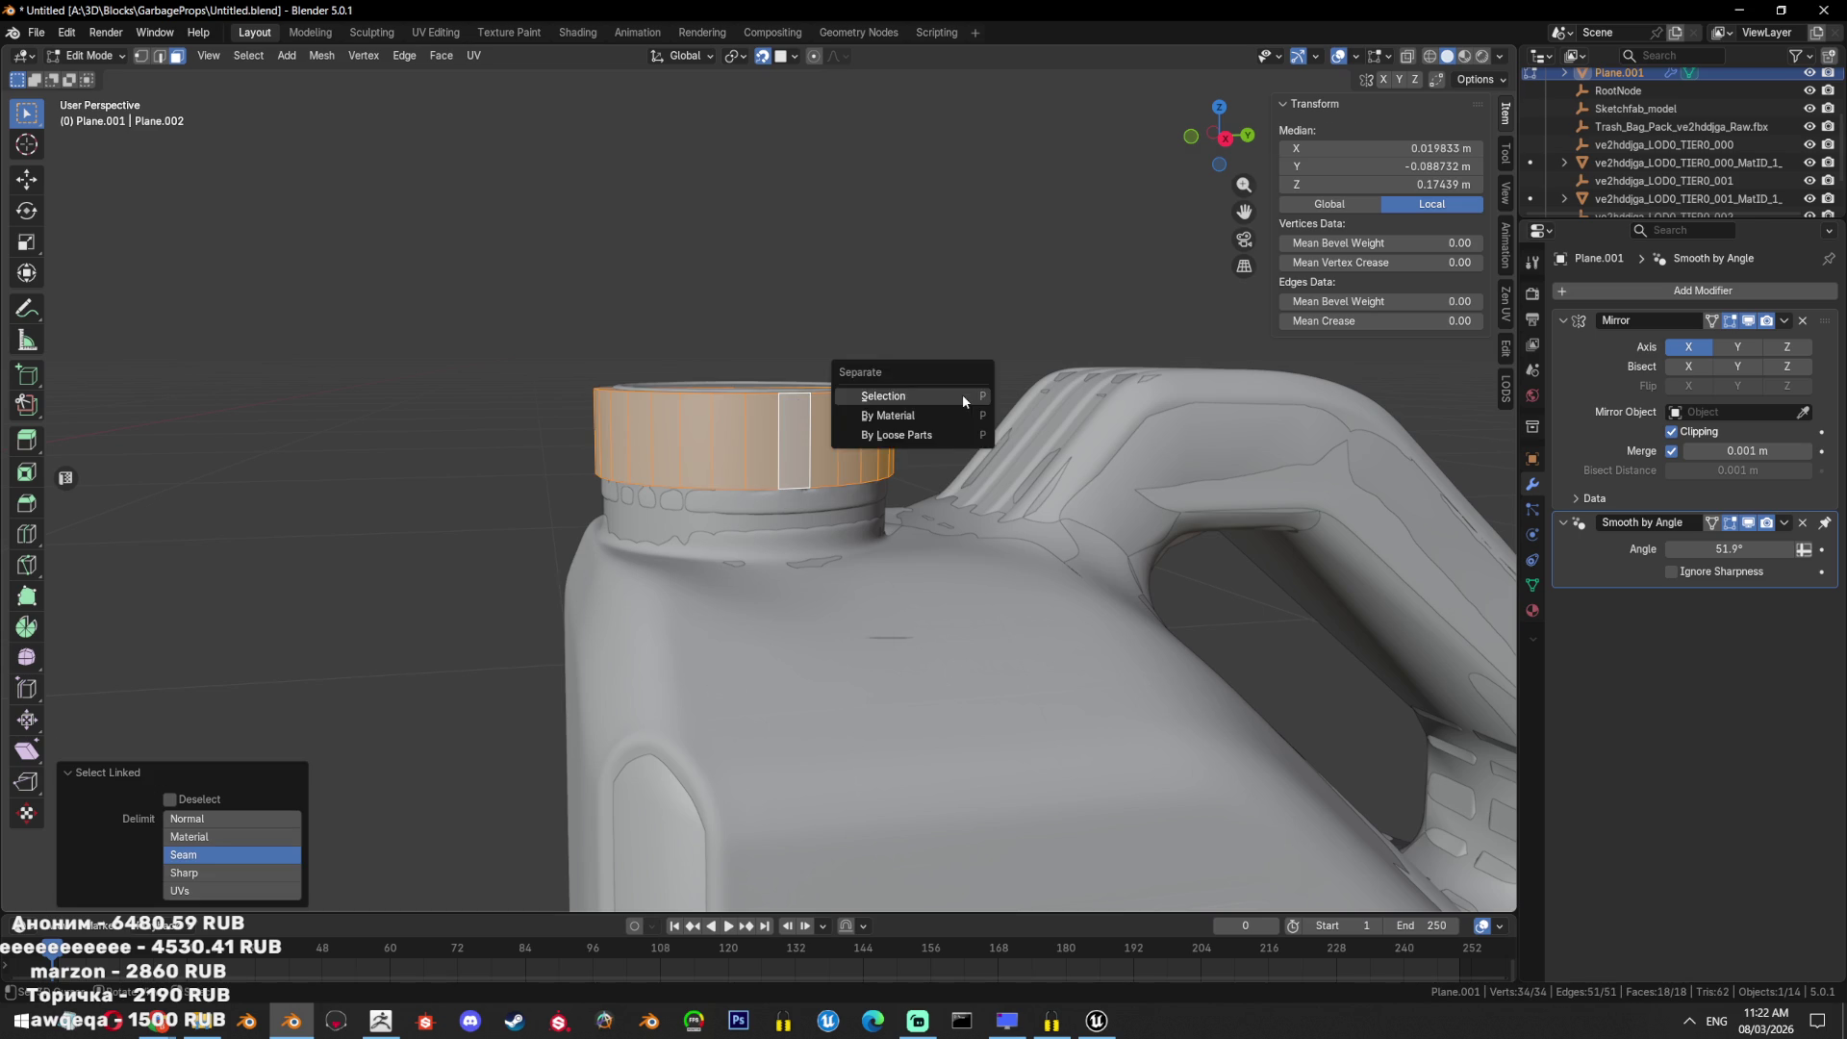
pyautogui.click(962, 395)
pyautogui.press('Tab')
# Apply the Mirror modifier to the cap and limited-dissolve its redundant flat edges.
pyautogui.click(1700, 341)
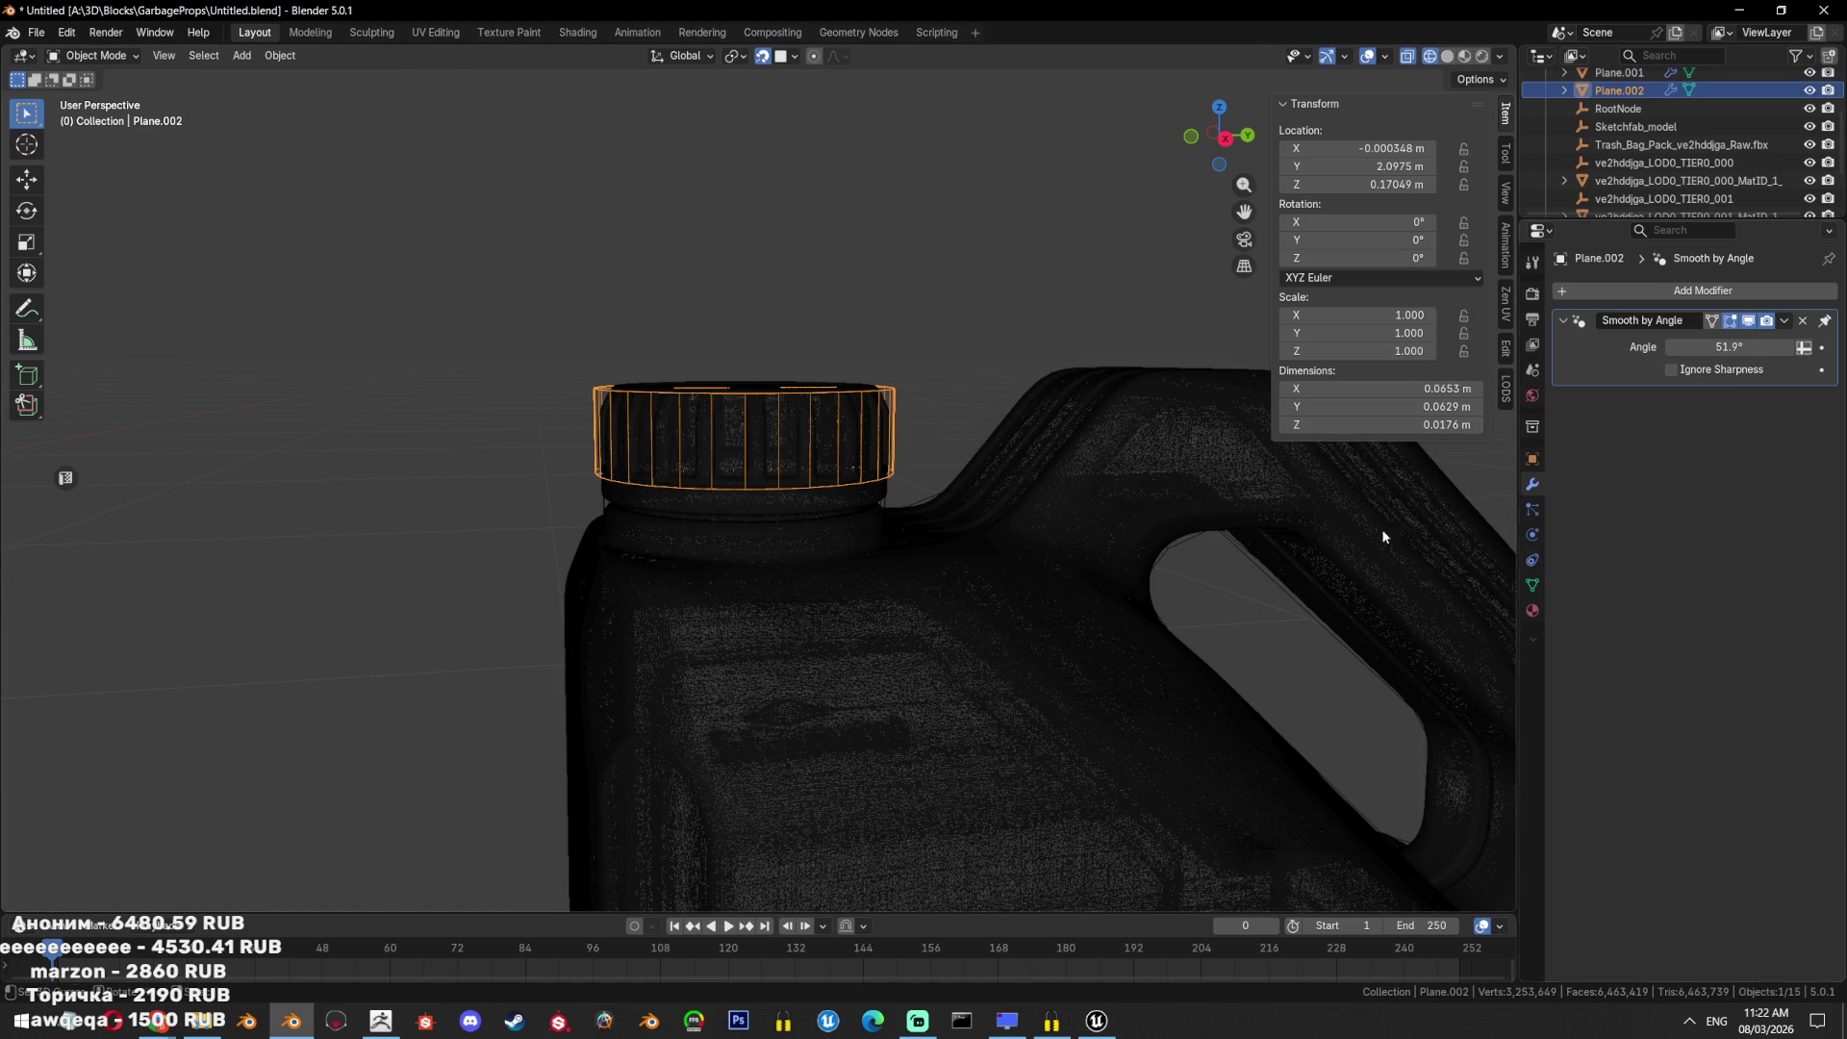
pyautogui.moveTo(1058, 404); pyautogui.dragTo(985, 478, button='middle')
pyautogui.press('Tab')
pyautogui.click(1088, 631)
pyautogui.moveTo(1089, 631)
pyautogui.mouseDown(button='middle')
pyautogui.moveTo(961, 441)
pyautogui.moveTo(944, 491)
pyautogui.moveTo(892, 528)
pyautogui.mouseUp(button='middle')
pyautogui.hotkey('alt', 'z')
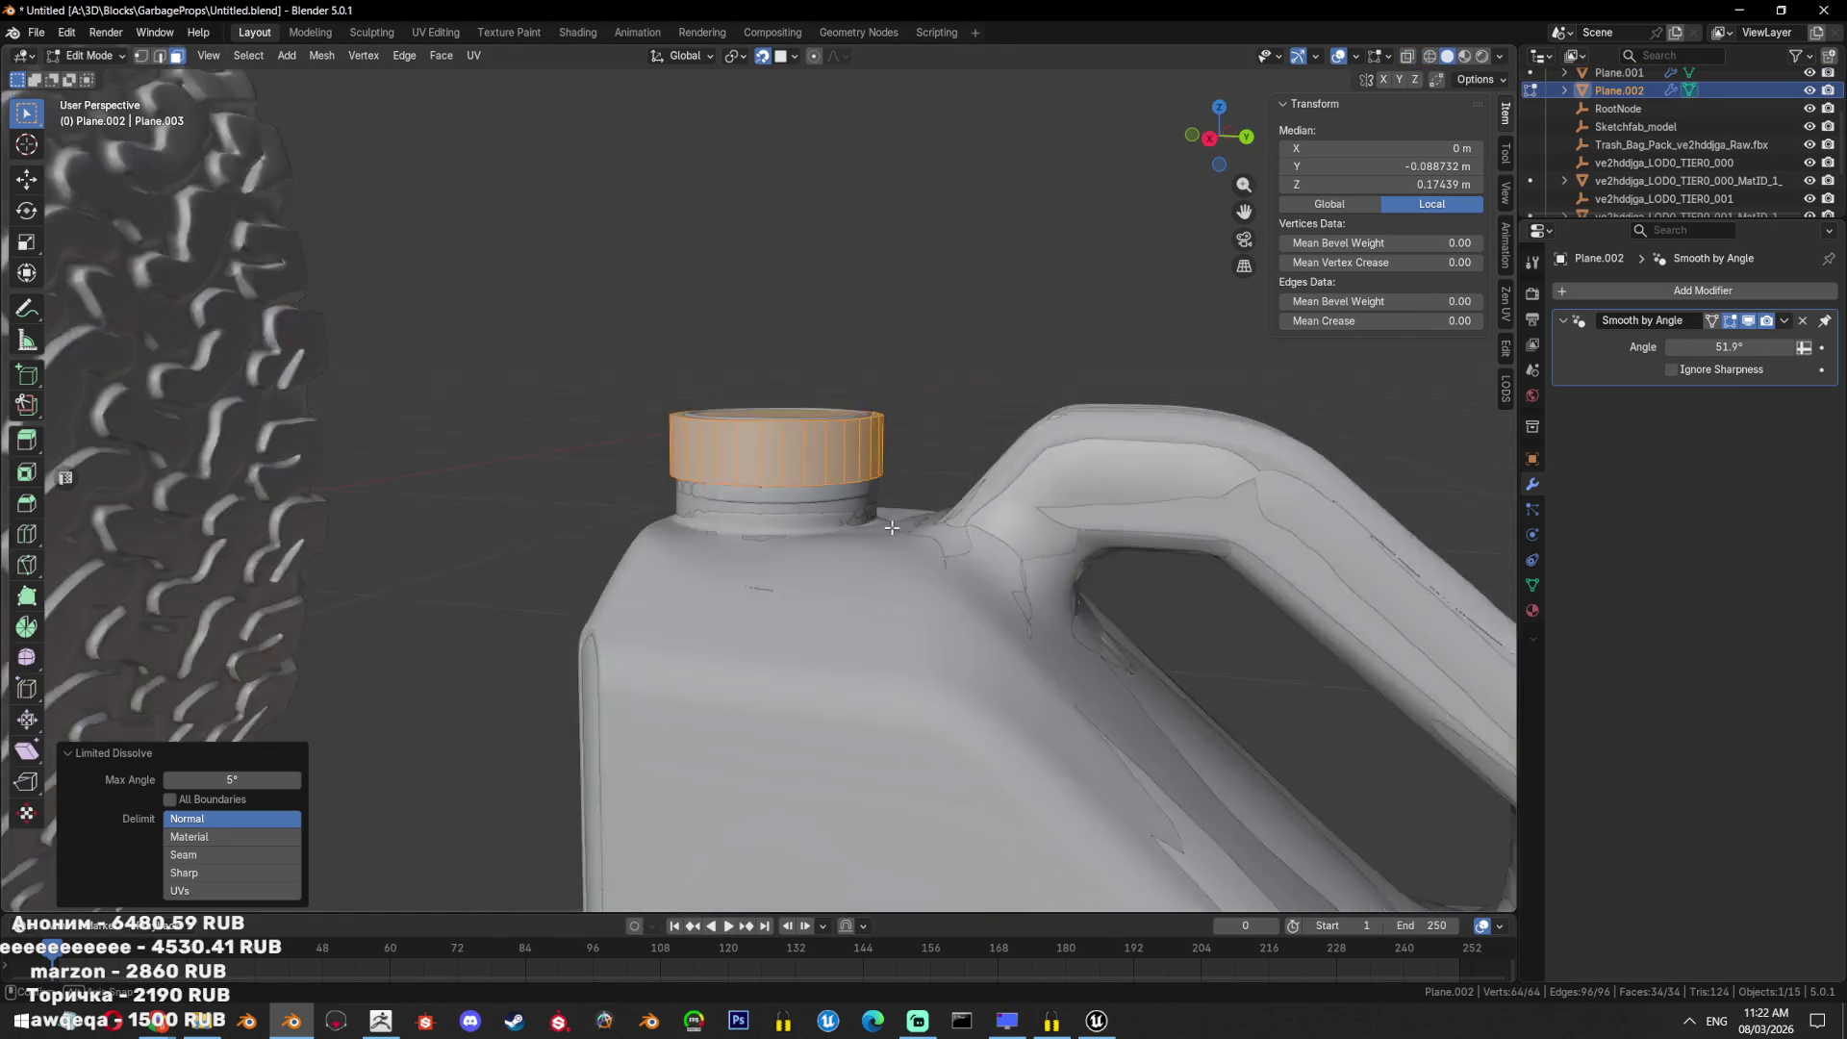
pyautogui.scroll(-5, 924, 531)
pyautogui.press('Tab')
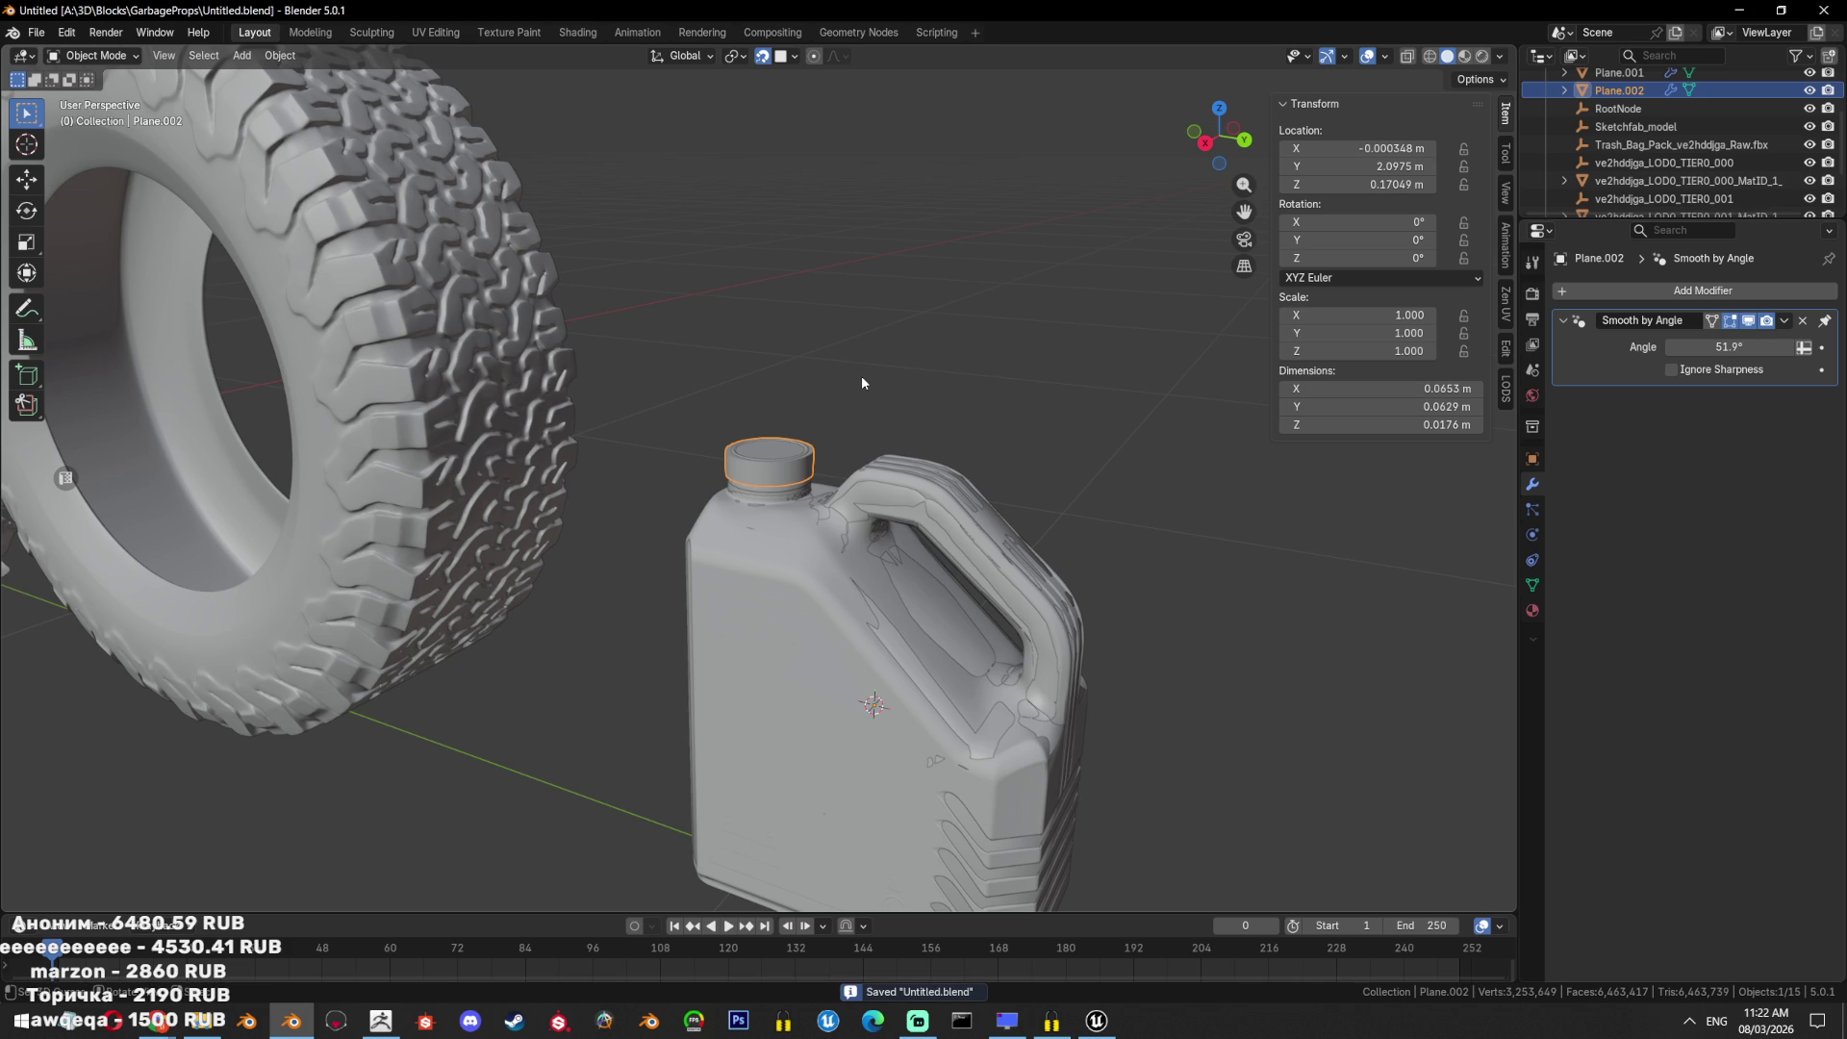
pyautogui.scroll(3, 862, 382)
# Isolate the low-poly jug by hiding all other objects, viewed from the front.
pyautogui.click(1014, 517)
pyautogui.hotkey('shift', 'z')
pyautogui.click(1014, 517)
pyautogui.click(1014, 510)
pyautogui.hotkey('shift', 'h')
pyautogui.press('x')
pyautogui.hotkey('shift', 'z')
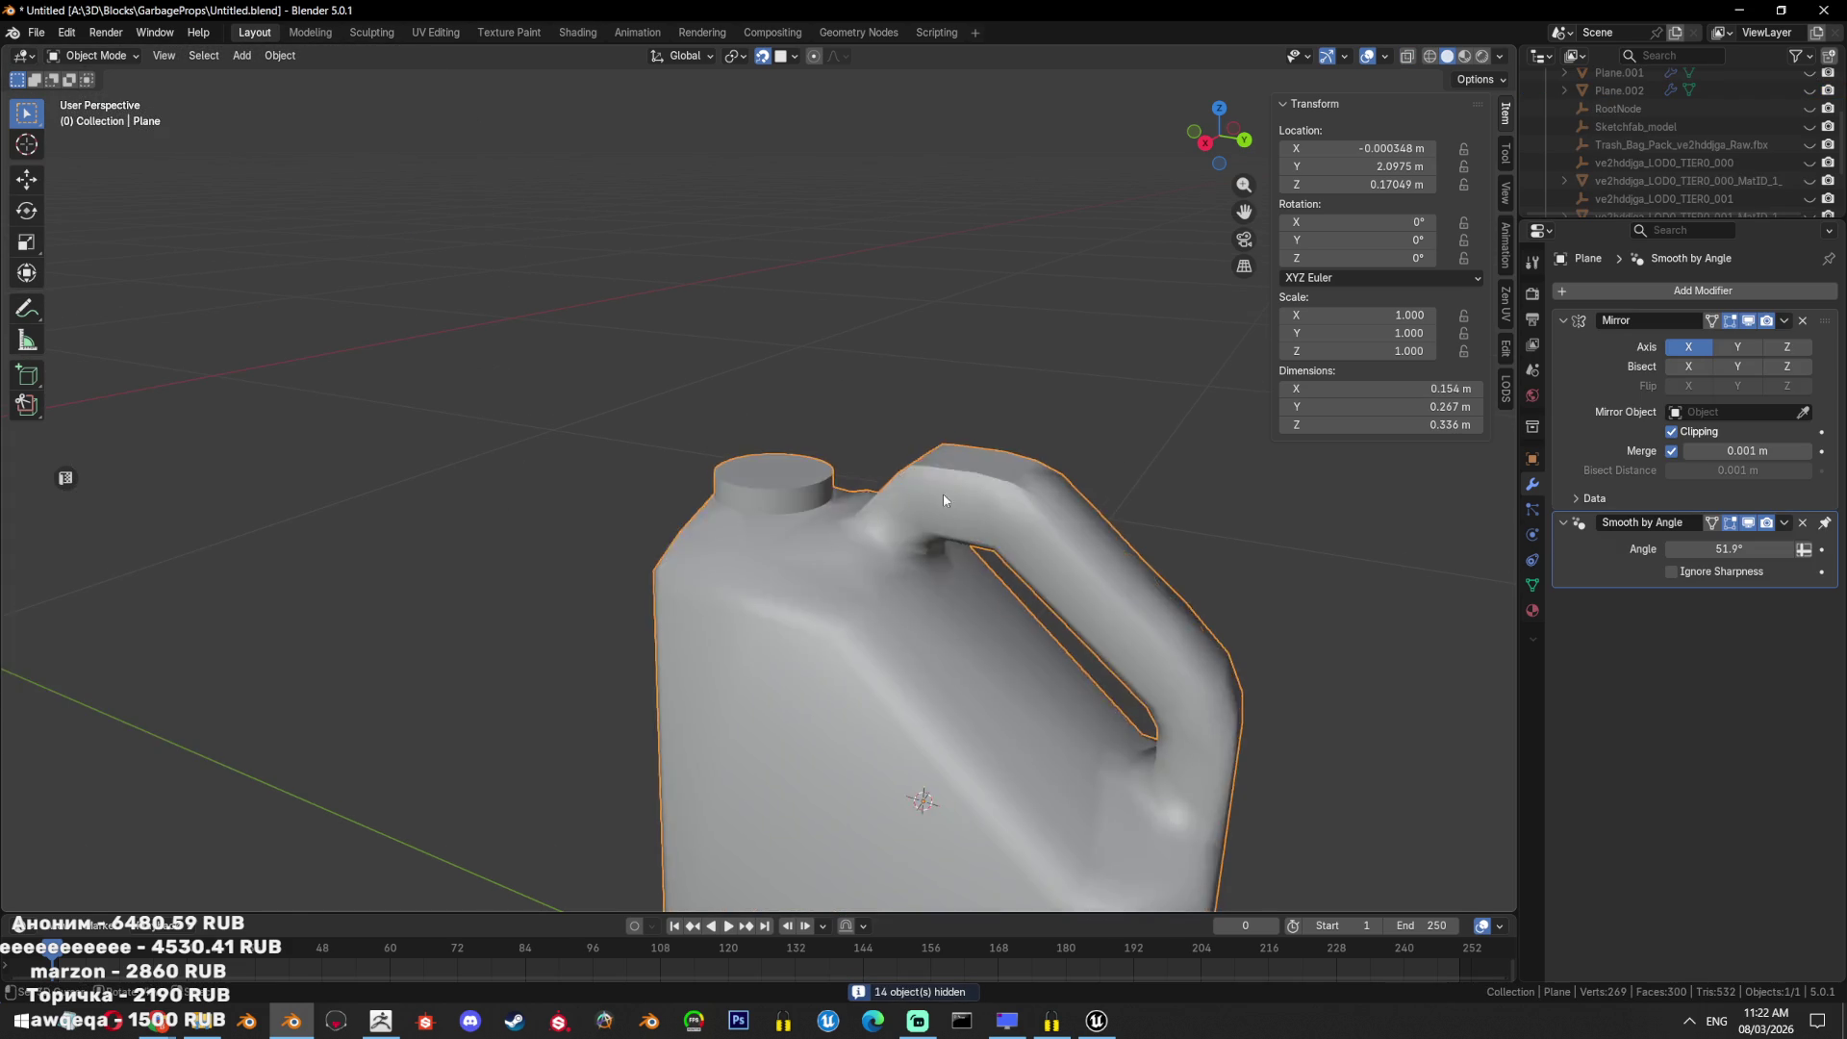
pyautogui.scroll(-5, 943, 501)
pyautogui.scroll(2, 851, 569)
pyautogui.press('KP_1')
pyautogui.scroll(3, 957, 578)
pyautogui.moveTo(979, 691); pyautogui.dragTo(876, 630, button='middle')
# Raise the low-poly jug's Smooth by Angle threshold to 89°.
pyautogui.press('Tab')
pyautogui.press('Tab')
pyautogui.moveTo(949, 676)
pyautogui.mouseDown(button='middle')
pyautogui.moveTo(943, 619)
pyautogui.moveTo(962, 616)
pyautogui.mouseUp(button='middle')
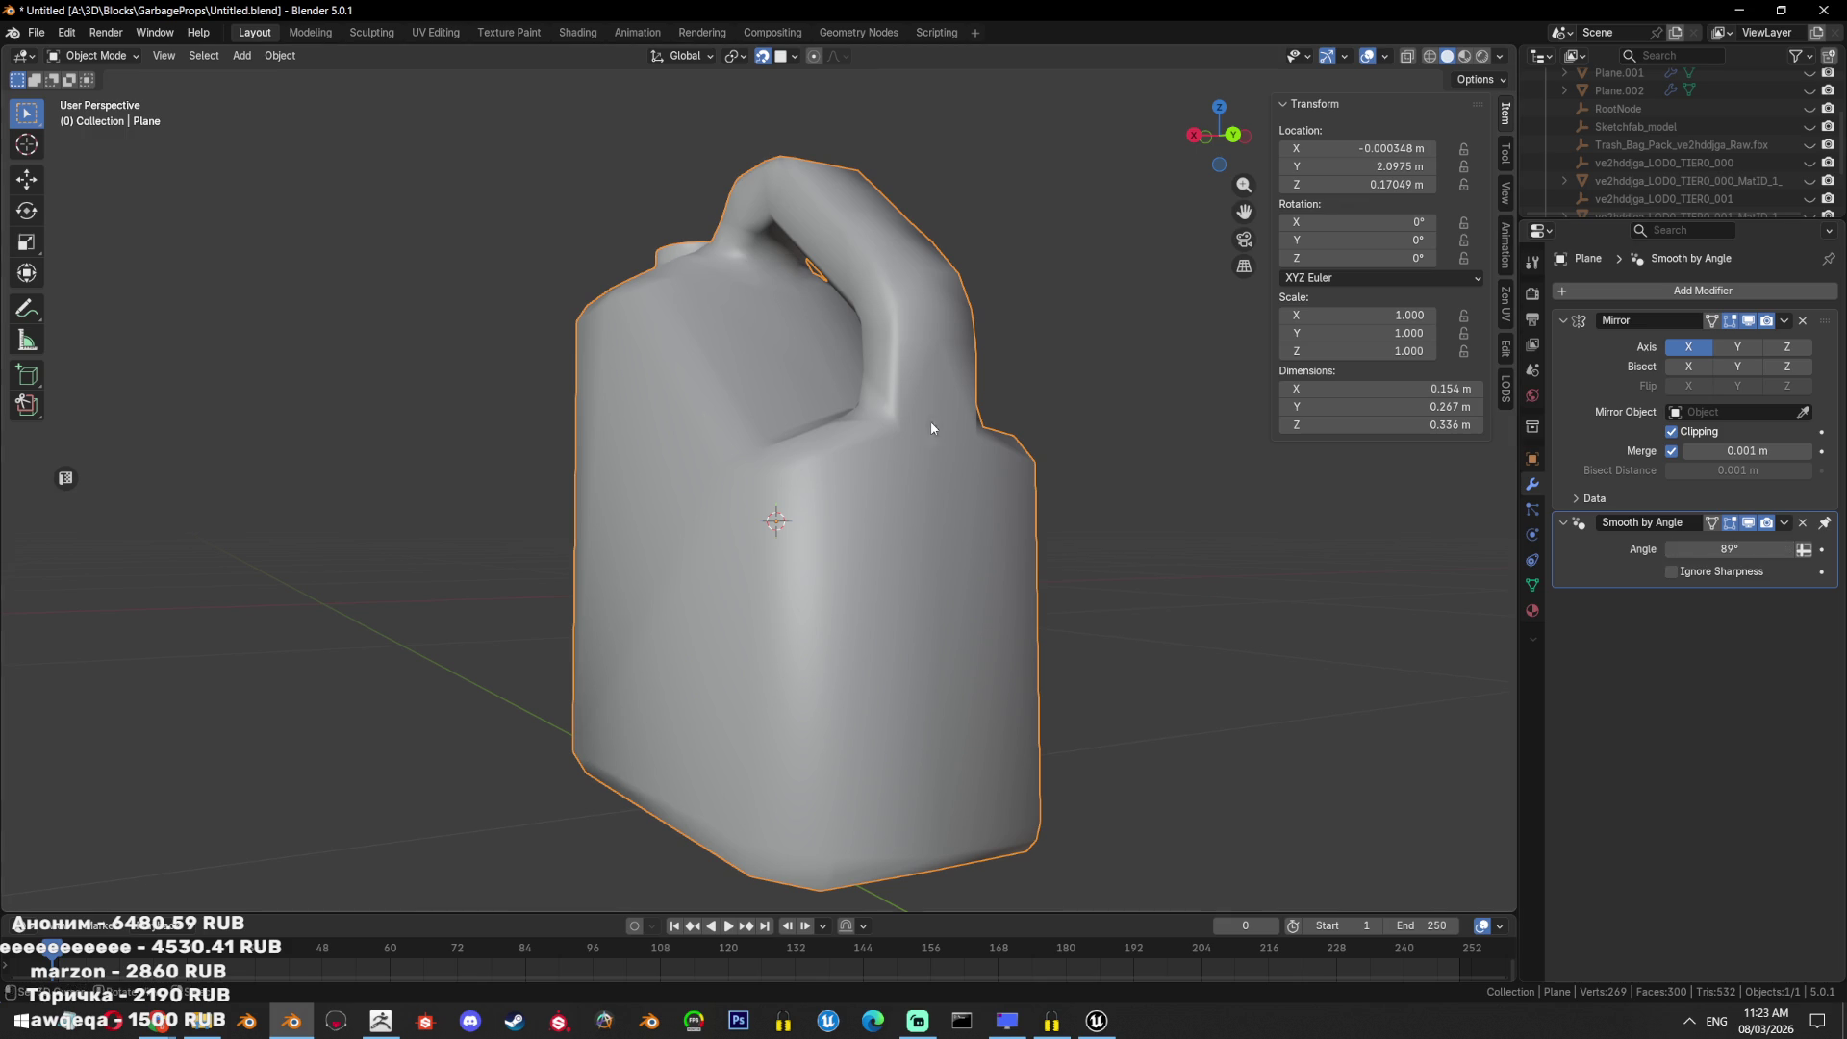
pyautogui.moveTo(932, 428); pyautogui.dragTo(973, 668, button='middle')
pyautogui.scroll(4, 775, 356)
# Mark the edge loop at the cap's base as sharp.
pyautogui.press('Tab')
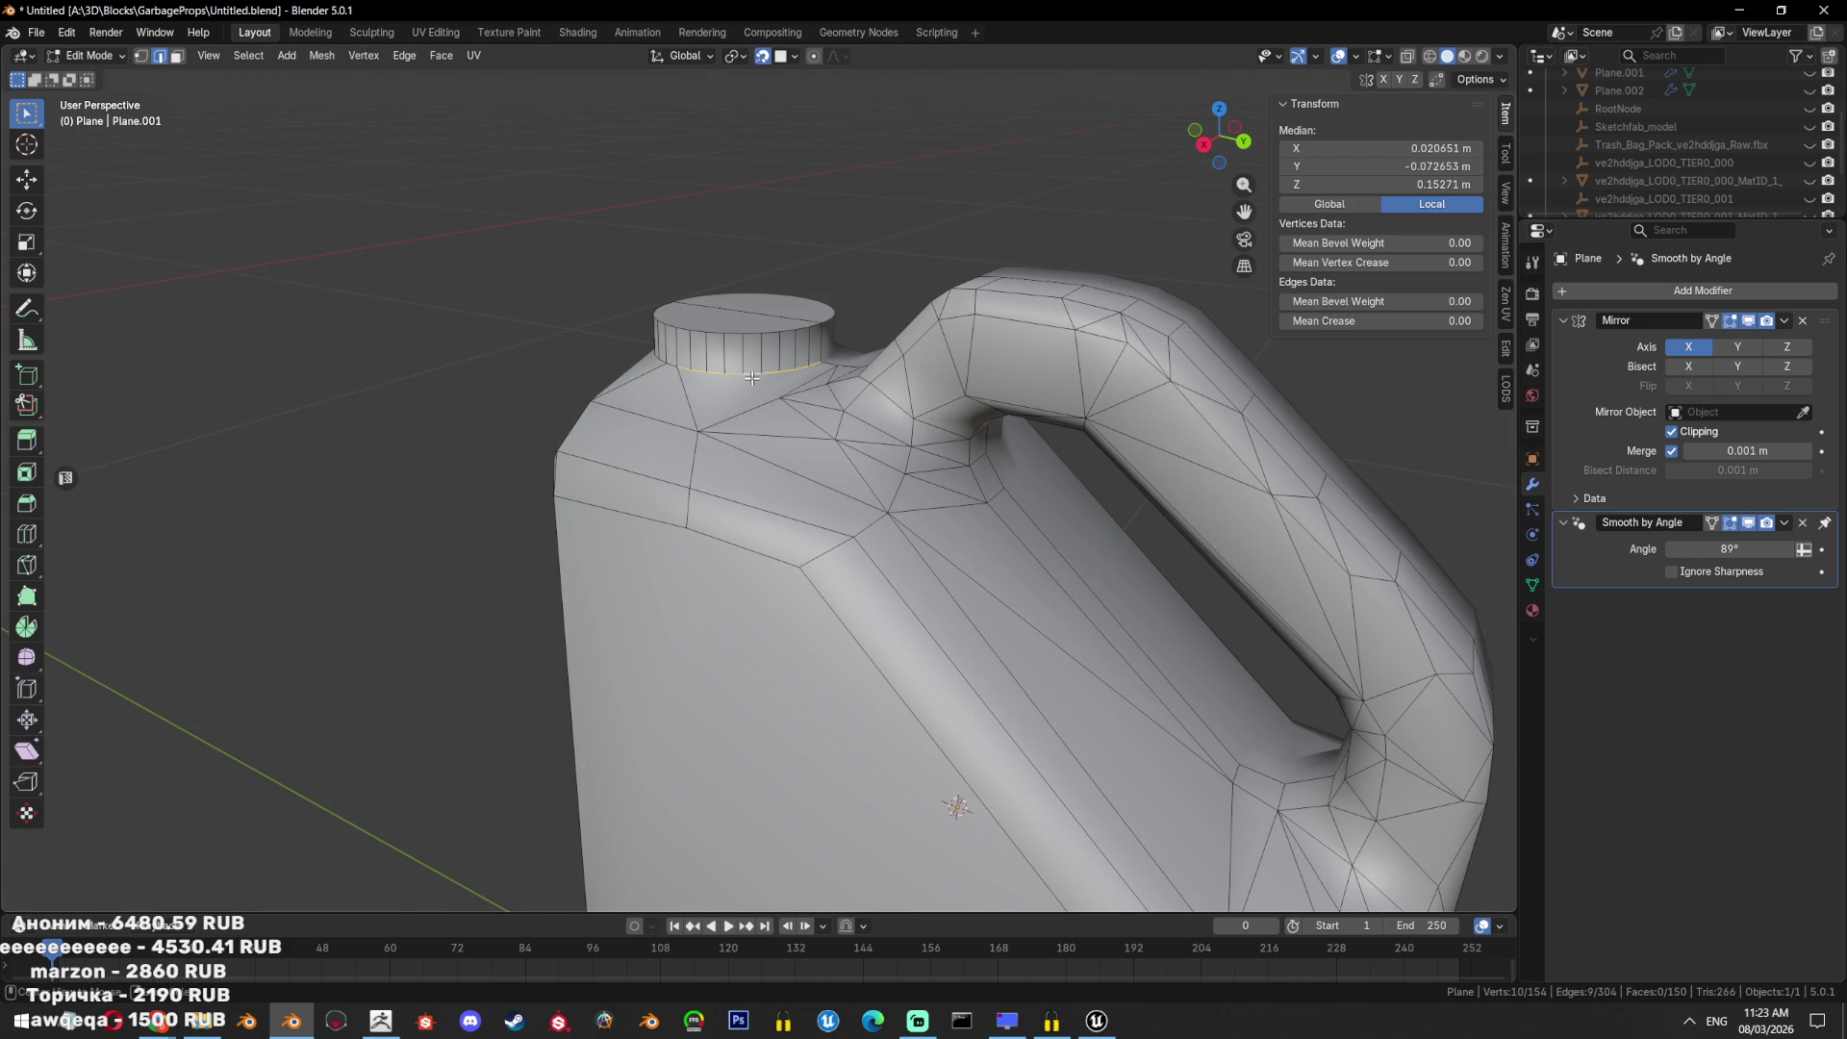
pyautogui.scroll(4, 753, 377)
pyautogui.moveTo(693, 452)
pyautogui.mouseDown(button='middle')
pyautogui.moveTo(562, 571)
pyautogui.moveTo(667, 557)
pyautogui.mouseUp(button='middle')
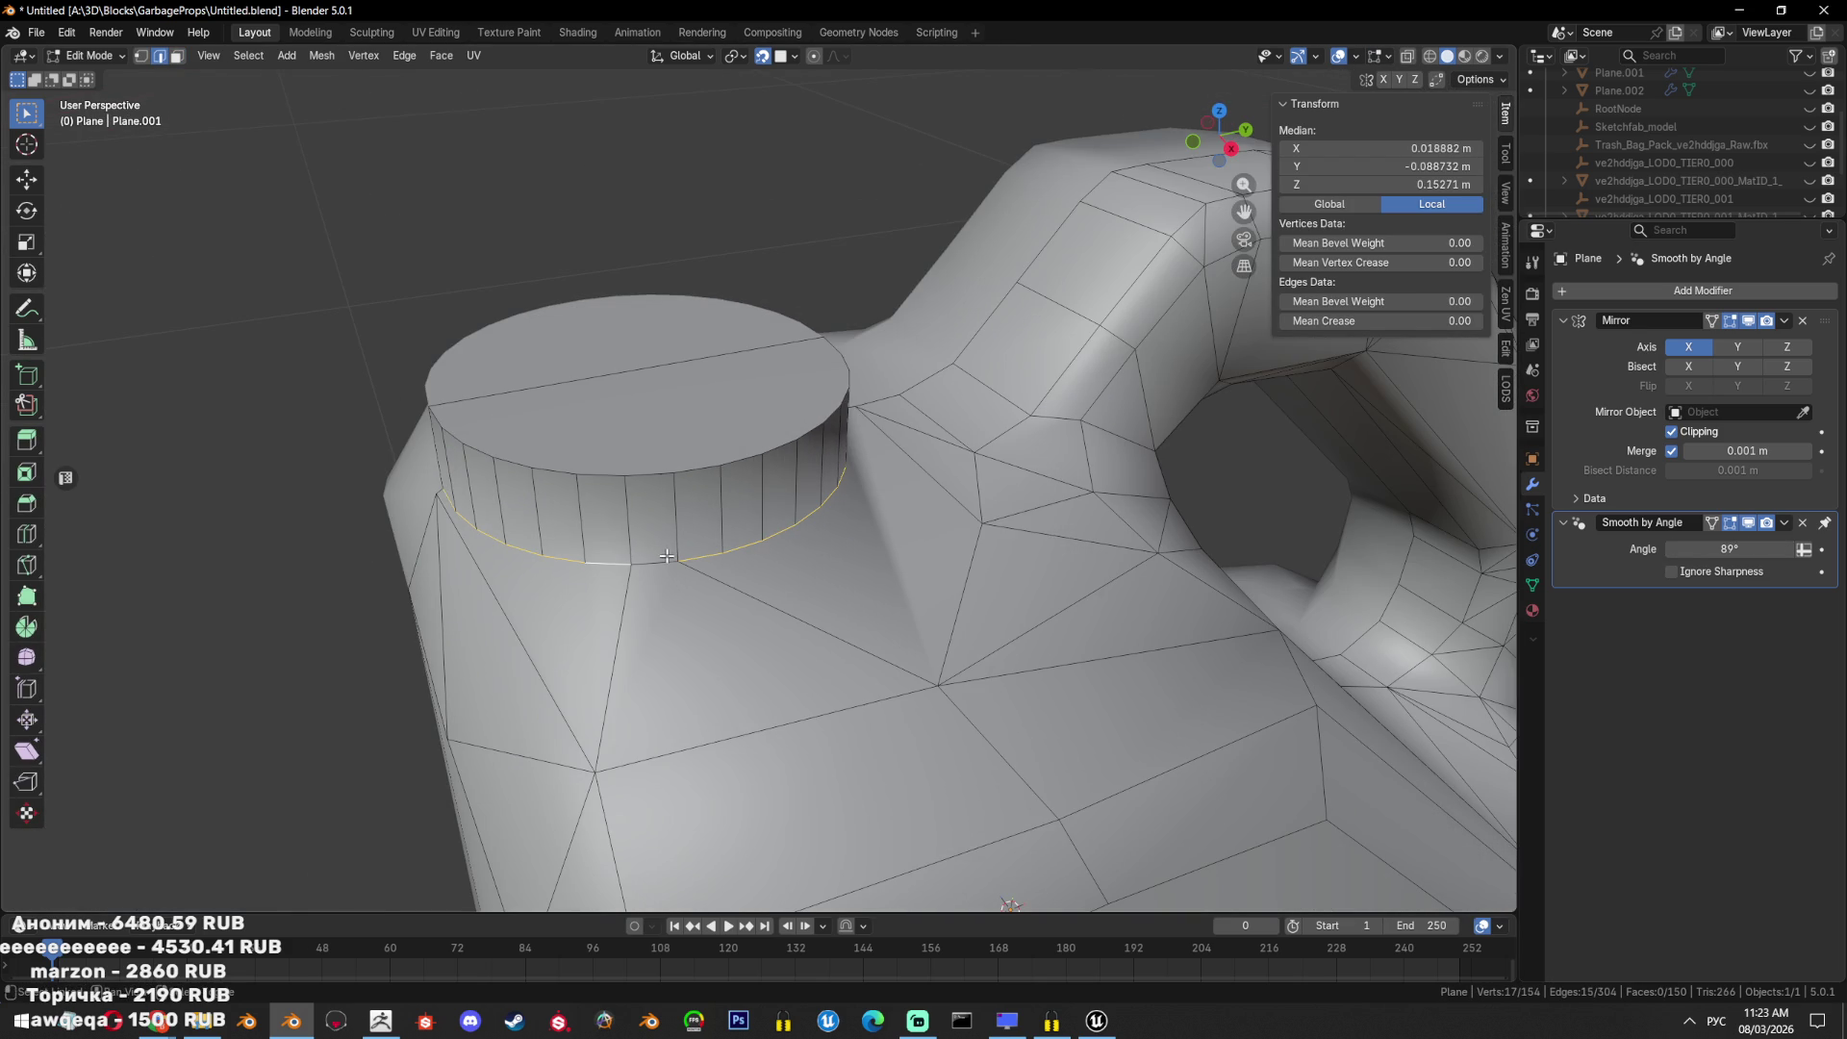
pyautogui.hotkey('ctrl', 'e')
pyautogui.click(961, 722)
pyautogui.hotkey('ctrl', 'e')
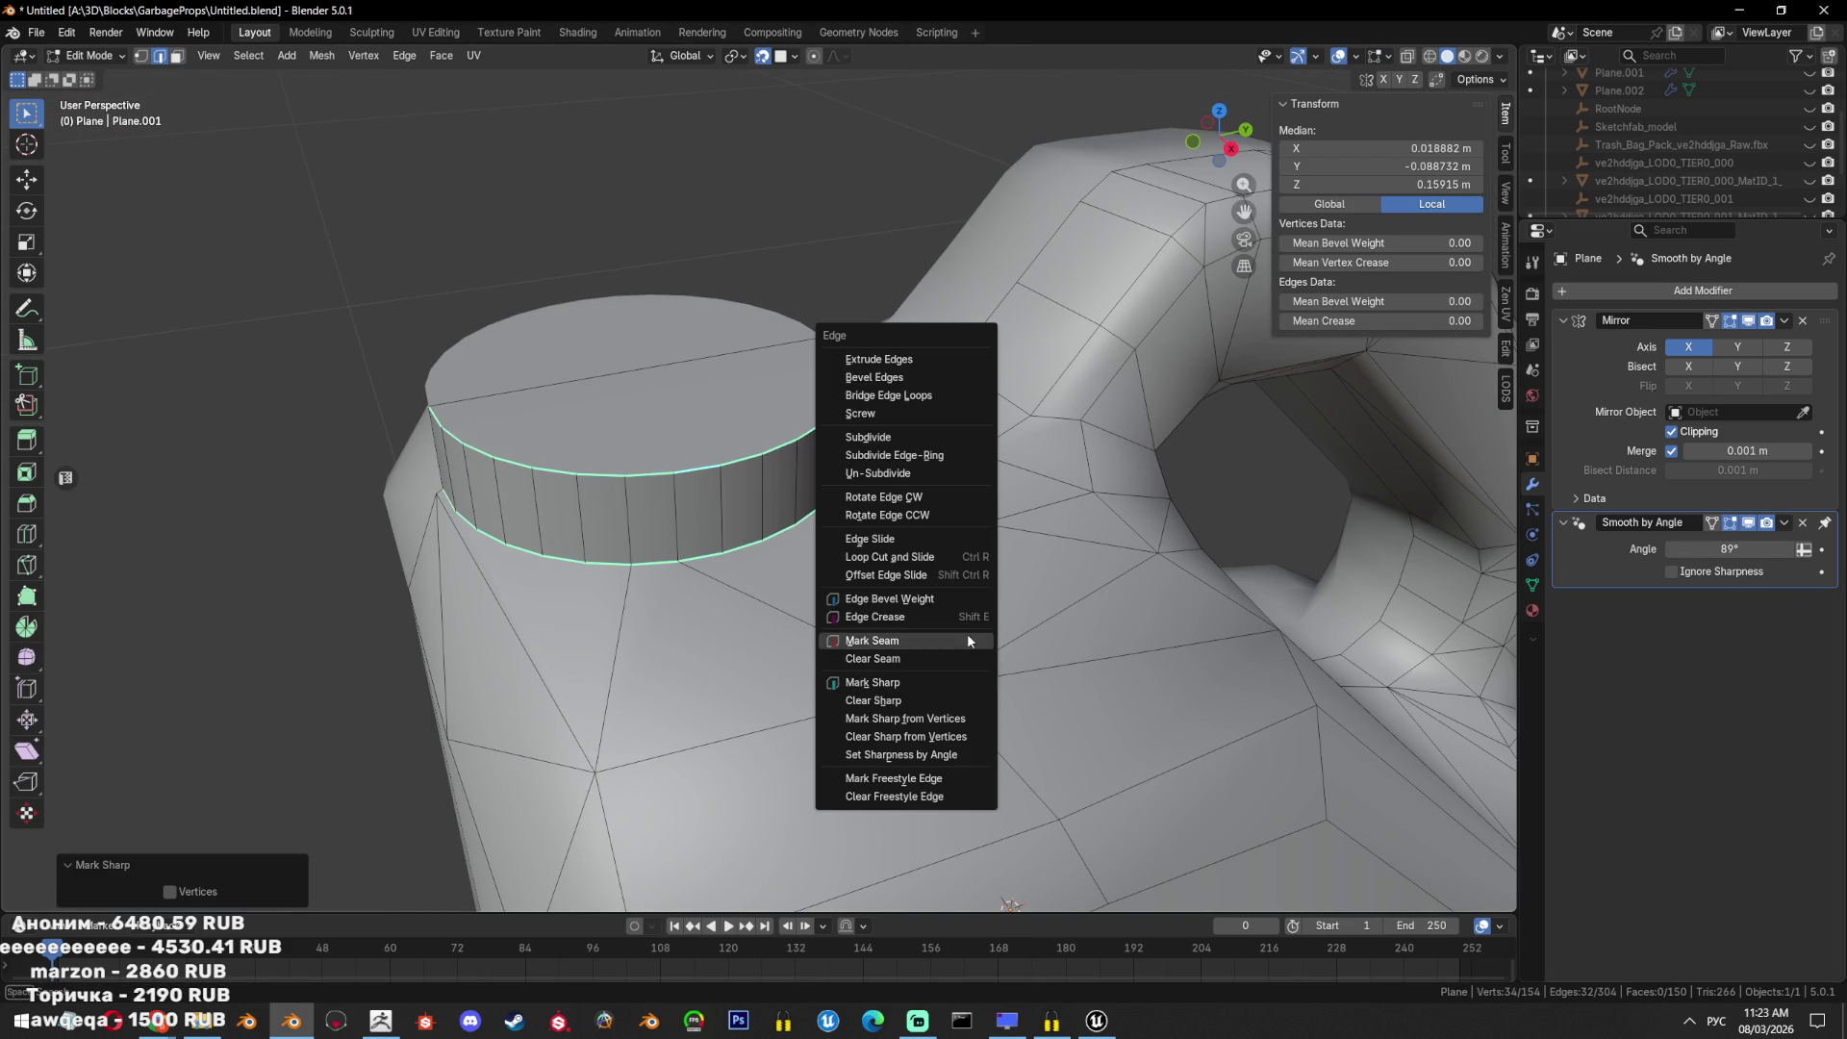
pyautogui.press('Escape')
pyautogui.press('Tab')
# Mark the outline edges around the jug's base as sharp.
pyautogui.scroll(-6, 825, 585)
pyautogui.moveTo(852, 656); pyautogui.dragTo(827, 369, button='middle')
pyautogui.press('Tab')
pyautogui.click(863, 579)
pyautogui.moveTo(863, 578)
pyautogui.mouseDown(button='middle')
pyautogui.moveTo(878, 660)
pyautogui.moveTo(911, 619)
pyautogui.moveTo(1003, 662)
pyautogui.moveTo(1197, 623)
pyautogui.mouseUp(button='middle')
pyautogui.press('Tab')
pyautogui.press('Tab')
pyautogui.hotkey('ctrl', 'e')
pyautogui.click(1197, 624)
pyautogui.hotkey('ctrl', 'e')
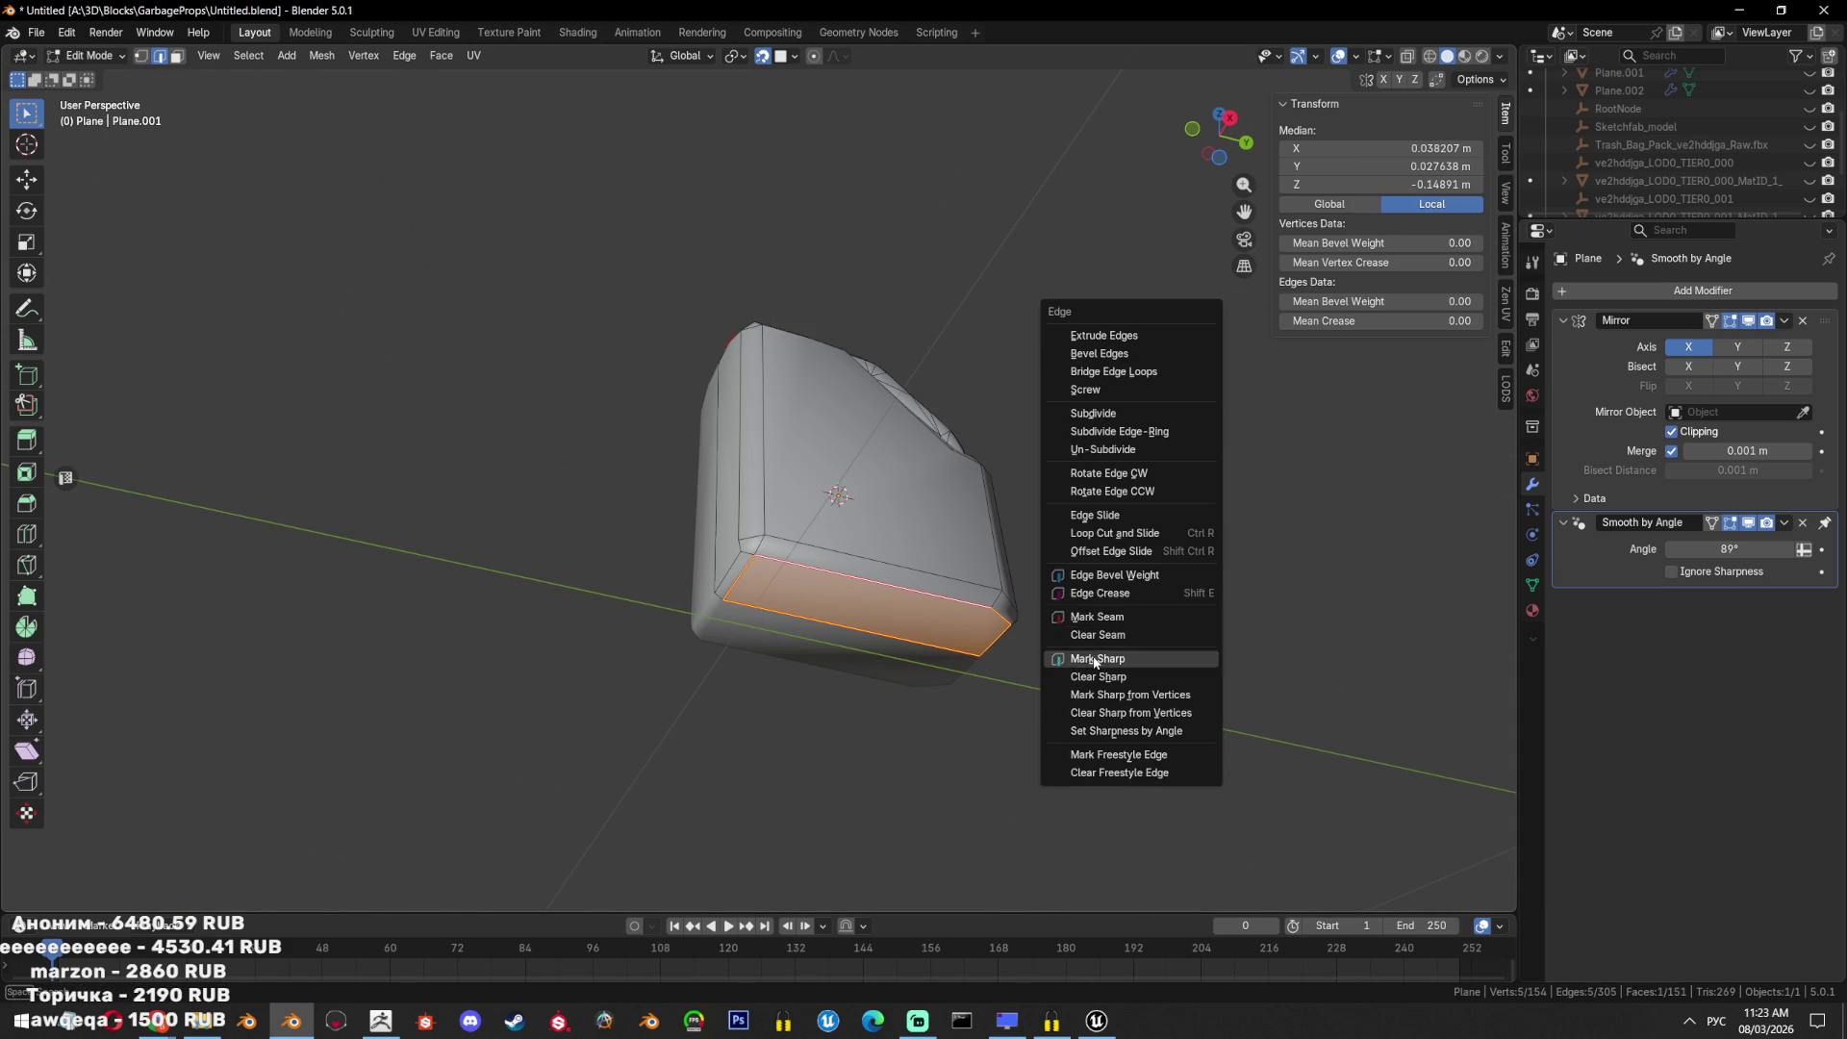
pyautogui.click(1102, 660)
pyautogui.press('Tab')
pyautogui.scroll(-5, 965, 672)
pyautogui.moveTo(965, 671)
pyautogui.mouseDown(button='middle')
pyautogui.moveTo(956, 546)
pyautogui.moveTo(1084, 639)
pyautogui.moveTo(1048, 693)
pyautogui.mouseUp(button='middle')
pyautogui.press('Tab')
# Mark the top-and-side edge path sharp, then clear the sharp marking from the side.
pyautogui.scroll(3, 918, 571)
pyautogui.keyDown('ctrl'); pyautogui.click(875, 436); pyautogui.keyUp('ctrl')
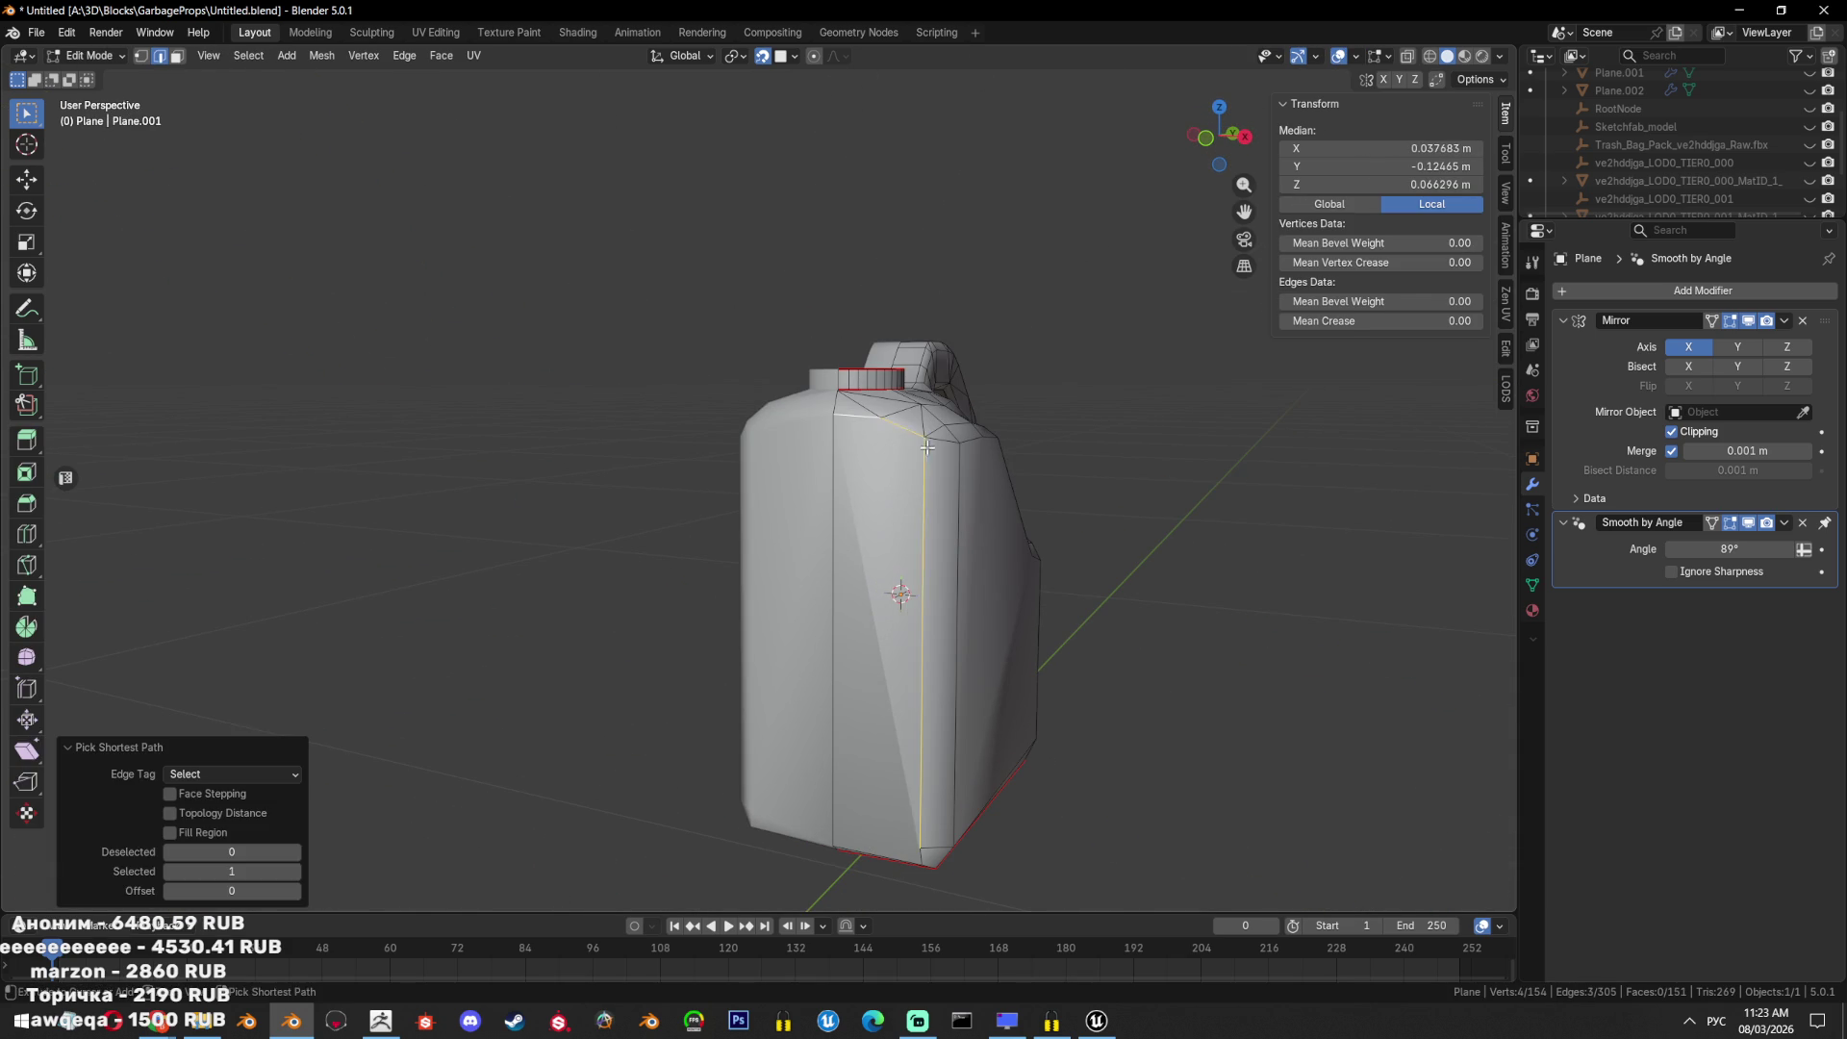
pyautogui.hotkey('ctrl', 'e')
pyautogui.click(1018, 466)
pyautogui.hotkey('ctrl', 'e')
pyautogui.click(980, 402)
pyautogui.press('Tab')
pyautogui.press('Tab')
pyautogui.hotkey('ctrl', 'e')
pyautogui.click(984, 394)
pyautogui.press('Tab')
pyautogui.press('Tab')
pyautogui.scroll(-3, 1025, 585)
# Mark the selected corner edges of the jug sharp.
pyautogui.hotkey('ctrl', 'e')
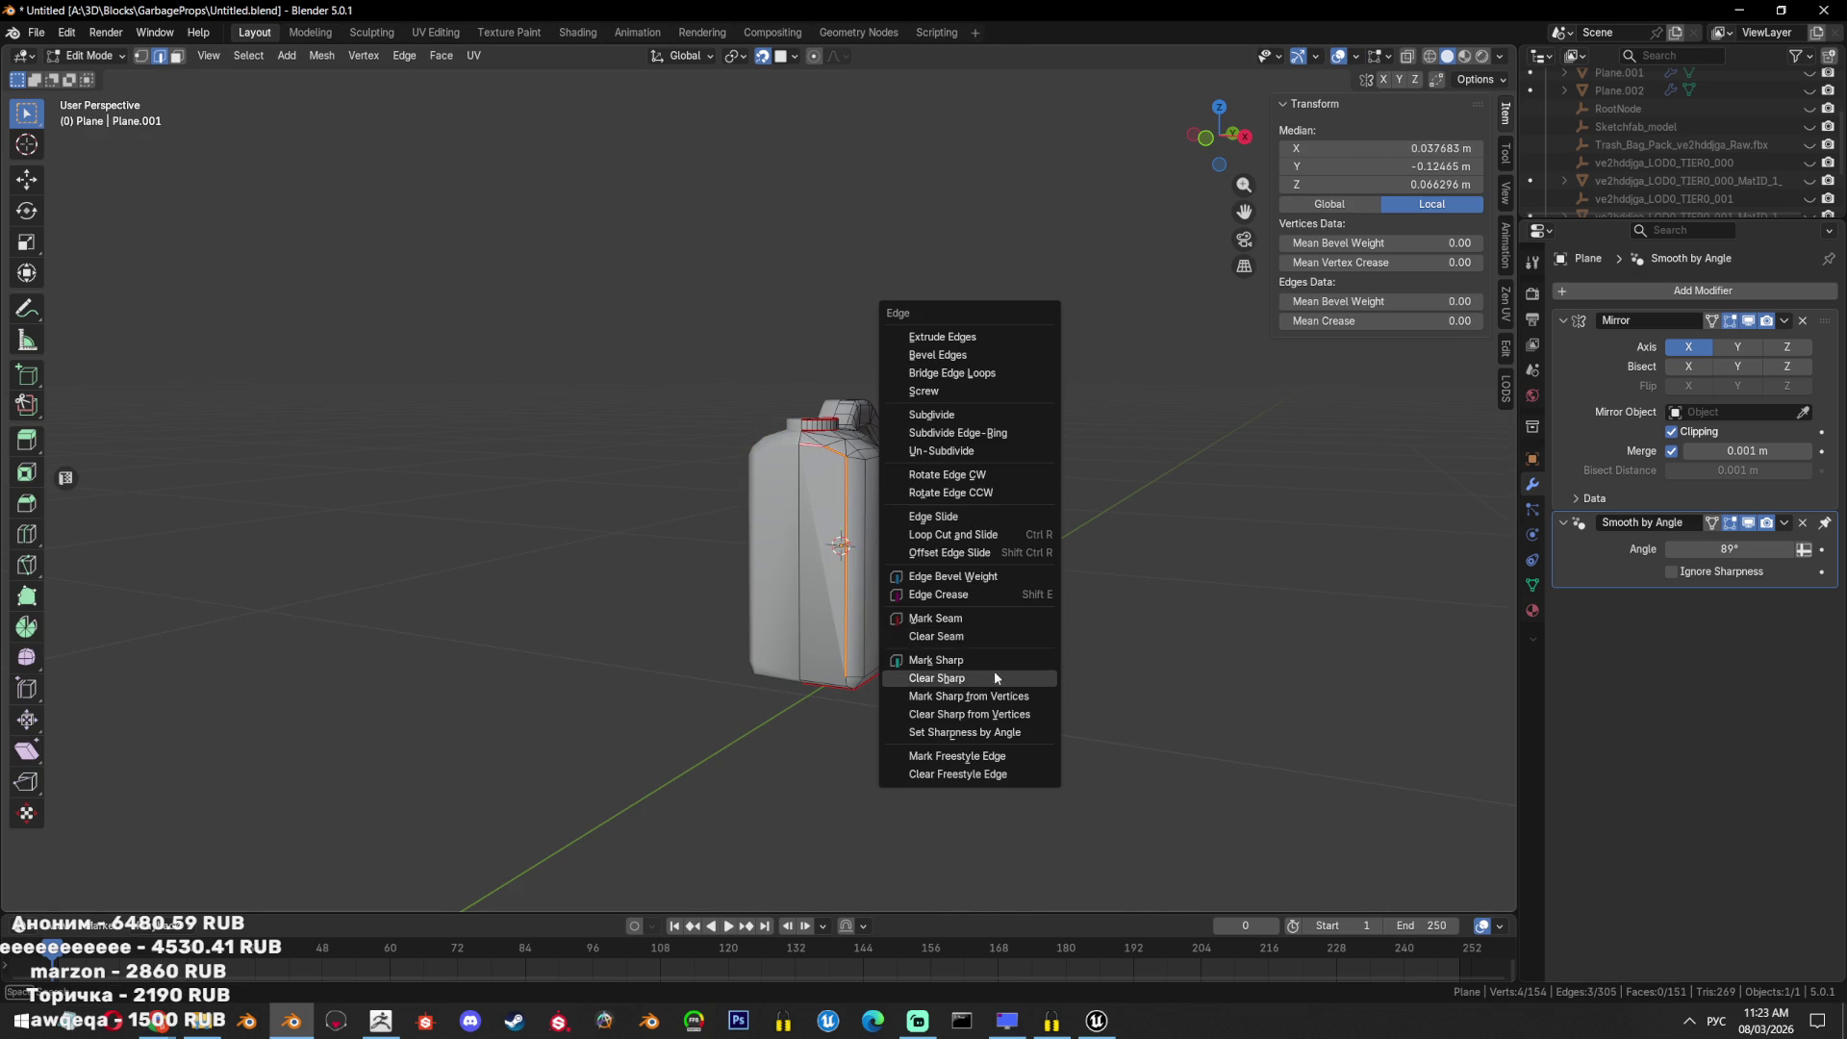
pyautogui.keyDown('ctrl'); pyautogui.click(827, 689); pyautogui.keyUp('ctrl')
pyautogui.moveTo(827, 689)
pyautogui.mouseDown(button='middle')
pyautogui.moveTo(1043, 568)
pyautogui.moveTo(1160, 593)
pyautogui.mouseUp(button='middle')
pyautogui.hotkey('ctrl', 'e')
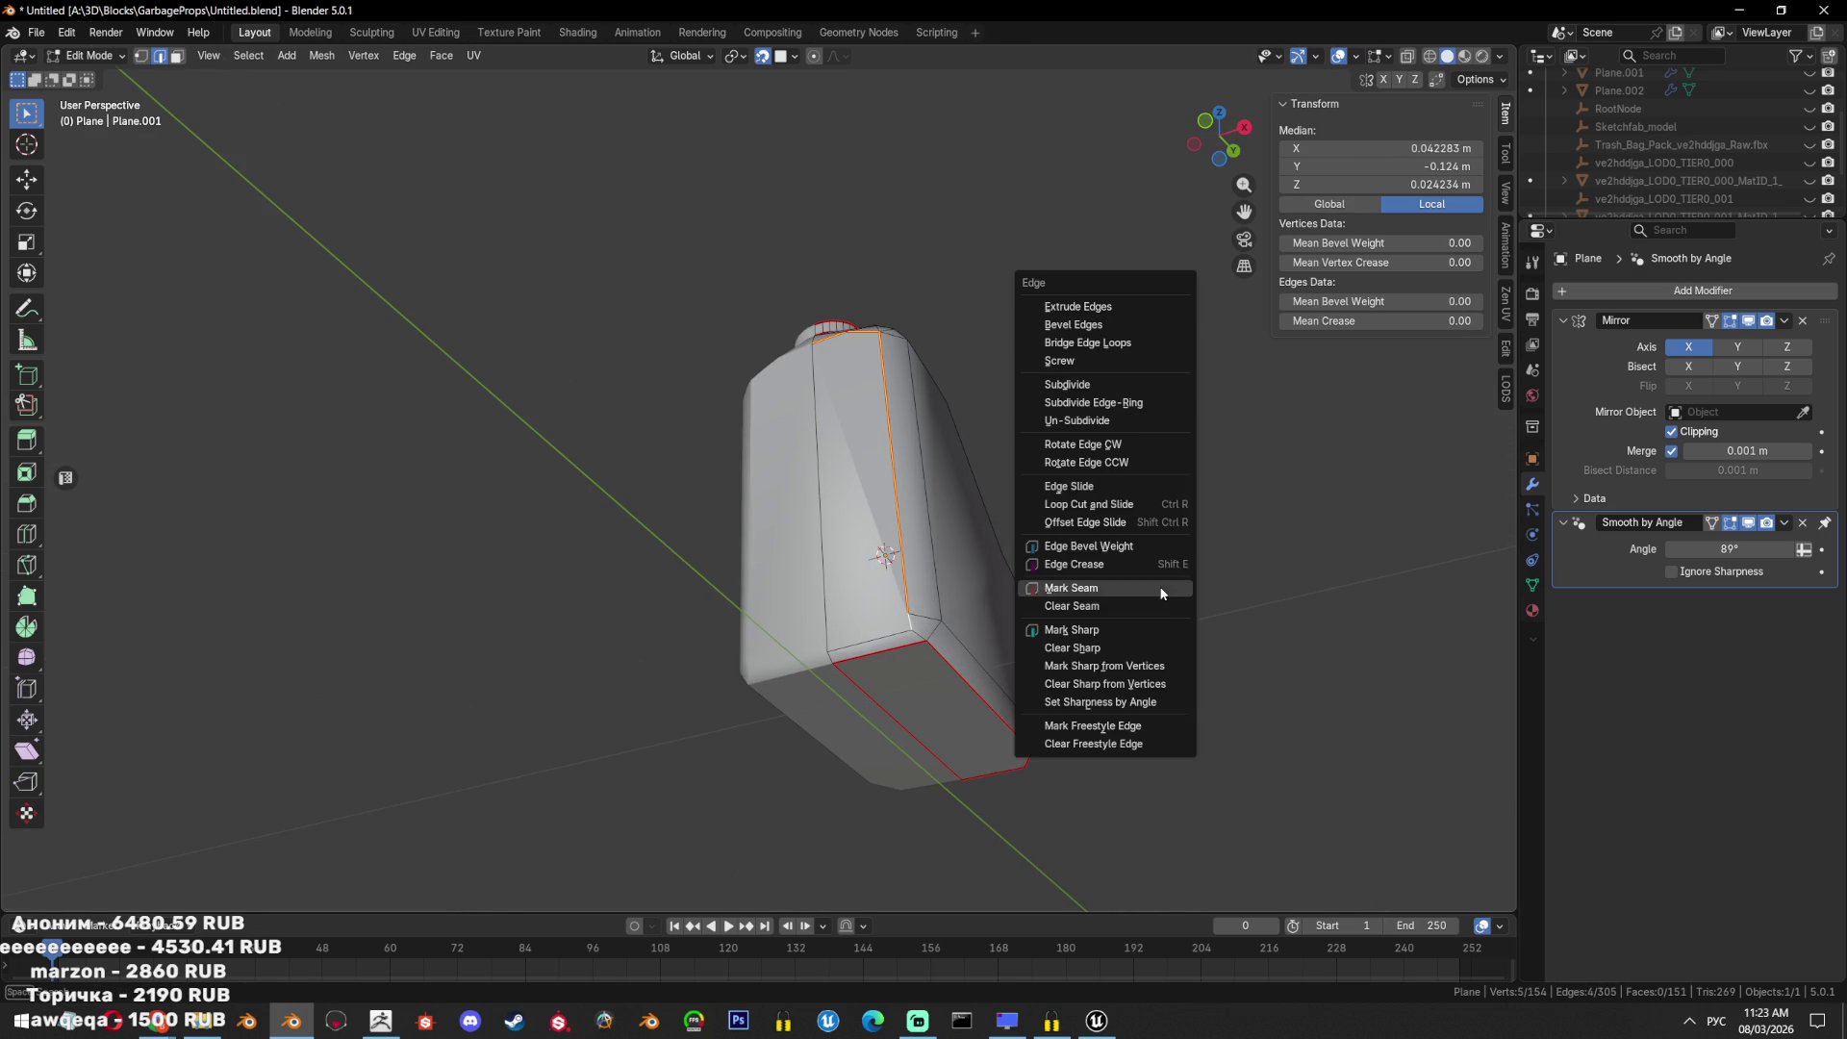
pyautogui.press('Escape')
pyautogui.hotkey('ctrl', 'e')
pyautogui.click(1072, 677)
pyautogui.moveTo(1072, 673)
pyautogui.mouseDown(button='middle')
pyautogui.moveTo(1082, 689)
pyautogui.moveTo(1061, 623)
pyautogui.moveTo(970, 579)
pyautogui.moveTo(874, 743)
pyautogui.mouseUp(button='middle')
pyautogui.scroll(2, 970, 580)
# In top view, widen a face along X and scale it along Y.
pyautogui.press('3')
pyautogui.click(970, 579)
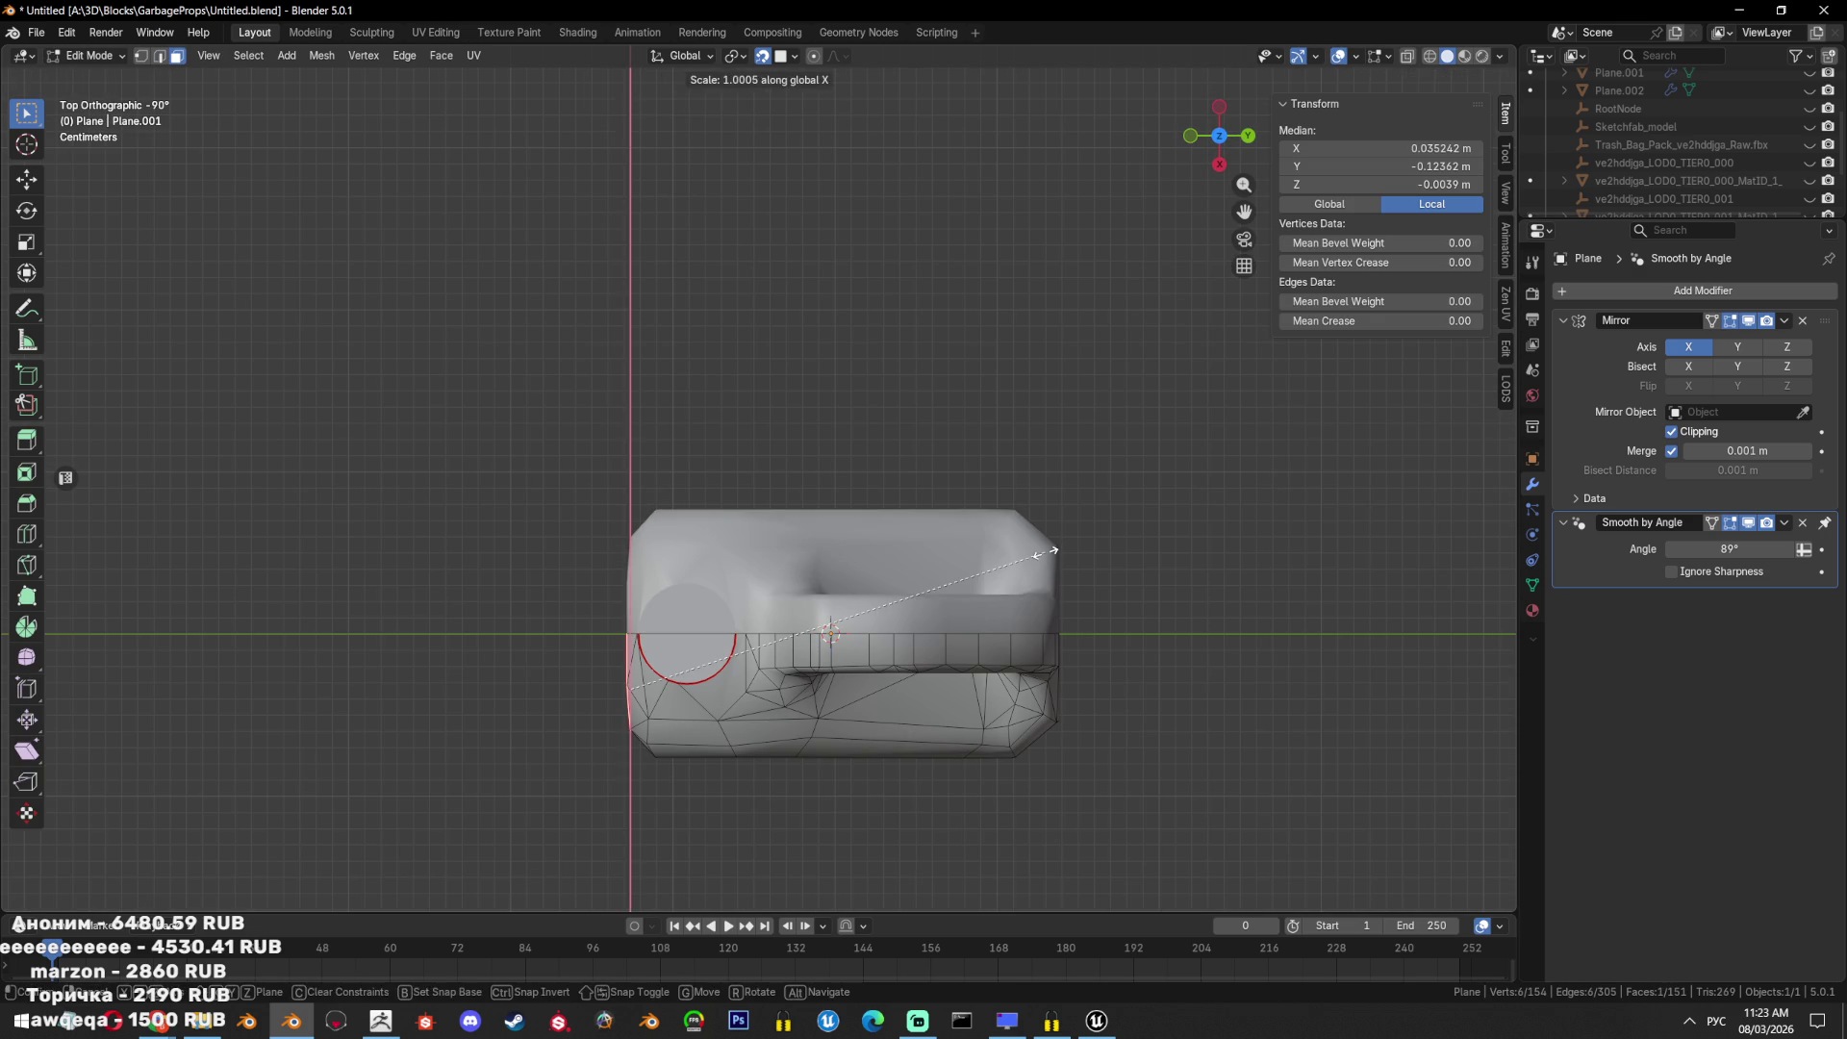
pyautogui.click(1052, 550)
pyautogui.press('s')
pyautogui.press('y')
pyautogui.moveTo(1052, 547)
pyautogui.mouseDown(button='middle')
pyautogui.moveTo(1064, 462)
pyautogui.moveTo(1080, 486)
pyautogui.mouseUp(button='middle')
pyautogui.hotkey('alt', 'a')
pyautogui.press('Tab')
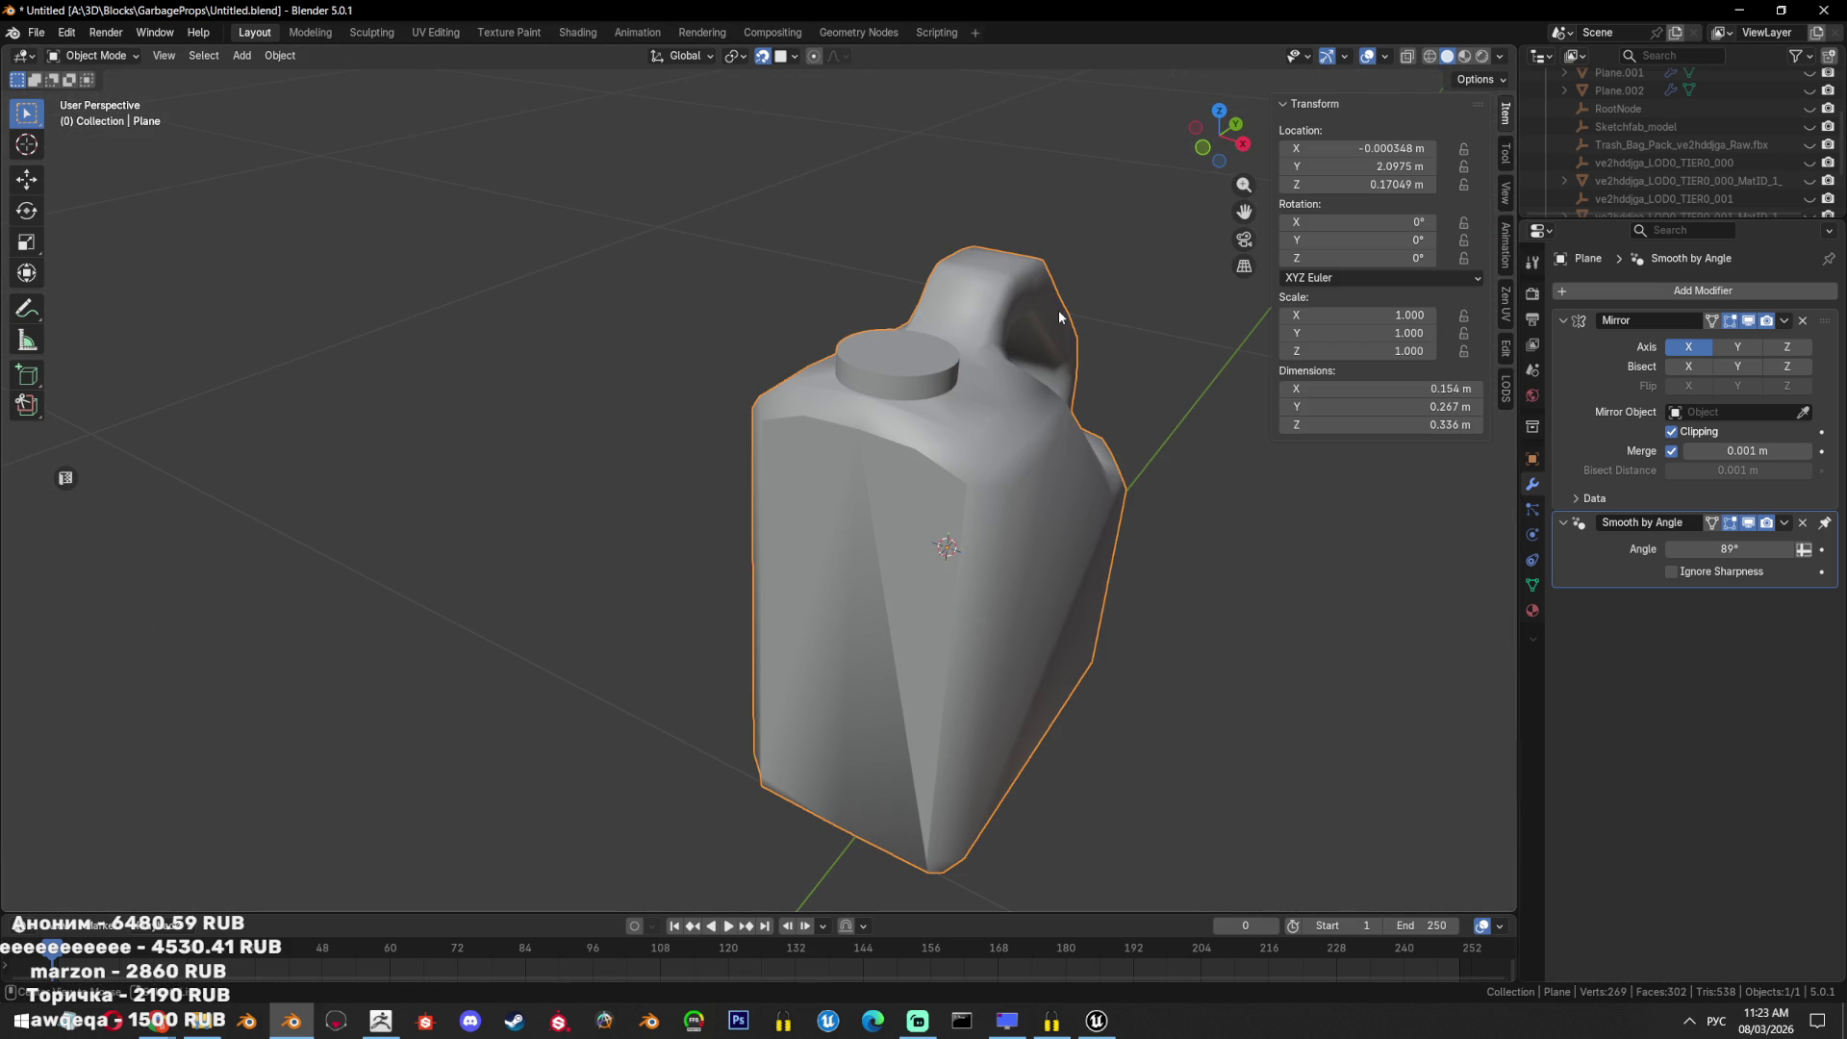
# Unhide all objects and reselect the low-poly jug for vertex editing.
pyautogui.hotkey('alt', 'h')
pyautogui.click(991, 487)
pyautogui.click(991, 487)
pyautogui.keyDown('shift'); pyautogui.click(991, 488); pyautogui.keyUp('shift')
pyautogui.press('Tab')
pyautogui.hotkey('shift', 'z')
pyautogui.press('1')
pyautogui.moveTo(978, 436)
pyautogui.mouseDown(button='middle')
pyautogui.moveTo(978, 408)
pyautogui.moveTo(998, 408)
pyautogui.mouseUp(button='middle')
pyautogui.hotkey('alt', 'z')
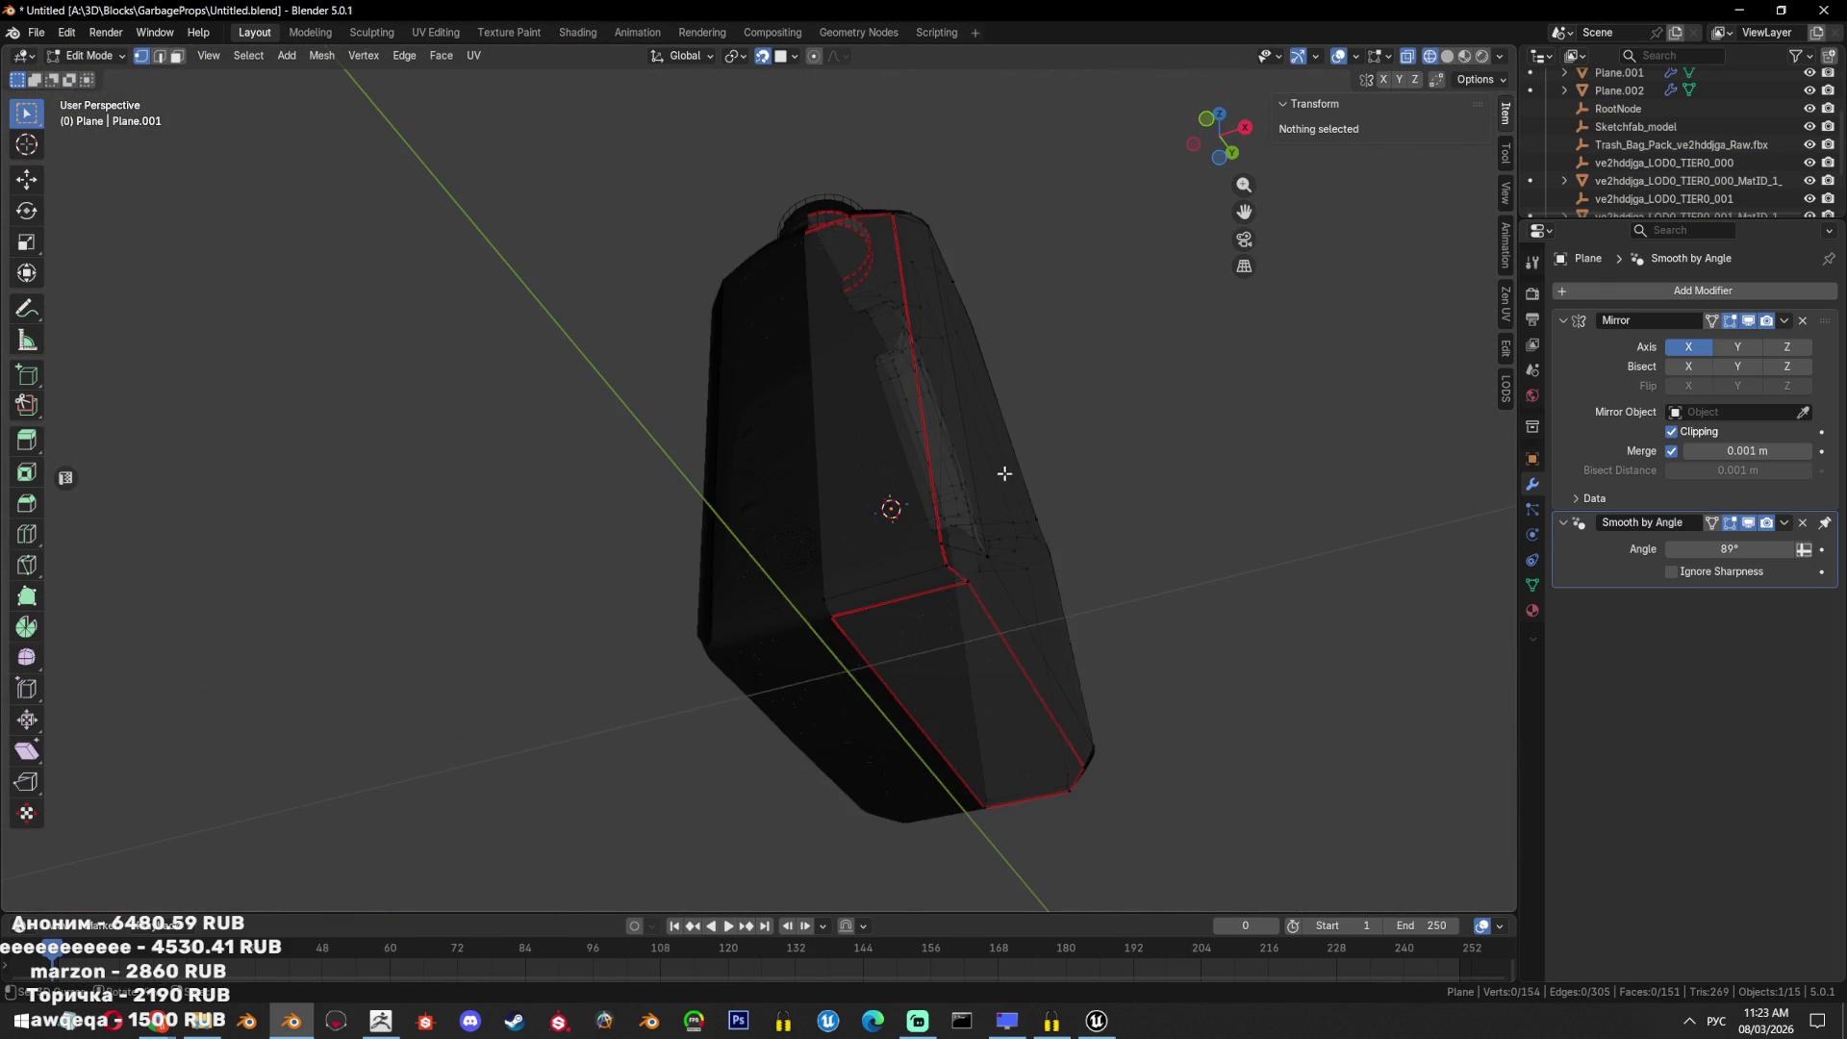
pyautogui.hotkey('alt', 'z')
pyautogui.moveTo(1004, 474); pyautogui.dragTo(857, 592, button='middle')
# Knife-cut a new edge down the jug's side from the top corner to the bottom vertex.
pyautogui.keyDown('alt'); pyautogui.click(854, 594); pyautogui.keyUp('alt')
pyautogui.hotkey('alt', 'a')
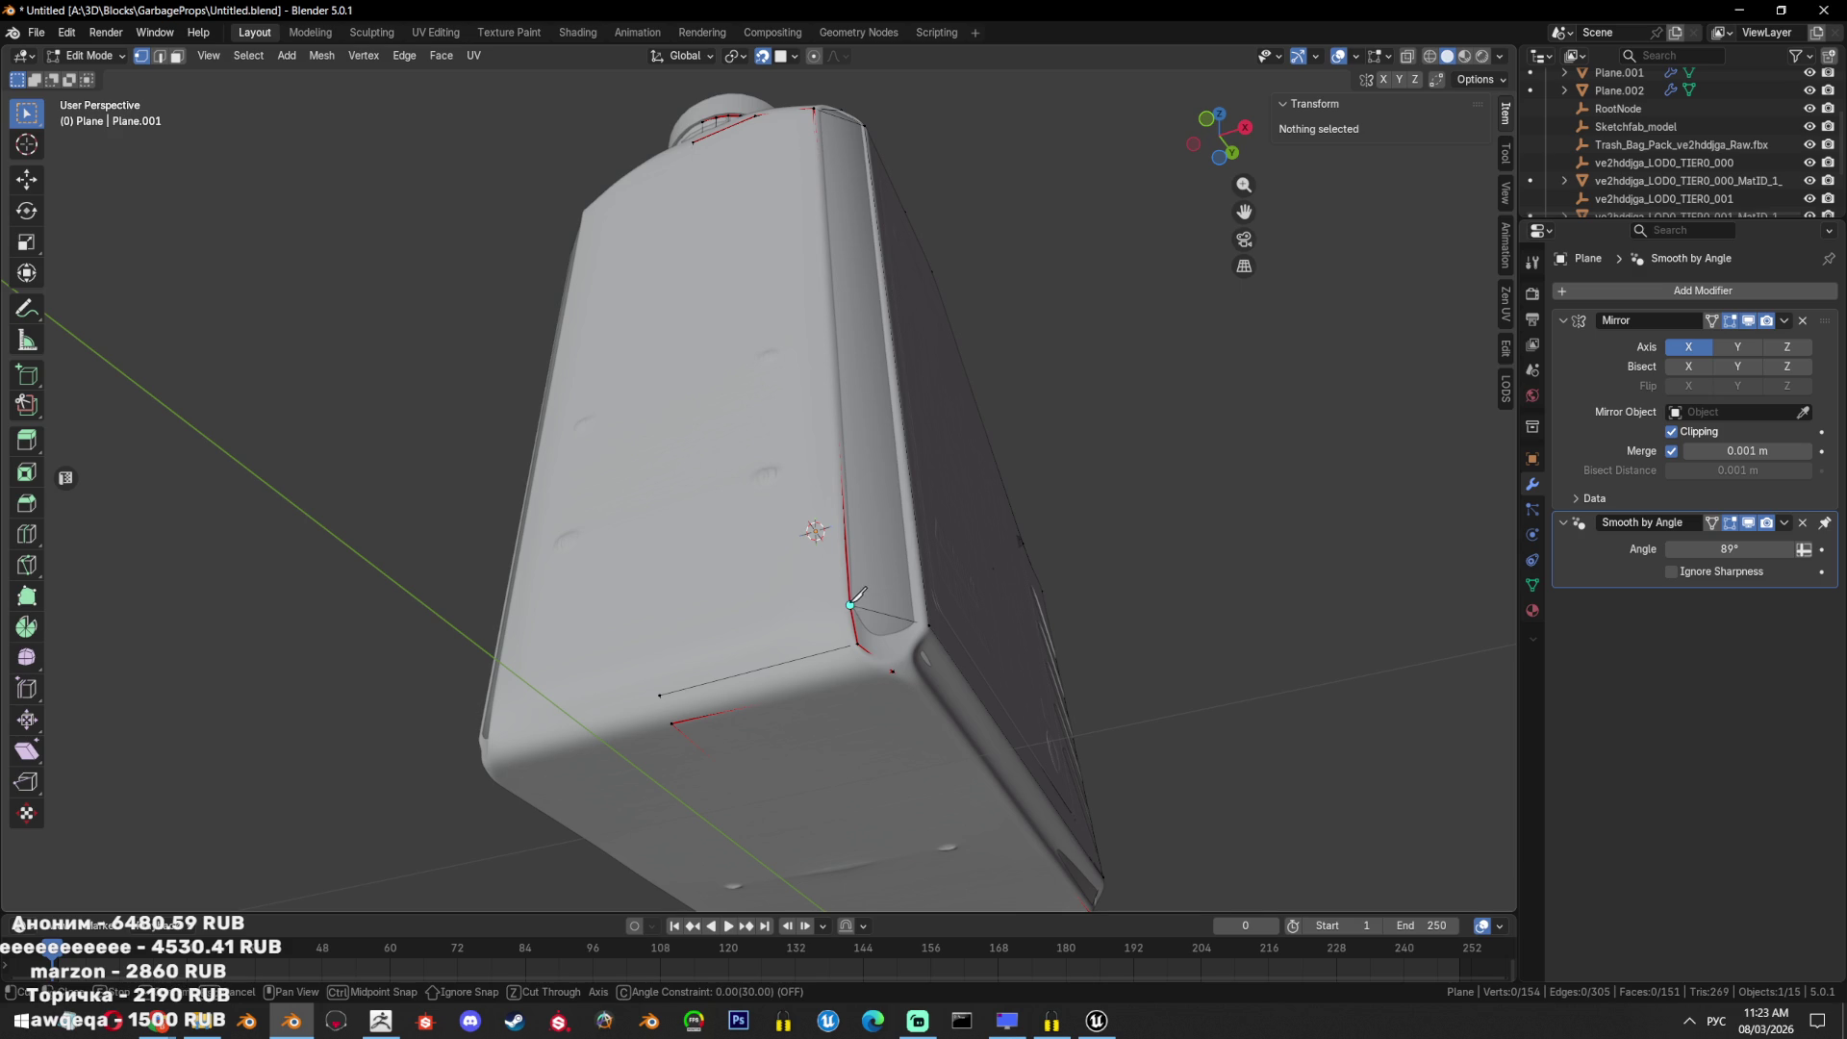
pyautogui.press('Return')
pyautogui.moveTo(650, 654)
pyautogui.mouseDown(button='middle')
pyautogui.moveTo(754, 184)
pyautogui.moveTo(734, 458)
pyautogui.moveTo(784, 524)
pyautogui.moveTo(844, 556)
pyautogui.mouseUp(button='middle')
pyautogui.hotkey('alt', 'a')
pyautogui.click(758, 208)
pyautogui.click(781, 576)
pyautogui.press('Return')
# Nudge the side corner vertex into its new position and check the jerry can from the front.
pyautogui.click(800, 669)
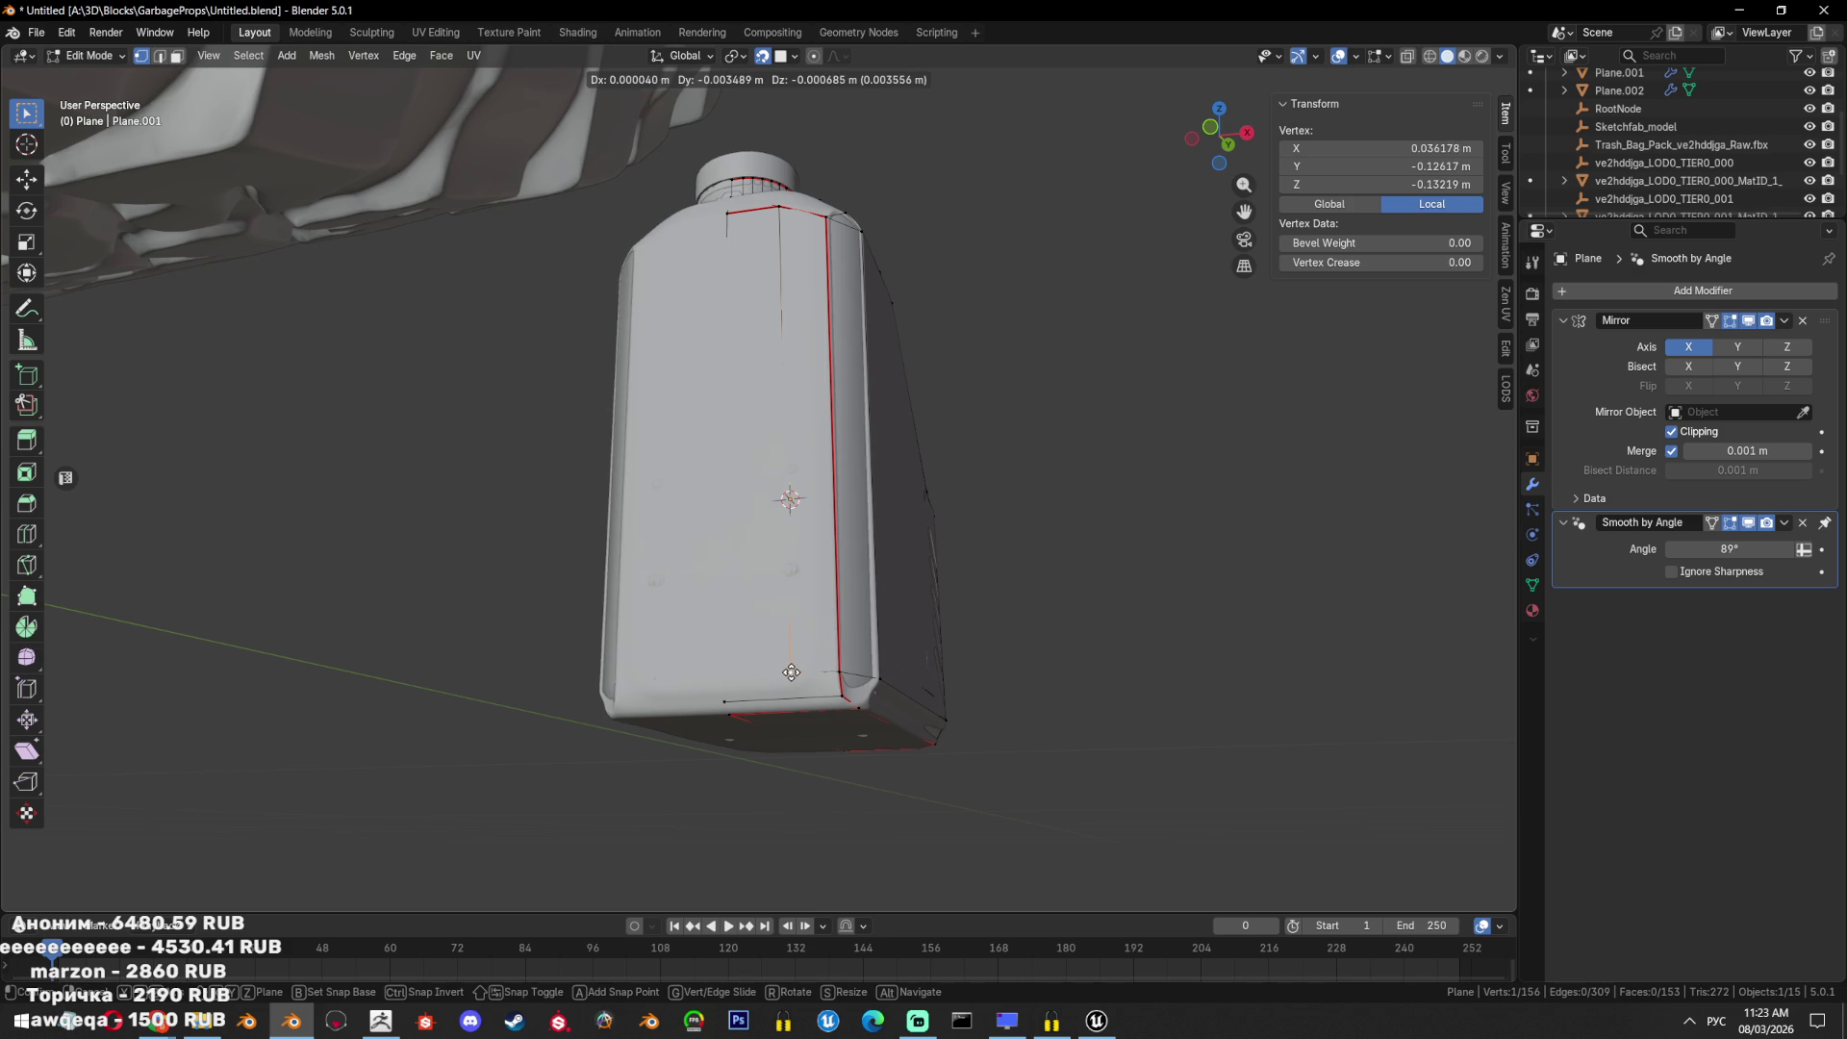
pyautogui.click(791, 672)
pyautogui.press('Tab')
pyautogui.moveTo(990, 583)
pyautogui.mouseDown(button='middle')
pyautogui.moveTo(987, 604)
pyautogui.moveTo(981, 486)
pyautogui.moveTo(878, 643)
pyautogui.moveTo(991, 654)
pyautogui.moveTo(1002, 606)
pyautogui.moveTo(1136, 607)
pyautogui.moveTo(1010, 544)
pyautogui.moveTo(1086, 604)
pyautogui.mouseUp(button='middle')
pyautogui.press('Tab')
pyautogui.press('g')
pyautogui.press('z')
pyautogui.press('Escape')
pyautogui.press('Tab')
pyautogui.scroll(-5, 1126, 610)
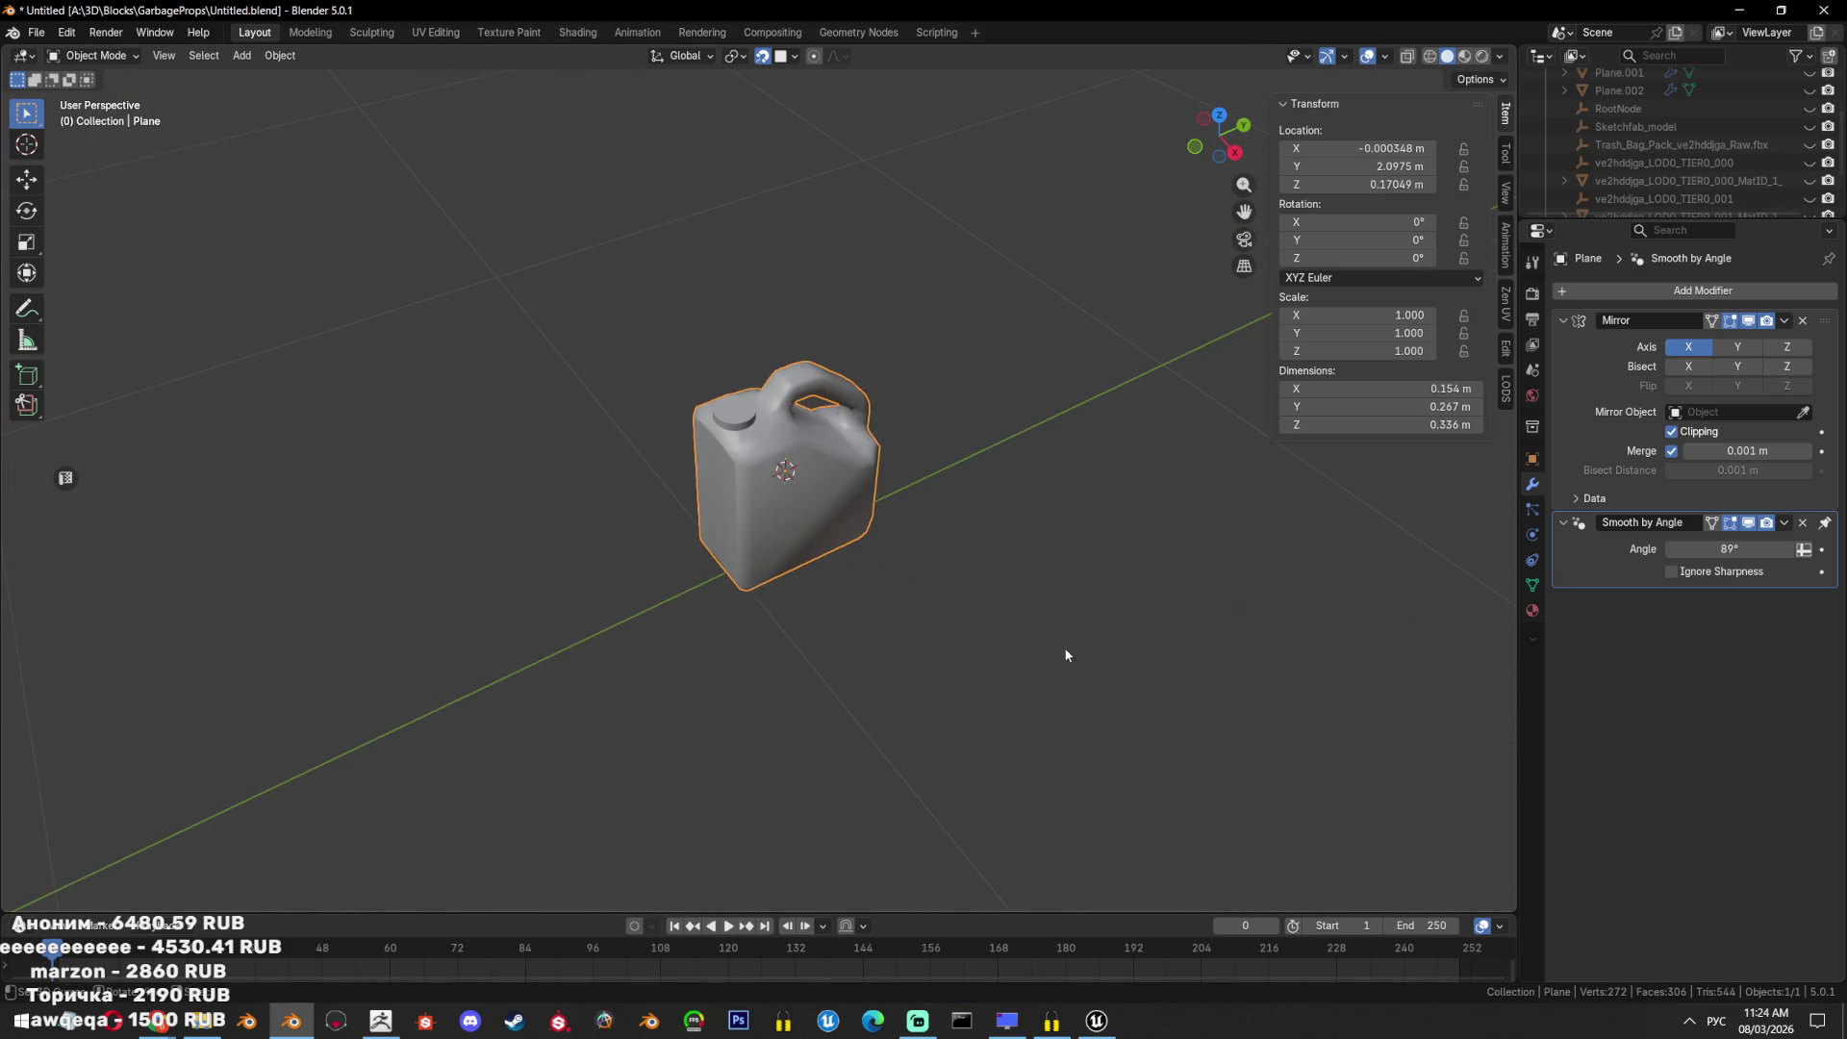
# Show the whole scene and move the jerry can into a new collection named 'Oil'.
pyautogui.press('KP_Divide')
pyautogui.click(816, 406)
pyautogui.click(775, 490)
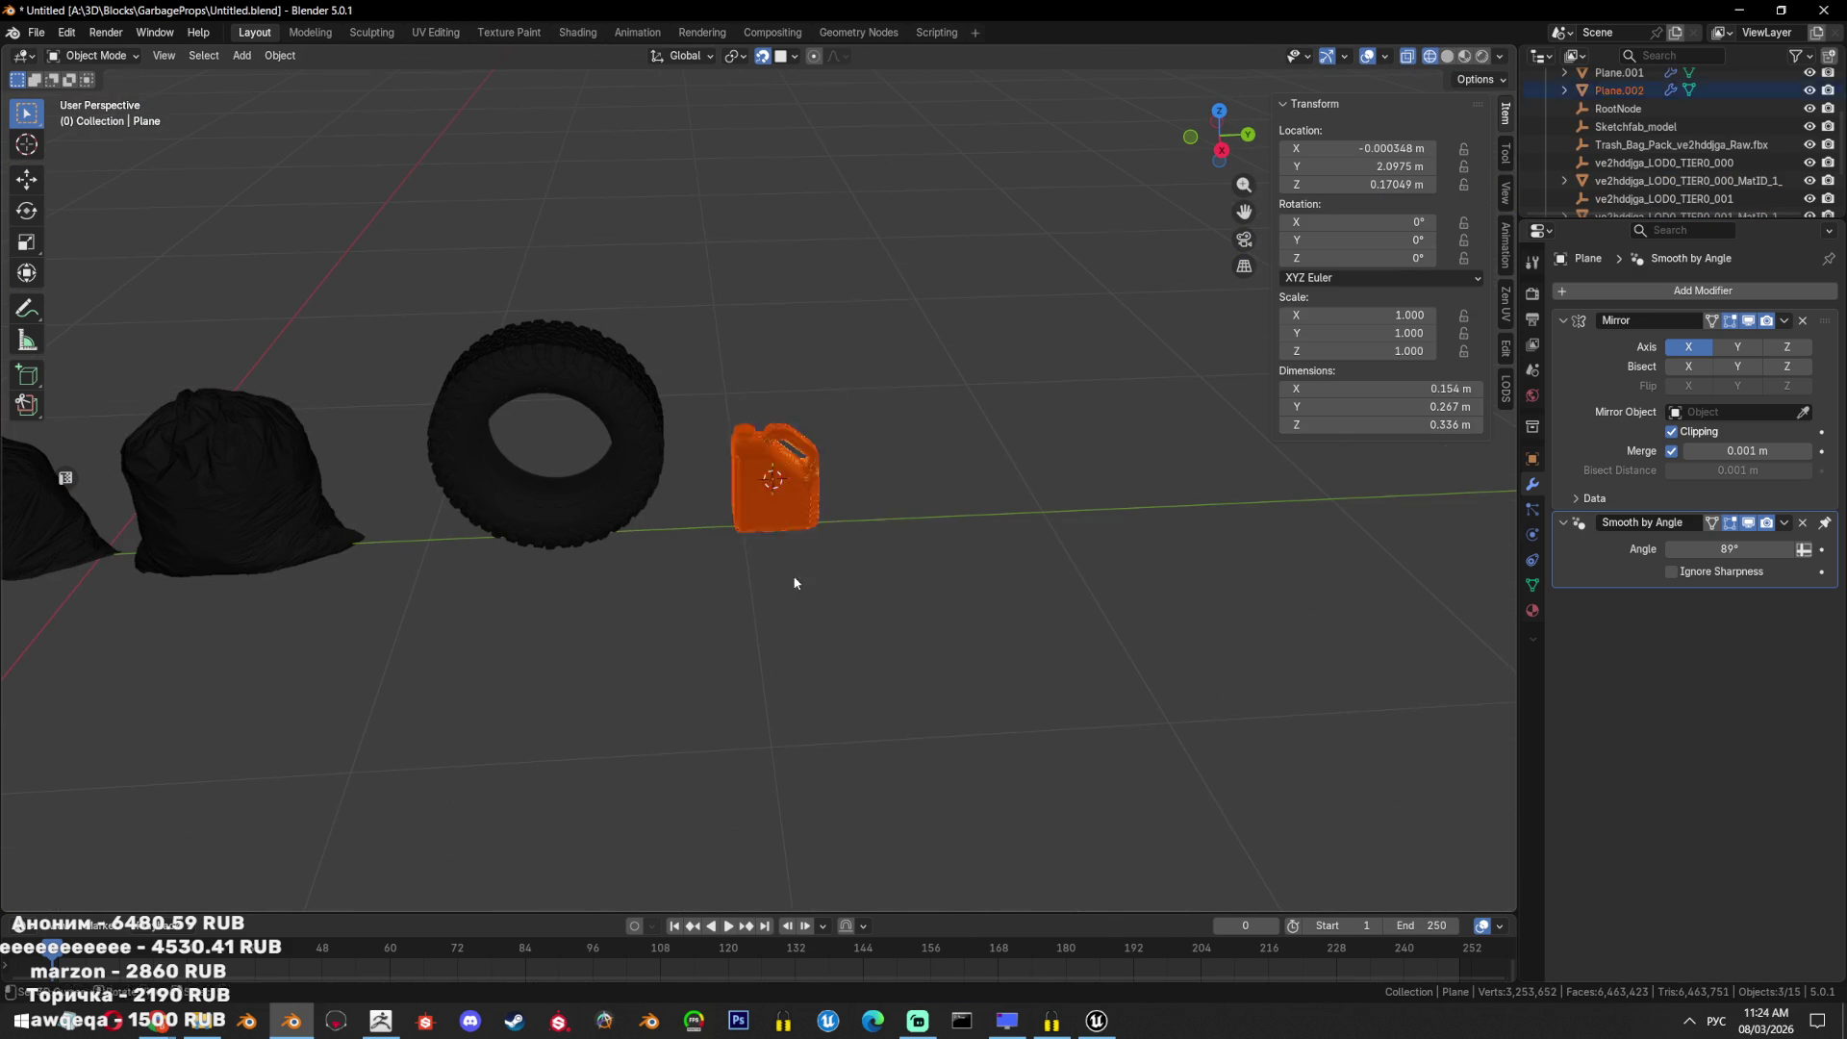
pyautogui.press('m')
pyautogui.click(909, 475)
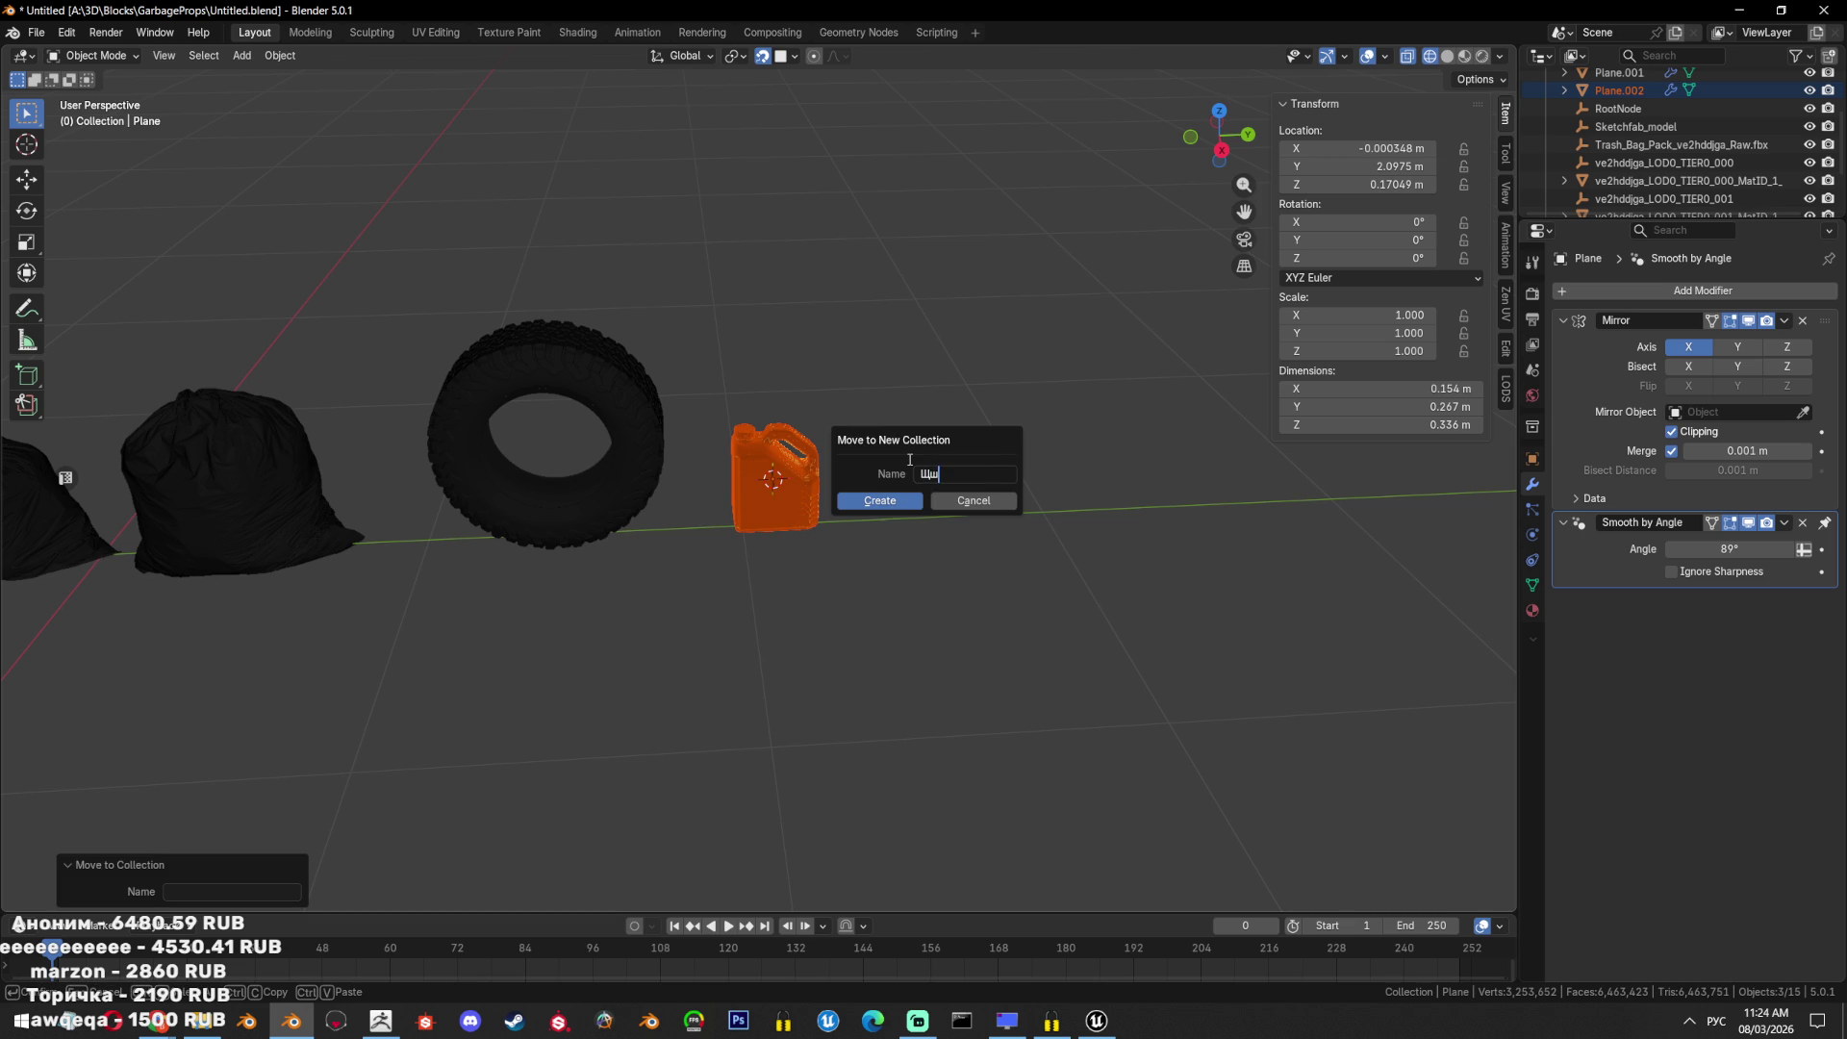
pyautogui.hotkey('alt', 'shift')
pyautogui.write('Oil')
pyautogui.click(893, 502)
# Return to solid display, save the file, and orbit to view the tyre and can.
pyautogui.hotkey('shift', 'z')
pyautogui.moveTo(893, 505); pyautogui.dragTo(839, 471, button='middle')
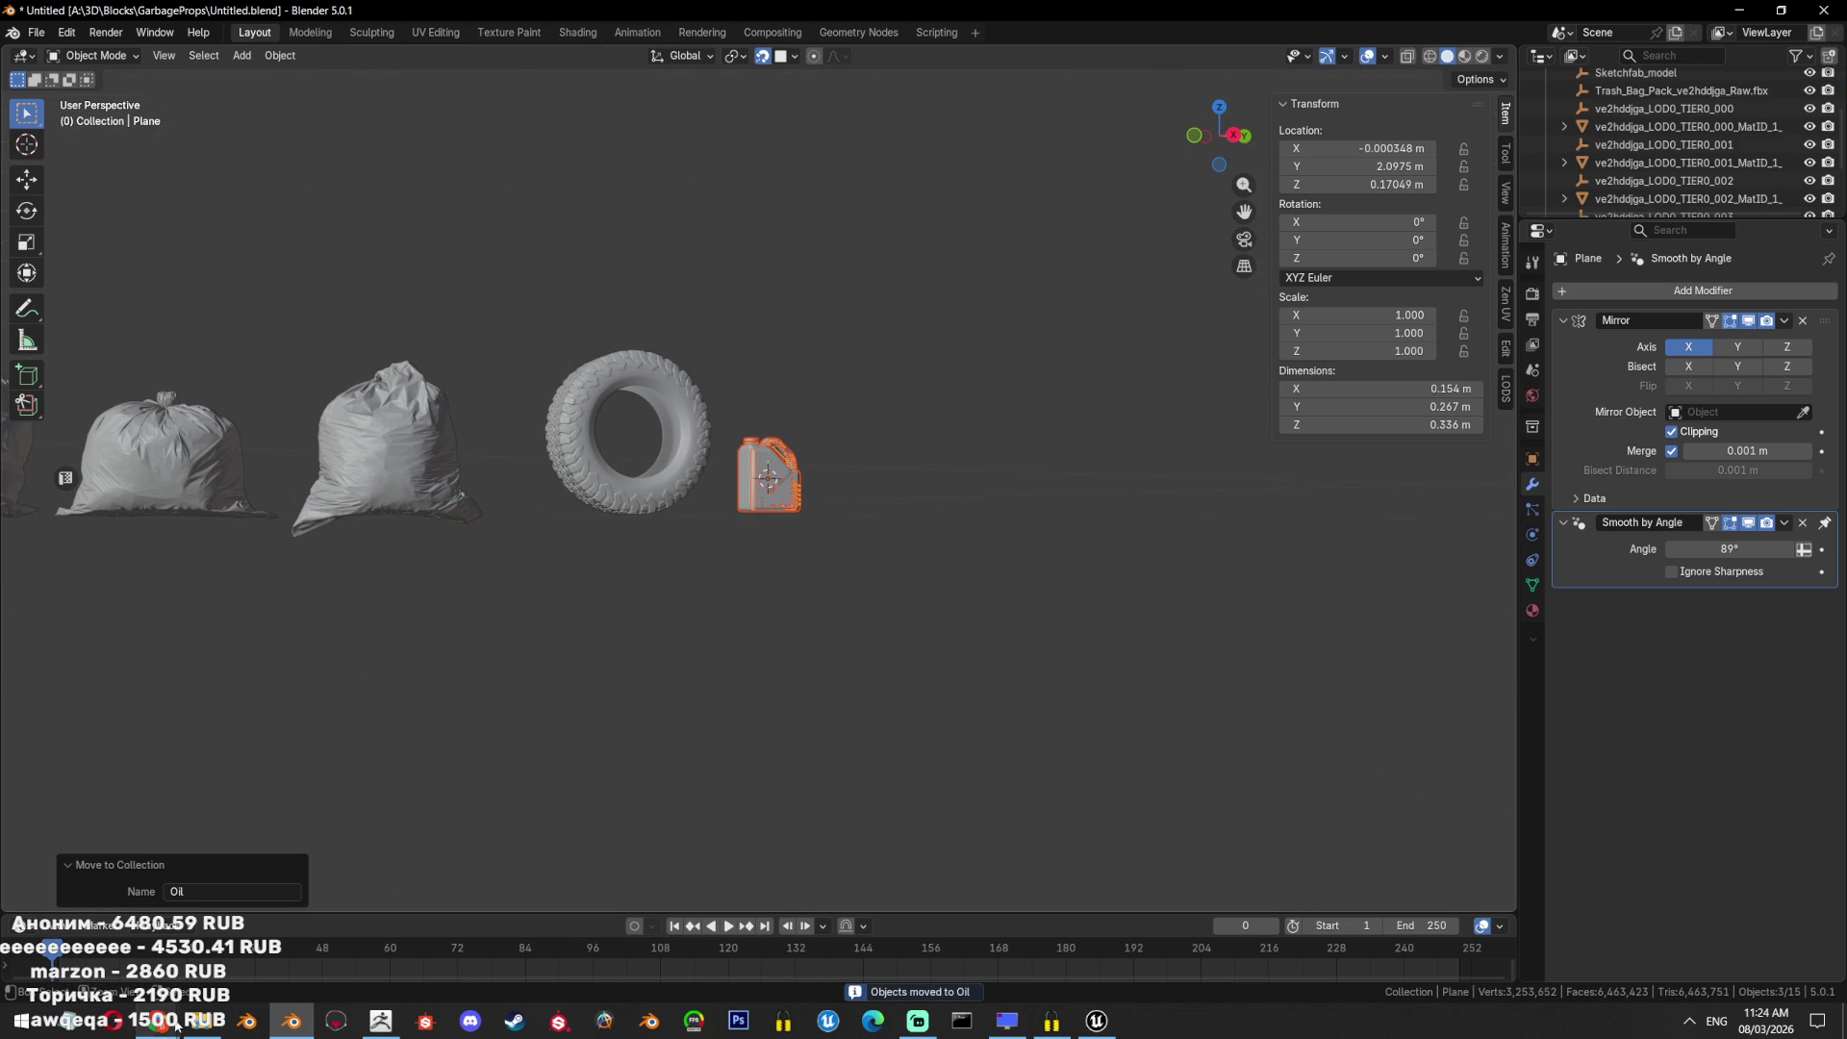
pyautogui.scroll(6, 285, 783)
pyautogui.hotkey('ctrl', 's')
pyautogui.moveTo(286, 783)
pyautogui.mouseDown(button='middle')
pyautogui.moveTo(771, 528)
pyautogui.moveTo(820, 592)
pyautogui.moveTo(533, 556)
pyautogui.moveTo(827, 608)
pyautogui.moveTo(673, 731)
pyautogui.mouseUp(button='middle')
pyautogui.scroll(-5, 674, 732)
pyautogui.moveTo(159, 1019)
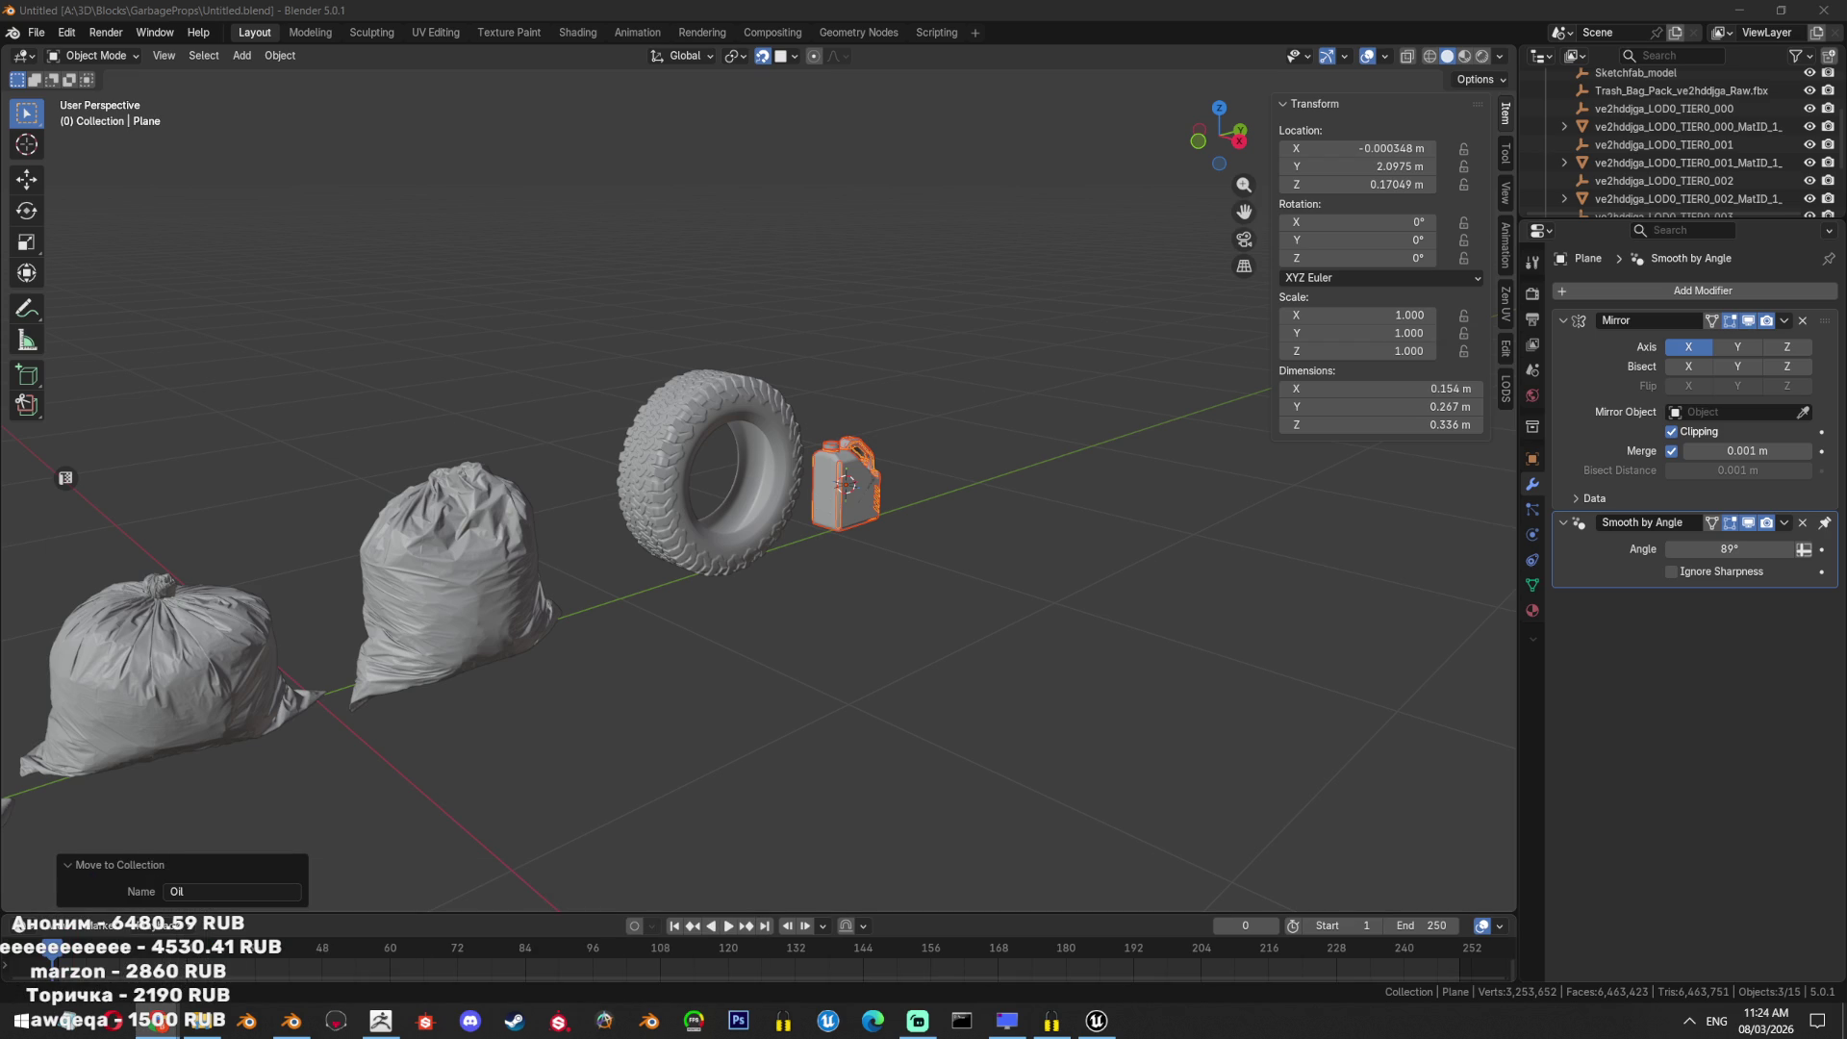
pyautogui.hotkey('alt', 'shift')
pyautogui.hotkey('alt', 'shift')
pyautogui.hotkey('alt', 'shift')
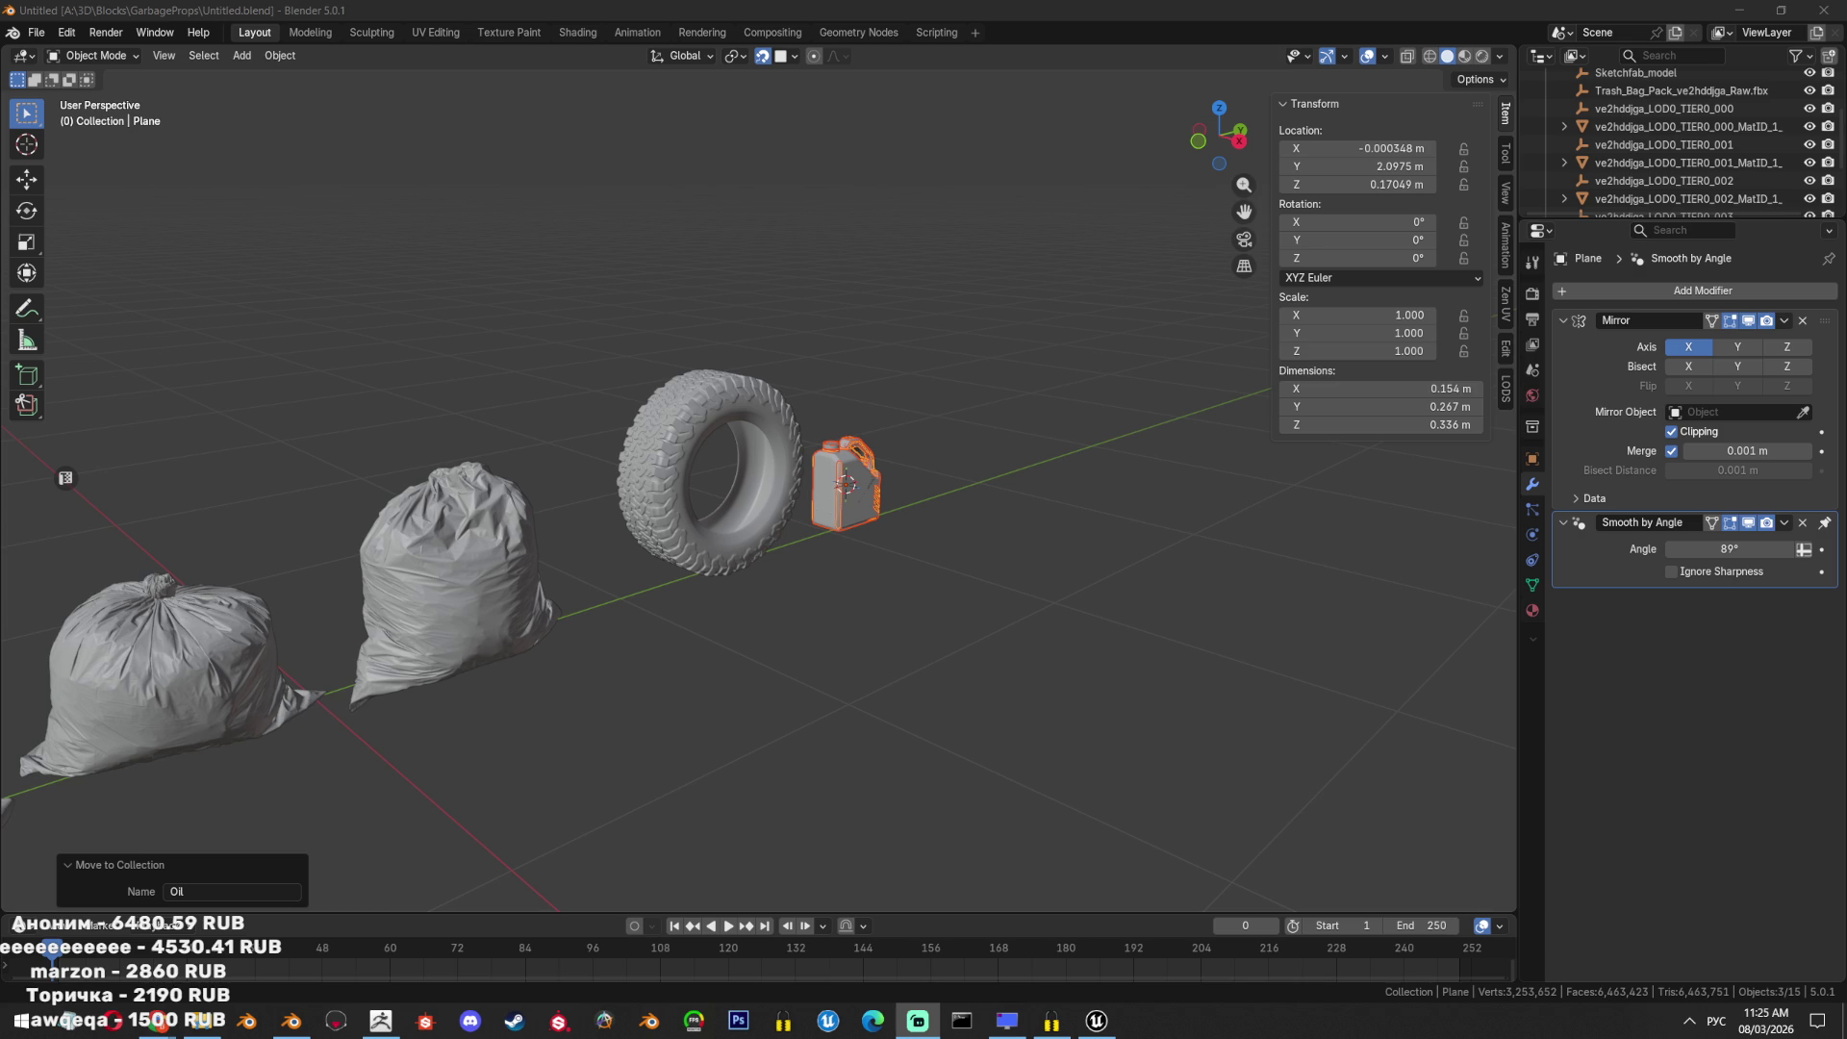
# Clear the jerry can selection and enable cavity in the viewport shading options.
pyautogui.moveTo(1234, 463)
pyautogui.mouseDown(button='middle')
pyautogui.moveTo(888, 485)
pyautogui.moveTo(1227, 690)
pyautogui.mouseUp(button='middle')
pyautogui.click(1226, 690)
pyautogui.click(1501, 927)
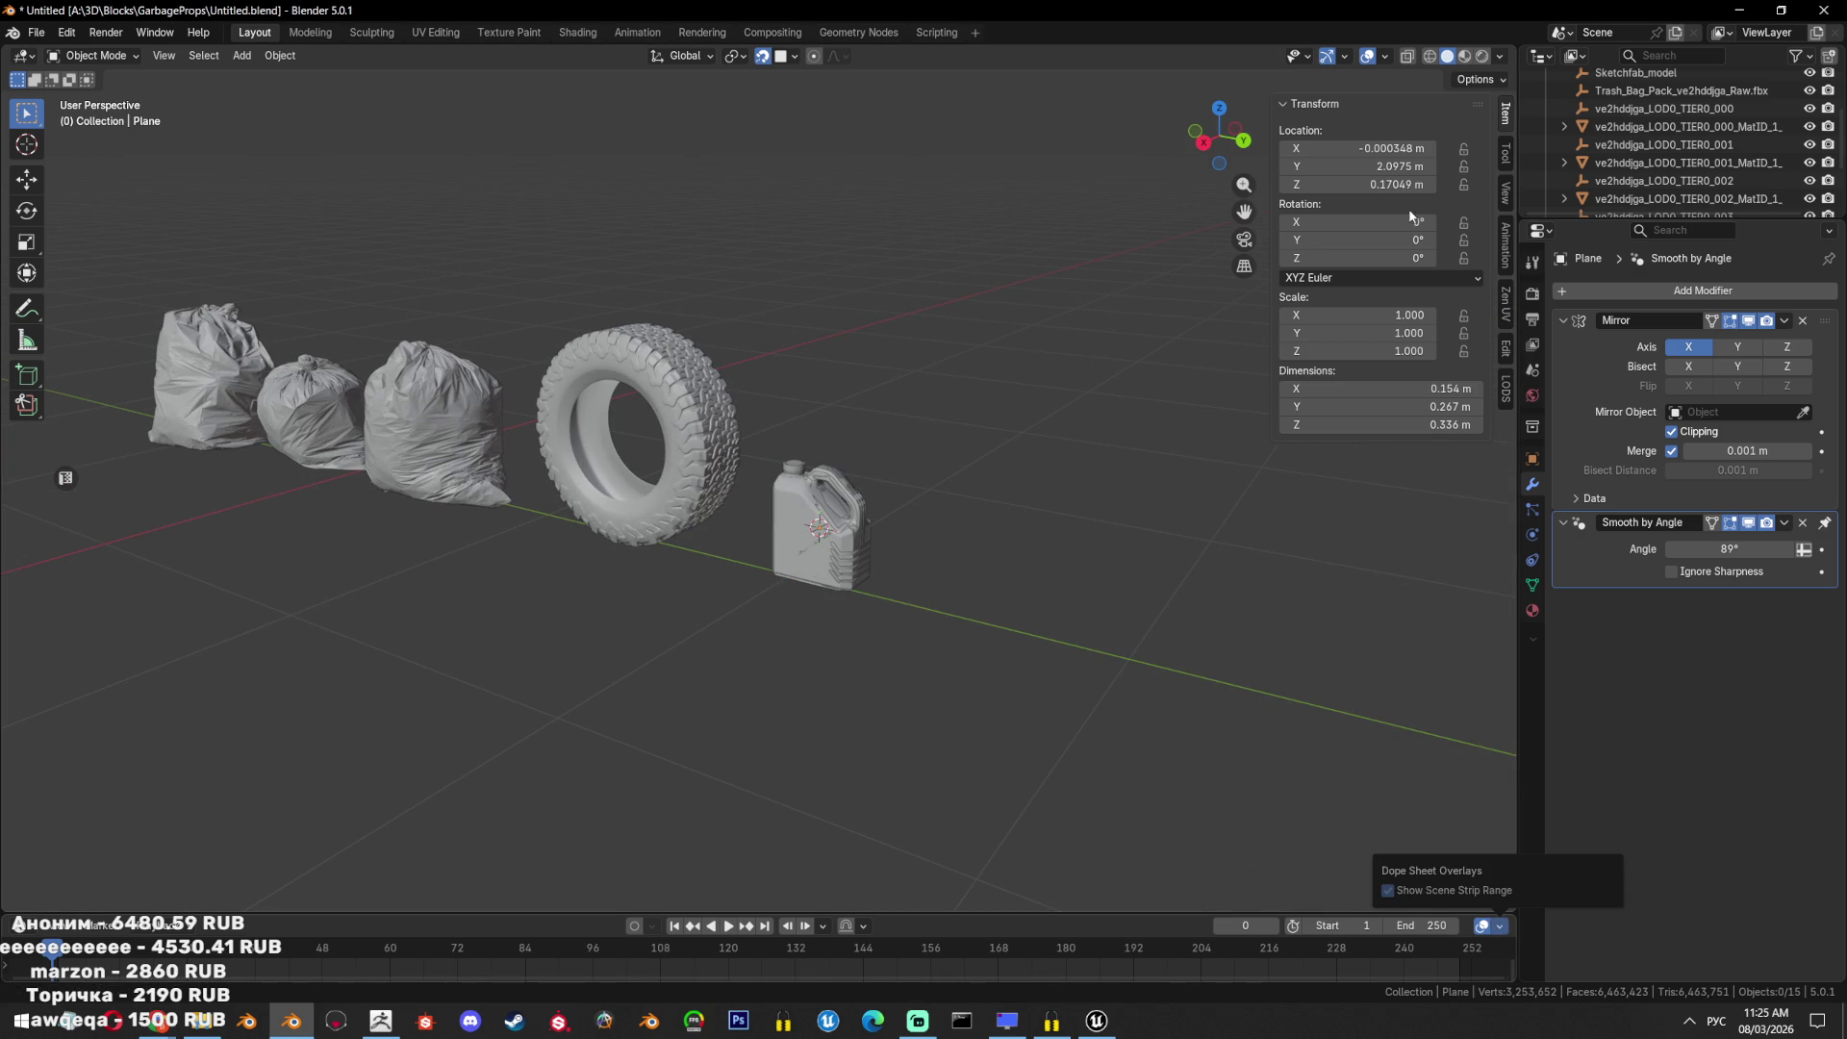
pyautogui.click(1498, 57)
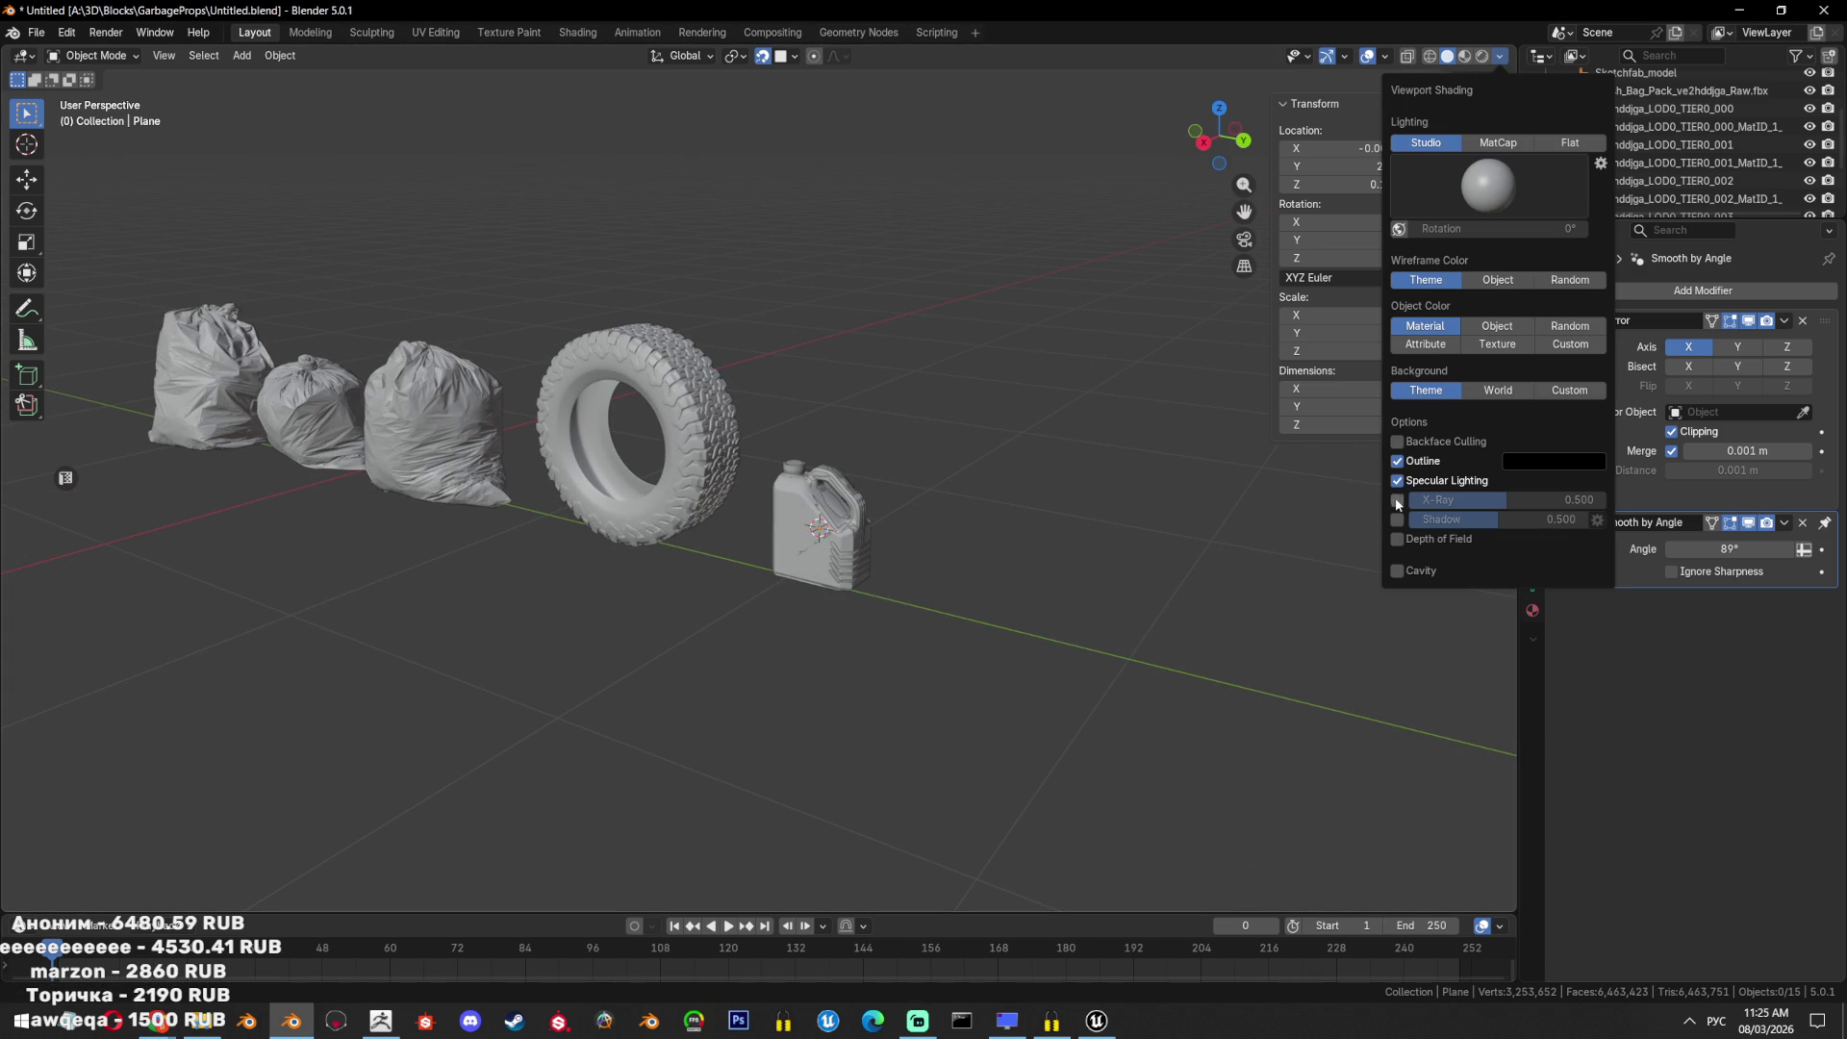
pyautogui.click(1398, 572)
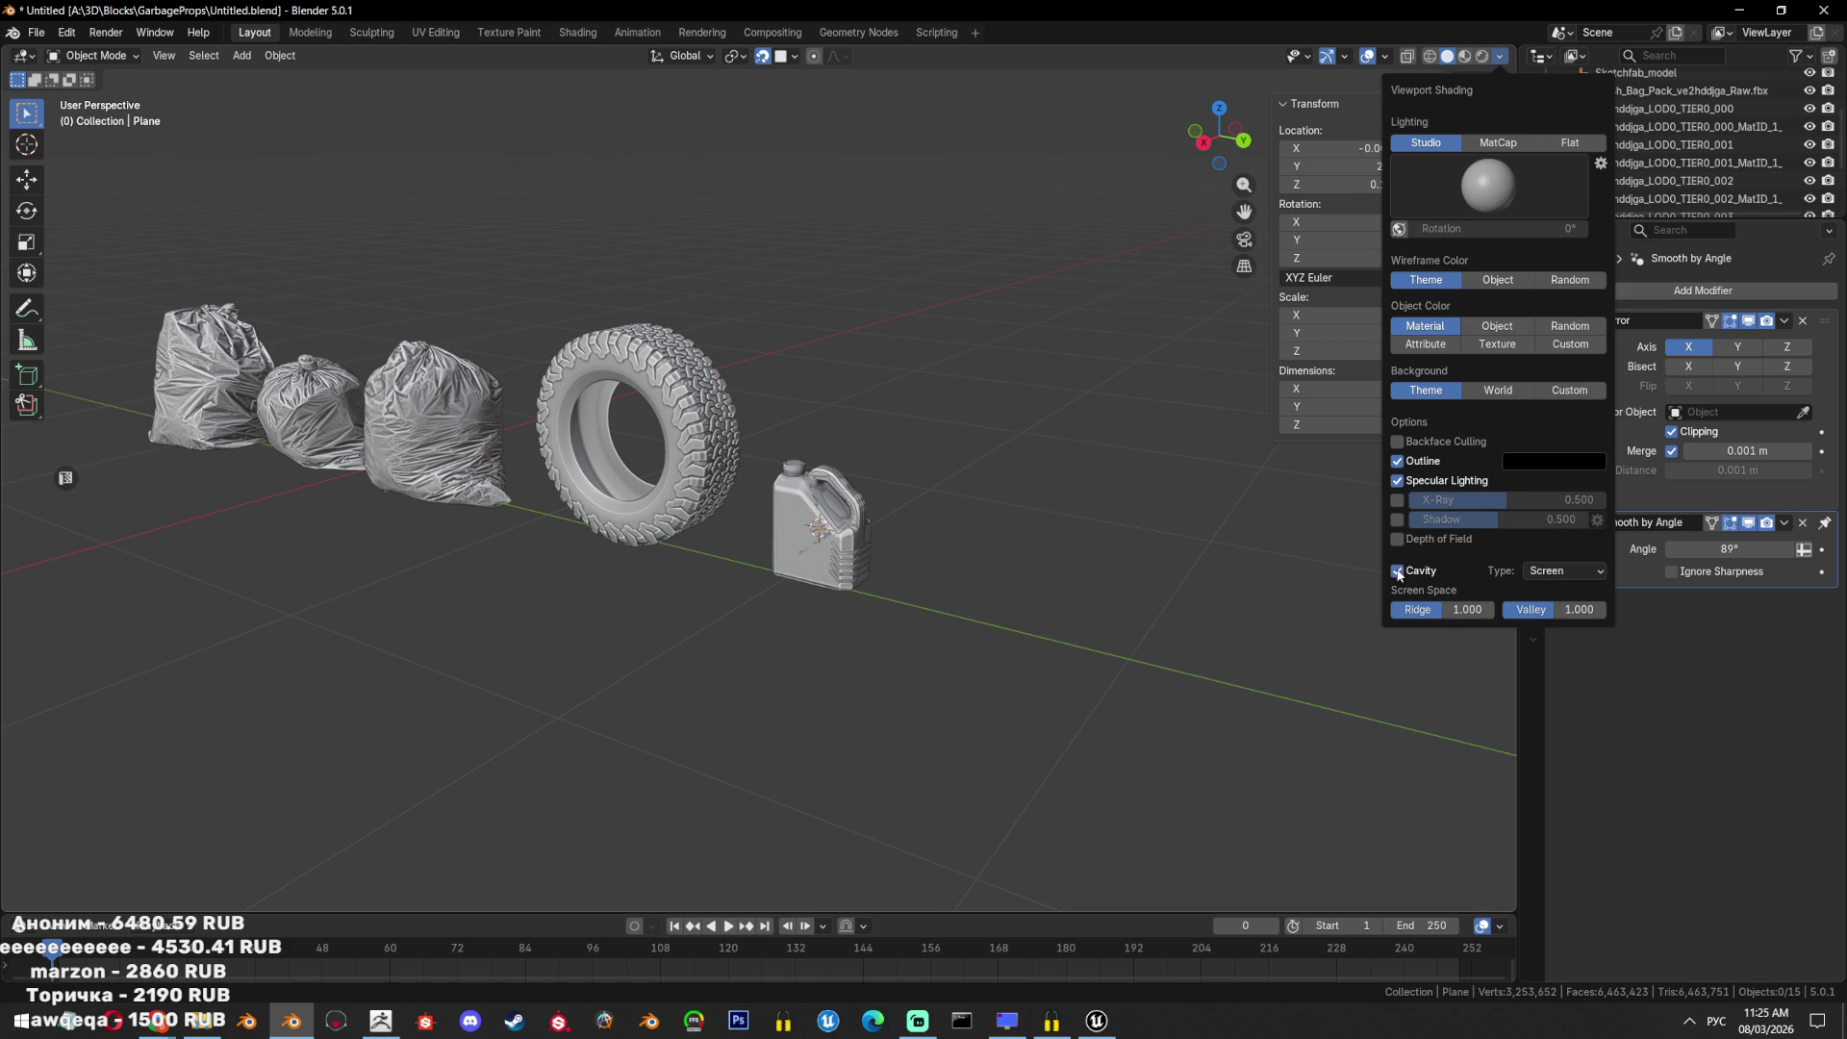
# Set cavity type to Both, lower ridge and valley strengths, and save the file.
pyautogui.click(1500, 59)
pyautogui.click(1564, 570)
pyautogui.click(1544, 592)
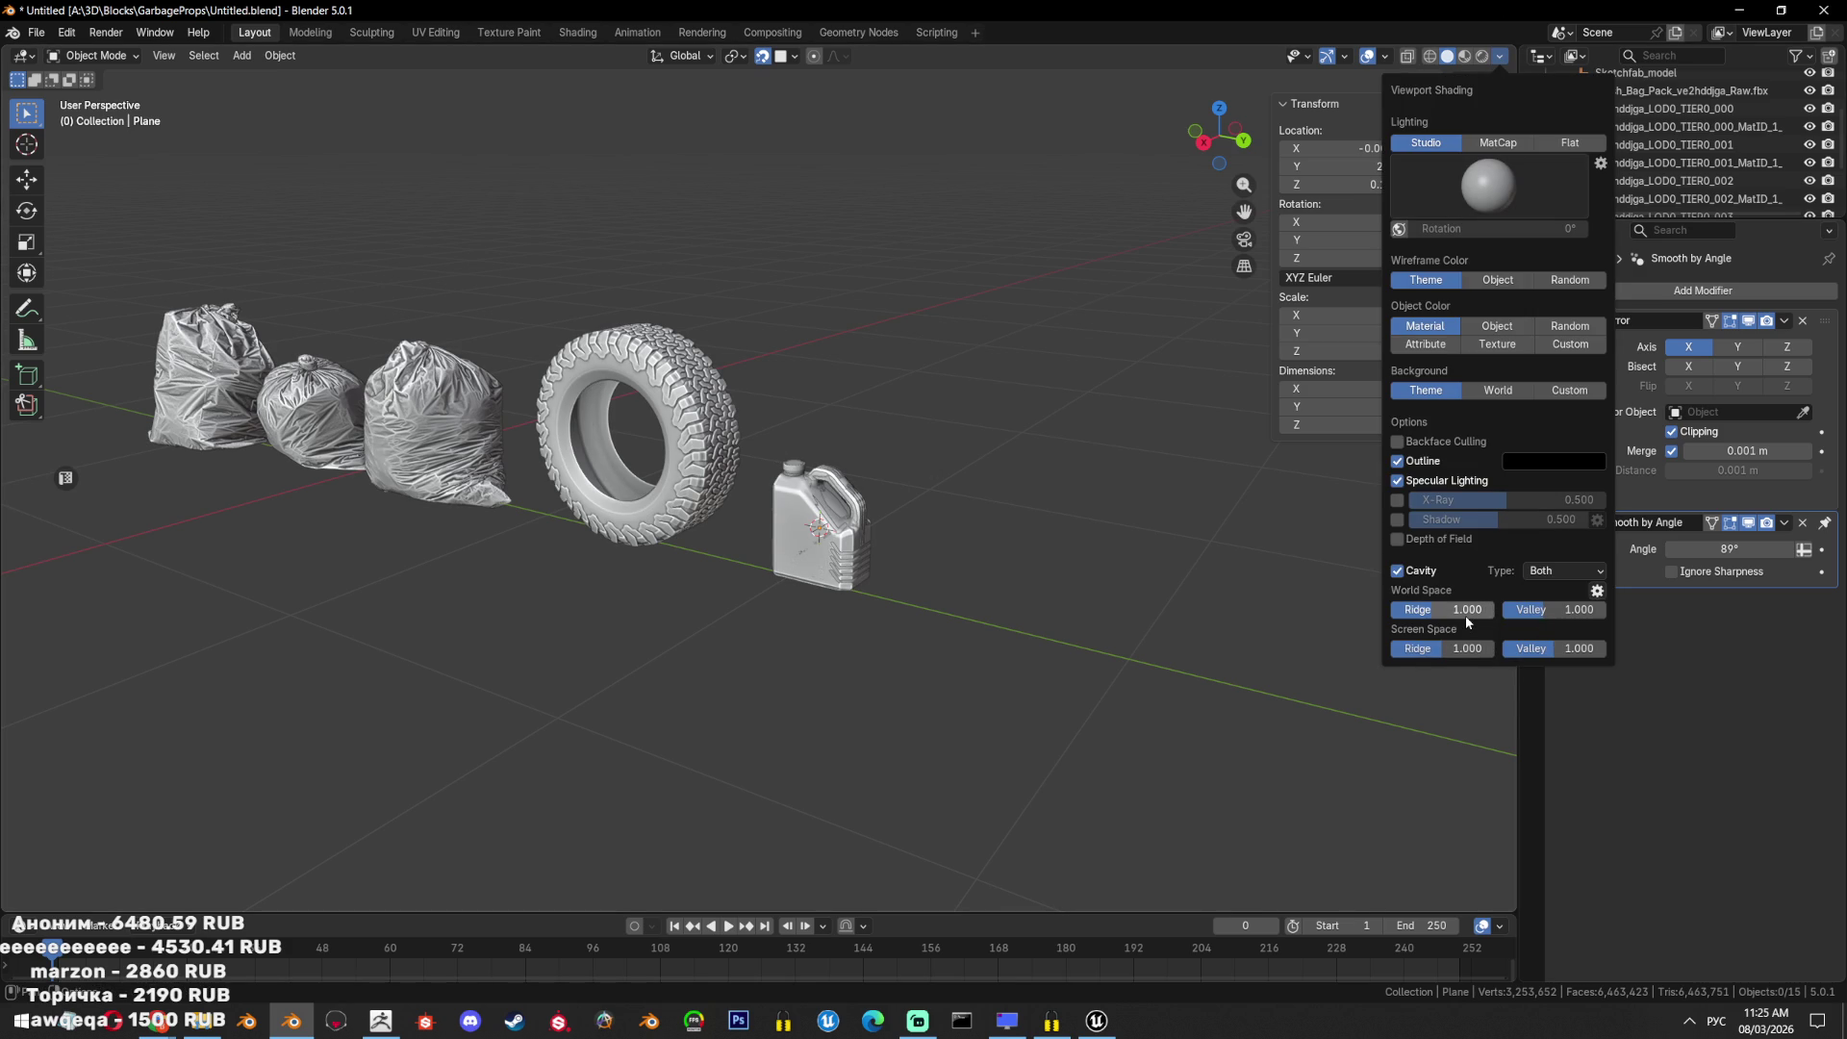
pyautogui.moveTo(1464, 615)
pyautogui.mouseDown()
pyautogui.moveTo(1419, 614)
pyautogui.moveTo(1414, 648)
pyautogui.mouseUp()
pyautogui.moveTo(1578, 610)
pyautogui.mouseDown()
pyautogui.moveTo(1524, 610)
pyautogui.moveTo(1531, 648)
pyautogui.mouseUp()
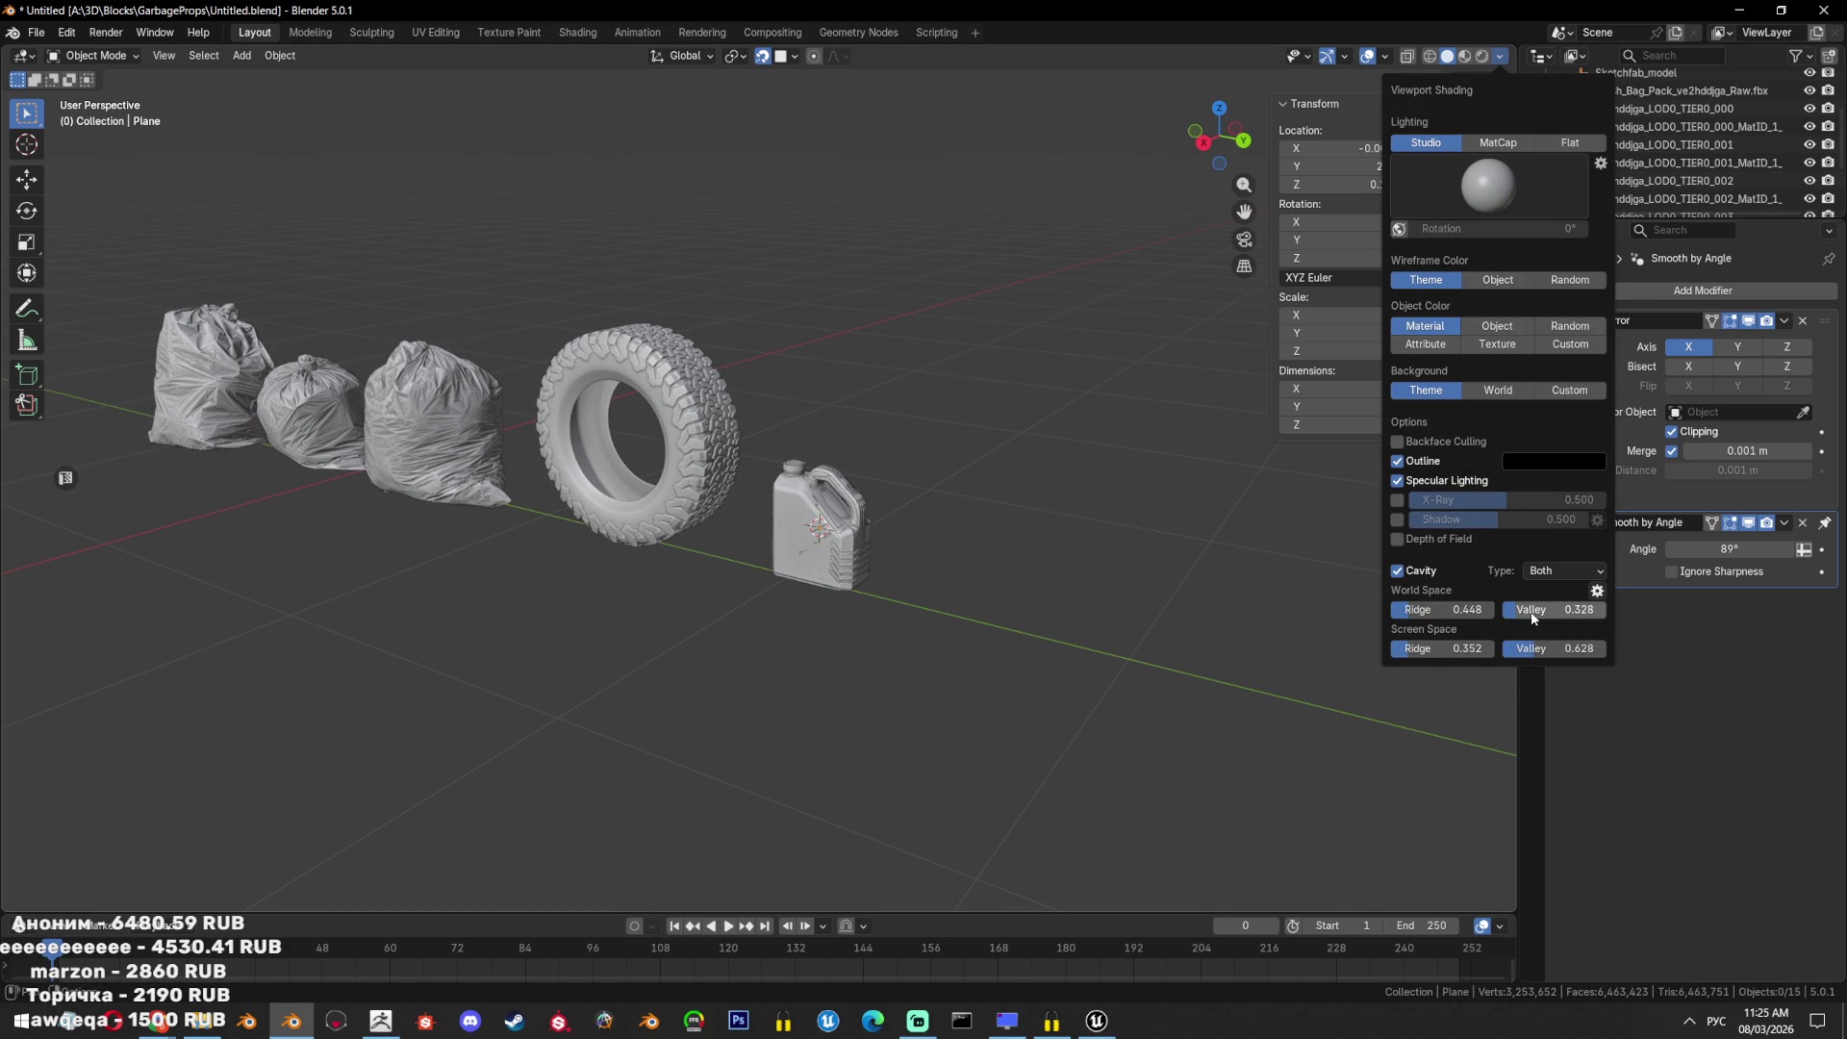
pyautogui.moveTo(1026, 545)
pyautogui.mouseDown(button='middle')
pyautogui.moveTo(985, 517)
pyautogui.moveTo(975, 460)
pyautogui.mouseUp(button='middle')
pyautogui.hotkey('ctrl', 's')
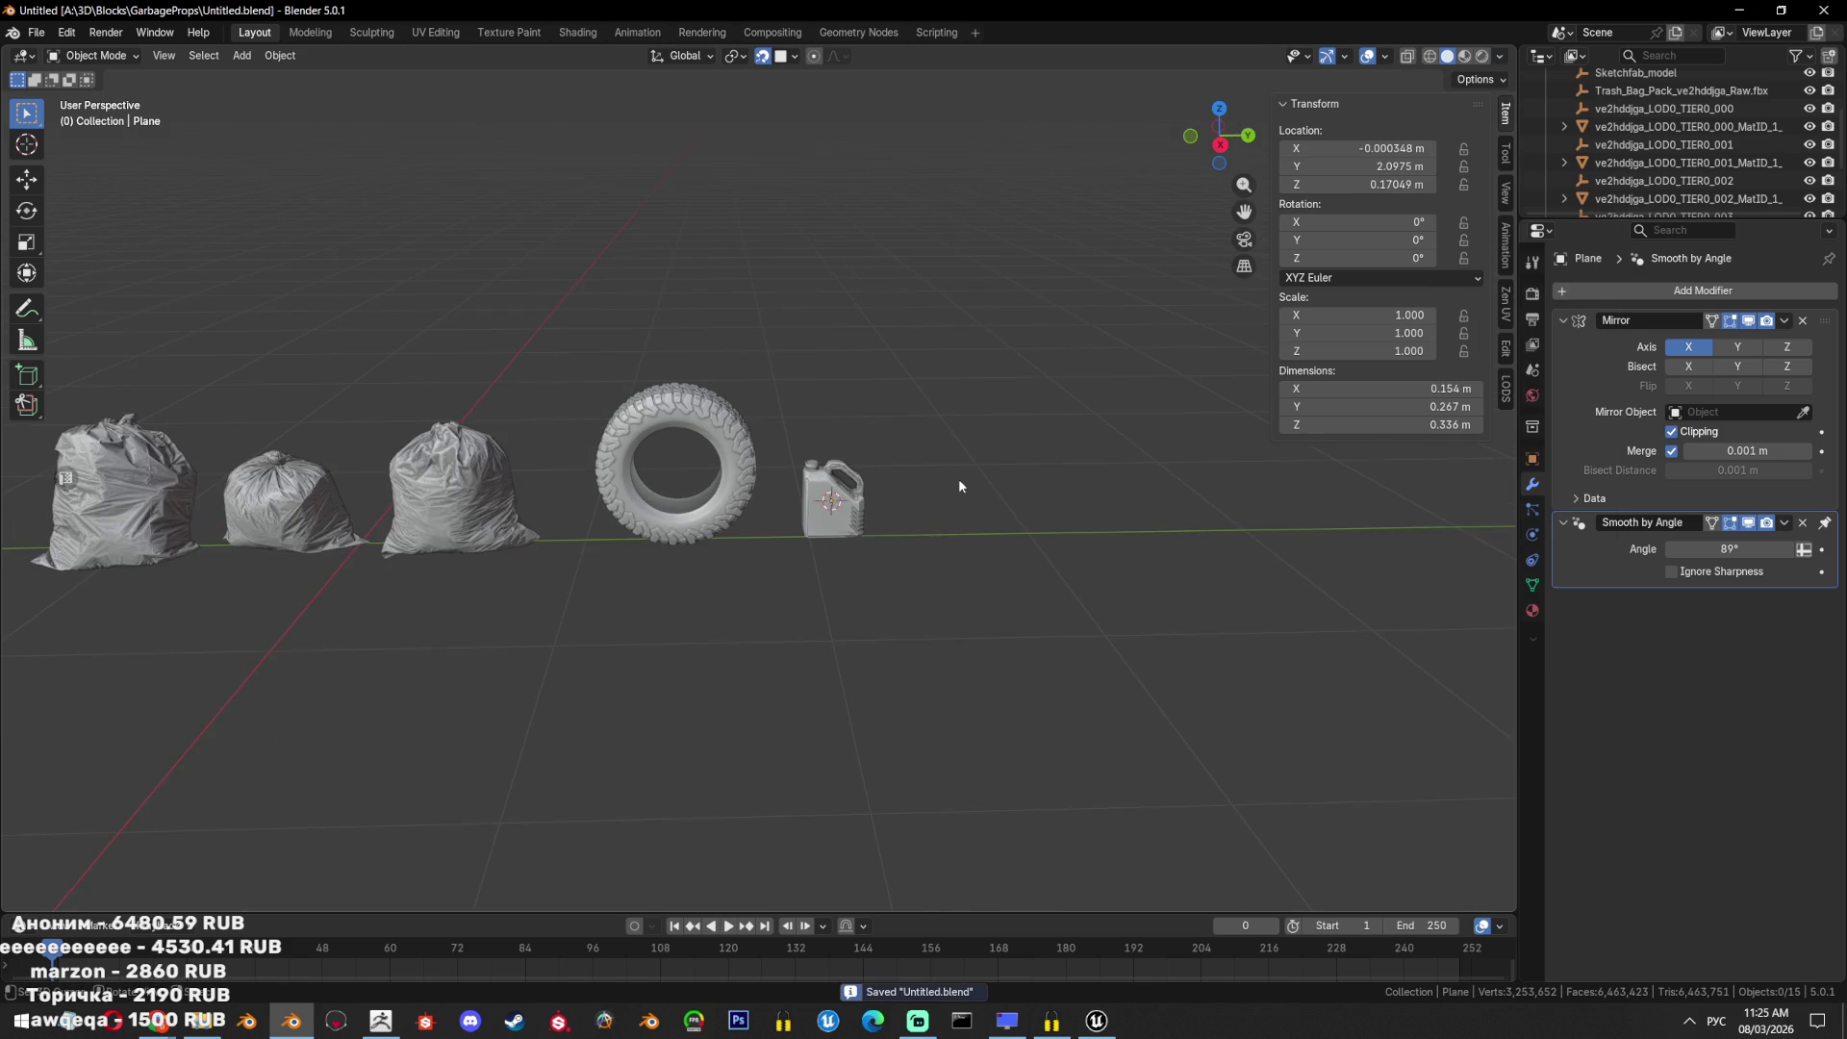
# Delete the seven imported helper objects from RootNode through ve2hddjga_LOD0_TIER0_003.
pyautogui.scroll(4, 958, 477)
pyautogui.click(952, 510)
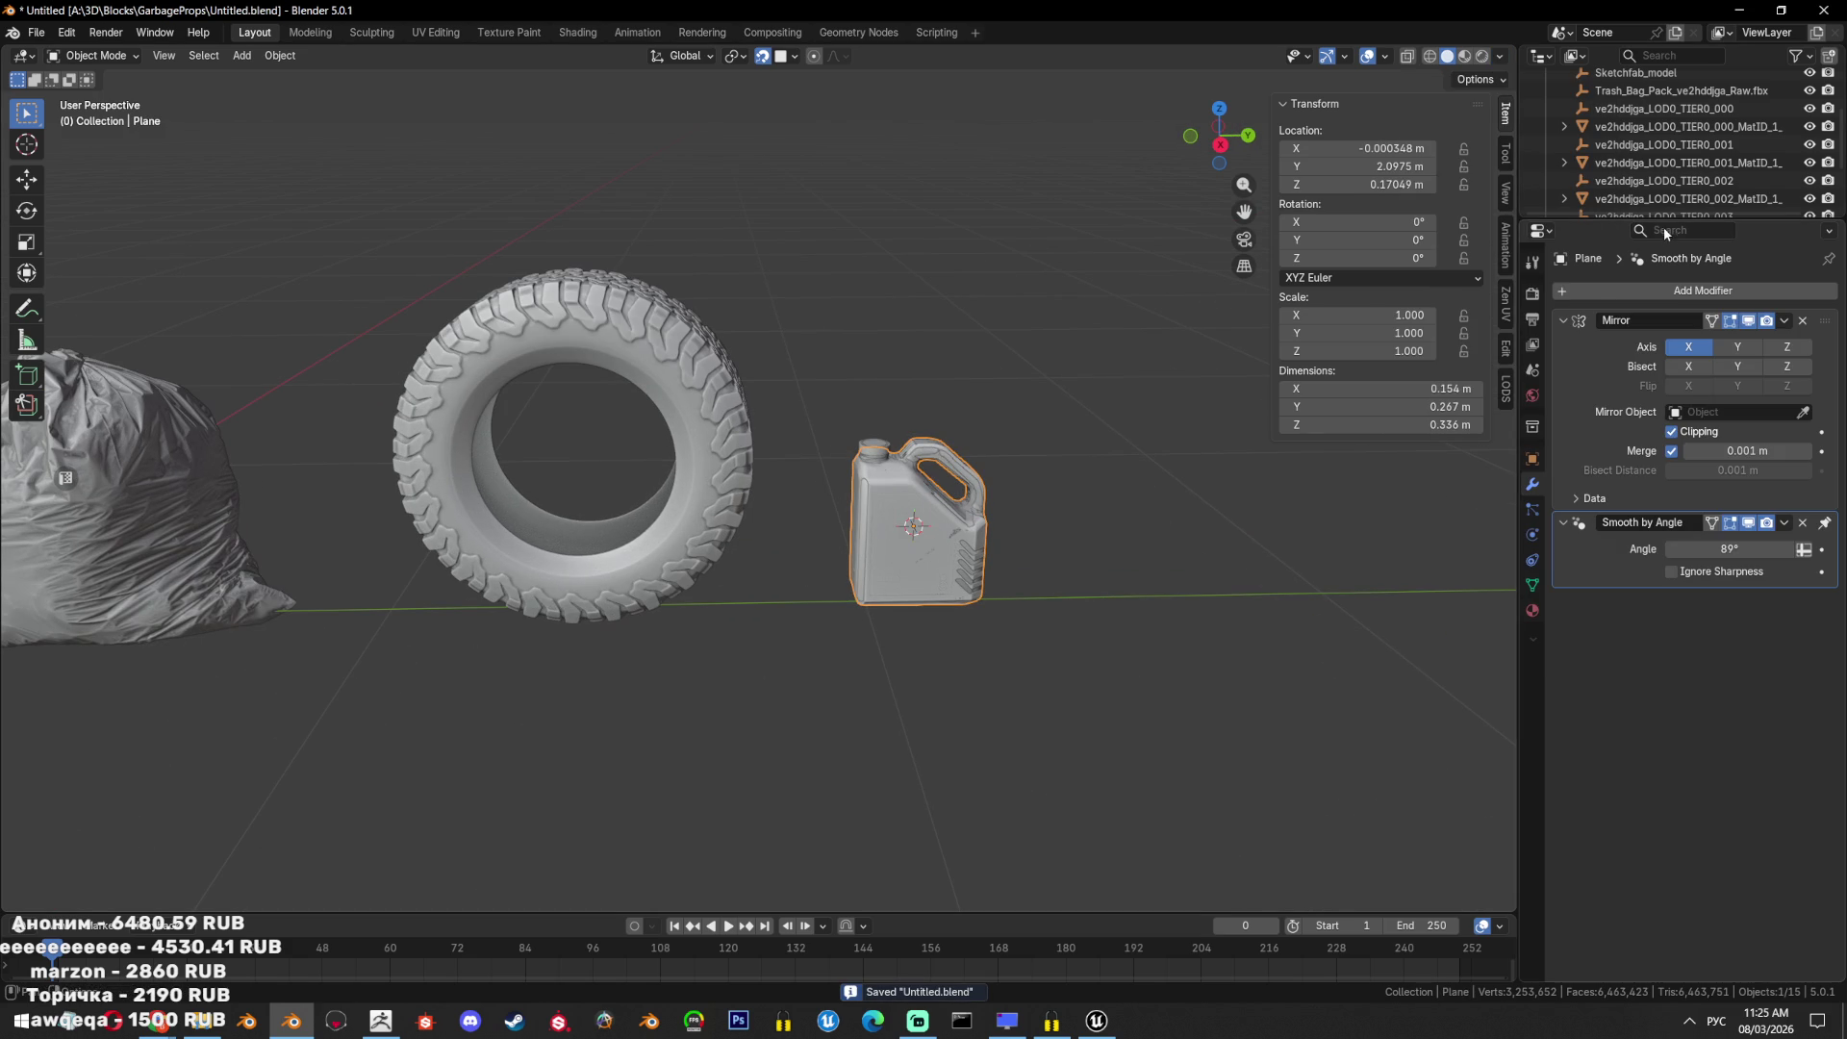
pyautogui.moveTo(1664, 221); pyautogui.dragTo(1664, 435)
pyautogui.click(1665, 276)
pyautogui.press('KP_Decimal')
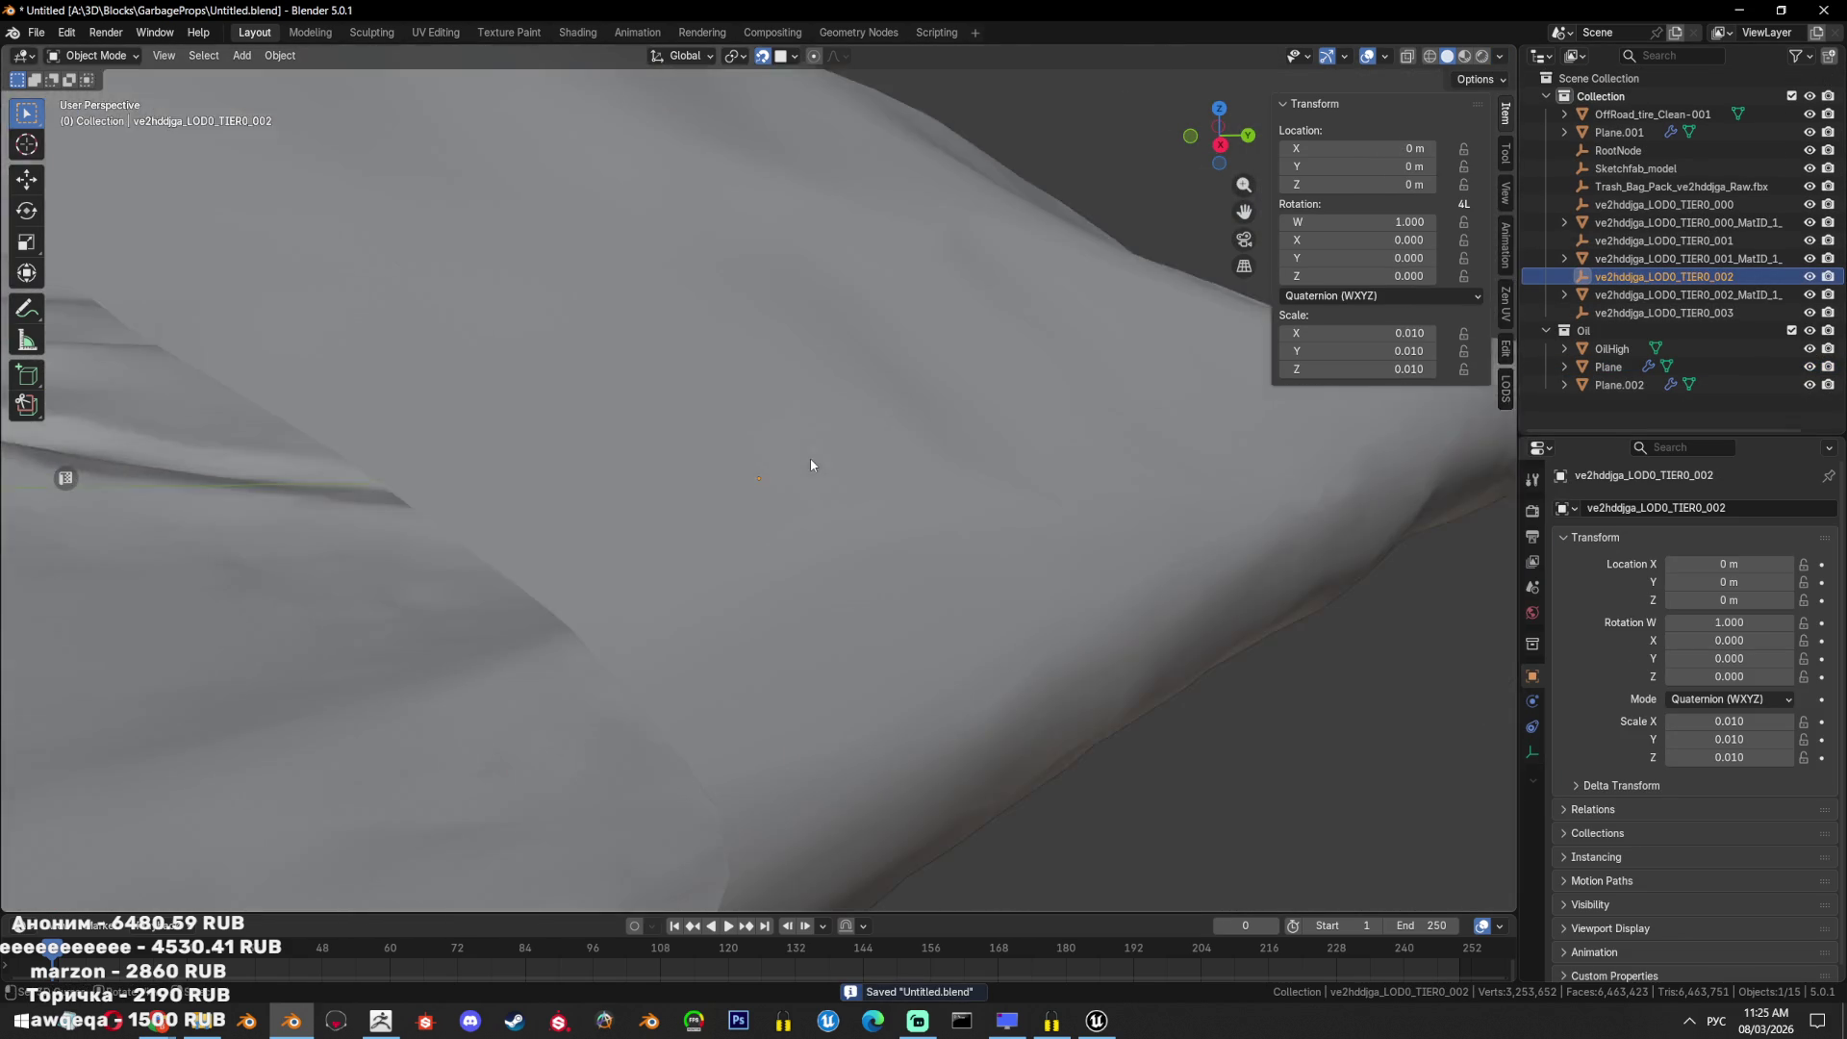
pyautogui.hotkey('shift', 'z')
pyautogui.keyDown('ctrl'); pyautogui.click(1655, 240); pyautogui.keyUp('ctrl')
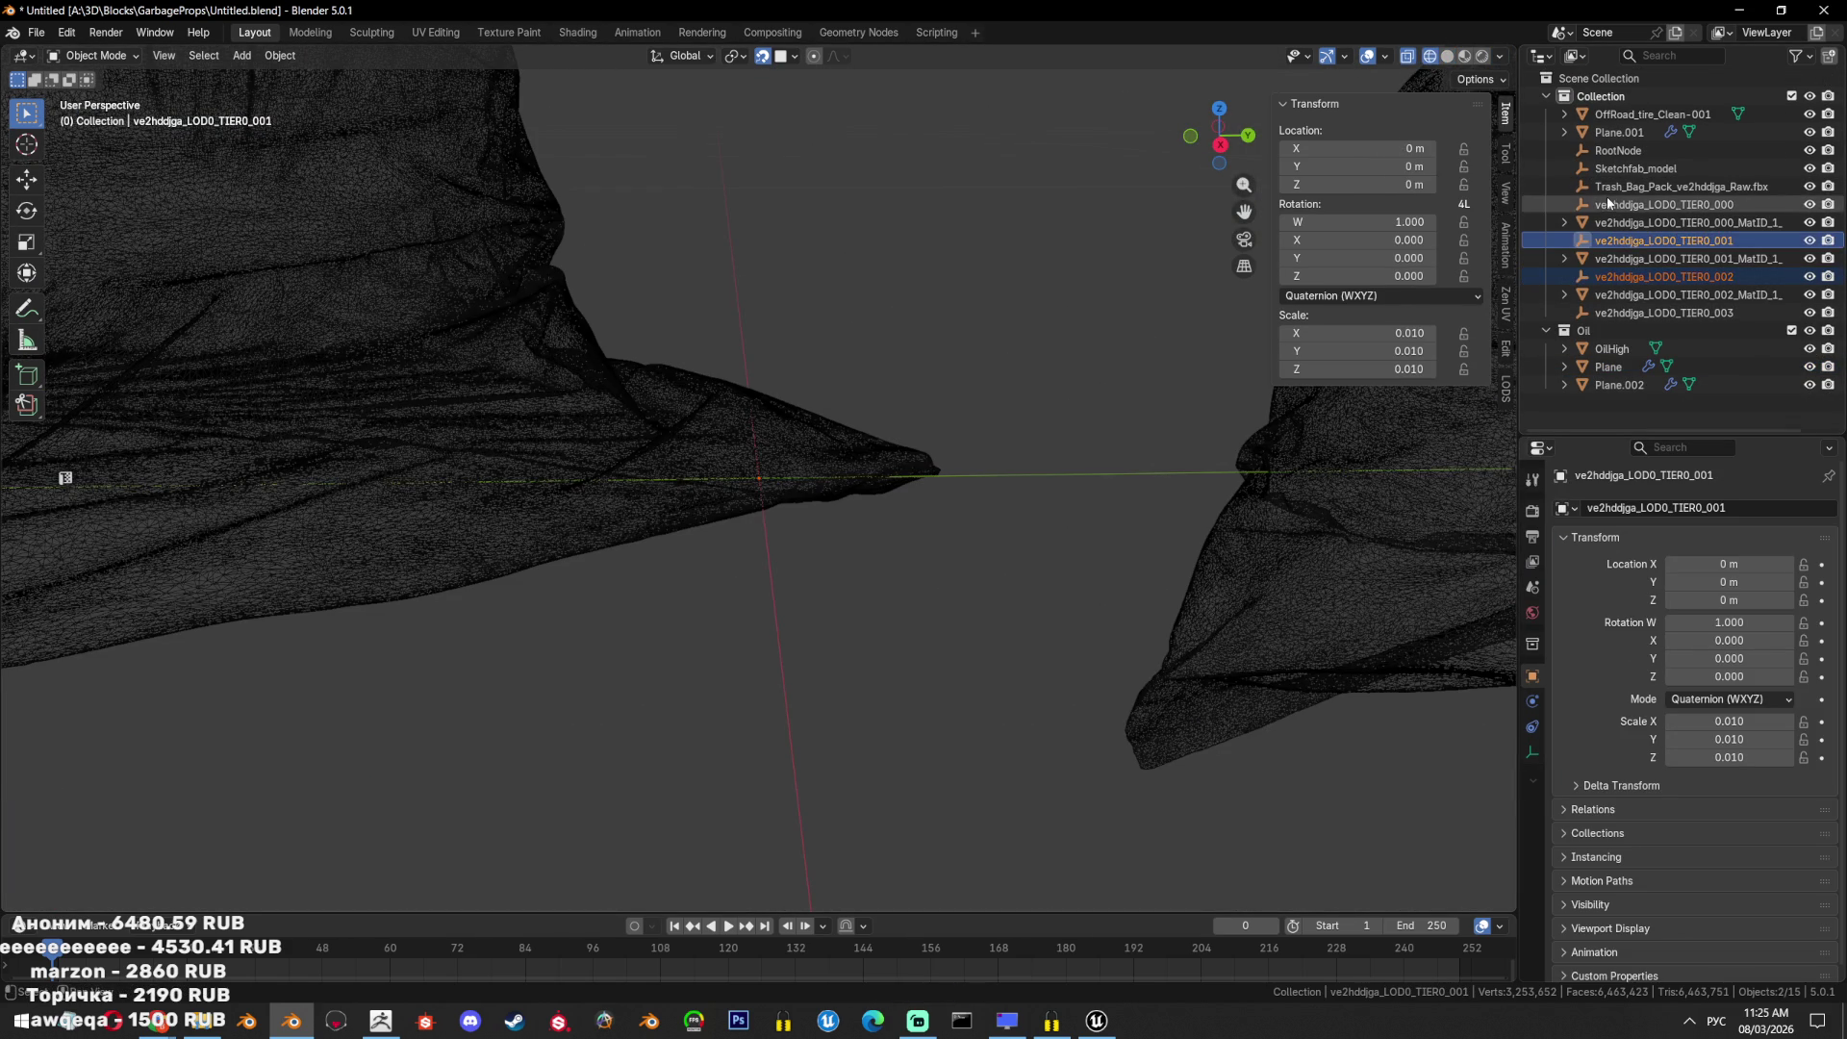
pyautogui.keyDown('ctrl'); pyautogui.moveTo(1608, 204); pyautogui.dragTo(1608, 152); pyautogui.keyUp('ctrl')
pyautogui.keyDown('ctrl'); pyautogui.click(1665, 313); pyautogui.keyUp('ctrl')
pyautogui.press('x')
pyautogui.click(1027, 402)
# Delete Plane.001, frame the remaining props, and save the file.
pyautogui.hotkey('shift', 'z')
pyautogui.press('Home')
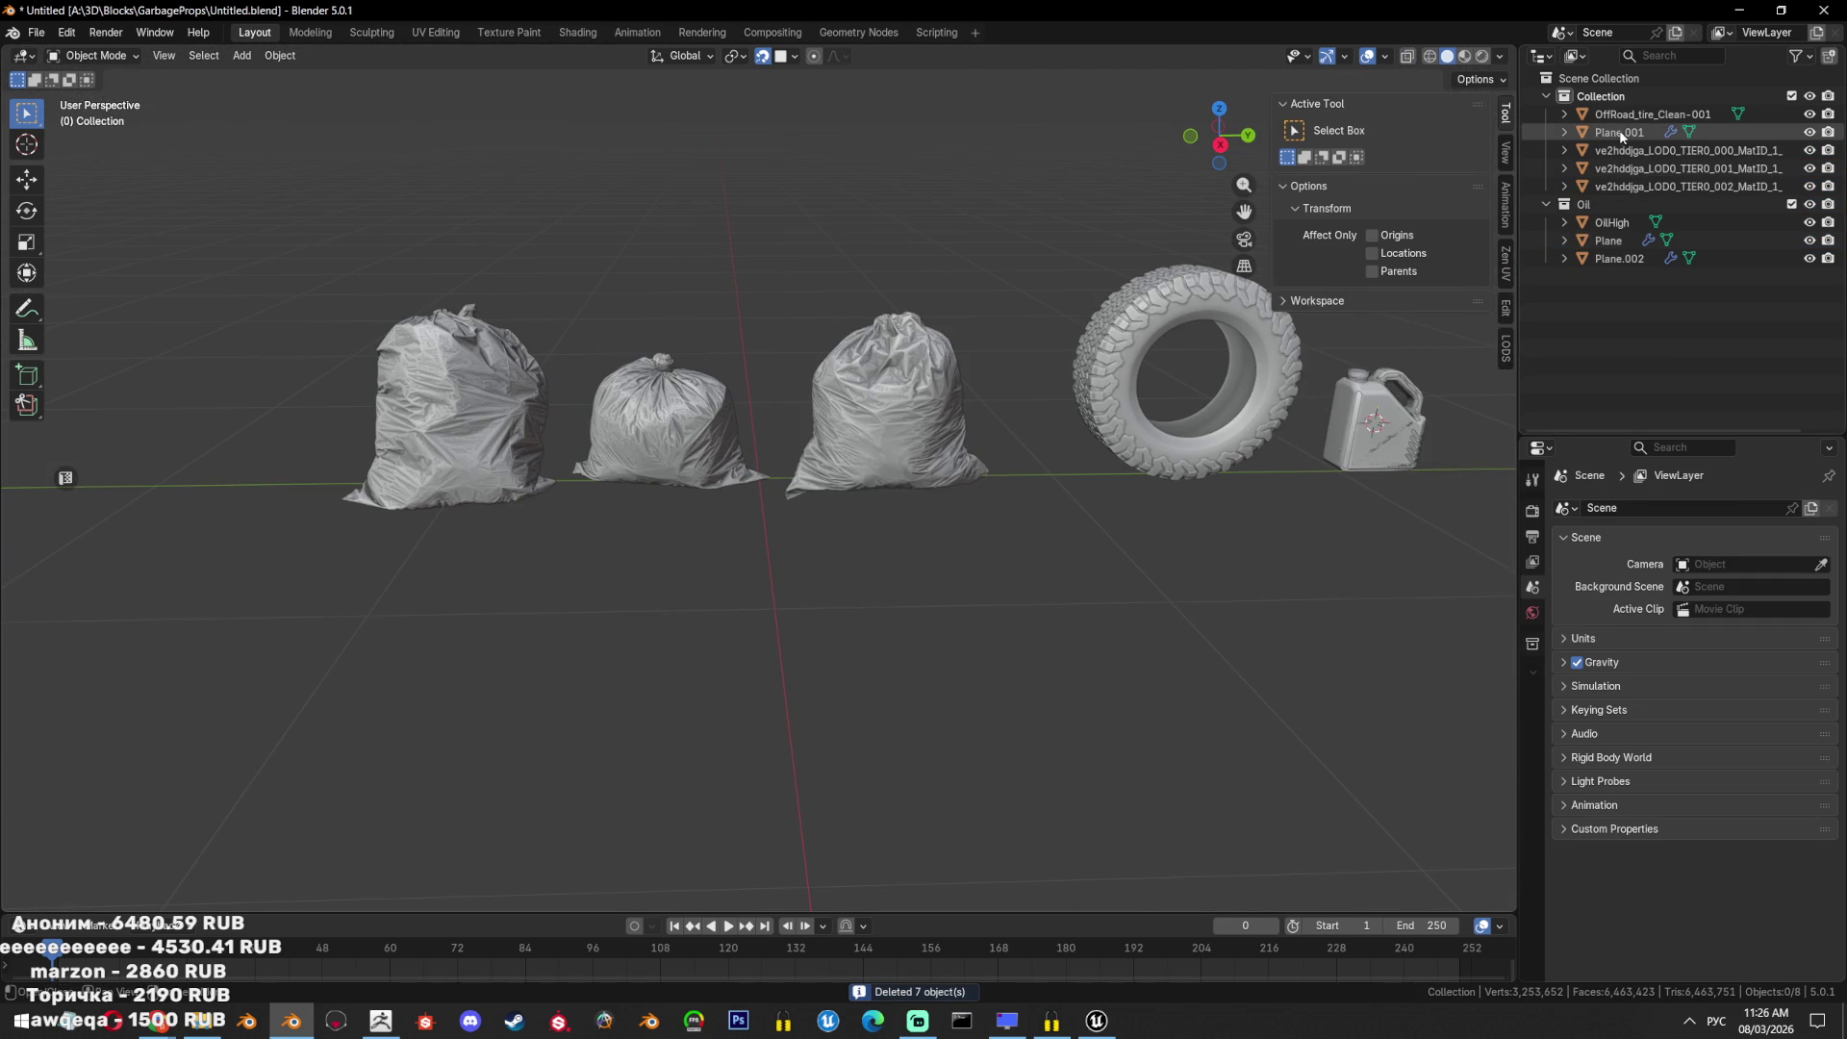
pyautogui.click(1621, 136)
pyautogui.press('KP_Decimal')
pyautogui.press('Delete')
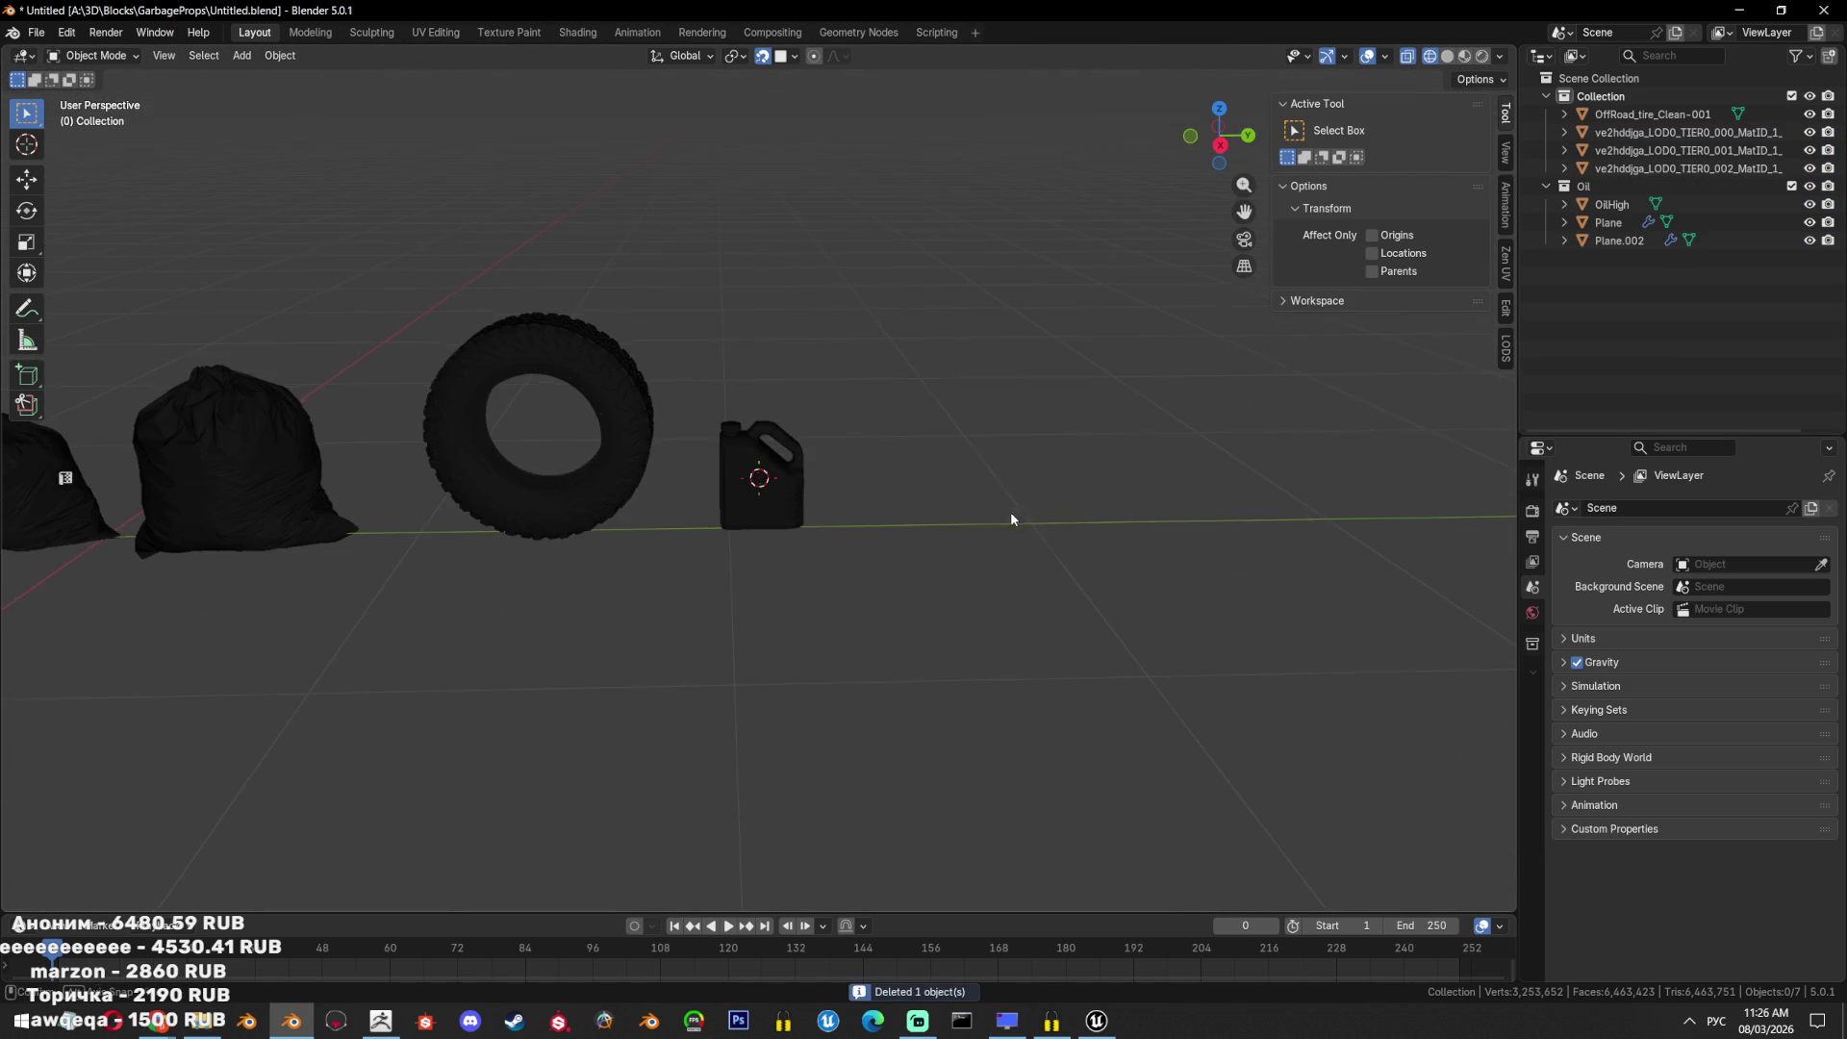
pyautogui.moveTo(1014, 517); pyautogui.dragTo(822, 496, button='middle')
pyautogui.moveTo(885, 596); pyautogui.dragTo(916, 562, button='middle')
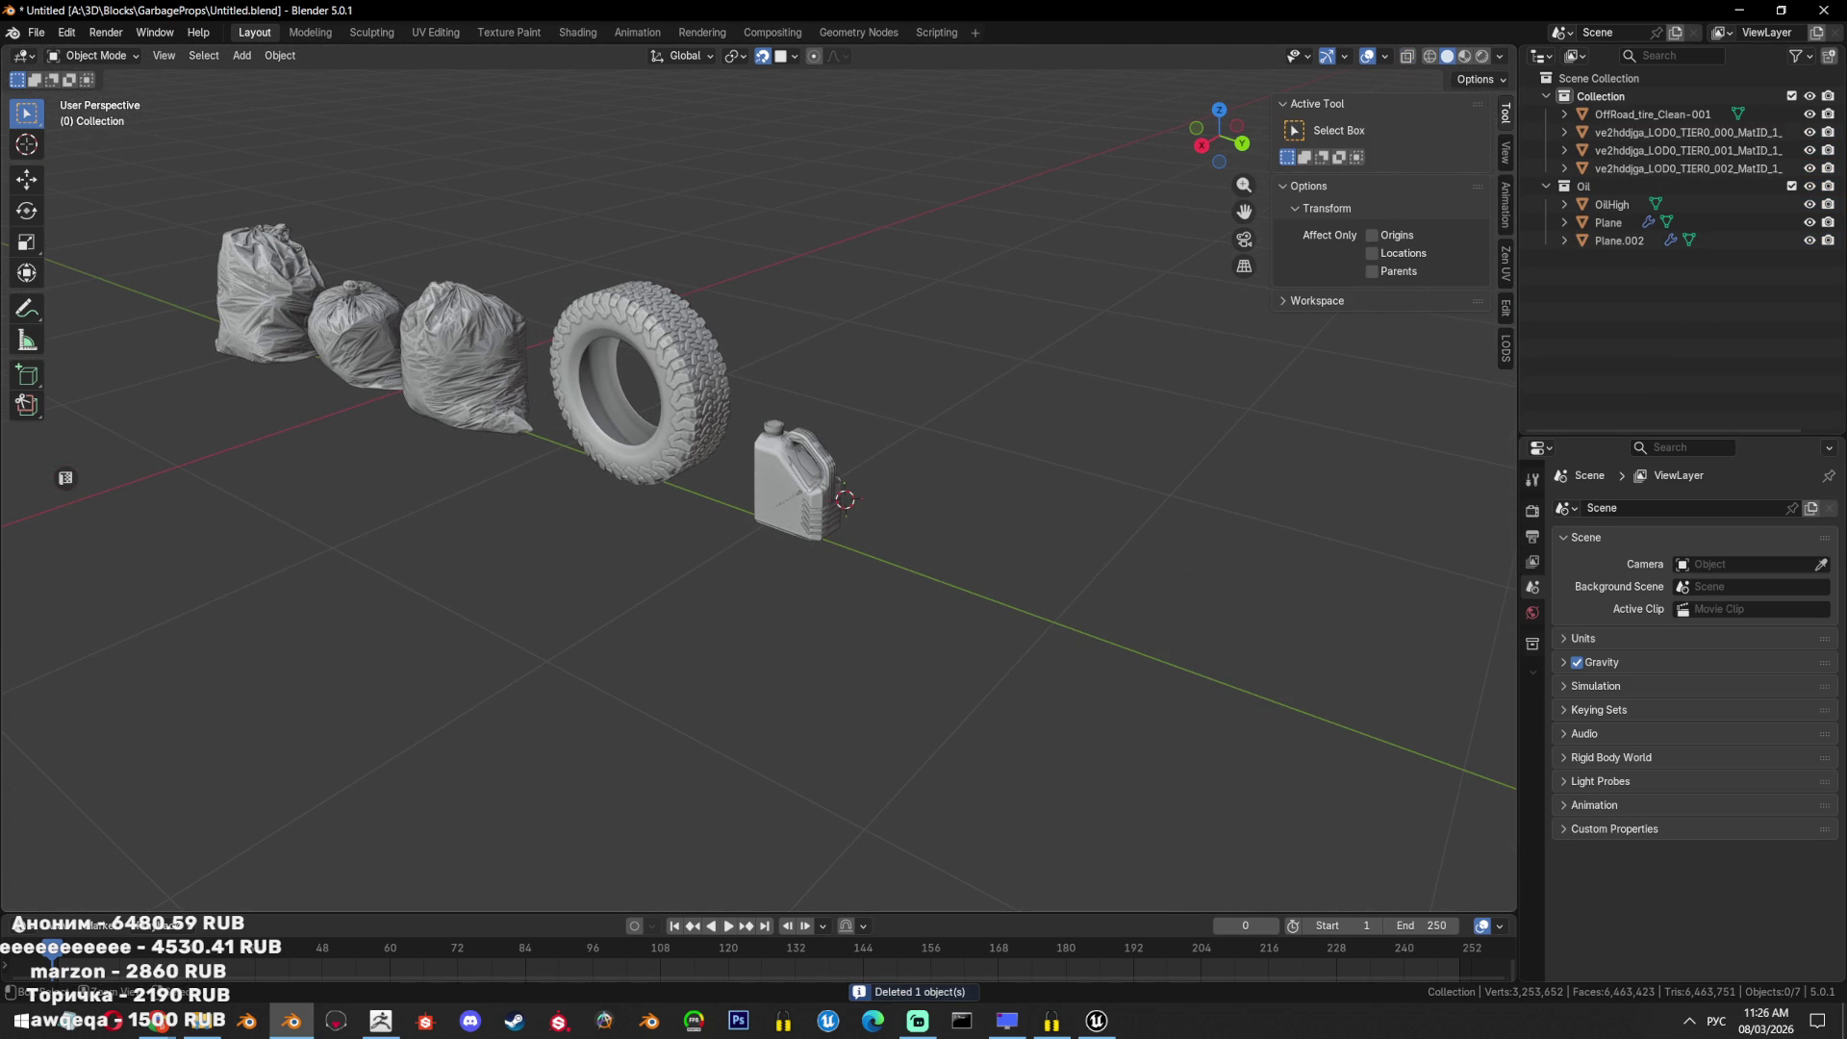
pyautogui.hotkey('ctrl', 's')
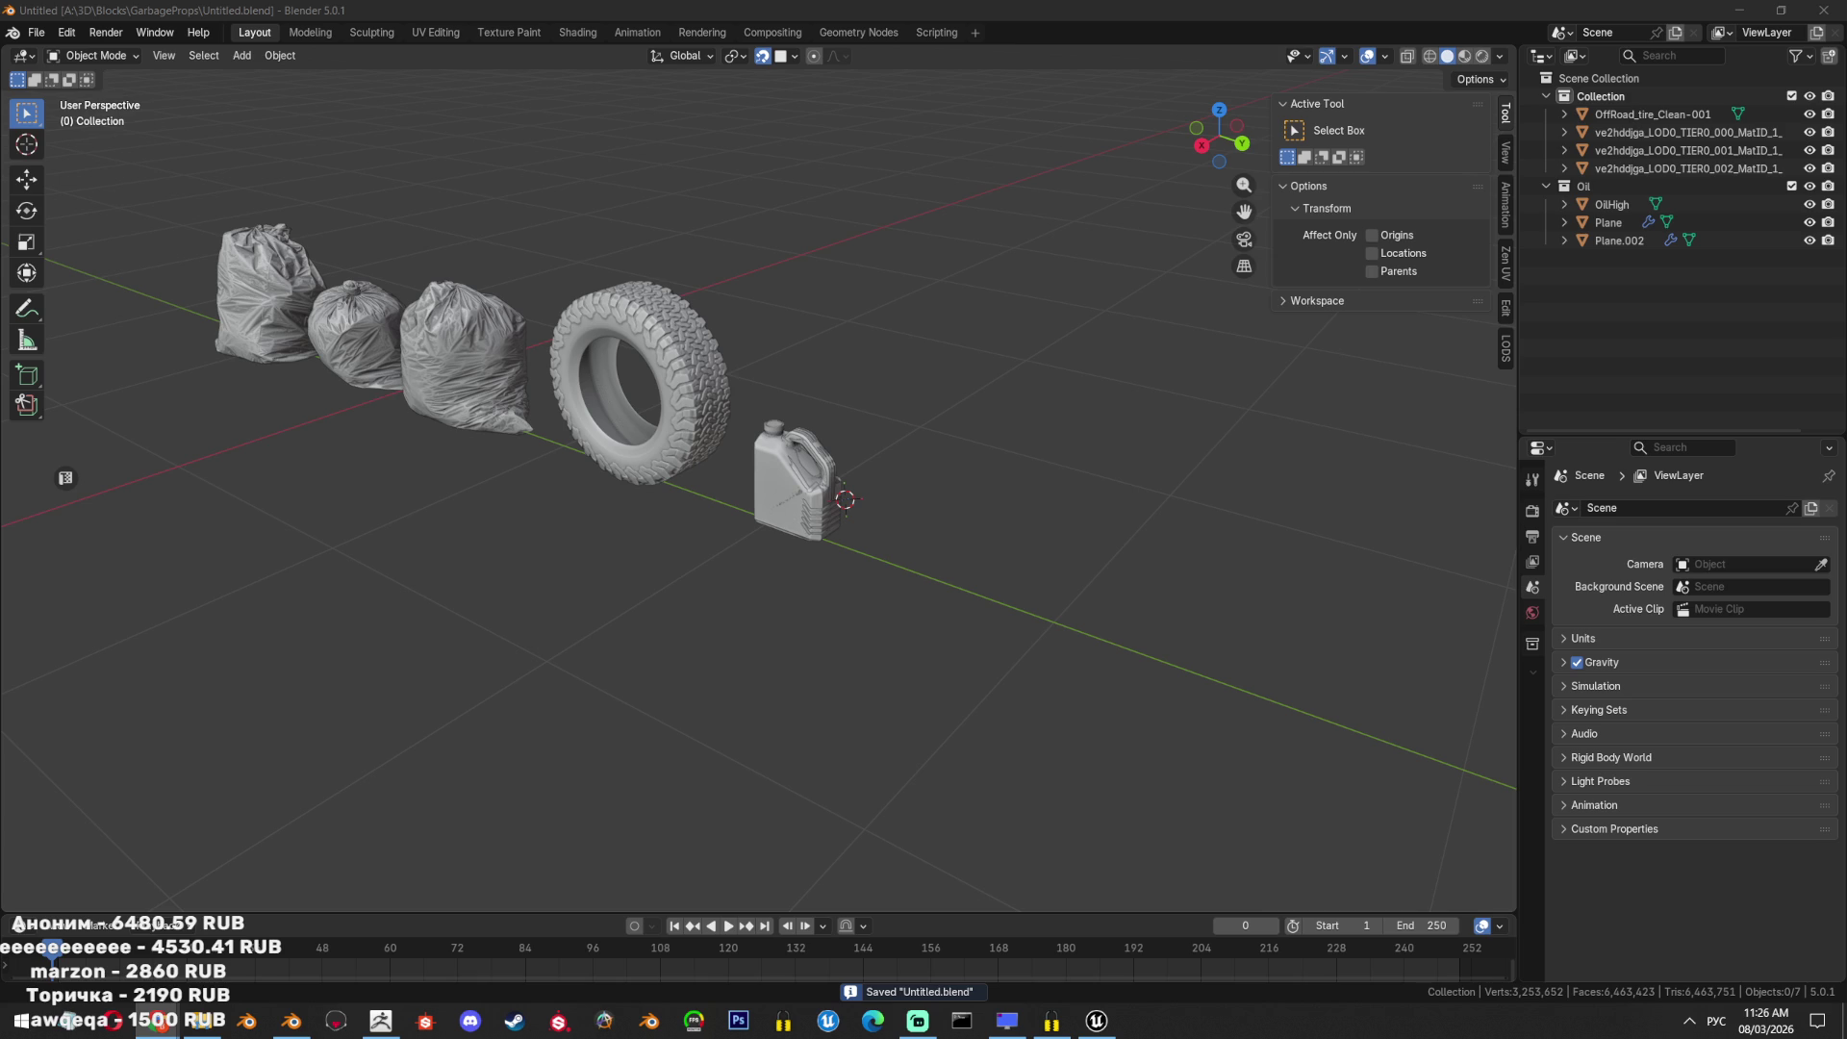
pyautogui.moveTo(972, 520); pyautogui.dragTo(993, 524, button='middle')
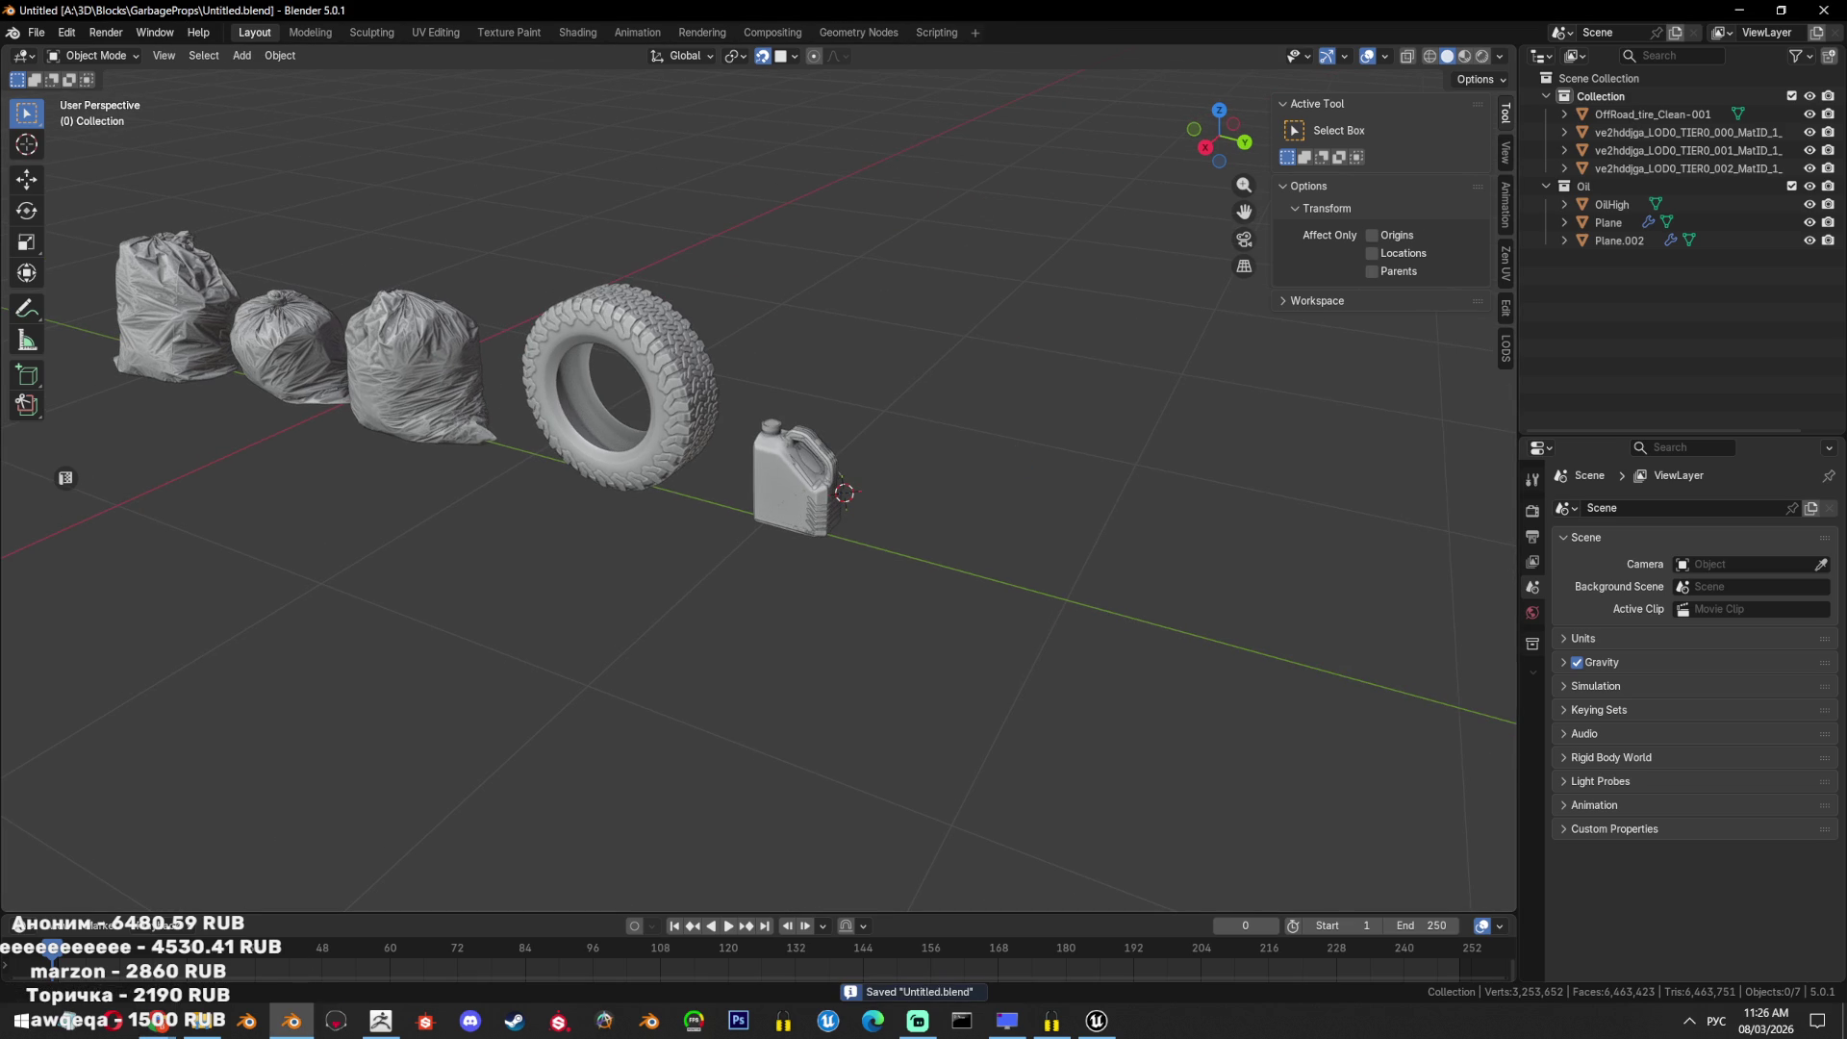
pyautogui.moveTo(289, 1020)
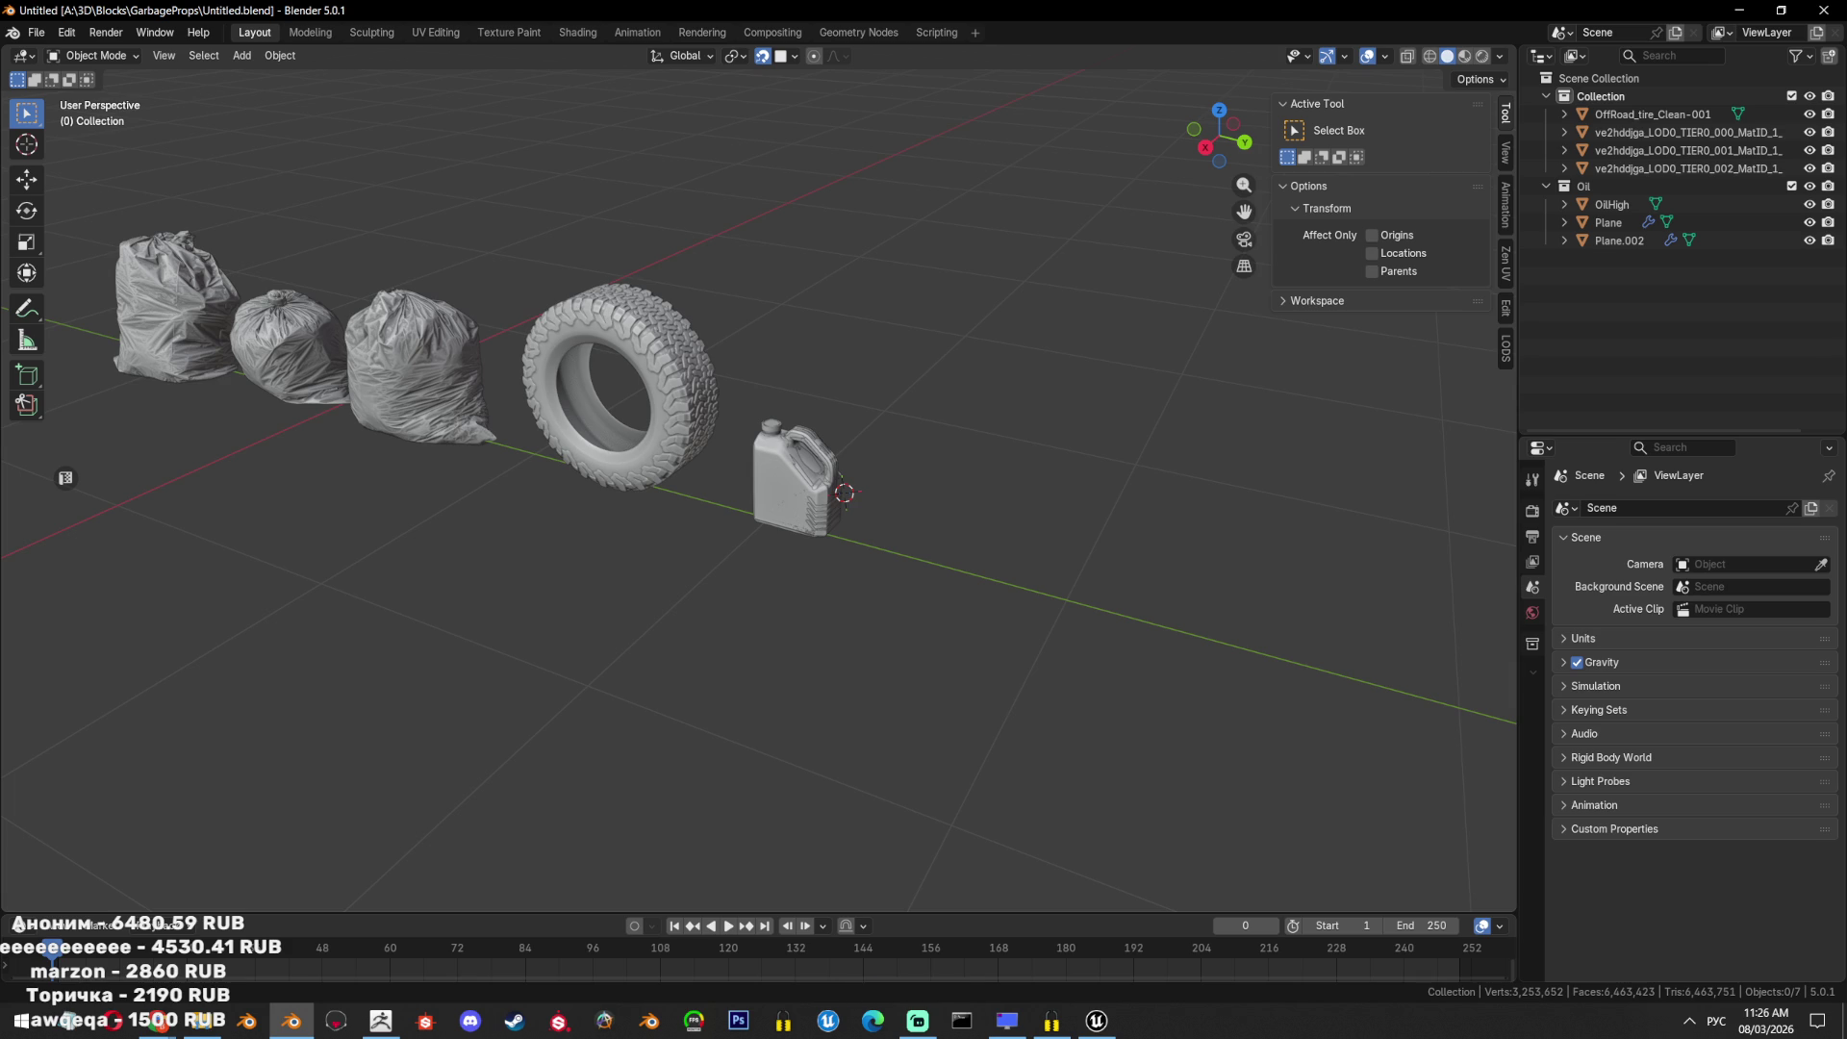
pyautogui.hotkey('alt', 'Tab')
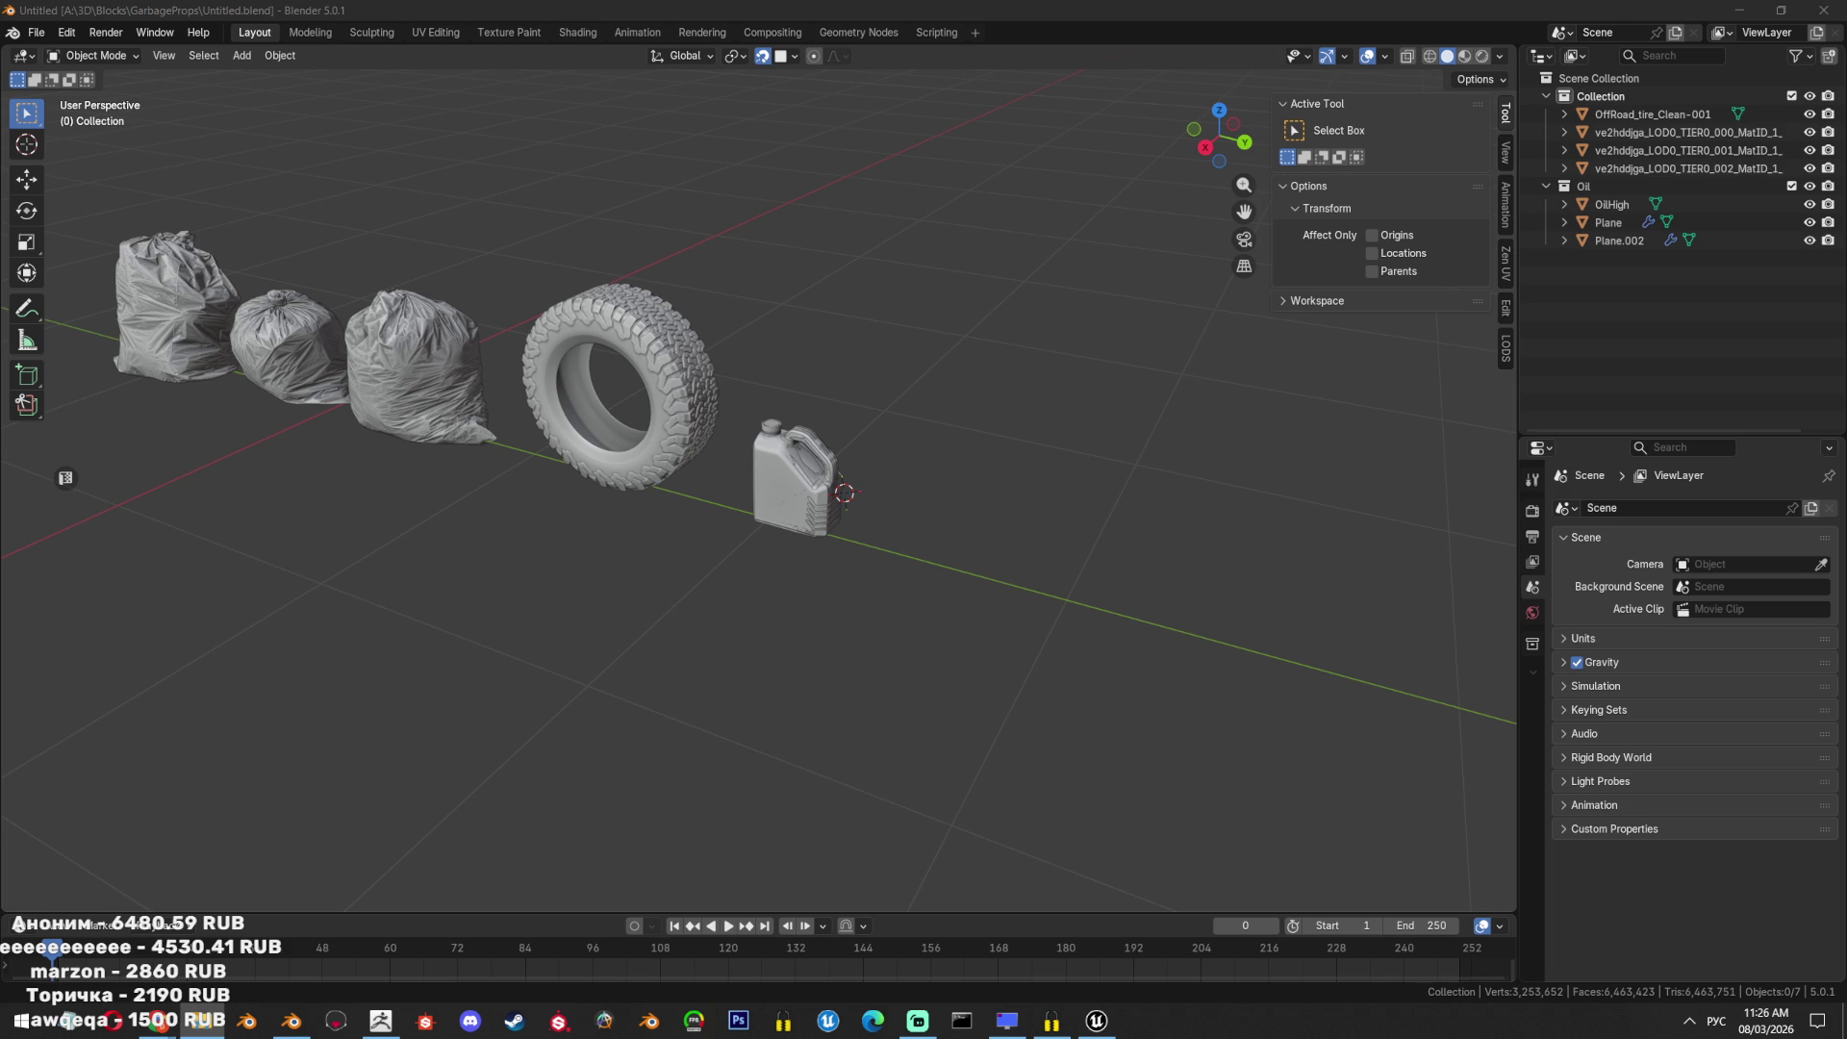
pyautogui.hotkey('alt', 'shift')
pyautogui.hotkey('alt', 'Tab')
# Open the Garbage folder and launch UEExport.blend in Blender.
pyautogui.doubleClick(633, 123)
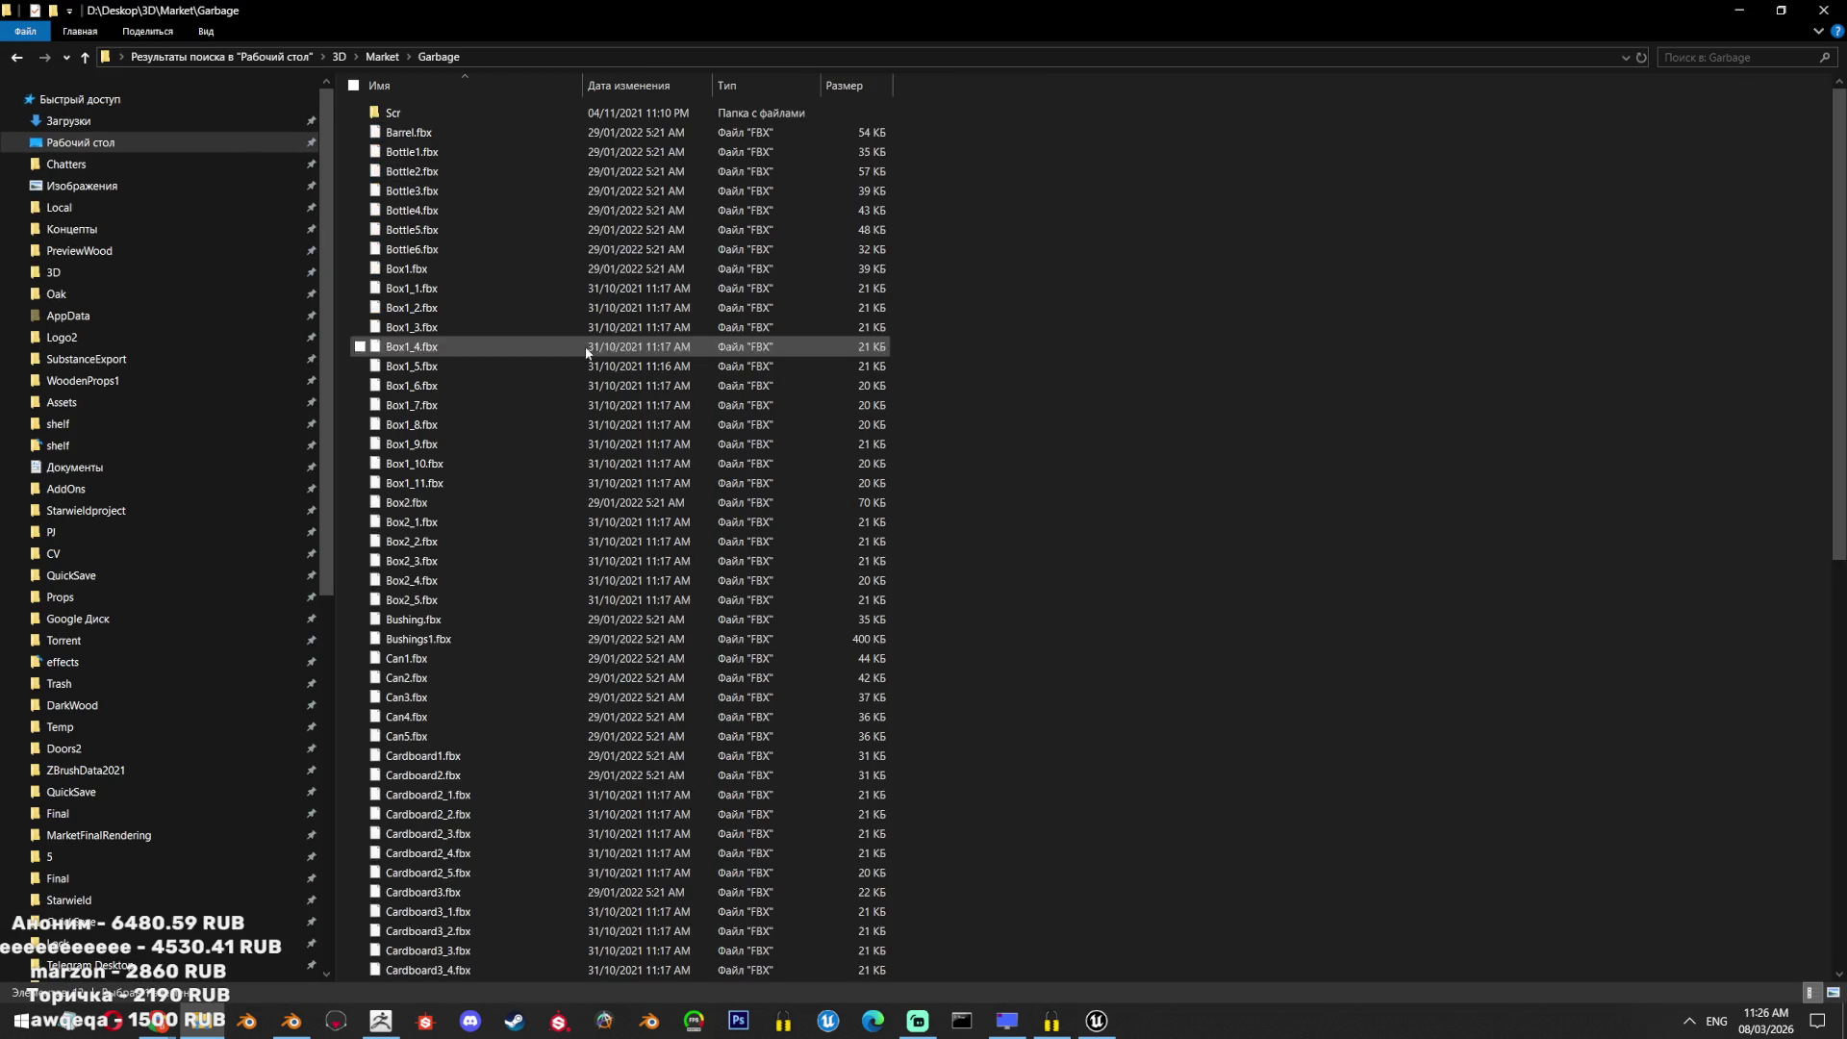
pyautogui.scroll(-10, 453, 577)
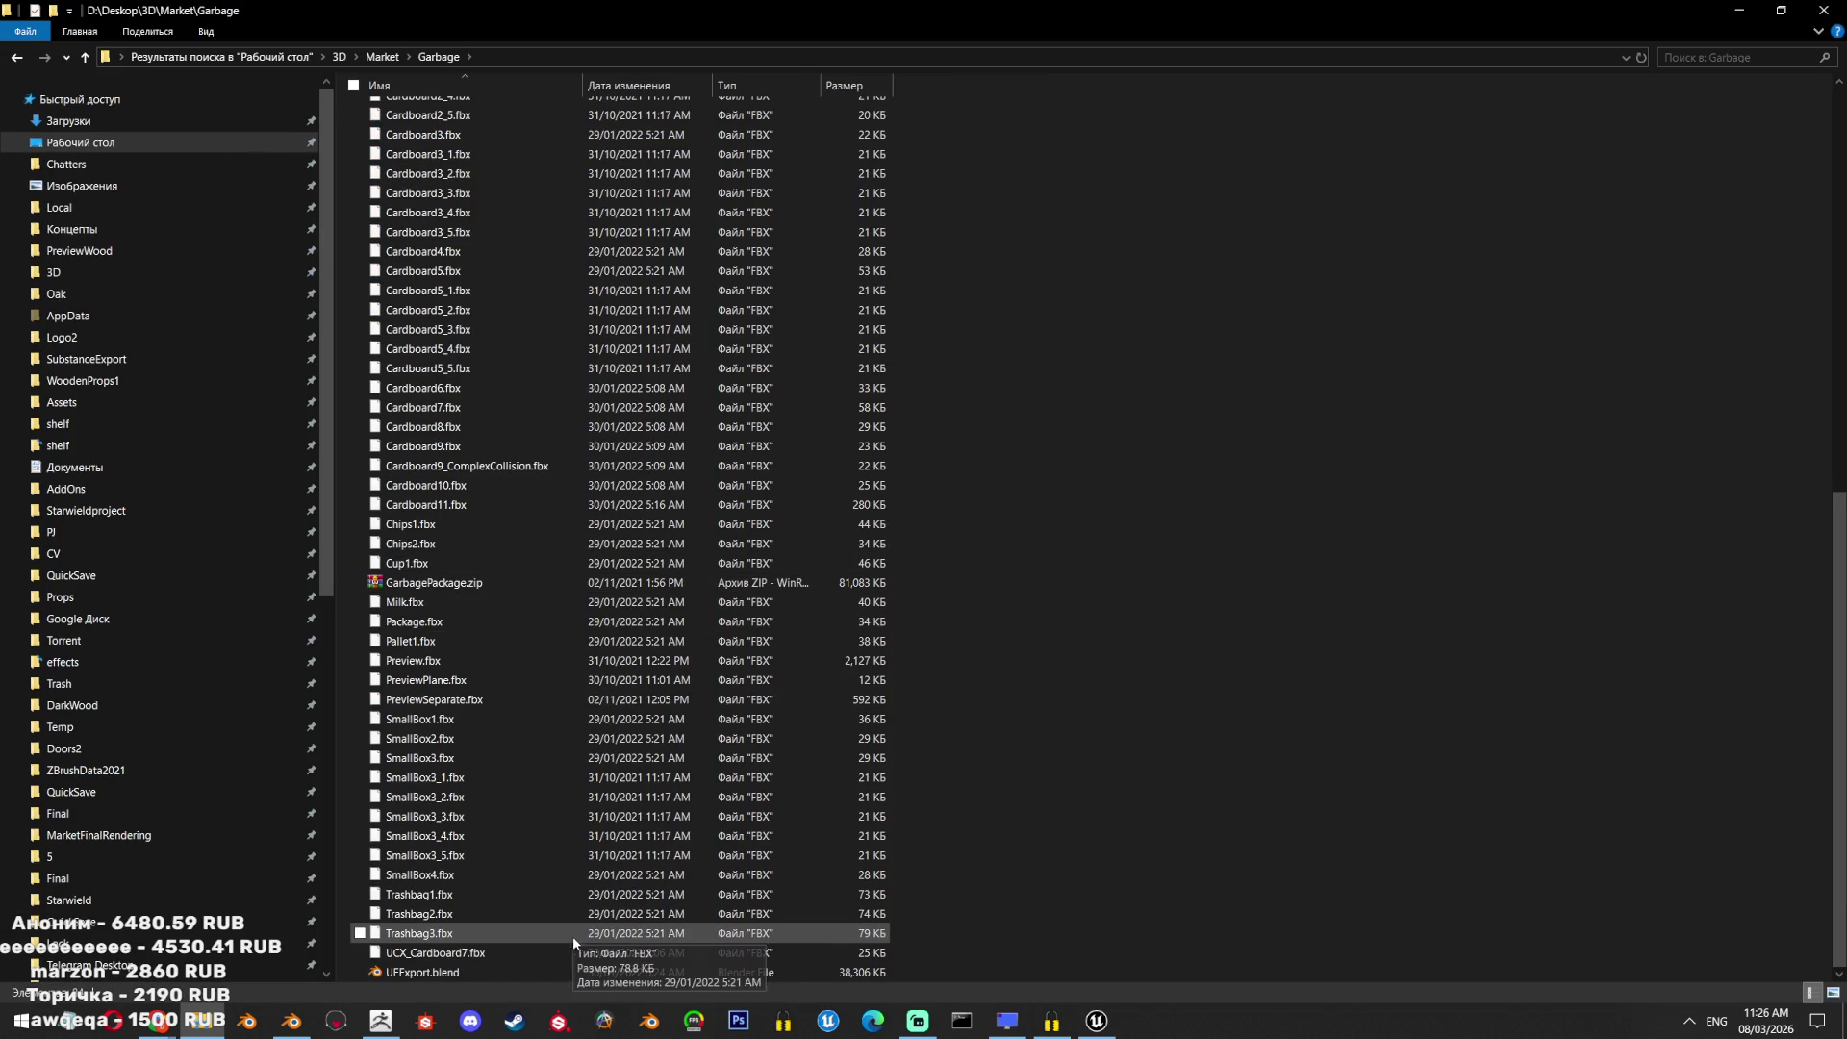
pyautogui.scroll(6, 637, 798)
pyautogui.scroll(-6, 637, 797)
pyautogui.click(654, 971)
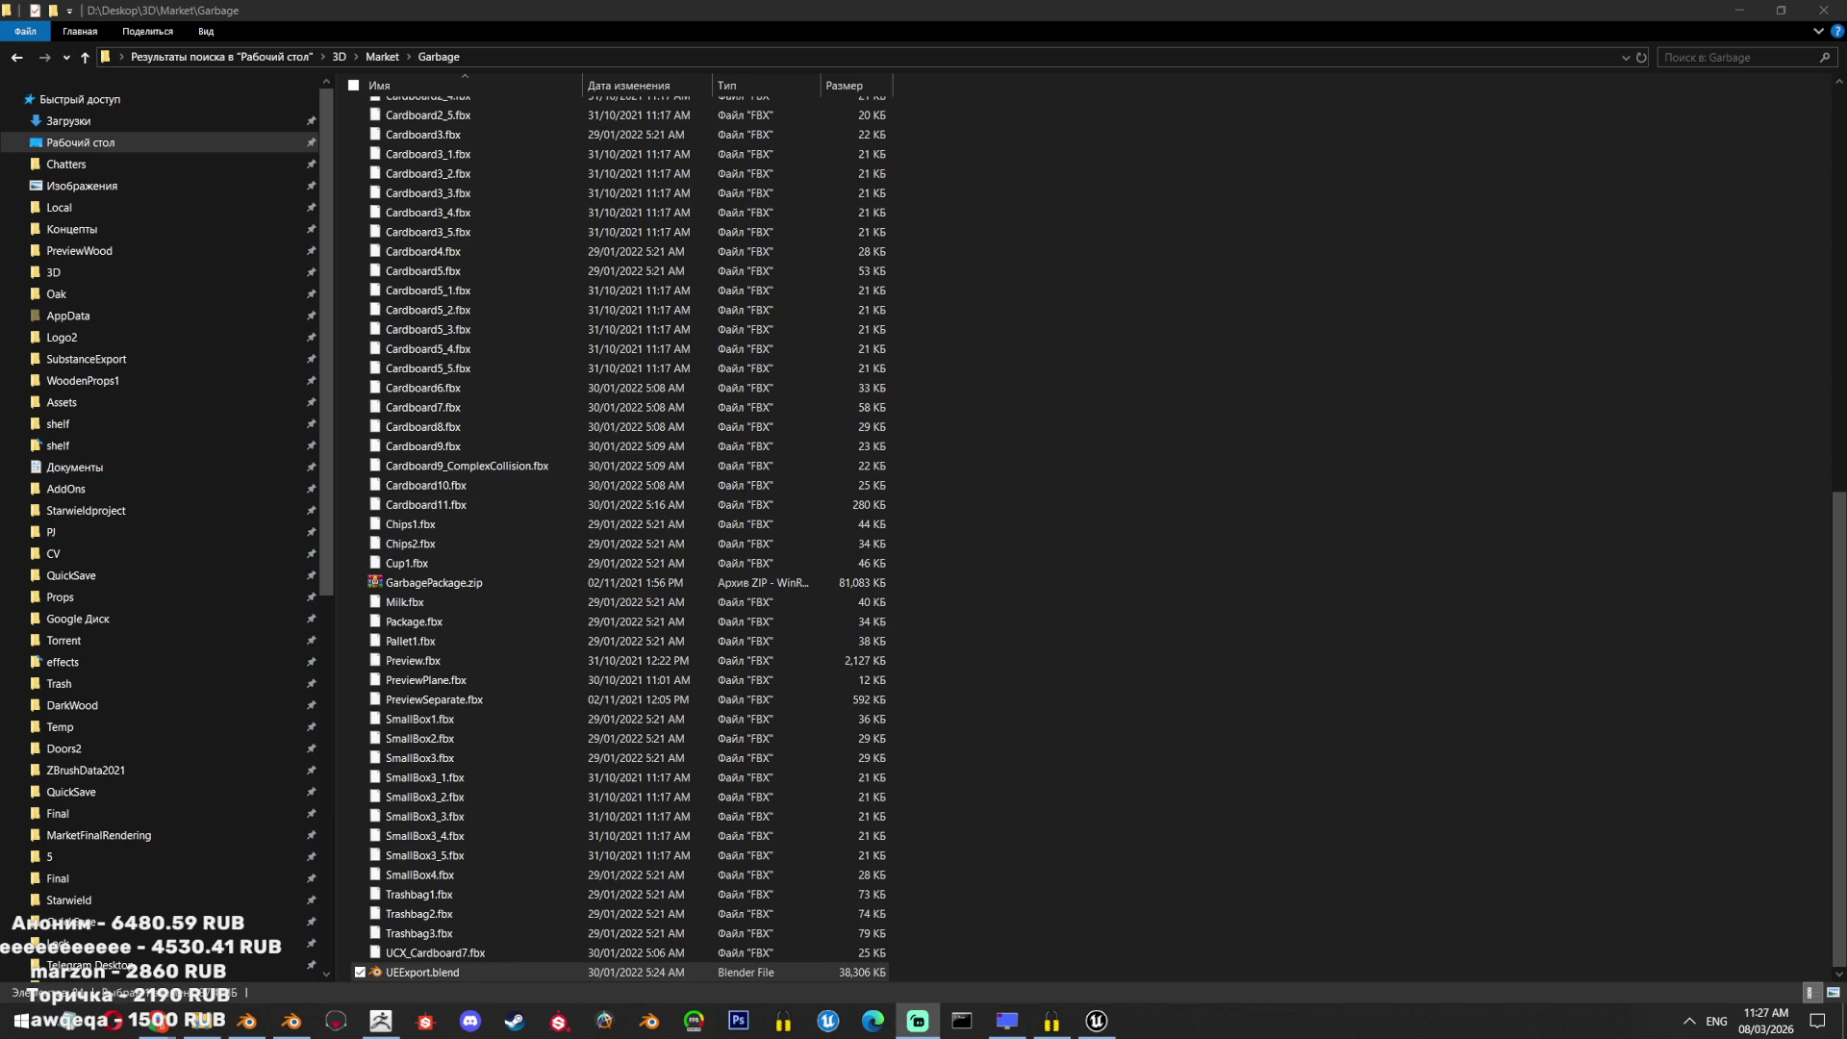
pyautogui.doubleClick(423, 972)
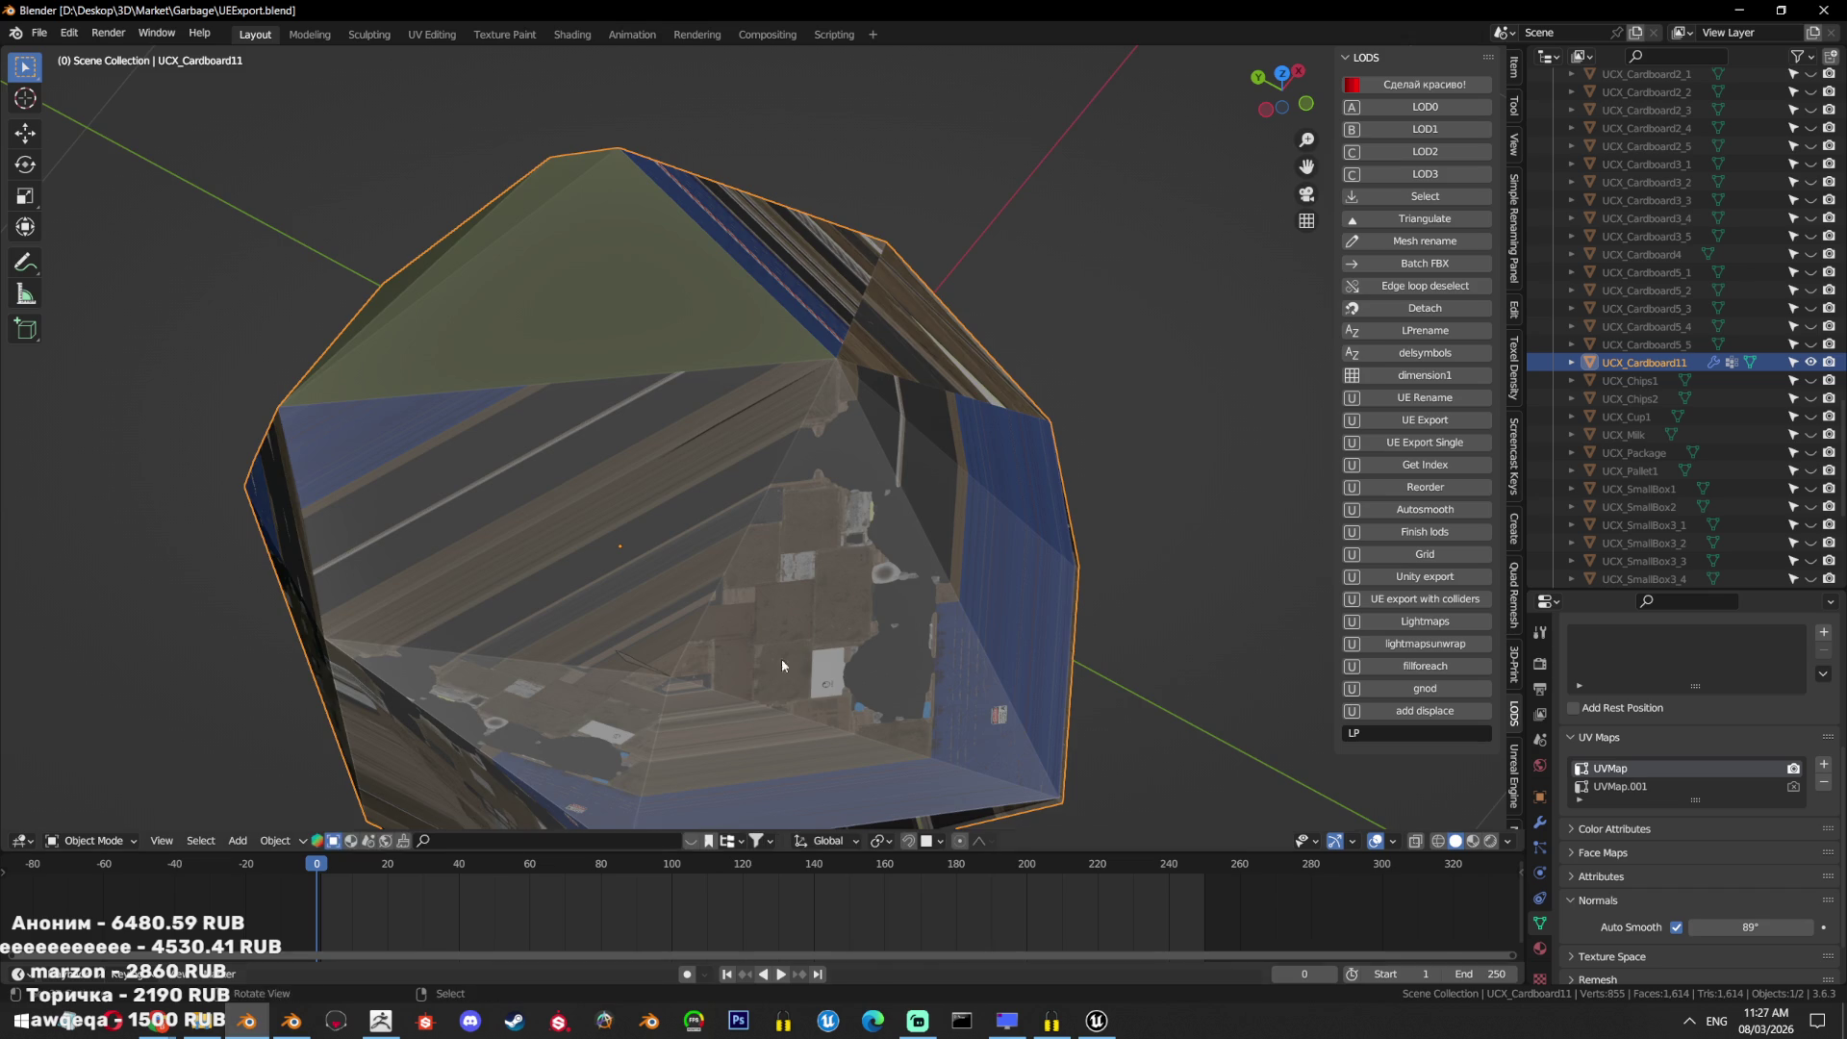
# Exclude the UE collection and toggle the bake collection's inclusion and visibility.
pyautogui.moveTo(782, 664)
pyautogui.mouseDown(button='middle')
pyautogui.moveTo(914, 407)
pyautogui.moveTo(1620, 372)
pyautogui.mouseUp(button='middle')
pyautogui.scroll(10, 1664, 395)
pyautogui.scroll(10, 1685, 325)
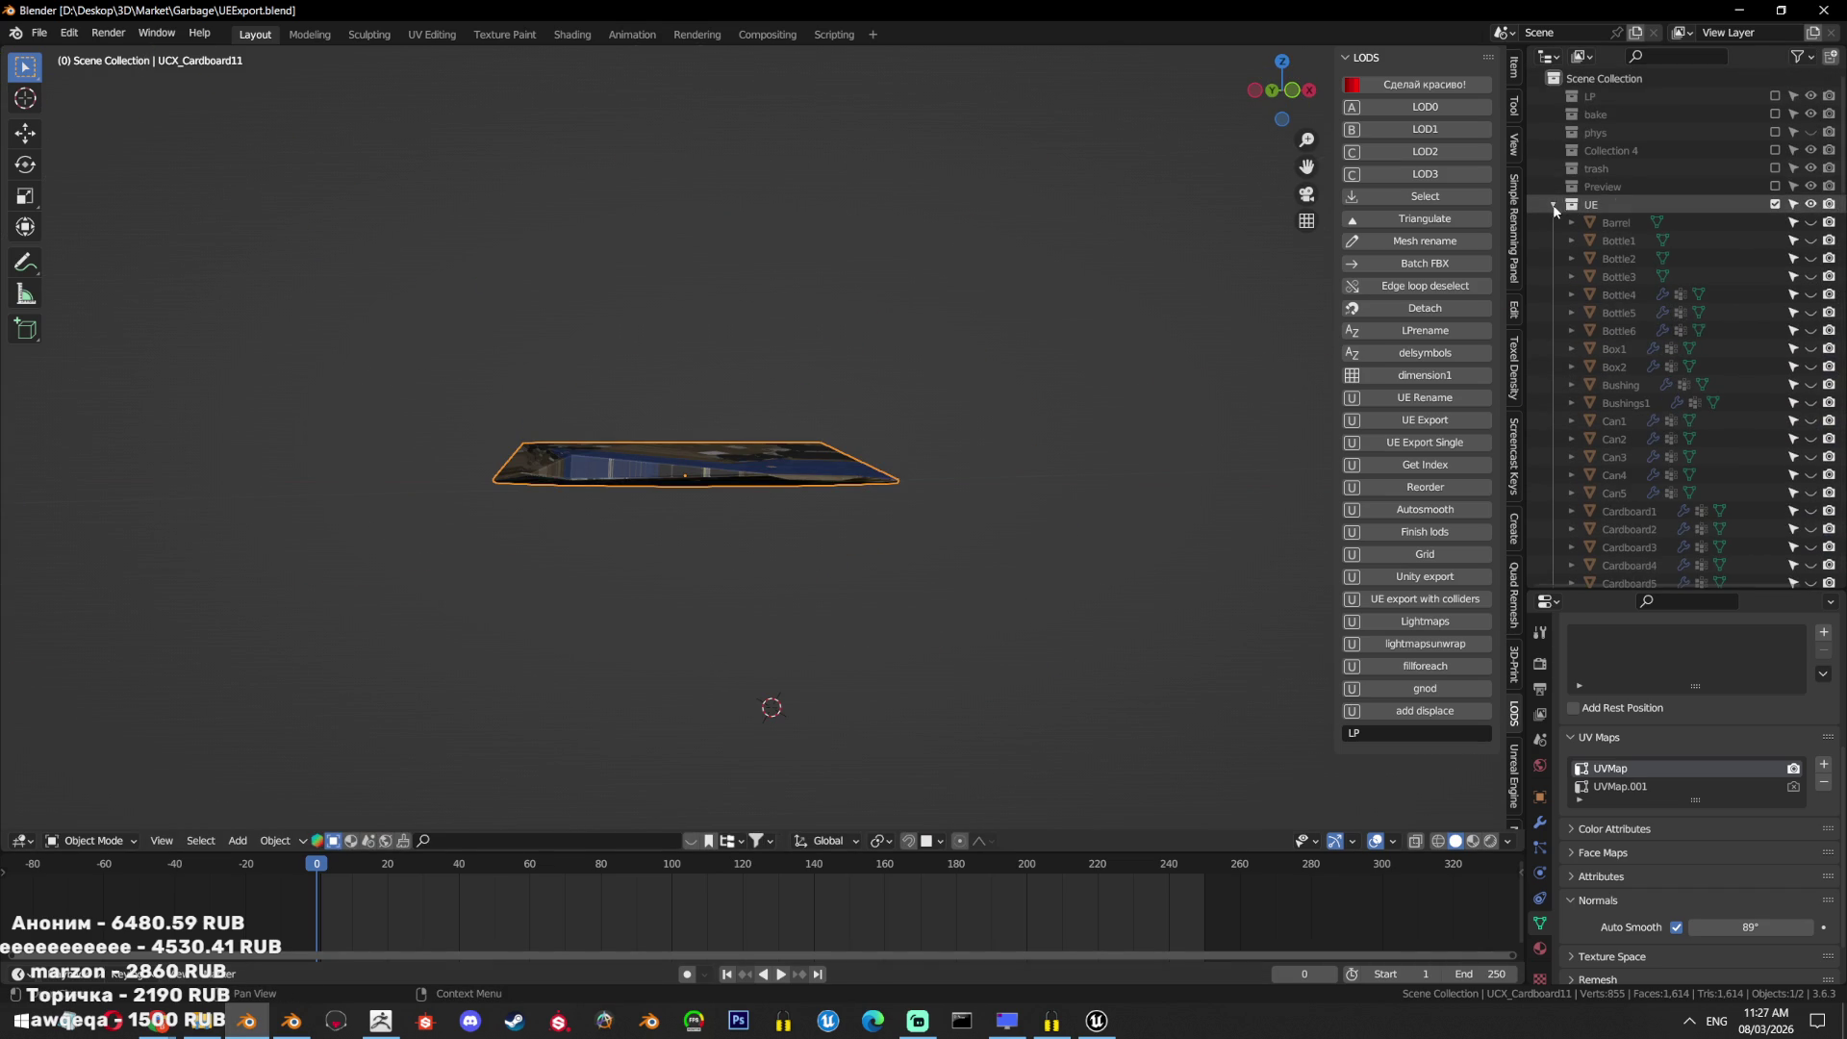
pyautogui.press('KP_Subtract')
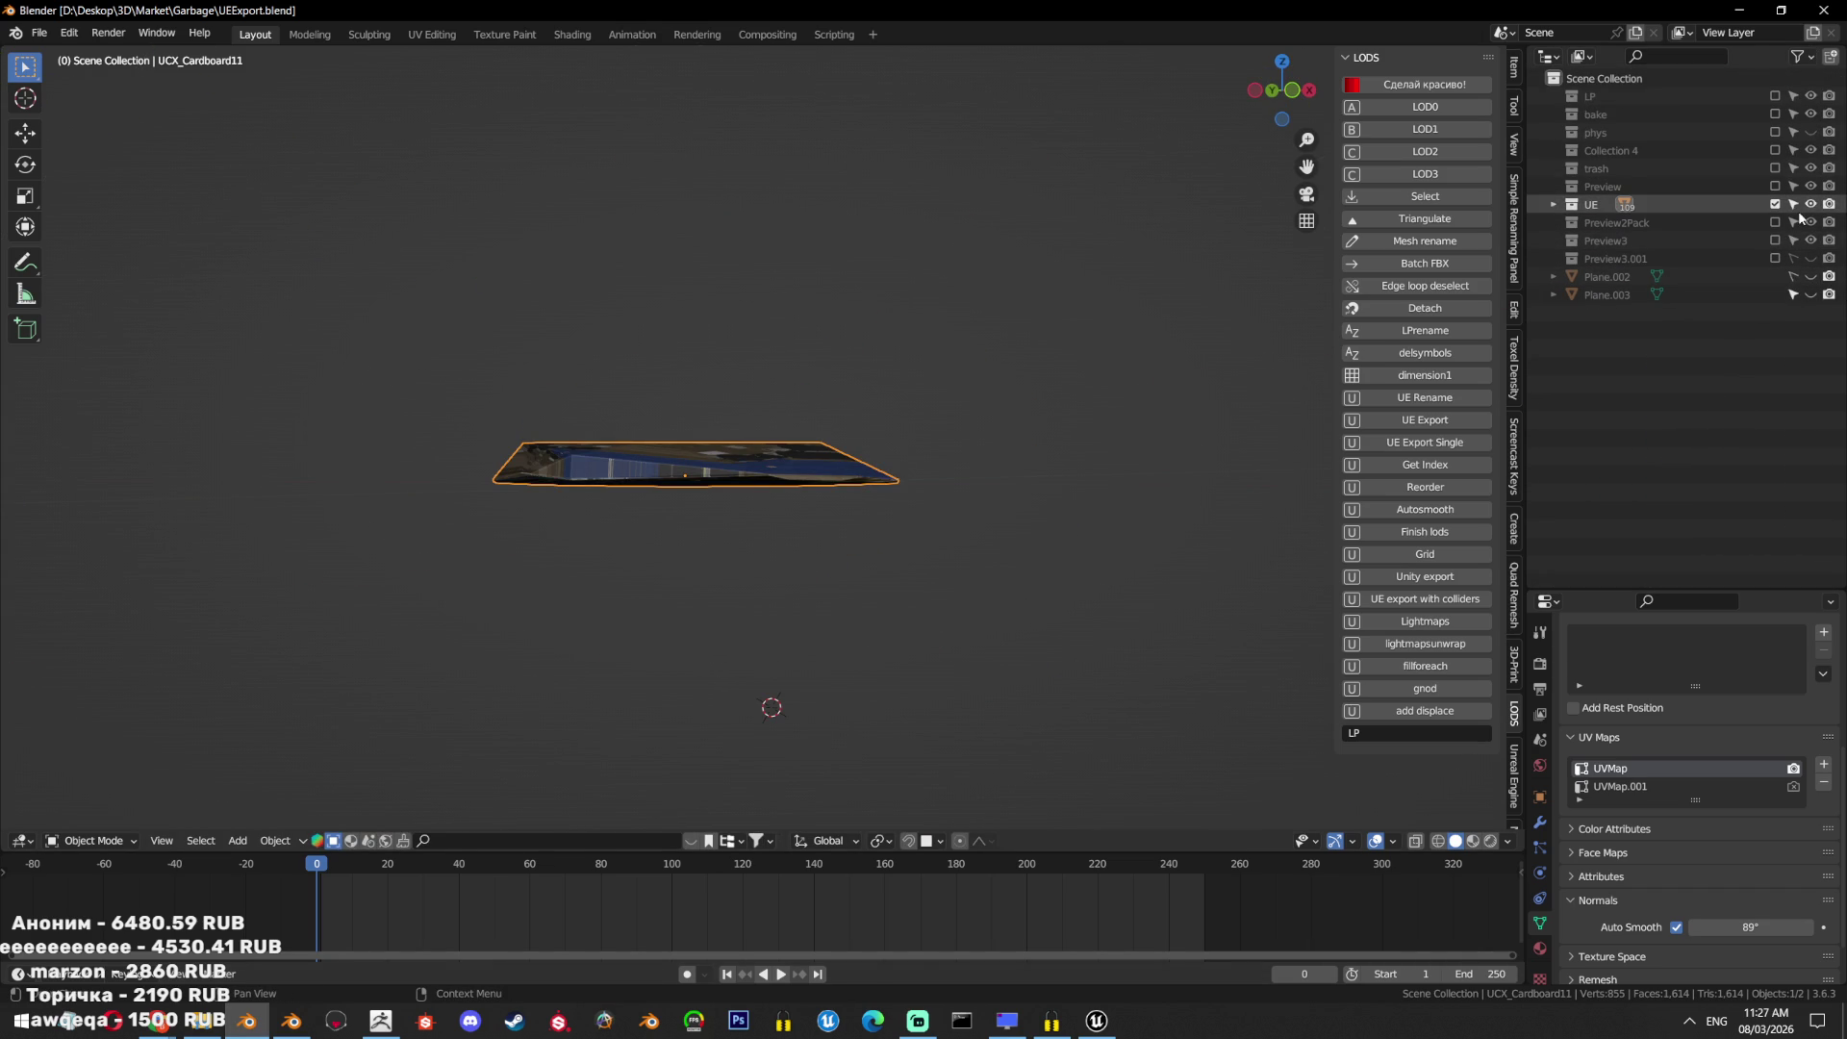
pyautogui.click(1776, 204)
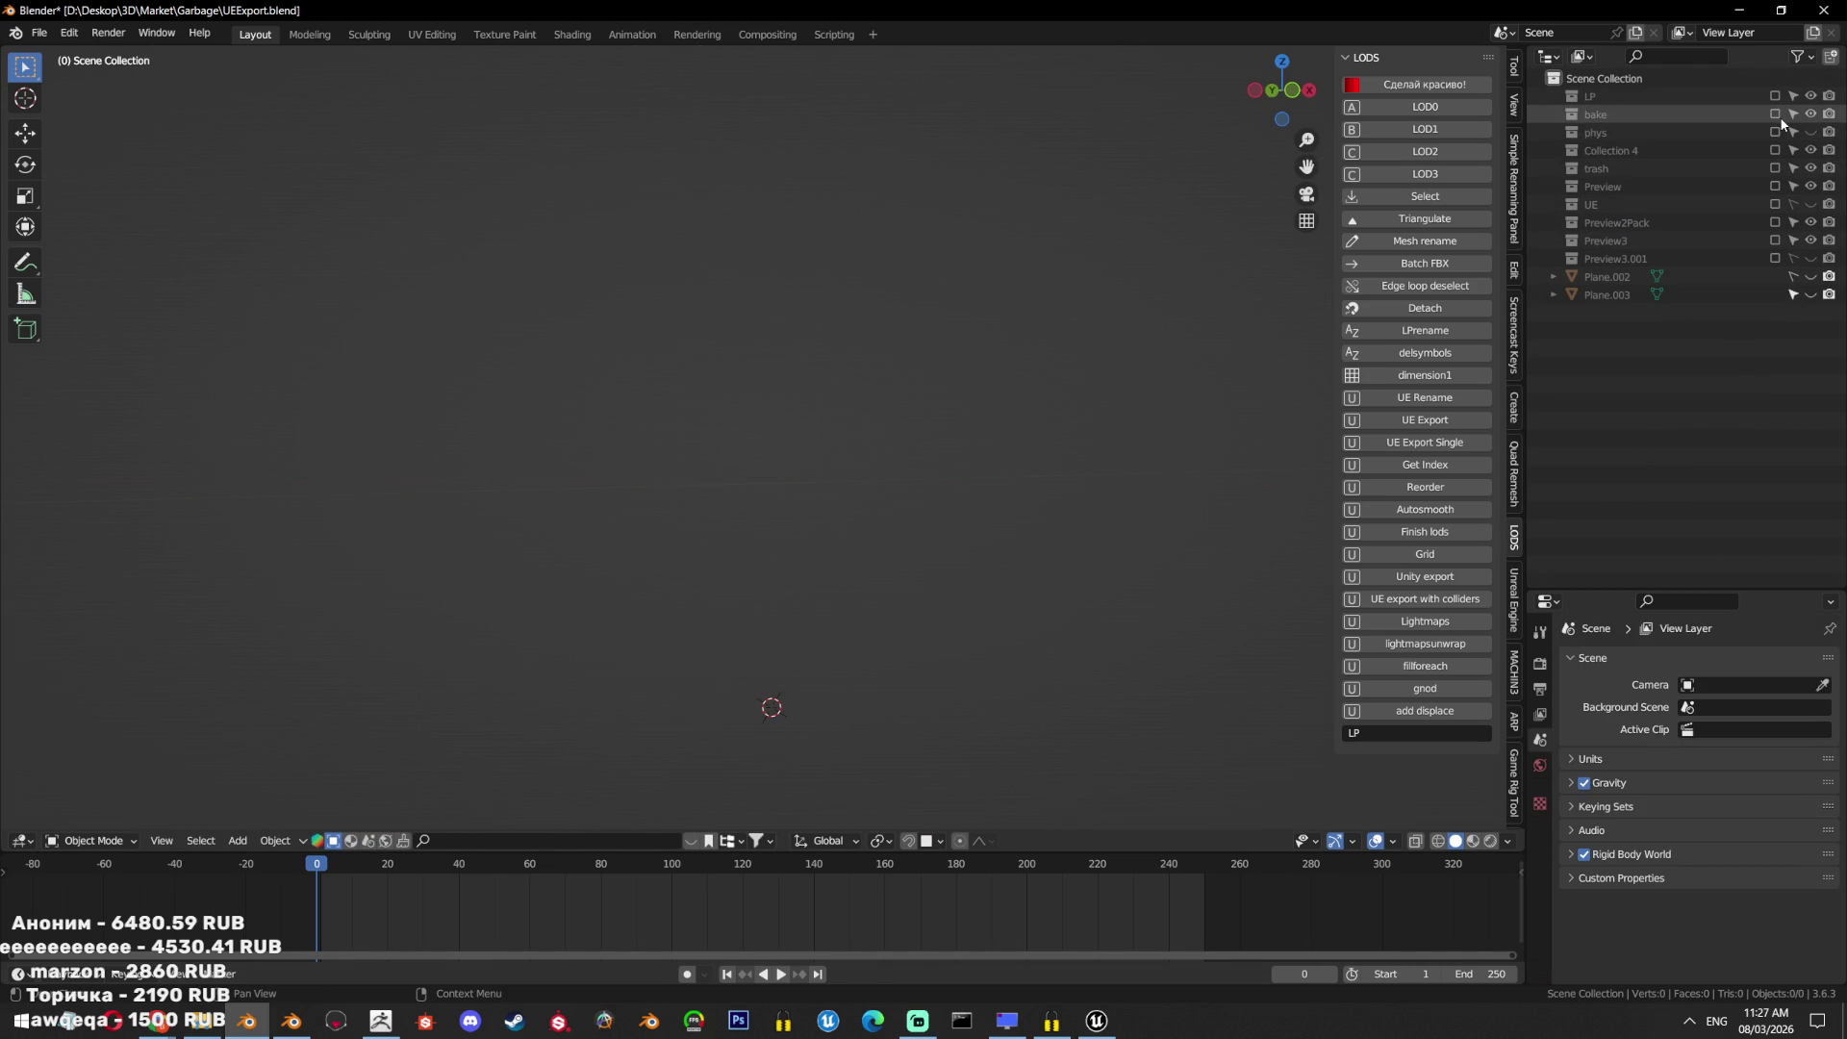
pyautogui.click(1774, 113)
pyautogui.scroll(-5, 827, 401)
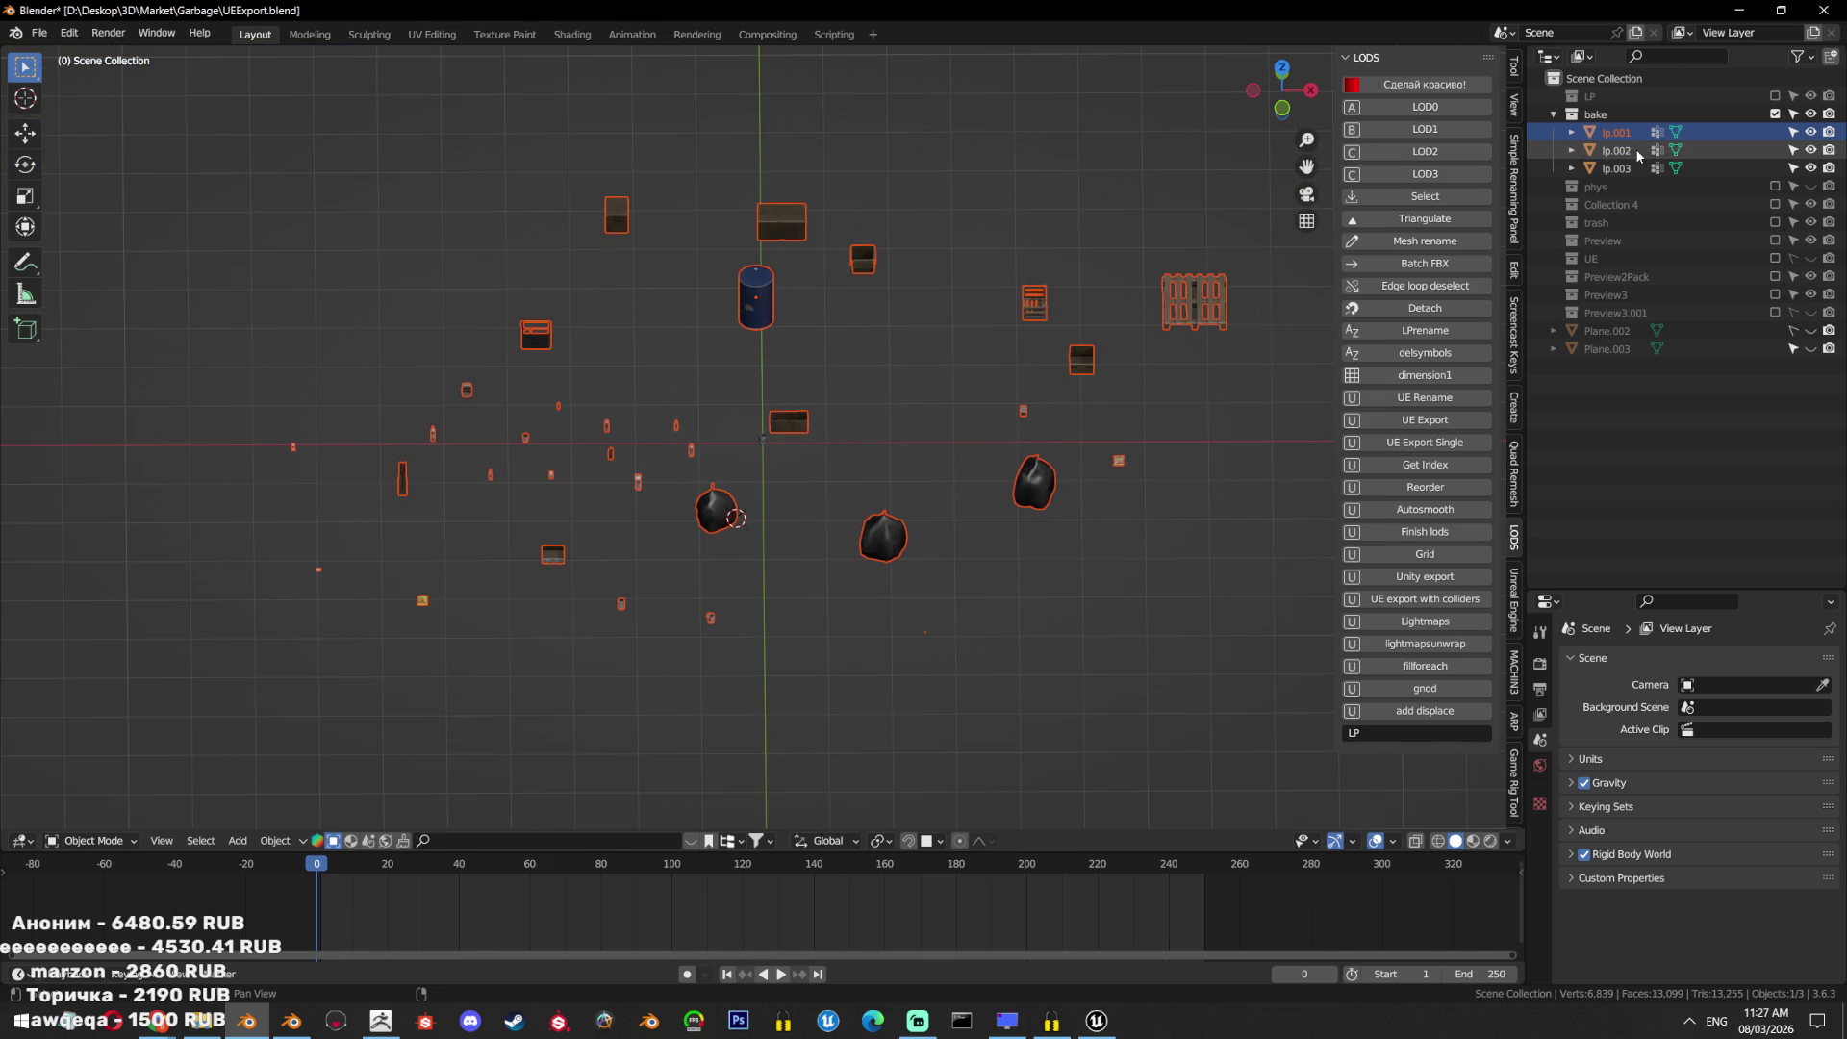
pyautogui.click(1553, 113)
pyautogui.click(1775, 114)
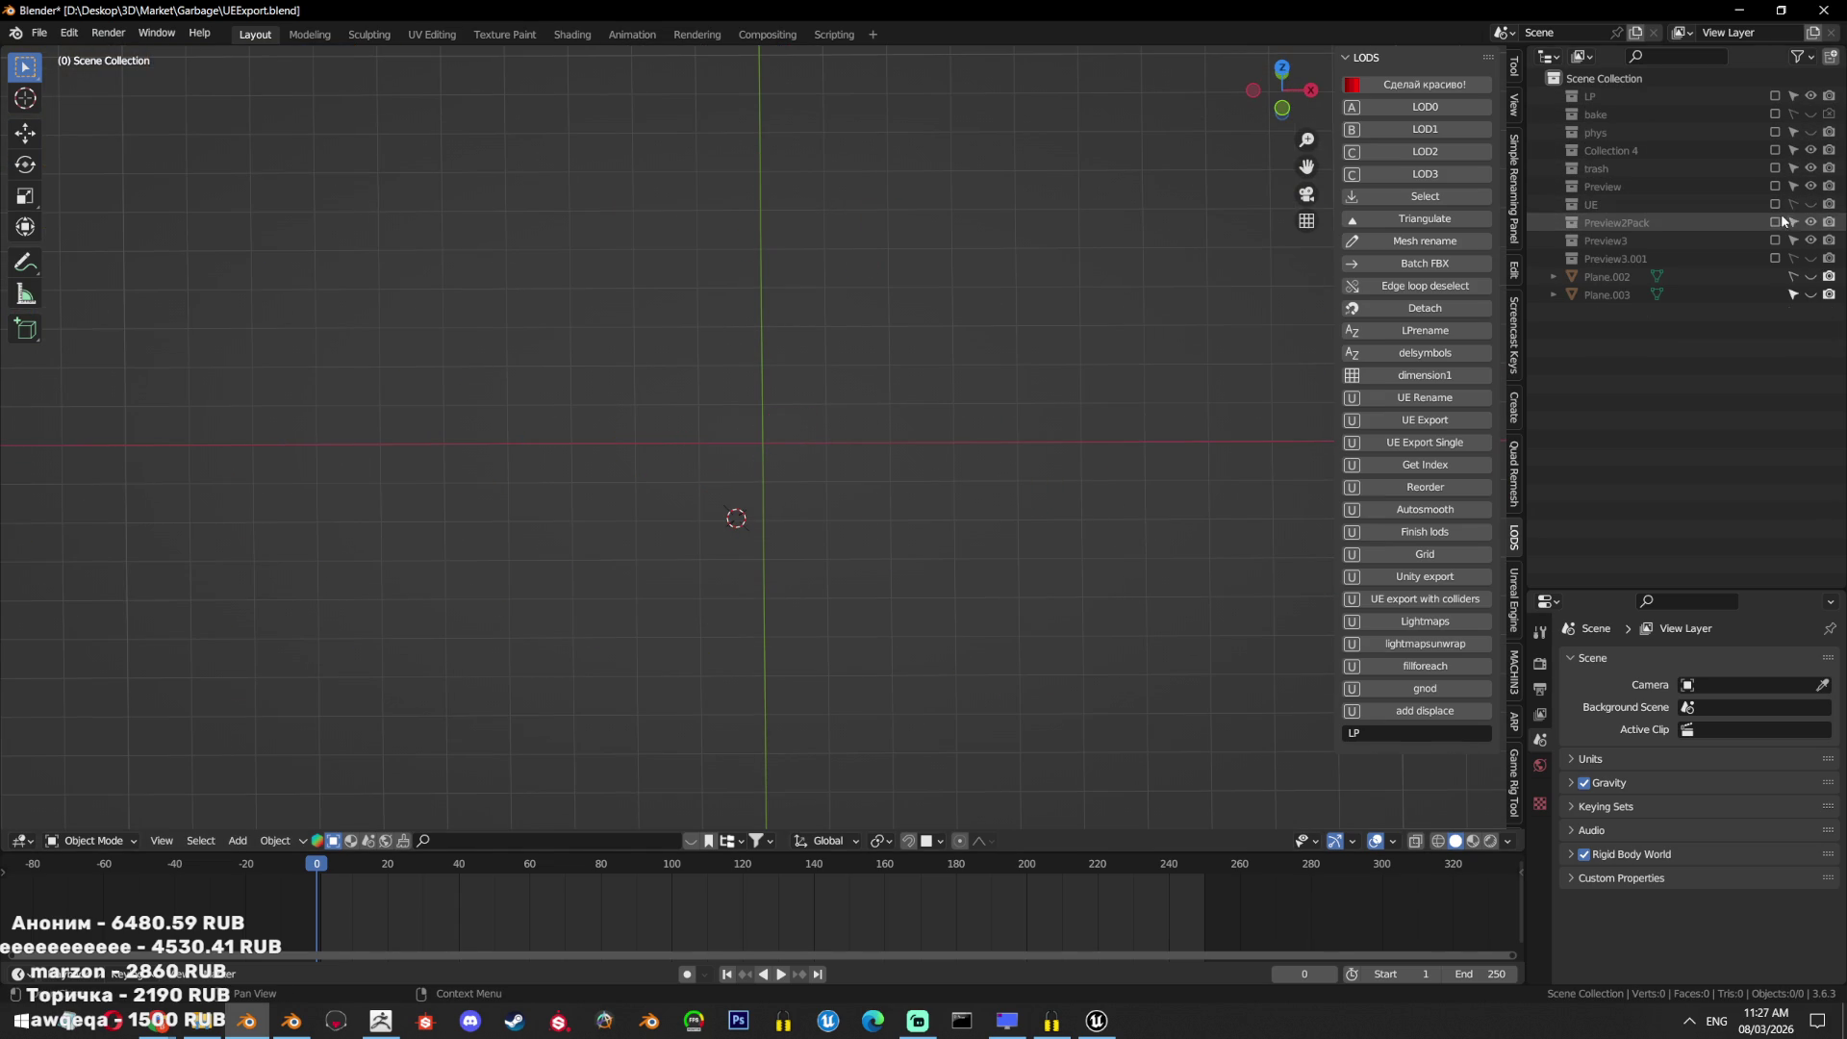
pyautogui.click(1776, 114)
pyautogui.click(1812, 114)
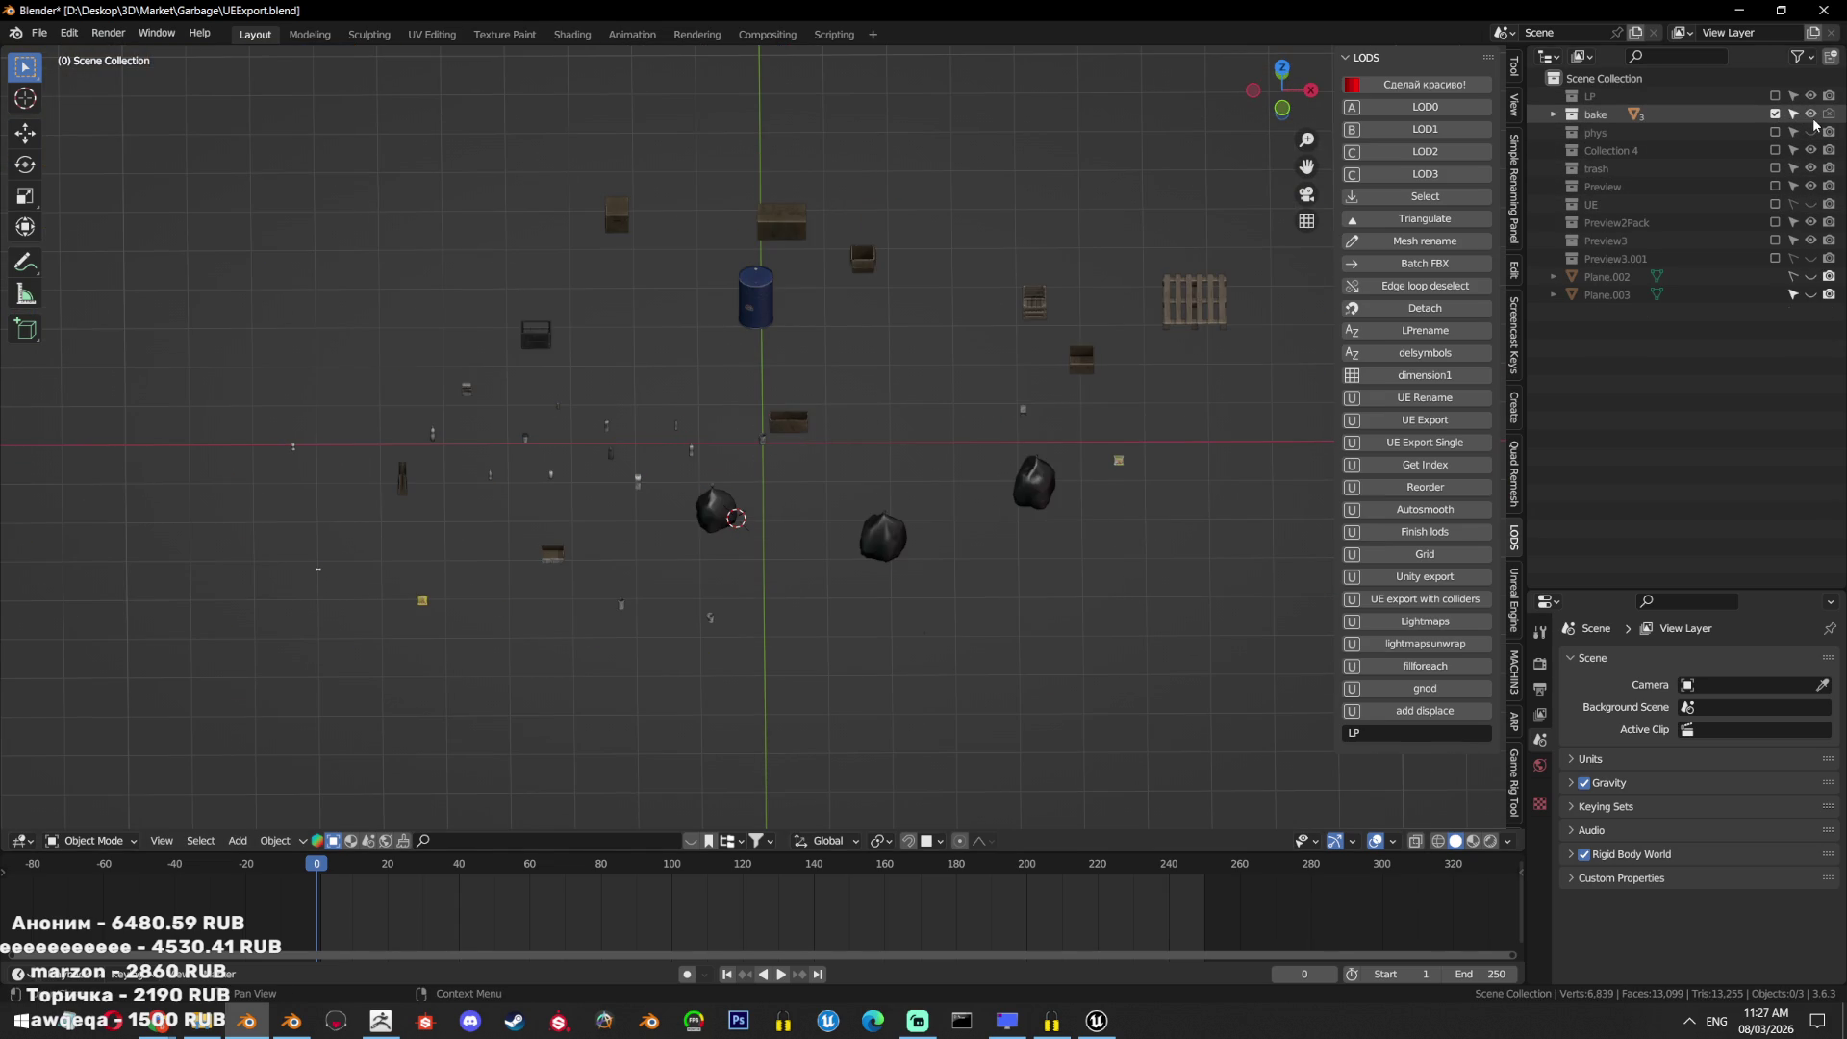
pyautogui.click(1812, 115)
pyautogui.click(1776, 113)
# Include the LP, Collection 4, trash and Preview collections, then close Blender without saving.
pyautogui.click(1776, 95)
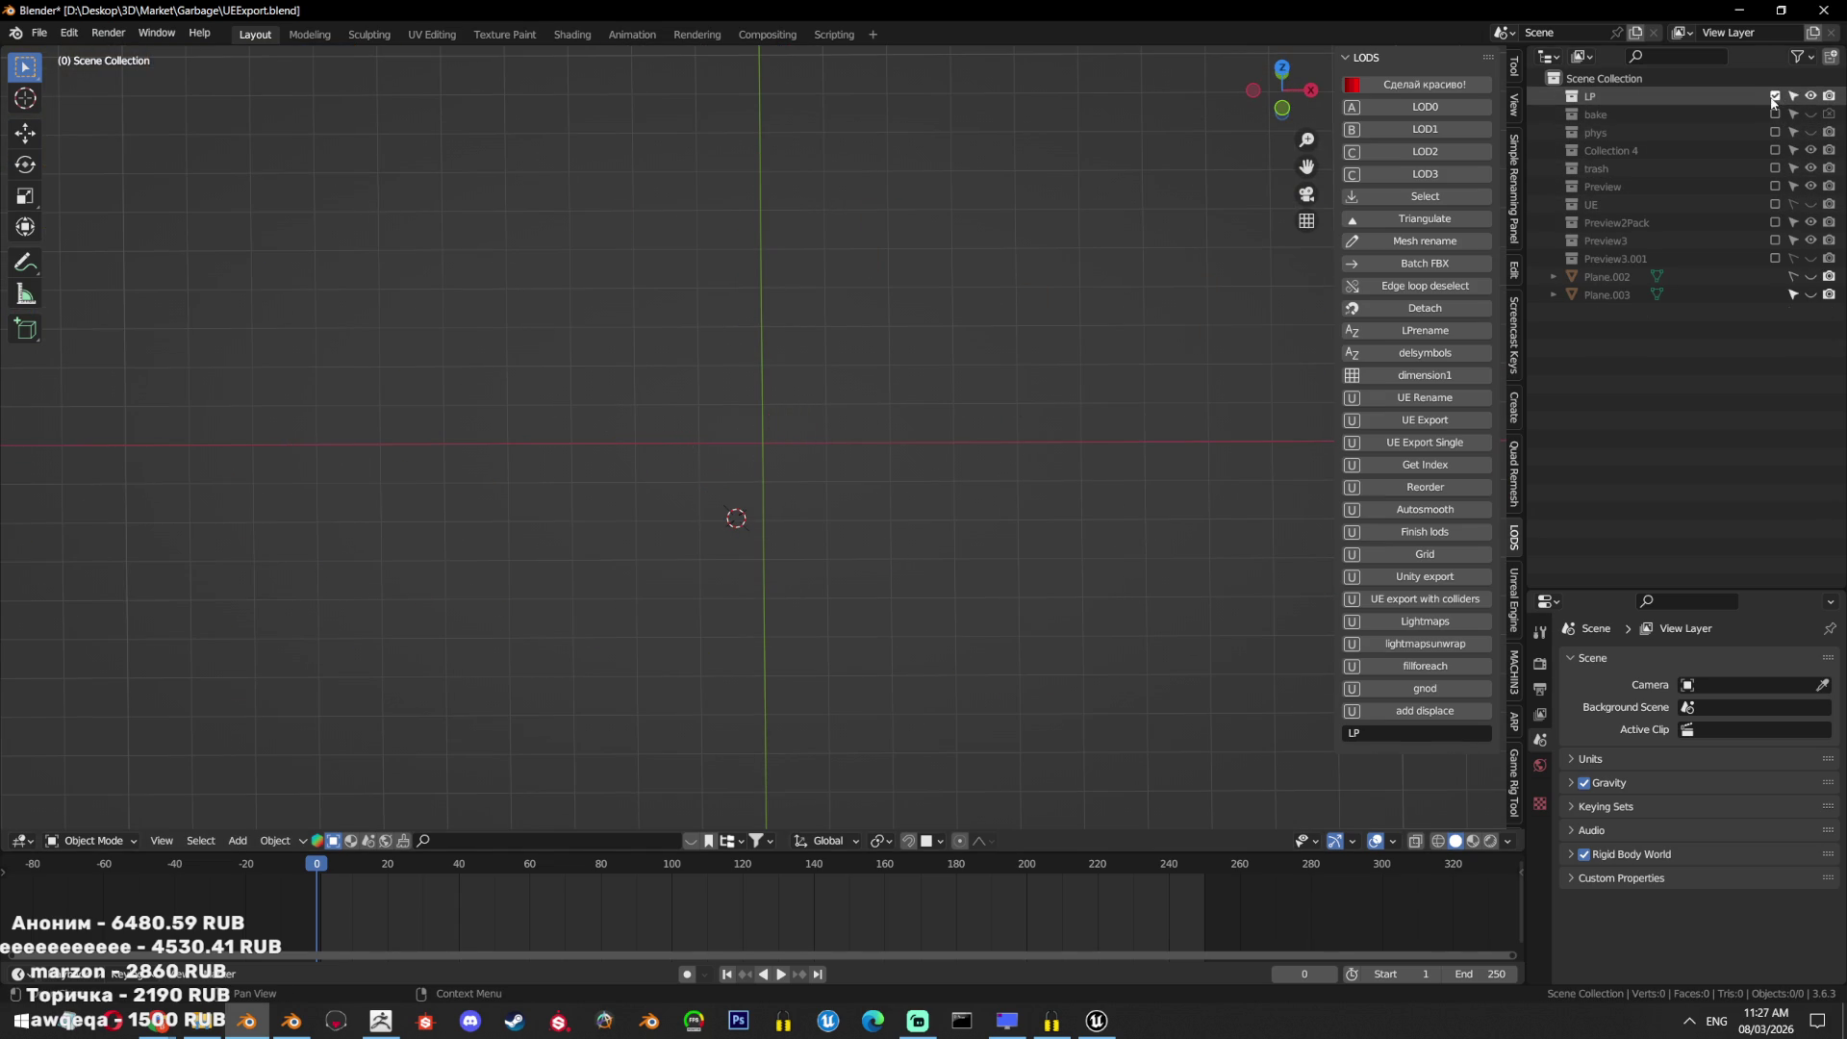
pyautogui.click(1777, 150)
pyautogui.click(1776, 185)
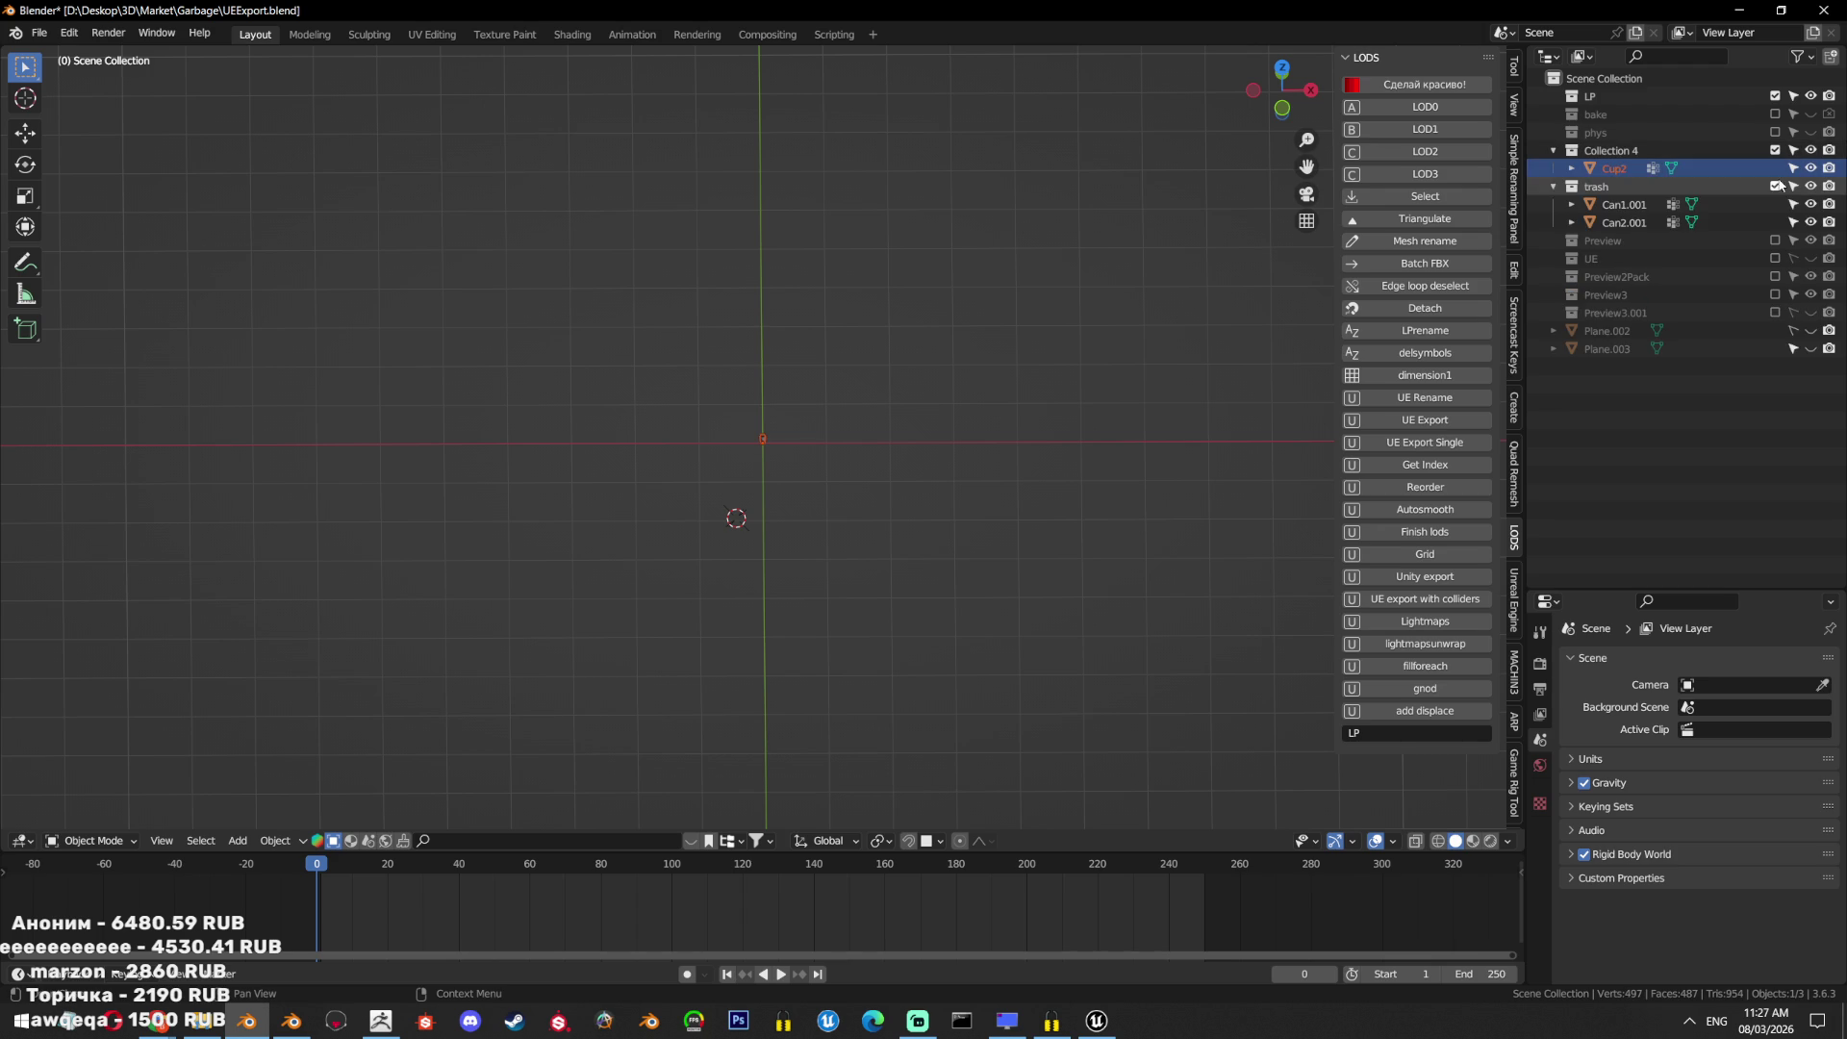
pyautogui.click(1777, 241)
pyautogui.click(1776, 241)
pyautogui.click(1776, 240)
pyautogui.scroll(5, 951, 487)
pyautogui.moveTo(950, 487)
pyautogui.mouseDown(button='middle')
pyautogui.moveTo(877, 558)
pyautogui.moveTo(960, 452)
pyautogui.moveTo(875, 429)
pyautogui.mouseUp(button='middle')
pyautogui.scroll(2, 961, 452)
pyautogui.scroll(-5, 876, 429)
pyautogui.scroll(4, 1012, 319)
pyautogui.click(1823, 9)
pyautogui.click(977, 542)
pyautogui.scroll(13, 538, 591)
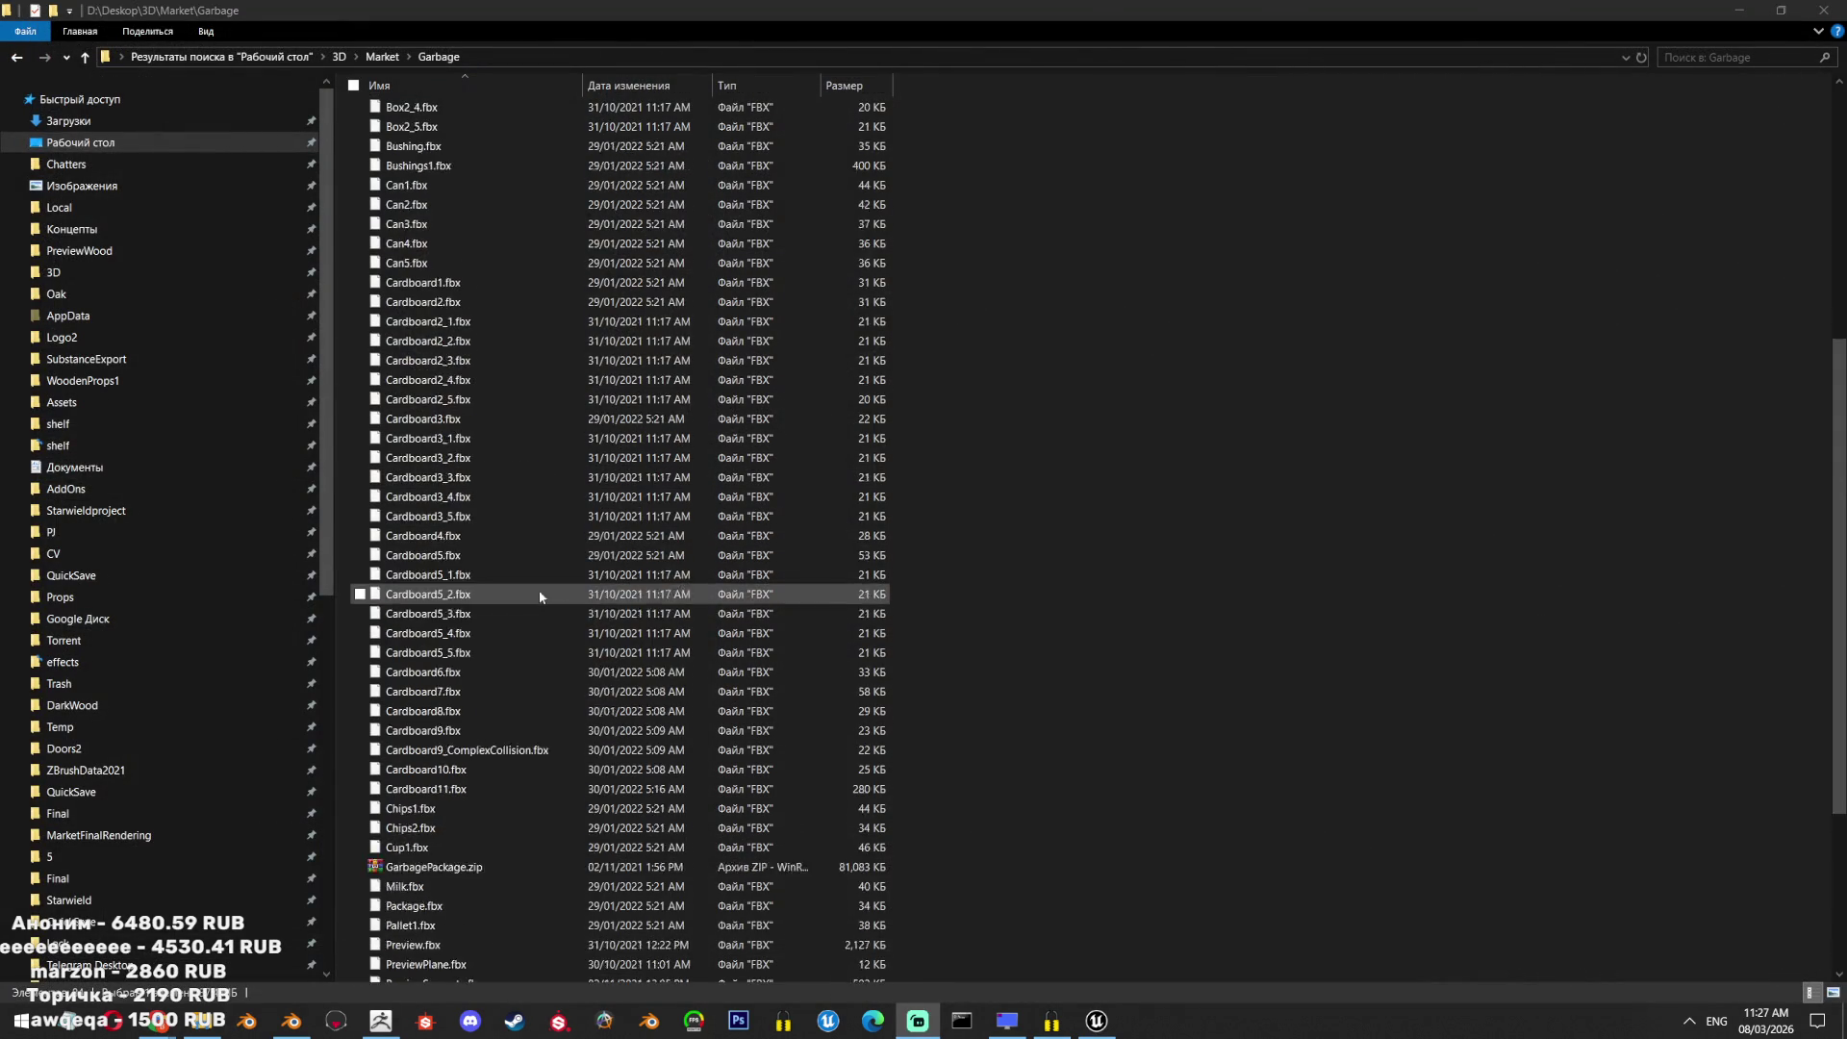
# Navigate from Market to 3D > CV > PropsWIP, briefly peeking into Props and GarbageMachine.
pyautogui.click(374, 57)
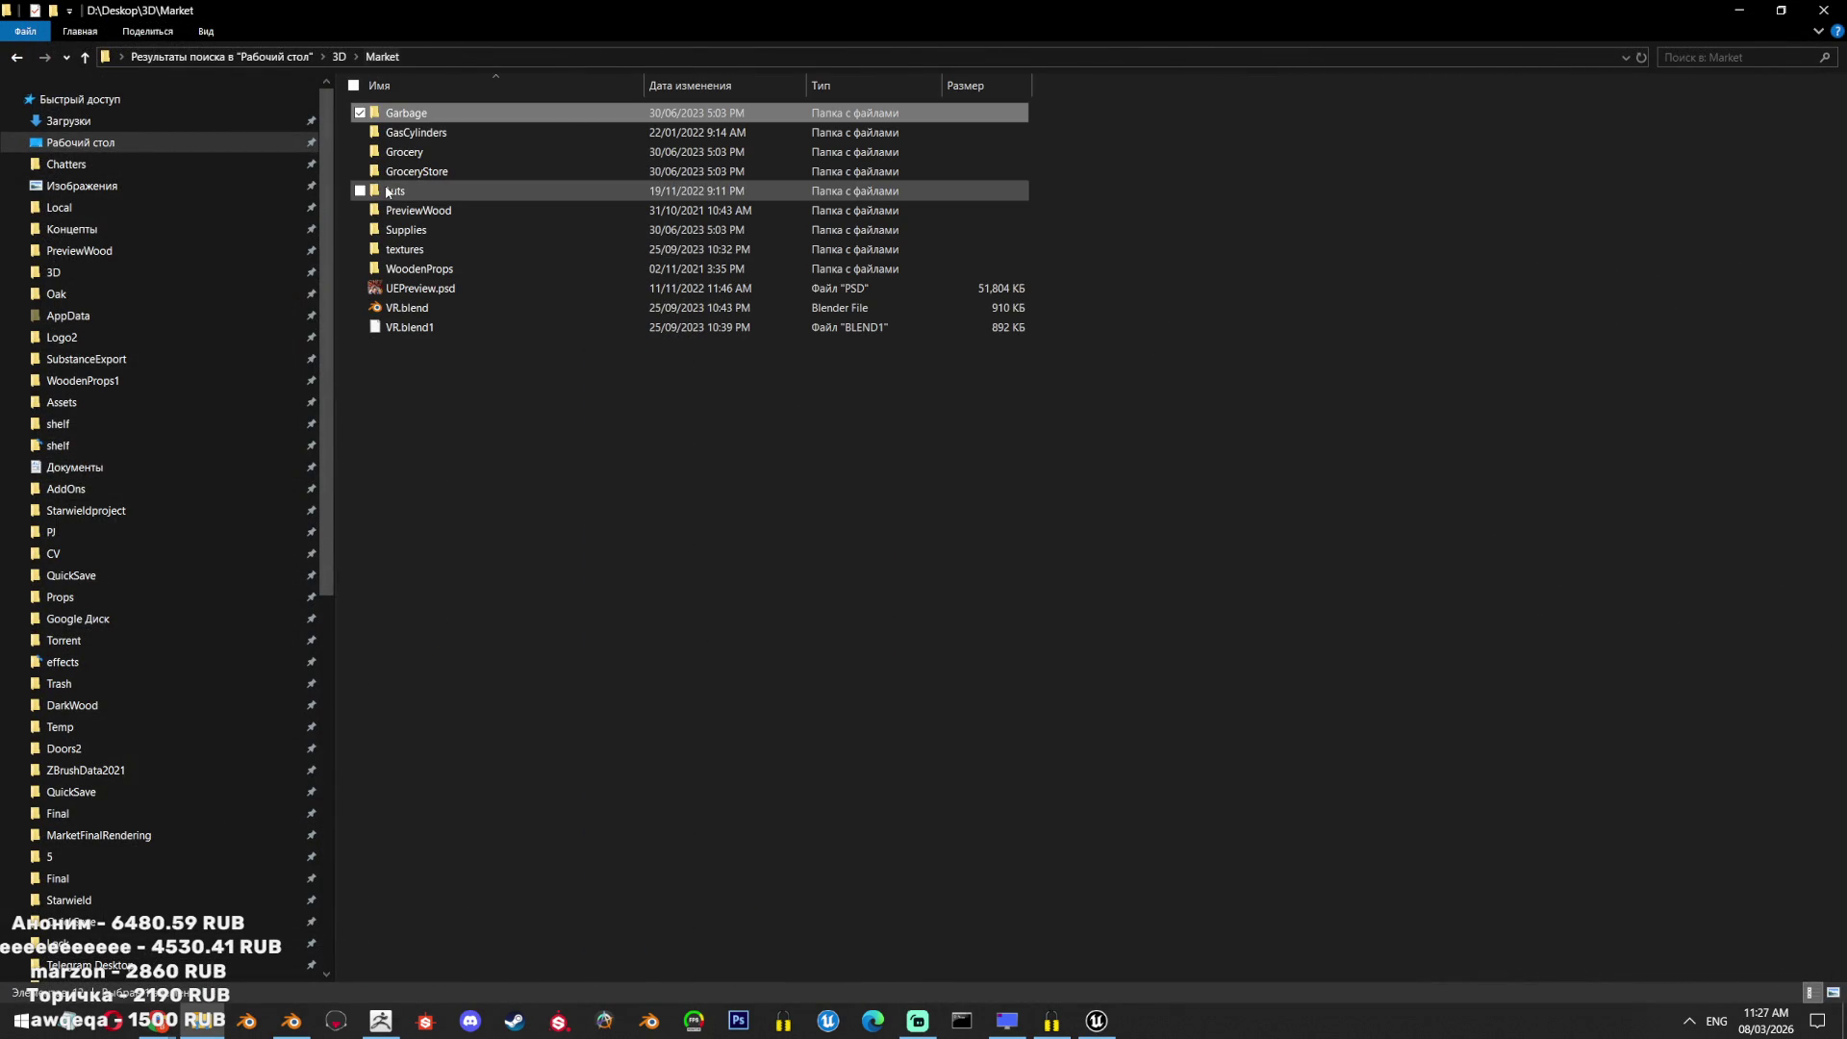
pyautogui.click(337, 58)
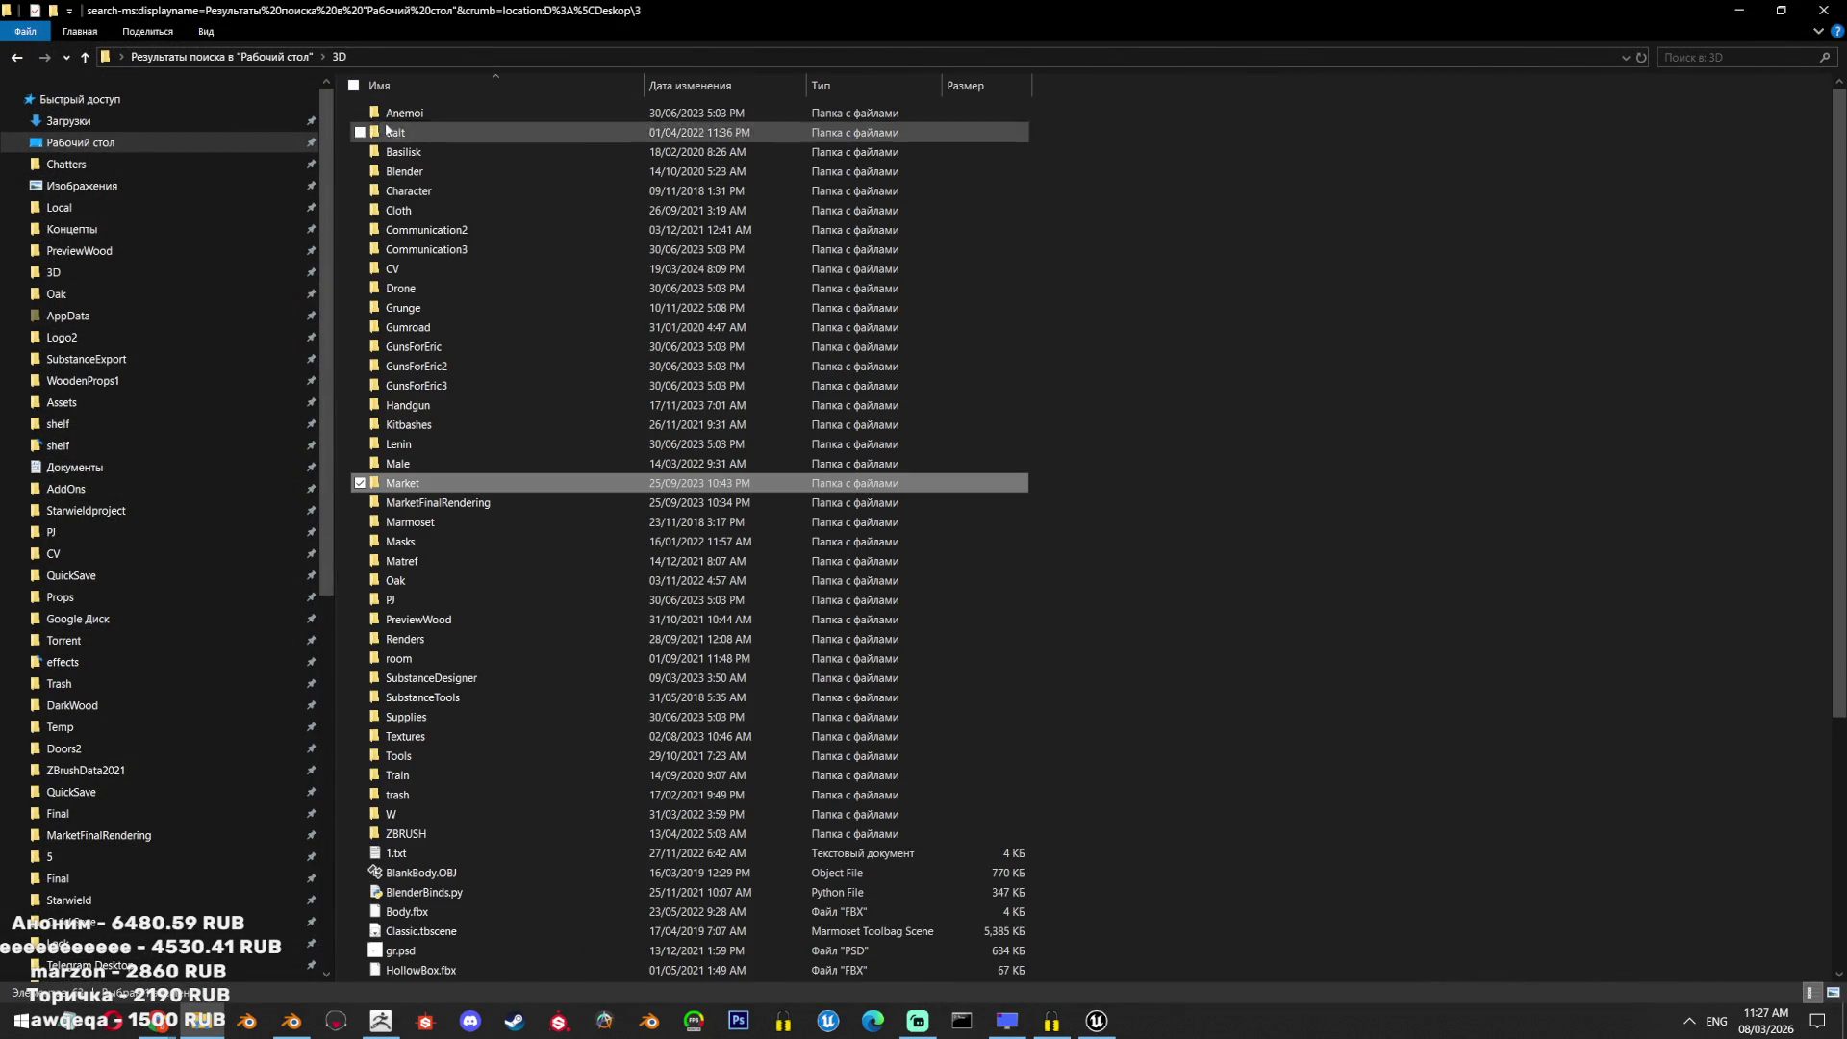
pyautogui.doubleClick(424, 269)
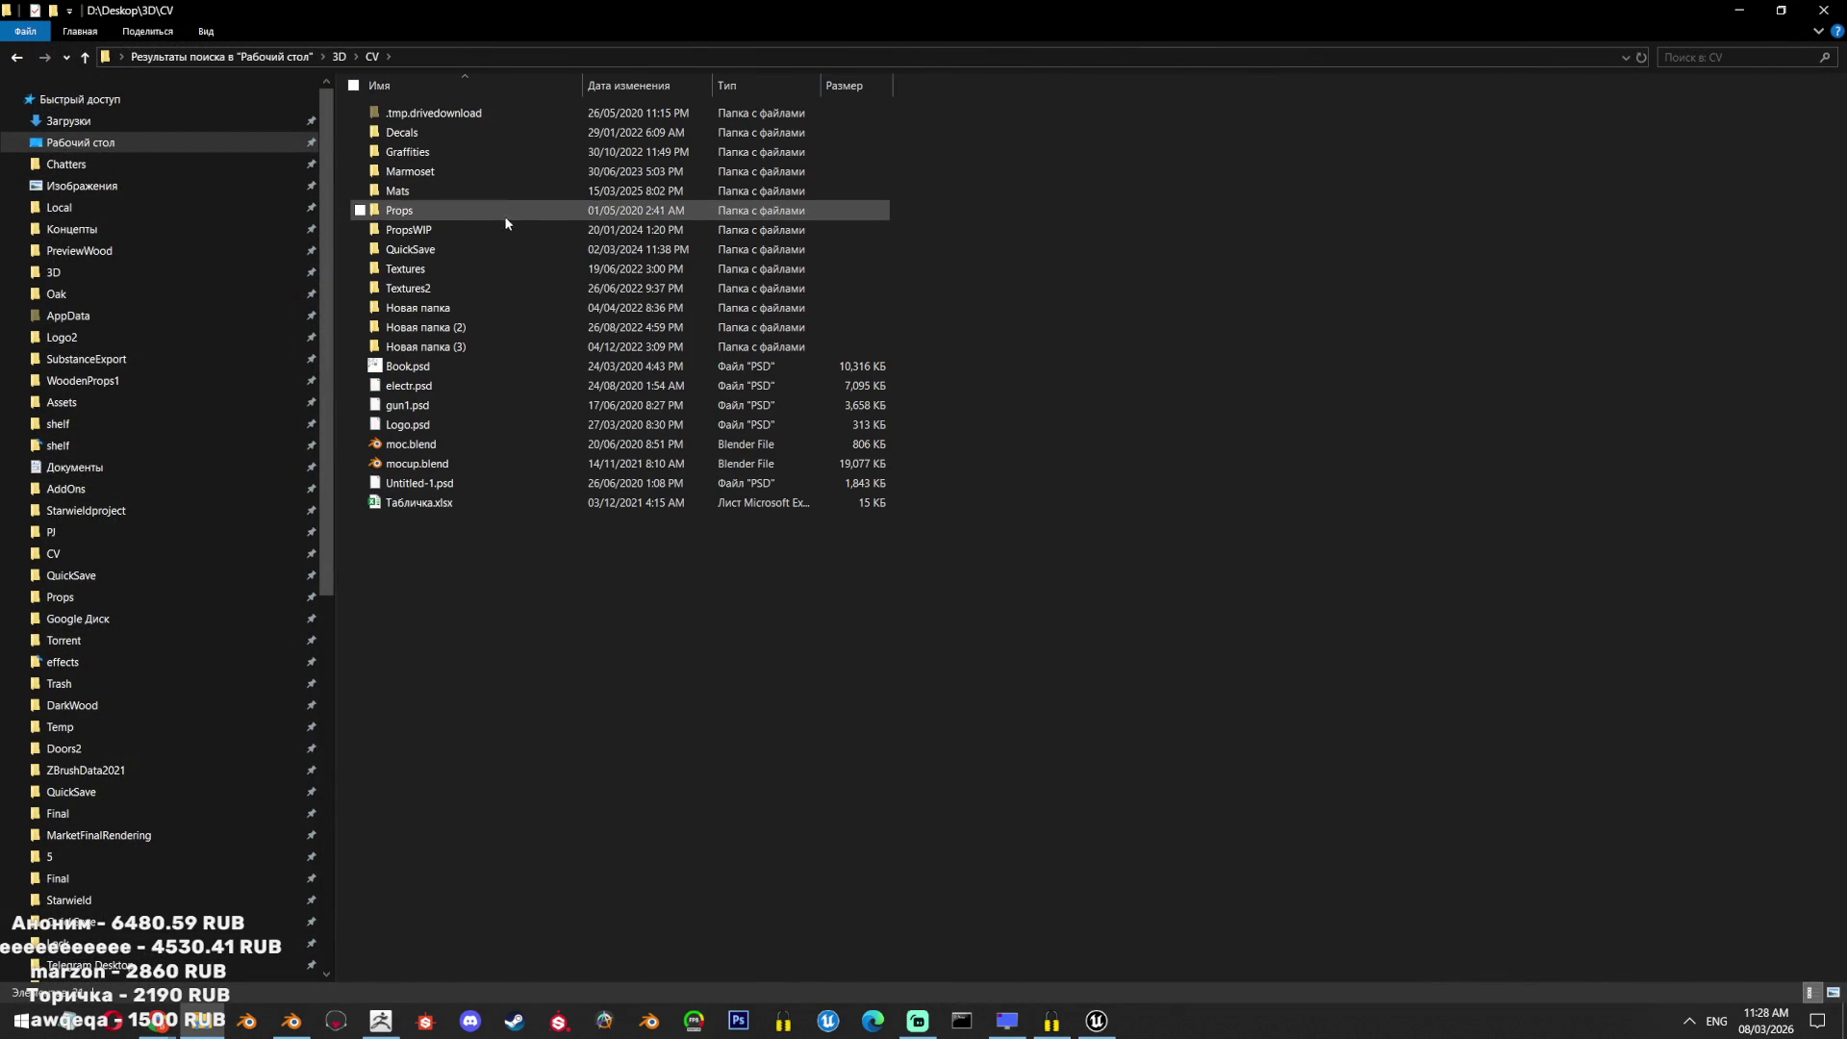
pyautogui.doubleClick(478, 210)
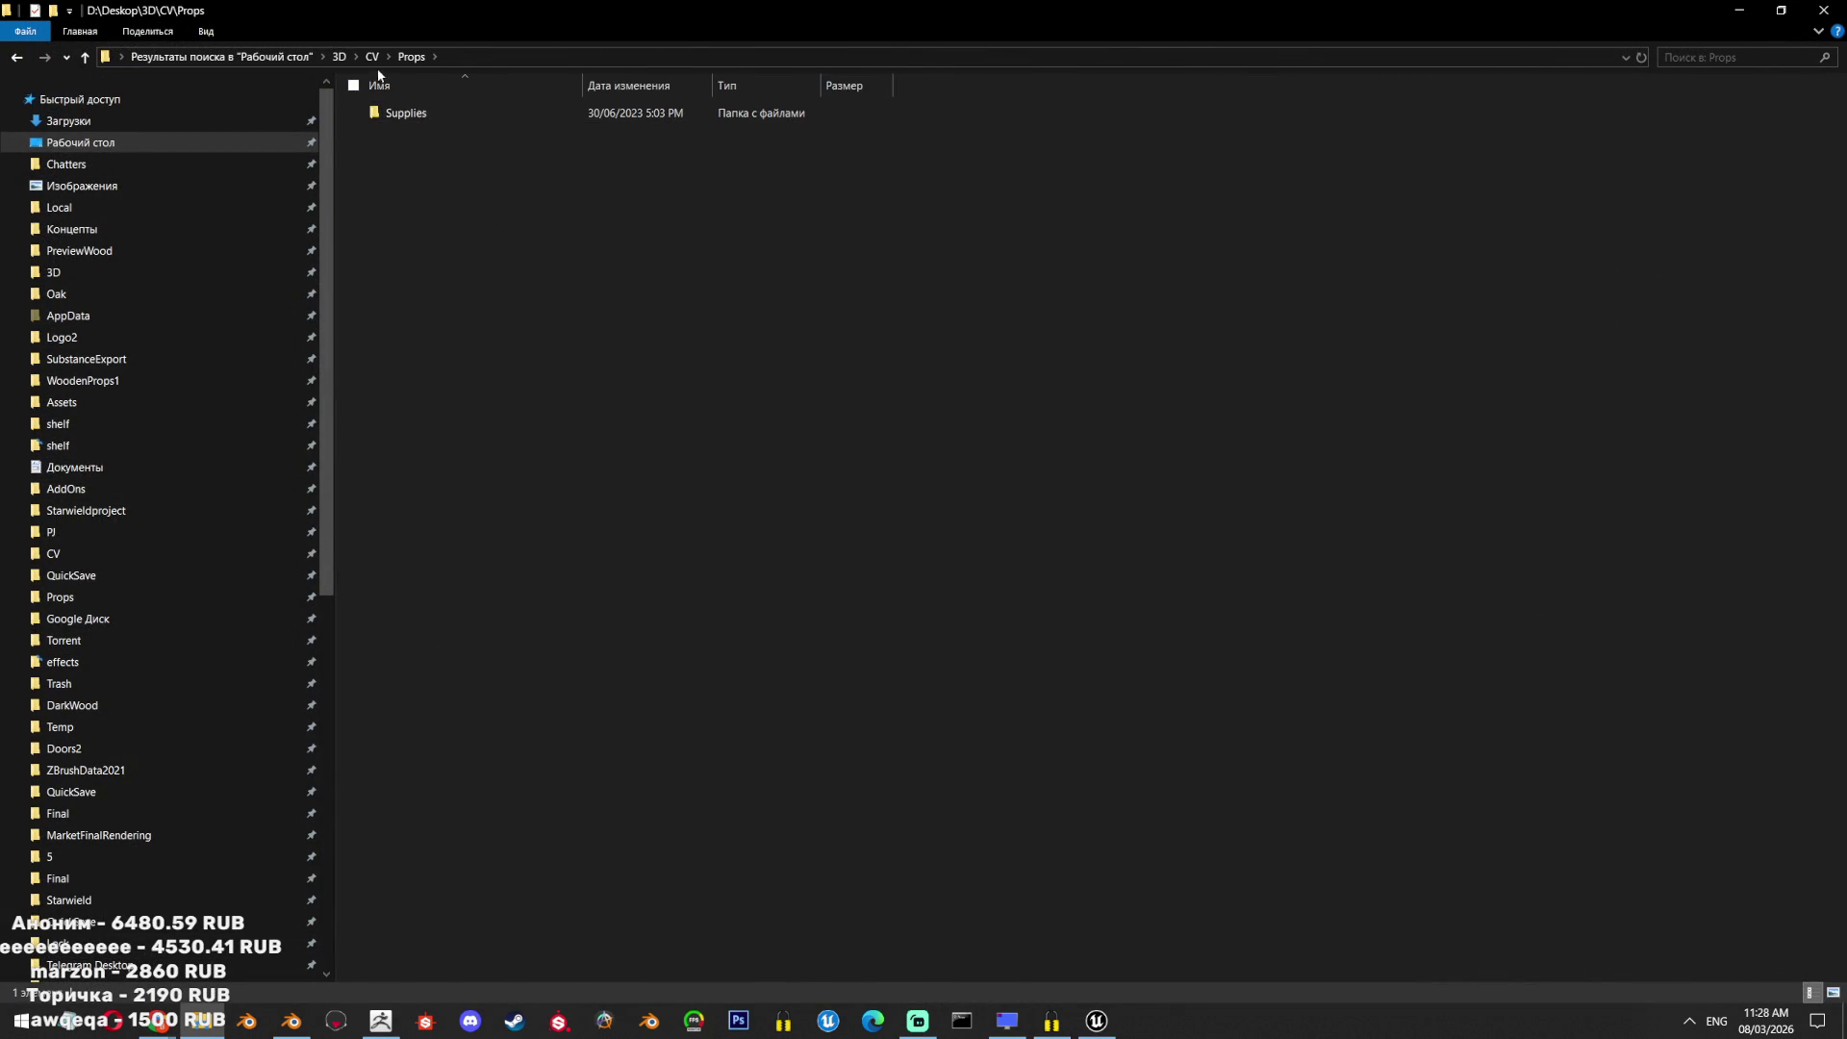
pyautogui.press('BackSpace')
pyautogui.click(452, 227)
pyautogui.doubleClick(453, 227)
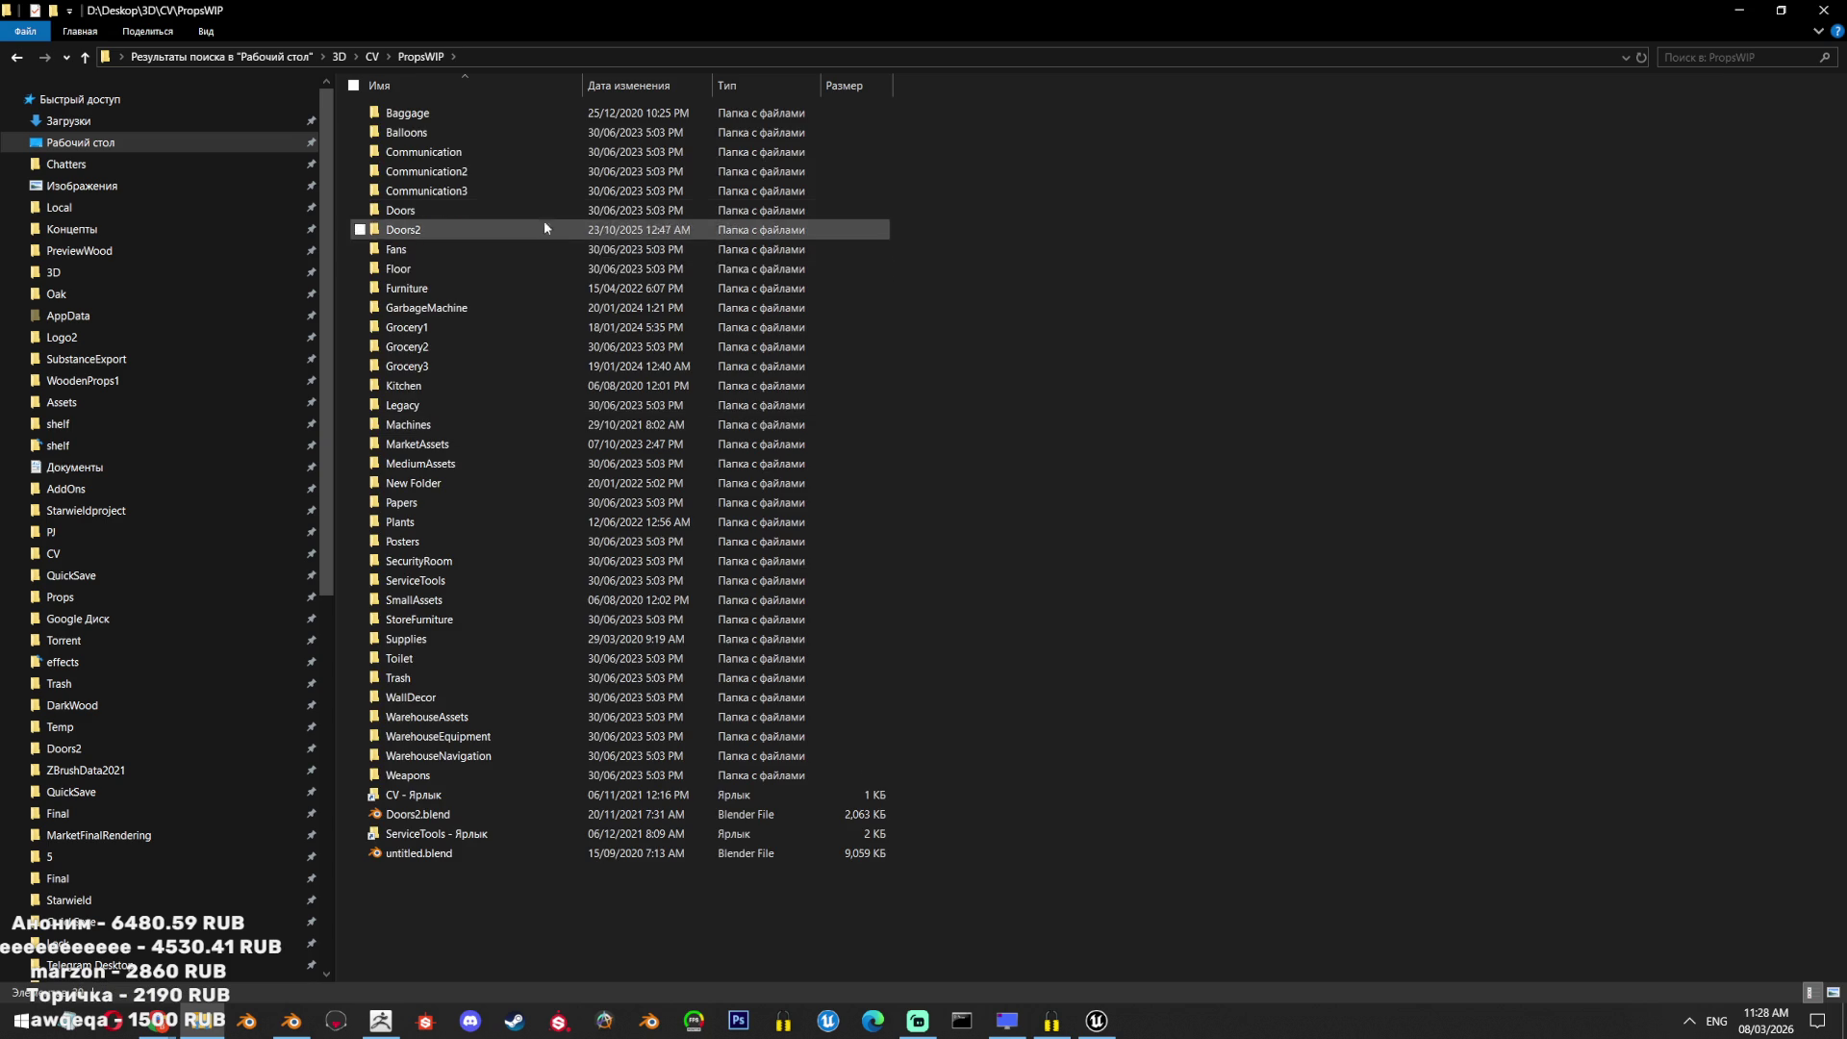
pyautogui.doubleClick(466, 308)
pyautogui.press('BackSpace')
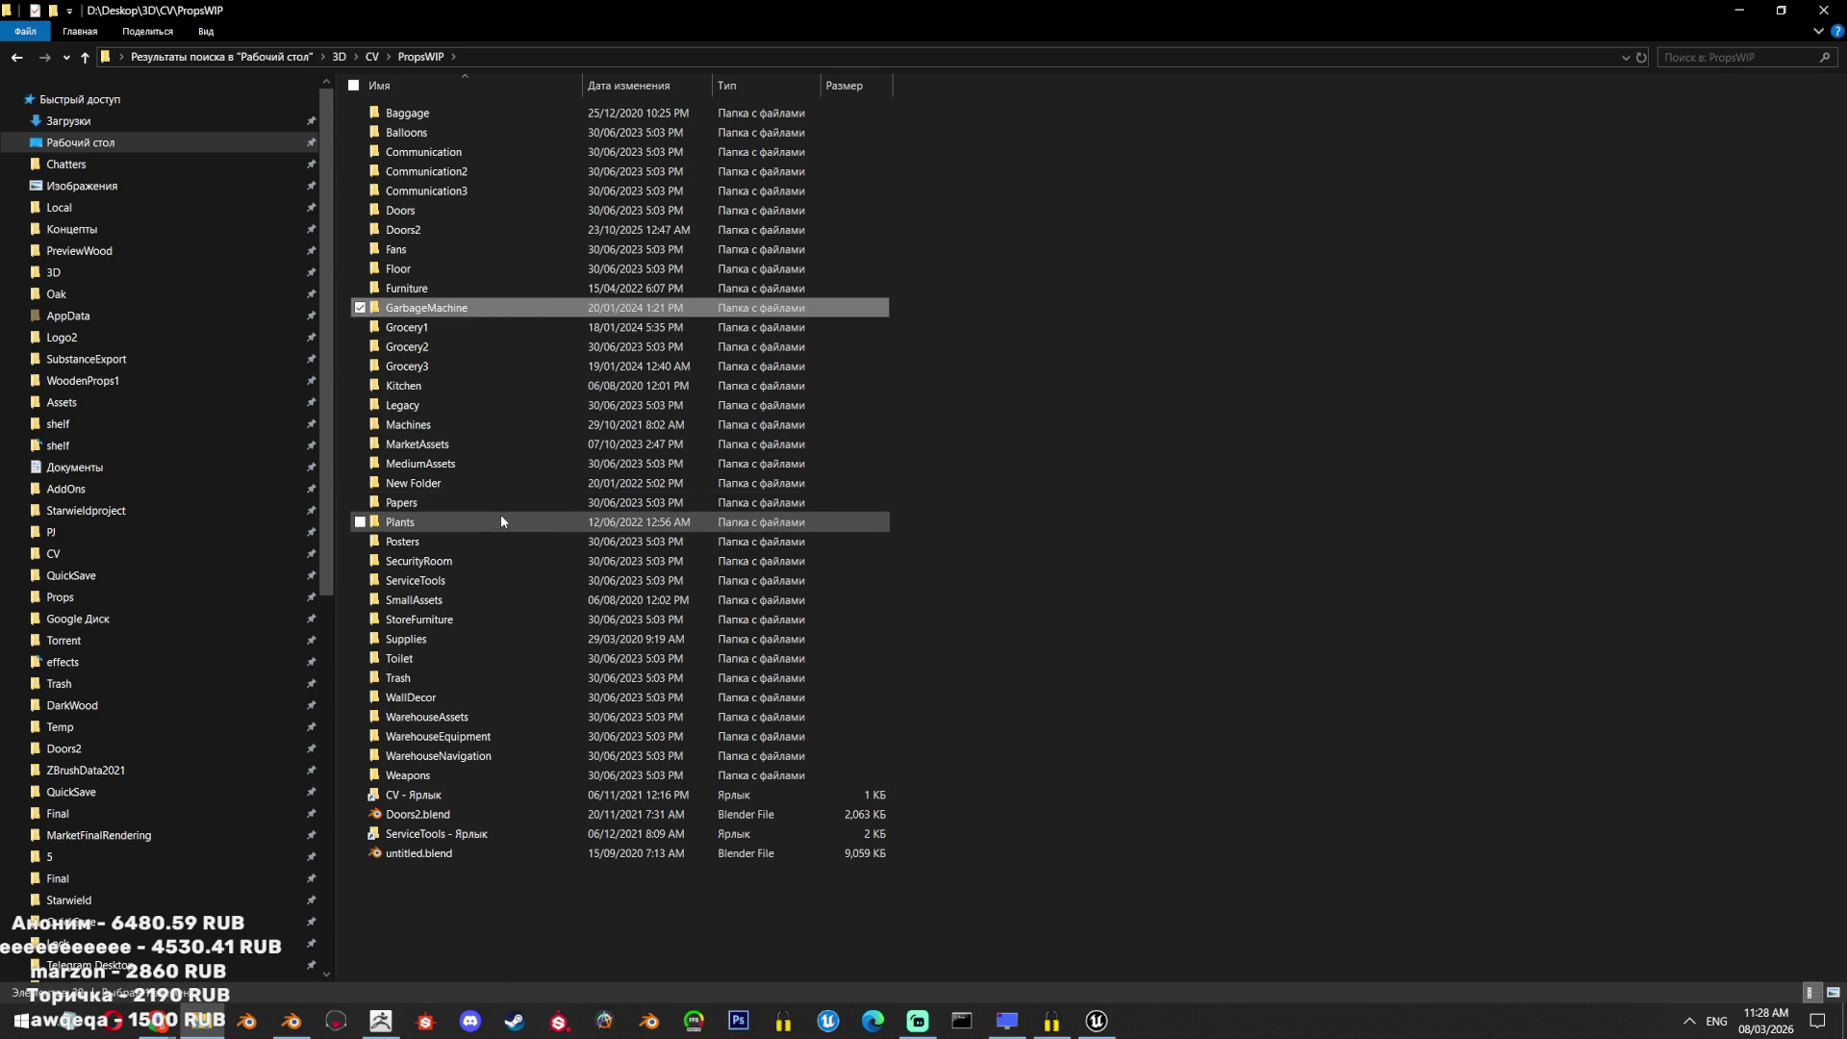
# Open SmallAssets.blend to inspect the LittleSpoon model, then return to the PropsWIP folder.
pyautogui.doubleClick(509, 601)
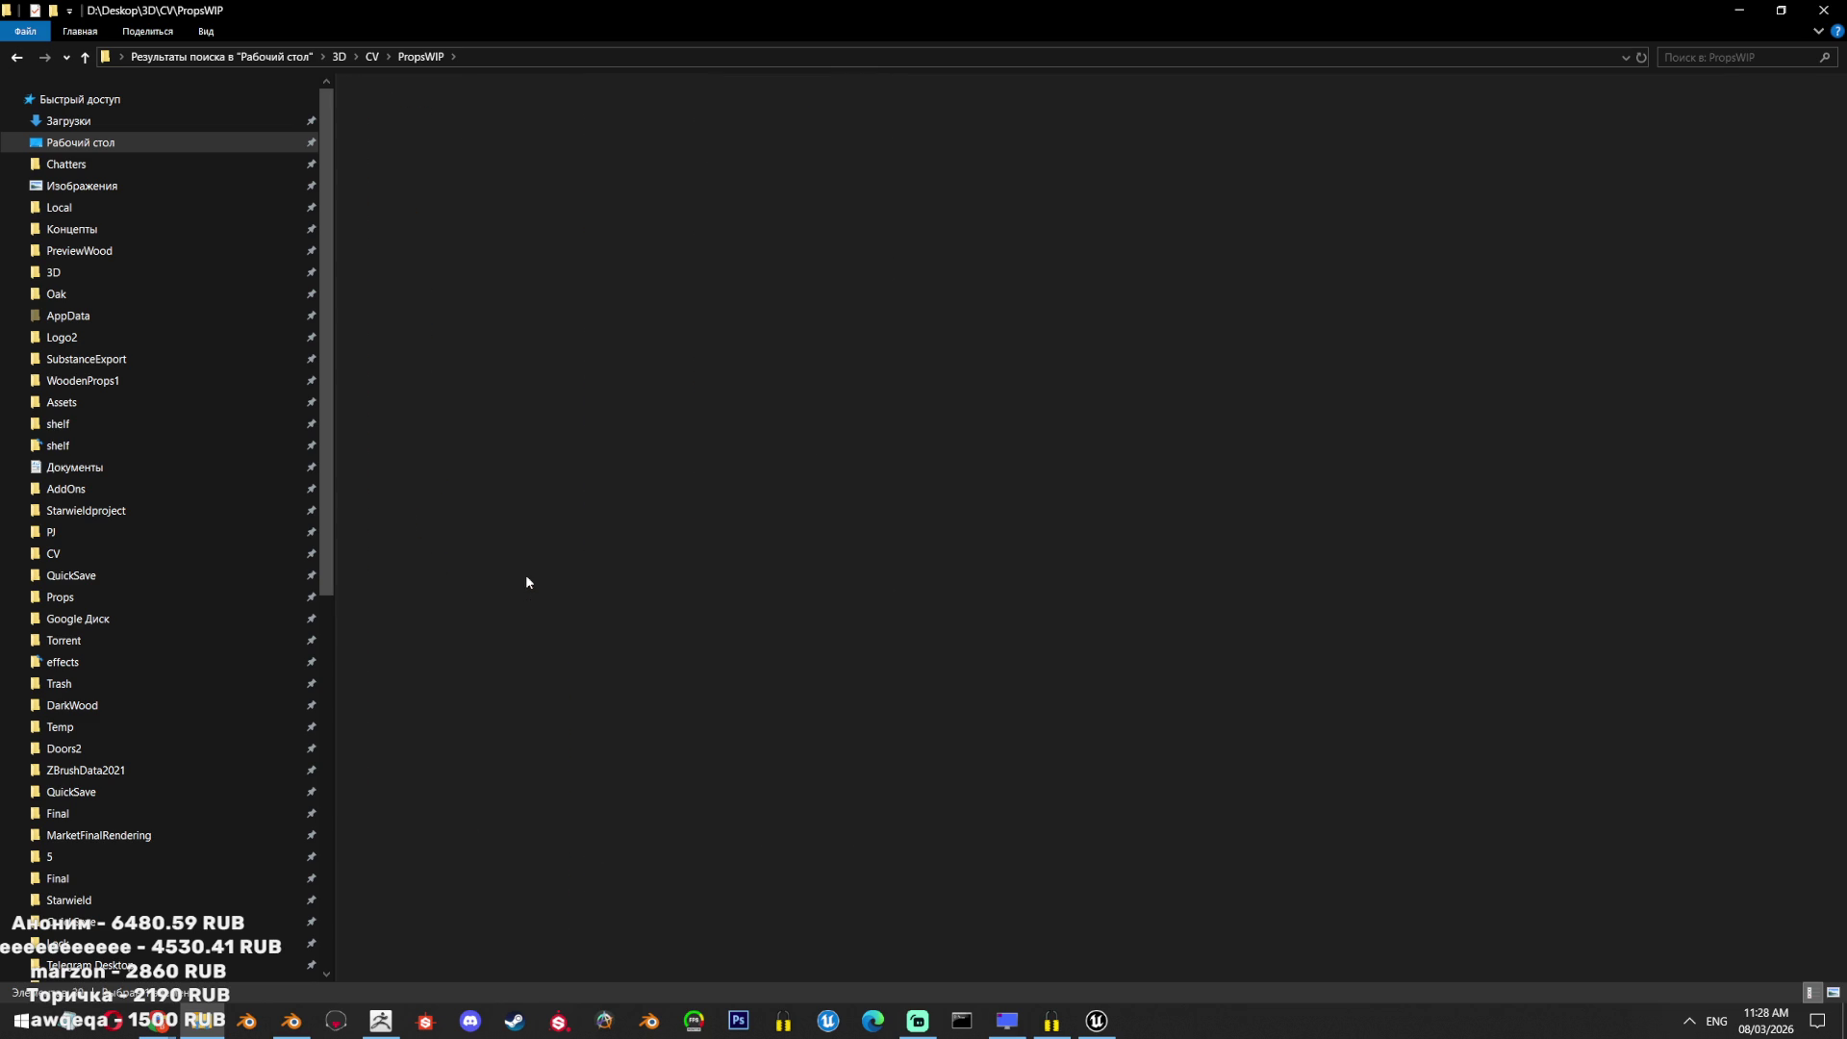
pyautogui.click(505, 151)
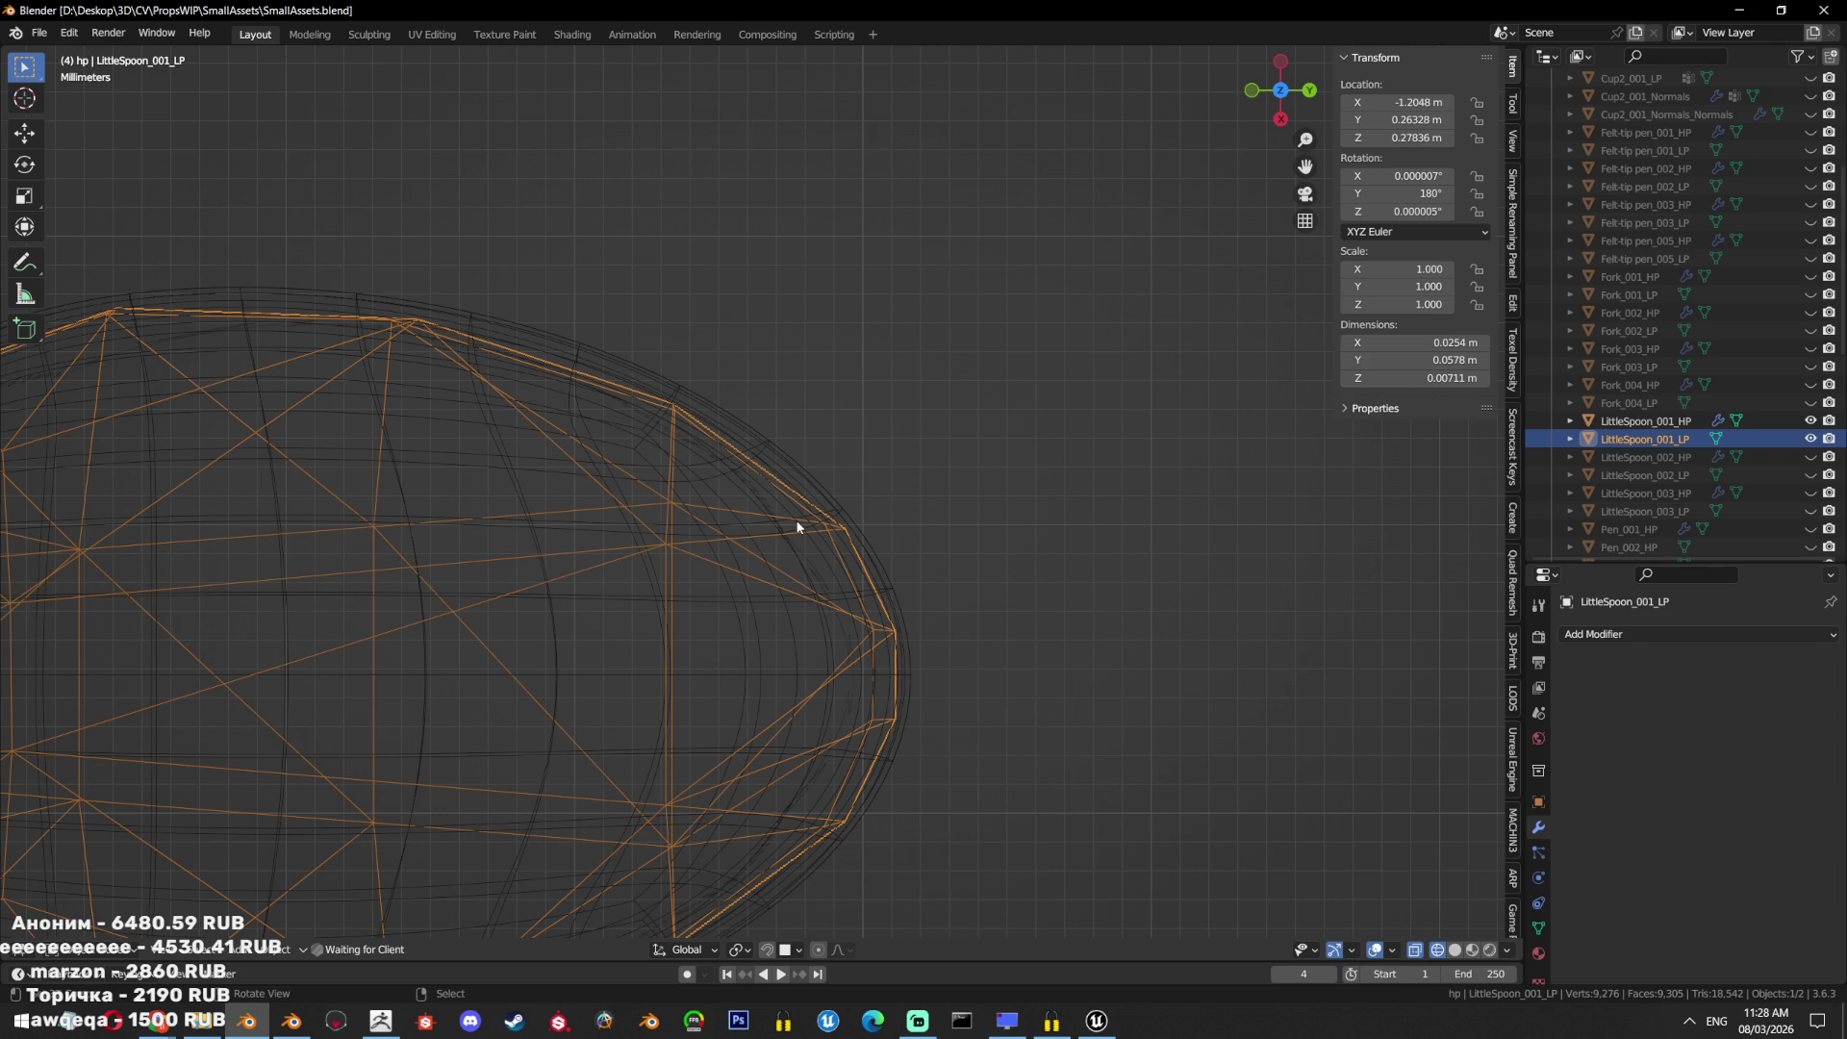
pyautogui.scroll(-5, 797, 527)
pyautogui.moveTo(998, 383); pyautogui.dragTo(1039, 414, button='middle')
pyautogui.hotkey('shift', 'z')
pyautogui.hotkey('alt', 'Tab')
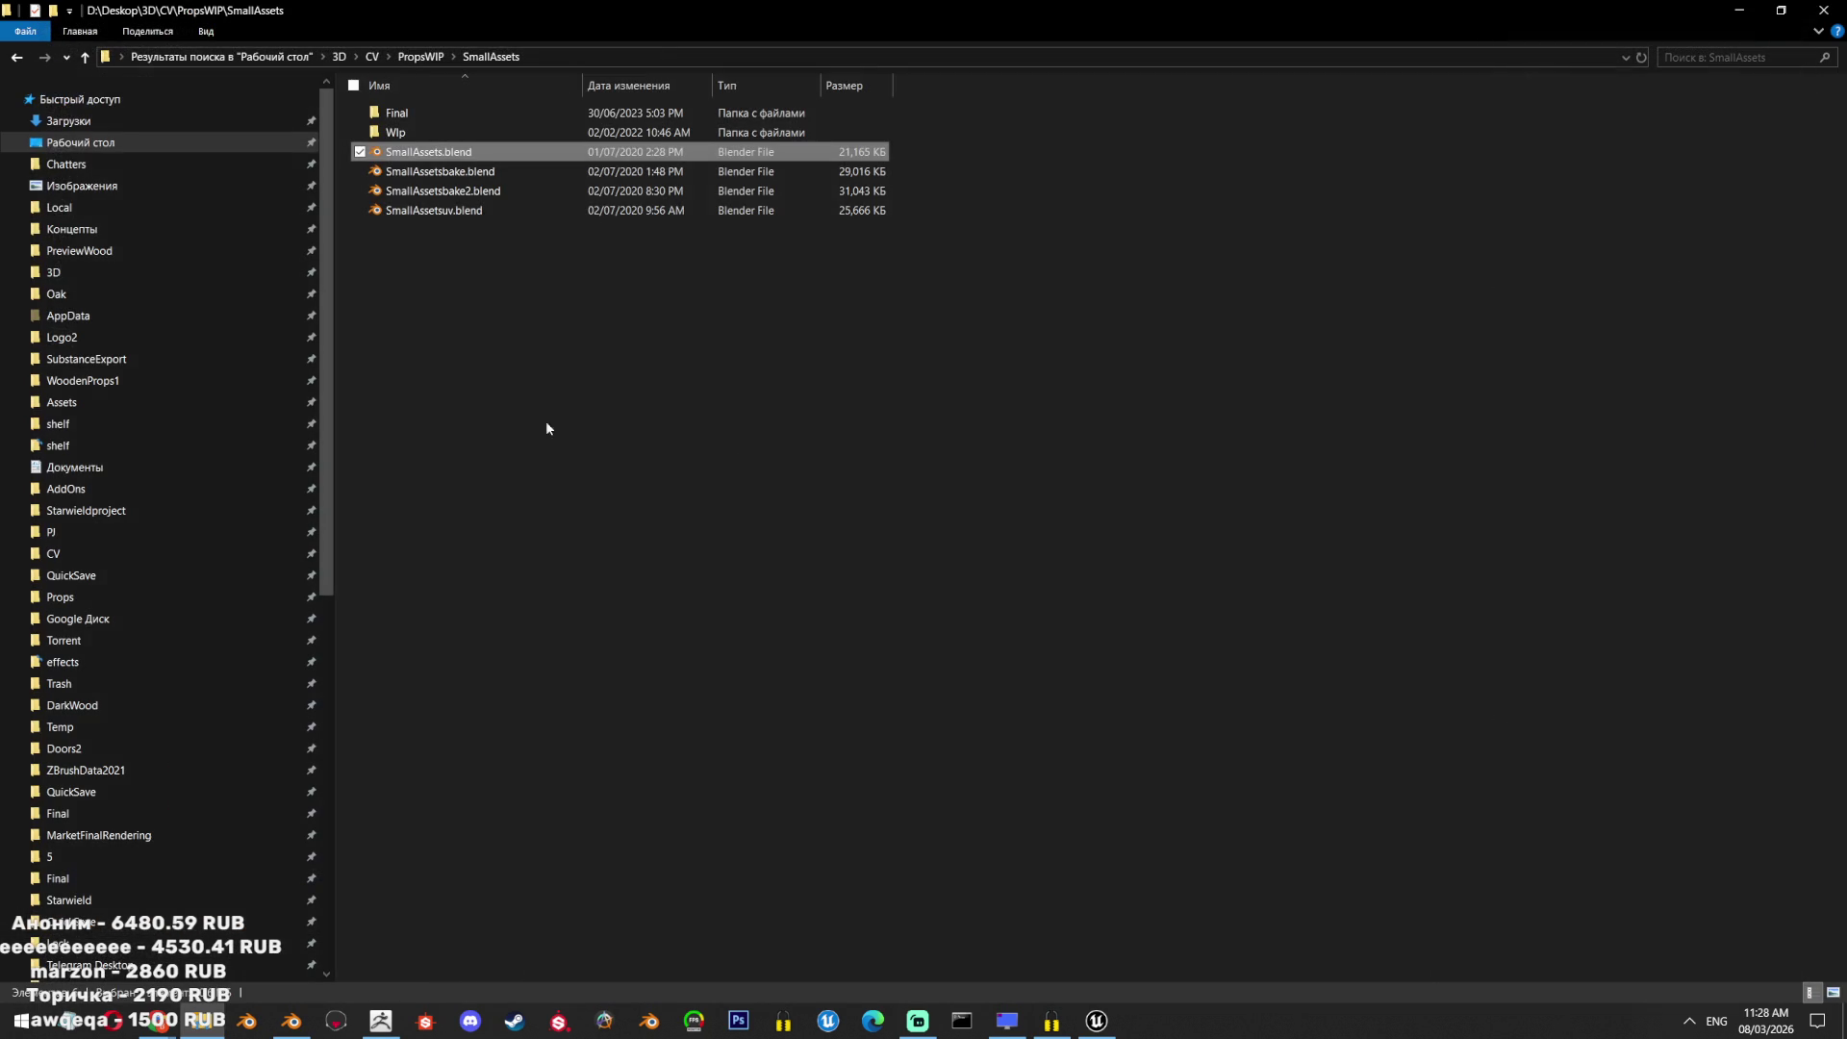
pyautogui.hotkey('alt', 'Up')
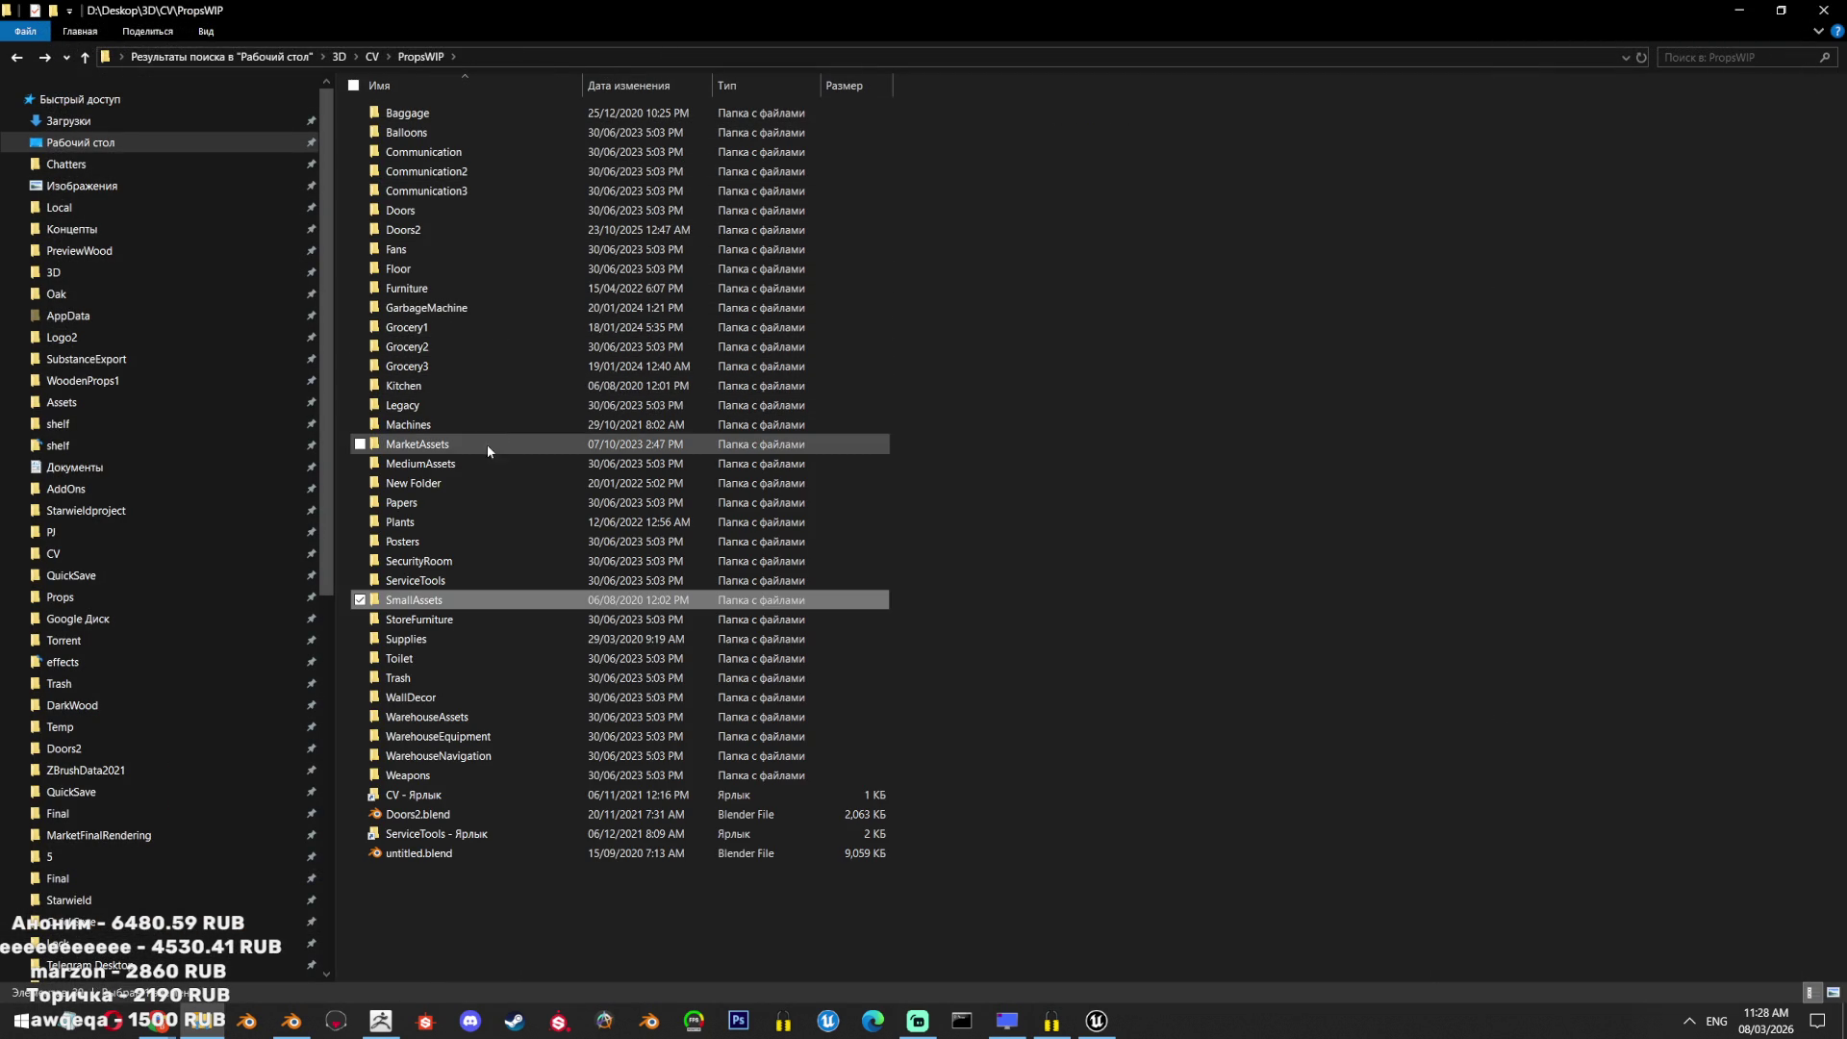
# Open Groceries.blend from the Grocery1 folder and switch to its Blender window.
pyautogui.moveTo(503, 469)
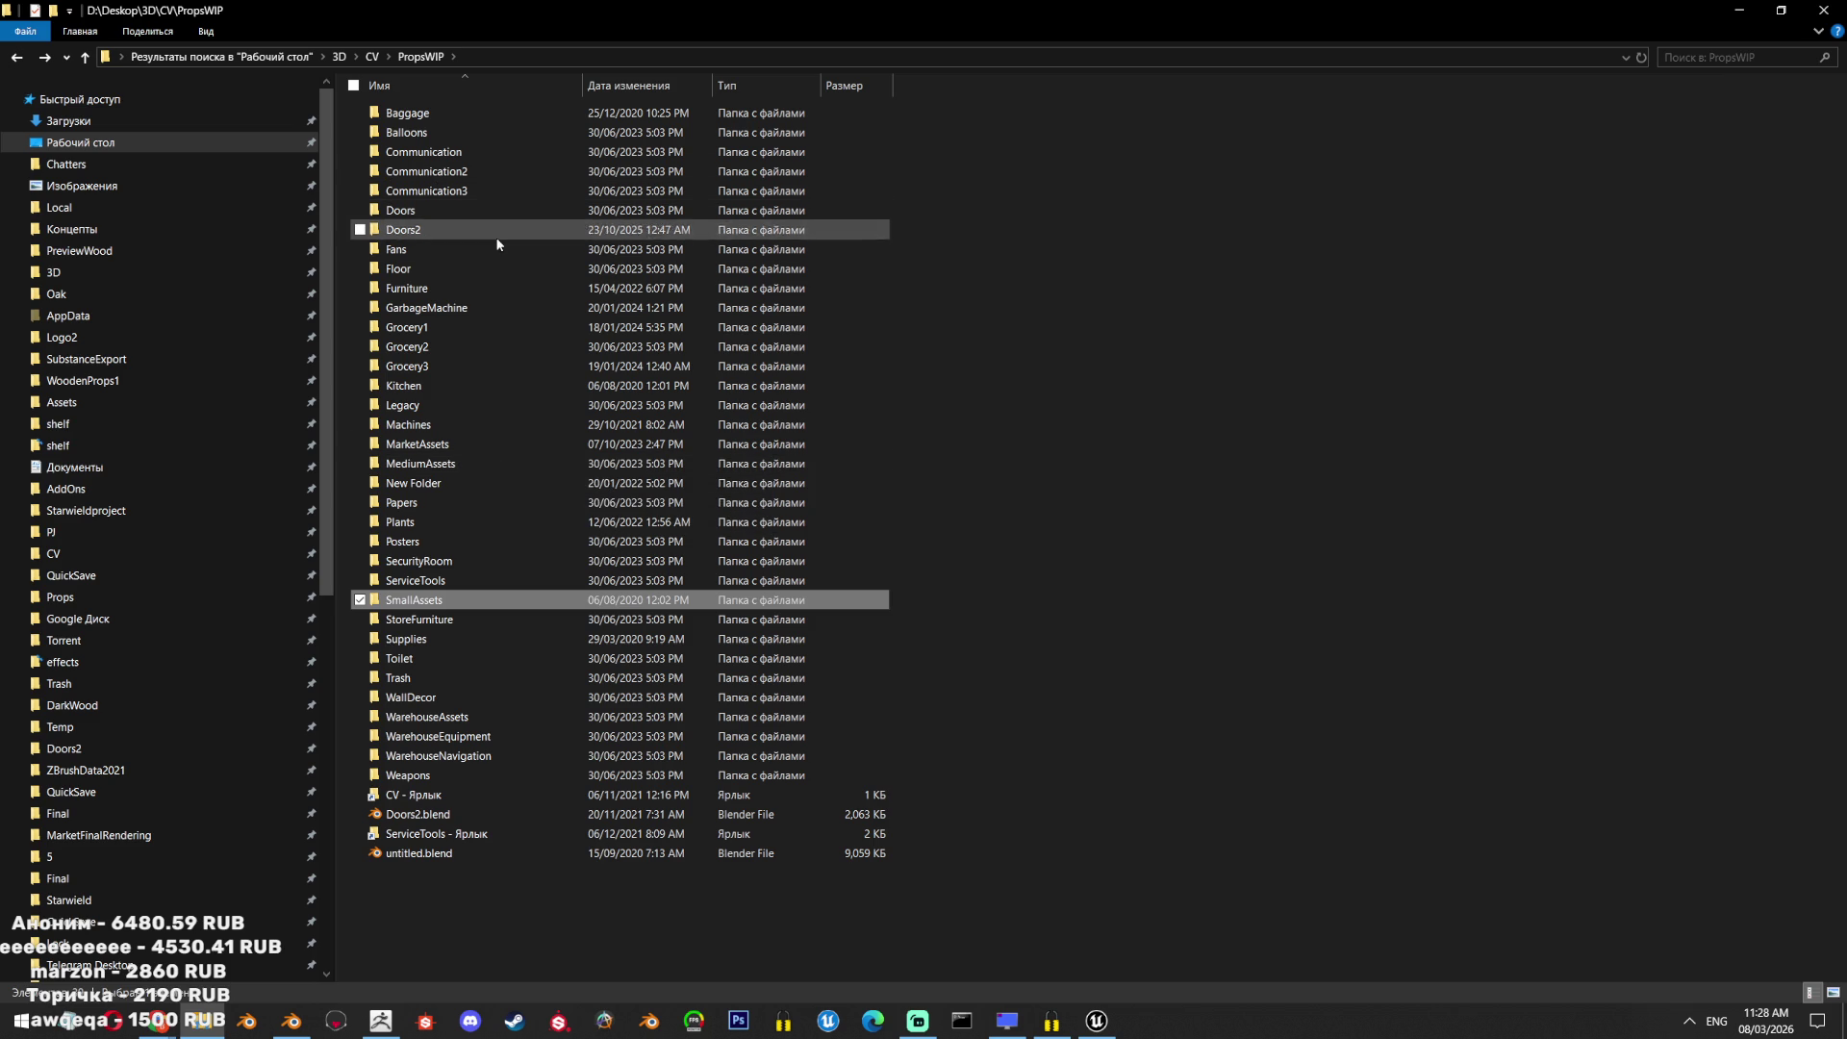
pyautogui.moveTo(496, 345)
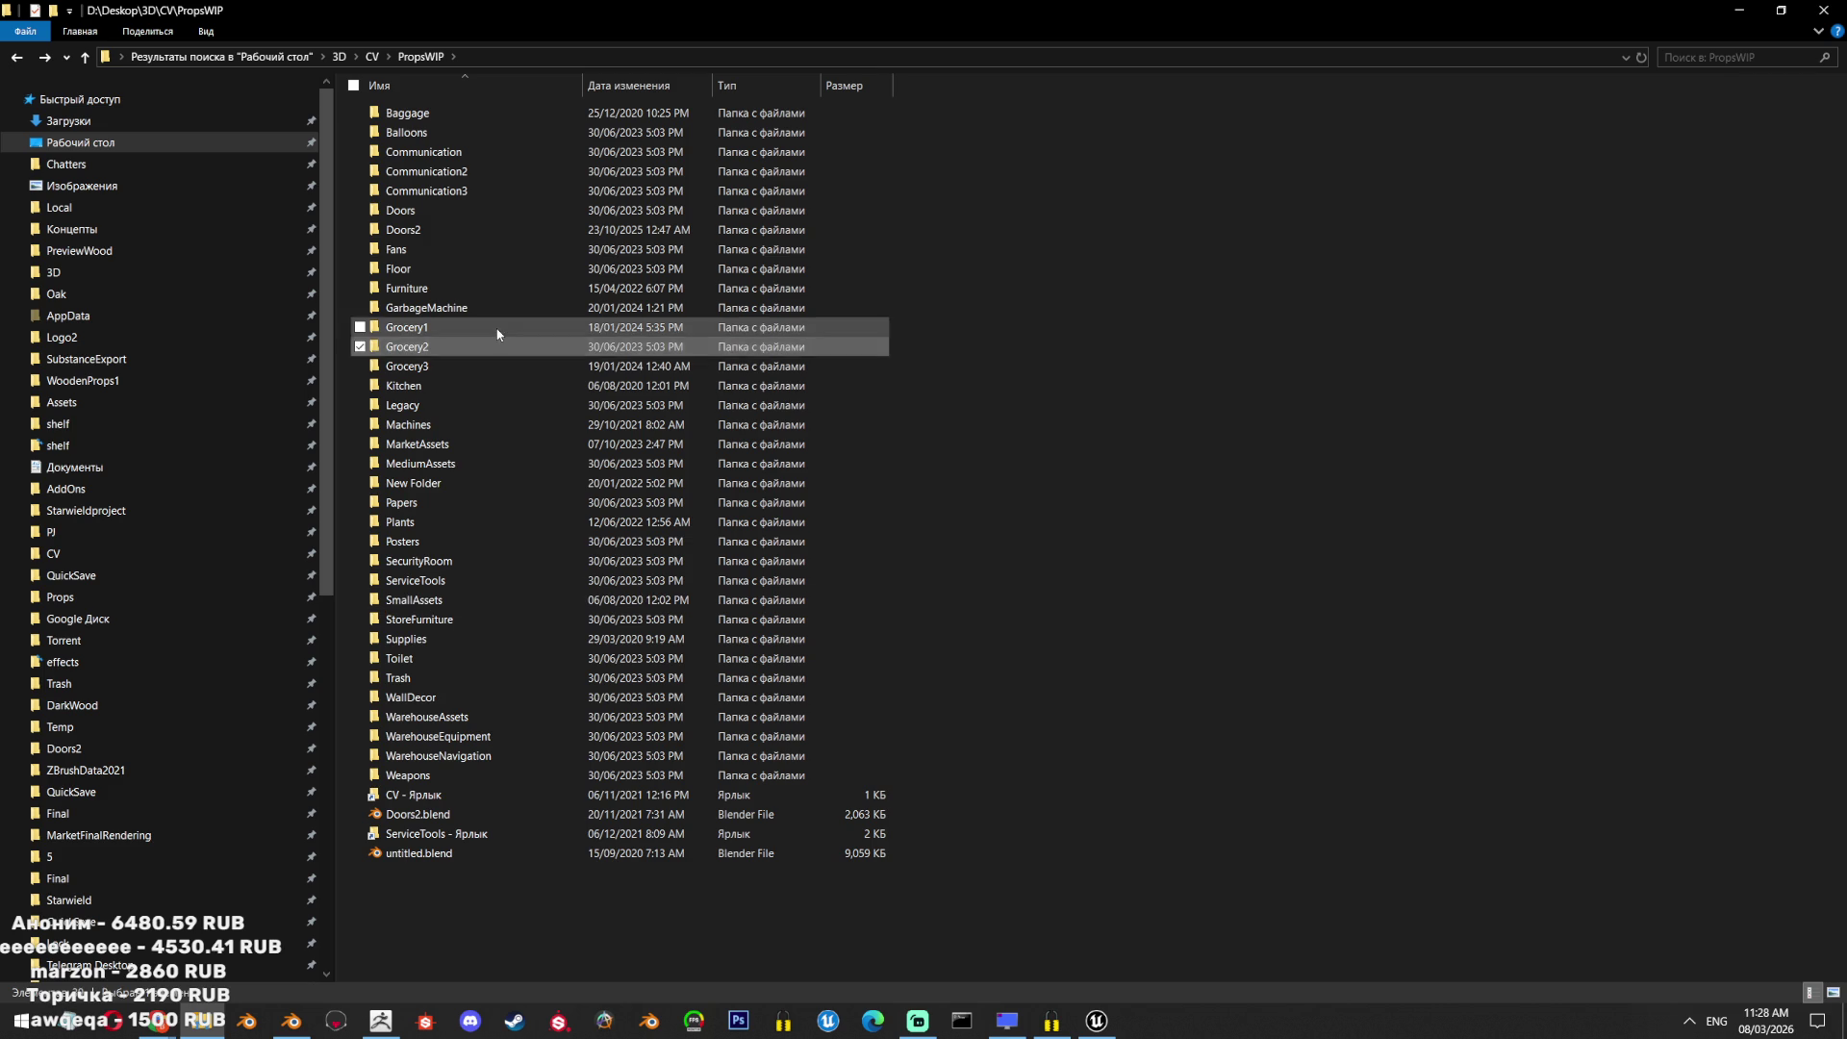
pyautogui.doubleClick(499, 328)
pyautogui.click(474, 329)
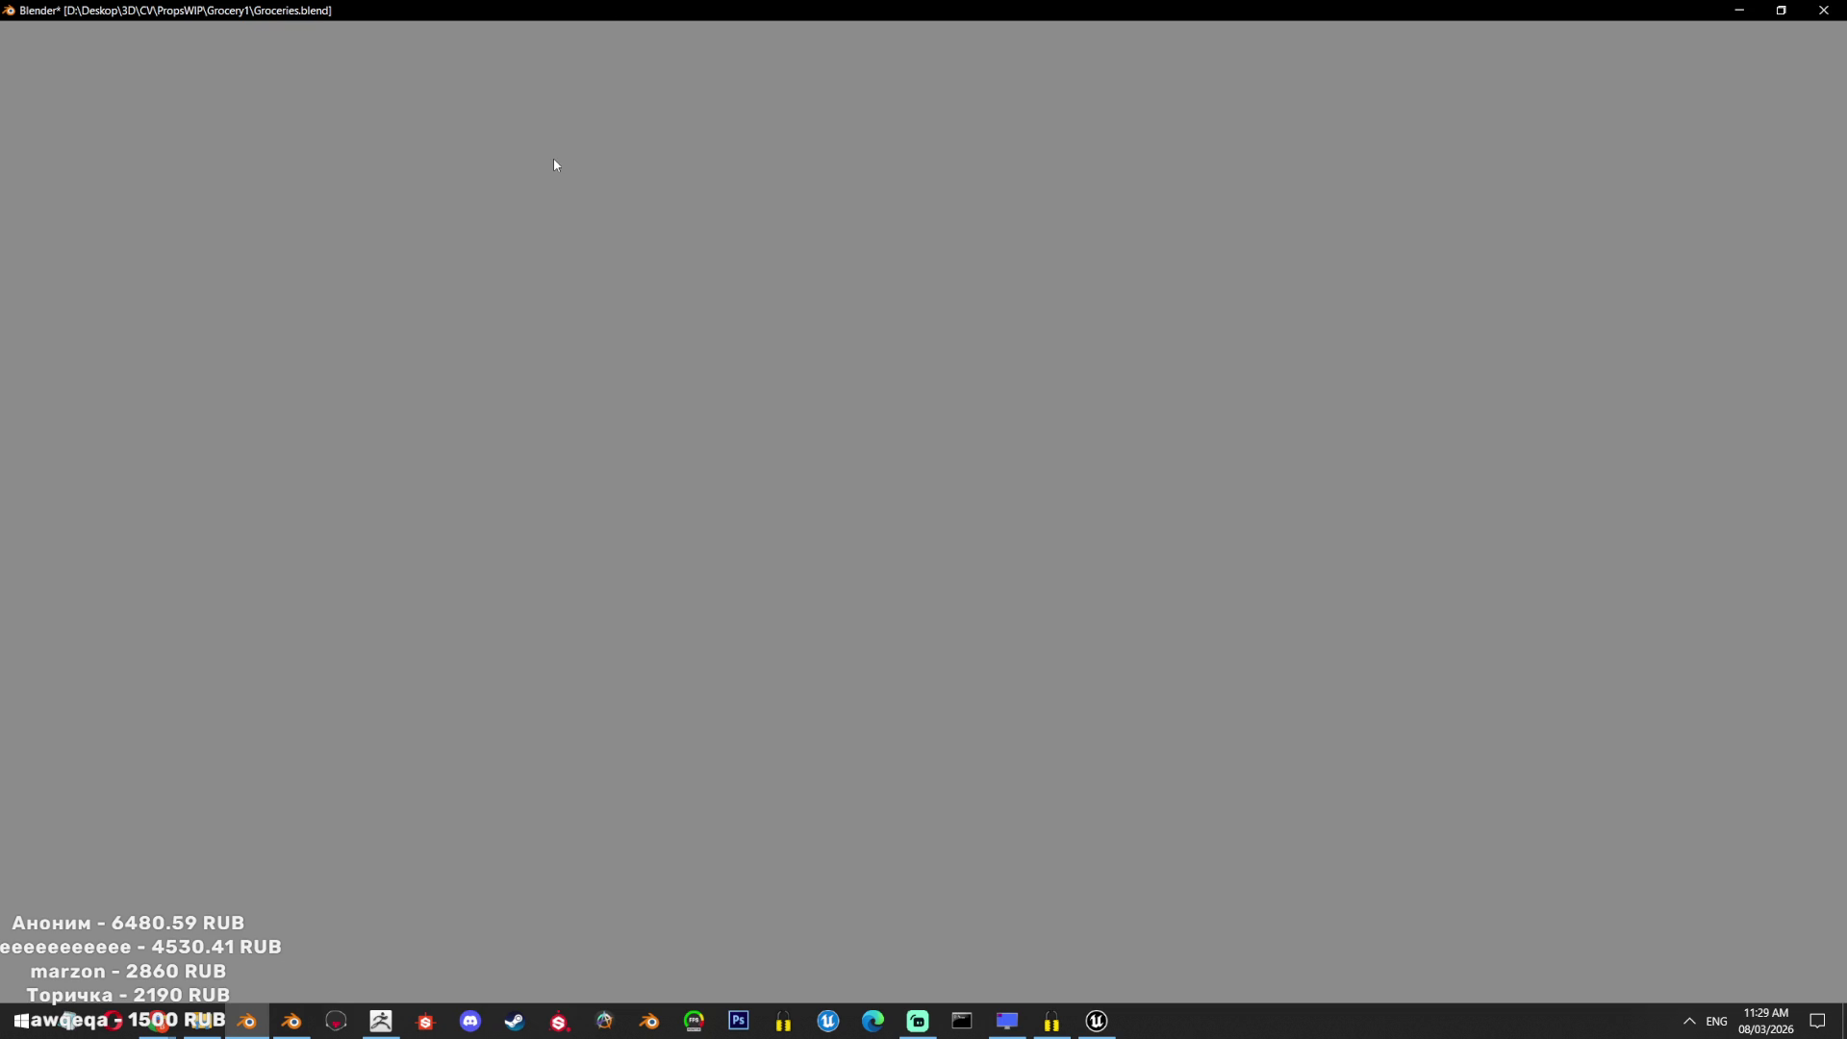
pyautogui.click(202, 1020)
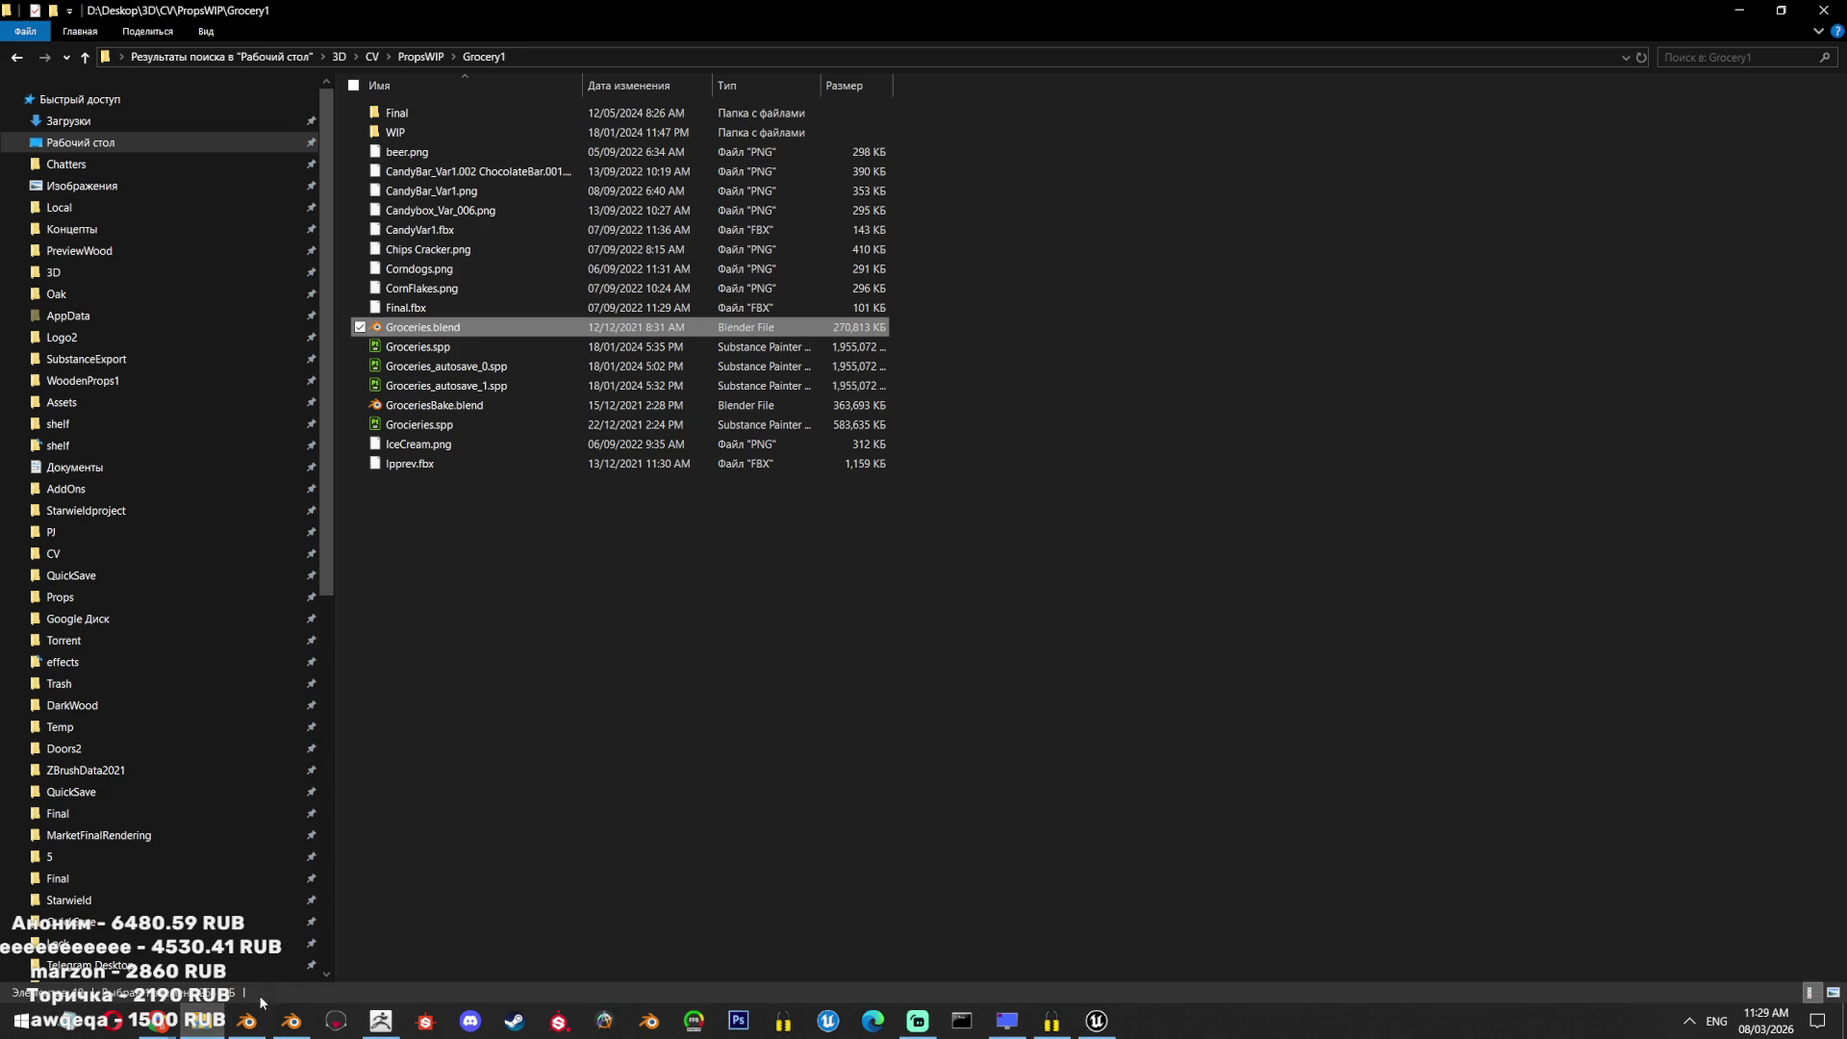
pyautogui.doubleClick(454, 112)
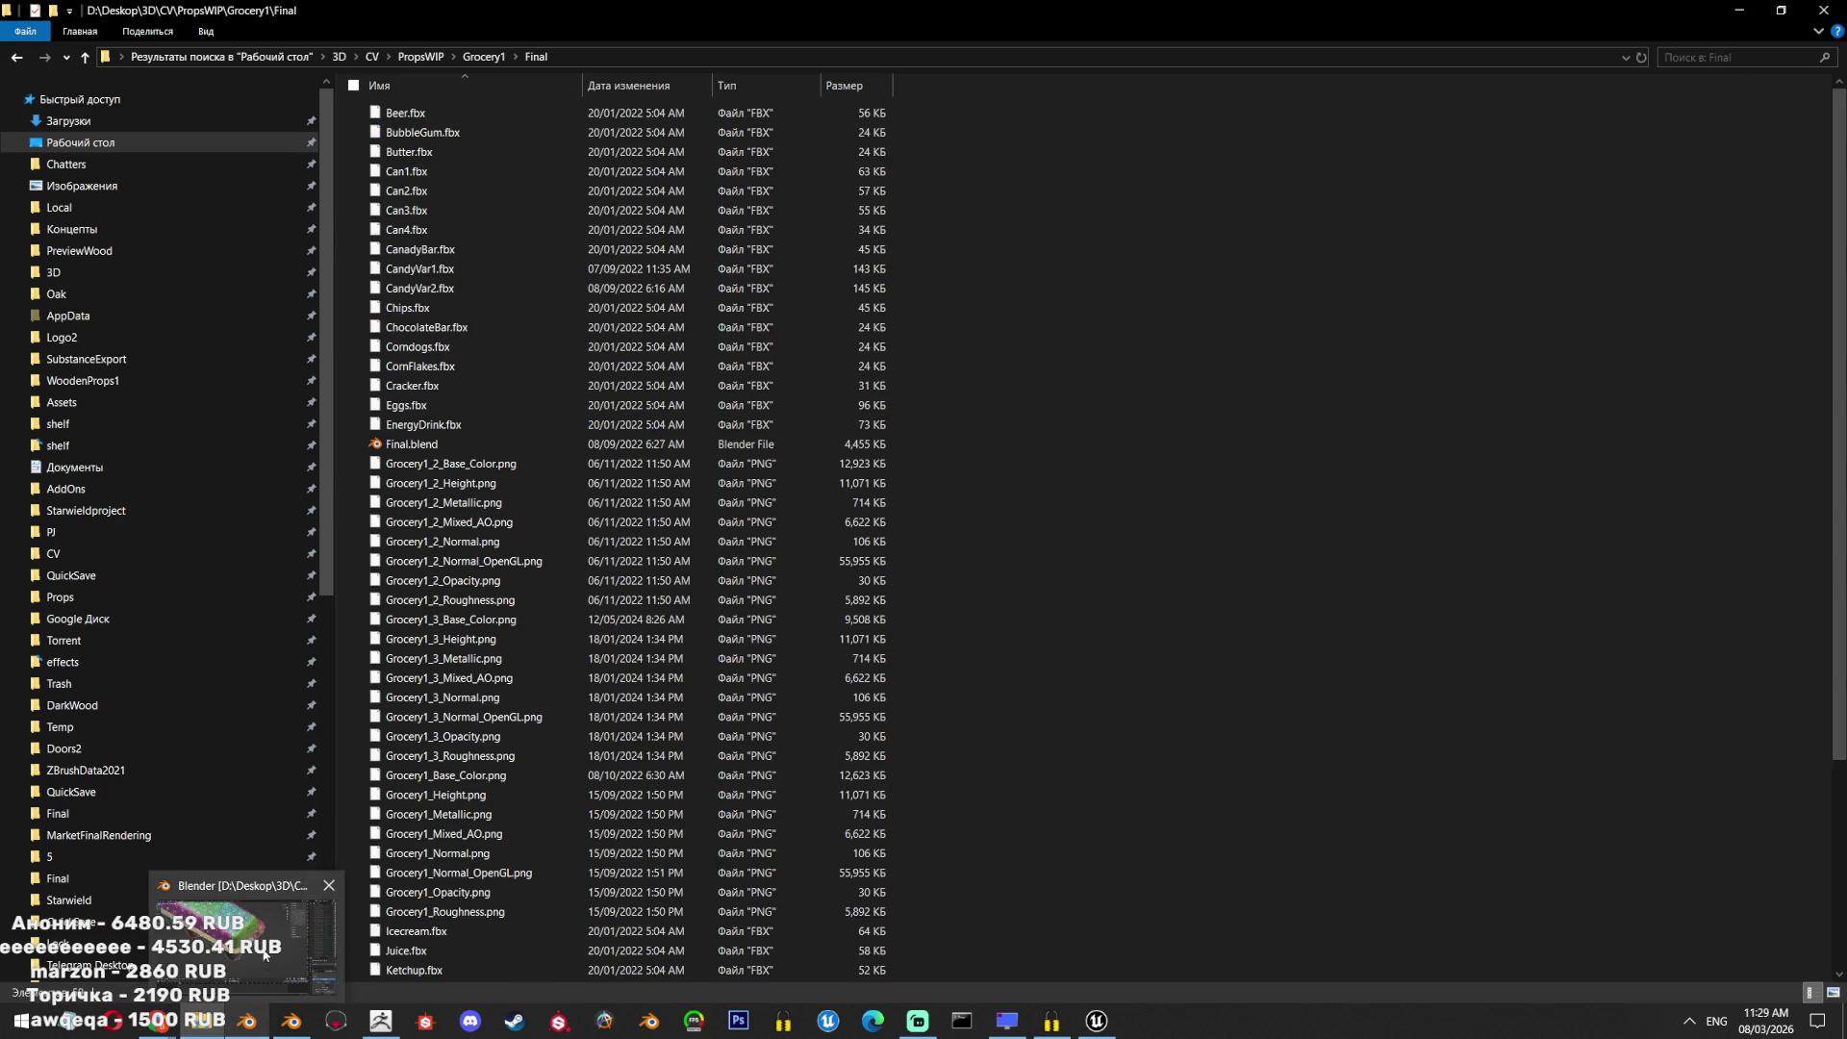
pyautogui.click(247, 1020)
pyautogui.scroll(-4, 1043, 436)
pyautogui.scroll(3, 1070, 412)
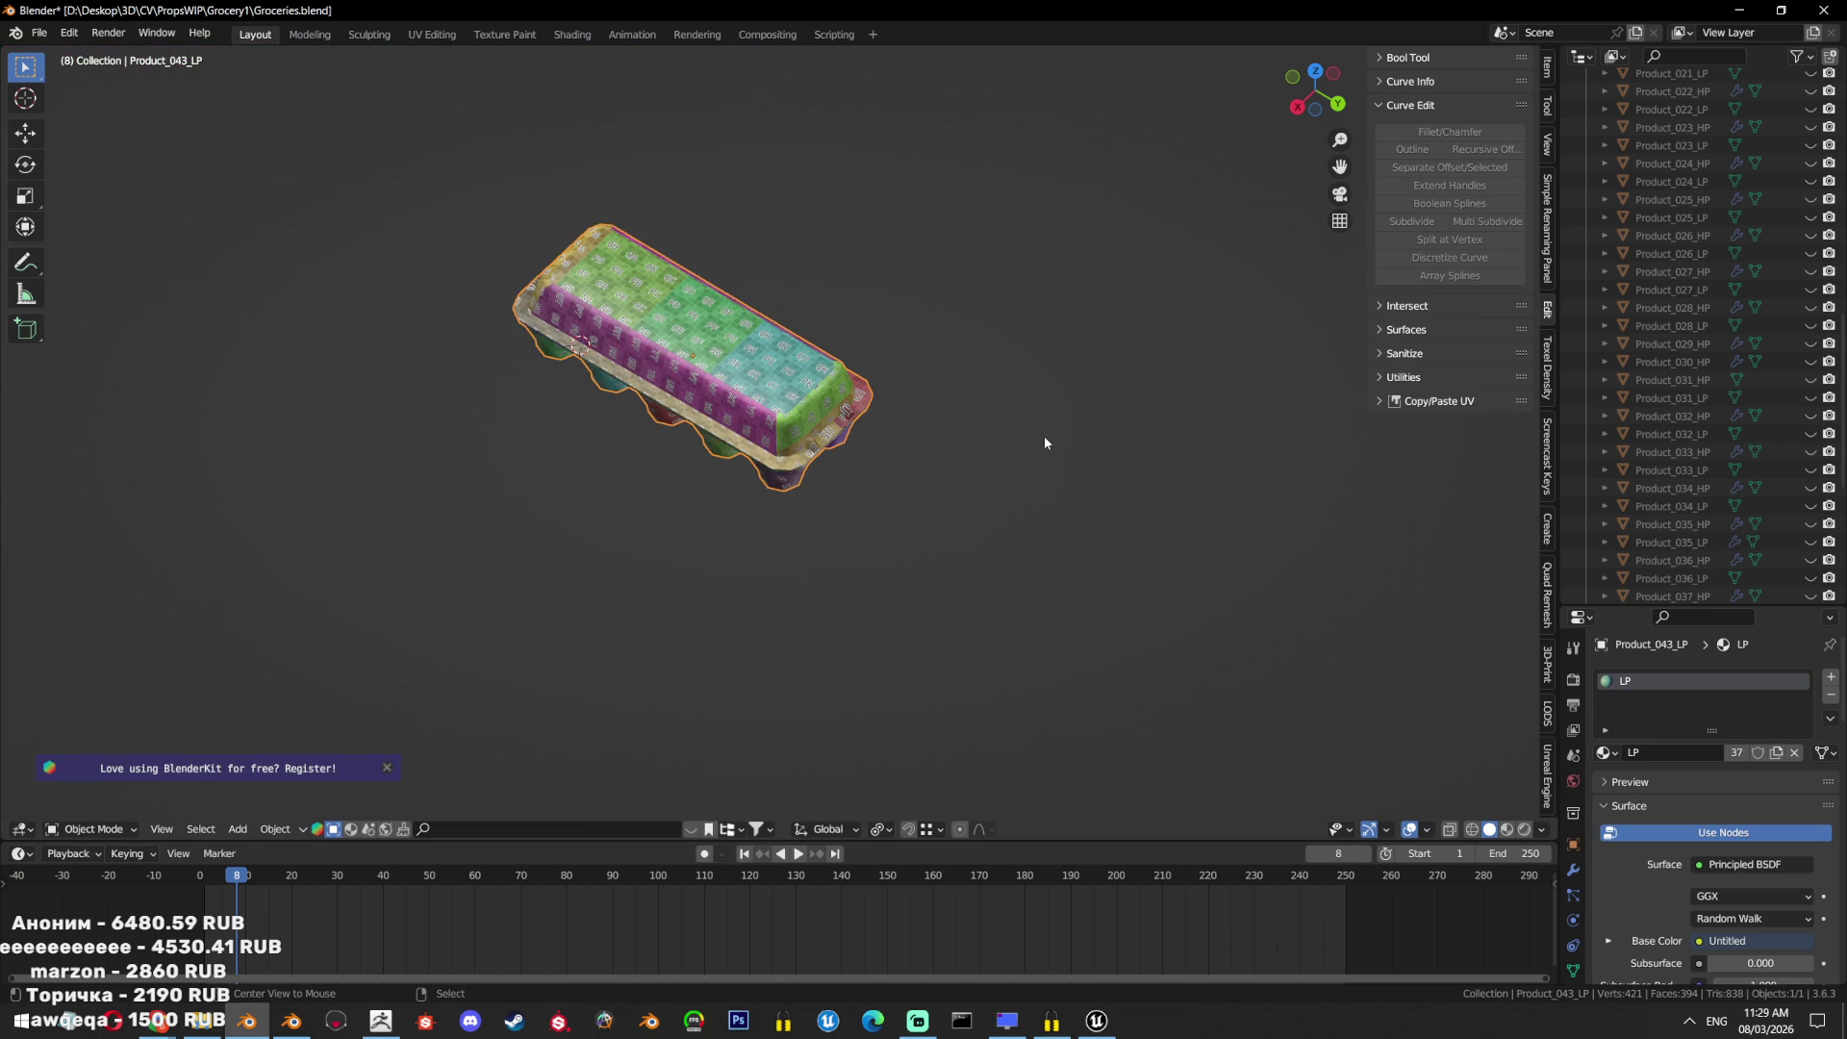
# Show all products and select the brown beer bottle and its neighbouring can in front wireframe view.
pyautogui.moveTo(1035, 375); pyautogui.dragTo(1078, 366, button='middle')
pyautogui.press('KP_Divide')
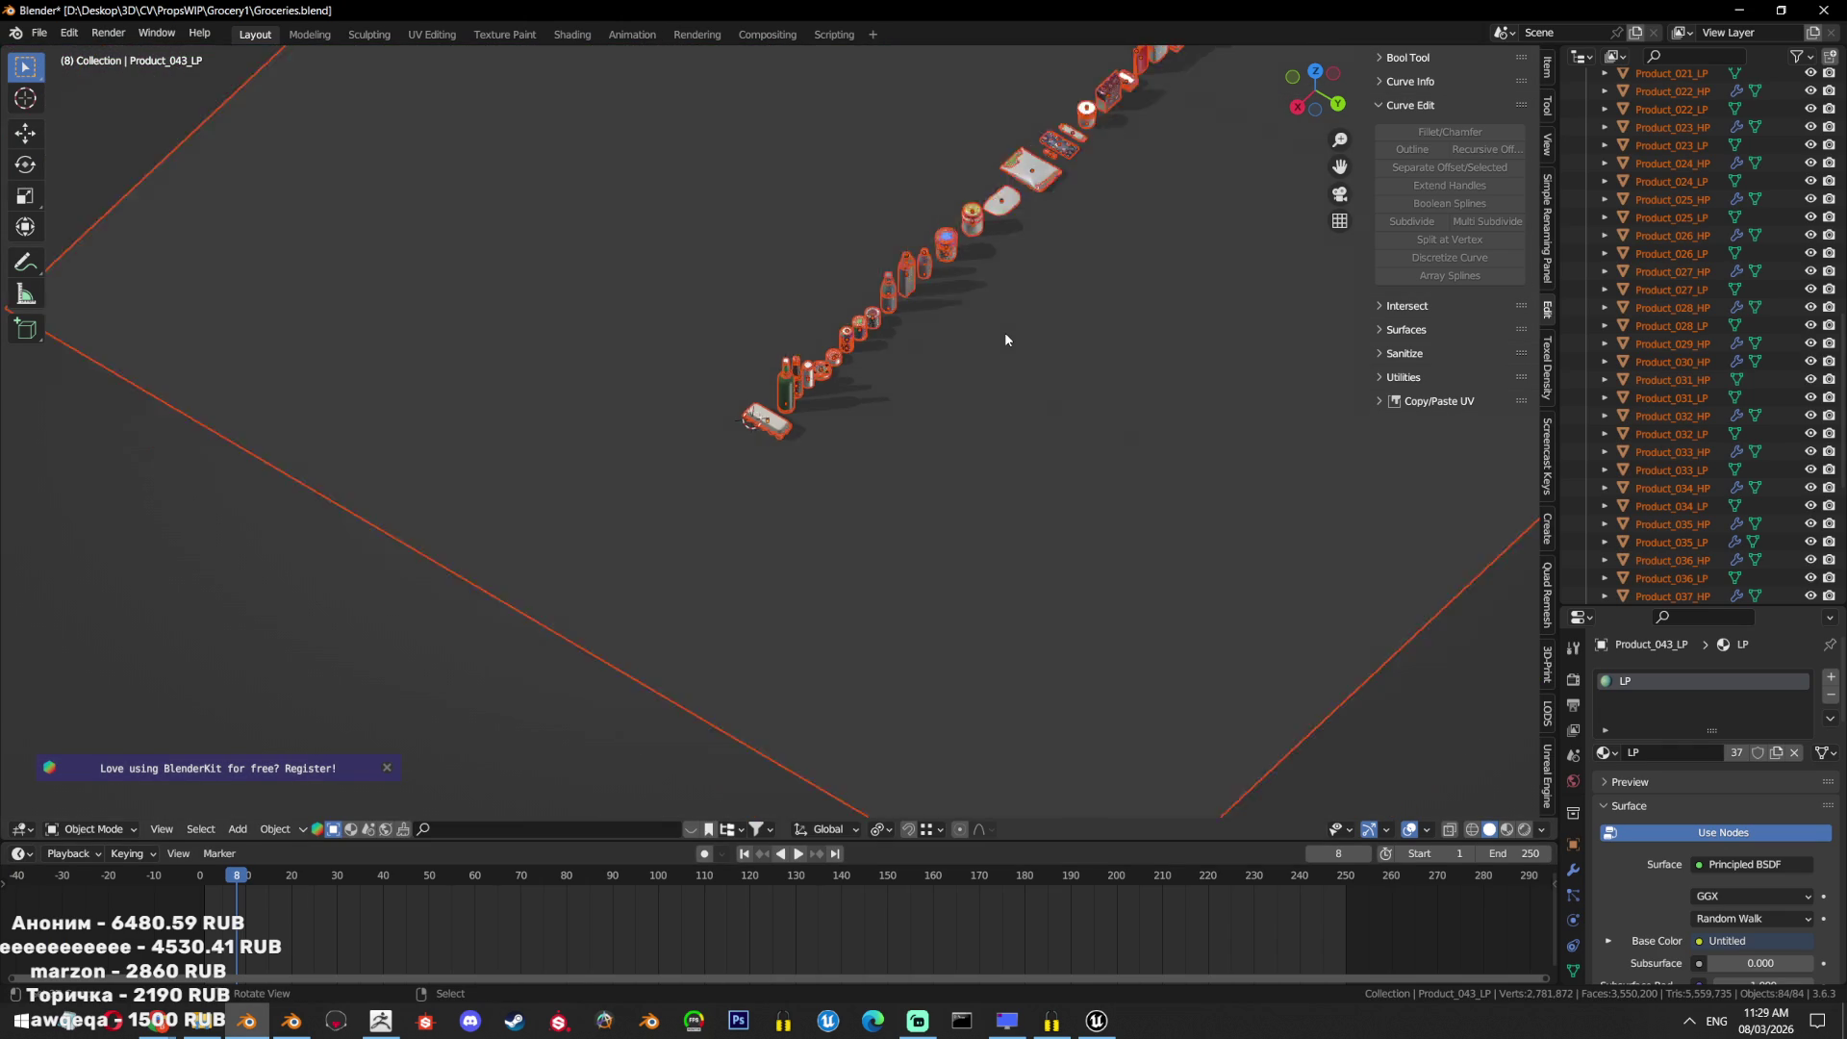
pyautogui.hotkey('ctrl', 'z')
pyautogui.moveTo(962, 246)
pyautogui.mouseDown(button='middle')
pyautogui.moveTo(1135, 271)
pyautogui.moveTo(928, 608)
pyautogui.mouseUp(button='middle')
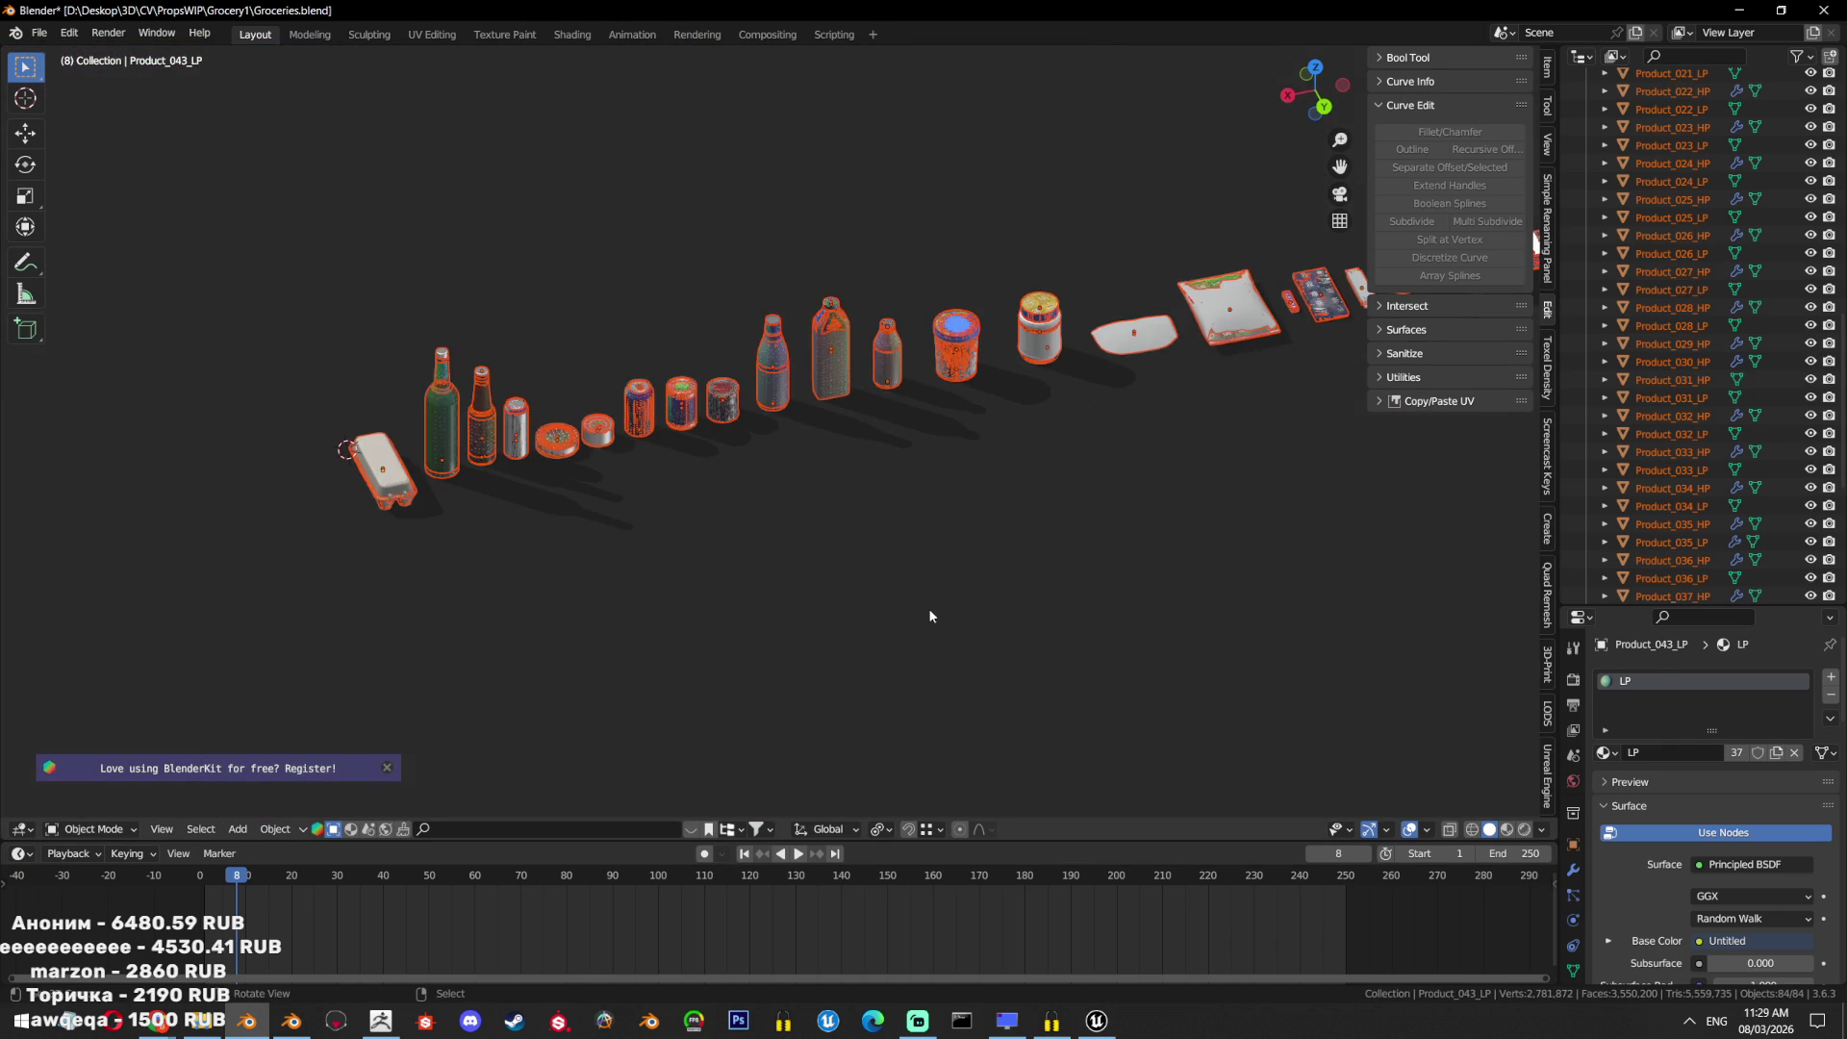
pyautogui.scroll(5, 751, 472)
pyautogui.moveTo(750, 472)
pyautogui.mouseDown(button='middle')
pyautogui.moveTo(613, 360)
pyautogui.moveTo(933, 408)
pyautogui.moveTo(586, 458)
pyautogui.mouseUp(button='middle')
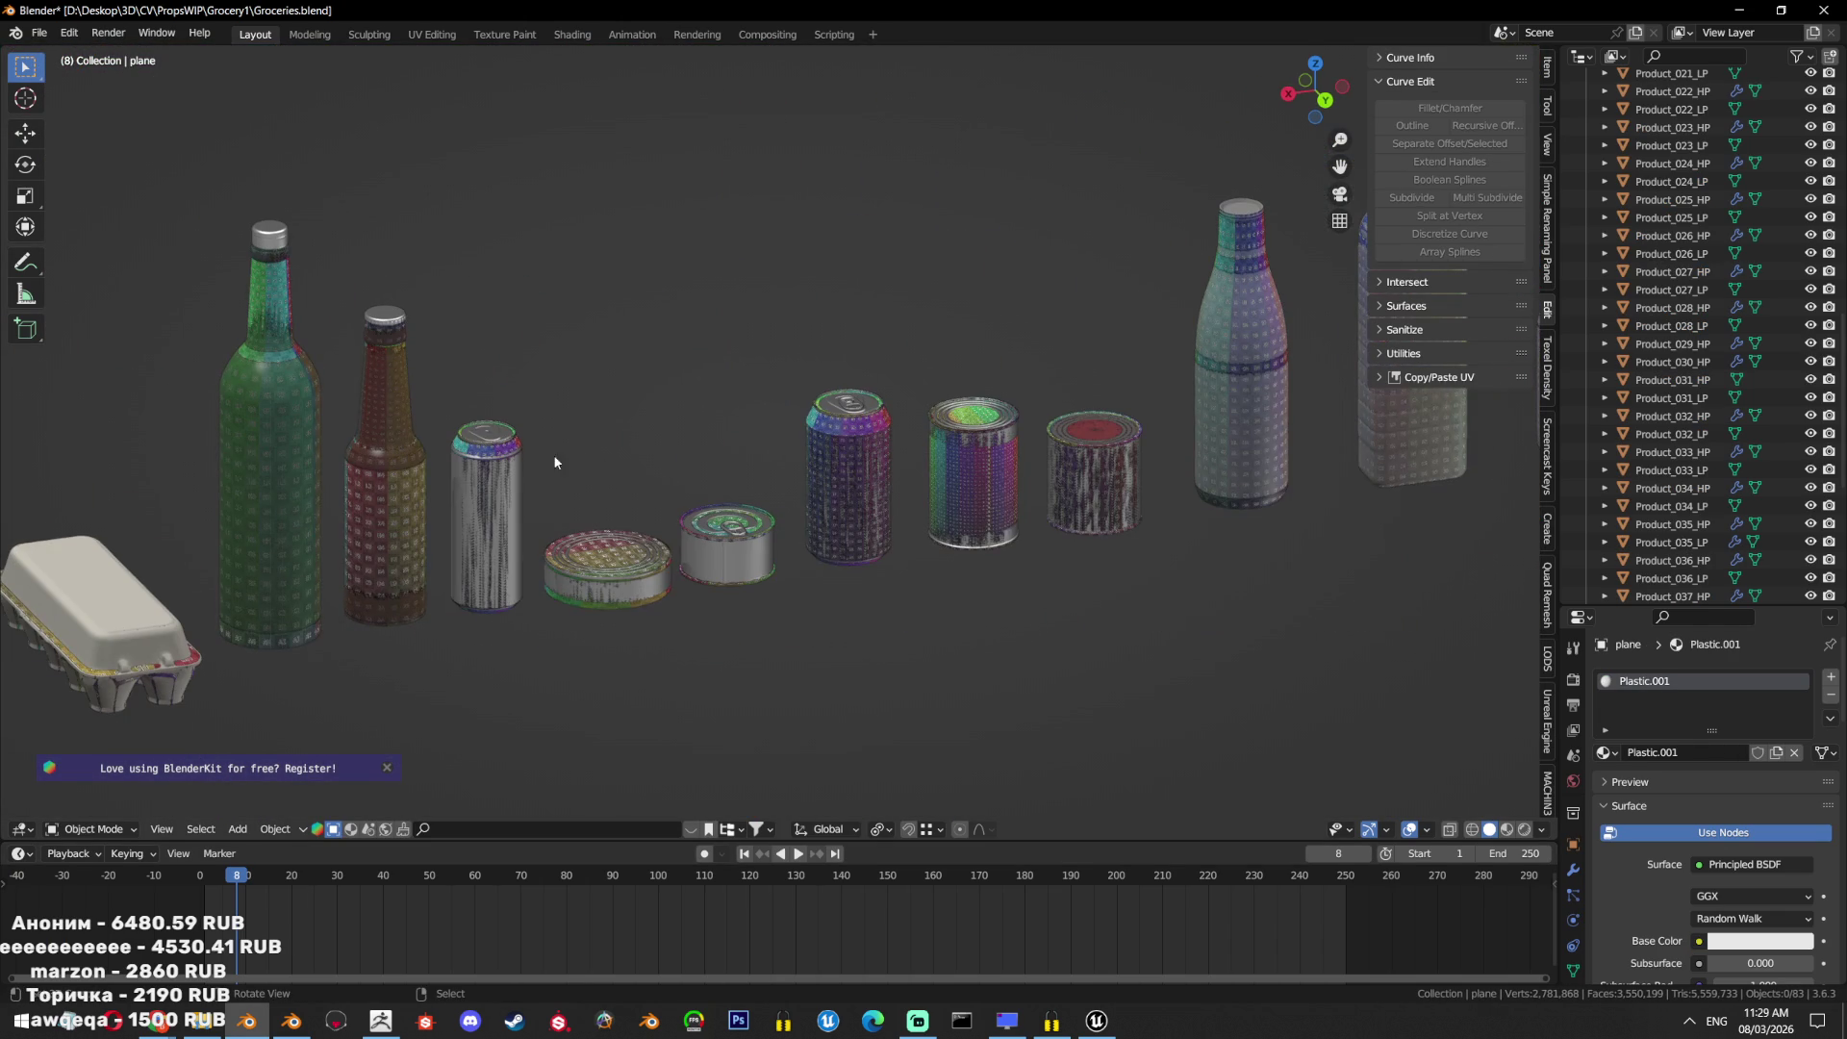
pyautogui.click(418, 462)
pyautogui.press('KP_1')
pyautogui.scroll(10, 1693, 318)
pyautogui.scroll(-1, 1706, 316)
pyautogui.scroll(-15, 1706, 315)
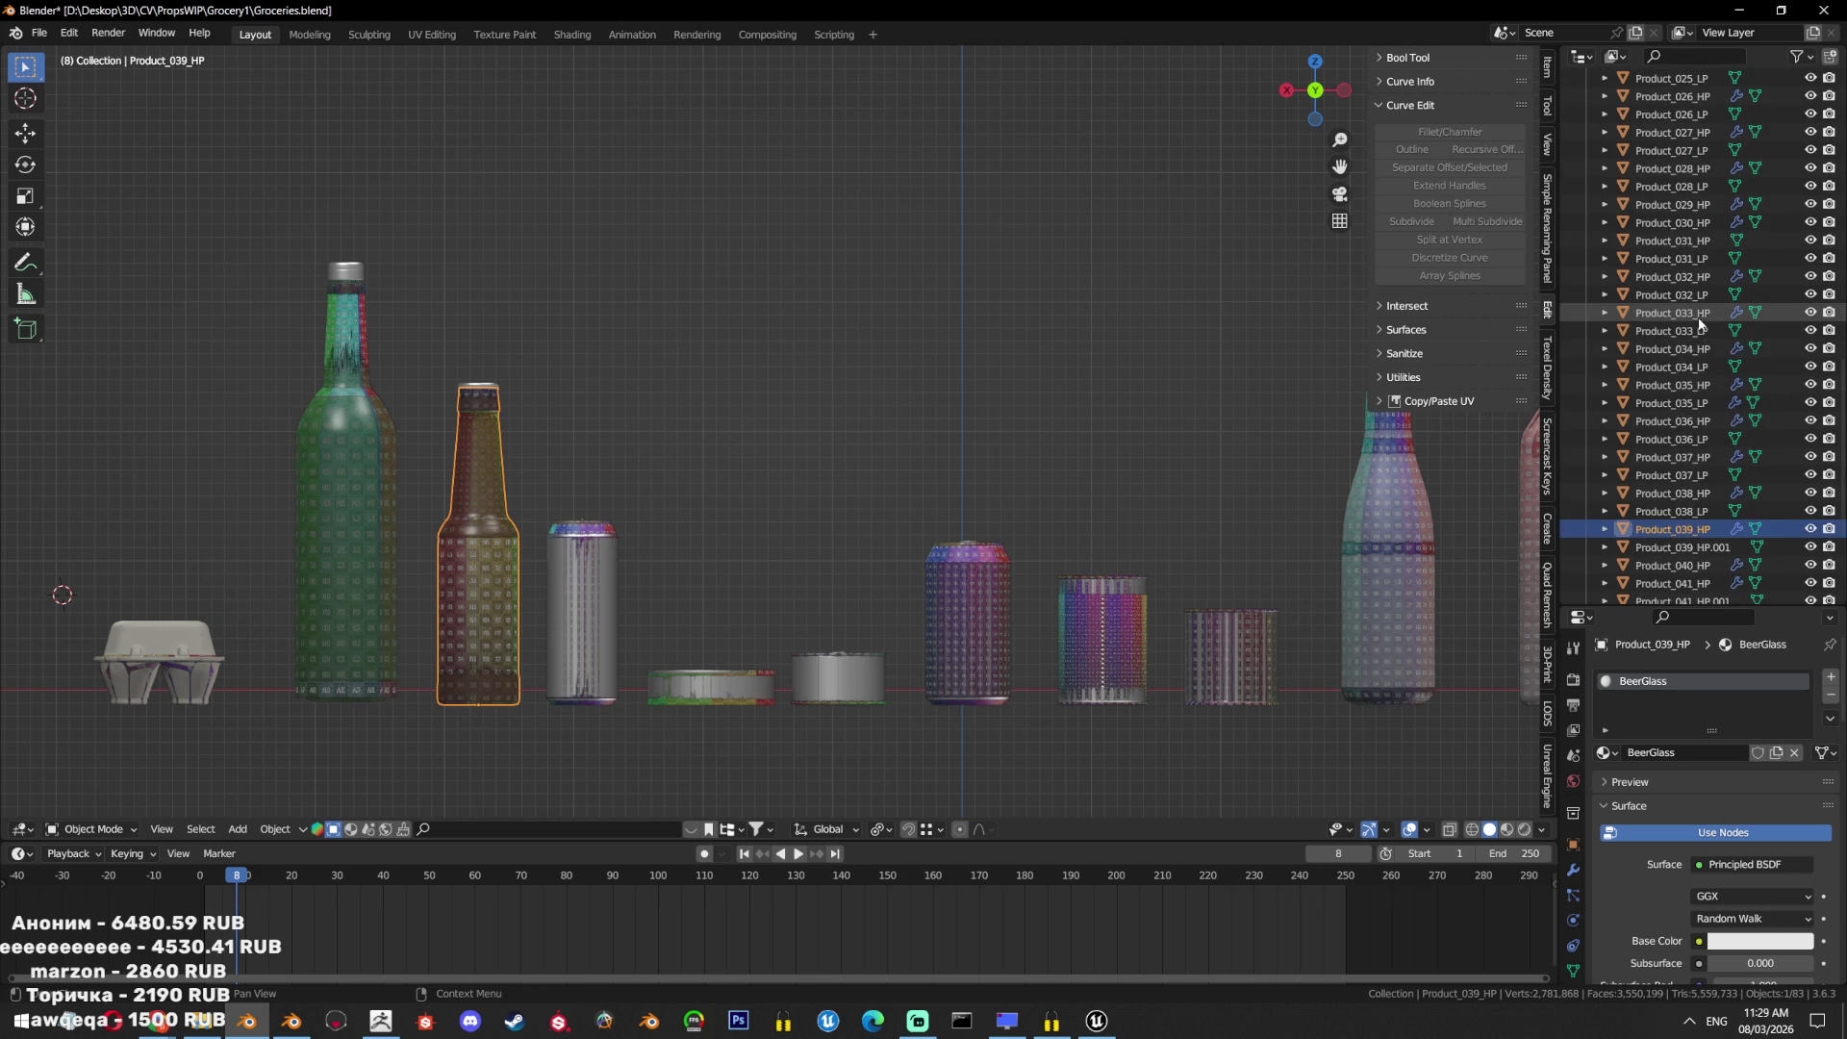
pyautogui.keyDown('shift'); pyautogui.moveTo(792, 529); pyautogui.dragTo(912, 419, button='middle'); pyautogui.keyUp('shift')
pyautogui.scroll(3, 731, 476)
pyautogui.click(719, 477)
pyautogui.hotkey('shift', 'z')
pyautogui.moveTo(726, 108); pyautogui.dragTo(471, 704)
# Add the right-hand and middle cans to the selection and hide all other products.
pyautogui.scroll(-4, 1048, 543)
pyautogui.keyDown('shift'); pyautogui.moveTo(1055, 481); pyautogui.dragTo(916, 438, button='middle'); pyautogui.keyUp('shift')
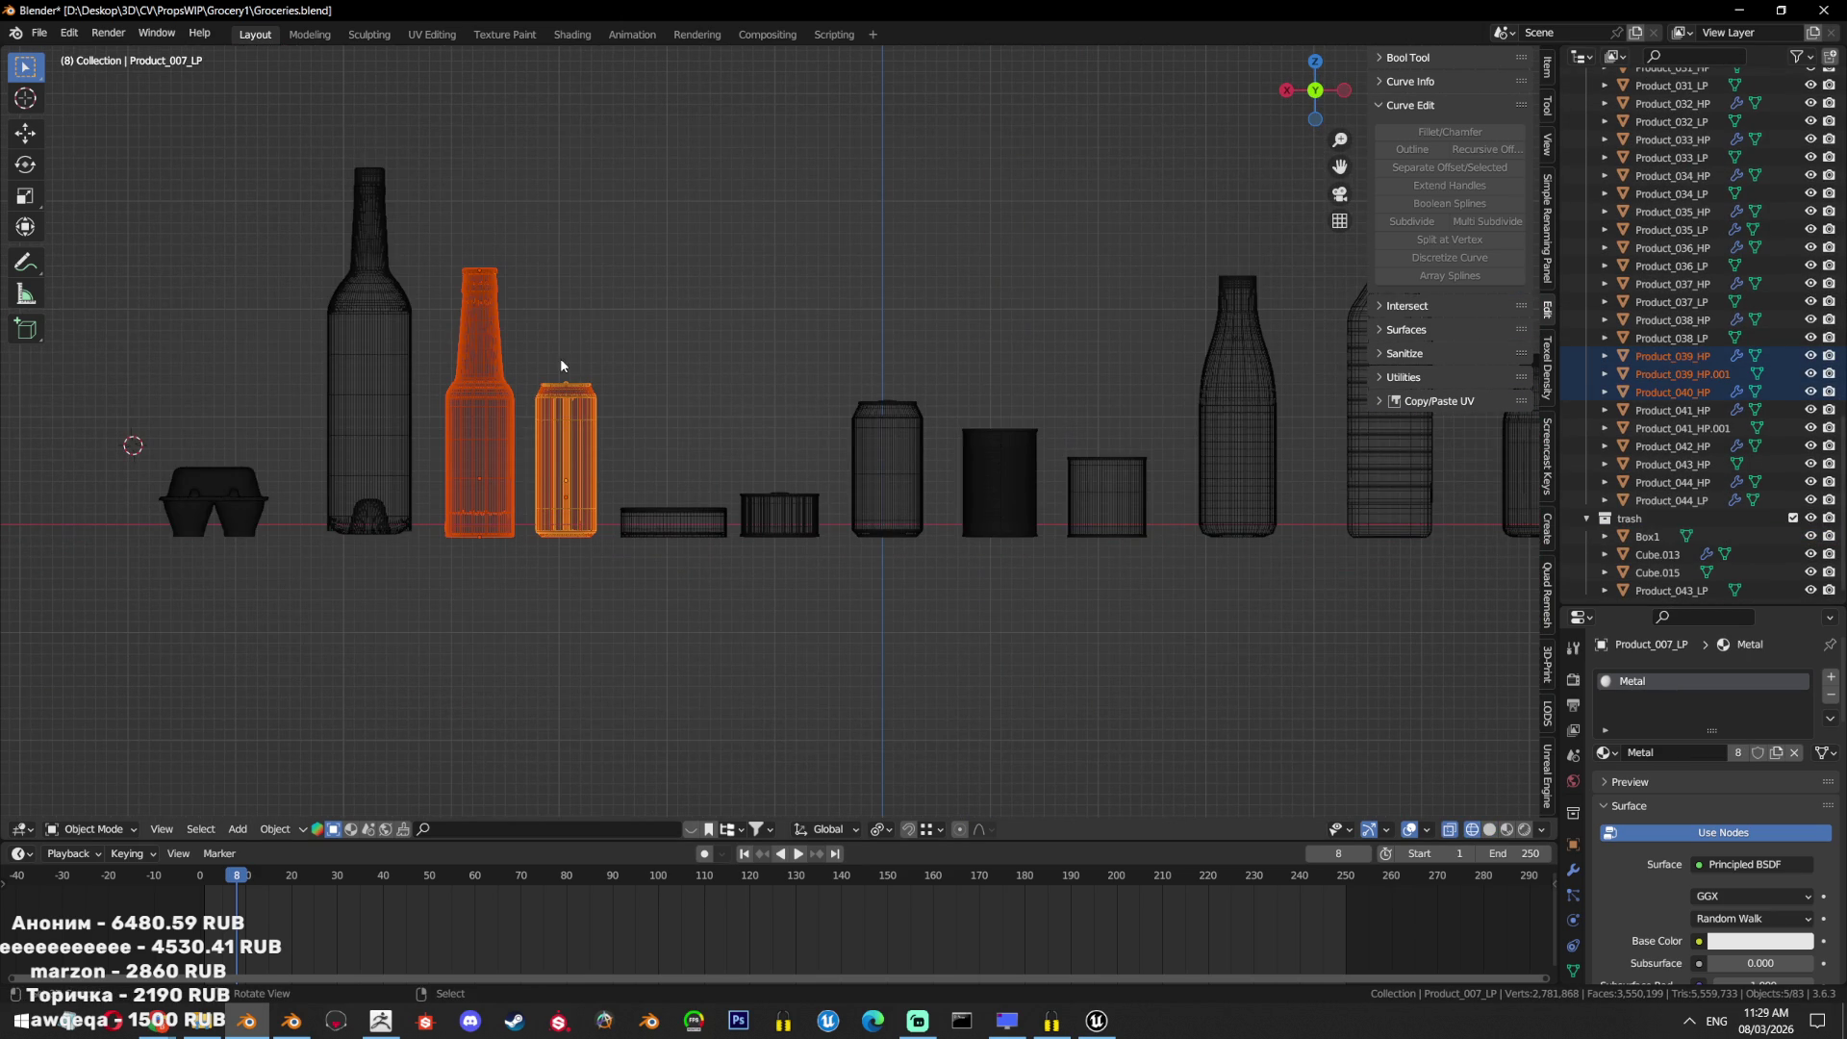
pyautogui.scroll(2, 920, 361)
pyautogui.press('b')
pyautogui.moveTo(982, 318); pyautogui.dragTo(929, 577)
pyautogui.scroll(-2, 945, 565)
pyautogui.moveTo(982, 528)
pyautogui.mouseDown(button='middle')
pyautogui.moveTo(1014, 565)
pyautogui.moveTo(976, 666)
pyautogui.mouseUp(button='middle')
pyautogui.hotkey('shift', 'z')
pyautogui.hotkey('shift', 'z')
pyautogui.press('b')
pyautogui.moveTo(947, 346); pyautogui.dragTo(926, 518)
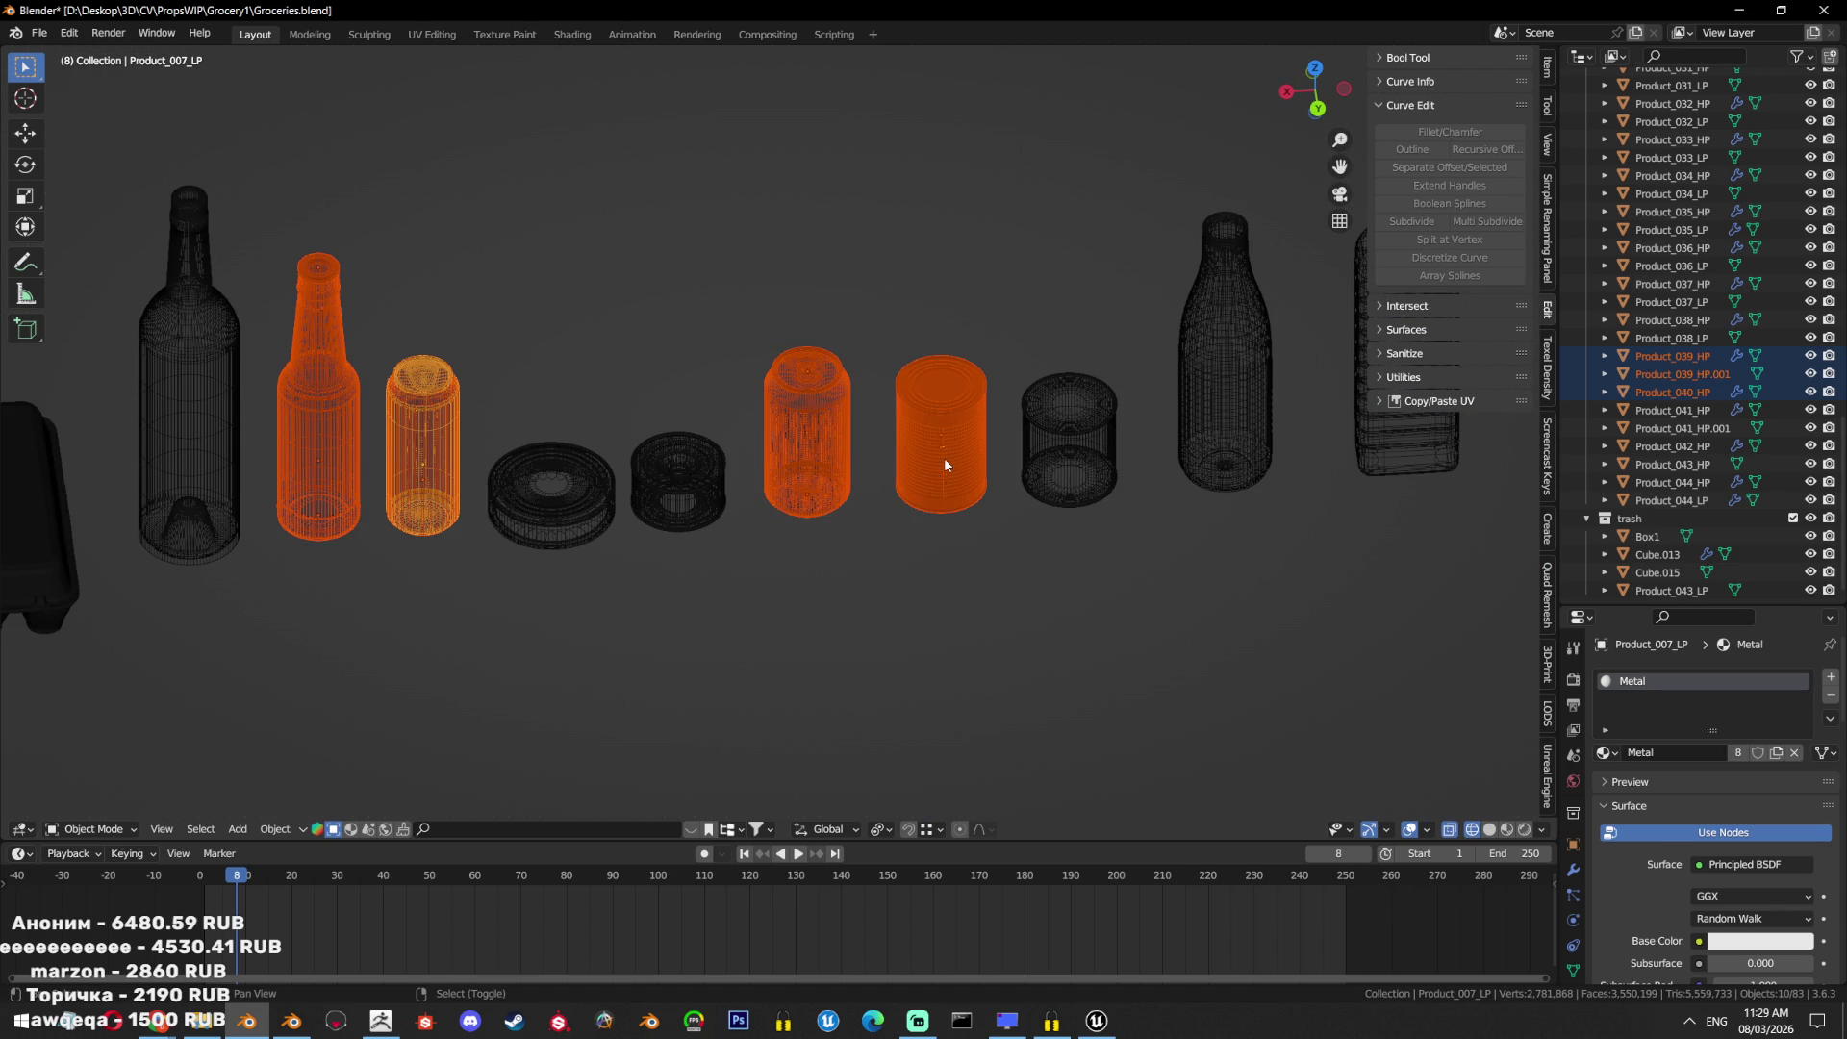
pyautogui.hotkey('shift', 'h')
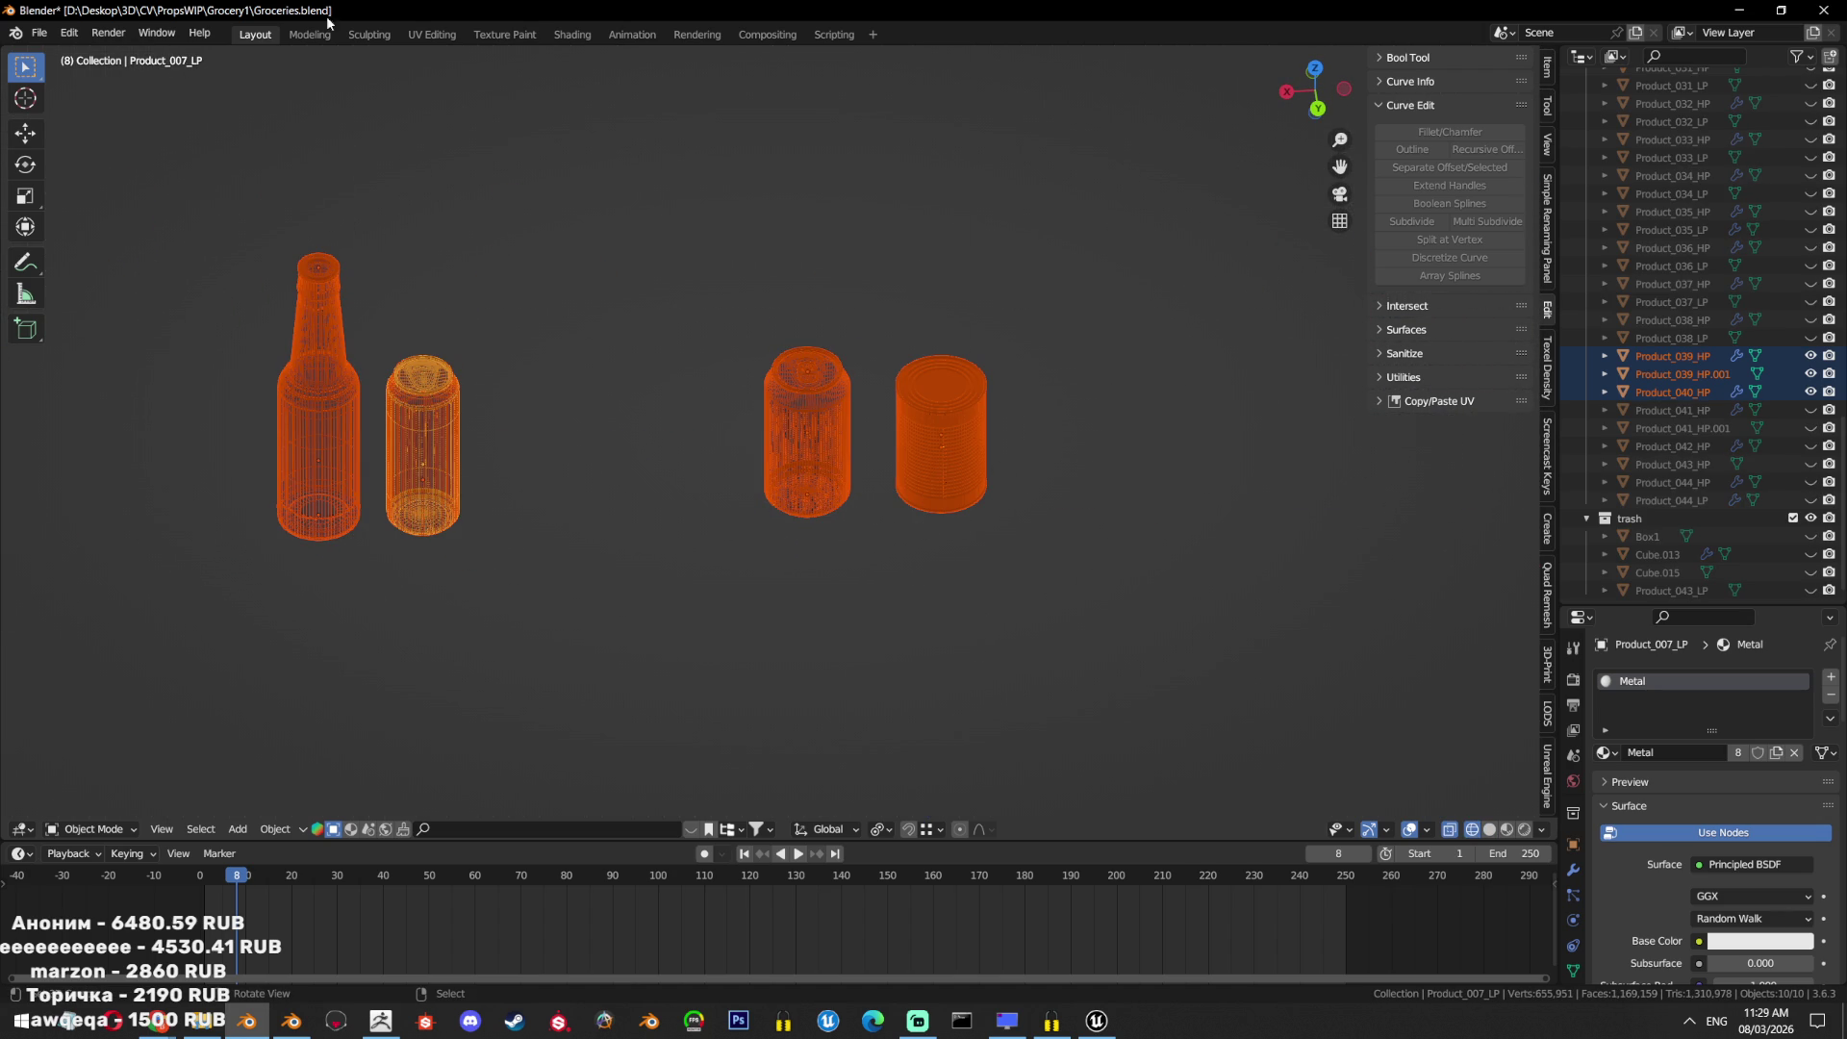
pyautogui.click(39, 33)
# Export the selected bottle and cans to Grocery1 as Garbage.fbx, limited to selected objects.
pyautogui.moveTo(144, 293)
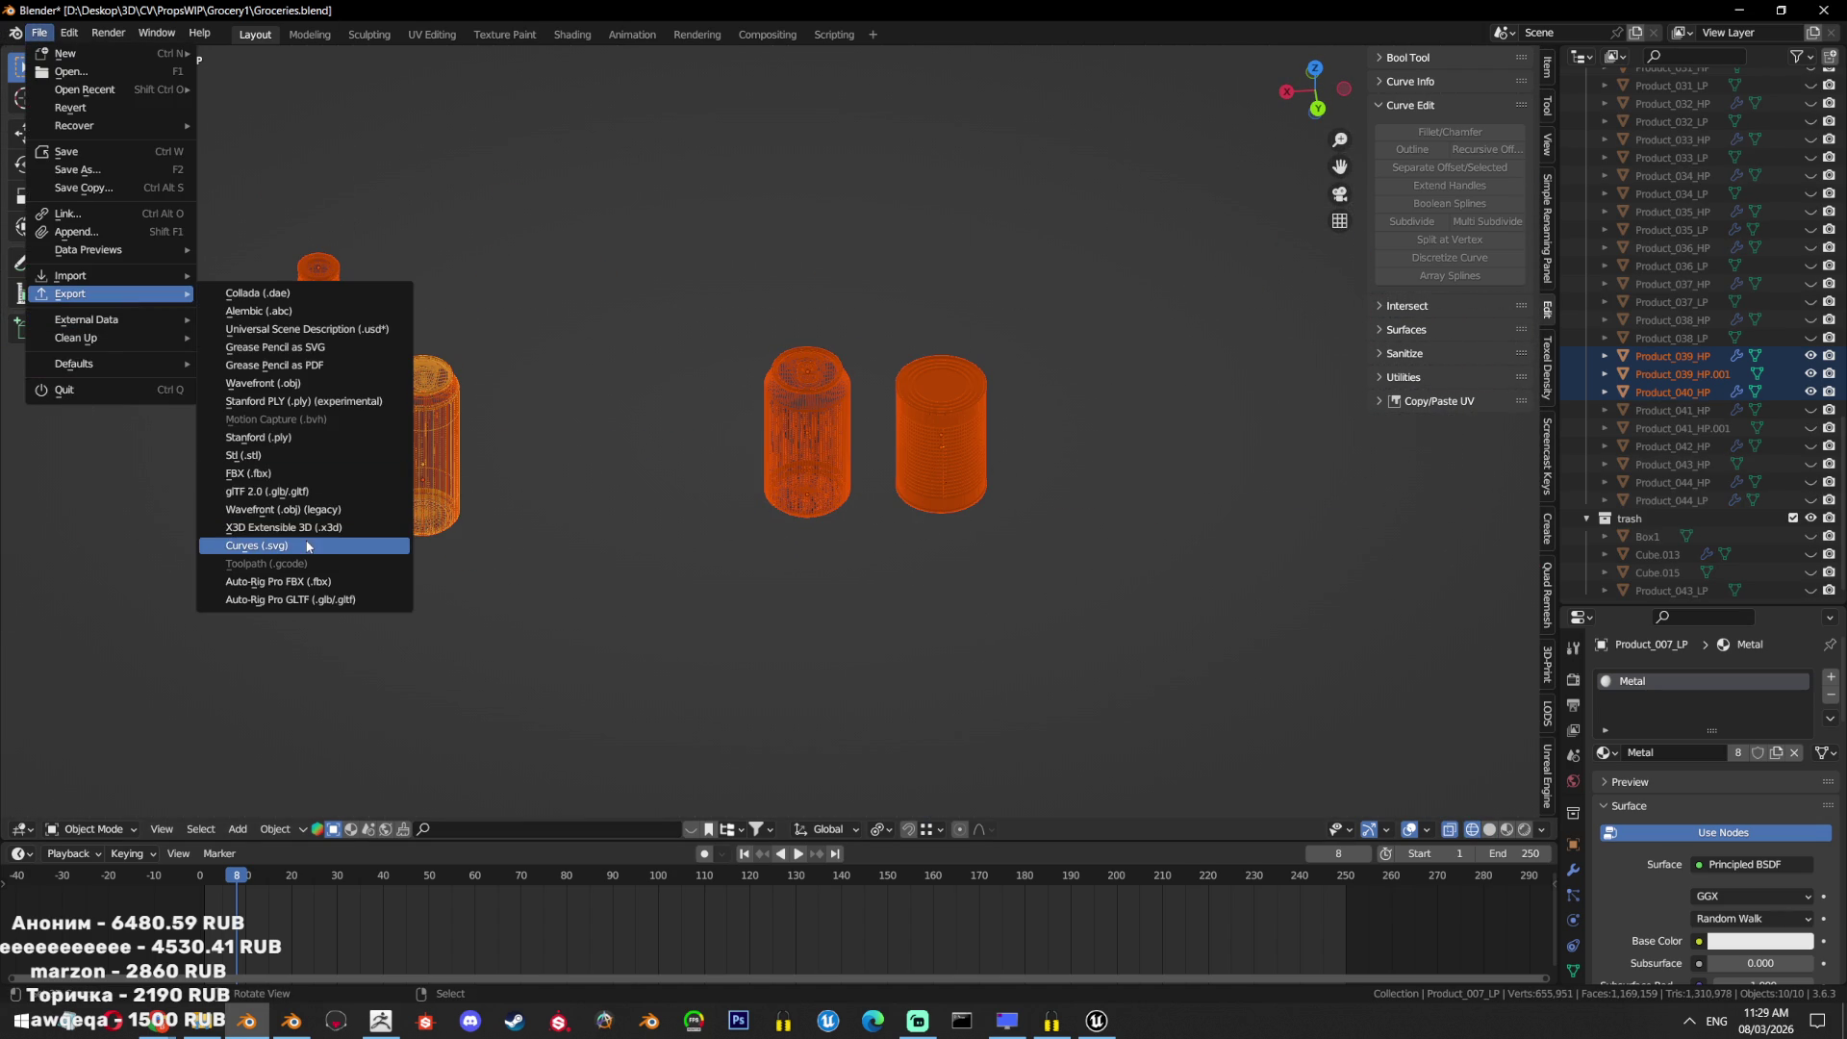
pyautogui.click(300, 473)
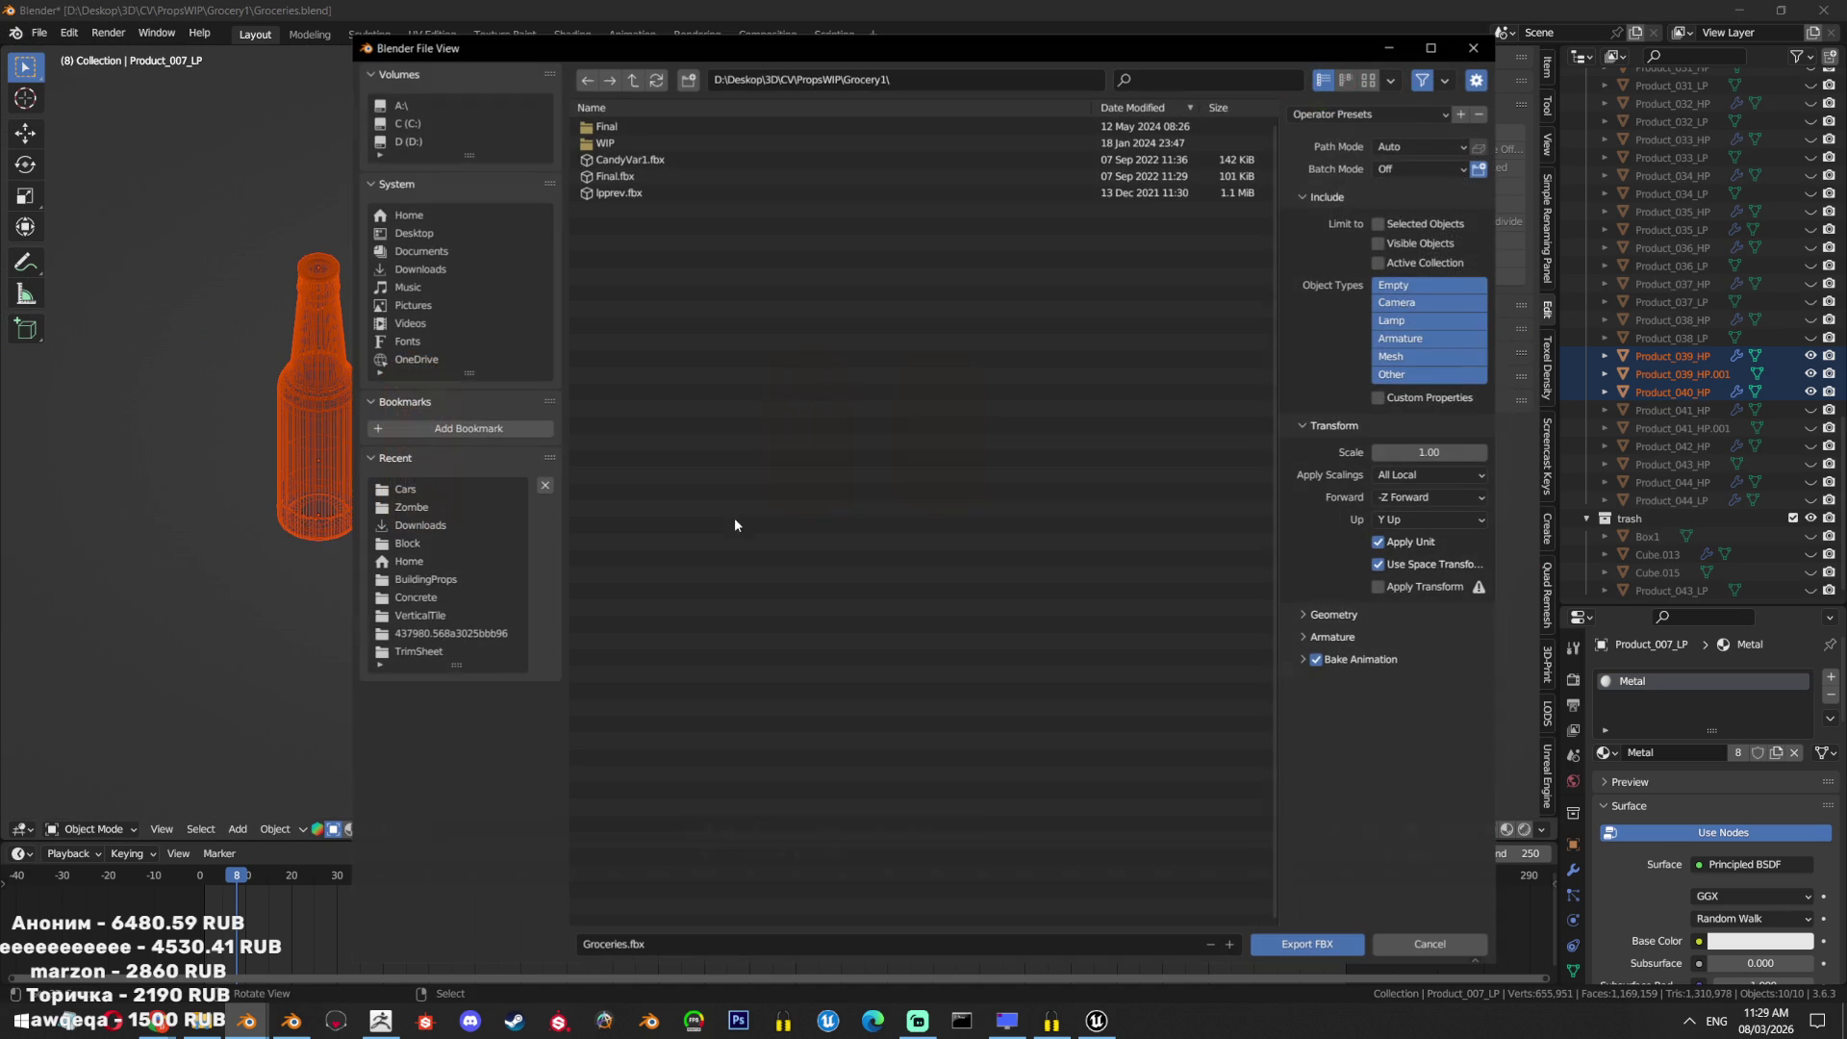
pyautogui.click(882, 85)
pyautogui.click(681, 939)
pyautogui.write('G')
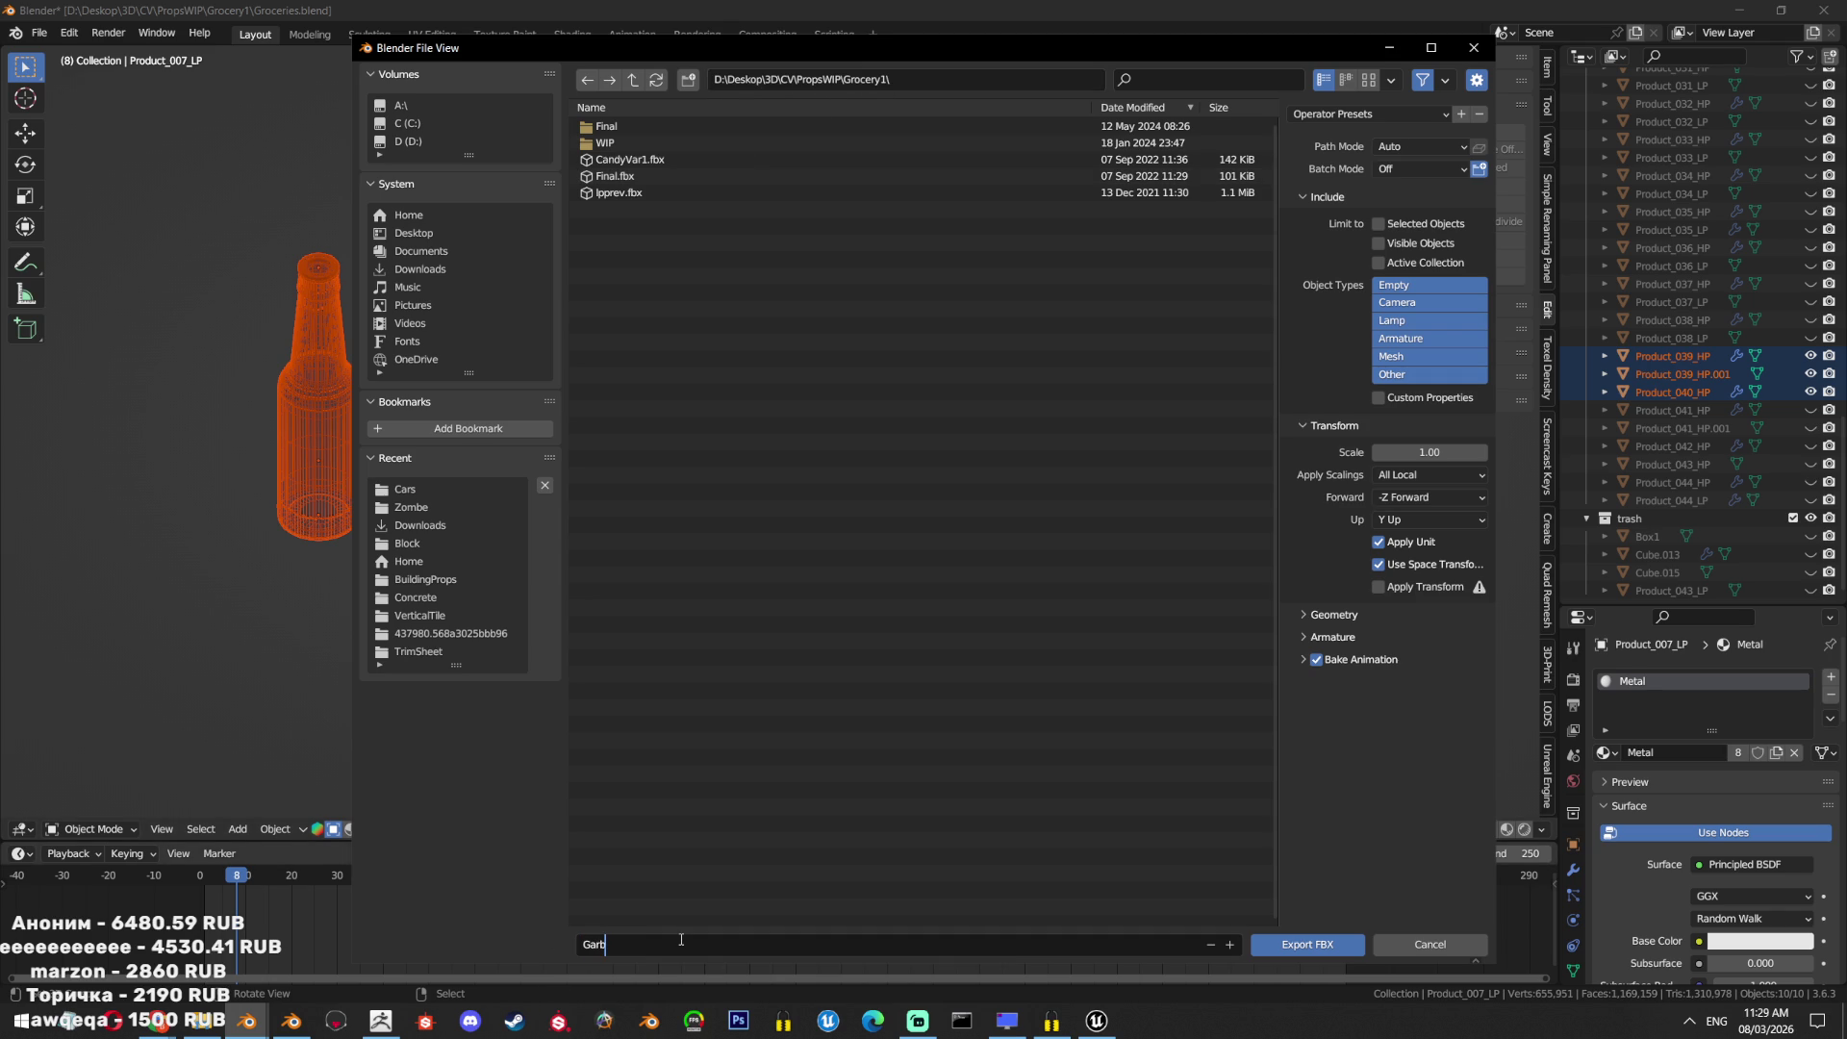
pyautogui.click(1378, 223)
pyautogui.click(1347, 944)
pyautogui.hotkey('alt', 'Tab')
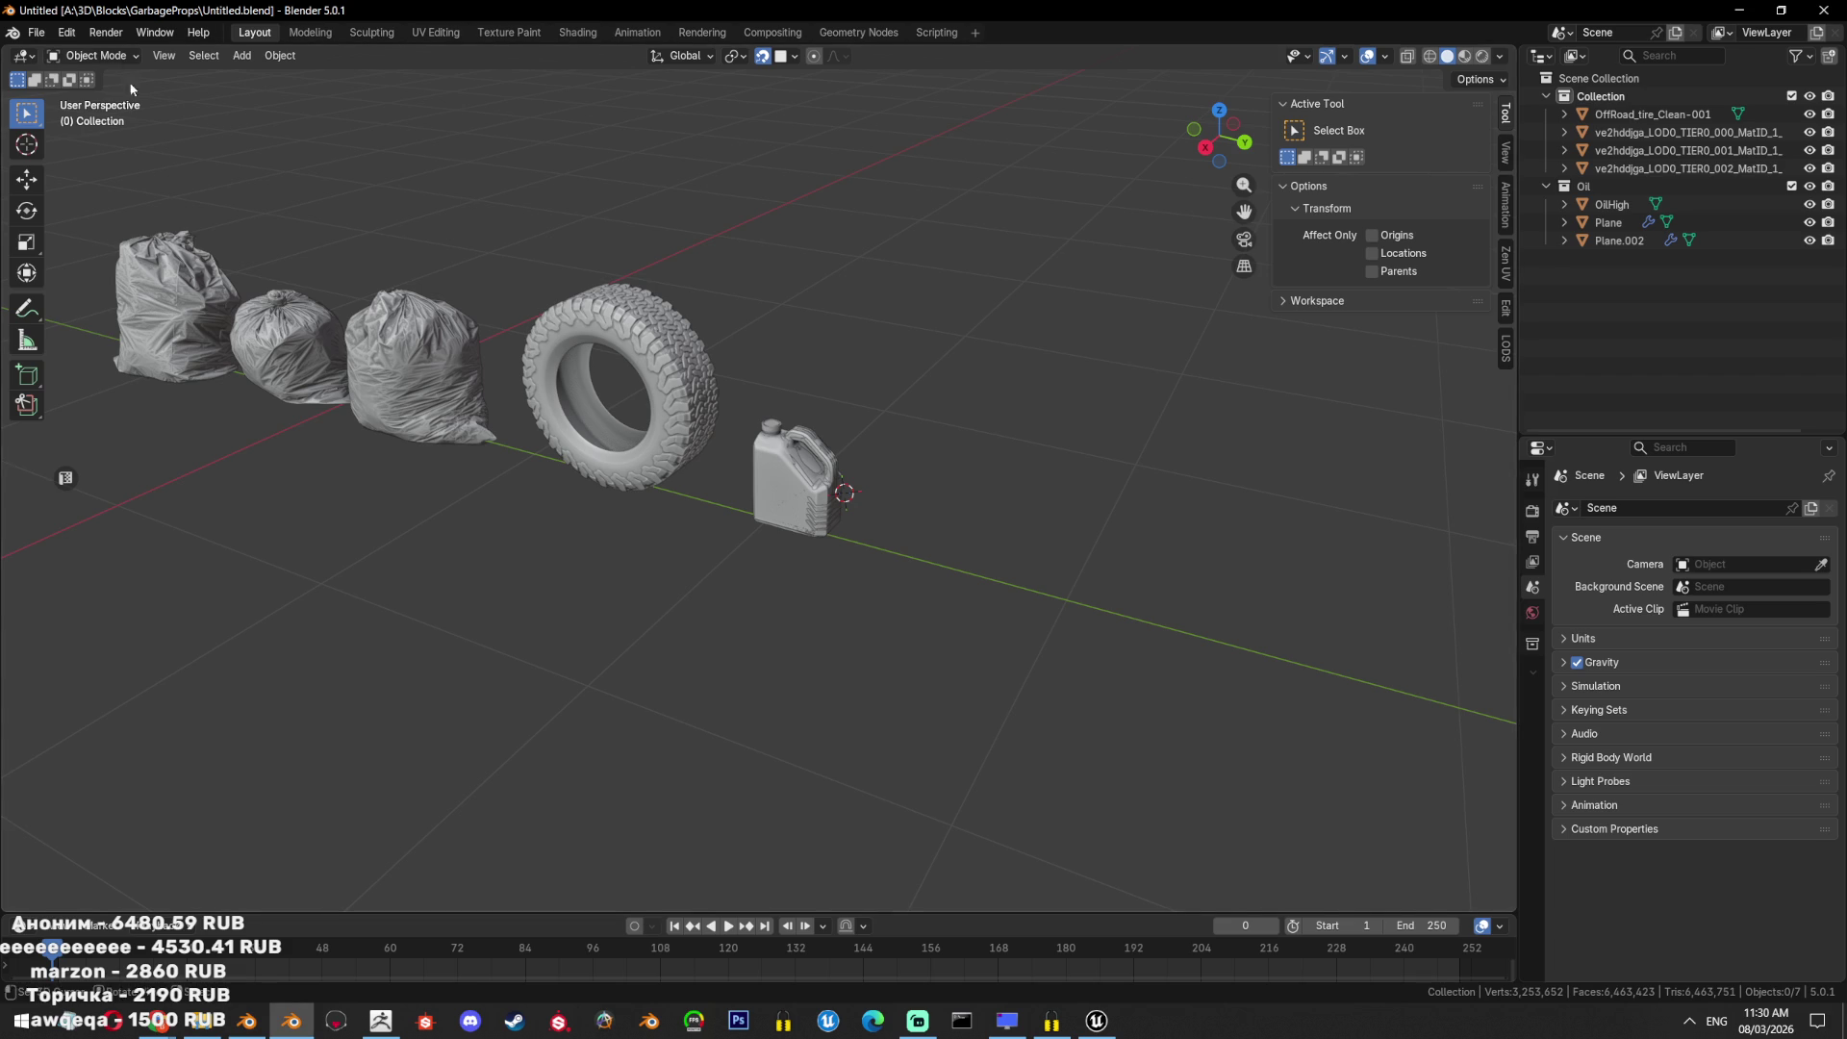
# Import Garbage.fbx from the Grocery1 folder into the GarbageProps scene.
pyautogui.click(35, 32)
pyautogui.moveTo(107, 296)
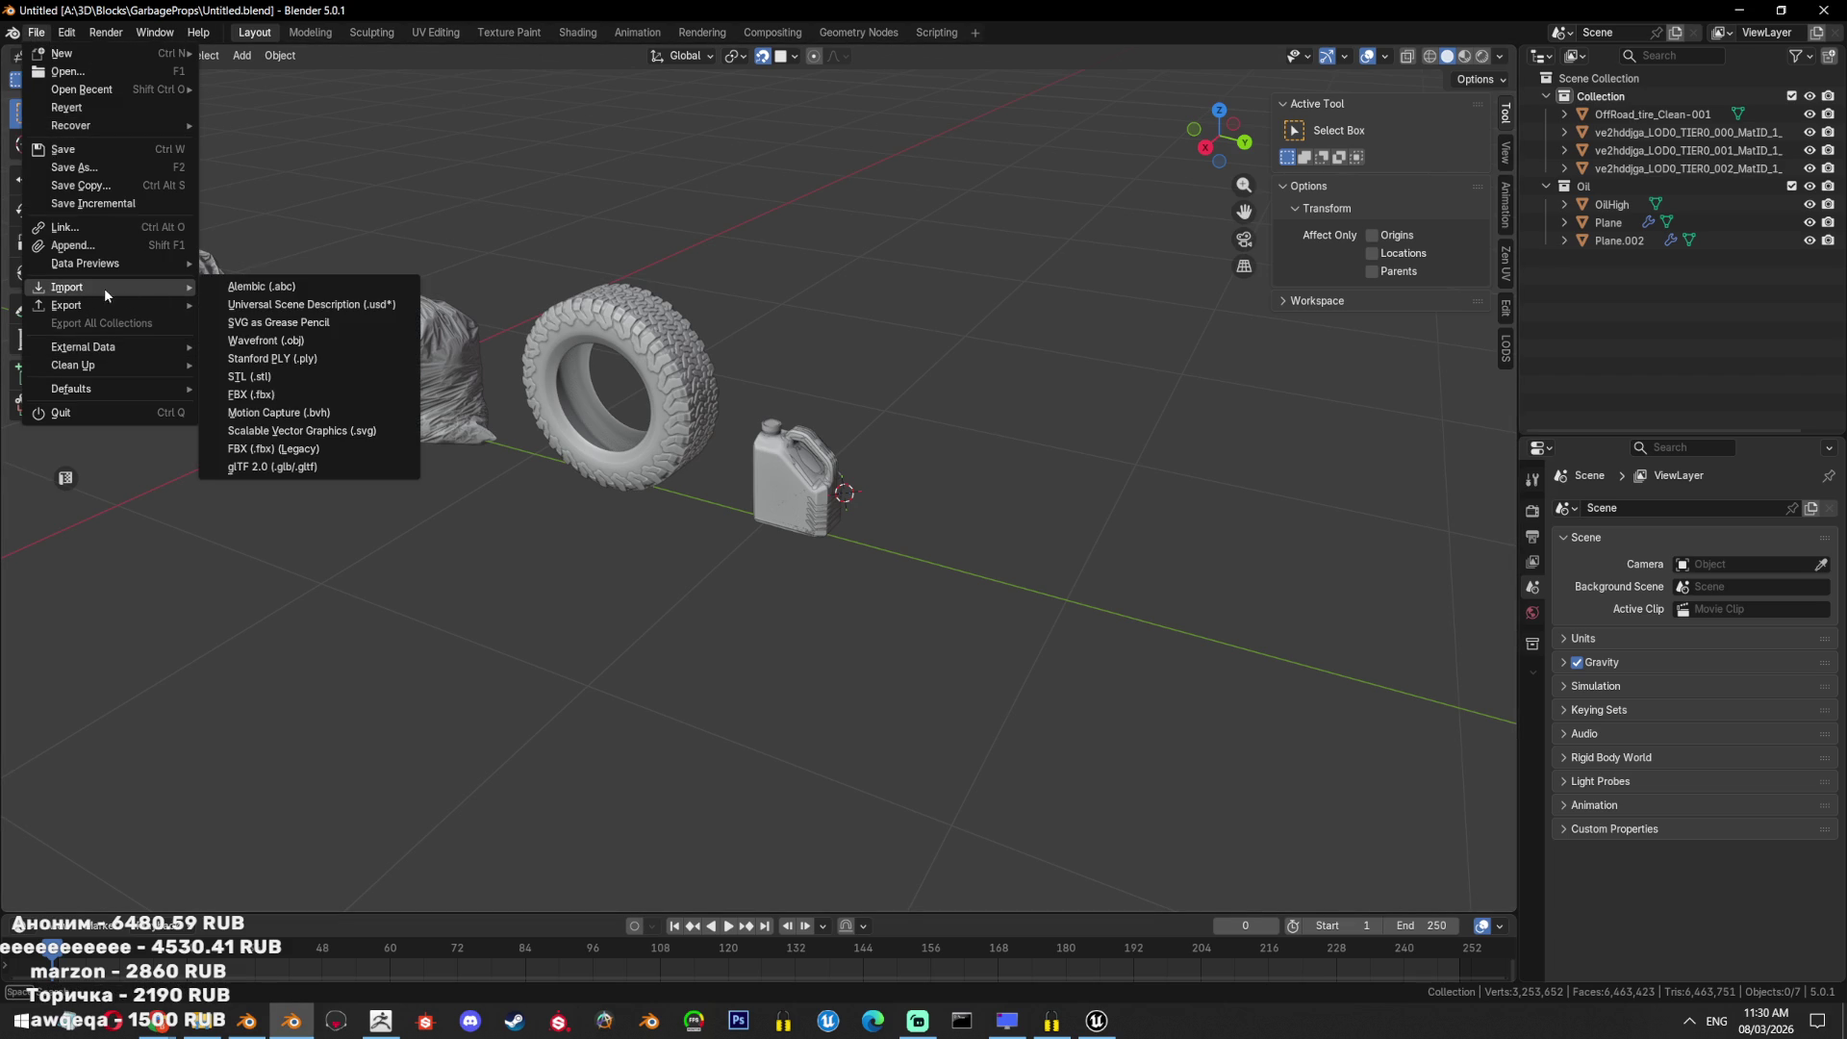
pyautogui.click(279, 394)
pyautogui.click(655, 209)
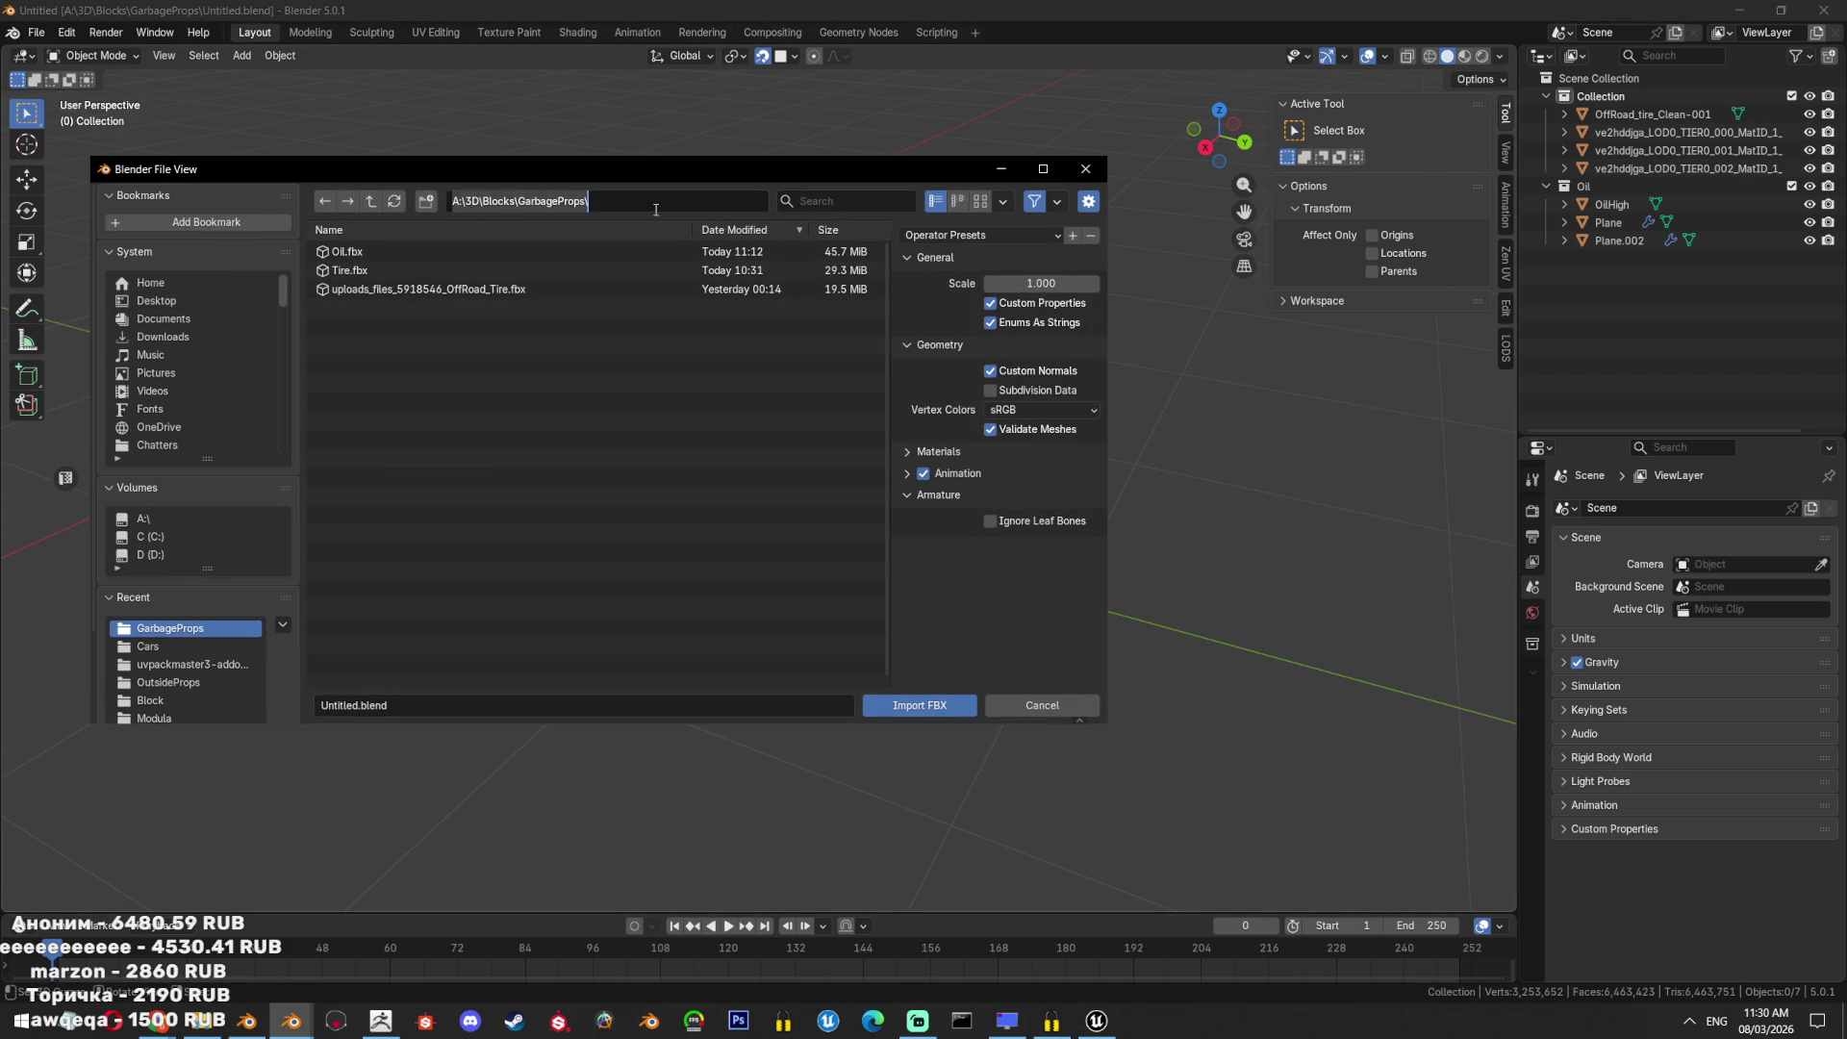
pyautogui.write('D:\\Deskop\\3D\\CV\\PropsWIP\\Grocery1\\')
pyautogui.press('Return')
pyautogui.doubleClick(446, 289)
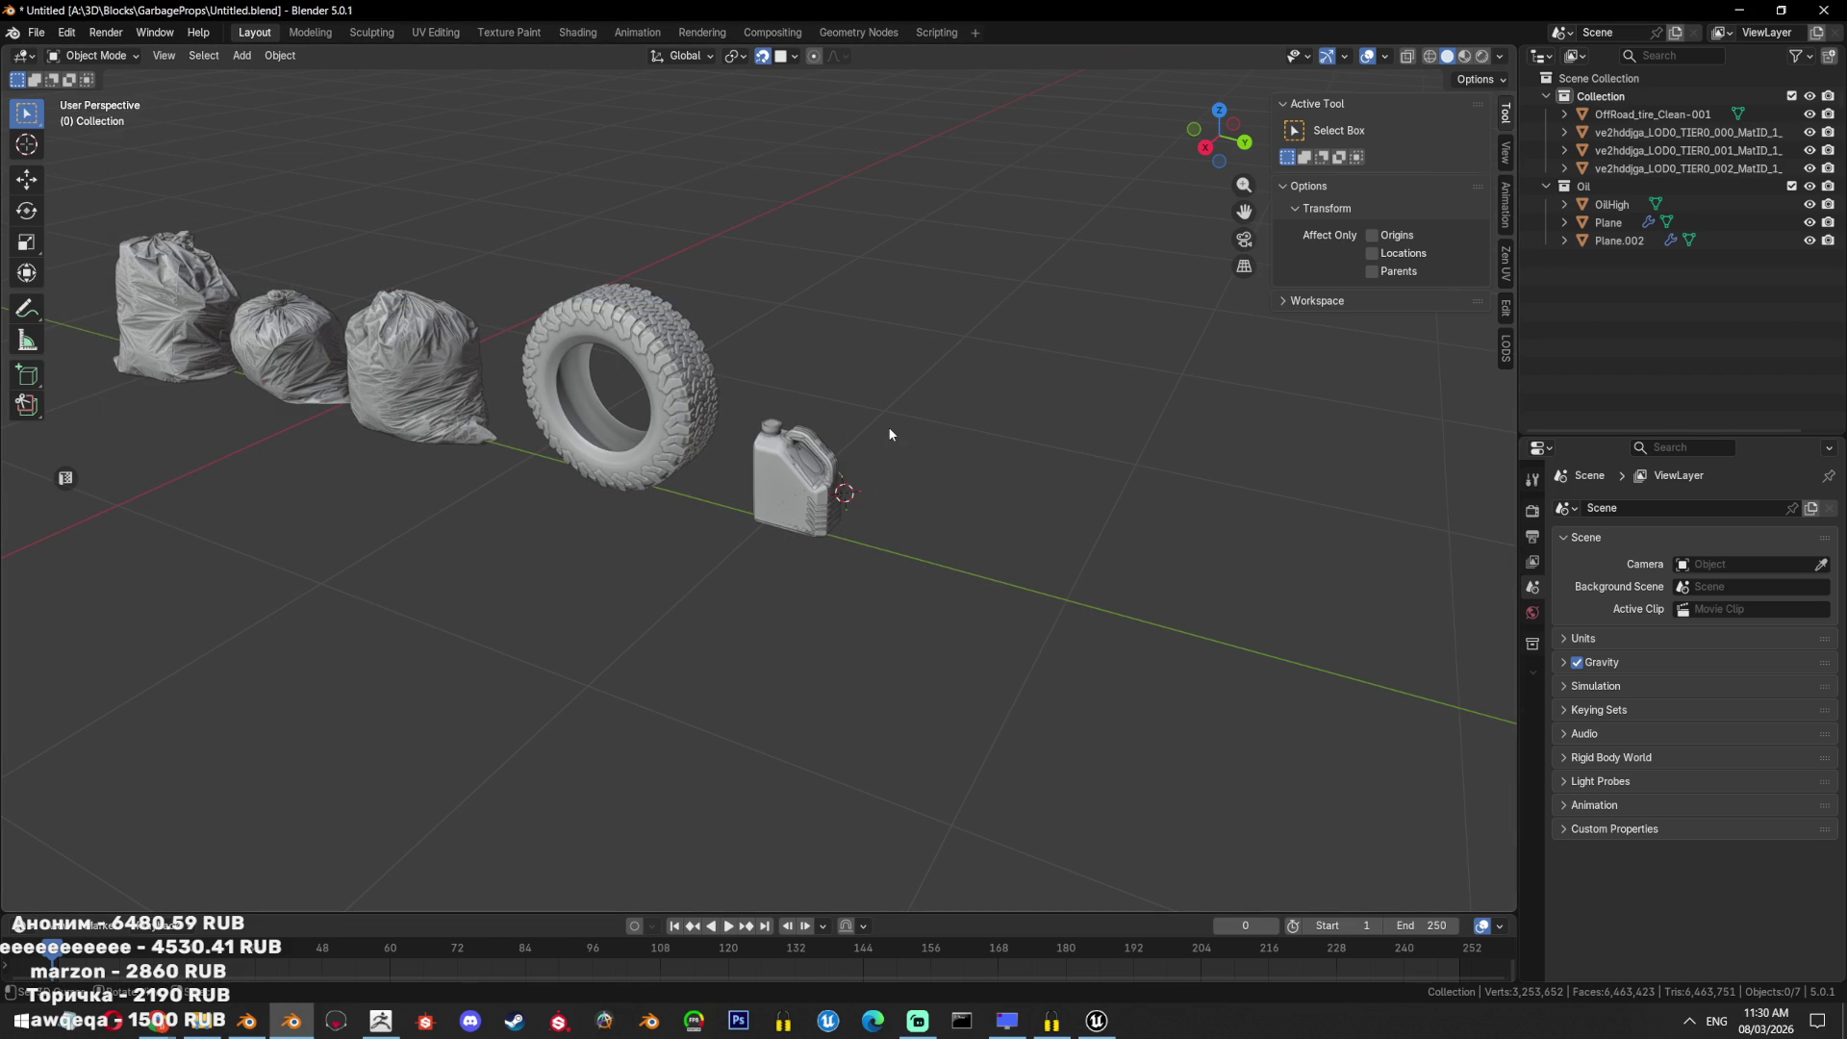
# Select the imported cans and bottles, shift them along Y and turn them 90° about Z.
pyautogui.moveTo(888, 426); pyautogui.dragTo(902, 464, button='middle')
pyautogui.press('KP_3')
pyautogui.press('g')
pyautogui.click(894, 490)
pyautogui.press('KP_7')
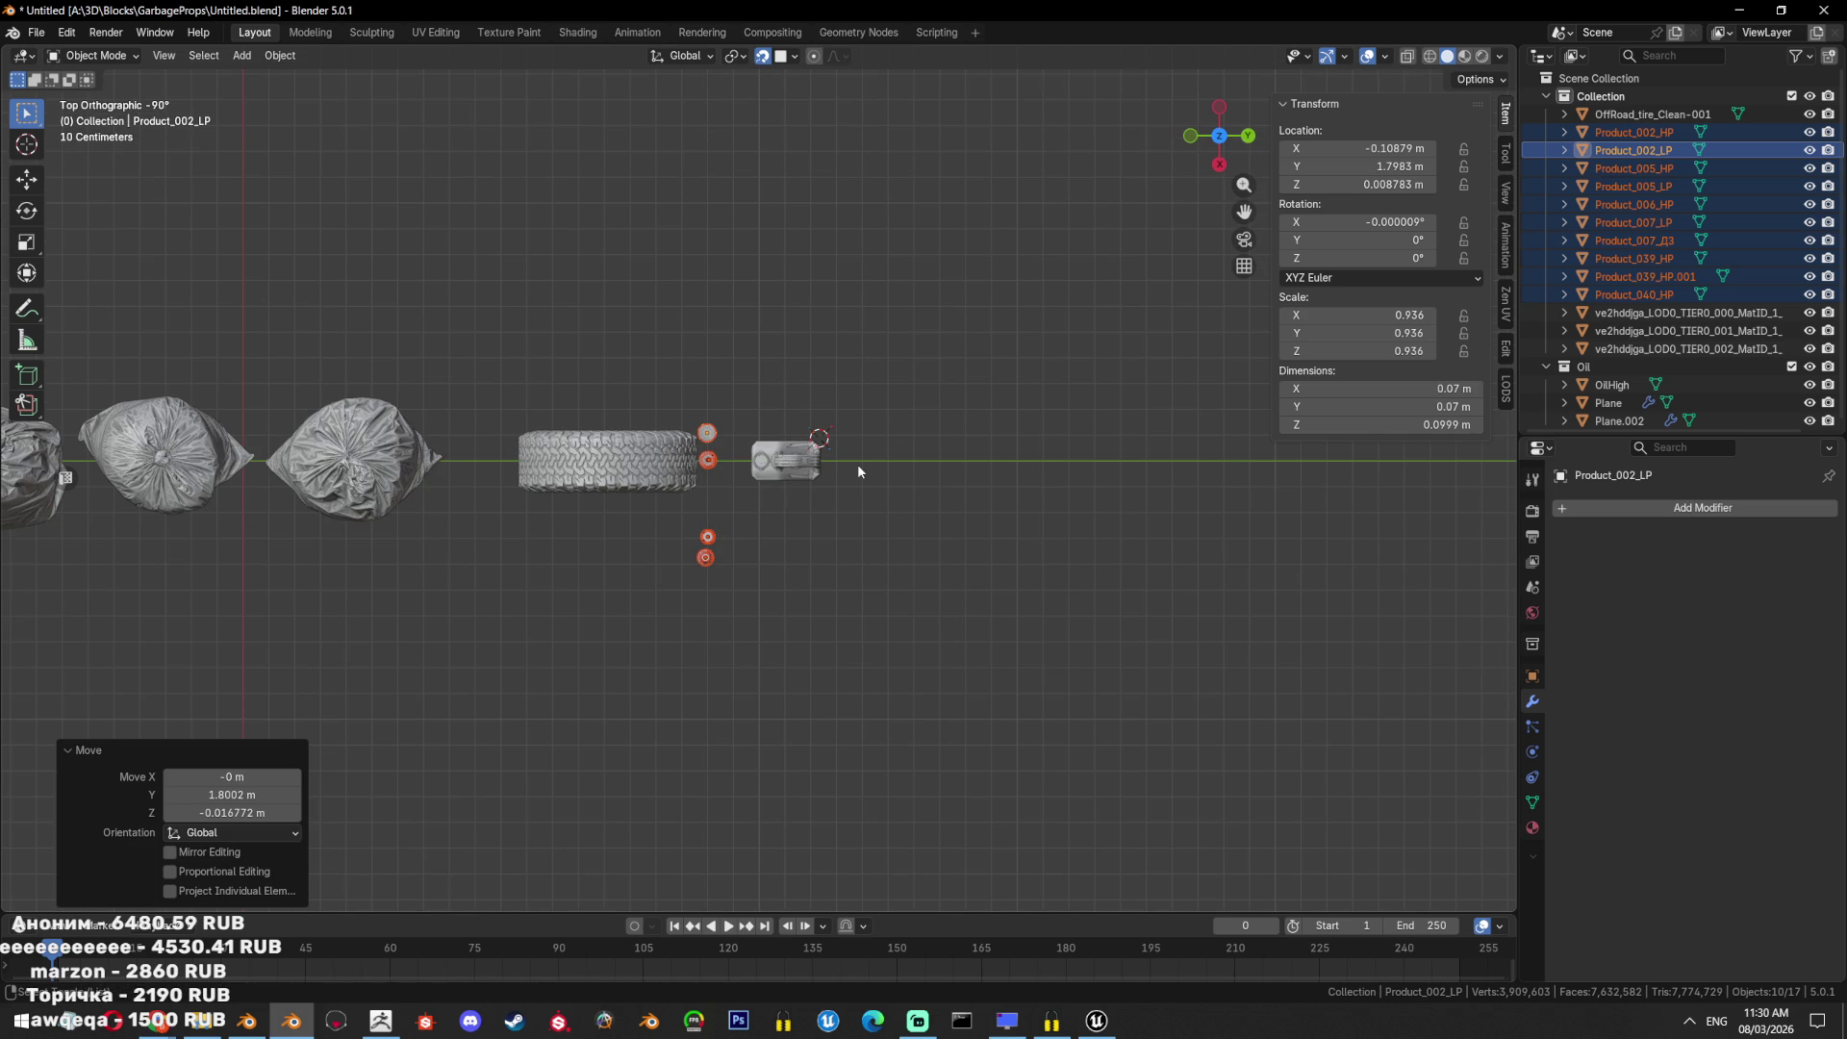
pyautogui.scroll(2, 878, 604)
pyautogui.press('r')
pyautogui.click(879, 580)
pyautogui.press('r')
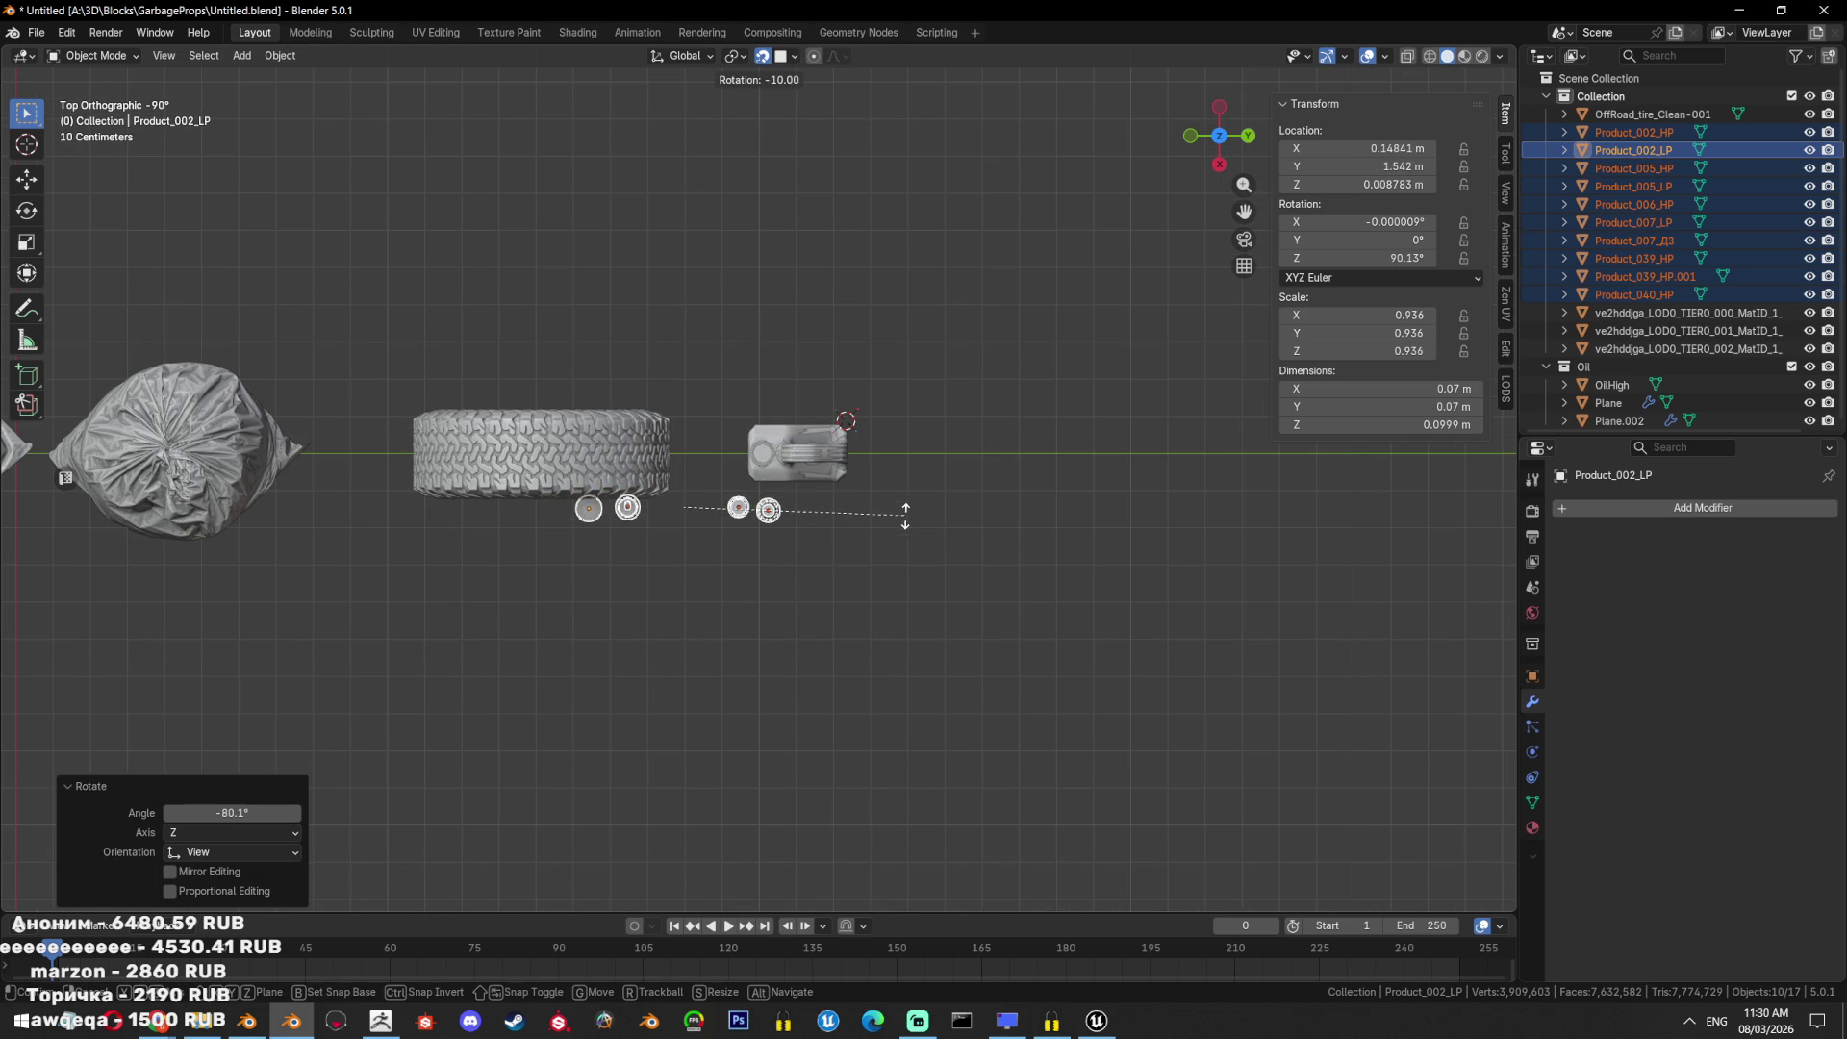
pyautogui.press('Escape')
# Line the cans and bottles up in a row beside the jug and raise them.
pyautogui.press('g')
pyautogui.click(1112, 482)
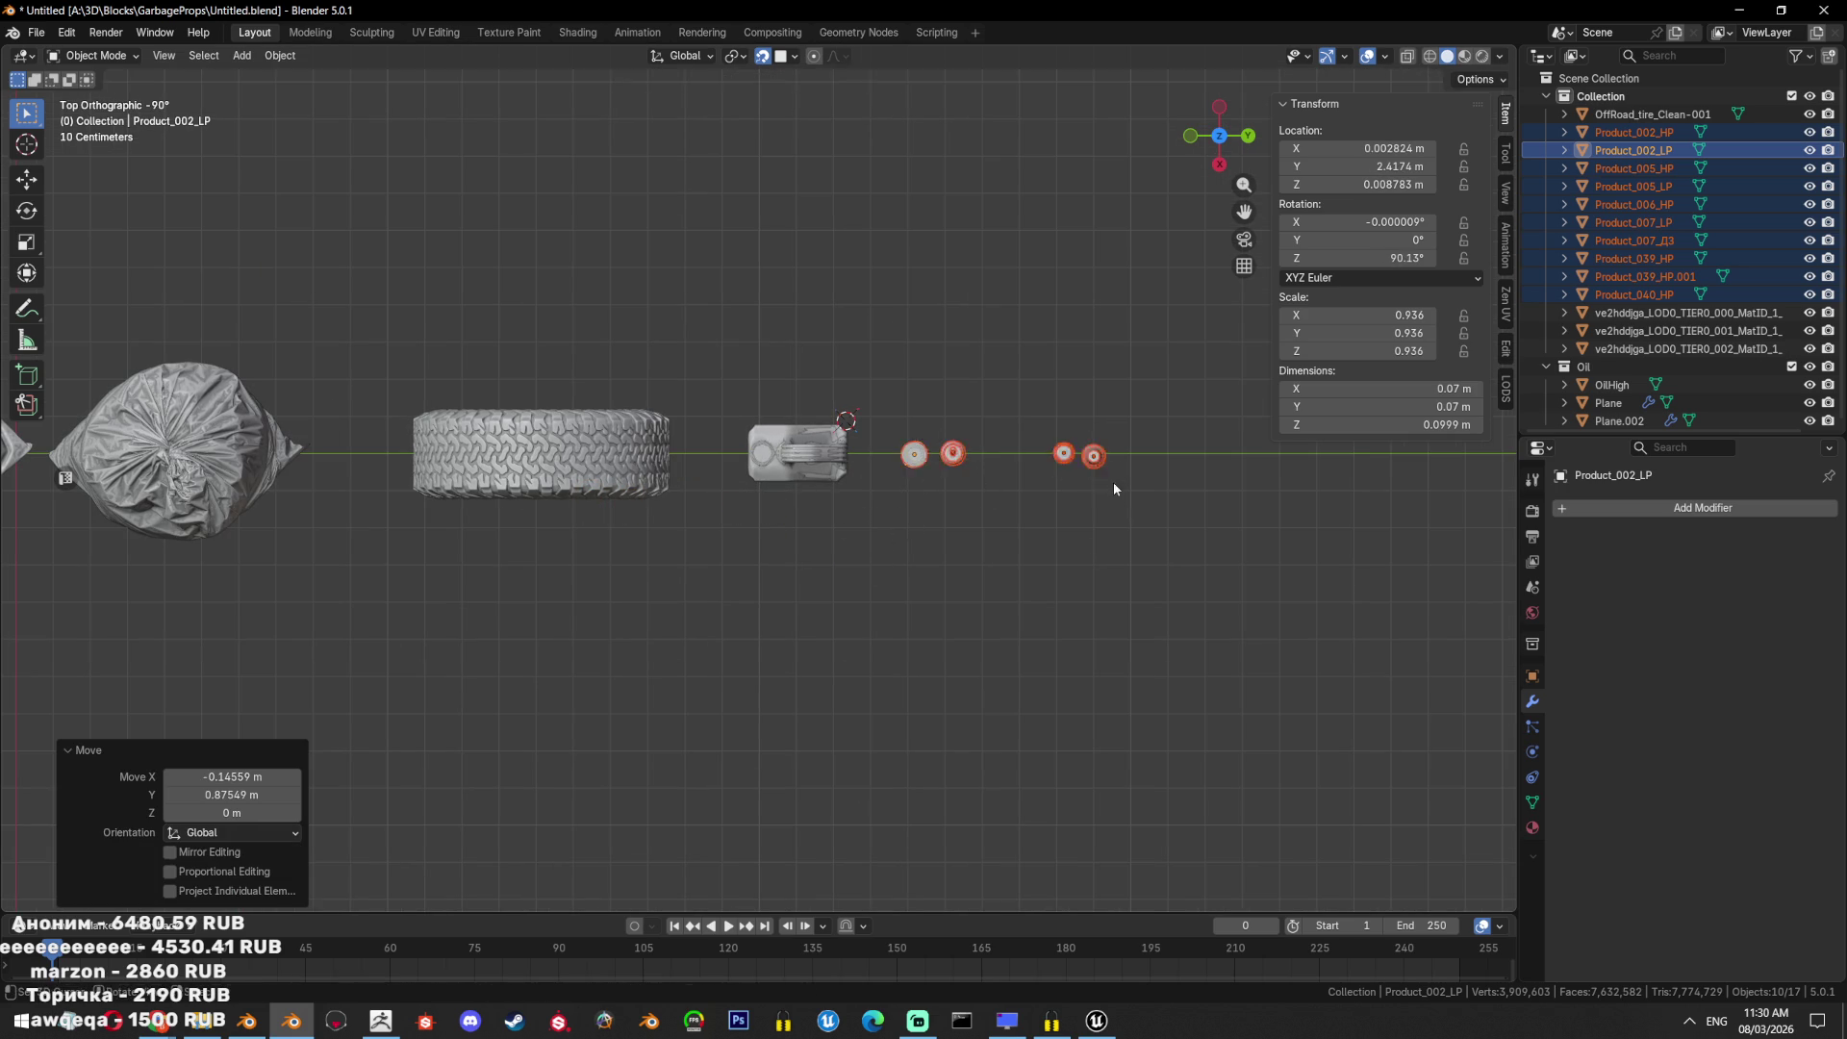
pyautogui.press('KP_3')
pyautogui.scroll(3, 1086, 409)
pyautogui.press('g')
pyautogui.click(1158, 356)
# Select Product_039_HP, Product_007_LP, Product_040_HP and Product_039_HP.001 in the Outliner.
pyautogui.moveTo(1212, 221); pyautogui.dragTo(1106, 555)
pyautogui.moveTo(1105, 555); pyautogui.dragTo(887, 568, button='middle')
pyautogui.press('KP_Decimal')
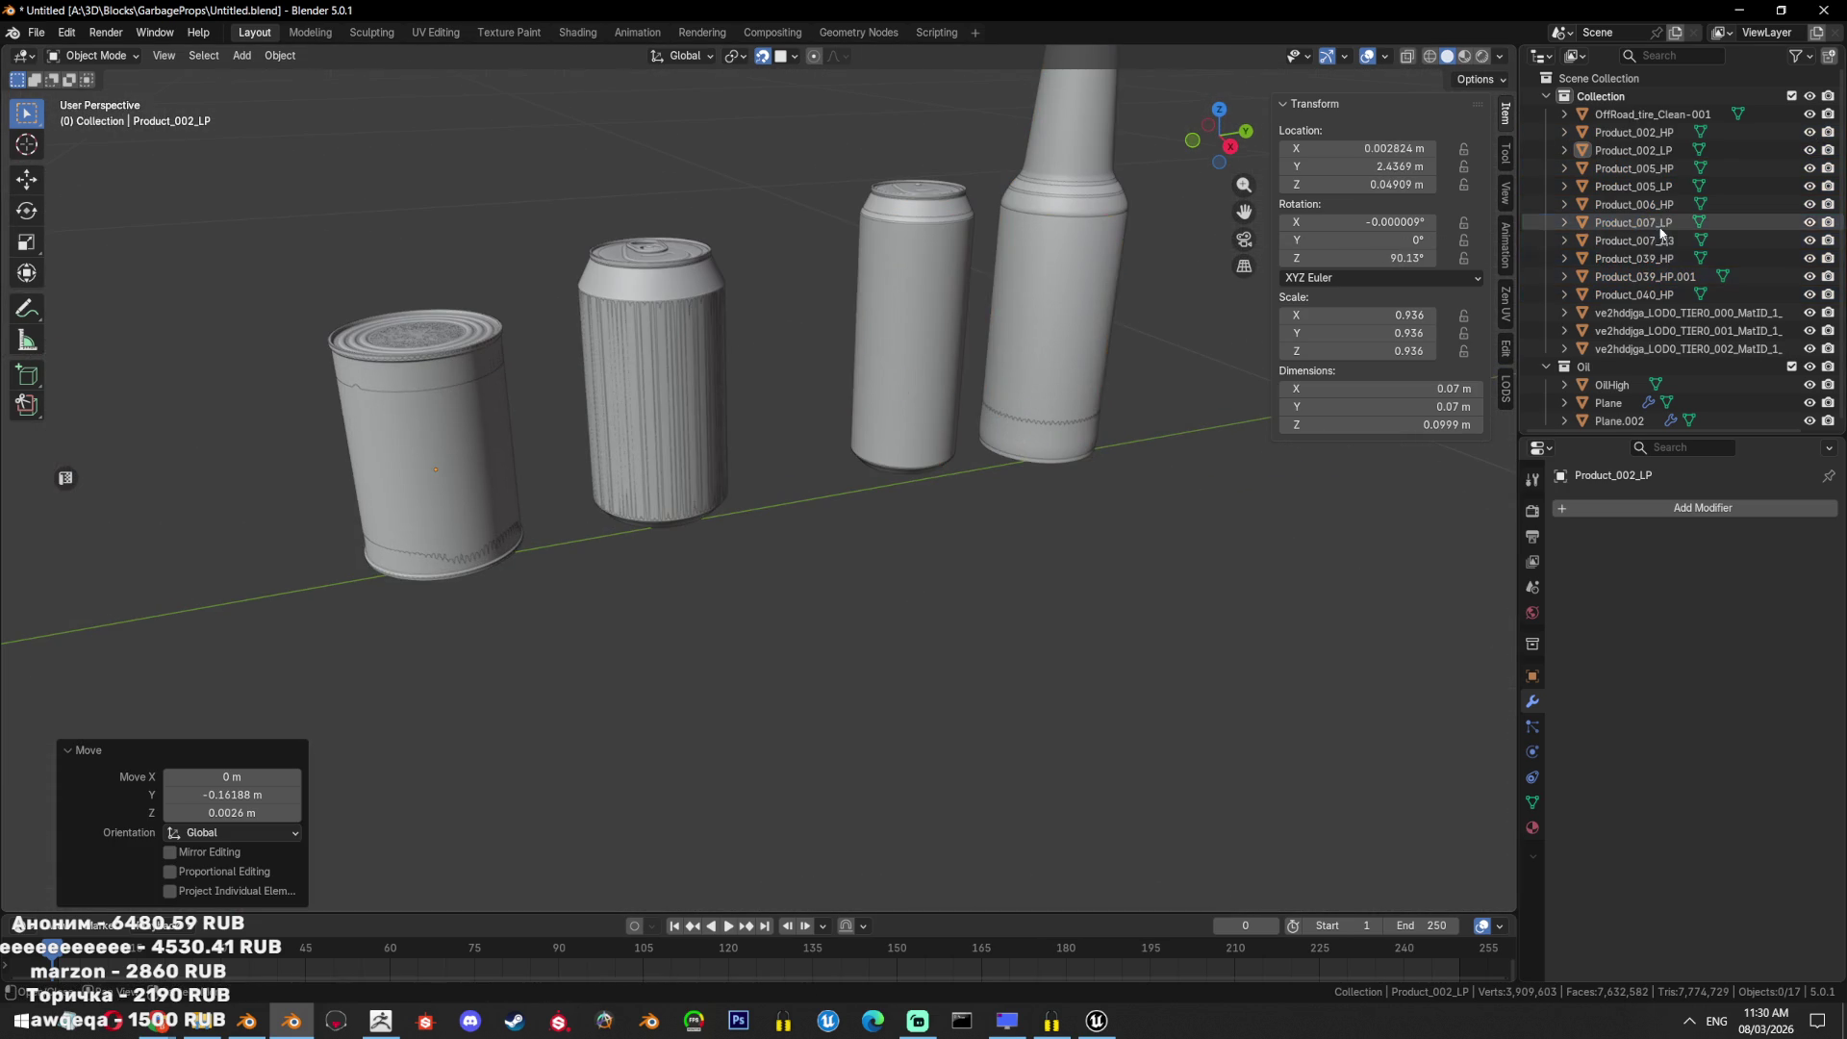
pyautogui.click(1656, 259)
pyautogui.keyDown('ctrl'); pyautogui.click(1635, 222); pyautogui.keyUp('ctrl')
pyautogui.keyDown('ctrl'); pyautogui.click(1636, 294); pyautogui.keyUp('ctrl')
pyautogui.keyDown('ctrl'); pyautogui.click(1654, 276); pyautogui.keyUp('ctrl')
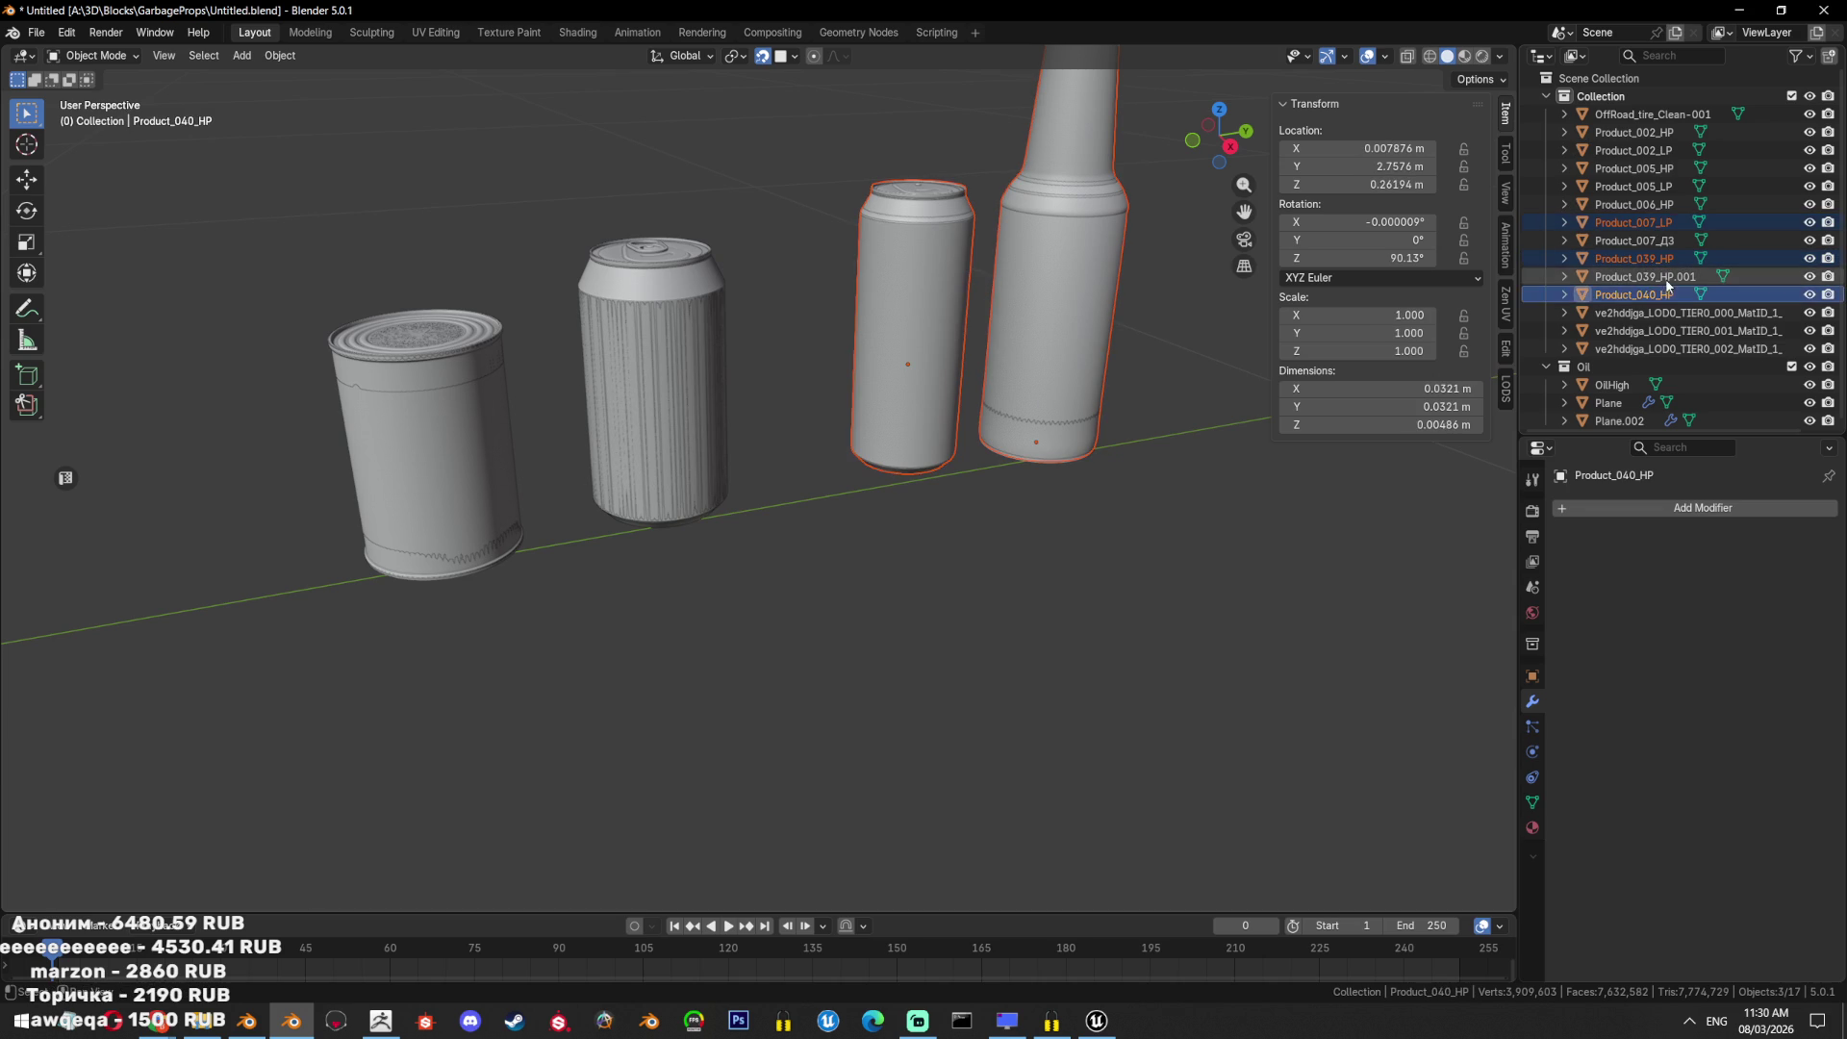
# Isolate Product_005_HP, _002_HP, _006_HP, _039_HP and _040_HP by hiding everything else.
pyautogui.hotkey('shift', 'h')
pyautogui.hotkey('ctrl', 'z')
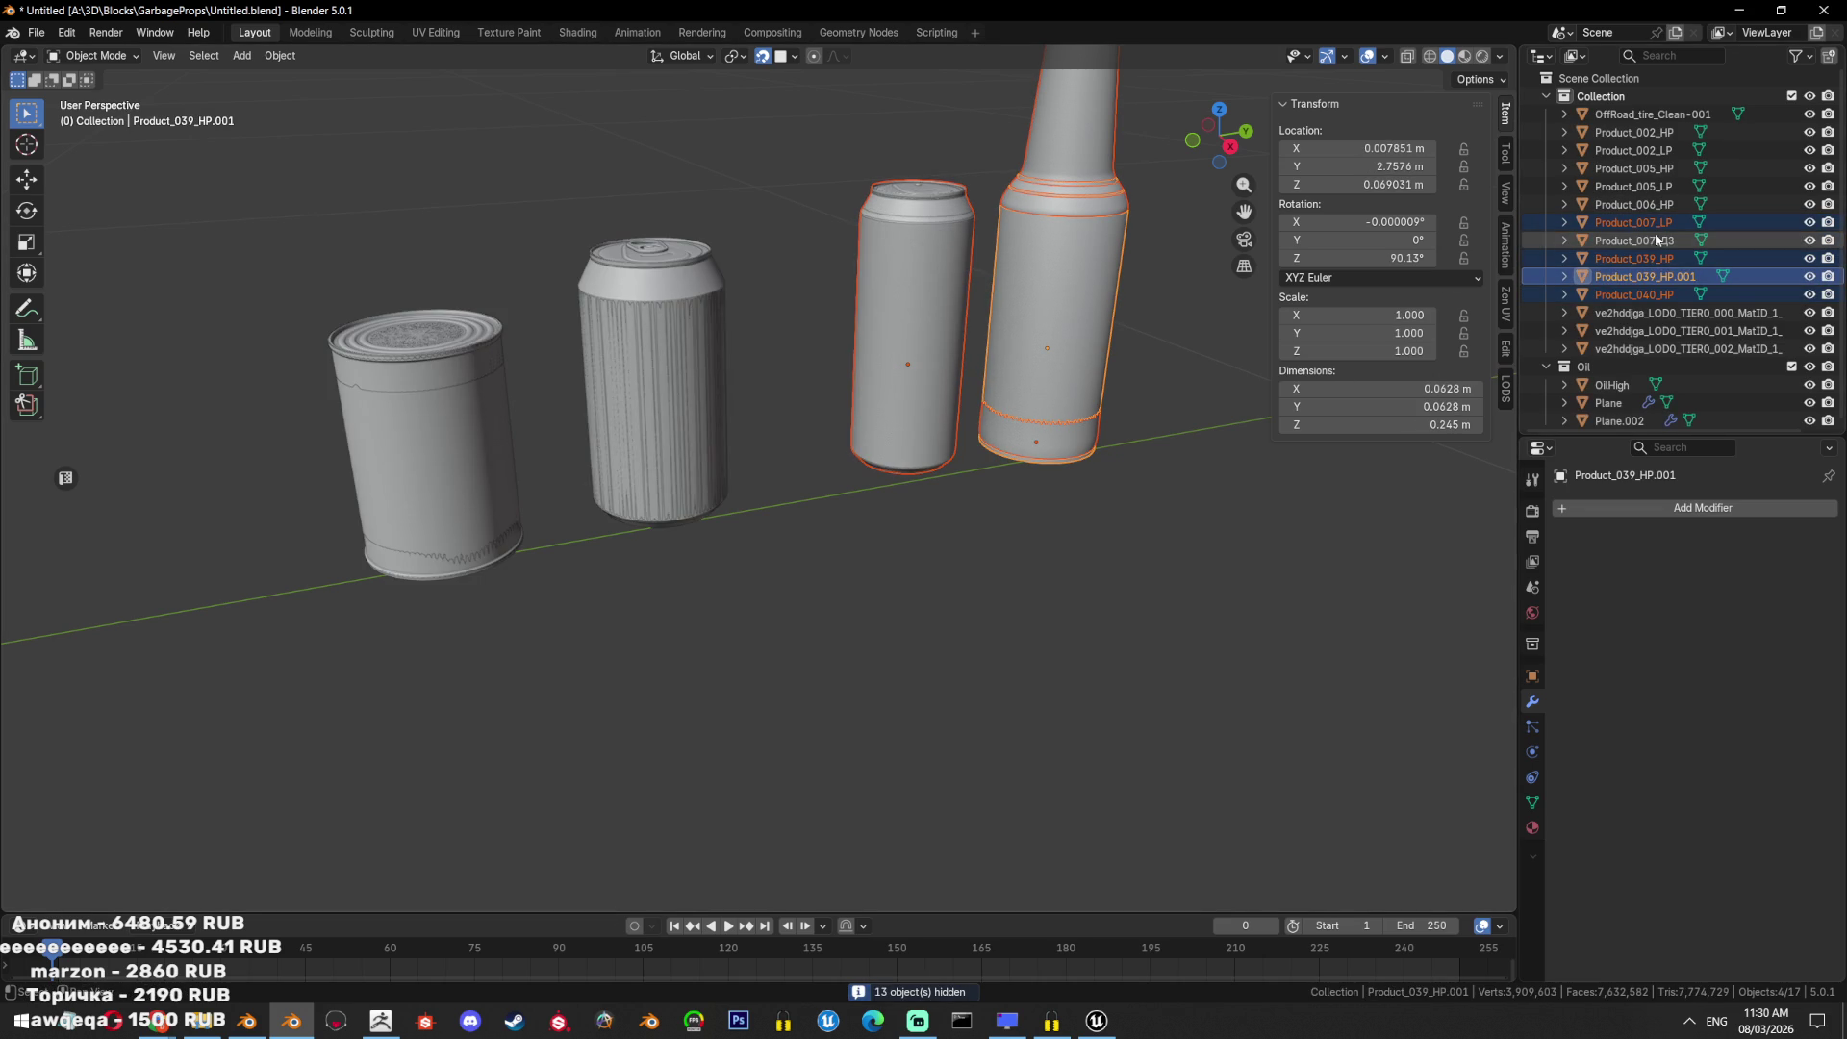
pyautogui.keyDown('ctrl'); pyautogui.click(1636, 240); pyautogui.keyUp('ctrl')
pyautogui.click(1659, 132)
pyautogui.keyDown('ctrl'); pyautogui.click(1664, 185); pyautogui.keyUp('ctrl')
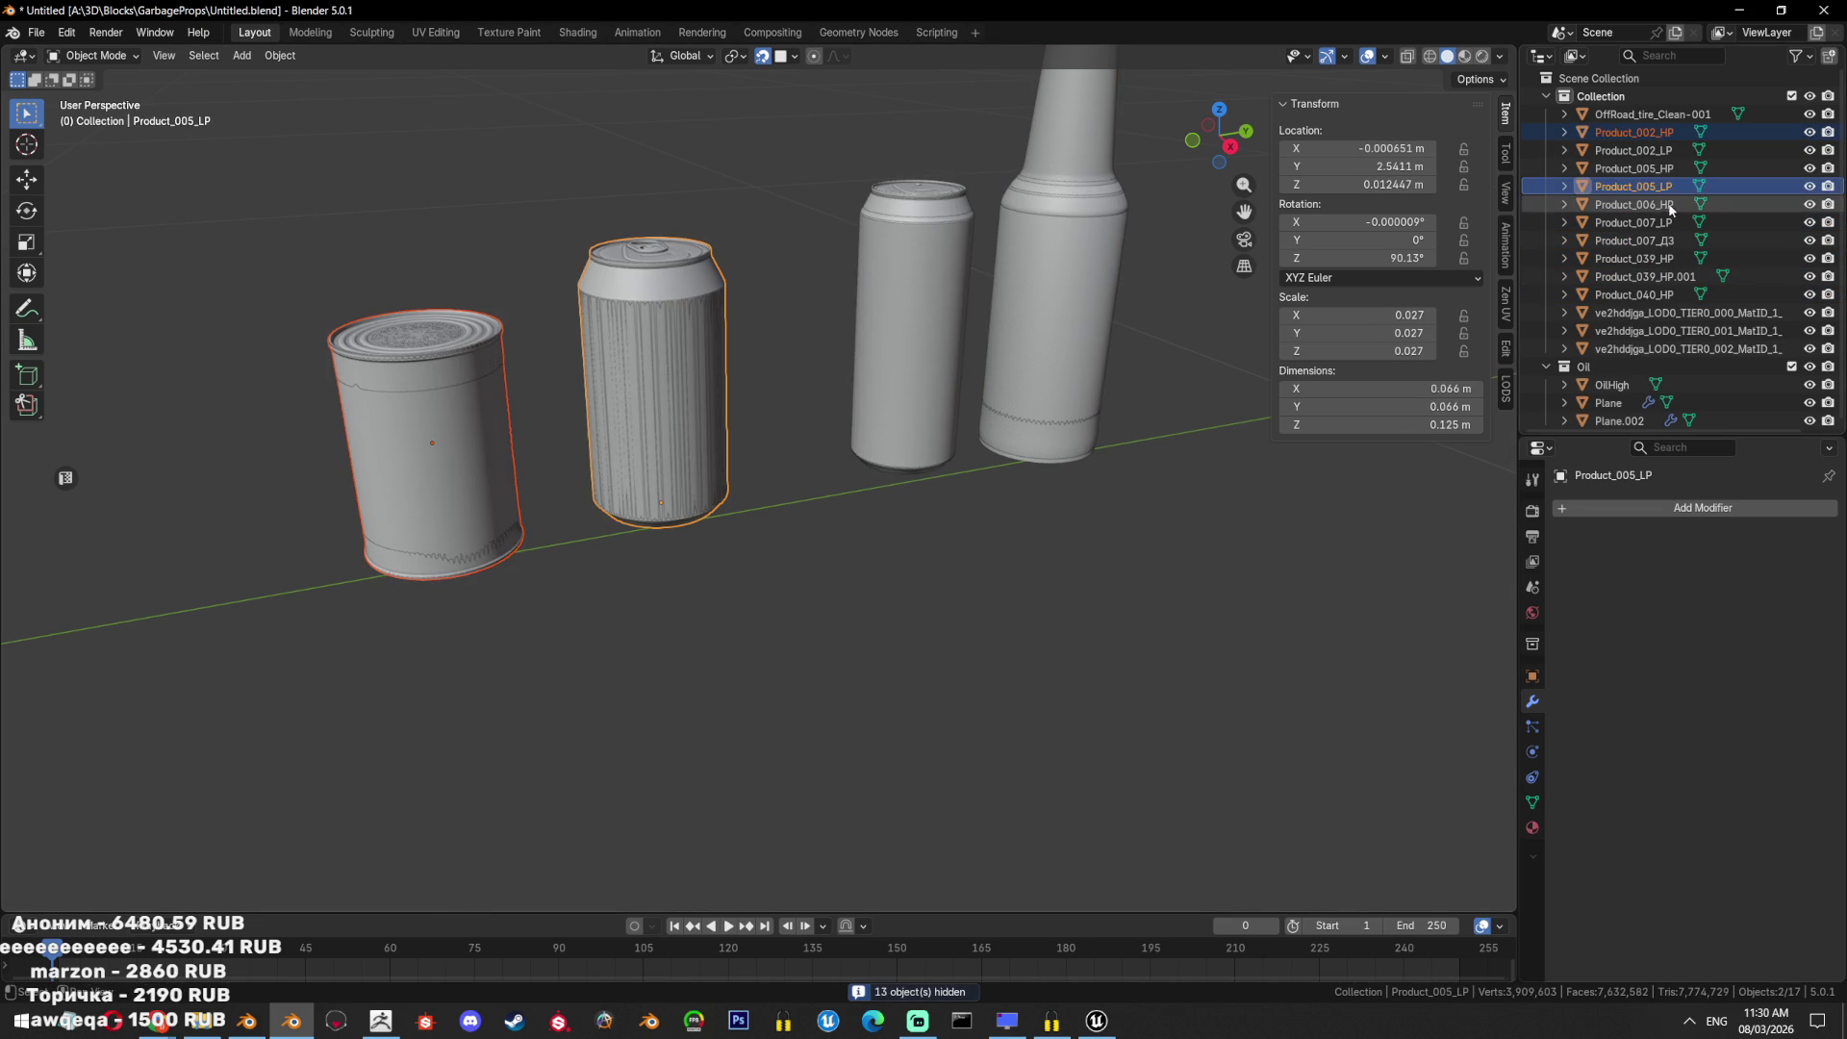
pyautogui.click(1658, 168)
pyautogui.keyDown('ctrl'); pyautogui.click(1645, 132); pyautogui.keyUp('ctrl')
pyautogui.keyDown('ctrl'); pyautogui.click(1645, 204); pyautogui.keyUp('ctrl')
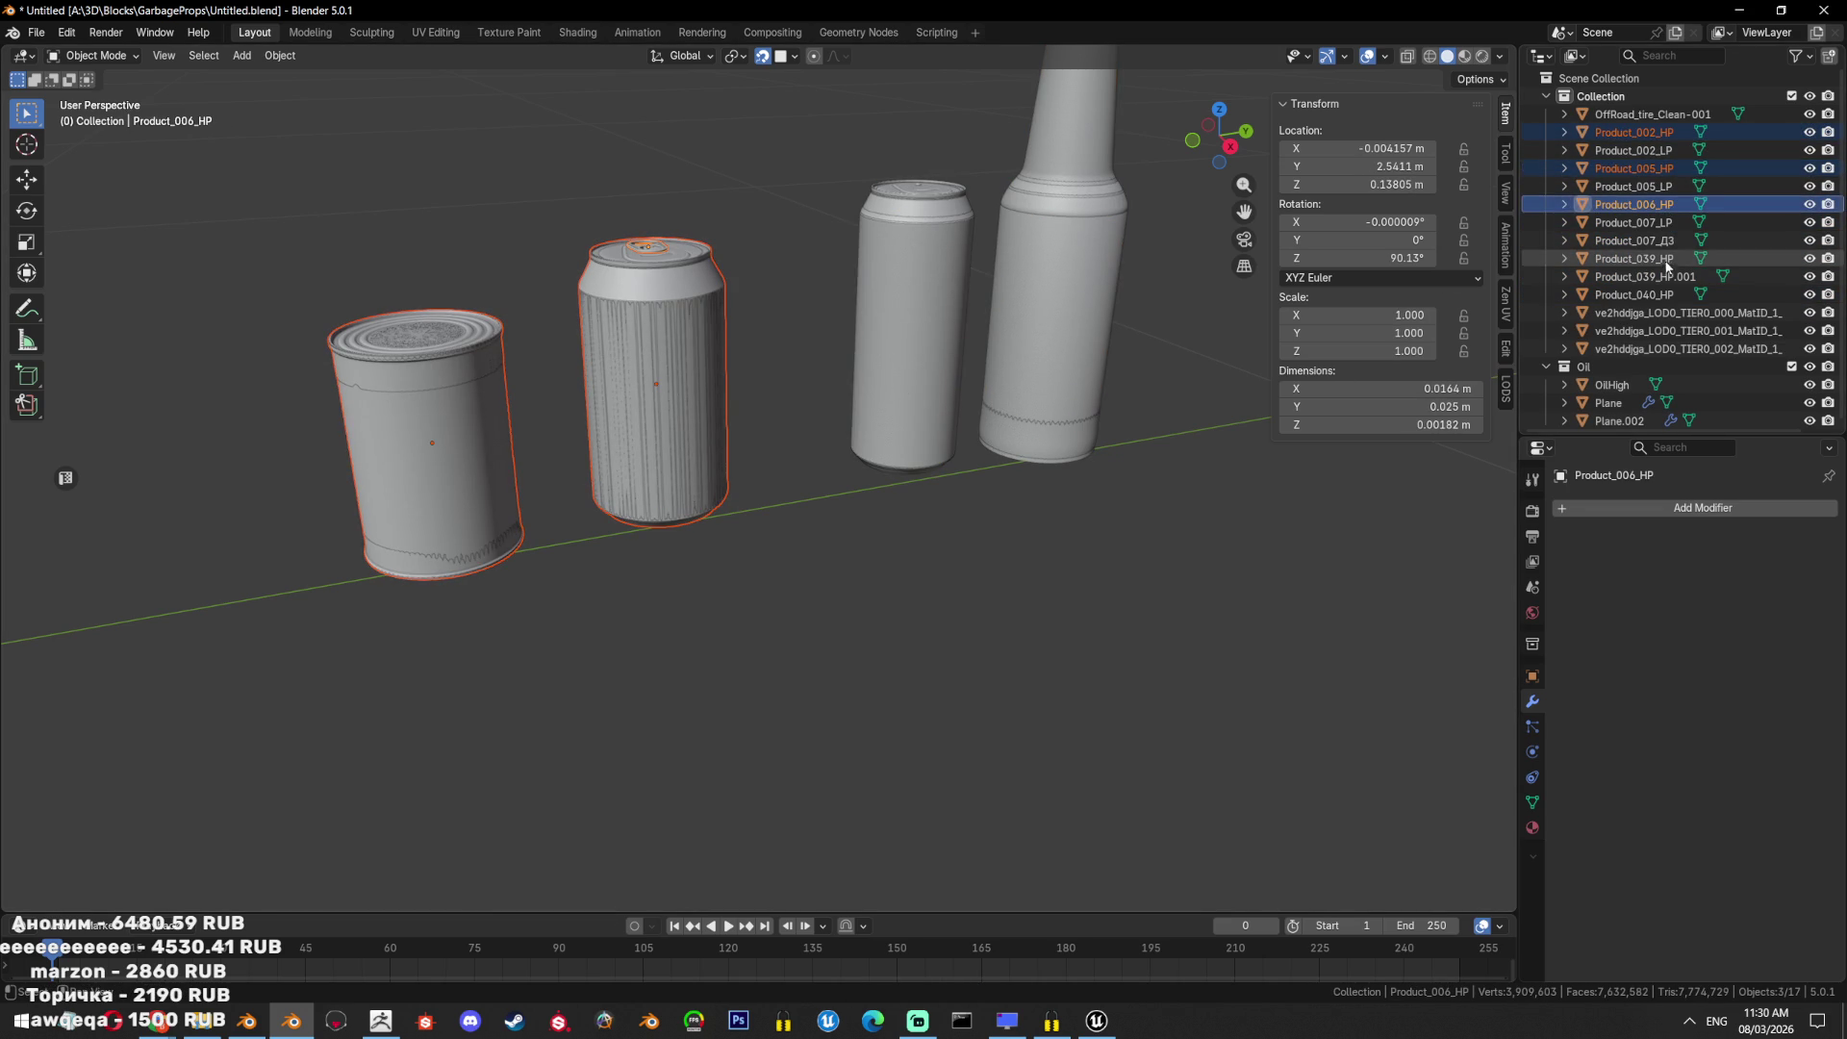
pyautogui.keyDown('ctrl'); pyautogui.click(1650, 258); pyautogui.keyUp('ctrl')
pyautogui.keyDown('ctrl'); pyautogui.click(1669, 294); pyautogui.keyUp('ctrl')
pyautogui.hotkey('shift', 'h')
# Unhide and frame Product_007_Д3 to inspect it, then hide it again.
pyautogui.moveTo(801, 454); pyautogui.dragTo(799, 599, button='middle')
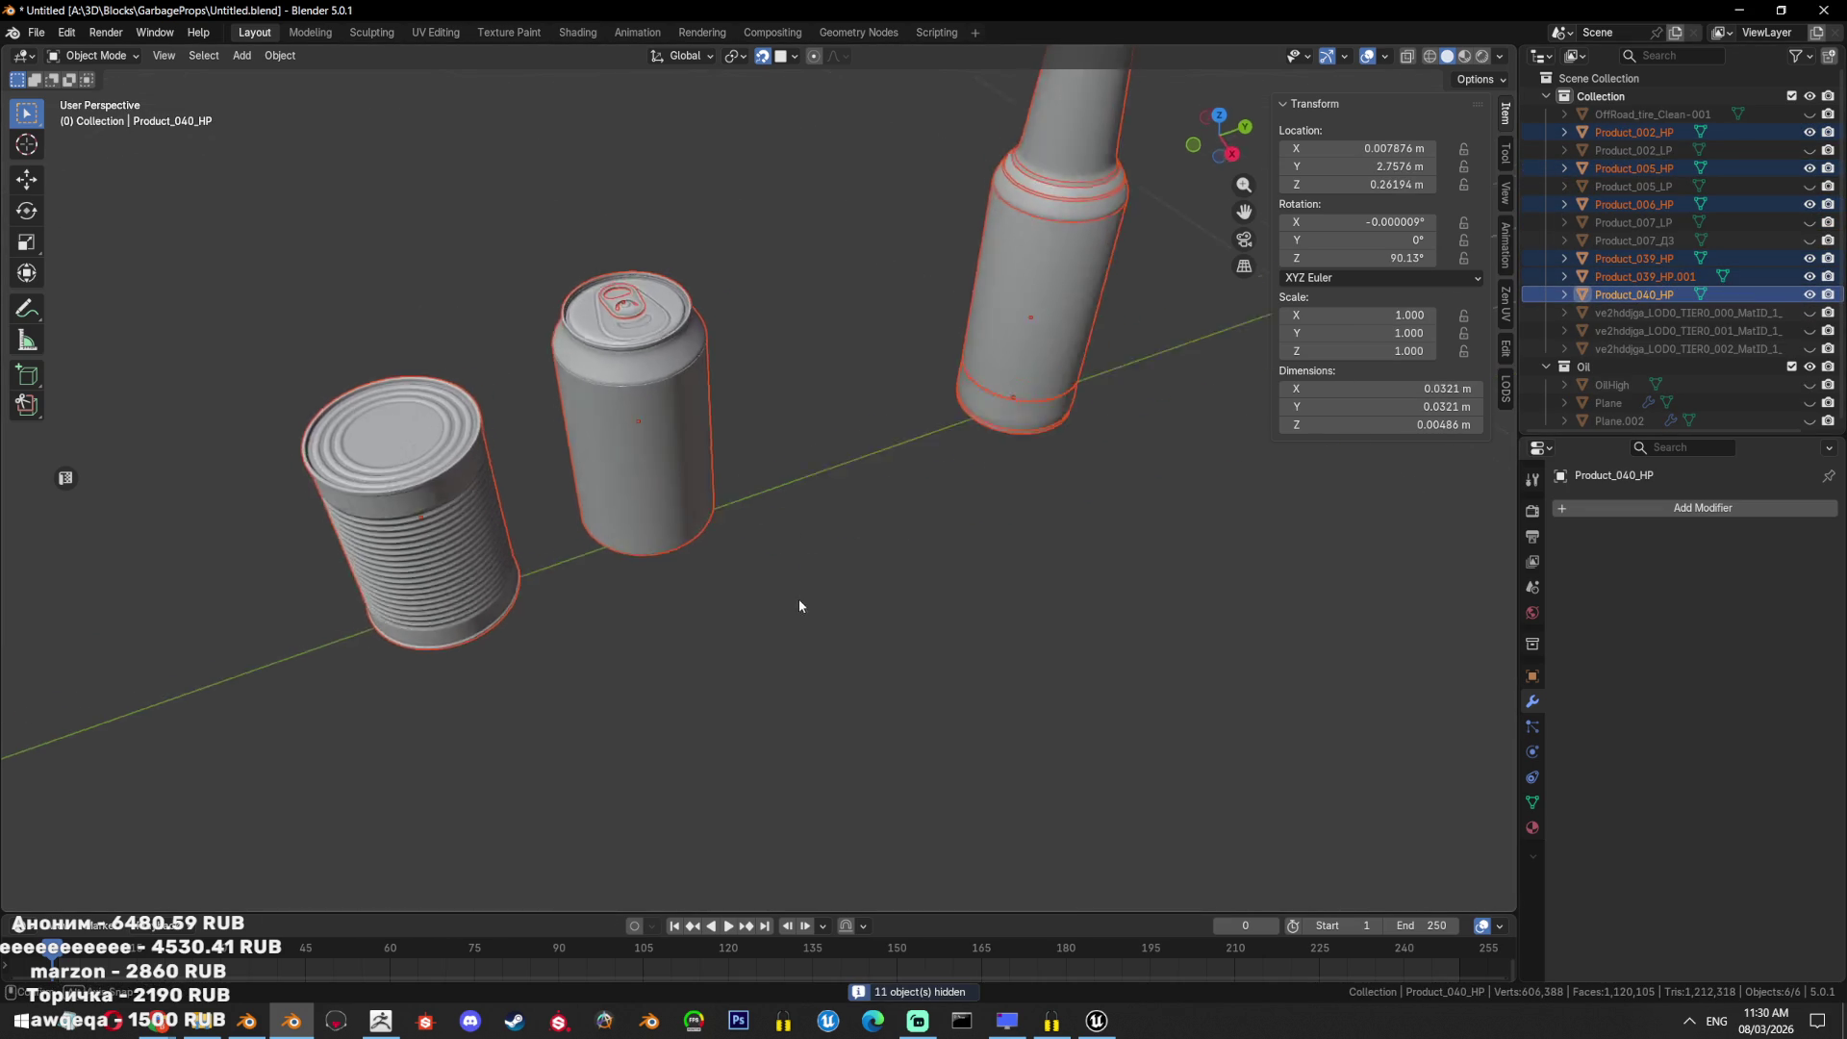
pyautogui.scroll(4, 866, 577)
pyautogui.click(921, 566)
pyautogui.keyDown('shift'); pyautogui.moveTo(921, 566); pyautogui.dragTo(855, 618, button='middle'); pyautogui.keyUp('shift')
pyautogui.click(924, 459)
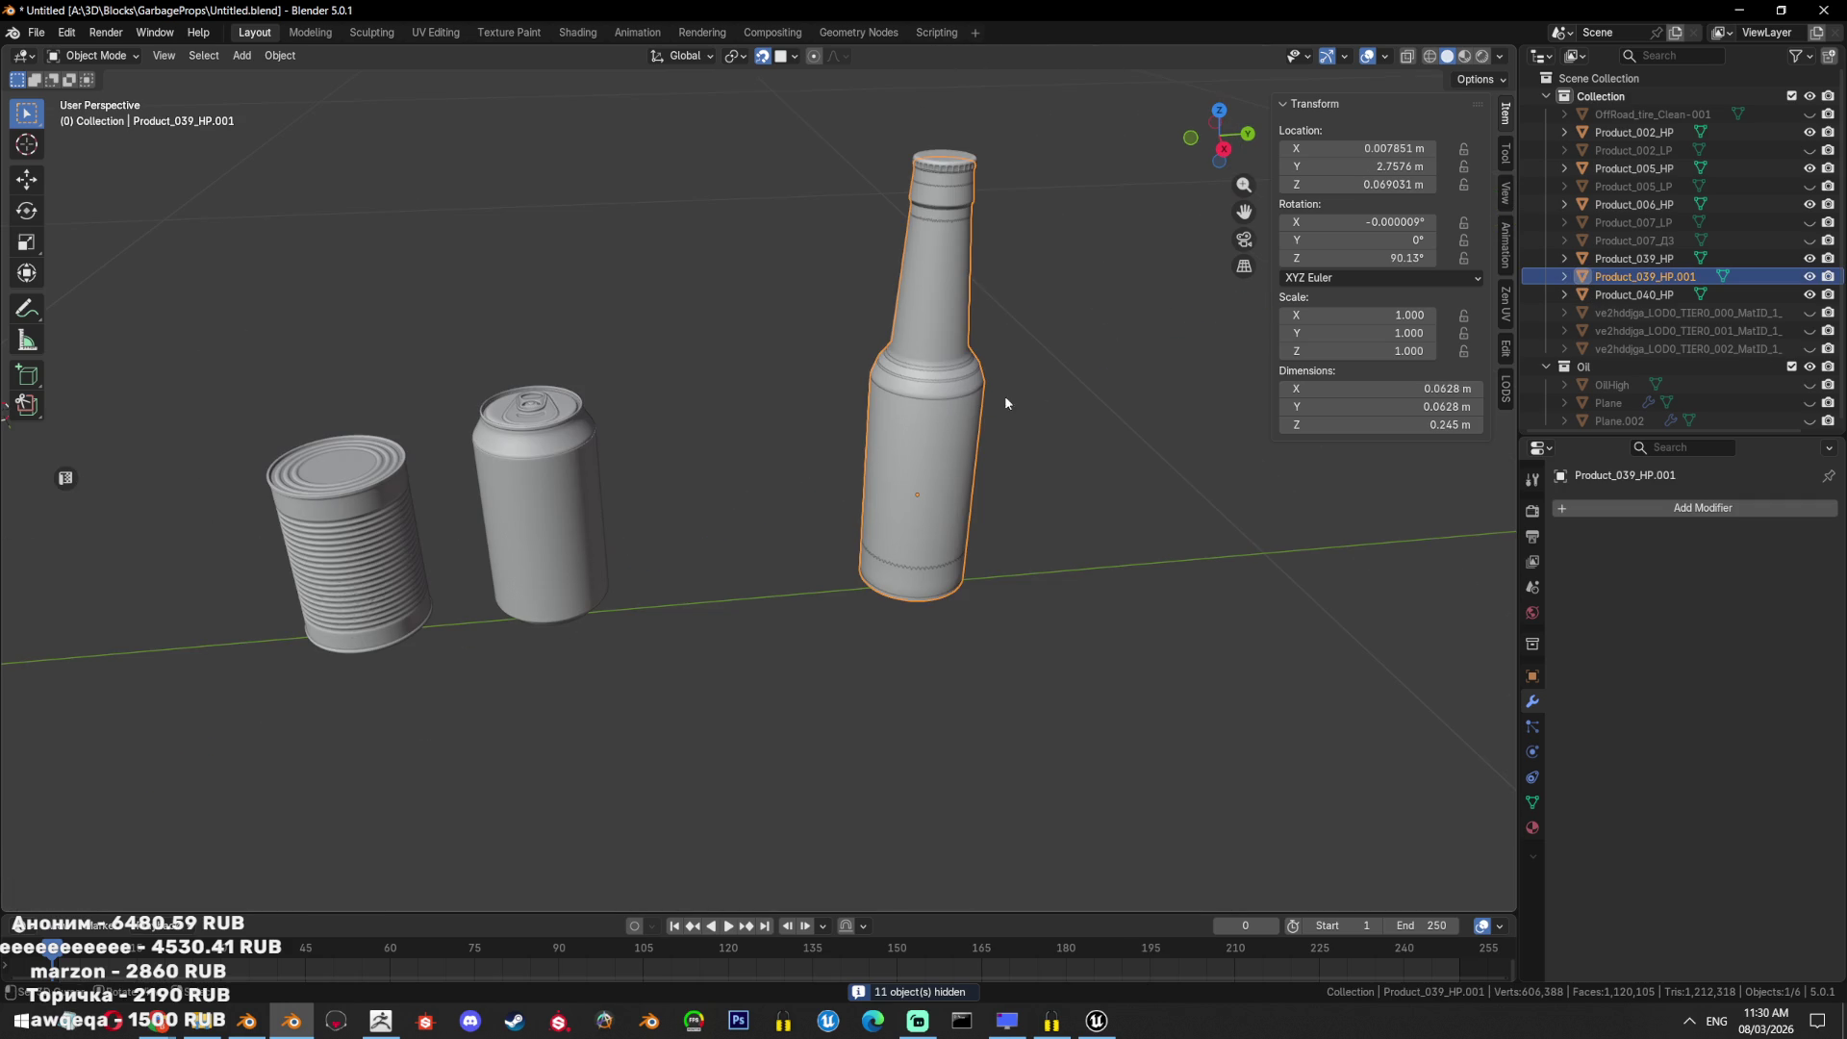
pyautogui.click(1810, 241)
pyautogui.click(1760, 241)
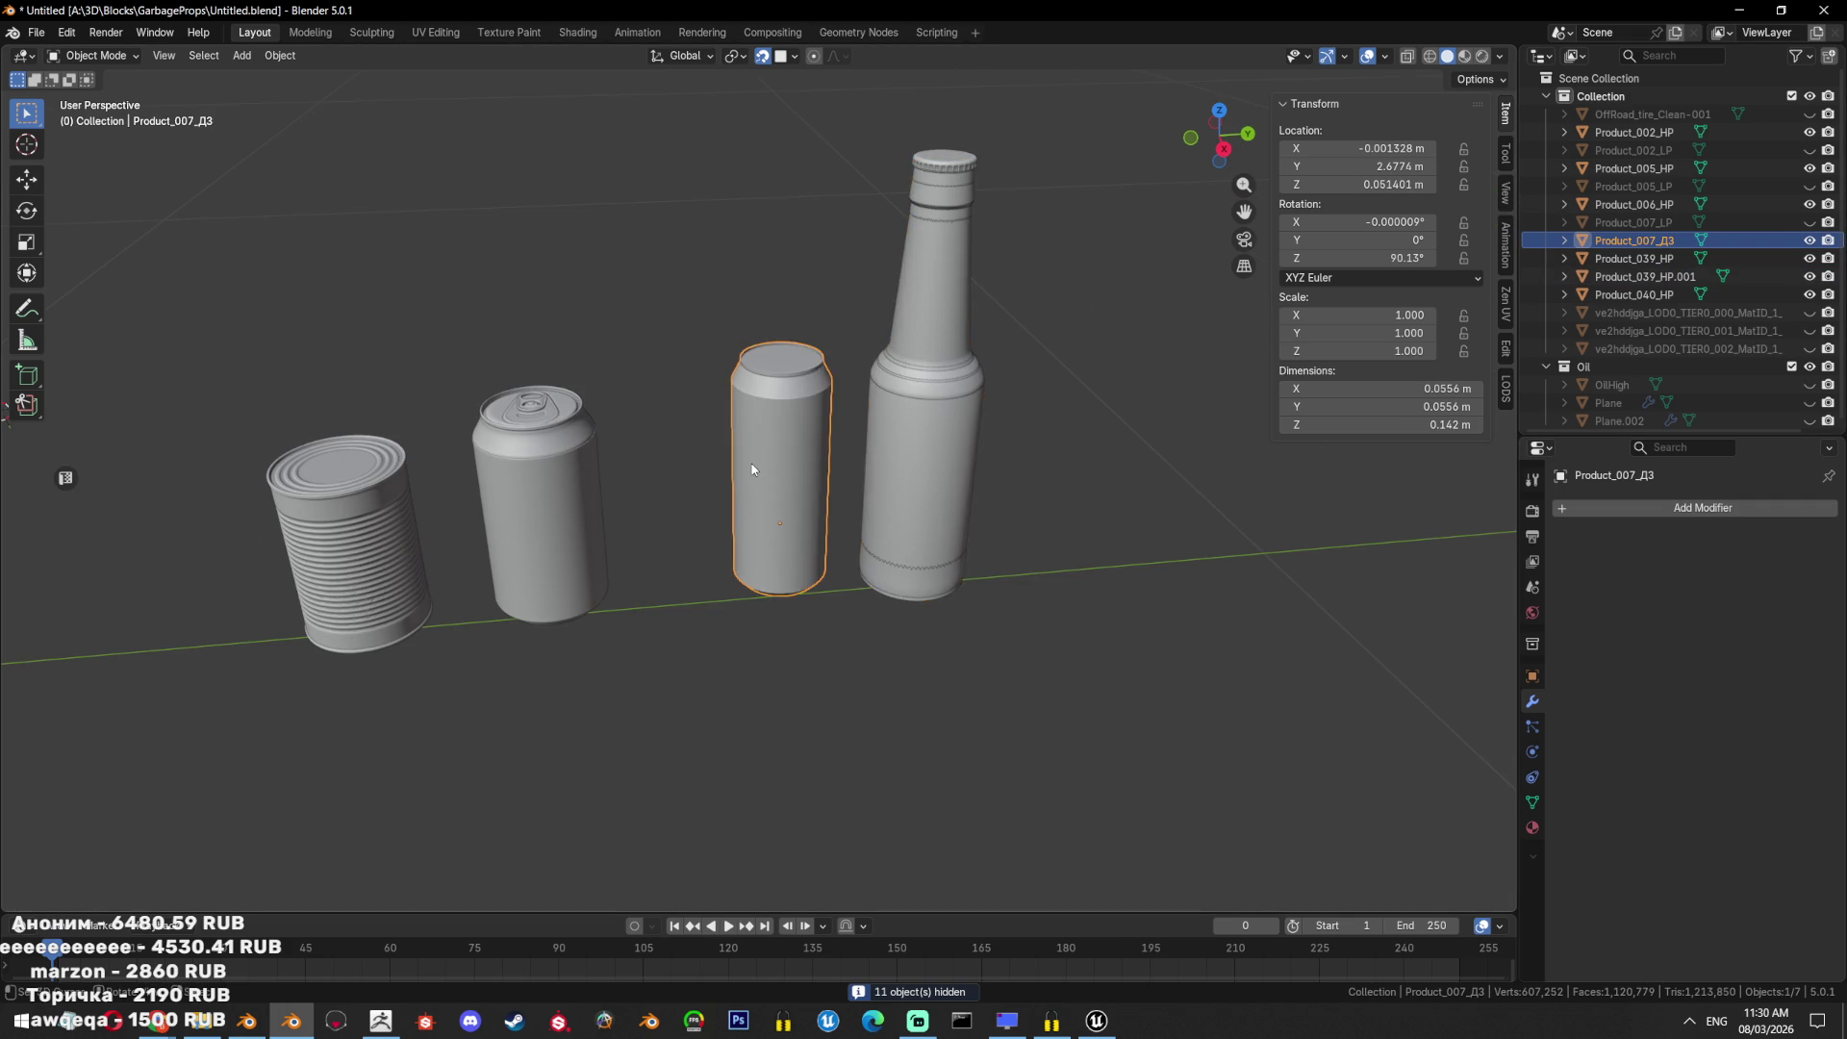
pyautogui.press('KP_Decimal')
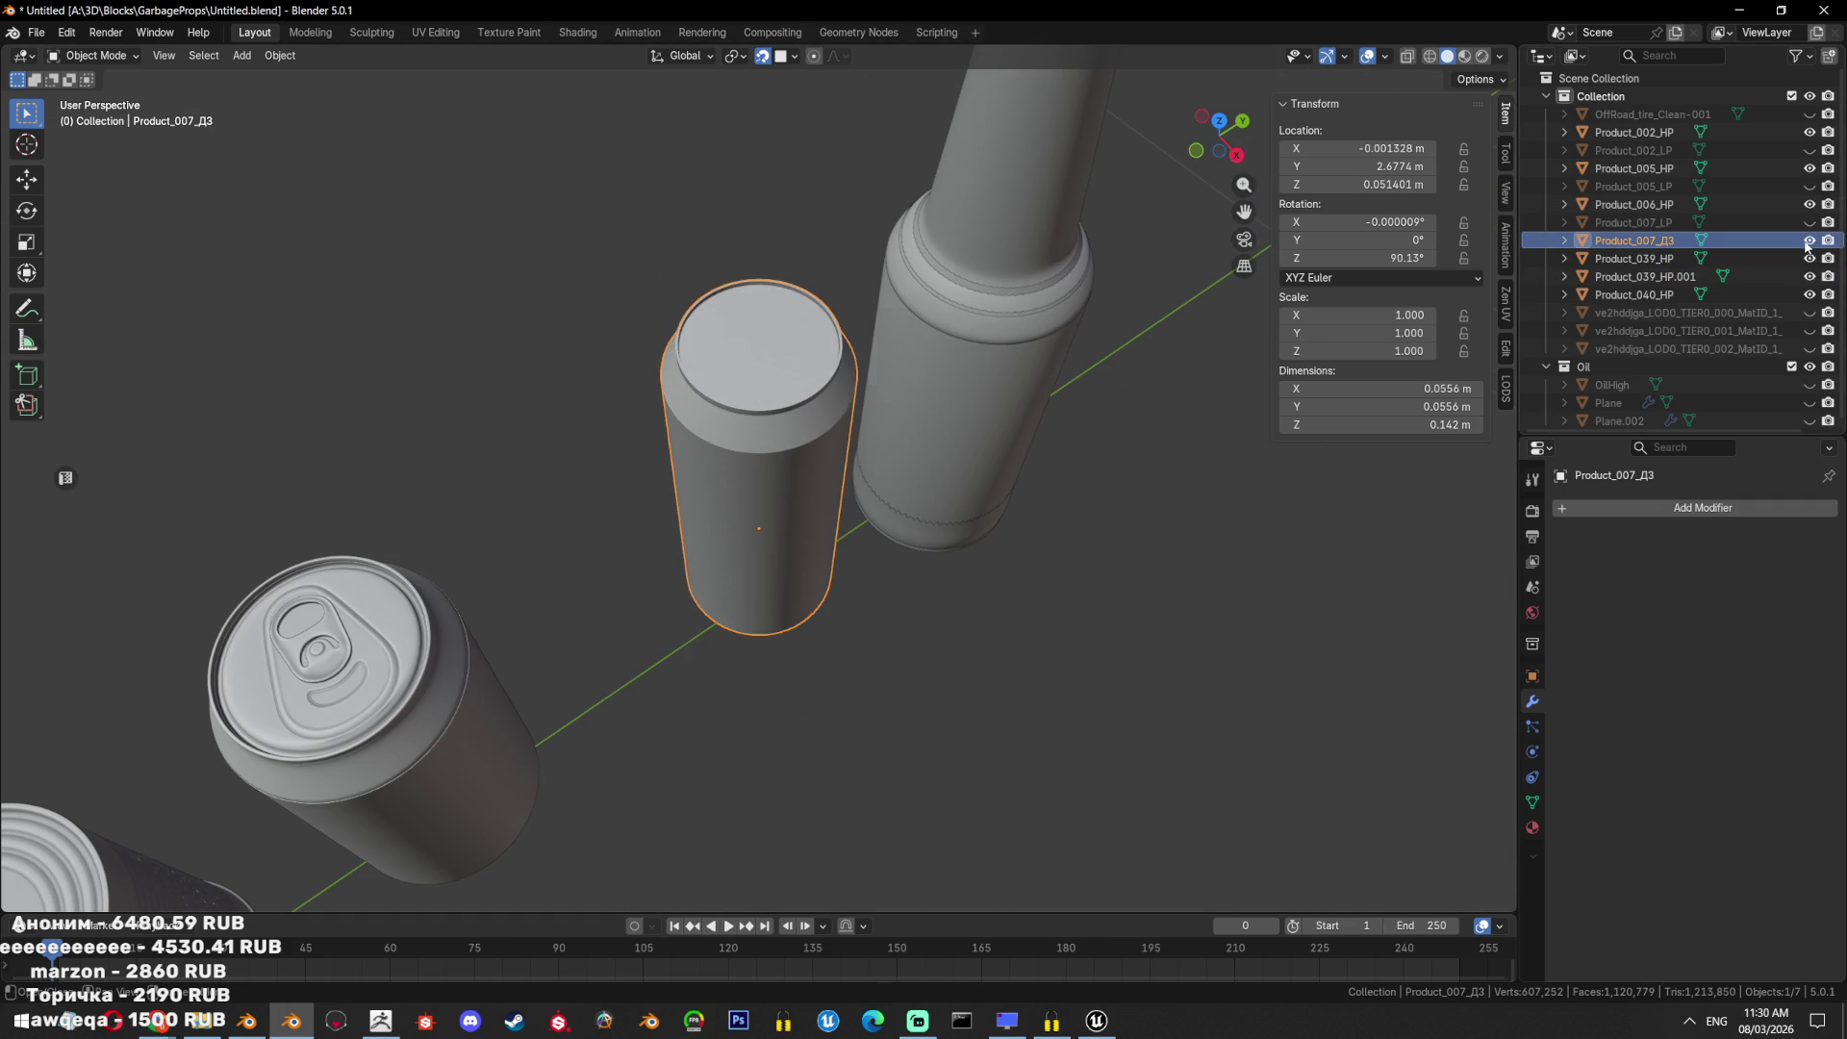
pyautogui.click(1810, 241)
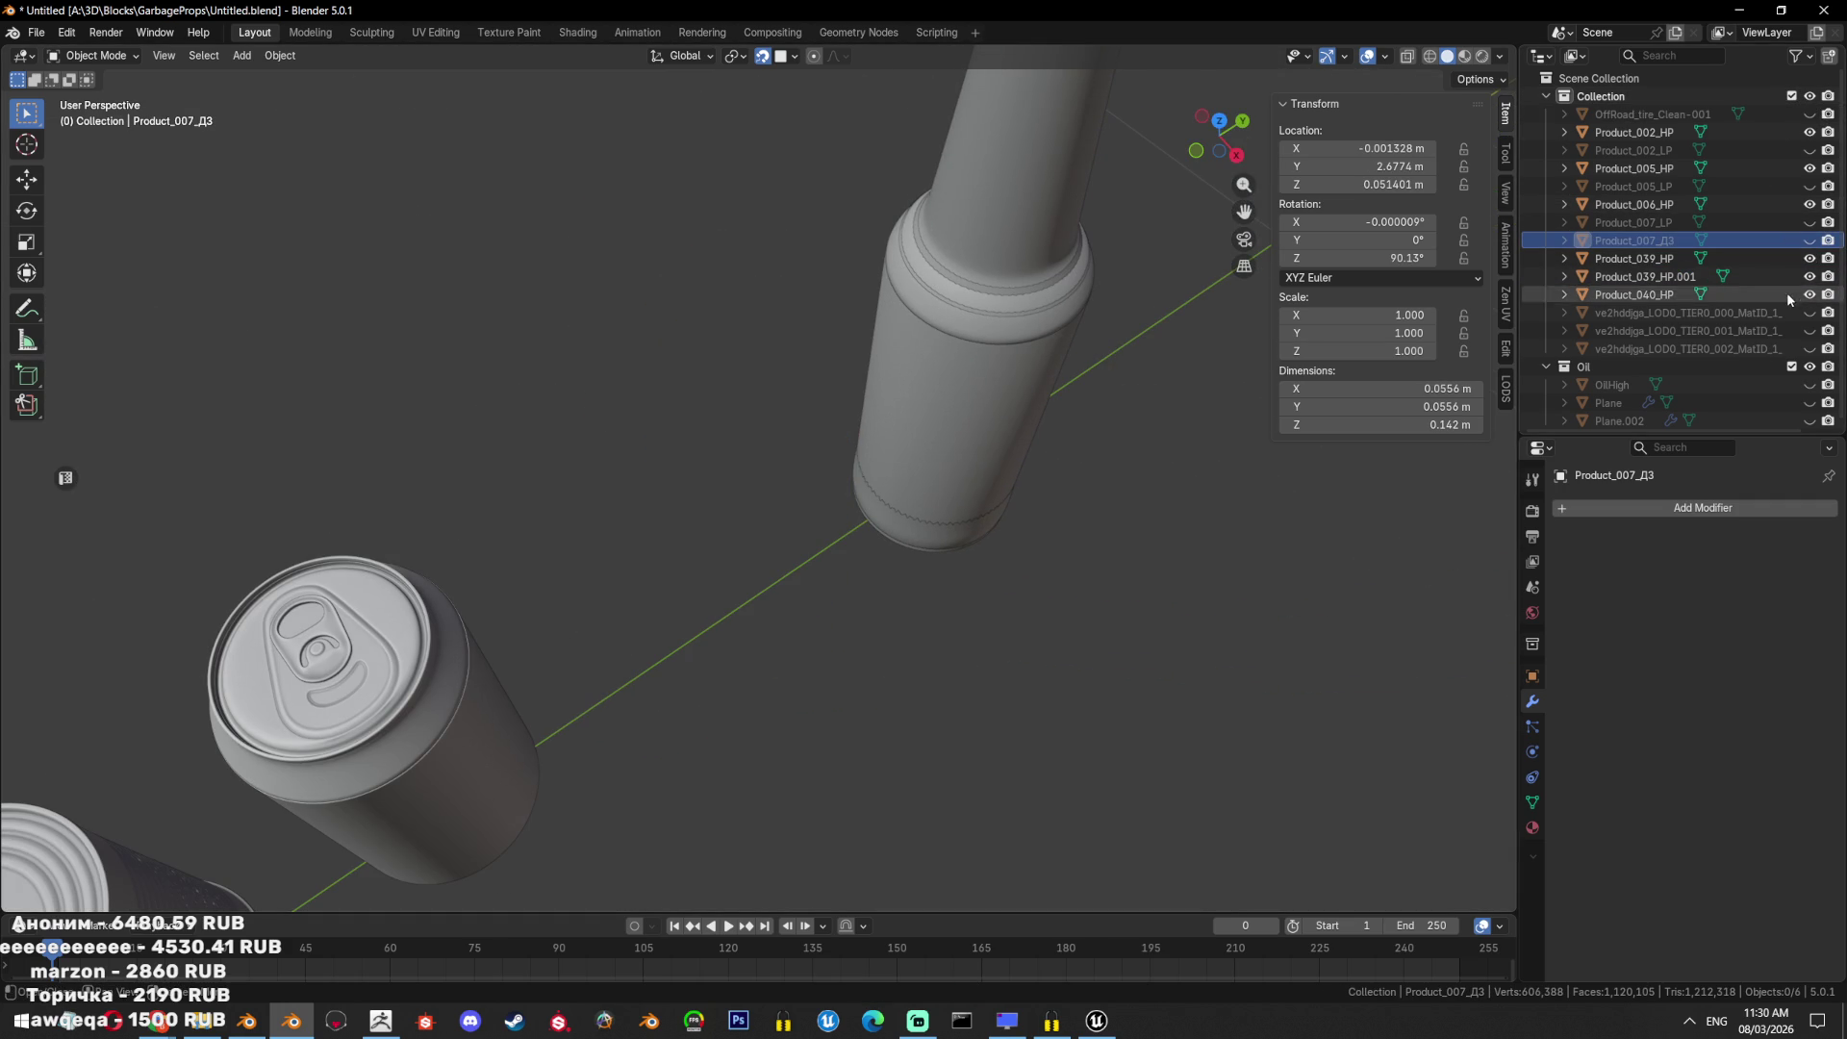
# Reveal all objects, compare the two Product_007 cans in wireframe, and hide Product_007_Д3.
pyautogui.hotkey('alt', 'h')
pyautogui.click(780, 501)
pyautogui.hotkey('shift', 'z')
pyautogui.click(779, 497)
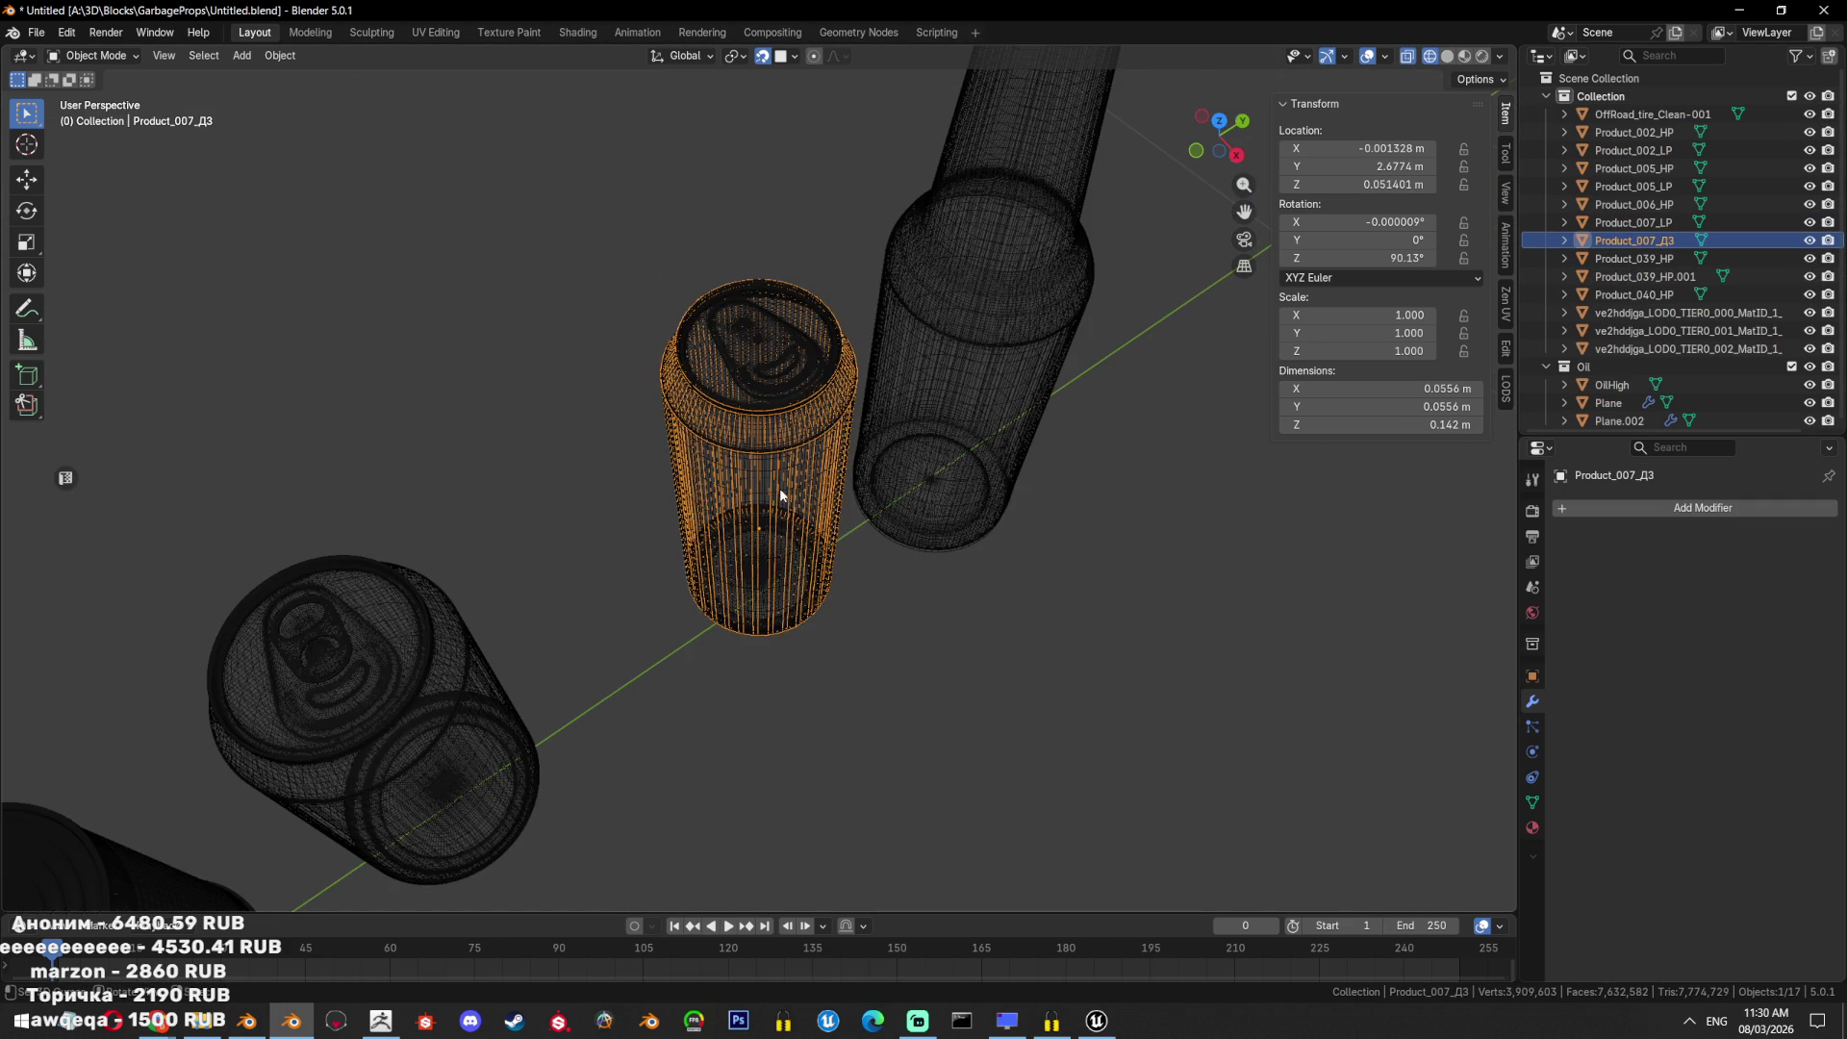
pyautogui.hotkey('shift', 'z')
pyautogui.scroll(5, 827, 417)
pyautogui.press('h')
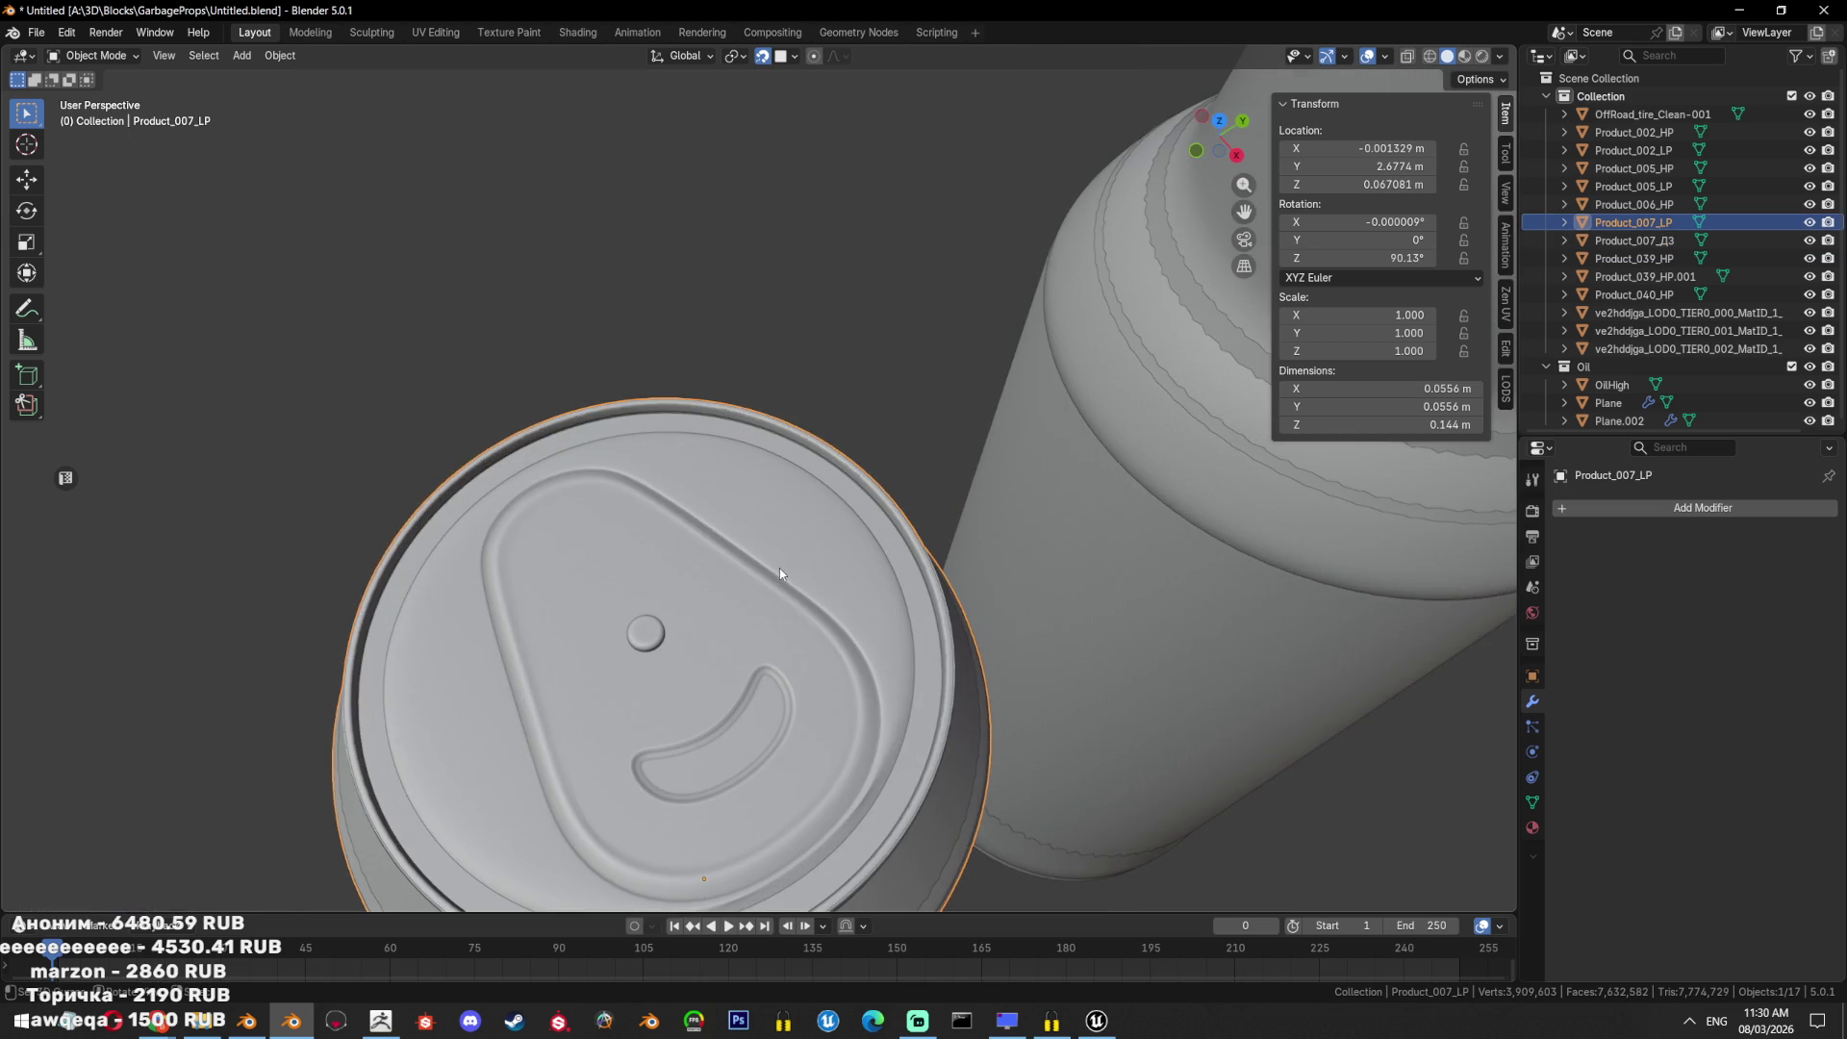
pyautogui.scroll(-10, 779, 568)
pyautogui.press('h')
pyautogui.moveTo(804, 601)
pyautogui.mouseDown(button='middle')
pyautogui.moveTo(747, 548)
pyautogui.moveTo(915, 612)
pyautogui.moveTo(833, 629)
pyautogui.mouseUp(button='middle')
pyautogui.scroll(3, 744, 539)
pyautogui.scroll(-8, 833, 629)
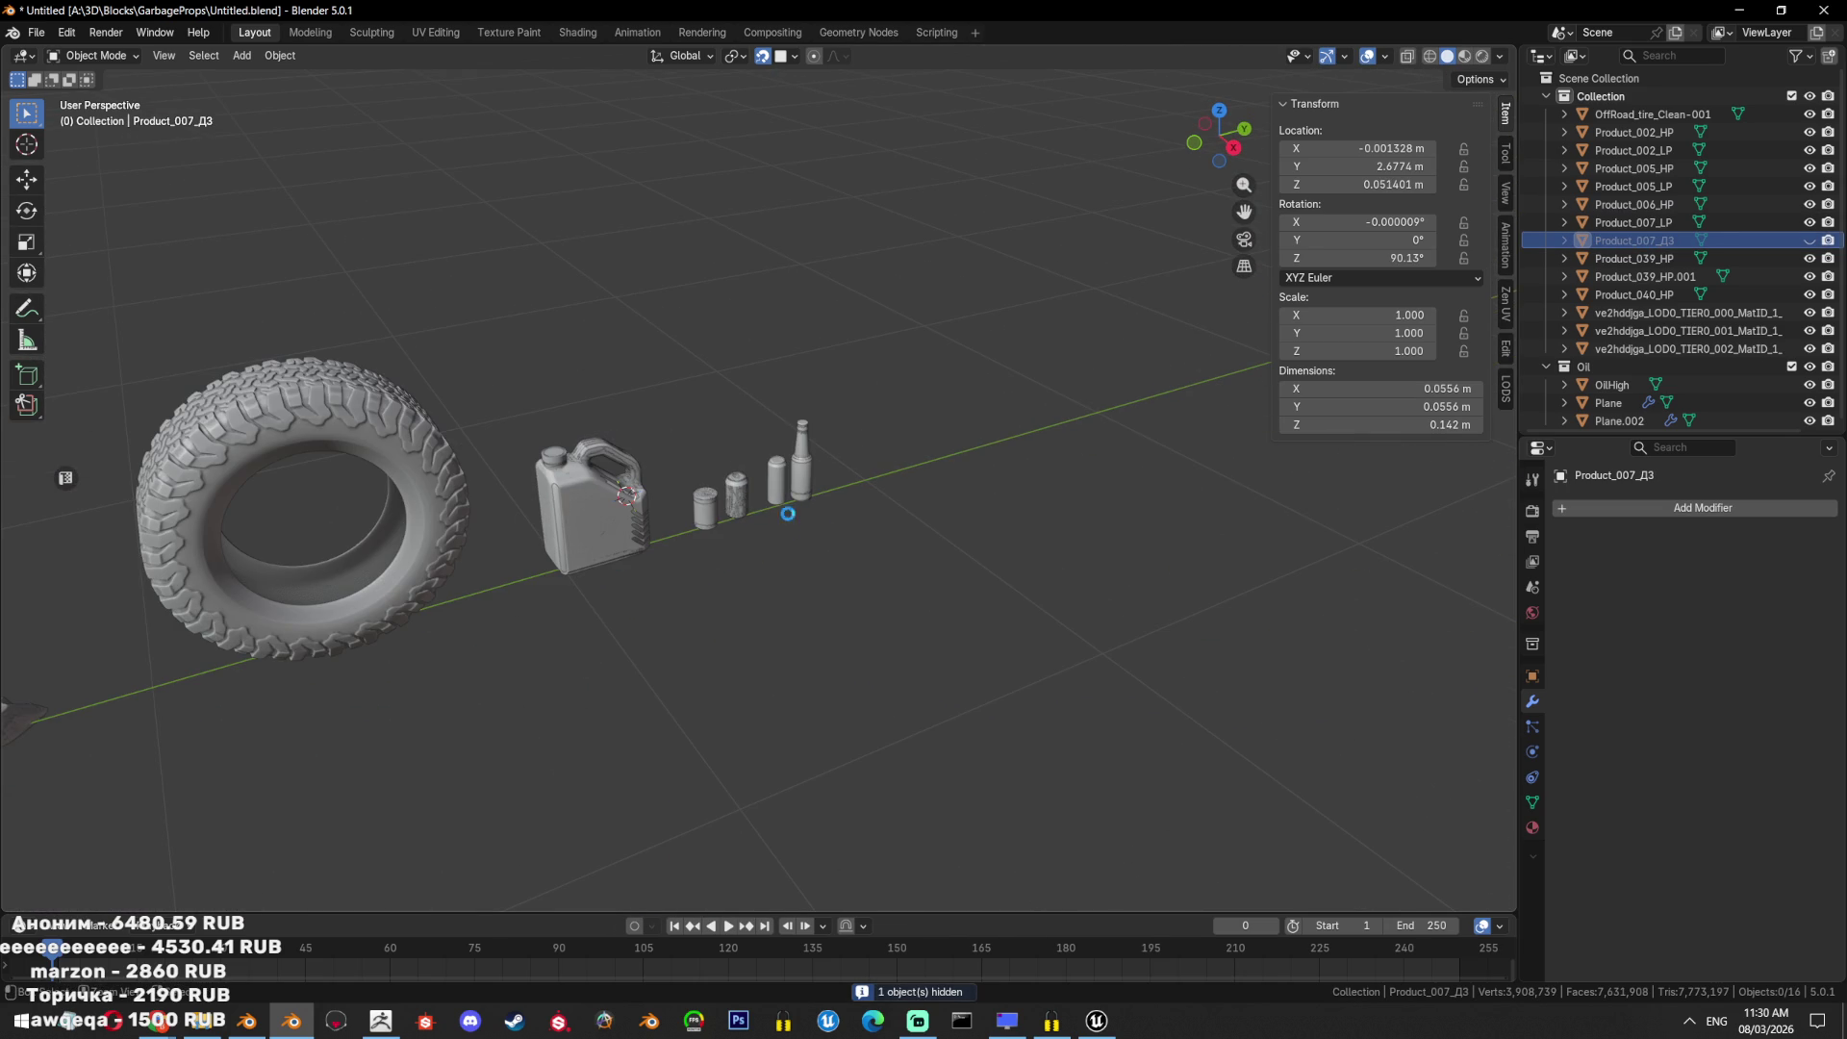
# Orbit and pan around the jug to inspect the scene from below.
pyautogui.scroll(5, 837, 507)
pyautogui.moveTo(837, 507)
pyautogui.mouseDown(button='middle')
pyautogui.moveTo(947, 404)
pyautogui.moveTo(742, 483)
pyautogui.mouseUp(button='middle')
pyautogui.scroll(-3, 743, 483)
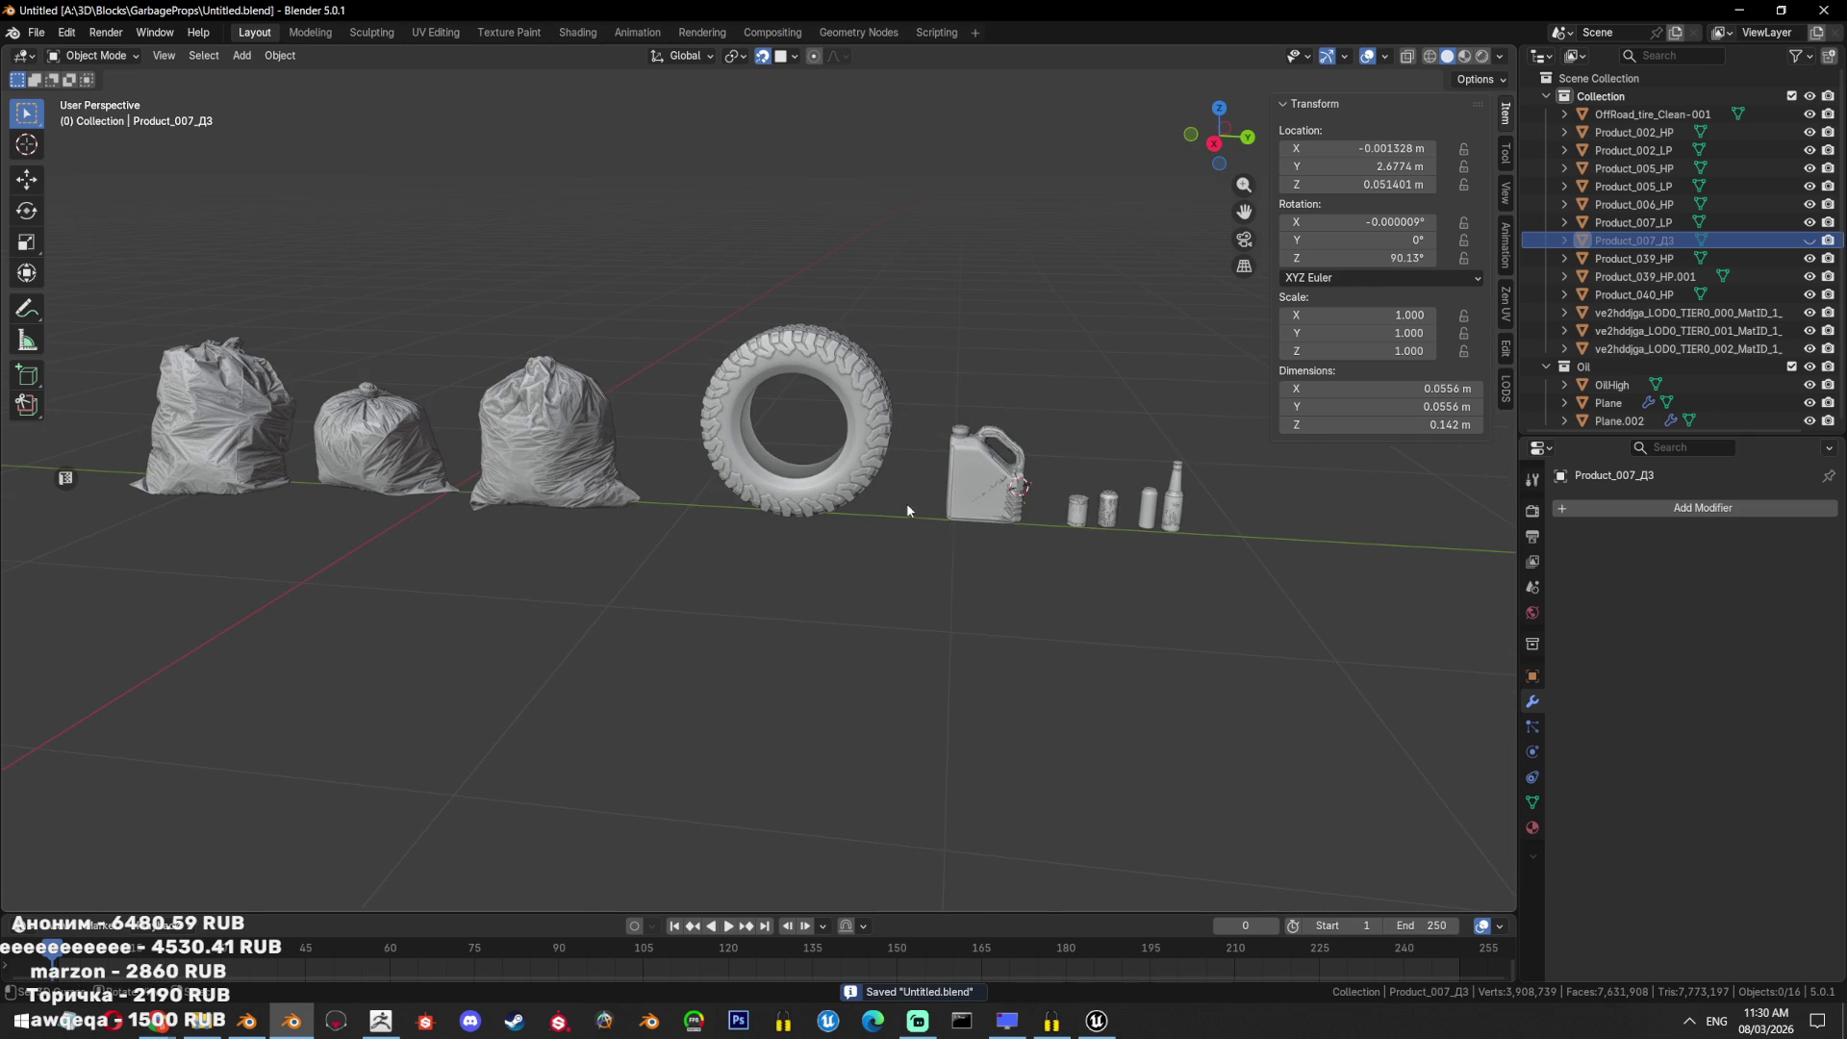
pyautogui.keyDown('shift'); pyautogui.moveTo(920, 502); pyautogui.dragTo(852, 522, button='middle'); pyautogui.keyUp('shift')
pyautogui.moveTo(157, 1020)
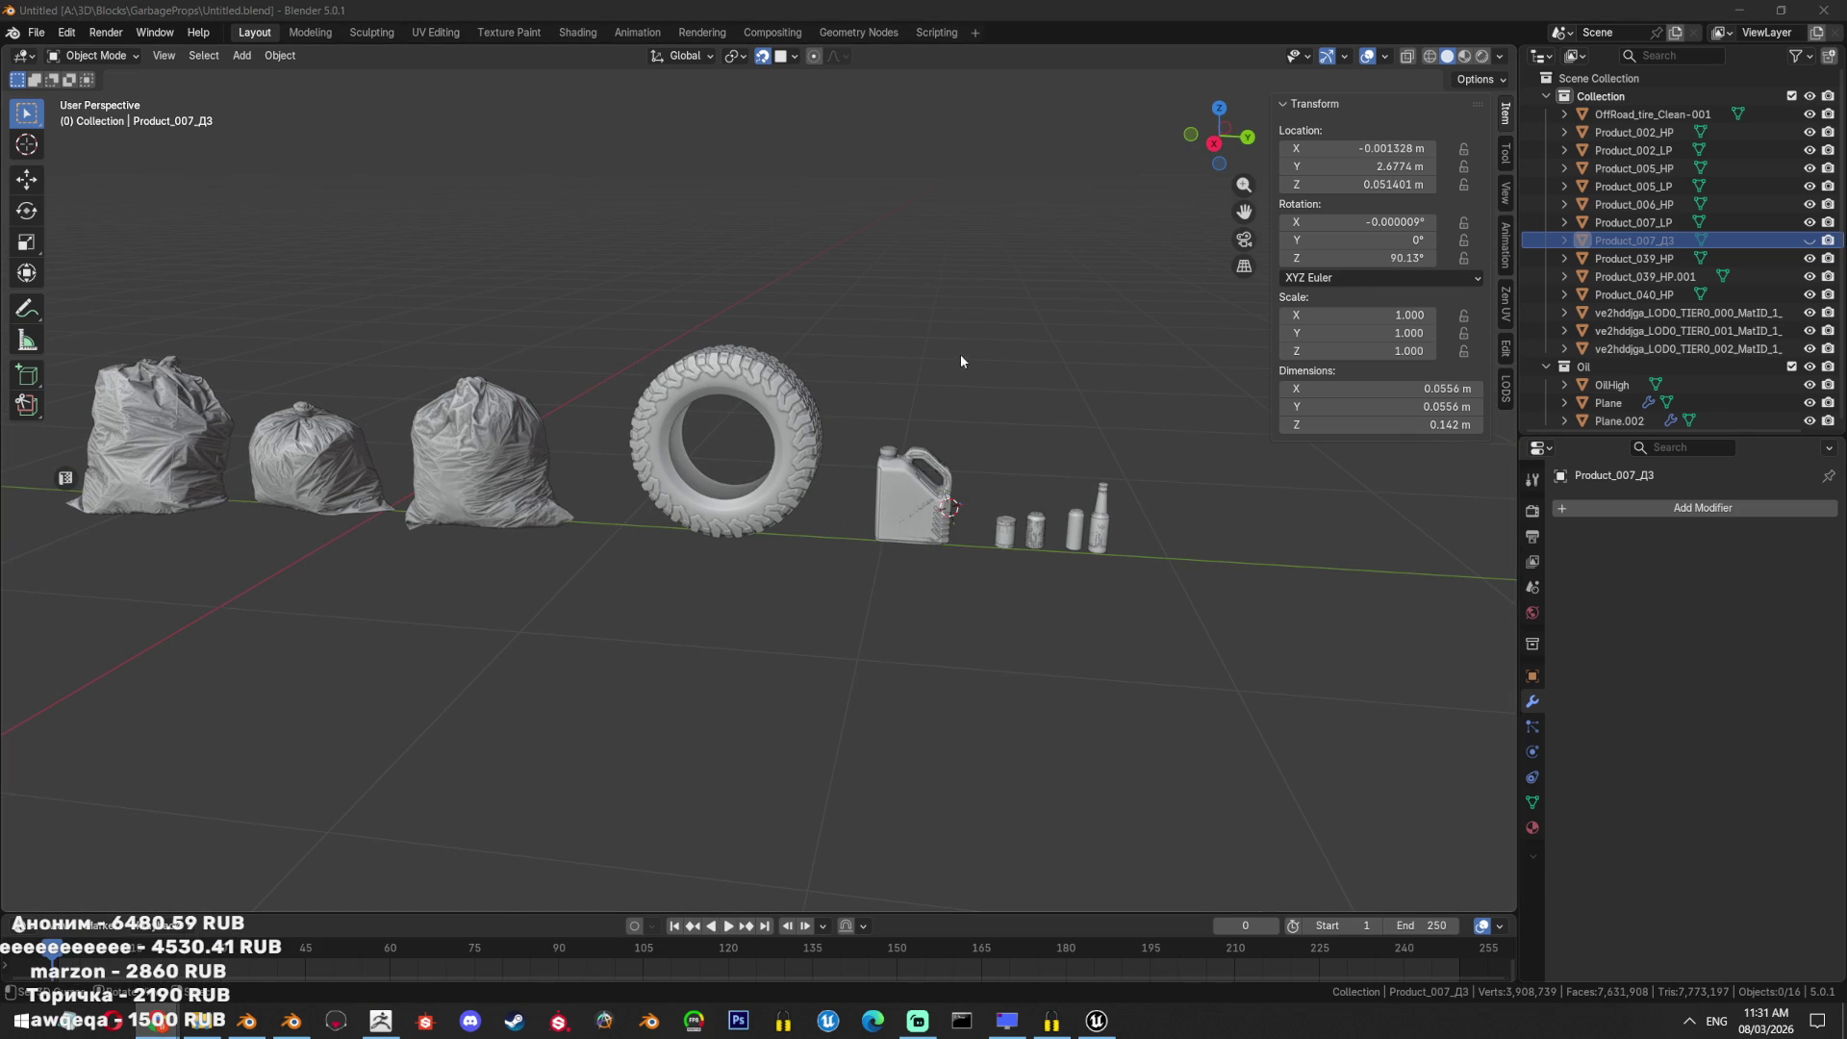
pyautogui.scroll(4, 1006, 473)
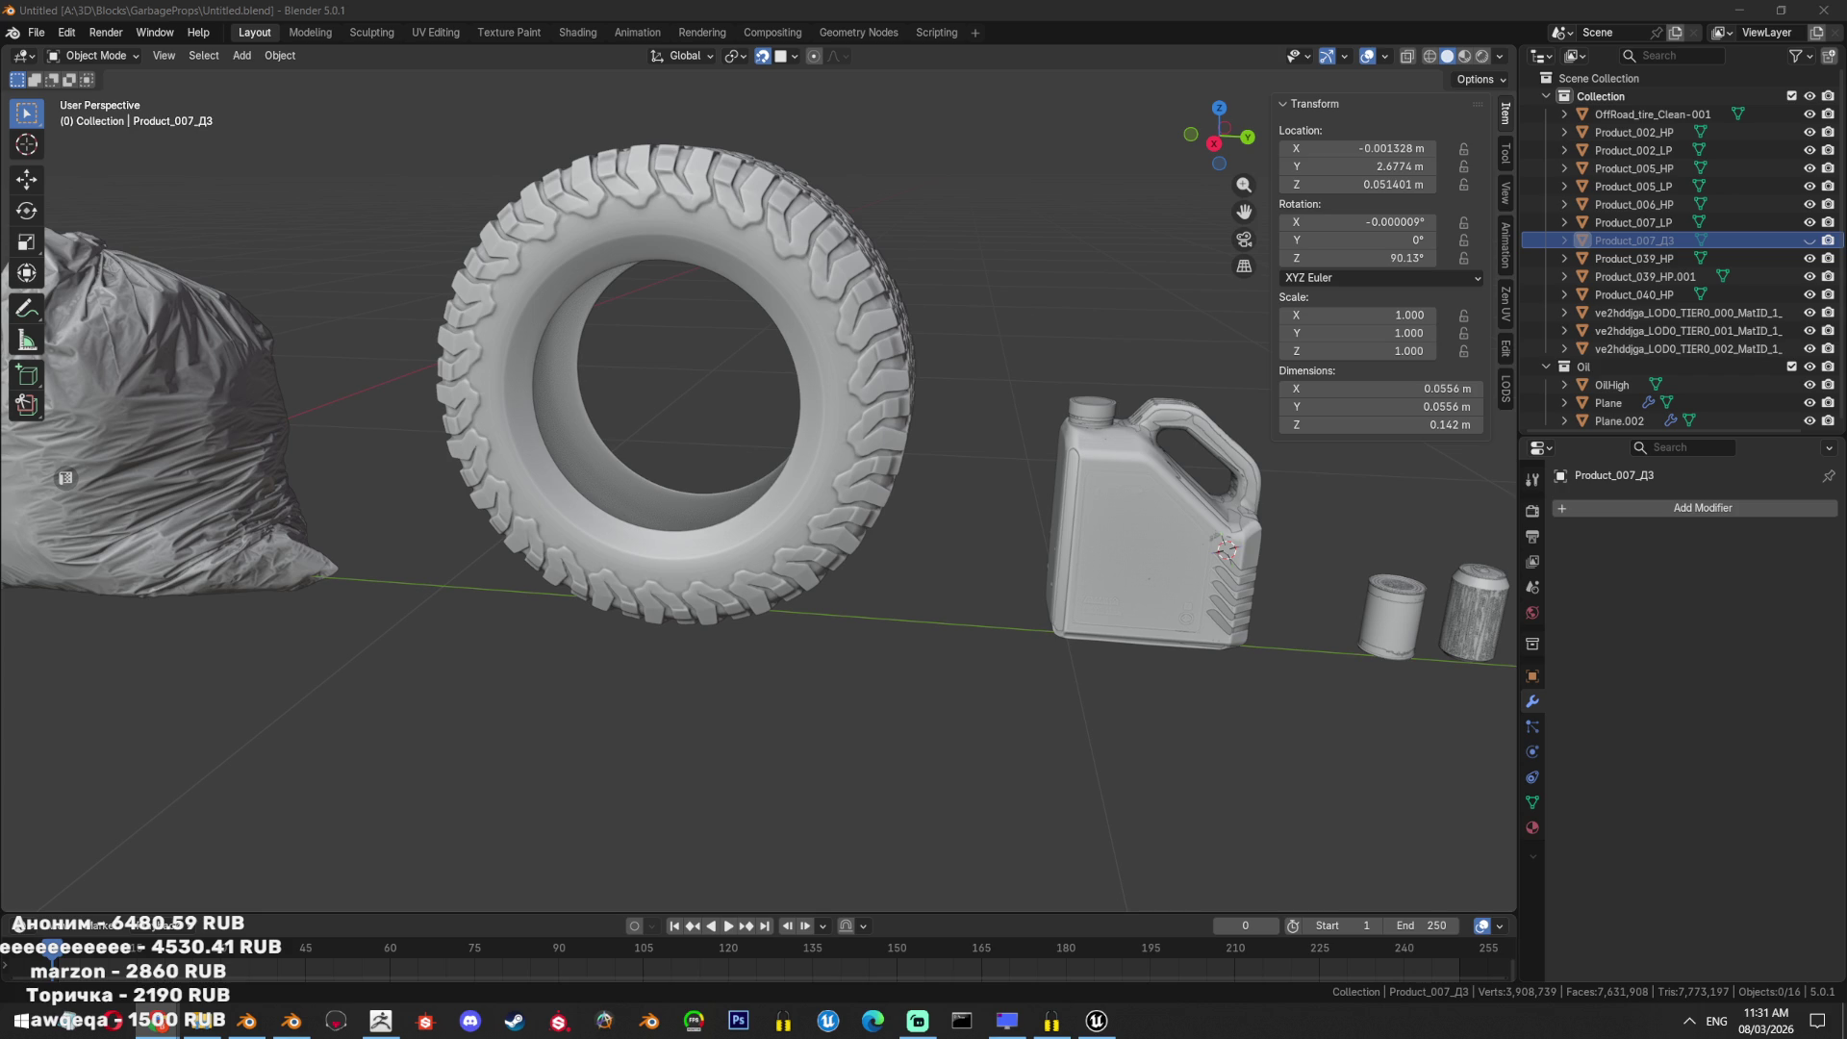
pyautogui.scroll(-6, 899, 585)
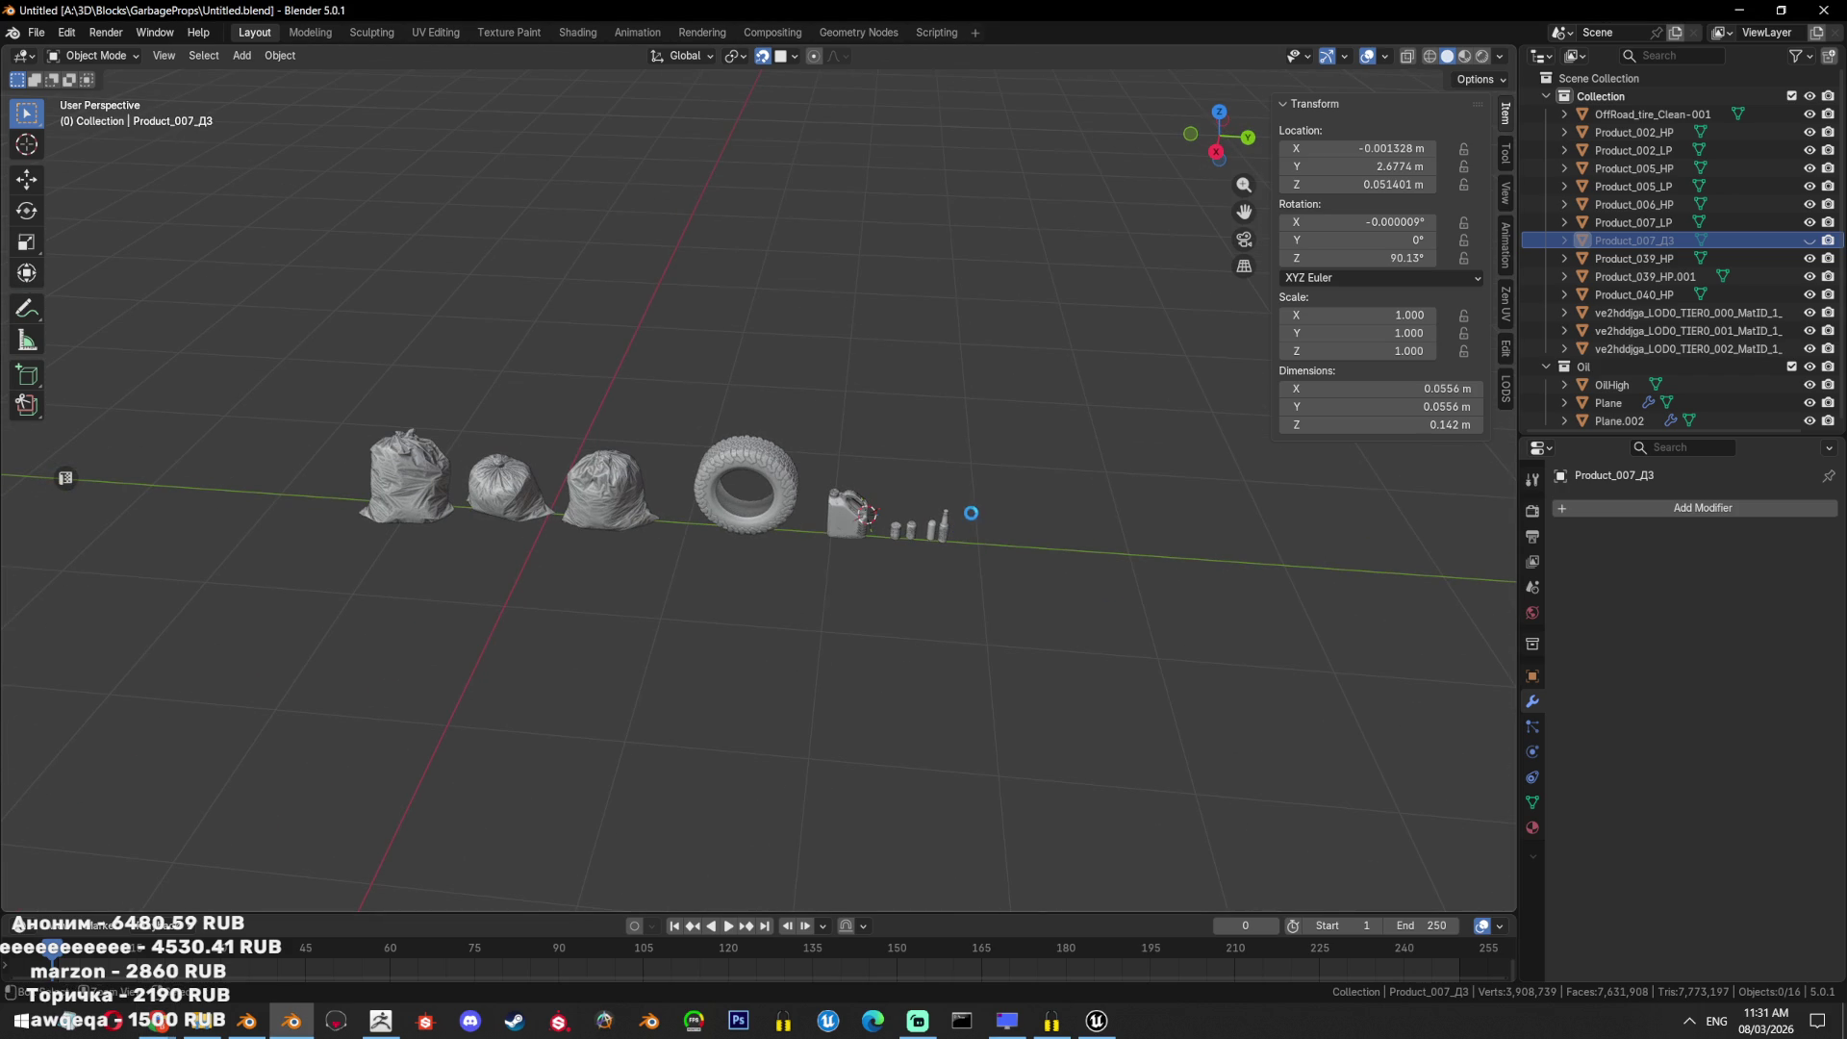
# Add a mesh circle, scale it to 0.1 and place it just right of the bottles.
pyautogui.hotkey('shift', 'a')
pyautogui.moveTo(909, 522)
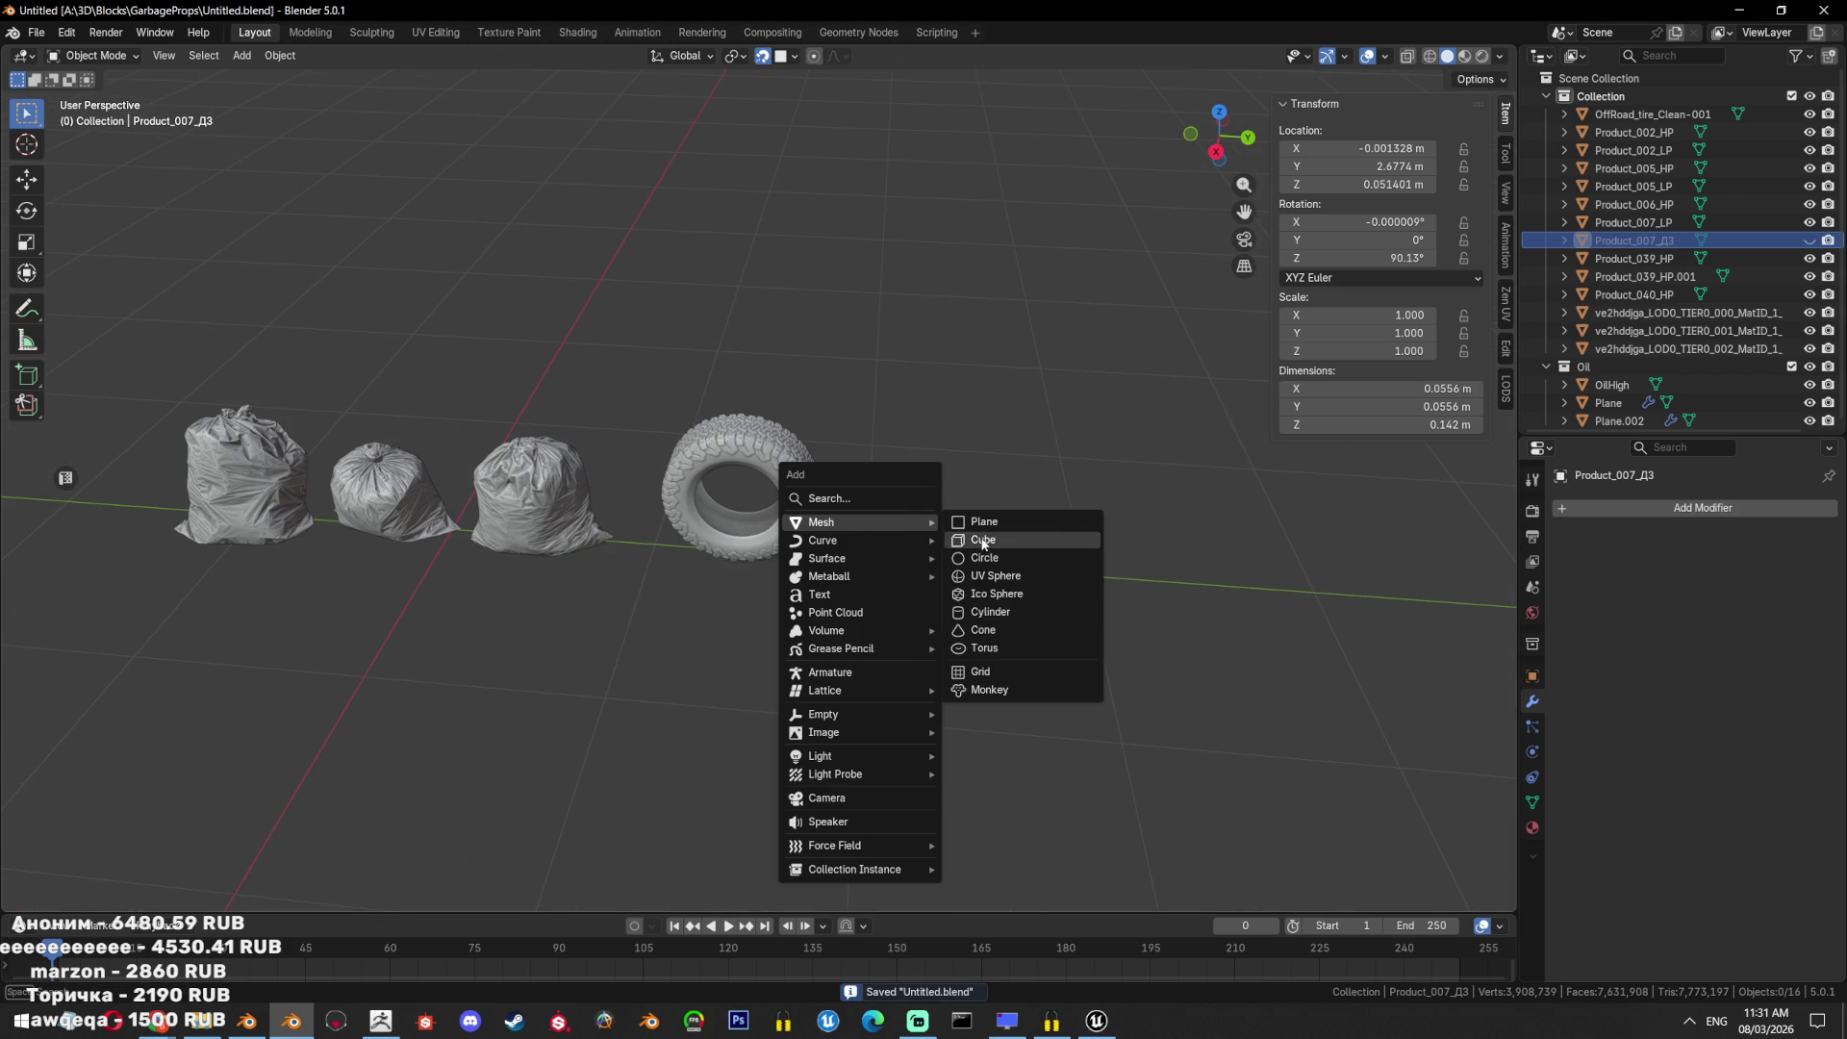
pyautogui.click(981, 557)
pyautogui.scroll(-2, 980, 556)
pyautogui.keyDown('alt'); pyautogui.moveTo(979, 556); pyautogui.dragTo(807, 591, button='middle'); pyautogui.keyUp('alt')
pyautogui.scroll(3, 806, 591)
pyautogui.write('s0.1')
pyautogui.press('Return')
pyautogui.press('g')
pyautogui.click(703, 514)
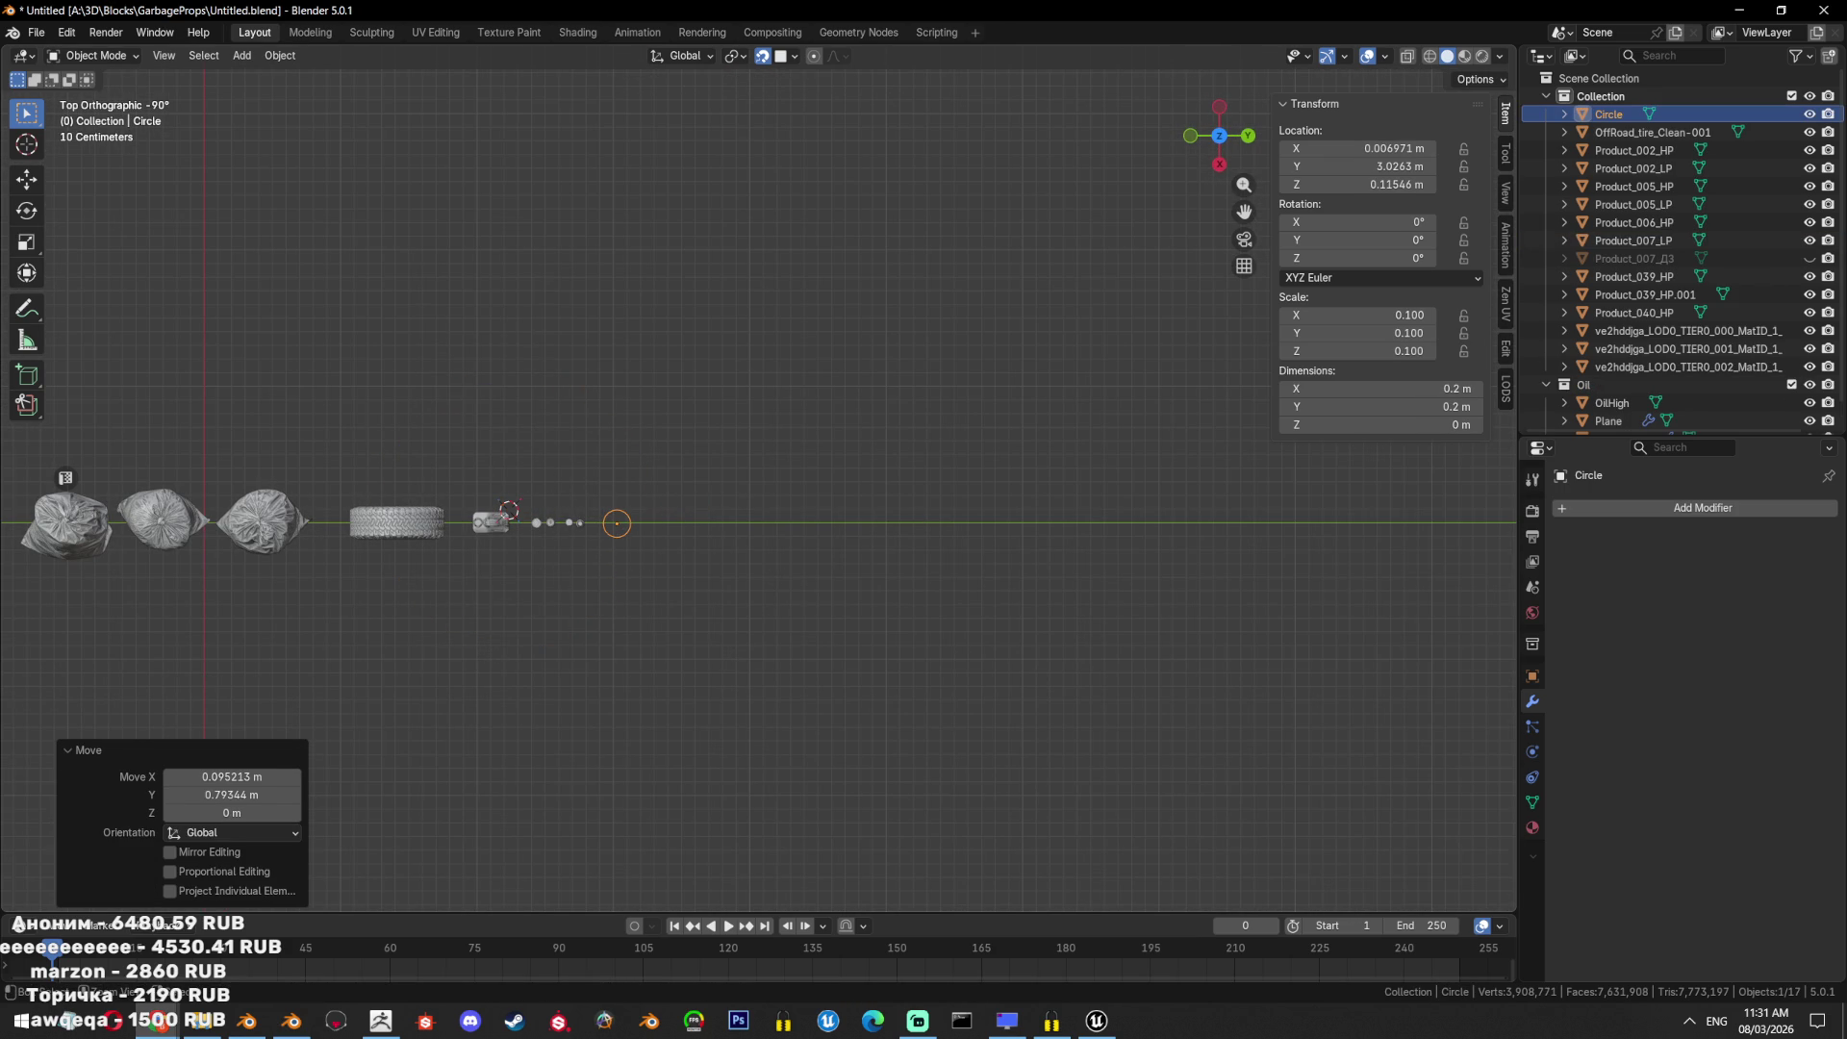
# Save the GarbageProps scene file.
pyautogui.hotkey('ctrl', 's')
pyautogui.scroll(3, 770, 477)
pyautogui.hotkey('alt', 'Tab')
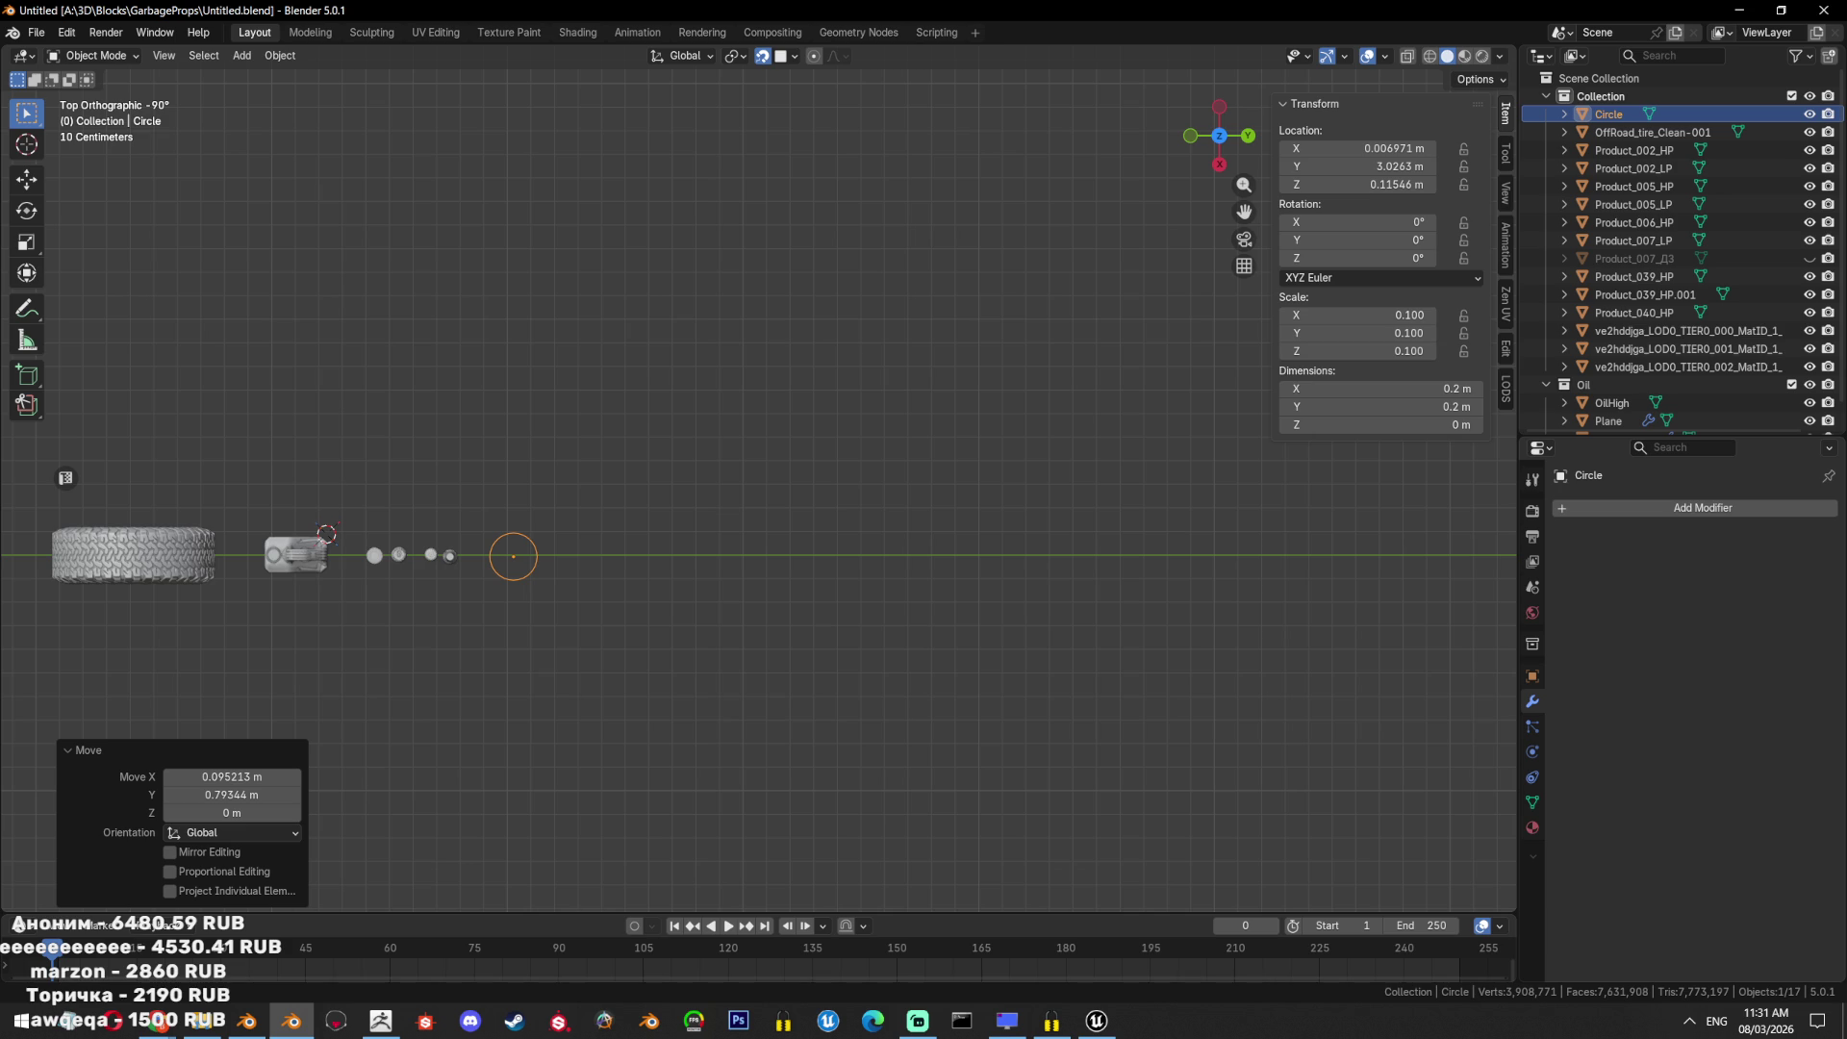
# In Right view, move the circle down onto the ground line.
pyautogui.scroll(4, 640, 510)
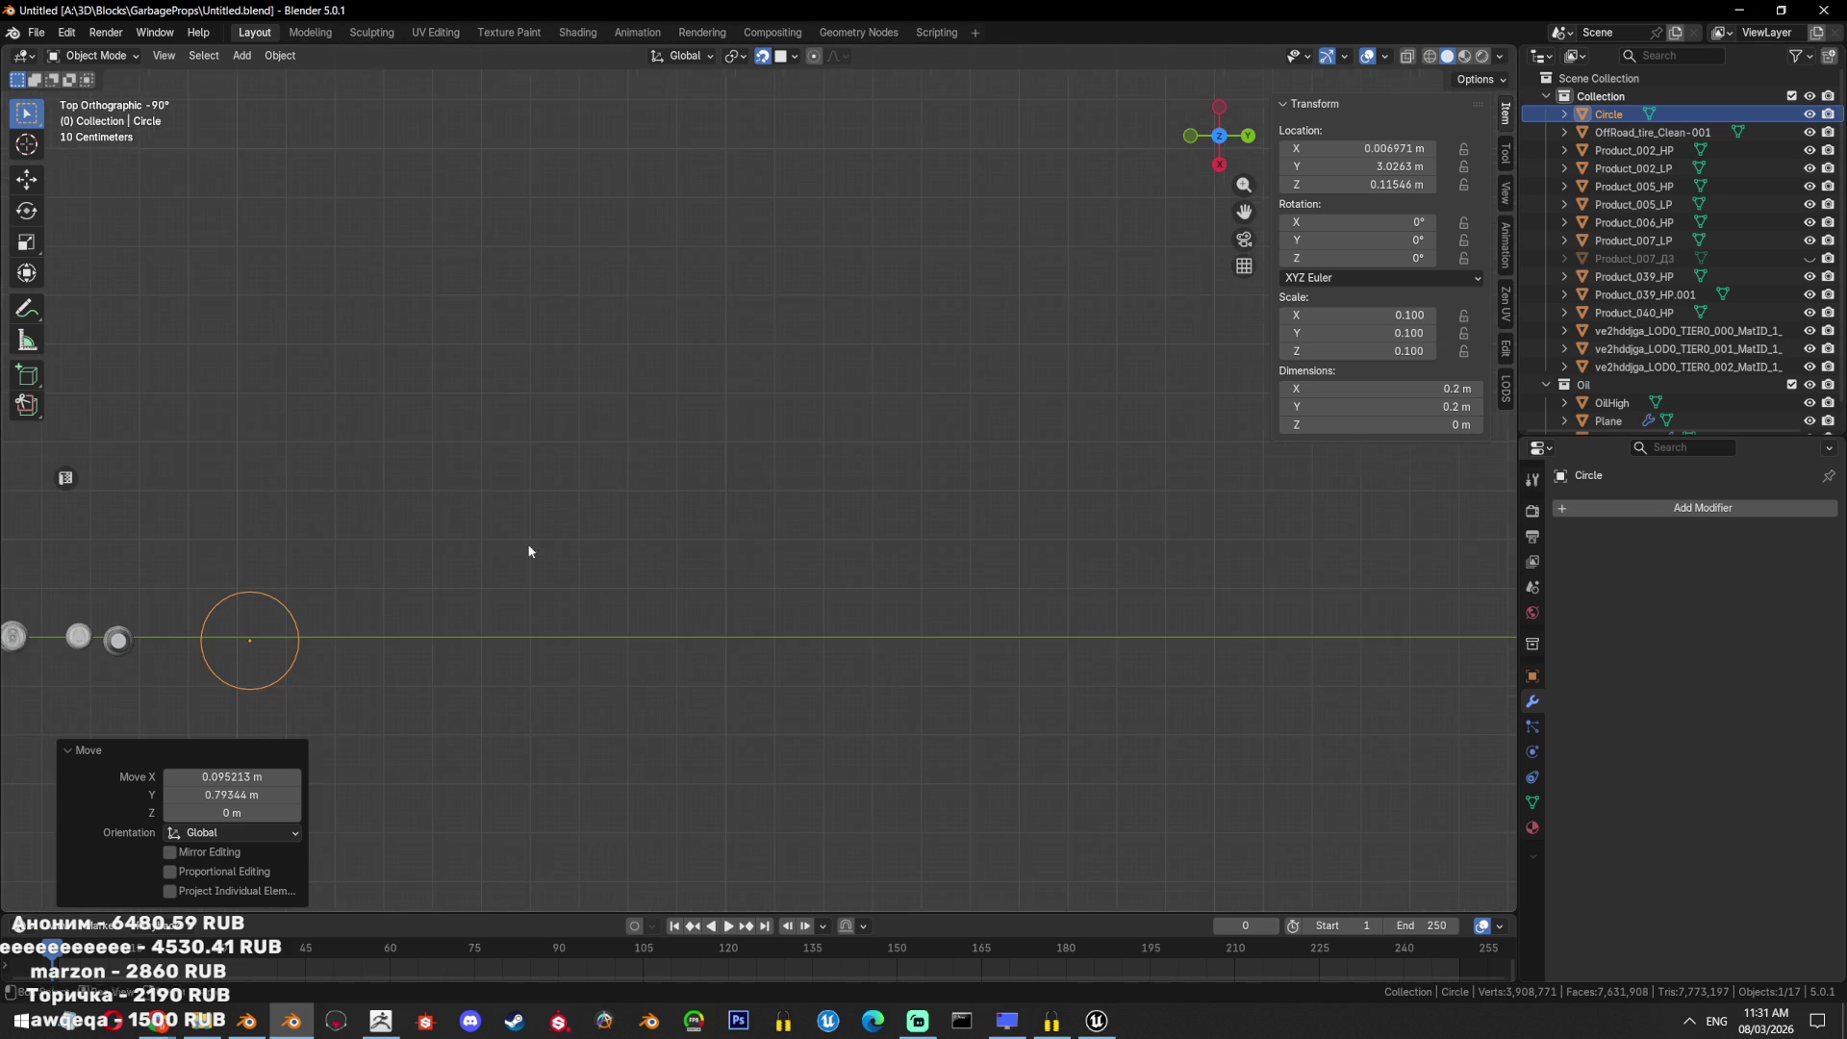
pyautogui.press('KP_Decimal')
pyautogui.press('KP_3')
pyautogui.keyDown('shift'); pyautogui.moveTo(801, 552); pyautogui.dragTo(975, 290, button='middle'); pyautogui.keyUp('shift')
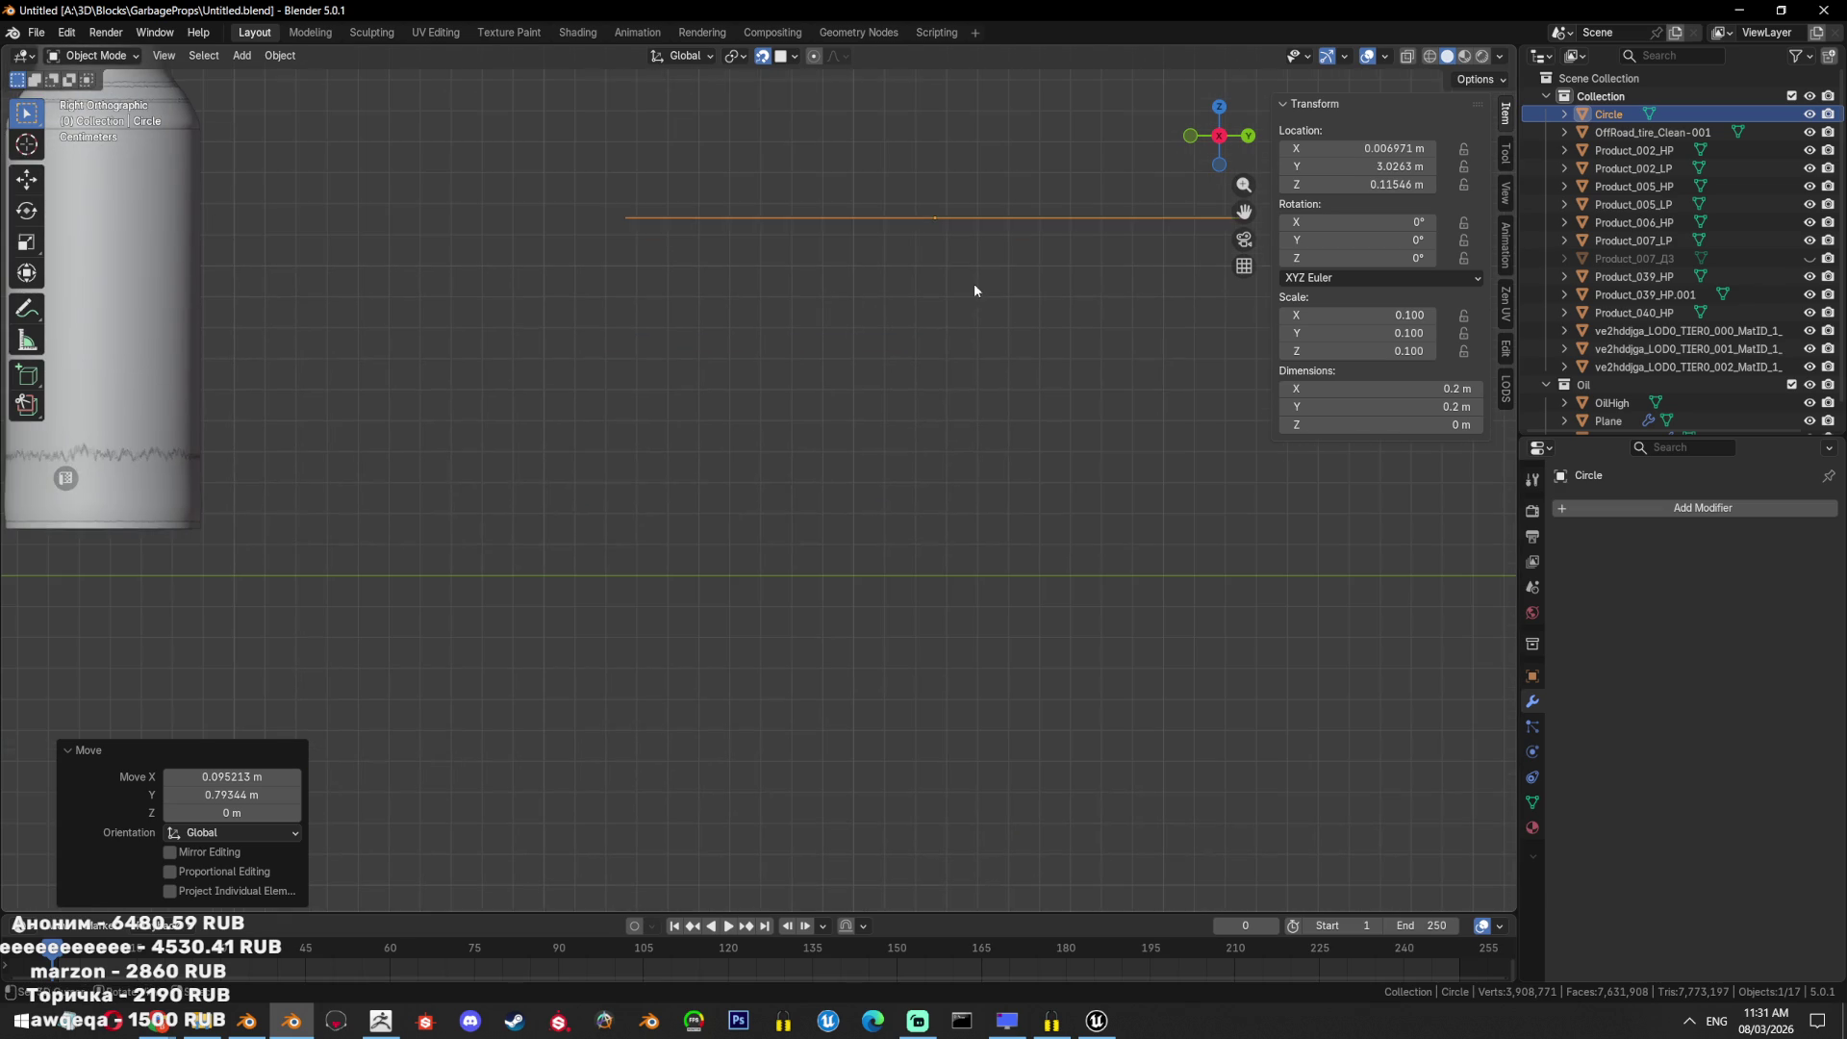
pyautogui.press('g')
pyautogui.click(837, 648)
# Box-select the cans and bottles and lower them along Z onto the ground.
pyautogui.scroll(-5, 546, 441)
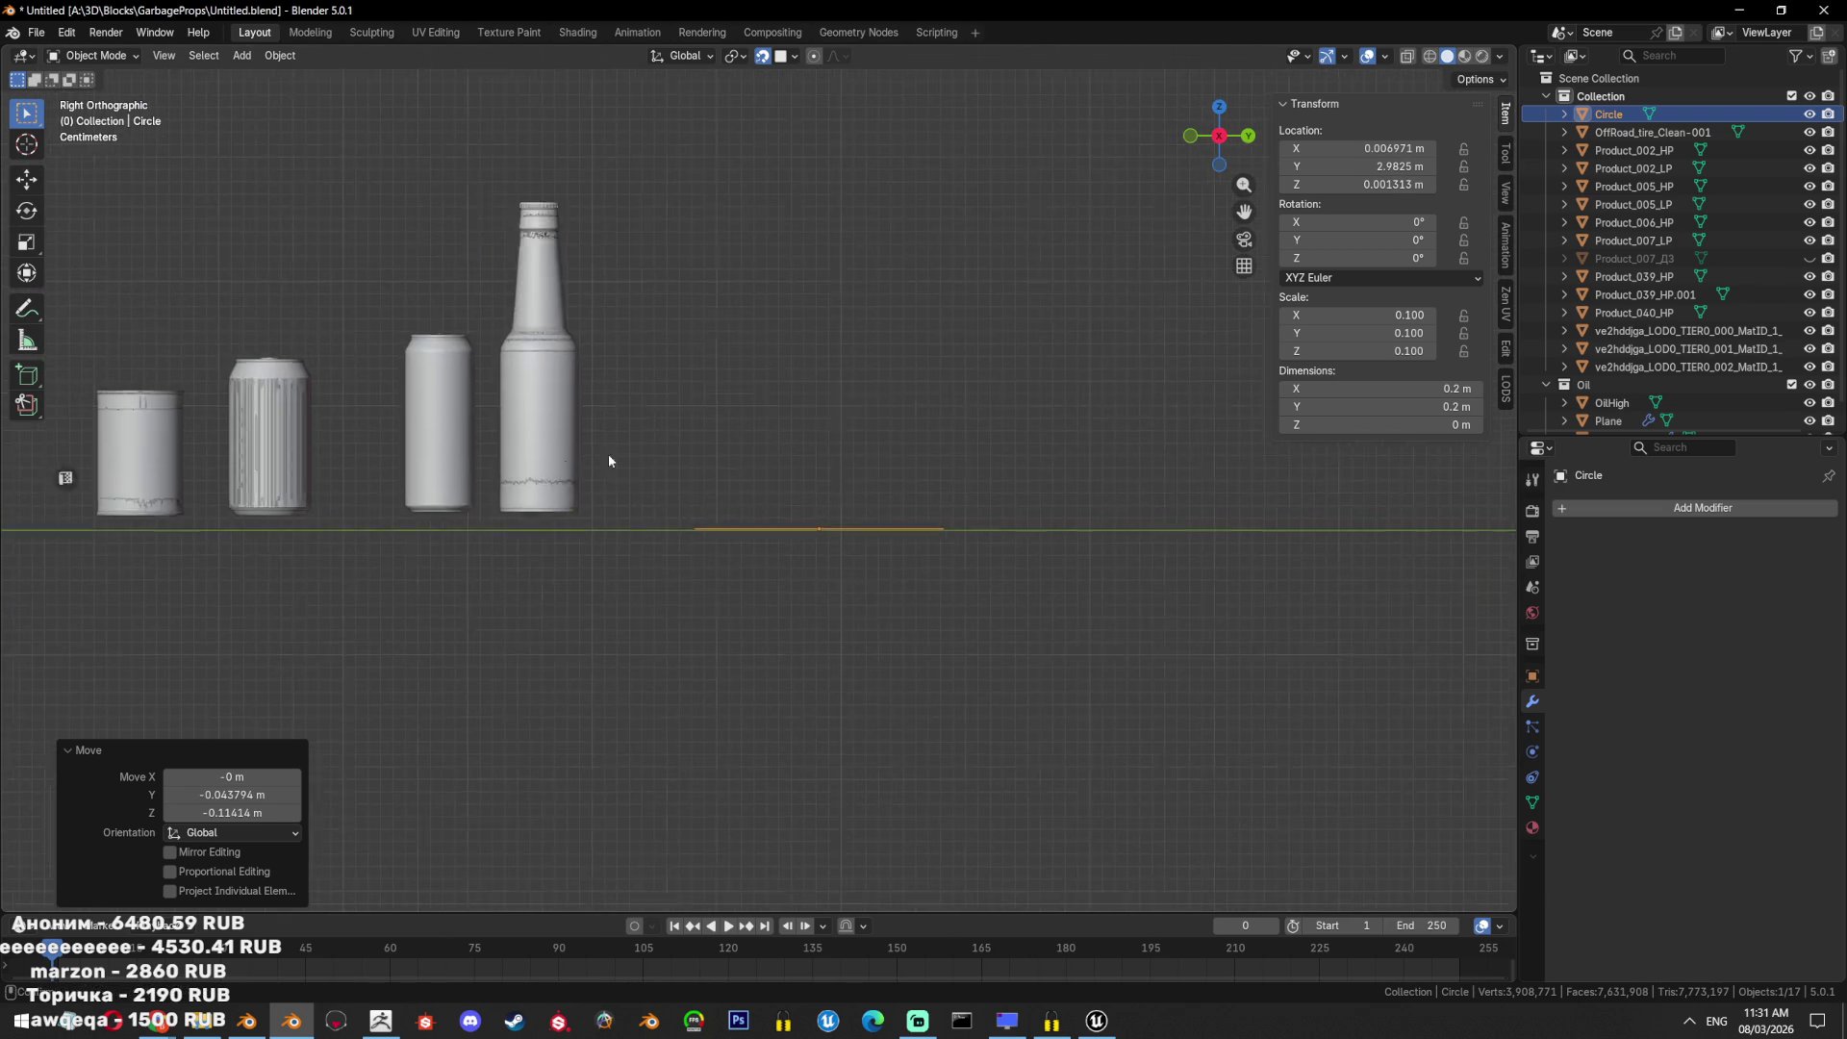
pyautogui.keyDown('shift'); pyautogui.moveTo(544, 442); pyautogui.dragTo(920, 528, button='middle'); pyautogui.keyUp('shift')
pyautogui.moveTo(949, 188); pyautogui.dragTo(485, 577)
pyautogui.press('g')
pyautogui.press('z')
pyautogui.click(488, 628)
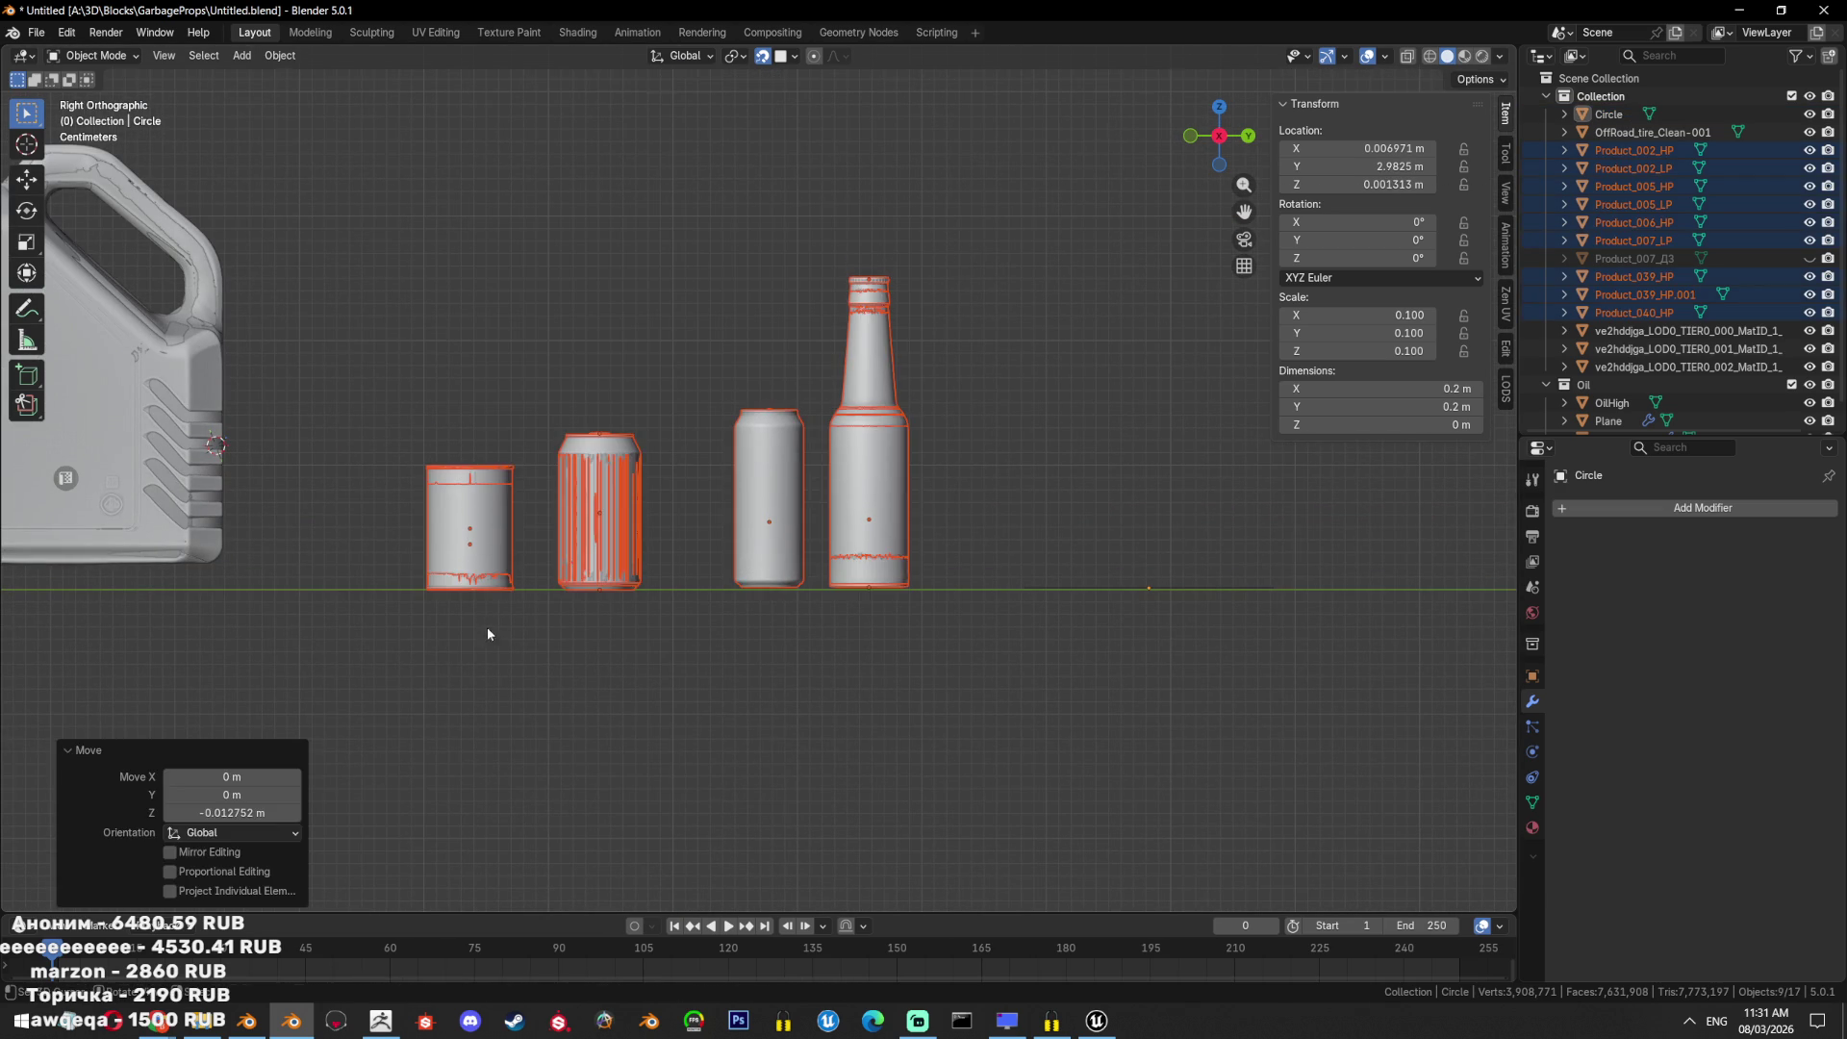
# Select the circle, switch to top view and enter Edit Mode on its vertices.
pyautogui.click(1148, 588)
pyautogui.moveTo(1149, 588); pyautogui.dragTo(1197, 688, button='middle')
pyautogui.press('KP_7')
pyautogui.press('Tab')
pyautogui.press('KP_Decimal')
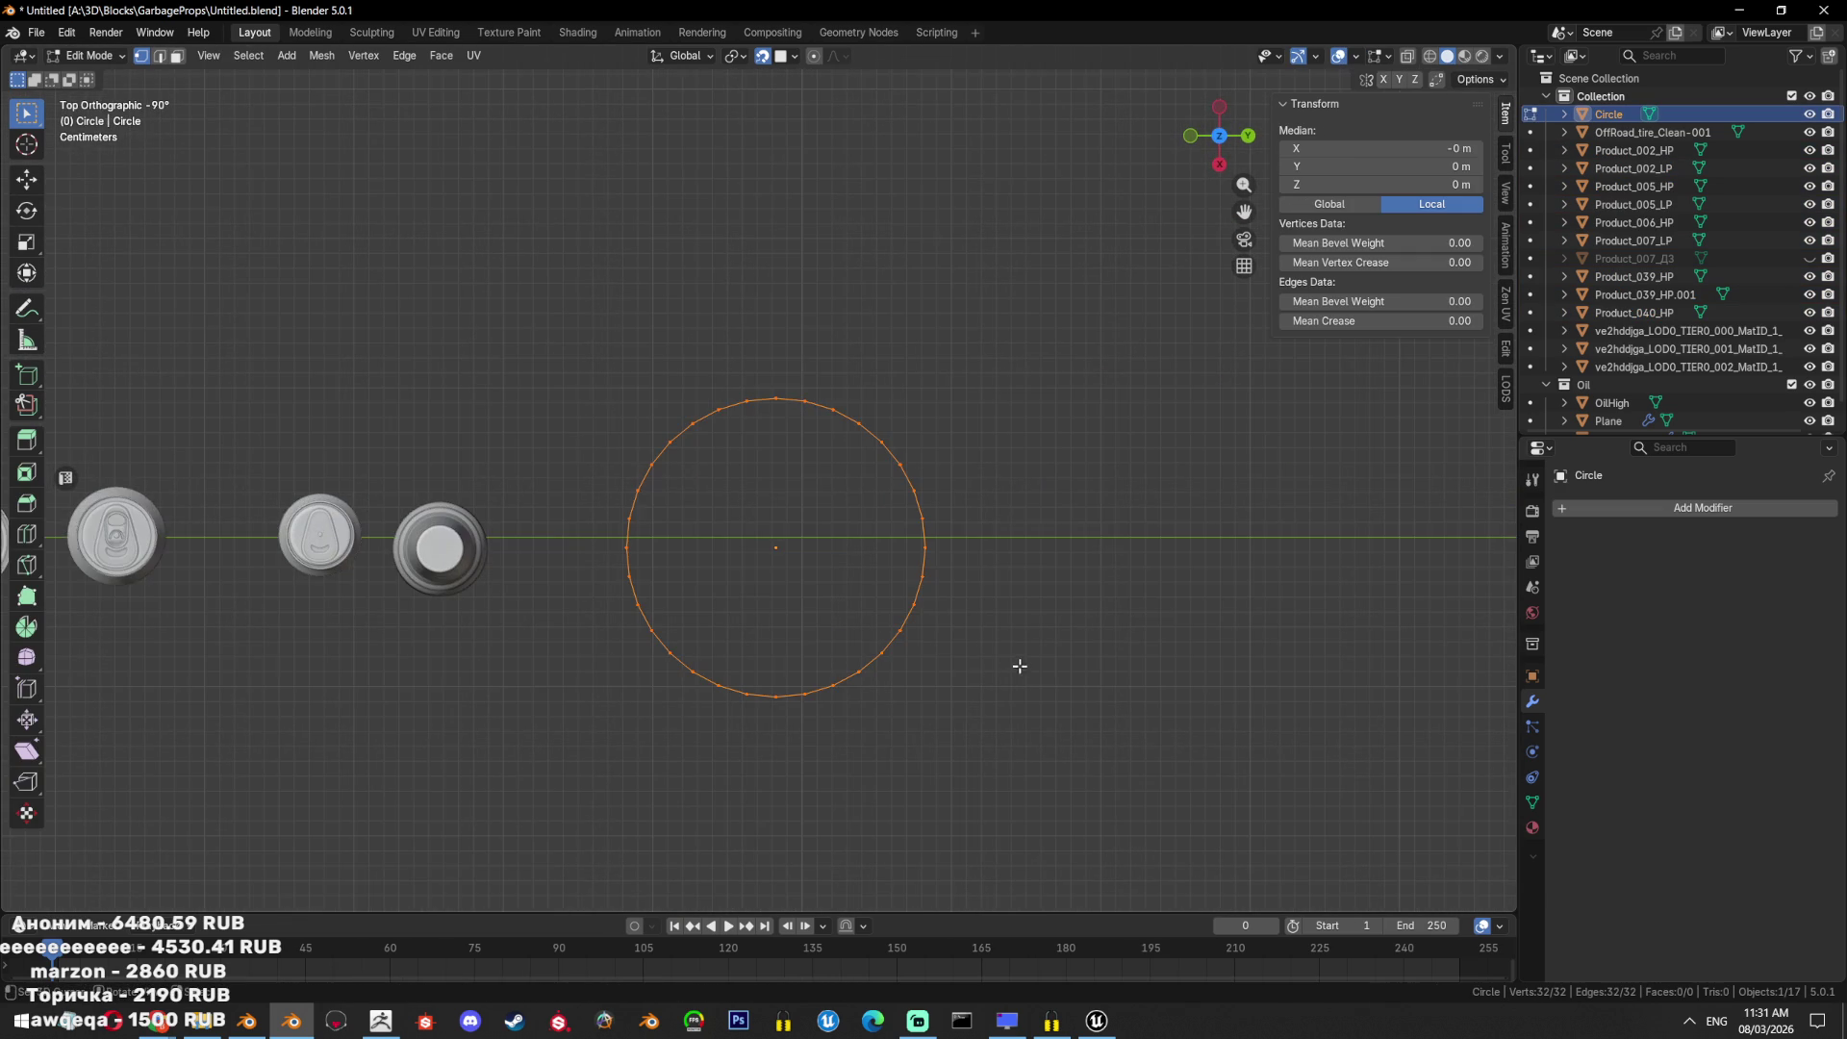
# Extrude the circle's edges straight up 0.095 m into a short cylinder wall.
pyautogui.press('KP_3')
pyautogui.scroll(1, 1027, 520)
pyautogui.press('e')
pyautogui.press('z')
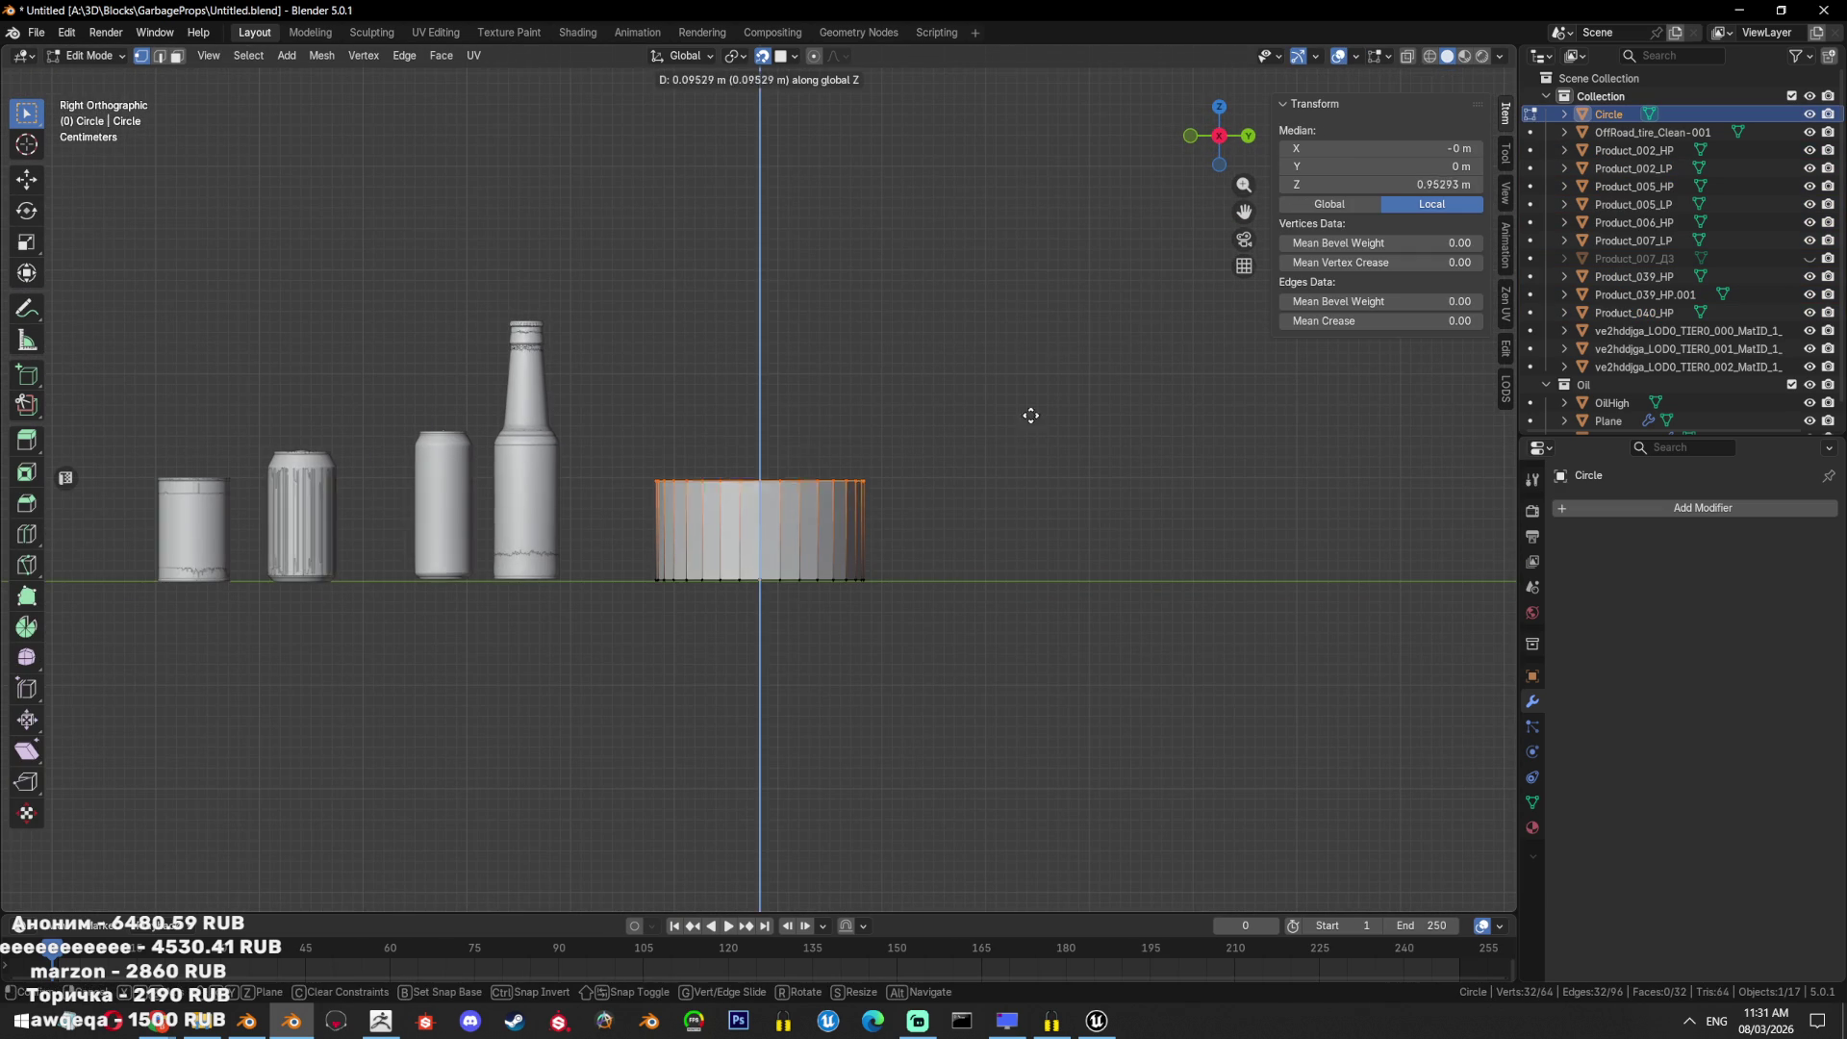
pyautogui.click(1031, 415)
pyautogui.scroll(-5, 1019, 528)
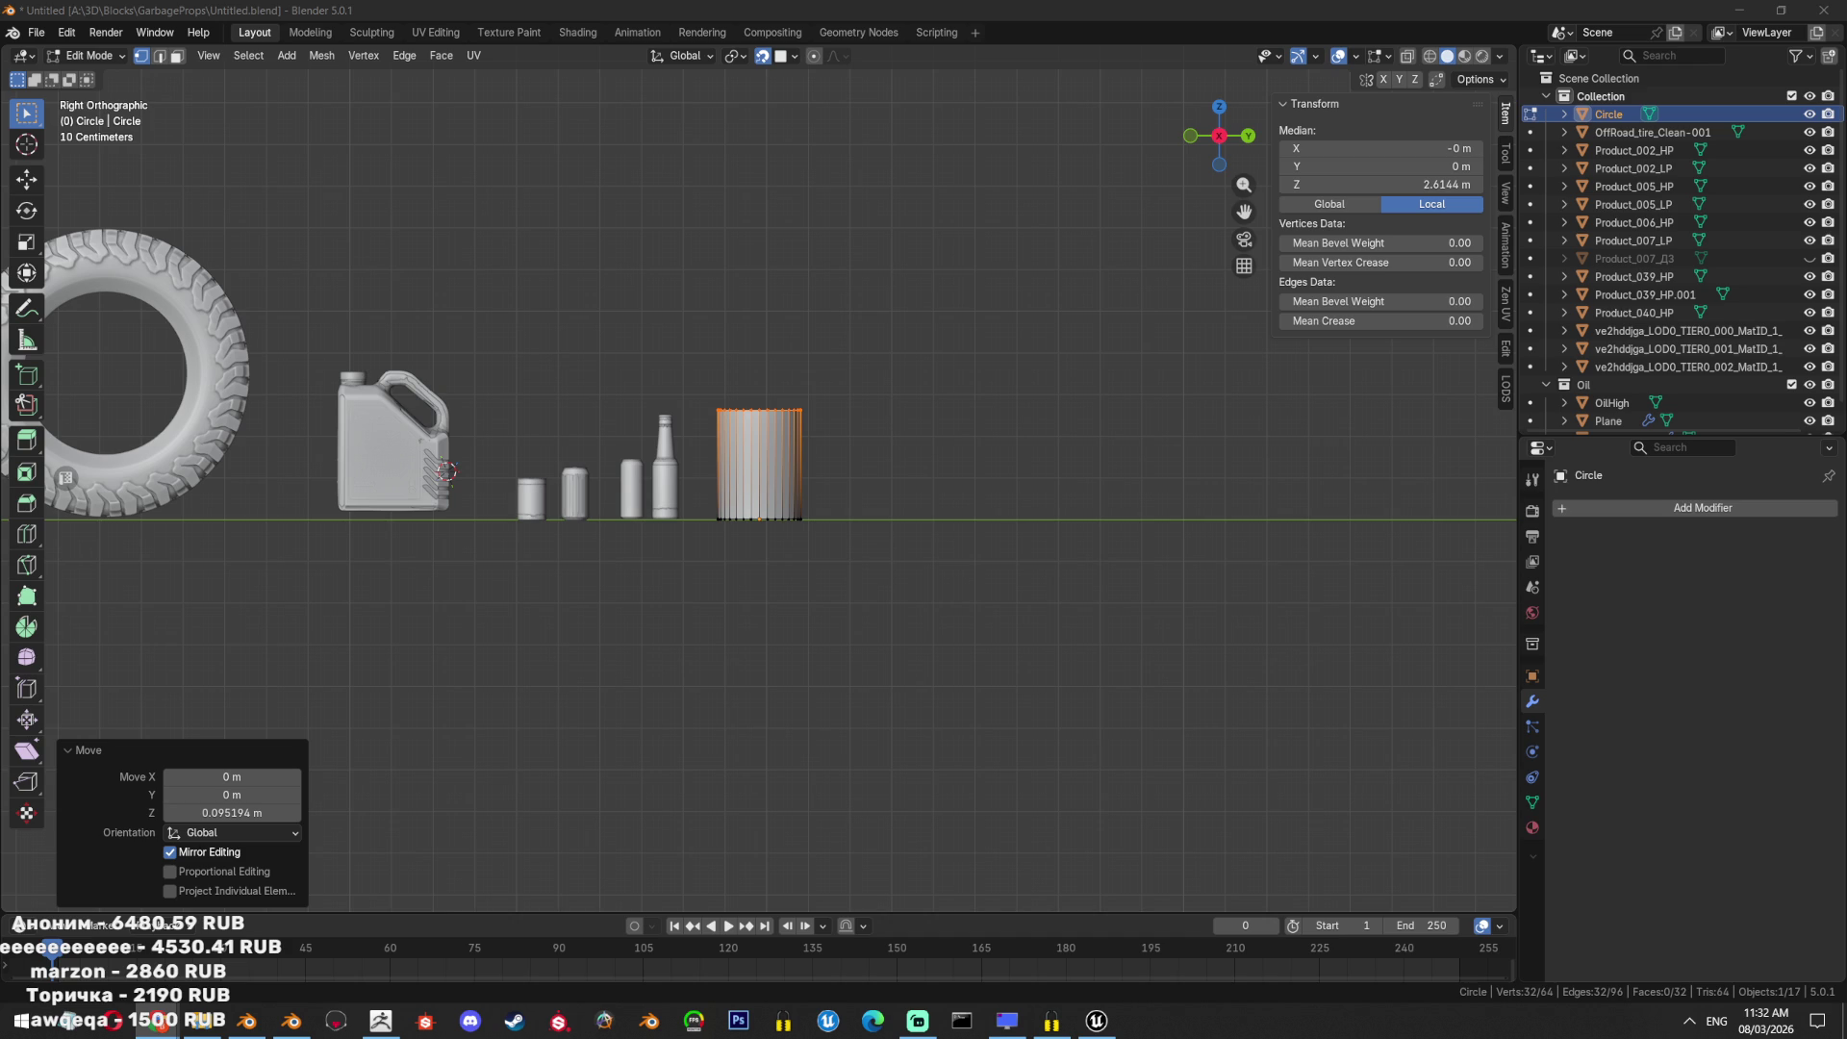
pyautogui.hotkey('alt', 'shift')
pyautogui.hotkey('alt', 'Tab')
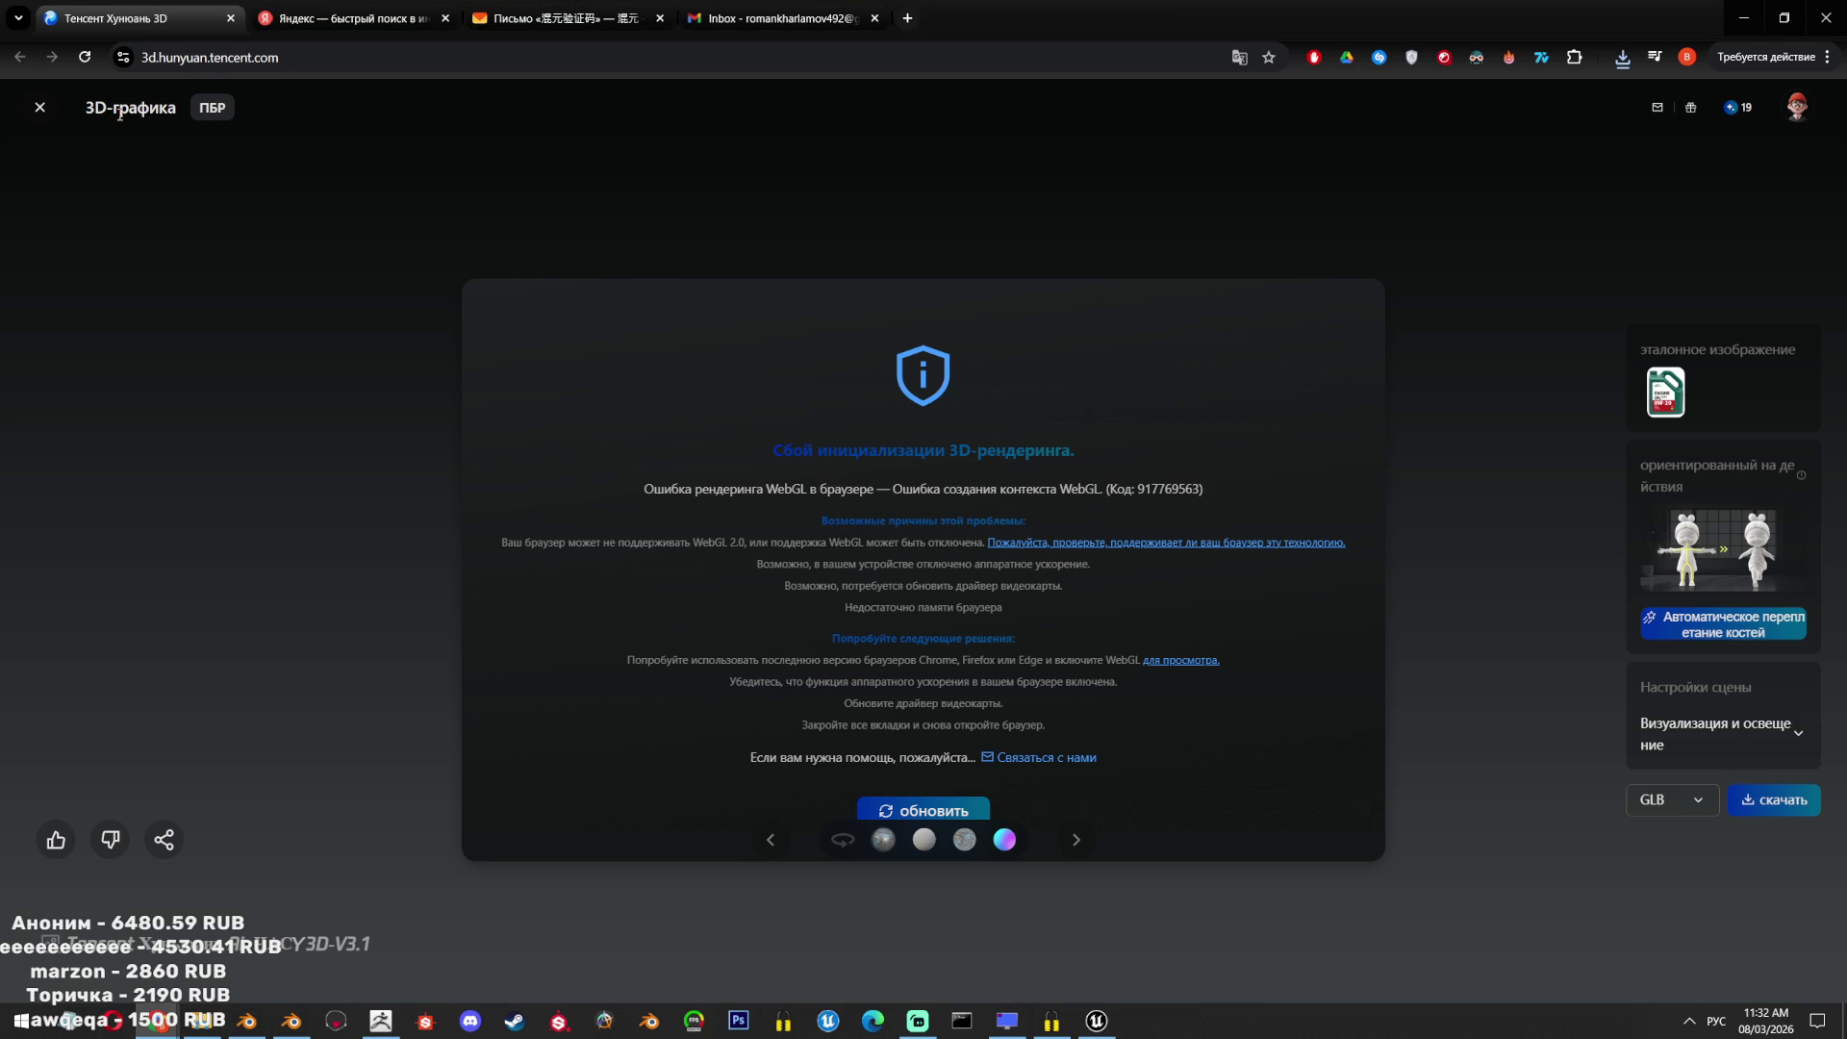
# Close the failed preview, remove the engine-oil reference image and browse Downloads for a new one.
pyautogui.click(40, 107)
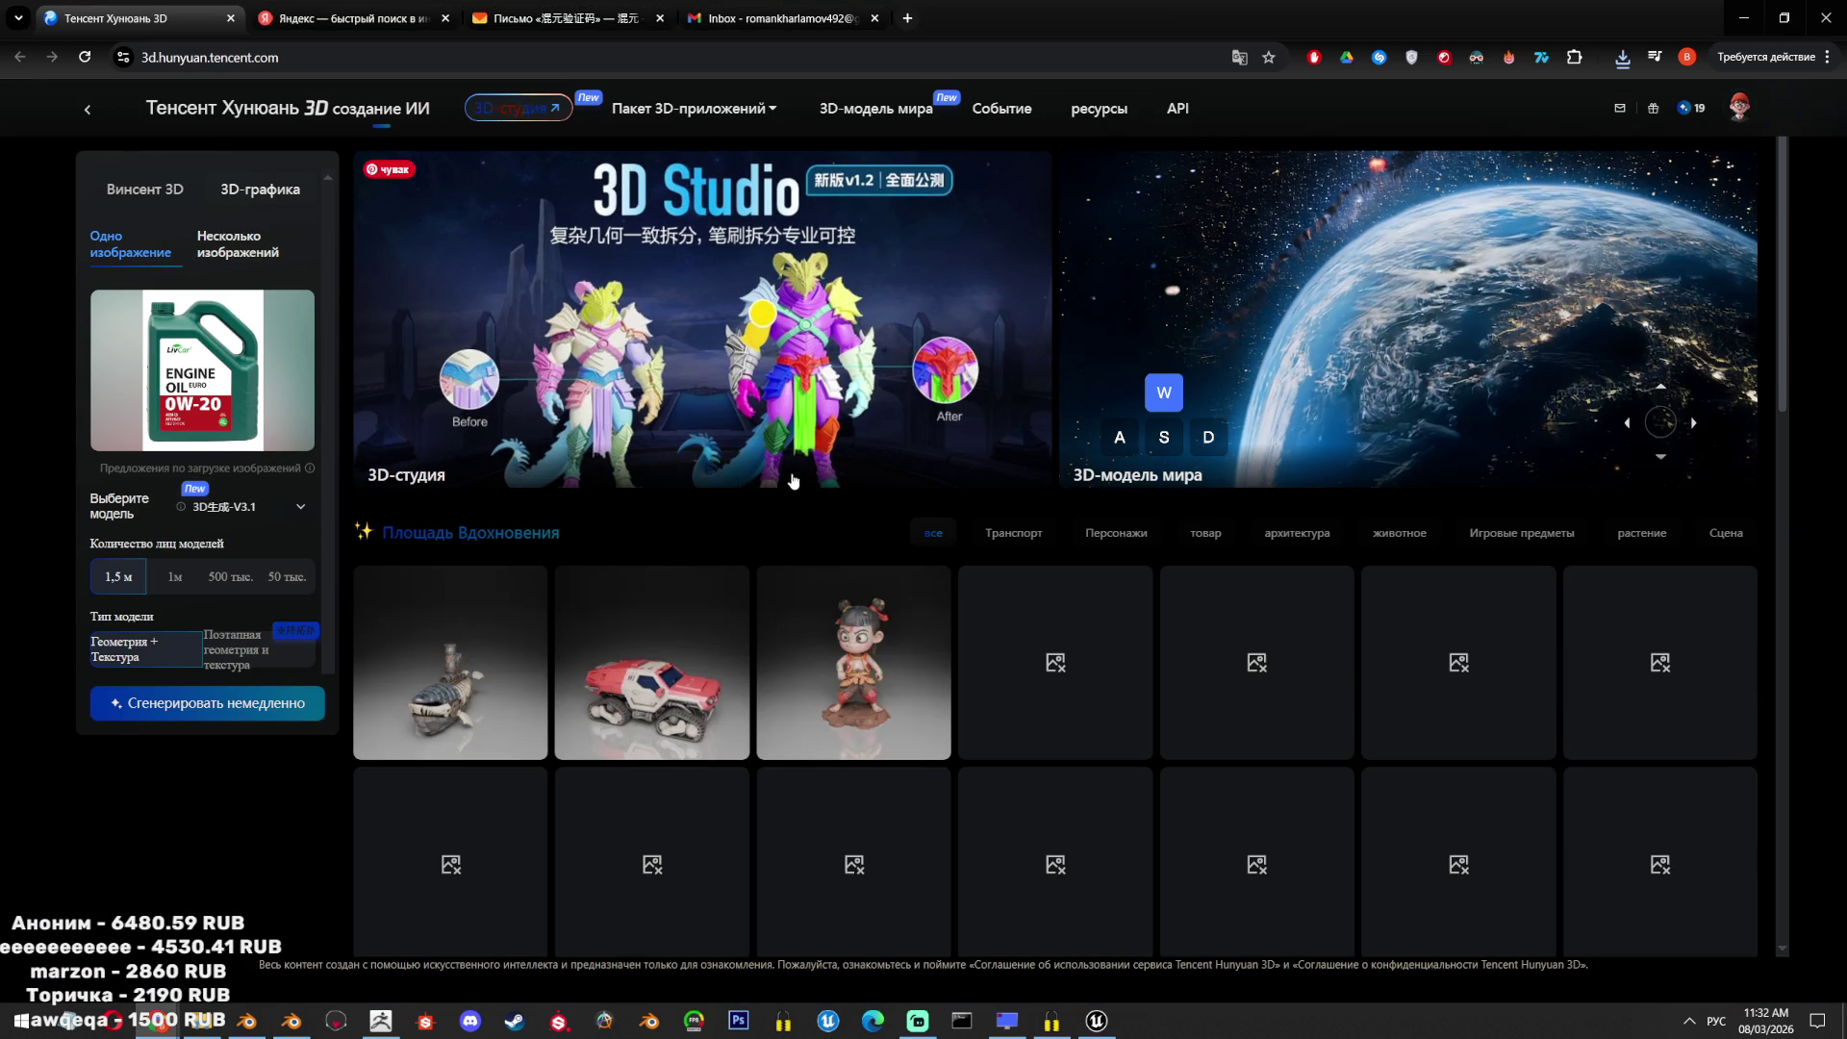
pyautogui.moveTo(263, 402)
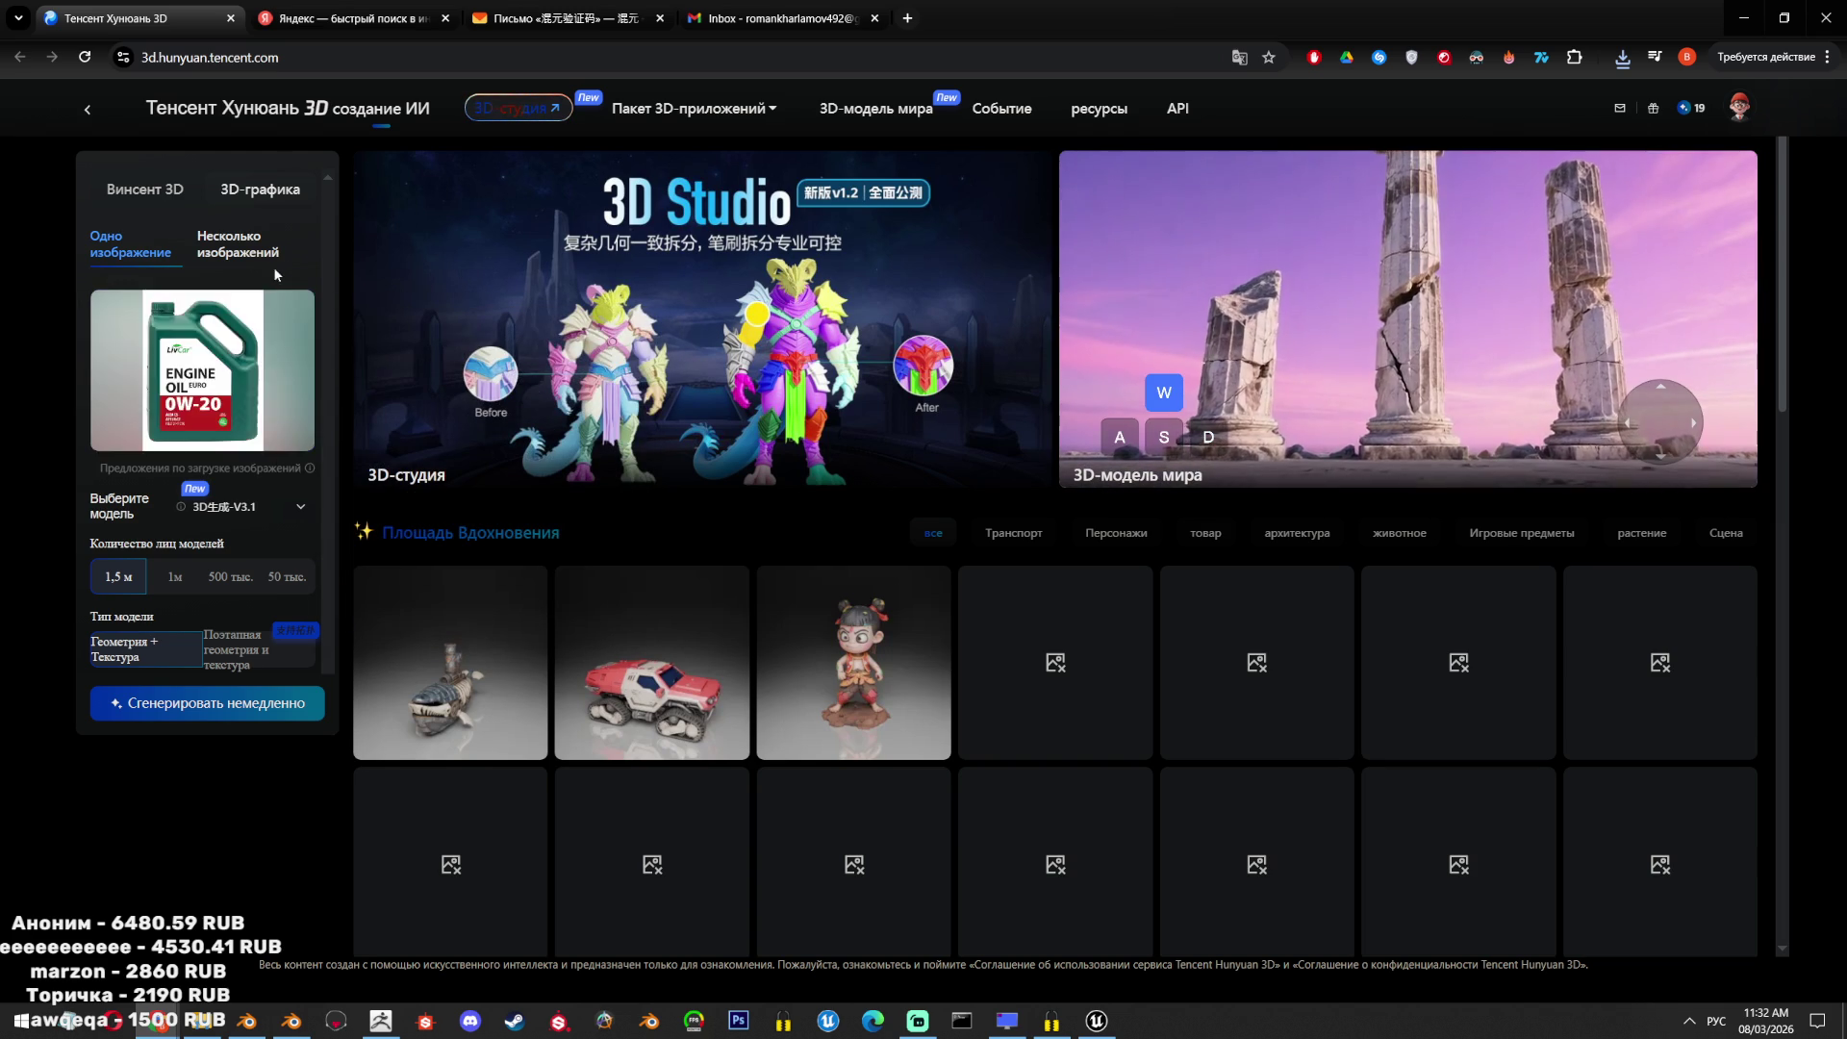
pyautogui.click(292, 306)
pyautogui.click(216, 340)
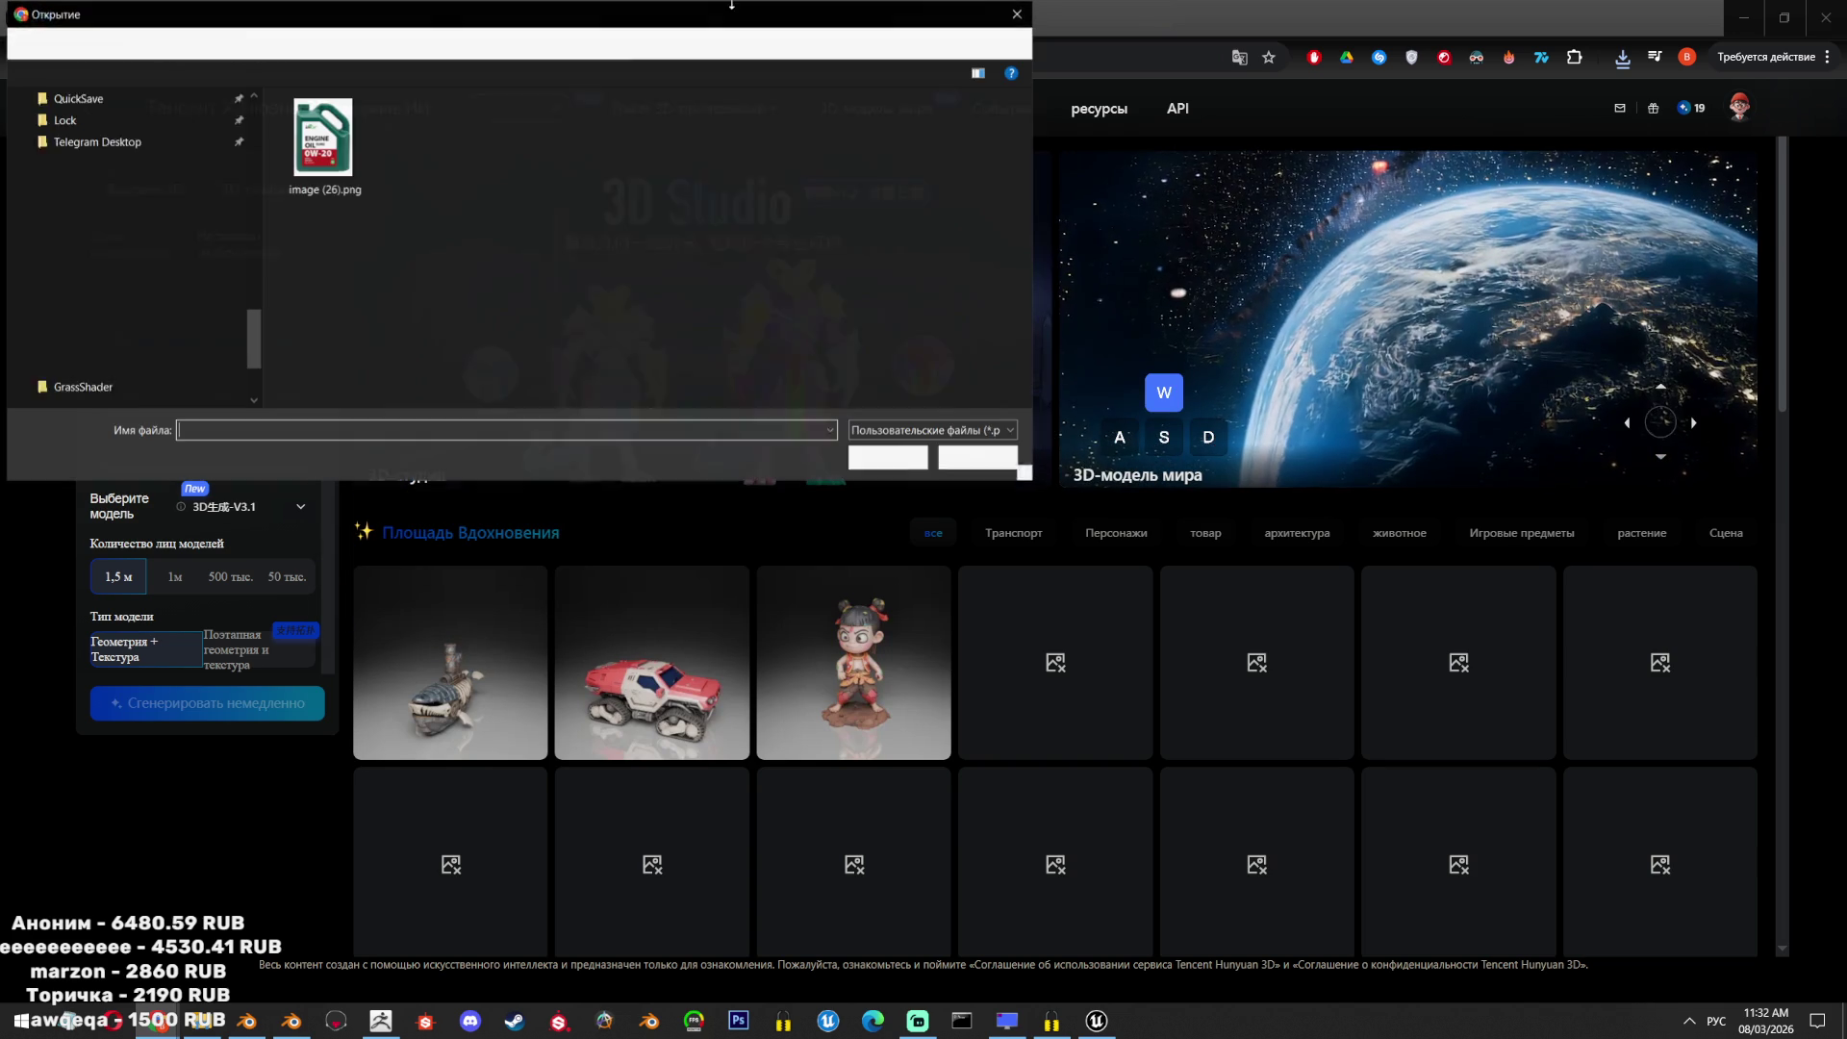
pyautogui.scroll(5, 248, 96)
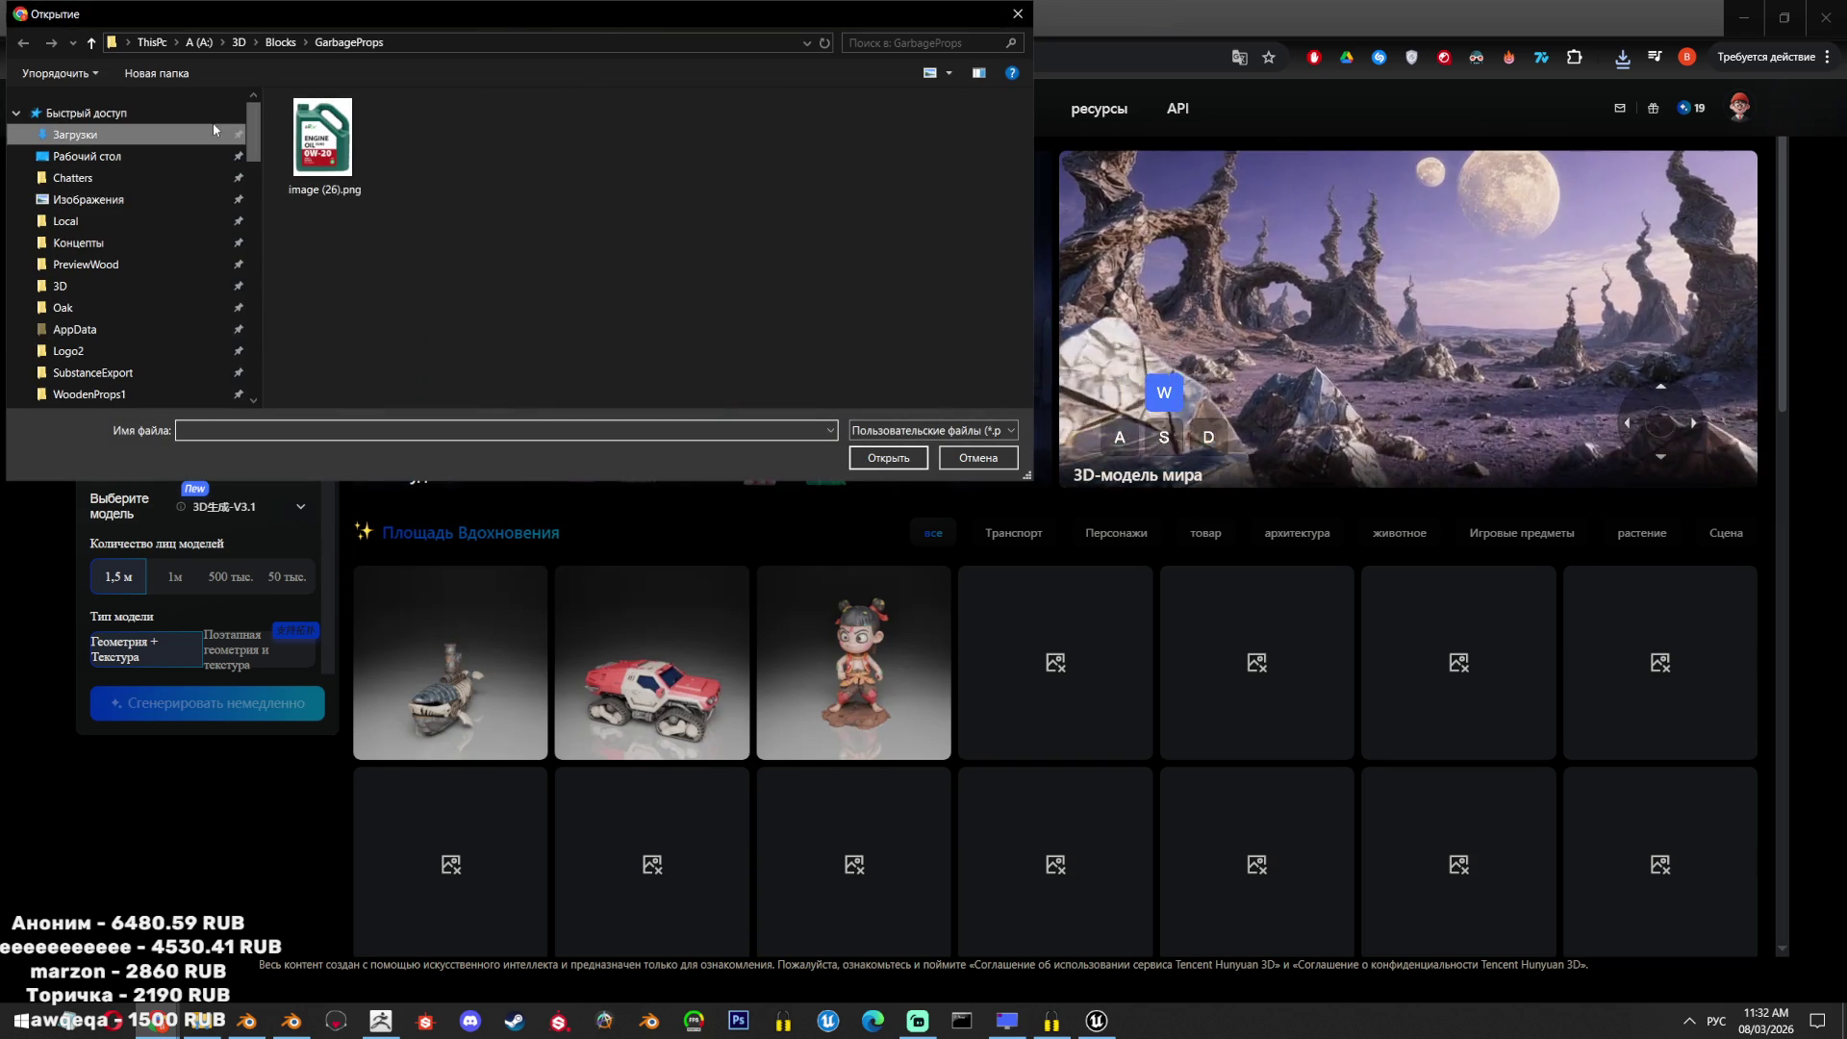
pyautogui.click(75, 134)
pyautogui.press('Escape')
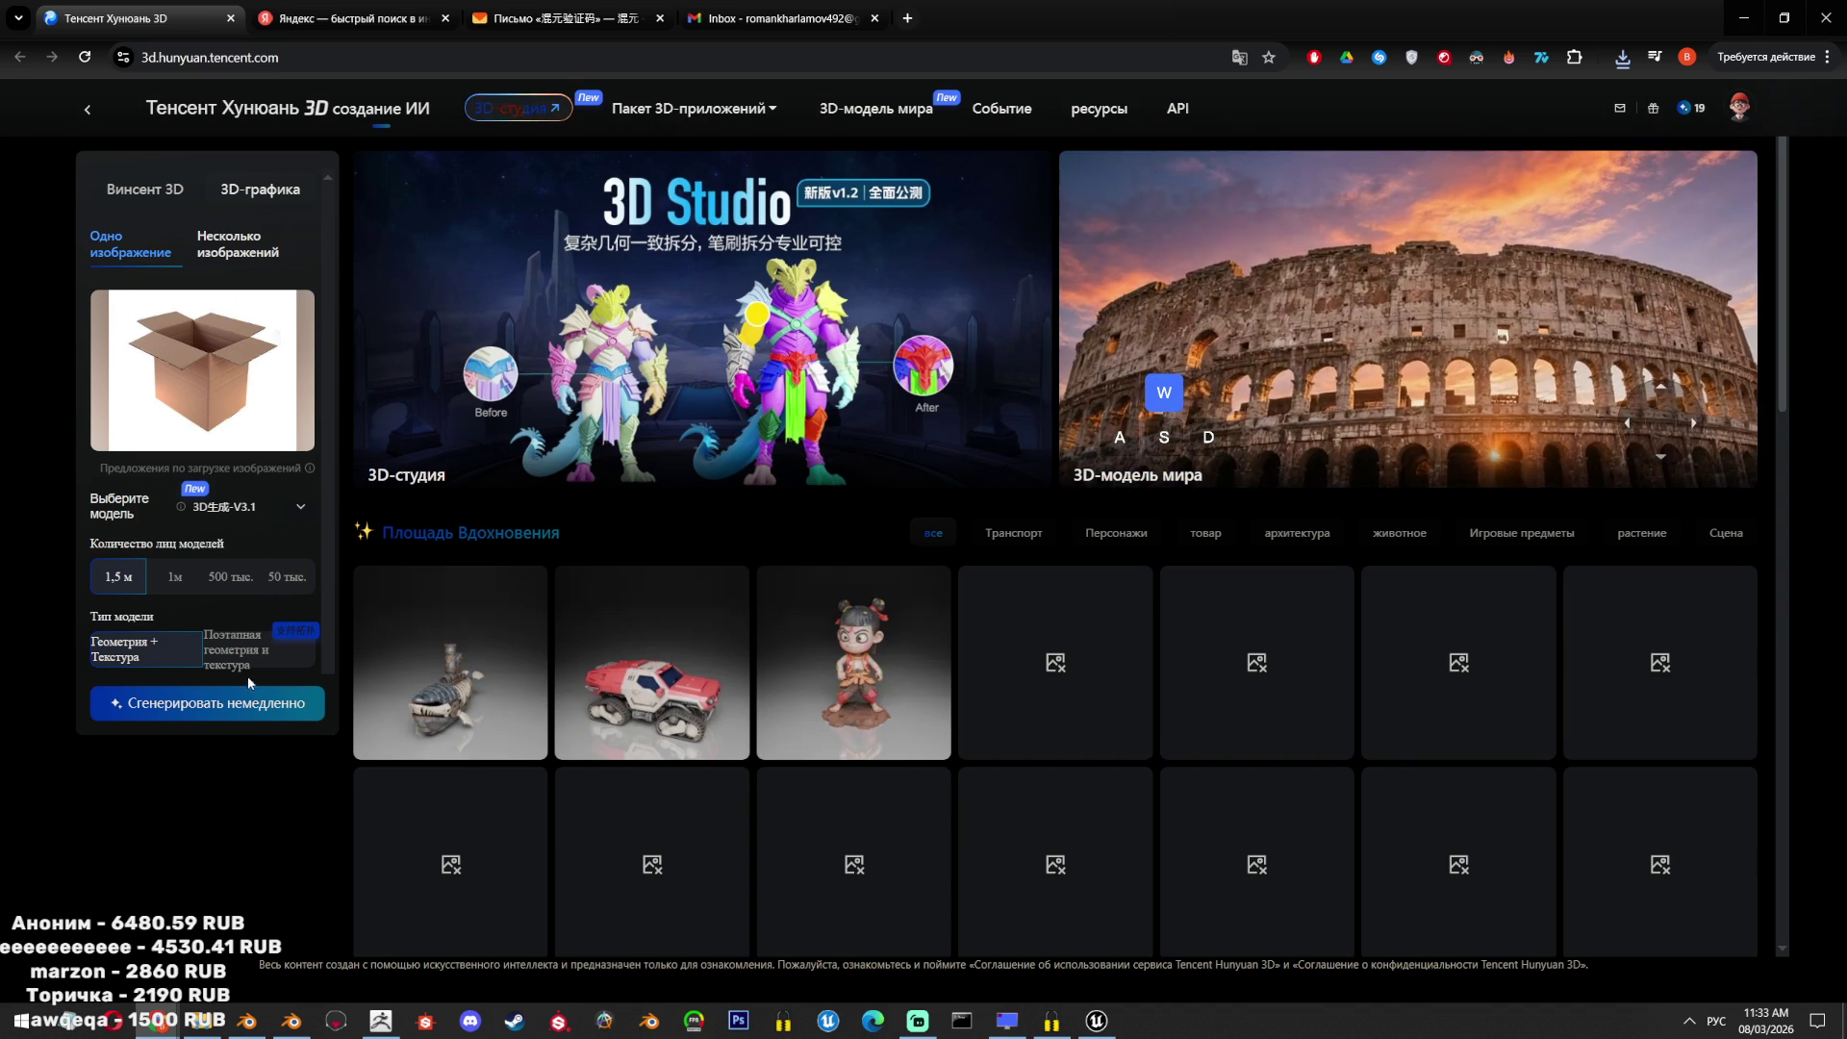
# Set combined Geometry + Texture mode and start generating the box 3D model.
pyautogui.click(248, 669)
pyautogui.click(172, 660)
pyautogui.click(207, 662)
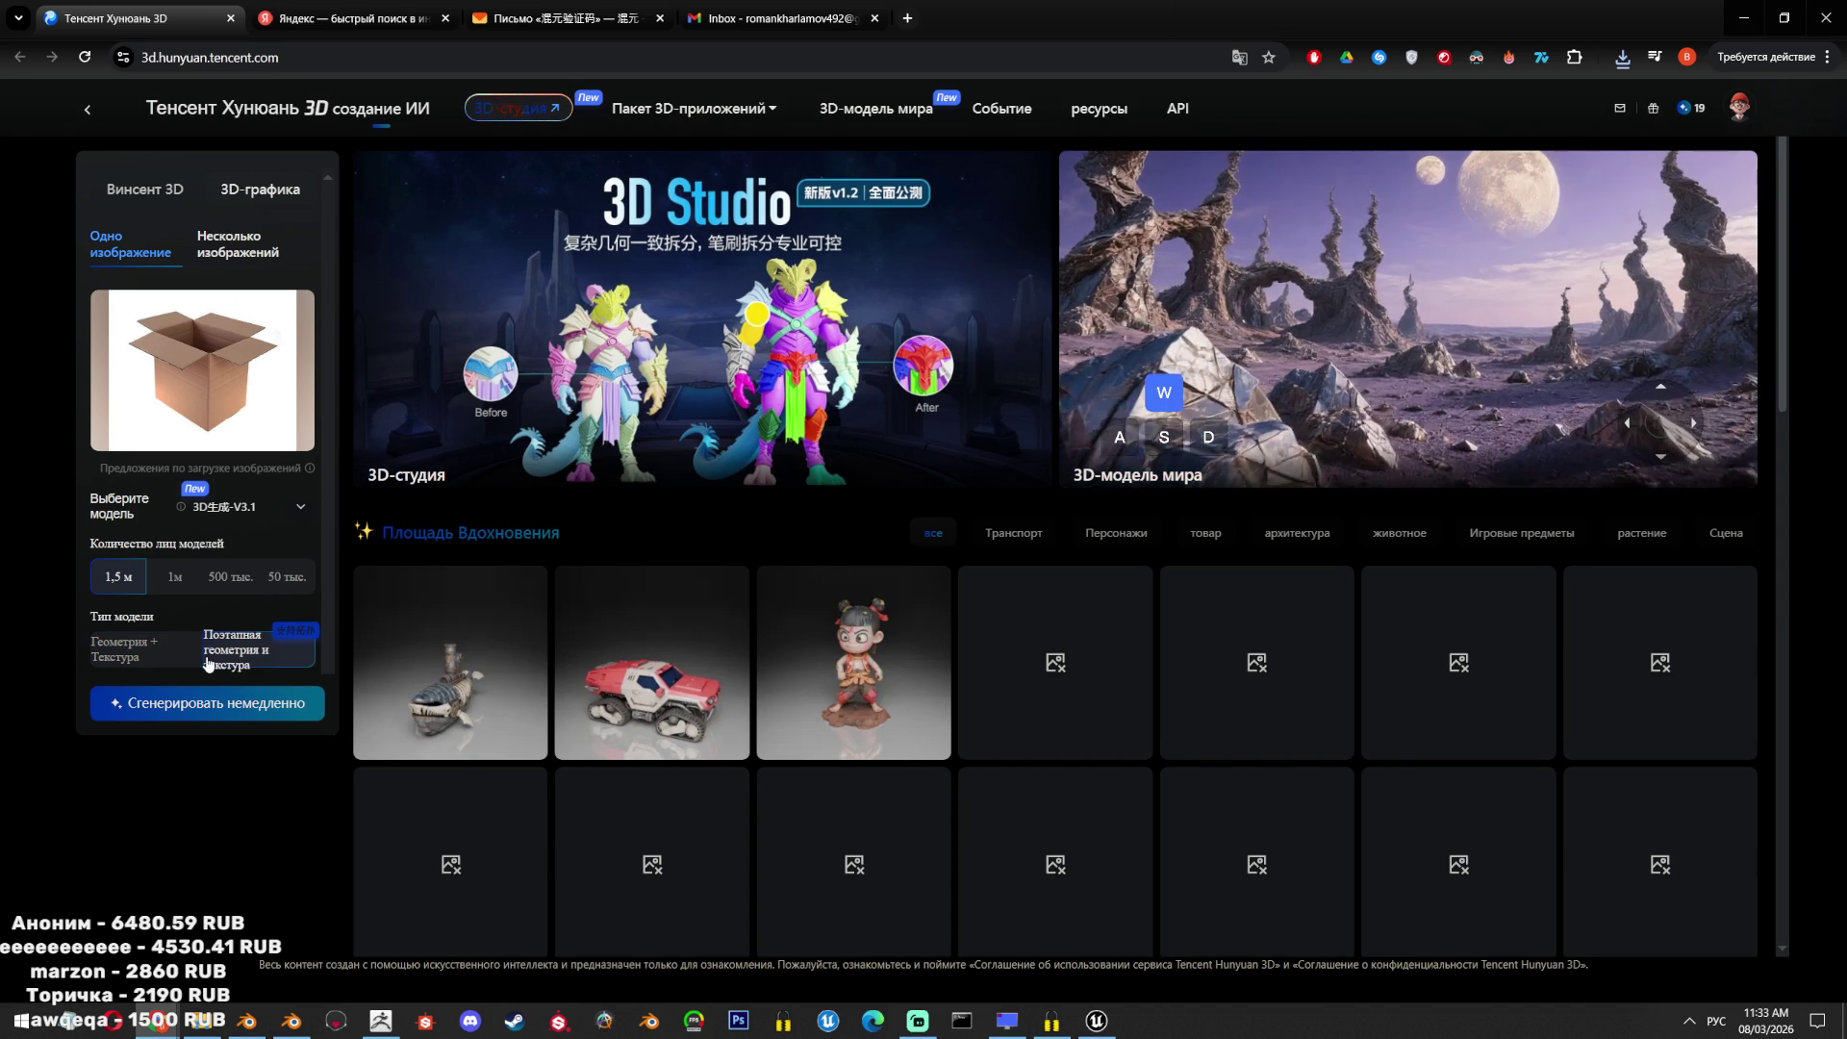
pyautogui.click(138, 664)
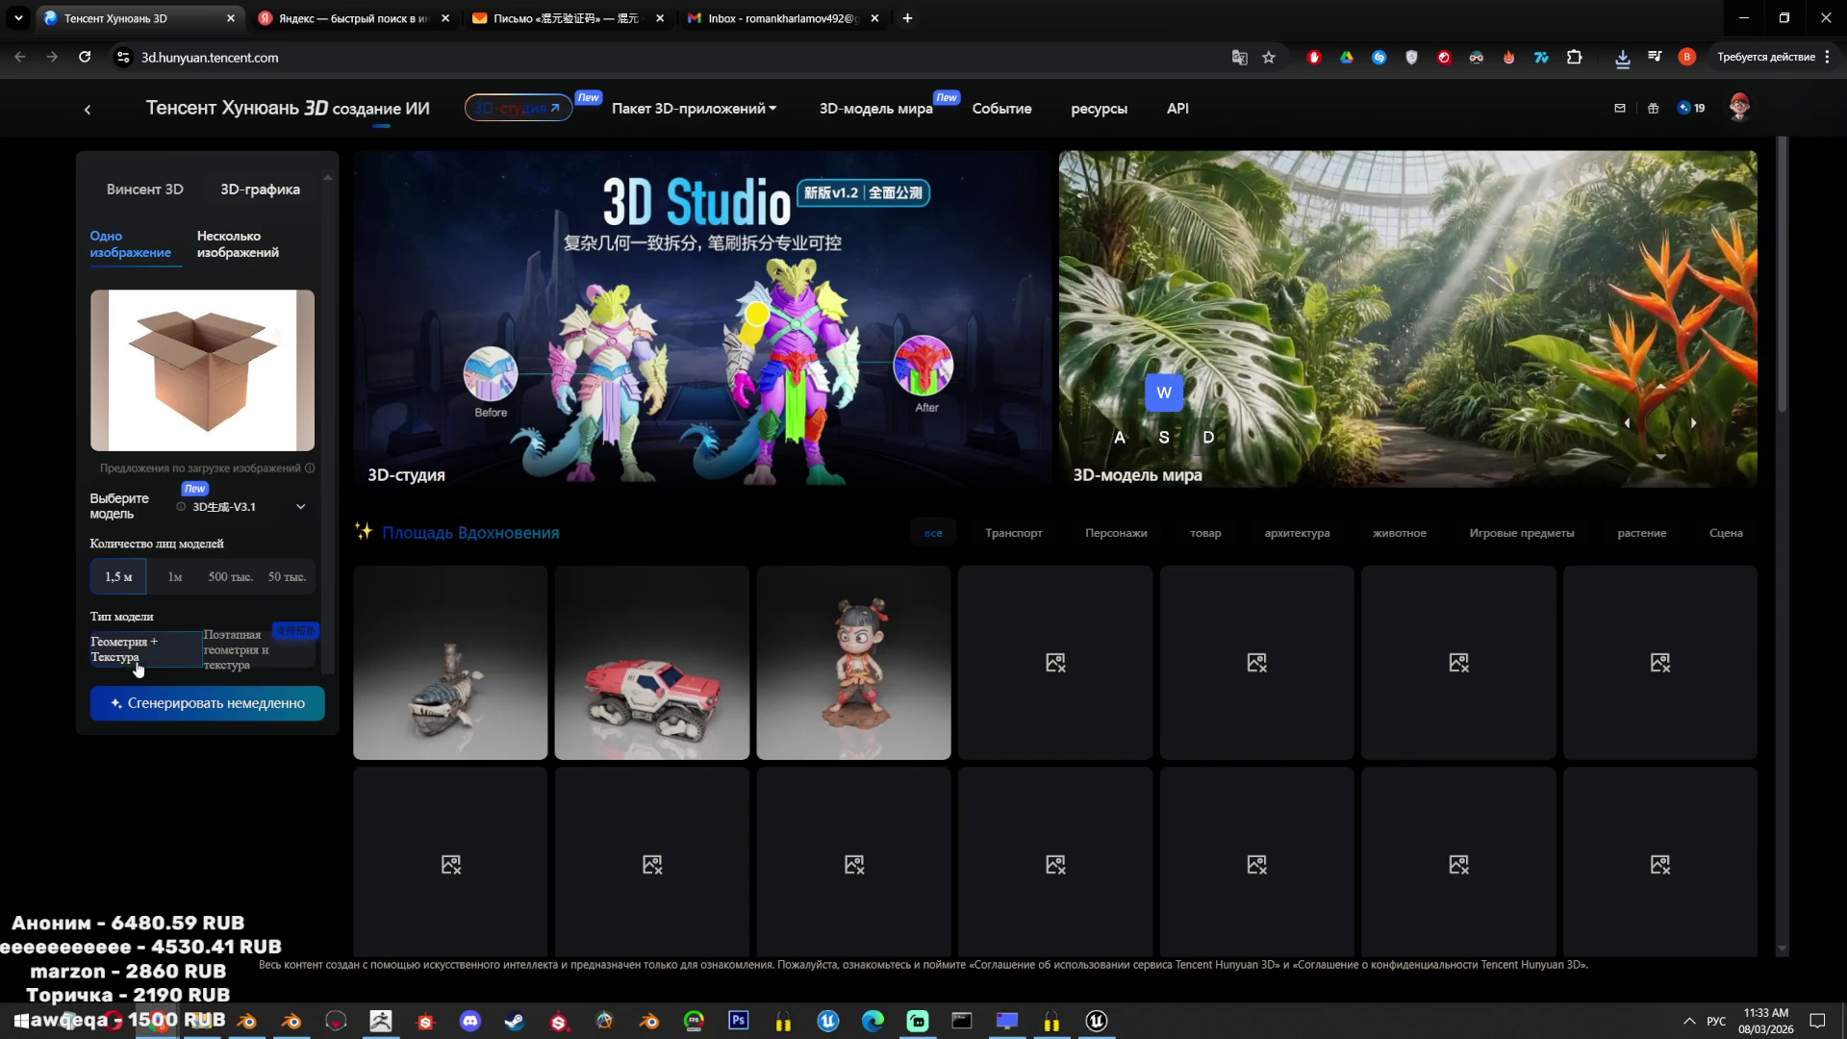
pyautogui.click(210, 707)
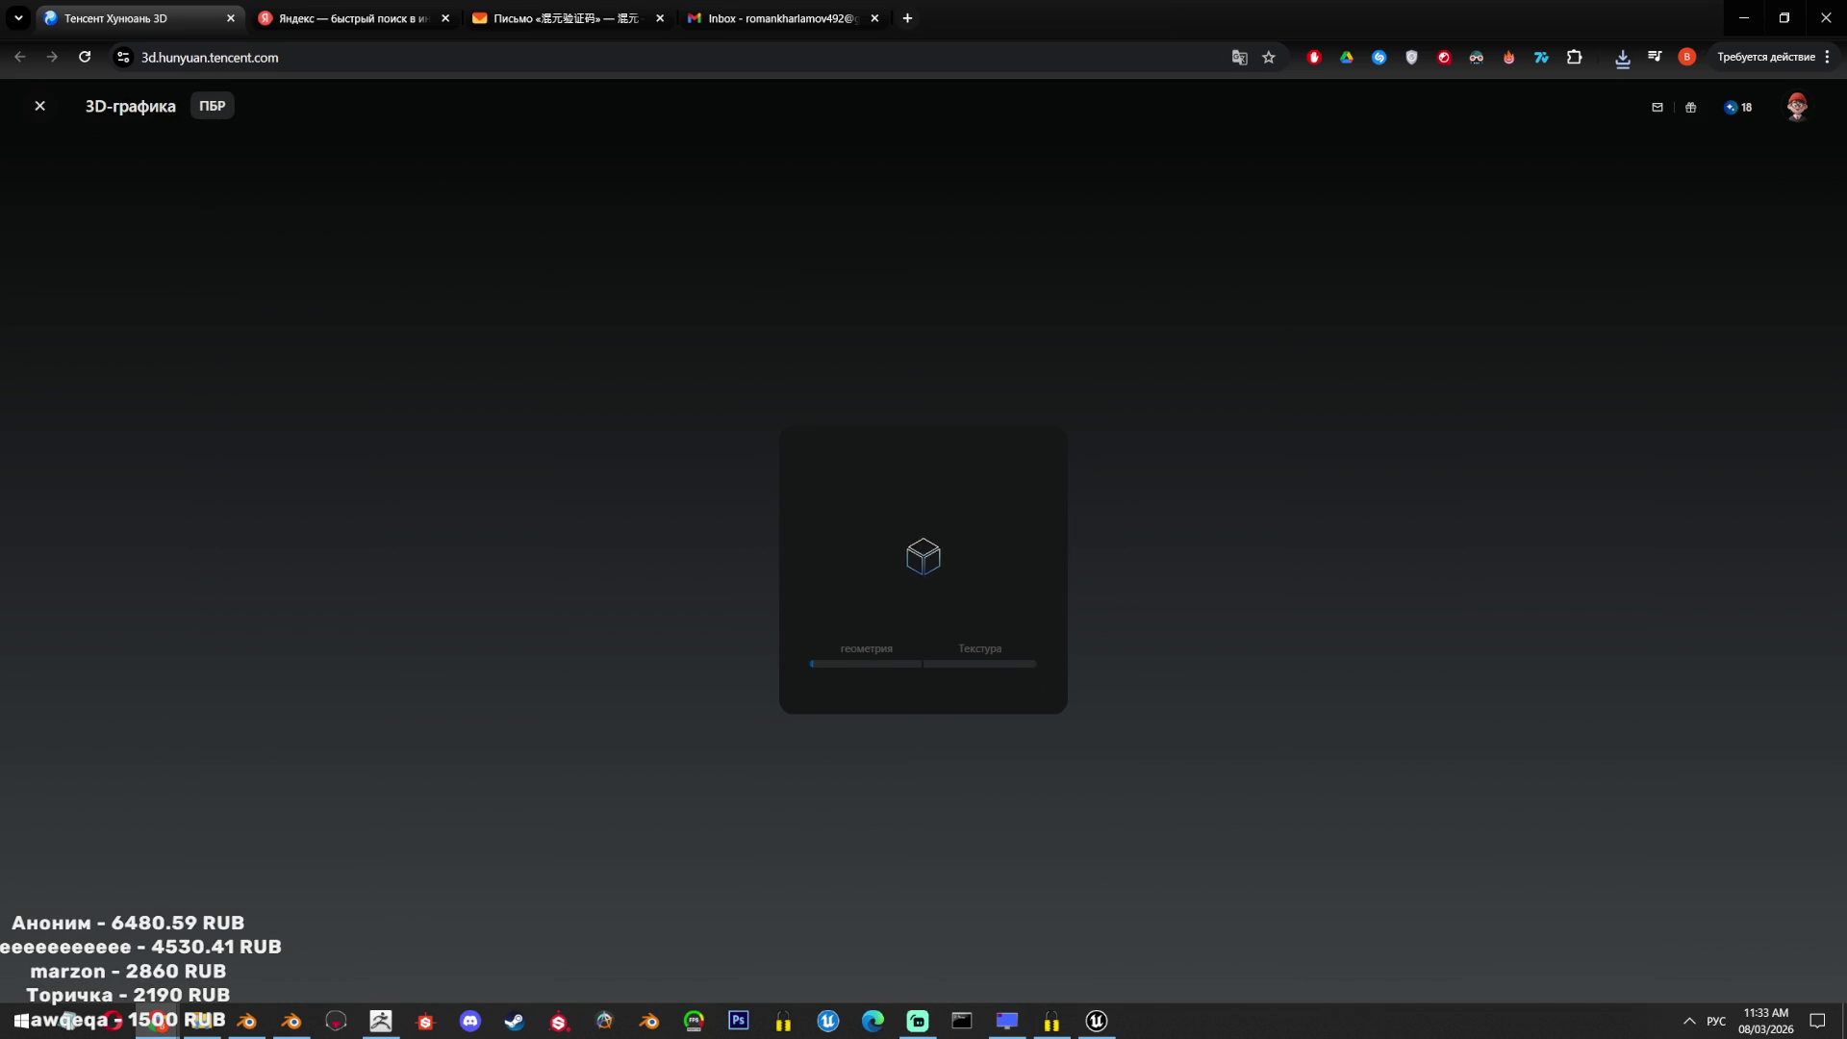
pyautogui.click(291, 1020)
pyautogui.scroll(4, 942, 576)
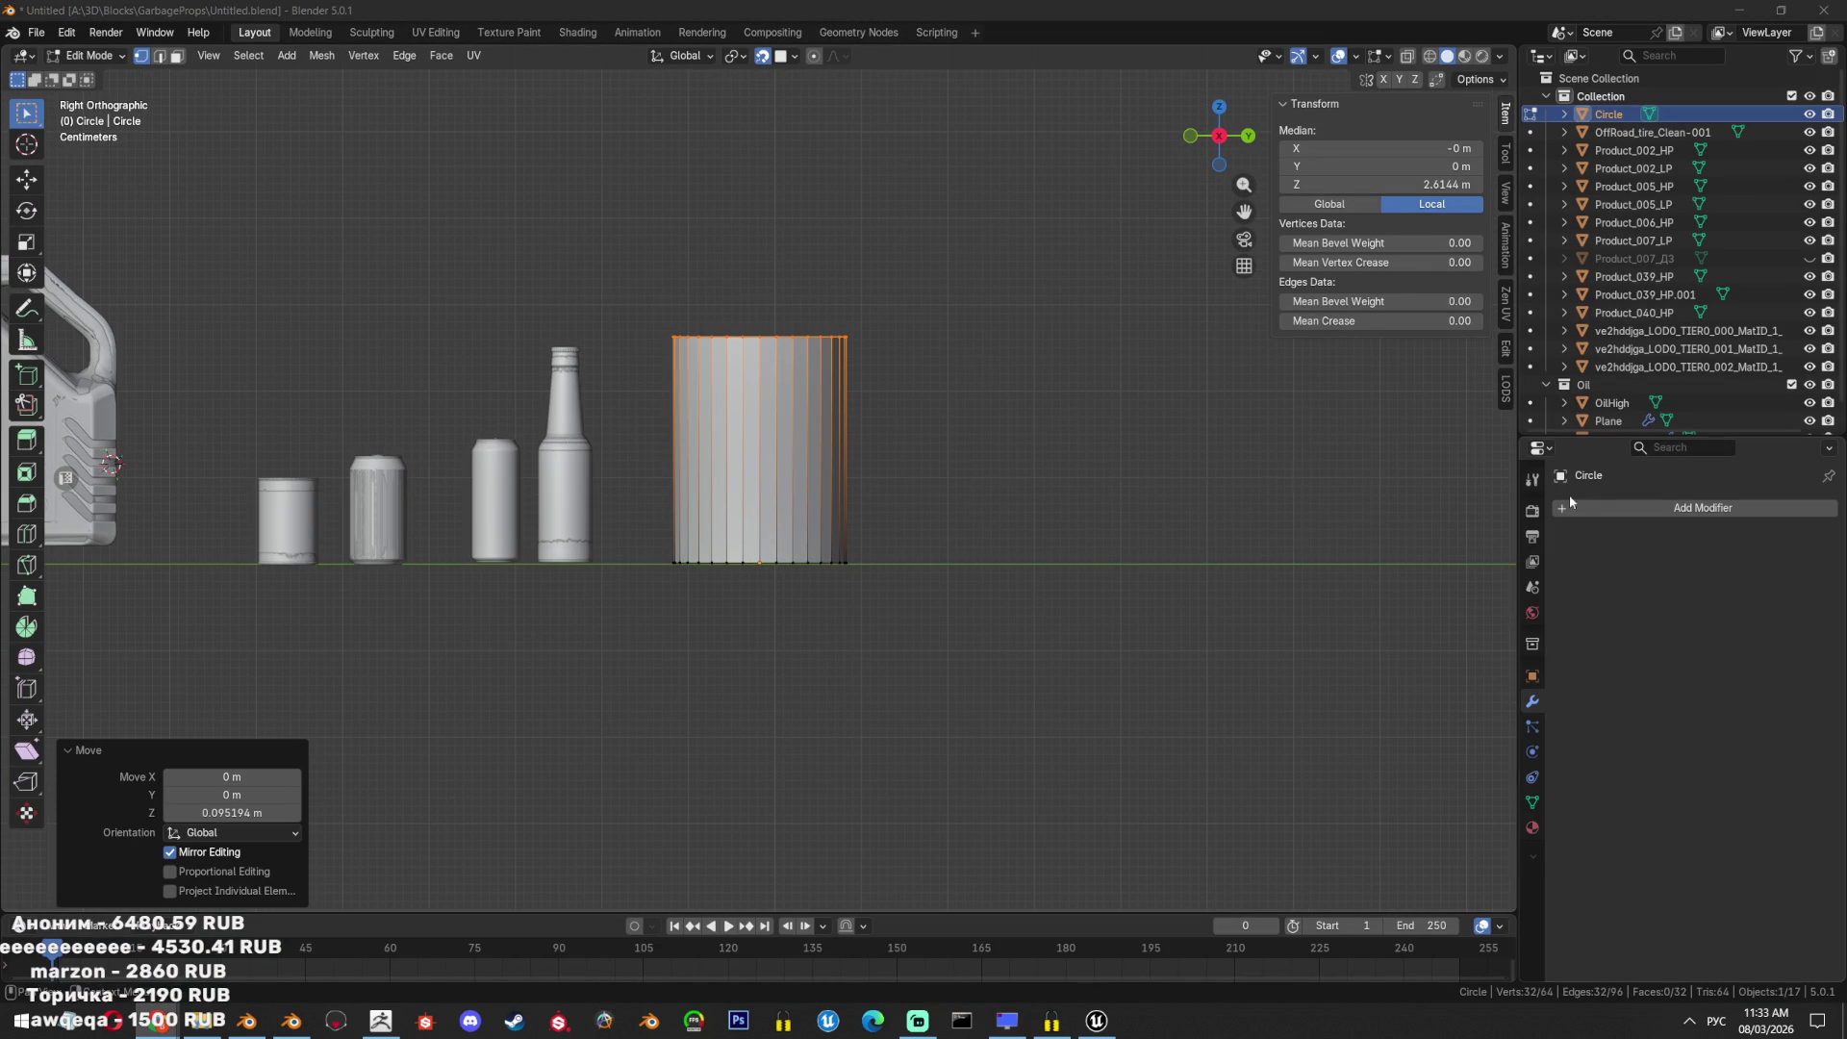
# Lower the cylinder's top edge loop straight down along Z.
pyautogui.scroll(3, 693, 376)
pyautogui.press('g')
pyautogui.press('z')
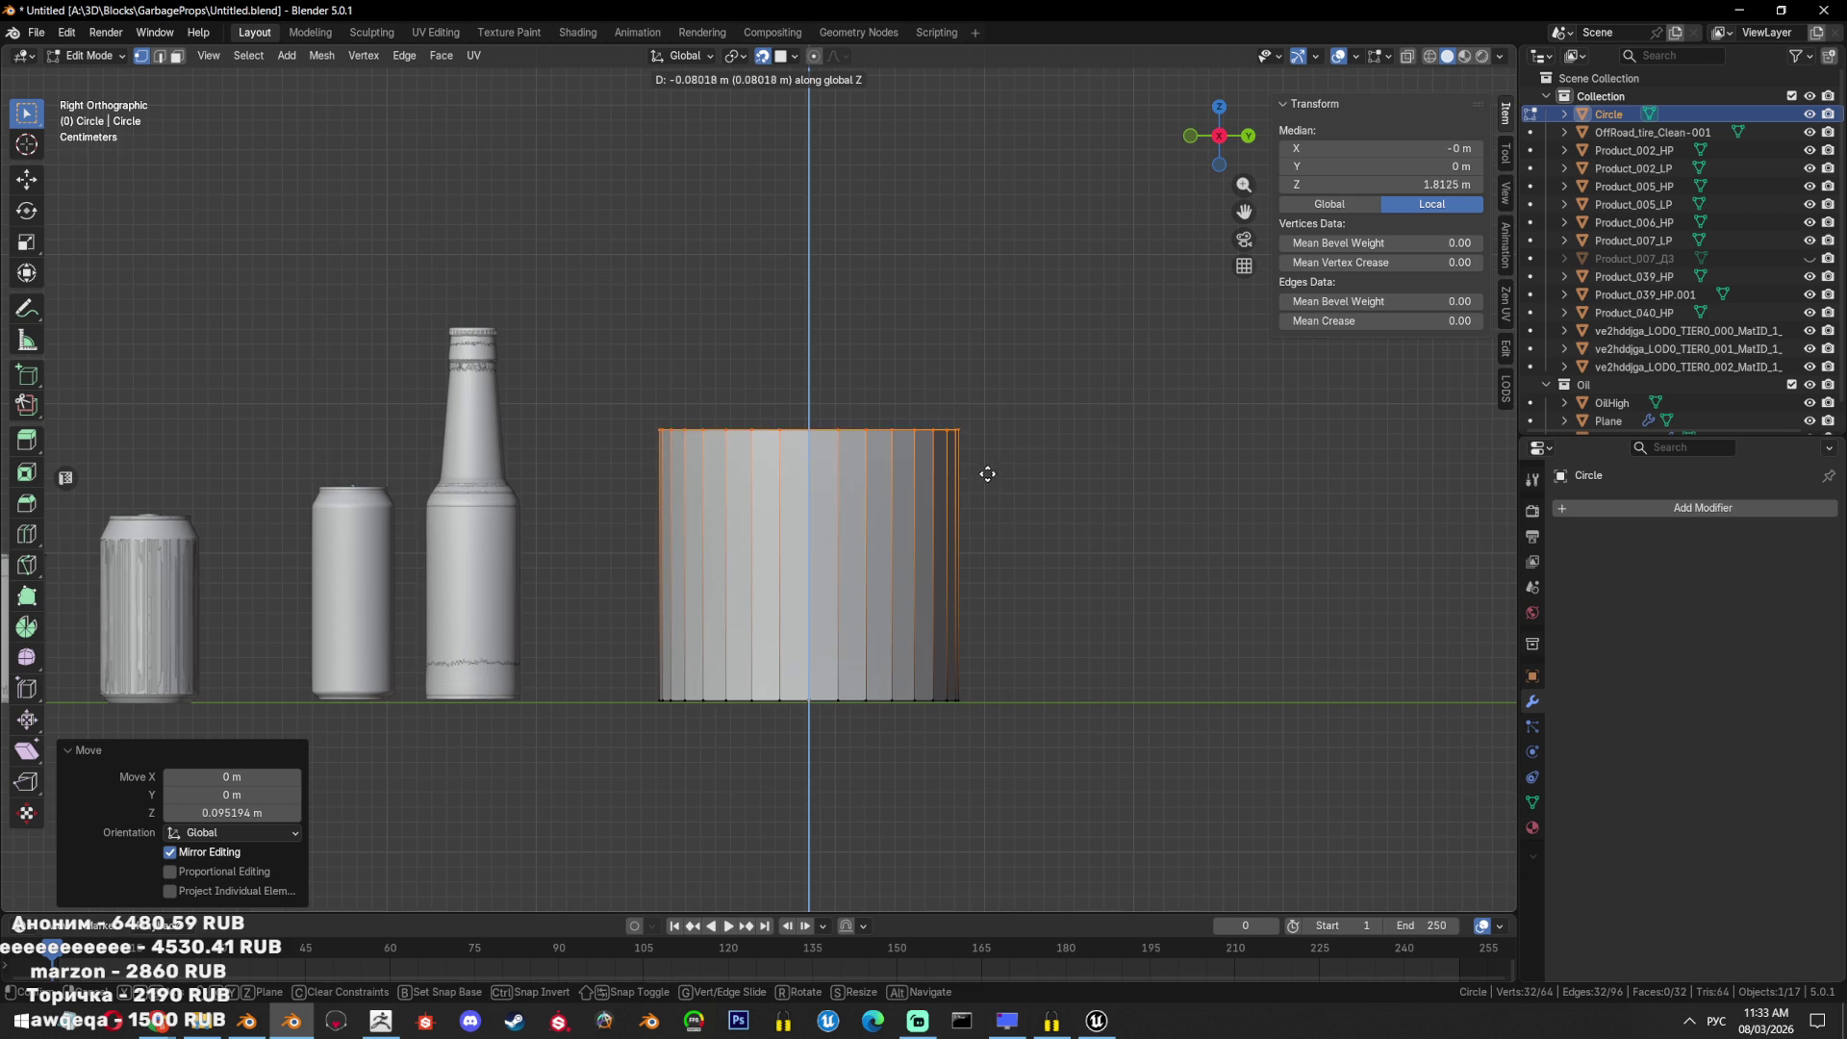
pyautogui.click(981, 478)
pyautogui.moveTo(982, 478); pyautogui.dragTo(1036, 537, button='middle')
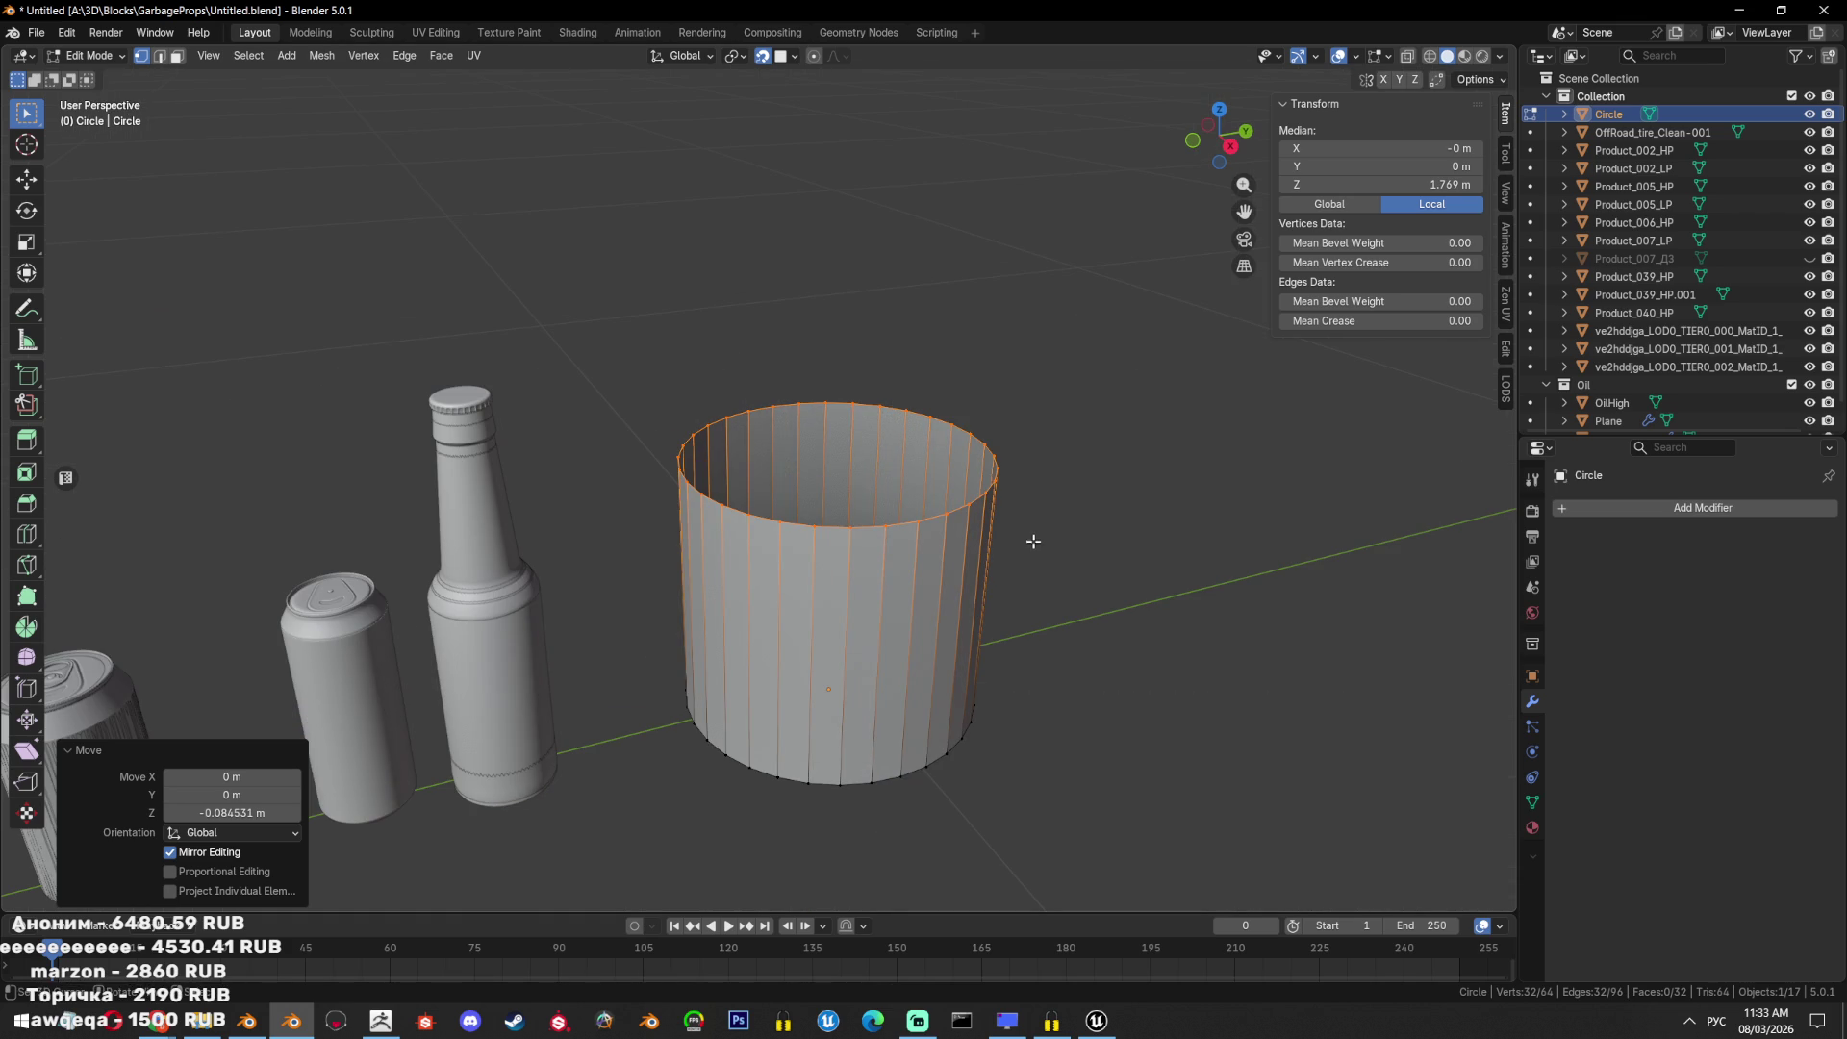
# Apply Shade Auto Smooth to the cylinder in object mode and save the file.
pyautogui.press('Tab')
pyautogui.scroll(-2, 922, 456)
pyautogui.rightClick(922, 456)
pyautogui.click(921, 457)
pyautogui.rightClick(922, 456)
pyautogui.click(921, 458)
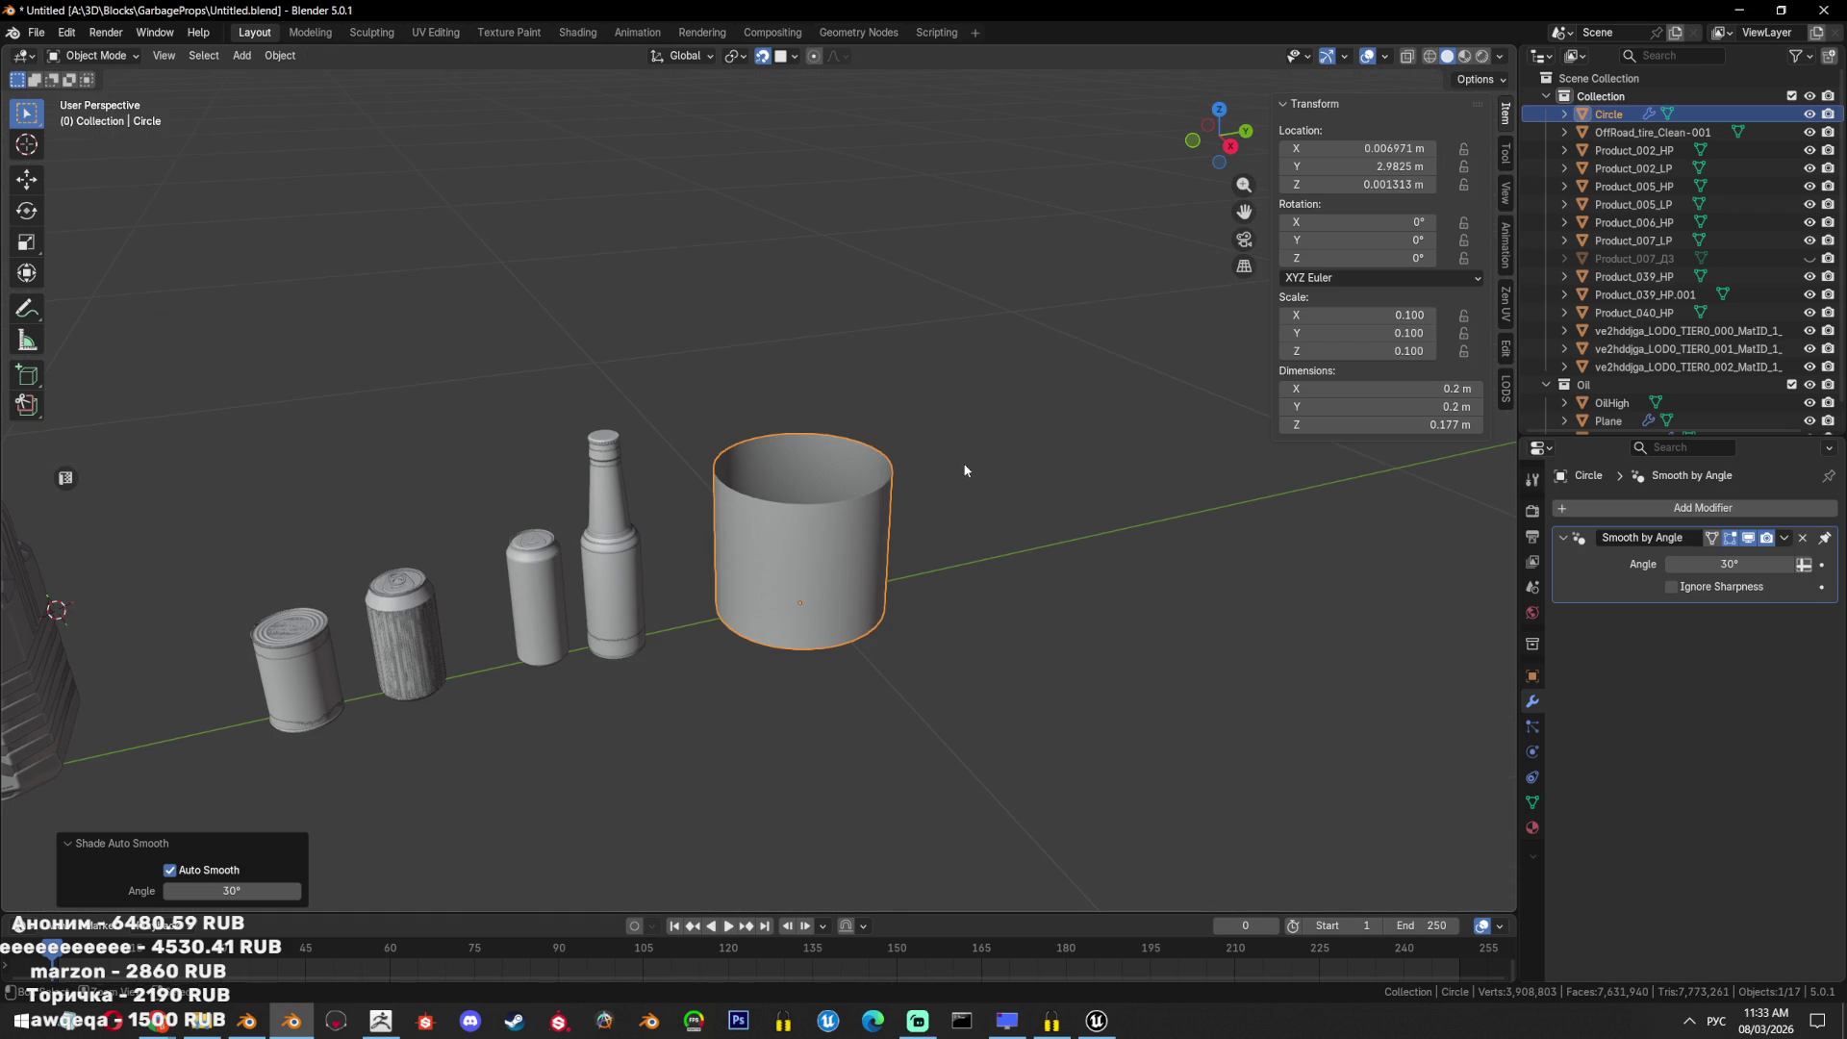
pyautogui.hotkey('ctrl', 's')
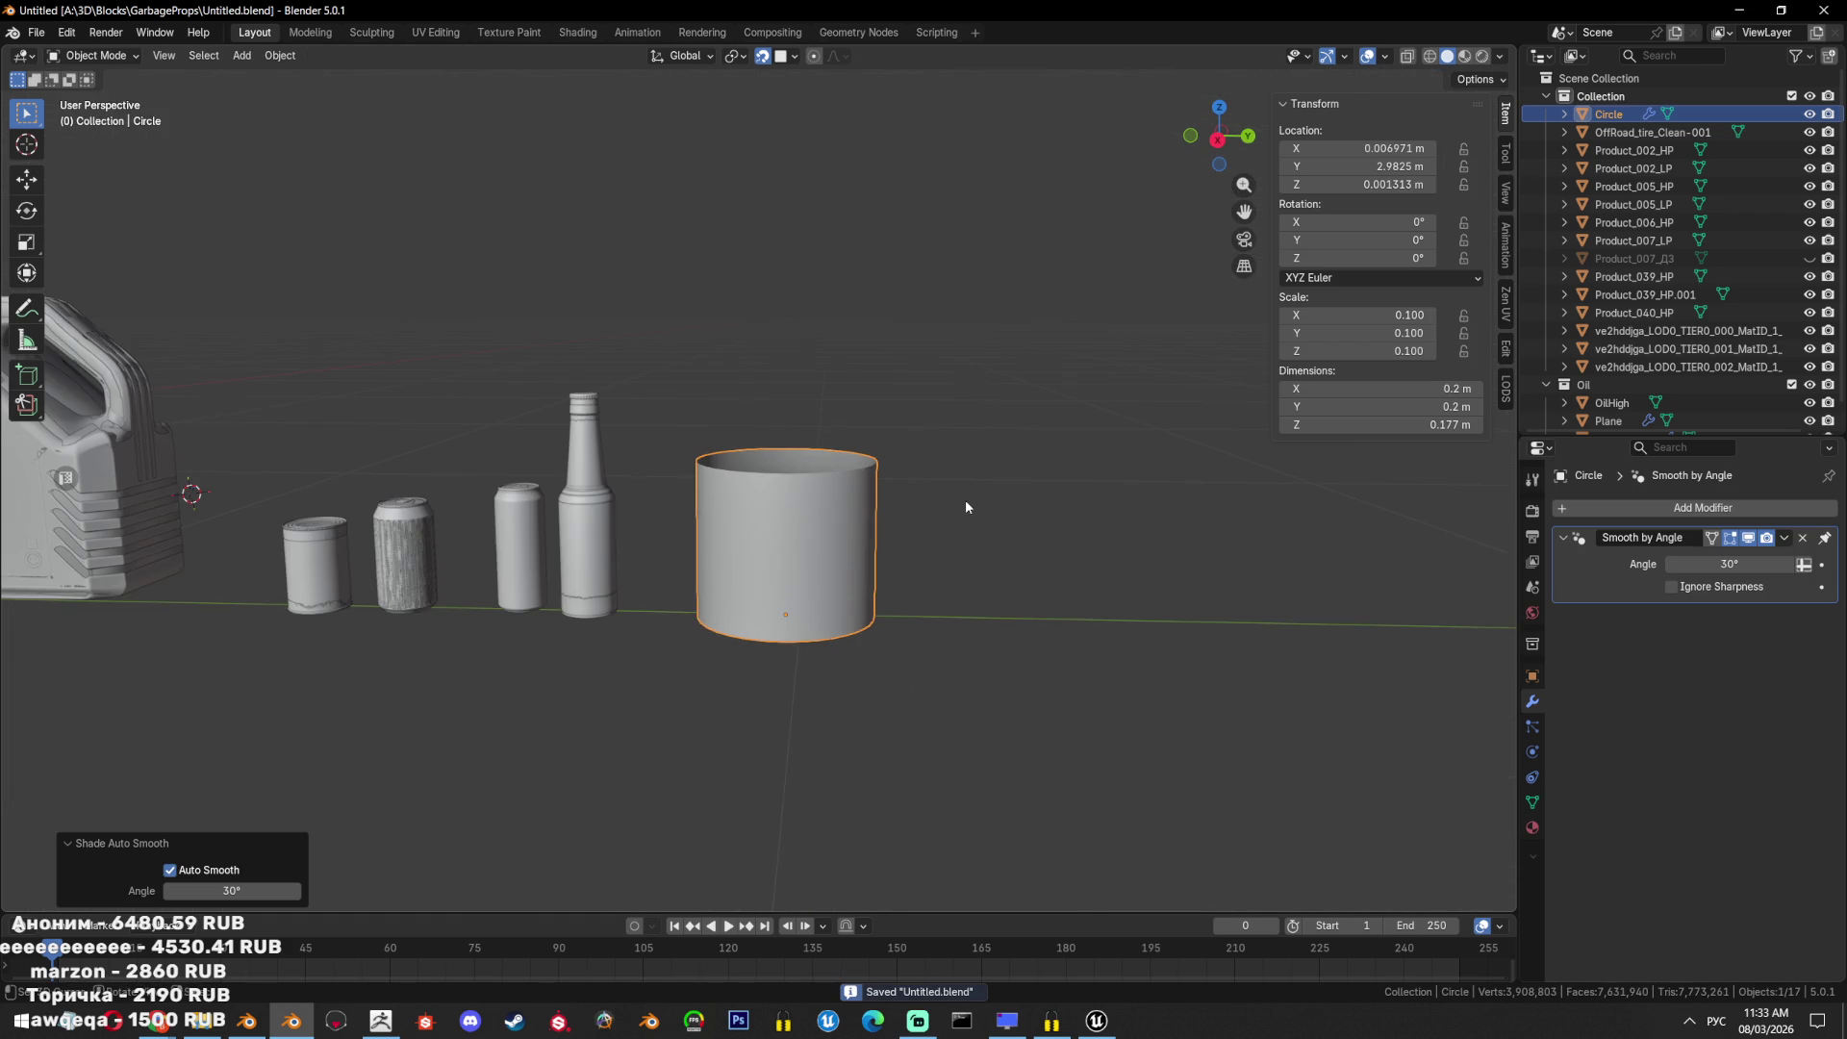
# Select all the other props and move them into a new collection named 'wip'.
pyautogui.press('KP_3')
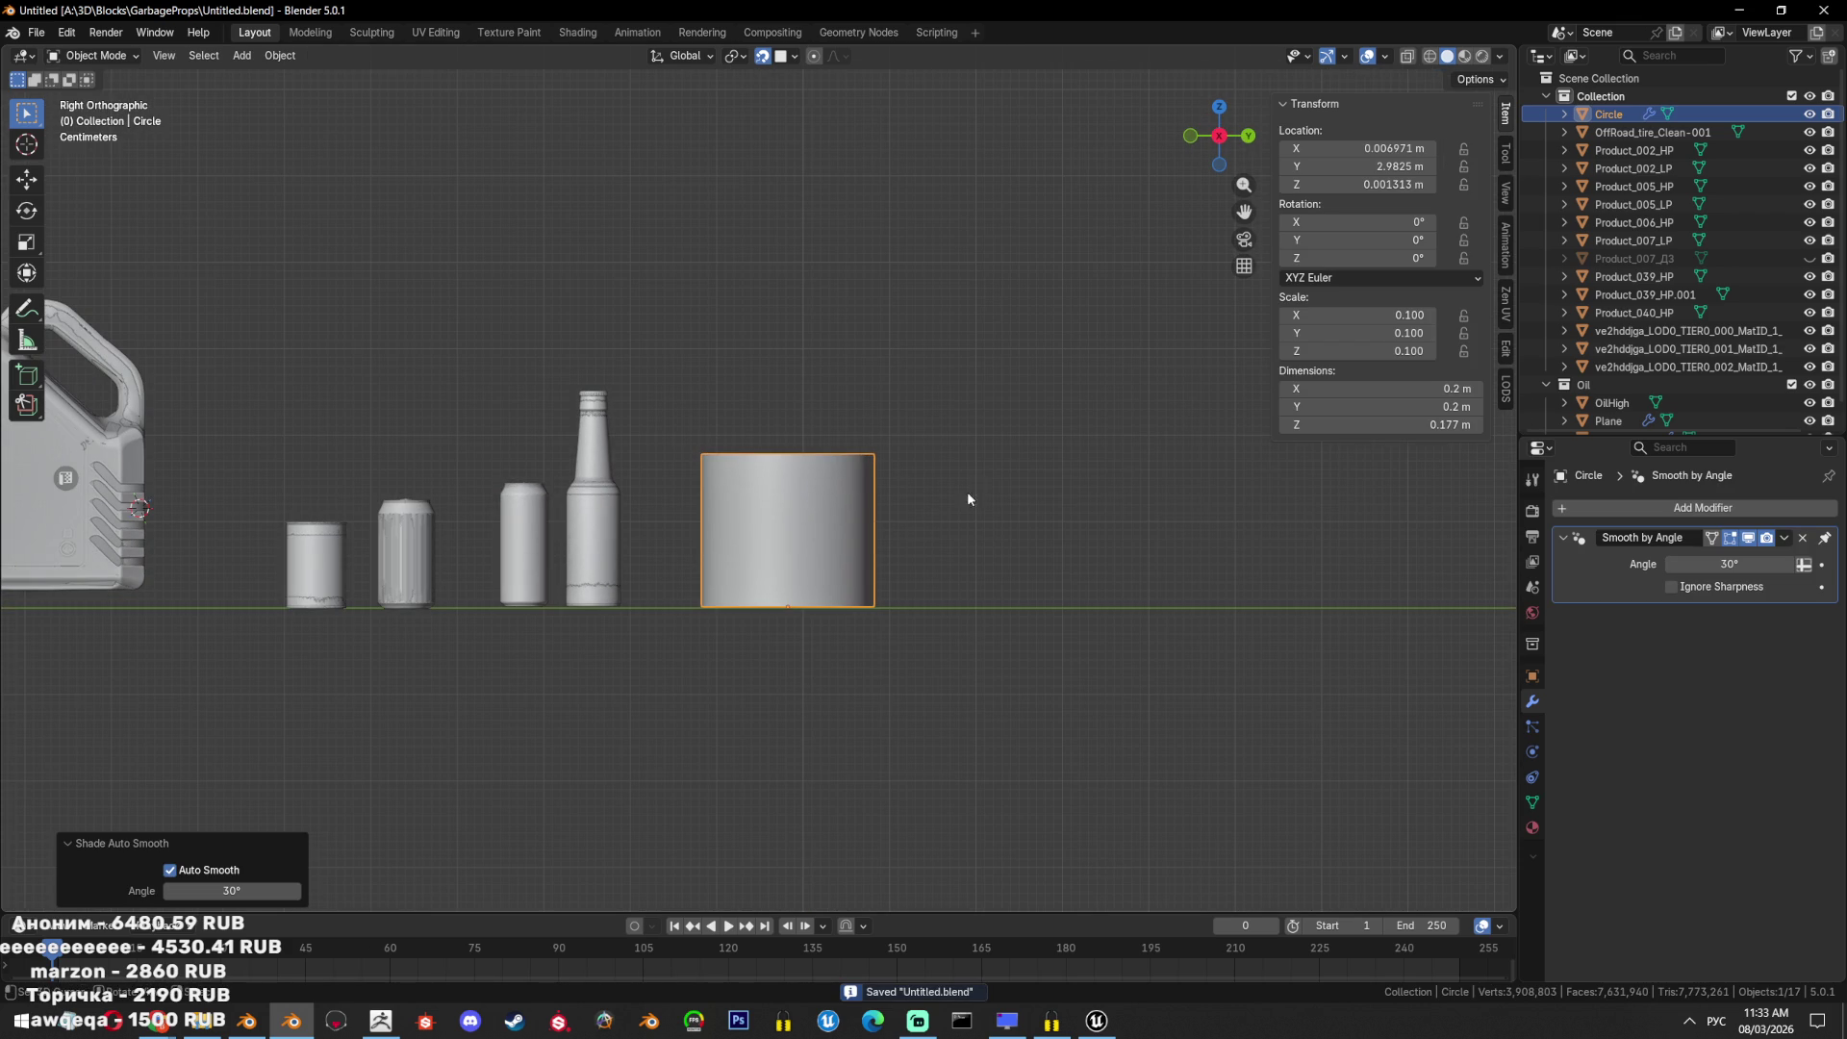
pyautogui.scroll(-5, 980, 481)
pyautogui.scroll(3, 661, 447)
pyautogui.scroll(-6, 775, 500)
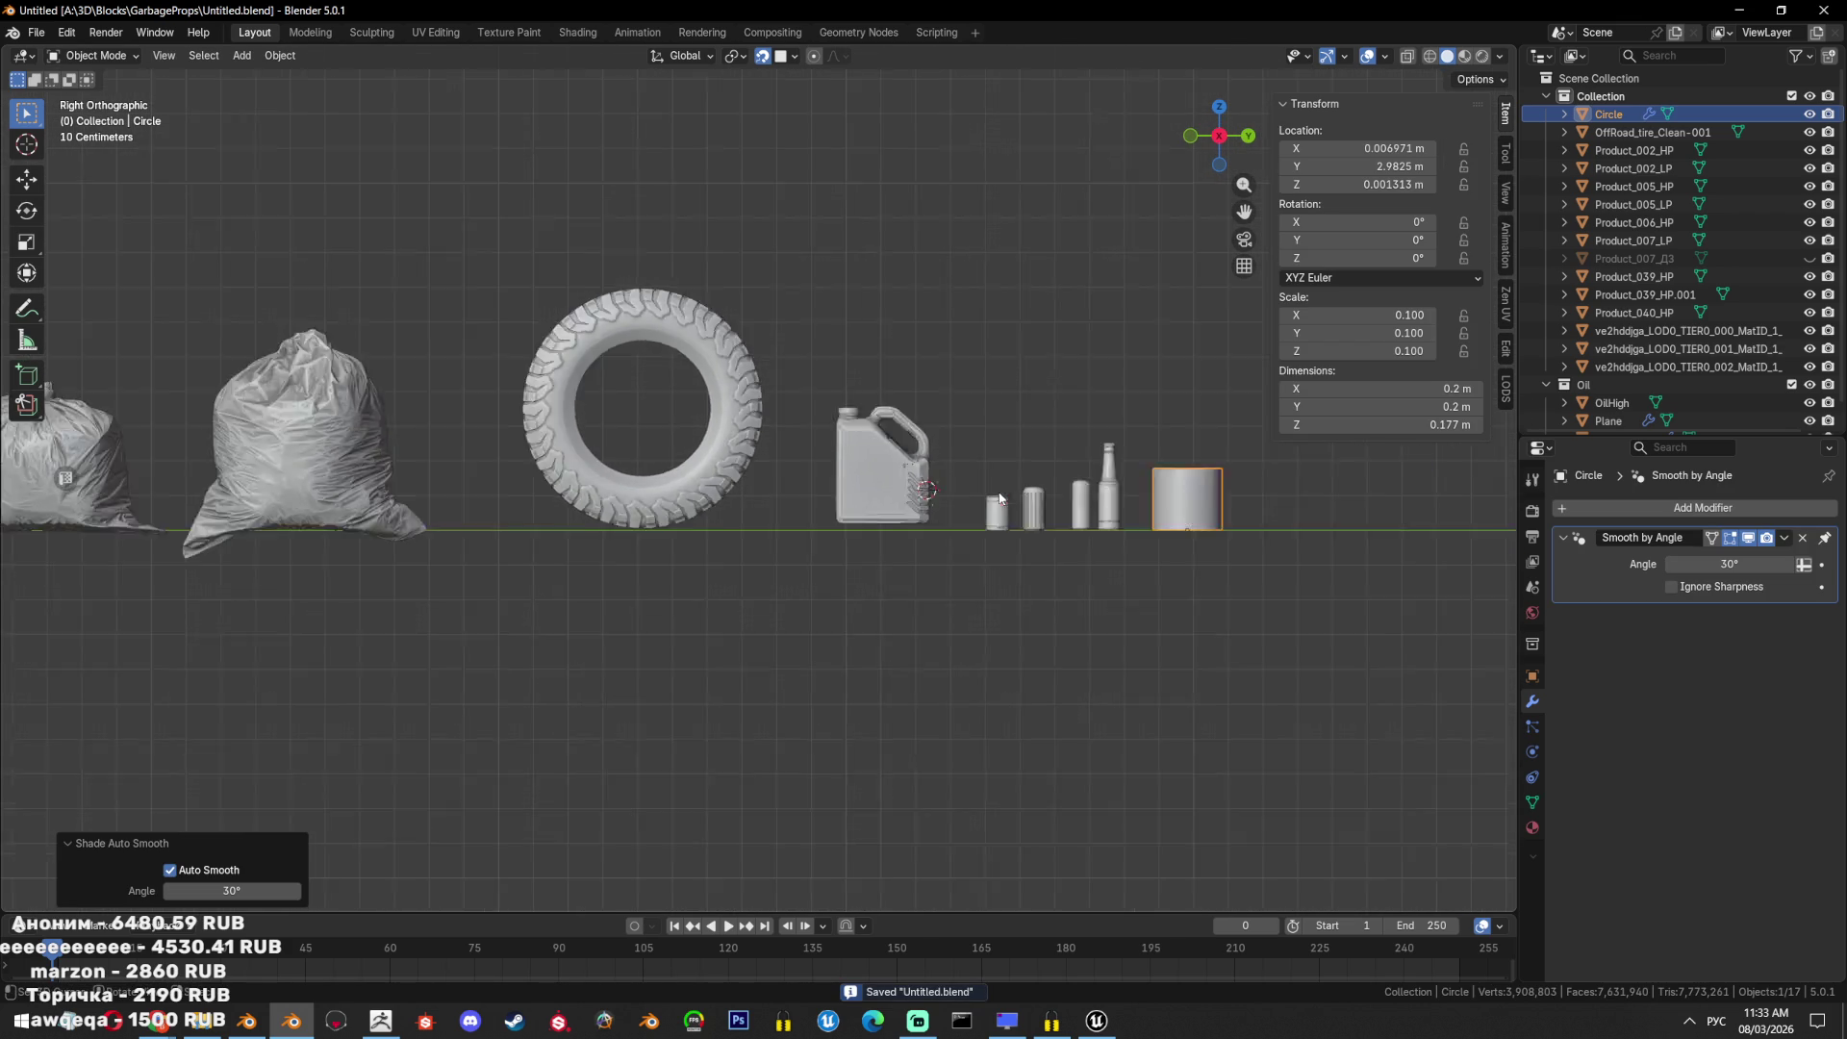
pyautogui.click(1012, 395)
pyautogui.press('a')
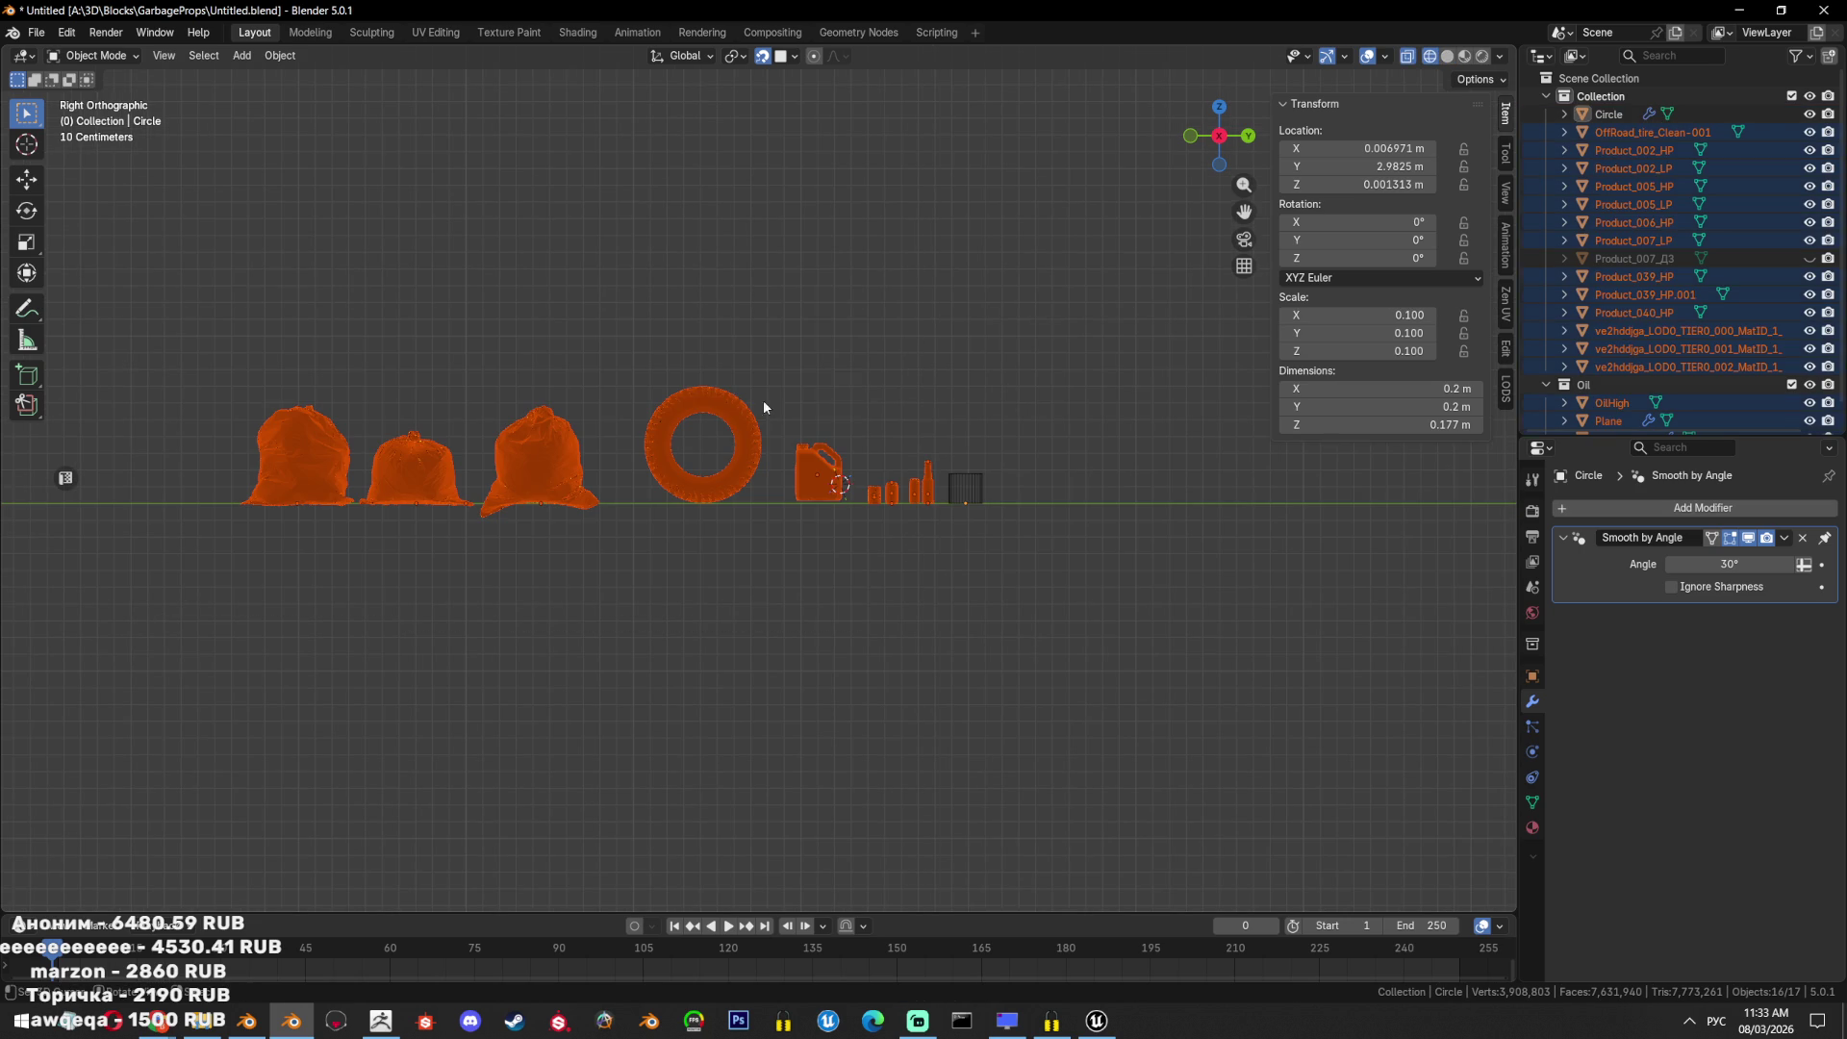
pyautogui.press('n')
pyautogui.press('m')
pyautogui.click(840, 375)
pyautogui.click(880, 367)
pyautogui.write('ц')
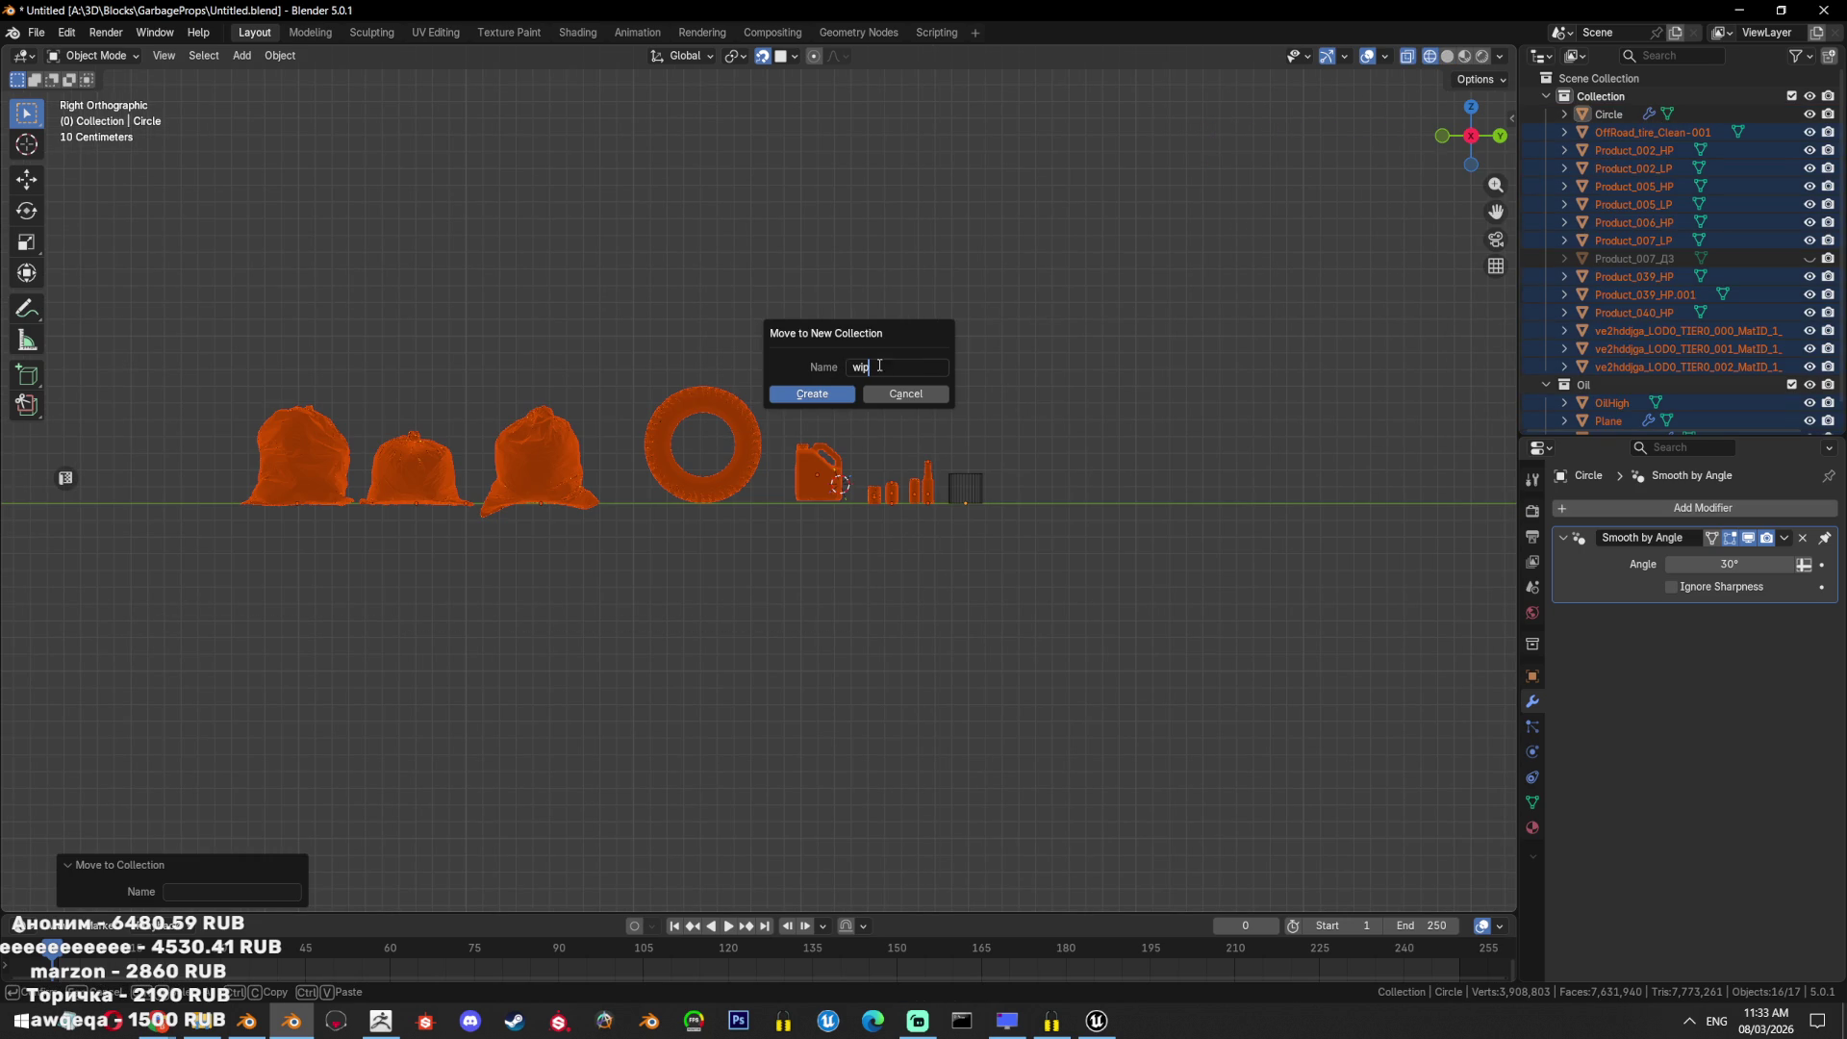
pyautogui.click(804, 388)
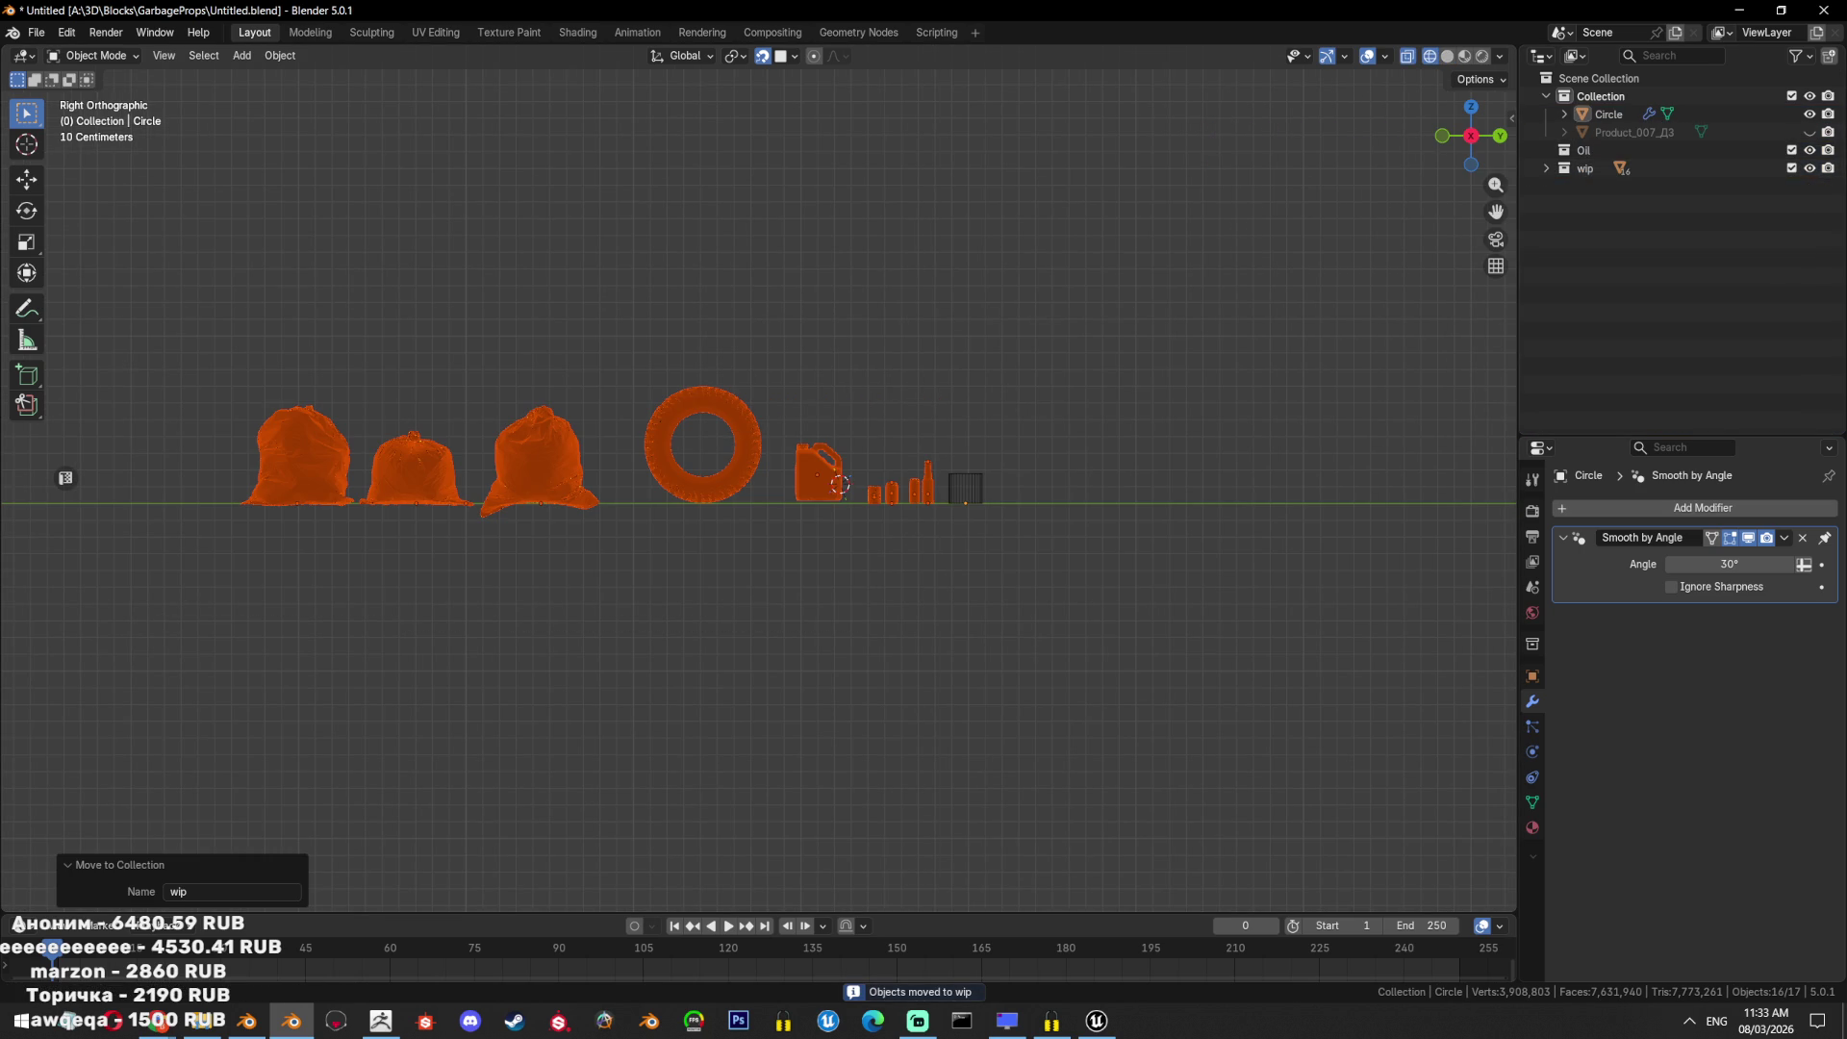
# Hide the wip collection and frame the selected cylinder in solid shading.
pyautogui.click(1791, 169)
pyautogui.press('Home')
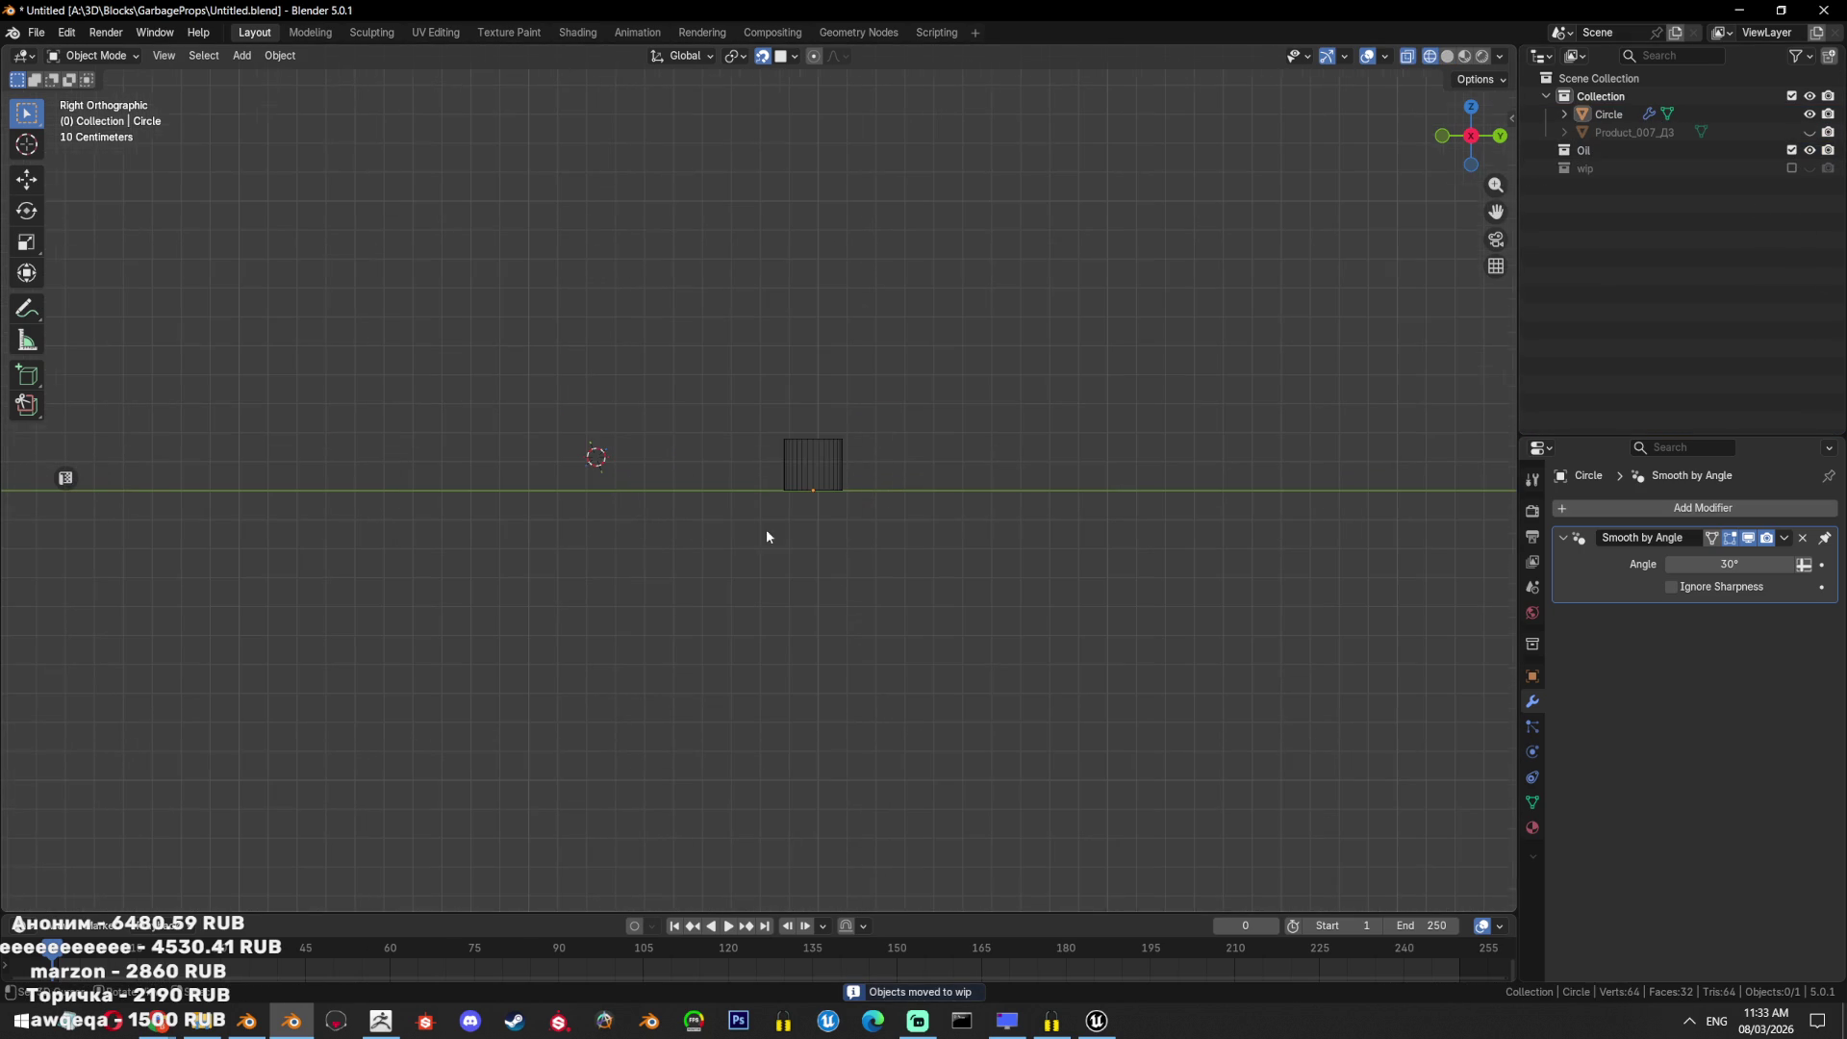
pyautogui.click(798, 474)
pyautogui.press('KP_Decimal')
pyautogui.hotkey('shift', 'z')
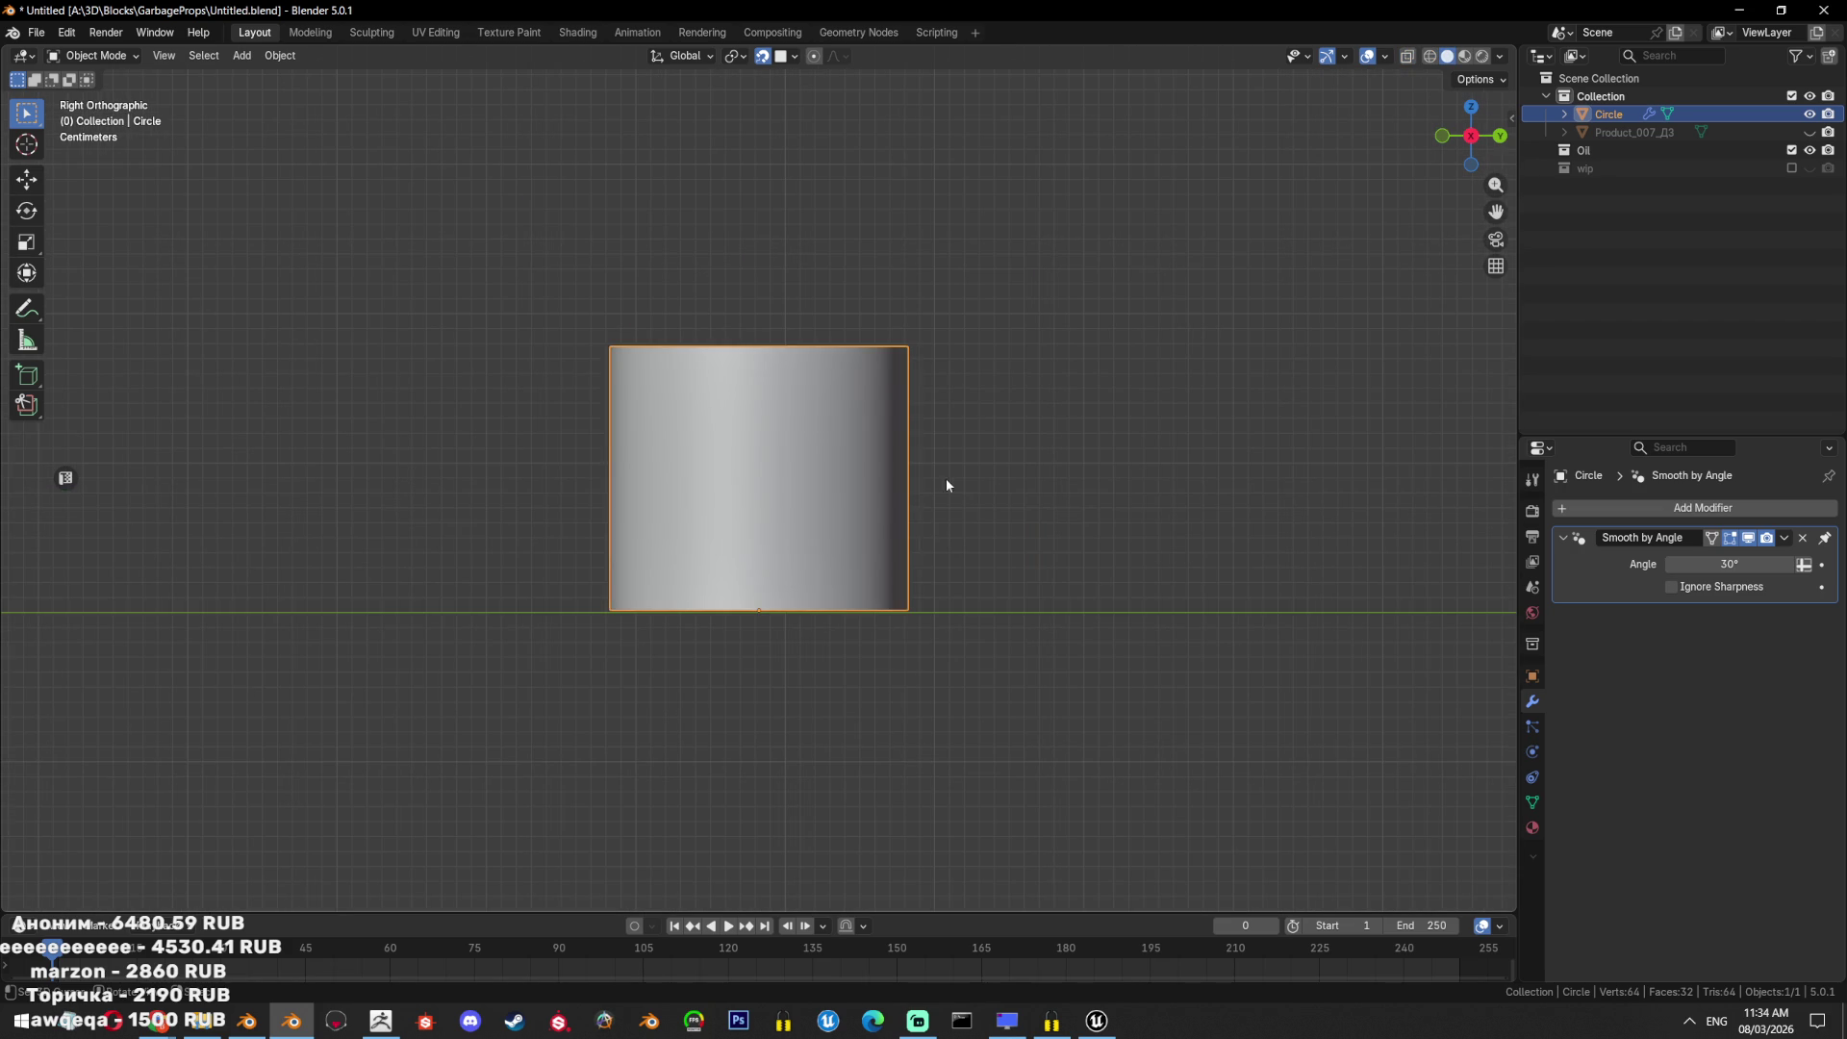
# Scale the cylinder's top edge loop outward to widen the opening.
pyautogui.press('Tab')
pyautogui.keyDown('alt'); pyautogui.click(853, 344); pyautogui.keyUp('alt')
pyautogui.press('s')
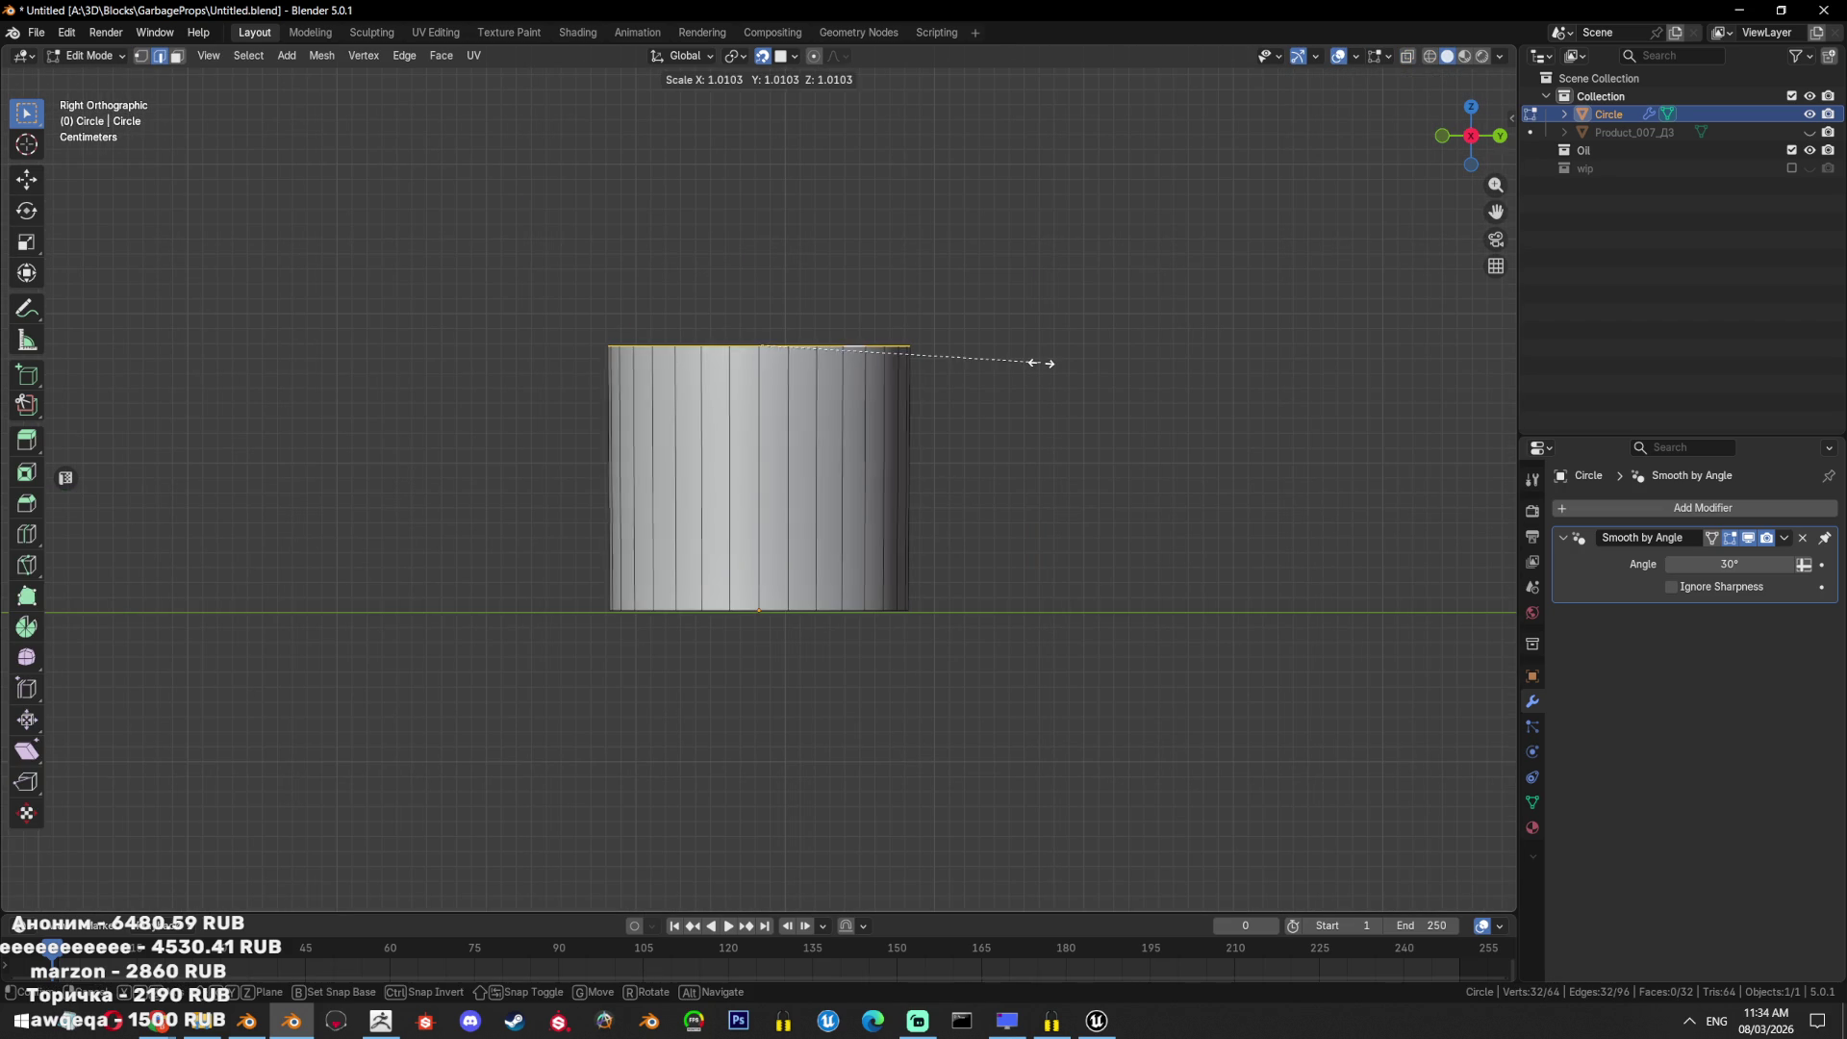
pyautogui.click(1050, 364)
pyautogui.keyDown('shift'); pyautogui.moveTo(1050, 364); pyautogui.dragTo(1043, 511, button='middle'); pyautogui.keyUp('shift')
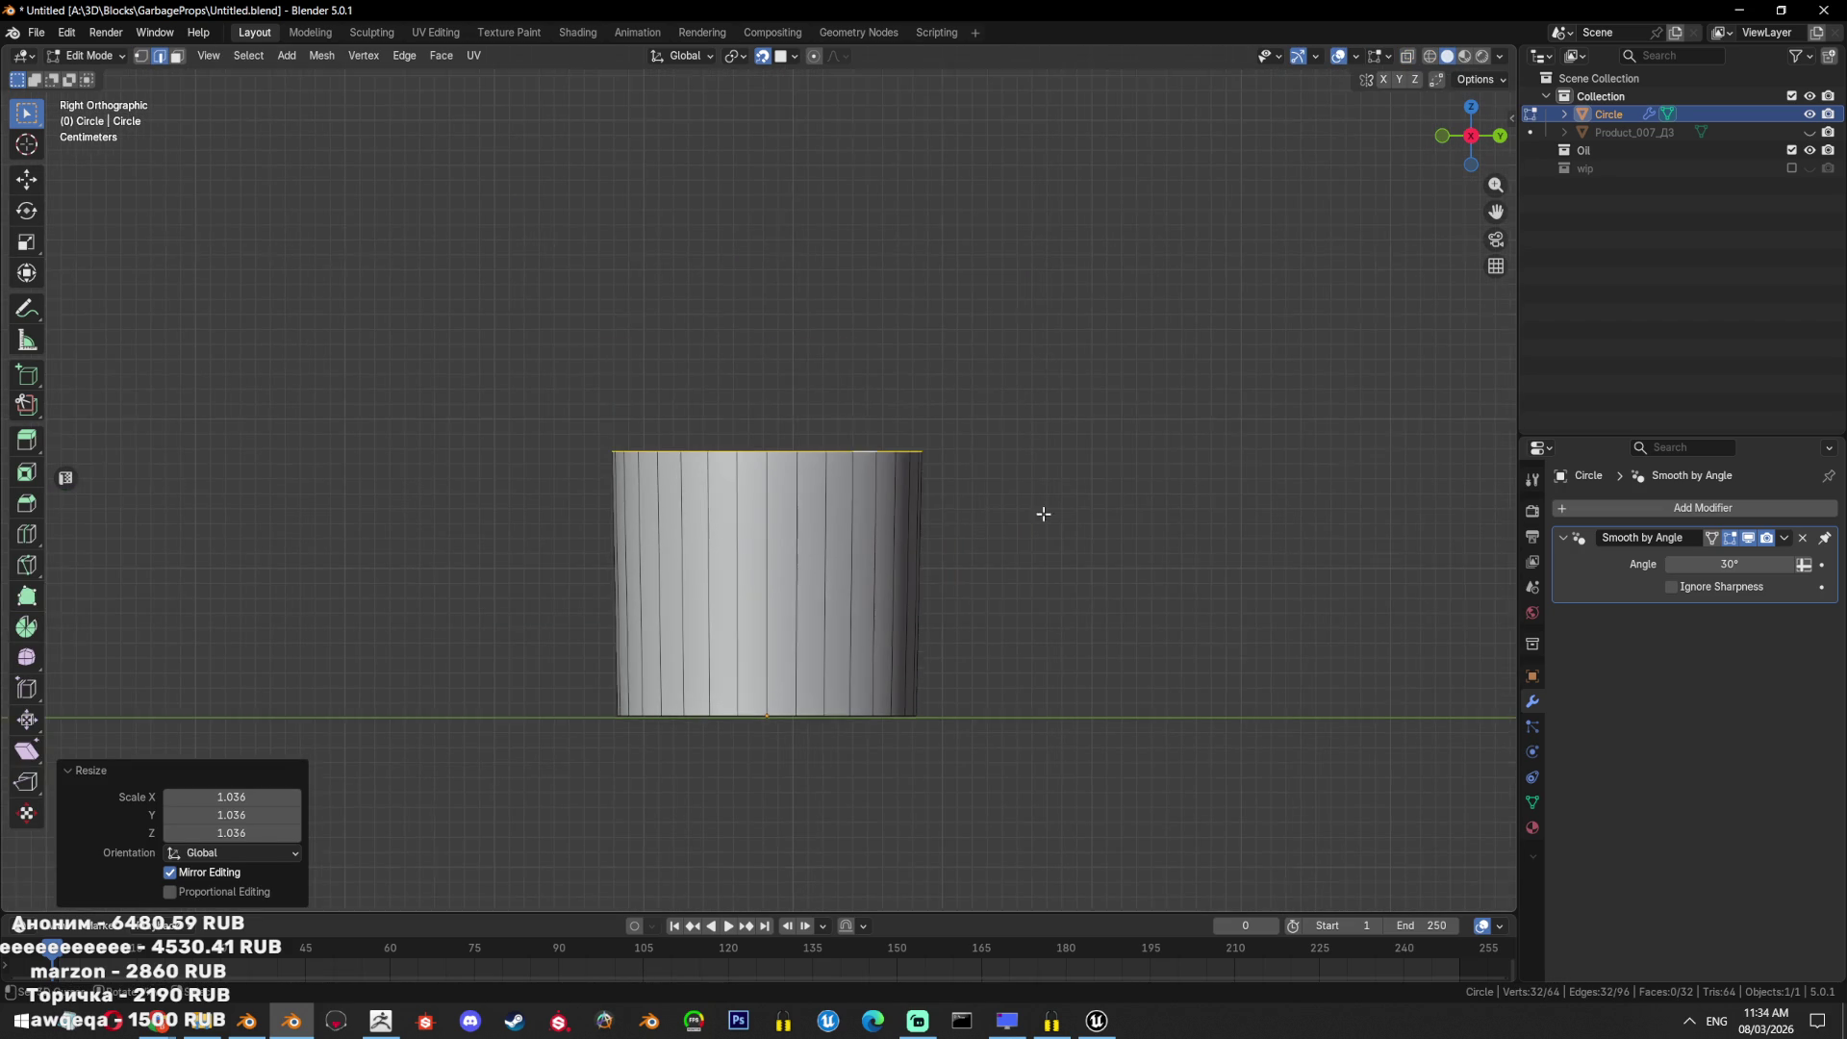
pyautogui.scroll(1, 1068, 503)
# Extrude a short vertical rim from the top loop and fill the bottom opening with a face.
pyautogui.press('e')
pyautogui.press('z')
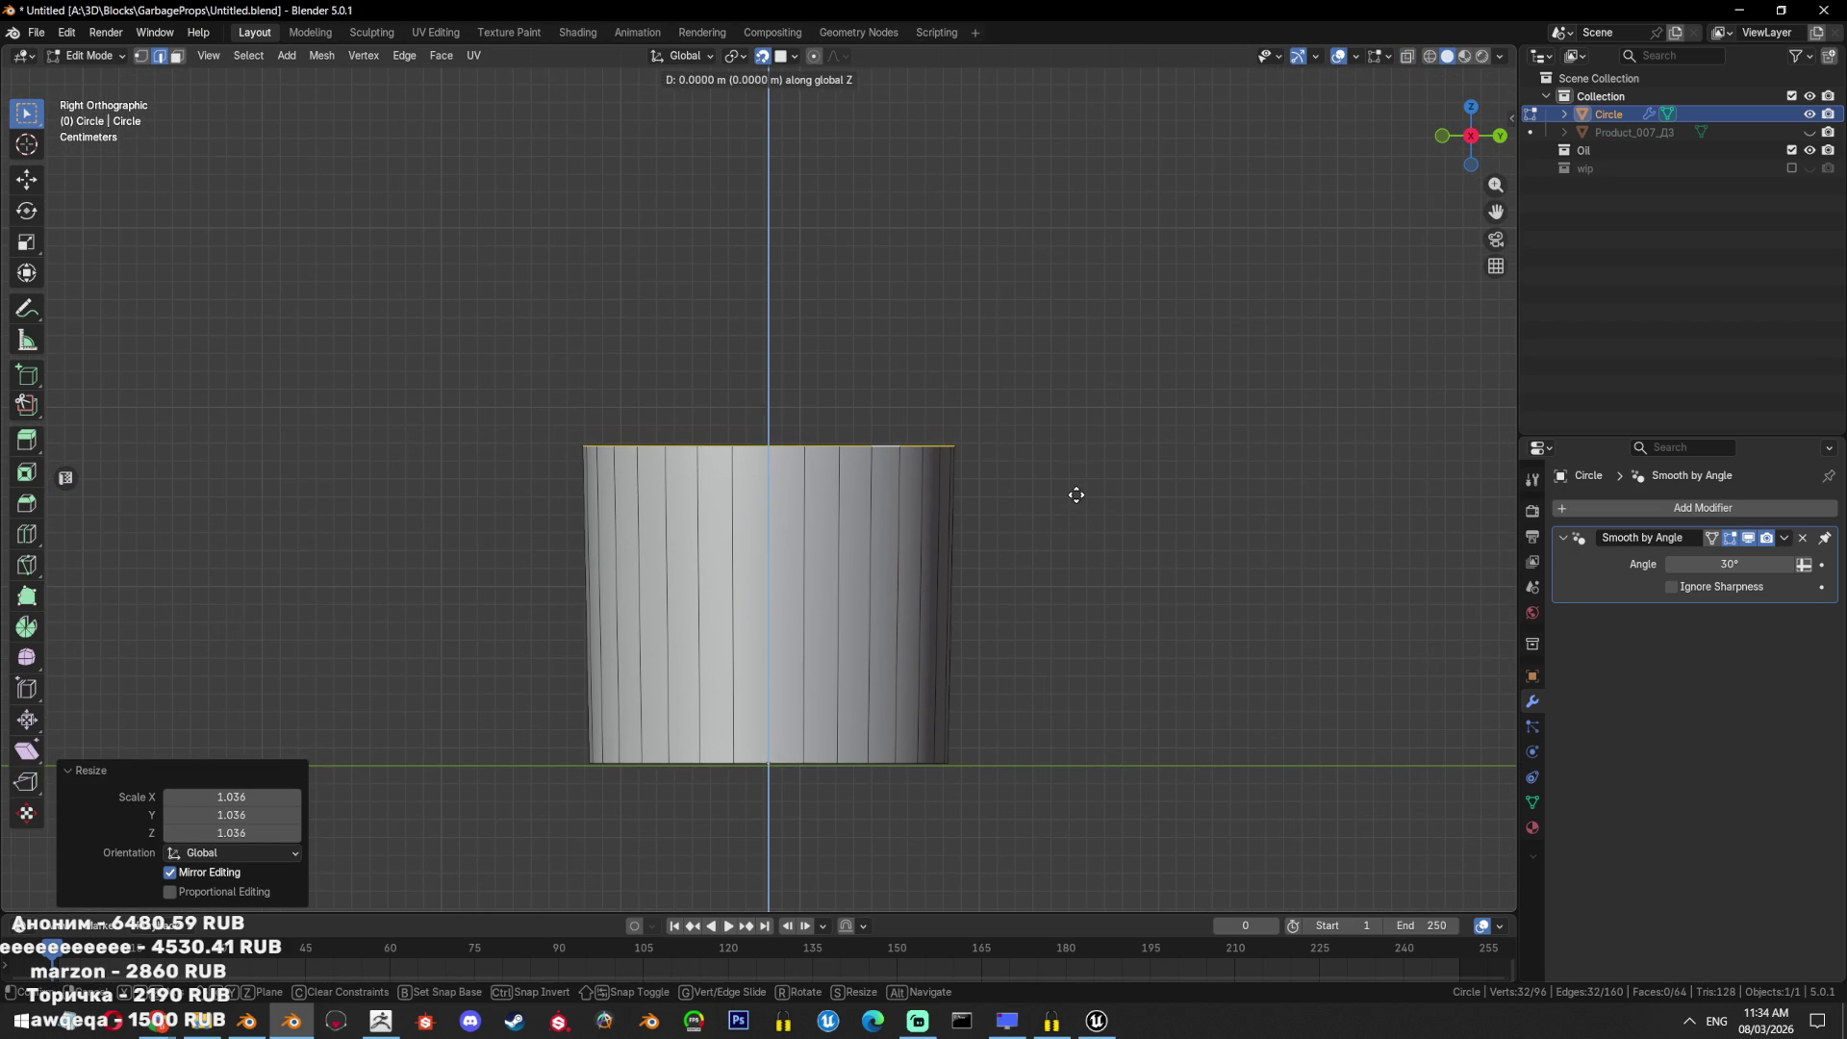
pyautogui.click(1081, 453)
pyautogui.moveTo(1080, 453); pyautogui.dragTo(985, 584, button='middle')
pyautogui.keyDown('alt'); pyautogui.click(988, 759); pyautogui.keyUp('alt')
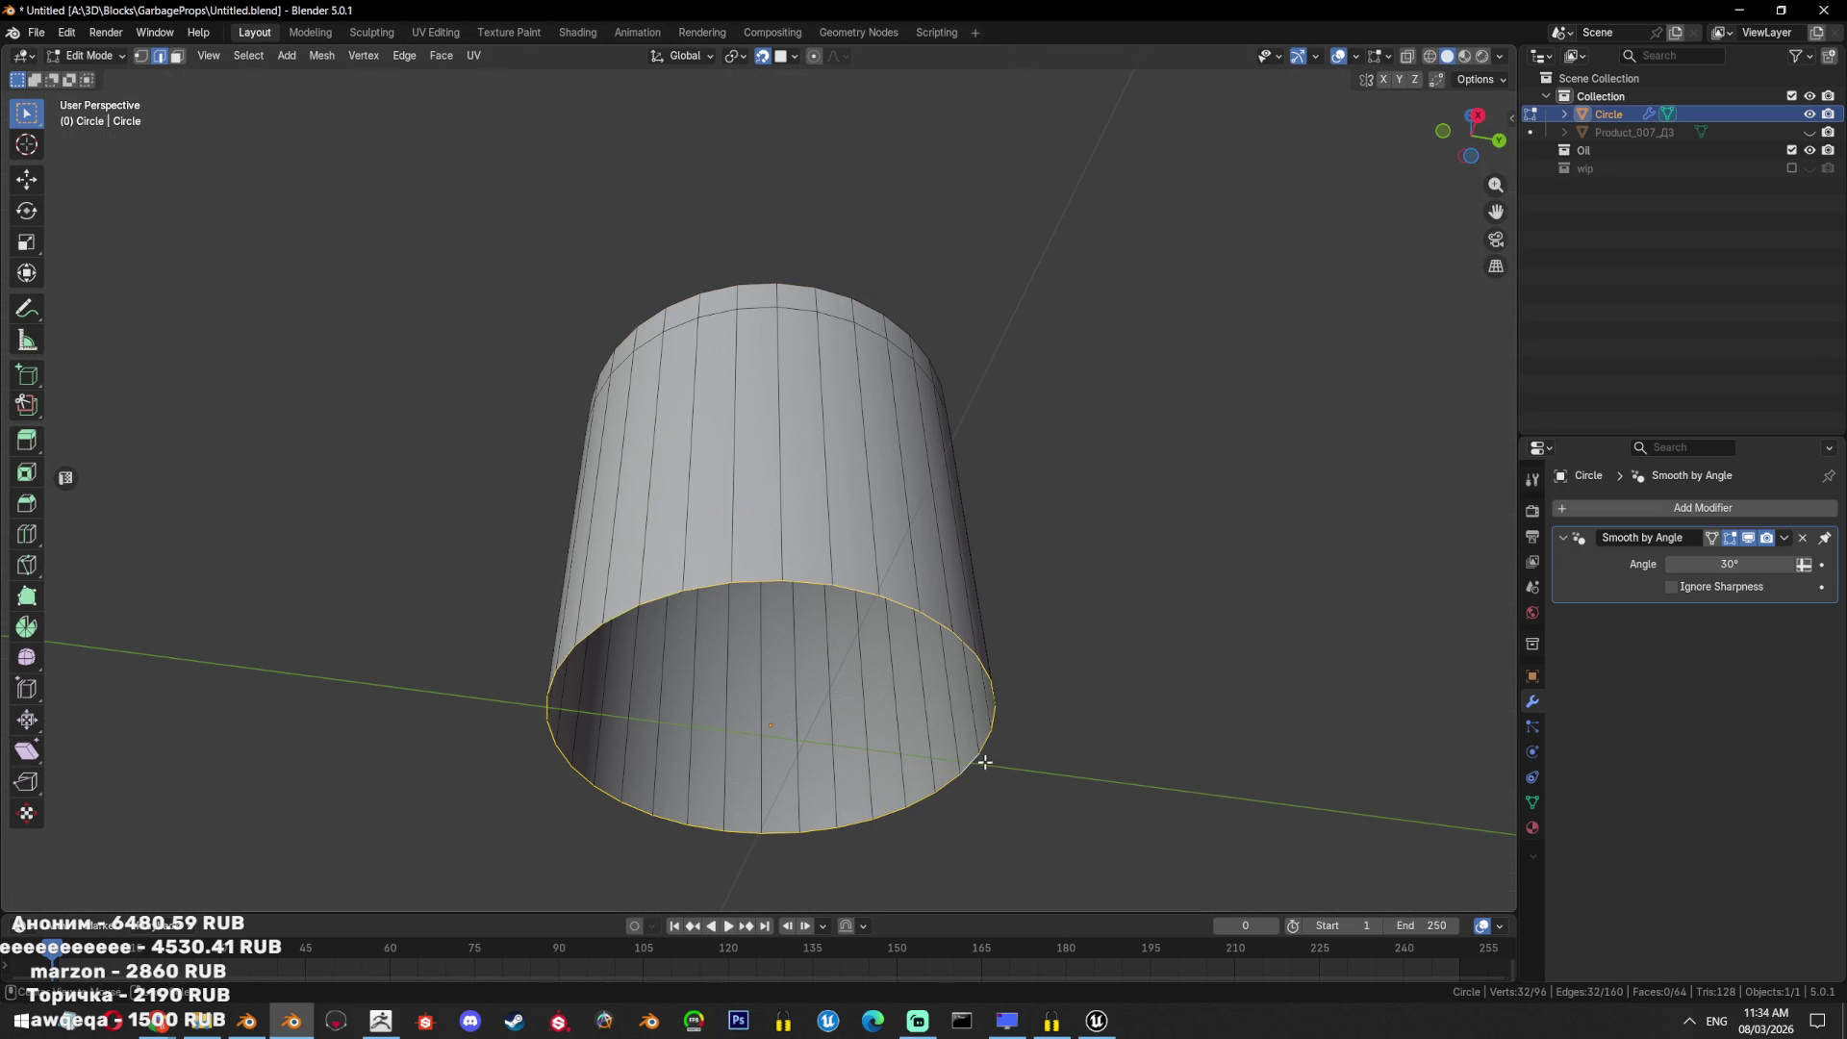
pyautogui.press('f')
pyautogui.moveTo(1109, 707); pyautogui.dragTo(1355, 557, button='middle')
pyautogui.press('Tab')
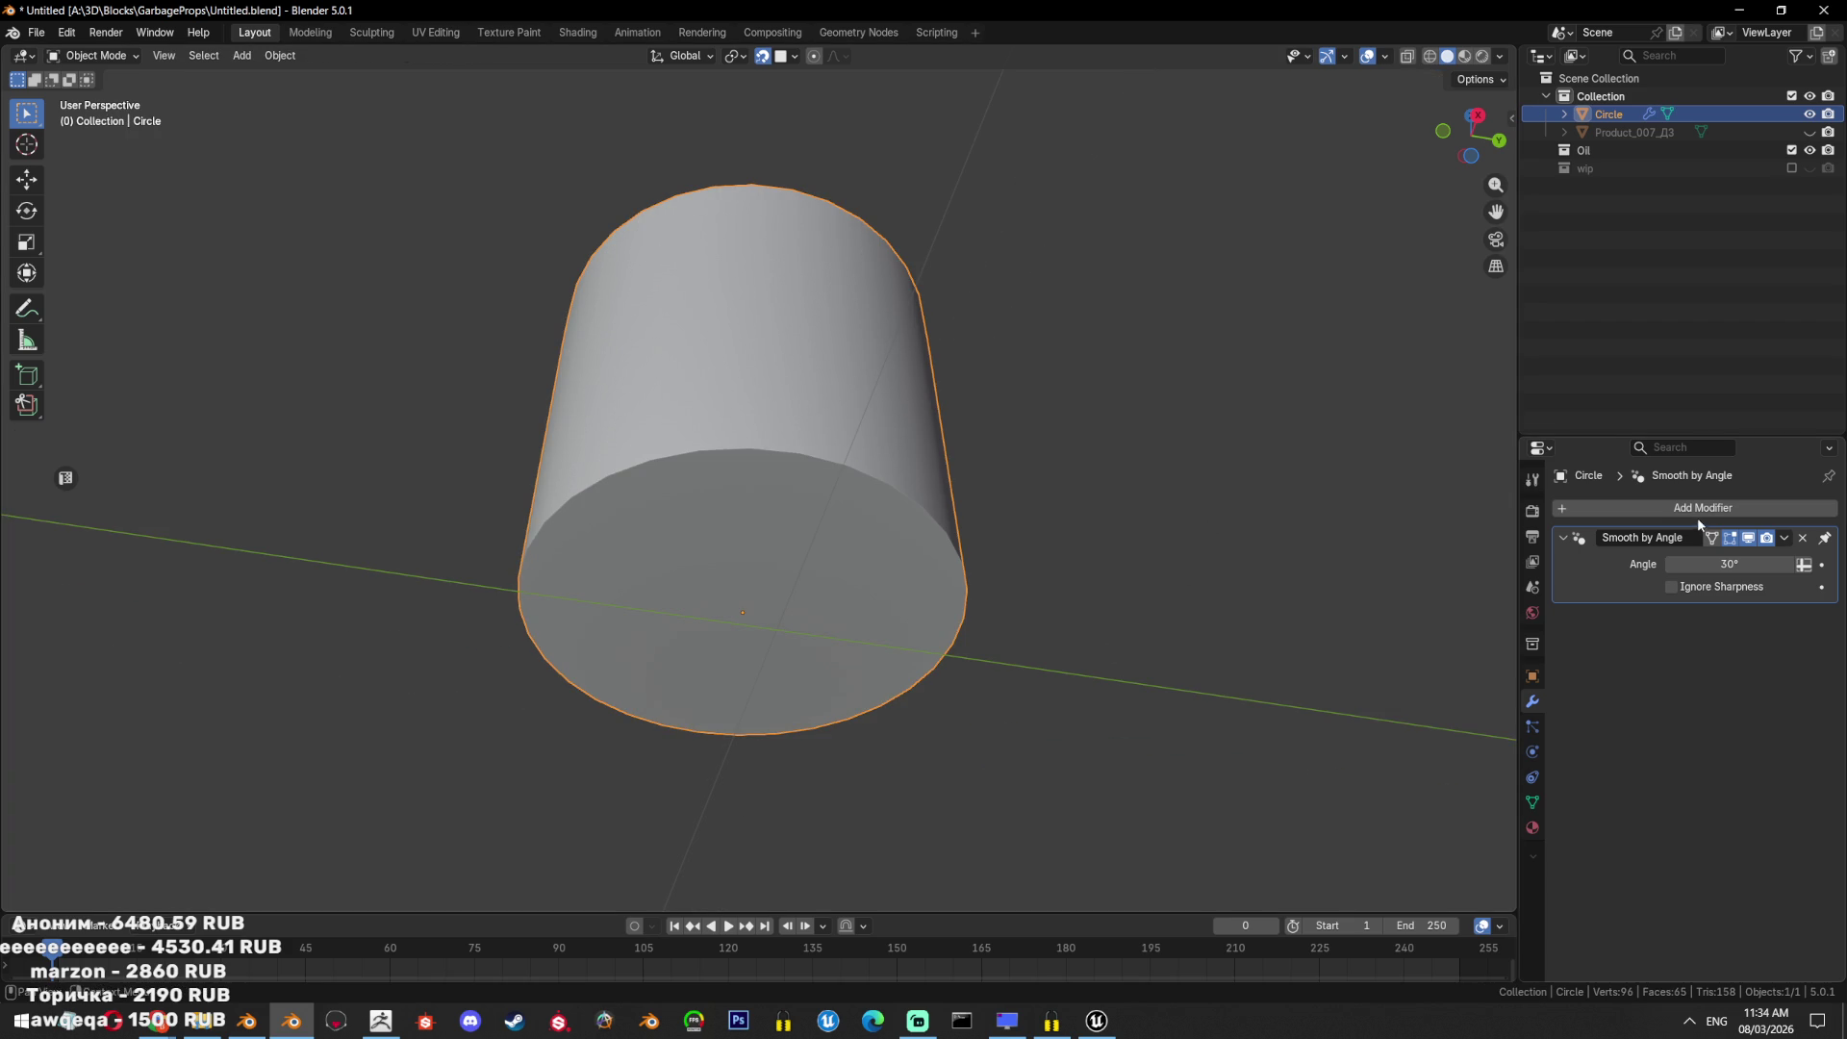
# Add a Subdivision Surface modifier with its levels raised to 3.
pyautogui.click(1699, 500)
pyautogui.write('sub')
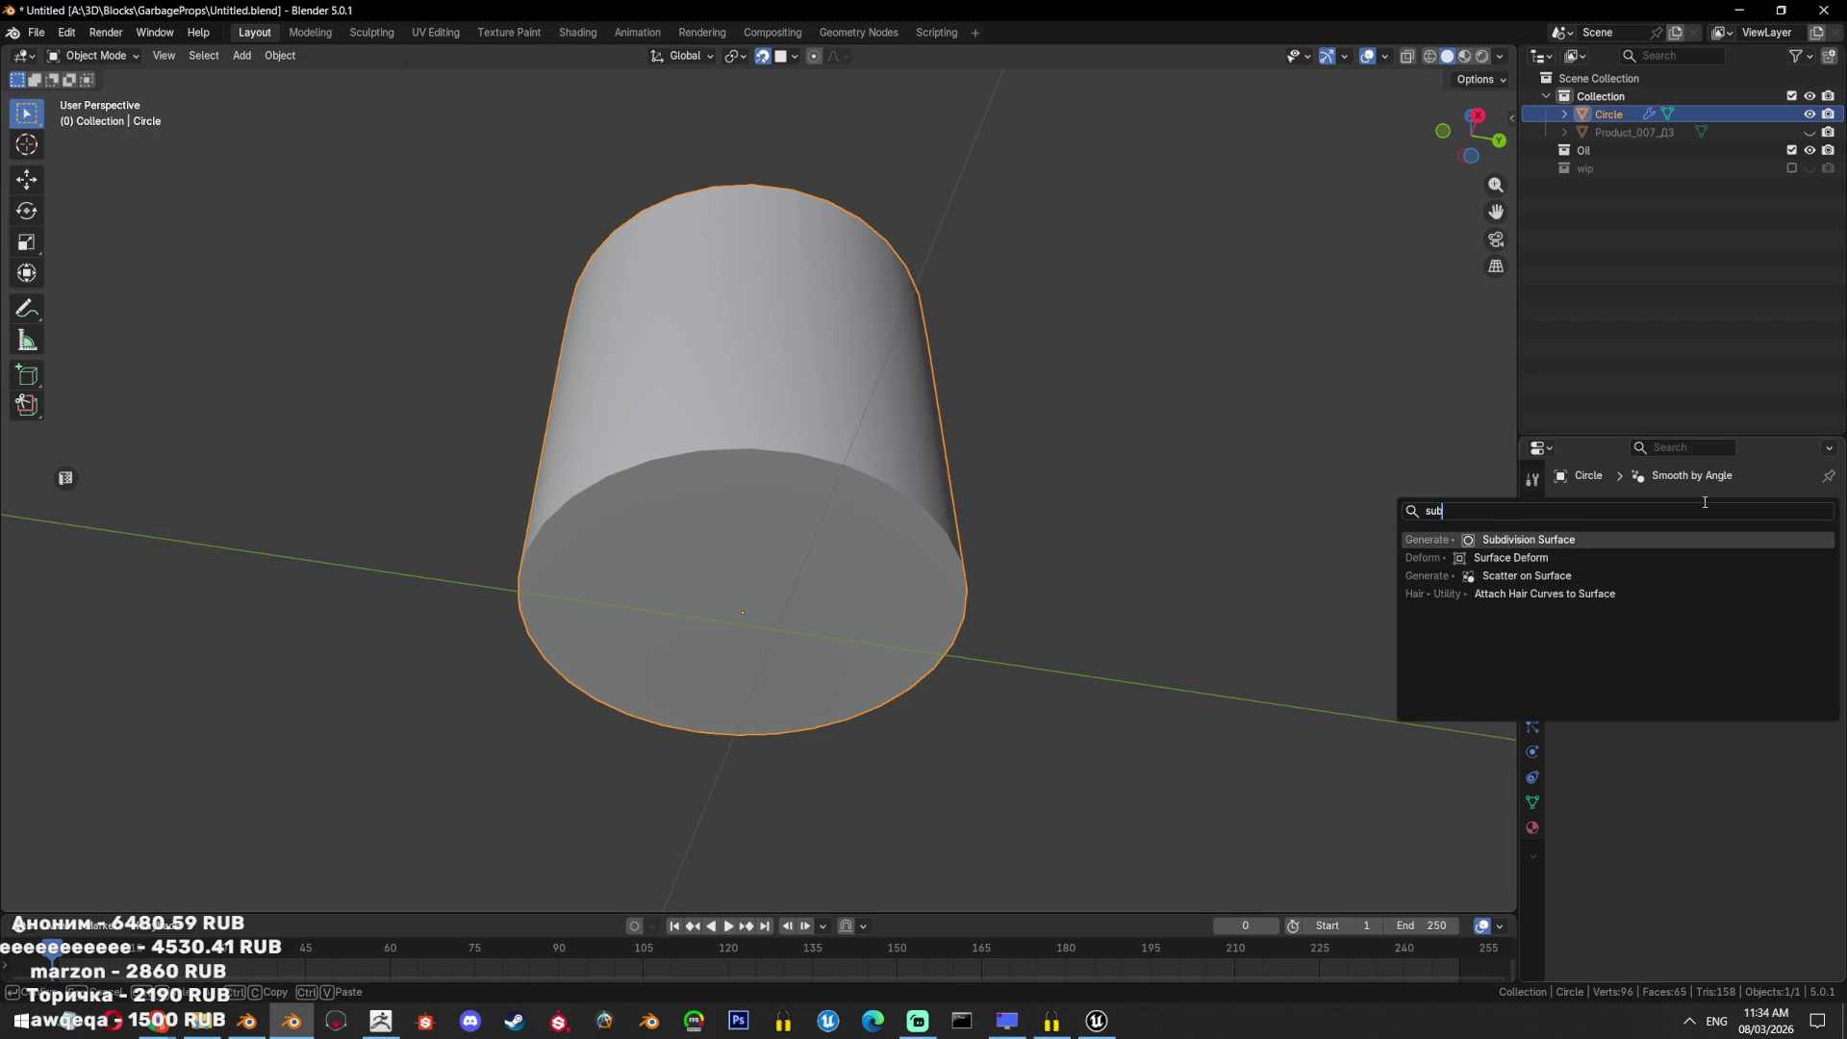
pyautogui.press('Return')
pyautogui.moveTo(1785, 591)
pyautogui.mouseDown()
pyautogui.moveTo(1813, 591)
pyautogui.moveTo(1799, 605)
pyautogui.mouseUp()
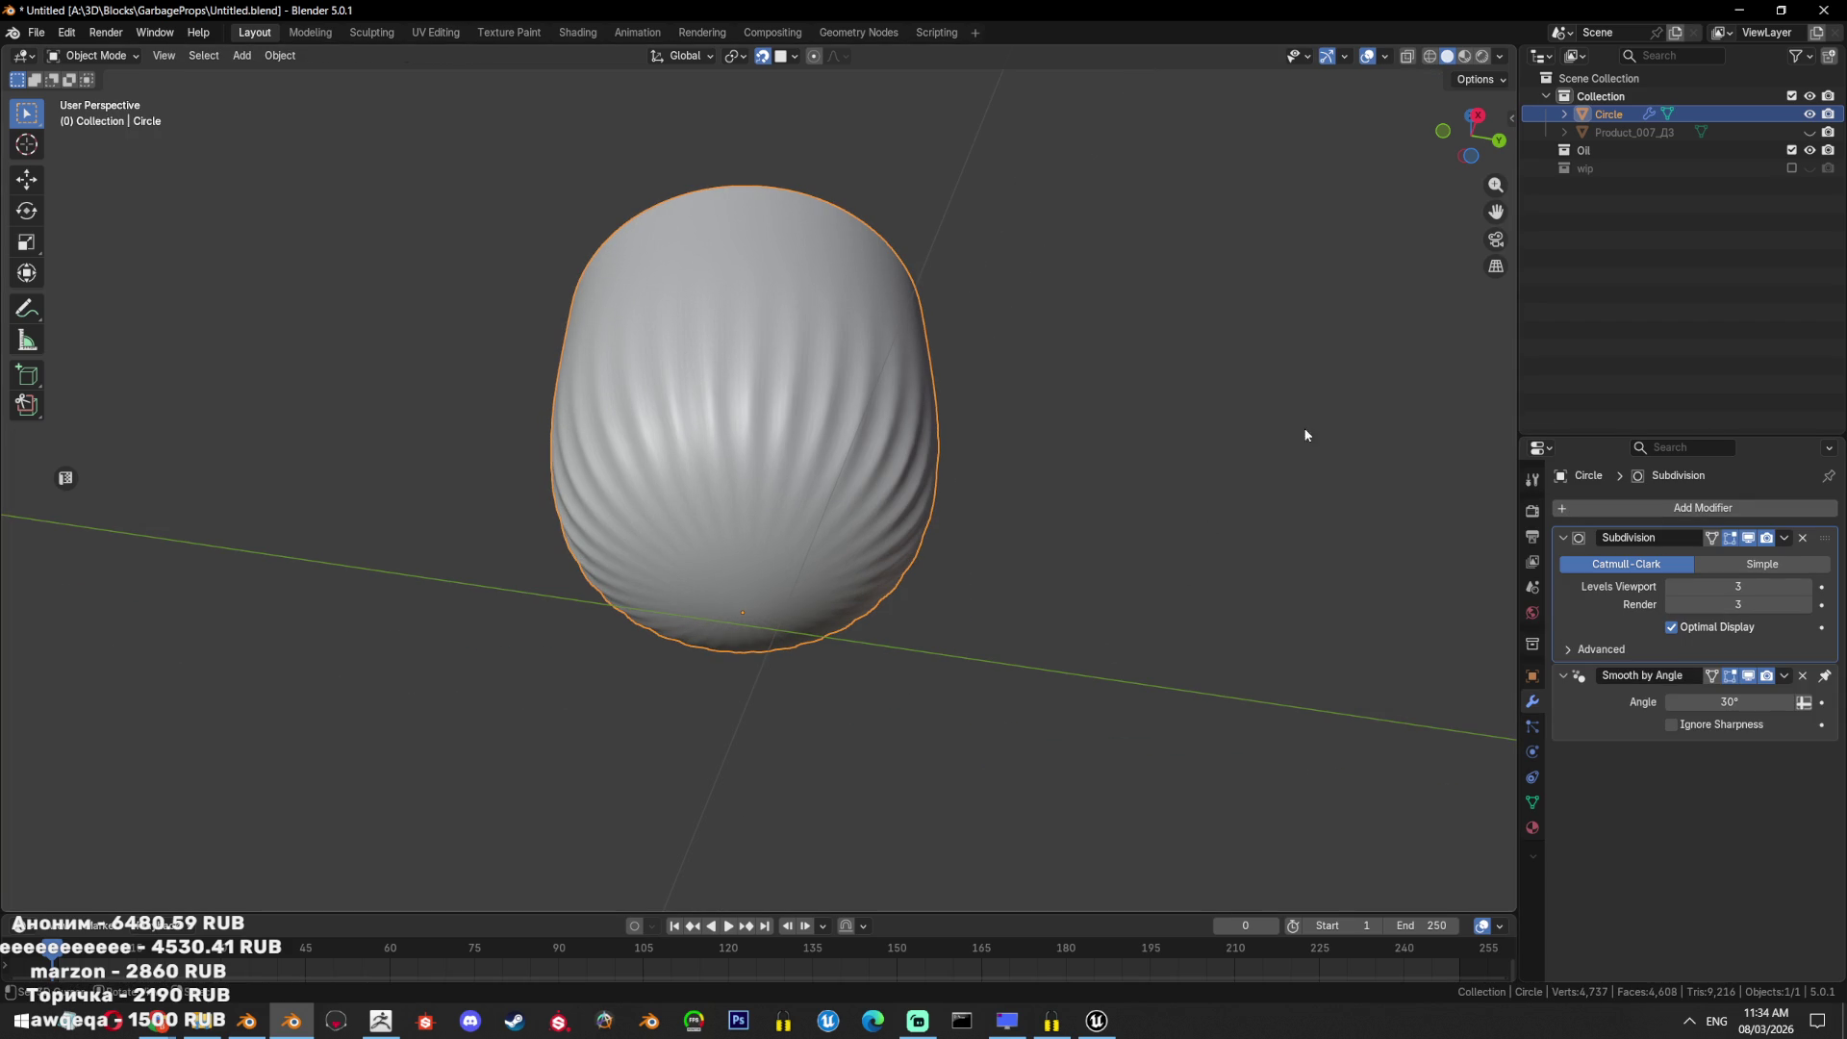
pyautogui.moveTo(1035, 536); pyautogui.dragTo(1039, 474, button='middle')
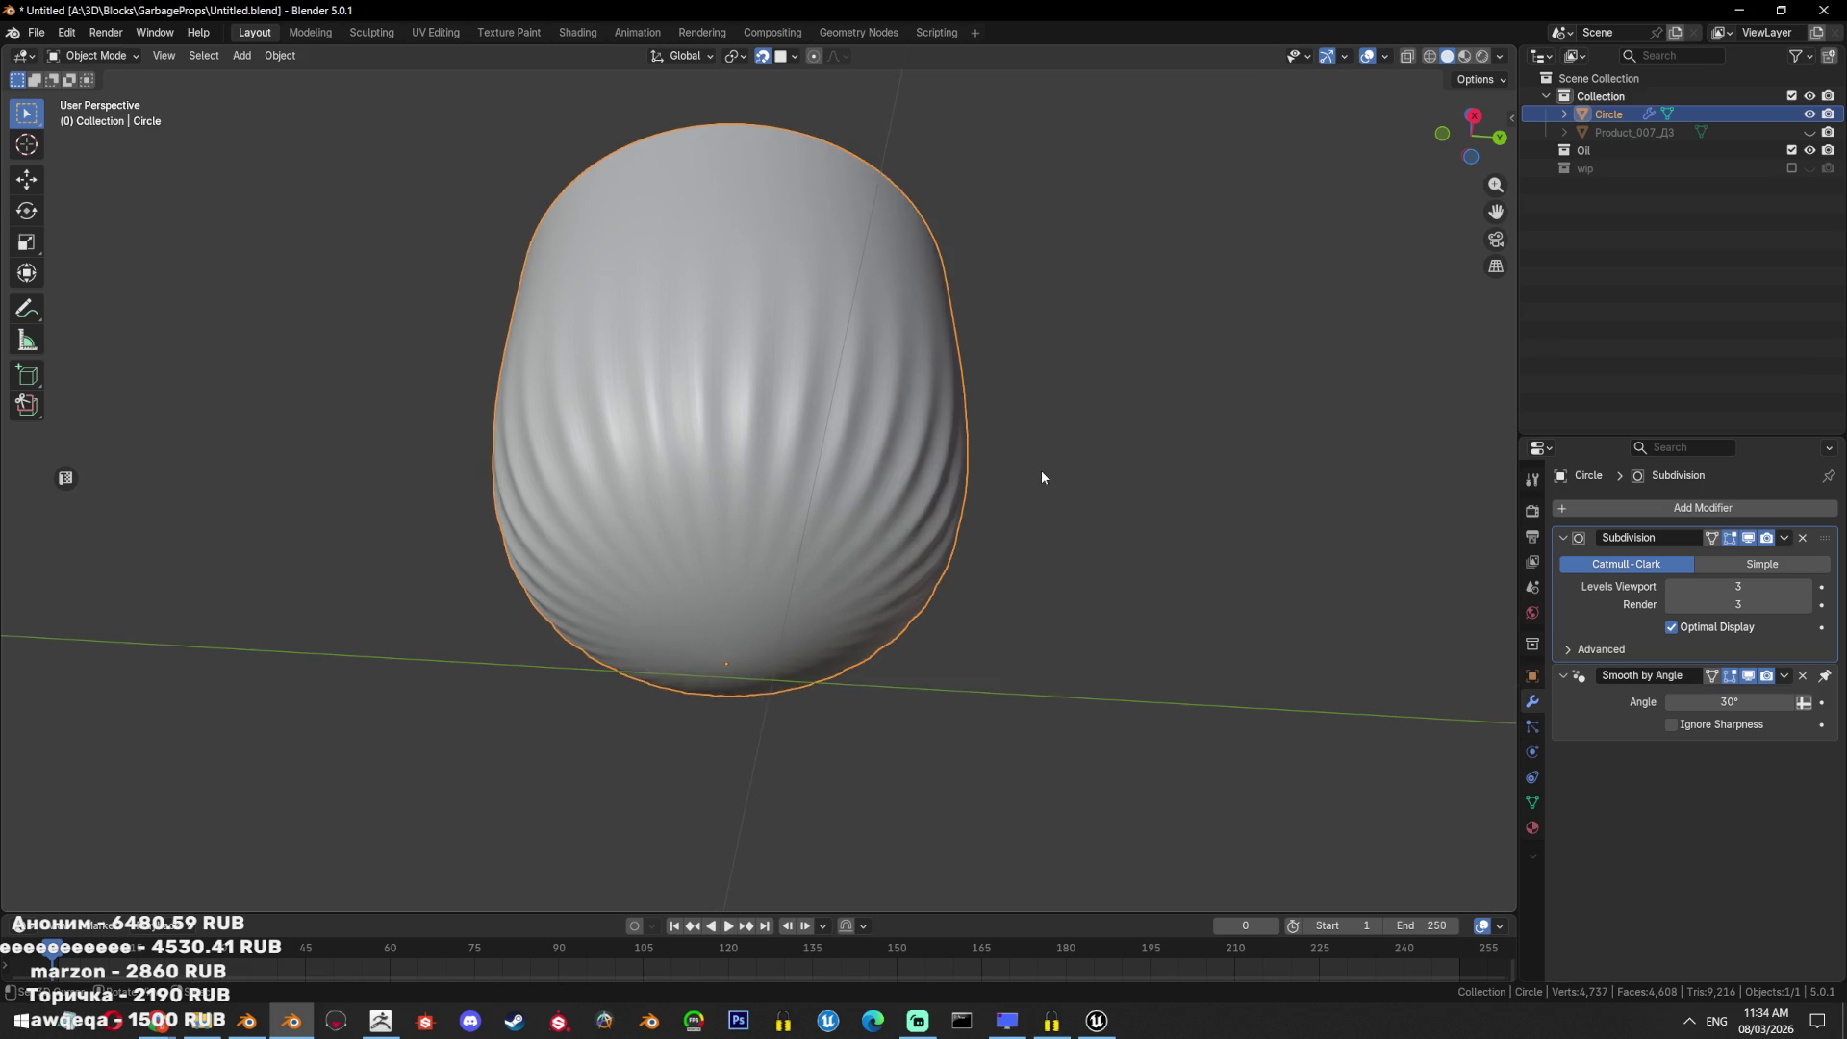
# Bevel the cylinder's bottom edge loop with 3 segments.
pyautogui.press('Tab')
pyautogui.hotkey('ctrl', 'b')
pyautogui.click(1098, 441)
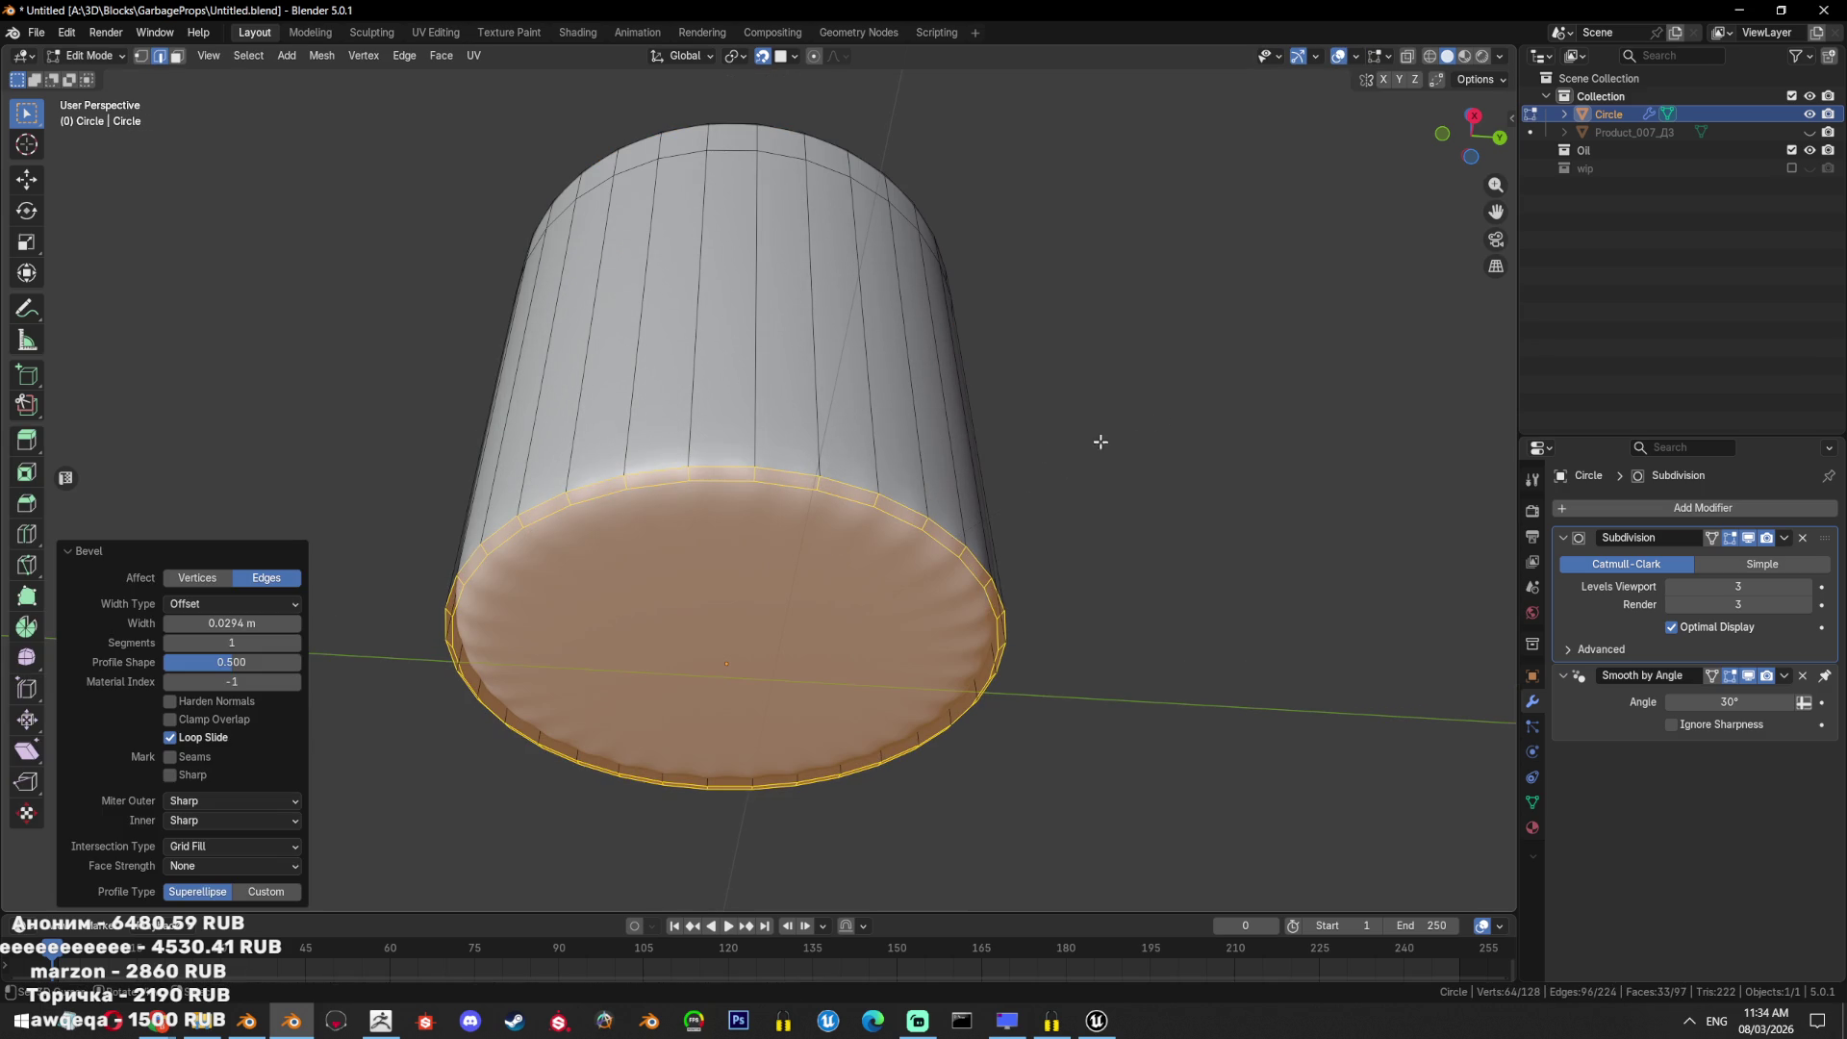
pyautogui.click(295, 643)
pyautogui.hotkey('ctrl', 'z')
pyautogui.hotkey('ctrl', 'b')
pyautogui.click(1026, 503)
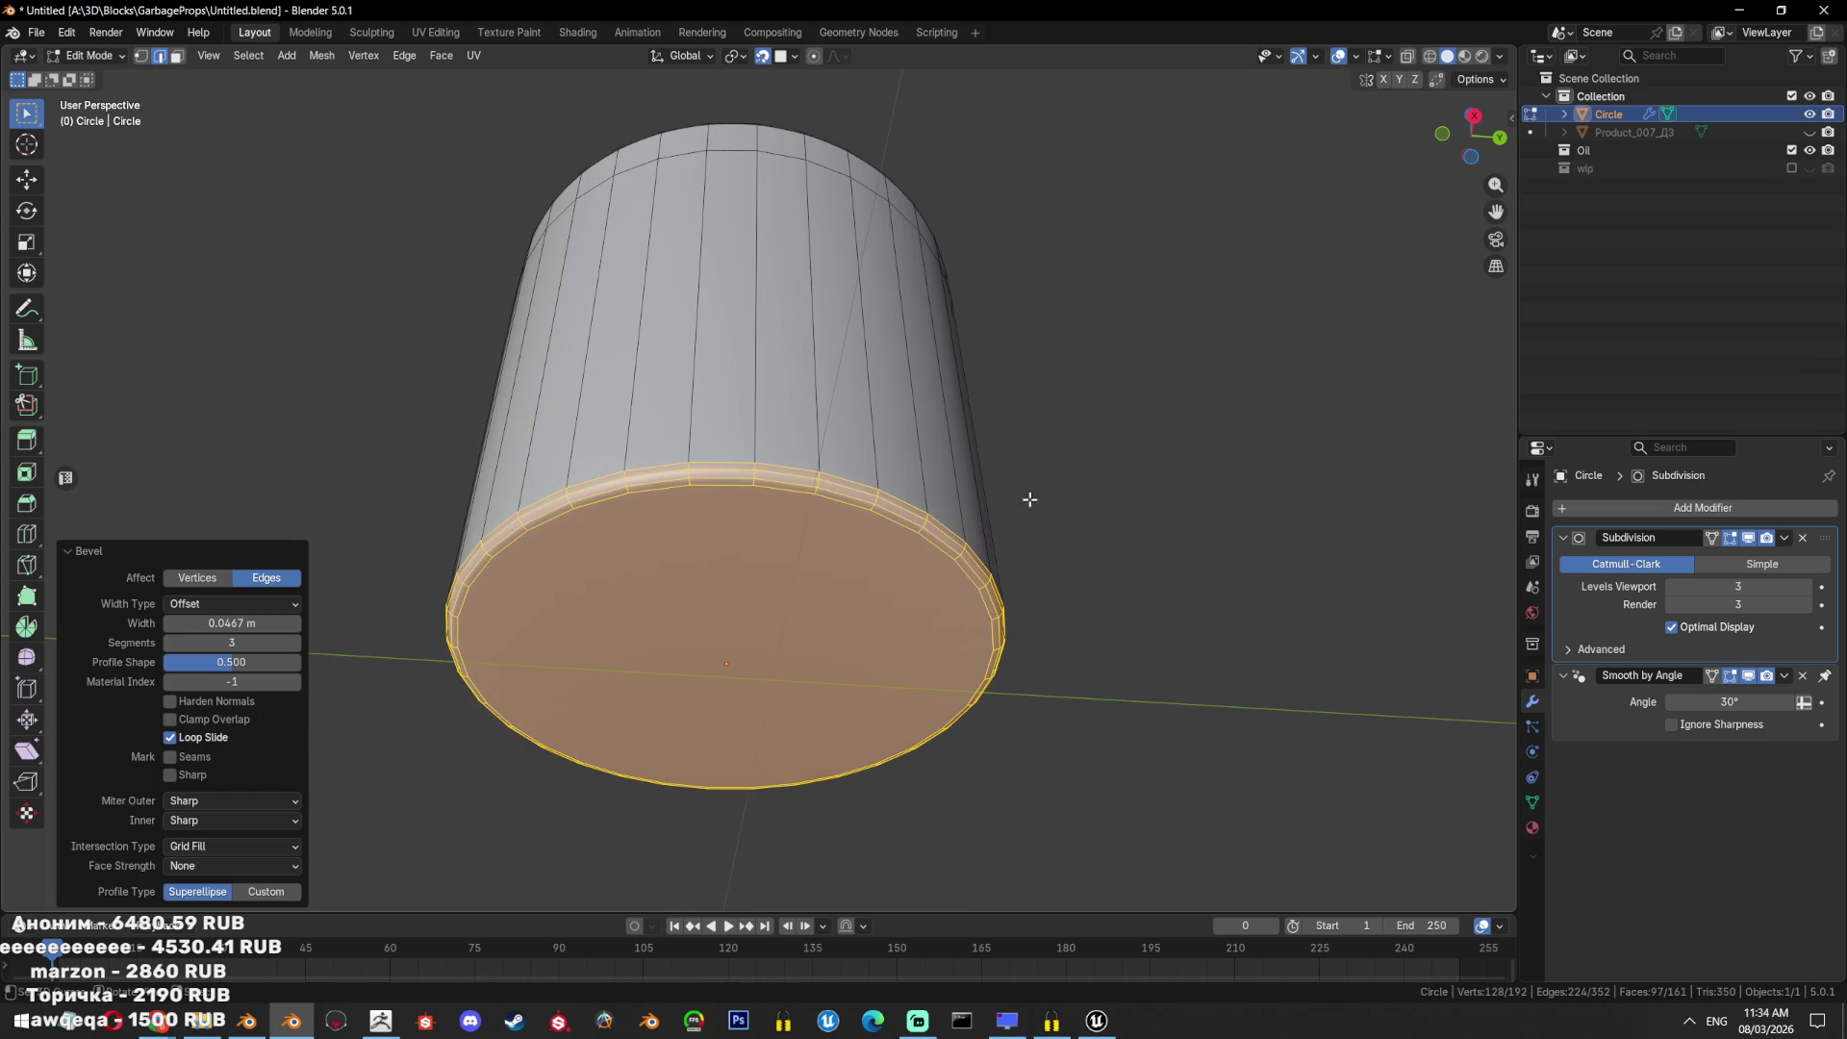
# Inset the end face and extrude it slightly along its normal.
pyautogui.click(912, 567)
pyautogui.press('i')
pyautogui.click(1241, 444)
pyautogui.scroll(2, 1228, 466)
pyautogui.moveTo(1229, 466)
pyautogui.mouseDown(button='middle')
pyautogui.moveTo(1167, 227)
pyautogui.moveTo(1180, 362)
pyautogui.moveTo(1163, 404)
pyautogui.mouseUp(button='middle')
pyautogui.press('e')
pyautogui.click(1178, 369)
# Bevel the top face's edges twice and scale the face down slightly.
pyautogui.hotkey('ctrl', 'b')
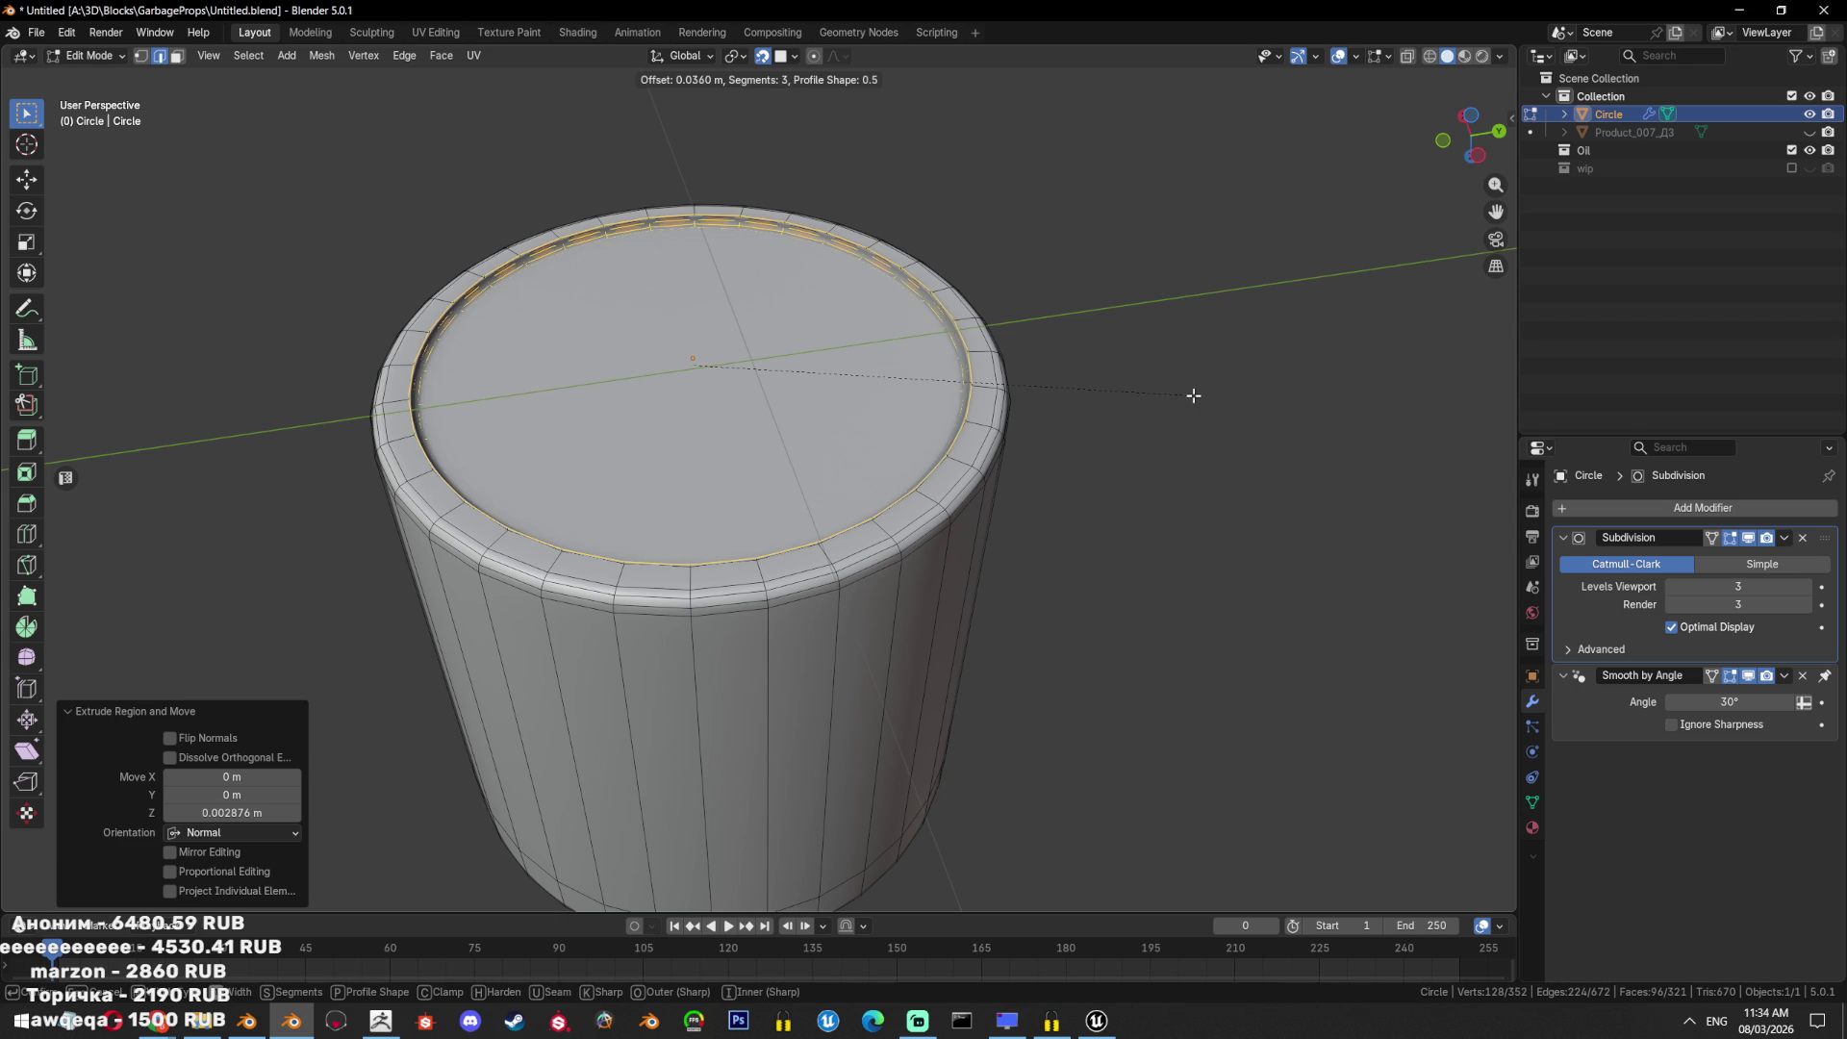
pyautogui.click(1187, 395)
pyautogui.press('s')
pyautogui.click(1184, 384)
pyautogui.hotkey('ctrl', 'b')
pyautogui.click(1214, 390)
# Switch to the right-side orthographic view, framed on the top, in face select mode.
pyautogui.press('Tab')
pyautogui.moveTo(1217, 395)
pyautogui.mouseDown(button='middle')
pyautogui.moveTo(1146, 433)
pyautogui.moveTo(1035, 734)
pyautogui.moveTo(968, 511)
pyautogui.mouseUp(button='middle')
pyautogui.press('KP_3')
pyautogui.press('Tab')
pyautogui.press('KP_Decimal')
pyautogui.press('3')
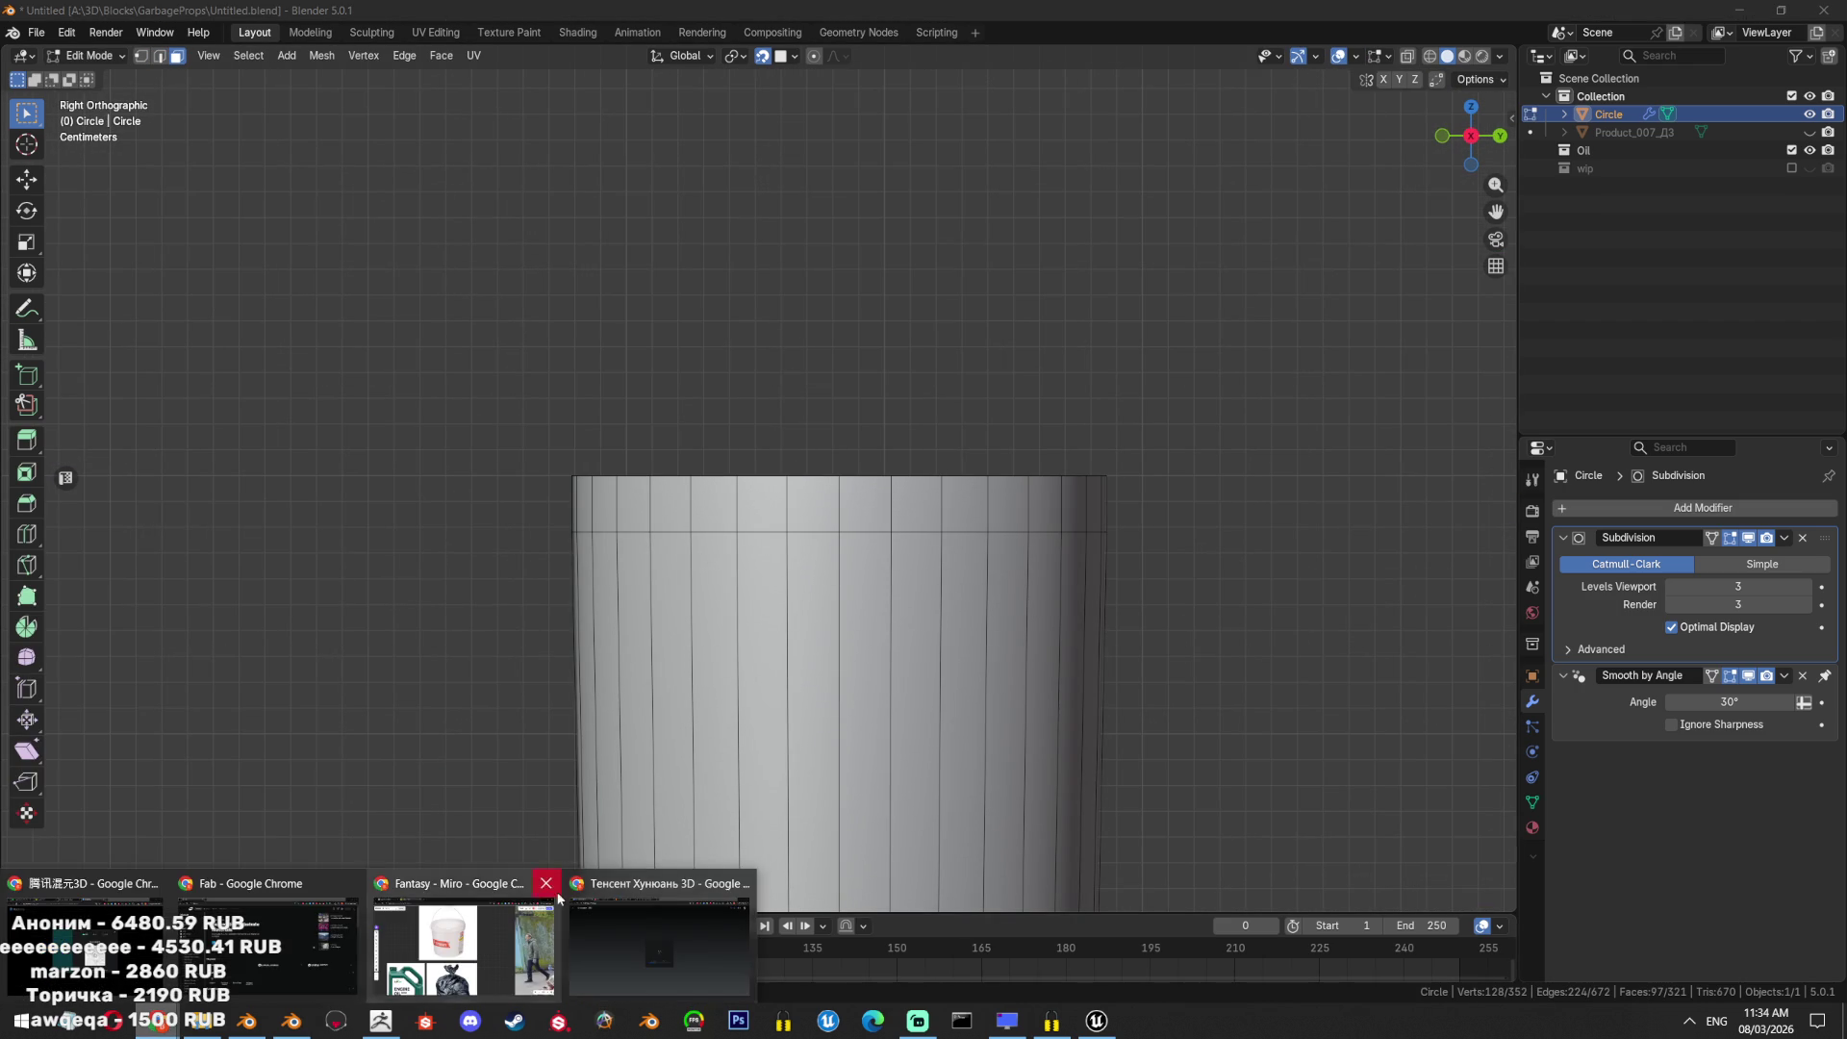
pyautogui.keyDown('shift'); pyautogui.moveTo(1299, 527); pyautogui.dragTo(1270, 565, button='middle'); pyautogui.keyUp('shift')
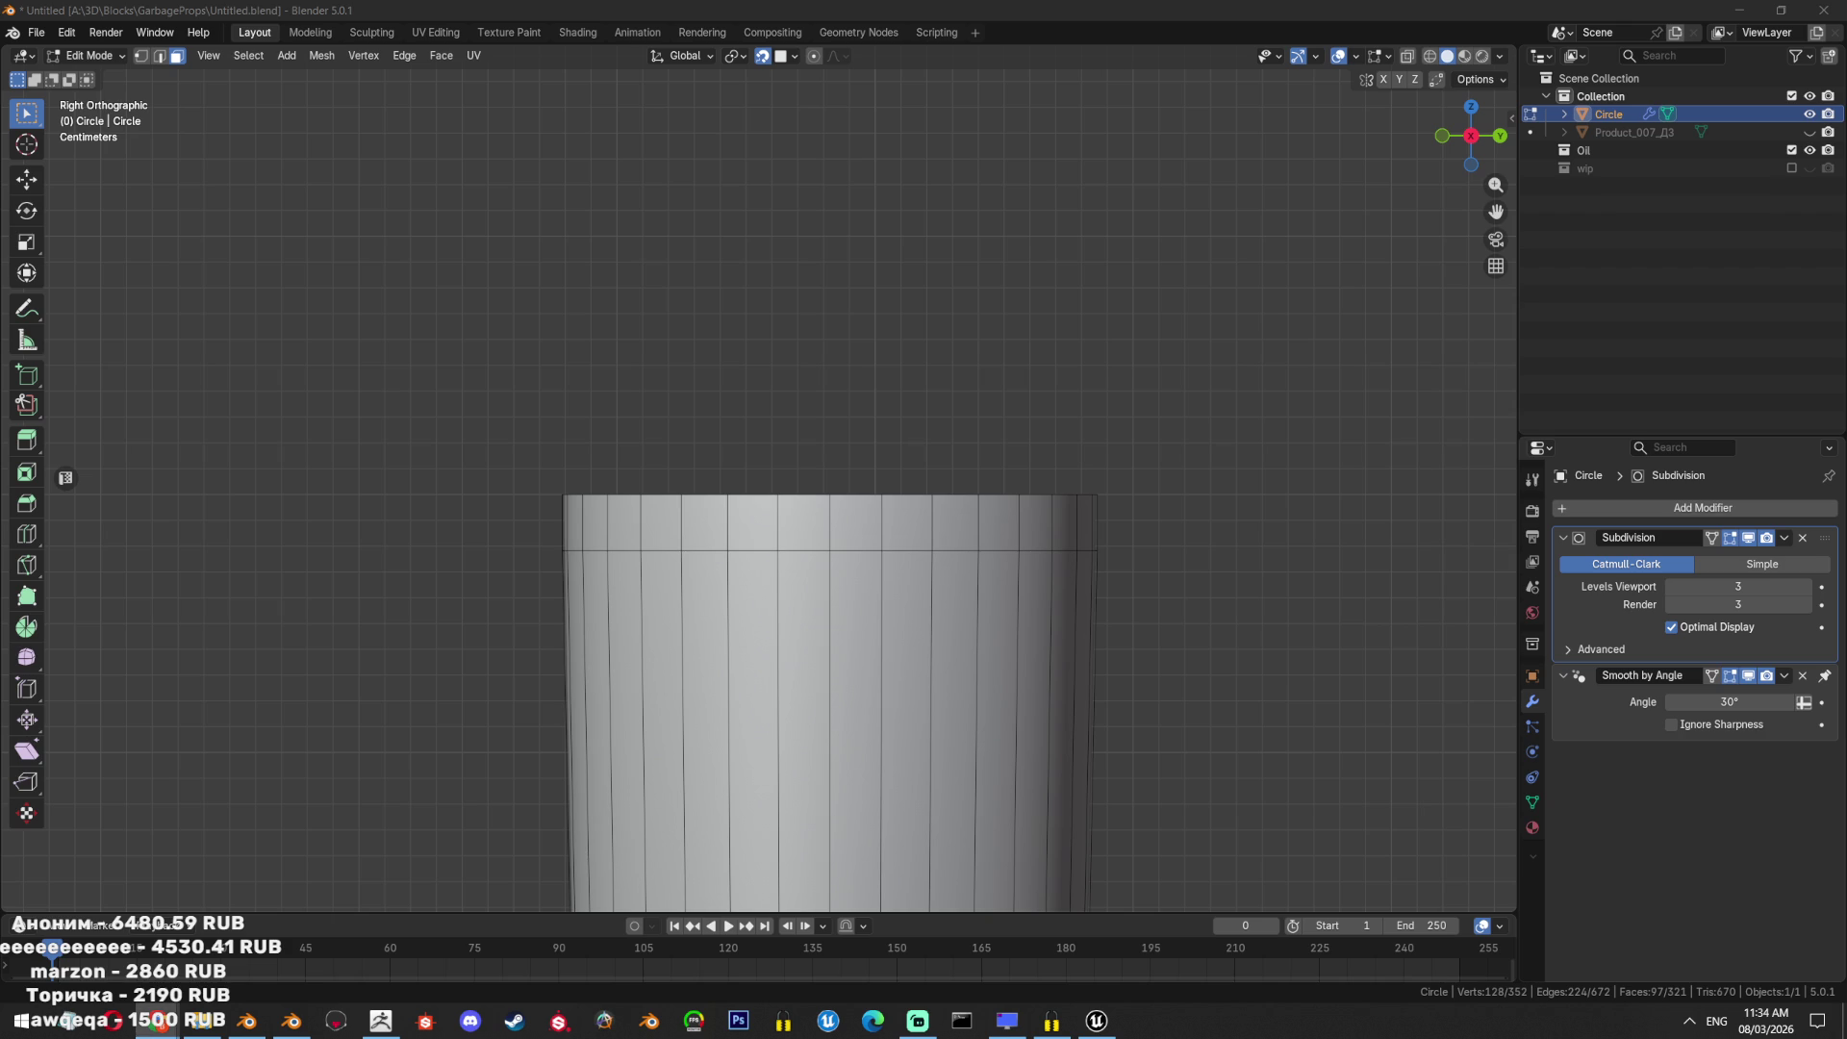
pyautogui.hotkey('alt', 'shift')
pyautogui.click(157, 1020)
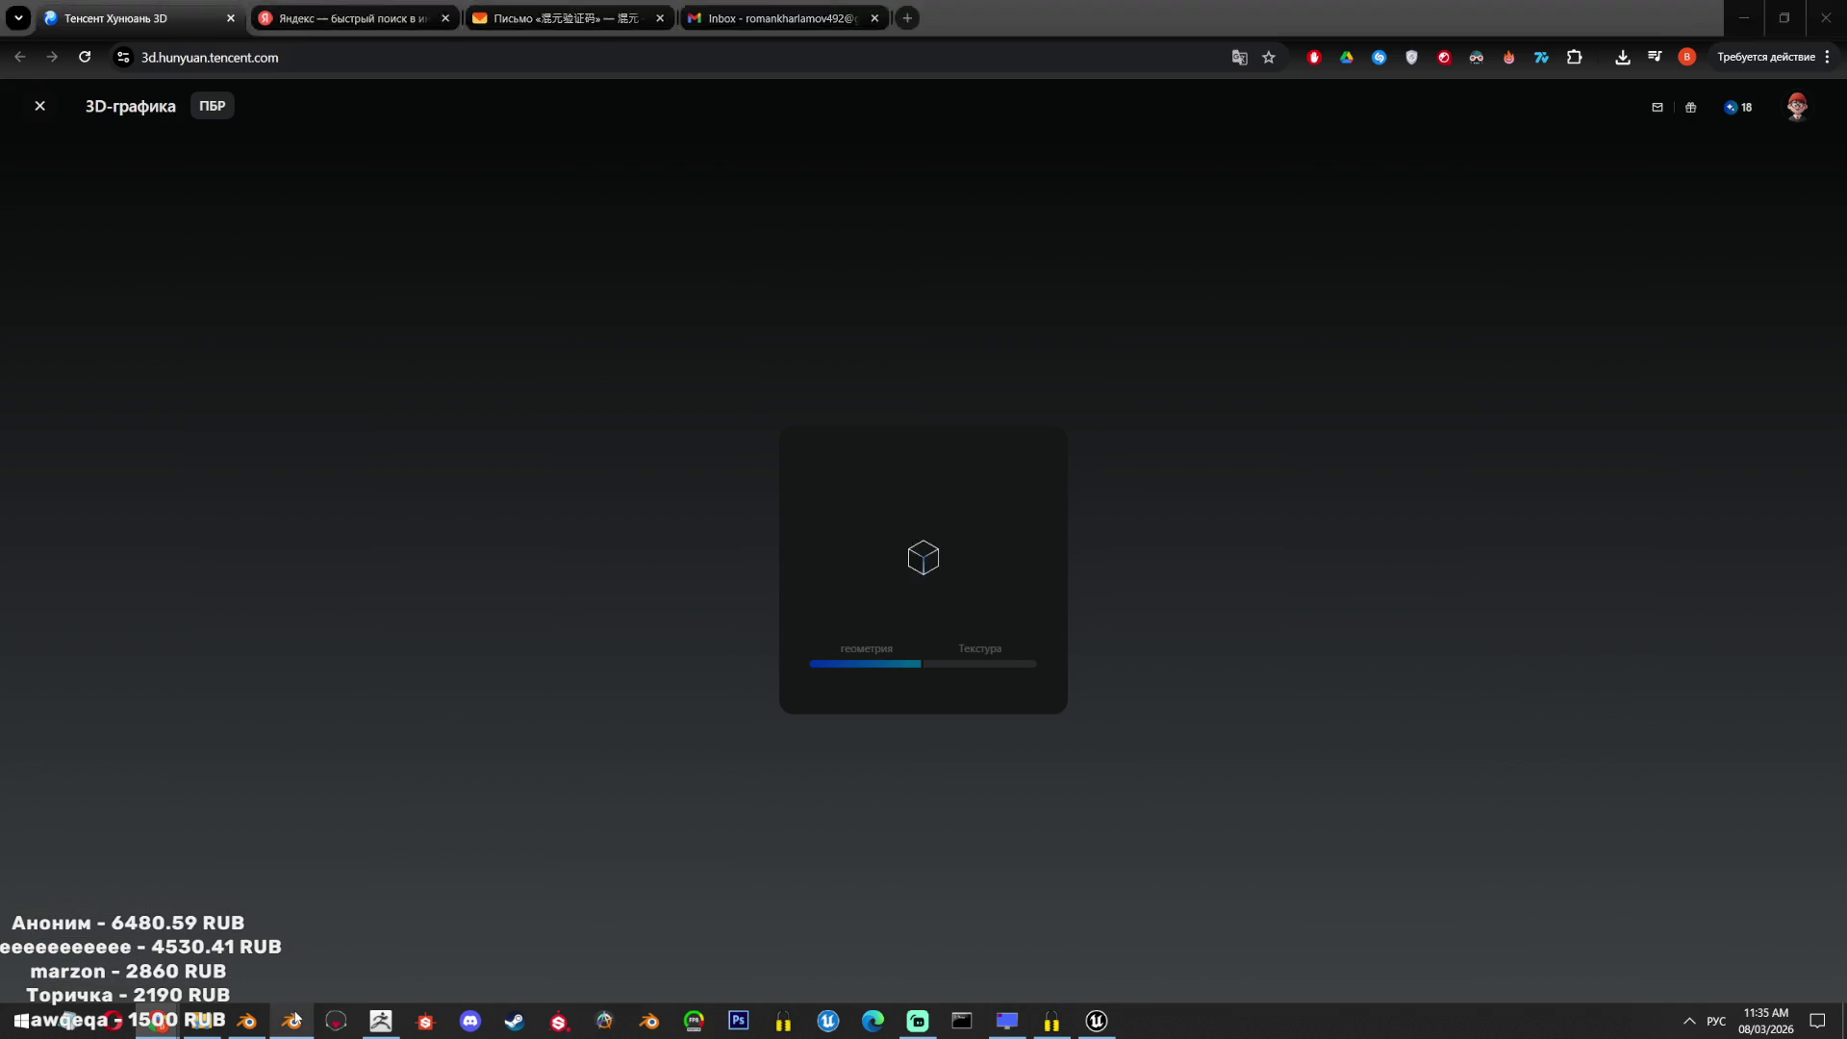
pyautogui.click(293, 1019)
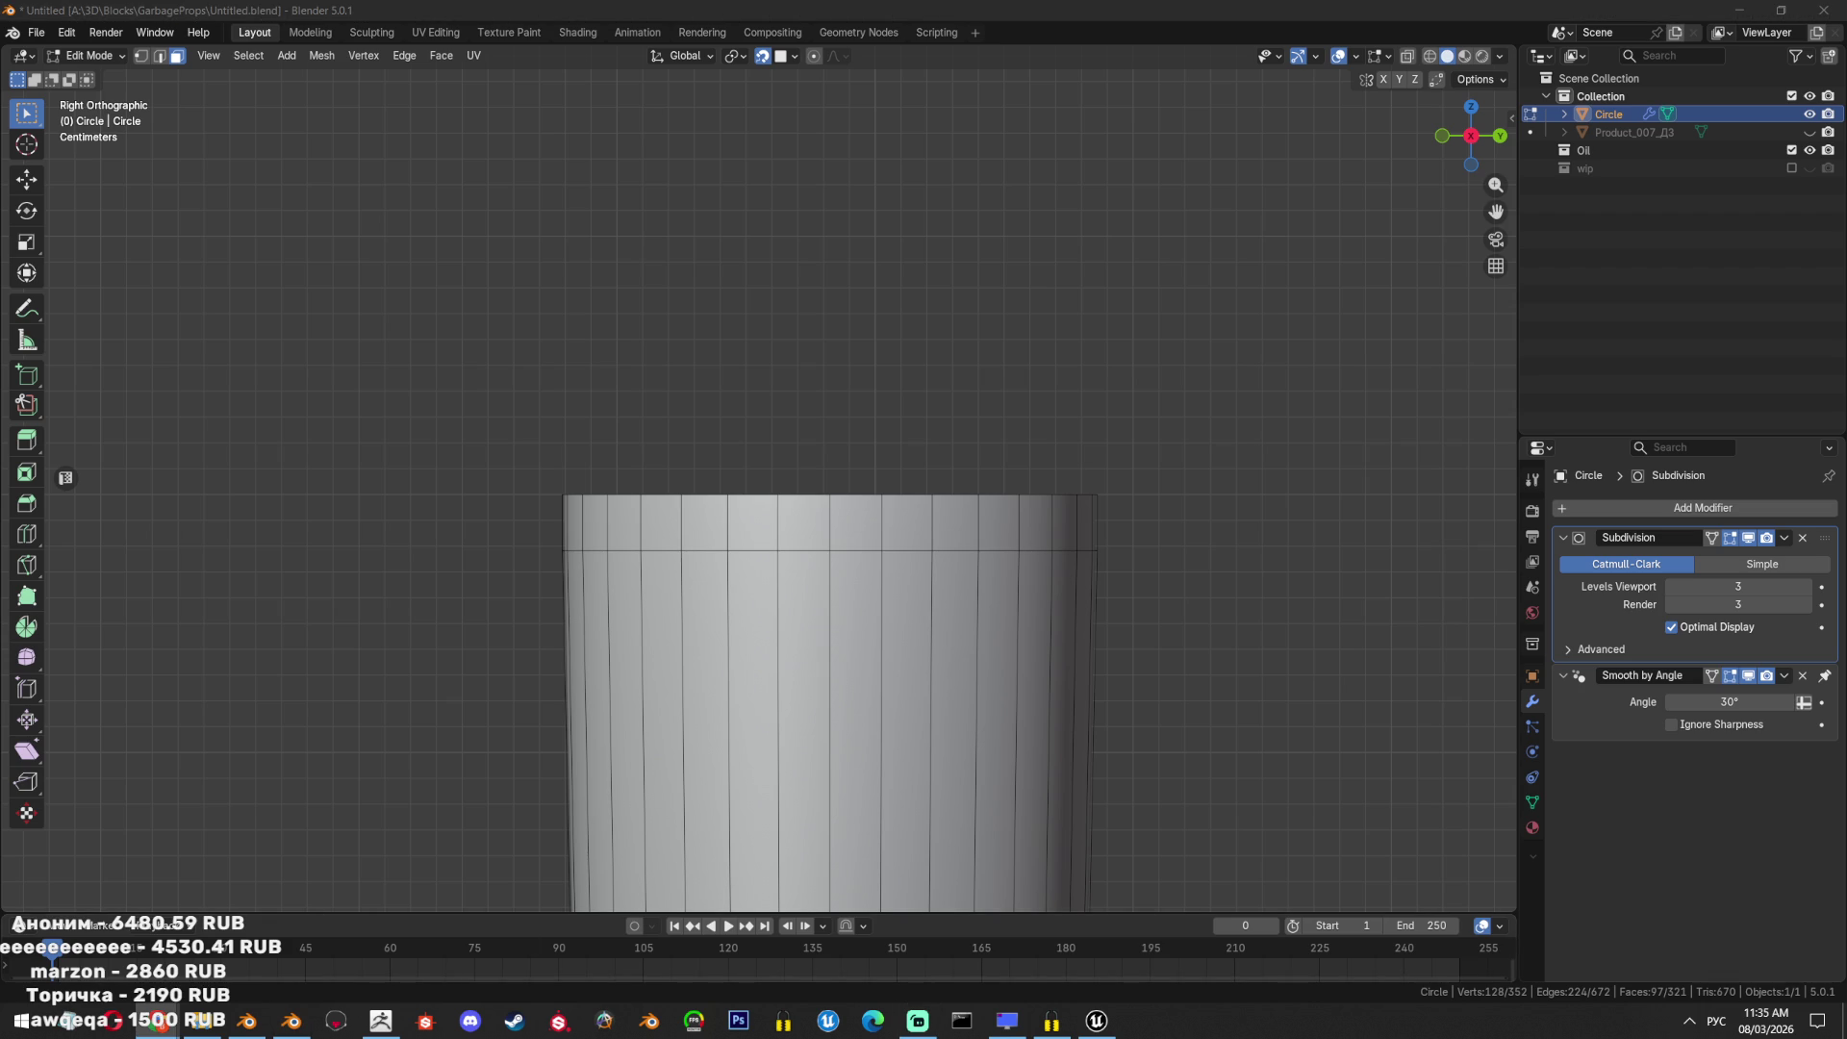
pyautogui.hotkey('alt', 'shift')
pyautogui.hotkey('alt', 'shift')
pyautogui.hotkey('alt', 'shift')
pyautogui.hotkey('alt', 'shift')
pyautogui.click(1689, 1020)
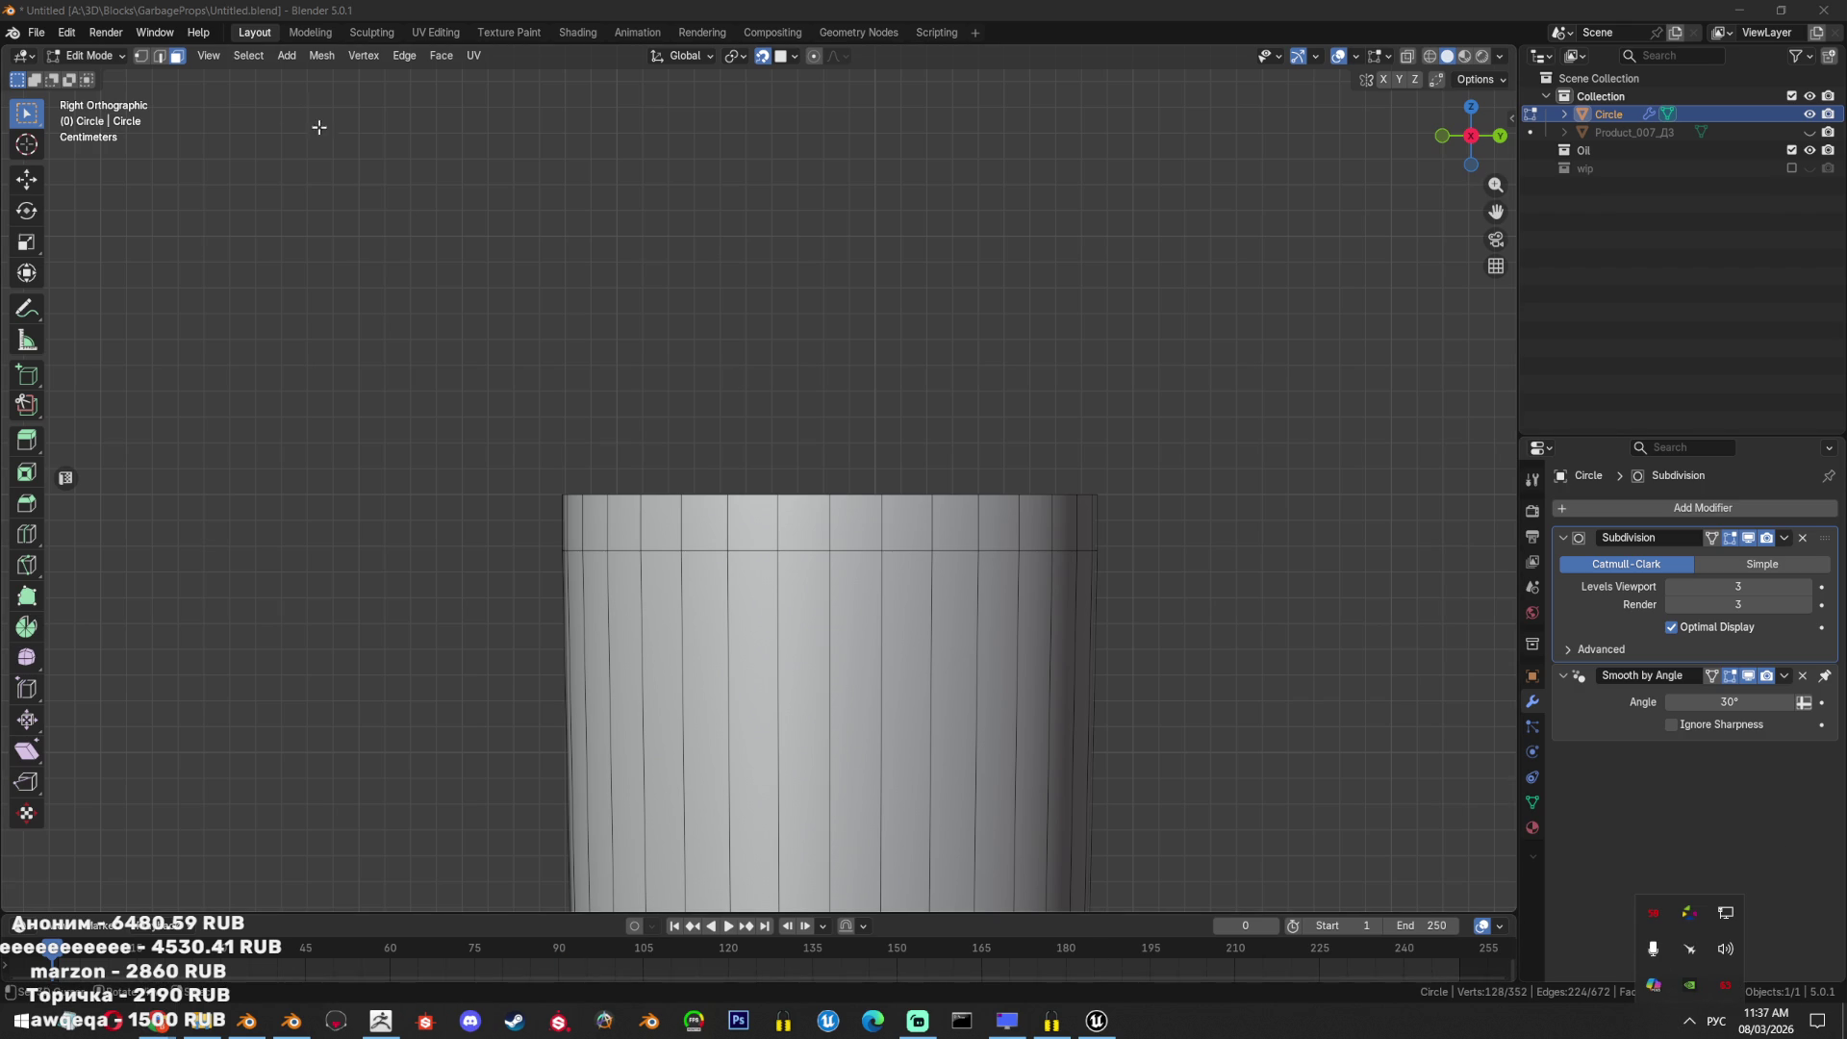
pyautogui.moveTo(722, 384); pyautogui.dragTo(1001, 425, button='middle')
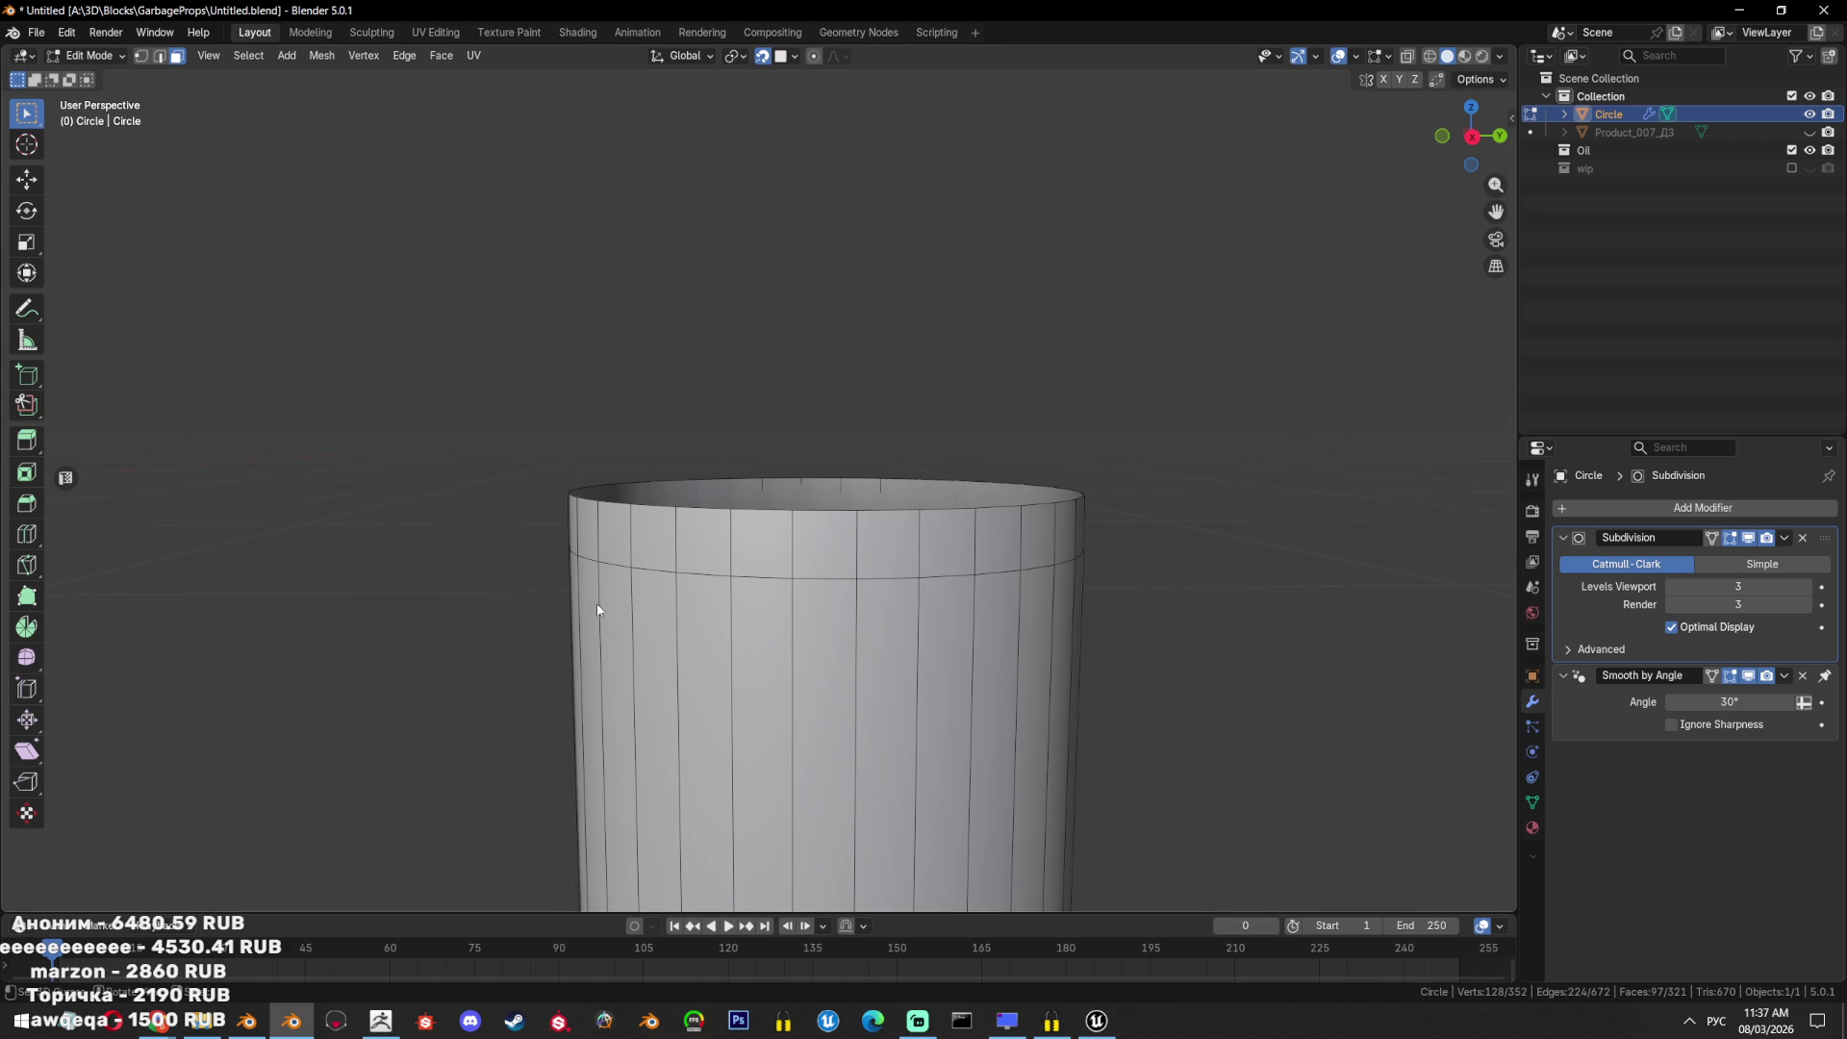
pyautogui.moveTo(607, 606); pyautogui.dragTo(663, 630, button='middle')
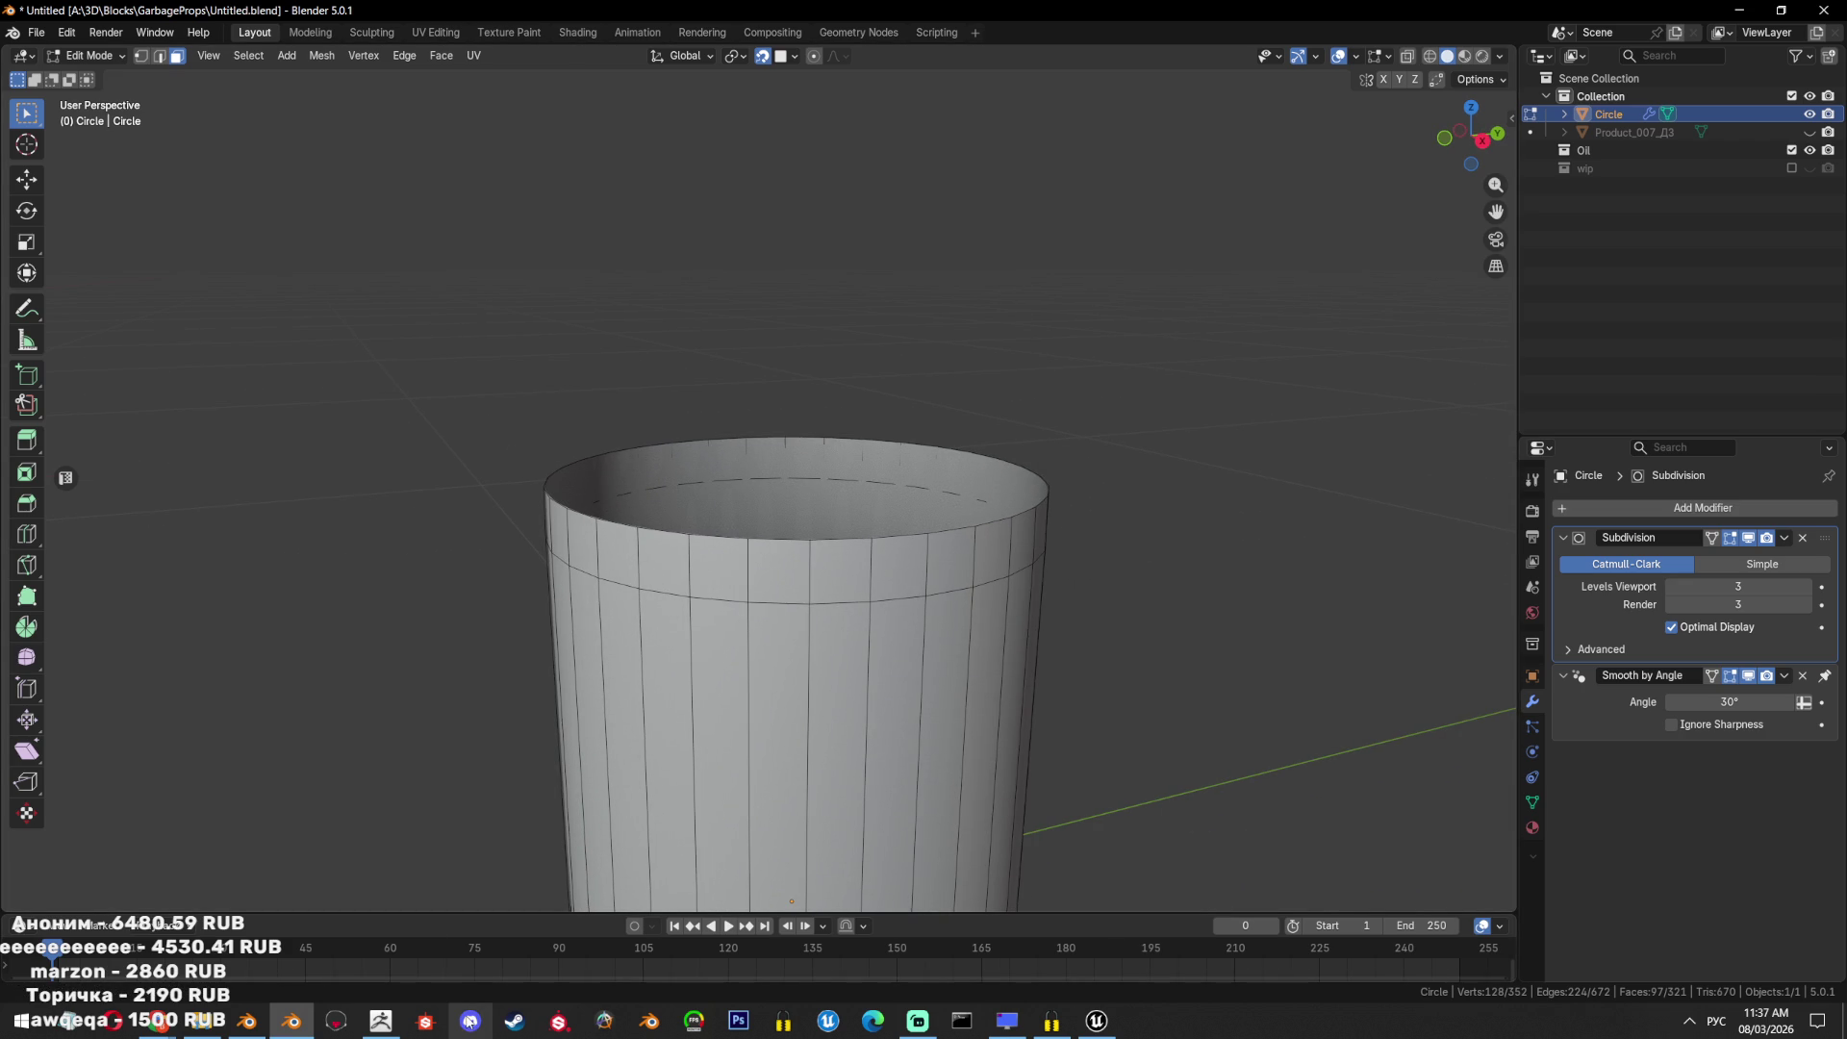
pyautogui.moveTo(471, 1020)
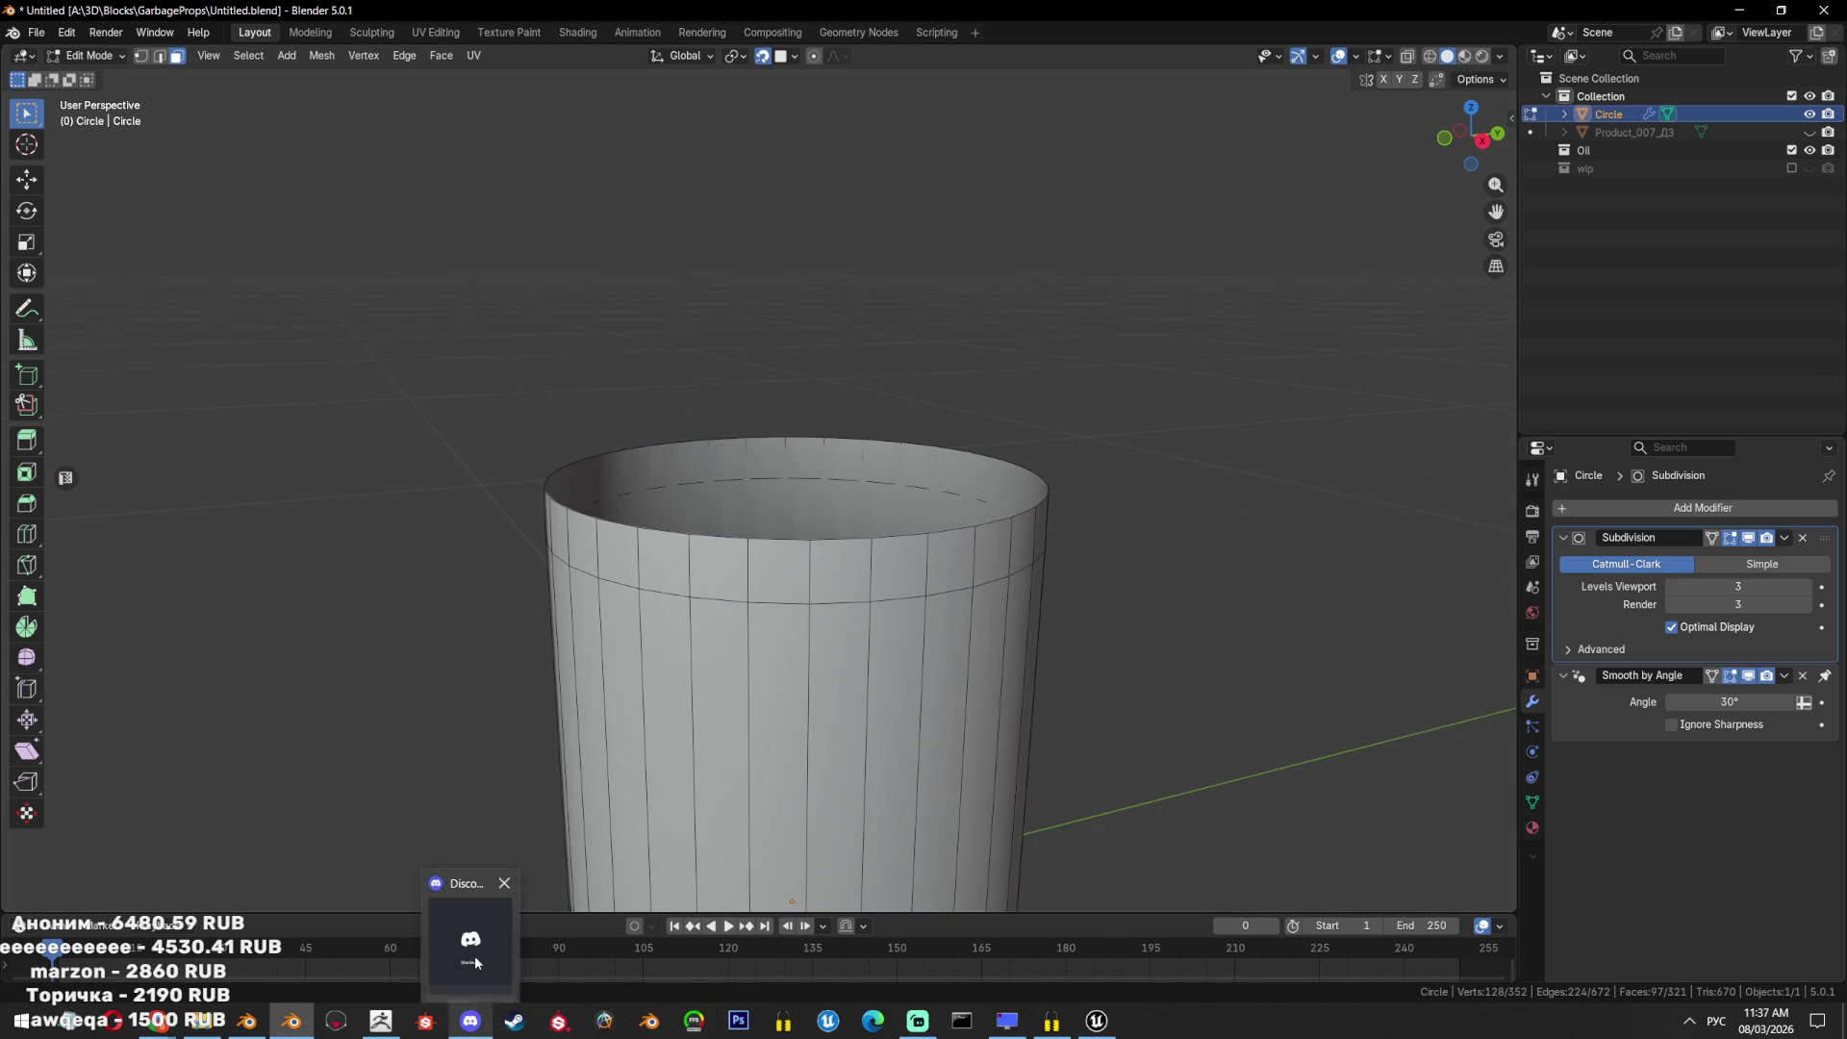
pyautogui.click(475, 956)
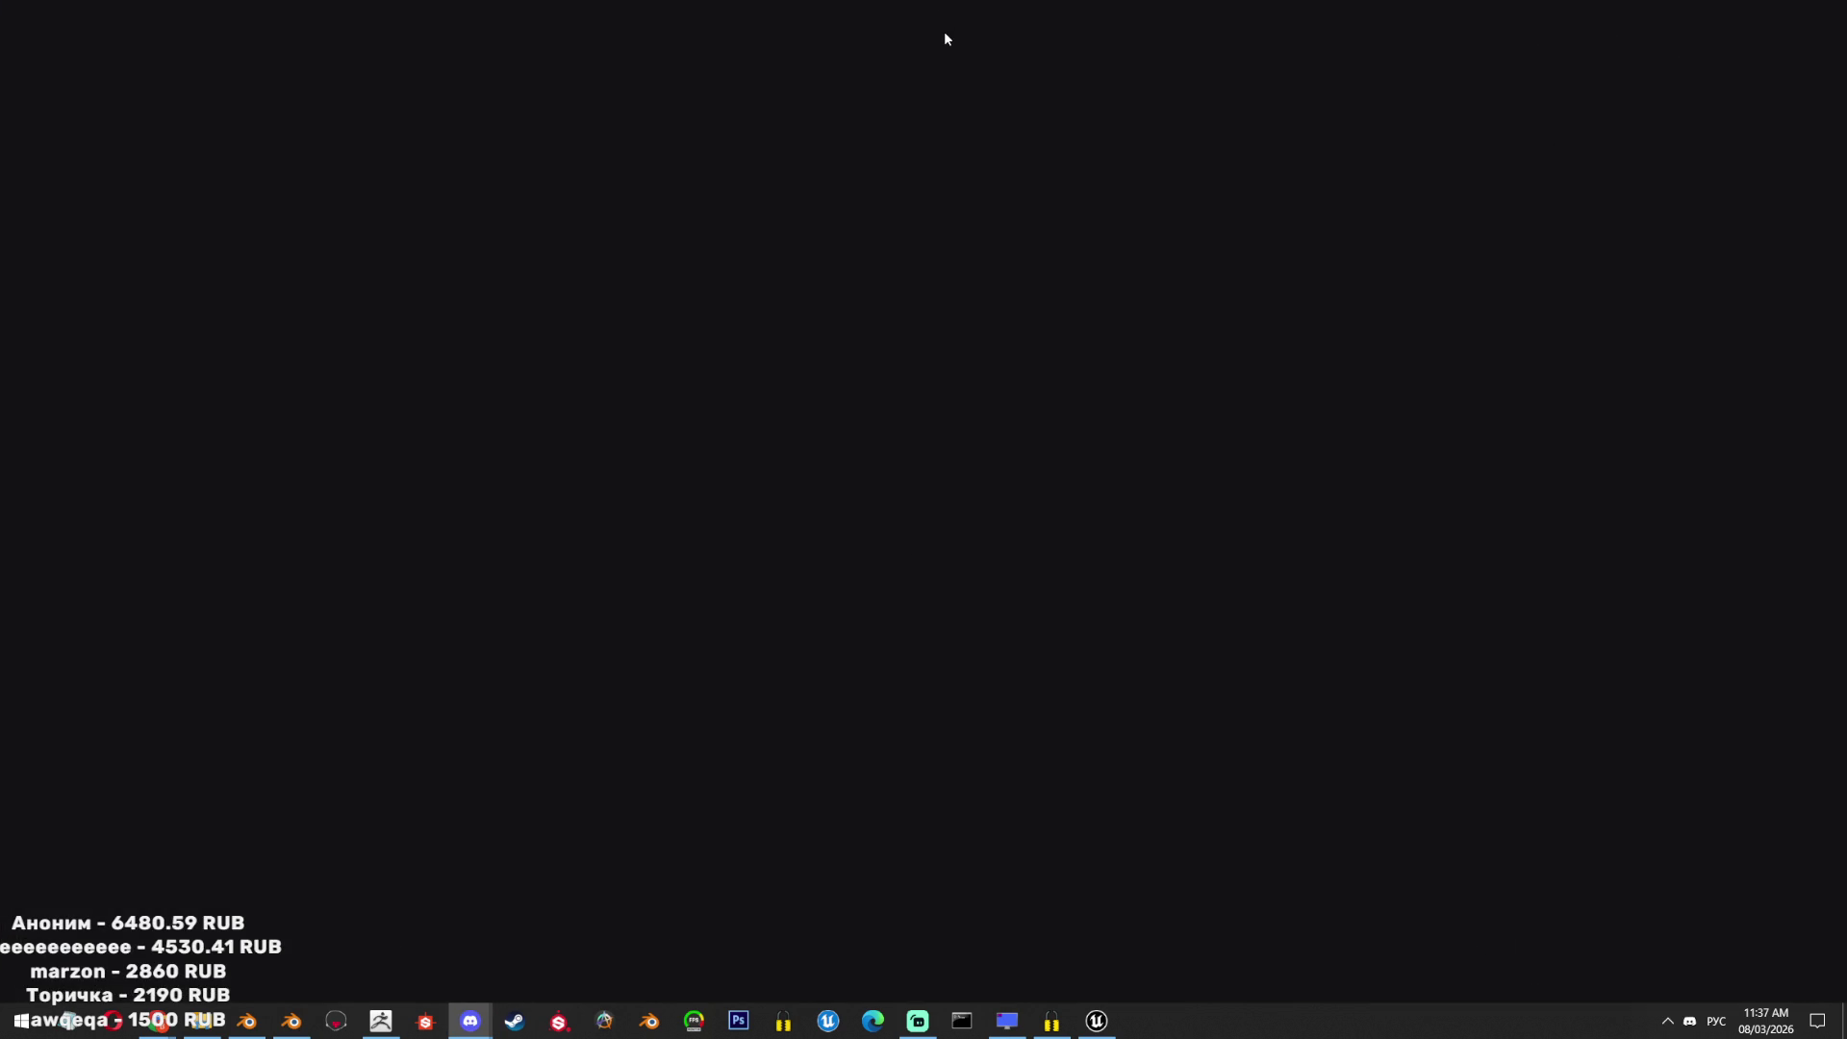
pyautogui.hotkey('alt', 'shift')
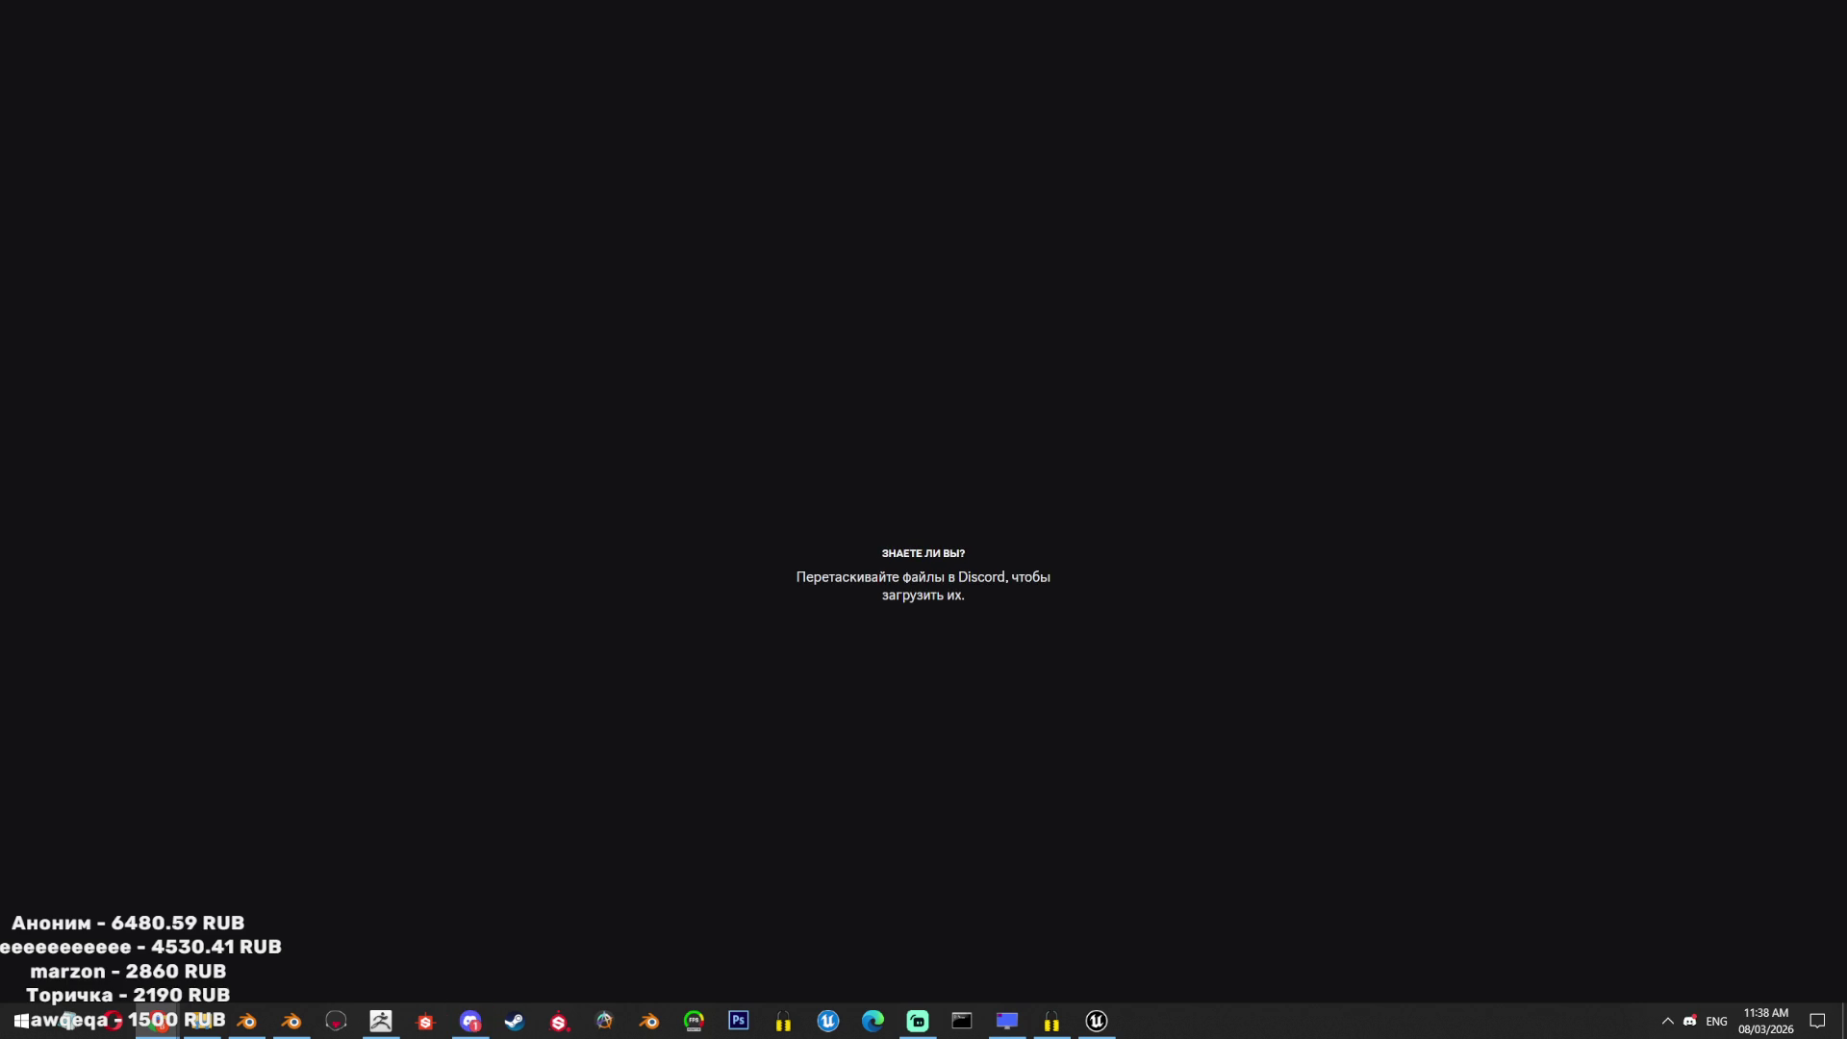
pyautogui.hotkey('alt', 'Tab')
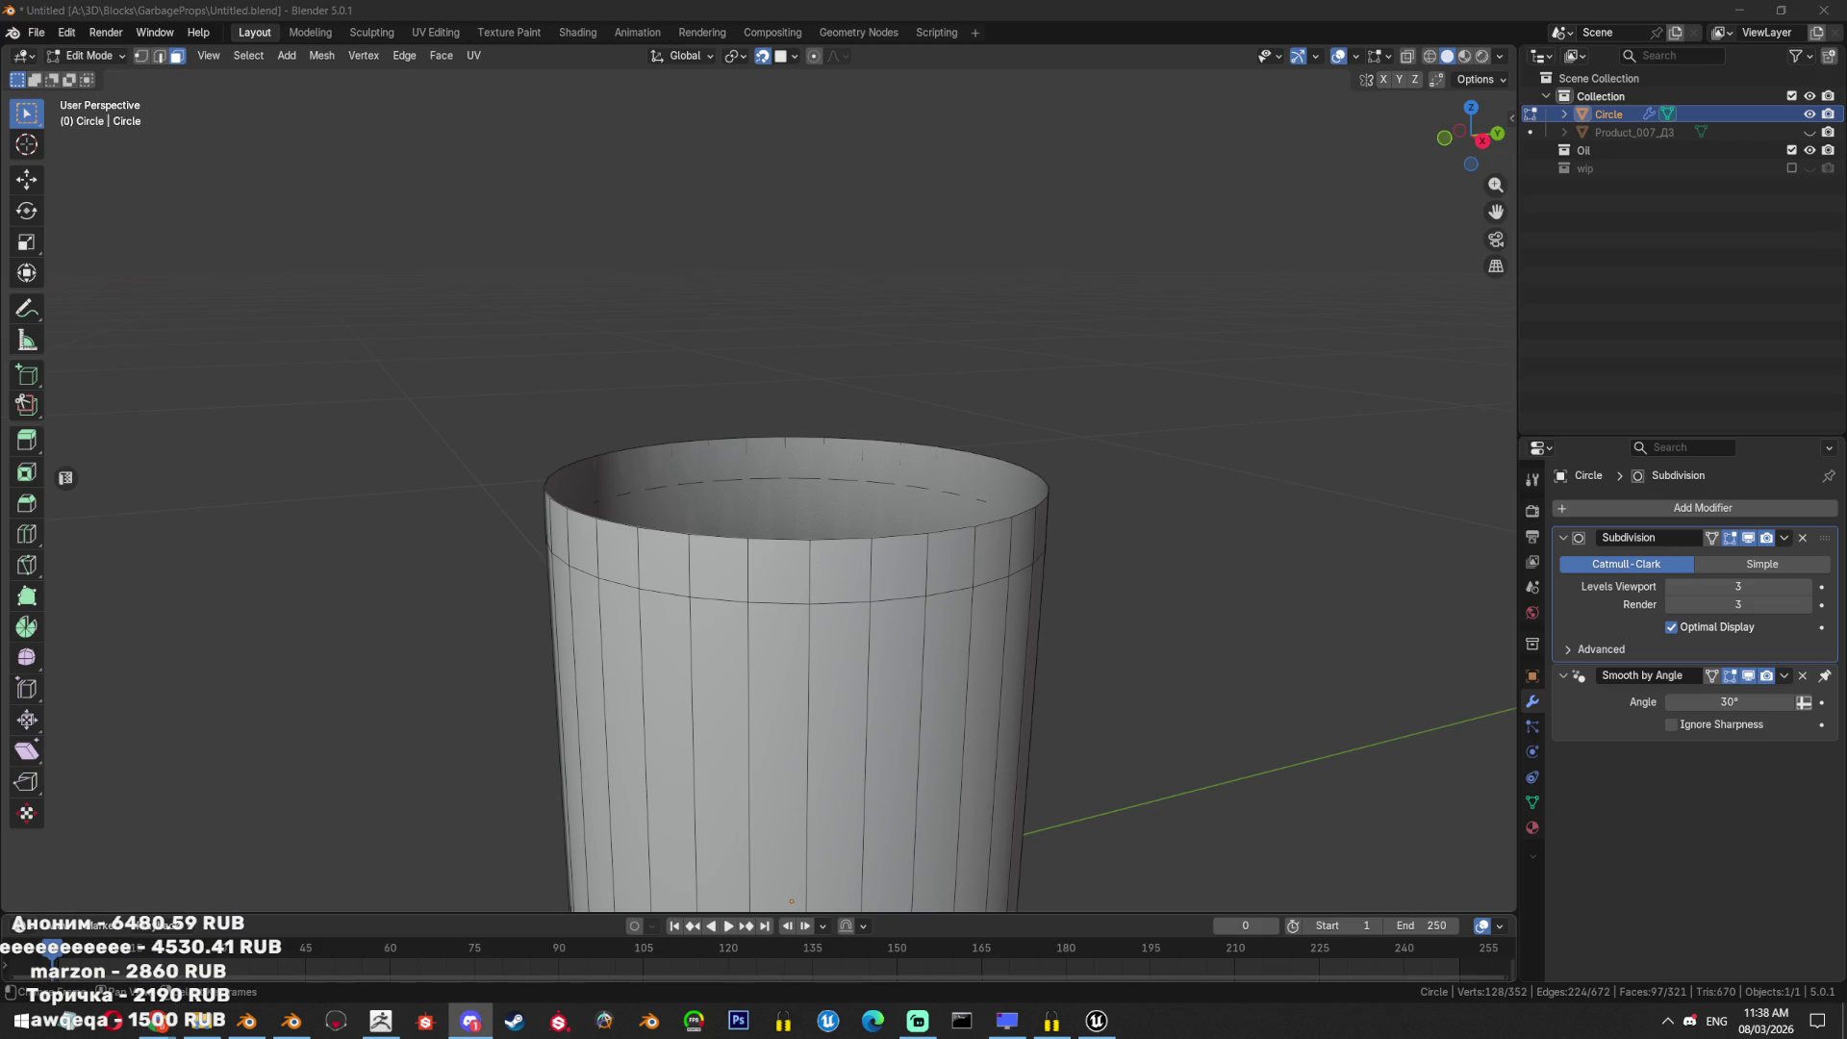
pyautogui.hotkey('alt', 'shift')
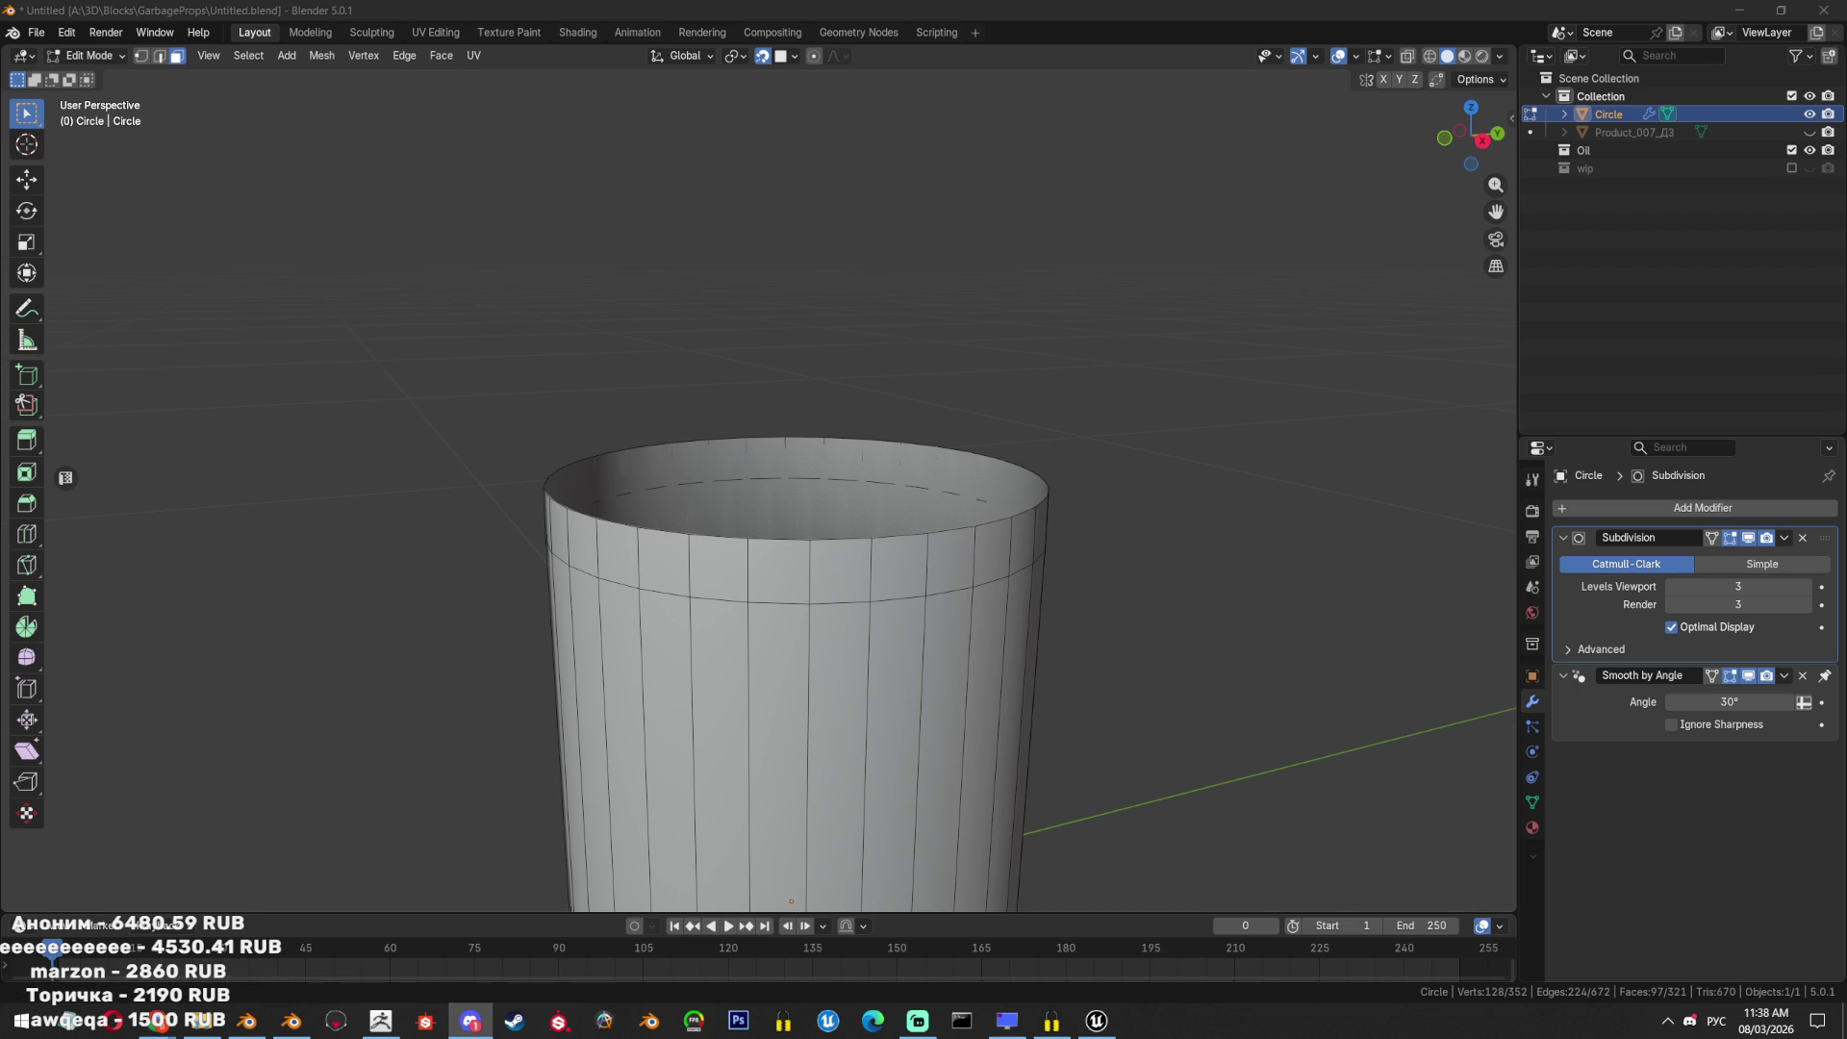
pyautogui.hotkey('alt', 'shift')
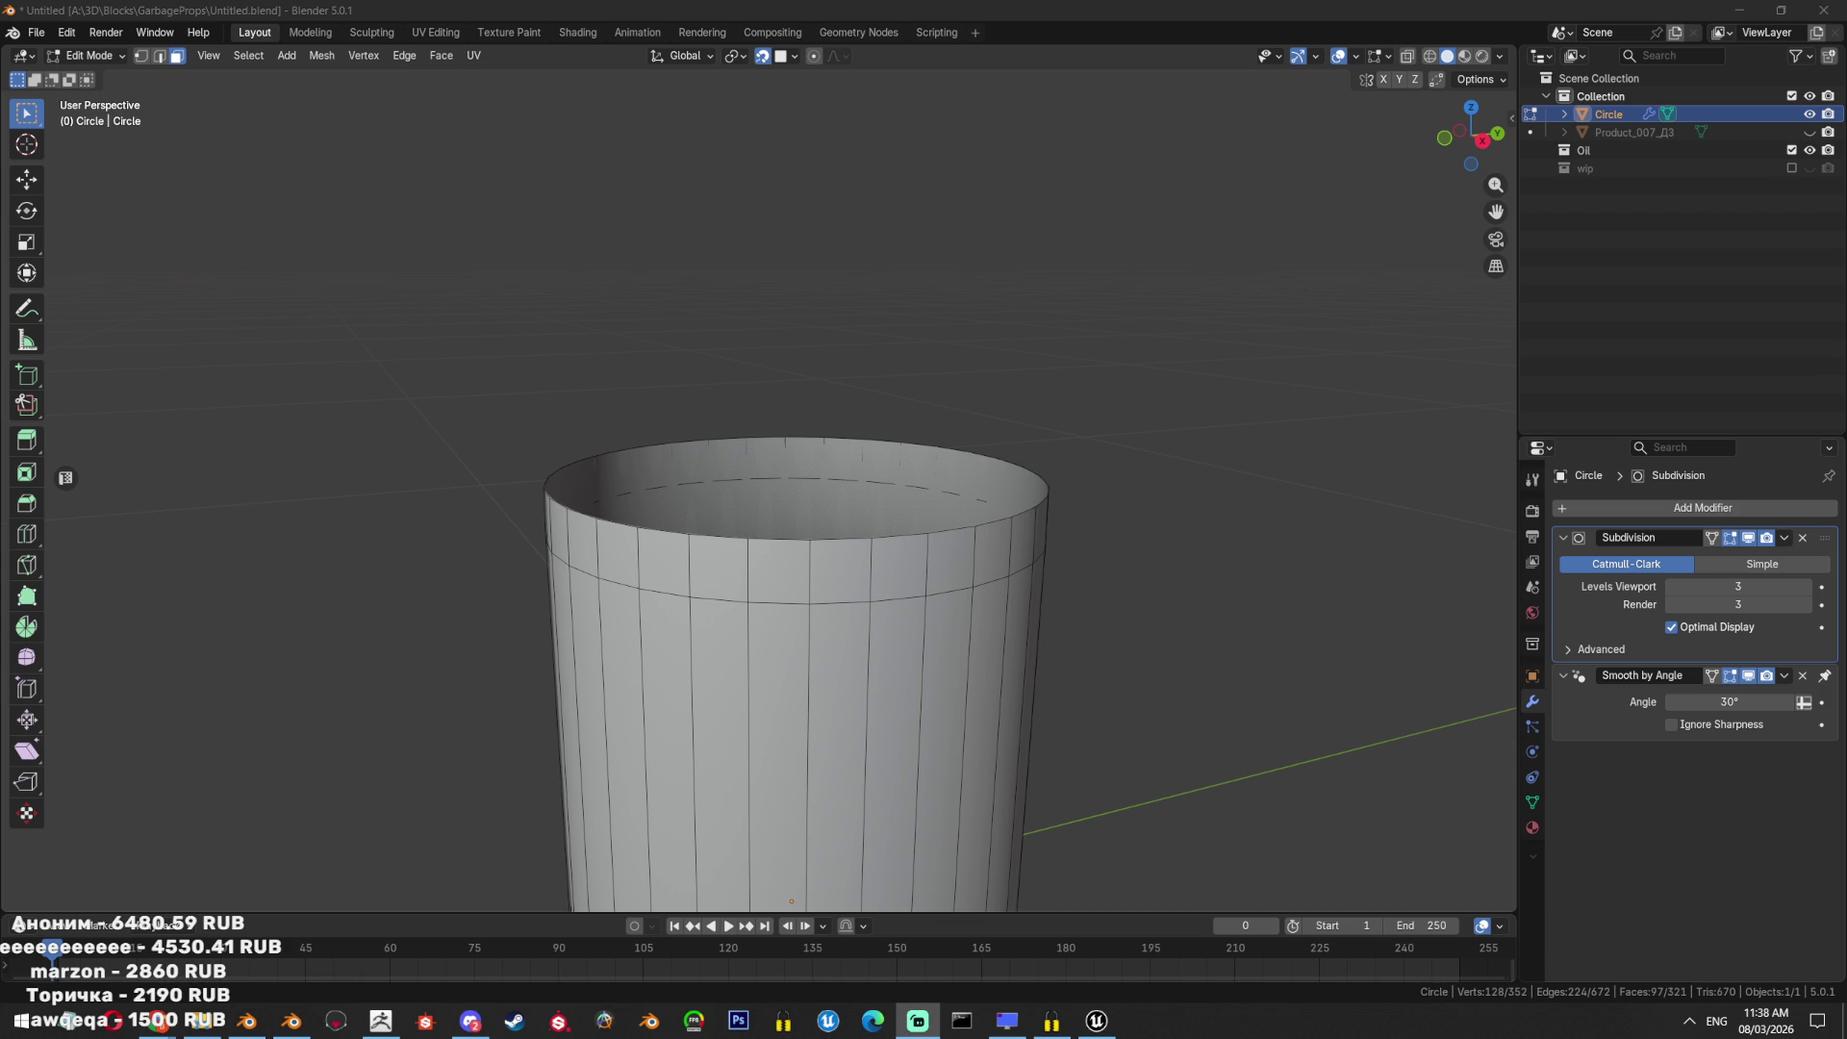
pyautogui.moveTo(970, 563); pyautogui.dragTo(952, 541, button='middle')
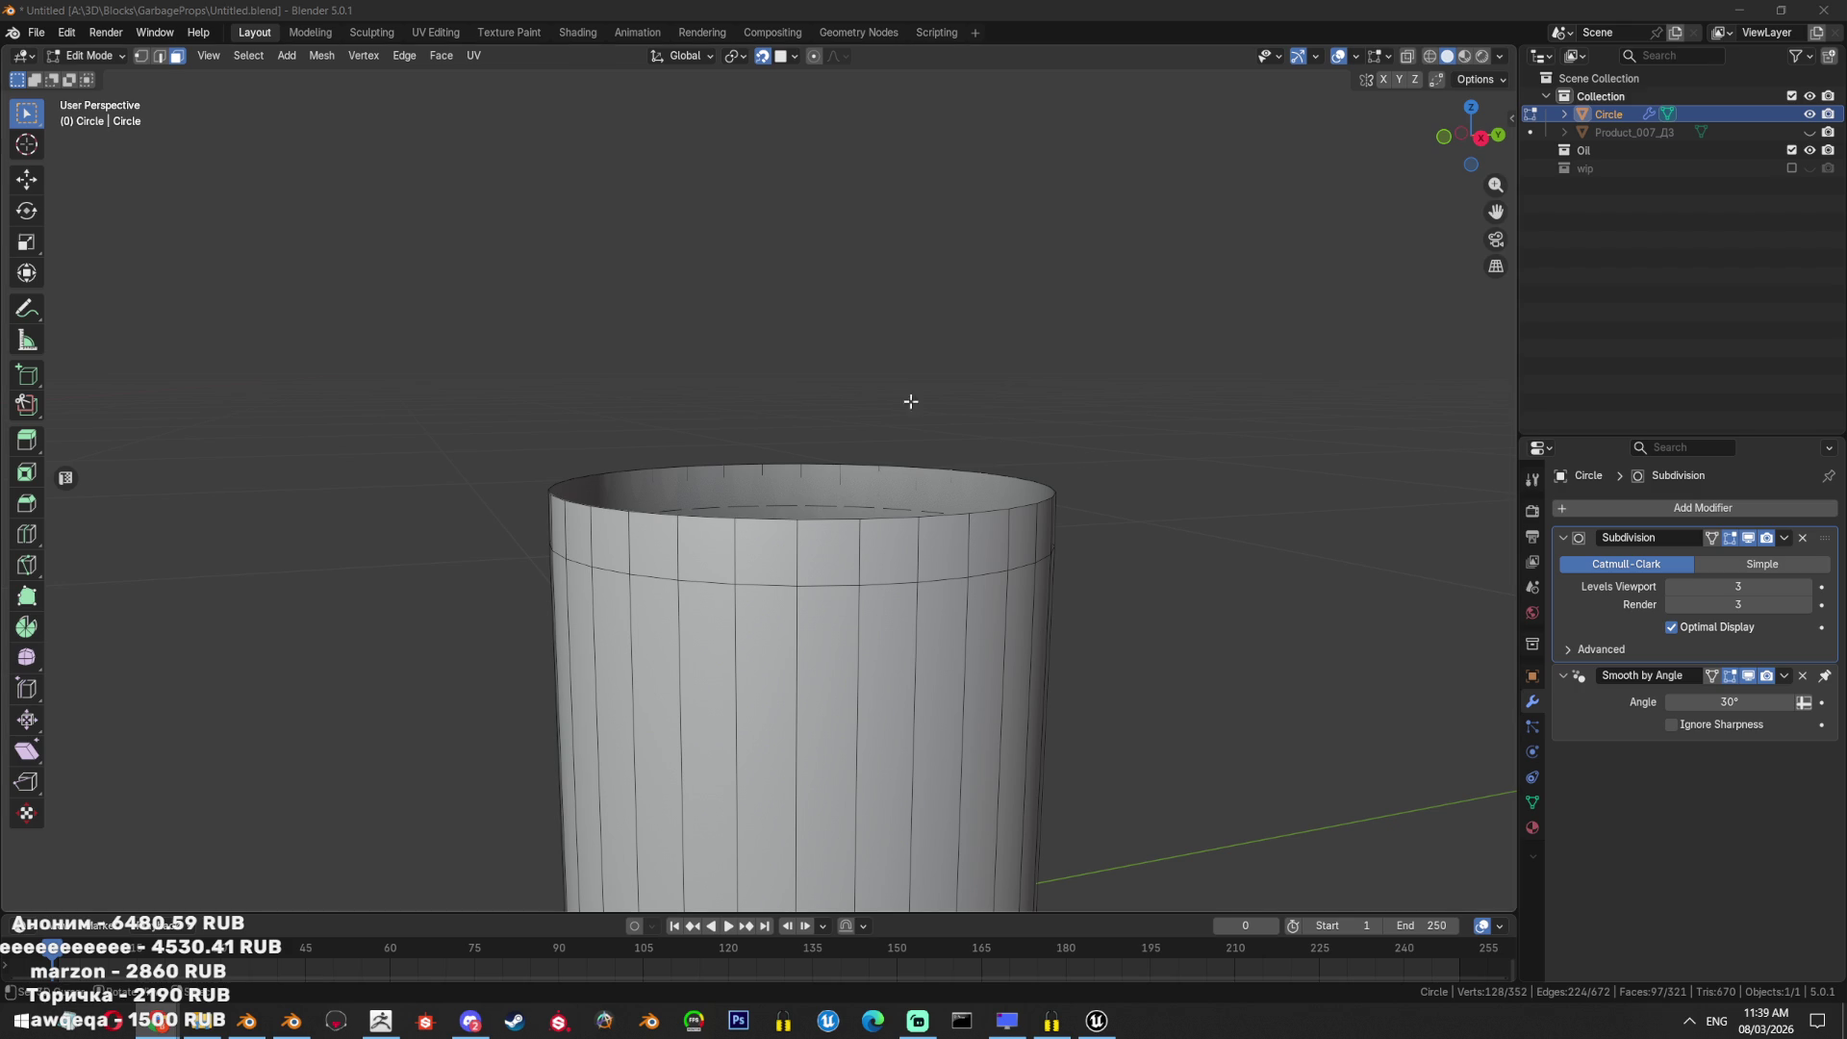
# Bevel the edge loop below the bucket's rim into a thin band.
pyautogui.moveTo(846, 563); pyautogui.dragTo(874, 551, button='middle')
pyautogui.press('2')
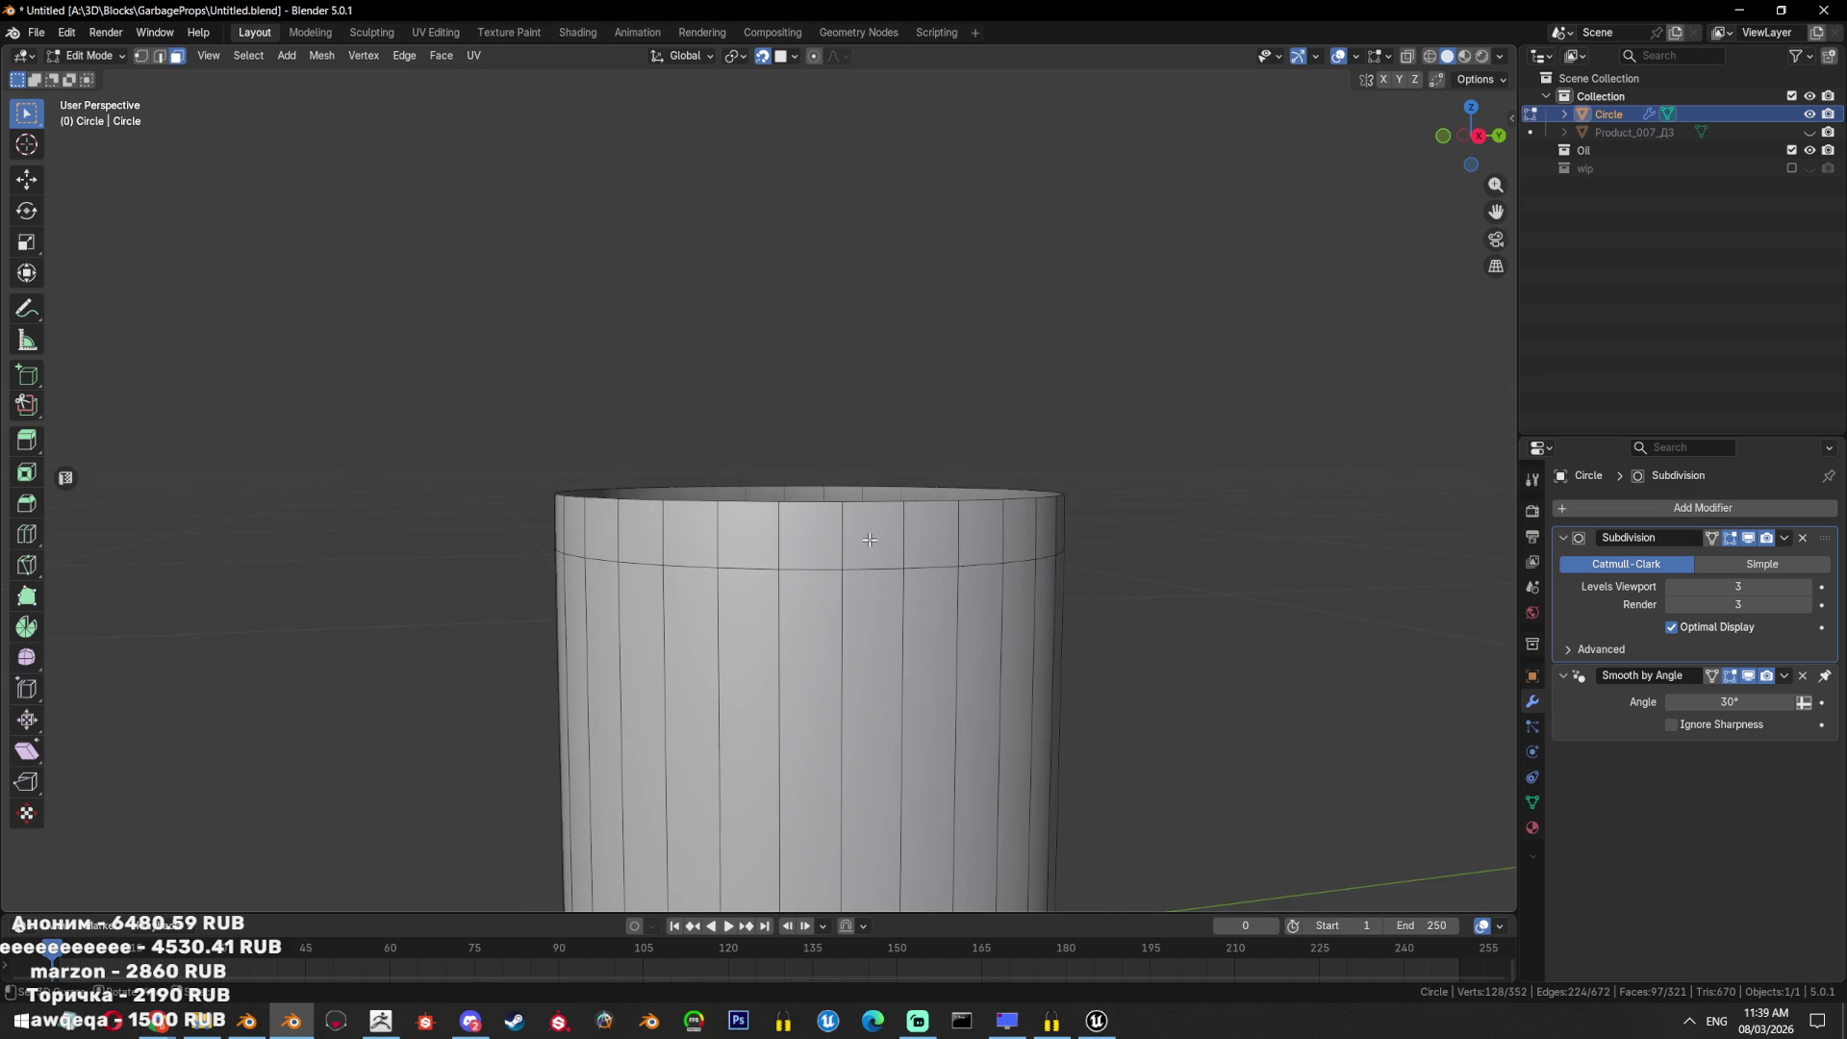
pyautogui.keyDown('ctrl'); pyautogui.keyDown('alt'); pyautogui.click(871, 544); pyautogui.keyUp('alt'); pyautogui.keyUp('ctrl')
pyautogui.scroll(1, 895, 558)
pyautogui.keyDown('alt'); pyautogui.click(898, 581); pyautogui.keyUp('alt')
pyautogui.hotkey('ctrl', 'b')
pyautogui.click(1183, 619)
# Push the top rim band of faces outward along its normals with a smaller offset.
pyautogui.press('3')
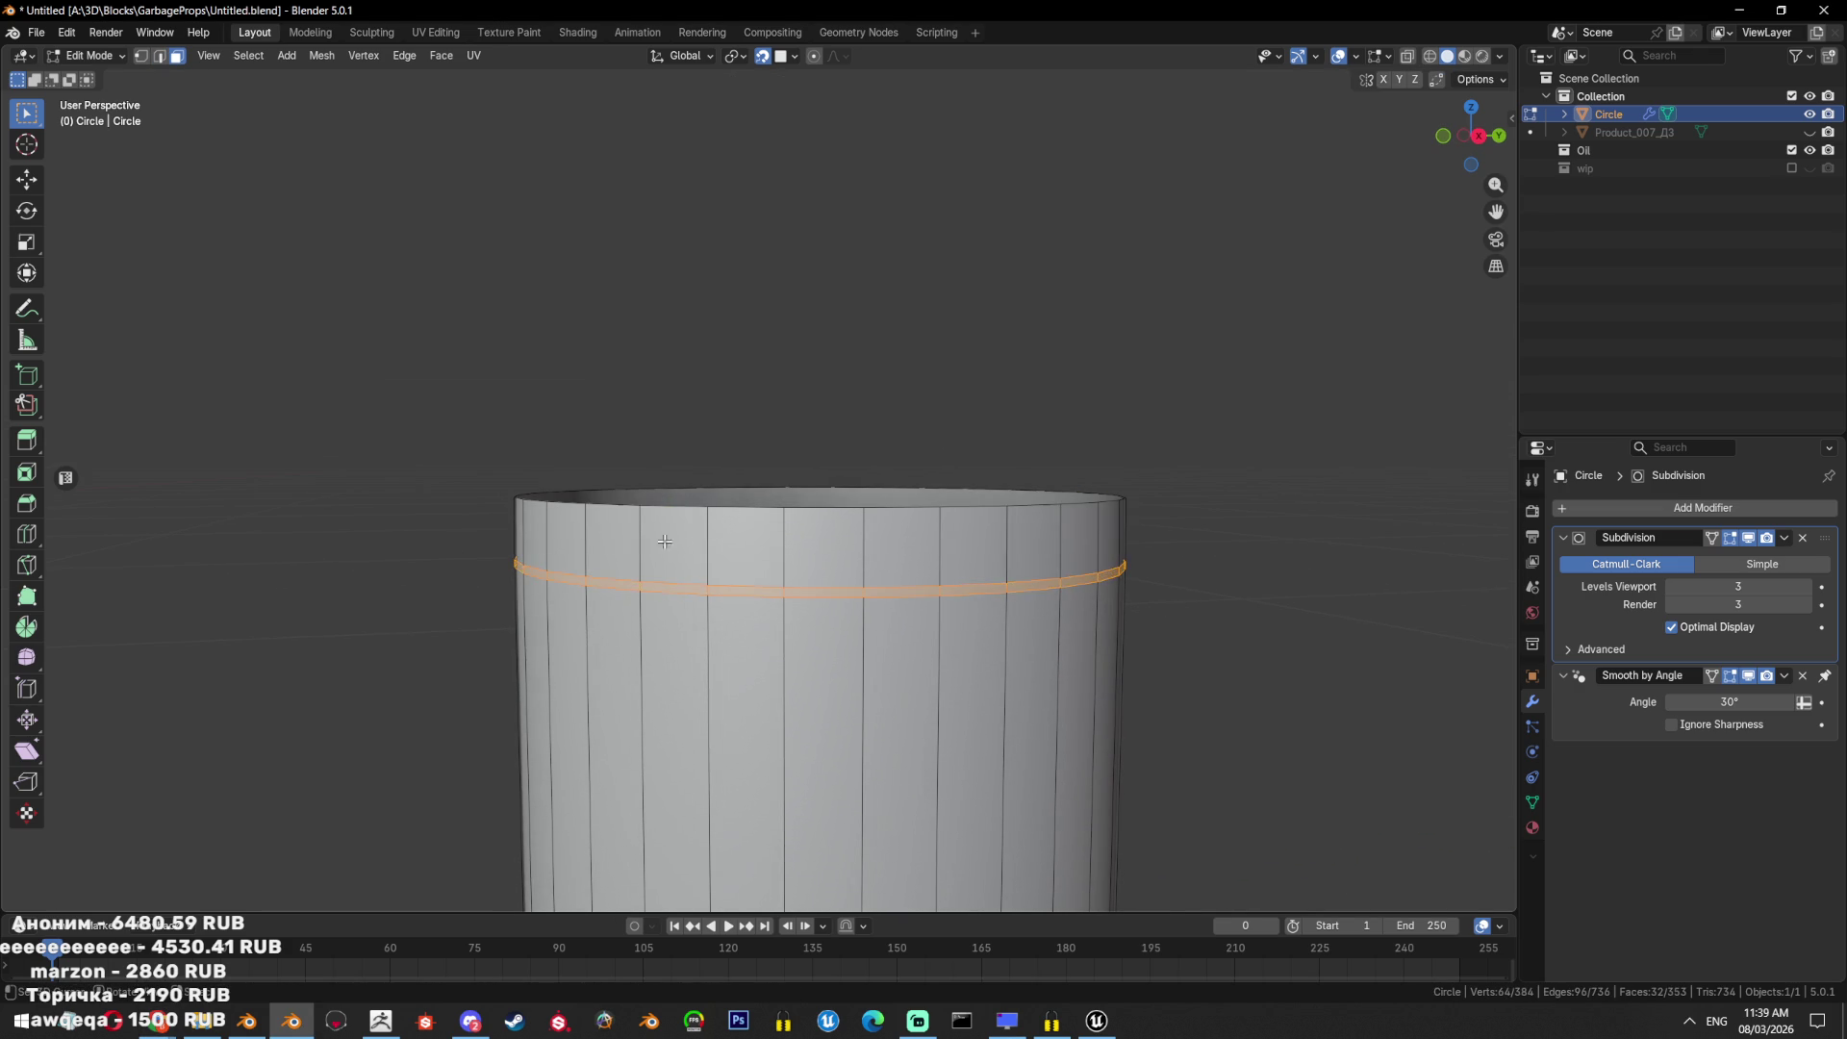
pyautogui.keyDown('alt'); pyautogui.click(666, 545); pyautogui.keyUp('alt')
pyautogui.hotkey('alt', 's')
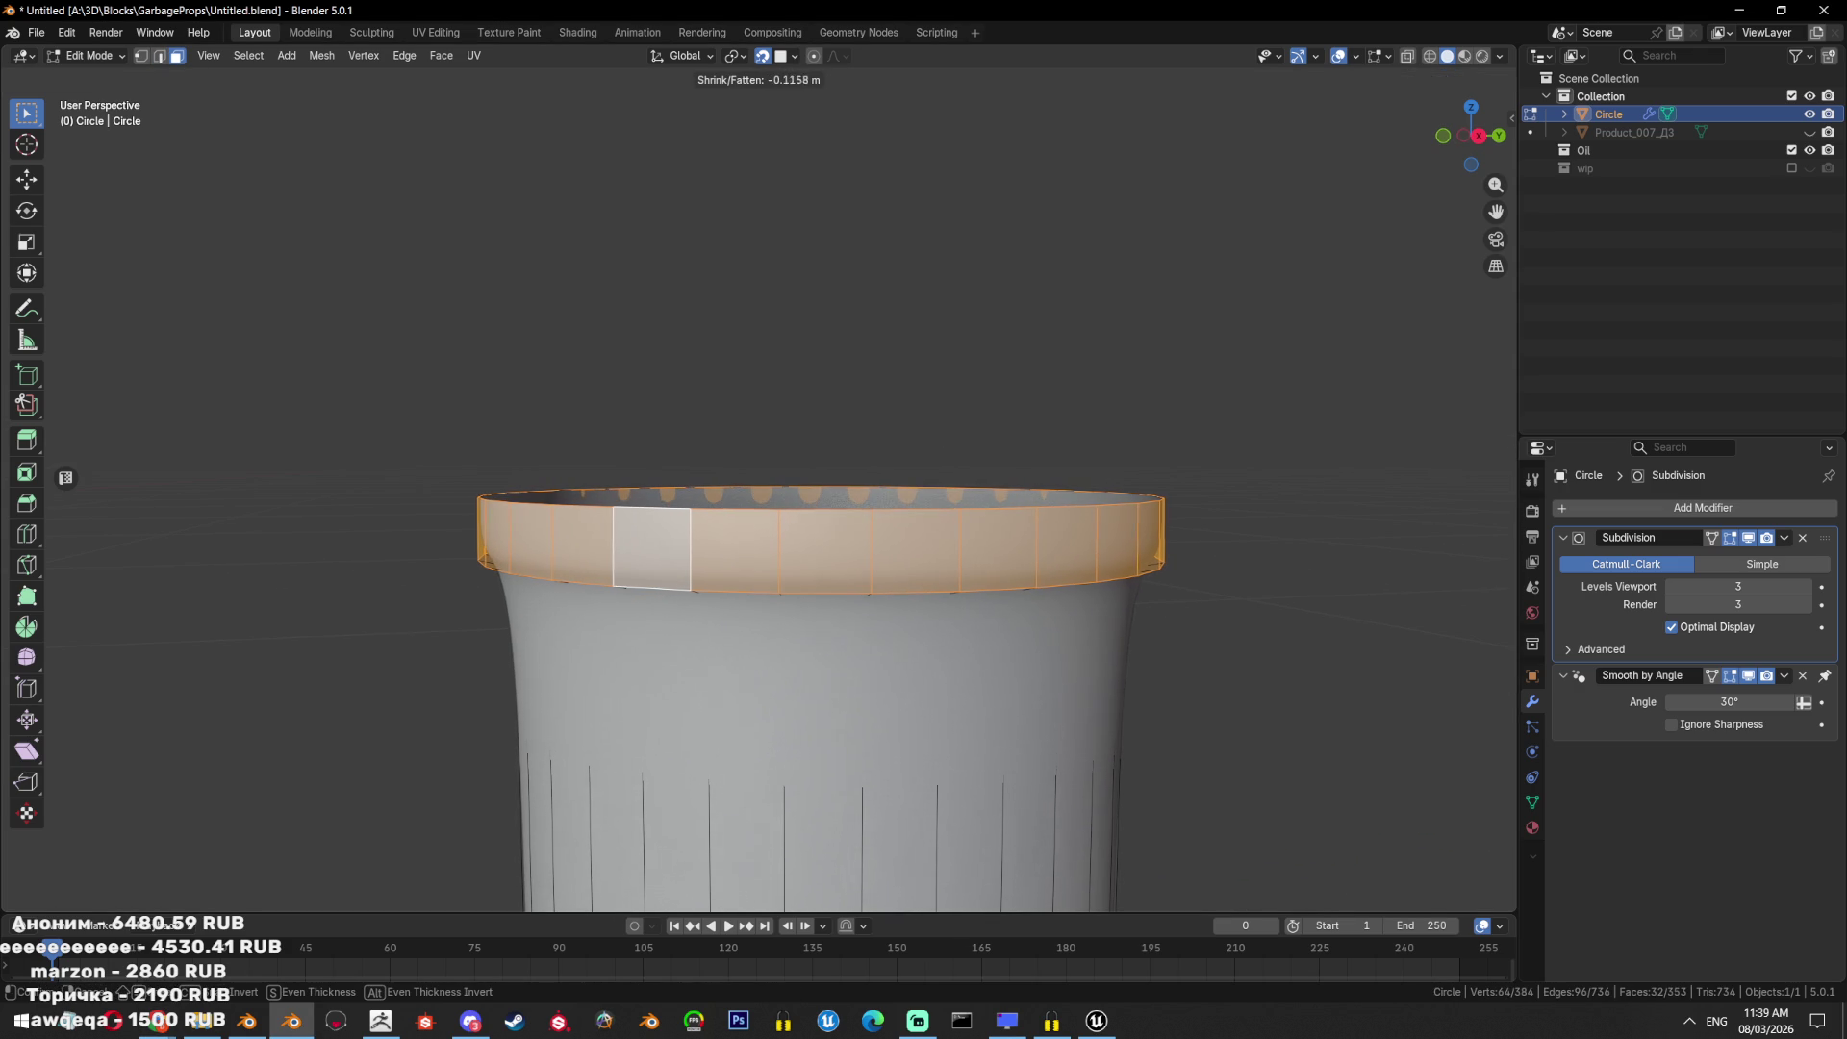
pyautogui.click(1163, 759)
pyautogui.hotkey('alt', 's')
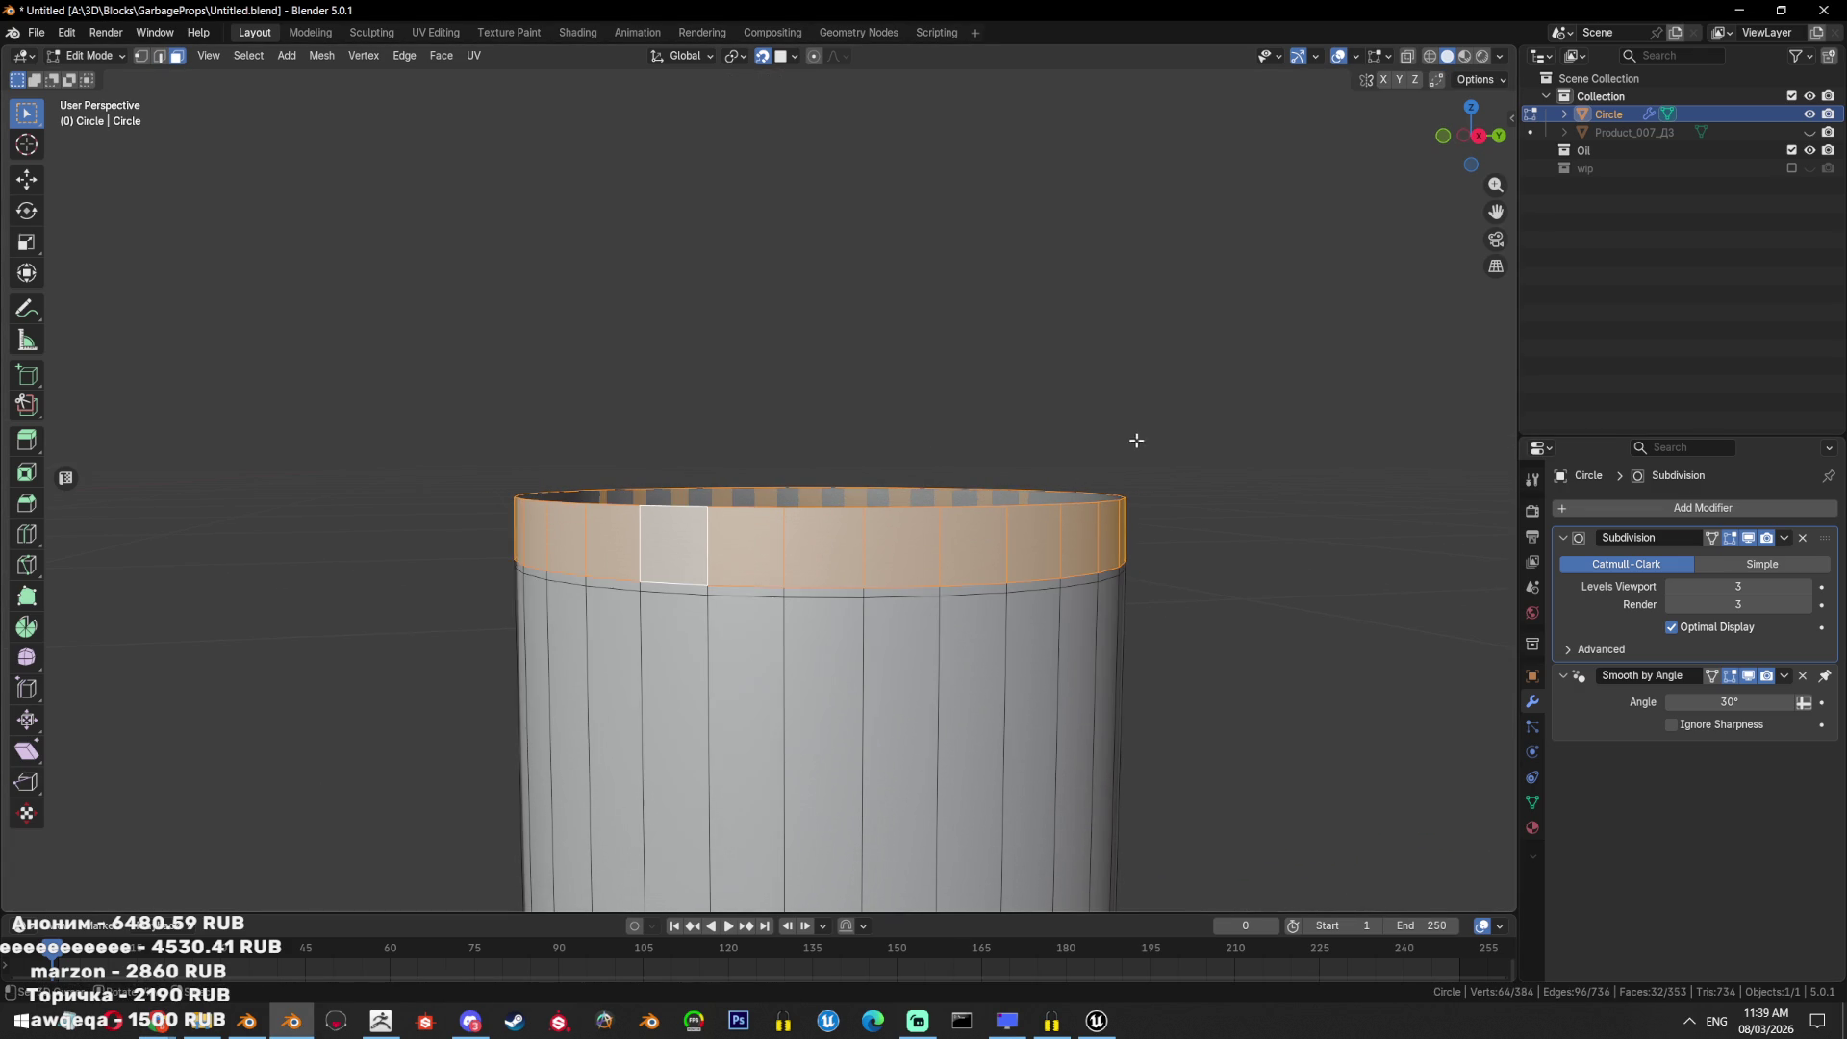
pyautogui.click(1202, 520)
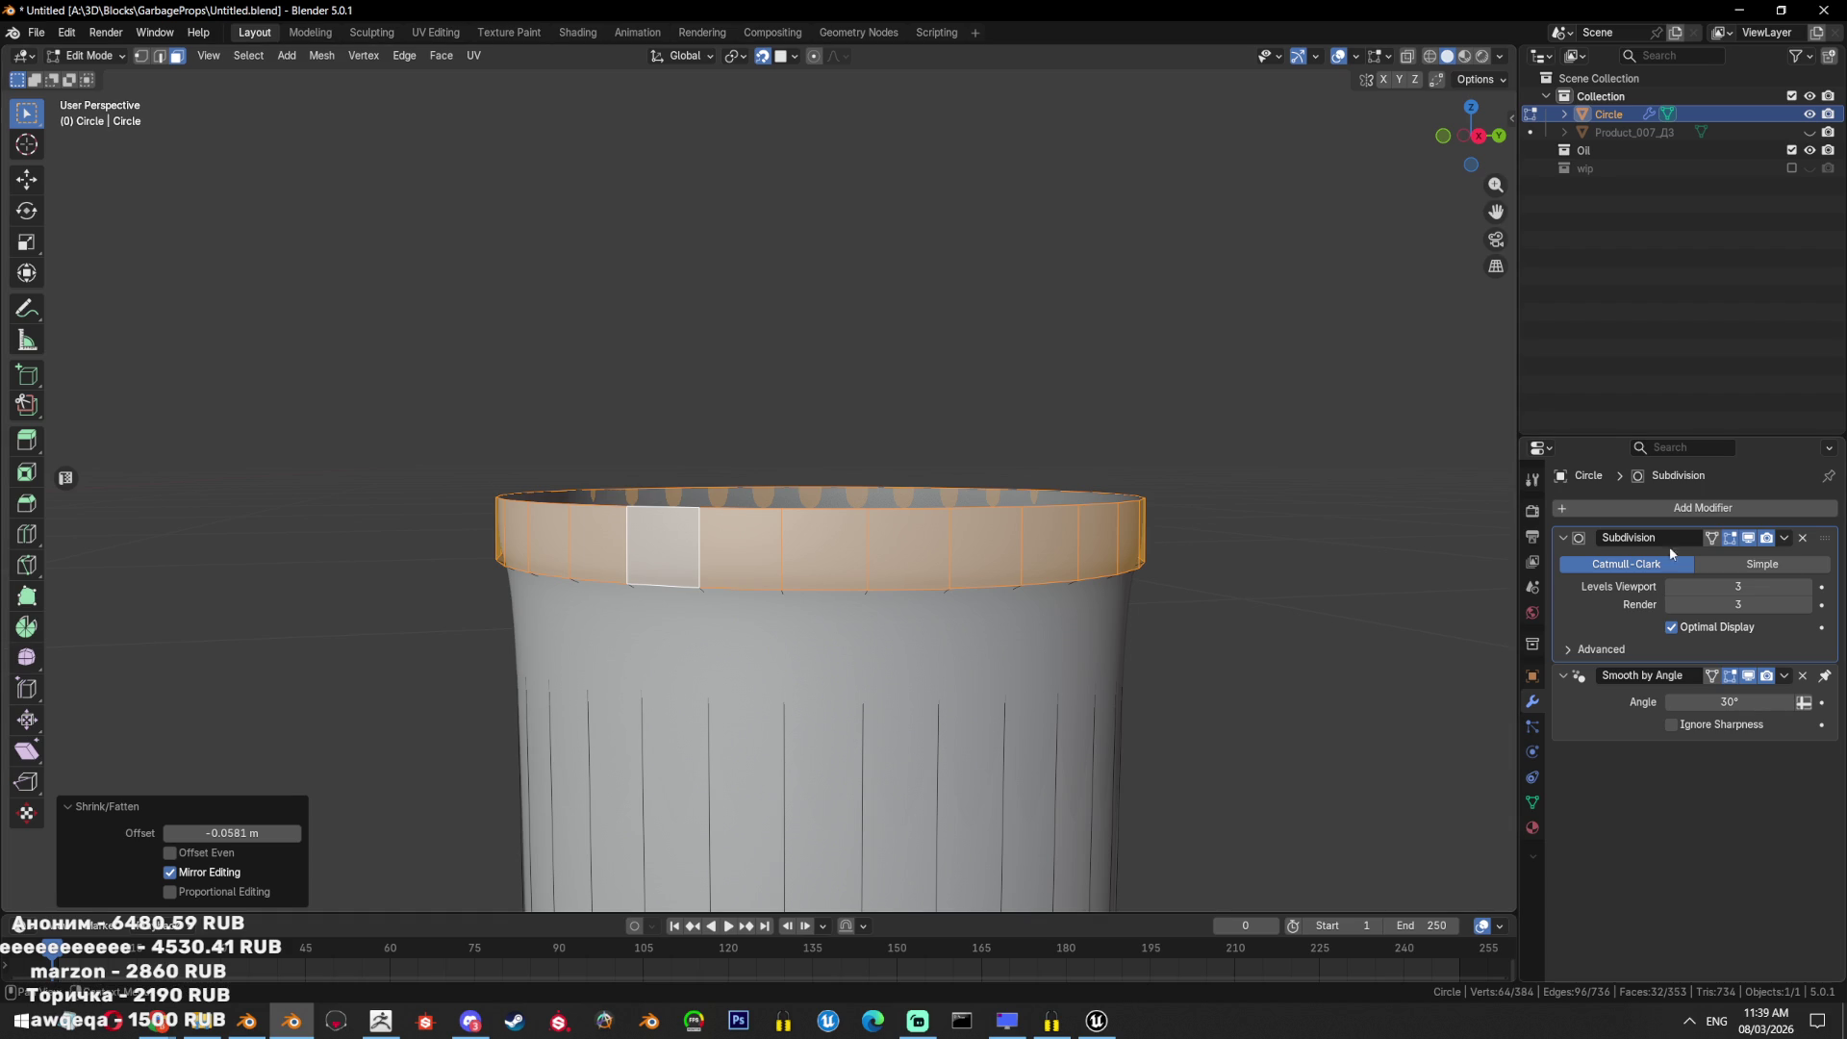
# Hide the subdivision in the viewport and bevel the rim's lower edge loop.
pyautogui.click(1730, 537)
pyautogui.moveTo(938, 538); pyautogui.dragTo(938, 422, button='middle')
pyautogui.press('2')
pyautogui.keyDown('alt'); pyautogui.click(938, 422); pyautogui.keyUp('alt')
pyautogui.hotkey('ctrl', 'b')
pyautogui.scroll(3, 1191, 206)
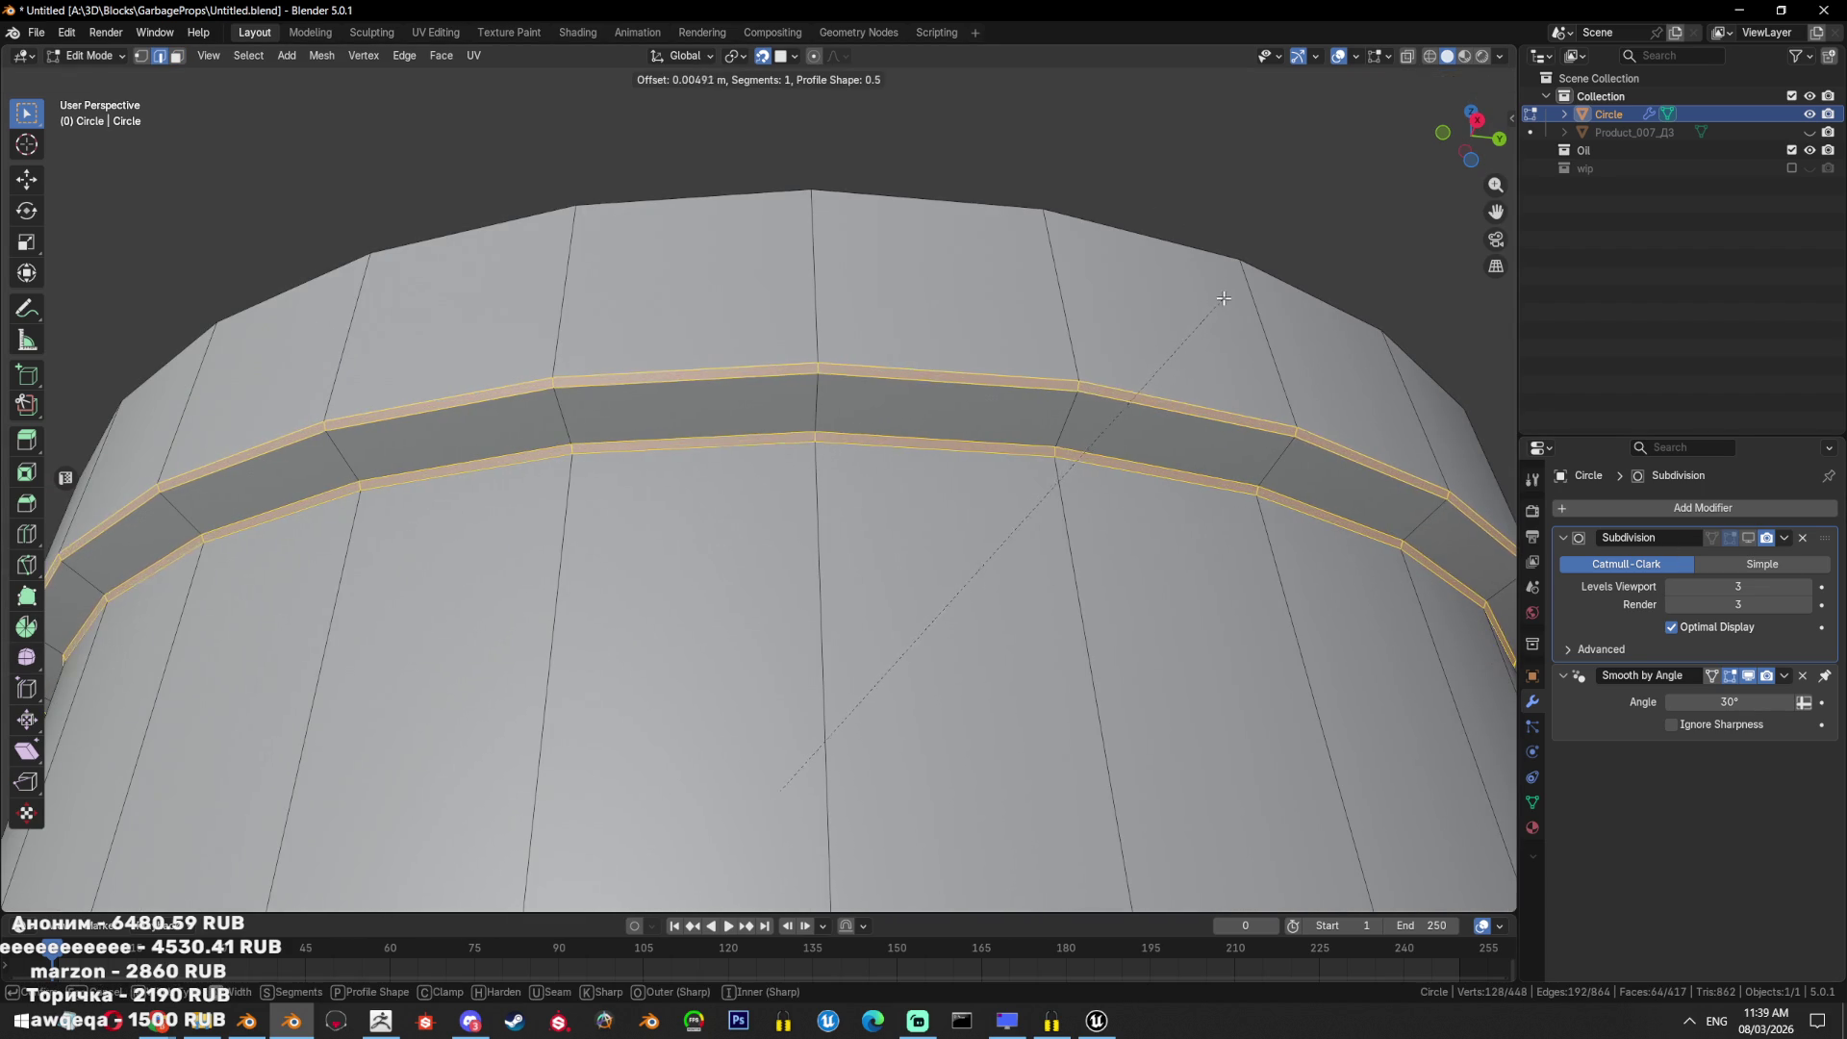
pyautogui.click(1114, 404)
# Subdivide the band's edge ring, bevel the new middle loop, and extrude it along normals.
pyautogui.keyDown('ctrl'); pyautogui.keyDown('alt'); pyautogui.click(1084, 412); pyautogui.keyUp('alt'); pyautogui.keyUp('ctrl')
pyautogui.hotkey('ctrl', 'e')
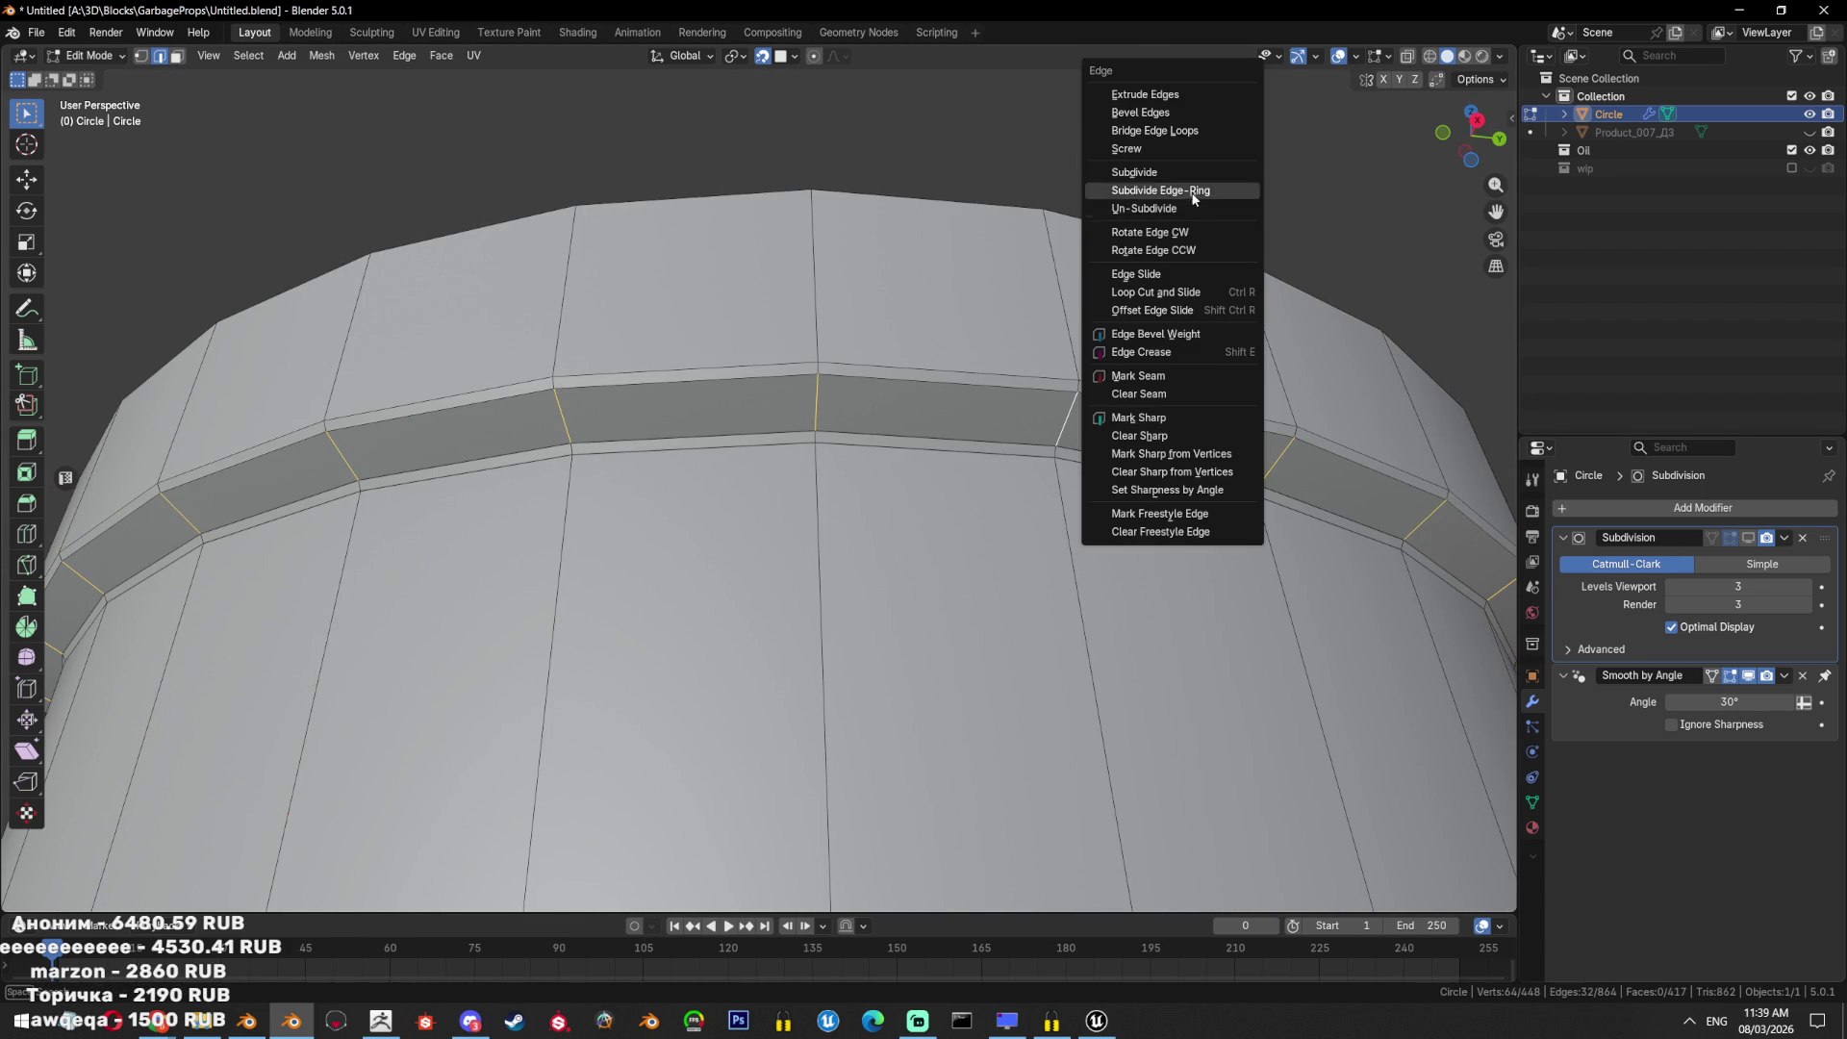
pyautogui.click(1161, 190)
pyautogui.keyDown('alt'); pyautogui.click(1058, 423); pyautogui.keyUp('alt')
pyautogui.scroll(2, 1203, 288)
pyautogui.hotkey('ctrl', 'b')
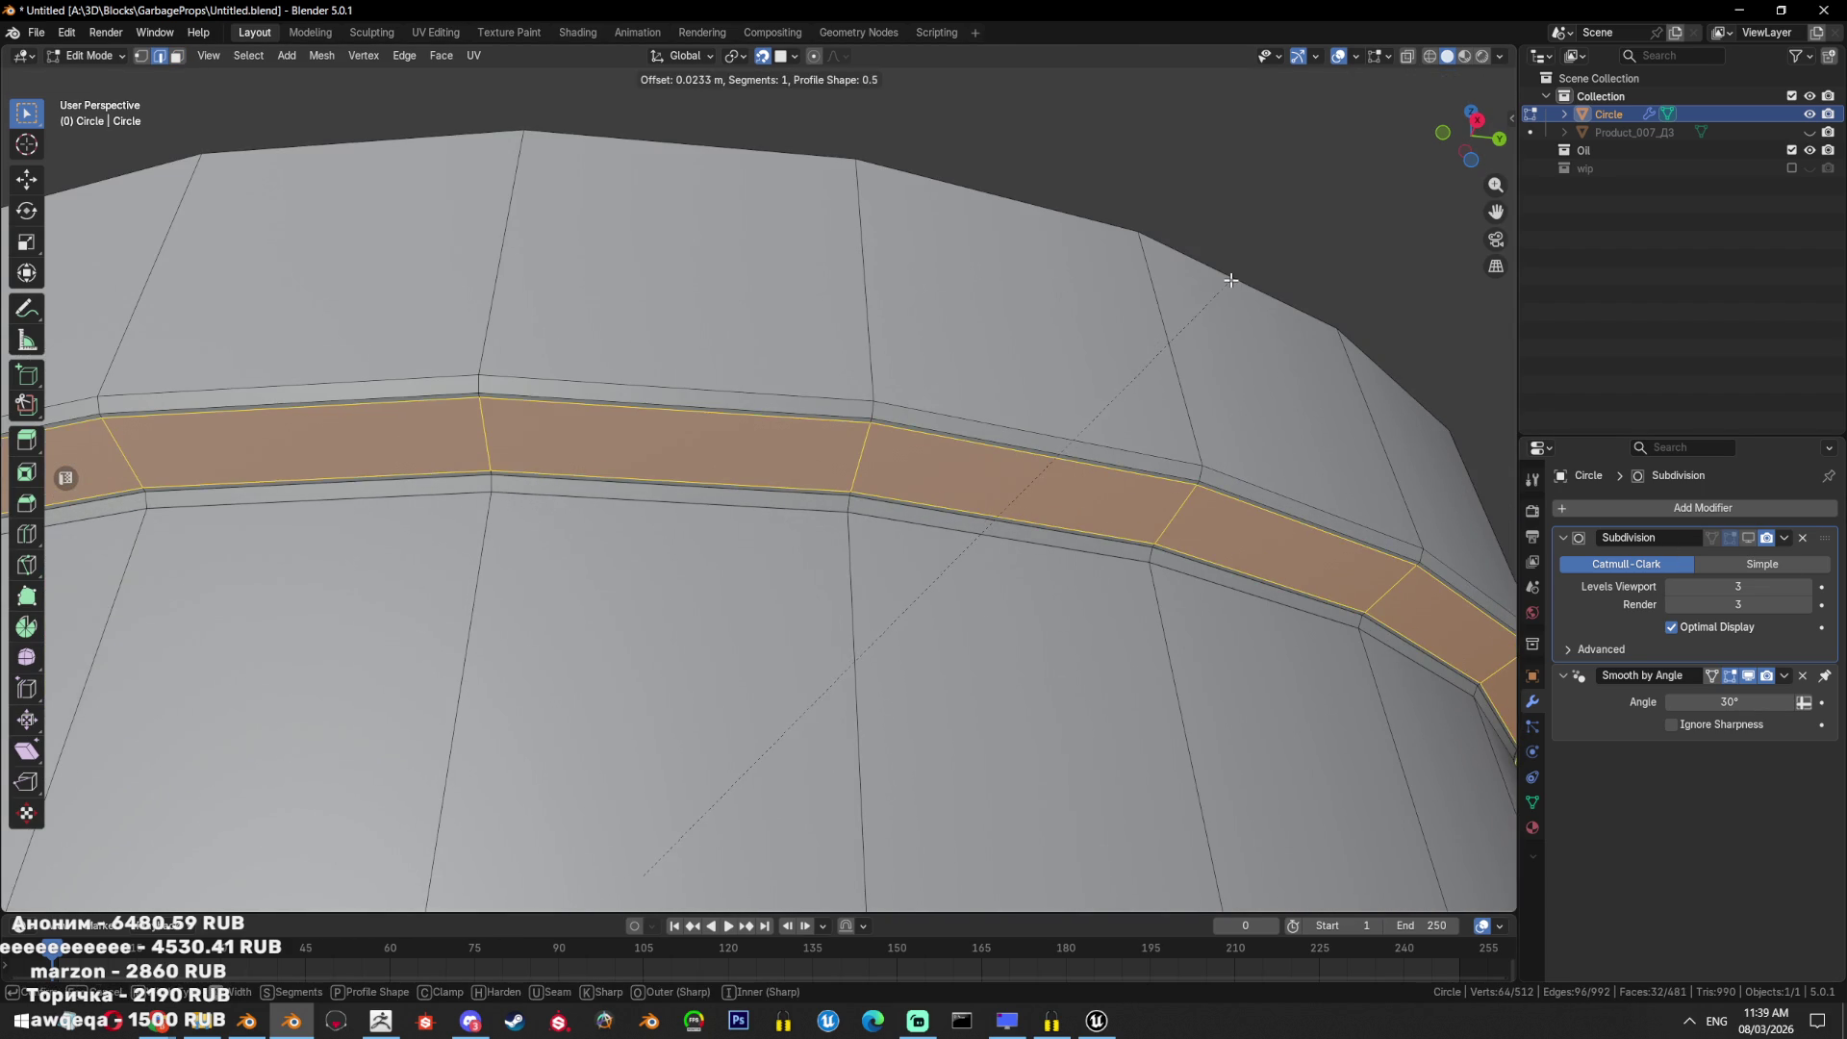
pyautogui.click(1222, 277)
pyautogui.hotkey('alt', 'e')
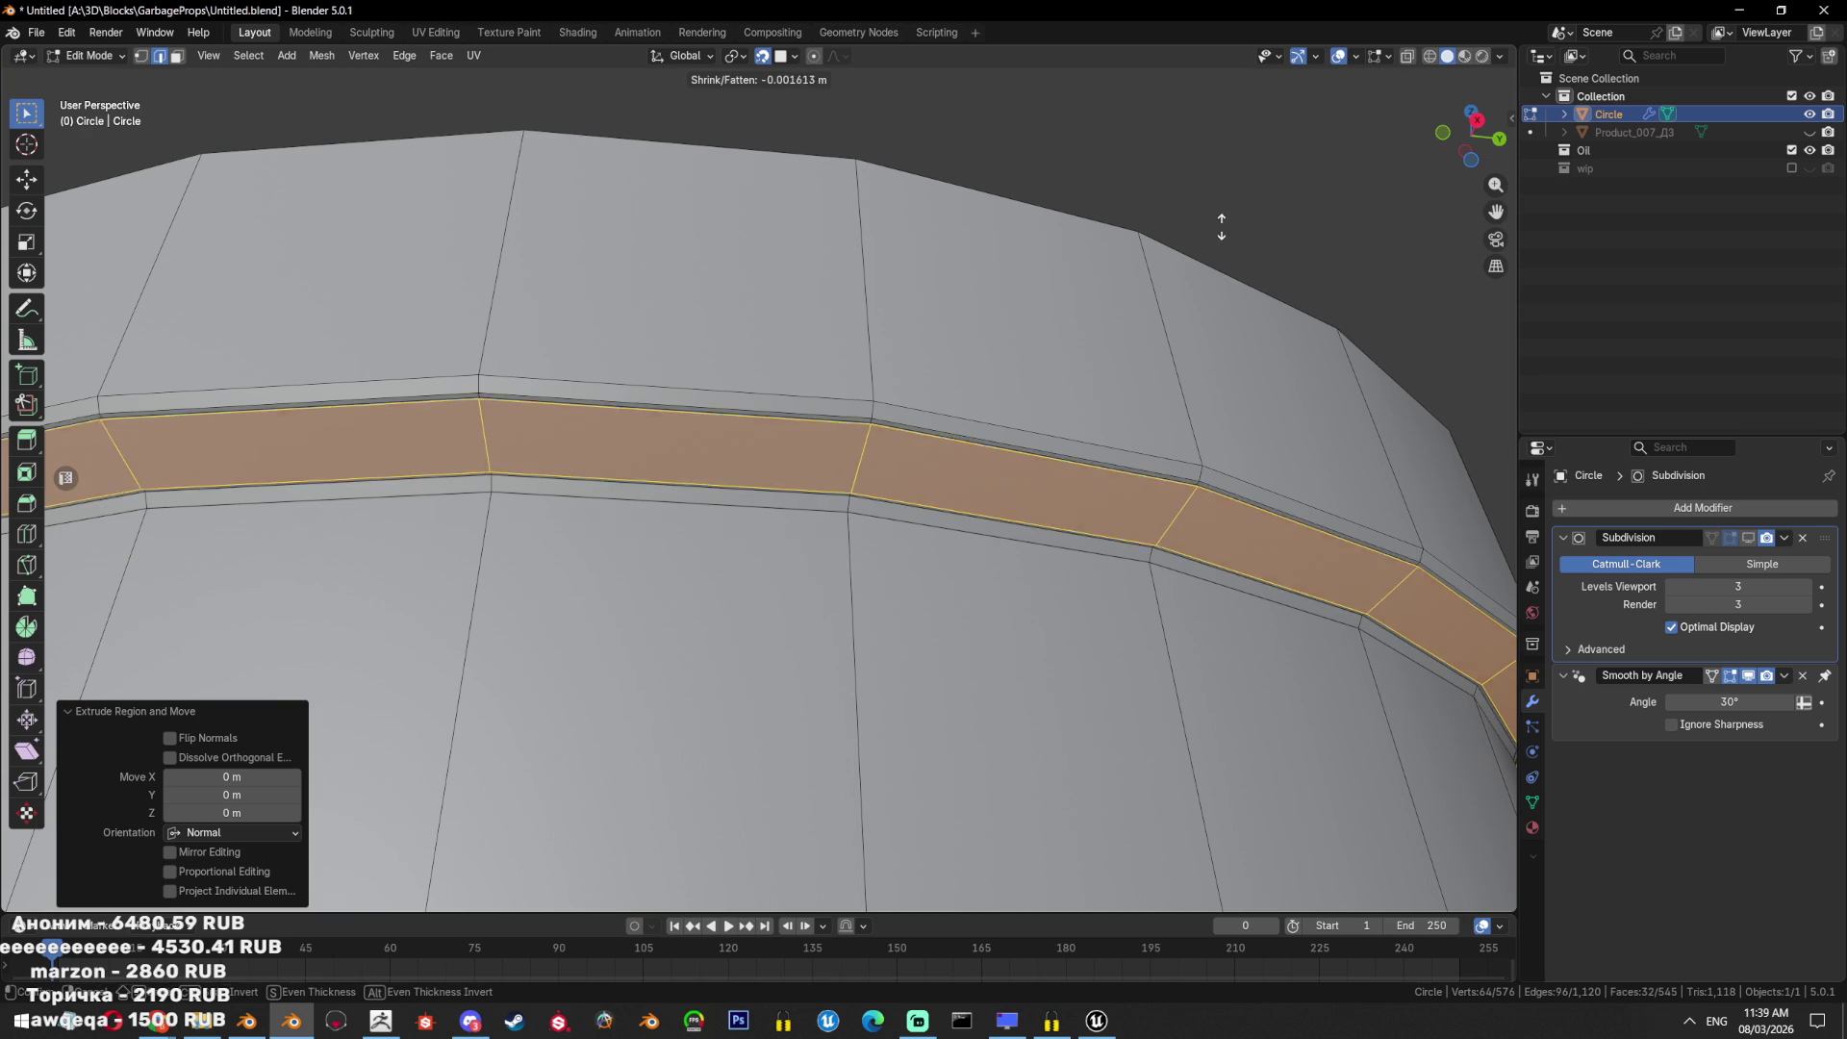
pyautogui.click(1204, 165)
pyautogui.press('KP_Decimal')
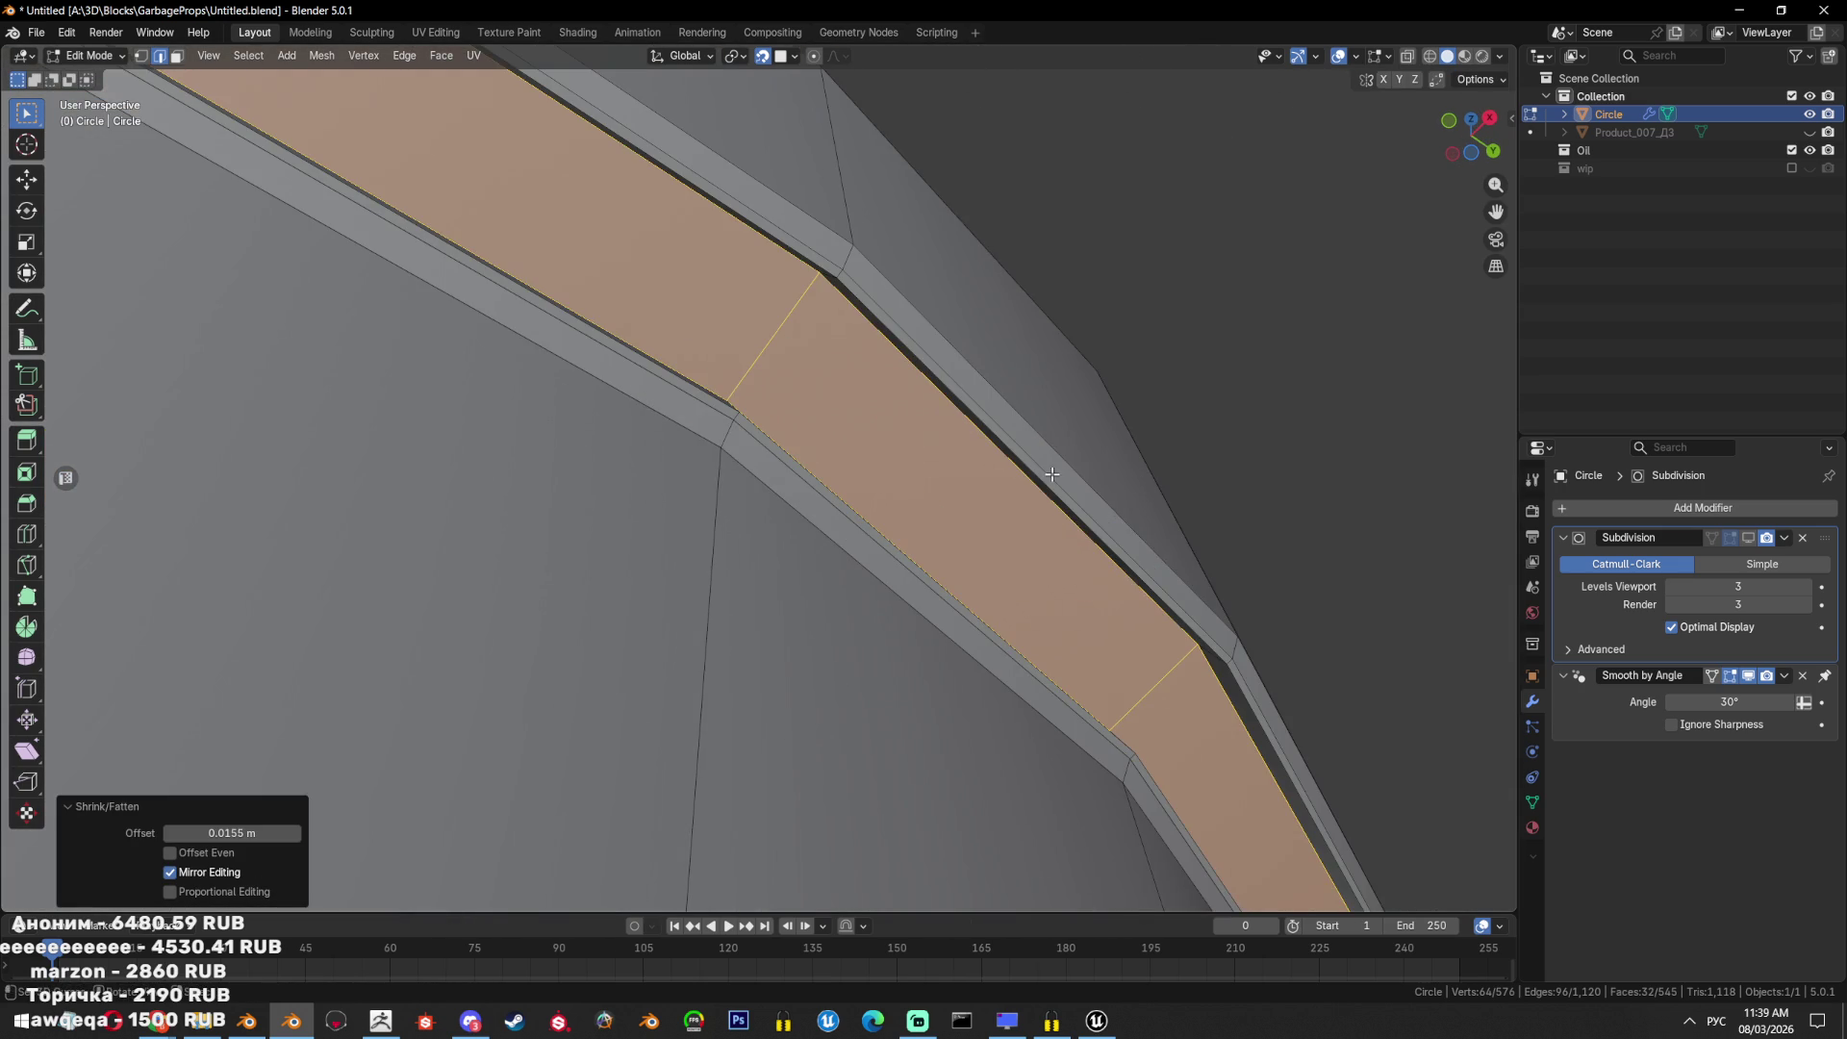
# Bevel the groove's two rim edge loops by 0.00548 m.
pyautogui.keyDown('alt'); pyautogui.click(947, 502); pyautogui.keyUp('alt')
pyautogui.moveTo(948, 502); pyautogui.dragTo(1090, 498, button='middle')
pyautogui.keyDown('alt'); pyautogui.keyDown('shift'); pyautogui.click(1138, 477); pyautogui.keyUp('shift'); pyautogui.keyUp('alt')
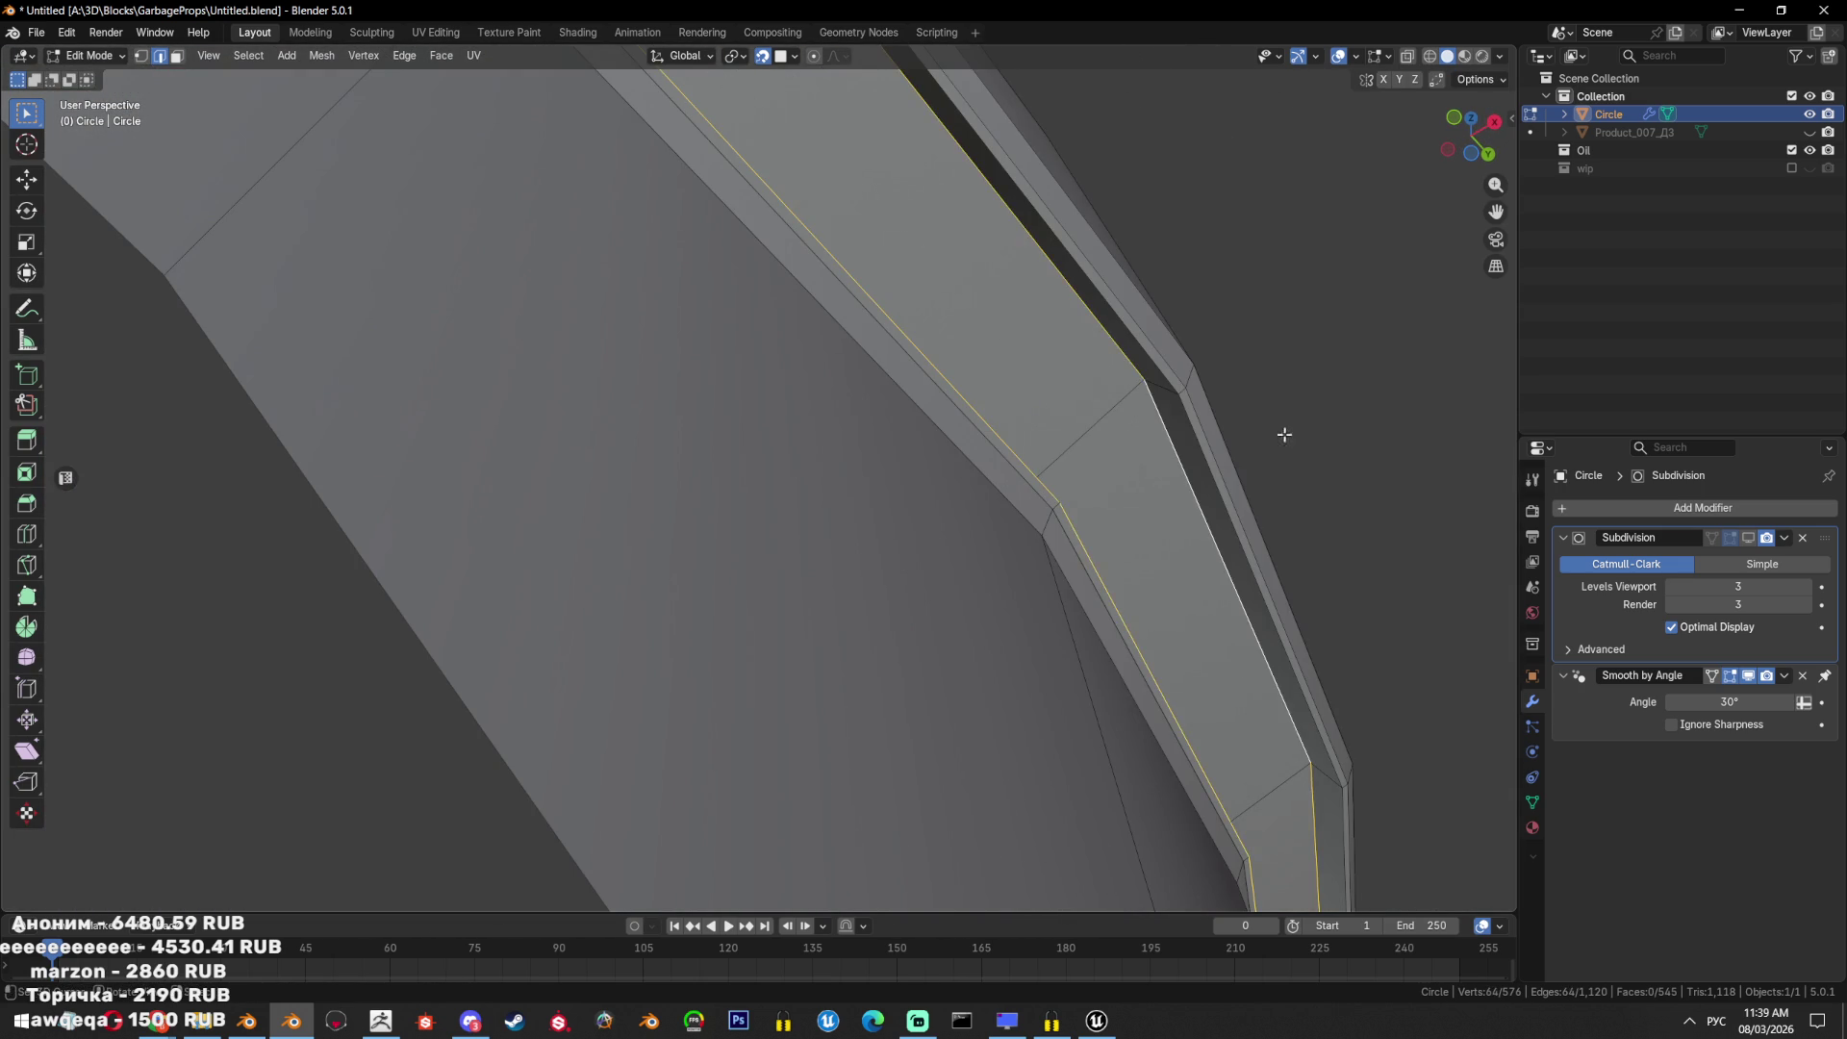
pyautogui.hotkey('ctrl', 'b')
pyautogui.click(1327, 419)
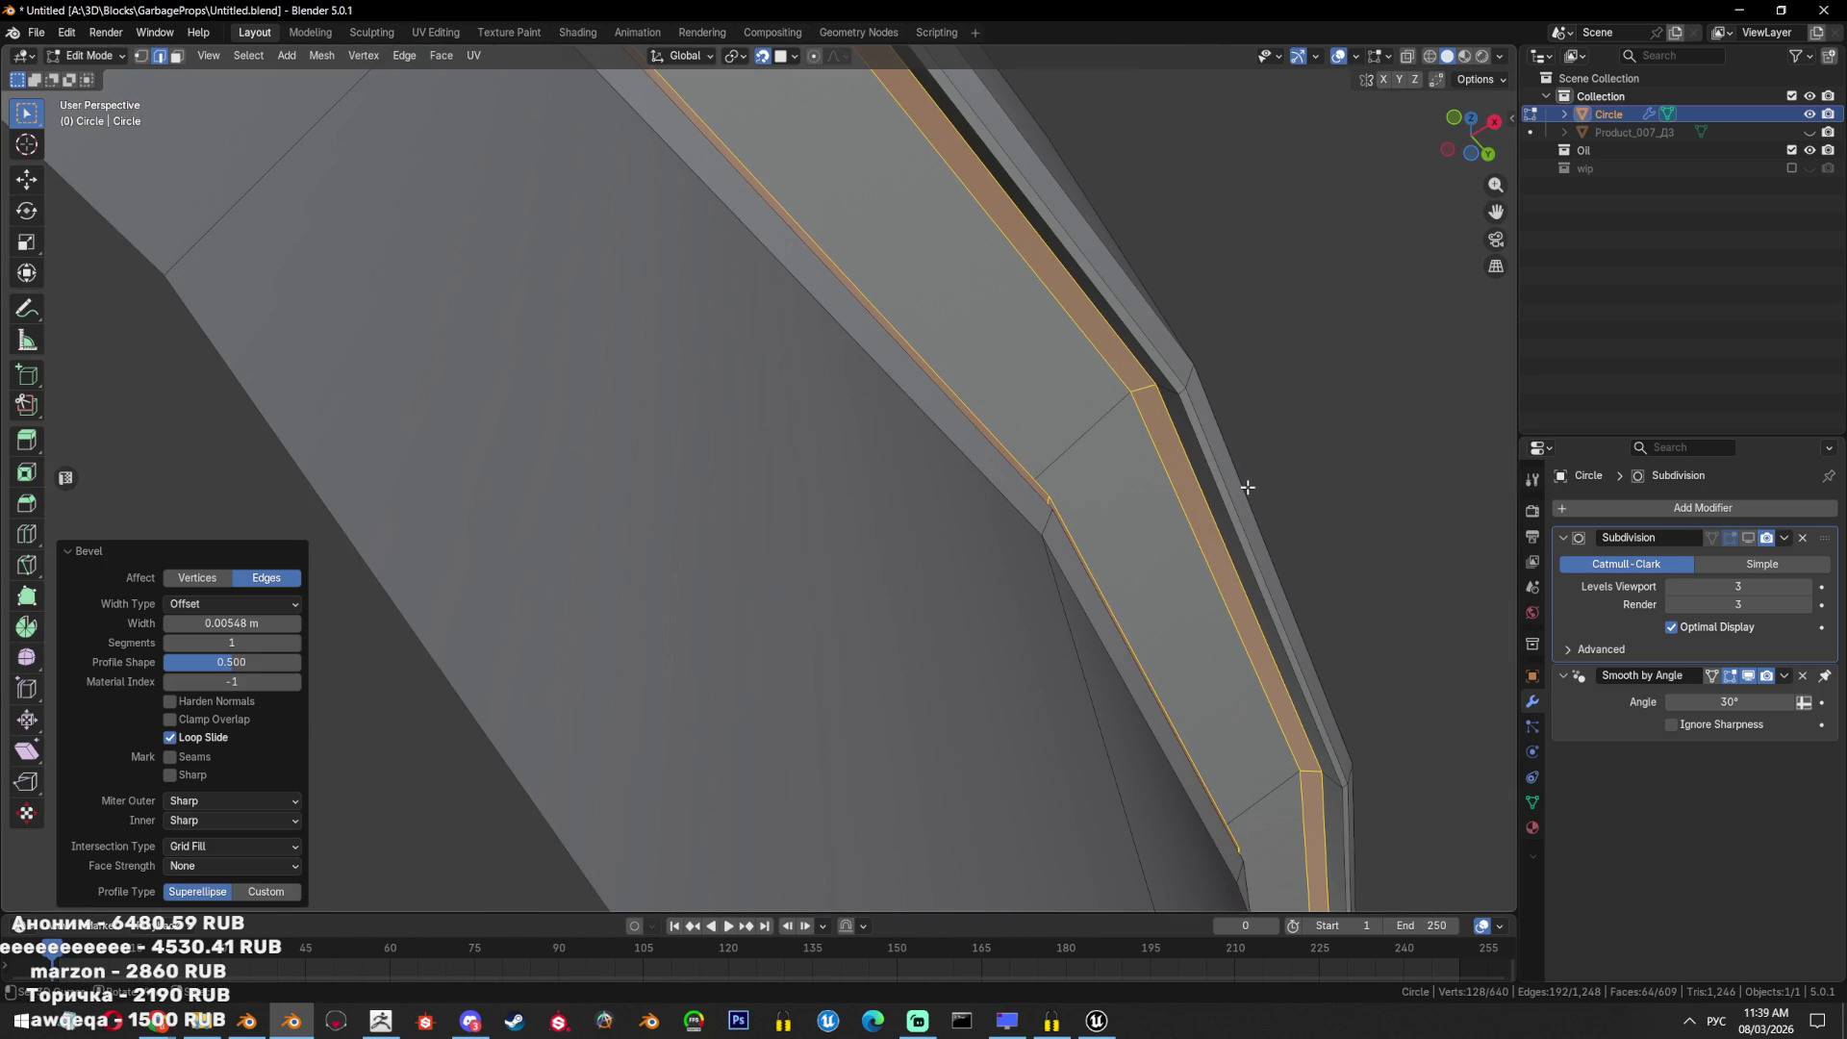
# Return to object mode and show the subdivision result in the viewport again.
pyautogui.press('Tab')
pyautogui.scroll(-5, 1242, 484)
pyautogui.scroll(-3, 1182, 480)
pyautogui.moveTo(1181, 479); pyautogui.dragTo(892, 581, button='middle')
pyautogui.scroll(-3, 892, 581)
pyautogui.click(1749, 540)
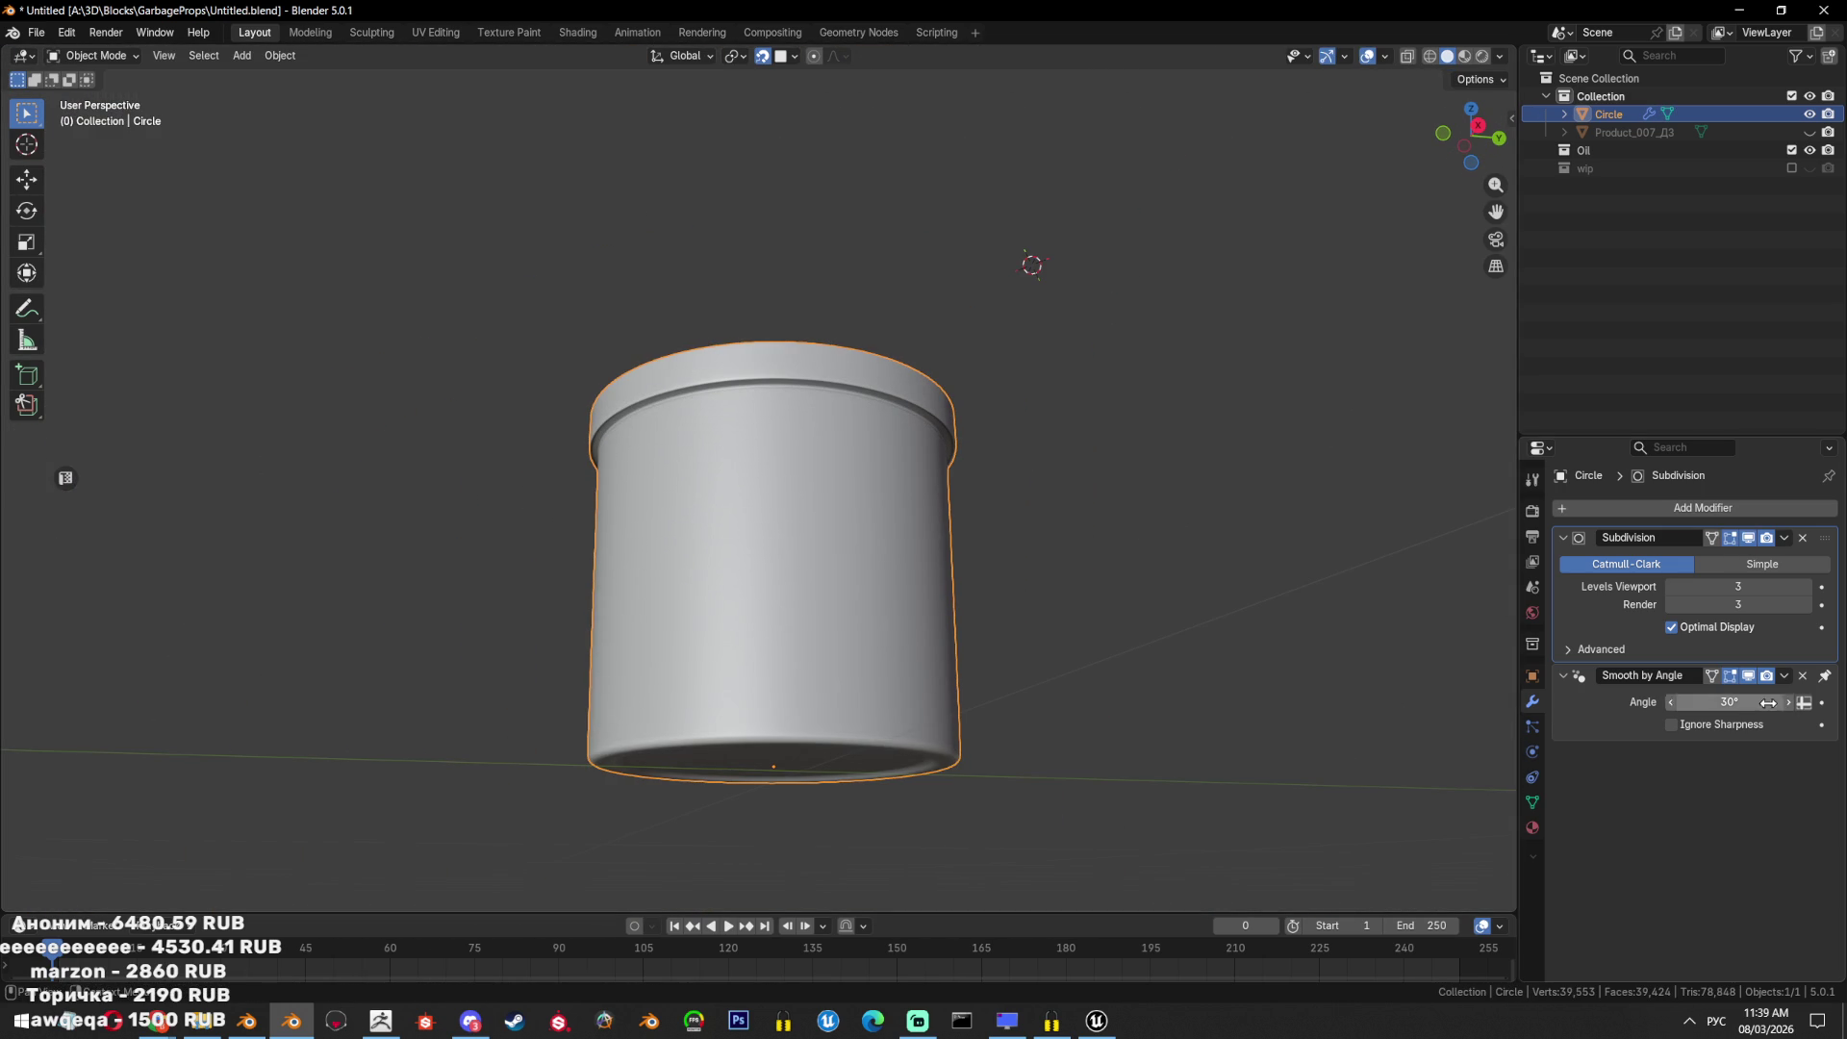
# Delete the Smooth by Angle modifier from the bucket.
pyautogui.click(1803, 676)
pyautogui.scroll(3, 976, 393)
pyautogui.scroll(-3, 1057, 419)
pyautogui.moveTo(1057, 420); pyautogui.dragTo(1103, 469, button='middle')
pyautogui.scroll(2, 1023, 442)
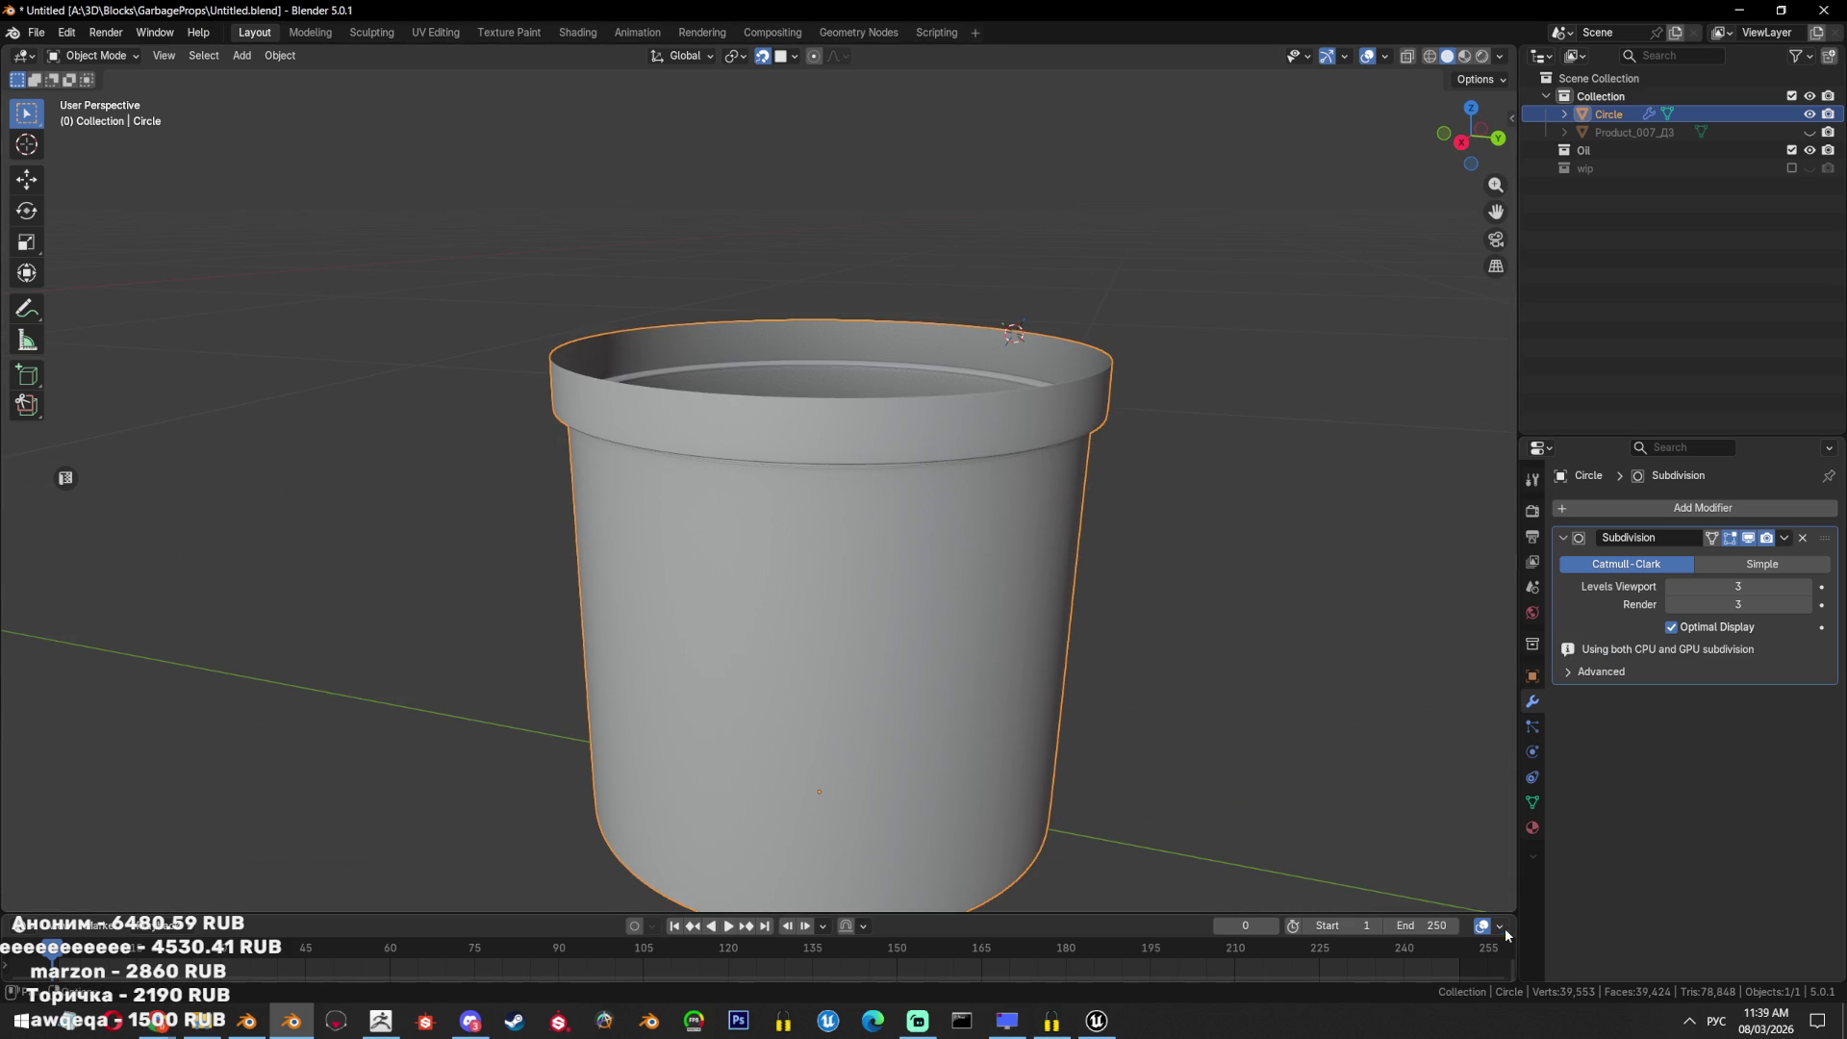
# Turn on backface culling and recalculate all the bucket's normals to face outward.
pyautogui.click(1500, 56)
pyautogui.click(1398, 441)
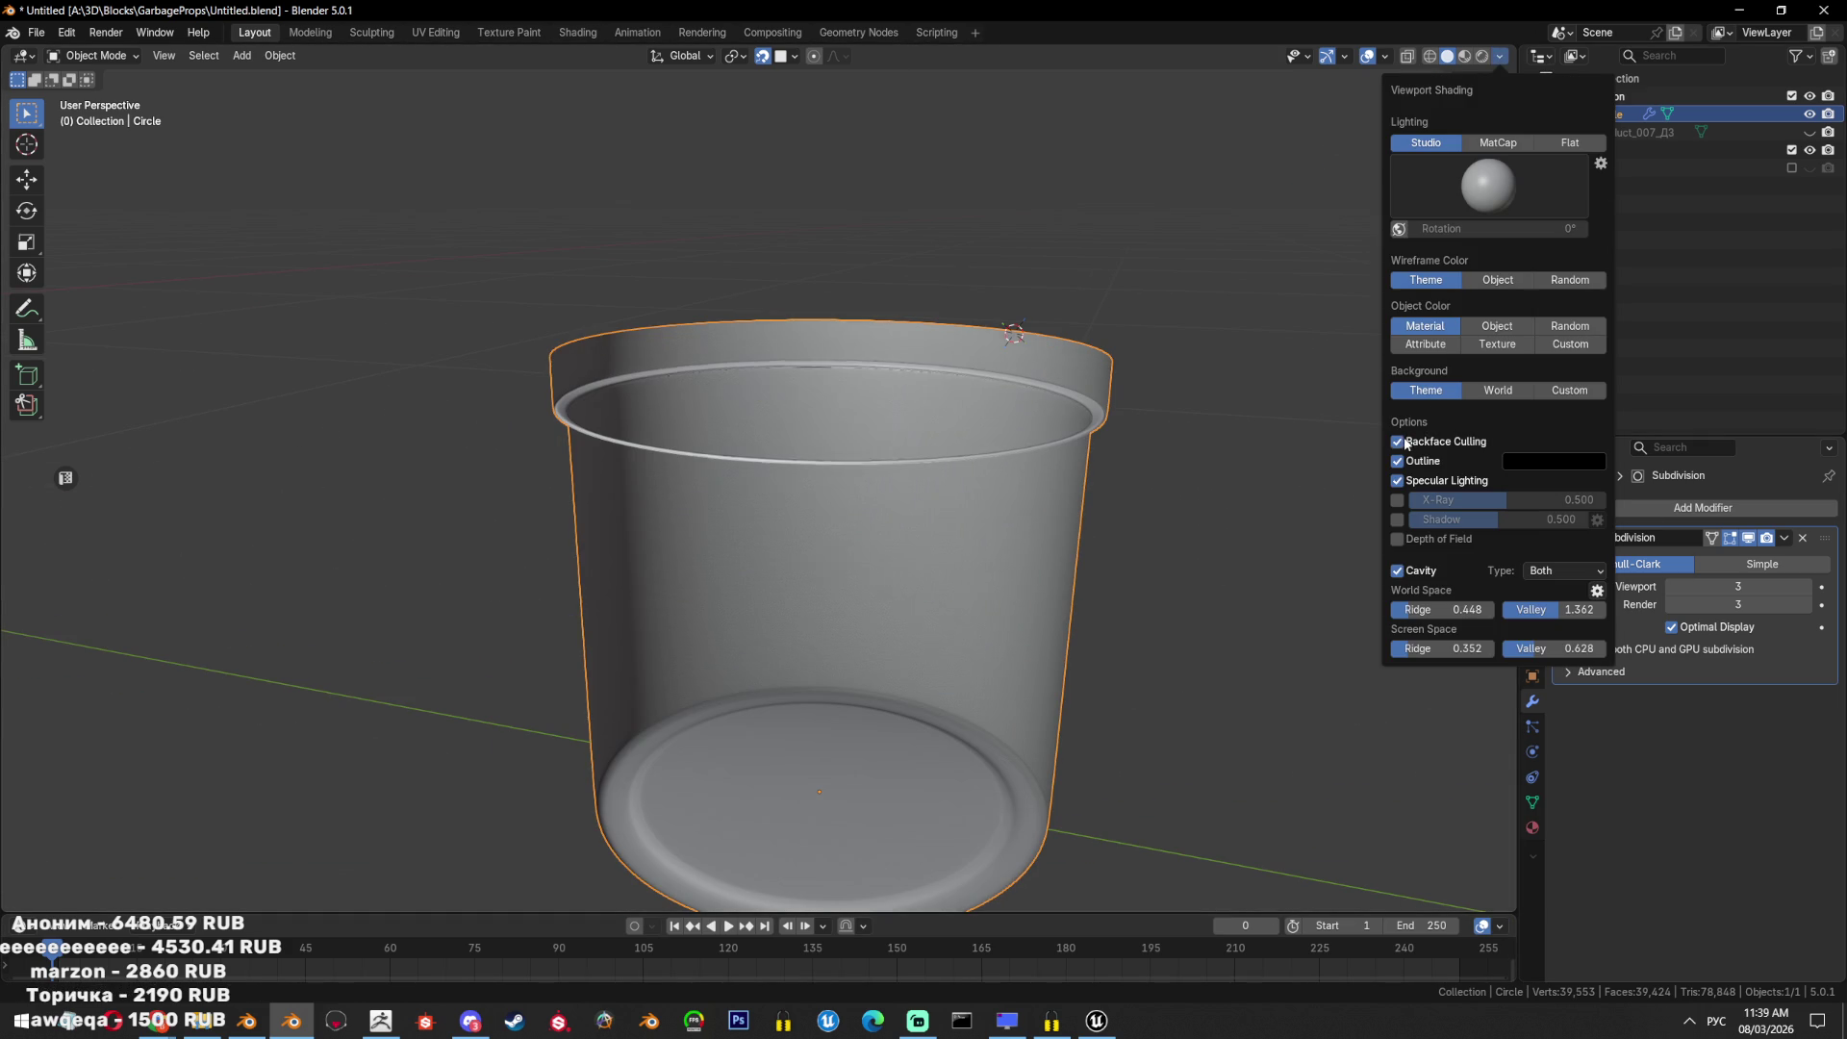
pyautogui.press('Tab')
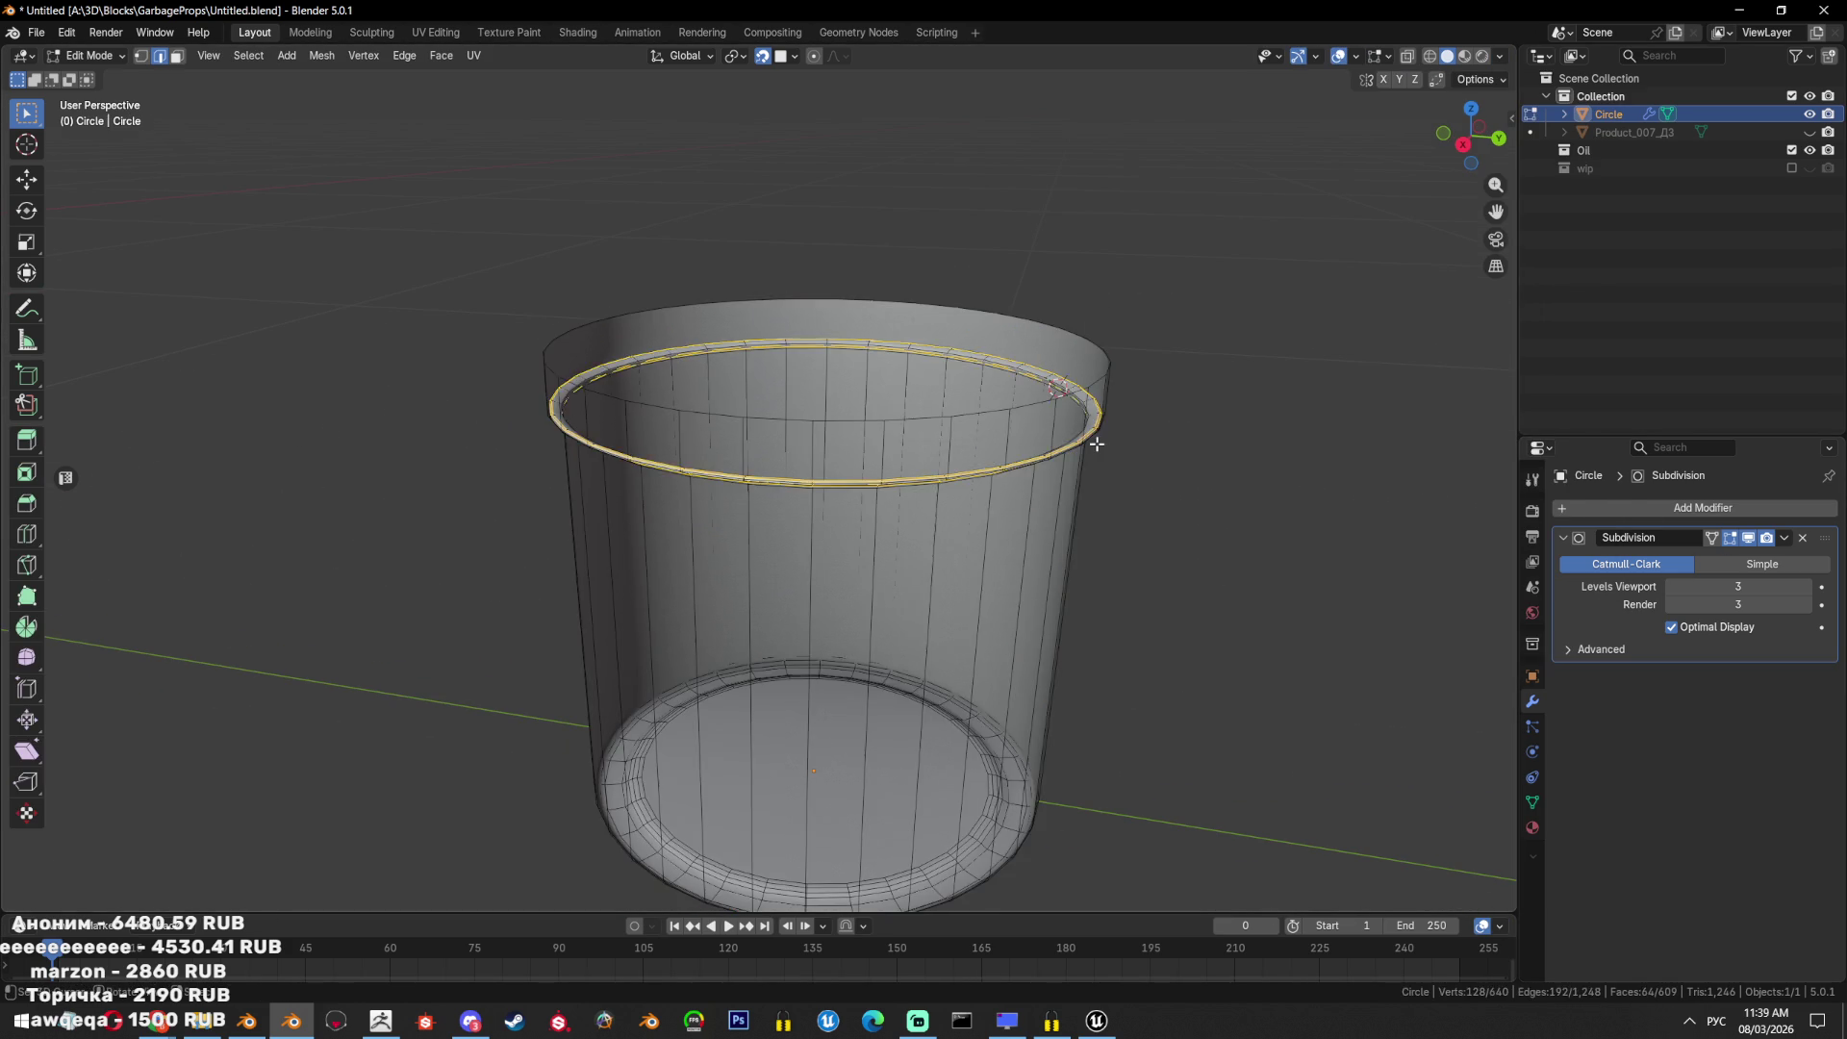
pyautogui.press('a')
pyautogui.hotkey('shift', 'n')
pyautogui.press('Tab')
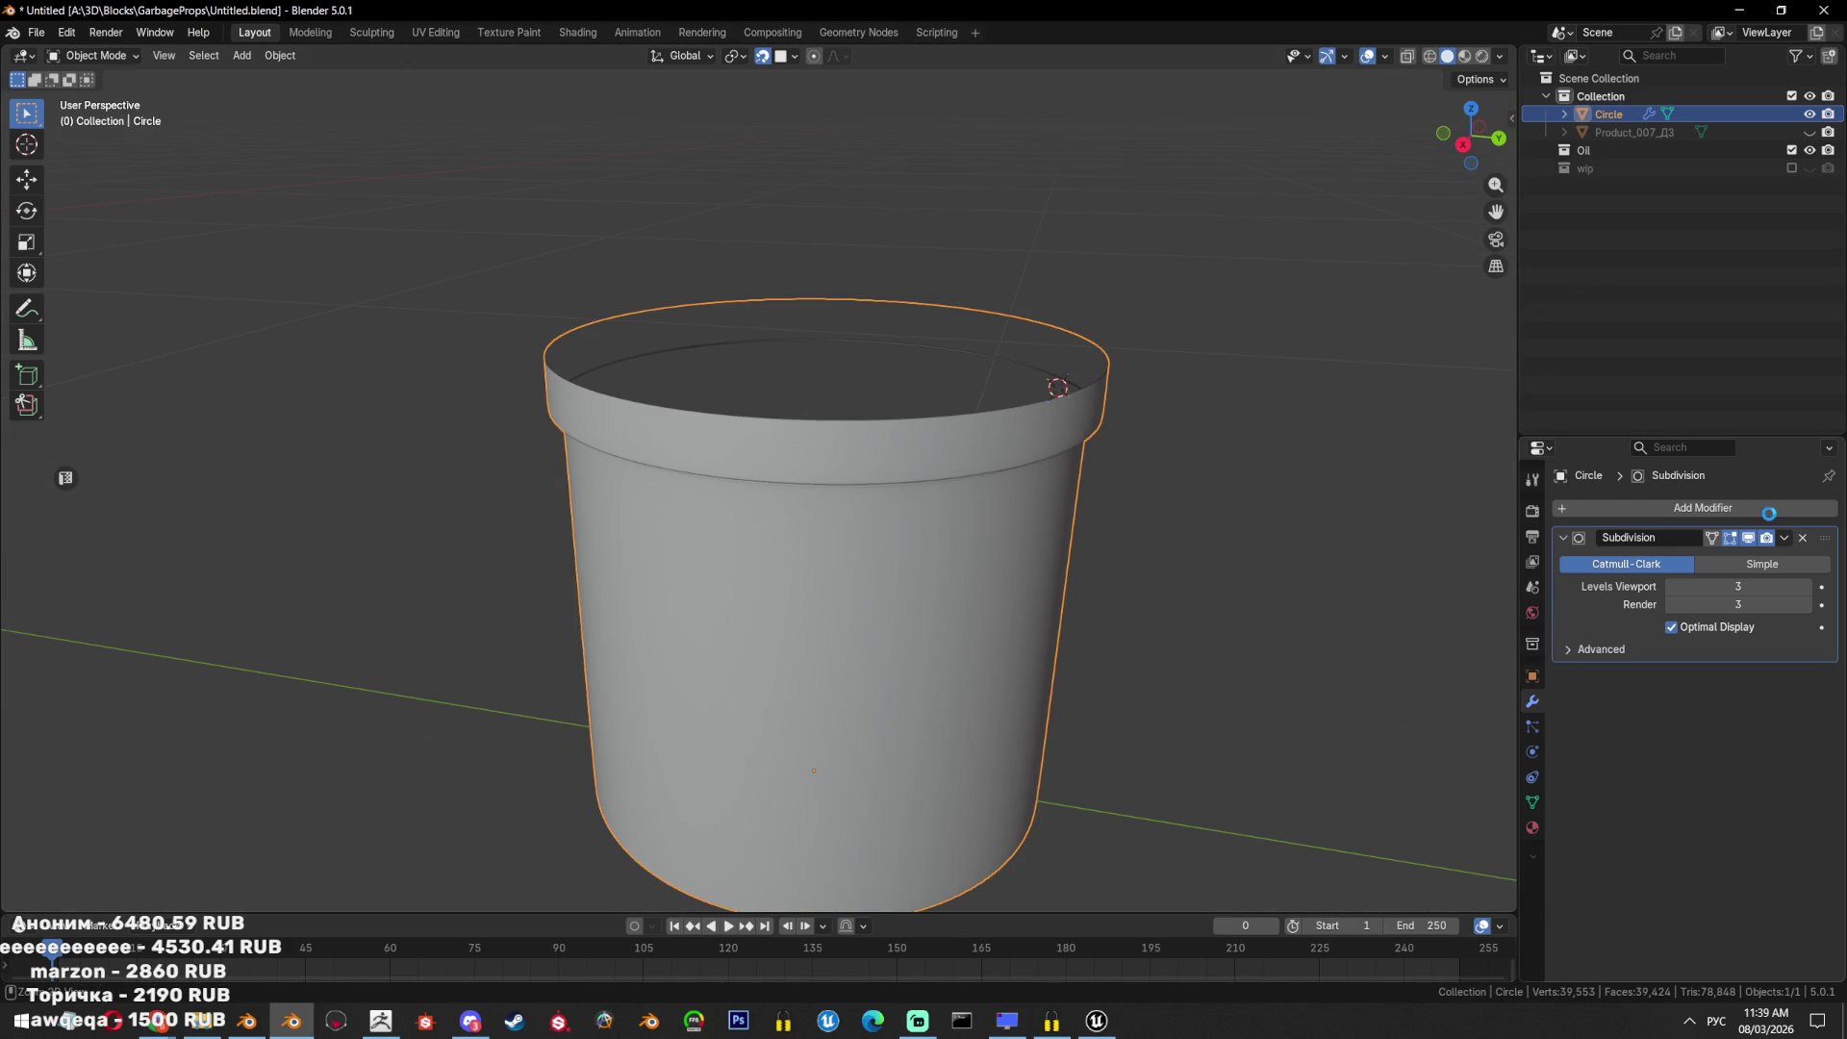
# Save the file and hide the Subdivision modifier's viewport display.
pyautogui.hotkey('ctrl', 's')
pyautogui.click(1751, 539)
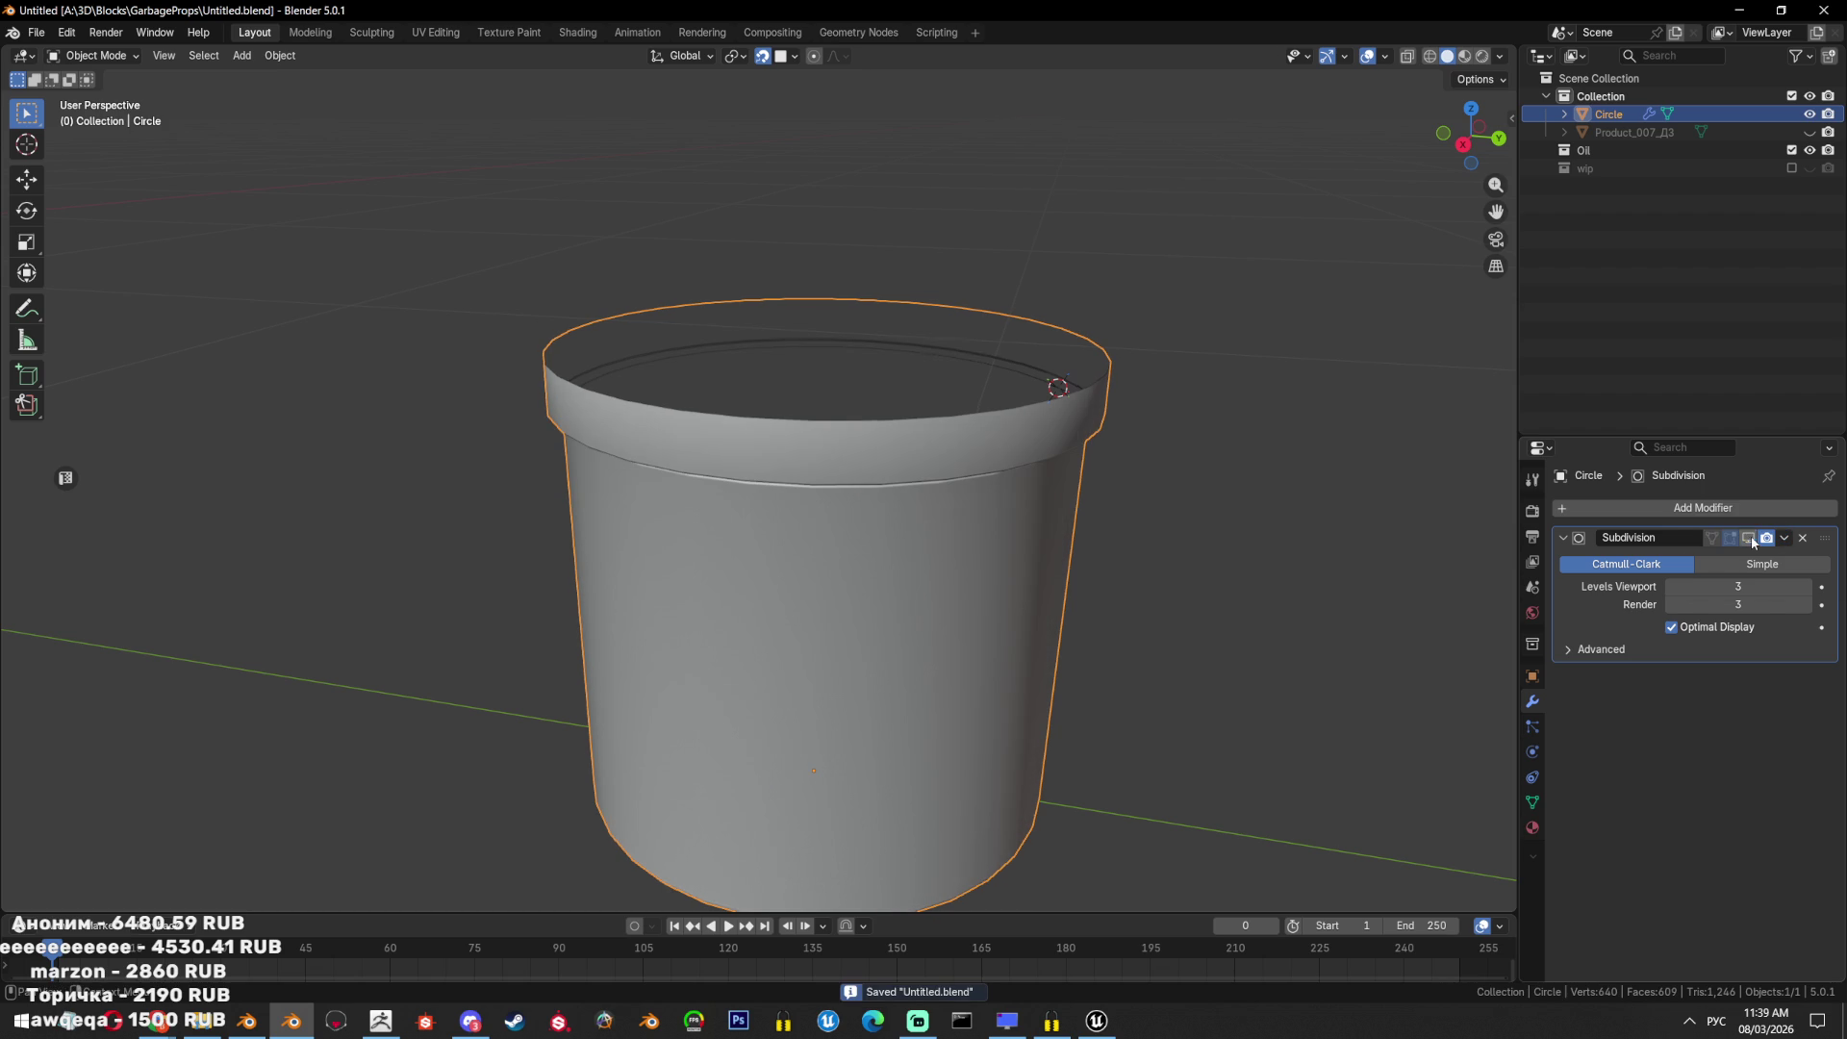
pyautogui.click(1740, 507)
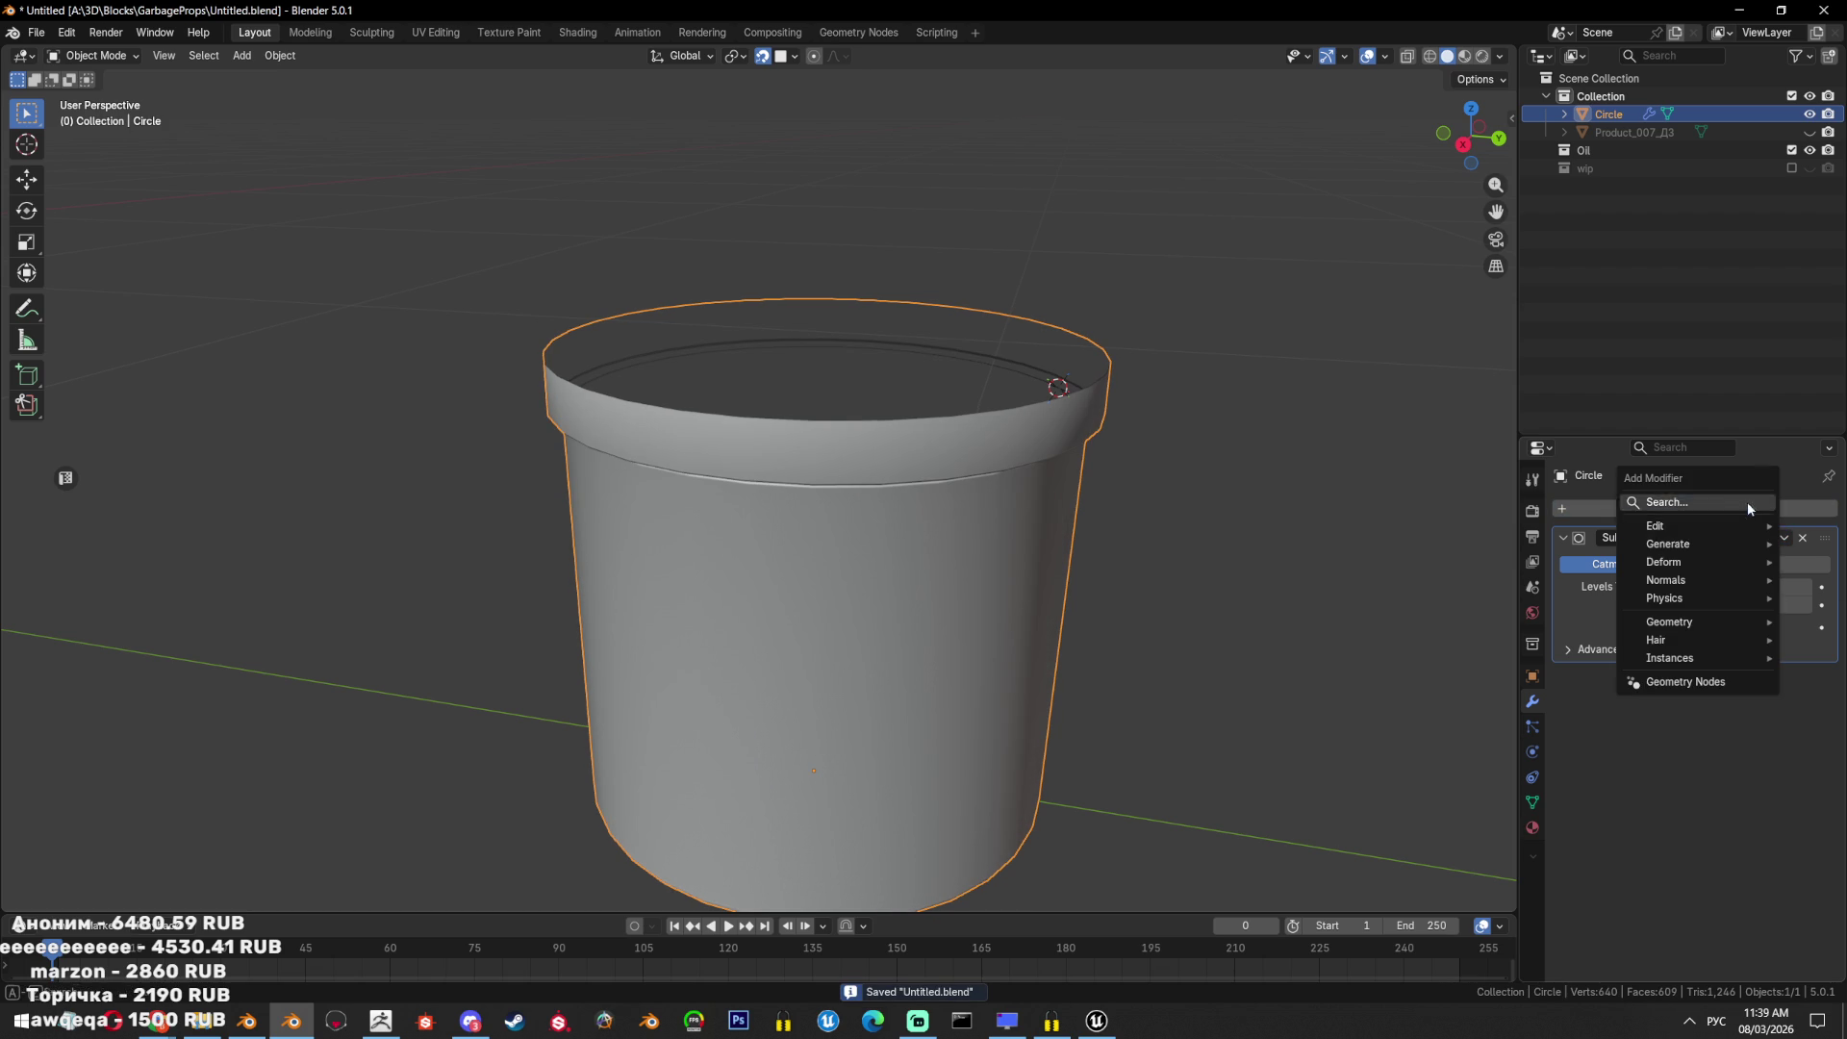
# Add a Solidify modifier to the bucket and place it above Subdivision in the stack.
pyautogui.click(1667, 502)
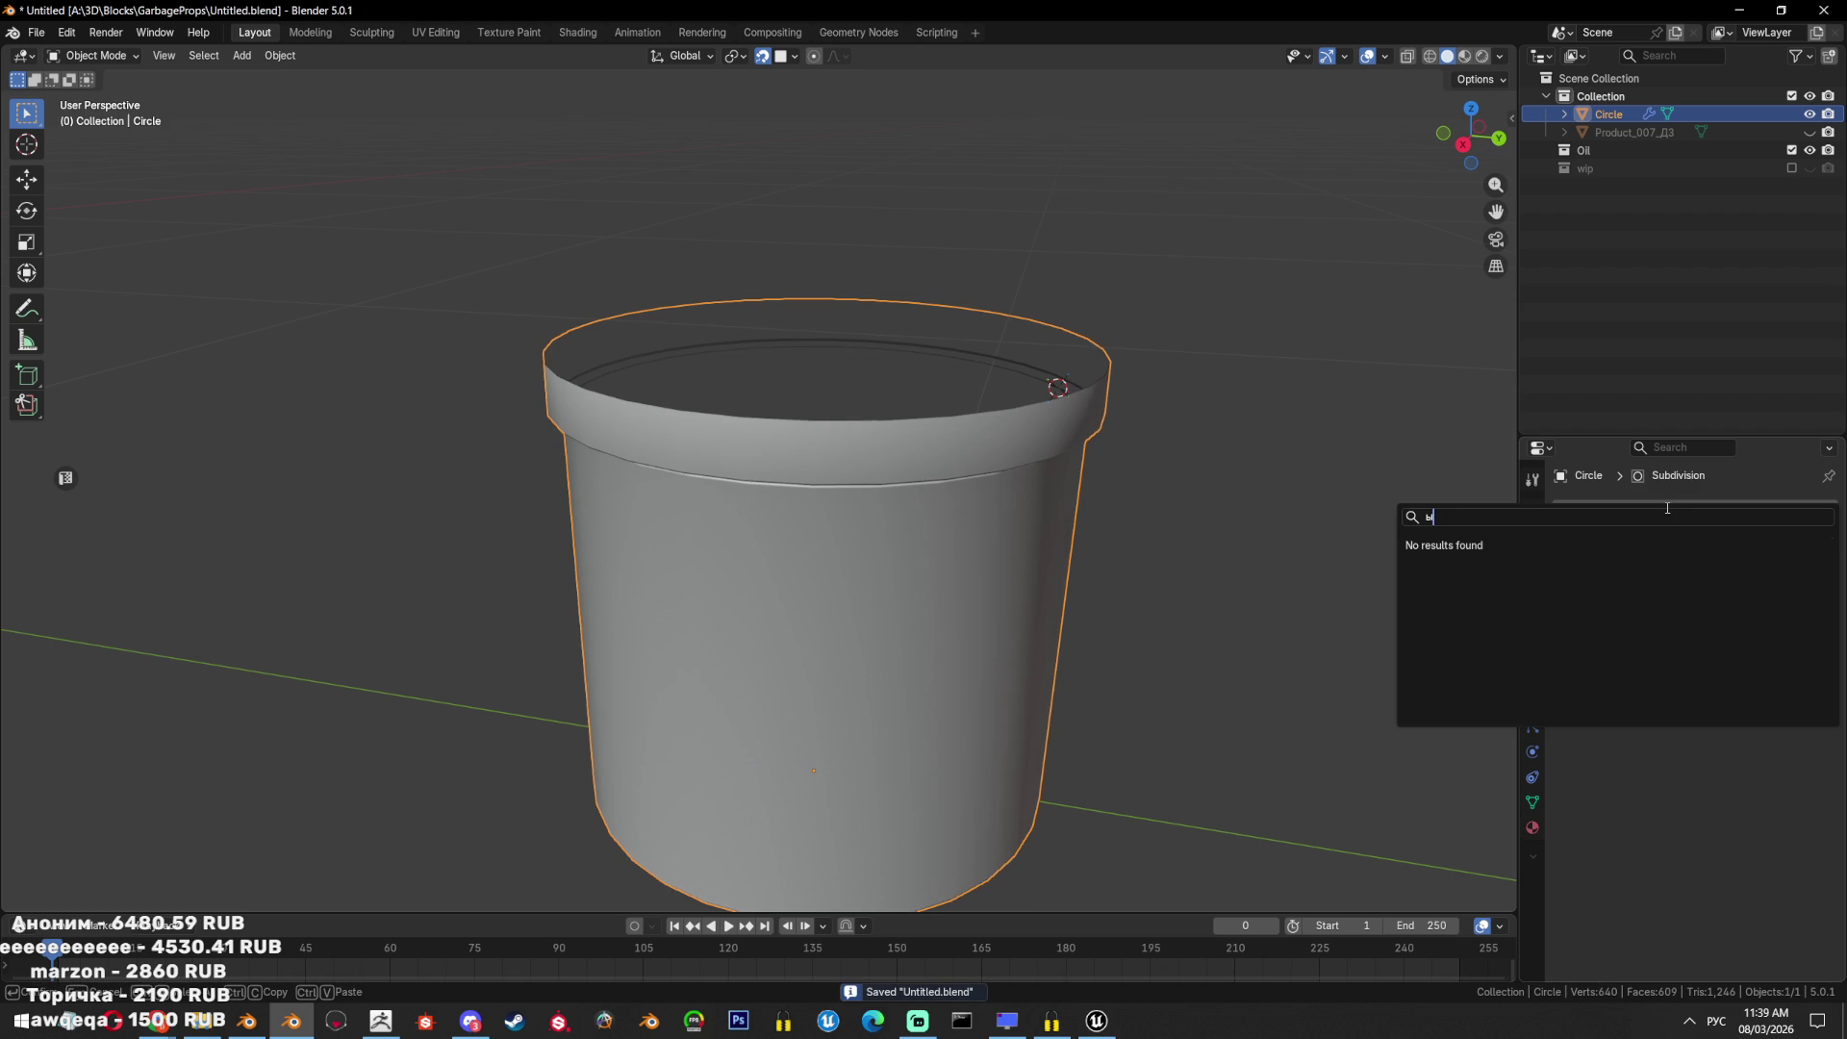
pyautogui.write('sol')
pyautogui.press('Return')
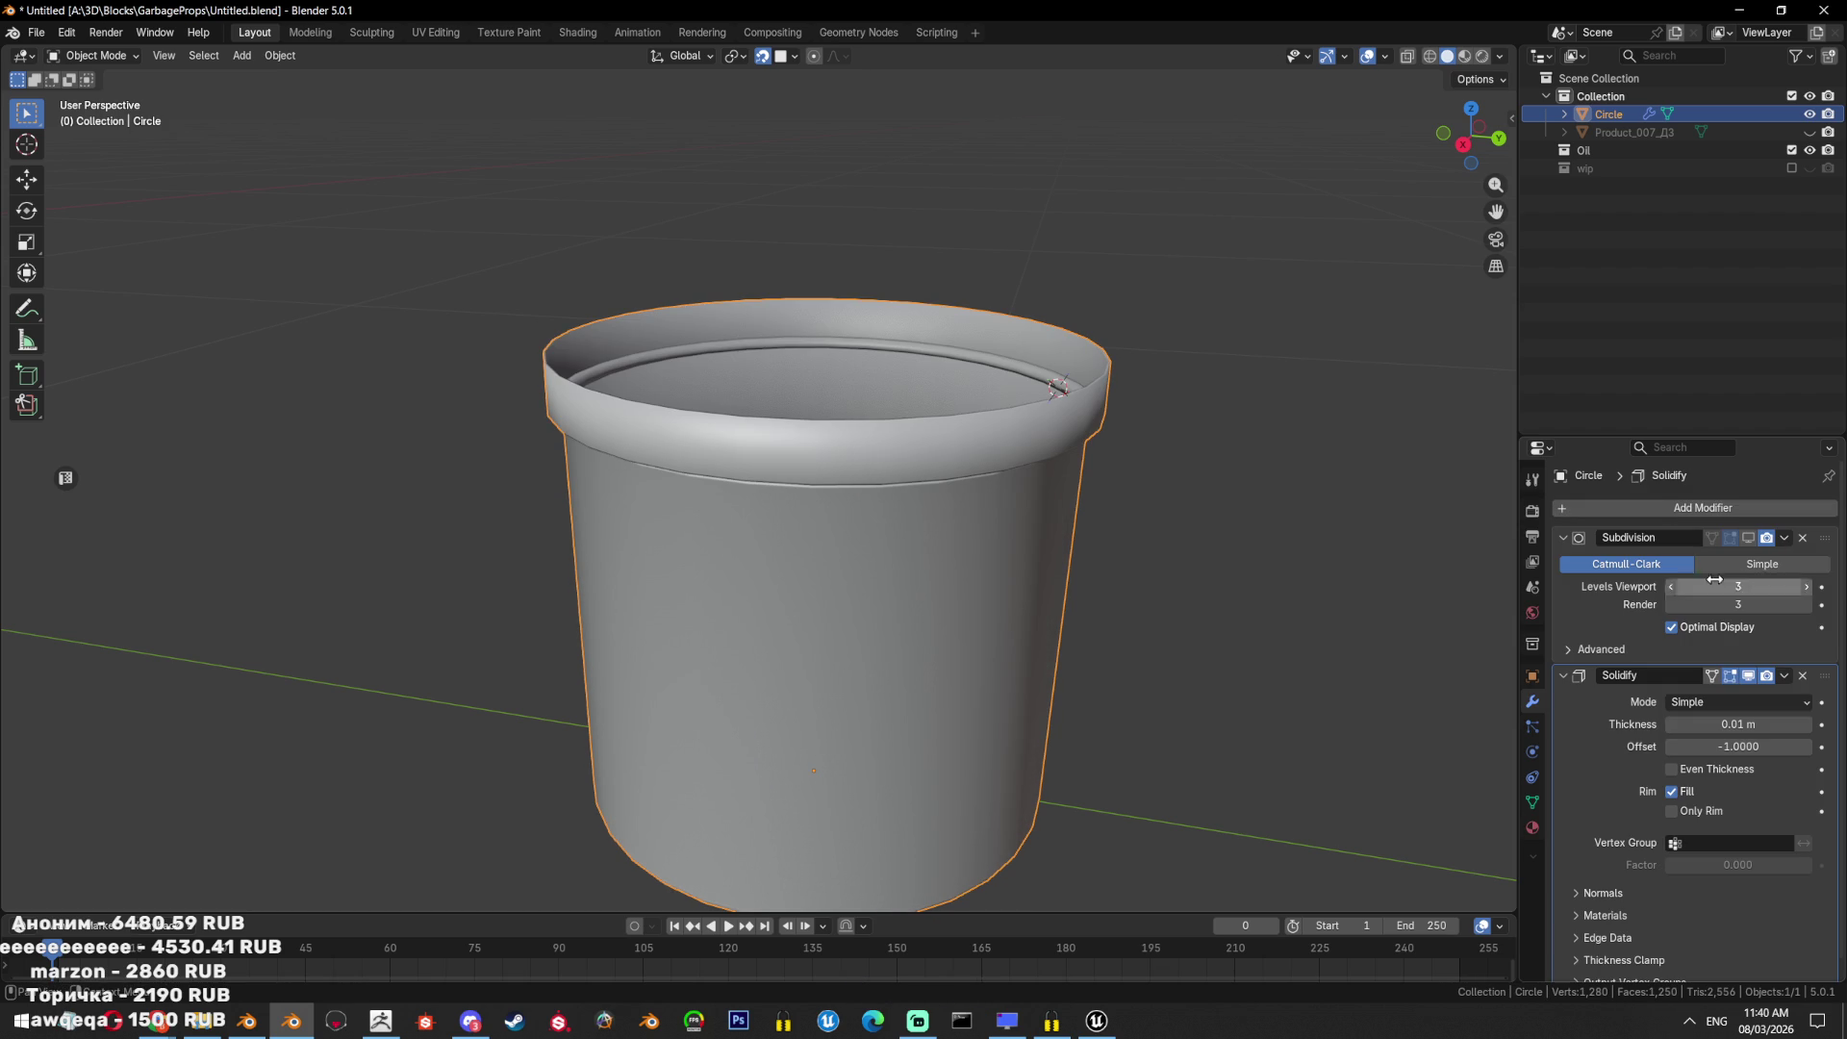
pyautogui.click(1564, 675)
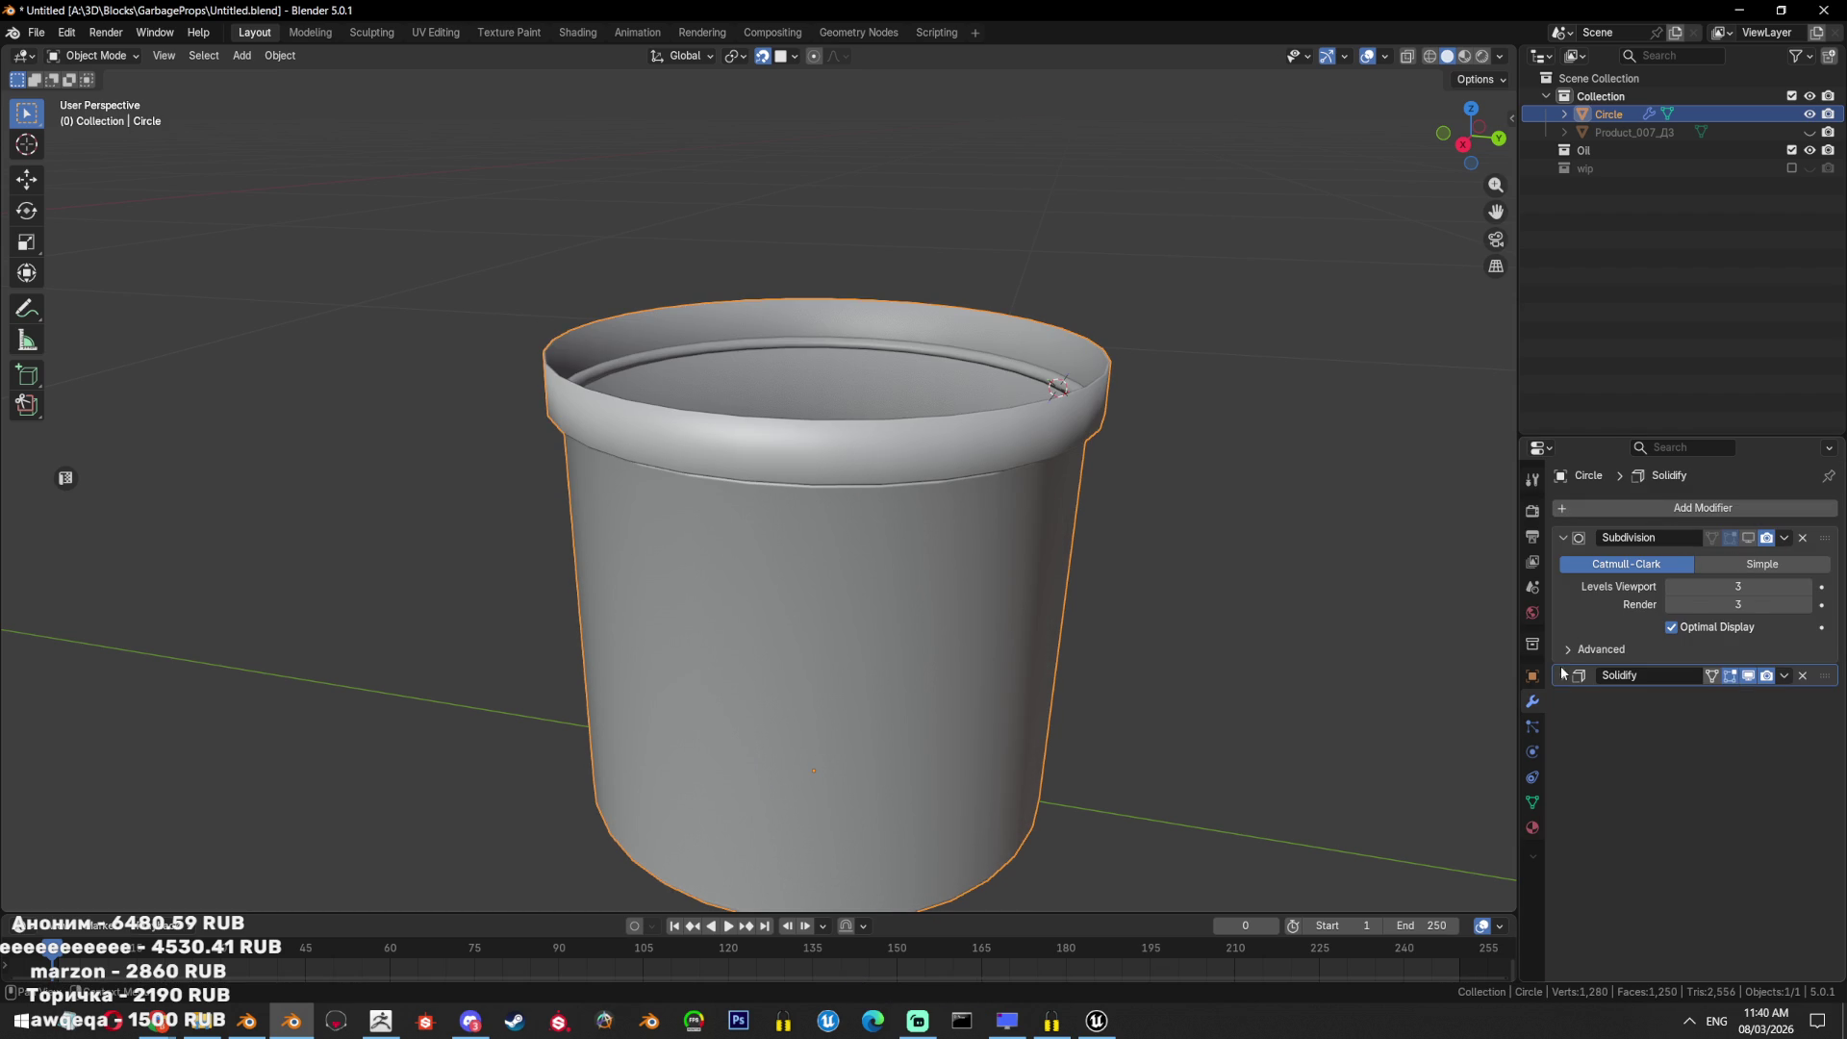
pyautogui.moveTo(1825, 675); pyautogui.dragTo(1798, 565)
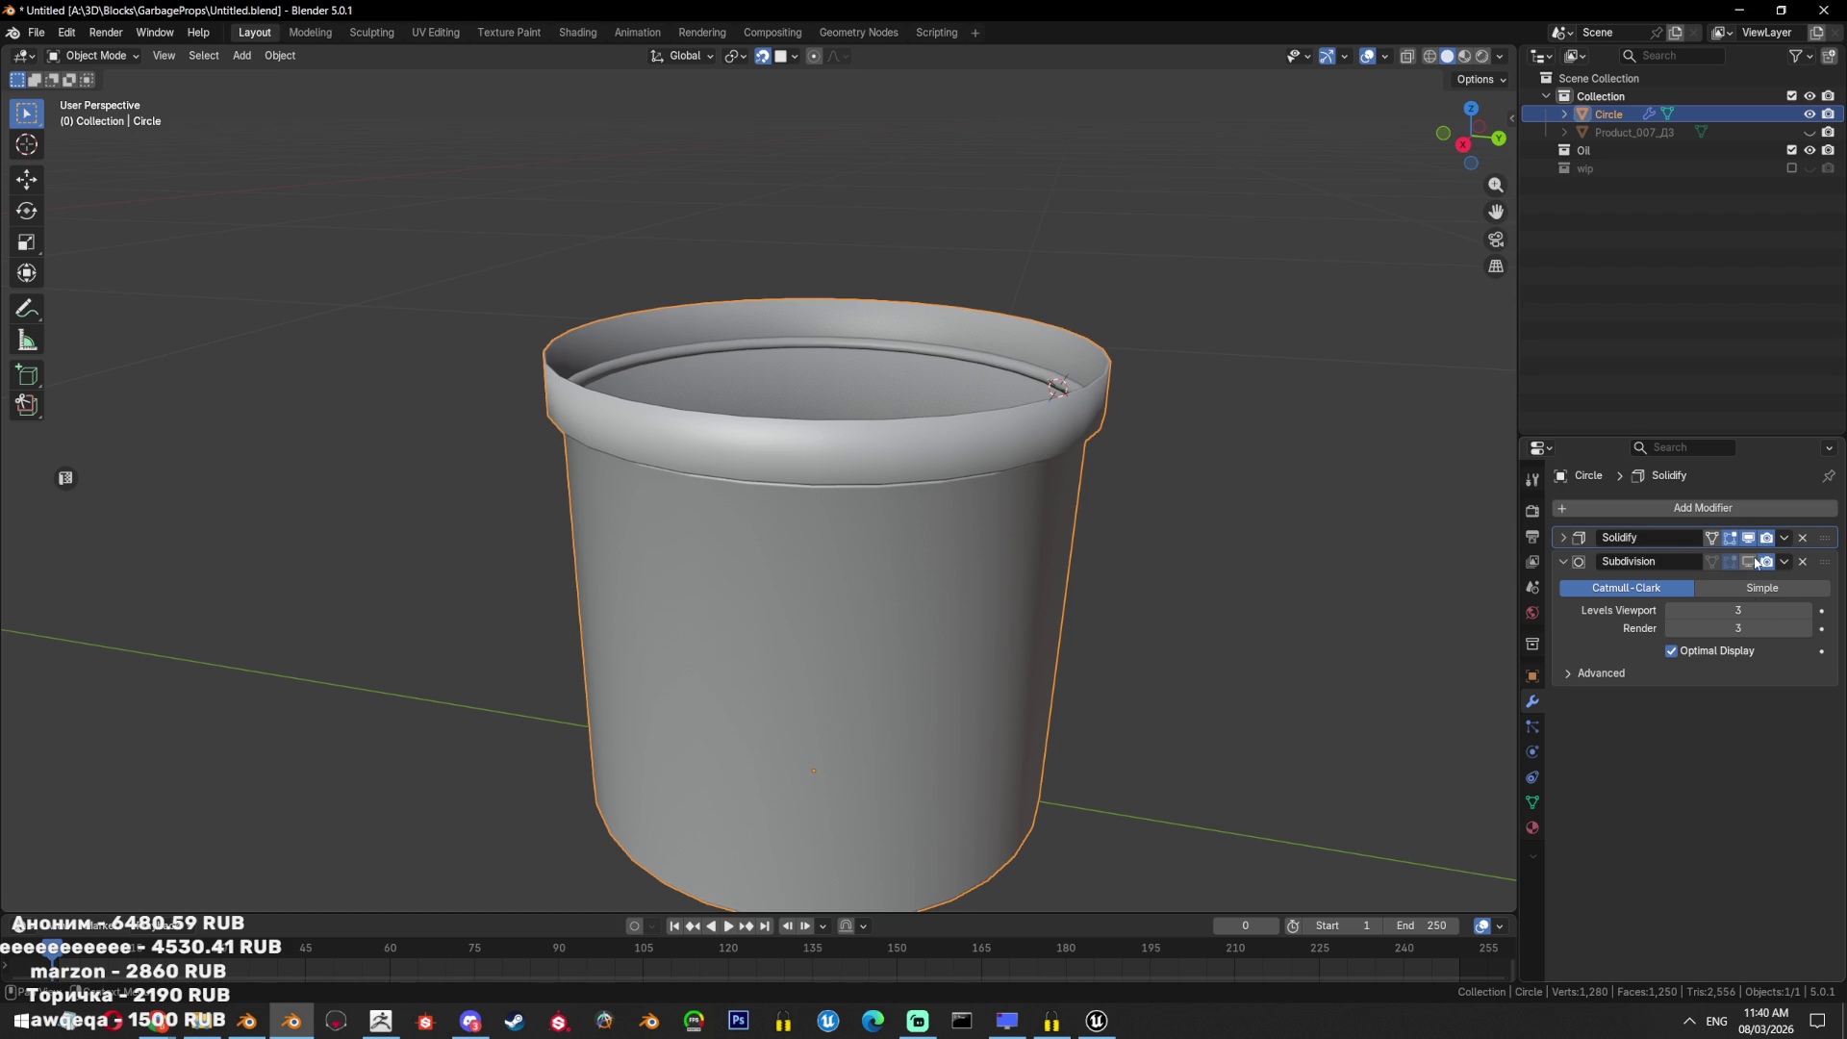
pyautogui.click(1560, 539)
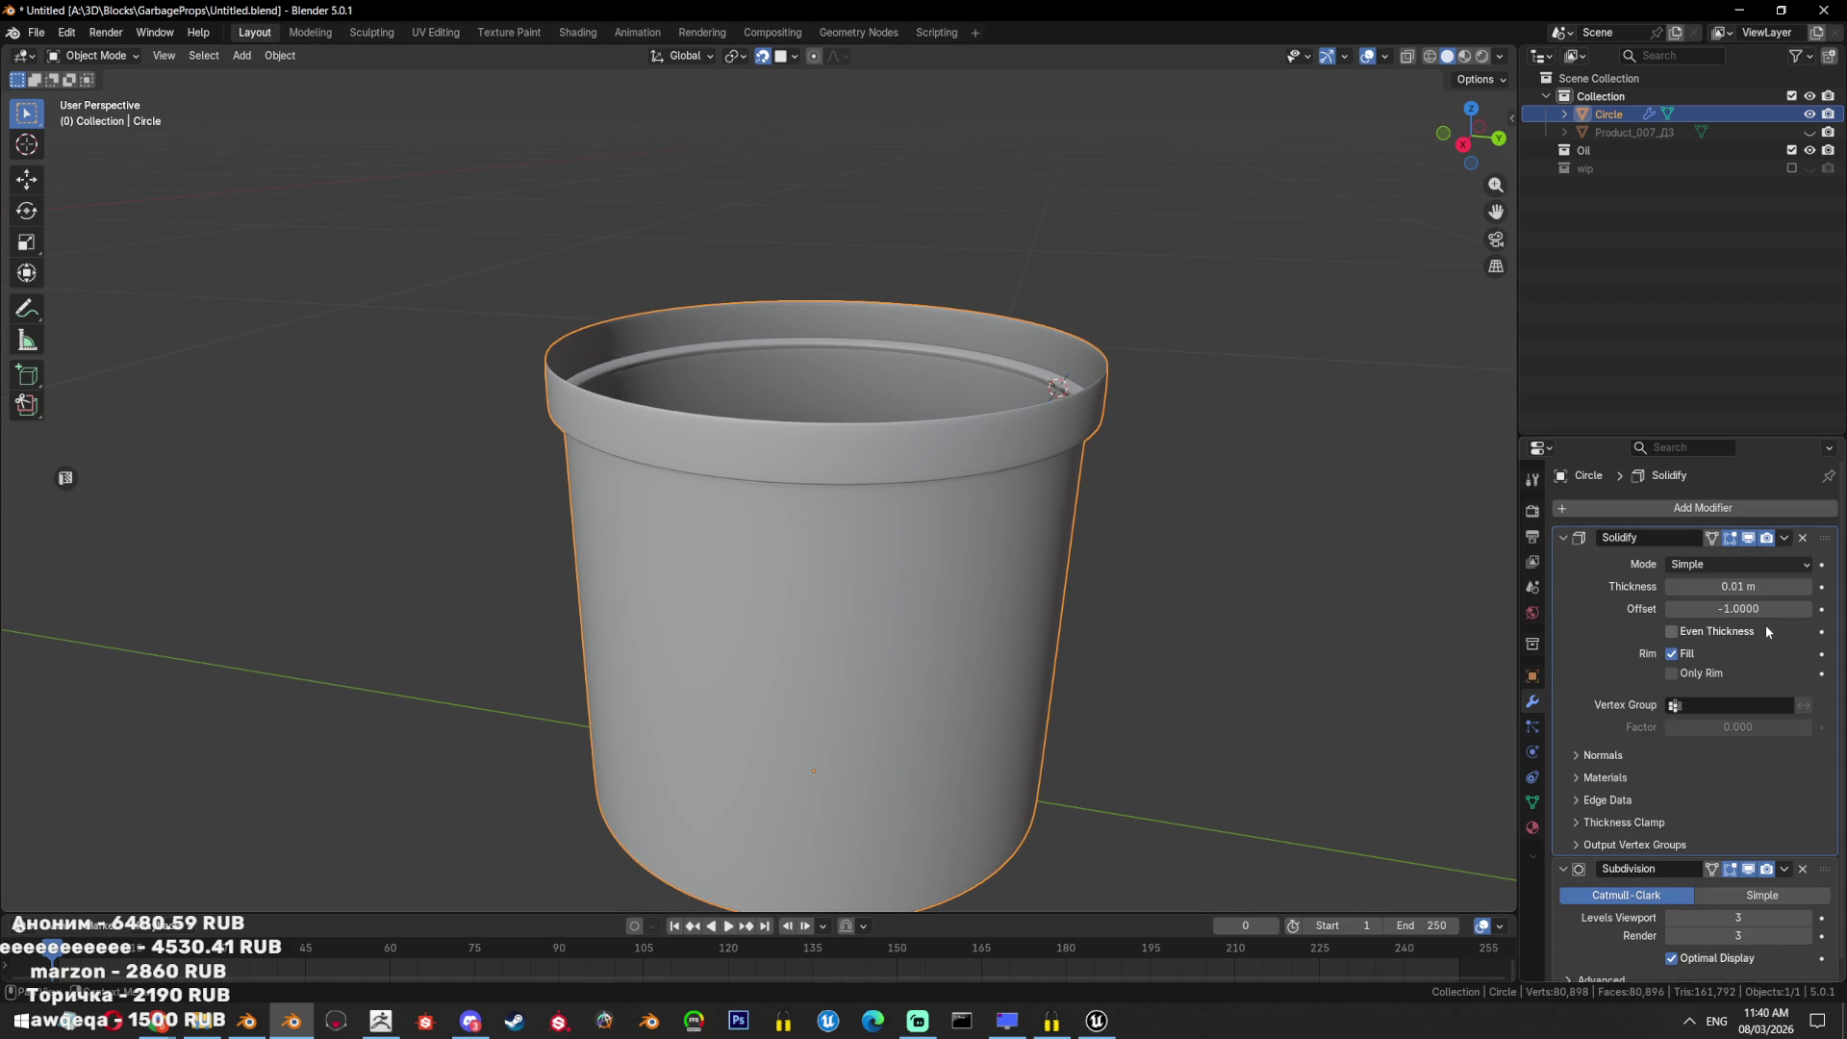
# Set the Solidify thickness to 0.03 m and inspect the thickened rim.
pyautogui.click(1748, 587)
pyautogui.click(1695, 586)
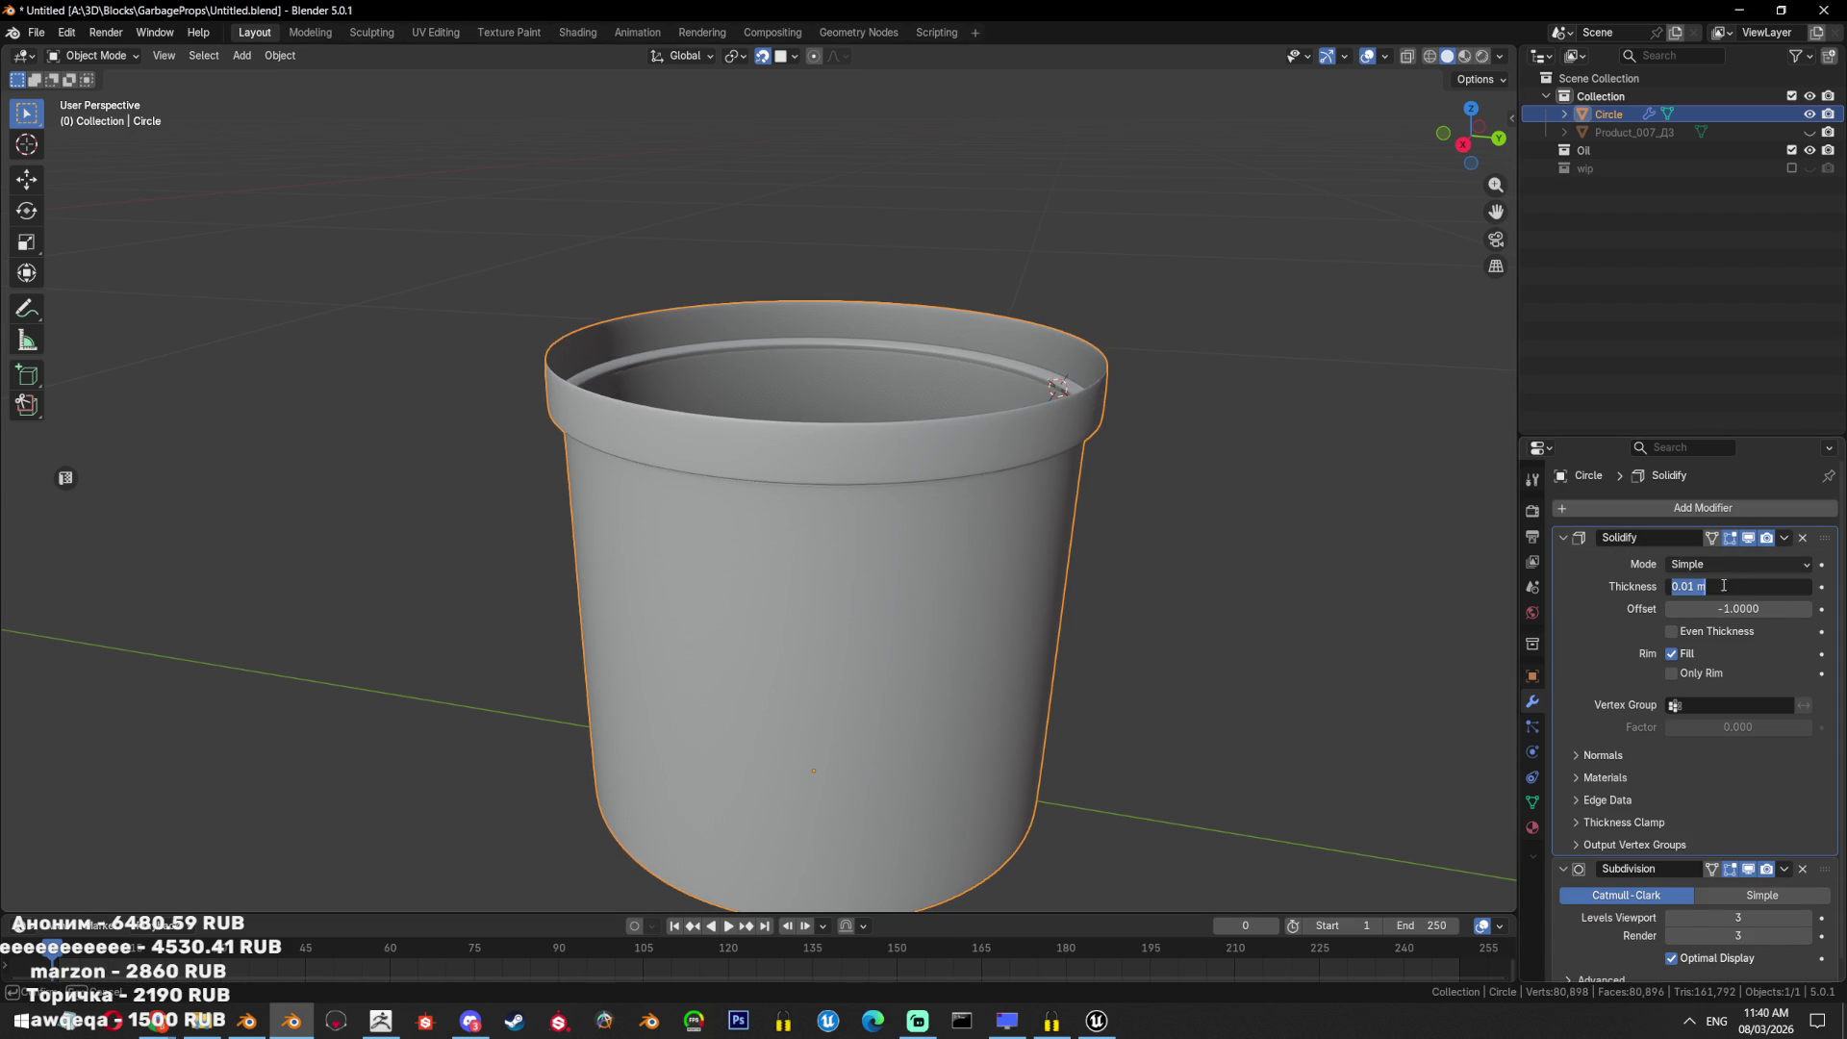
pyautogui.press('BackSpace')
pyautogui.write('3')
pyautogui.press('Return')
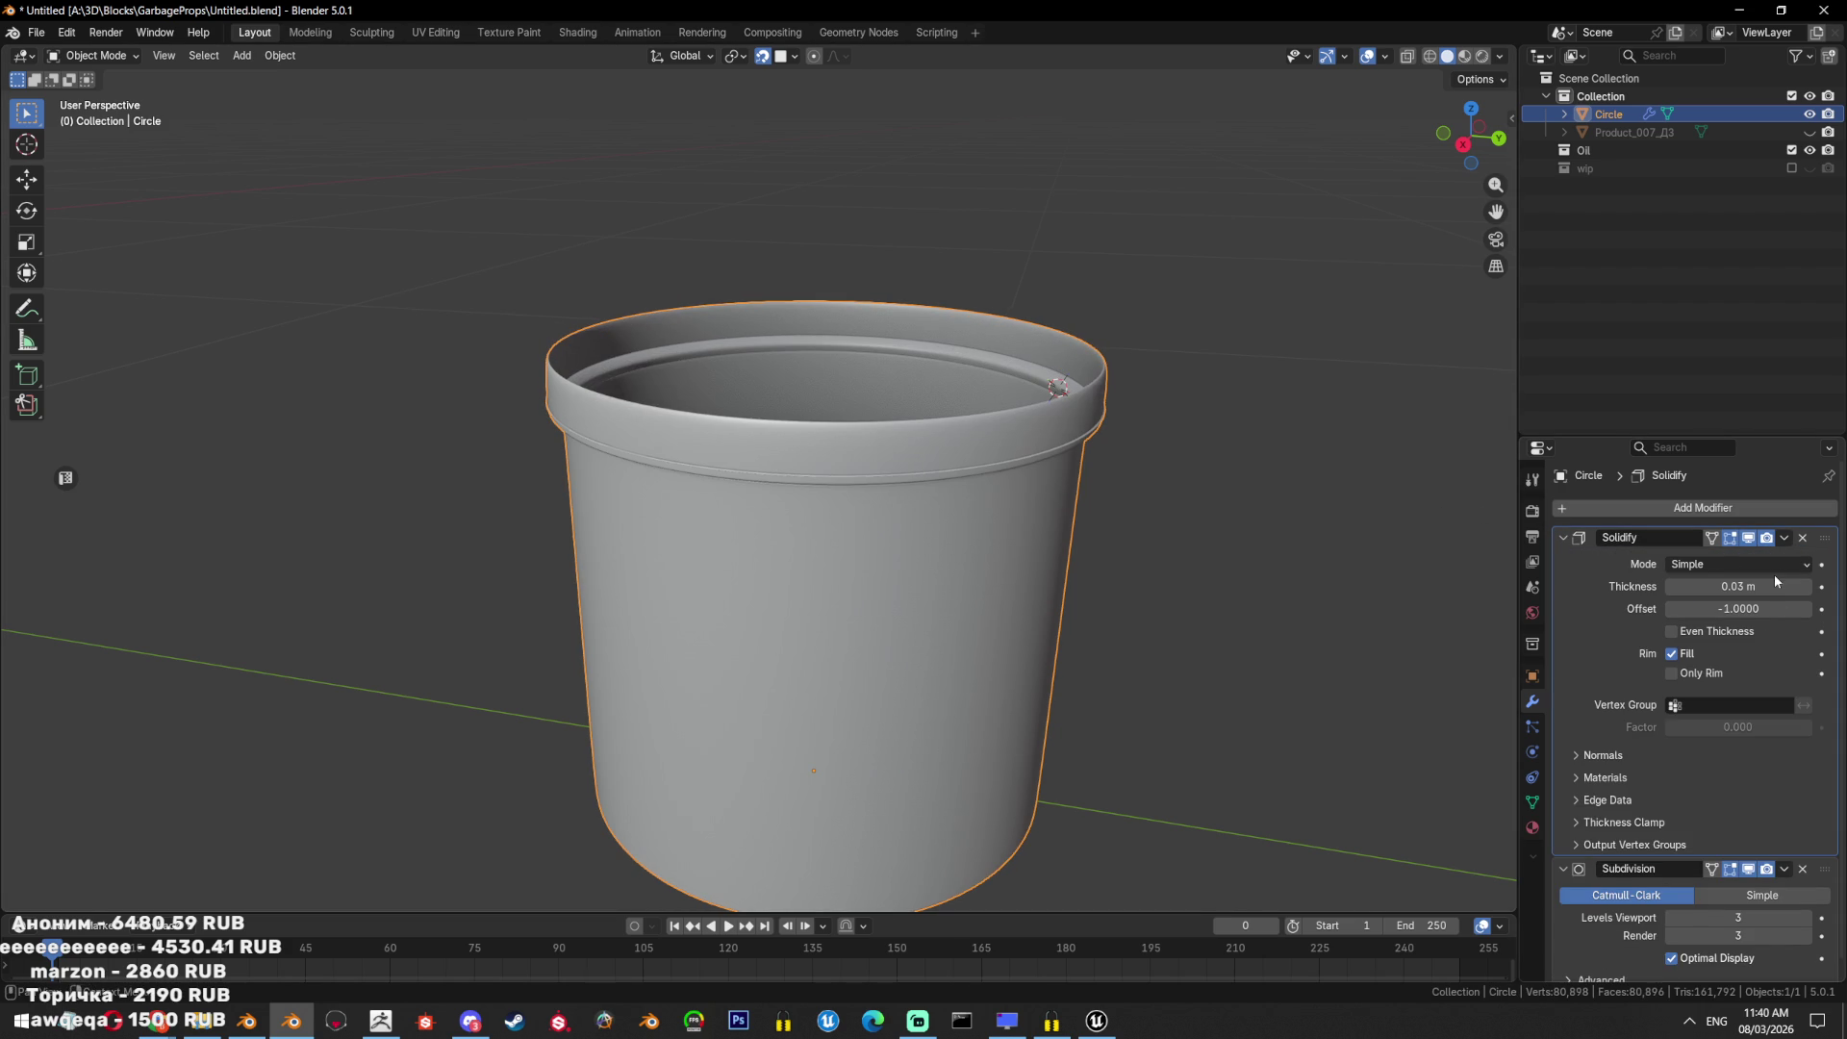
pyautogui.moveTo(731, 405); pyautogui.dragTo(702, 223, button='middle')
pyautogui.scroll(6, 827, 517)
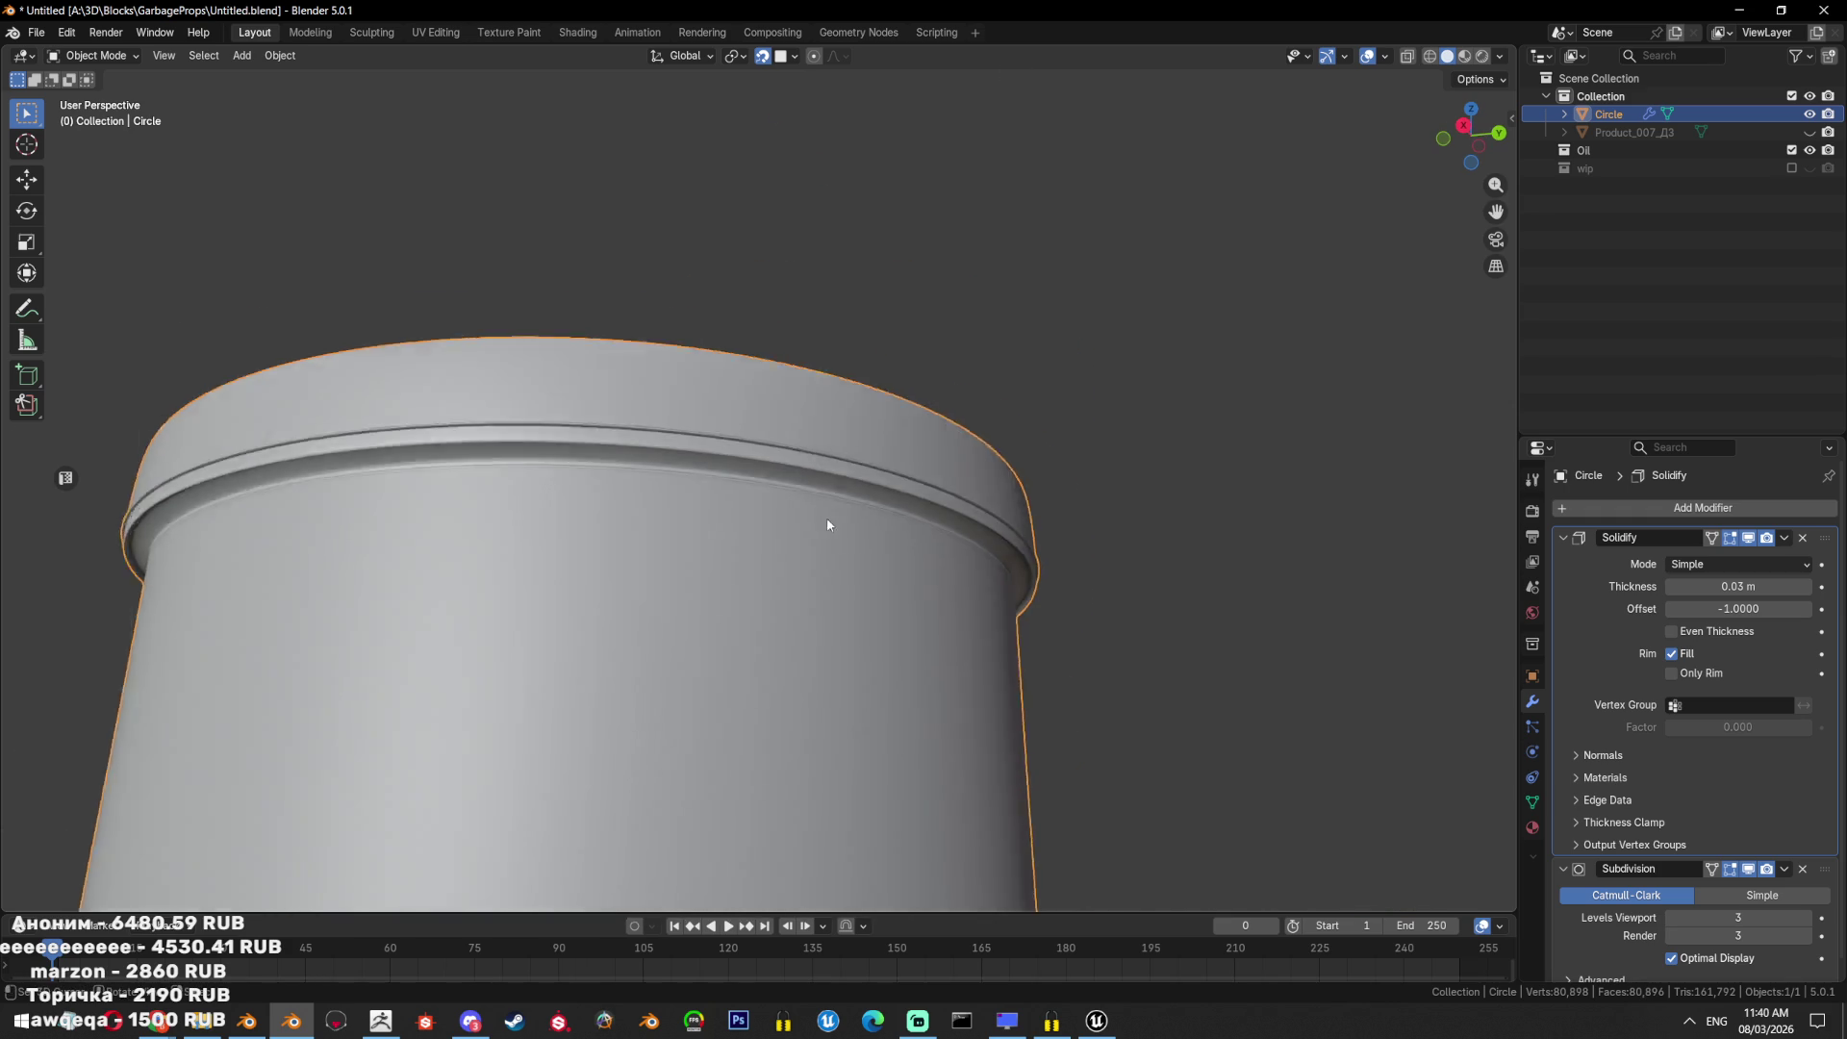
pyautogui.moveTo(929, 455)
pyautogui.mouseDown(button='middle')
pyautogui.moveTo(1135, 564)
pyautogui.moveTo(1220, 585)
pyautogui.mouseUp(button='middle')
pyautogui.scroll(-10, 1220, 585)
pyautogui.moveTo(1043, 586)
pyautogui.mouseDown(button='middle')
pyautogui.moveTo(840, 606)
pyautogui.moveTo(878, 631)
pyautogui.moveTo(854, 619)
pyautogui.mouseUp(button='middle')
# In front view, raise the bucket's top rim vertices slightly along Z.
pyautogui.press('KP_1')
pyautogui.press('Tab')
pyautogui.scroll(4, 962, 510)
pyautogui.hotkey('shift', 'z')
pyautogui.moveTo(963, 488); pyautogui.dragTo(429, 565)
pyautogui.hotkey('shift', 'z')
pyautogui.press('g')
pyautogui.press('z')
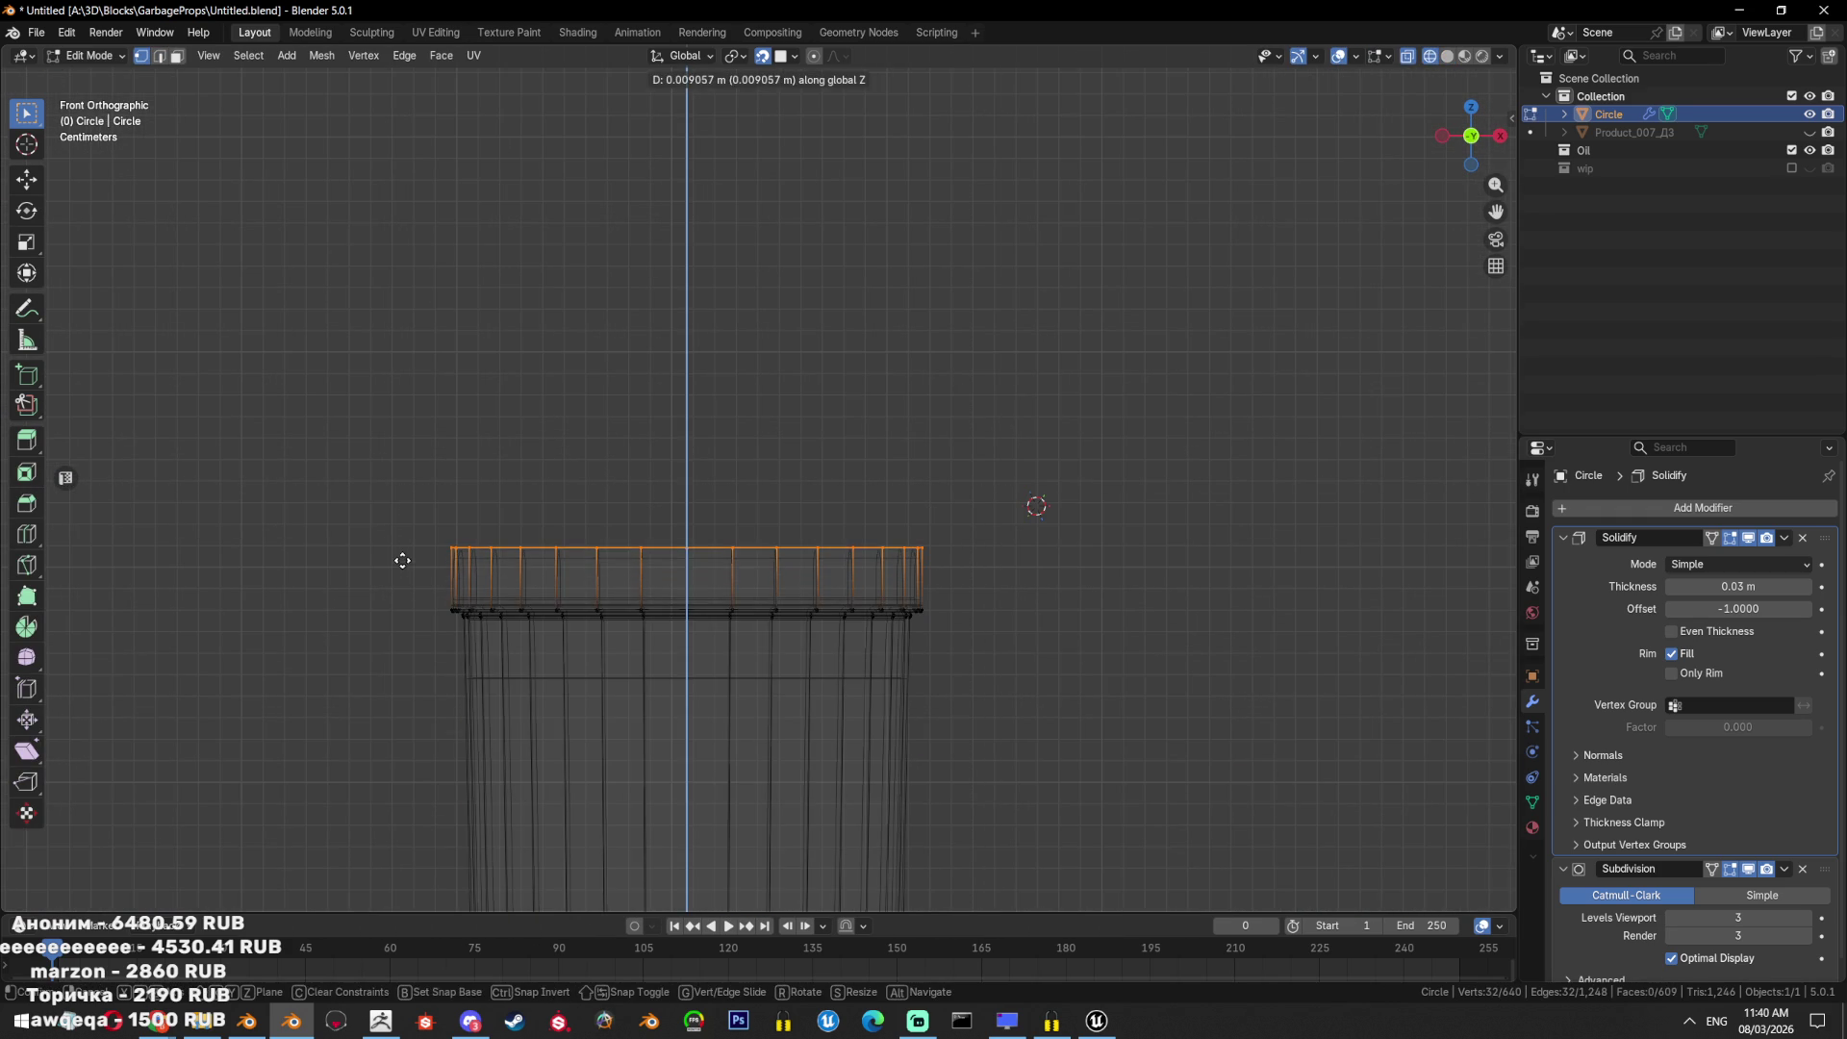
pyautogui.click(400, 556)
pyautogui.scroll(-3, 746, 740)
pyautogui.press('Tab')
# Apply the Solidify modifier into the bucket mesh.
pyautogui.moveTo(806, 654)
pyautogui.keyDown('shift'); pyautogui.mouseDown(button='middle')
pyautogui.moveTo(903, 576)
pyautogui.moveTo(932, 673)
pyautogui.moveTo(982, 654)
pyautogui.moveTo(991, 625)
pyautogui.mouseUp(button='middle'); pyautogui.keyUp('shift')
pyautogui.click(1785, 537)
pyautogui.click(1722, 553)
pyautogui.moveTo(972, 693)
pyautogui.mouseDown(button='middle')
pyautogui.moveTo(917, 656)
pyautogui.moveTo(1212, 404)
pyautogui.mouseUp(button='middle')
# Extrude the bucket's outer rim edge loop outward.
pyautogui.press('Tab')
pyautogui.scroll(5, 824, 536)
pyautogui.press('2')
pyautogui.keyDown('alt'); pyautogui.click(803, 544); pyautogui.keyUp('alt')
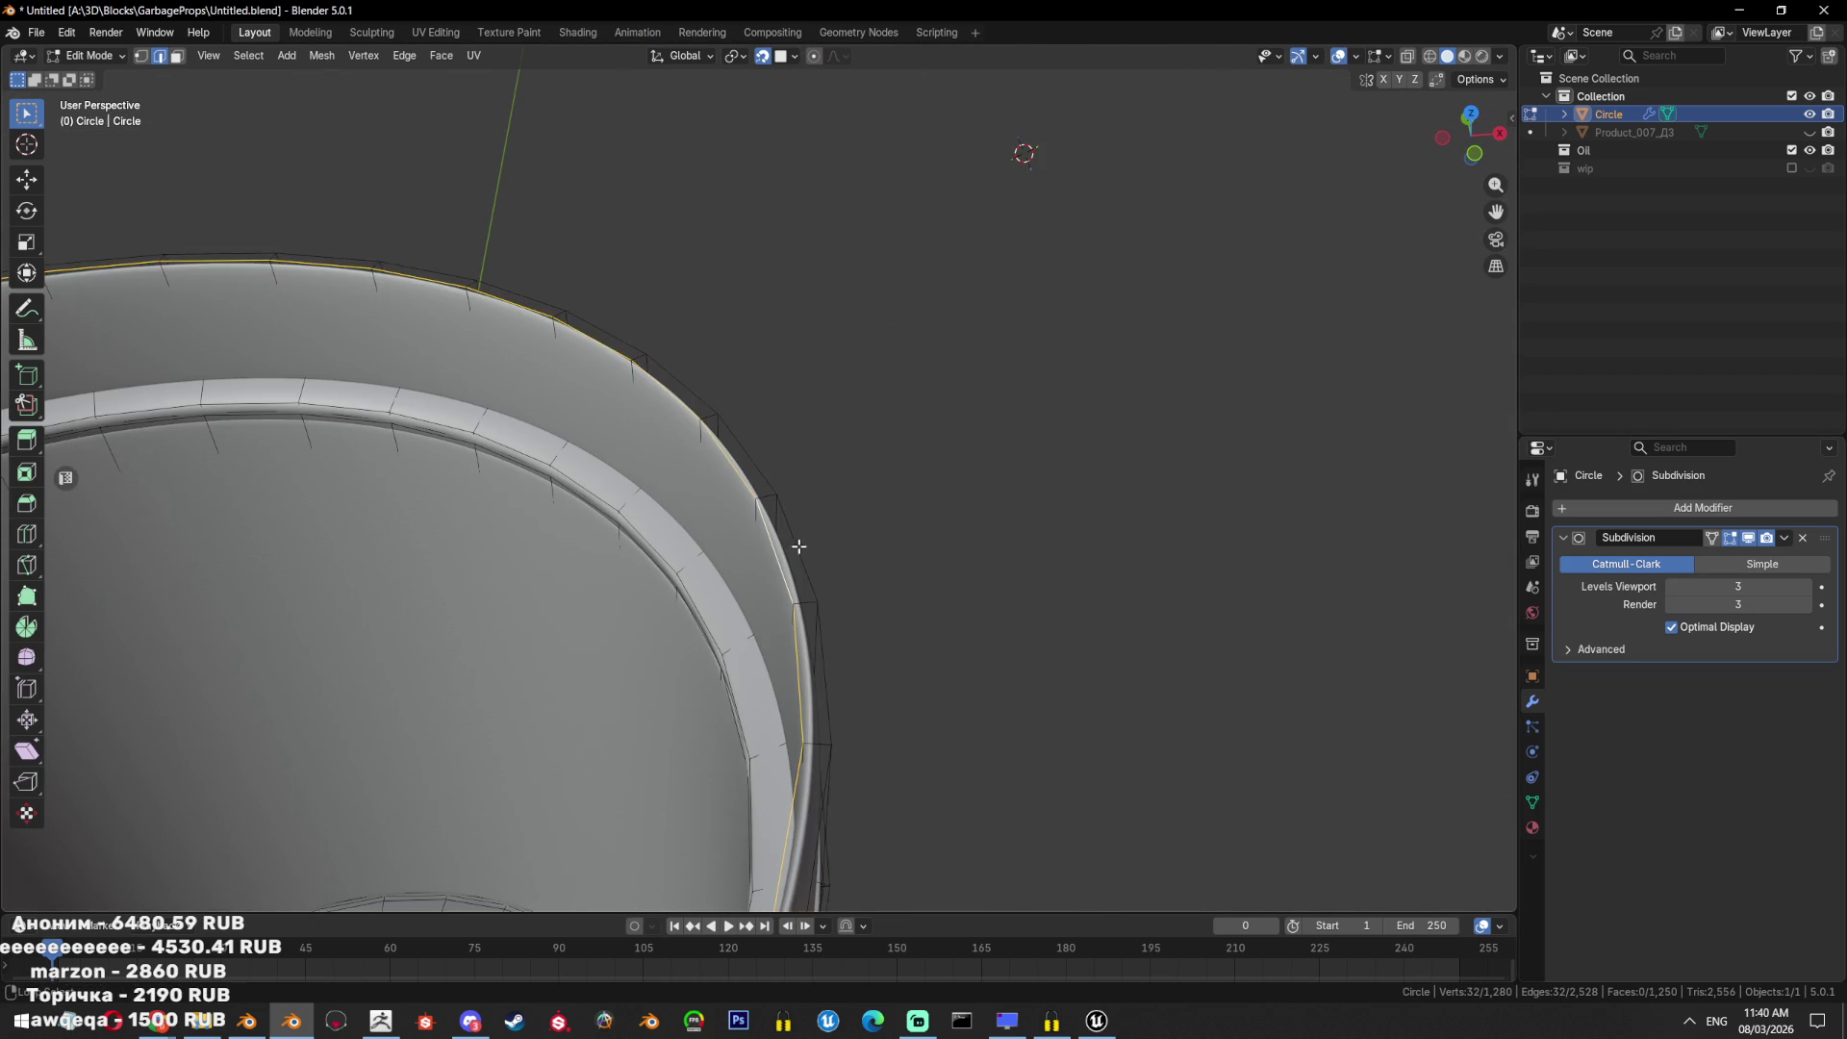
pyautogui.press('e')
pyautogui.click(1065, 553)
pyautogui.press('Tab')
# Unhide the Product_007_Д3 box beside the bucket.
pyautogui.moveTo(940, 726)
pyautogui.mouseDown(button='middle')
pyautogui.moveTo(936, 604)
pyautogui.moveTo(751, 610)
pyautogui.moveTo(1095, 616)
pyautogui.mouseUp(button='middle')
pyautogui.scroll(-8, 821, 614)
pyautogui.hotkey('alt', 'h')
pyautogui.scroll(-2, 979, 533)
pyautogui.scroll(2, 1008, 556)
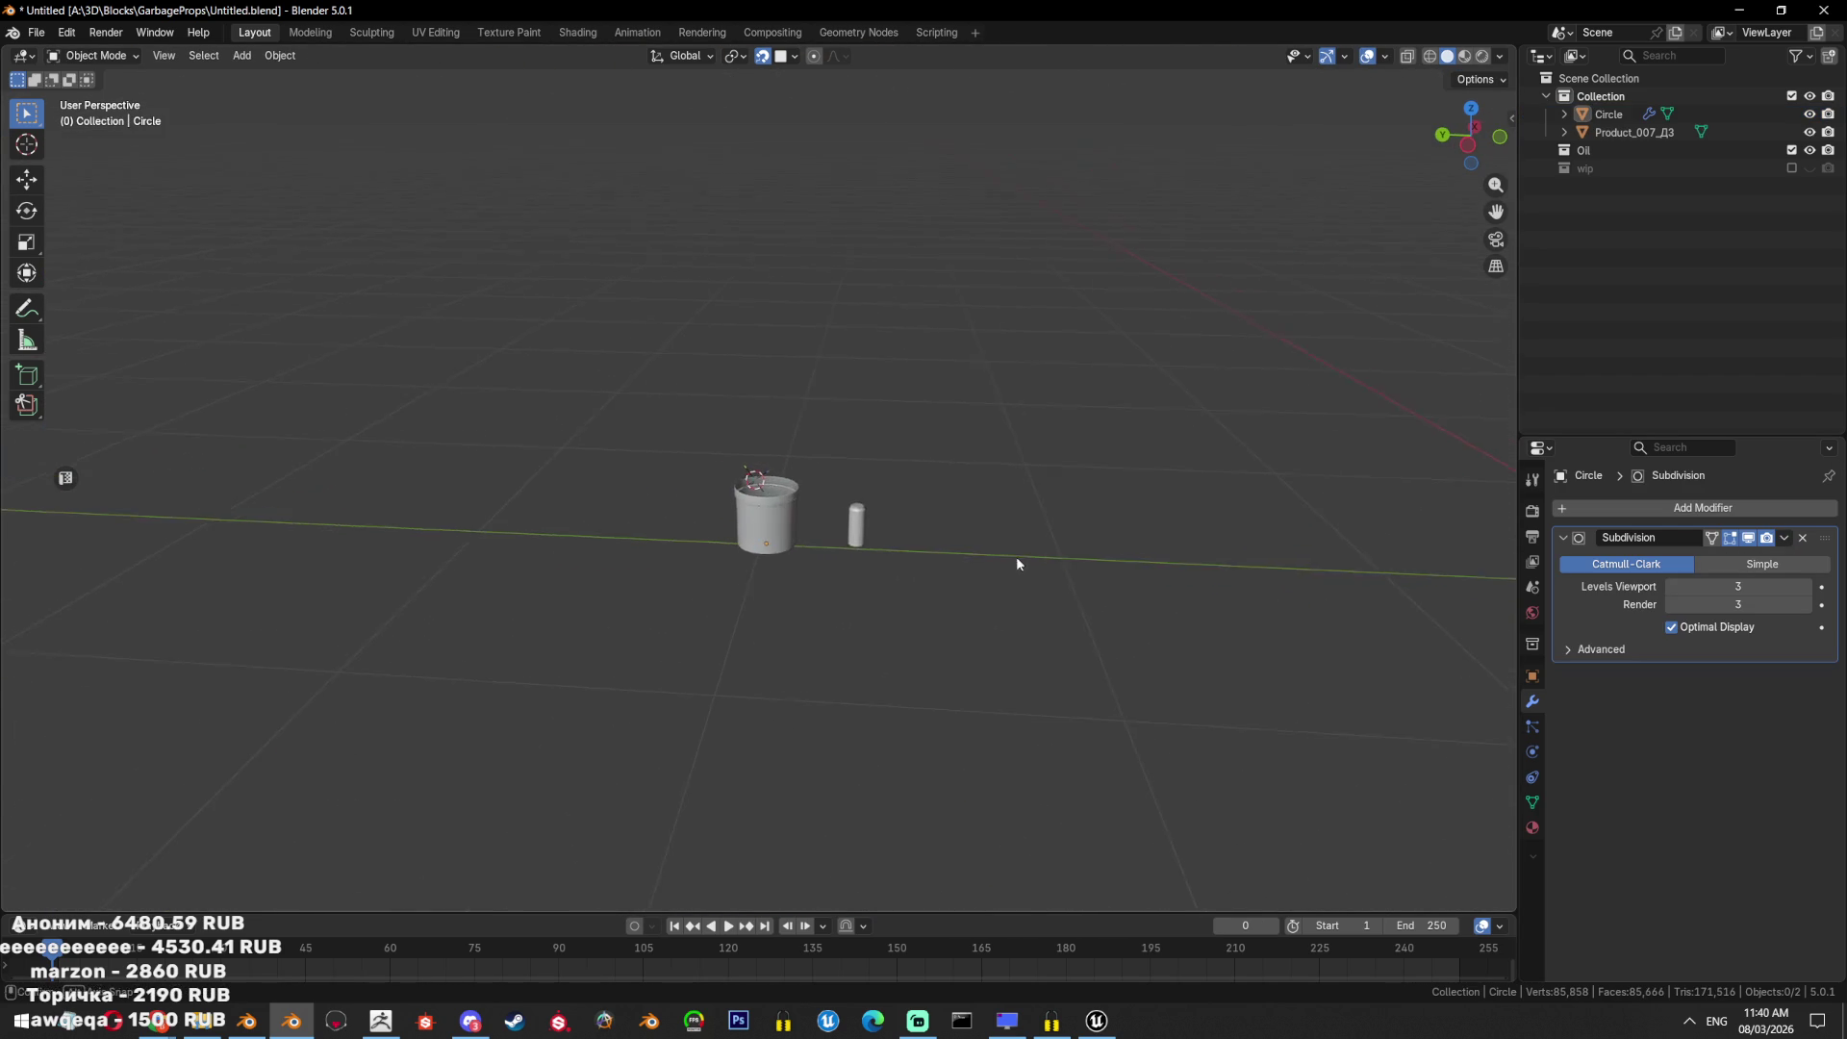
# Send the Product_007_Д3 box to the wip collection, leaving the bucket in Collection, then save Untitled.blend.
pyautogui.click(929, 511)
pyautogui.hotkey('shift', 'z')
pyautogui.click(903, 543)
pyautogui.press('n')
pyautogui.press('m')
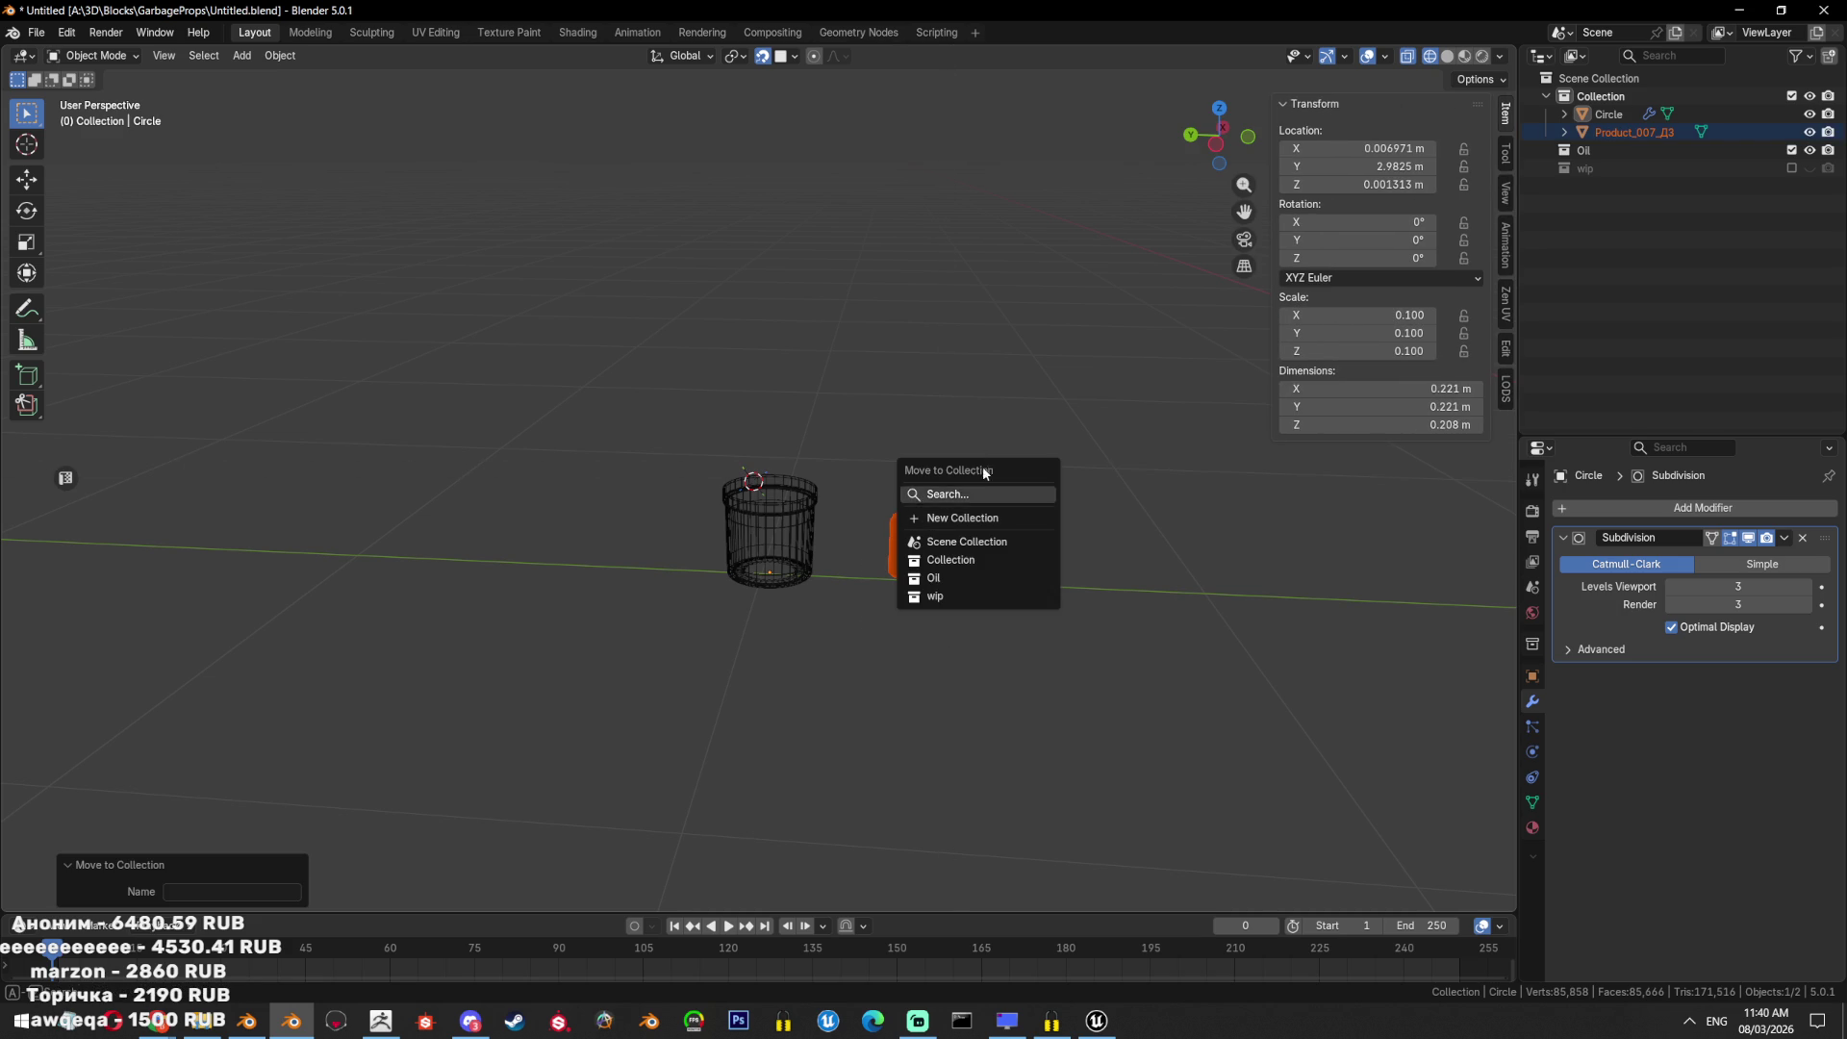
pyautogui.click(961, 598)
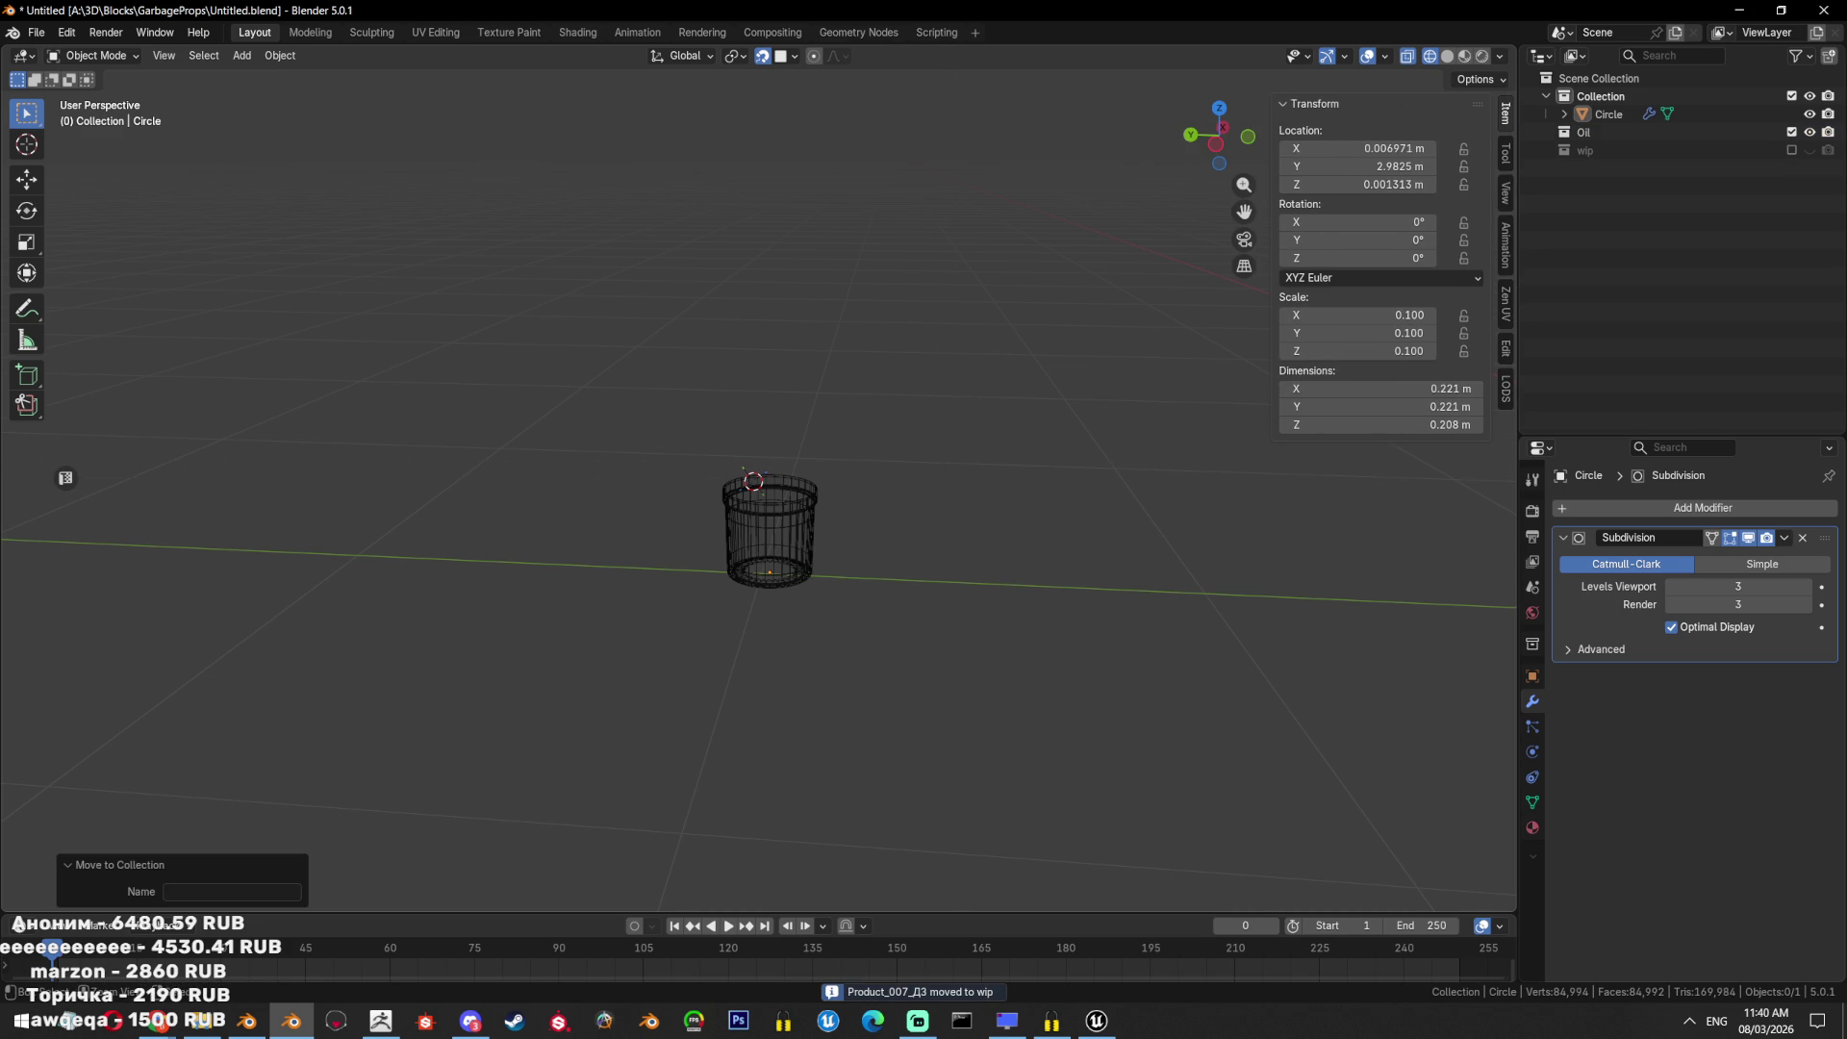
pyautogui.hotkey('ctrl', 's')
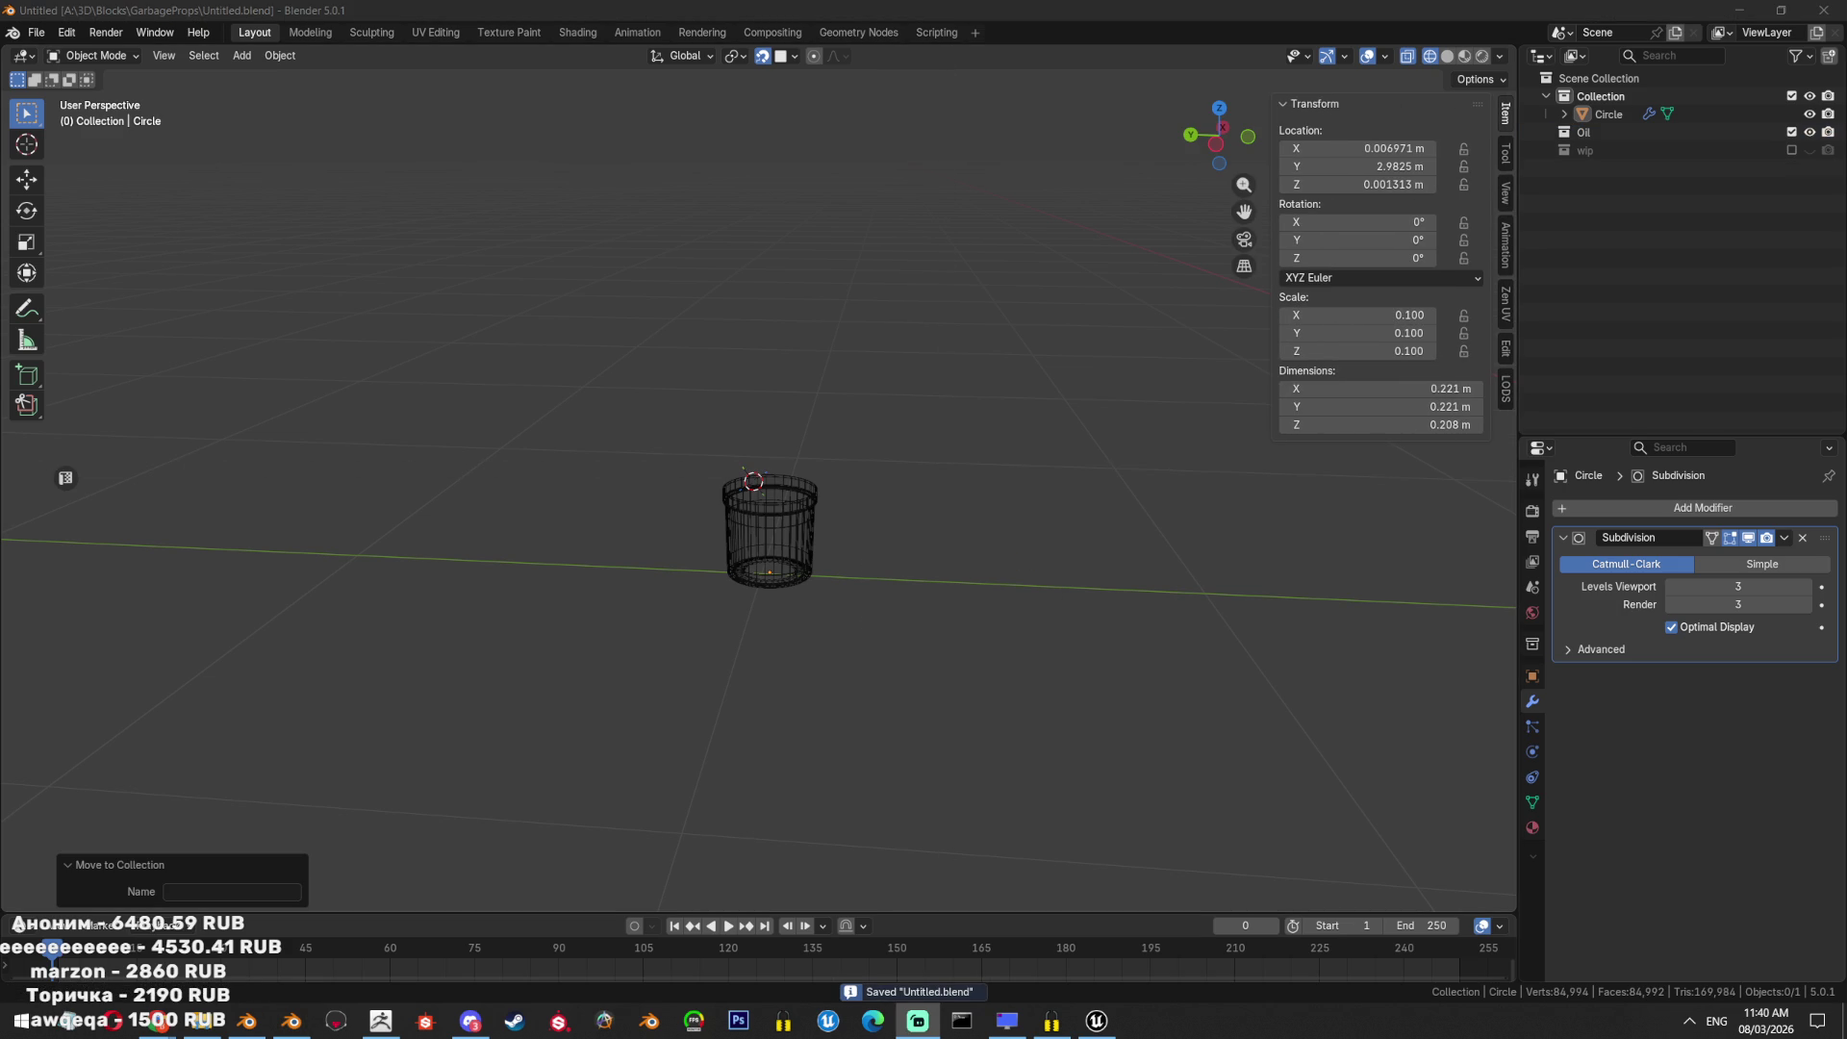
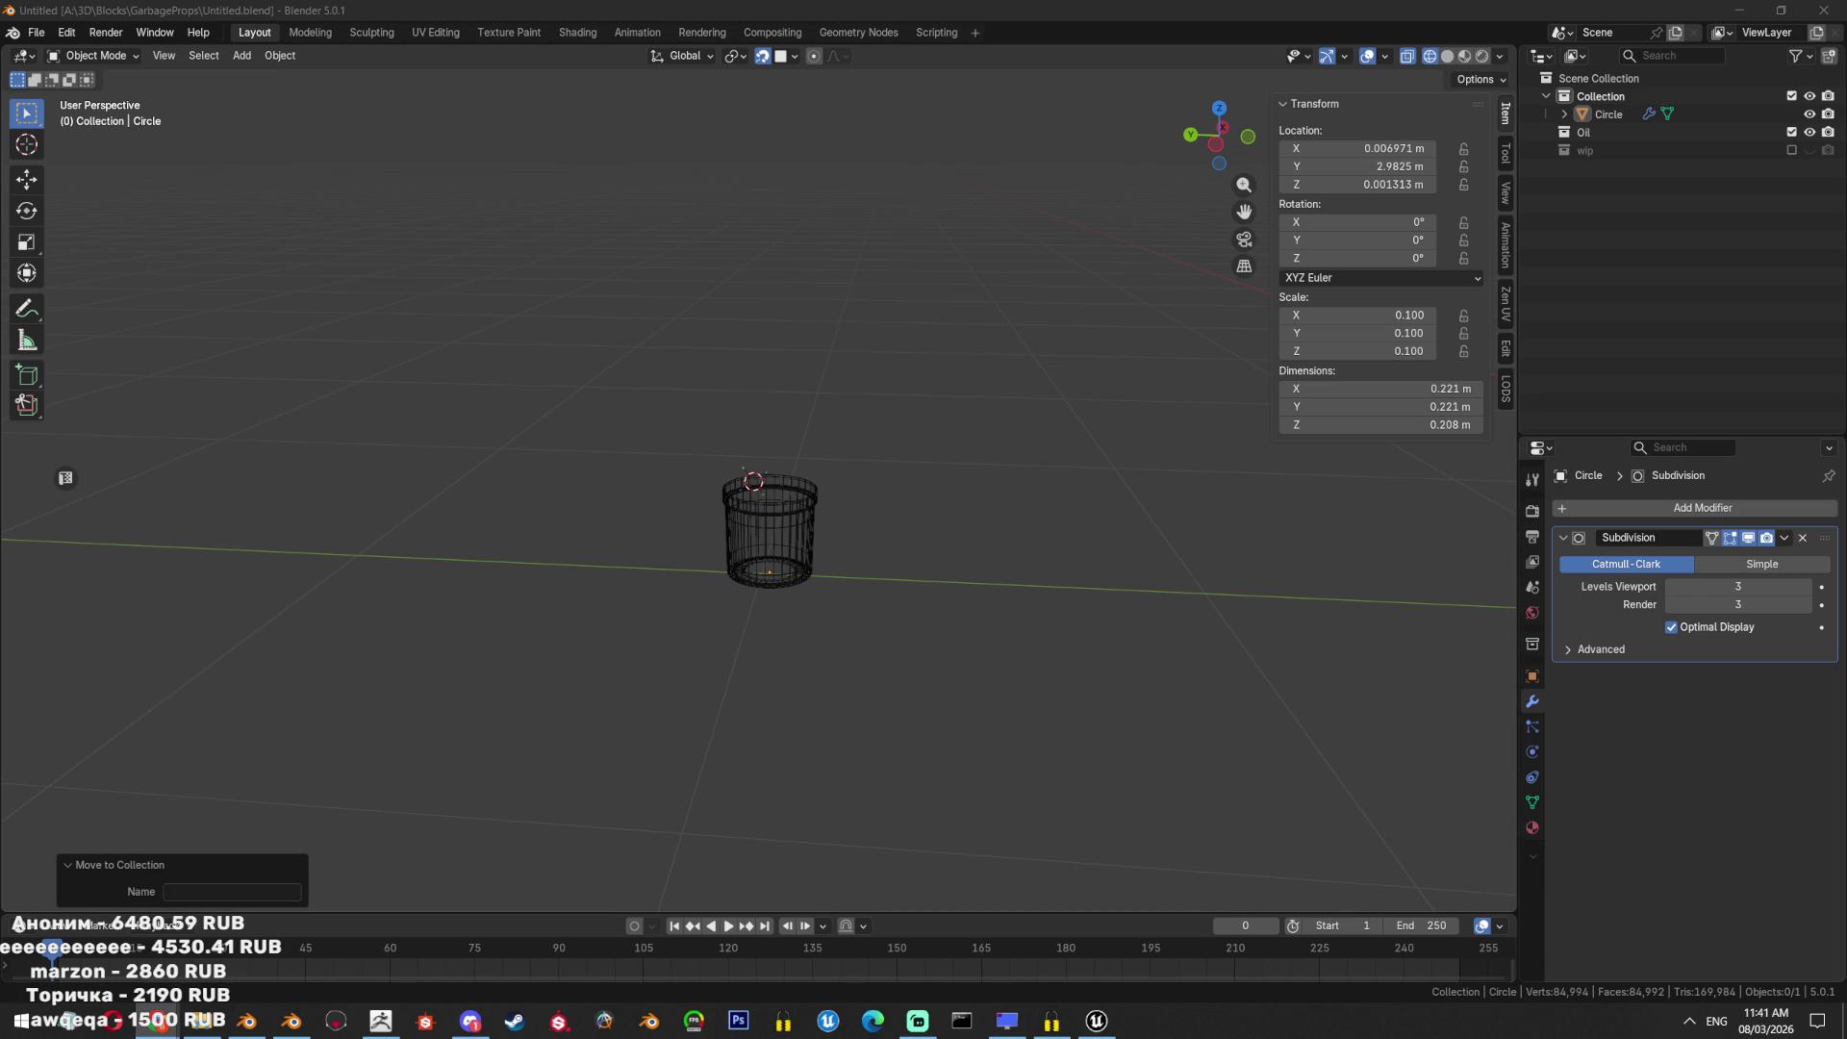
# Search ArtStation for 'cardboard box' and open the Cardboard Box artwork.
pyautogui.hotkey('alt', 'Tab')
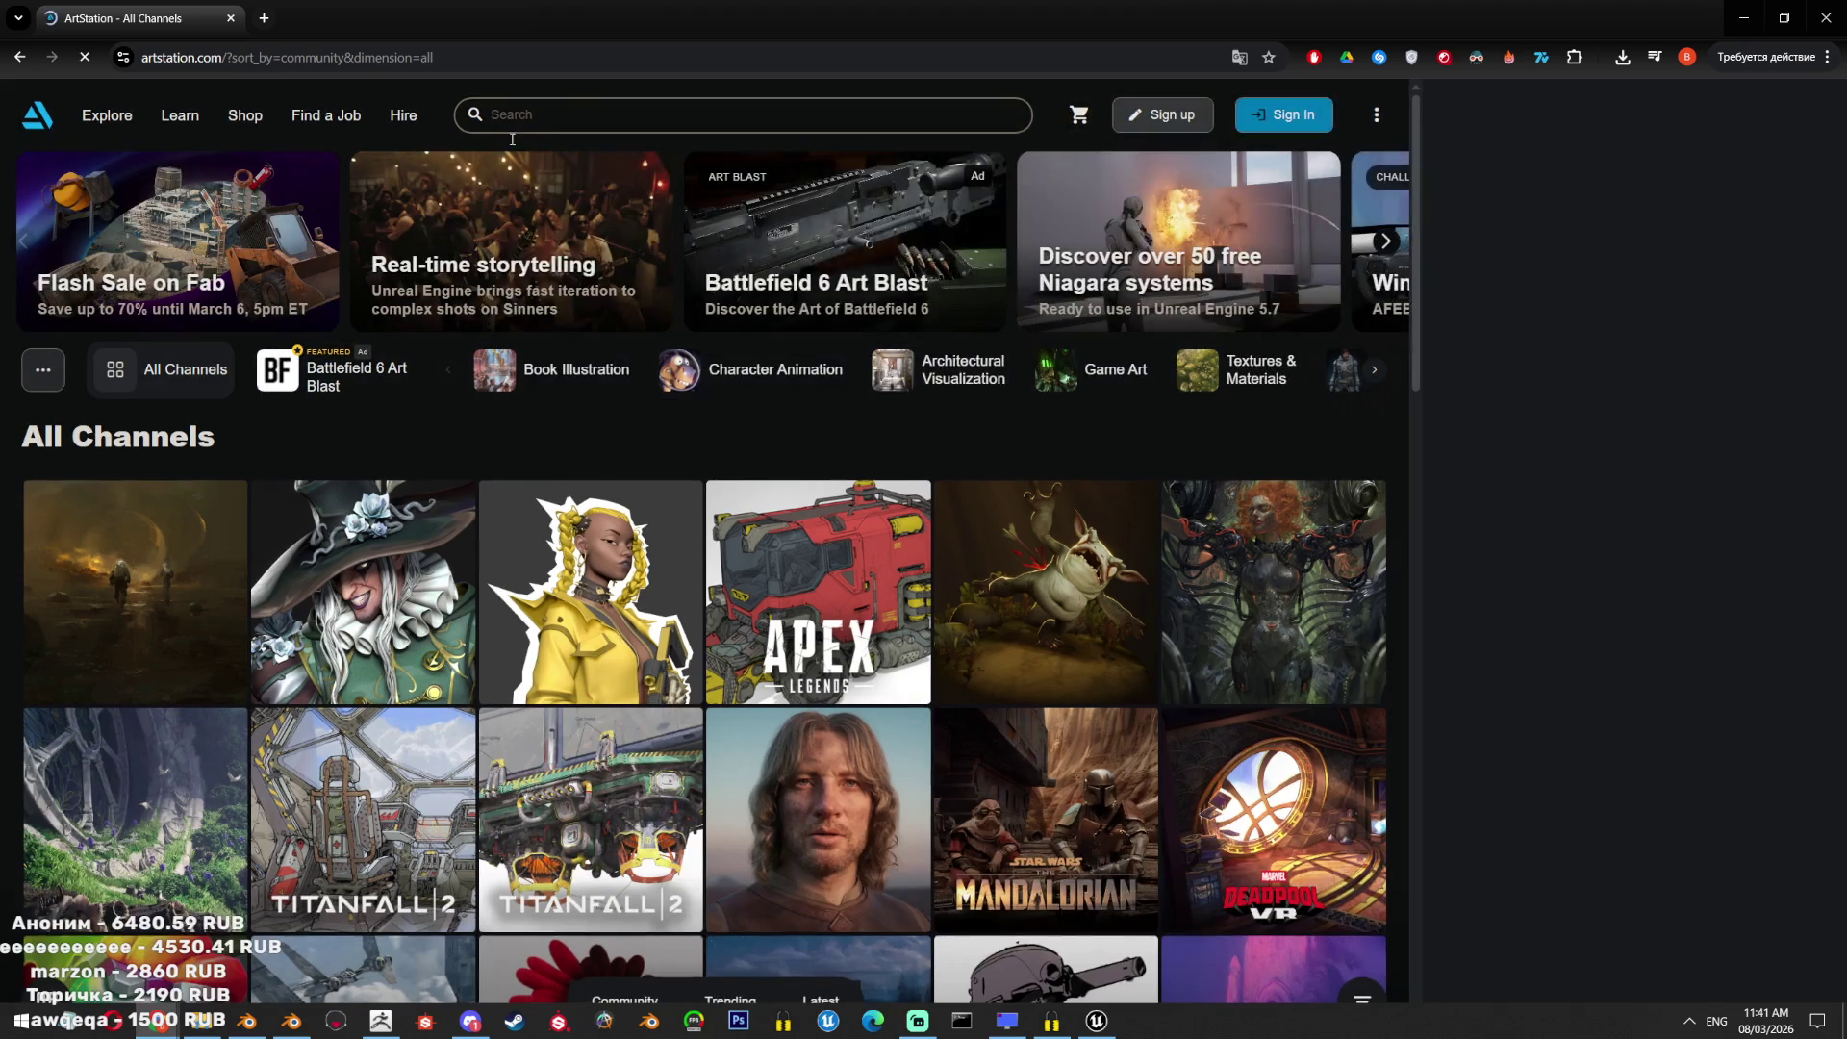
pyautogui.click(589, 115)
pyautogui.write('cardbo')
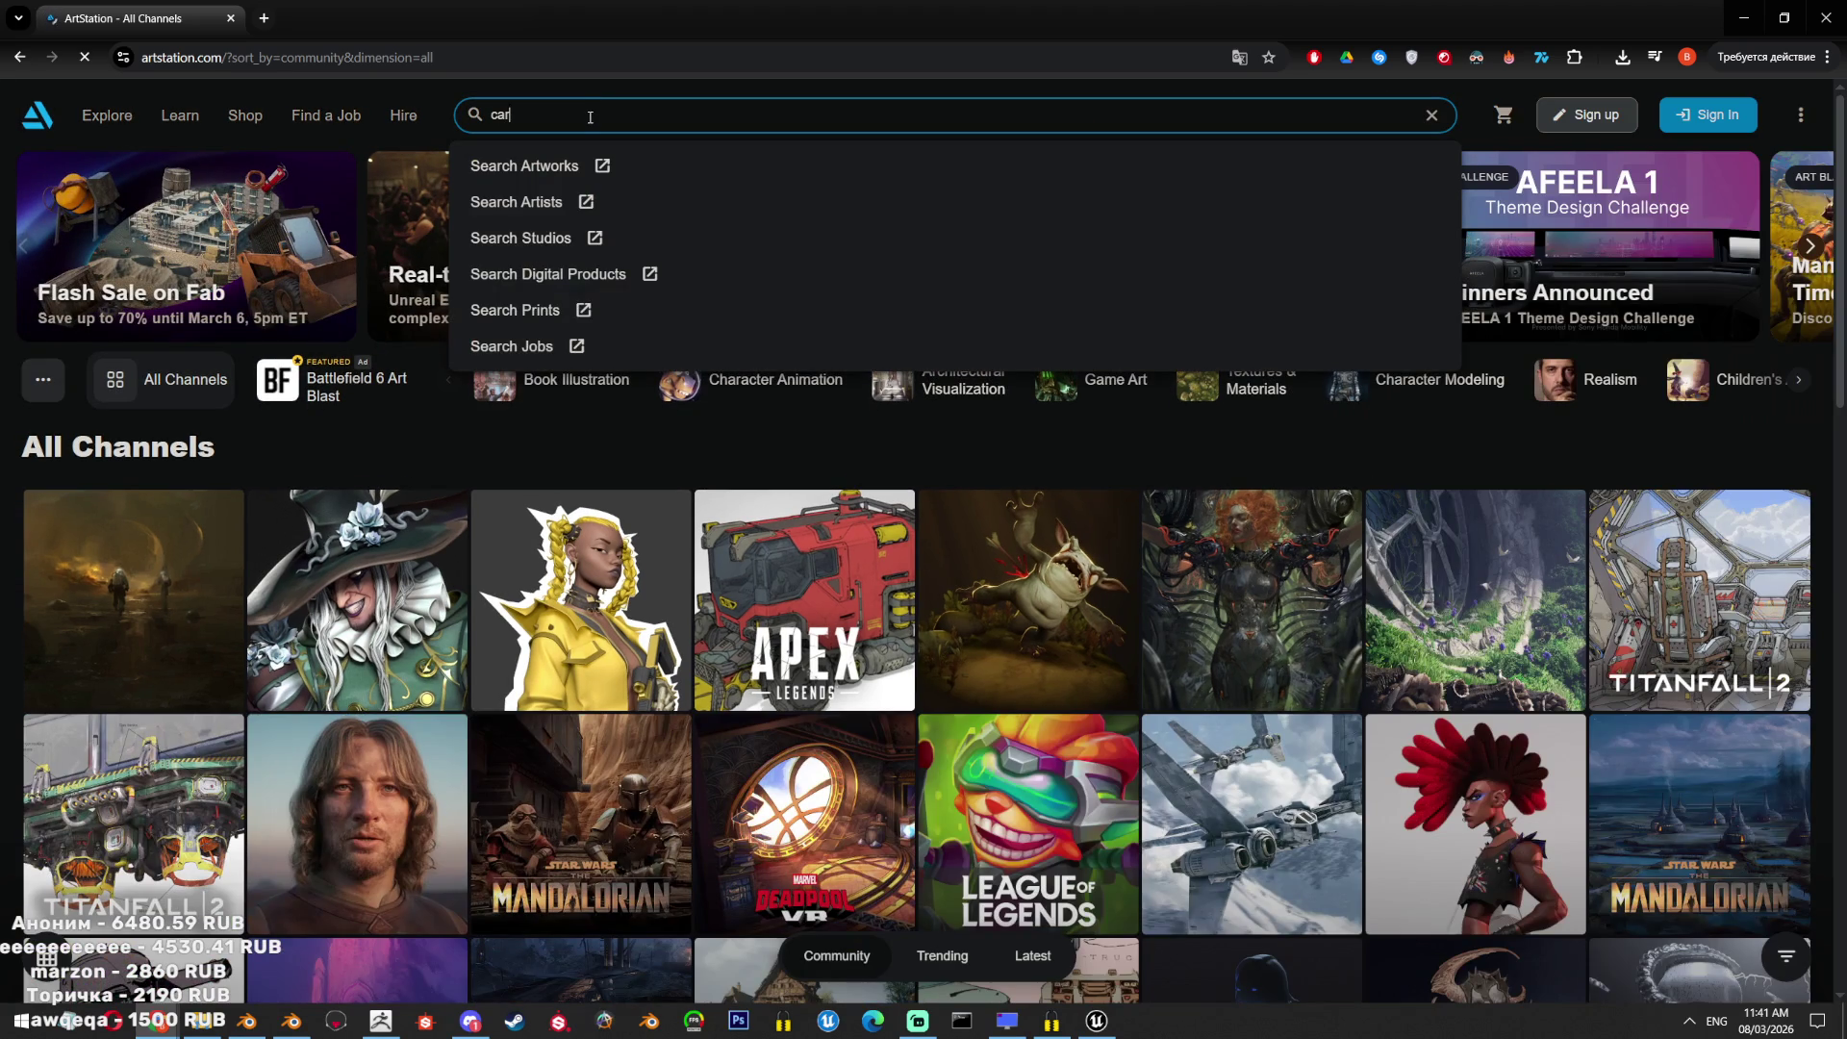
pyautogui.write('ard box')
pyautogui.press('Return')
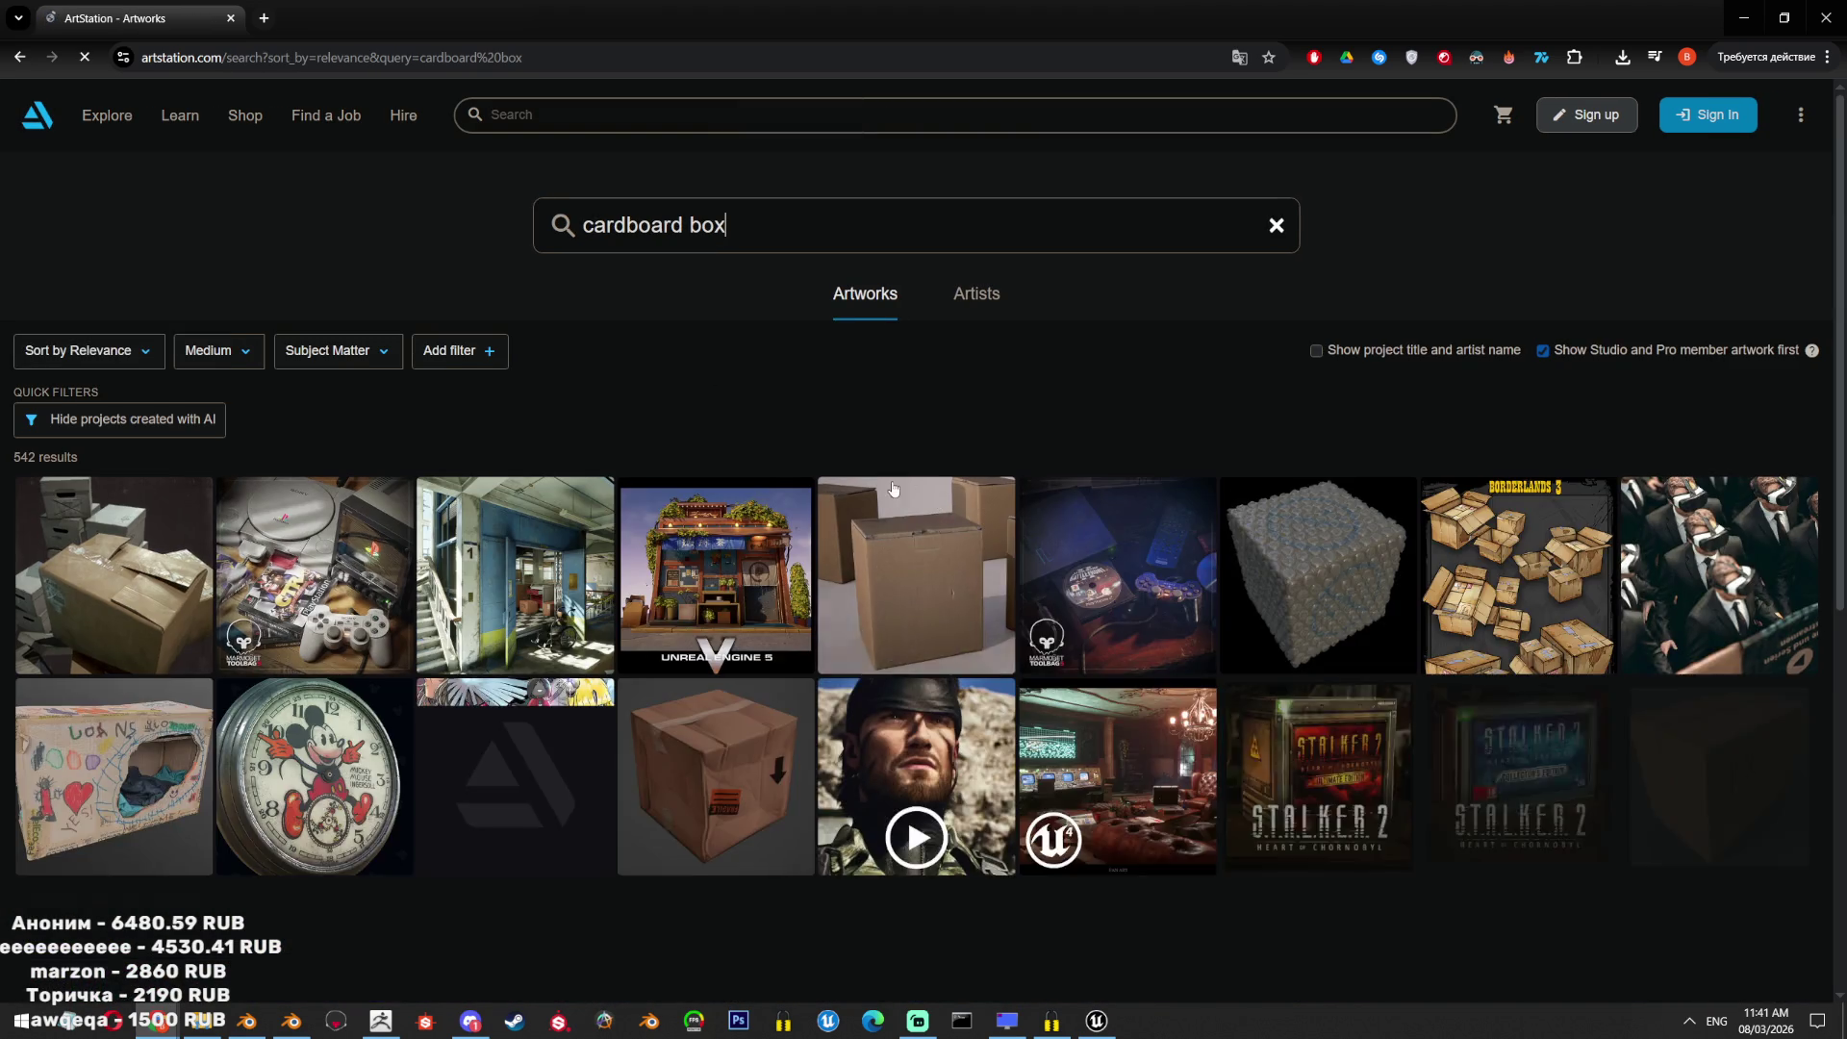
pyautogui.scroll(-4, 667, 549)
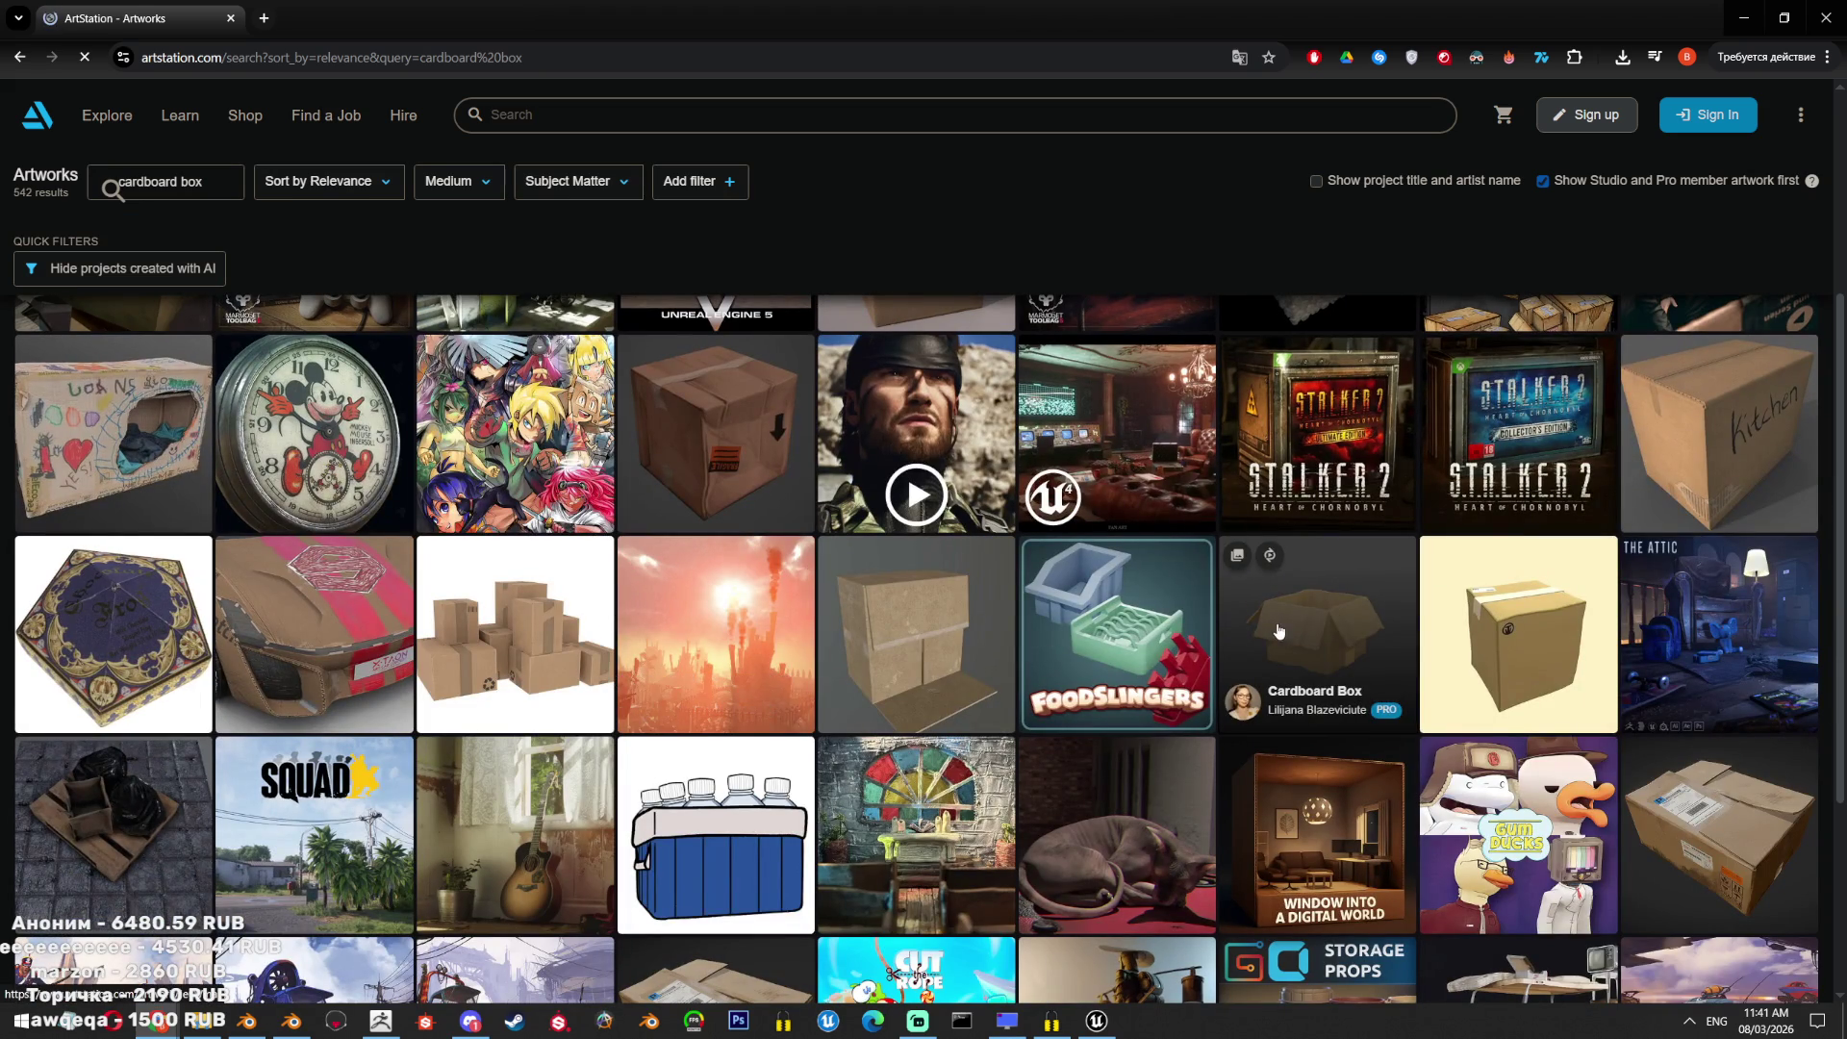
pyautogui.scroll(-1, 1279, 630)
pyautogui.scroll(-3, 1278, 630)
pyautogui.scroll(4, 577, 581)
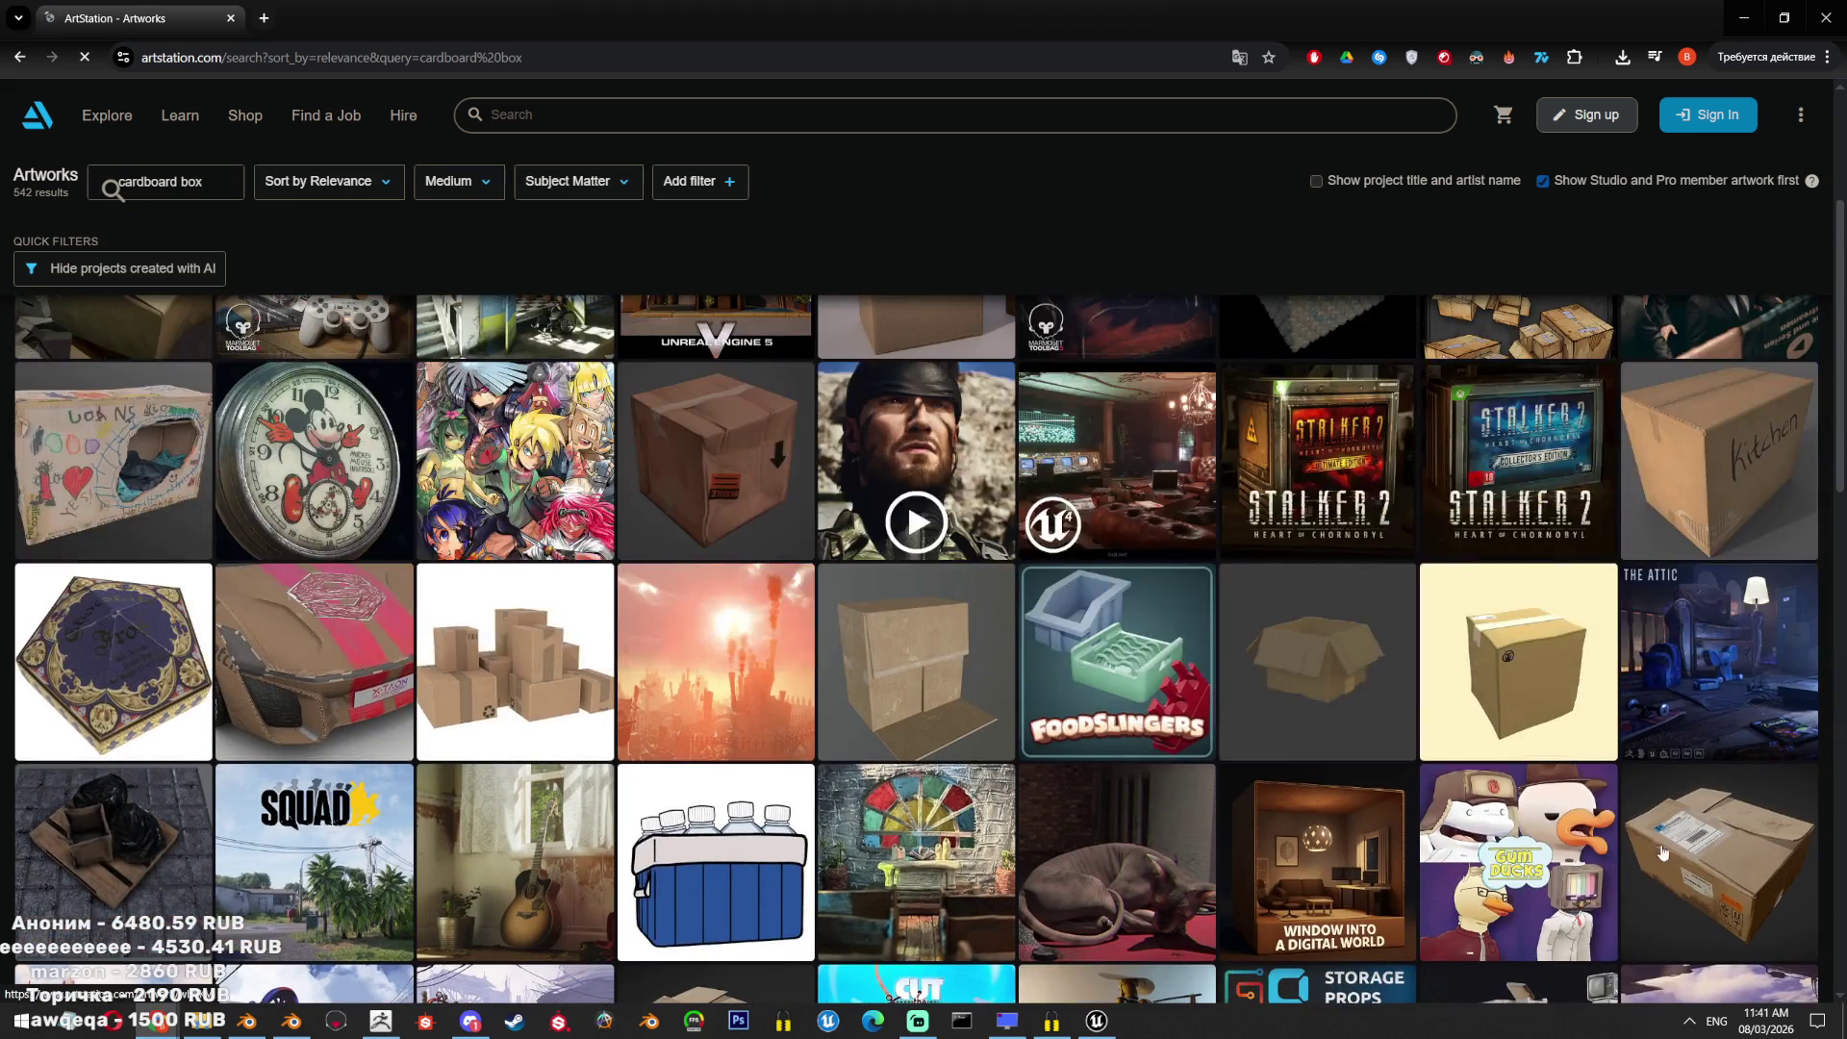
pyautogui.click(577, 580)
# Save the Cardboard Box image to Downloads and snip a screenshot of the box picture.
pyautogui.rightClick(631, 399)
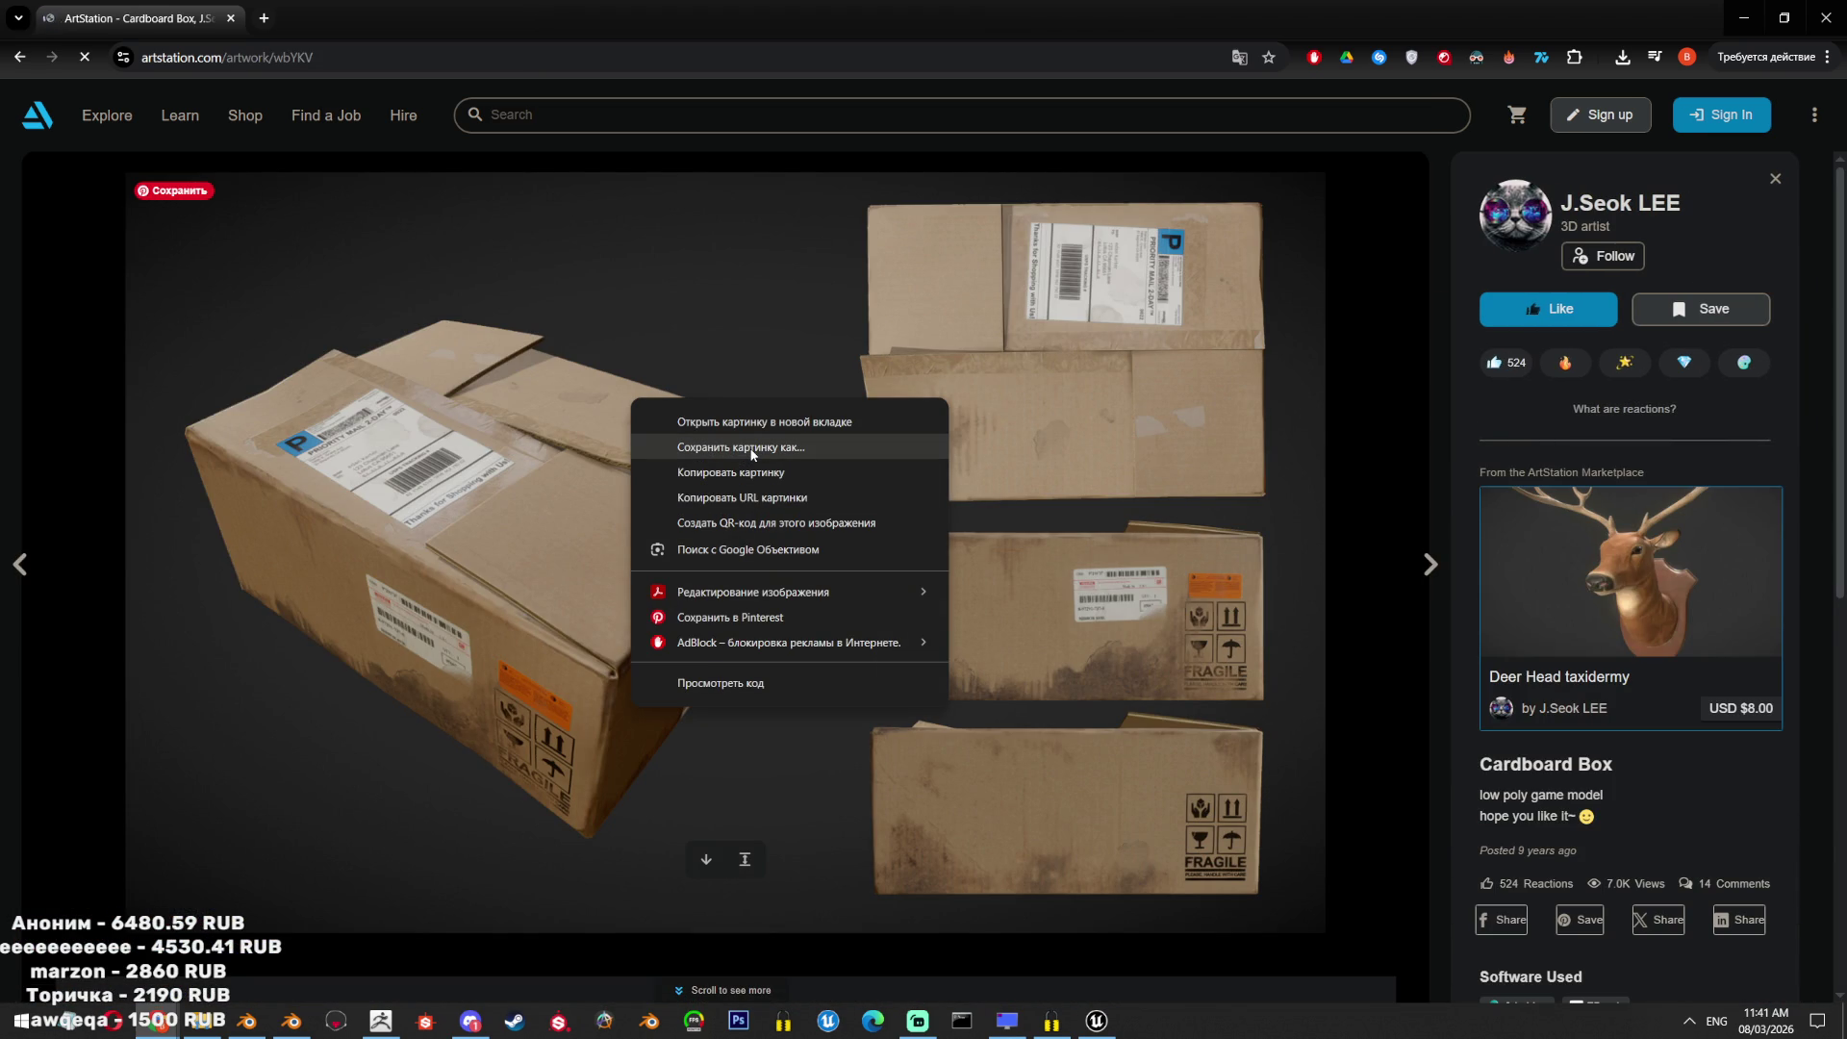
pyautogui.click(751, 448)
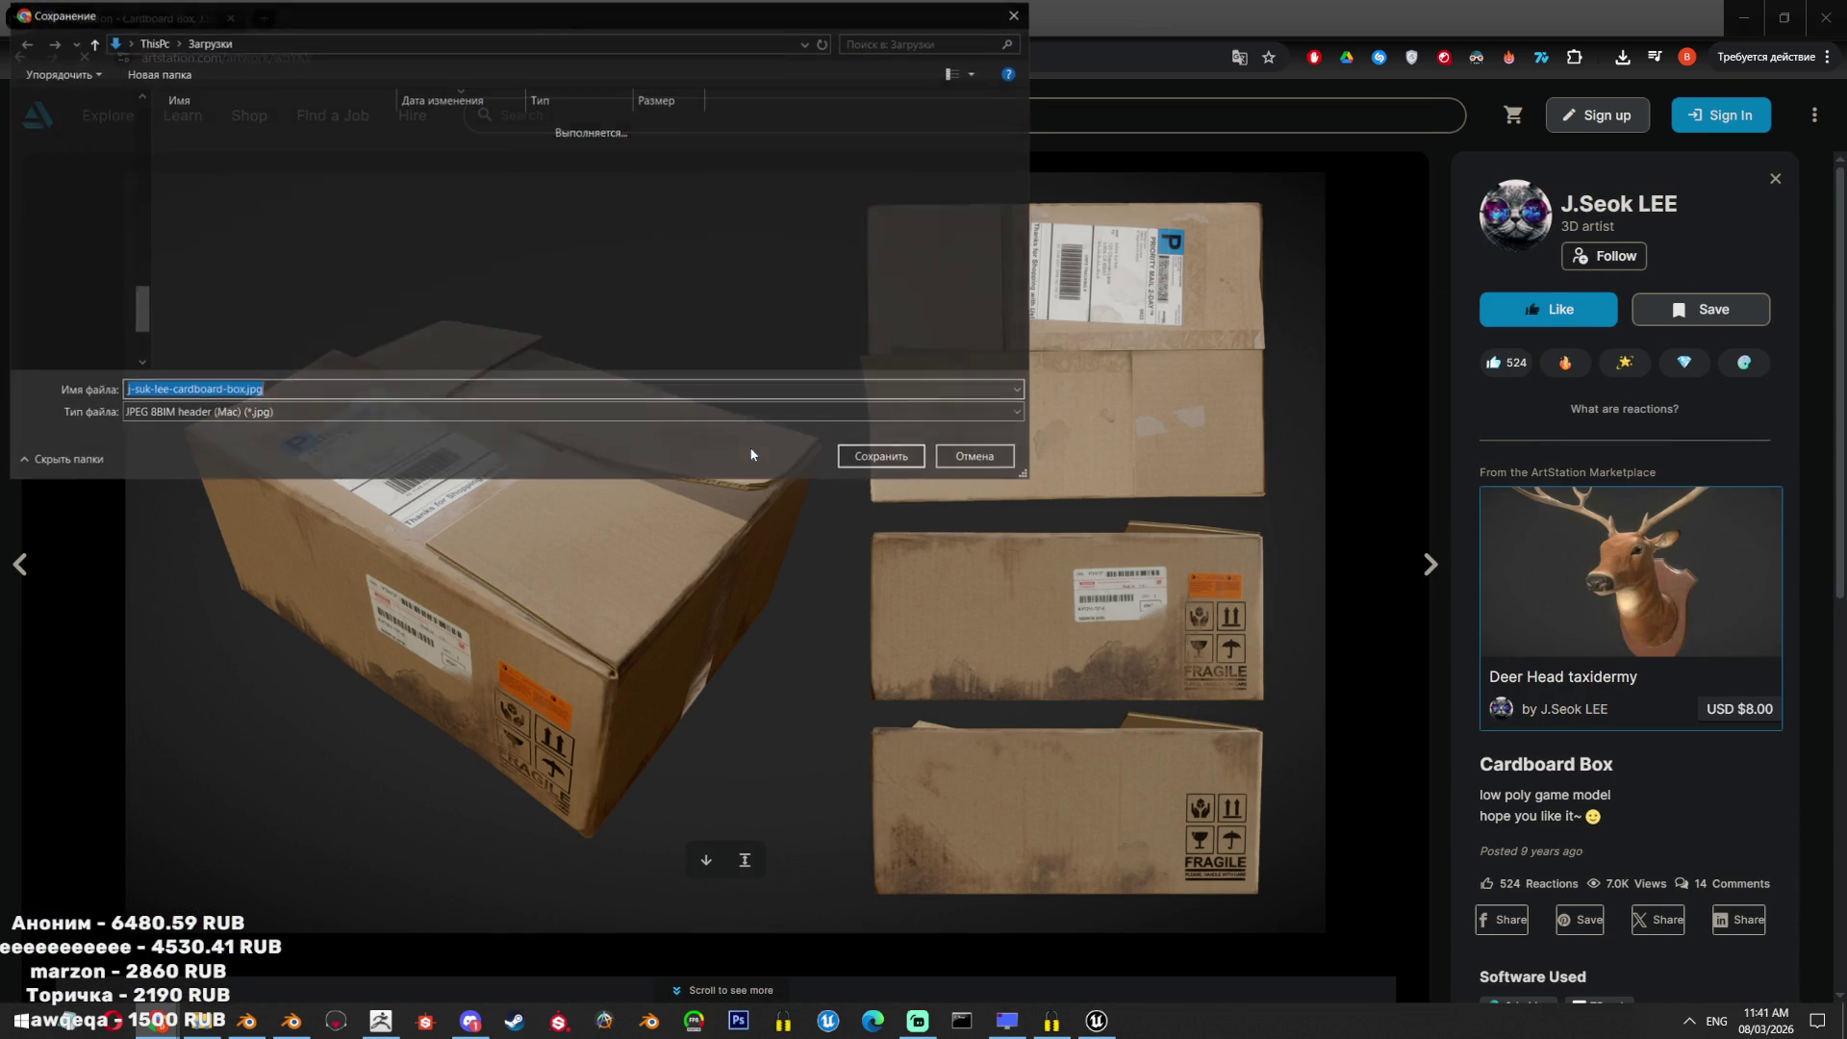
pyautogui.click(892, 459)
pyautogui.scroll(-5, 799, 640)
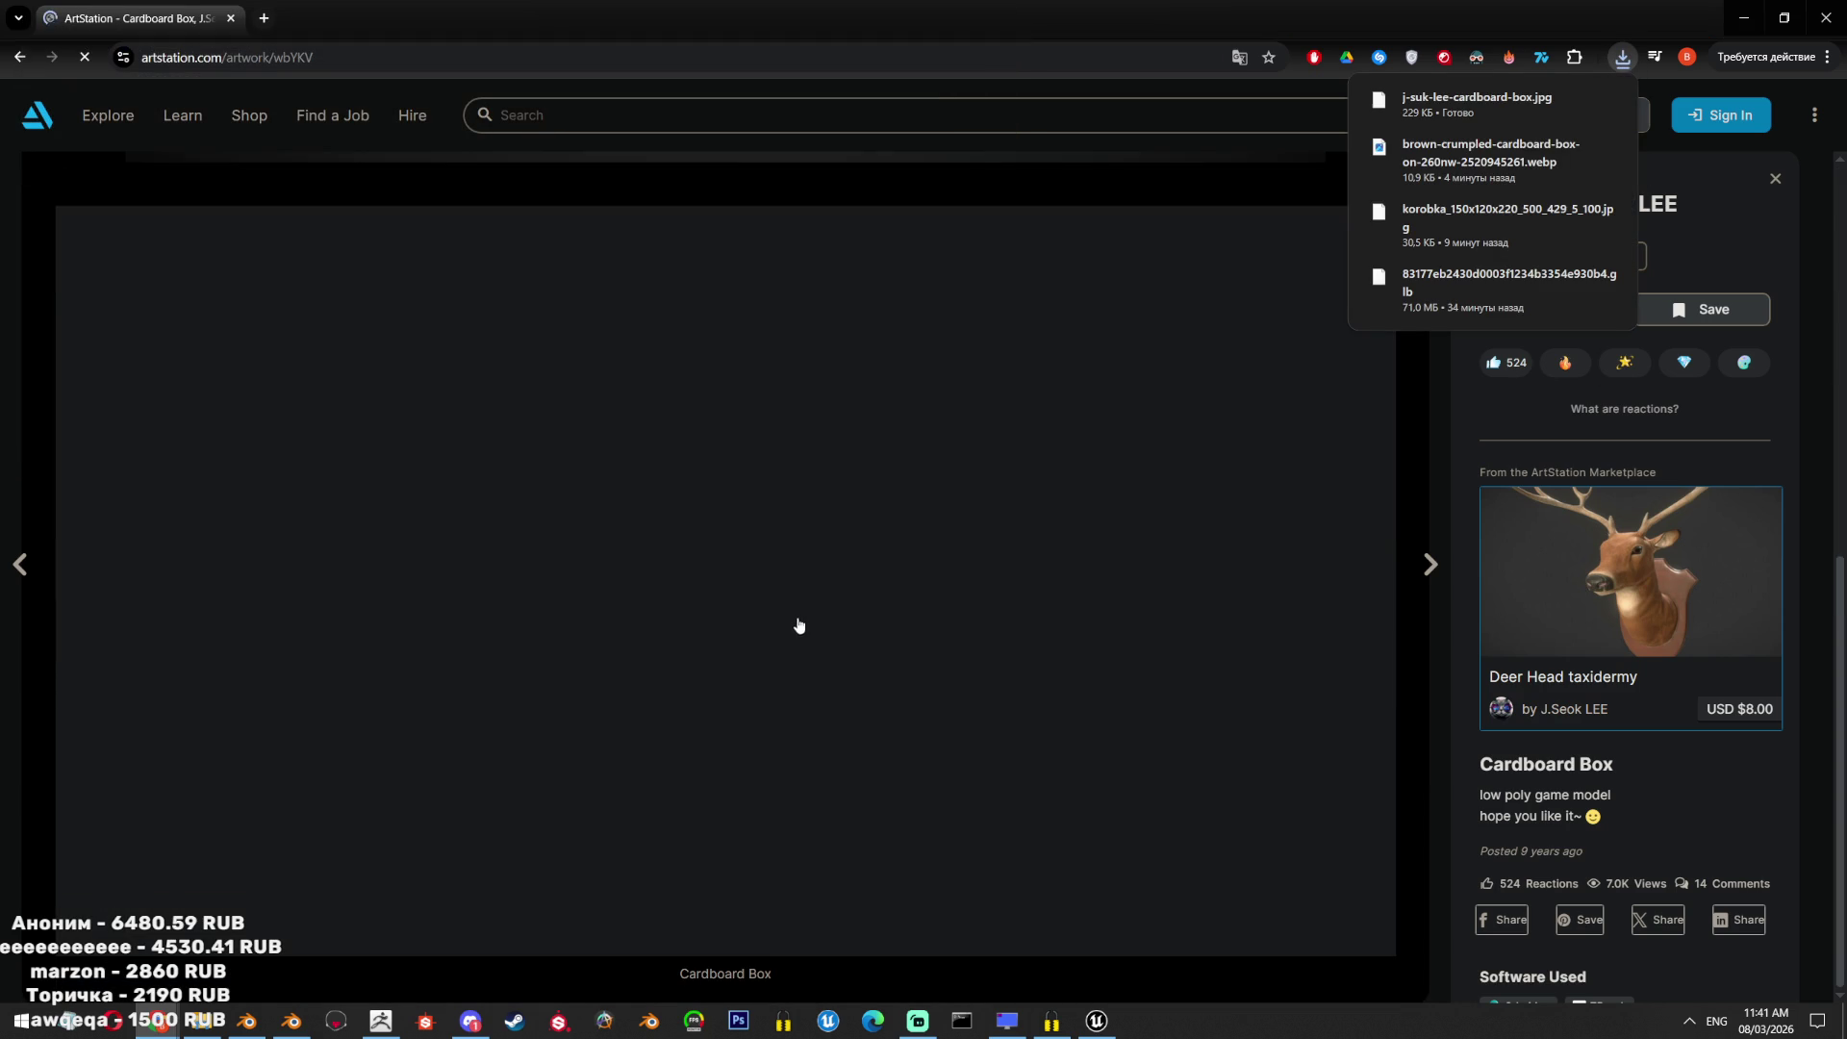
pyautogui.scroll(5, 804, 614)
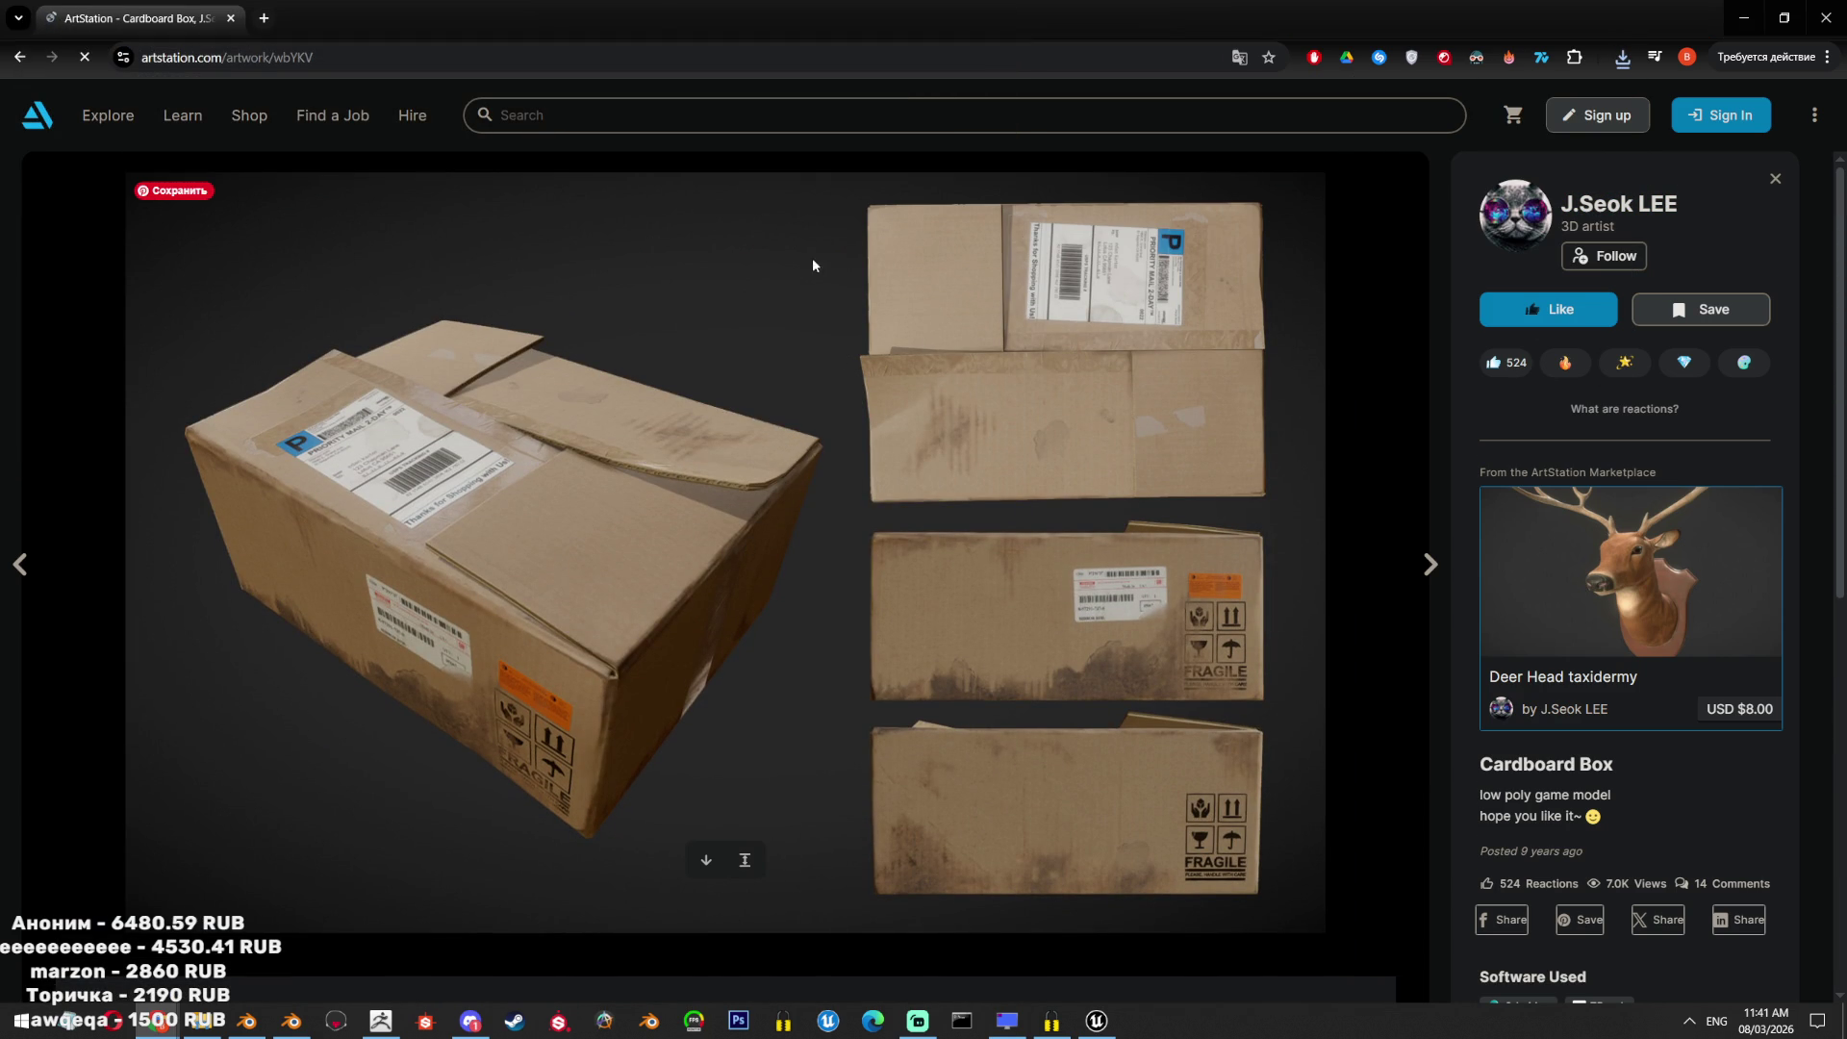
pyautogui.press('super+shift+s')
pyautogui.moveTo(837, 252); pyautogui.dragTo(151, 852)
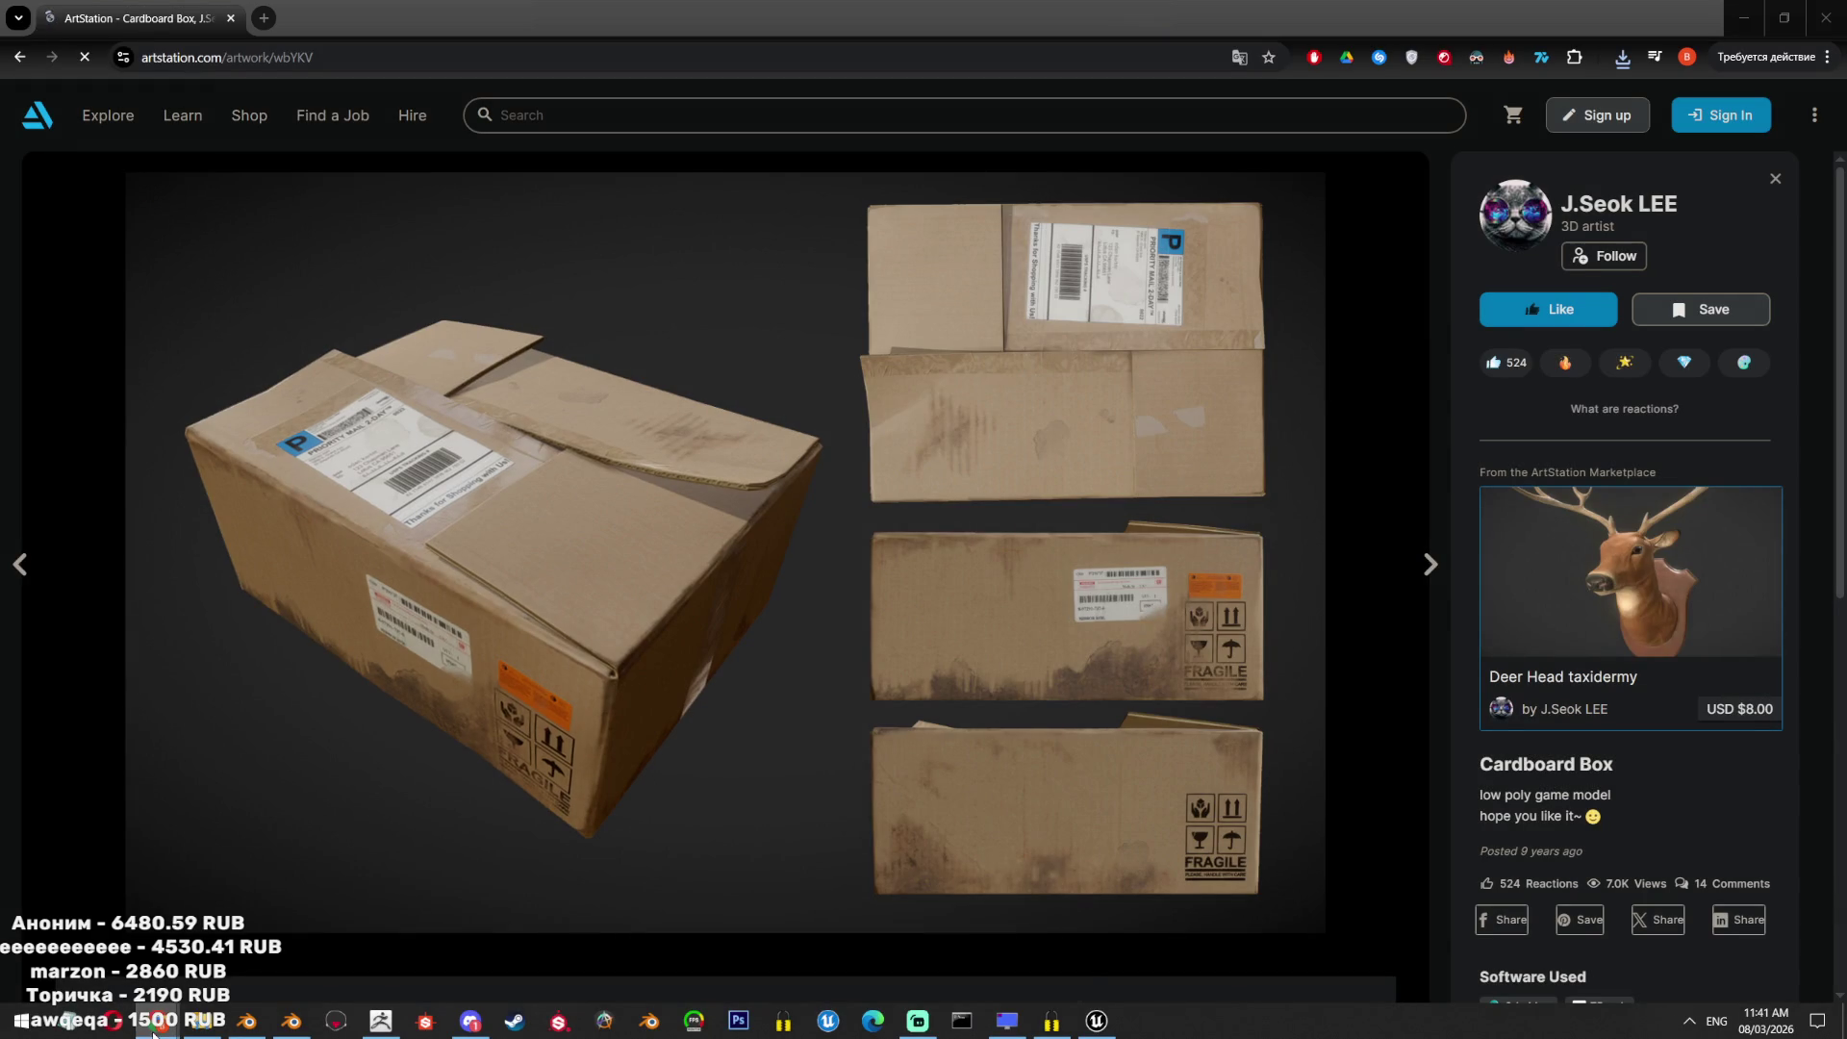
# Download the earlier Hunyuan 3D box model as GLB and remove the old source image.
pyautogui.moveTo(158, 1020)
pyautogui.click(656, 937)
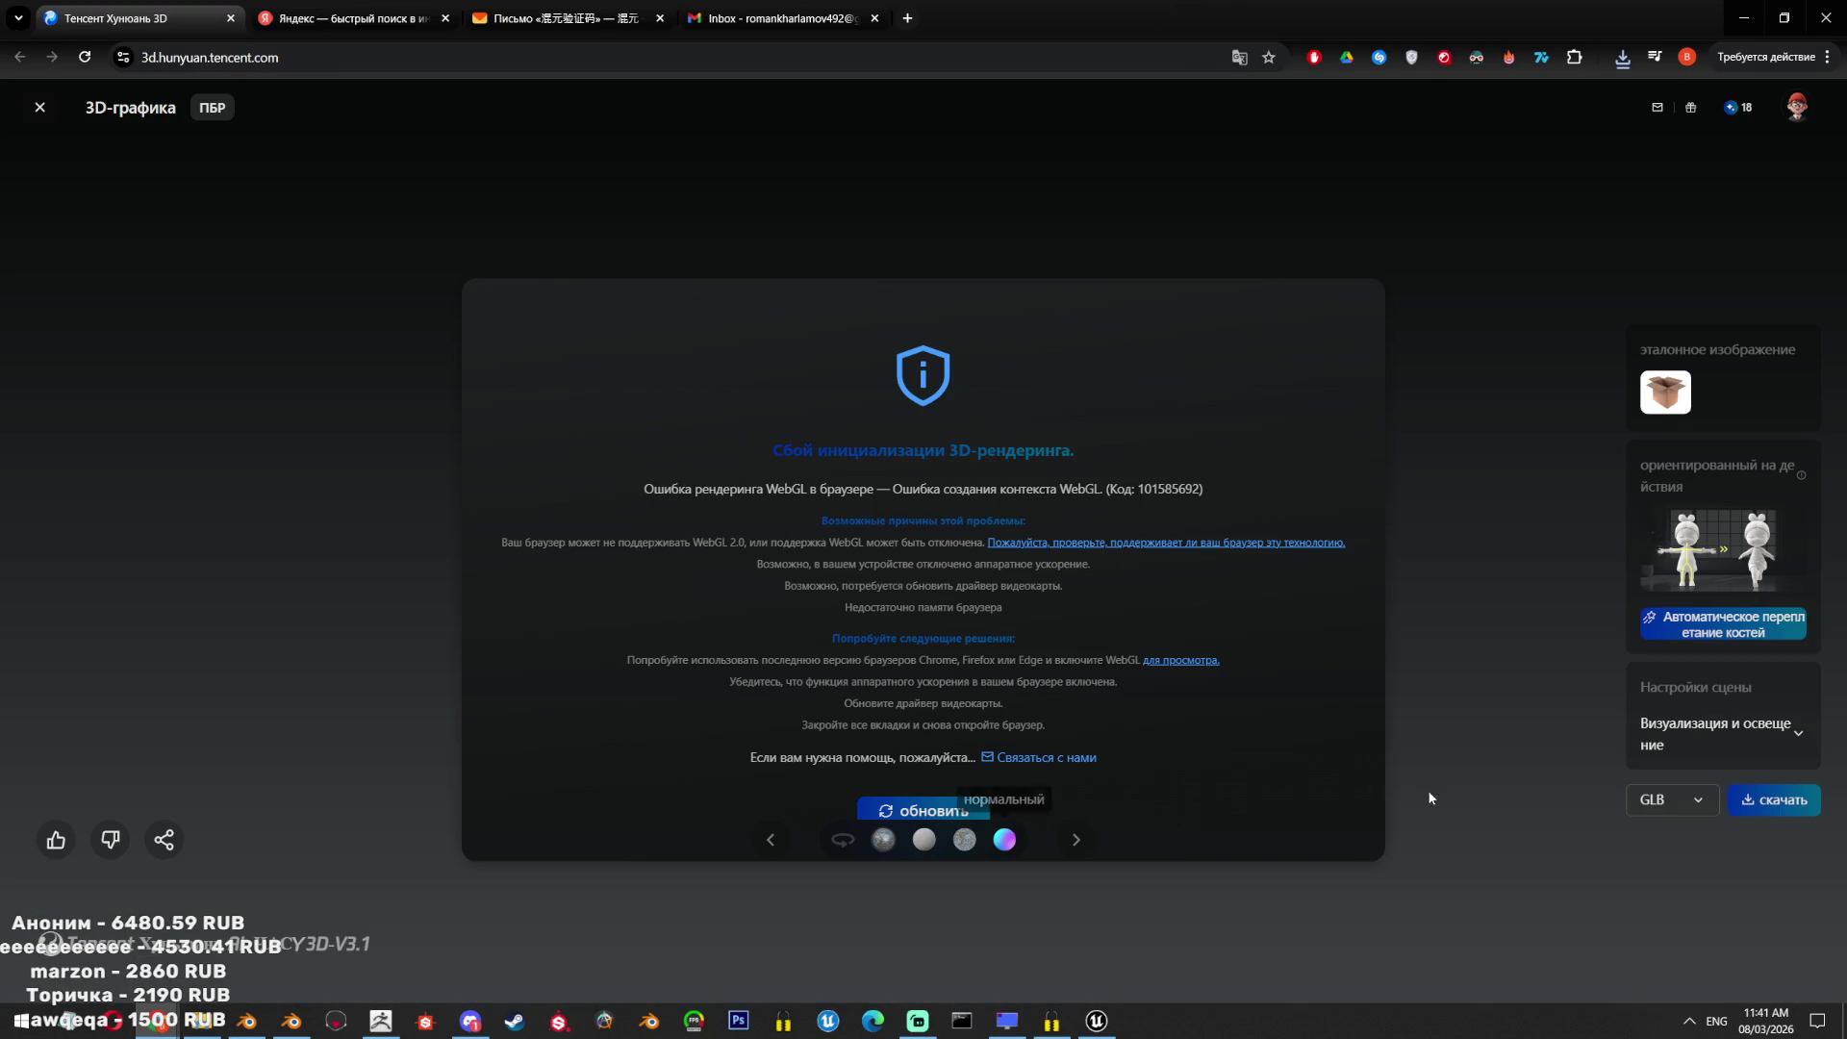
pyautogui.click(1783, 806)
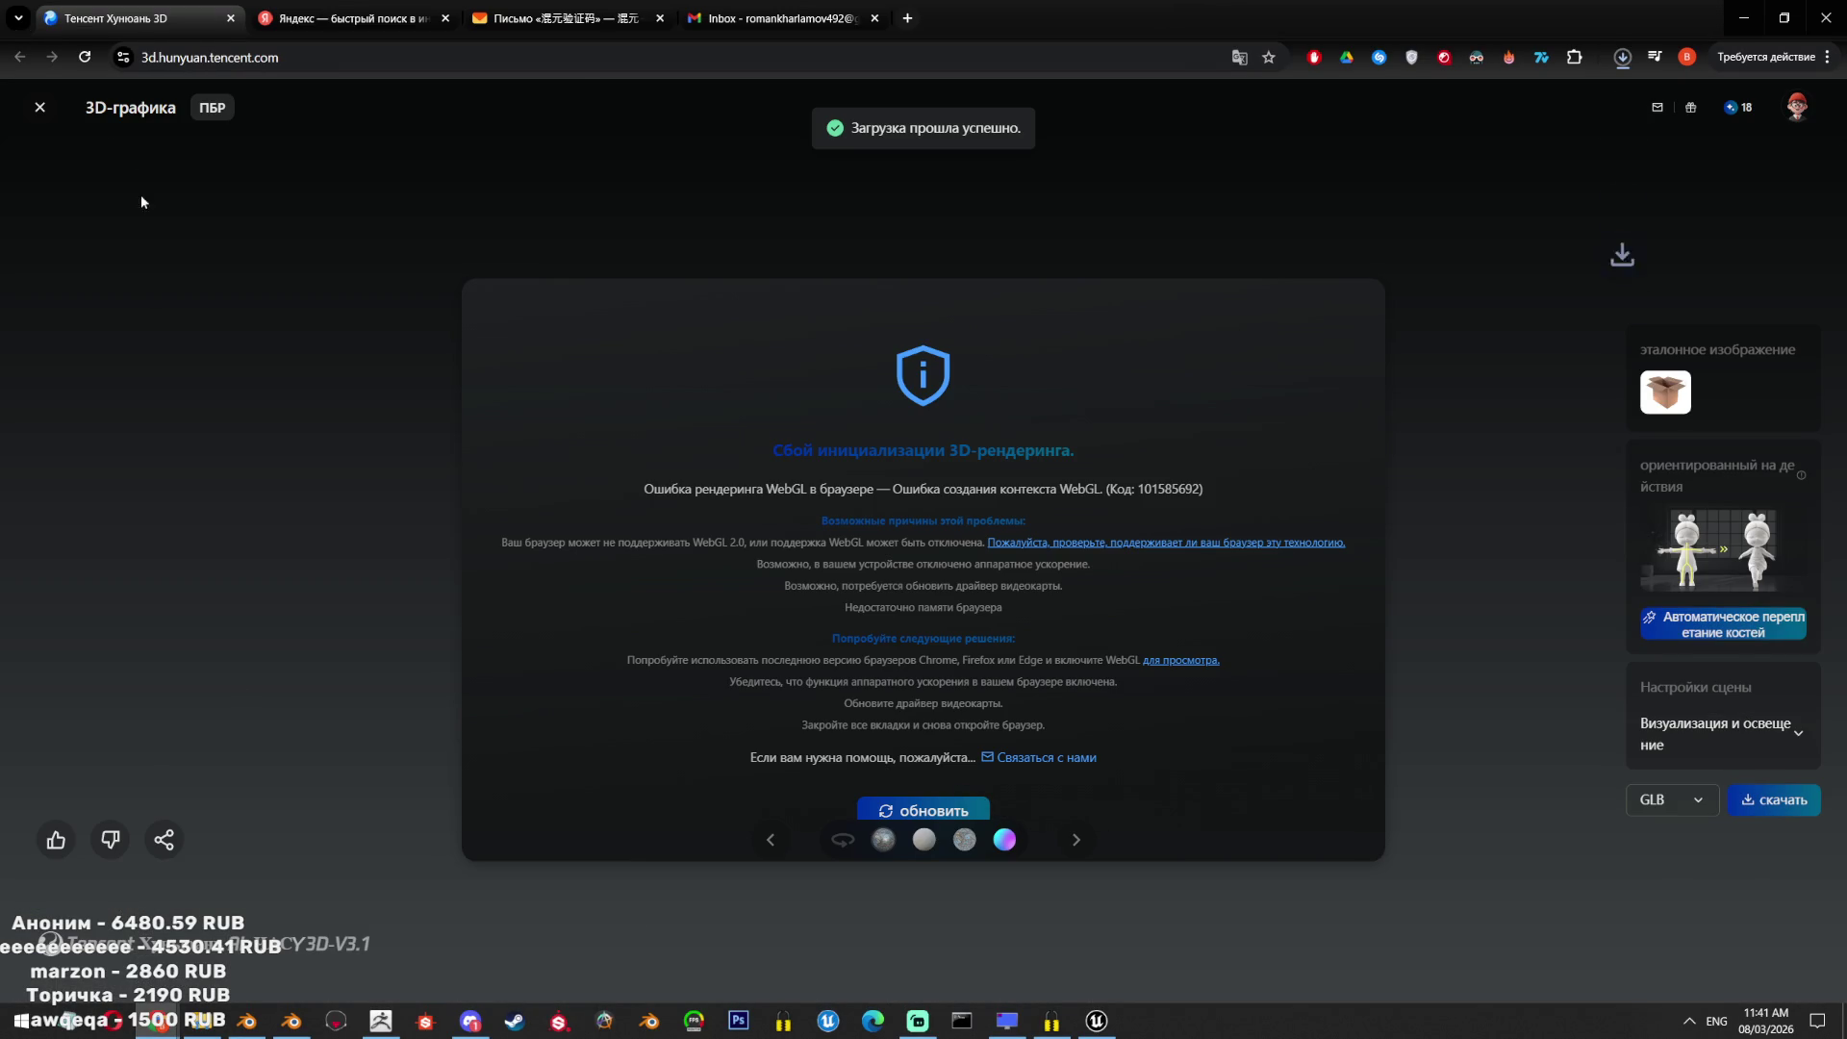
pyautogui.click(40, 108)
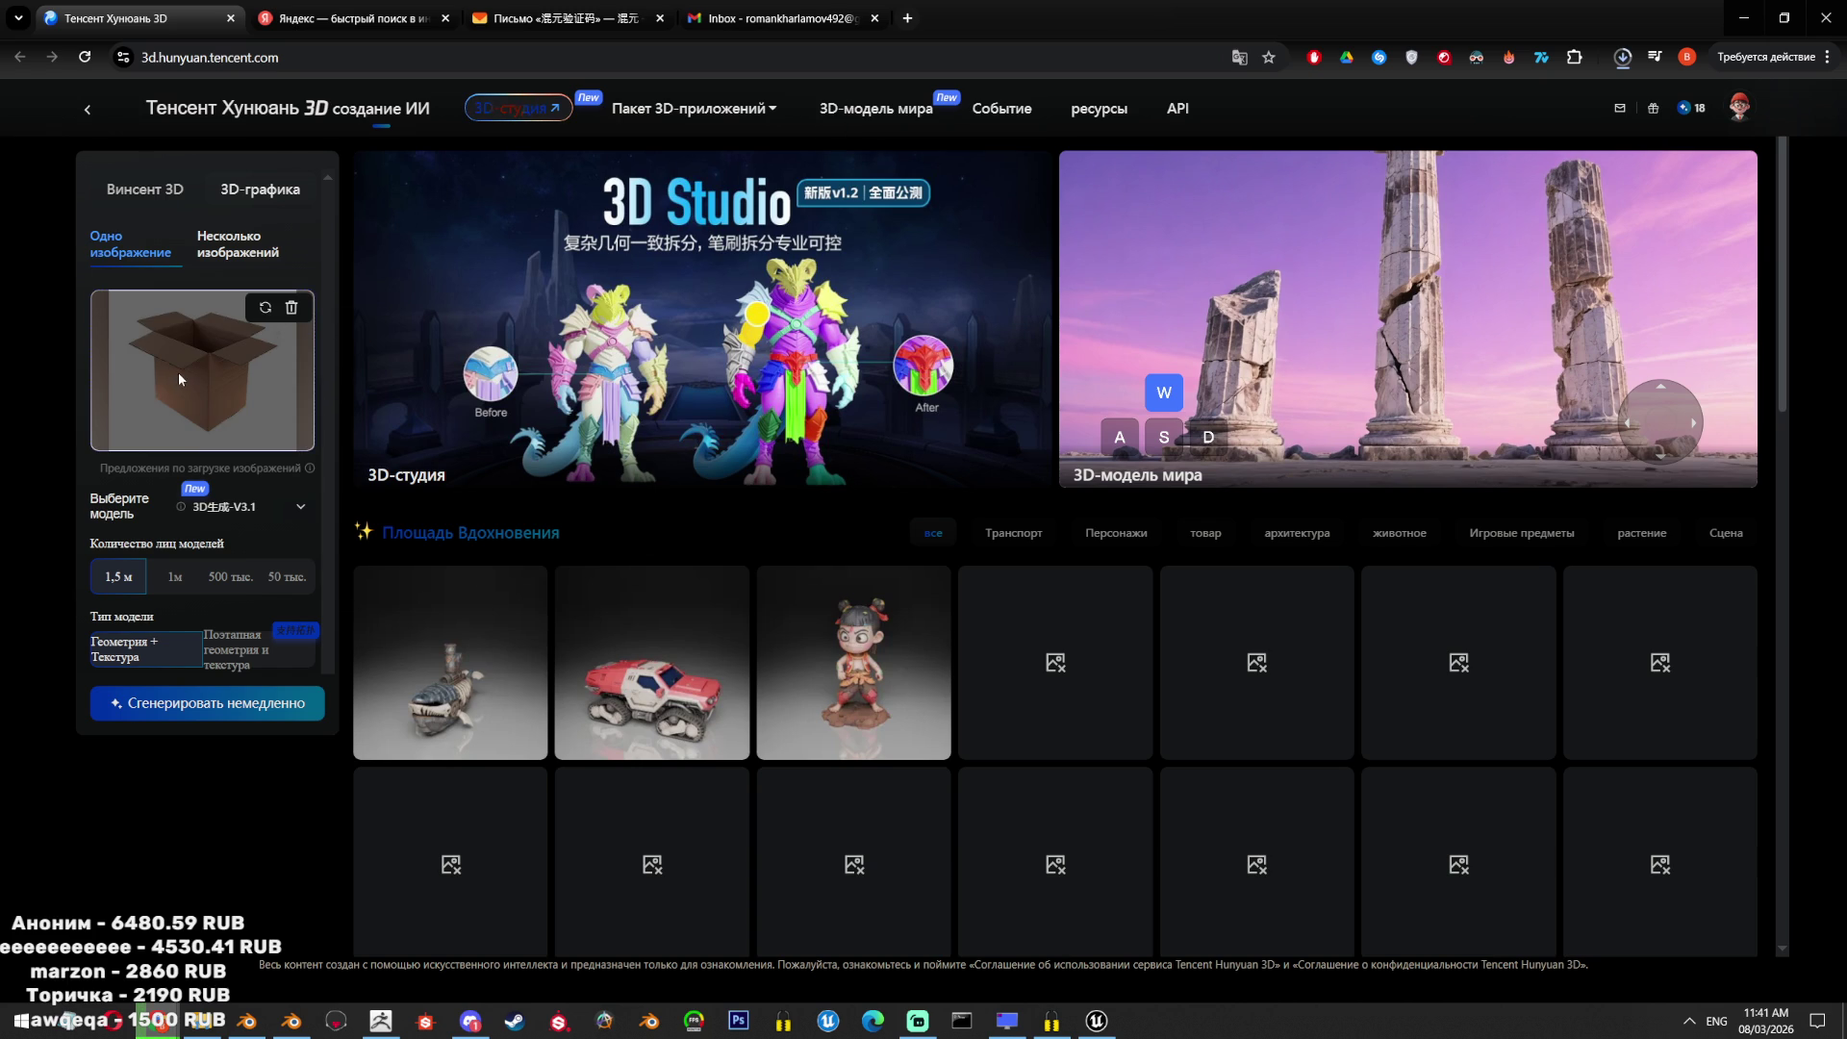
pyautogui.click(291, 307)
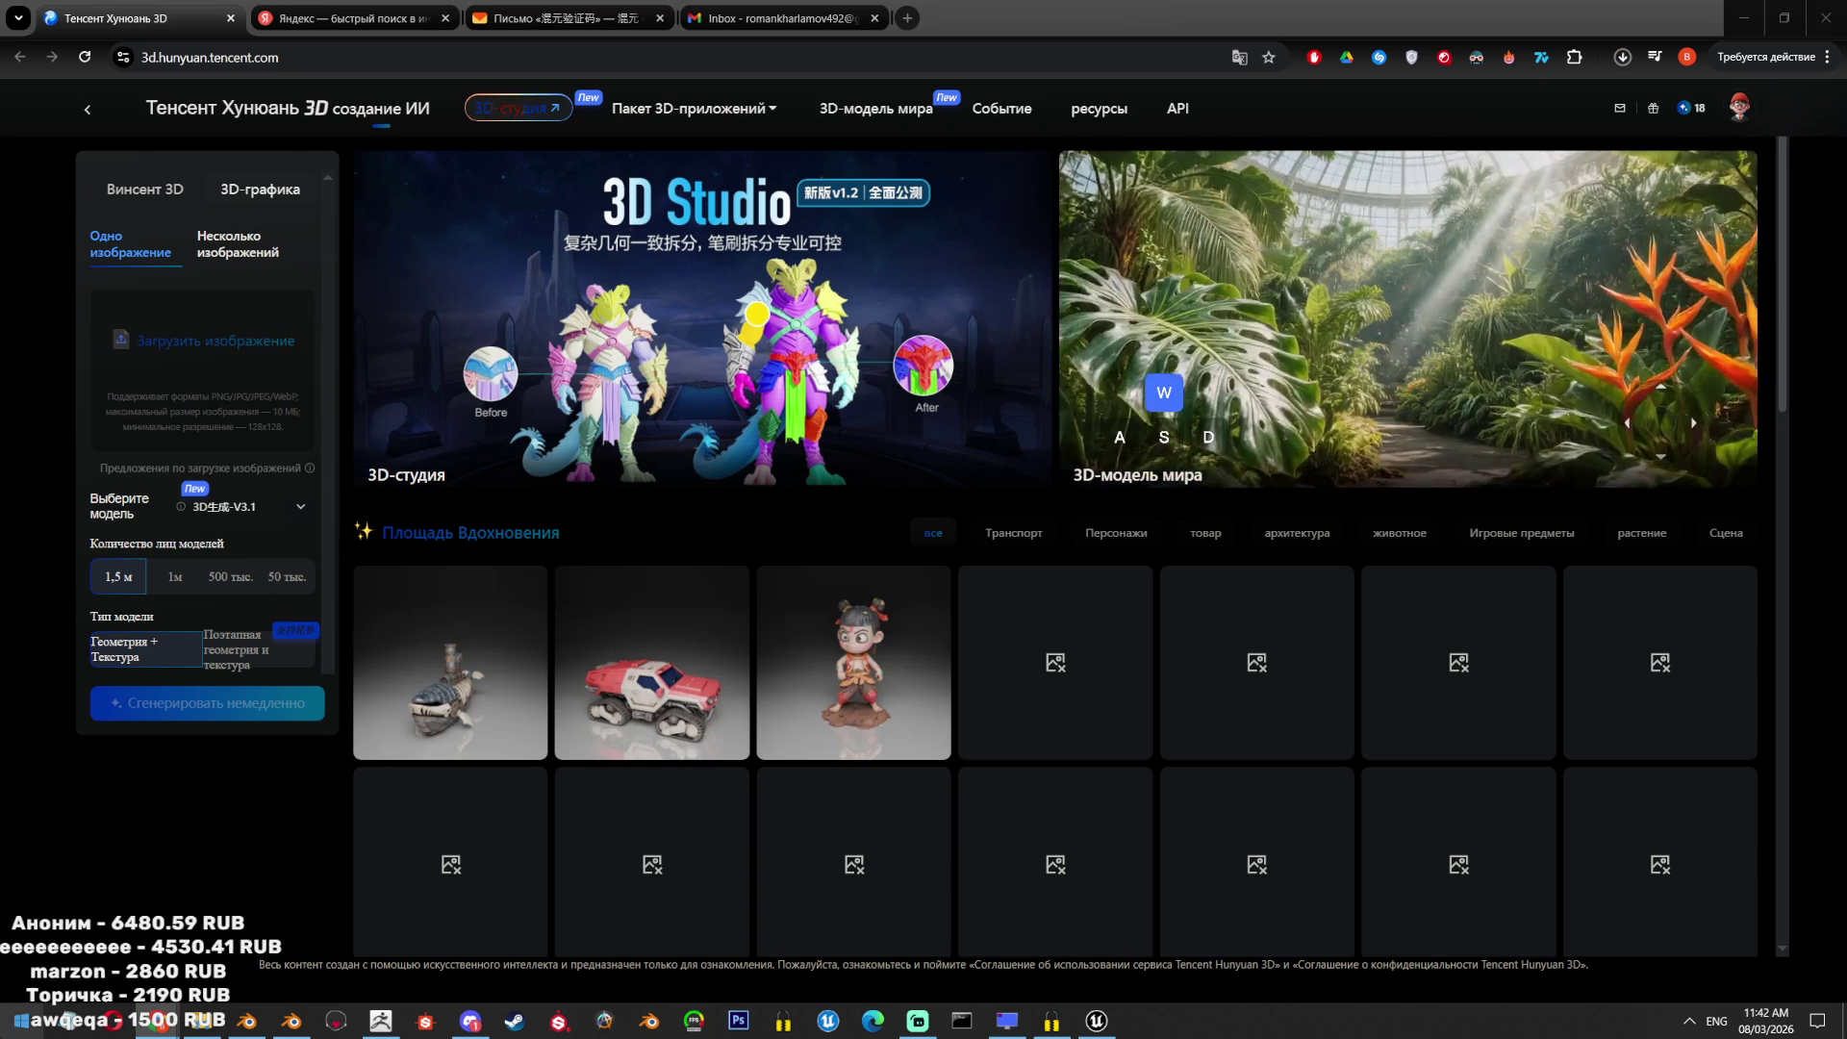
# Upload Безымянный.png as the new source image to start generating a box model.
pyautogui.click(10, 1025)
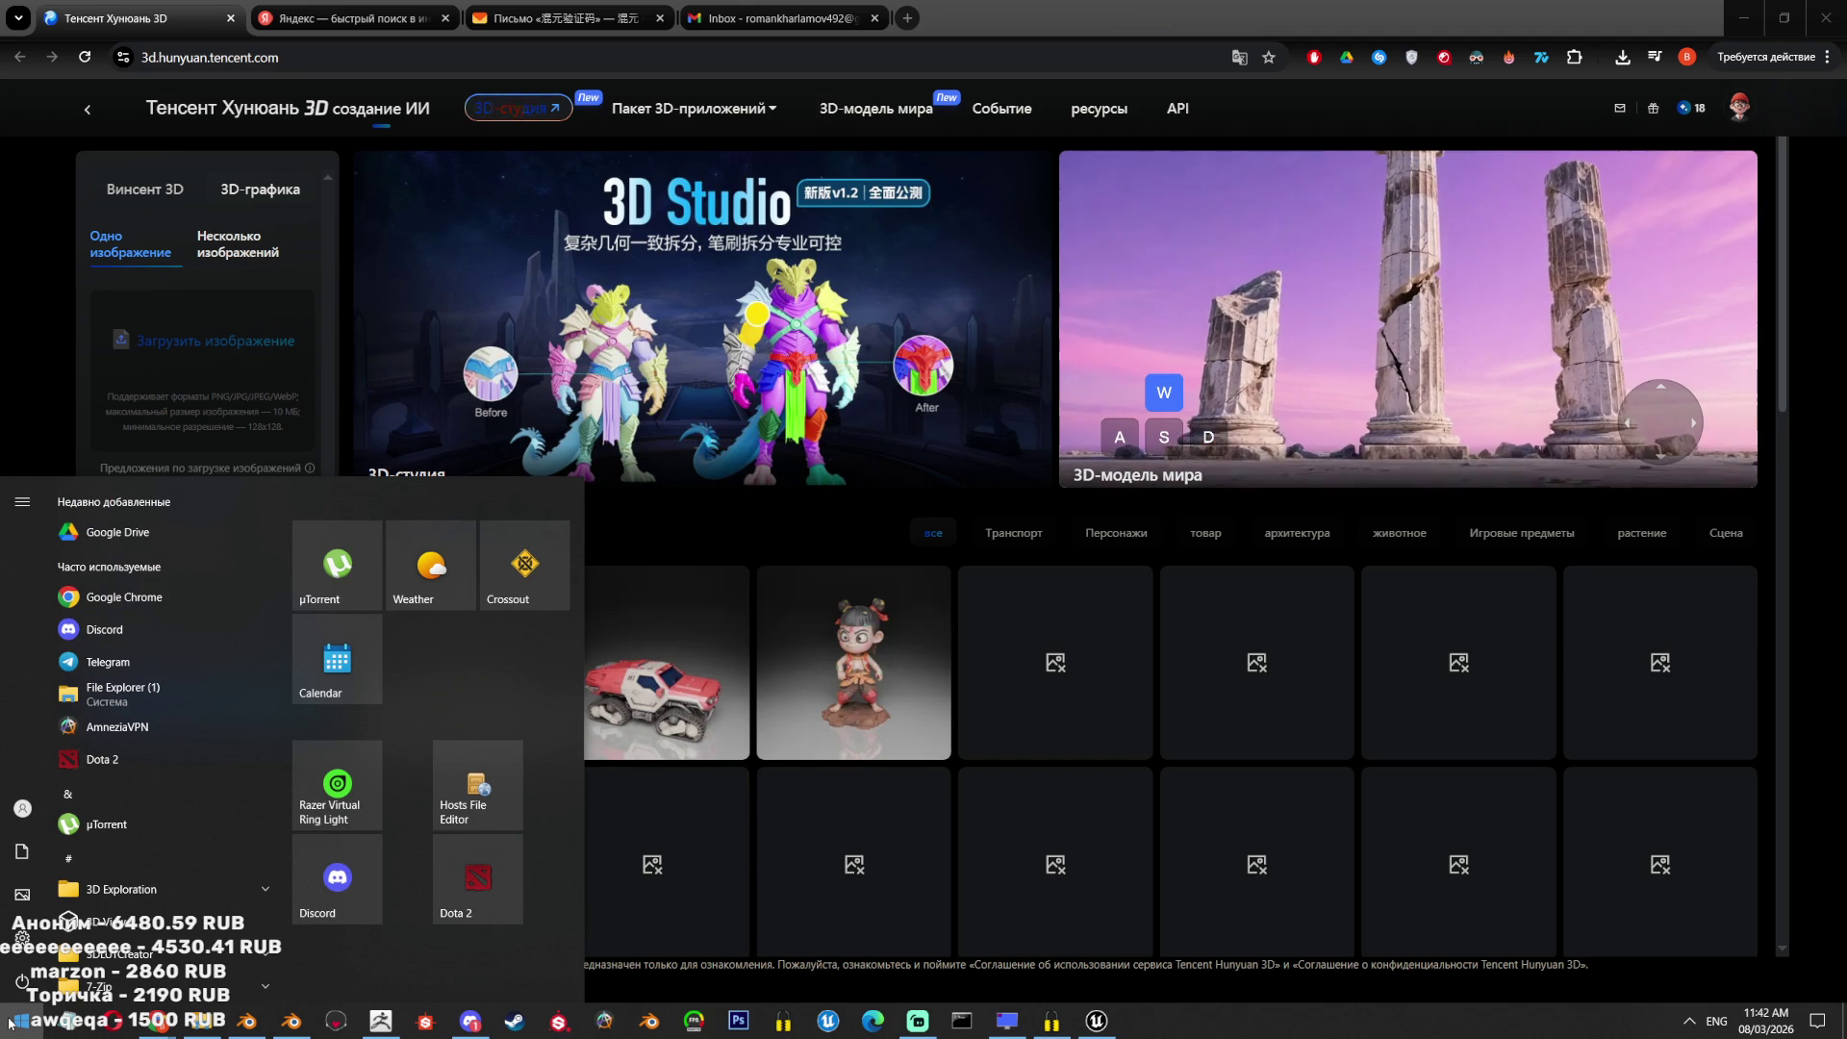
pyautogui.write('paint')
pyautogui.press('Escape')
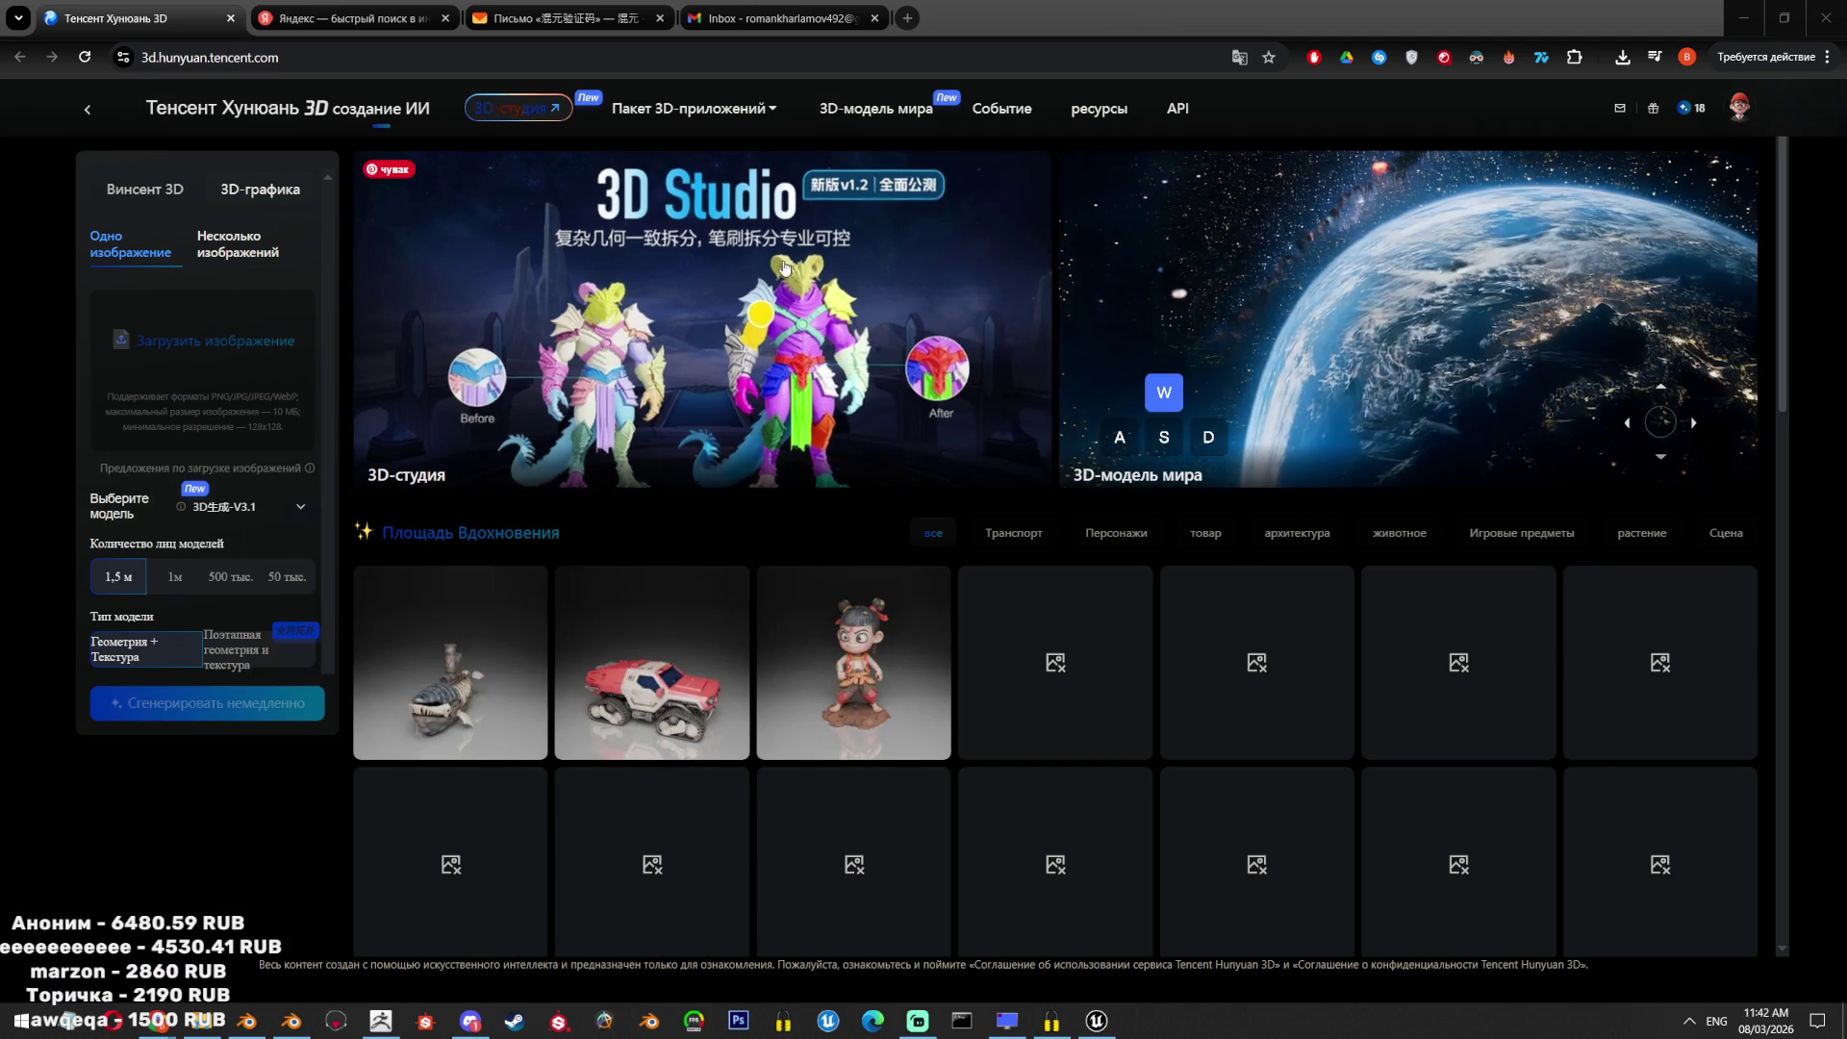
pyautogui.hotkey('alt', 'Tab')
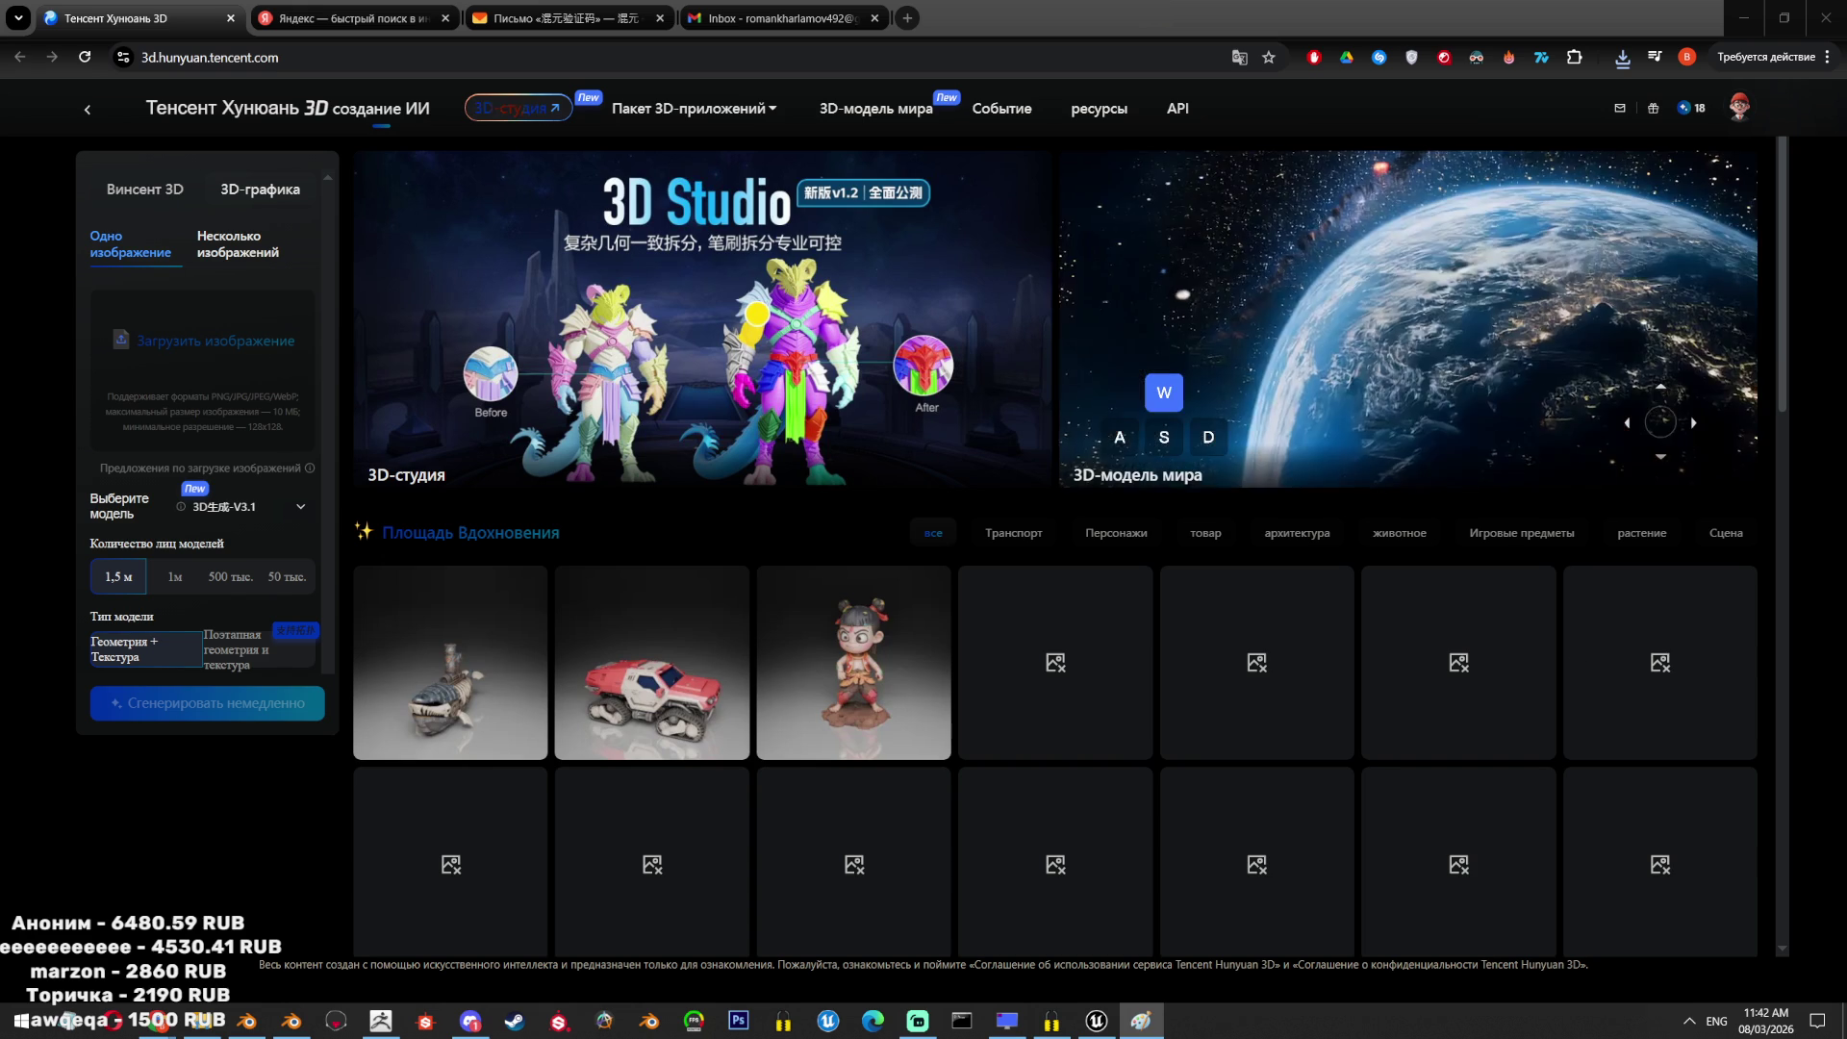
pyautogui.click(139, 342)
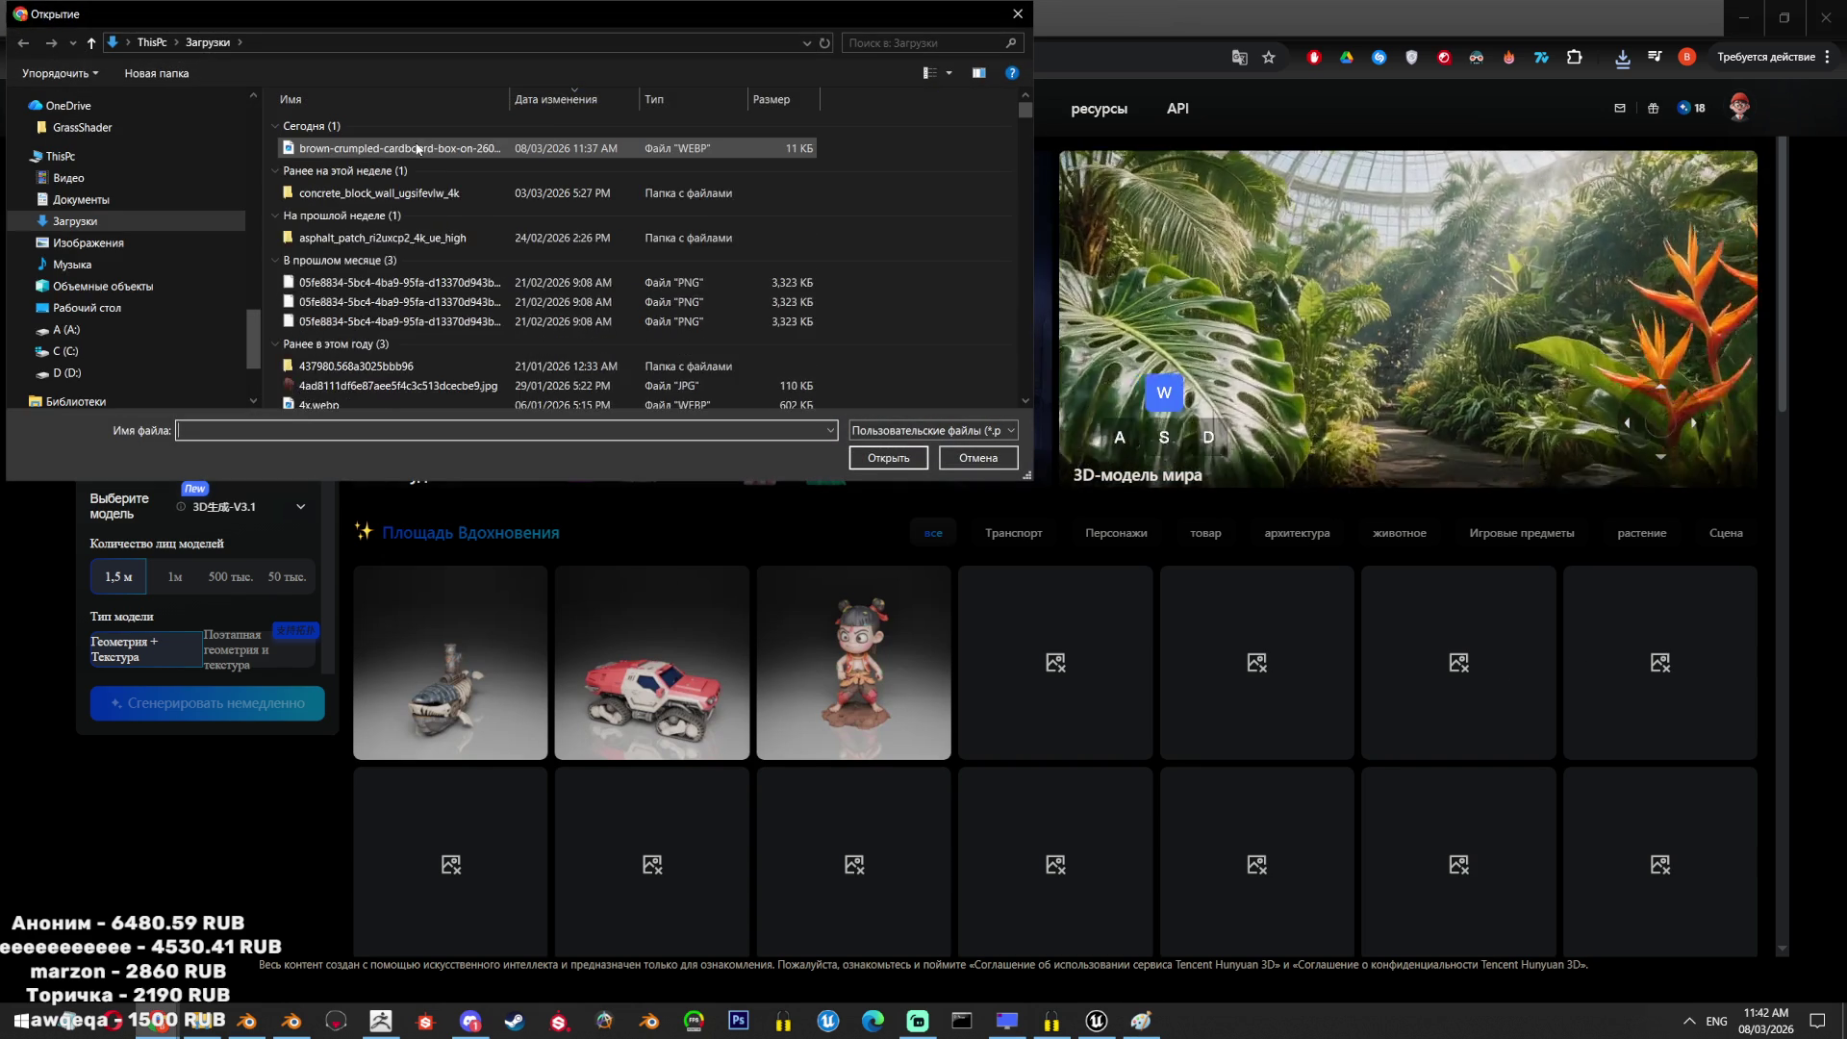
pyautogui.doubleClick(417, 157)
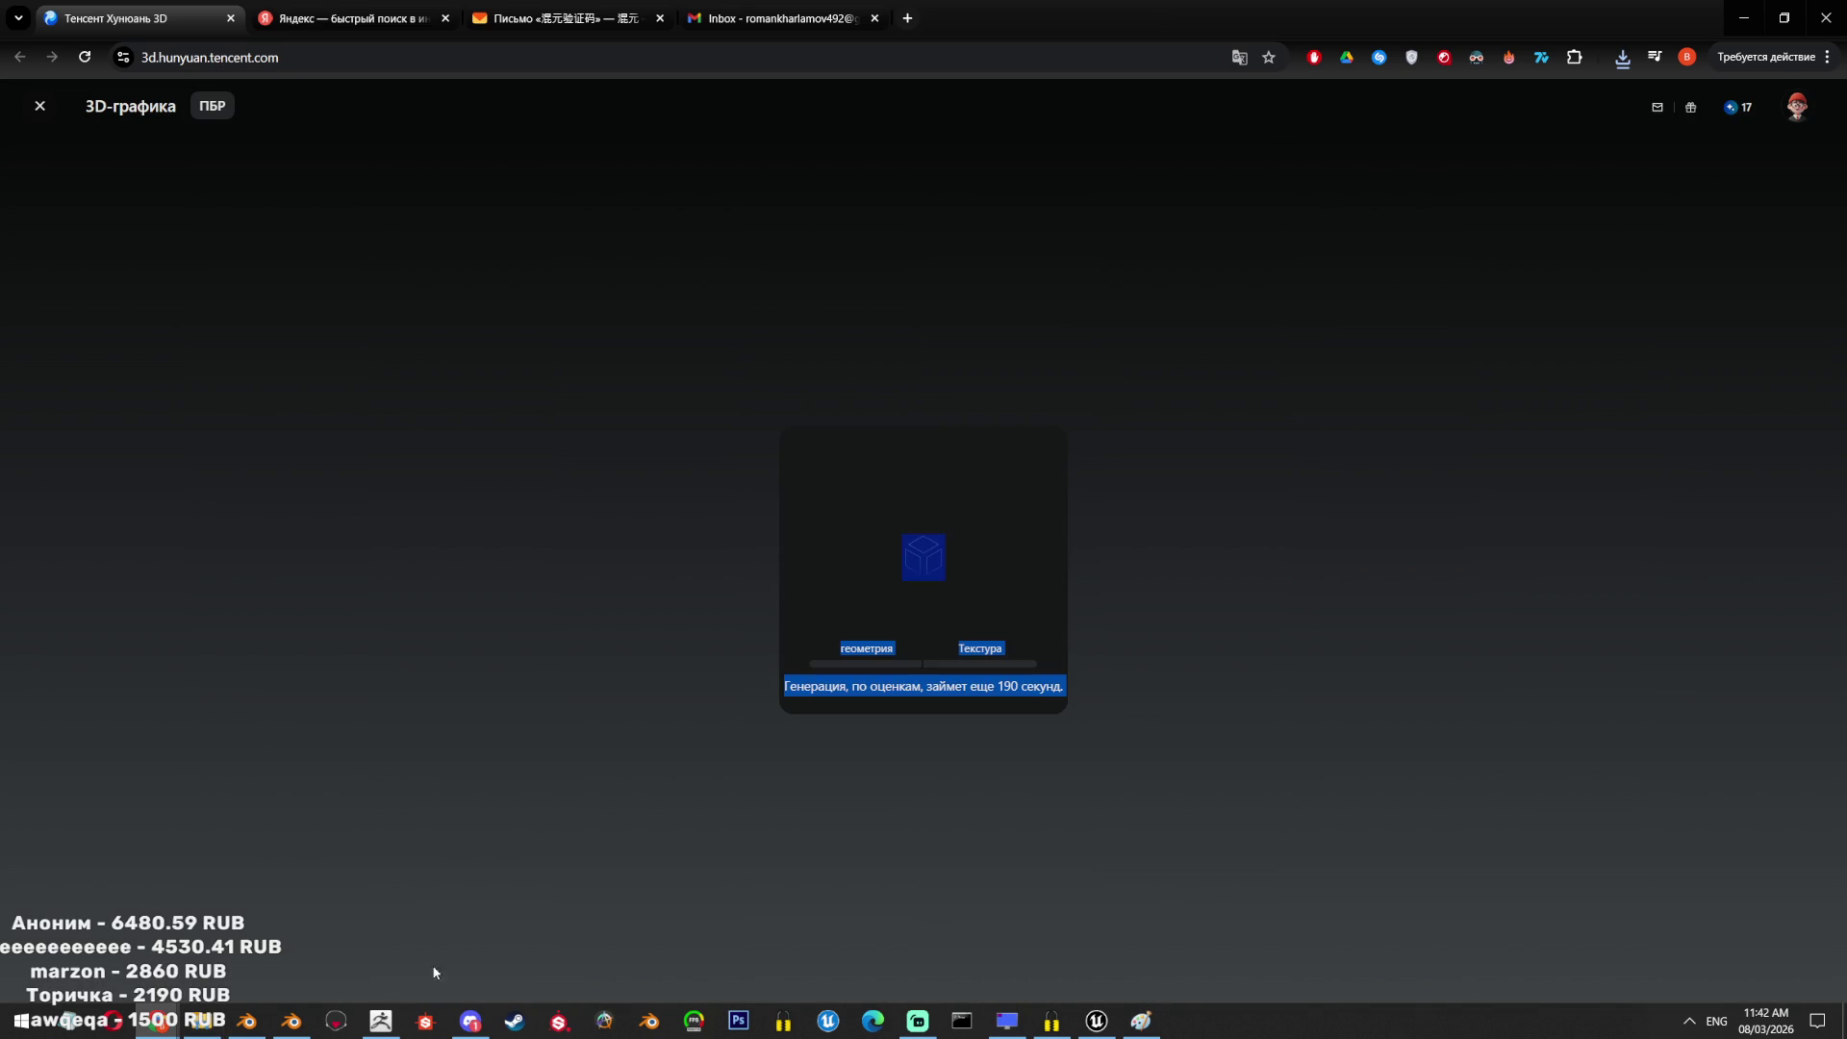
pyautogui.click(202, 1020)
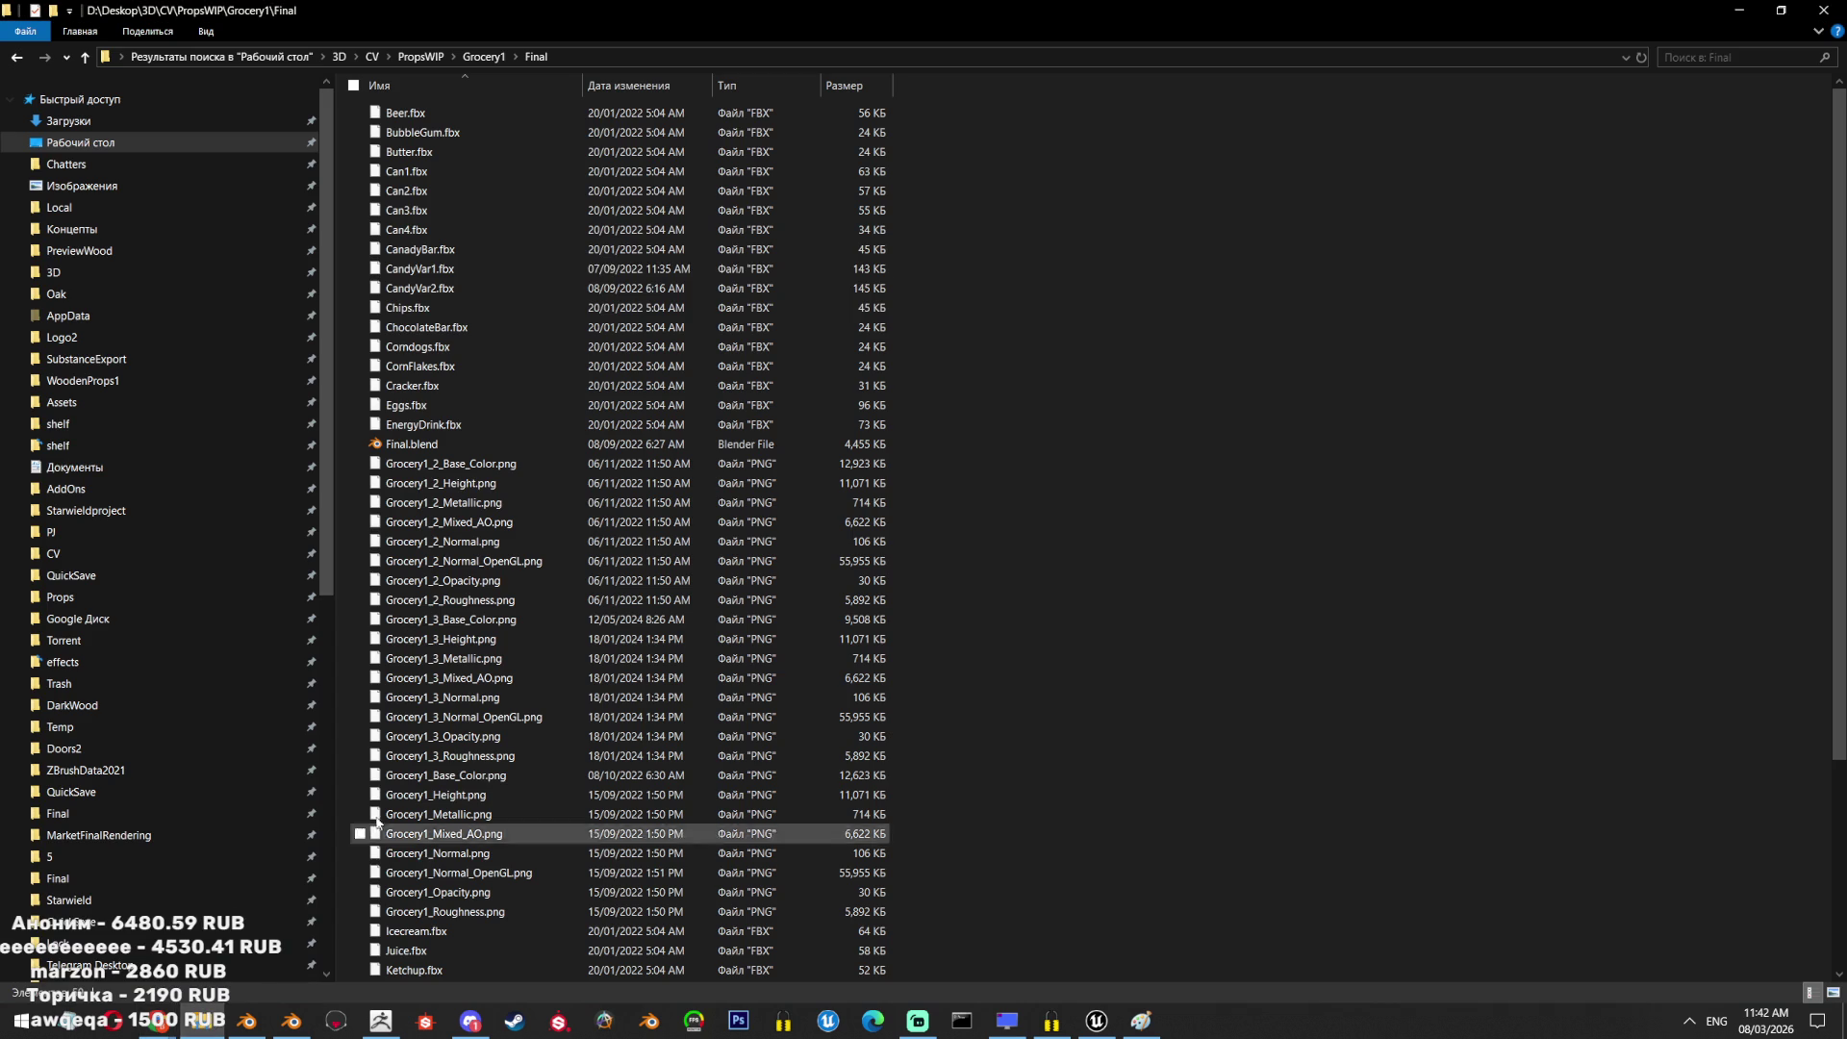
# Locate the new GLB in Downloads, open A:\3D\Blocks\GarbageProps, and return to Blender.
pyautogui.click(279, 122)
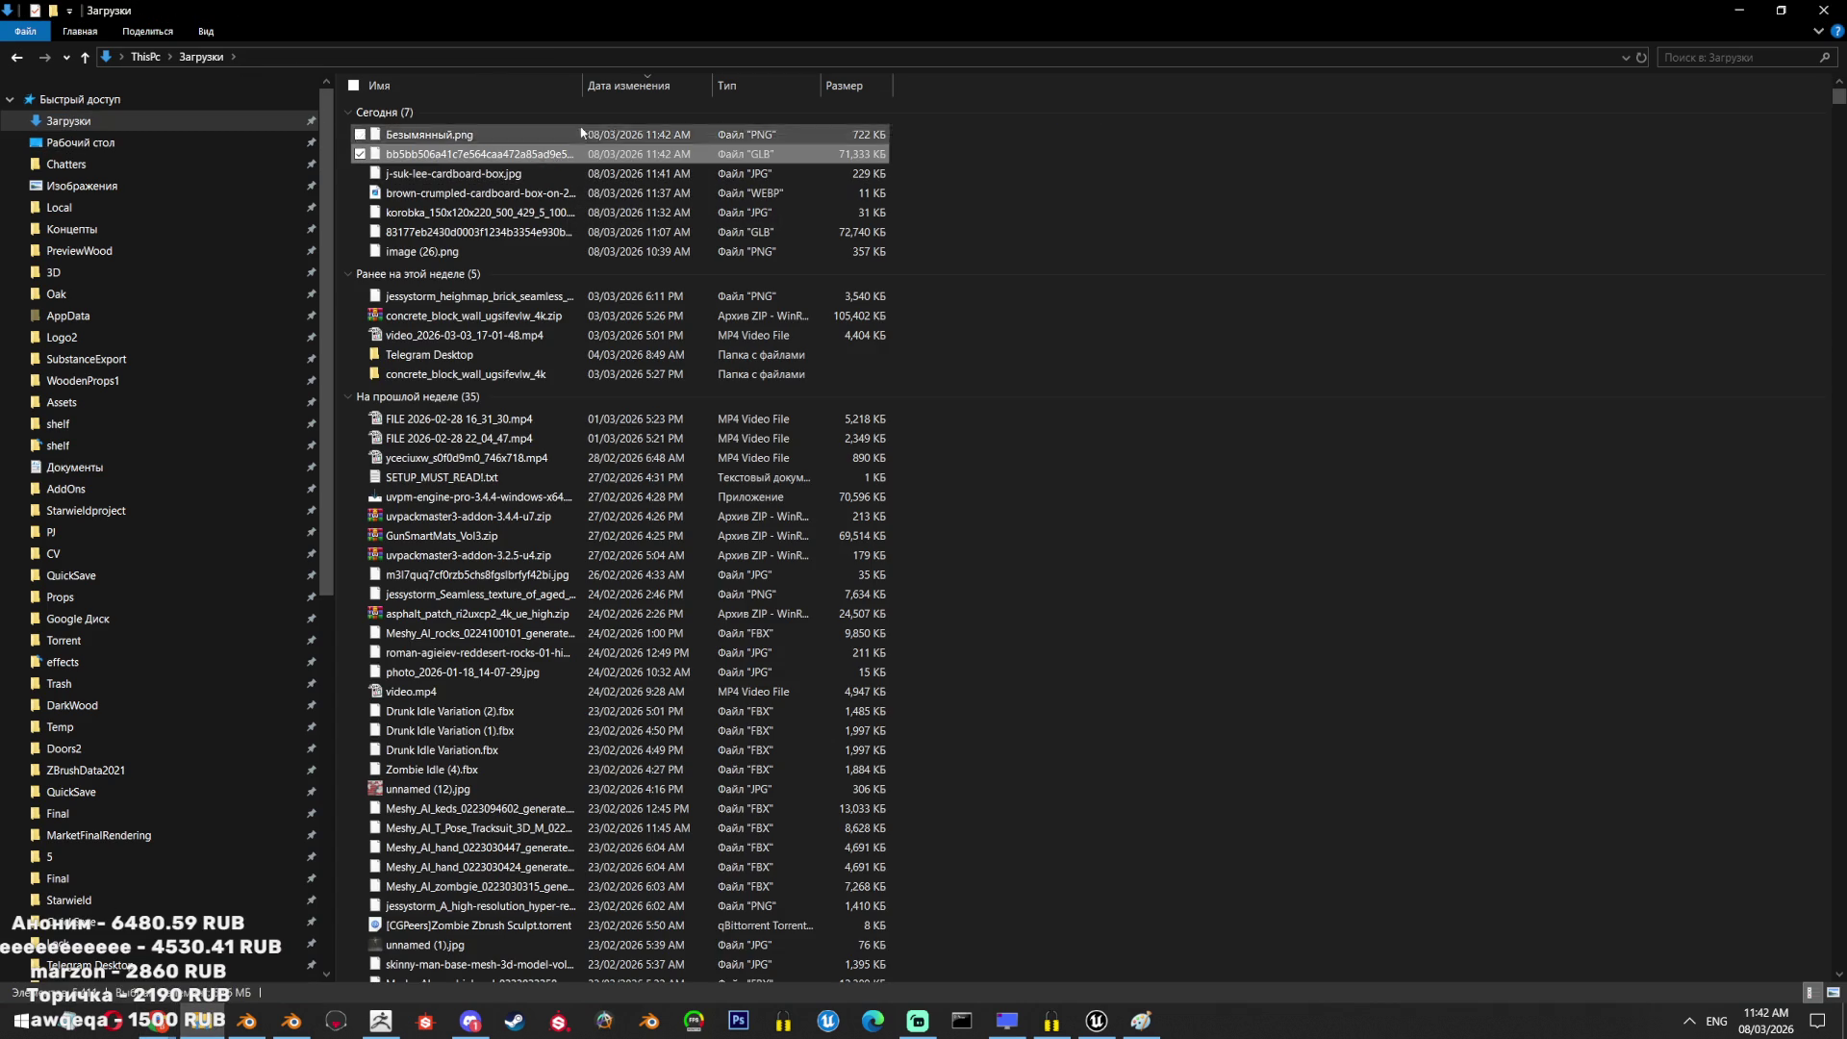
pyautogui.click(674, 154)
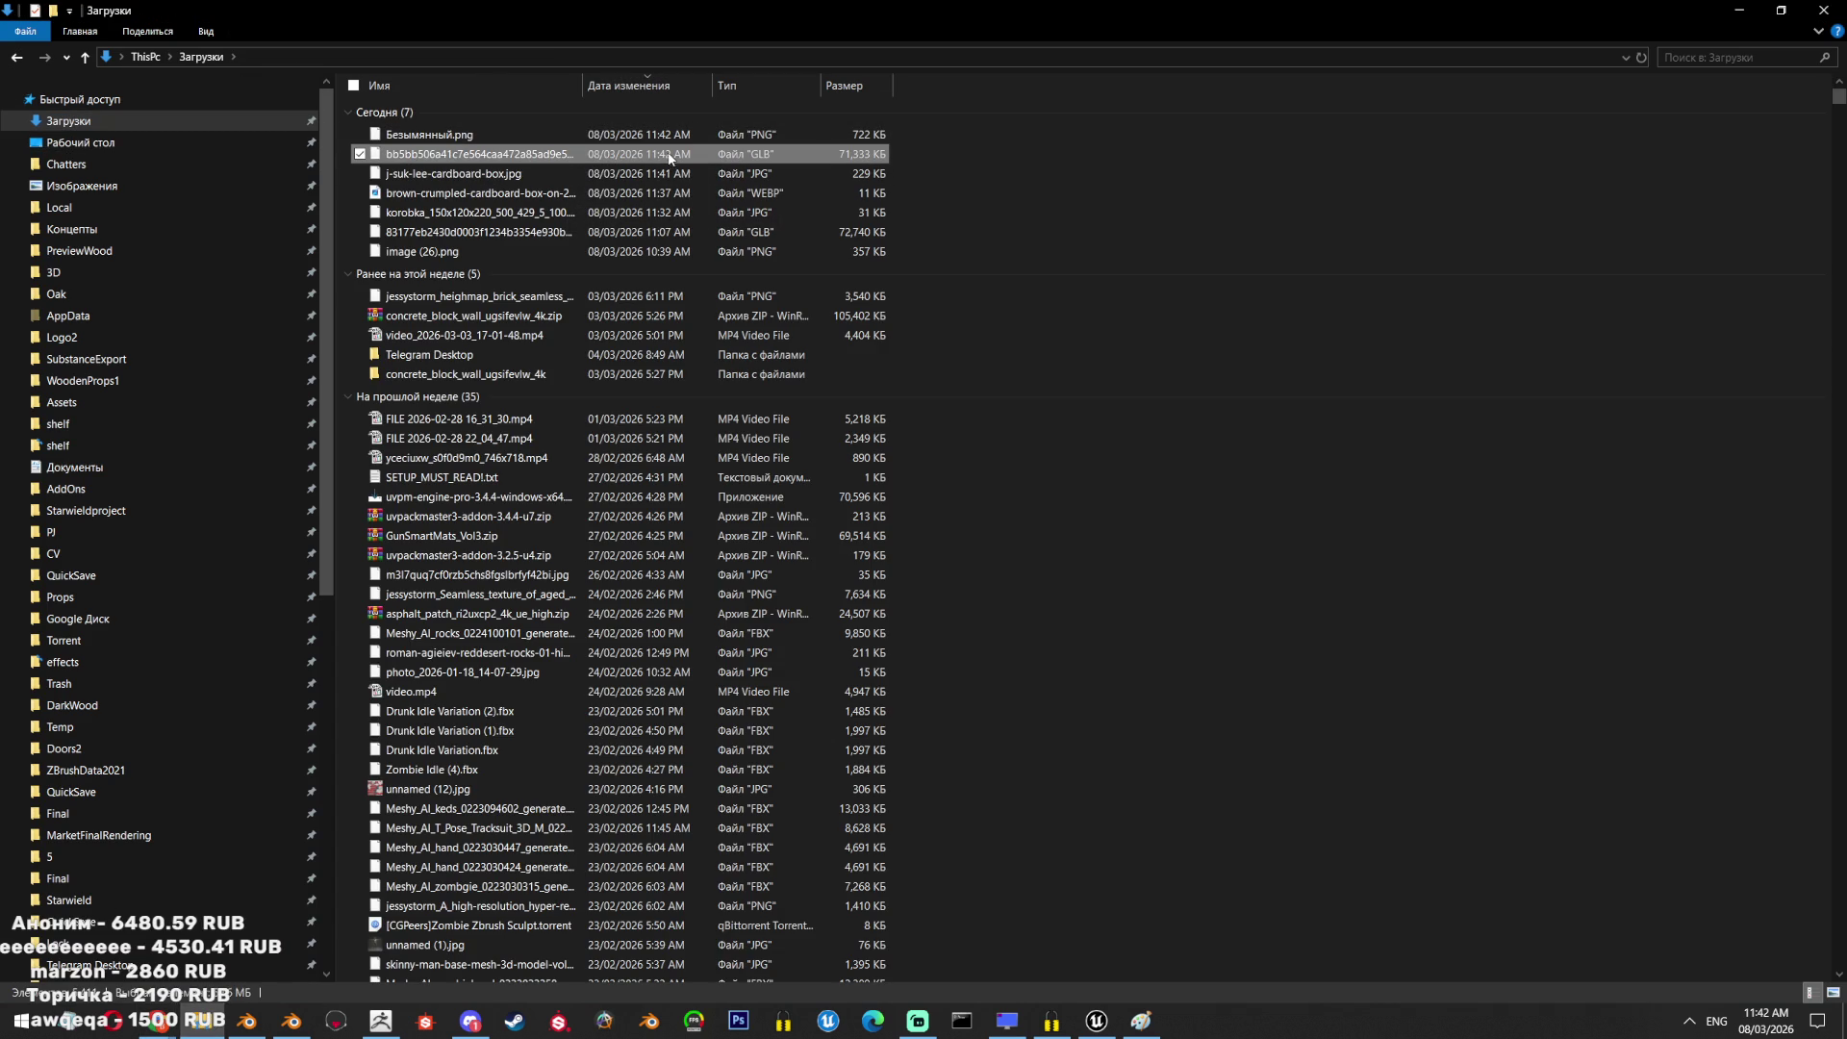
pyautogui.scroll(-5, 136, 812)
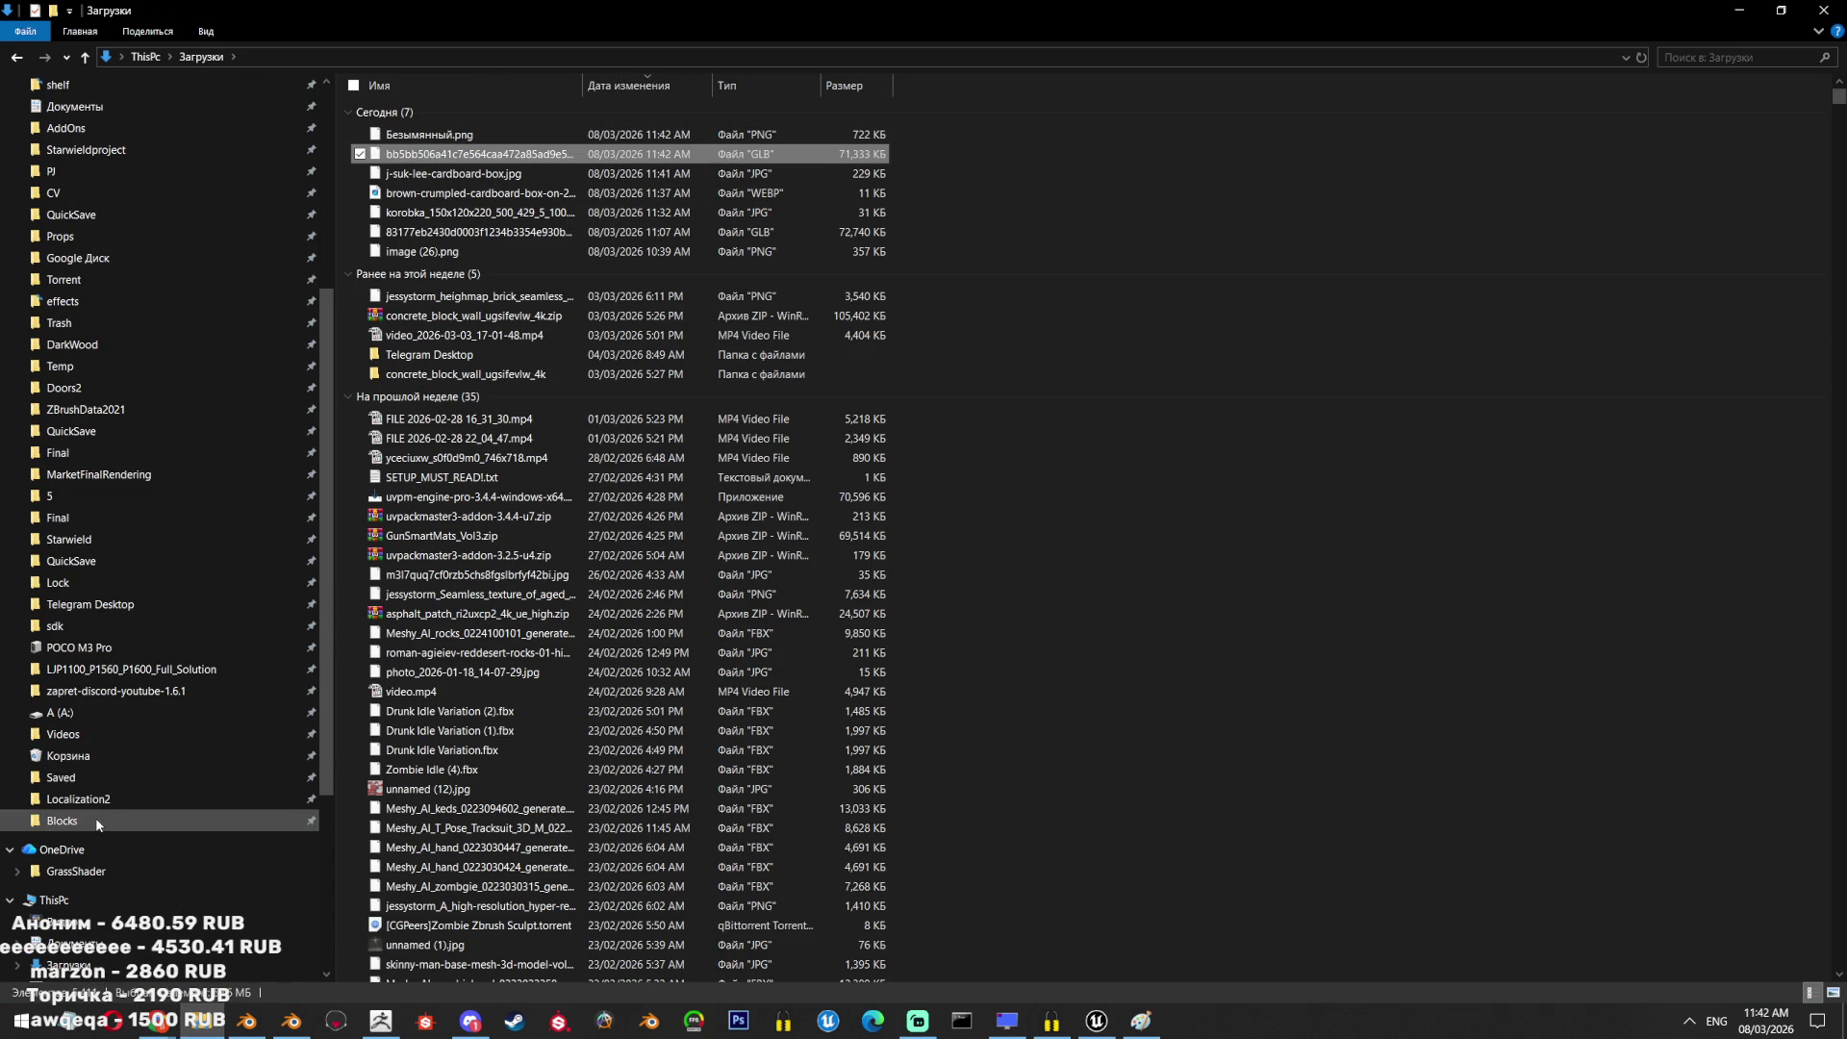
pyautogui.click(95, 819)
pyautogui.doubleClick(503, 161)
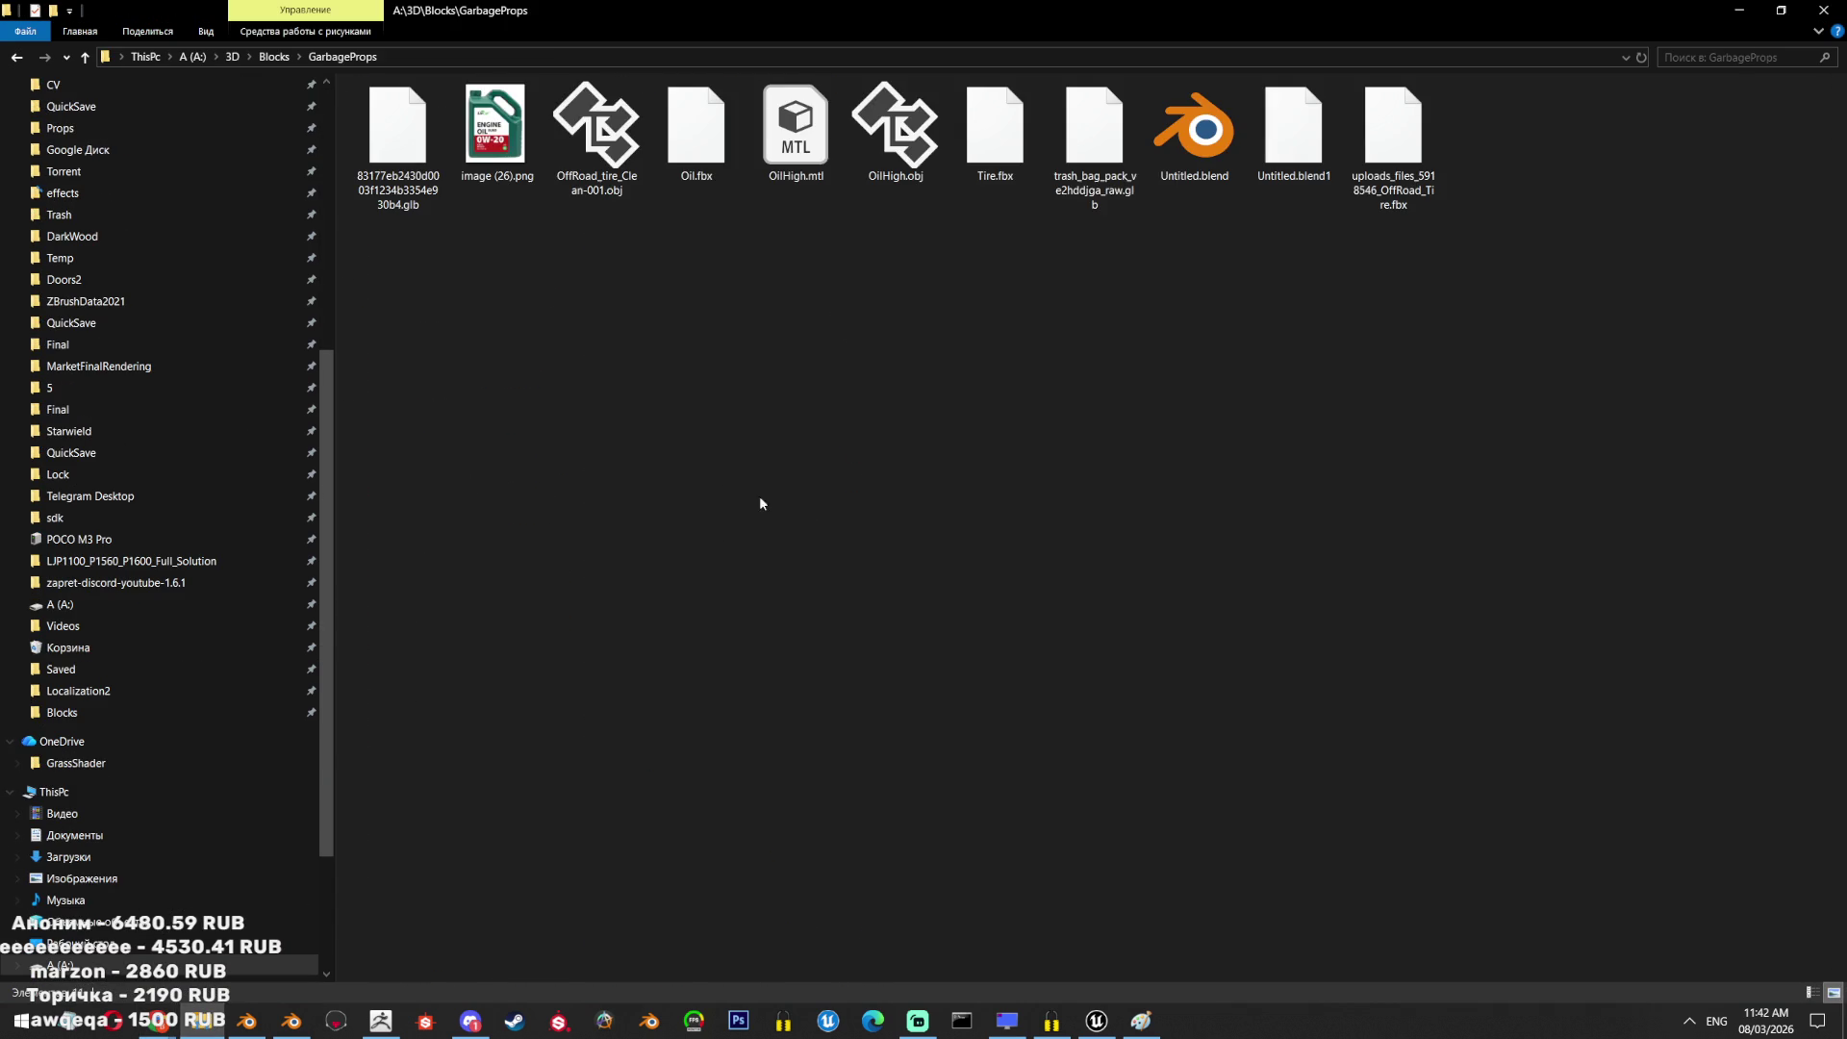
pyautogui.click(291, 1021)
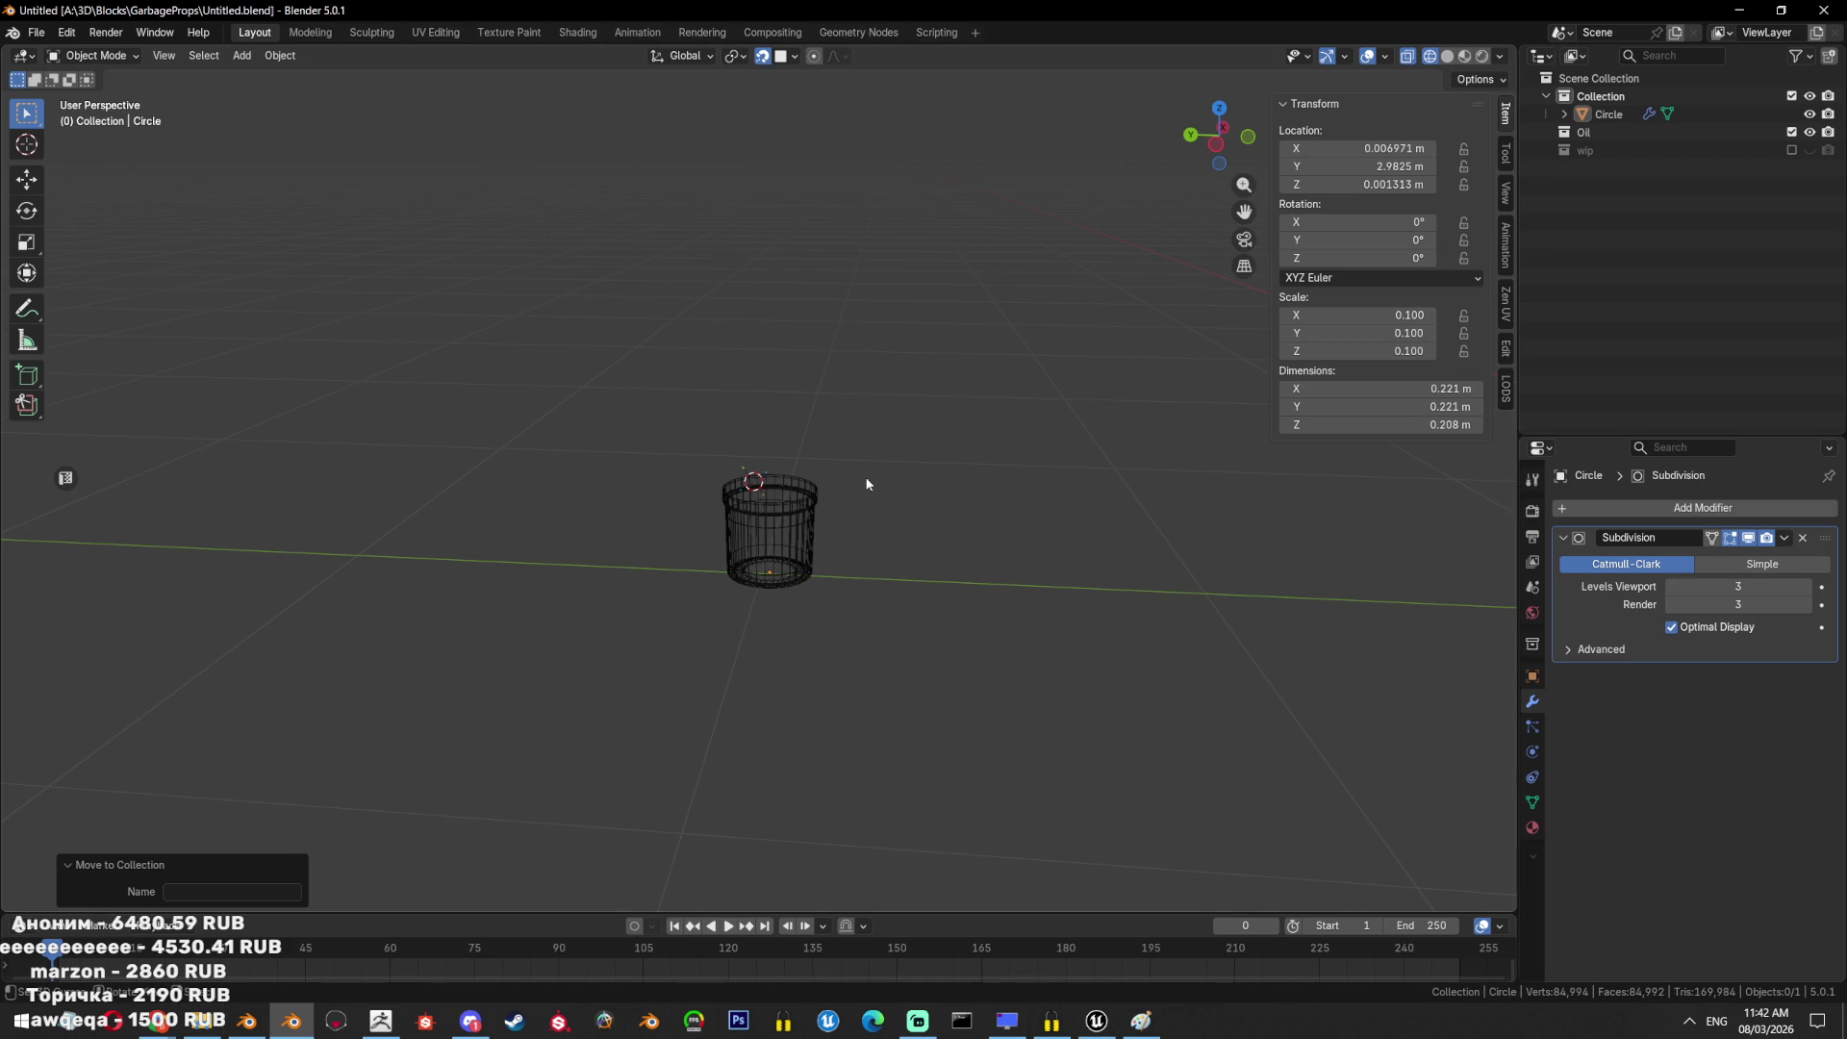
# Import the 71 MB GLB box model from the GarbageProps folder as glTF.
pyautogui.click(36, 32)
pyautogui.moveTo(125, 288)
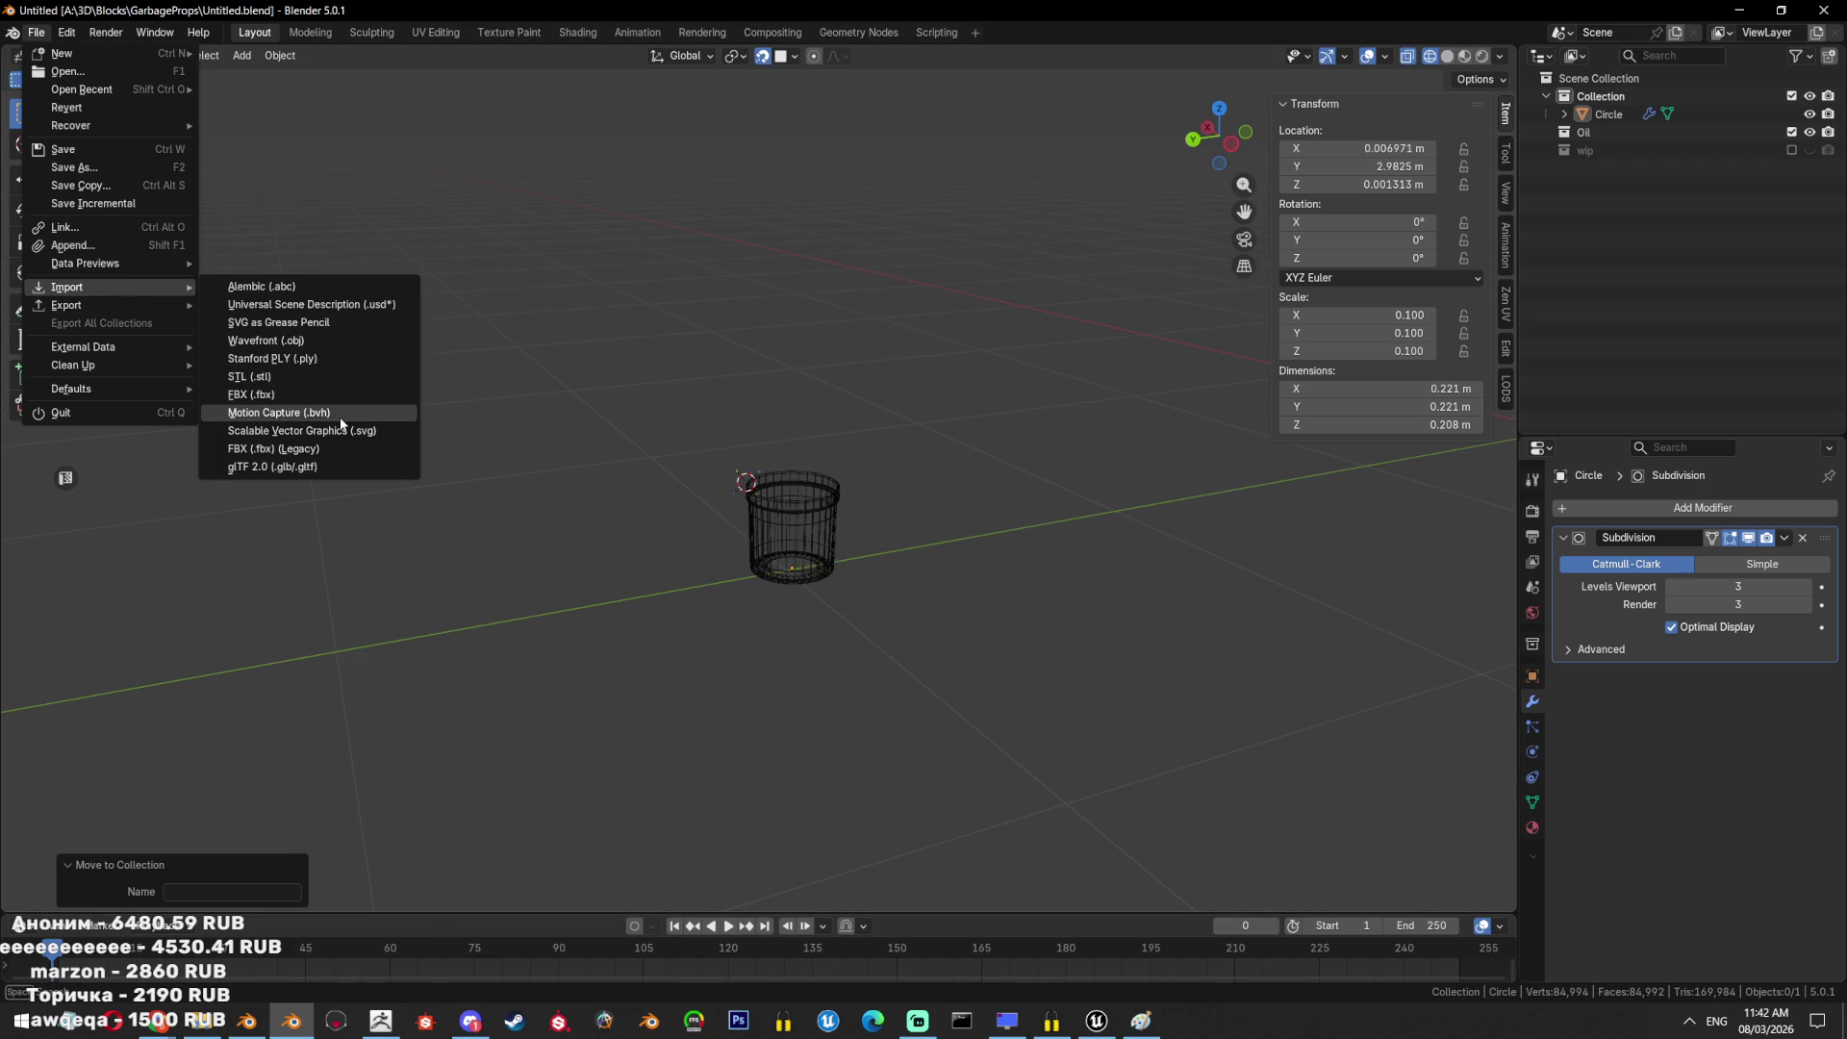
pyautogui.click(350, 465)
pyautogui.click(662, 202)
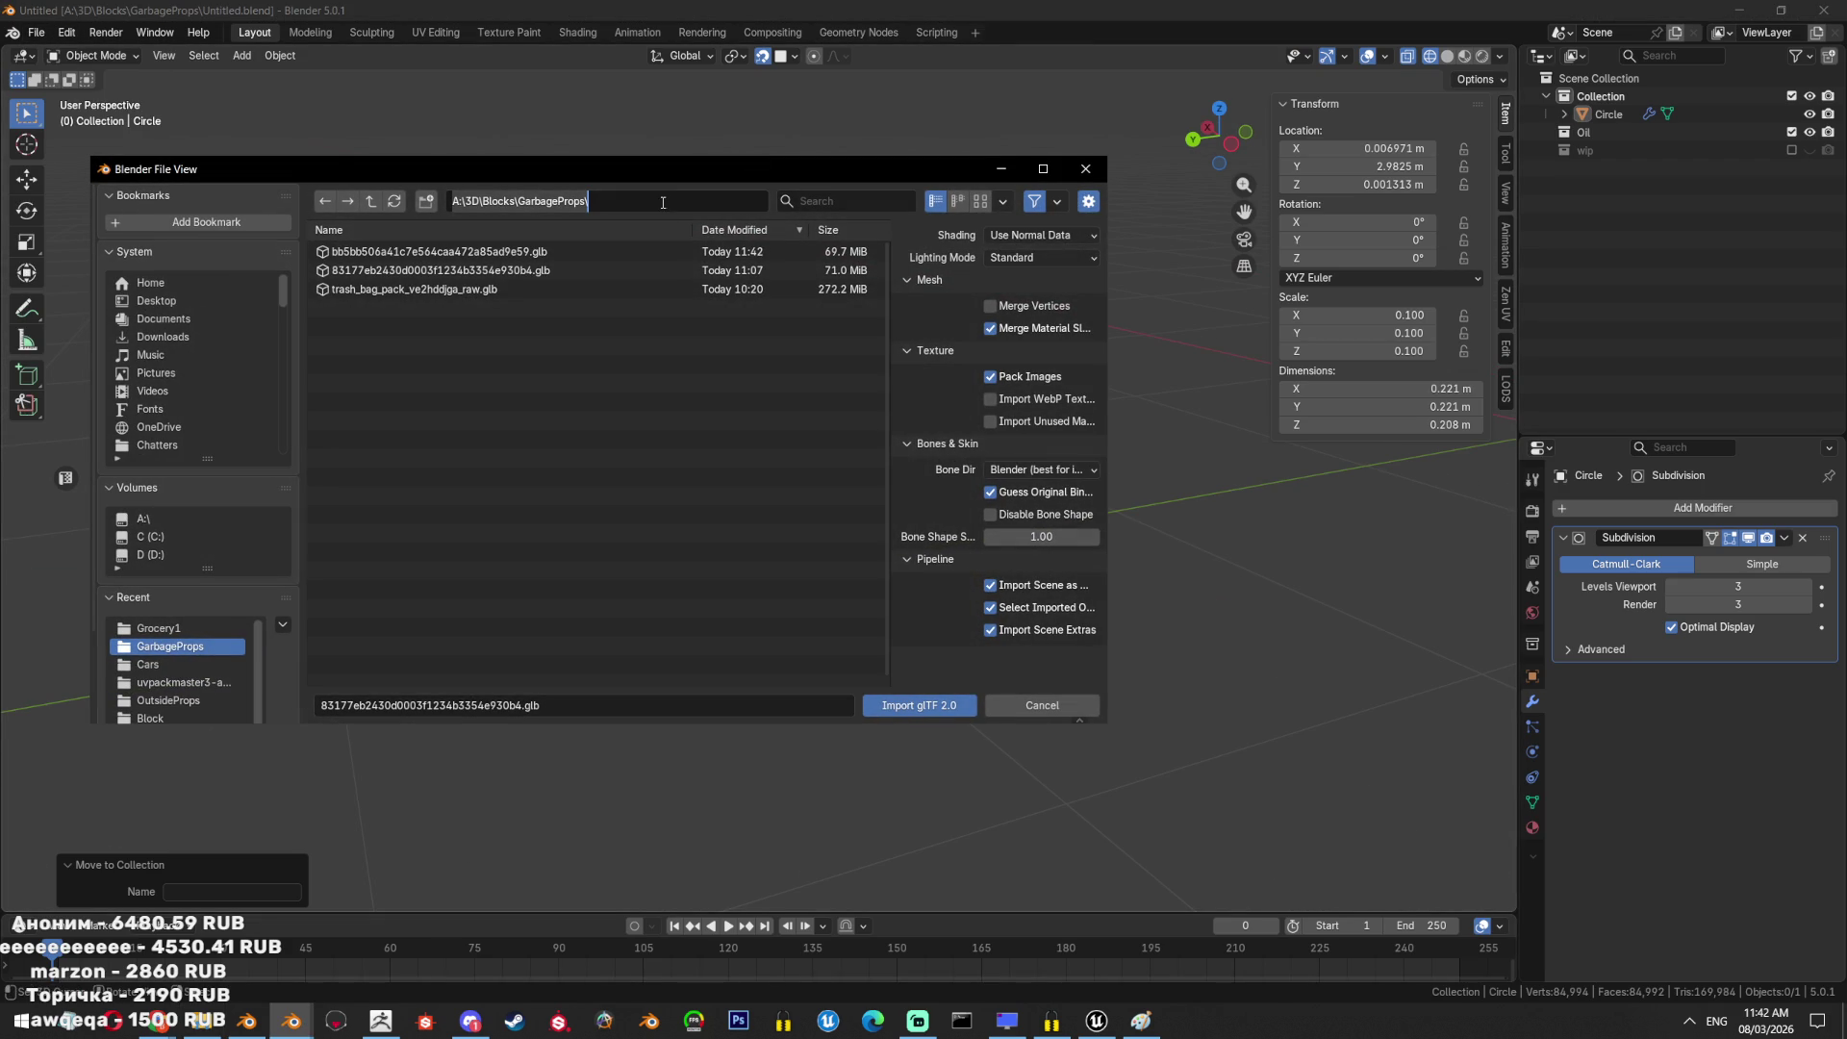
pyautogui.press('Return')
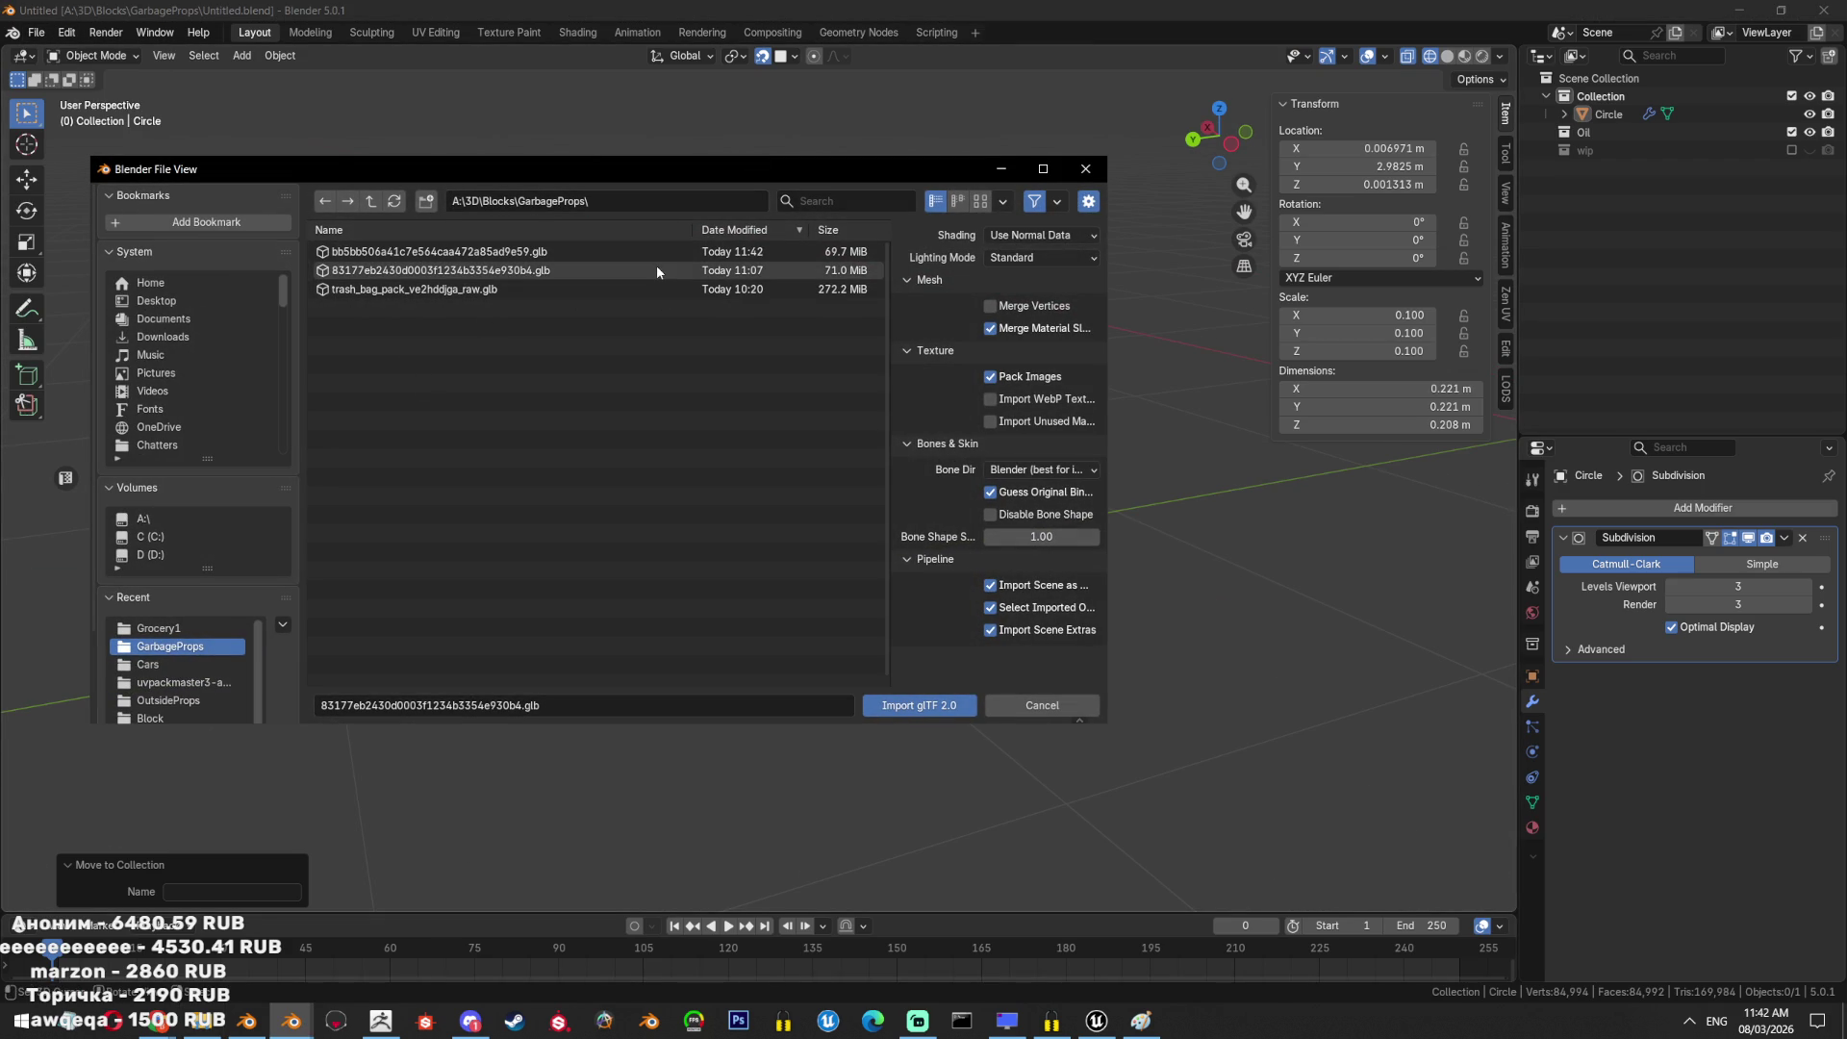
pyautogui.doubleClick(623, 248)
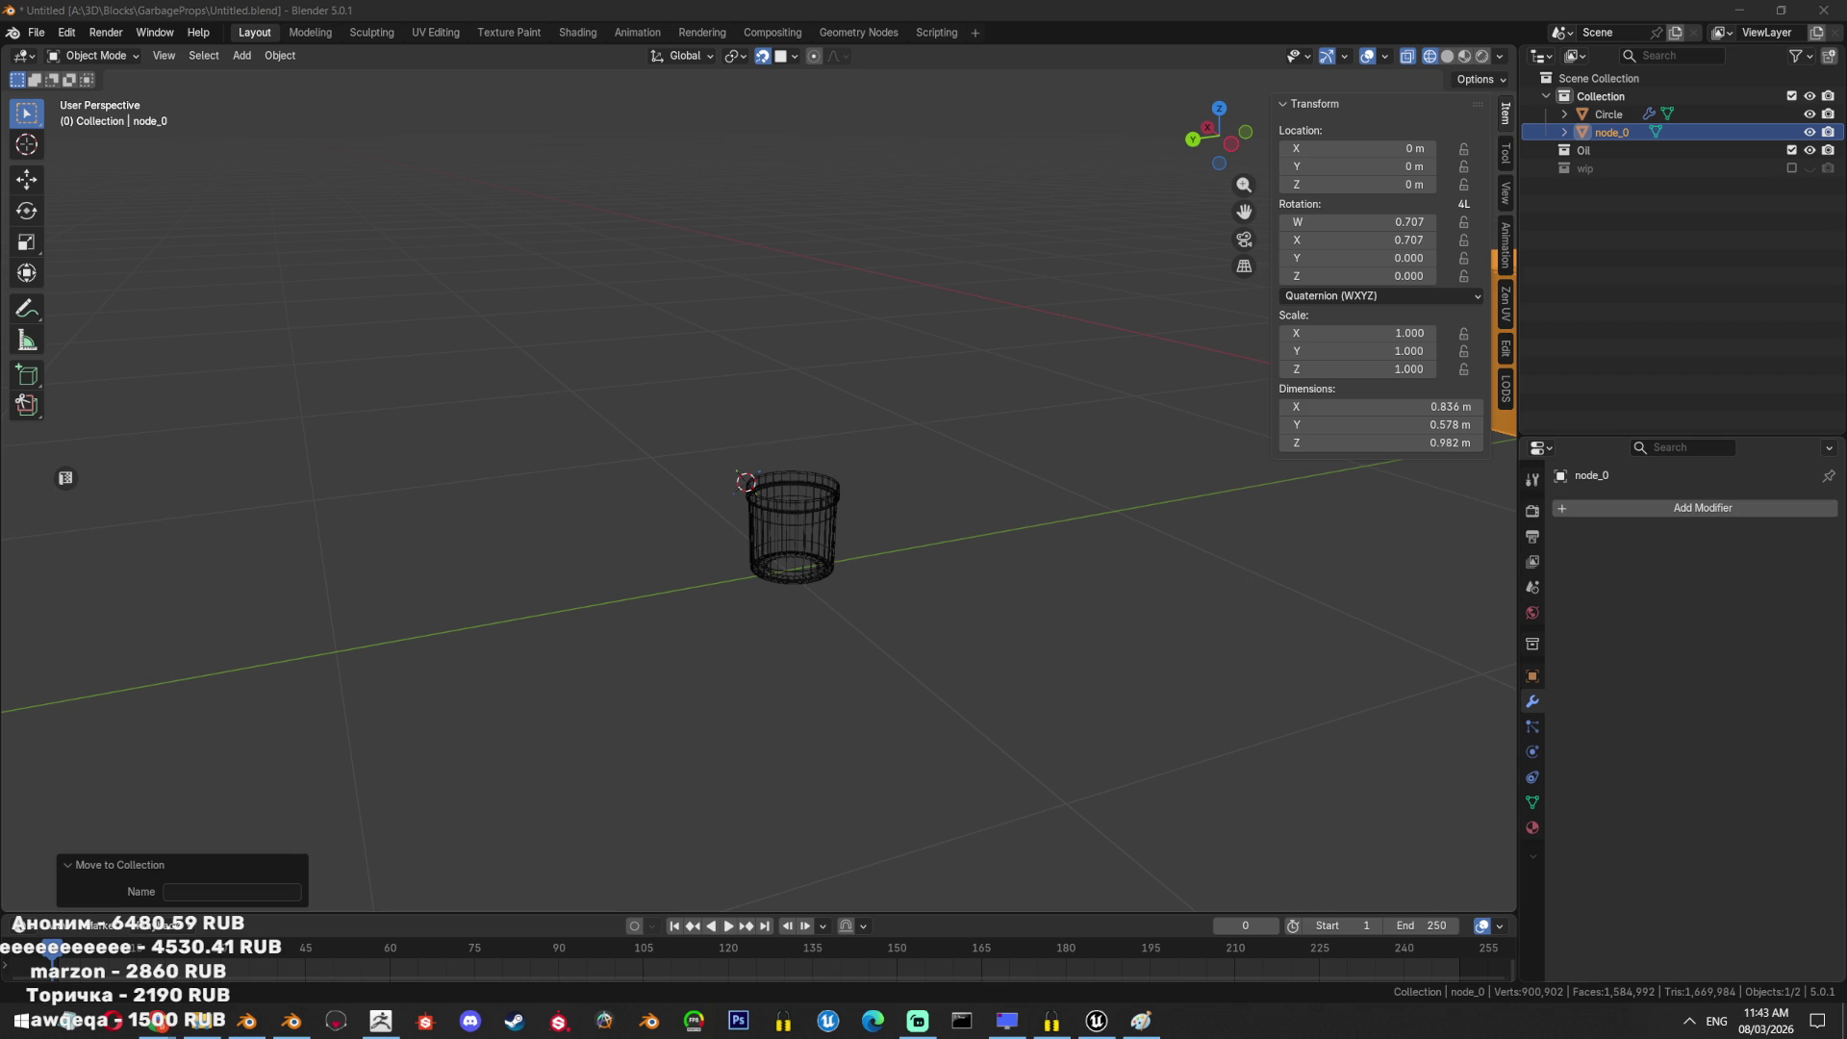
# Check the Hunyuan 3D page, then orbit Blender's view down onto the imported box.
pyautogui.moveTo(156, 1020)
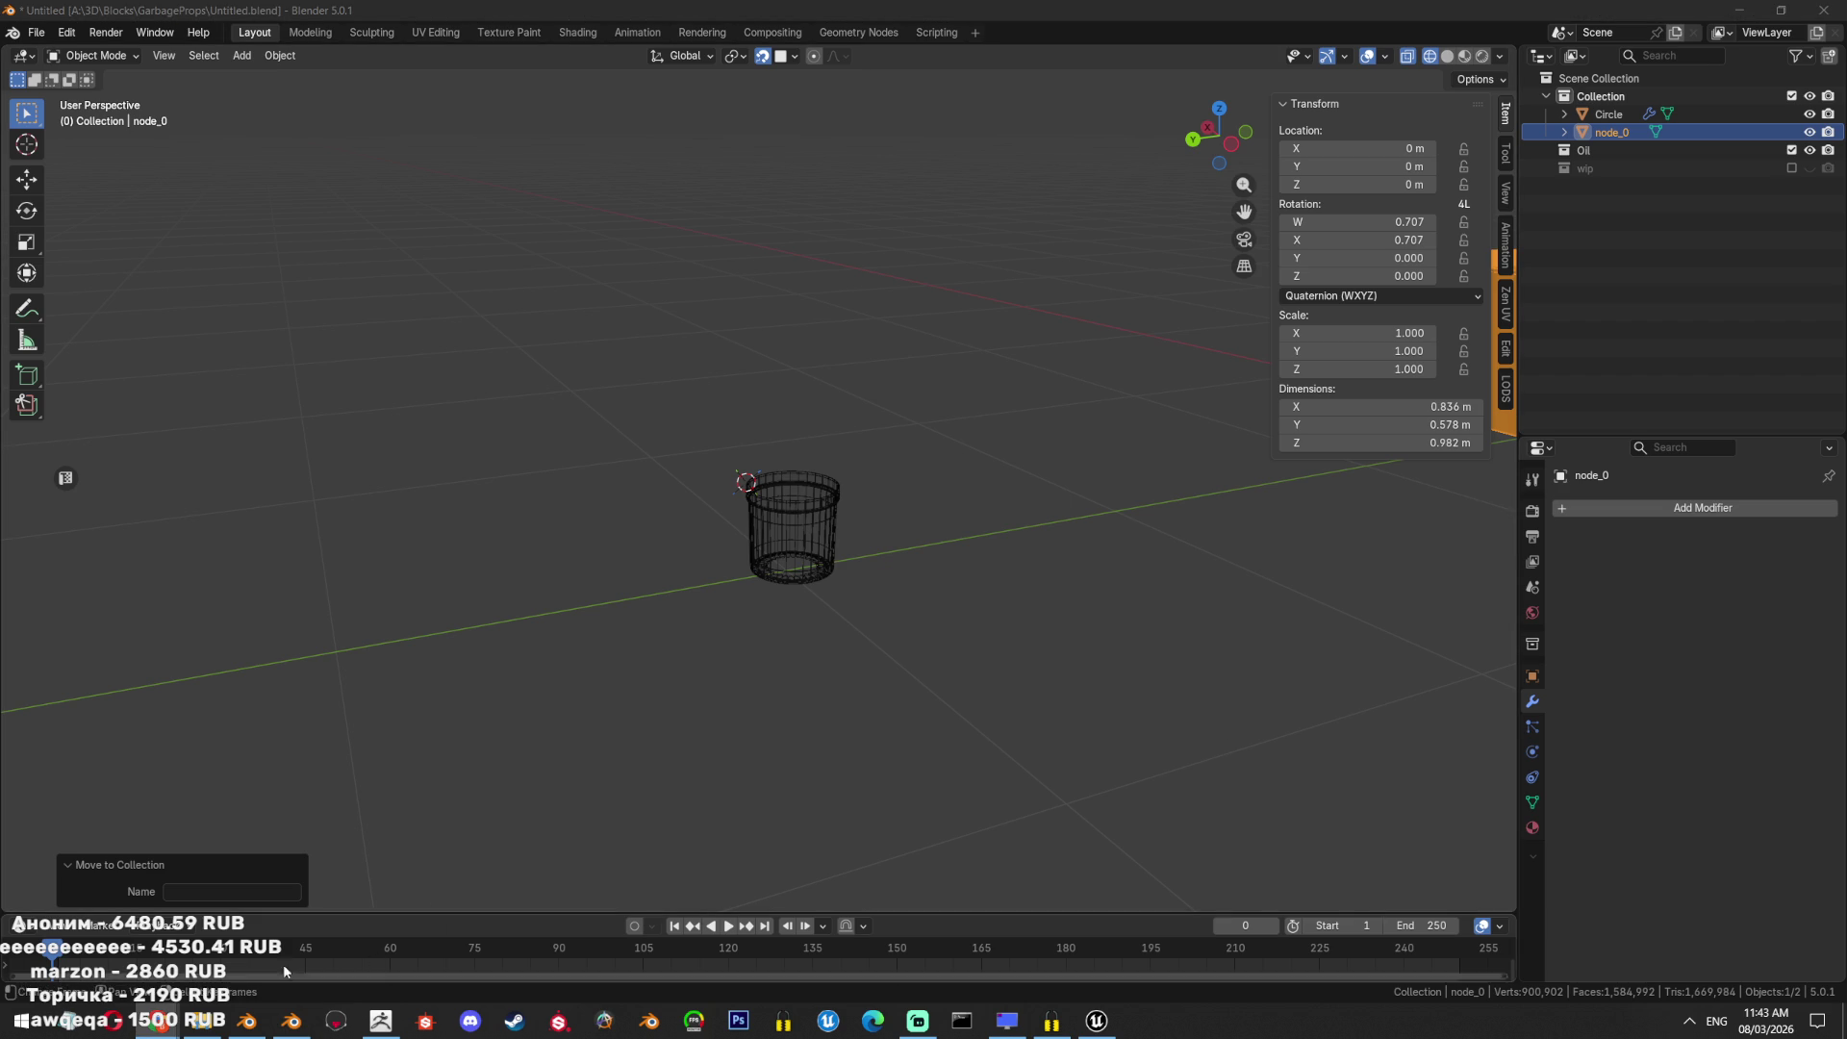
pyautogui.click(630, 967)
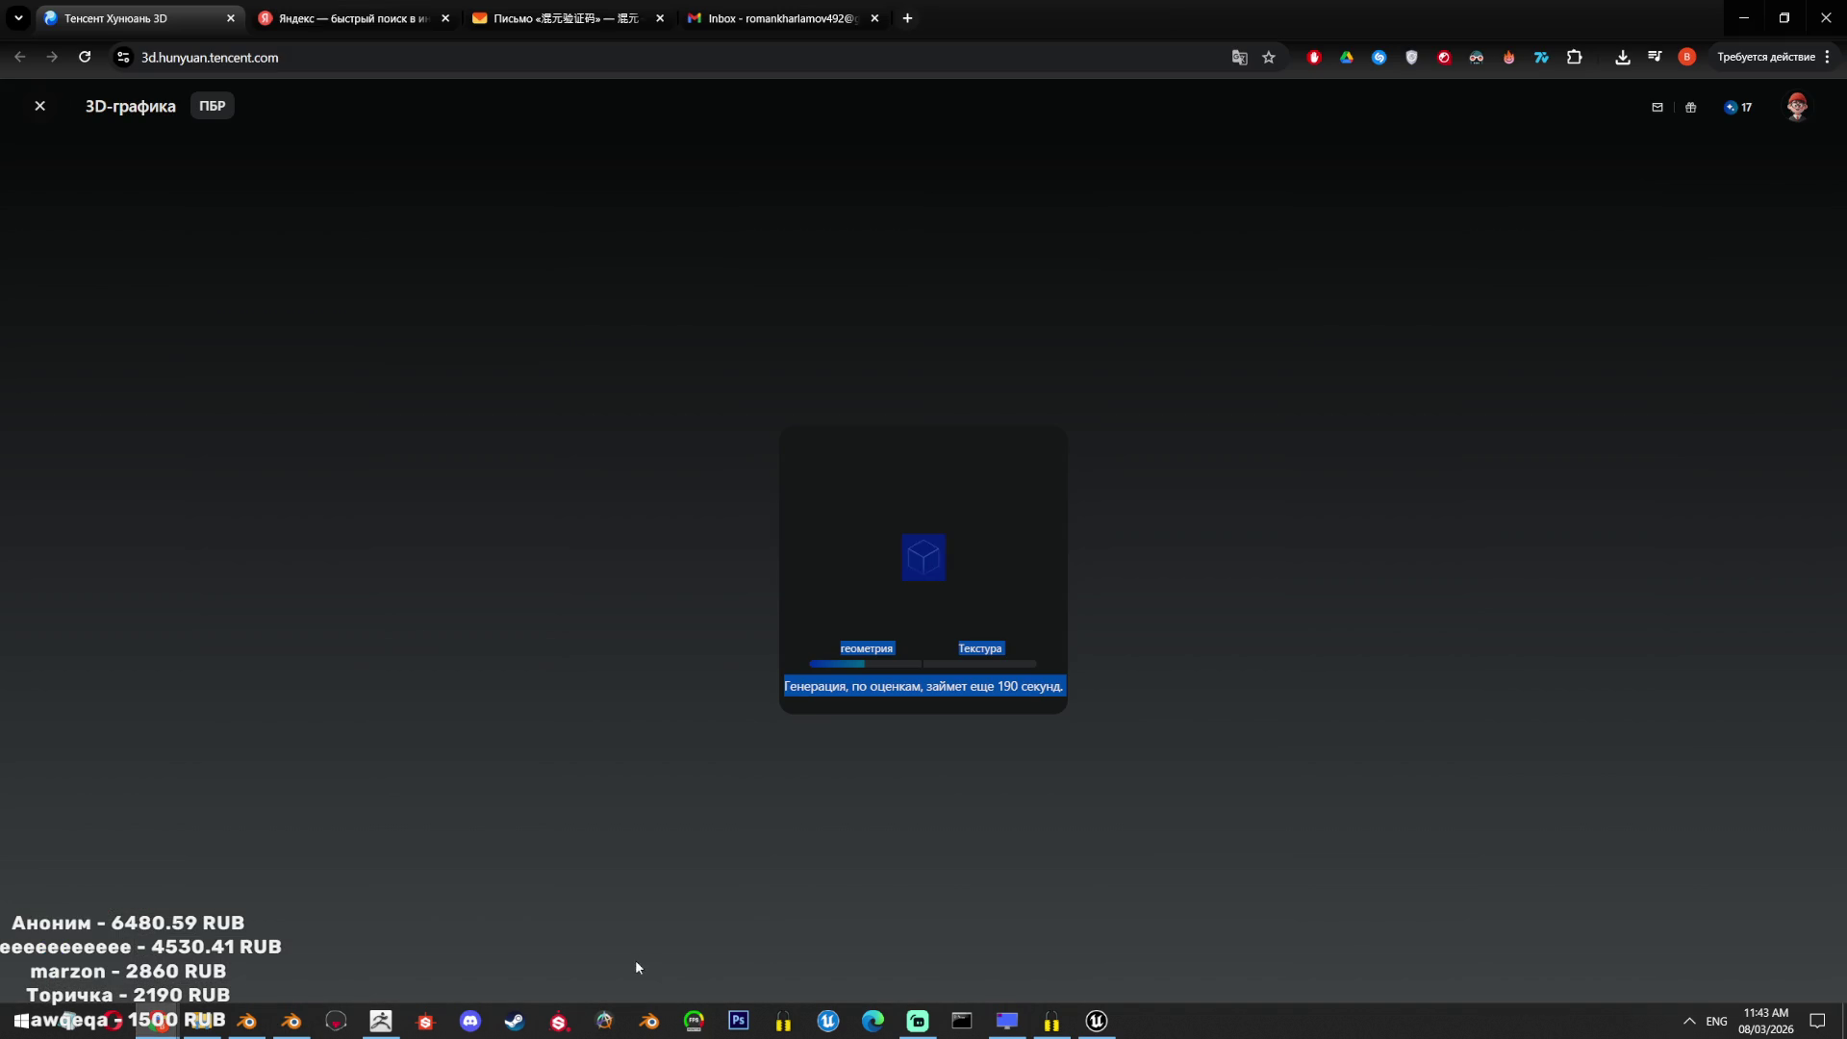
pyautogui.click(290, 1022)
pyautogui.moveTo(926, 510)
pyautogui.mouseDown(button='middle')
pyautogui.moveTo(893, 556)
pyautogui.moveTo(890, 454)
pyautogui.mouseUp(button='middle')
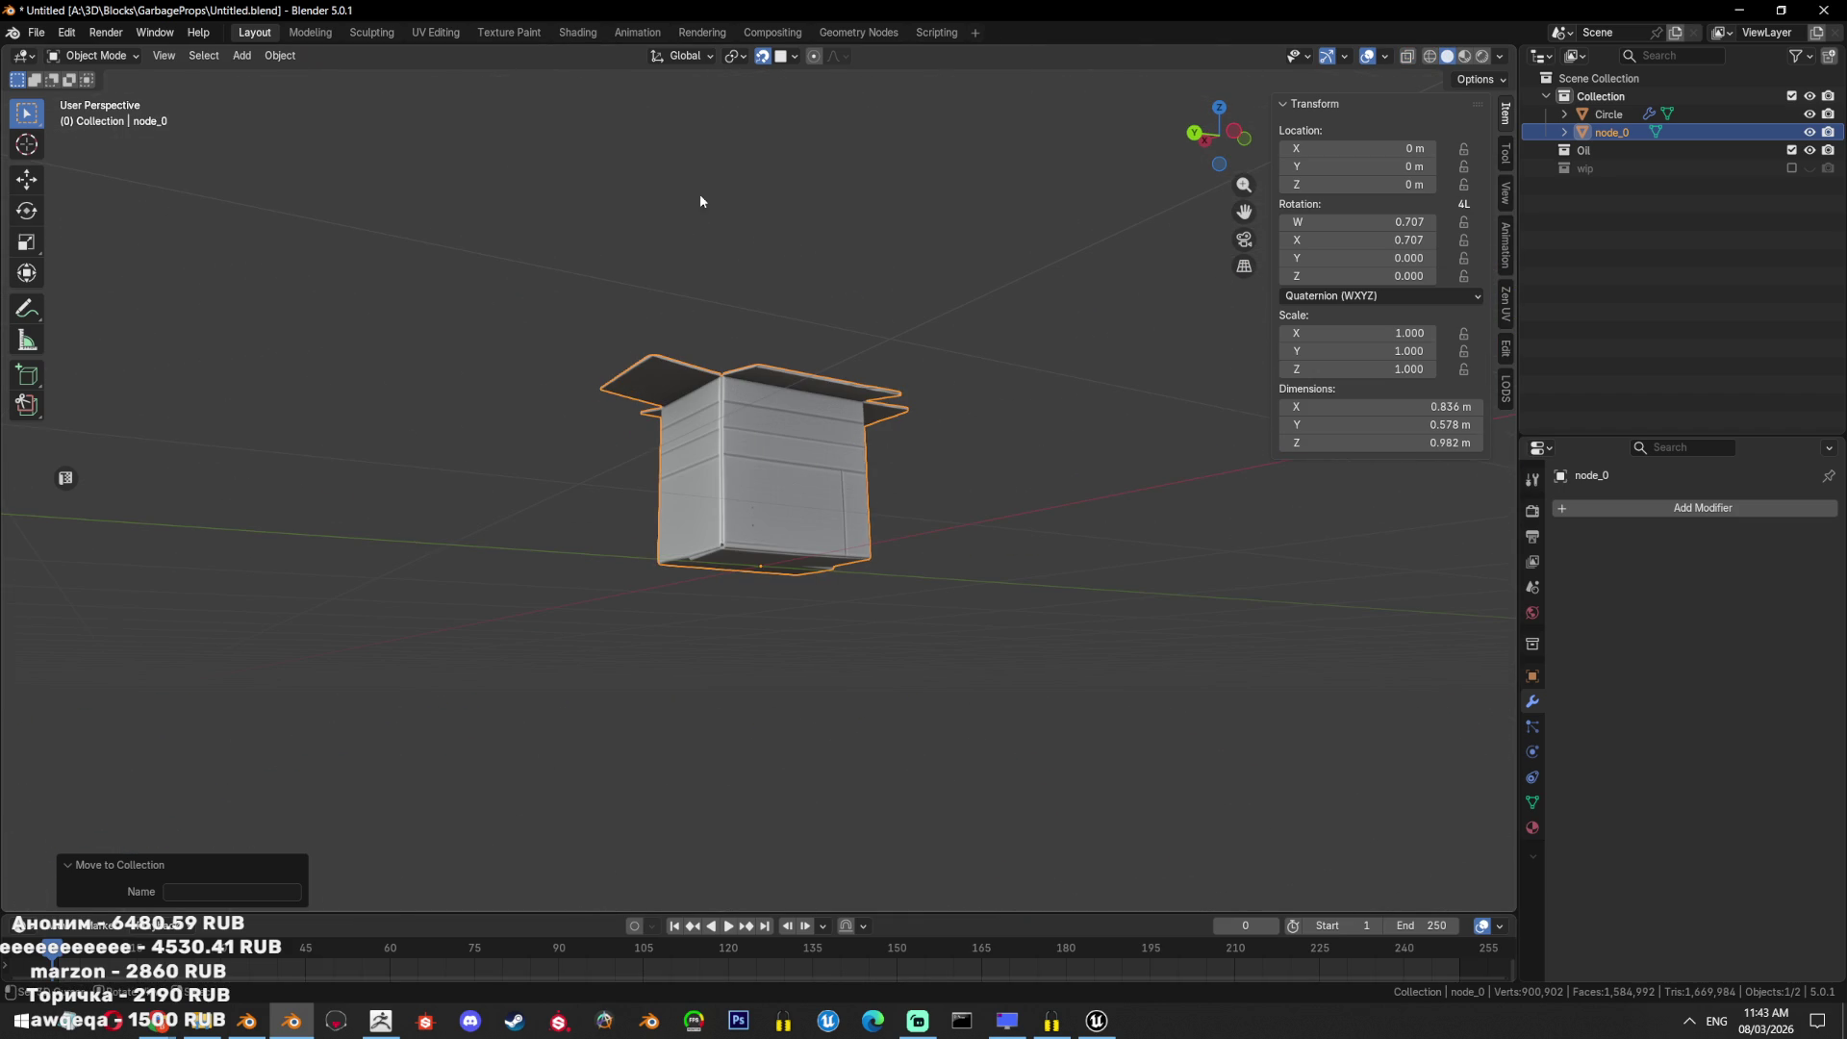
# Inspect the imported box and rename node_0 to CardboardBox1.
pyautogui.scroll(-3, 995, 458)
pyautogui.moveTo(995, 459)
pyautogui.mouseDown(button='middle')
pyautogui.moveTo(952, 528)
pyautogui.moveTo(866, 481)
pyautogui.moveTo(927, 482)
pyautogui.moveTo(798, 437)
pyautogui.moveTo(1071, 567)
pyautogui.mouseUp(button='middle')
pyautogui.scroll(5, 846, 628)
pyautogui.scroll(3, 845, 627)
pyautogui.scroll(-8, 837, 611)
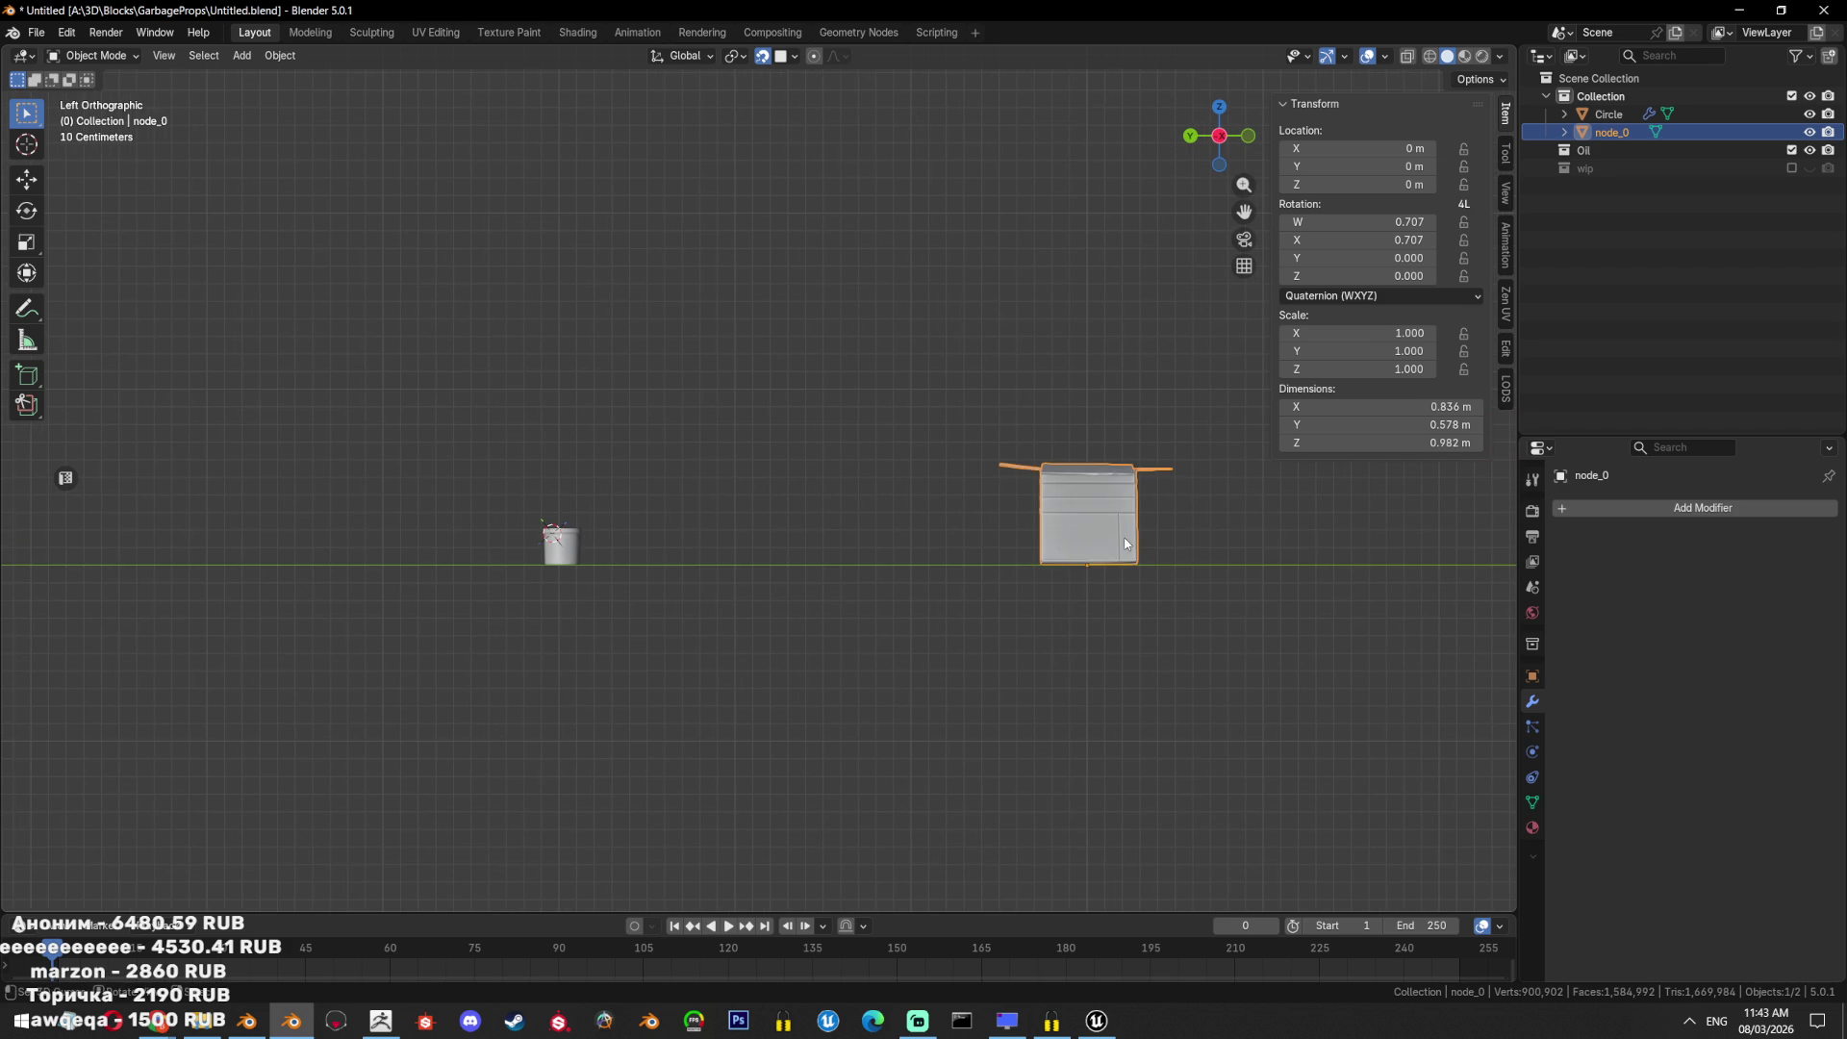
pyautogui.press('h')
pyautogui.hotkey('alt', 'h')
pyautogui.doubleClick(1612, 132)
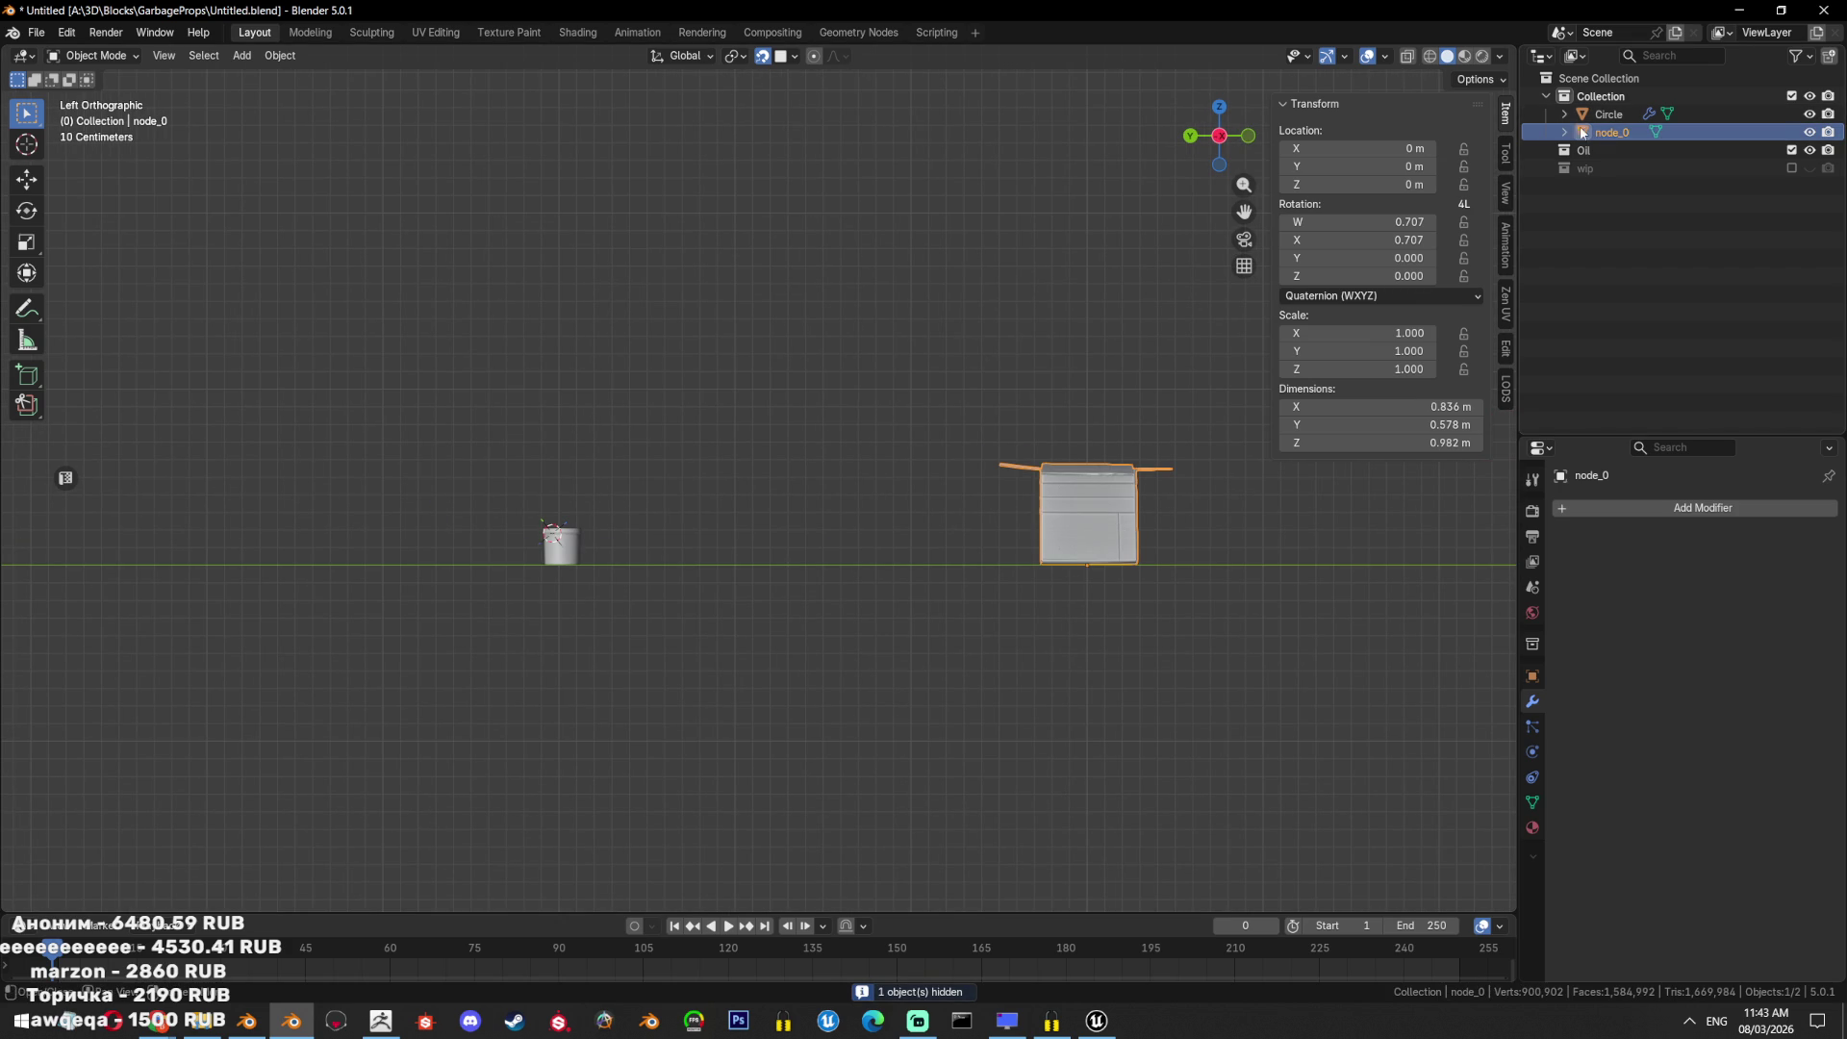
pyautogui.write('Cardboar')
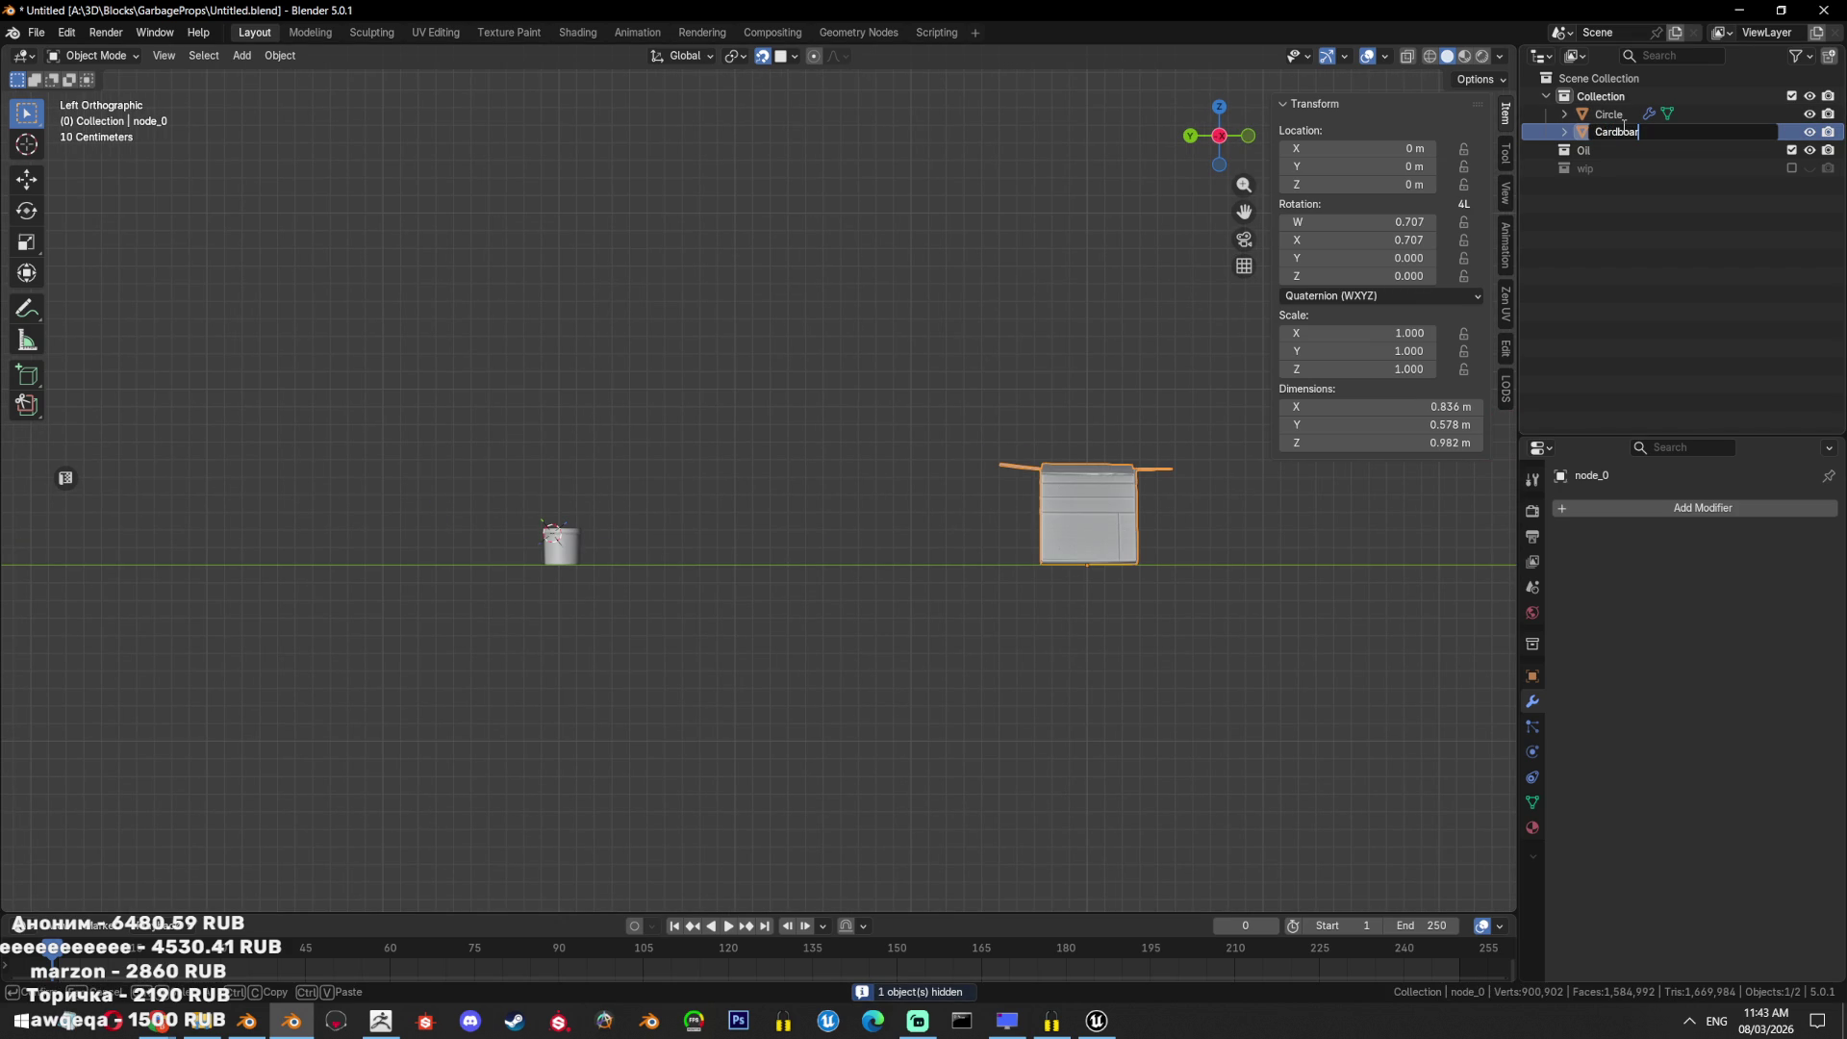
pyautogui.write('dBox1')
pyautogui.press('Return')
# Scale the box to 0.5, nudge it along X, and set its origin to geometry.
pyautogui.press('s')
pyautogui.click(1214, 546)
pyautogui.press('g')
pyautogui.press('x')
pyautogui.click(857, 540)
pyautogui.hotkey('ctrl', 'alt', 'shift', 'c')
pyautogui.click(1059, 506)
# Move the box along Y to sit beside the bucket and frame it.
pyautogui.press('g')
pyautogui.press('y')
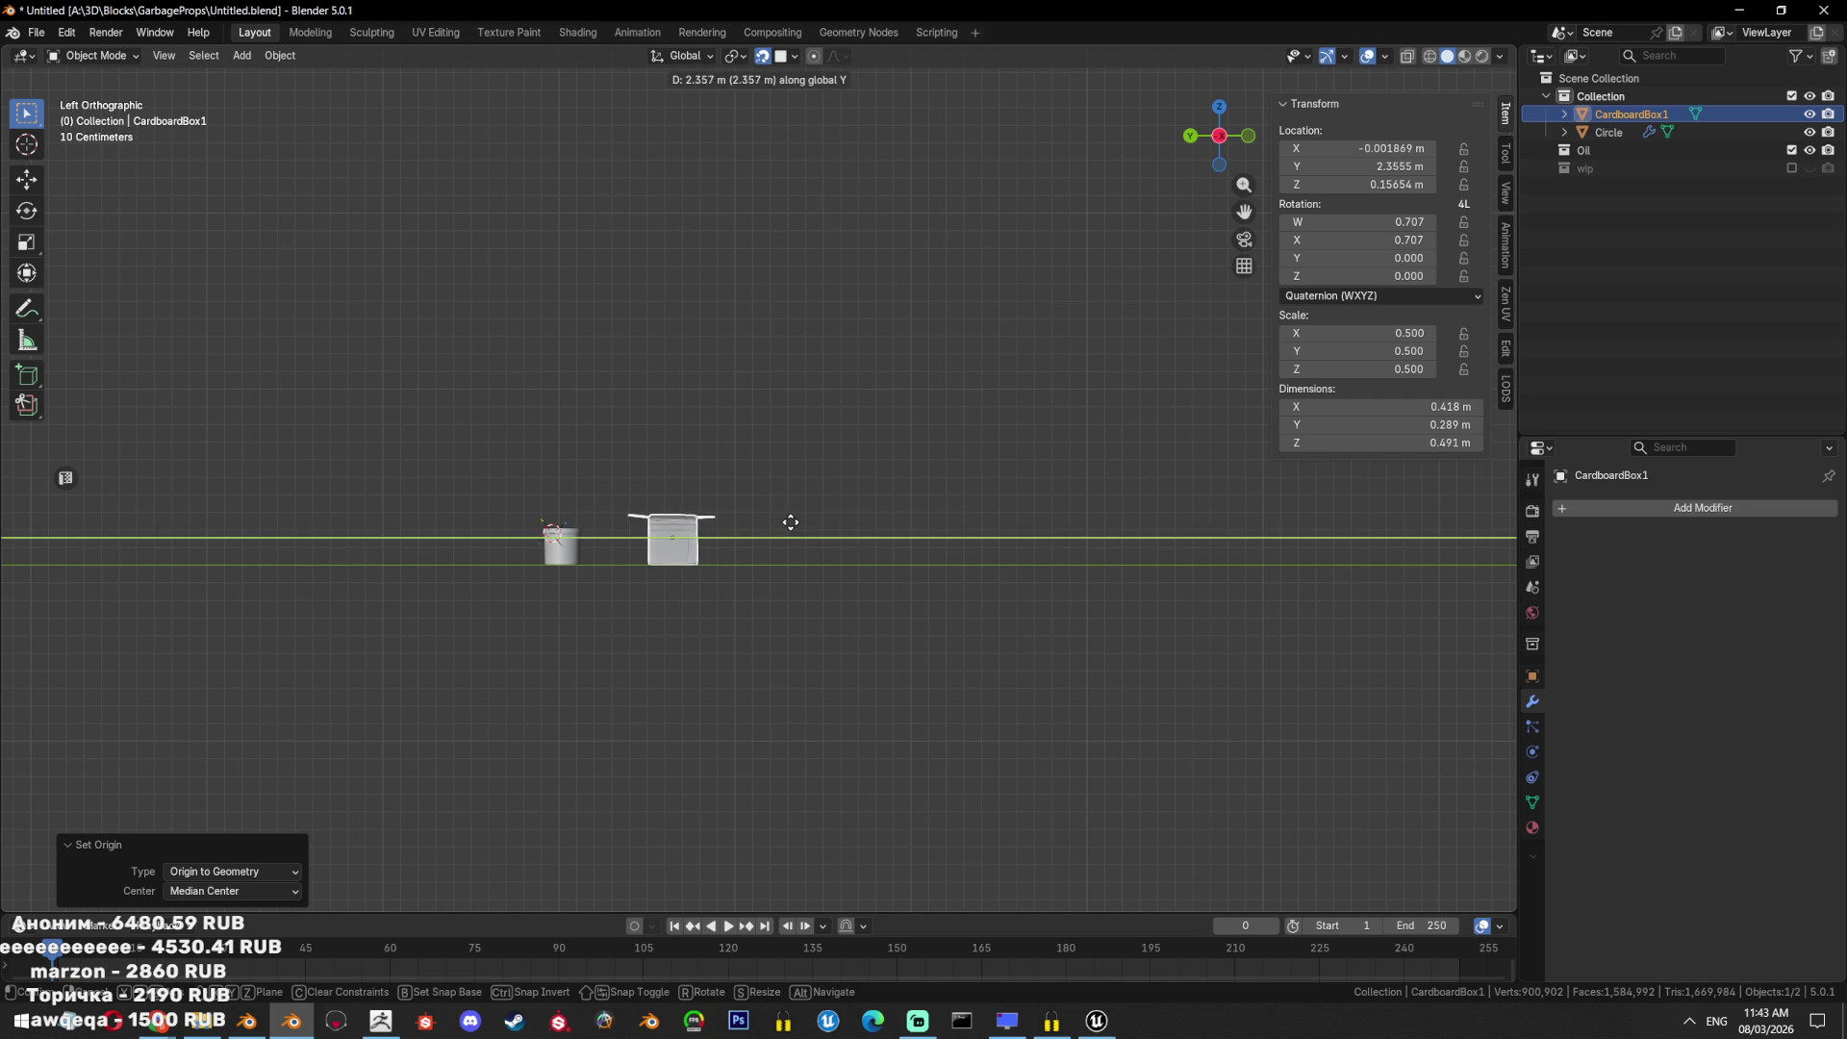
pyautogui.click(738, 529)
pyautogui.press('KP_Decimal')
pyautogui.moveTo(738, 528); pyautogui.dragTo(845, 608, button='middle')
pyautogui.scroll(5, 845, 608)
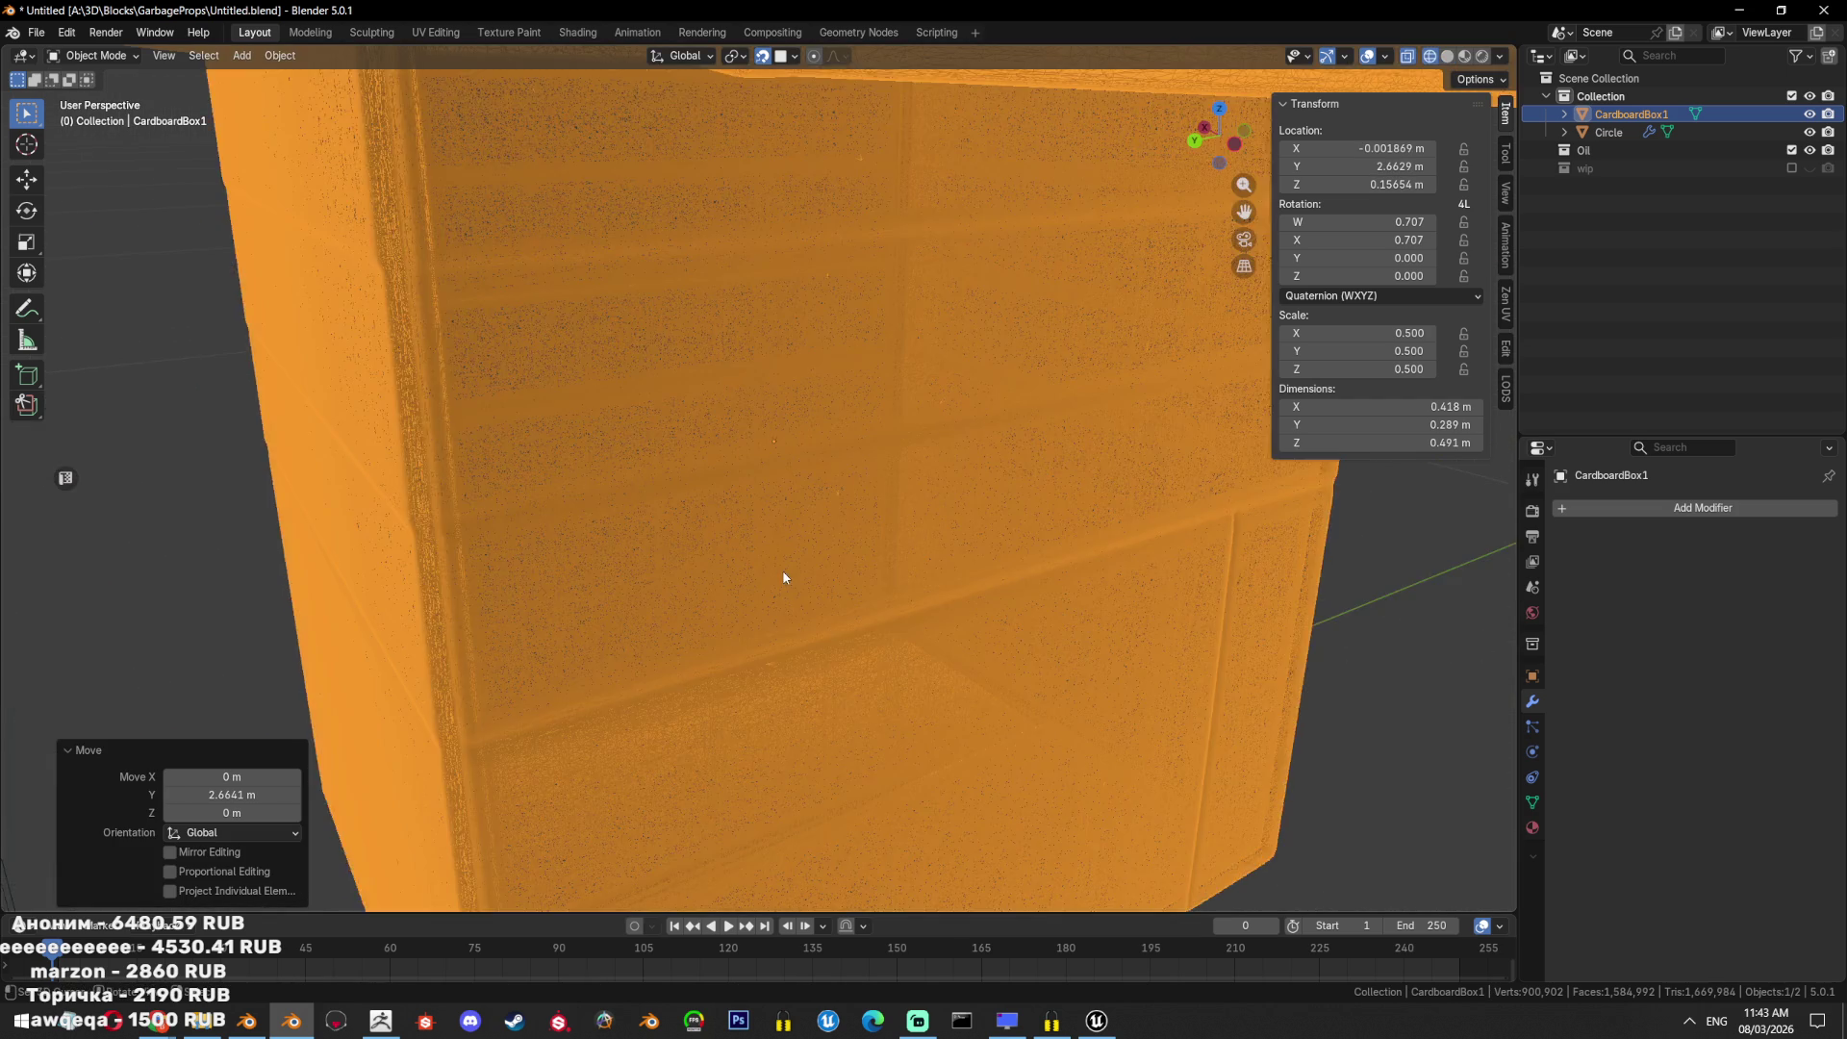
pyautogui.scroll(-5, 783, 570)
pyautogui.scroll(-6, 846, 491)
pyautogui.click(851, 484)
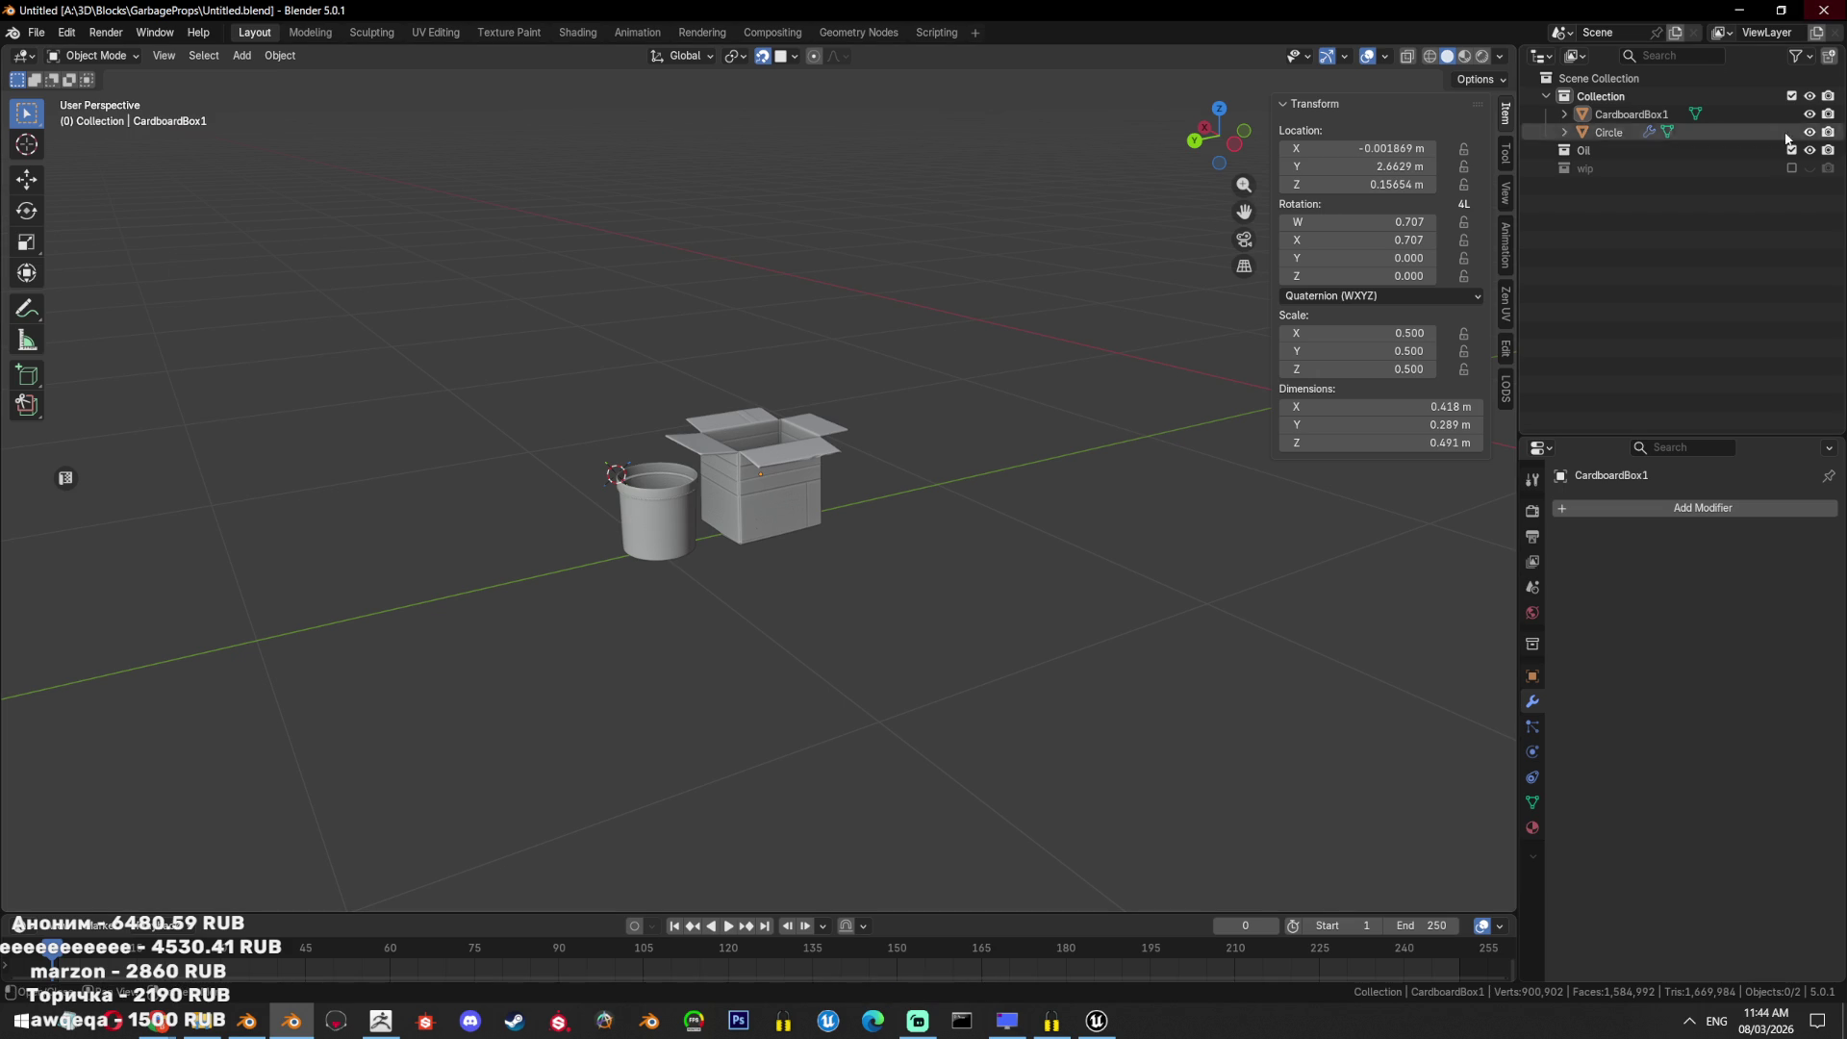
# Show the wip collection props and move the cardboard box to the end of the row.
pyautogui.click(1792, 167)
pyautogui.moveTo(1250, 385)
pyautogui.mouseDown(button='middle')
pyautogui.moveTo(1154, 433)
pyautogui.moveTo(1285, 528)
pyautogui.moveTo(962, 481)
pyautogui.mouseUp(button='middle')
pyautogui.scroll(3, 804, 428)
pyautogui.click(805, 428)
pyautogui.press('g')
pyautogui.click(1111, 454)
pyautogui.moveTo(1110, 455)
pyautogui.mouseDown(button='middle')
pyautogui.moveTo(1076, 306)
pyautogui.moveTo(978, 424)
pyautogui.moveTo(870, 379)
pyautogui.mouseUp(button='middle')
pyautogui.press('KP_Decimal')
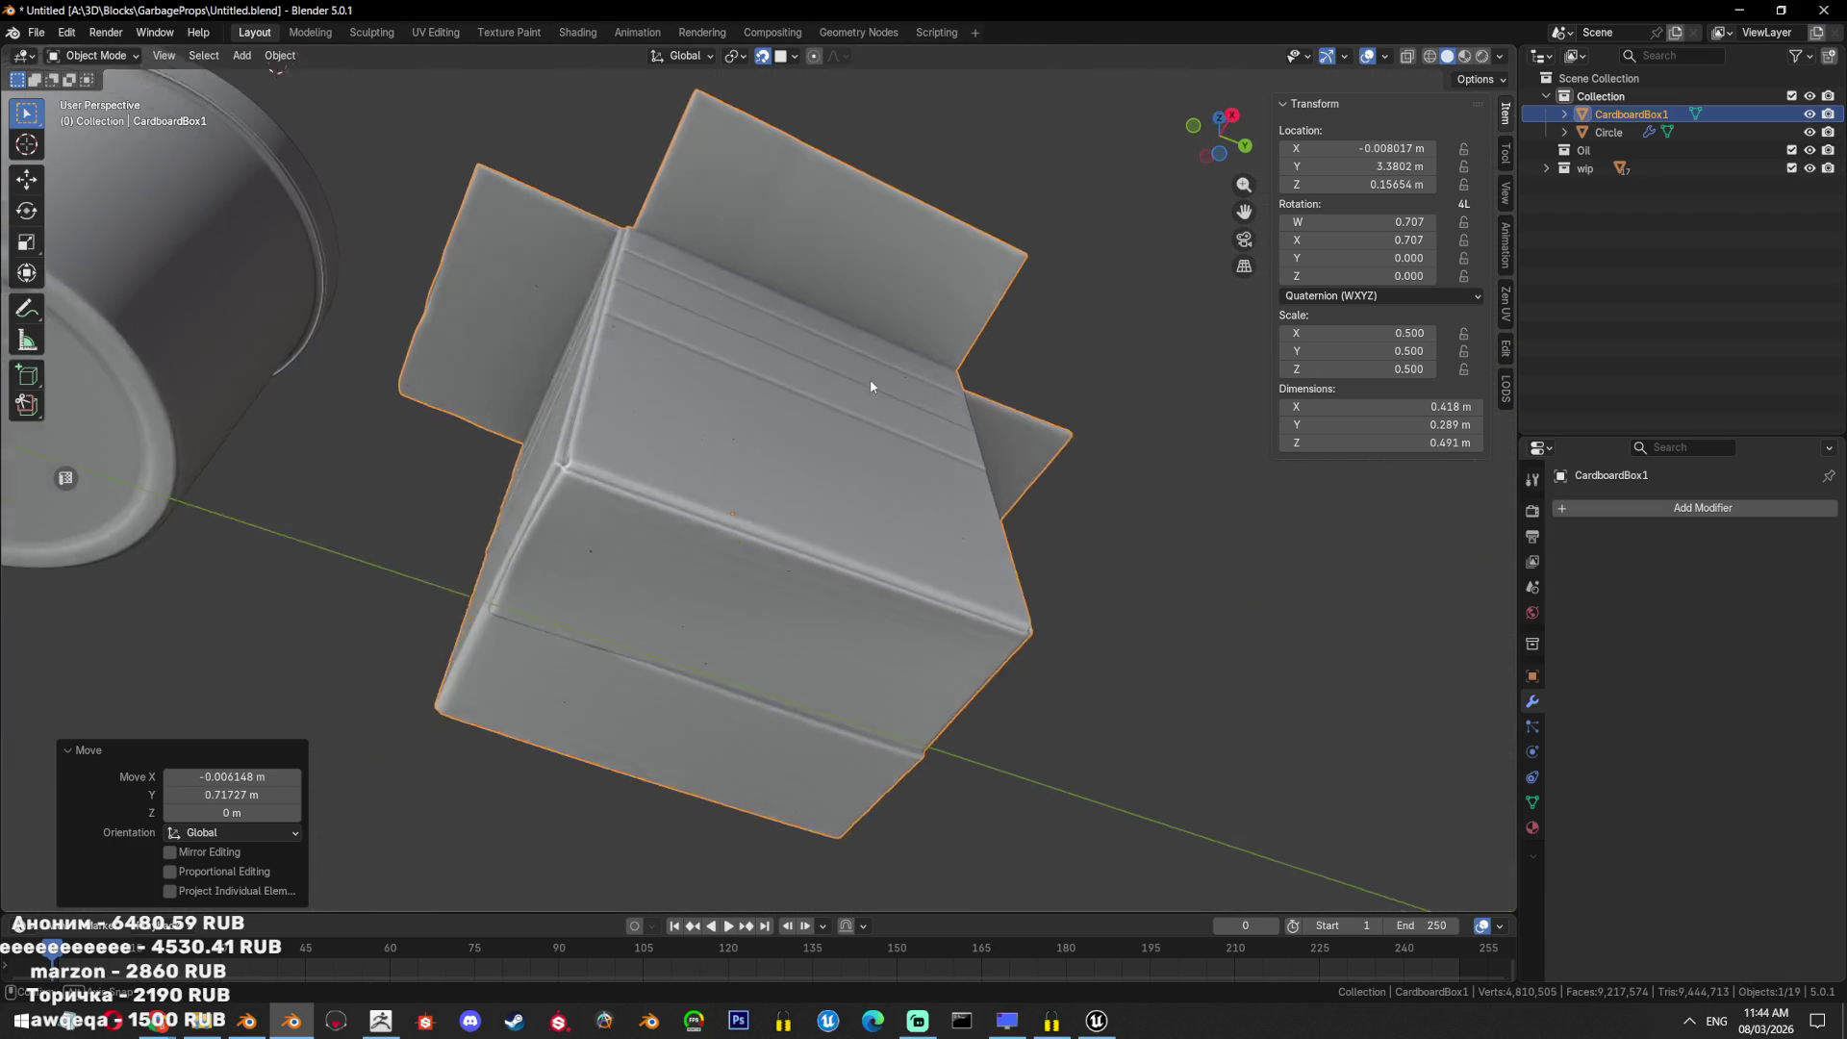
pyautogui.scroll(5, 701, 488)
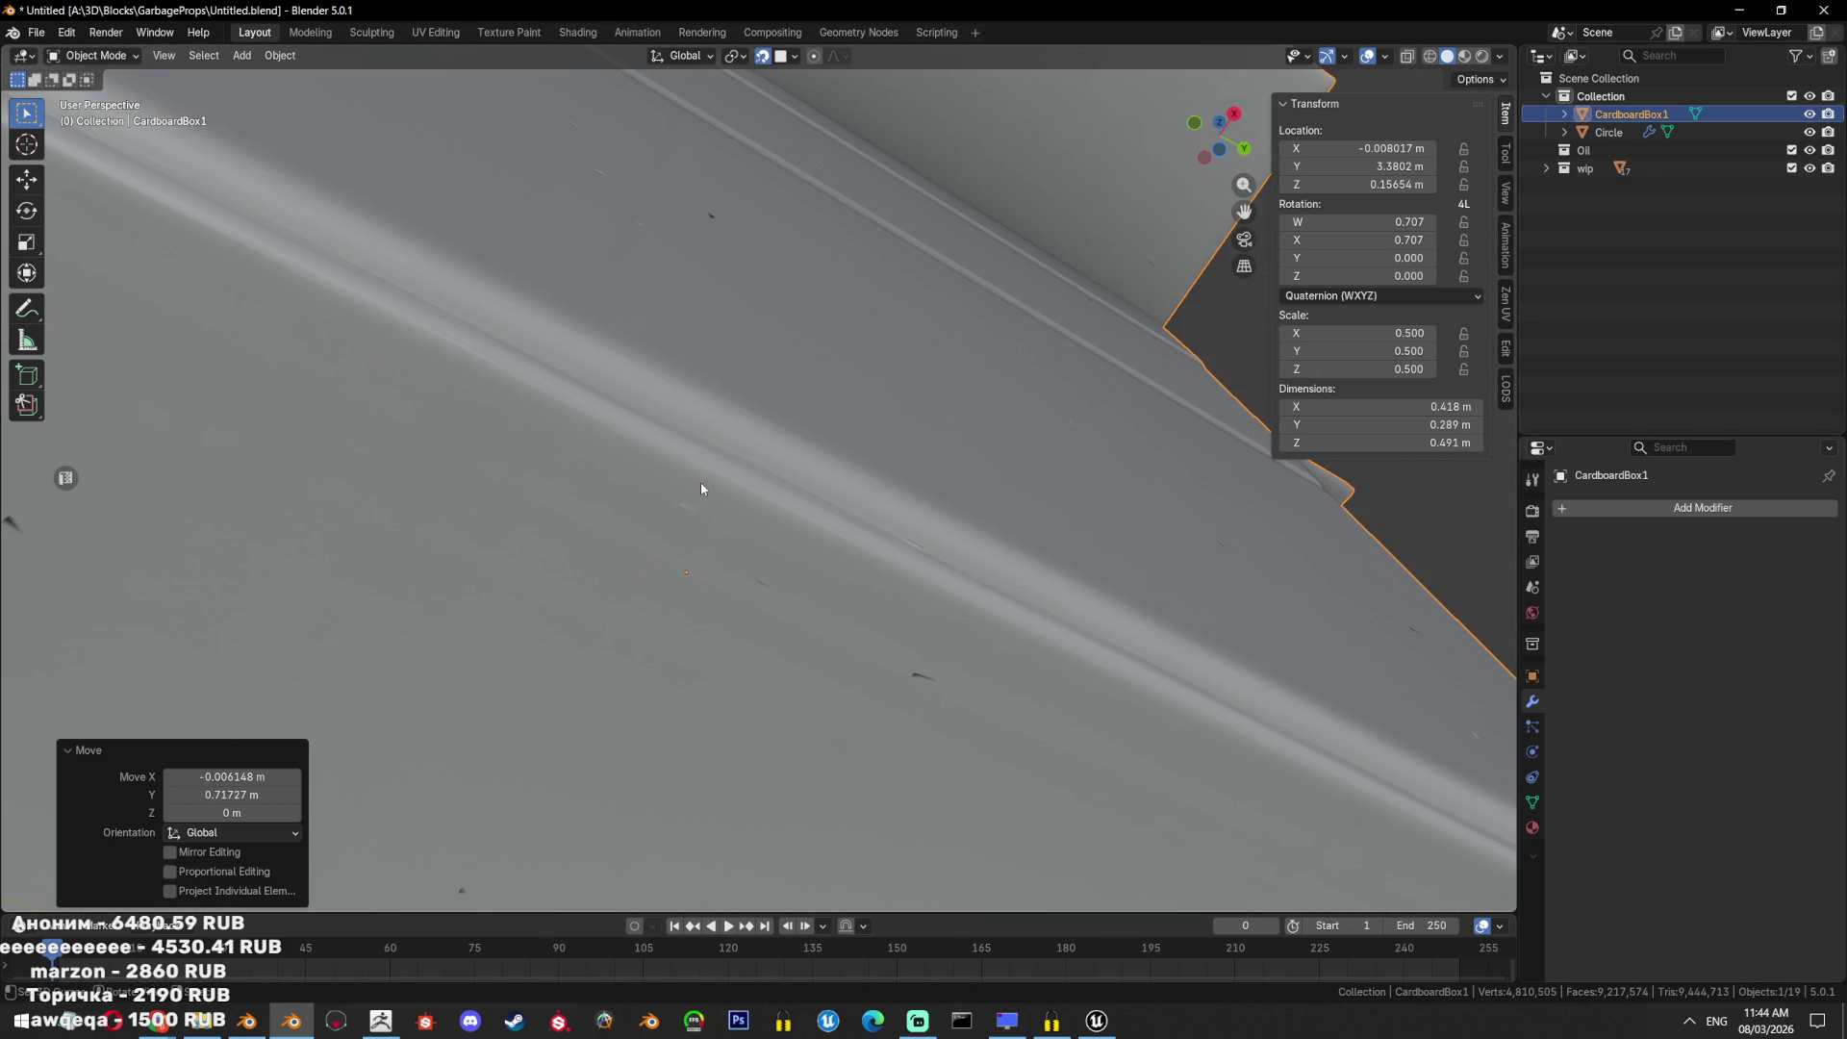
pyautogui.scroll(-5, 701, 489)
# Apply Shade Auto Smooth at 30° to CardboardBox1 and save the blend file.
pyautogui.rightClick(743, 460)
pyautogui.click(781, 460)
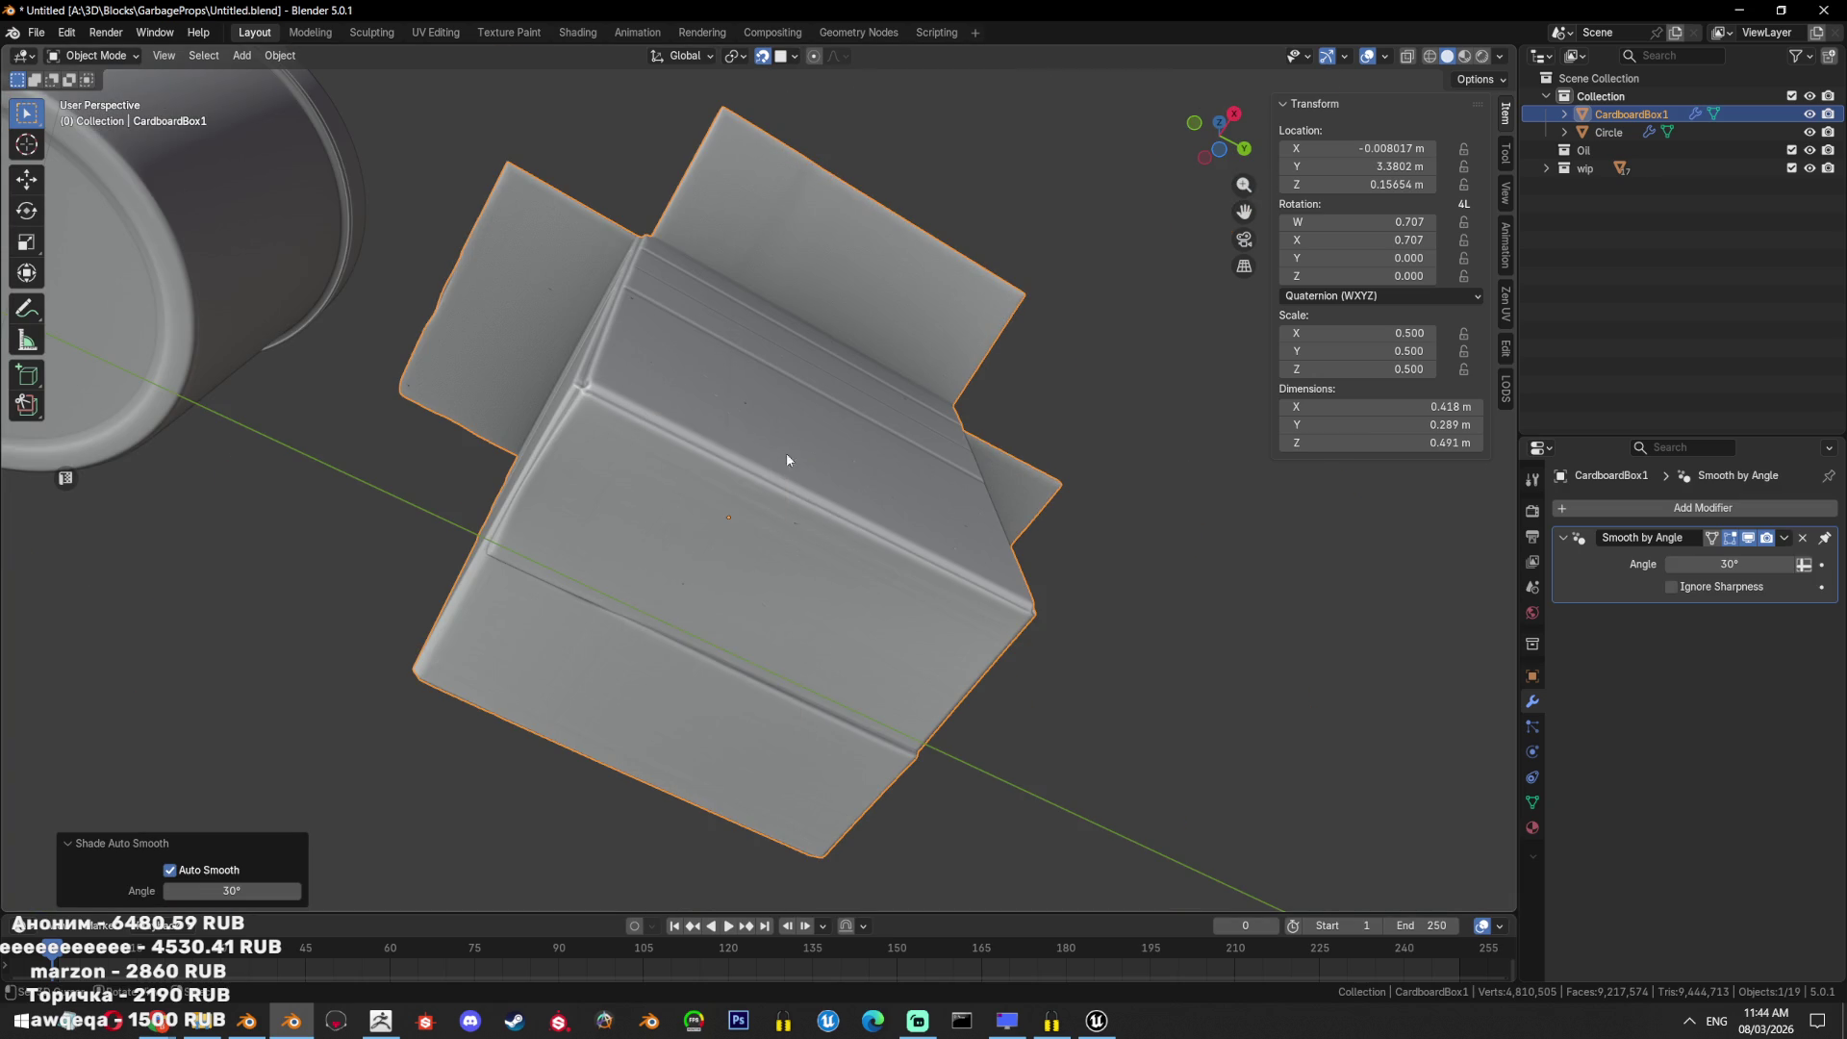
pyautogui.scroll(-5, 787, 452)
pyautogui.moveTo(787, 452)
pyautogui.mouseDown(button='middle')
pyautogui.moveTo(1002, 518)
pyautogui.moveTo(896, 551)
pyautogui.moveTo(804, 643)
pyautogui.moveTo(910, 558)
pyautogui.moveTo(981, 445)
pyautogui.moveTo(780, 449)
pyautogui.moveTo(1060, 505)
pyautogui.moveTo(811, 527)
pyautogui.moveTo(1014, 514)
pyautogui.mouseUp(button='middle')
pyautogui.scroll(-5, 780, 449)
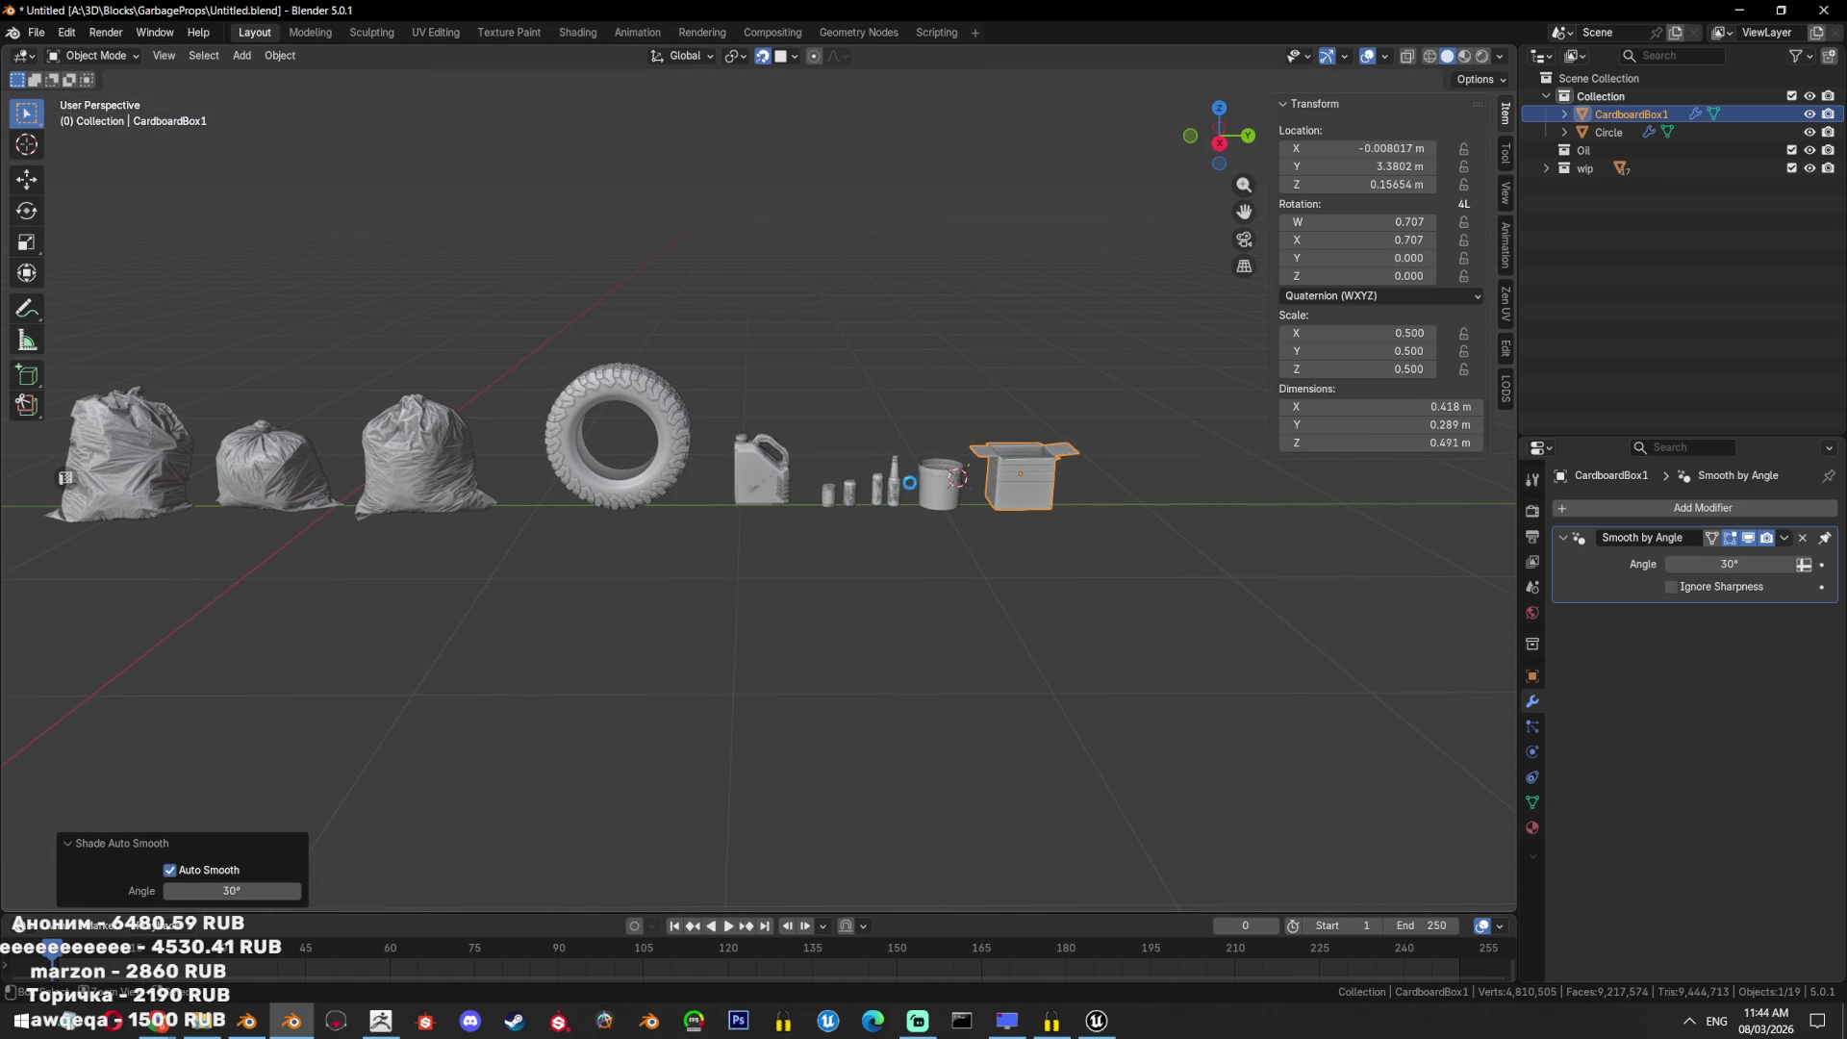
pyautogui.hotkey('ctrl', 's')
pyautogui.moveTo(1135, 467)
pyautogui.keyDown('shift'); pyautogui.mouseDown(button='middle')
pyautogui.moveTo(967, 472)
pyautogui.moveTo(1139, 476)
pyautogui.mouseUp(button='middle'); pyautogui.keyUp('shift')
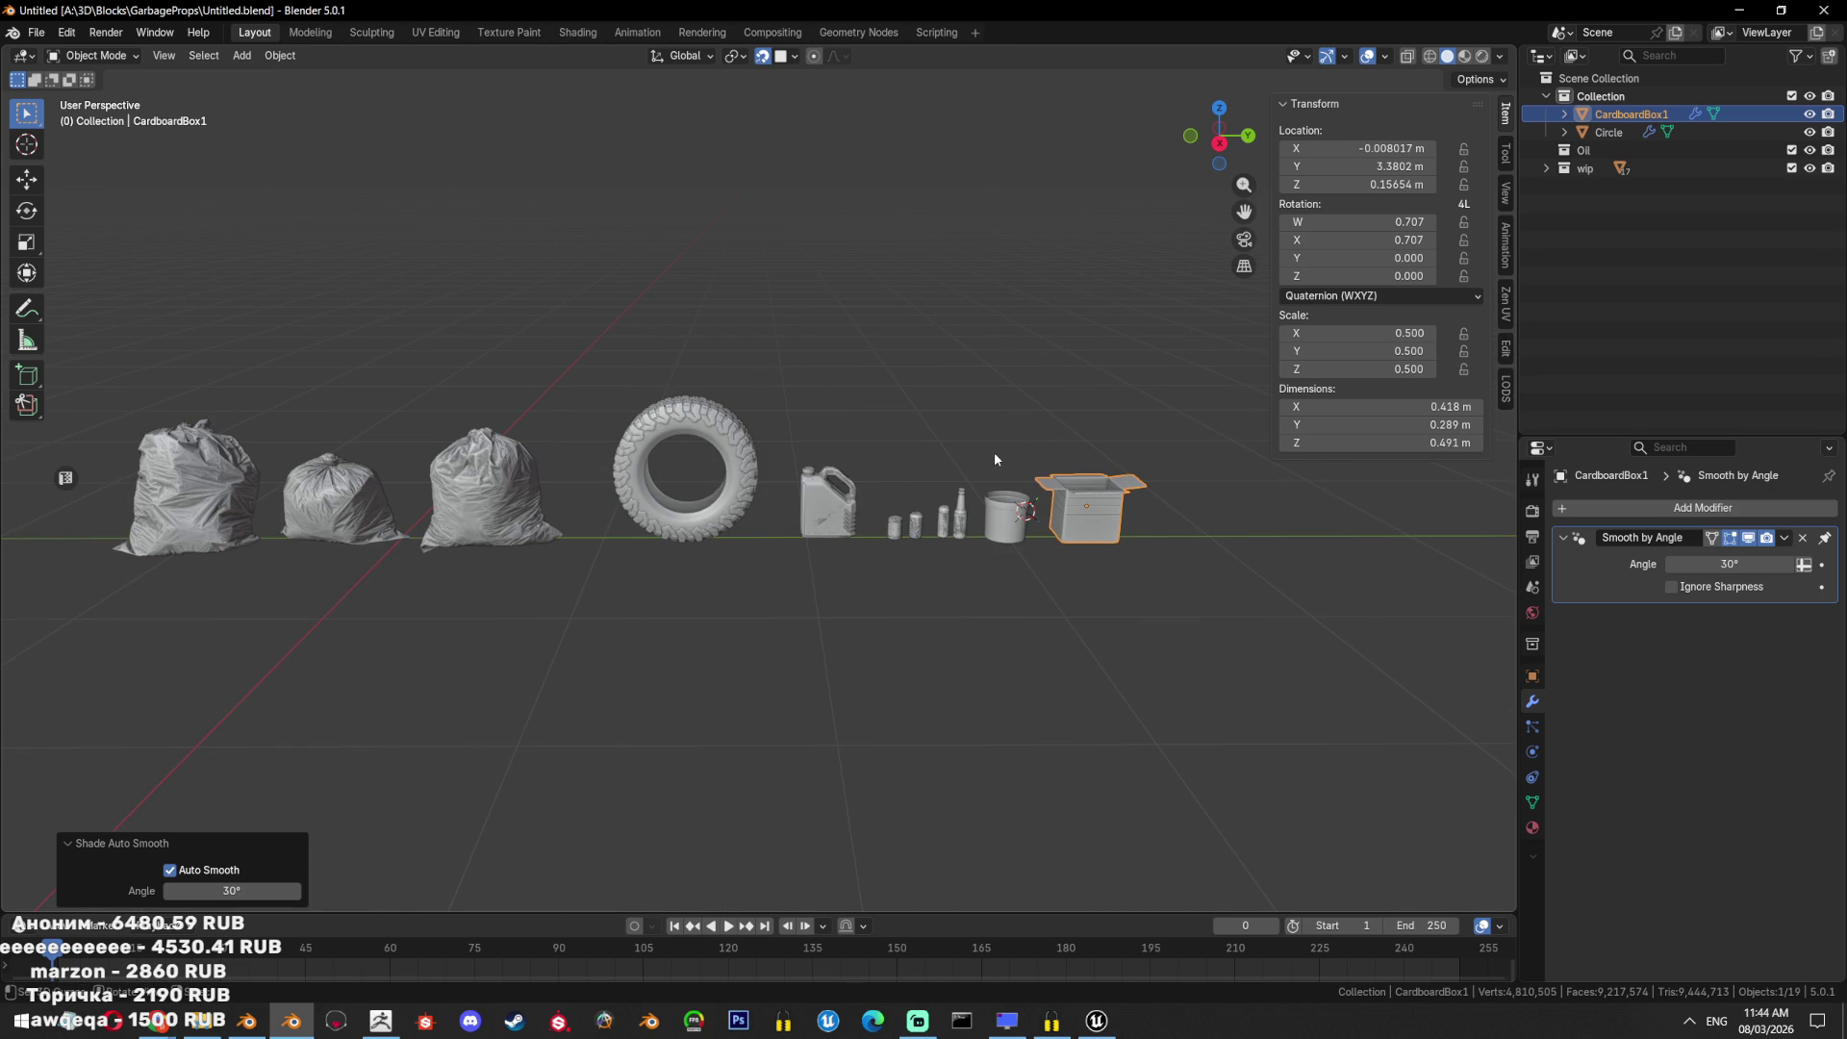
pyautogui.moveTo(991, 449)
pyautogui.keyDown('shift'); pyautogui.mouseDown(button='middle')
pyautogui.moveTo(902, 522)
pyautogui.moveTo(930, 511)
pyautogui.mouseUp(button='middle'); pyautogui.keyUp('shift')
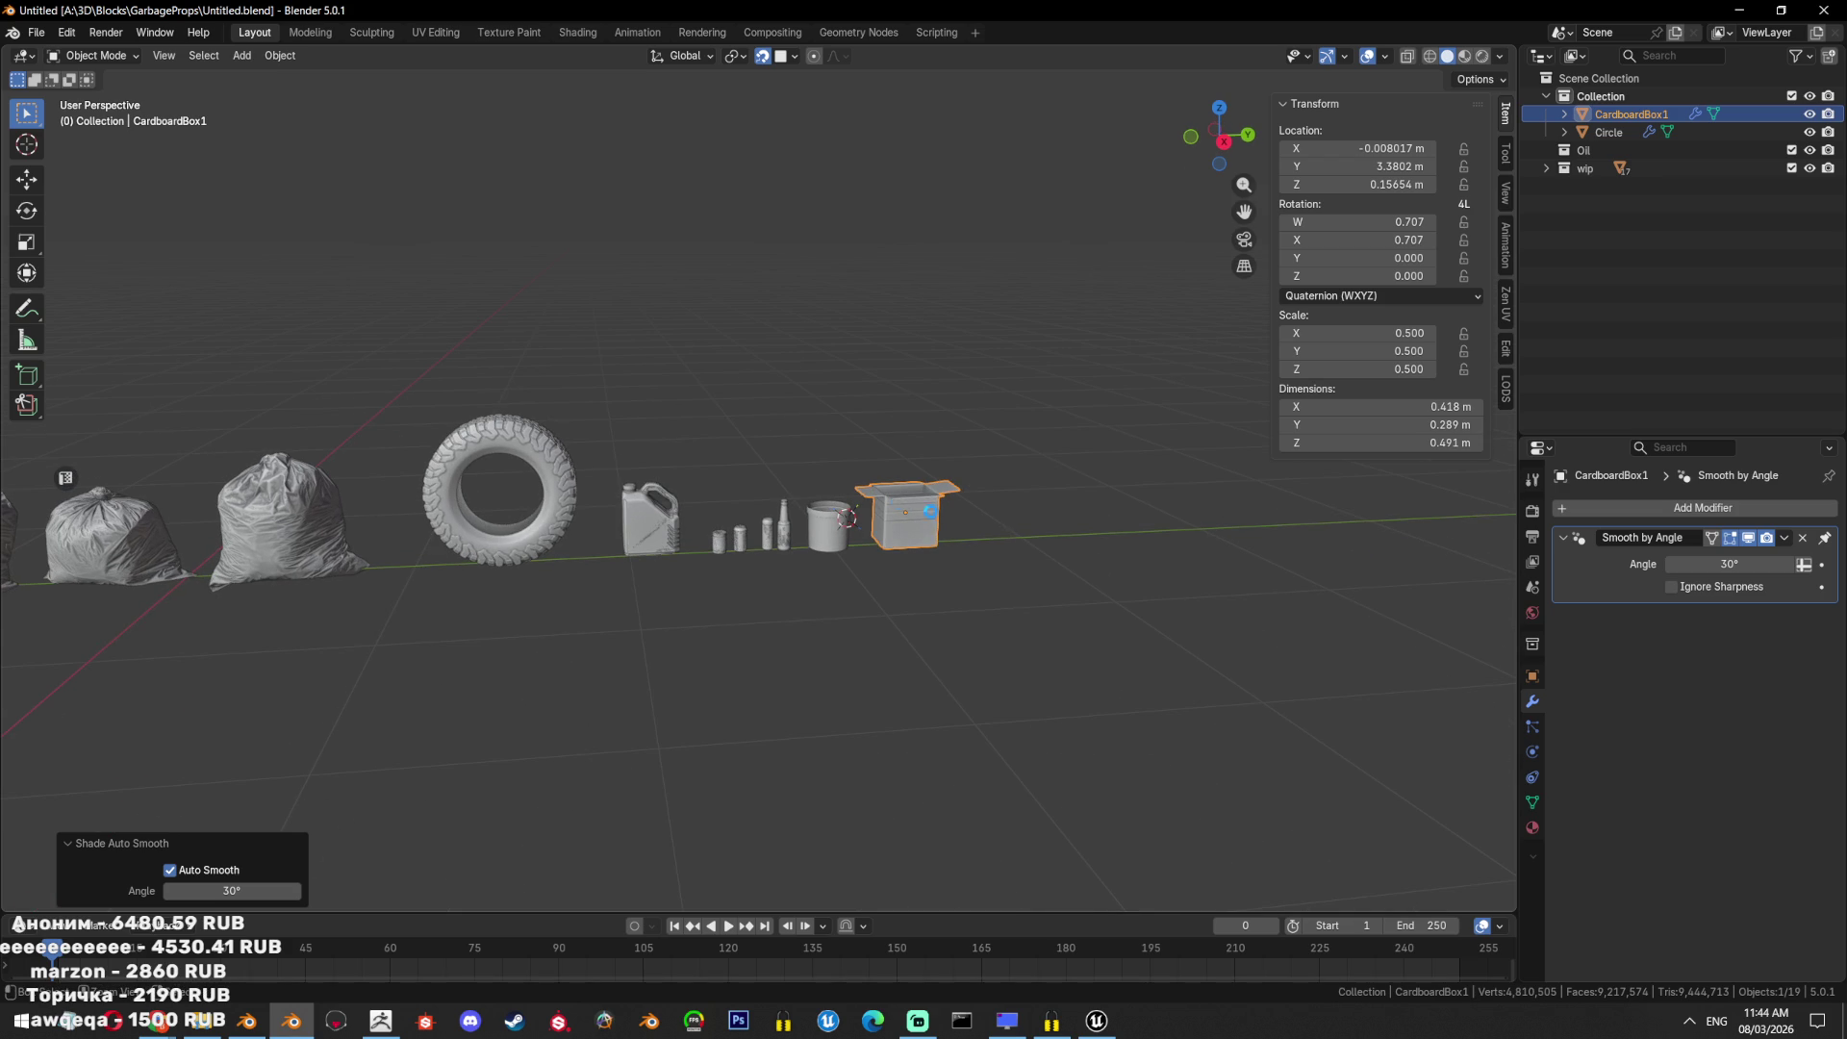
pyautogui.moveTo(164, 1022)
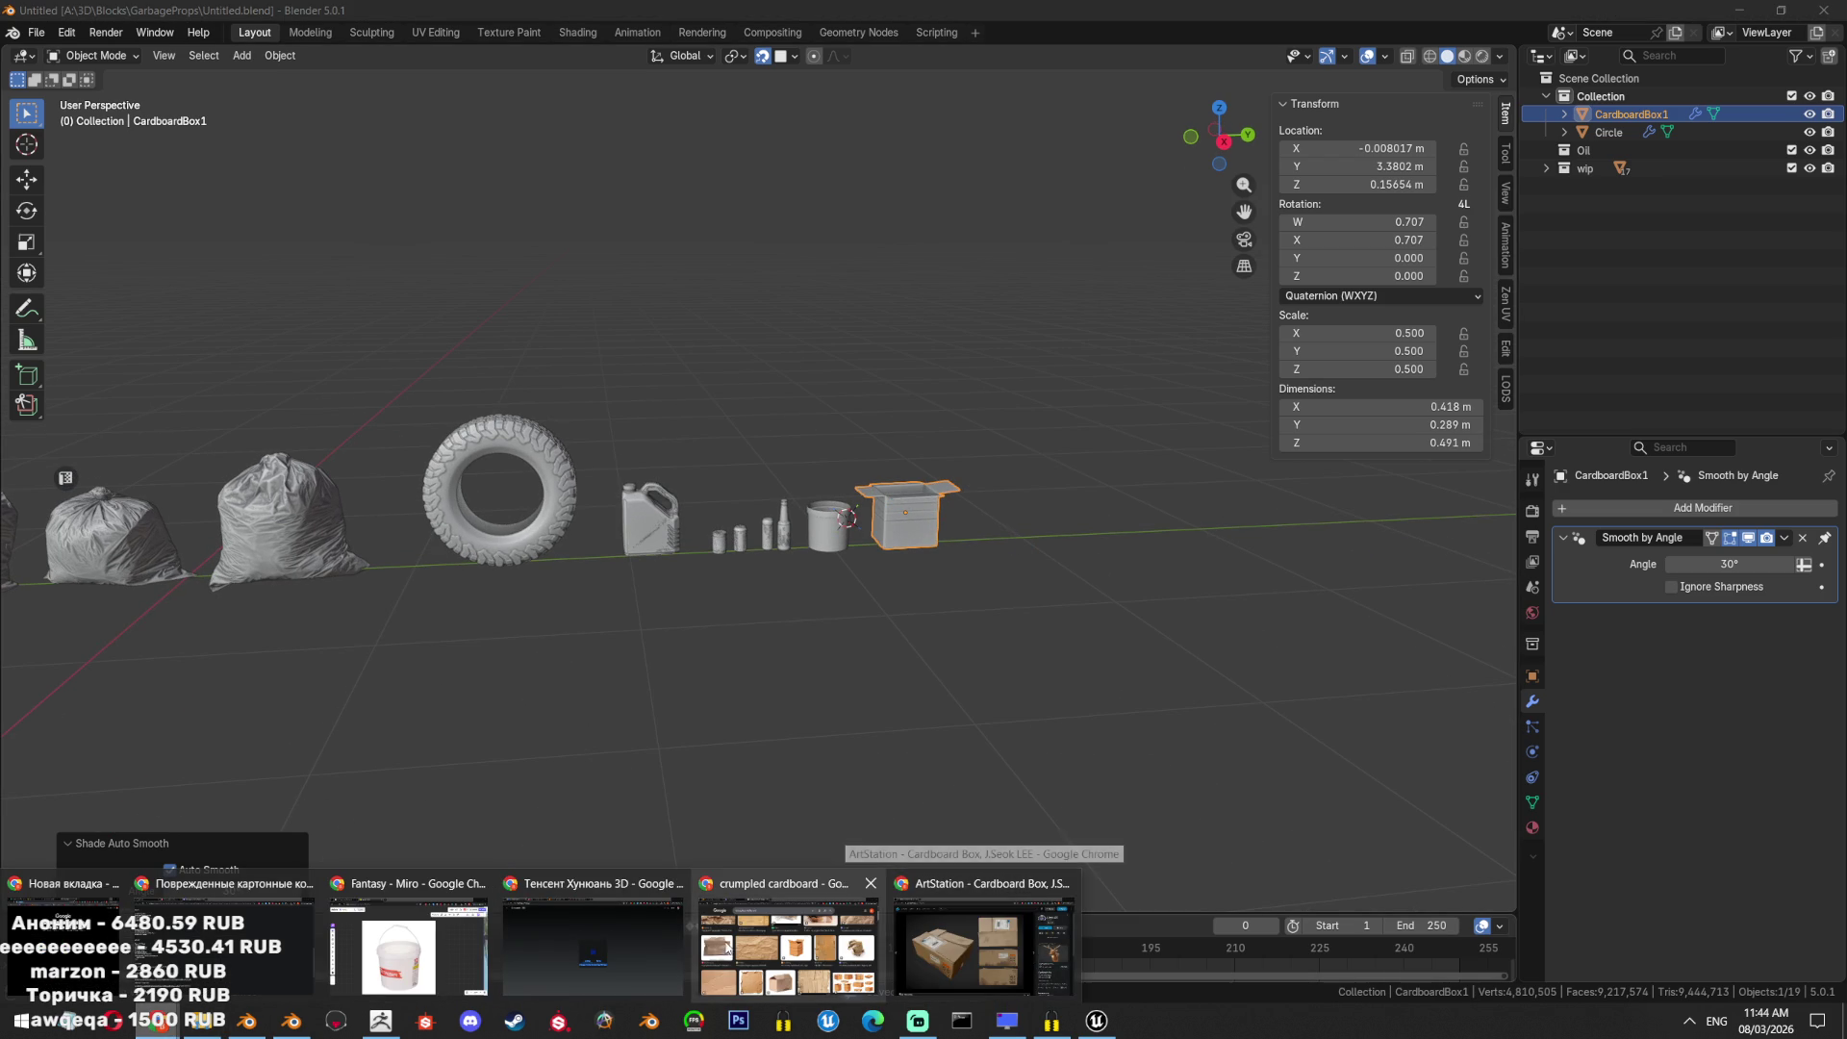
# Check Hunyuan 3D's generation progress, then close Groceries.blend without saving.
pyautogui.click(635, 951)
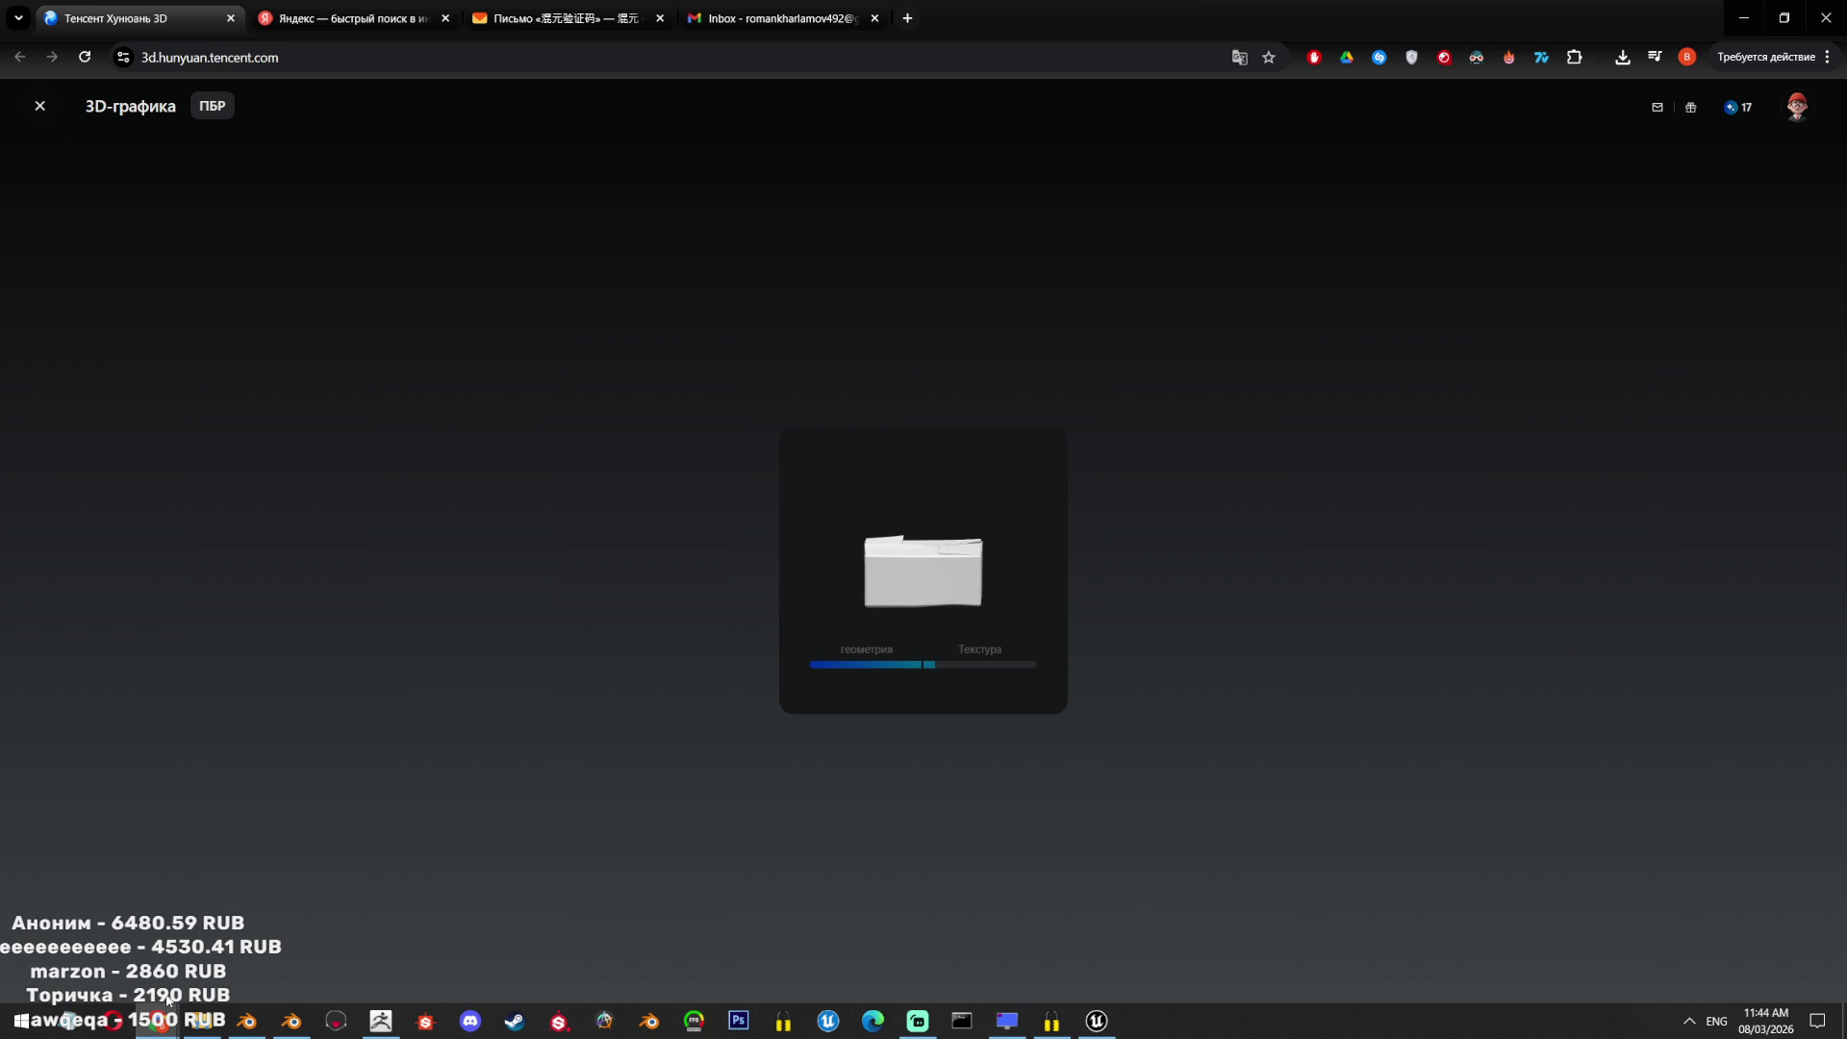
pyautogui.moveTo(276, 1027)
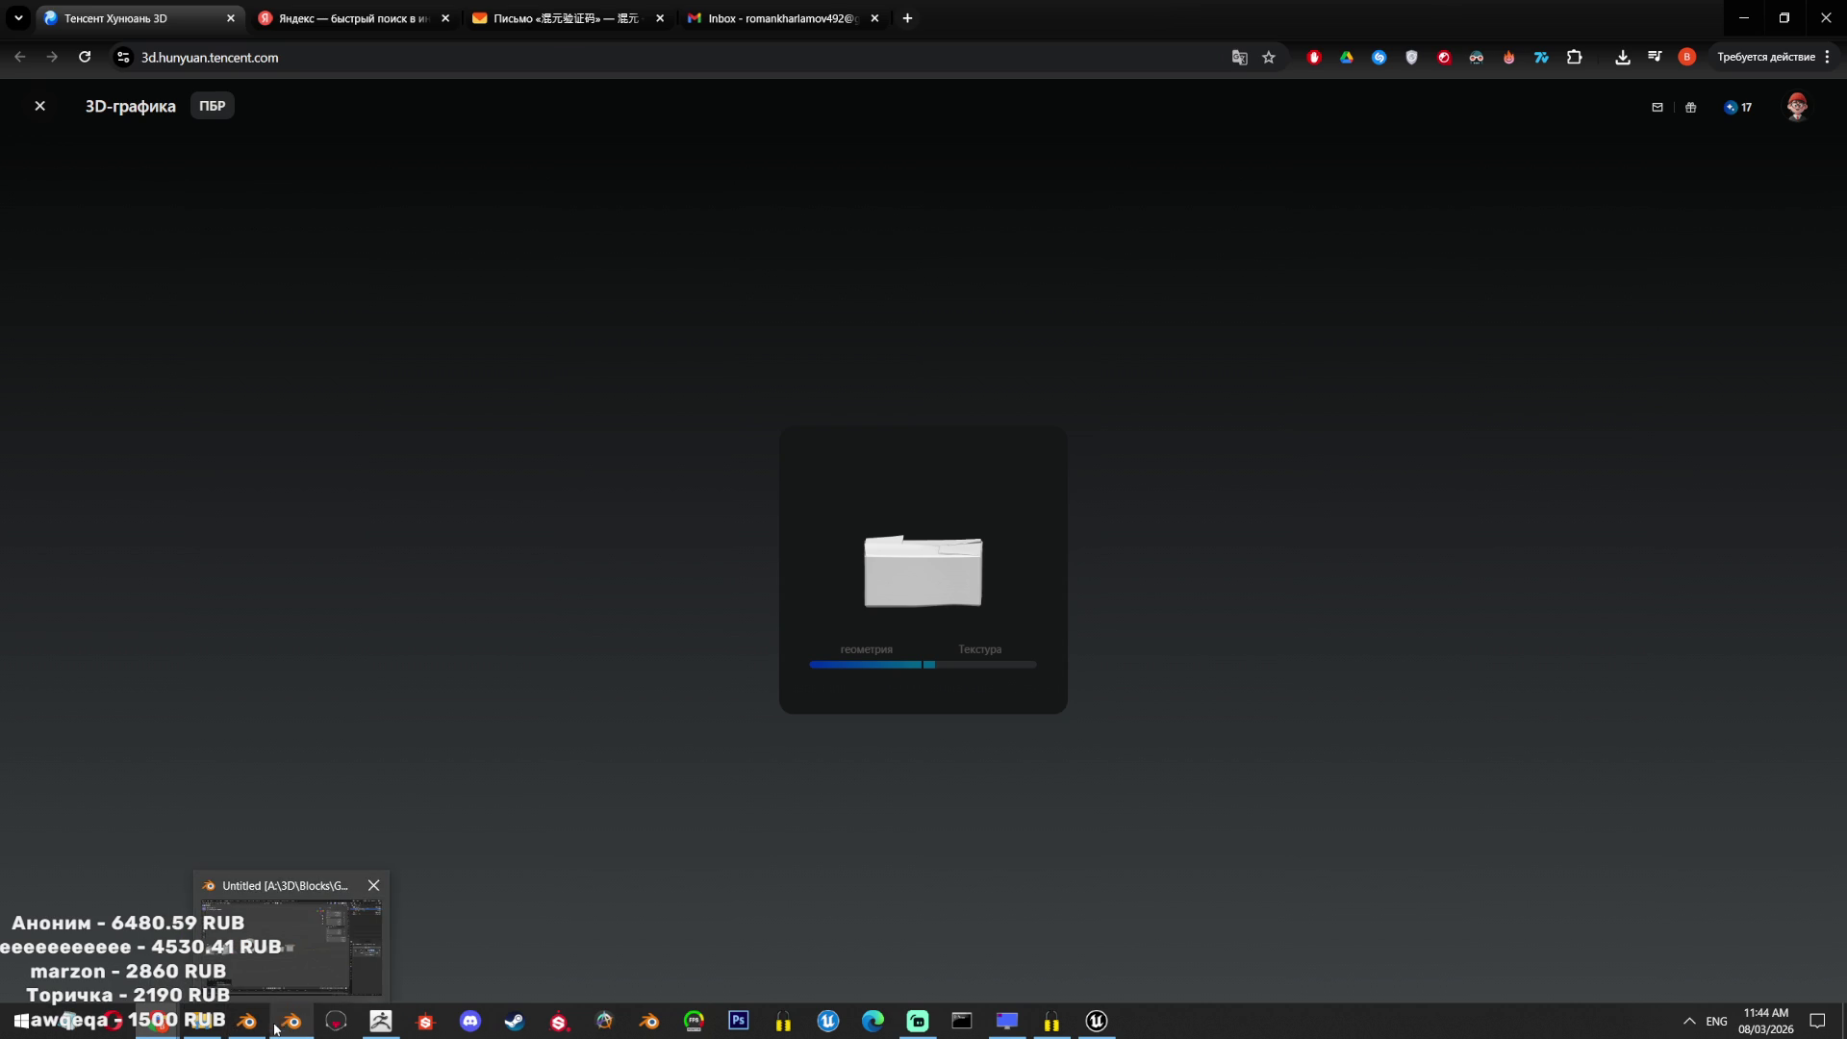
pyautogui.click(276, 1028)
pyautogui.click(1838, 8)
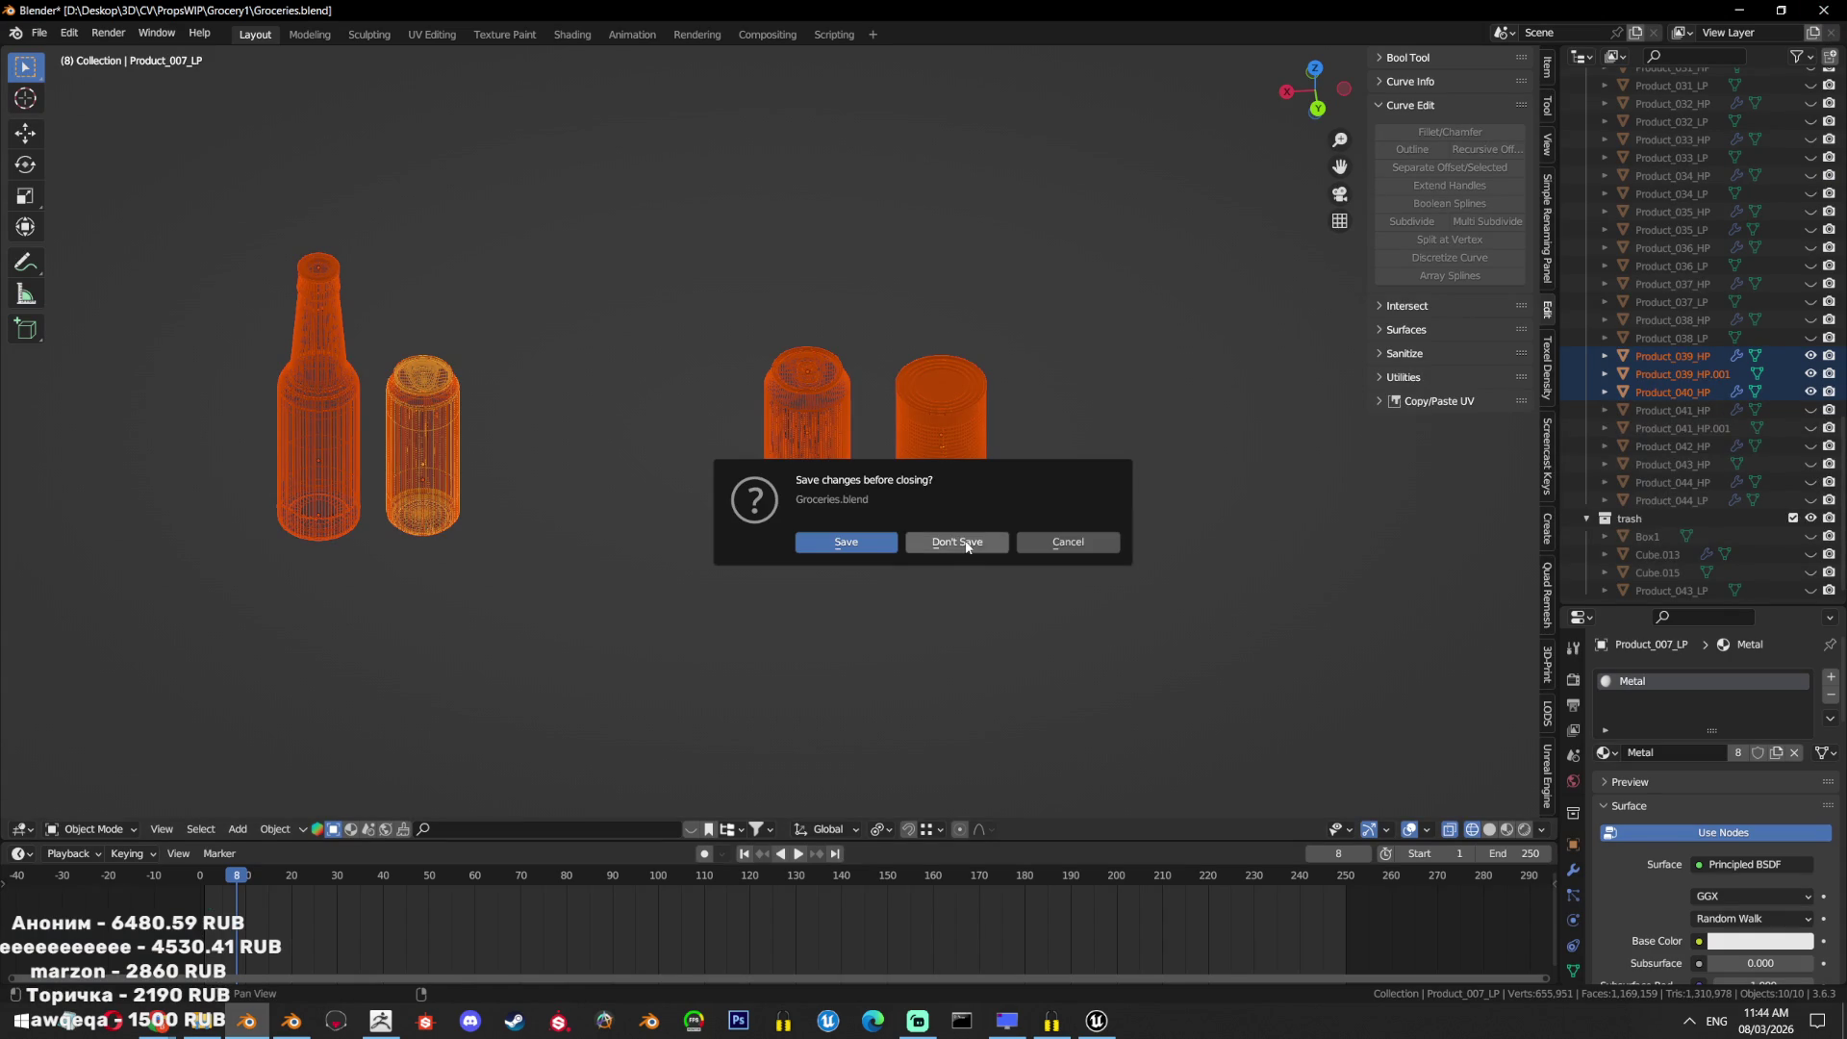
pyautogui.click(967, 543)
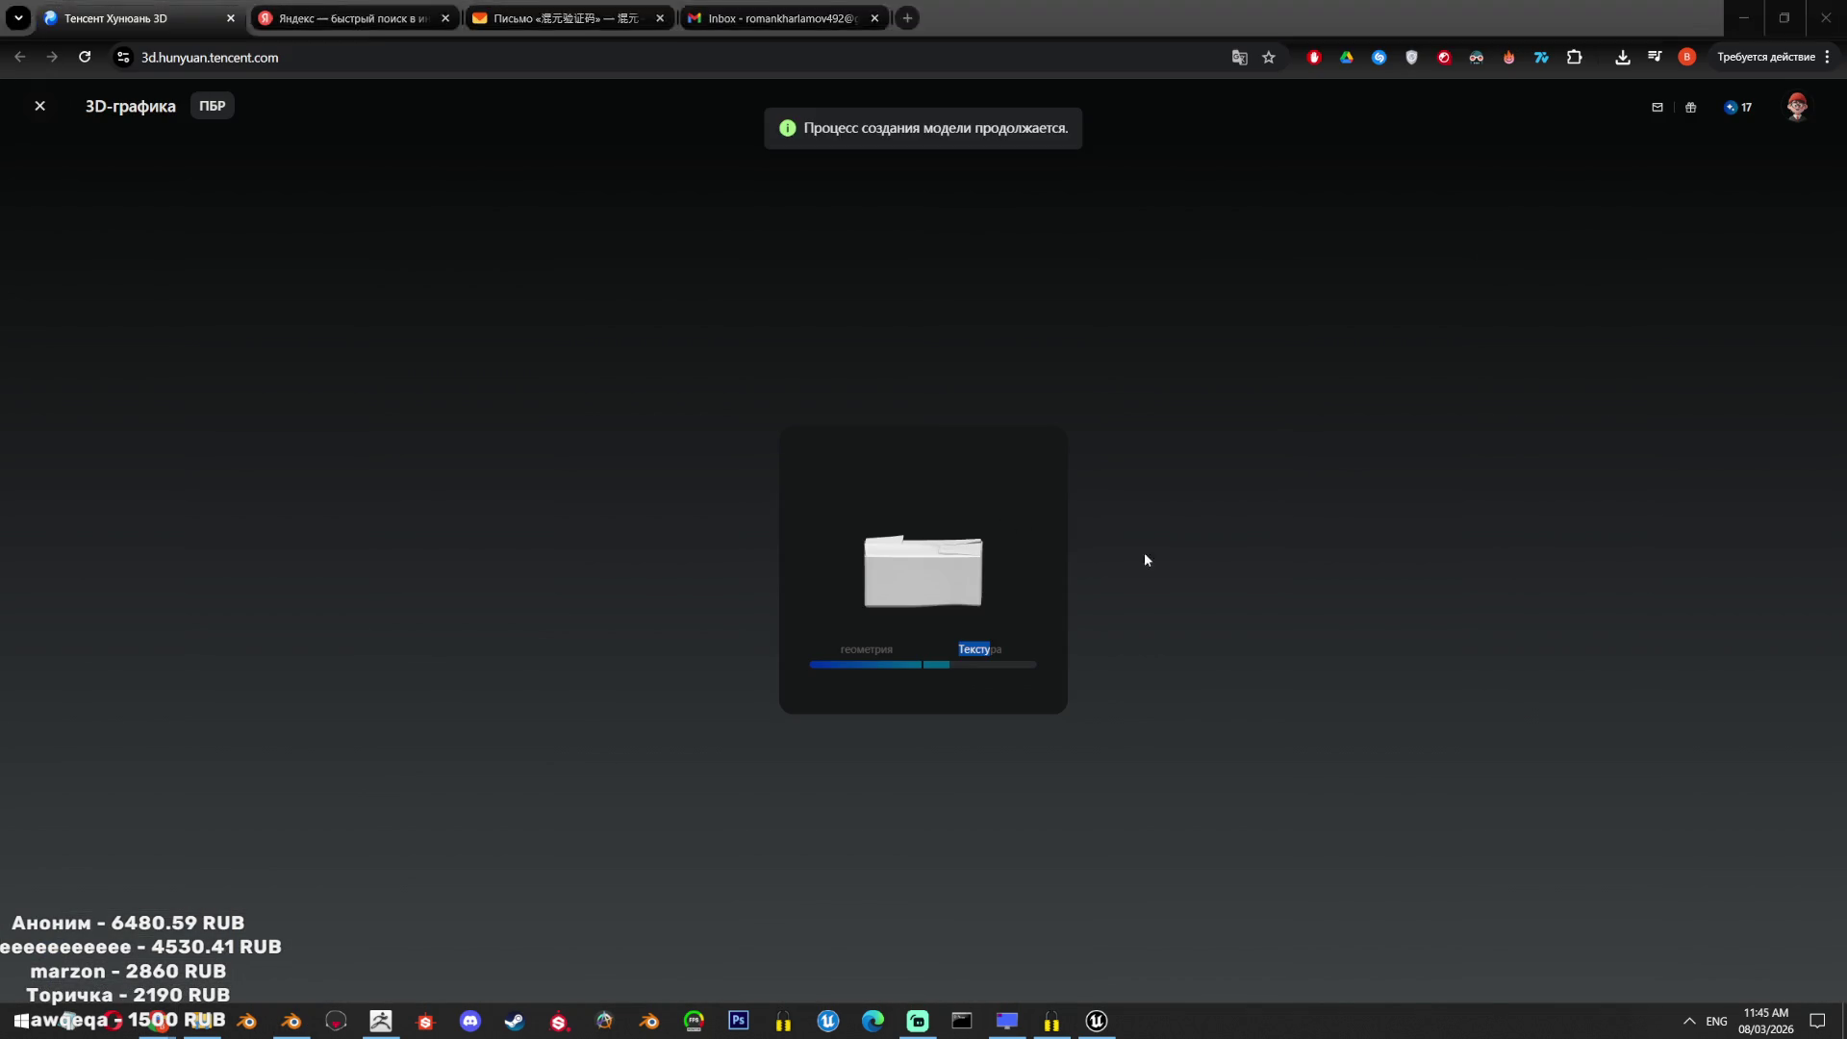
pyautogui.click(1112, 575)
# Isolate the Circle bucket in a side view and add a plane mesh.
pyautogui.scroll(2, 1112, 575)
pyautogui.click(818, 539)
pyautogui.press('KP_Decimal')
pyautogui.hotkey('shift', 'h')
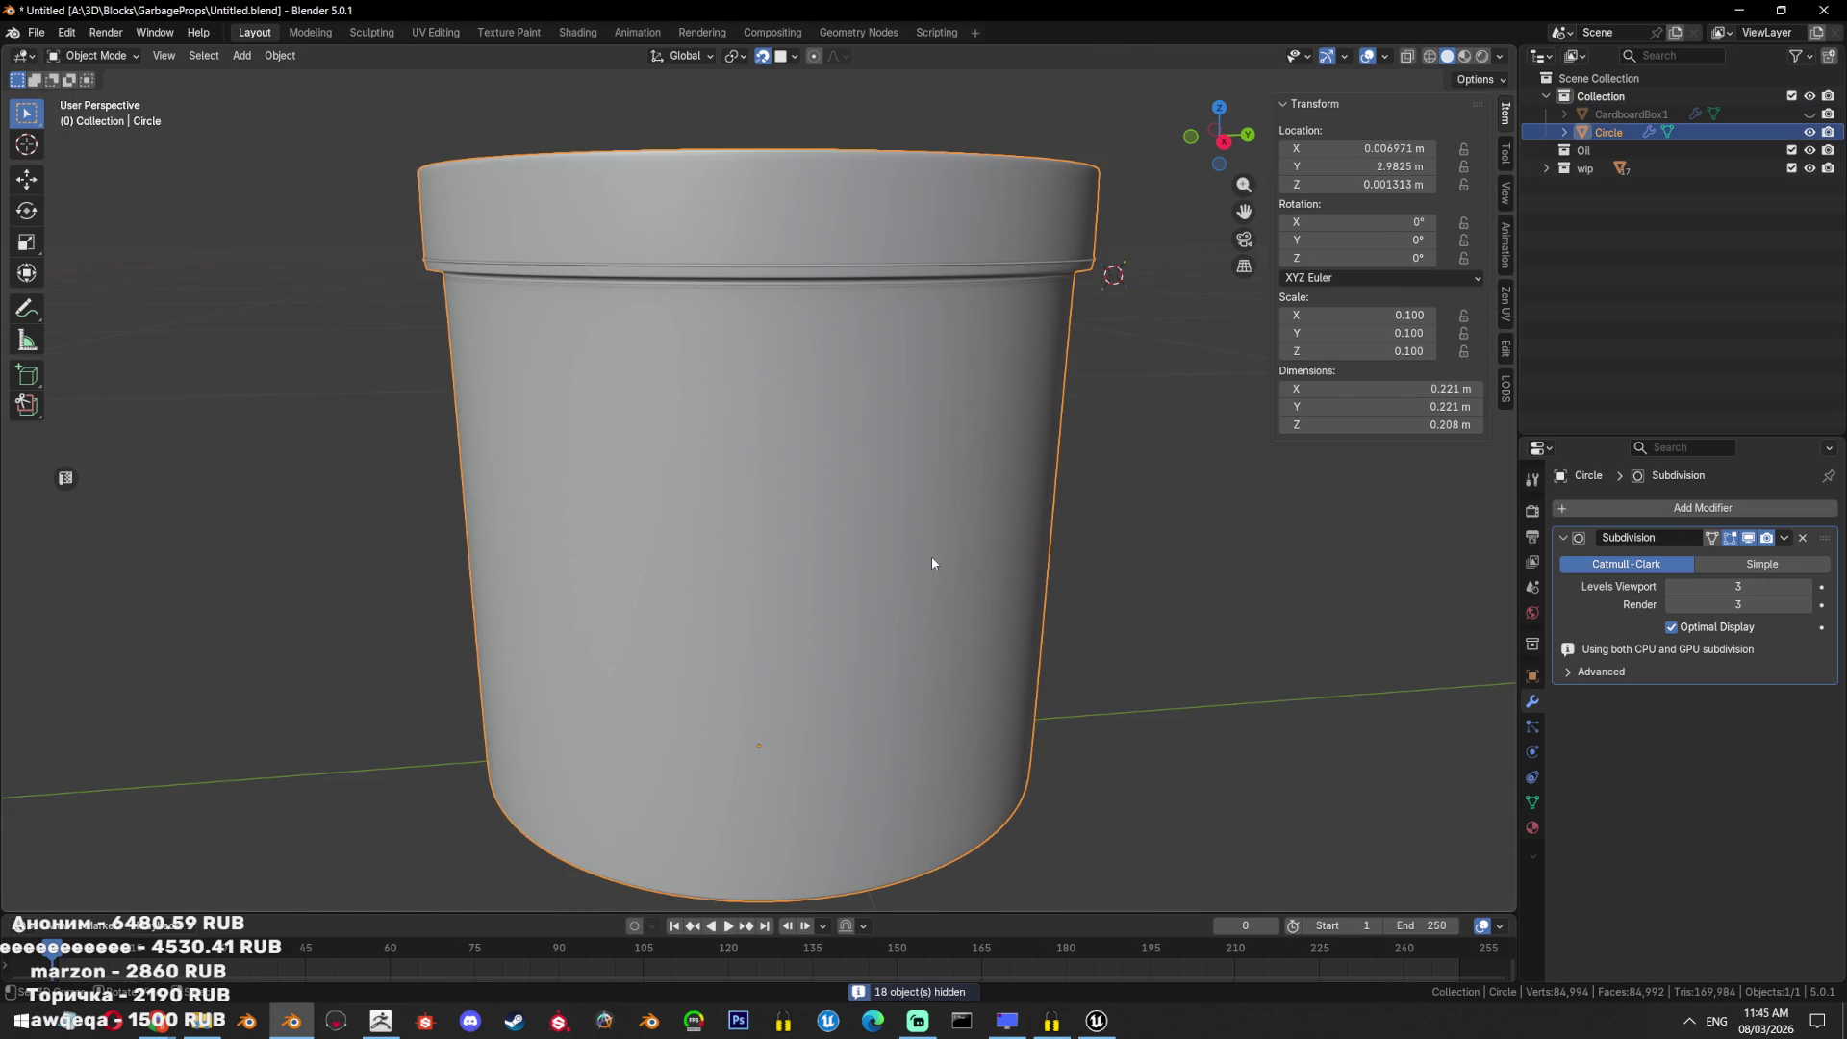
pyautogui.press('KP_3')
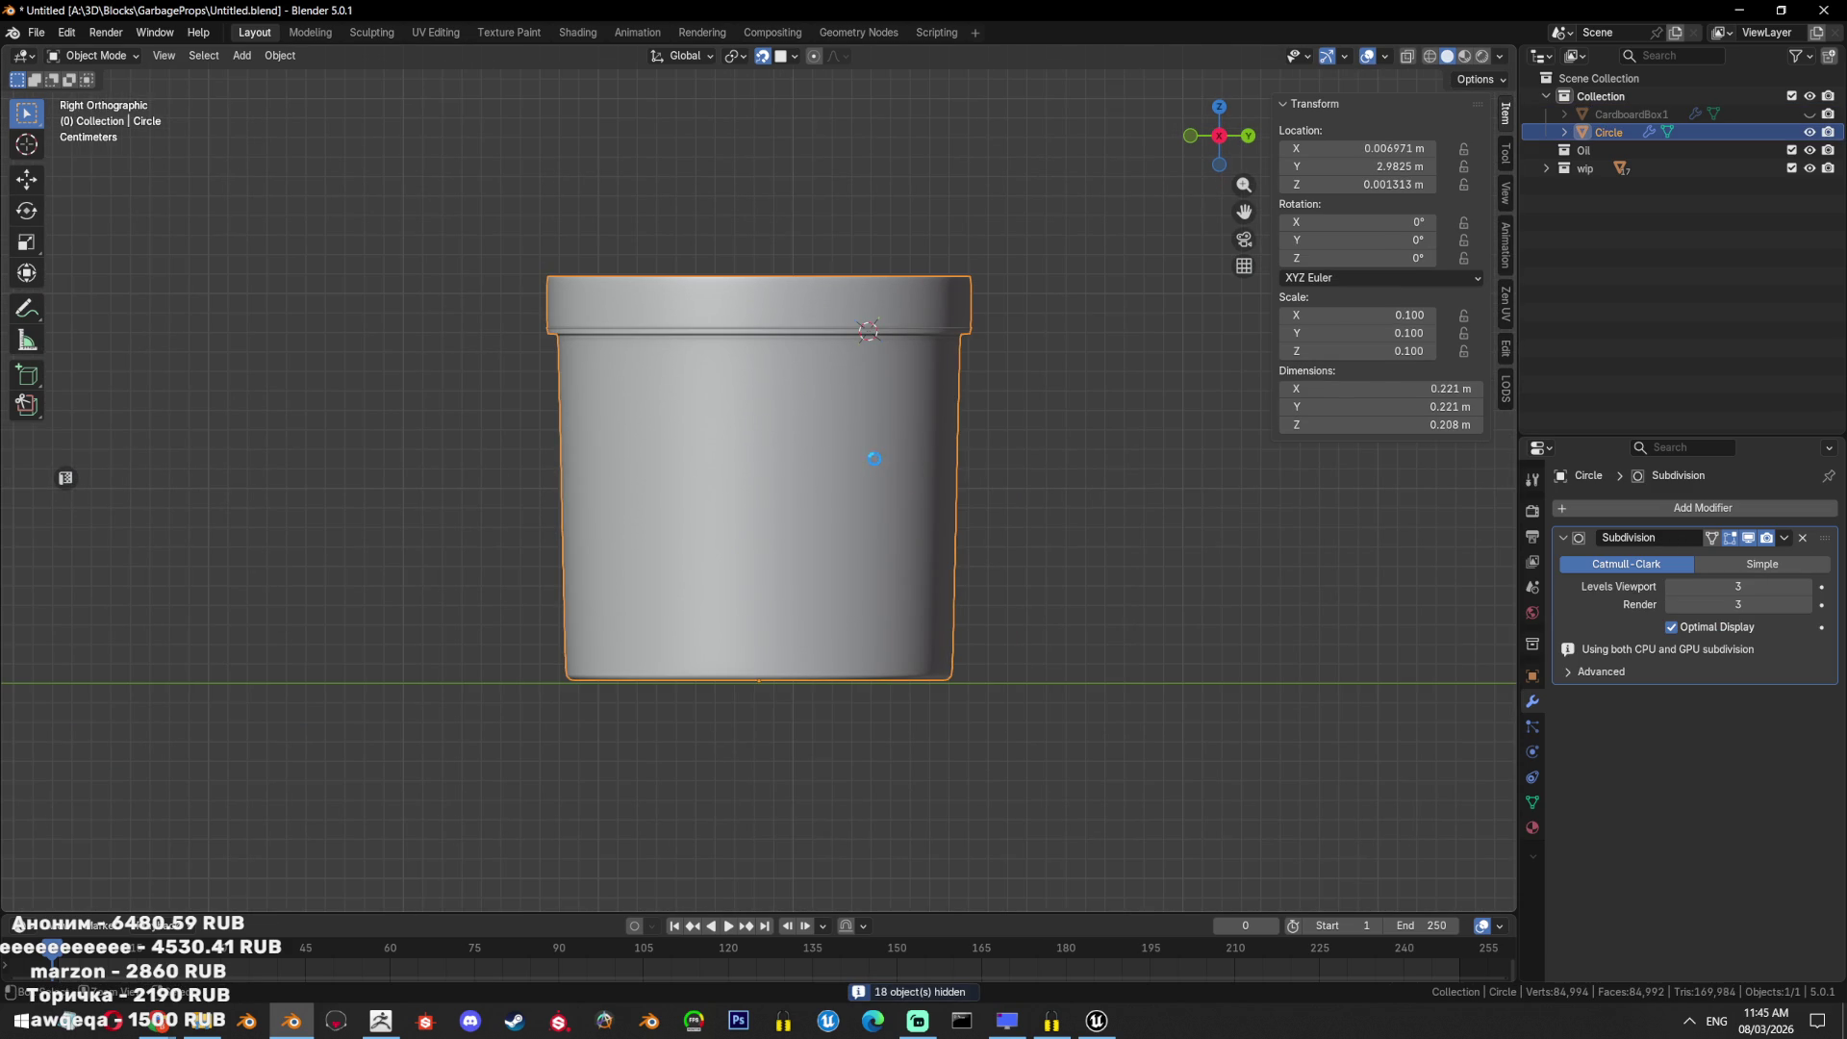
pyautogui.hotkey('shift', 'a')
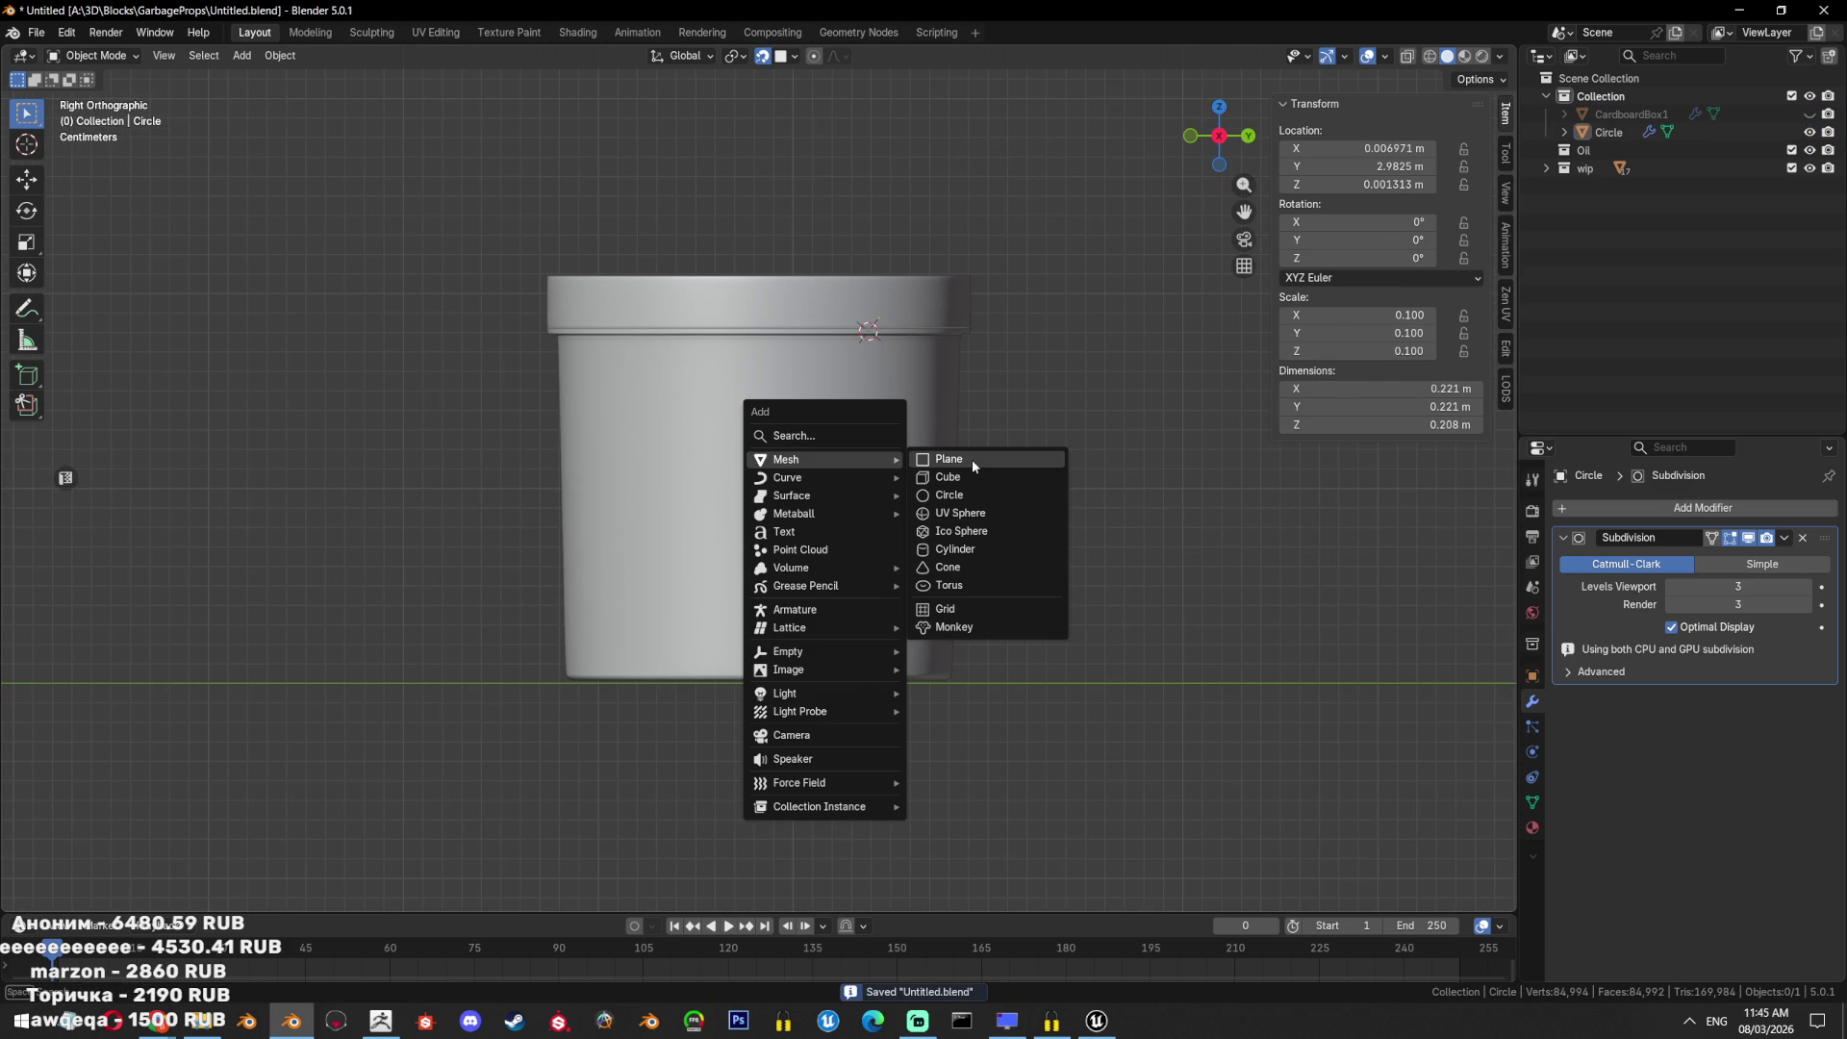
pyautogui.click(972, 464)
# Rotate the plane 90° upright, shift it along X, and scale it down.
pyautogui.press('KP_1')
pyautogui.scroll(-5, 981, 606)
pyautogui.press('r')
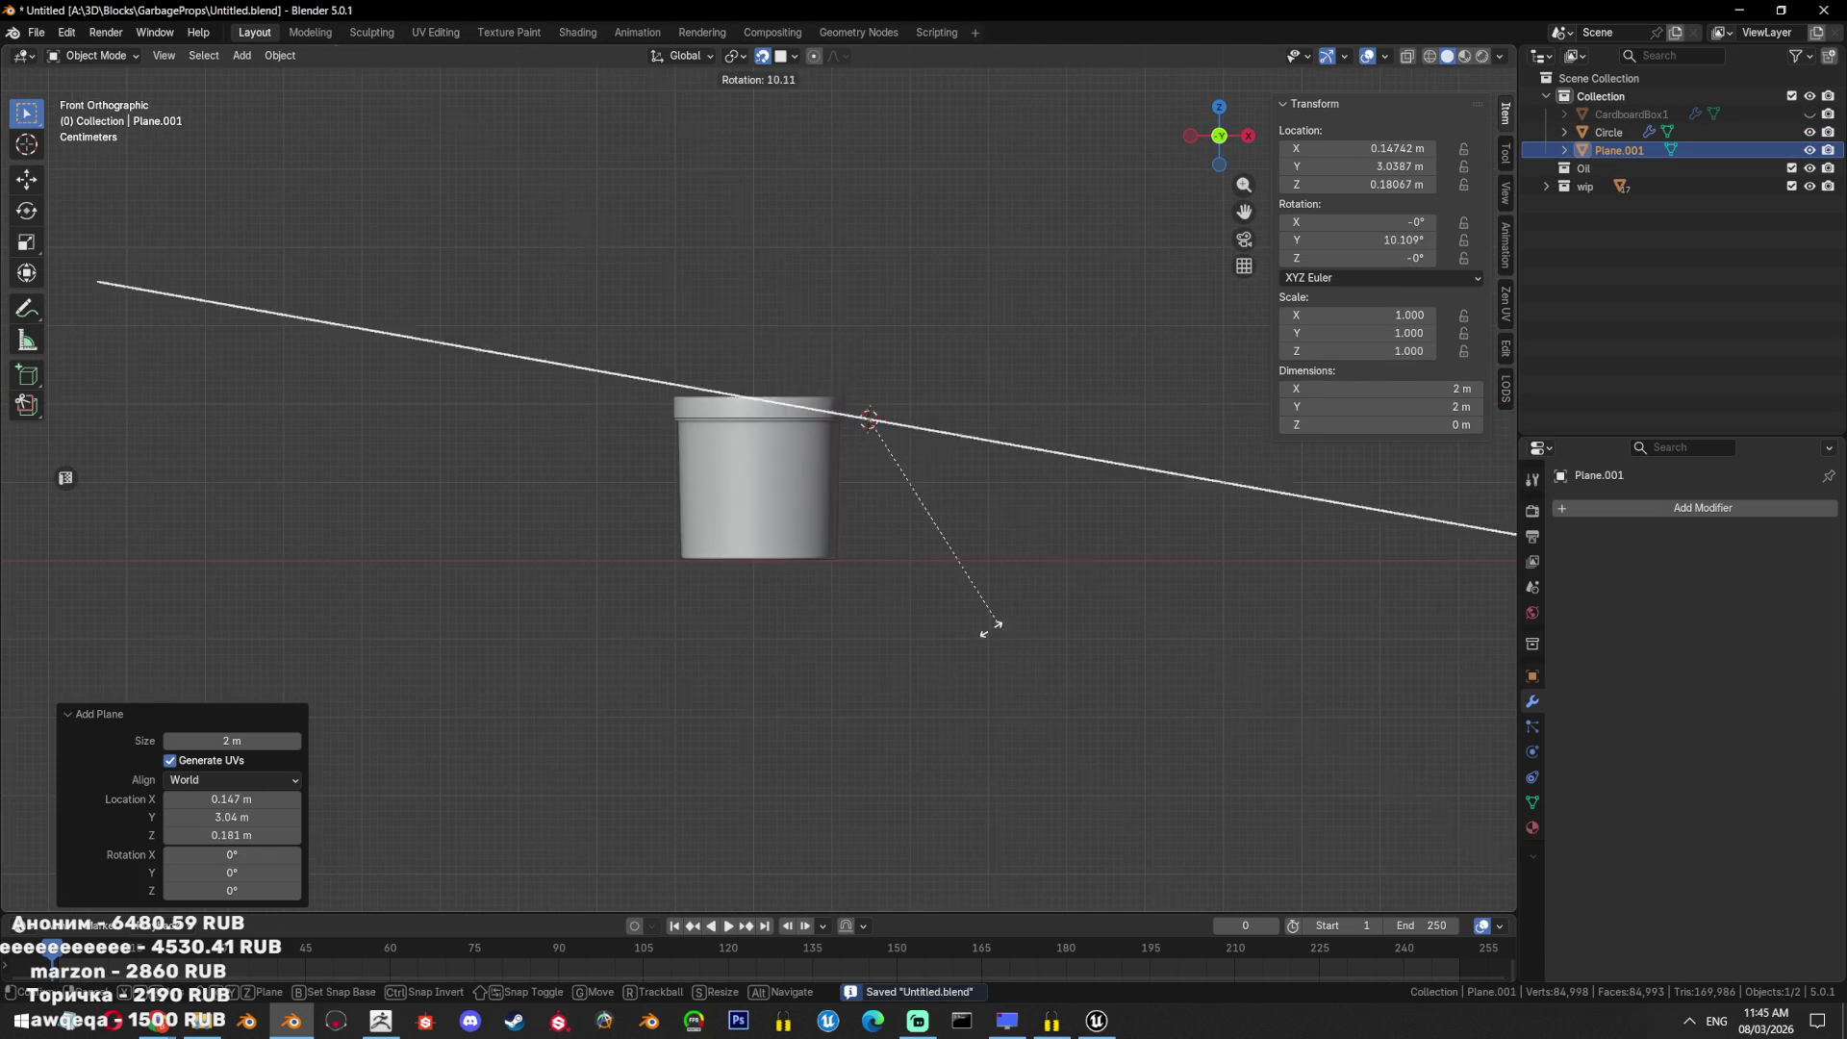
pyautogui.click(588, 688)
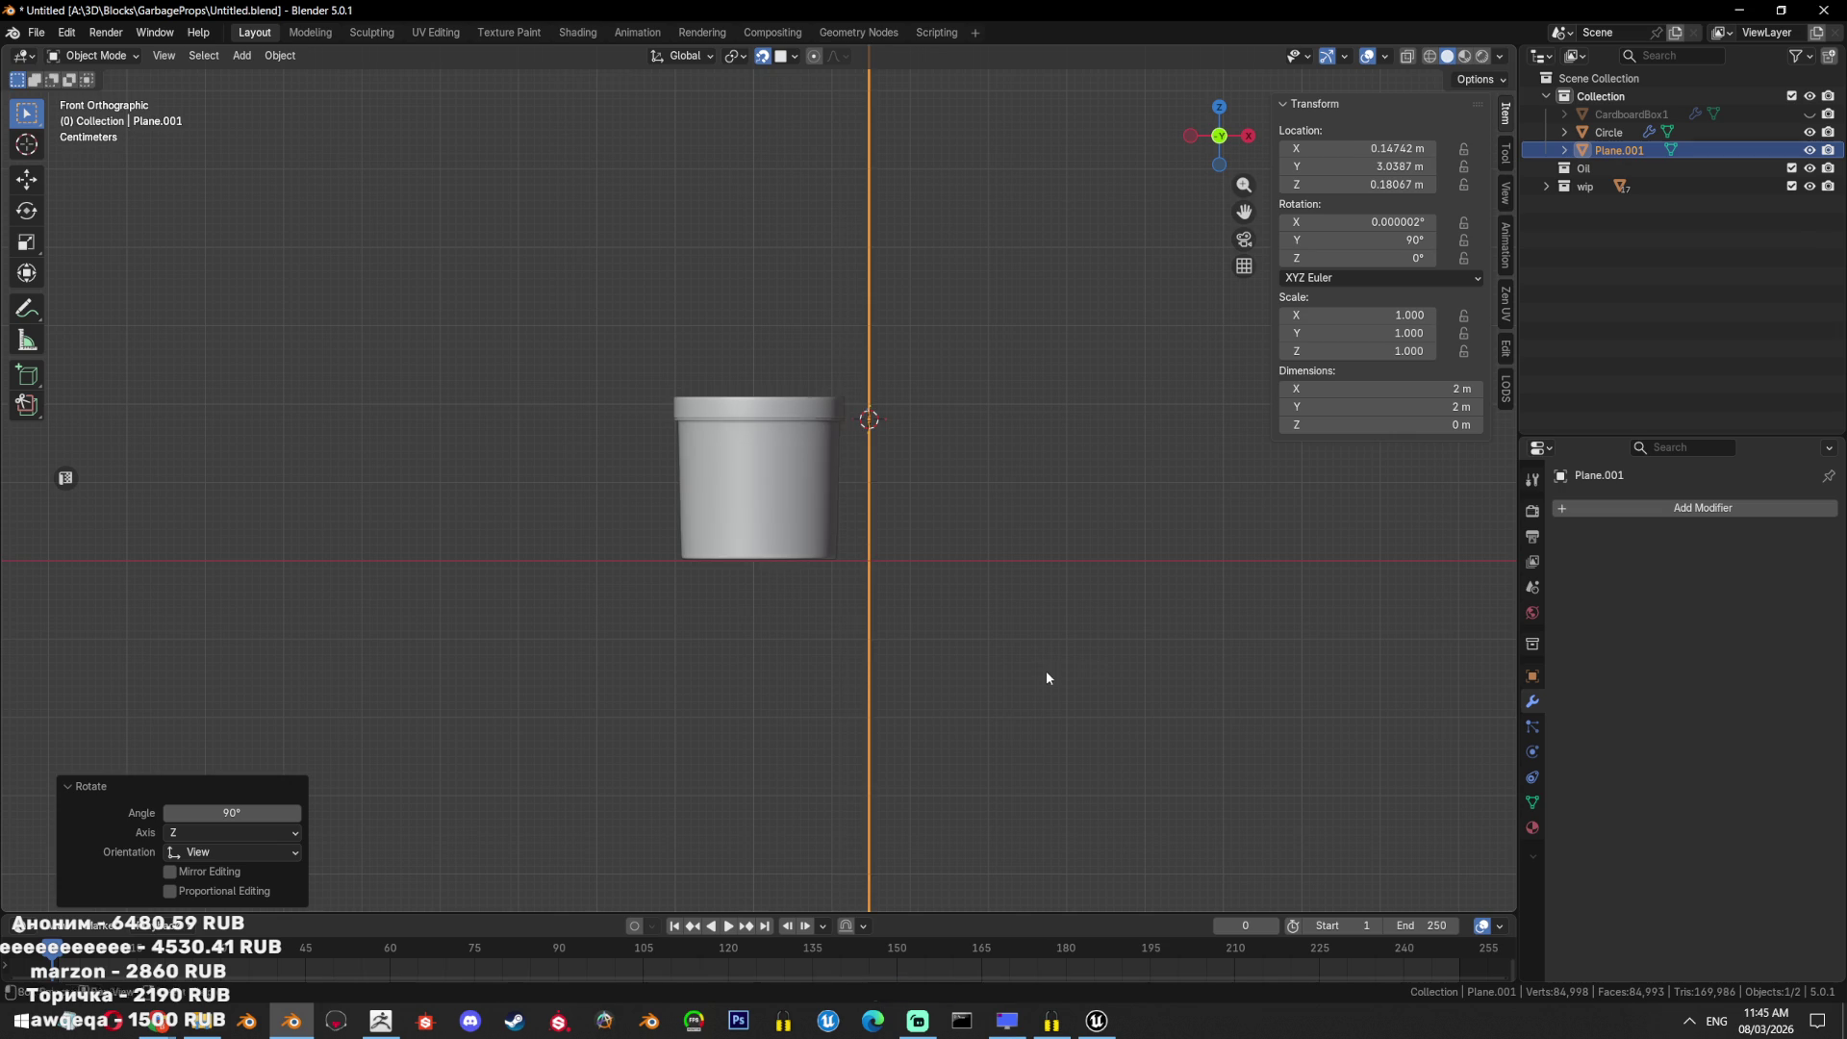
pyautogui.press('g')
pyautogui.press('x')
pyautogui.click(983, 656)
pyautogui.press('KP_3')
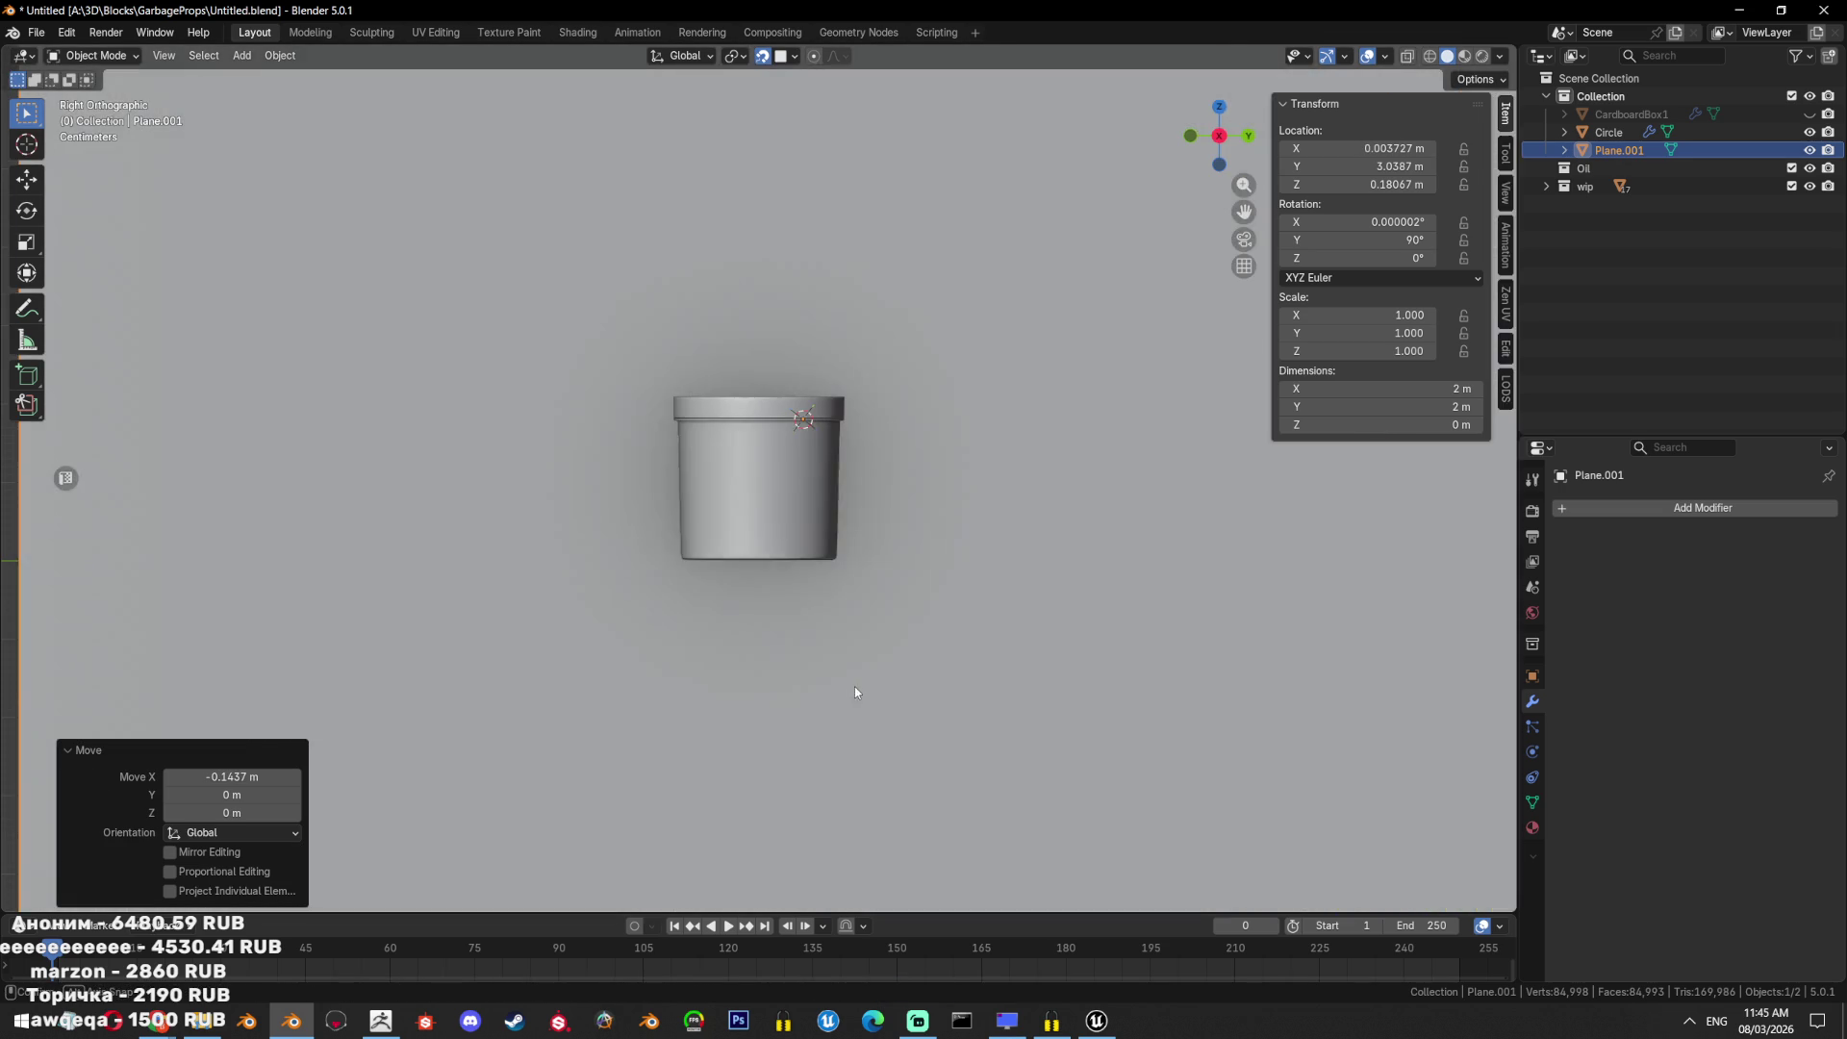
pyautogui.press('s')
pyautogui.scroll(3, 1060, 643)
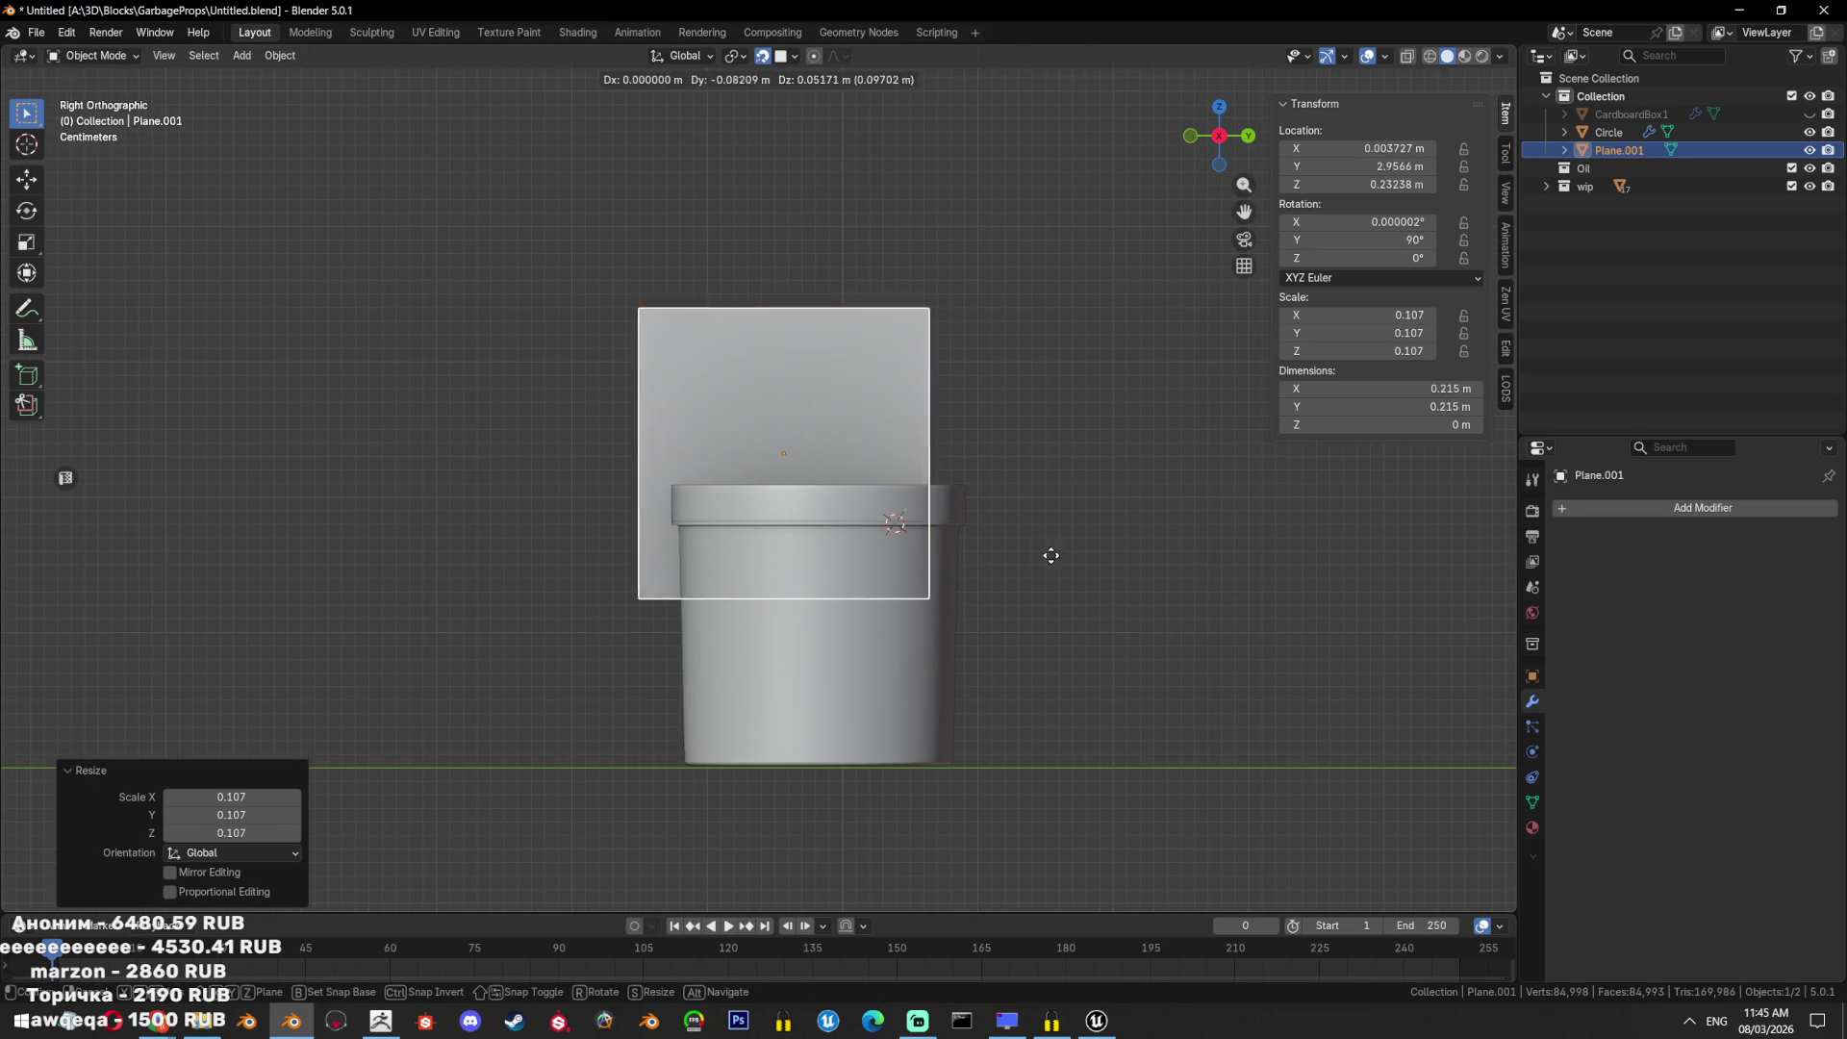
pyautogui.click(1052, 552)
# Put the 3D cursor at the bucket's geometry centre and set the bucket's origin there.
pyautogui.click(879, 552)
pyautogui.hotkey('shift', 's')
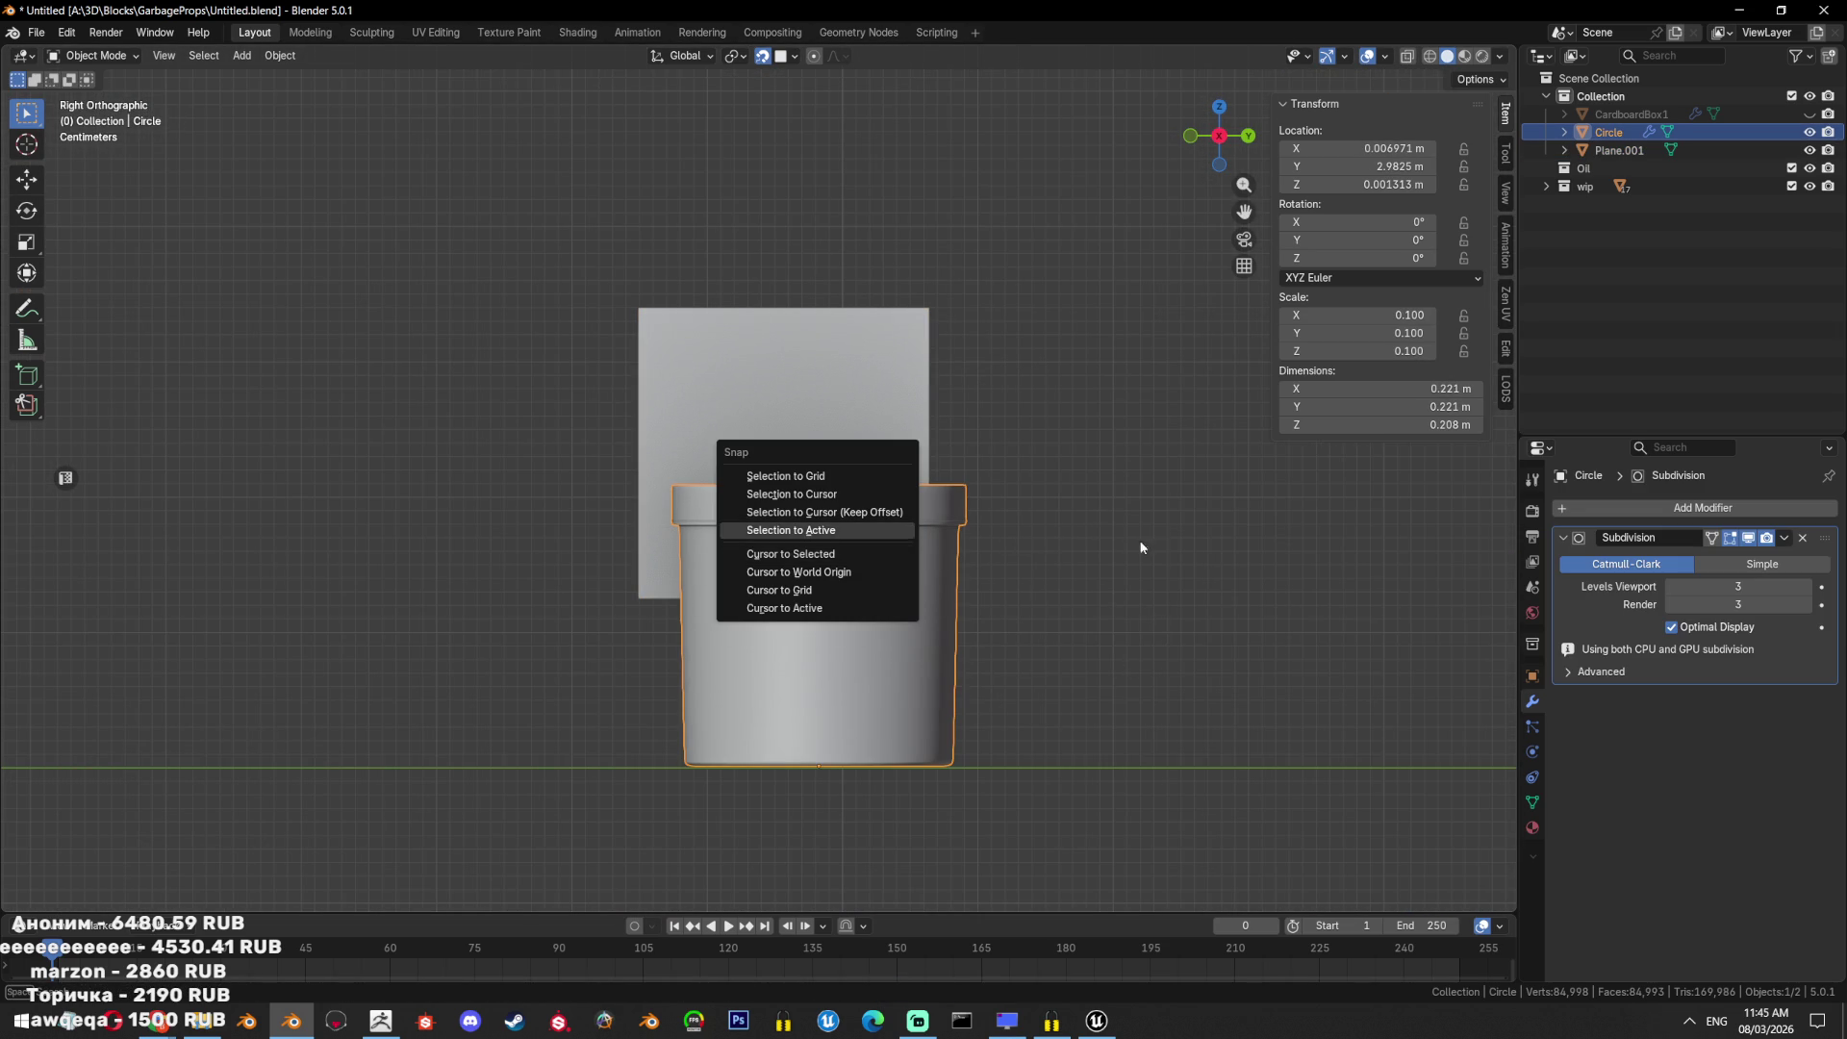
pyautogui.press('Escape')
pyautogui.press('Tab')
pyautogui.press('a')
pyautogui.hotkey('shift', 's')
pyautogui.click(978, 563)
pyautogui.press('Tab')
pyautogui.hotkey('ctrl', 'alt', 'shift', 'c')
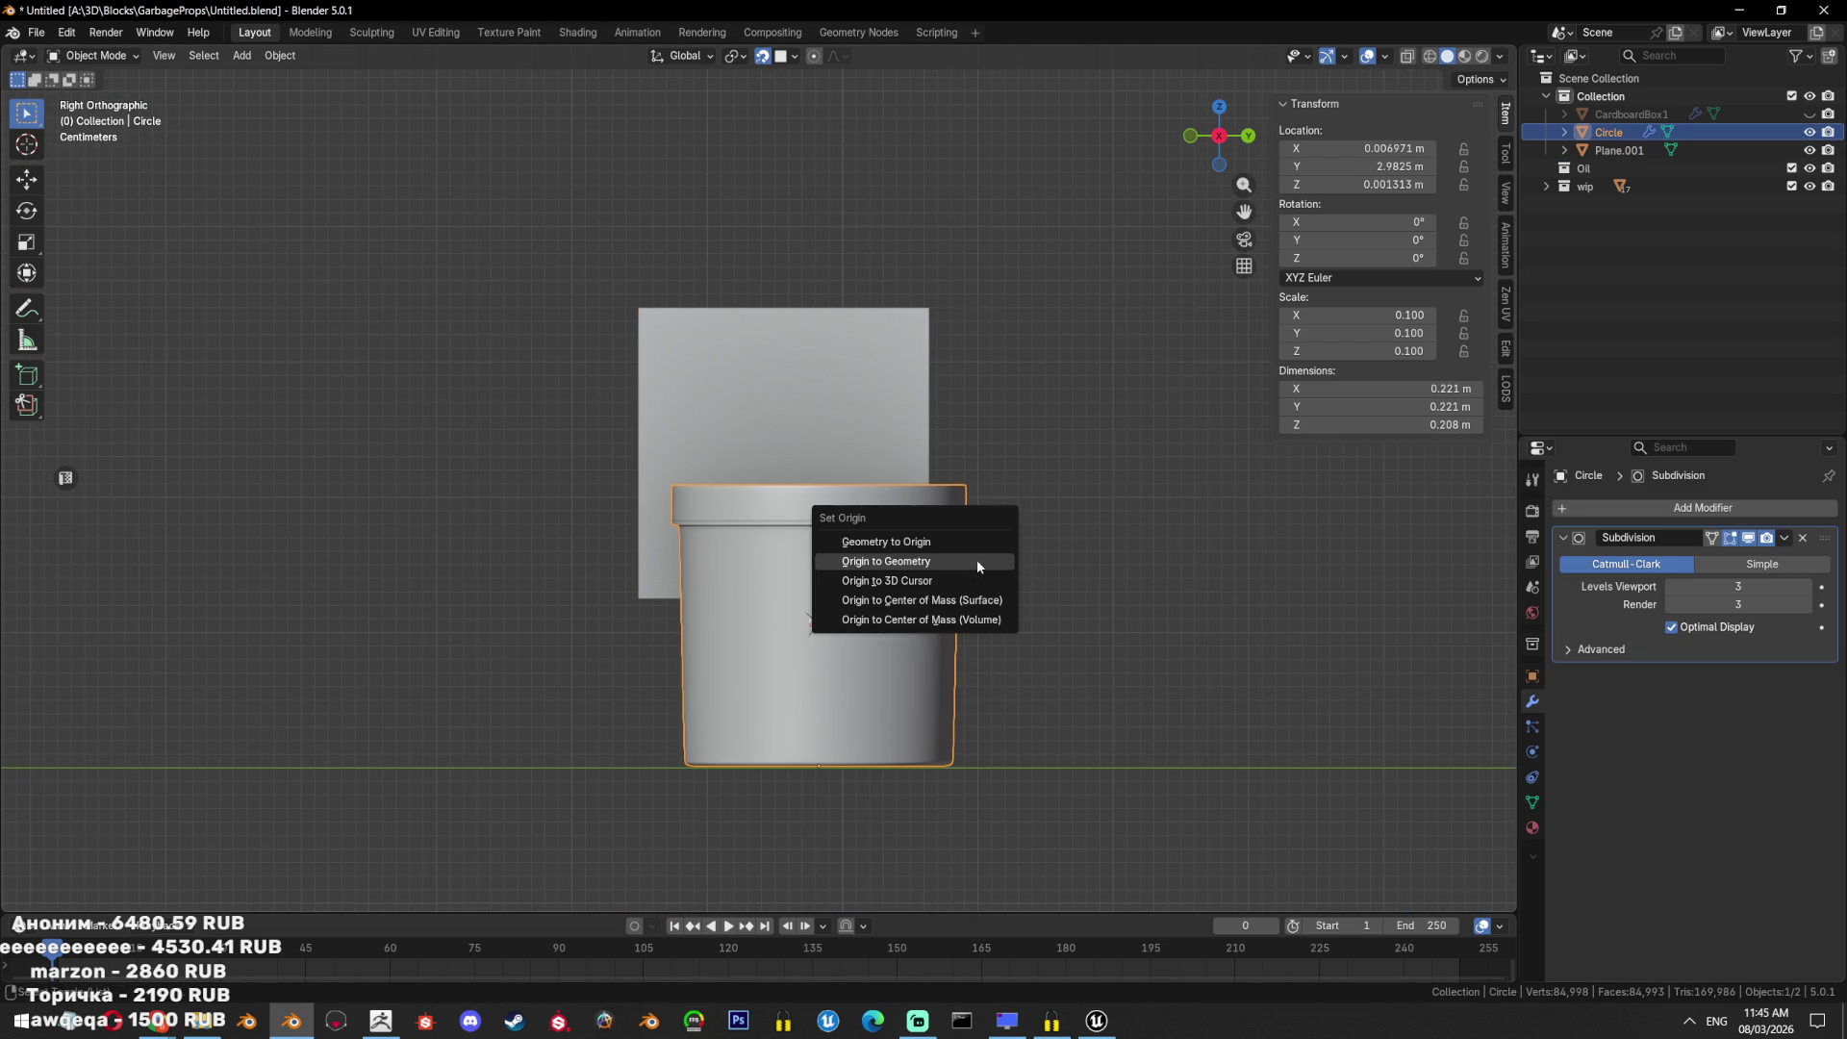
pyautogui.click(962, 573)
# Snap the plane to the bucket's centre, raise it near the rim, and resize it.
pyautogui.click(874, 368)
pyautogui.hotkey('shift', 's')
pyautogui.click(867, 317)
pyautogui.press('g')
pyautogui.press('z')
pyautogui.click(914, 318)
pyautogui.press('s')
pyautogui.click(1012, 328)
# Start adding a Mirror modifier to the plane from the modifier list.
pyautogui.press('Tab')
pyautogui.press('Tab')
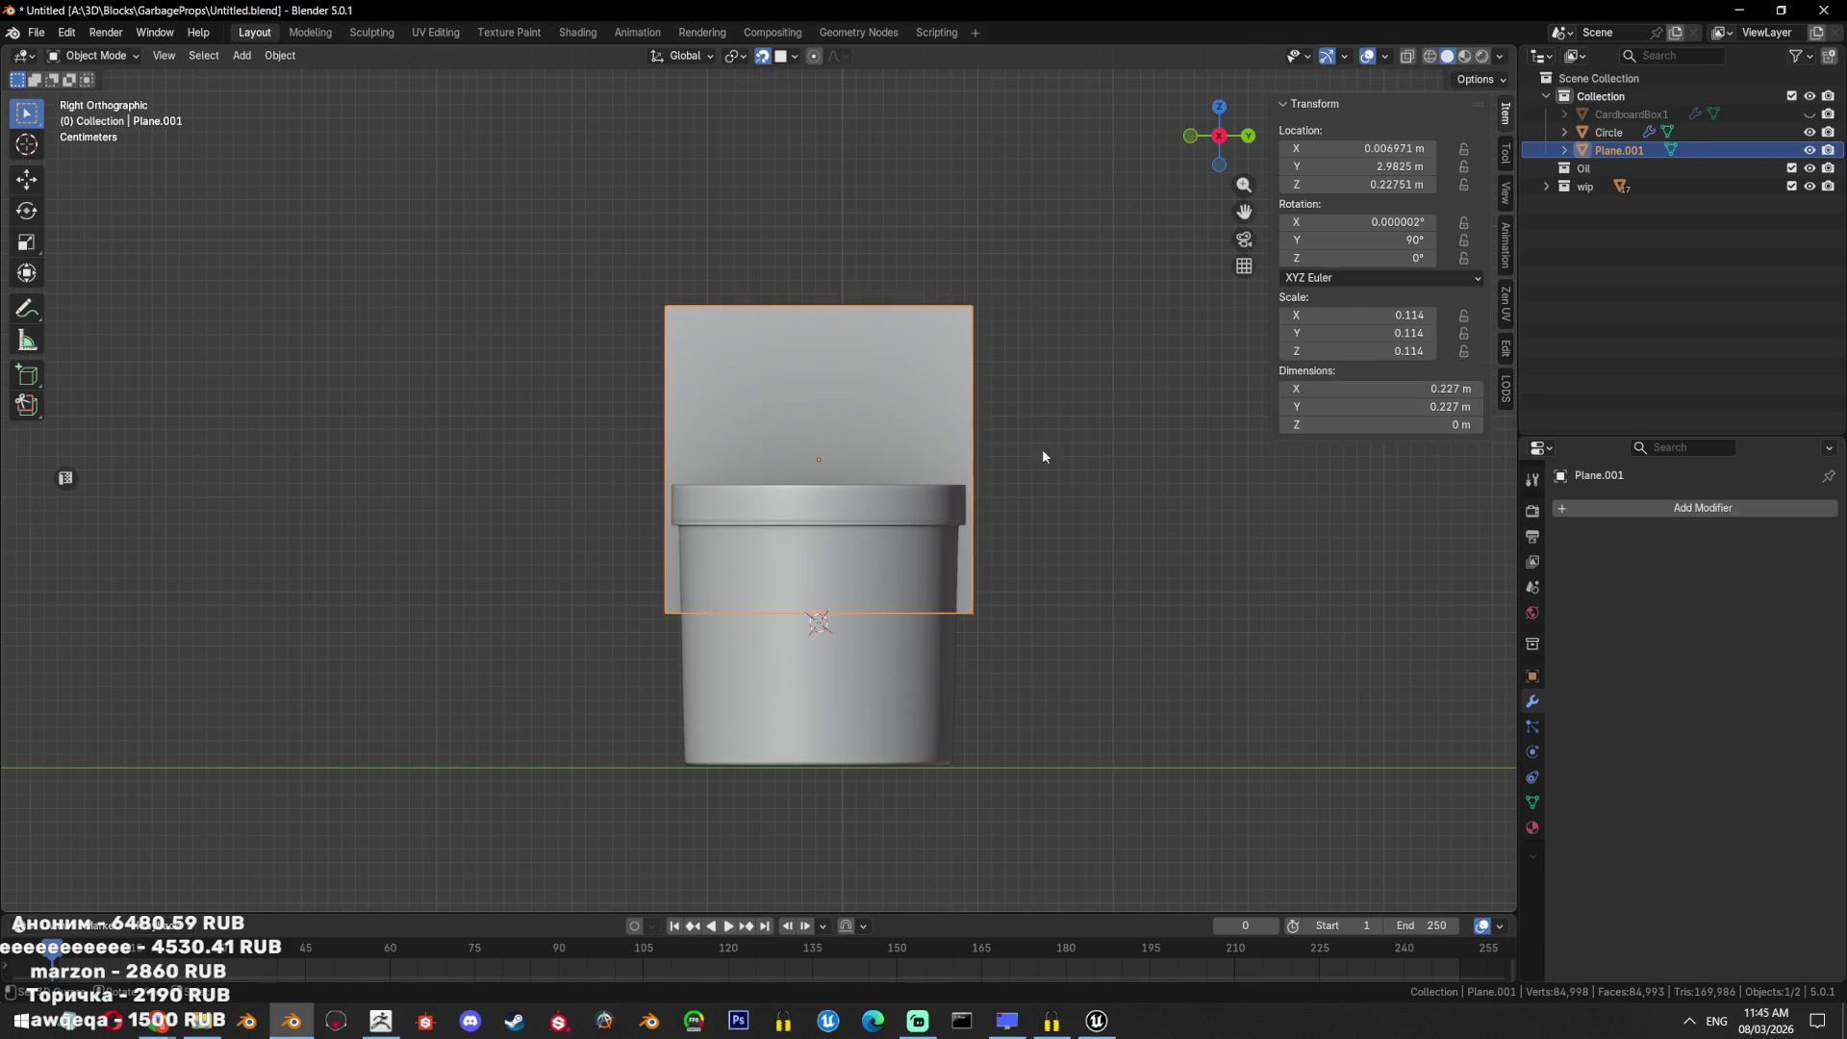
pyautogui.click(1637, 507)
pyautogui.click(1632, 508)
# Add a Mirror modifier on the Y axis and delete the plane down to one vertex.
pyautogui.write('mirror')
pyautogui.press('Return')
pyautogui.press('Tab')
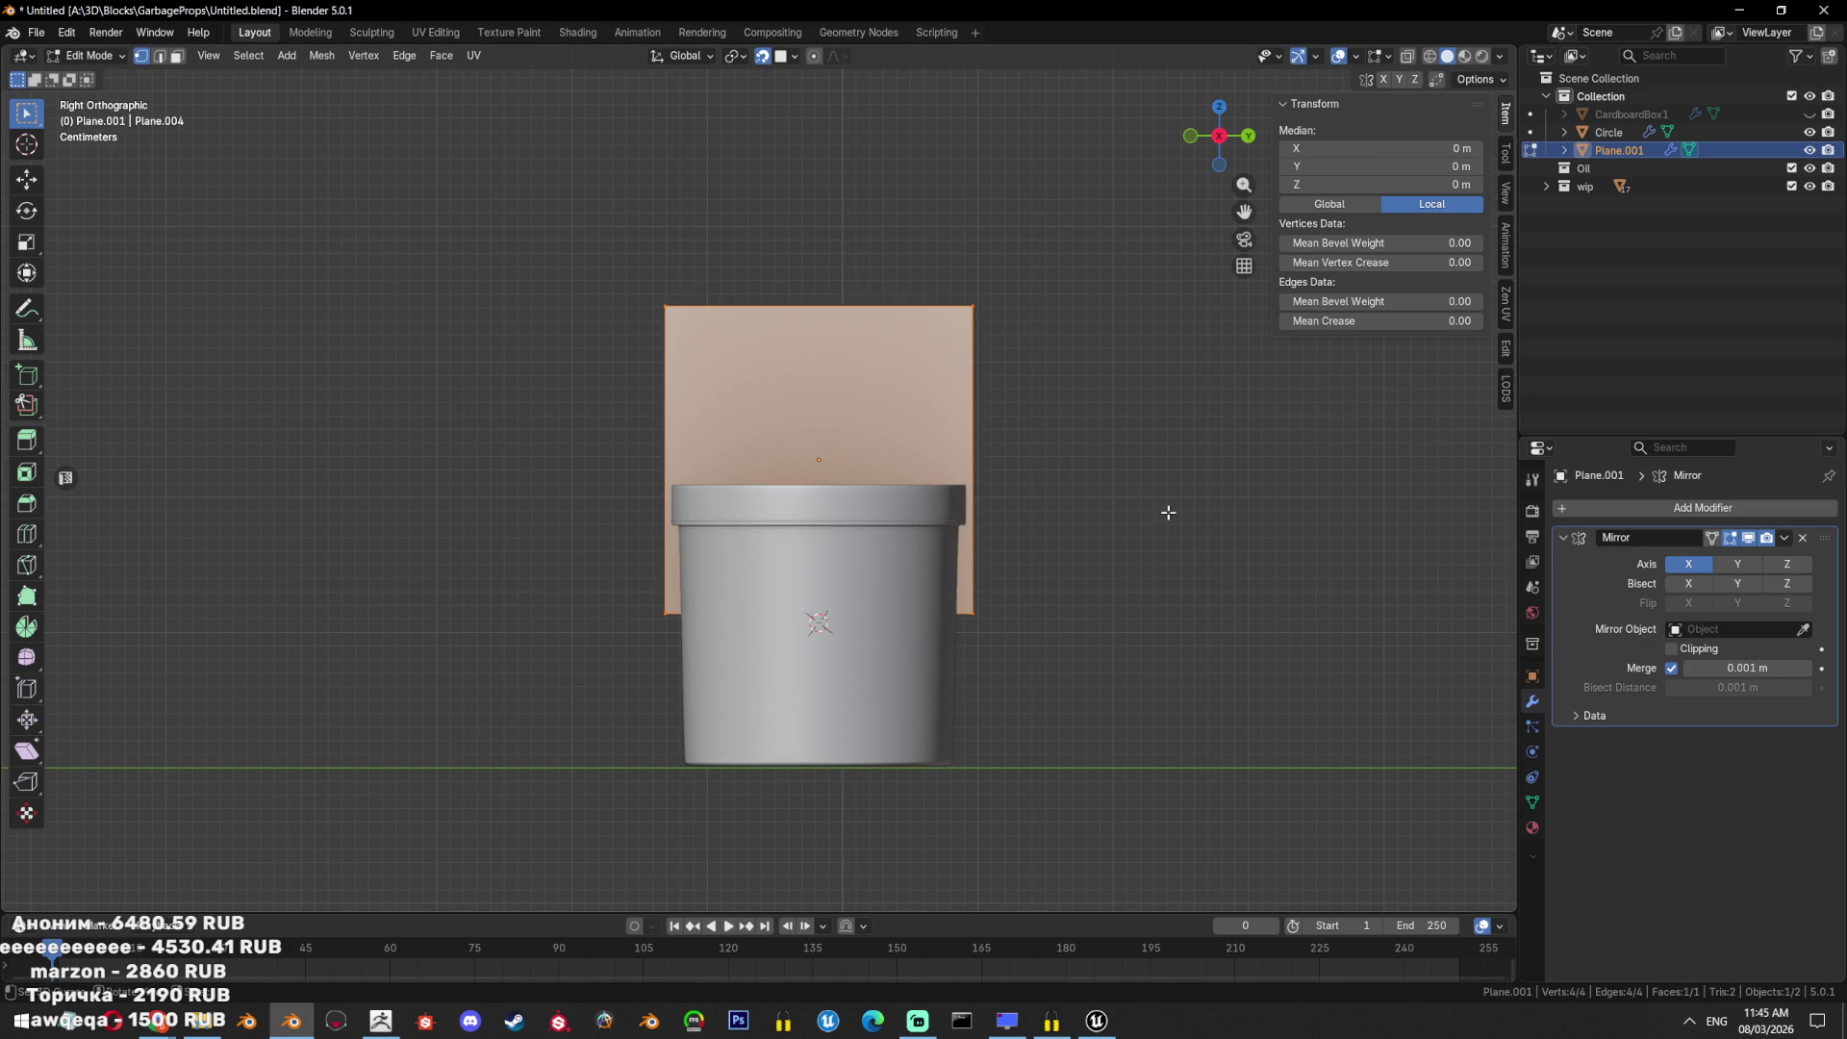
pyautogui.hotkey('alt', 'z')
pyautogui.click(961, 591)
pyautogui.press('a')
pyautogui.click(964, 592)
pyautogui.press('x')
pyautogui.click(1012, 398)
pyautogui.press('Tab')
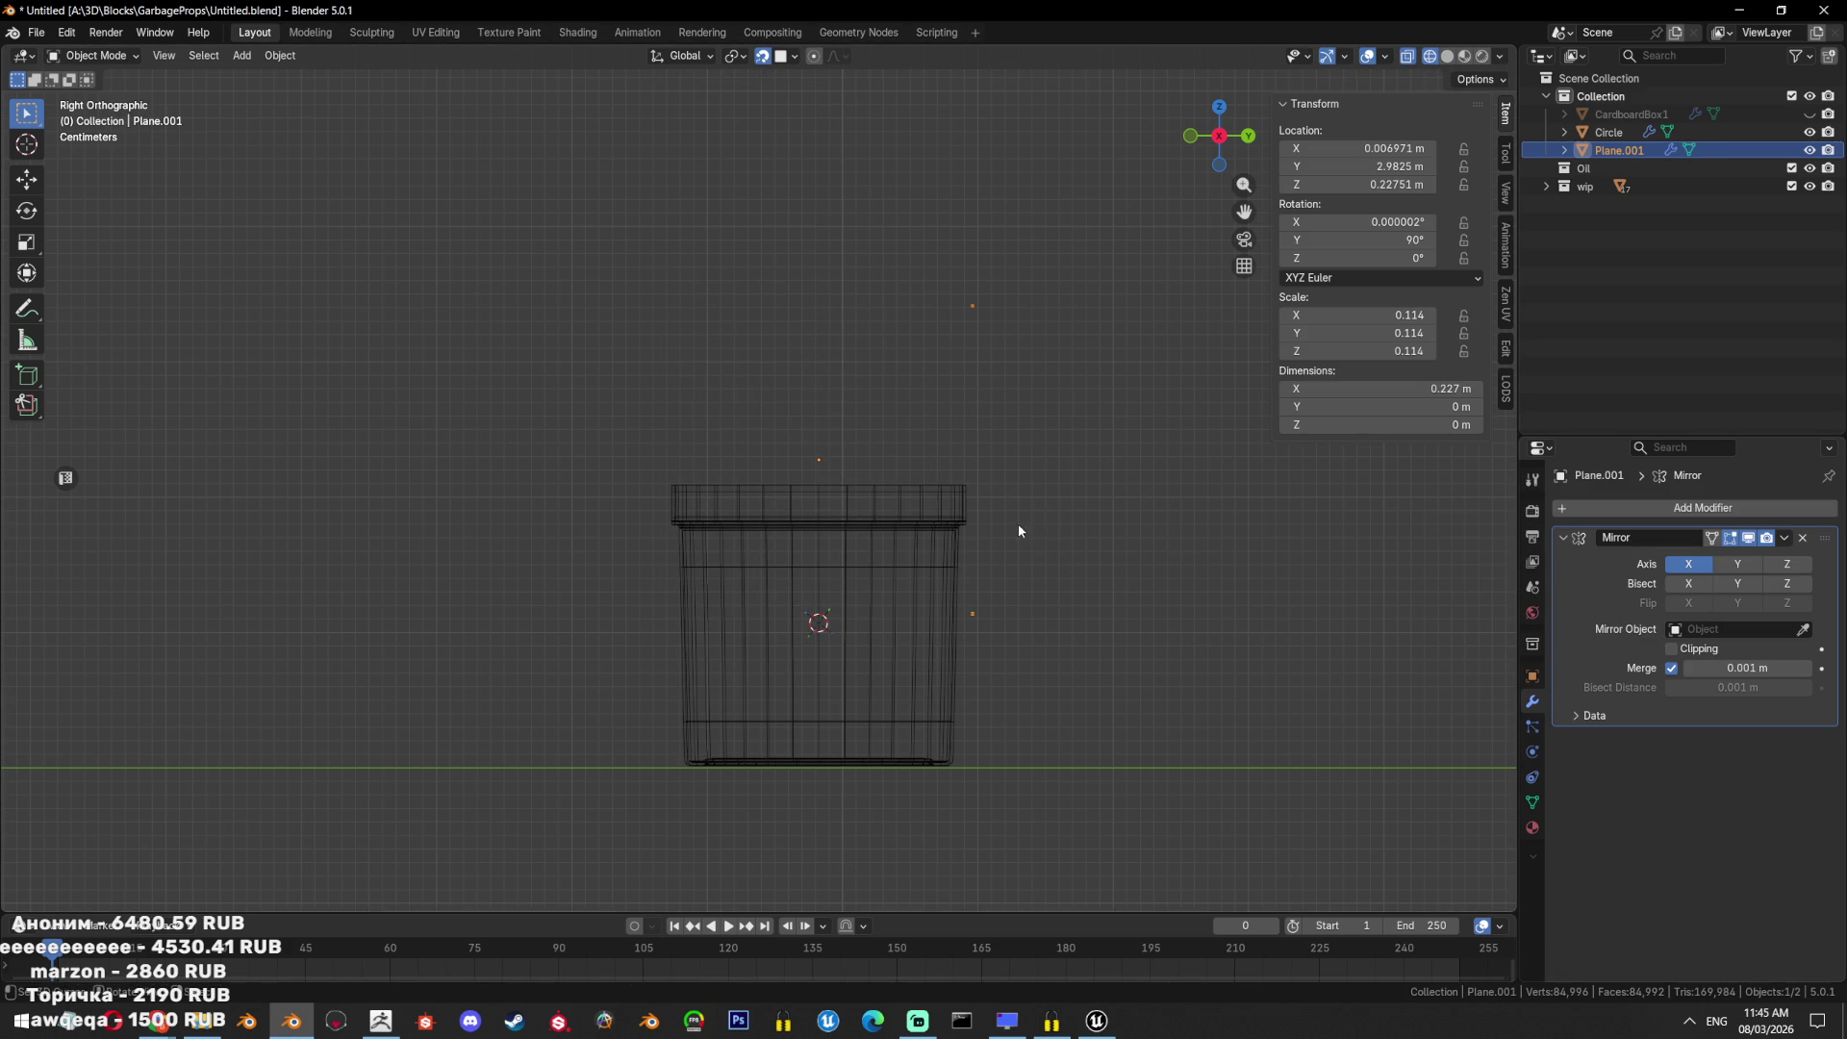
pyautogui.click(1726, 566)
pyautogui.press('Tab')
# Position the remaining vertex and extrude the first points of the handle outline.
pyautogui.scroll(1, 1146, 652)
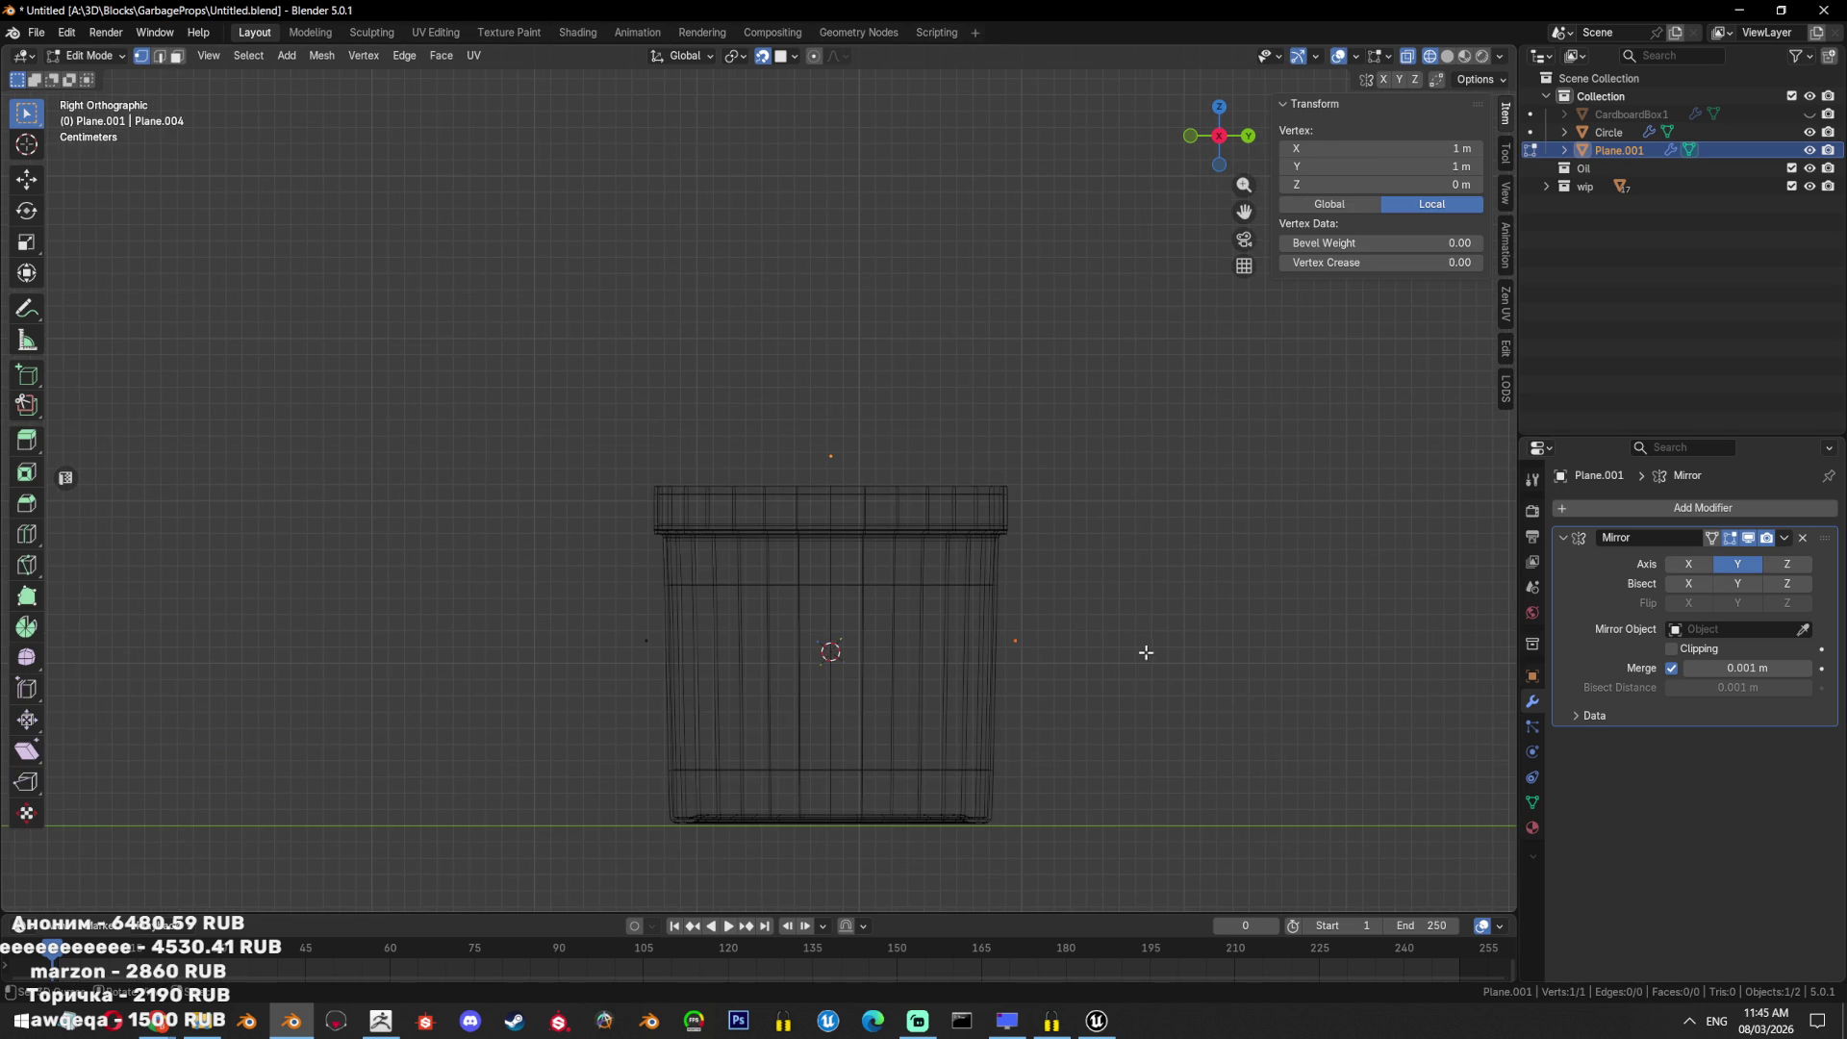
pyautogui.press('g')
pyautogui.click(1163, 531)
pyautogui.scroll(3, 1092, 606)
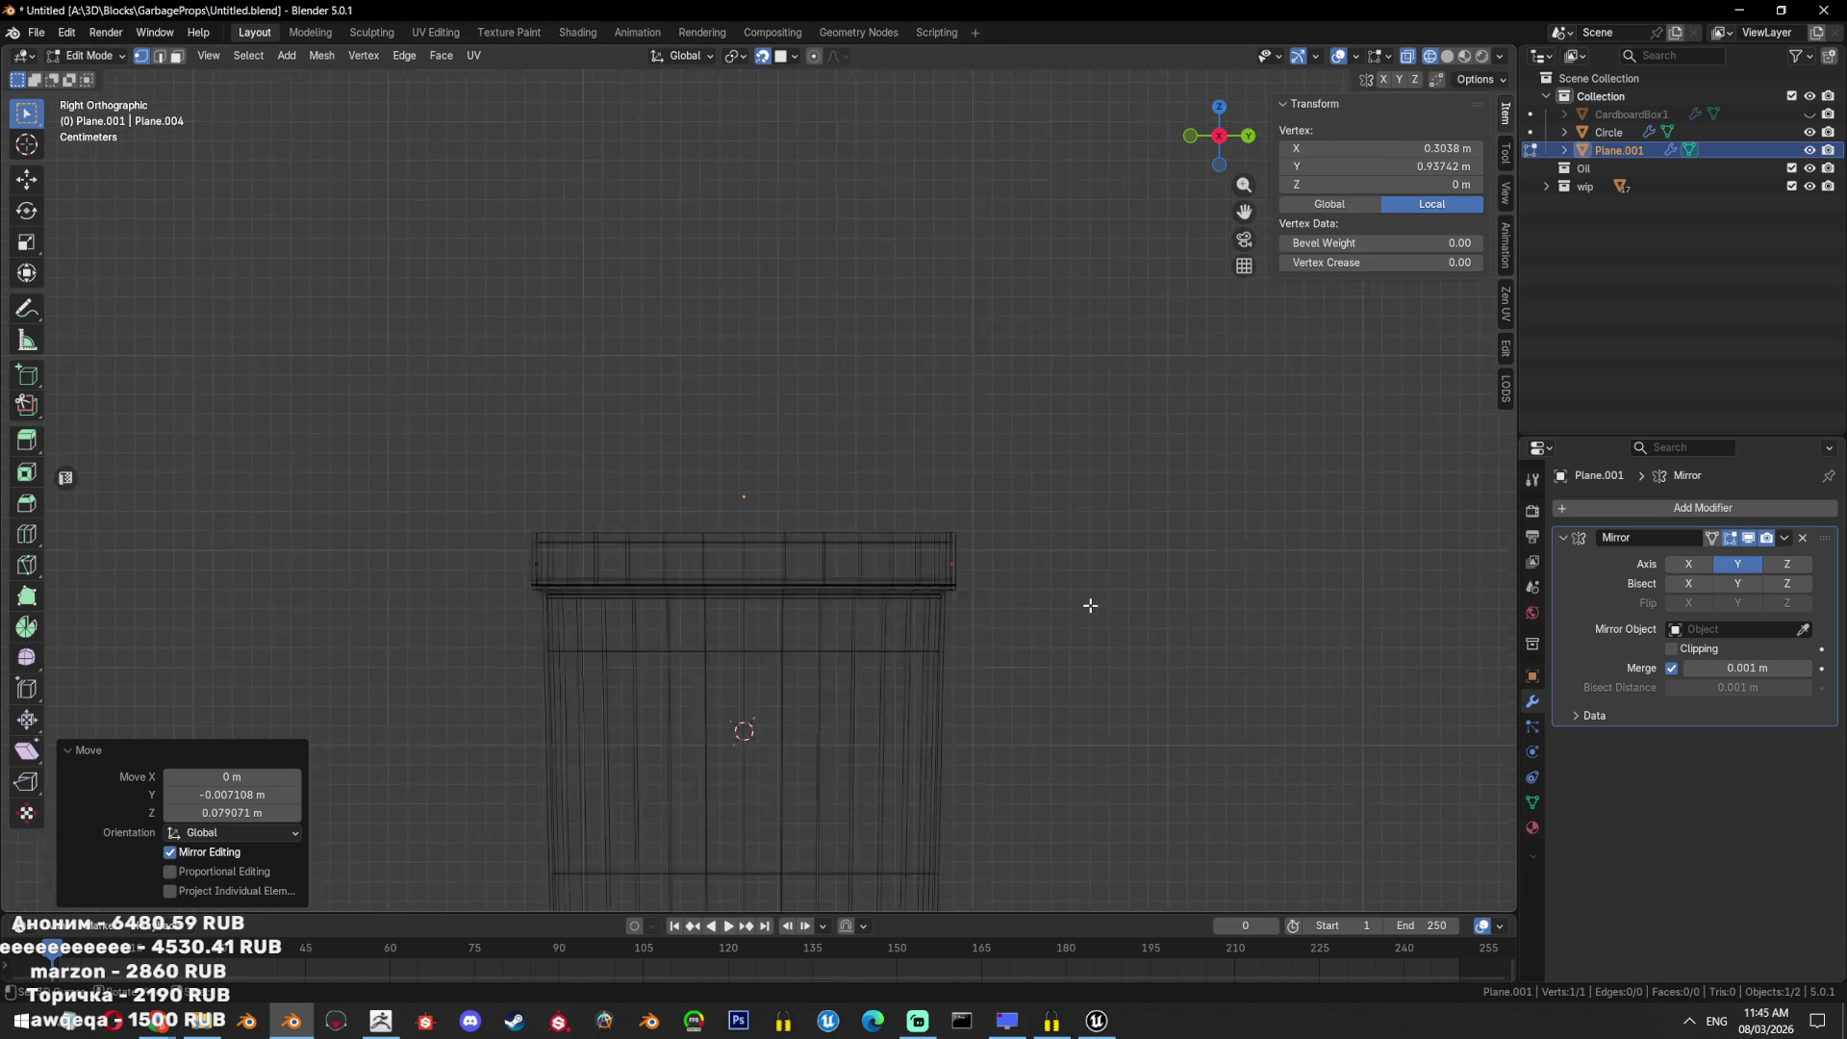
pyautogui.press('g')
pyautogui.click(1126, 598)
pyautogui.press('e')
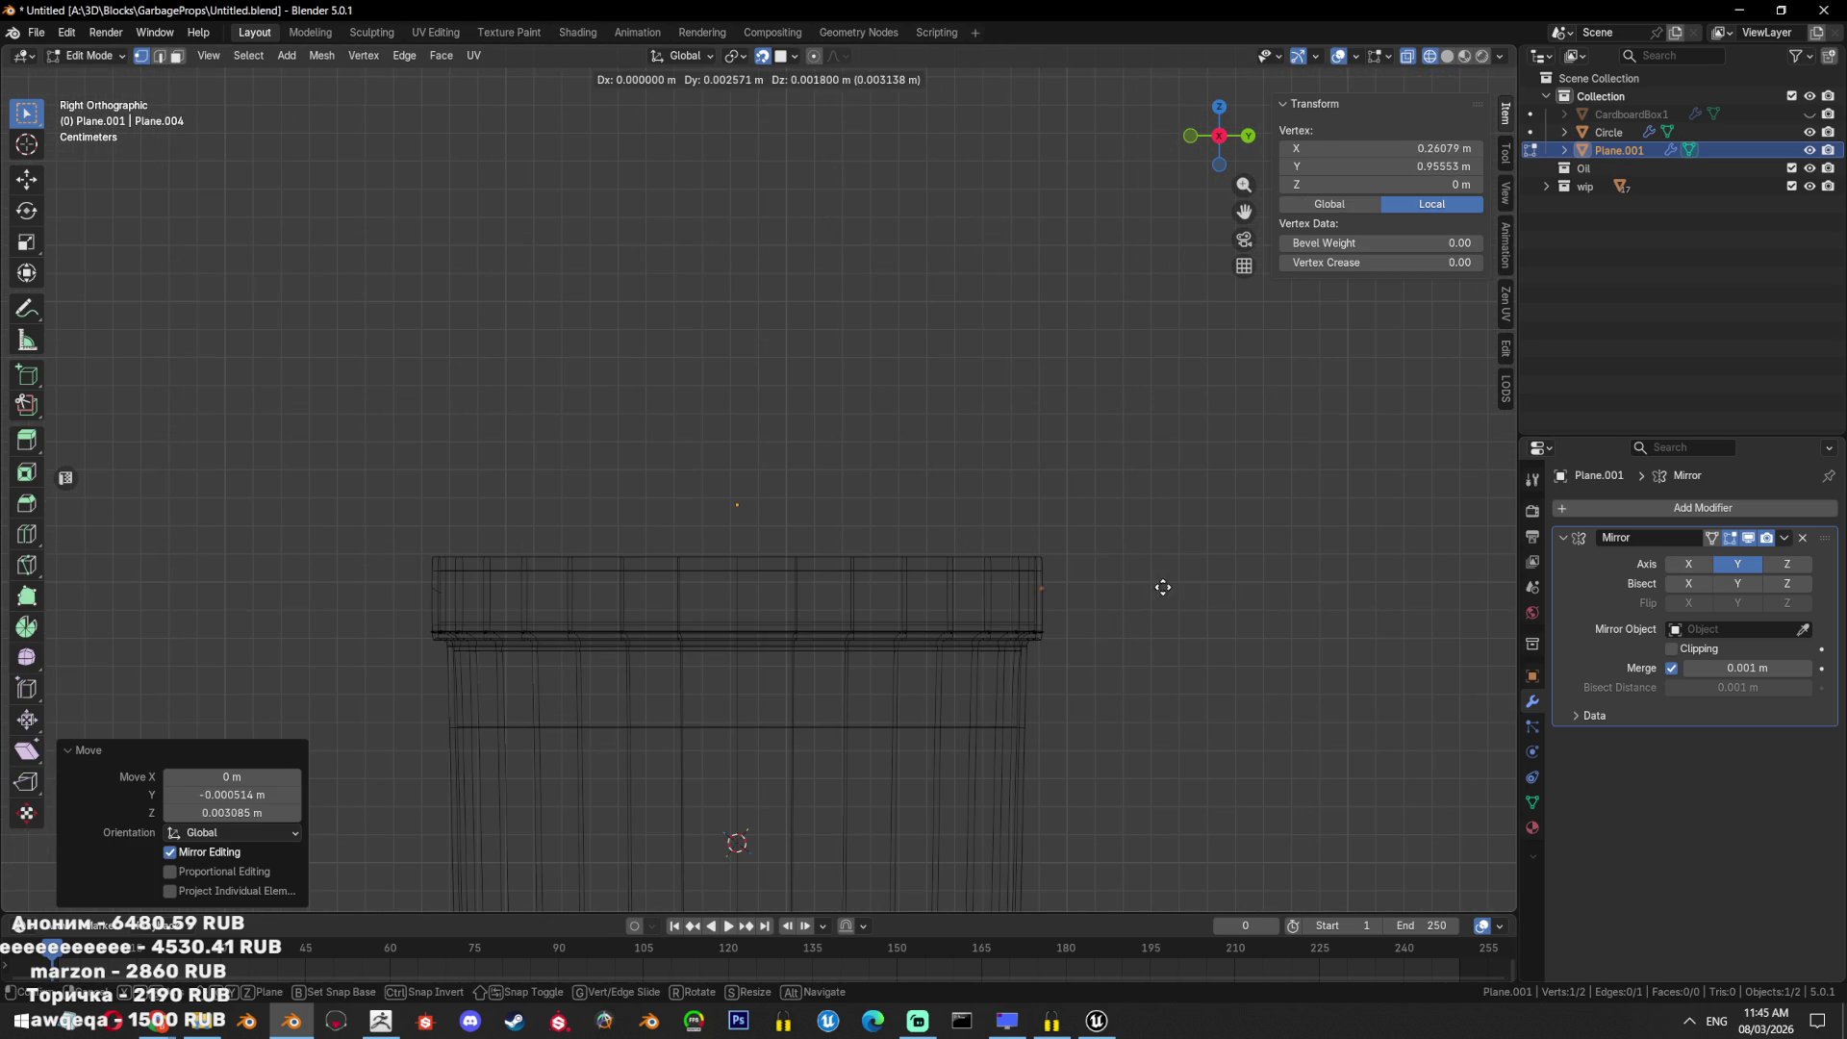
pyautogui.click(1196, 577)
pyautogui.press('e')
pyautogui.click(1213, 452)
# Extrude further vertices along the arc, ending with a Y-constrained top vertex.
pyautogui.press('e')
pyautogui.click(1185, 332)
pyautogui.press('e')
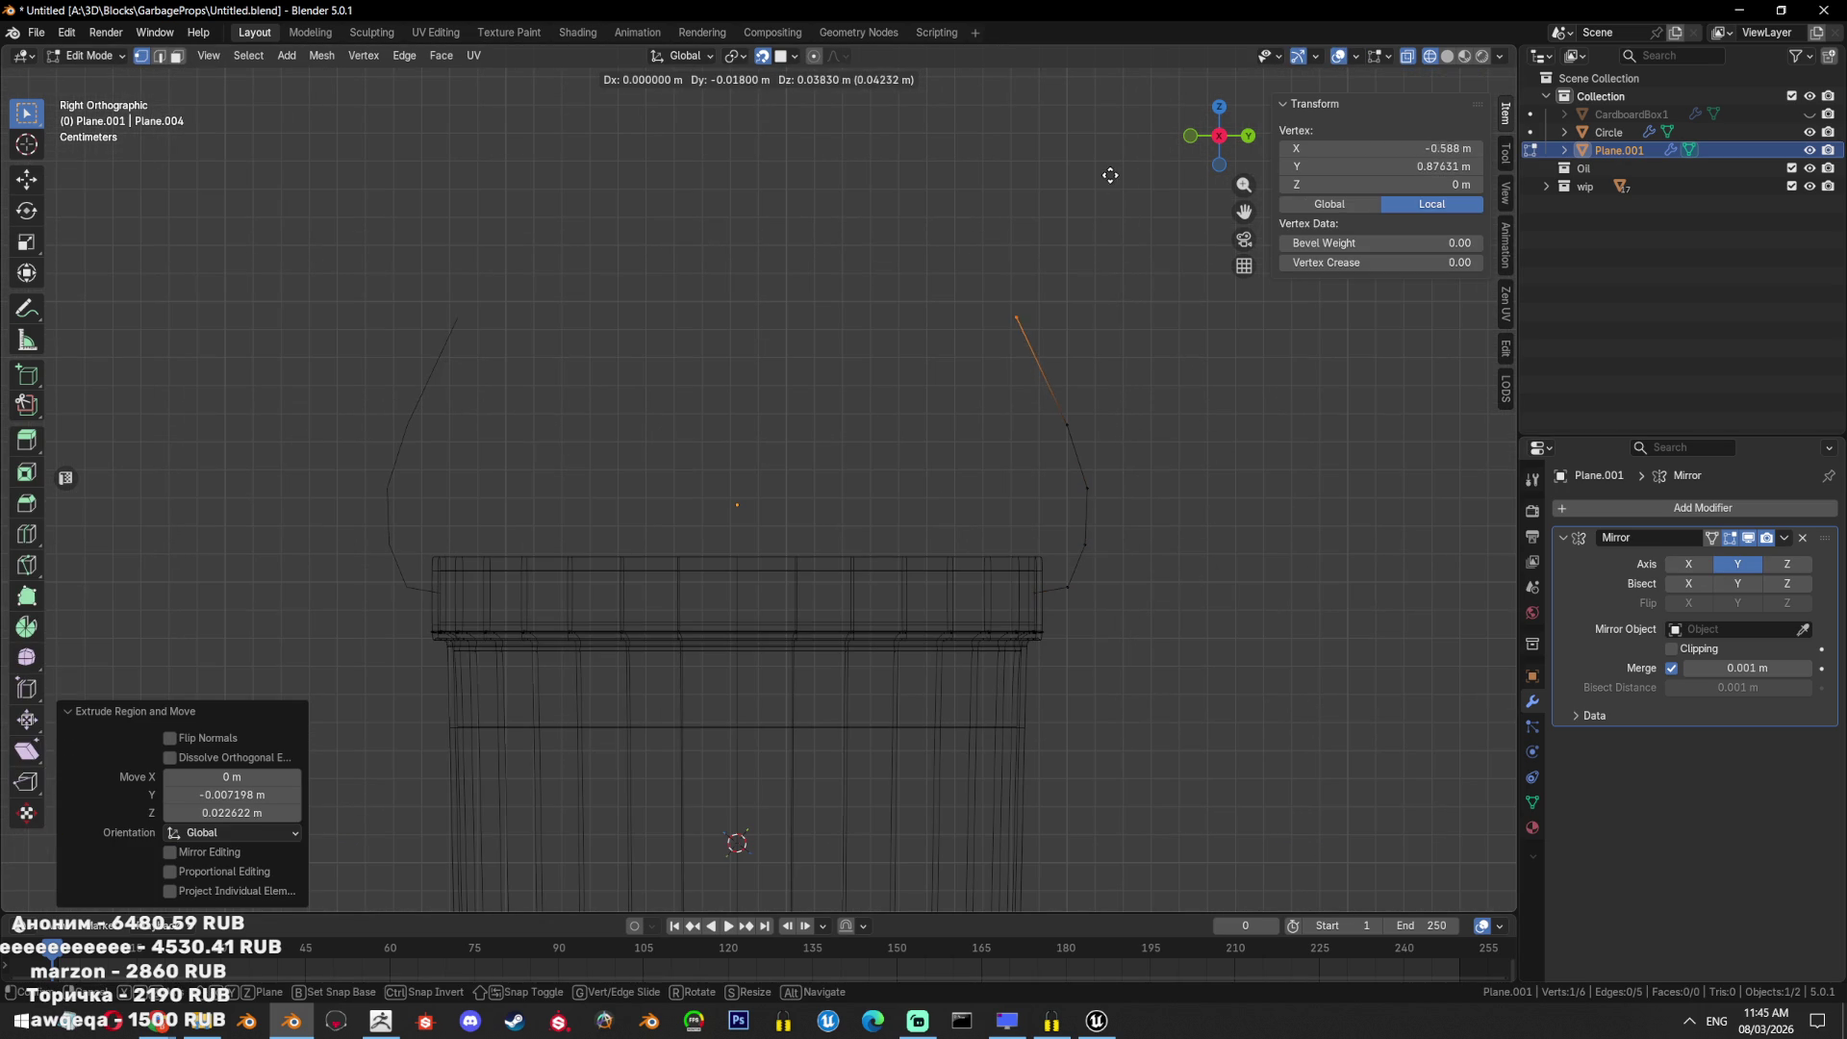
pyautogui.click(1101, 164)
pyautogui.press('e')
pyautogui.click(1021, 86)
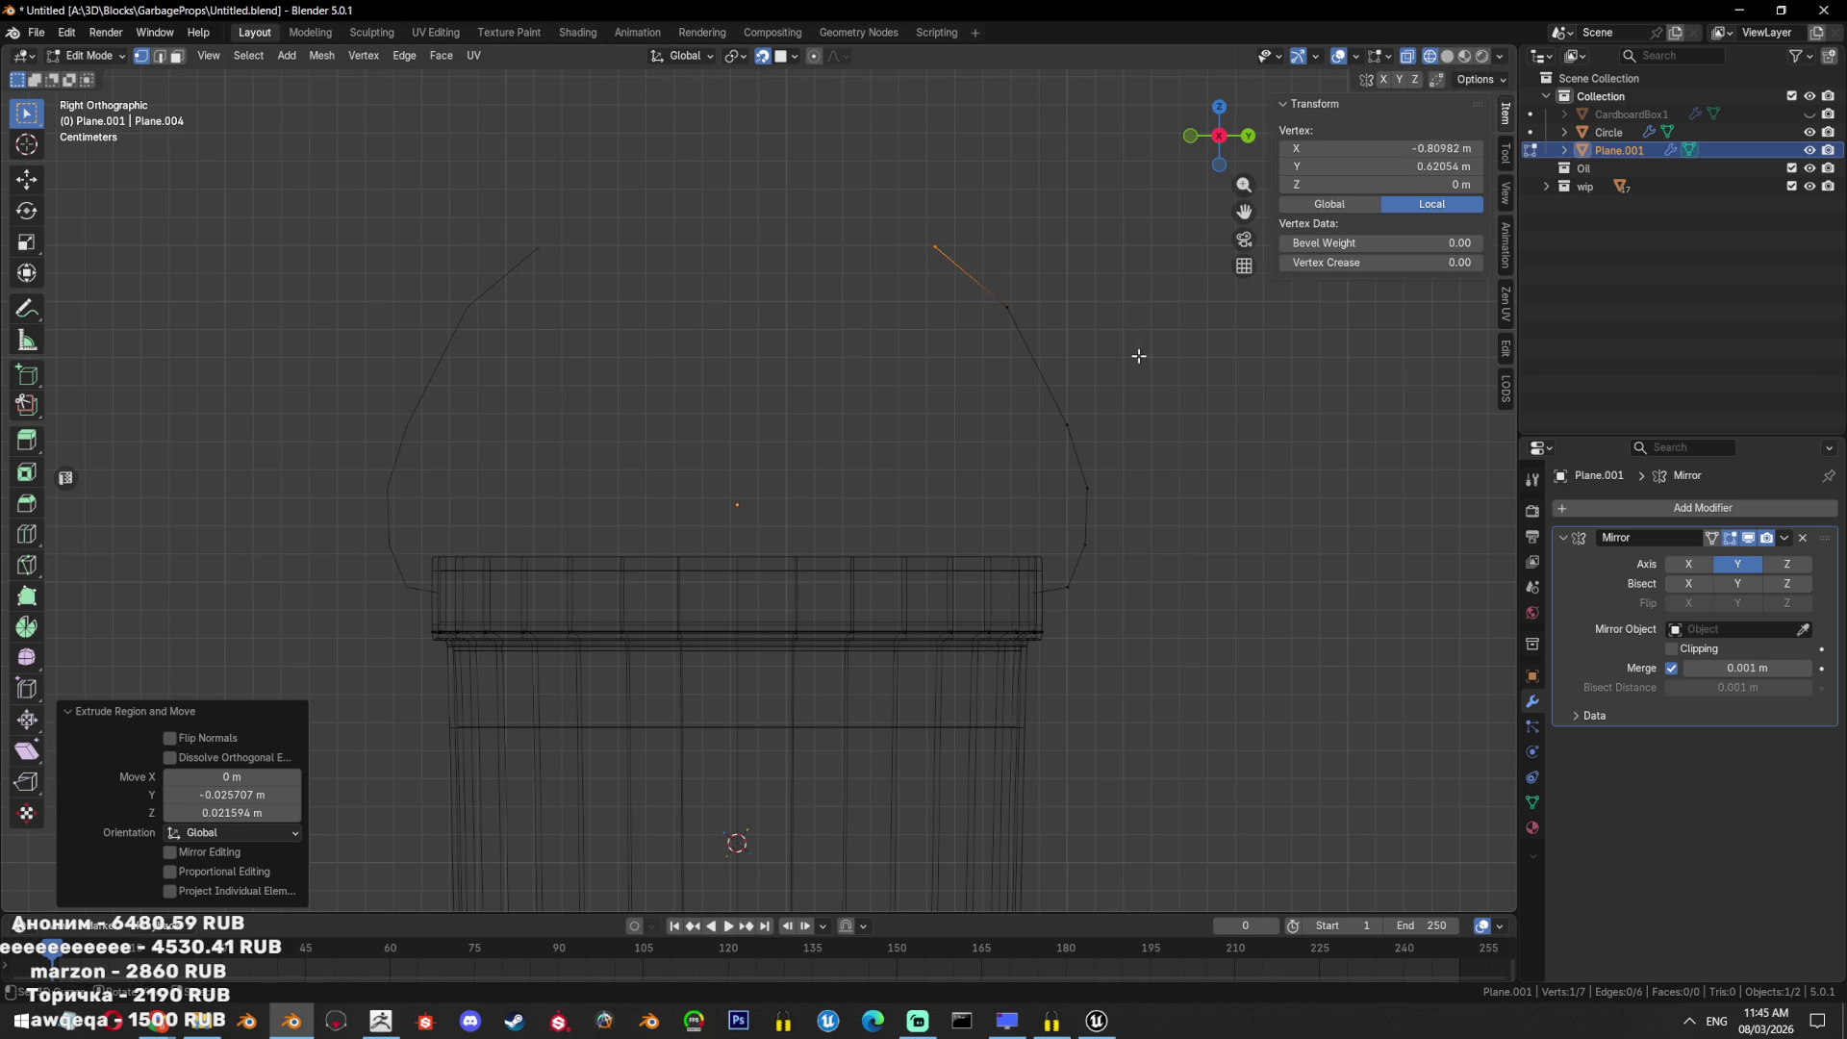
pyautogui.press('e')
pyautogui.click(1033, 292)
pyautogui.press('e')
pyautogui.press('y')
pyautogui.click(914, 289)
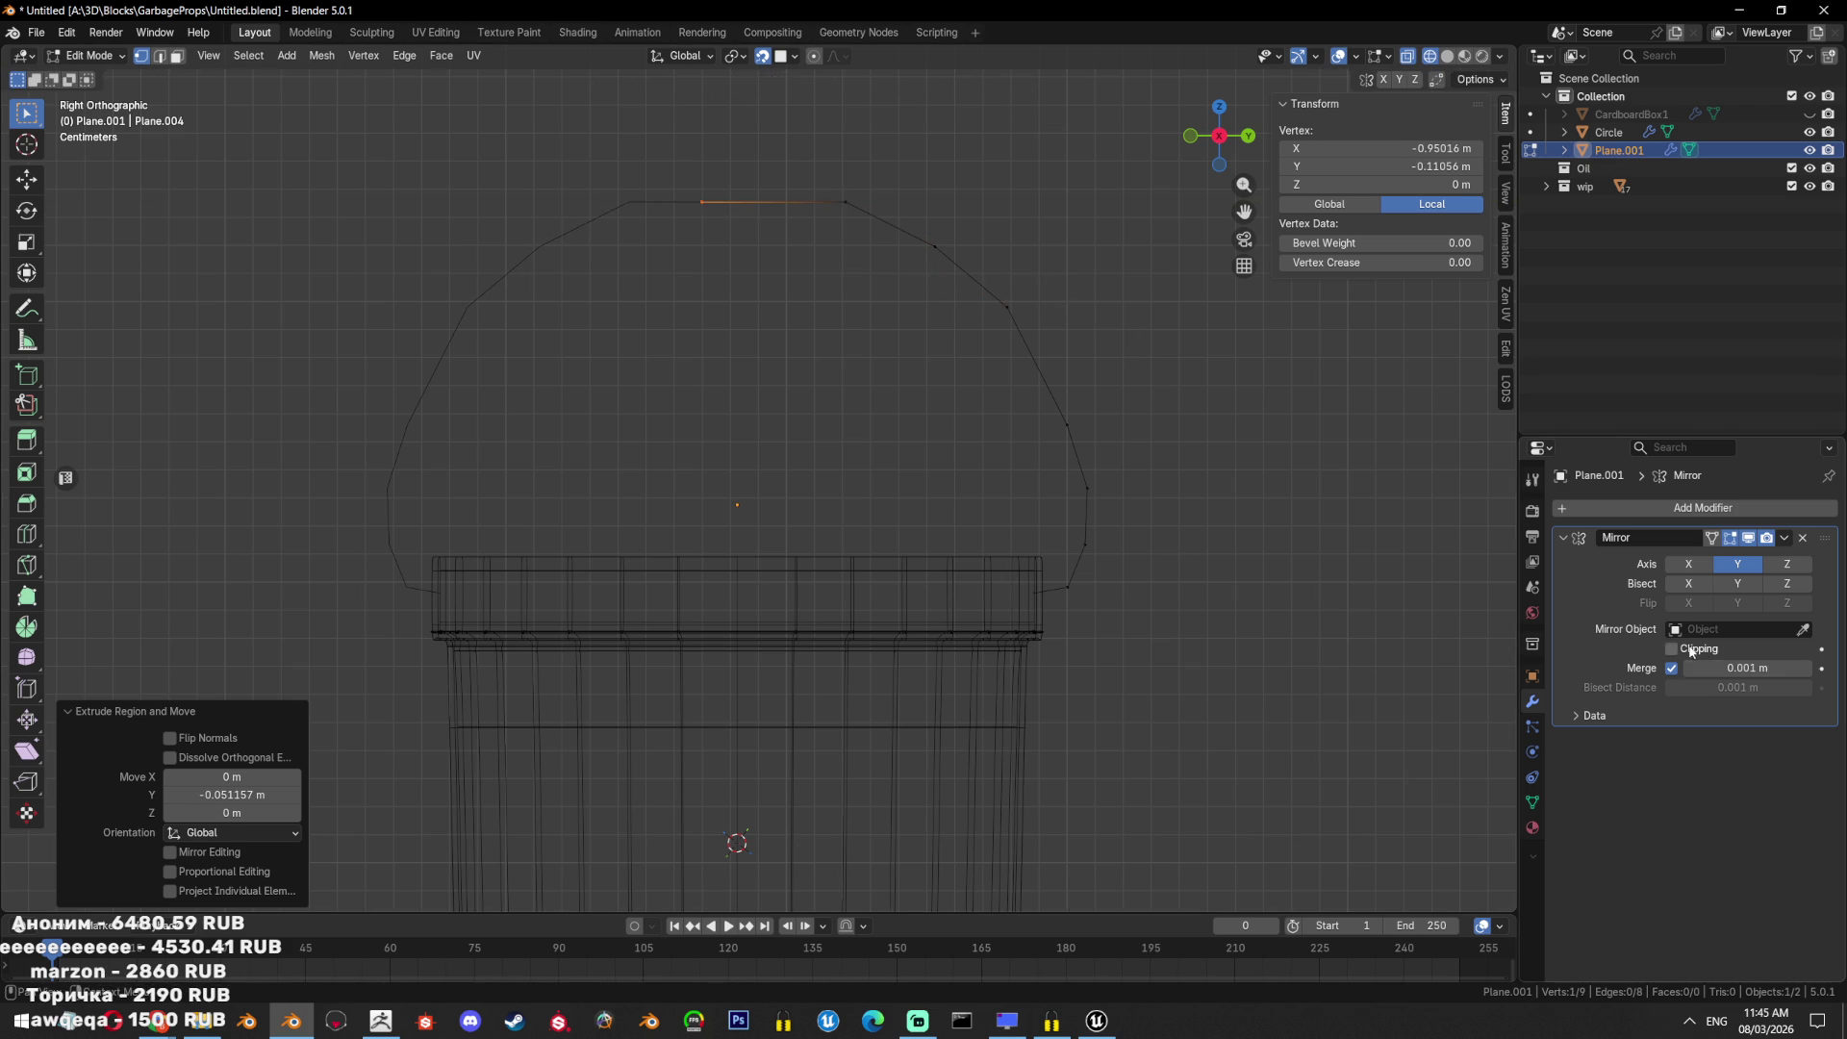
# Enable mirror Clipping, move the top vertex along Y onto the mirror plane, and leave Edit Mode.
pyautogui.click(1672, 649)
pyautogui.press('g')
pyautogui.press('y')
pyautogui.click(907, 363)
pyautogui.press('Tab')
pyautogui.scroll(-3, 1160, 551)
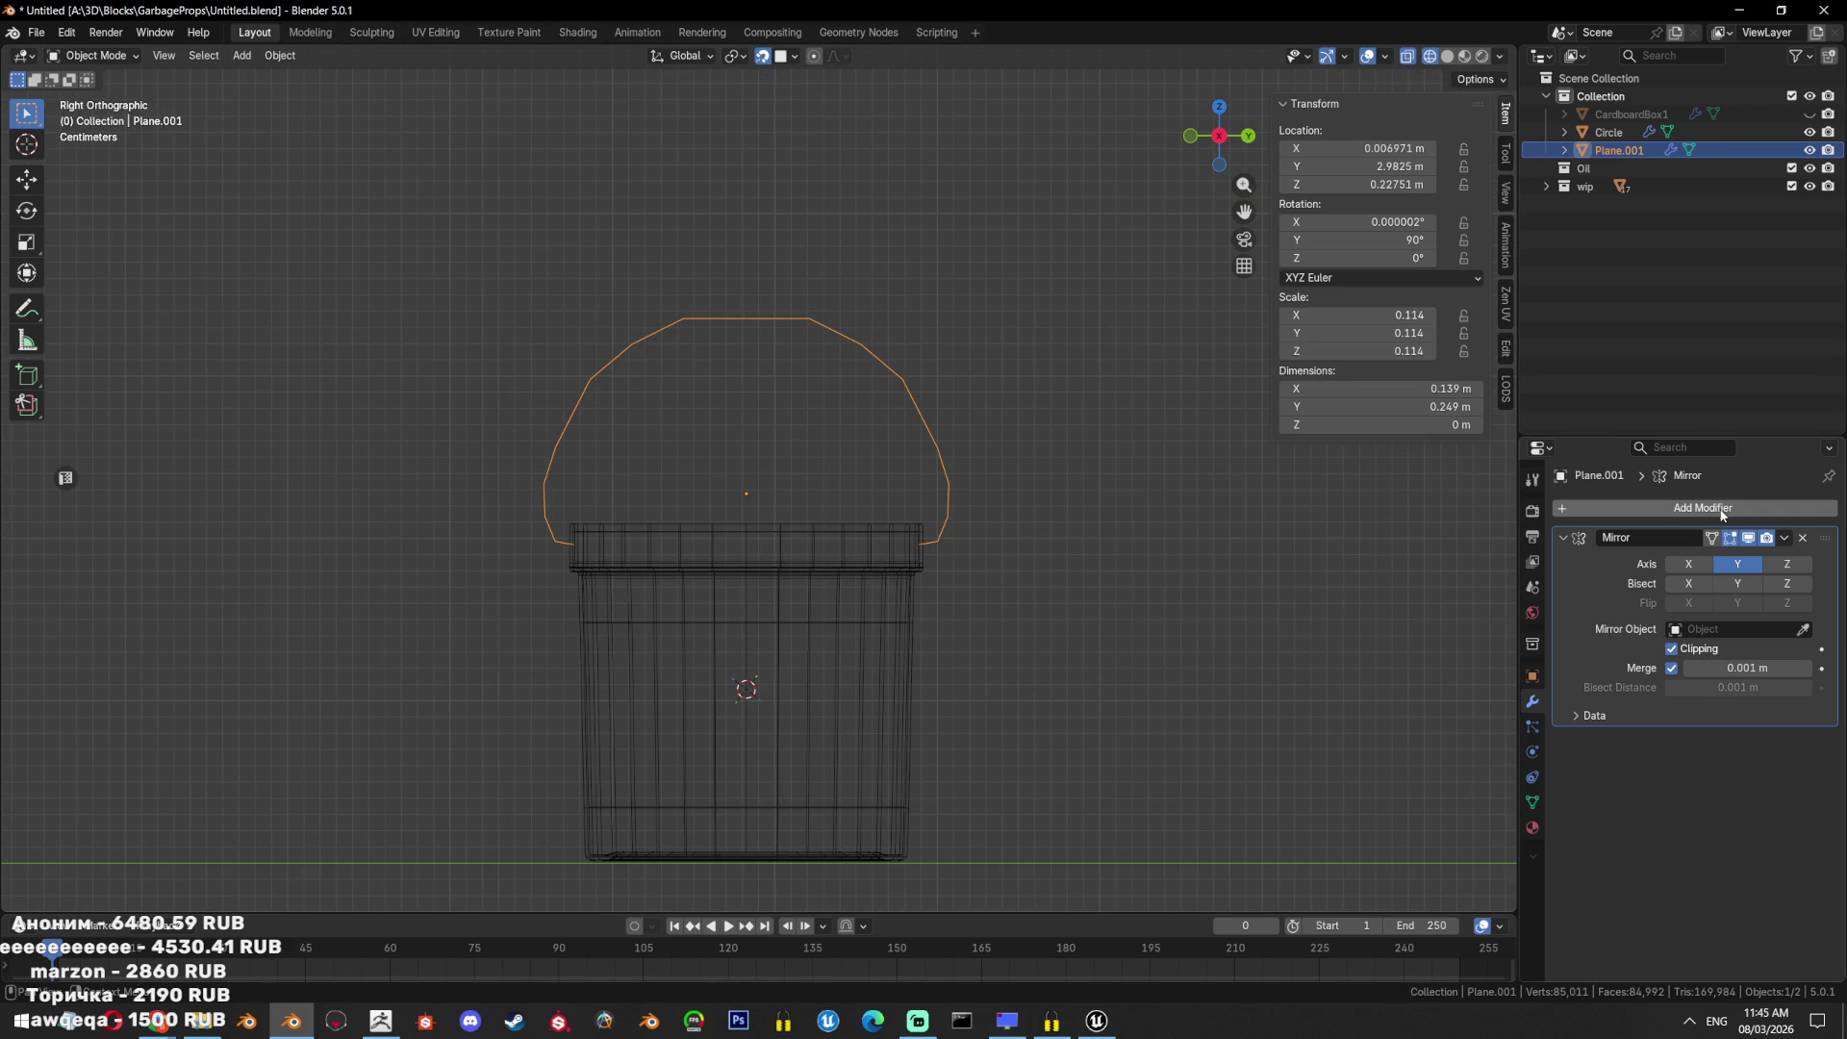
pyautogui.click(1721, 509)
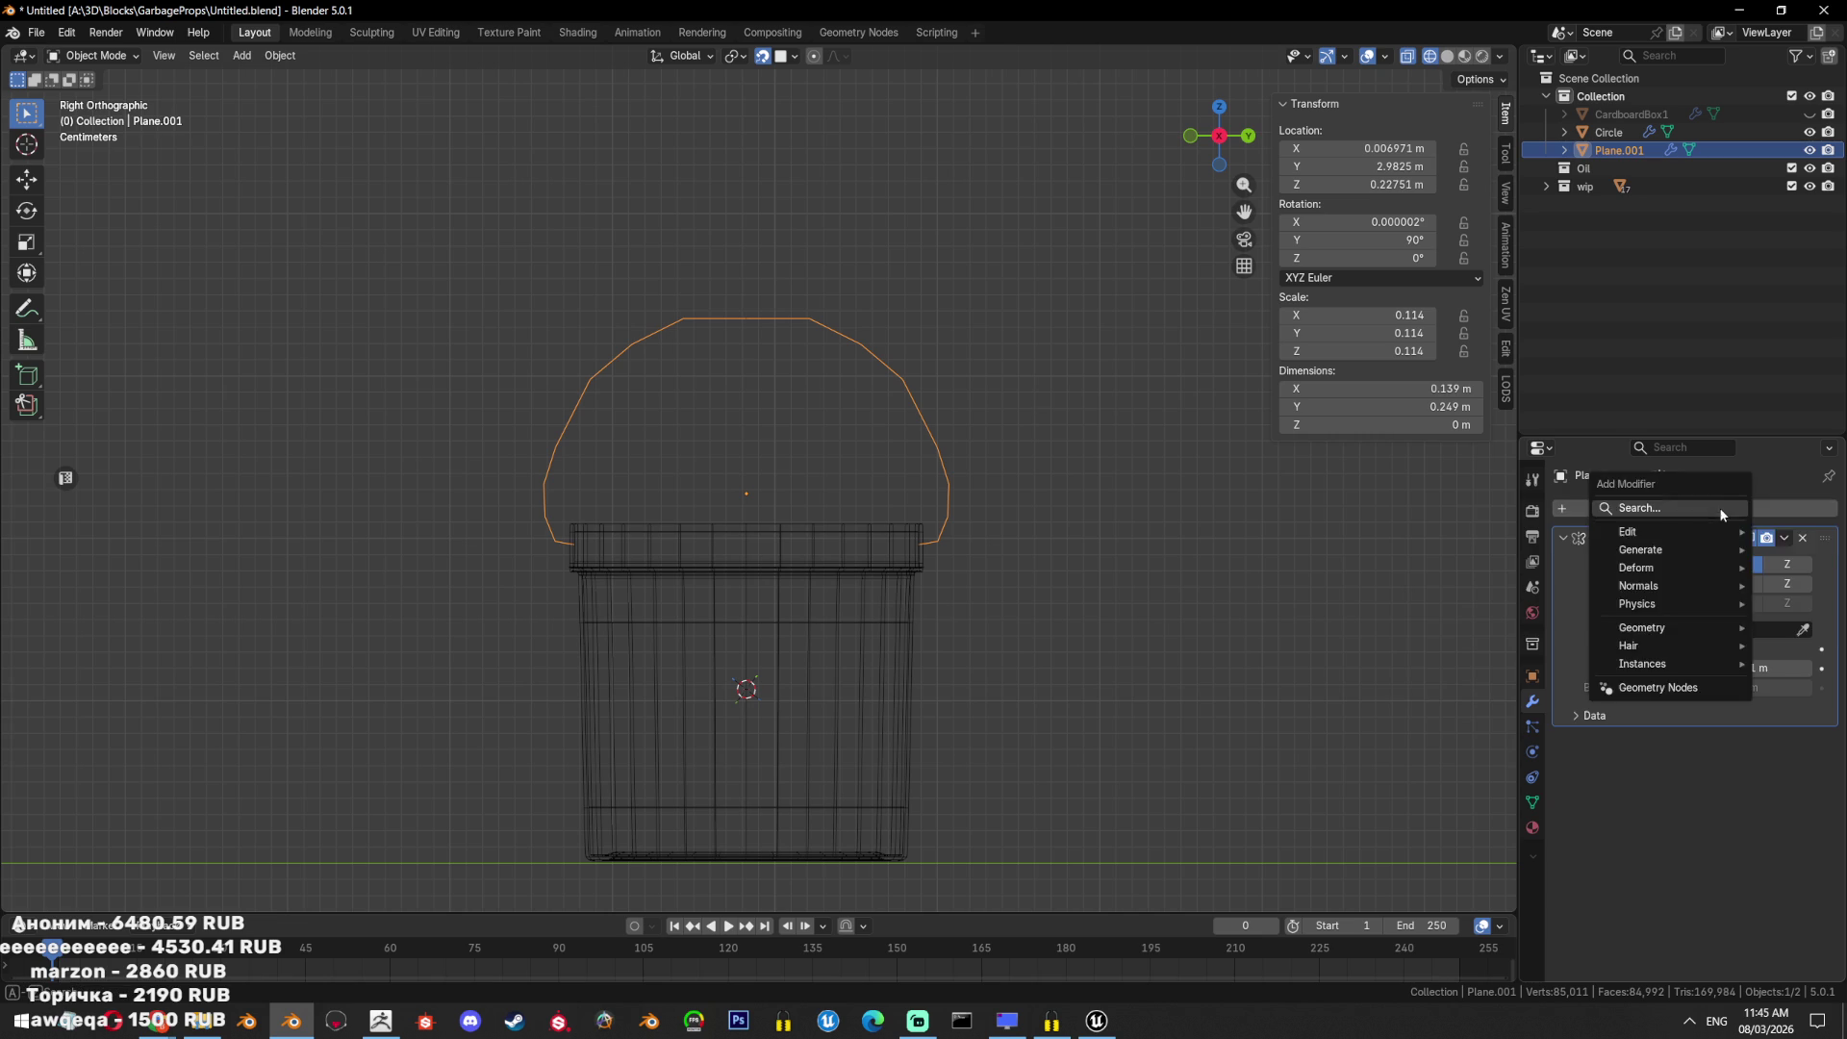
# Convert the arched vertex outline into a curve object.
pyautogui.write('su')
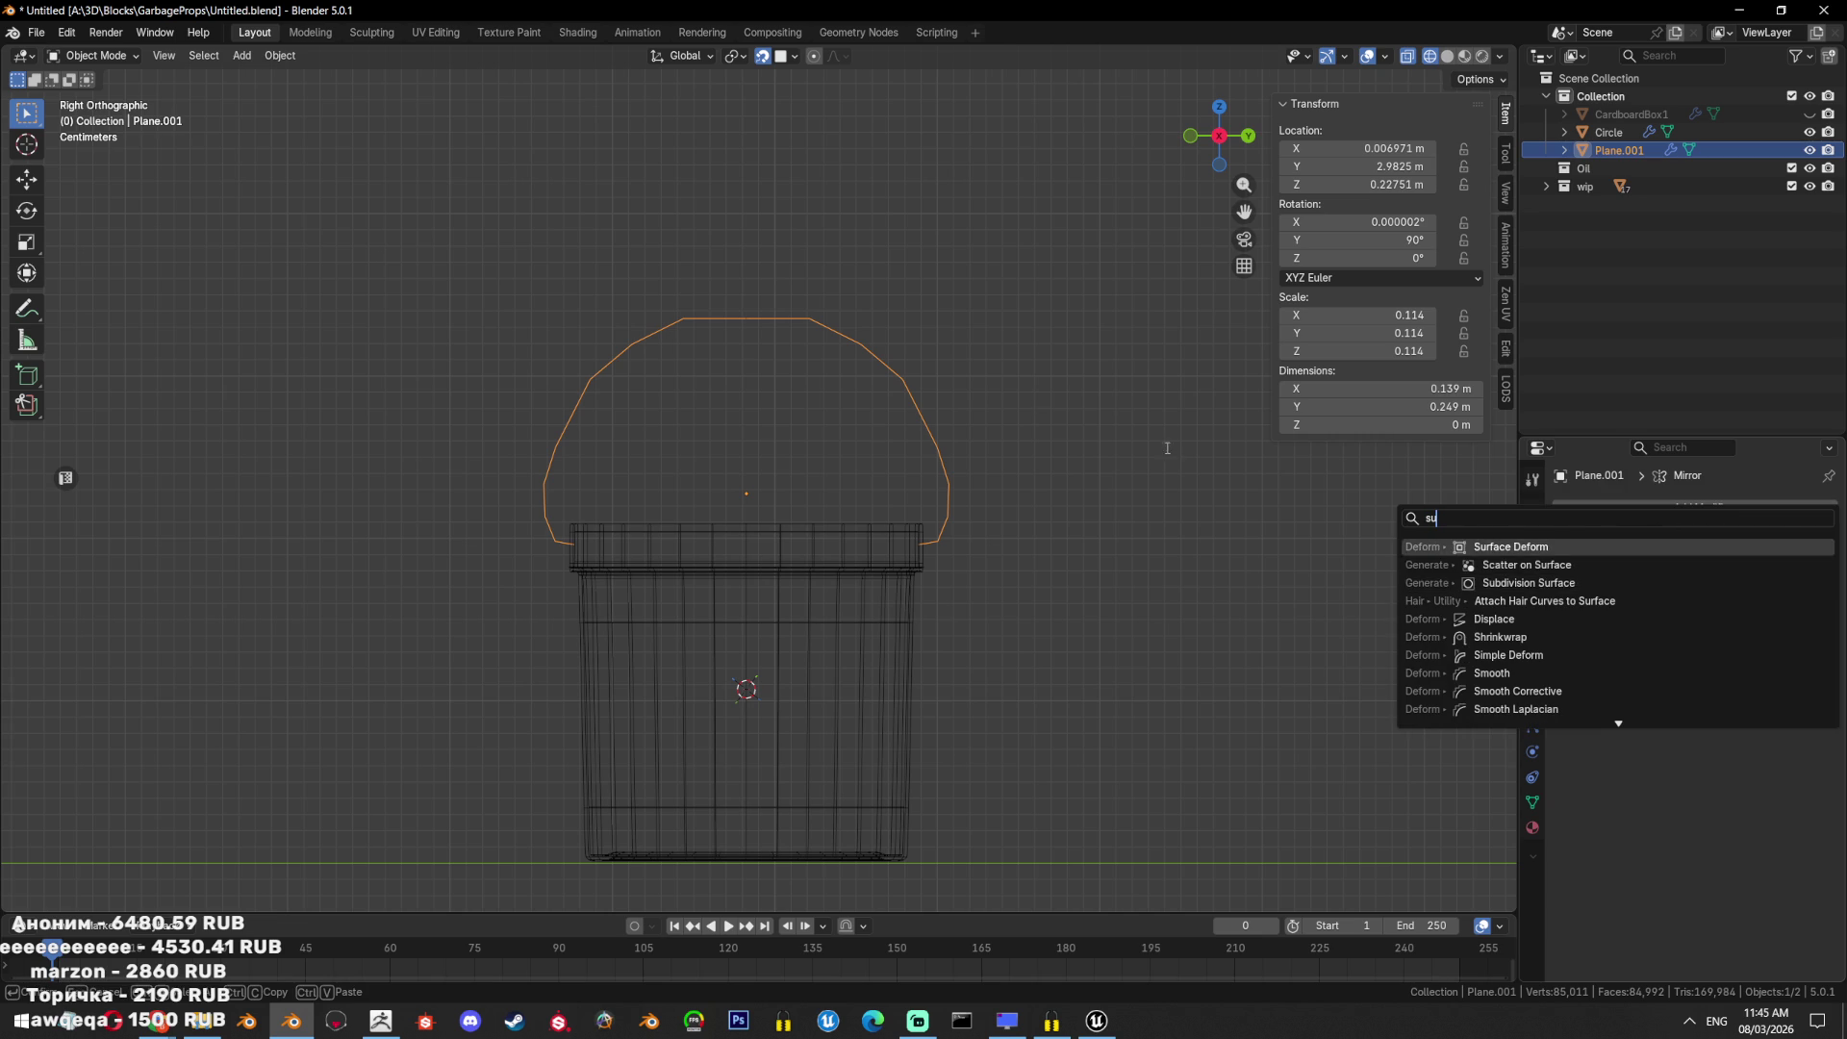
pyautogui.press('Escape')
pyautogui.press('Tab')
pyautogui.press('Tab')
pyautogui.click(1583, 510)
pyautogui.write('s')
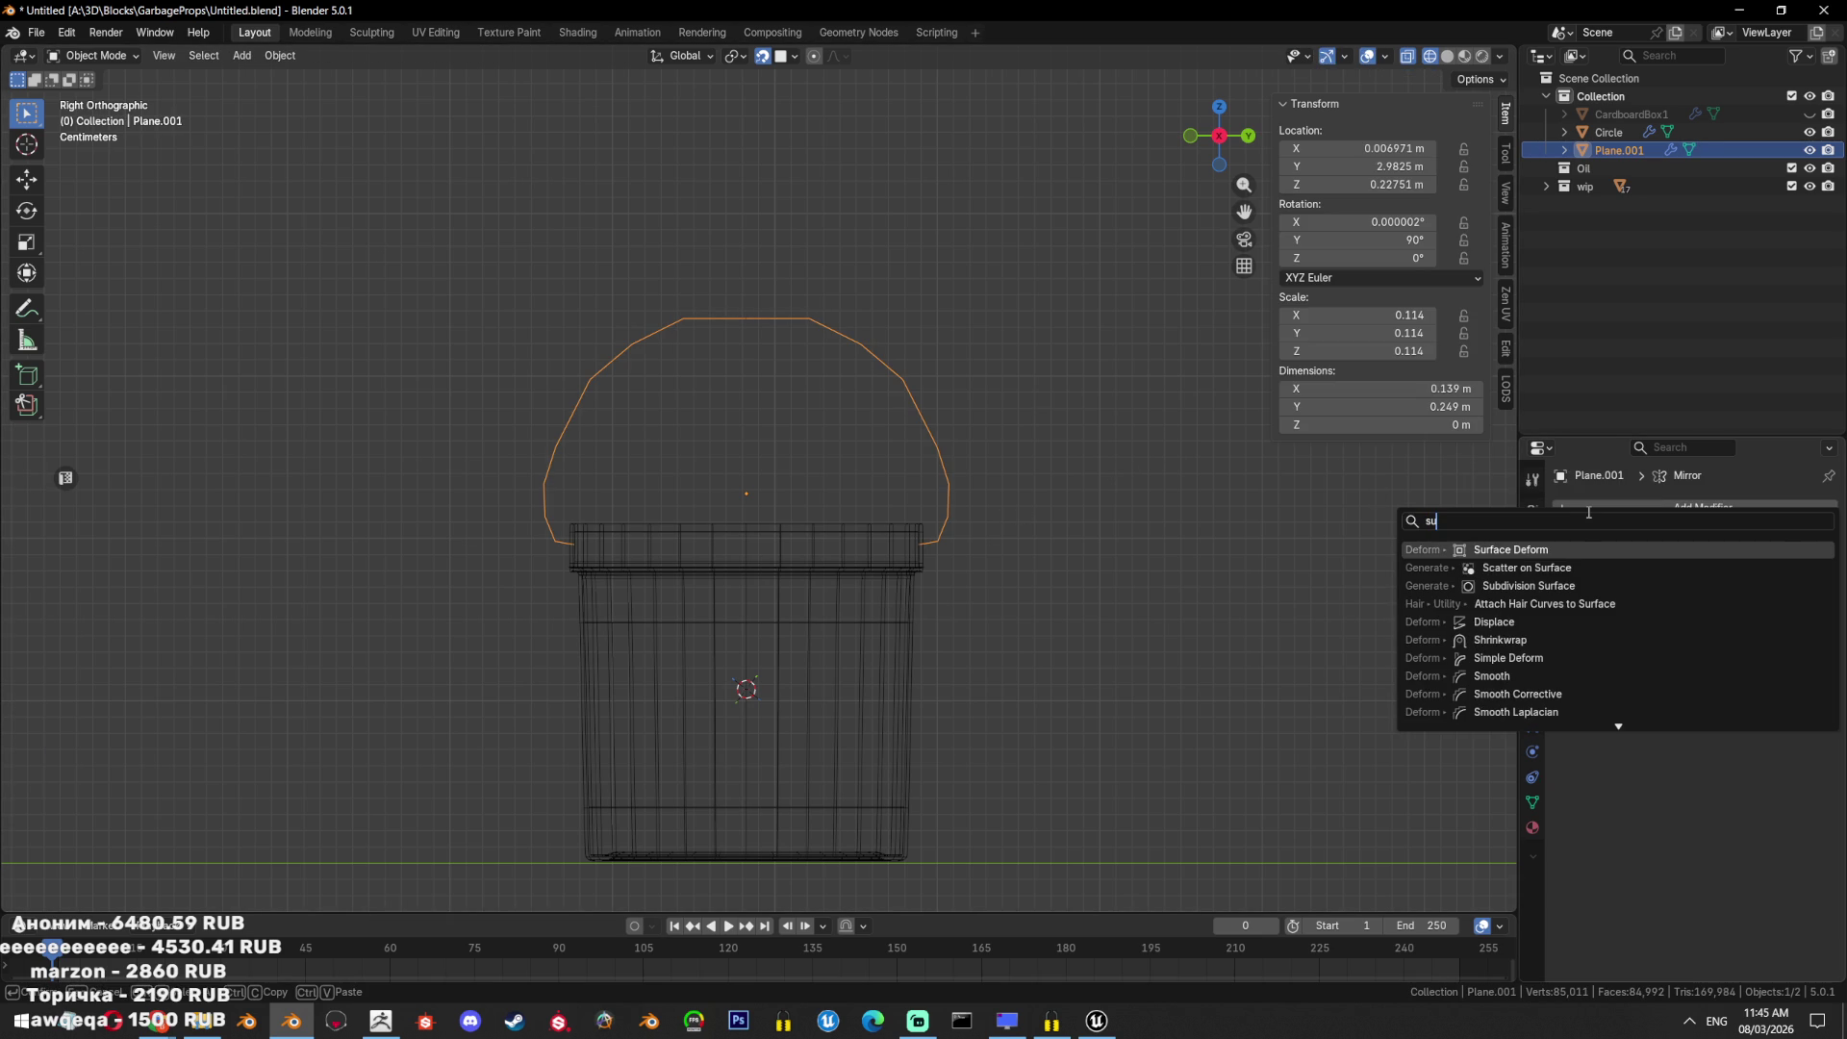
pyautogui.hotkey('alt', 'c')
pyautogui.click(952, 373)
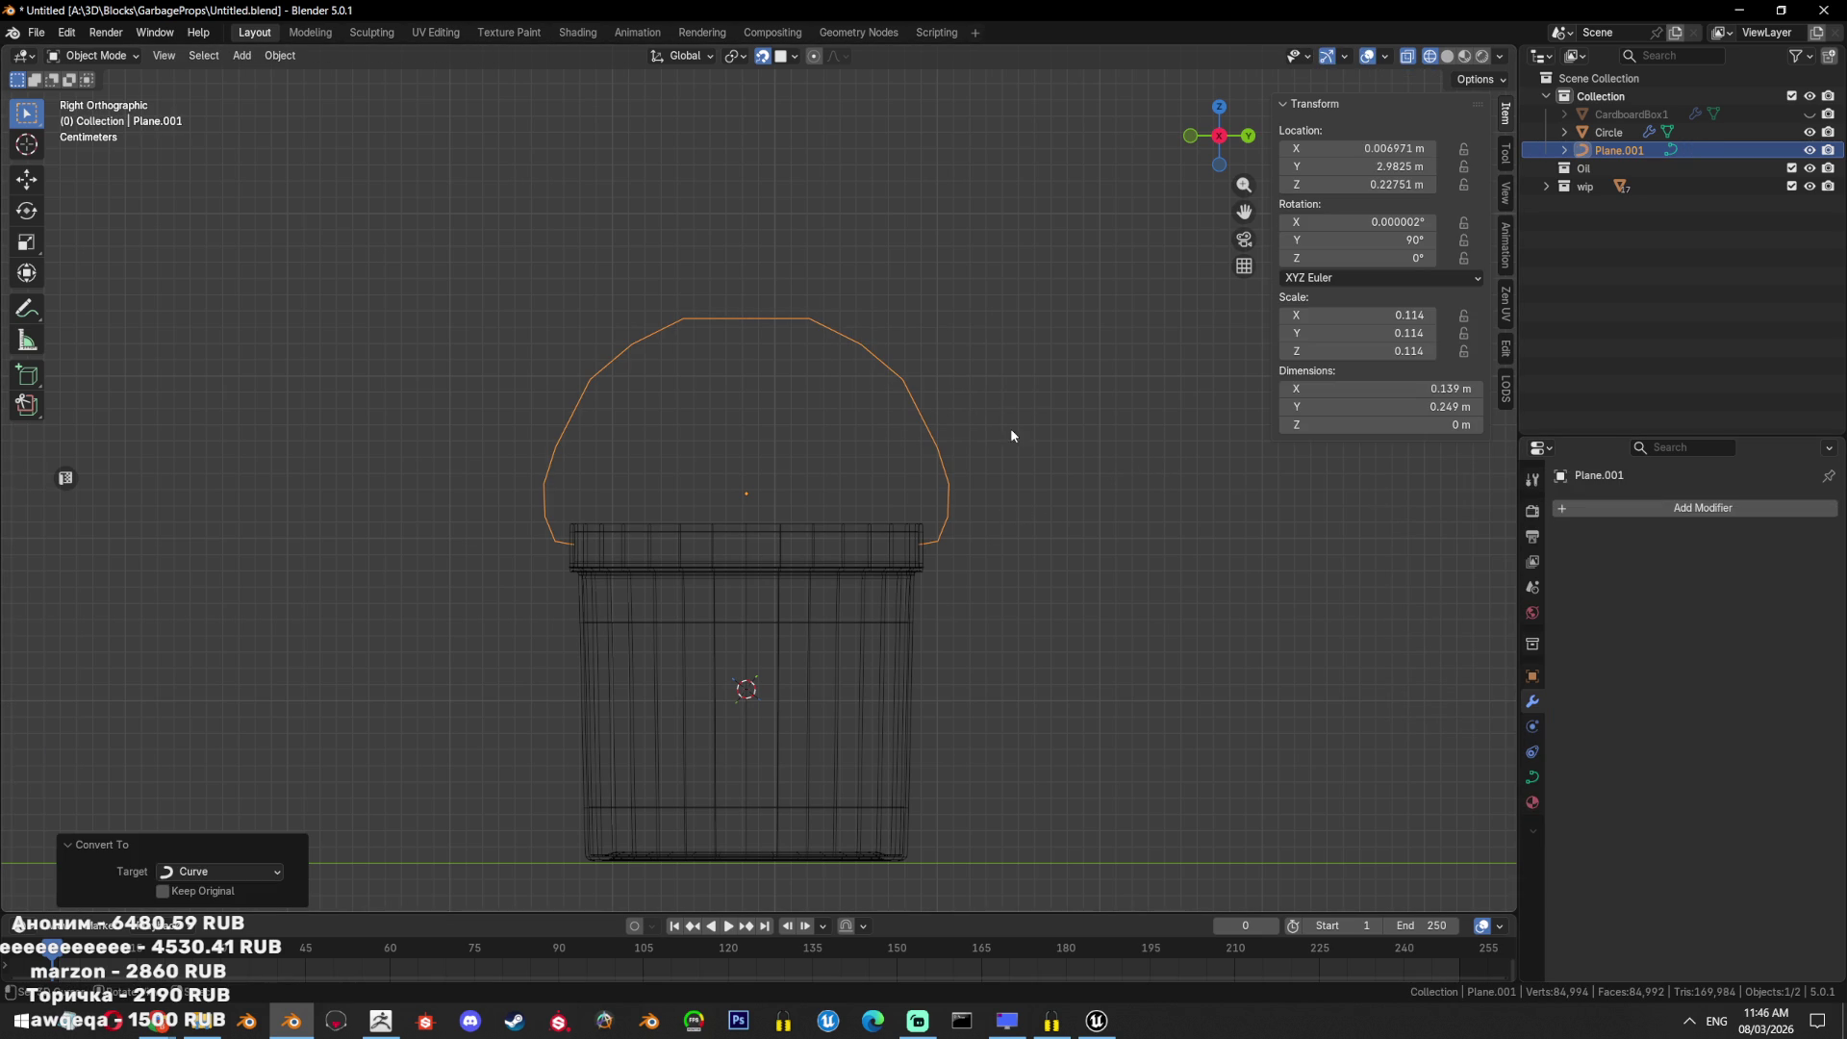
pyautogui.press('Tab')
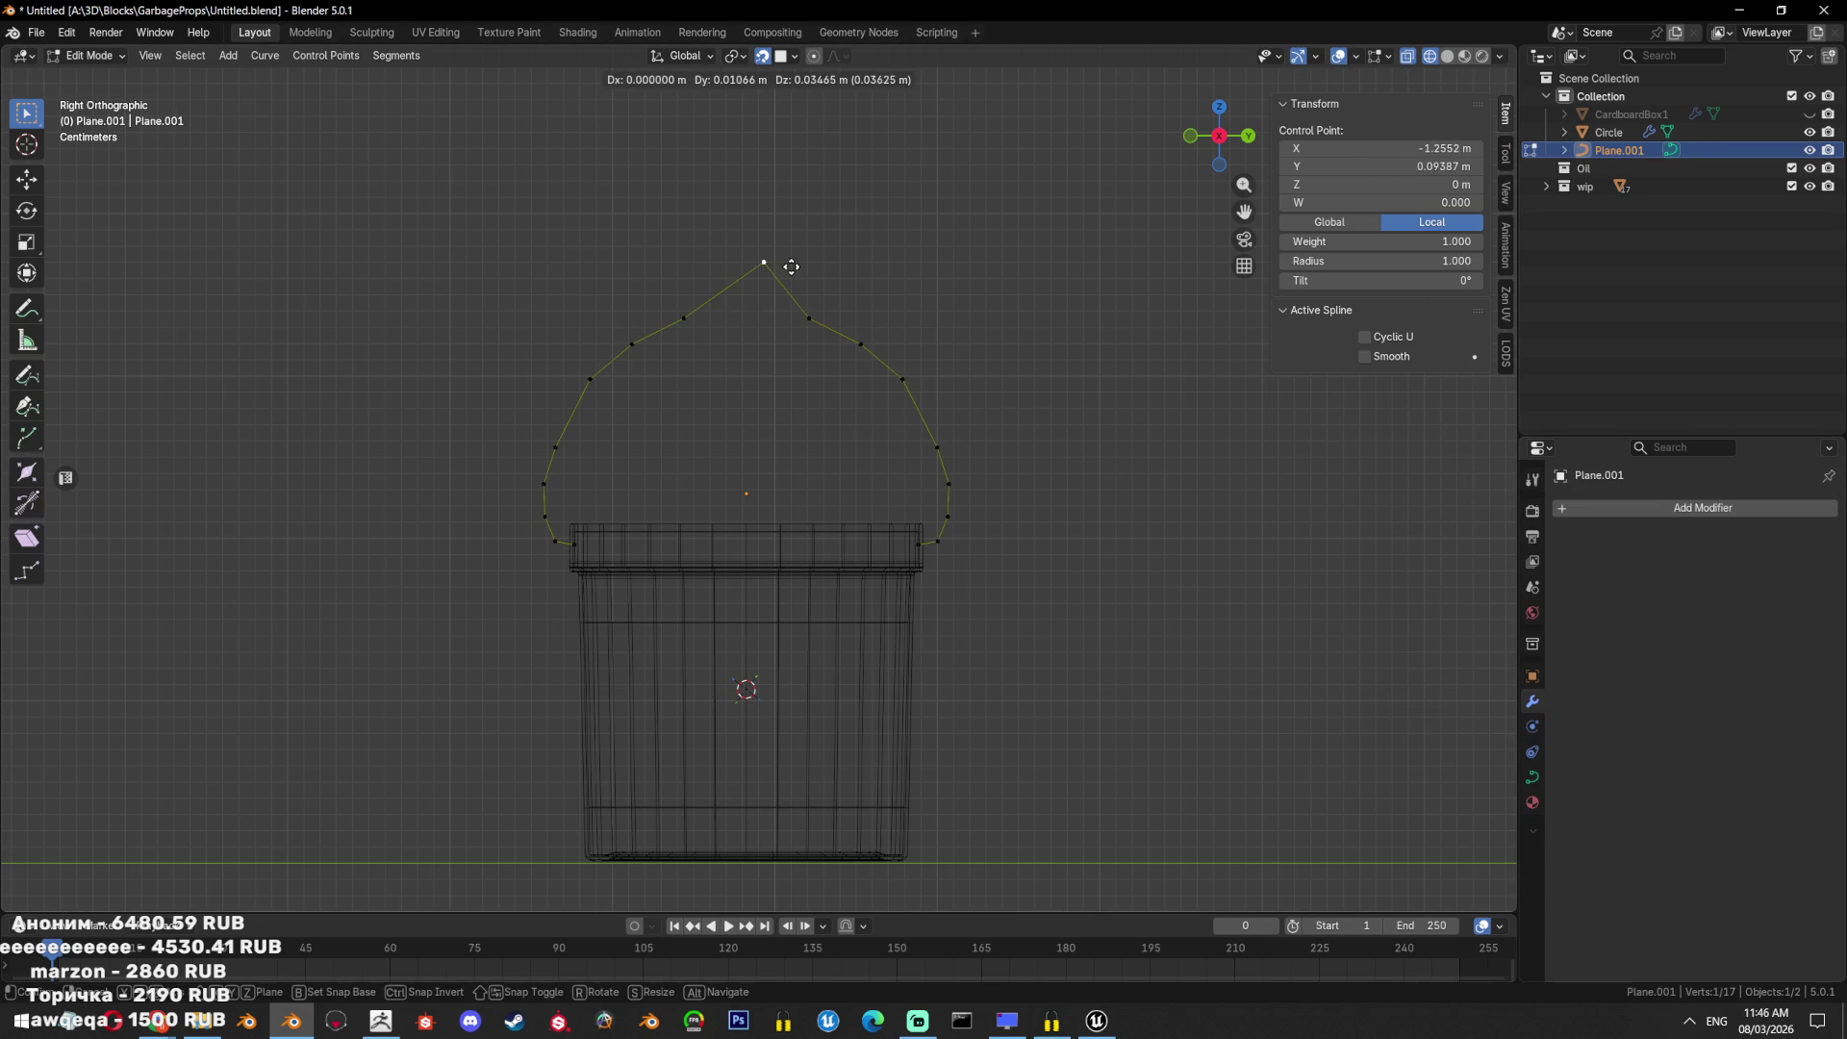
pyautogui.press('Tab')
pyautogui.hotkey('alt', 'c')
pyautogui.click(1145, 468)
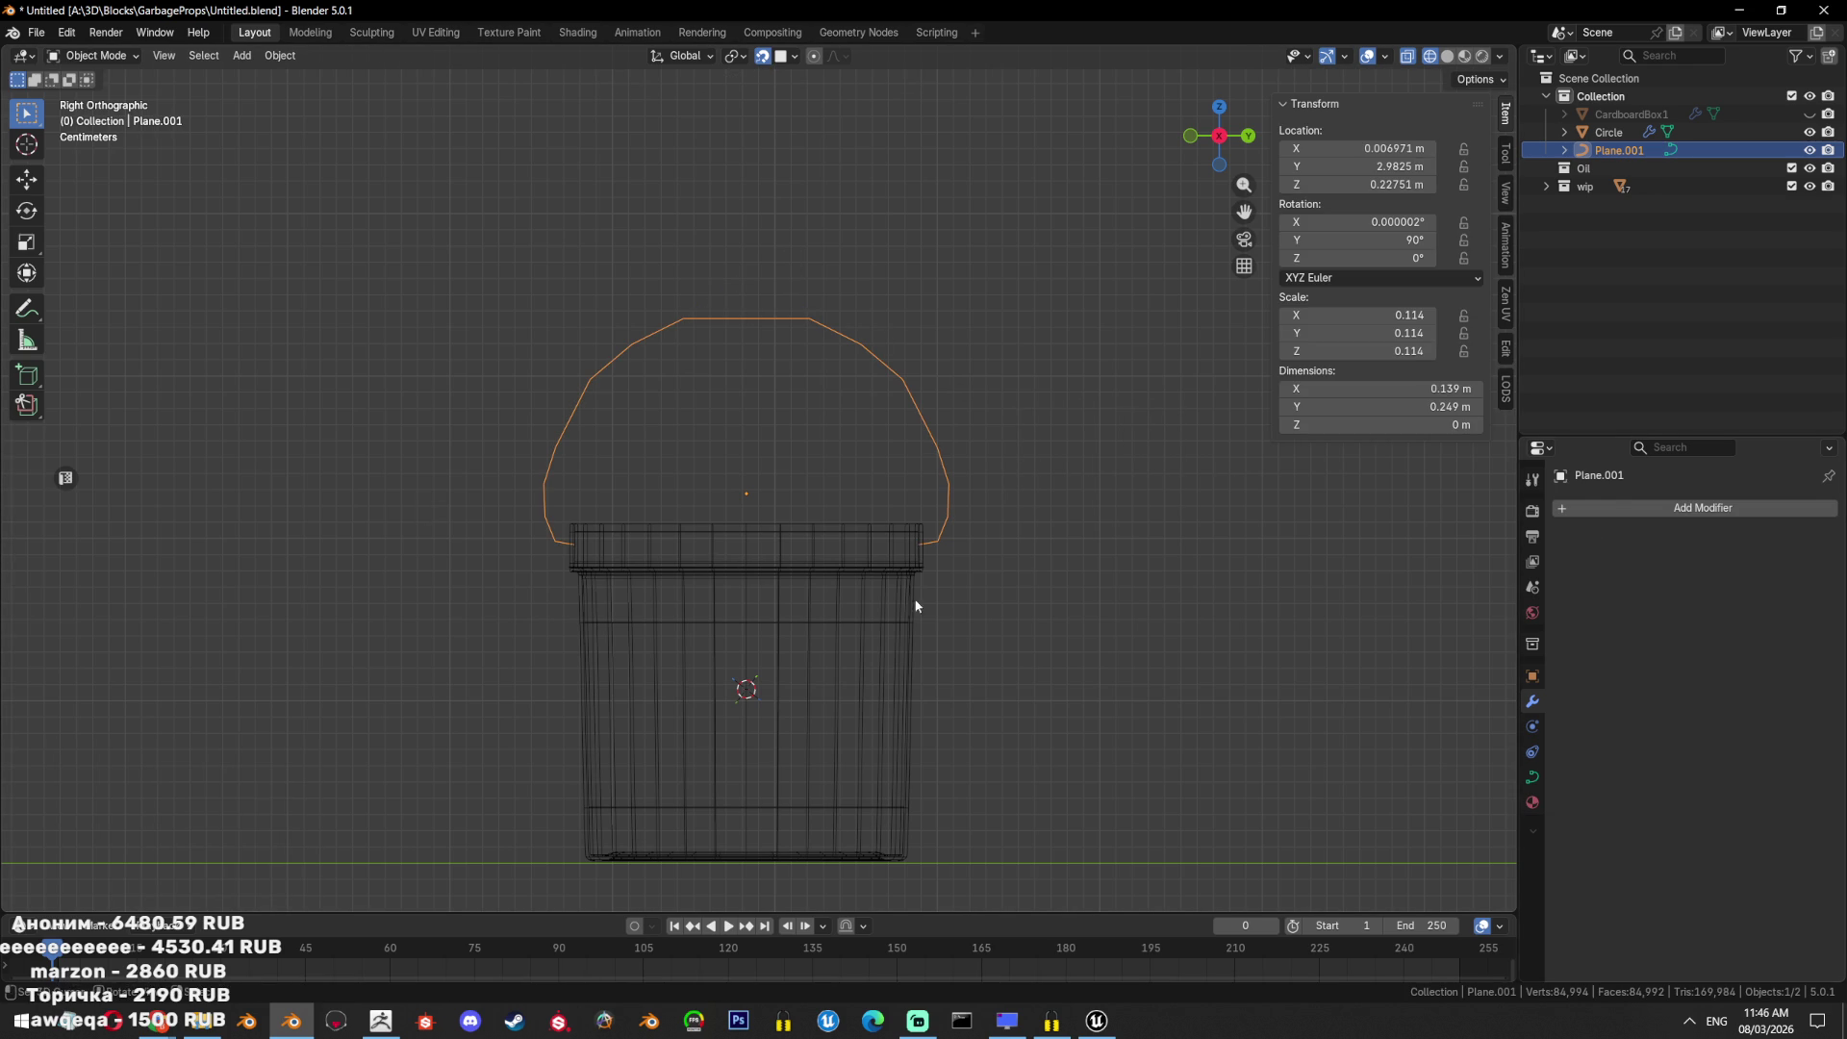
# Switch to solid shading, view the bucket from the front, and expand the curve's Geometry settings.
pyautogui.click(1533, 778)
pyautogui.hotkey('shift', 'z')
pyautogui.moveTo(1251, 654)
pyautogui.mouseDown(button='middle')
pyautogui.moveTo(1215, 625)
pyautogui.moveTo(1295, 602)
pyautogui.mouseUp(button='middle')
pyautogui.press('KP_1')
pyautogui.moveTo(1169, 589); pyautogui.dragTo(957, 591, button='middle')
pyautogui.scroll(2, 1045, 563)
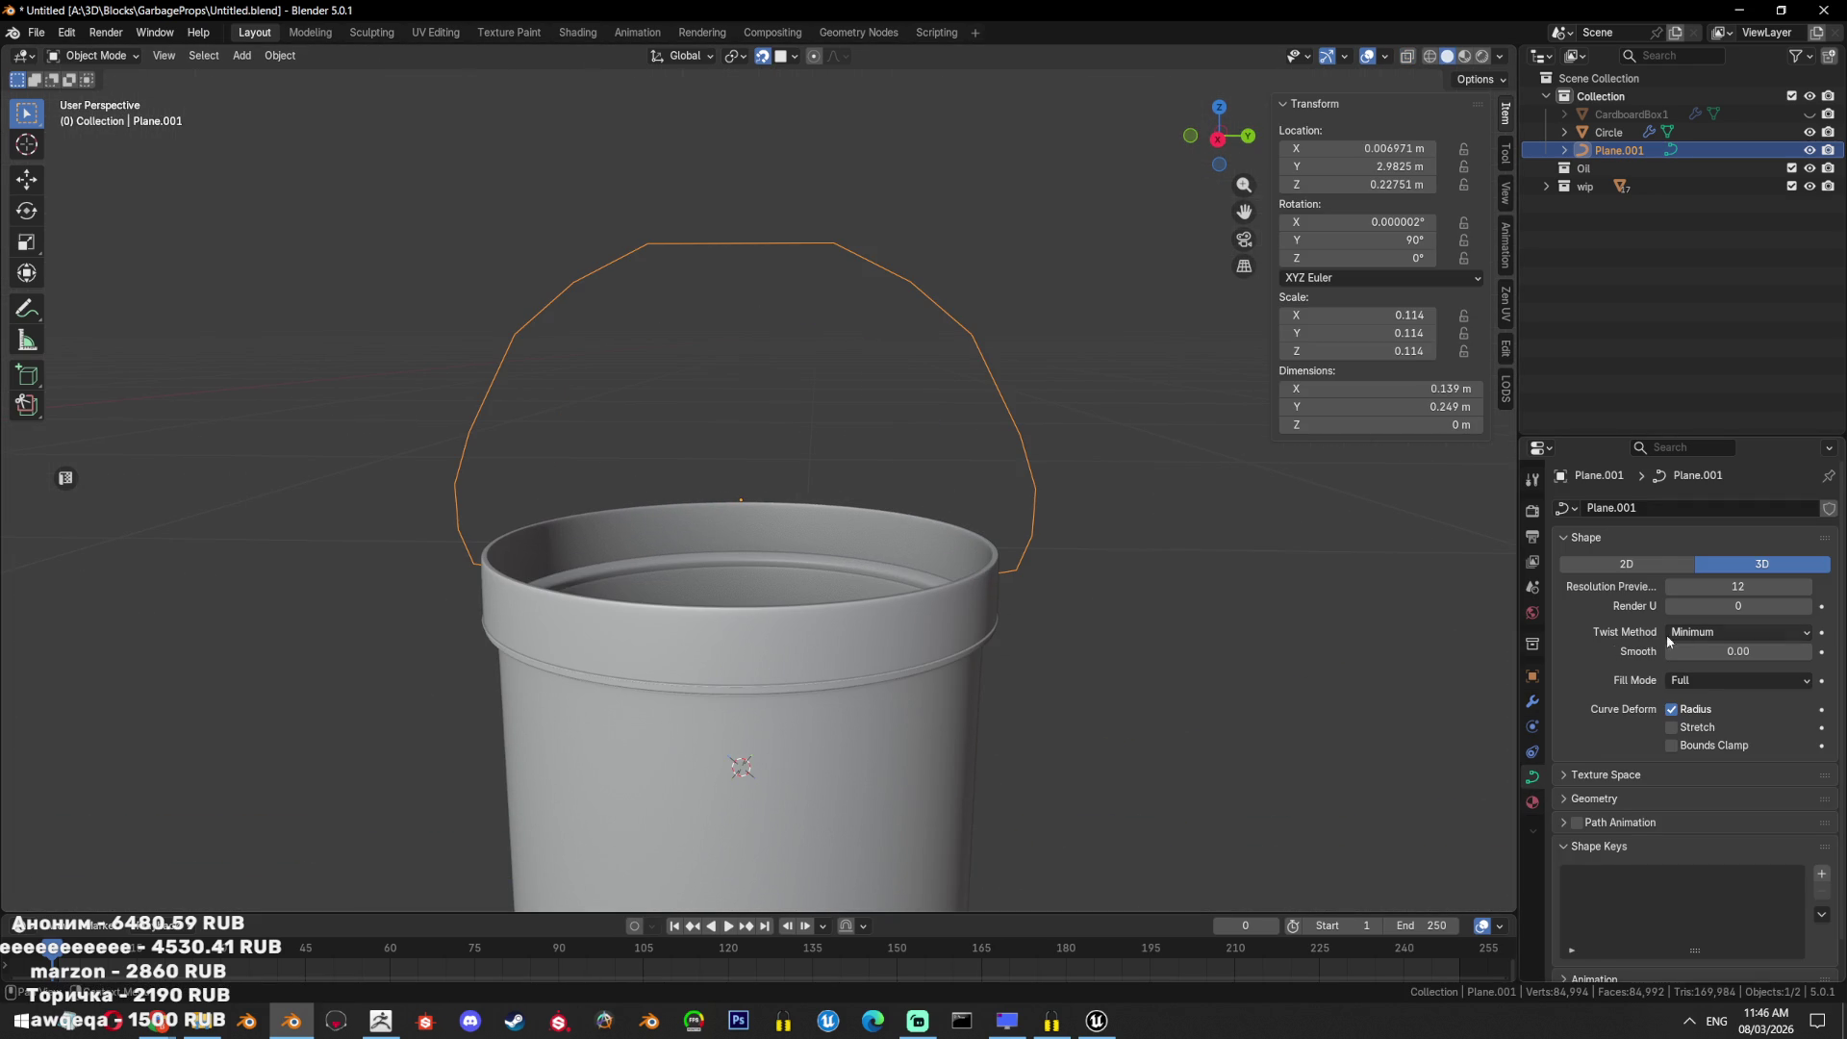
pyautogui.scroll(-1, 1660, 768)
pyautogui.click(1661, 768)
pyautogui.scroll(-3, 1661, 768)
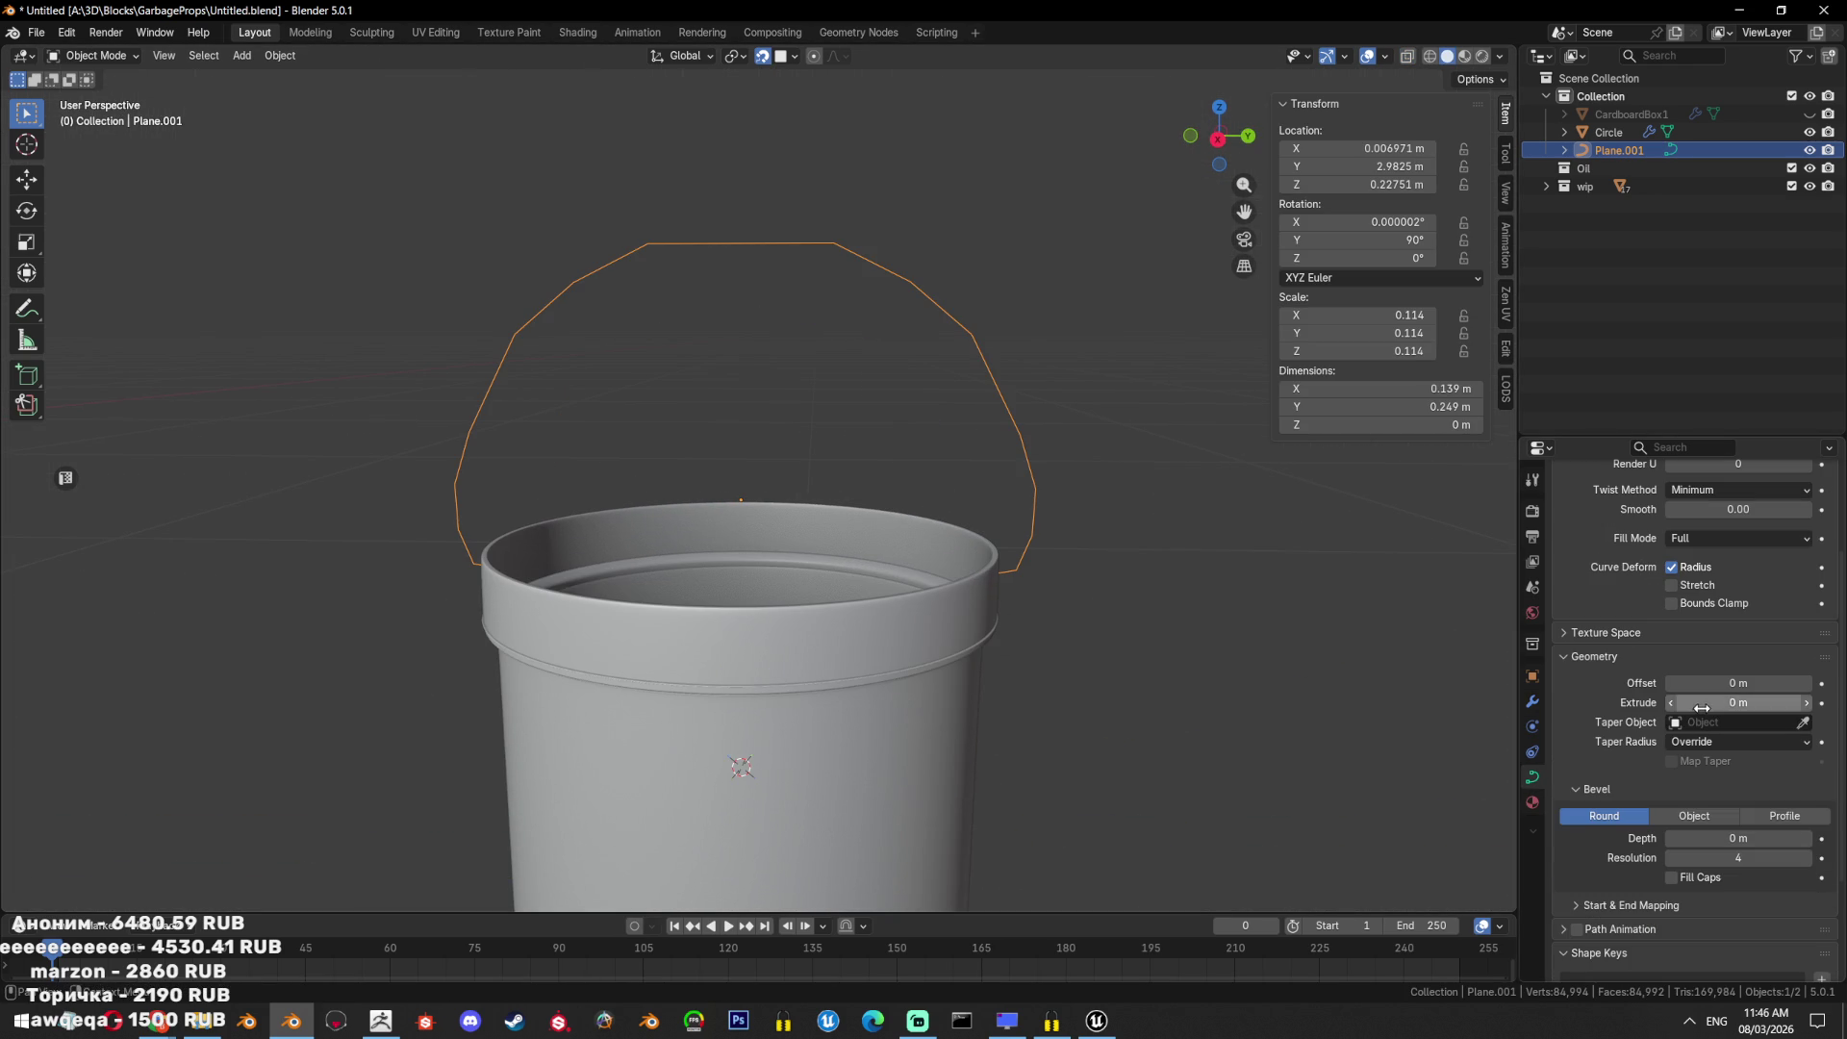
# Set the curve's Bevel Depth to about 0.018 m for a round tube handle.
pyautogui.moveTo(1716, 702)
pyautogui.mouseDown()
pyautogui.moveTo(1746, 703)
pyautogui.moveTo(1703, 707)
pyautogui.mouseUp()
pyautogui.moveTo(1732, 838)
pyautogui.mouseDown()
pyautogui.moveTo(1761, 838)
pyautogui.moveTo(1713, 838)
pyautogui.mouseUp()
pyautogui.press('KP_3')
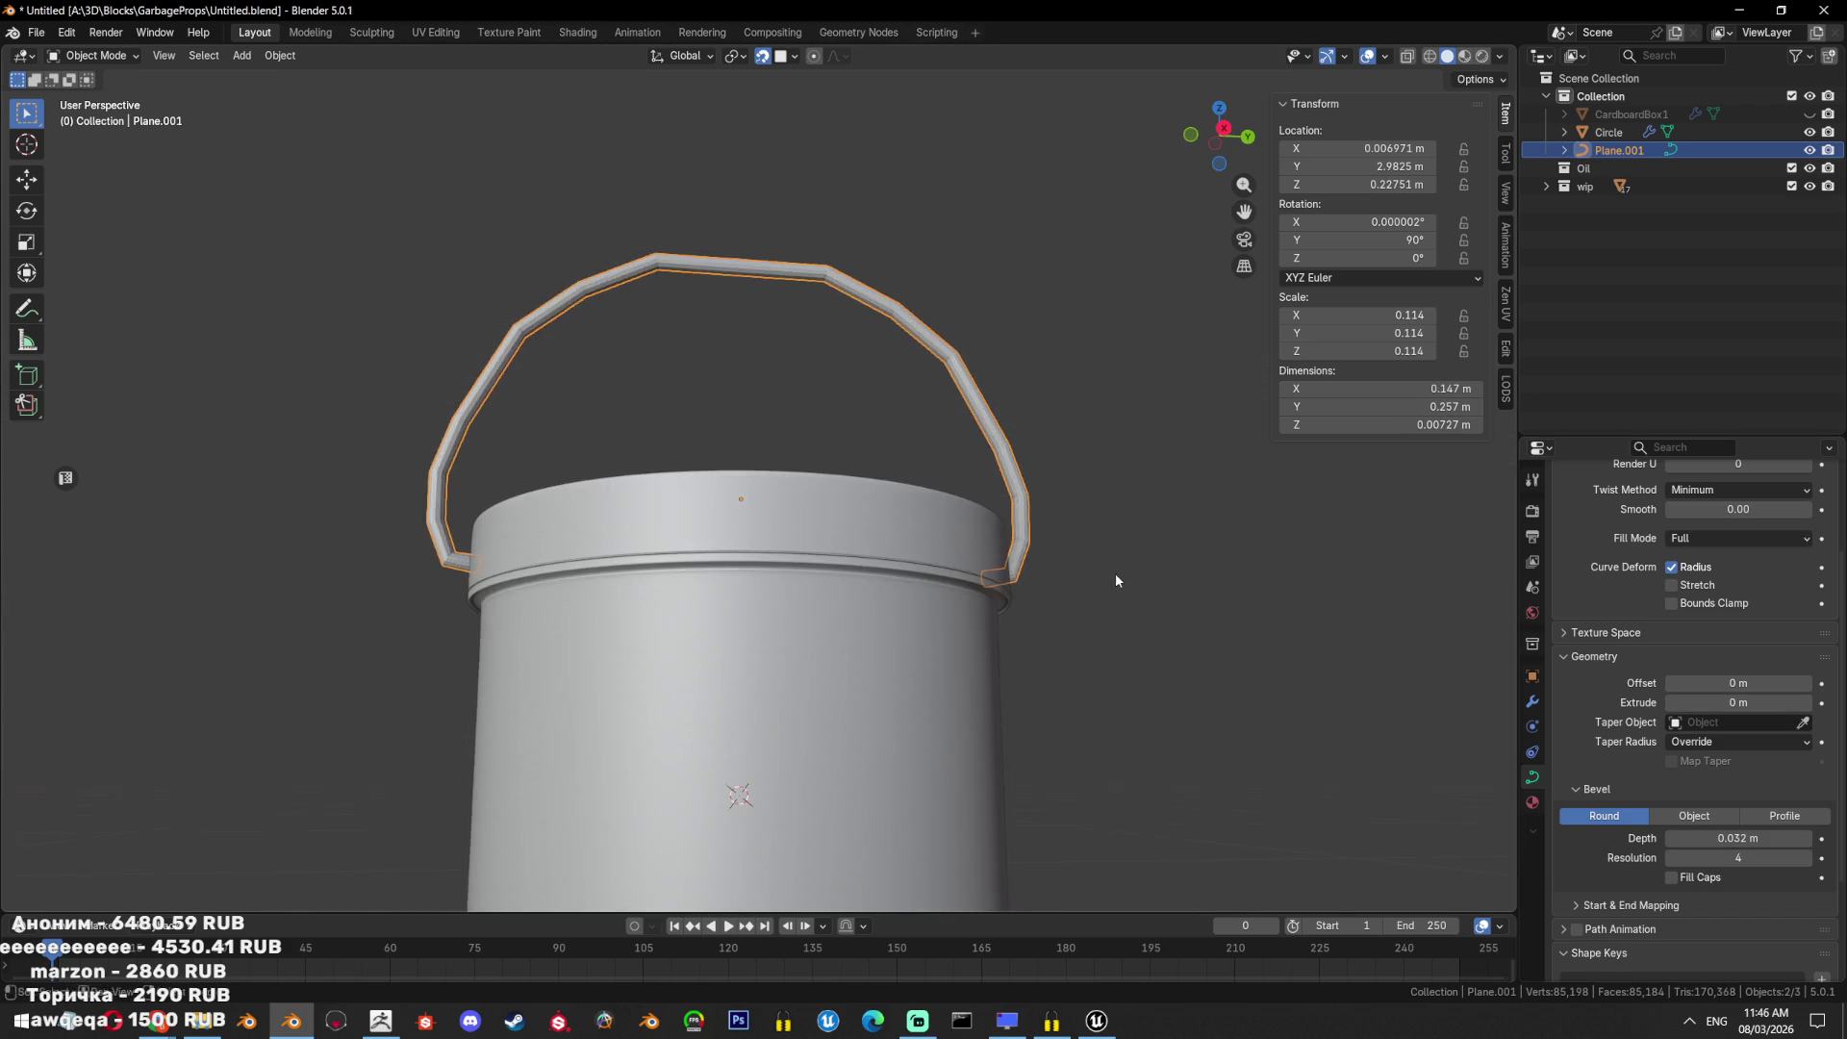
pyautogui.scroll(-5, 1080, 636)
pyautogui.scroll(3, 1110, 573)
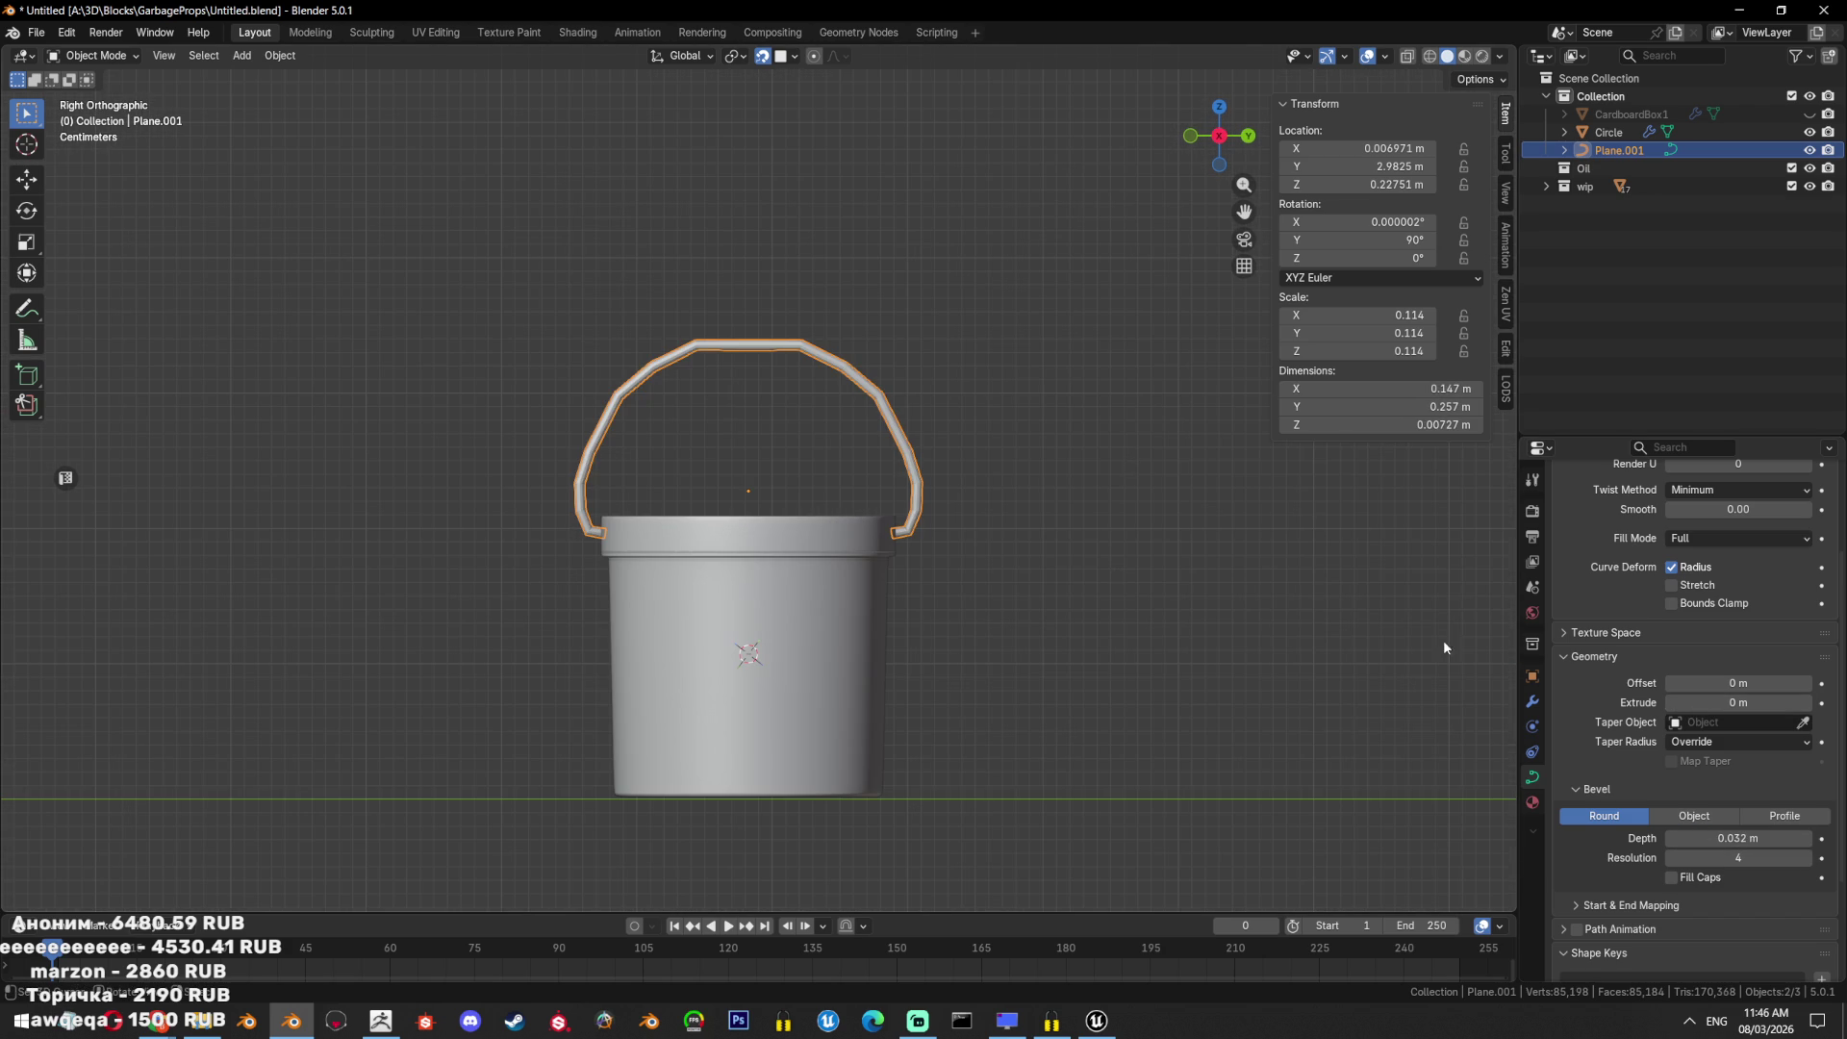
pyautogui.moveTo(1737, 838); pyautogui.dragTo(1713, 838)
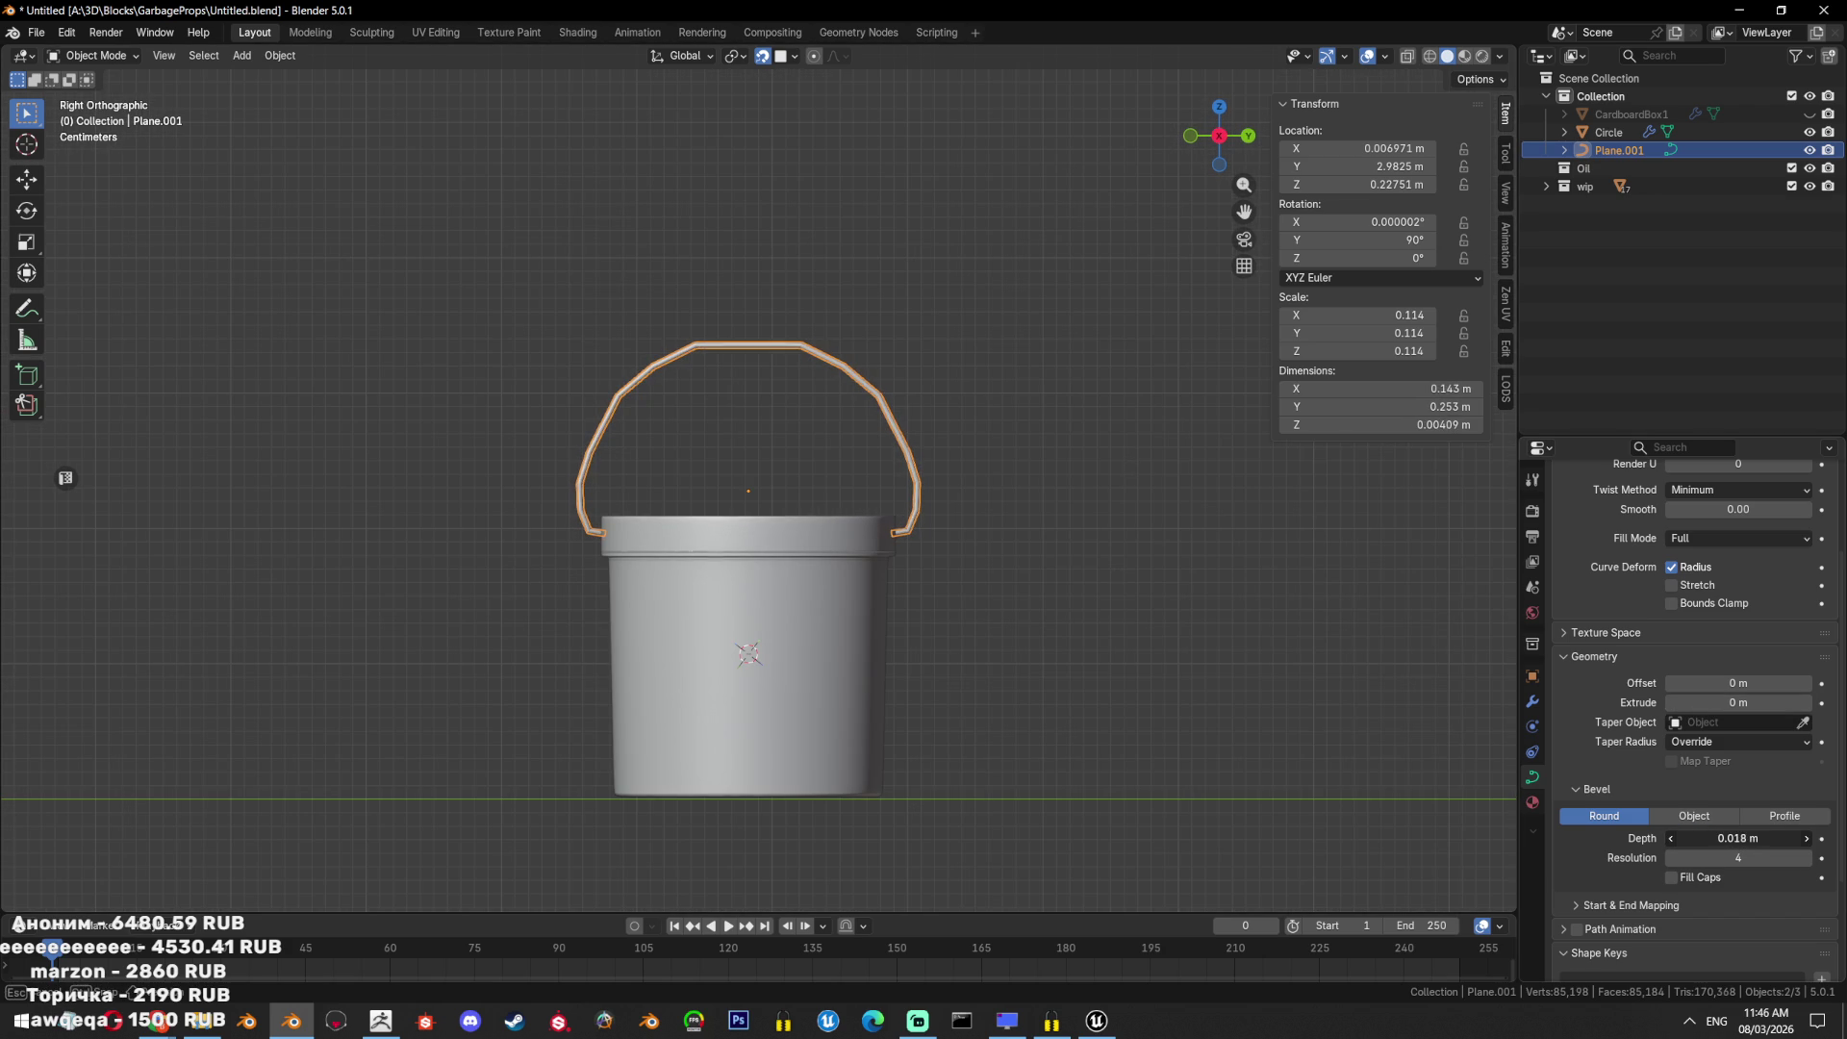
pyautogui.hotkey('alt', 'c')
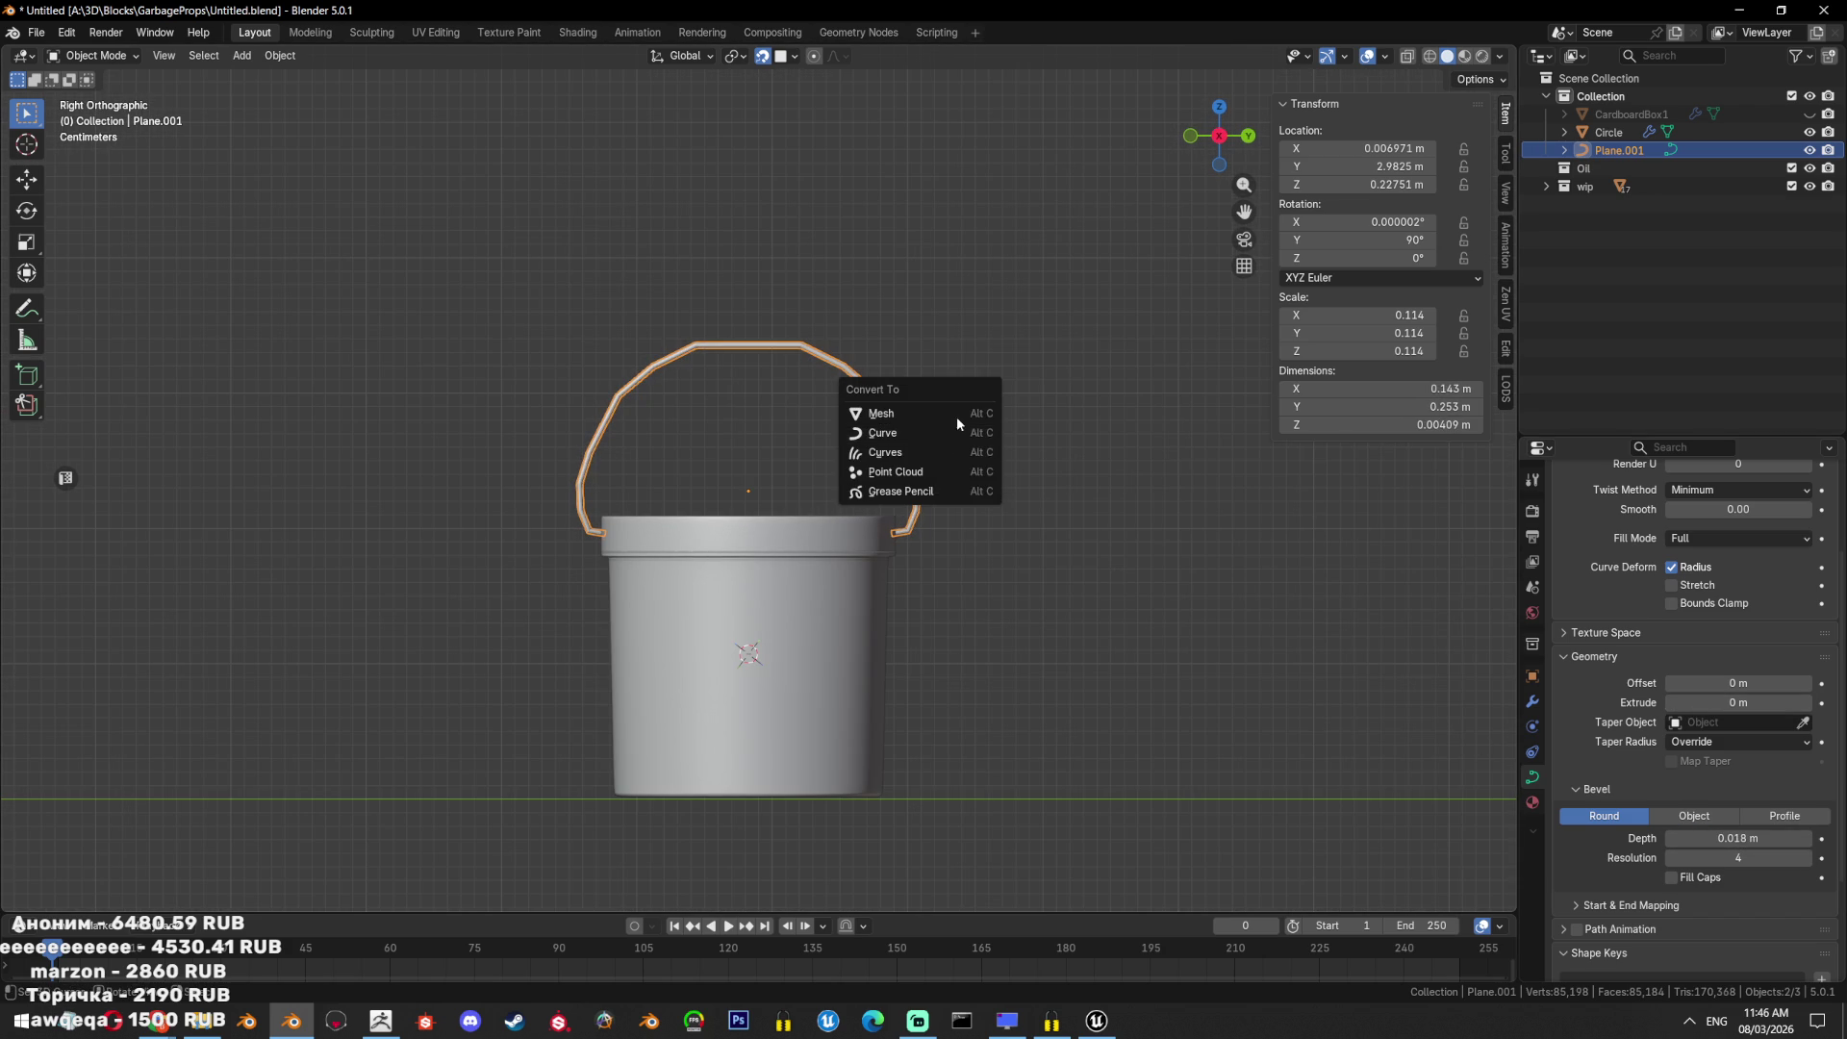
# Convert the handle to a mesh, add Subdivision Surface at viewport level 2, and save.
pyautogui.click(957, 421)
pyautogui.click(1533, 702)
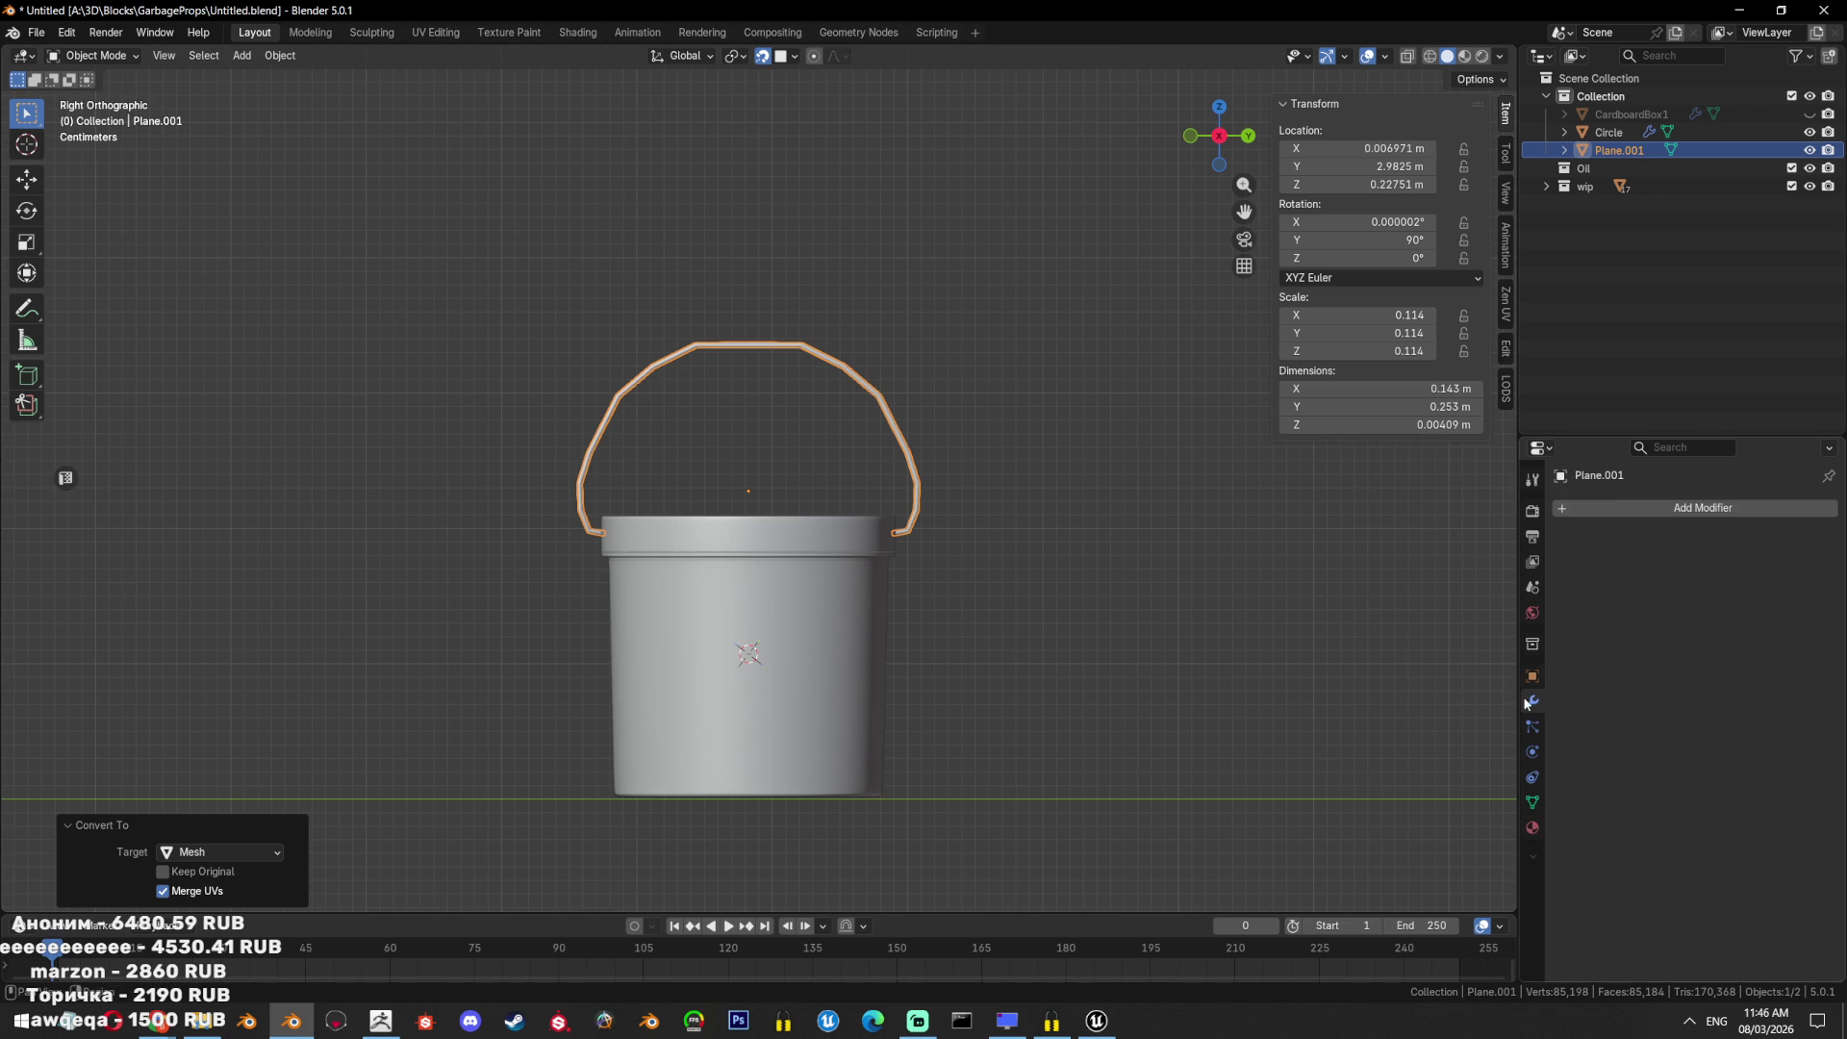
pyautogui.click(1624, 504)
pyautogui.write('sub')
pyautogui.press('Return')
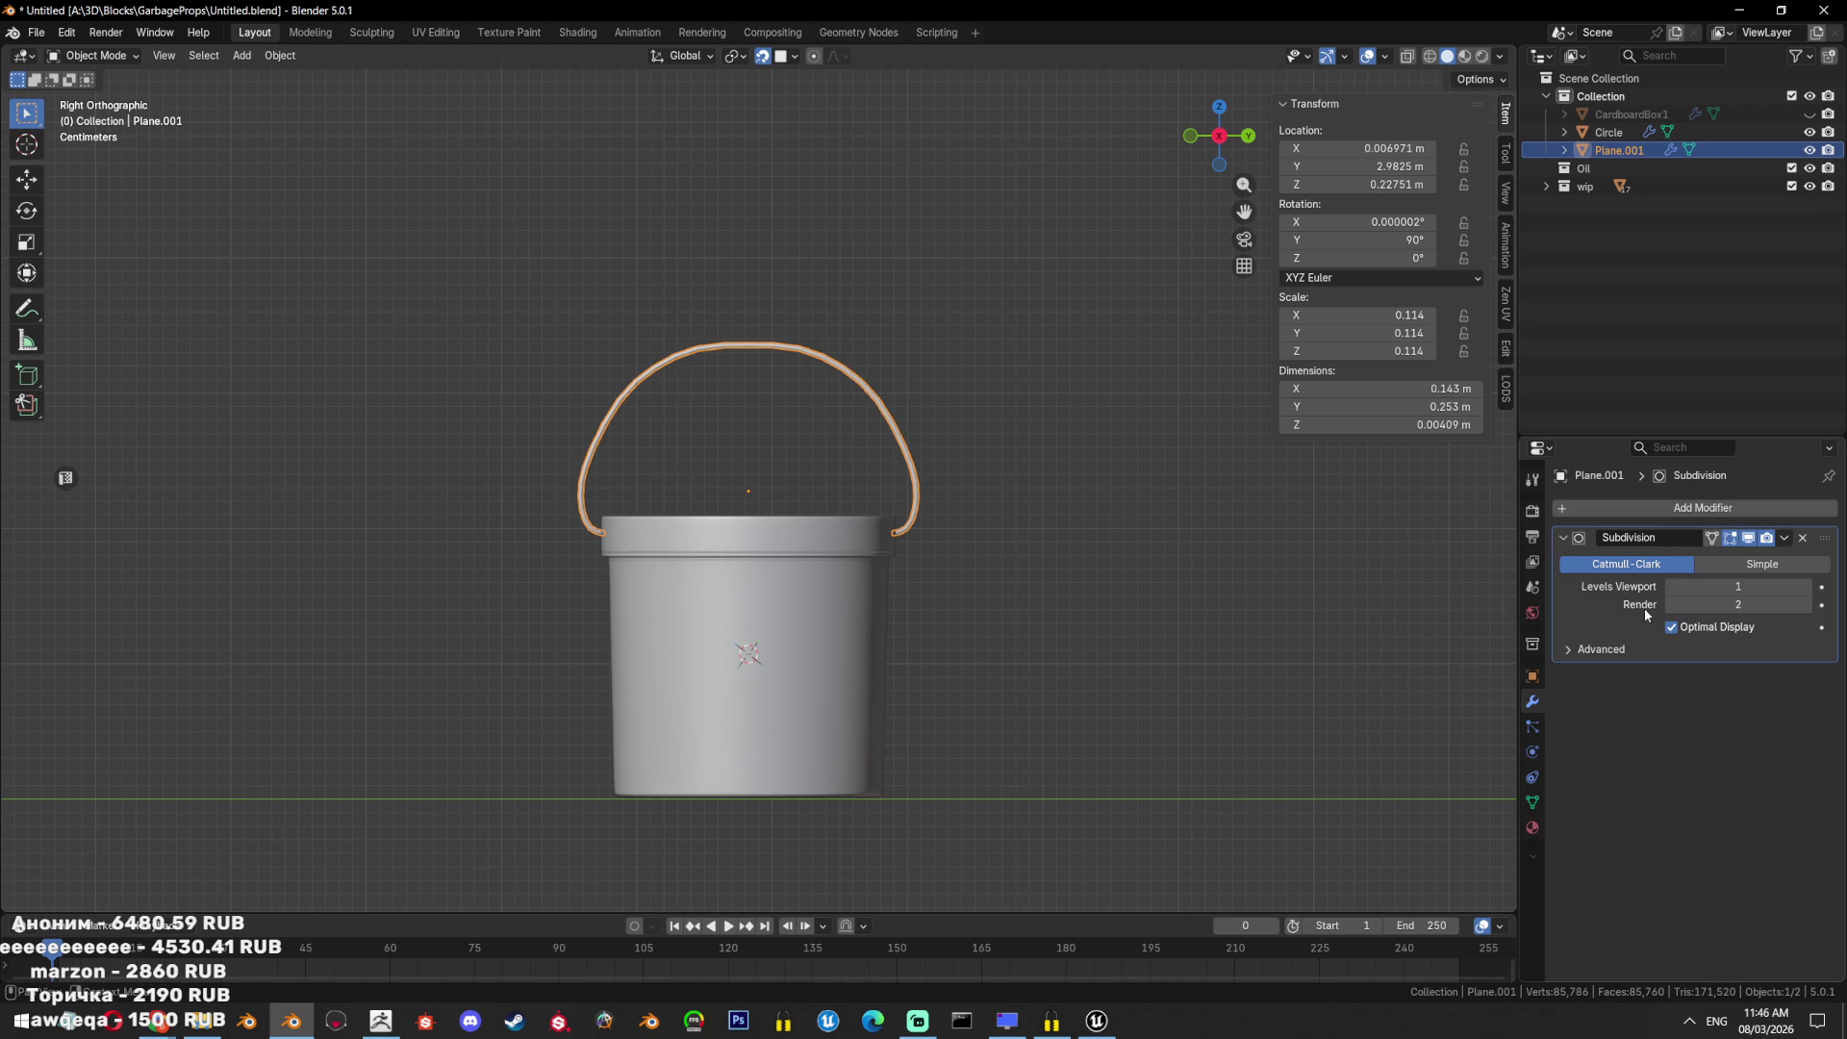
pyautogui.click(1805, 586)
pyautogui.hotkey('ctrl', 's')
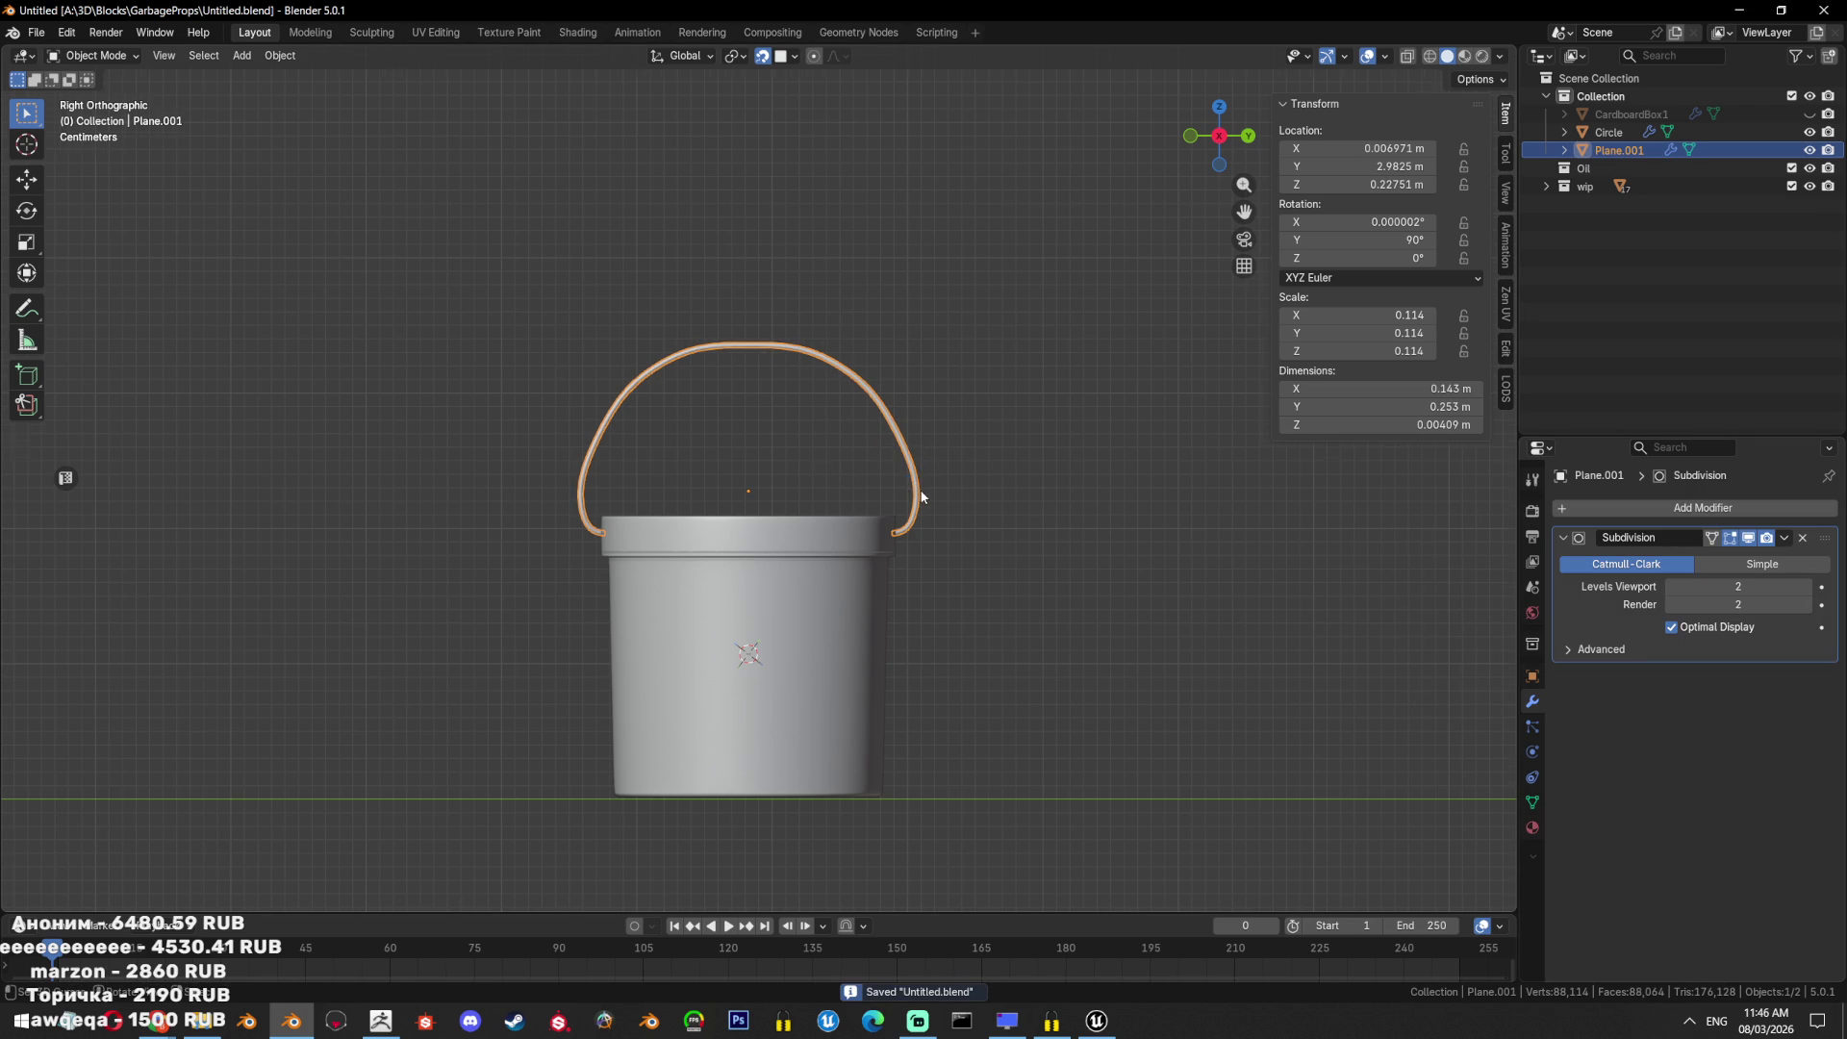
# Select the whole handle mesh and shrink it slightly along its normals to thin it.
pyautogui.press('Tab')
pyautogui.scroll(2, 971, 473)
pyautogui.scroll(1, 1056, 532)
pyautogui.press('a')
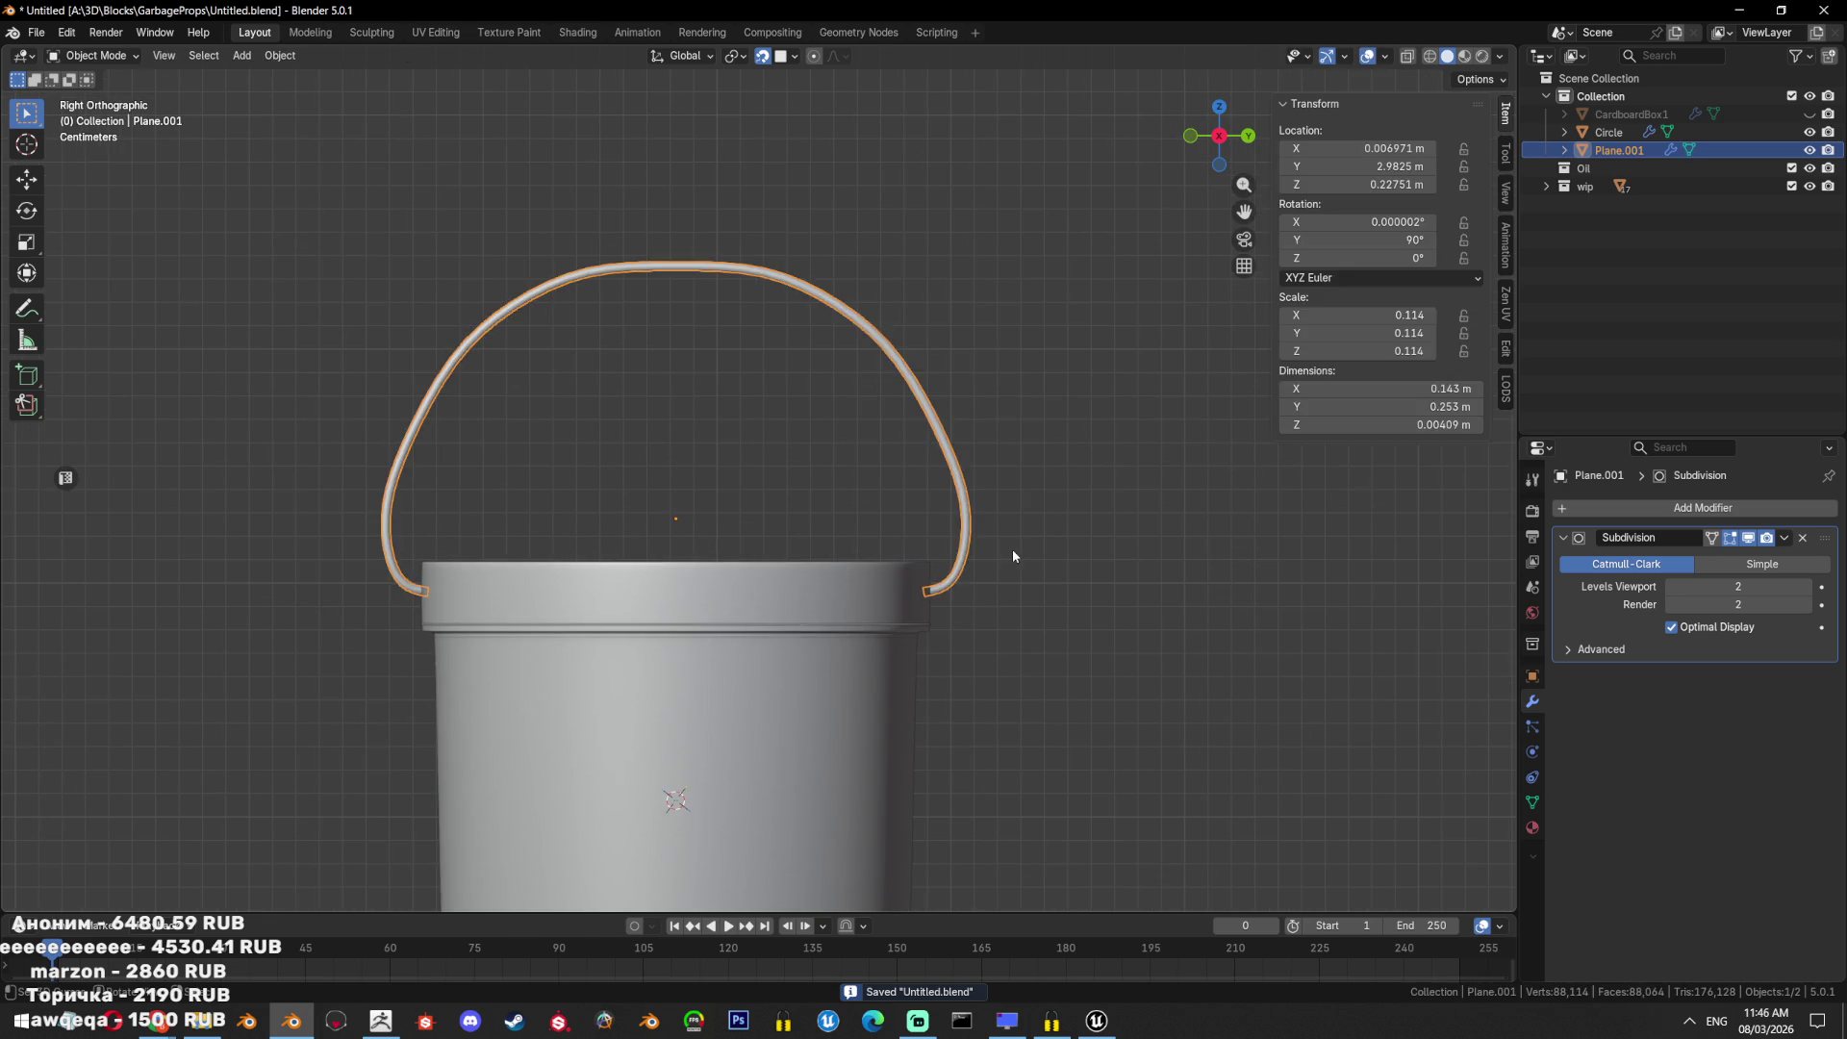
pyautogui.hotkey('alt', 'a')
pyautogui.scroll(5, 1009, 548)
pyautogui.press('a')
pyautogui.hotkey('alt', 's')
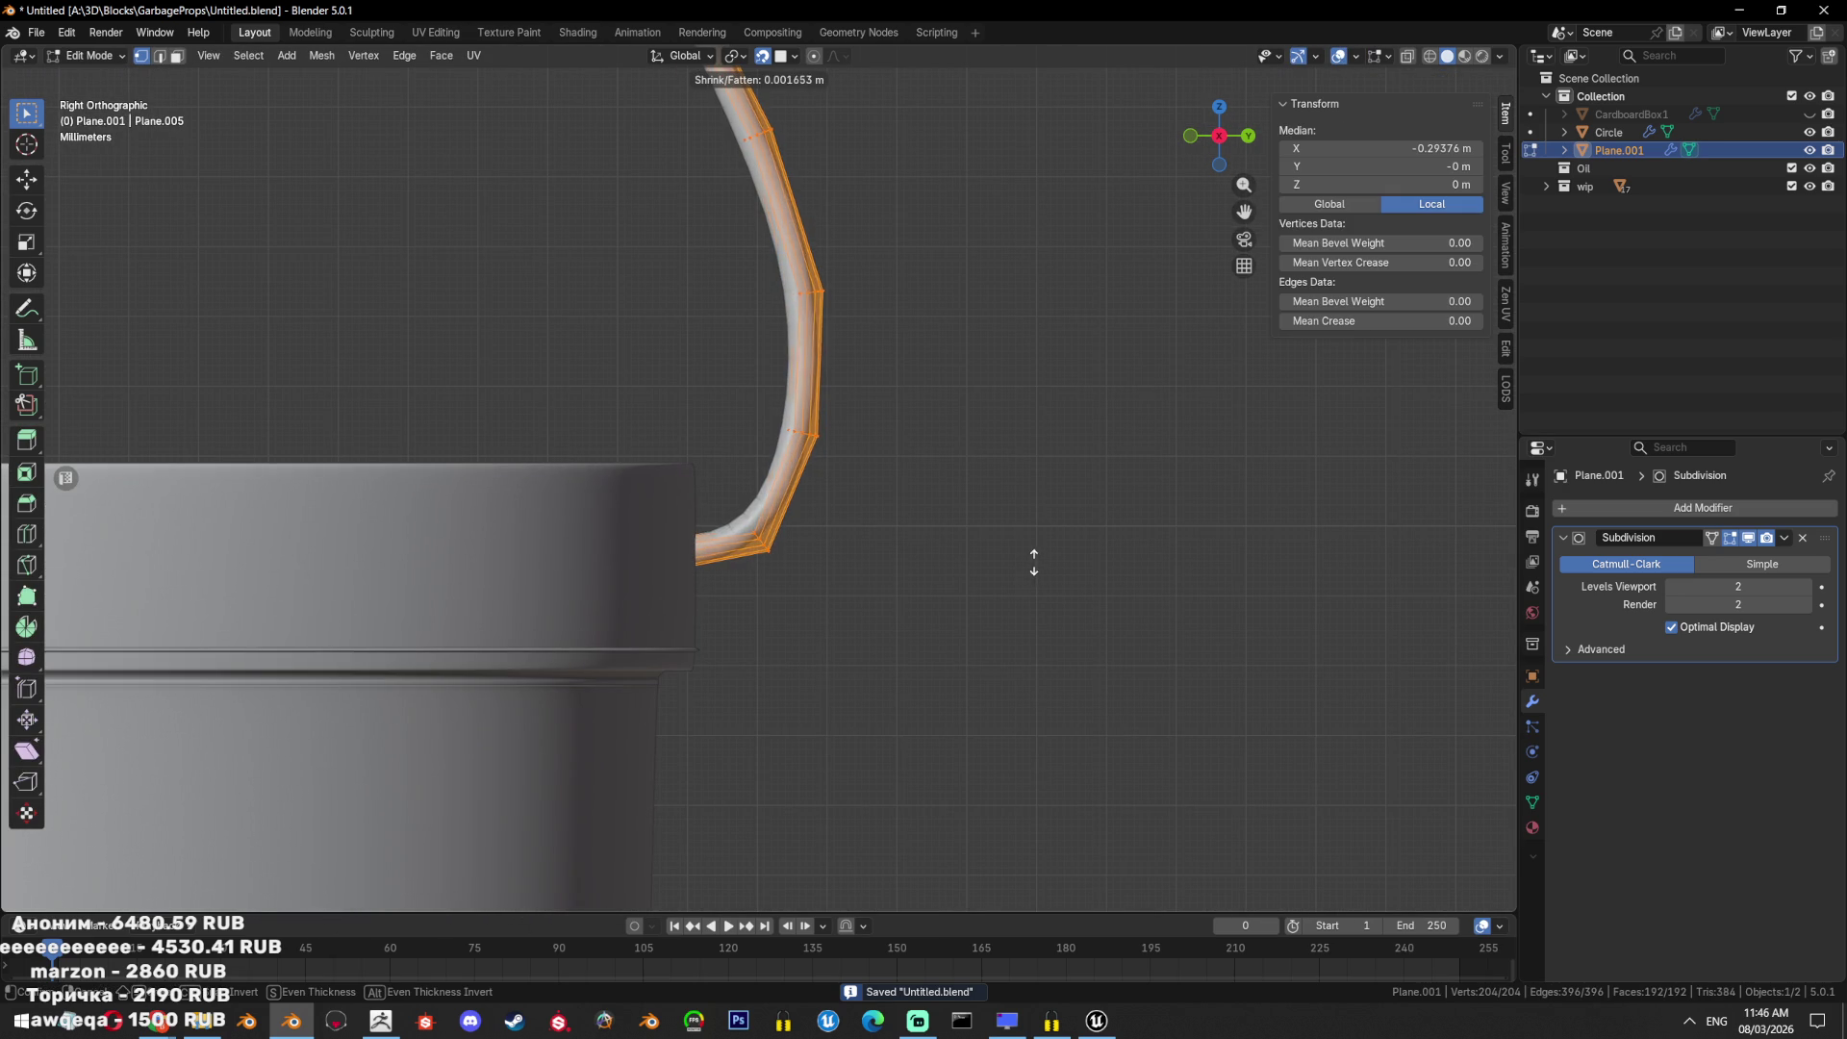
pyautogui.click(1062, 591)
# Snap the 3D cursor to the handle's top vertices and add a 16-vertex mesh circle there.
pyautogui.scroll(-6, 1061, 591)
pyautogui.scroll(4, 730, 334)
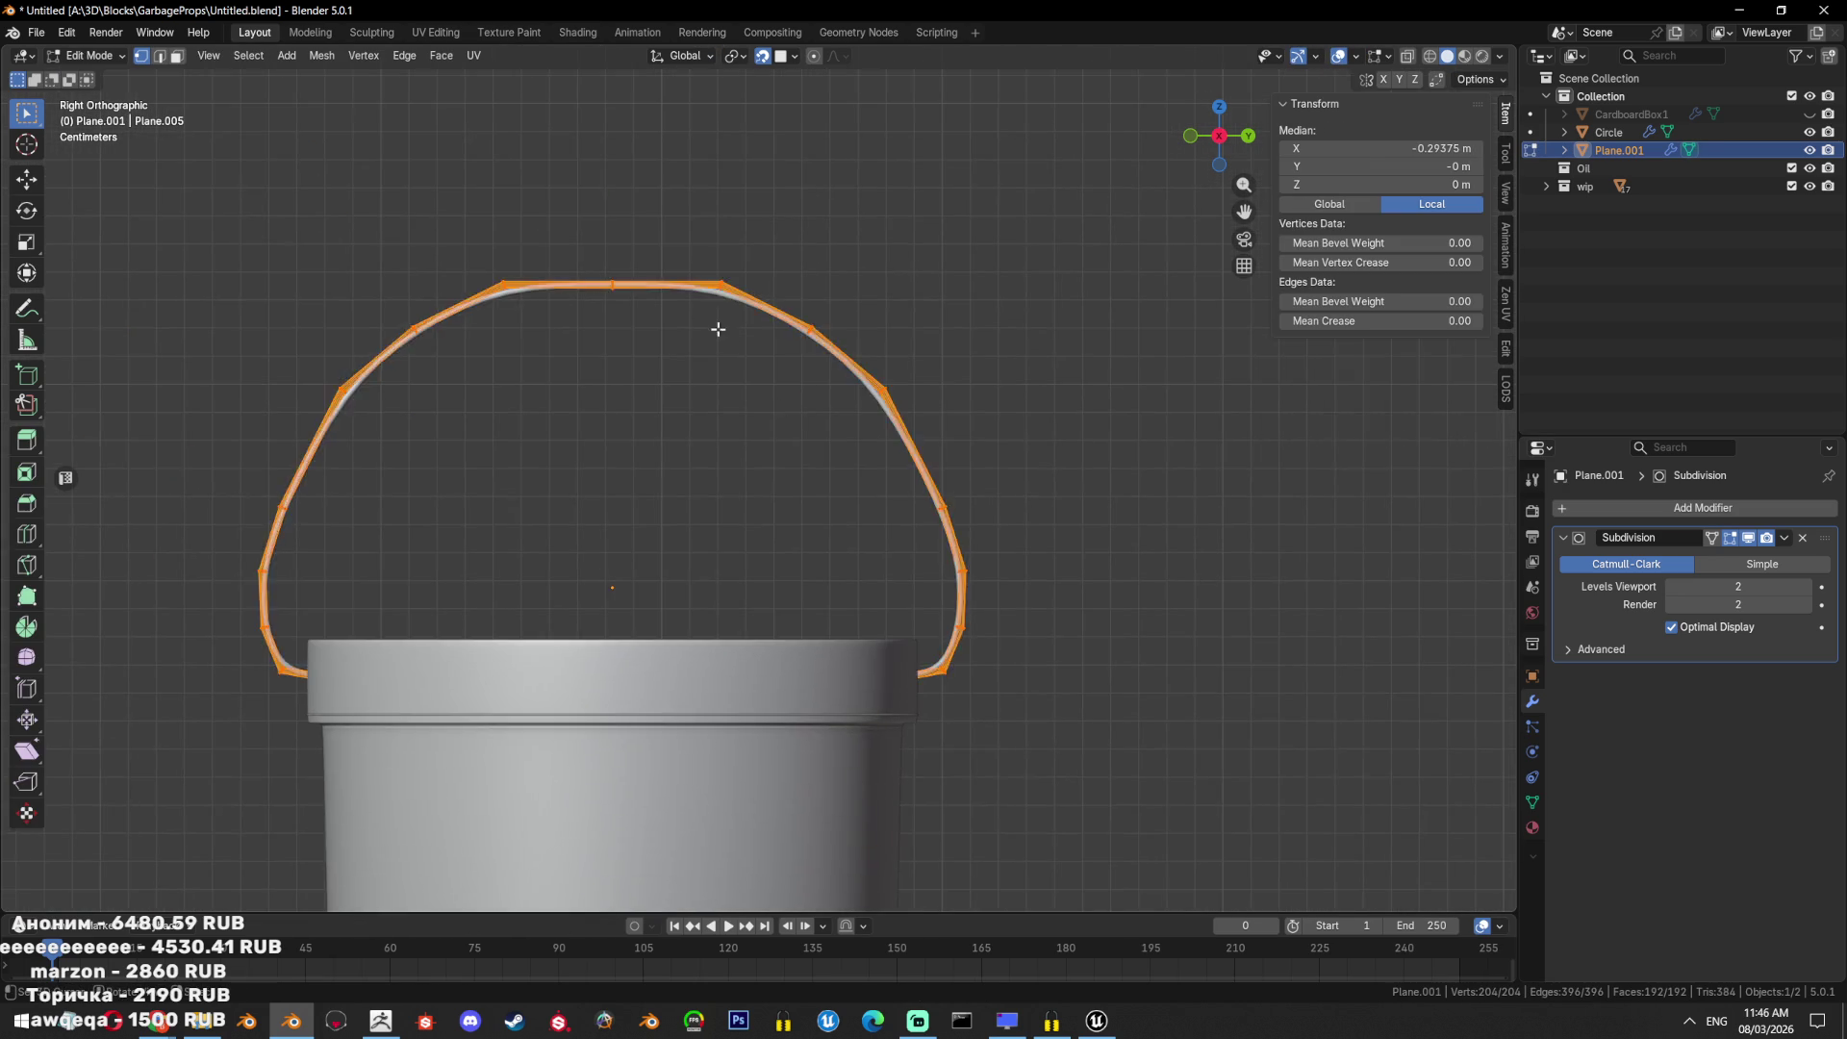
pyautogui.moveTo(658, 360); pyautogui.dragTo(710, 421)
pyautogui.hotkey('shift', 'g')
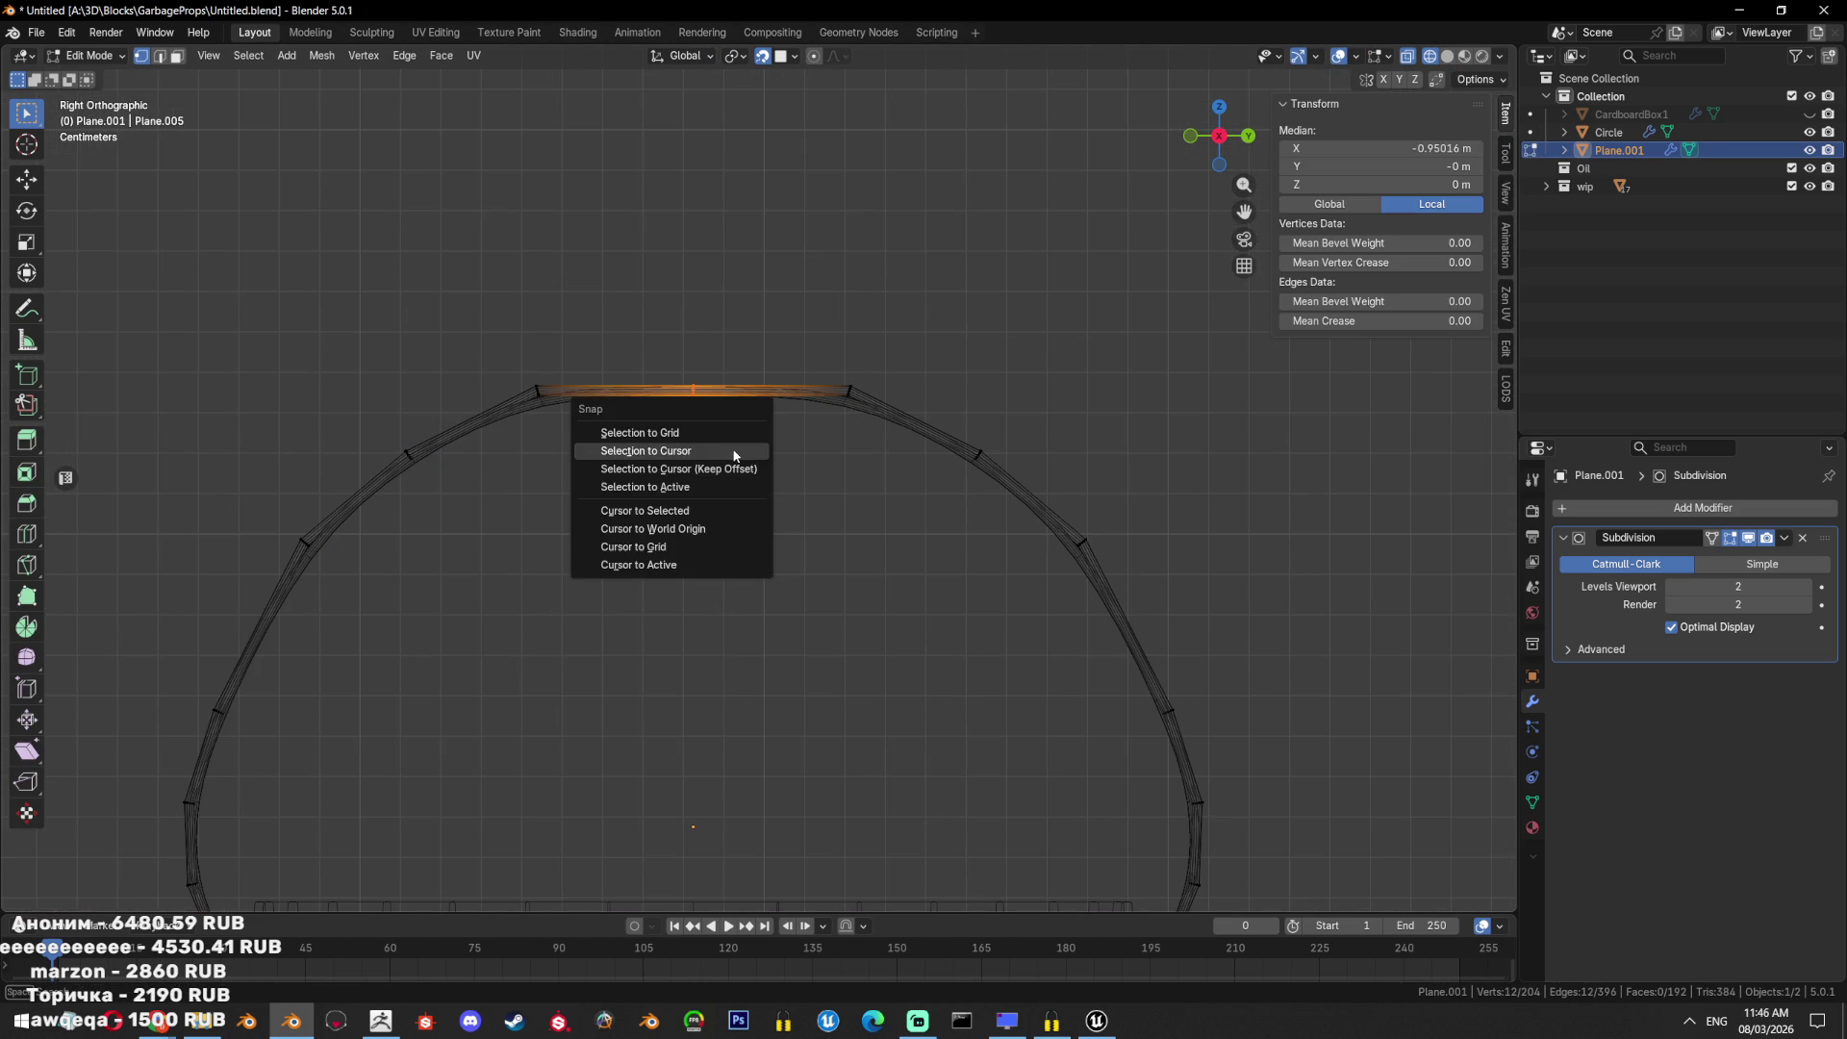
pyautogui.click(708, 498)
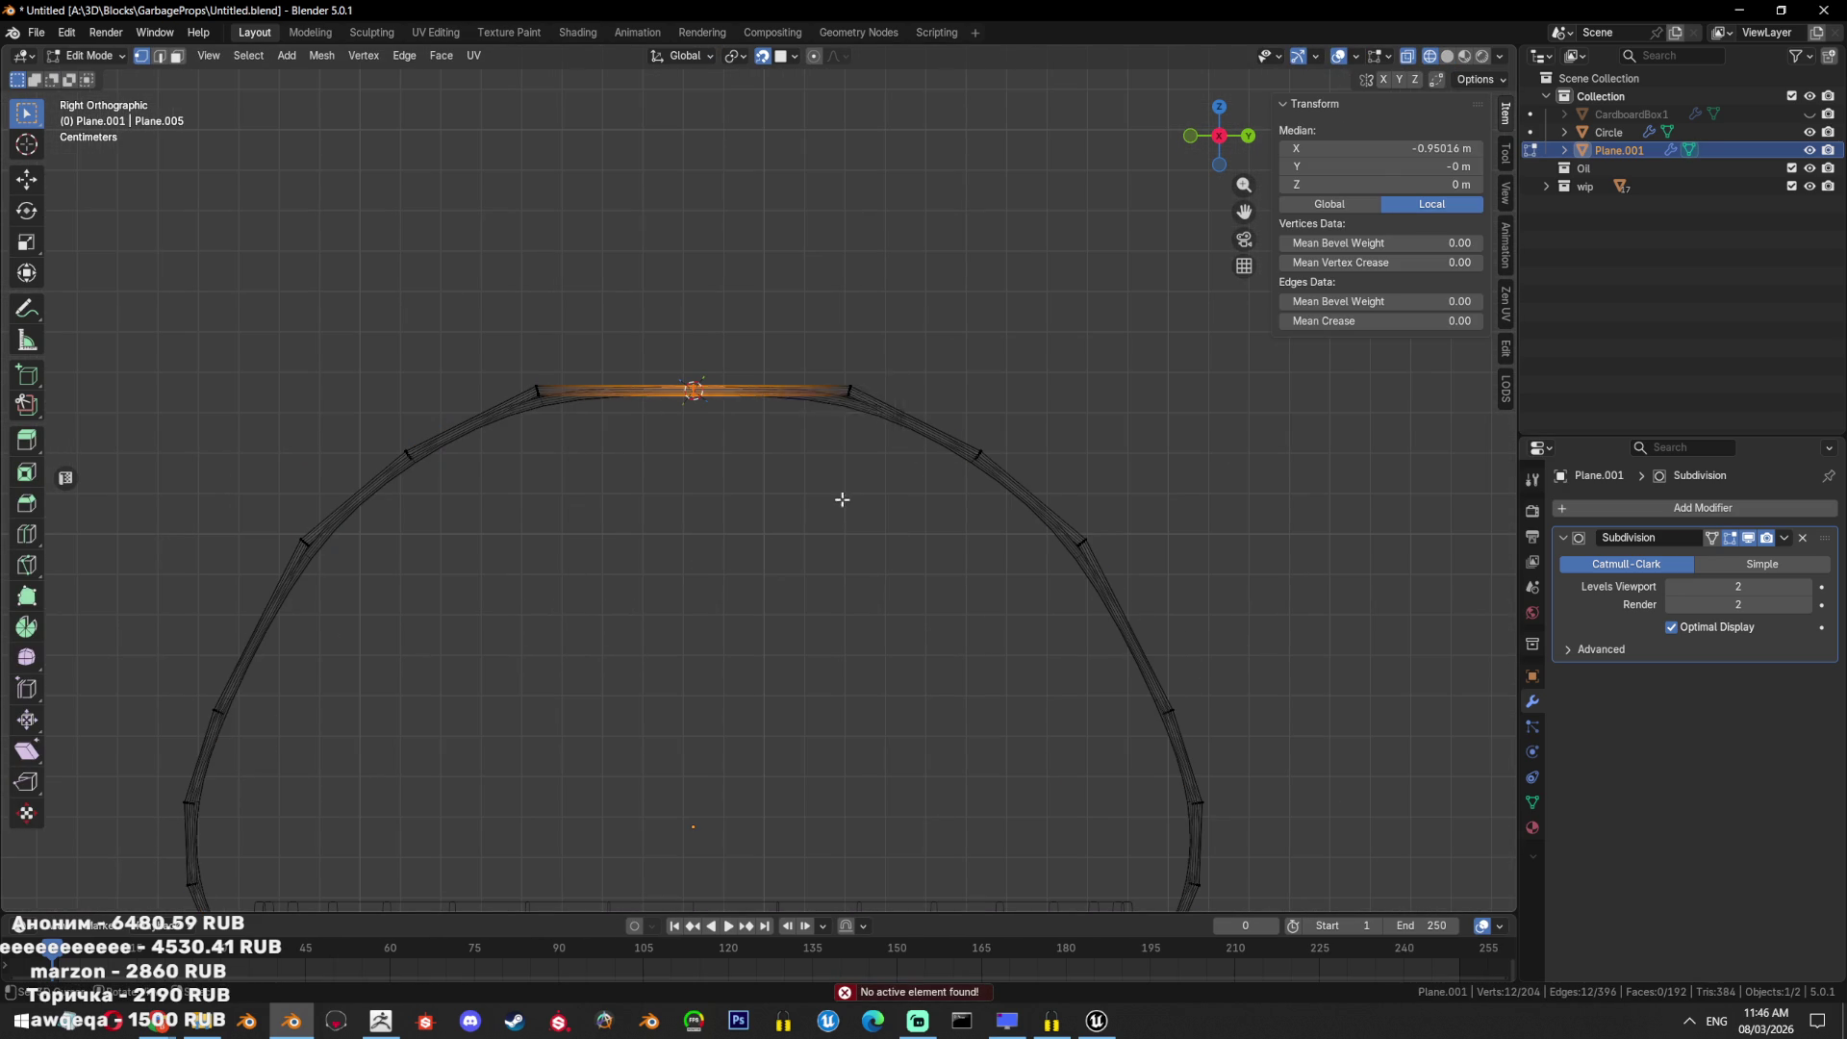
pyautogui.press('Tab')
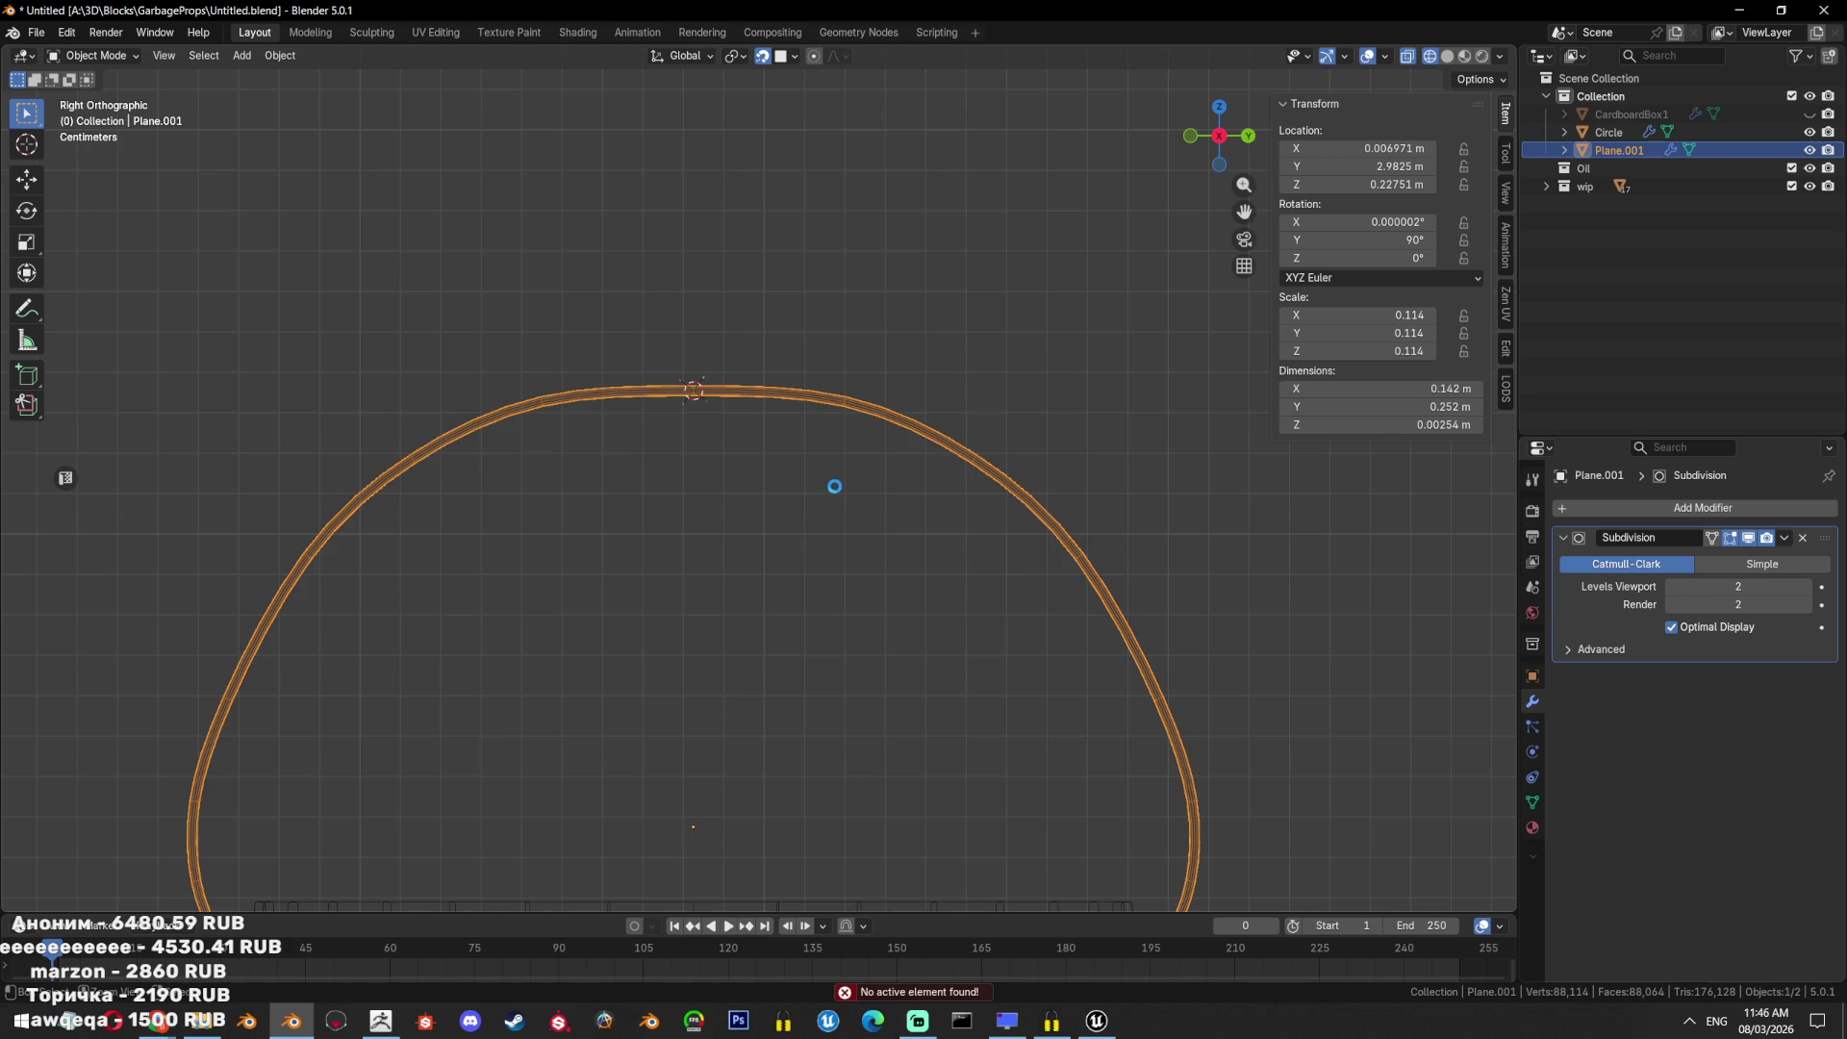
pyautogui.hotkey('shift', 'a')
pyautogui.click(923, 529)
pyautogui.hotkey('ctrl', 's')
# Give the new circle 16 vertices, rotate it 90°, and shrink it to grip size.
pyautogui.click(231, 702)
pyautogui.write('16')
pyautogui.press('Return')
pyautogui.scroll(-5, 875, 655)
pyautogui.write('r')
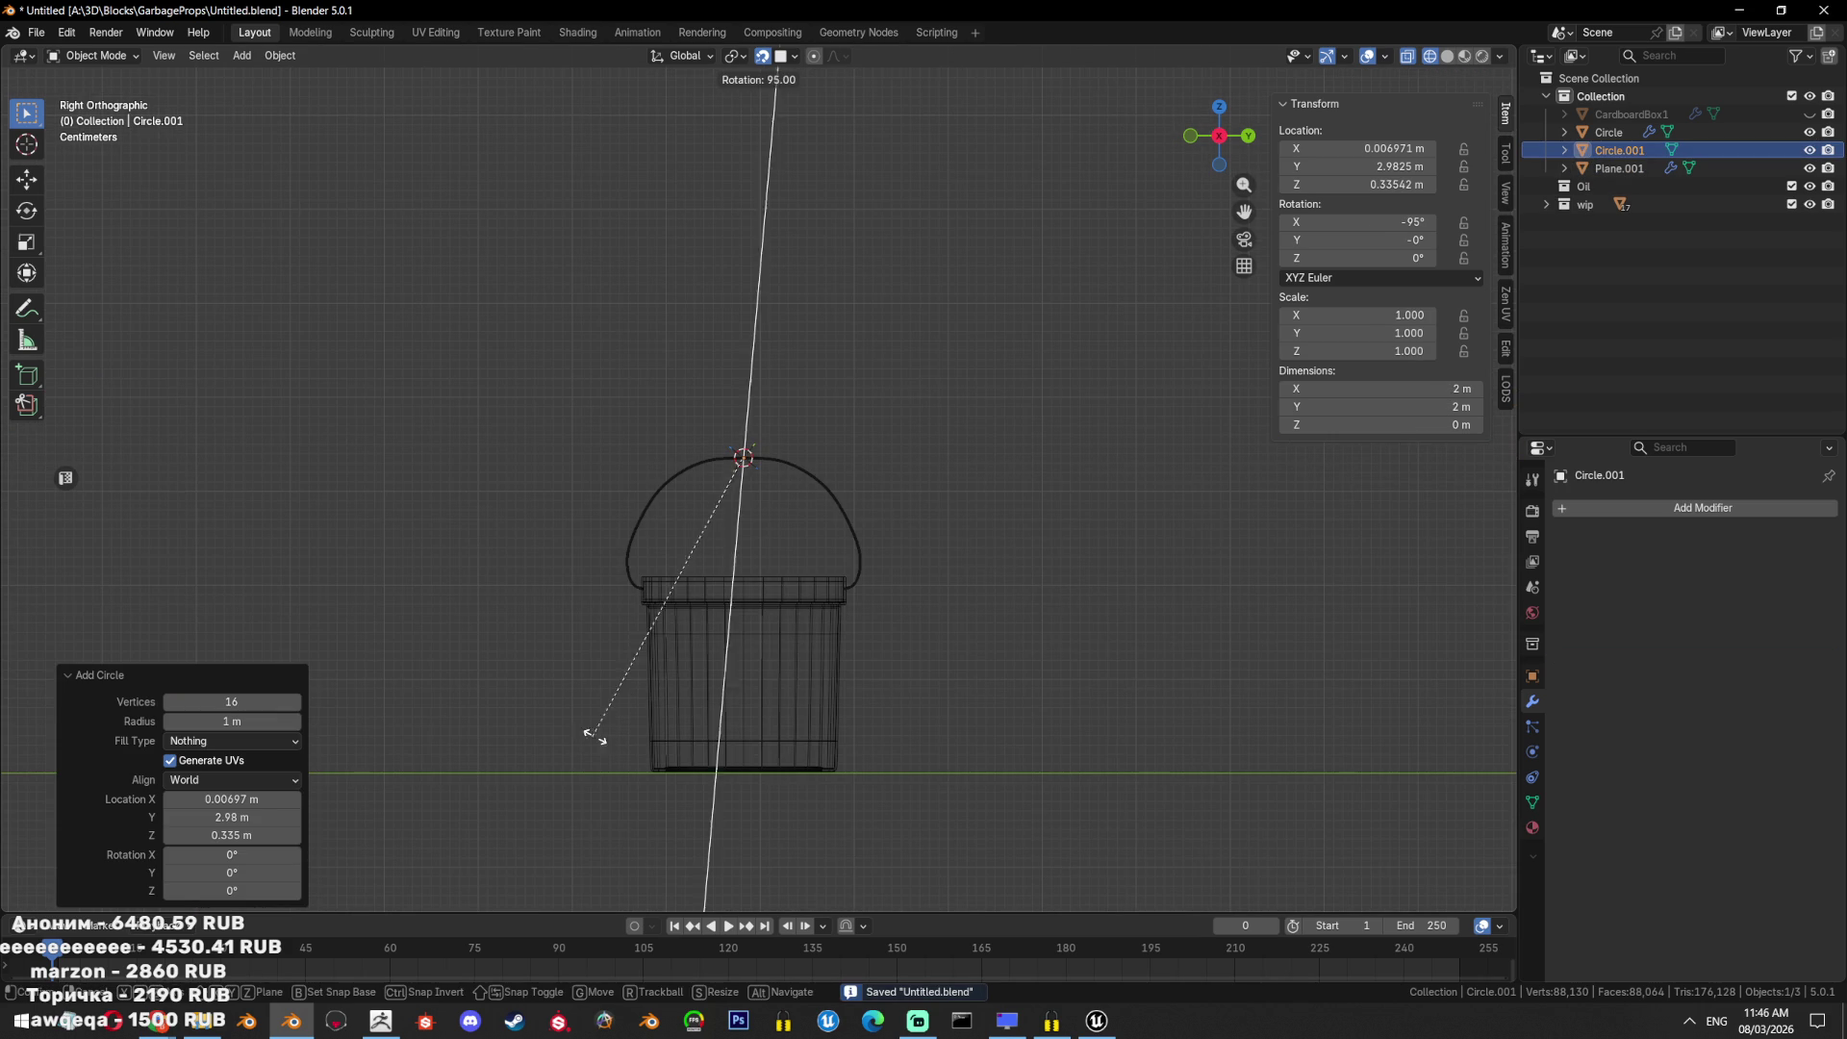
pyautogui.write('90')
pyautogui.press('Return')
pyautogui.press('s')
pyautogui.click(801, 477)
pyautogui.press('KP_1')
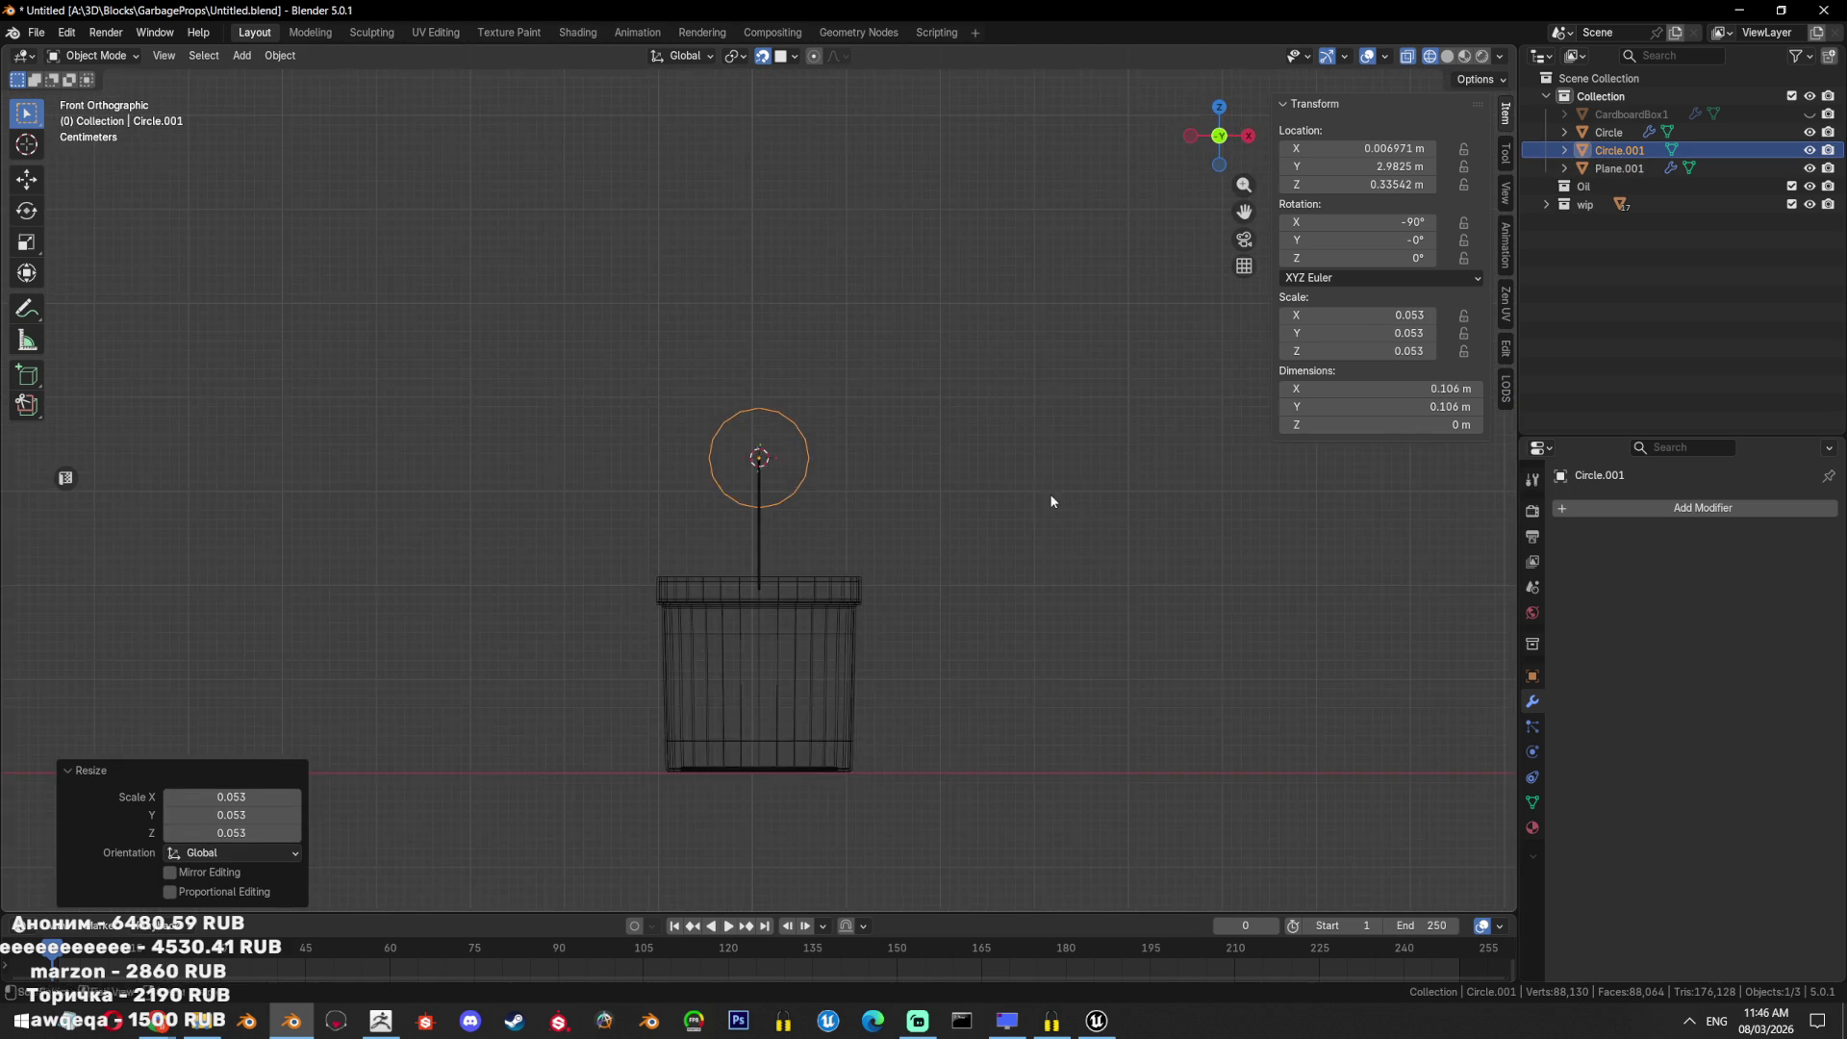
pyautogui.scroll(3, 1043, 502)
pyautogui.press('s')
pyautogui.click(805, 465)
# Extrude the circle ring along Y into a short tube stretched along the handle top.
pyautogui.press('Tab')
pyautogui.press('KP_3')
pyautogui.scroll(4, 707, 510)
pyautogui.hotkey('alt', 'a')
pyautogui.press('a')
pyautogui.press('e')
pyautogui.press('y')
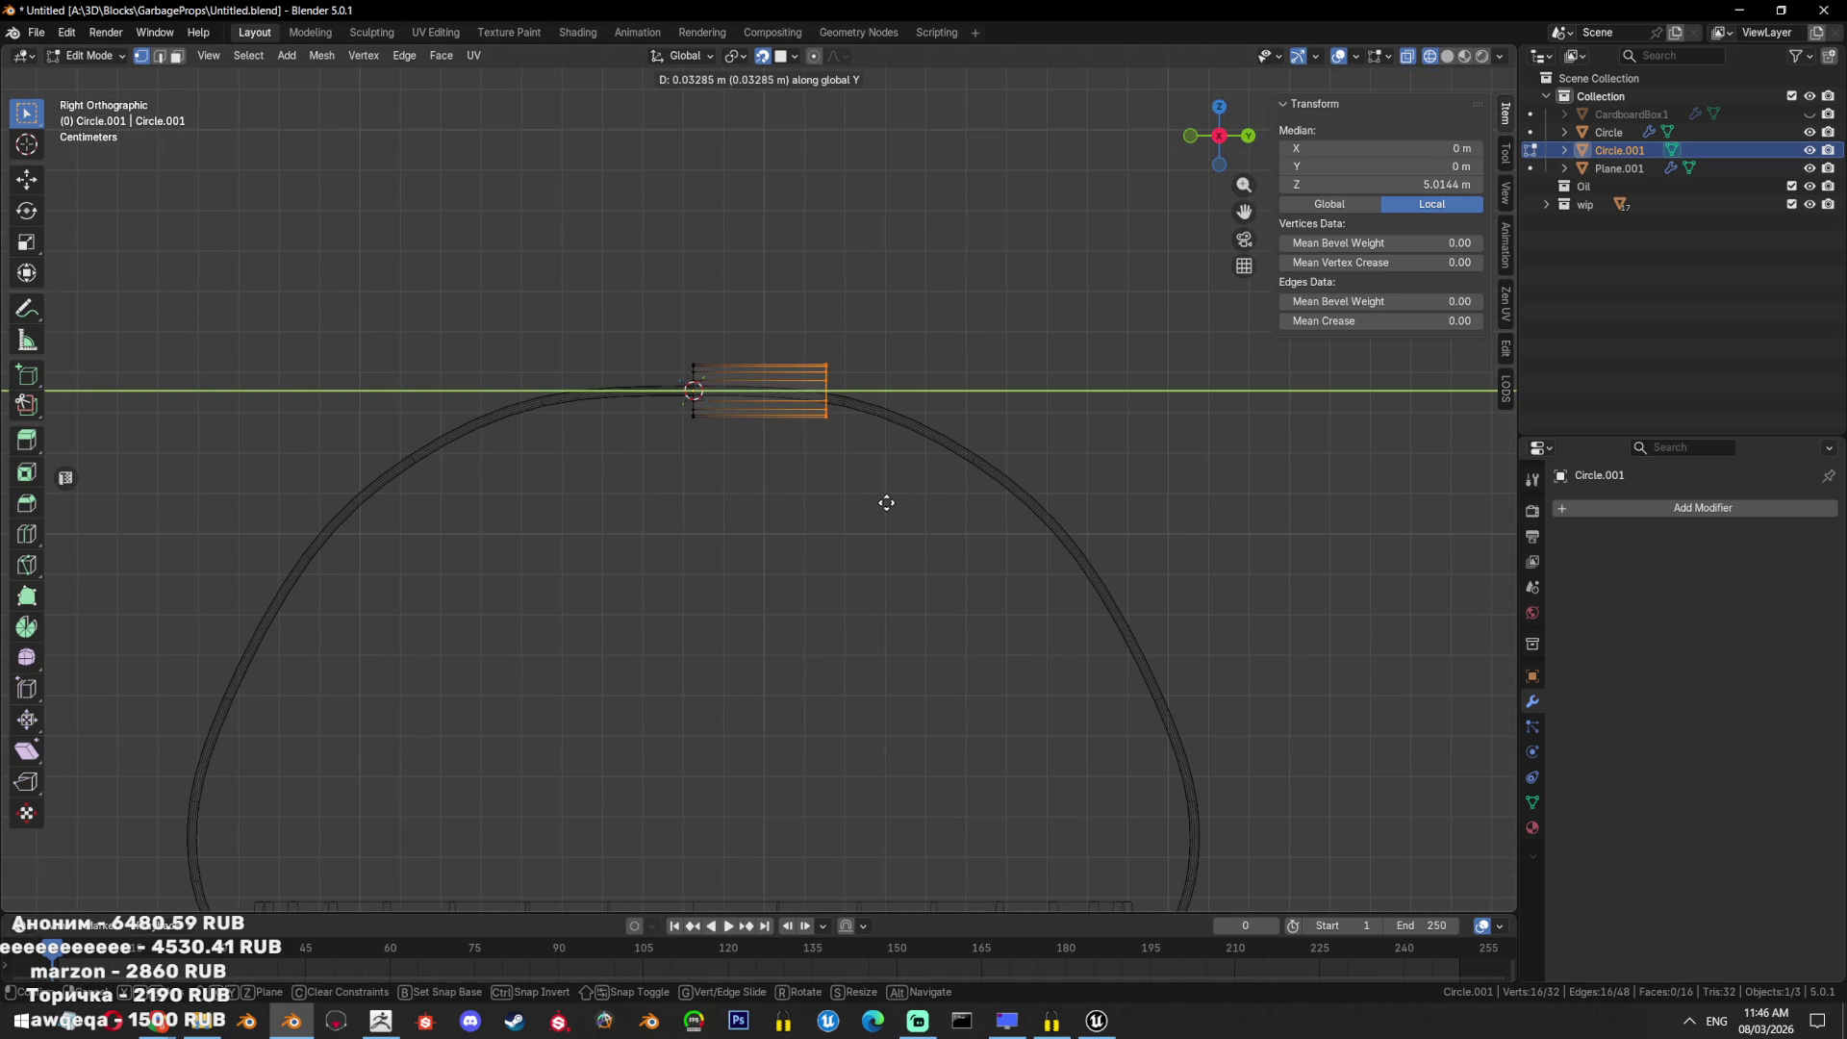
pyautogui.click(881, 501)
pyautogui.press('a')
pyautogui.moveTo(722, 356); pyautogui.dragTo(594, 516)
pyautogui.press('g')
pyautogui.press('y')
pyautogui.click(1056, 450)
# Center the tube's origin and snap the tube onto the top of the handle wire.
pyautogui.press('Tab')
pyautogui.press('Tab')
pyautogui.press('Tab')
pyautogui.click(856, 400)
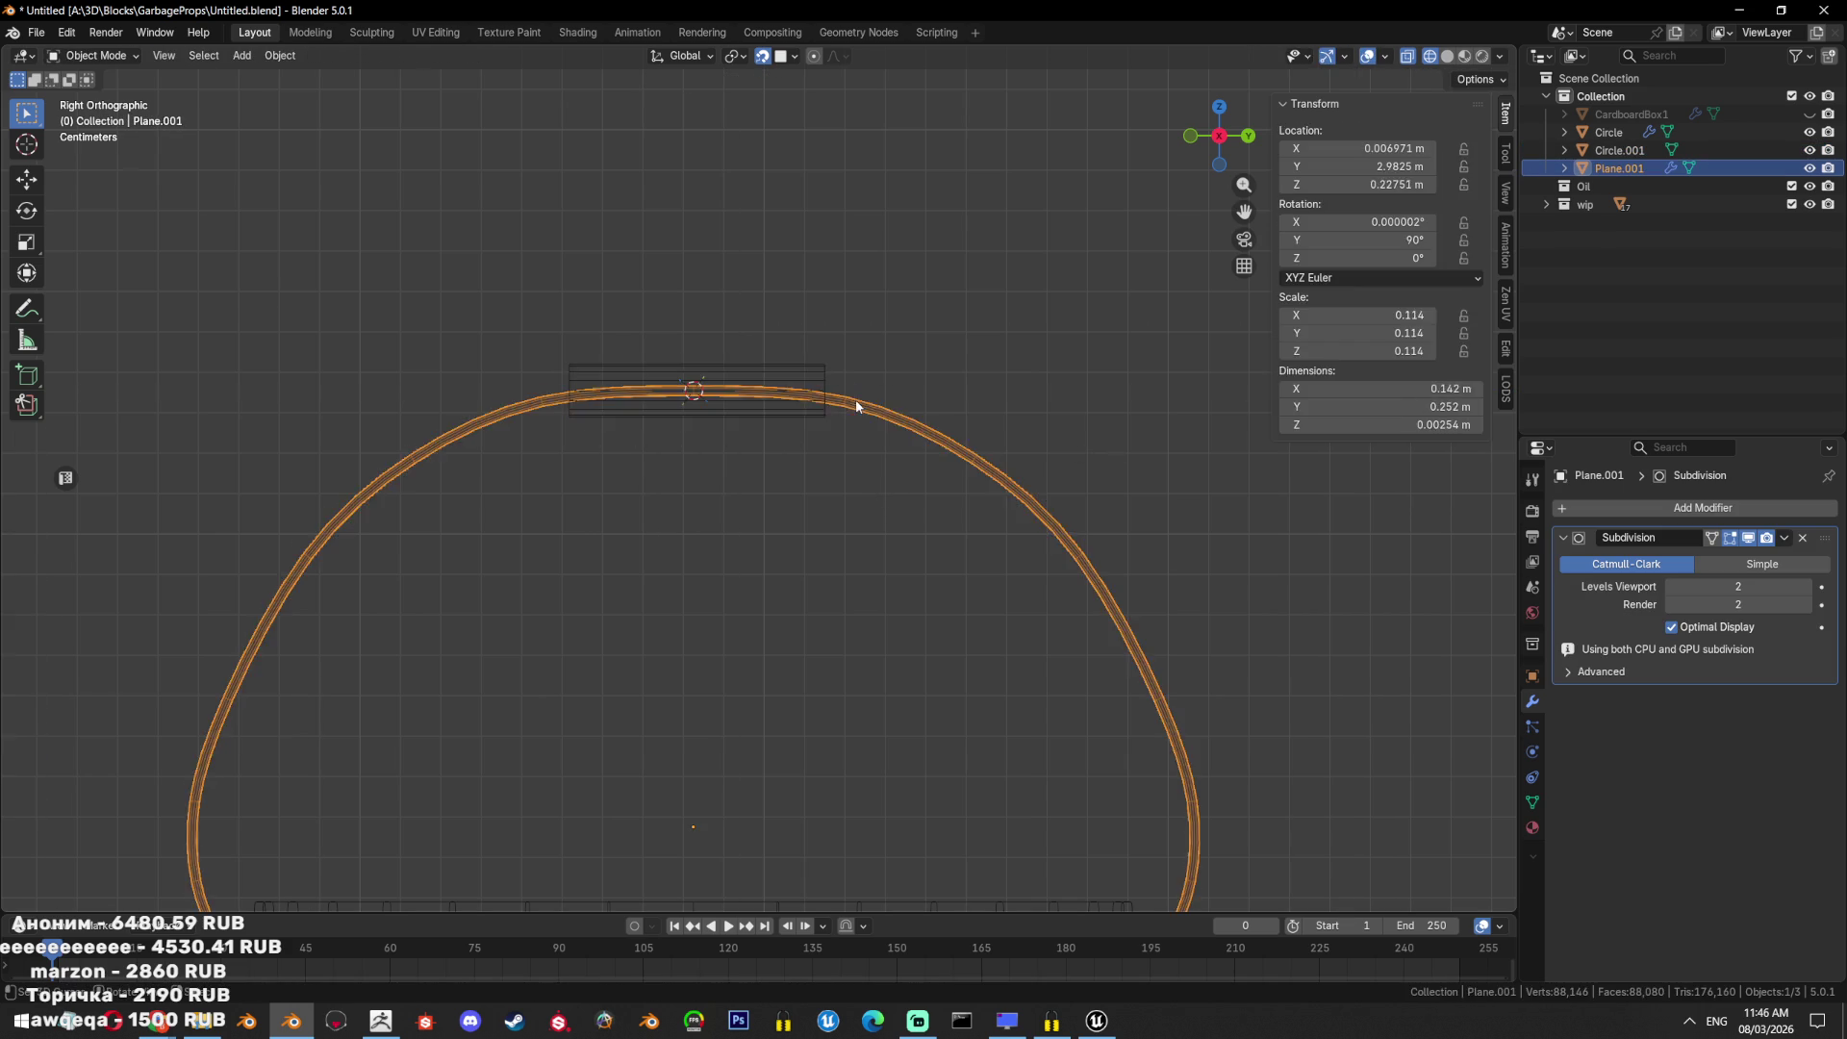
pyautogui.press('Tab')
pyautogui.scroll(2, 703, 339)
pyautogui.press('a')
pyautogui.hotkey('shift', 's')
pyautogui.click(843, 412)
pyautogui.press('Tab')
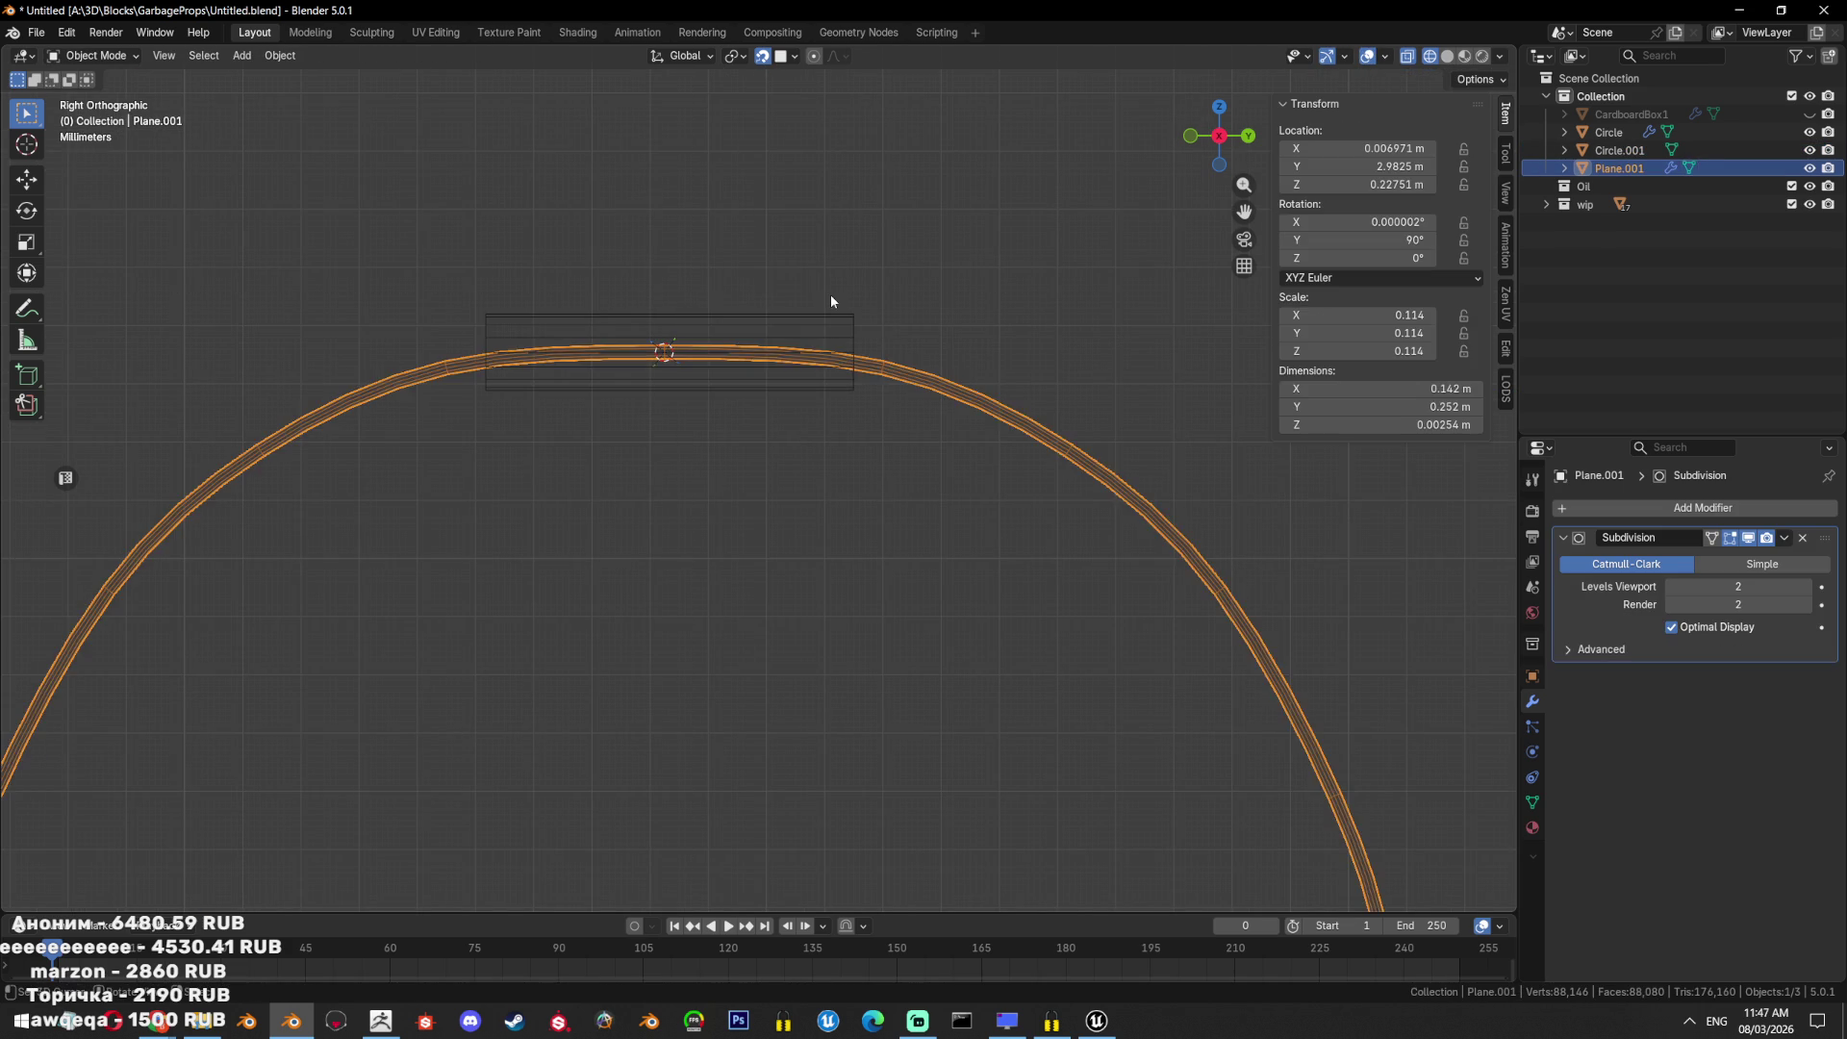
pyautogui.keyDown('shift'); pyautogui.click(829, 314); pyautogui.keyUp('shift')
pyautogui.hotkey('shift', 's')
pyautogui.hotkey('ctrl', 'alt', 'shift', 'c')
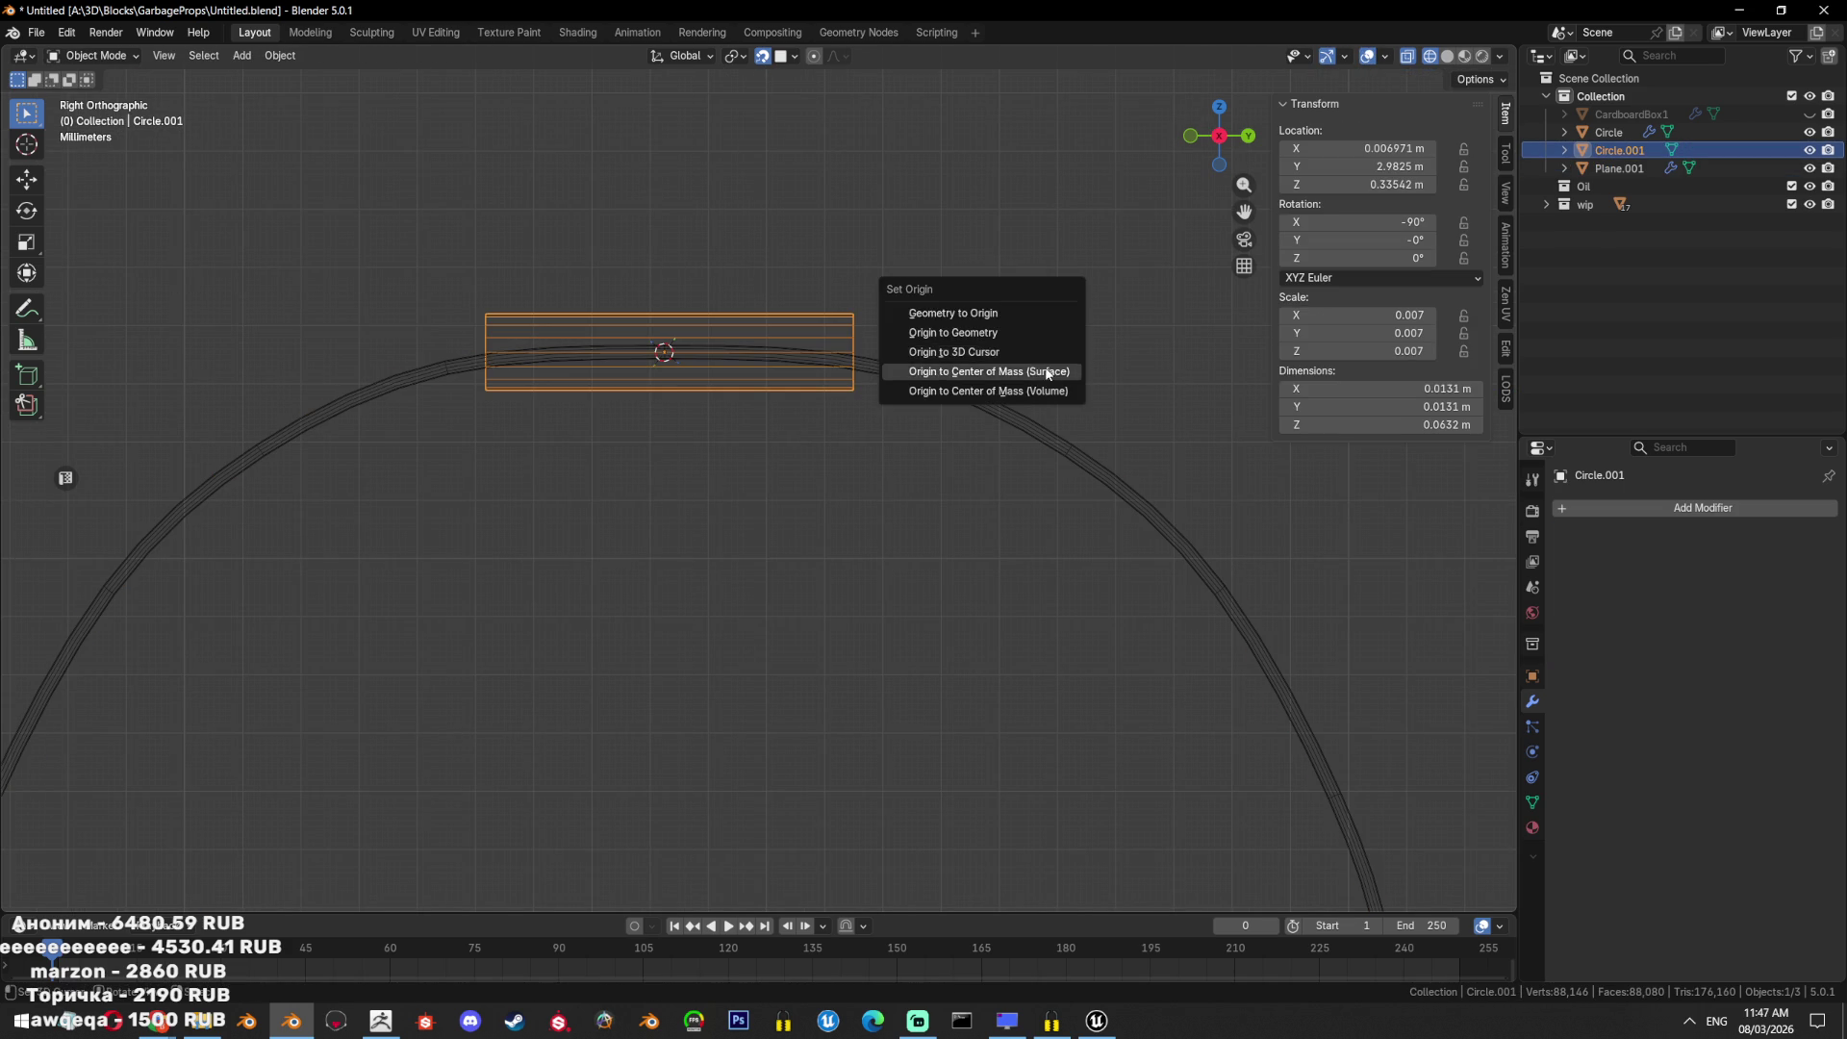
pyautogui.click(1044, 387)
pyautogui.hotkey('shift', 's')
pyautogui.click(1019, 251)
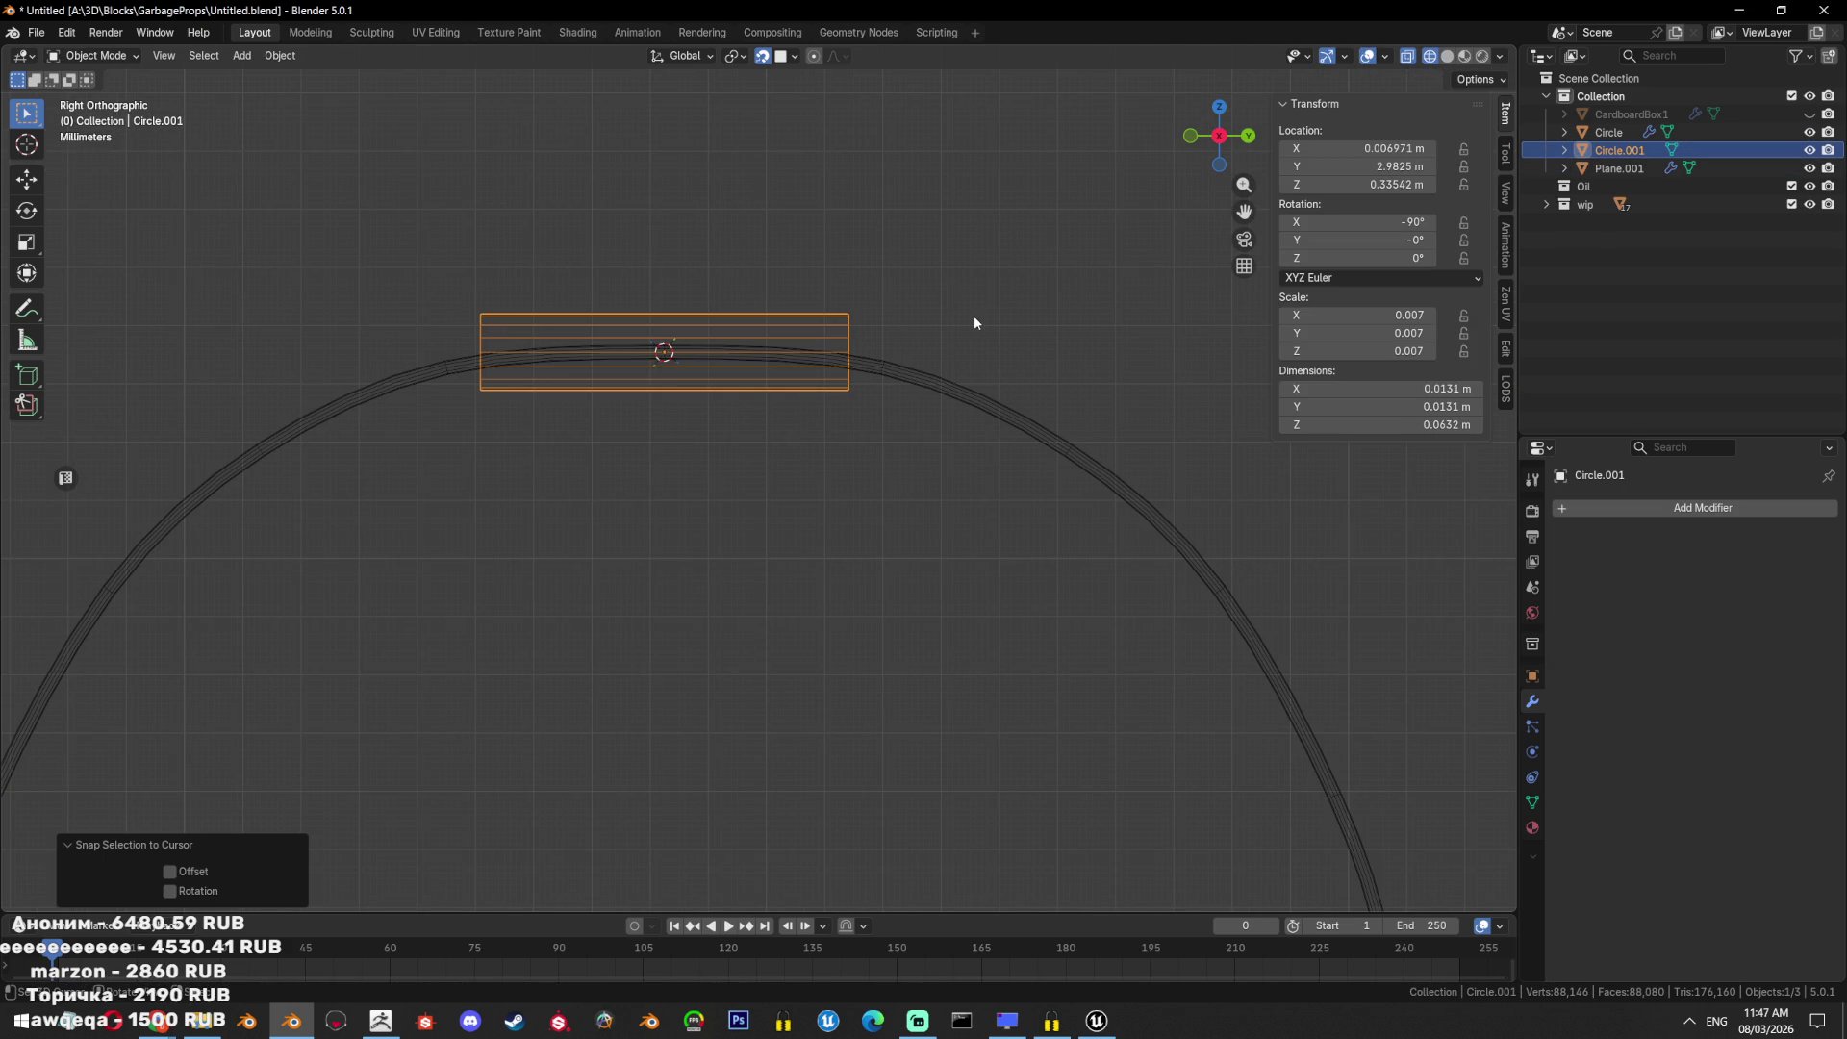
# Scale the grip tube thinner around the handle wire.
pyautogui.press('Tab')
pyautogui.press('s')
pyautogui.press('Escape')
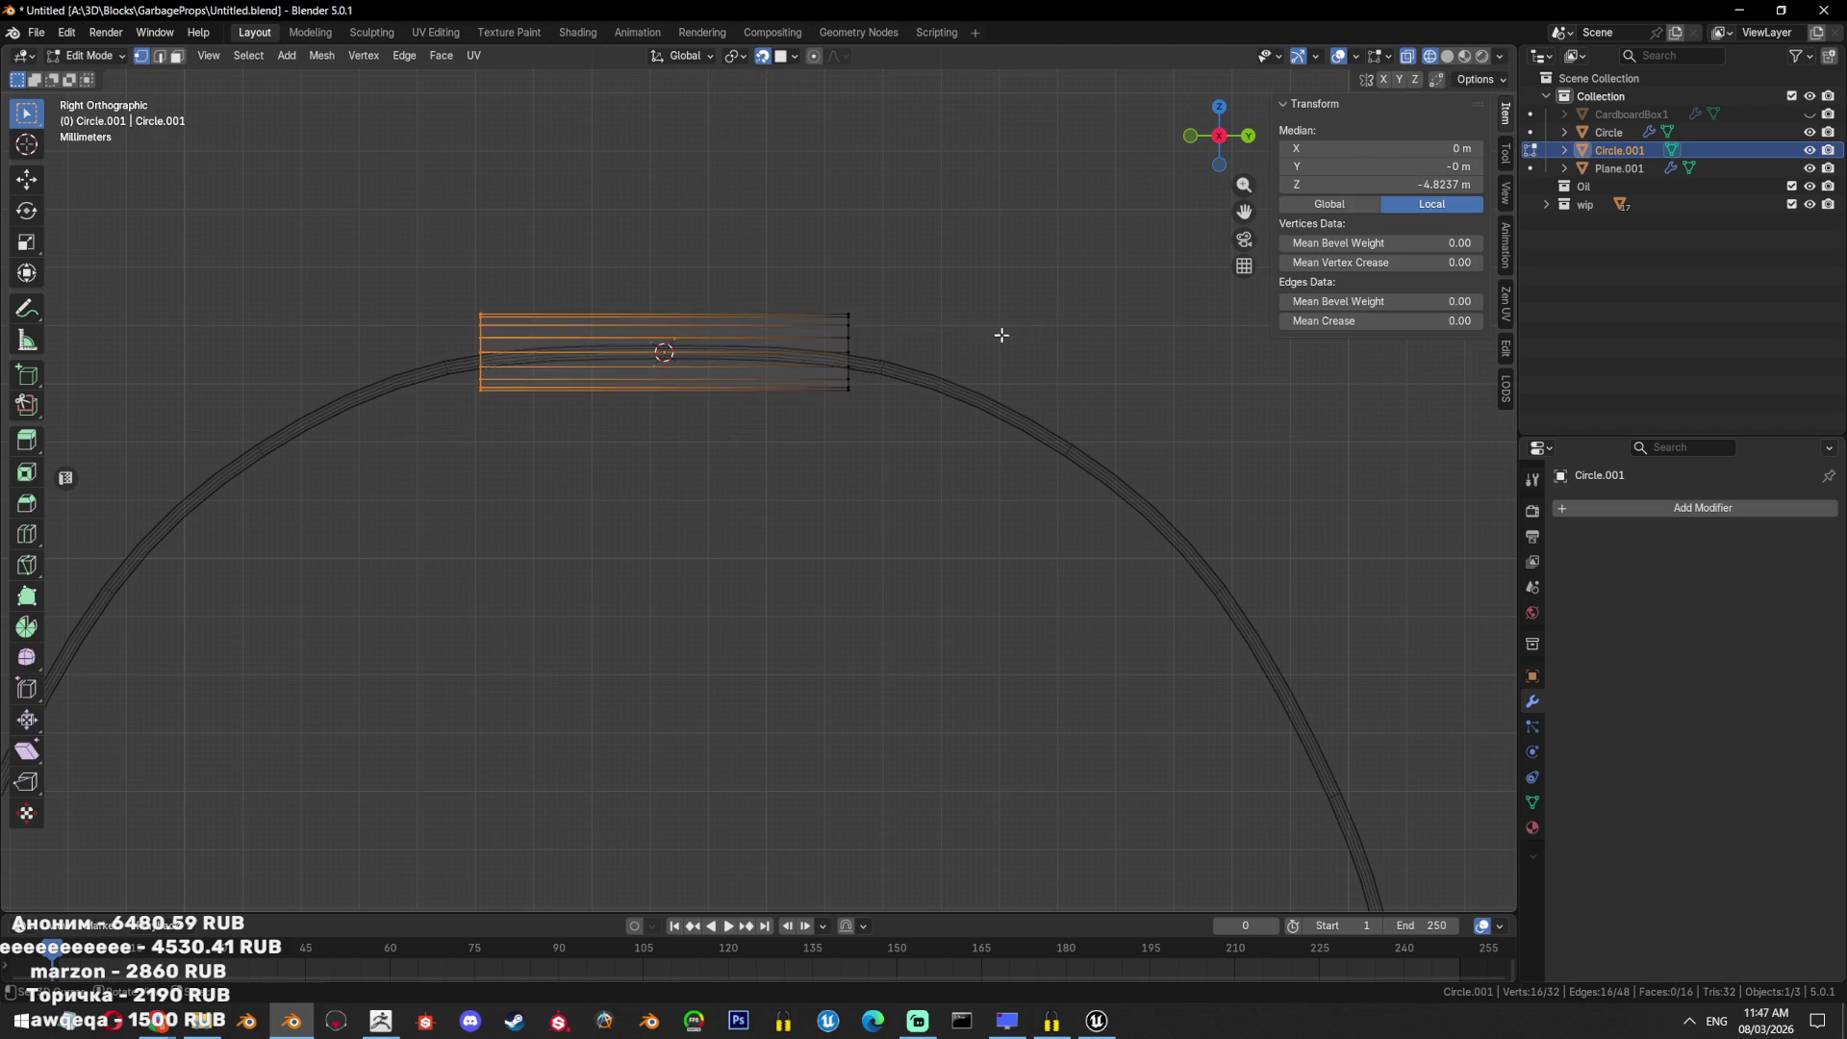
pyautogui.press('a')
pyautogui.press('s')
pyautogui.click(915, 324)
pyautogui.press('s')
pyautogui.press('y')
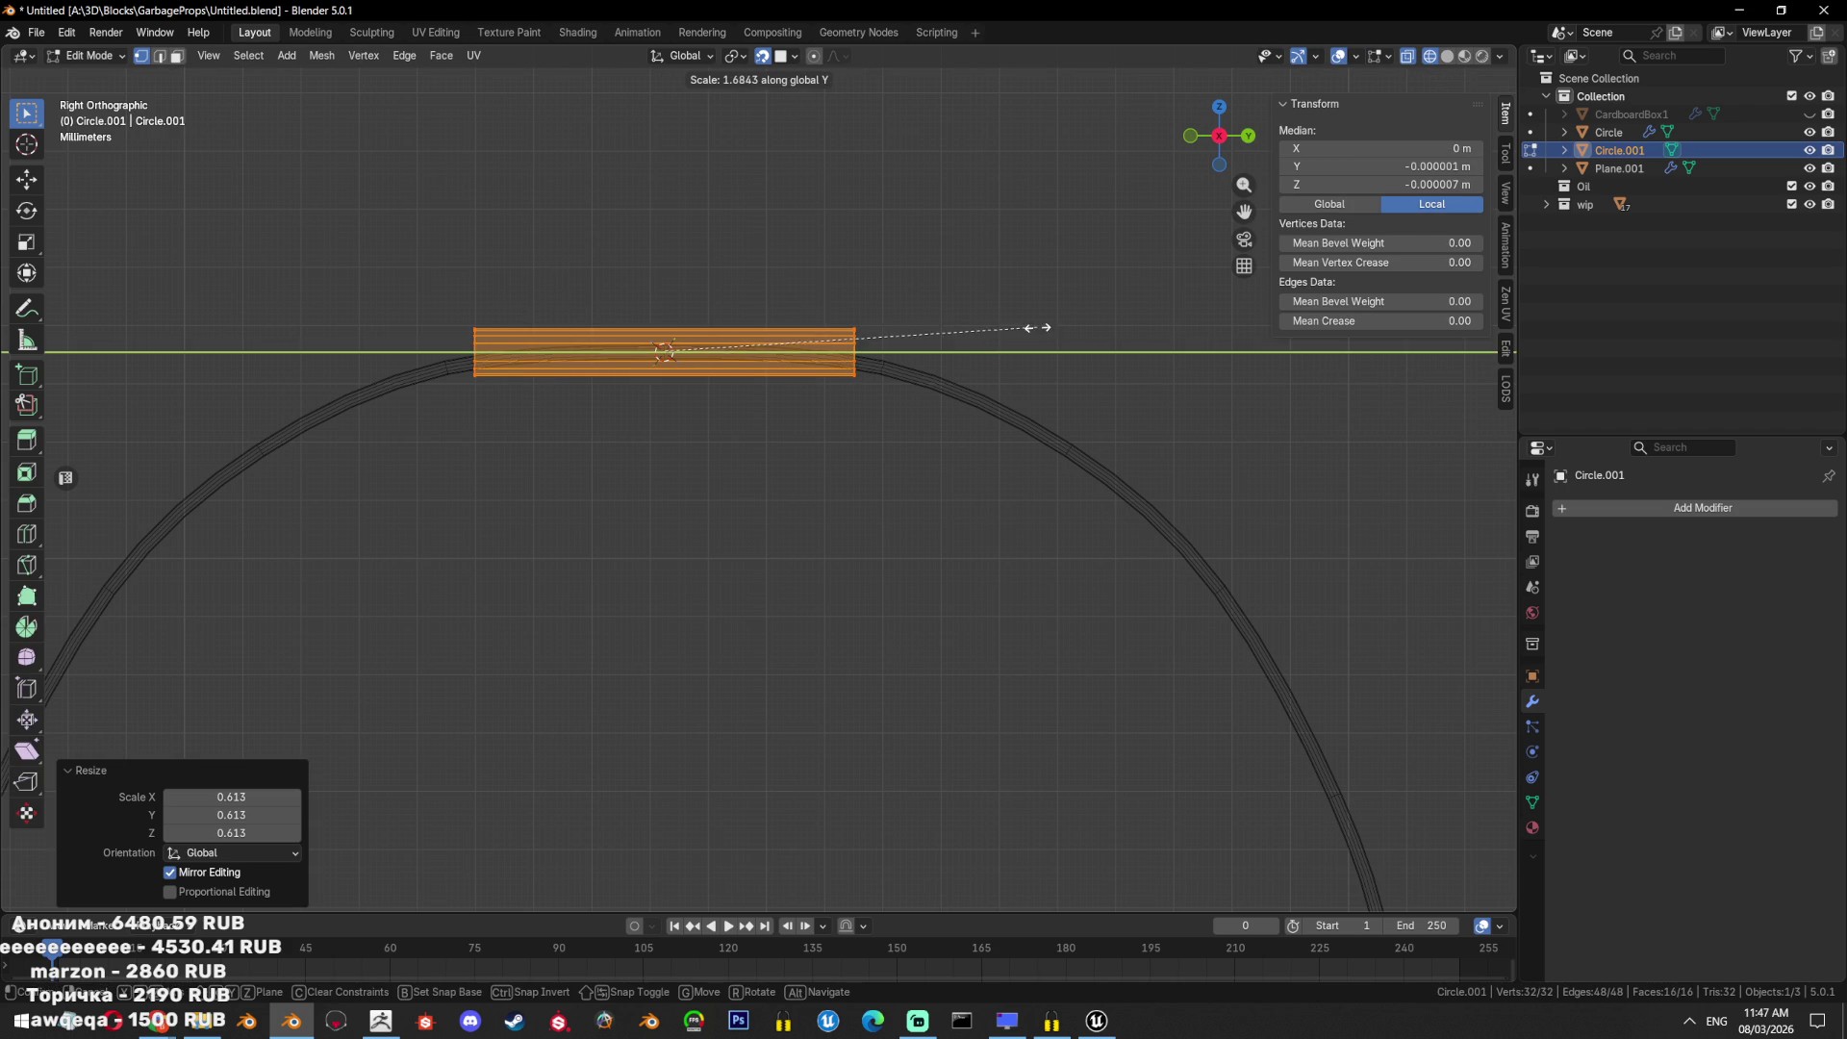
pyautogui.press('Escape')
pyautogui.moveTo(894, 309); pyautogui.dragTo(797, 416)
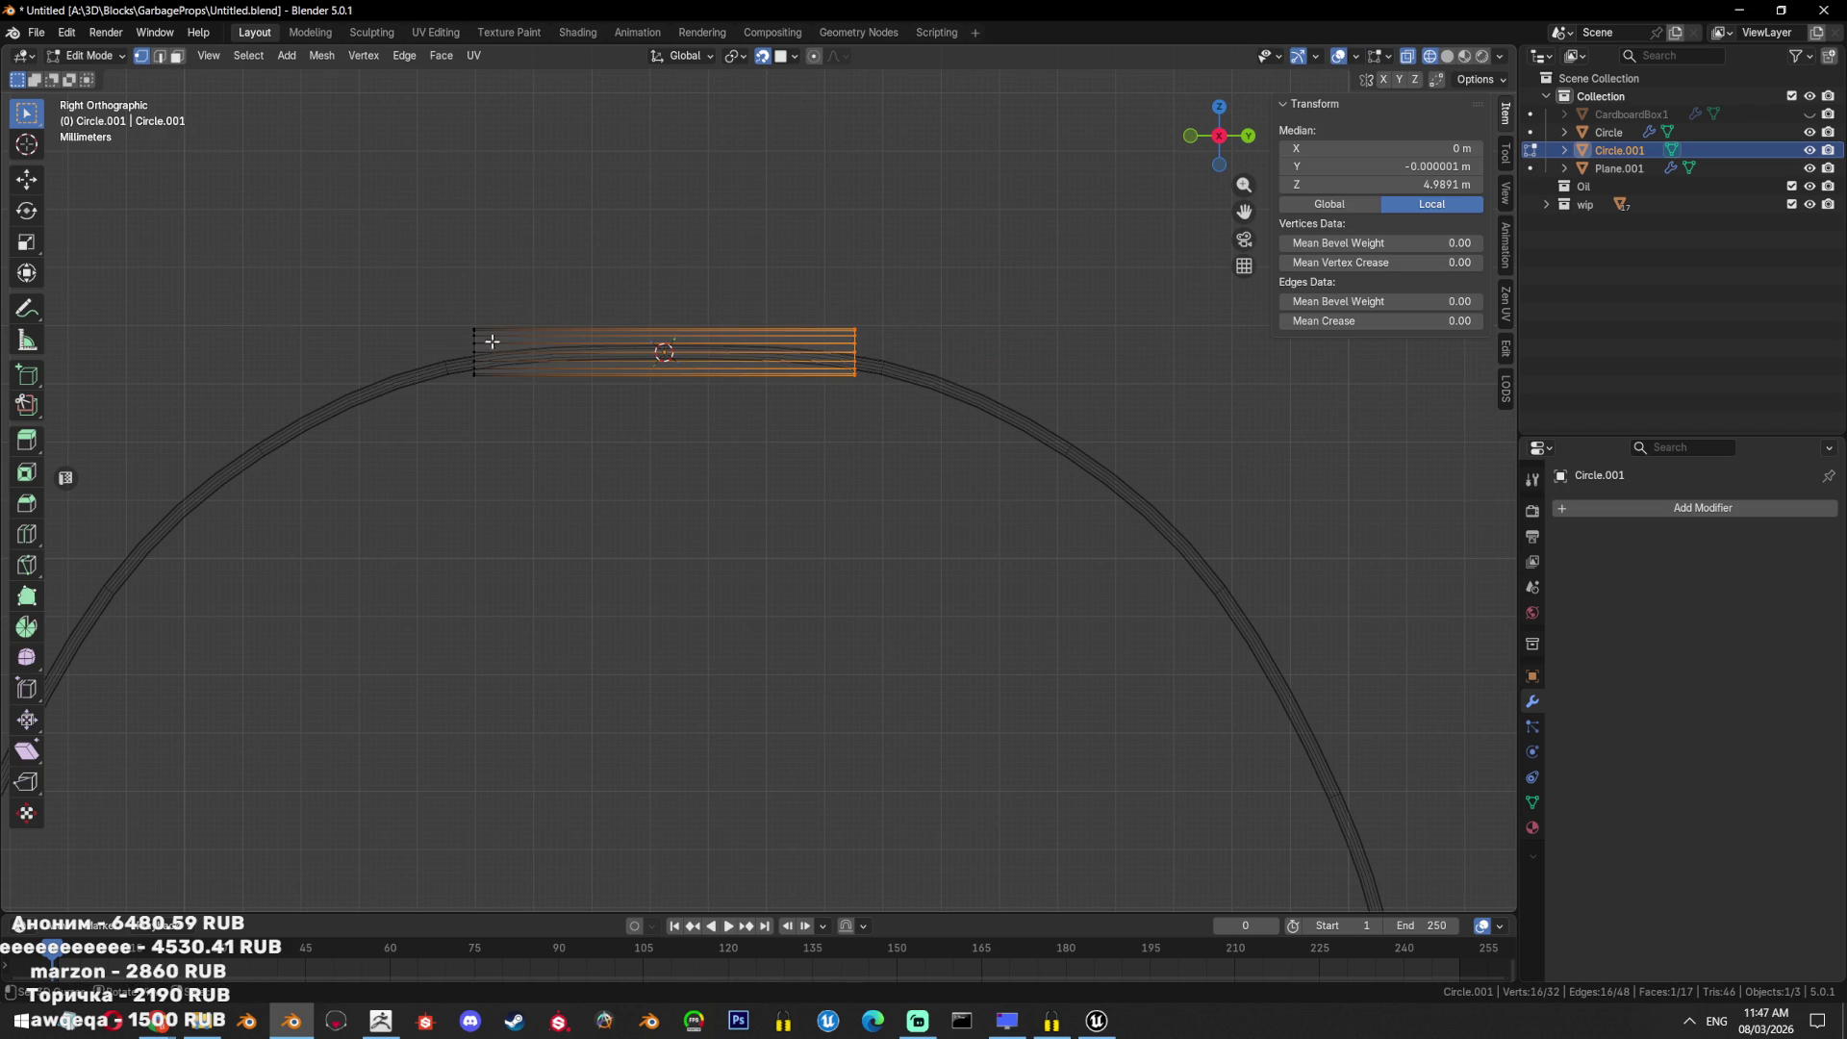
pyautogui.press('2')
pyautogui.moveTo(493, 310)
pyautogui.mouseDown(button='middle')
pyautogui.moveTo(696, 458)
pyautogui.moveTo(799, 458)
pyautogui.moveTo(676, 464)
pyautogui.mouseUp(button='middle')
pyautogui.hotkey('alt', 'a')
pyautogui.hotkey('shift', 'z')
# Add an edge loop through the middle of the grip tube.
pyautogui.press('a')
pyautogui.keyDown('alt'); pyautogui.click(856, 364); pyautogui.keyUp('alt')
pyautogui.moveTo(856, 364)
pyautogui.mouseDown(button='middle')
pyautogui.moveTo(847, 375)
pyautogui.moveTo(868, 374)
pyautogui.moveTo(491, 317)
pyautogui.mouseUp(button='middle')
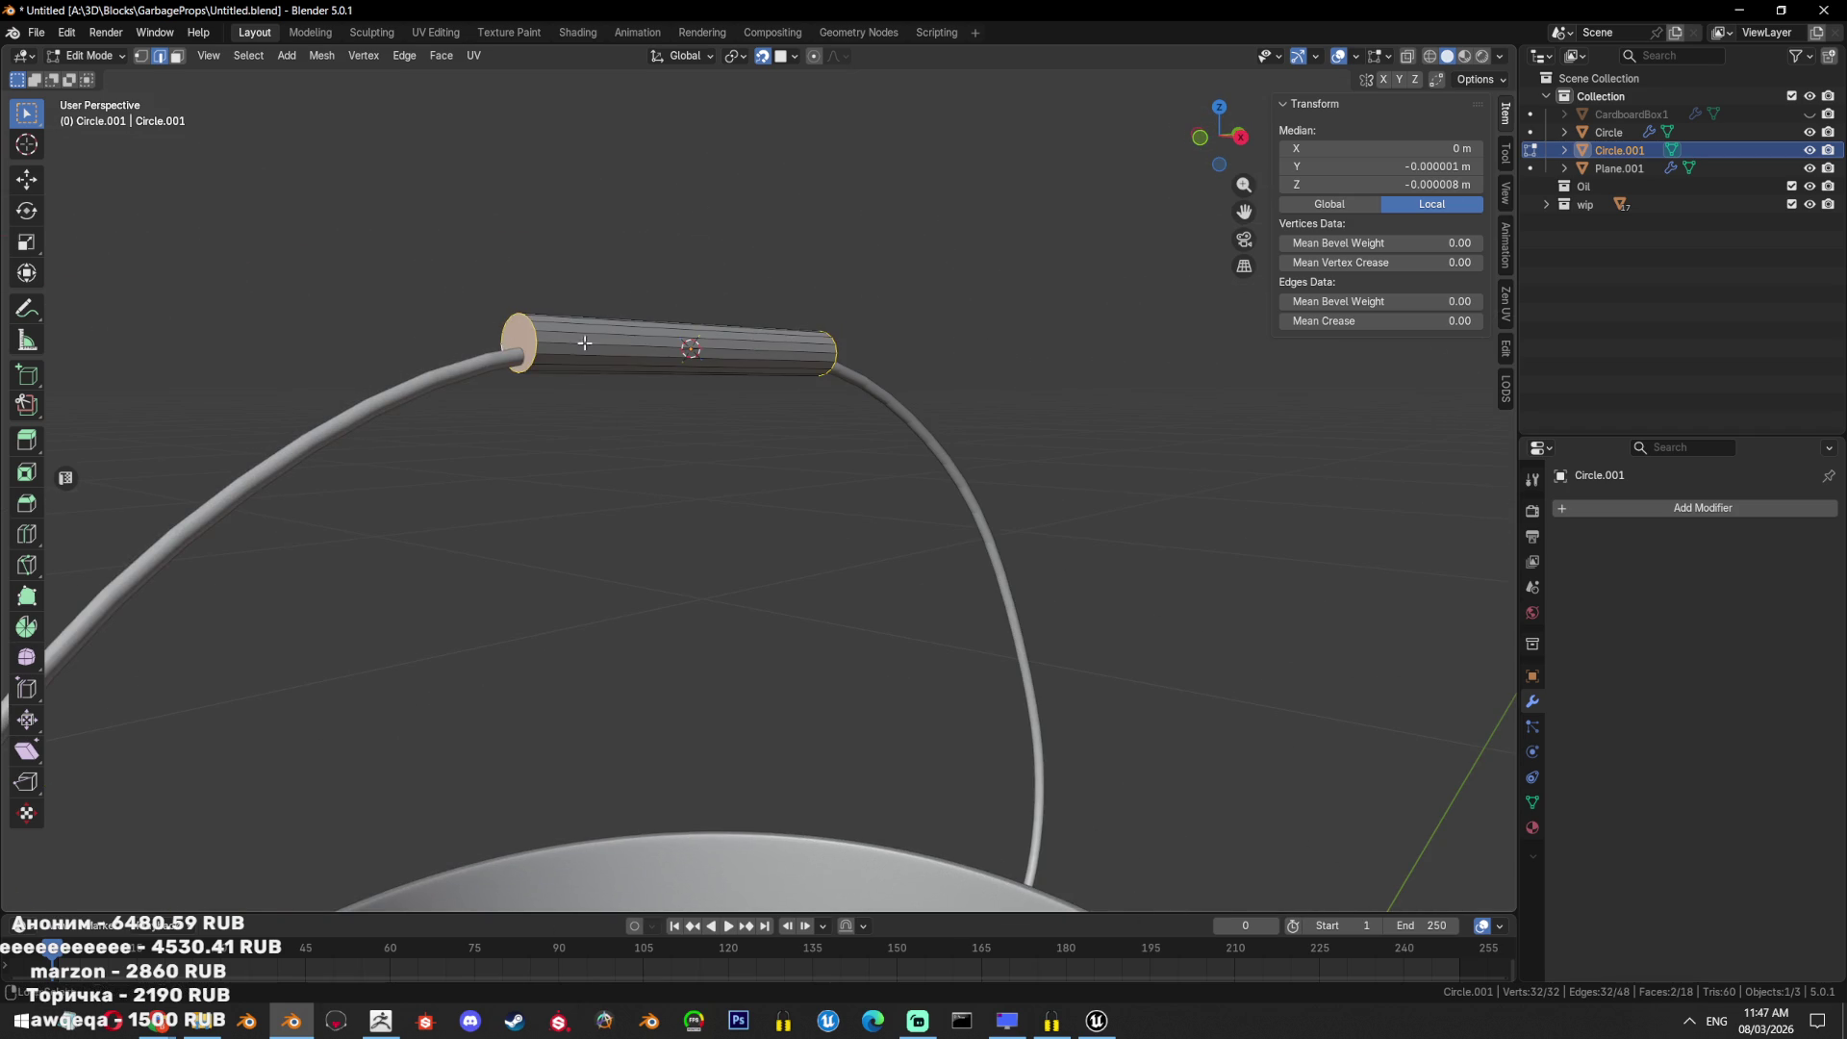
pyautogui.moveTo(956, 424)
pyautogui.mouseDown(button='middle')
pyautogui.moveTo(891, 561)
pyautogui.moveTo(1138, 494)
pyautogui.moveTo(991, 505)
pyautogui.moveTo(989, 474)
pyautogui.moveTo(1035, 467)
pyautogui.mouseUp(button='middle')
pyautogui.rightClick(605, 402)
pyautogui.click(605, 404)
# Delete the vertices of the grip's left half.
pyautogui.press('1')
pyautogui.press('b')
pyautogui.hotkey('shift', 'z')
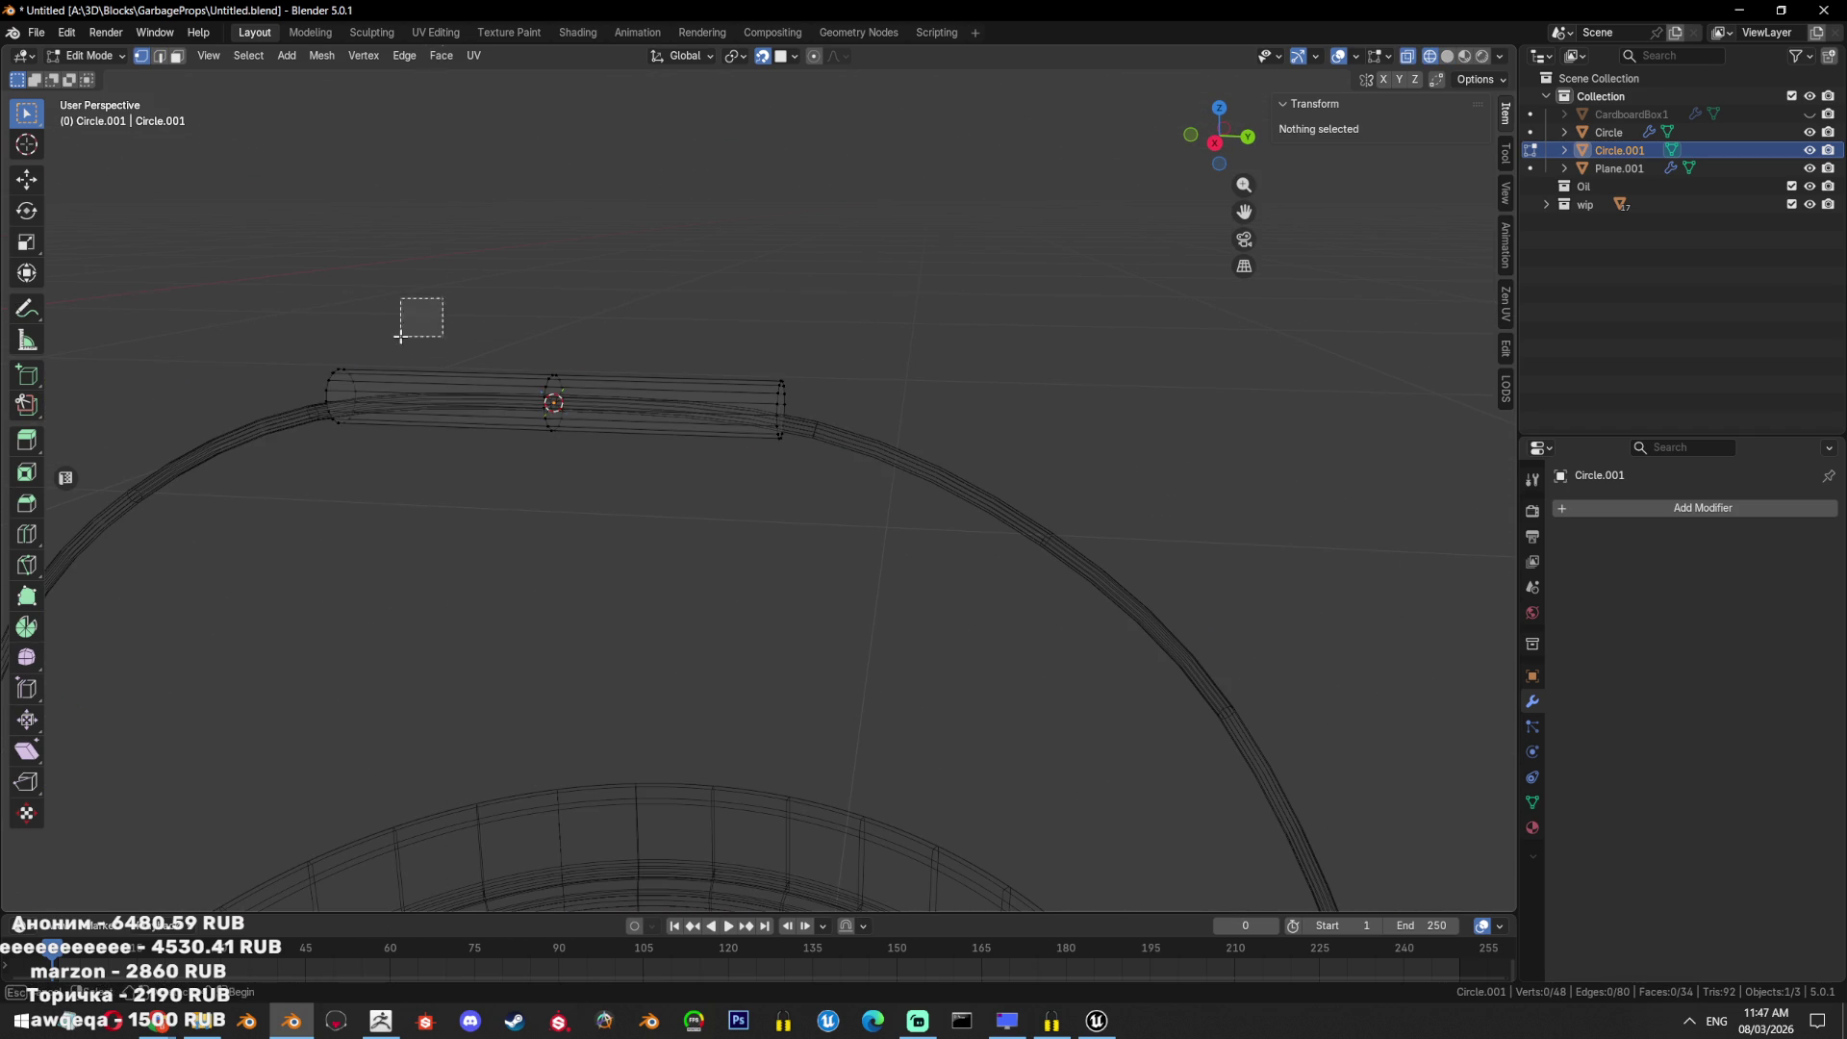
pyautogui.moveTo(443, 296); pyautogui.dragTo(318, 452)
pyautogui.press('x')
pyautogui.click(910, 375)
pyautogui.press('Tab')
# Add a Mirror modifier to the grip.
pyautogui.click(1648, 508)
pyautogui.write('mi')
pyautogui.click(1585, 547)
pyautogui.click(1728, 562)
pyautogui.click(1688, 564)
# Recenter the grip's origin on its geometry.
pyautogui.press('Tab')
pyautogui.hotkey('shift', 's')
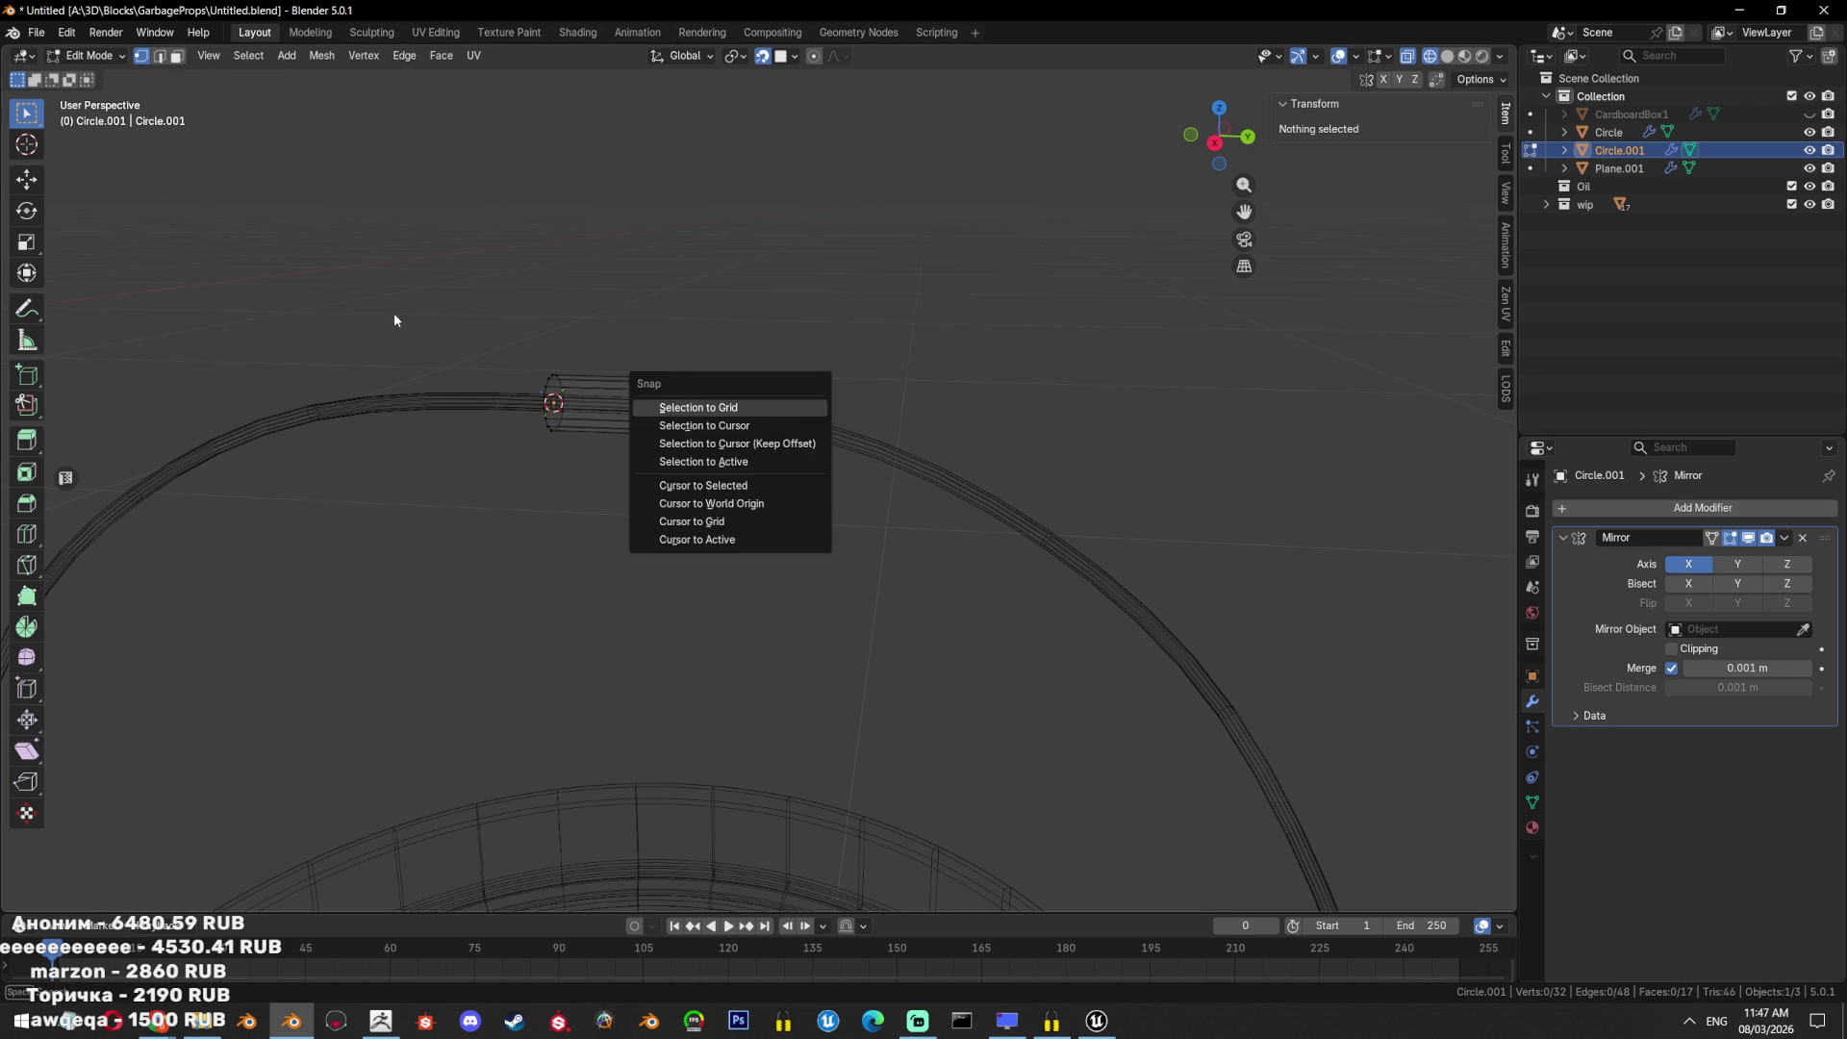
pyautogui.press('Escape')
pyautogui.press('a')
pyautogui.hotkey('shift', 's')
pyautogui.press('Escape')
pyautogui.press('Tab')
pyautogui.hotkey('ctrl', 'alt', 'shift', 'c')
pyautogui.click(827, 449)
# Apply the grip's rotation and scale, and set the mirror axis to Y.
pyautogui.press('Tab')
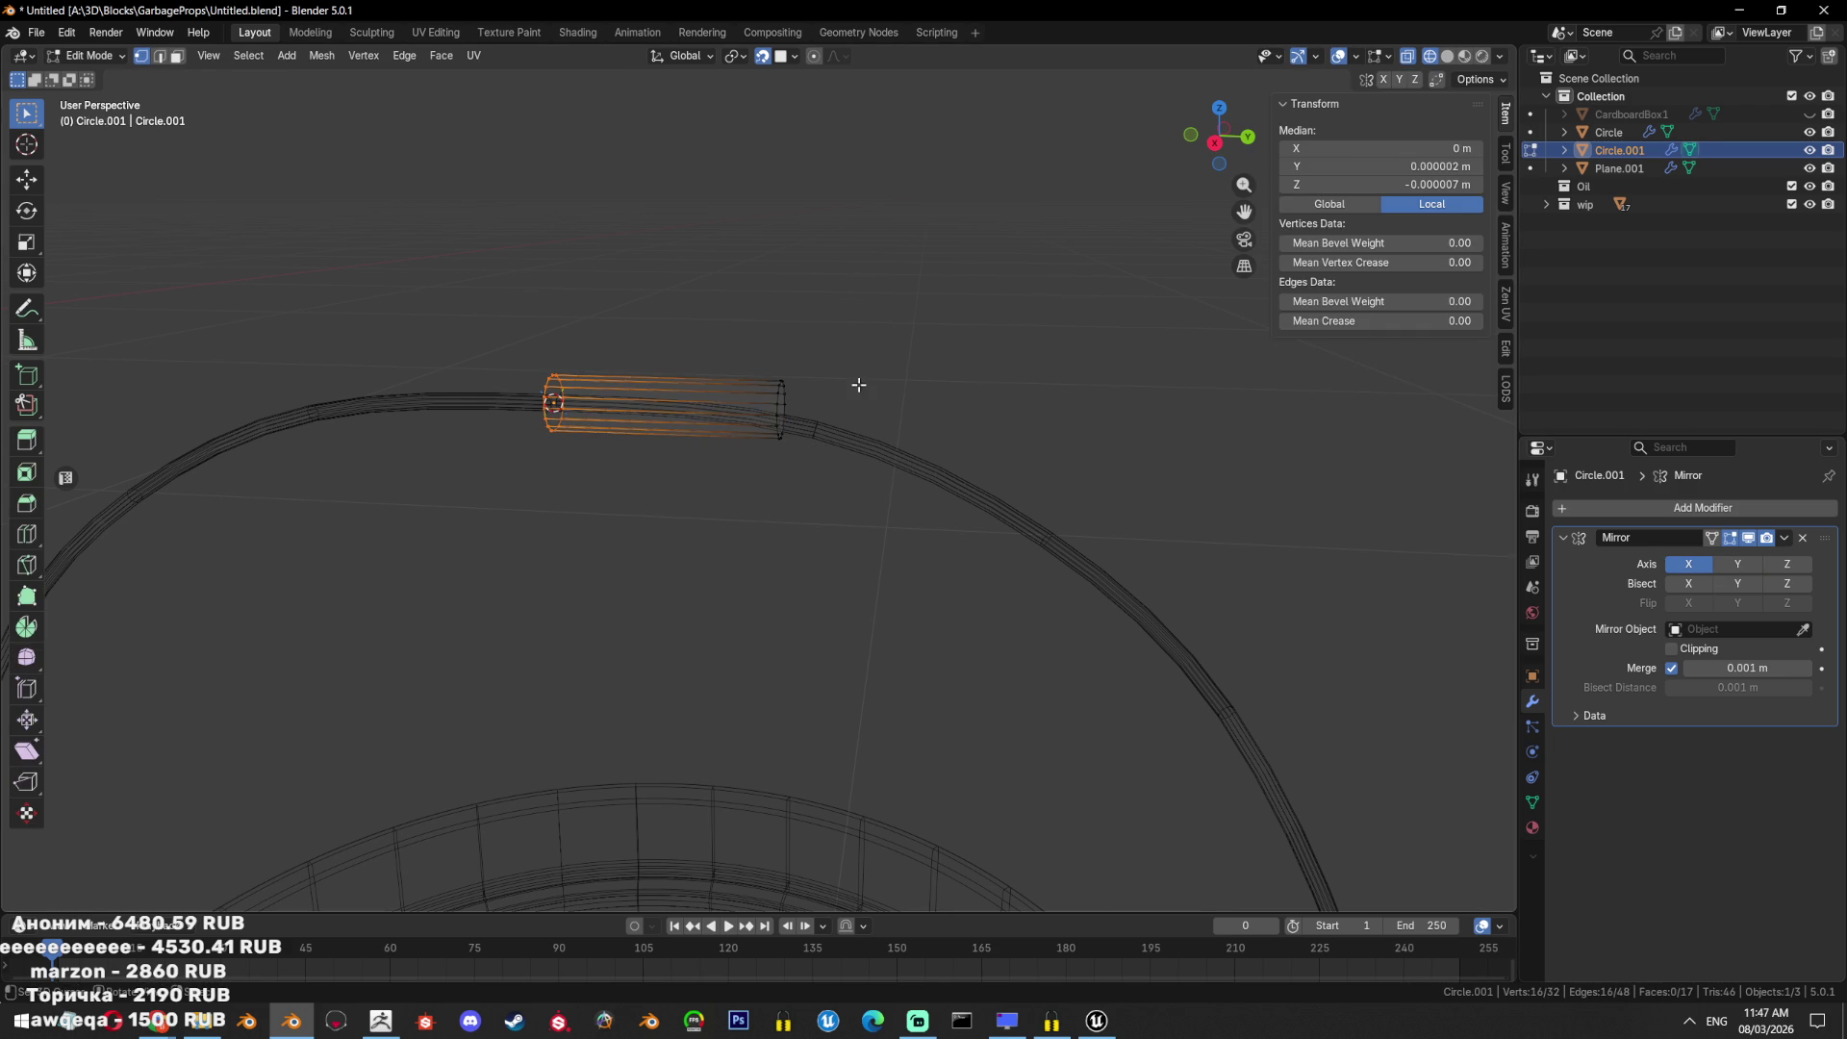
pyautogui.press('Tab')
pyautogui.hotkey('ctrl', 'a')
pyautogui.click(1342, 446)
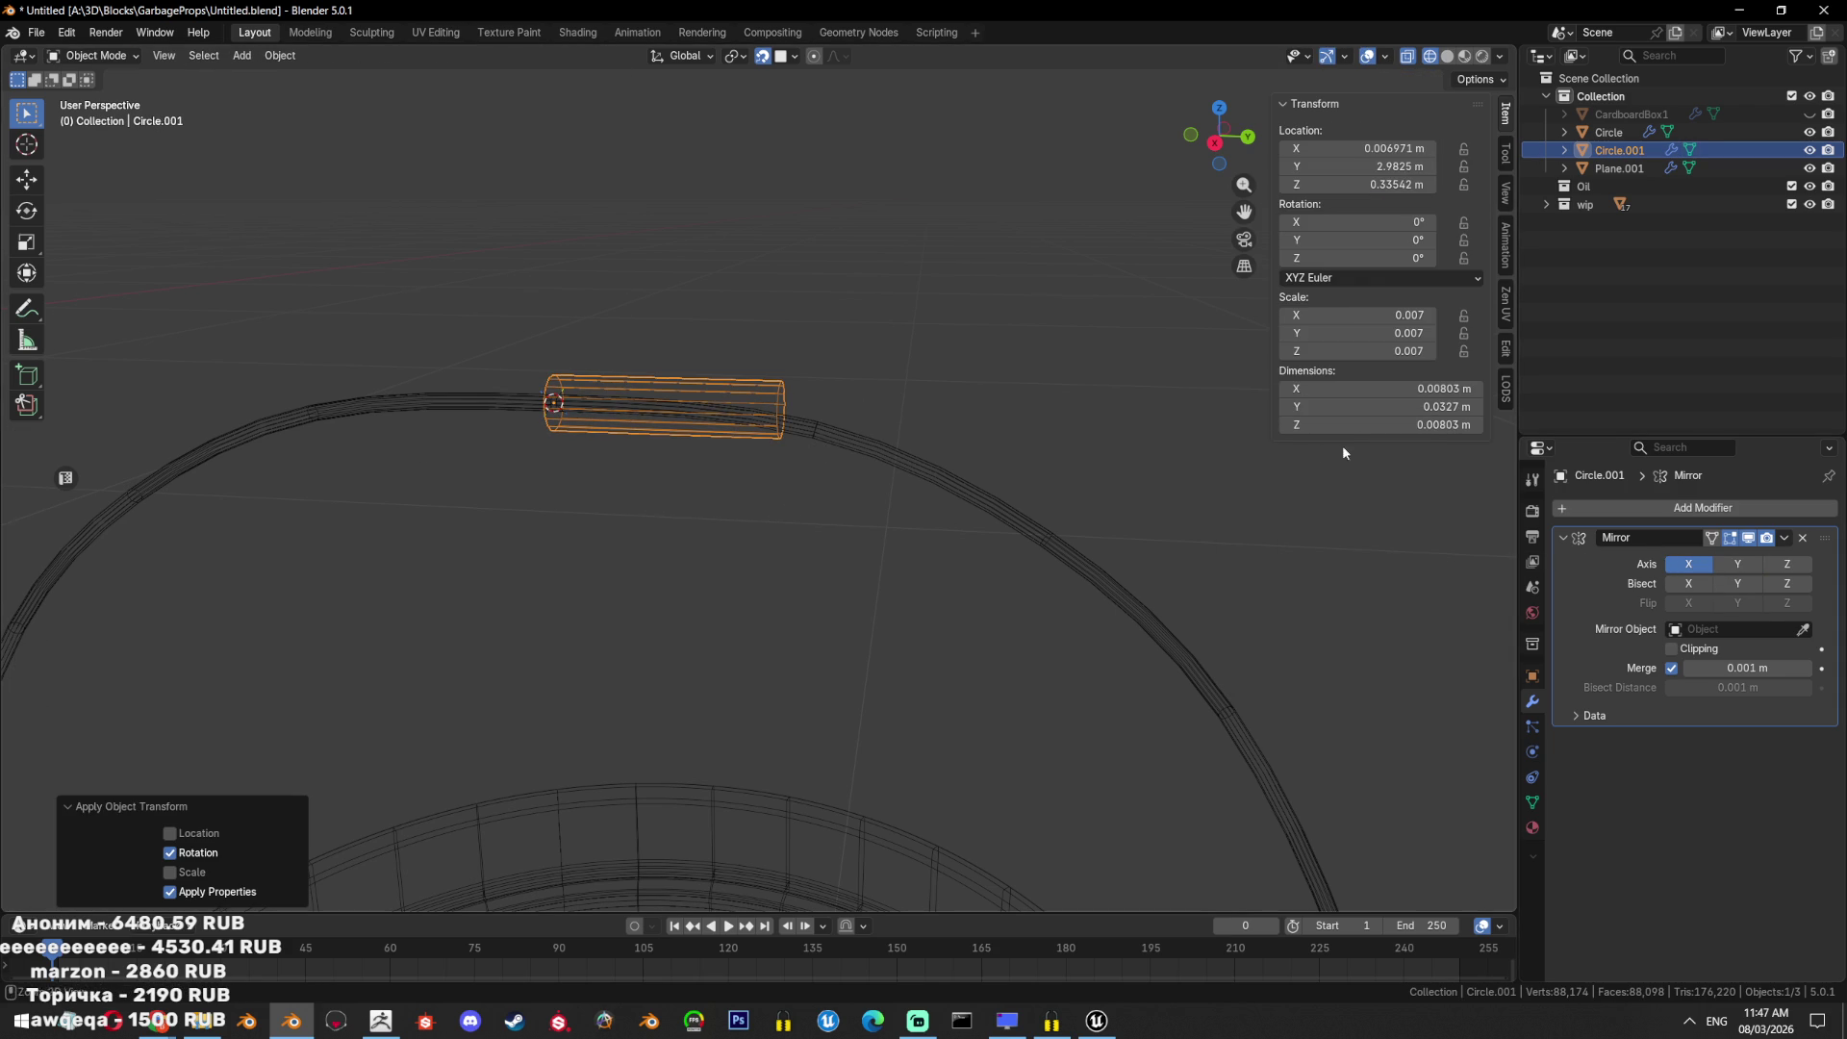
pyautogui.hotkey('ctrl', 'a')
pyautogui.click(1192, 475)
pyautogui.click(1737, 563)
pyautogui.click(1689, 564)
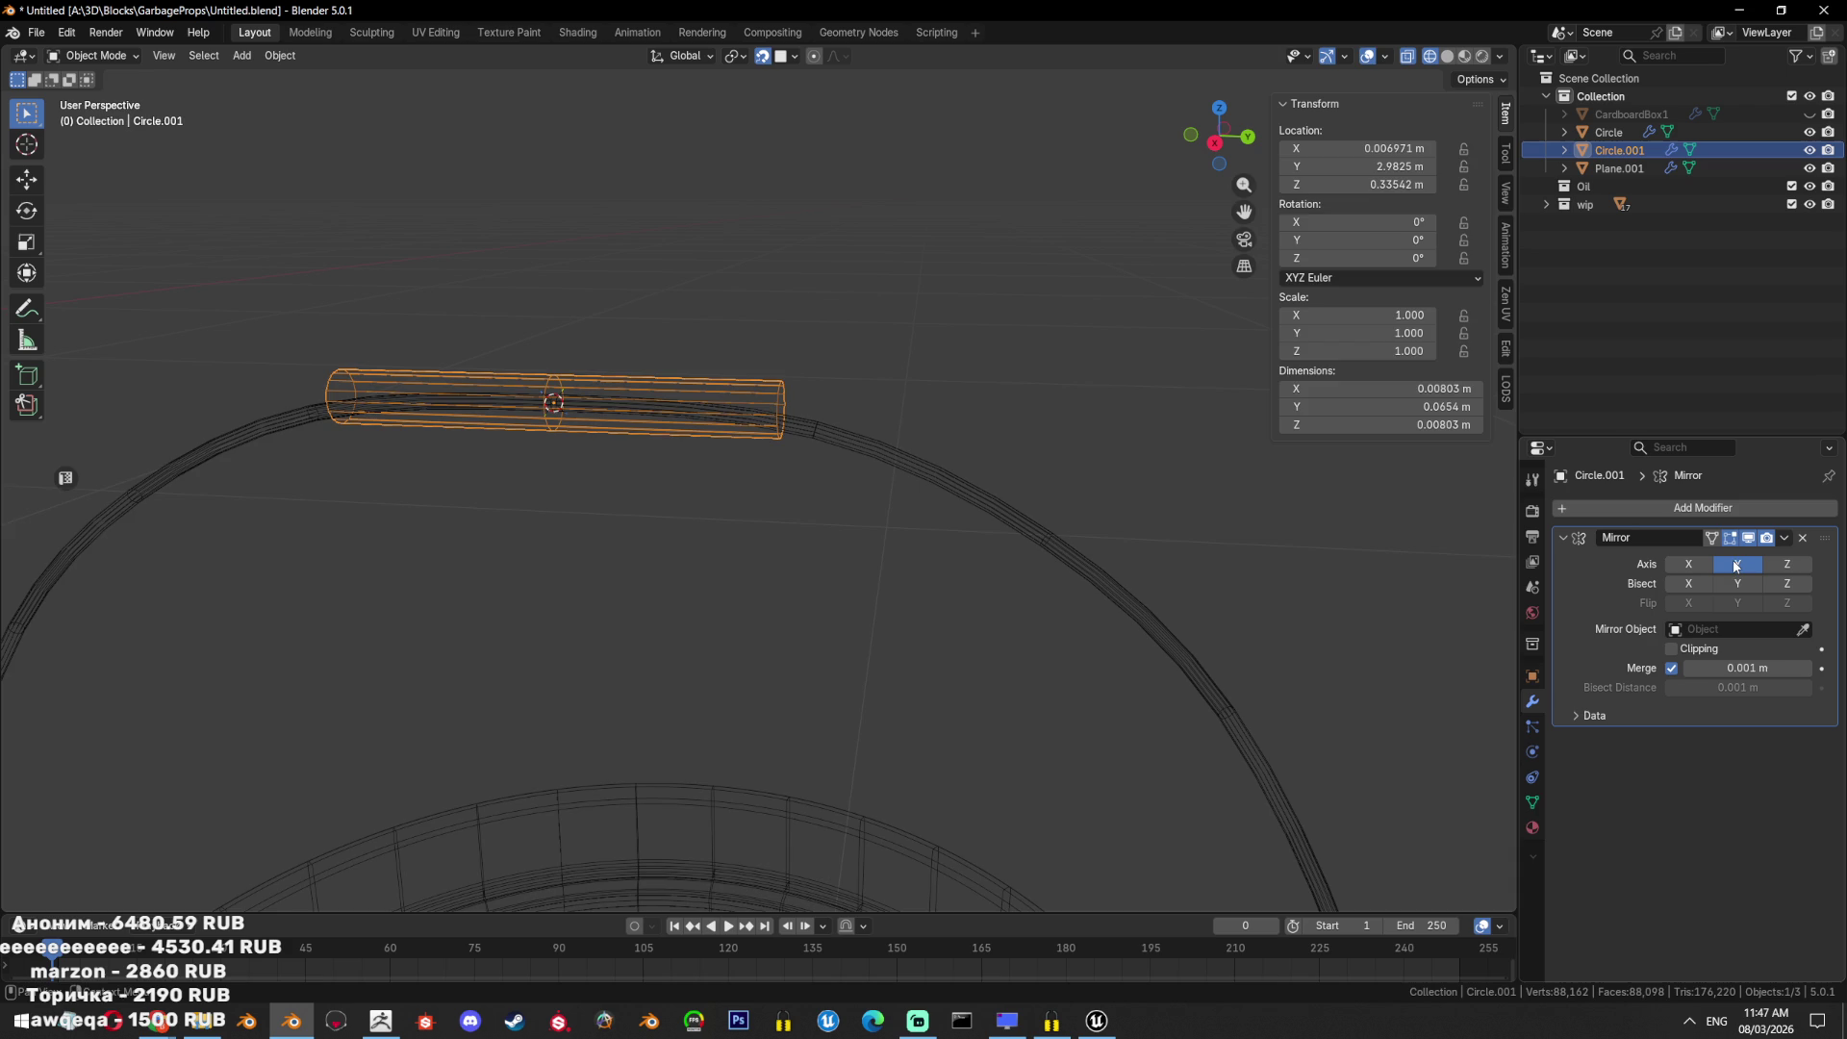
# Extrude the grip's end cap and flatten it to zero depth on Y as a flange.
pyautogui.press('Tab')
pyautogui.press('b')
pyautogui.press('ctrl+KP_Subtract')
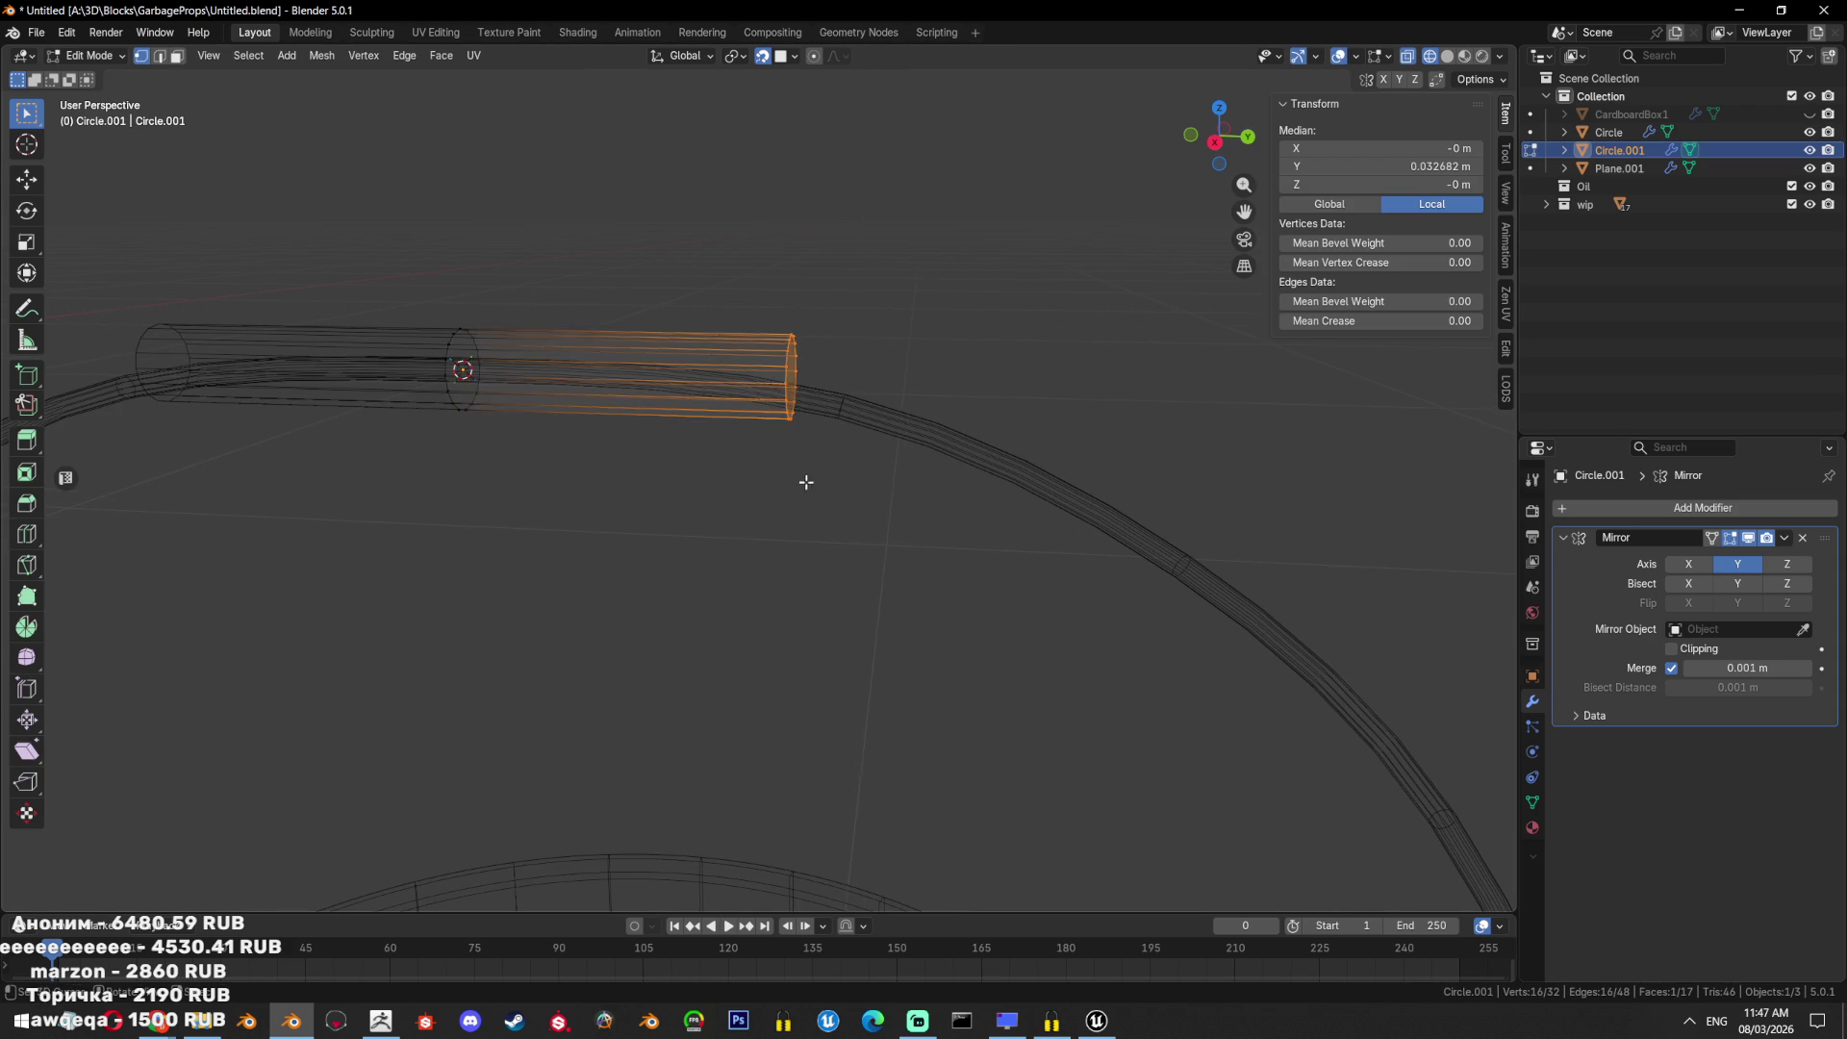
pyautogui.press('KP_3')
pyautogui.press('e')
pyautogui.click(962, 568)
pyautogui.press('s')
pyautogui.press('y')
pyautogui.press('0')
pyautogui.press('Return')
pyautogui.moveTo(944, 490)
pyautogui.mouseDown(button='middle')
pyautogui.moveTo(870, 548)
pyautogui.moveTo(834, 550)
pyautogui.mouseUp(button='middle')
pyautogui.hotkey('shift', 'z')
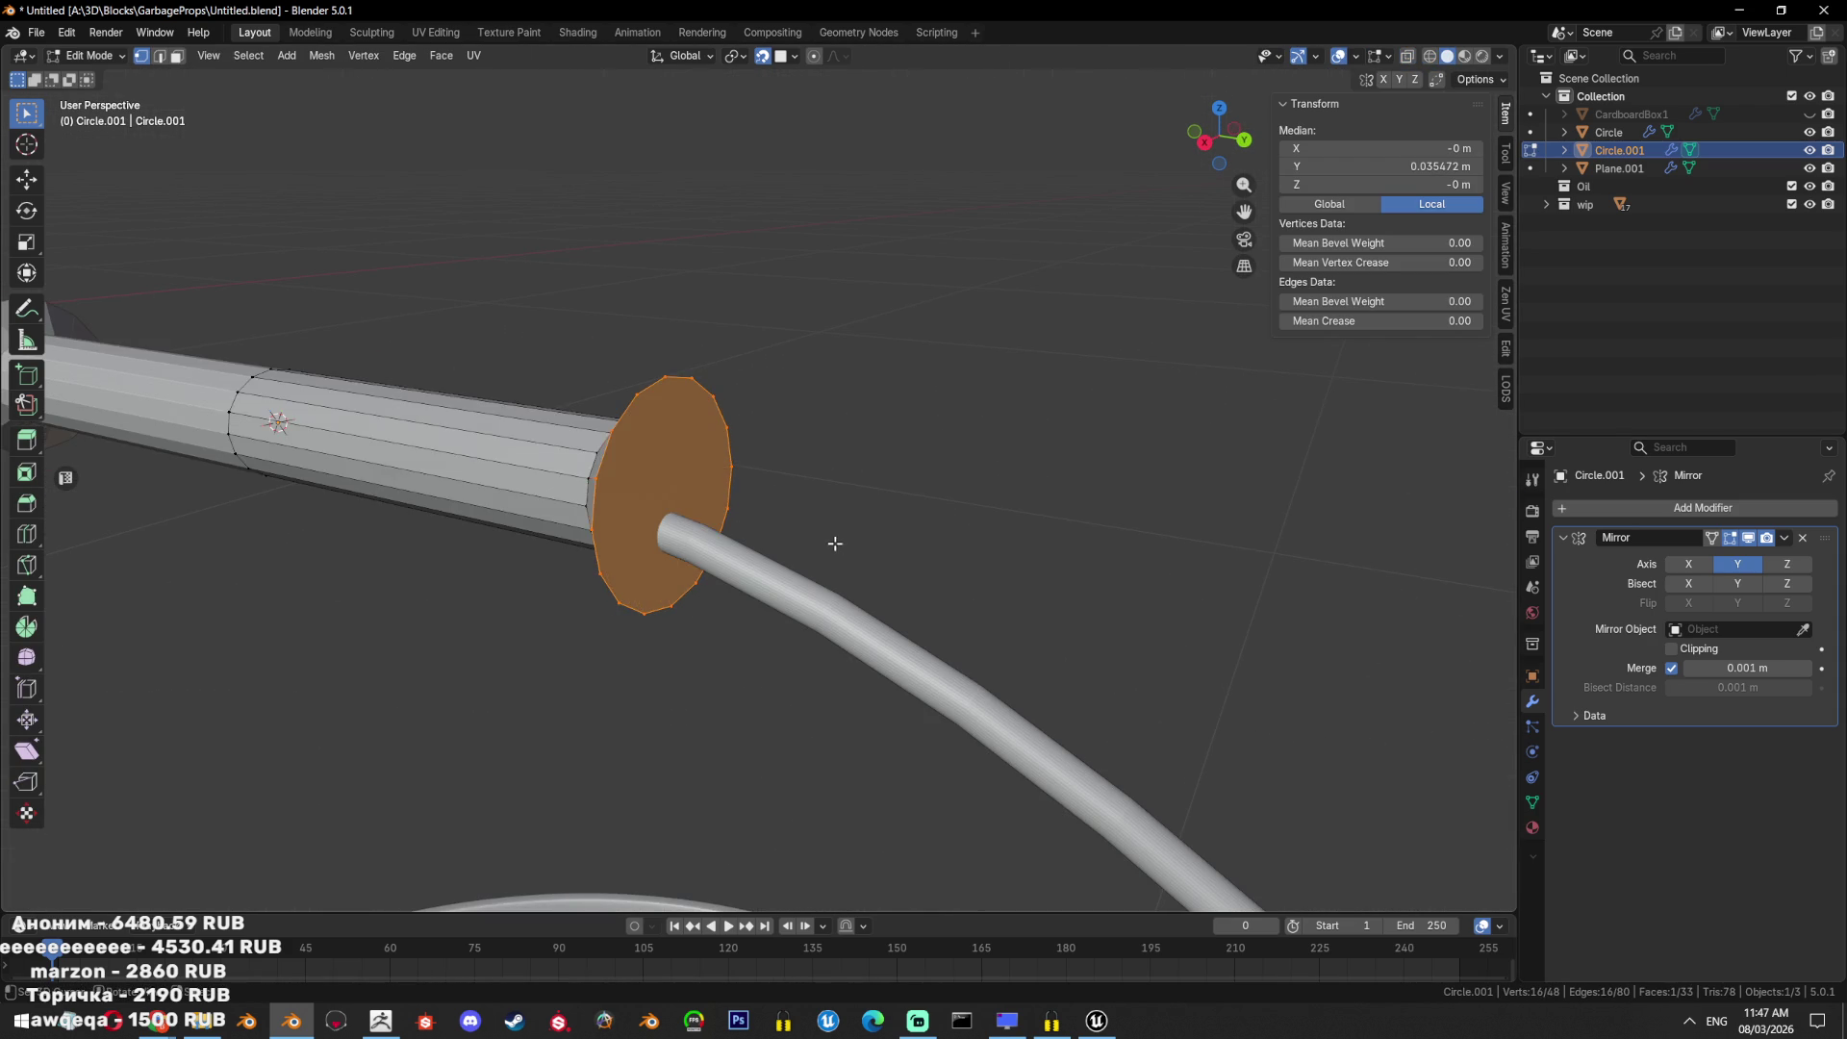
pyautogui.press('Tab')
pyautogui.click(1611, 508)
# Add a Subdivision Surface modifier and extrude the grip's end cap face in place.
pyautogui.write('sub')
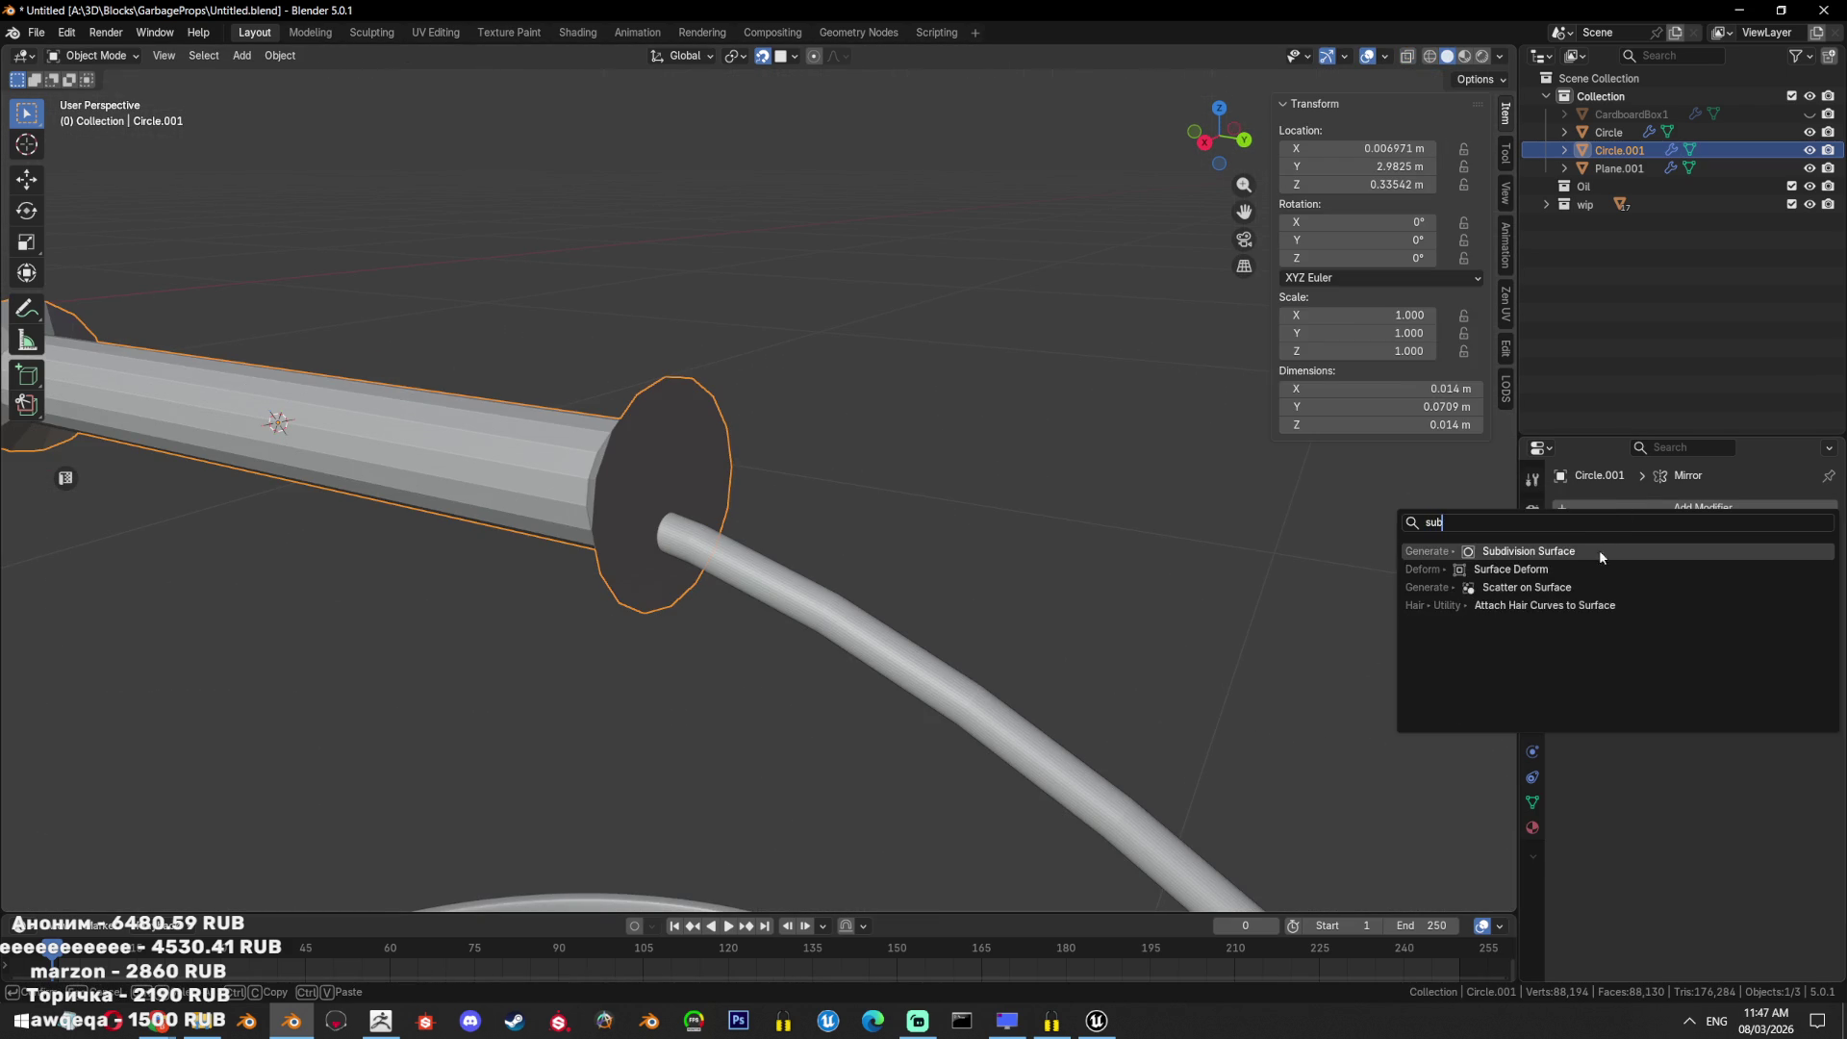
pyautogui.click(1599, 550)
pyautogui.press('Tab')
pyautogui.press('KP_Decimal')
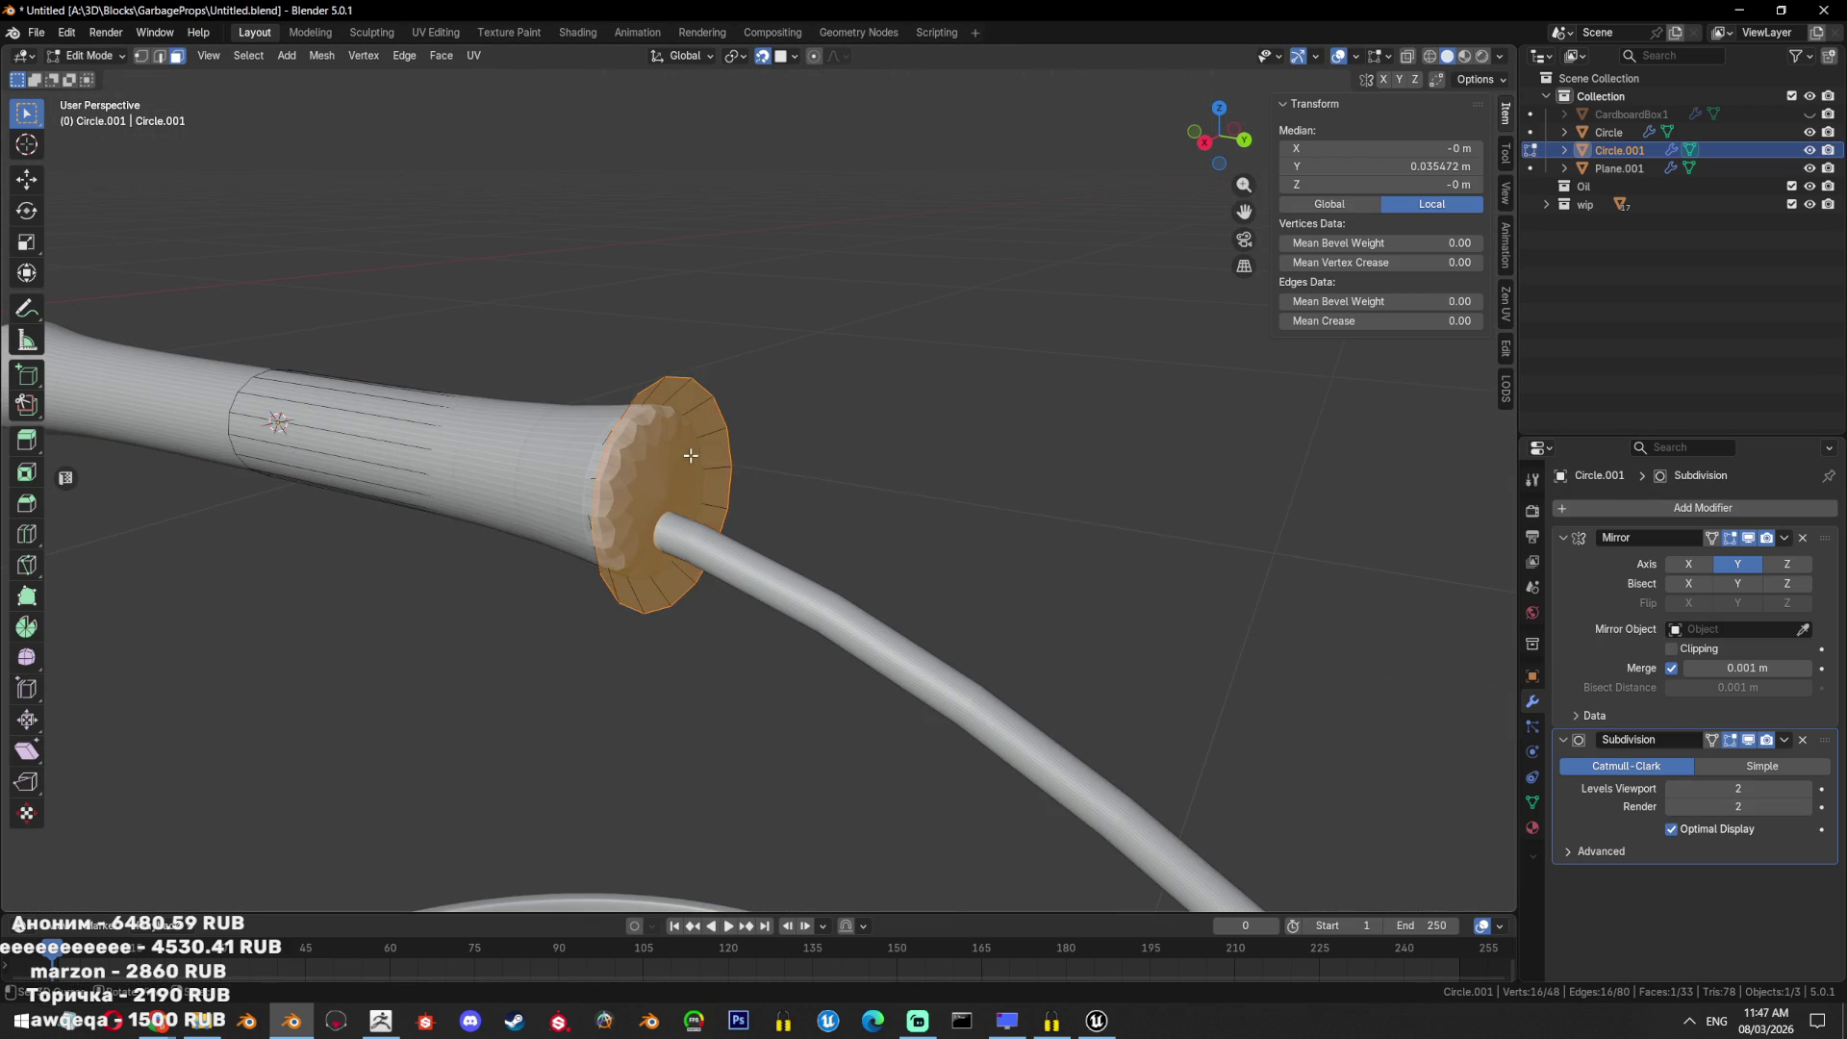
pyautogui.moveTo(732, 453); pyautogui.dragTo(809, 463, button='middle')
pyautogui.hotkey('shift', 'z')
pyautogui.keyDown('alt'); pyautogui.click(666, 501); pyautogui.keyUp('alt')
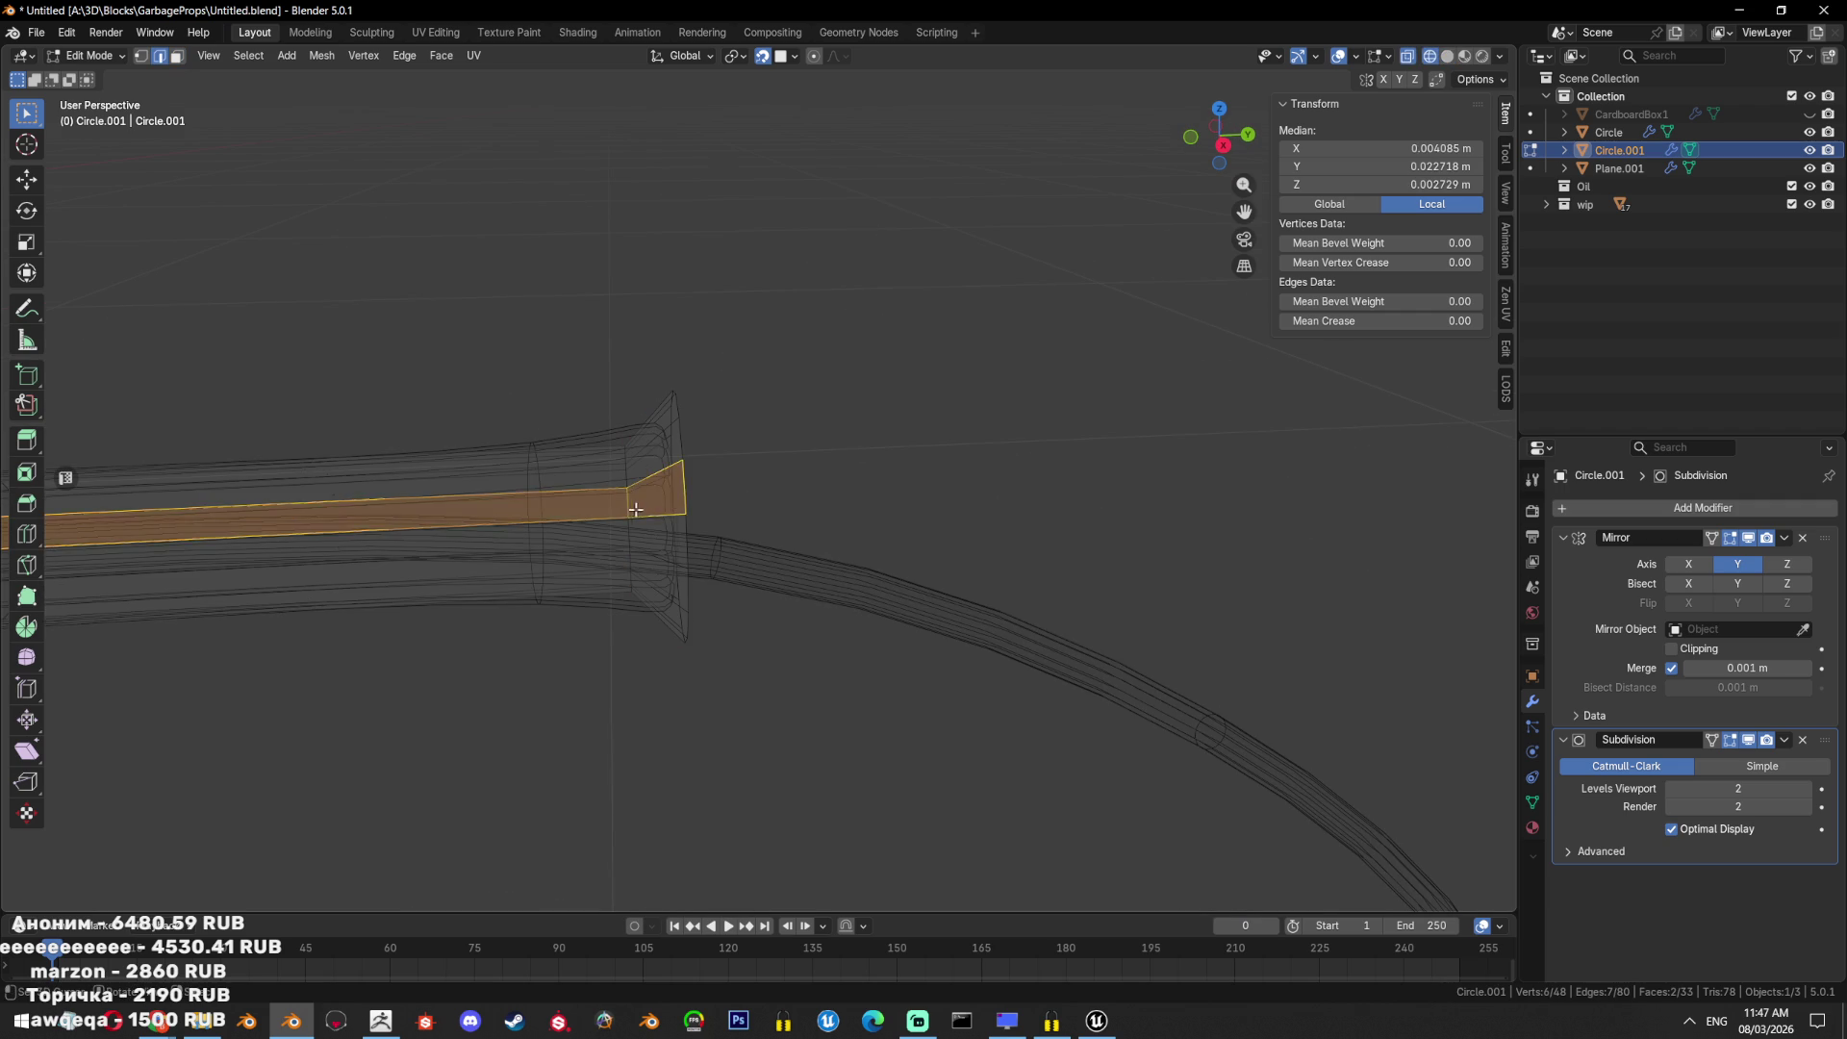
pyautogui.click(636, 510)
pyautogui.press('e')
pyautogui.click(784, 512)
# Inset and bevel the end cap, then shade the grip Auto Smooth.
pyautogui.moveTo(784, 512)
pyautogui.mouseDown(button='middle')
pyautogui.moveTo(738, 465)
pyautogui.moveTo(870, 474)
pyautogui.mouseUp(button='middle')
pyautogui.scroll(2, 870, 473)
pyautogui.hotkey('shift', 'z')
pyautogui.press('i')
pyautogui.click(871, 457)
pyautogui.hotkey('ctrl', 'b')
pyautogui.click(860, 435)
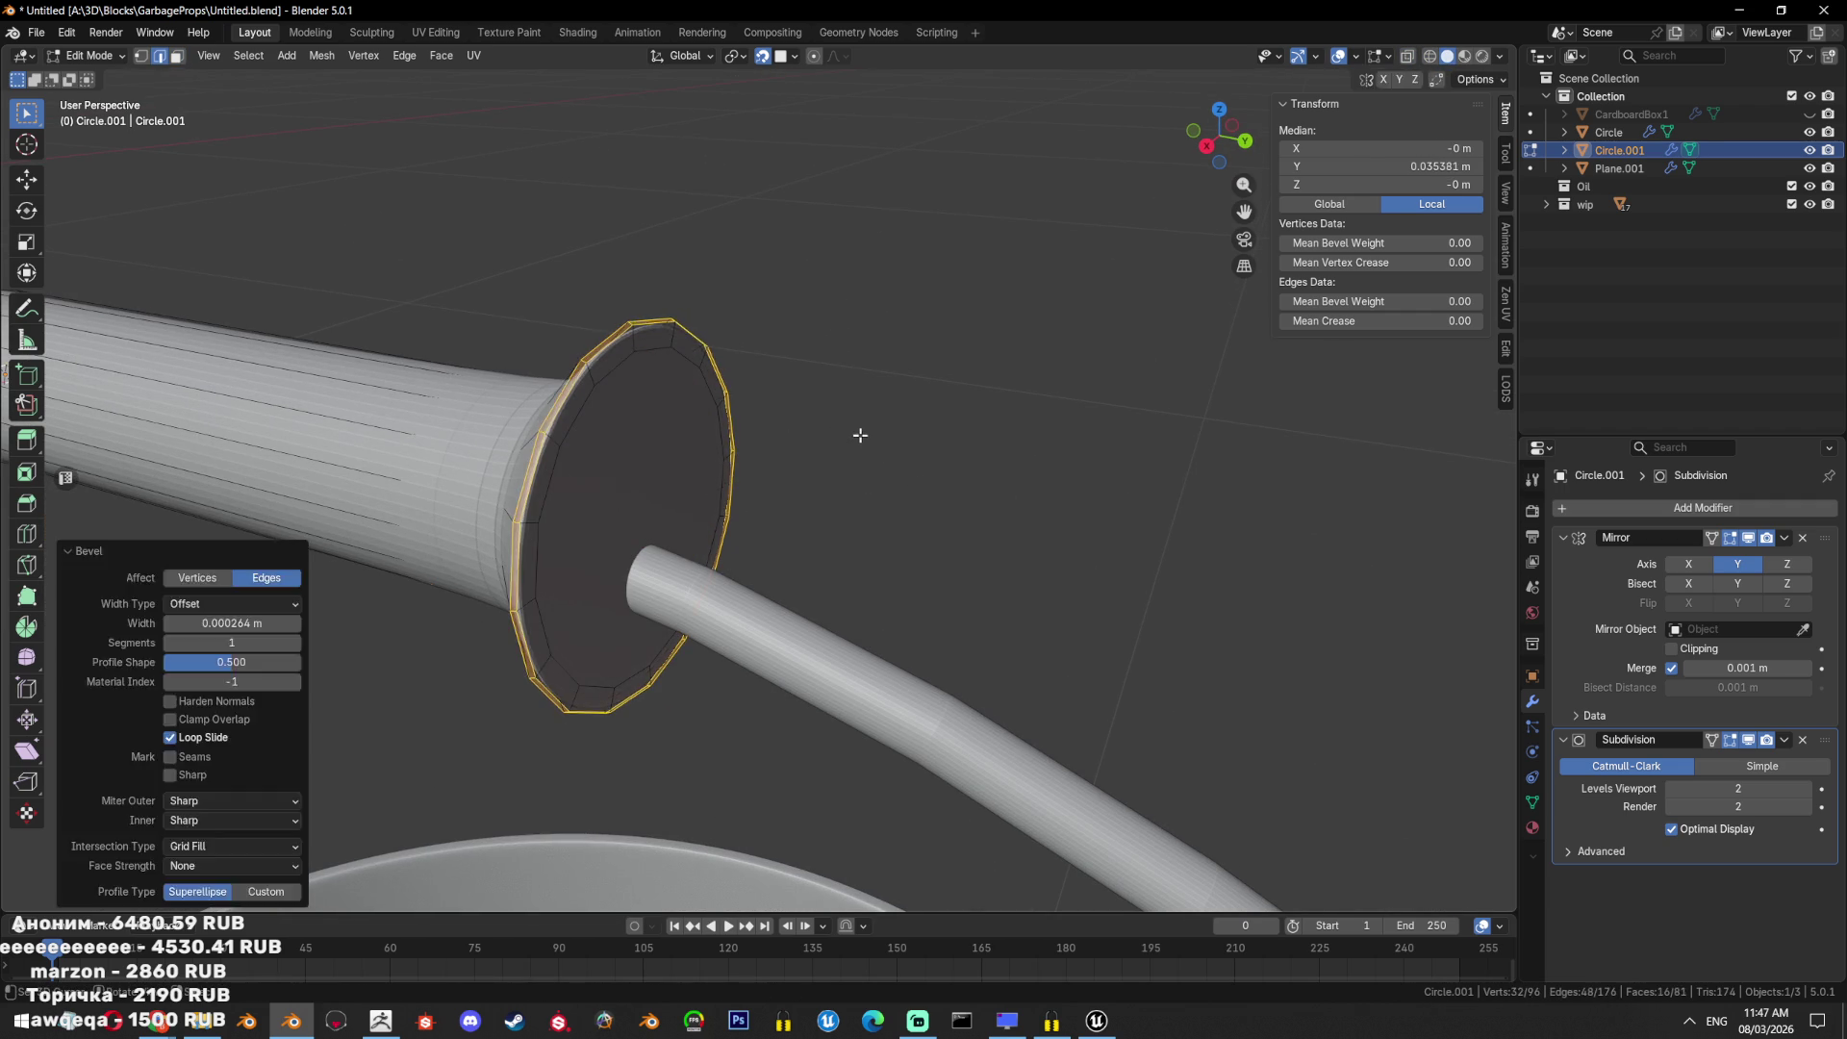
pyautogui.rightClick(847, 436)
pyautogui.click(845, 437)
# Inset the end face, push it inward as a wire hole, and bevel its edges.
pyautogui.moveTo(844, 437)
pyautogui.mouseDown(button='middle')
pyautogui.moveTo(706, 506)
pyautogui.moveTo(887, 500)
pyautogui.moveTo(701, 494)
pyautogui.mouseUp(button='middle')
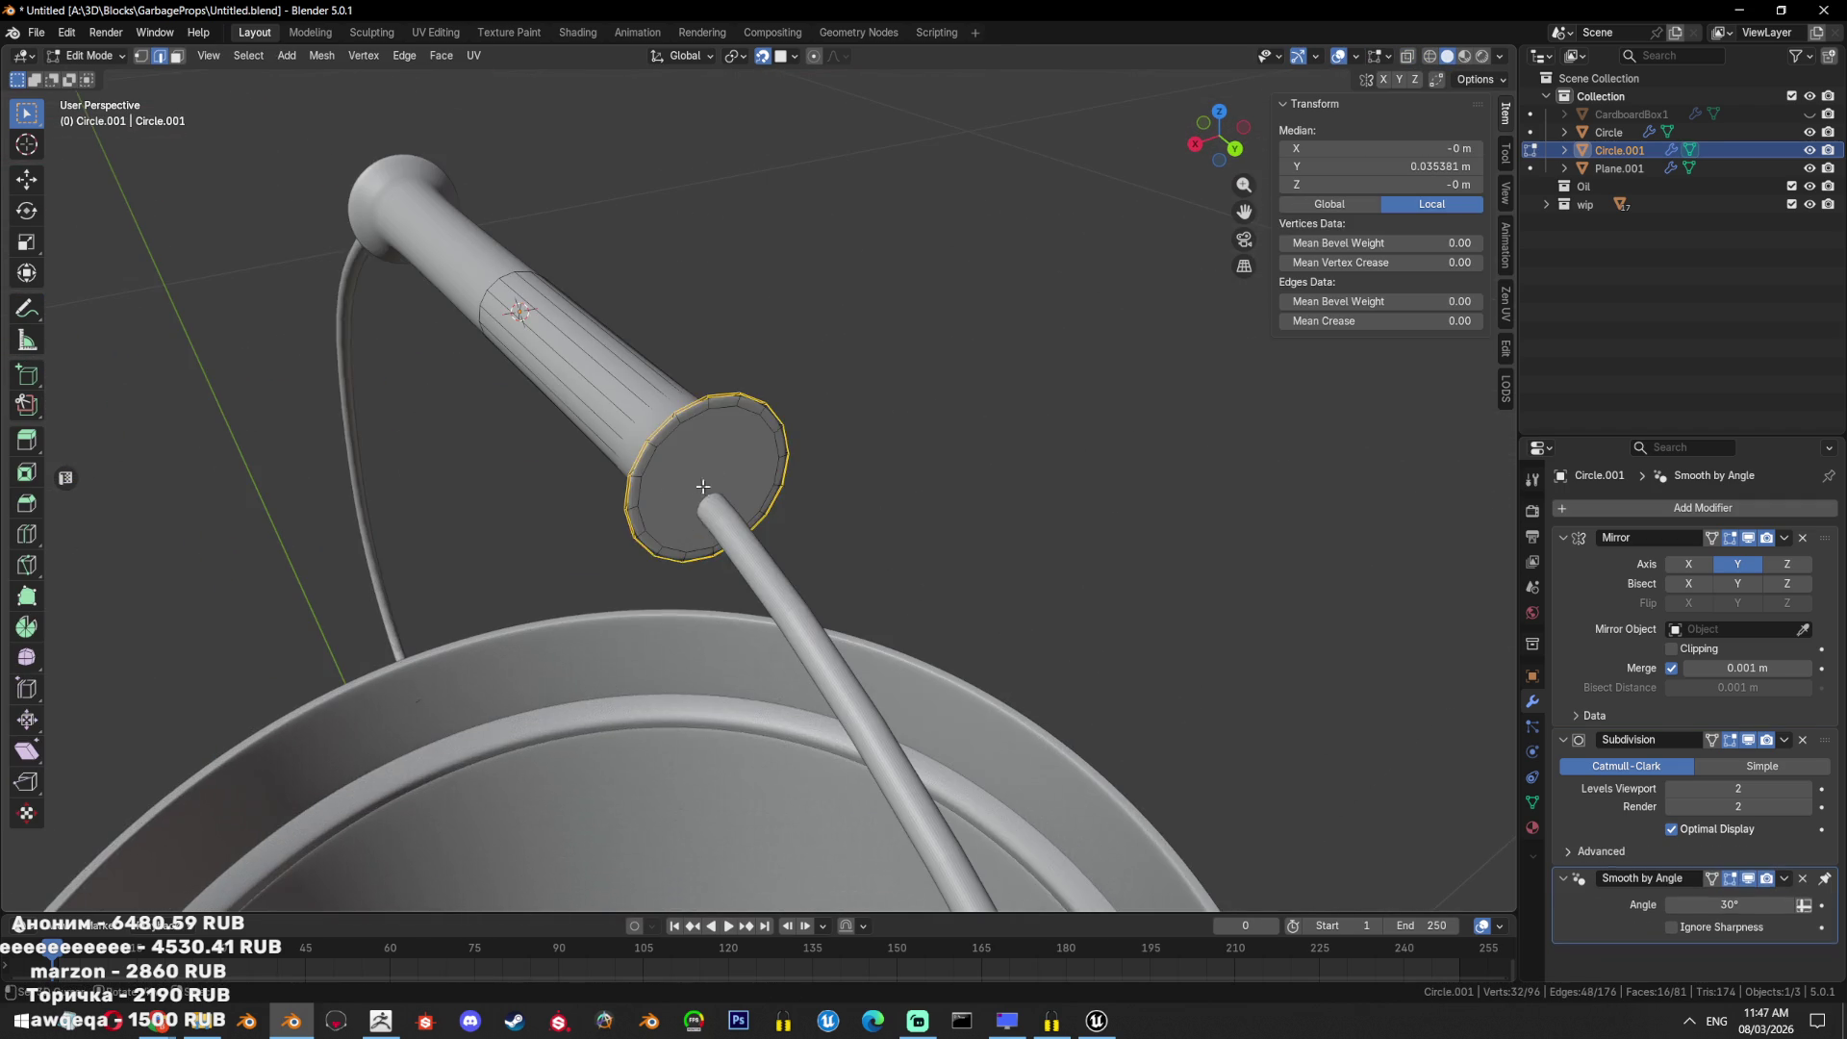
pyautogui.click(702, 495)
pyautogui.scroll(3, 886, 486)
pyautogui.press('i')
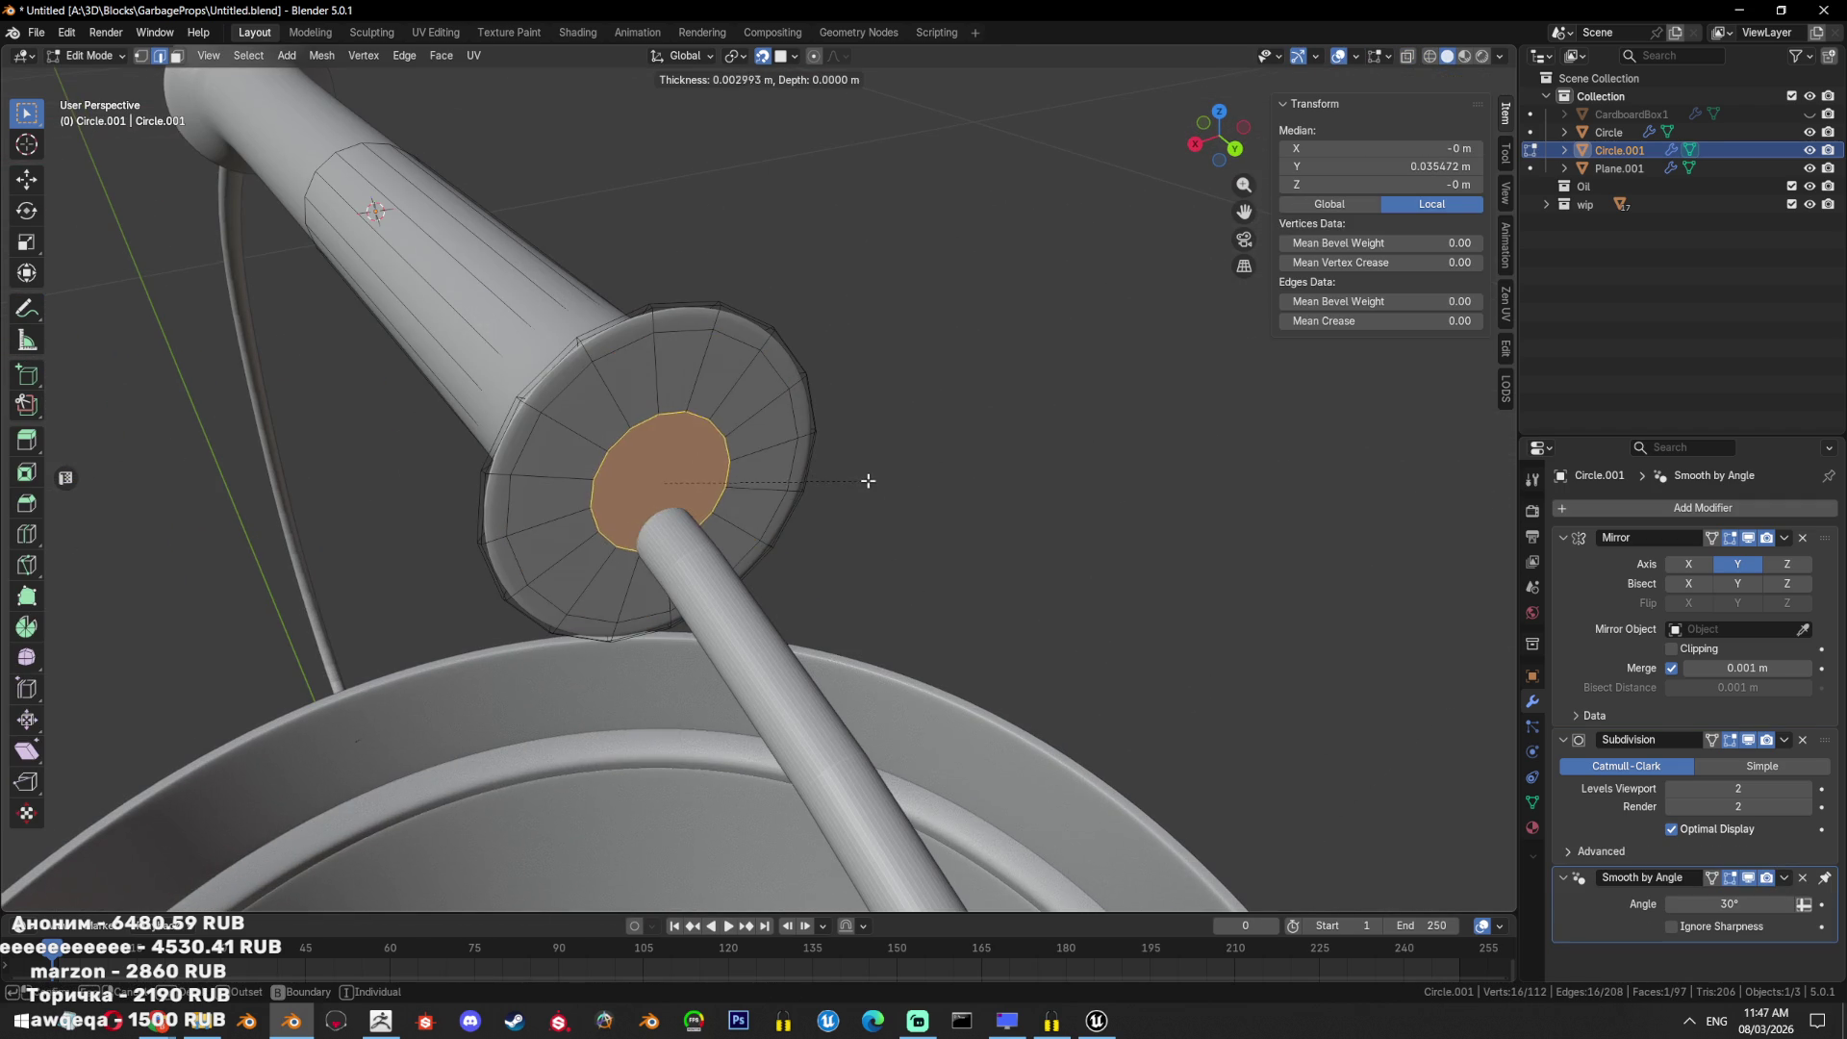
pyautogui.click(863, 480)
pyautogui.press('e')
pyautogui.click(886, 494)
pyautogui.moveTo(887, 495)
pyautogui.mouseDown(button='middle')
pyautogui.moveTo(973, 437)
pyautogui.moveTo(943, 474)
pyautogui.moveTo(944, 523)
pyautogui.mouseUp(button='middle')
pyautogui.hotkey('ctrl', 'b')
pyautogui.click(993, 498)
pyautogui.keyDown('alt'); pyautogui.click(671, 517); pyautogui.keyUp('alt')
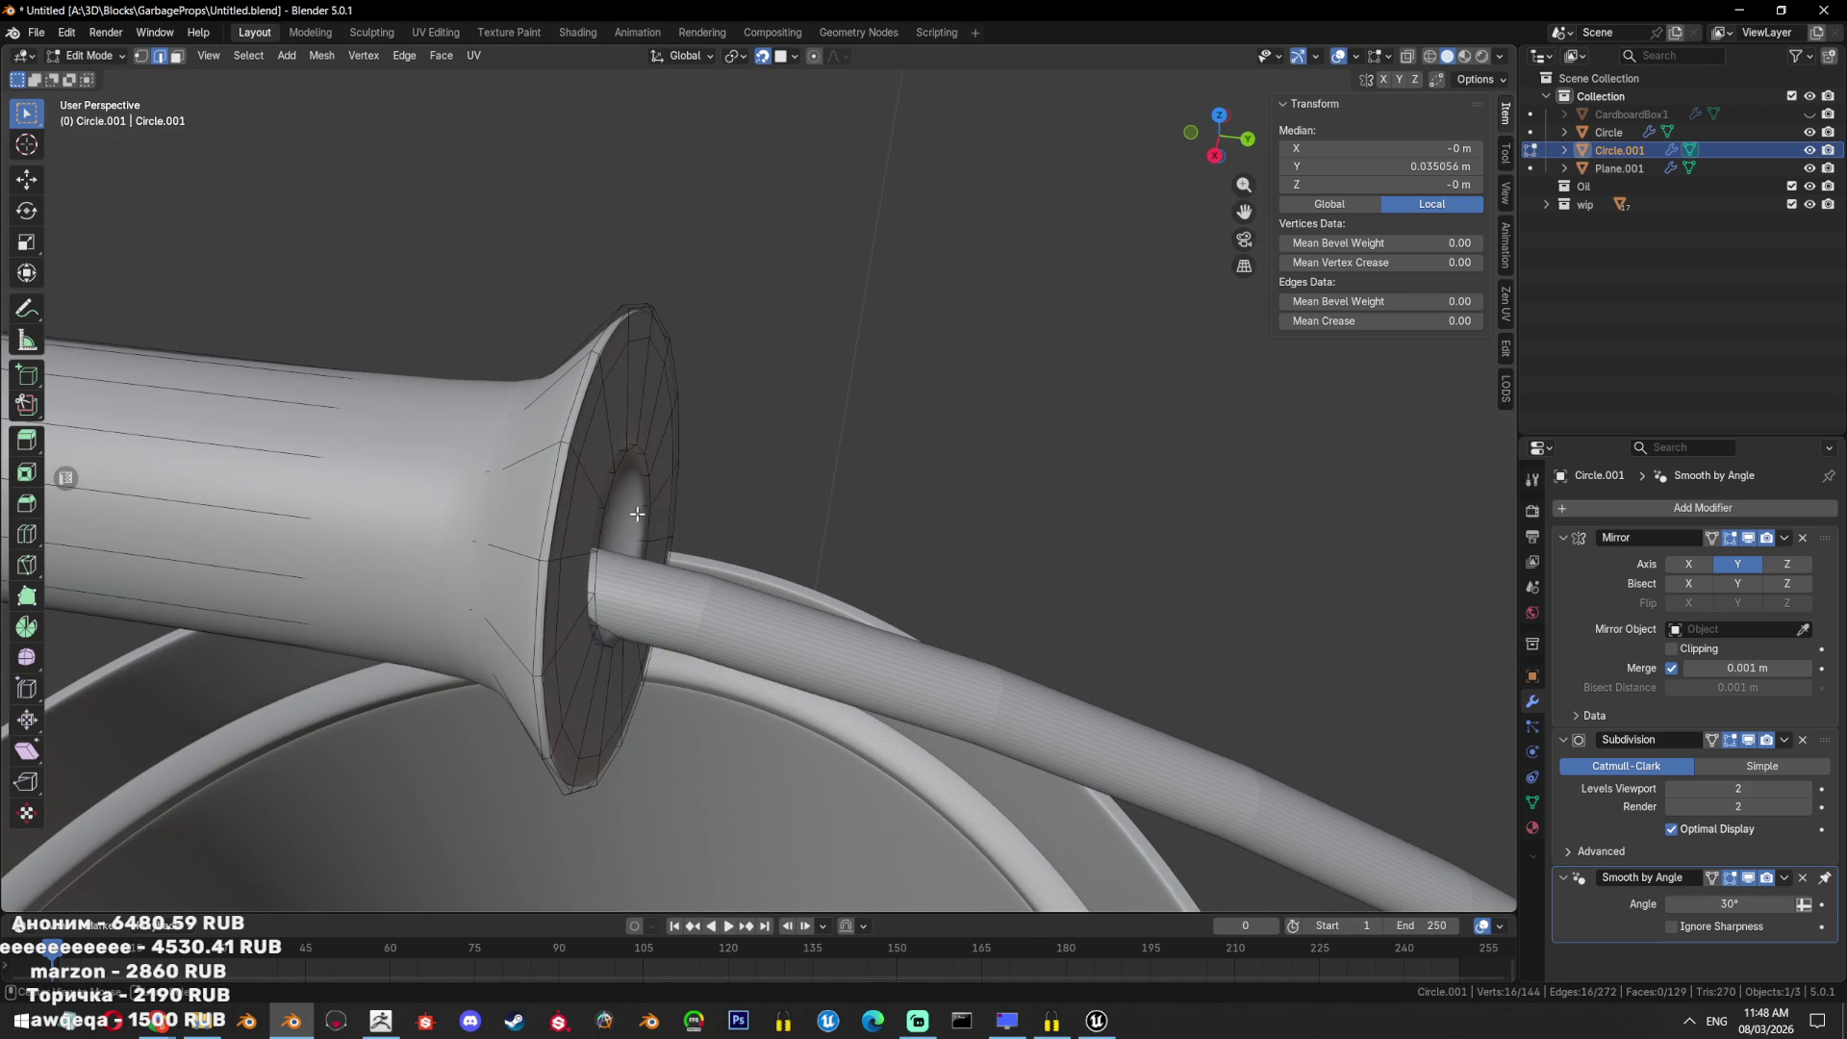
pyautogui.press('Tab')
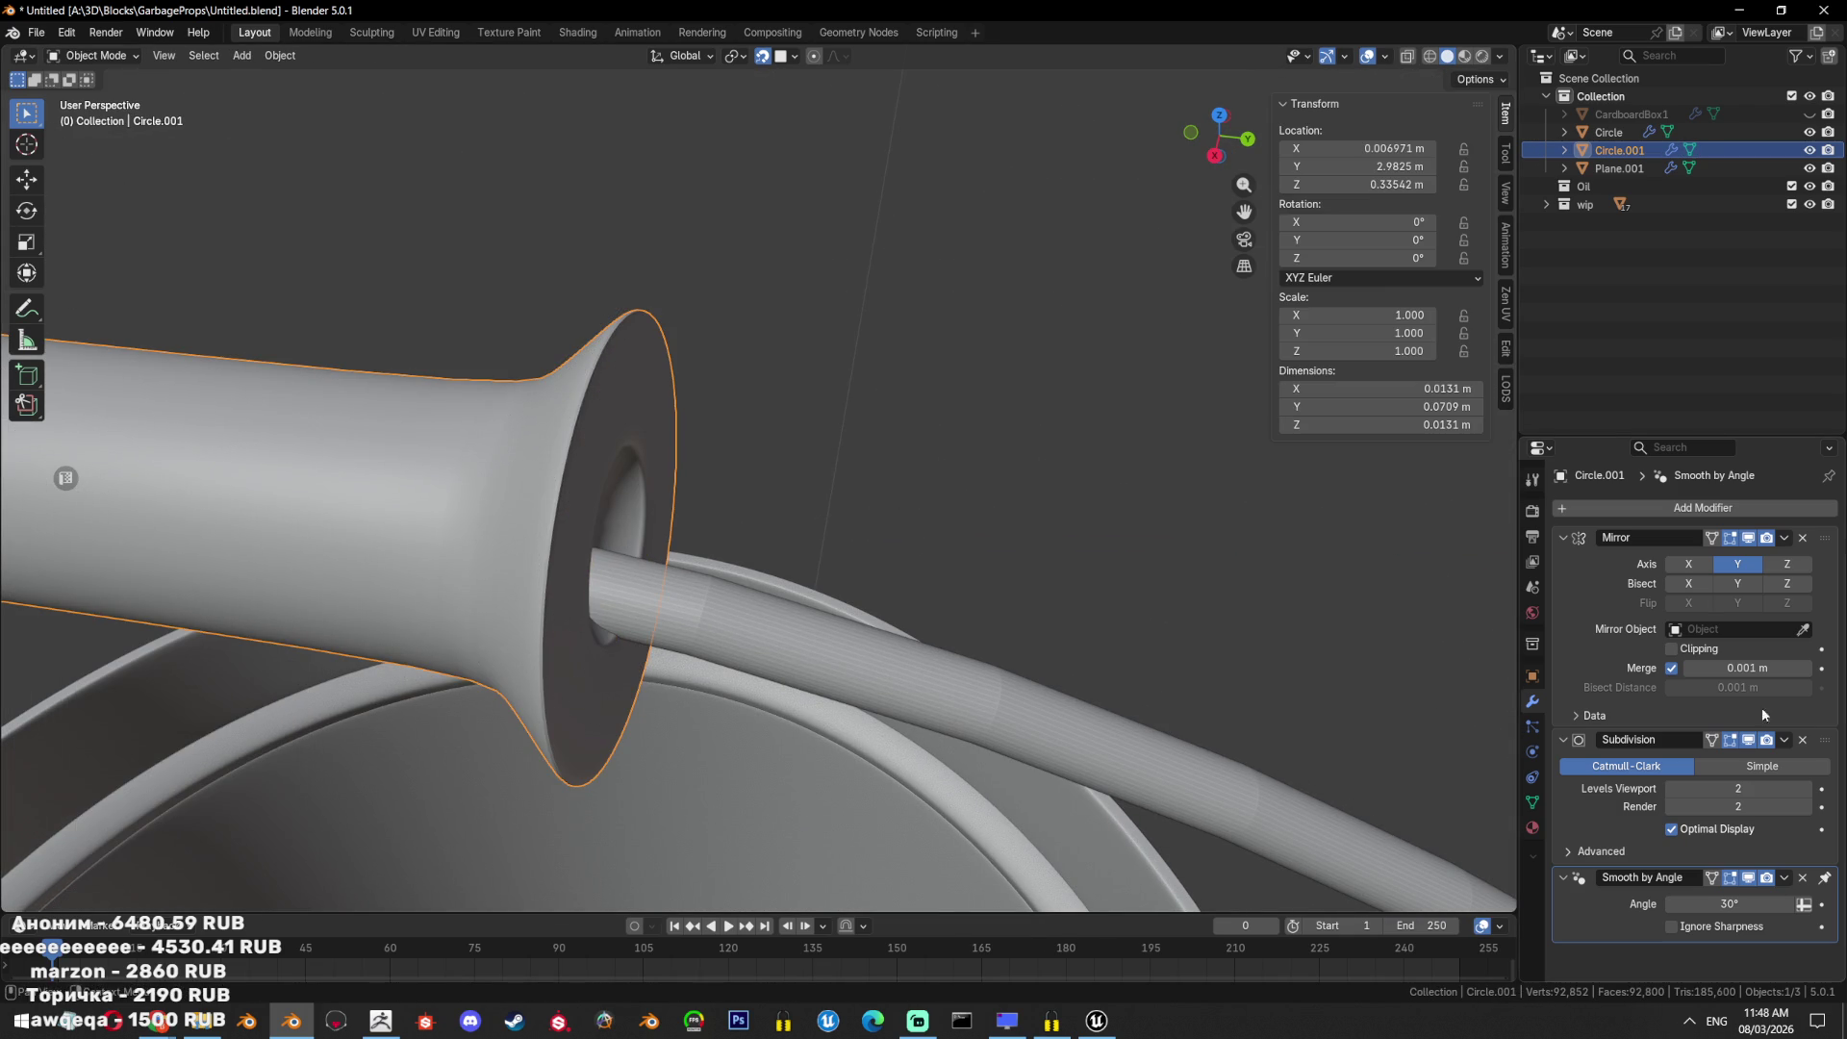
pyautogui.moveTo(914, 481); pyautogui.dragTo(826, 414, button='middle')
pyautogui.press('Tab')
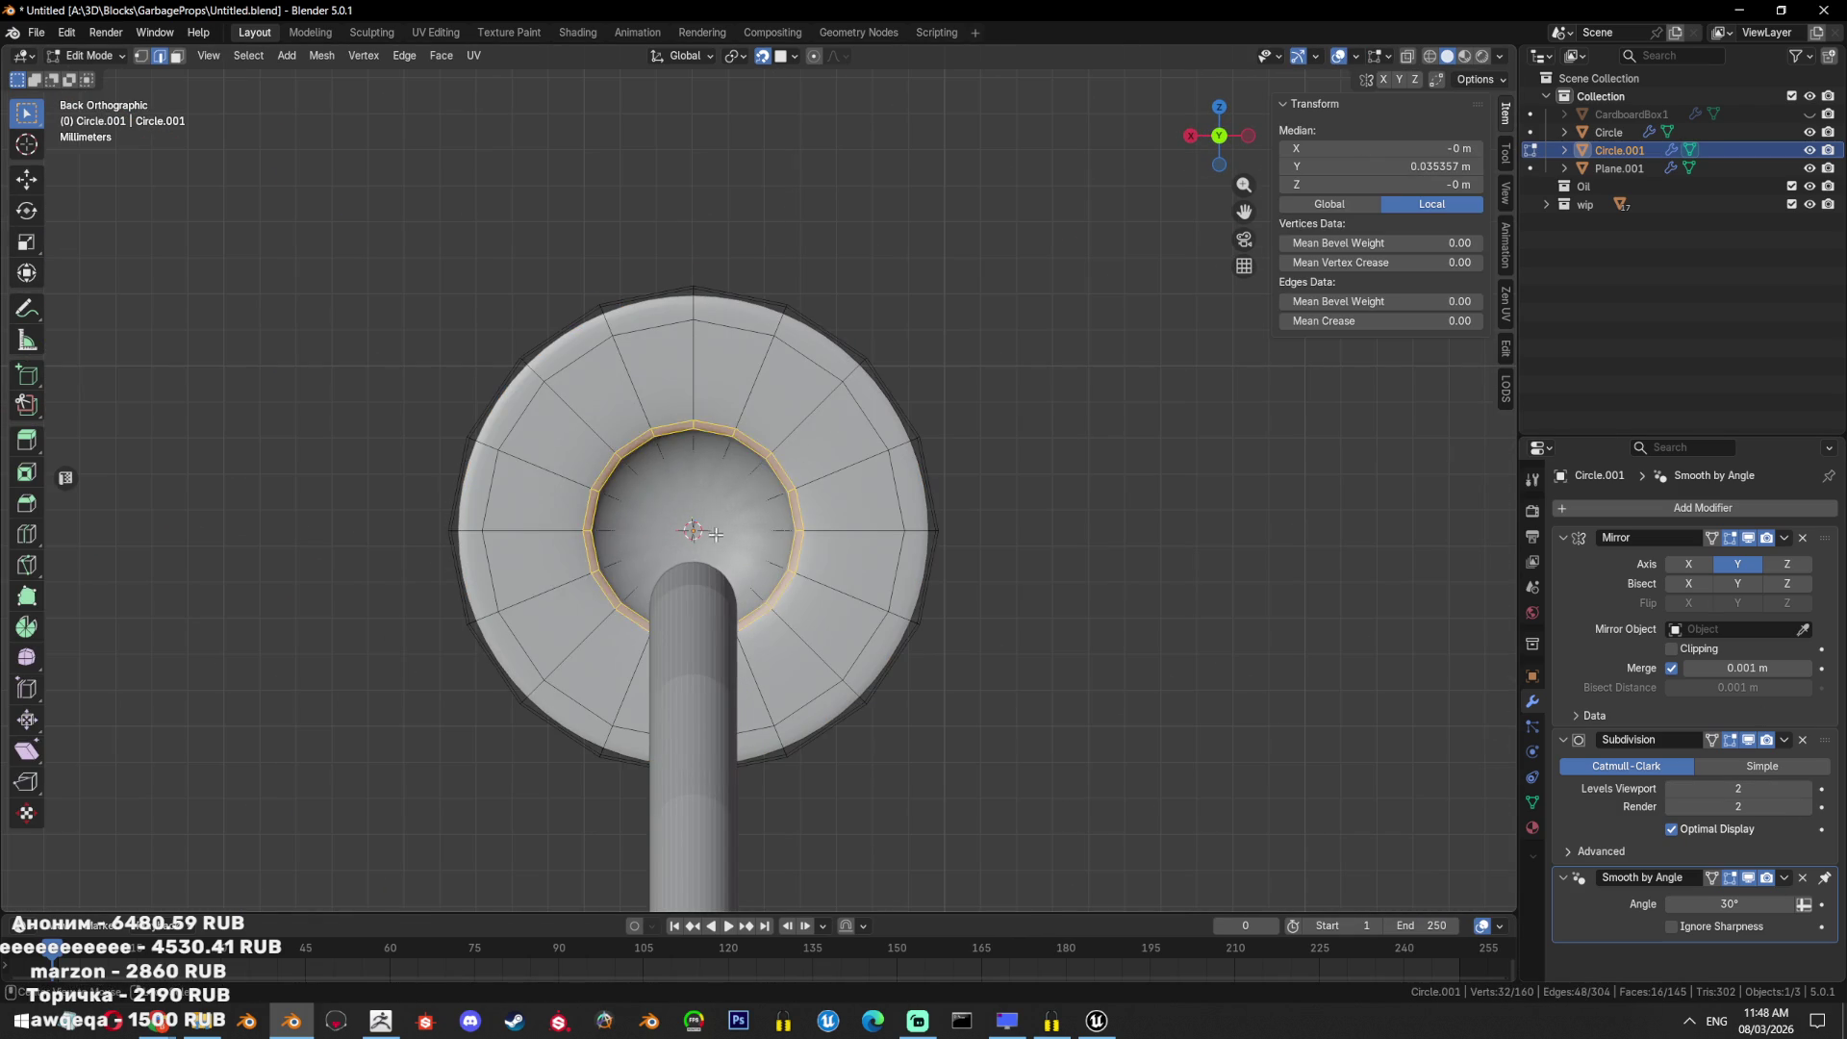
# Lower the grip straight down along Z.
pyautogui.press('Tab')
pyautogui.press('g')
pyautogui.press('z')
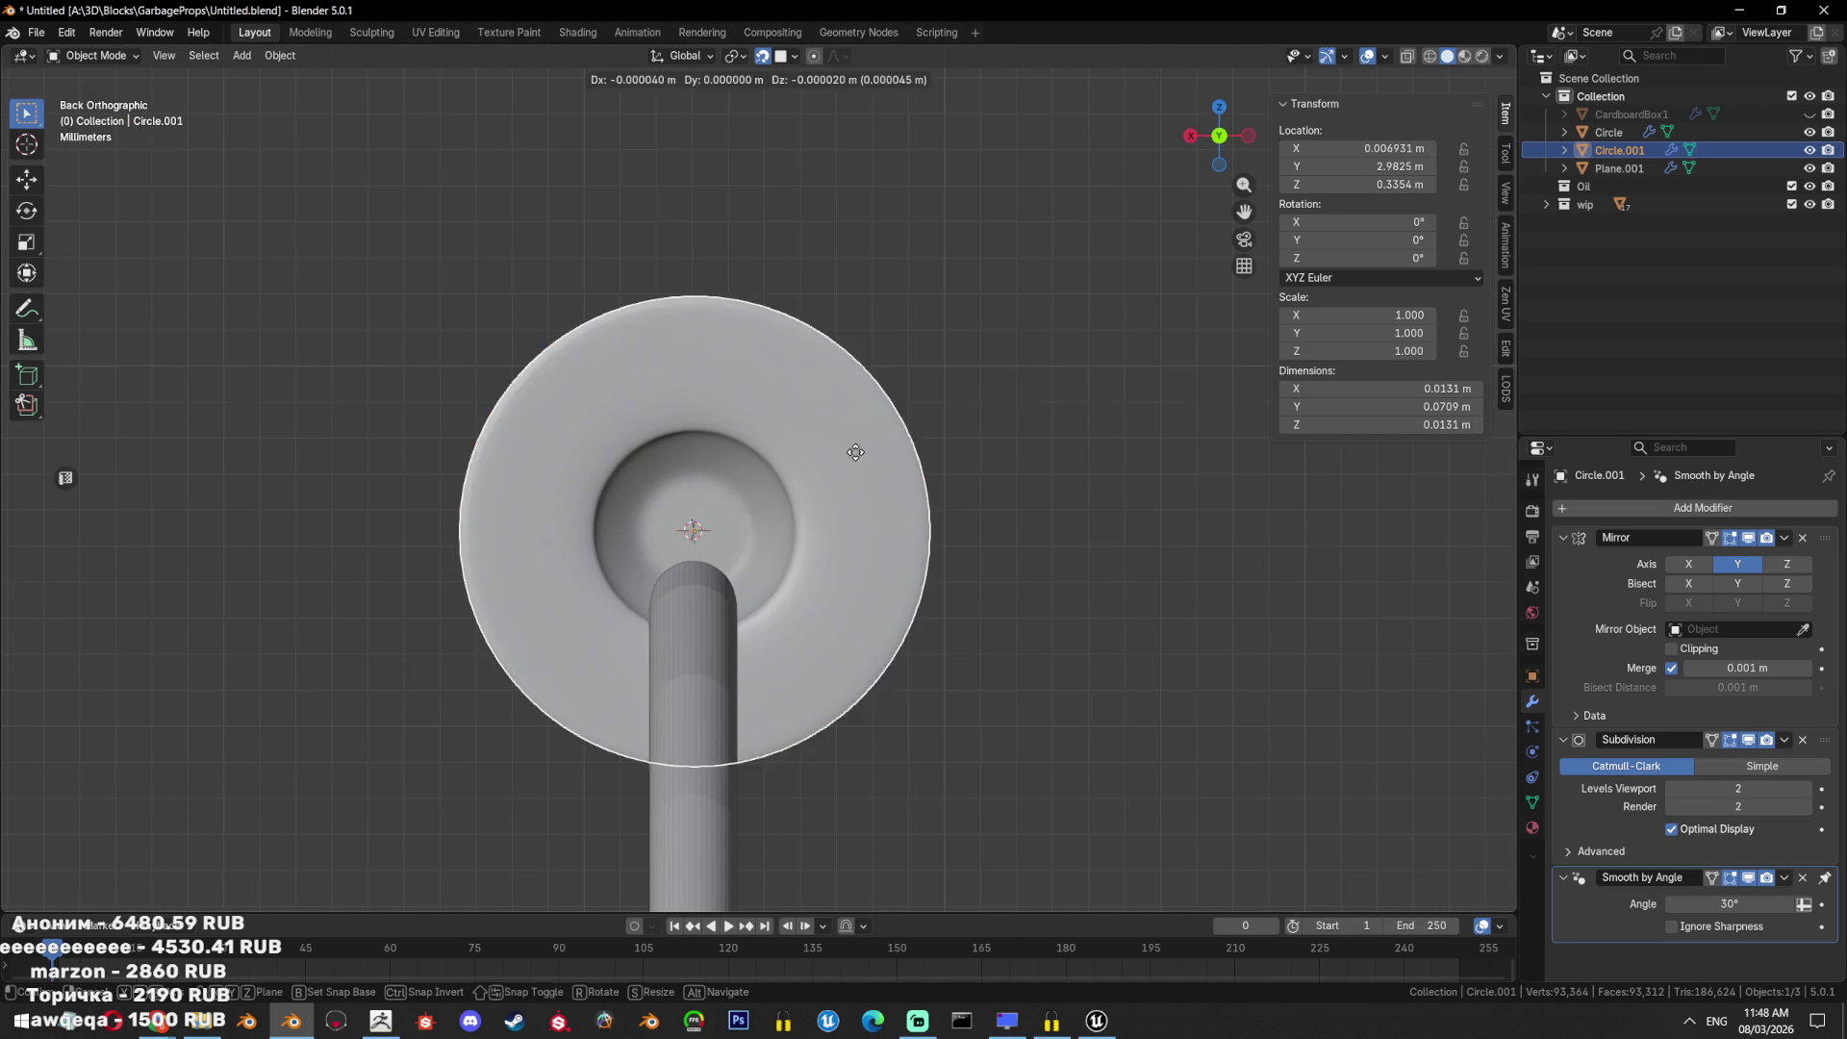
pyautogui.click(864, 518)
pyautogui.keyDown('alt'); pyautogui.moveTo(870, 522); pyautogui.dragTo(1049, 522, button='middle'); pyautogui.keyUp('alt')
pyautogui.scroll(-4, 1049, 523)
pyautogui.click(937, 562)
pyautogui.moveTo(937, 568); pyautogui.dragTo(814, 537, button='middle')
# Scale the handle grip up to 1.404 (0.0183 × 0.0996 × 0.0183 m).
pyautogui.click(736, 483)
pyautogui.keyDown('alt'); pyautogui.moveTo(736, 483); pyautogui.dragTo(808, 490, button='middle'); pyautogui.keyUp('alt')
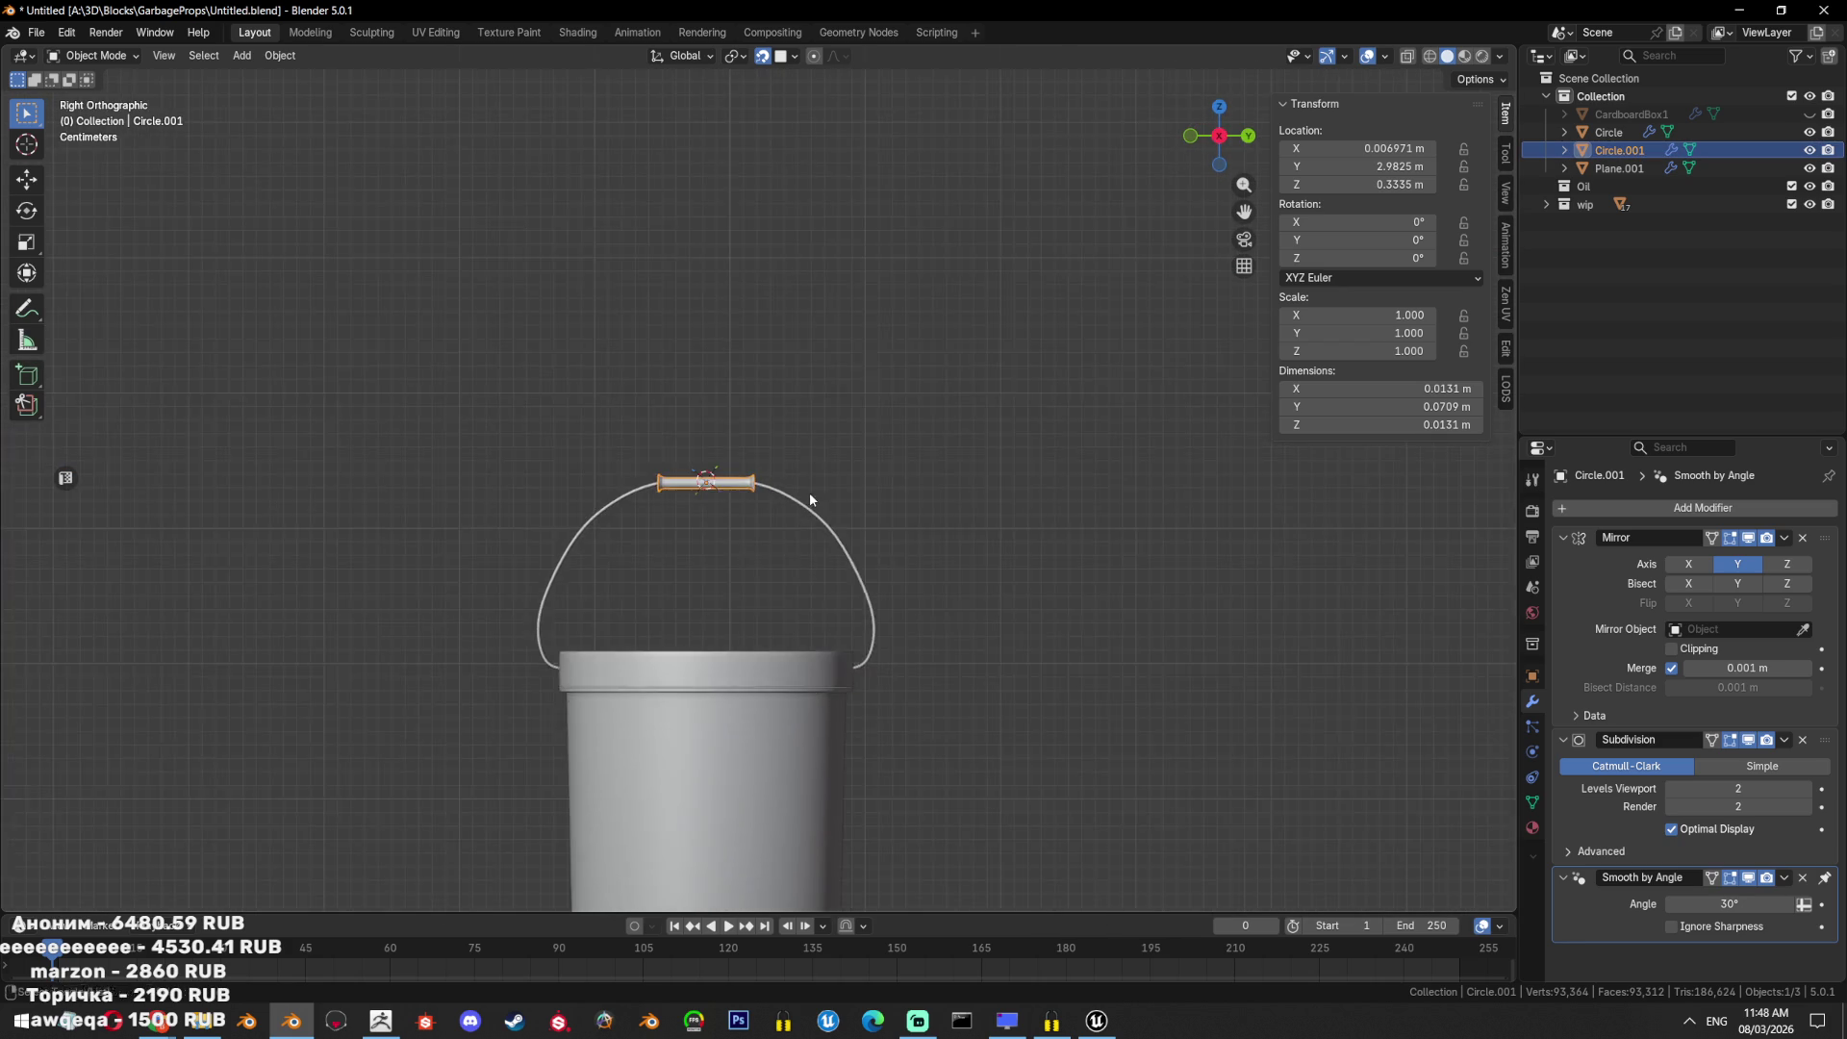
pyautogui.press('Tab')
pyautogui.scroll(5, 818, 492)
pyautogui.press('s')
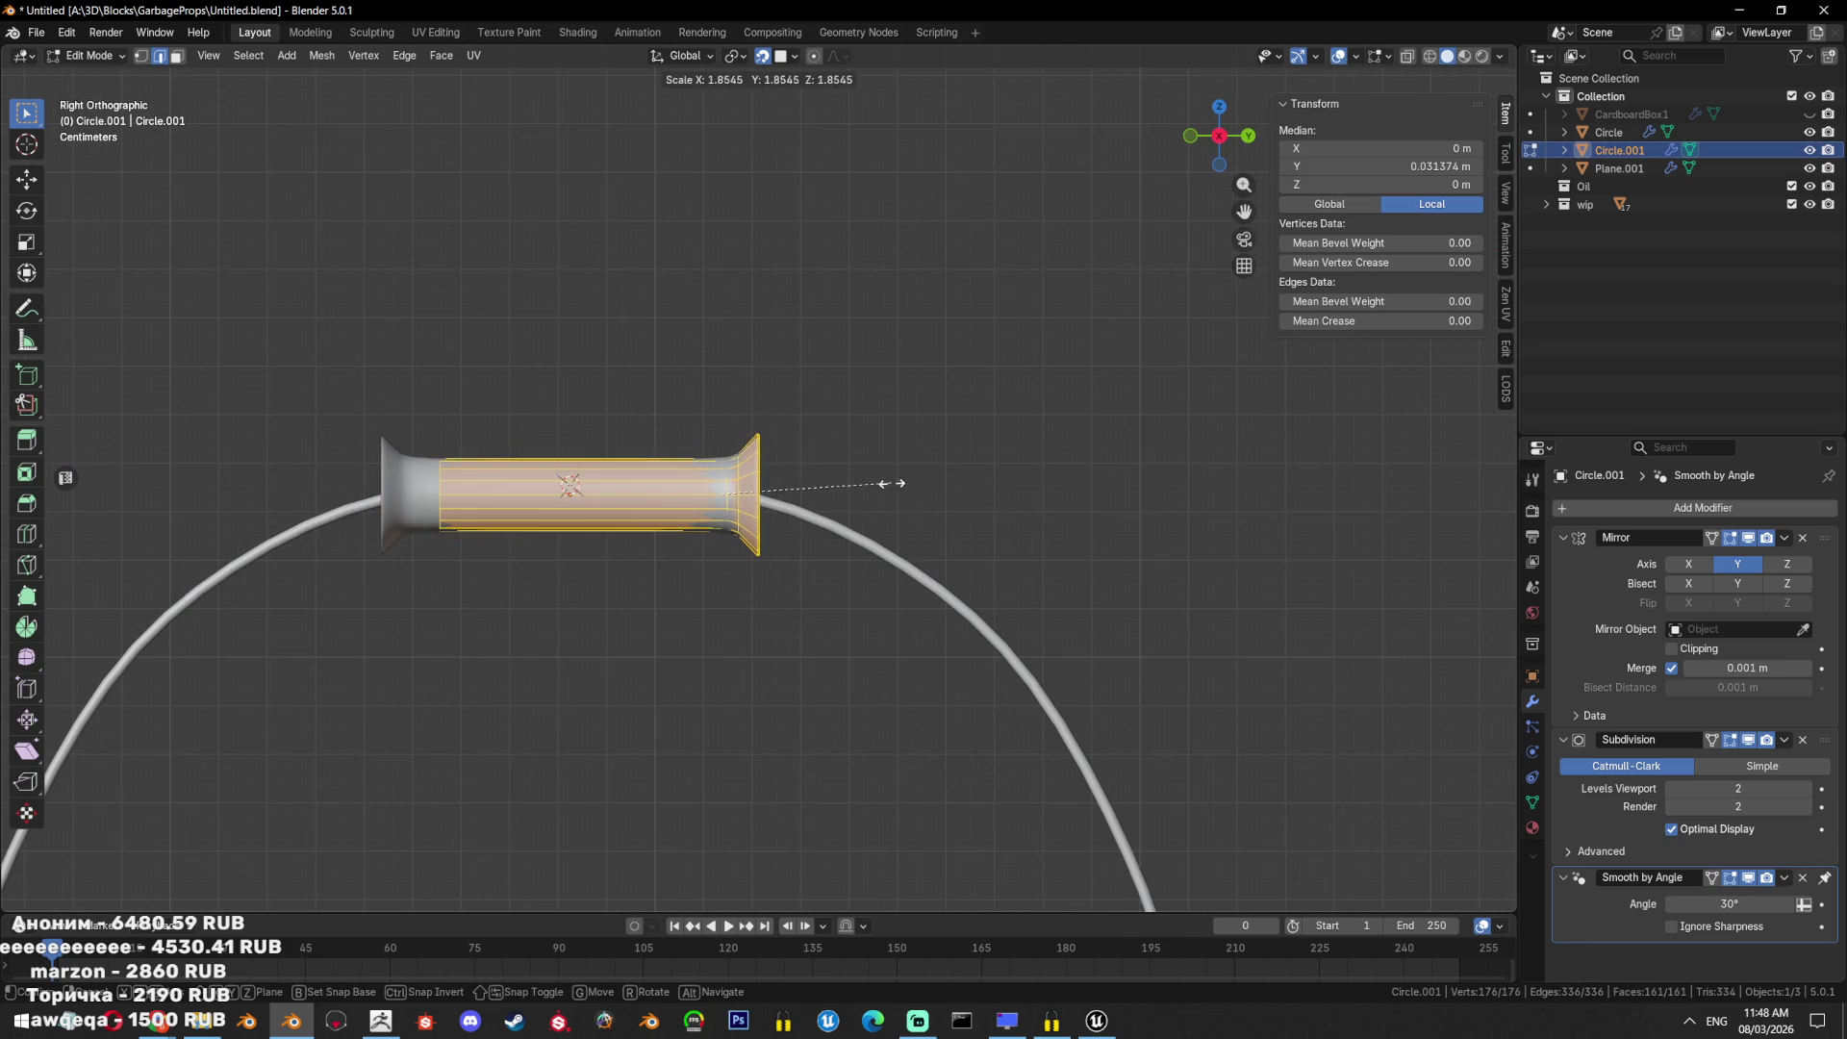
pyautogui.rightClick(590, 466)
pyautogui.hotkey('shift', 'z')
pyautogui.press('Tab')
pyautogui.press('s')
pyautogui.click(858, 504)
pyautogui.hotkey('shift', 'z')
pyautogui.scroll(-5, 858, 504)
pyautogui.moveTo(832, 531)
pyautogui.keyDown('alt'); pyautogui.mouseDown(button='middle')
pyautogui.moveTo(873, 510)
pyautogui.moveTo(804, 527)
pyautogui.mouseUp(button='middle'); pyautogui.keyUp('alt')
# Move the grip vertically to a new height.
pyautogui.press('g')
pyautogui.press('z')
pyautogui.click(951, 574)
pyautogui.moveTo(950, 574)
pyautogui.mouseDown(button='middle')
pyautogui.moveTo(832, 635)
pyautogui.moveTo(787, 539)
pyautogui.moveTo(885, 610)
pyautogui.mouseUp(button='middle')
pyautogui.scroll(-6, 1099, 633)
# Set the wire handle's origin to the 3D cursor at its end edge.
pyautogui.click(814, 619)
pyautogui.click(787, 539)
pyautogui.scroll(6, 1007, 635)
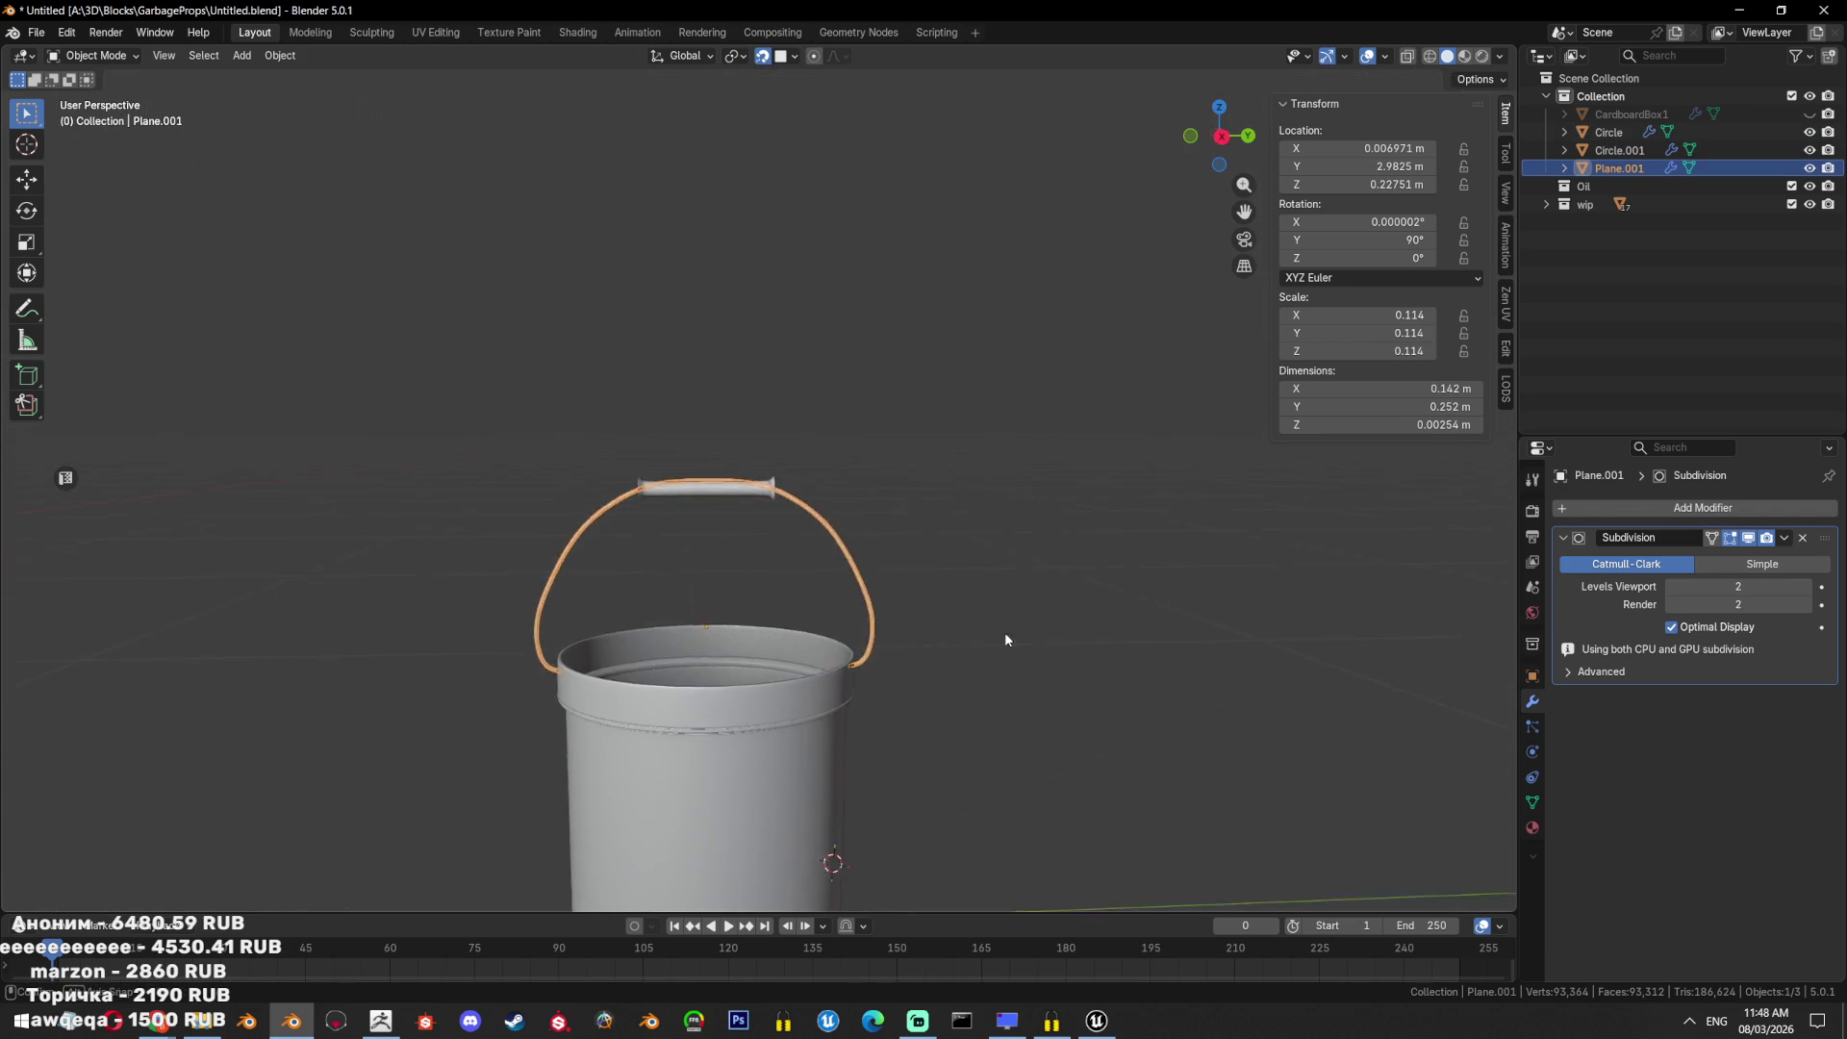
pyautogui.press('Tab')
pyautogui.hotkey('shift', 'z')
pyautogui.click(739, 612)
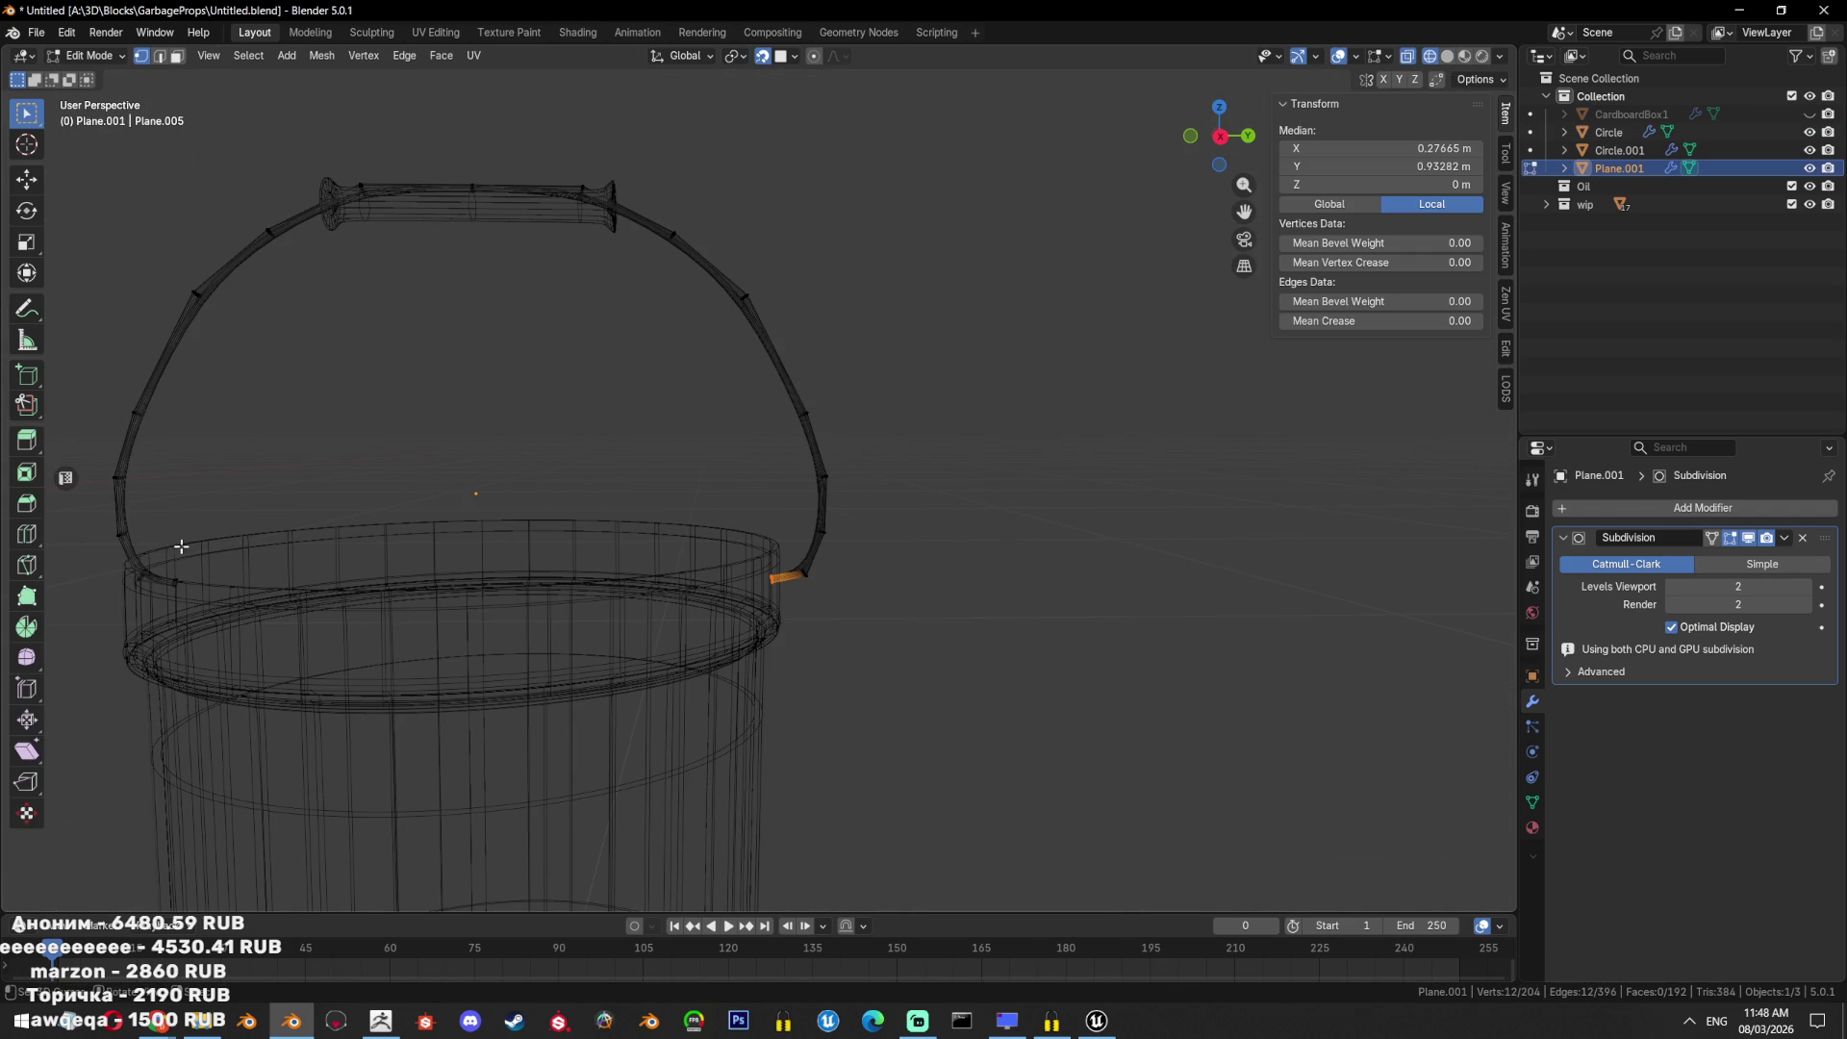
pyautogui.press('Tab')
pyautogui.hotkey('ctrl', 'alt', 'shift', 'c')
pyautogui.click(862, 501)
pyautogui.press('ctrl+KP_1')
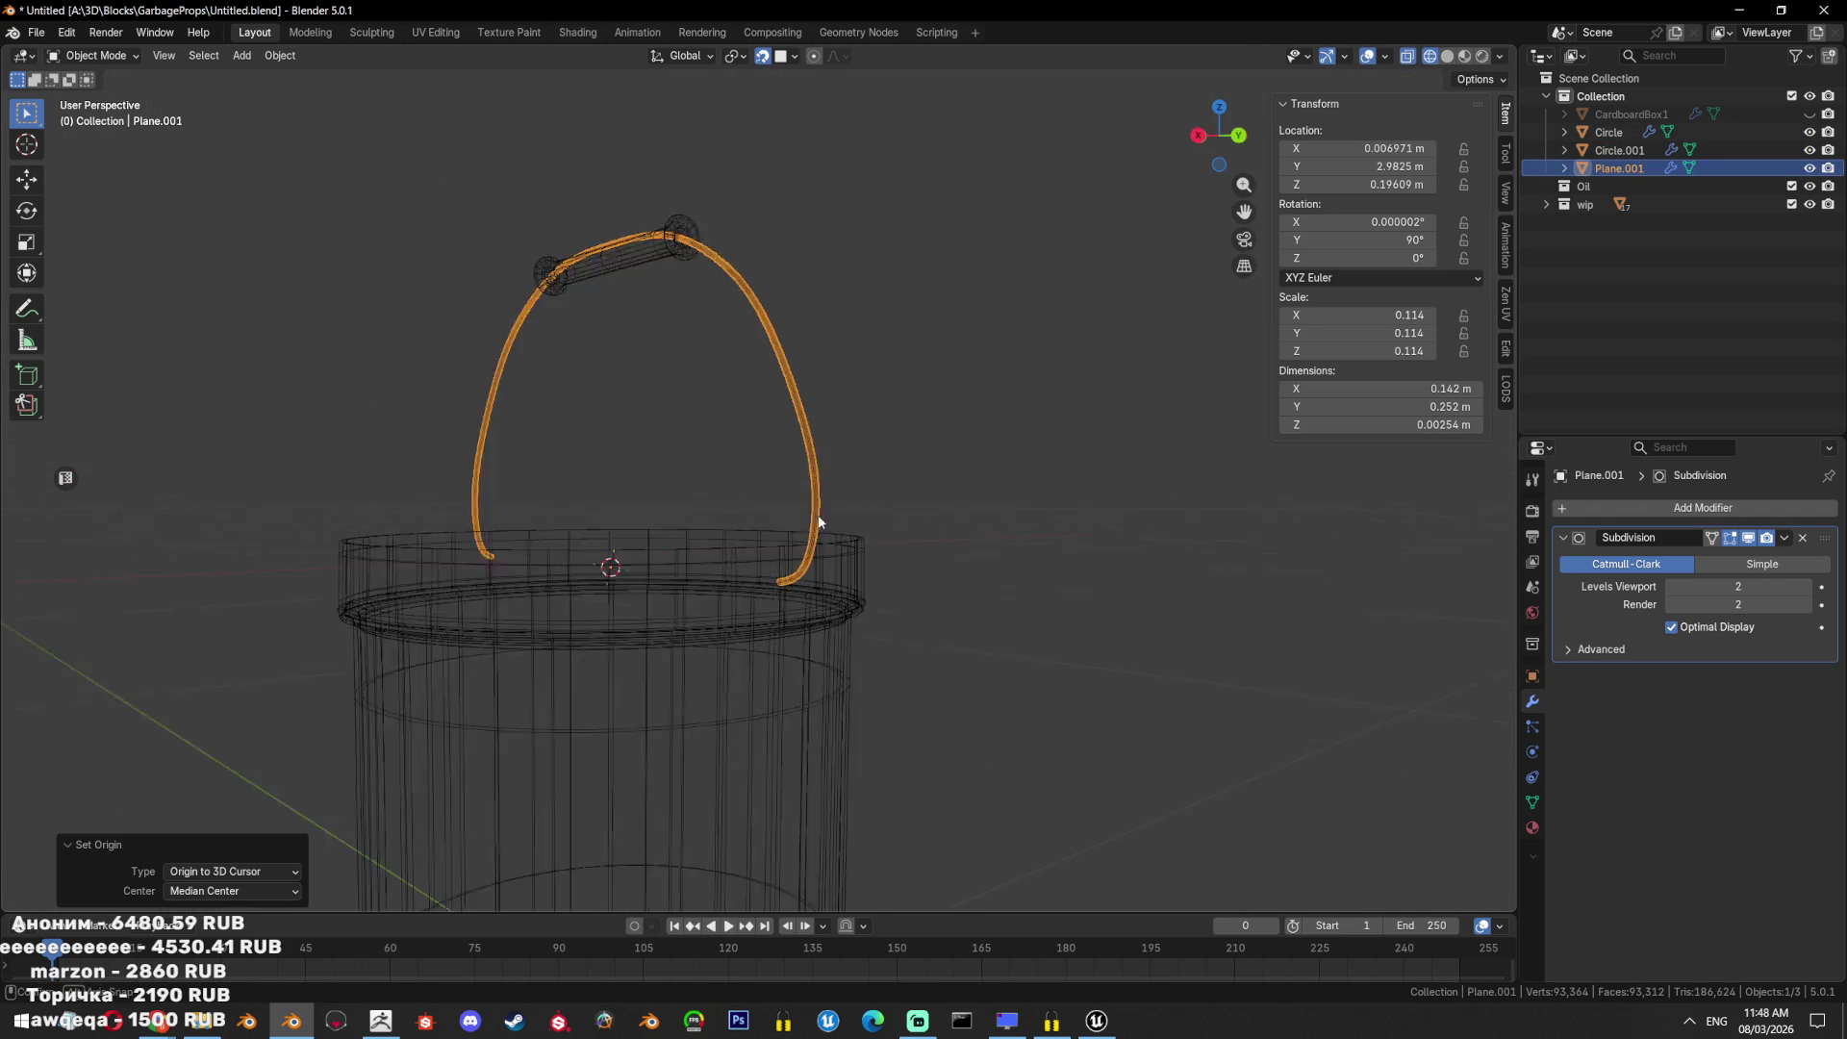
# Tilt the wire handle to one side and move the grip toward its top end.
pyautogui.press('r')
pyautogui.click(1197, 631)
pyautogui.click(798, 202)
pyautogui.scroll(2, 770, 420)
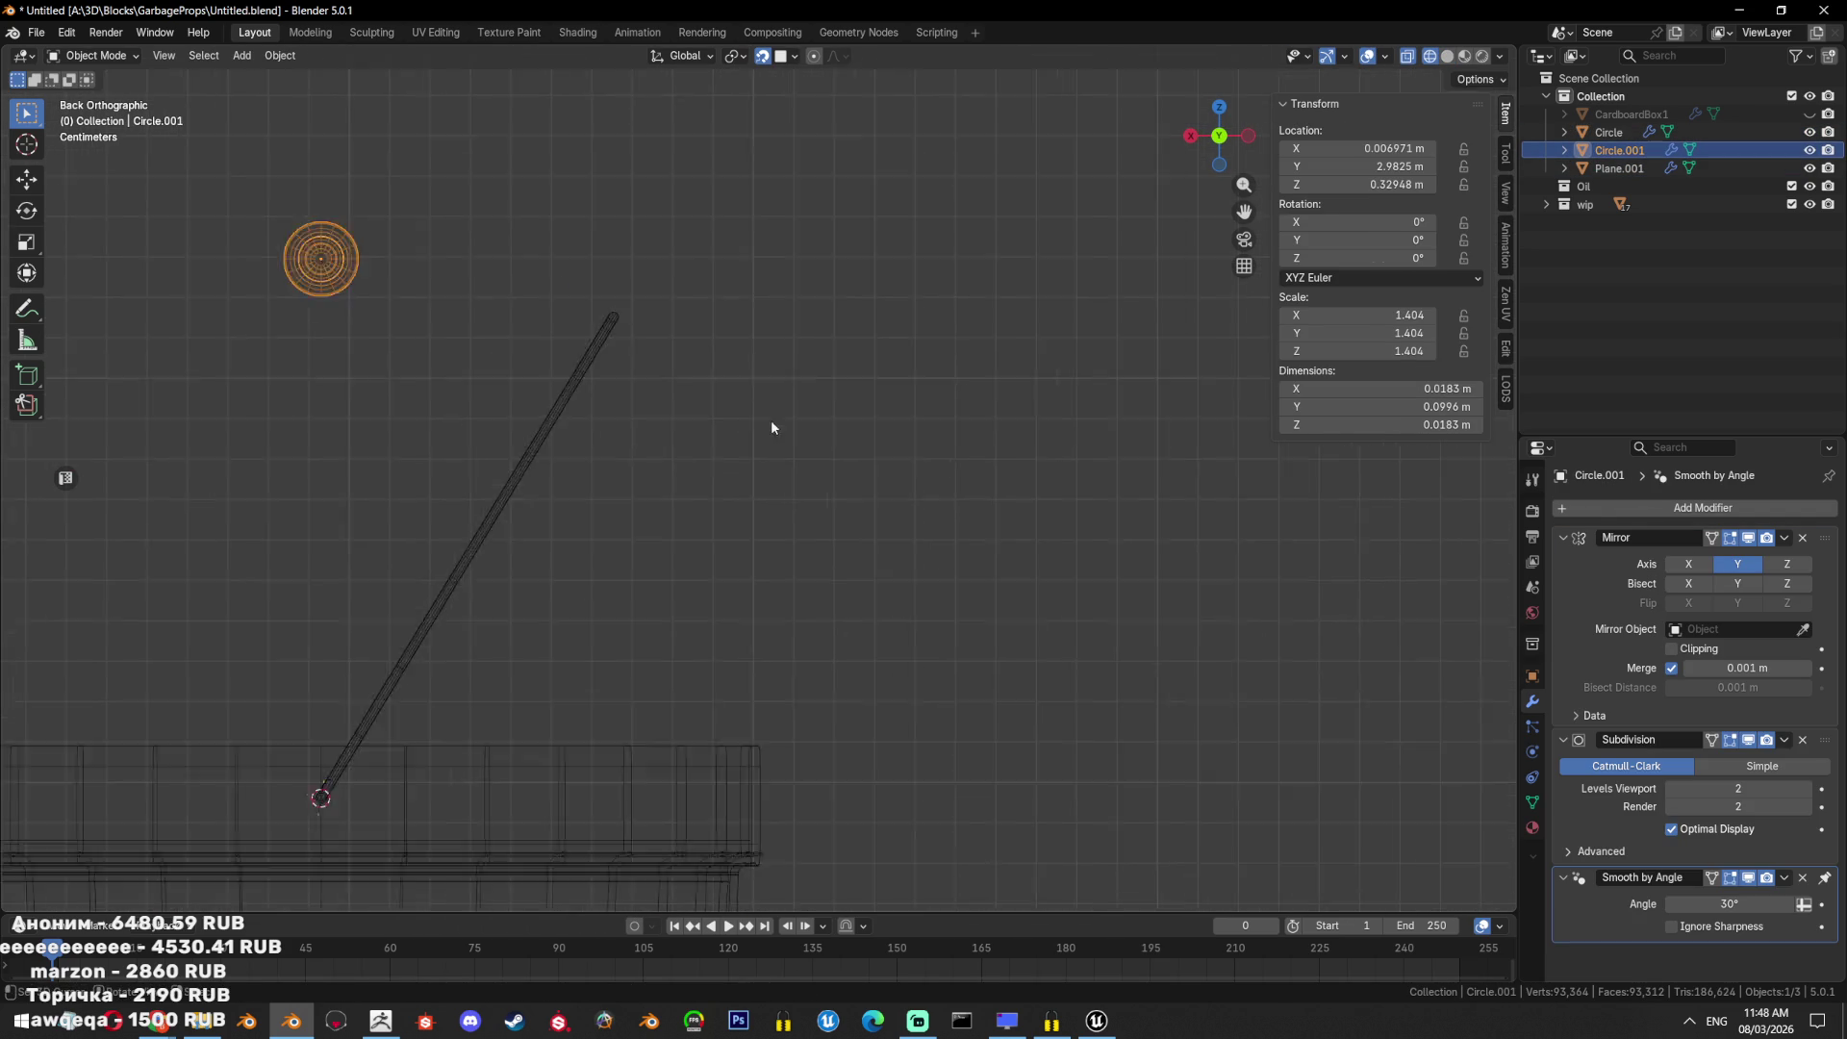
pyautogui.press('g')
pyautogui.click(1116, 485)
pyautogui.hotkey('shift', 'z')
# Refine the grip onto the handle's end, at X −0.0626 m, Z 0.3103 m.
pyautogui.moveTo(938, 434)
pyautogui.mouseDown(button='middle')
pyautogui.moveTo(811, 415)
pyautogui.moveTo(616, 458)
pyautogui.mouseUp(button='middle')
pyautogui.press('KP_3')
pyautogui.scroll(3, 811, 415)
pyautogui.press('g')
pyautogui.click(802, 435)
pyautogui.press('ctrl+KP_1')
pyautogui.scroll(4, 770, 443)
pyautogui.press('g')
pyautogui.click(818, 476)
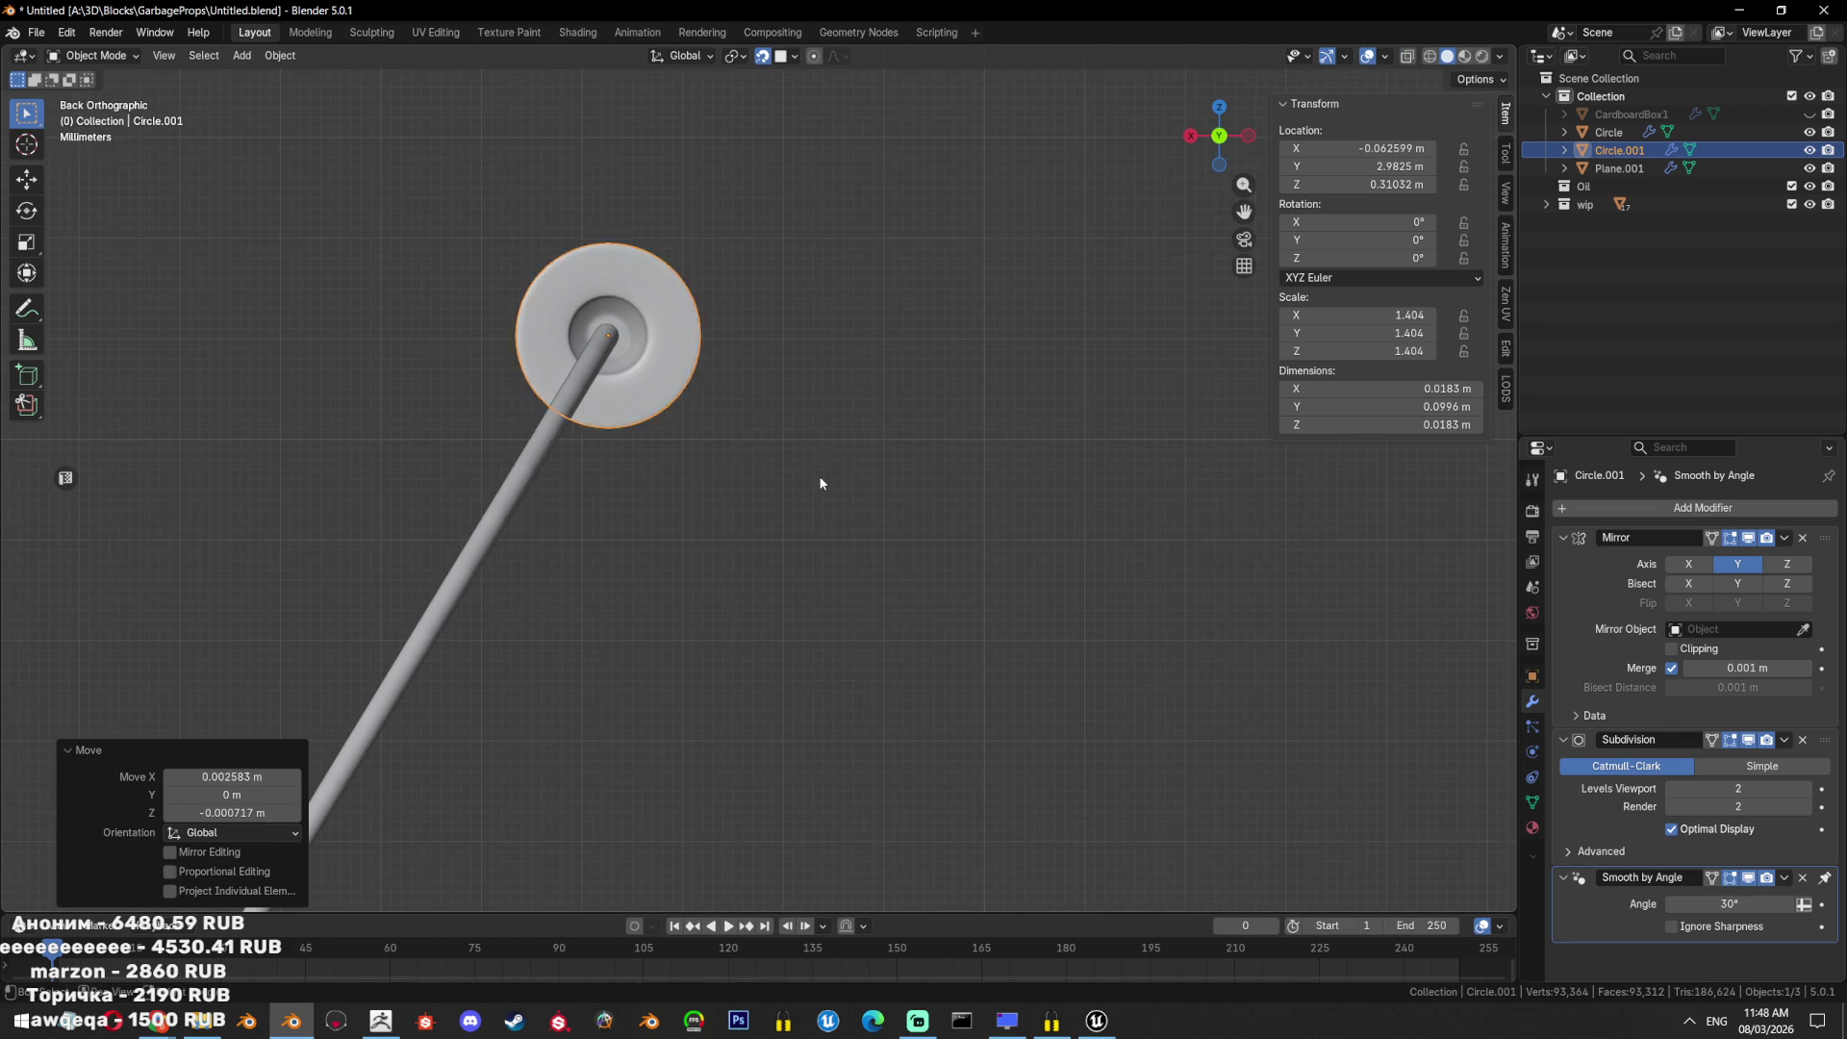
pyautogui.click(818, 476)
# Unhide all the hidden props and deselect them.
pyautogui.moveTo(818, 475)
pyautogui.mouseDown(button='middle')
pyautogui.moveTo(866, 486)
pyautogui.moveTo(918, 540)
pyautogui.moveTo(839, 504)
pyautogui.moveTo(895, 535)
pyautogui.moveTo(839, 523)
pyautogui.mouseUp(button='middle')
pyautogui.scroll(-5, 908, 492)
pyautogui.hotkey('alt', 'h')
pyautogui.click(922, 527)
pyautogui.scroll(-3, 894, 535)
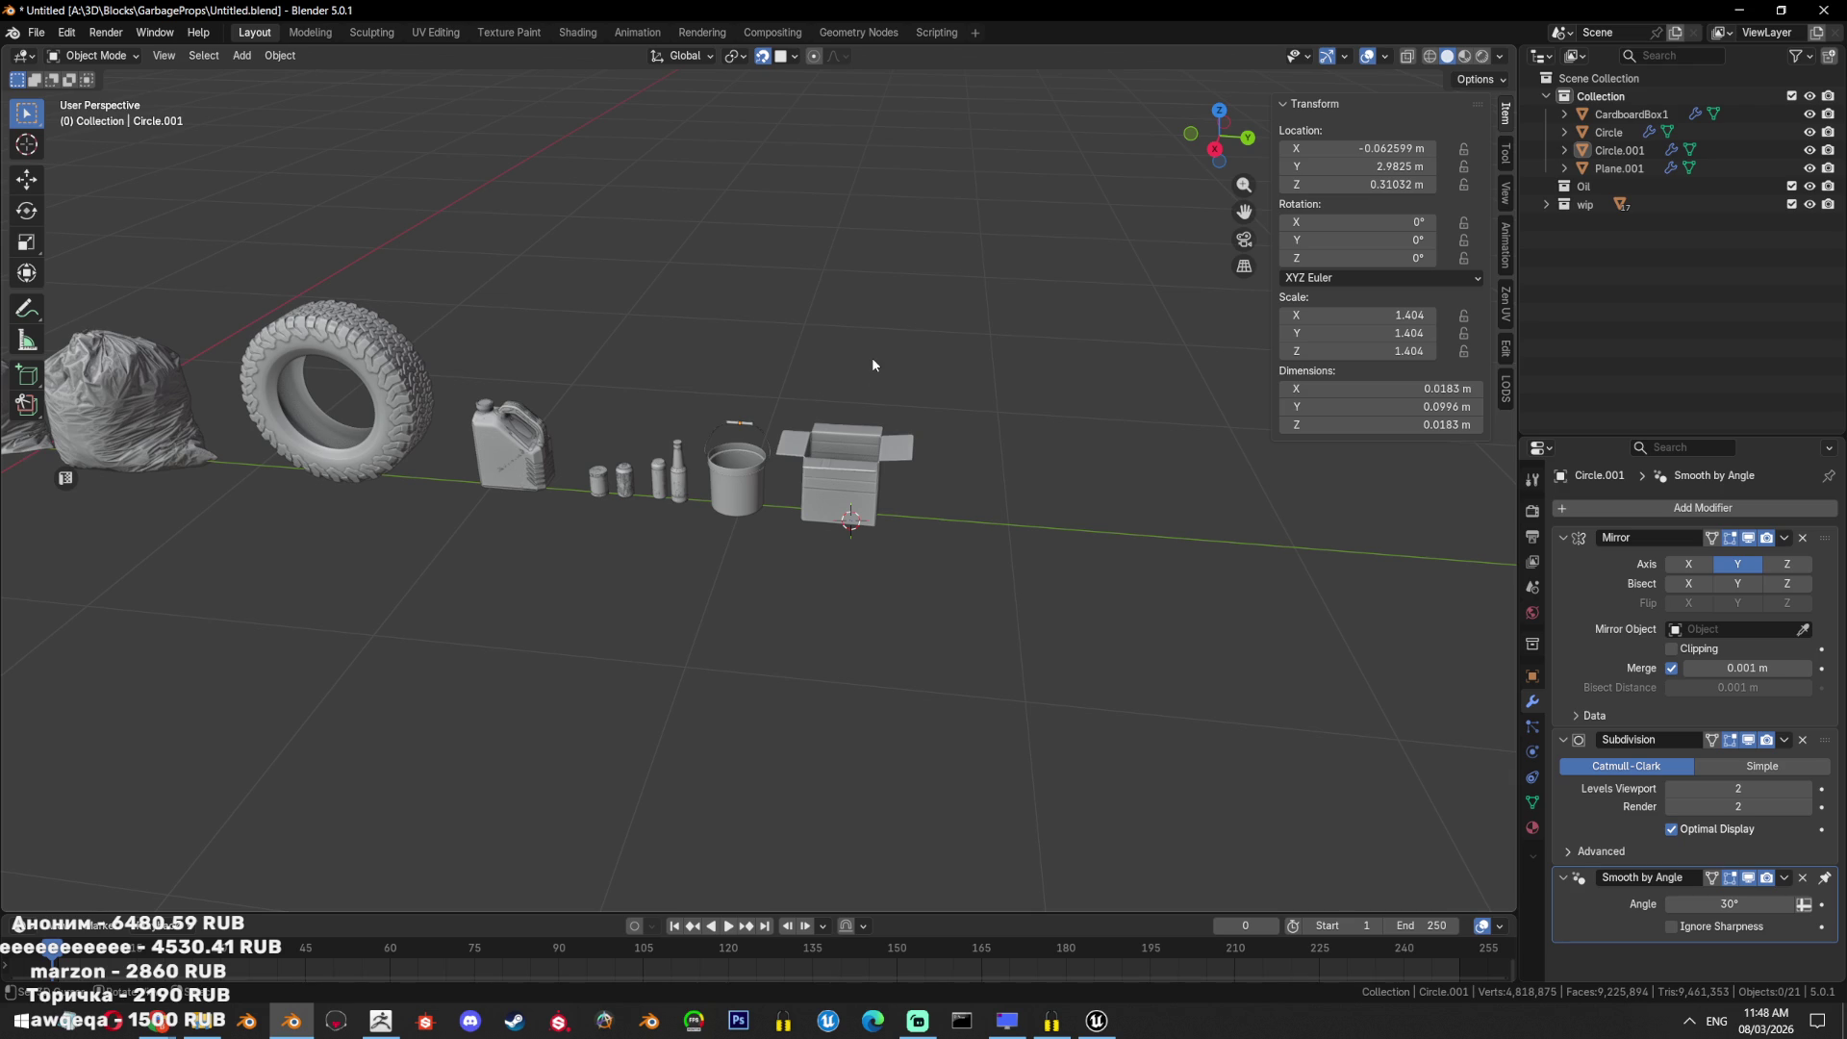
# Select and frame the wire handle, then enter its Edit Mode.
pyautogui.click(755, 392)
pyautogui.press('KP_Decimal')
pyautogui.press('Tab')
pyautogui.moveTo(1043, 511)
pyautogui.mouseDown(button='middle')
pyautogui.moveTo(808, 520)
pyautogui.moveTo(1003, 528)
pyautogui.mouseUp(button='middle')
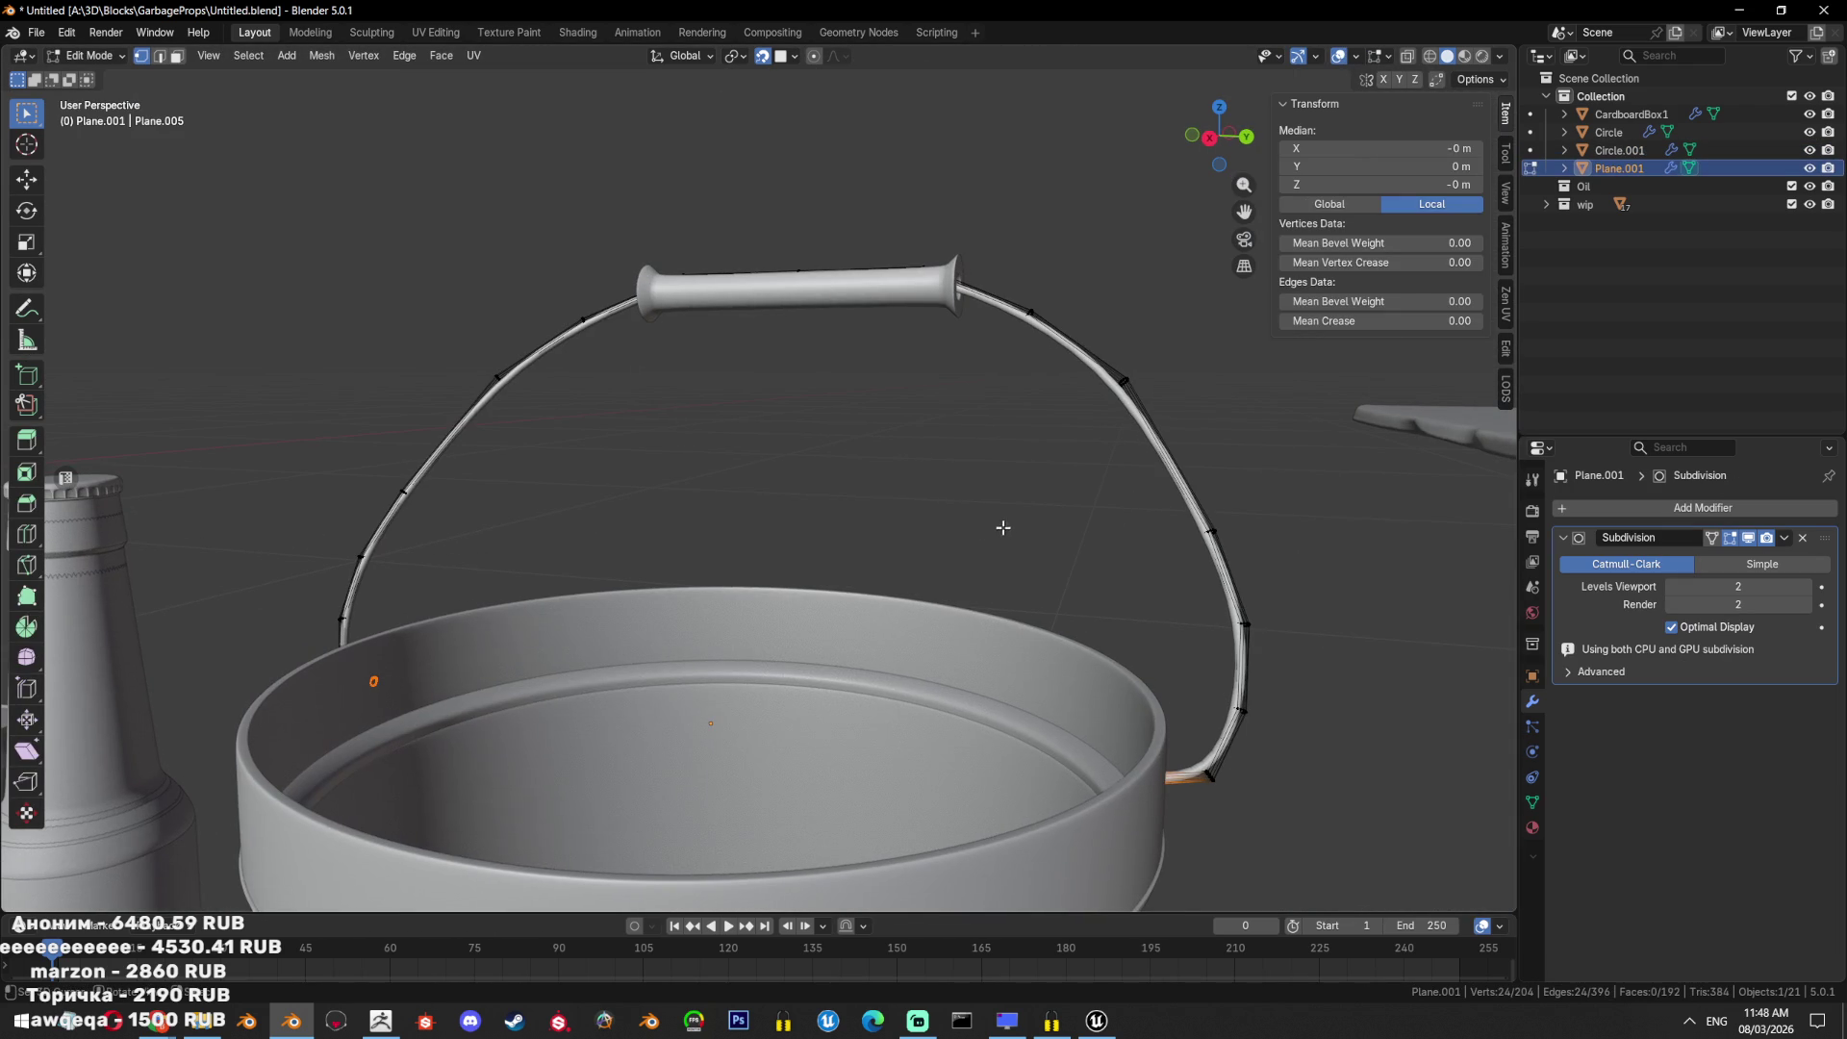
# Isolate the wire handle and grip by hiding all other props.
pyautogui.press('Tab')
pyautogui.click(944, 286)
pyautogui.scroll(-3, 944, 289)
pyautogui.keyDown('shift'); pyautogui.click(962, 397); pyautogui.keyUp('shift')
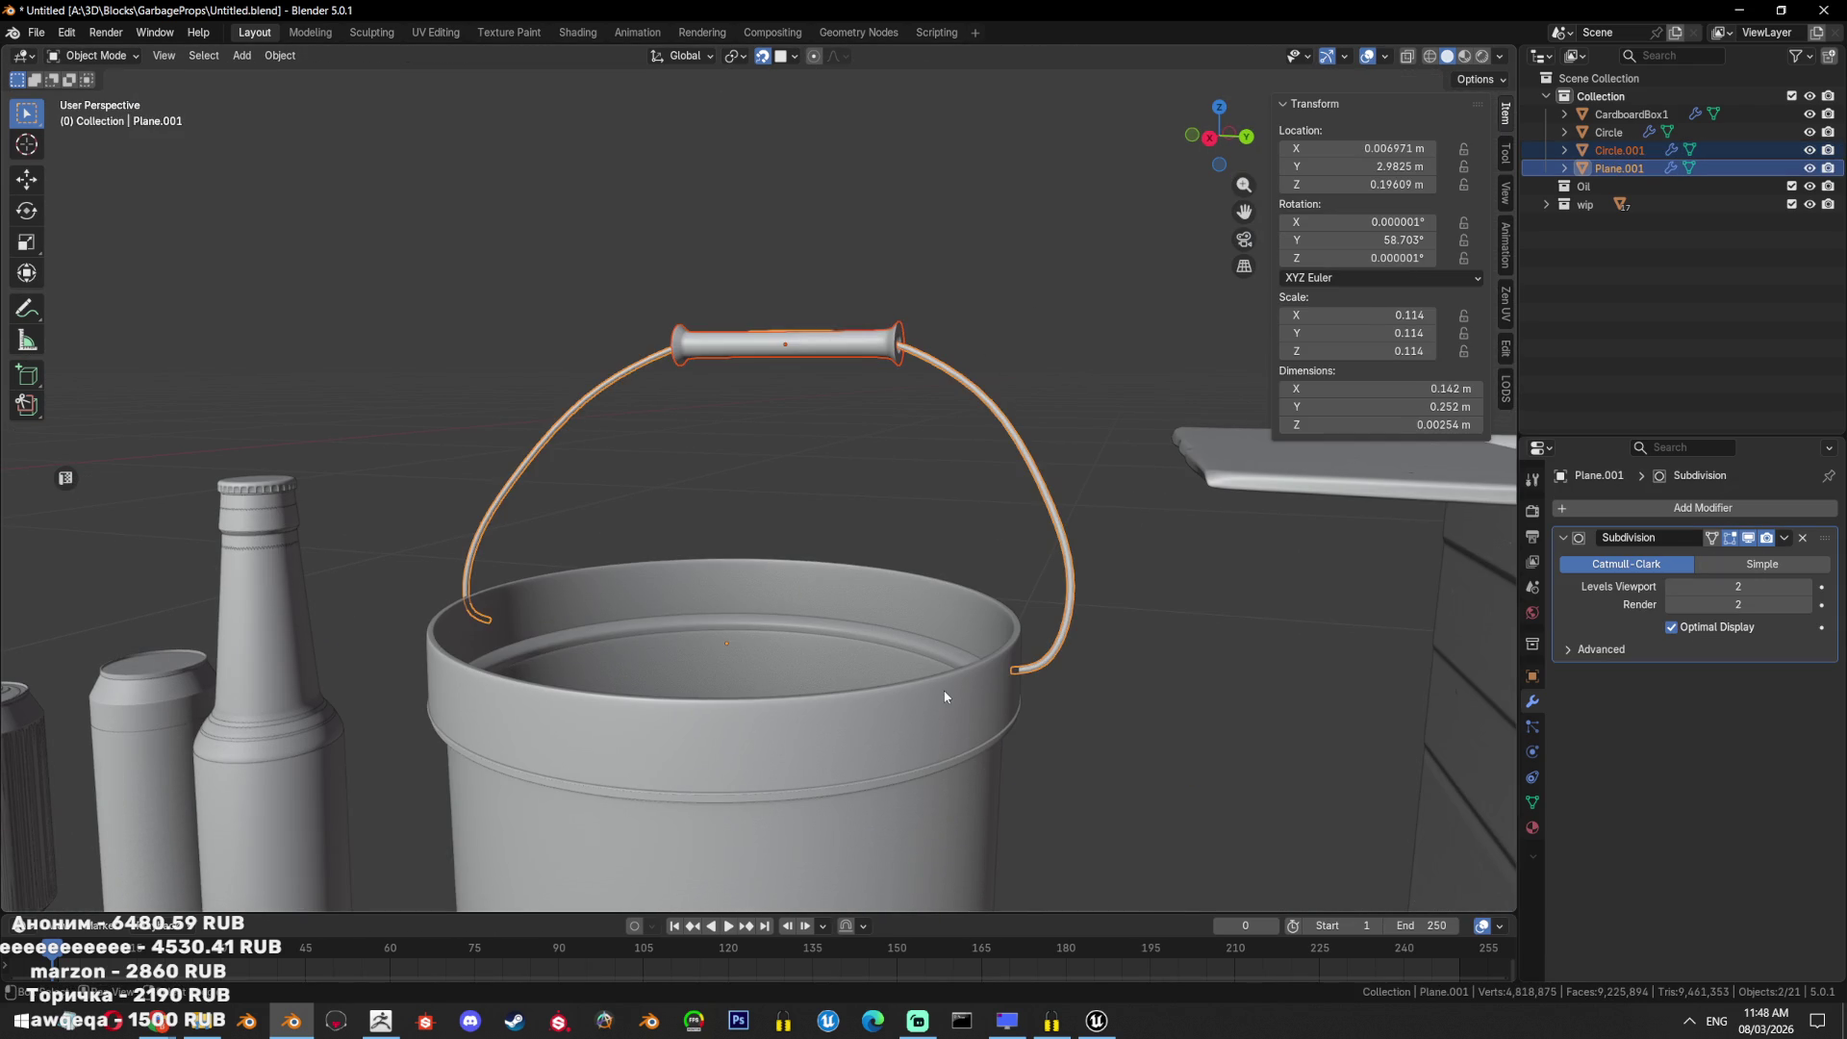
pyautogui.hotkey('shift', 'h')
pyautogui.keyDown('shift'); pyautogui.click(1058, 525); pyautogui.keyUp('shift')
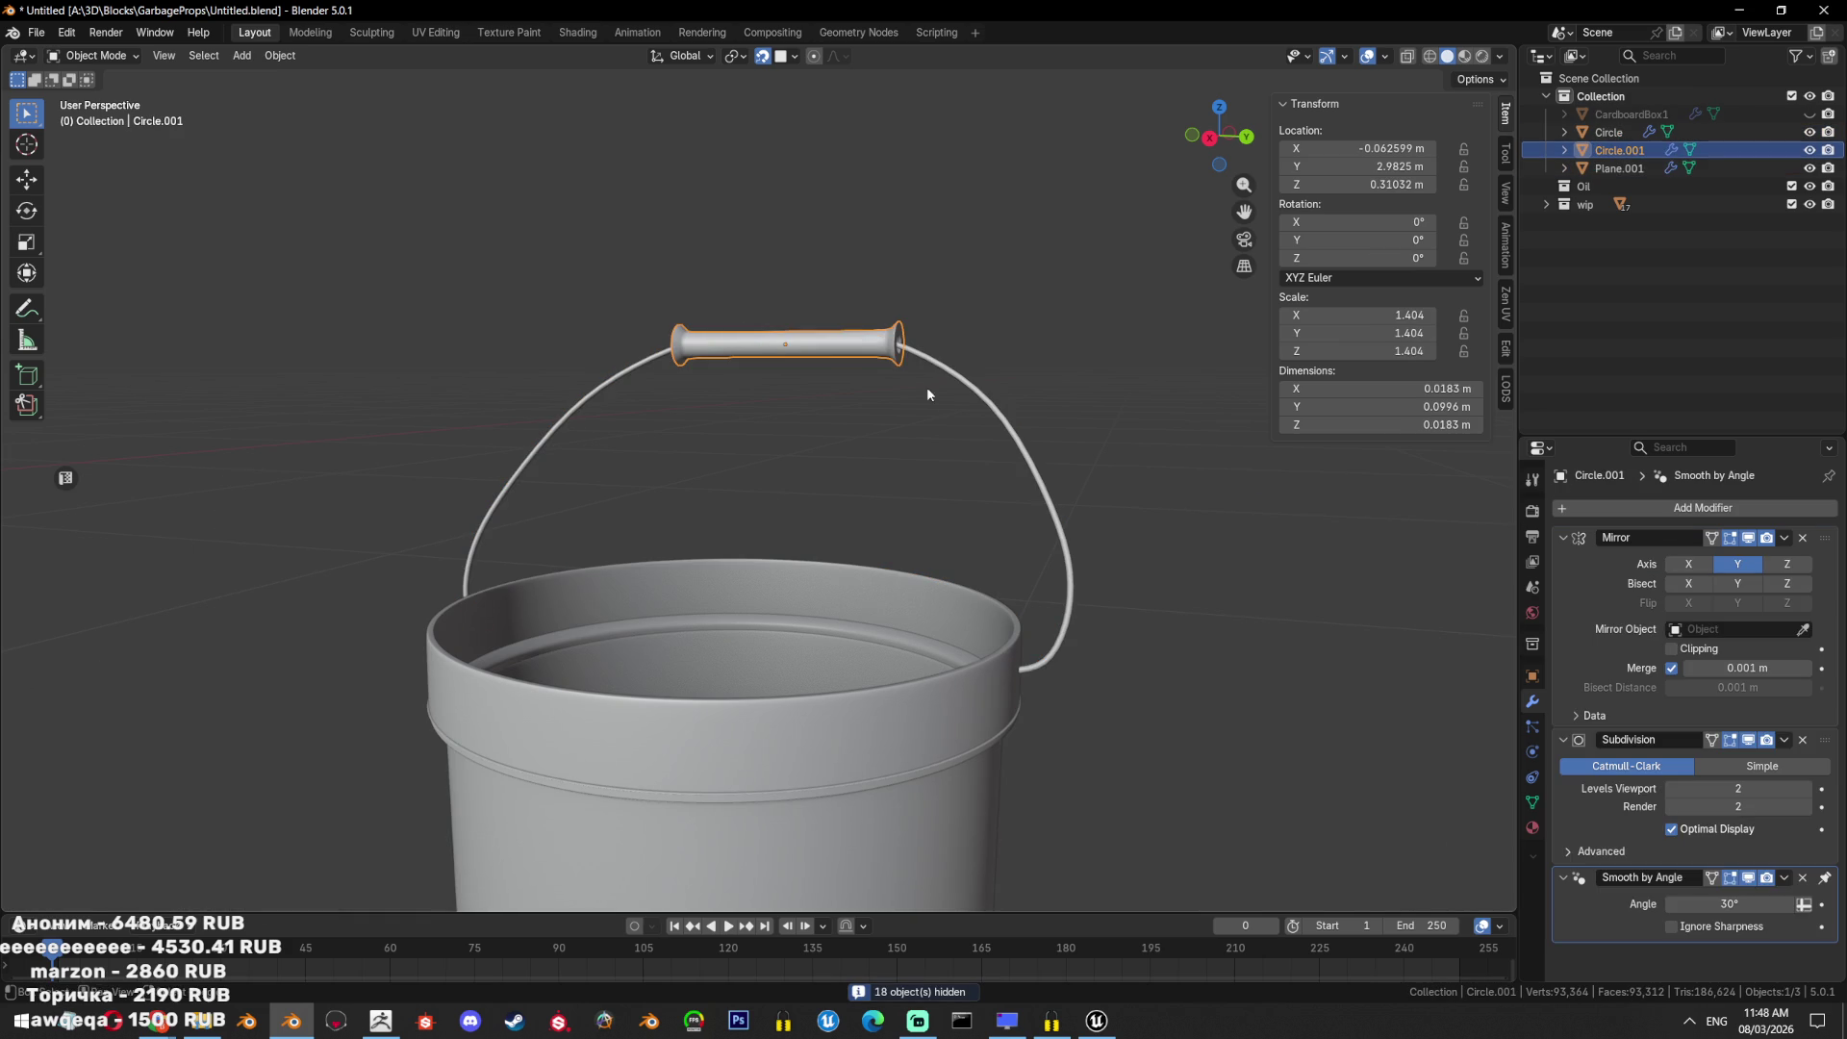
pyautogui.keyDown('shift'); pyautogui.click(1004, 424); pyautogui.keyUp('shift')
pyautogui.press('ctrl+KP_1')
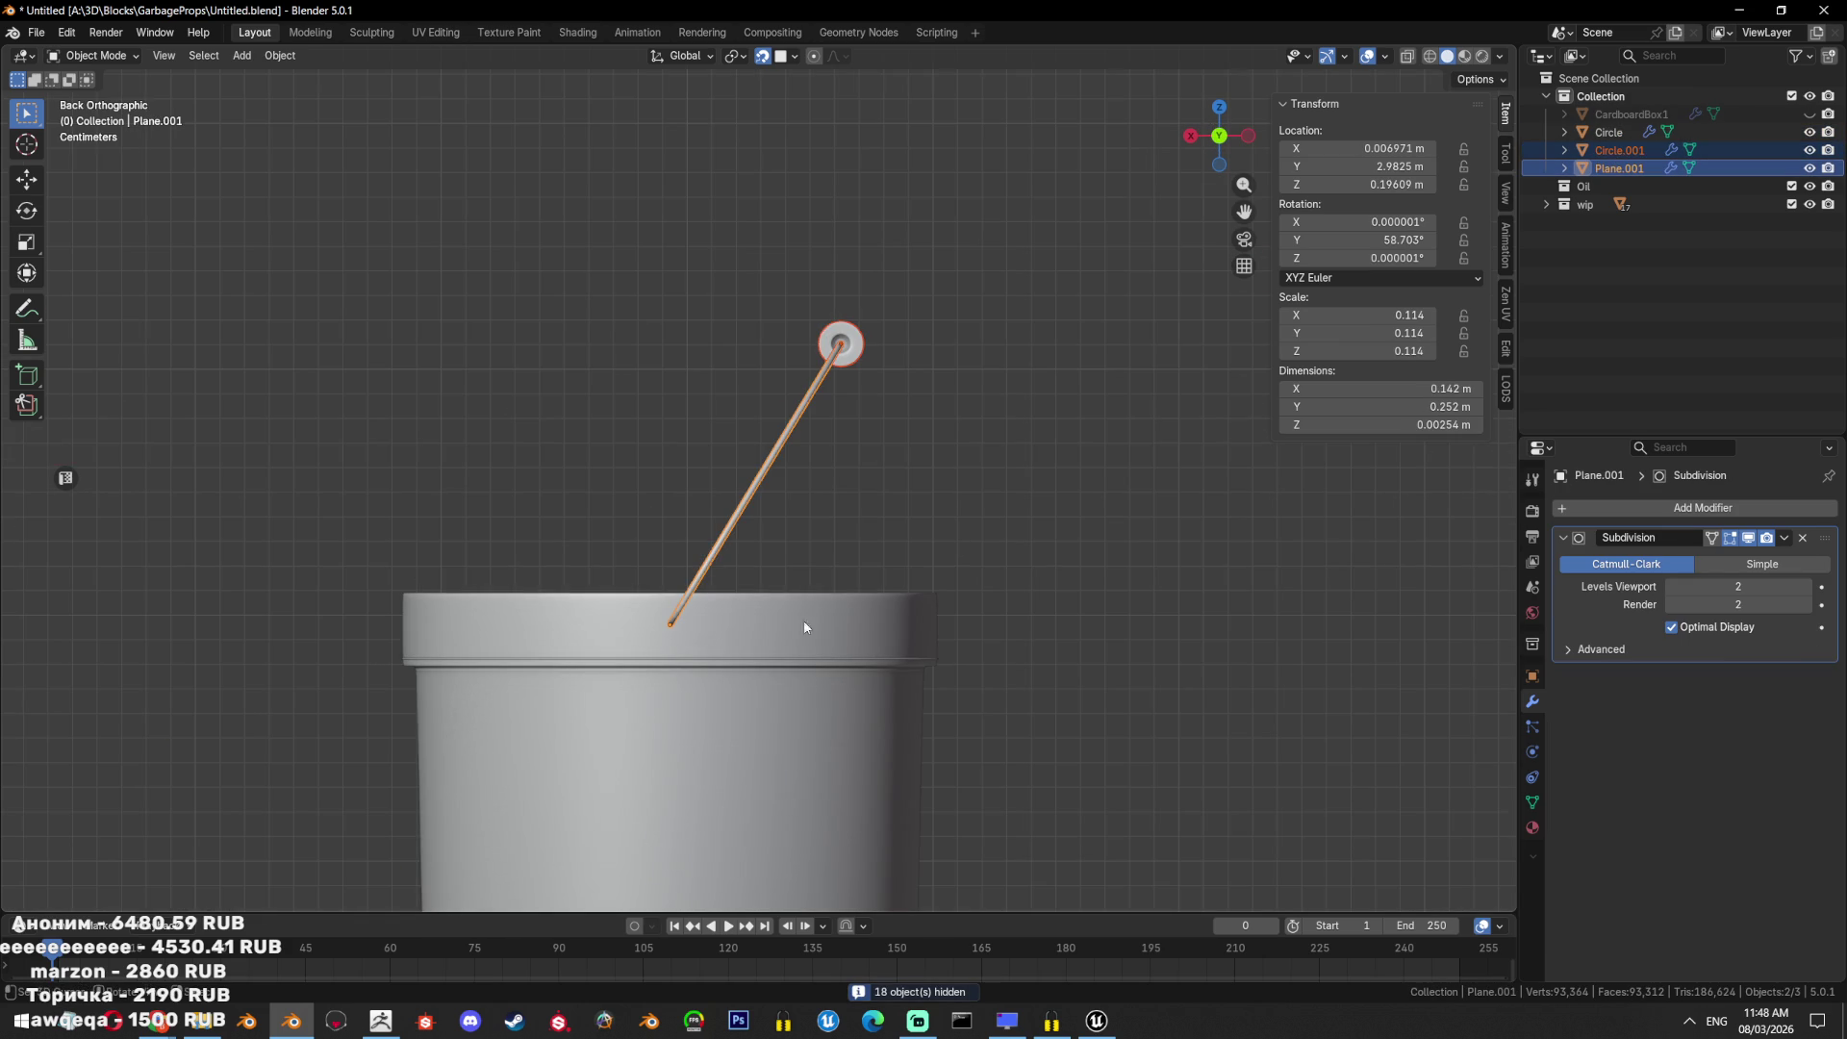
# Rotate the handle and grip upright and recentre them over the bucket.
pyautogui.press('r')
pyautogui.click(933, 272)
pyautogui.press('g')
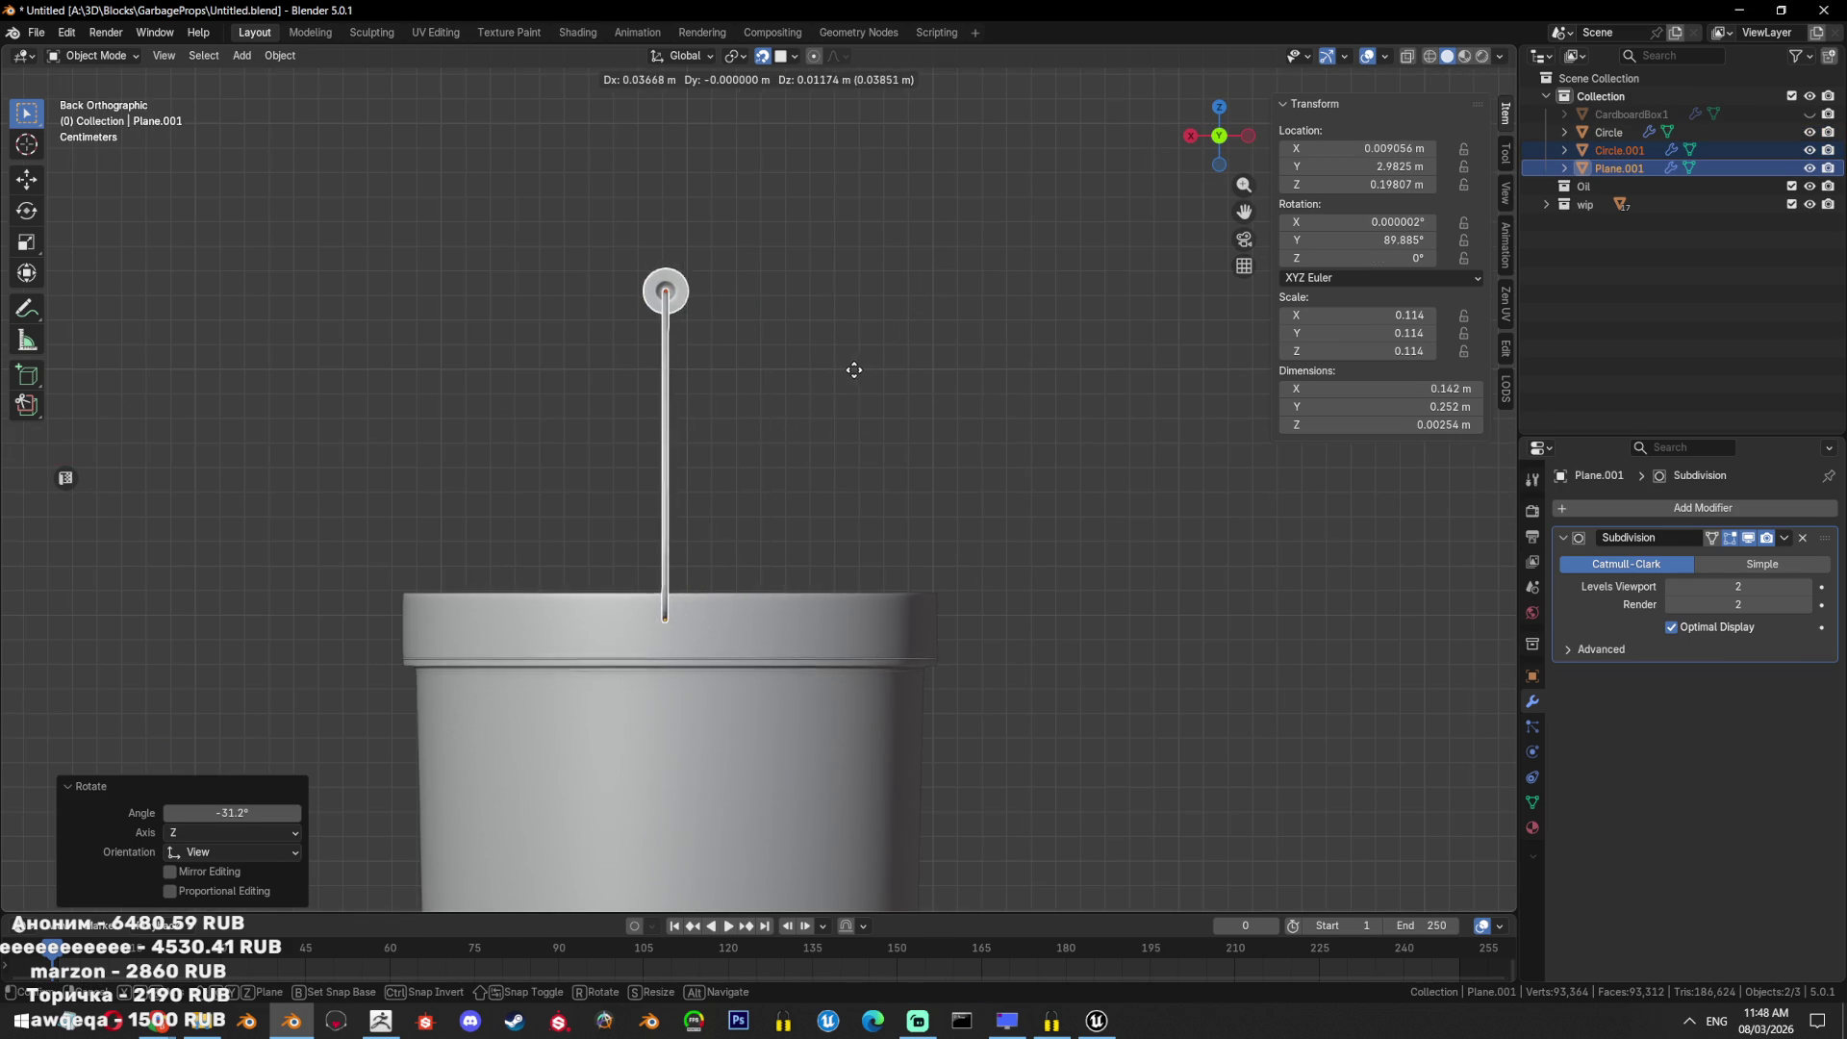
pyautogui.click(852, 373)
pyautogui.press('KP_3')
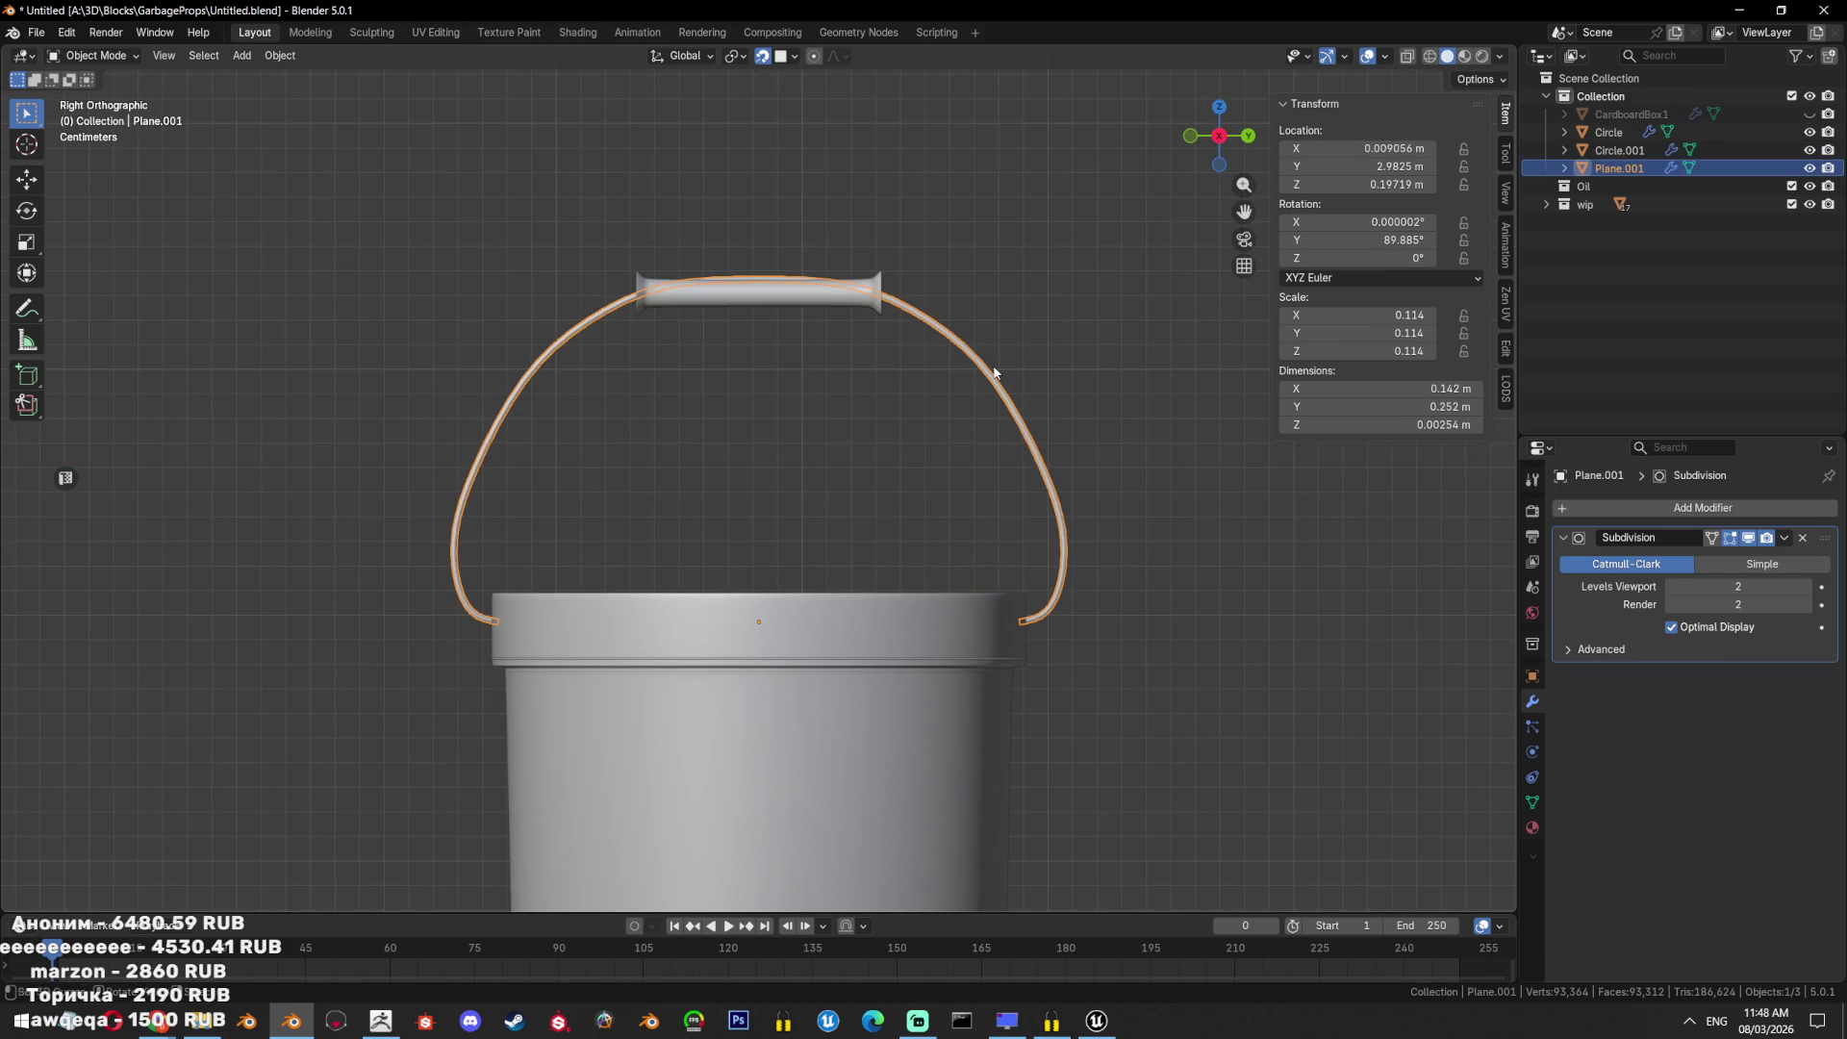
# Reposition the handle's hooked end vertices in Edit Mode.
pyautogui.press('Tab')
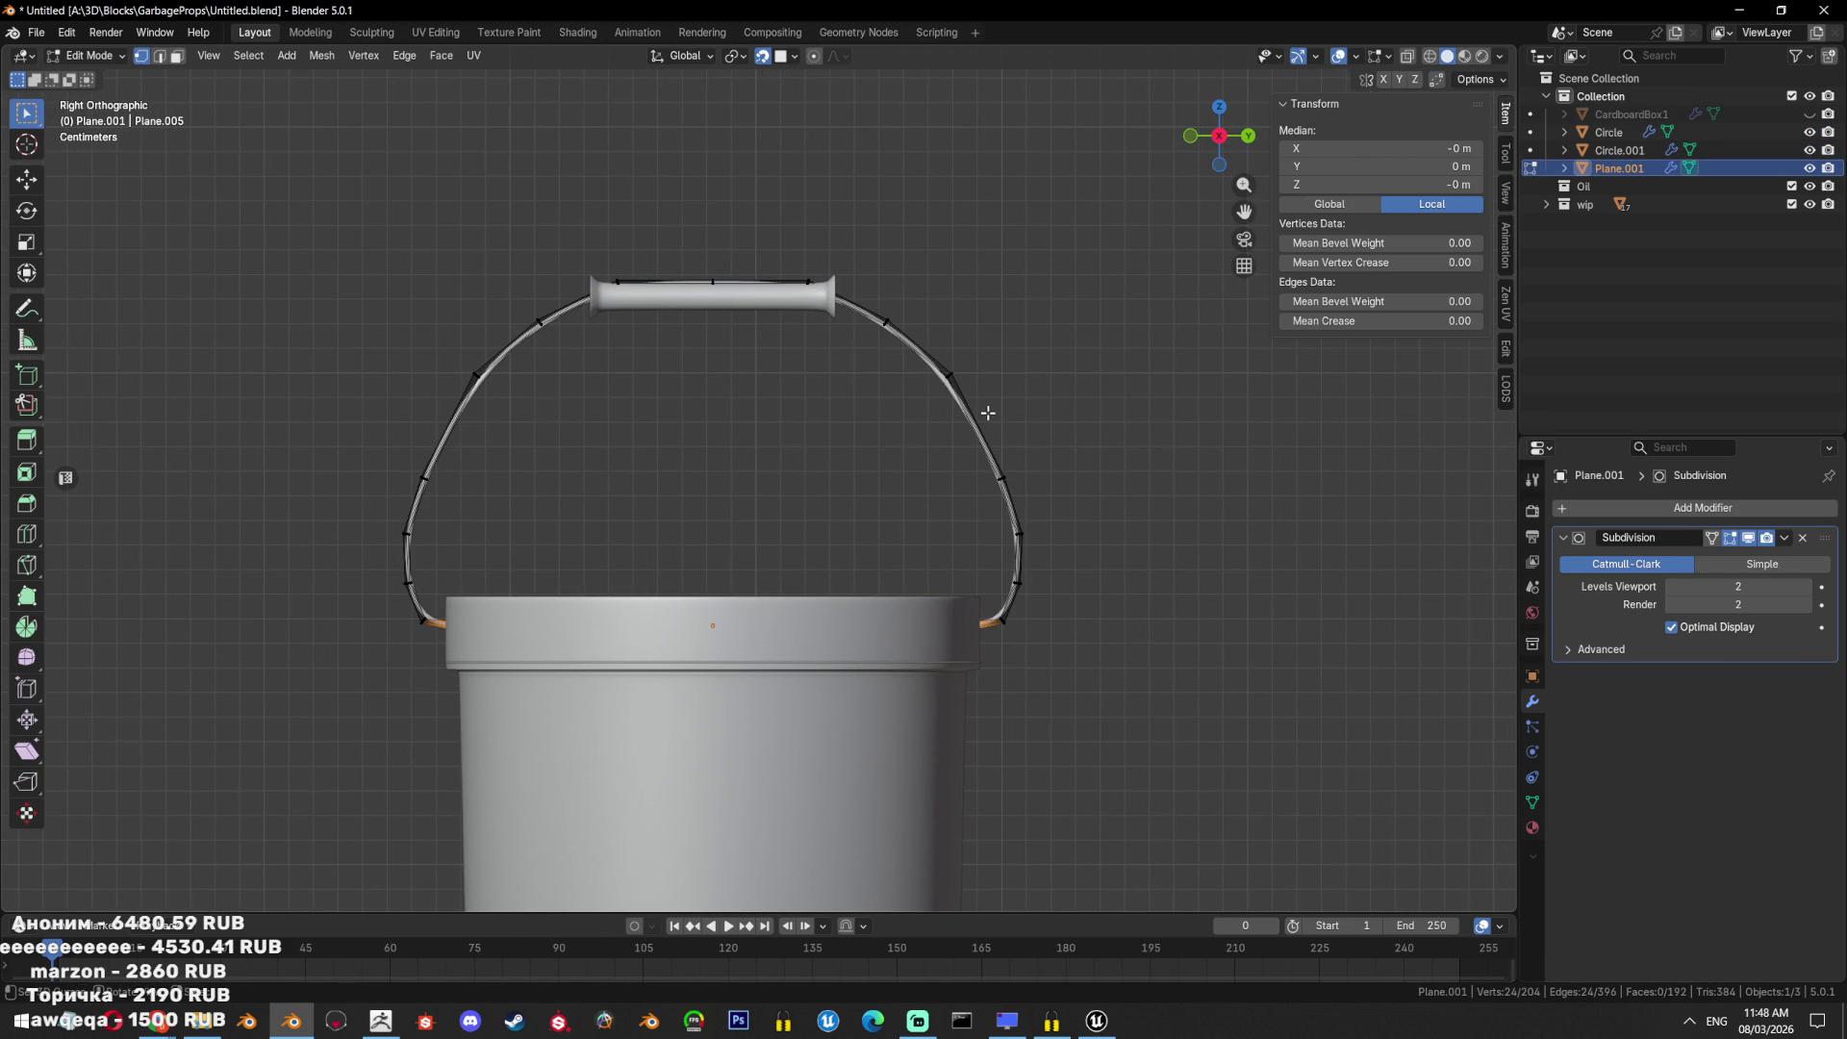
pyautogui.hotkey('alt', 'a')
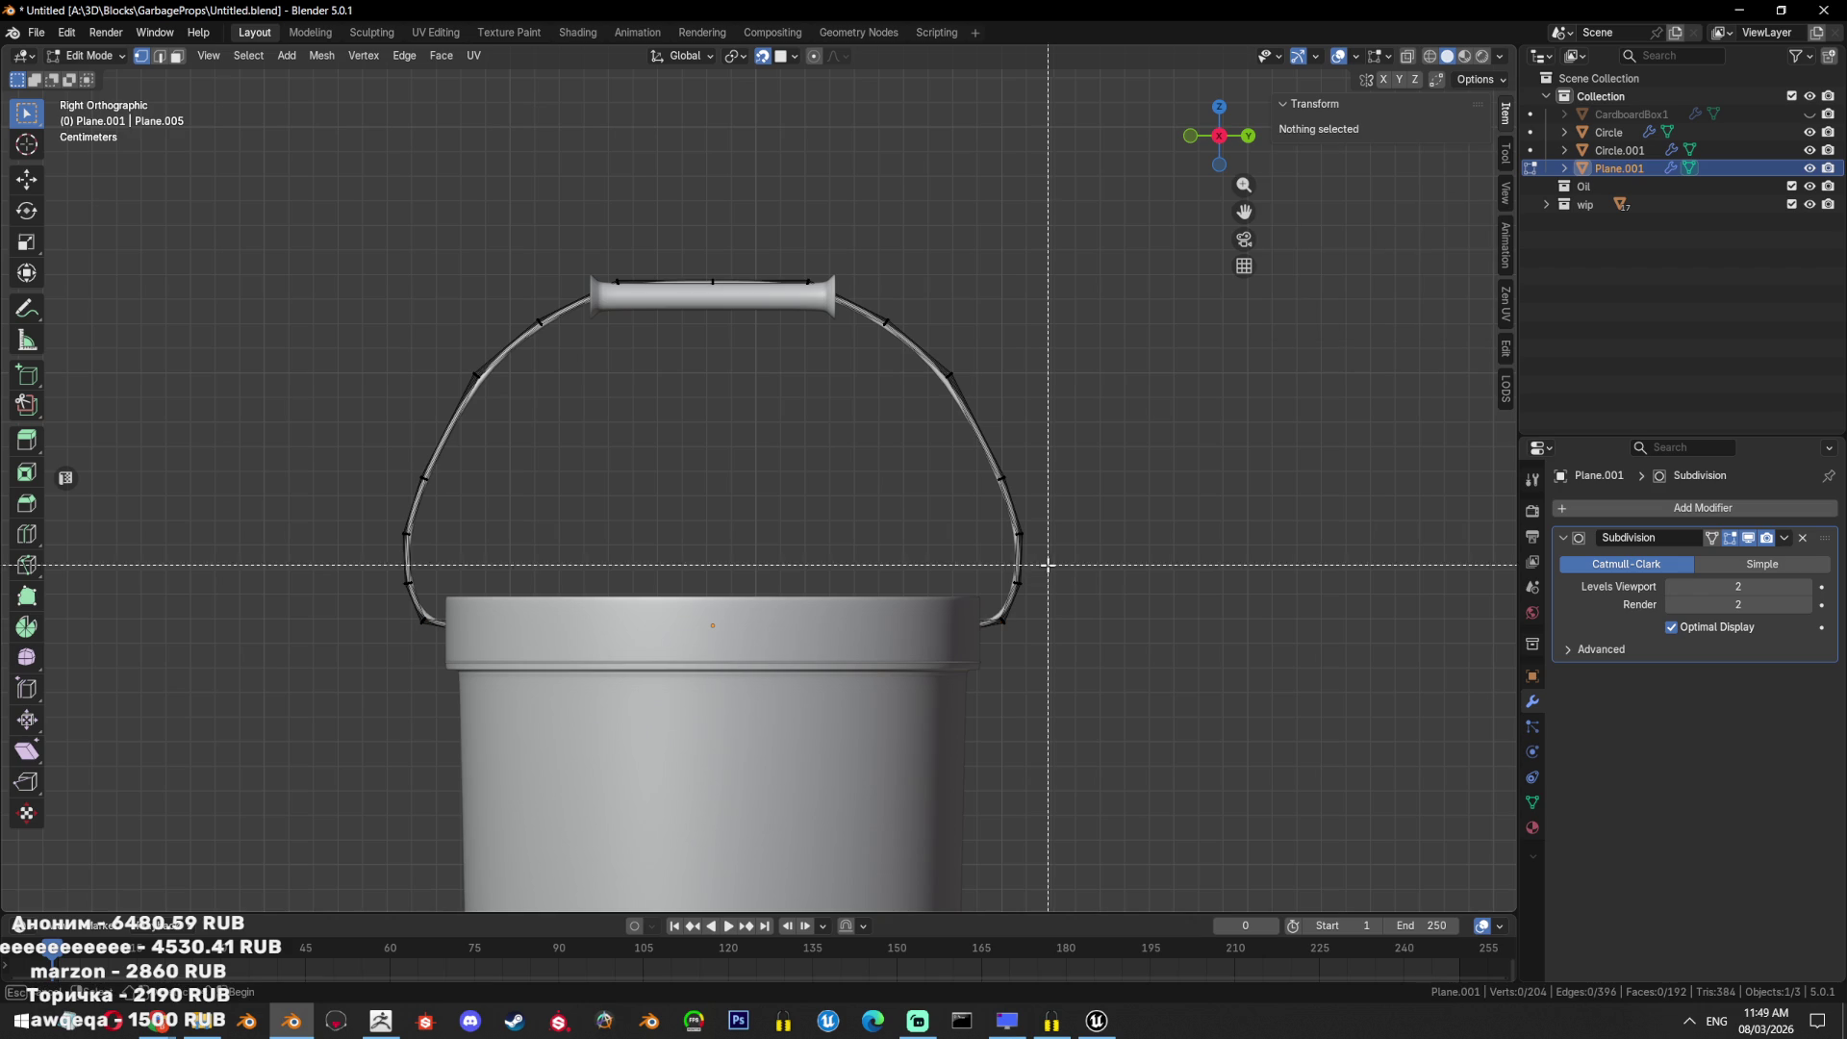
pyautogui.moveTo(1048, 566); pyautogui.dragTo(976, 631)
pyautogui.click(1150, 589)
pyautogui.hotkey('ctrl', 'z')
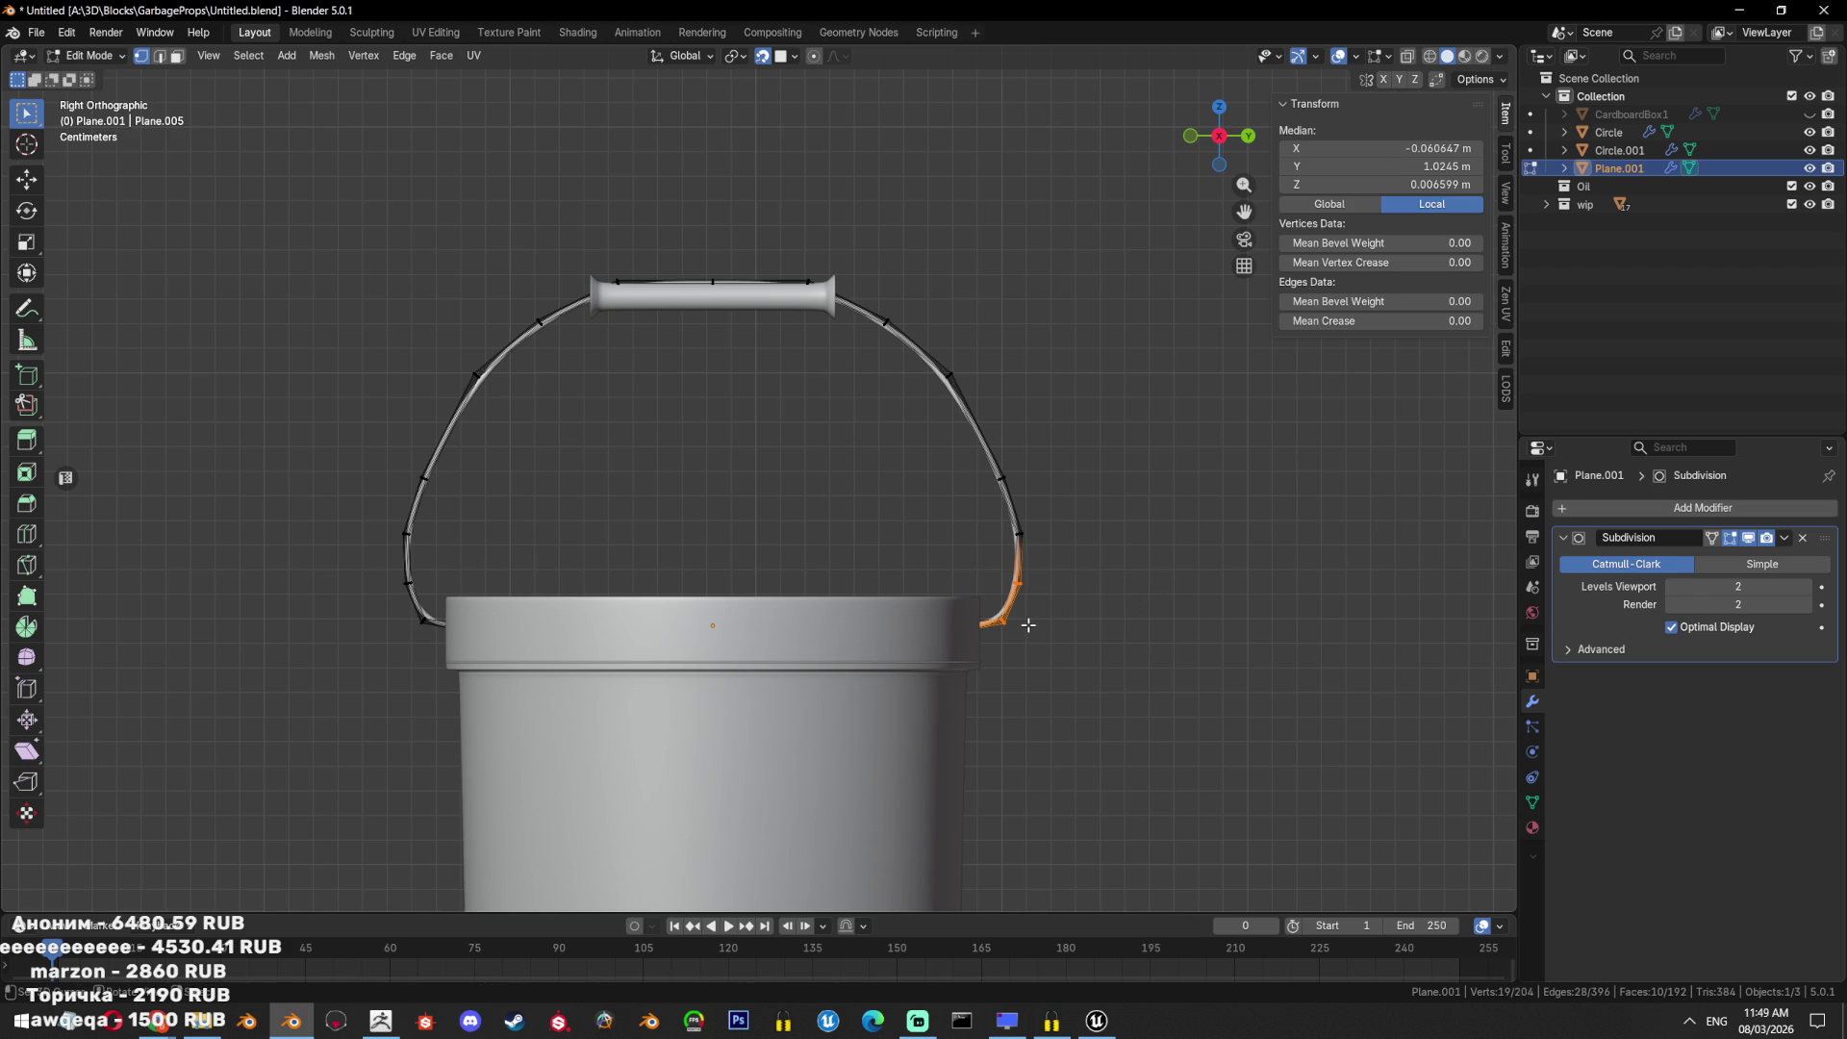
pyautogui.hotkey('alt', 'z')
pyautogui.hotkey('alt', 'a')
pyautogui.moveTo(1026, 609); pyautogui.dragTo(400, 691)
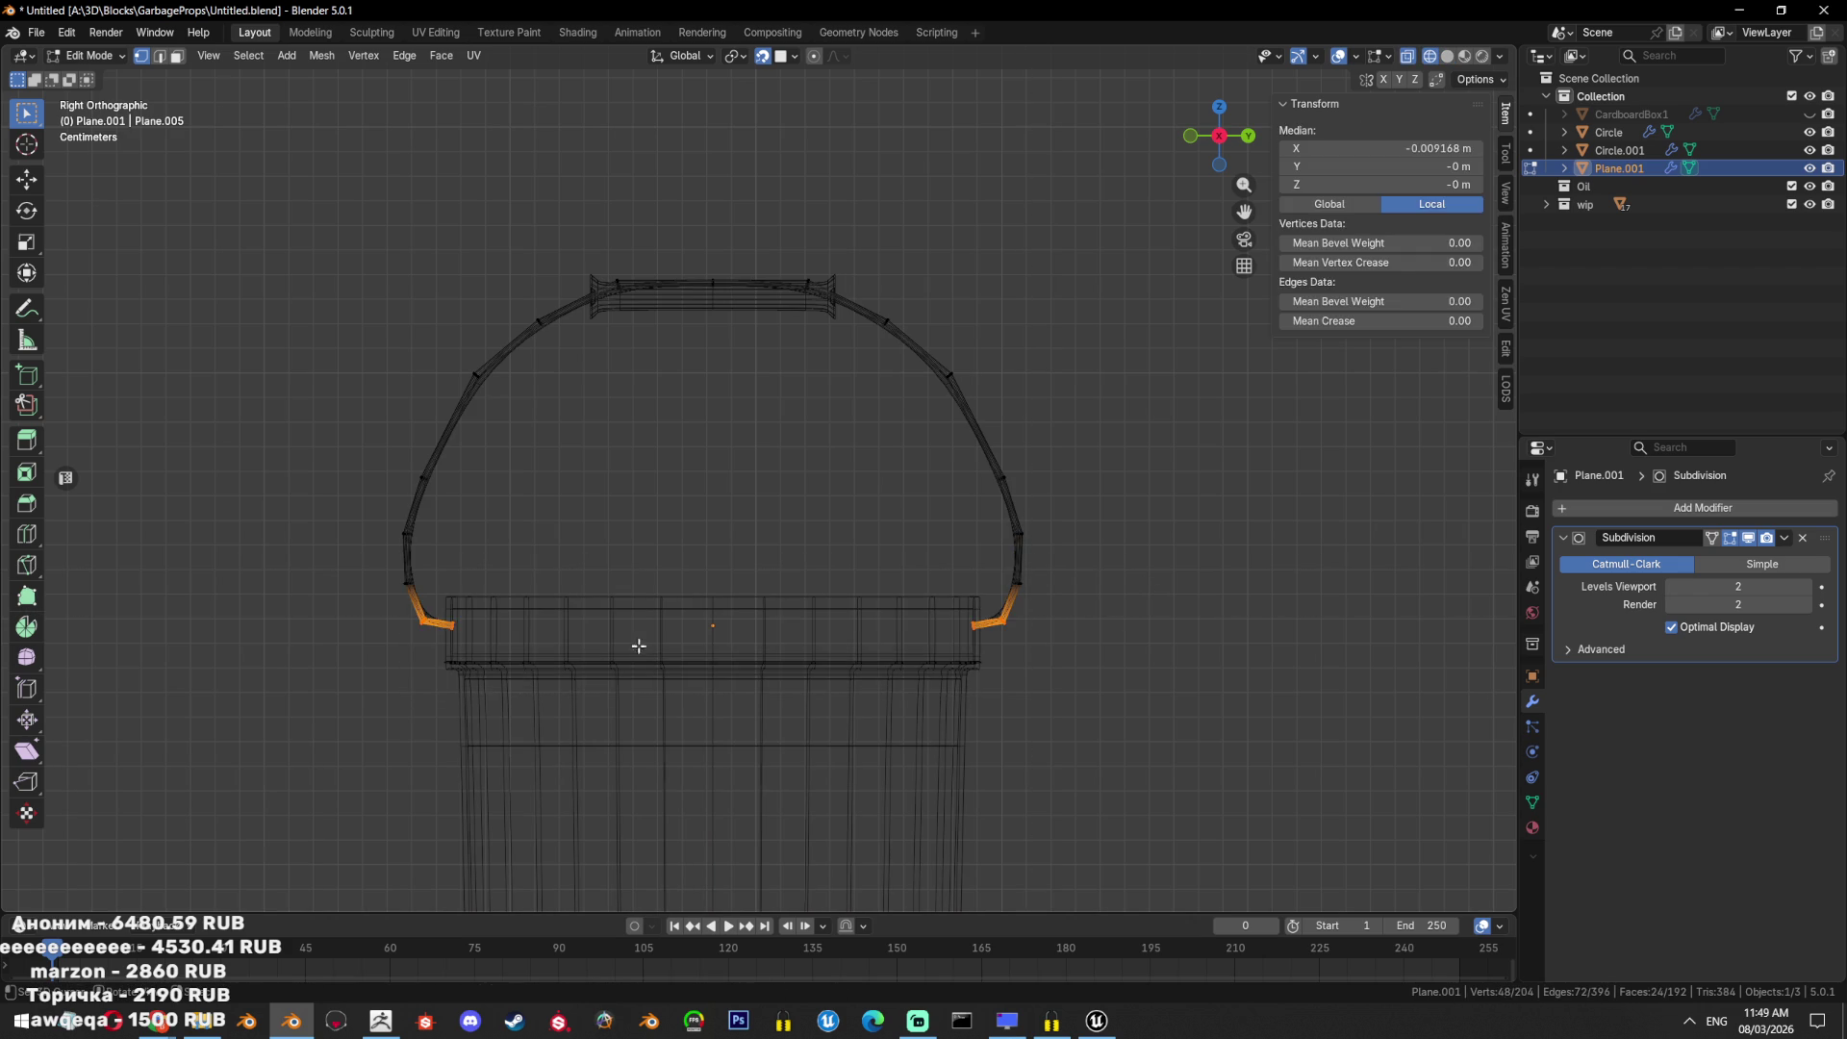
pyautogui.press('Tab')
pyautogui.scroll(-1, 933, 510)
pyautogui.hotkey('alt', 'z')
pyautogui.scroll(4, 837, 391)
pyautogui.press('Tab')
pyautogui.hotkey('alt', 'z')
pyautogui.press('a')
pyautogui.hotkey('alt', 'a')
# Move the handle's top edge and scale it in Z to flatten the top.
pyautogui.moveTo(536, 679); pyautogui.dragTo(940, 538)
pyautogui.press('g')
pyautogui.click(941, 502)
pyautogui.press('s')
pyautogui.press('z')
pyautogui.click(763, 584)
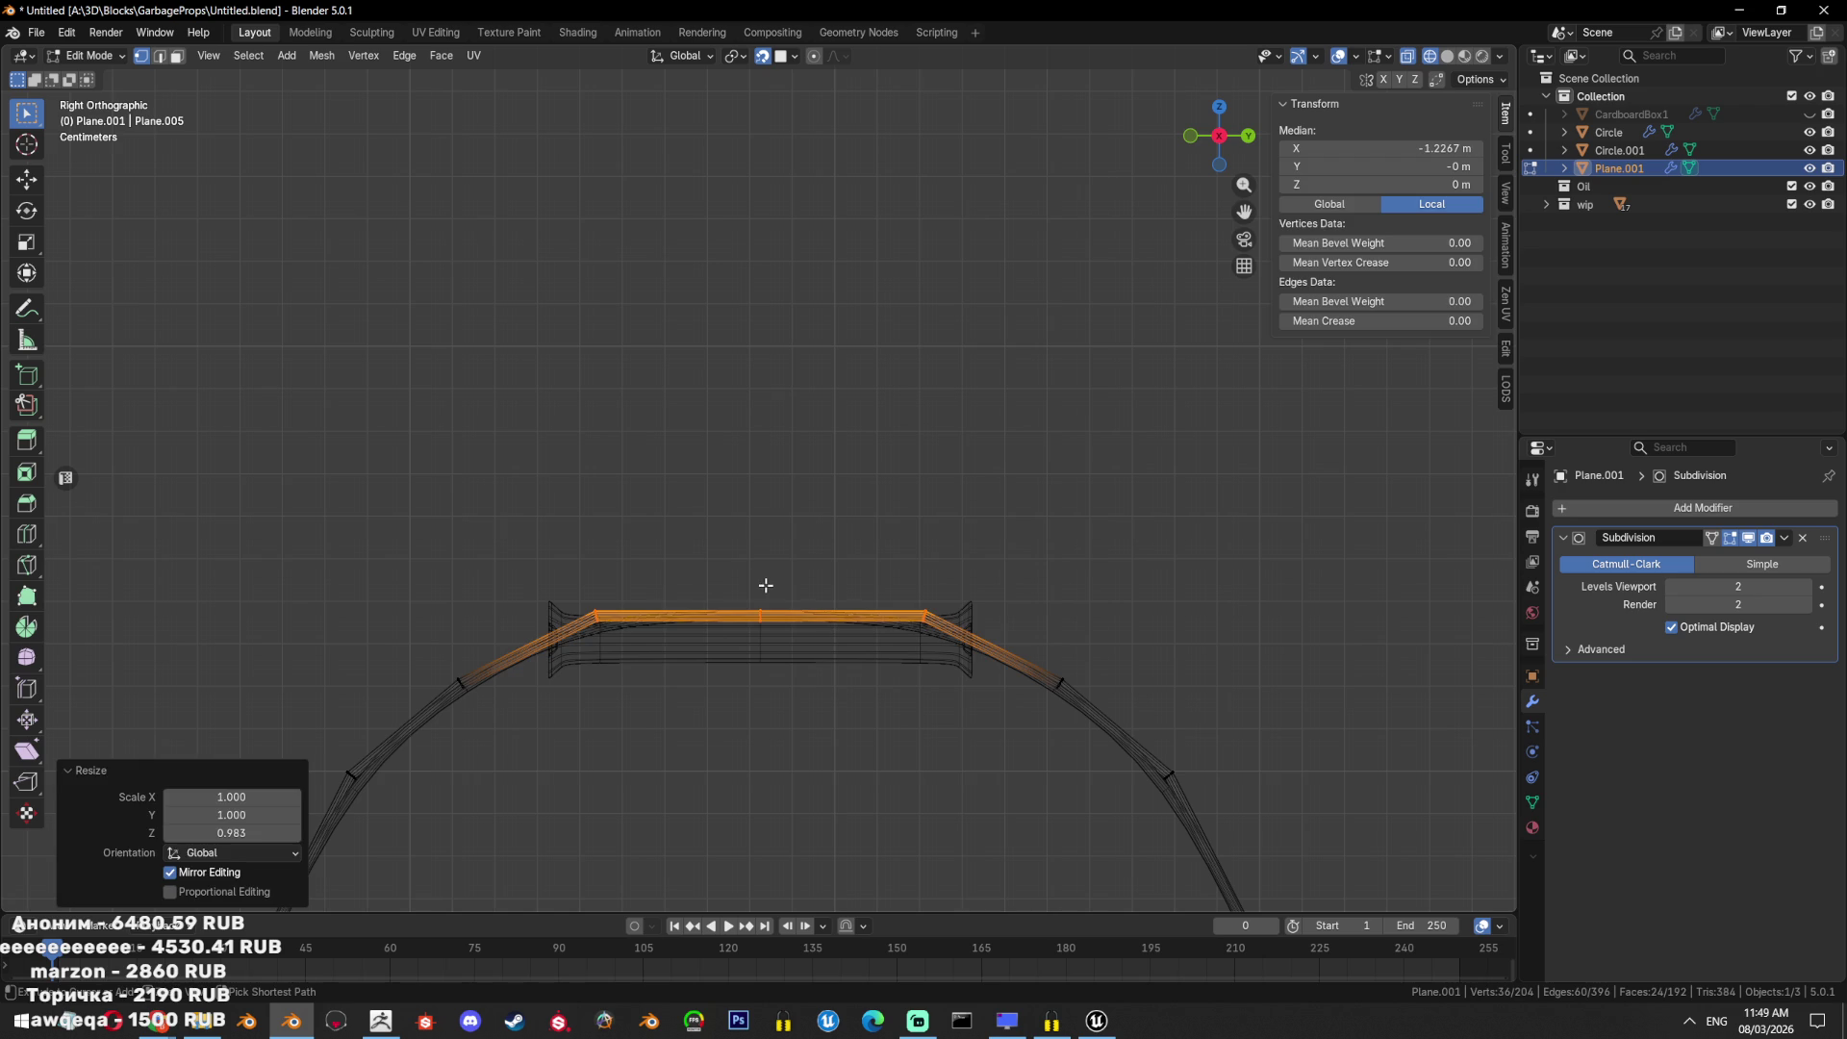
# Adjust the height of the handle's top section along Z.
pyautogui.hotkey('alt', 'a')
pyautogui.moveTo(954, 558); pyautogui.dragTo(568, 652)
pyautogui.press('g')
pyautogui.press('z')
pyautogui.click(639, 638)
pyautogui.hotkey('ctrl', 'z')
pyautogui.press('g')
pyautogui.press('z')
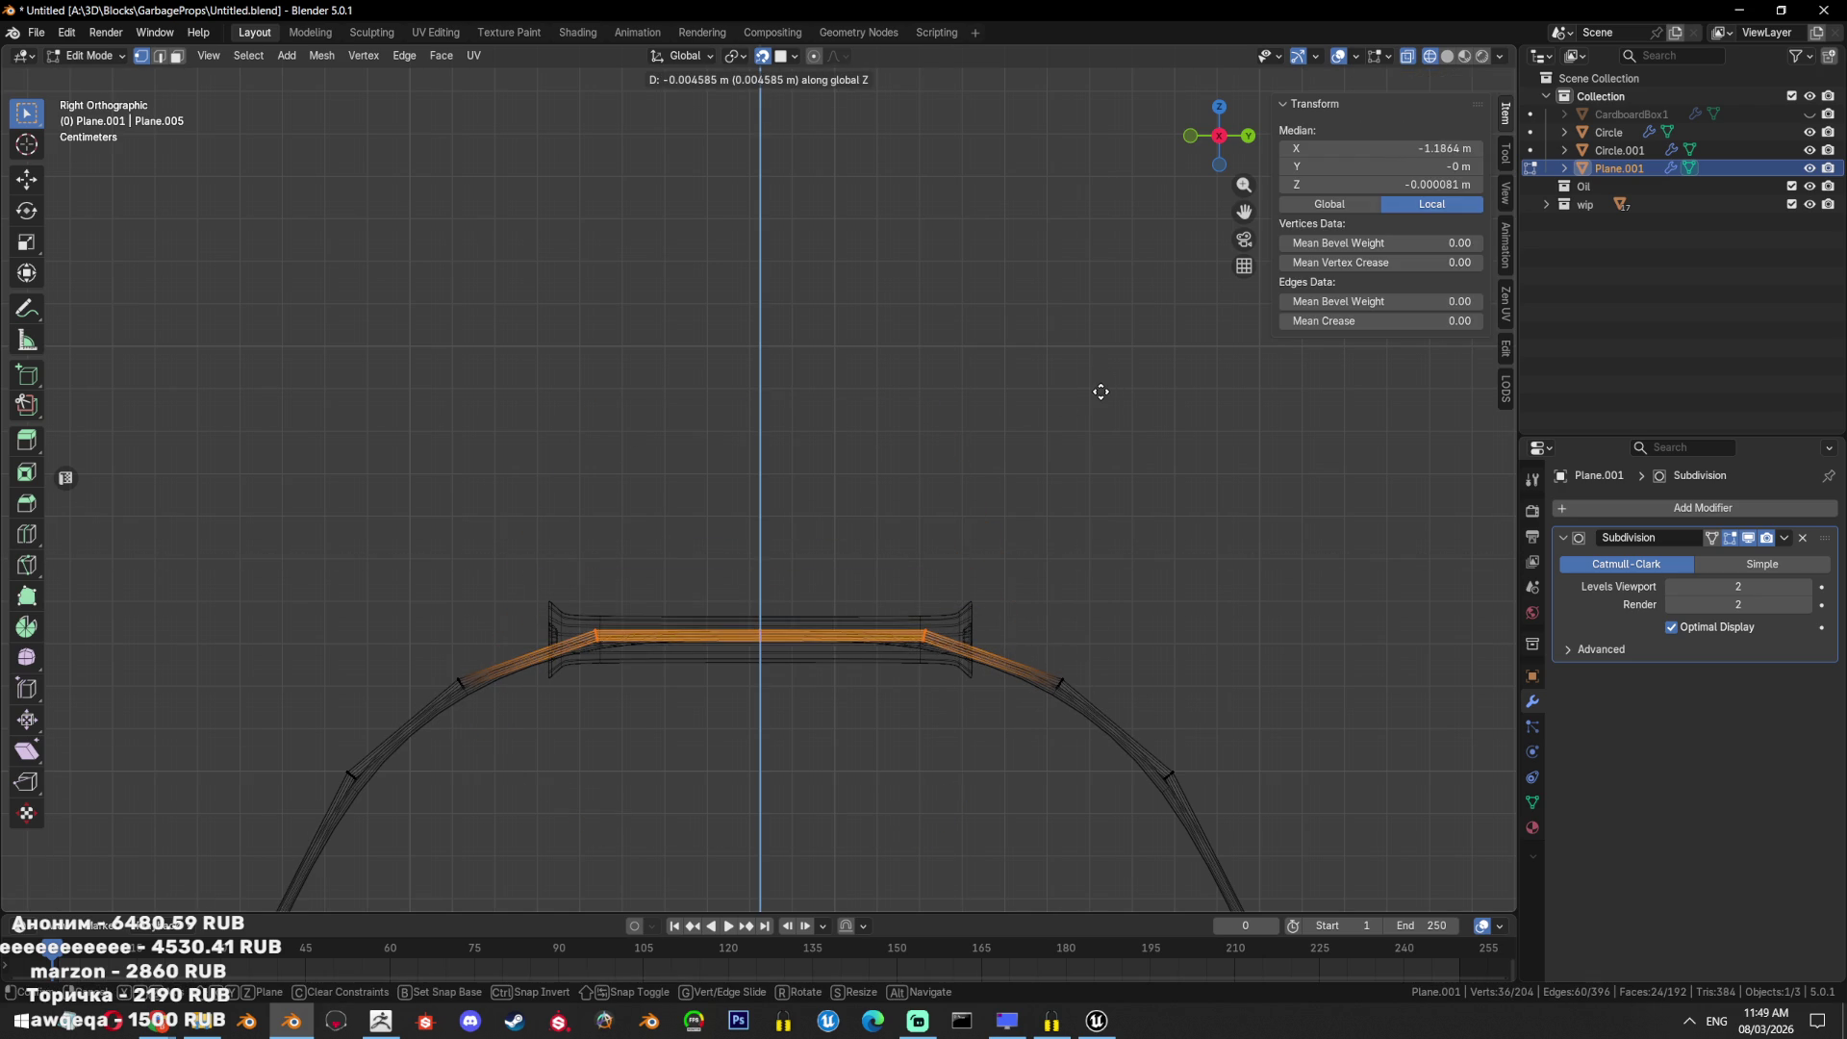
pyautogui.click(1101, 392)
pyautogui.hotkey('shift', 'z')
pyautogui.press('Tab')
# Lower the grip's mesh slightly, centring it on top at X 0.008681 m, Z 0.33094 m.
pyautogui.moveTo(1097, 395)
pyautogui.mouseDown(button='middle')
pyautogui.moveTo(926, 587)
pyautogui.moveTo(1044, 507)
pyautogui.moveTo(942, 563)
pyautogui.mouseUp(button='middle')
pyautogui.click(943, 562)
pyautogui.press('ctrl+KP_1')
pyautogui.press('Tab')
pyautogui.press('a')
pyautogui.press('g')
pyautogui.click(953, 564)
pyautogui.moveTo(952, 565)
pyautogui.mouseDown(button='middle')
pyautogui.moveTo(1065, 578)
pyautogui.moveTo(989, 656)
pyautogui.moveTo(898, 684)
pyautogui.moveTo(1171, 562)
pyautogui.mouseUp(button='middle')
pyautogui.press('Tab')
pyautogui.press('ctrl+KP_1')
pyautogui.scroll(-6, 1088, 640)
pyautogui.click(1024, 591)
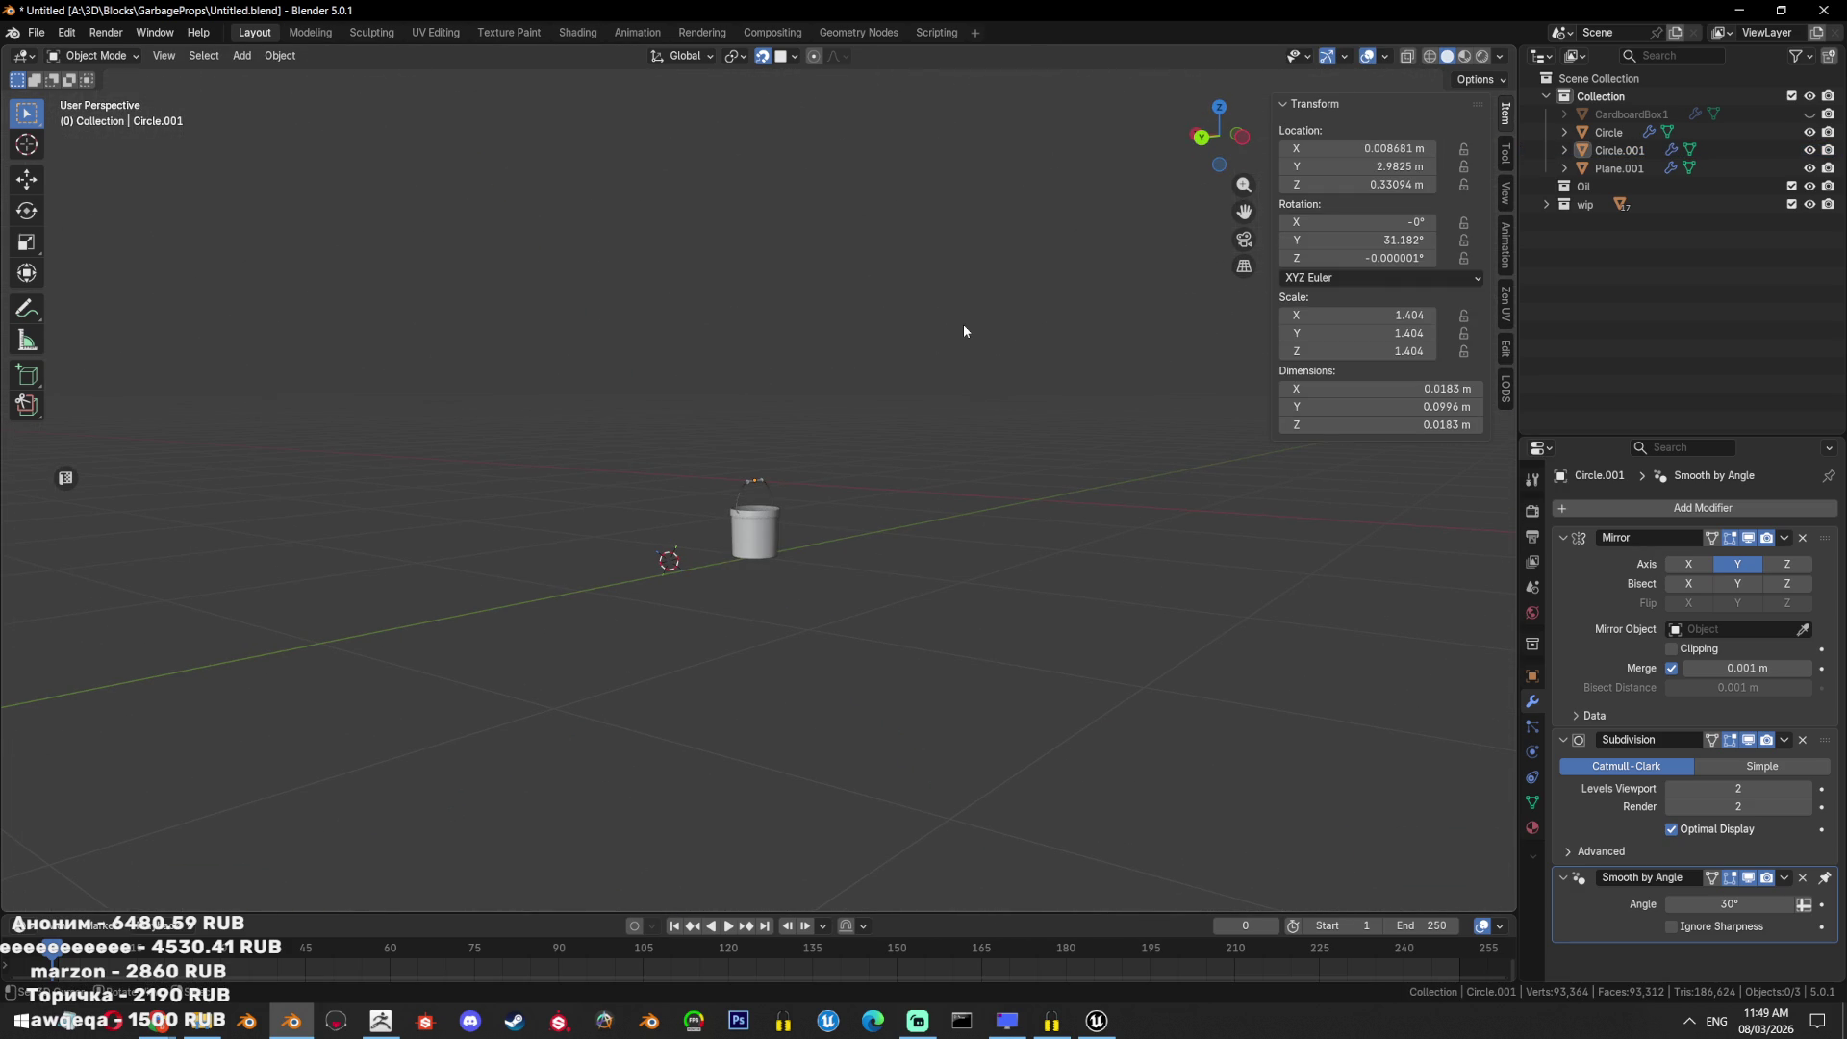
# Narrow the bucket's bottom by scaling down its bottom vertex ring.
pyautogui.click(755, 534)
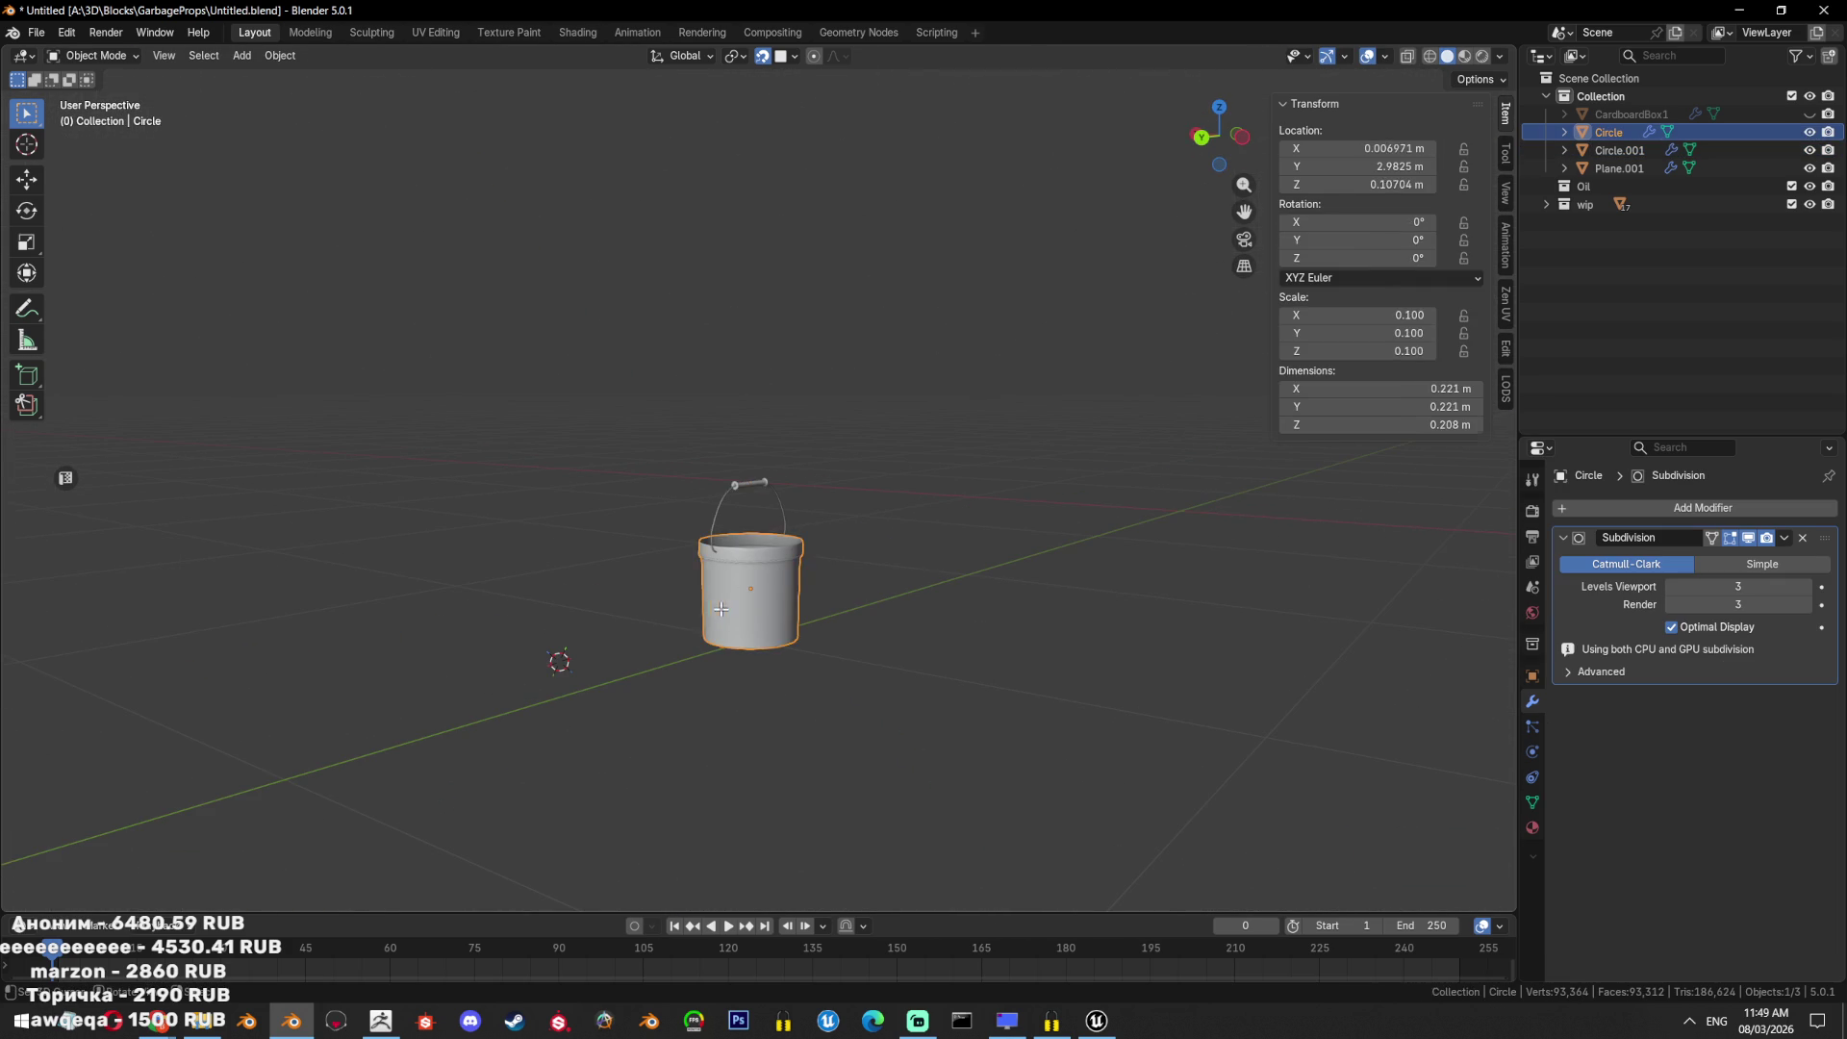
pyautogui.press('Tab')
pyautogui.press('ctrl+KP_3')
pyautogui.scroll(2, 840, 621)
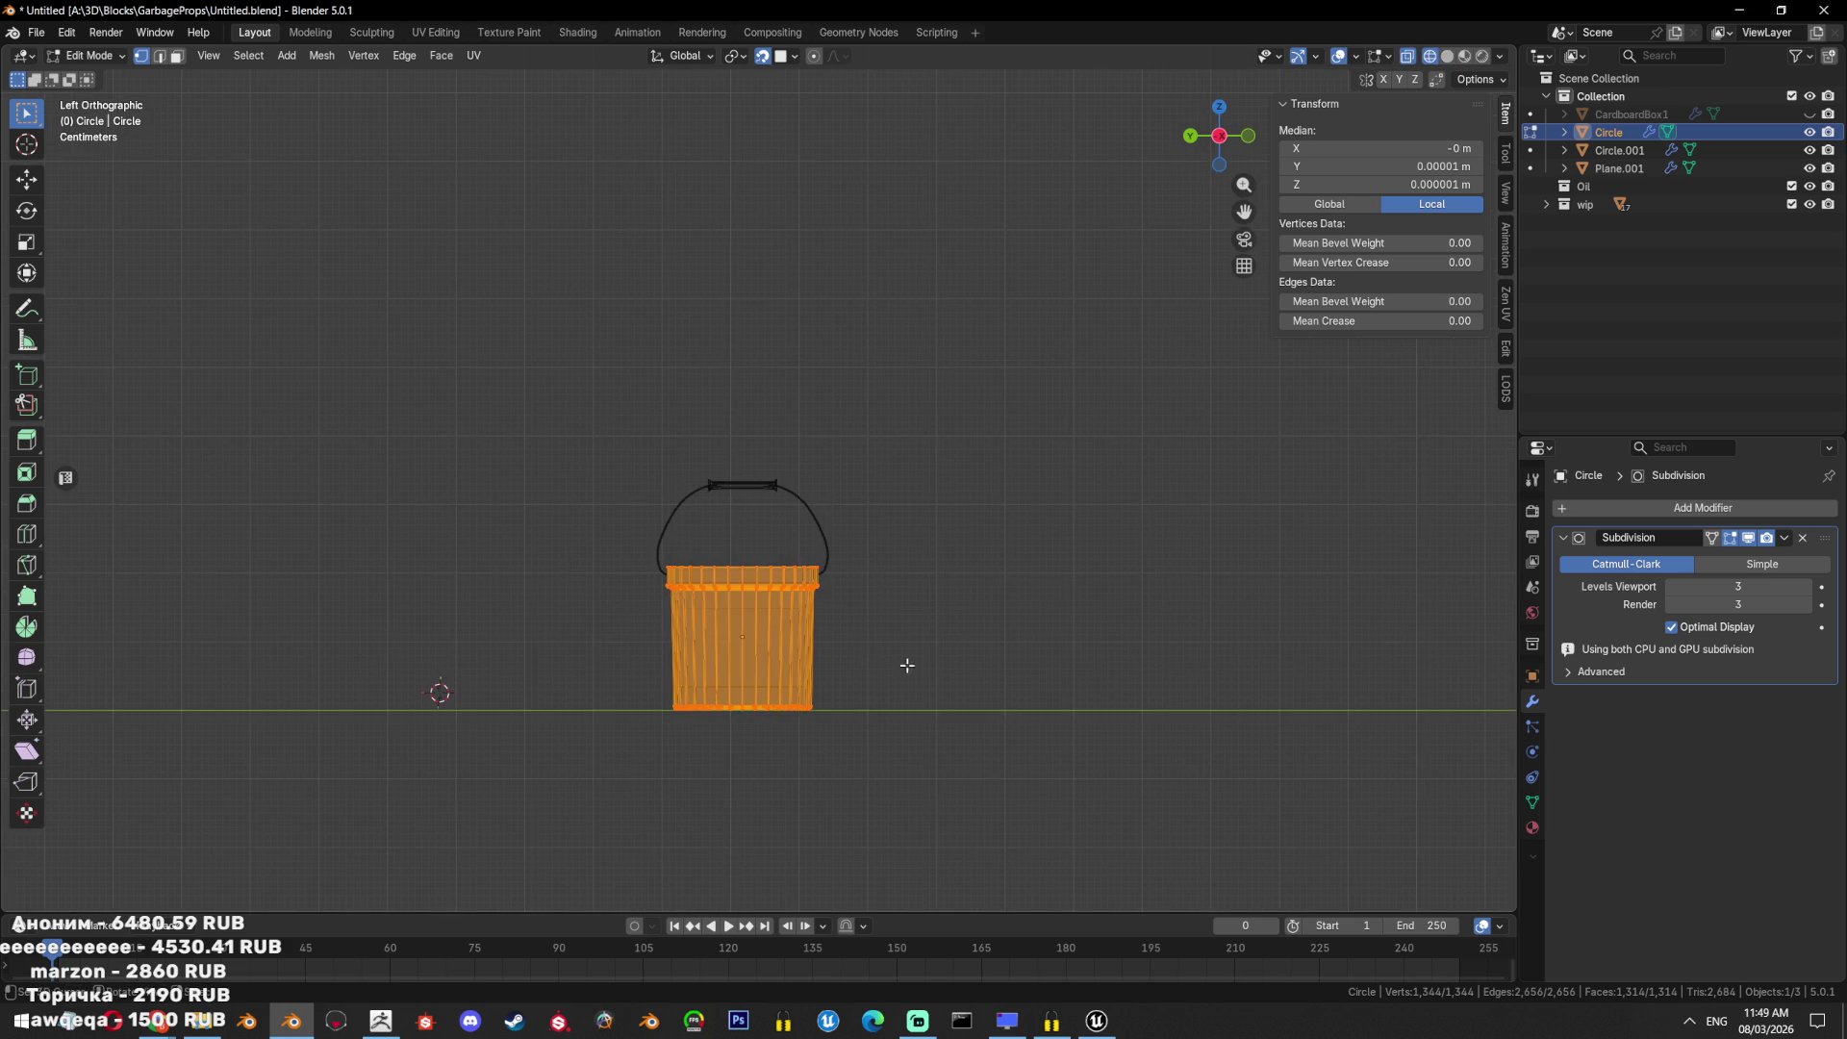
pyautogui.moveTo(923, 662); pyautogui.dragTo(651, 842)
pyautogui.scroll(3, 652, 842)
pyautogui.press('s')
pyautogui.click(947, 746)
pyautogui.moveTo(948, 746)
pyautogui.keyDown('shift'); pyautogui.mouseDown(button='middle')
pyautogui.moveTo(990, 566)
pyautogui.moveTo(1013, 575)
pyautogui.mouseUp(button='middle'); pyautogui.keyUp('shift')
pyautogui.press('Tab')
# Make the bucket shorter by scaling its mesh along Z.
pyautogui.scroll(-3, 945, 572)
pyautogui.press('Tab')
pyautogui.press('s')
pyautogui.press('z')
pyautogui.click(962, 520)
# Delete the wire handle (Plane.001) from the scene.
pyautogui.press('Tab')
pyautogui.moveTo(962, 520)
pyautogui.mouseDown(button='middle')
pyautogui.moveTo(1053, 582)
pyautogui.moveTo(1103, 588)
pyautogui.mouseUp(button='middle')
pyautogui.press('KP_3')
pyautogui.press('KP_Decimal')
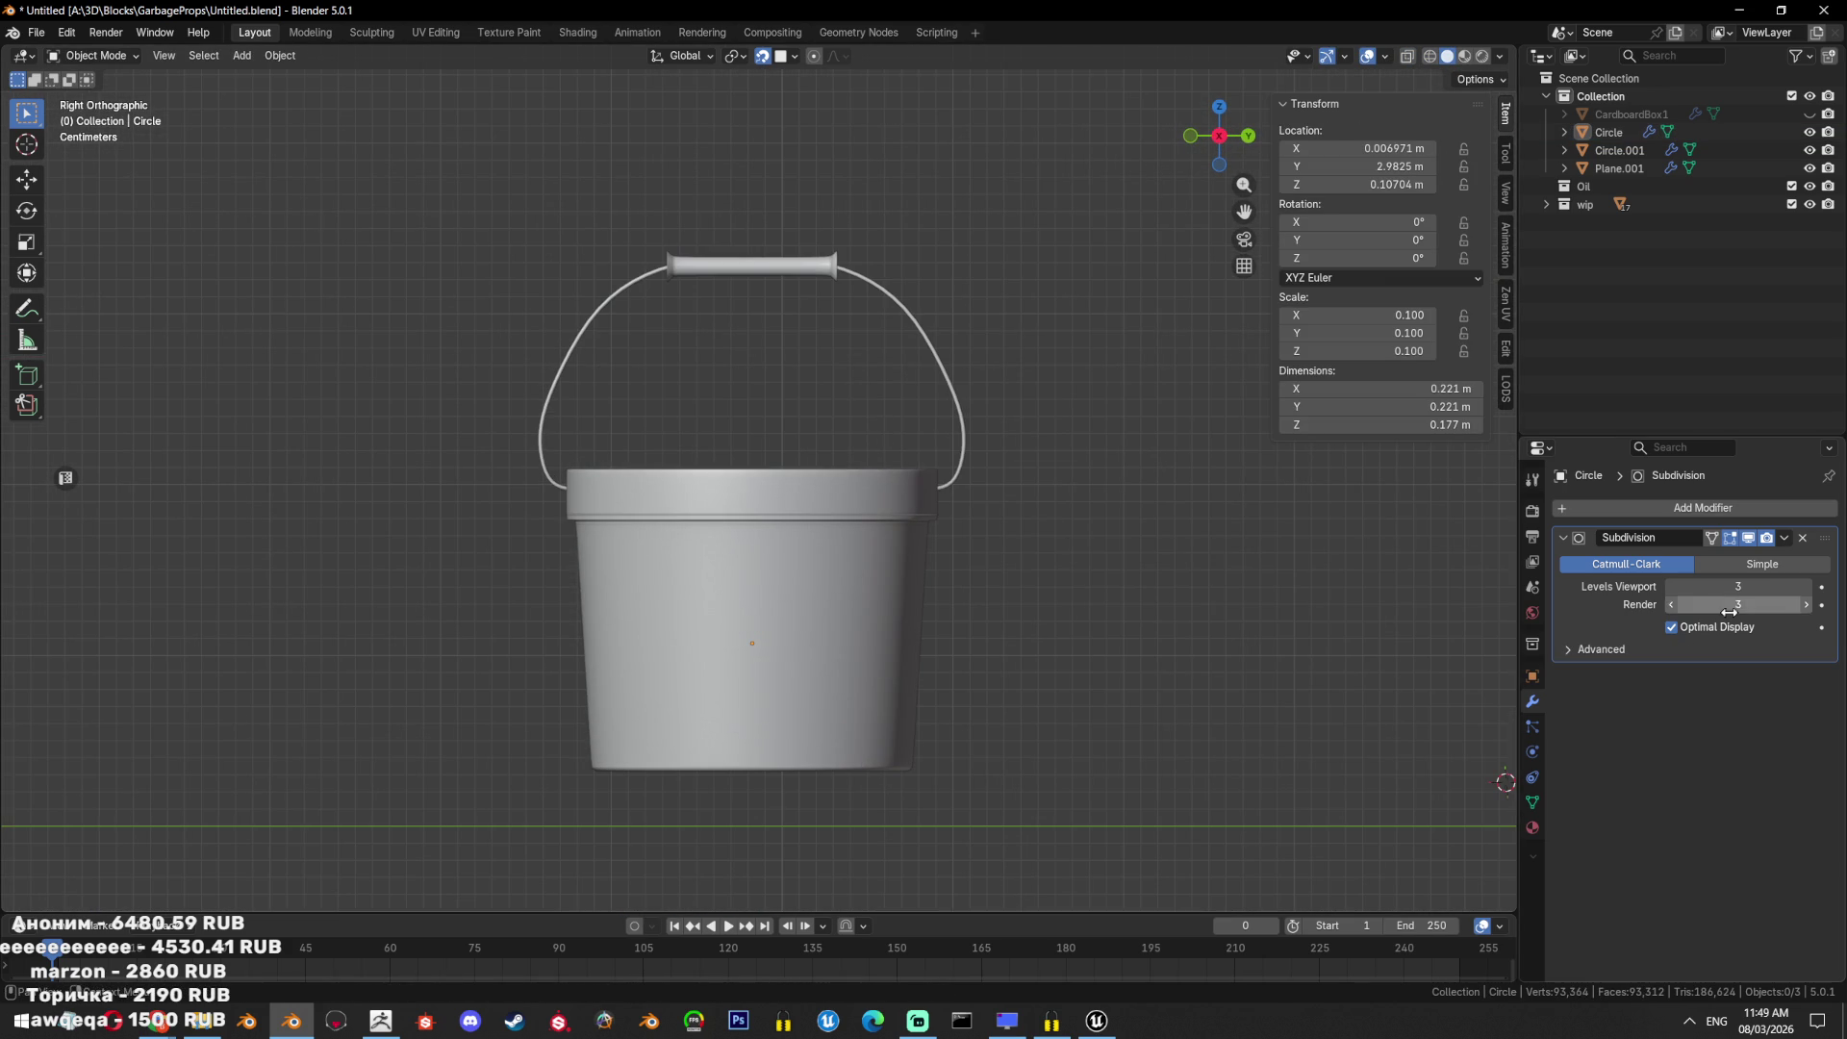
pyautogui.click(944, 345)
pyautogui.press('Delete')
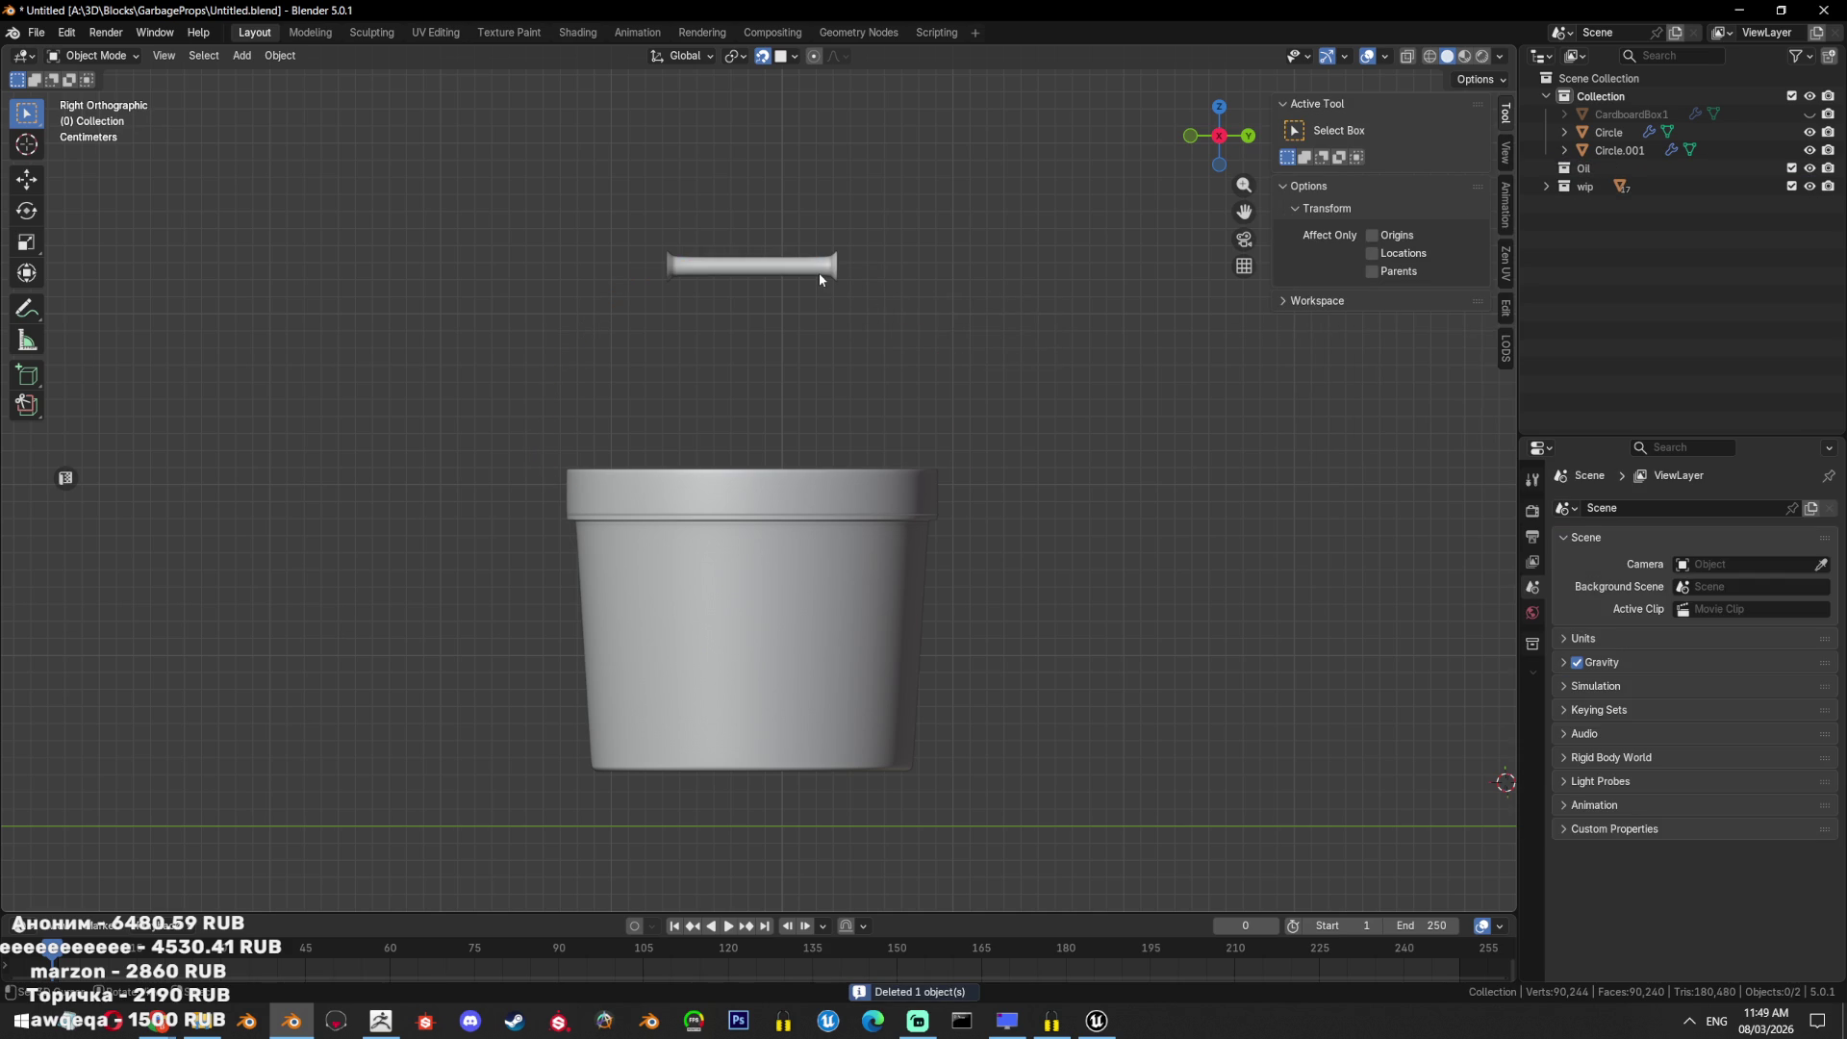
# Shorten the grip (Circle.001) to 0.0858 m by moving its end along Y.
pyautogui.click(818, 273)
pyautogui.scroll(2, 854, 339)
pyautogui.press('Tab')
pyautogui.press('g')
pyautogui.click(1114, 373)
pyautogui.press('g')
pyautogui.press('y')
pyautogui.click(952, 342)
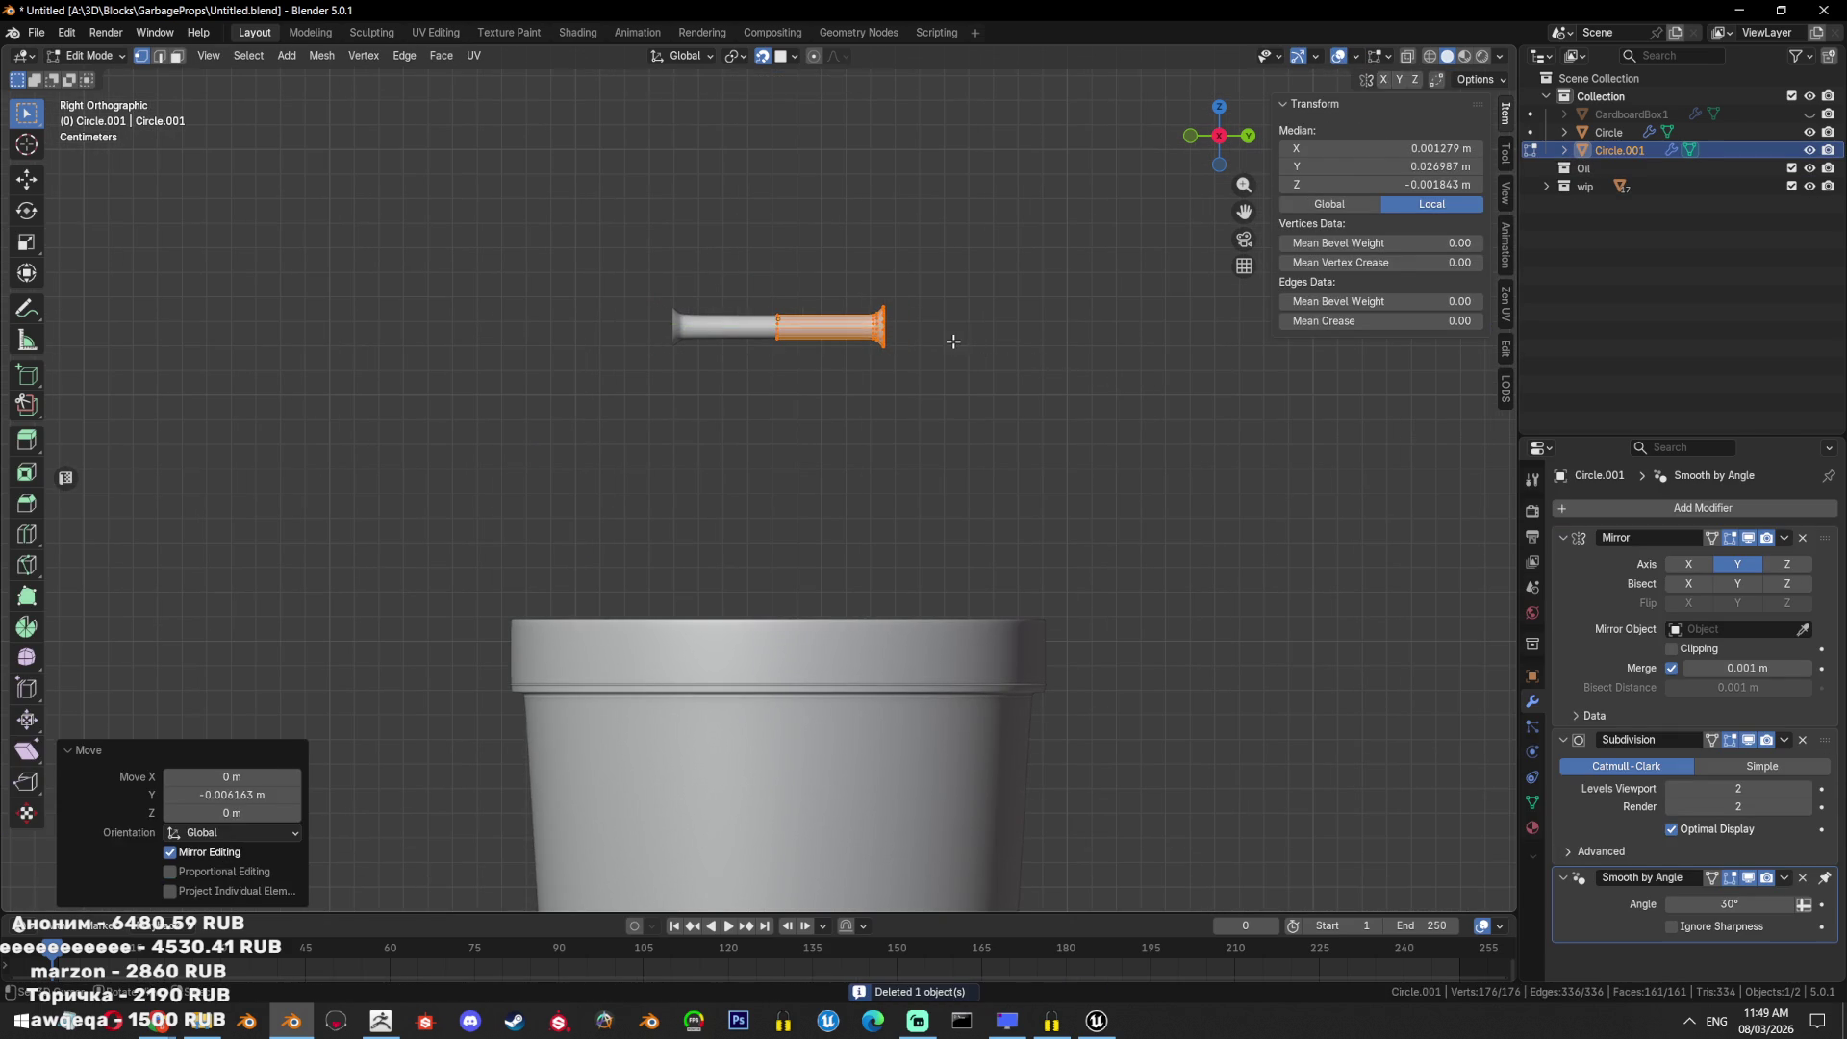
pyautogui.press('Tab')
pyautogui.scroll(-2, 1017, 407)
pyautogui.click(1013, 403)
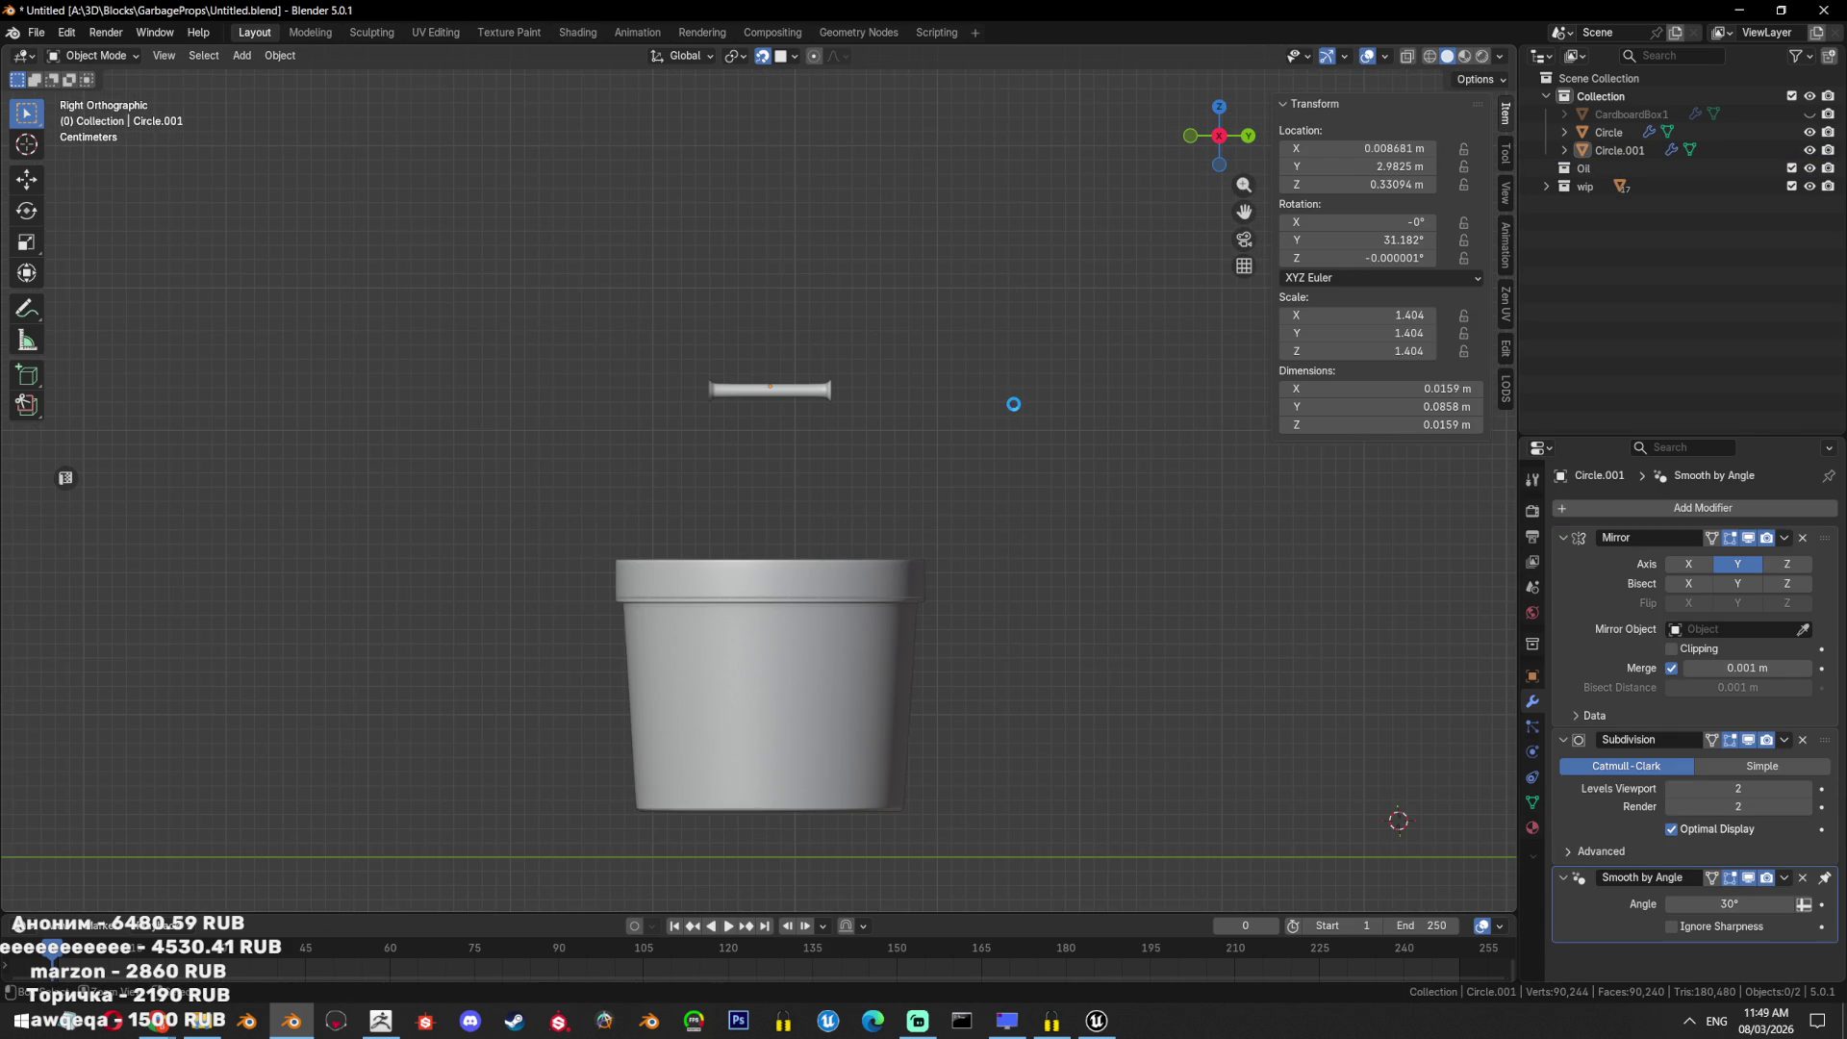
# Add a new circle mesh to the scene.
pyautogui.hotkey('shift', 'a')
pyautogui.moveTo(1012, 403)
pyautogui.click(1077, 425)
pyautogui.moveTo(791, 495); pyautogui.dragTo(788, 515, button='middle')
pyautogui.press('KP_1')
# Rotate the circle 90° upright and subdivide its edges for extra vertices.
pyautogui.press('r')
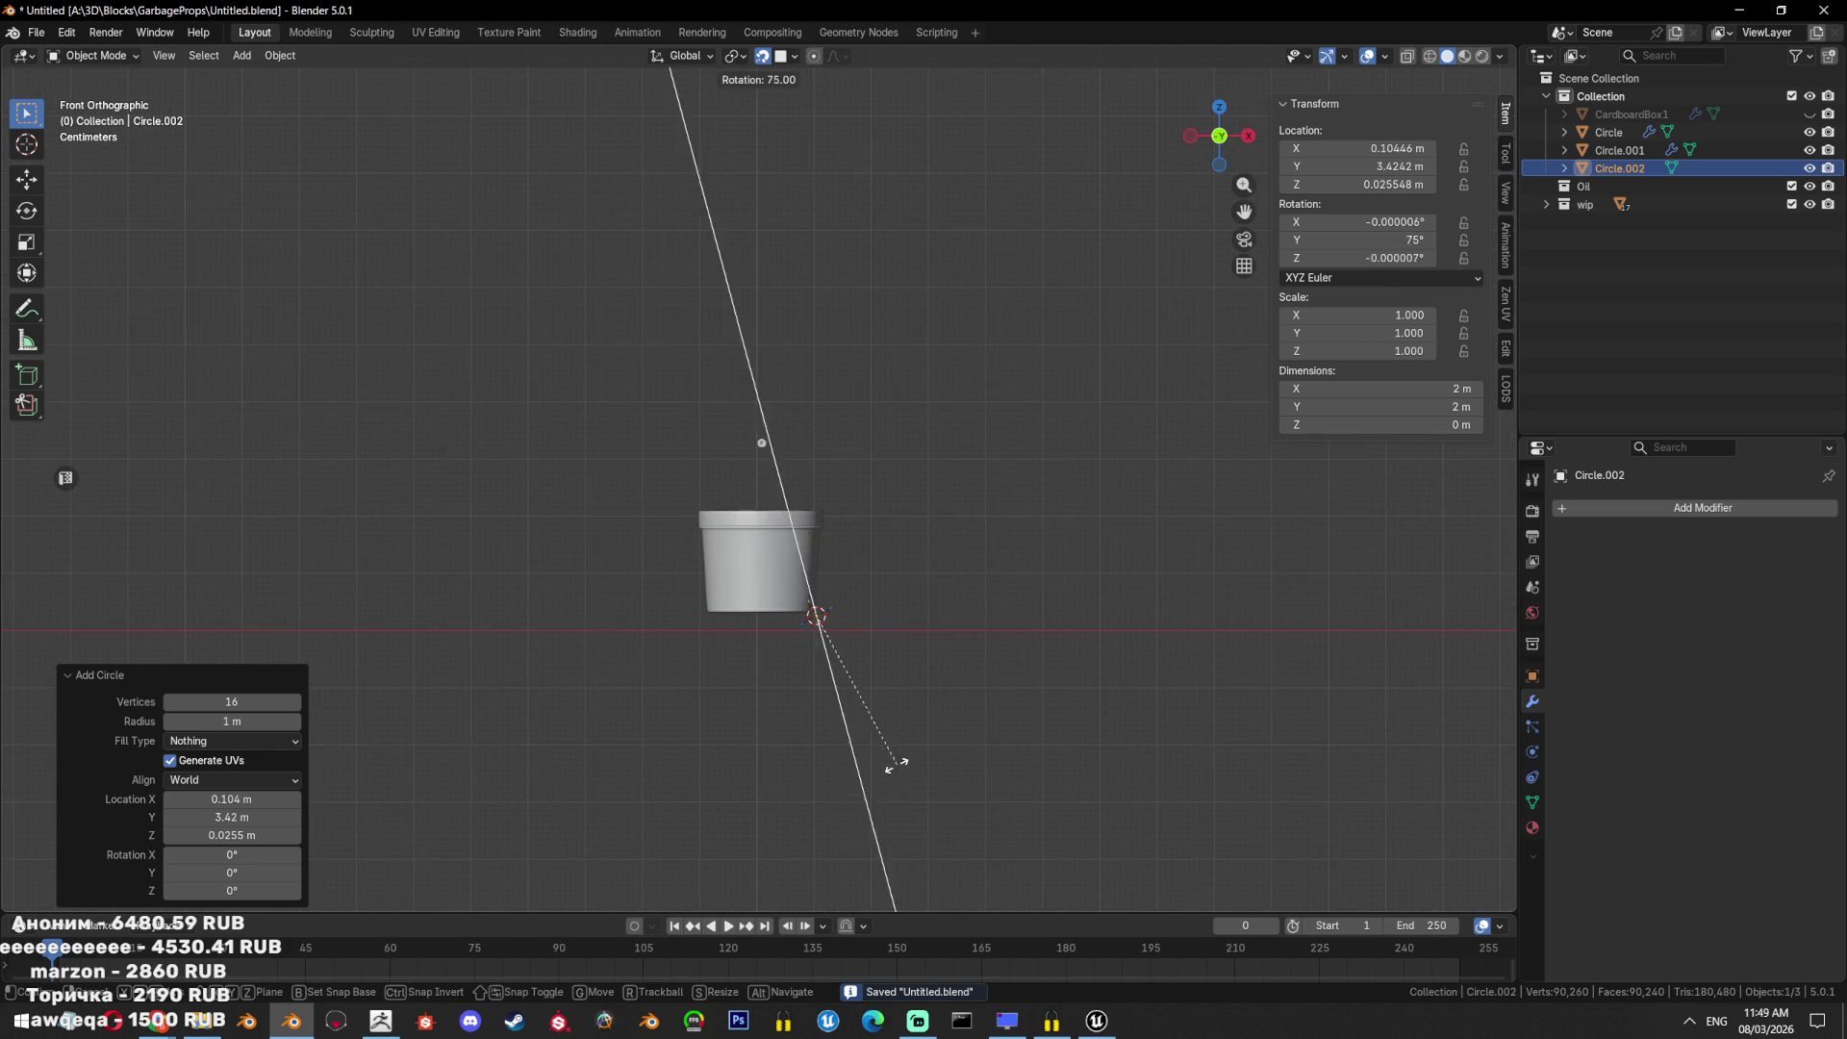
pyautogui.click(849, 756)
pyautogui.moveTo(849, 757)
pyautogui.mouseDown(button='middle')
pyautogui.moveTo(948, 691)
pyautogui.moveTo(1113, 660)
pyautogui.mouseUp(button='middle')
pyautogui.press('Tab')
pyautogui.press('KP_3')
pyautogui.hotkey('ctrl', 'e')
pyautogui.click(1174, 519)
pyautogui.press('Tab')
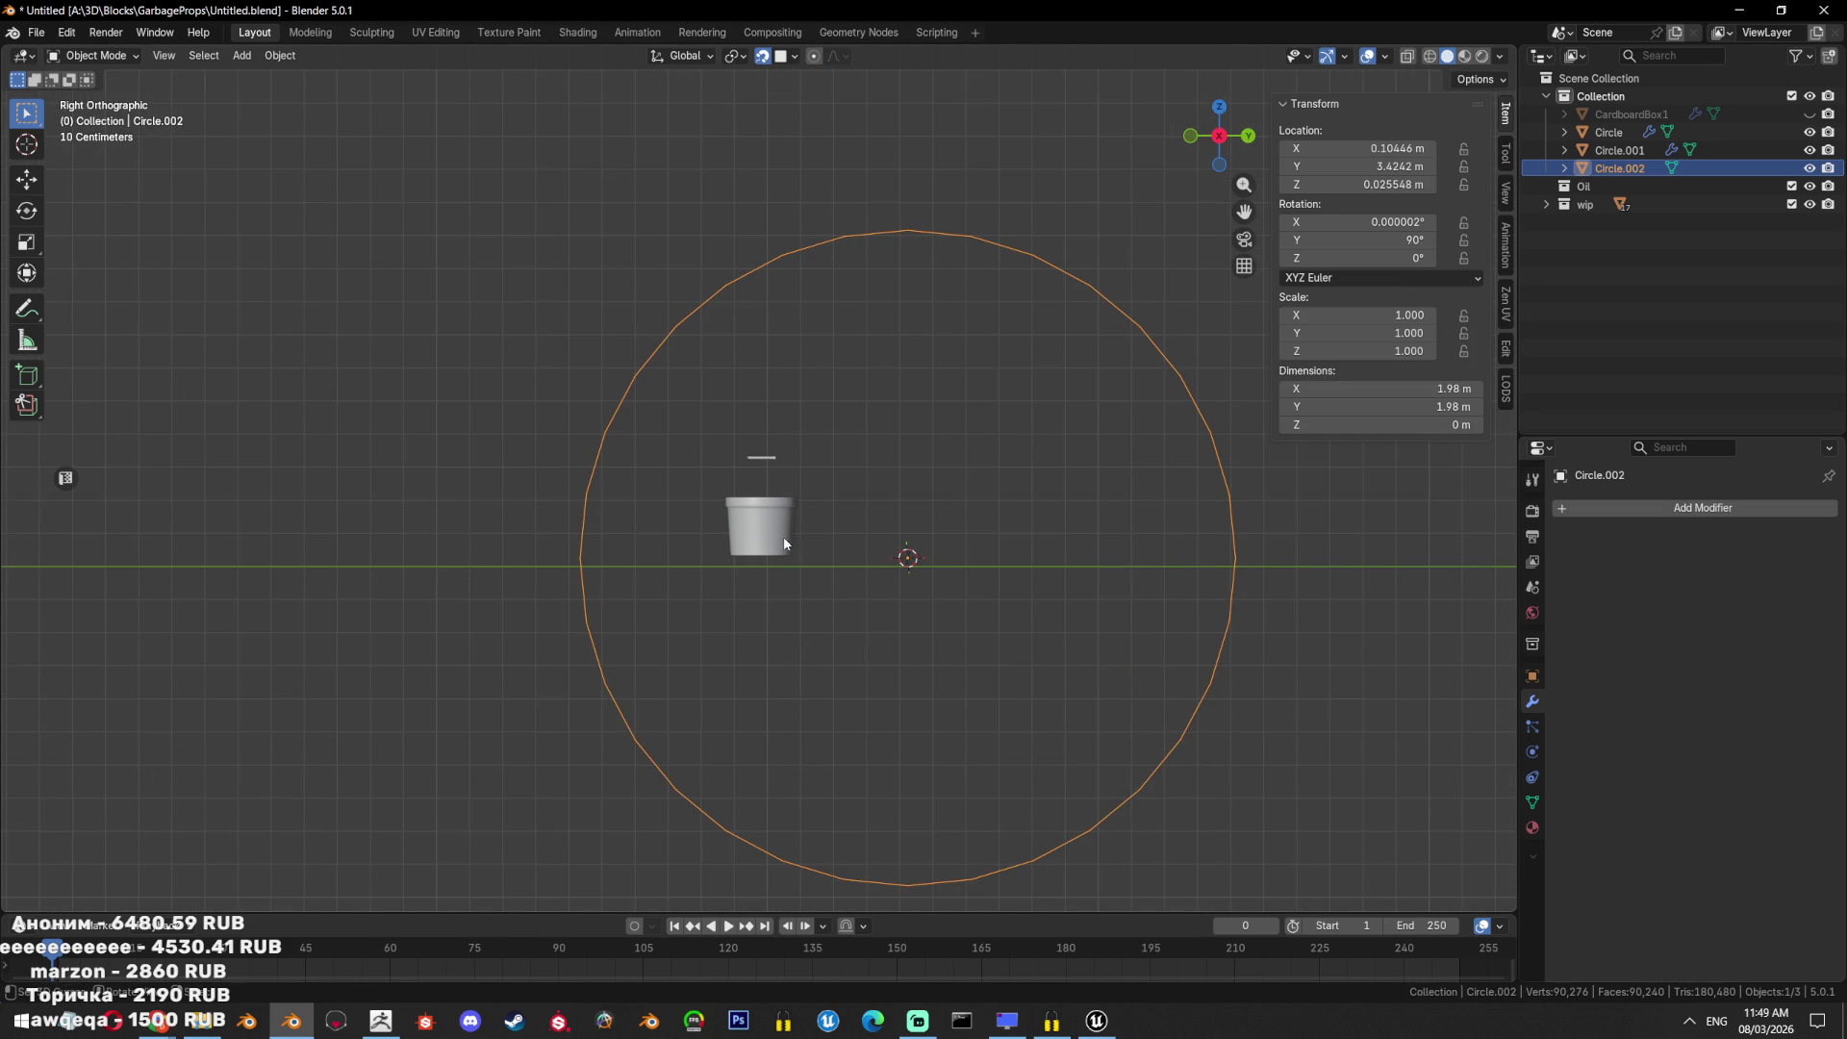
# Snap the circle to the bucket's centre via the 3D cursor.
pyautogui.click(777, 527)
pyautogui.press('Tab')
pyautogui.press('a')
pyautogui.hotkey('shift', 's')
pyautogui.press('Tab')
pyautogui.click(1168, 374)
pyautogui.hotkey('shift', 's')
pyautogui.click(1154, 317)
# Shrink the circle and shift it vertically toward the bucket rim.
pyautogui.press('s')
pyautogui.click(835, 545)
pyautogui.scroll(1, 835, 550)
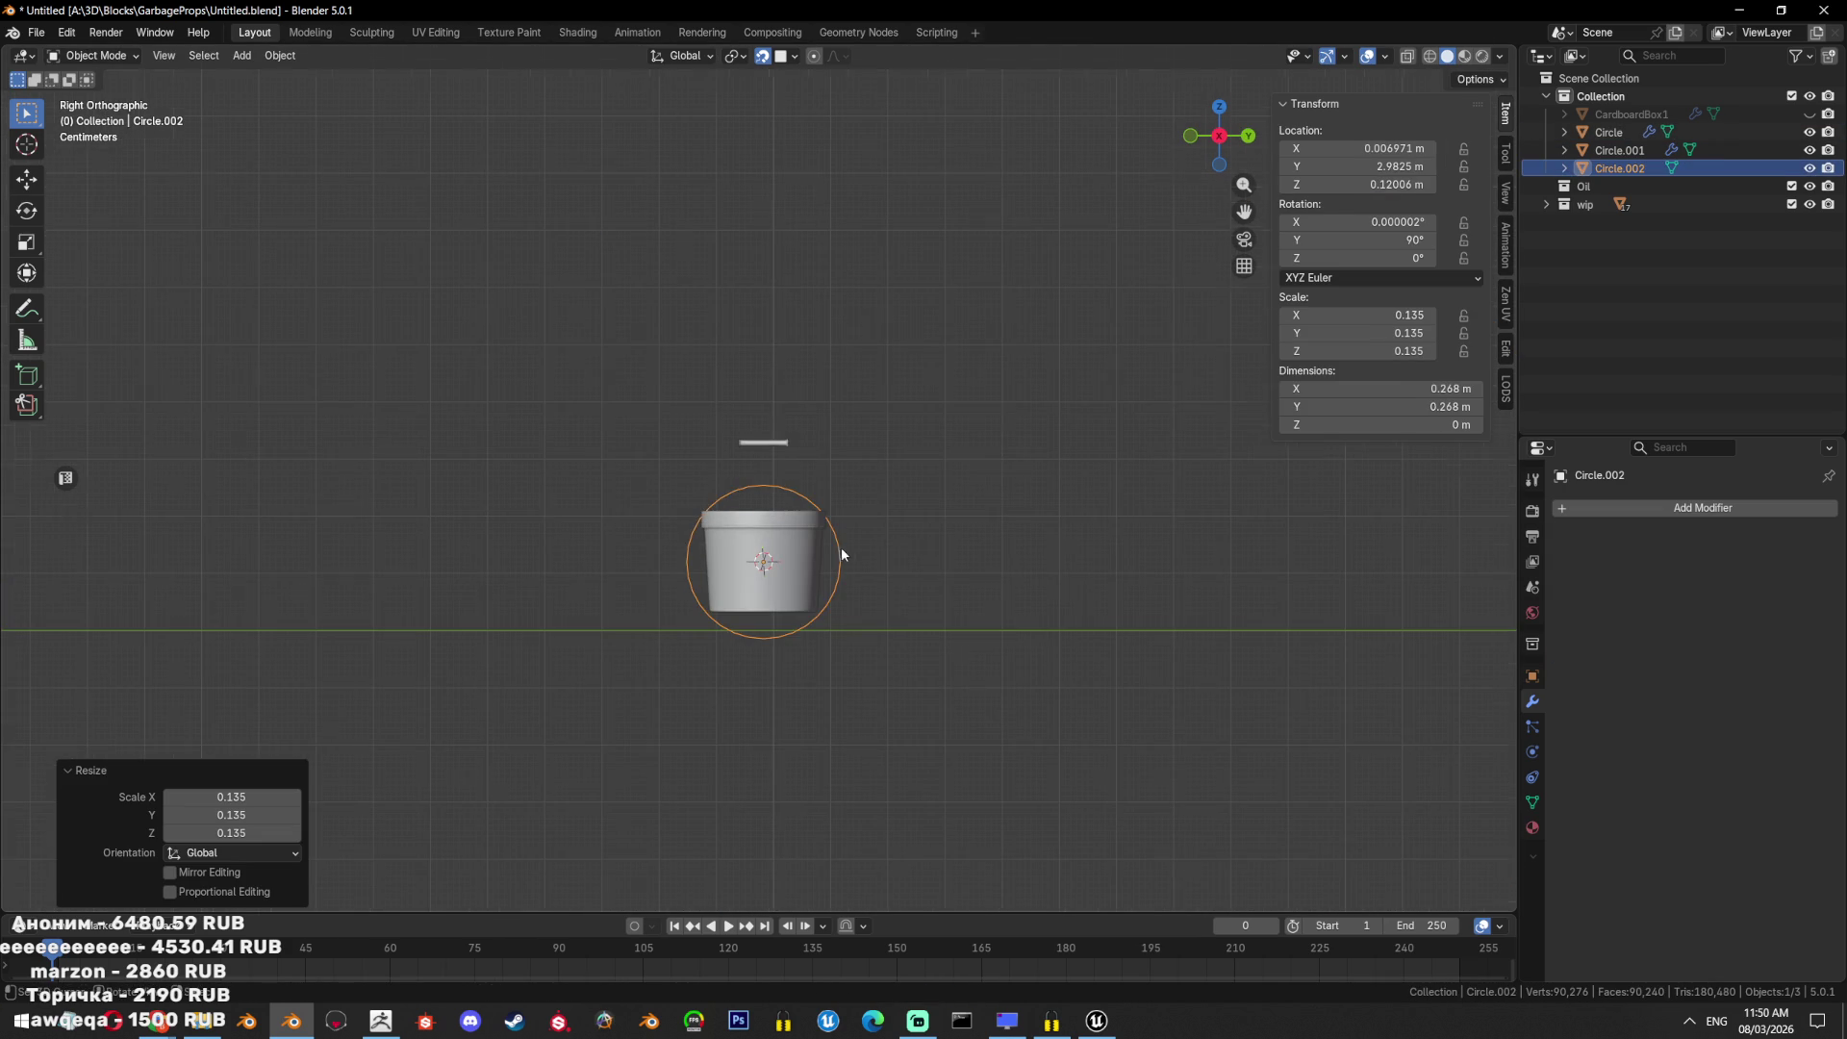
pyautogui.press('g')
pyautogui.press('z')
pyautogui.click(1072, 540)
pyautogui.scroll(4, 1118, 612)
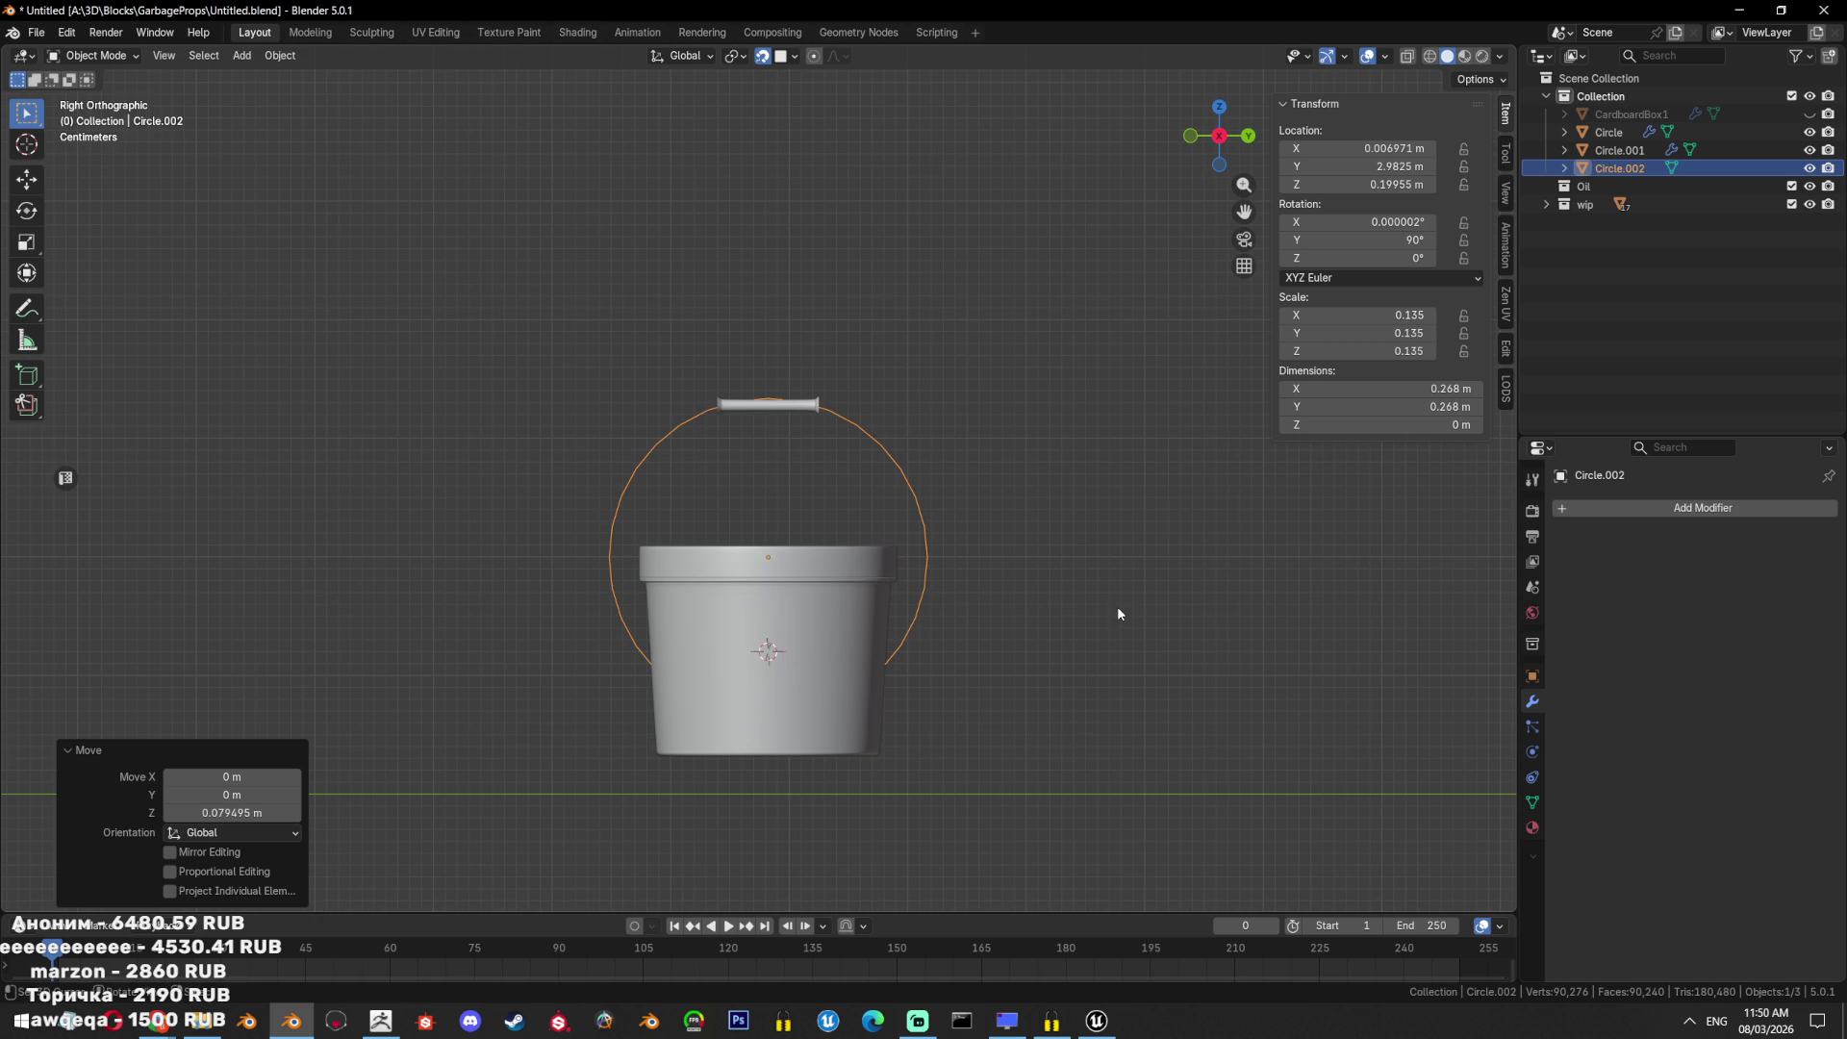
# Fine-tune the circle to 0.242 m and raise it to arch above the rim.
pyautogui.press('s')
pyautogui.click(1116, 658)
pyautogui.press('g')
pyautogui.press('z')
pyautogui.click(1114, 643)
pyautogui.press('s')
pyautogui.click(1180, 637)
pyautogui.press('g')
pyautogui.press('z')
pyautogui.click(1179, 607)
pyautogui.press('Tab')
pyautogui.scroll(2, 957, 564)
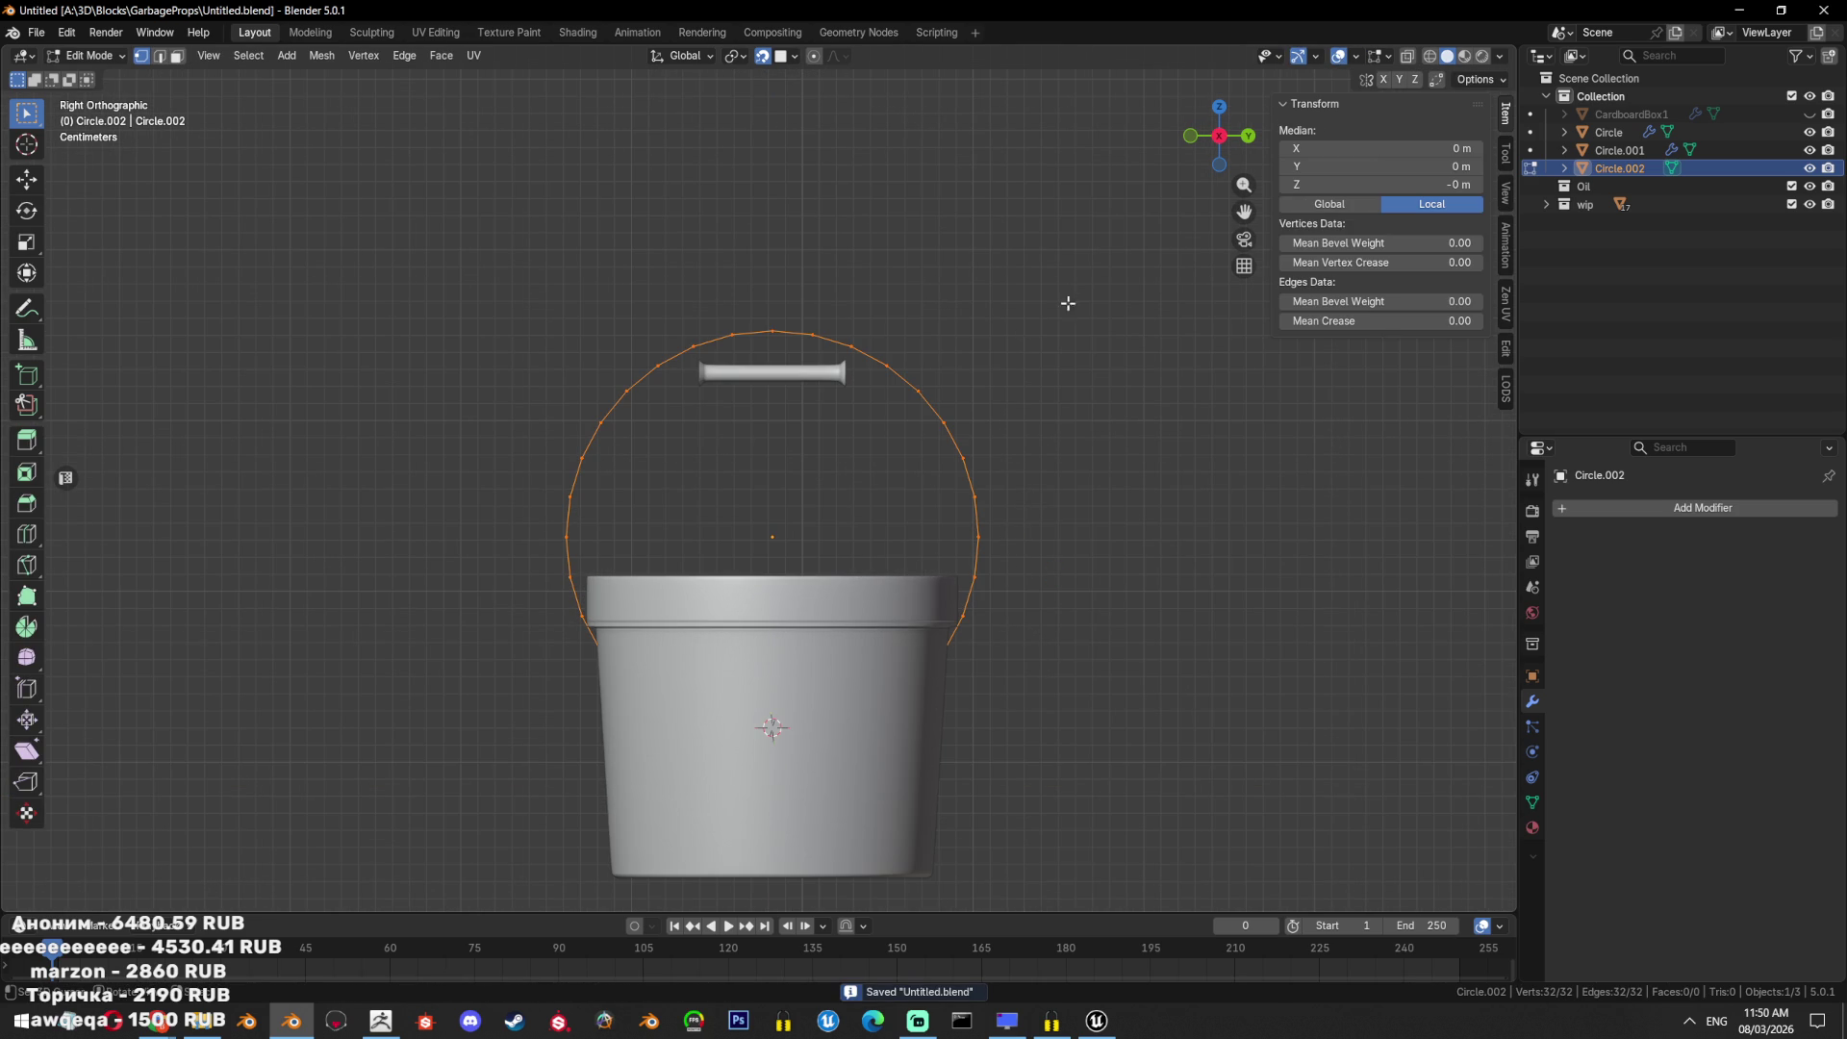
# Dissolve the circle's top vertices.
pyautogui.scroll(2, 1068, 303)
pyautogui.click(774, 272)
pyautogui.press('x')
pyautogui.click(791, 375)
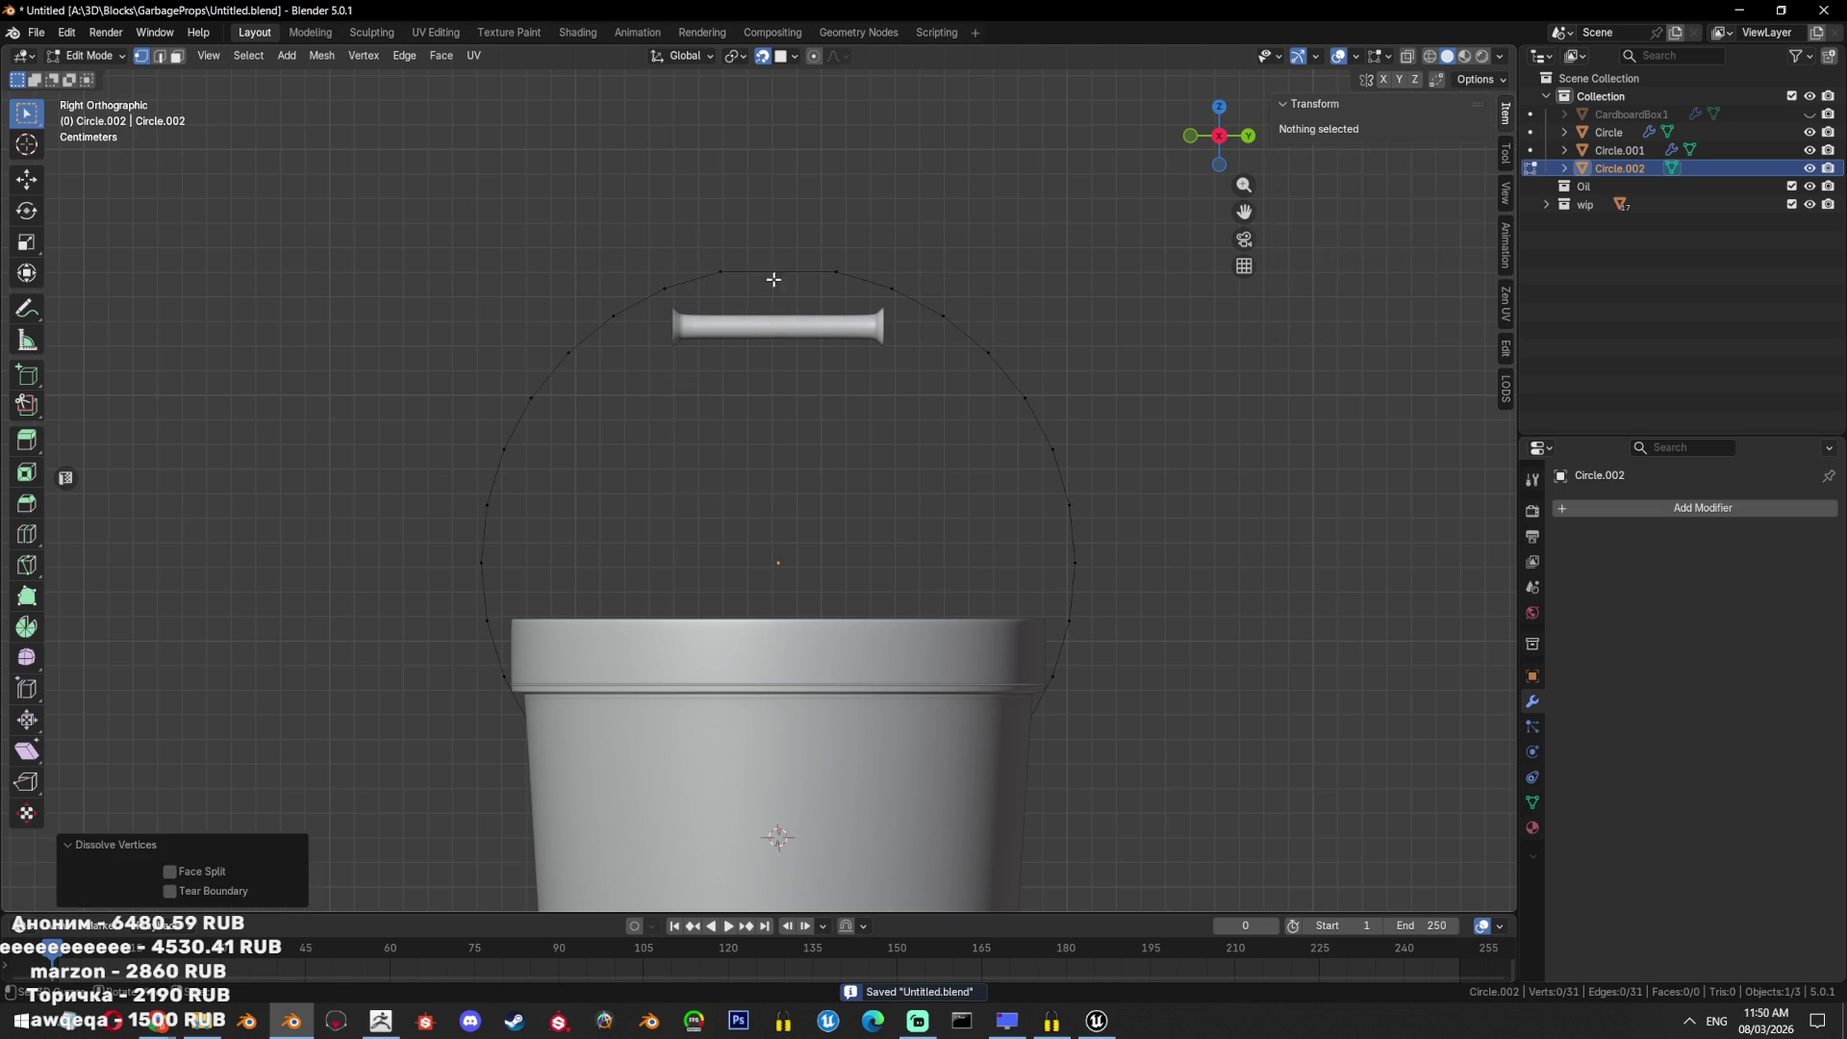
pyautogui.click(721, 272)
pyautogui.keyDown('shift'); pyautogui.click(836, 272); pyautogui.keyUp('shift')
pyautogui.press('x')
pyautogui.click(837, 279)
pyautogui.scroll(-3, 1024, 469)
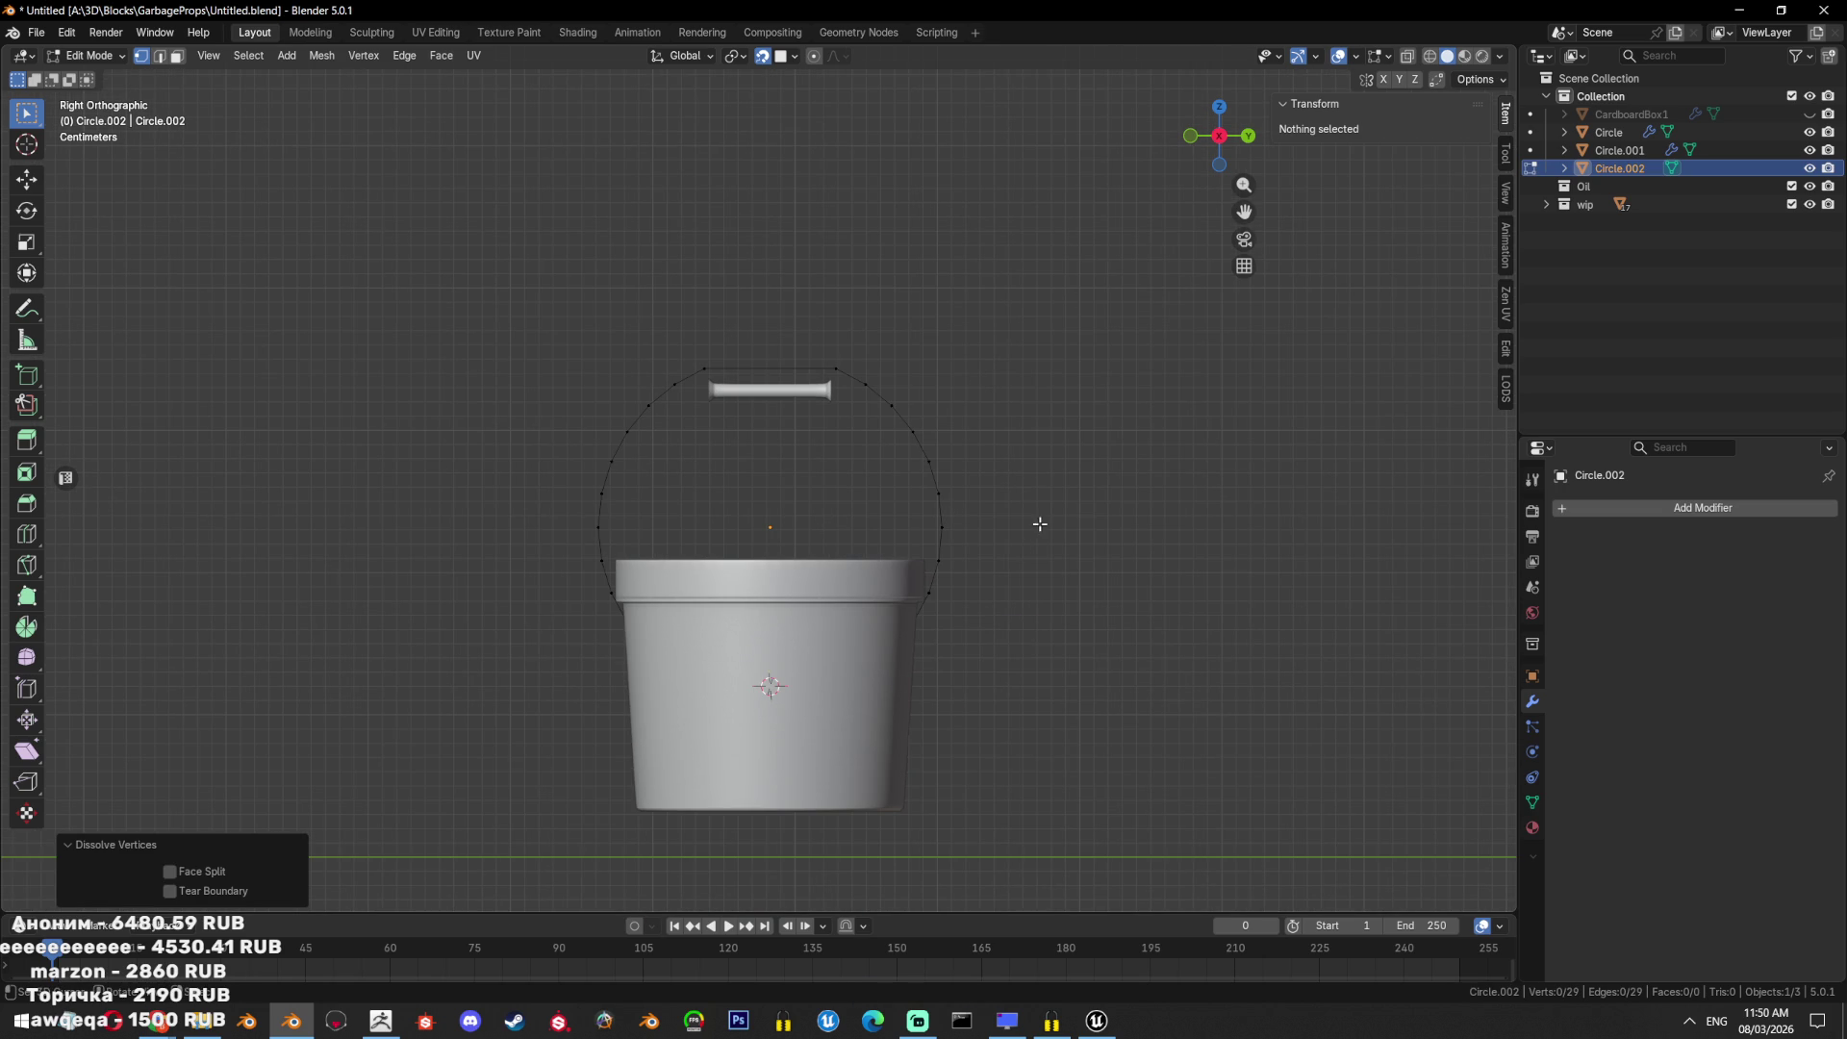
# Dissolve the circle's lower arc vertices using wireframe view.
pyautogui.hotkey('shift', 'z')
pyautogui.moveTo(932, 631); pyautogui.dragTo(601, 707)
pyautogui.press('x')
pyautogui.click(1121, 592)
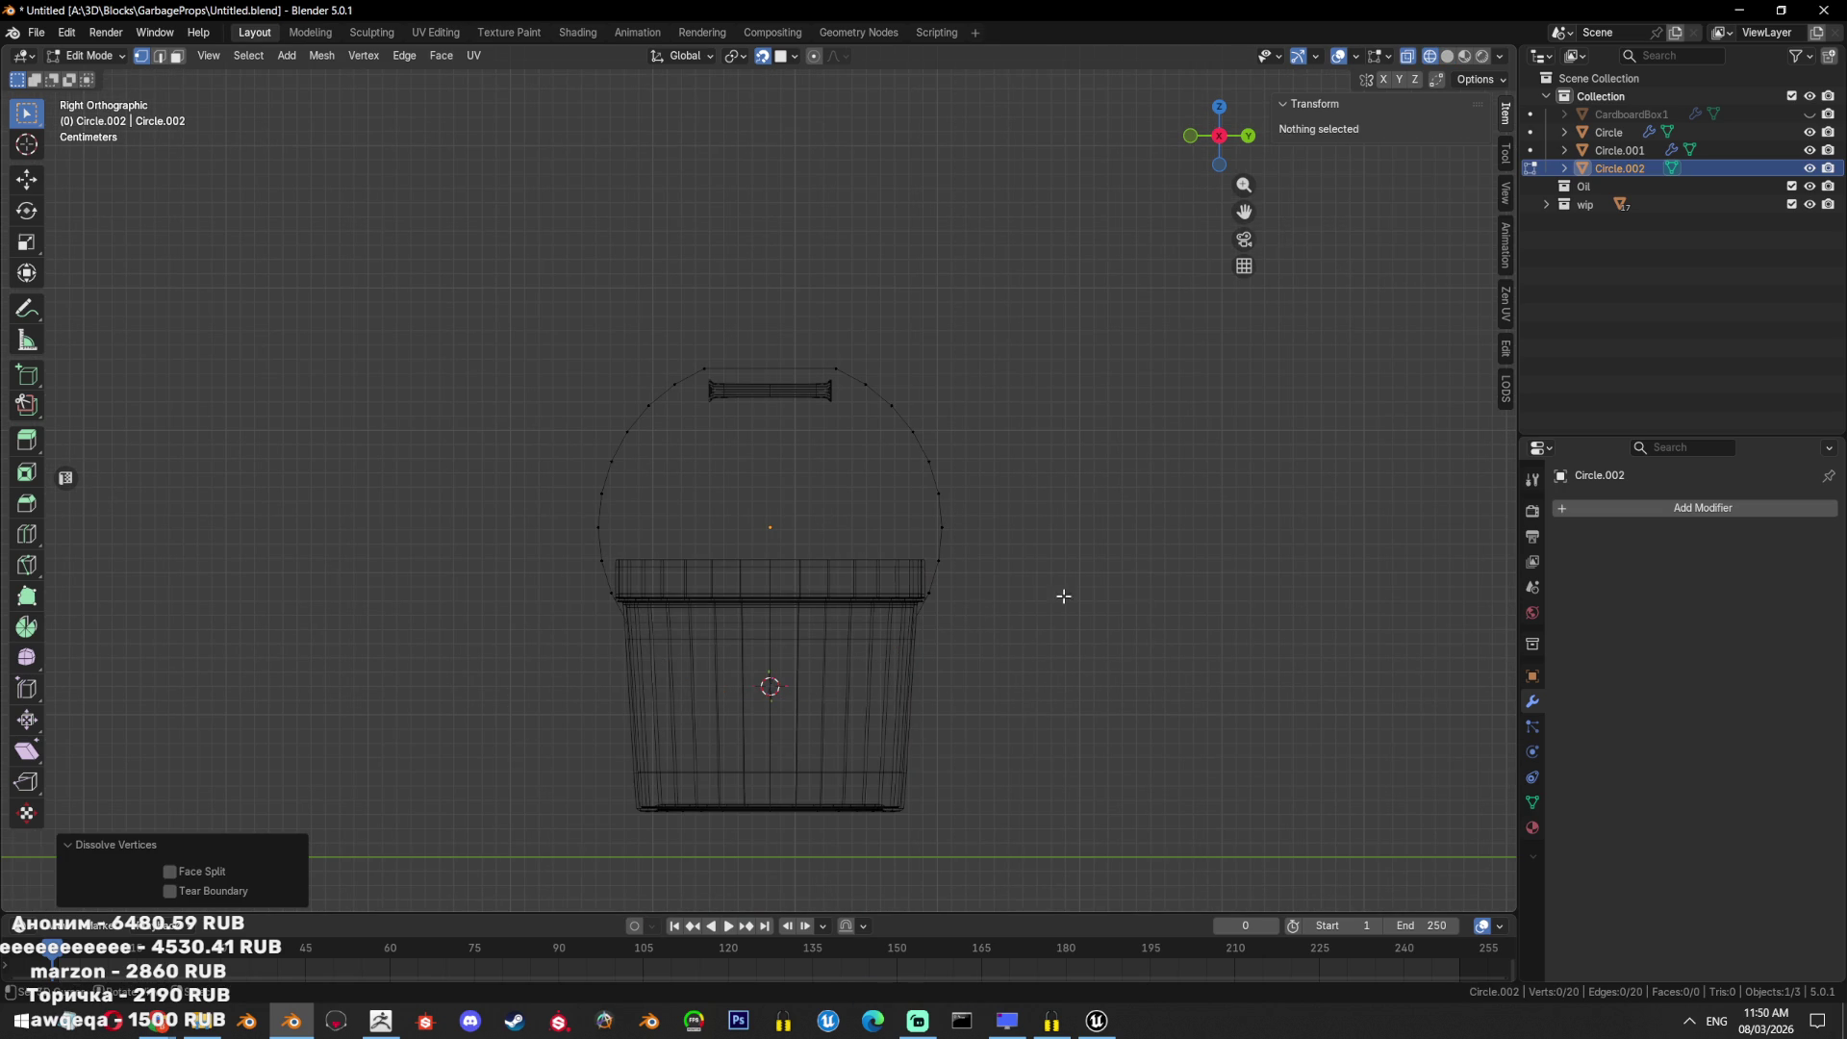
pyautogui.hotkey('ctrl', 'z')
pyautogui.hotkey('ctrl', 'x')
pyautogui.press('a')
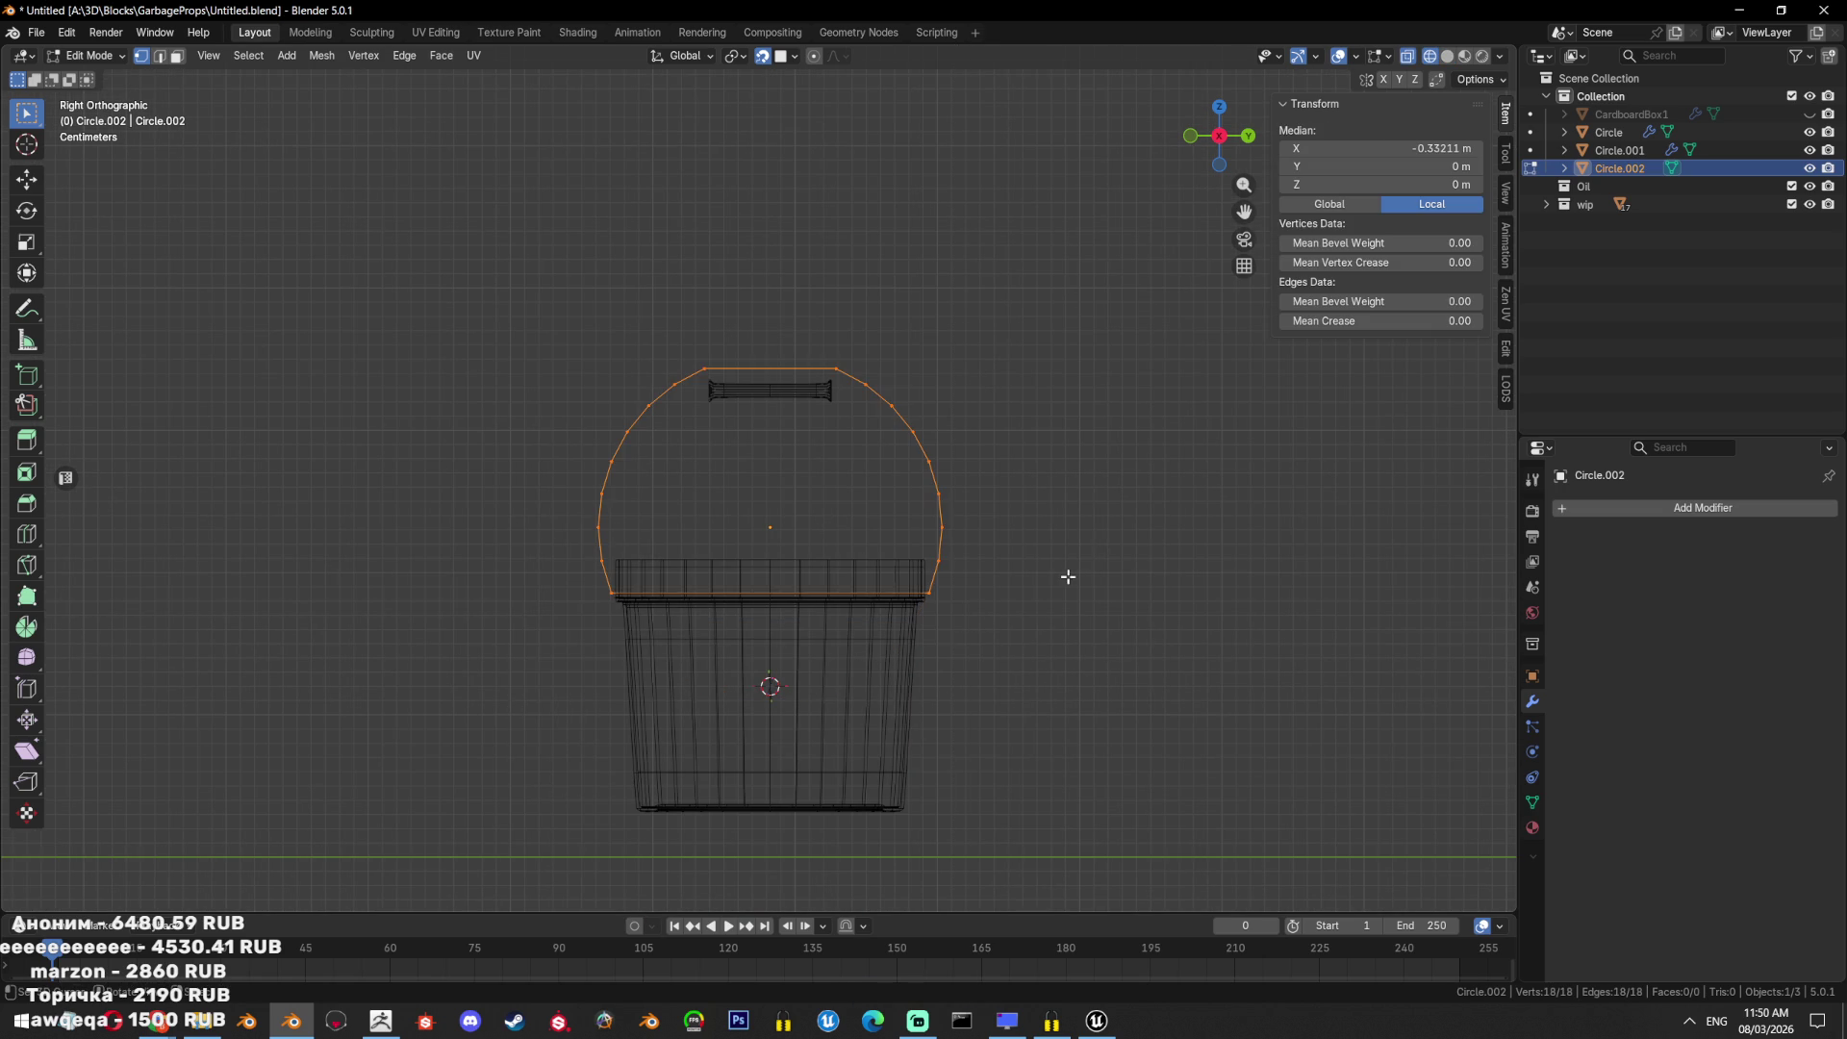
pyautogui.scroll(1, 1059, 563)
pyautogui.scroll(1, 1058, 563)
# Delete the bottom edge to open the circle into an arc, then lower it along Z.
pyautogui.press('x')
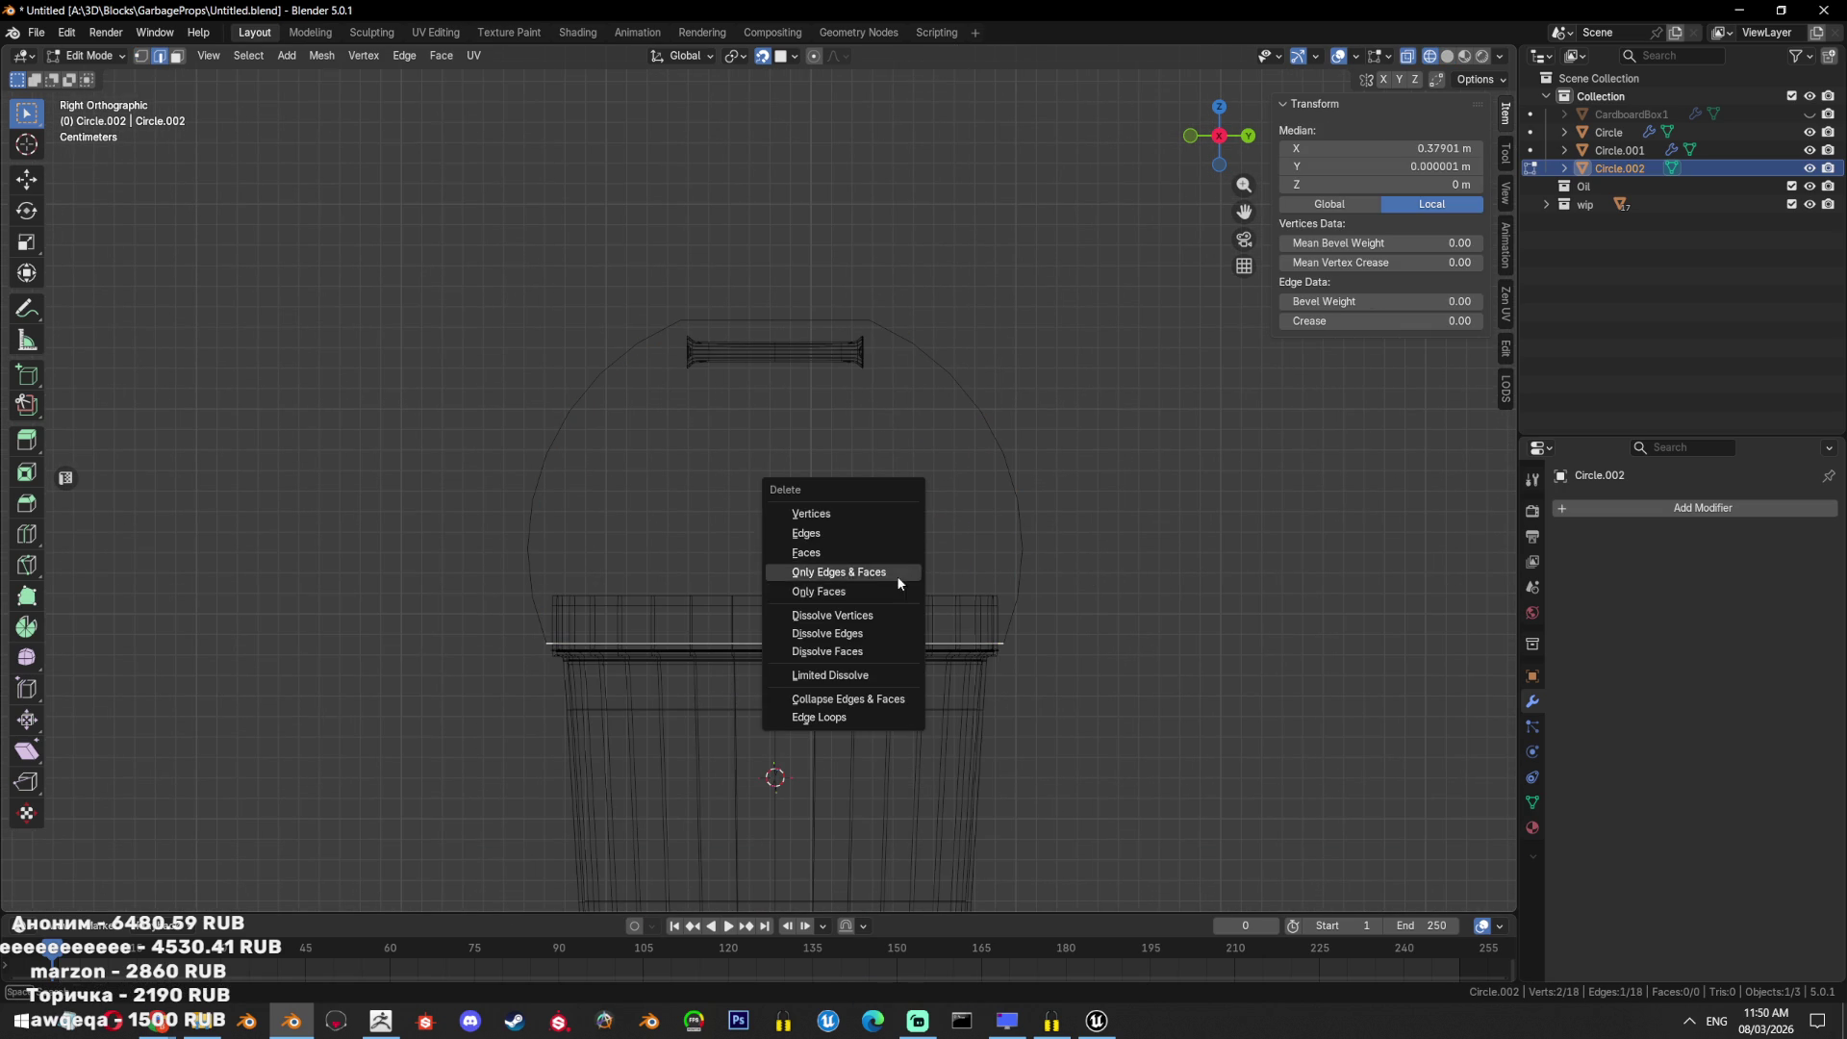
pyautogui.click(891, 551)
pyautogui.press('a')
pyautogui.scroll(-2, 1058, 626)
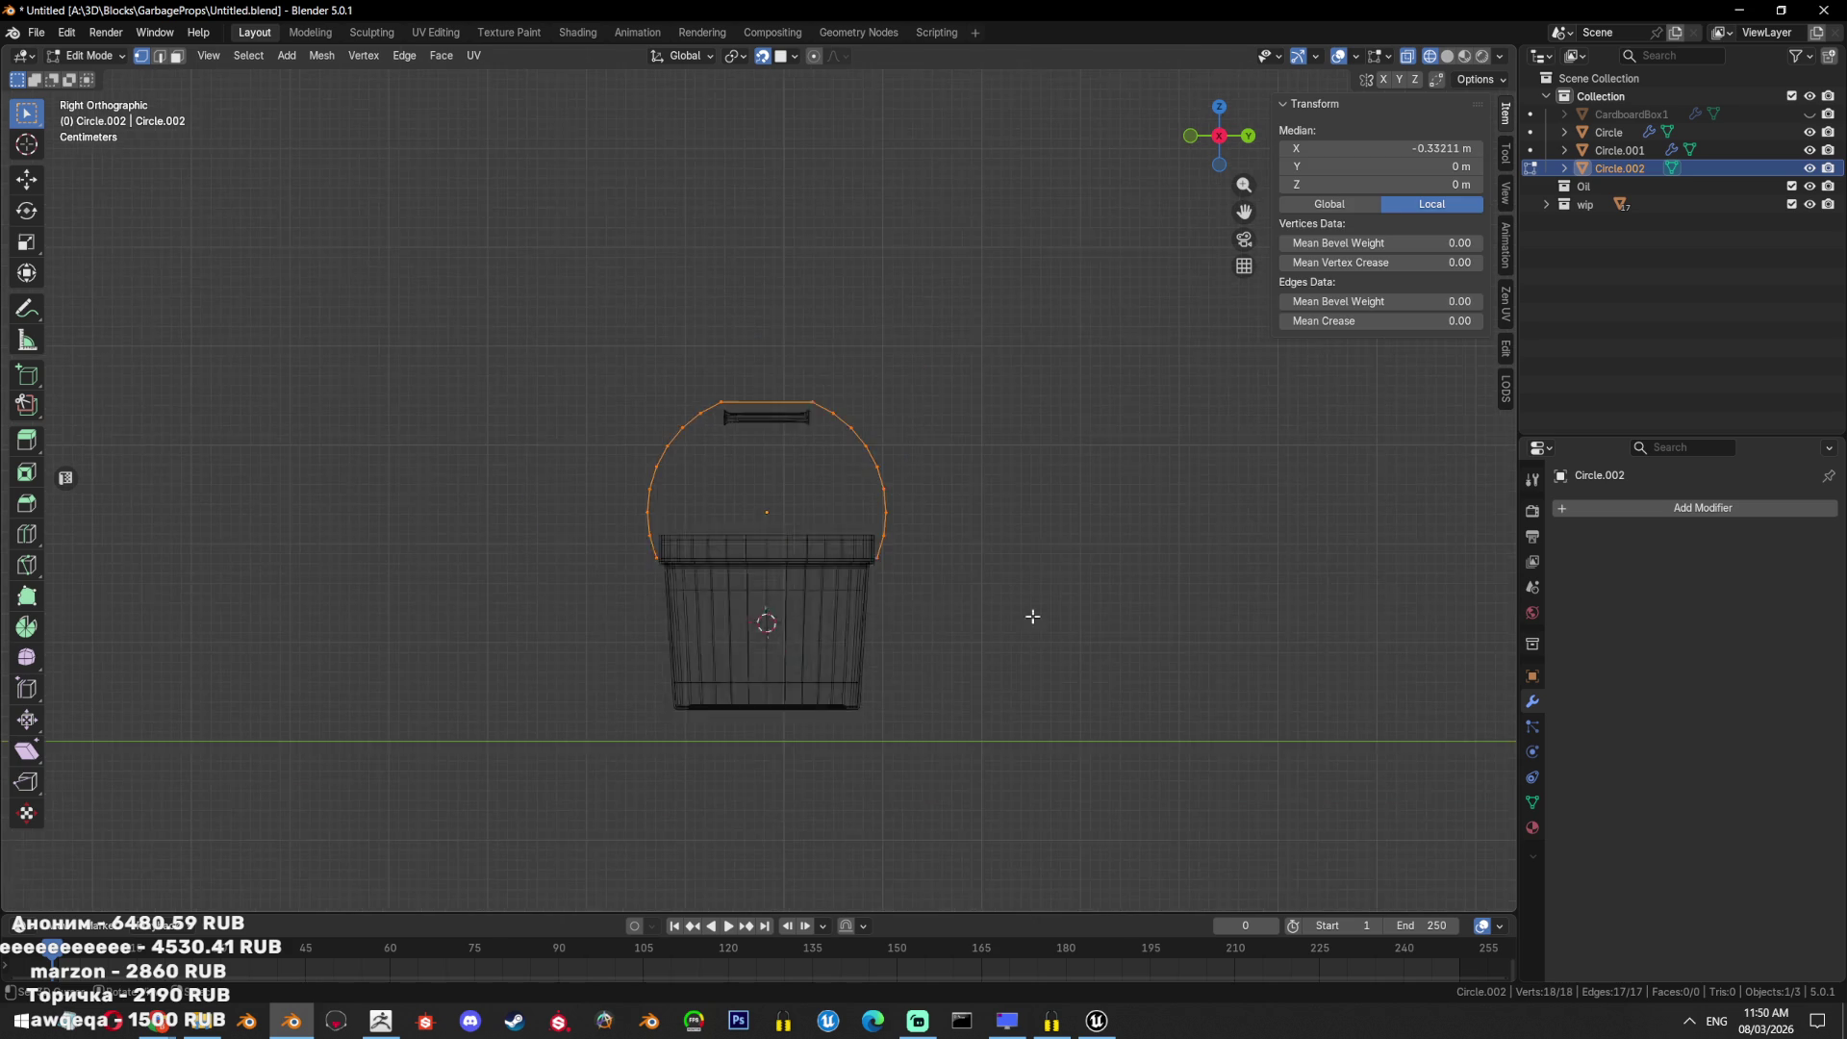
pyautogui.scroll(2, 1030, 618)
pyautogui.press('Tab')
pyautogui.hotkey('shift', 'z')
pyautogui.press('g')
pyautogui.press('z')
pyautogui.click(1058, 500)
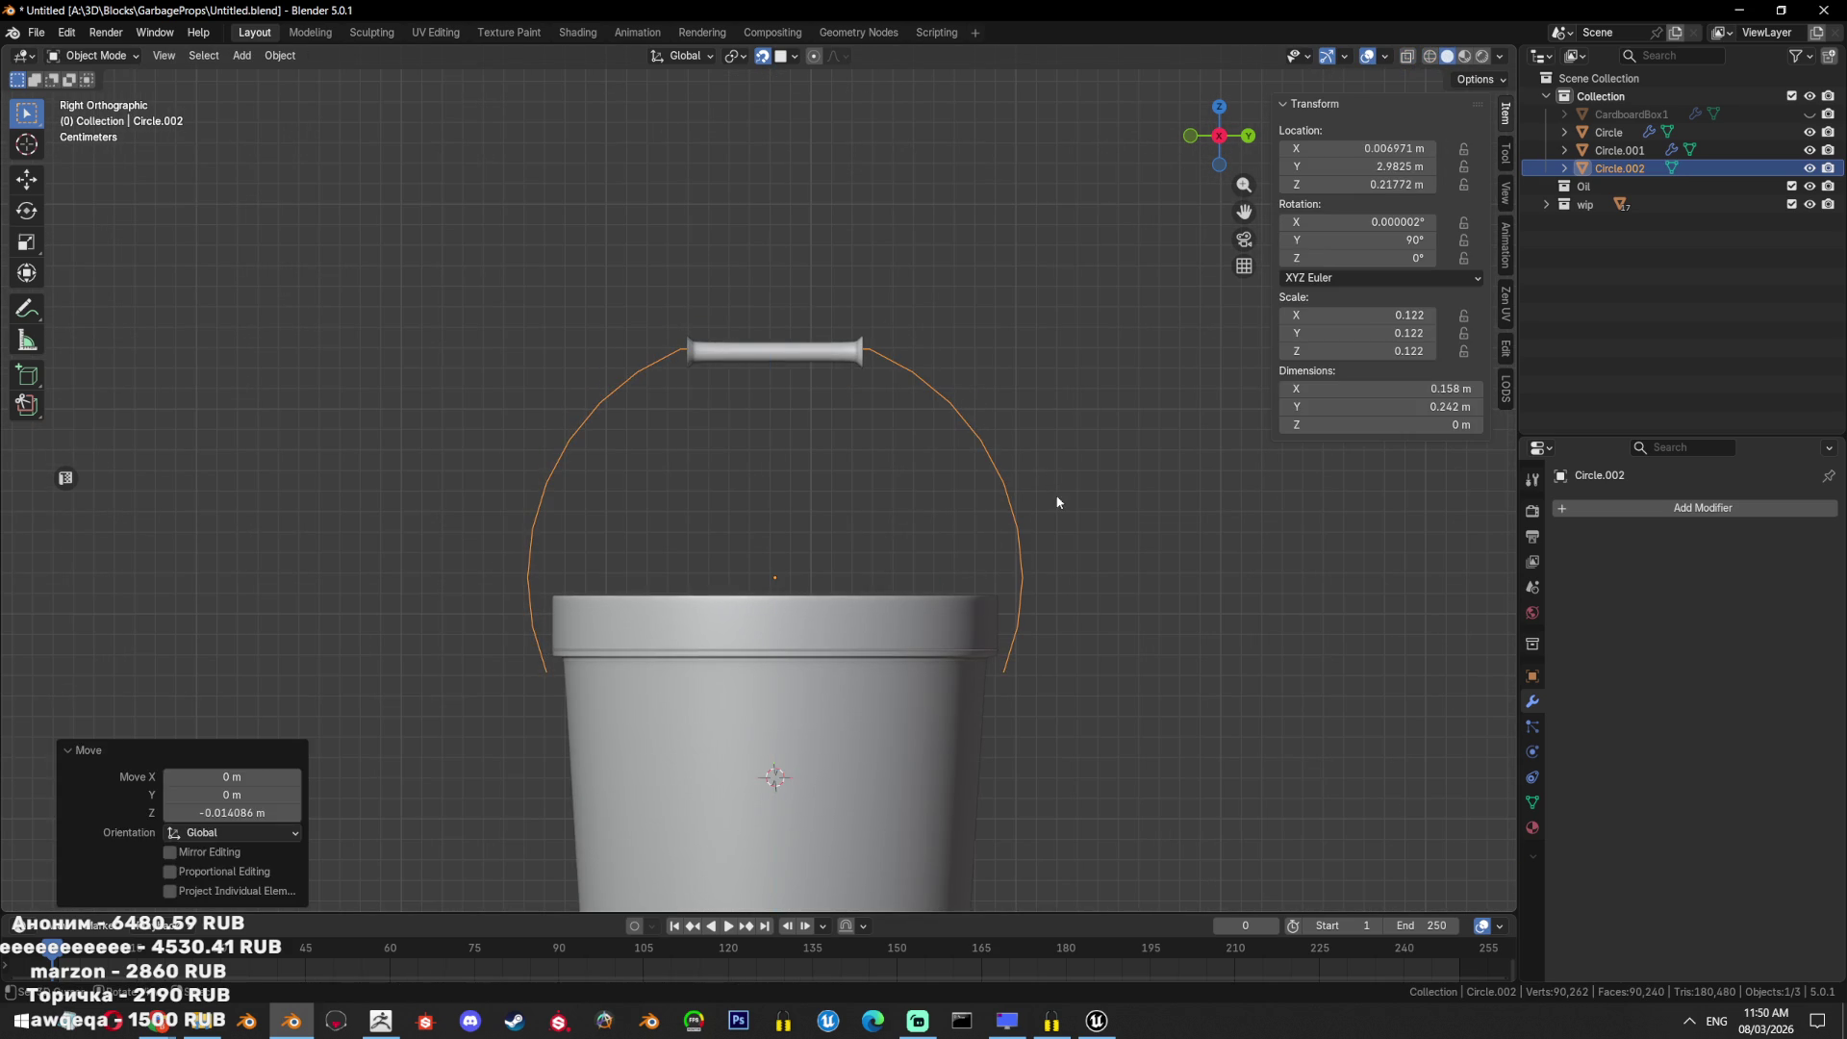
# Squash and reposition the arc's lowest end vertices along Z on both sides.
pyautogui.press('Tab')
pyautogui.click(1007, 666)
pyautogui.keyDown('shift'); pyautogui.click(1022, 577); pyautogui.keyUp('shift')
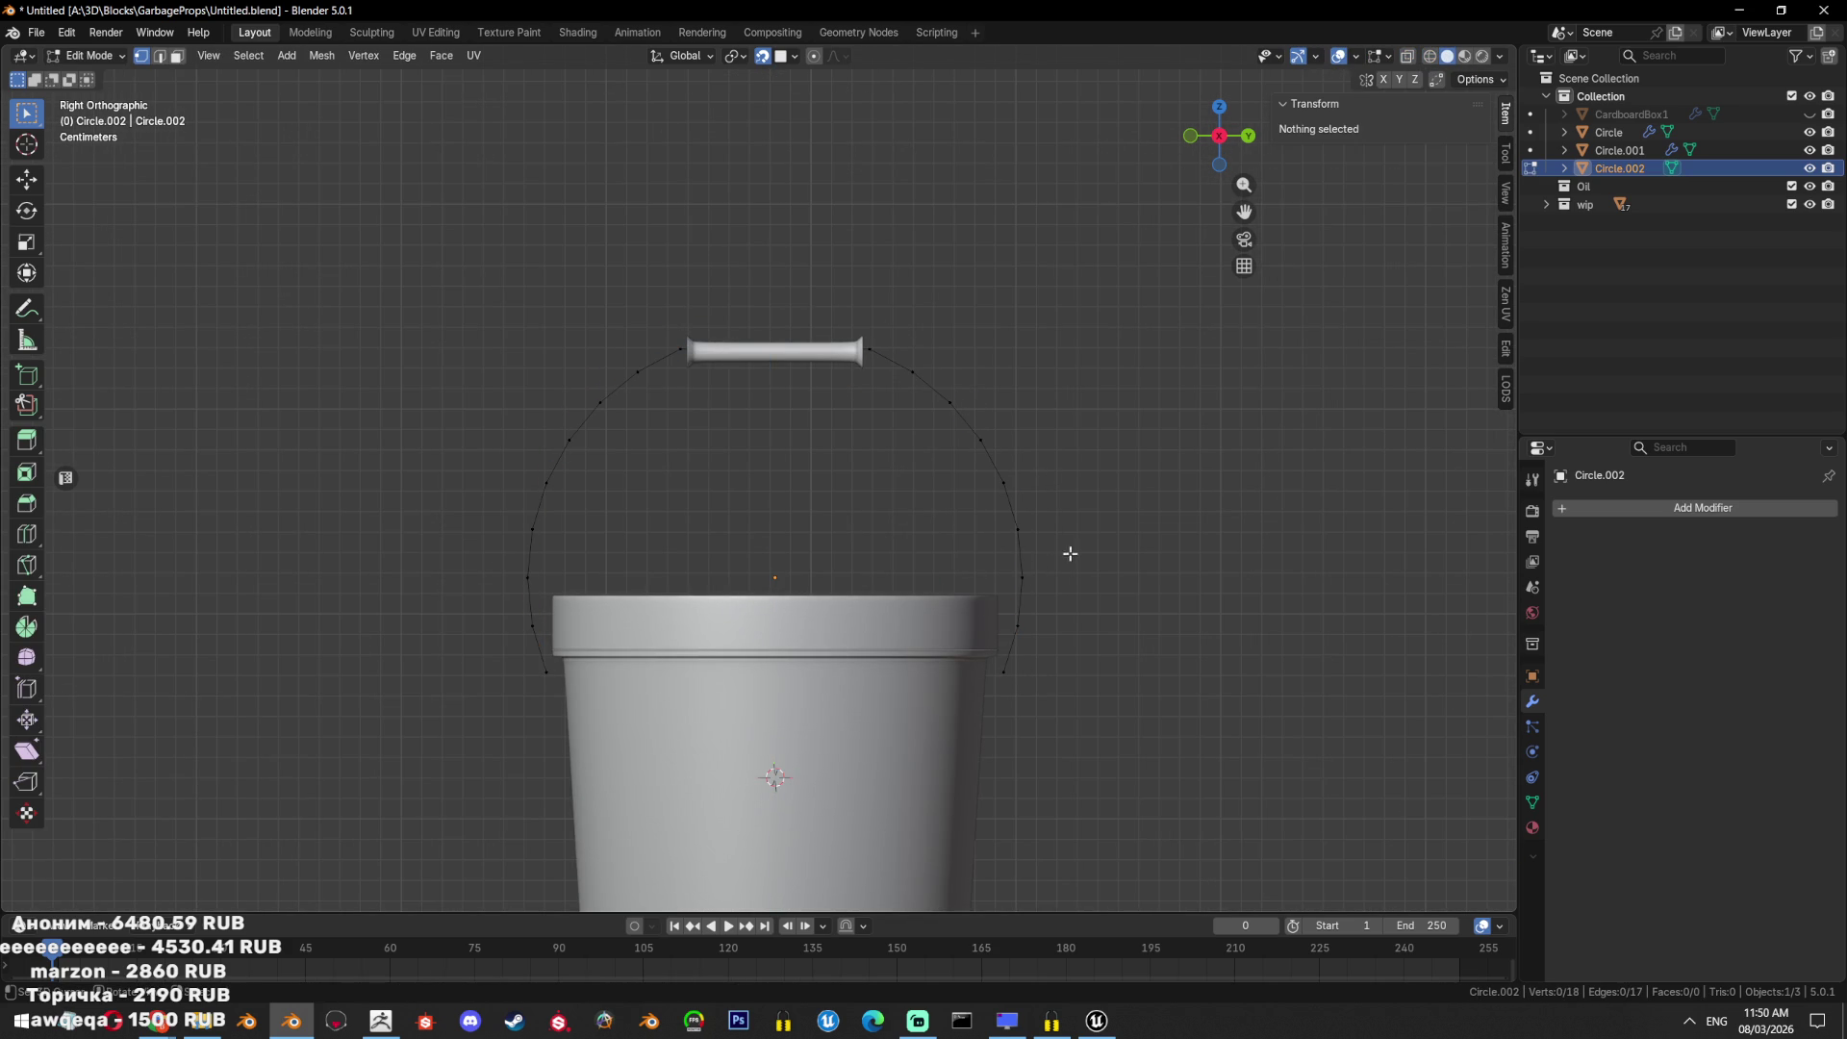
pyautogui.hotkey('shift', 'ctrl', 'm')
pyautogui.press('s')
pyautogui.press('z')
pyautogui.click(1213, 646)
pyautogui.press('g')
pyautogui.press('z')
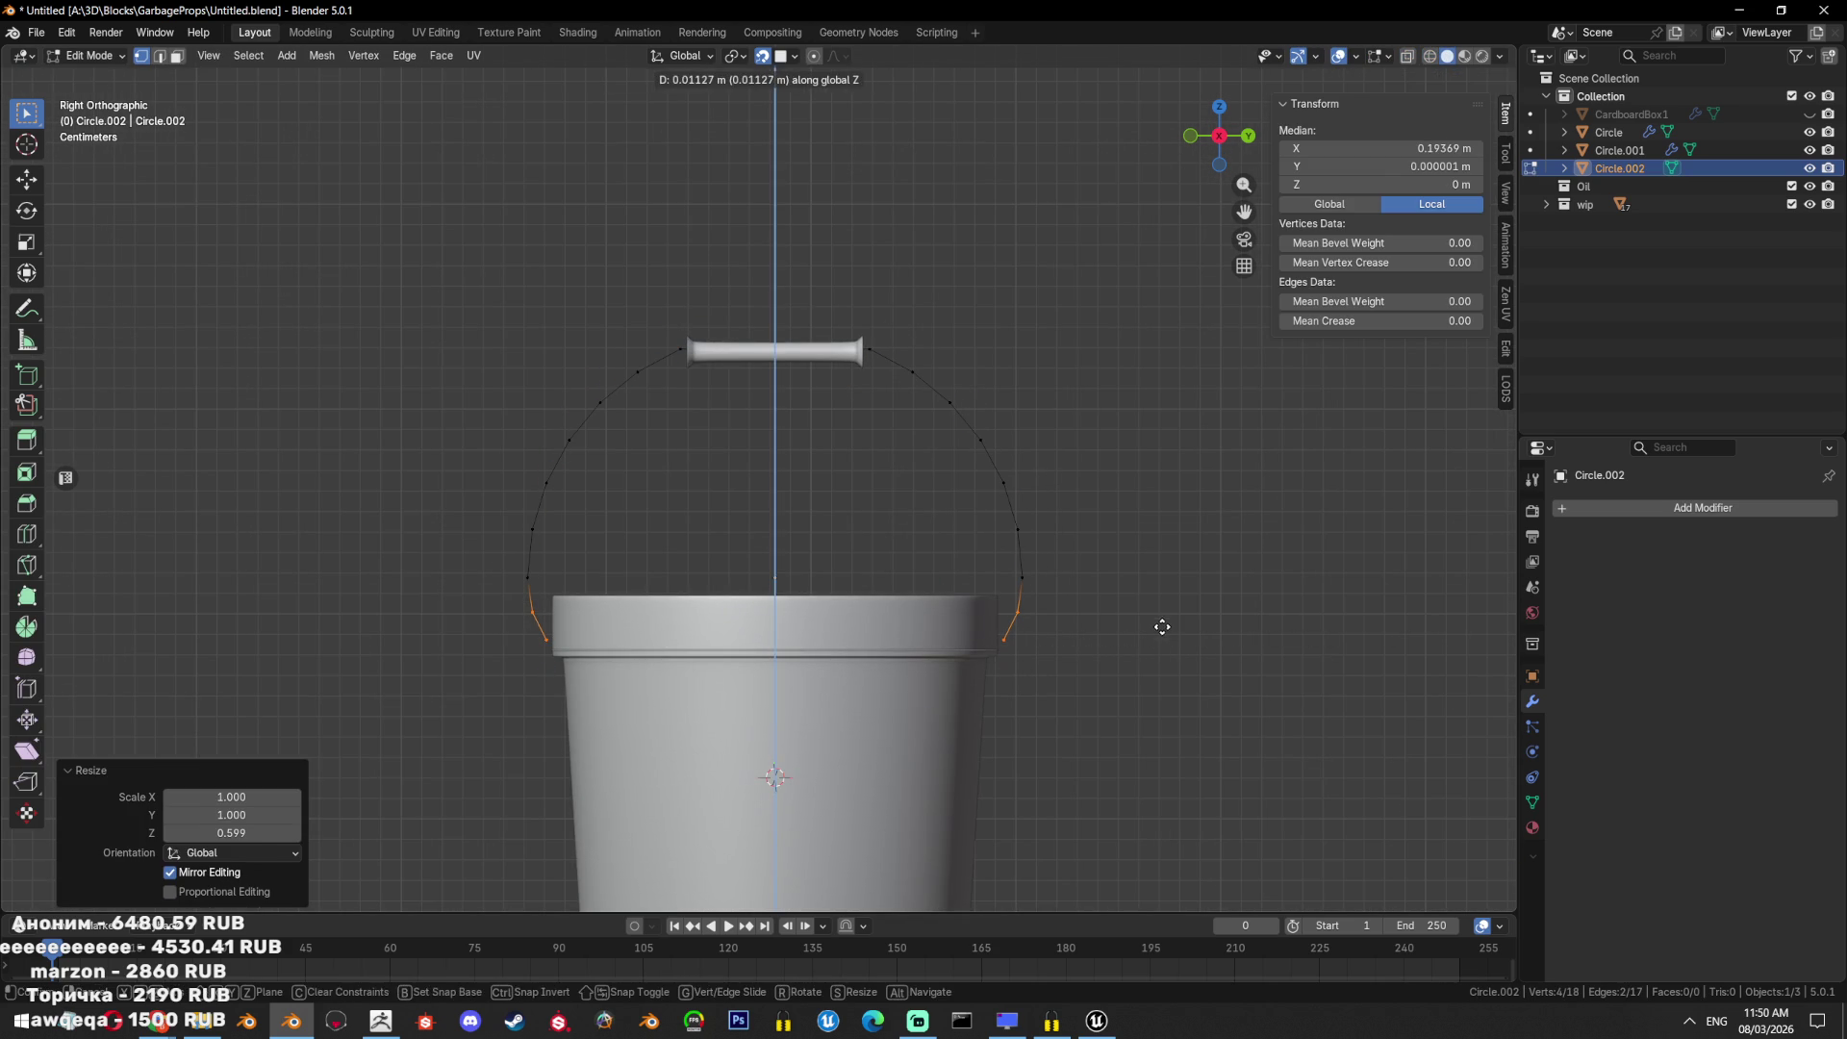
pyautogui.click(1162, 626)
# Scale and move the next pair of end vertices along Z on both sides.
pyautogui.click(983, 639)
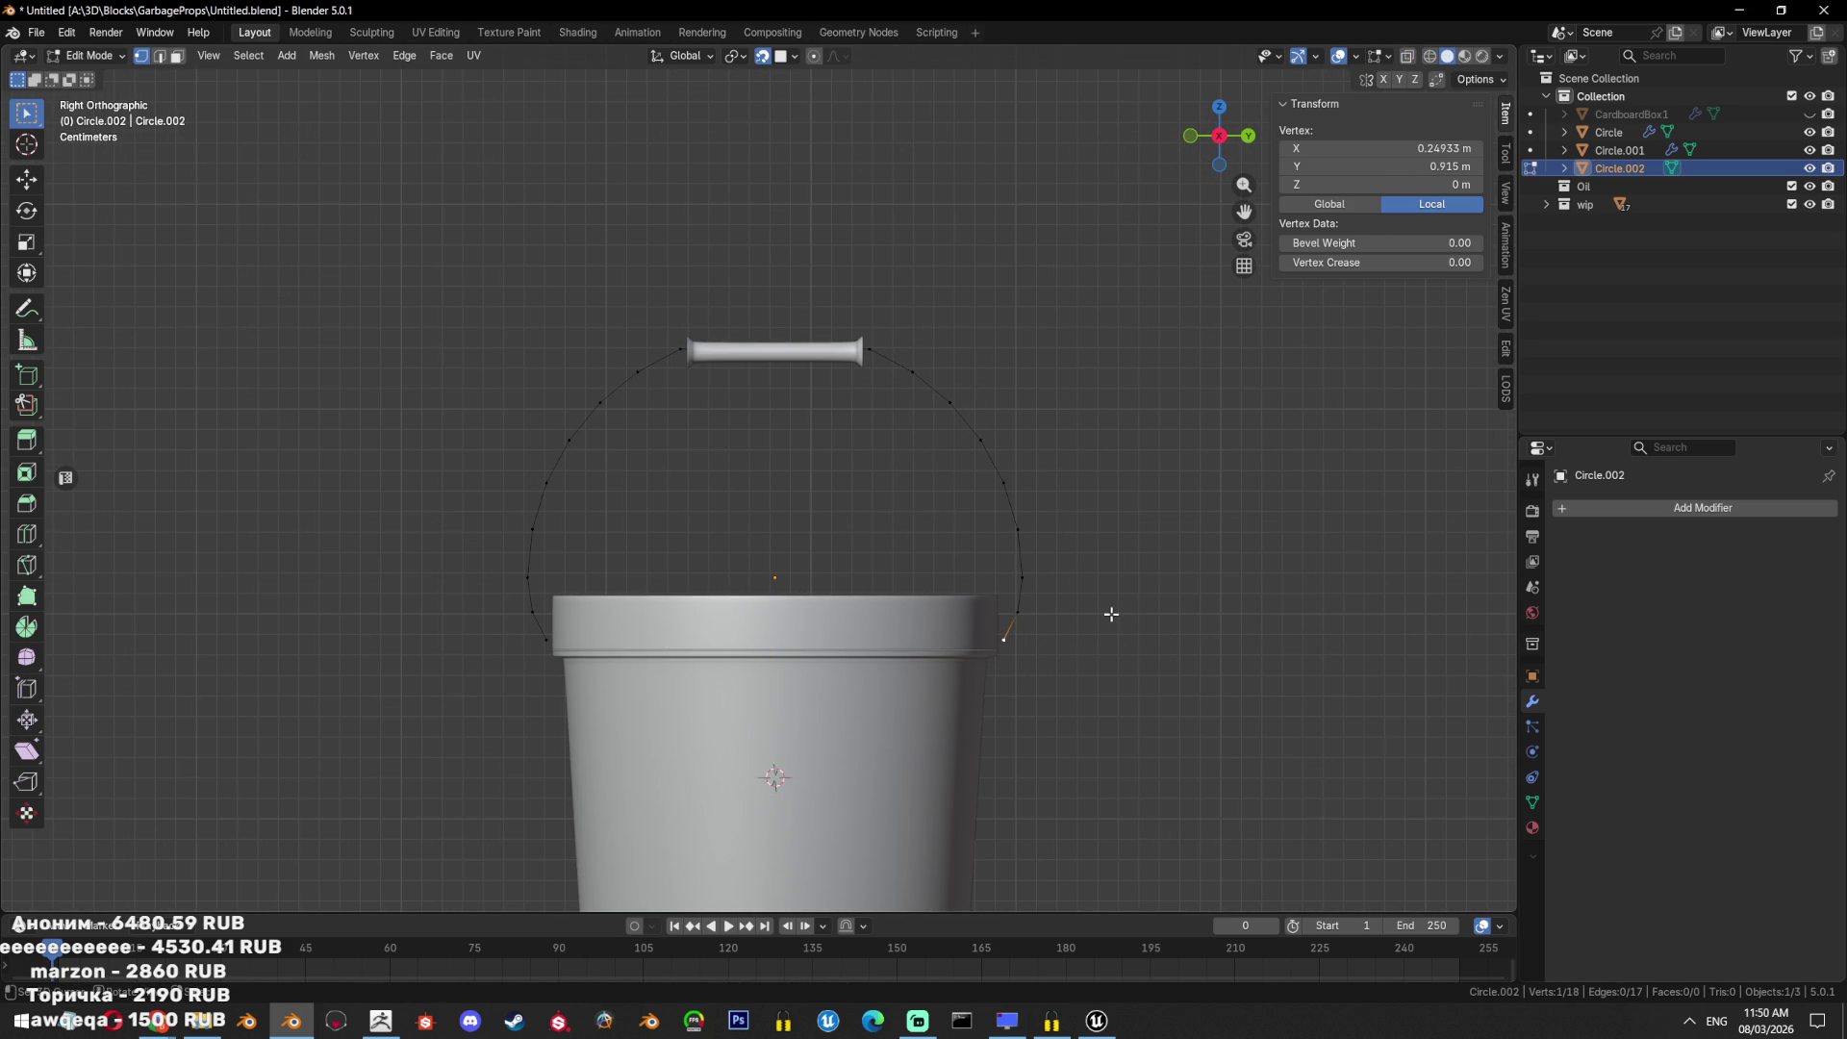
pyautogui.keyDown('shift'); pyautogui.click(1018, 609); pyautogui.keyUp('shift')
pyautogui.hotkey('shift', 'ctrl', 'm')
pyautogui.press('s')
pyautogui.press('z')
pyautogui.click(1260, 672)
pyautogui.press('g')
pyautogui.press('z')
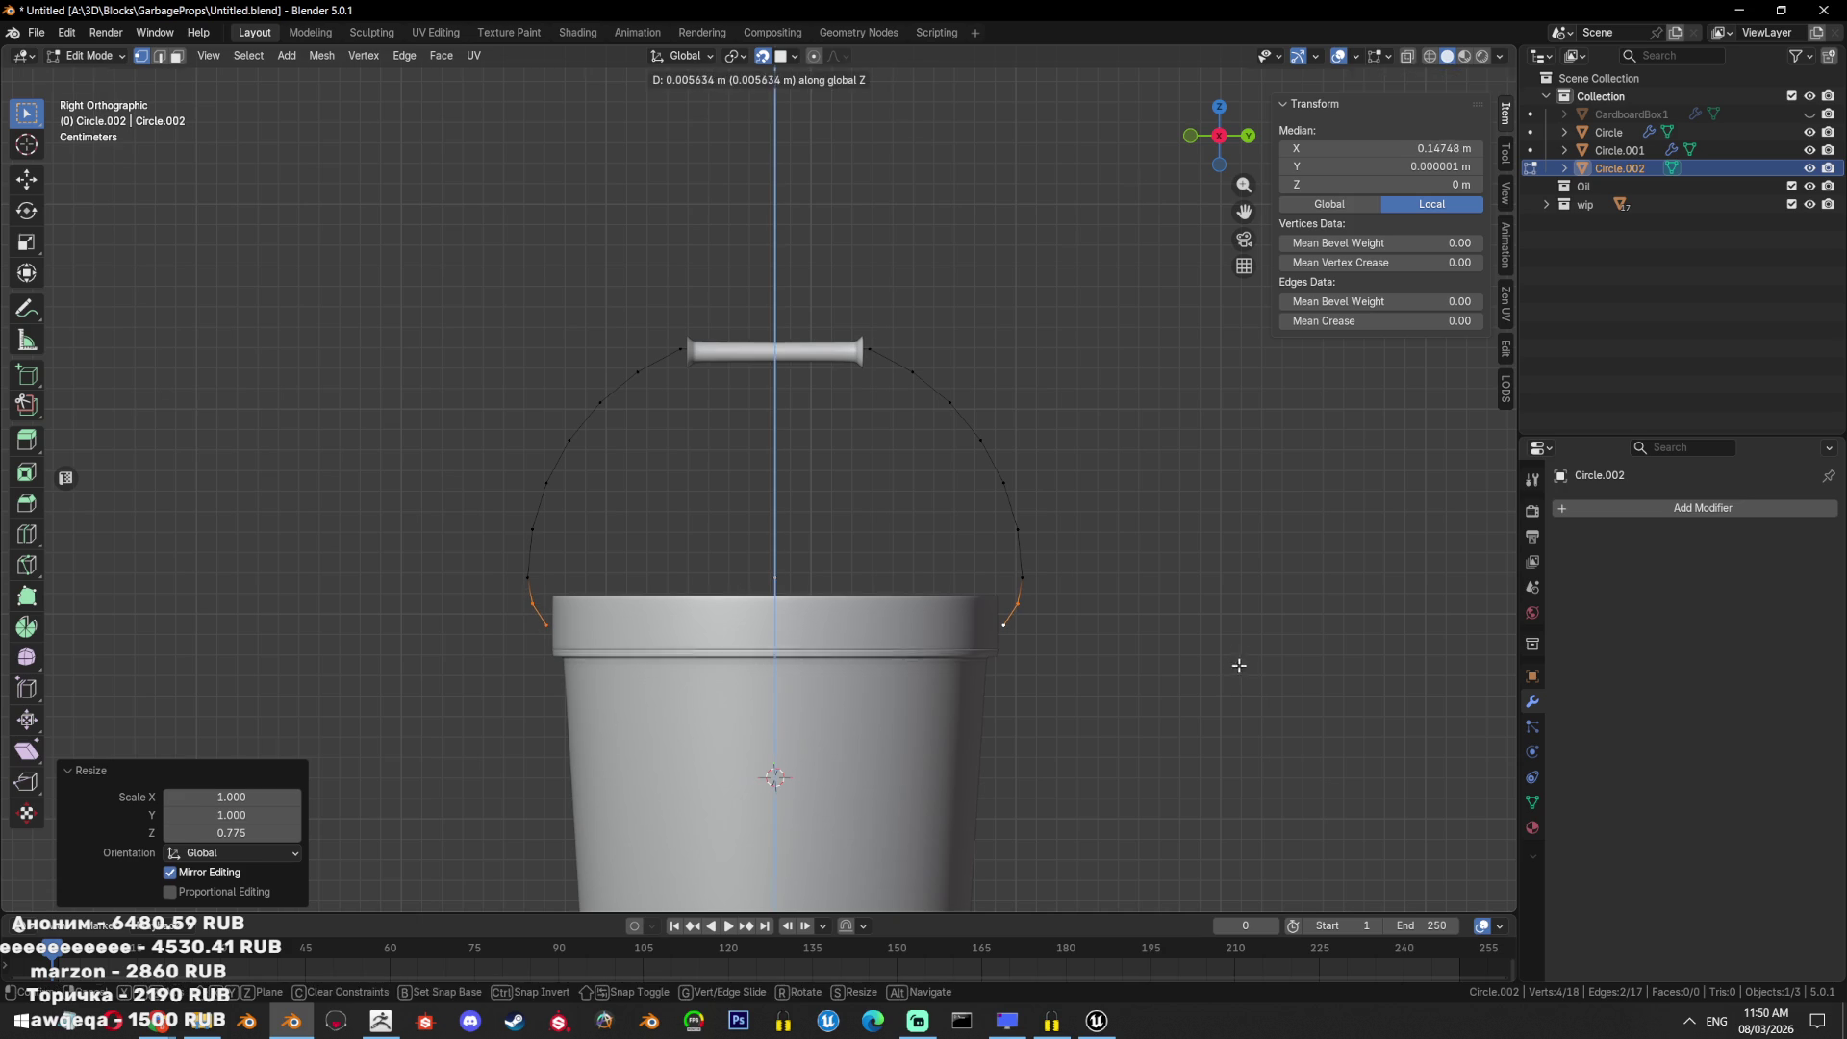
pyautogui.click(1239, 665)
# Extrude the handle's end vertices and scale them inward along X to meet the rim.
pyautogui.click(1003, 626)
pyautogui.keyDown('shift'); pyautogui.moveTo(581, 632); pyautogui.dragTo(511, 520, button='middle'); pyautogui.keyUp('shift')
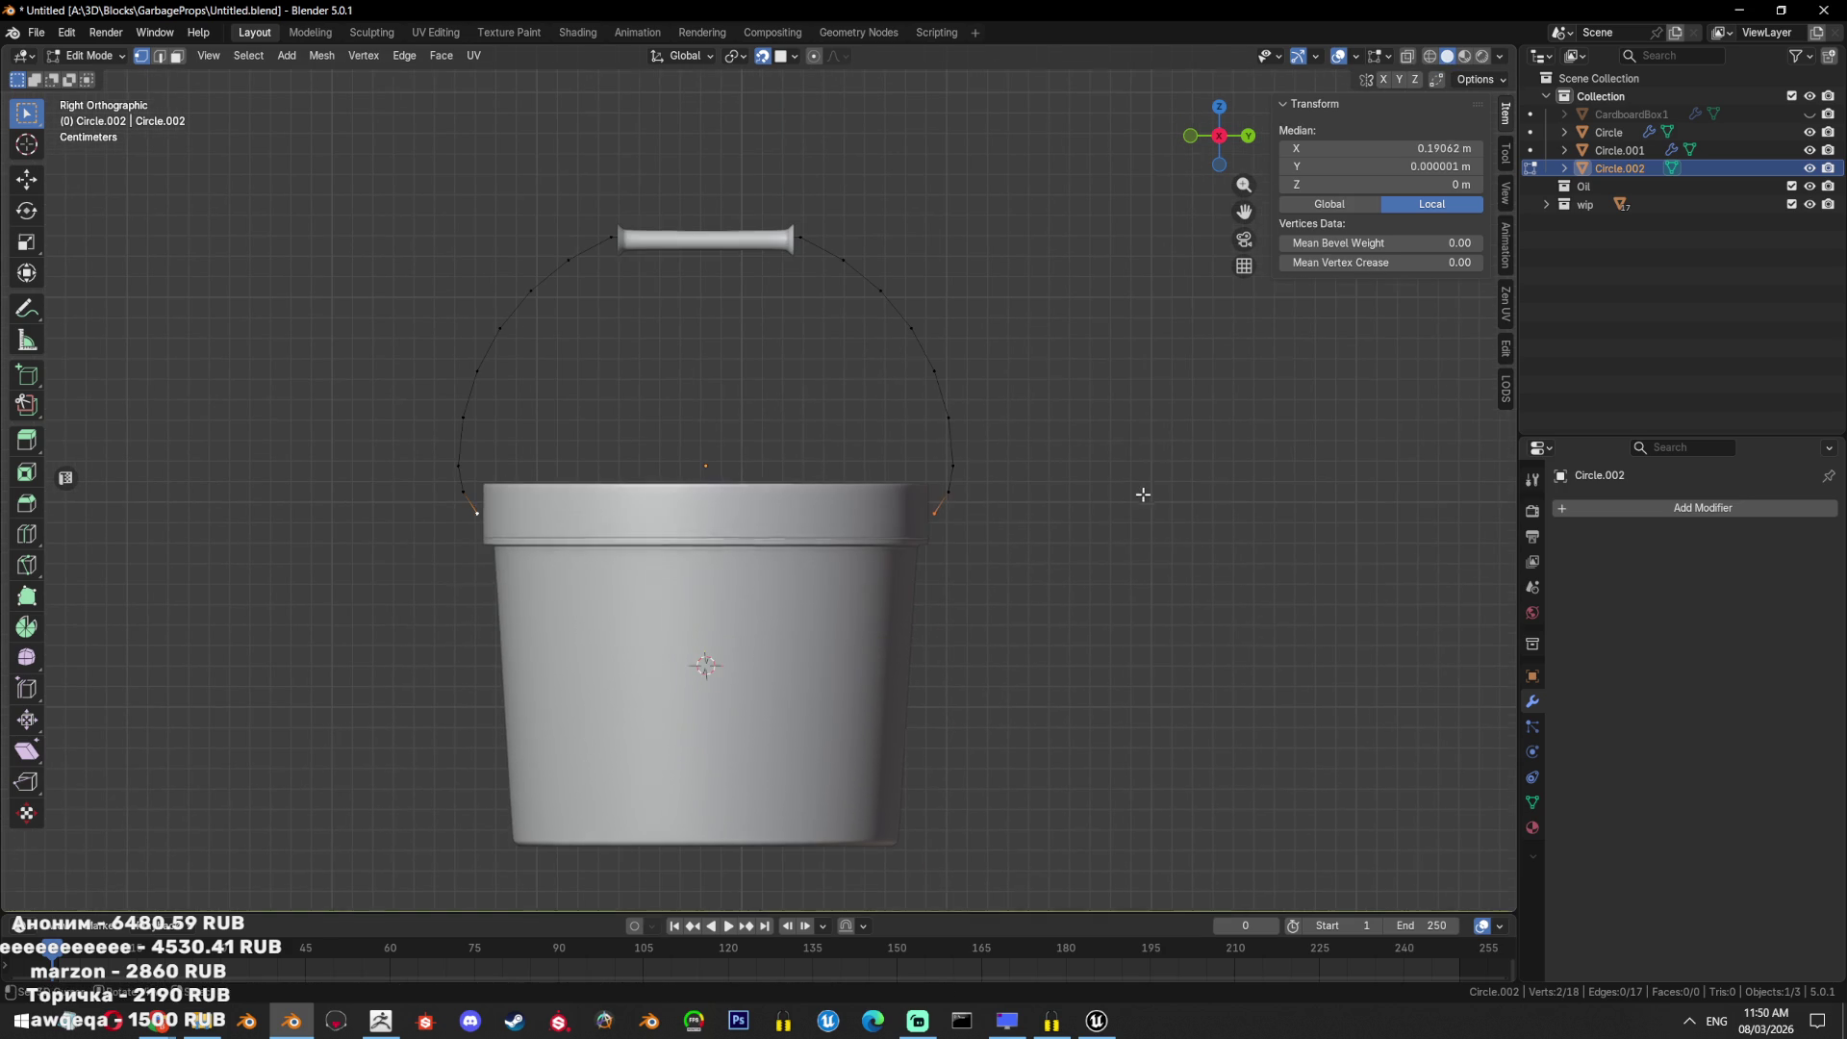
pyautogui.press('e')
pyautogui.rightClick(1142, 495)
pyautogui.press('s')
pyautogui.press('x')
pyautogui.click(1155, 492)
pyautogui.moveTo(1155, 492); pyautogui.dragTo(1070, 522, button='middle')
pyautogui.press('Tab')
pyautogui.press('ctrl+KP_1')
pyautogui.scroll(3, 955, 433)
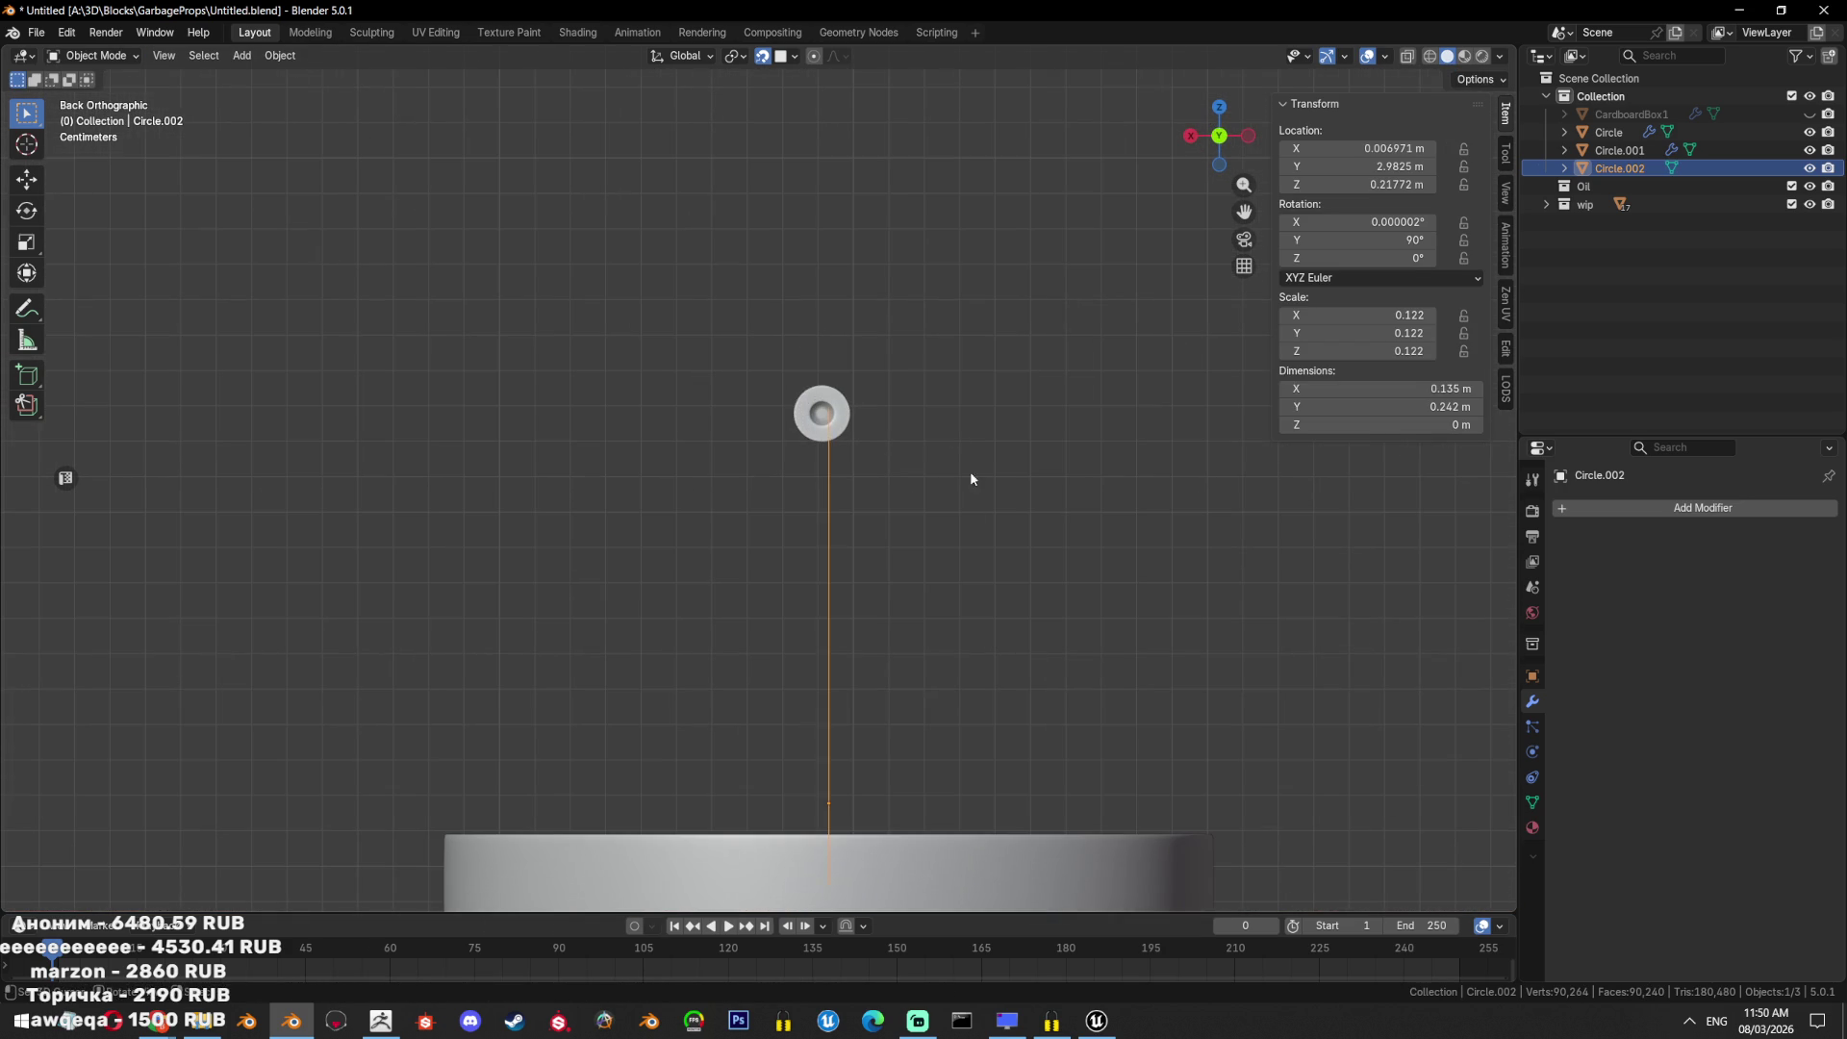
# Select the handle arc object and convert it to a curve.
pyautogui.click(859, 408)
pyautogui.click(871, 402)
pyautogui.moveTo(870, 400); pyautogui.dragTo(871, 472, button='middle')
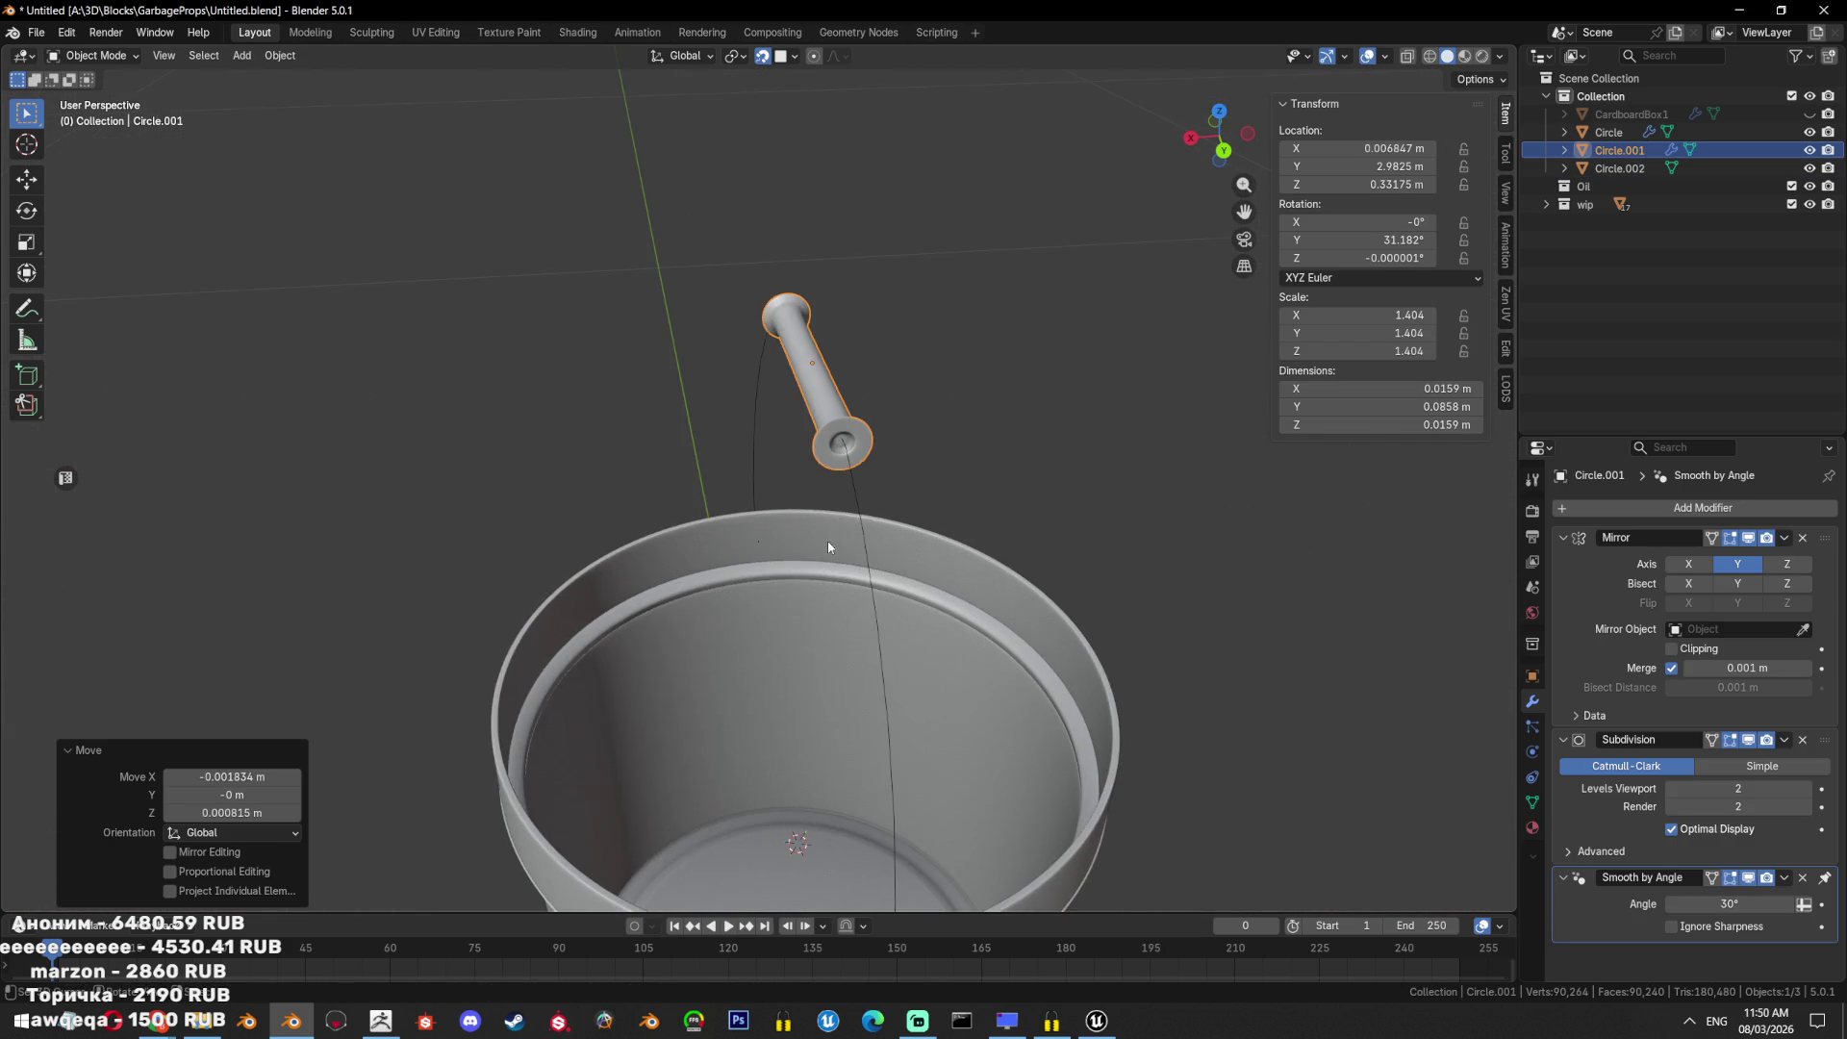
pyautogui.click(876, 532)
pyautogui.hotkey('alt', 'c')
pyautogui.click(1090, 520)
pyautogui.hotkey('alt', 'c')
pyautogui.click(1106, 544)
# Give the handle curve a 0.021 m bevel depth at resolution 1, forming a round tube.
pyautogui.click(1533, 776)
pyautogui.scroll(-7, 1731, 849)
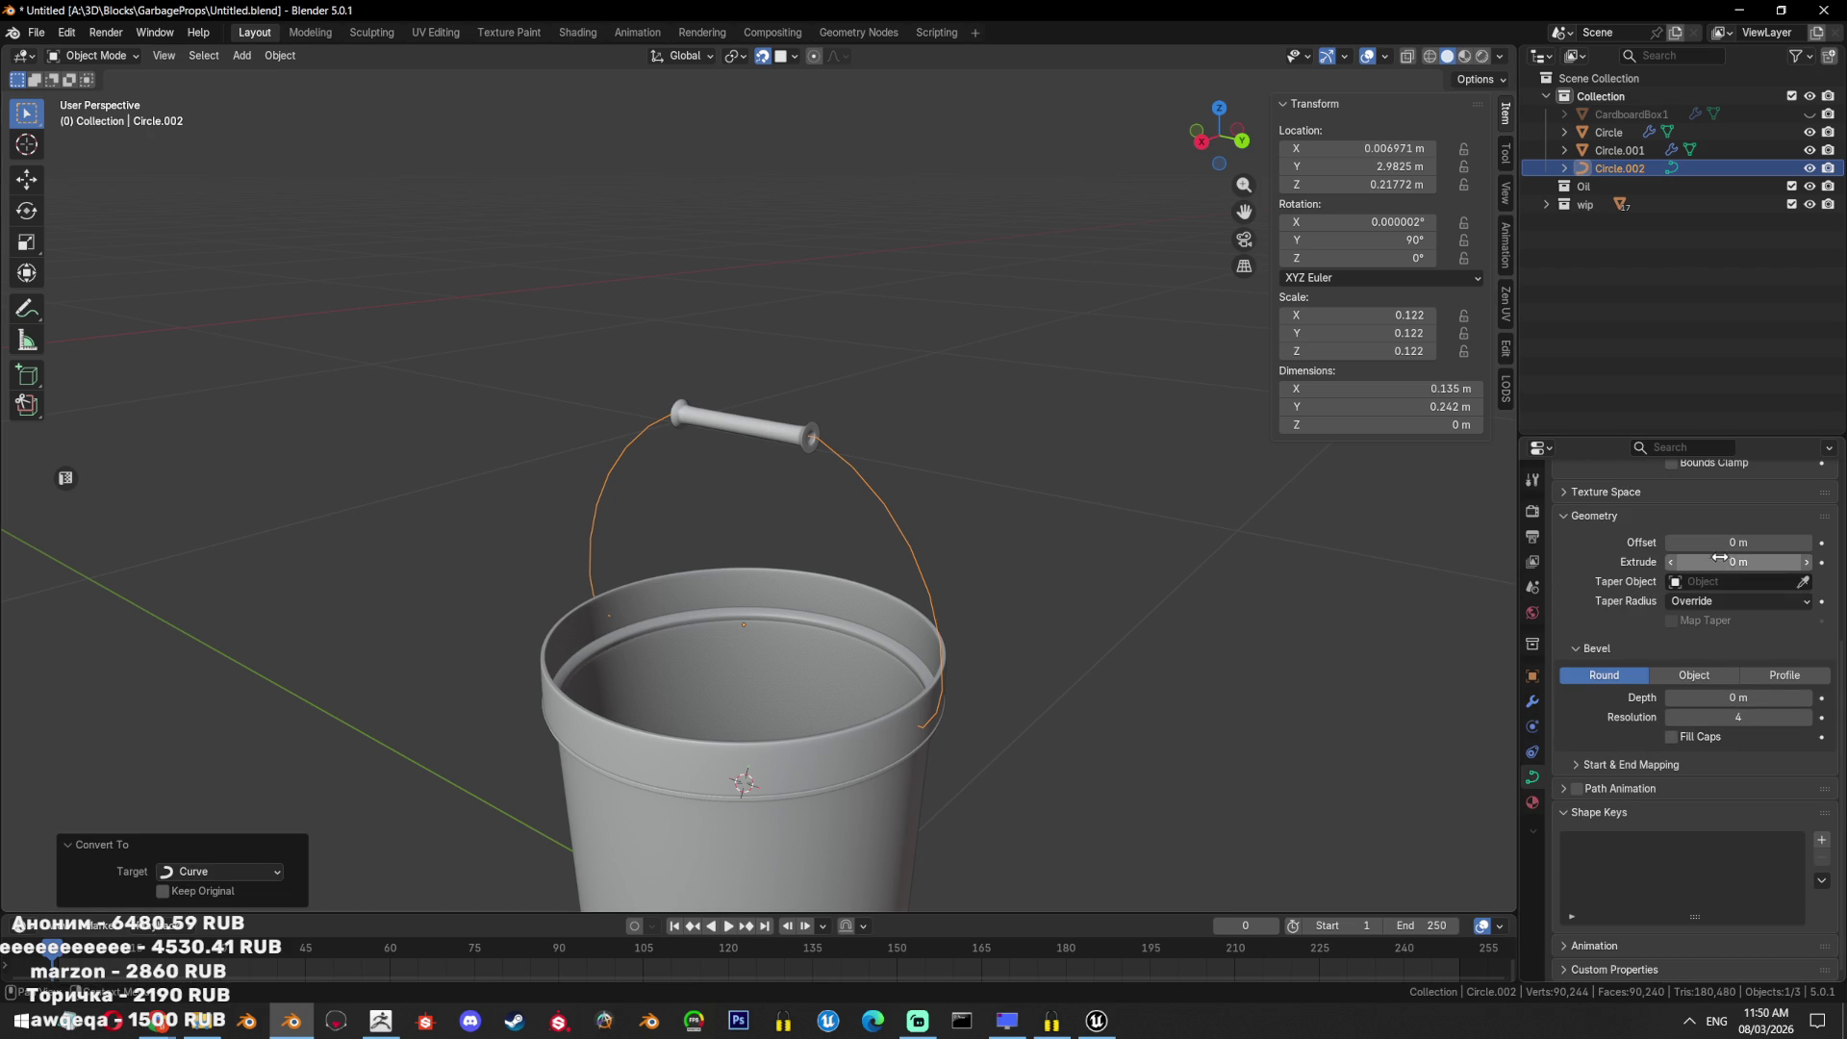
pyautogui.moveTo(1739, 697)
pyautogui.mouseDown()
pyautogui.moveTo(1799, 698)
pyautogui.moveTo(1761, 698)
pyautogui.mouseUp()
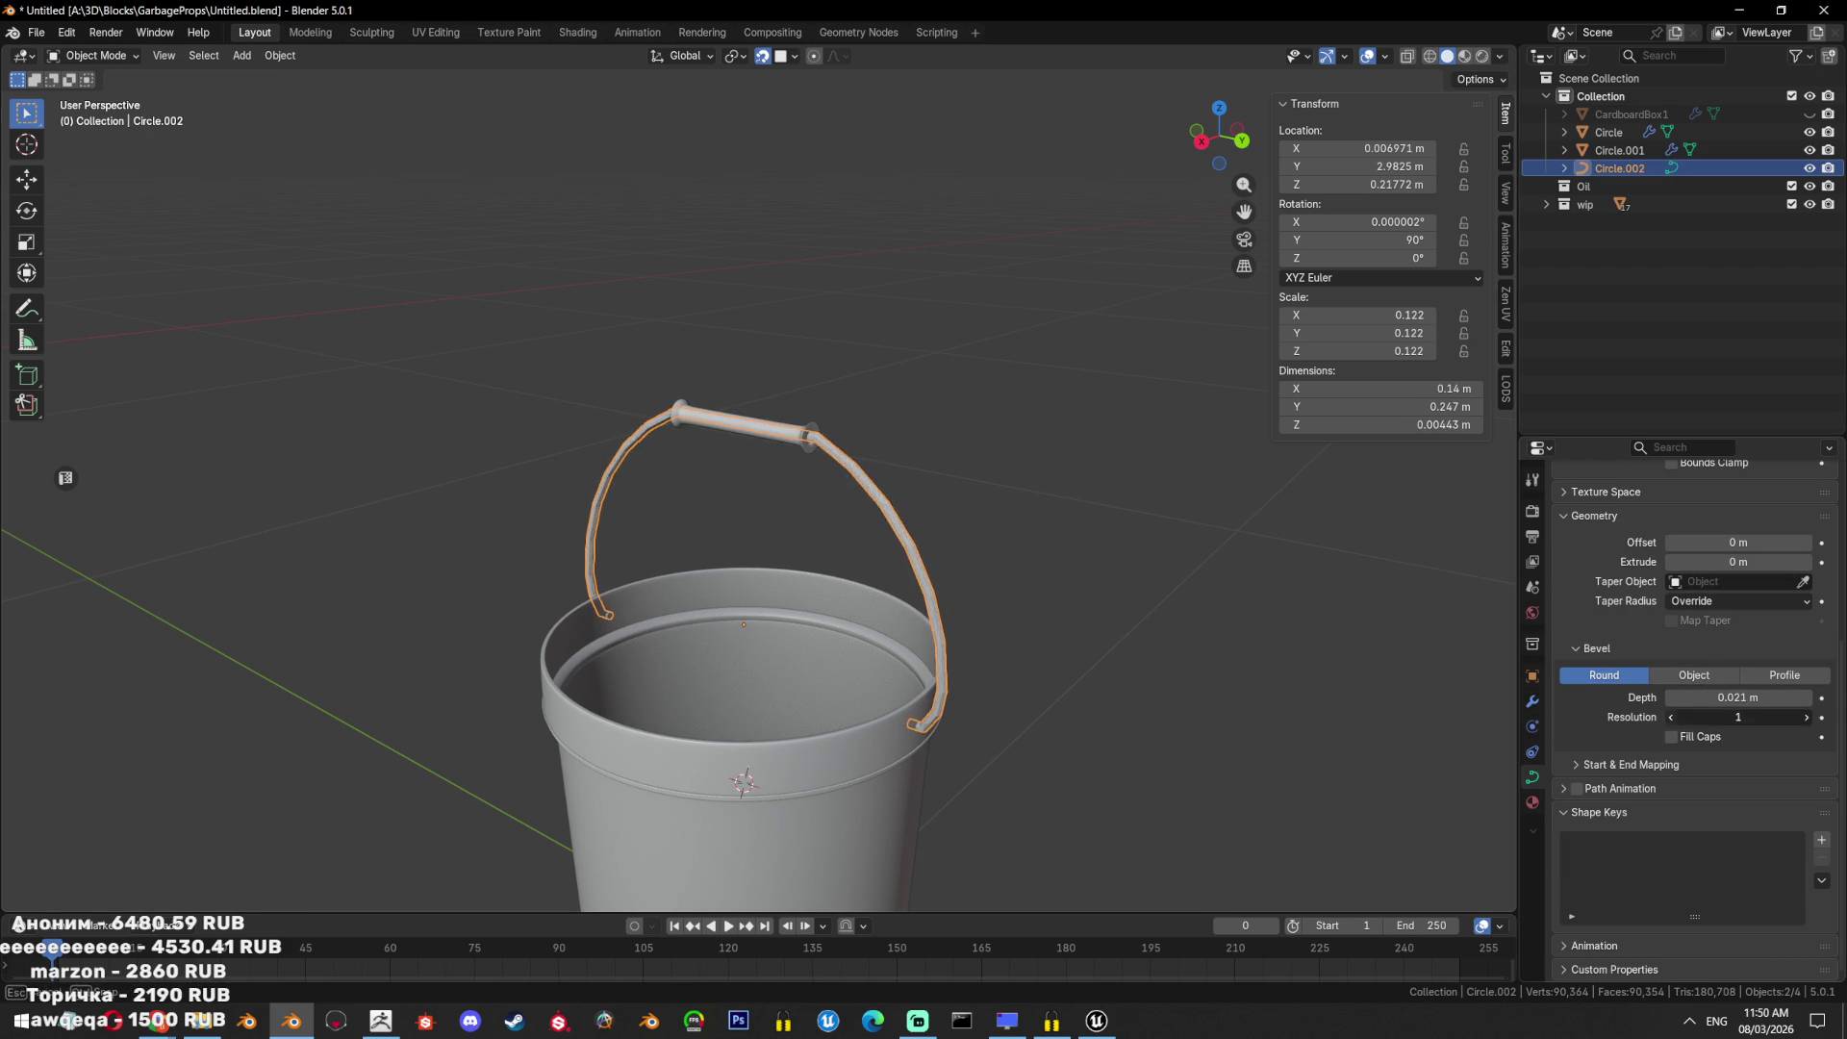
pyautogui.click(1671, 717)
pyautogui.press('ctrl+KP_1')
pyautogui.scroll(3, 1026, 621)
pyautogui.hotkey('shift', 'z')
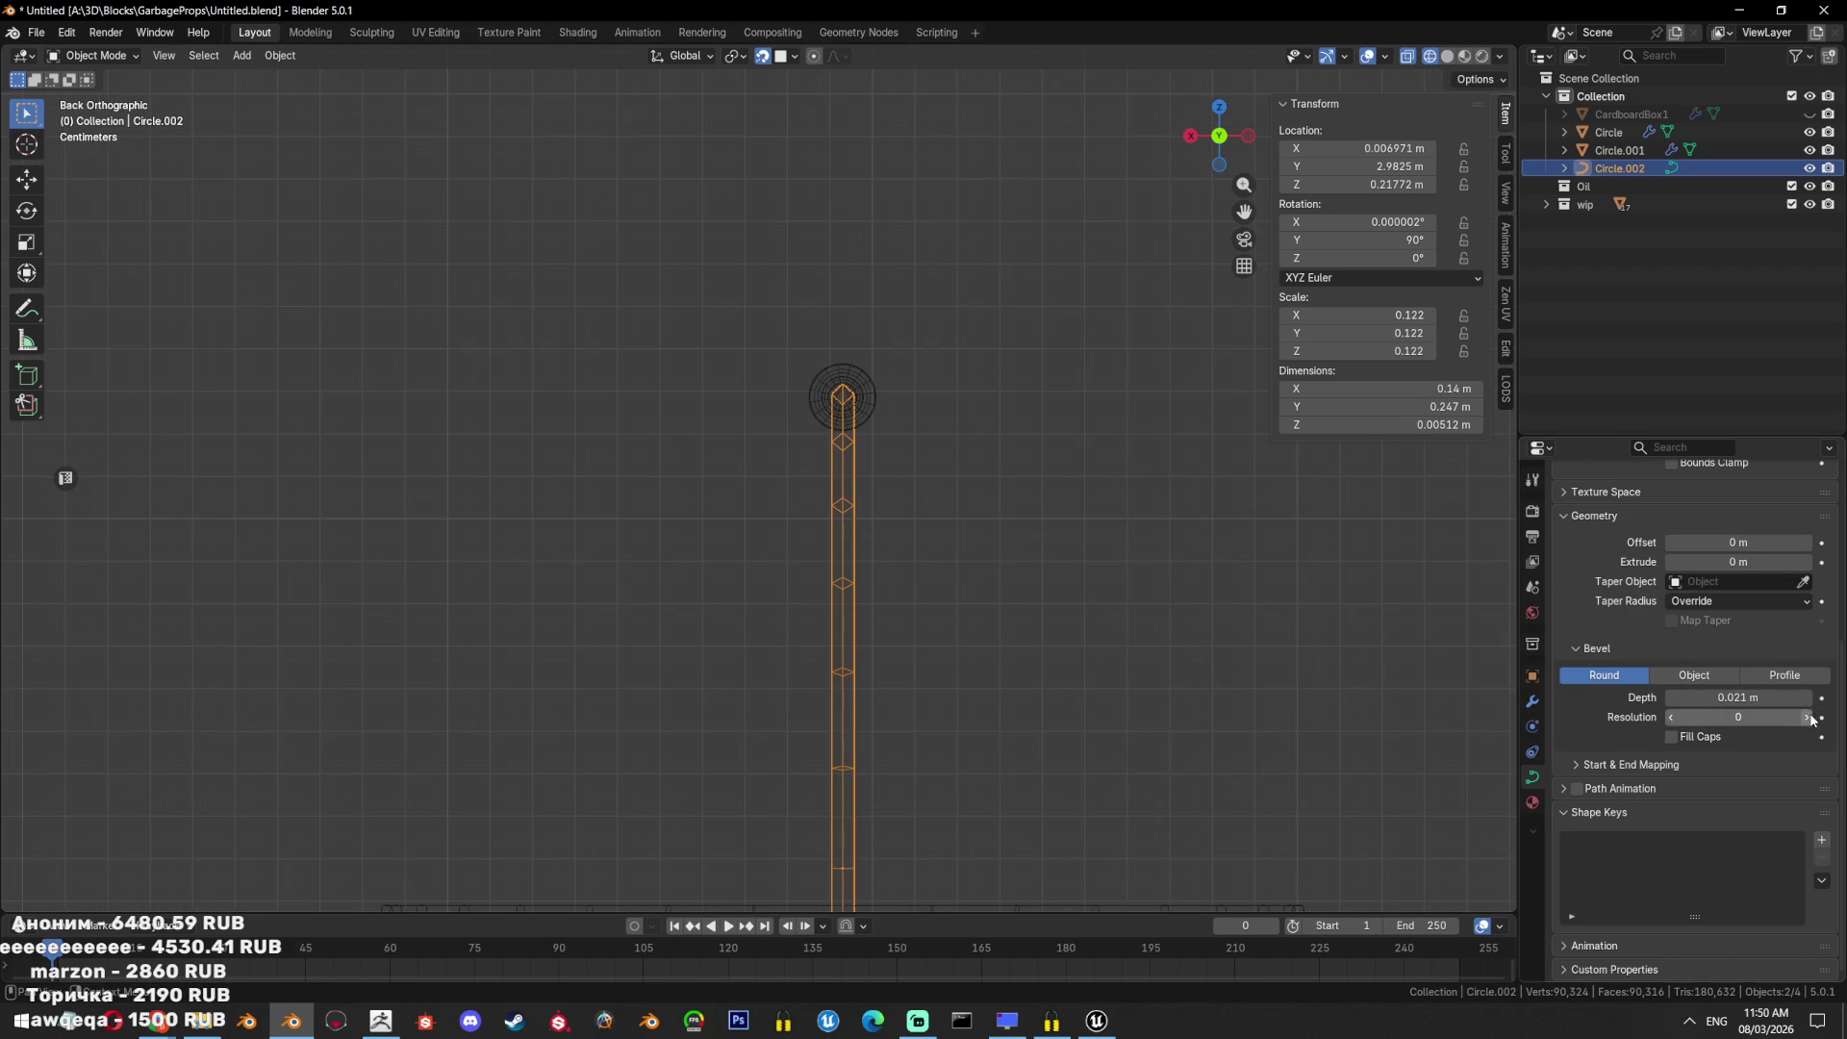
pyautogui.hotkey('shift', 'z')
pyautogui.moveTo(1035, 472); pyautogui.dragTo(1165, 528, button='middle')
# Convert the beveled handle tube into a solid mesh and reselect it.
pyautogui.hotkey('alt', 'c')
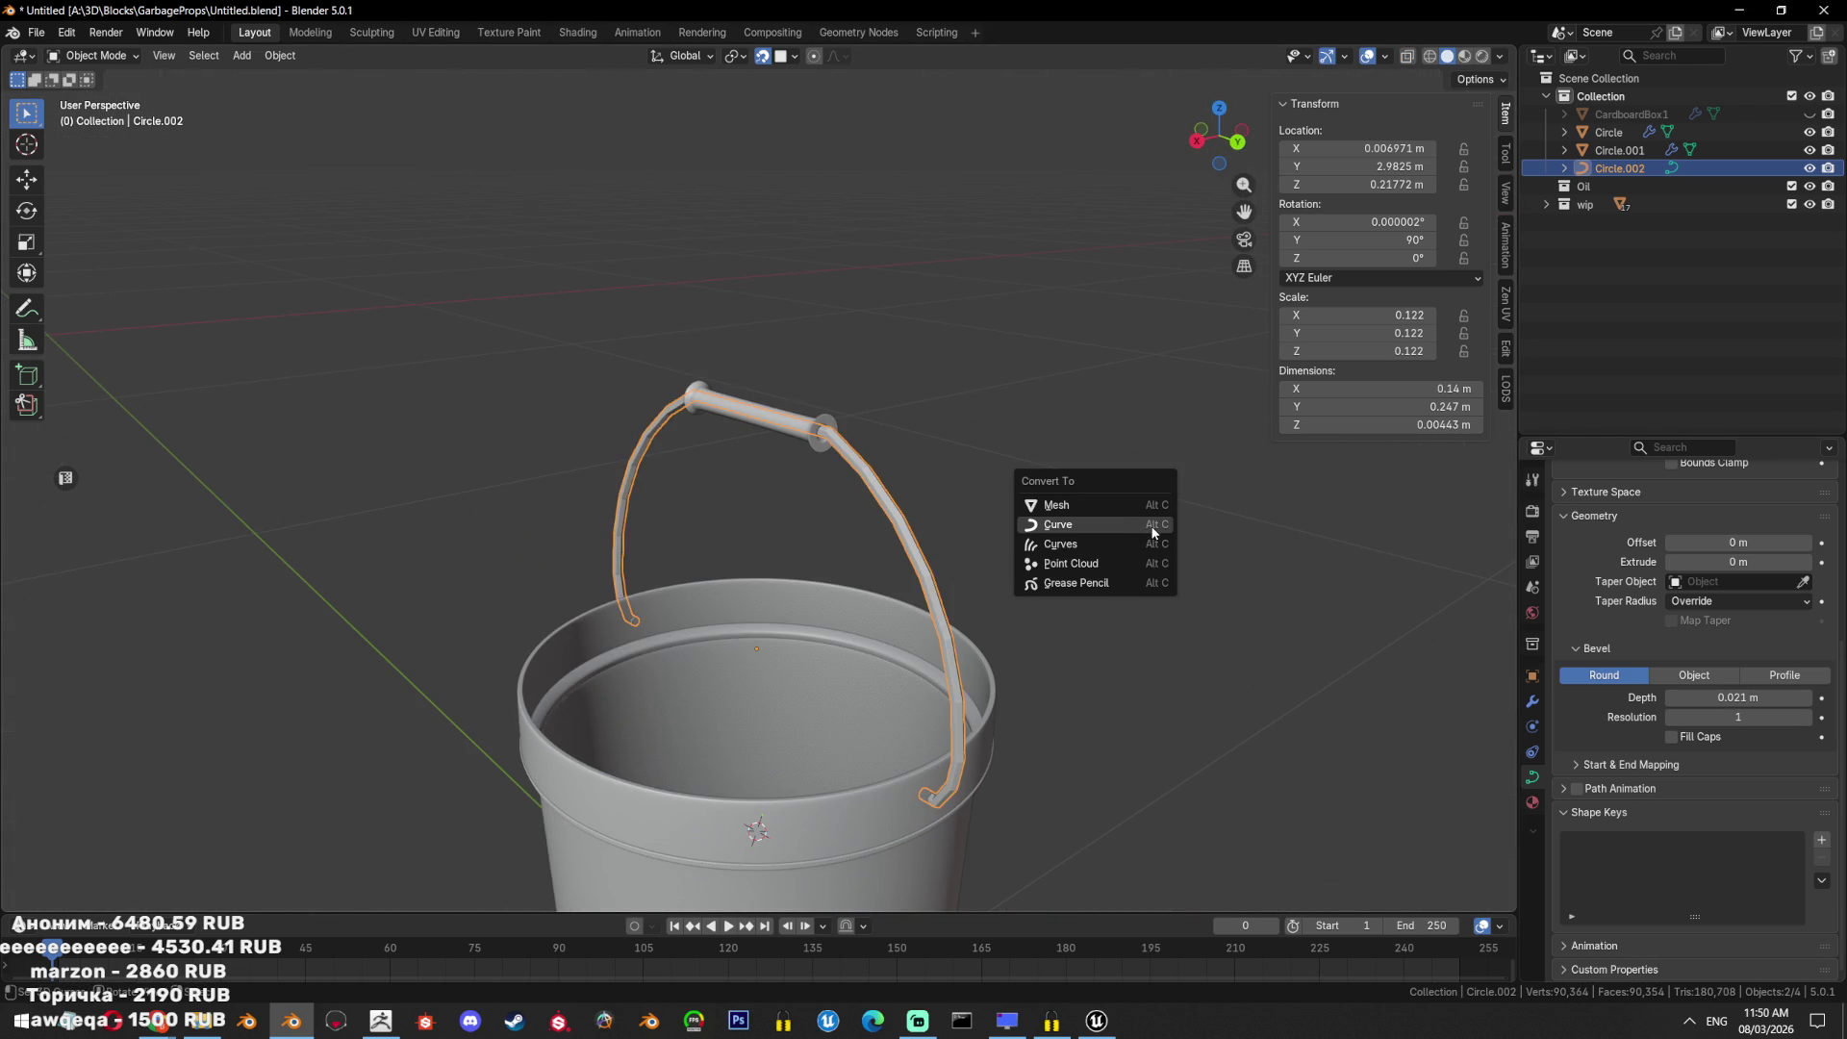
pyautogui.click(1133, 508)
pyautogui.press('ctrl+KP_1')
pyautogui.press('g')
pyautogui.press('z')
pyautogui.click(912, 458)
pyautogui.click(912, 457)
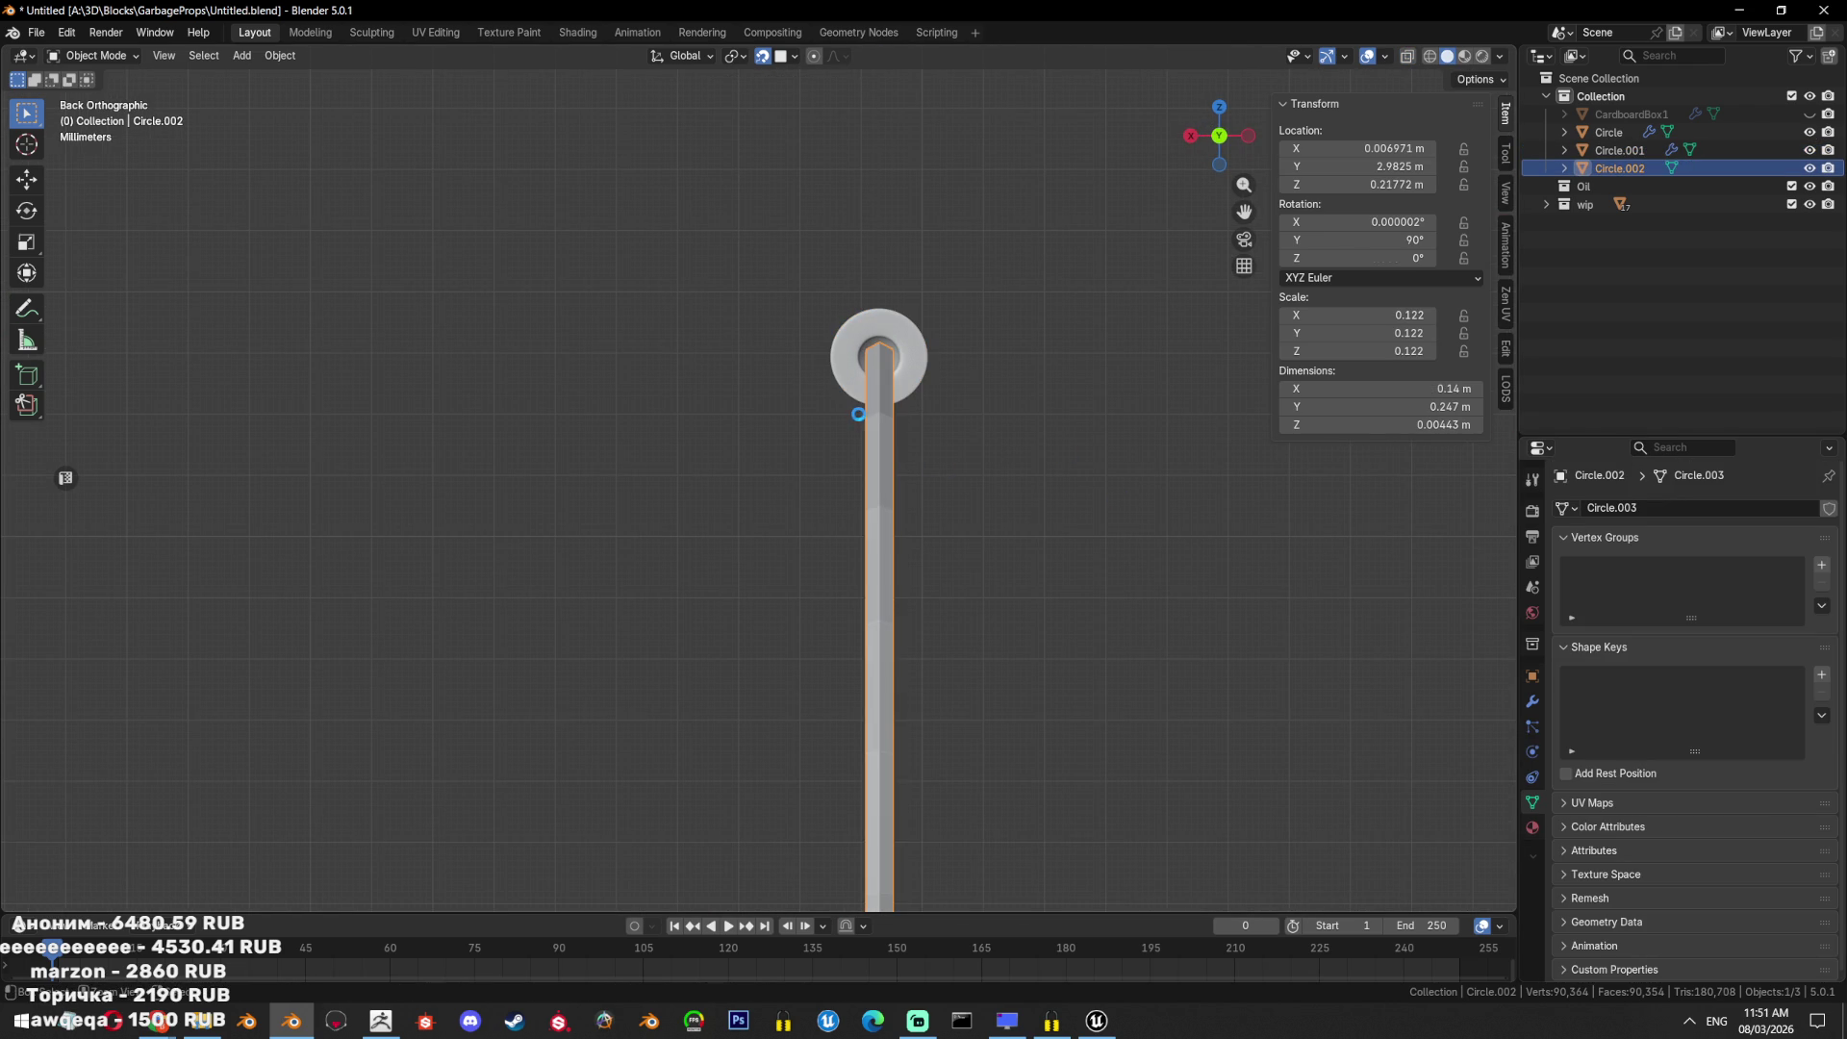
# In Edit Mode, box-select the tube's edge rings beside the grip.
pyautogui.press('Tab')
pyautogui.moveTo(877, 403); pyautogui.dragTo(941, 404, button='middle')
pyautogui.hotkey('ctrl', 's')
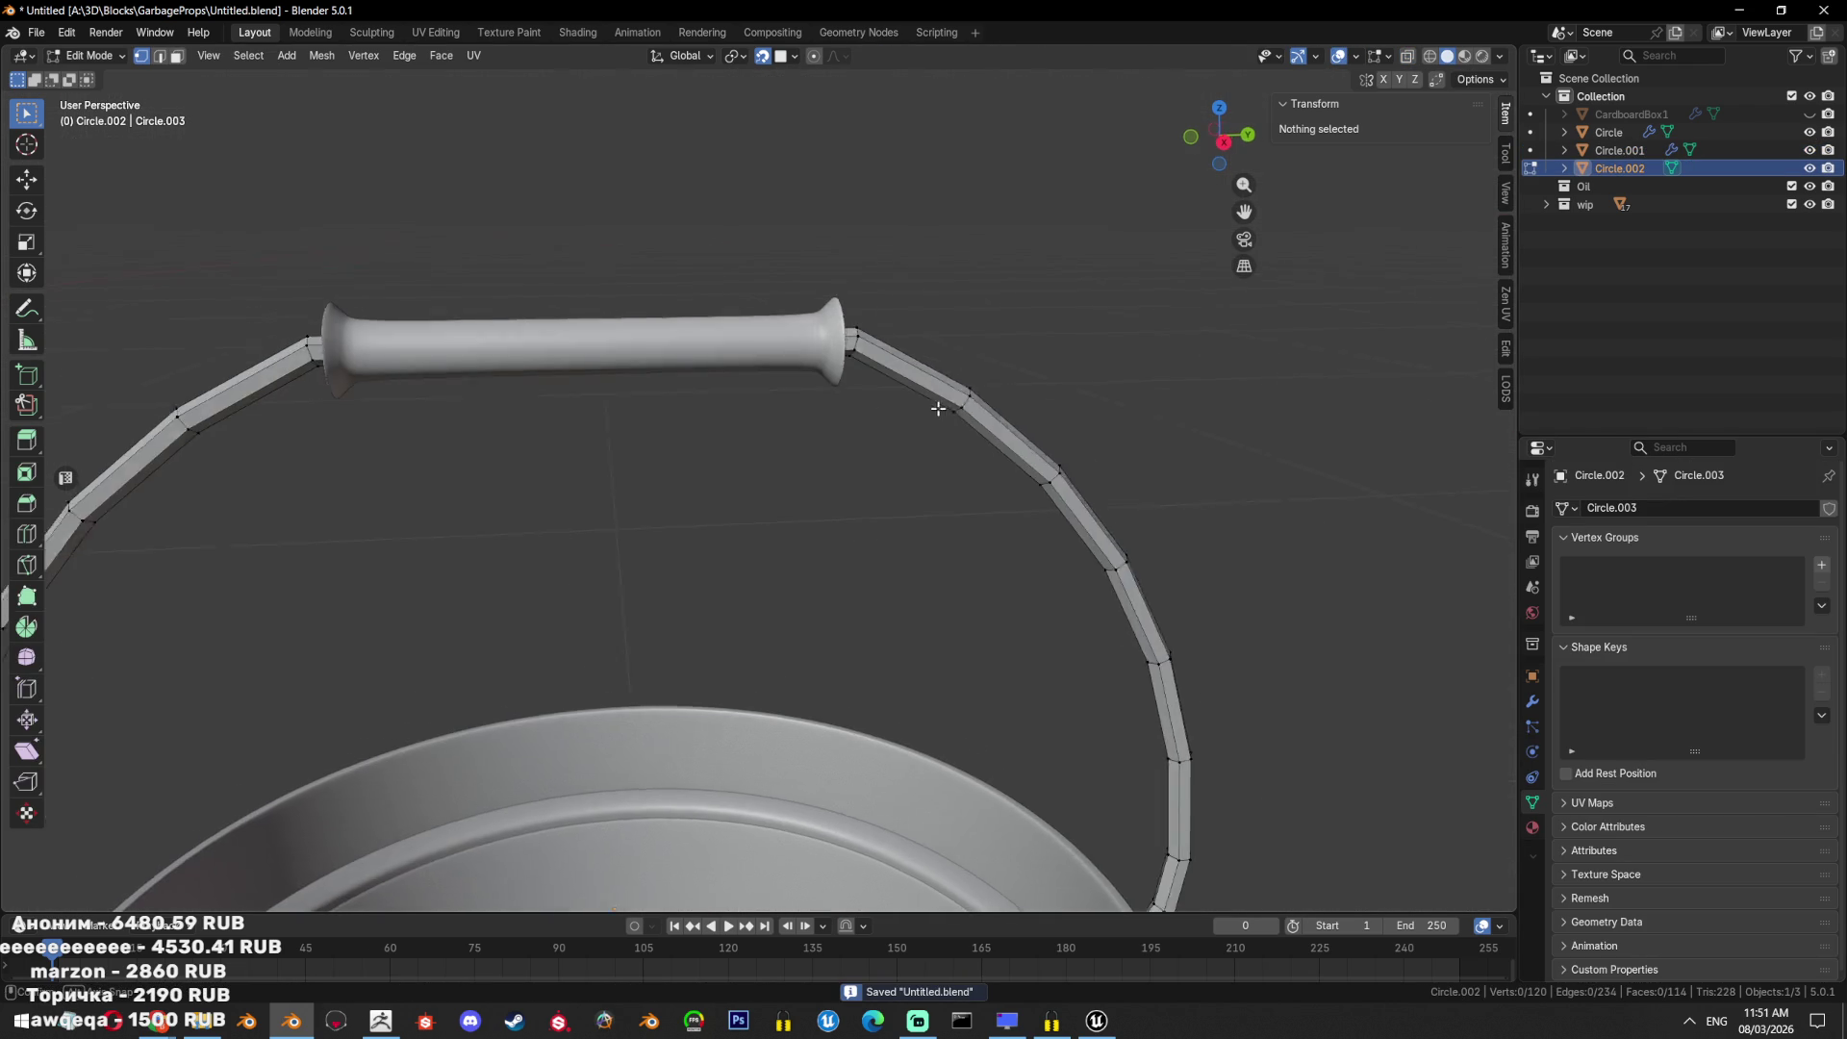
pyautogui.press('KP_3')
pyautogui.press('2')
pyautogui.click(885, 357)
pyautogui.hotkey('alt', 'z')
pyautogui.press('b')
pyautogui.press('Escape')
pyautogui.press('a')
pyautogui.hotkey('alt', 'a')
pyautogui.press('b')
pyautogui.moveTo(925, 310); pyautogui.dragTo(871, 380)
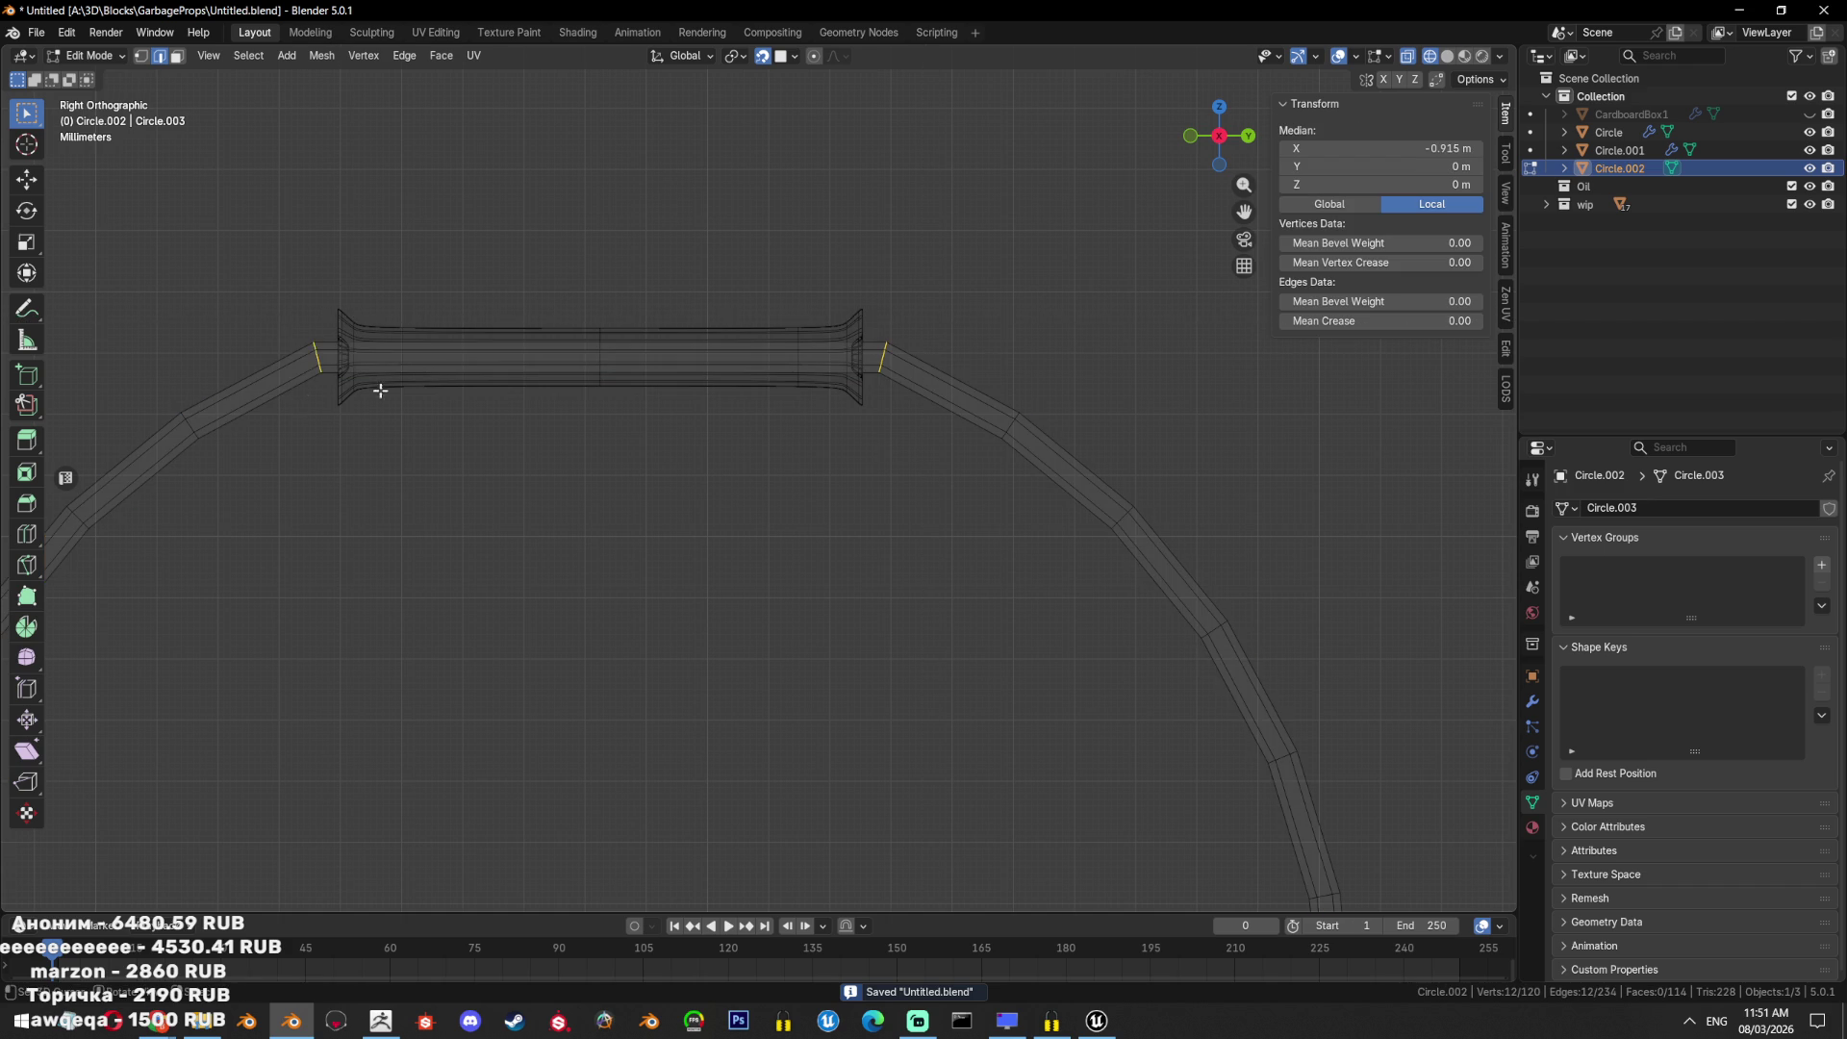
# Bevel the selected rings next to the grip and return to Object Mode.
pyautogui.hotkey('alt', 'z')
pyautogui.scroll(3, 380, 388)
pyautogui.hotkey('ctrl', 'b')
pyautogui.press('Escape')
pyautogui.press('Tab')
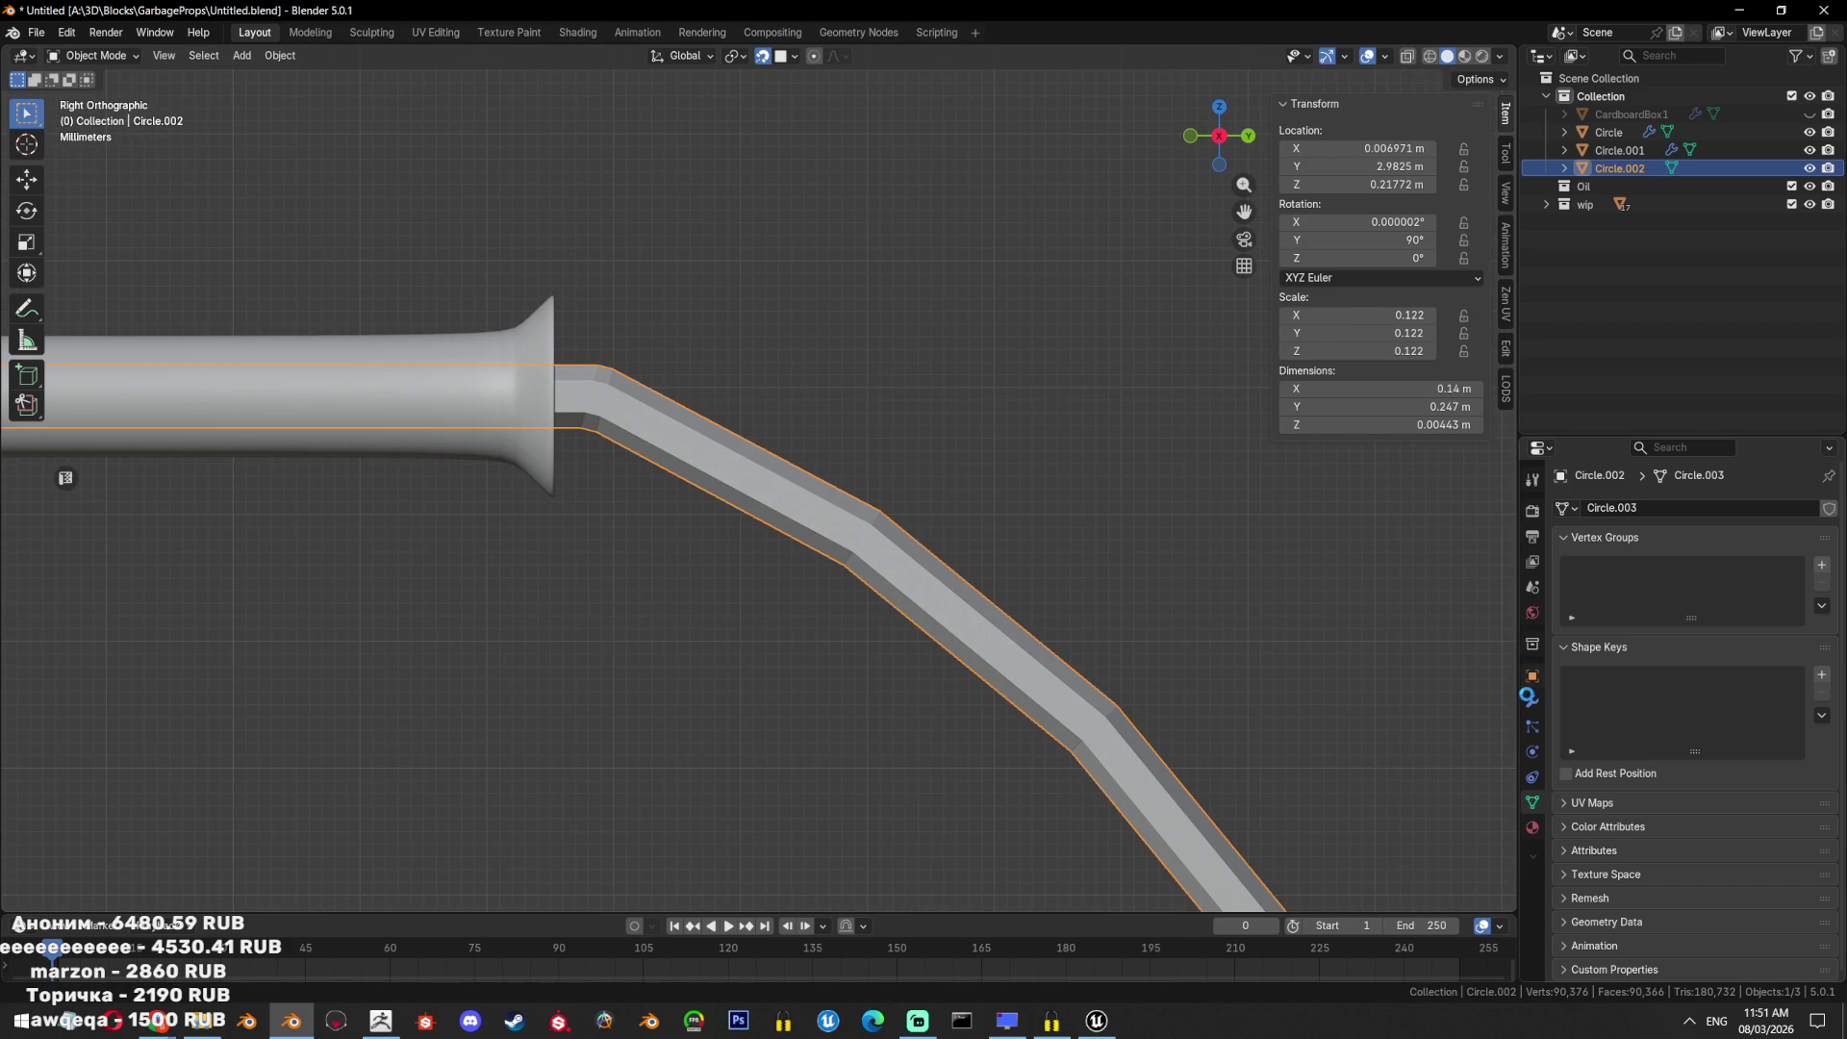
# Add a level-2 Subdivision Surface modifier and 30° Smooth by Angle to the handle tube.
pyautogui.hotkey('ctrl', 's')
pyautogui.click(1530, 695)
pyautogui.click(1649, 500)
pyautogui.write('sub')
pyautogui.click(1613, 541)
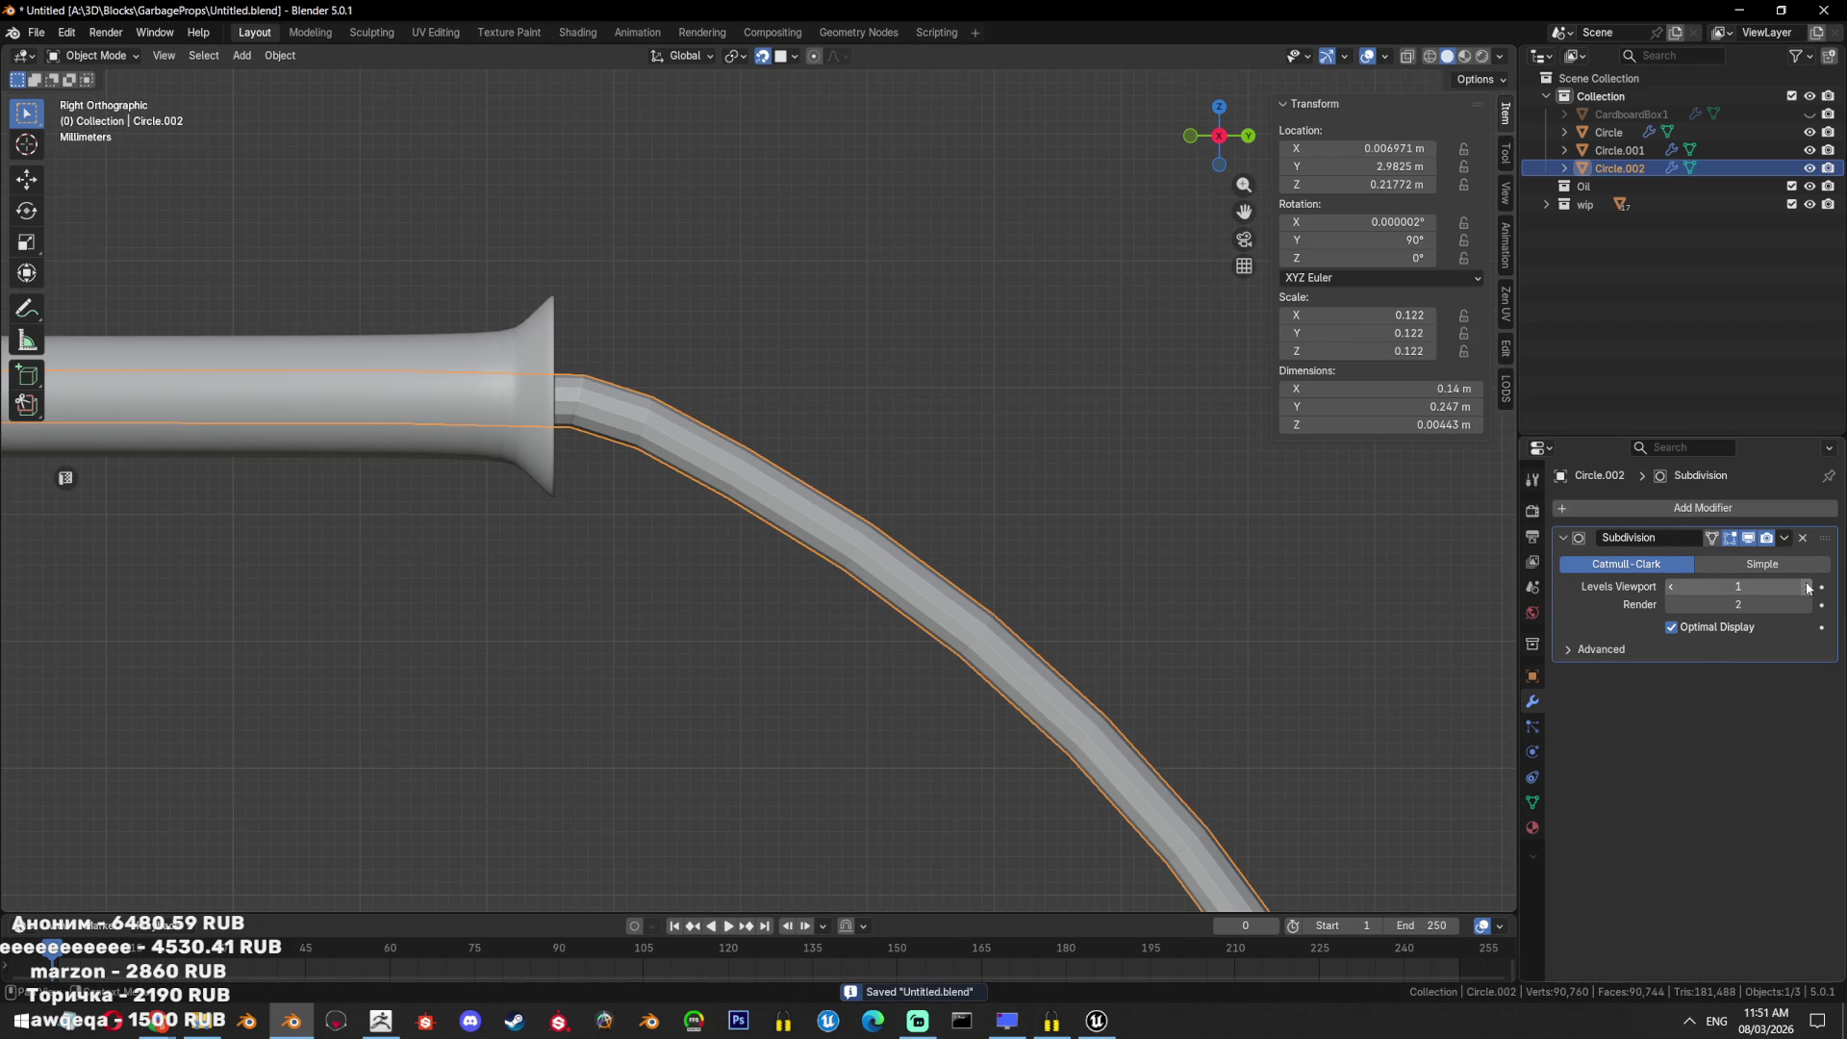
pyautogui.scroll(-3, 1014, 581)
pyautogui.rightClick(1014, 581)
pyautogui.click(1017, 585)
pyautogui.scroll(-5, 1072, 649)
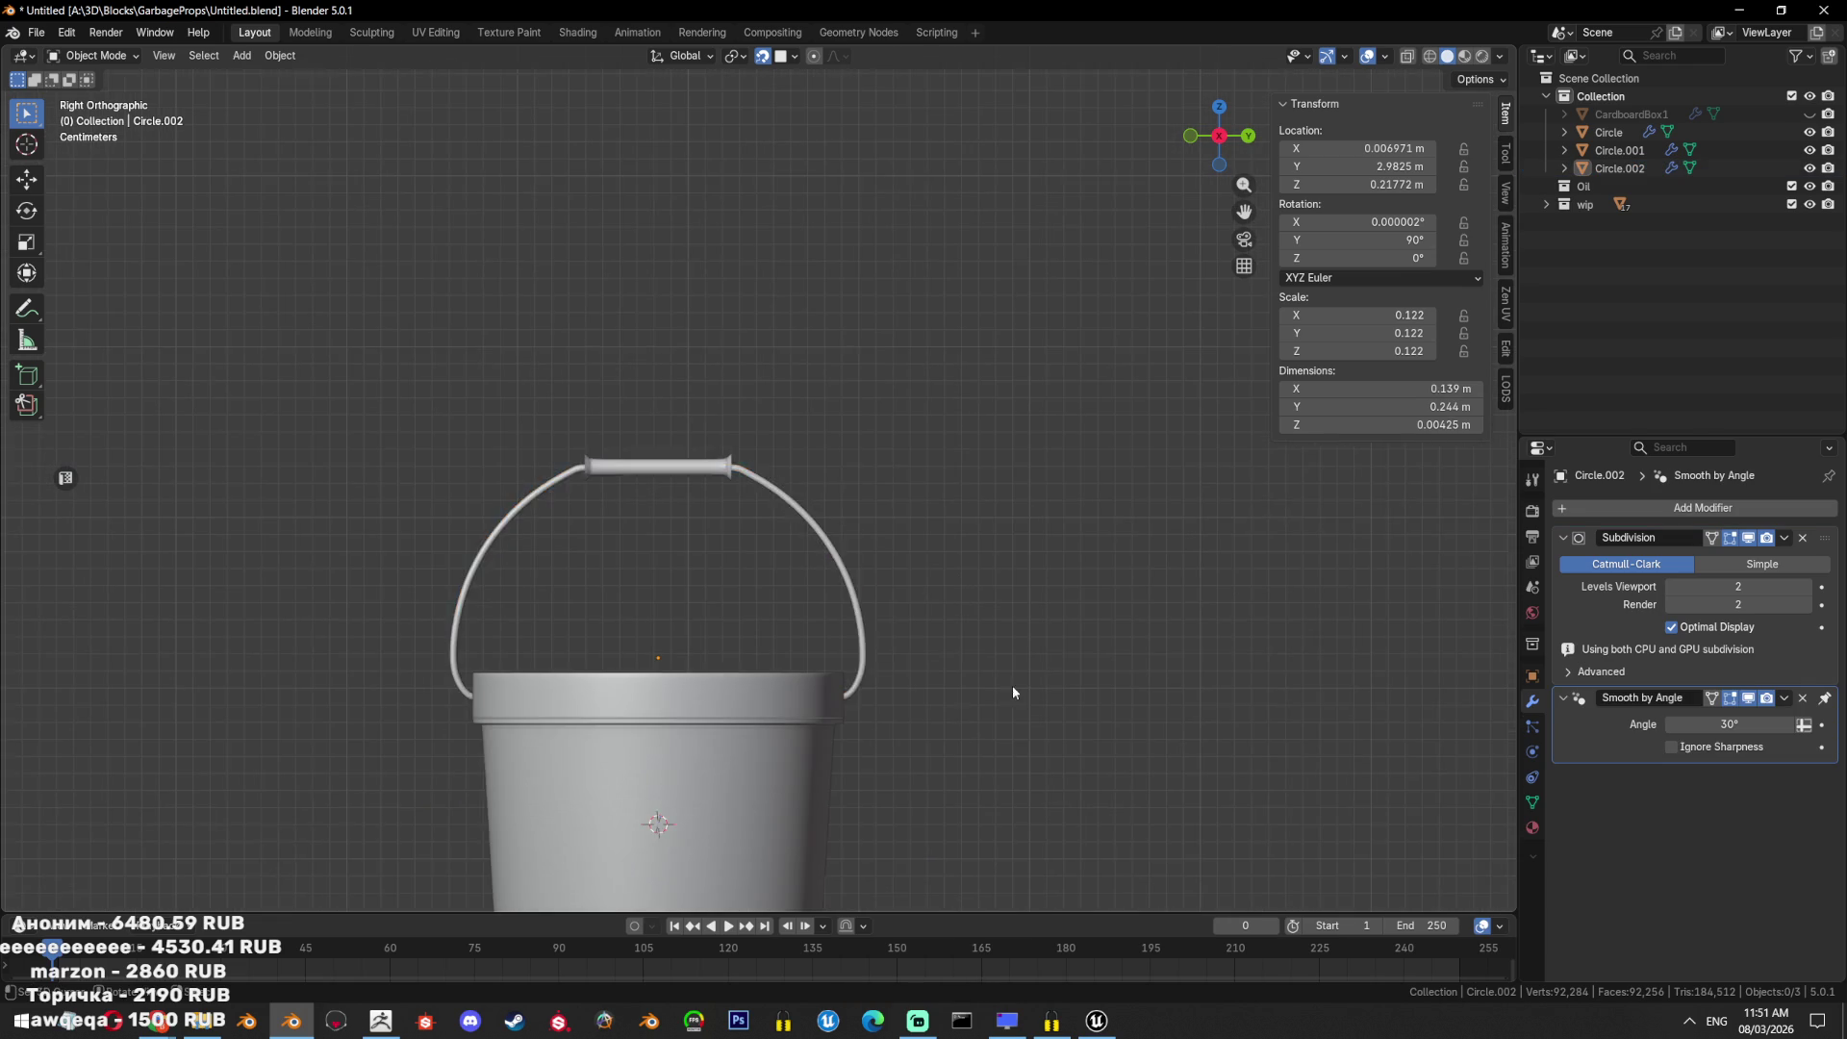
pyautogui.moveTo(1011, 553)
pyautogui.mouseDown(button='middle')
pyautogui.moveTo(1005, 714)
pyautogui.moveTo(1009, 669)
pyautogui.mouseUp(button='middle')
# Scale the handle vertices around the grip slightly along Y to widen it.
pyautogui.click(886, 483)
pyautogui.press('KP_3')
pyautogui.press('Tab')
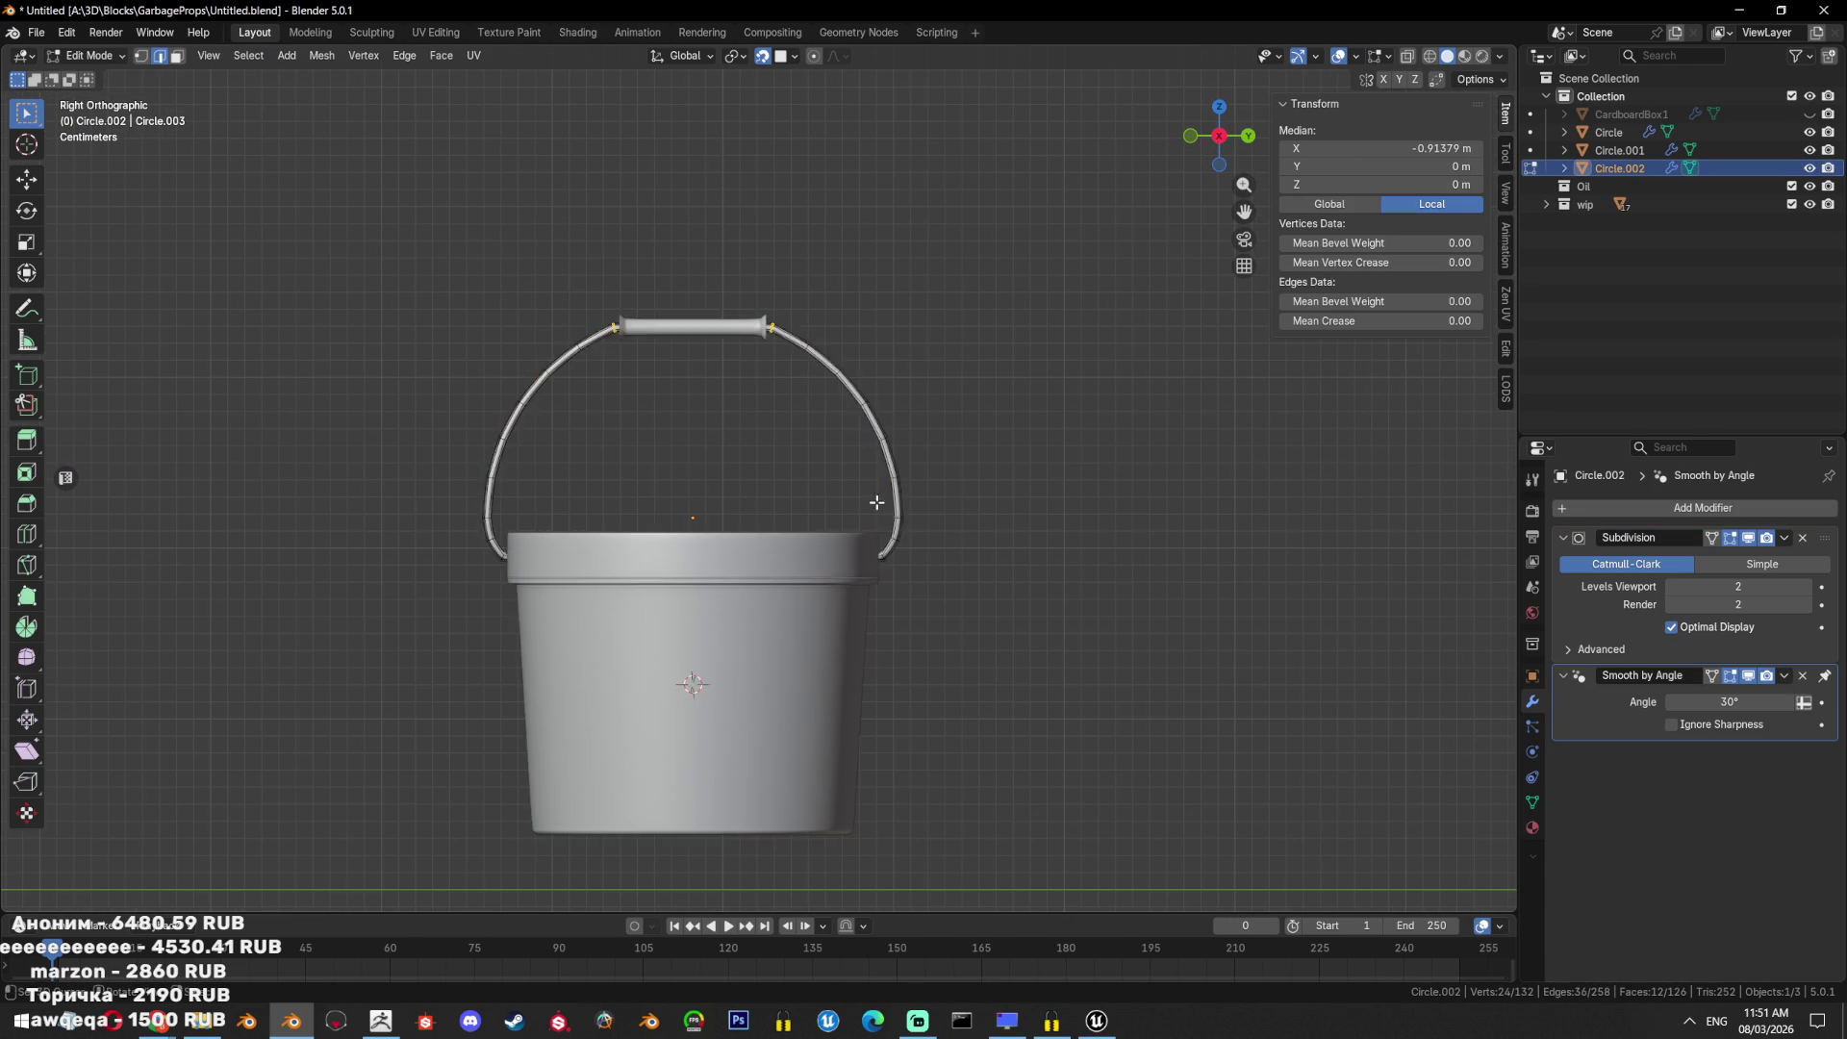
pyautogui.hotkey('shift', 'z')
pyautogui.moveTo(877, 539)
pyautogui.mouseDown()
pyautogui.moveTo(627, 676)
pyautogui.moveTo(504, 685)
pyautogui.mouseUp()
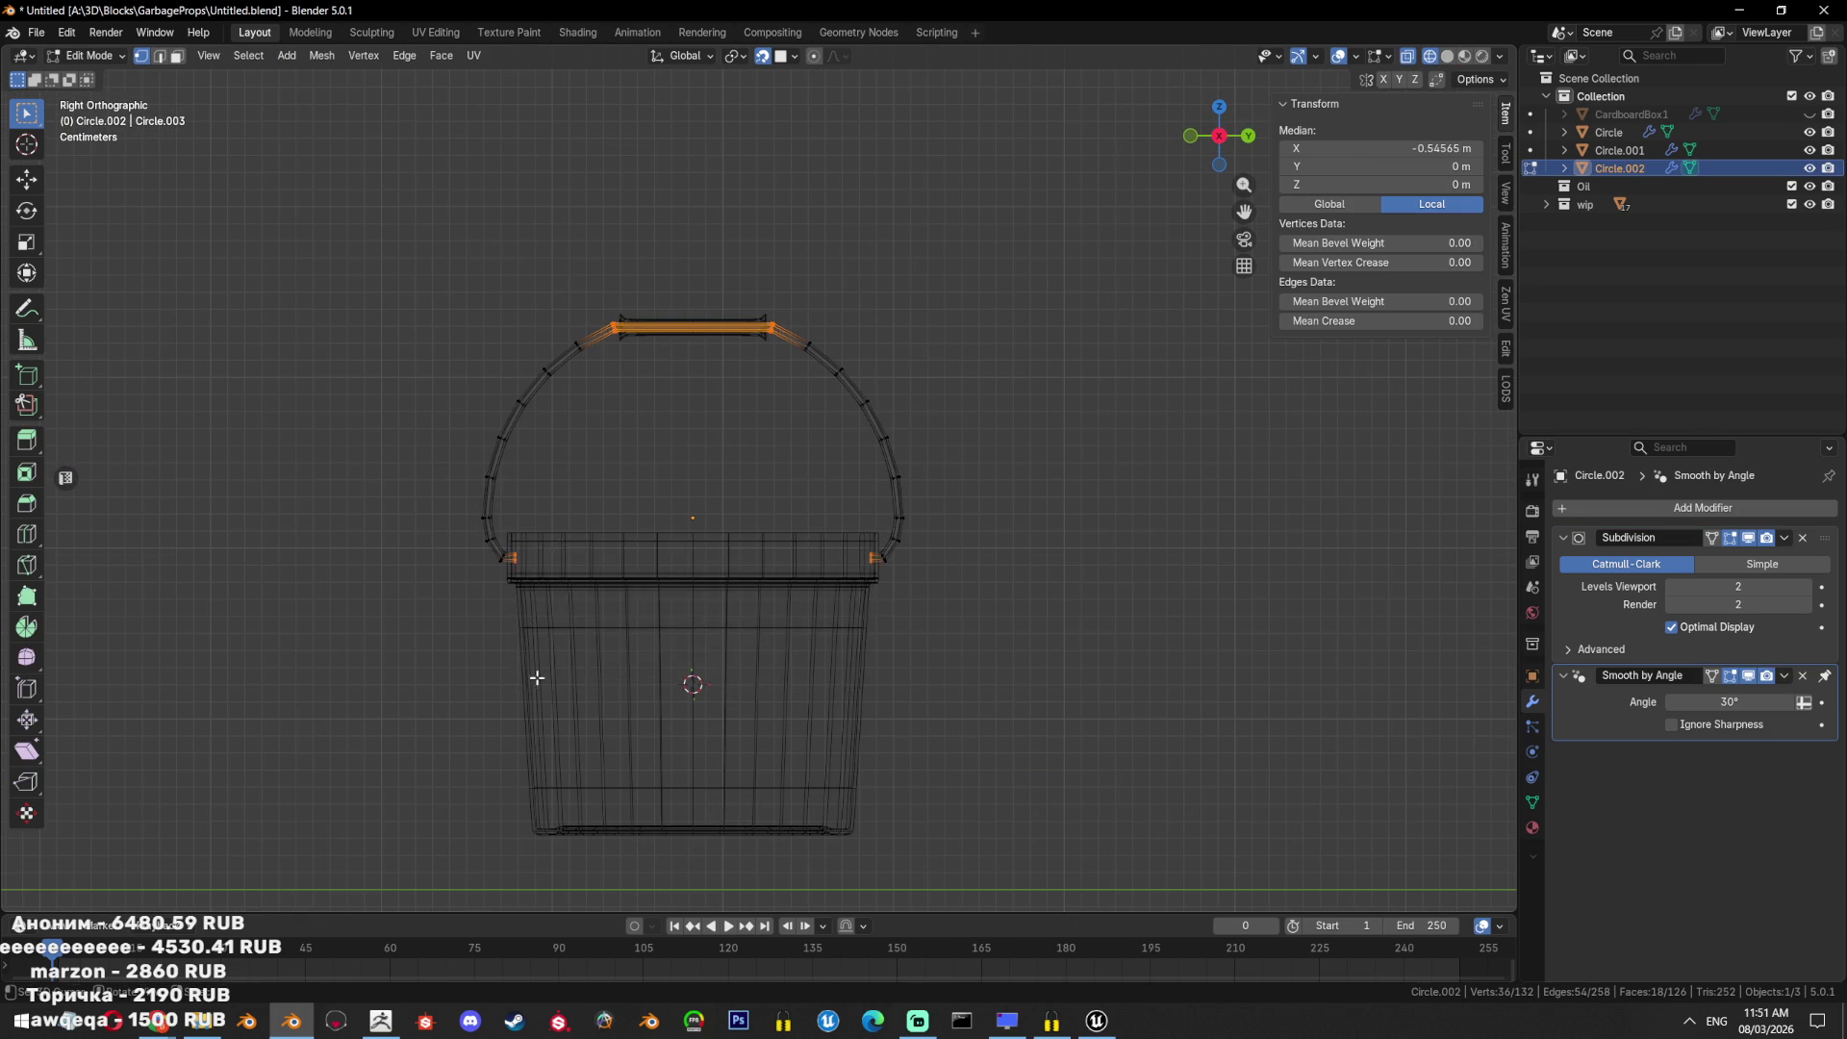
pyautogui.hotkey('shift', 'z')
pyautogui.moveTo(1139, 537)
pyautogui.mouseDown(button='middle')
pyautogui.moveTo(937, 594)
pyautogui.moveTo(969, 626)
pyautogui.moveTo(1077, 558)
pyautogui.mouseUp(button='middle')
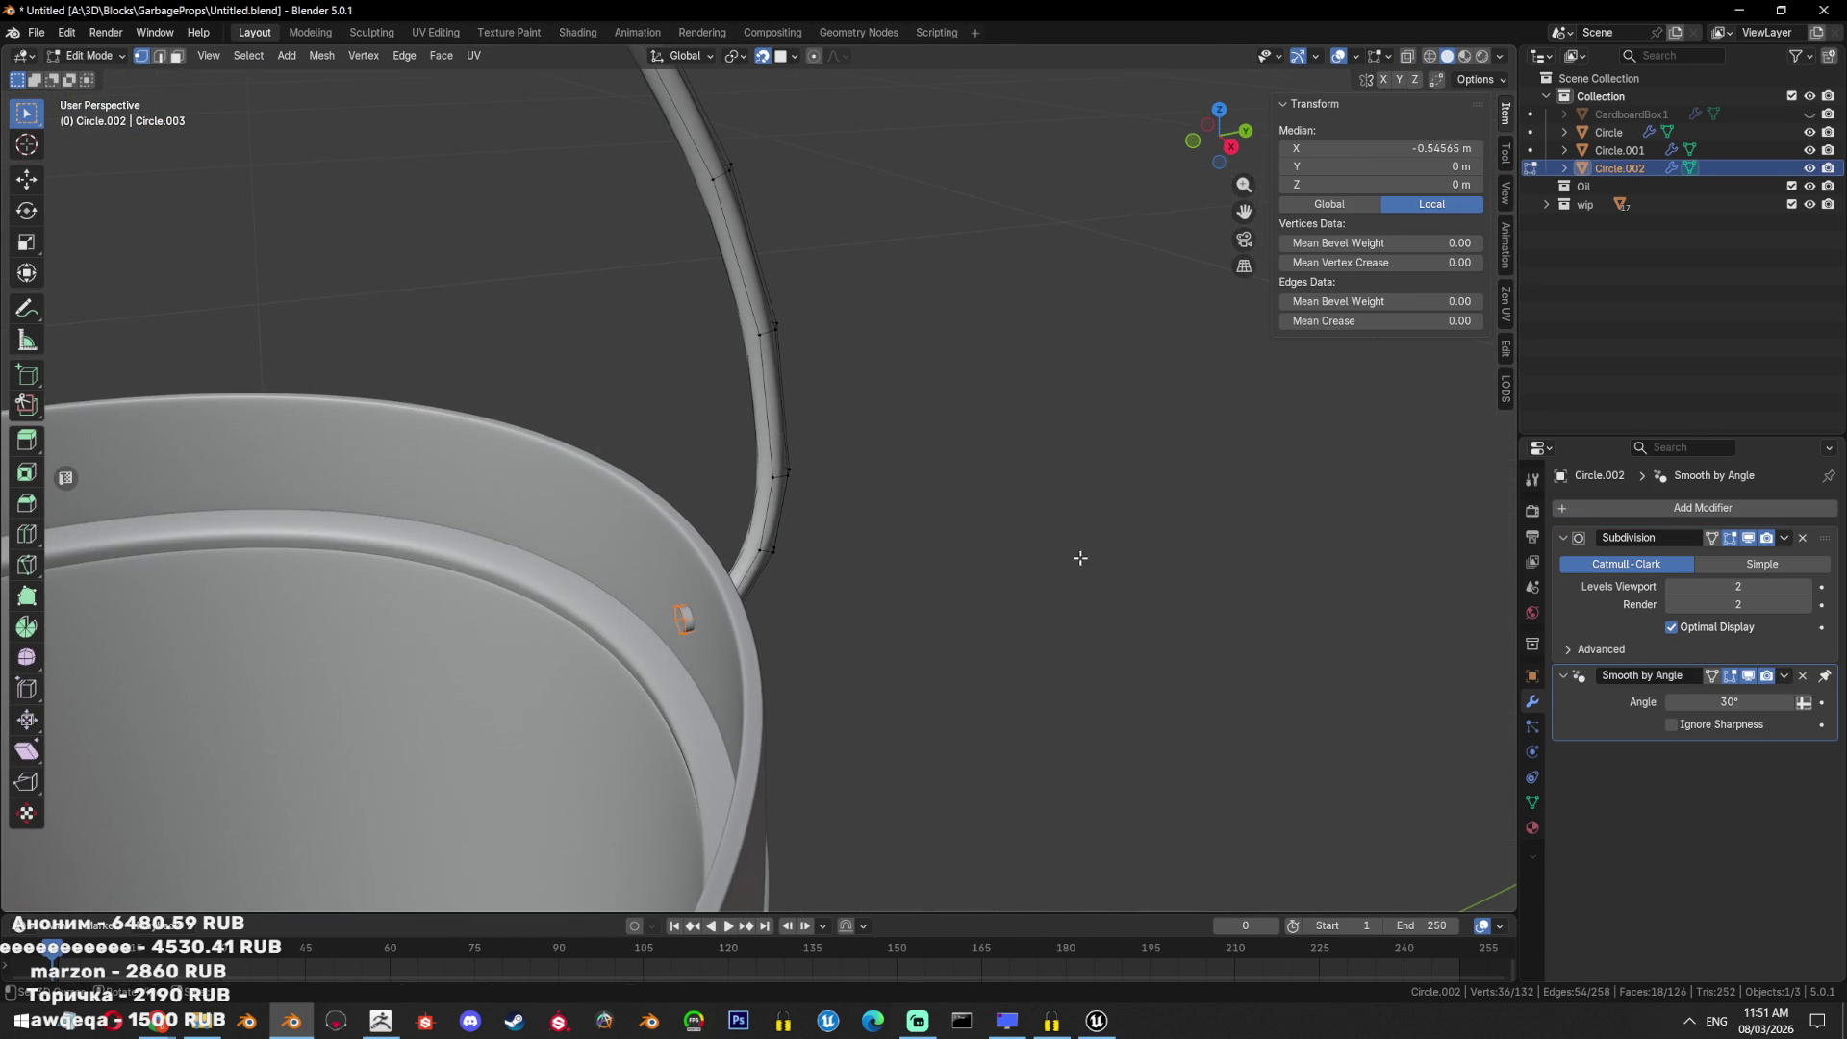
pyautogui.press('s')
pyautogui.press('y')
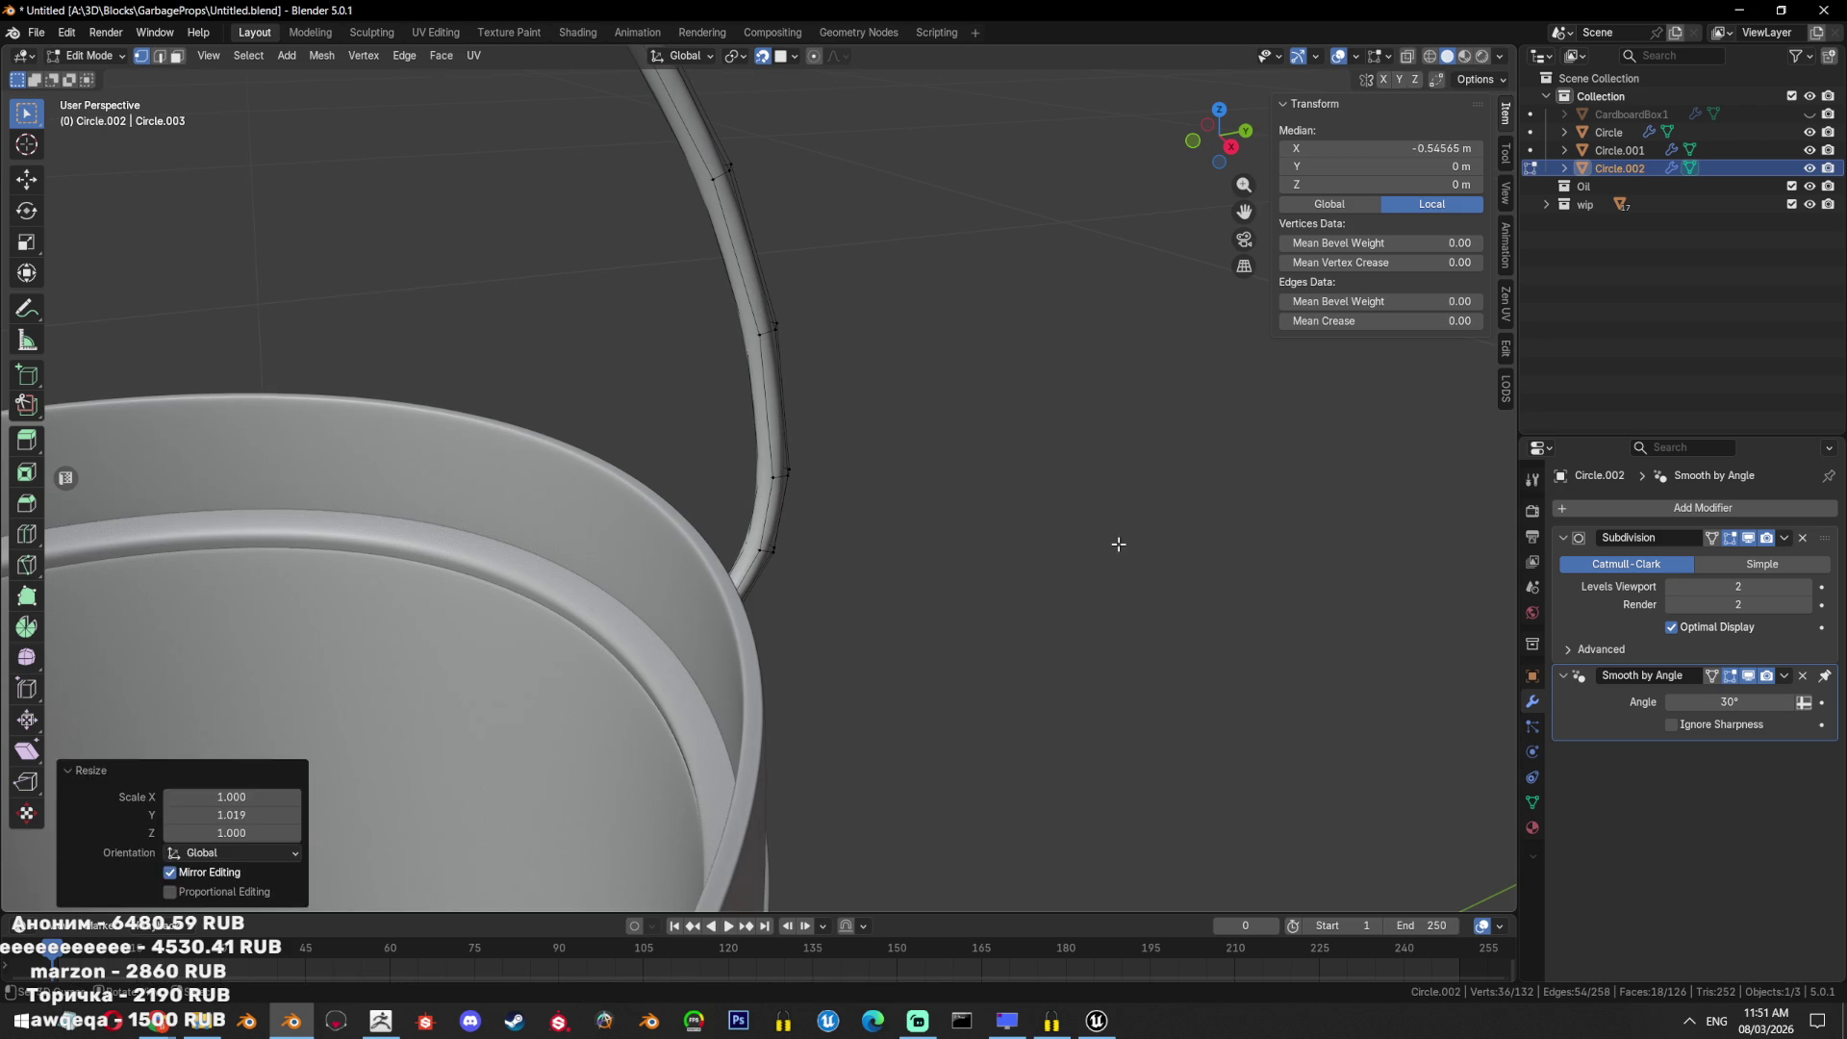
pyautogui.click(1113, 539)
pyautogui.press('Tab')
# Frame the whole bucket and bring all hidden props back into view.
pyautogui.moveTo(1113, 540); pyautogui.dragTo(893, 582, button='middle')
pyautogui.scroll(-5, 847, 568)
pyautogui.scroll(-3, 803, 550)
pyautogui.moveTo(619, 558)
pyautogui.mouseDown(button='middle')
pyautogui.moveTo(966, 507)
pyautogui.moveTo(704, 510)
pyautogui.moveTo(845, 549)
pyautogui.moveTo(770, 384)
pyautogui.mouseUp(button='middle')
pyautogui.press('KP_Divide')
# Move the bucket and handle down along Z so they sit on the ground.
pyautogui.scroll(2, 768, 383)
pyautogui.moveTo(693, 603); pyautogui.dragTo(729, 545)
pyautogui.hotkey('alt', 'z')
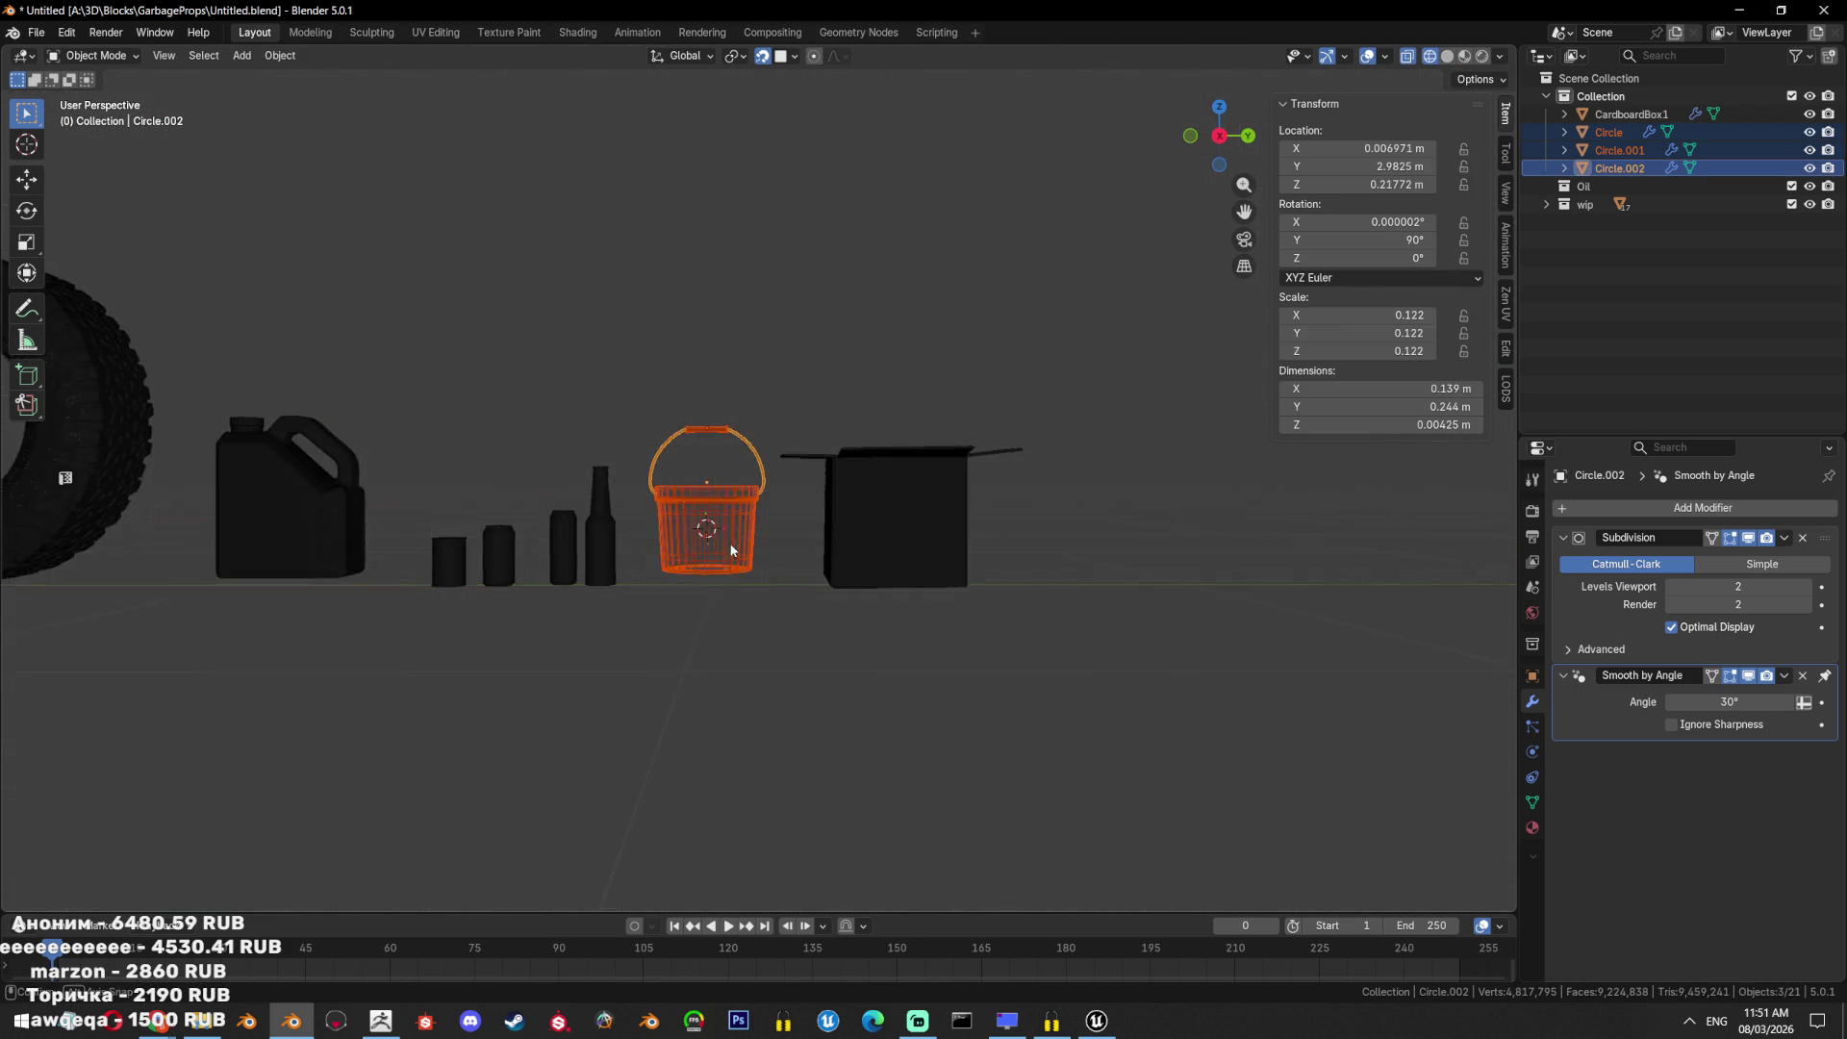
pyautogui.scroll(2, 731, 512)
pyautogui.press('g')
pyautogui.press('z')
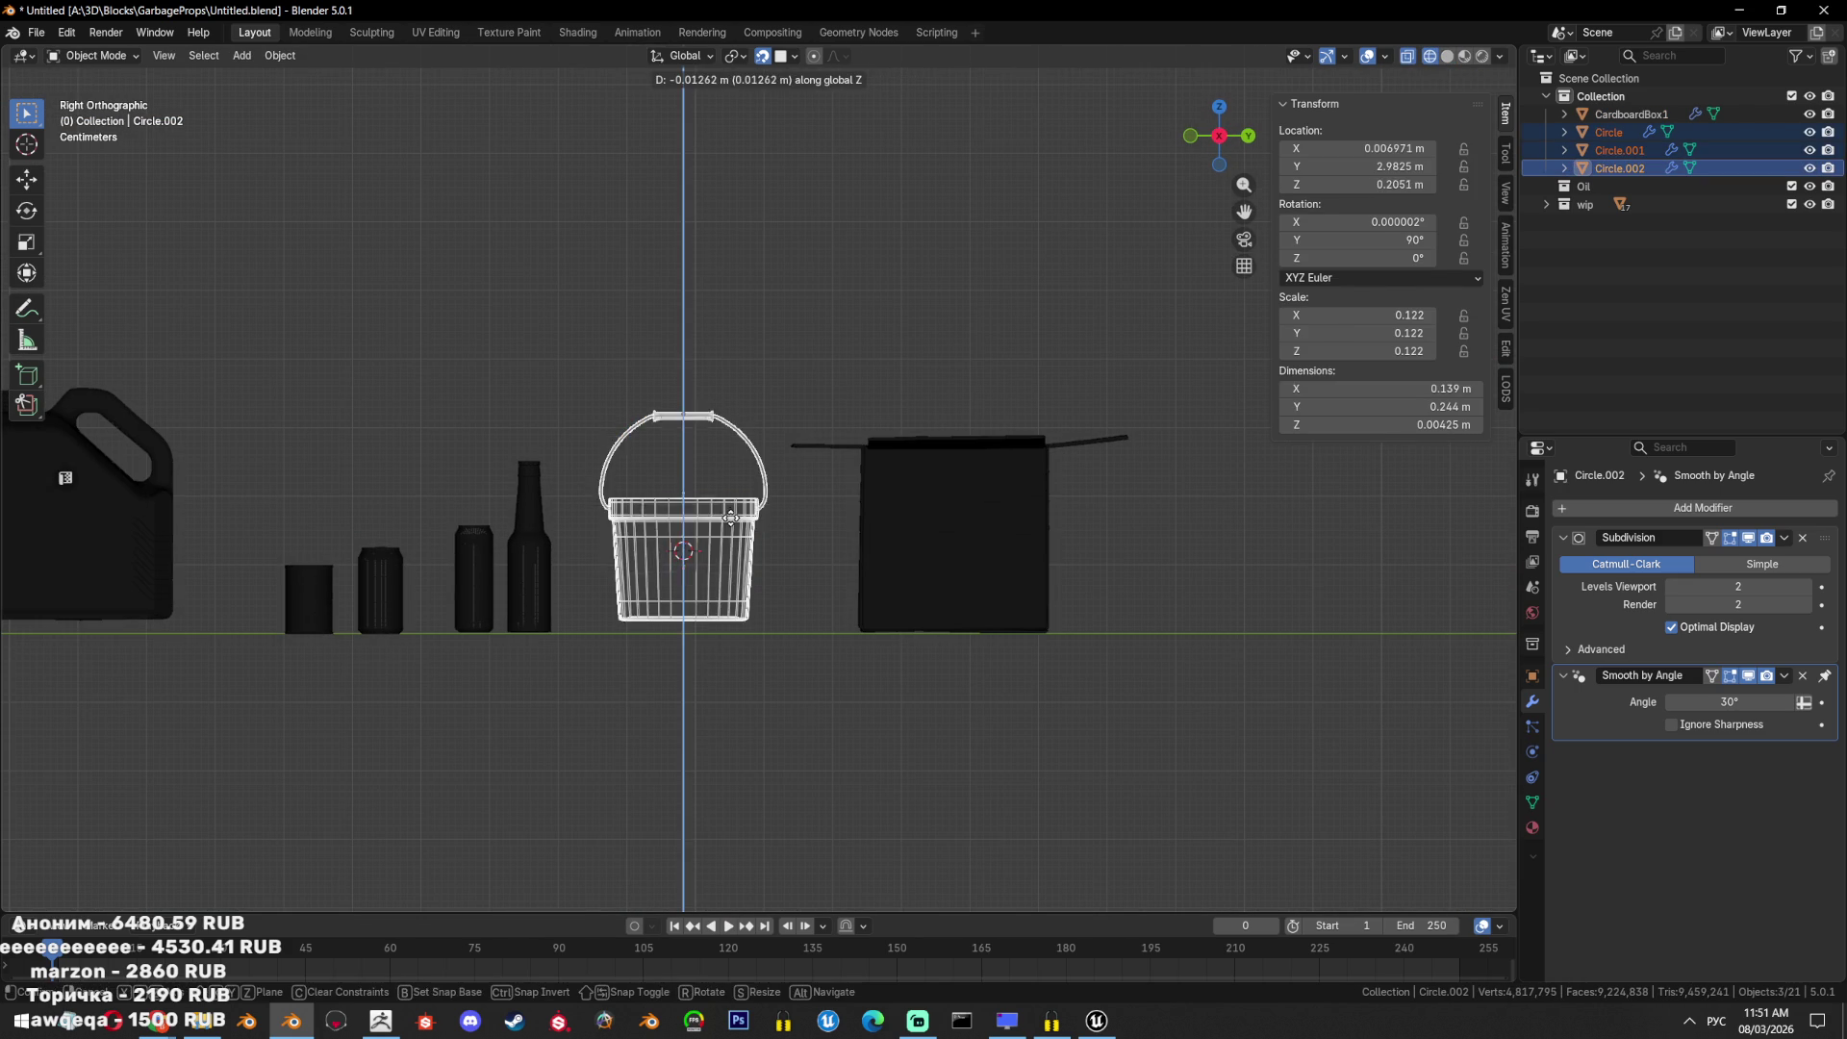
pyautogui.click(729, 529)
pyautogui.hotkey('alt', 'z')
pyautogui.hotkey('alt', 'a')
pyautogui.moveTo(729, 529); pyautogui.dragTo(765, 650, button='middle')
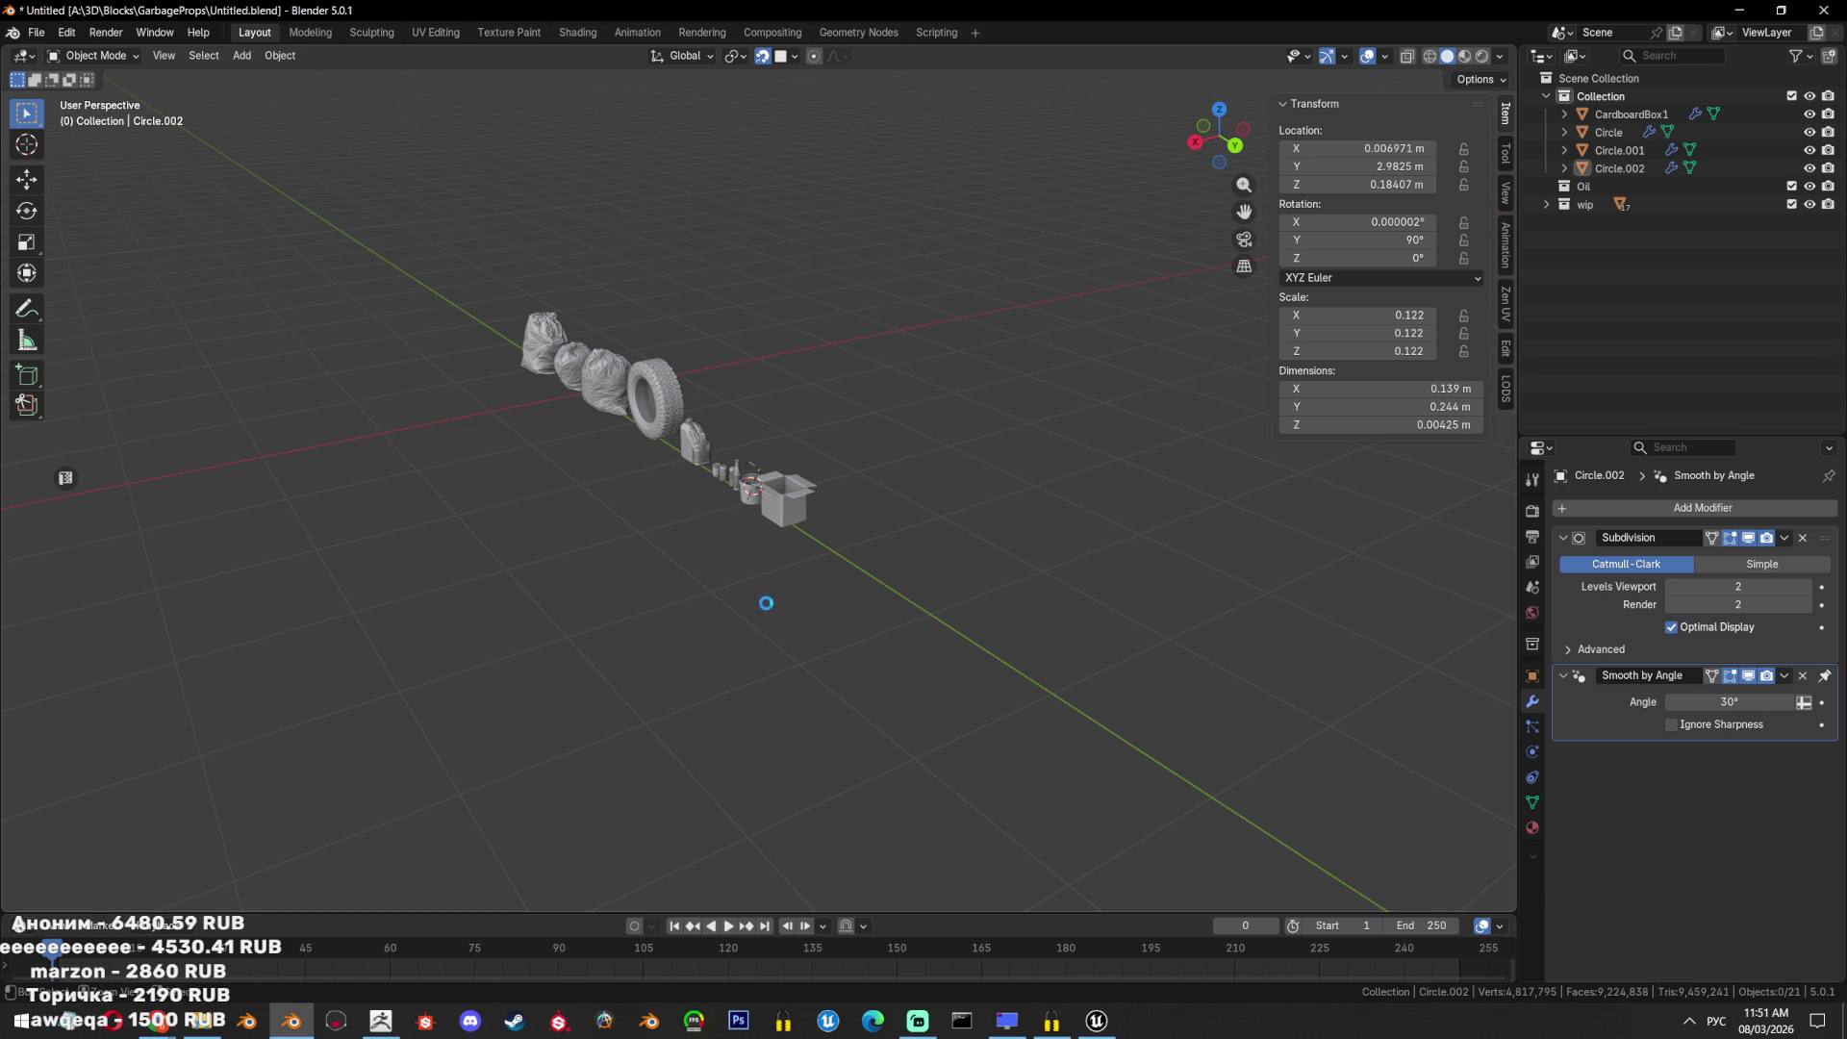
# Download the generated cardboard box from Hunyuan 3D as a GLB and bring up GarbageProps.
pyautogui.moveTo(157, 1020)
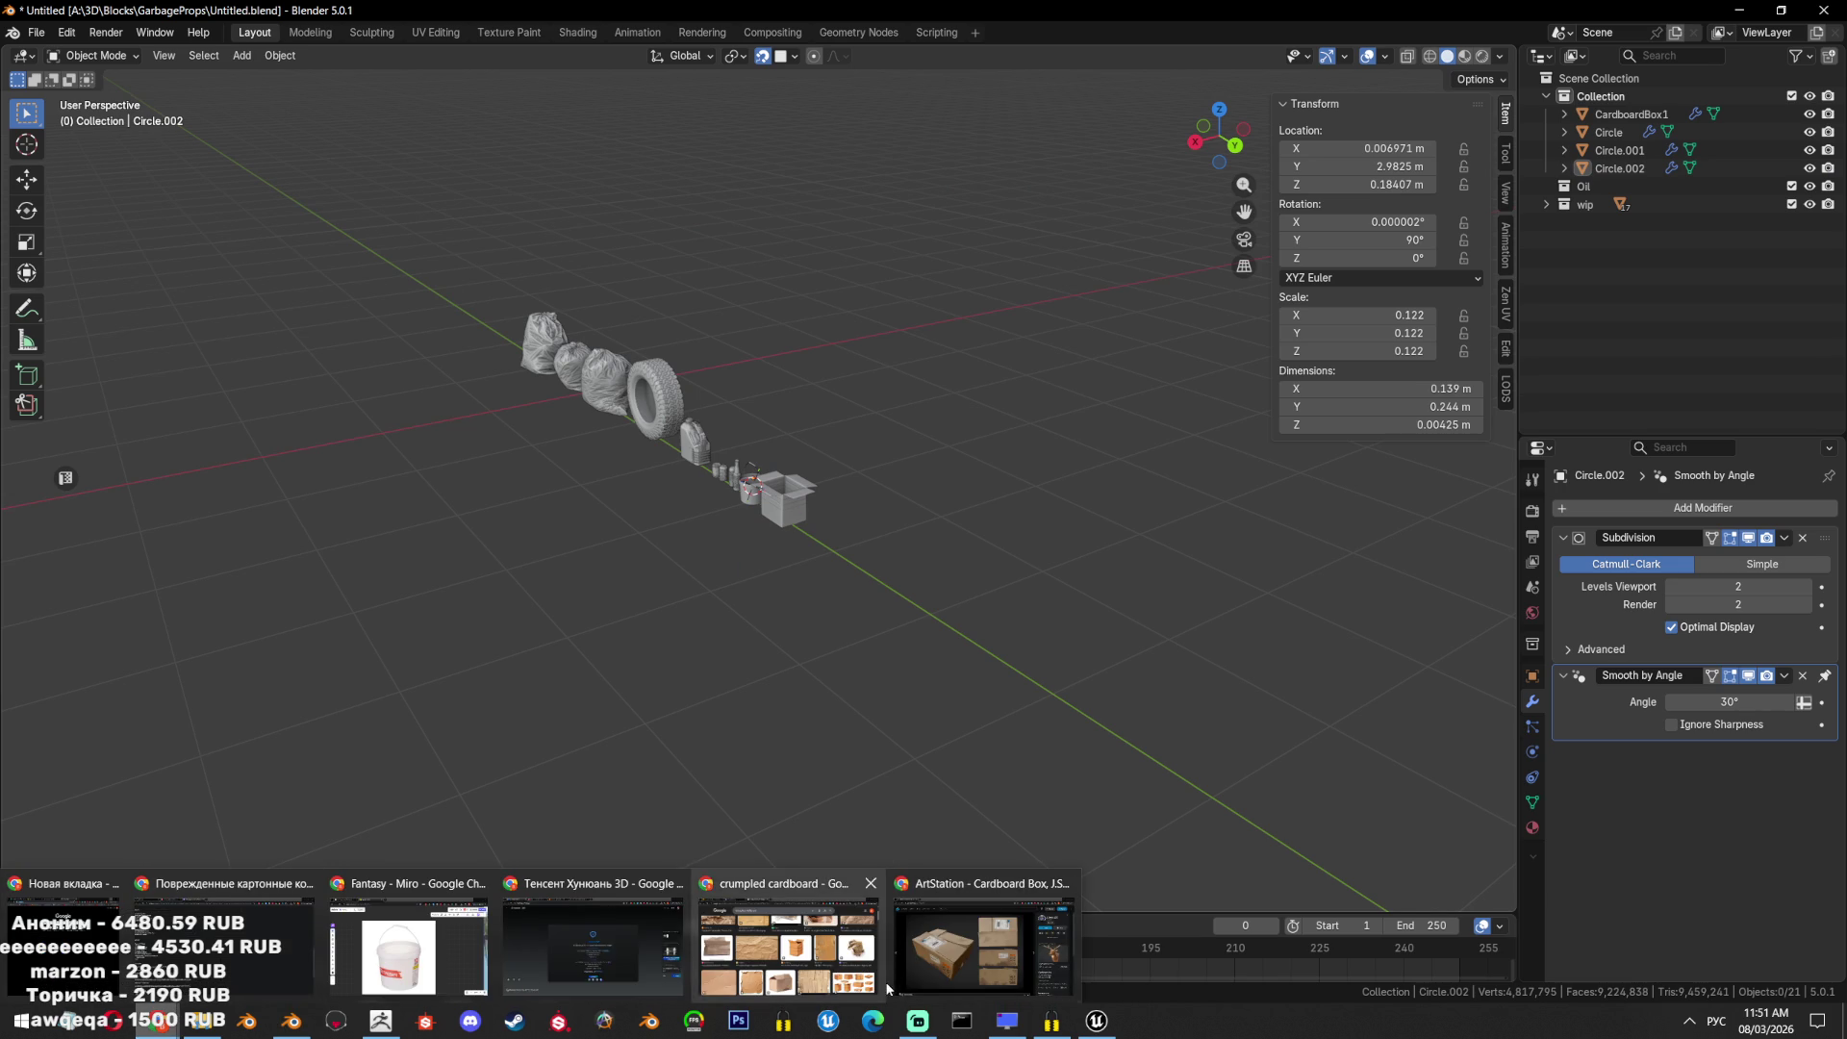
pyautogui.click(608, 936)
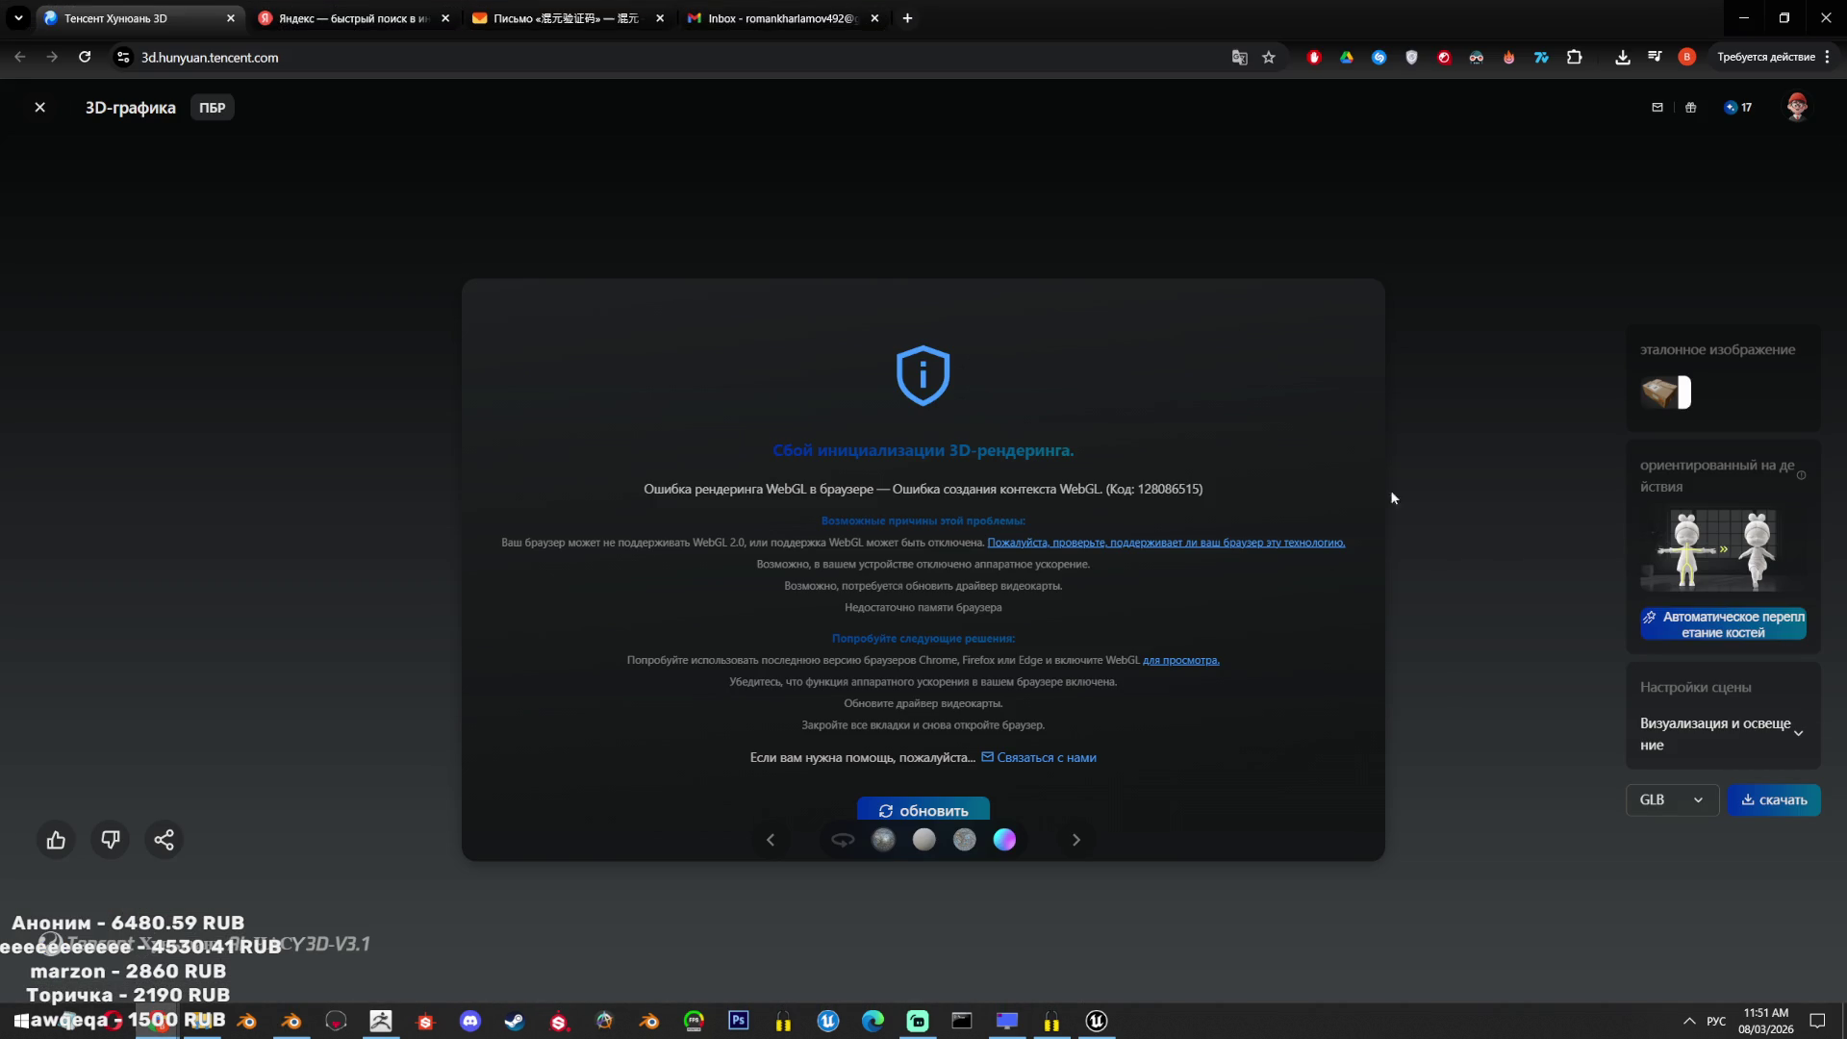
pyautogui.click(1766, 806)
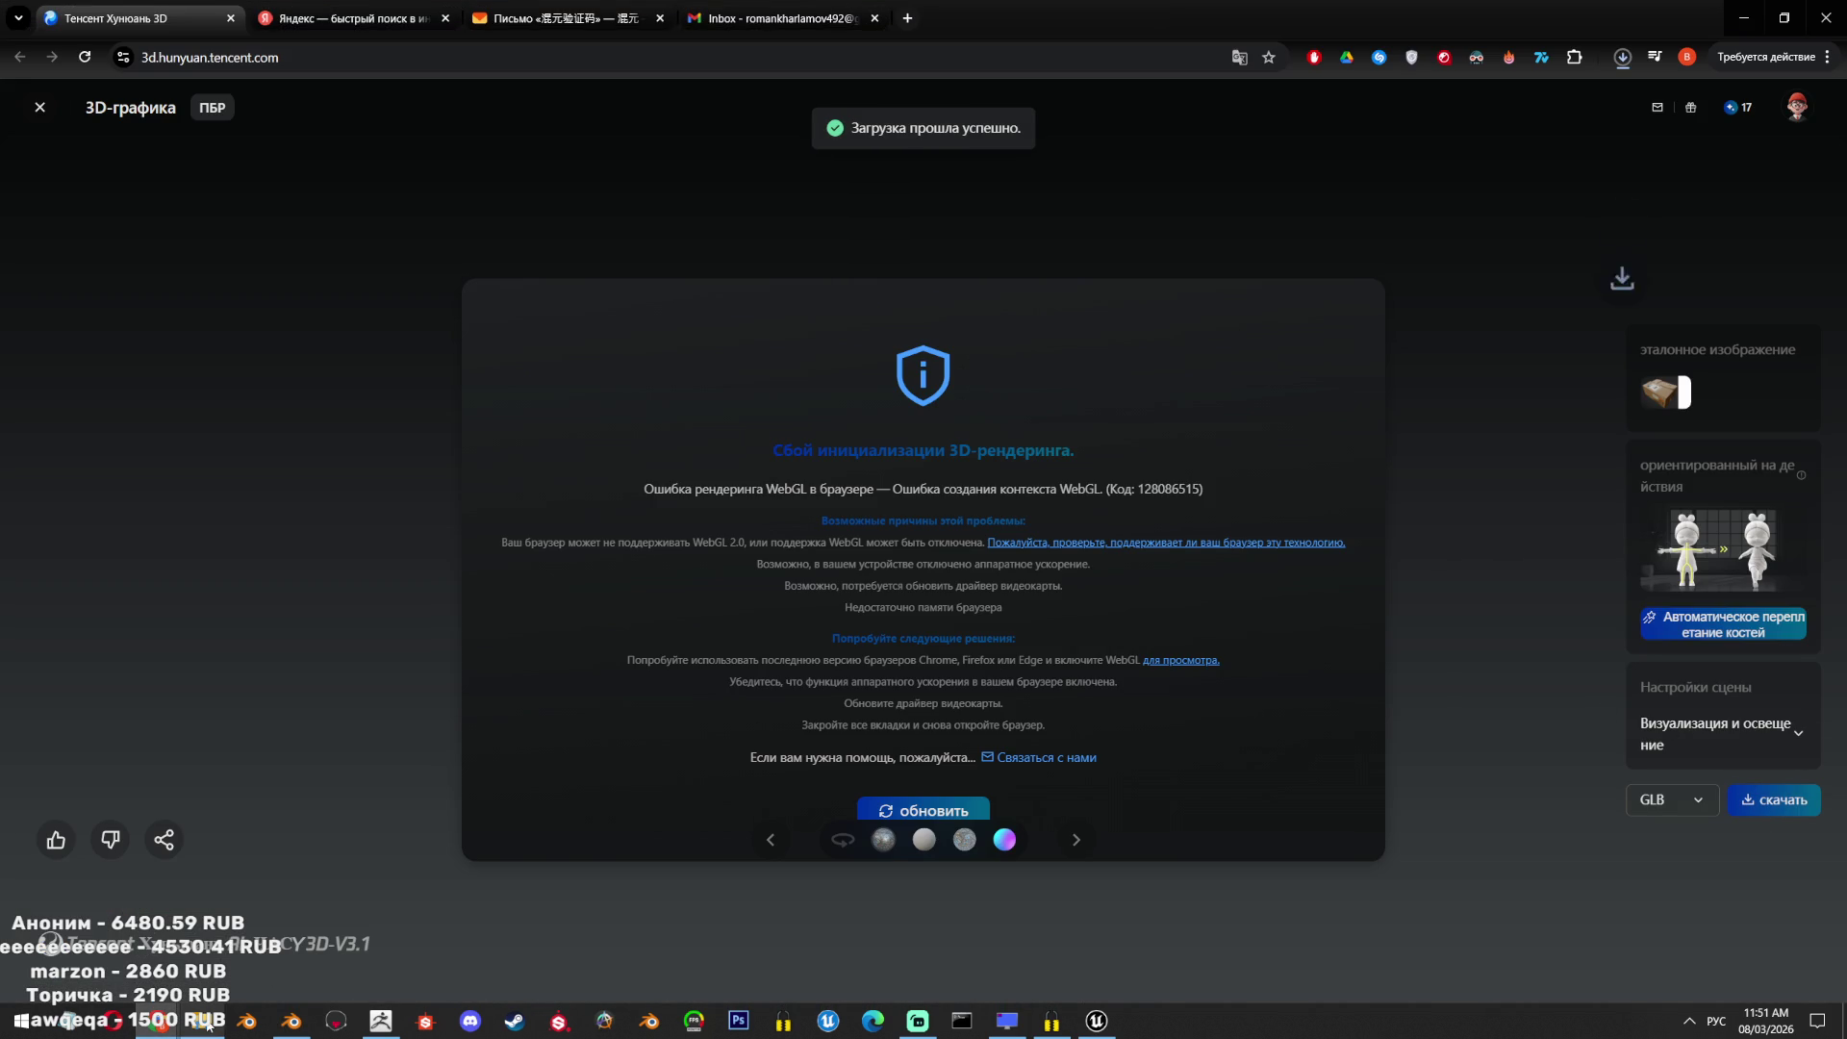
pyautogui.moveTo(202, 1020)
pyautogui.click(202, 938)
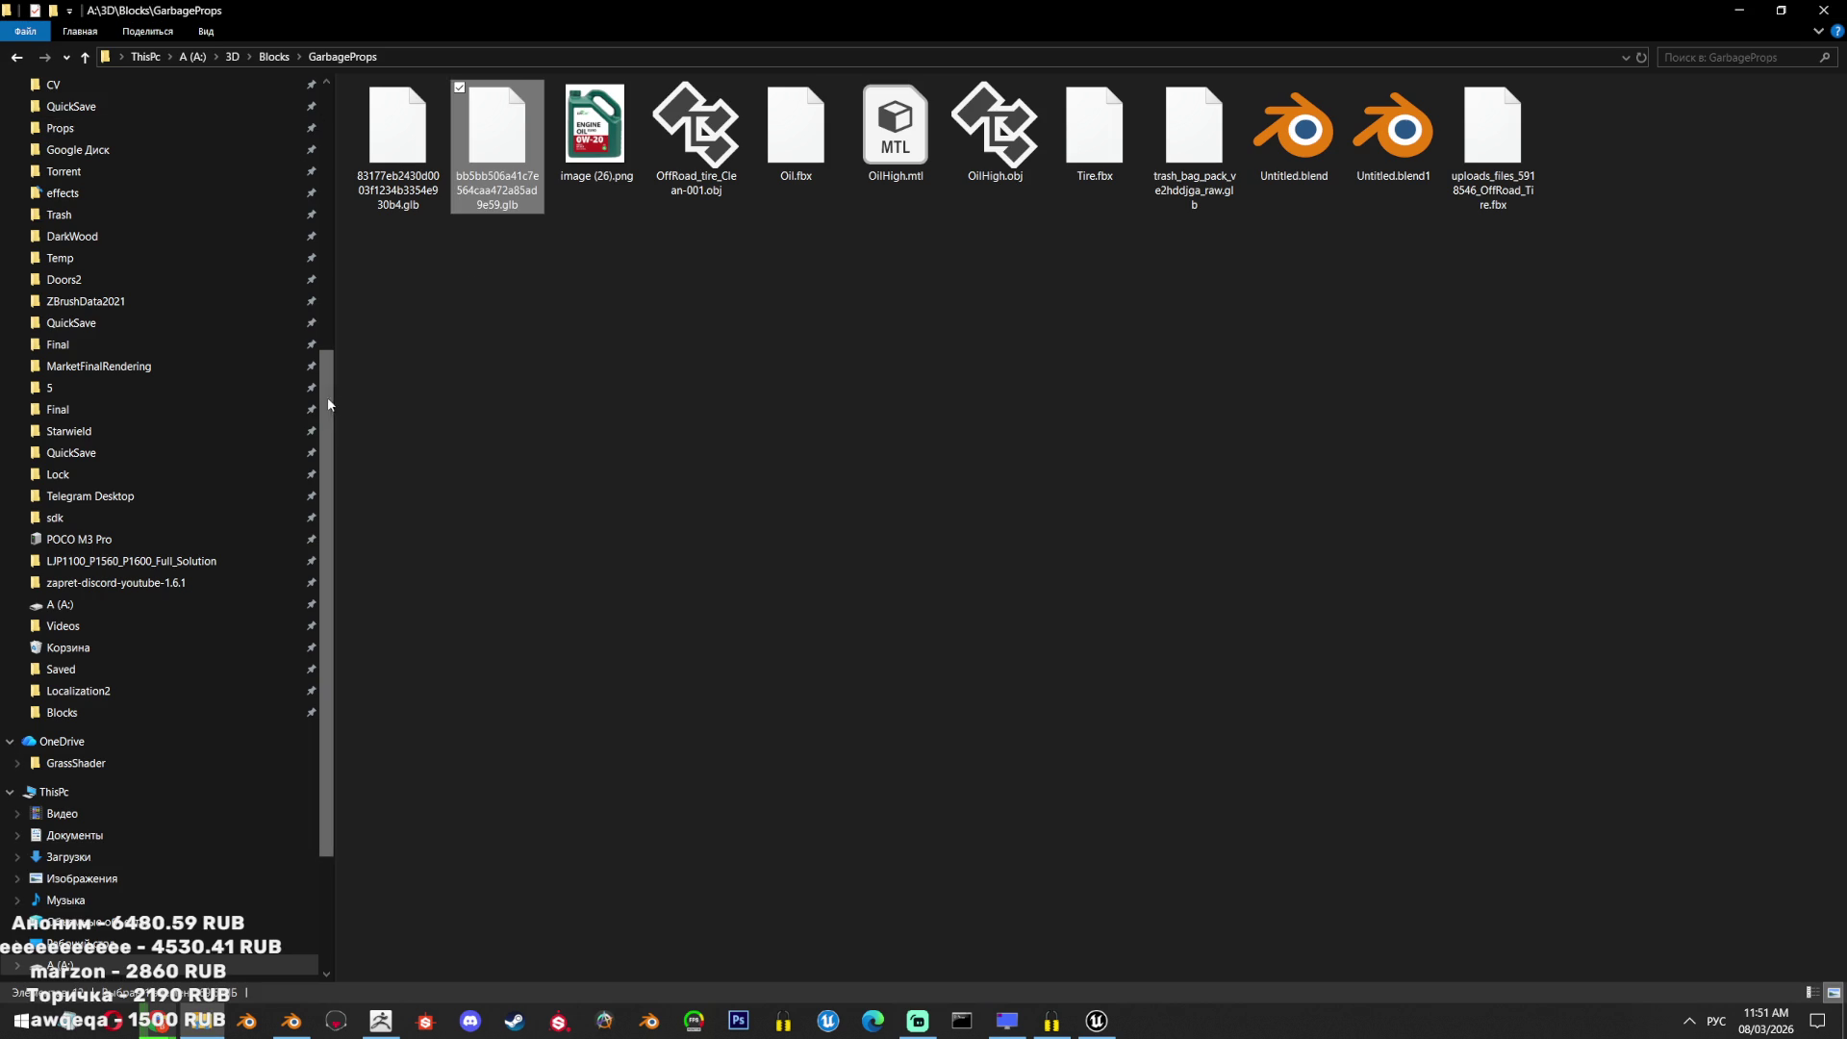
# Hide the selected props in Blender, then open the Downloads folder in Explorer.
pyautogui.click(291, 1020)
pyautogui.press('Delete')
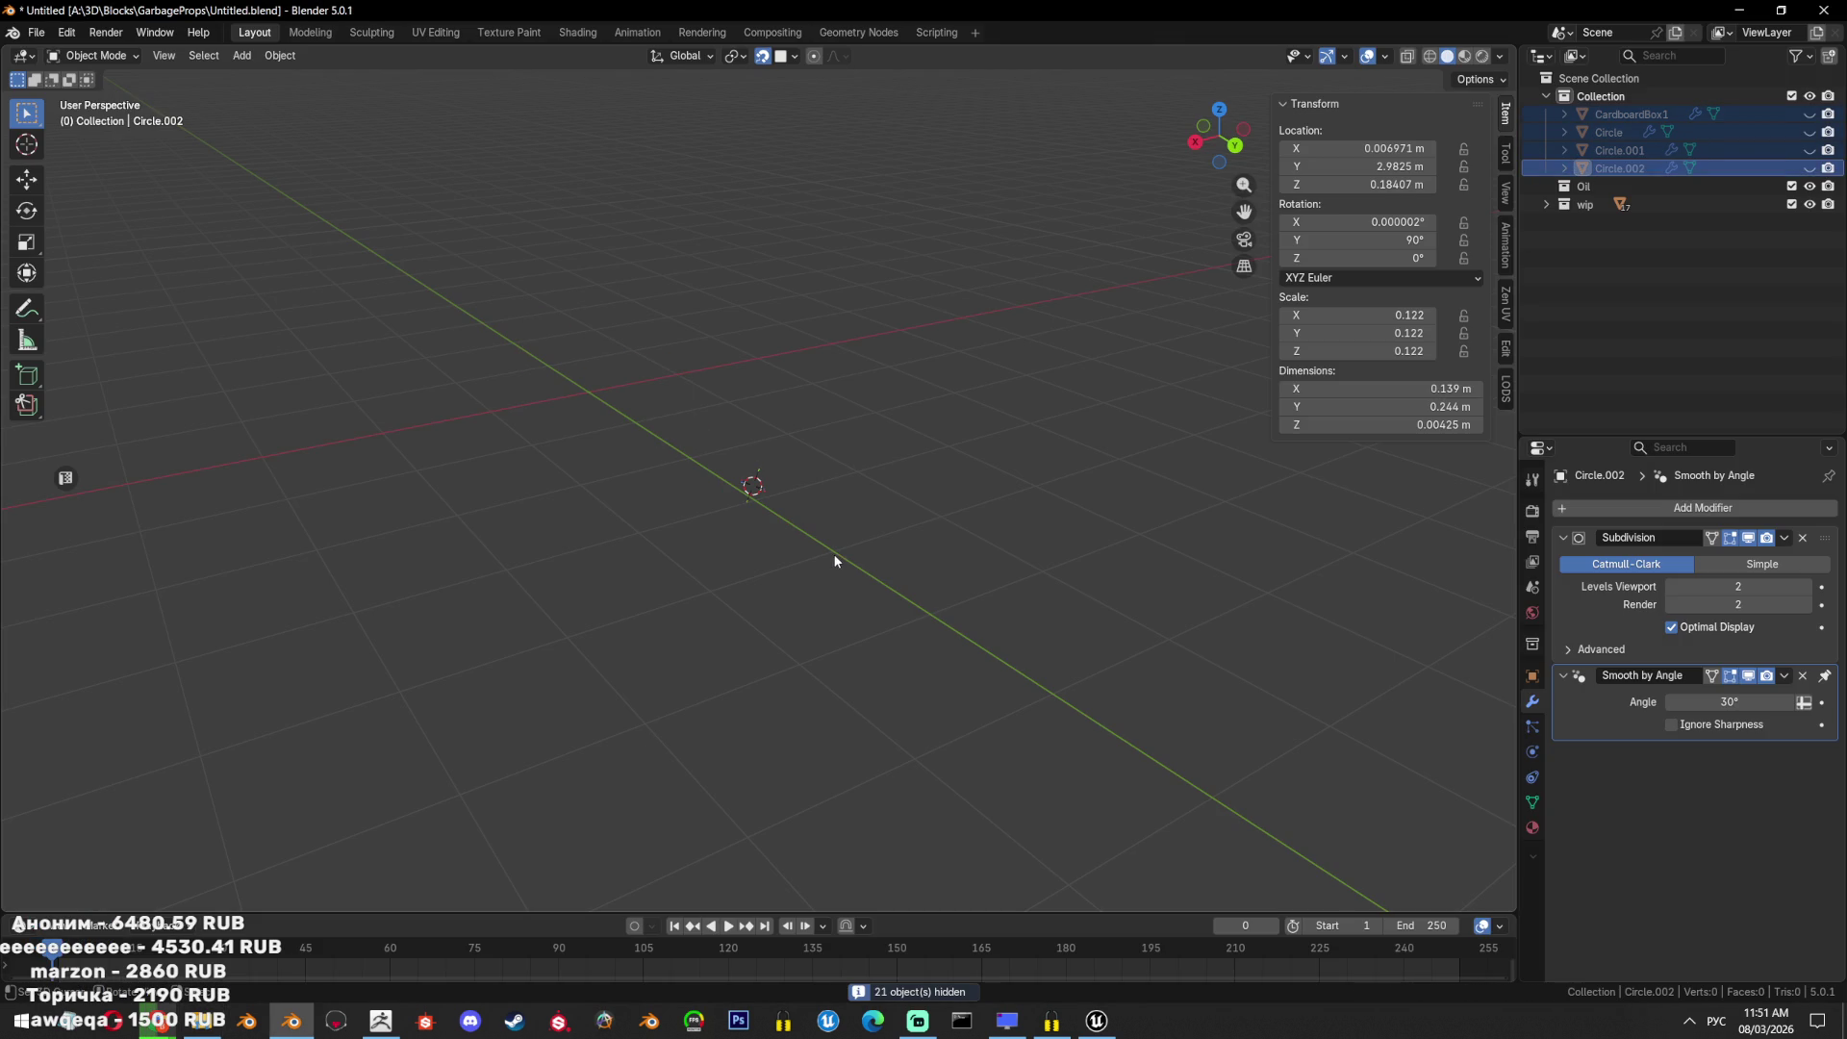
pyautogui.click(202, 1020)
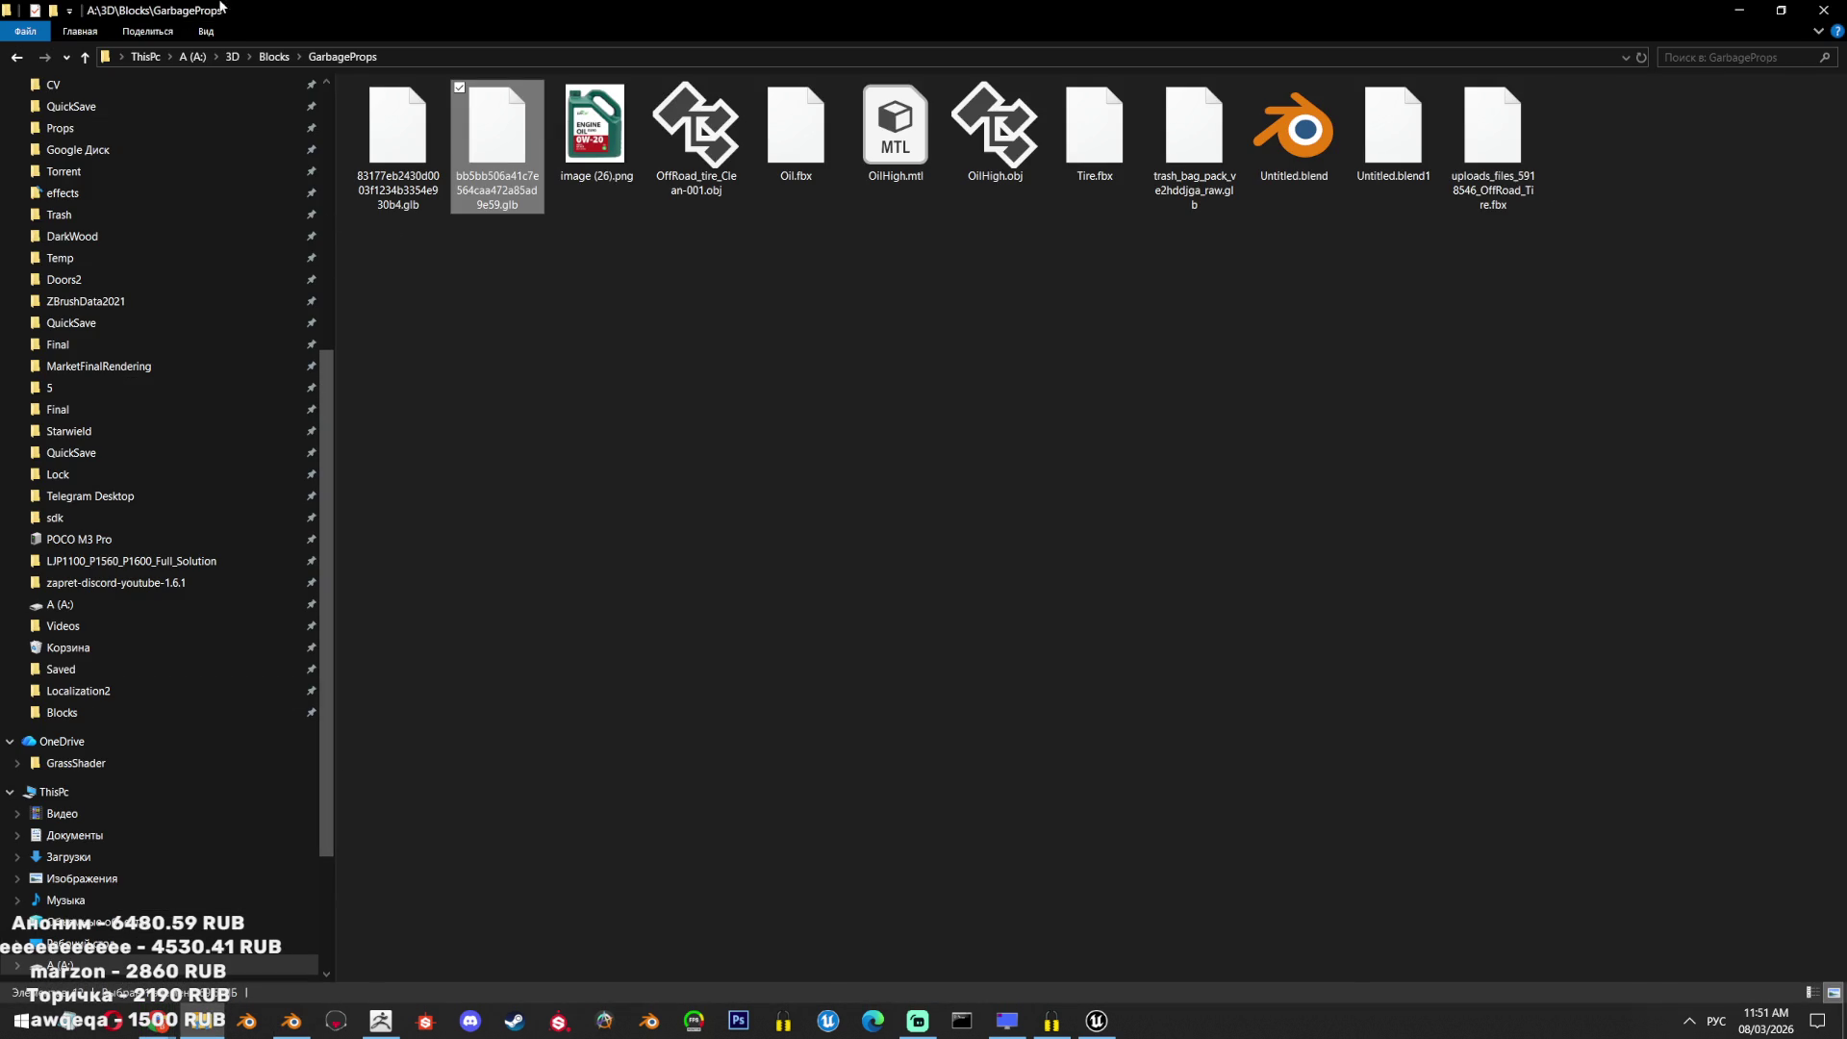
pyautogui.scroll(10, 298, 152)
pyautogui.click(306, 121)
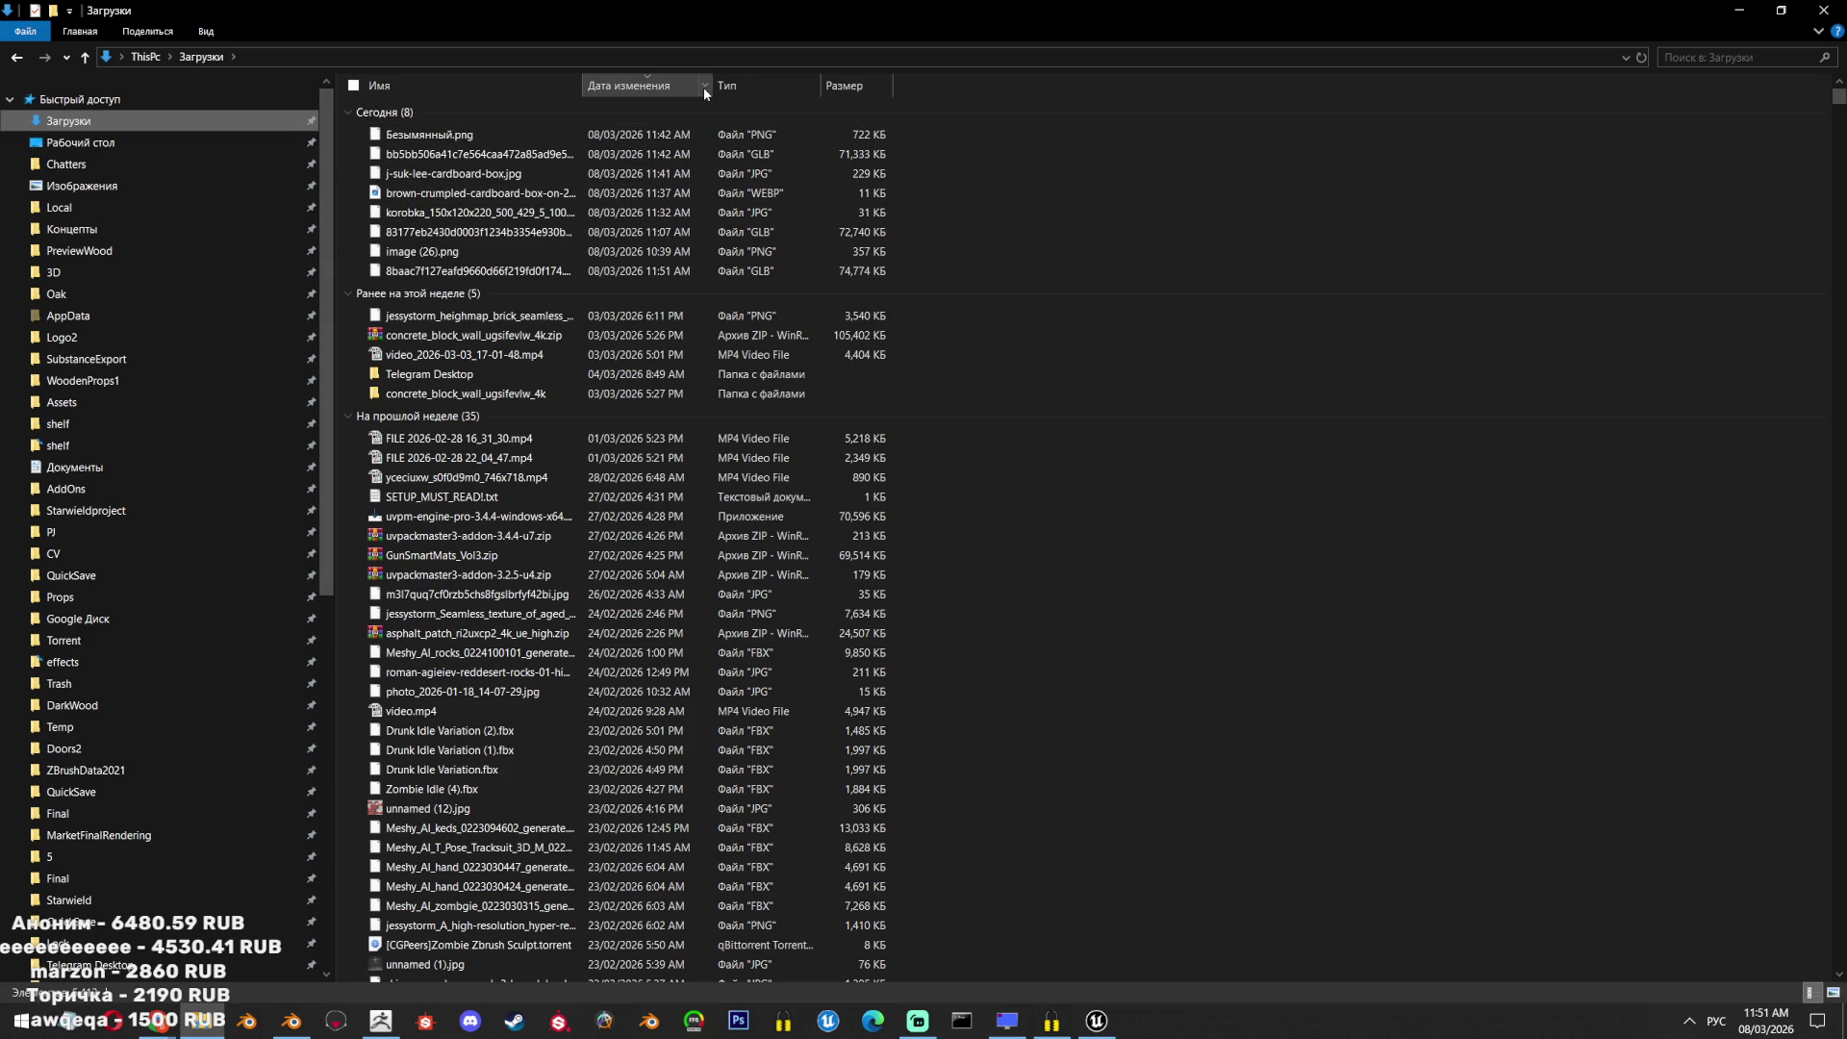
# Sort Downloads by date modified and move the newest GLB into GarbageProps.
pyautogui.click(672, 85)
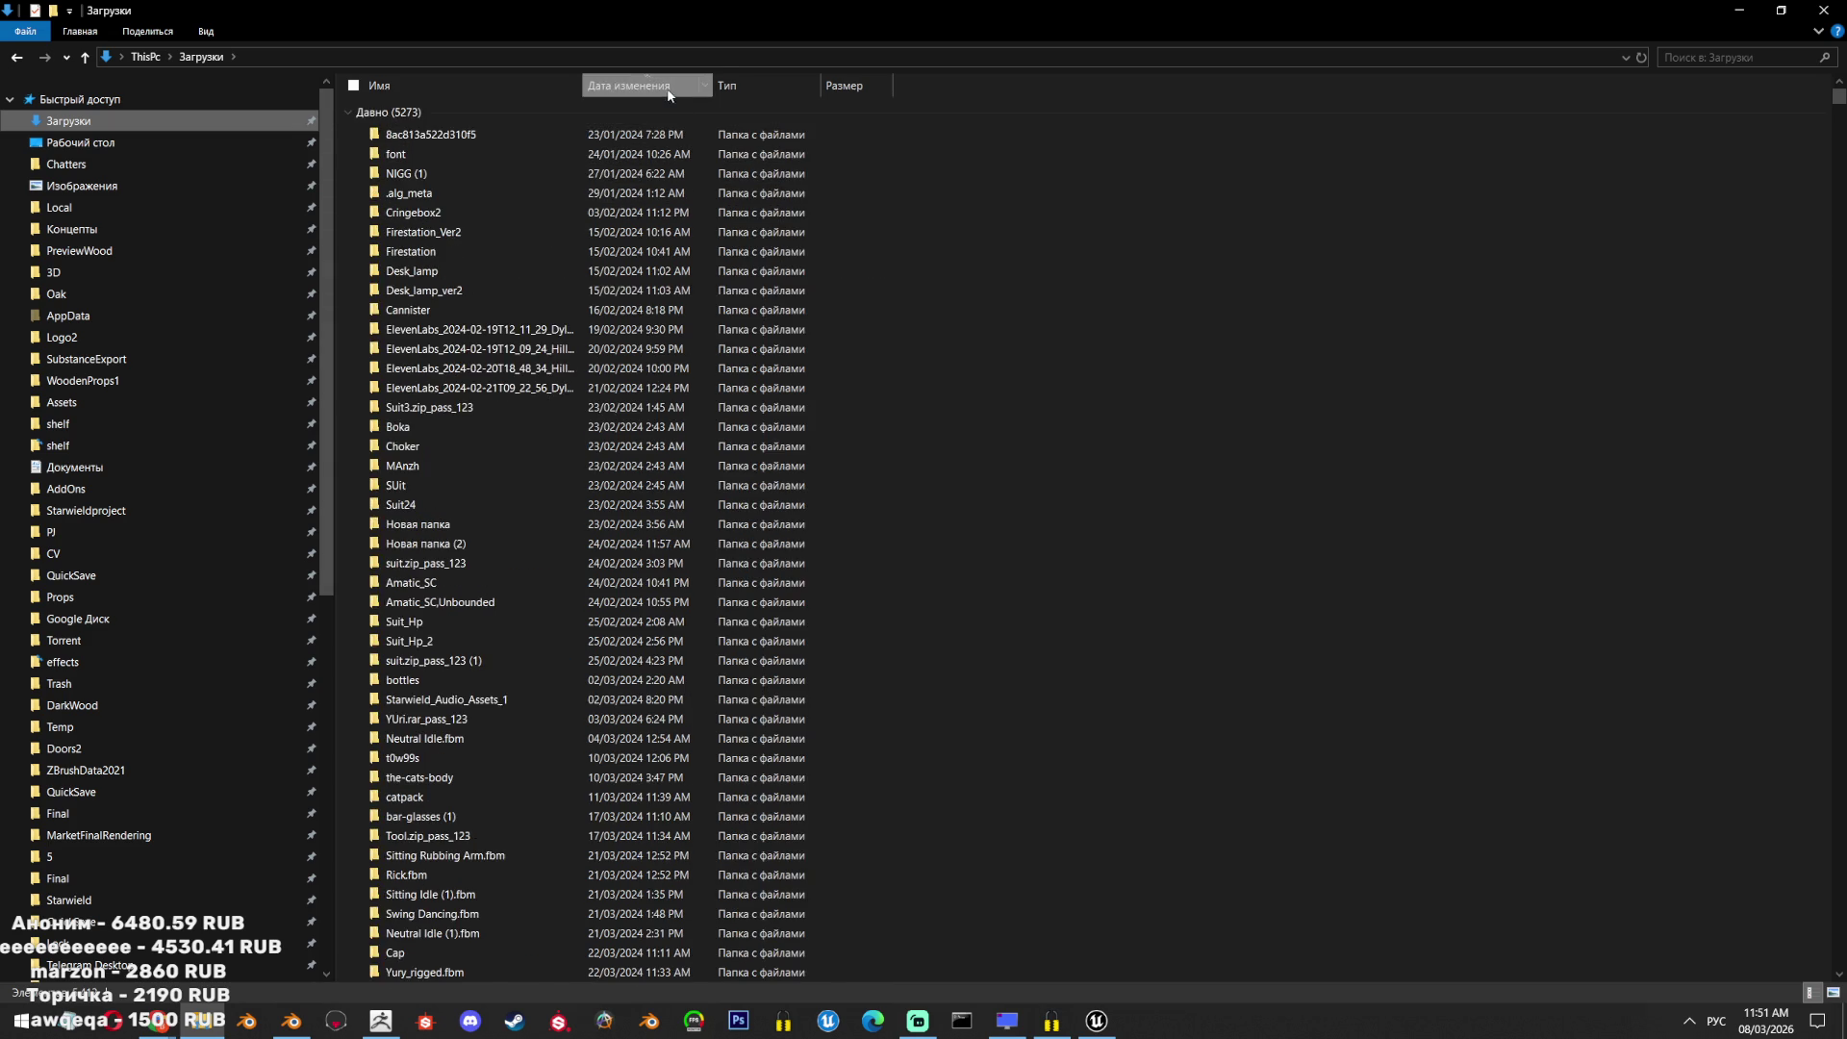
pyautogui.click(671, 85)
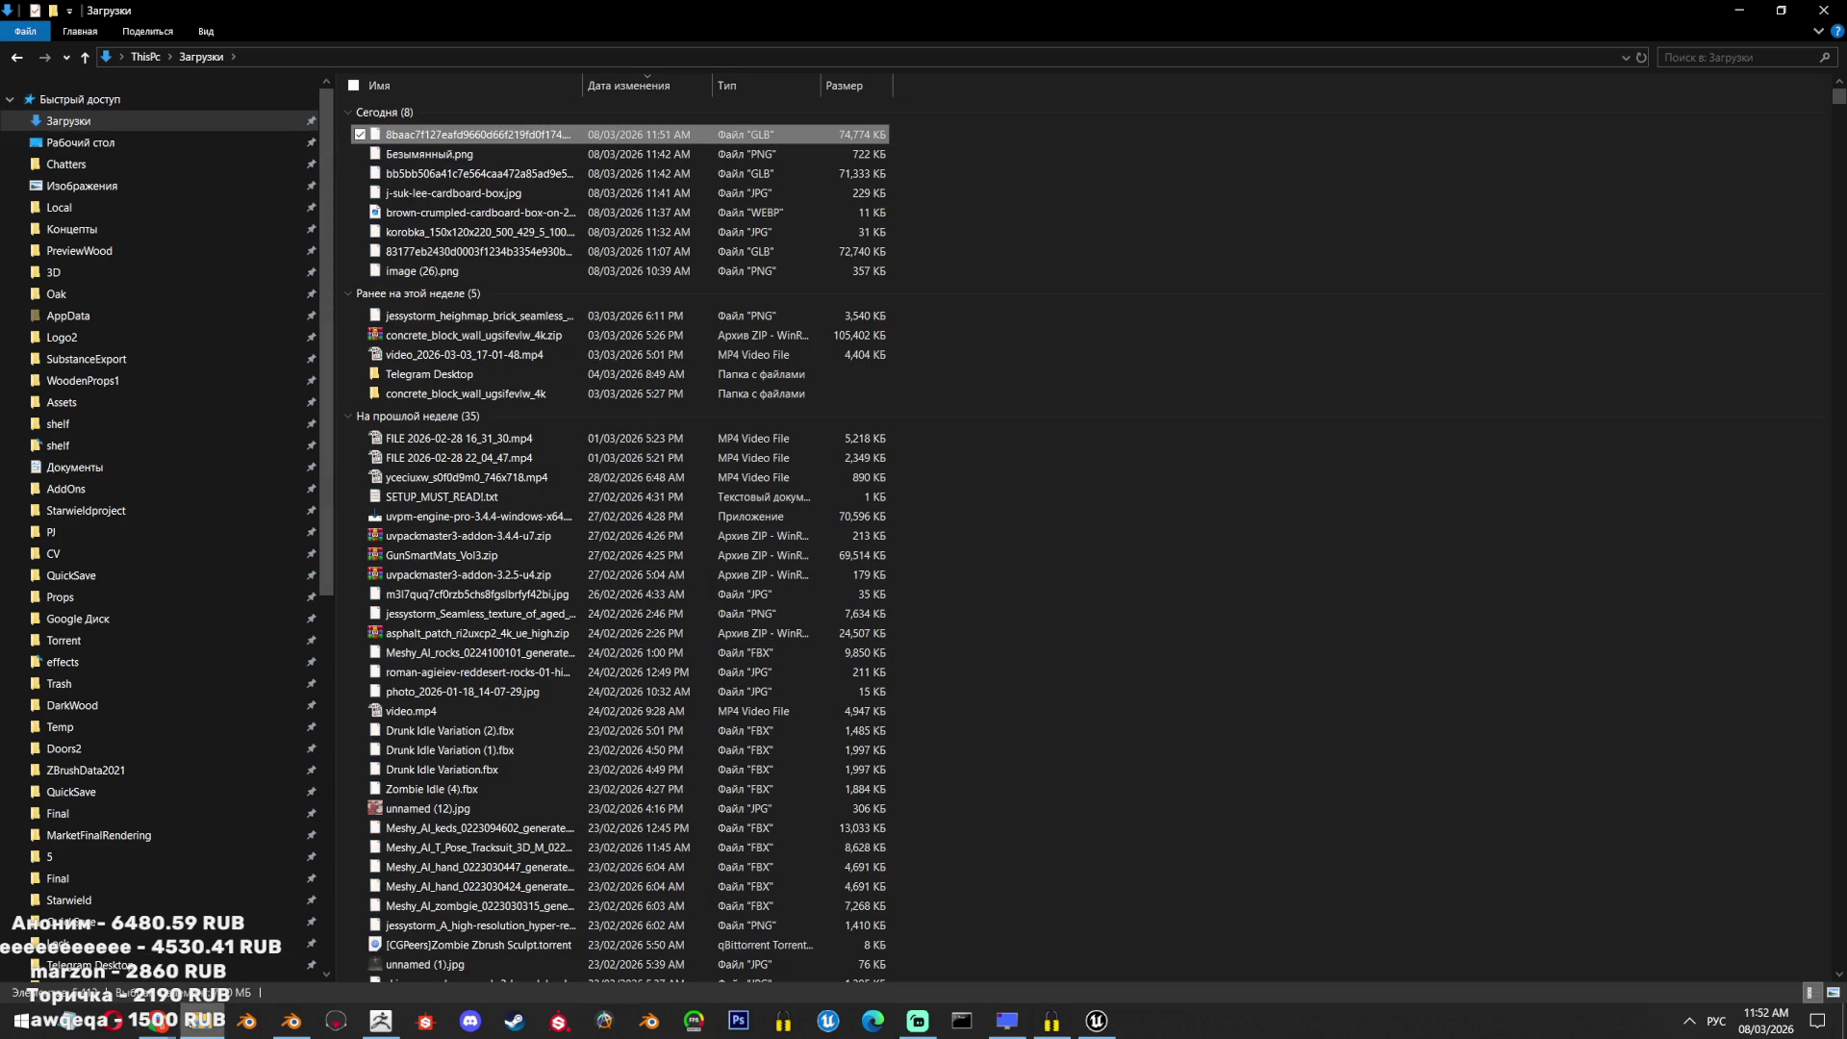
pyautogui.scroll(-2, 336, 629)
pyautogui.hotkey('alt', 'Left')
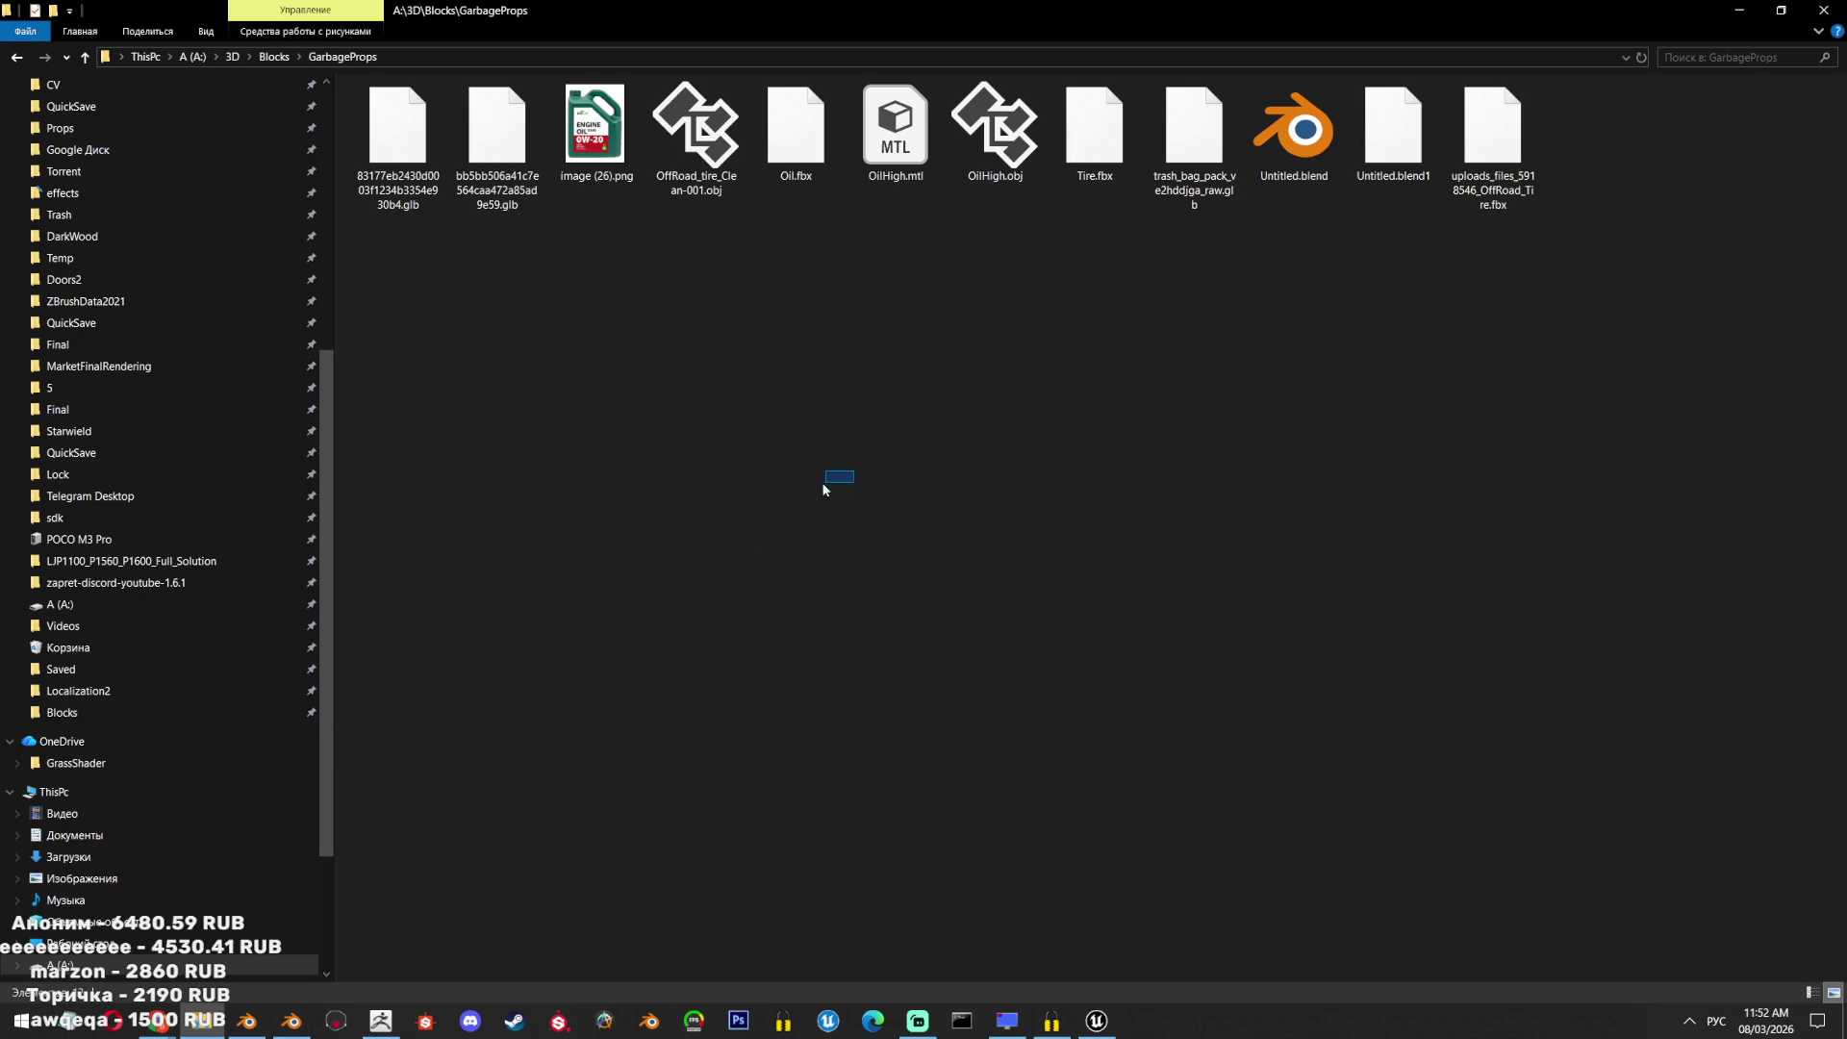
pyautogui.click(248, 1021)
# Delete the default cube and bring up the glTF 2.0 import browser.
pyautogui.press('x')
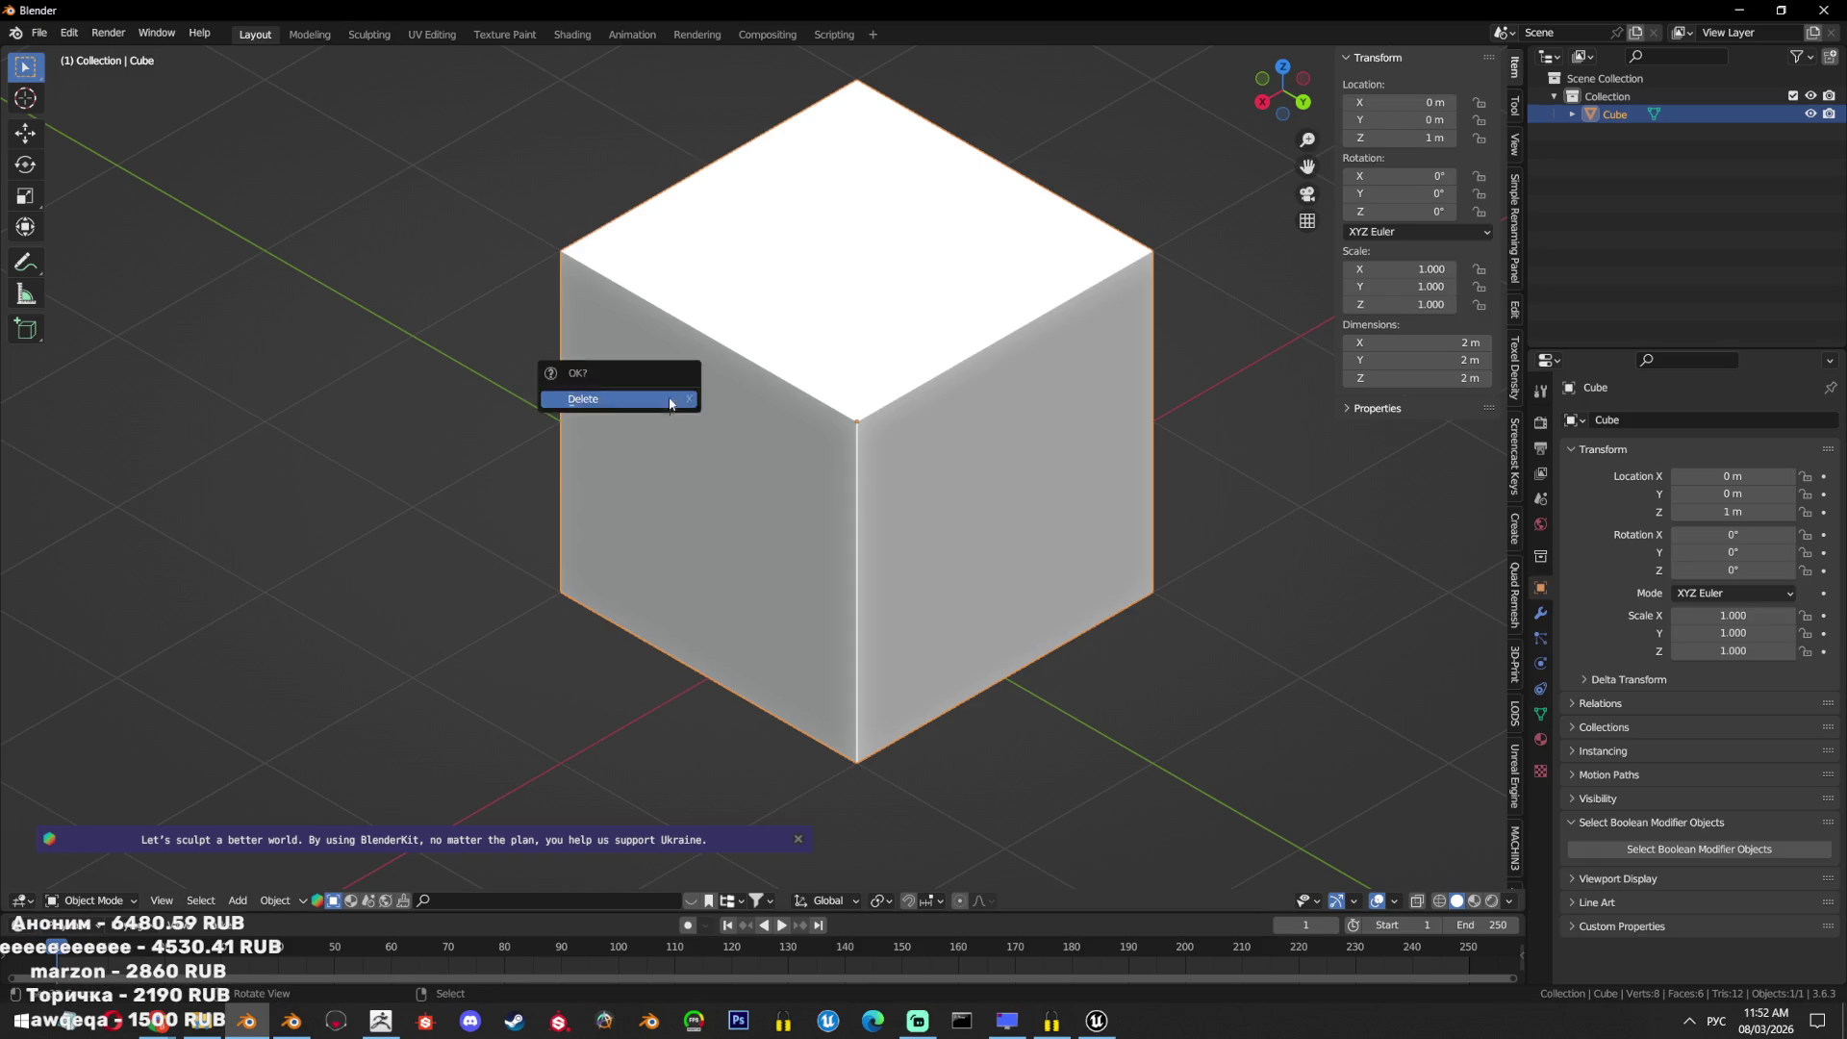
pyautogui.click(567, 390)
pyautogui.click(38, 33)
pyautogui.moveTo(111, 281)
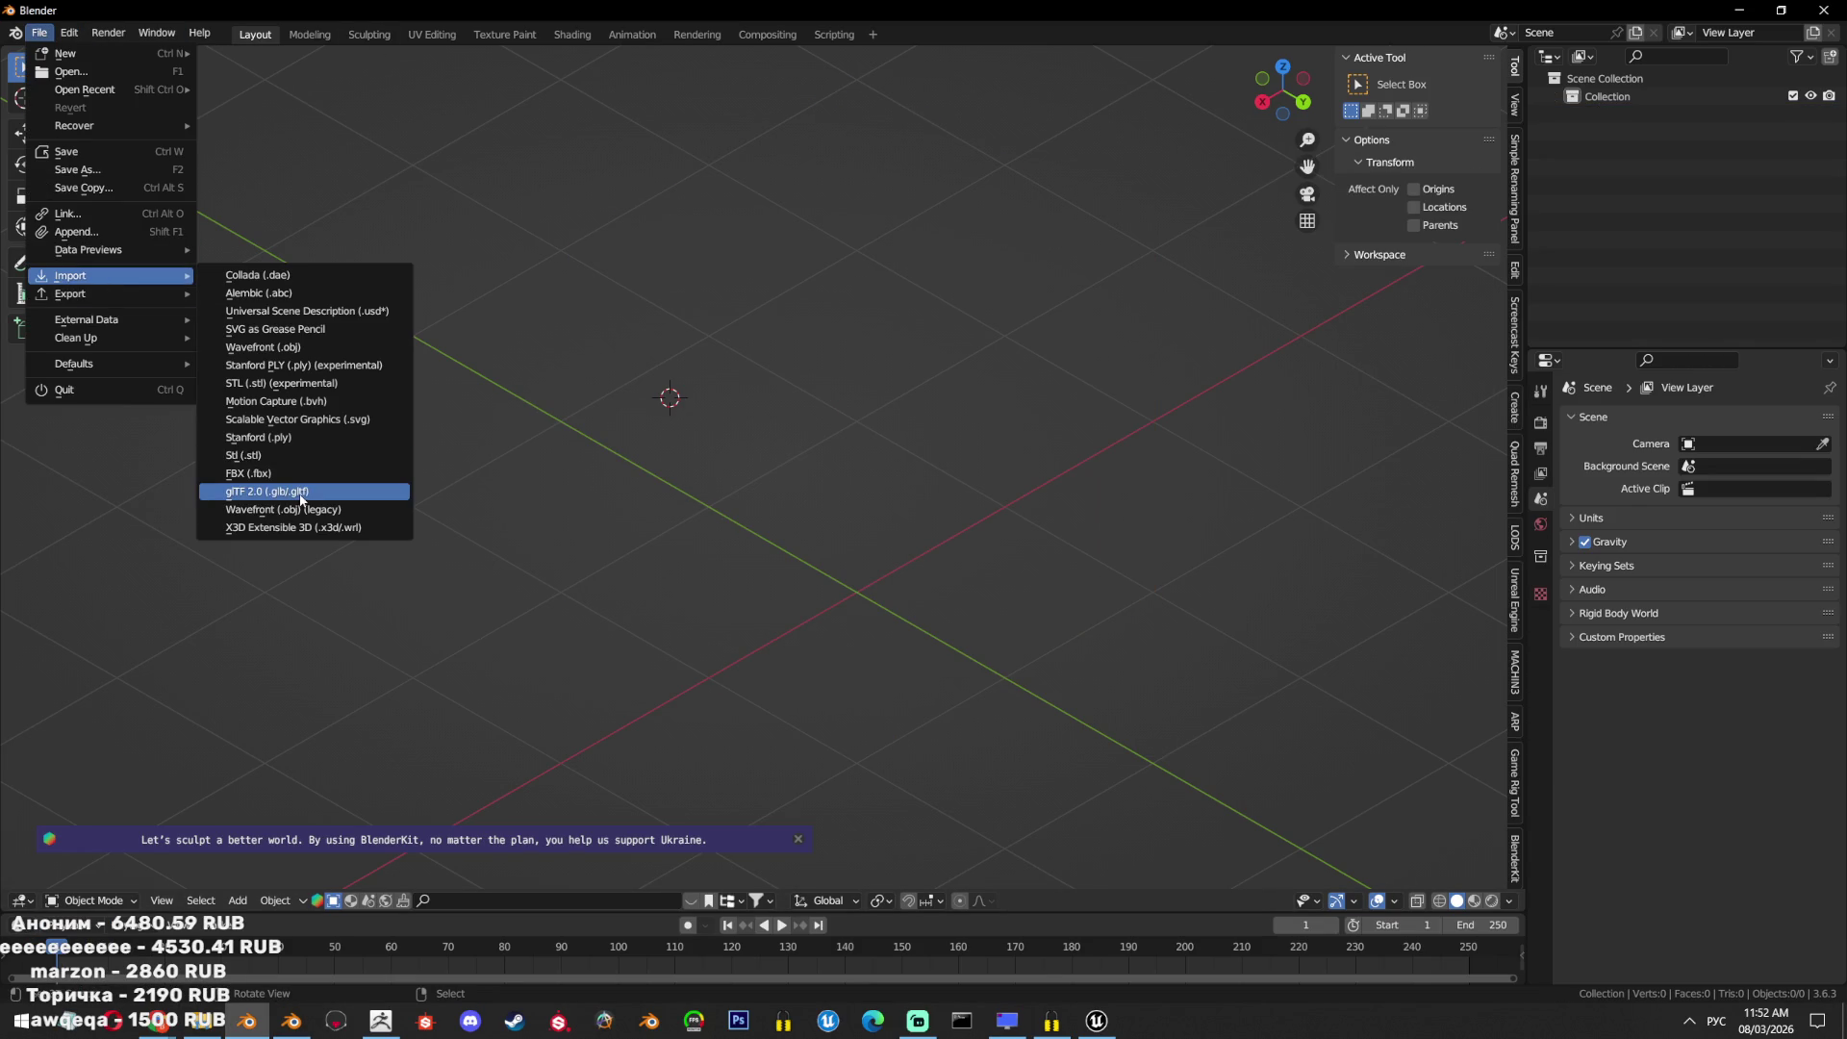
pyautogui.click(303, 500)
pyautogui.click(914, 80)
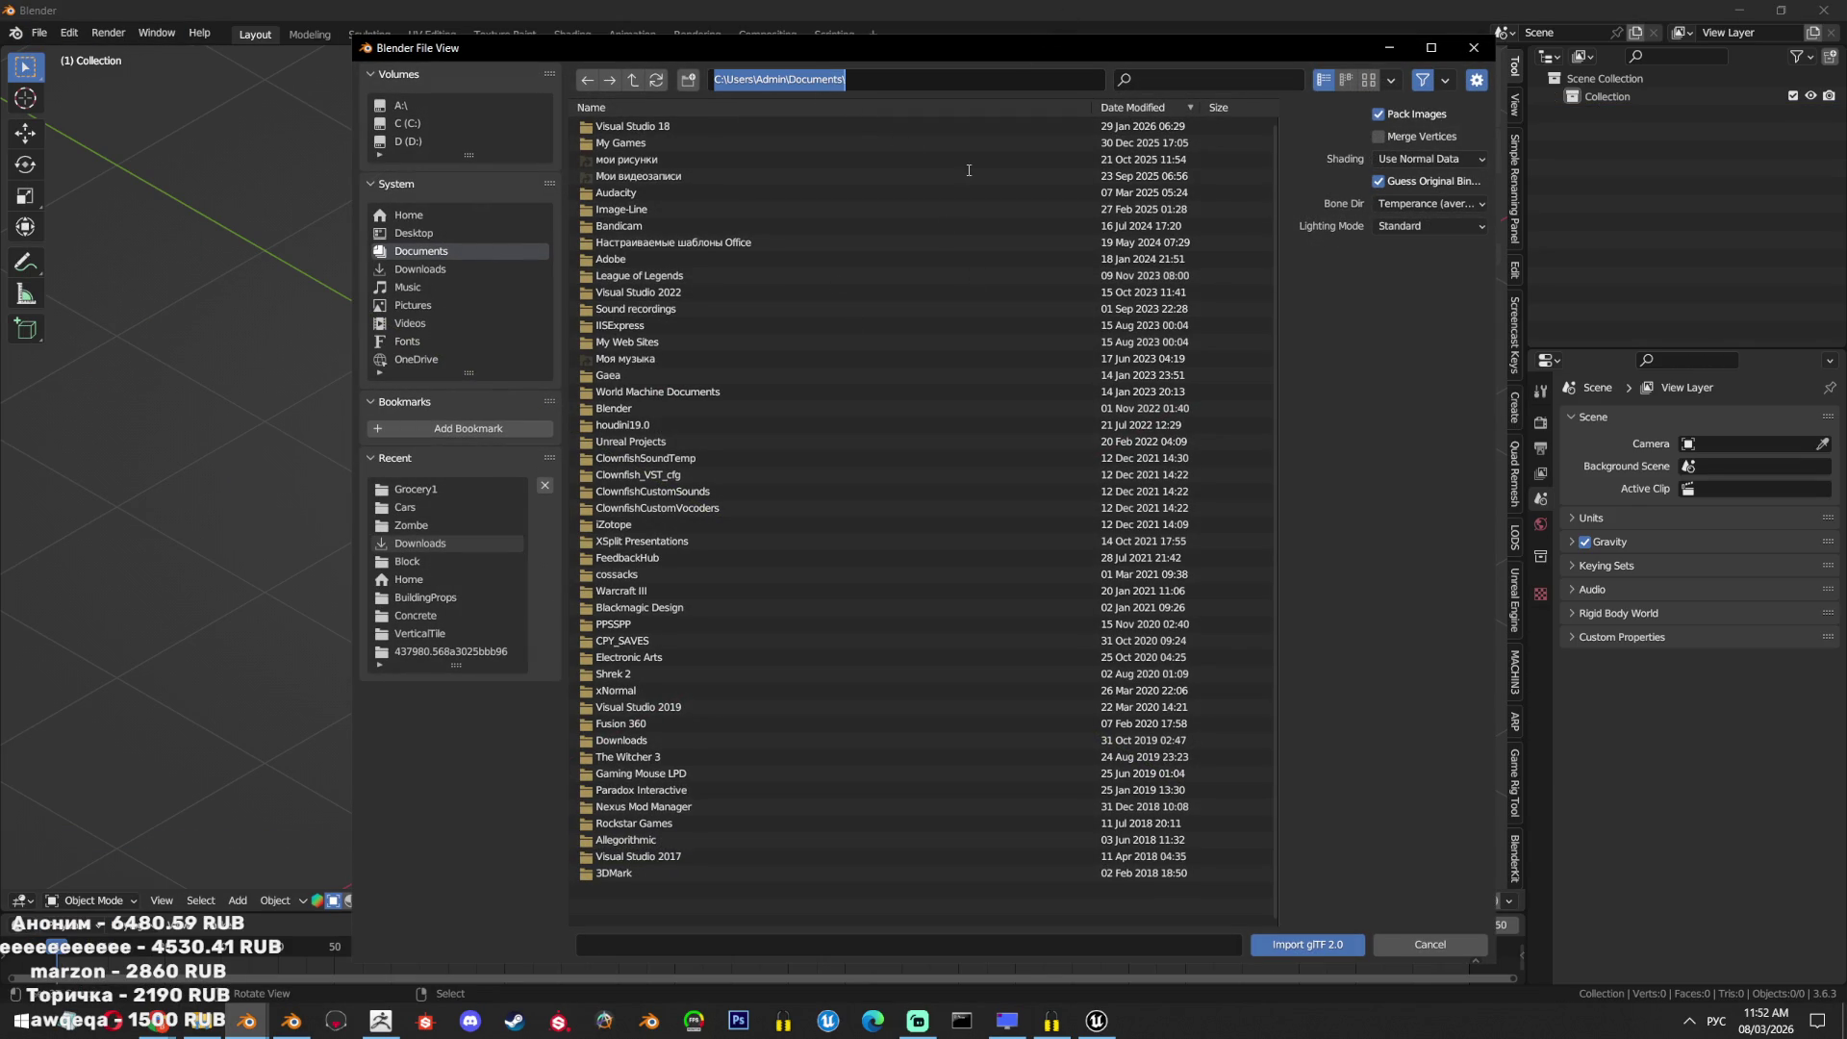
pyautogui.click(720, 97)
pyautogui.click(883, 81)
# Paste the GarbageProps path copied from Explorer and import the newest cardboard box GLB.
pyautogui.click(202, 1020)
pyautogui.click(475, 56)
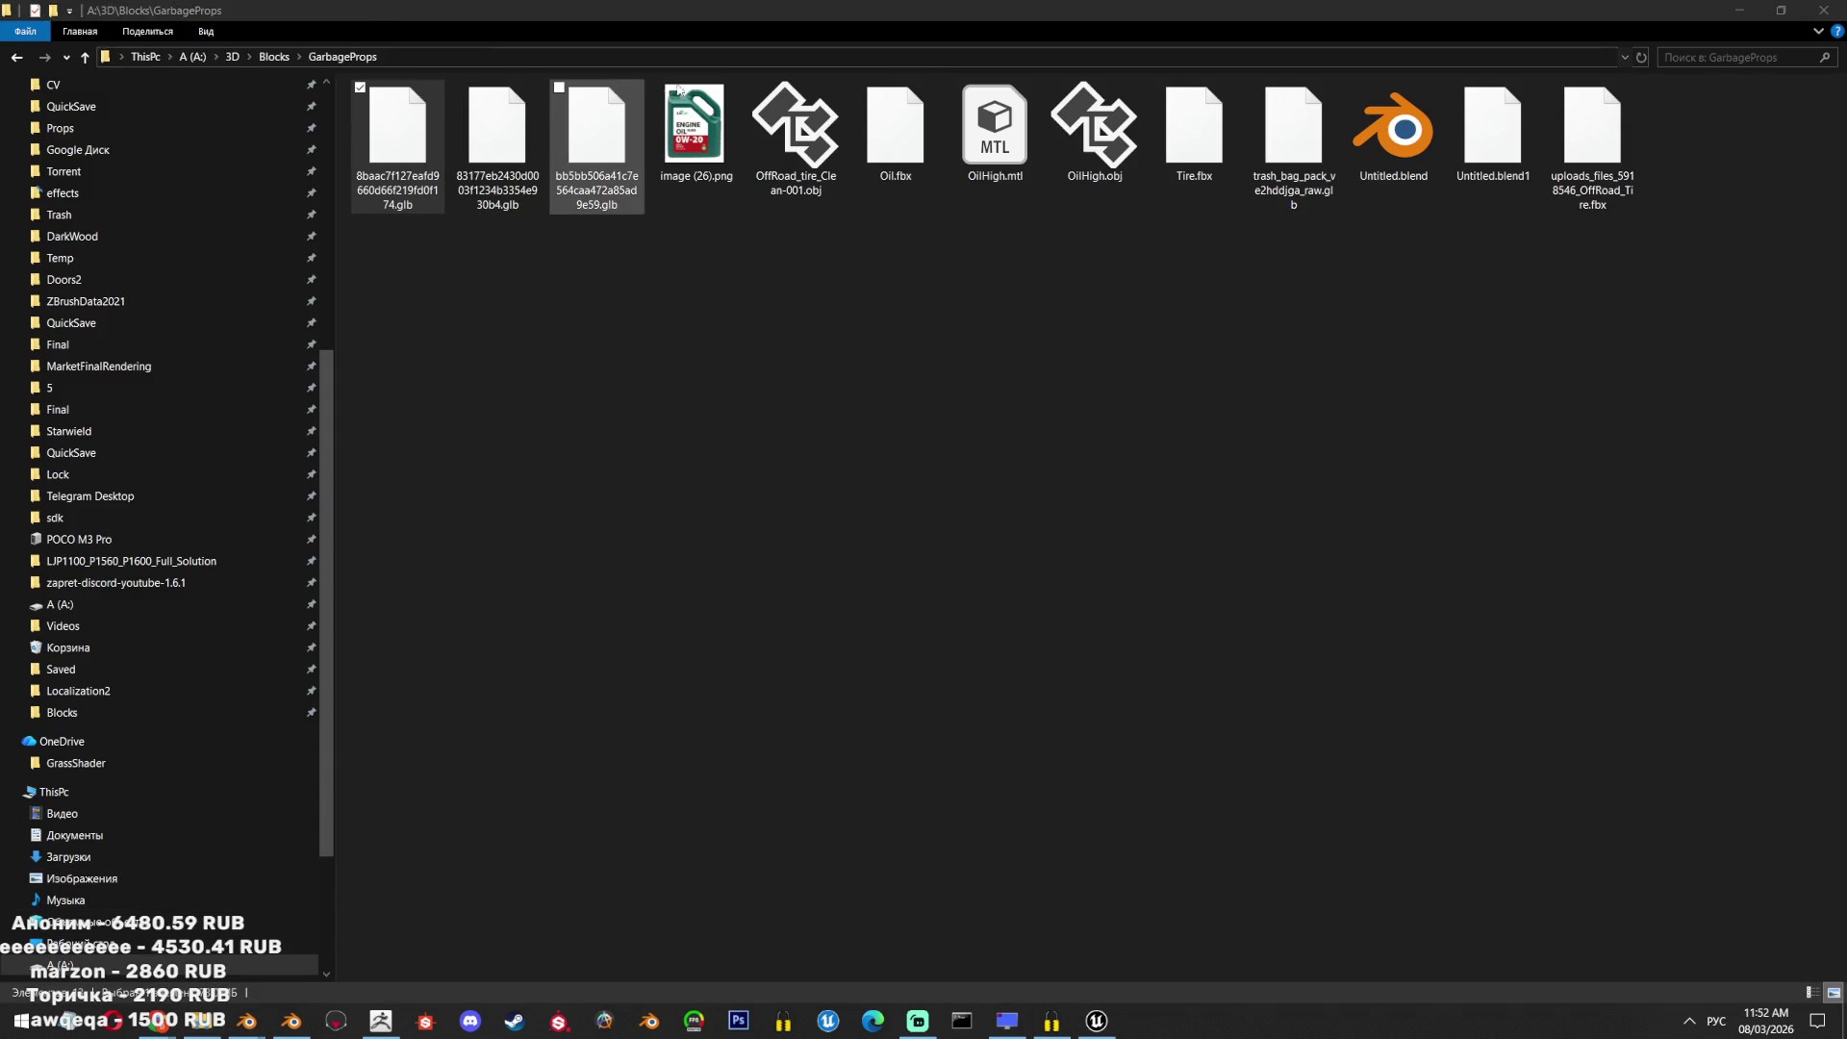
pyautogui.hotkey('ctrl', 'c')
pyautogui.hotkey('alt', 'Tab')
pyautogui.hotkey('ctrl', 'v')
pyautogui.press('Return')
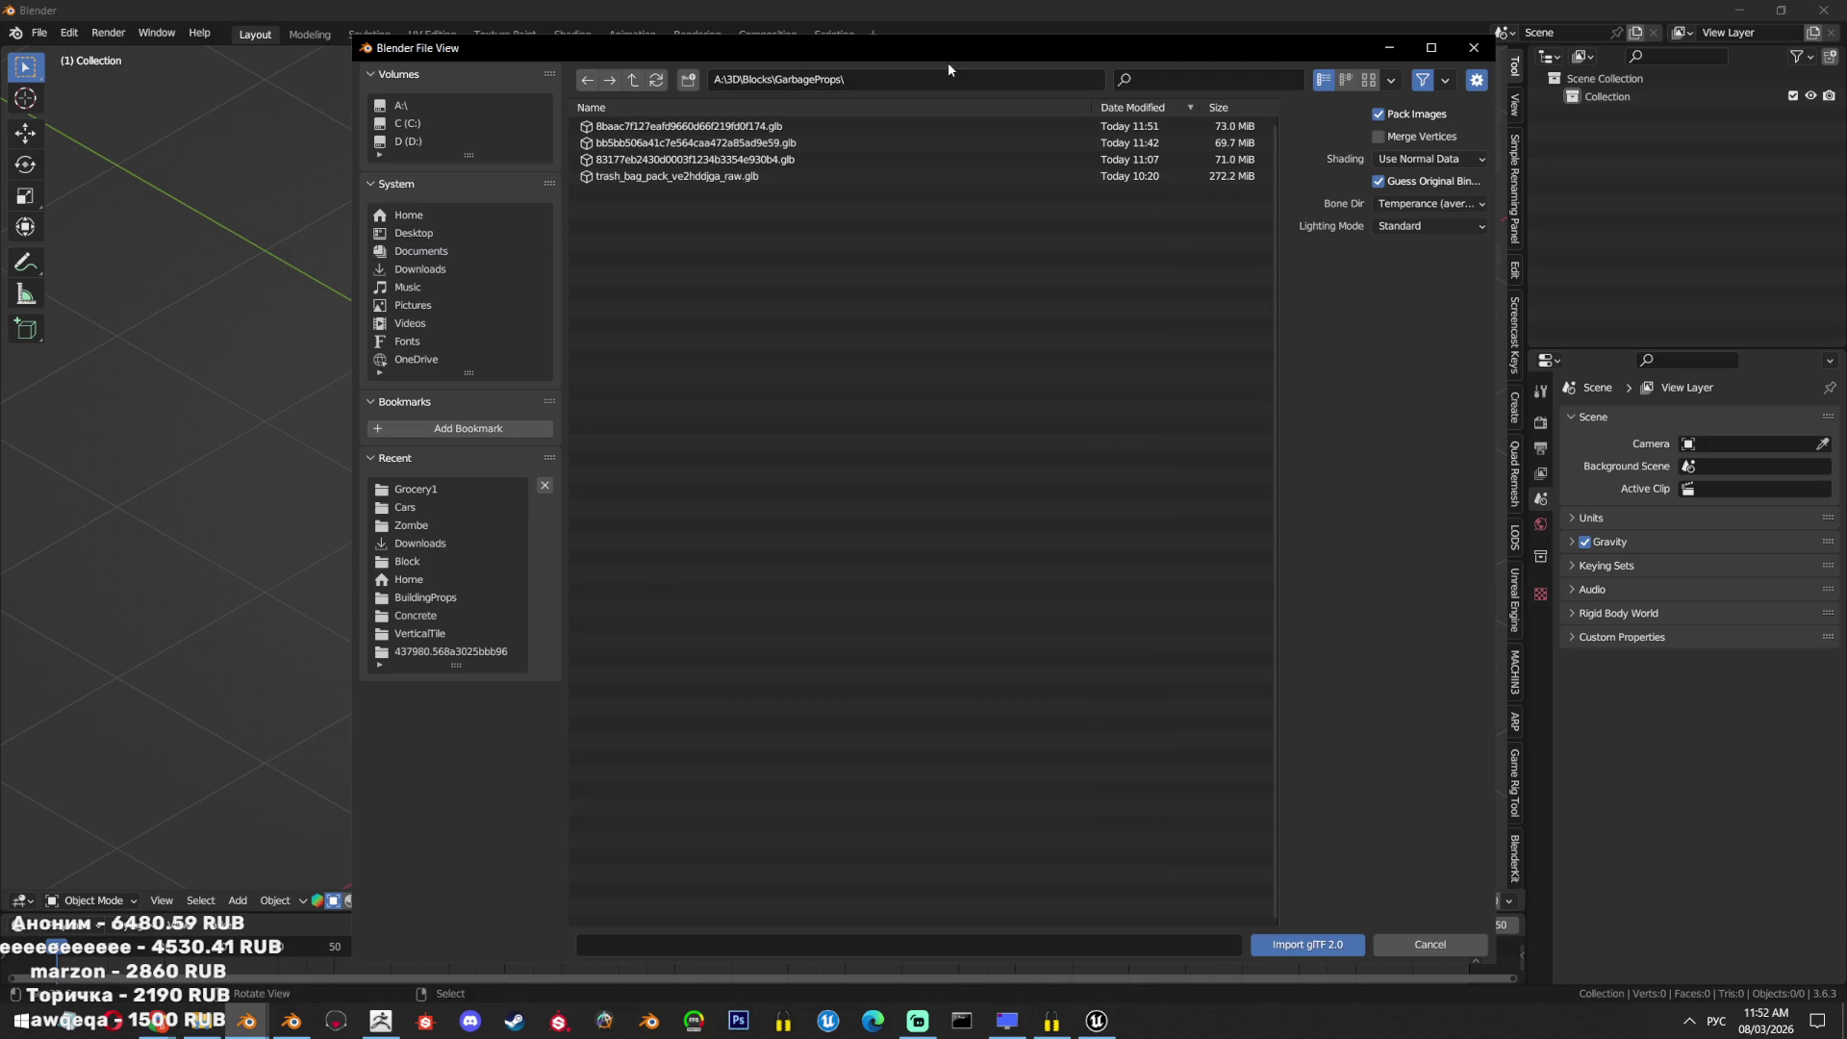
pyautogui.doubleClick(898, 125)
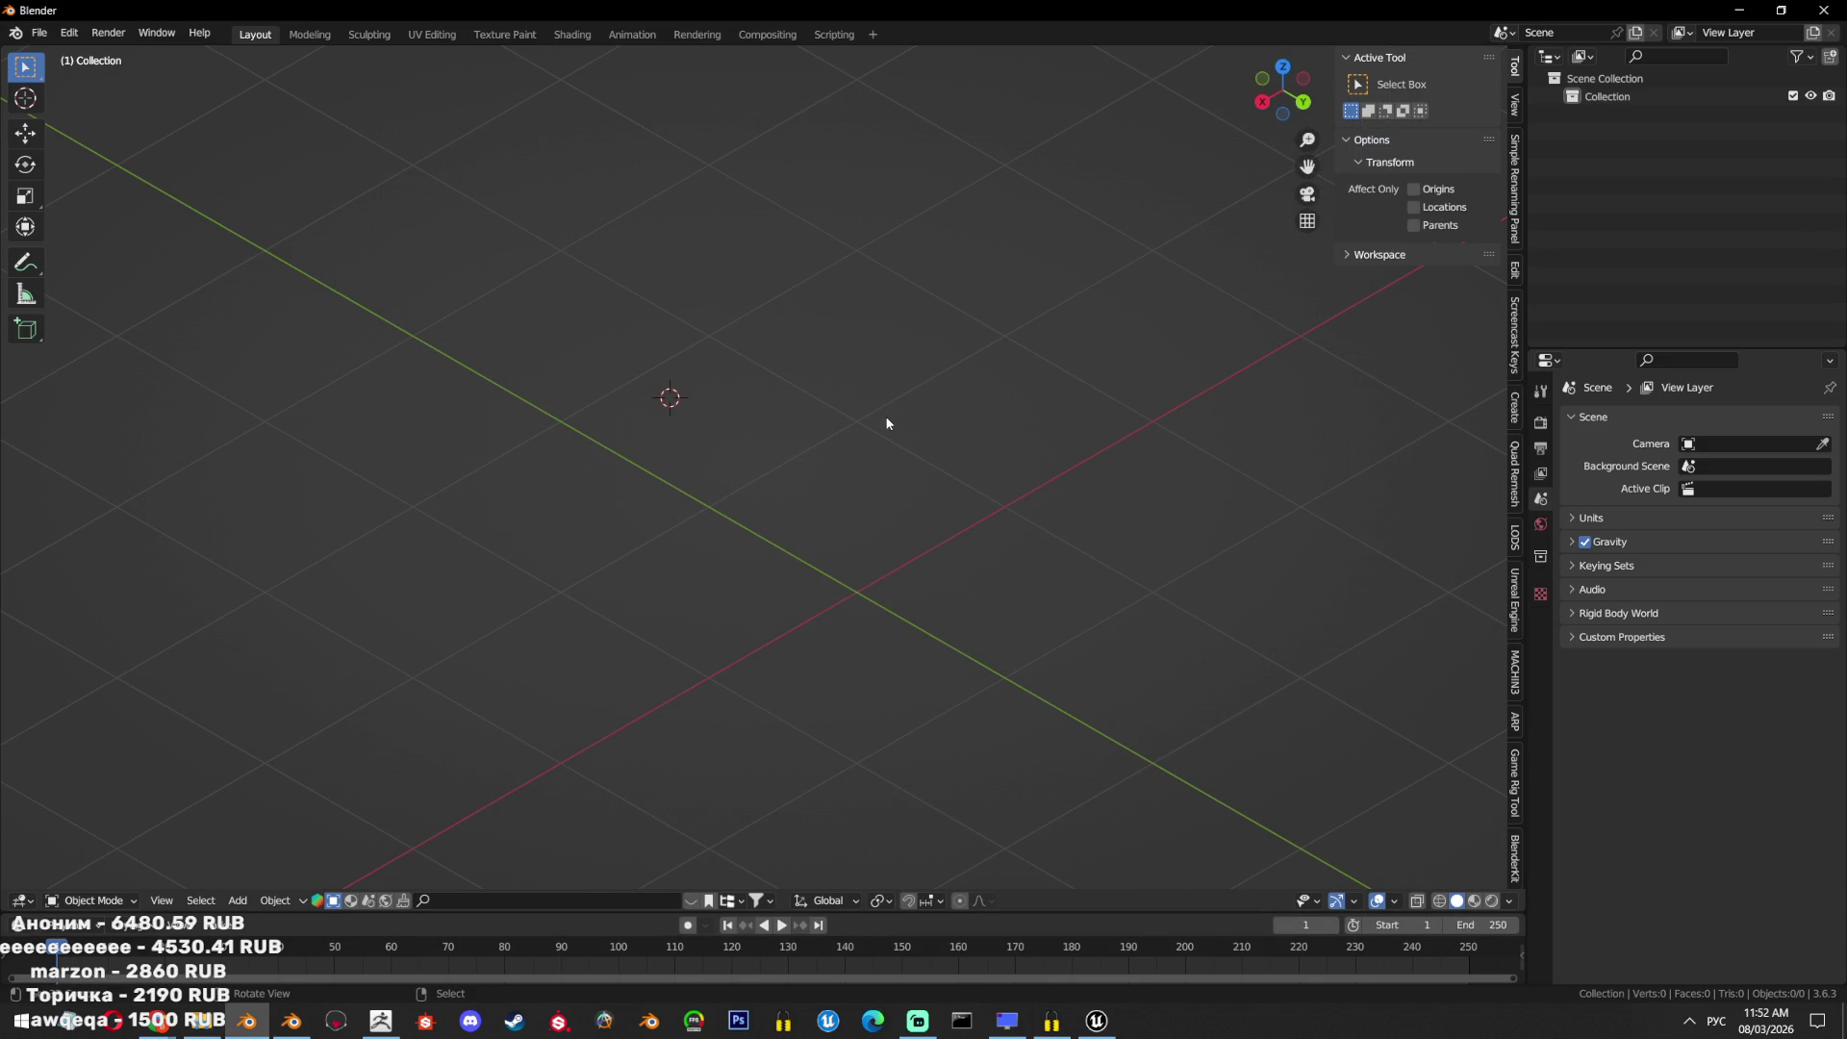
pyautogui.scroll(8, 962, 639)
pyautogui.moveTo(962, 639)
pyautogui.mouseDown(button='middle')
pyautogui.moveTo(1001, 609)
pyautogui.moveTo(804, 640)
pyautogui.moveTo(871, 583)
pyautogui.moveTo(827, 673)
pyautogui.mouseUp(button='middle')
pyautogui.scroll(-5, 804, 640)
pyautogui.scroll(4, 805, 640)
pyautogui.scroll(-2, 887, 572)
# Export the box as box2.fbx into GarbageProps, then bring up ZBrush's mesh import dialog.
pyautogui.click(40, 33)
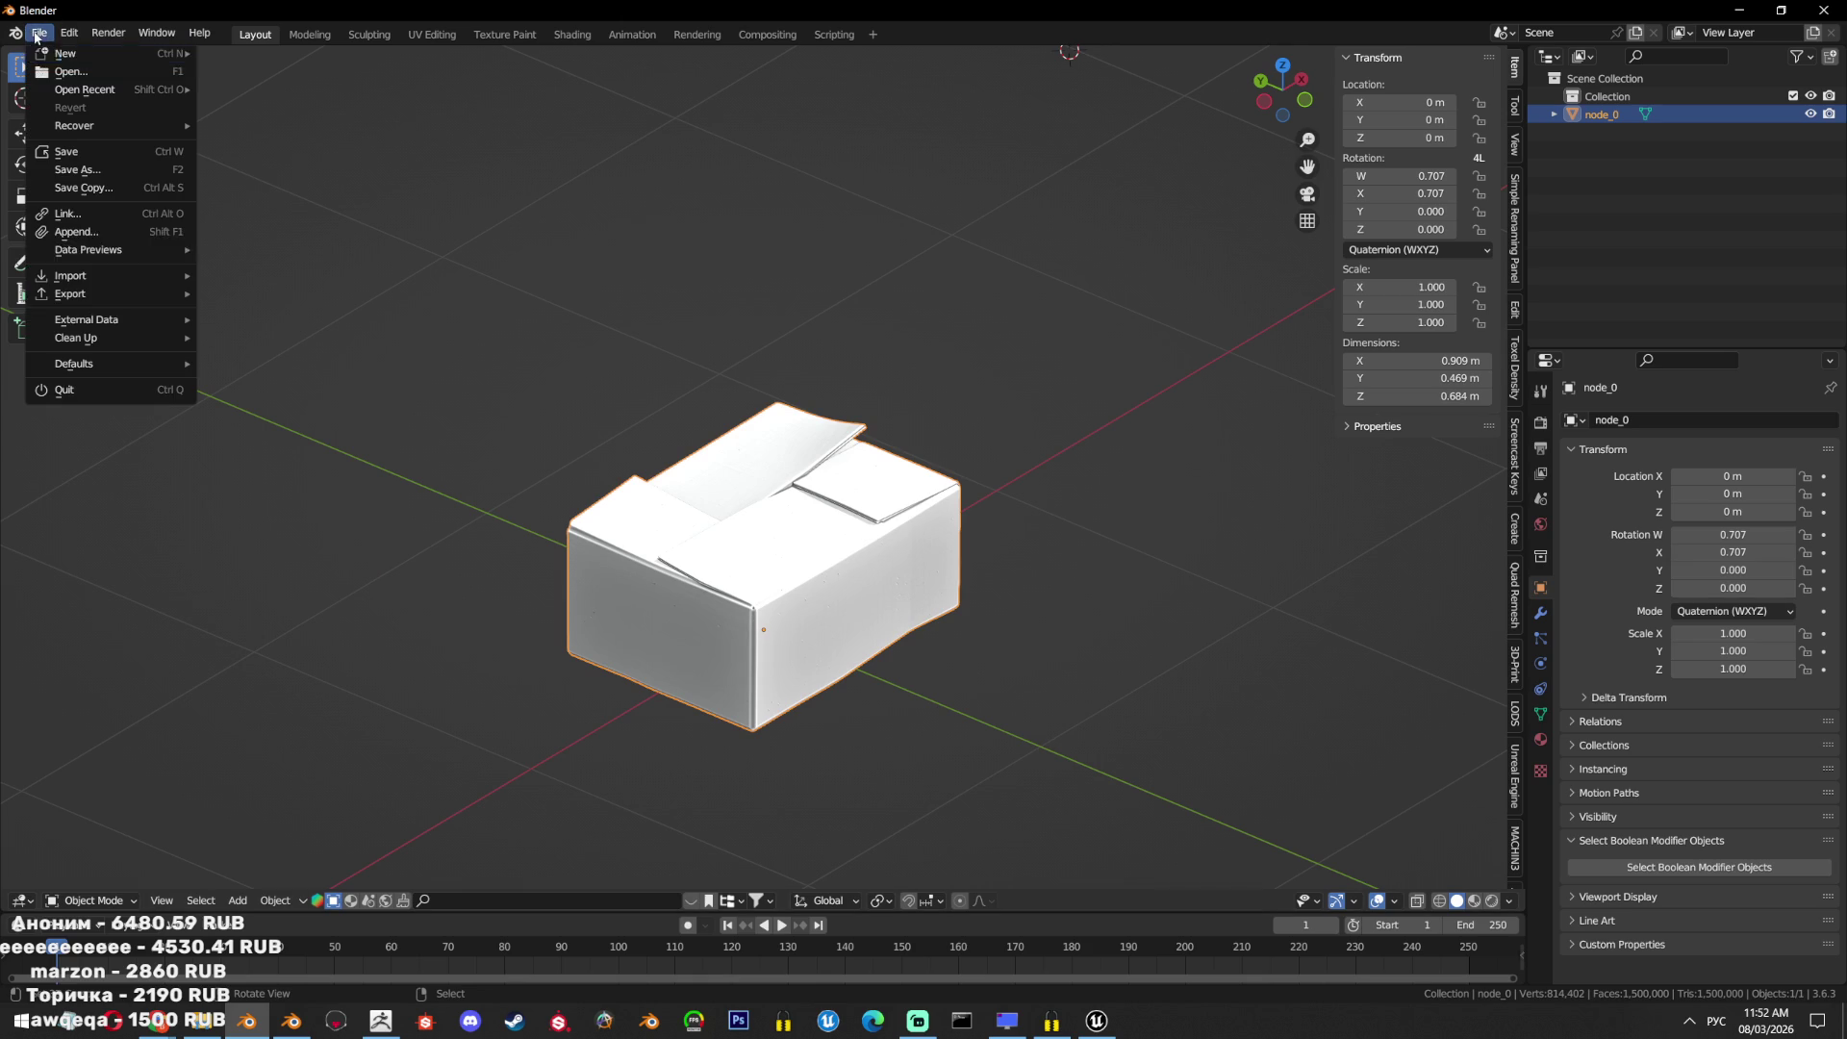
pyautogui.moveTo(100, 294)
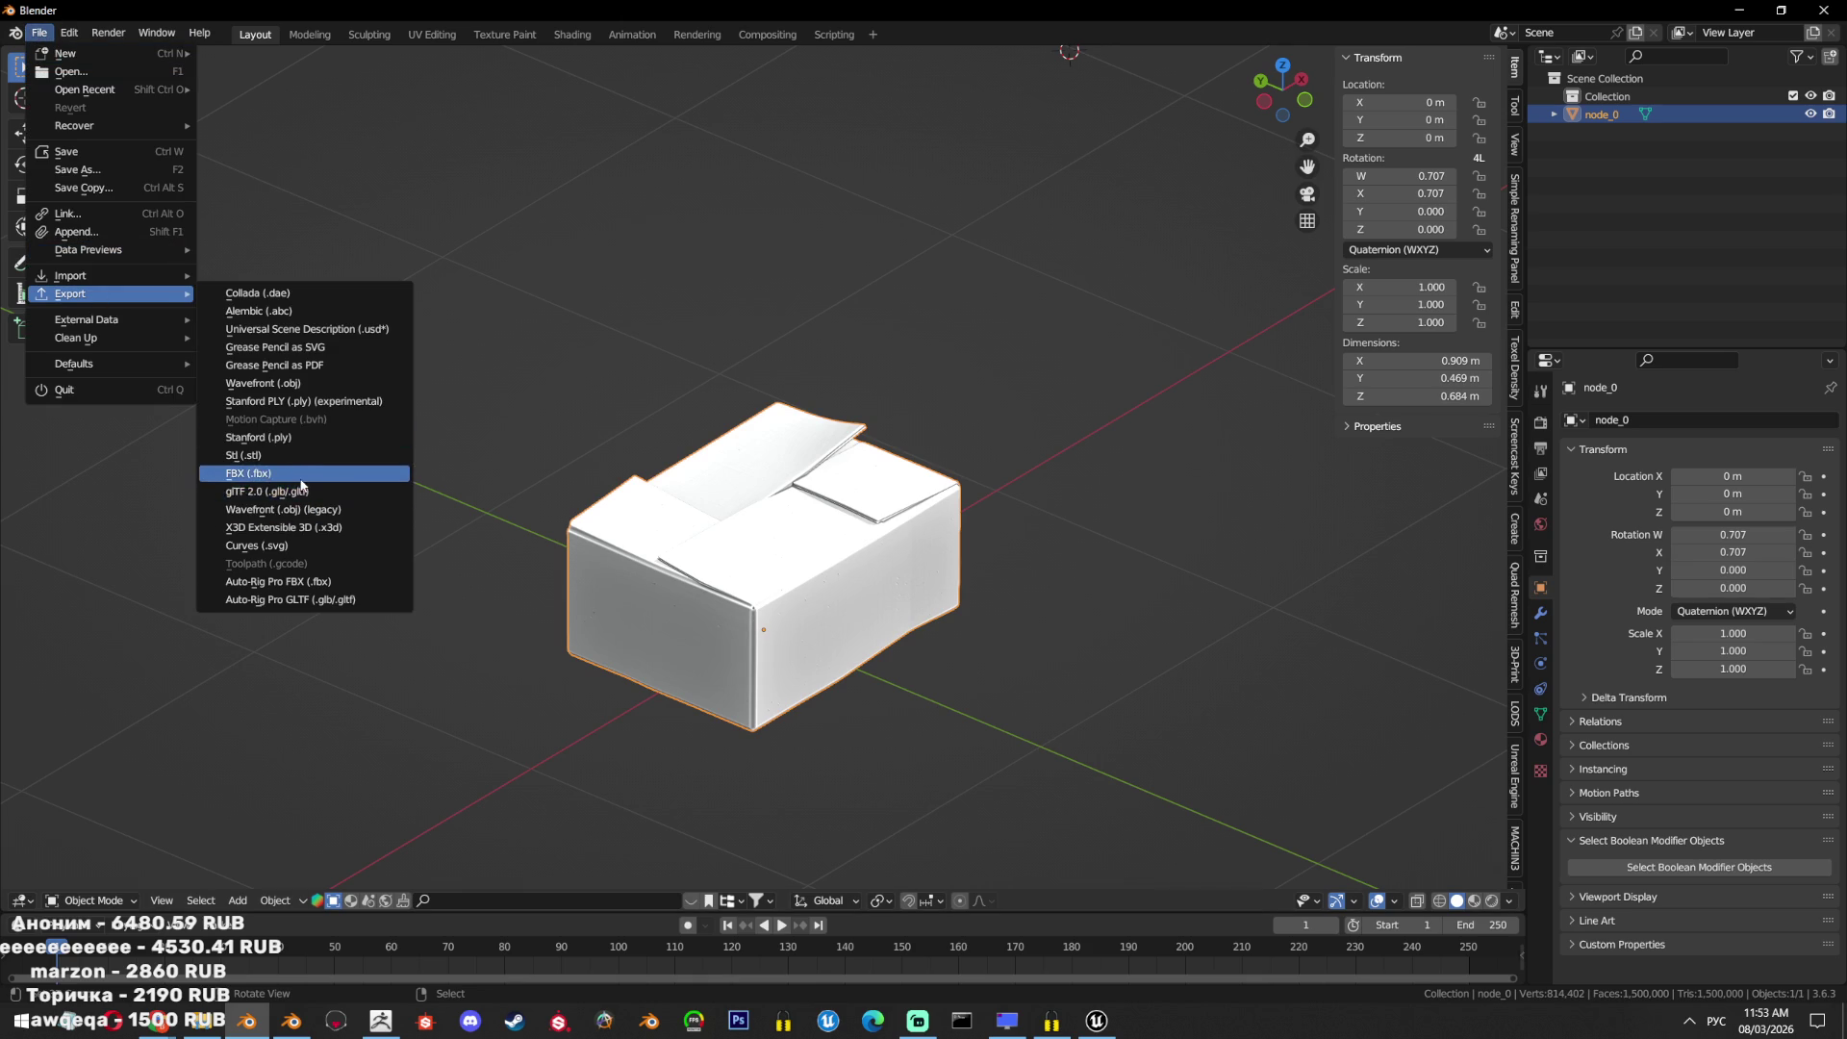
pyautogui.click(248, 476)
pyautogui.click(436, 490)
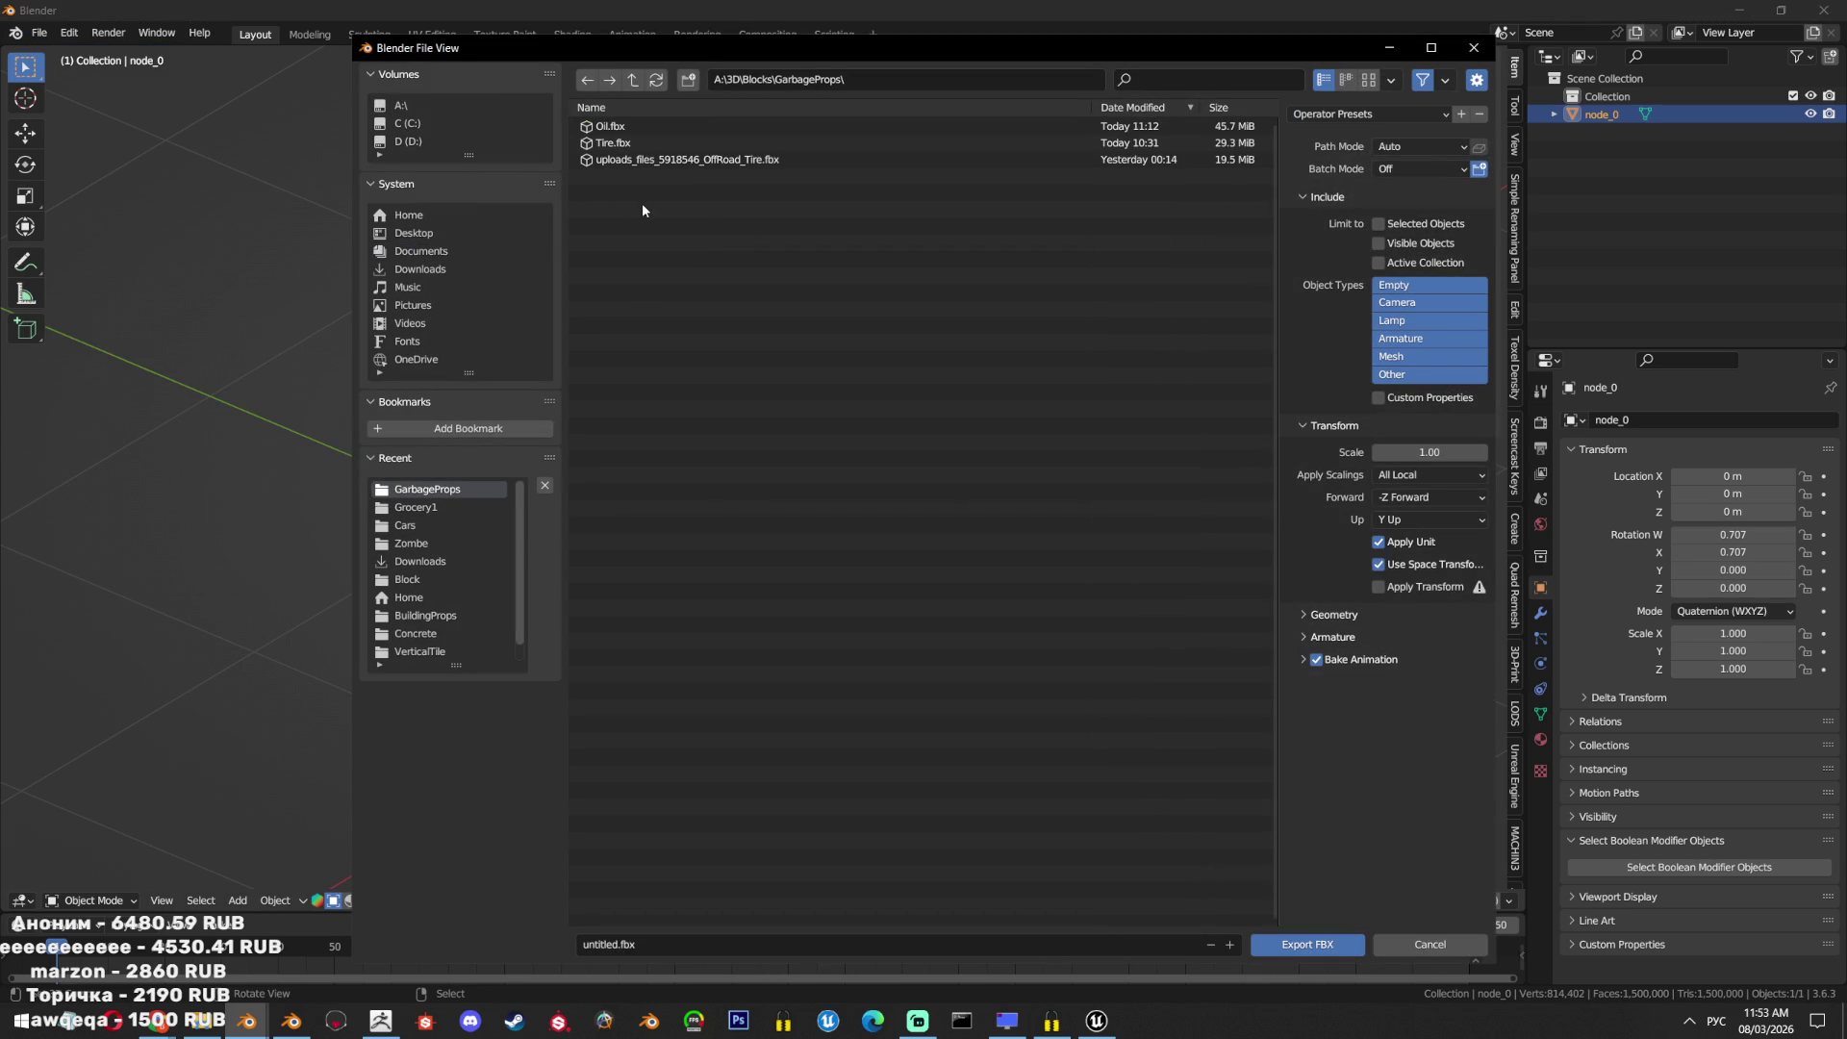
pyautogui.click(788, 944)
pyautogui.write('иш')
pyautogui.click(924, 80)
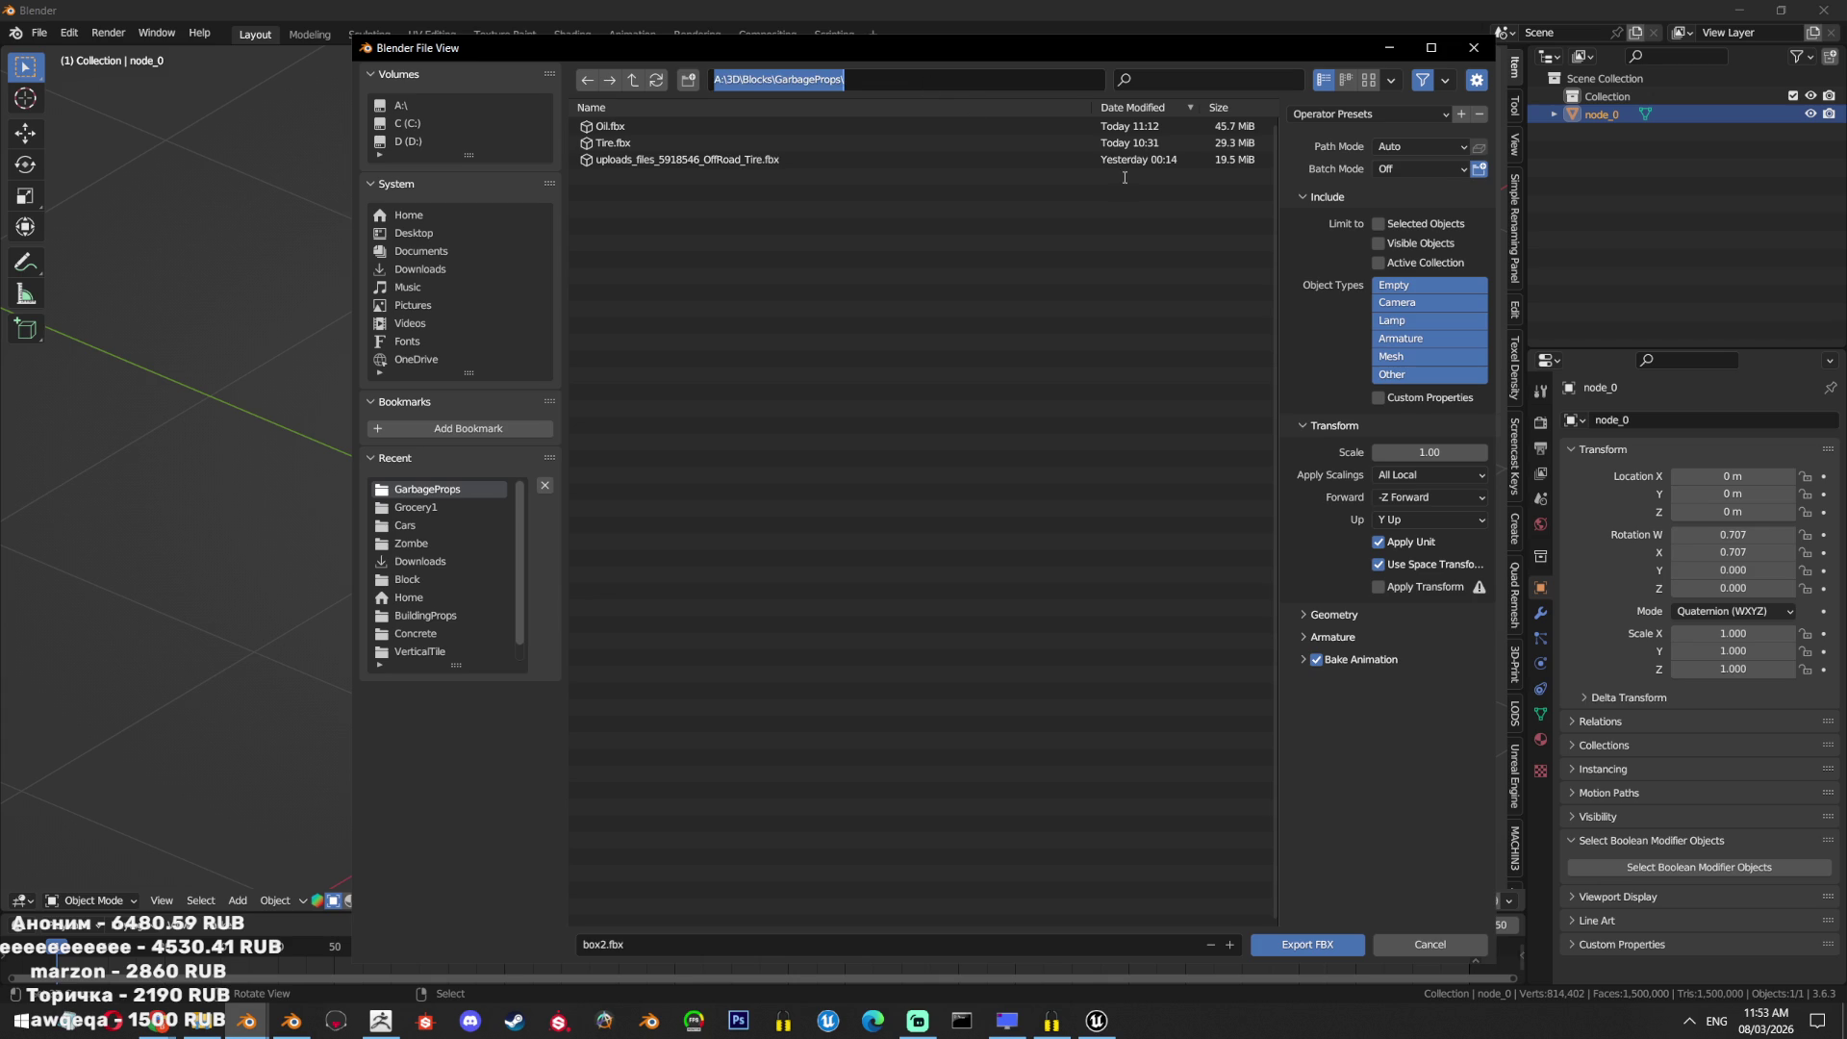
pyautogui.click(1284, 942)
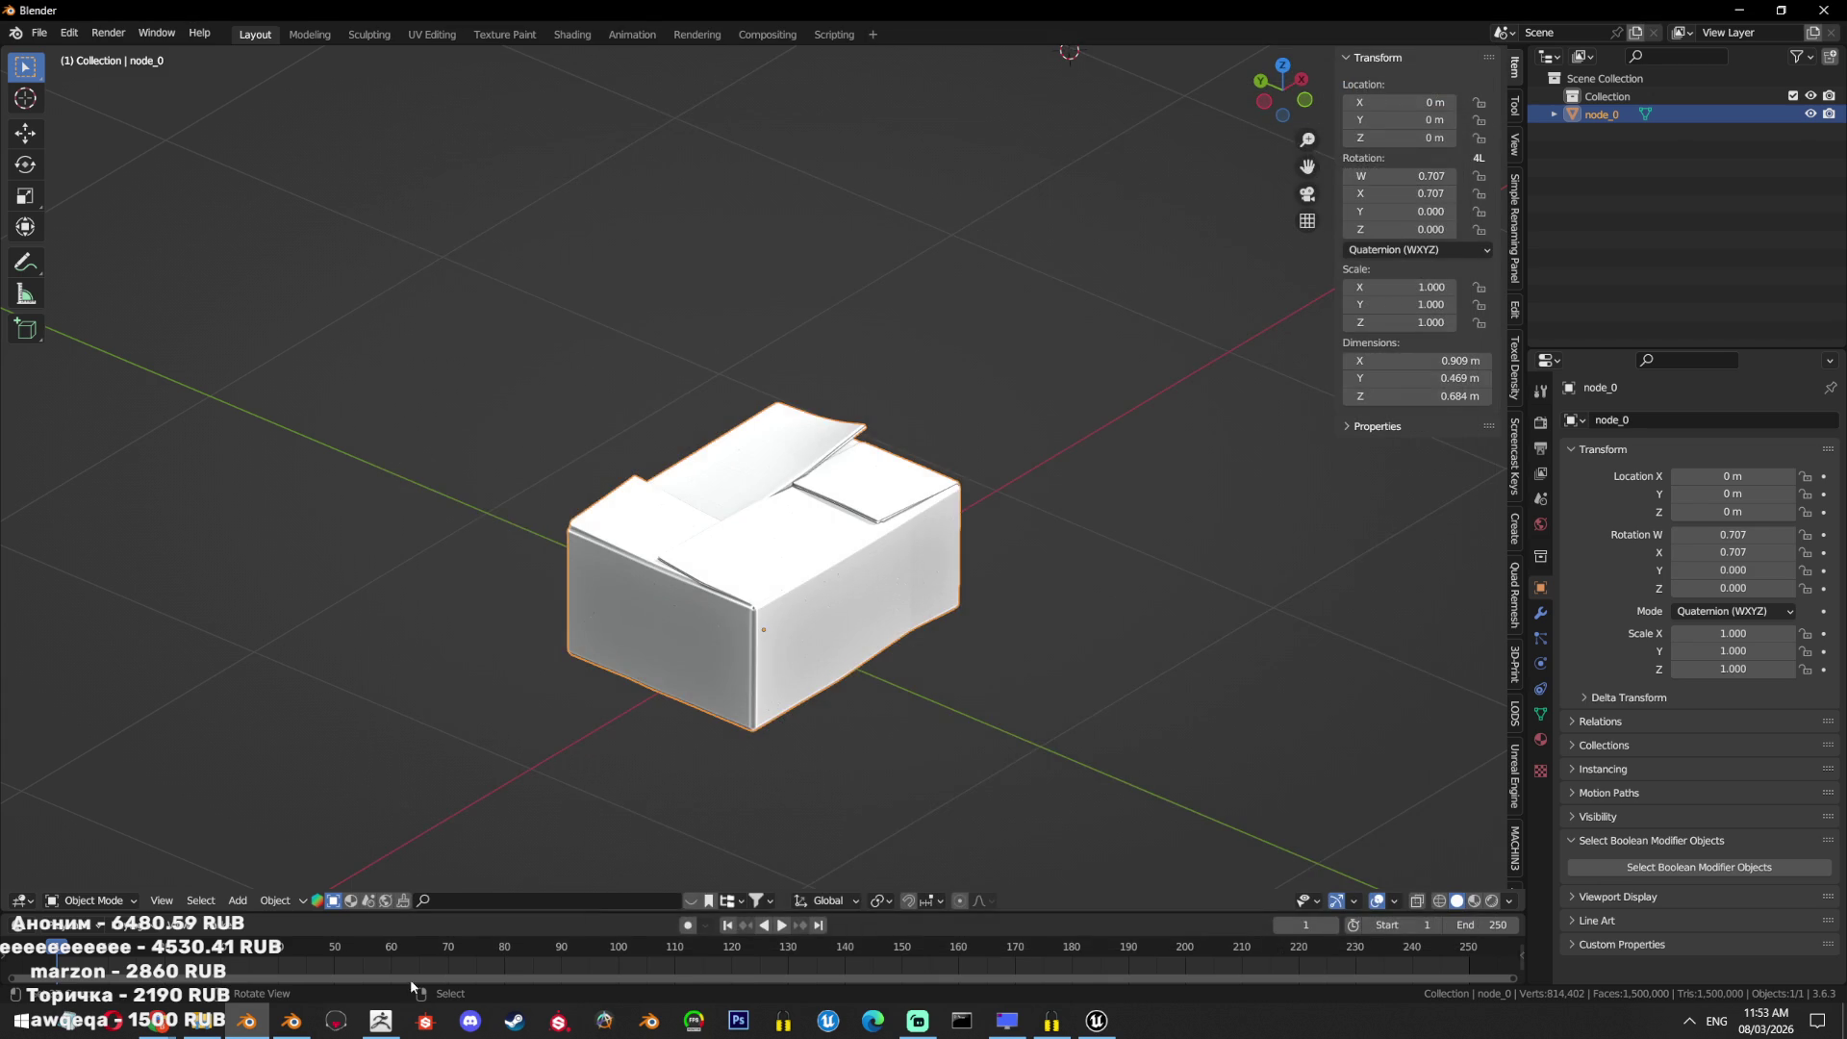
pyautogui.click(381, 1020)
pyautogui.click(1669, 147)
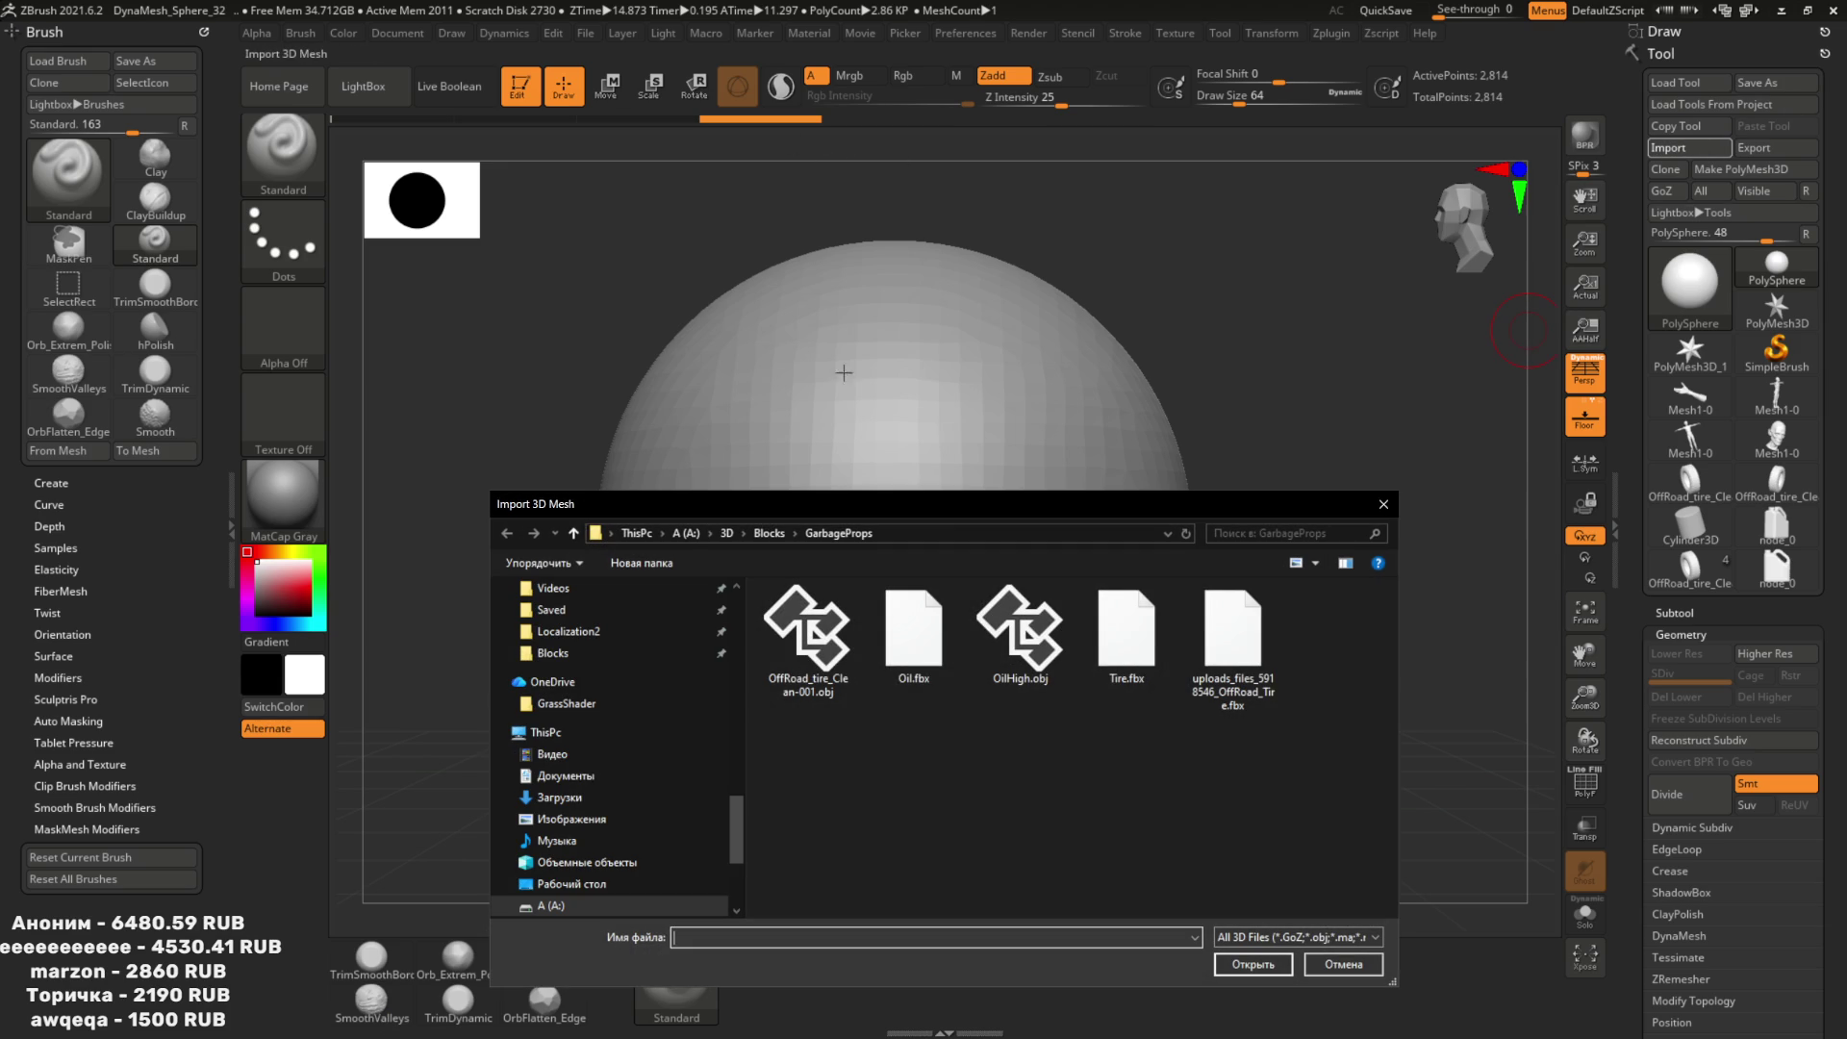
# Import box2.fbx from GarbageProps into ZBrush, accepting defaults and dismissing the texture warning.
pyautogui.click(1090, 533)
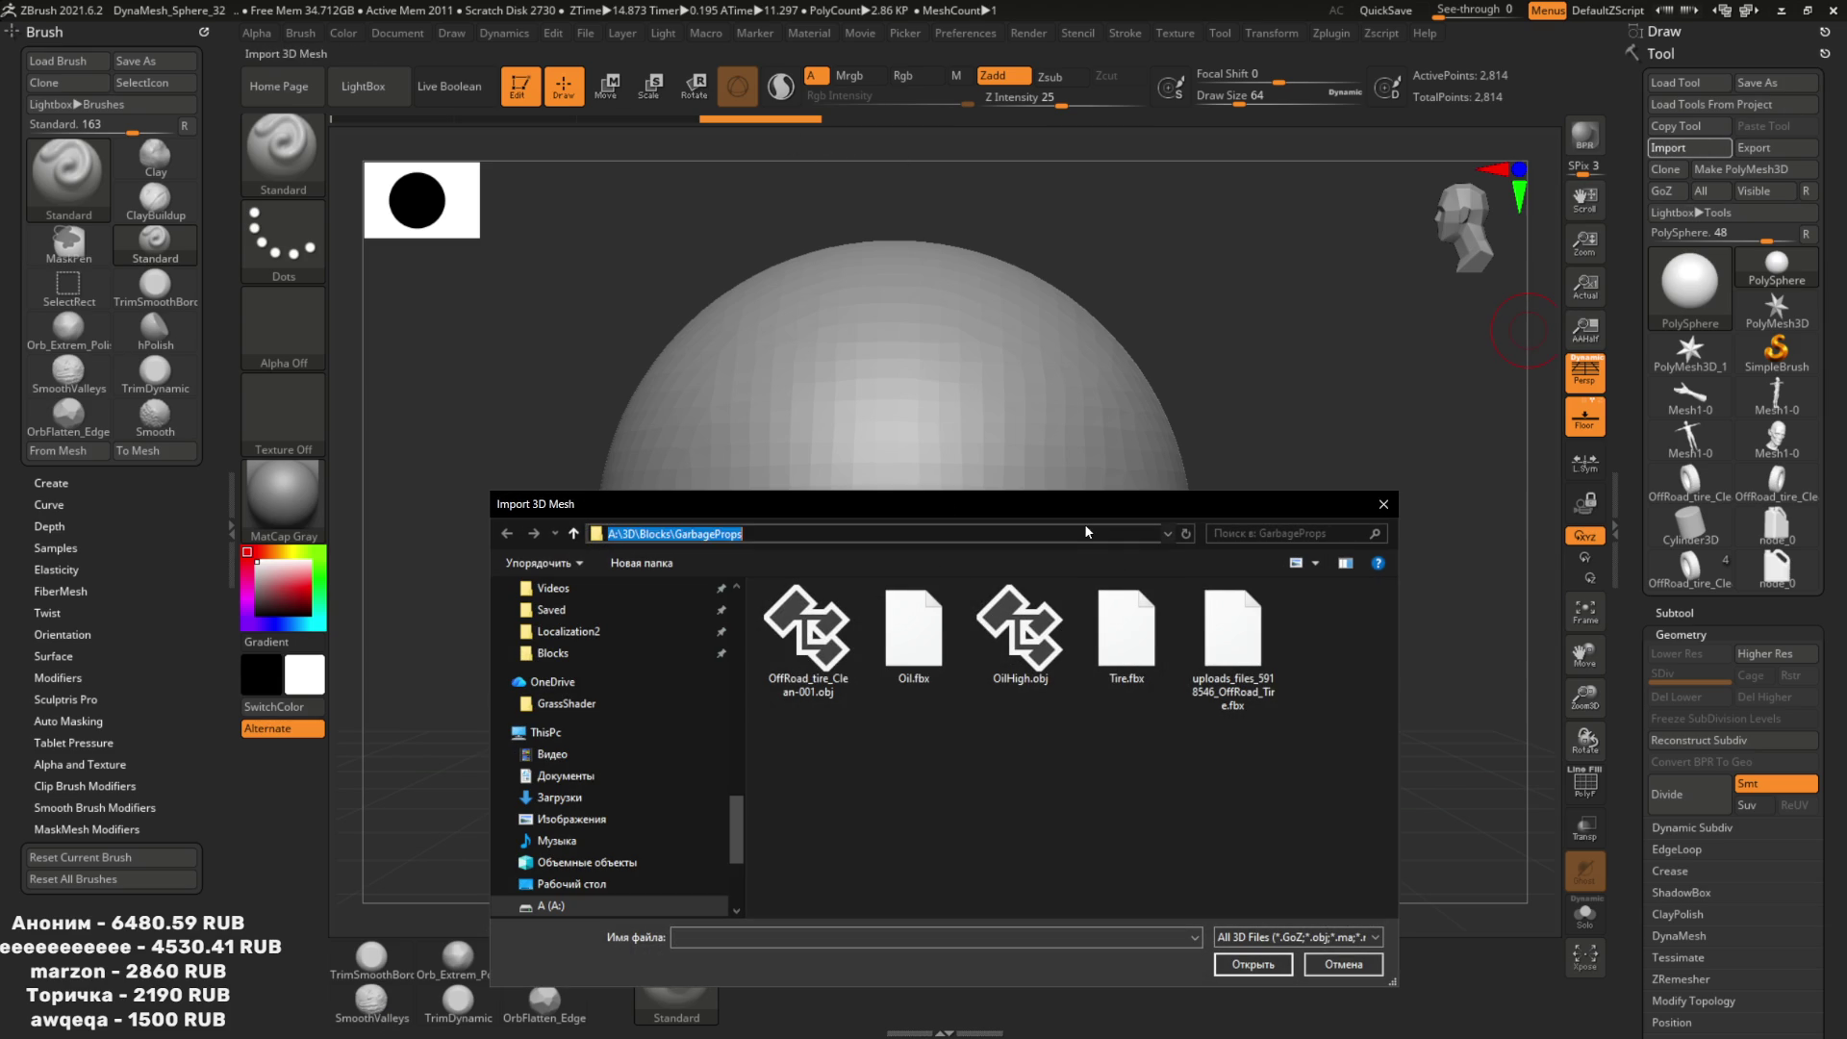
pyautogui.doubleClick(808, 630)
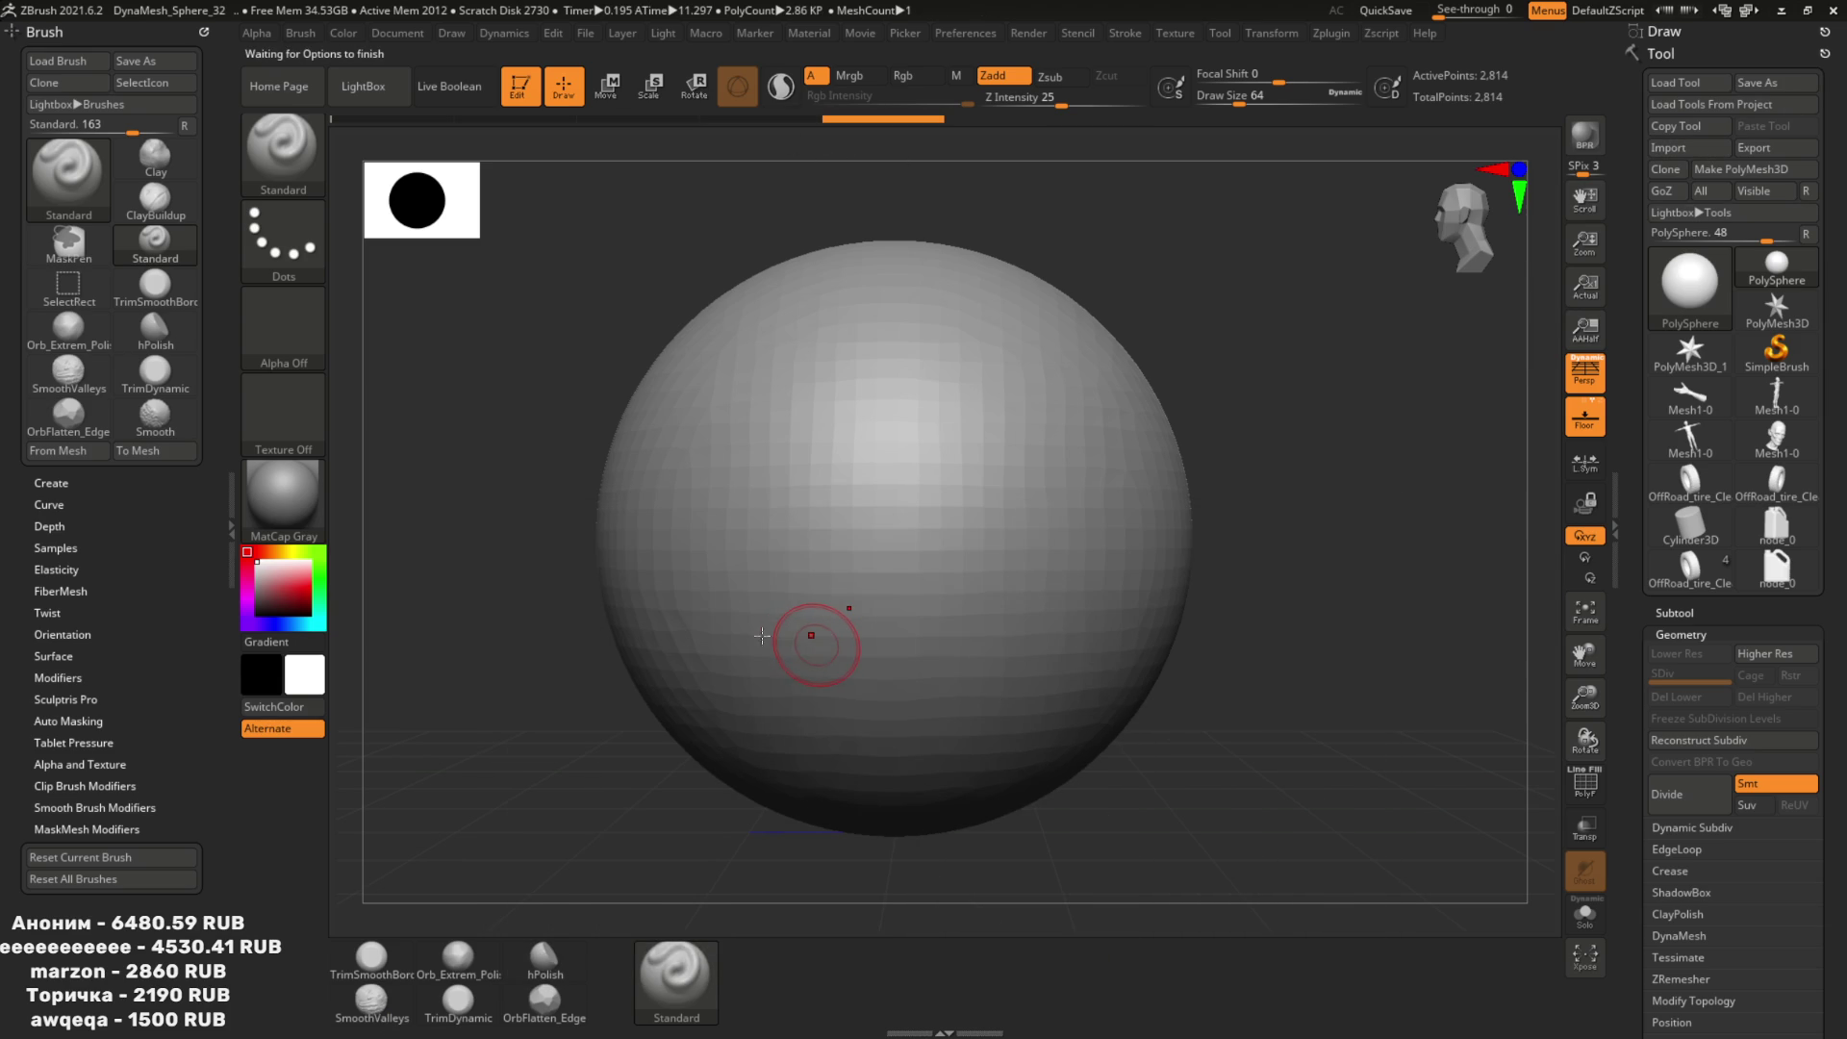
pyautogui.click(881, 675)
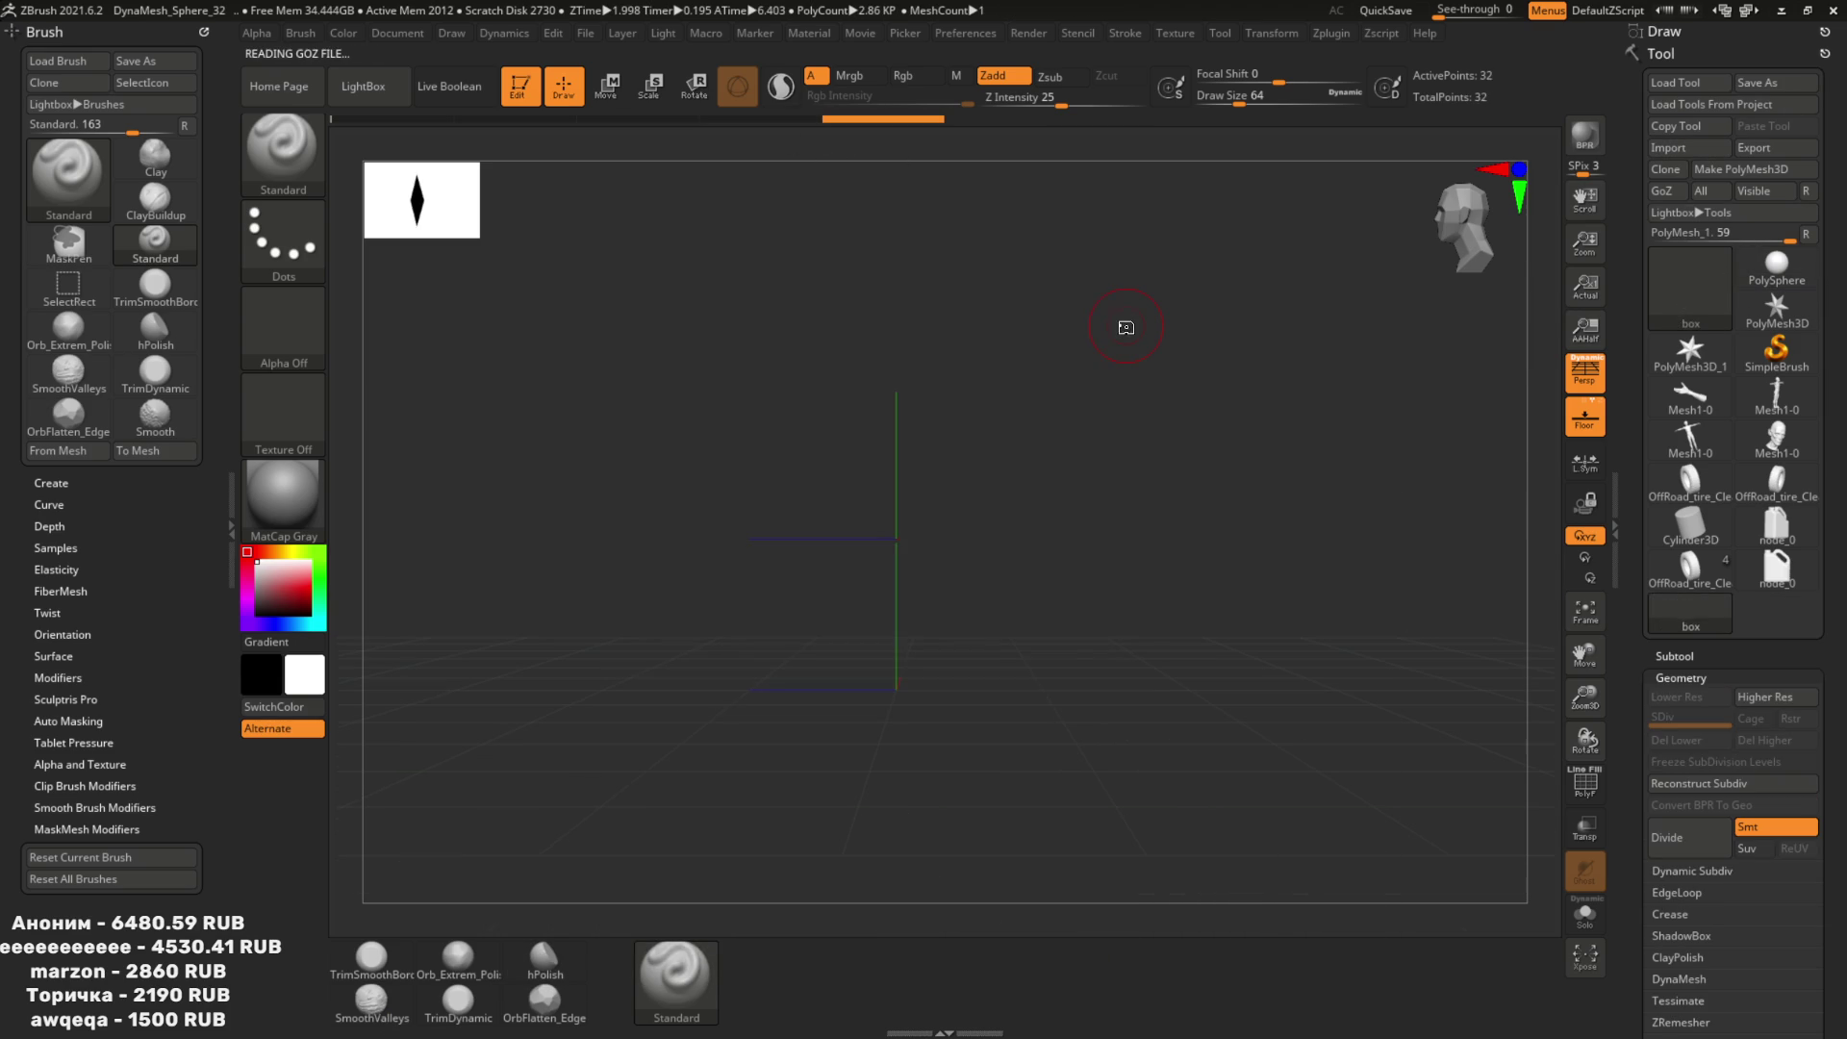
pyautogui.click(1094, 352)
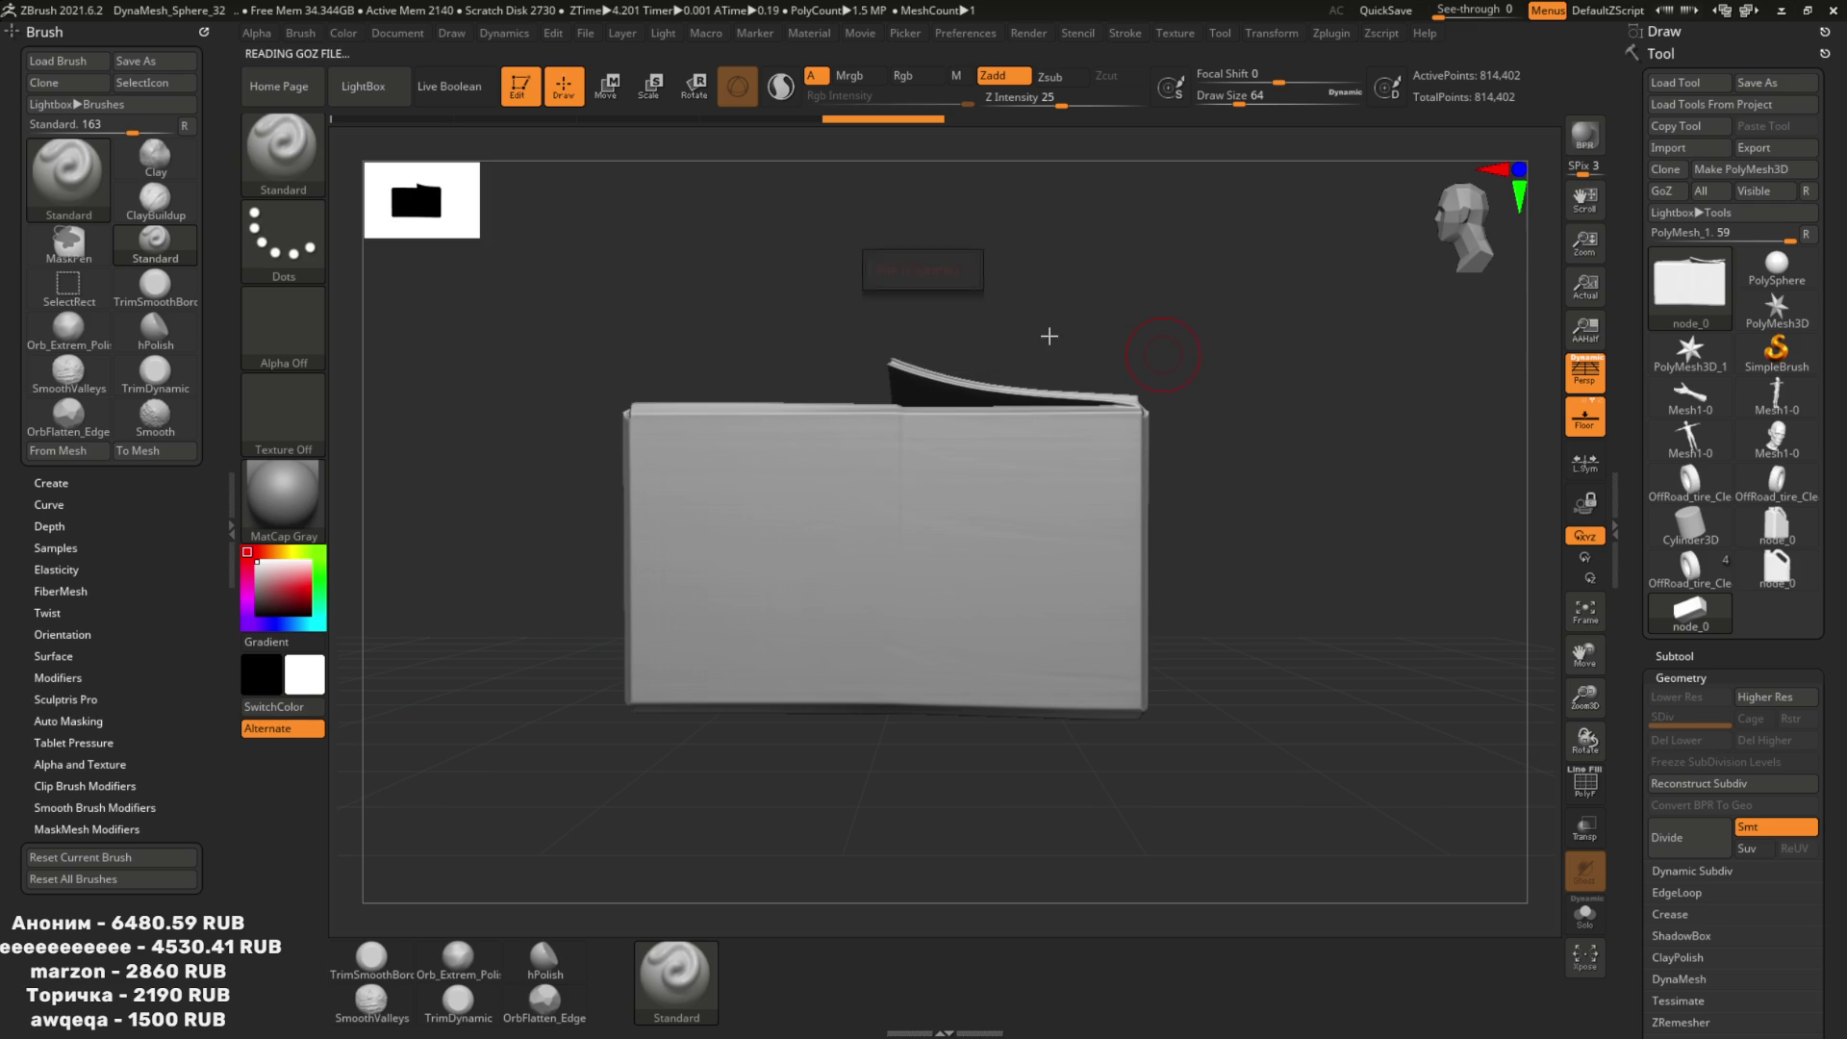
pyautogui.moveTo(941, 301); pyautogui.dragTo(929, 370)
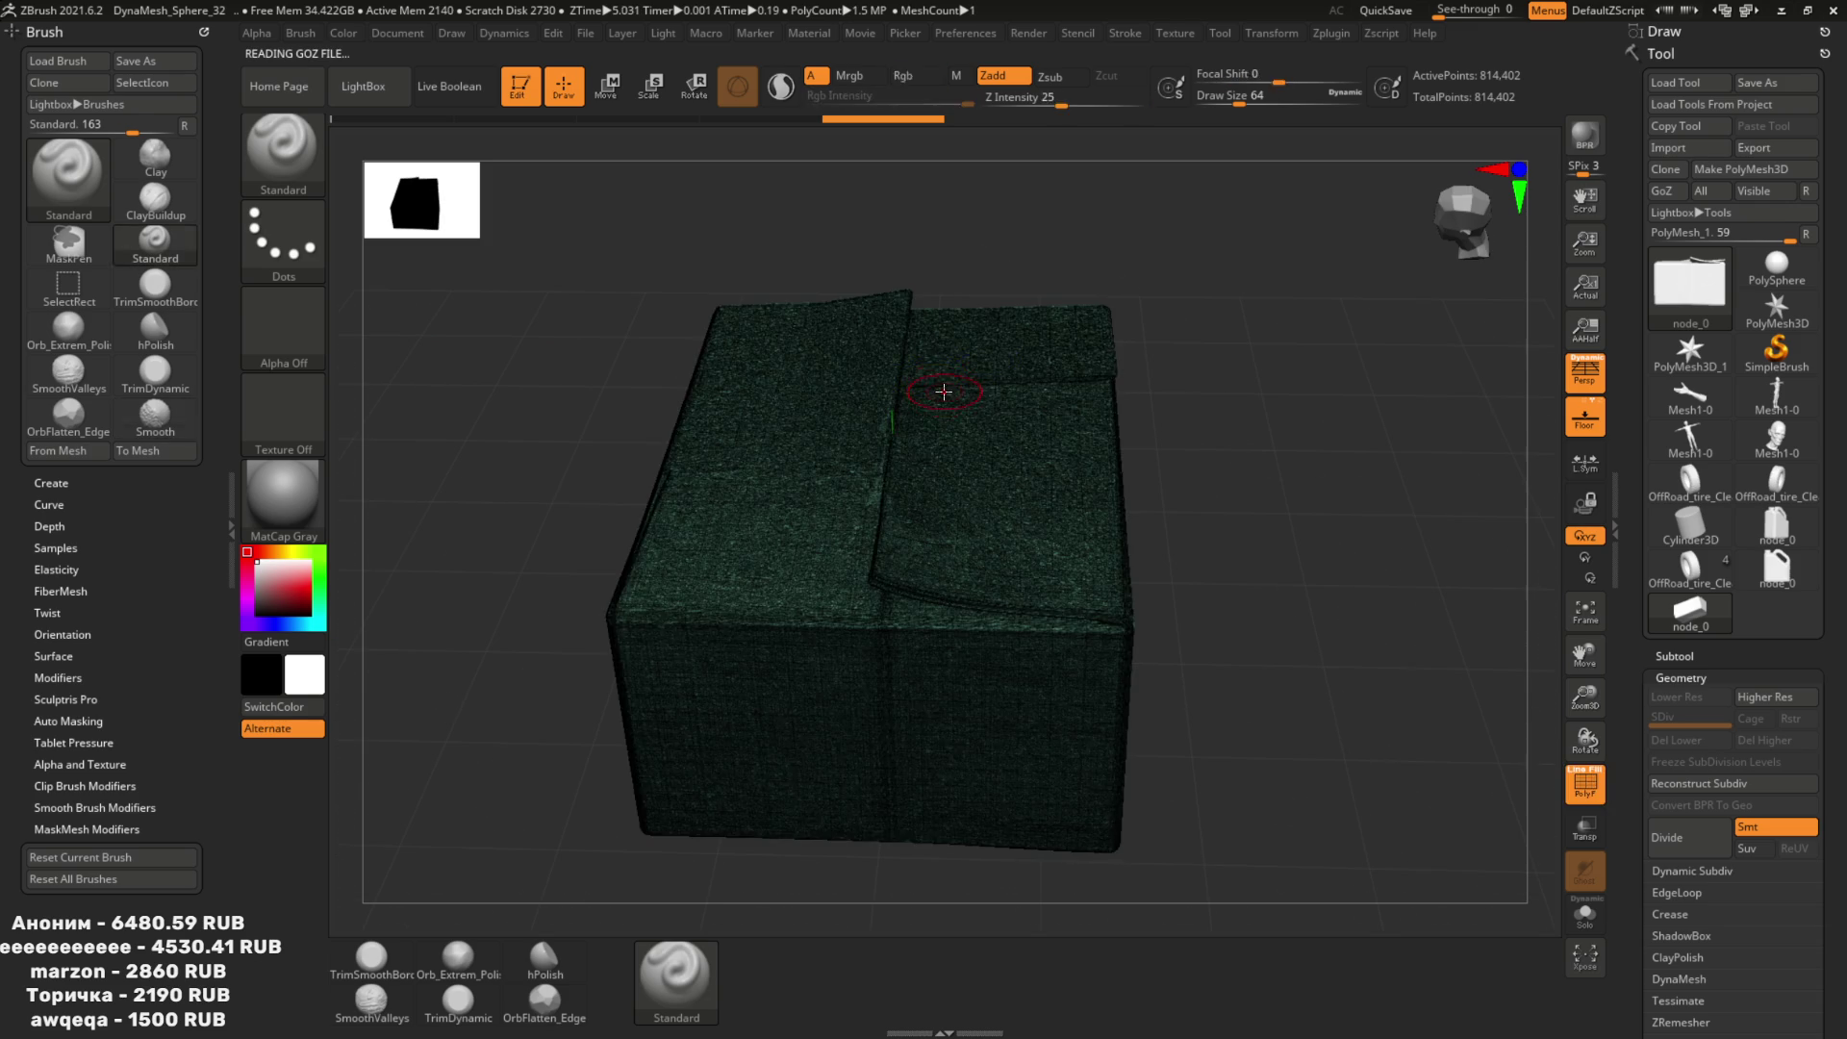
# Pre-process and decimate the box with Decimation Master, then inspect it up close.
pyautogui.click(1398, 36)
pyautogui.click(1331, 34)
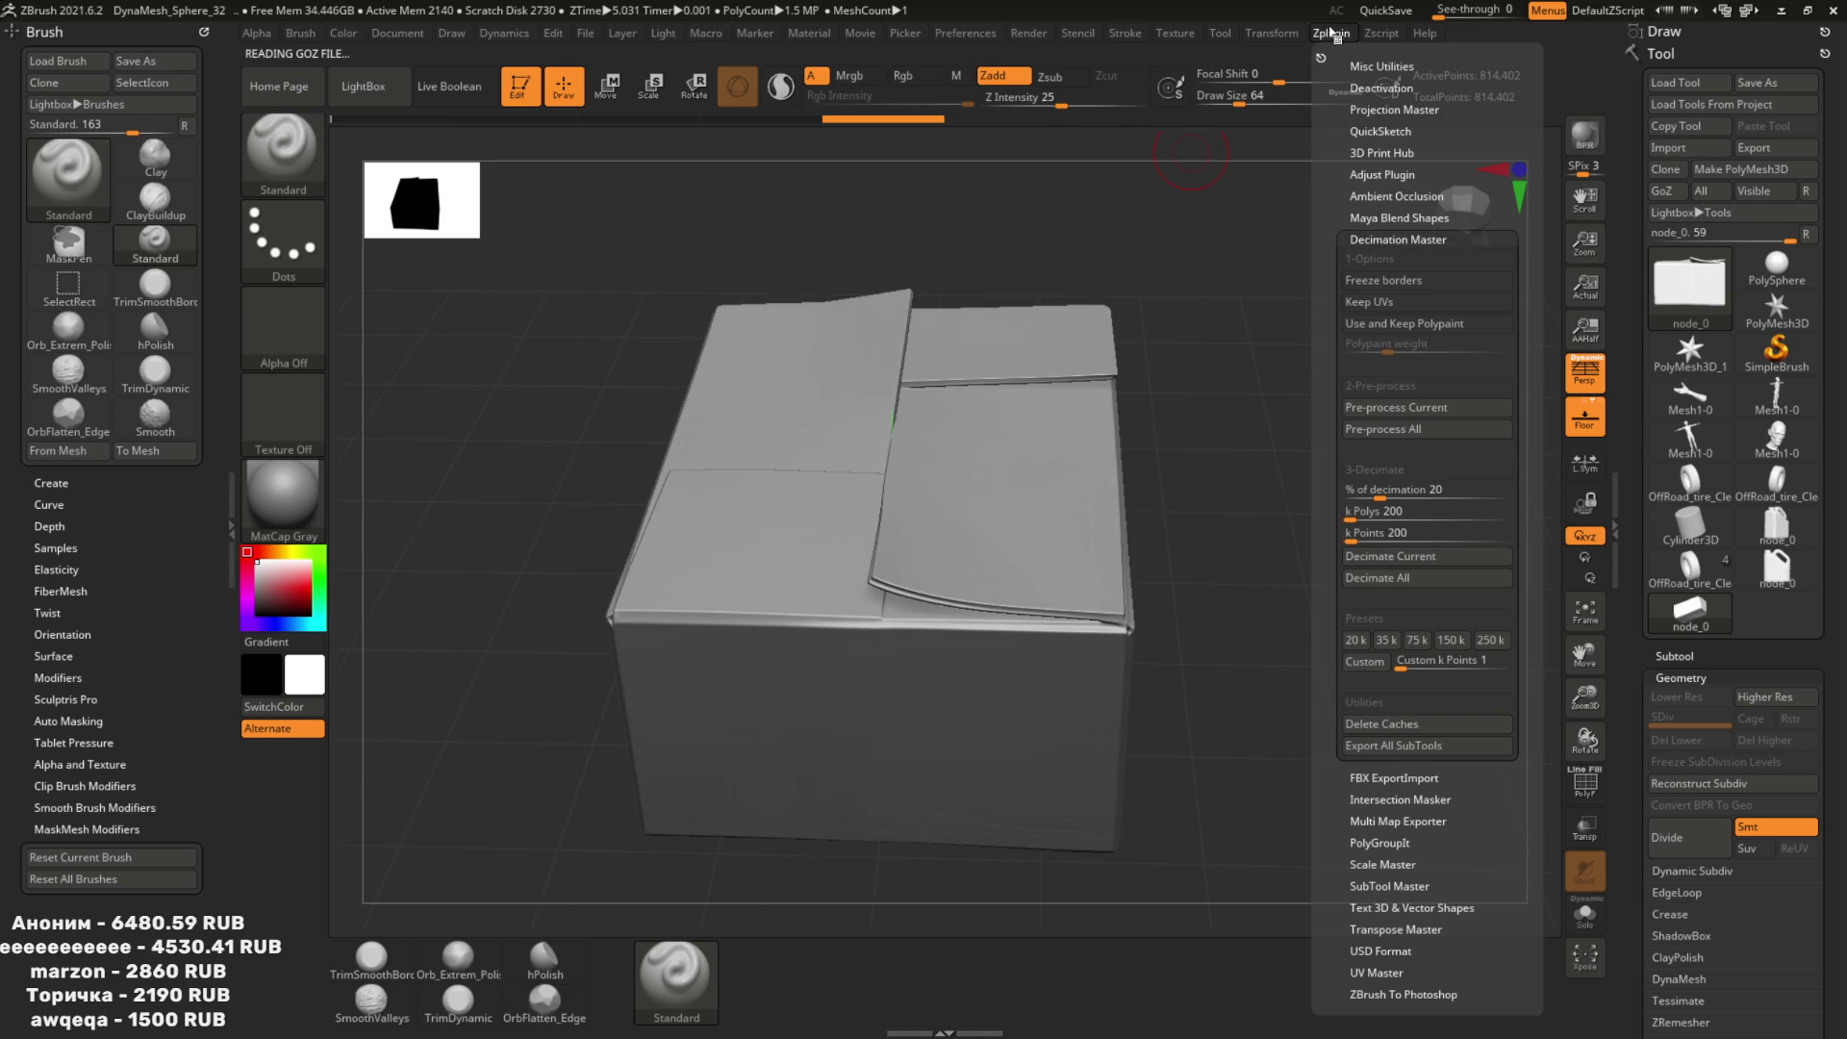
pyautogui.click(1419, 409)
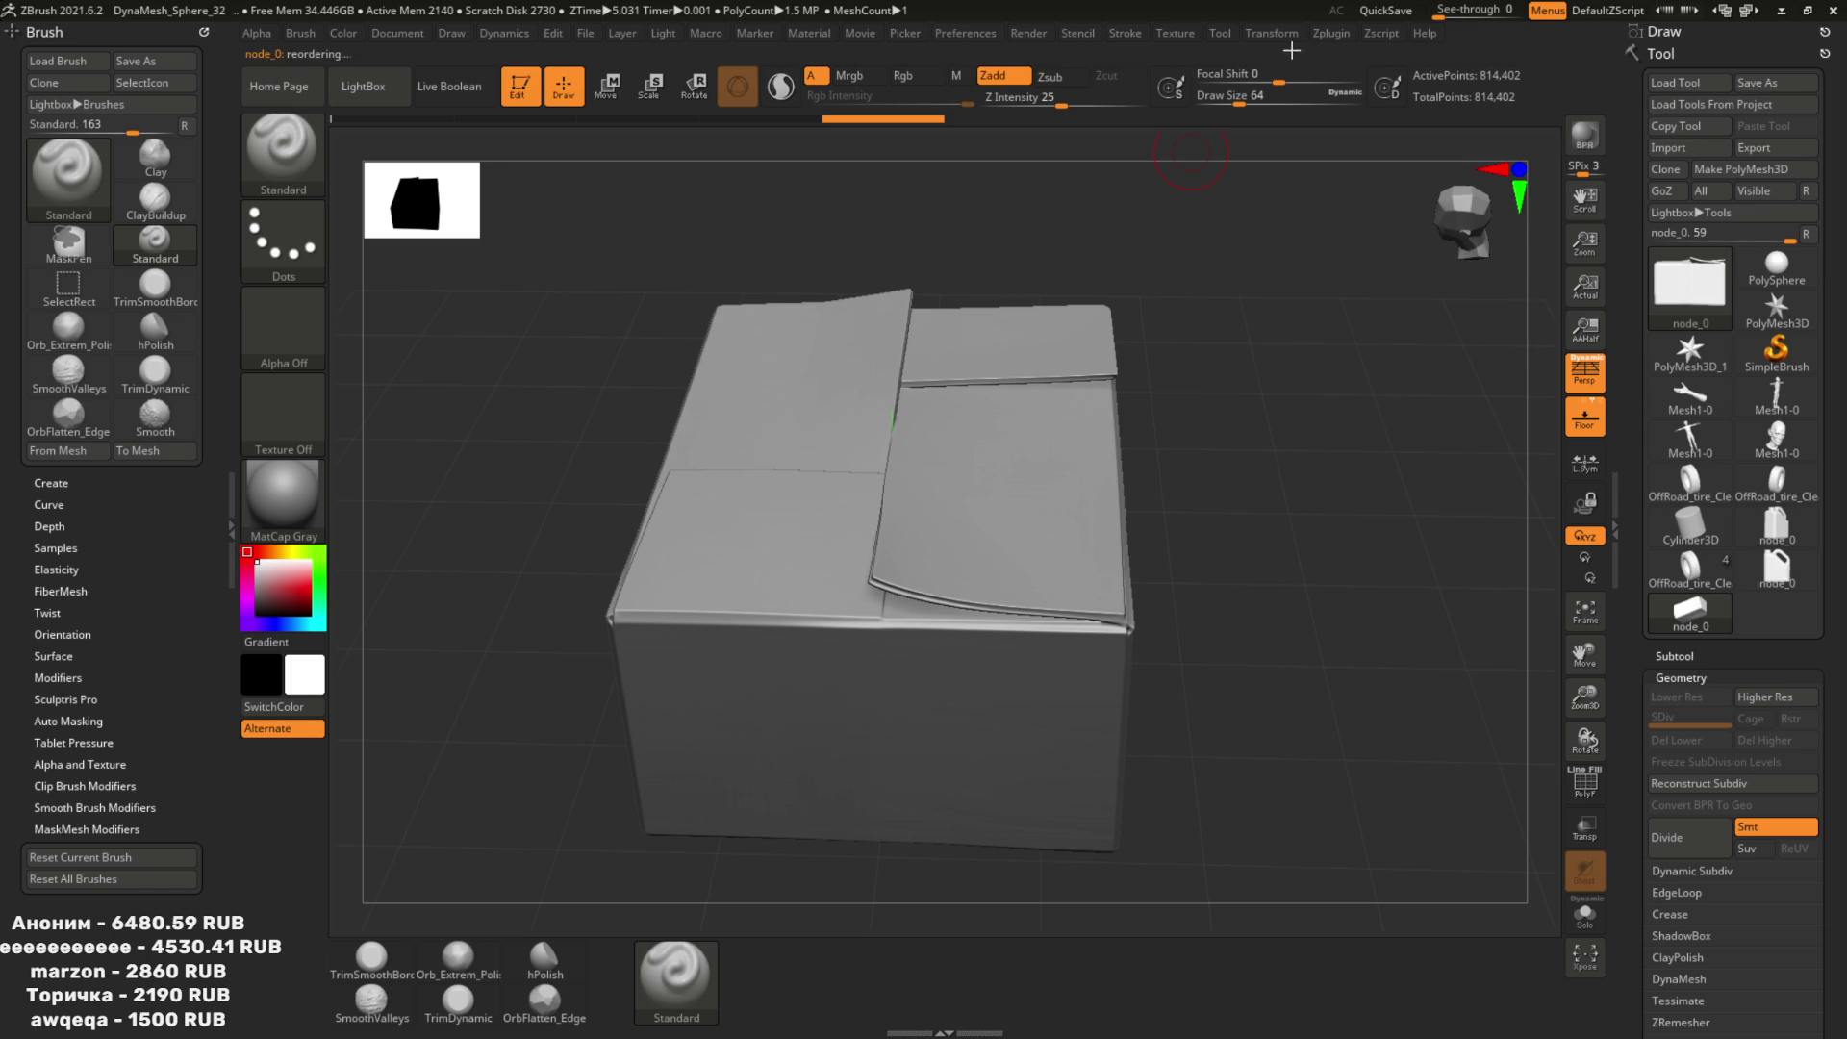
pyautogui.click(1330, 33)
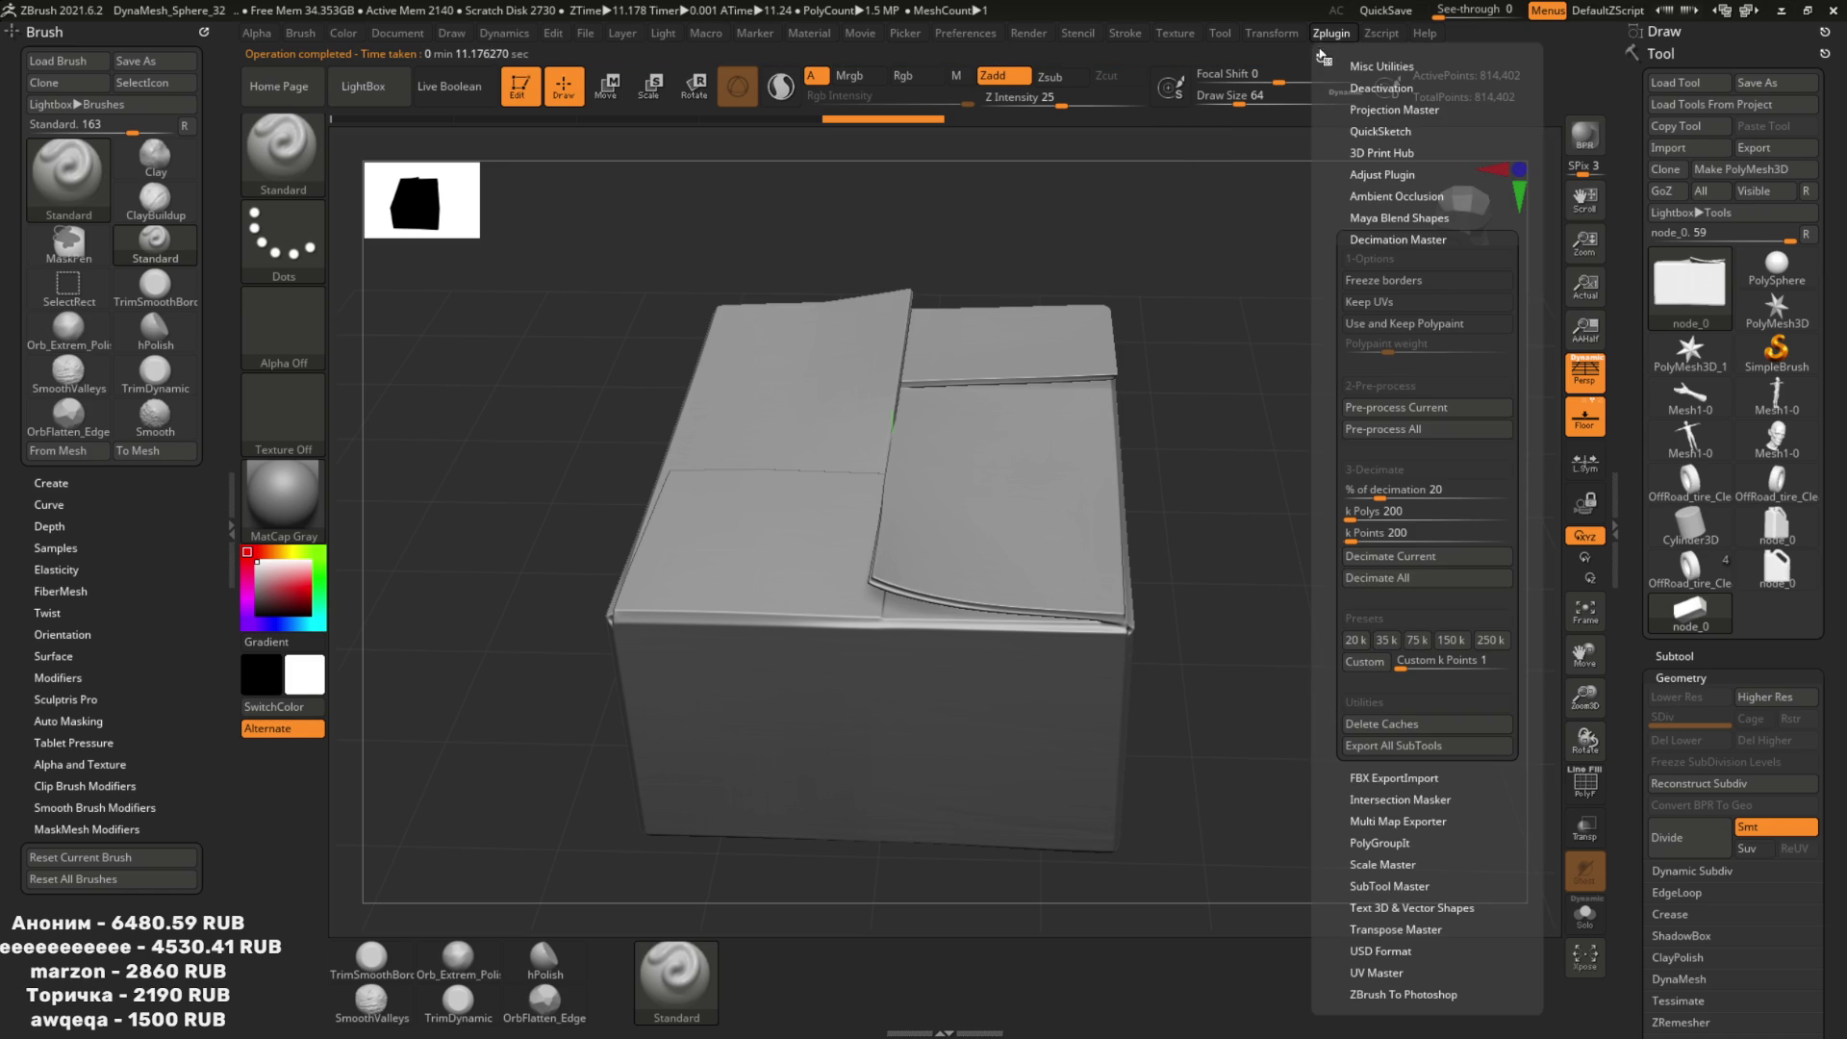
pyautogui.click(1381, 556)
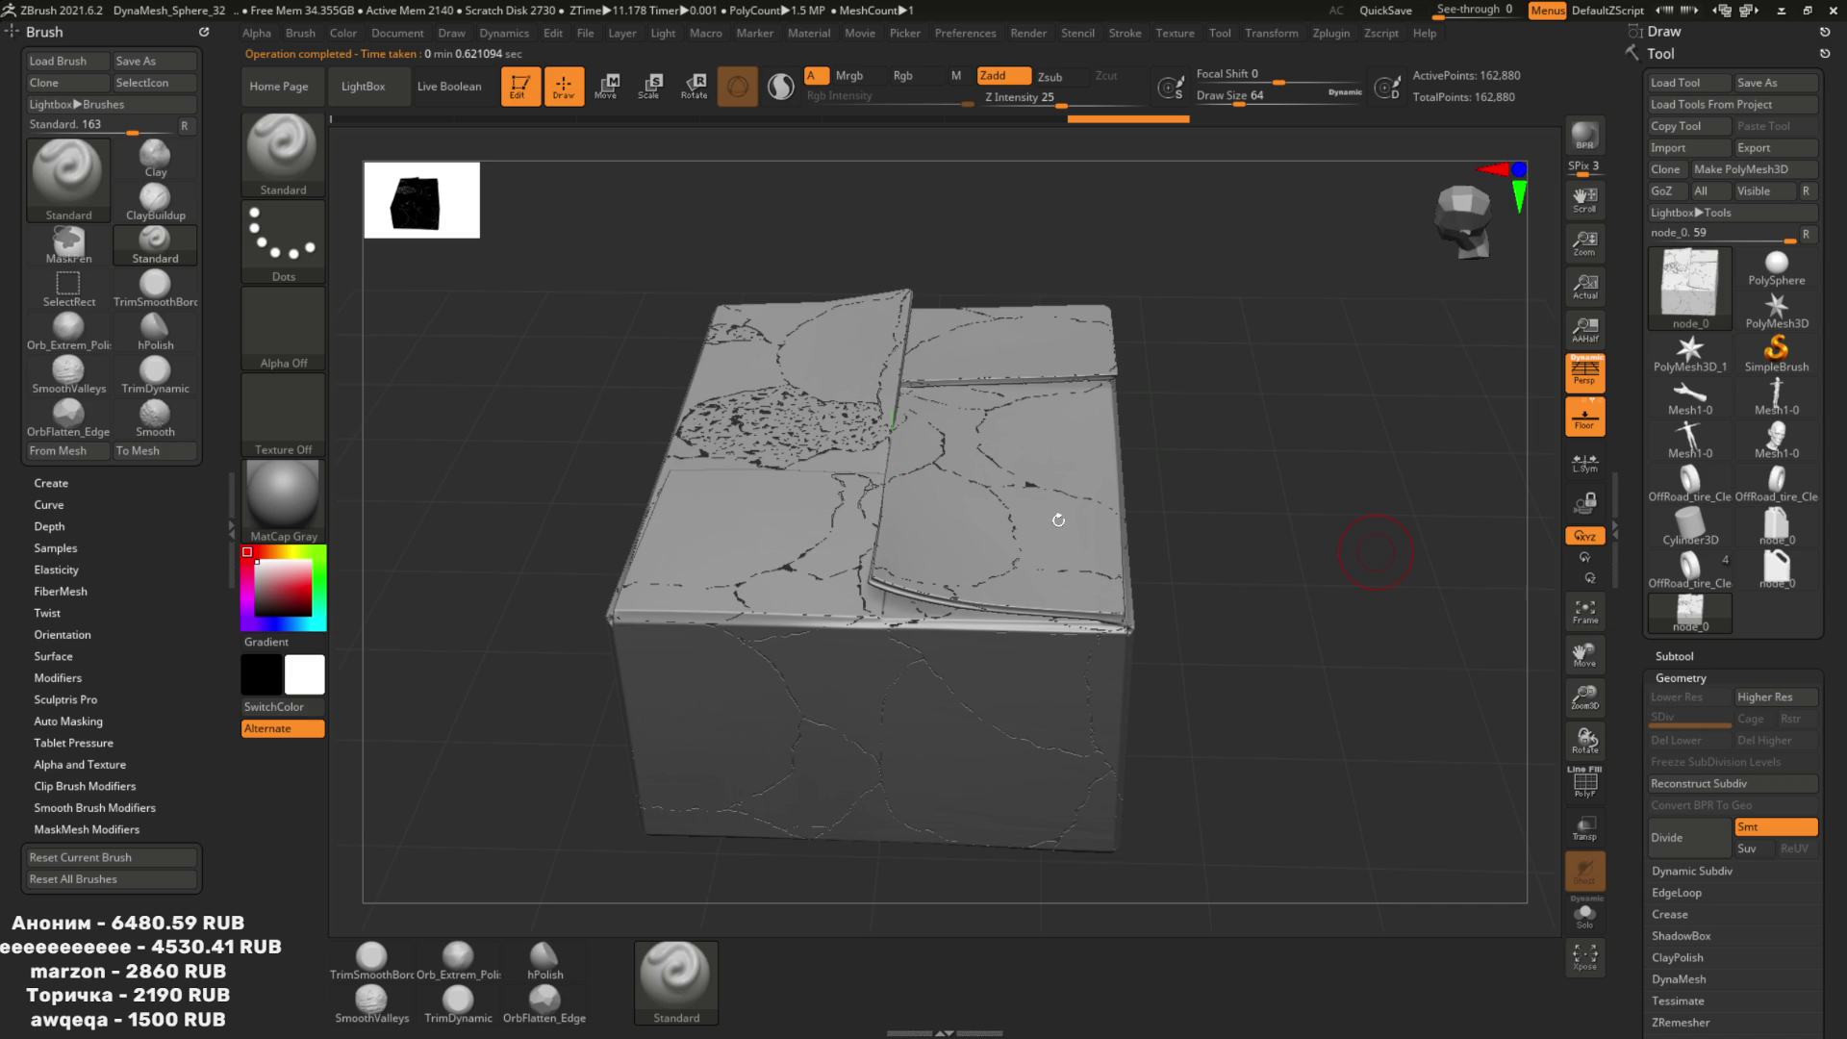
pyautogui.moveTo(1060, 378)
pyautogui.mouseDown(button='right')
pyautogui.moveTo(1158, 462)
pyautogui.moveTo(1192, 441)
pyautogui.moveTo(1027, 602)
pyautogui.moveTo(1031, 363)
pyautogui.mouseUp(button='right')
pyautogui.hotkey('alt', 'Tab')
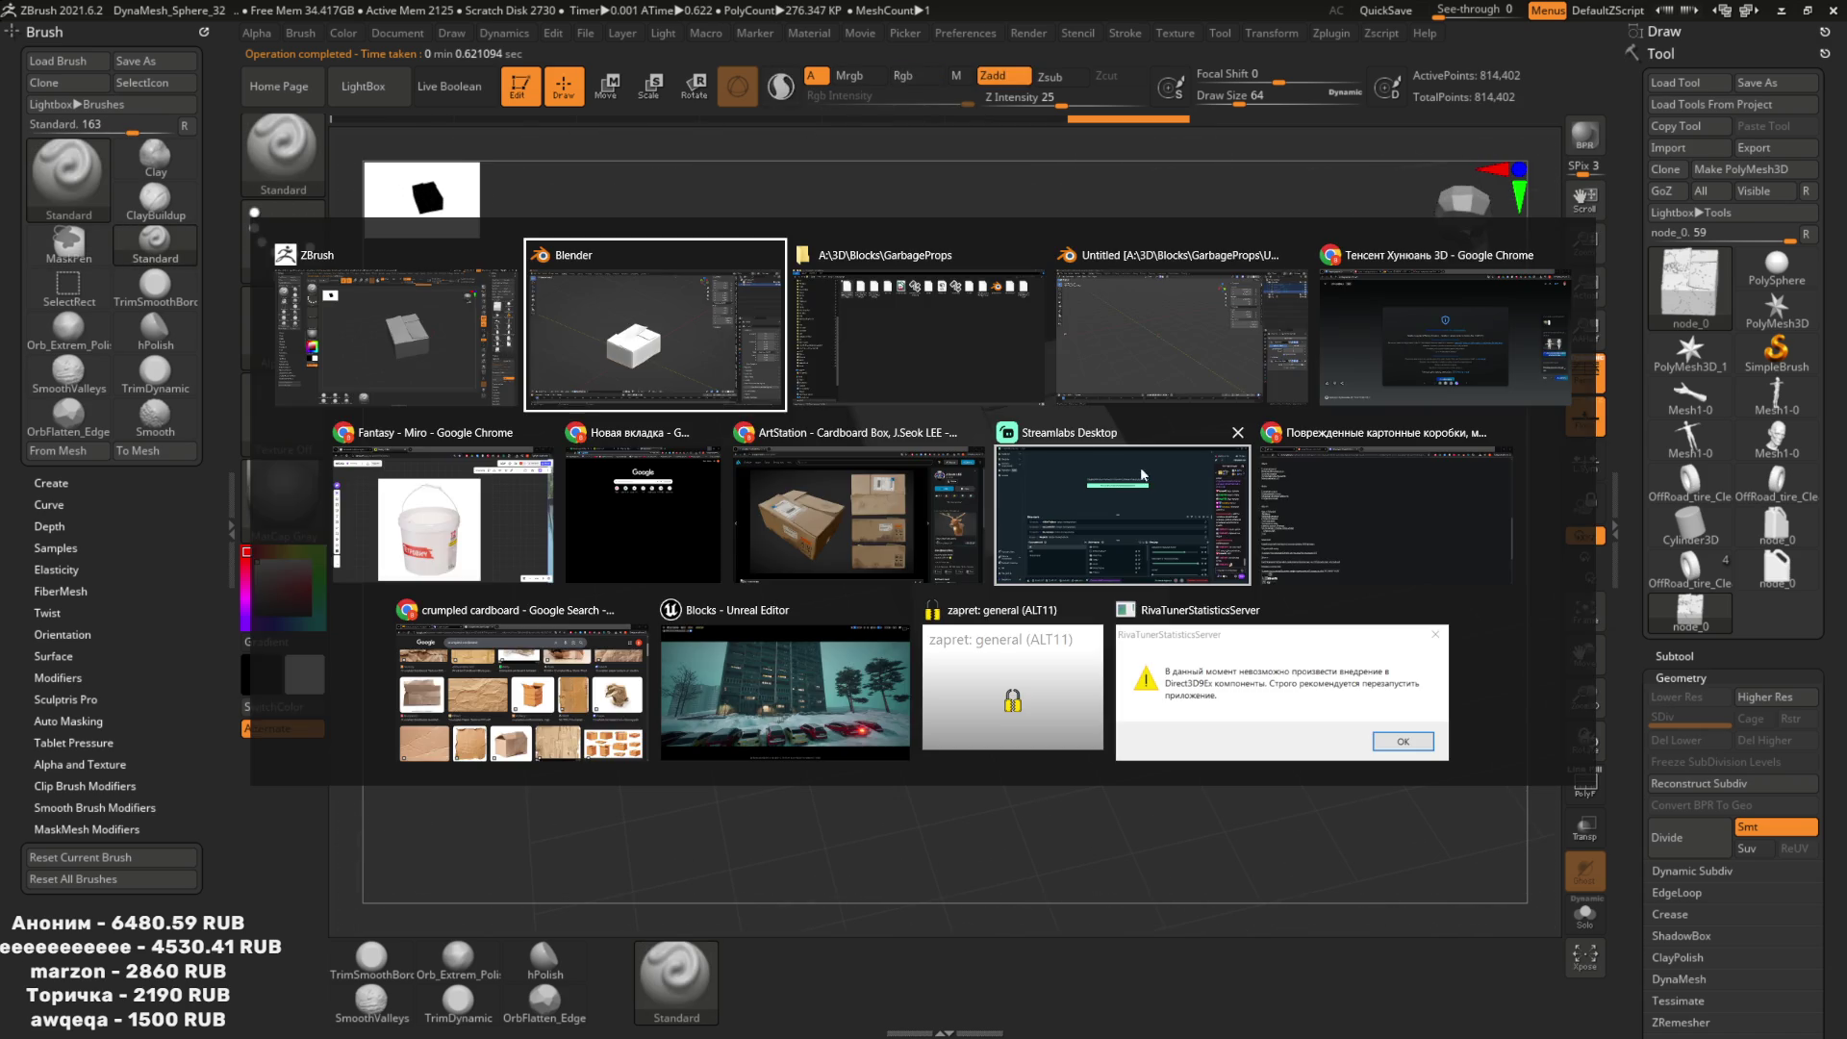
# Weld the box's duplicate vertices with Merge by Distance in Edit Mode.
pyautogui.scroll(3, 854, 528)
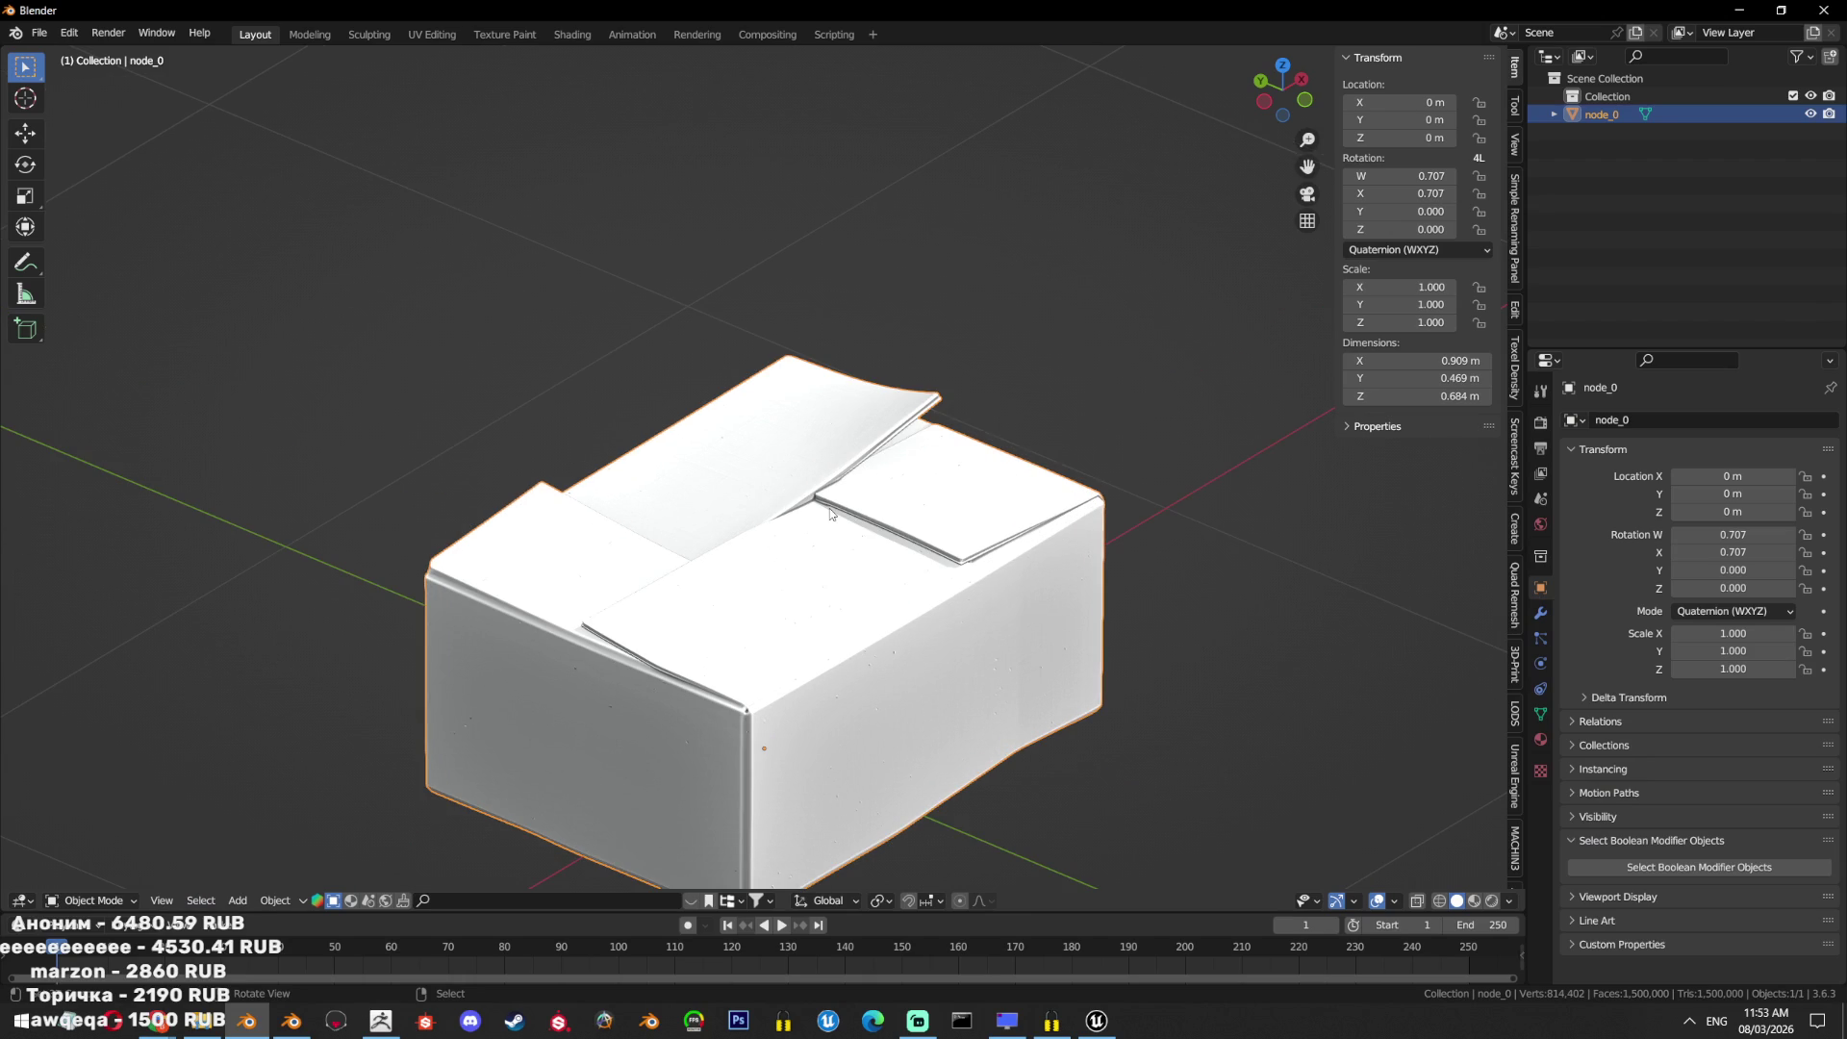
pyautogui.press('Tab')
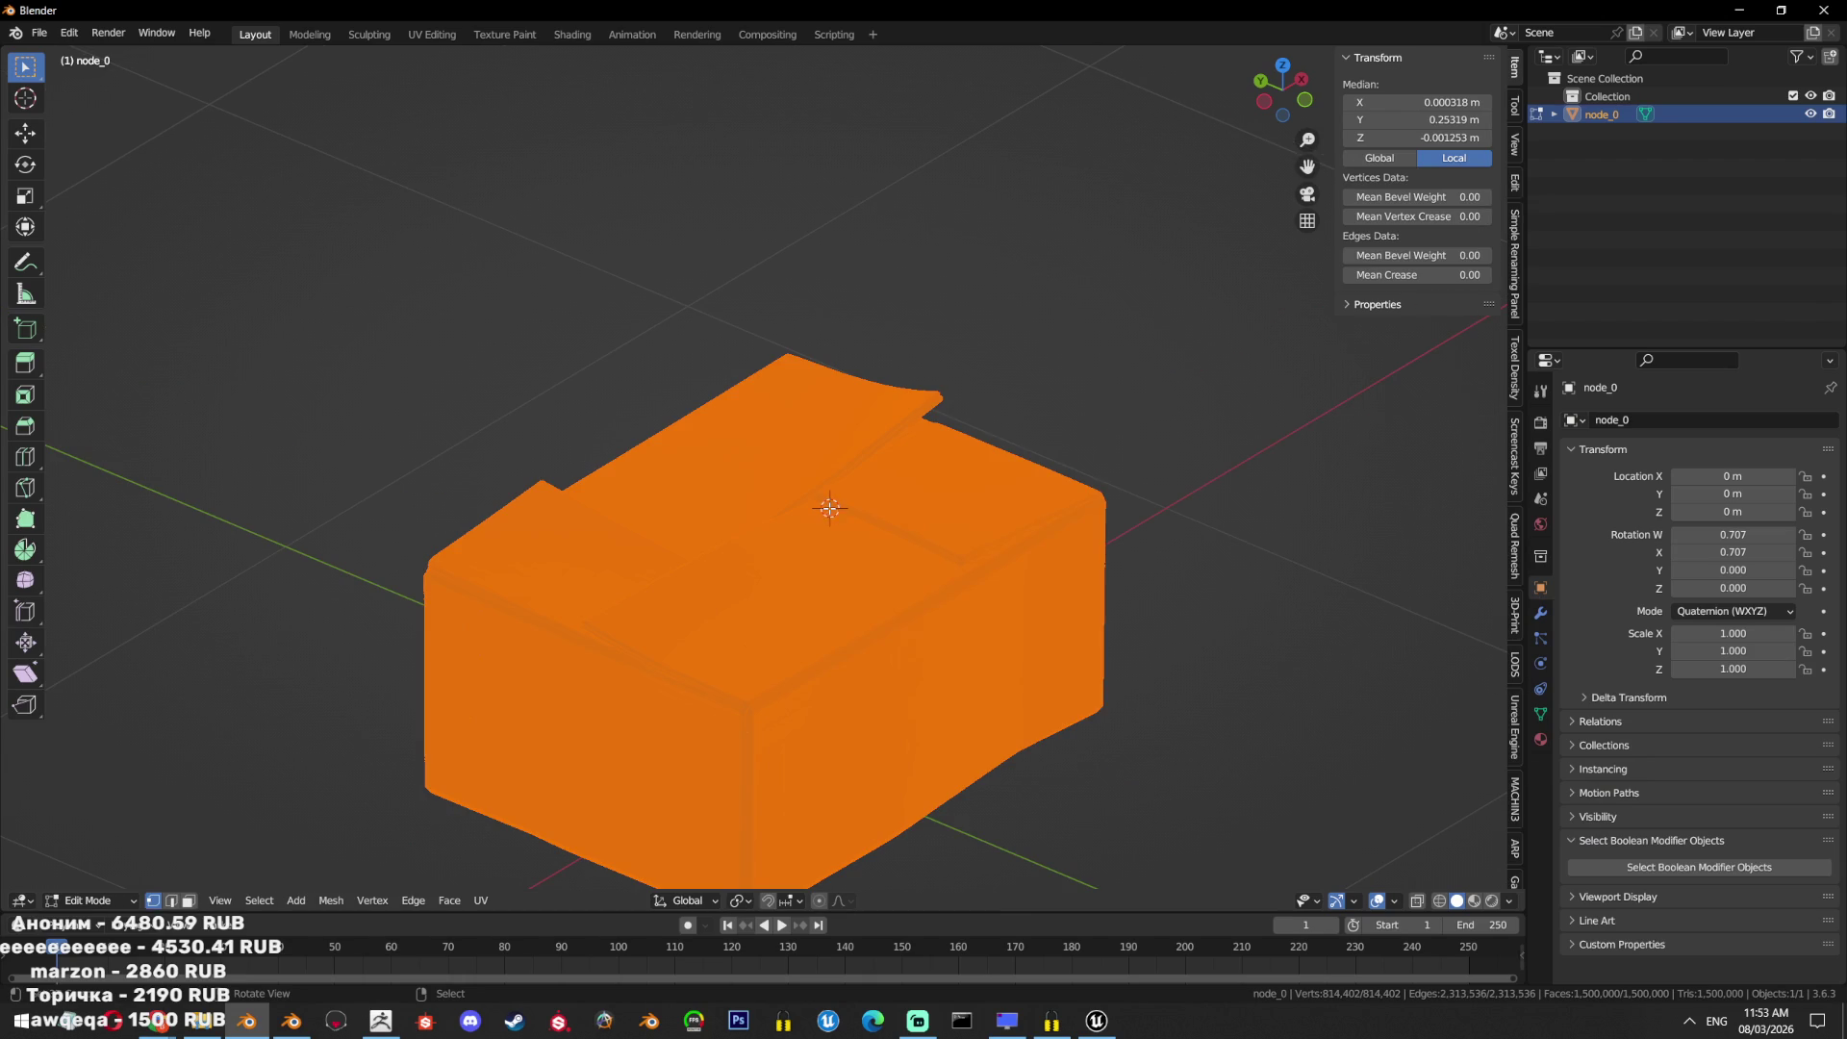
pyautogui.press('F3')
pyautogui.write('dista')
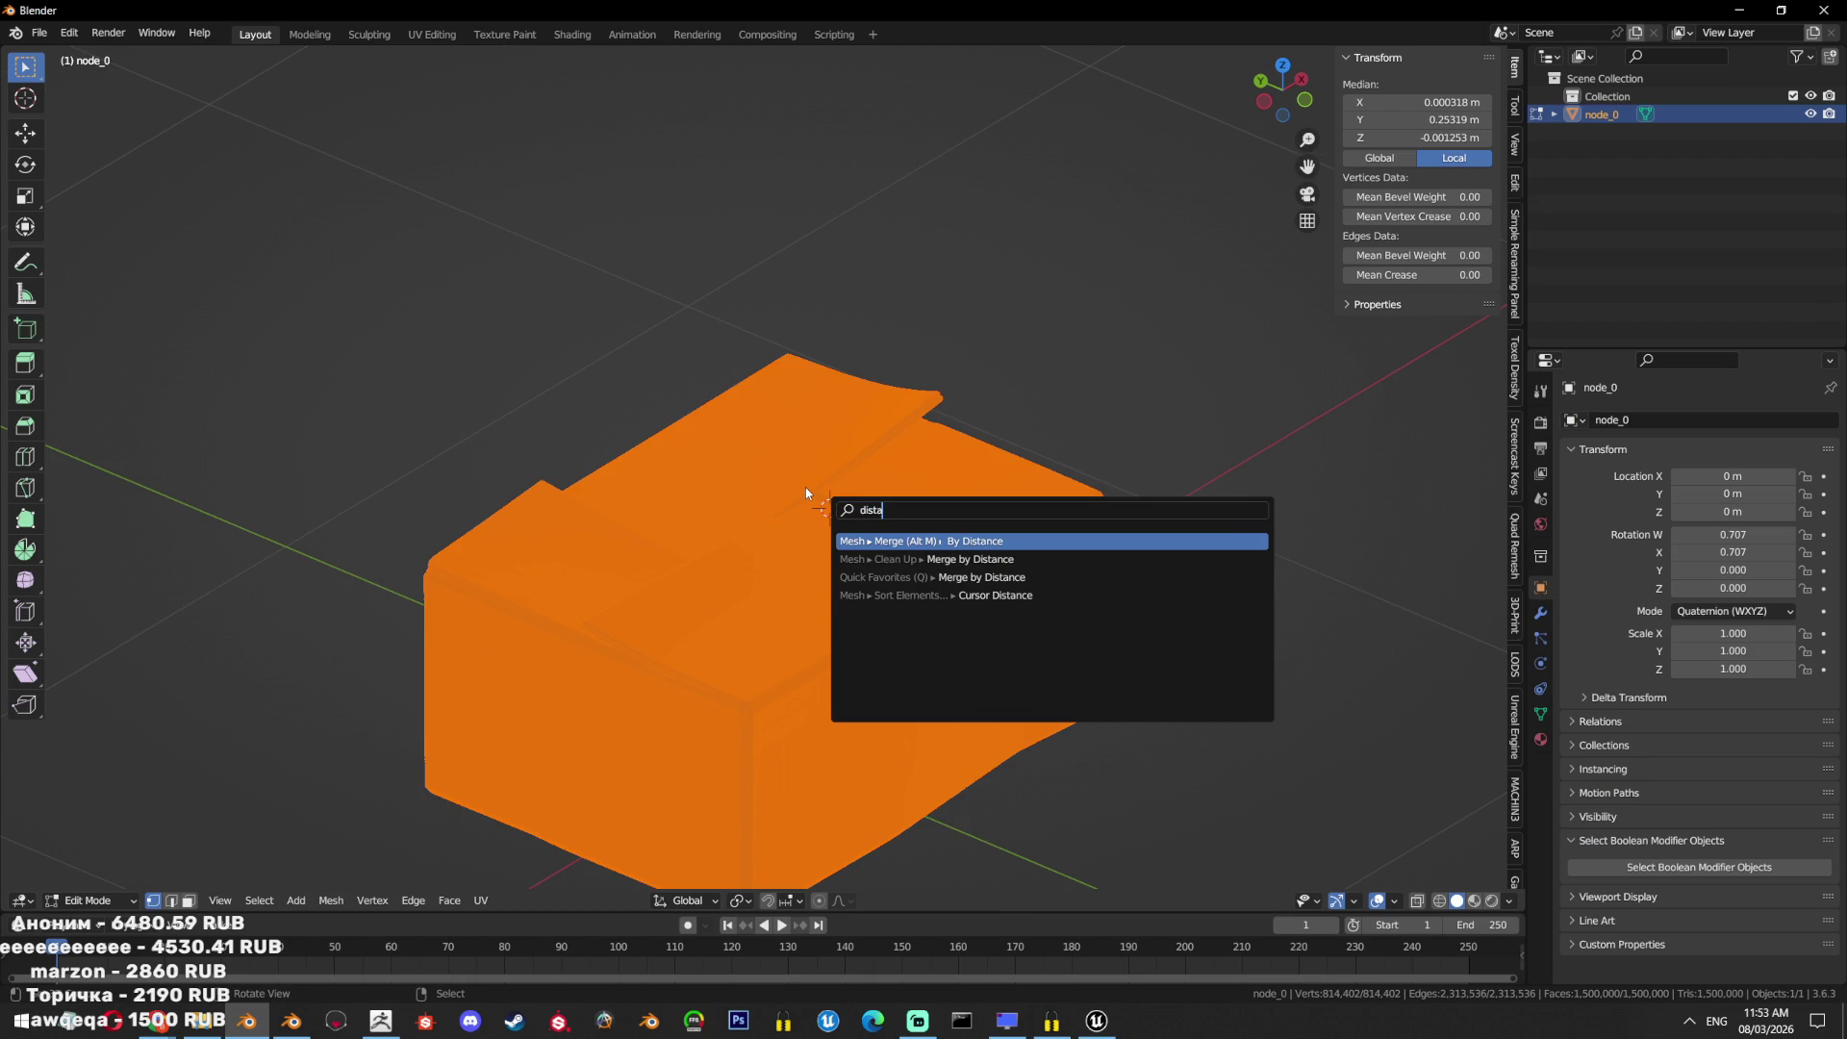
pyautogui.press('Return')
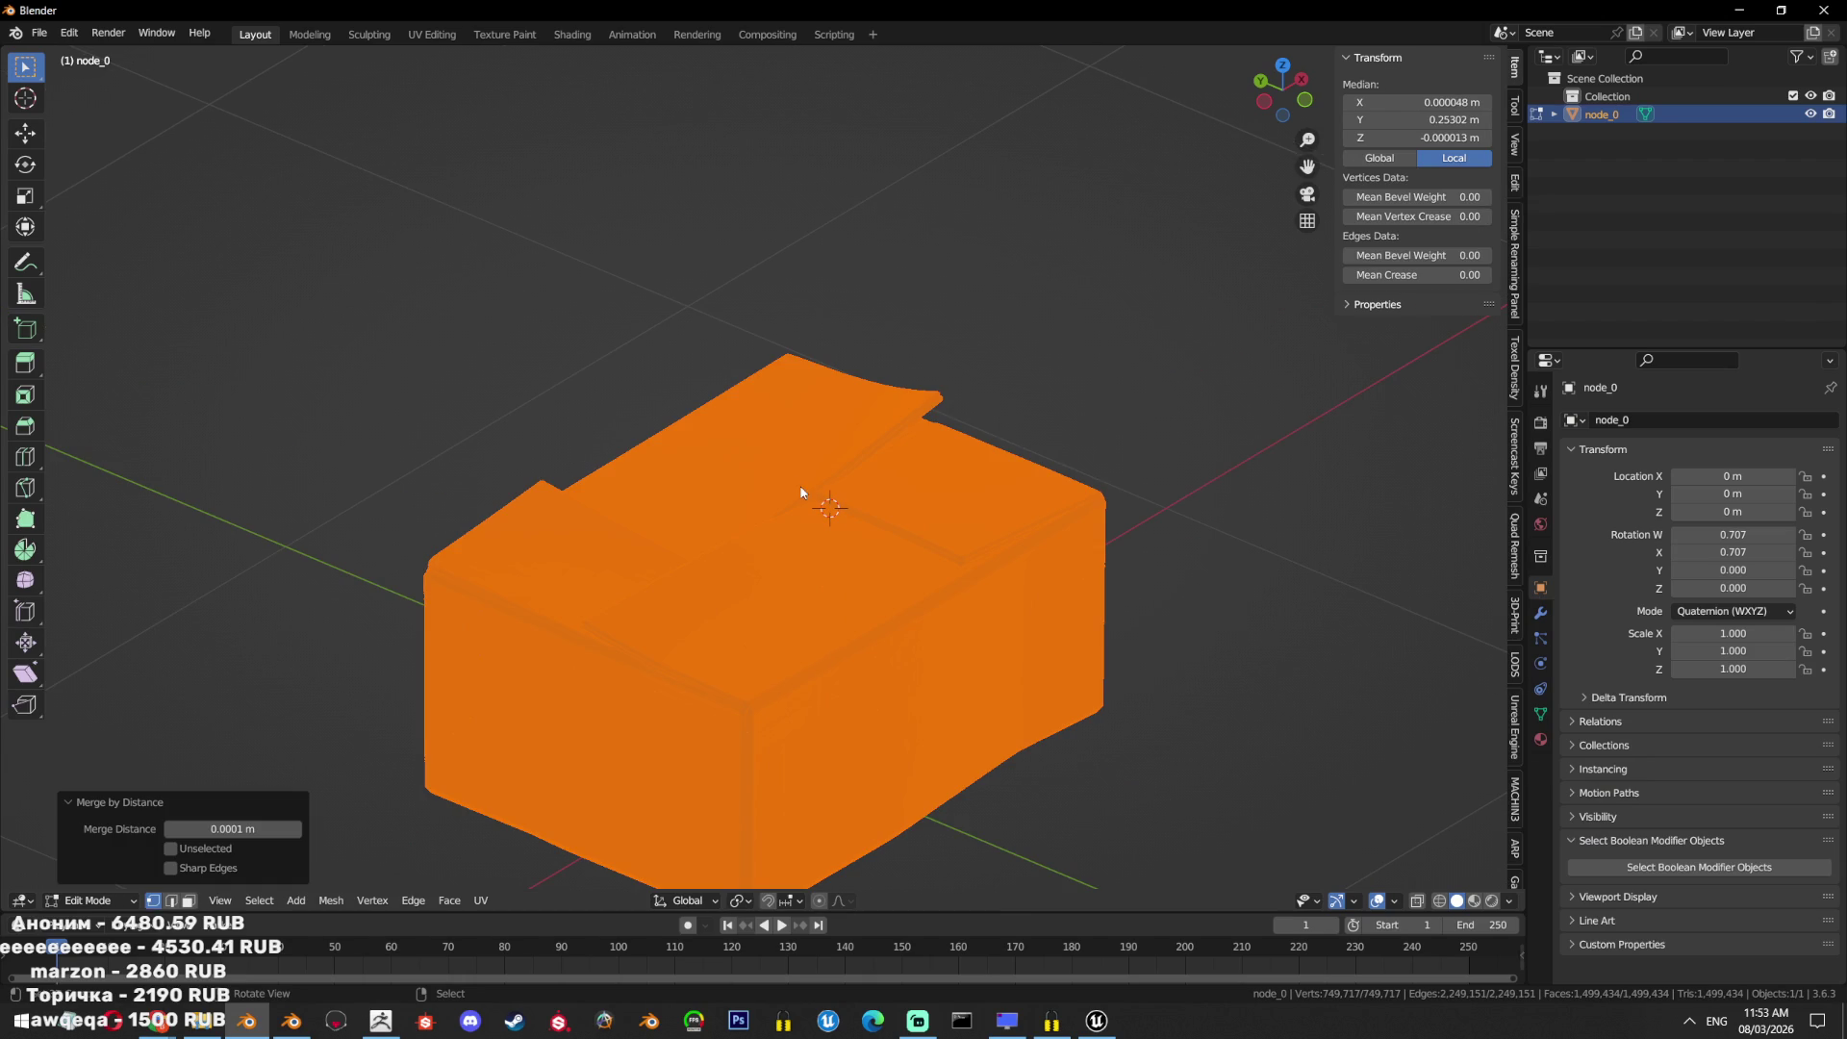
pyautogui.press('Tab')
# Export the box as box2.fbx into the GarbageProps folder.
pyautogui.click(39, 32)
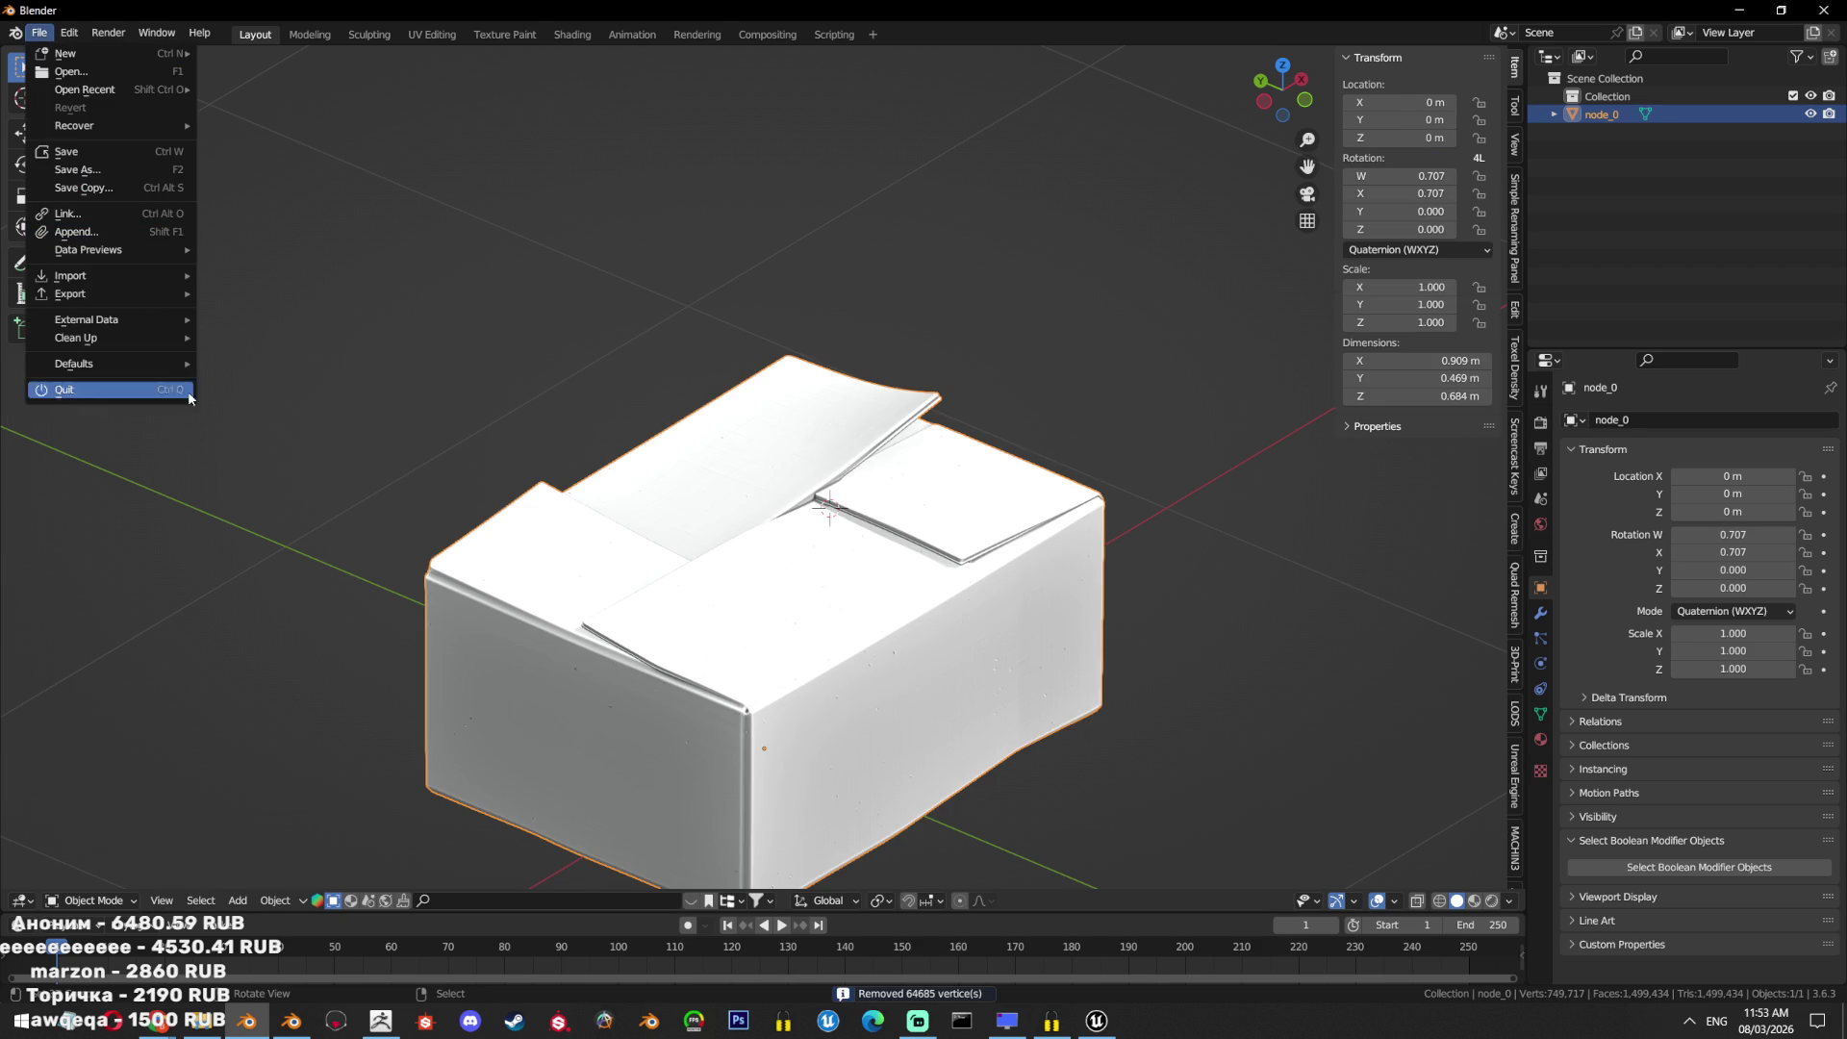
pyautogui.moveTo(144, 294)
pyautogui.click(277, 508)
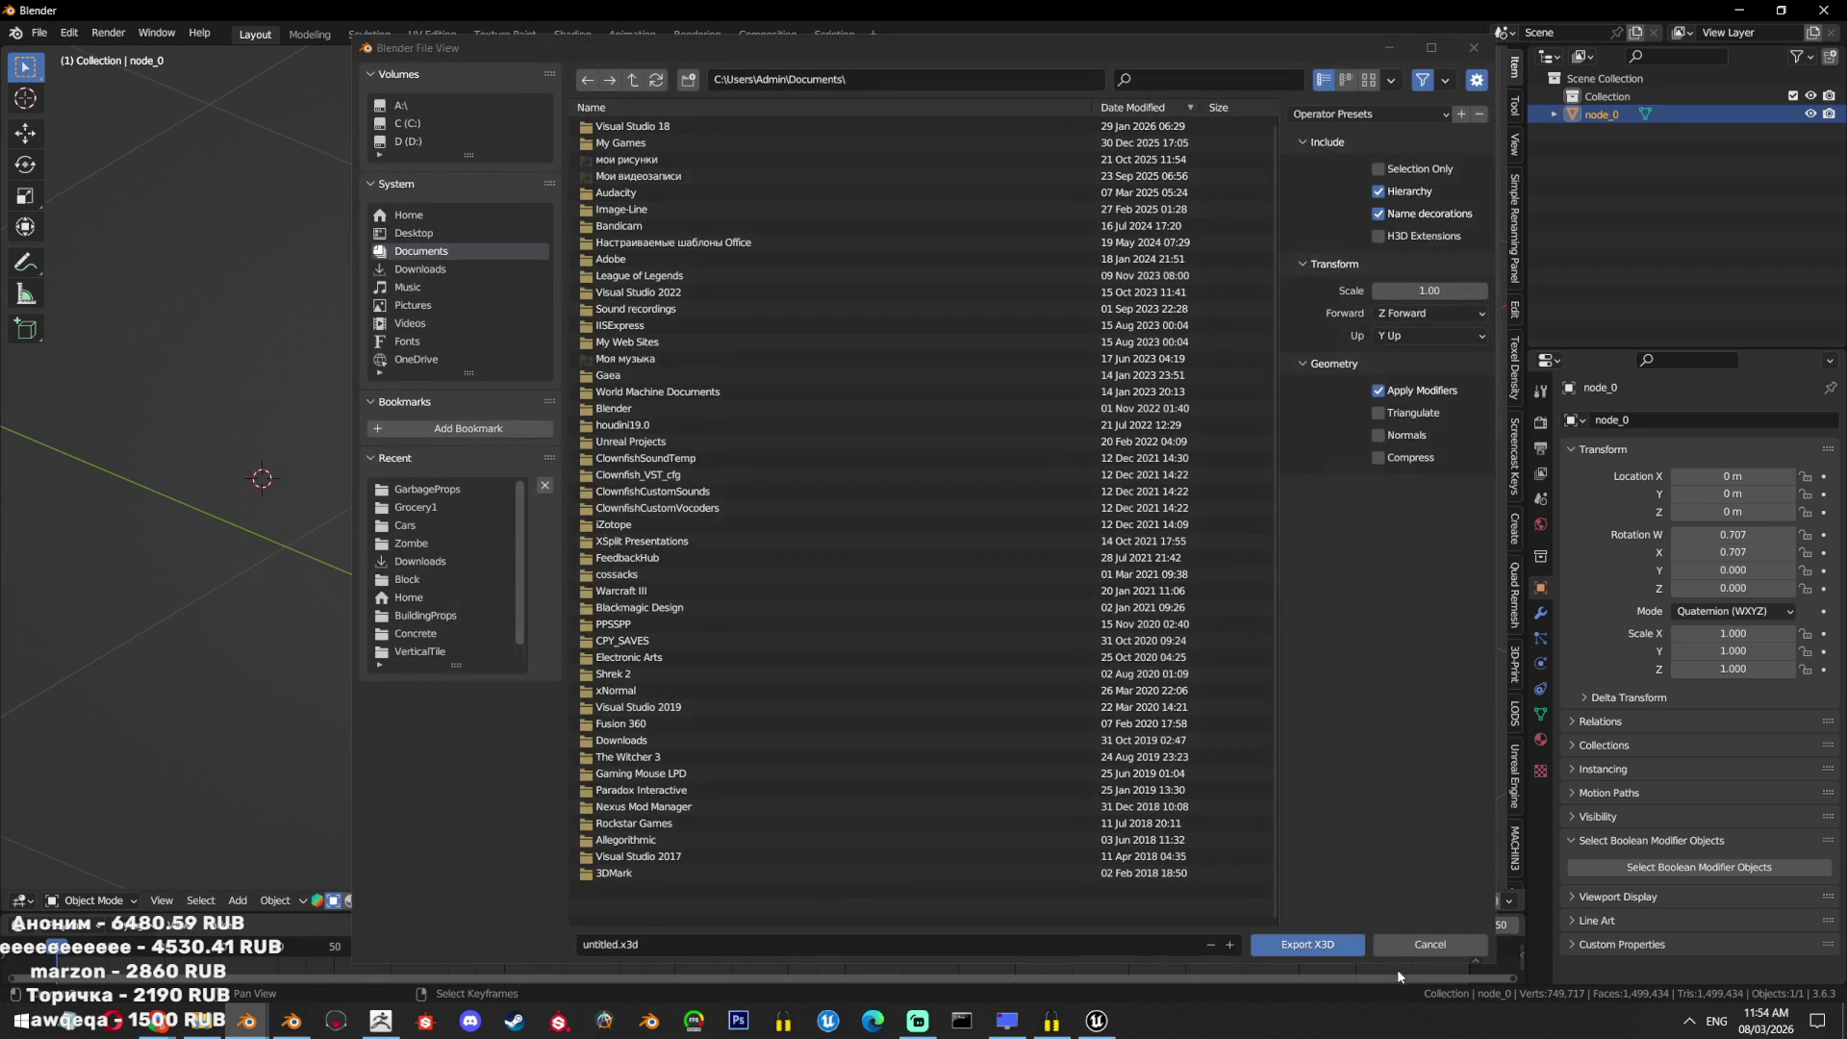
pyautogui.click(1410, 939)
pyautogui.click(40, 33)
pyautogui.moveTo(144, 277)
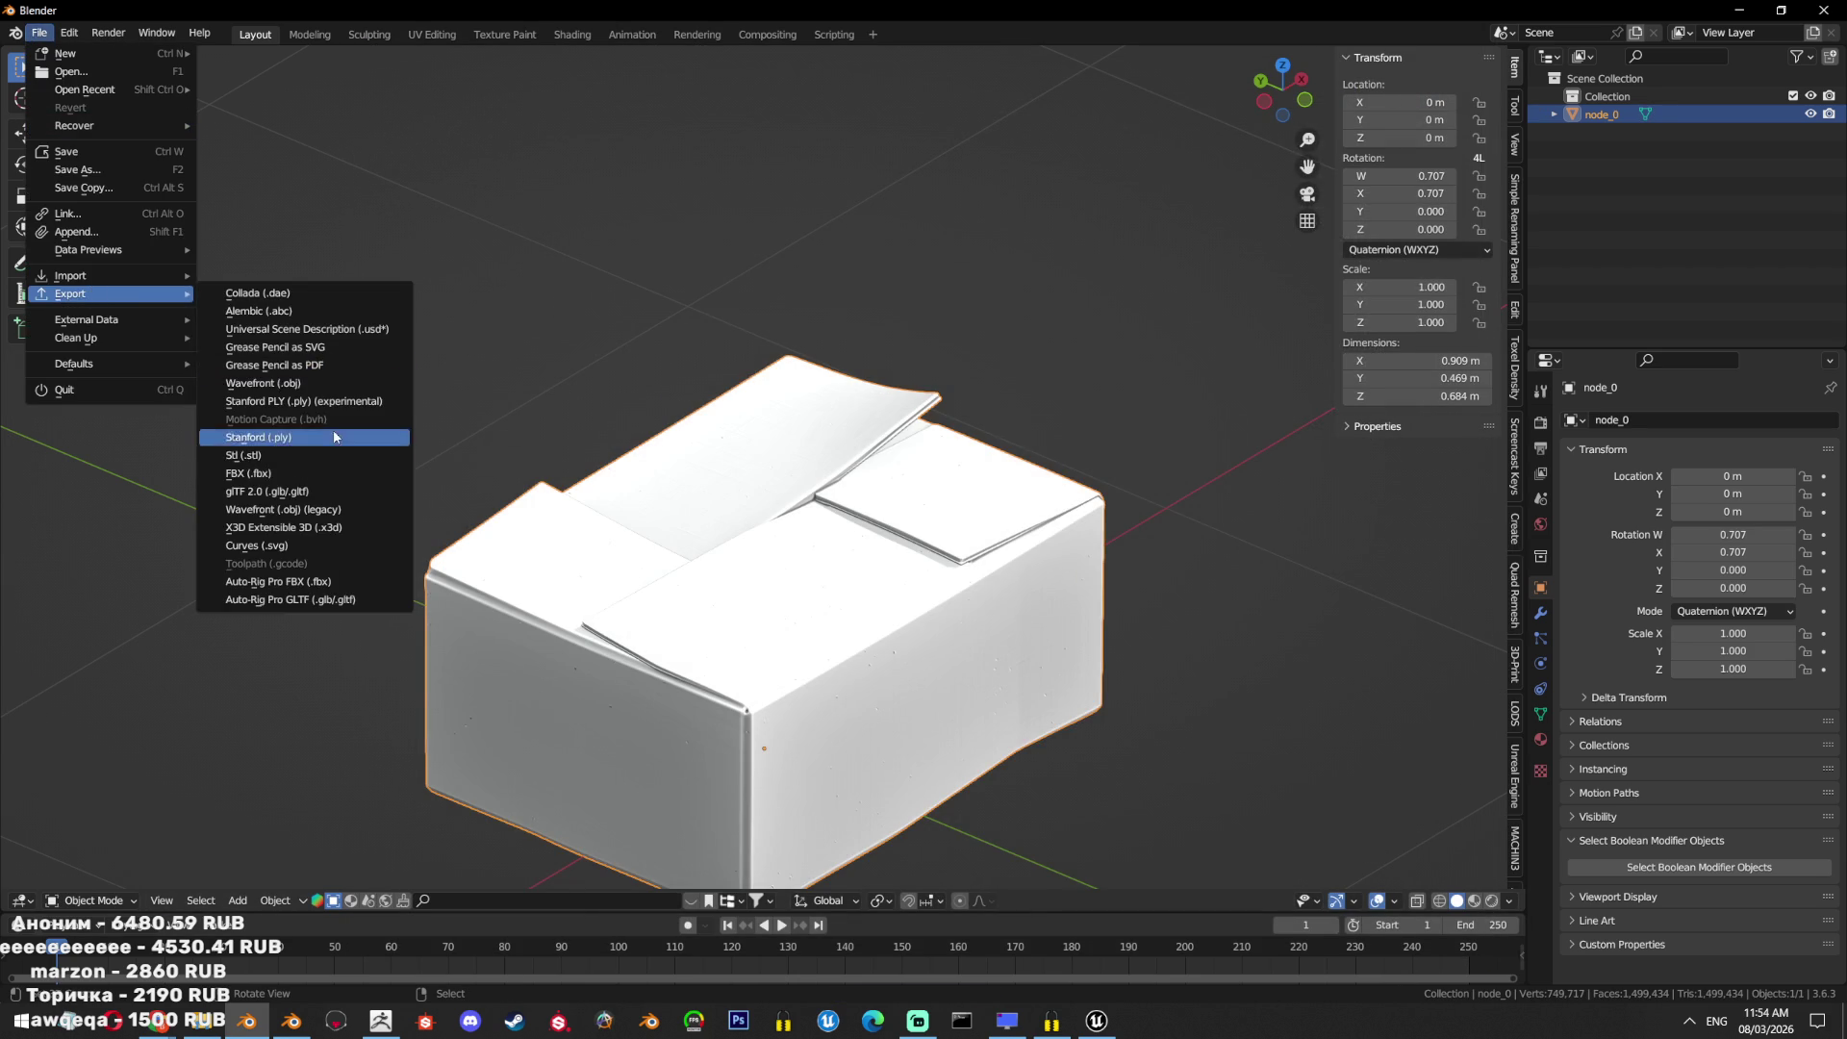
pyautogui.click(279, 491)
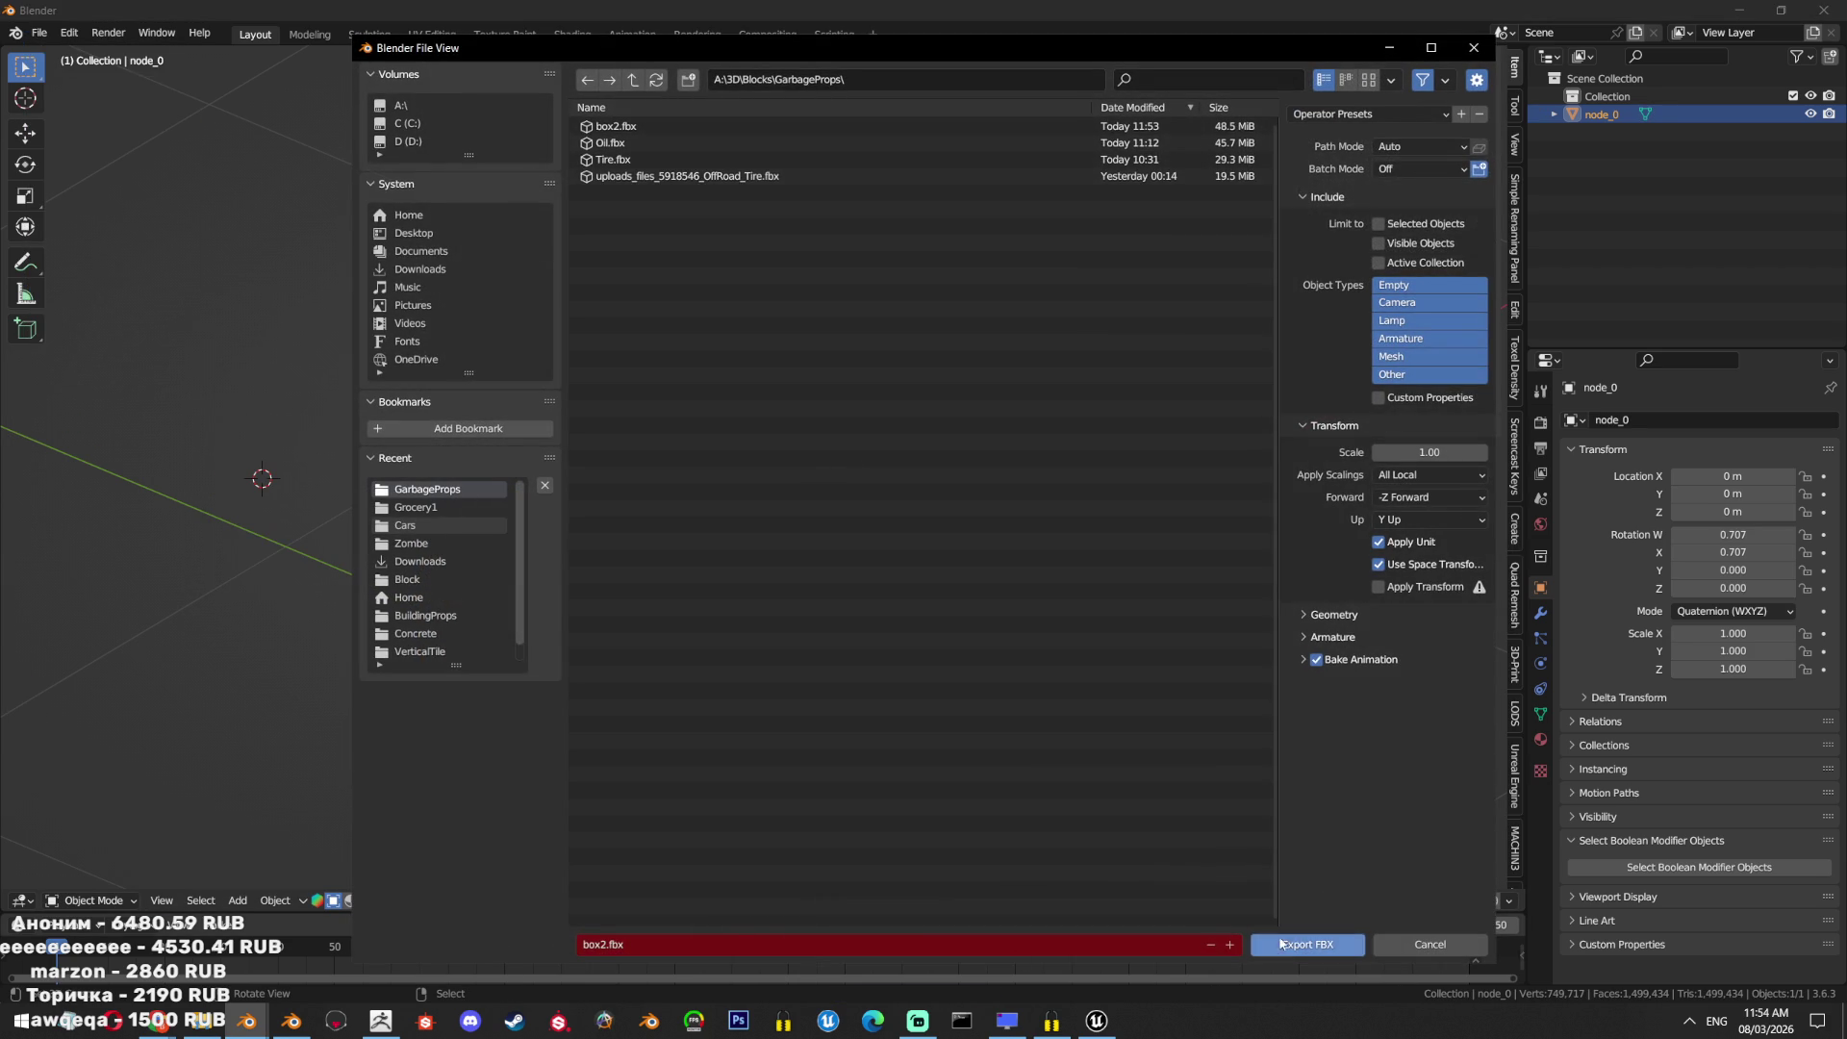
pyautogui.click(1280, 948)
pyautogui.hotkey('alt', 'Tab')
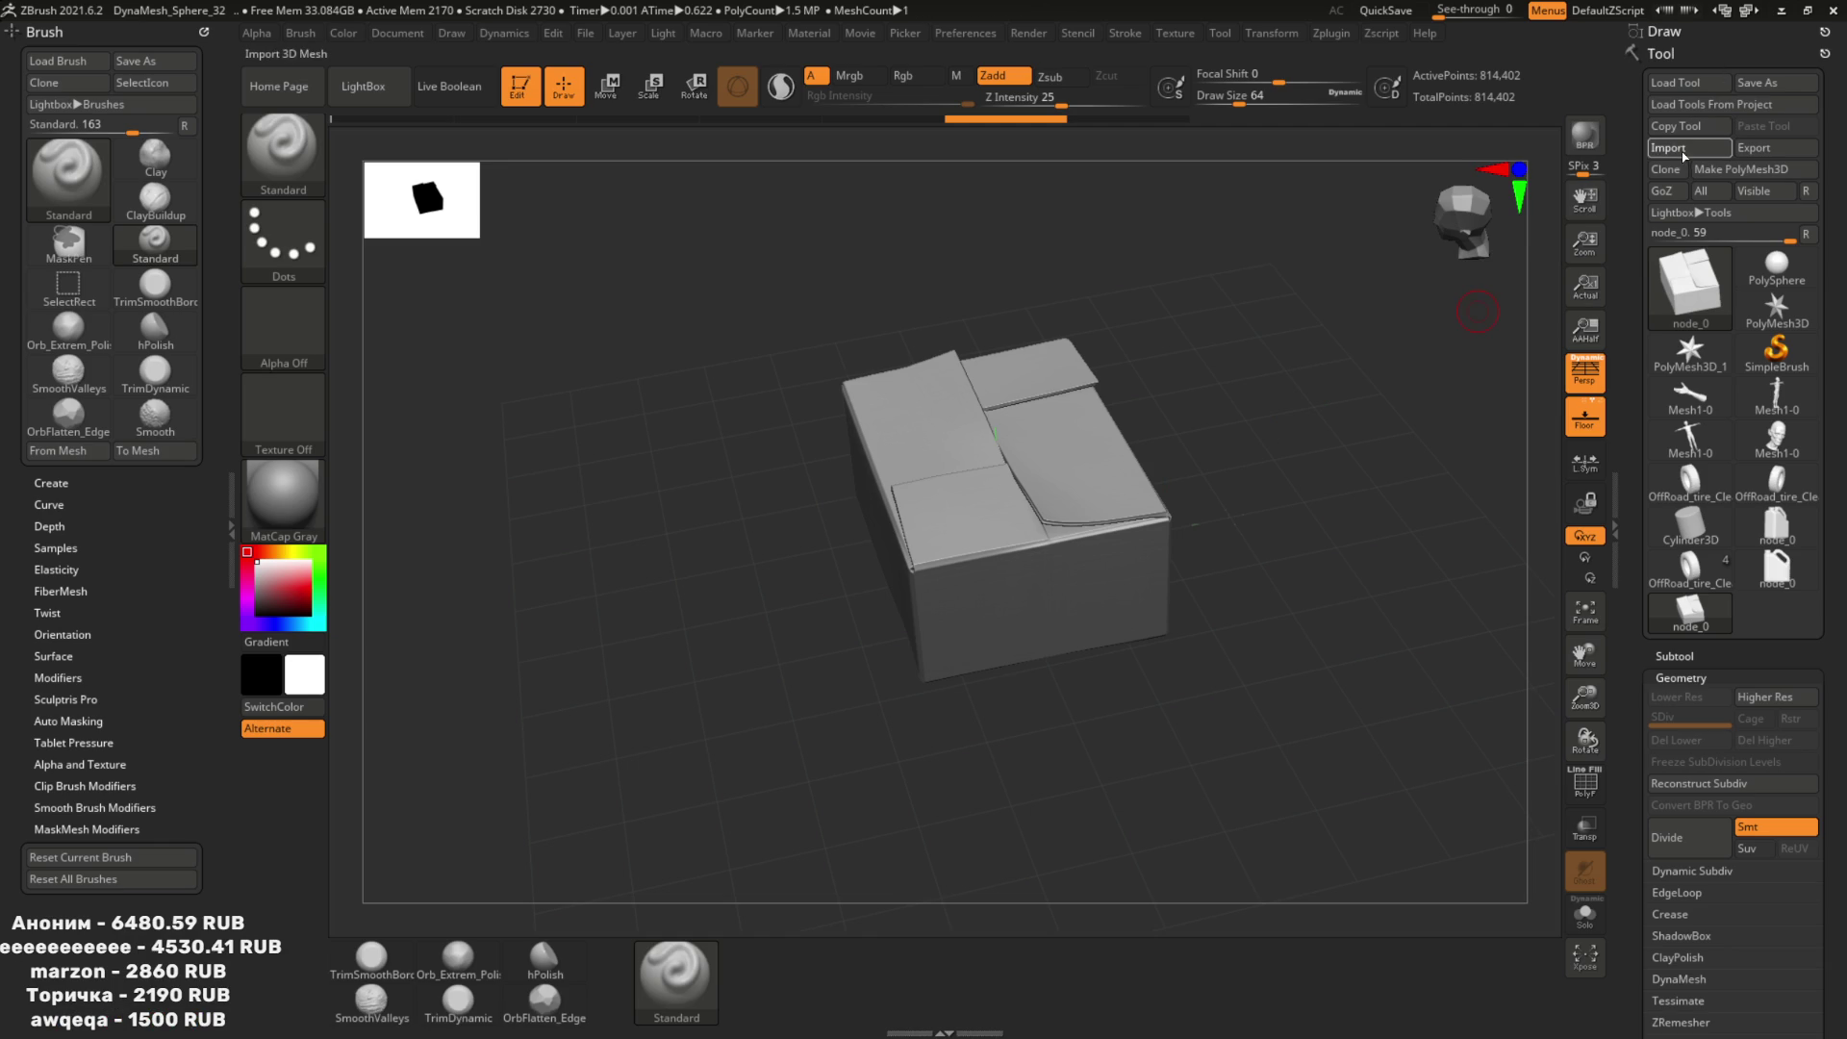
# Import box2.fbx from GarbageProps into ZBrush, accepting the default FBX import options.
pyautogui.click(1682, 152)
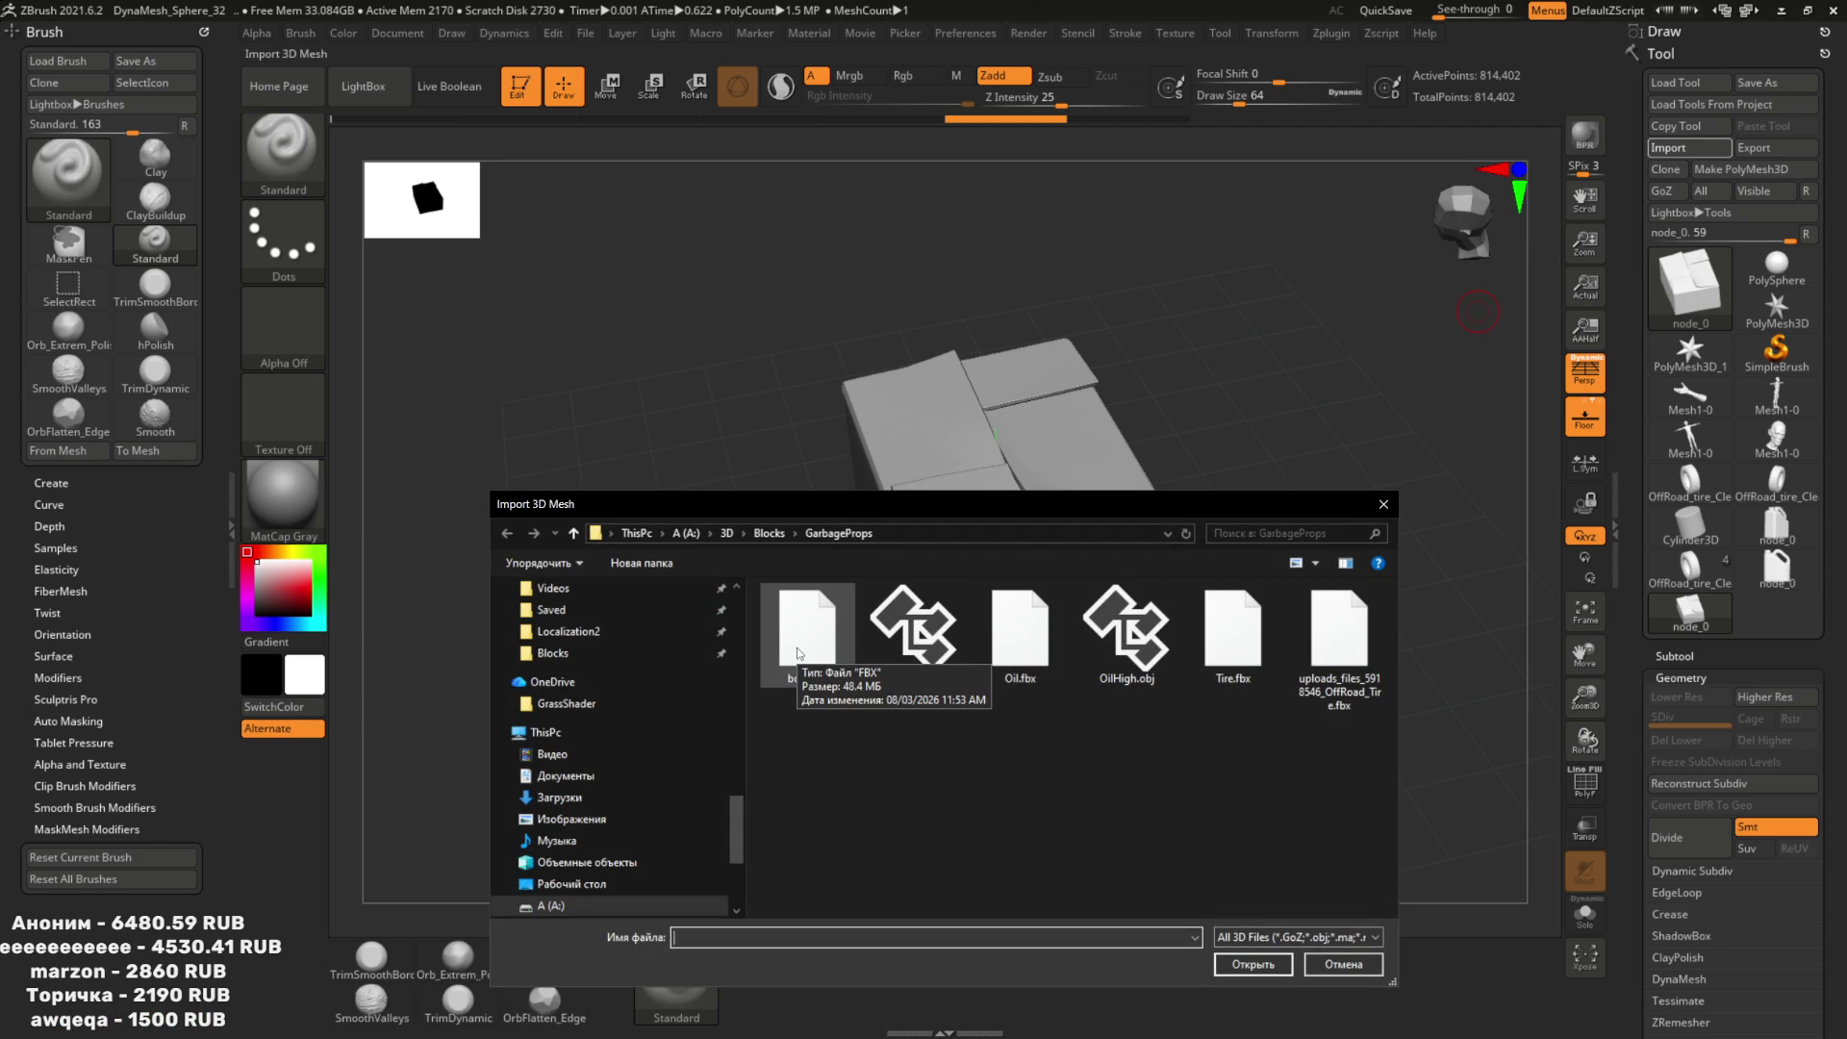
pyautogui.hotkey('alt', 'Tab')
pyautogui.hotkey('alt', 'Tab')
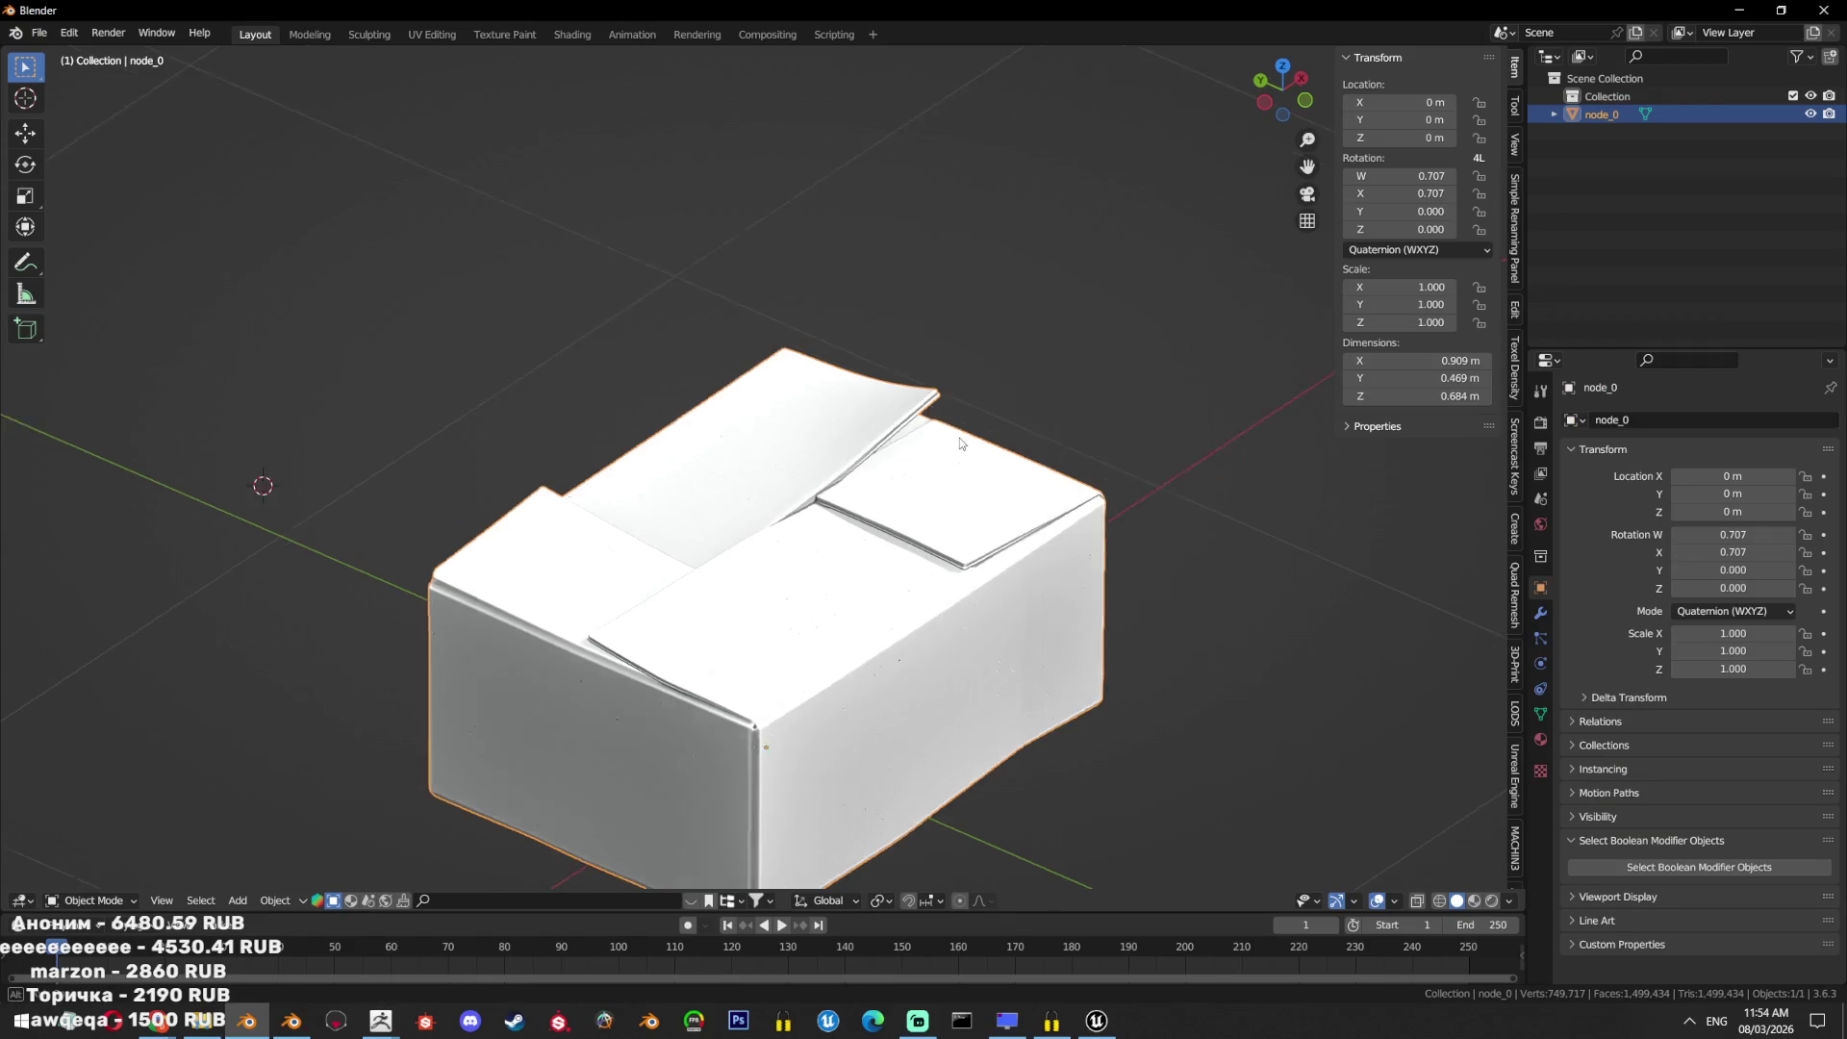
pyautogui.hotkey('alt', 'Tab')
pyautogui.hotkey('alt', 'Tab')
pyautogui.click(805, 628)
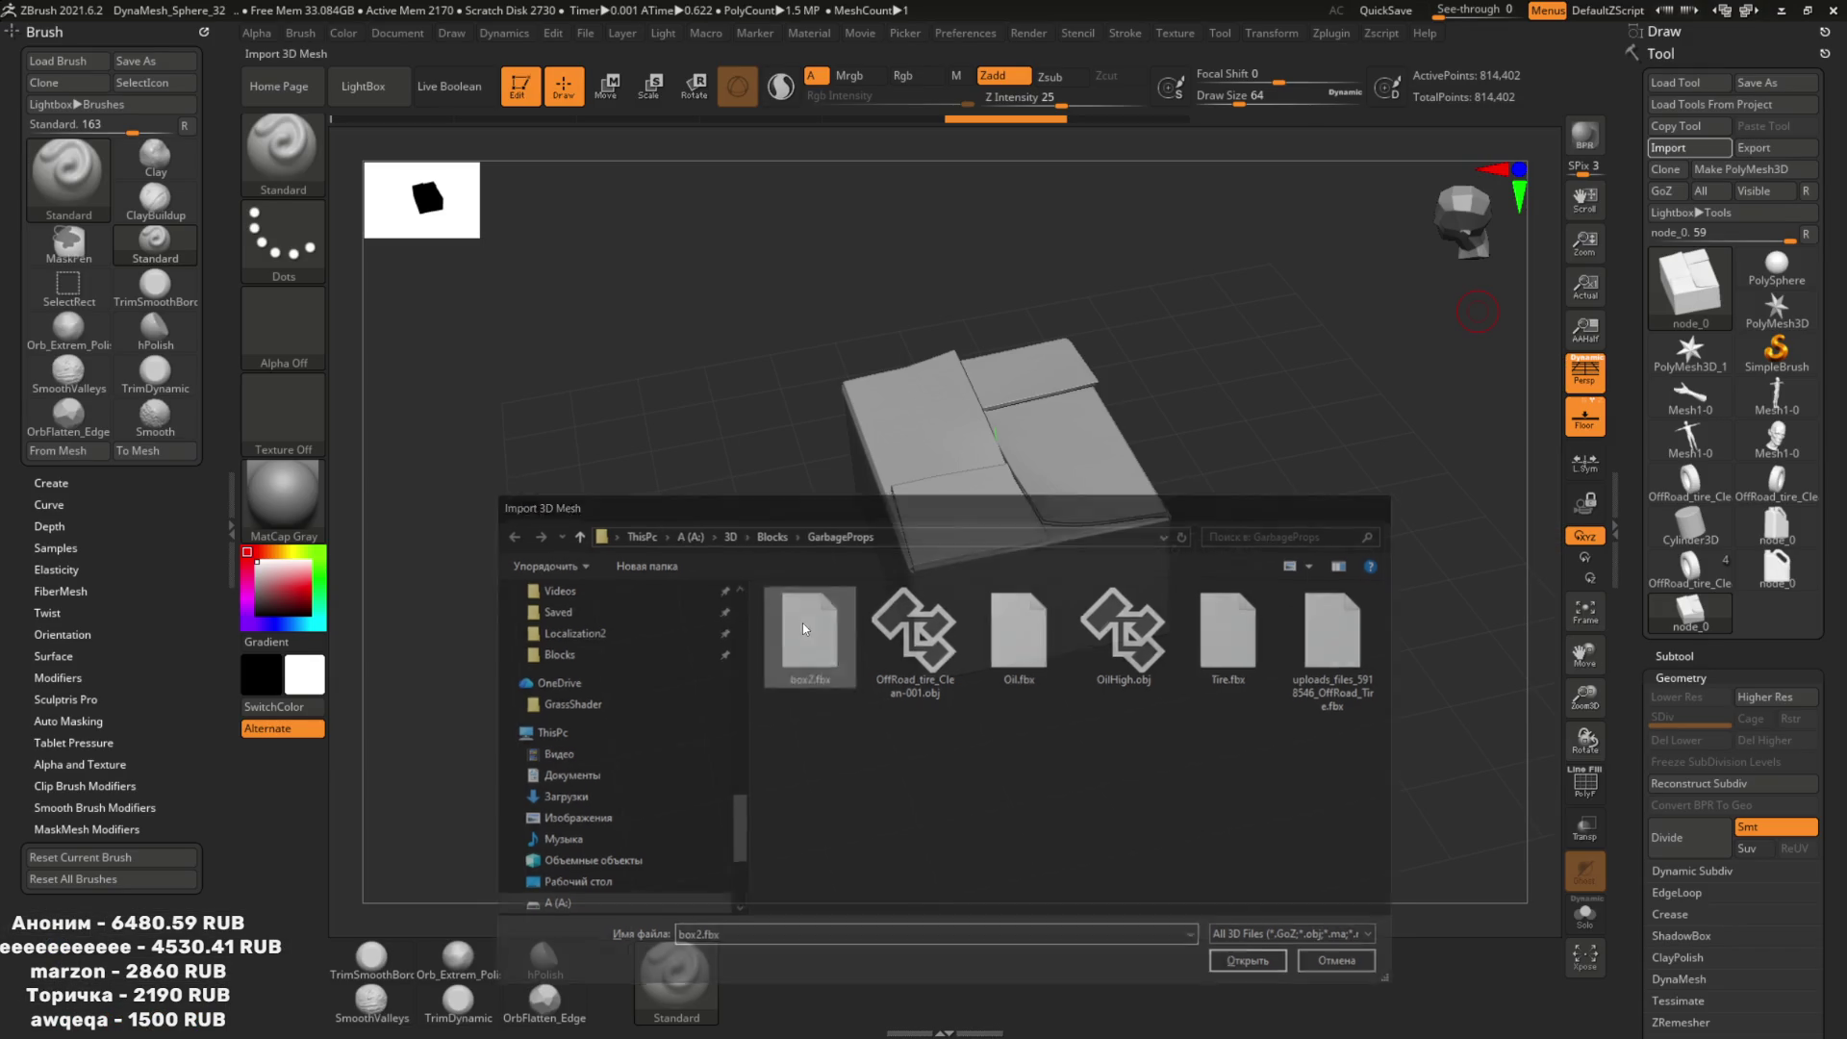
pyautogui.doubleClick(804, 628)
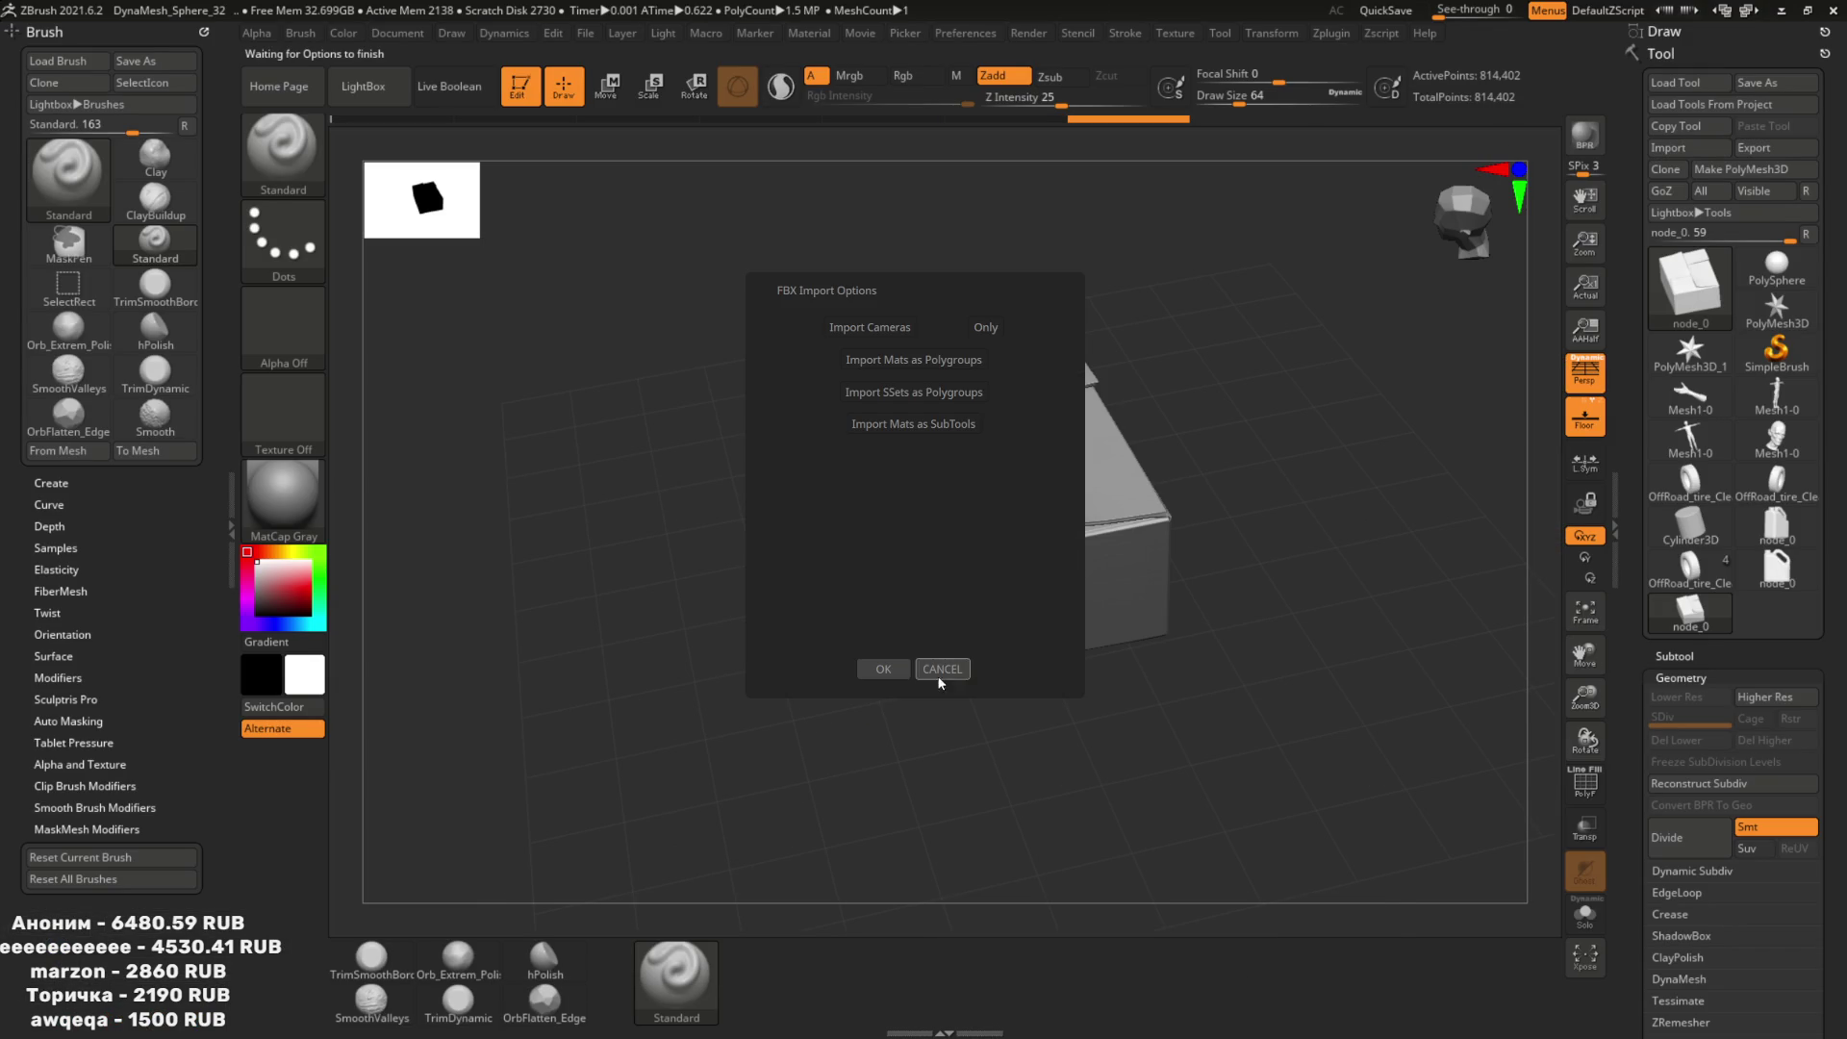
pyautogui.click(900, 668)
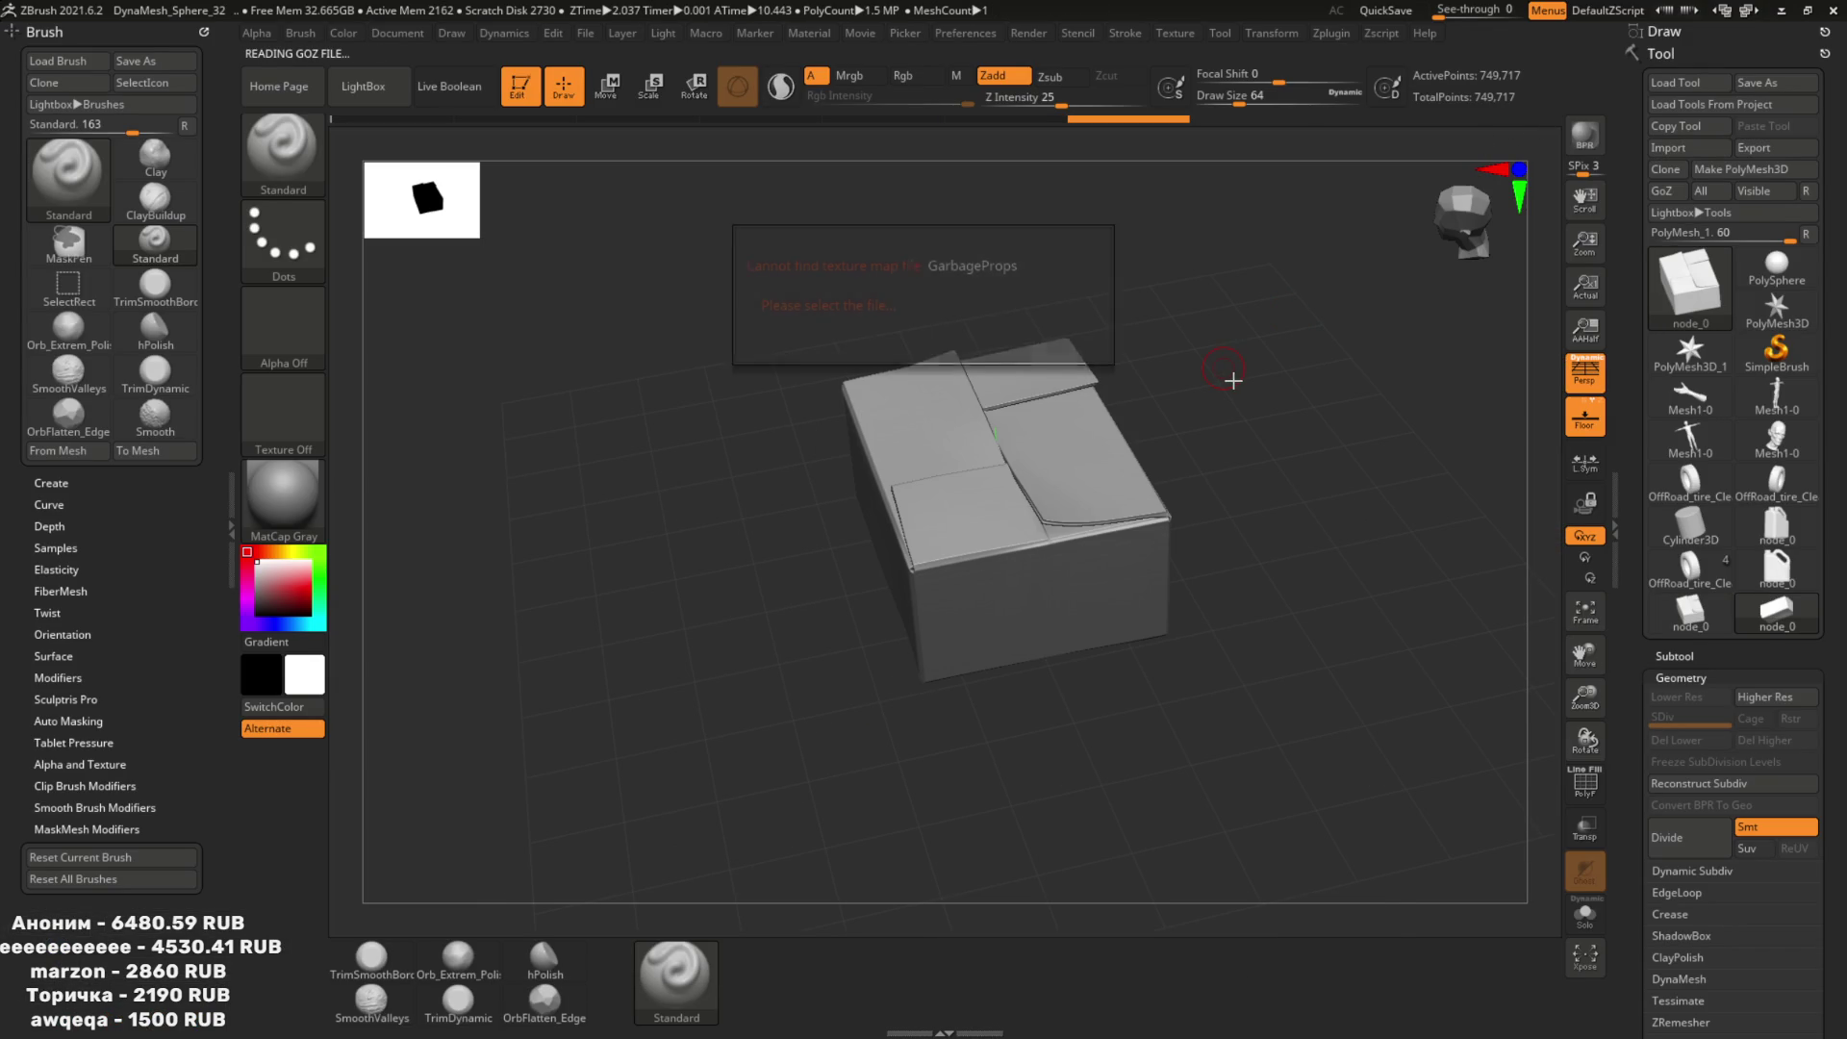
# Pre-process and decimate the imported box to 20%, down to about 150k points.
pyautogui.click(1314, 40)
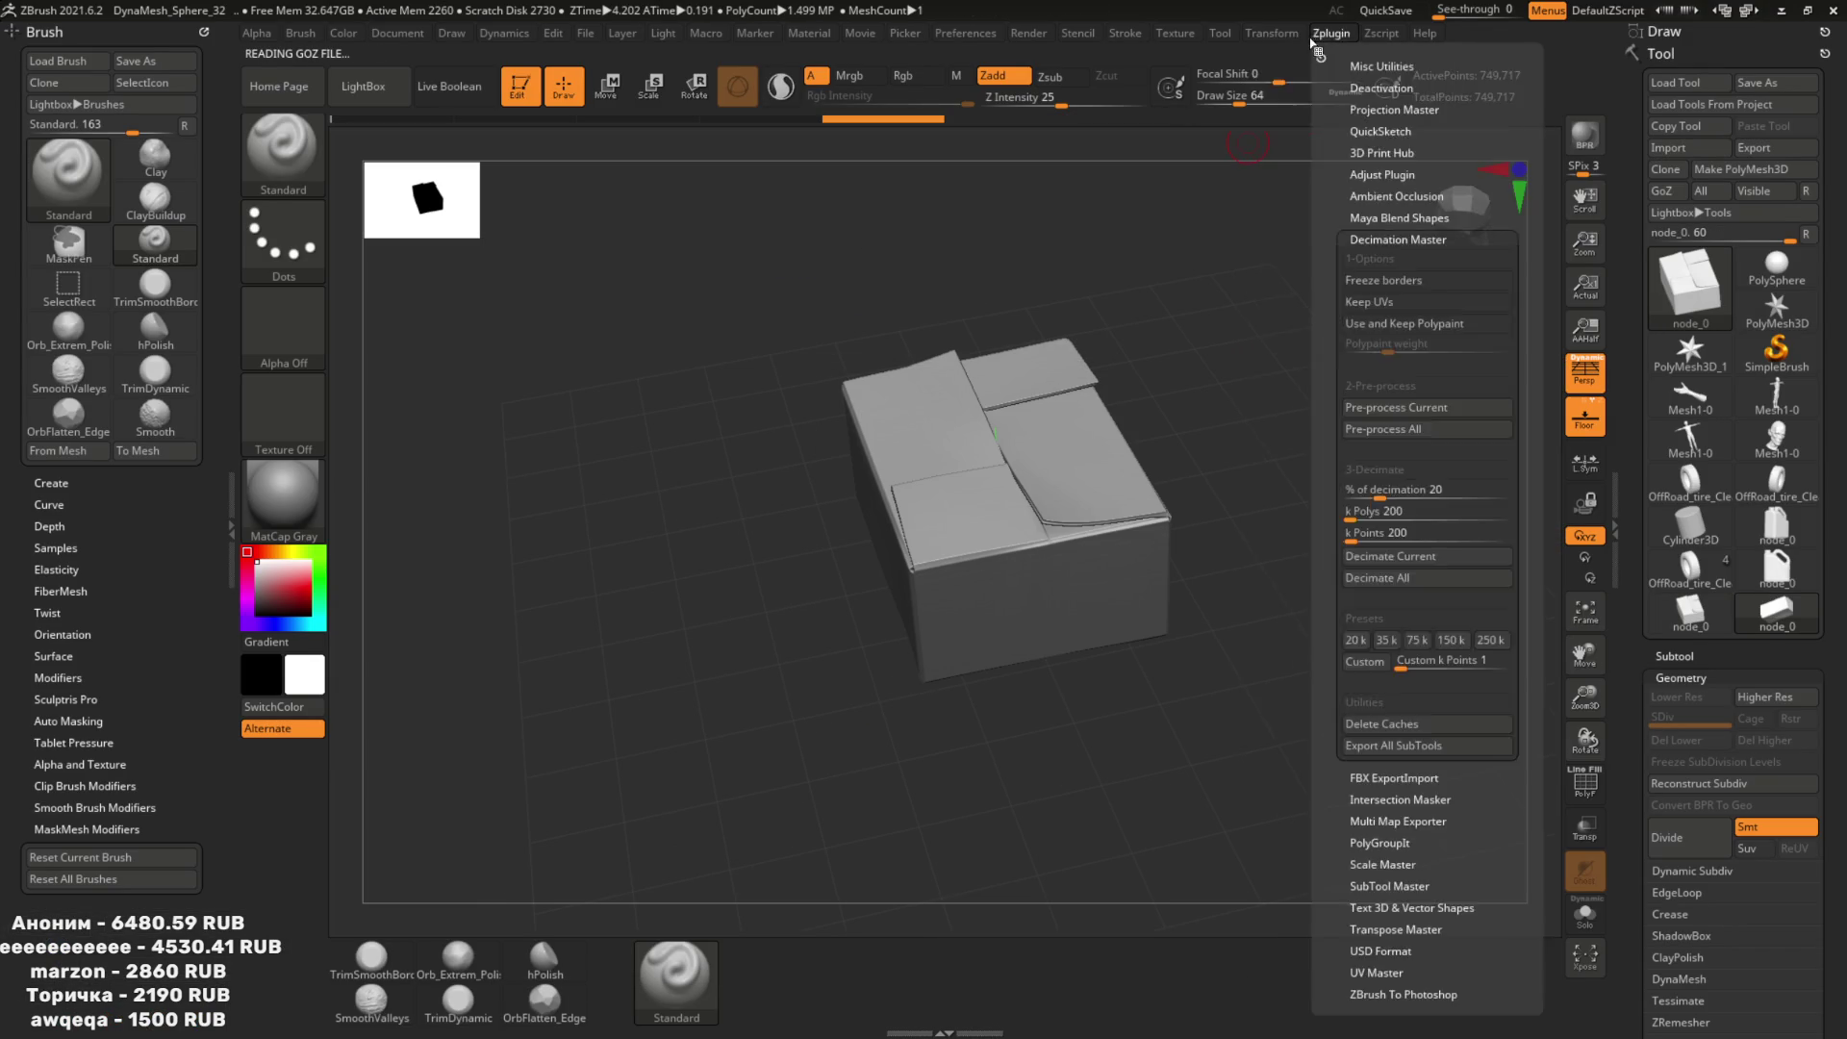
pyautogui.click(1411, 407)
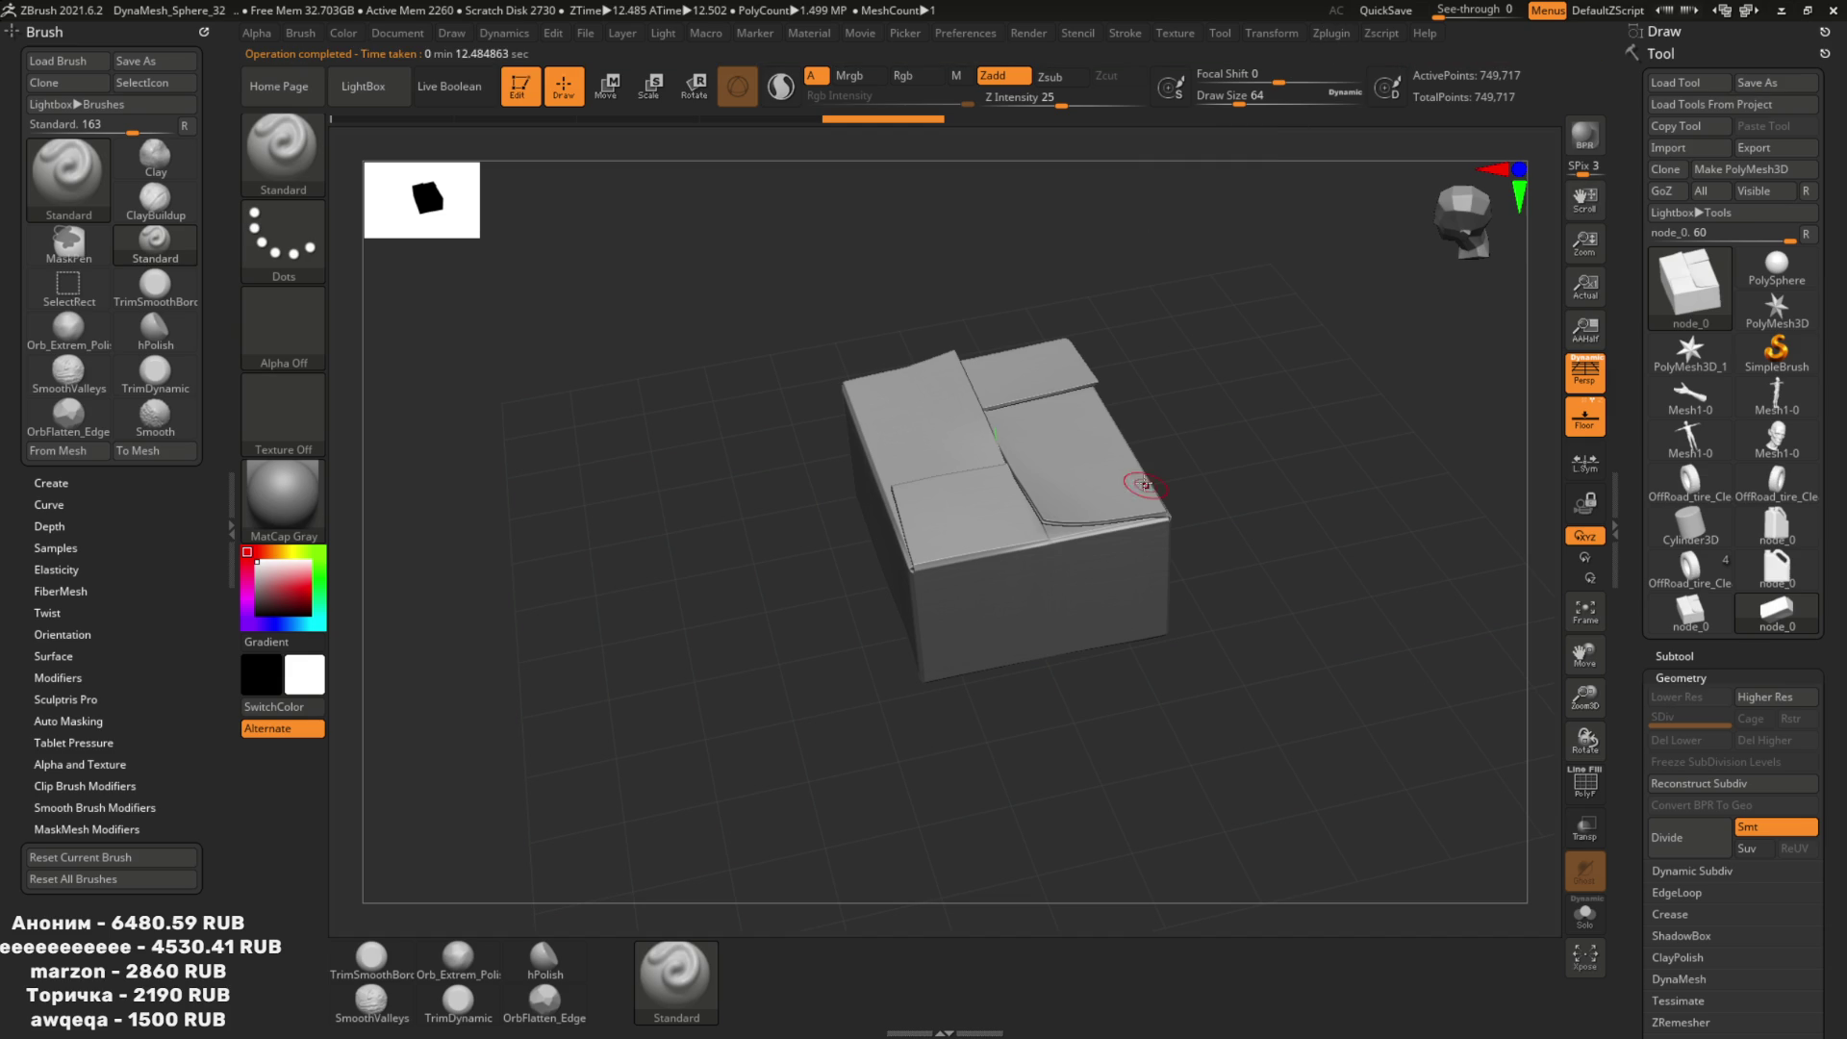
pyautogui.click(1331, 35)
pyautogui.click(1390, 556)
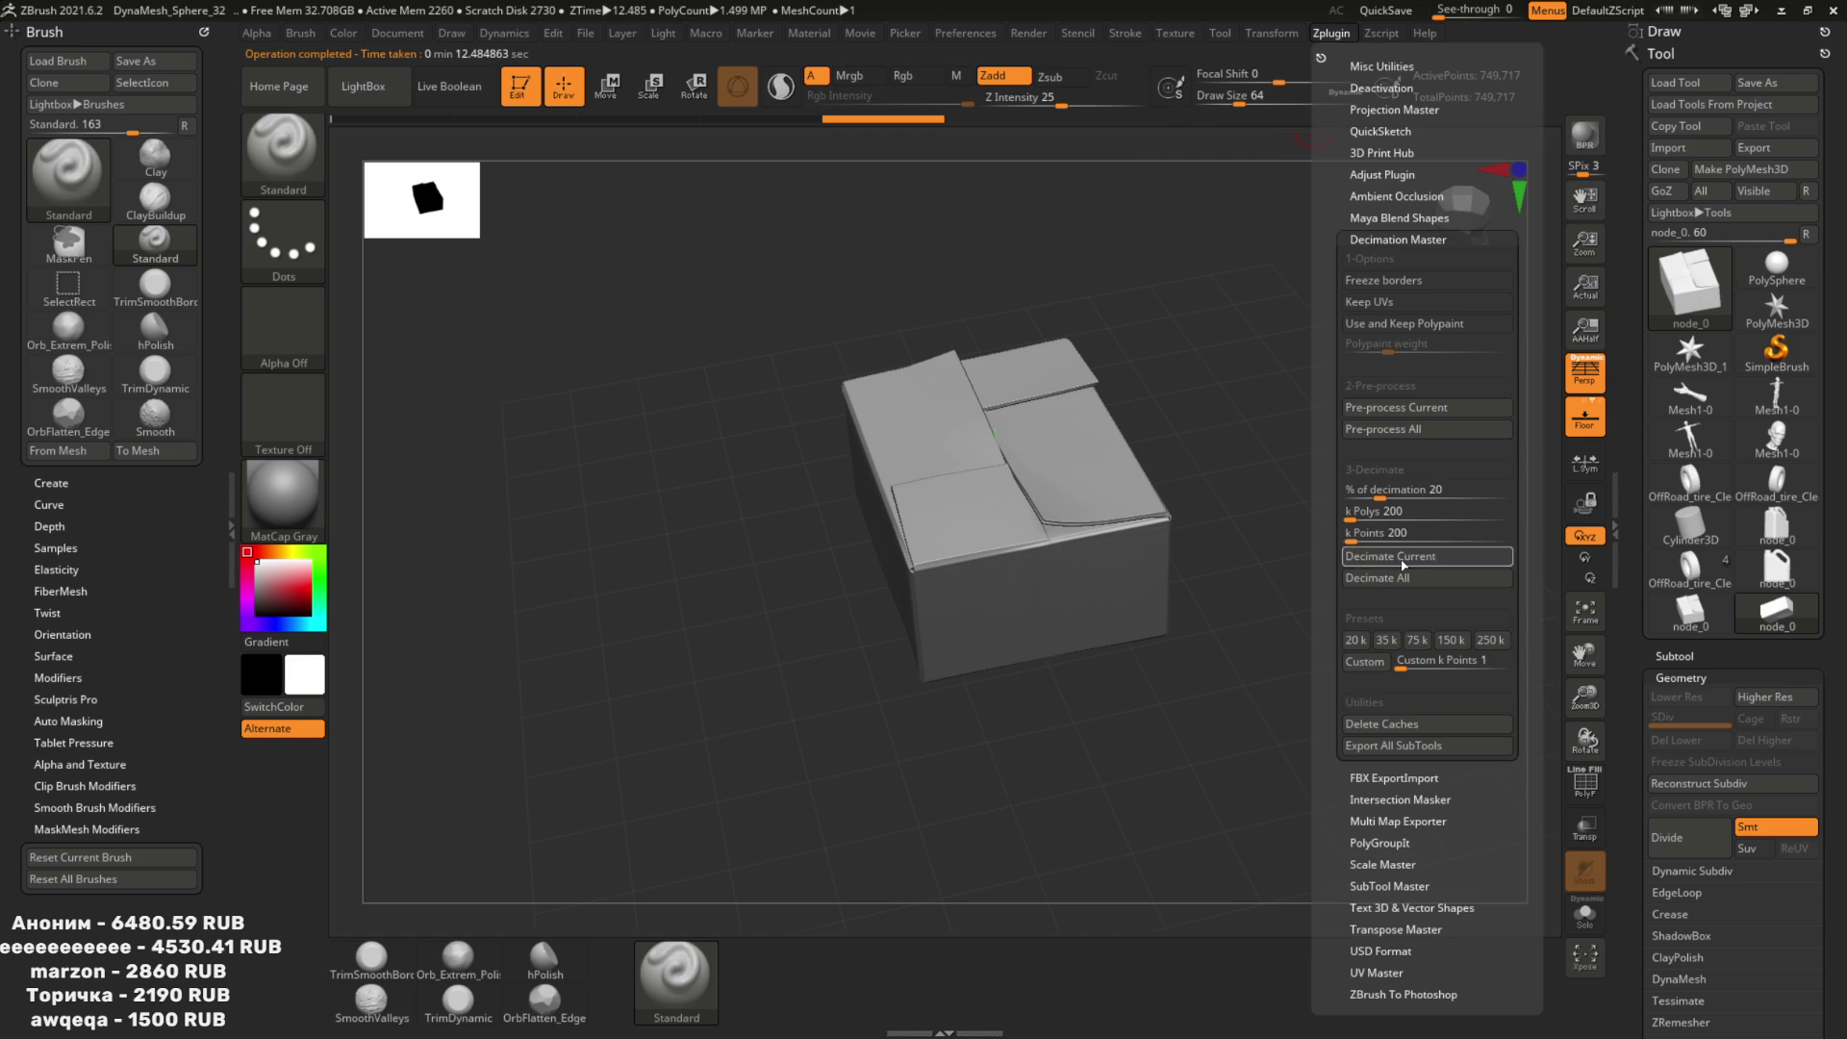
# Export the decimated mesh as Box2High.obj in GarbageProps.
pyautogui.scroll(3, 1217, 611)
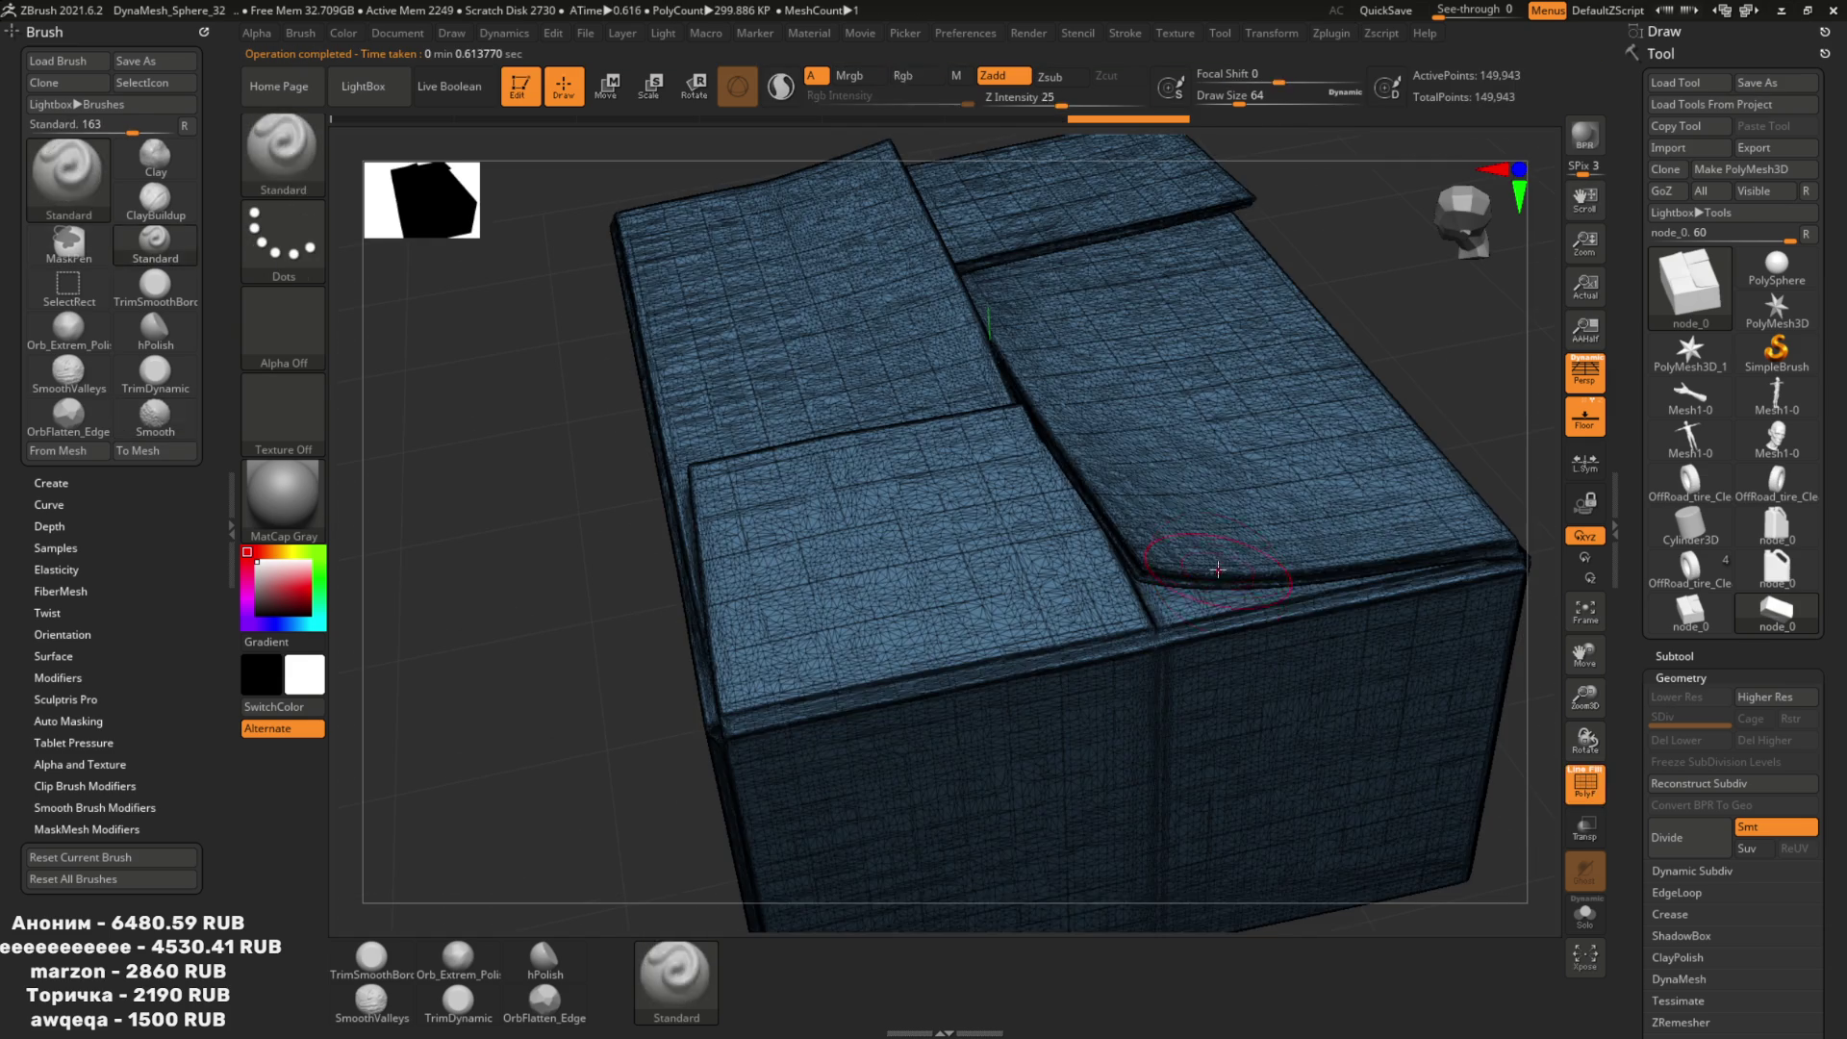
pyautogui.write('Box21')
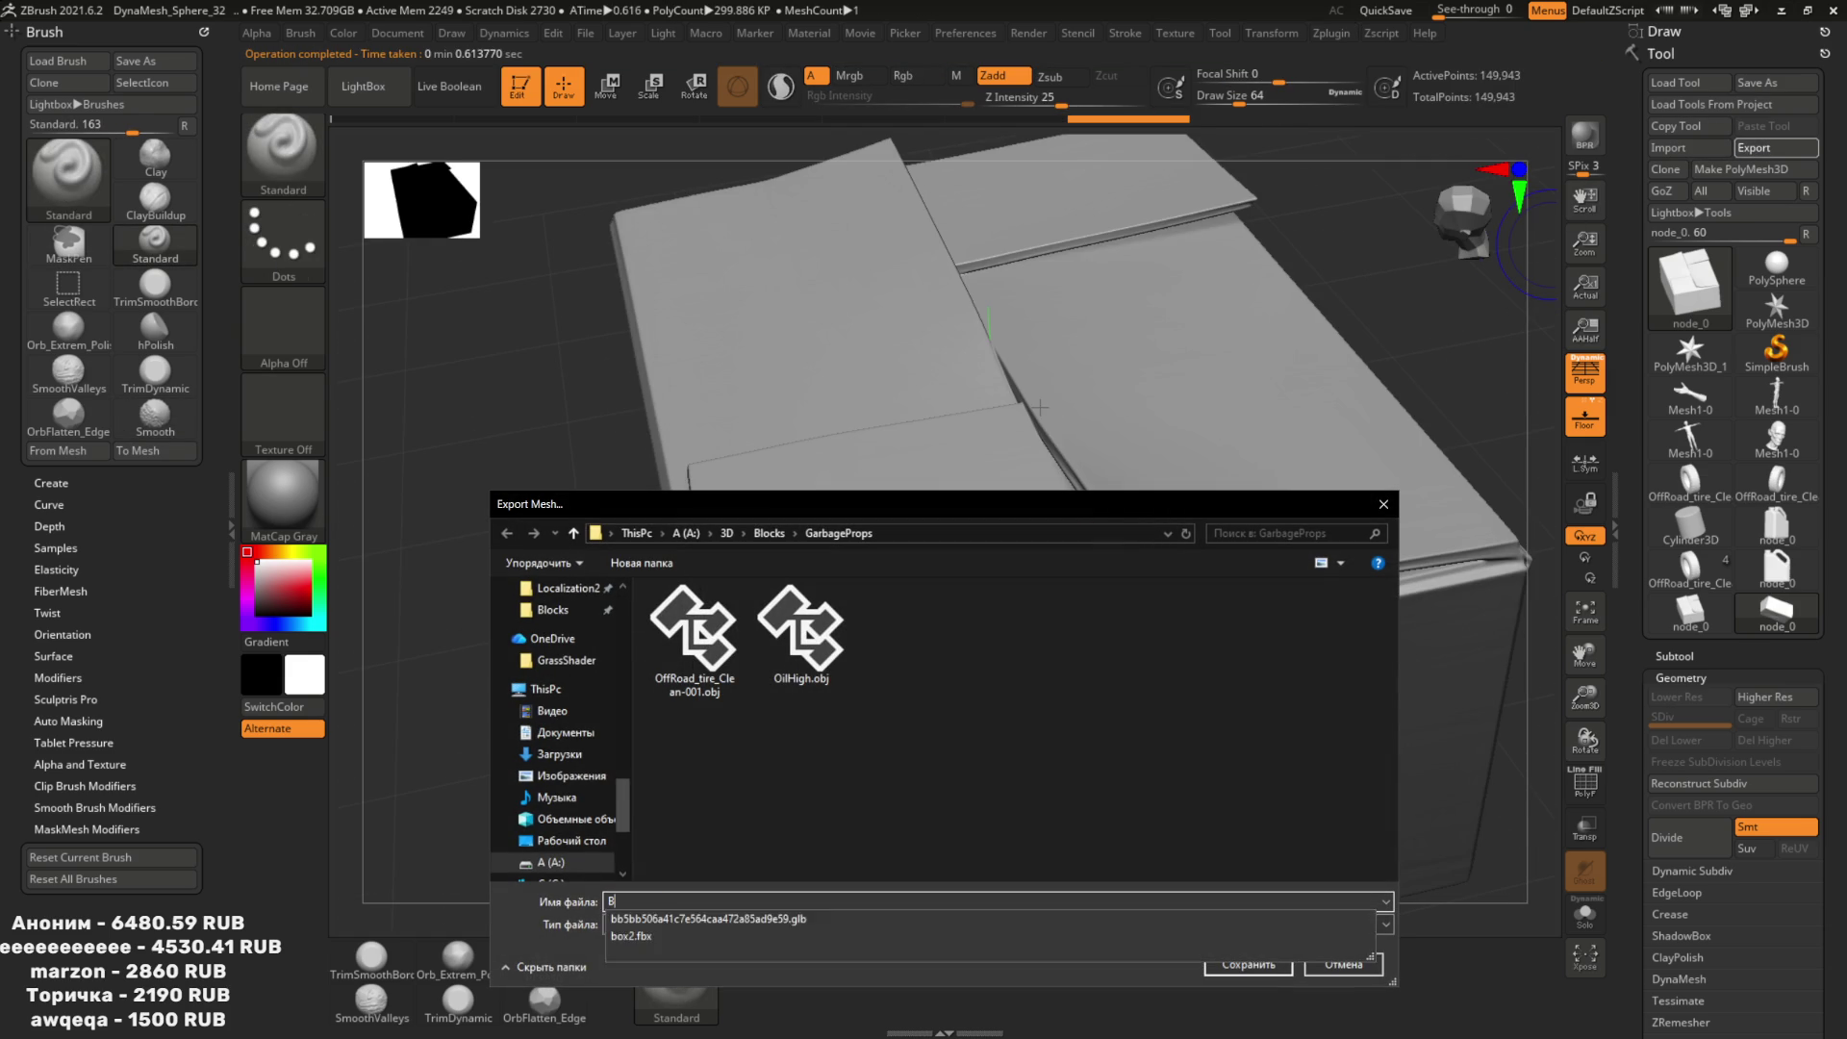
pyautogui.press('BackSpace')
pyautogui.write('H')
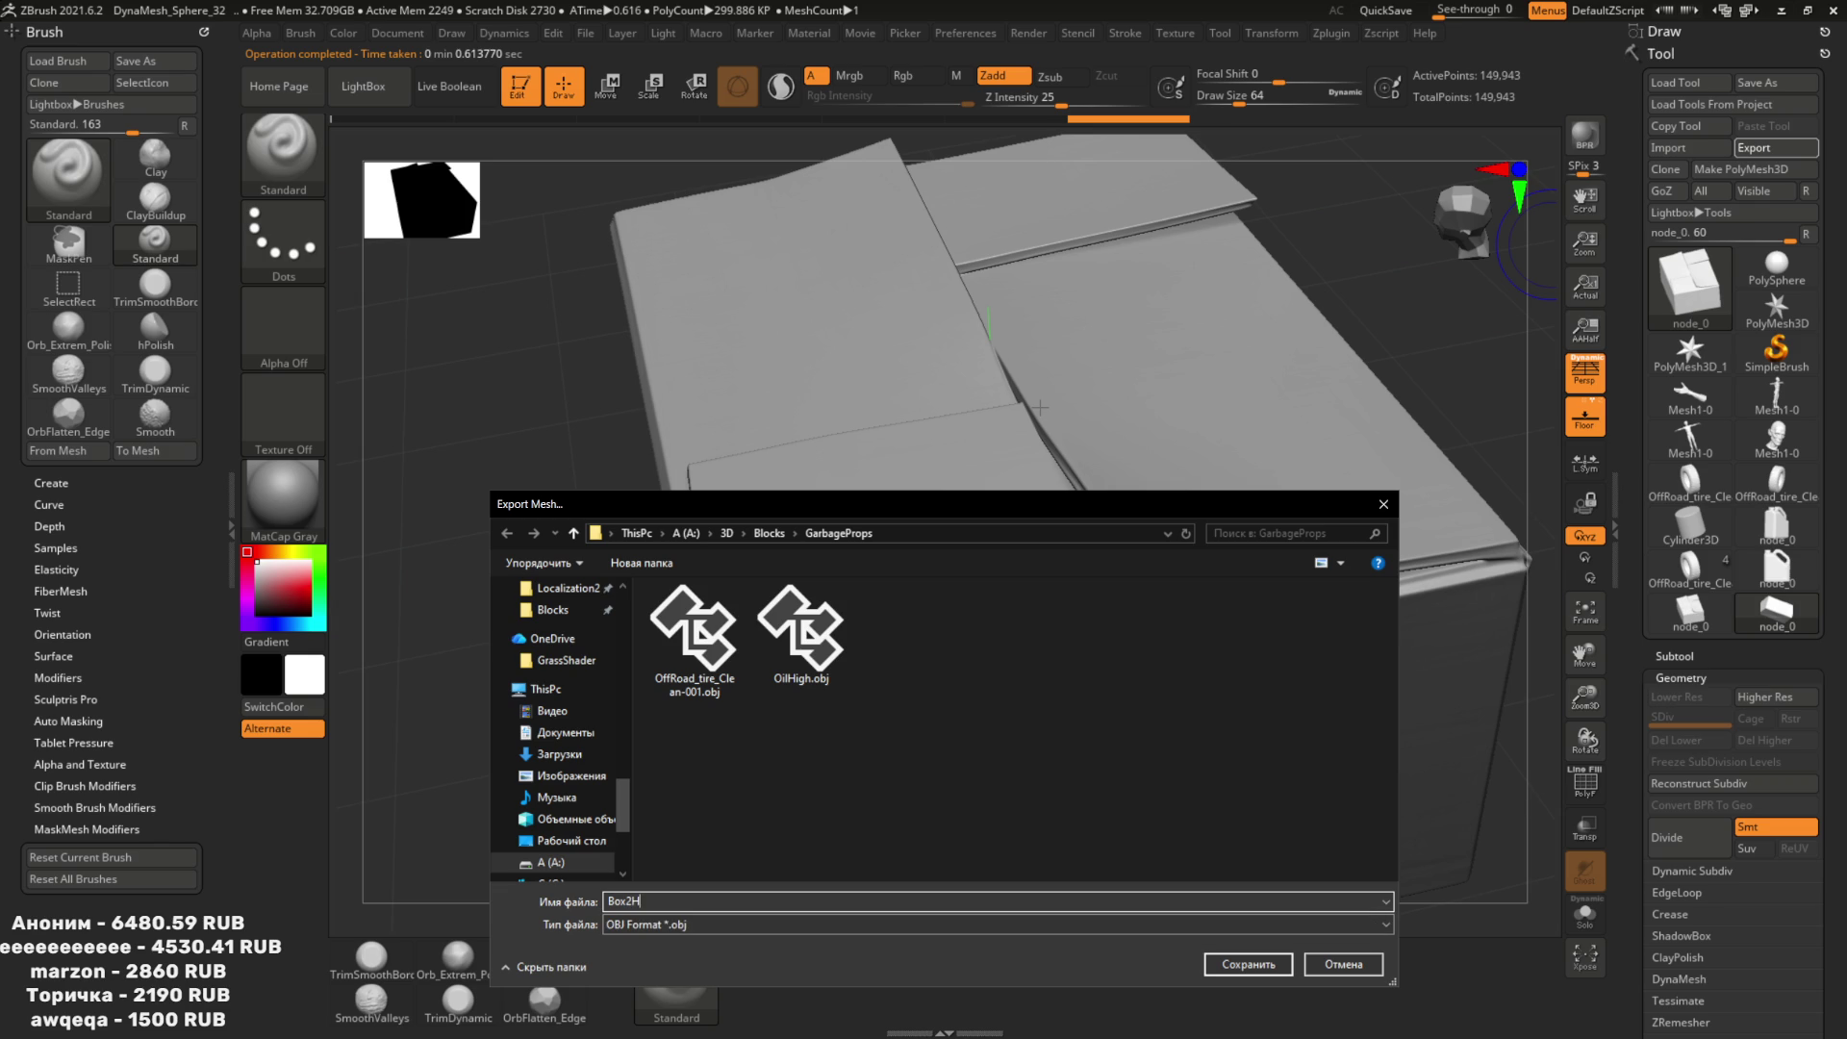
pyautogui.press('Return')
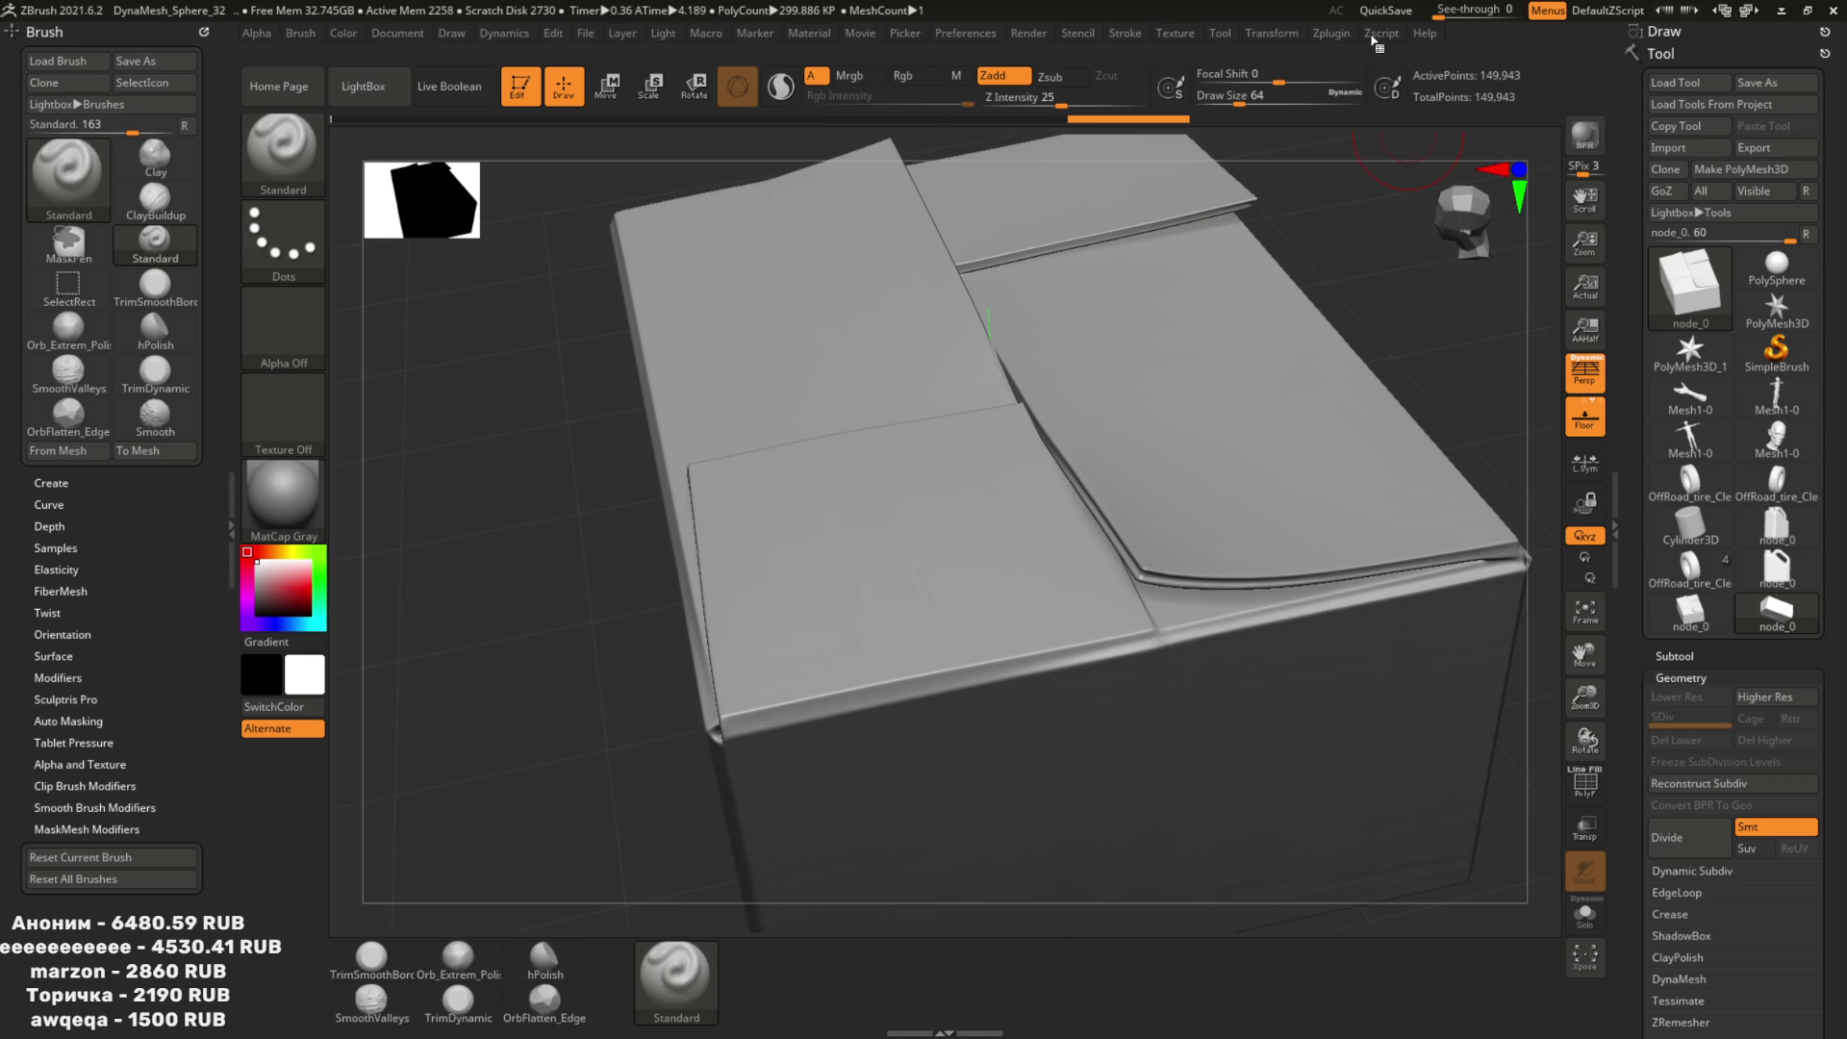
# Decimate the box further, first to about 21k and then to 500 points.
pyautogui.click(1374, 39)
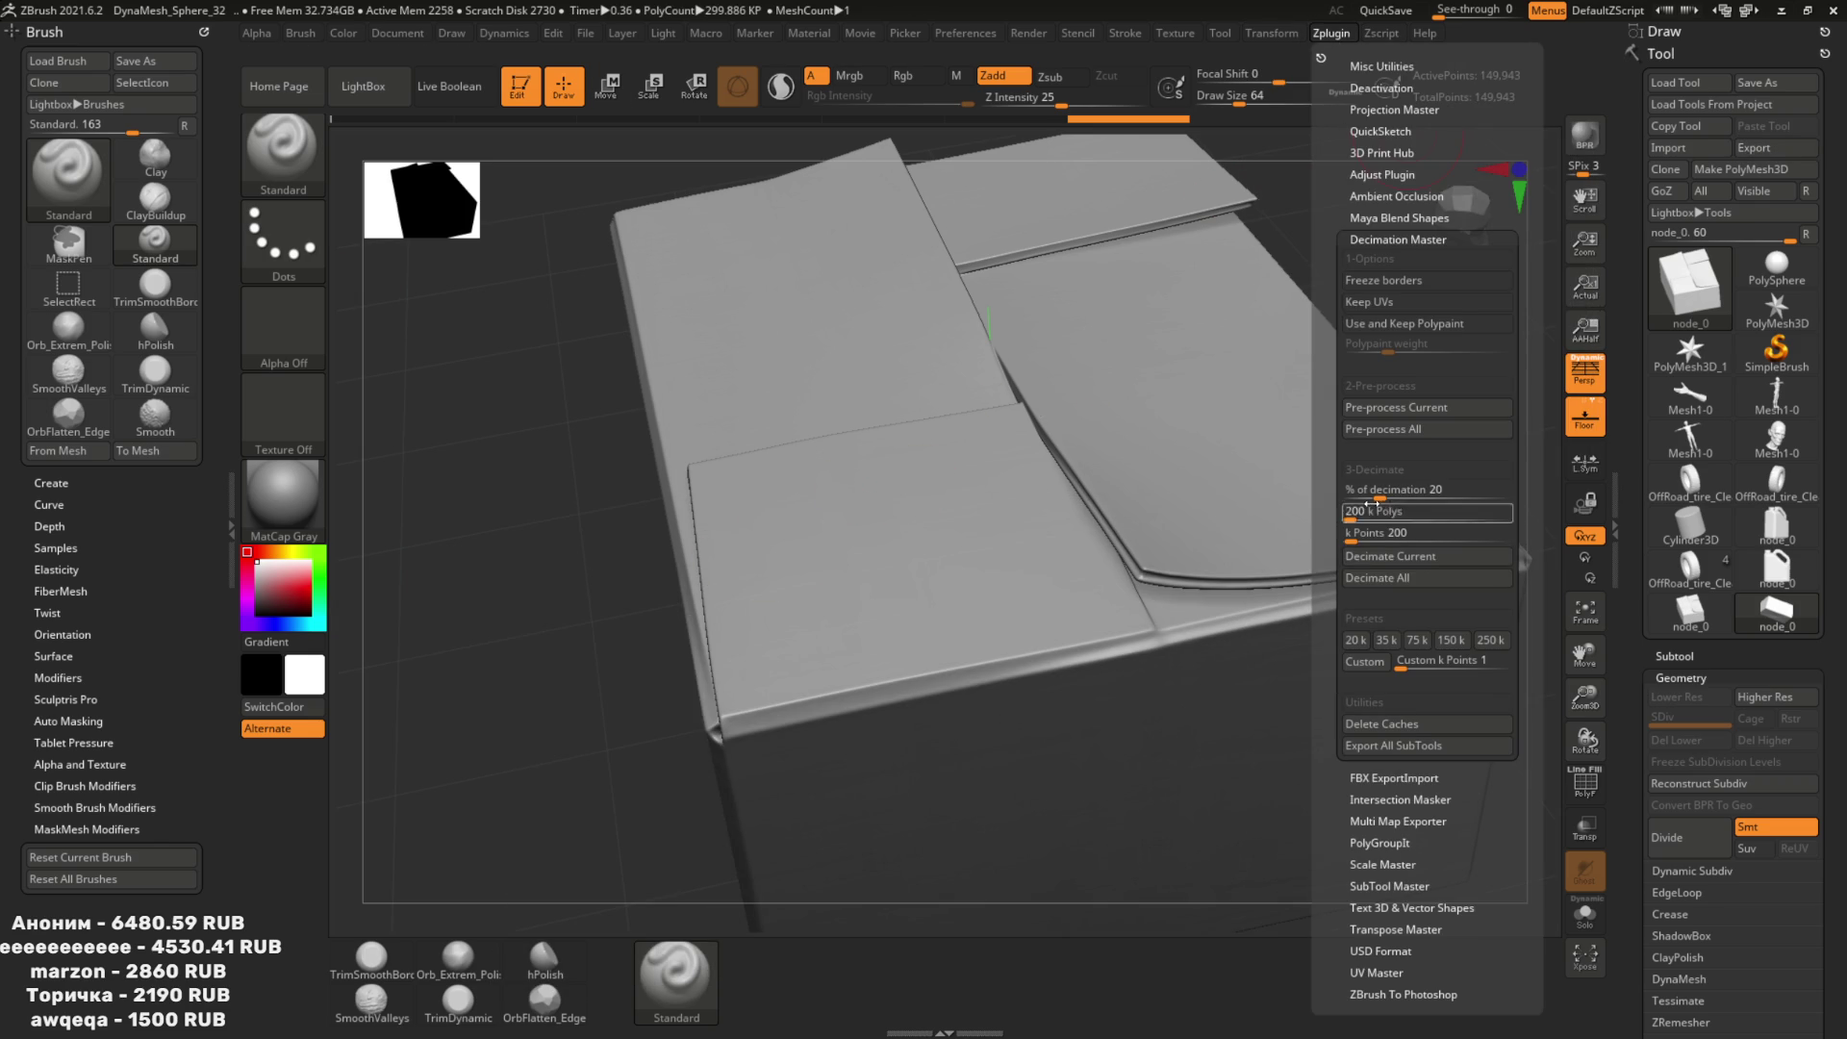
pyautogui.click(1390, 556)
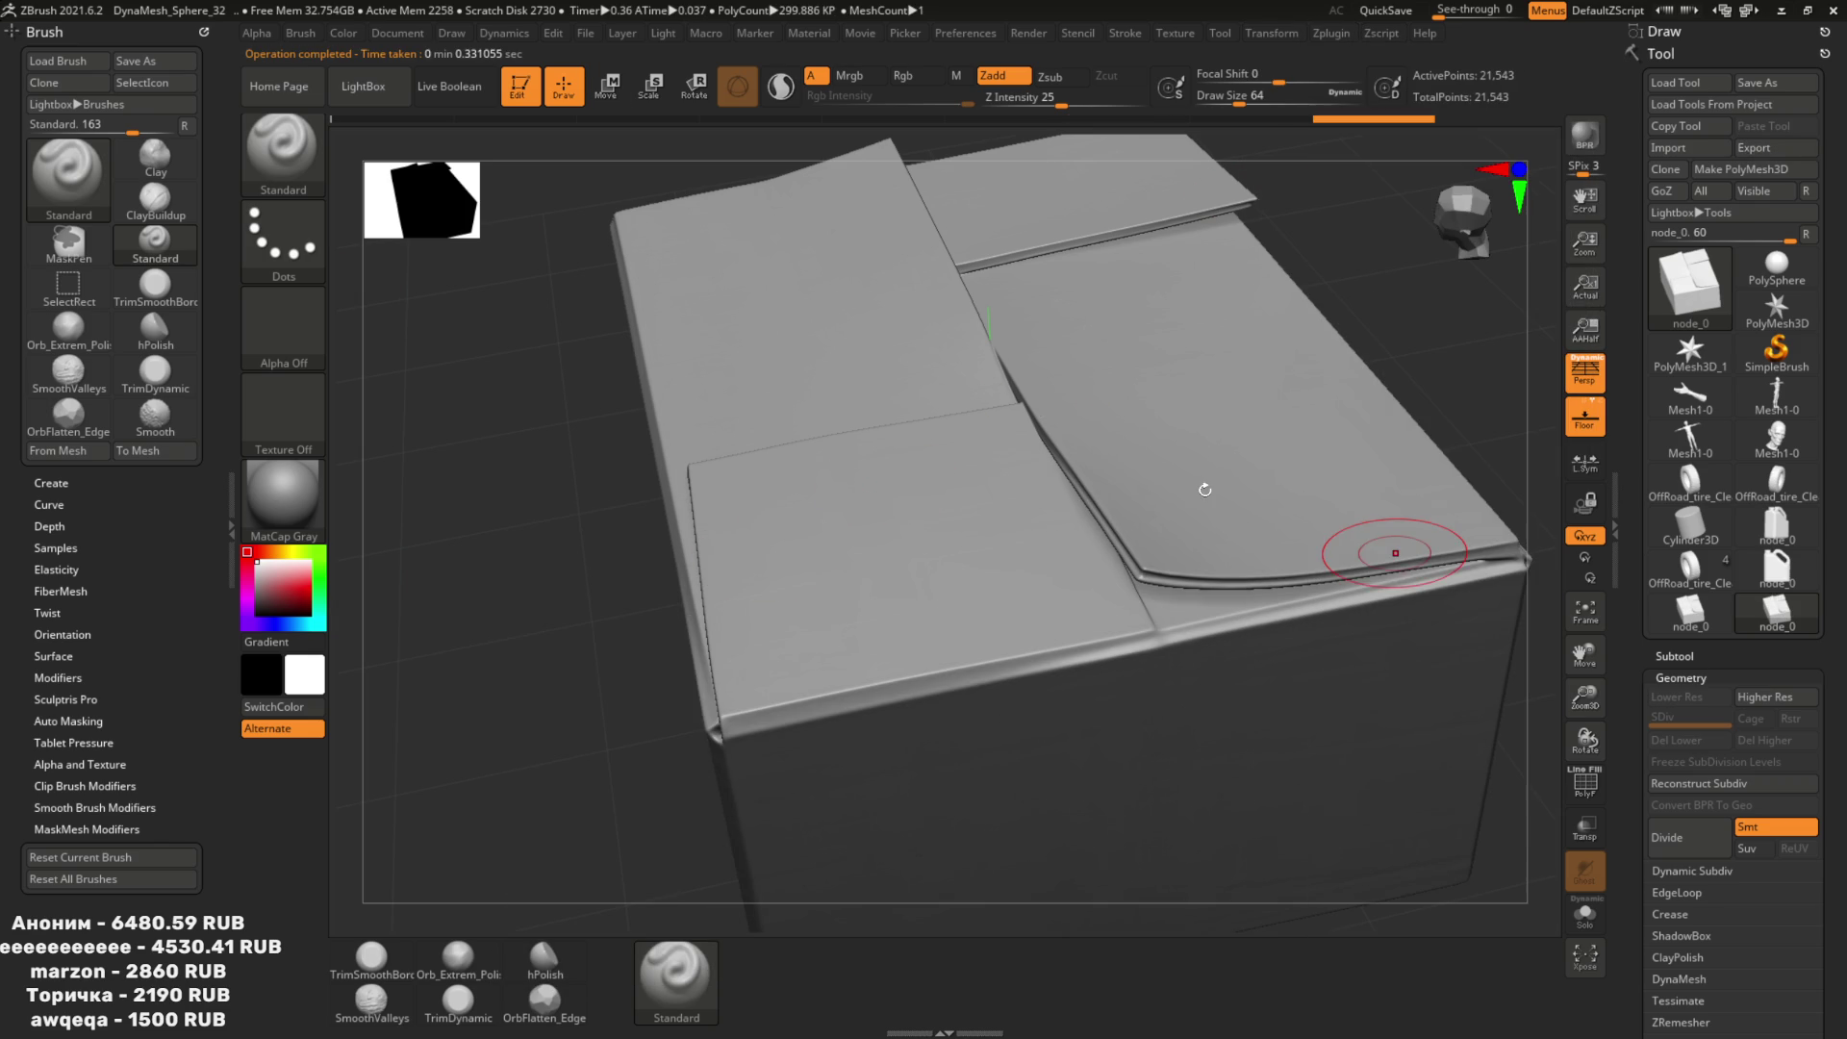
pyautogui.hotkey('shift', 'f')
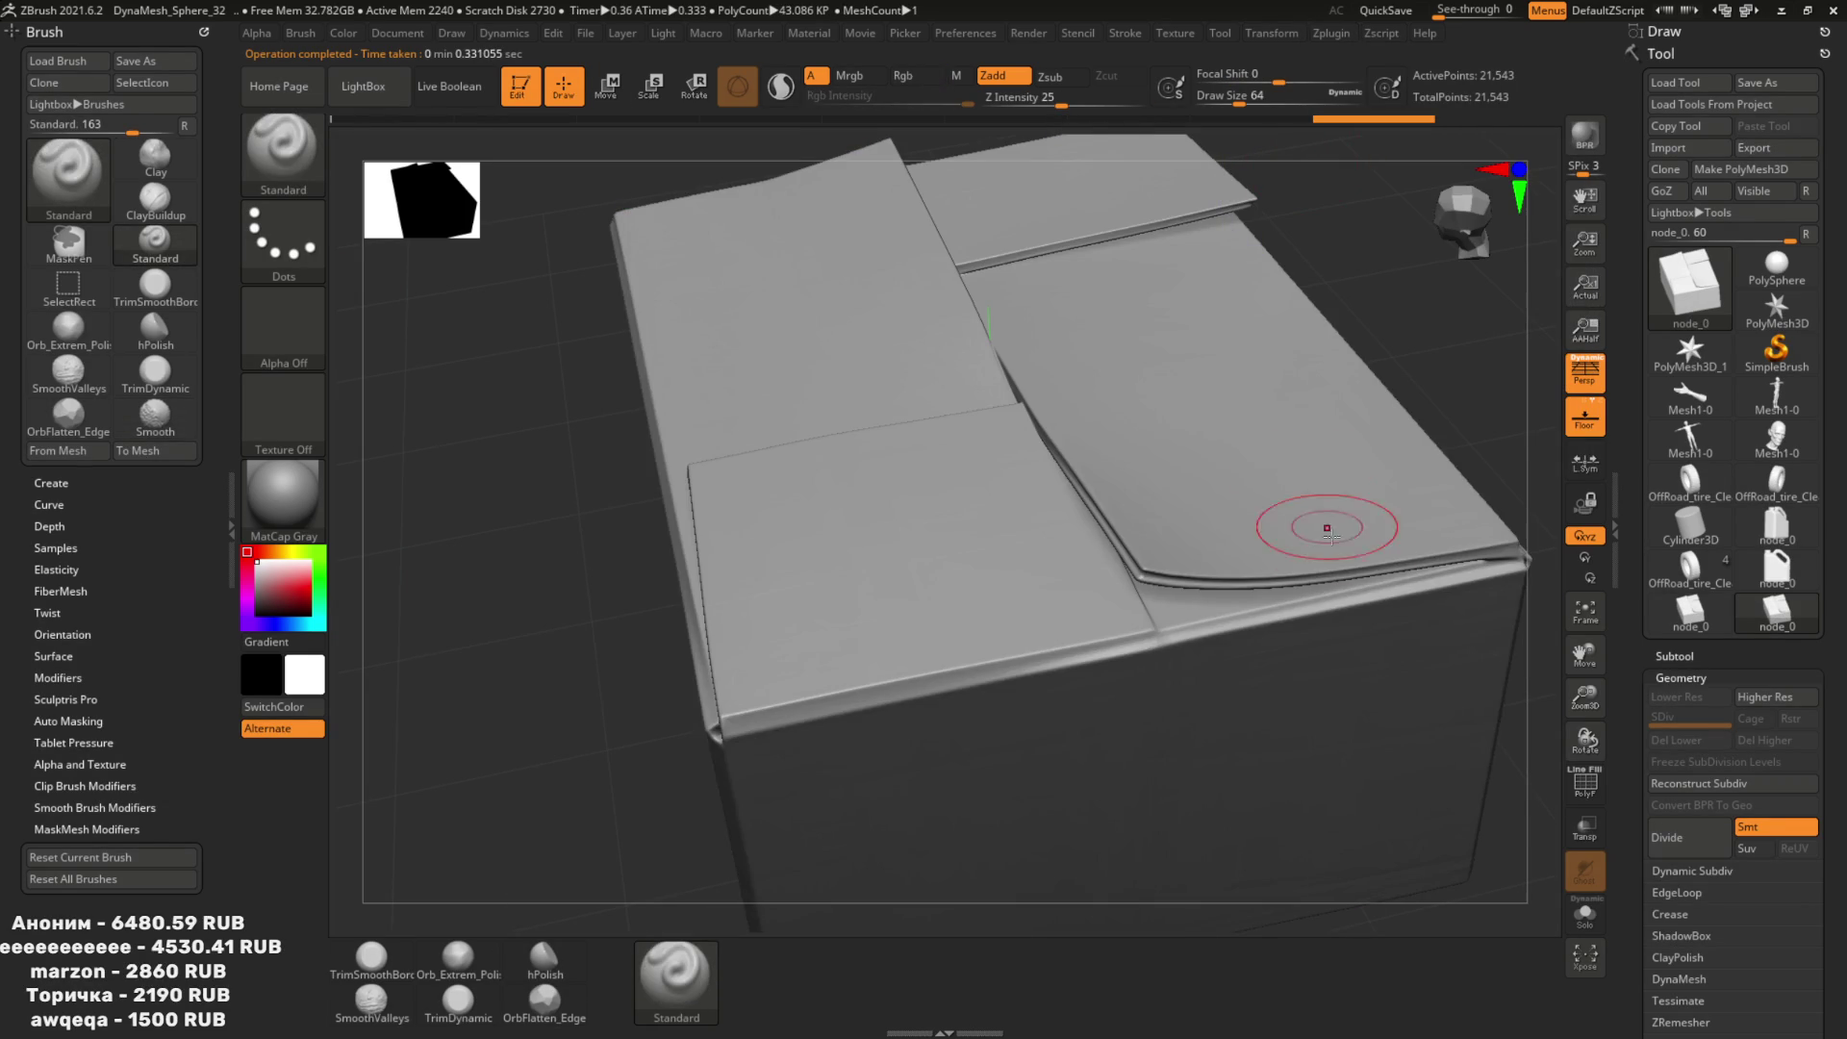
pyautogui.click(1332, 32)
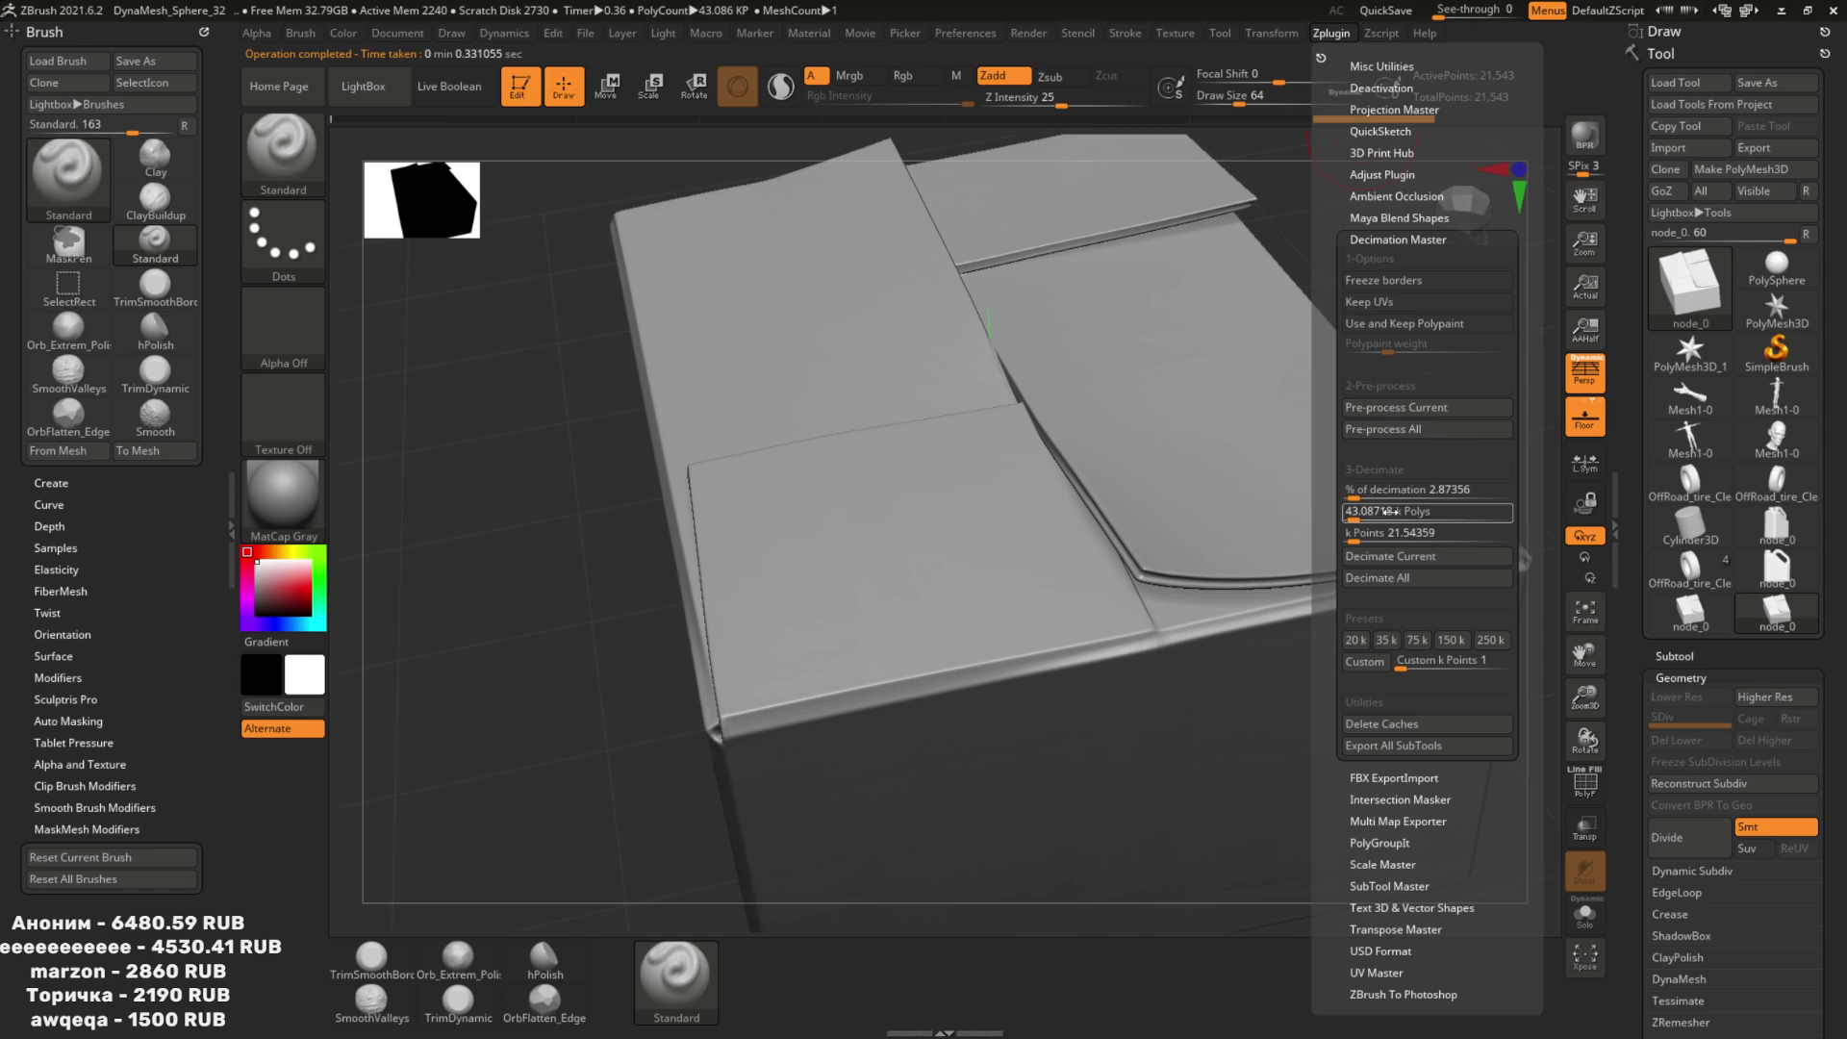
pyautogui.click(1390, 556)
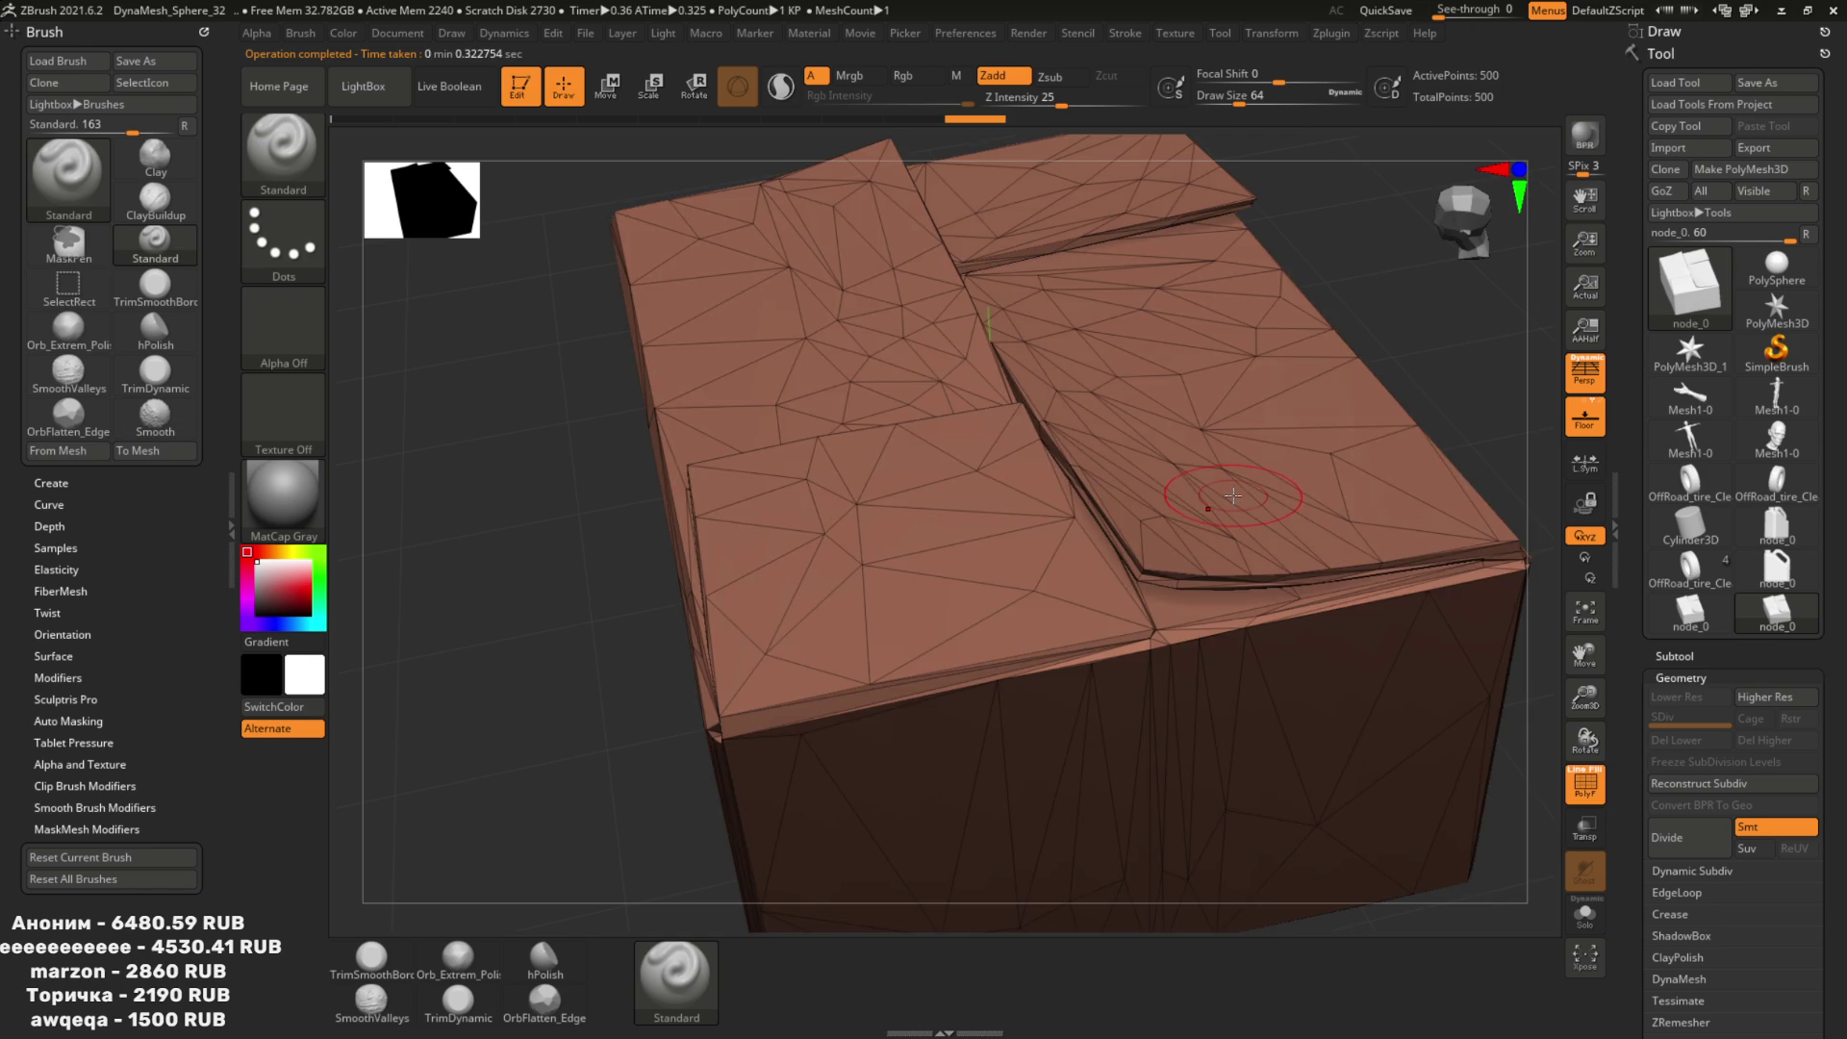
pyautogui.moveTo(1233, 495)
pyautogui.mouseDown(button='right')
pyautogui.moveTo(1228, 400)
pyautogui.moveTo(1188, 428)
pyautogui.moveTo(1043, 305)
pyautogui.moveTo(1237, 441)
pyautogui.moveTo(1086, 391)
pyautogui.moveTo(1171, 388)
pyautogui.mouseUp(button='right')
pyautogui.press('ctrl')
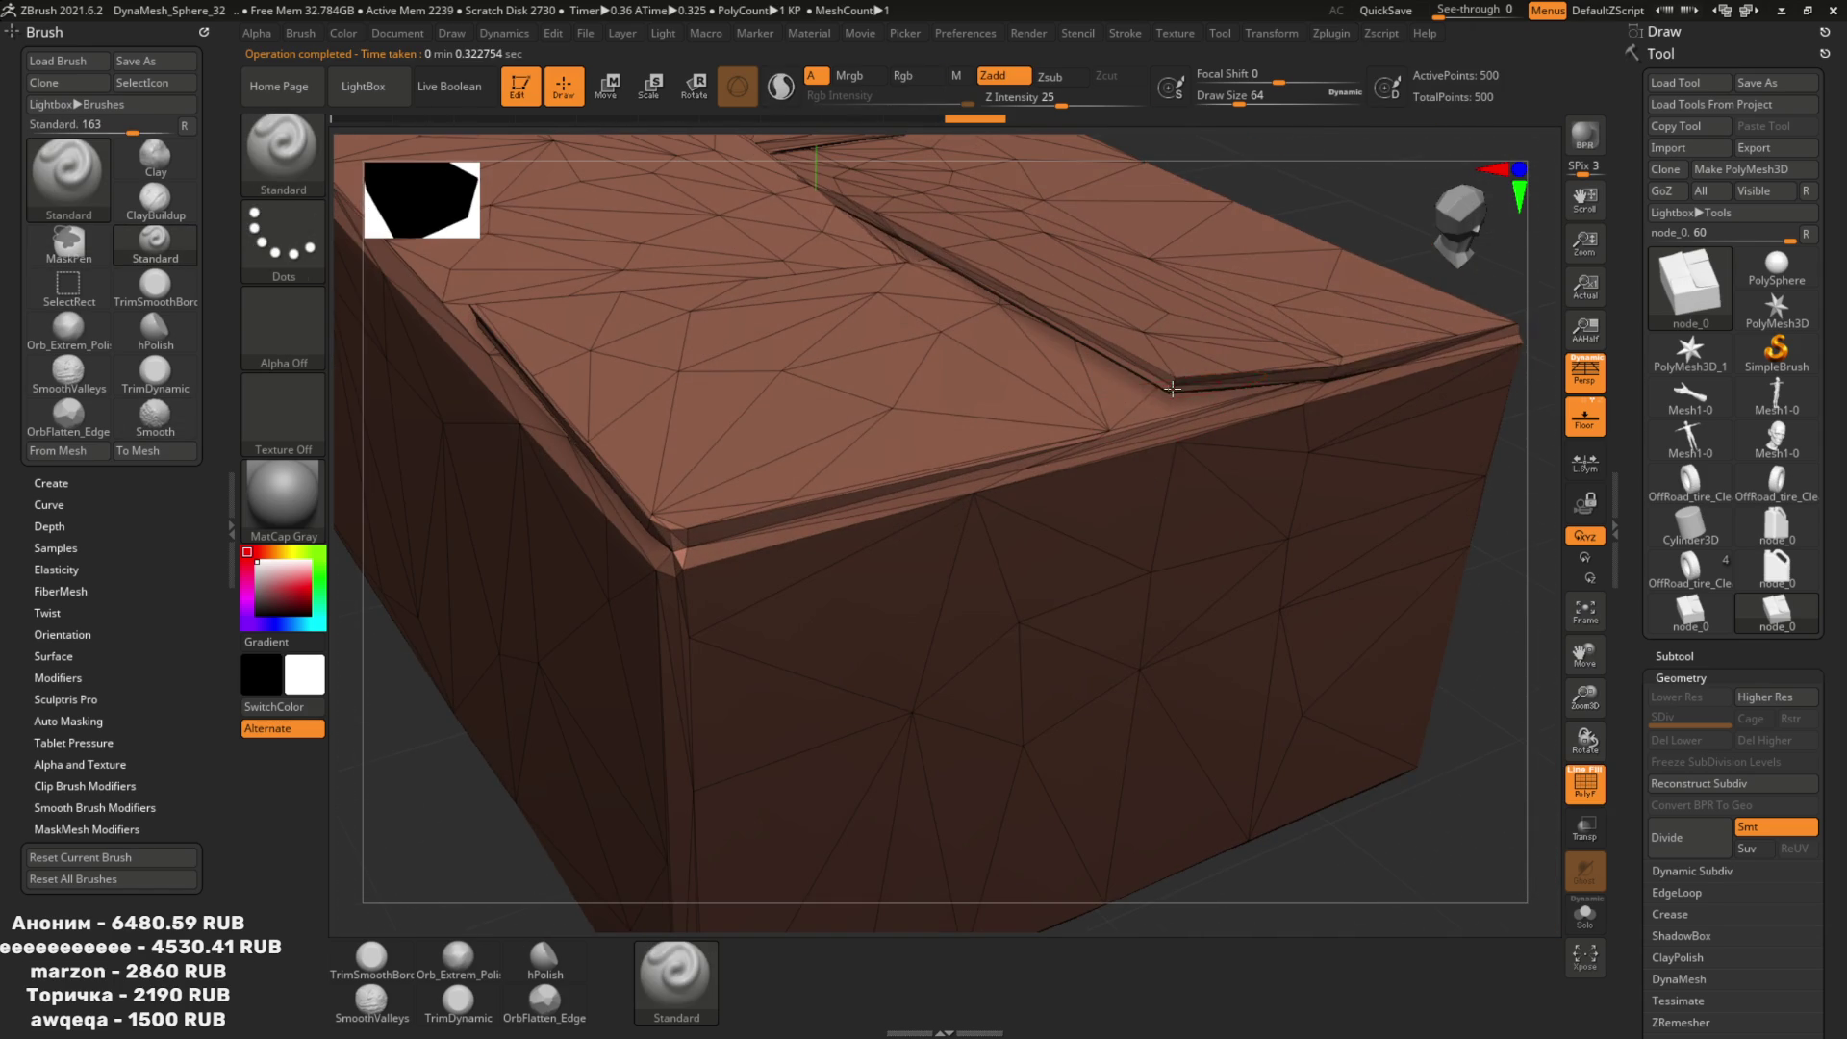
pyautogui.click(1327, 34)
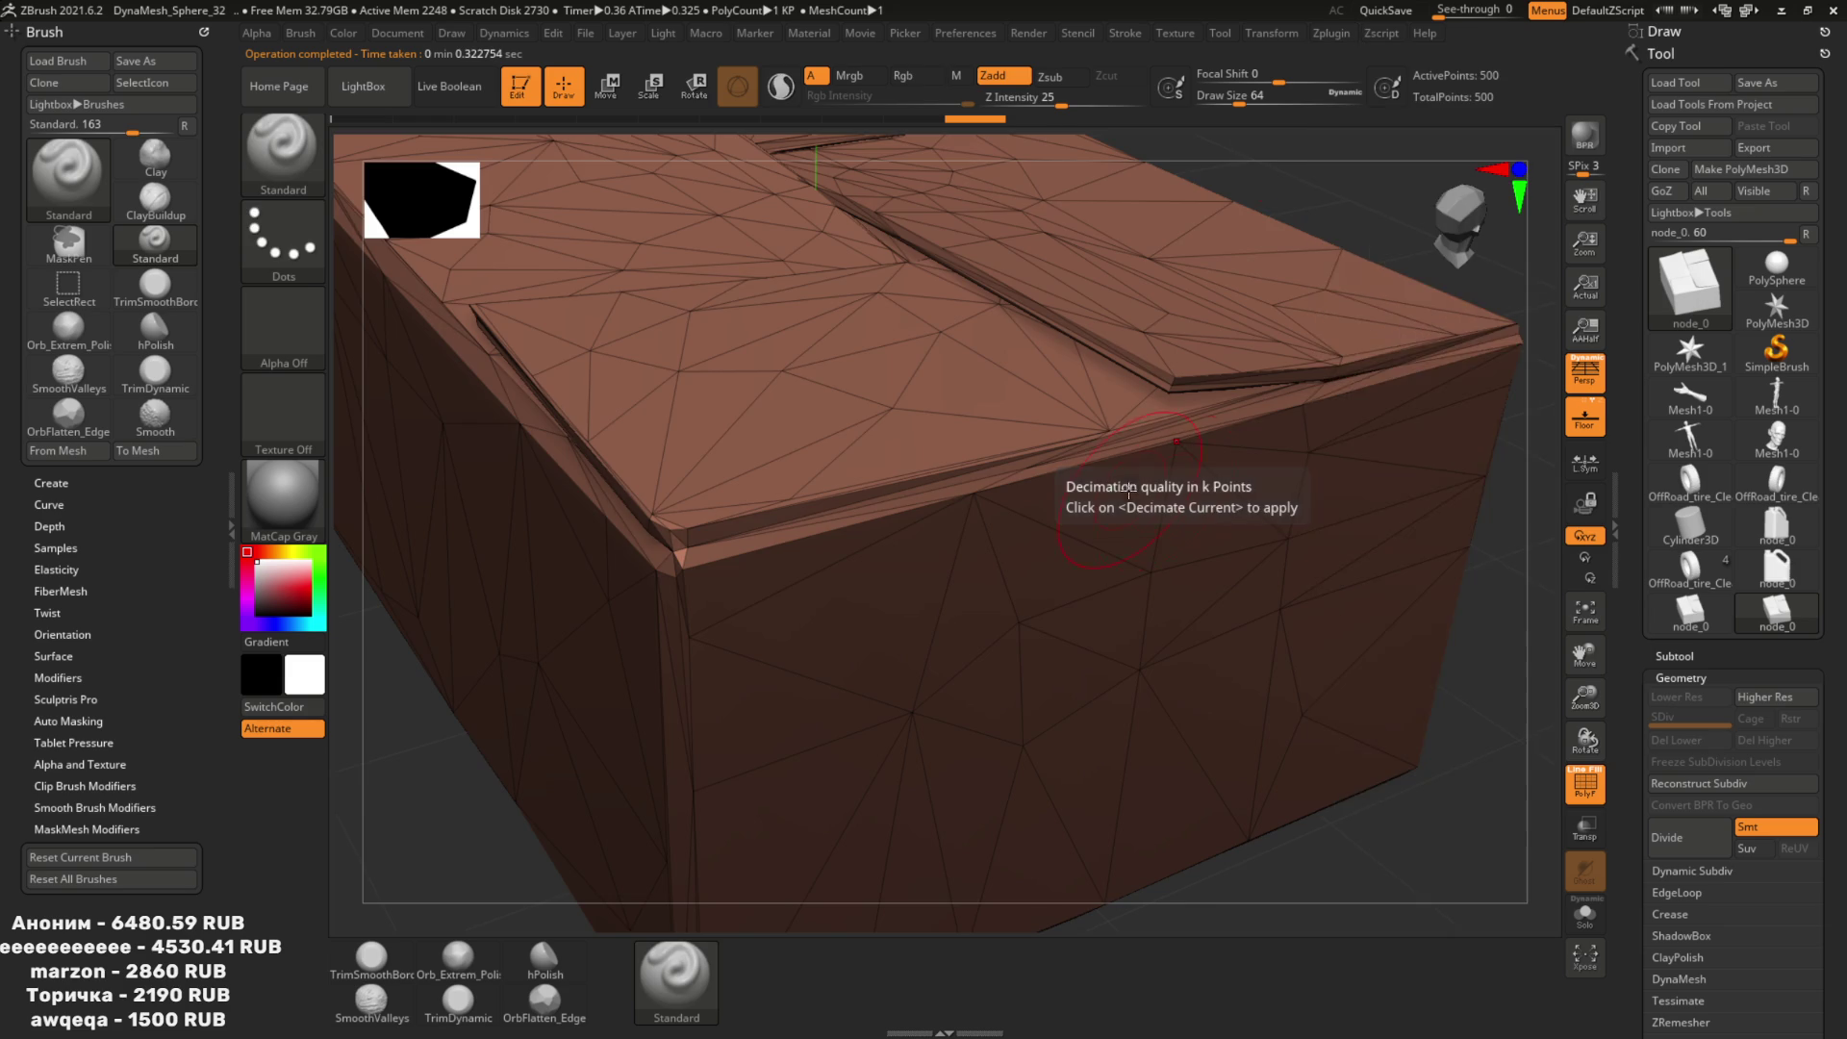
pyautogui.press('f')
# Export the 500-point mesh under the name Box2Low.
pyautogui.click(1754, 147)
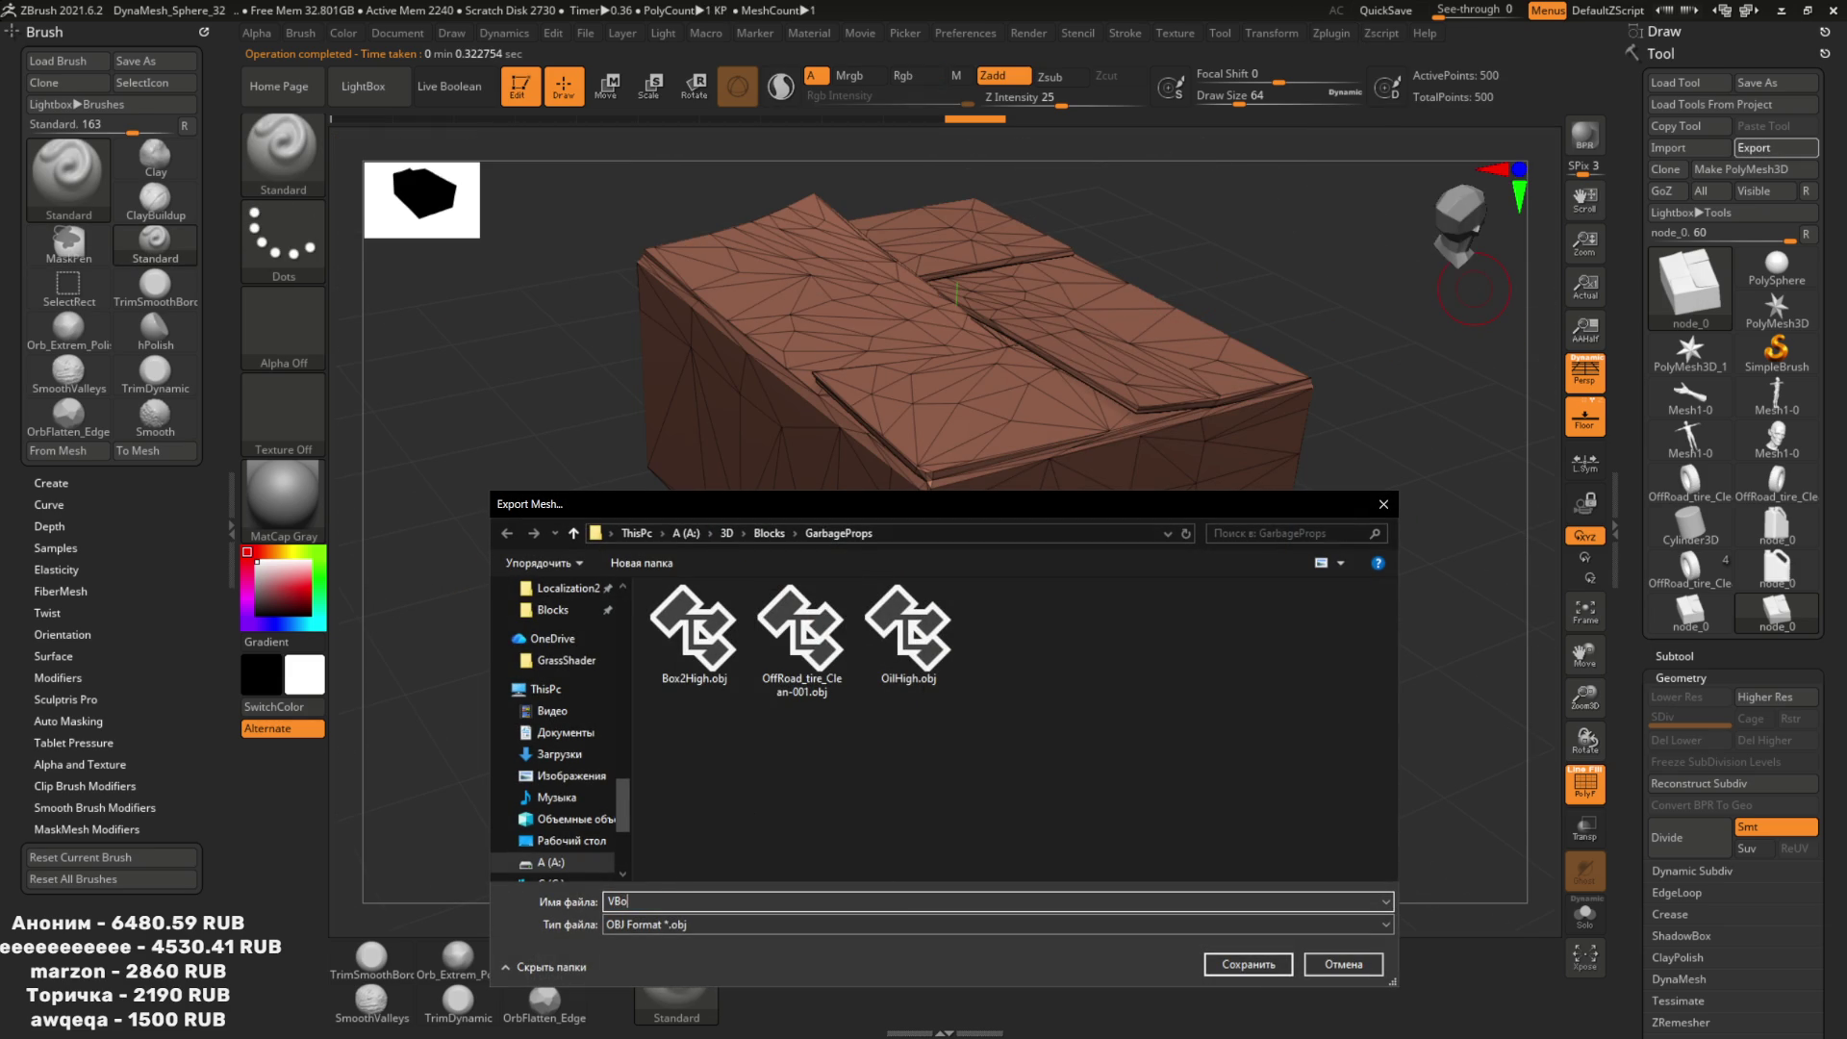
pyautogui.write('Box2_L')
pyautogui.press('Return')
pyautogui.hotkey('alt', 'Tab')
pyautogui.hotkey('alt', 'Tab')
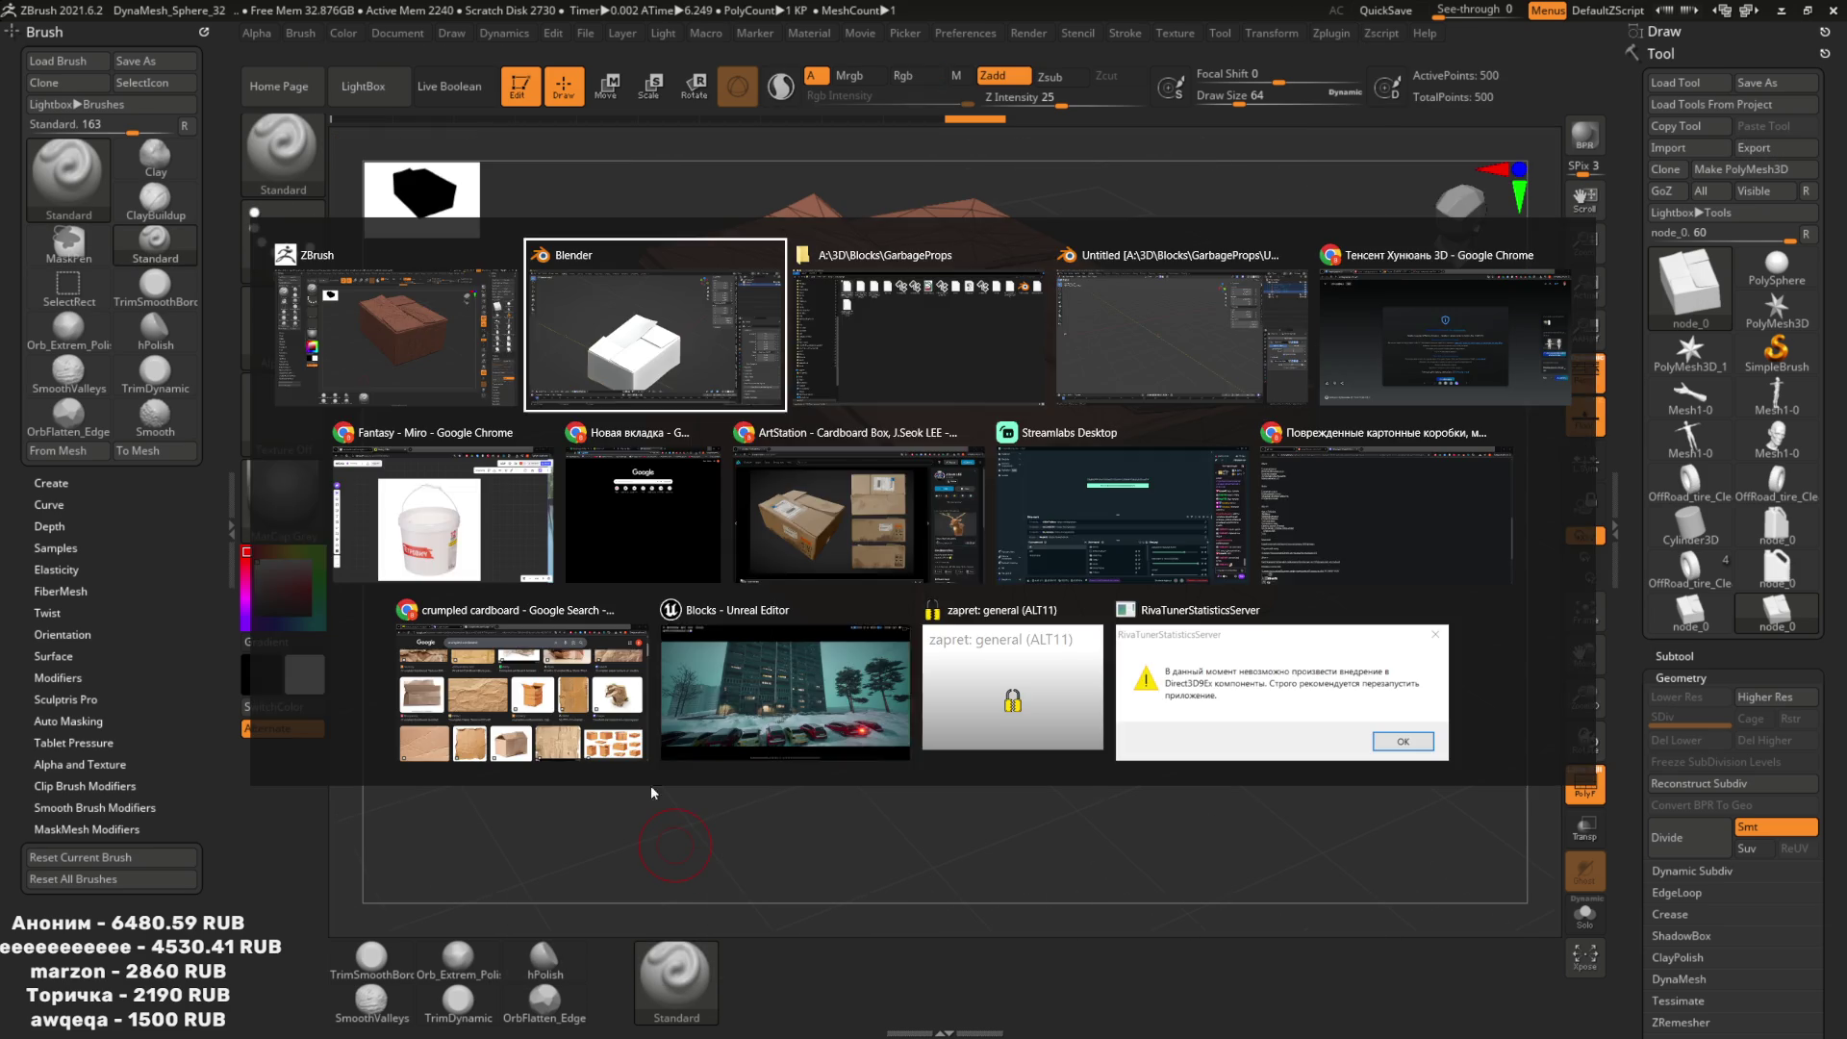
# Import Box2Low.obj and Box2High.obj together through Blender's Wavefront OBJ importer.
pyautogui.hotkey('alt', 'Tab')
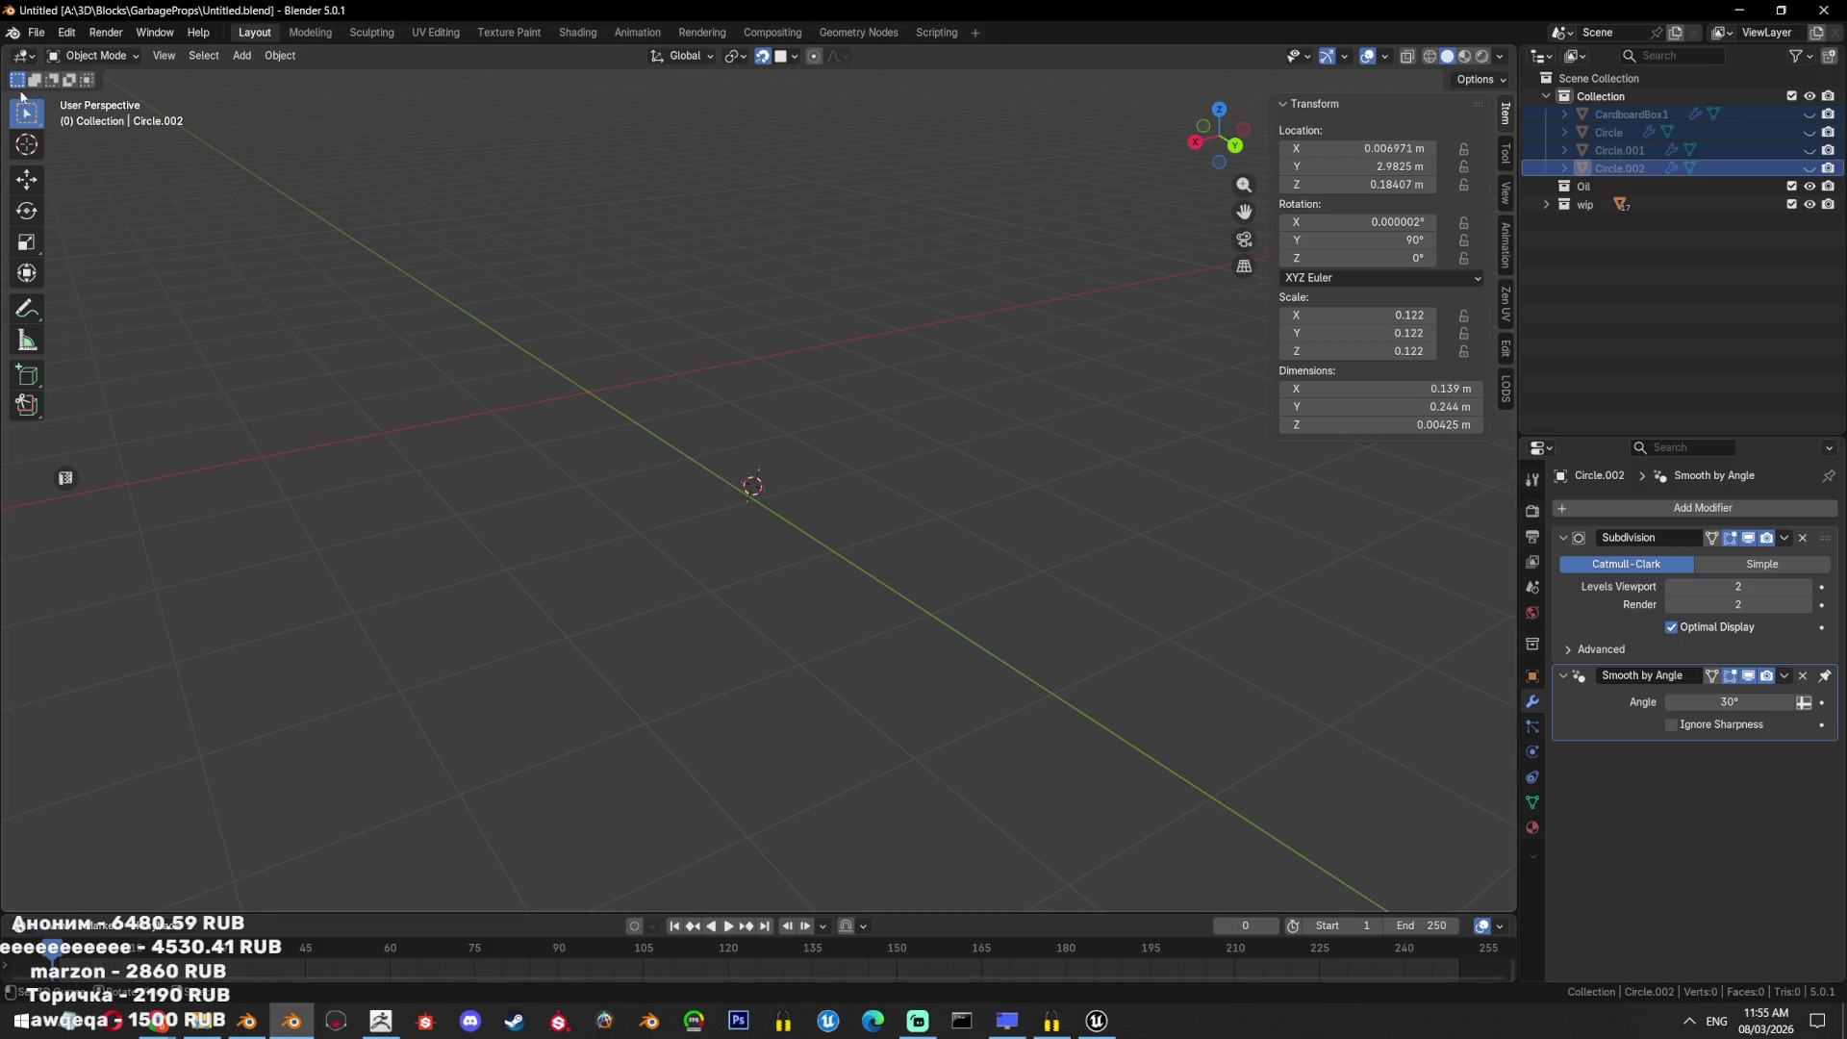
pyautogui.click(39, 33)
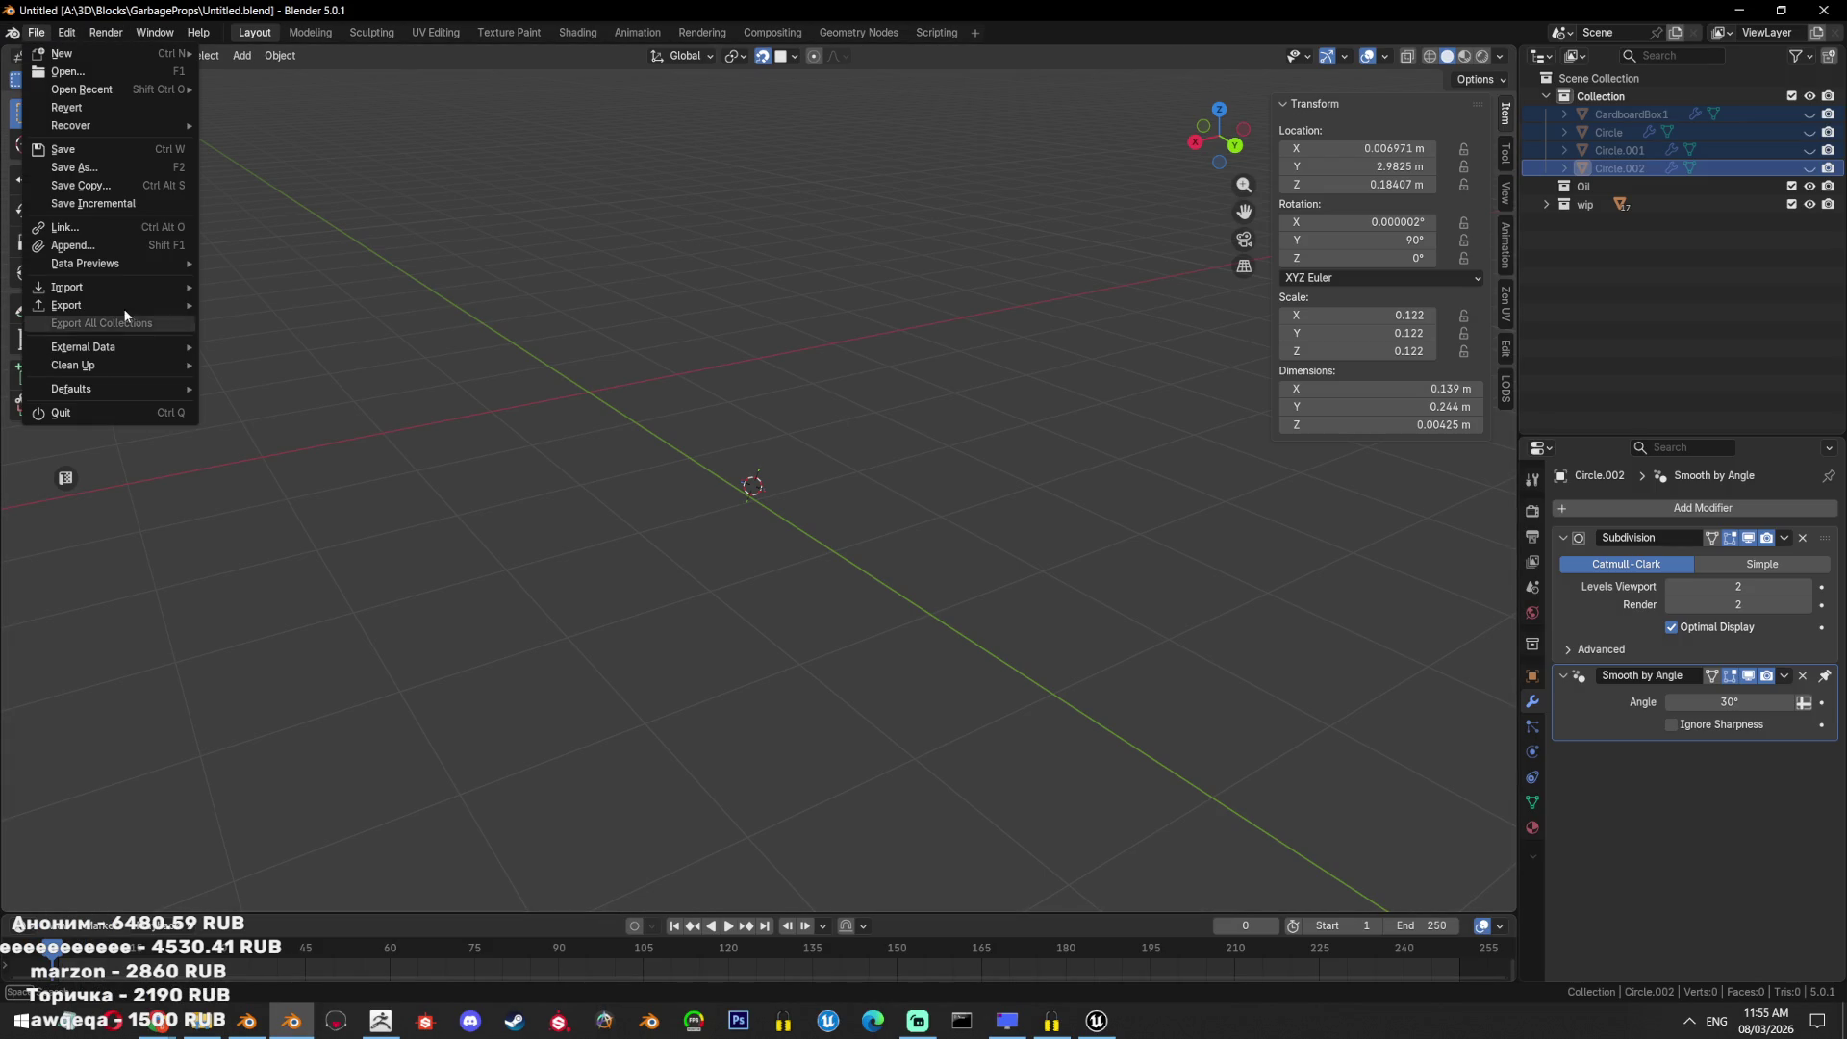
pyautogui.moveTo(68, 286)
pyautogui.click(290, 414)
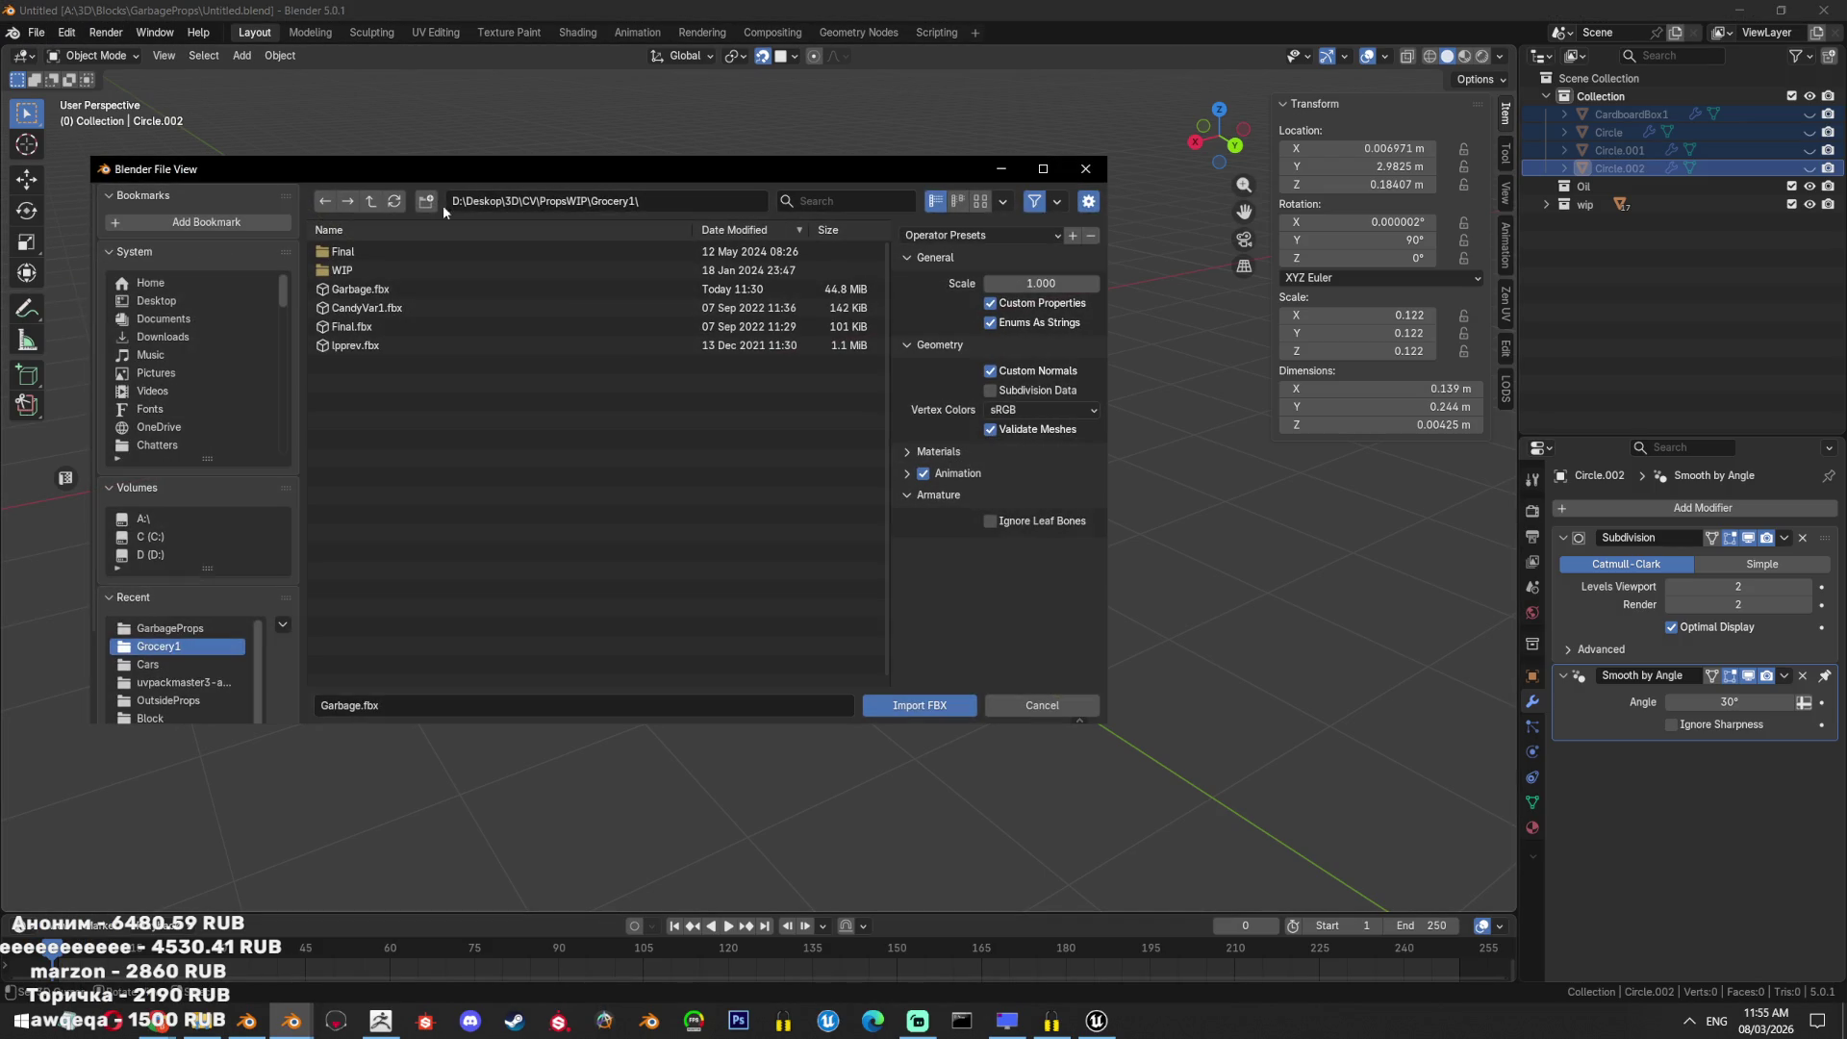
pyautogui.press('Escape')
pyautogui.click(37, 33)
pyautogui.moveTo(100, 286)
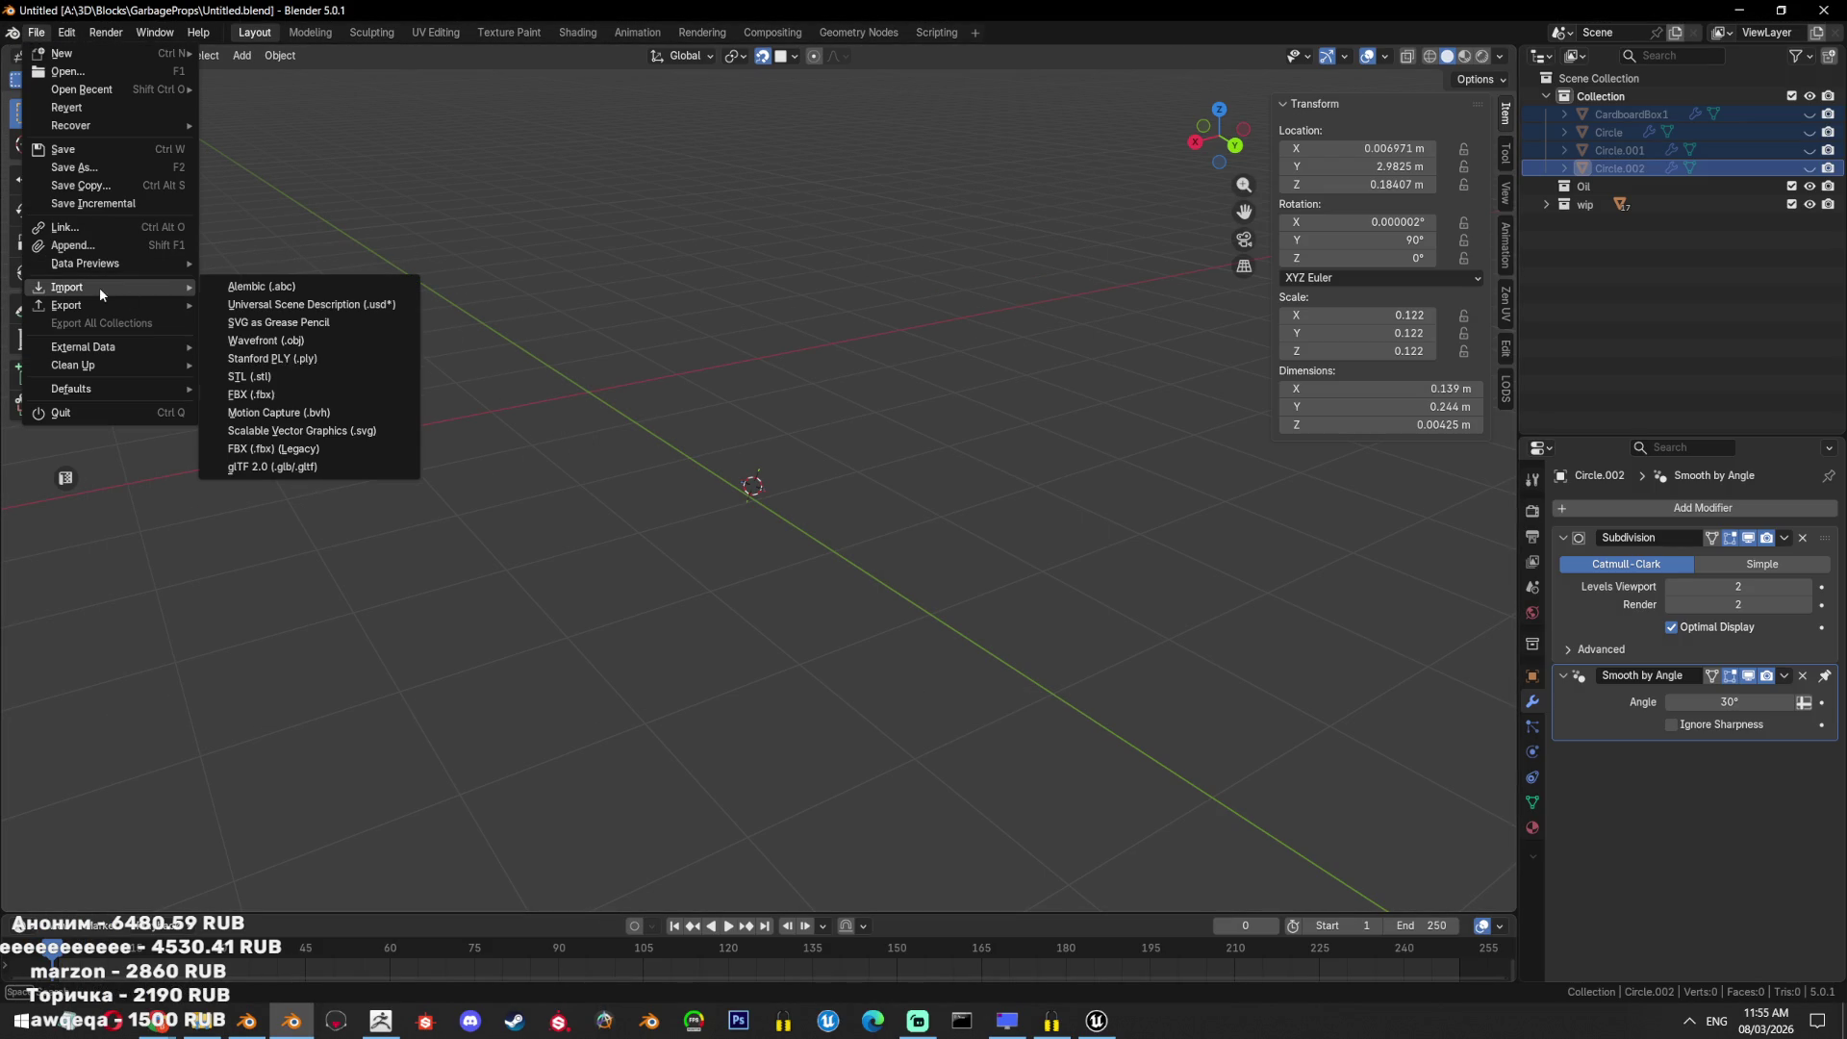
pyautogui.click(266, 341)
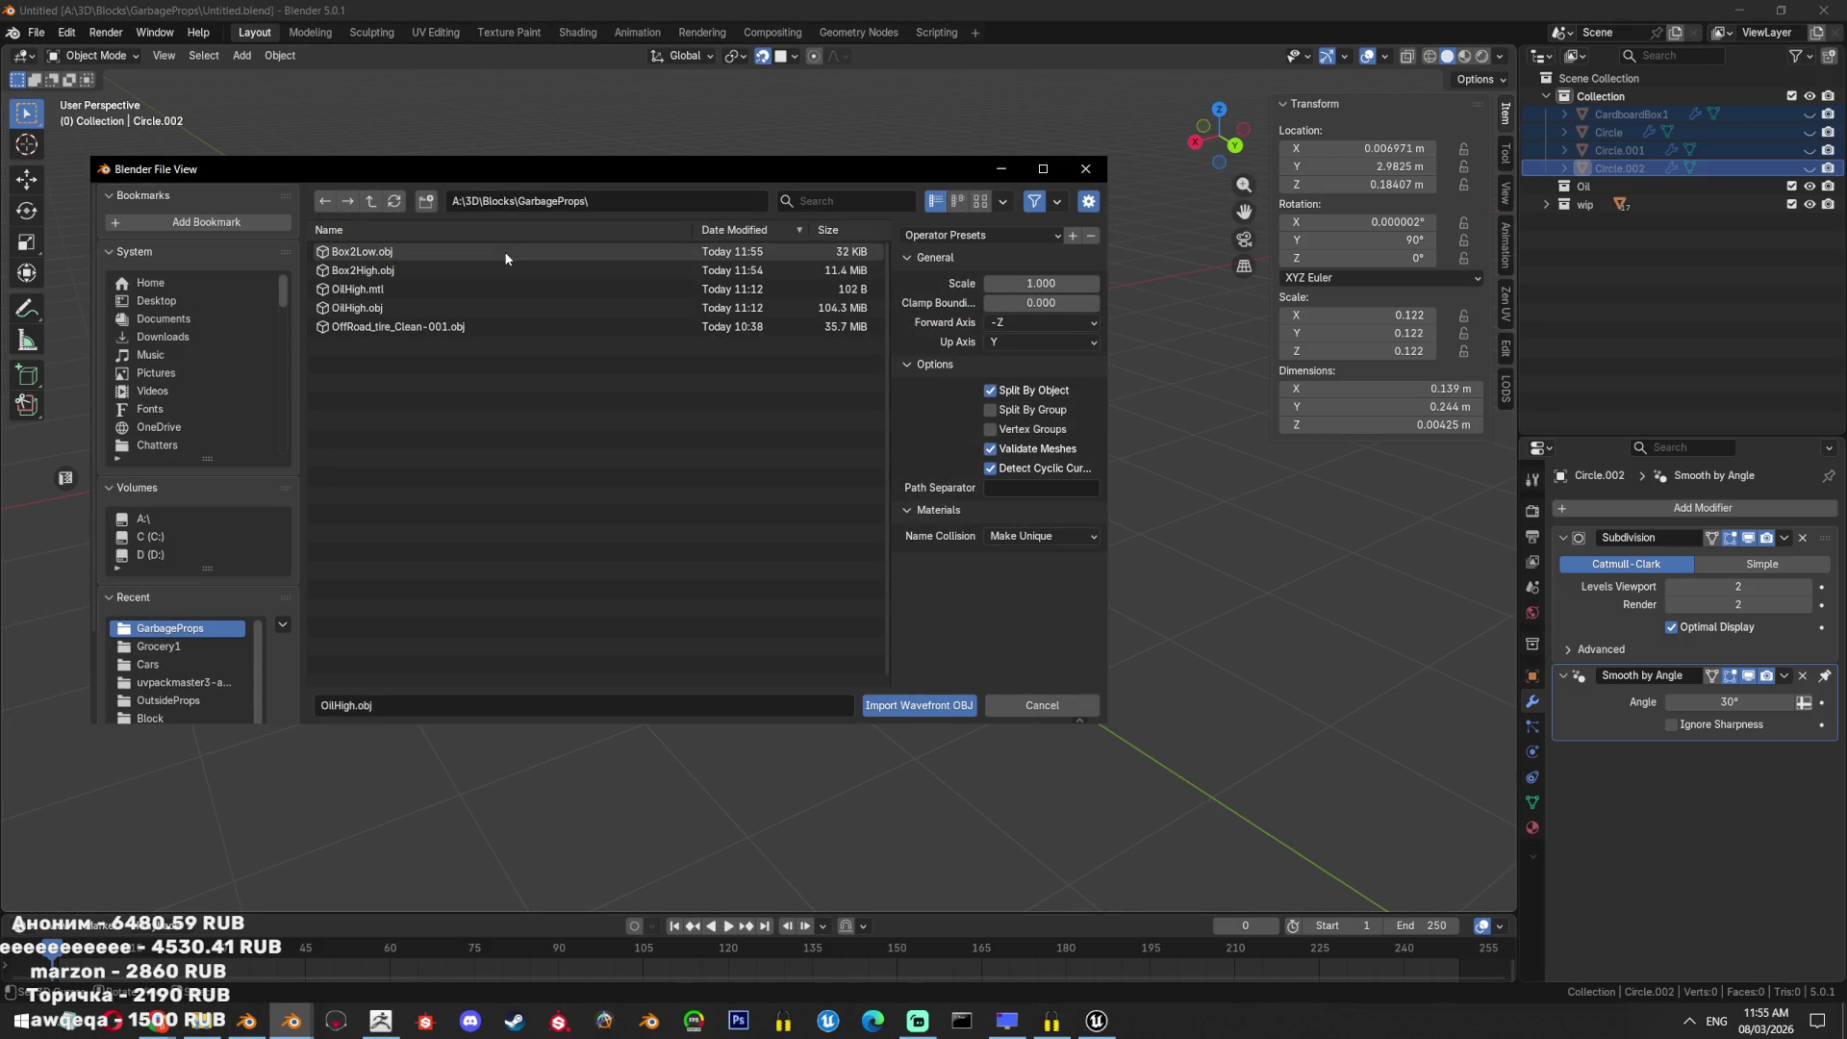
pyautogui.click(408, 289)
pyautogui.click(404, 270)
pyautogui.keyDown('shift'); pyautogui.click(404, 251); pyautogui.keyUp('shift')
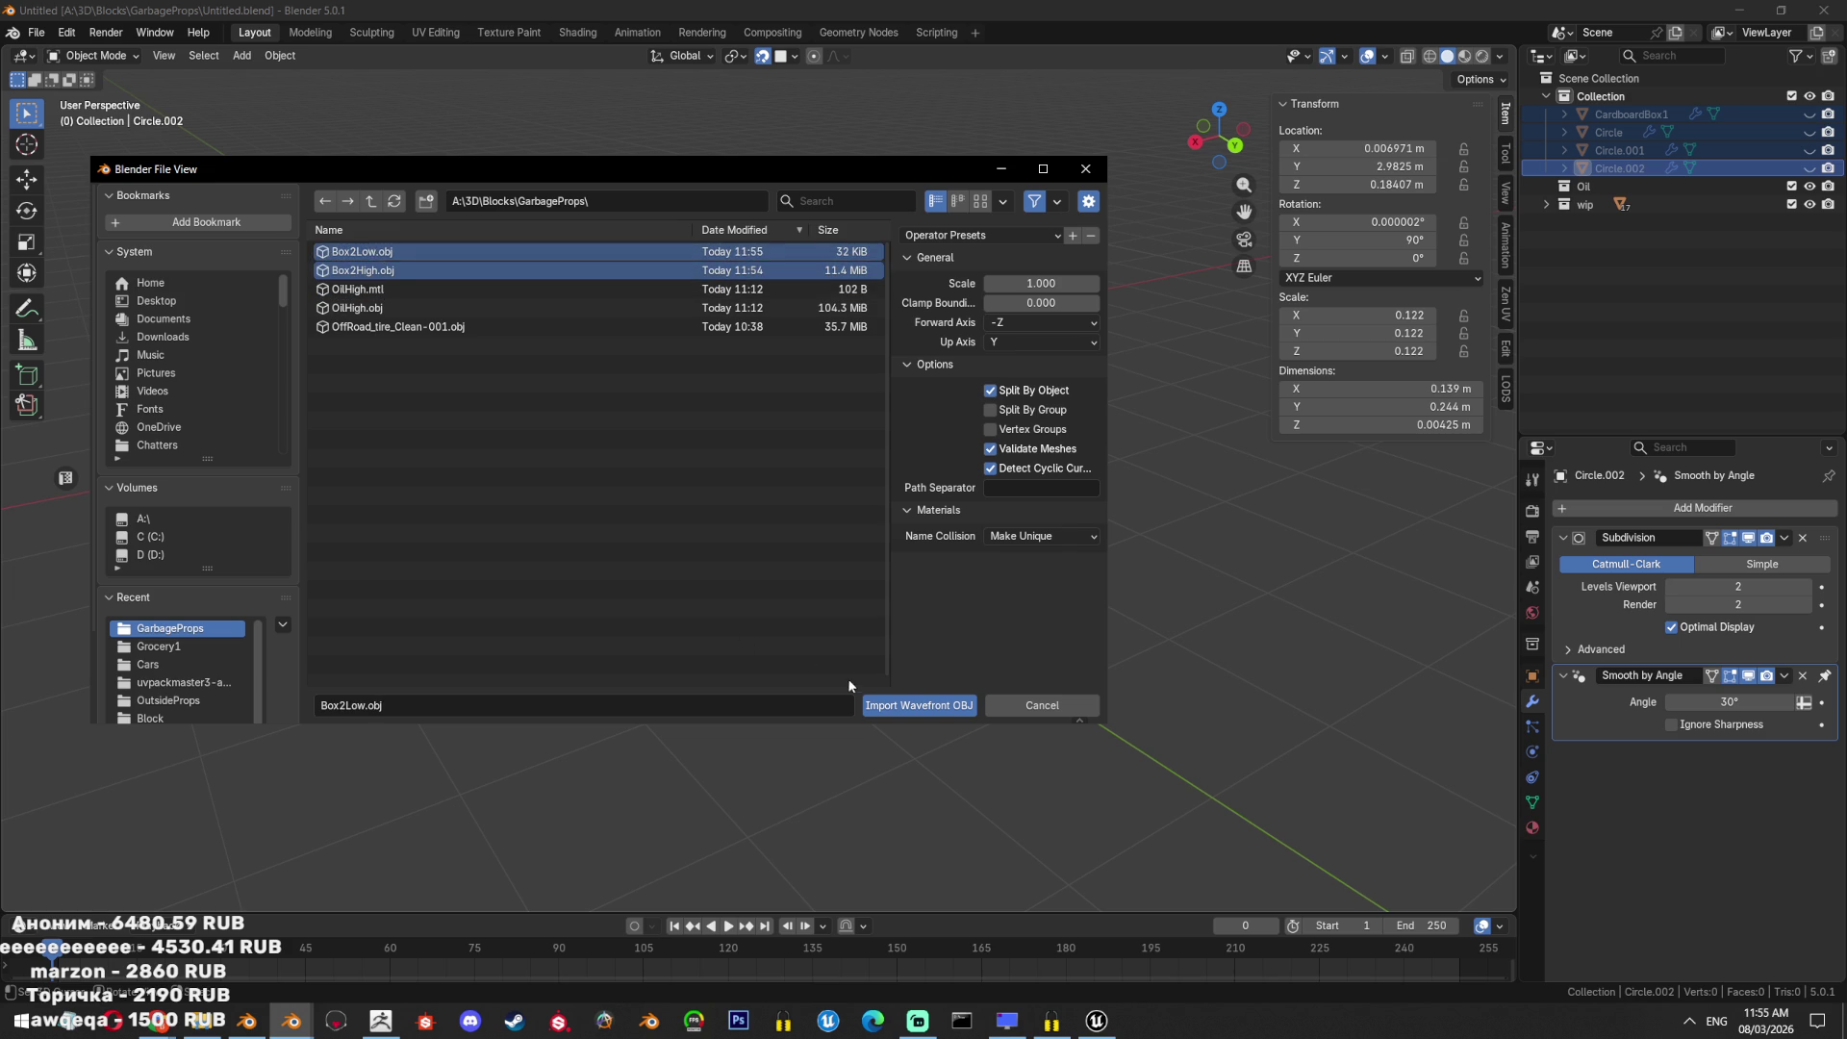
pyautogui.click(893, 707)
pyautogui.scroll(-5, 862, 575)
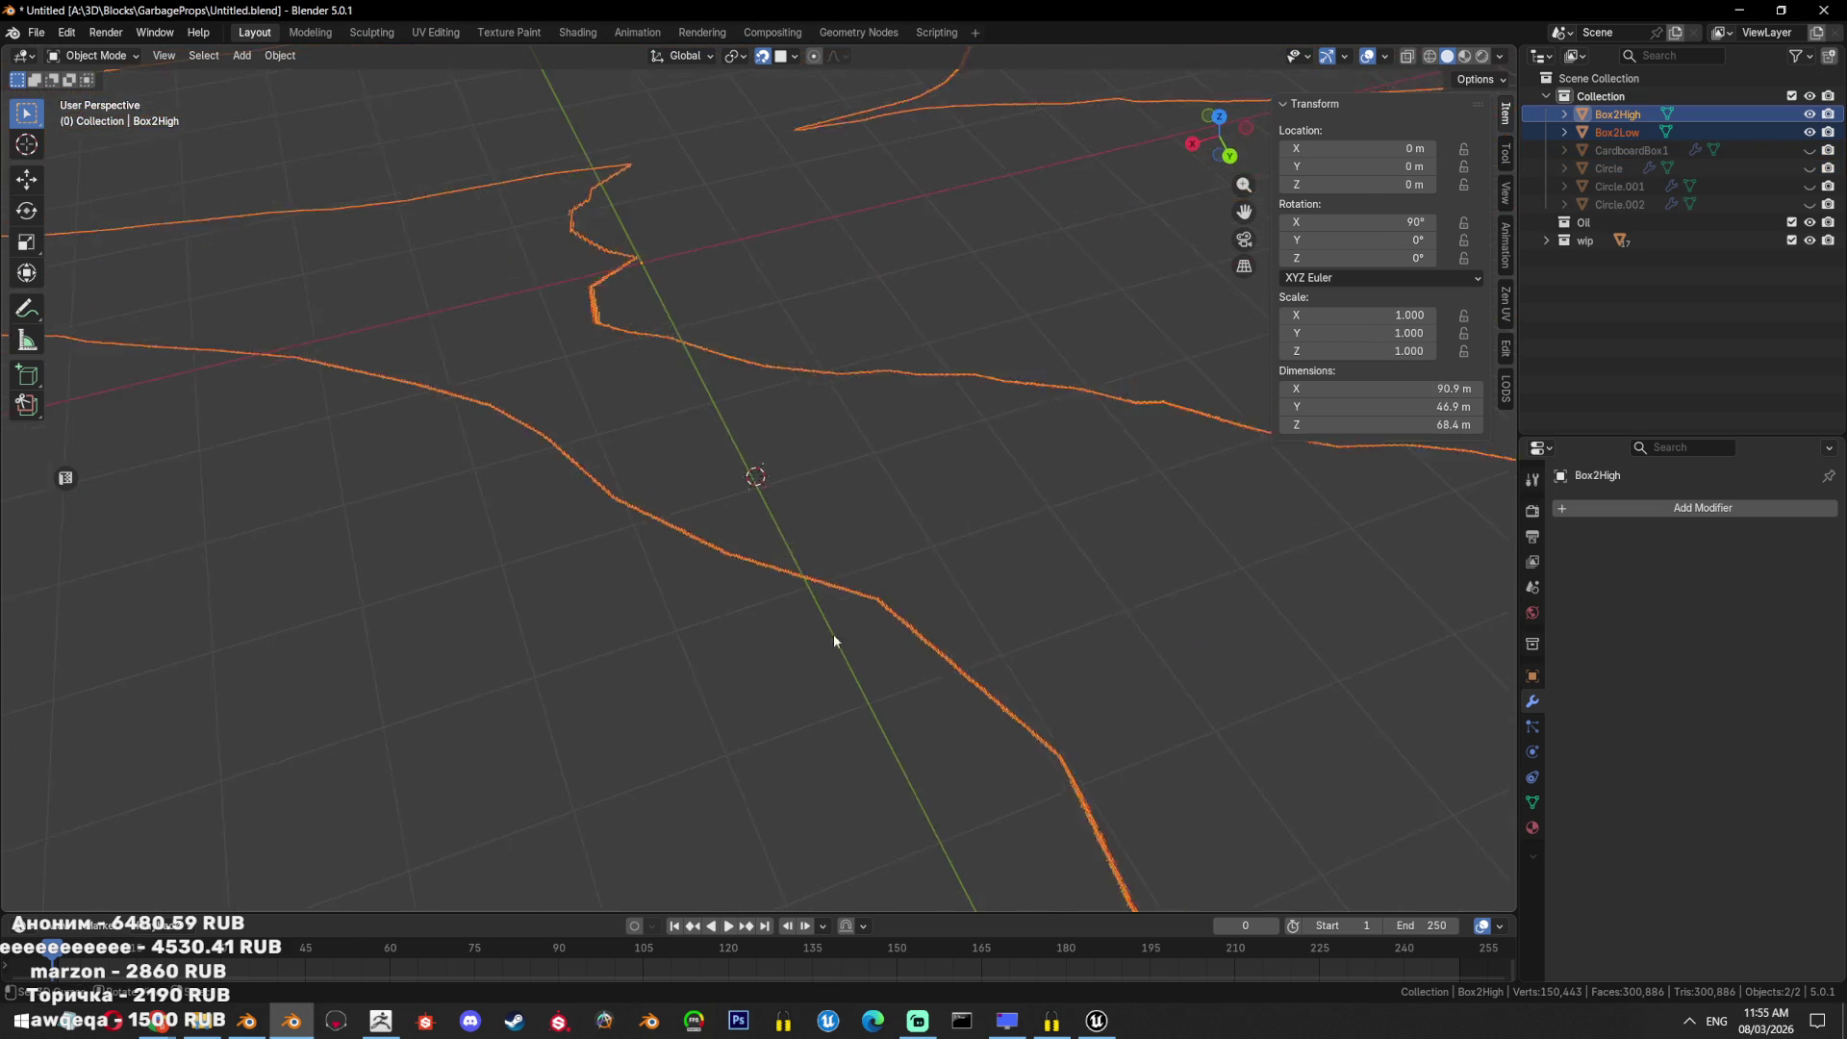
# Scale the imported boxes by 0.01 and apply the scale.
pyautogui.scroll(-10, 859, 564)
pyautogui.moveTo(856, 562)
pyautogui.mouseDown(button='middle')
pyautogui.moveTo(899, 524)
pyautogui.moveTo(869, 494)
pyautogui.mouseUp(button='middle')
pyautogui.write('s0.01')
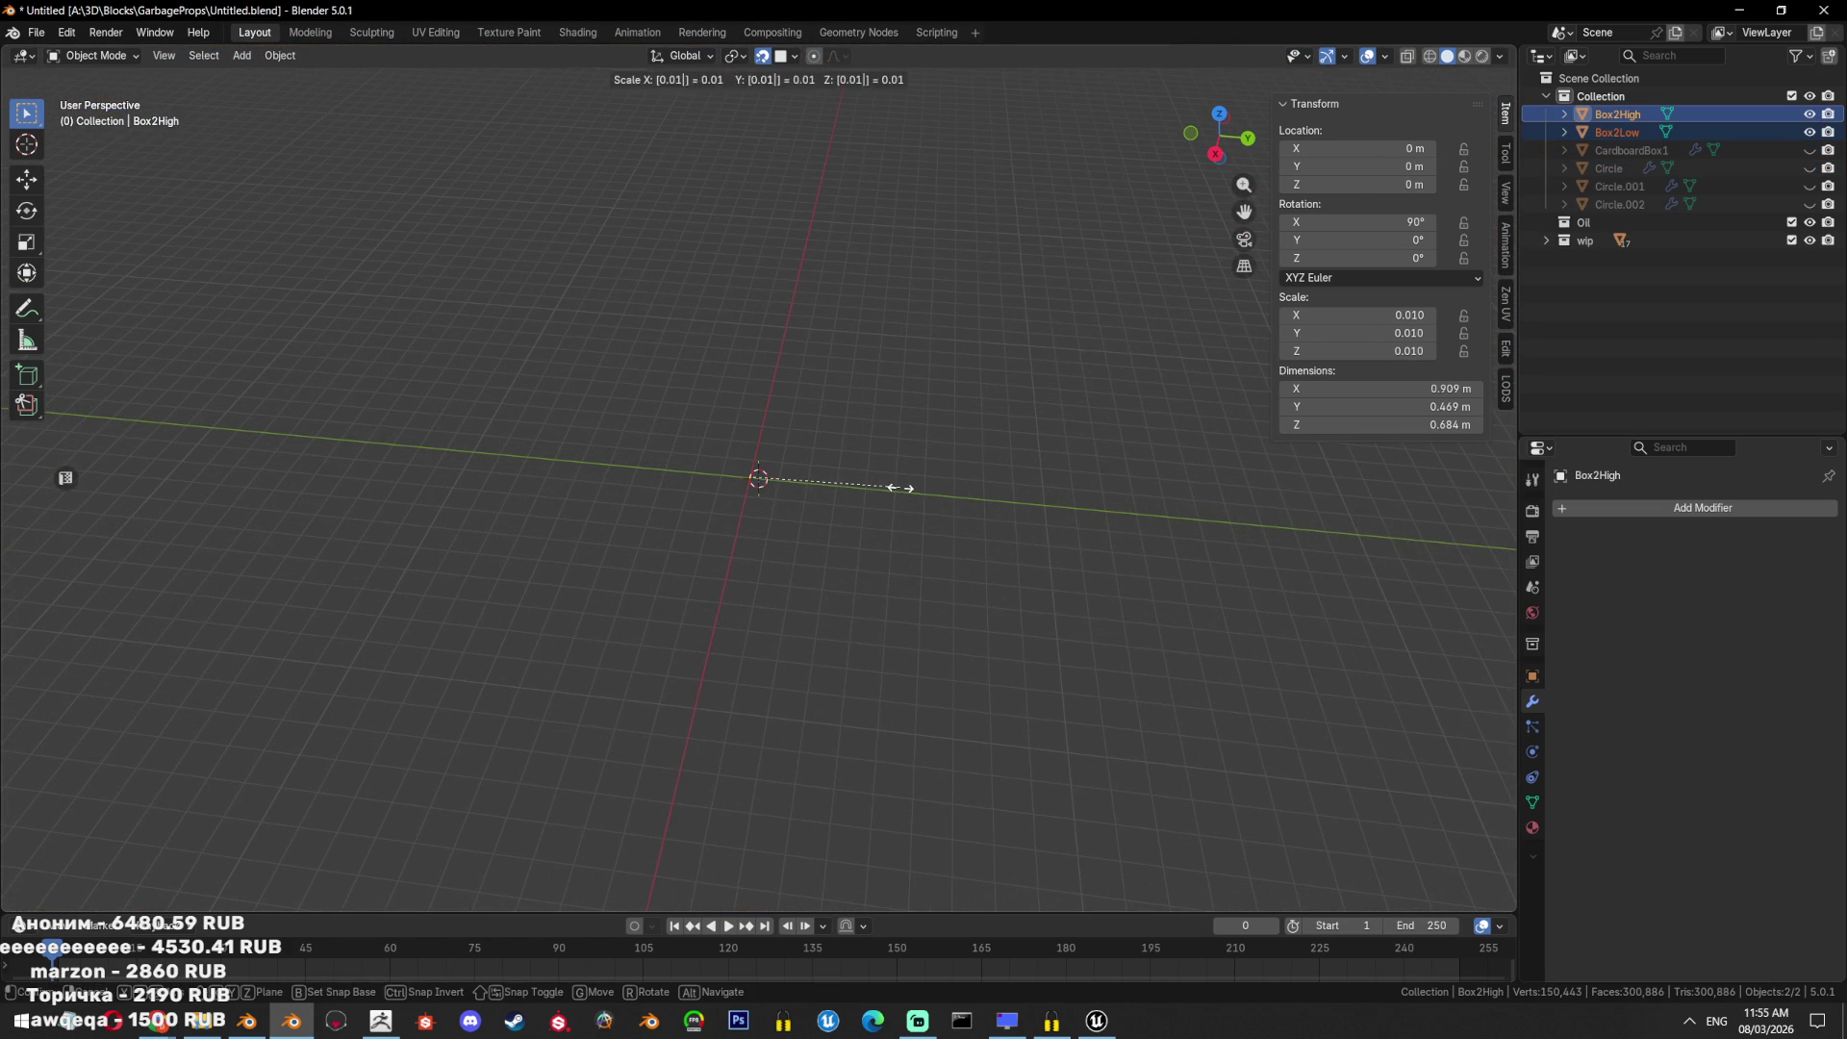
pyautogui.press('Return')
pyautogui.press('KP_Decimal')
pyautogui.hotkey('ctrl', 'a')
pyautogui.click(899, 487)
# Reveal the hidden props and rotate the imported box 90° in top view.
pyautogui.hotkey('alt', 'h')
pyautogui.press('KP_7')
pyautogui.hotkey('alt', 'z')
pyautogui.click(858, 326)
pyautogui.click(789, 481)
pyautogui.moveTo(789, 481); pyautogui.dragTo(770, 505, button='middle')
pyautogui.press('KP_7')
pyautogui.keyDown('shift'); pyautogui.moveTo(226, 500); pyautogui.dragTo(590, 555, button='middle'); pyautogui.keyUp('shift')
pyautogui.click(108, 473)
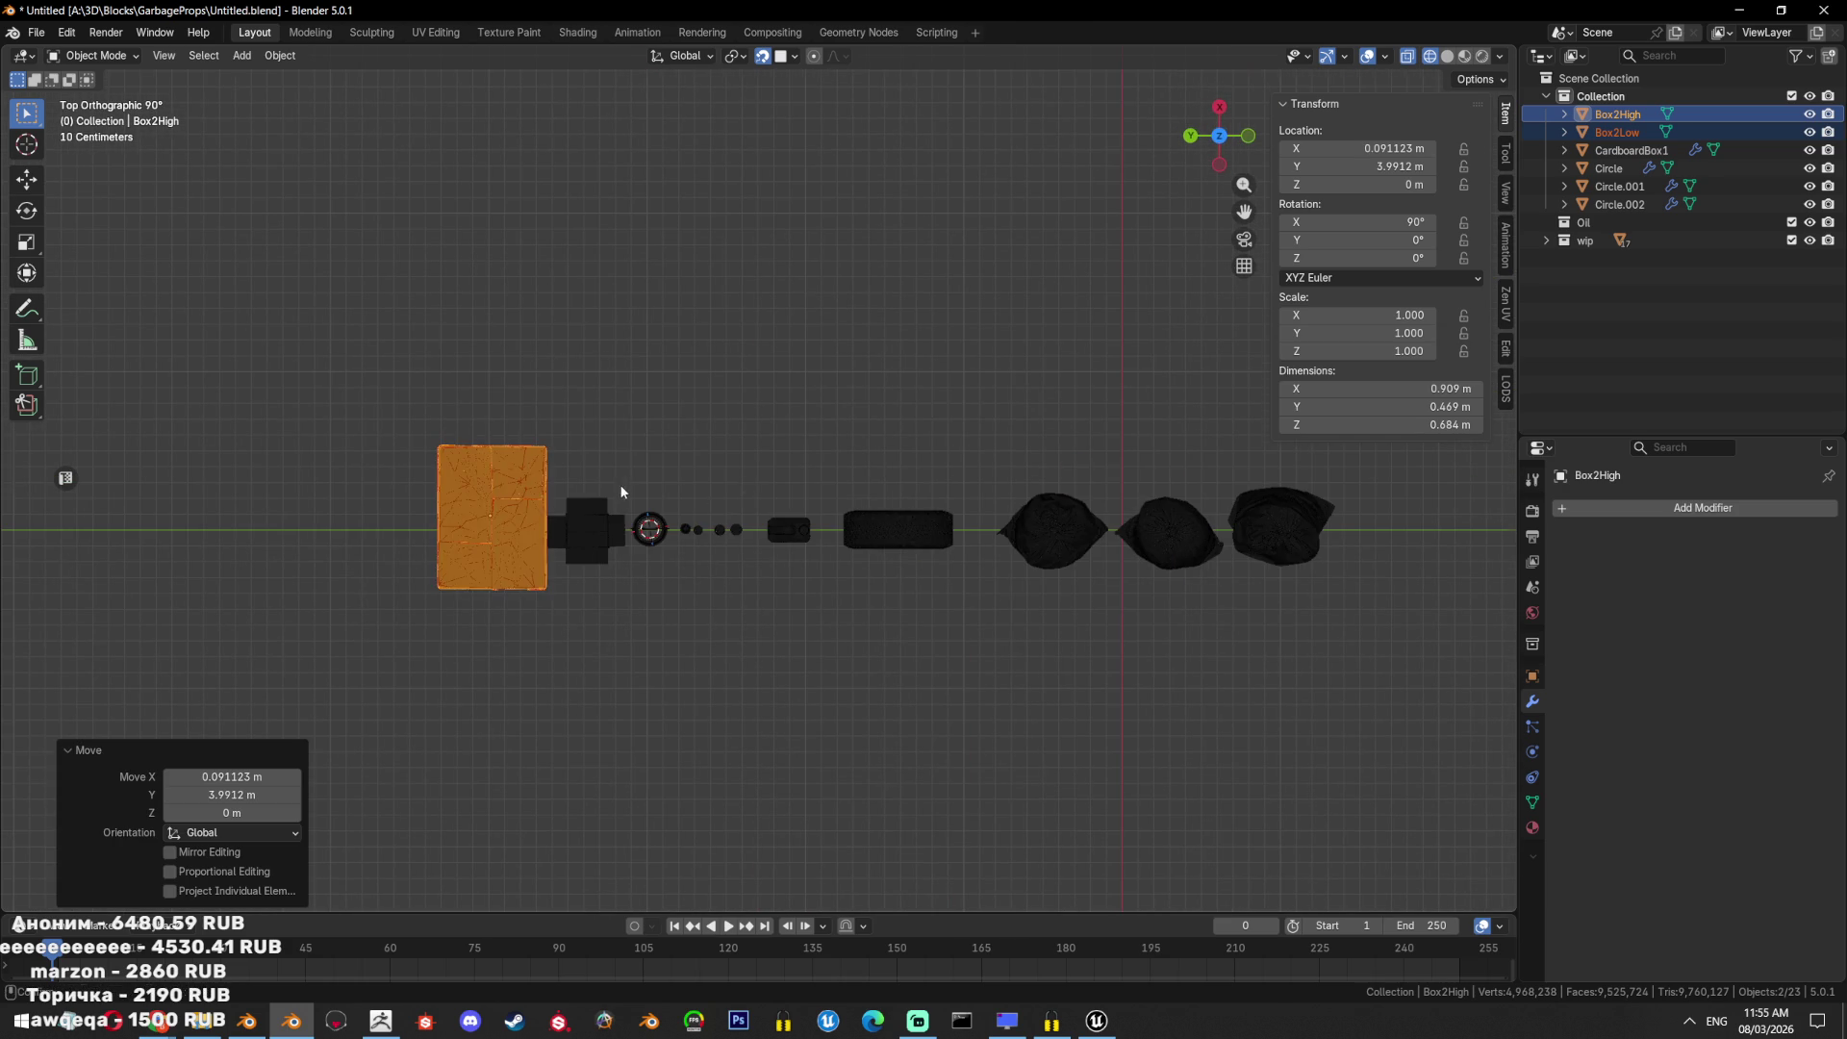
pyautogui.scroll(4, 289, 501)
pyautogui.write('r90')
pyautogui.press('Return')
# Shrink the box to about 0.46 scale and set it beside the open crate.
pyautogui.press('s')
pyautogui.click(828, 442)
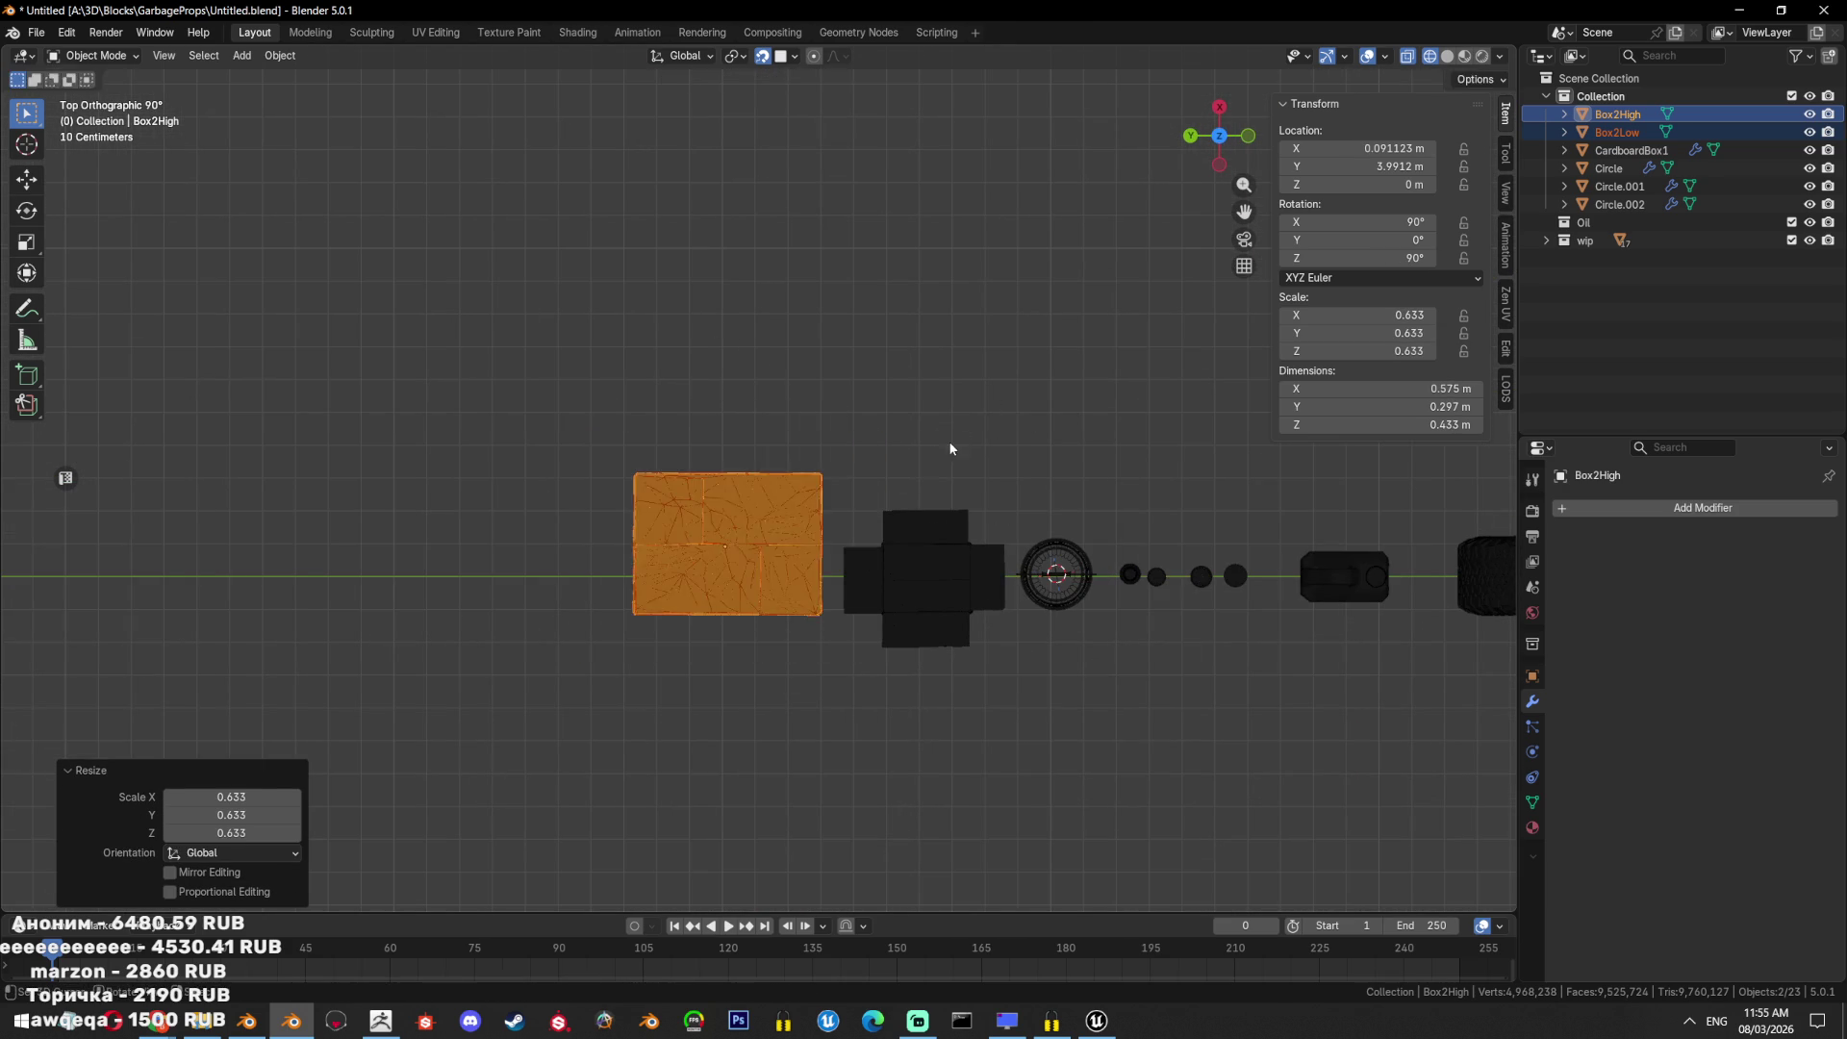
pyautogui.press('g')
pyautogui.click(856, 472)
pyautogui.moveTo(855, 473); pyautogui.dragTo(754, 519, button='middle')
pyautogui.press('KP_3')
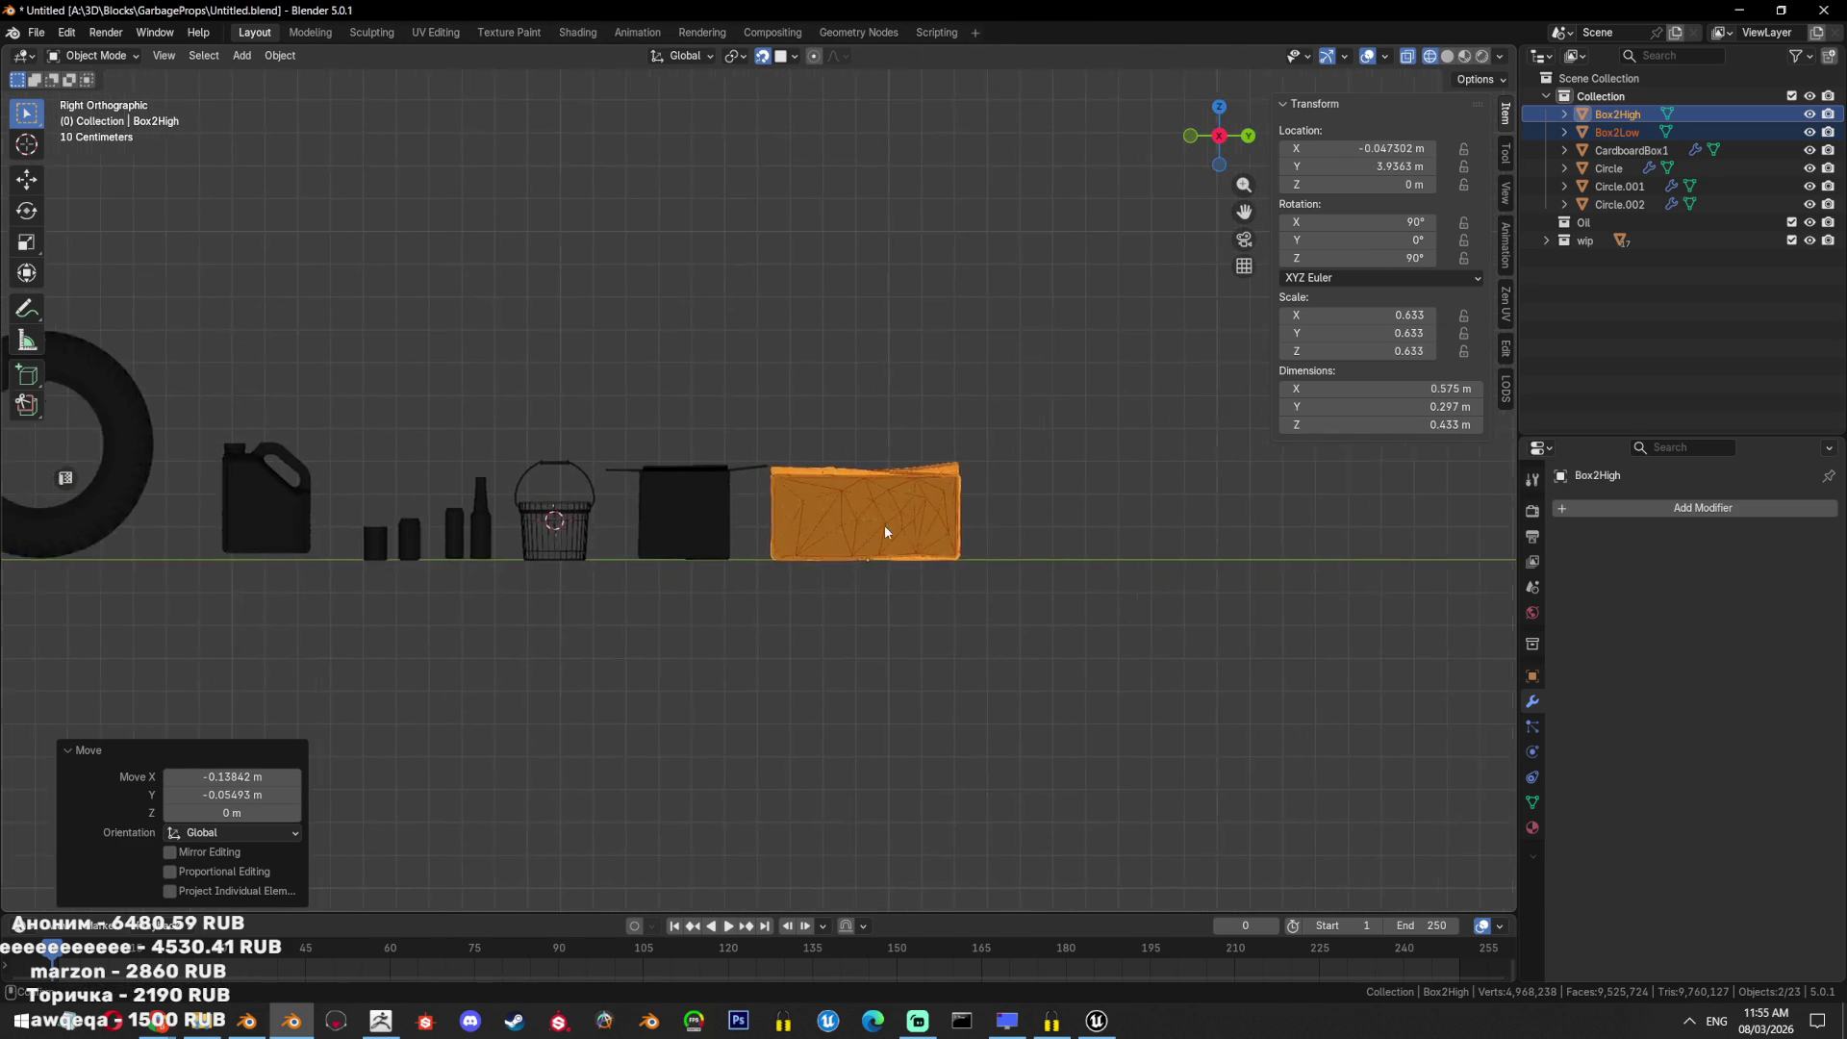
pyautogui.press('s')
pyautogui.click(1100, 606)
pyautogui.press('g')
pyautogui.click(1099, 610)
pyautogui.moveTo(1099, 610); pyautogui.dragTo(1051, 668, button='middle')
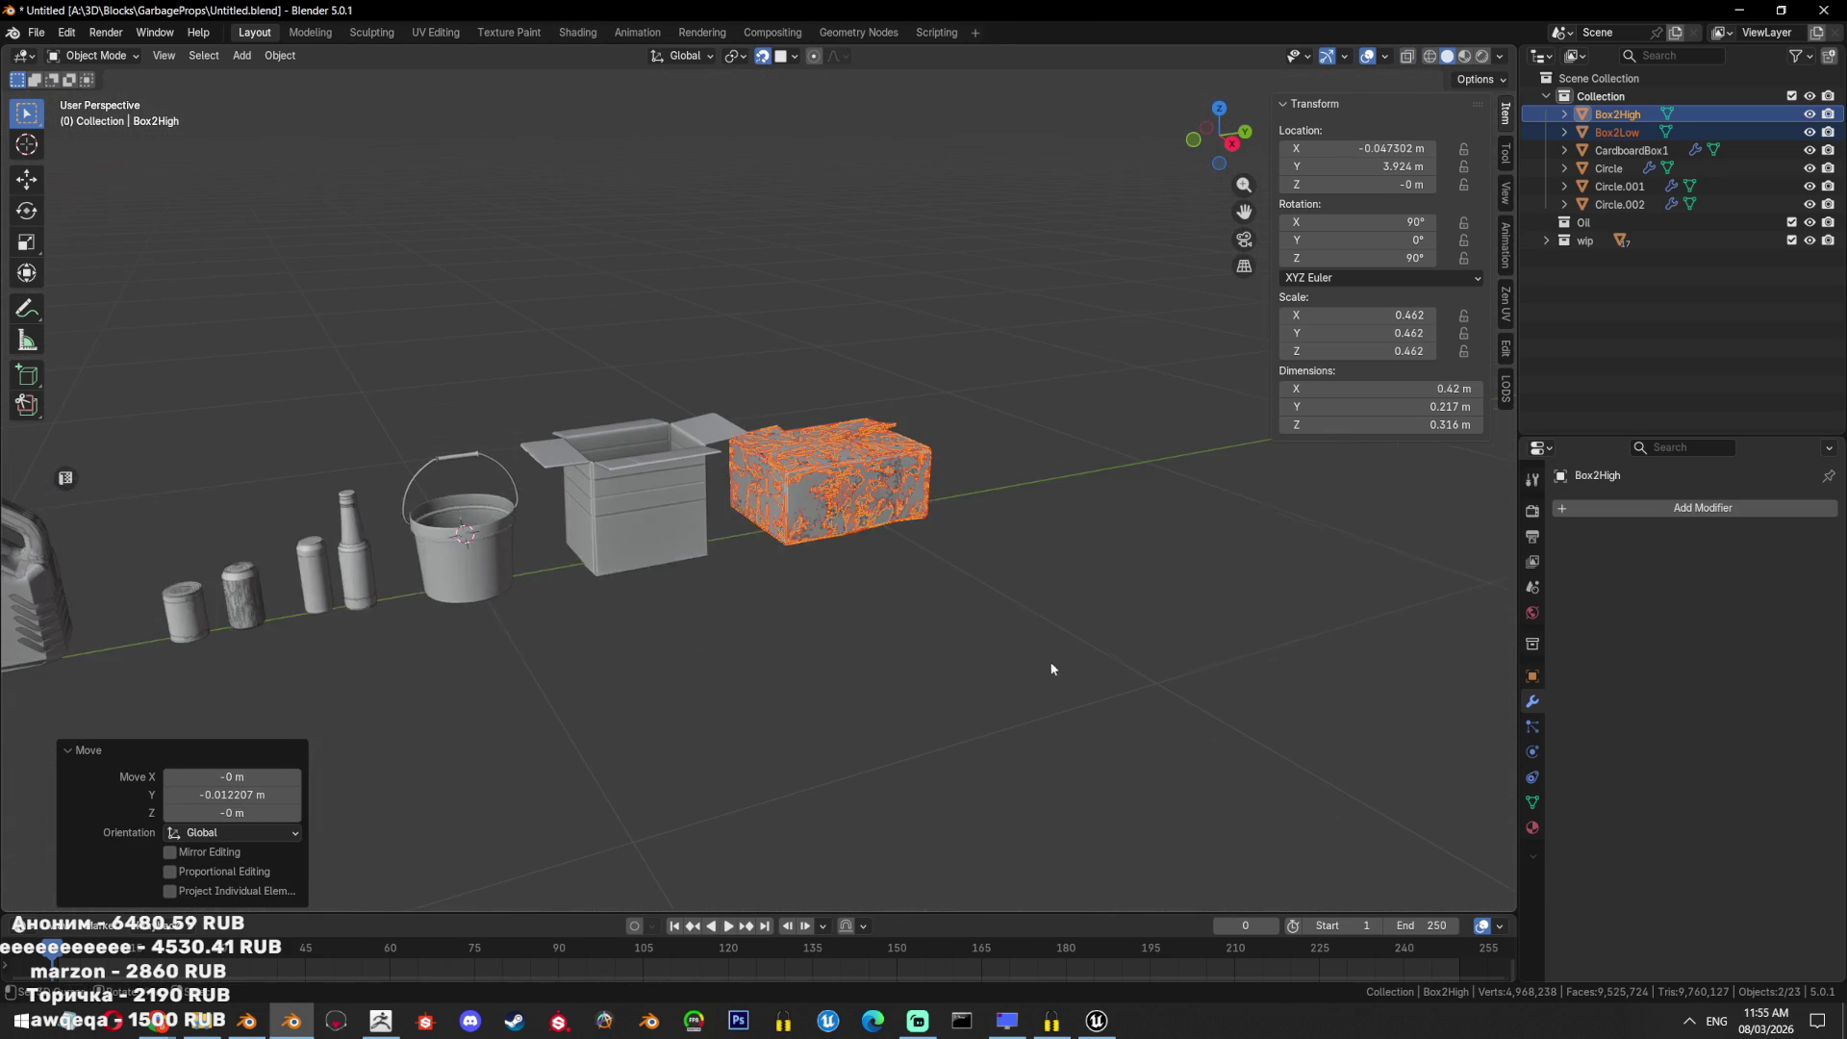
# Hide the low-poly Box2Low copy, leaving the high-poly box in the row.
pyautogui.hotkey('alt', 'a')
pyautogui.scroll(3, 859, 493)
pyautogui.click(998, 471)
pyautogui.press('h')
pyautogui.moveTo(947, 441)
pyautogui.mouseDown(button='middle')
pyautogui.moveTo(964, 592)
pyautogui.moveTo(1002, 528)
pyautogui.moveTo(955, 498)
pyautogui.moveTo(898, 580)
pyautogui.moveTo(776, 657)
pyautogui.moveTo(840, 597)
pyautogui.moveTo(868, 636)
pyautogui.moveTo(753, 616)
pyautogui.mouseUp(button='middle')
pyautogui.scroll(-4, 1003, 528)
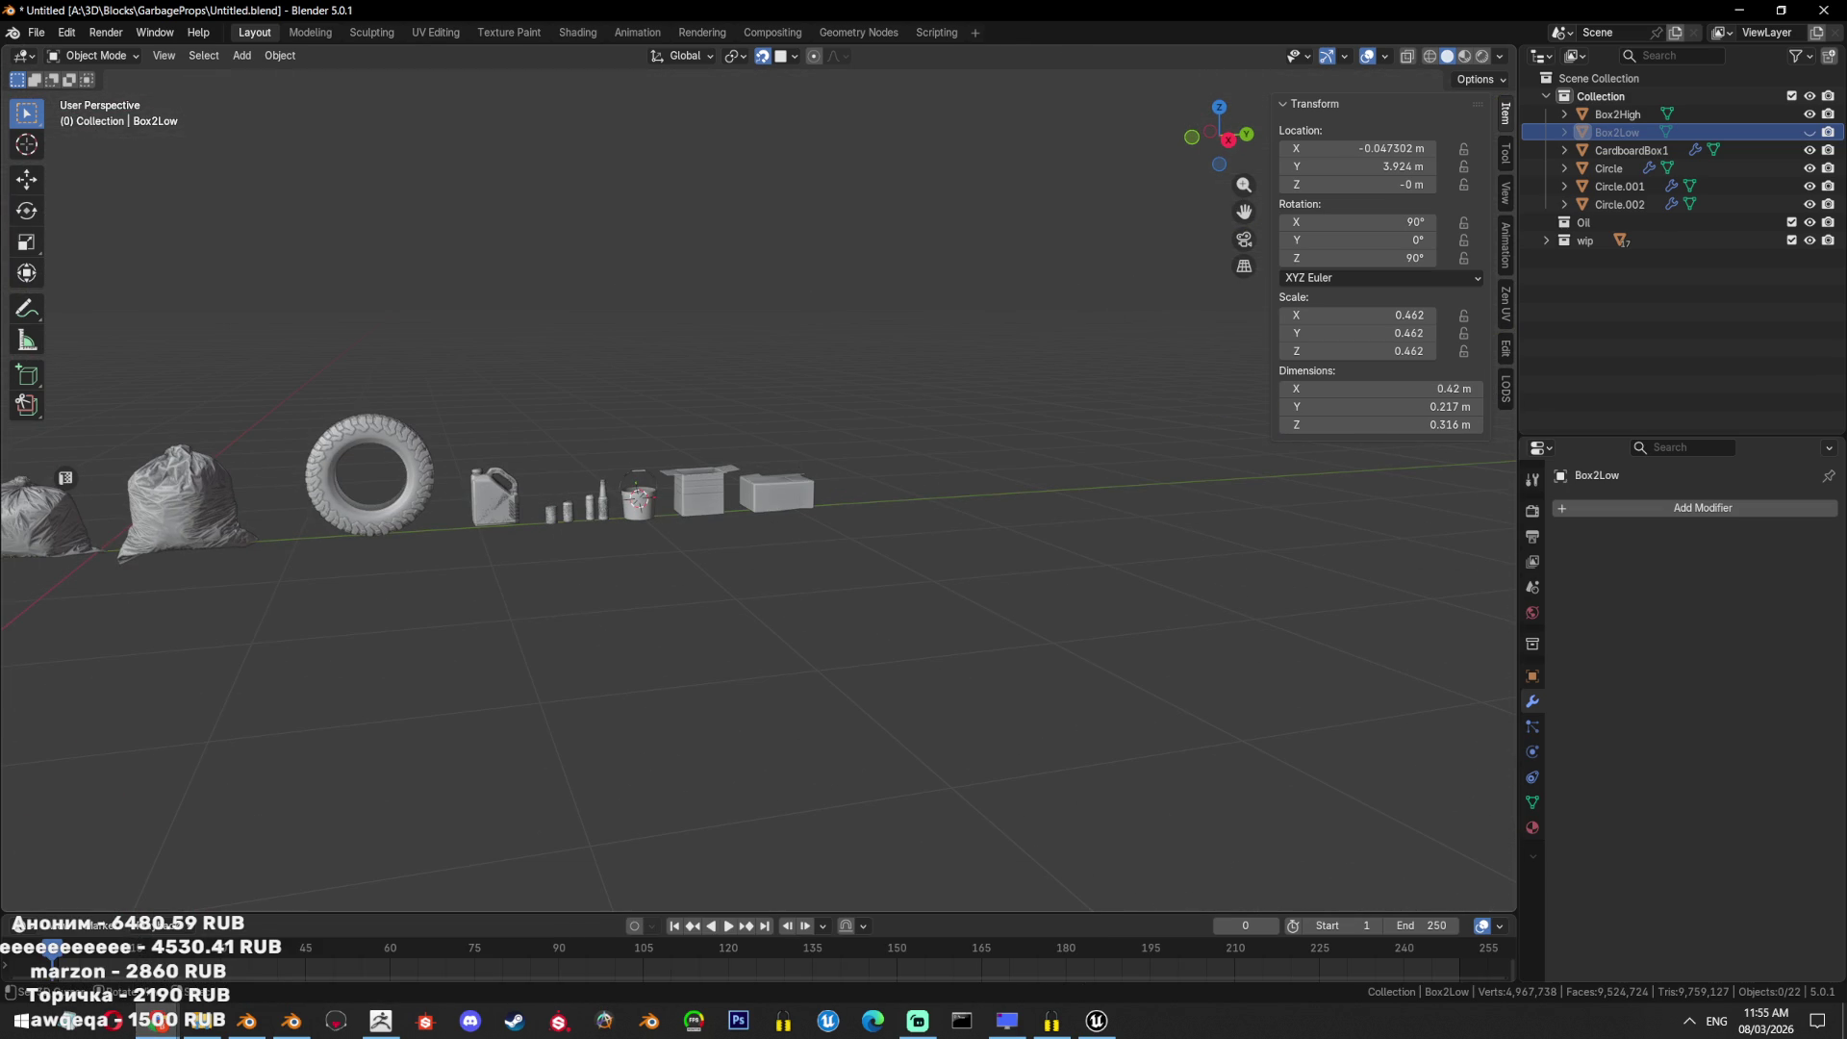
pyautogui.hotkey('alt', 'Tab')
# Save the Adobe Stock crumpled box photo to downloads.
pyautogui.scroll(-4, 863, 458)
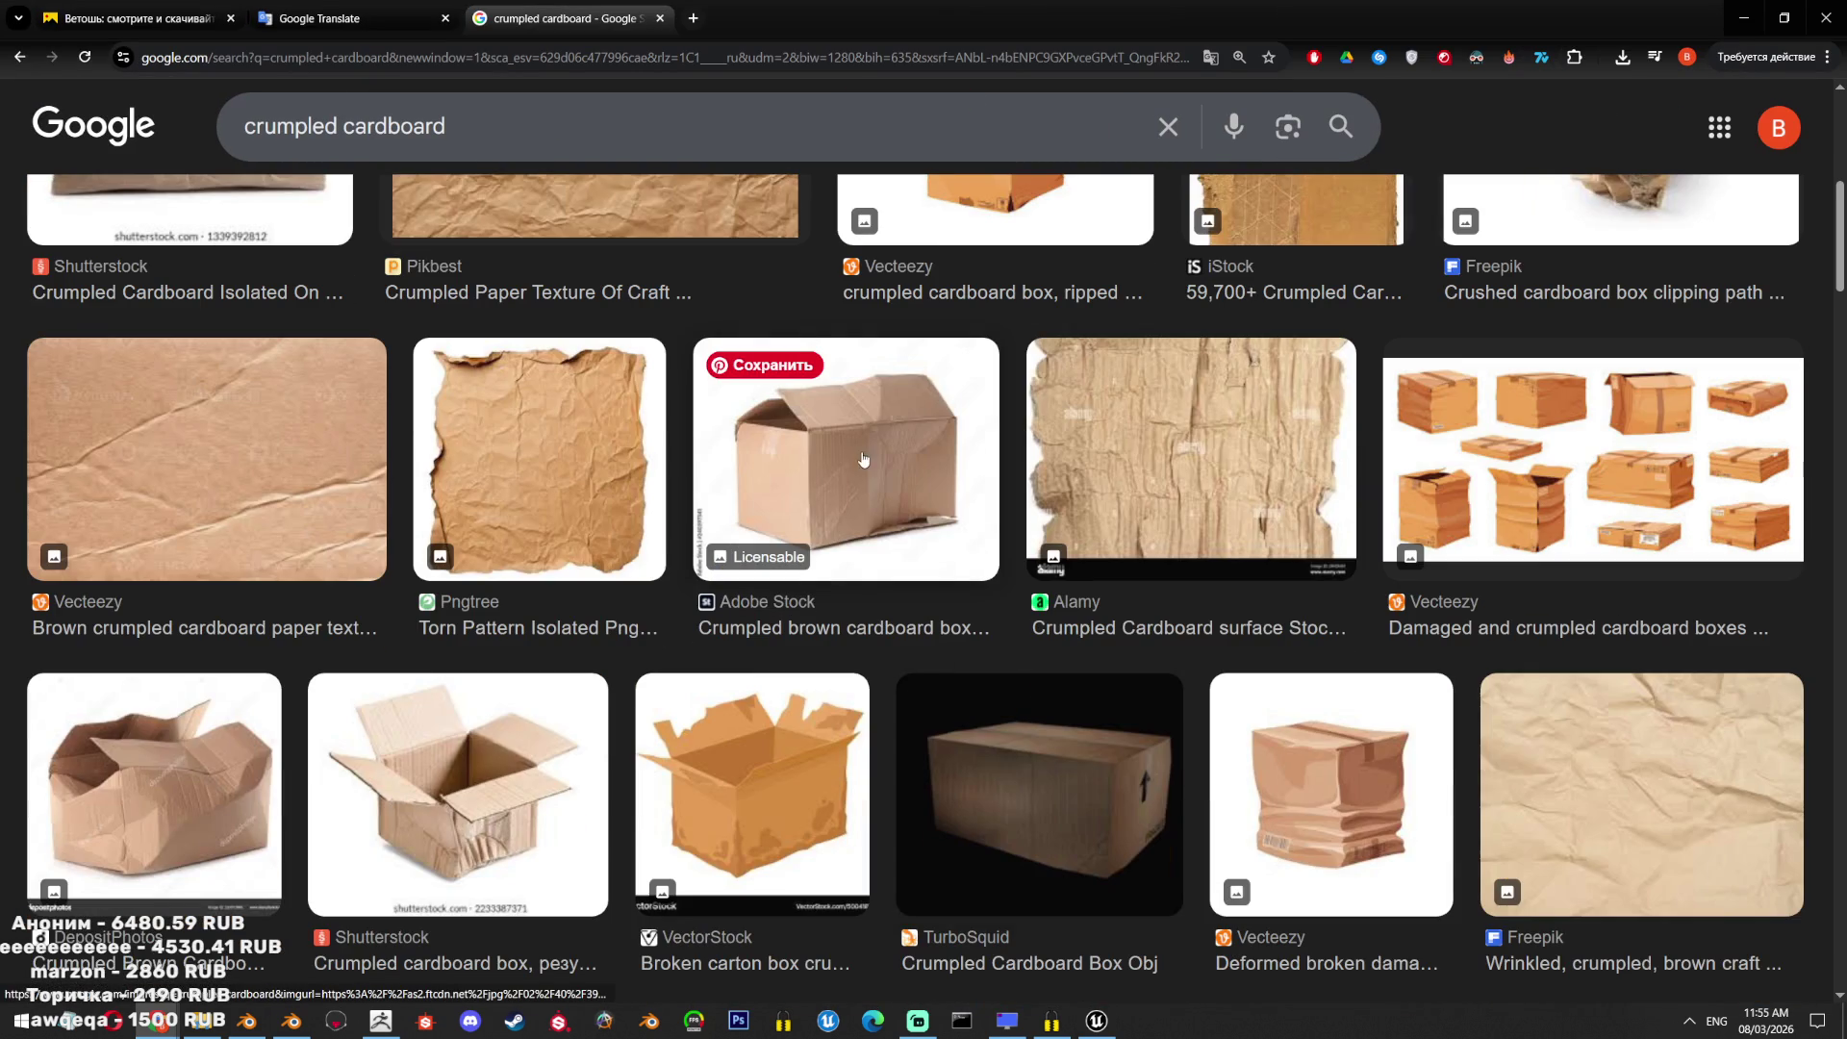
pyautogui.click(867, 478)
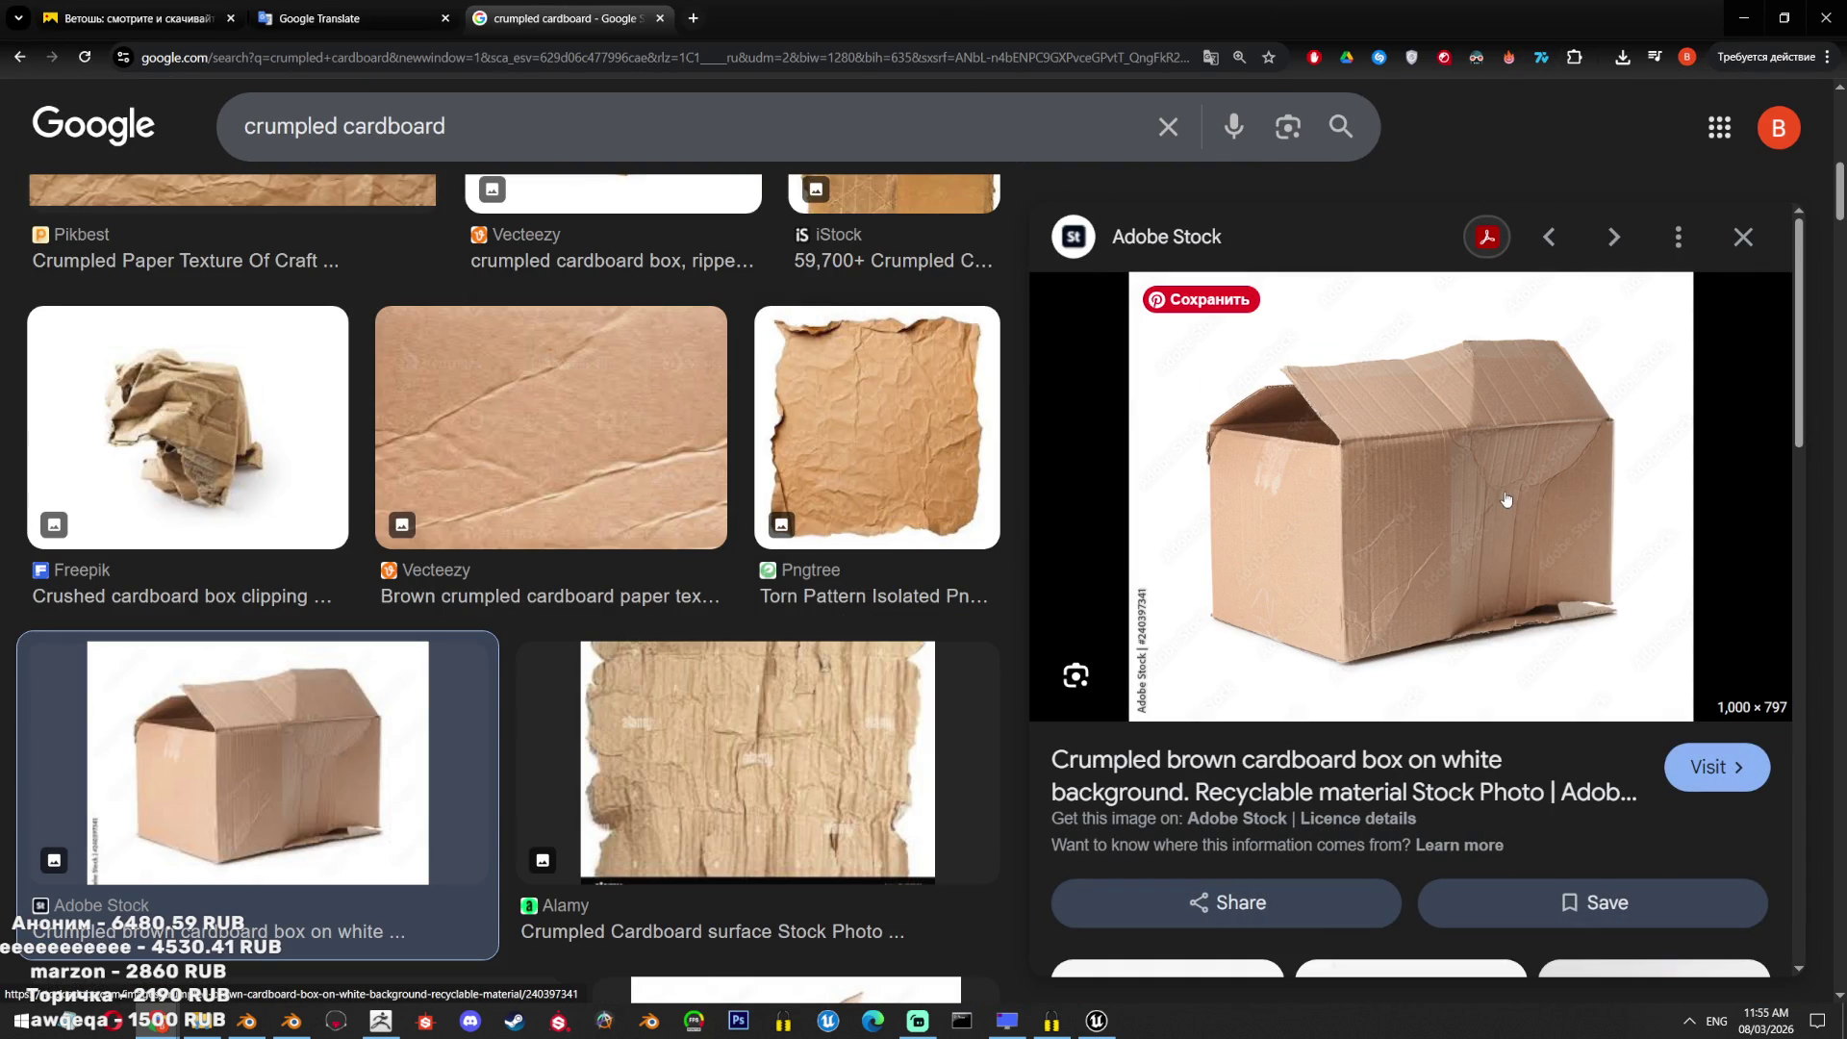
pyautogui.rightClick(1504, 494)
pyautogui.click(1611, 765)
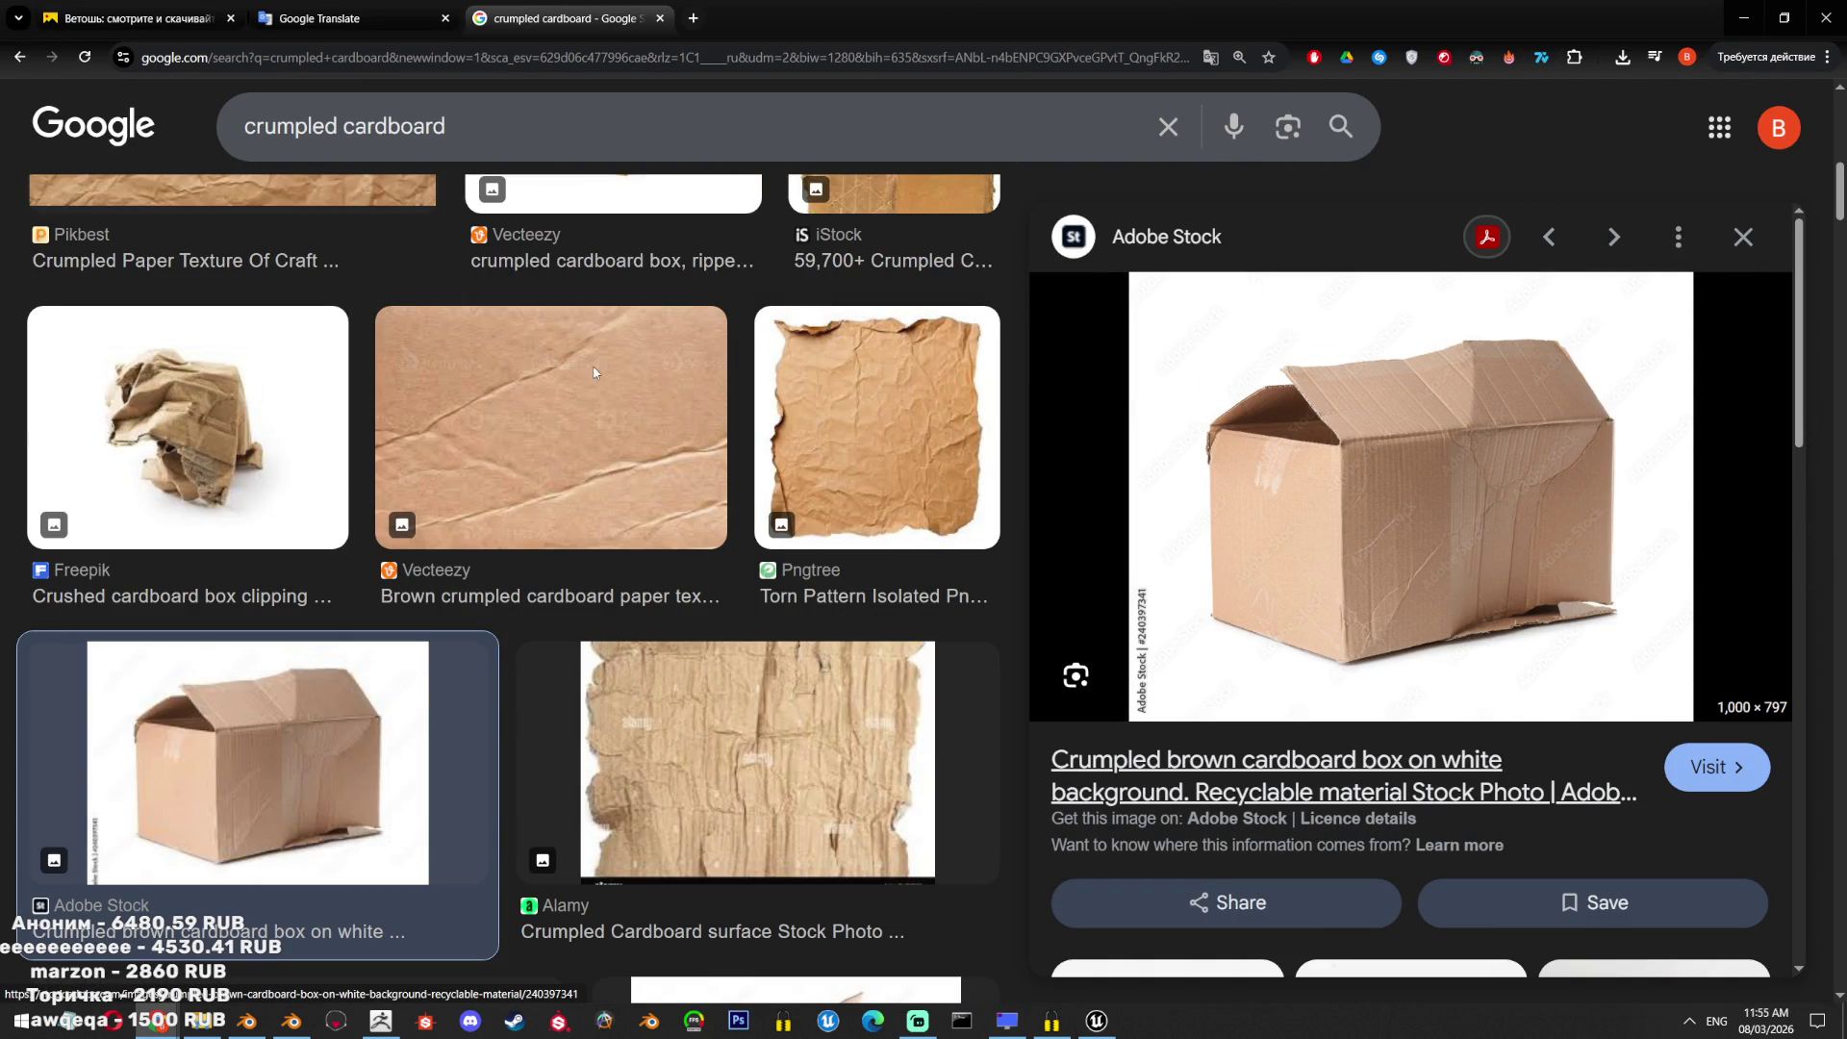
pyautogui.click(849, 469)
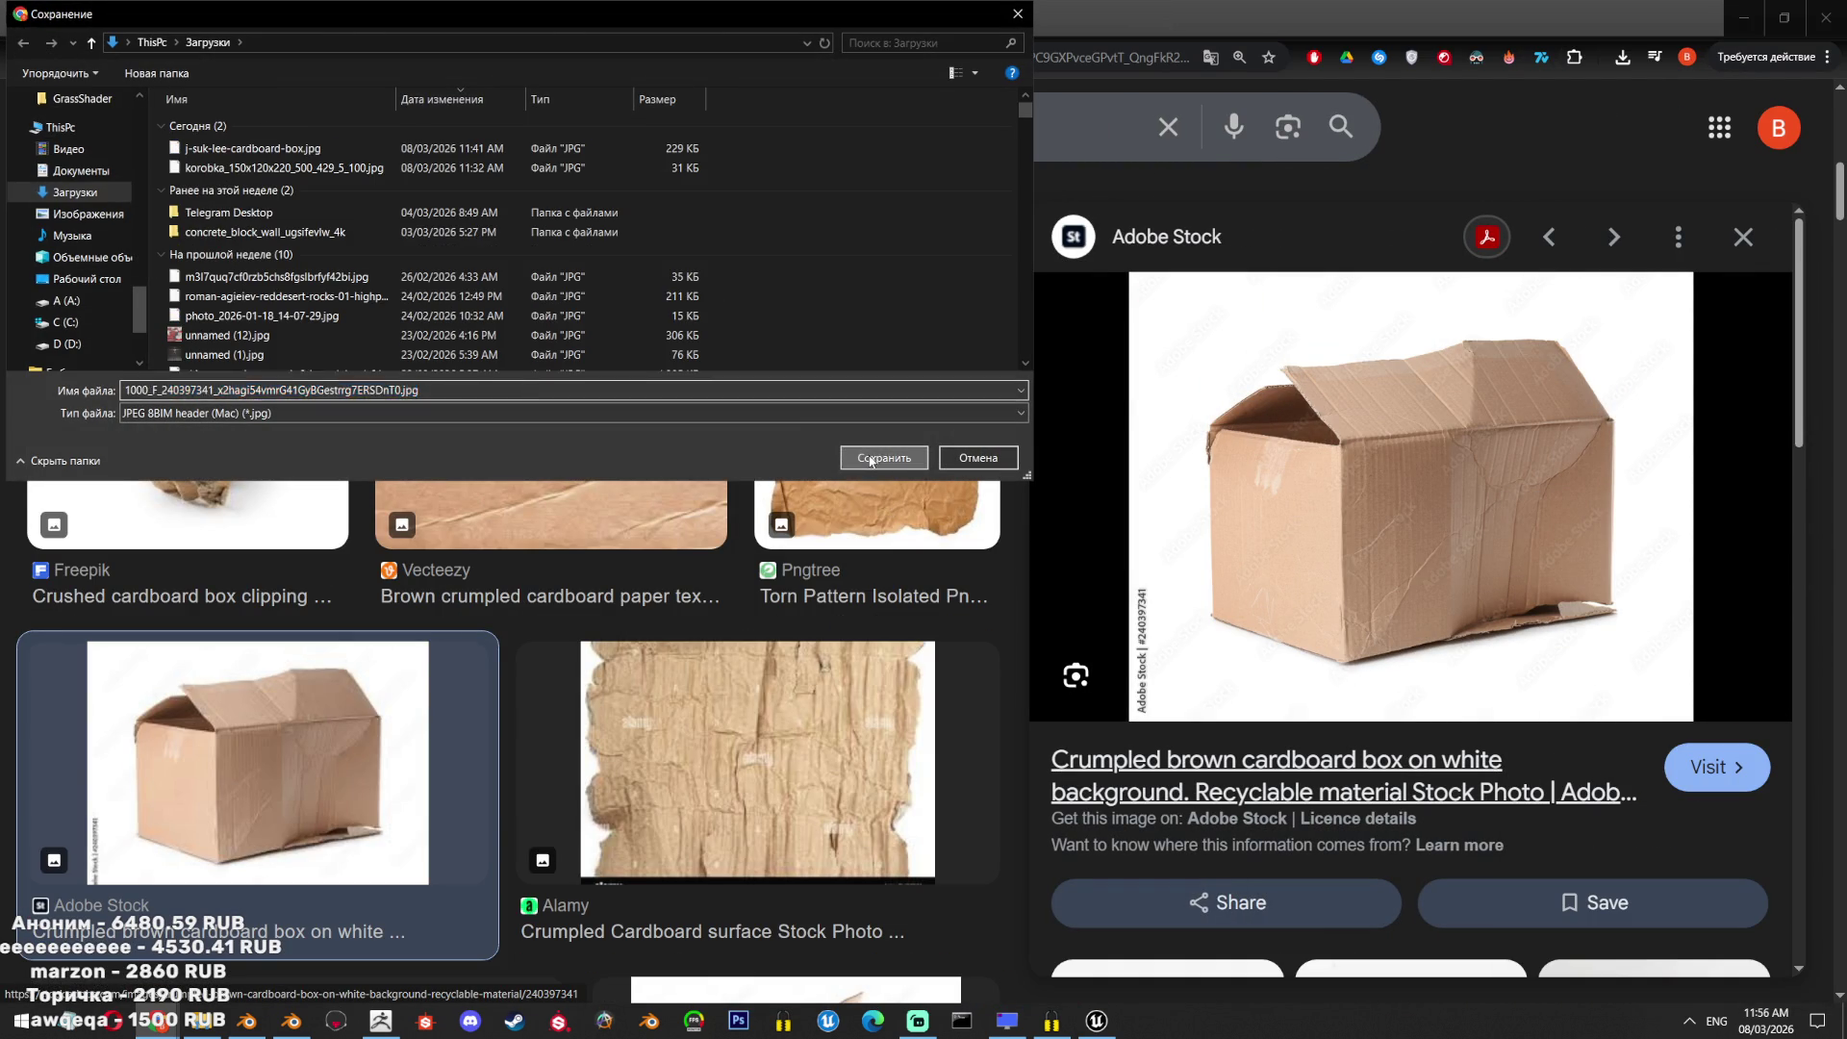
# Run a visual search on the Alamy crushed box photo for similar images.
pyautogui.scroll(-7, 1391, 627)
pyautogui.click(1391, 627)
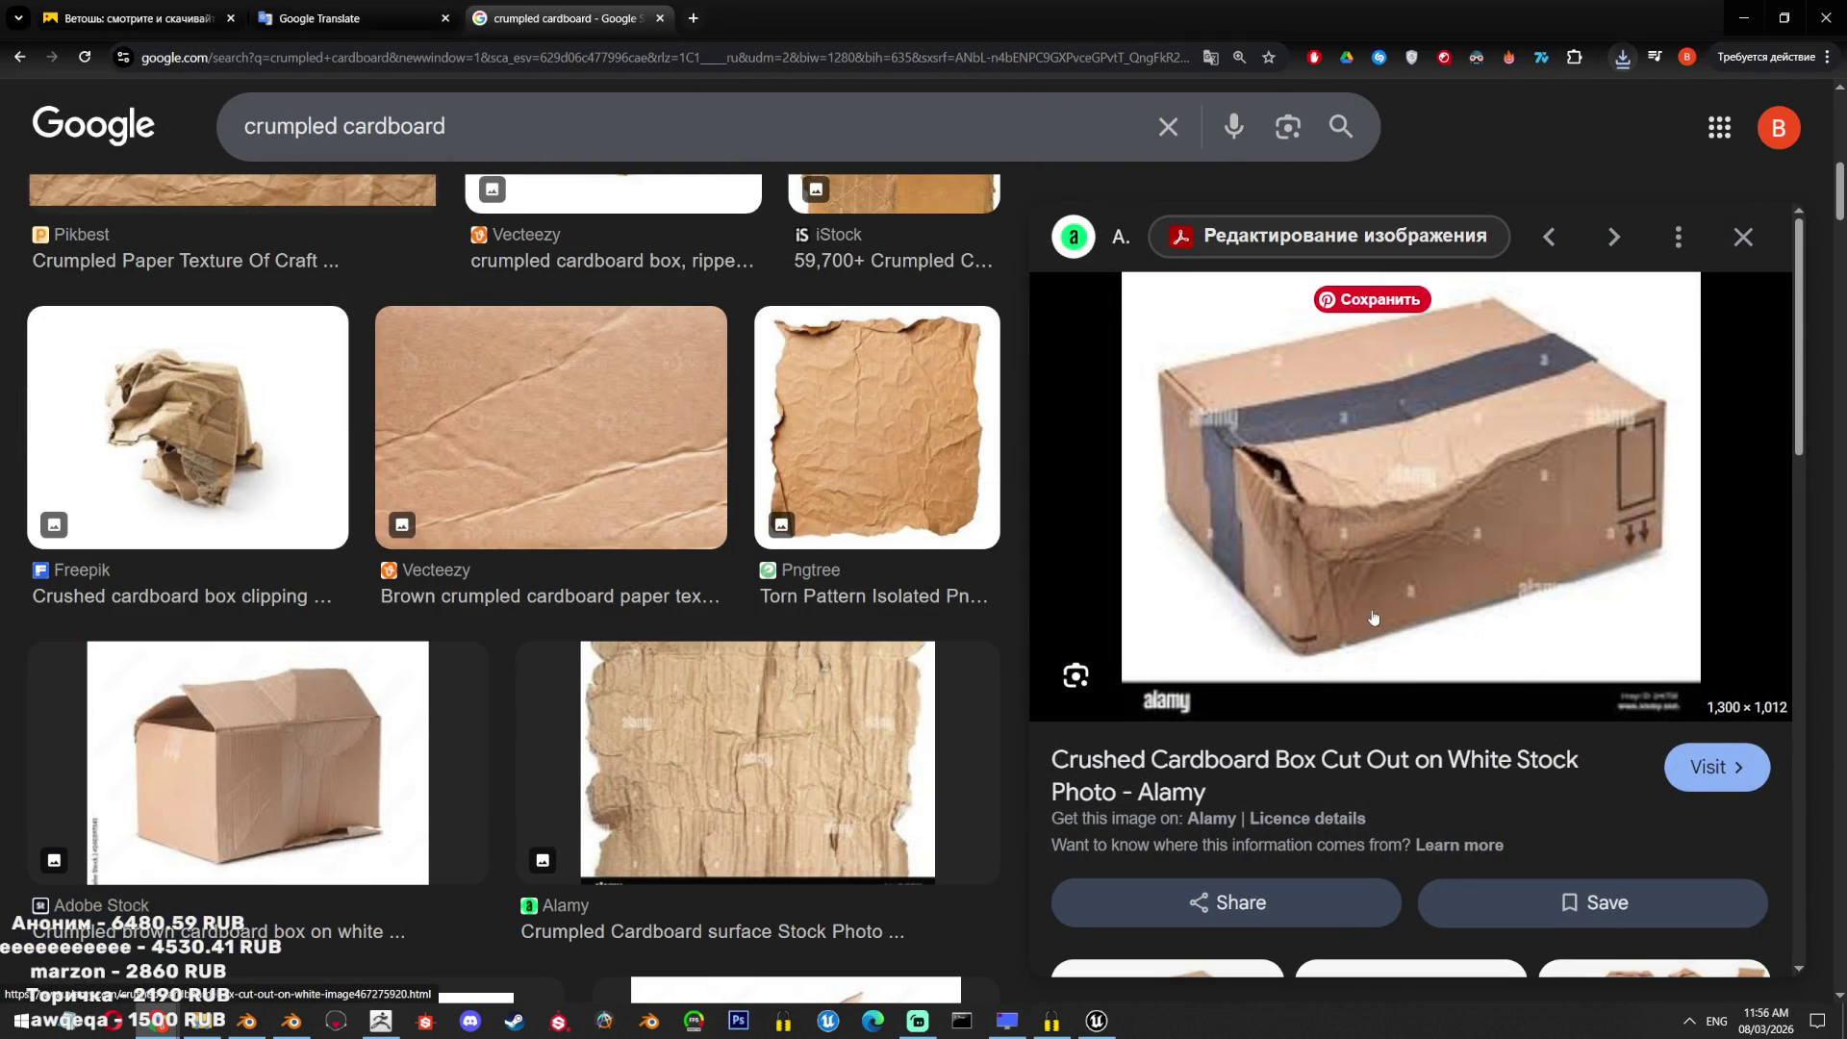
pyautogui.rightClick(1491, 414)
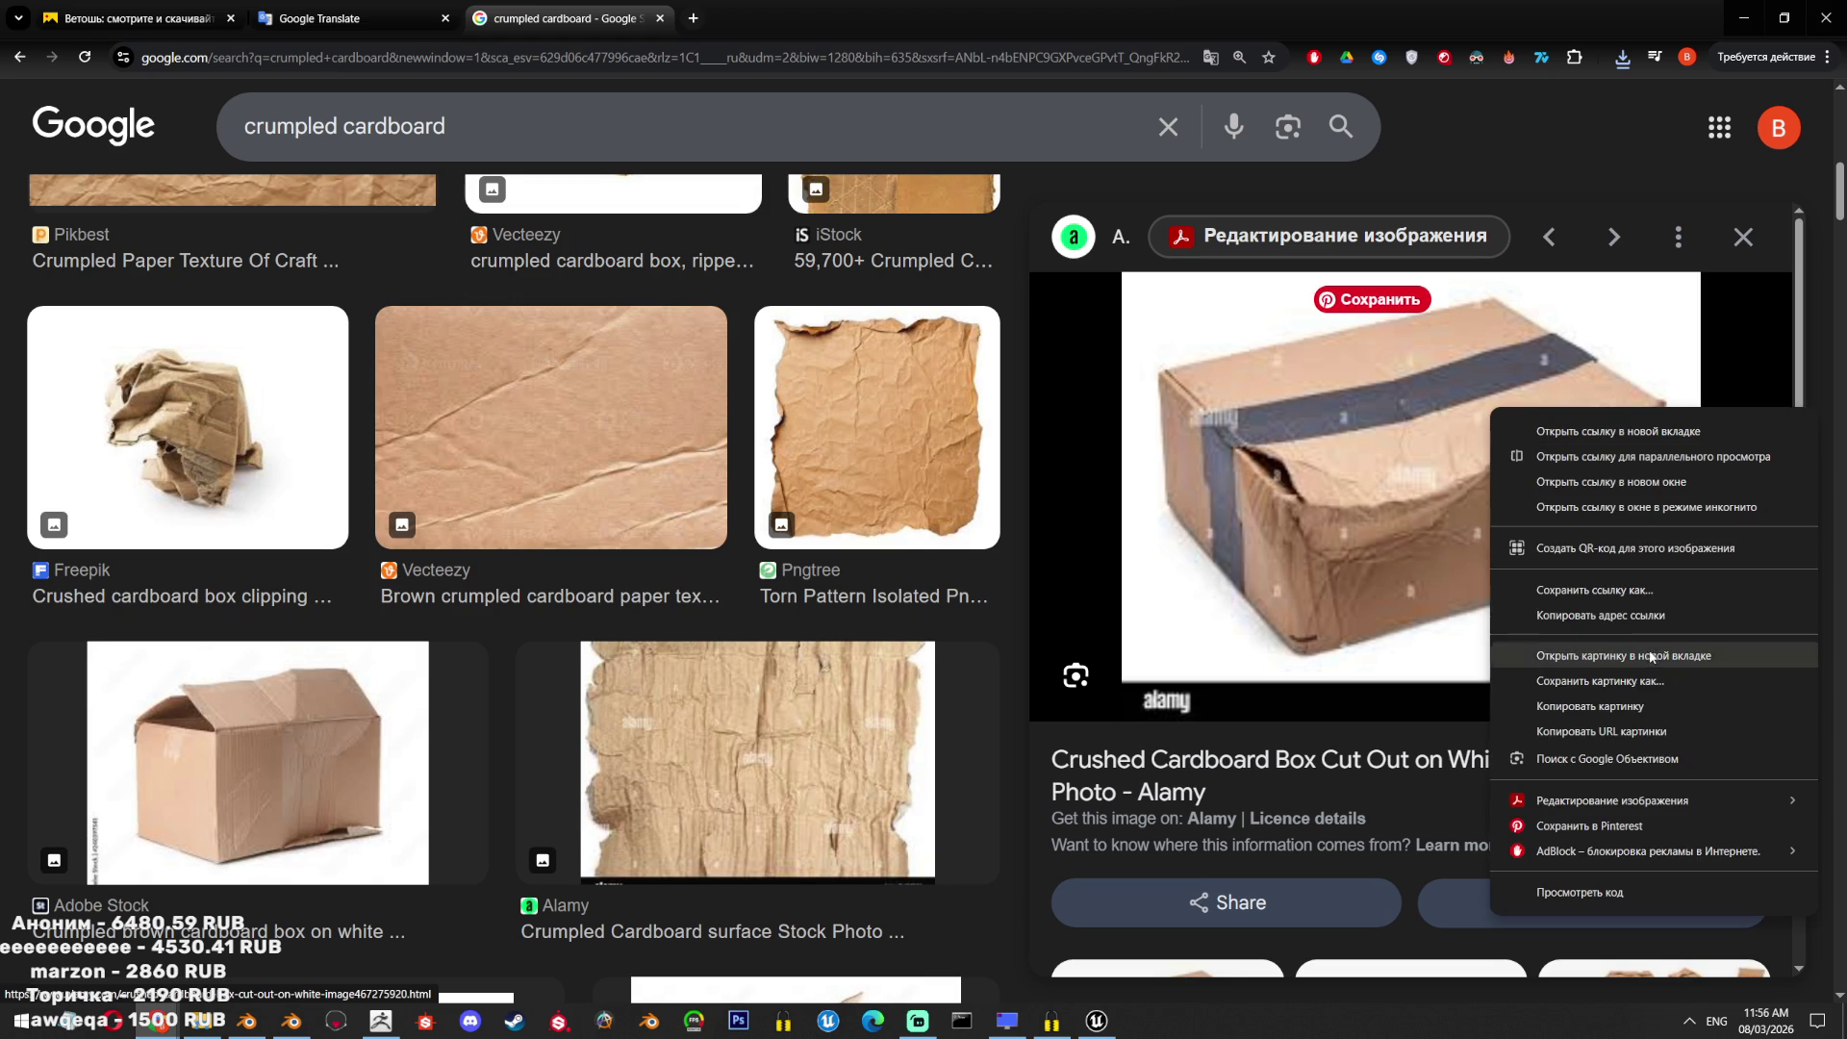
pyautogui.moveTo(1268, 507)
pyautogui.mouseDown()
pyautogui.moveTo(1325, 450)
pyautogui.moveTo(1406, 246)
pyautogui.mouseUp()
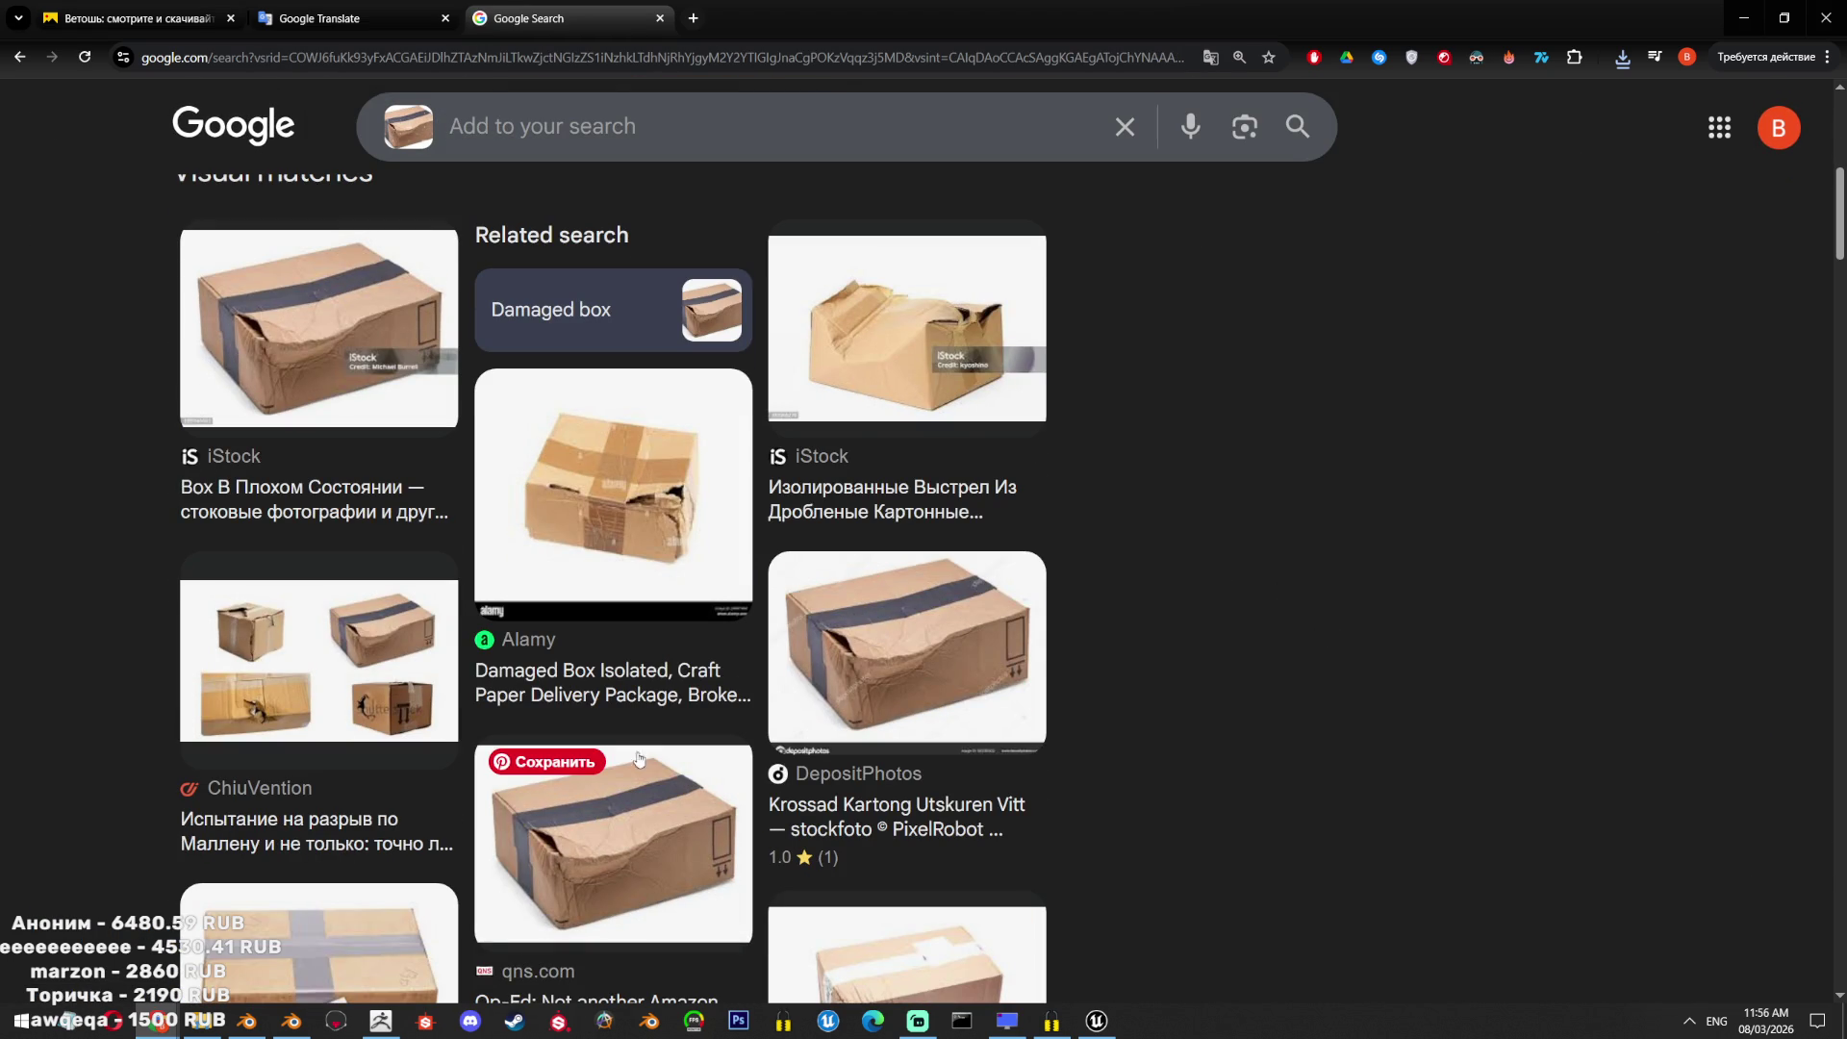
# Save the qns.com crushed box photo from the similar results.
pyautogui.click(638, 759)
pyautogui.rightClick(1386, 491)
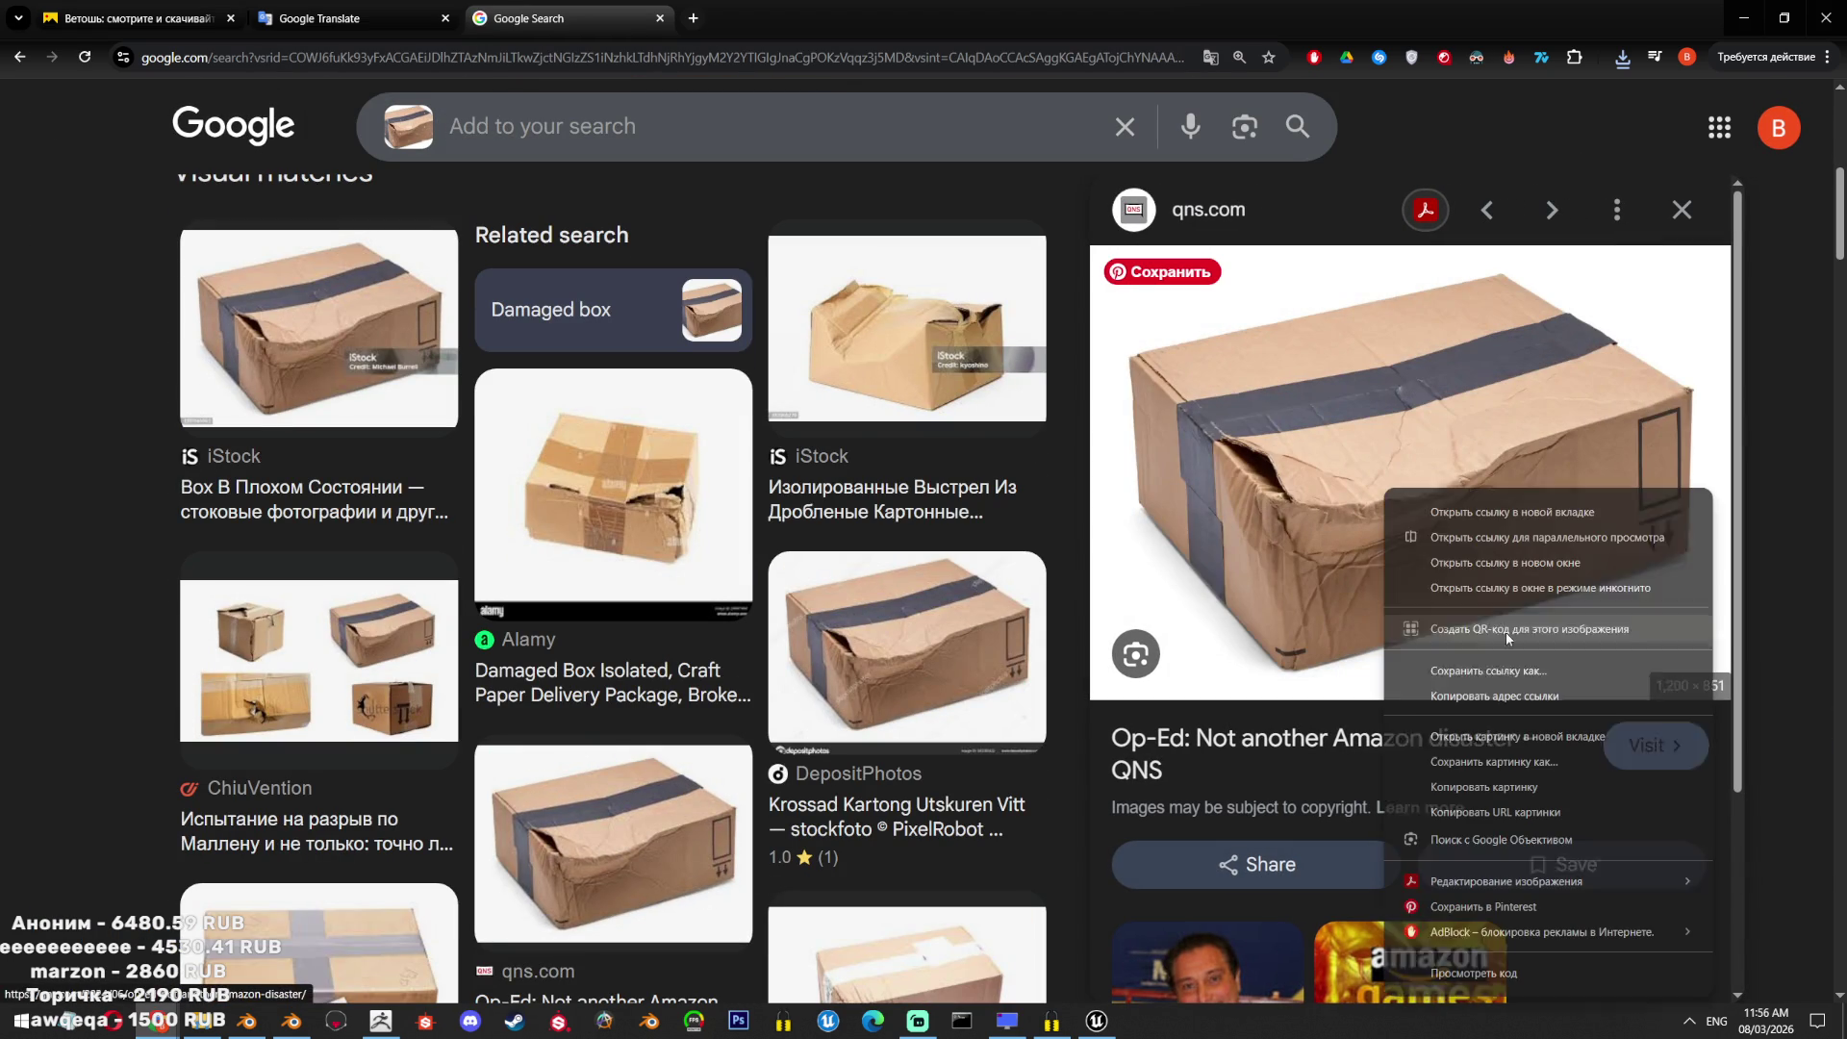
pyautogui.click(1498, 765)
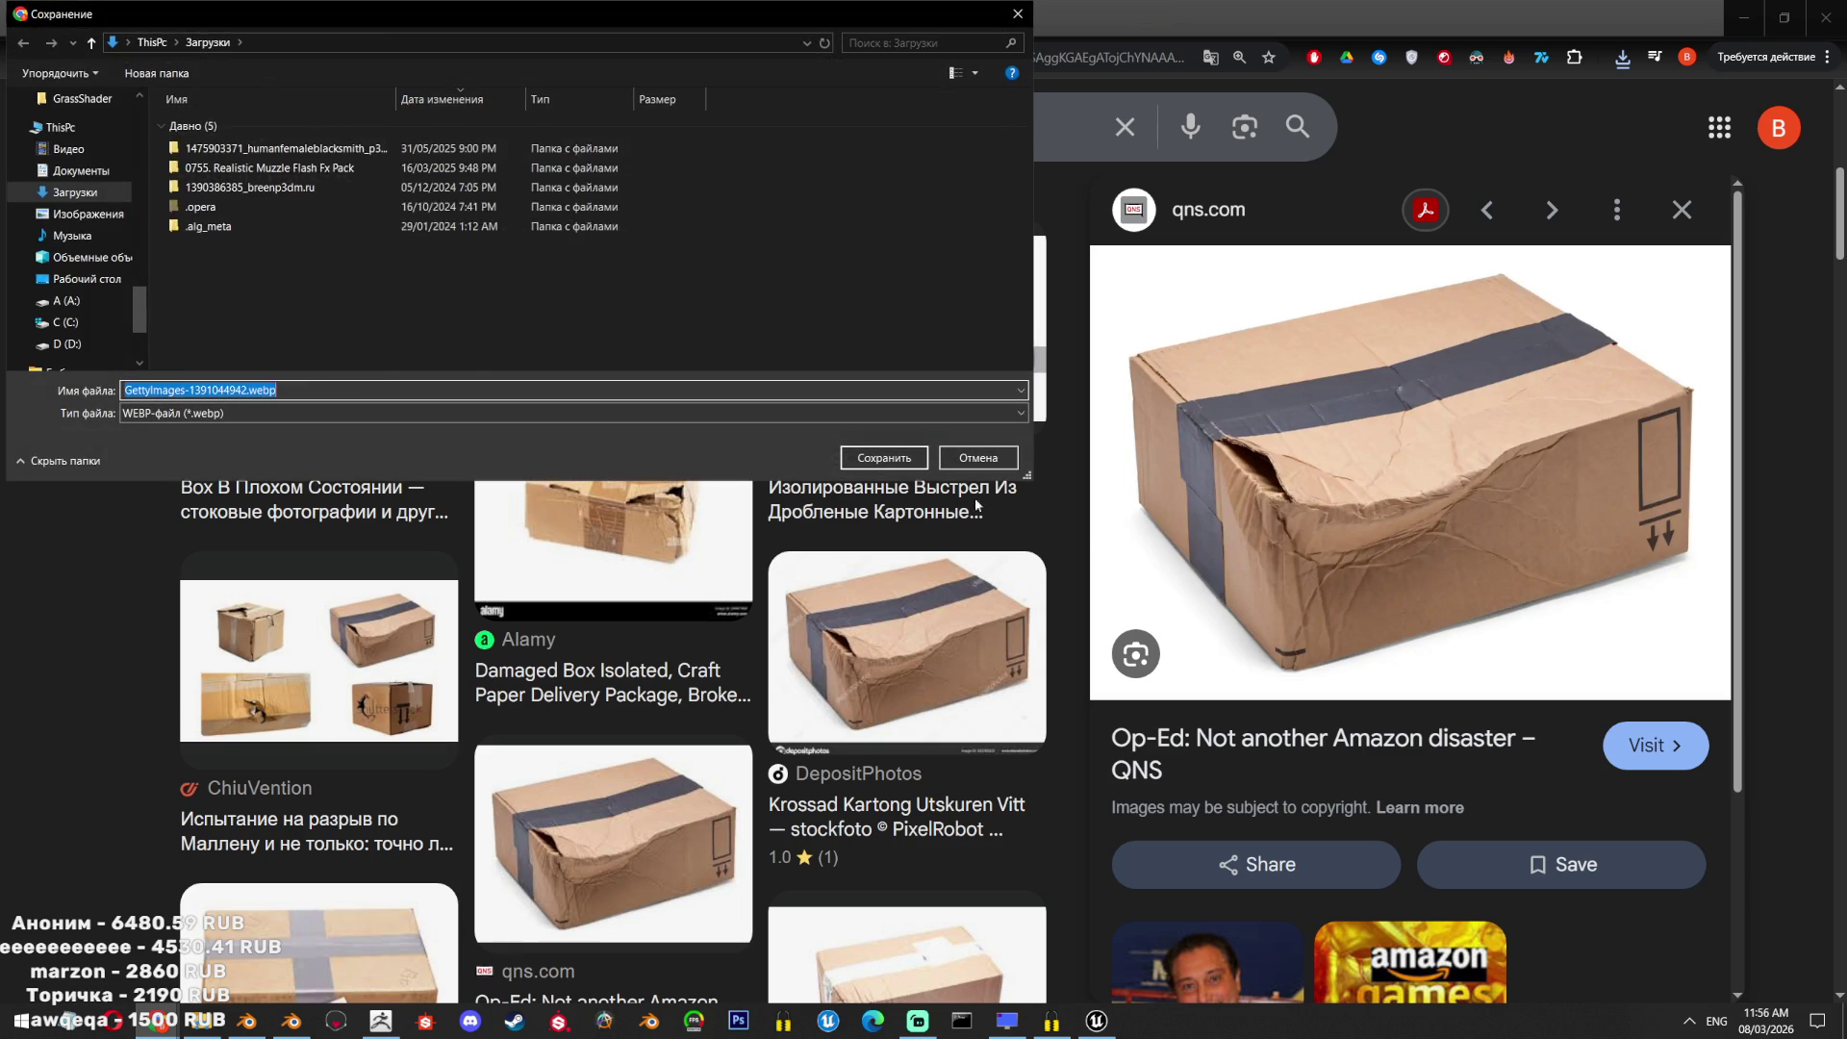
pyautogui.press('Return')
pyautogui.moveTo(157, 1019)
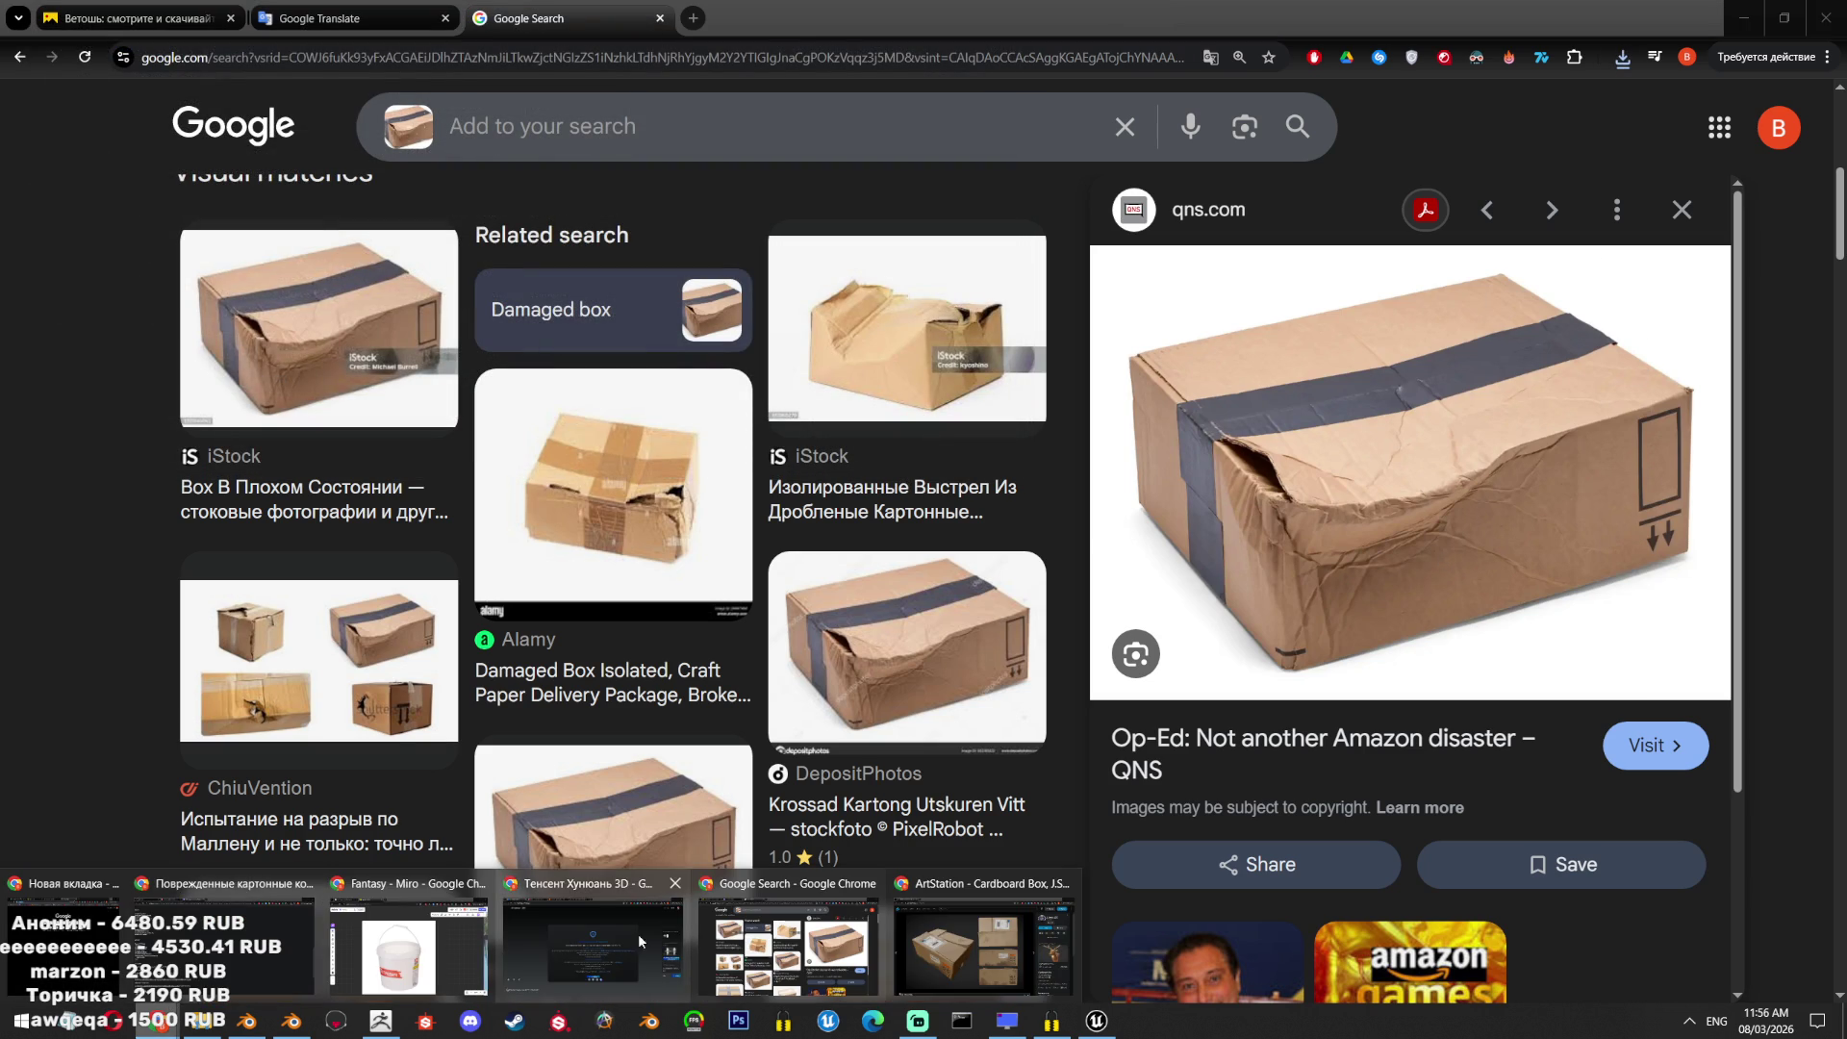
pyautogui.click(591, 934)
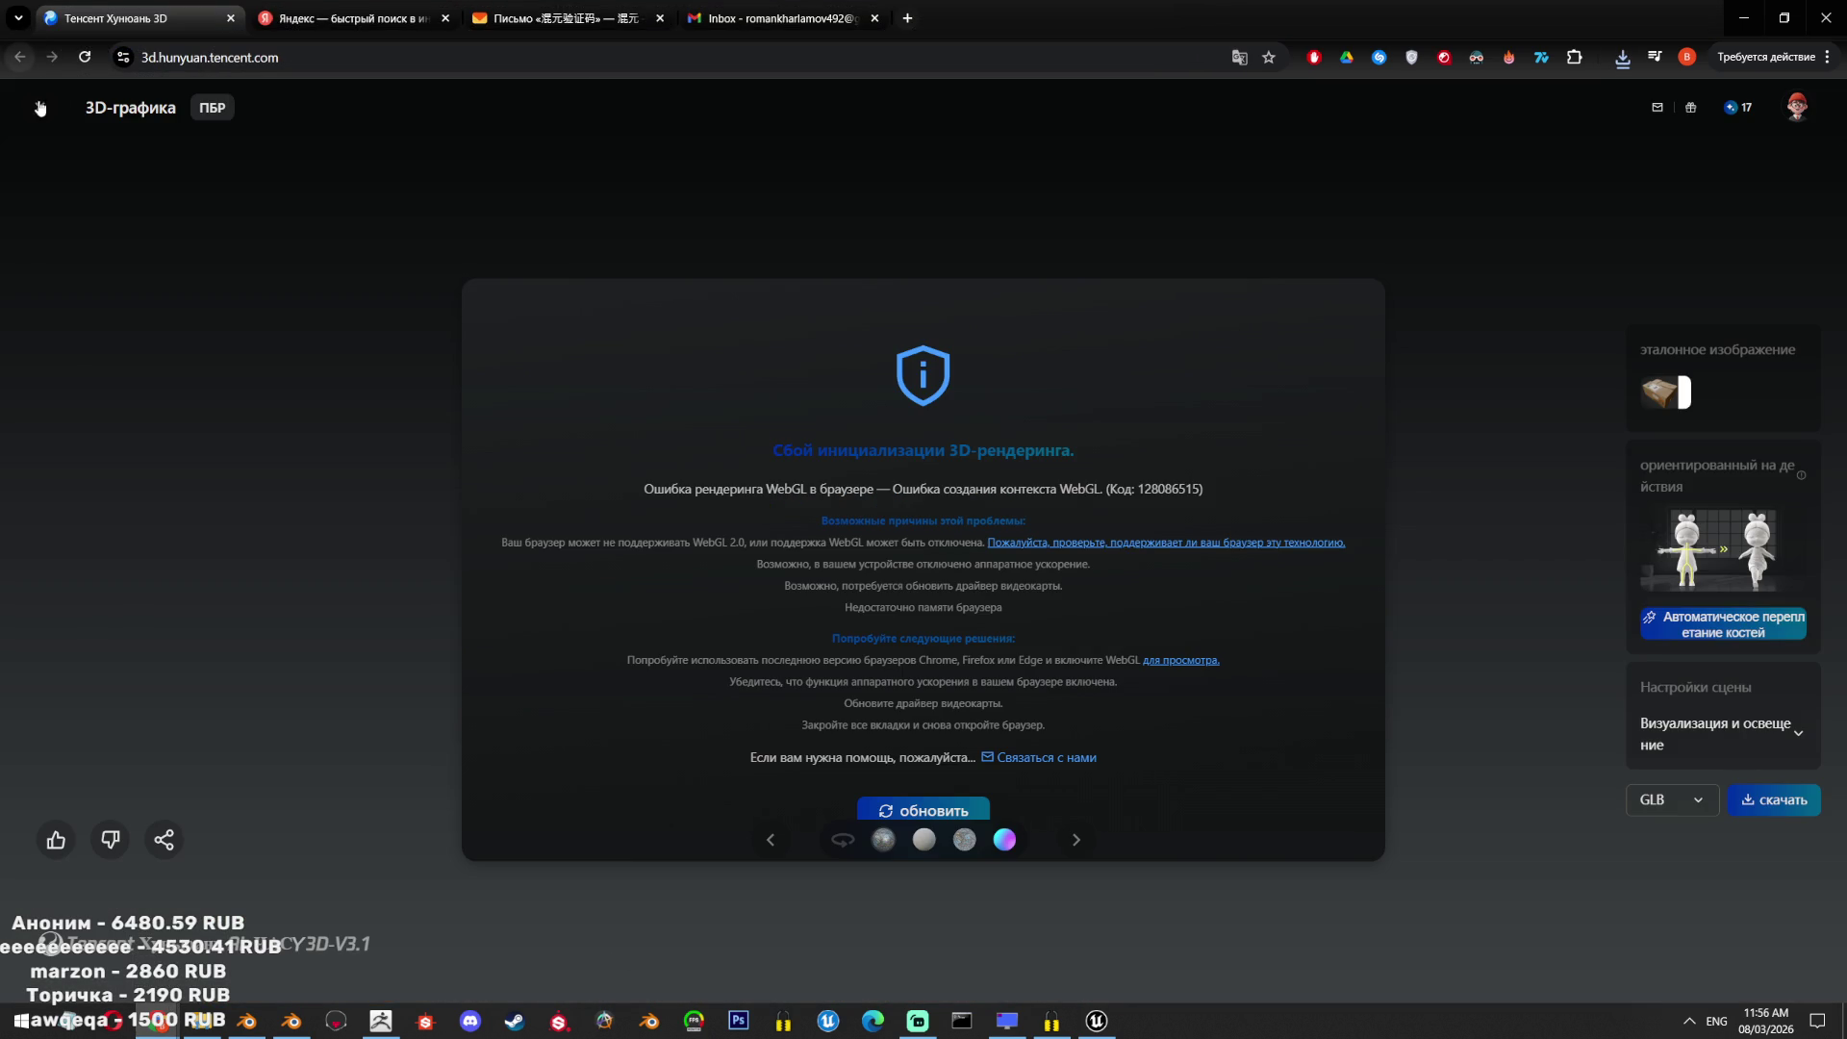
# Close the WebGL error and upload GettyImages-1391044942.webp as the reference image.
pyautogui.click(40, 108)
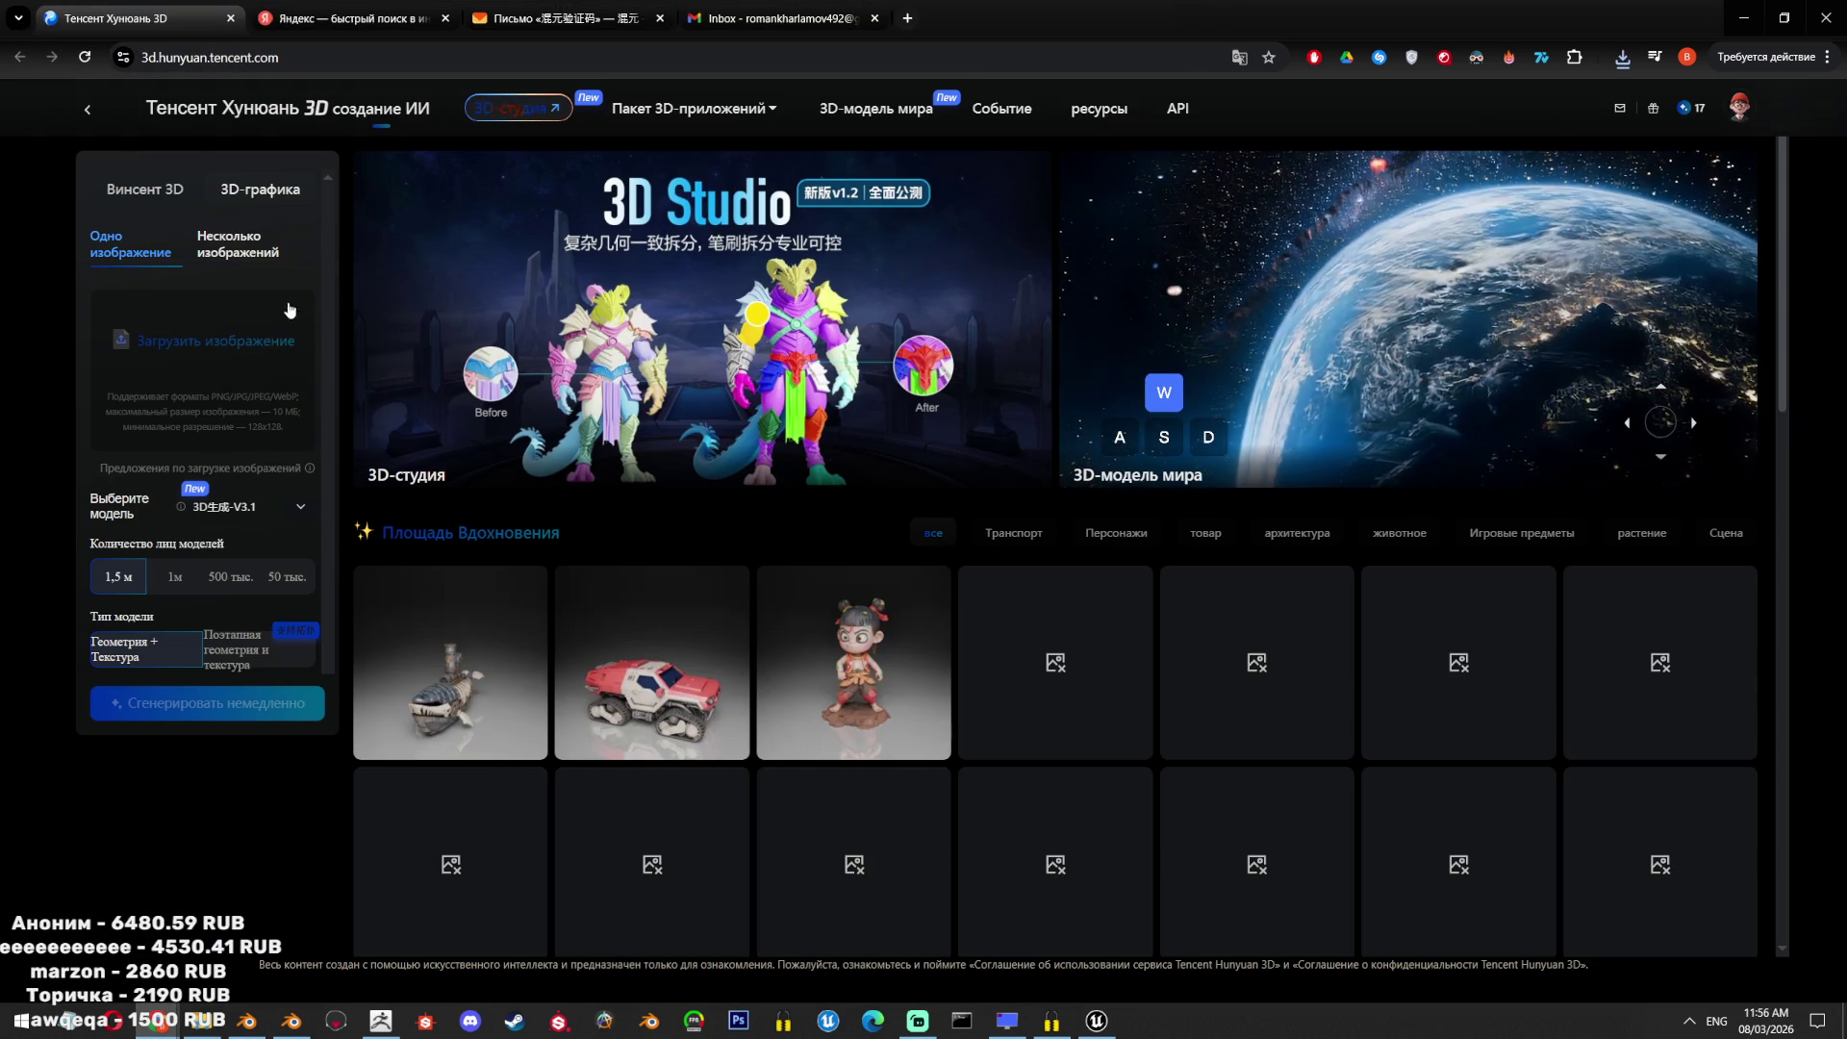
pyautogui.click(288, 310)
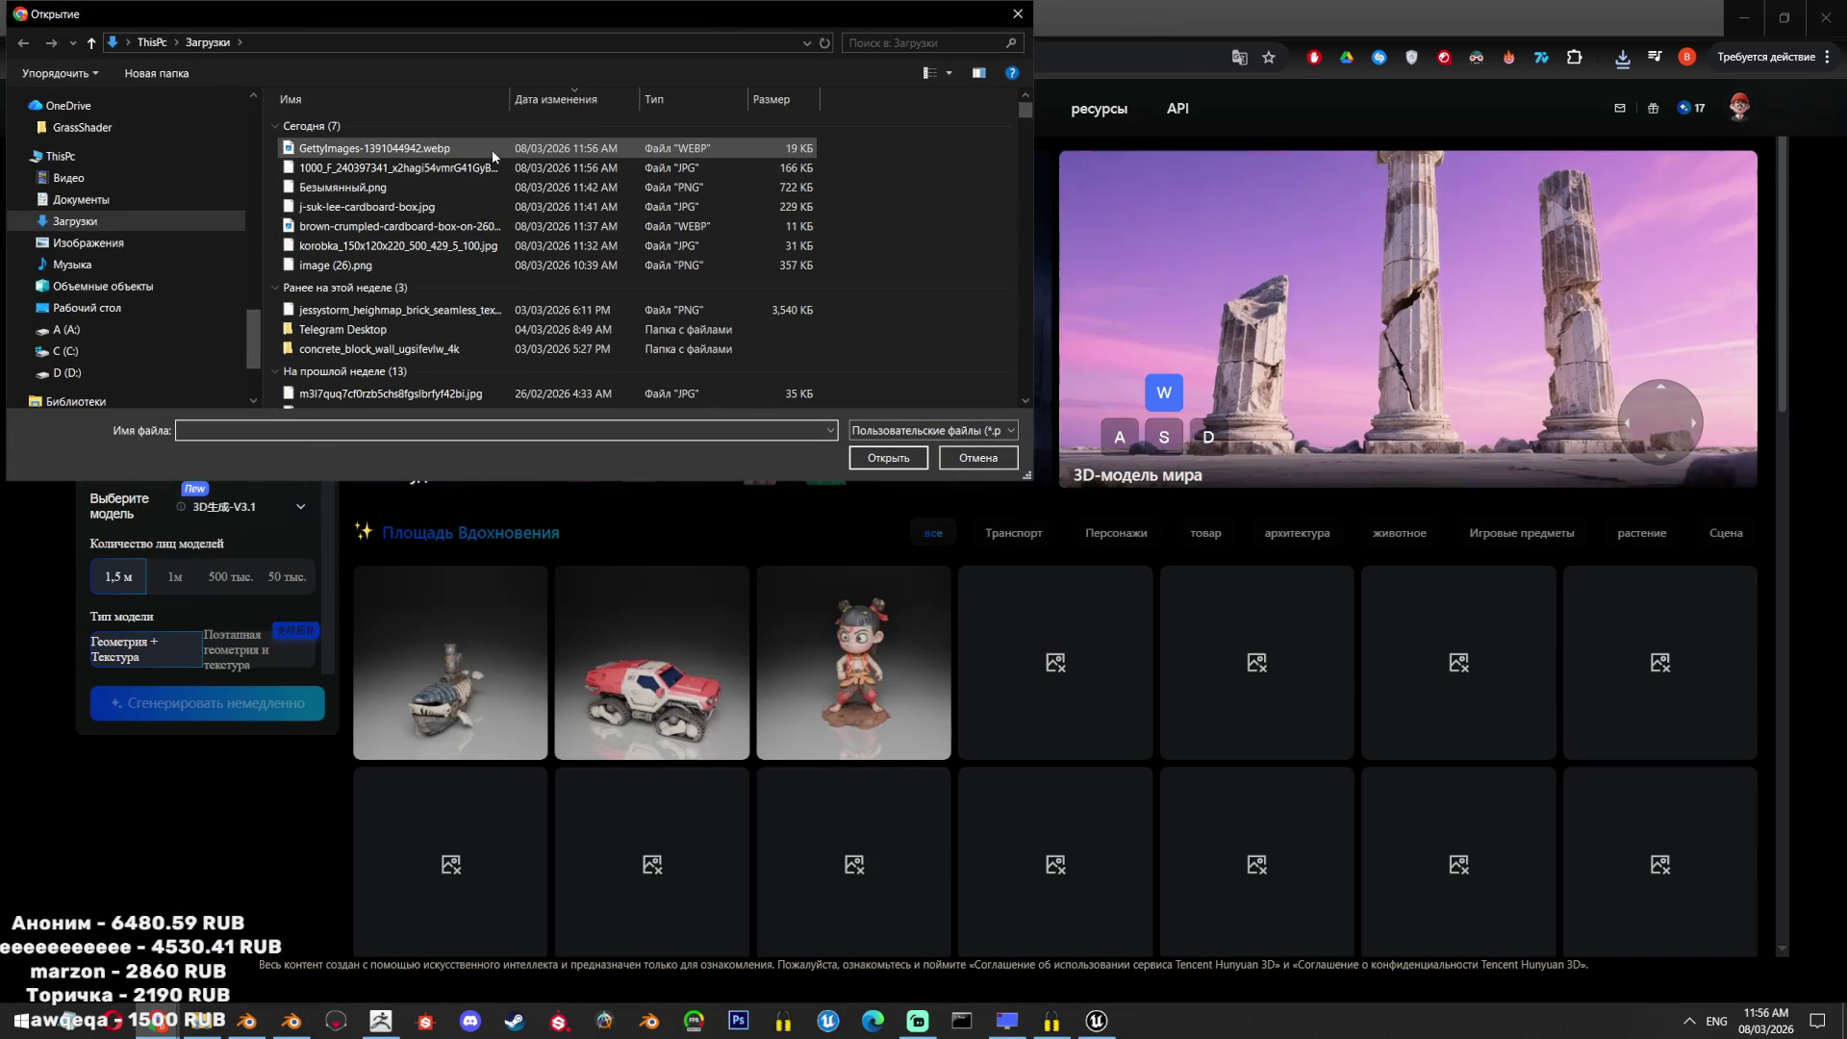
pyautogui.doubleClick(493, 154)
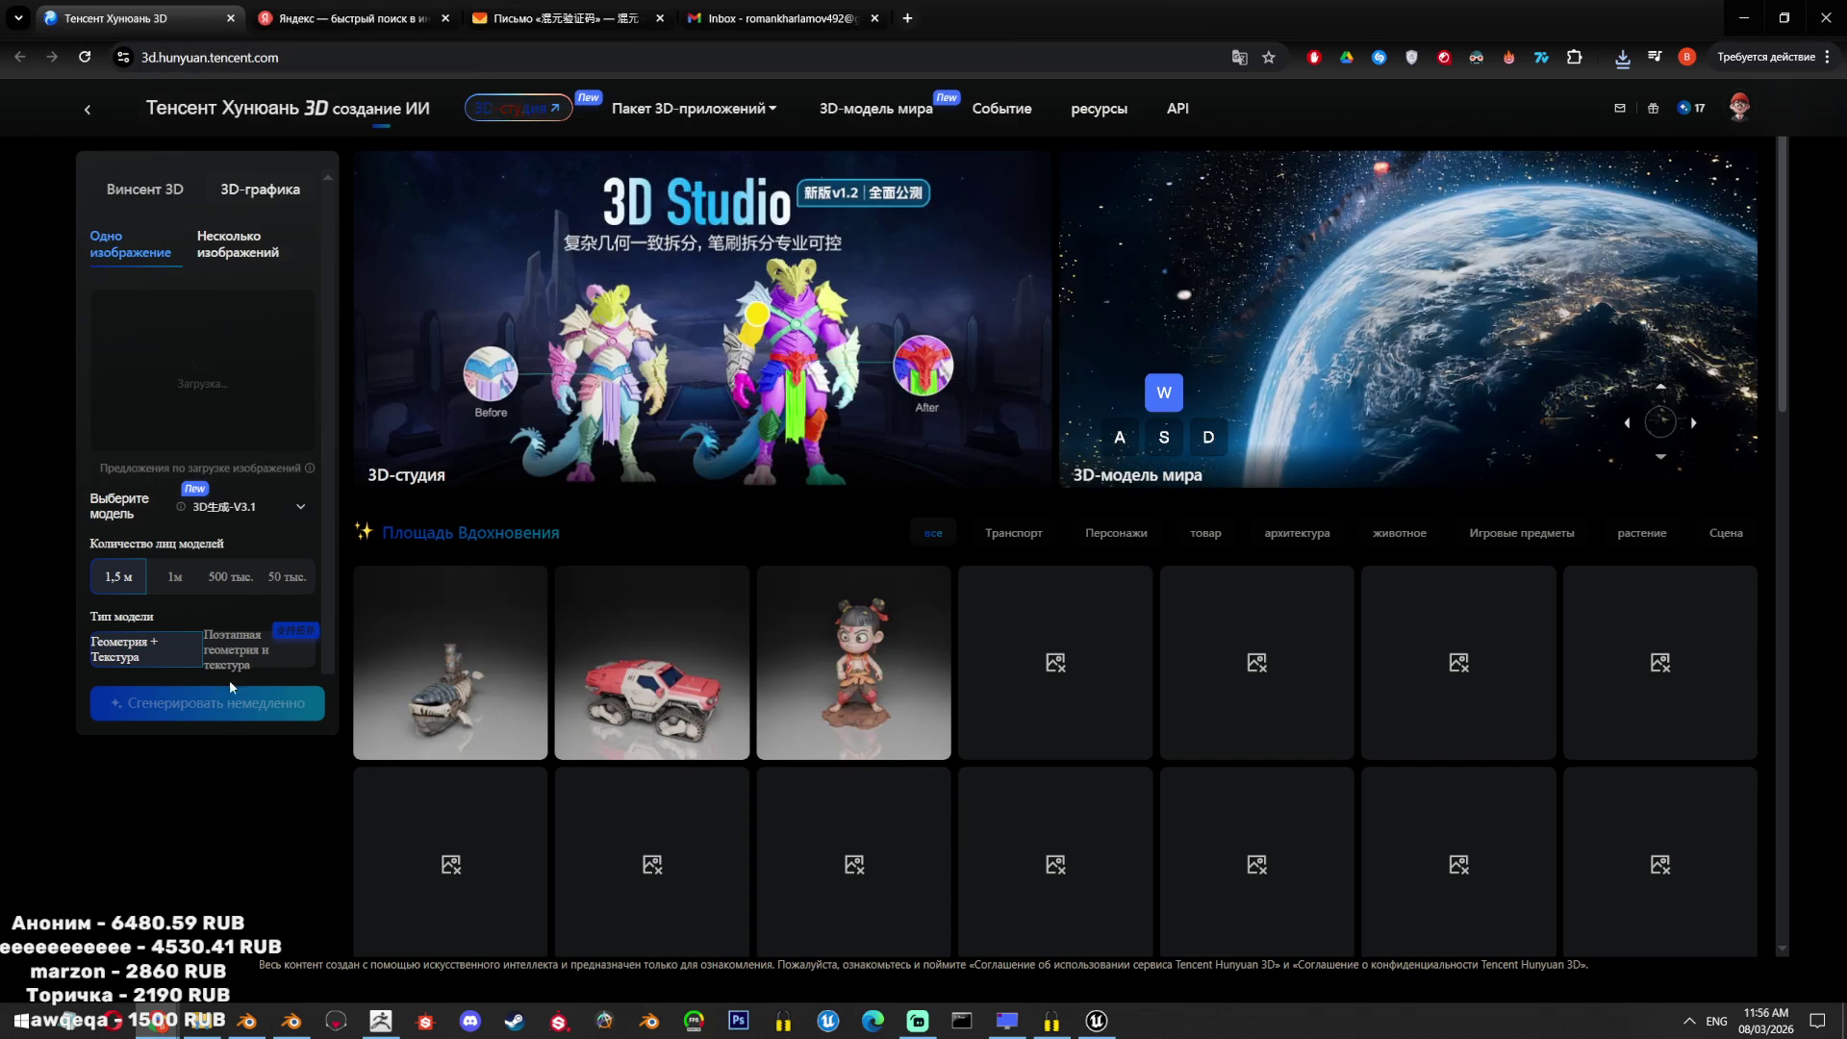
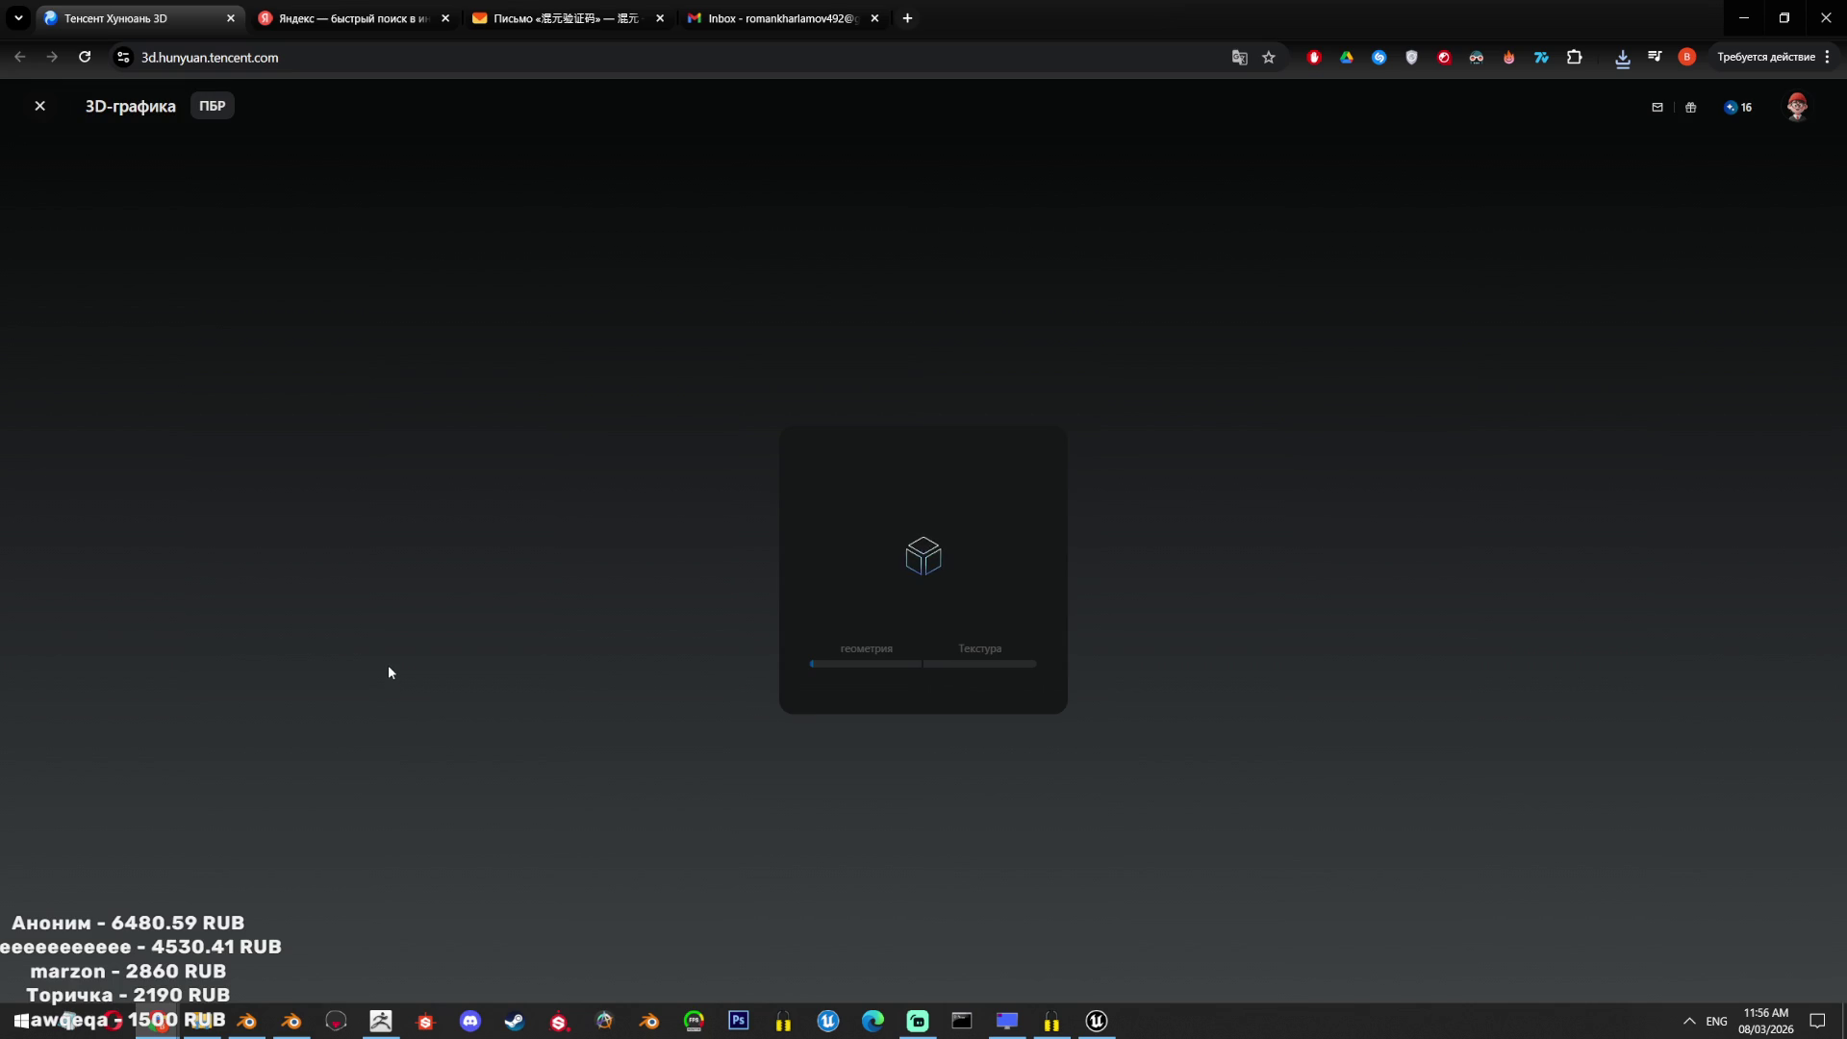
# View the garbage bags, tire and jug side-on in Blender, then return to the box image results.
pyautogui.click(288, 1018)
pyautogui.scroll(8, 764, 545)
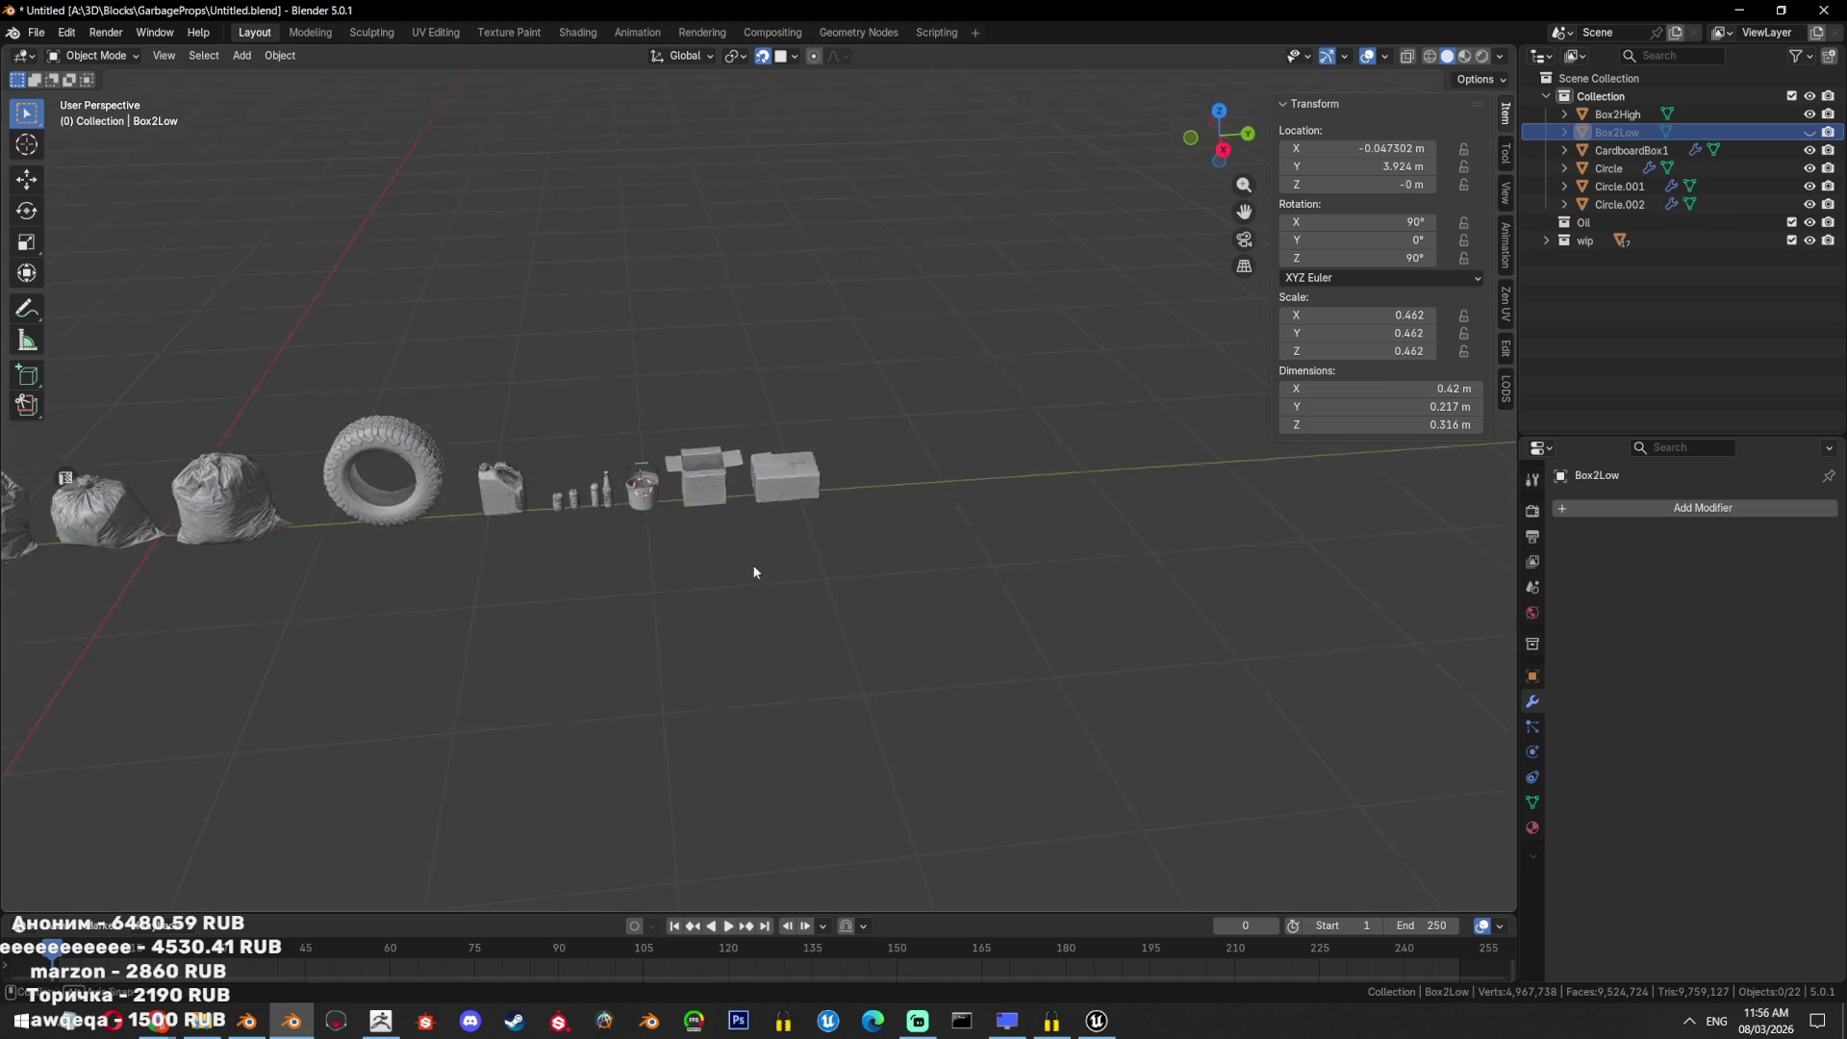
pyautogui.keyDown('alt'); pyautogui.moveTo(859, 656); pyautogui.dragTo(793, 563, button='middle'); pyautogui.keyUp('alt')
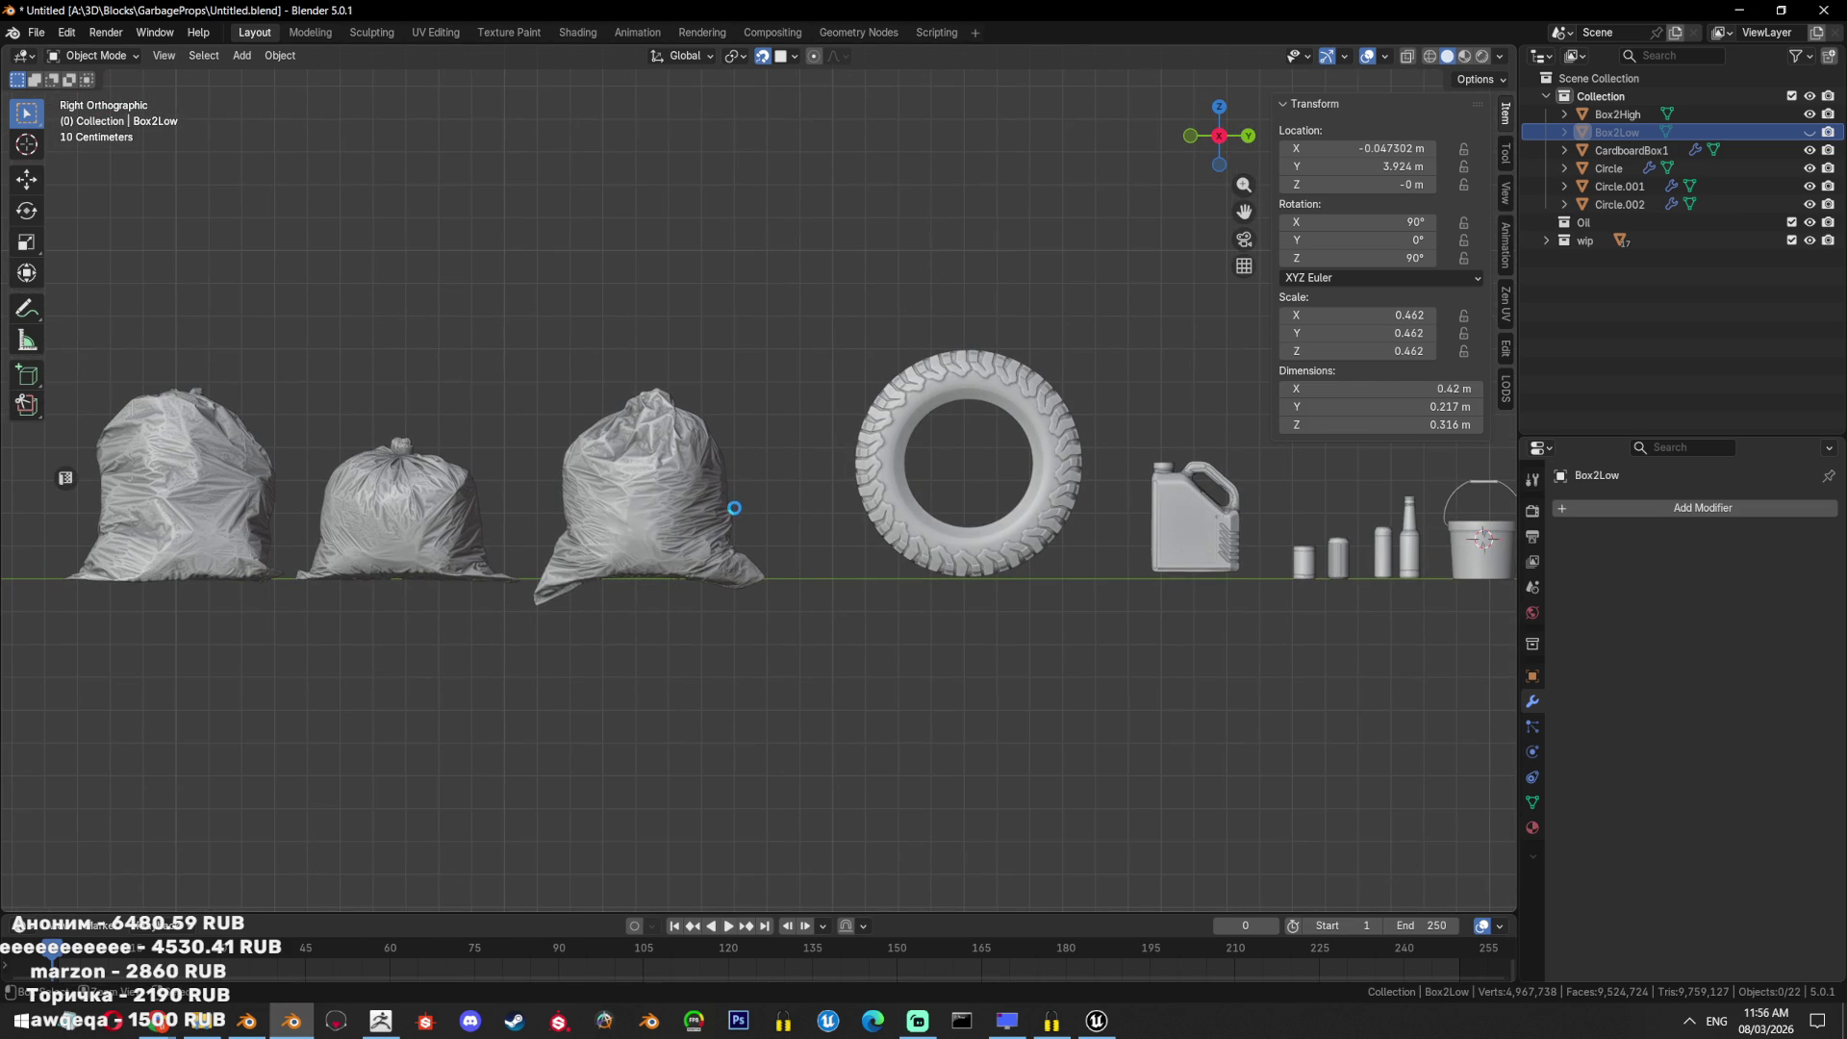
pyautogui.moveTo(157, 1022)
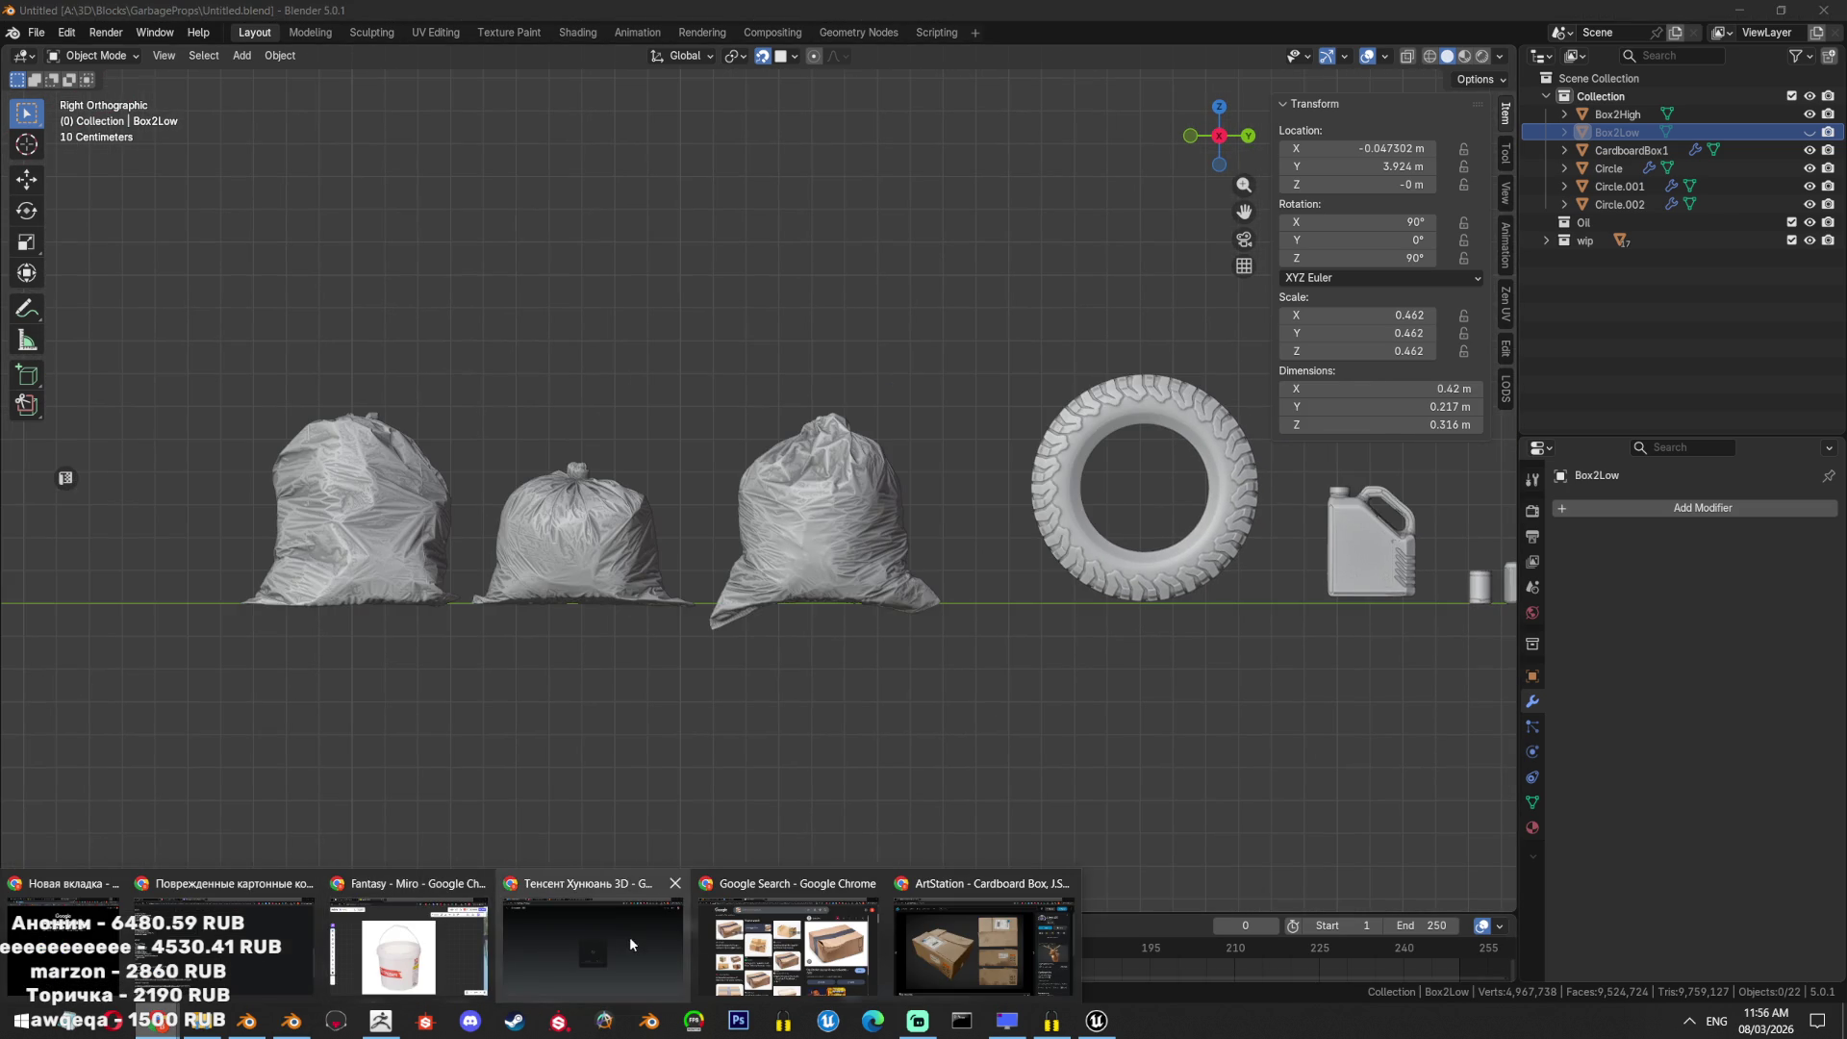
pyautogui.click(788, 939)
# Scroll the damaged-box visual-search results and preview the torn iStock box image.
pyautogui.scroll(-10, 1028, 647)
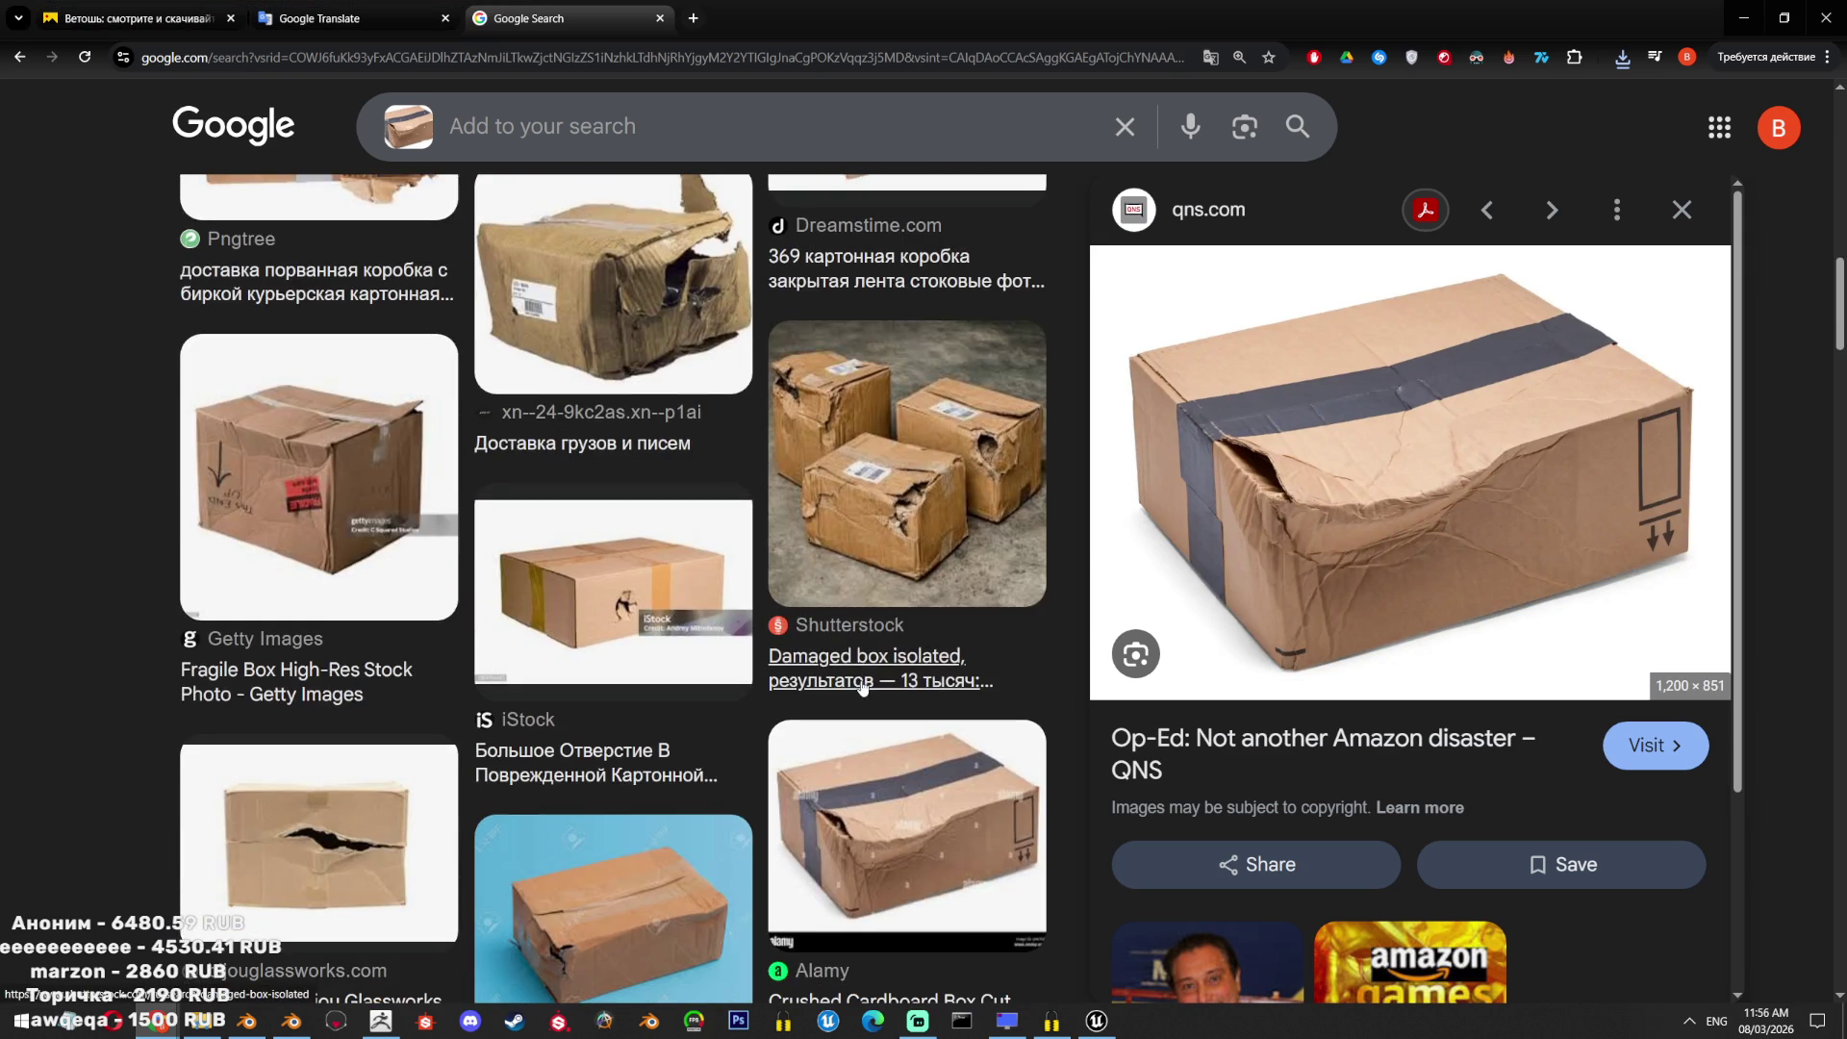
pyautogui.scroll(-5, 489, 537)
pyautogui.scroll(-8, 489, 536)
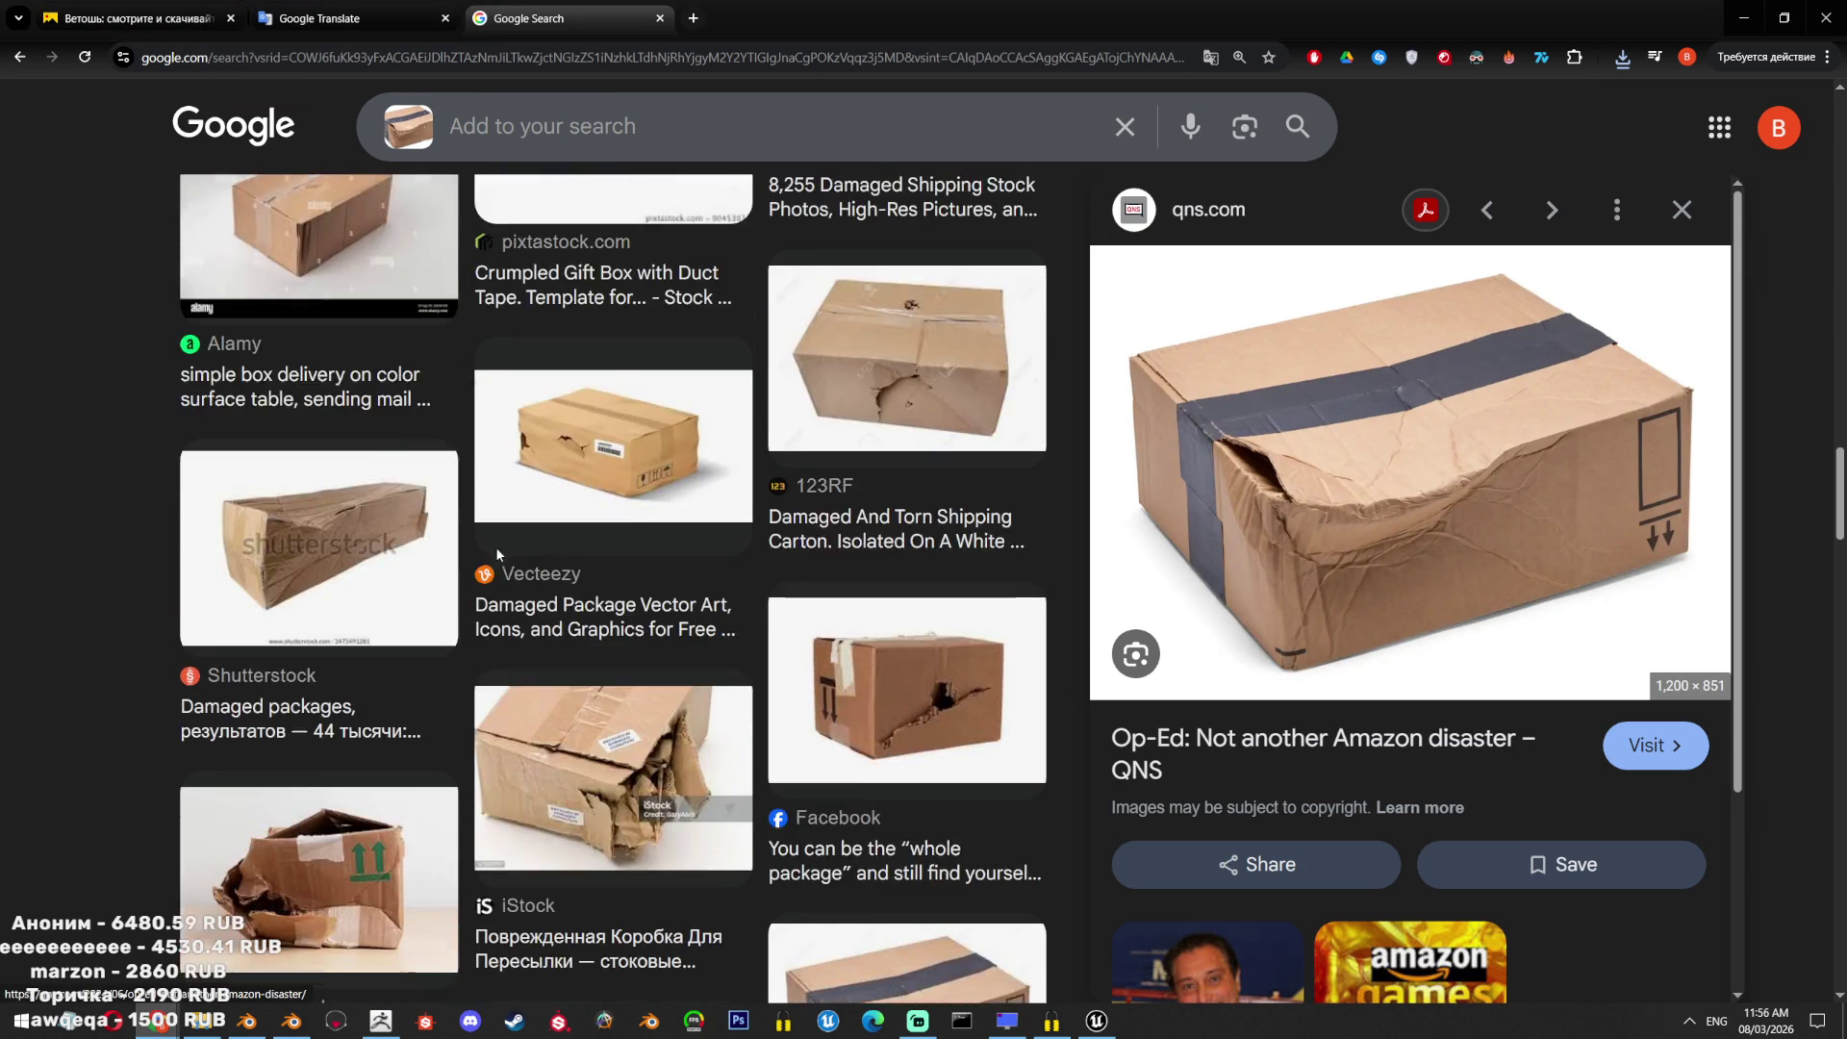
pyautogui.scroll(-3, 671, 523)
pyautogui.scroll(2, 671, 481)
pyautogui.click(670, 348)
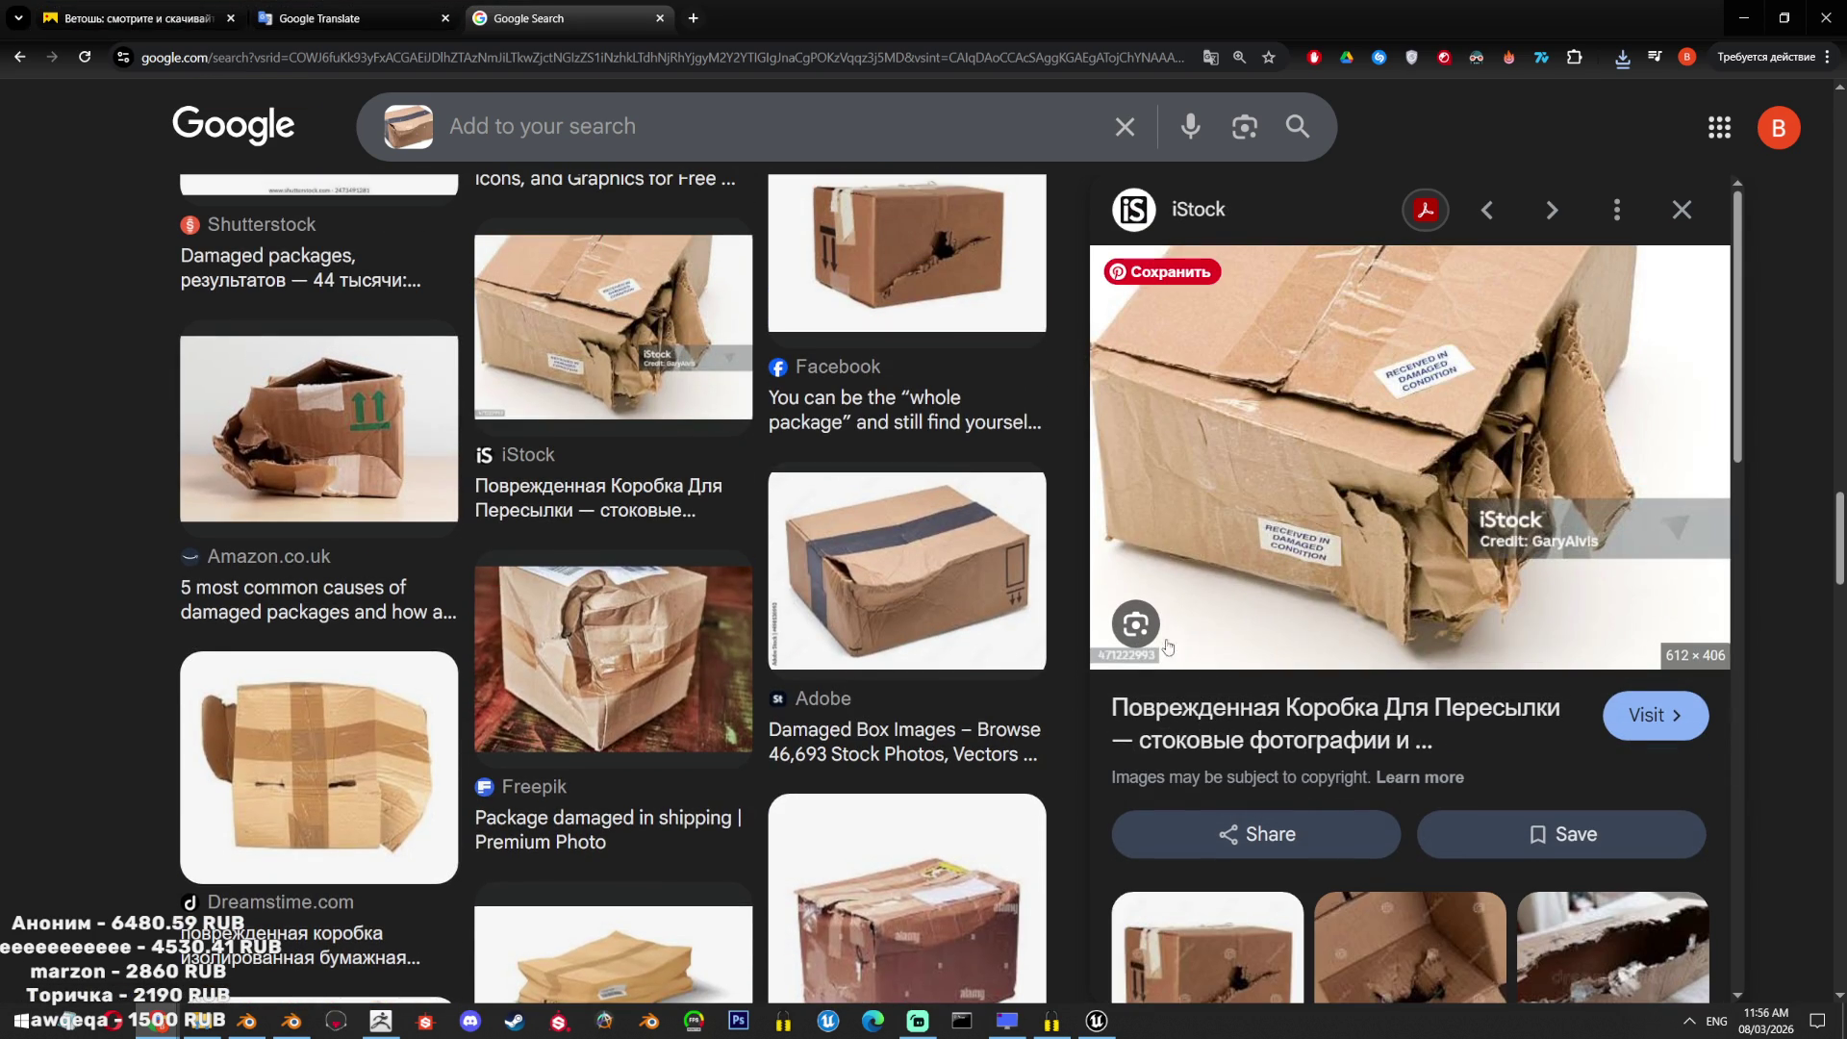
# Browse further down, then remove the reference image from the search box.
pyautogui.scroll(-6, 669, 385)
pyautogui.scroll(-4, 1285, 797)
pyautogui.scroll(-7, 1285, 796)
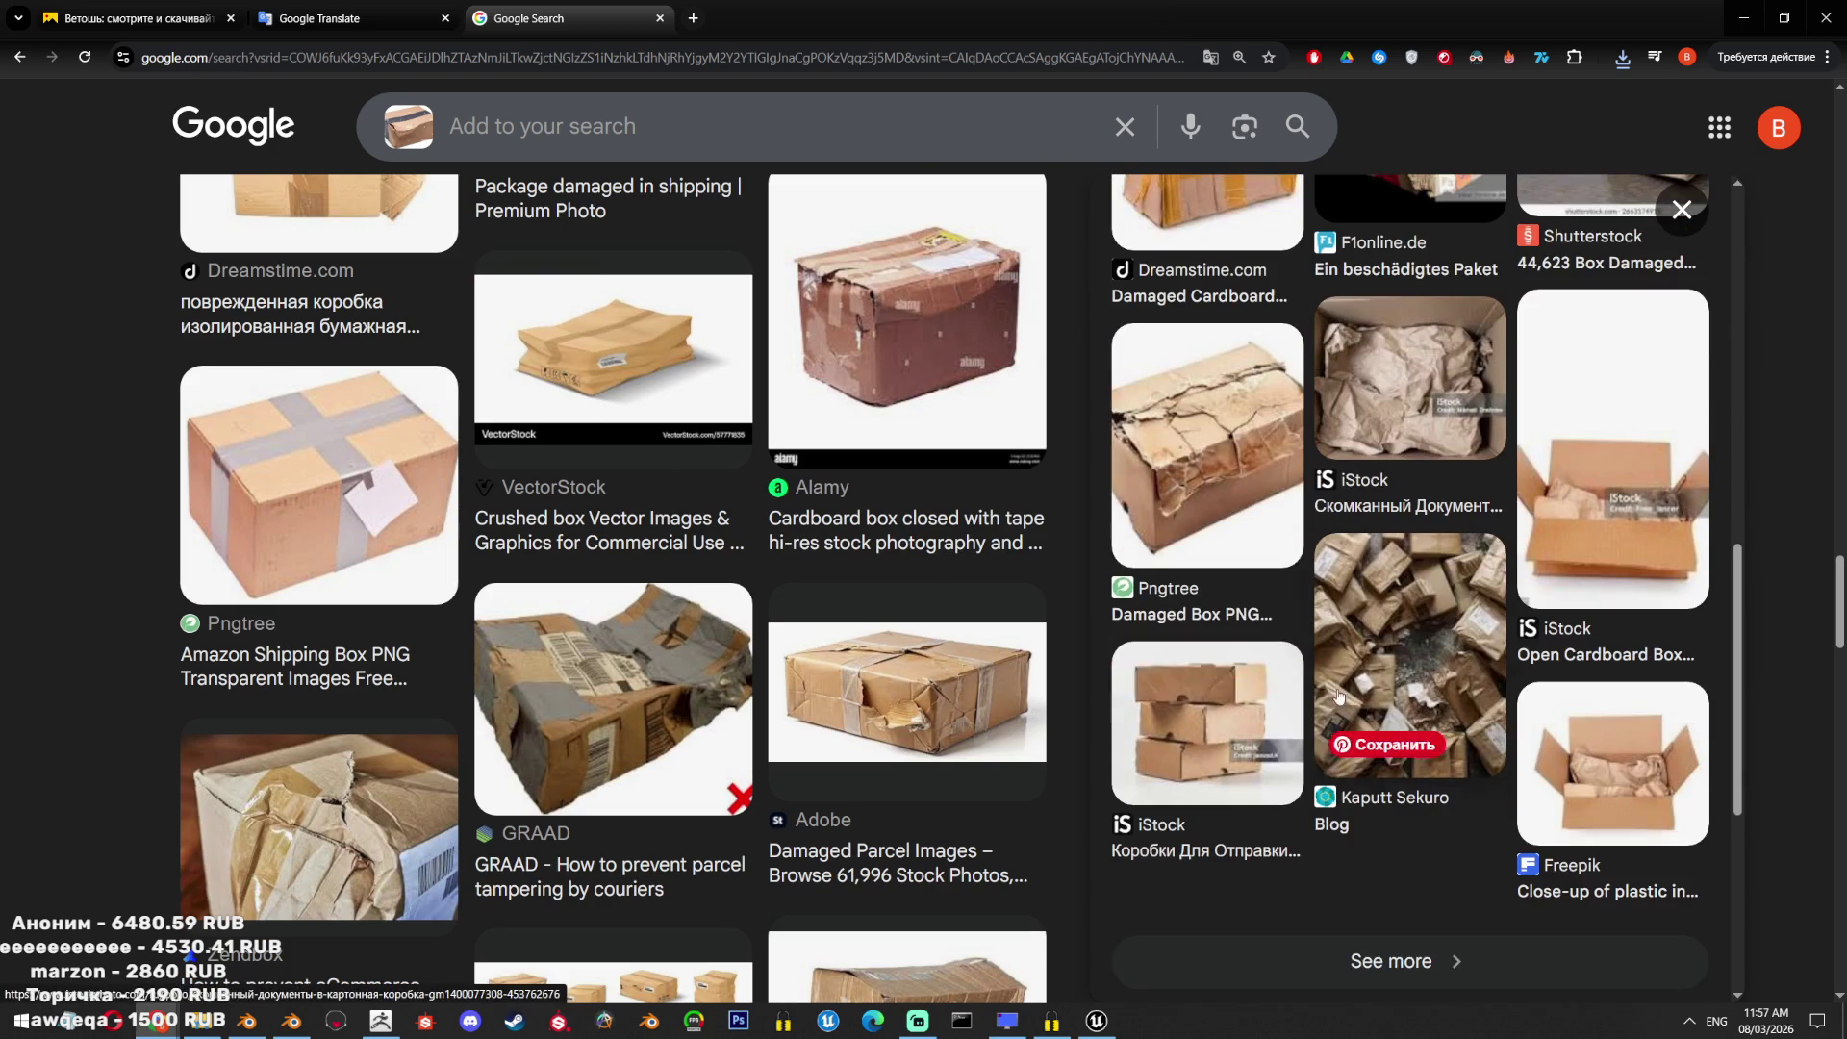
pyautogui.scroll(5, 613, 587)
pyautogui.scroll(-12, 613, 587)
pyautogui.scroll(15, 644, 208)
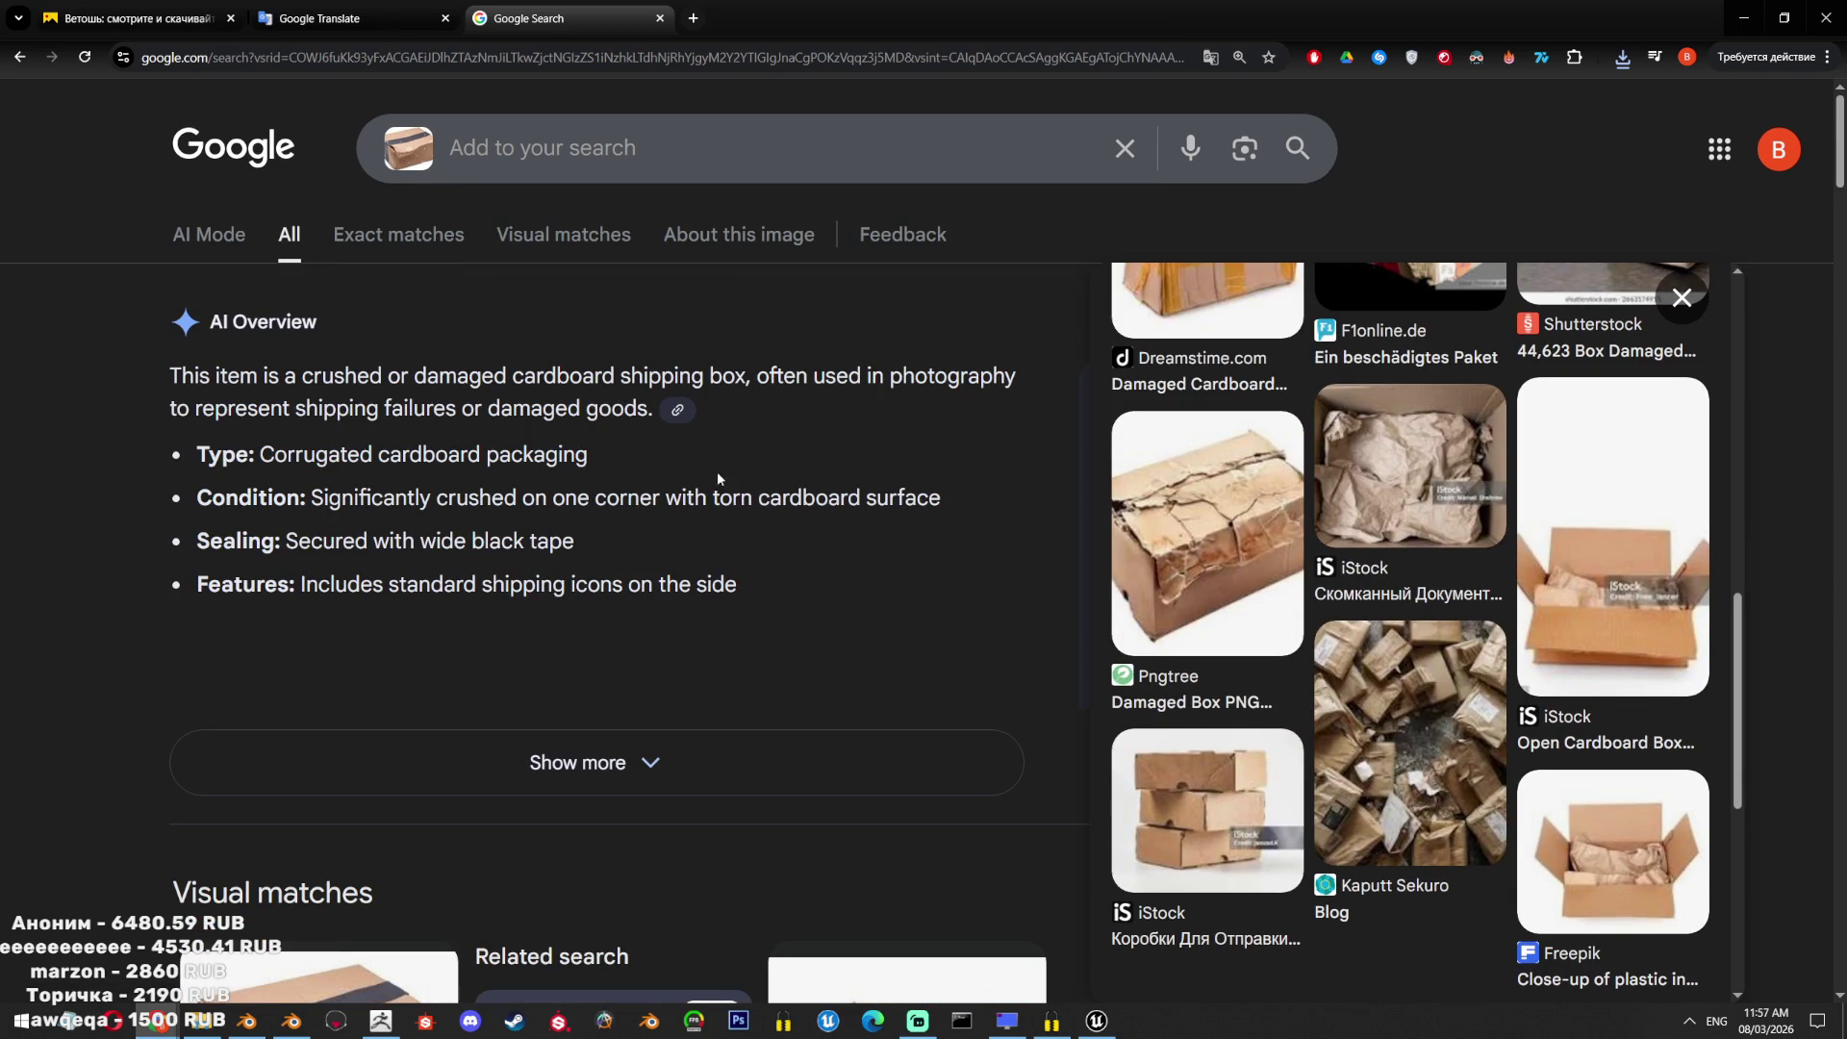
pyautogui.click(1124, 148)
pyautogui.click(1400, 196)
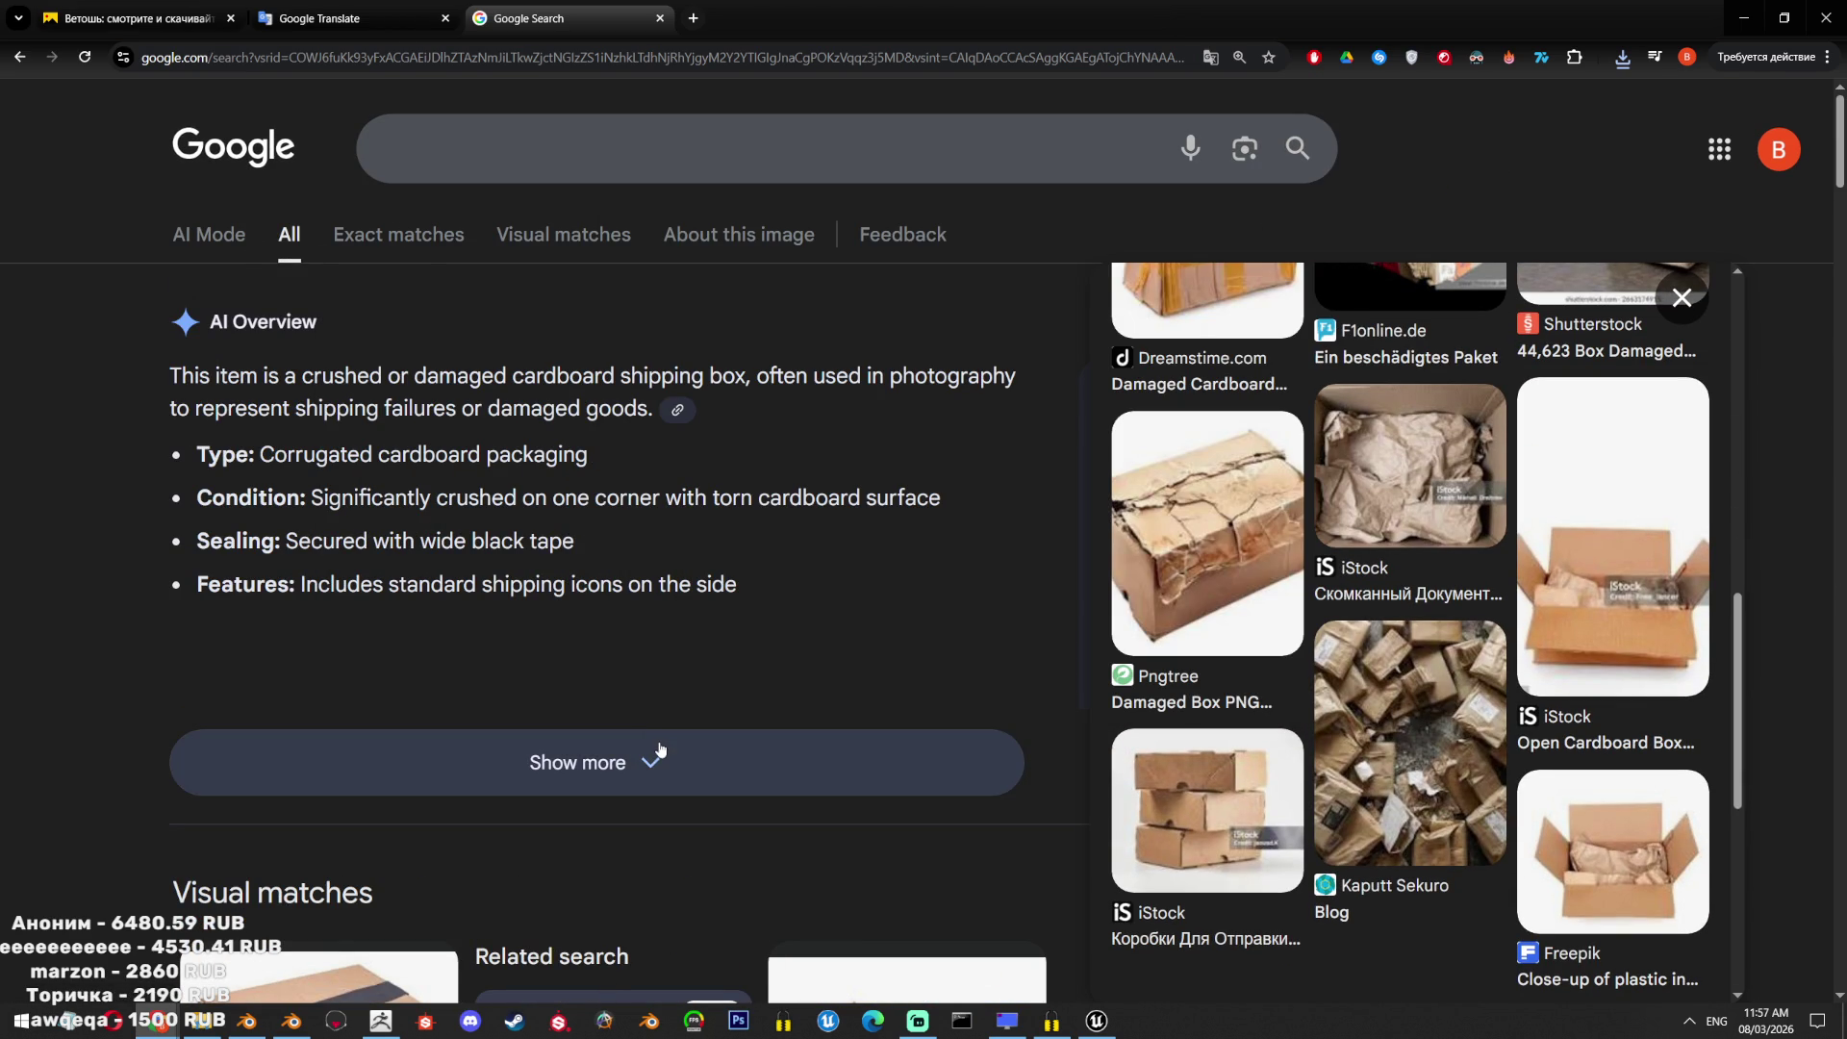
# Preview the stacked-boxes iStock image, reset page zoom, and go back to crumpled cardboard results.
pyautogui.click(1198, 818)
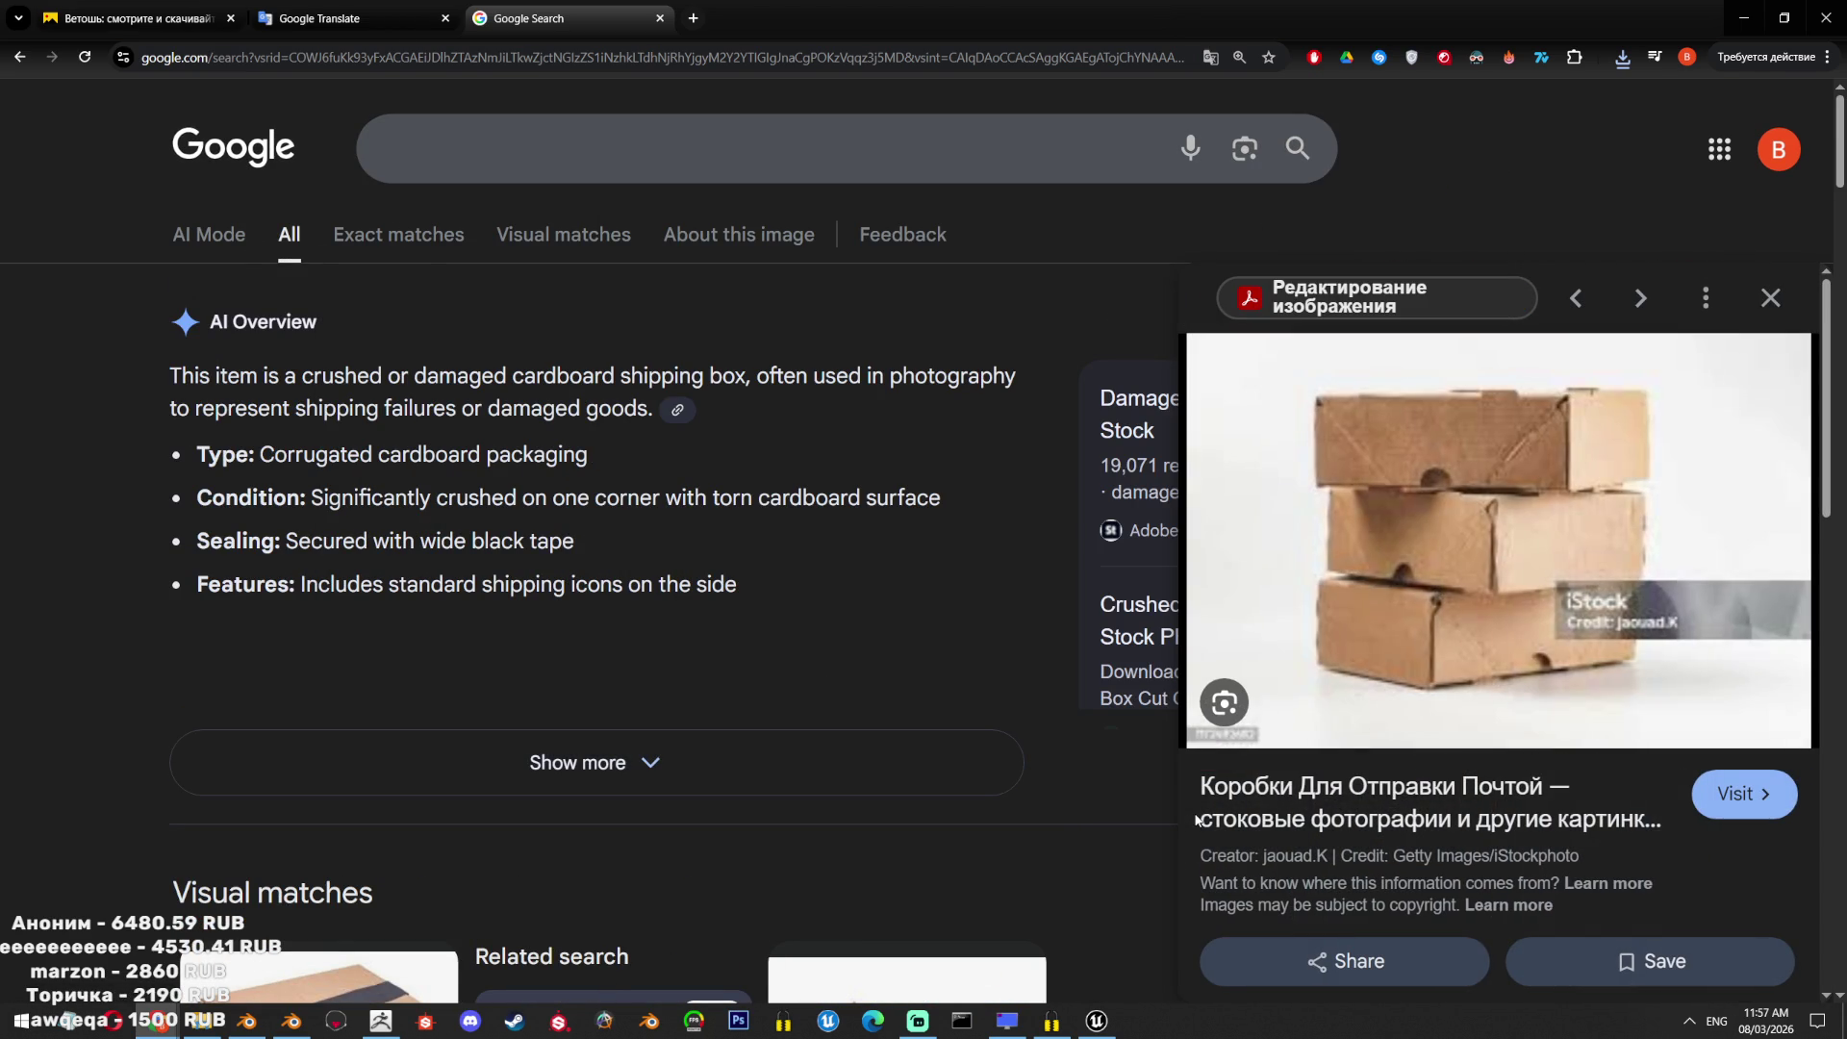
pyautogui.hotkey('ctrl', '-')
pyautogui.hotkey('ctrl', '-')
pyautogui.hotkey('ctrl', '-')
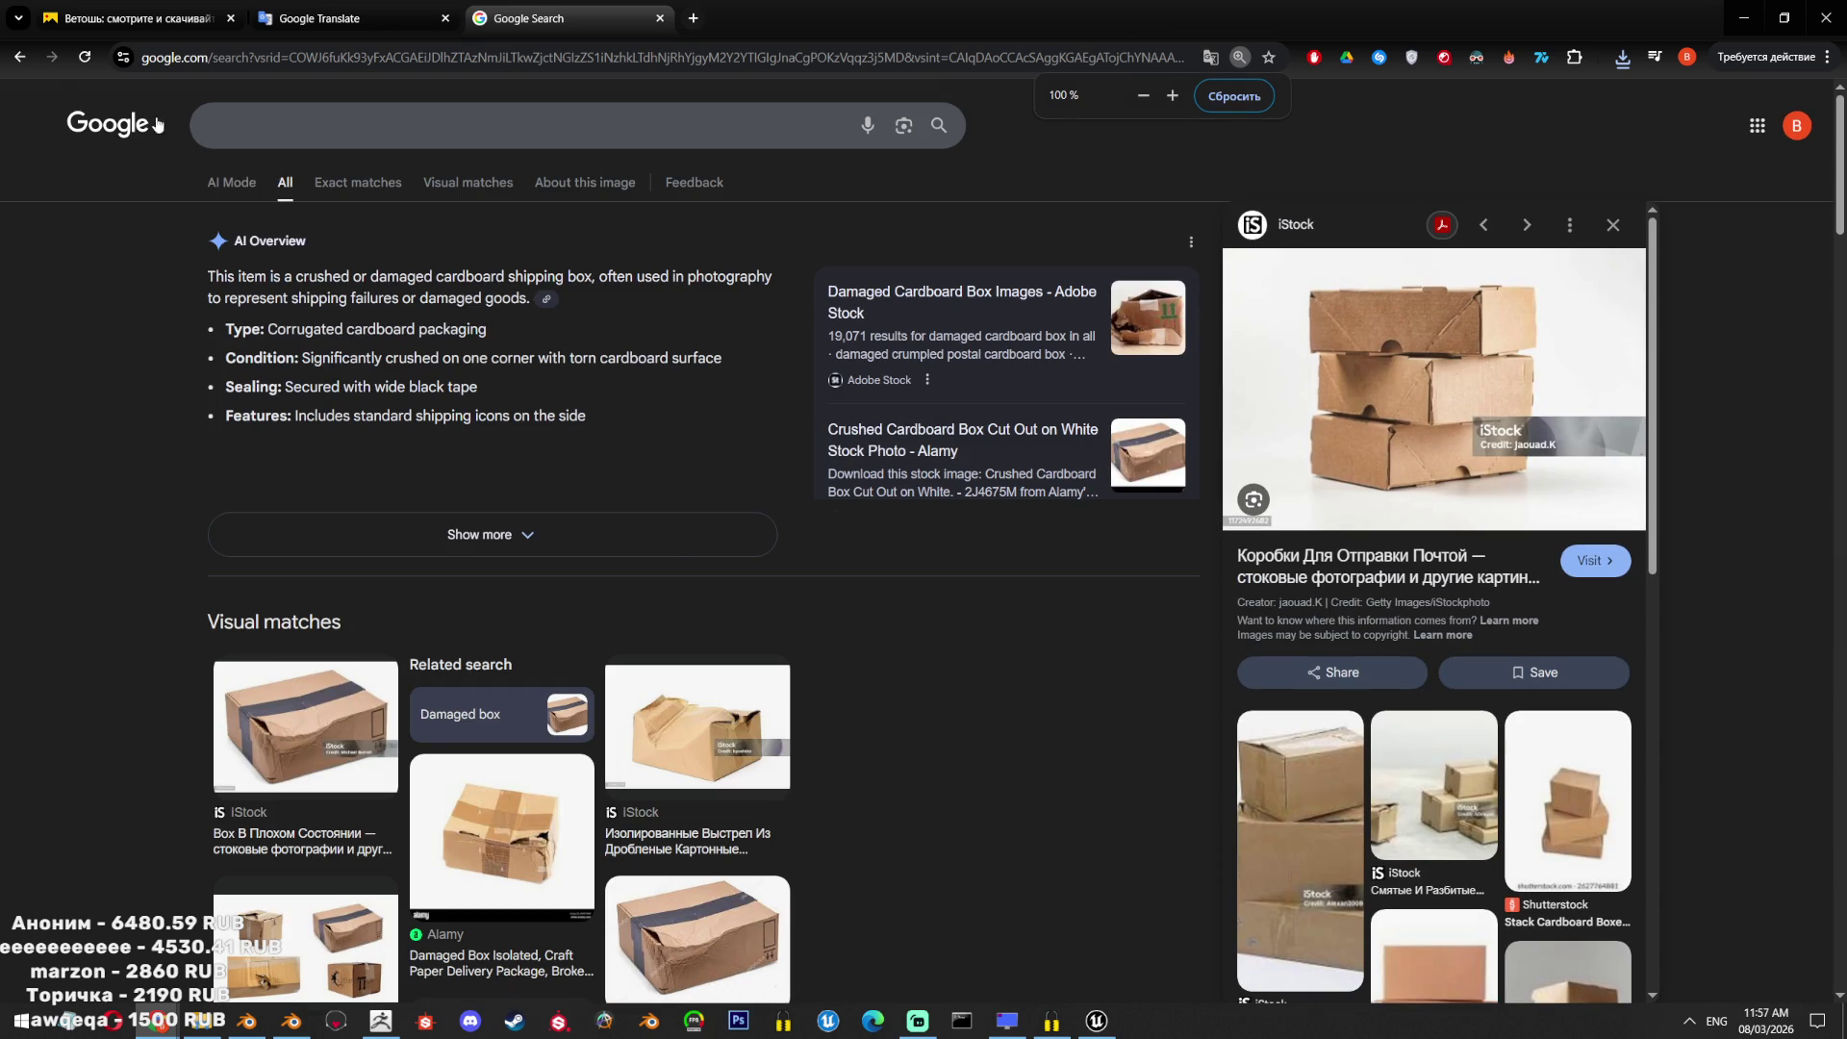
pyautogui.click(16, 55)
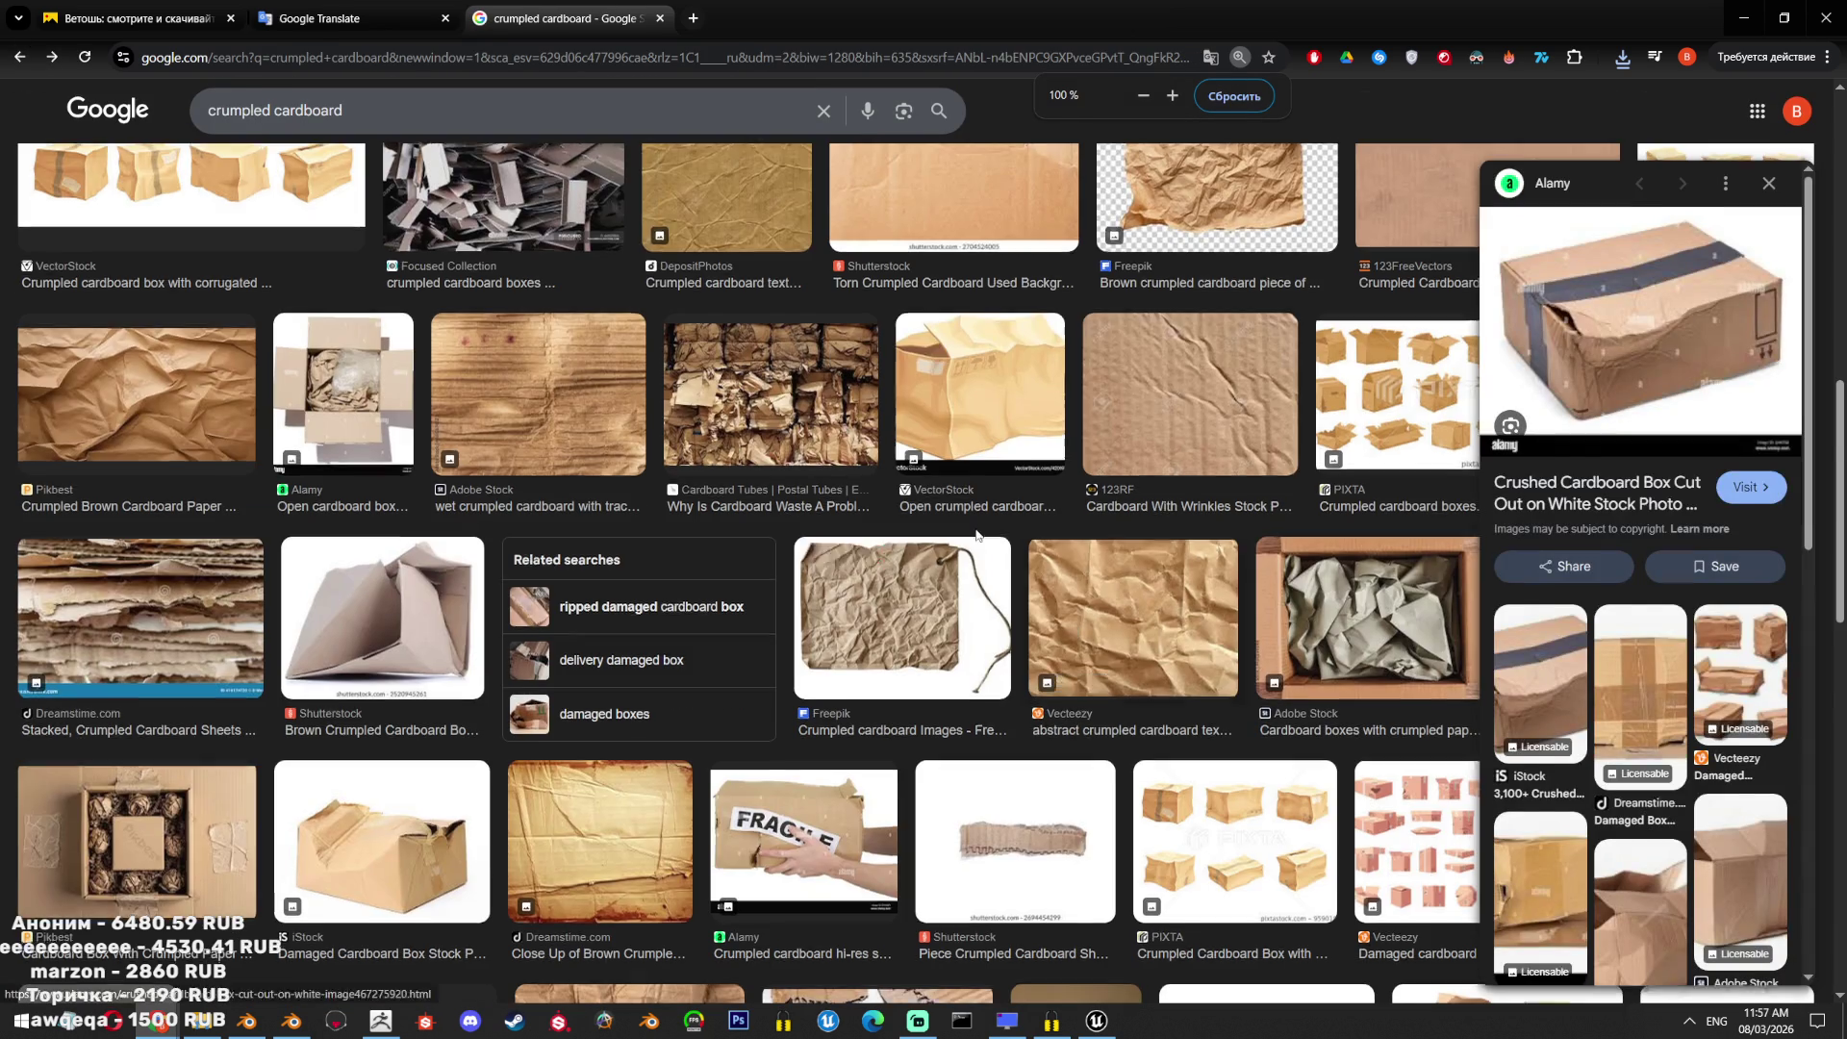
# Scroll through the crumpled cardboard image results for references.
pyautogui.scroll(-10, 976, 535)
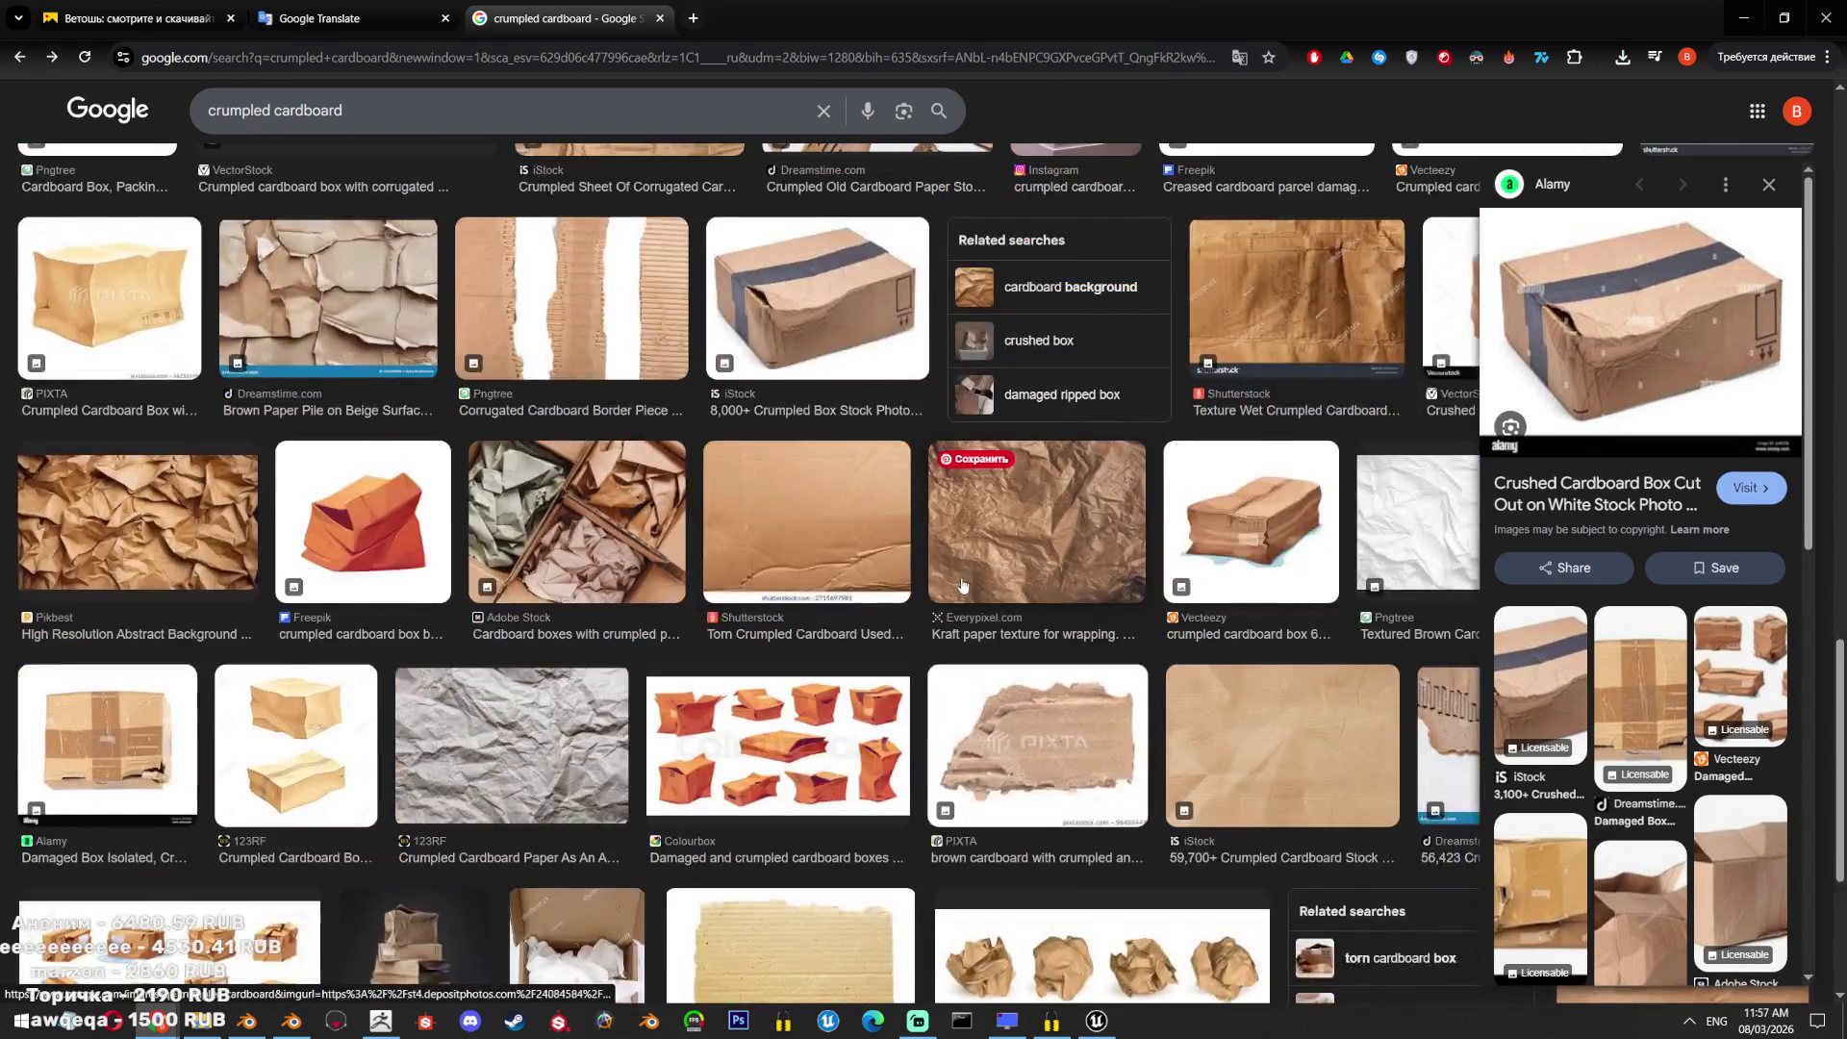
pyautogui.scroll(-3, 963, 584)
pyautogui.scroll(-3, 955, 563)
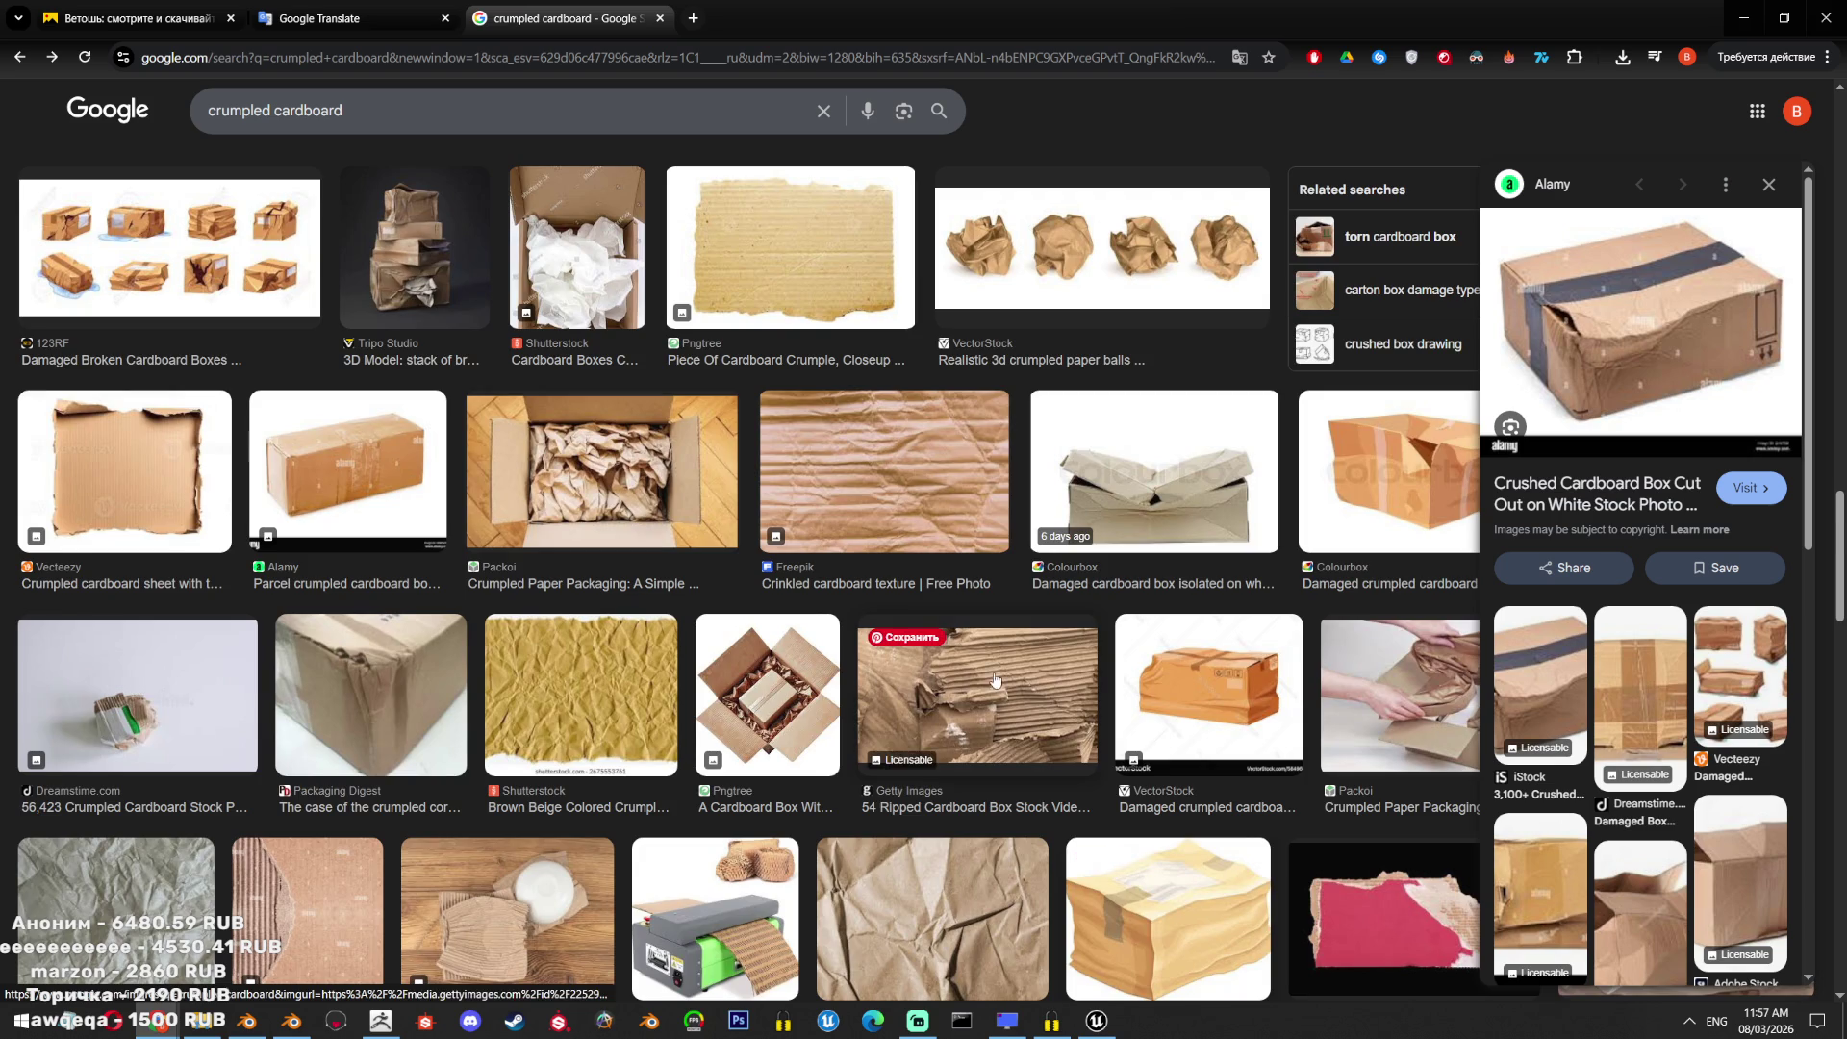
pyautogui.scroll(-3, 1000, 694)
pyautogui.click(338, 7)
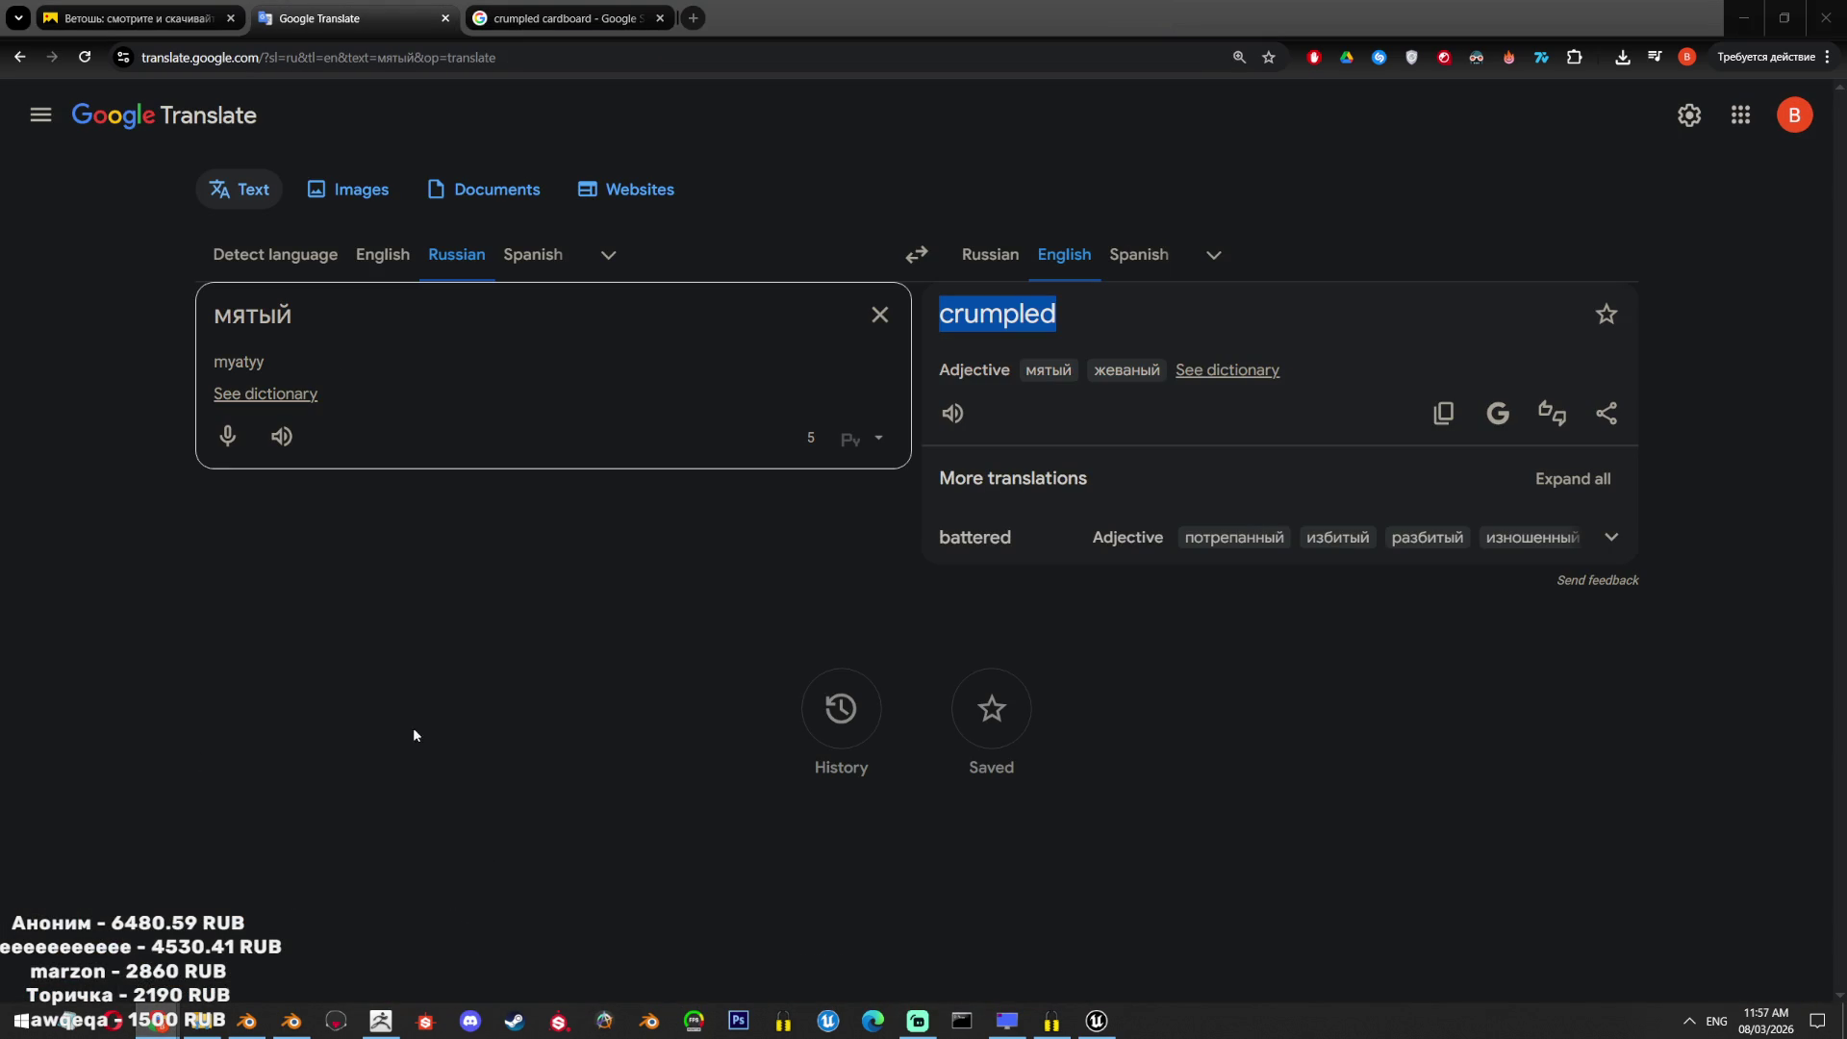
# Look over the Miro garbage reference board, then return to the crumpled cardboard results.
pyautogui.hotkey('alt', 'Tab')
pyautogui.keyDown('ctrl'); pyautogui.scroll(-5, 781, 465); pyautogui.keyUp('ctrl')
pyautogui.keyDown('ctrl'); pyautogui.scroll(3, 895, 580); pyautogui.keyUp('ctrl')
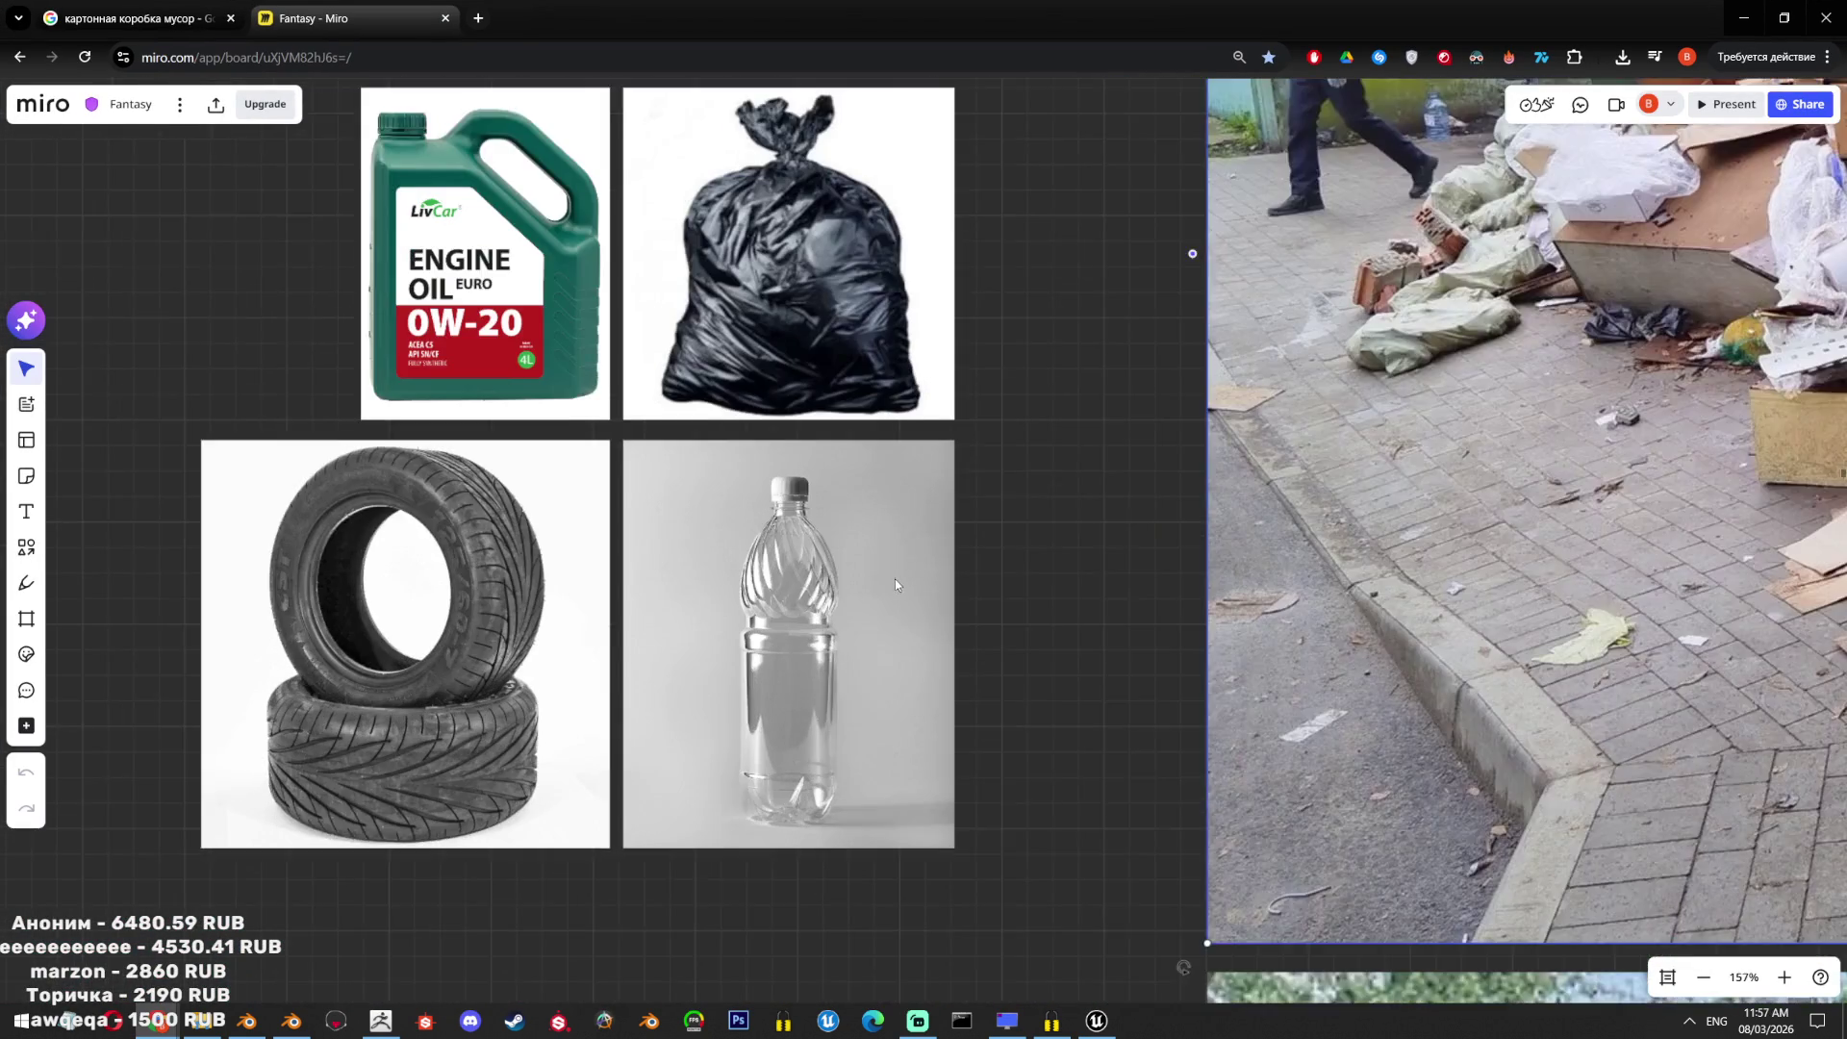
pyautogui.keyDown('ctrl'); pyautogui.scroll(-2, 697, 489); pyautogui.keyUp('ctrl')
pyautogui.keyDown('ctrl'); pyautogui.scroll(-2, 1059, 556); pyautogui.keyUp('ctrl')
pyautogui.scroll(-5, 1058, 556)
pyautogui.hotkey('alt', 'Tab')
pyautogui.hotkey('ctrl', 'Tab')
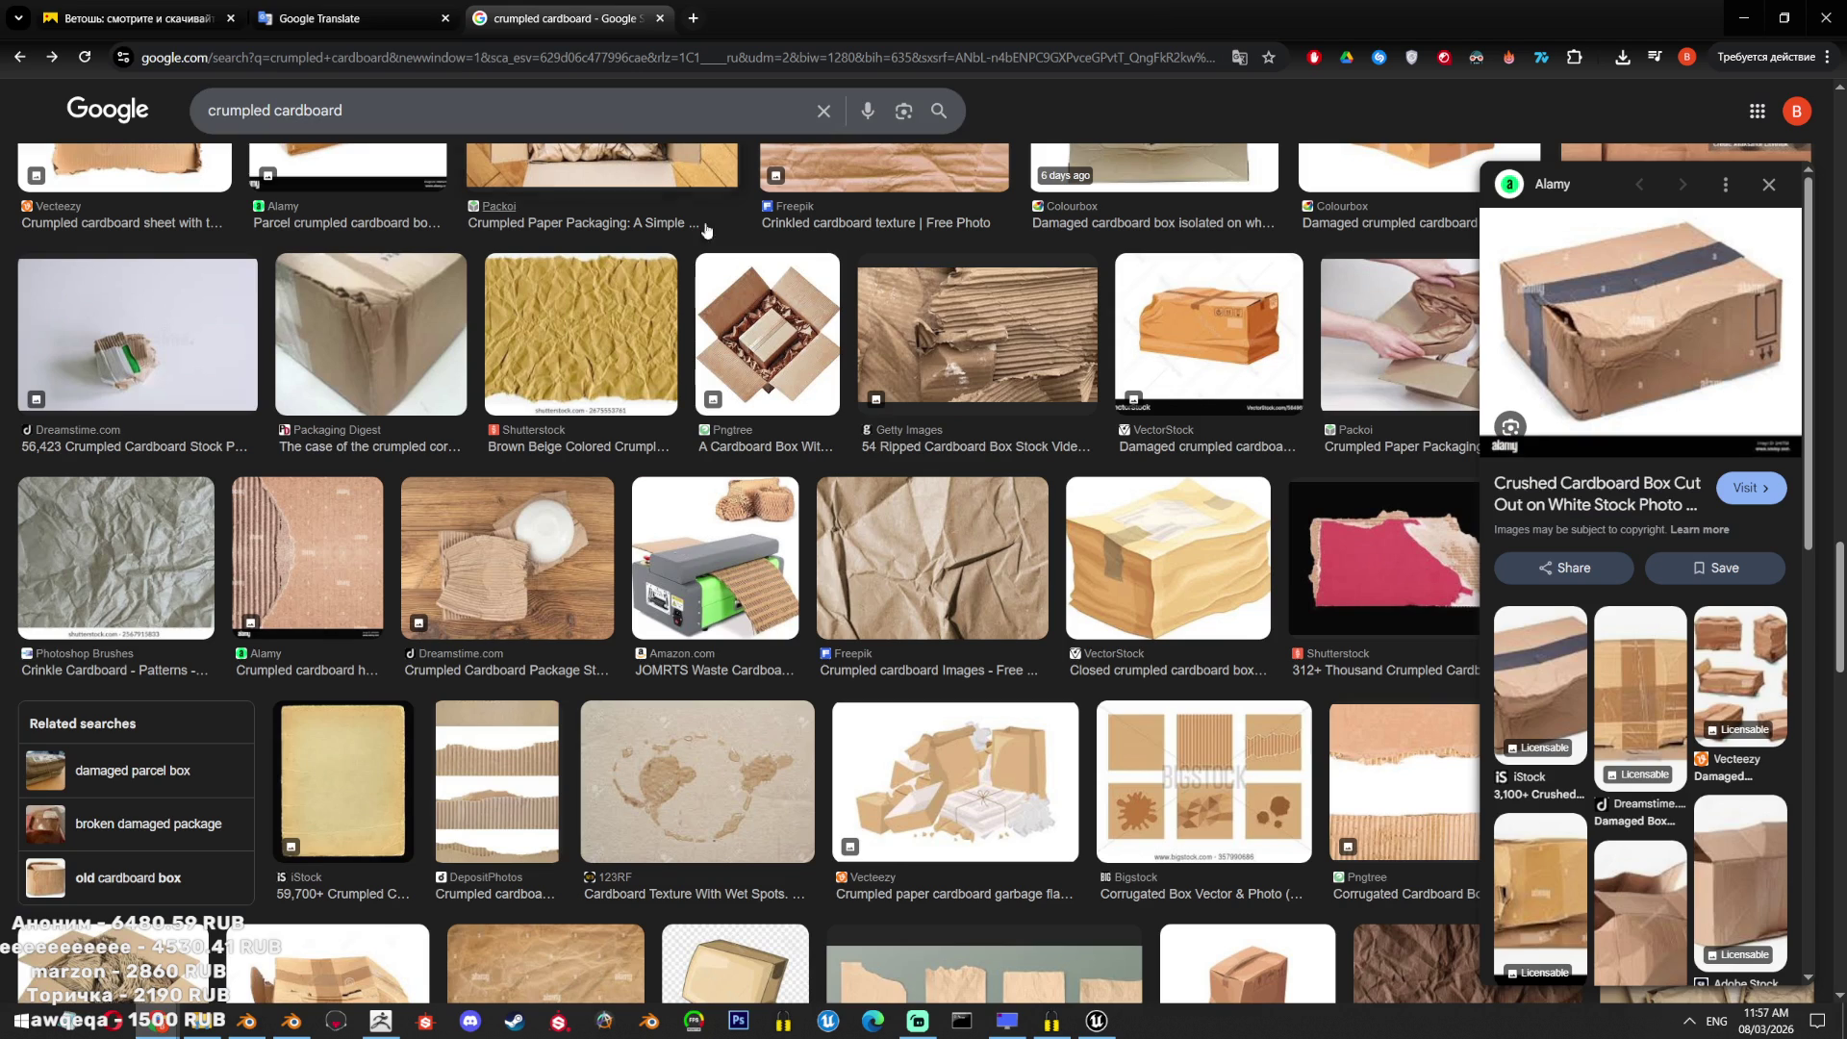
# Change the image search to 'crumpled water bottle matte'.
pyautogui.doubleClick(274, 110)
pyautogui.write('water bottle')
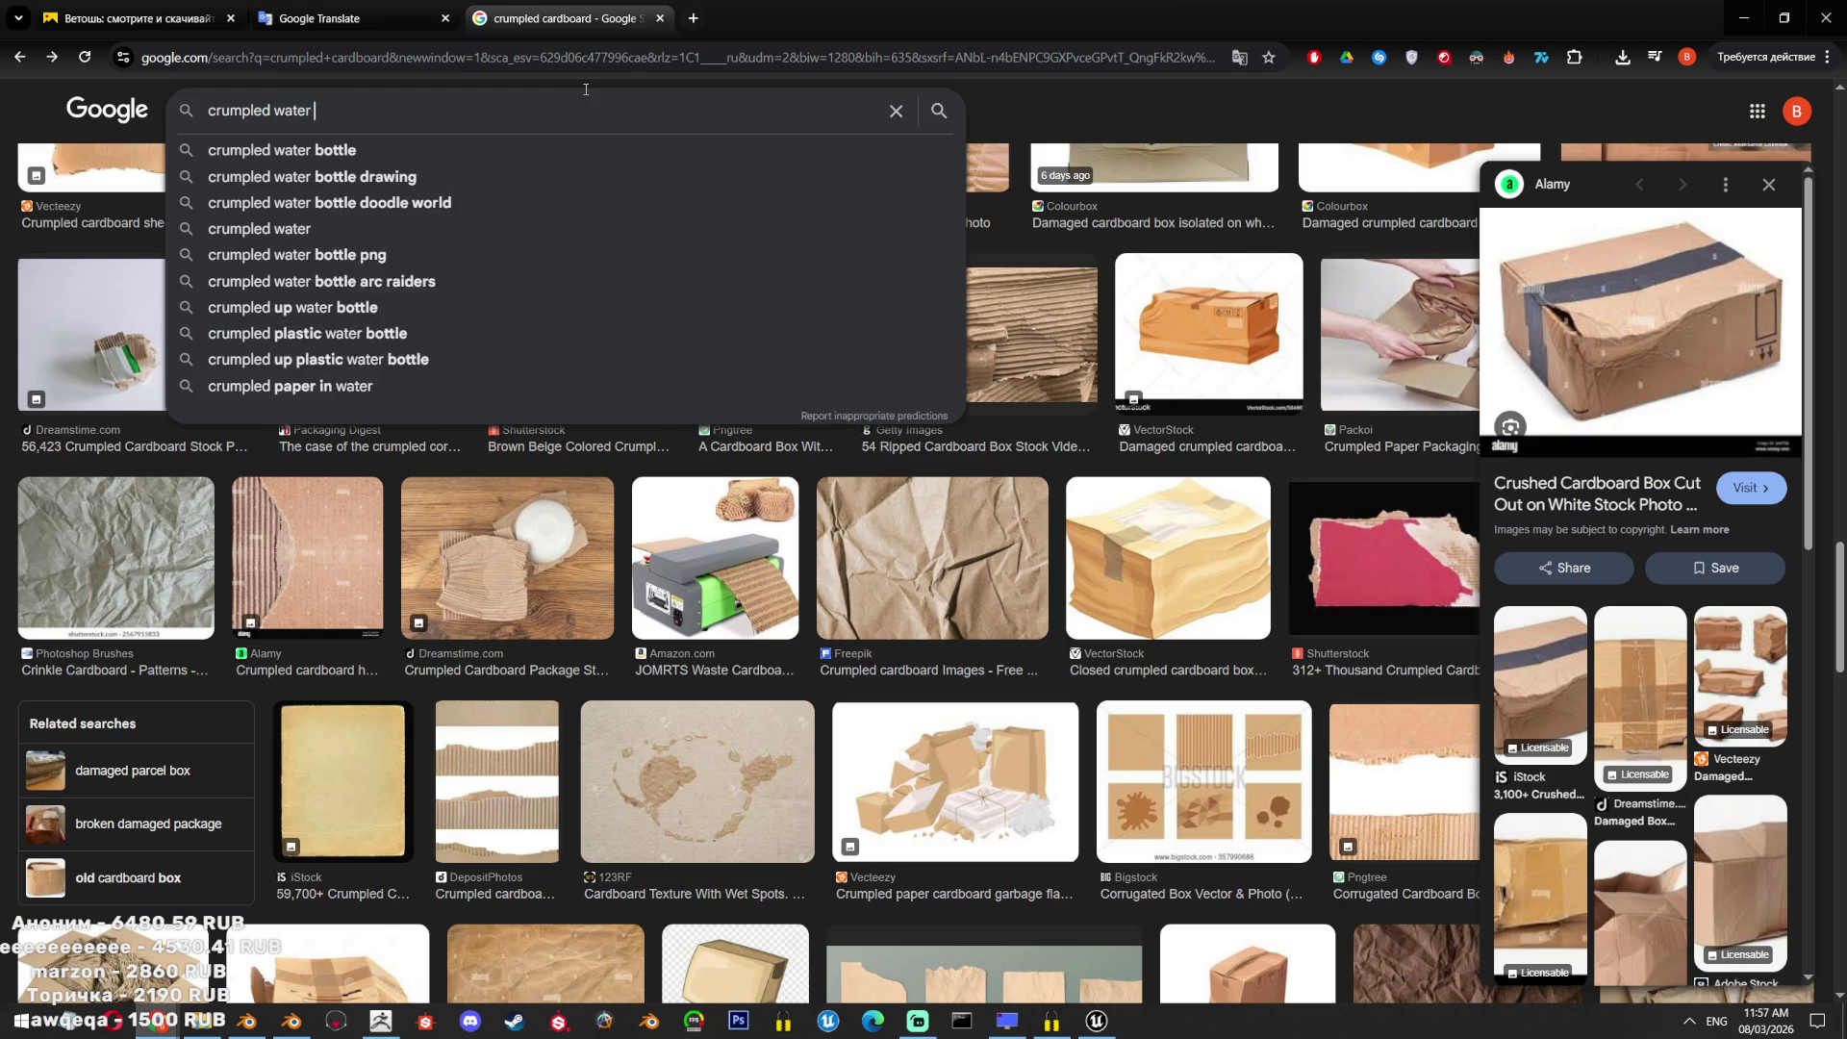
pyautogui.press('Return')
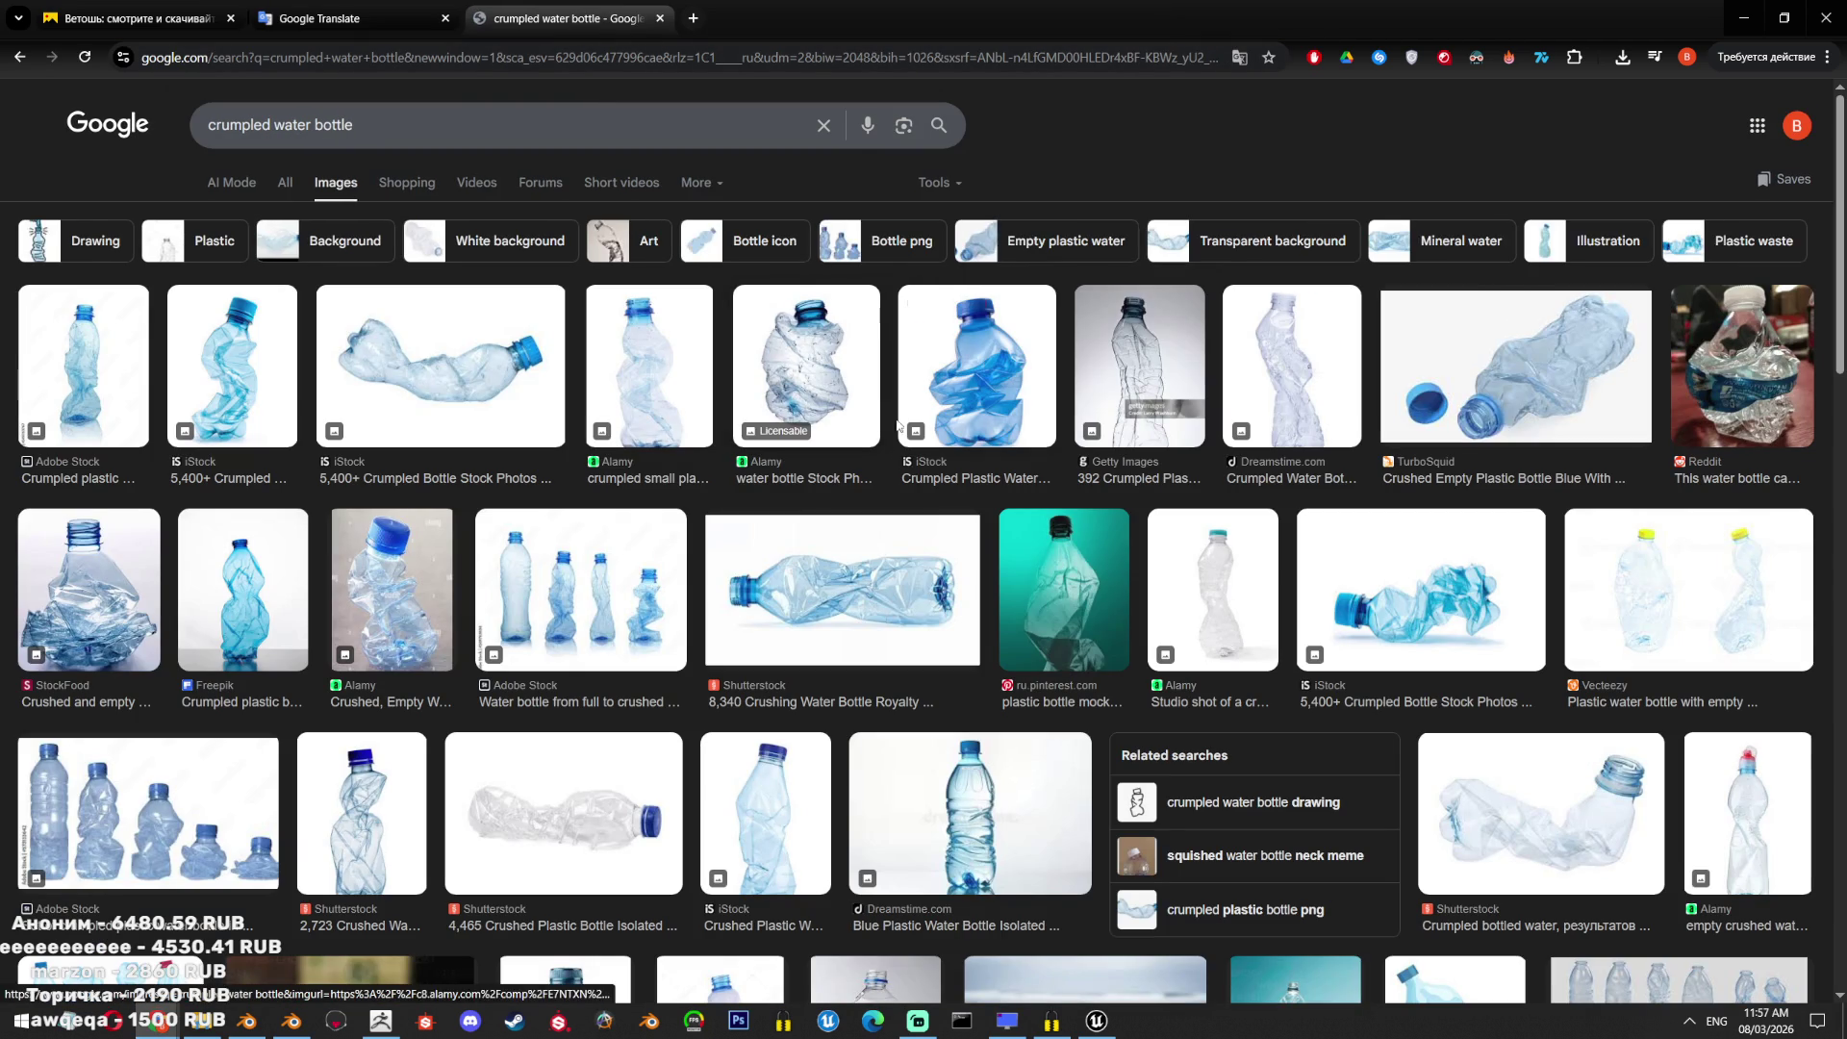
pyautogui.click(618, 123)
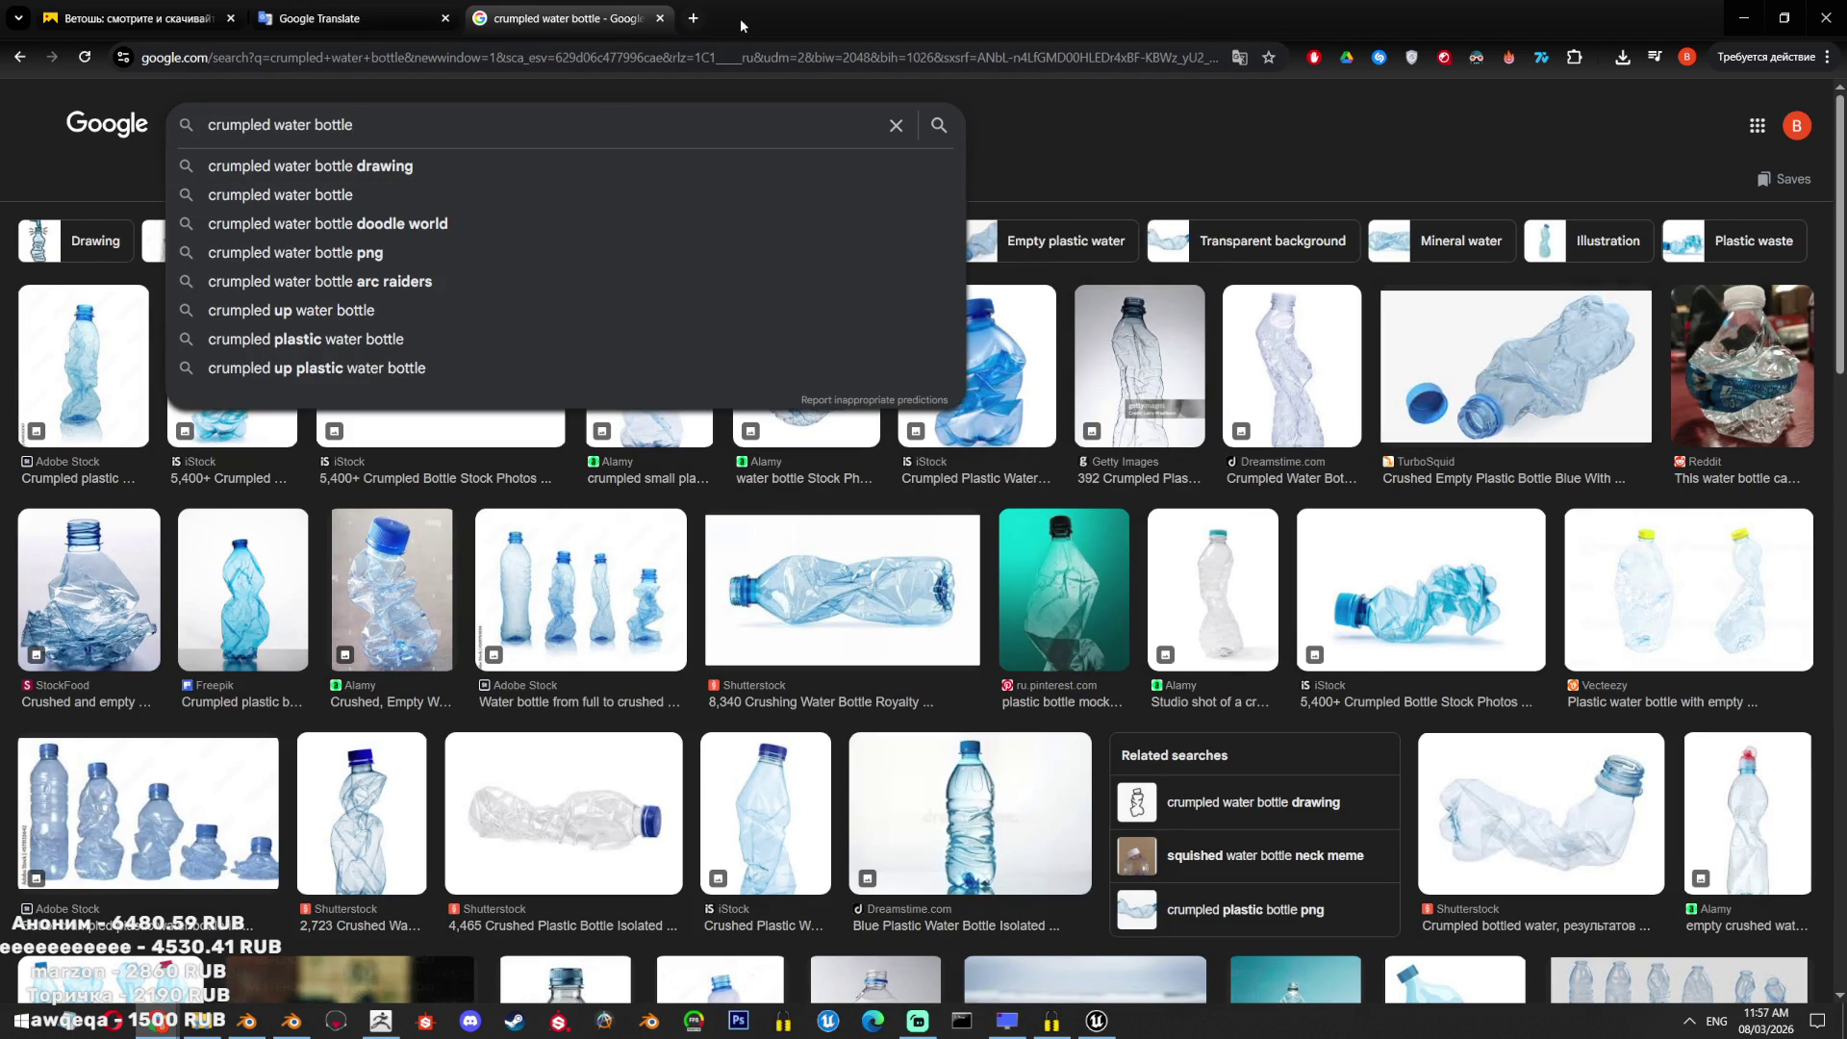
pyautogui.click(691, 21)
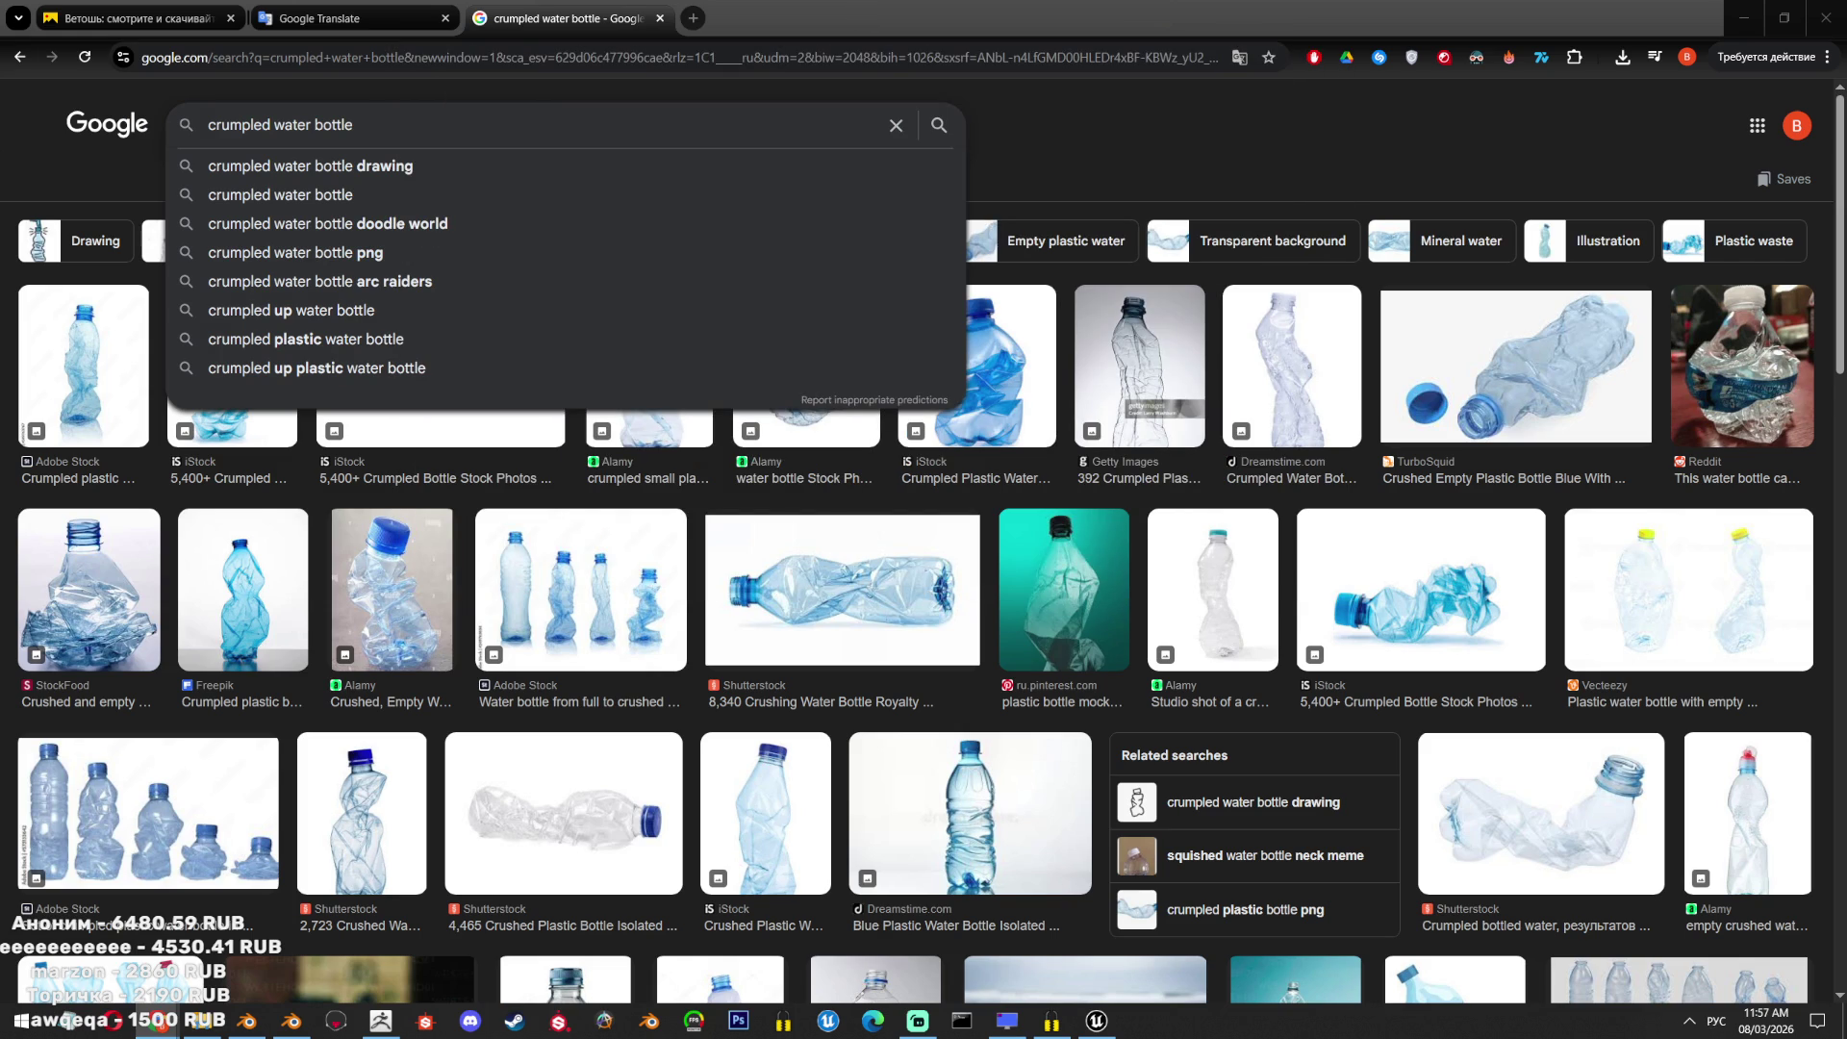
pyautogui.hotkey('alt', 'shift')
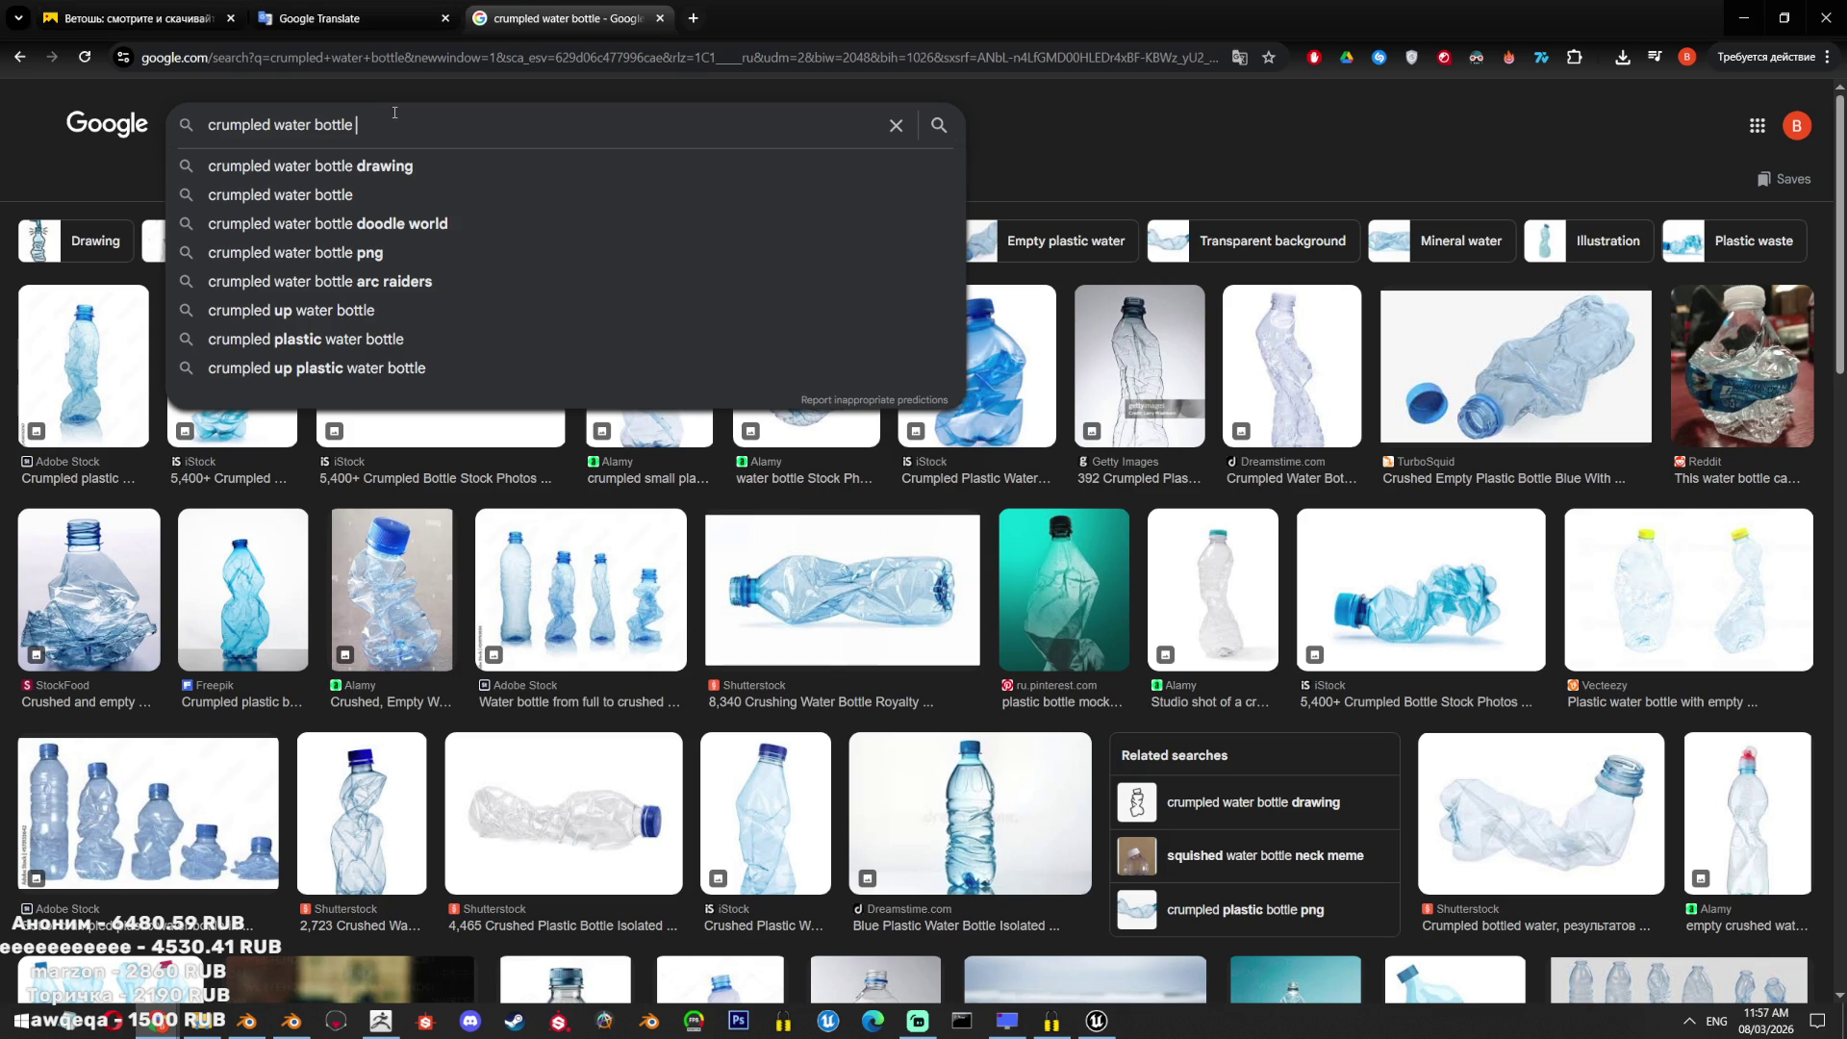
pyautogui.write('matte')
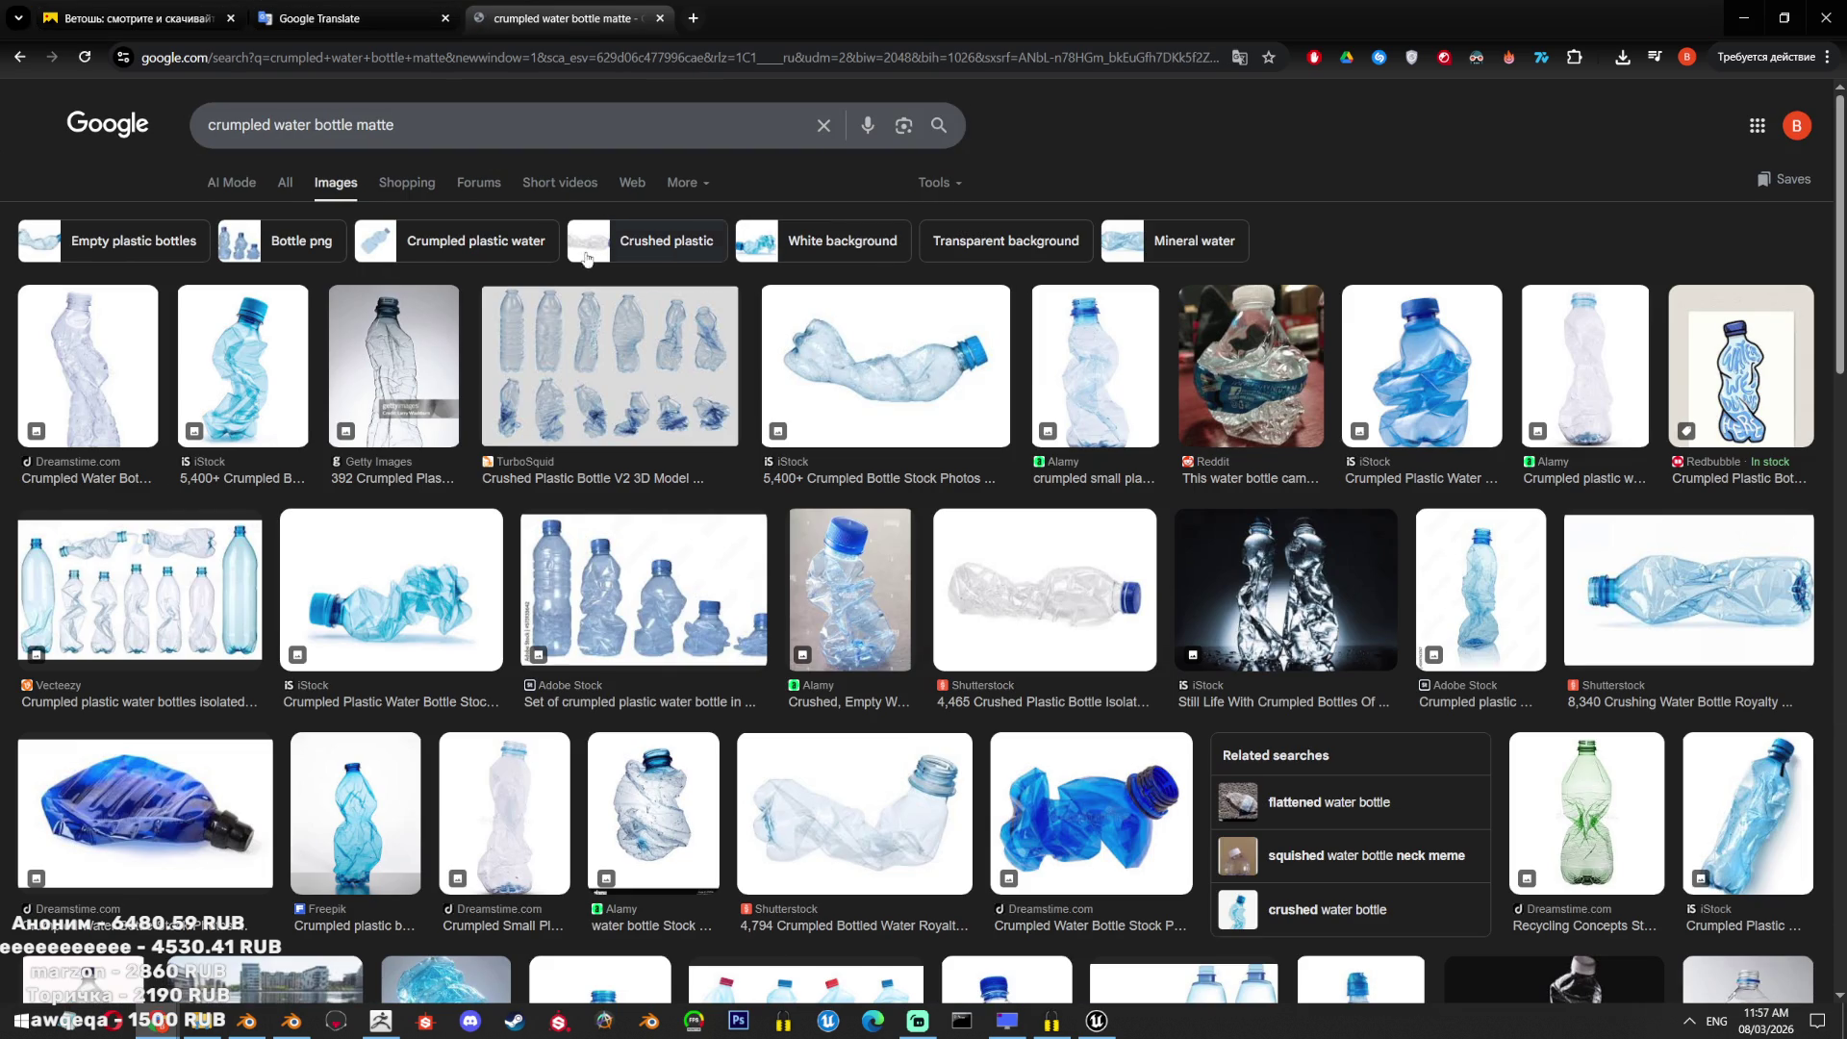
# Save the Vecteezy crumpled plastic bottles image as a PNG.
pyautogui.click(187, 578)
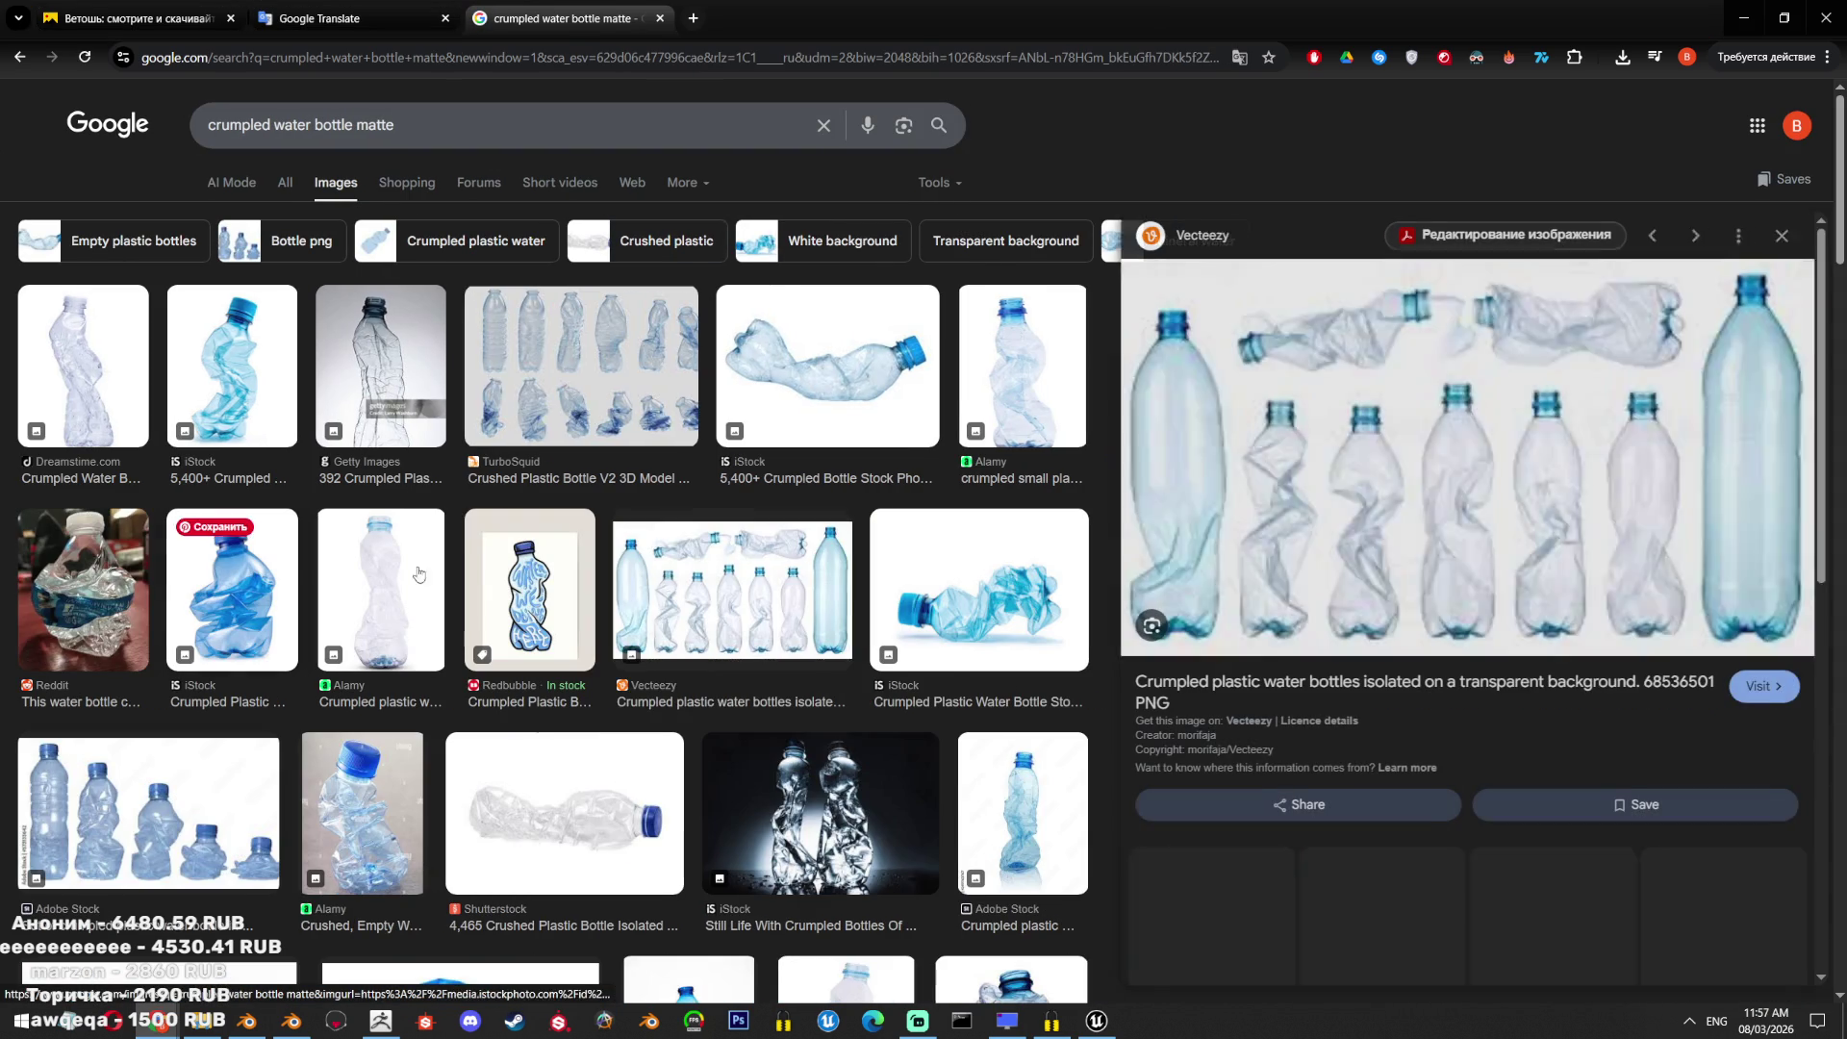
pyautogui.rightClick(1406, 416)
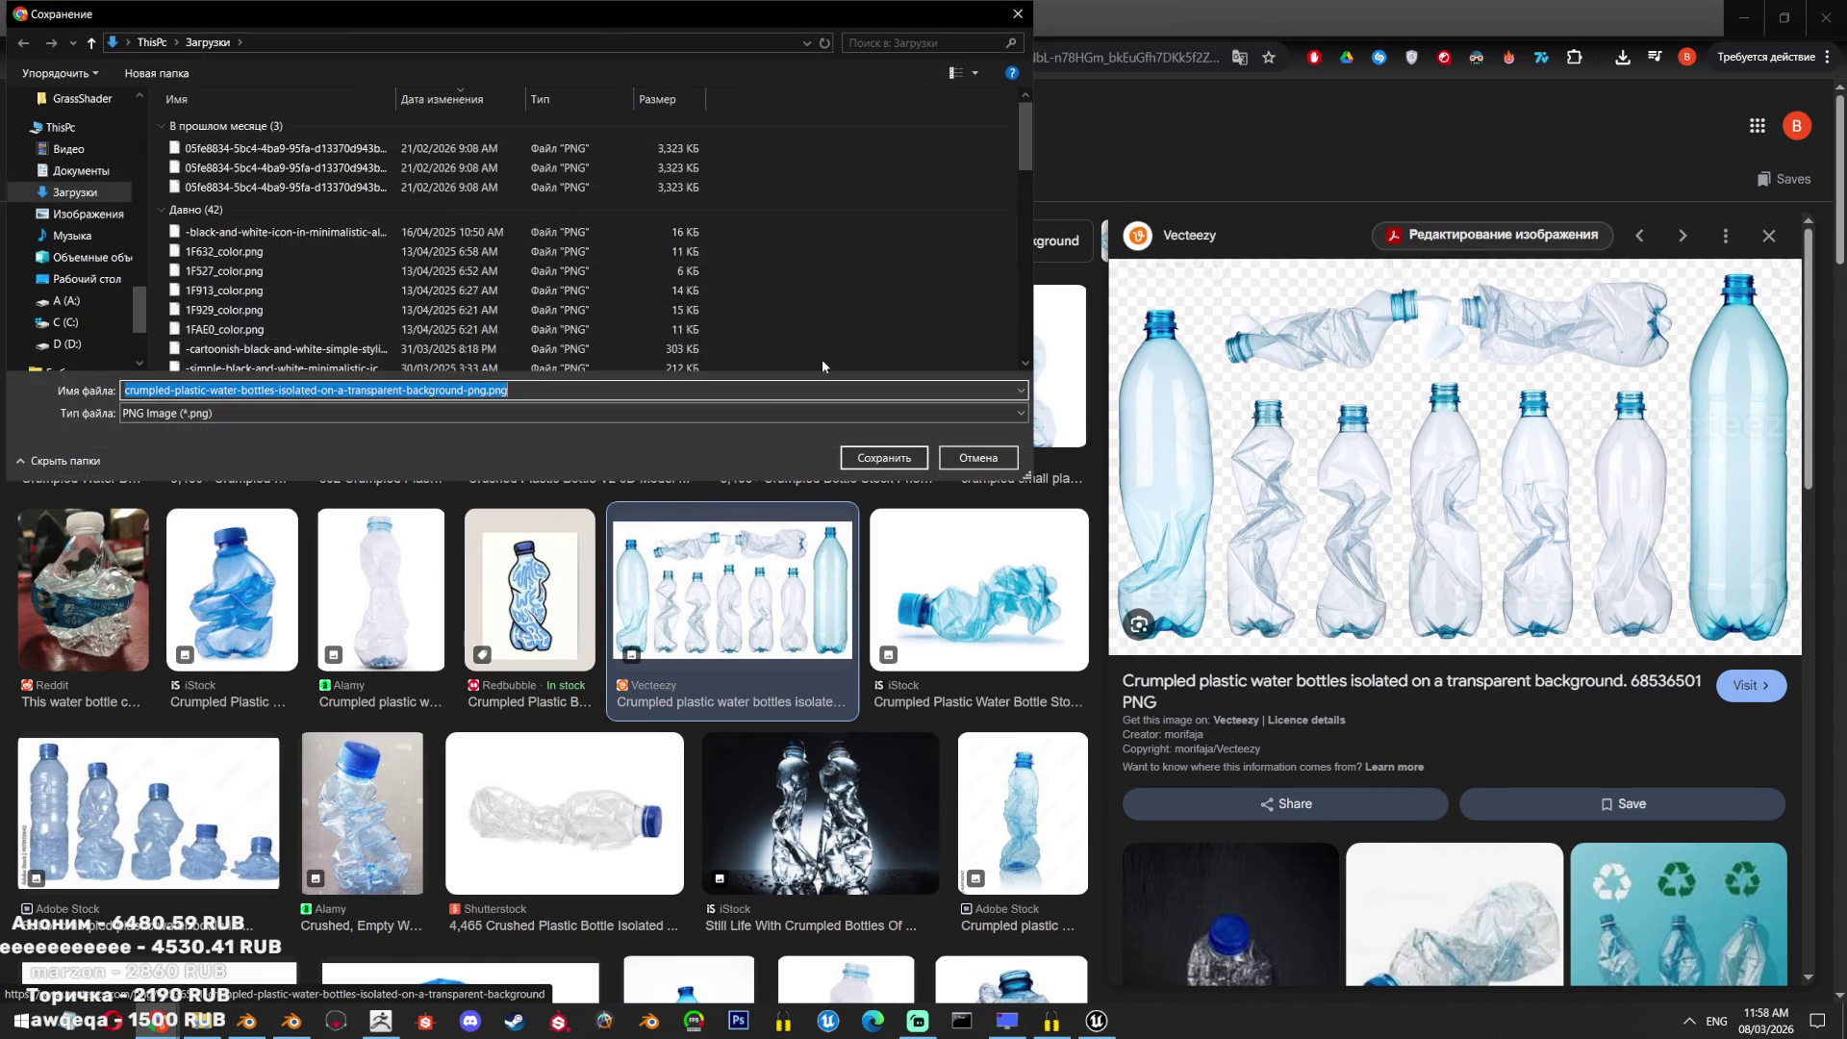
pyautogui.click(885, 459)
pyautogui.moveTo(178, 1020)
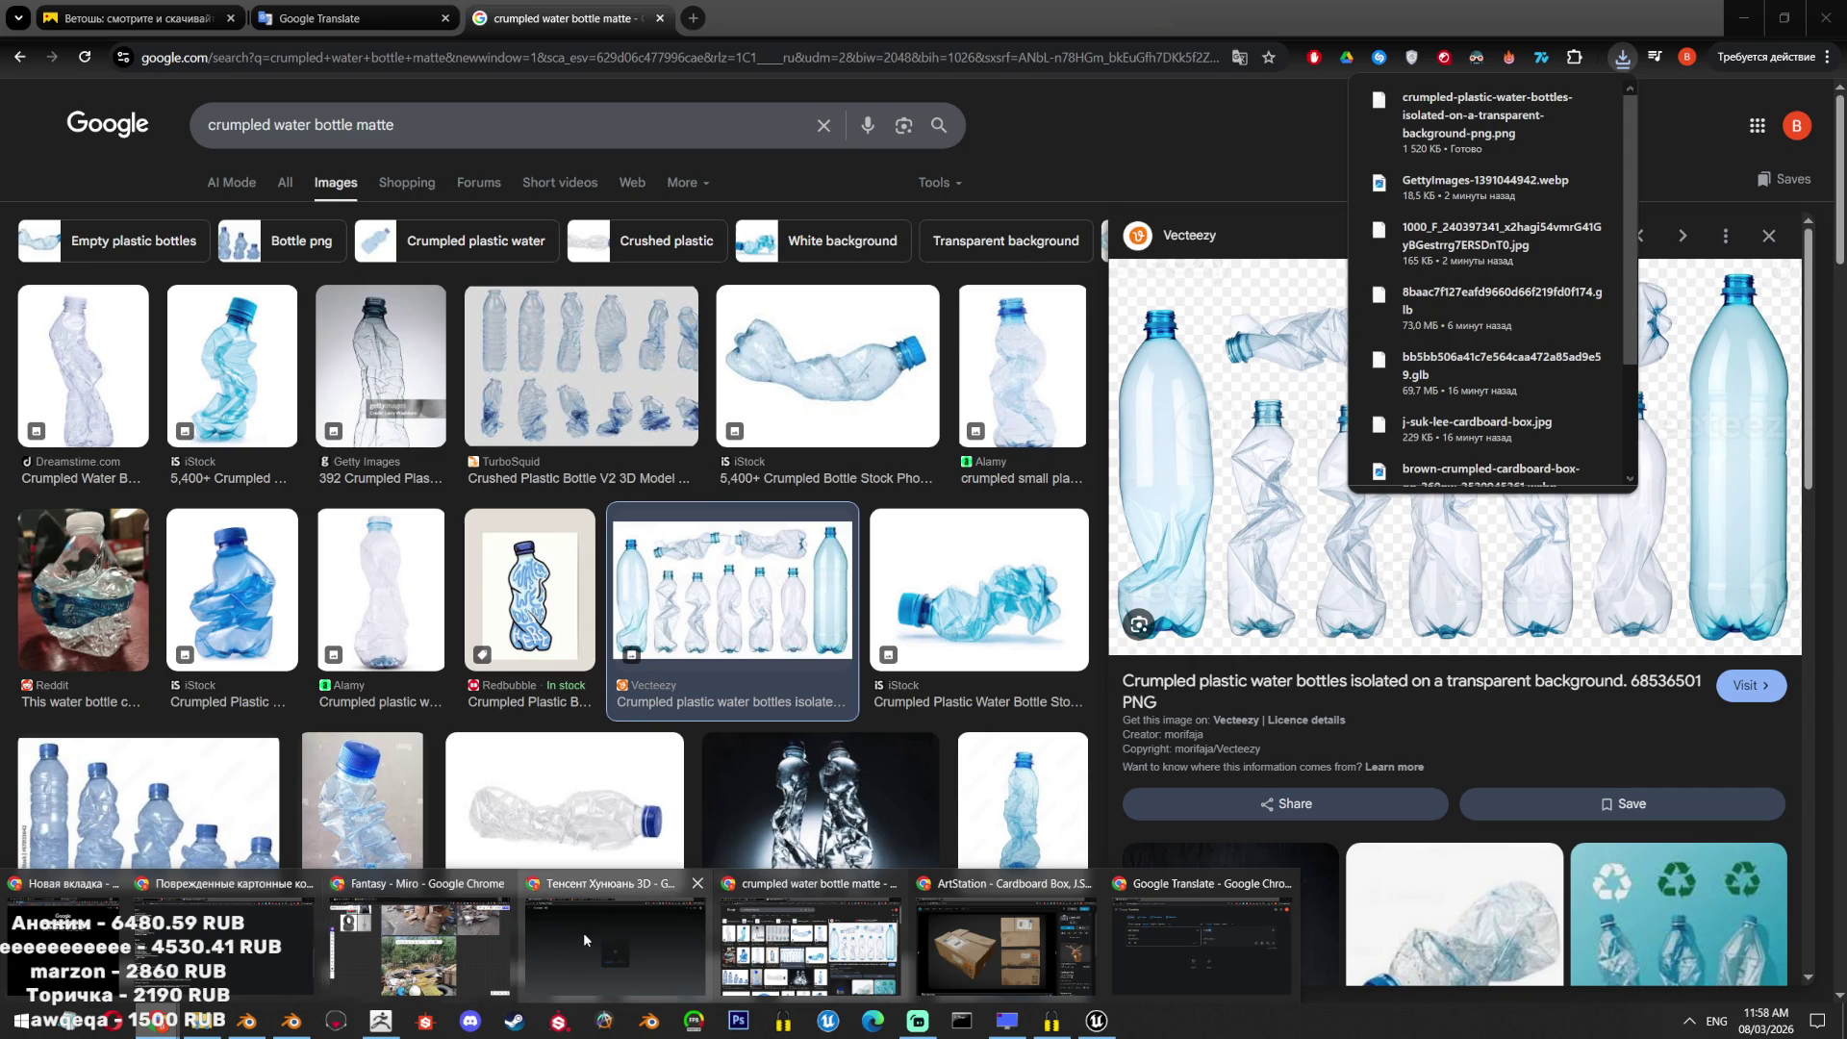
pyautogui.click(677, 945)
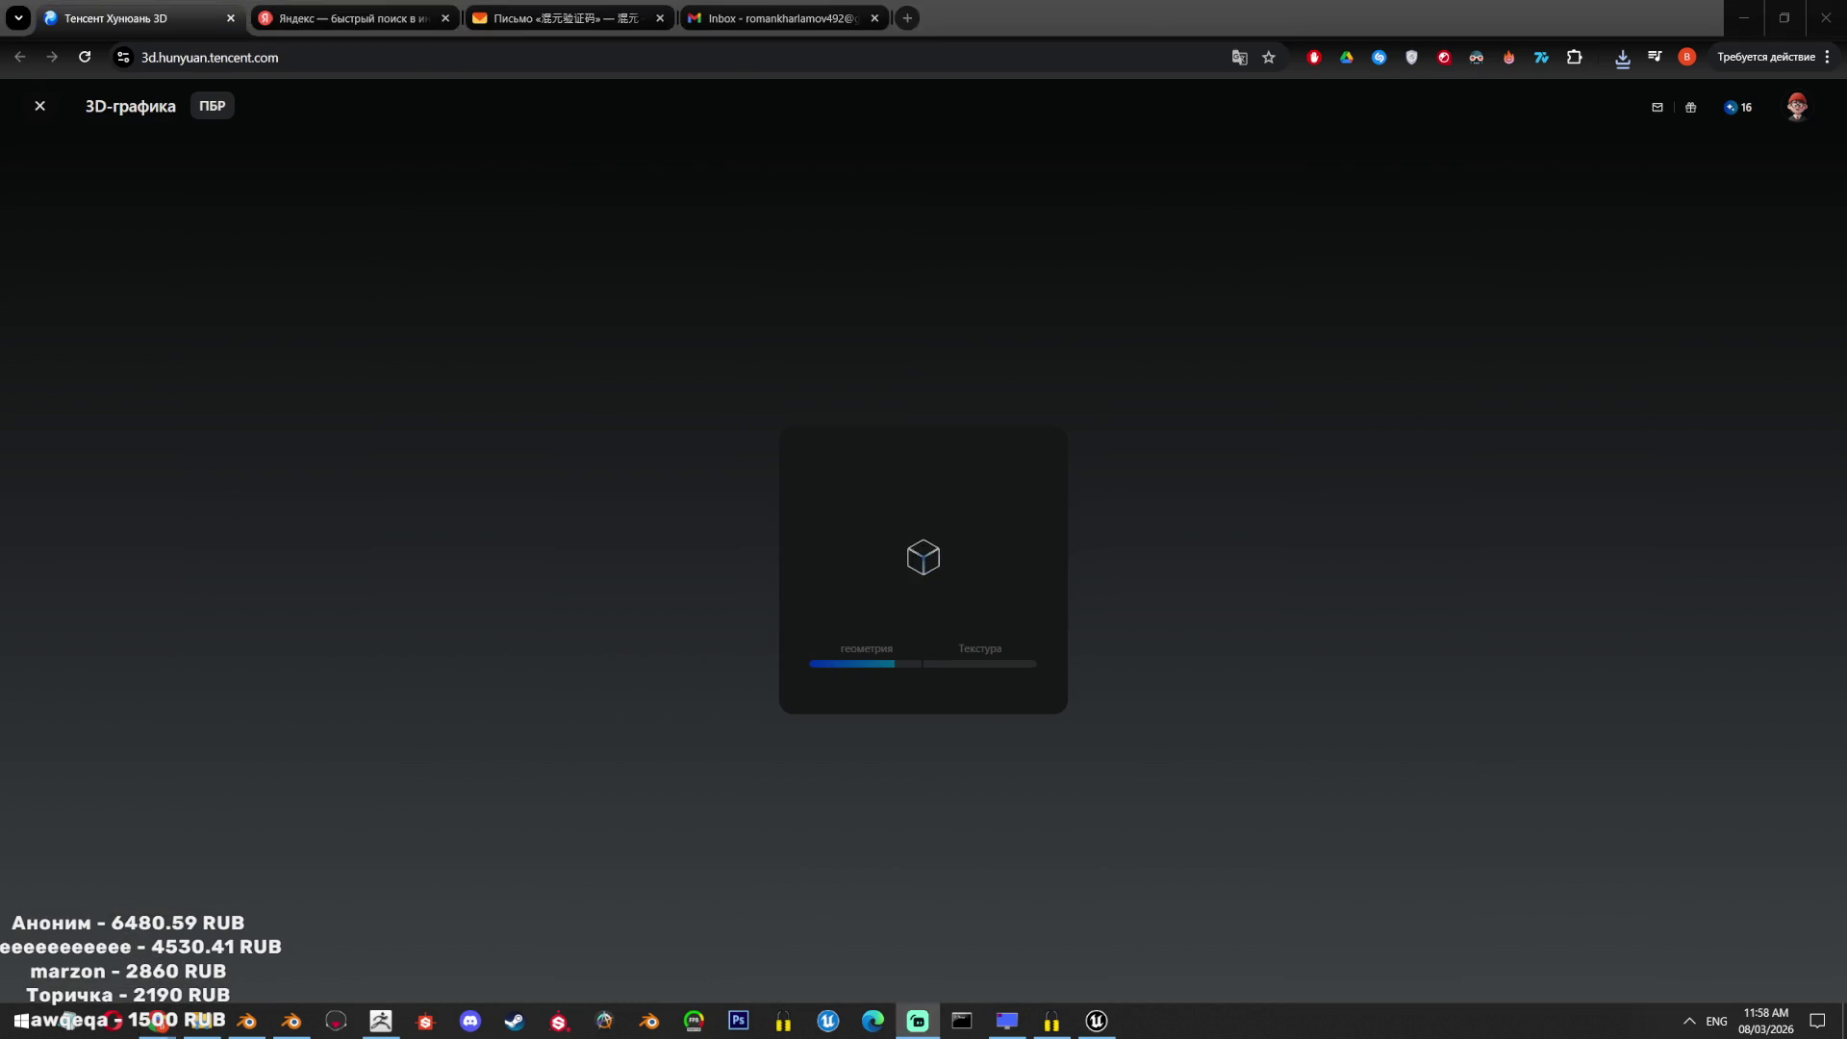
# Close the enlarged photo tab, minimise the mail window, and put away the empty new-tab window.
pyautogui.keyDown('ctrl'); pyautogui.scroll(4, 1019, 285); pyautogui.keyUp('ctrl')
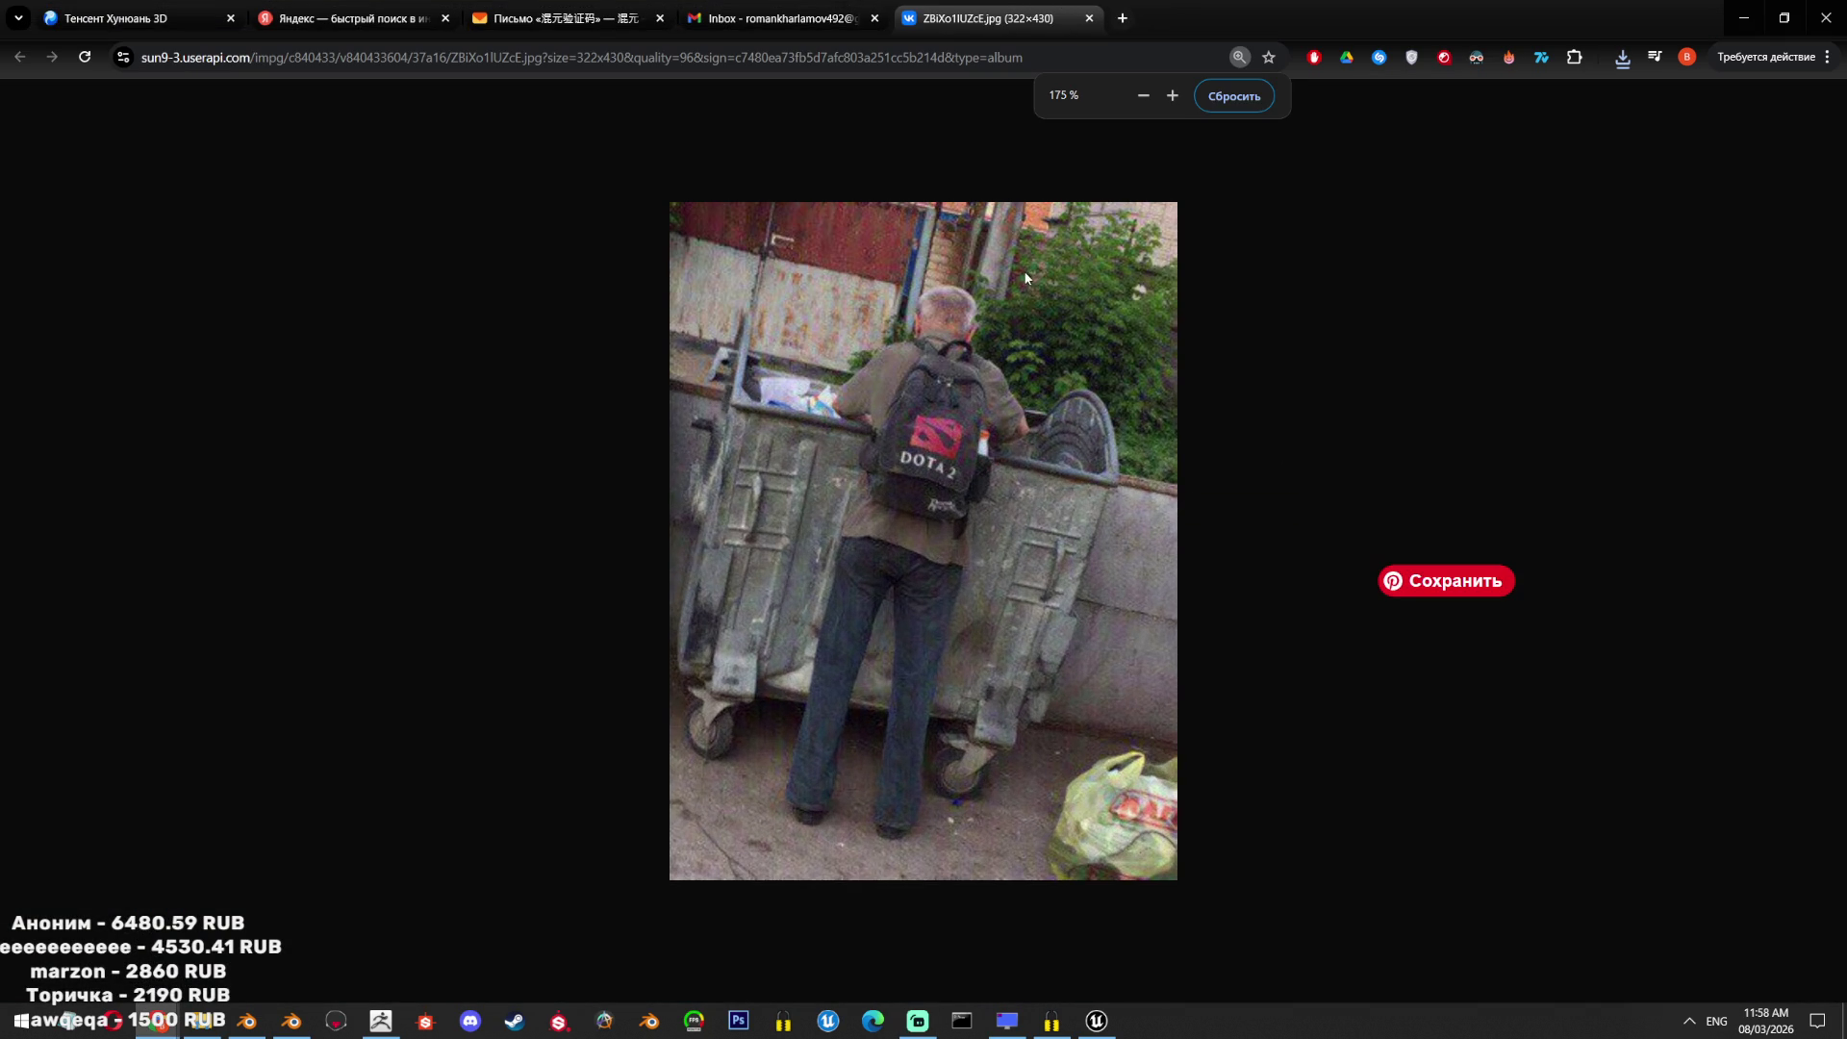
pyautogui.click(1089, 19)
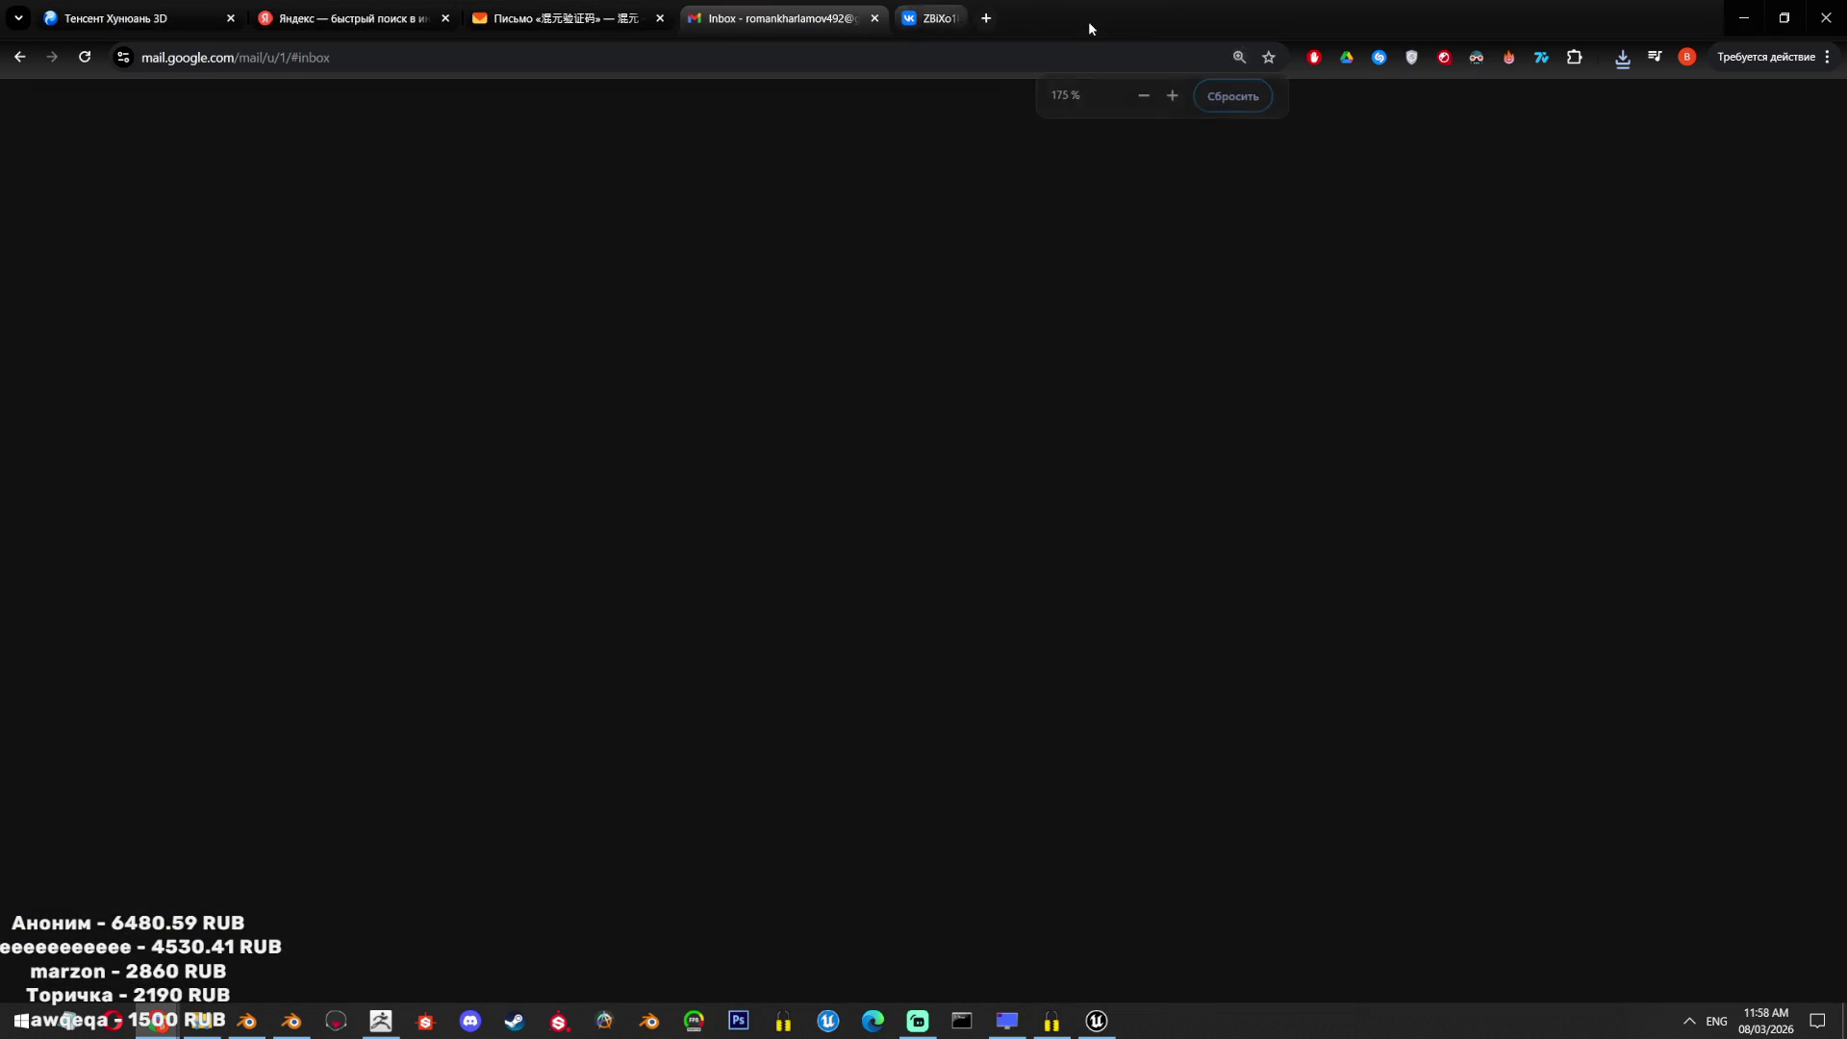
pyautogui.click(1743, 17)
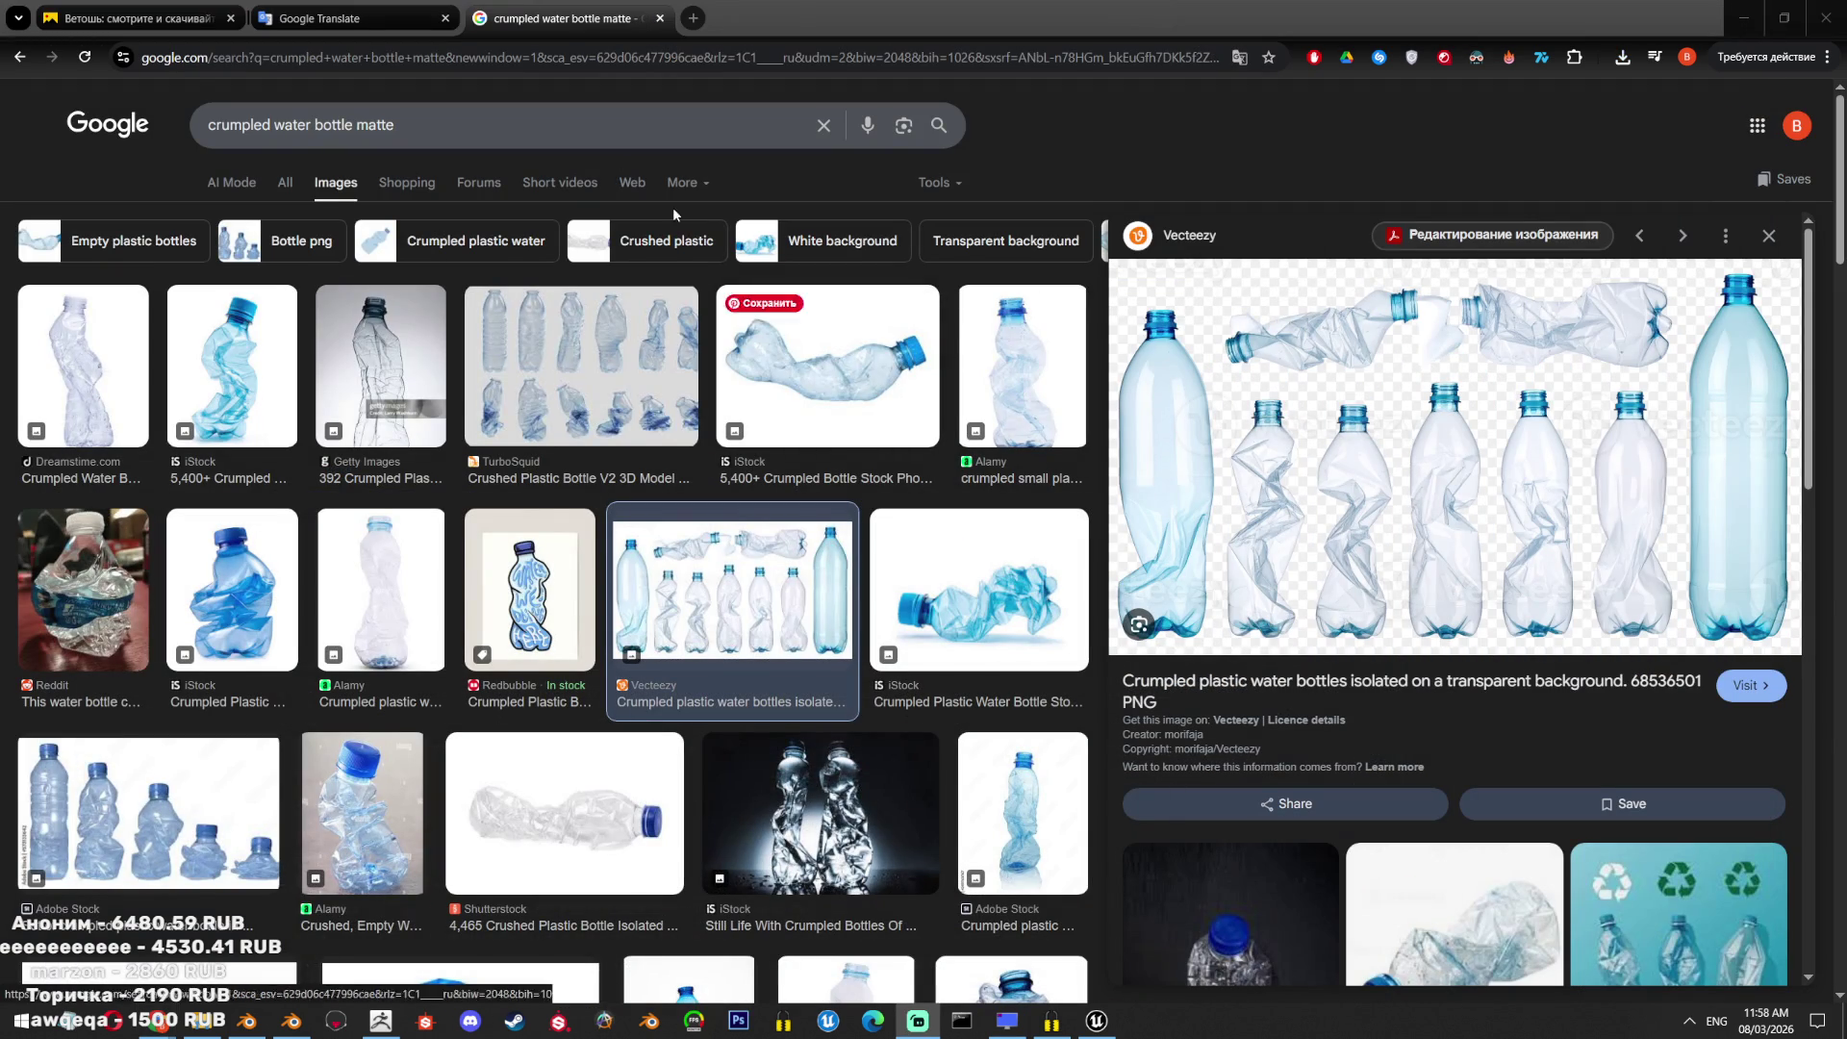
pyautogui.click(696, 17)
pyautogui.moveTo(712, 17); pyautogui.dragTo(539, 77)
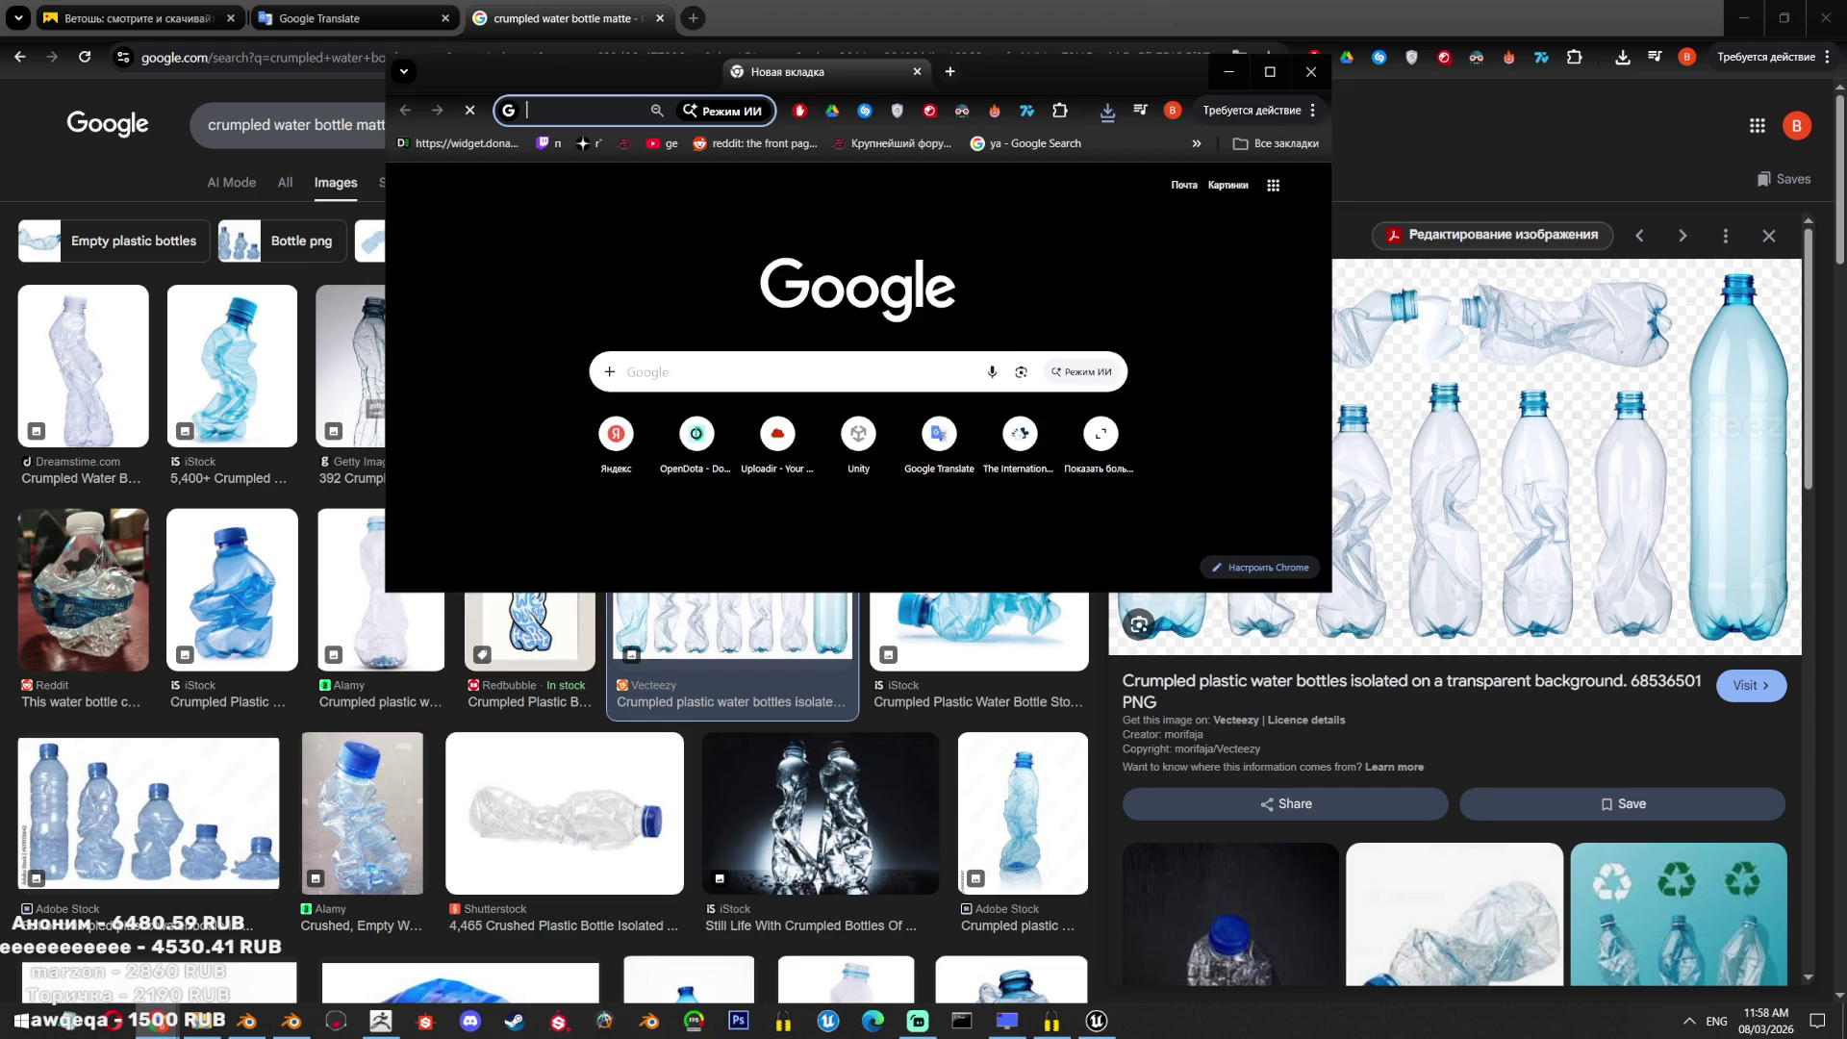
pyautogui.moveTo(1301, 66); pyautogui.dragTo(1301, 411)
pyautogui.click(1303, 424)
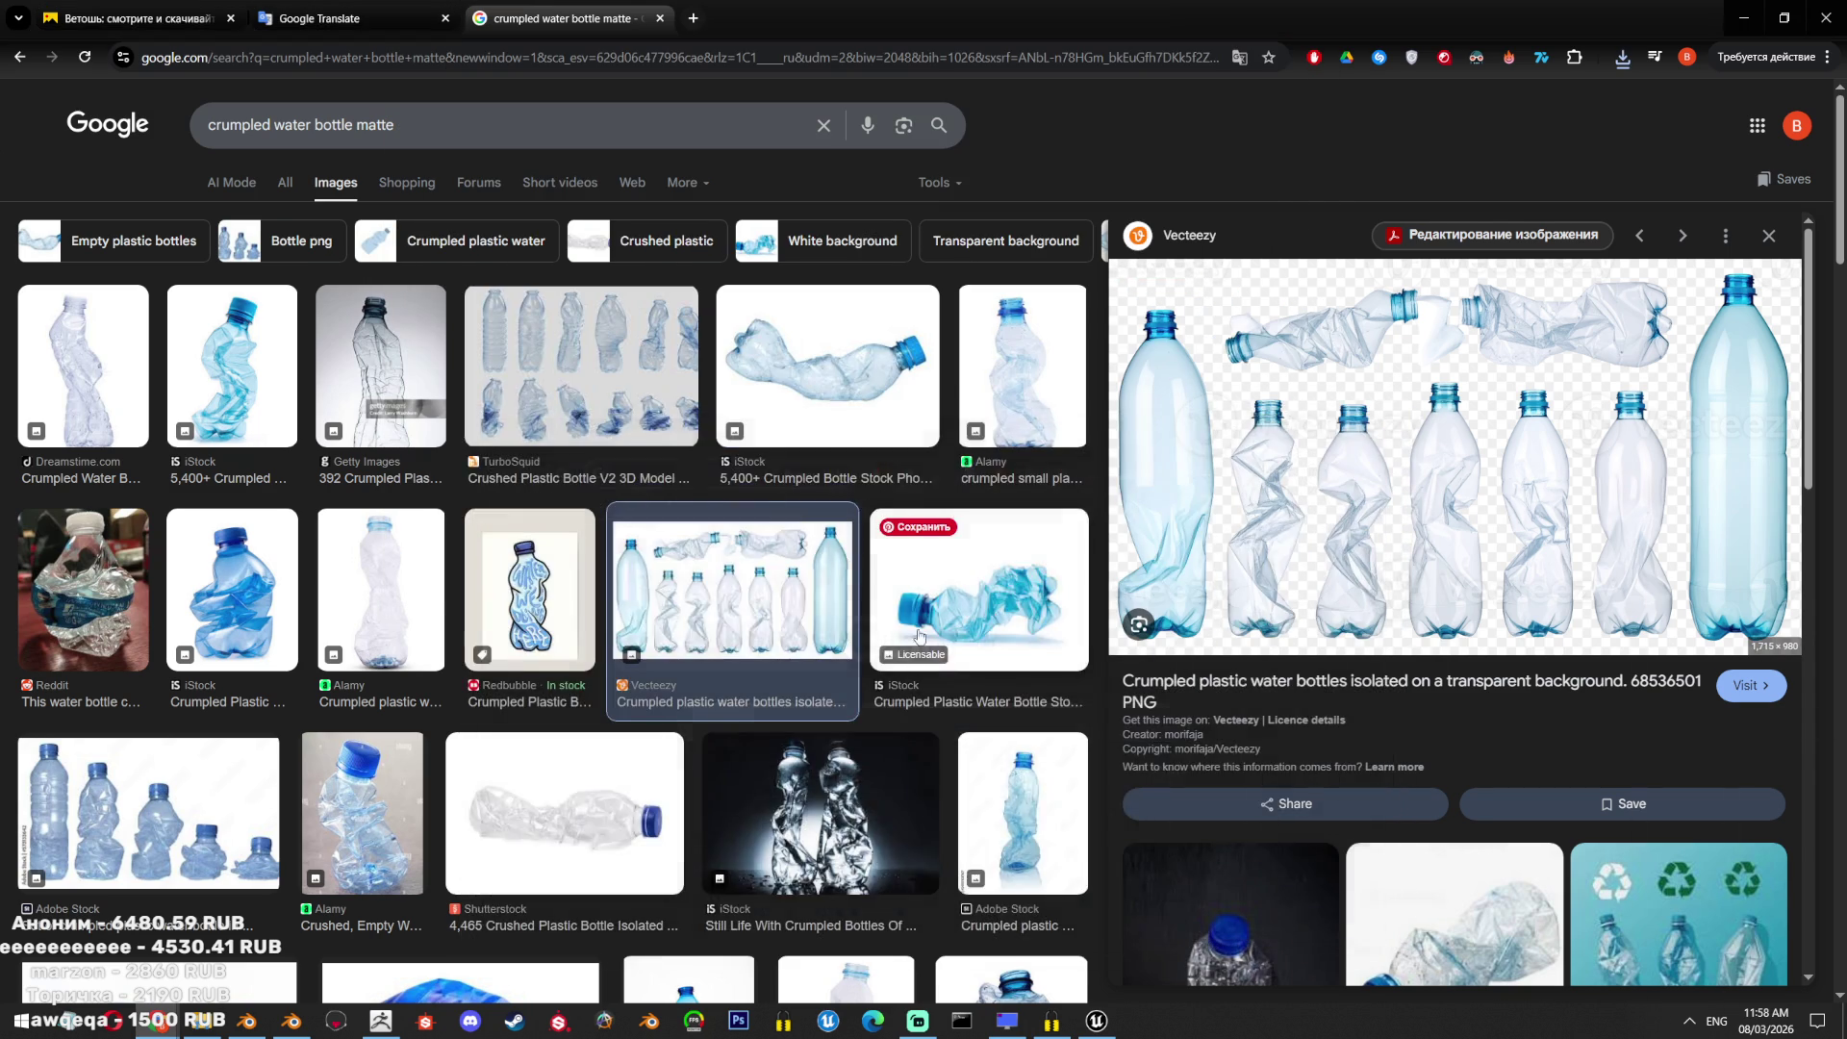
# Scroll further down the crumpled water bottle matte results, then return to Blender.
pyautogui.scroll(-5, 891, 676)
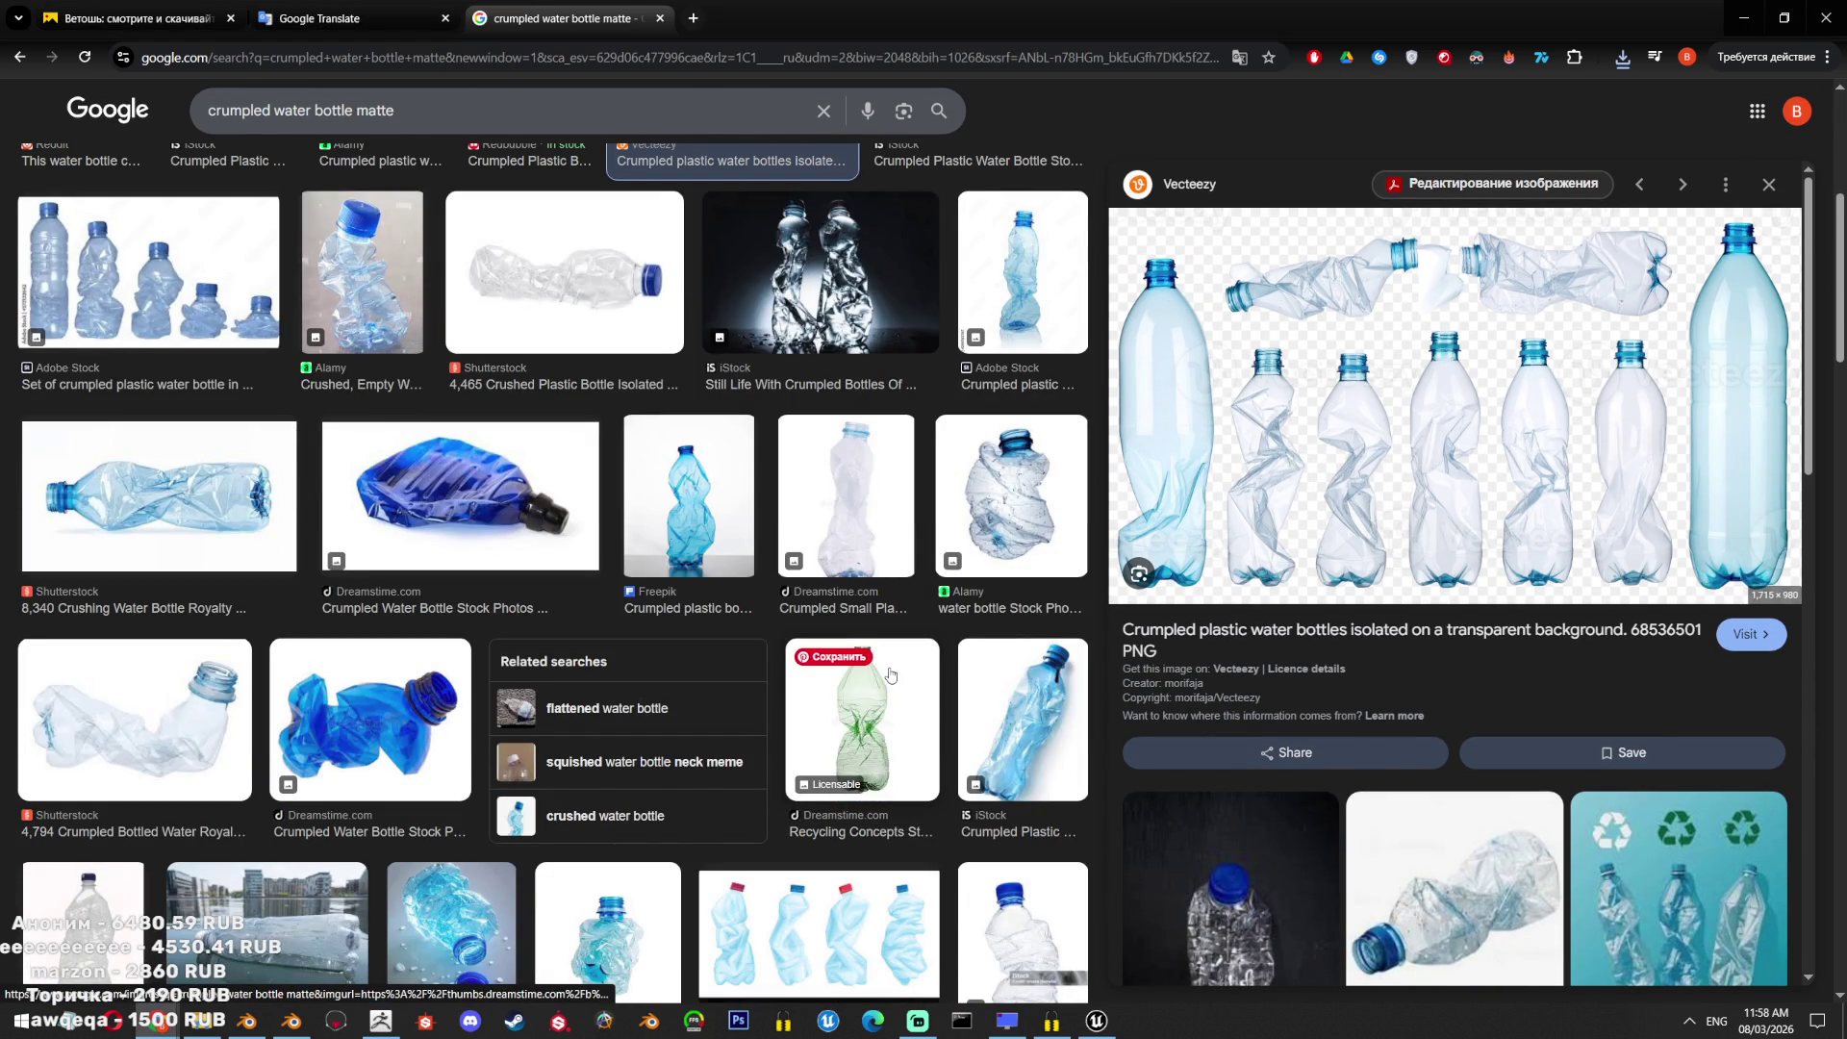
pyautogui.scroll(-3, 891, 676)
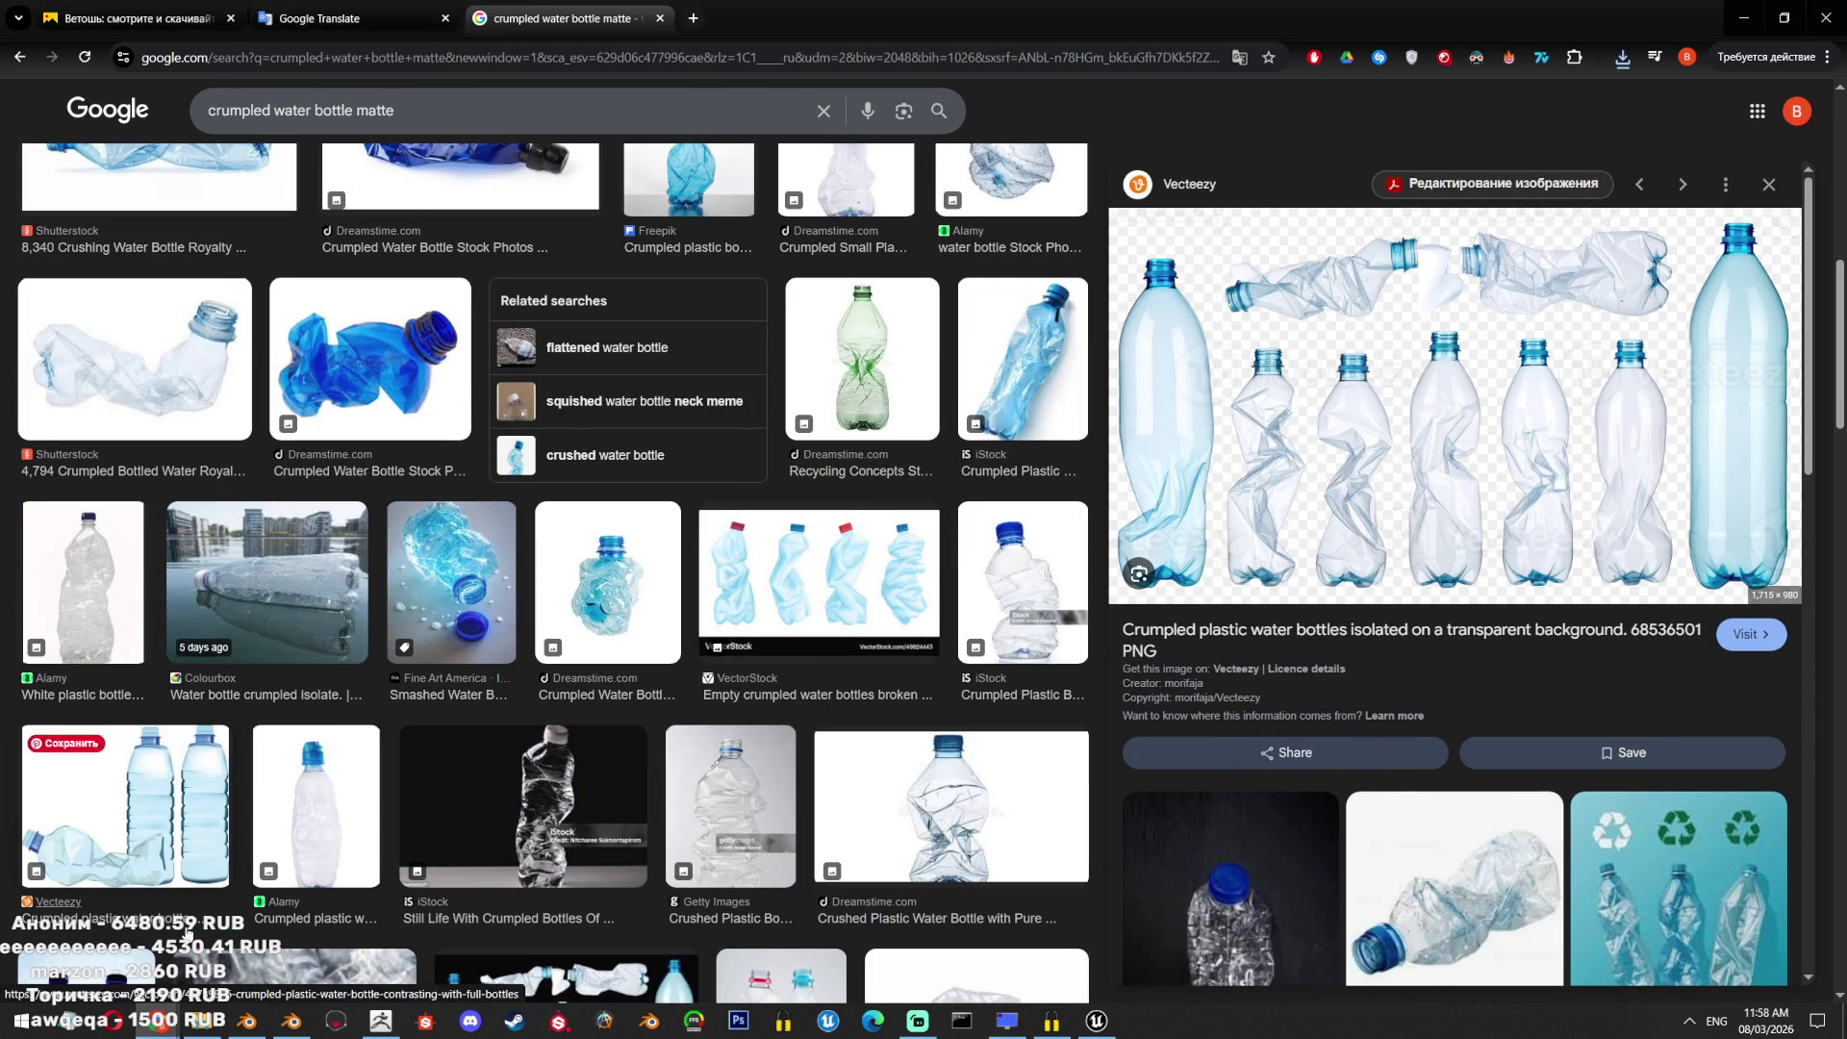
pyautogui.moveTo(158, 1022)
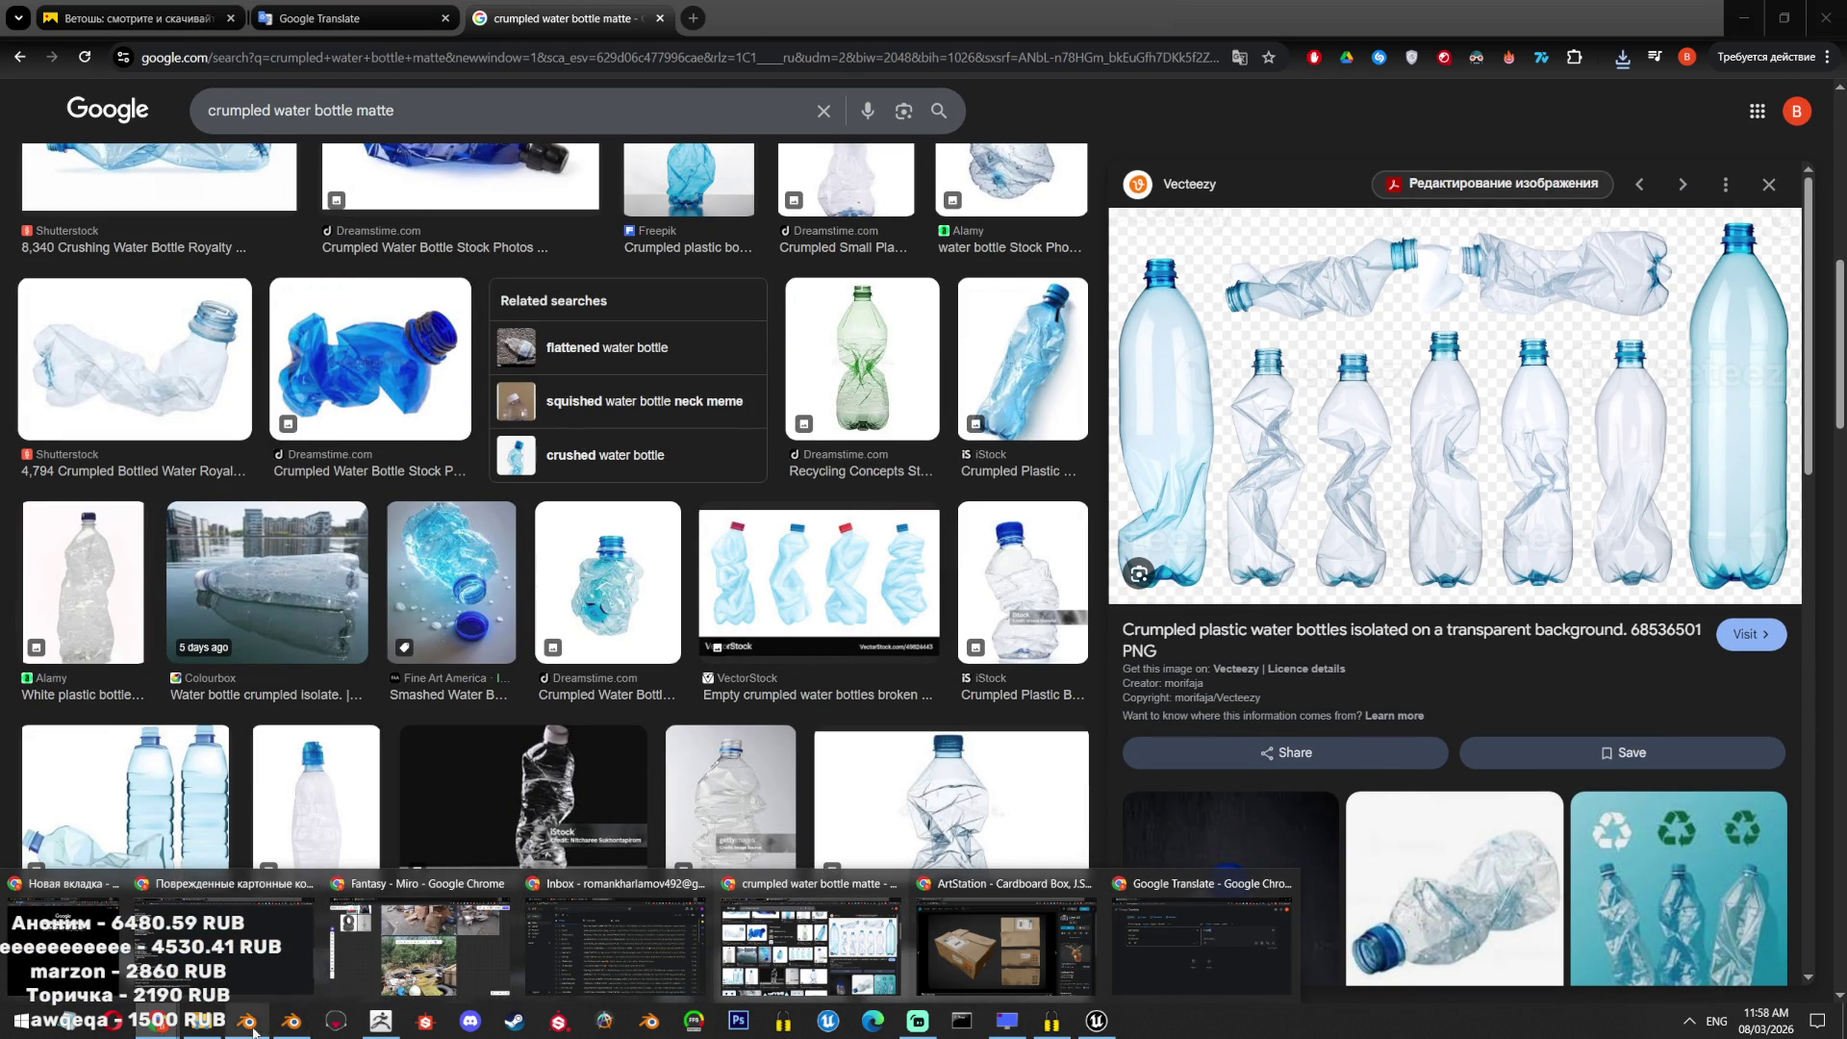
pyautogui.click(291, 1022)
# Select all three garbage bags in the Blender scene.
pyautogui.scroll(-5, 862, 471)
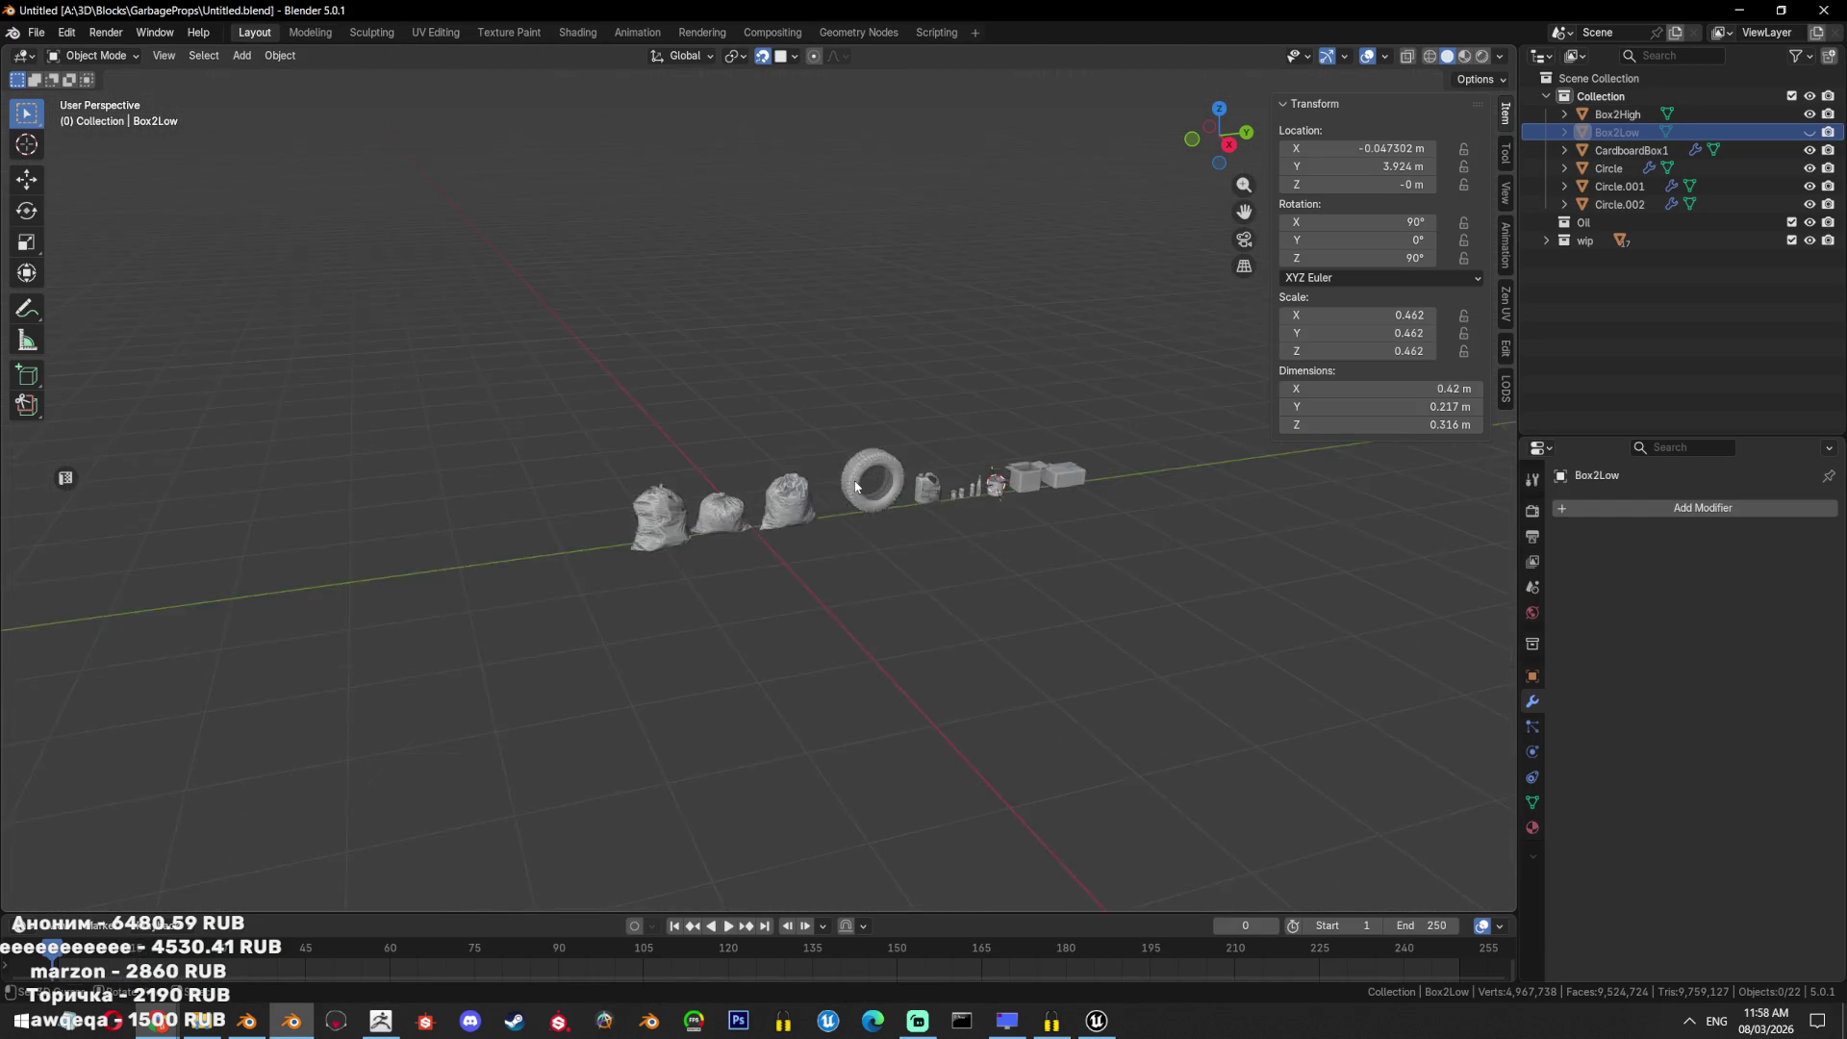
pyautogui.scroll(2, 856, 486)
pyautogui.click(818, 510)
pyautogui.scroll(5, 845, 536)
pyautogui.scroll(-5, 764, 494)
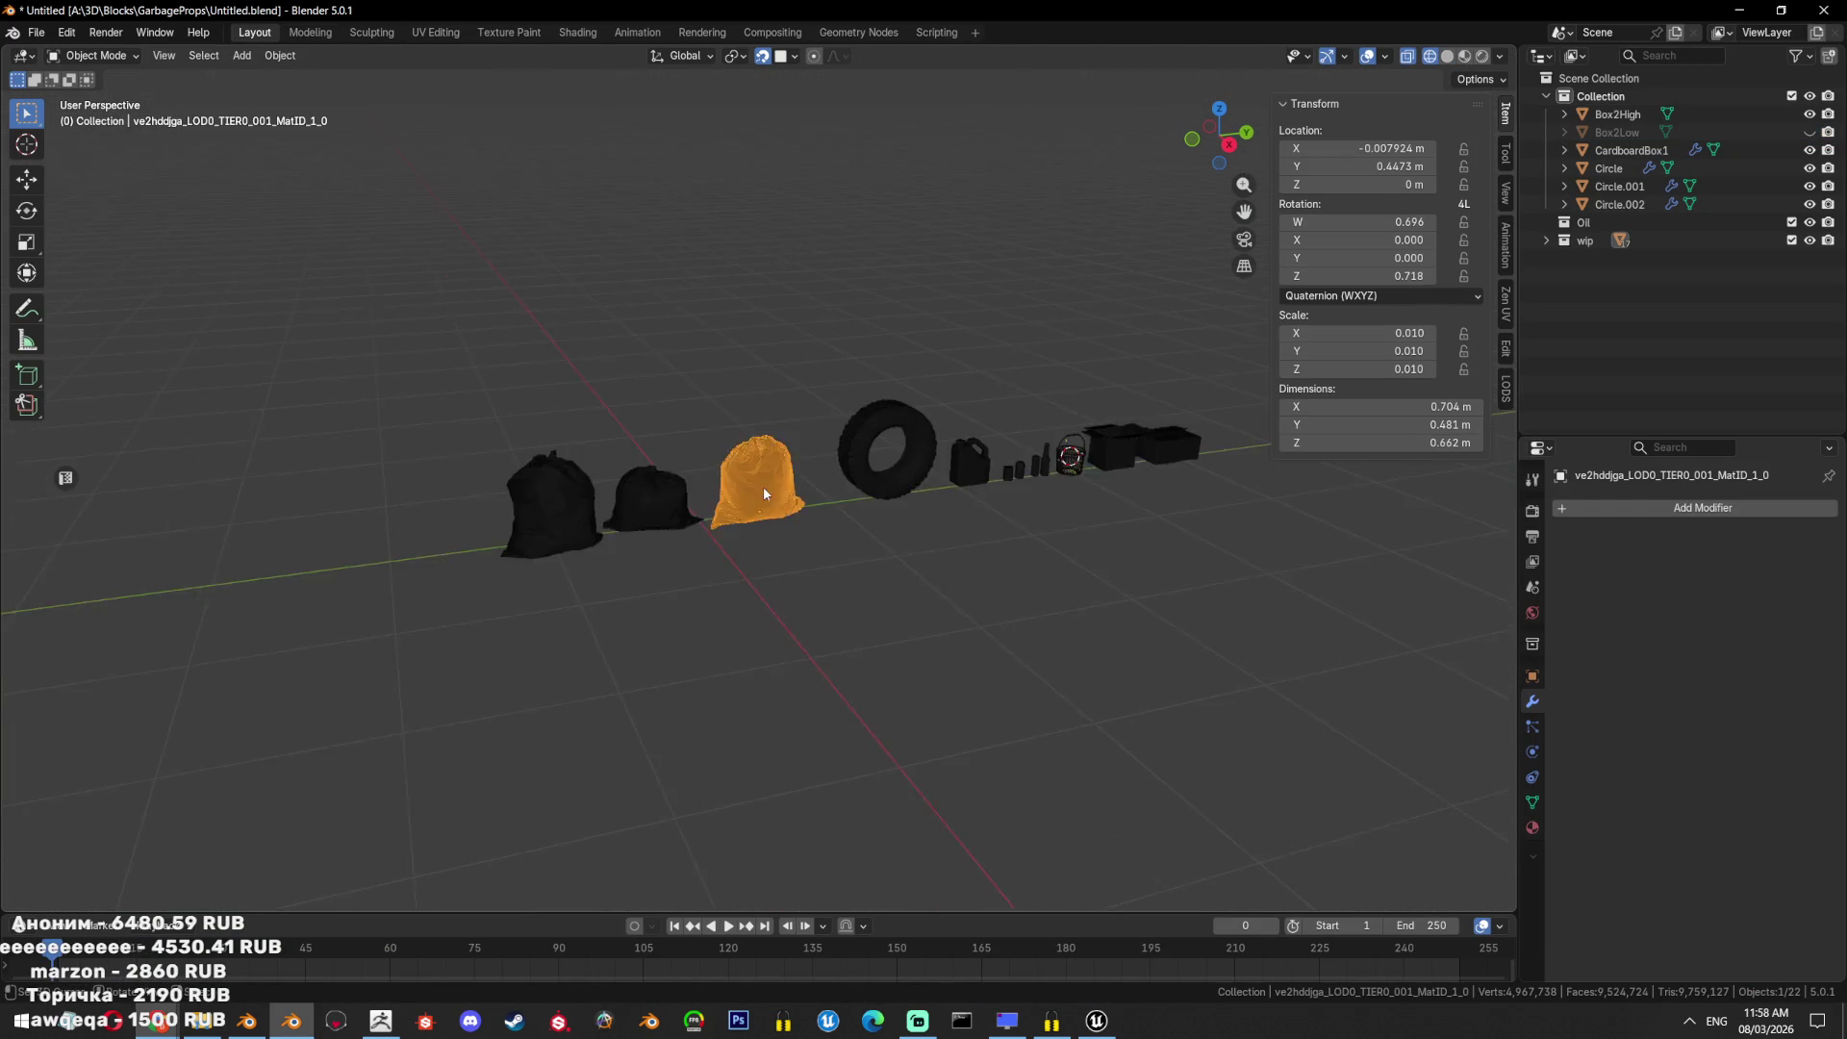
pyautogui.scroll(4, 841, 572)
pyautogui.keyDown('shift'); pyautogui.moveTo(818, 567); pyautogui.dragTo(462, 693); pyautogui.keyUp('shift')
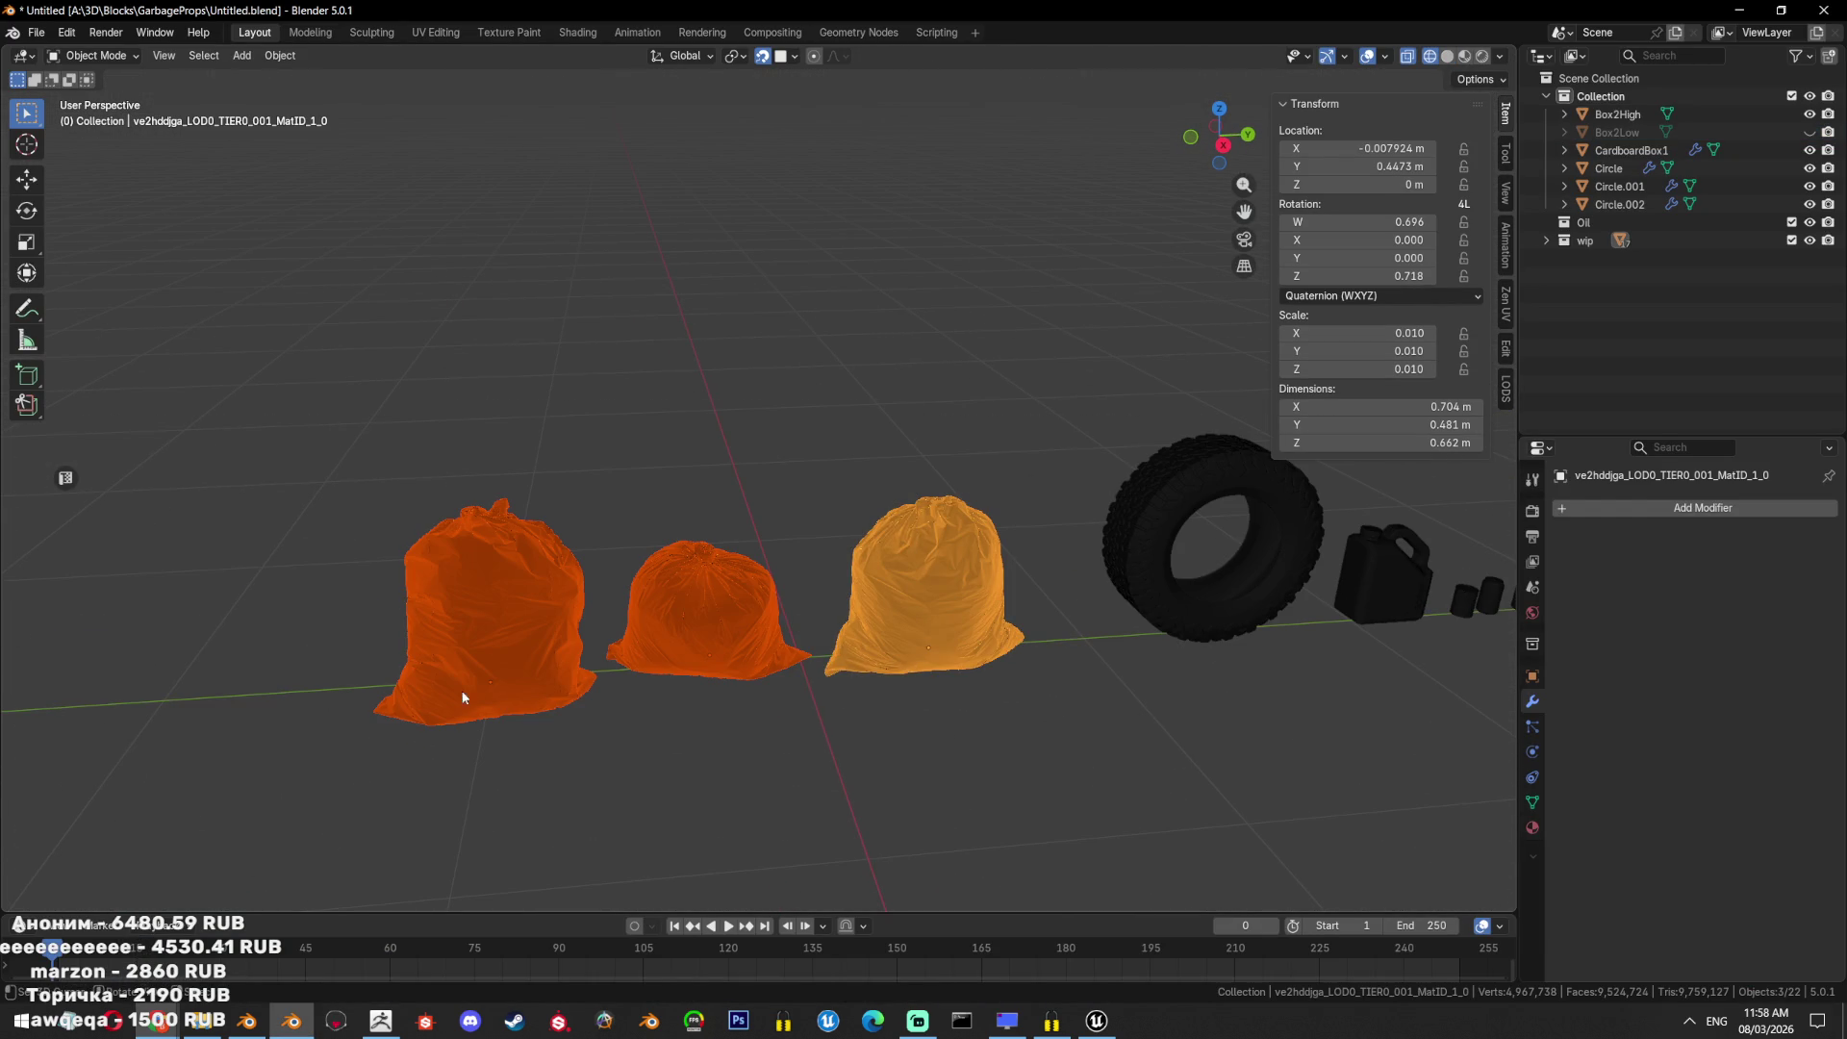
# Export the selected bags as the FBX file TrashBagHigh, then make PolySphere active in ZBrush.
pyautogui.click(37, 32)
pyautogui.moveTo(90, 306)
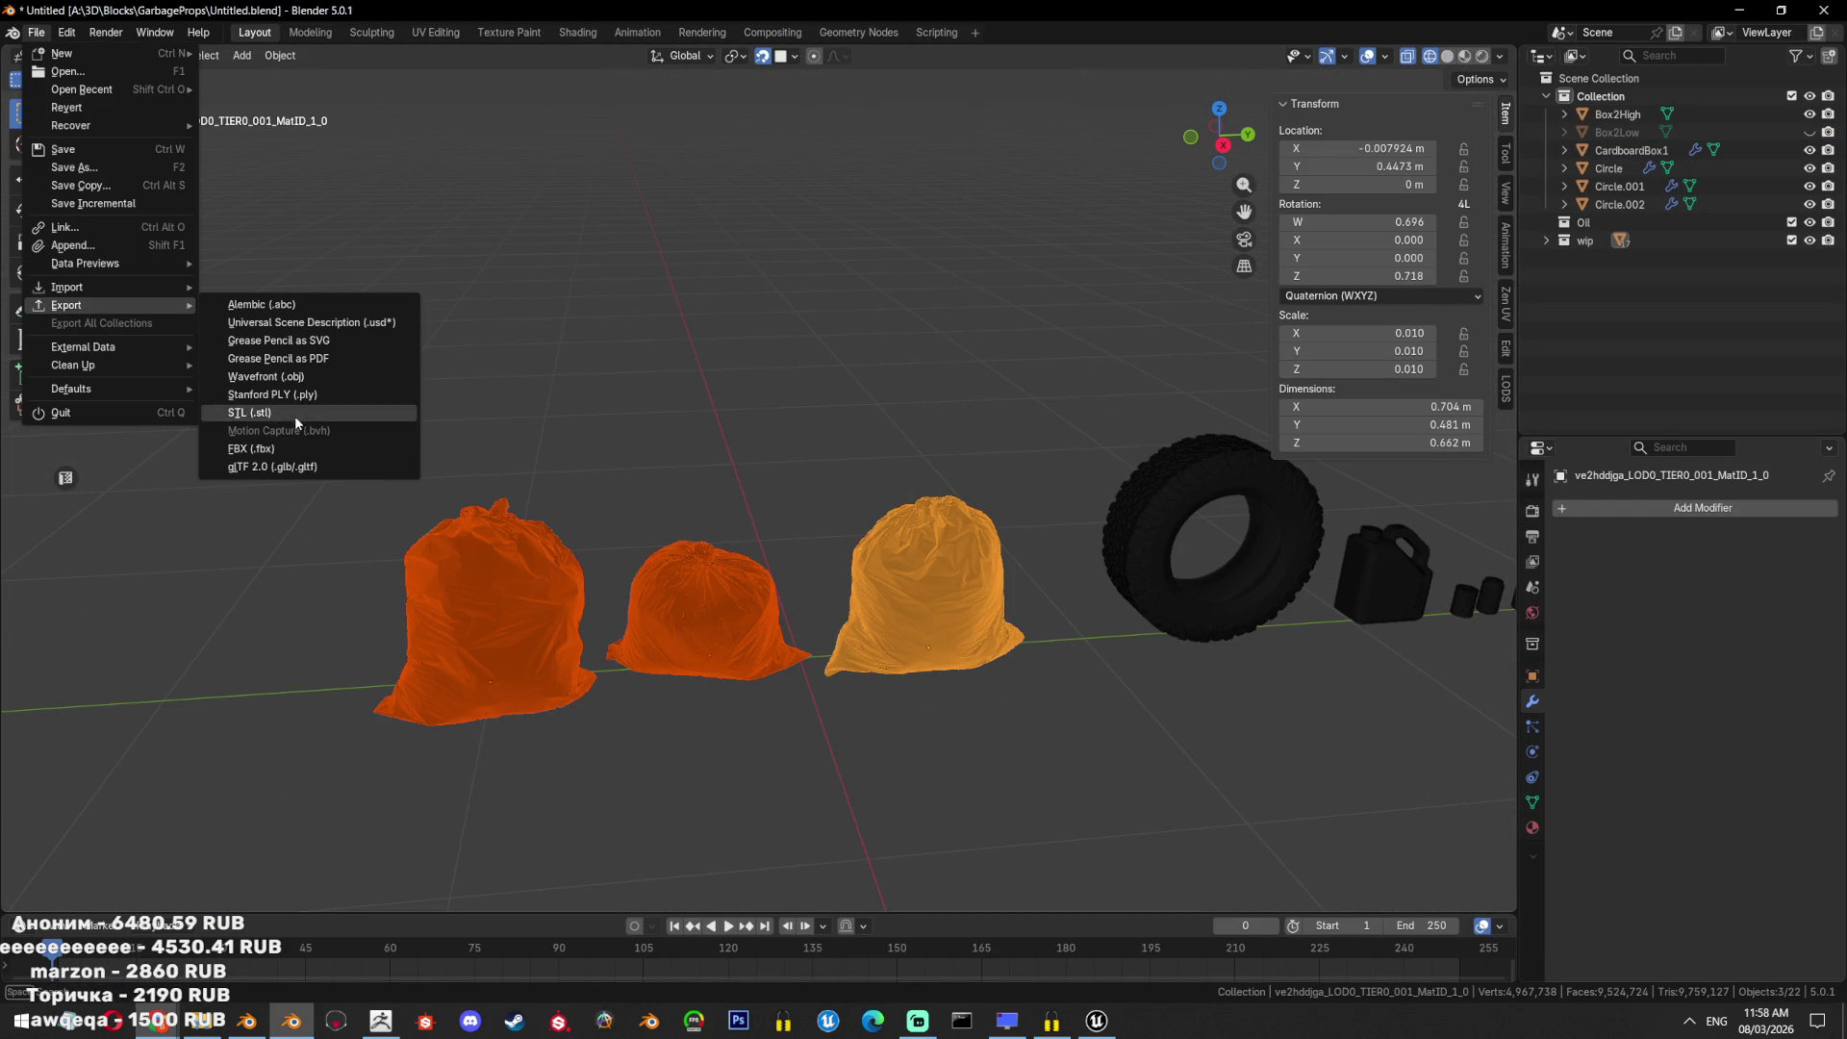
pyautogui.click(283, 446)
pyautogui.click(416, 707)
pyautogui.write('TrashBagHigh')
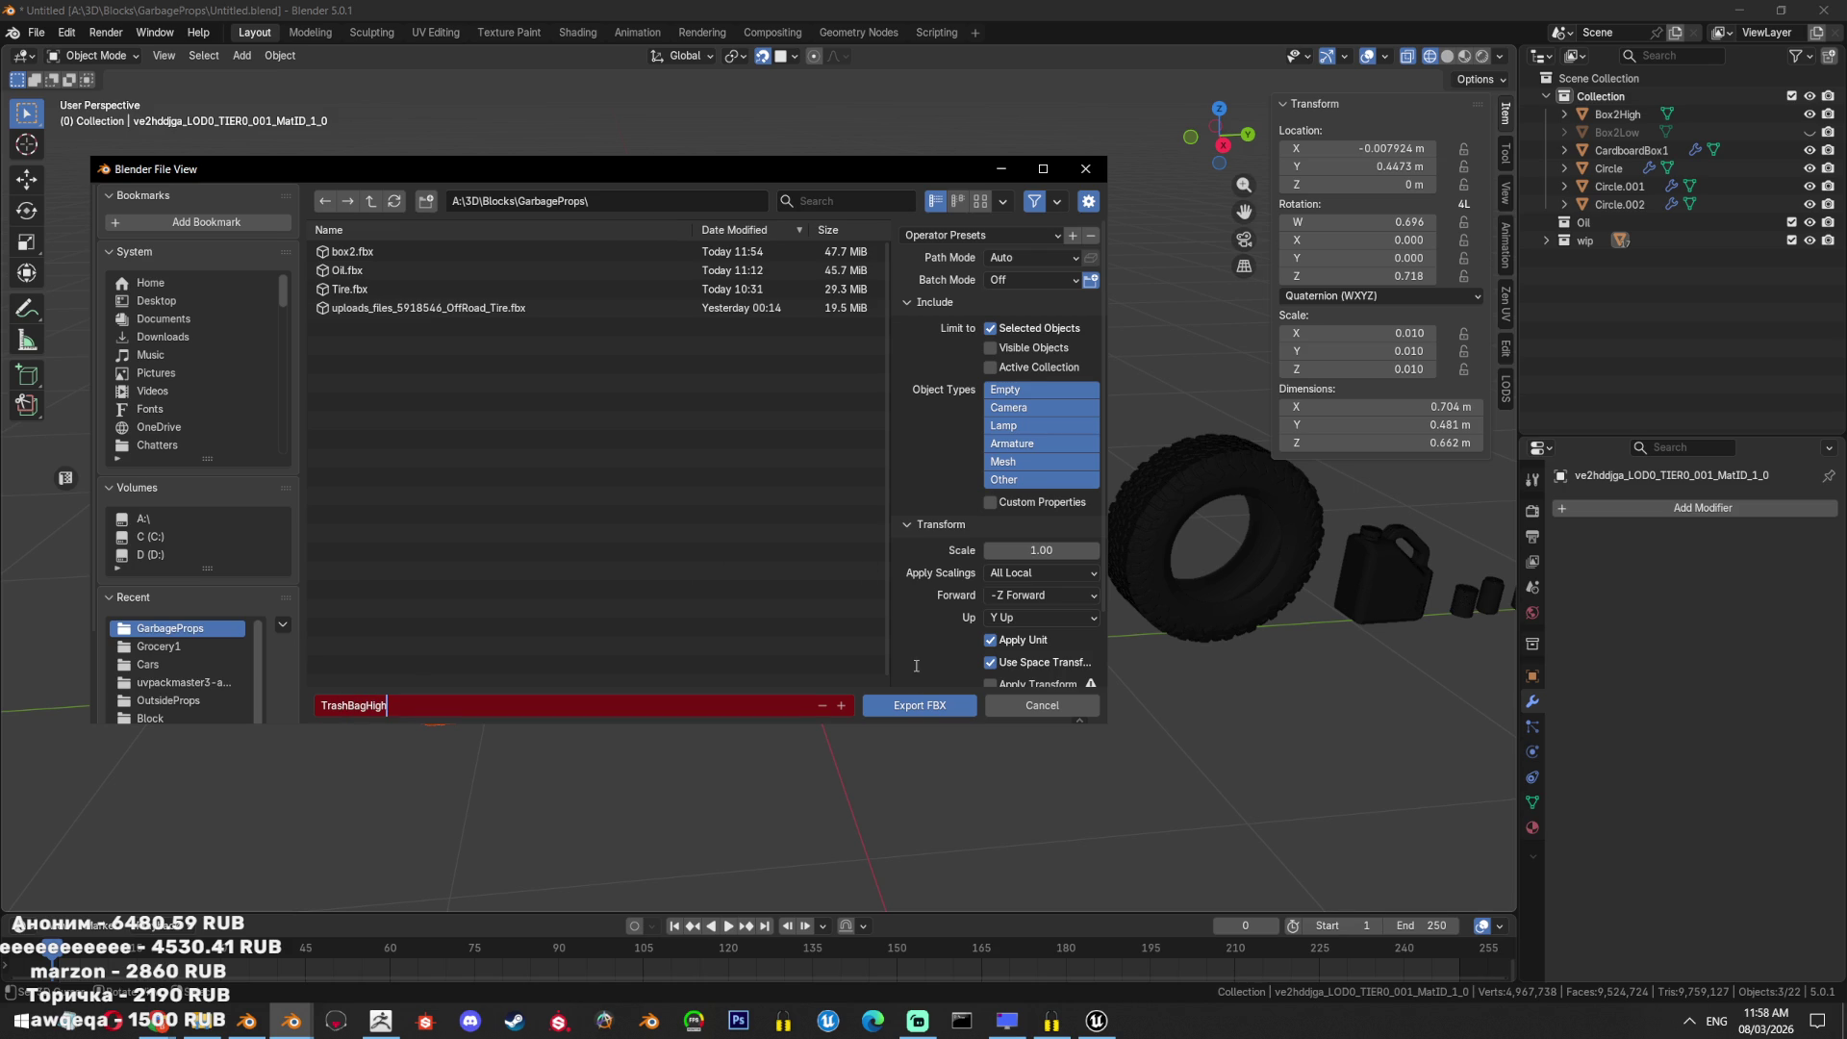
pyautogui.press('Return')
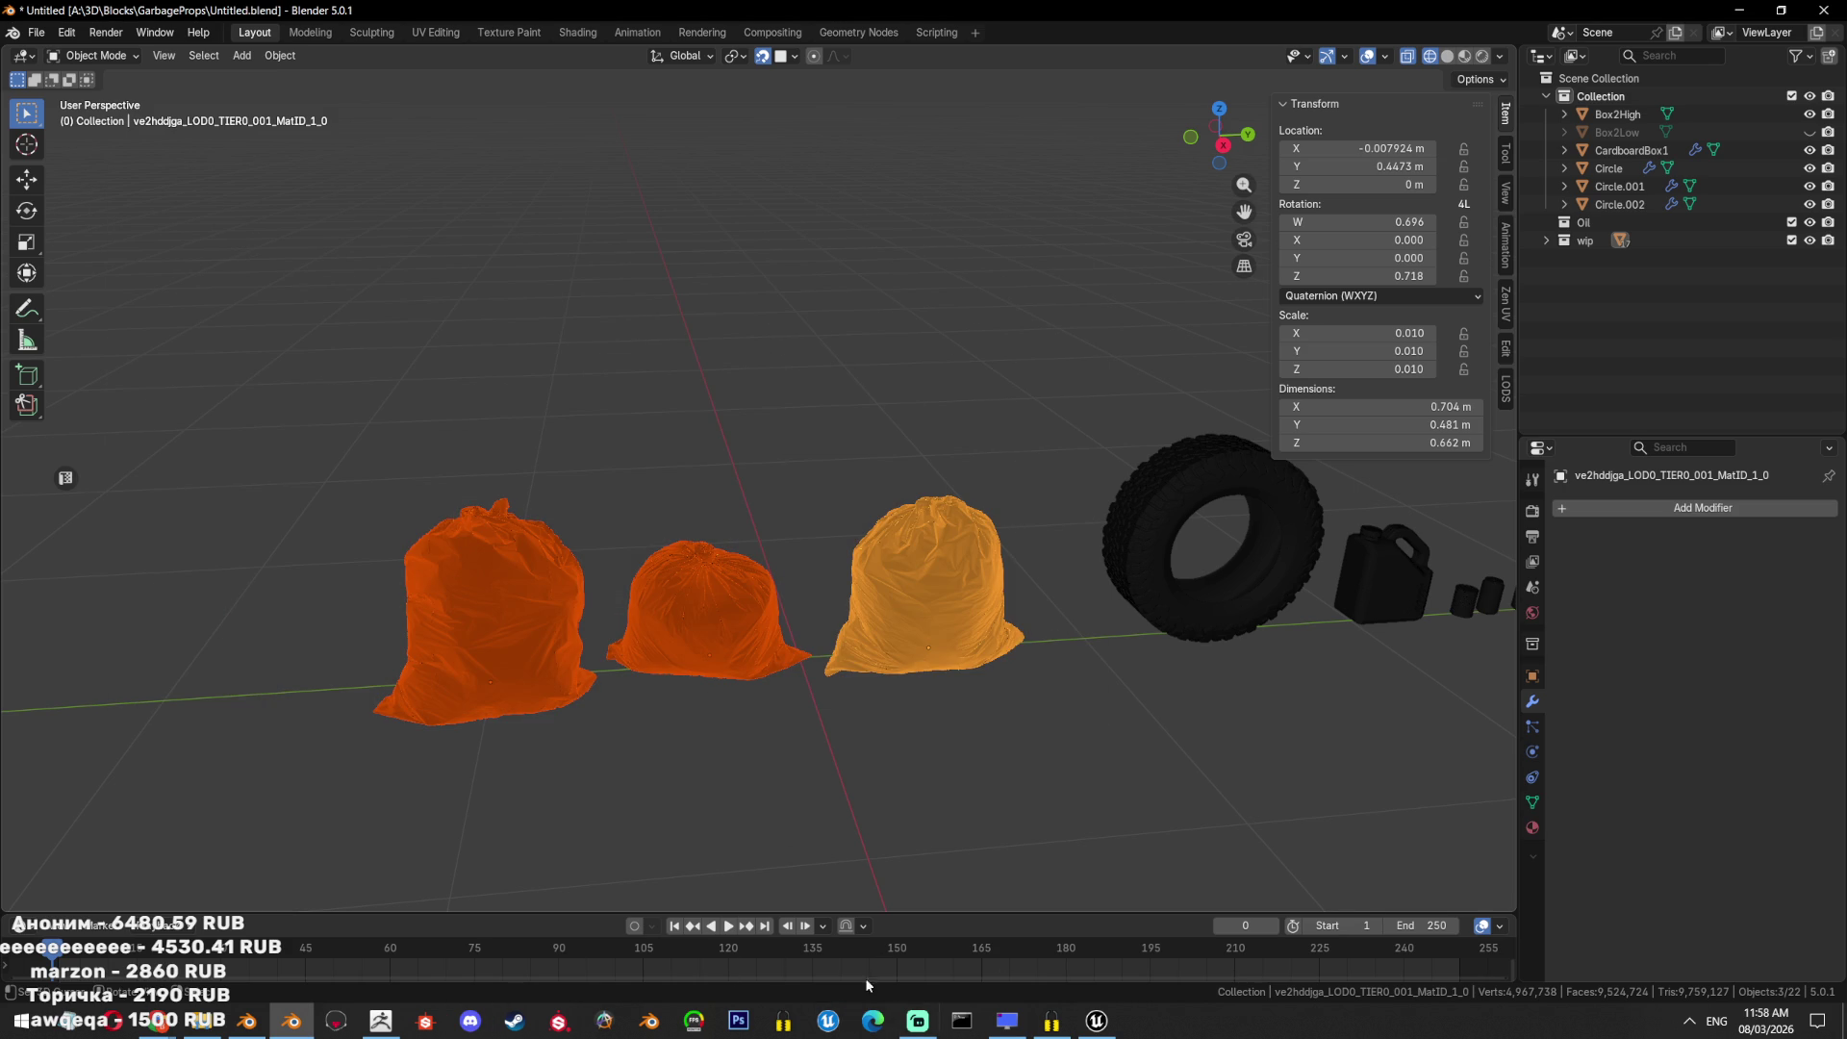
pyautogui.click(390, 1021)
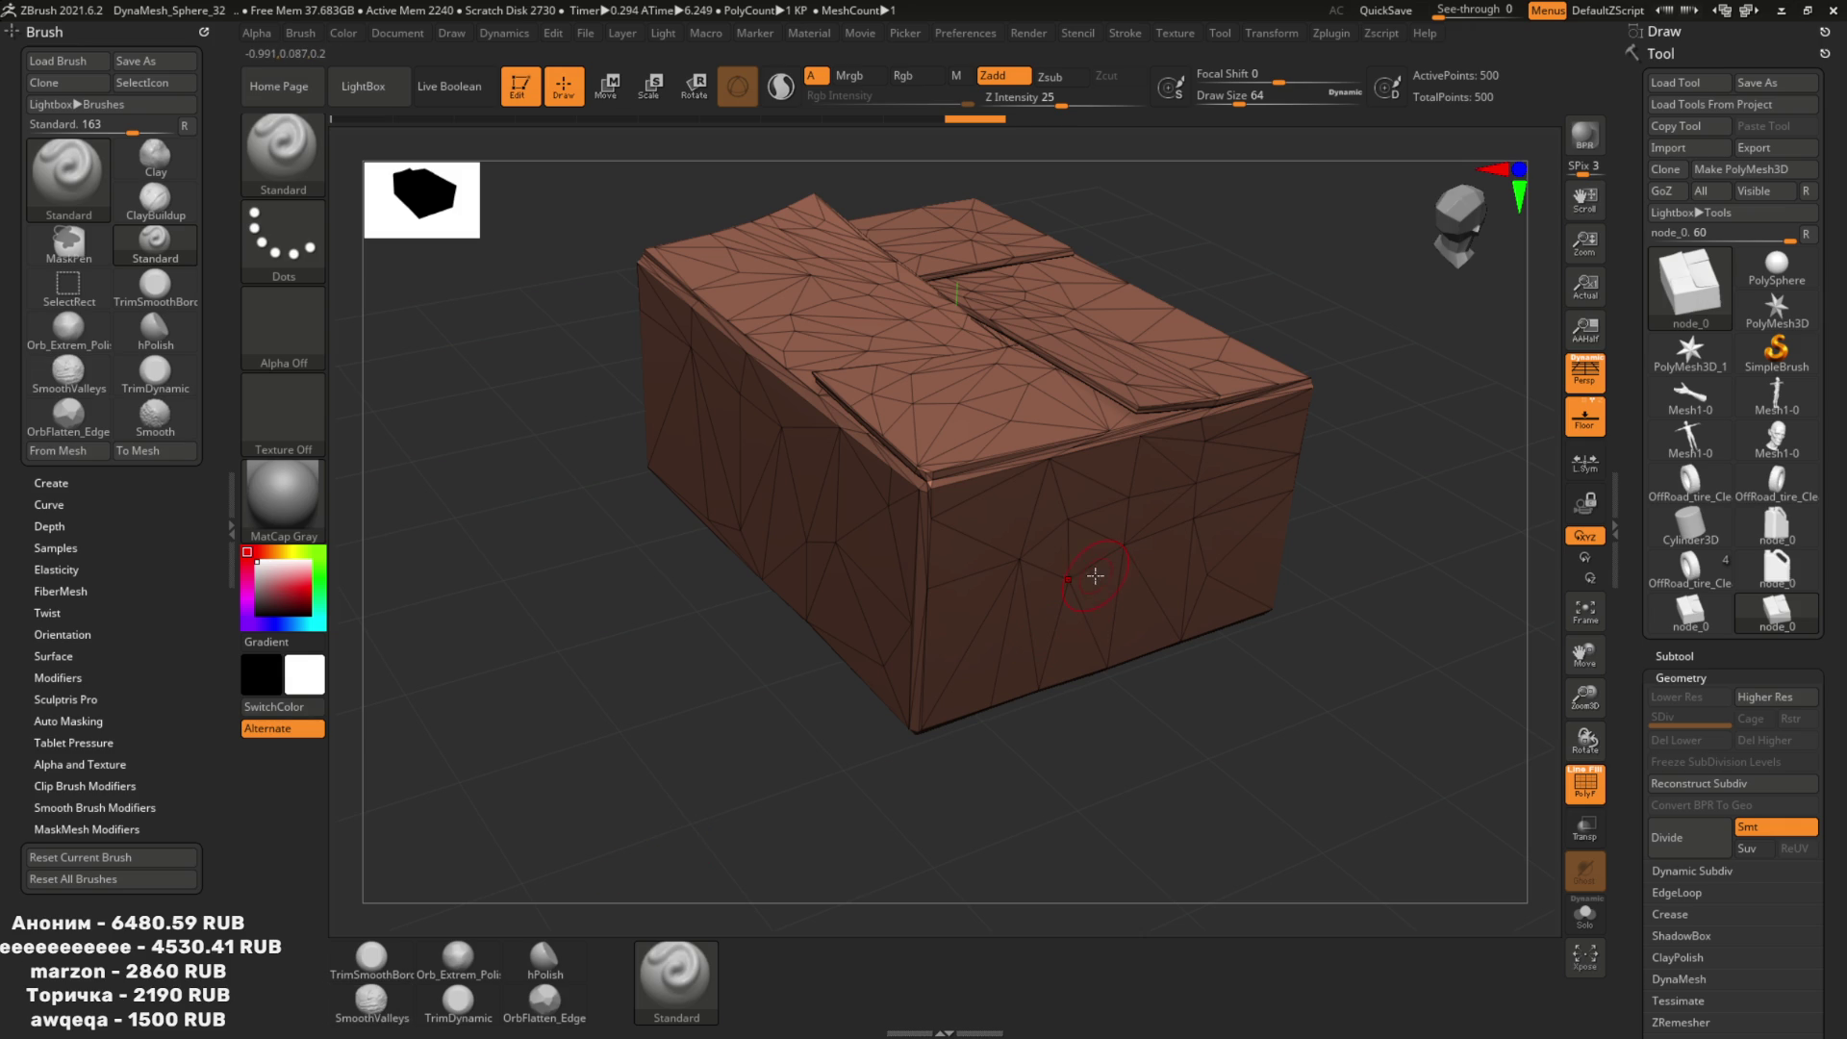
pyautogui.click(1769, 287)
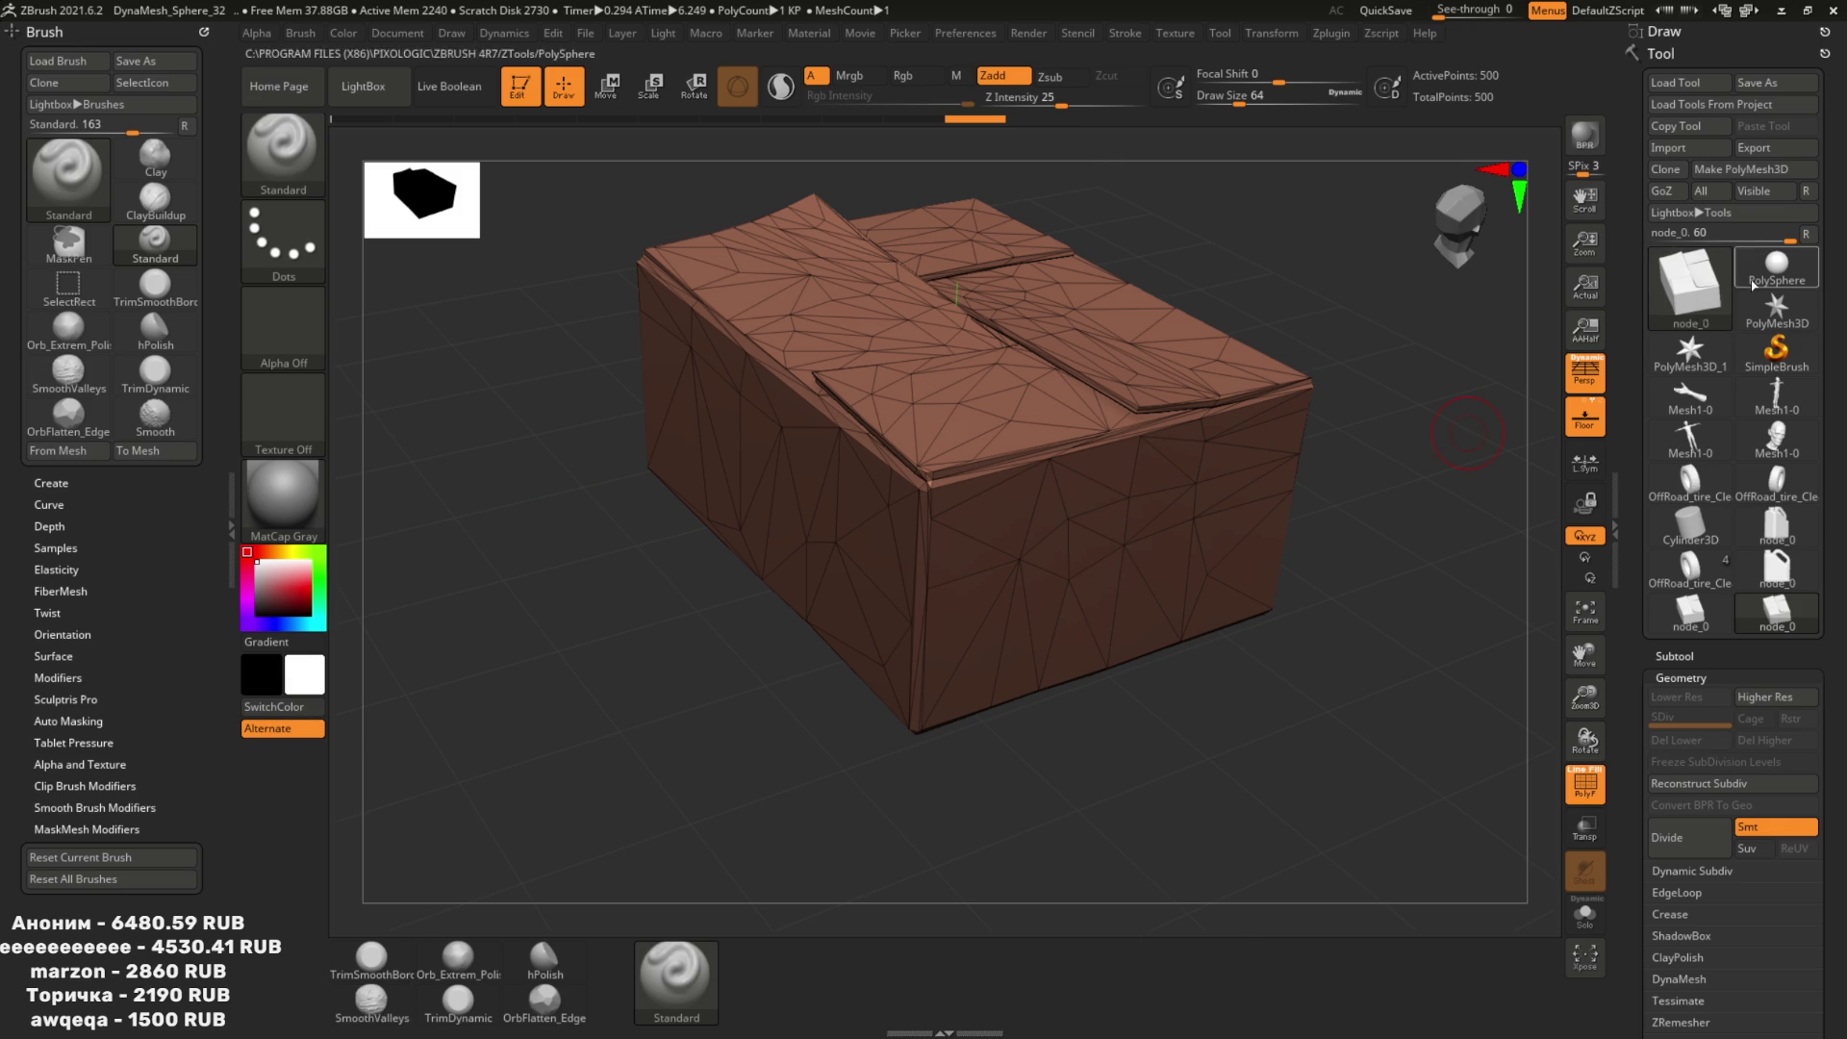
# Import TrashBagHigh.fbx into ZBrush from A:\3D\Blocks\GarbageProps.
pyautogui.click(1669, 147)
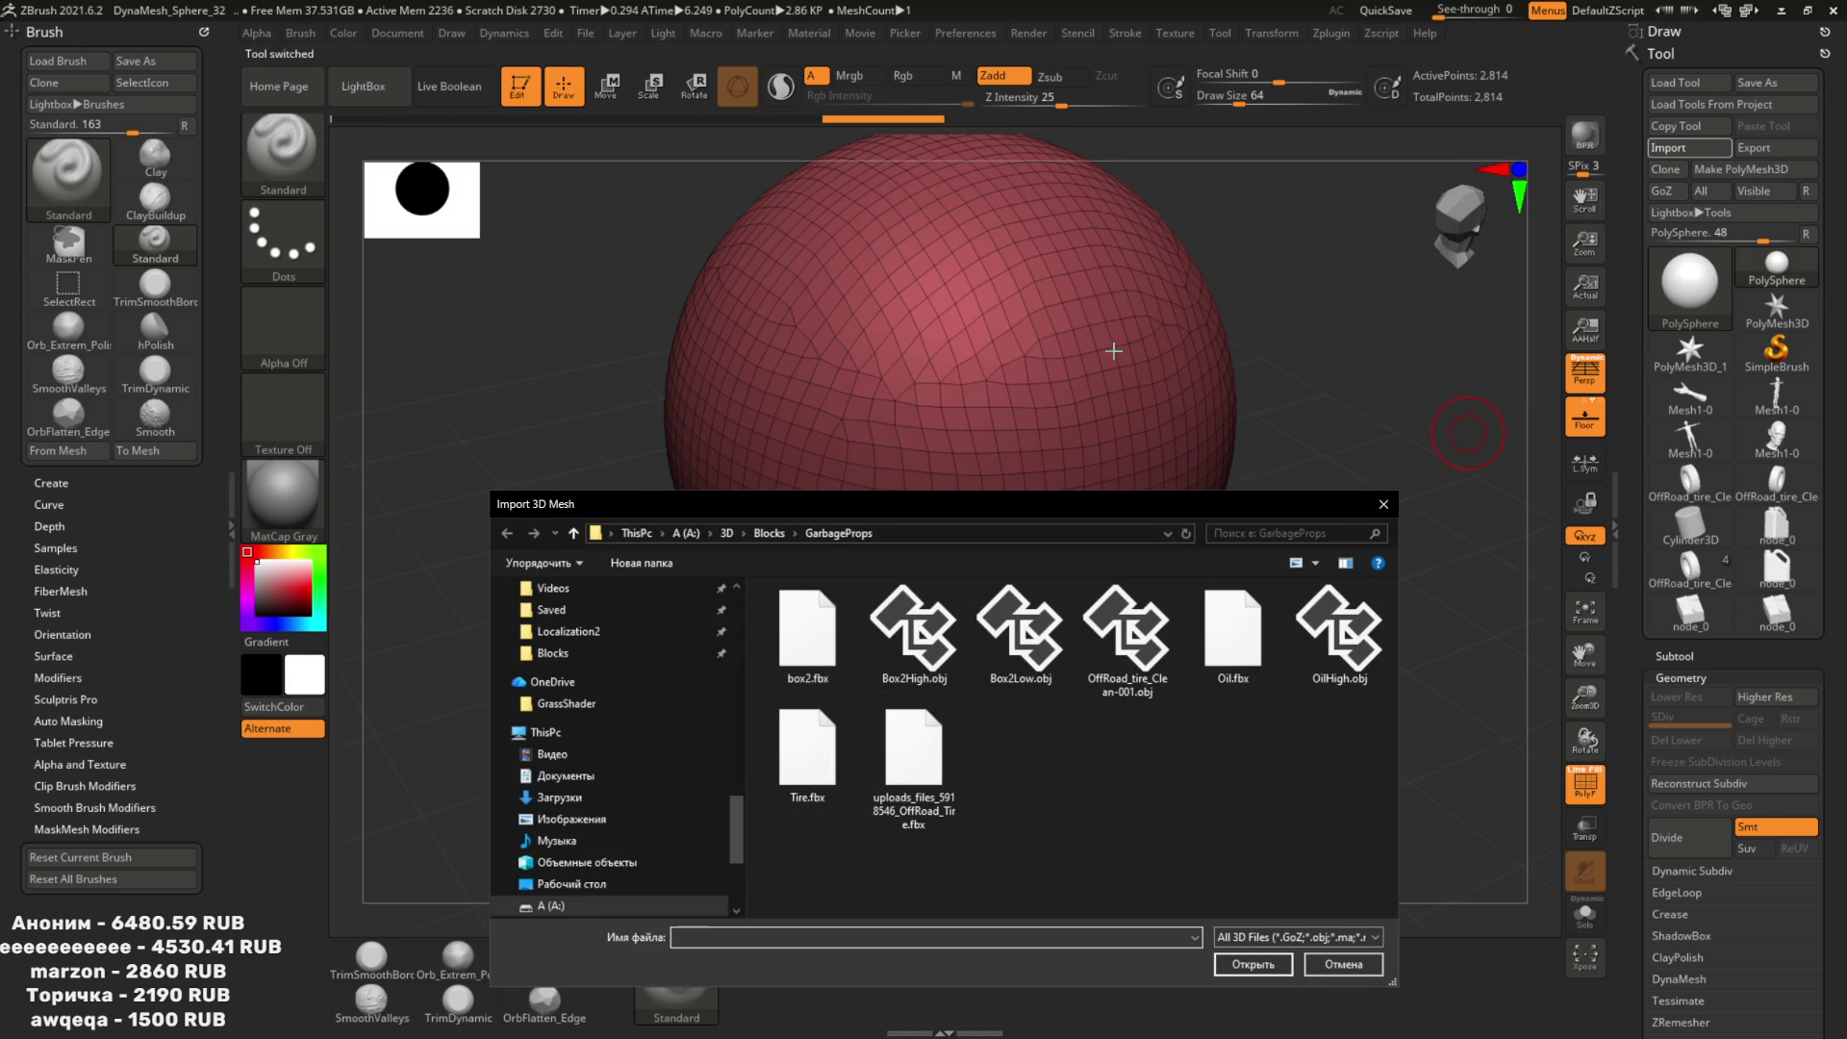
pyautogui.scroll(15, 615, 731)
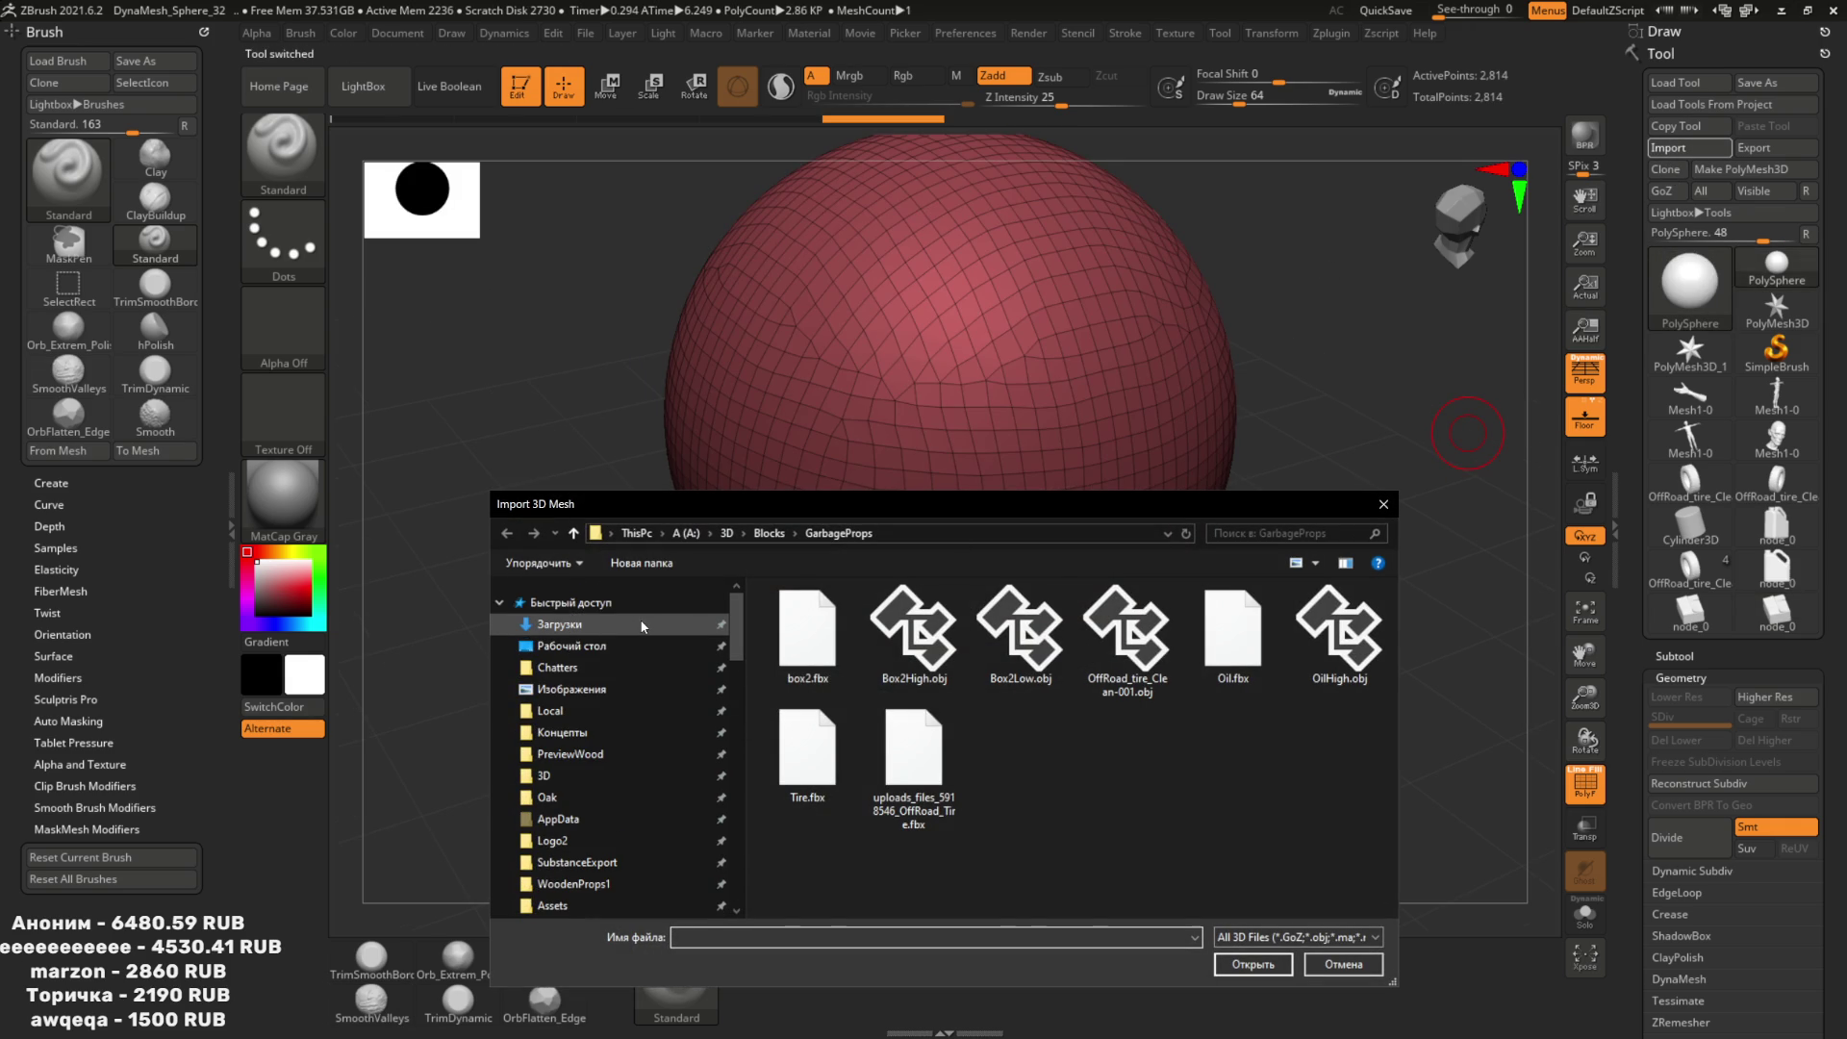
pyautogui.click(642, 624)
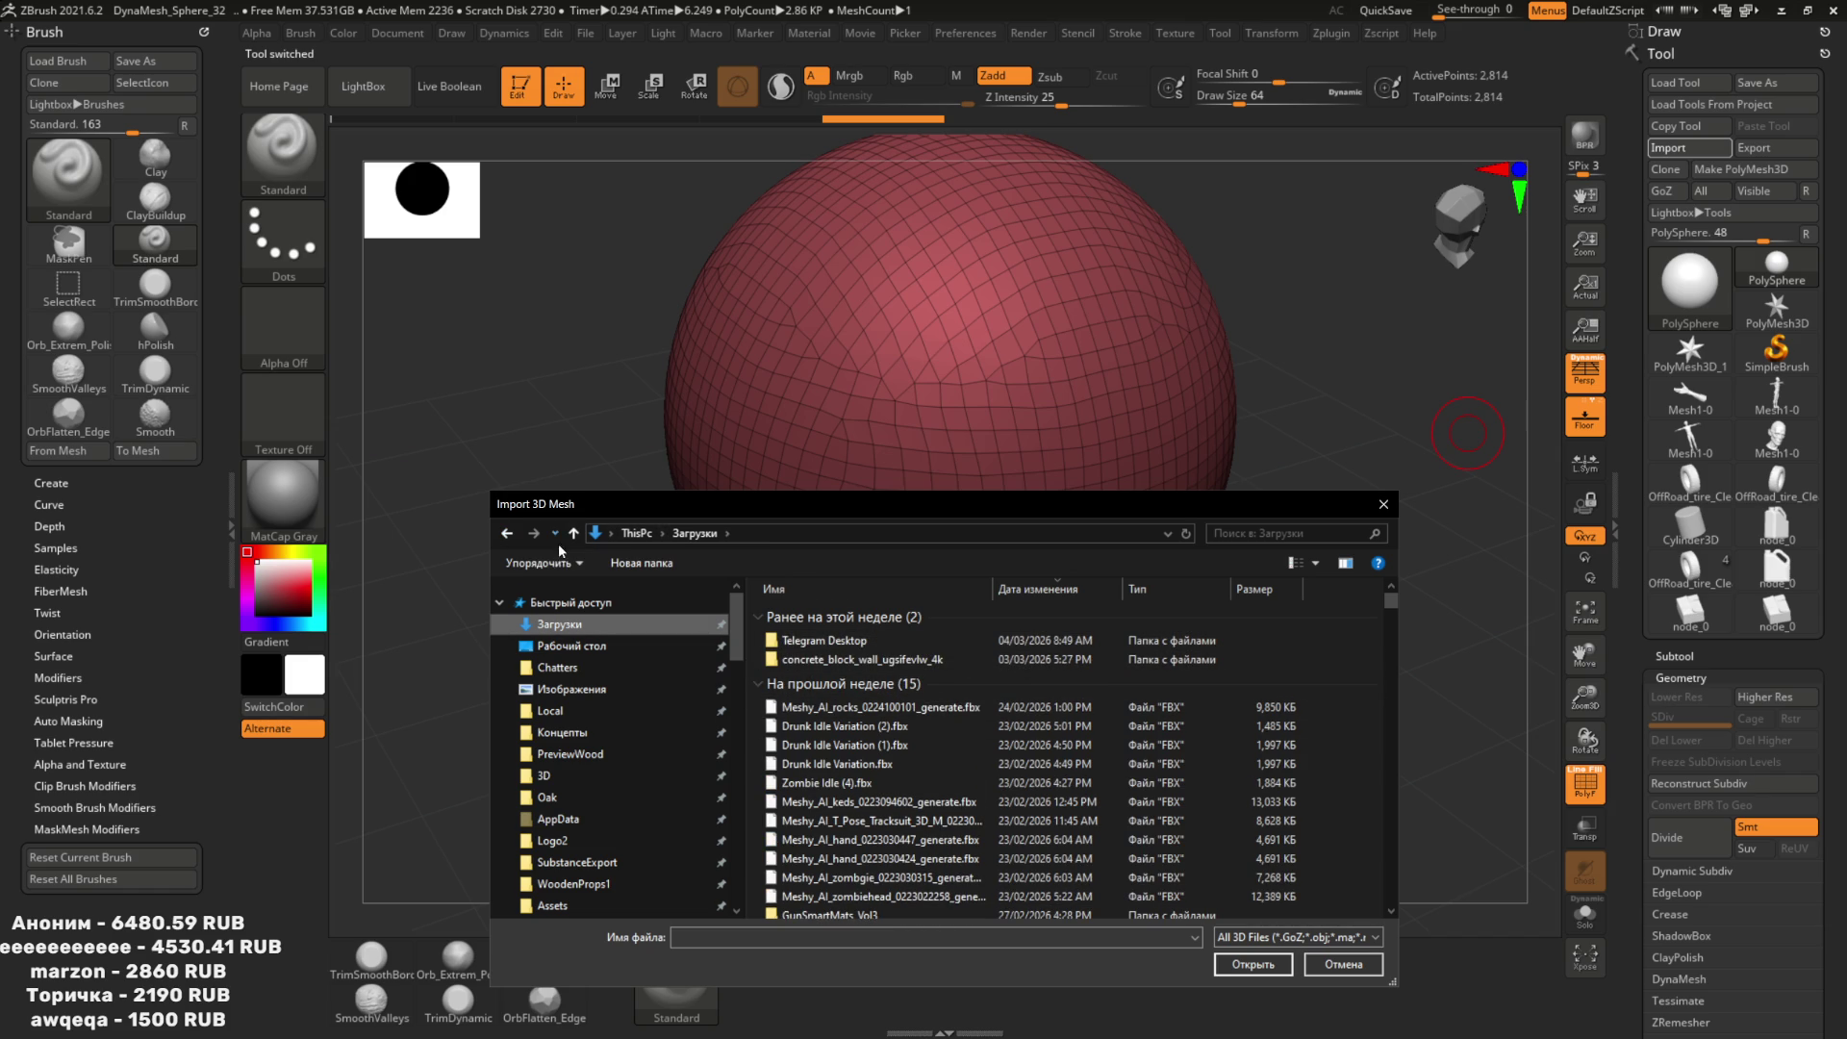
pyautogui.scroll(-12, 642, 751)
pyautogui.scroll(-5, 643, 751)
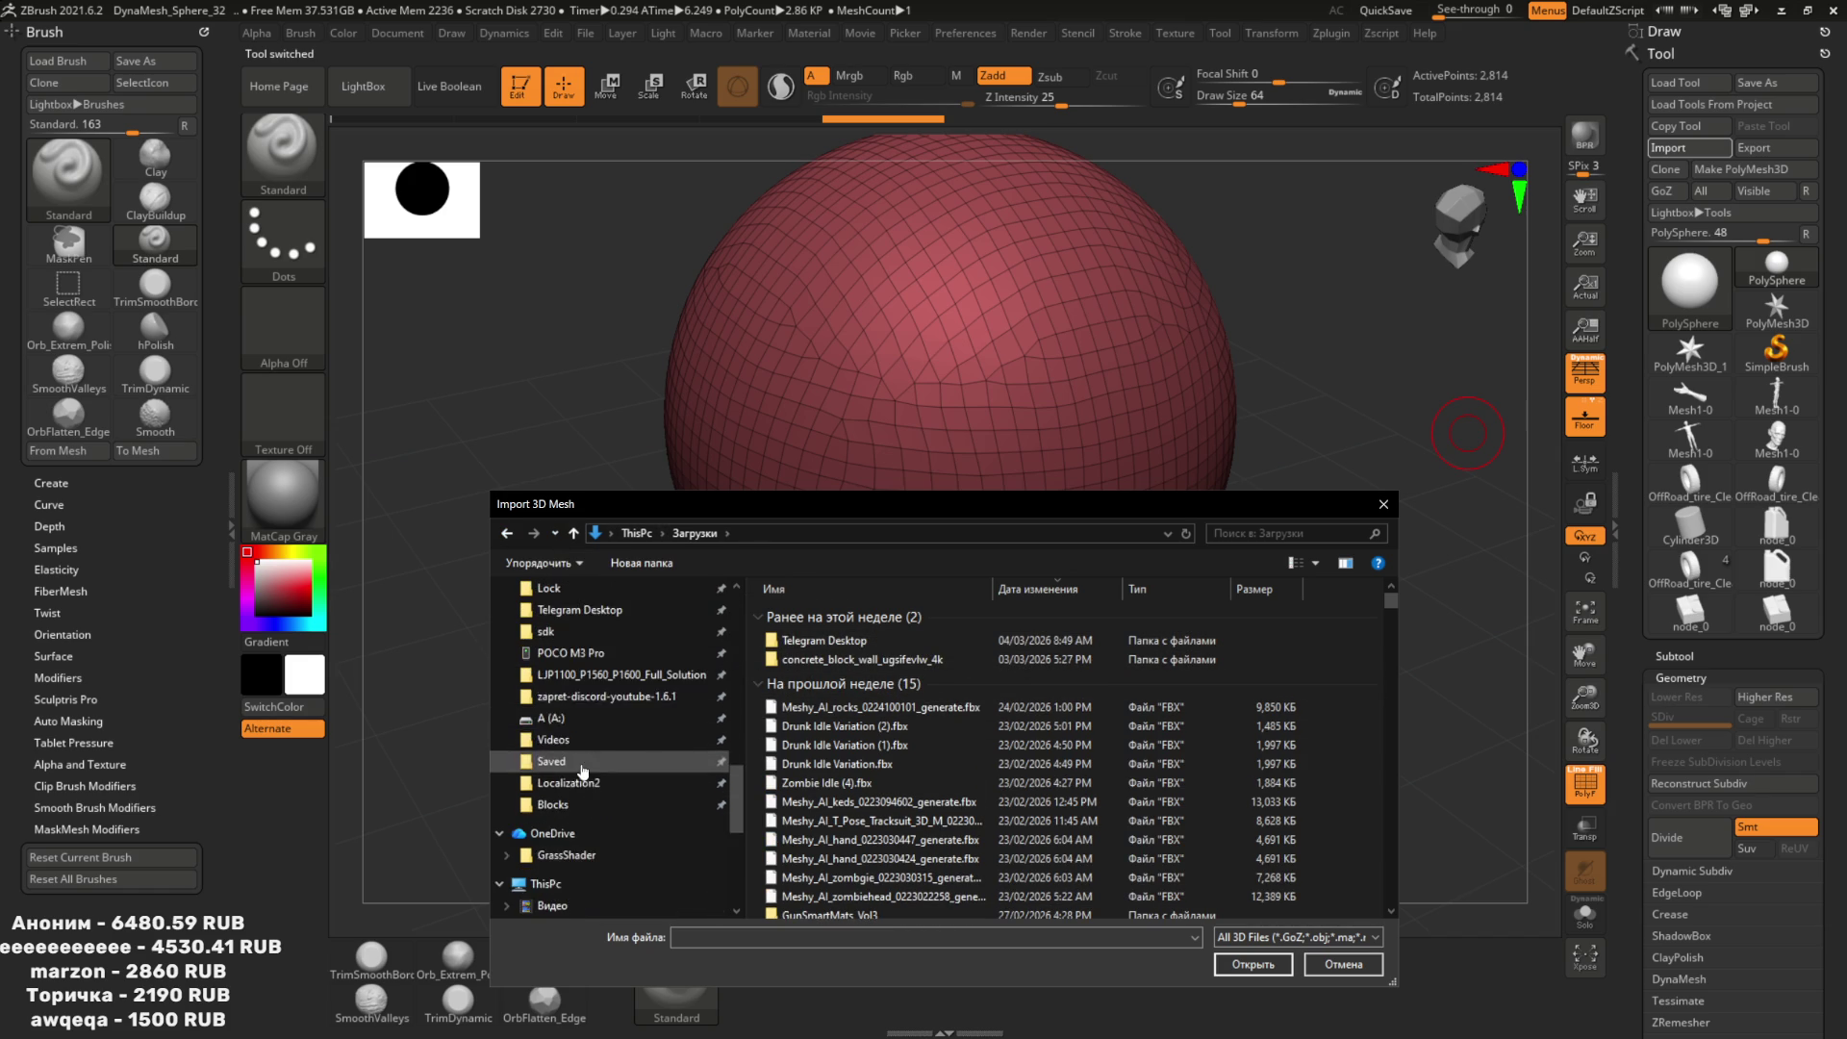
pyautogui.click(553, 674)
pyautogui.doubleClick(914, 616)
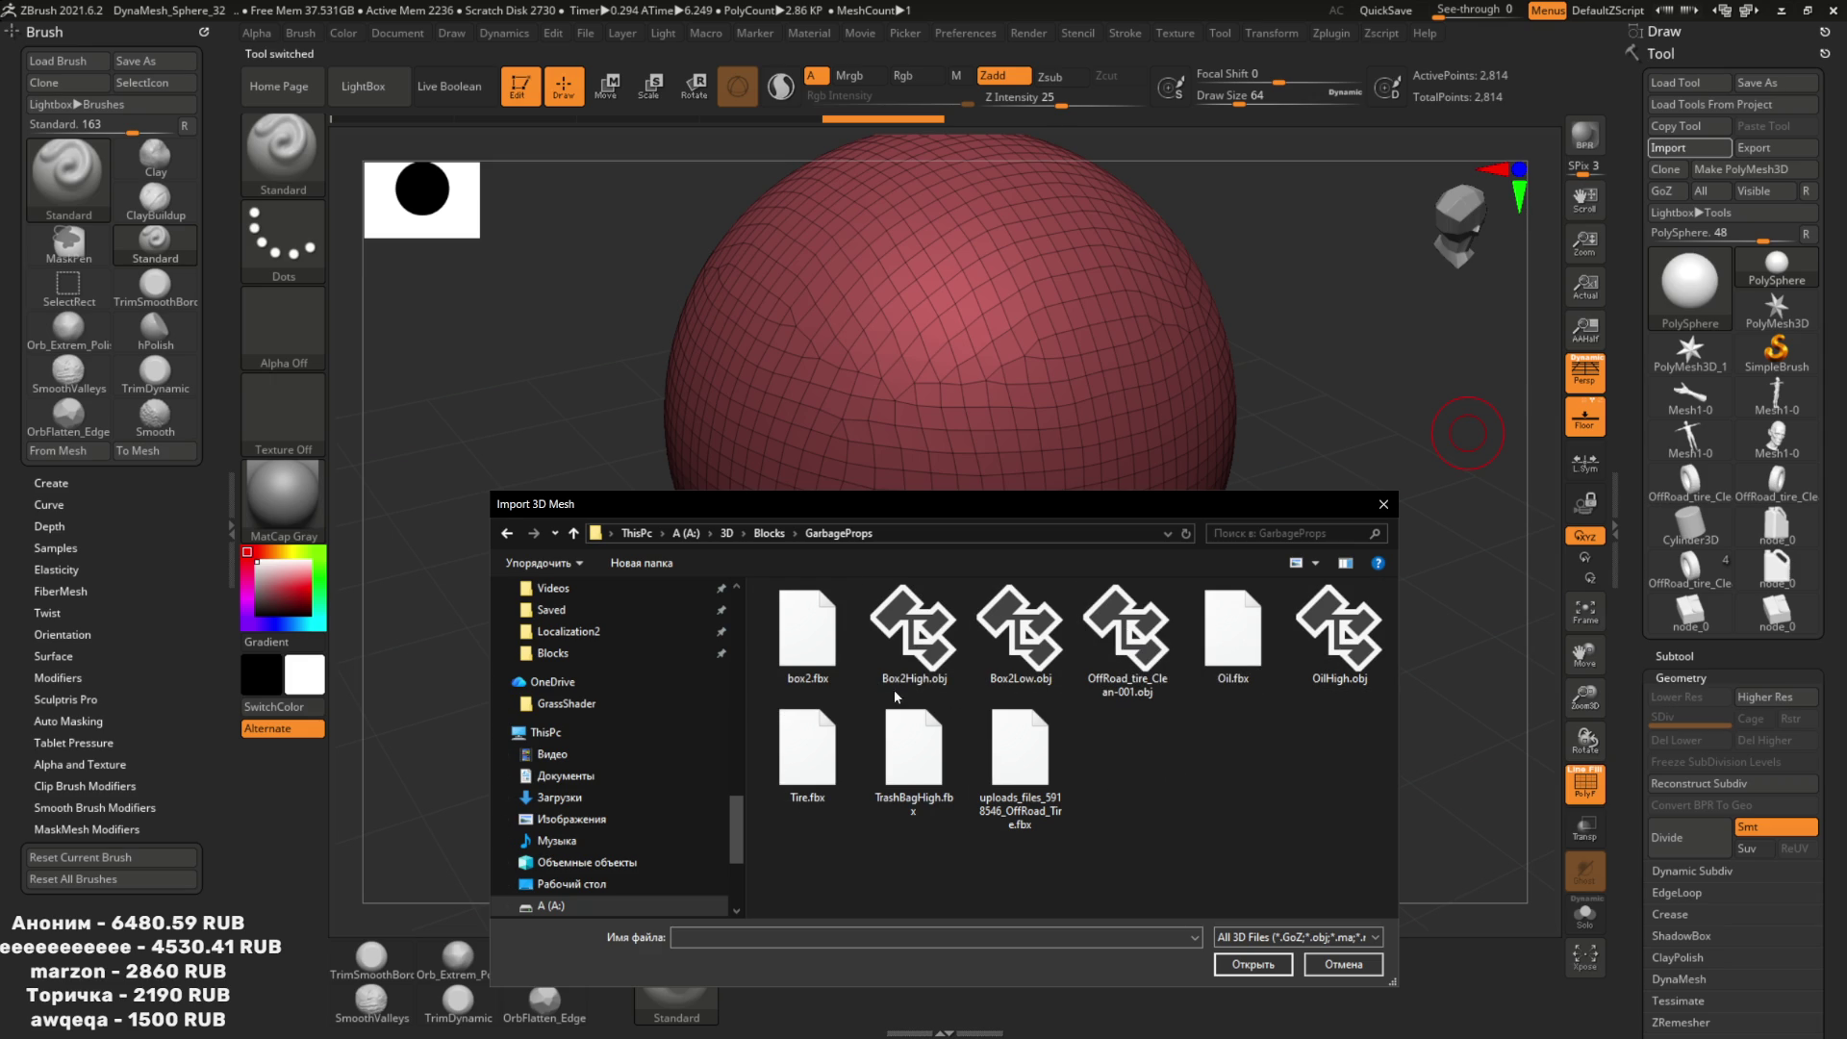
pyautogui.doubleClick(1006, 775)
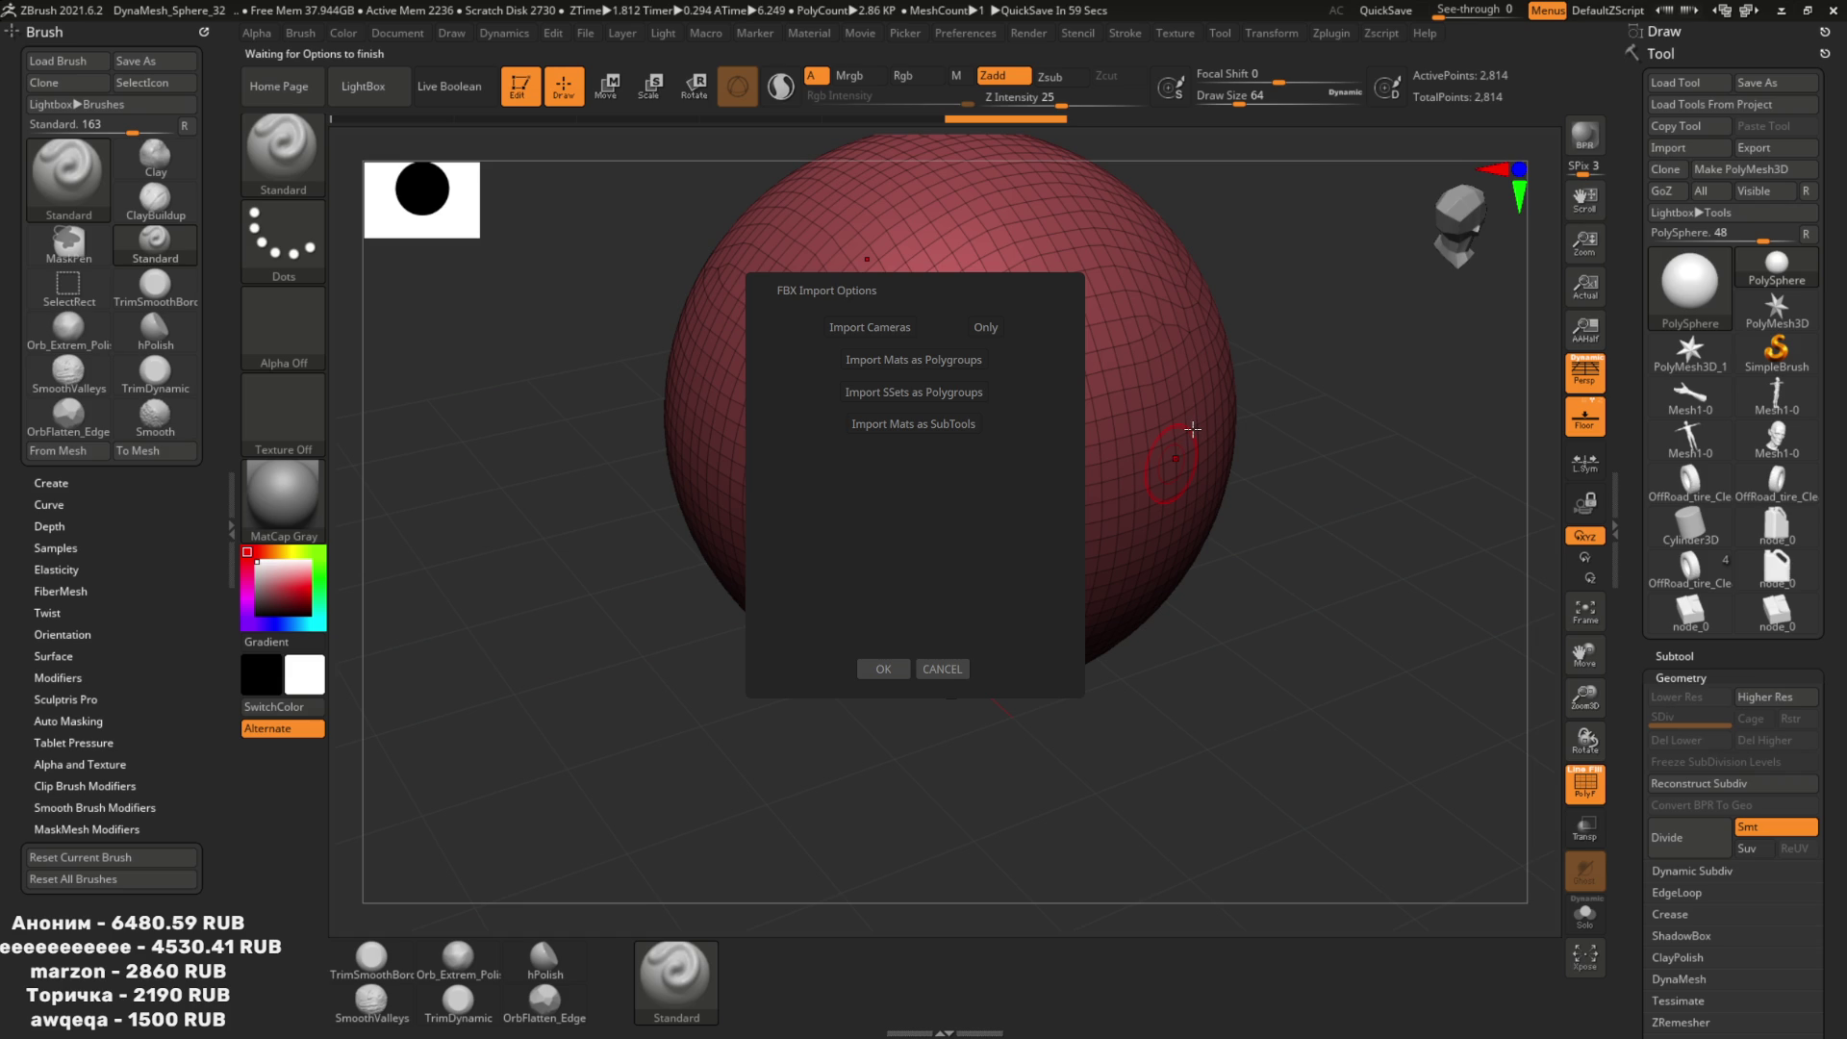
# Accept the FBX import options to load the three bags, then open Decimation Master.
pyautogui.click(883, 669)
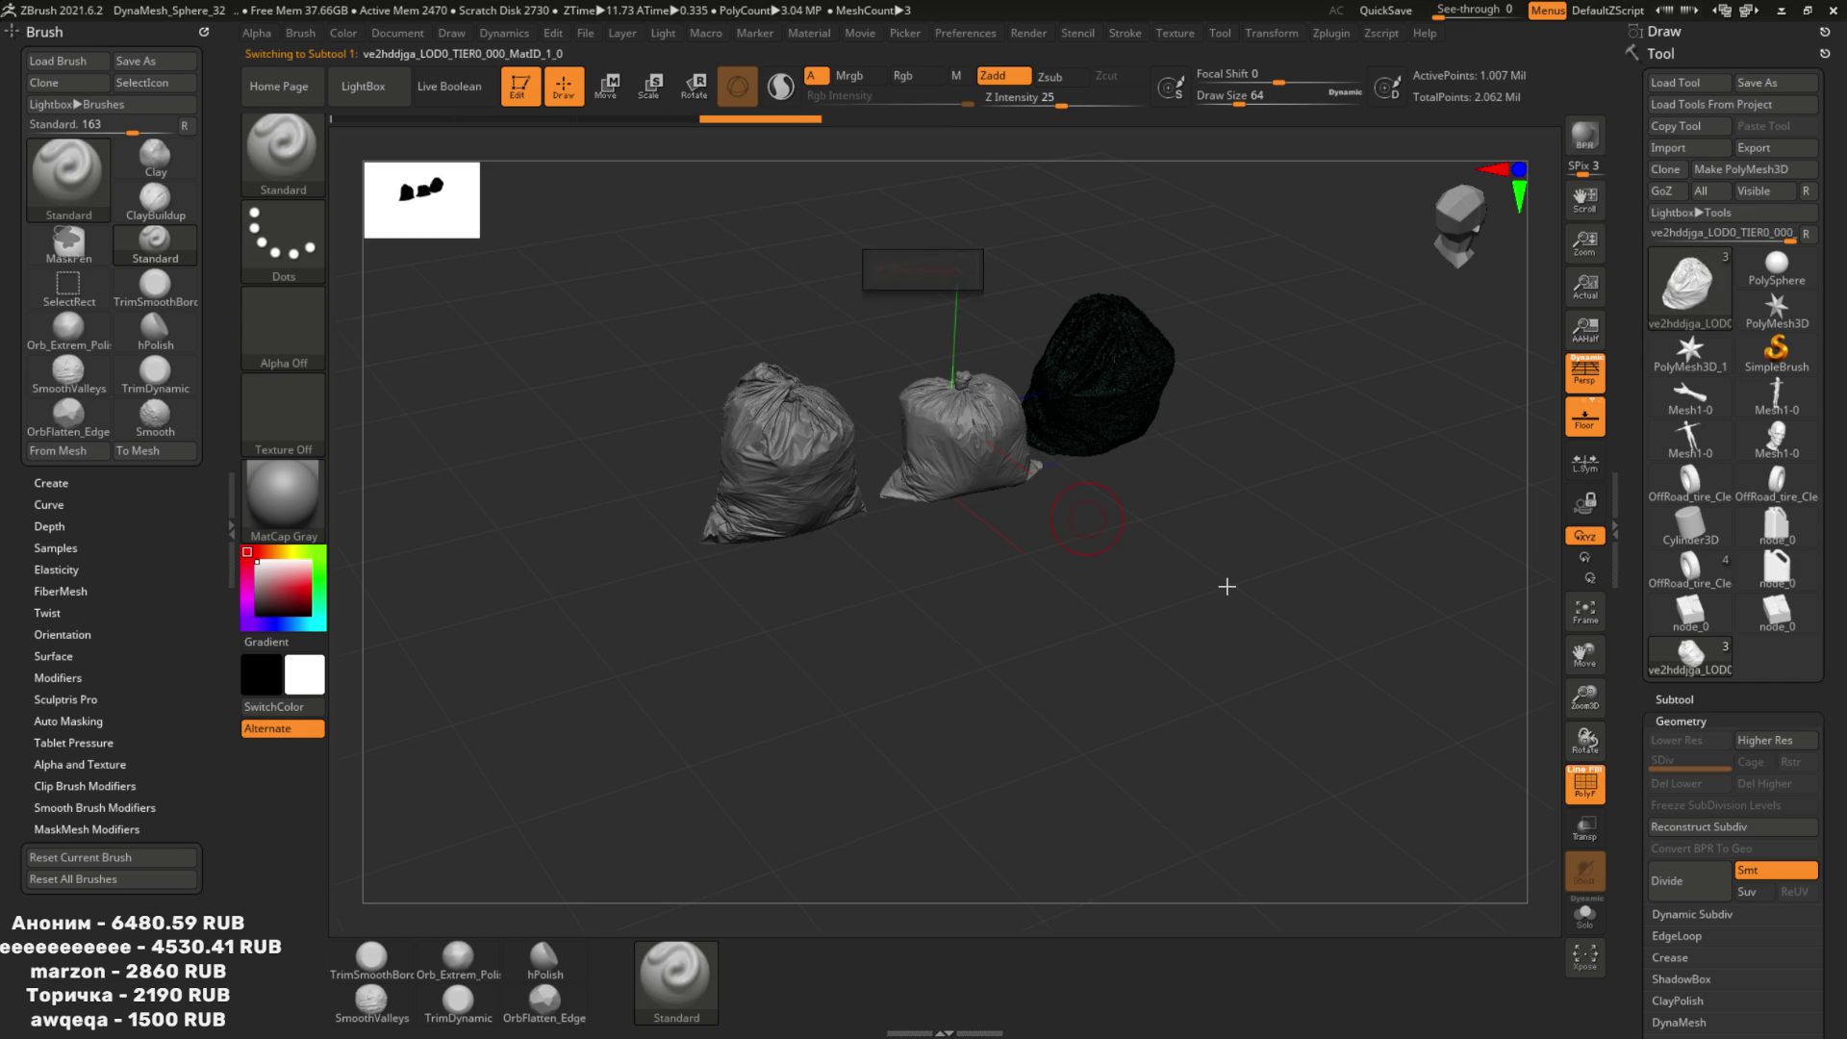
pyautogui.click(1332, 33)
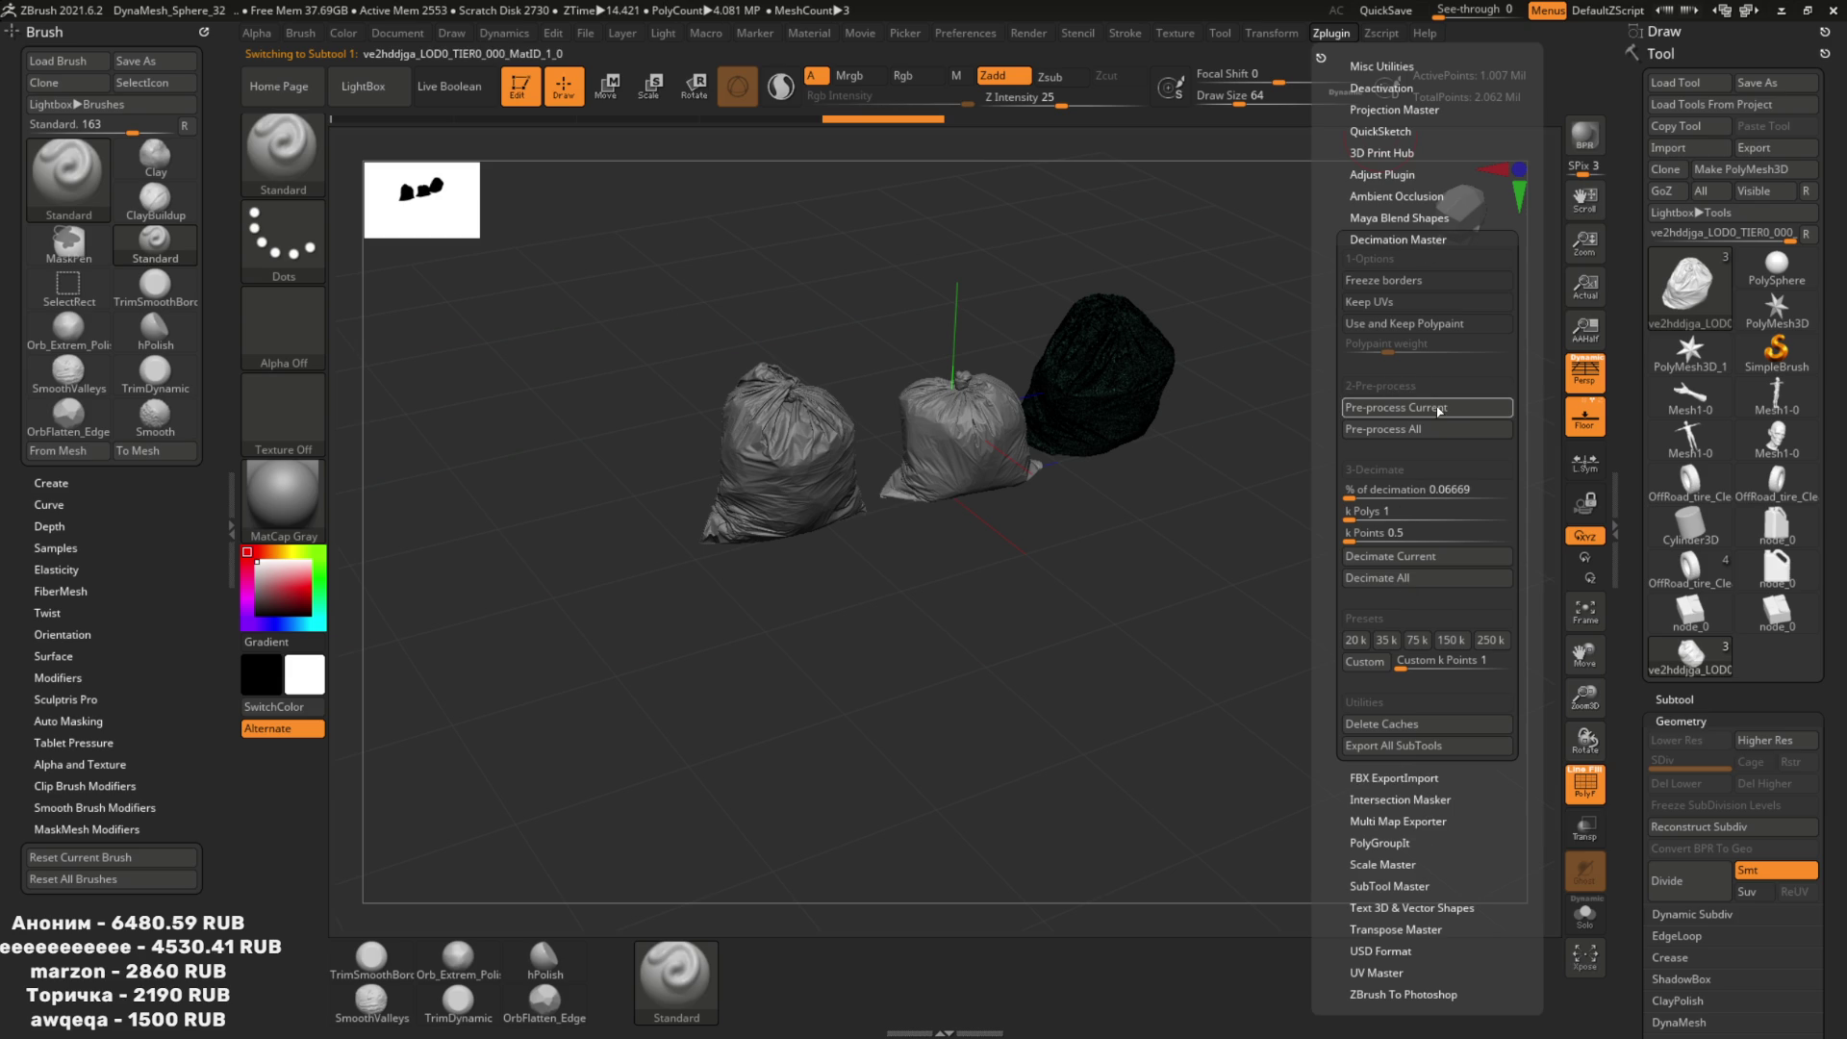
# Run Decimation Master's Pre-process All on every trash bag subtool.
pyautogui.click(1429, 429)
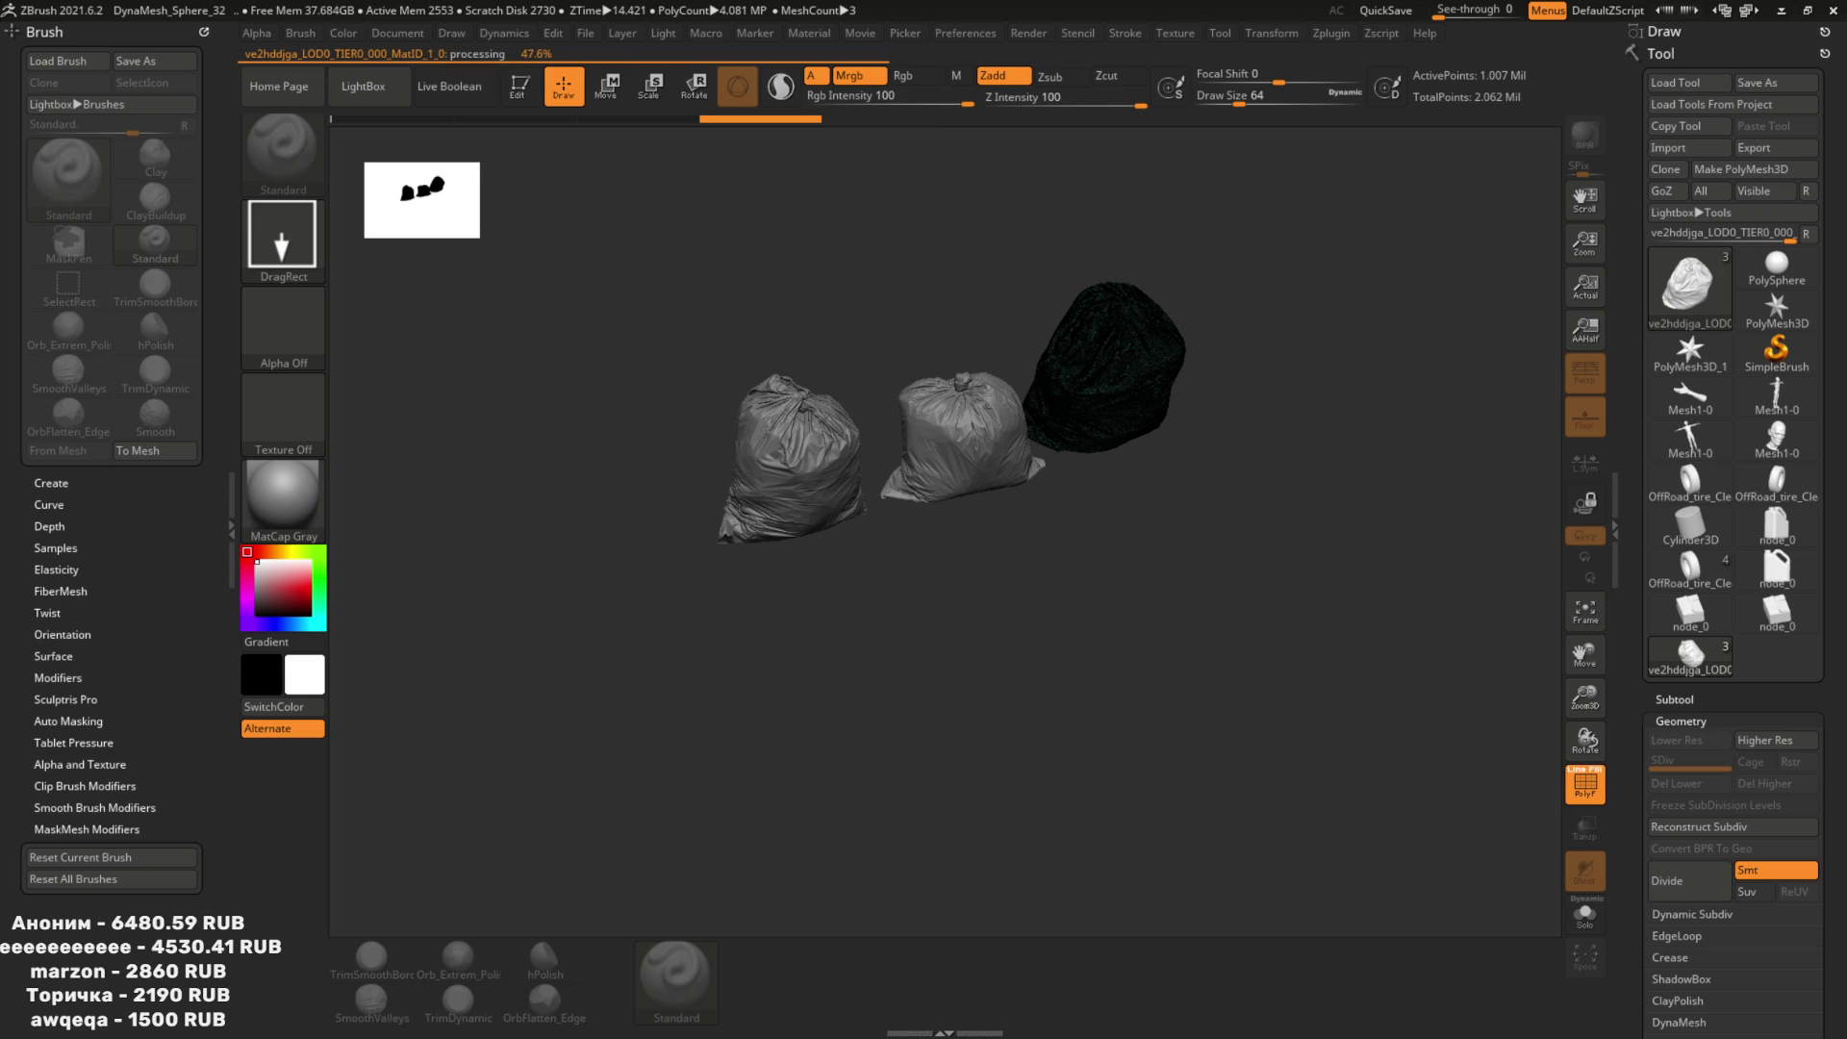
# Close the Dota 2 image tab in Chrome and minimise the browser.
pyautogui.hotkey('alt', 'Tab')
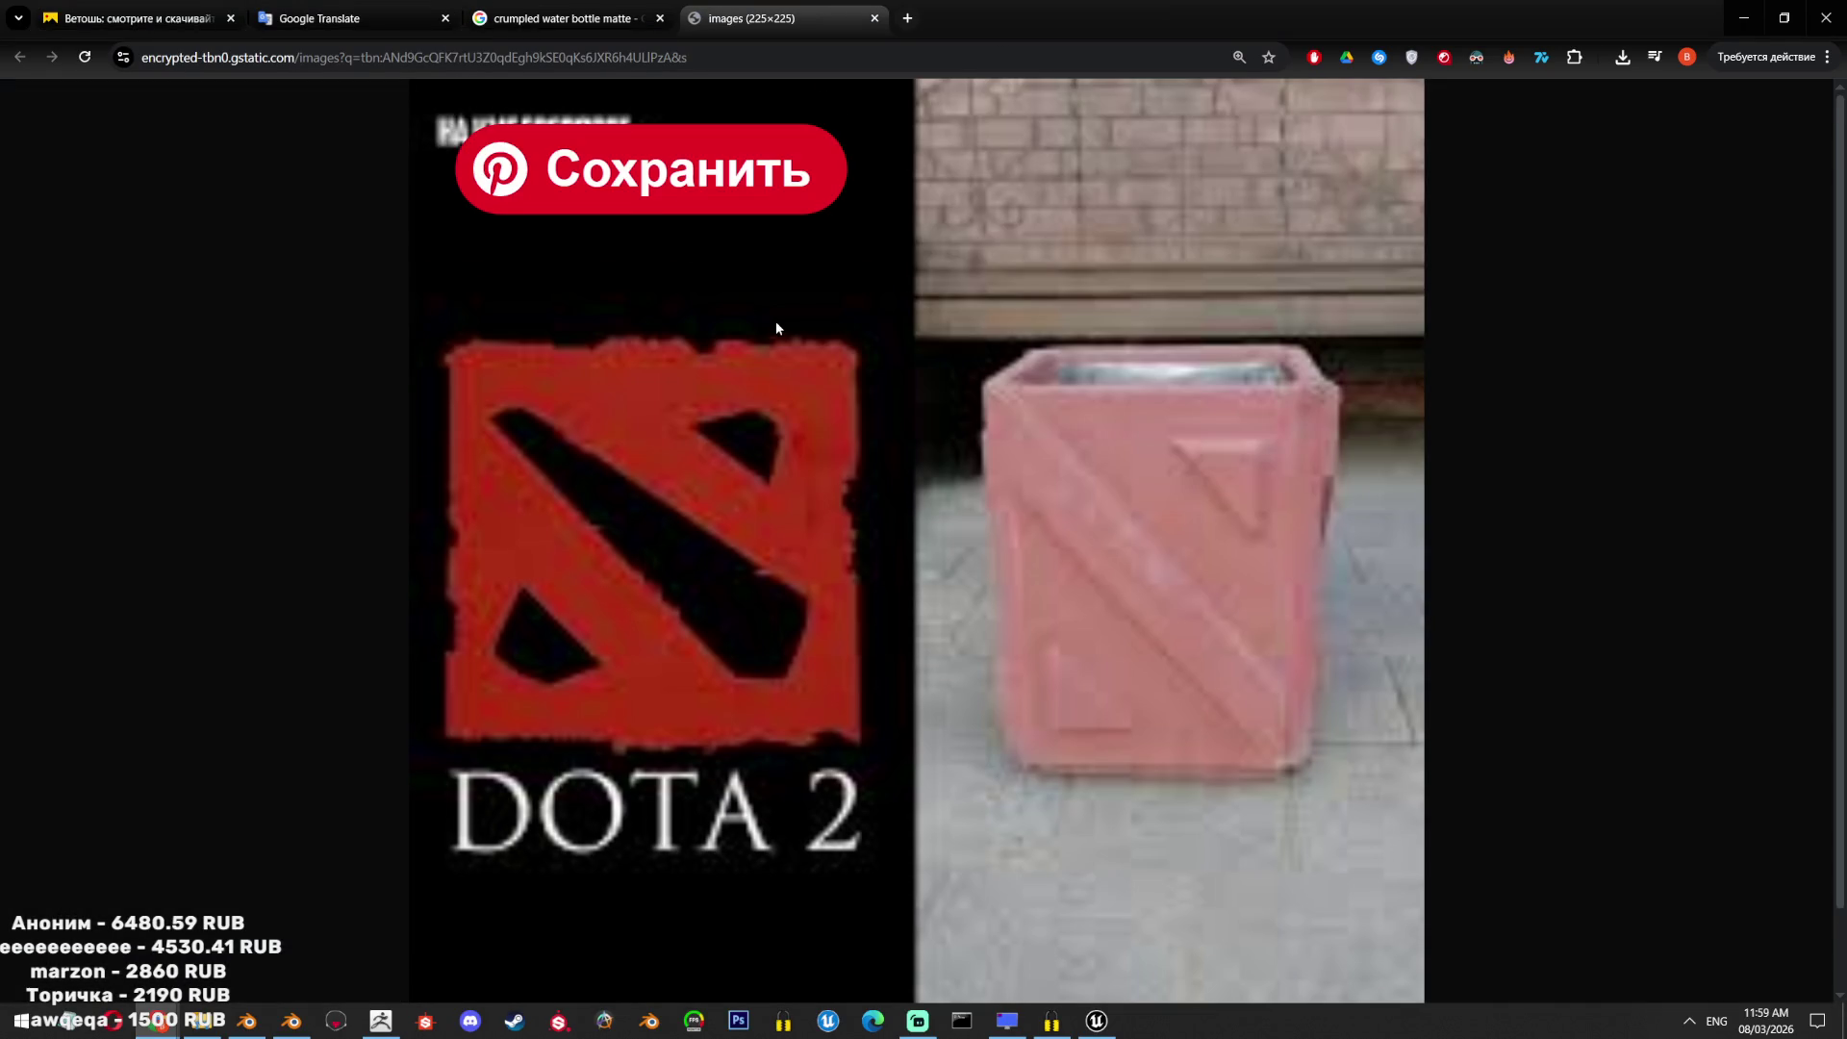
pyautogui.click(875, 17)
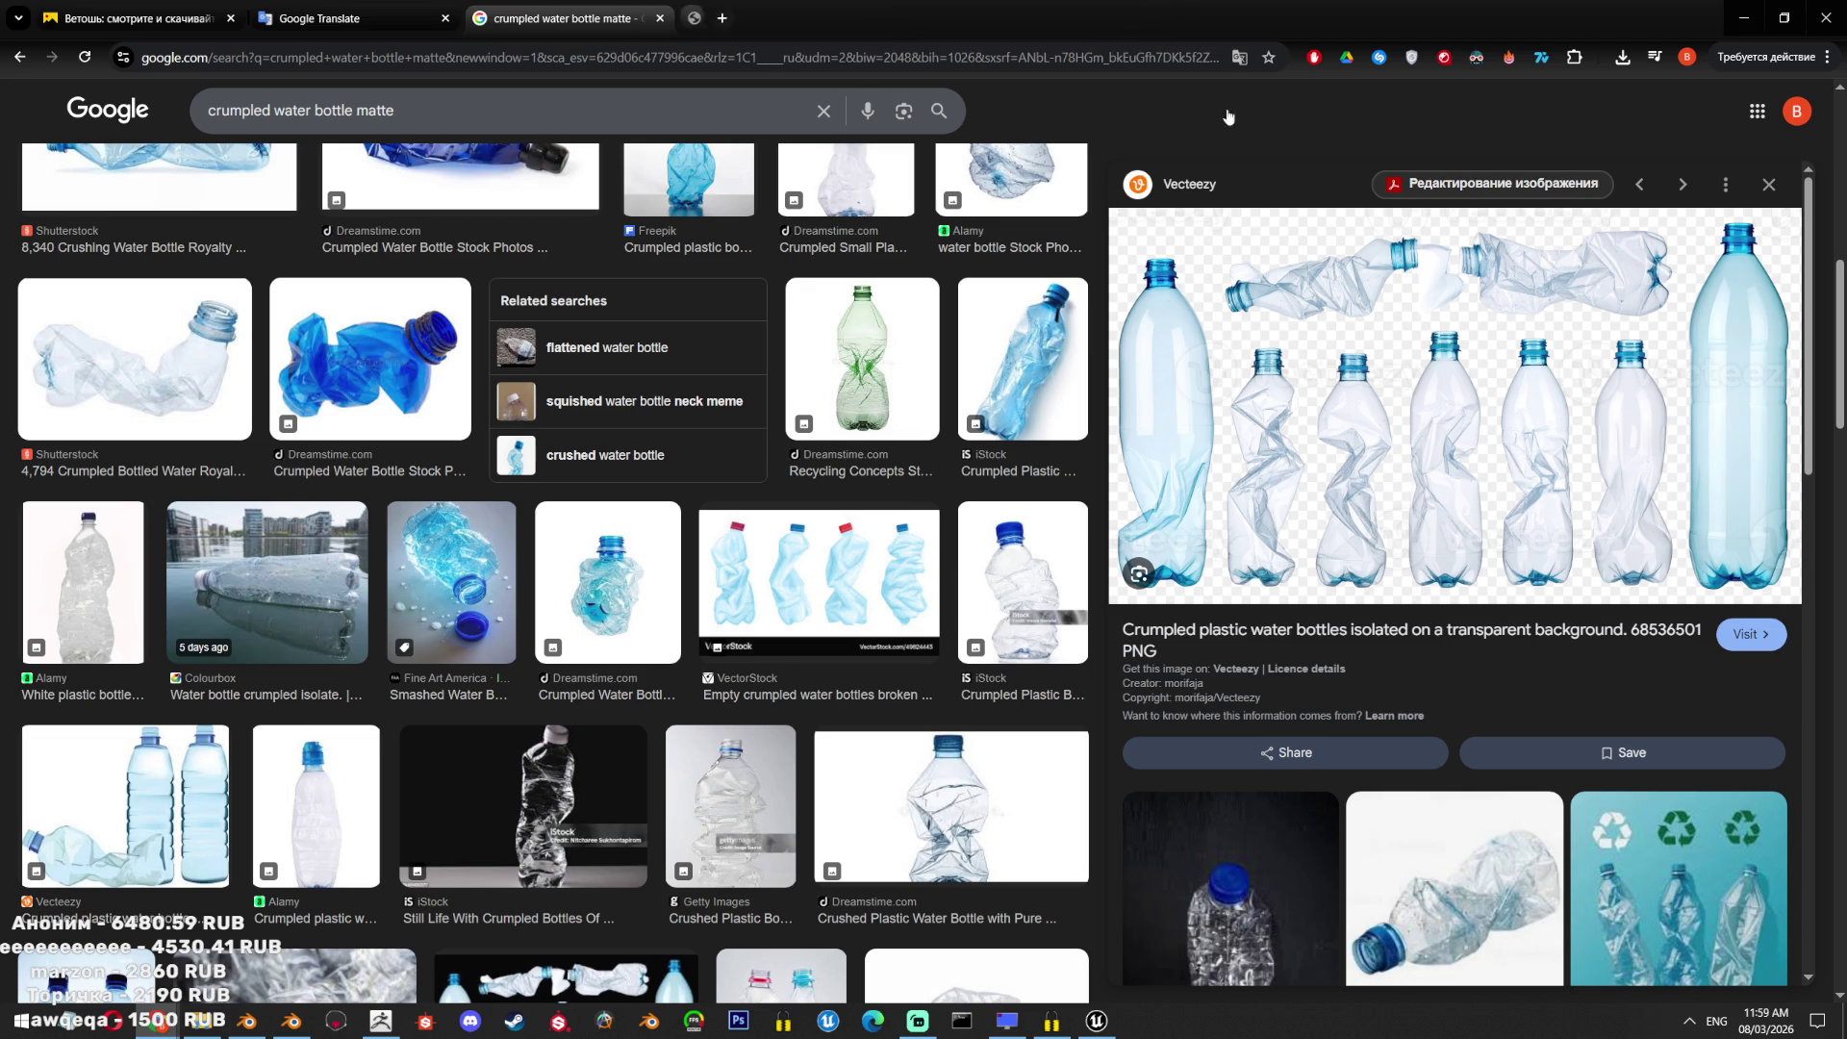
pyautogui.click(1757, 13)
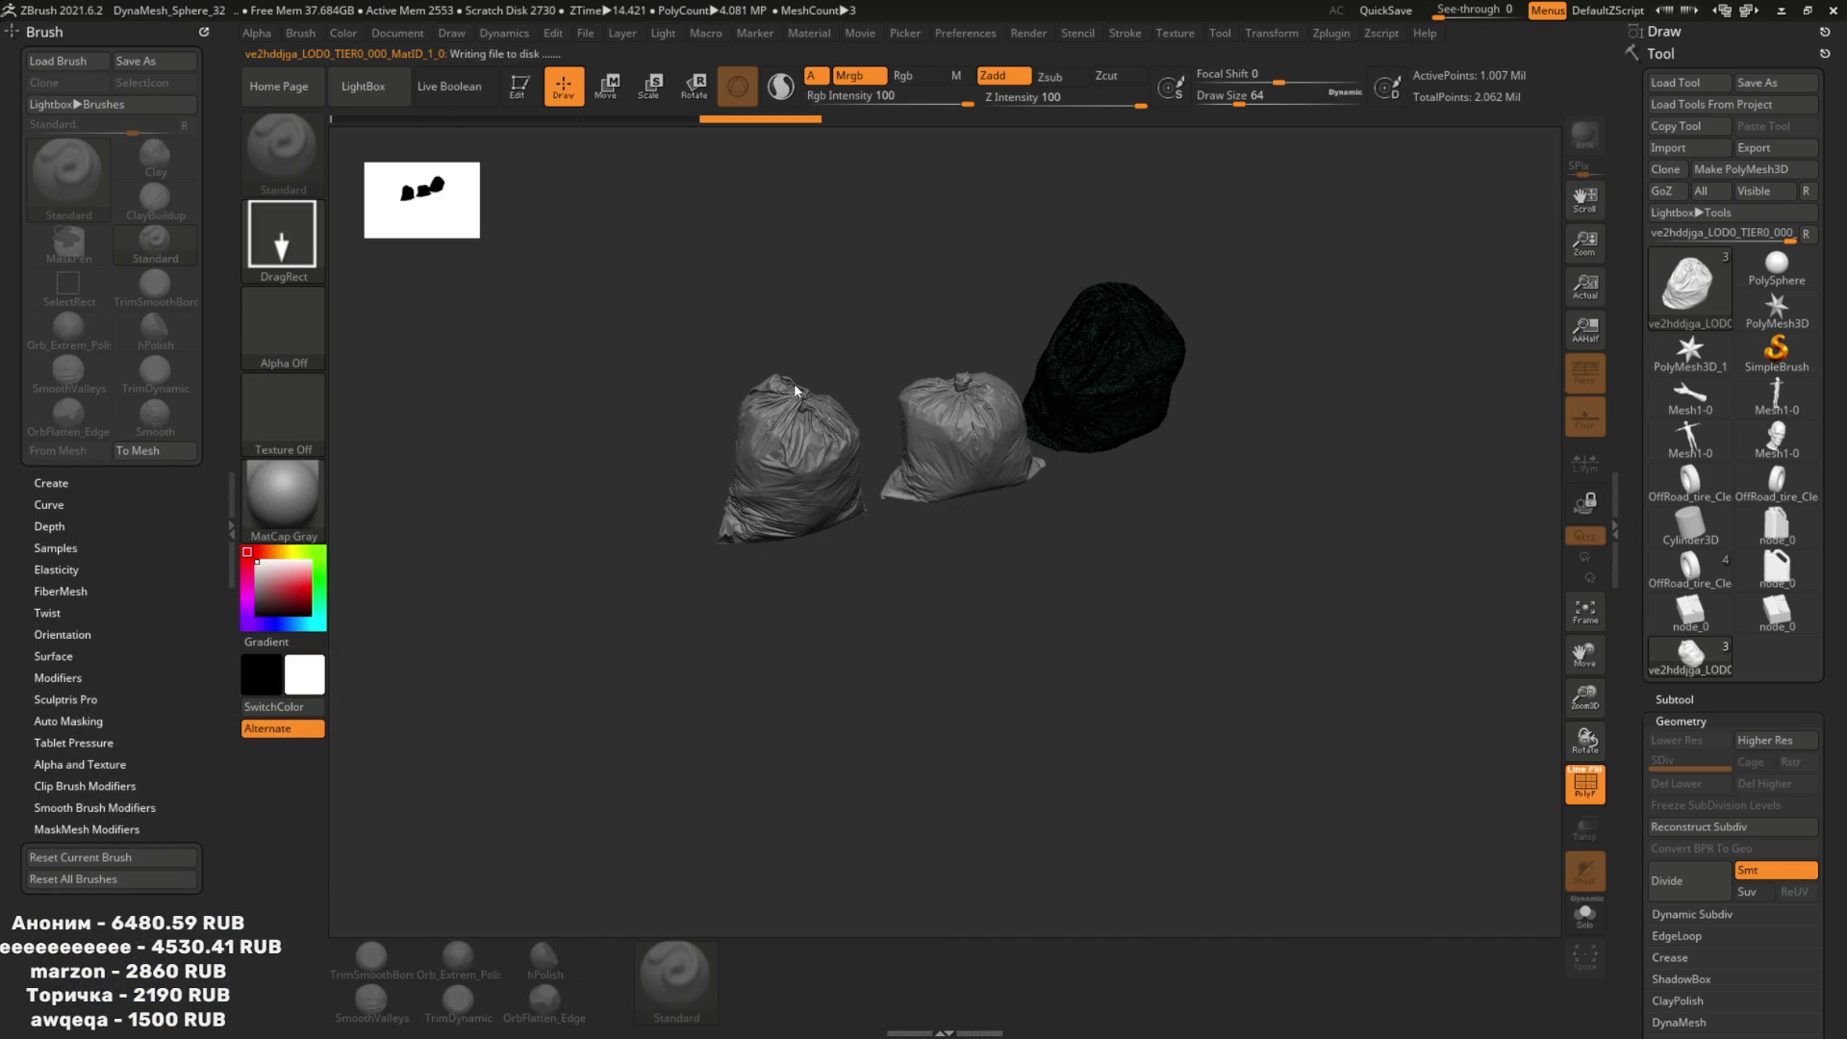
# Cycle through the open windows, ending on the mail inbox and the Hunyuan 3D tab.
pyautogui.hotkey('alt', 'Tab')
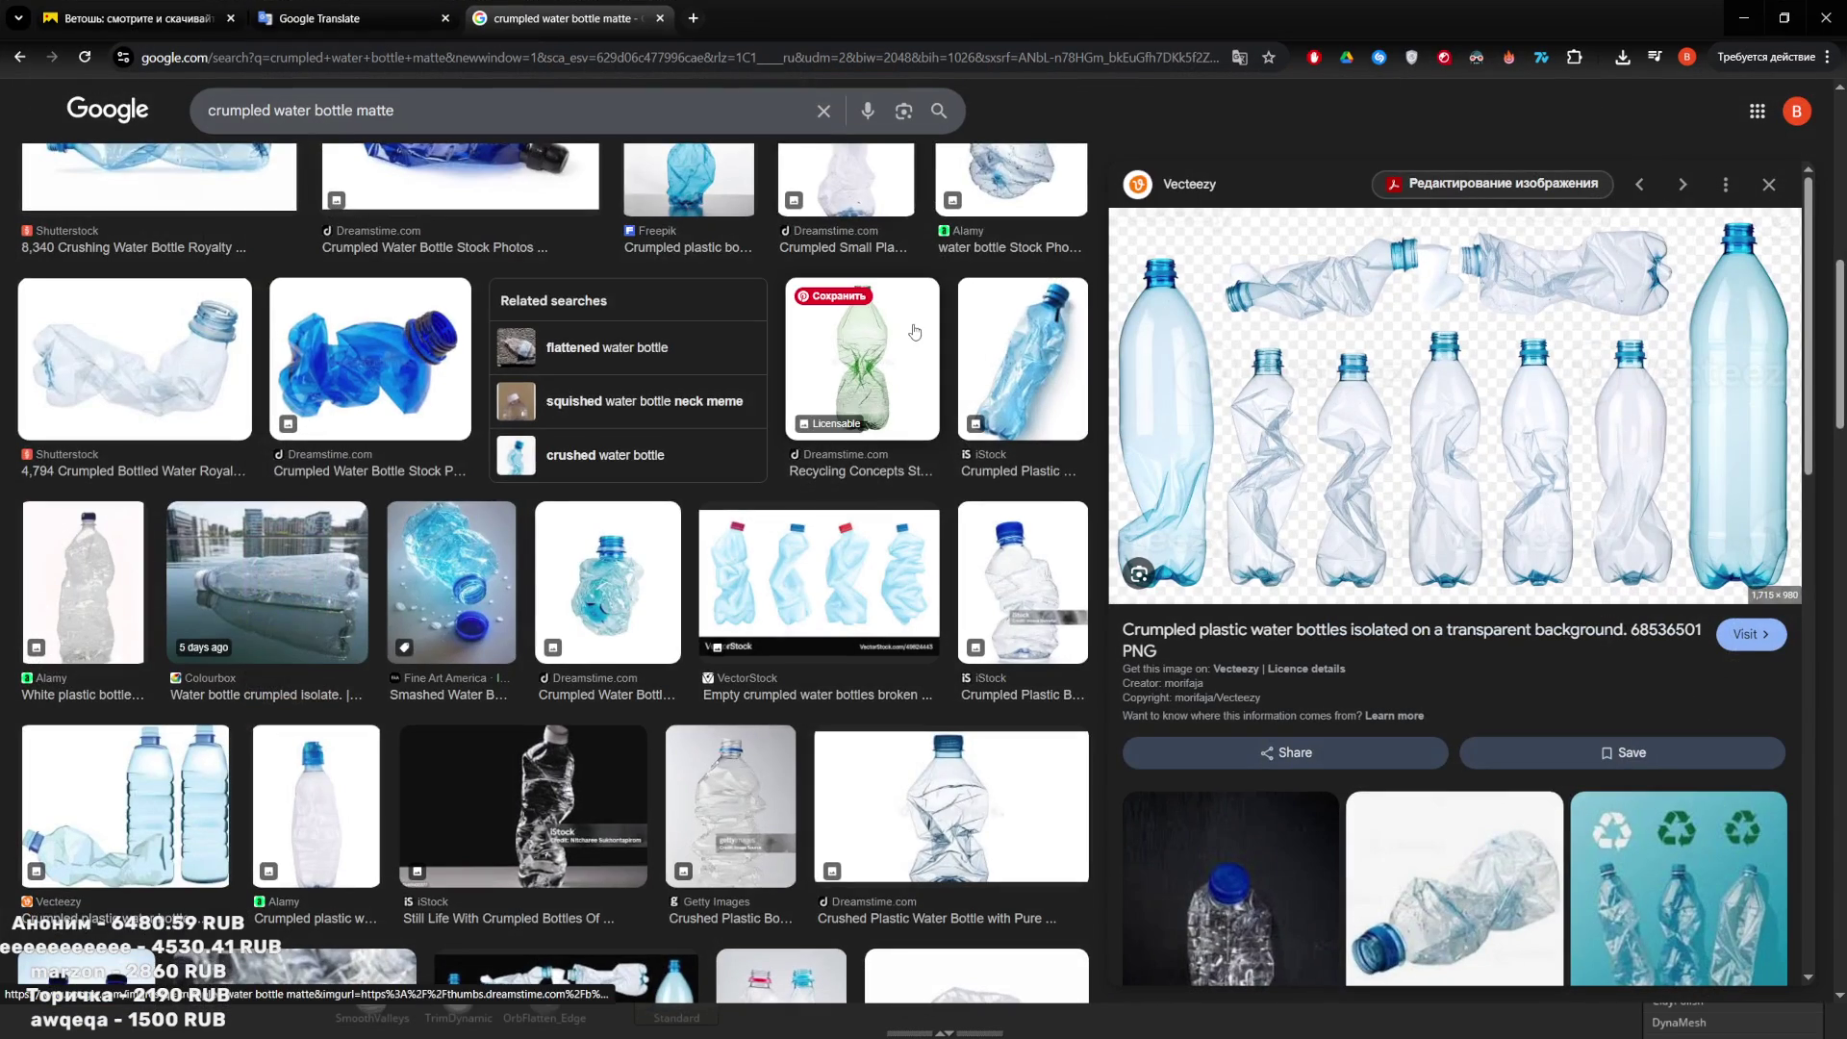
pyautogui.scroll(-3, 914, 332)
pyautogui.hotkey('alt', 'Tab')
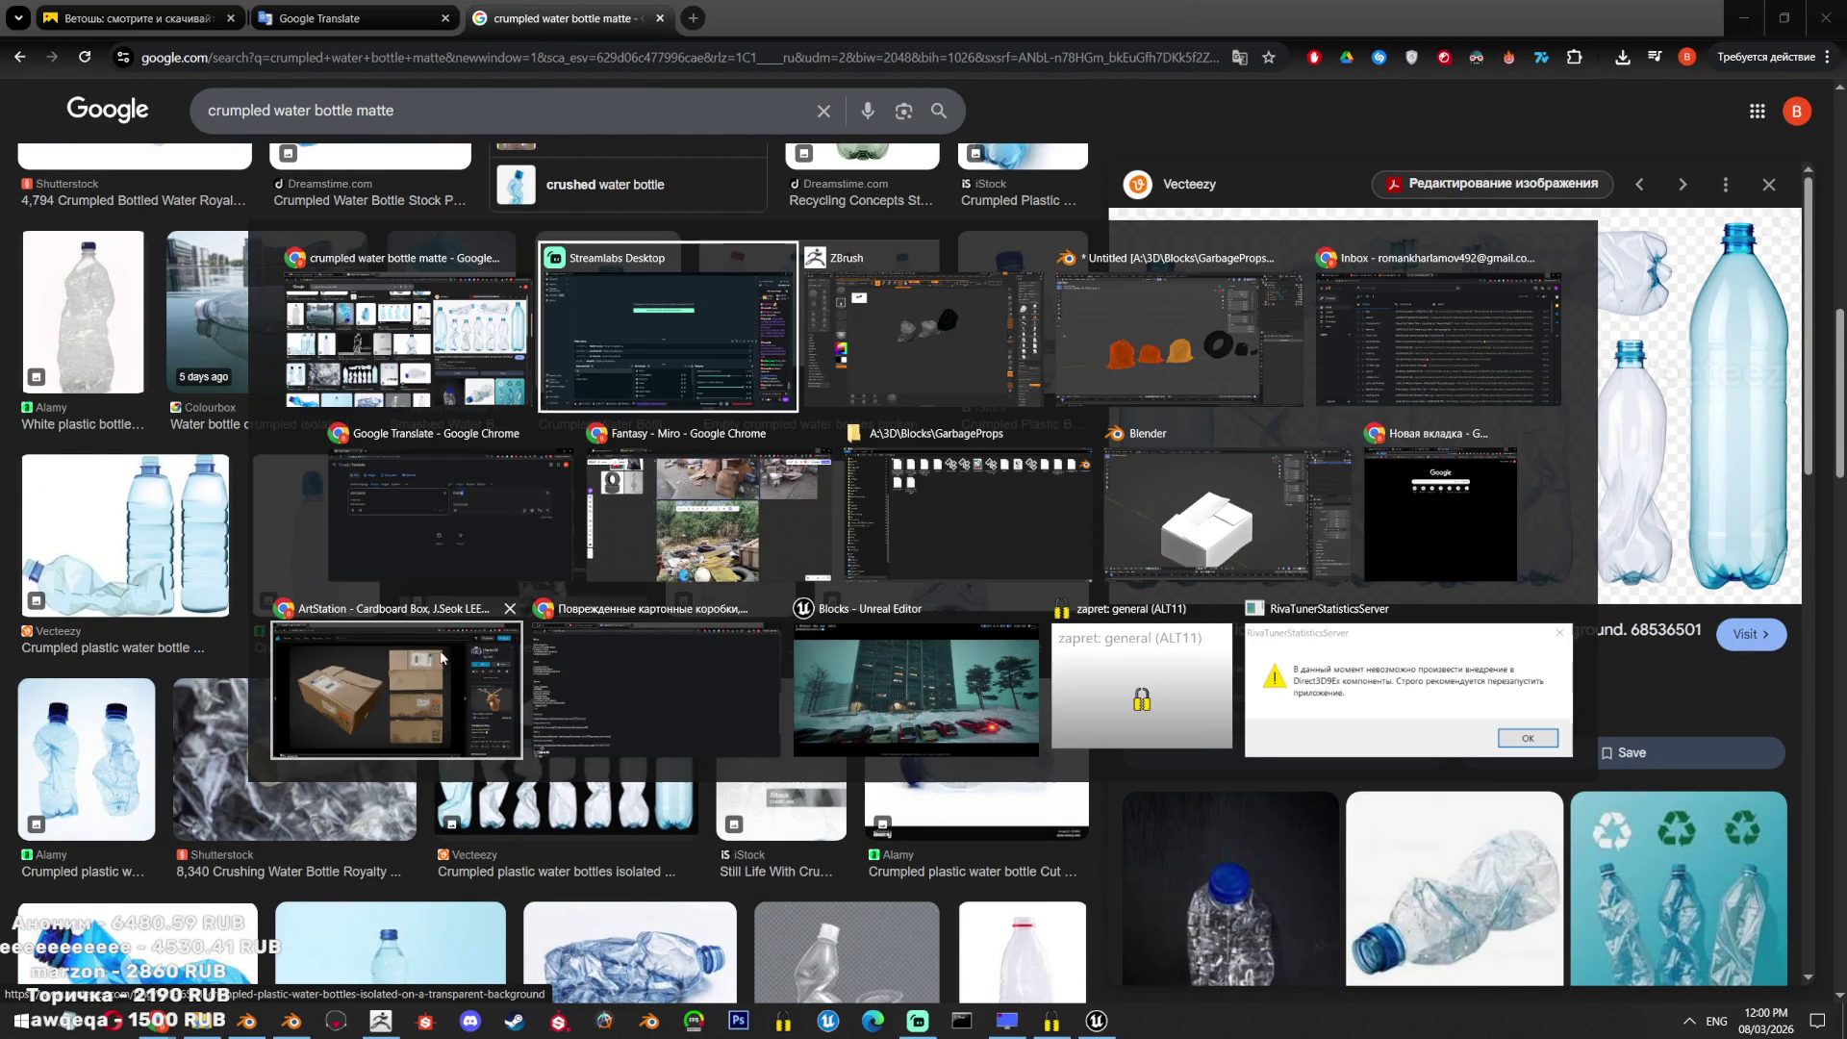
pyautogui.click(429, 705)
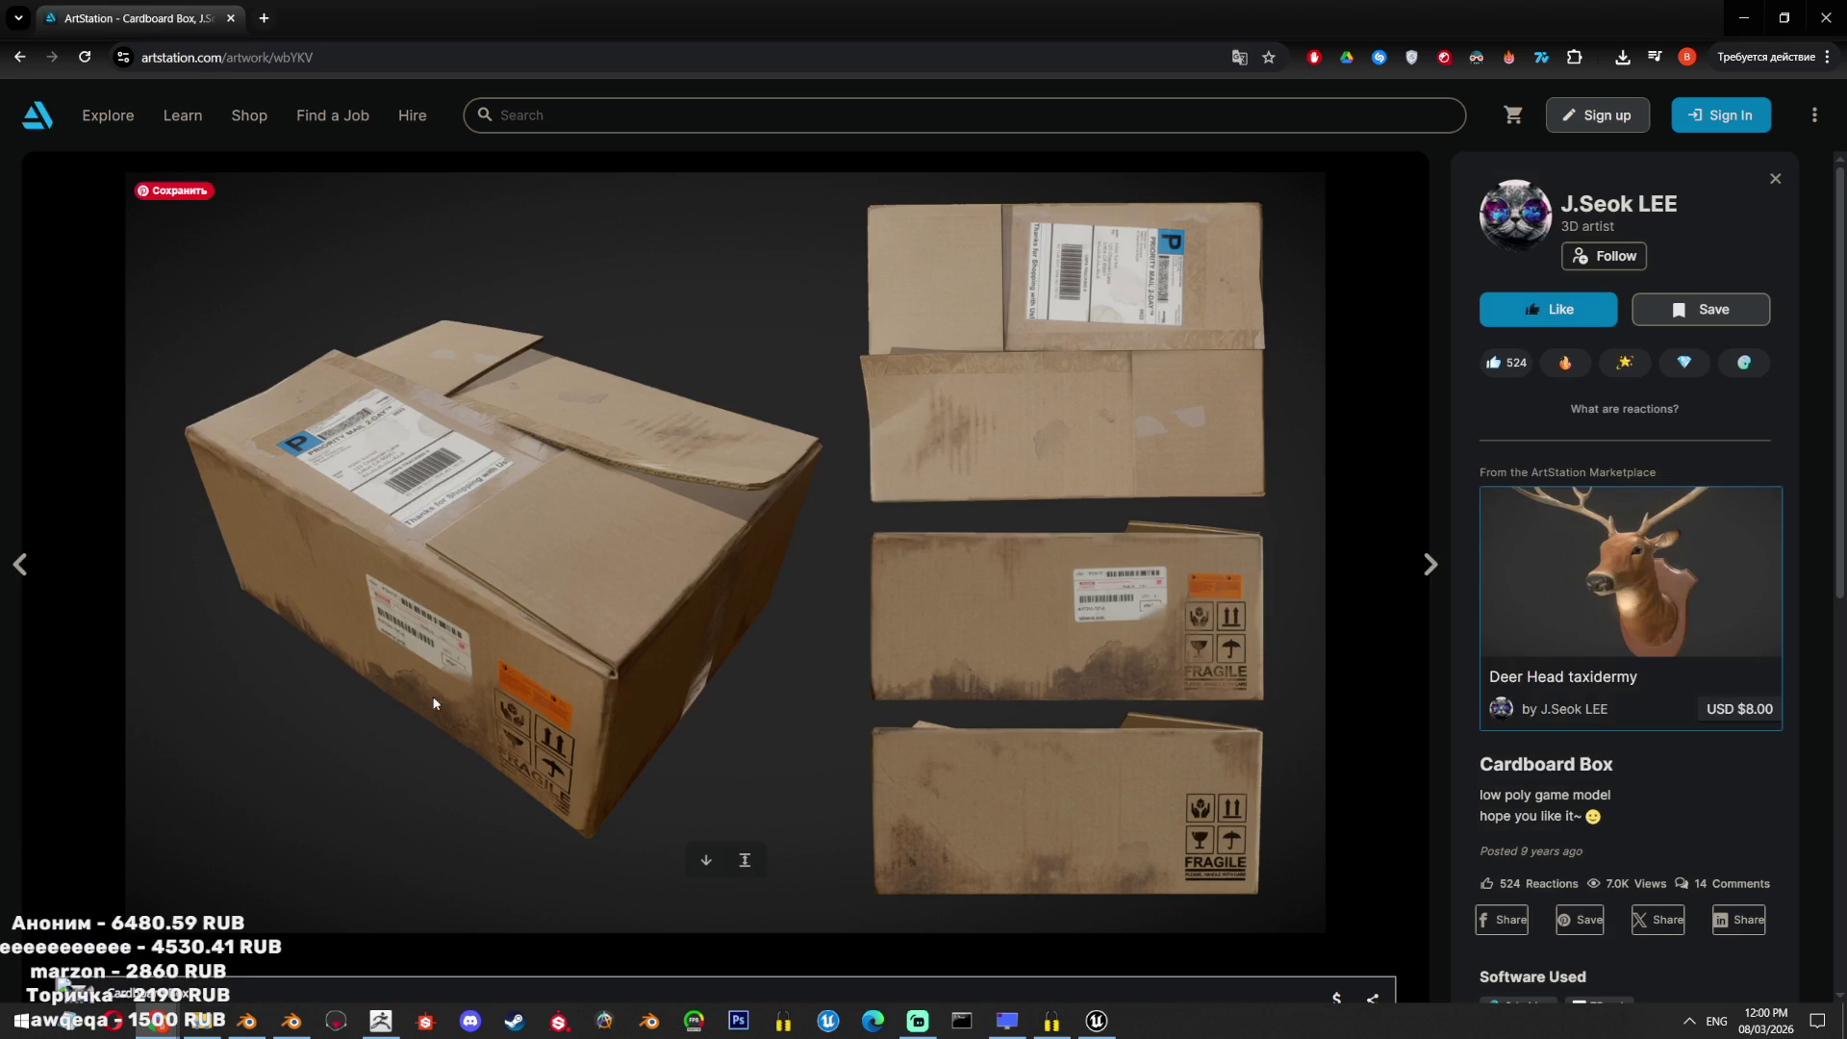
pyautogui.hotkey('alt', 'Tab')
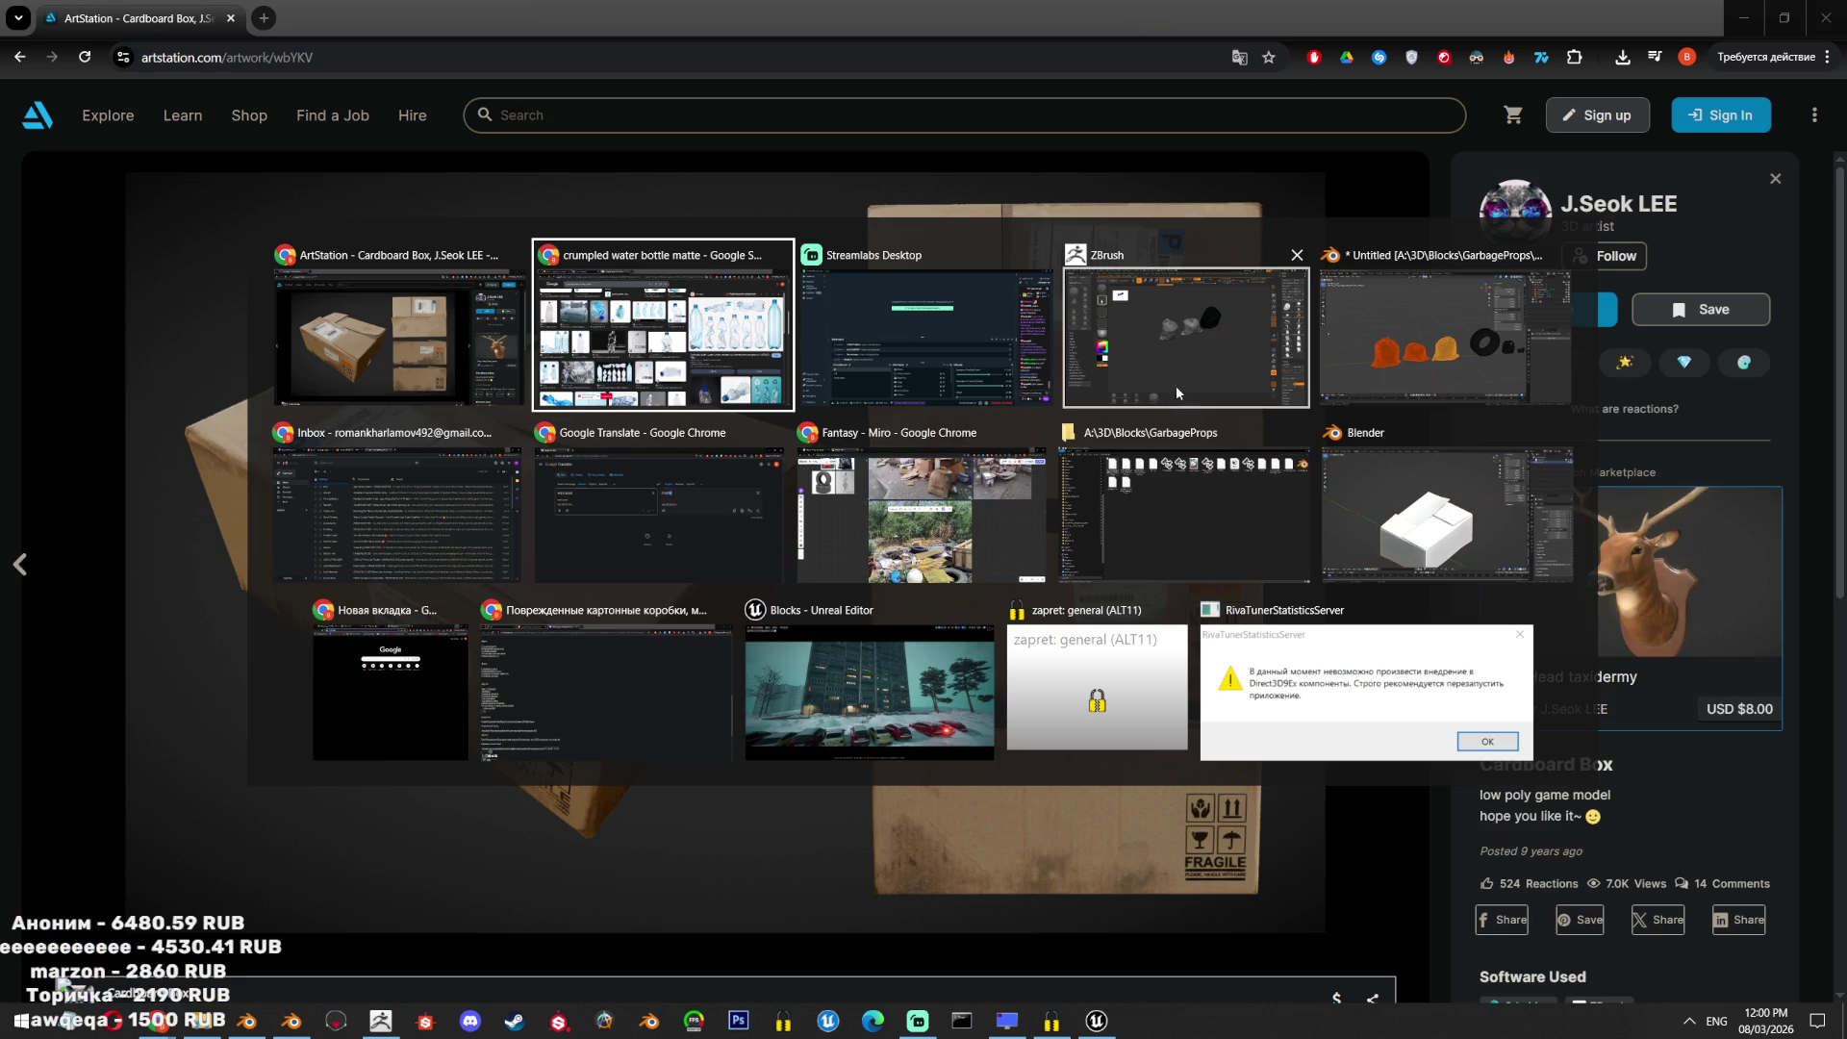
pyautogui.click(664, 332)
pyautogui.moveTo(230, 1008)
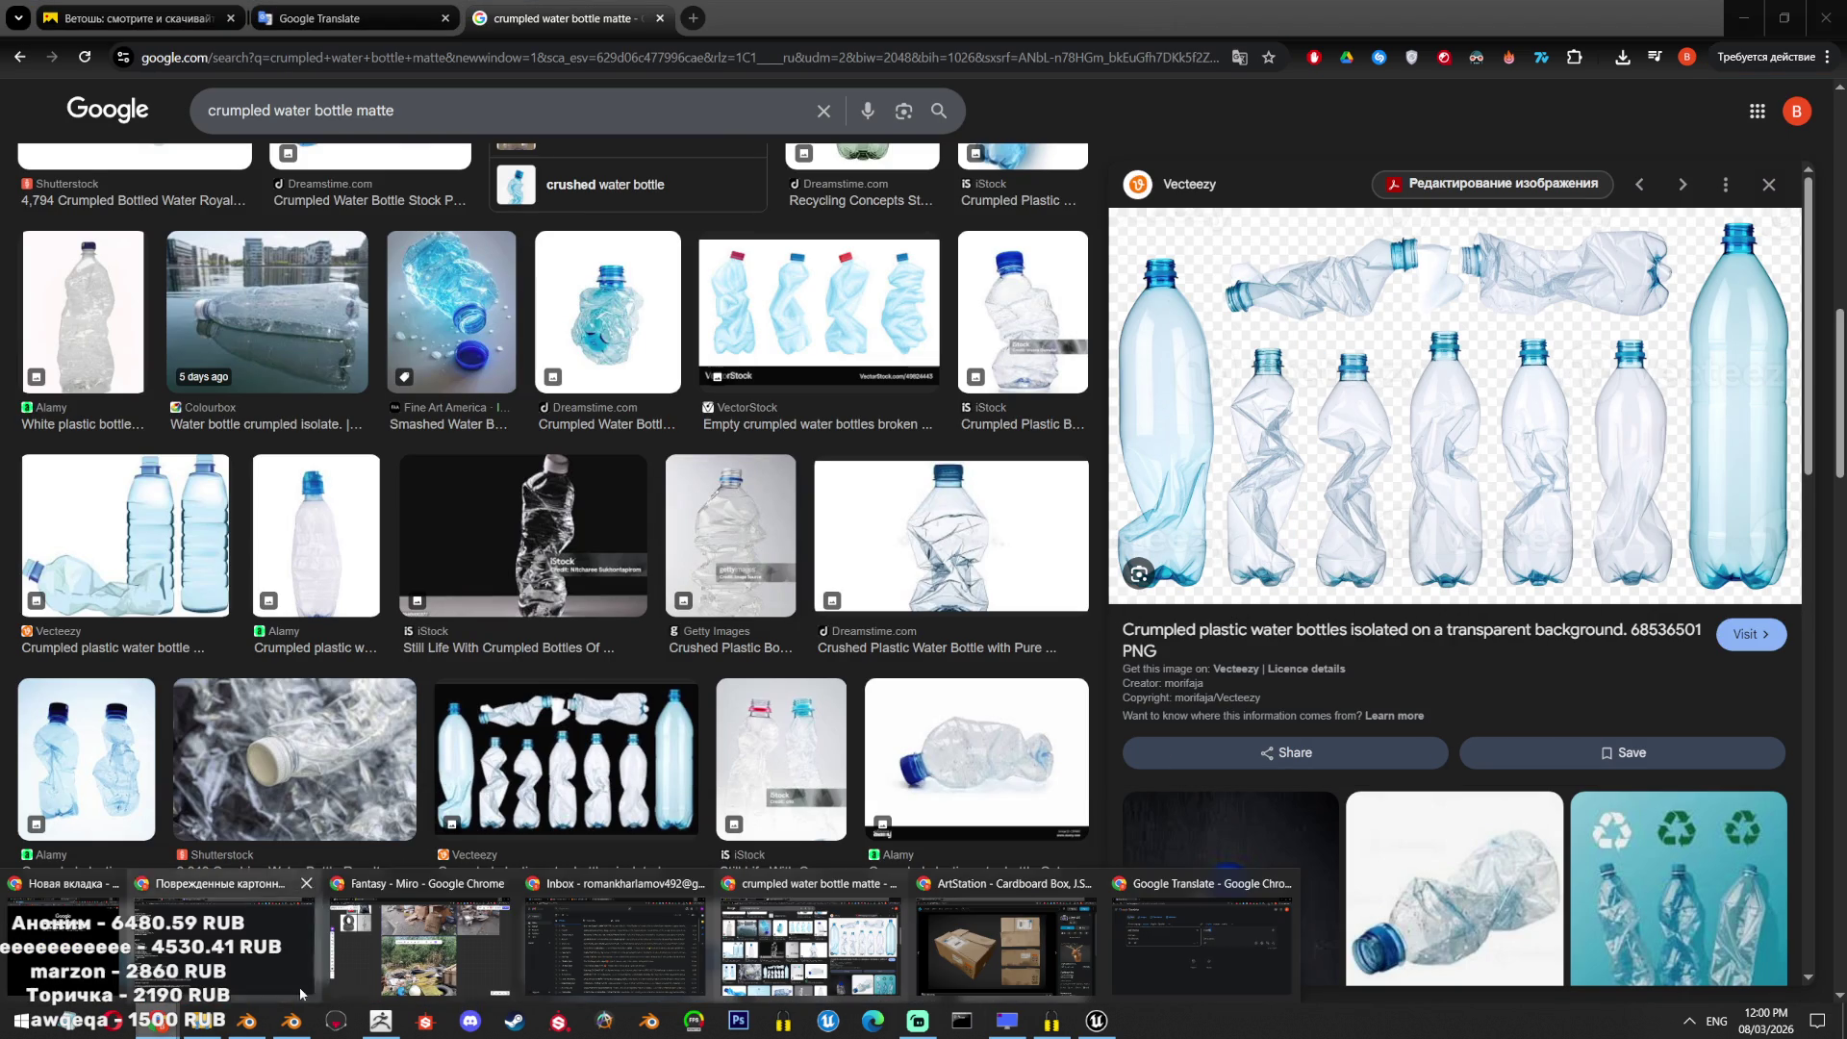
pyautogui.click(616, 943)
pyautogui.hotkey('ctrl', 'Tab')
# Close the spare browser tabs and check the box model still generating in Hunyuan 3D.
pyautogui.click(443, 18)
pyautogui.click(444, 18)
pyautogui.click(444, 18)
pyautogui.click(967, 608)
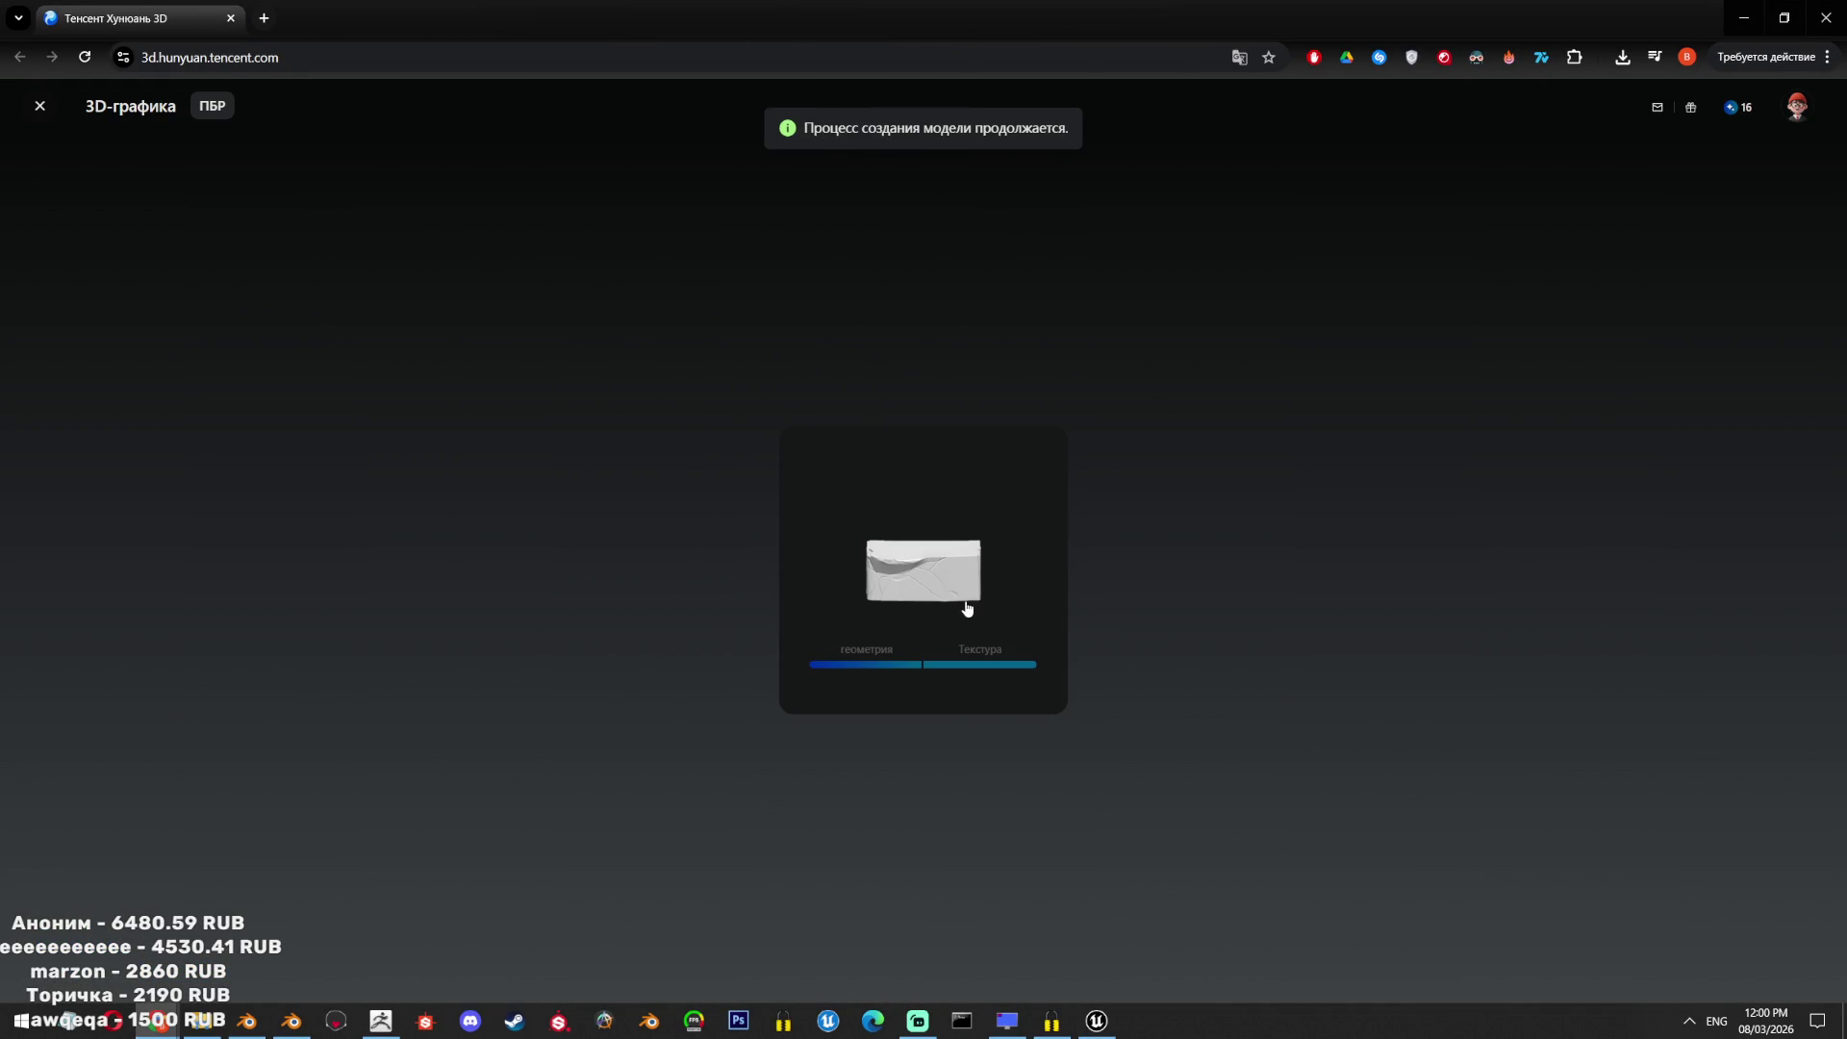
pyautogui.doubleClick(930, 601)
pyautogui.click(1172, 895)
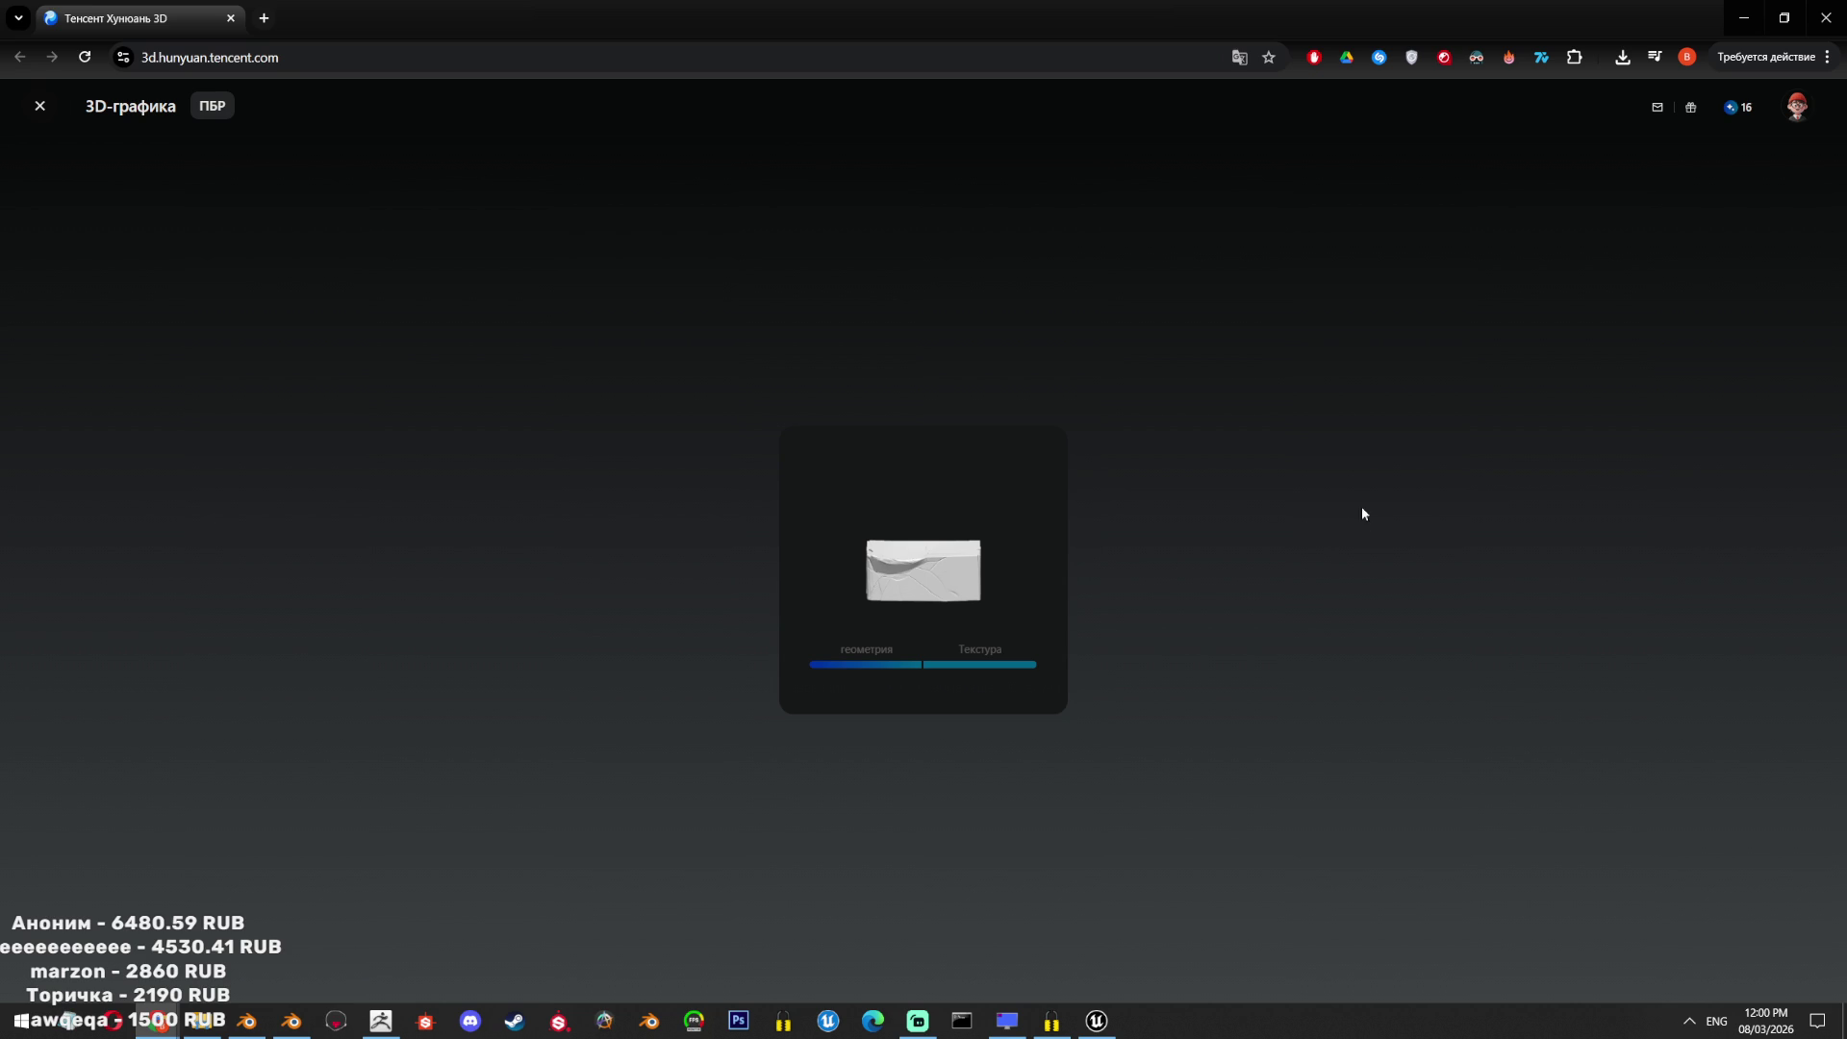
pyautogui.click(381, 1020)
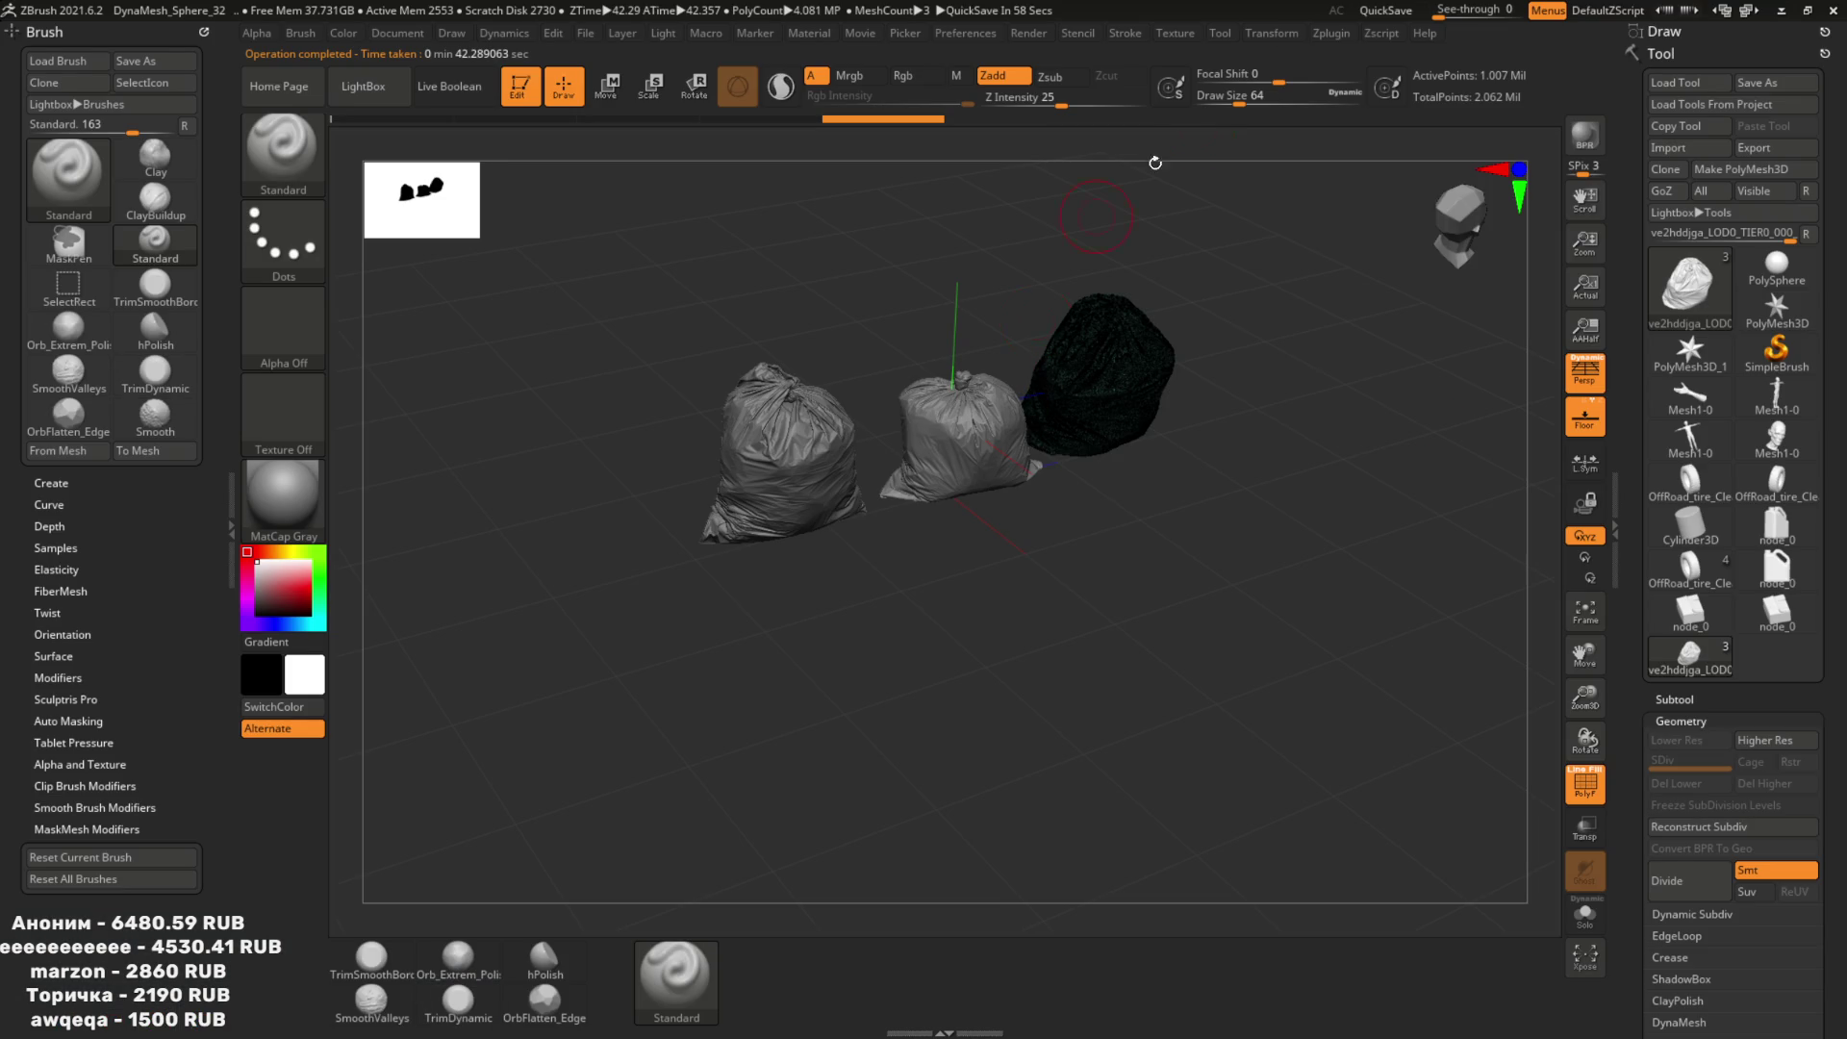
# Decimate the garbage bags in Decimation Master with k Polys set to 2.
pyautogui.click(1375, 33)
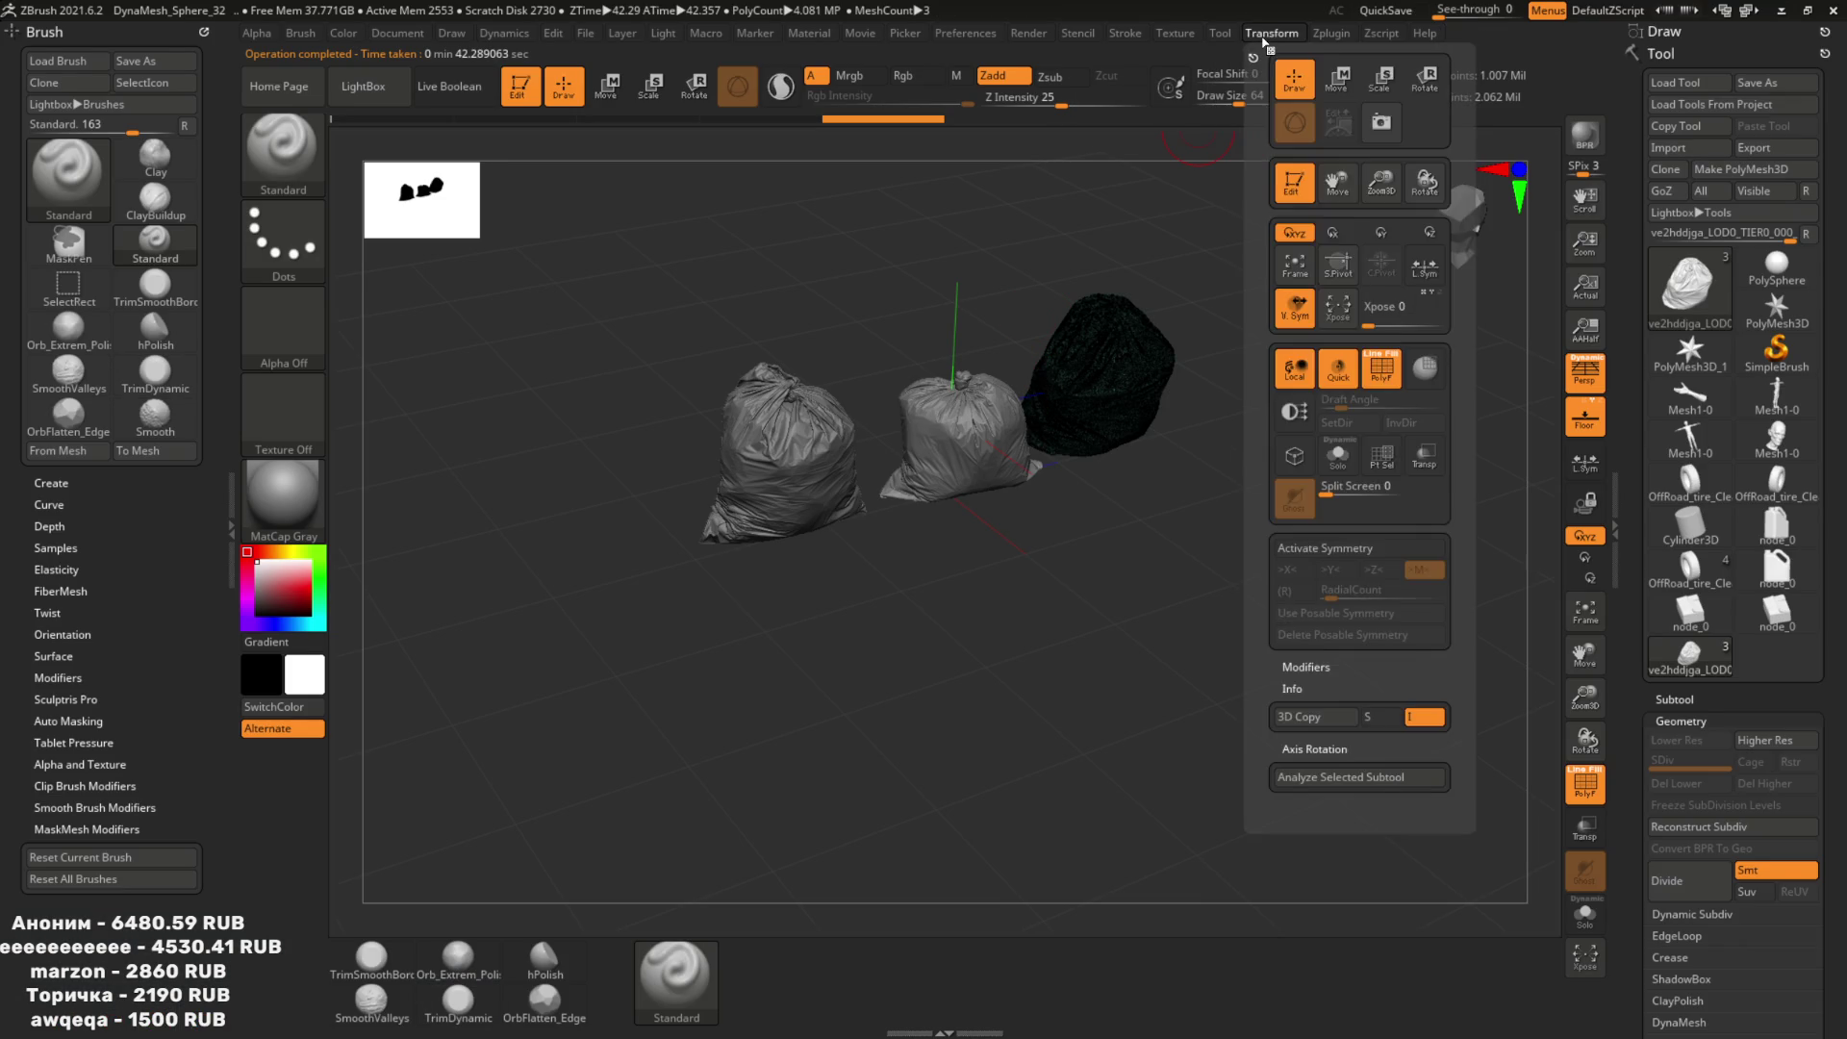
pyautogui.moveTo(1316, 58)
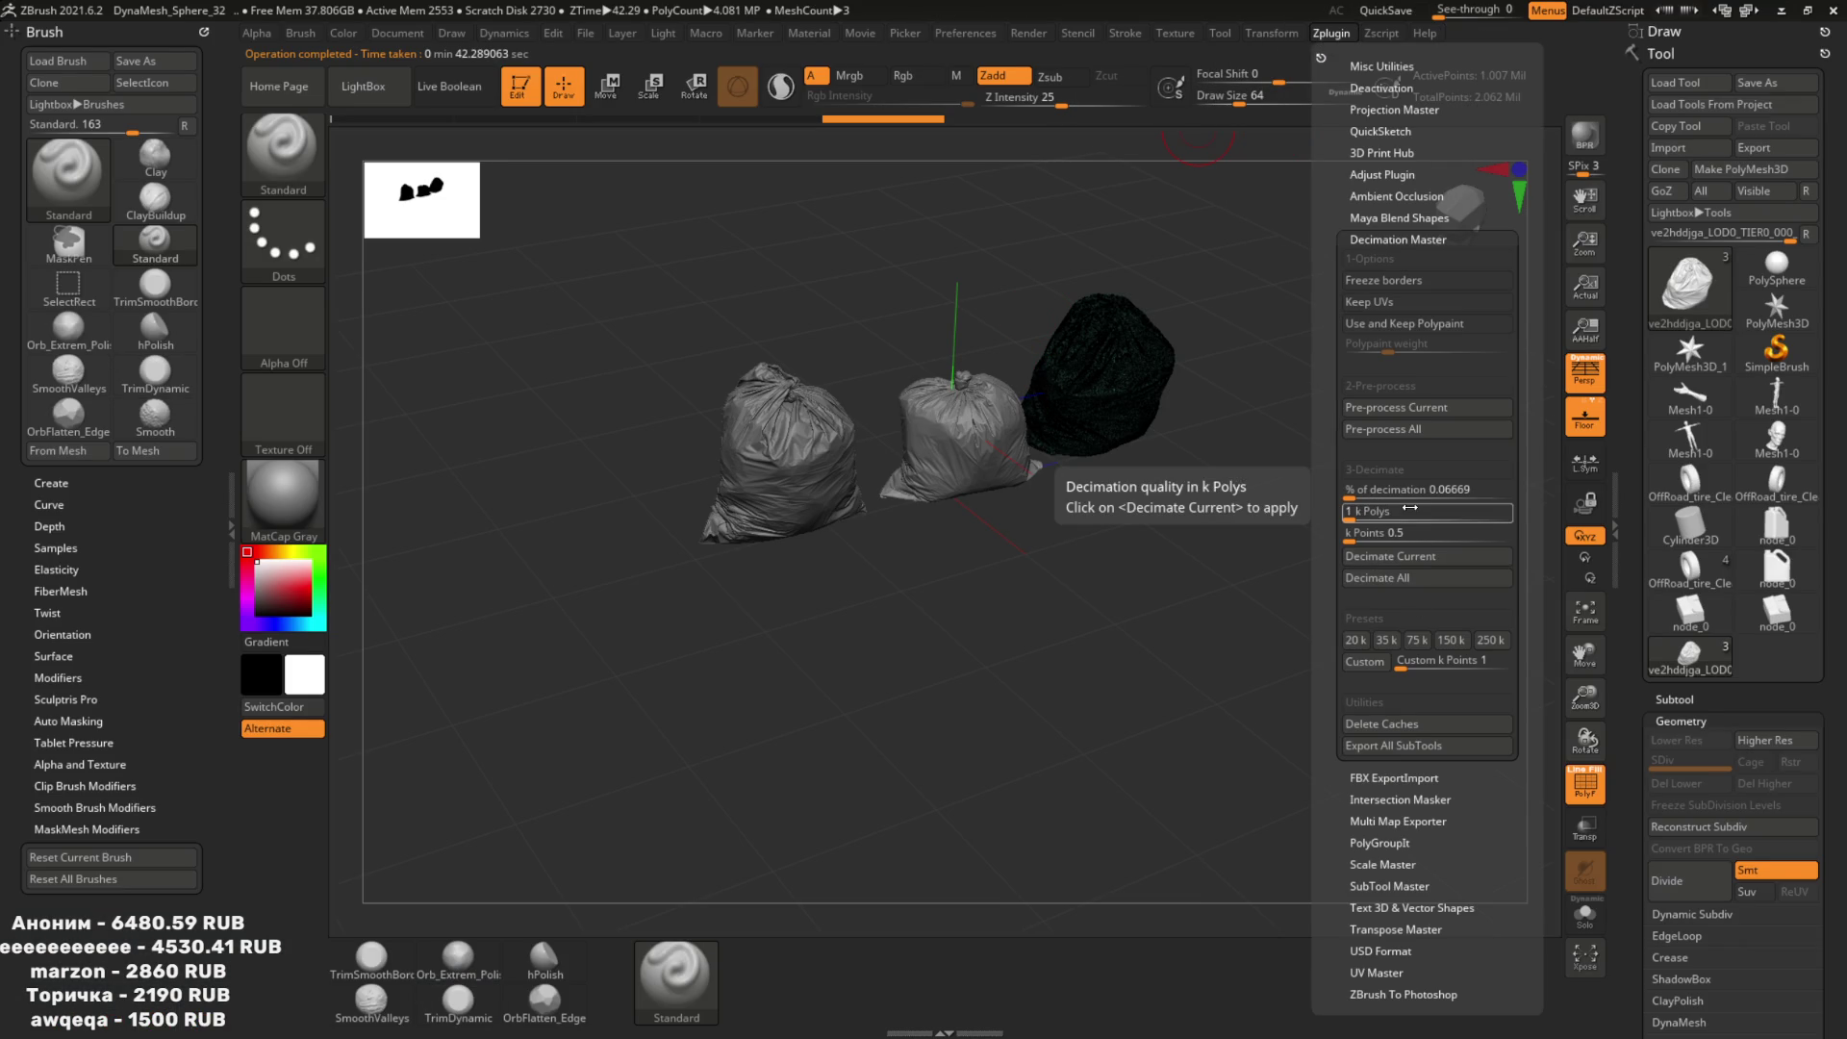
pyautogui.click(1385, 511)
pyautogui.write('2')
pyautogui.click(1437, 556)
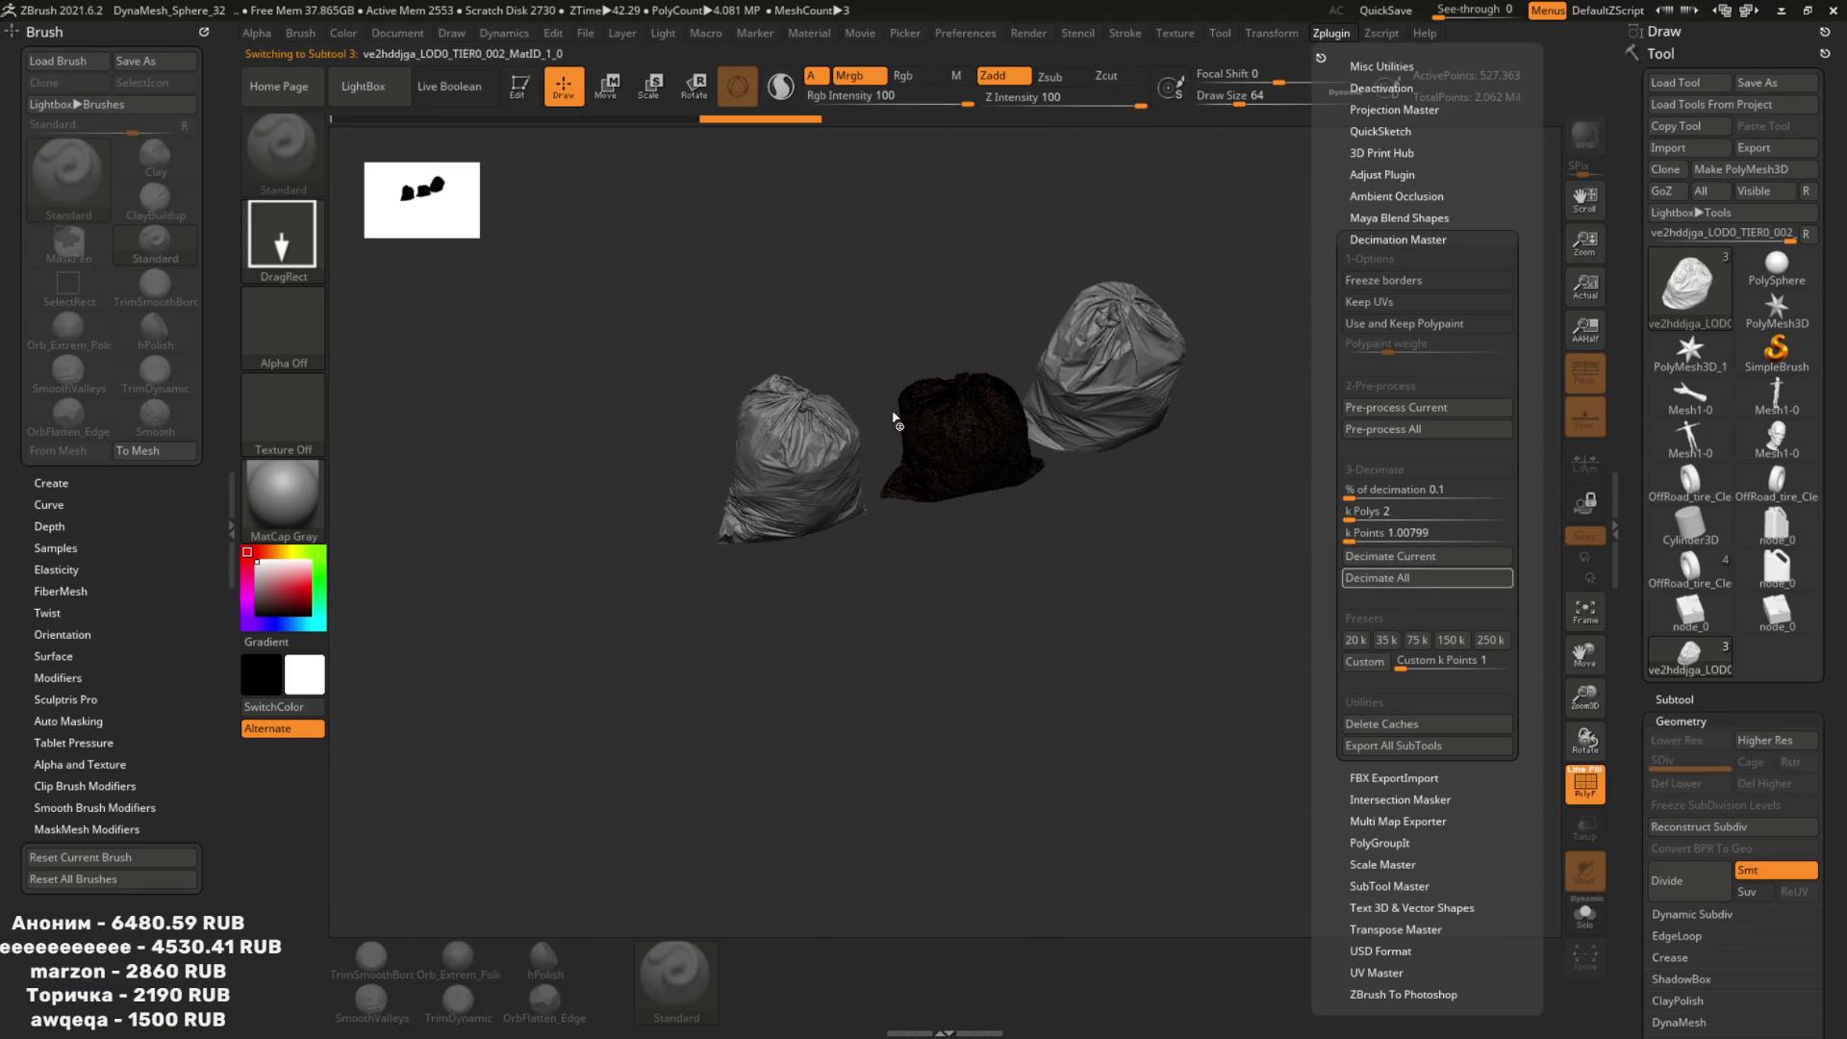
# Orbit around the bags to inspect the faceted low-poly result.
pyautogui.moveTo(1034, 463)
pyautogui.mouseDown()
pyautogui.moveTo(1006, 500)
pyautogui.moveTo(977, 671)
pyautogui.moveTo(889, 632)
pyautogui.moveTo(1144, 626)
pyautogui.mouseUp()
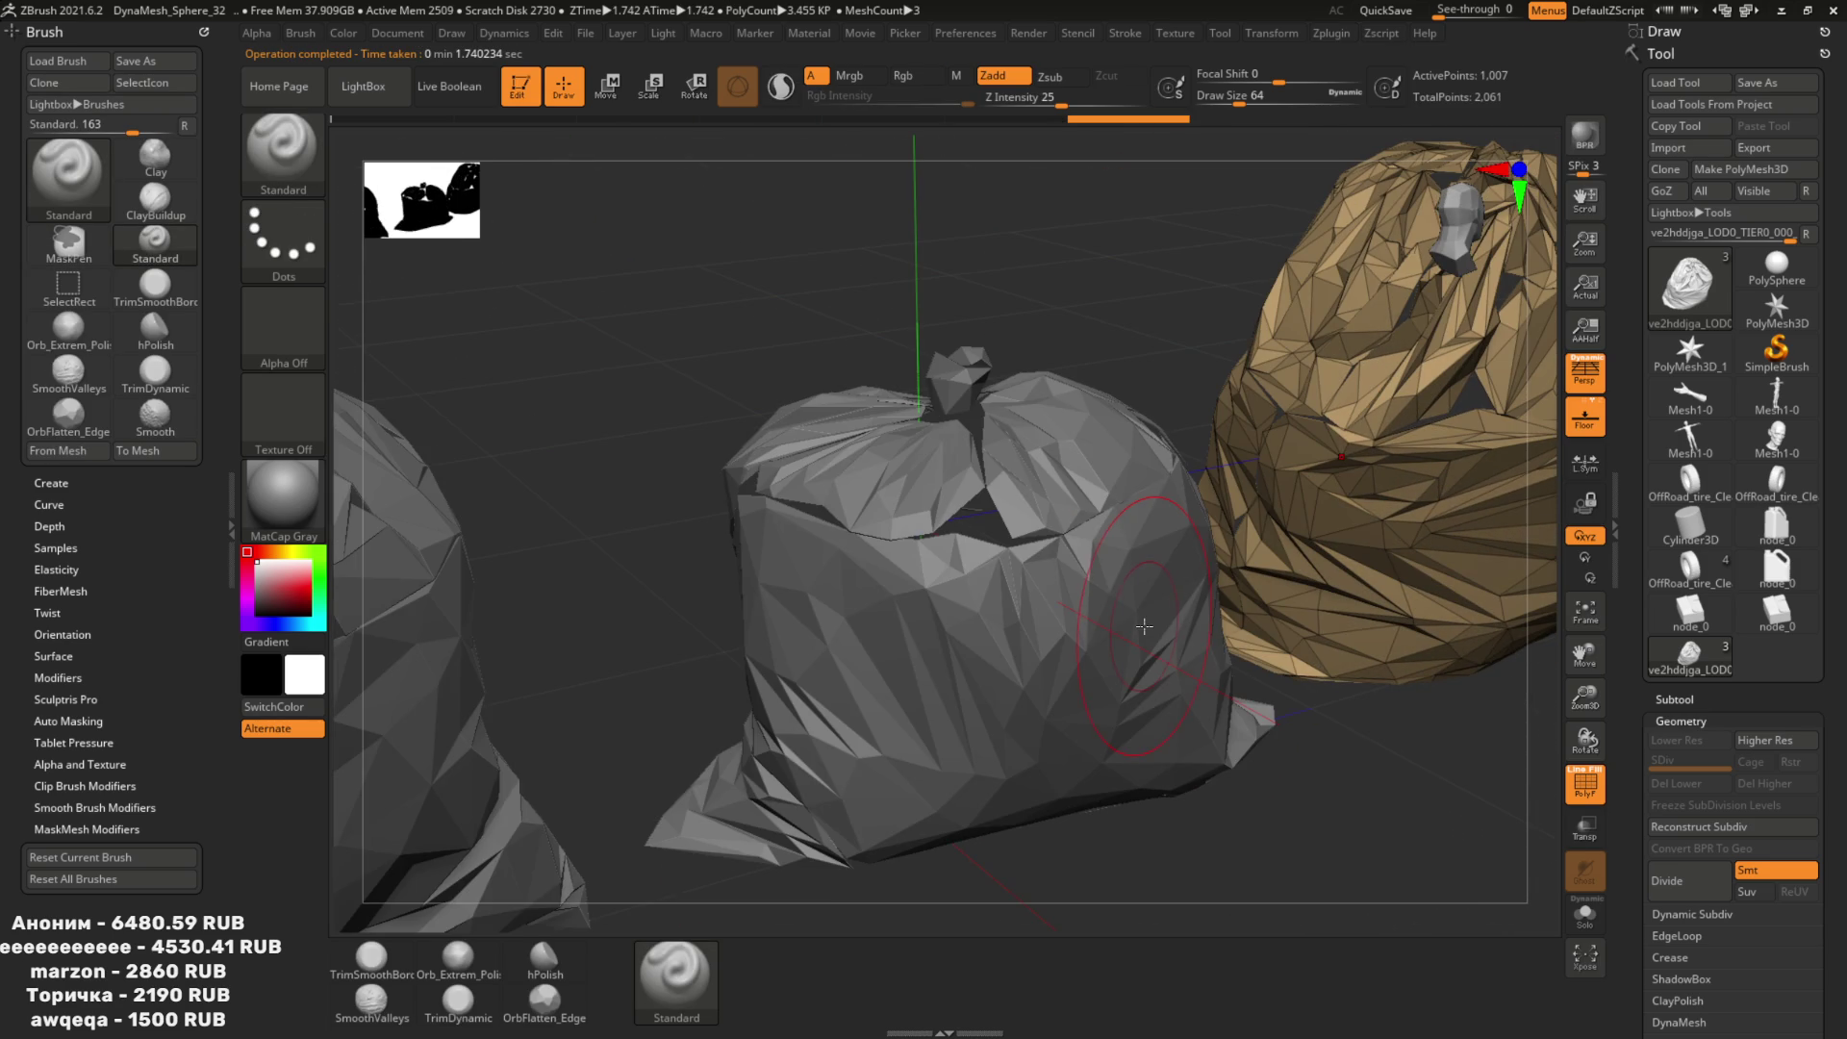
pyautogui.moveTo(924, 556)
pyautogui.mouseDown()
pyautogui.moveTo(1020, 538)
pyautogui.moveTo(925, 556)
pyautogui.mouseUp()
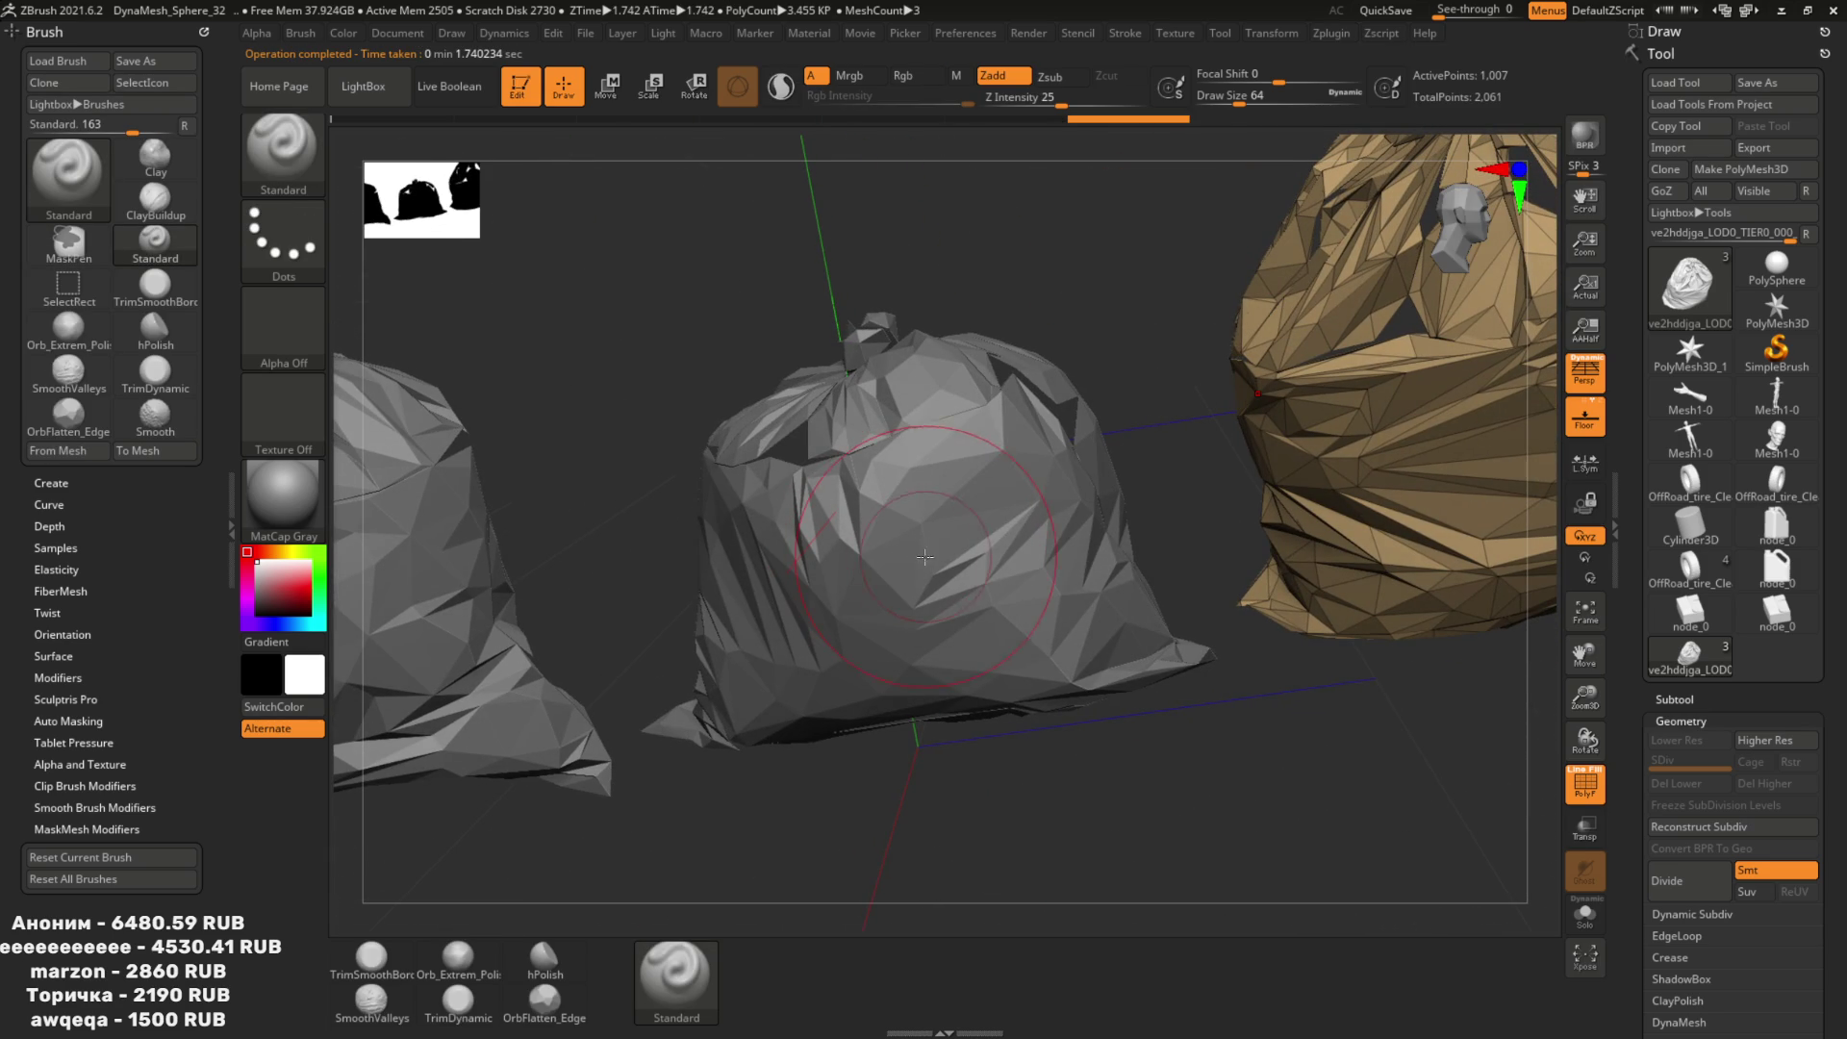
pyautogui.press('ctrl')
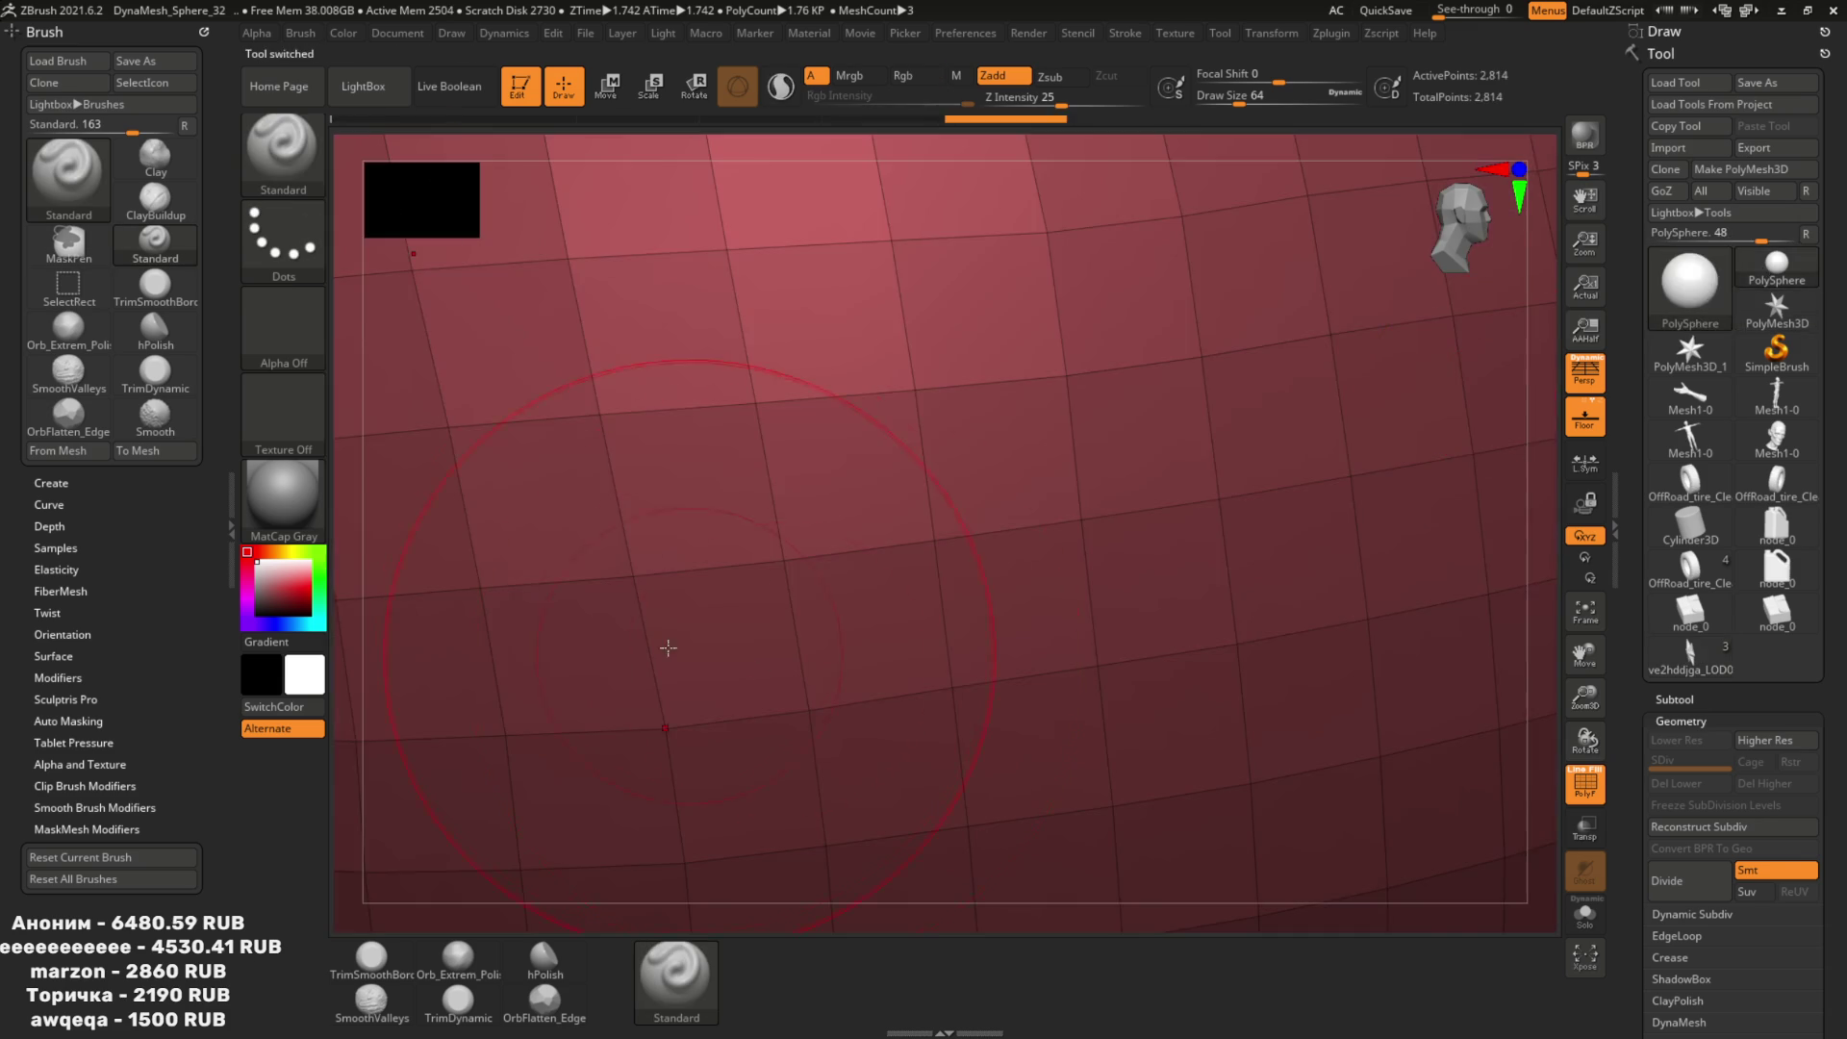
pyautogui.hotkey('alt', 'Tab')
pyautogui.hotkey('alt', 'Tab')
pyautogui.click(292, 1020)
# Join the three selected garbage bags into one object with Ctrl+J.
pyautogui.click(741, 568)
pyautogui.moveTo(787, 546); pyautogui.dragTo(767, 569, button='middle')
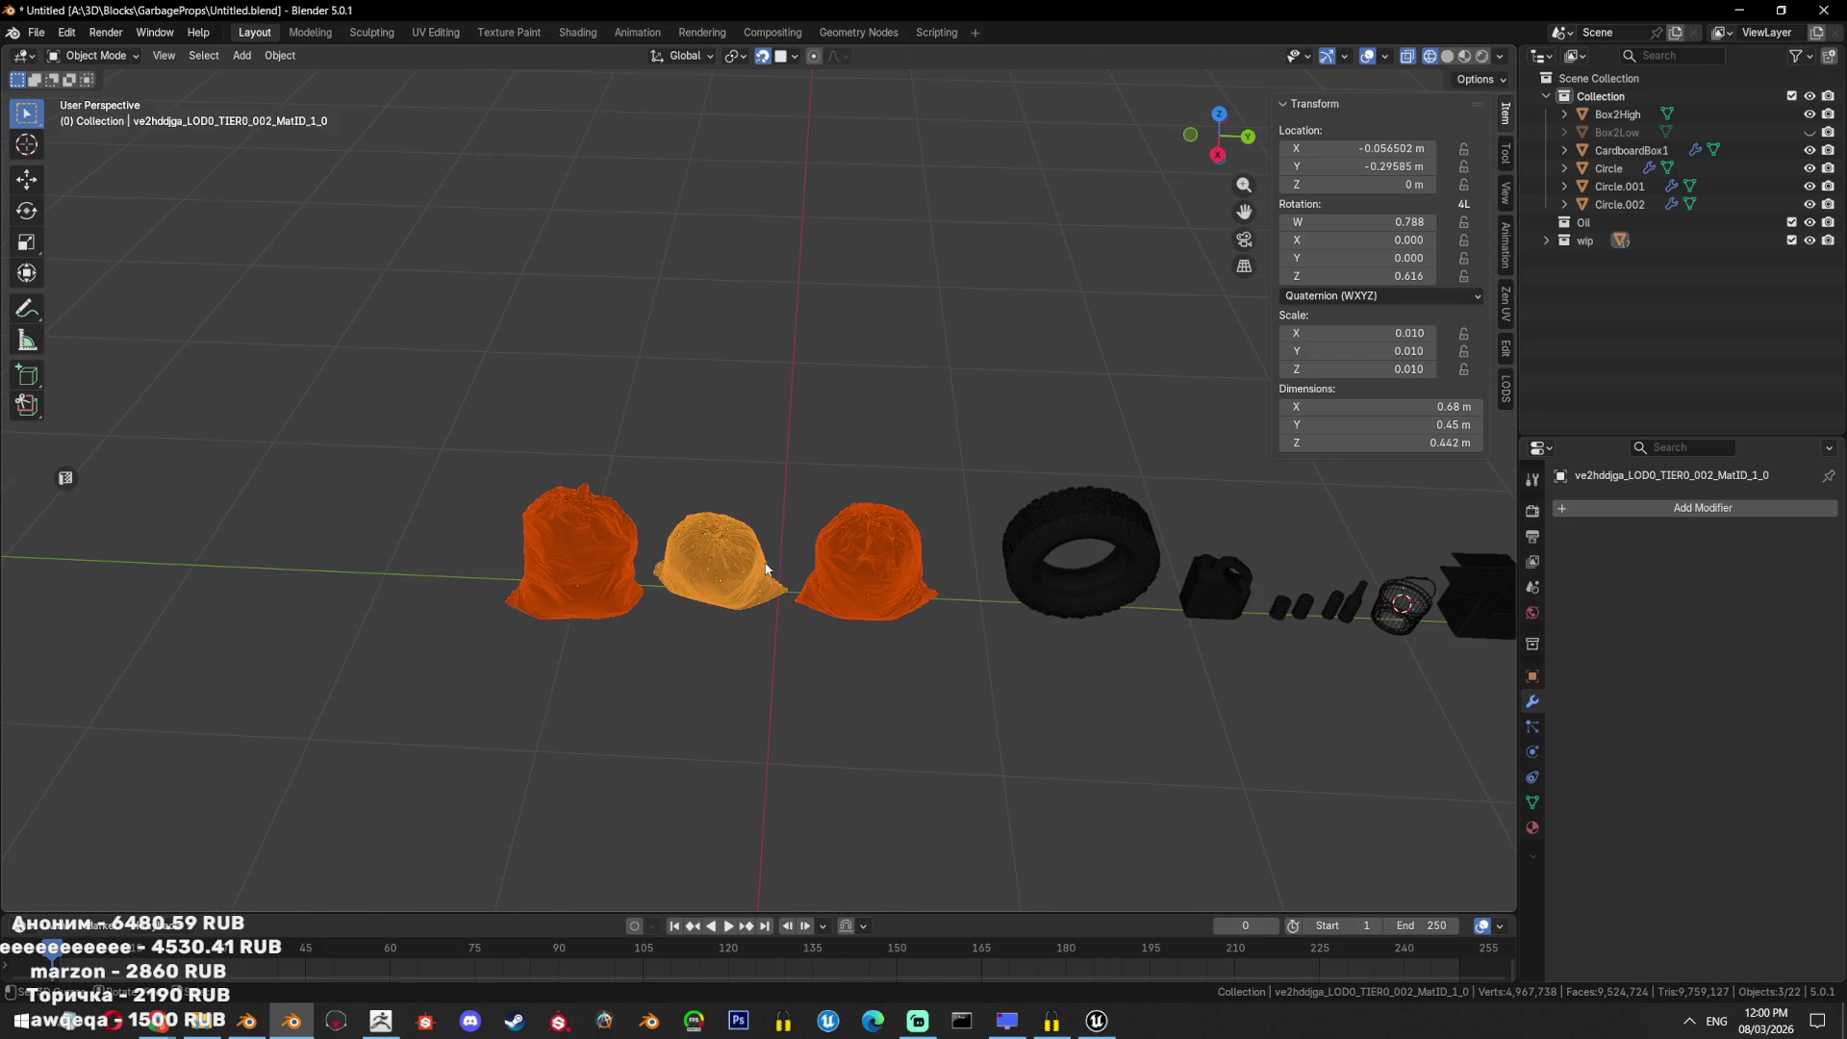
pyautogui.scroll(3, 767, 568)
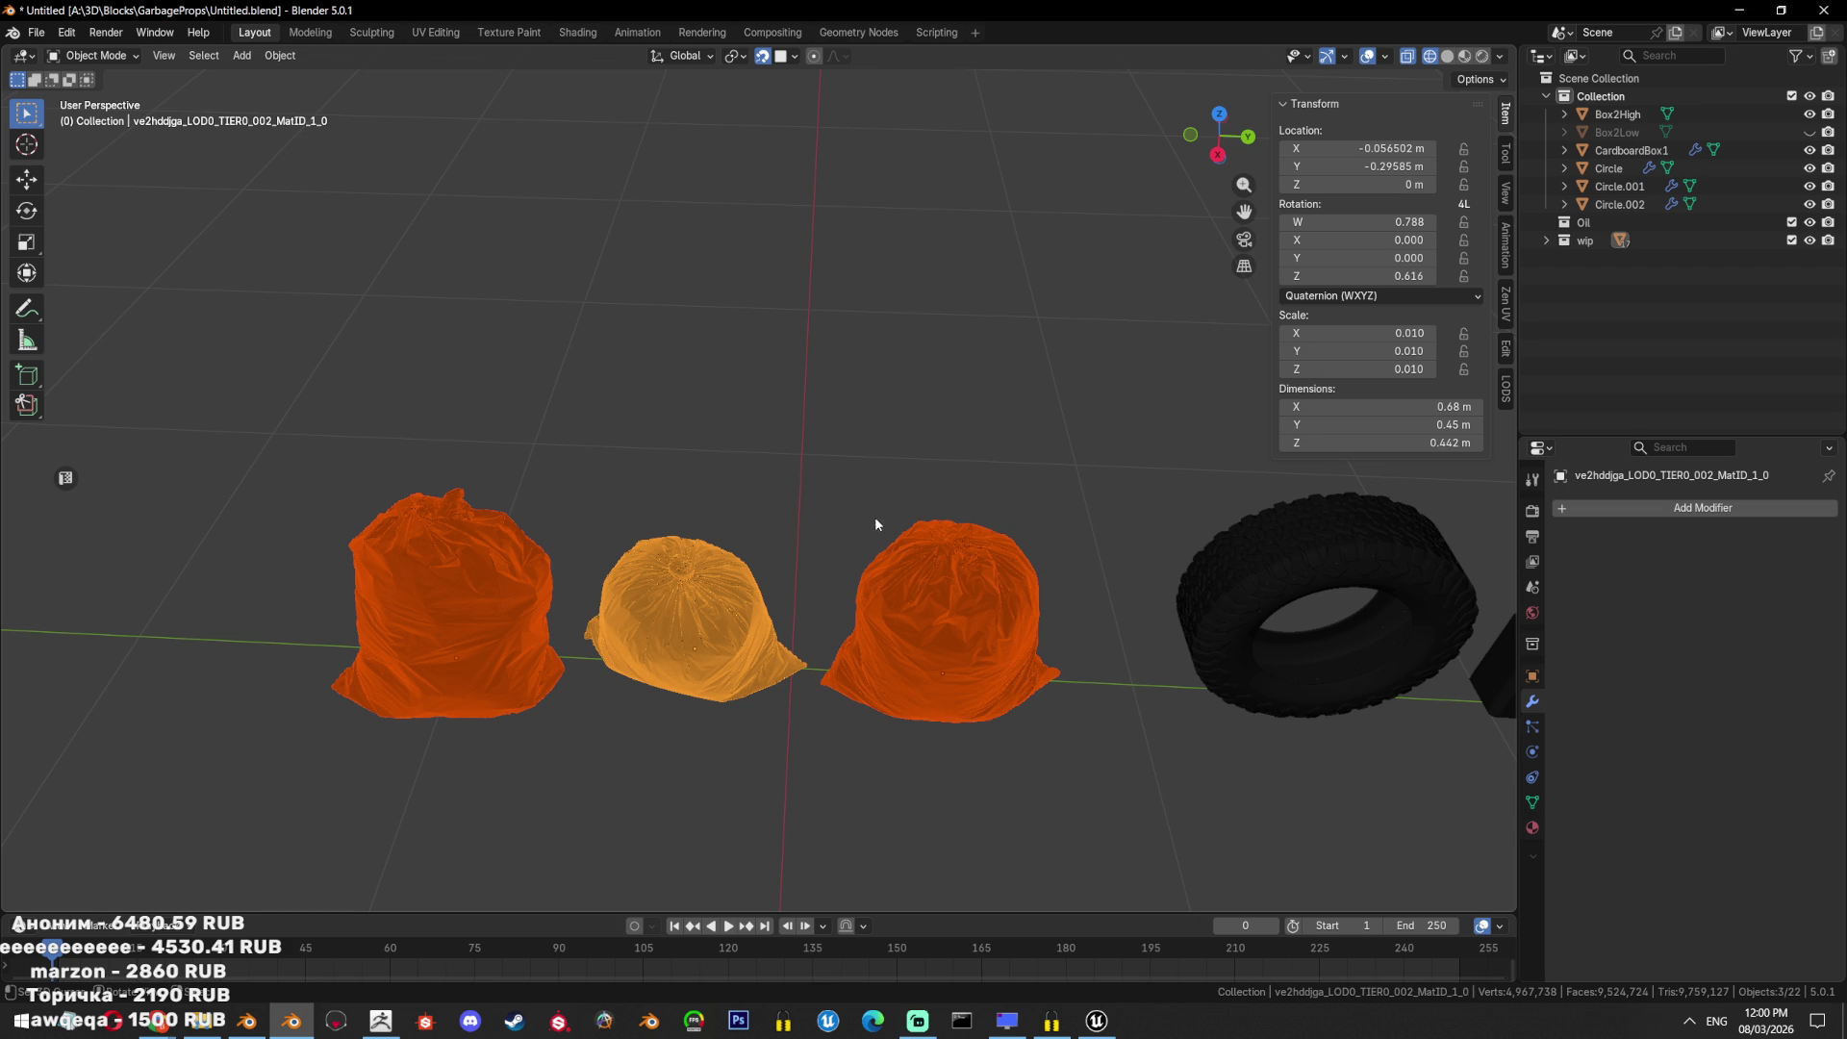
pyautogui.hotkey('ctrl', 'j')
# Hide all other props and enter Edit Mode on the joined bag mesh.
pyautogui.moveTo(879, 489)
pyautogui.mouseDown(button='middle')
pyautogui.moveTo(858, 547)
pyautogui.moveTo(954, 545)
pyautogui.mouseUp(button='middle')
pyautogui.hotkey('shift', 'h')
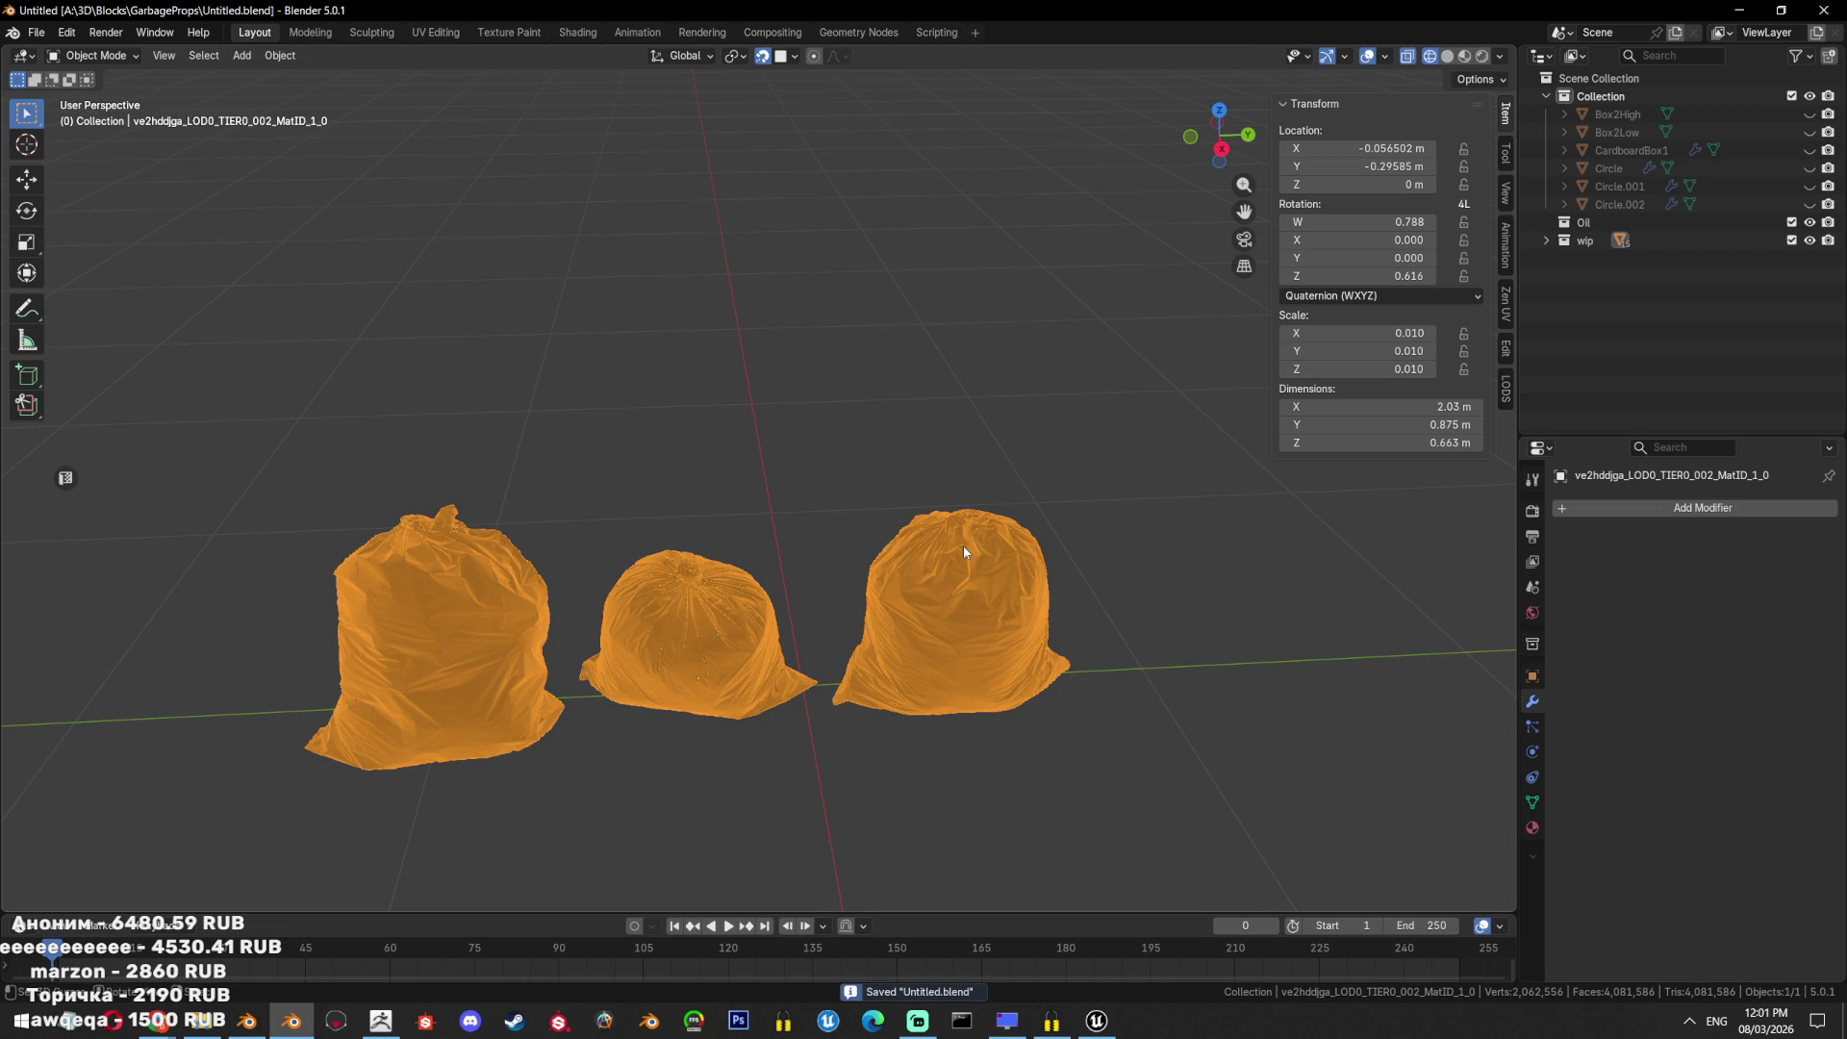
pyautogui.click(963, 545)
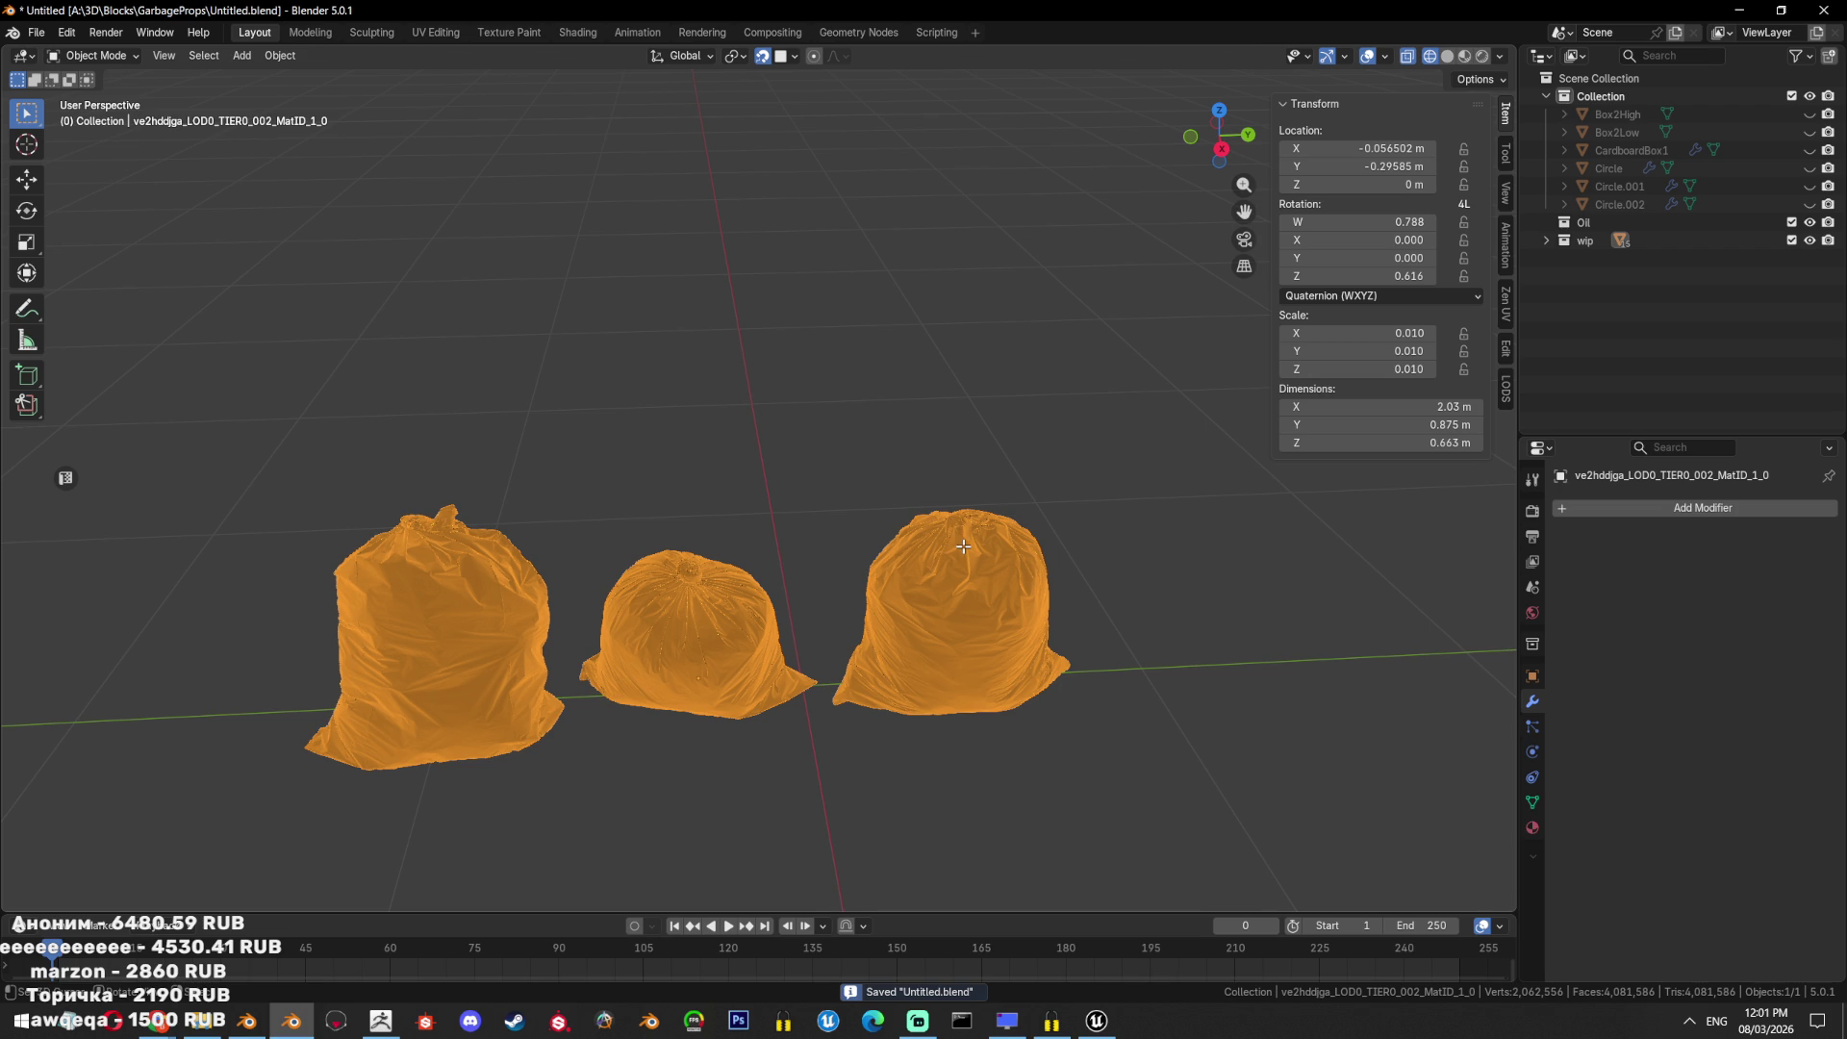
pyautogui.press('Tab')
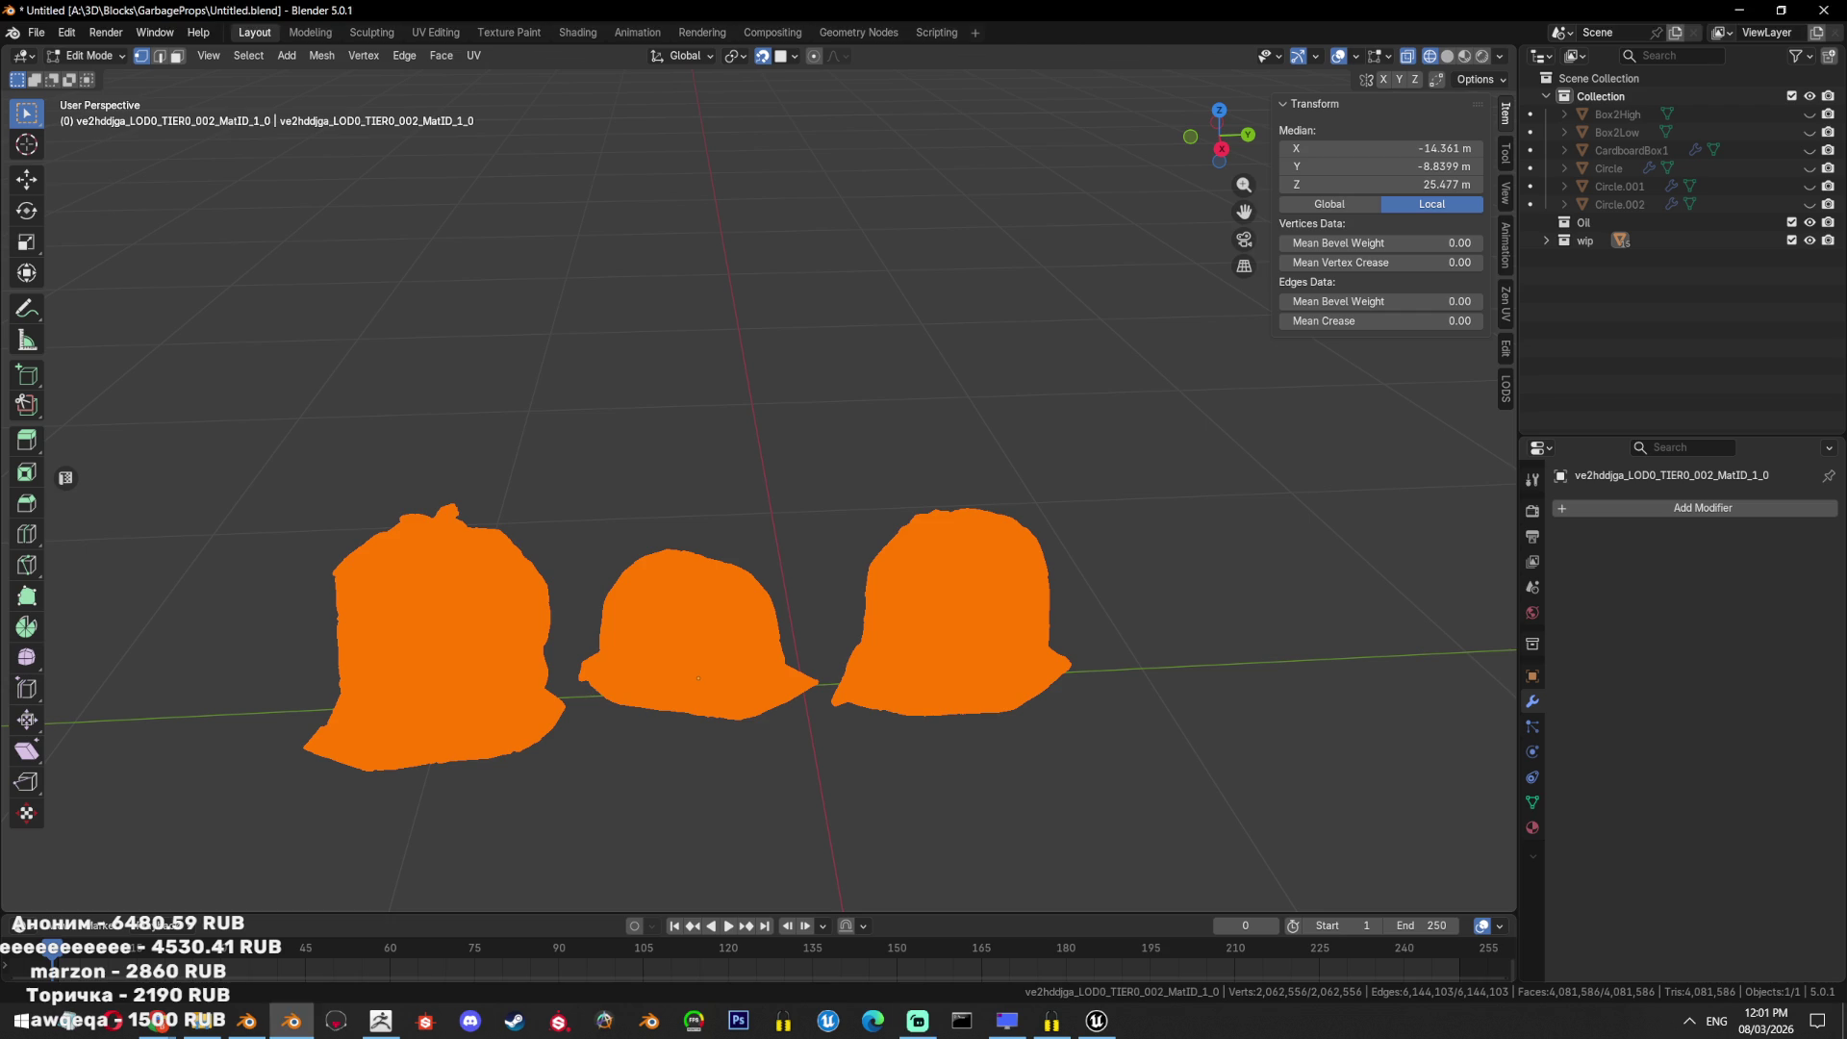
# Run Merge by Distance at 0.0001 m, removing 21,756 vertices, and return to Object Mode.
pyautogui.hotkey('alt', 'Tab')
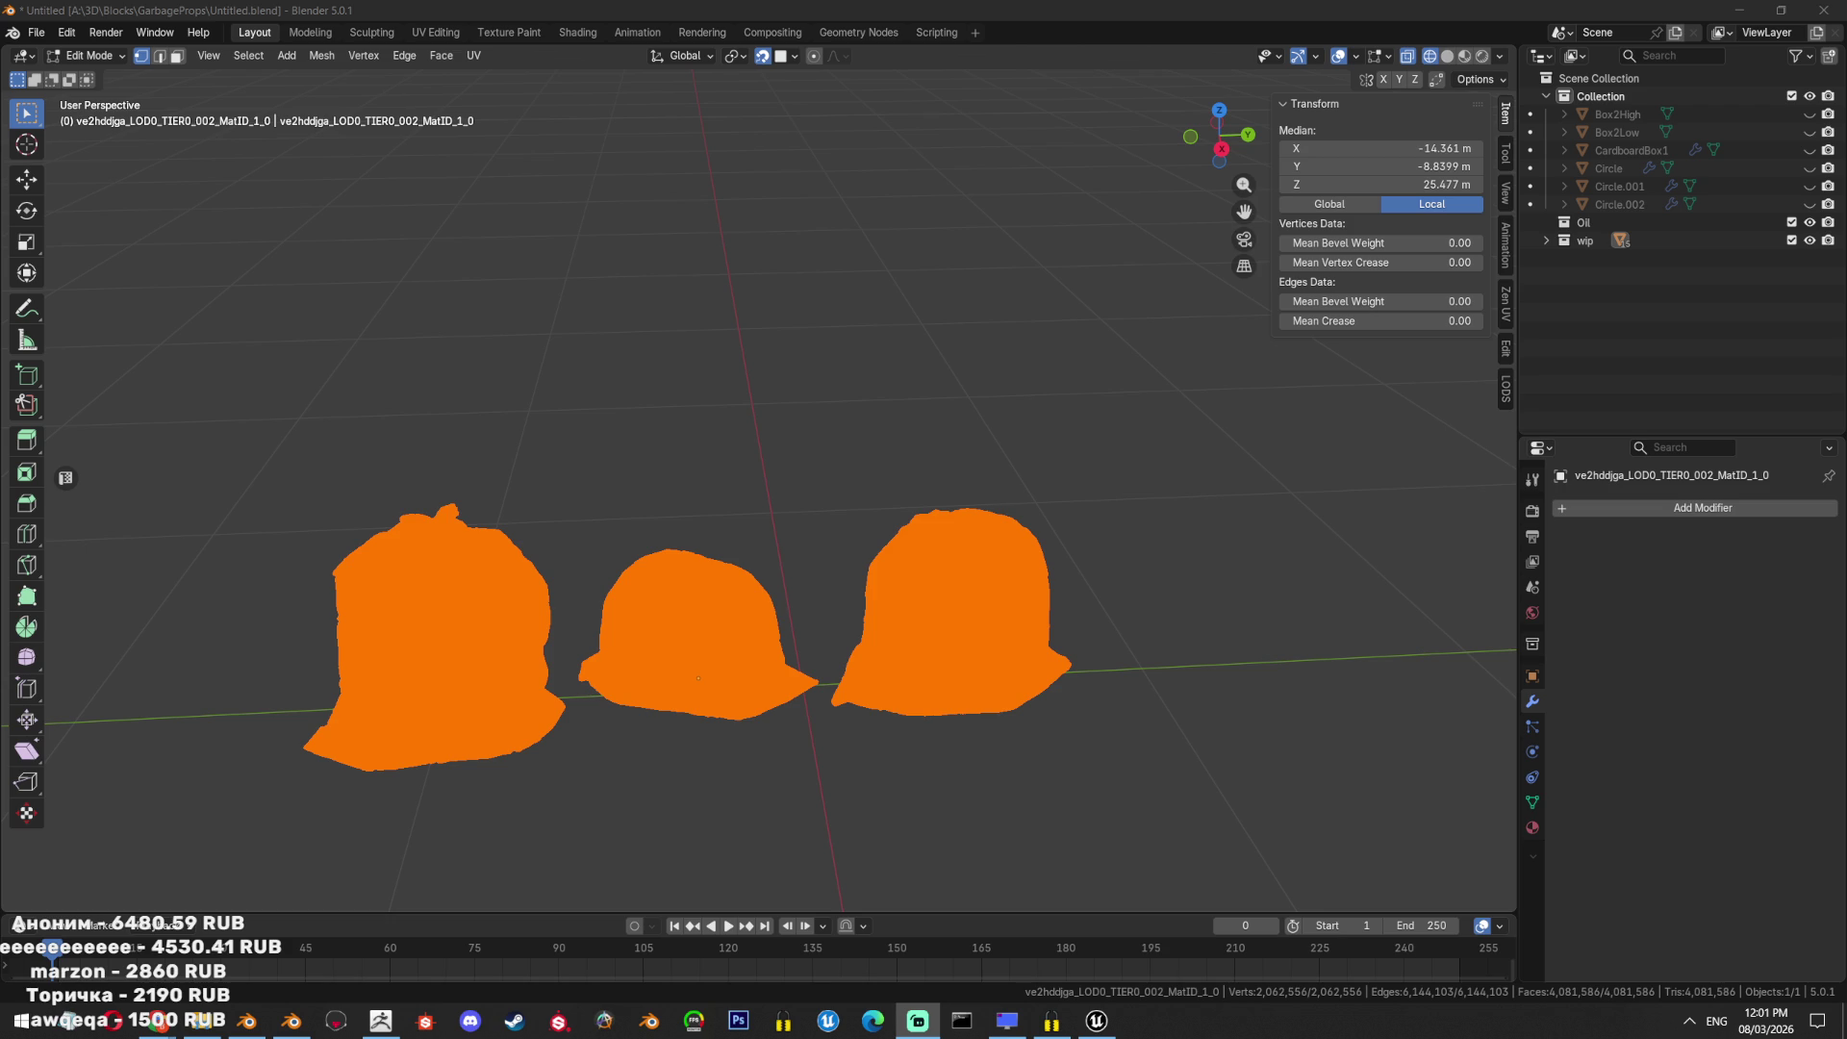
pyautogui.moveTo(985, 458); pyautogui.dragTo(1014, 458, button='middle')
pyautogui.press('F3')
pyautogui.write('dista')
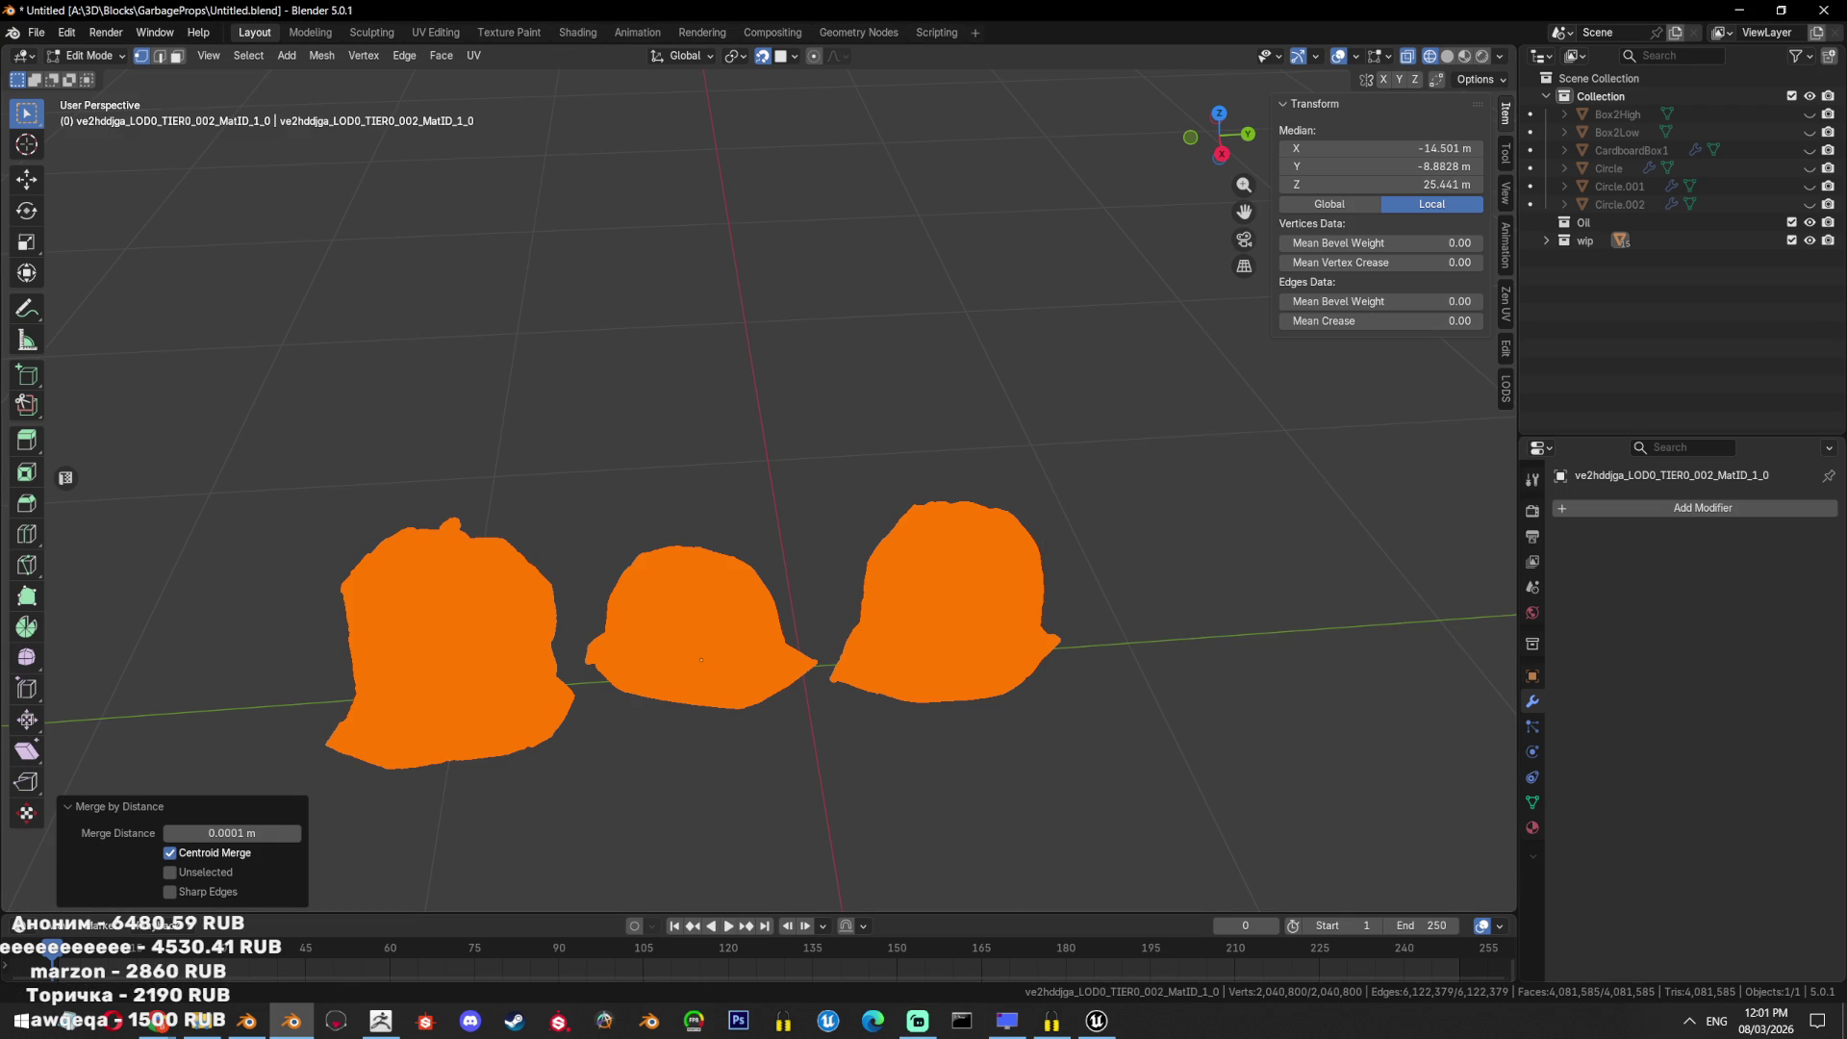
pyautogui.scroll(-3, 954, 544)
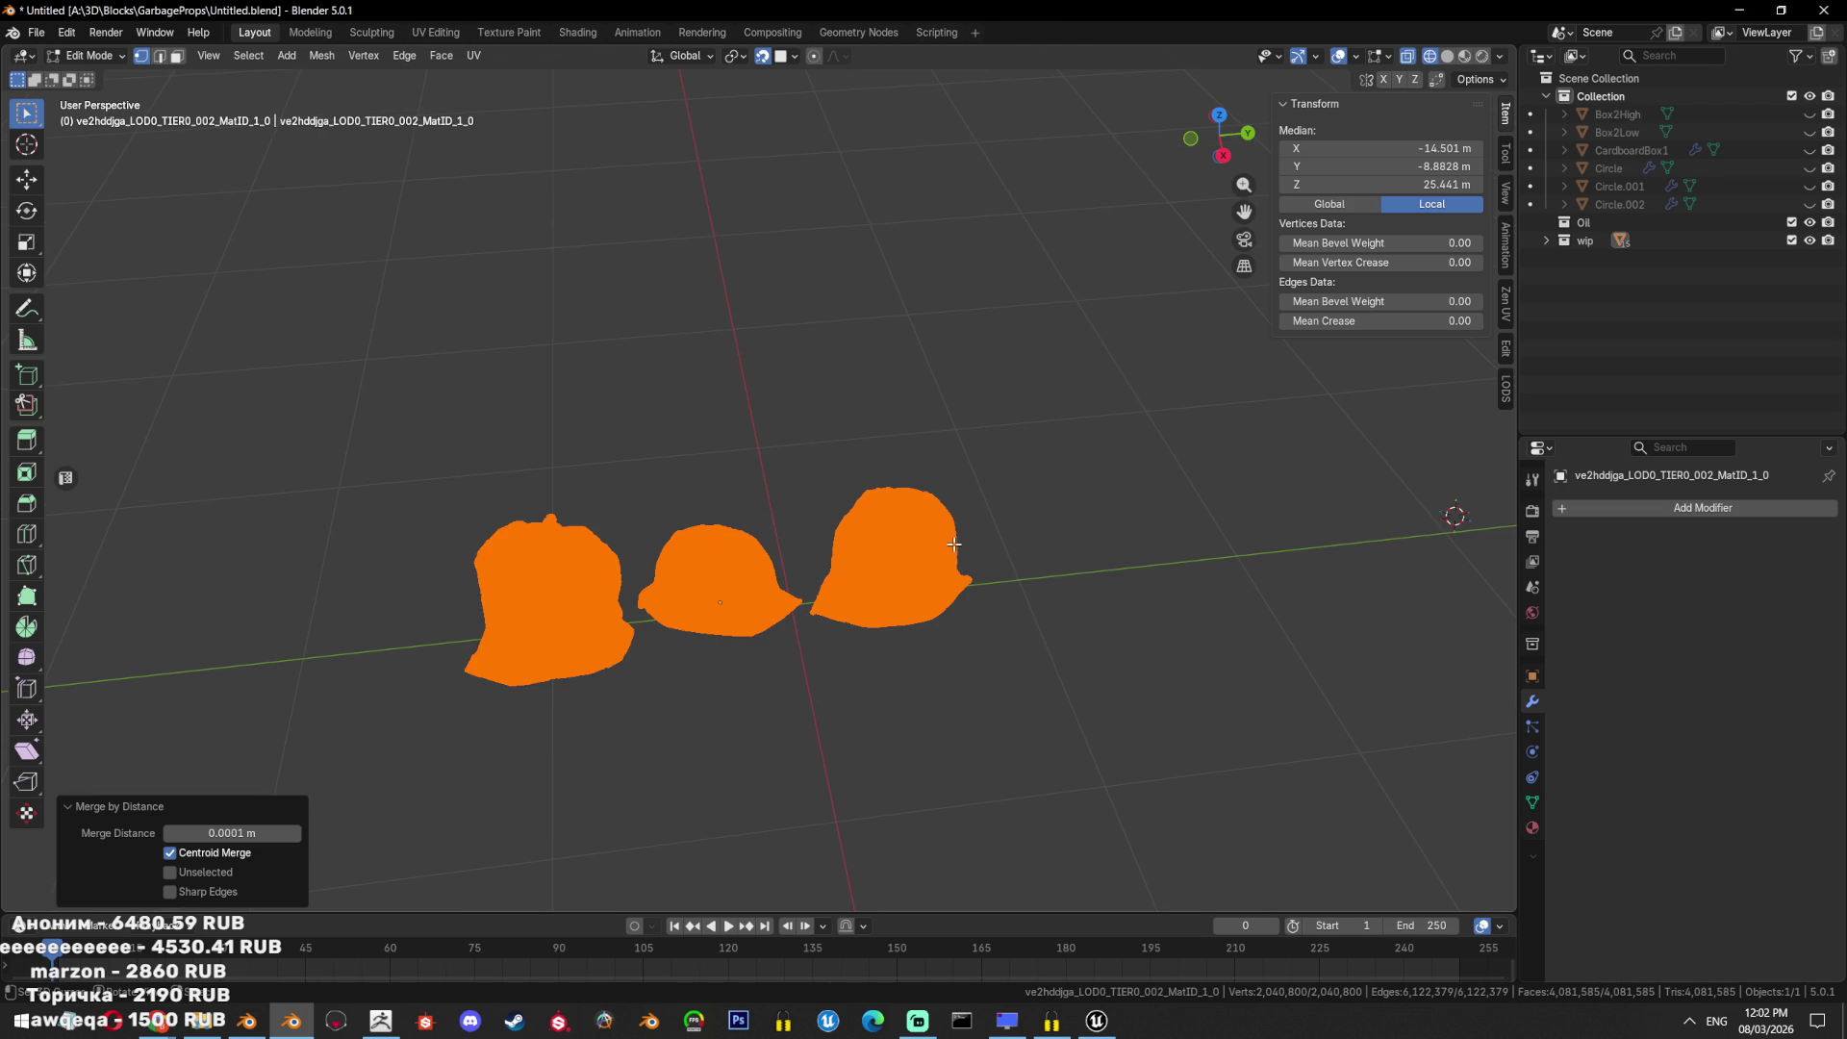
pyautogui.press('Tab')
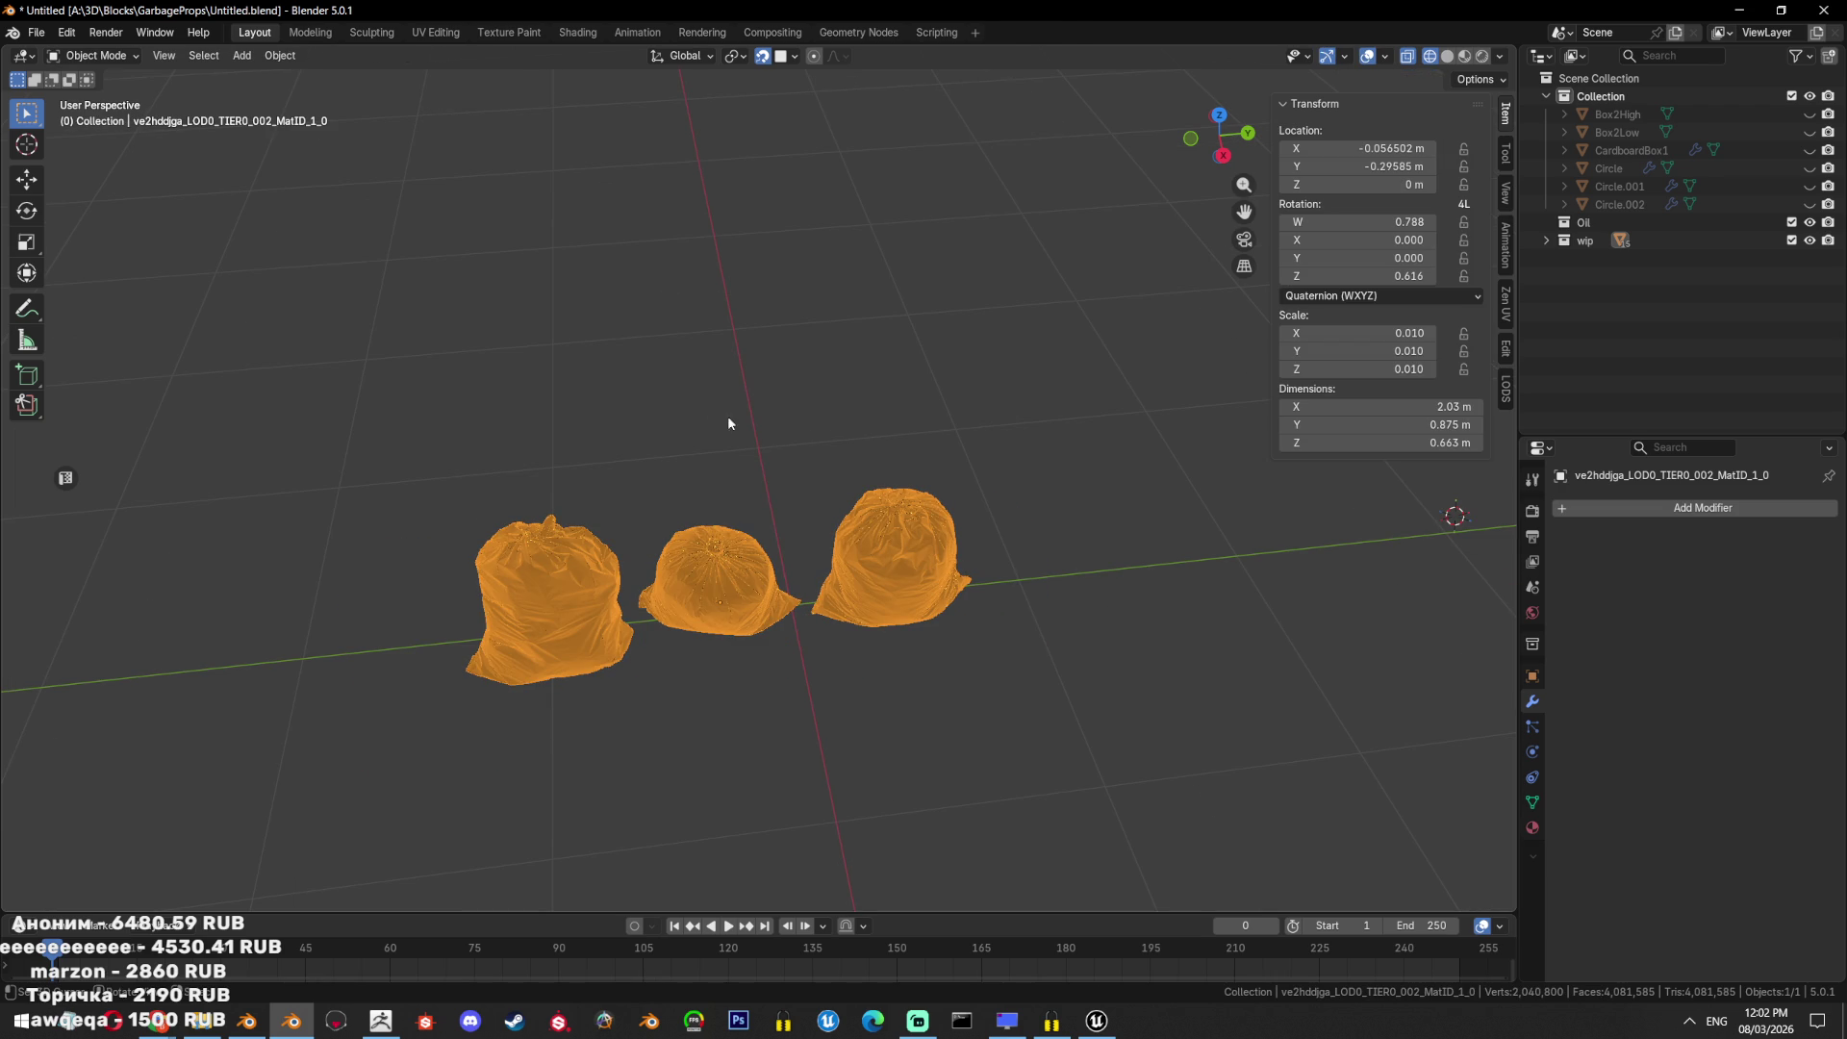
# Export the merged bags as FBX to GarbageProps/TrashBagHigh.fbx.
pyautogui.click(35, 32)
pyautogui.moveTo(87, 292)
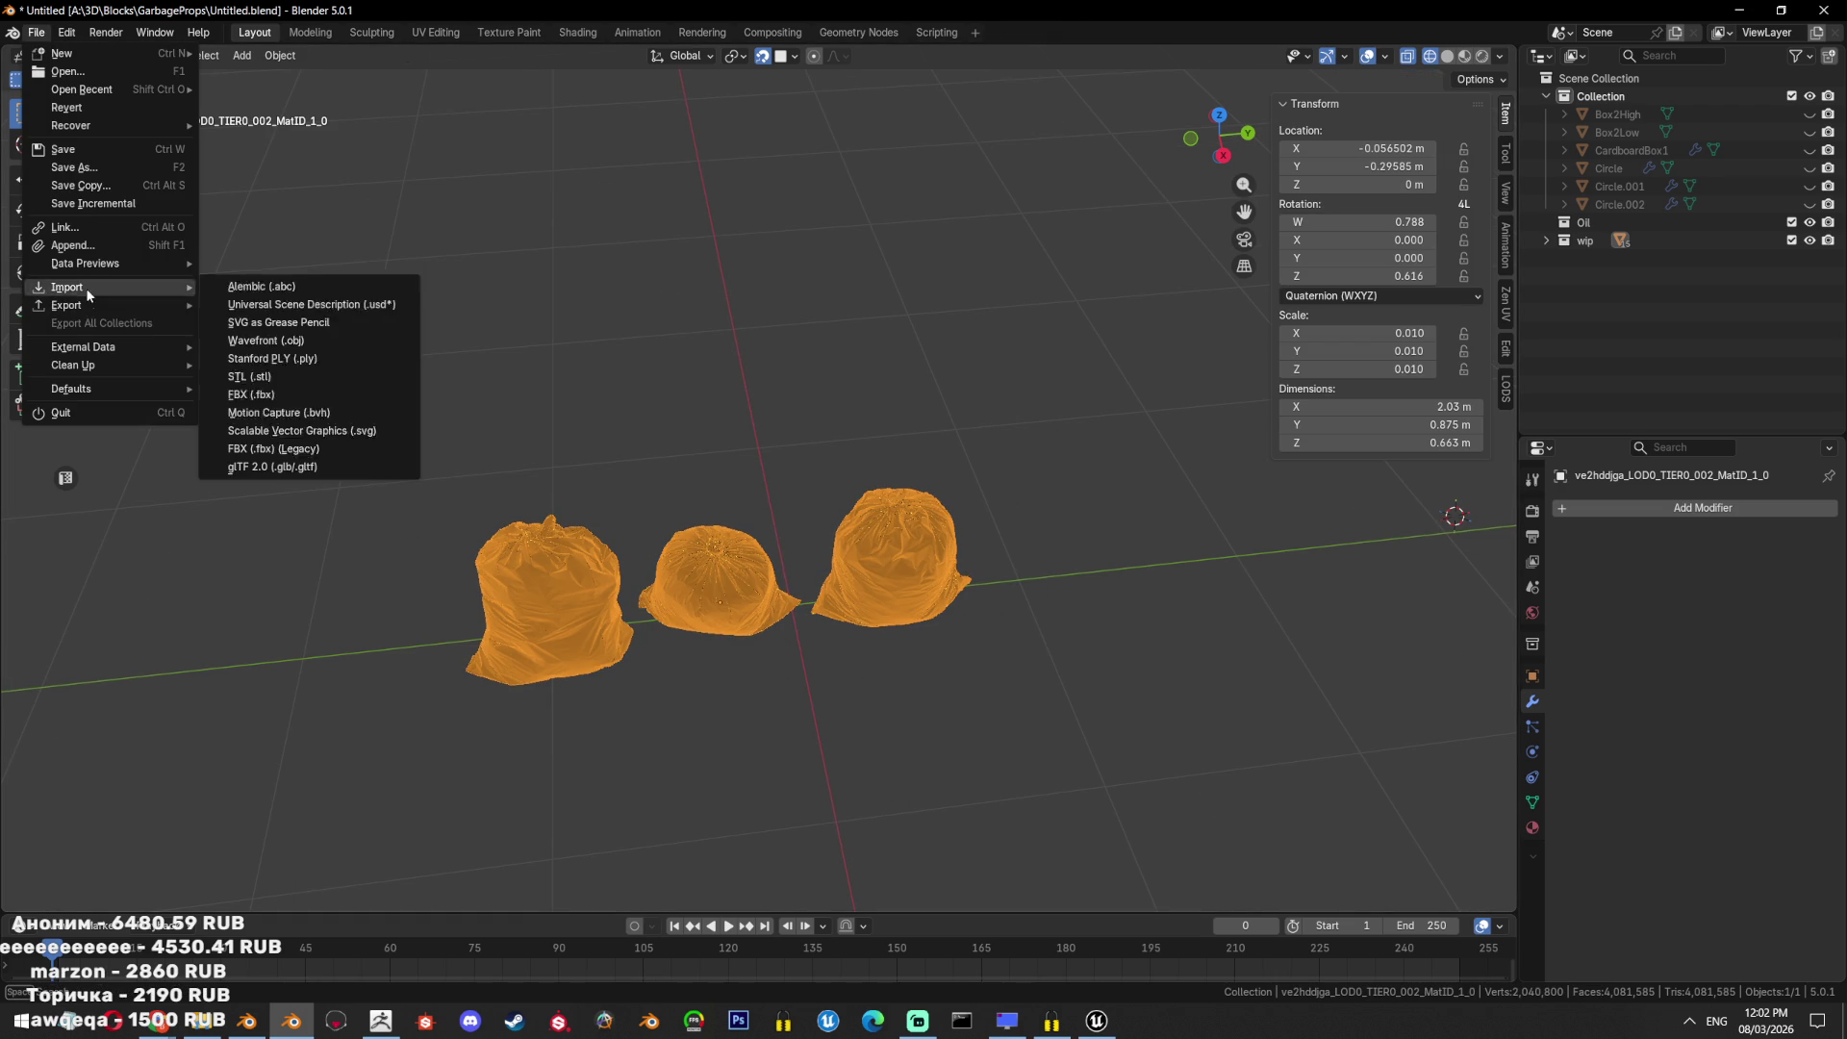
pyautogui.click(274, 430)
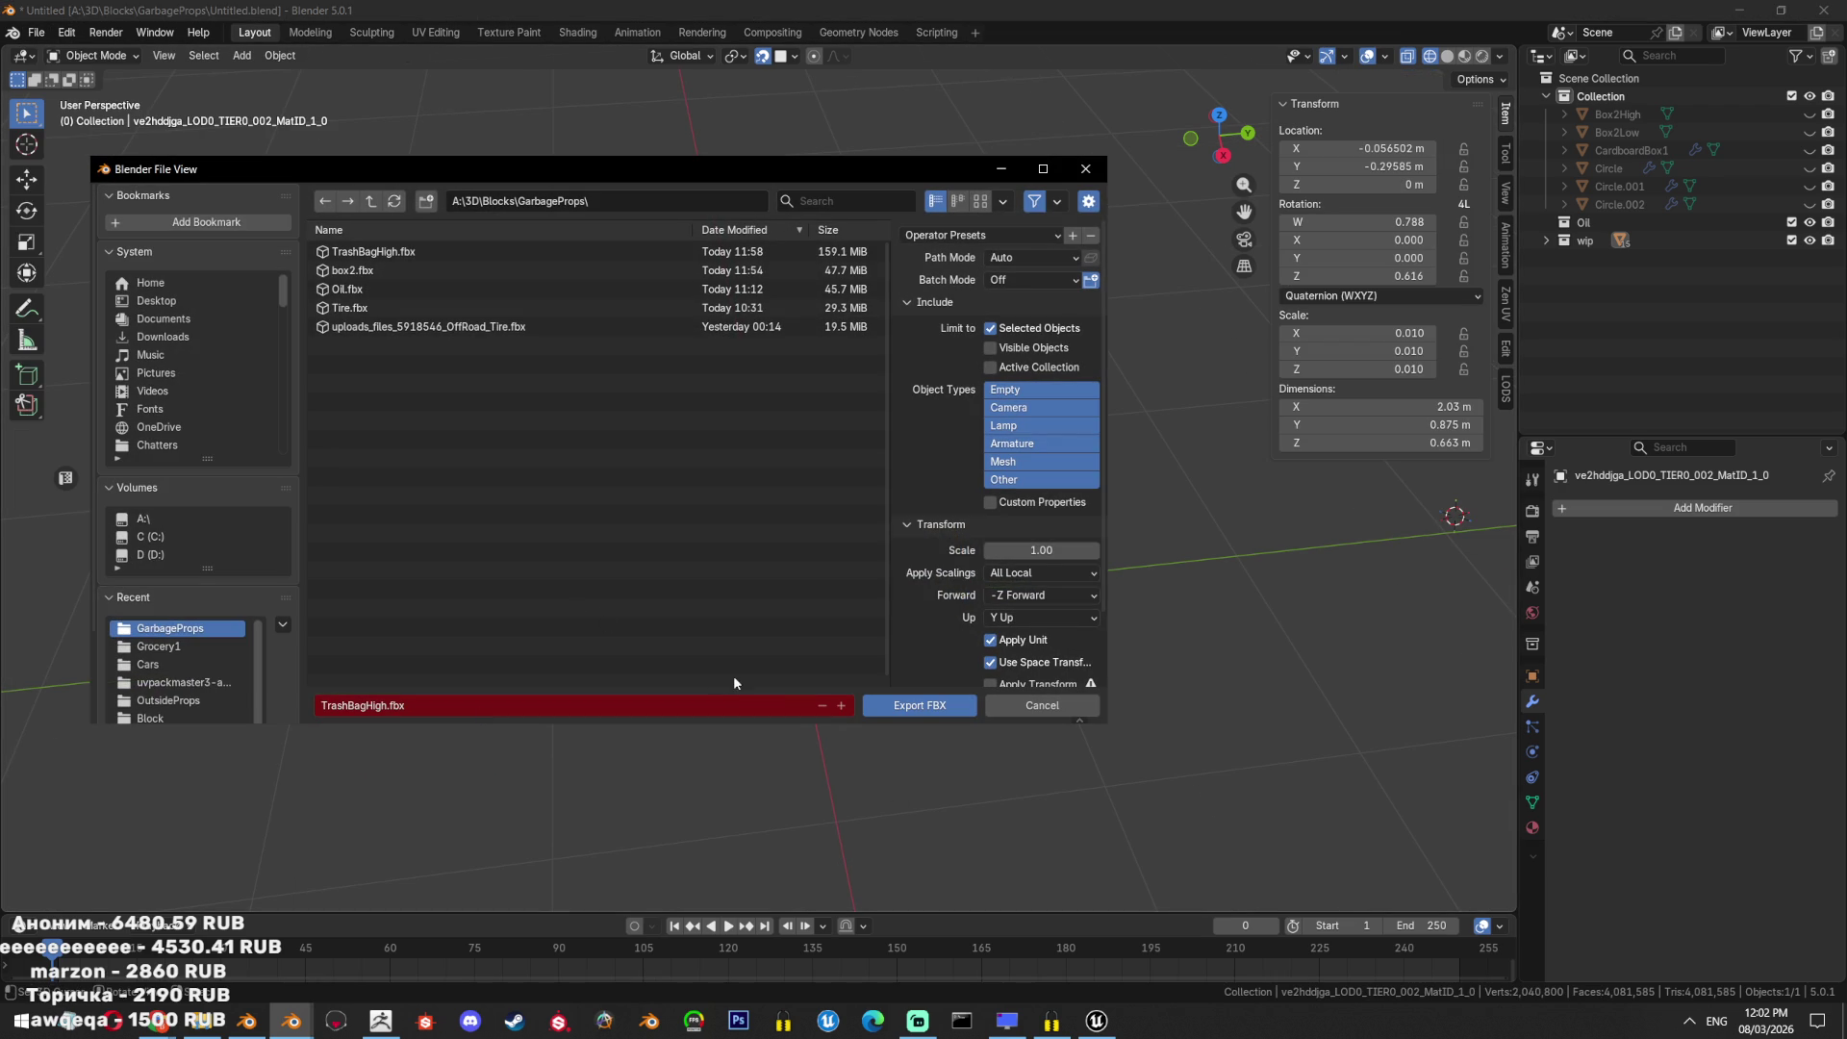
pyautogui.click(899, 704)
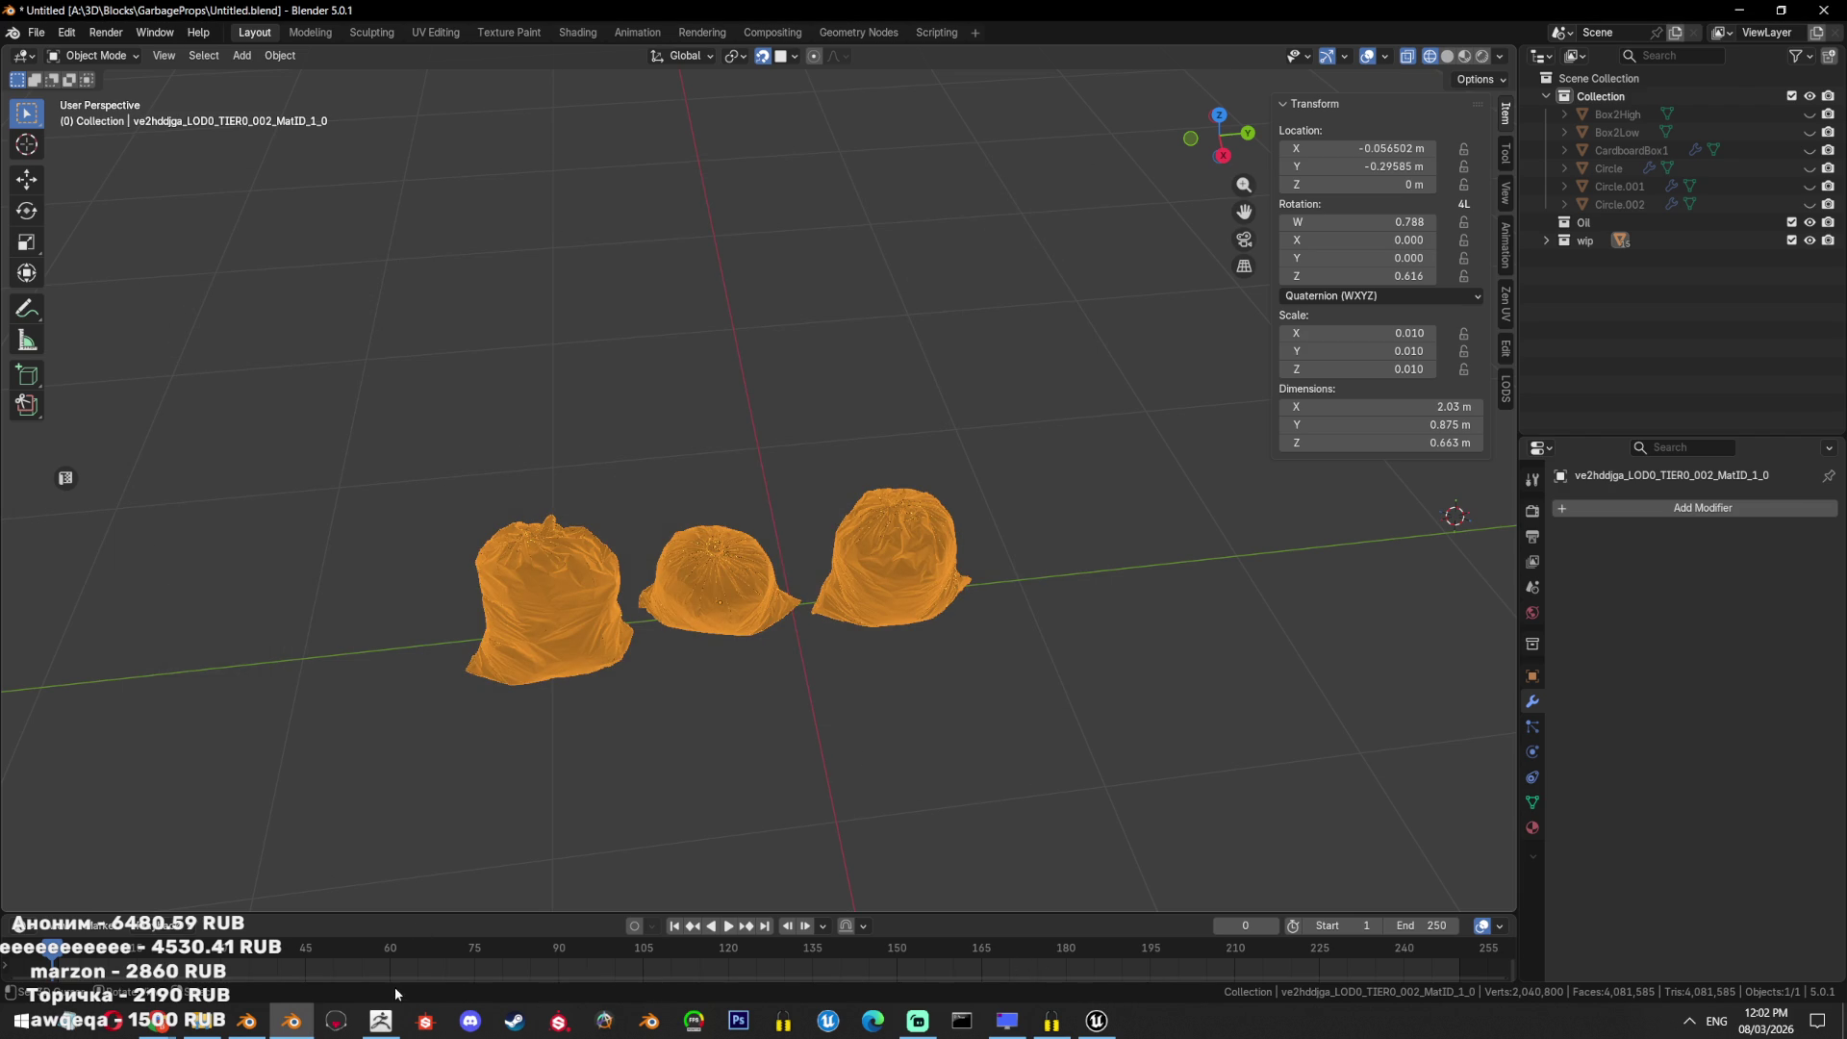
pyautogui.click(381, 1020)
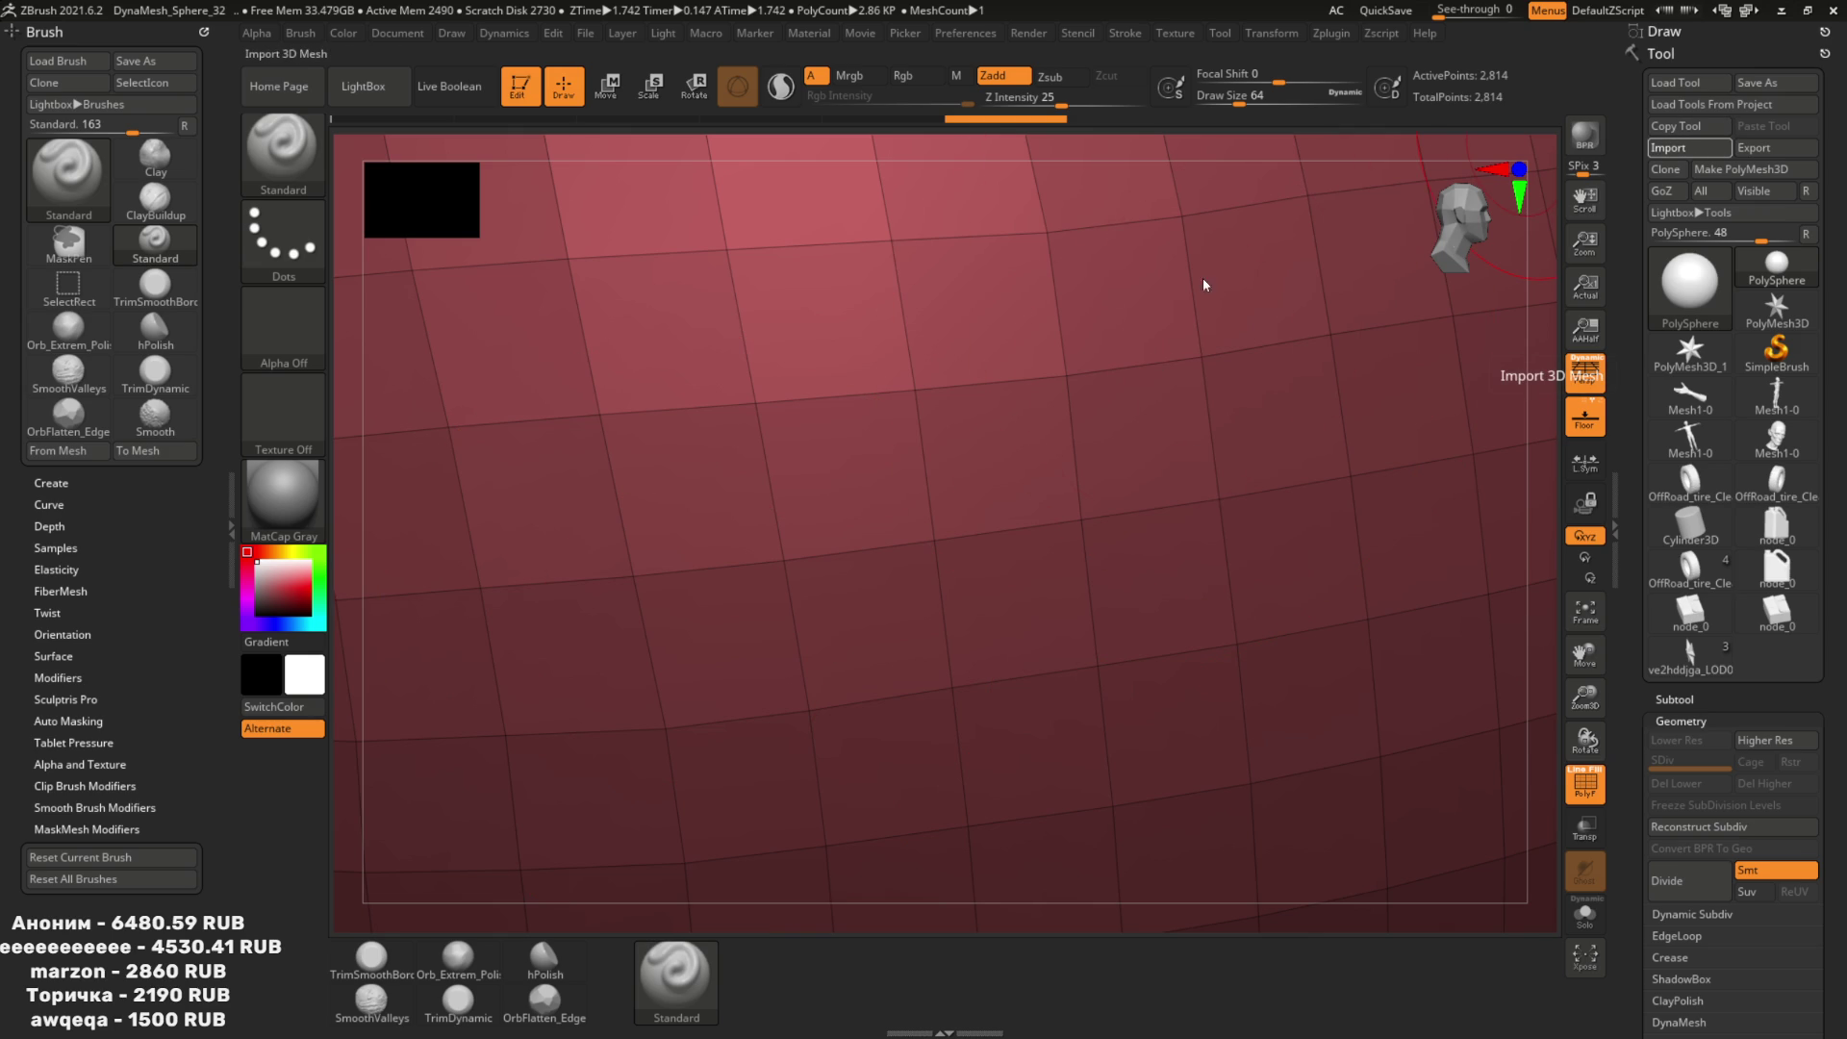
# Import TrashBagHigh.fbx into ZBrush, accepting the default FBX import options.
pyautogui.click(1343, 964)
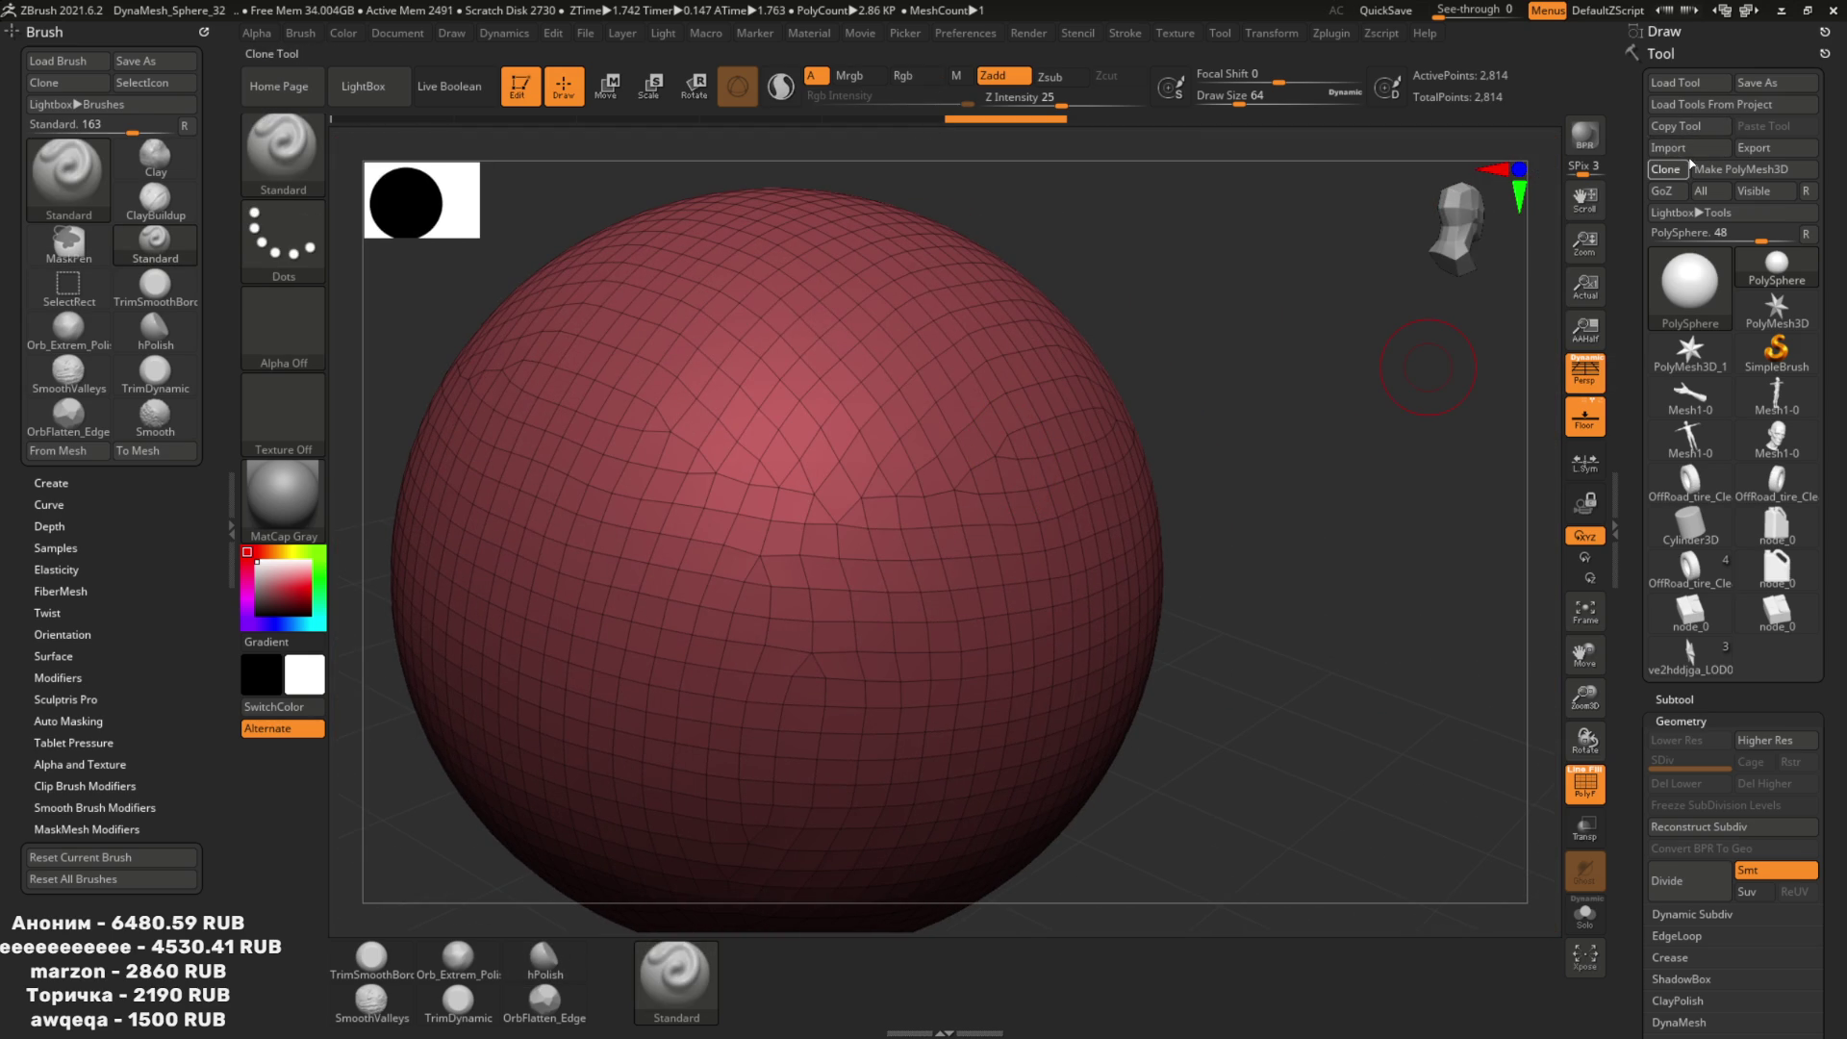
pyautogui.click(1700, 145)
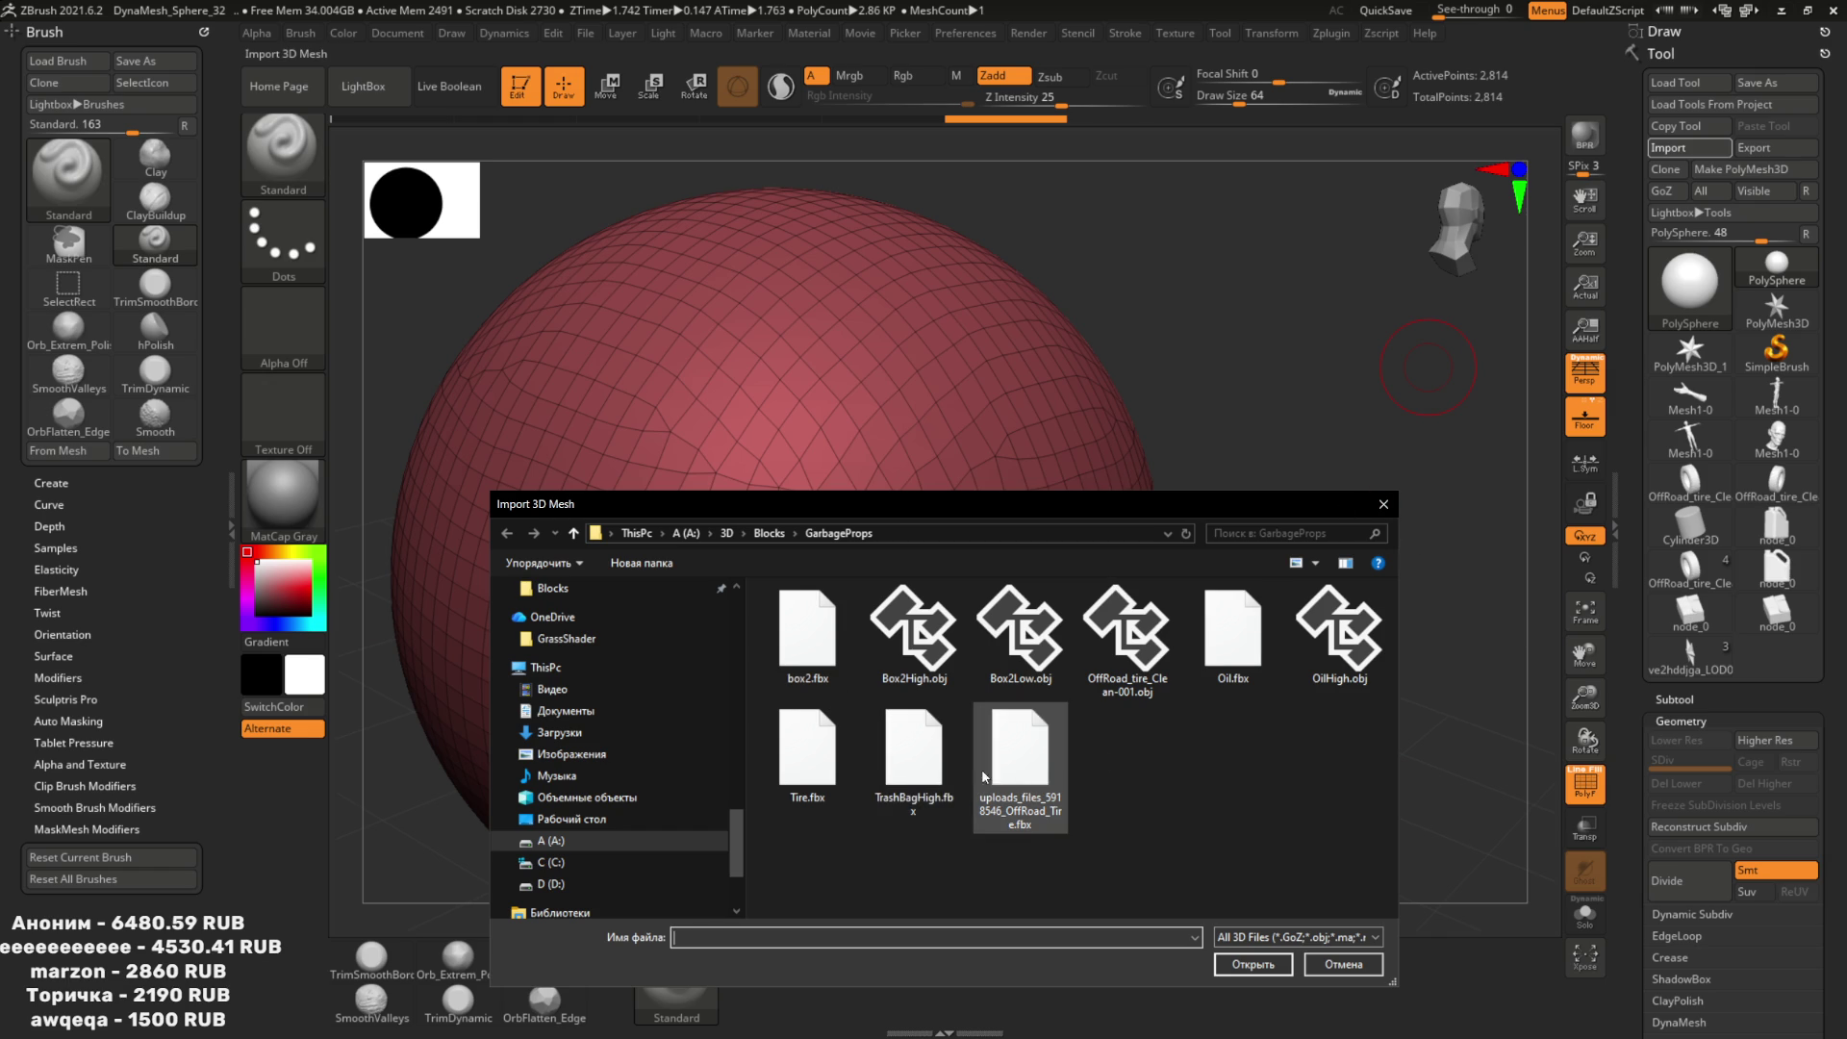
pyautogui.doubleClick(948, 766)
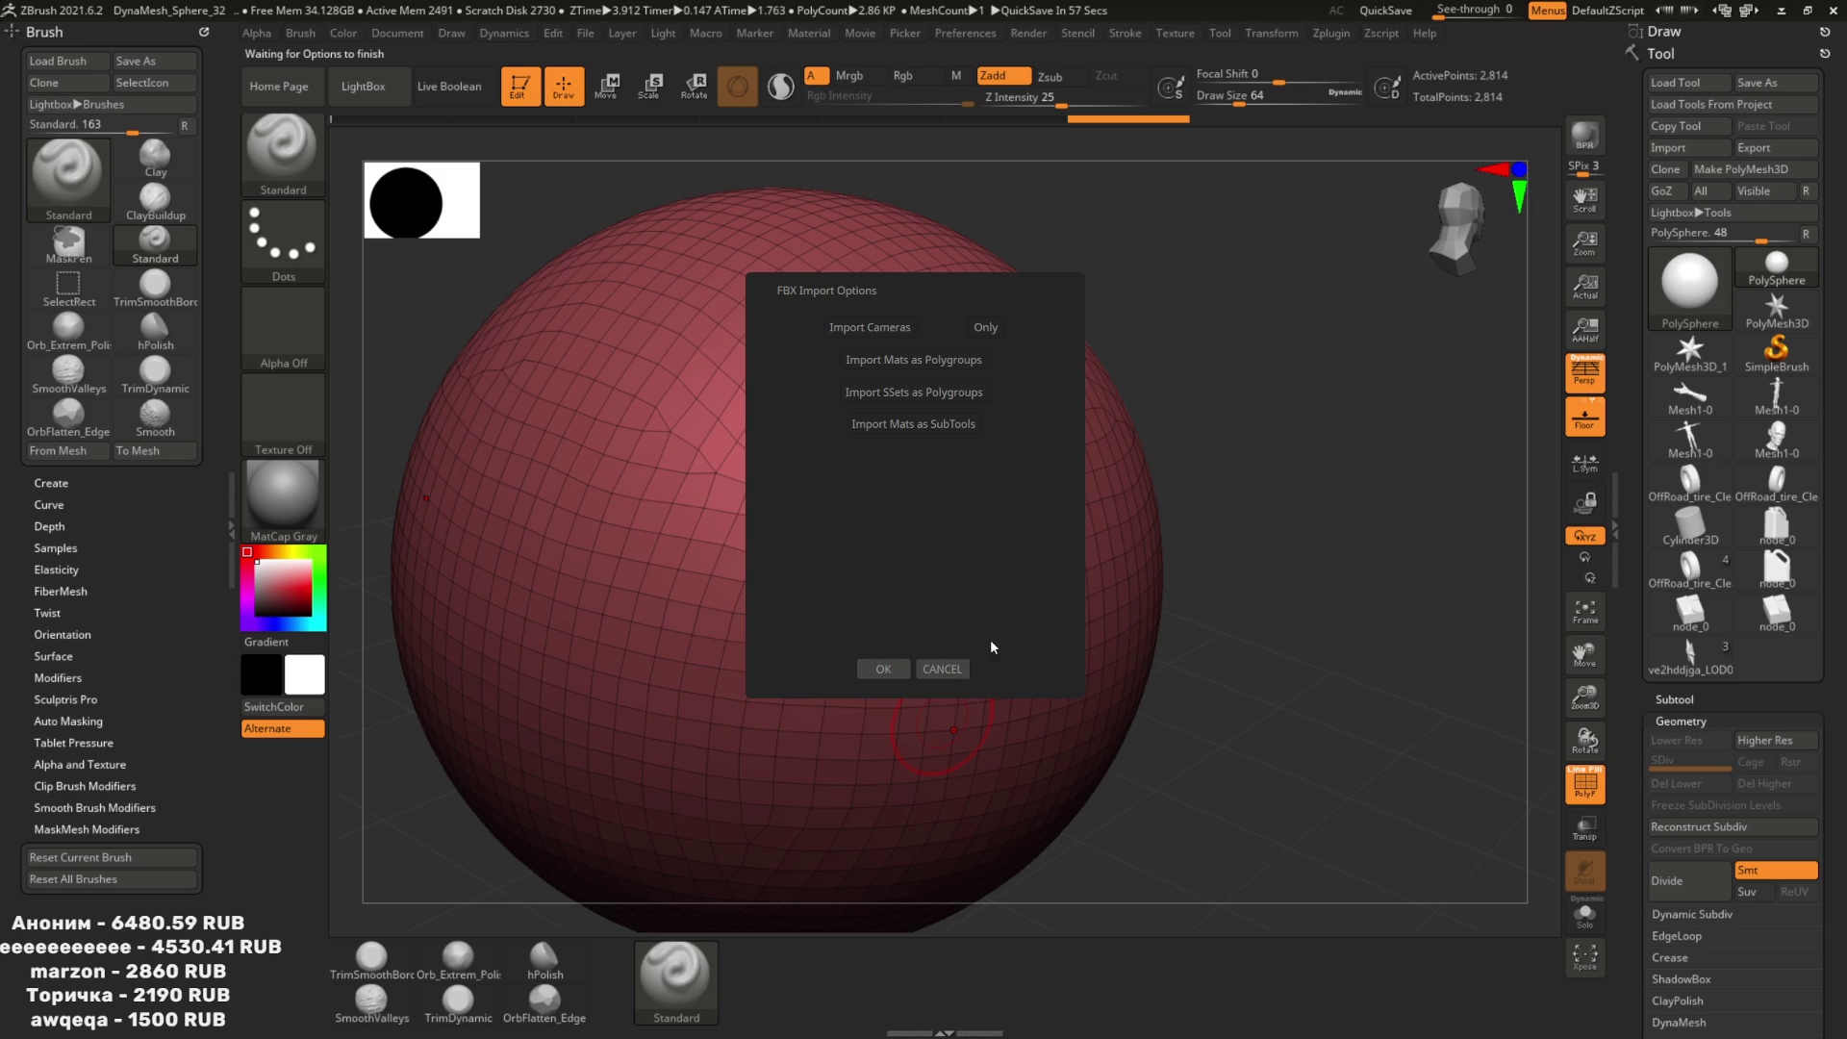
pyautogui.click(887, 674)
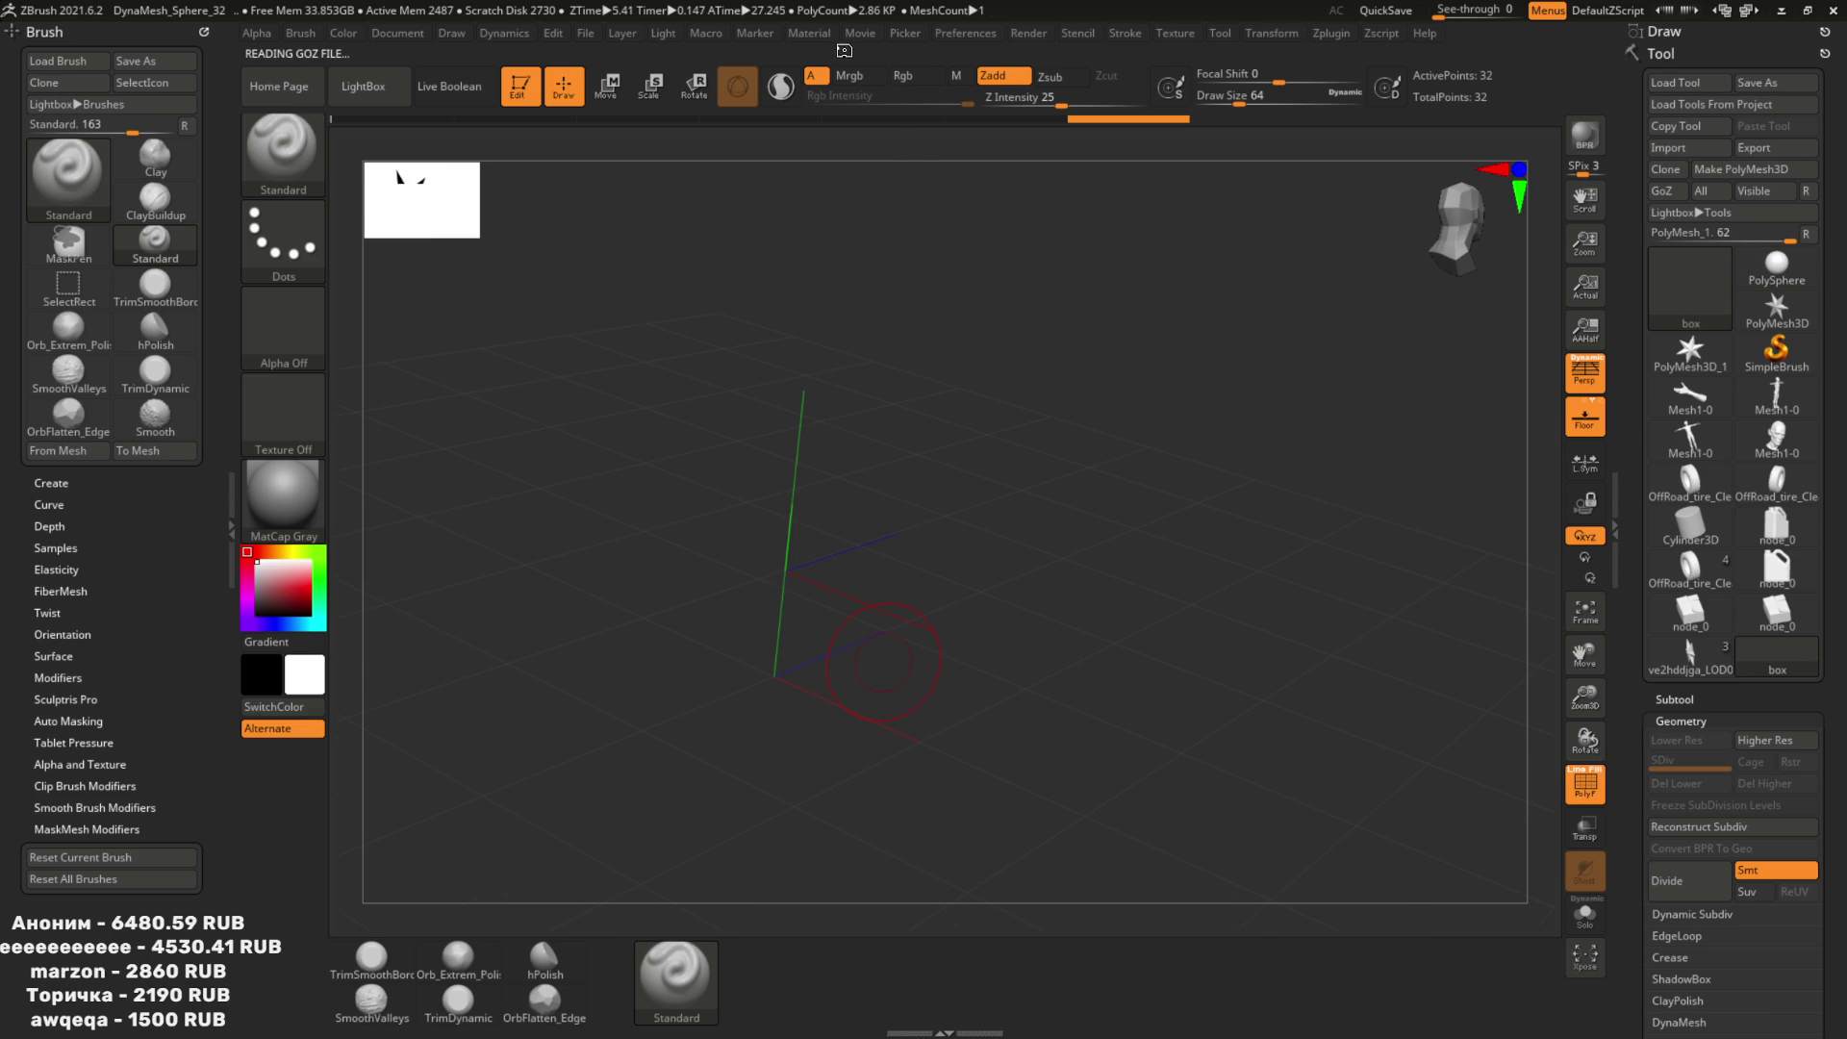
# Open Blender's Preferences window from the Edit menu.
pyautogui.hotkey('alt', 'Tab')
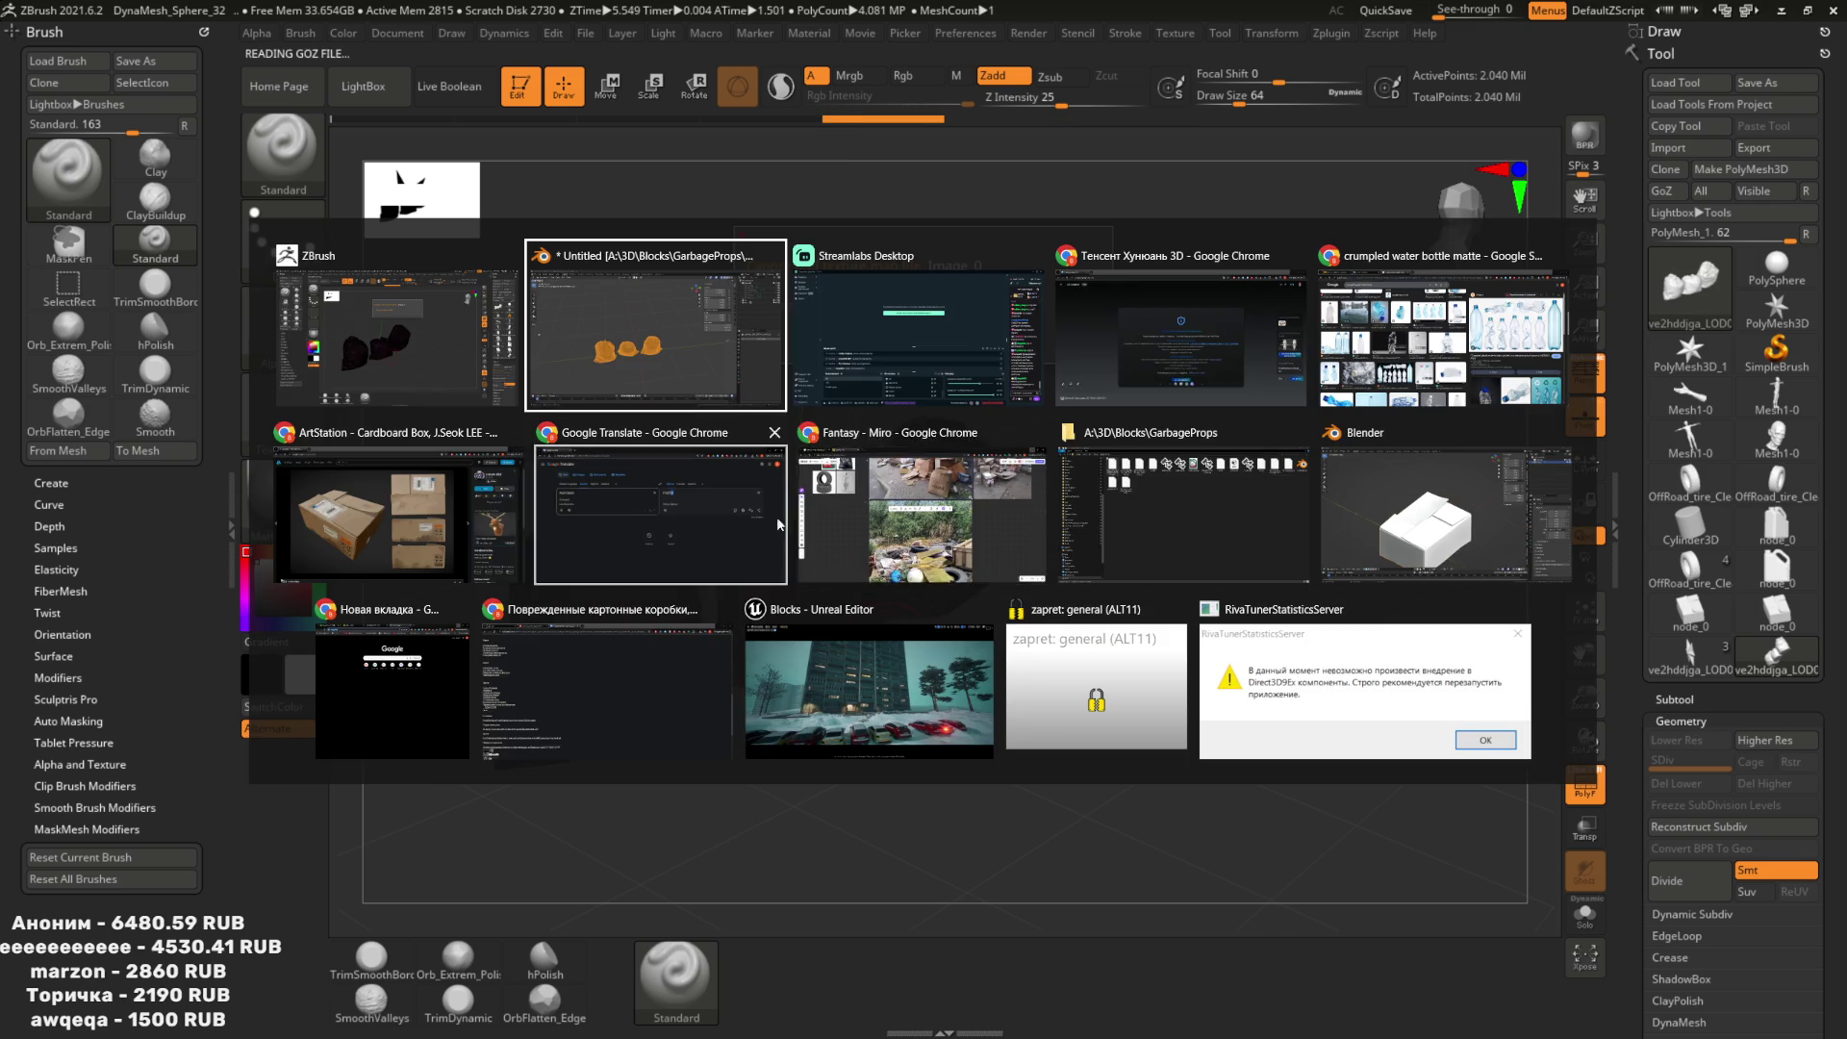
pyautogui.click(66, 32)
pyautogui.click(92, 263)
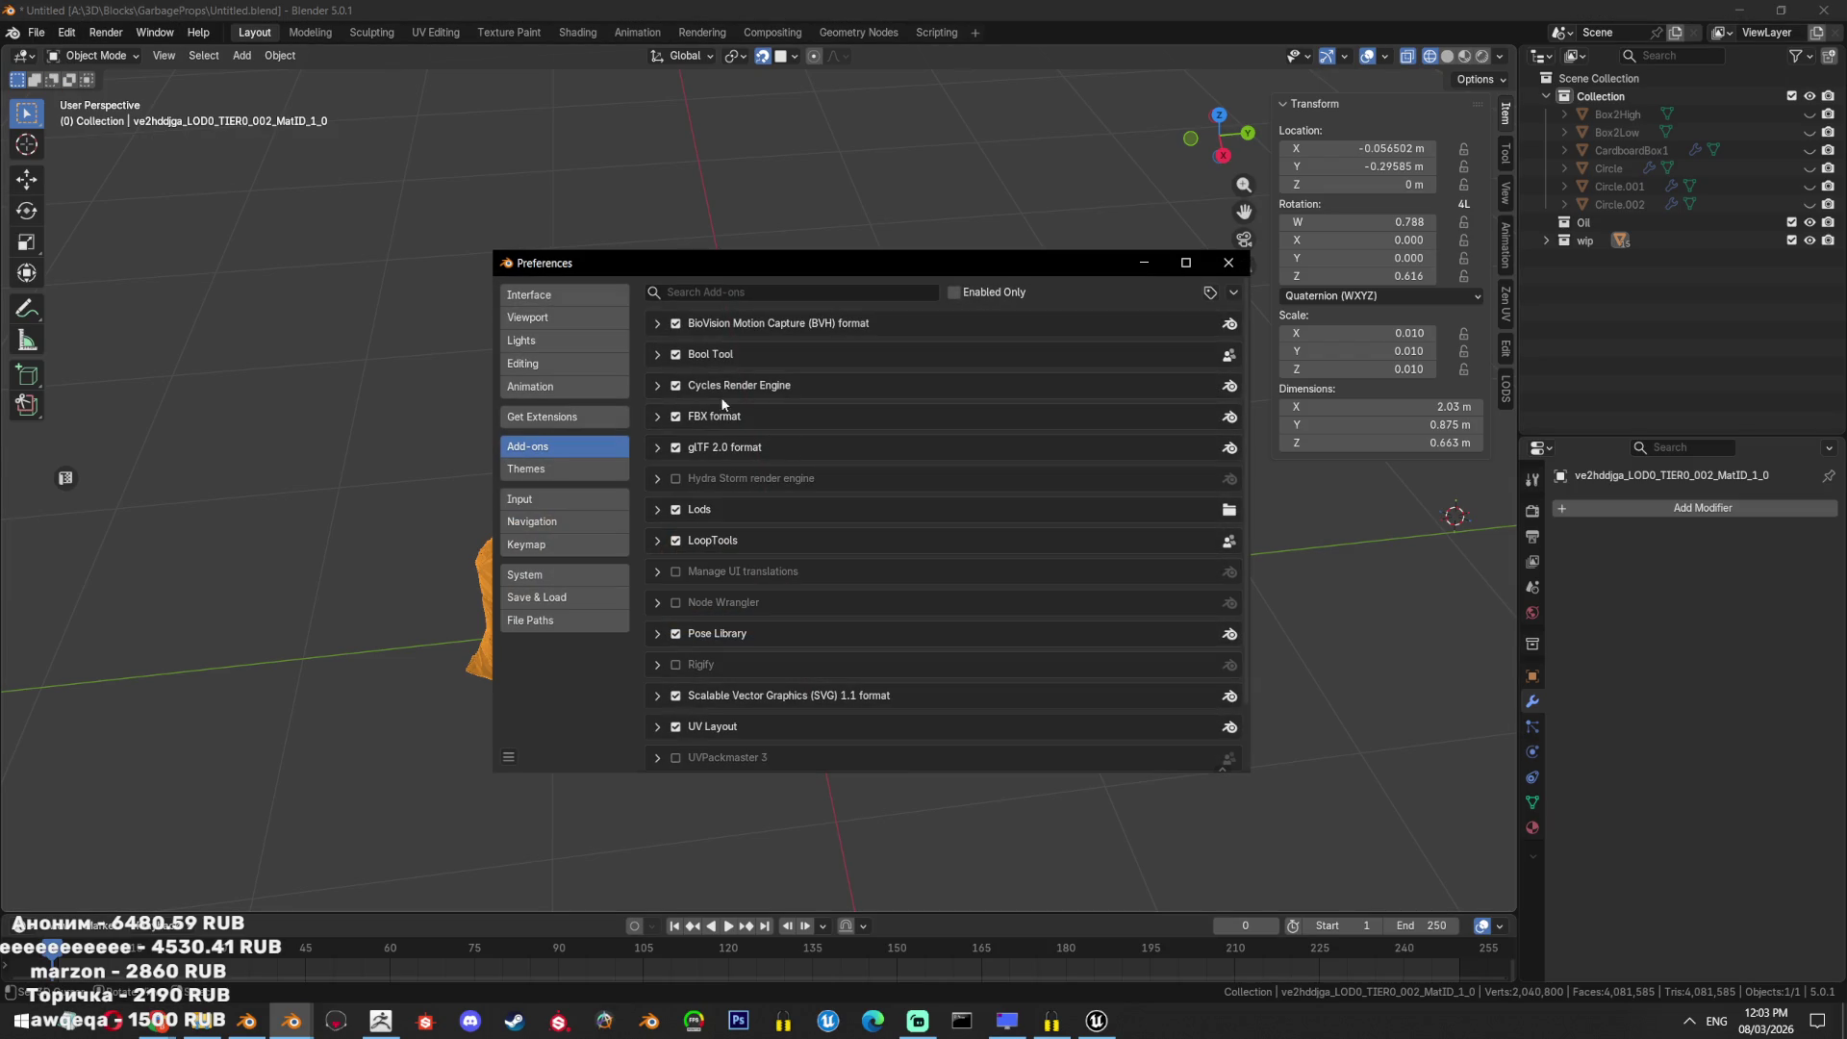
# Switch Blender's graphics backend to Vulkan in the System preferences.
pyautogui.click(565, 294)
pyautogui.scroll(-3, 899, 635)
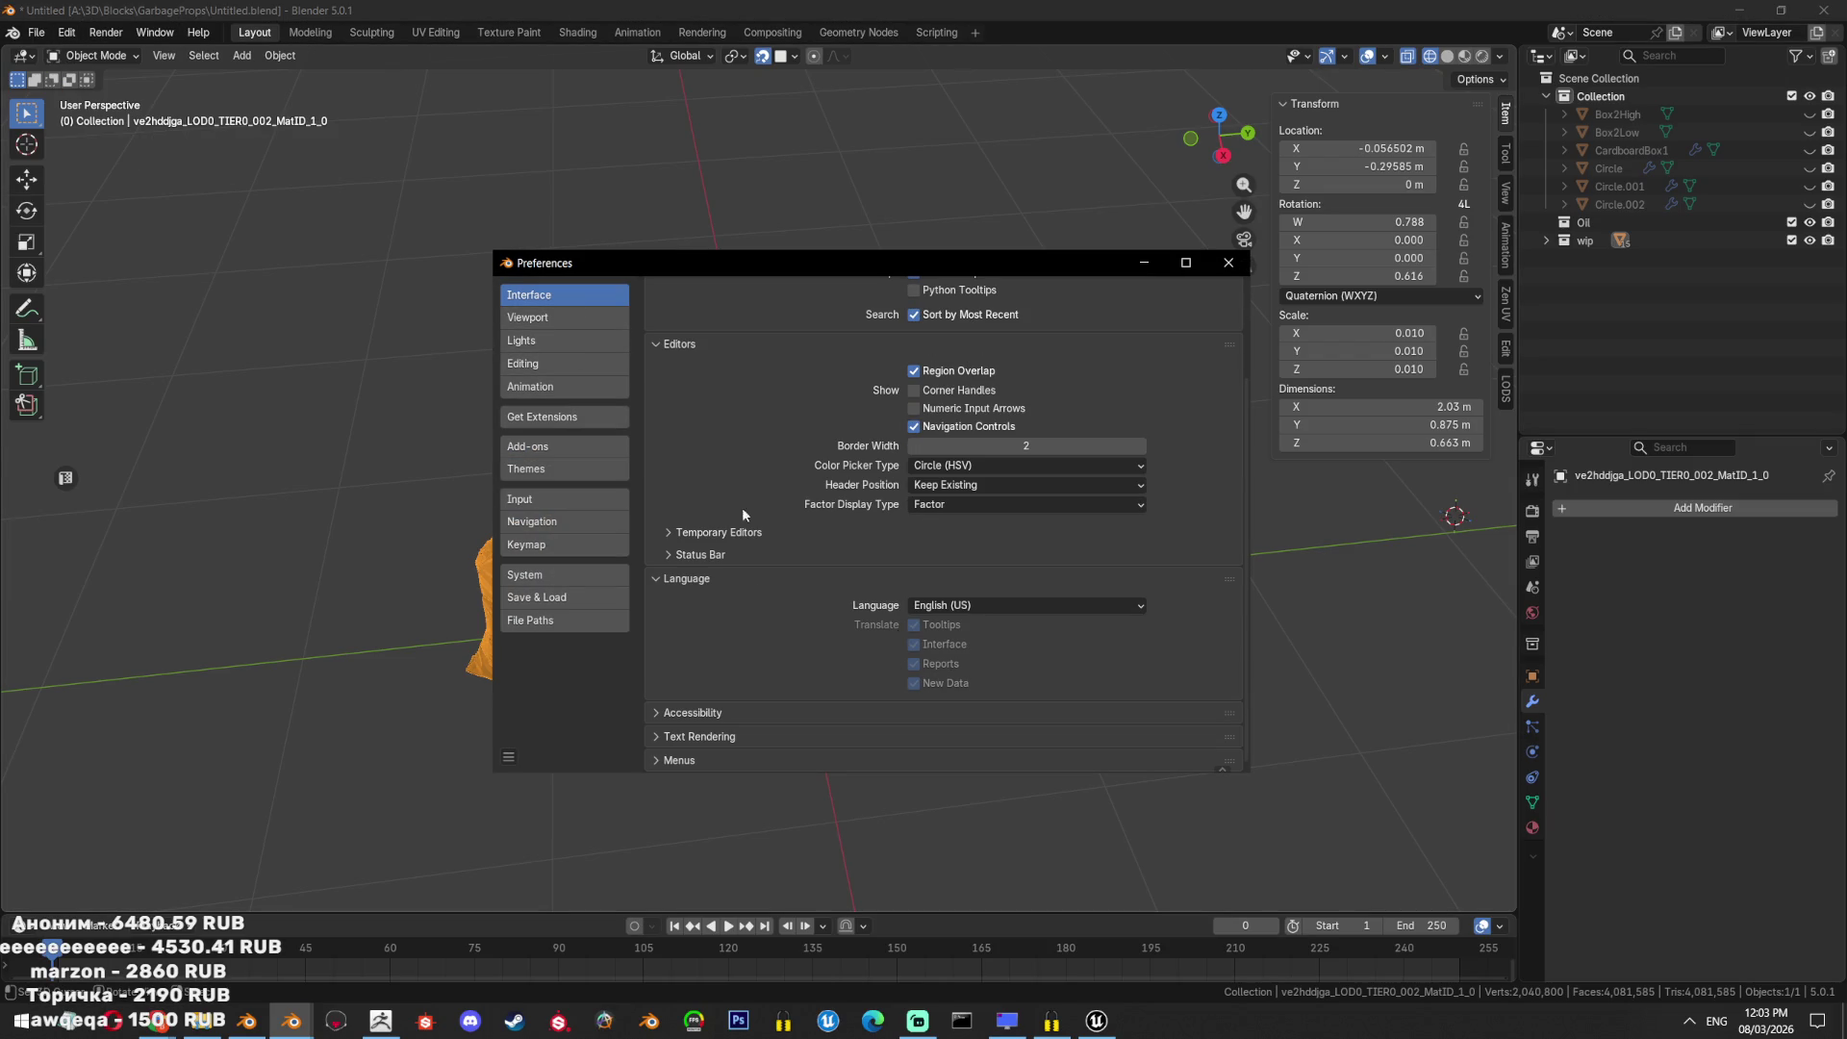
pyautogui.click(553, 317)
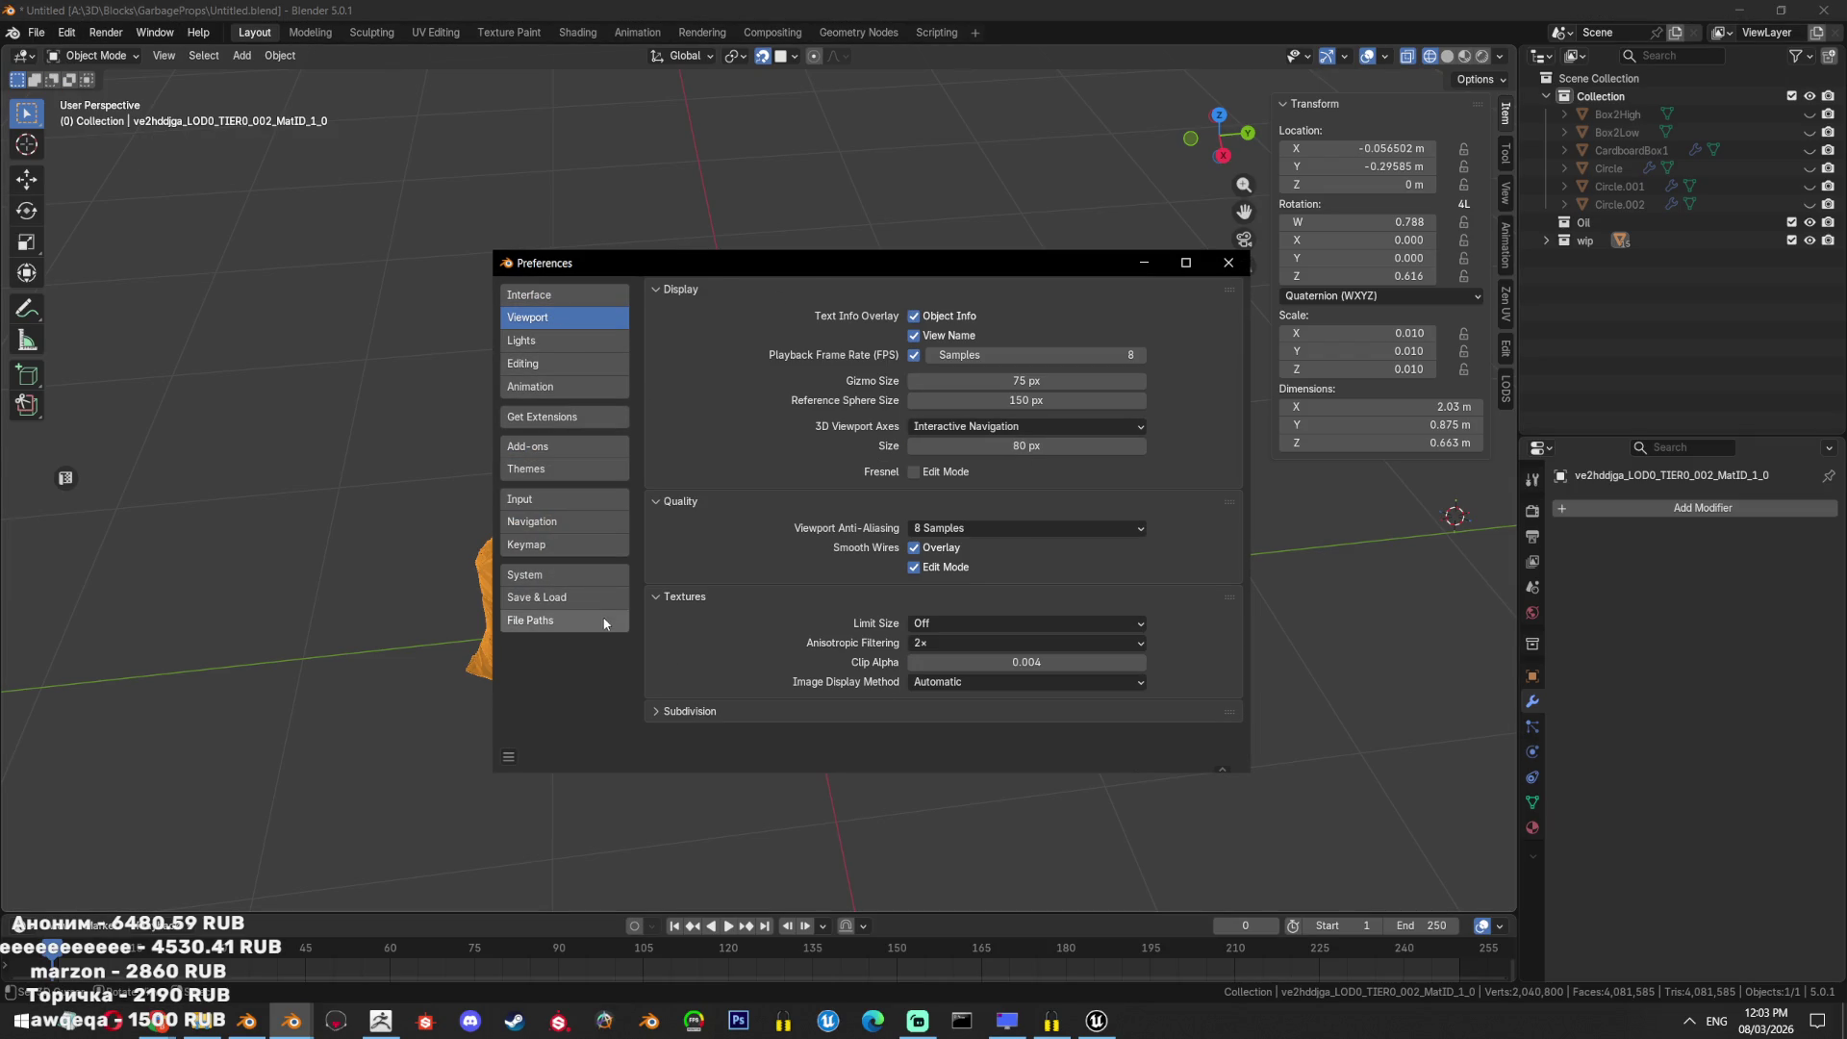
pyautogui.click(544, 574)
pyautogui.click(986, 372)
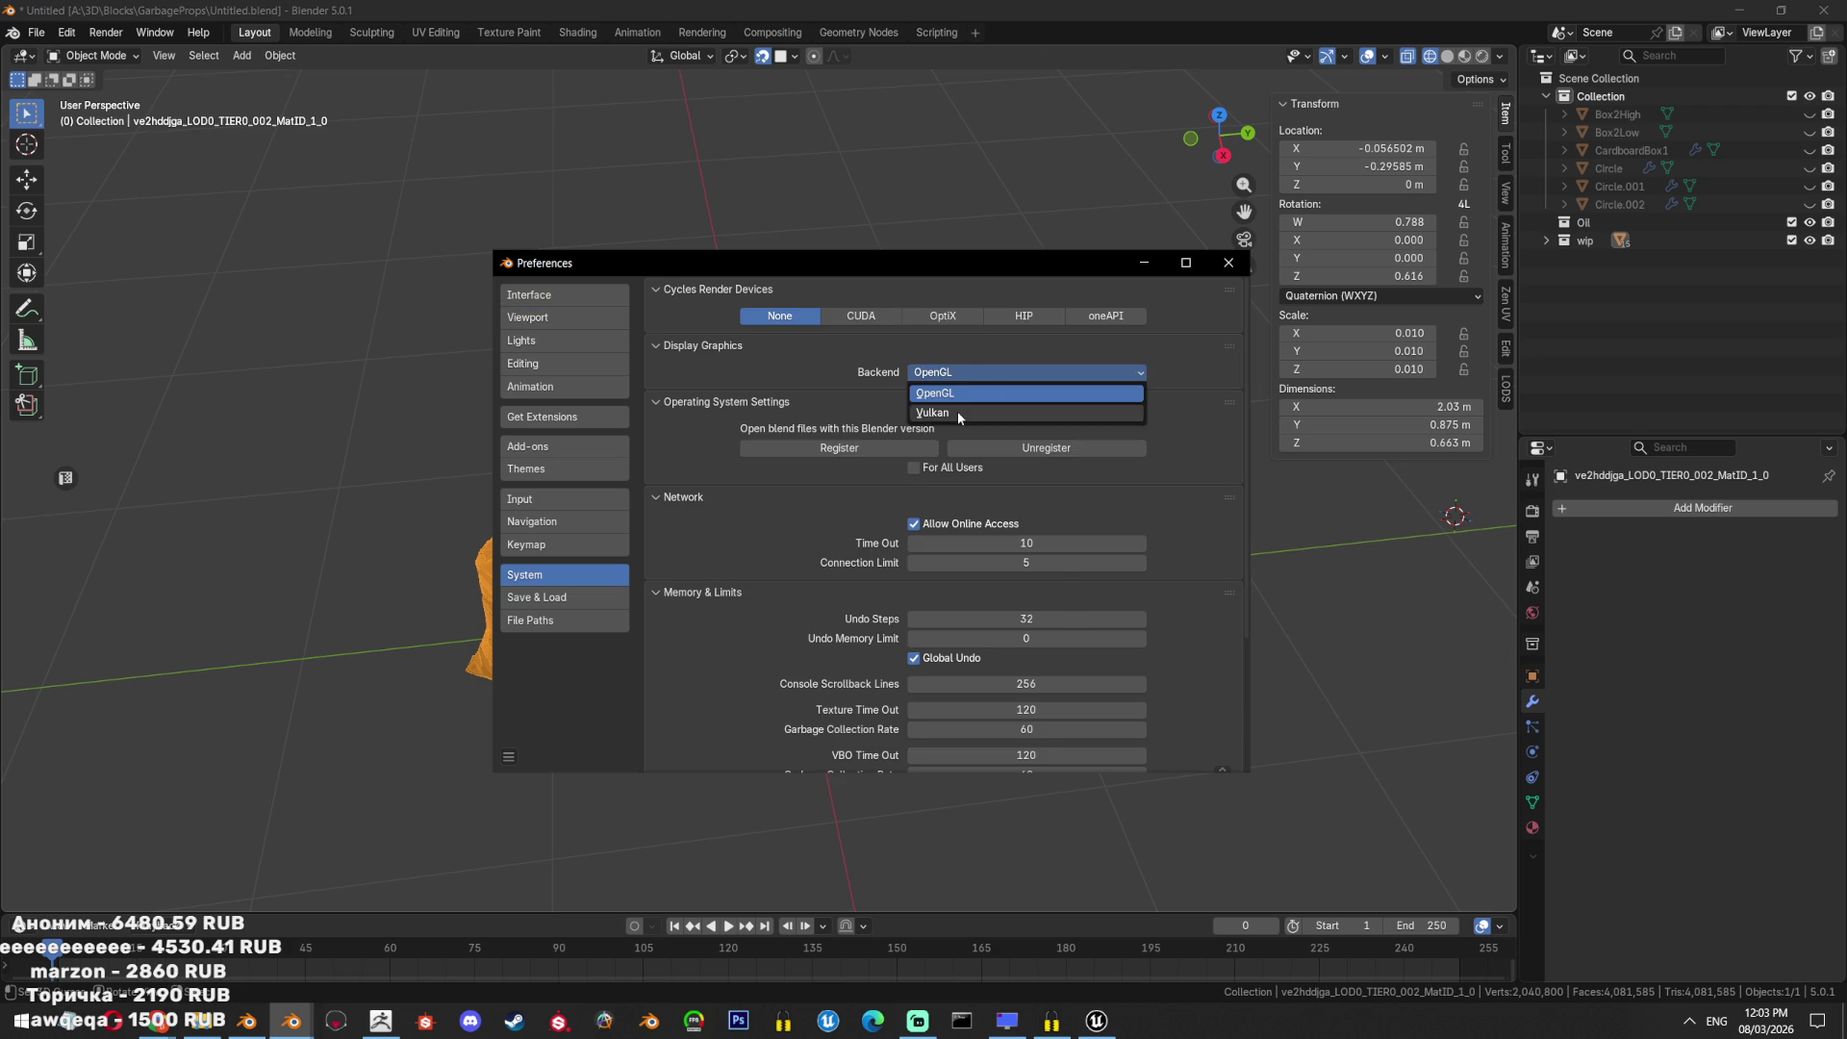
pyautogui.click(962, 393)
pyautogui.scroll(-2, 947, 572)
pyautogui.scroll(2, 947, 572)
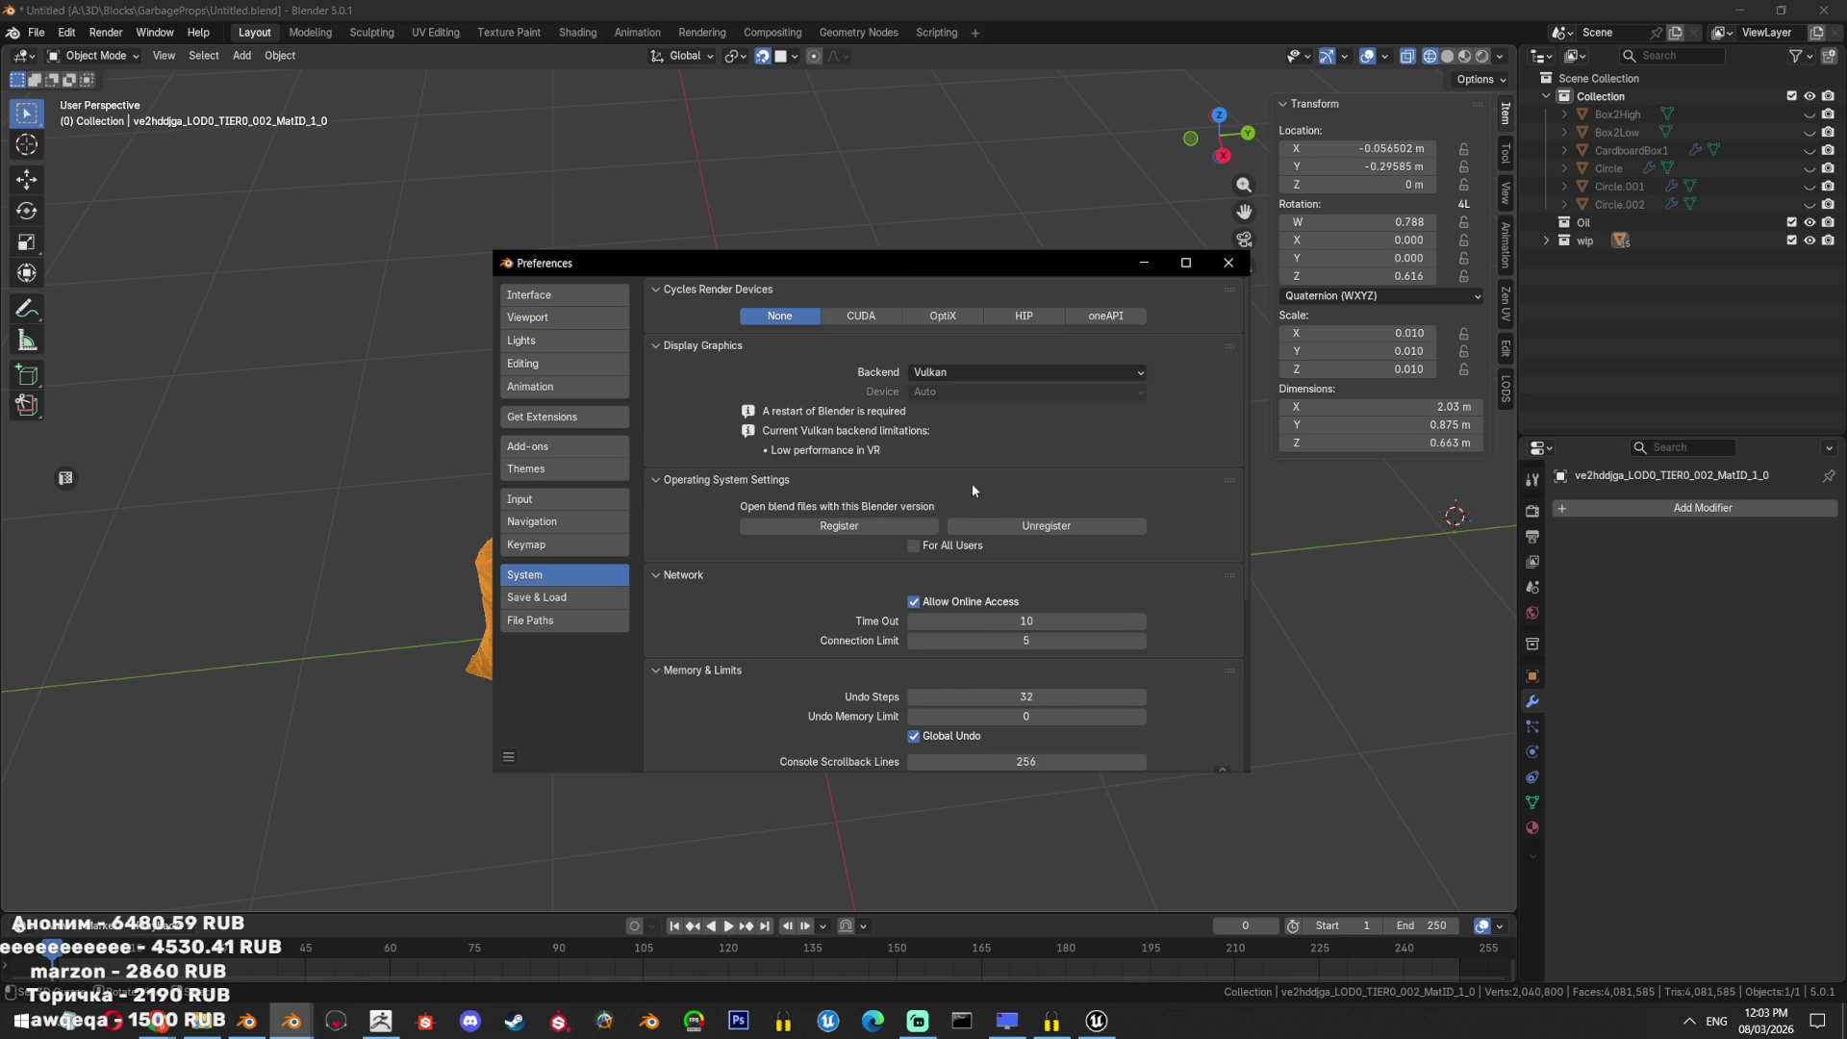
pyautogui.scroll(-5, 933, 481)
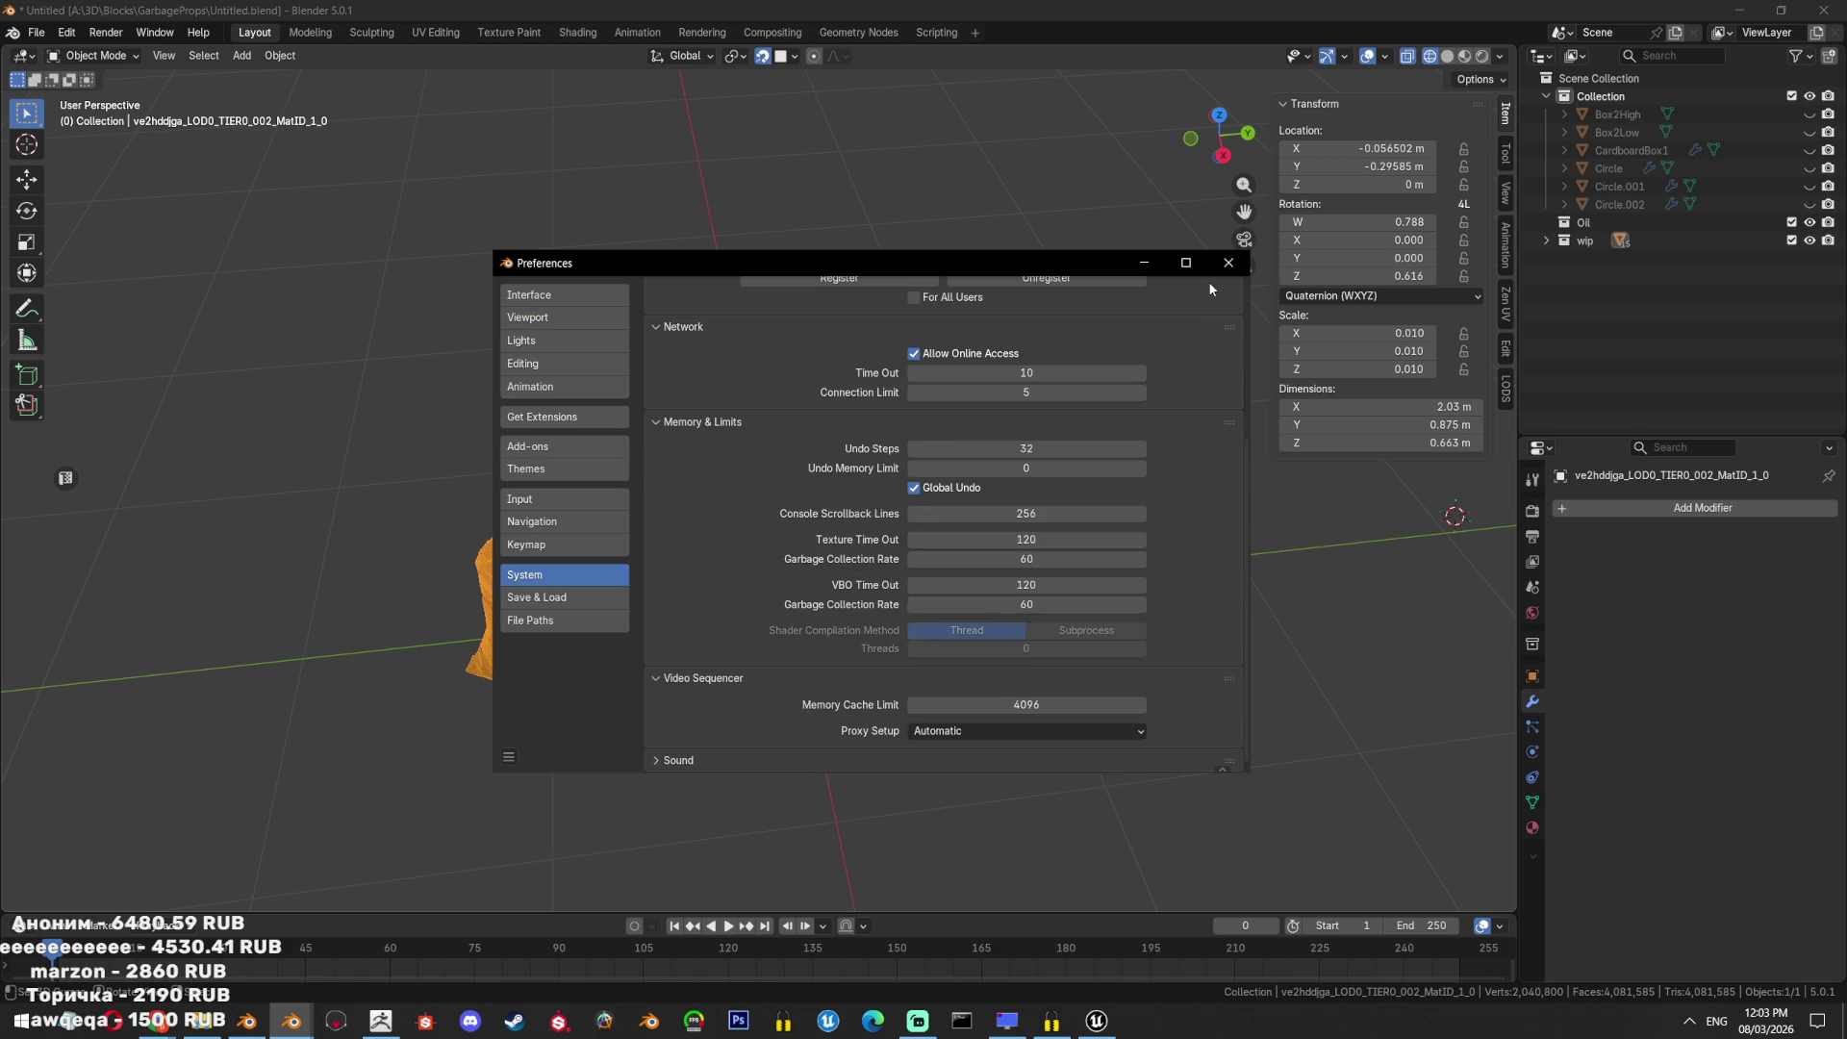
pyautogui.click(1228, 263)
# Save the blend file with Ctrl+S and return to ZBrush.
pyautogui.moveTo(1201, 289); pyautogui.dragTo(1298, 289, button='middle')
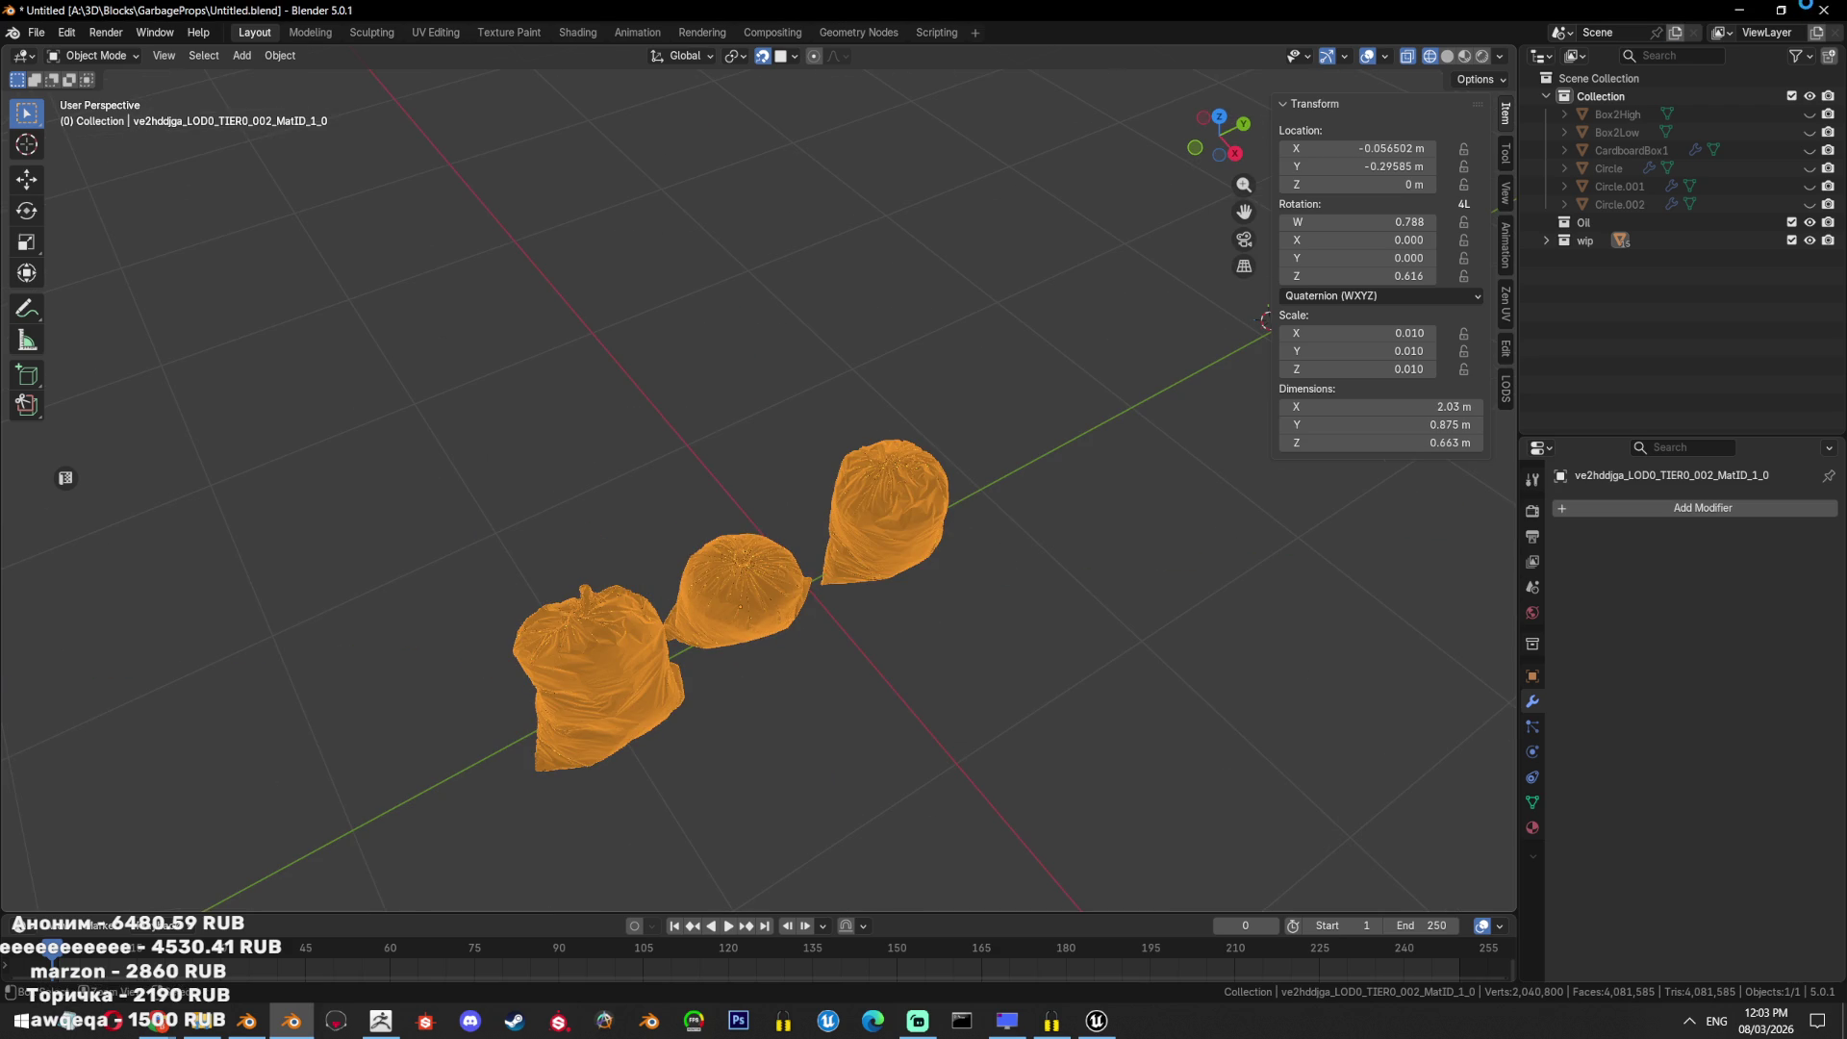
pyautogui.hotkey('ctrl', 's')
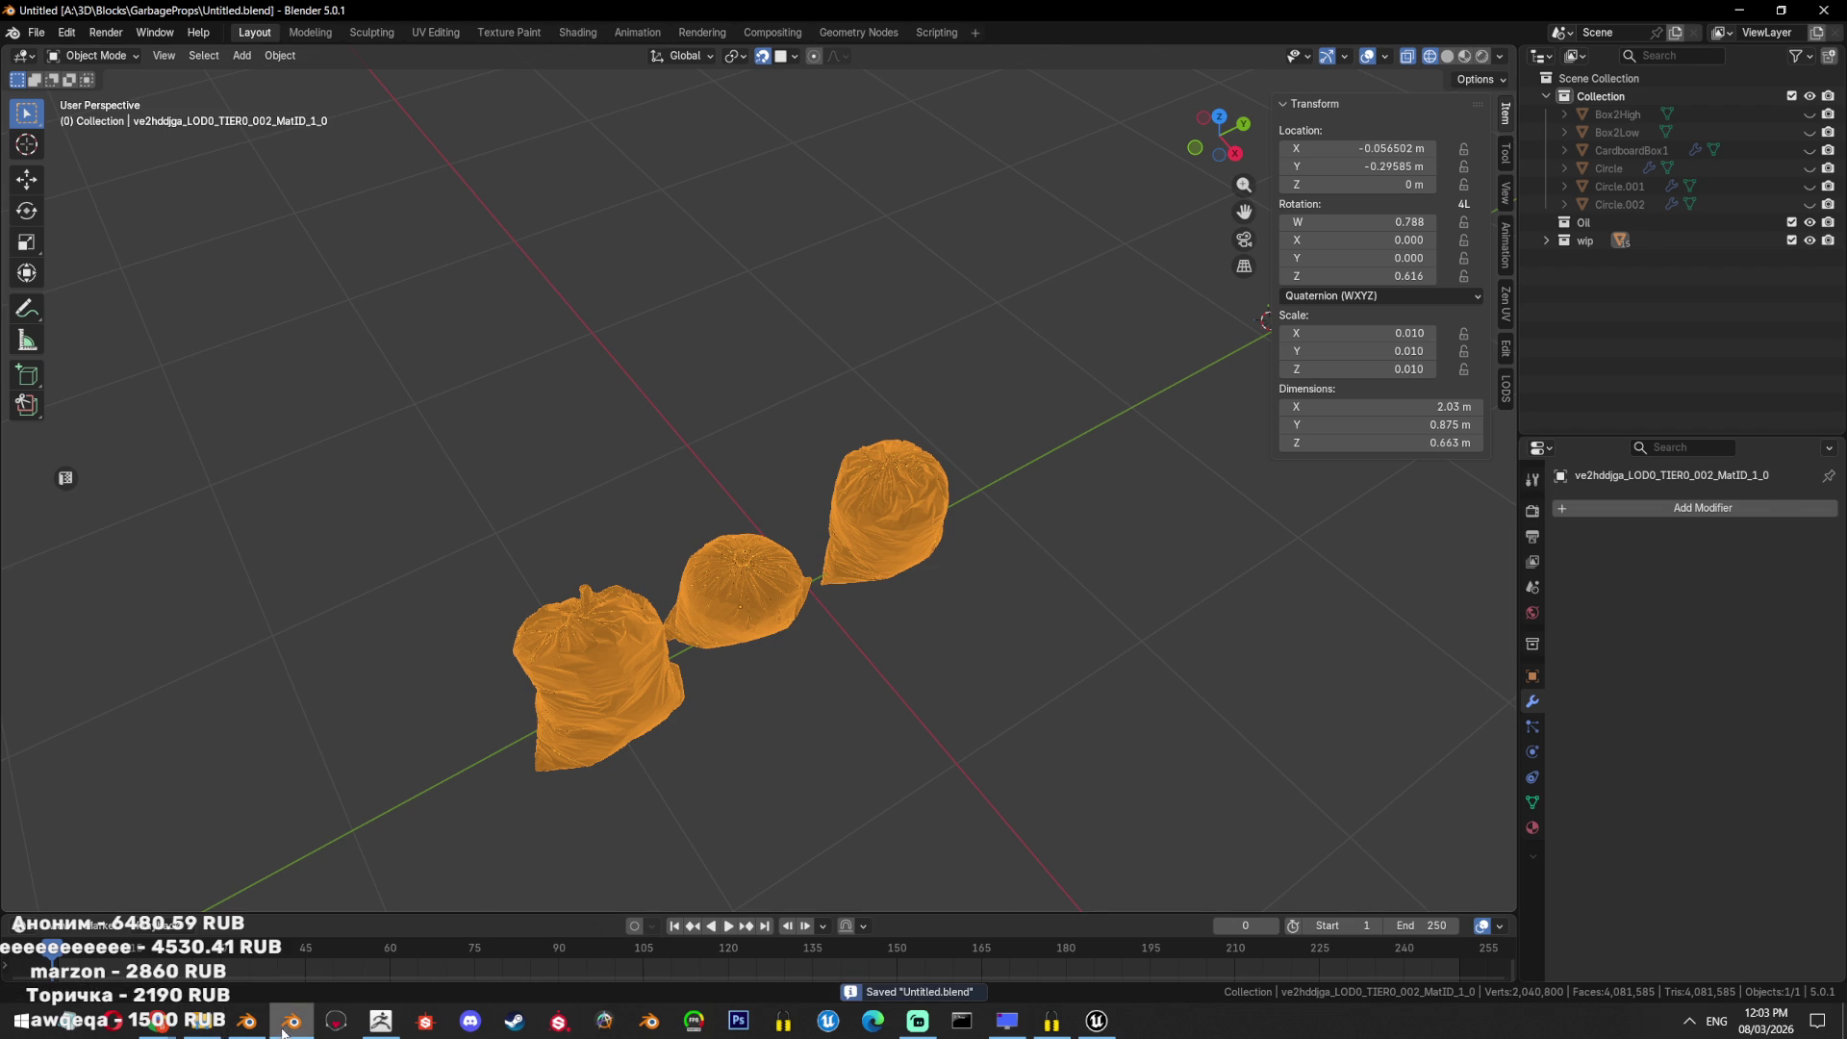
pyautogui.hotkey('alt', 'Tab')
pyautogui.press('Tab')
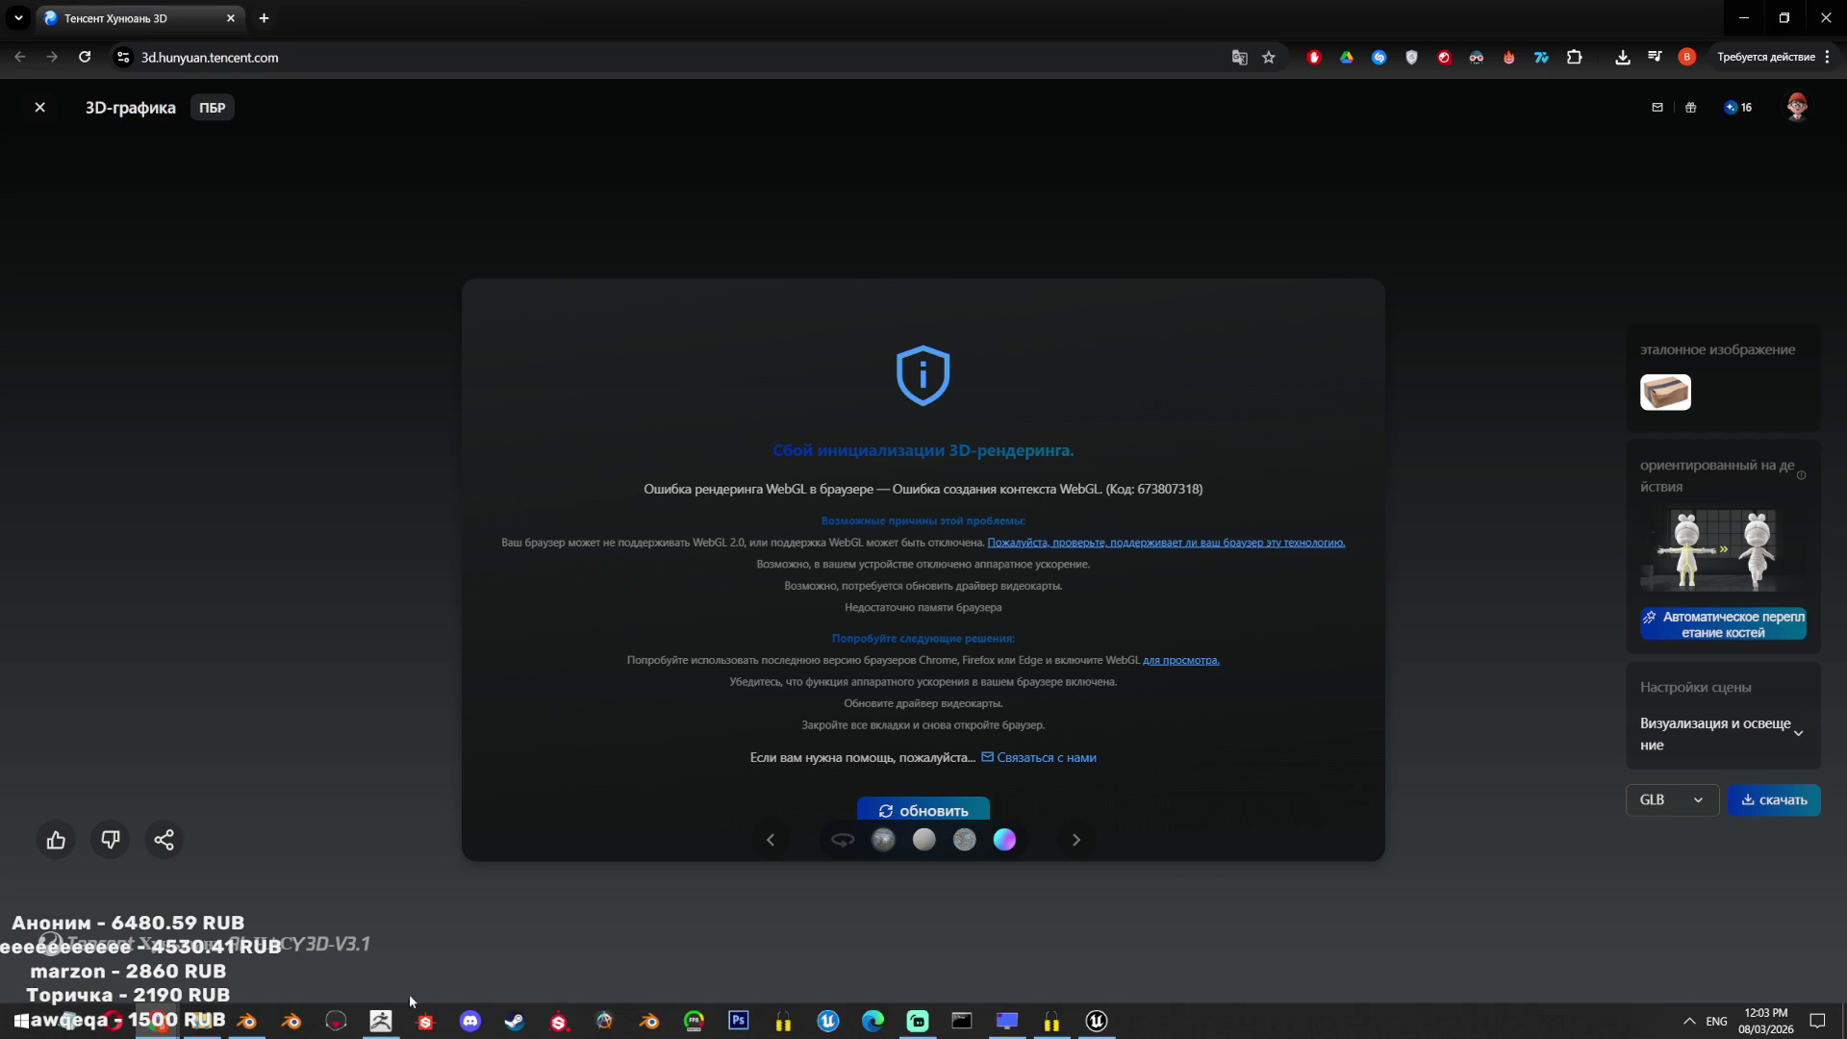
pyautogui.click(298, 1027)
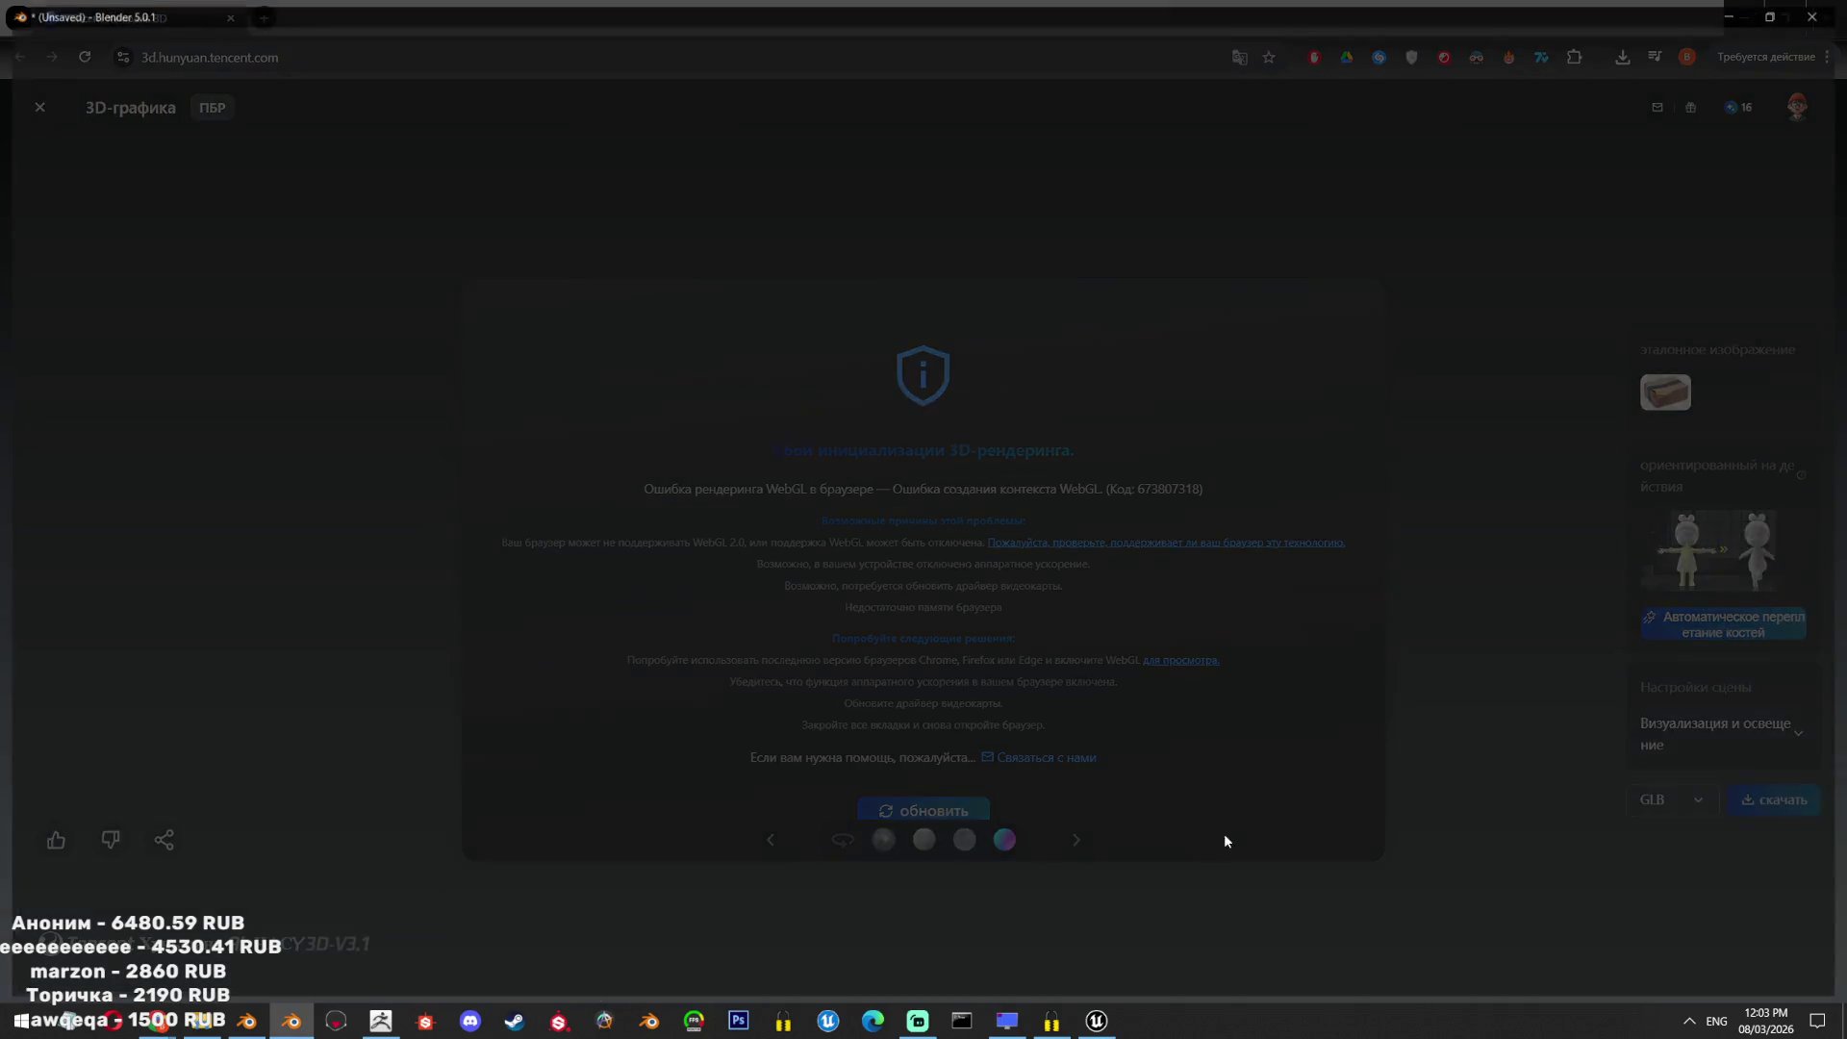
pyautogui.hotkey('alt', 'Tab')
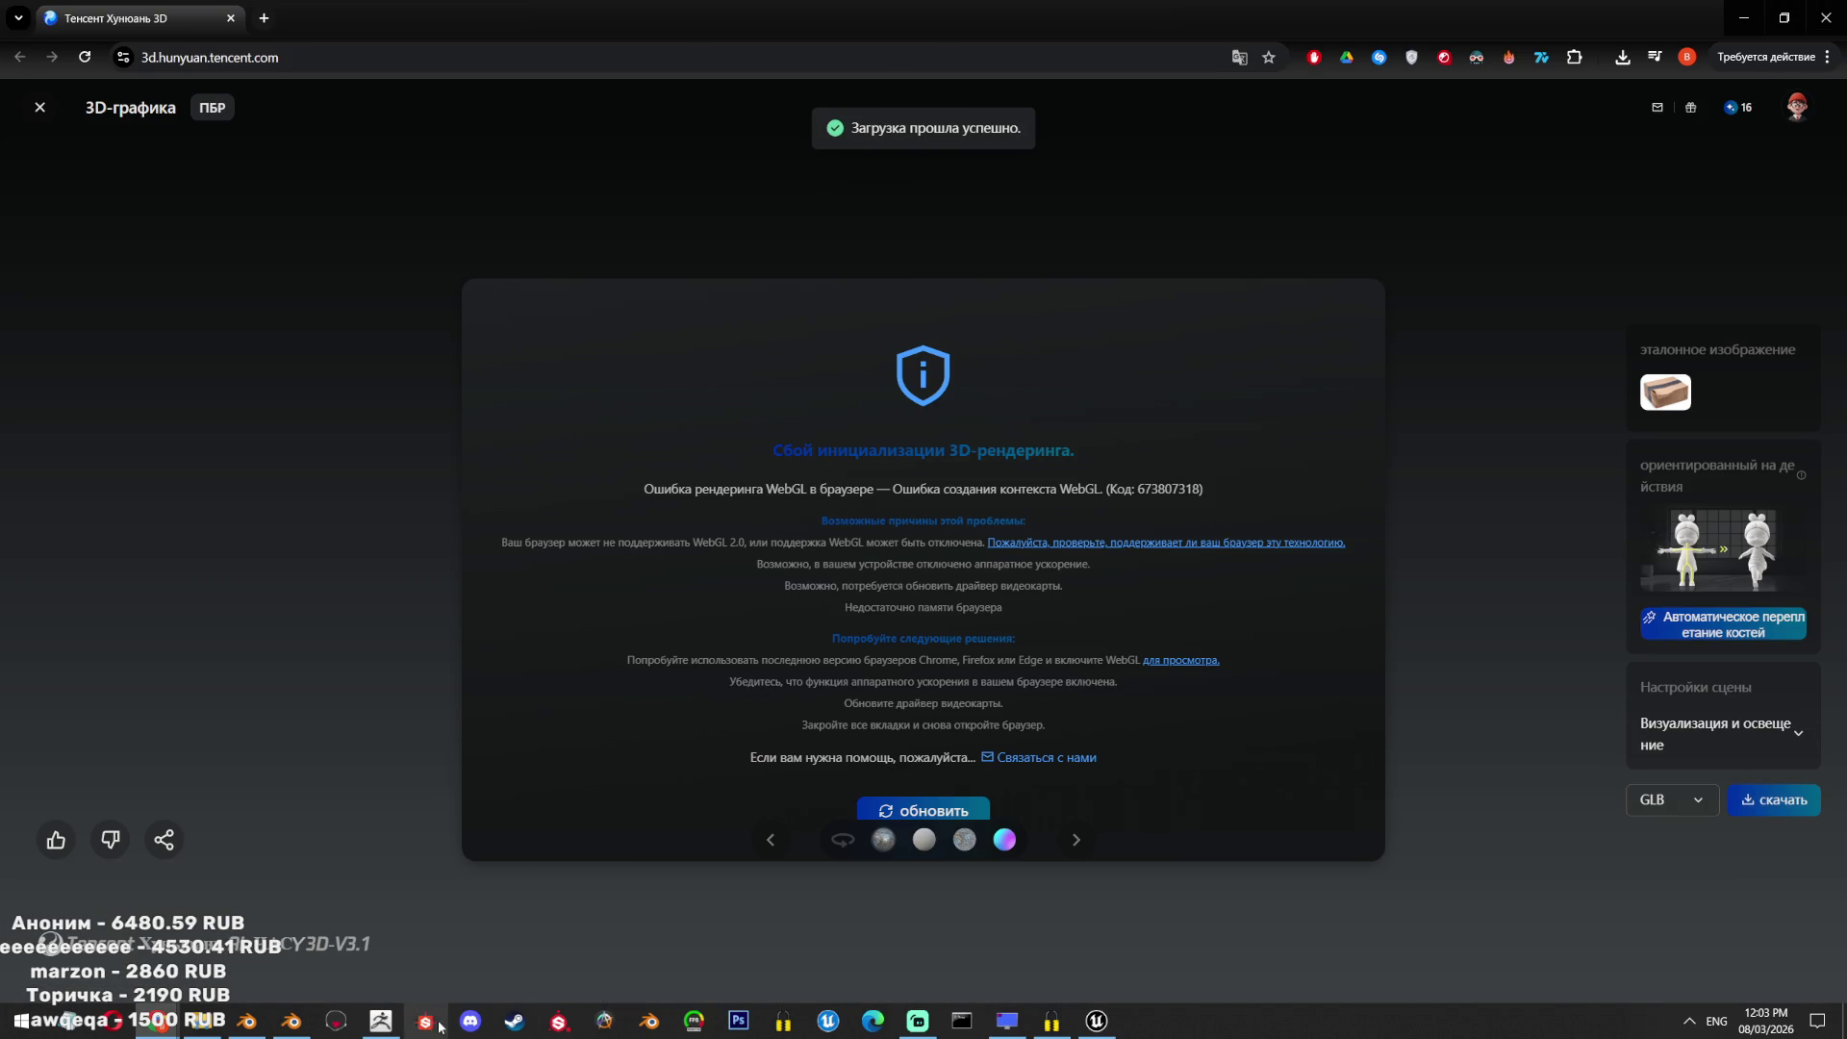
pyautogui.click(383, 1022)
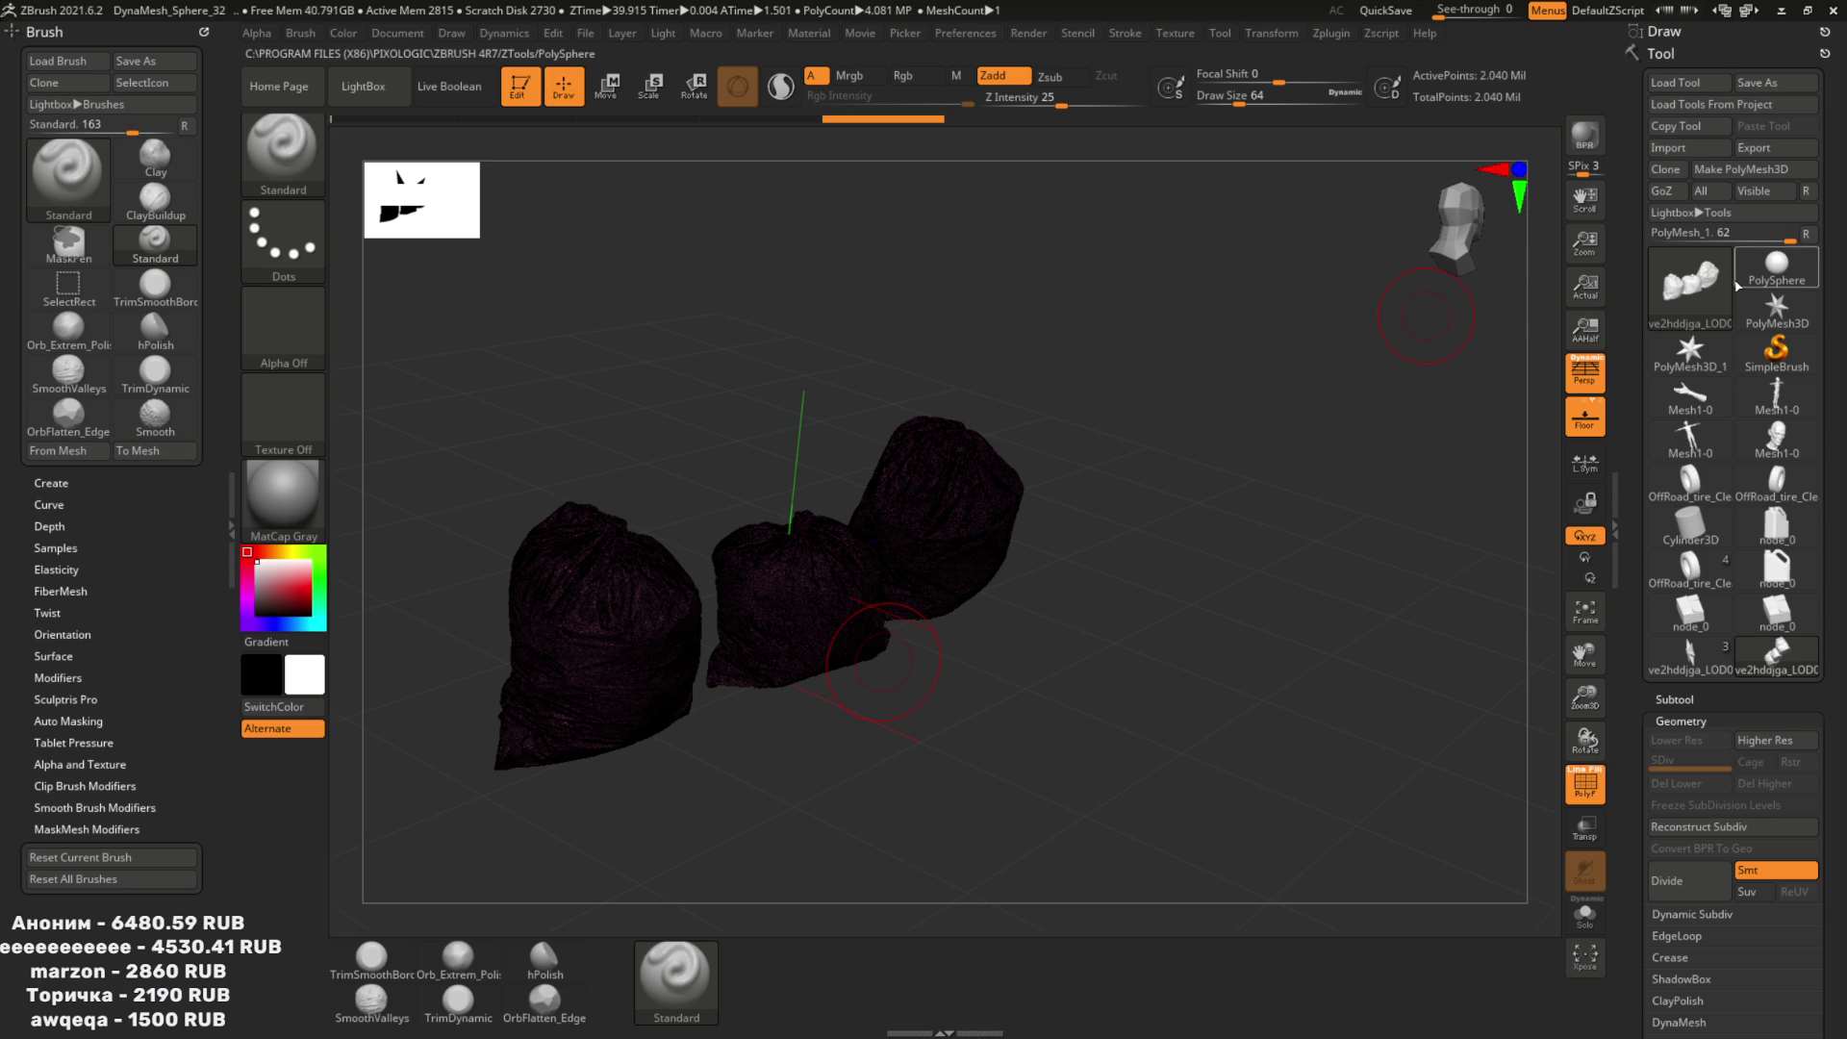
# Cancel the Projection Master dialog and open the Decimation Master plugin options.
pyautogui.moveTo(1020, 434); pyautogui.dragTo(991, 452)
pyautogui.press('g')
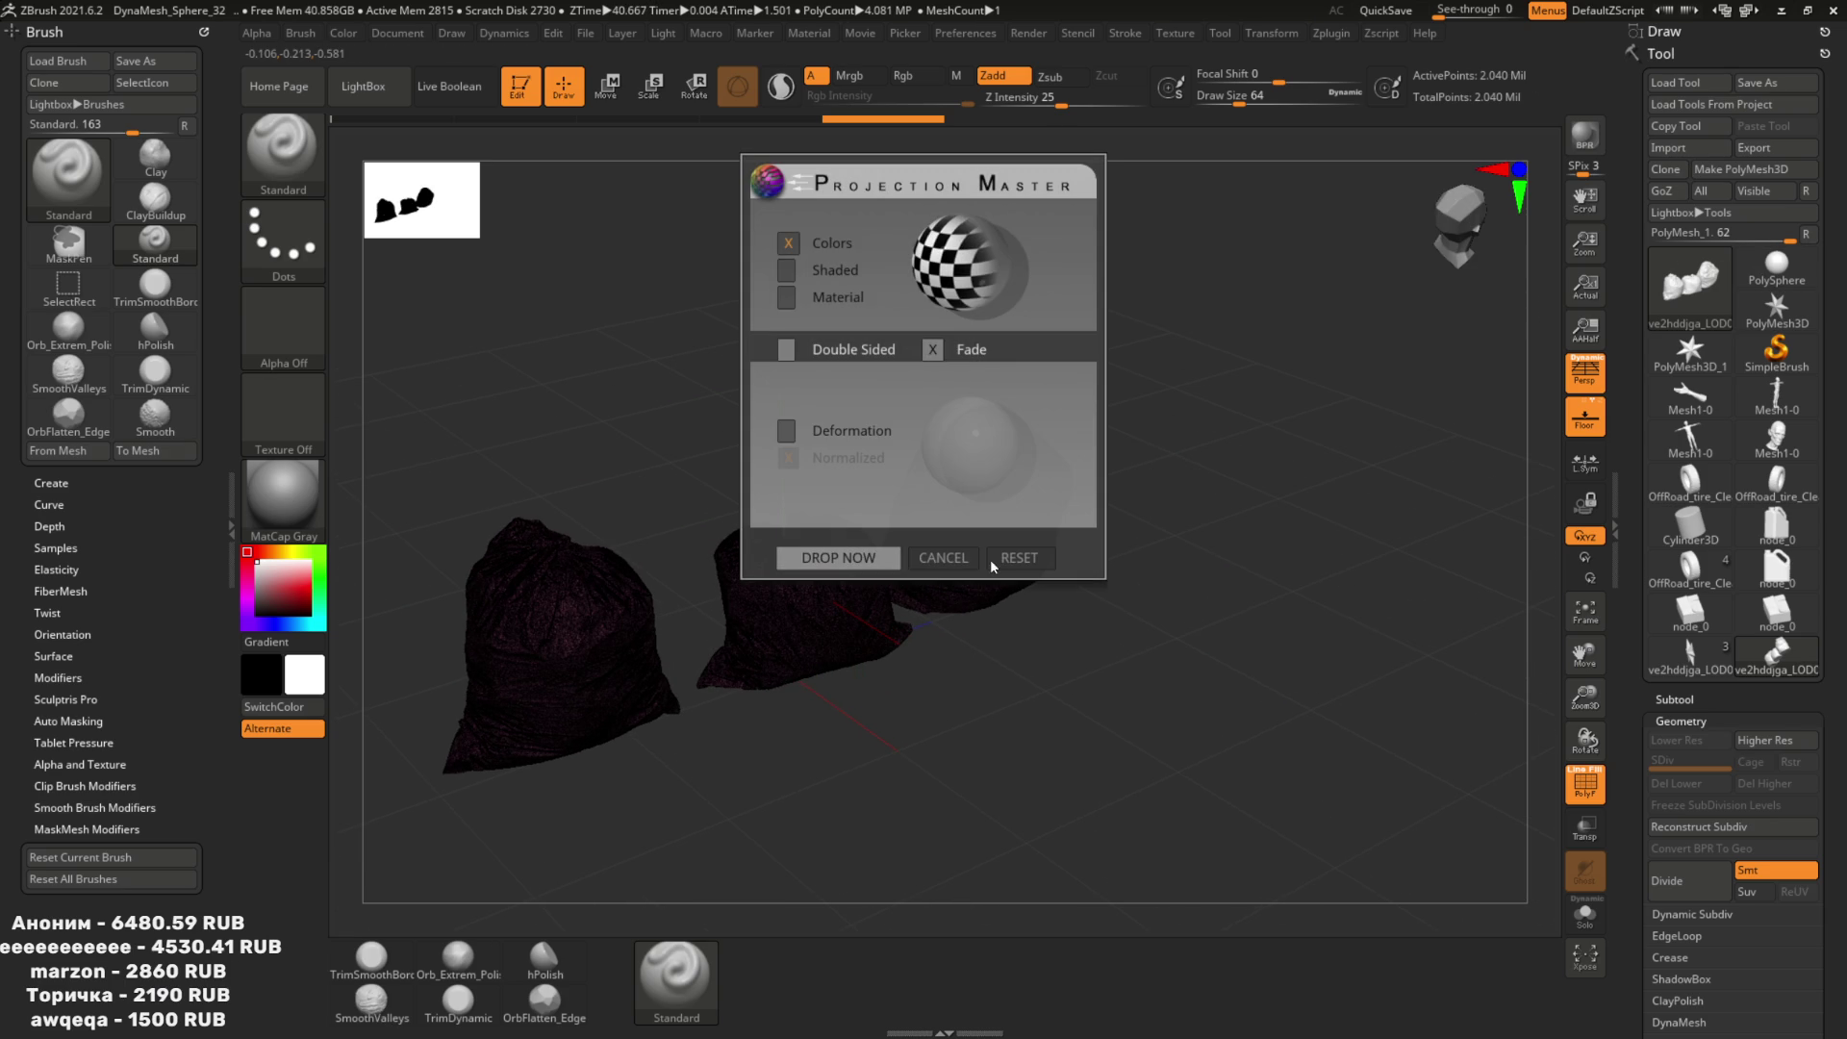
pyautogui.click(928, 558)
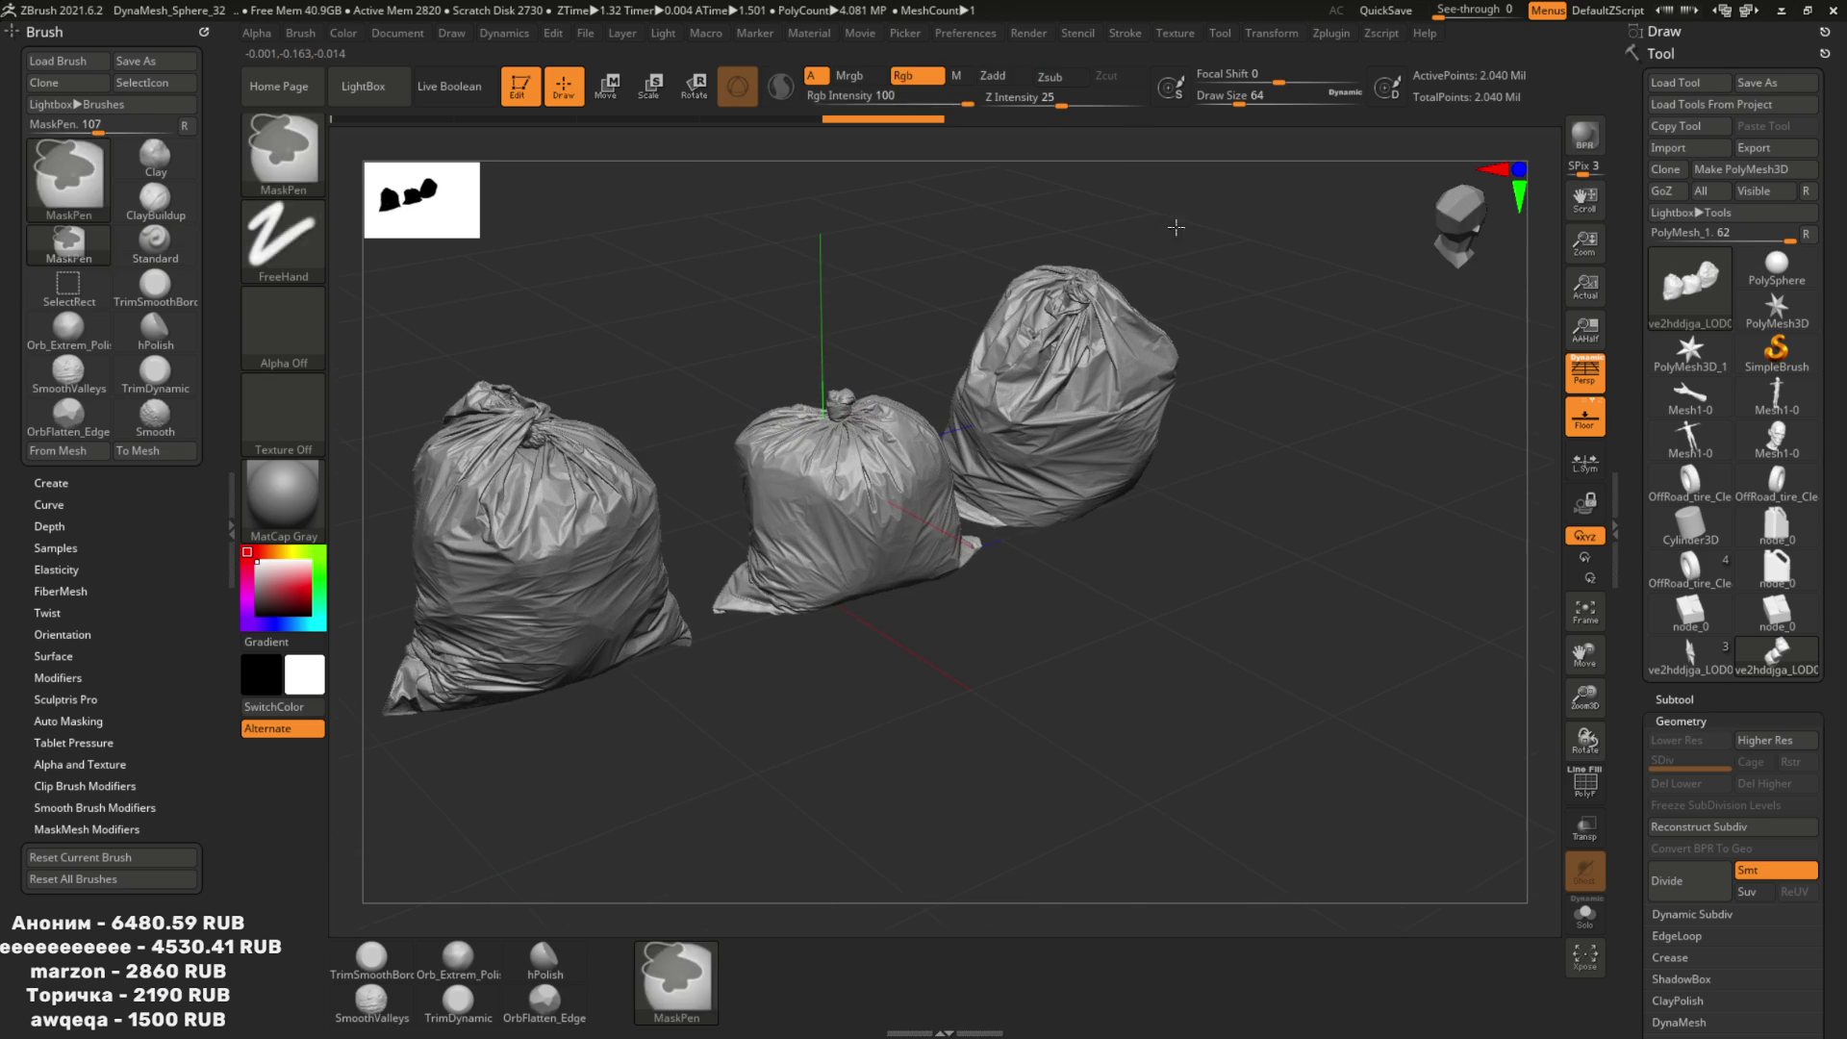
pyautogui.click(1332, 33)
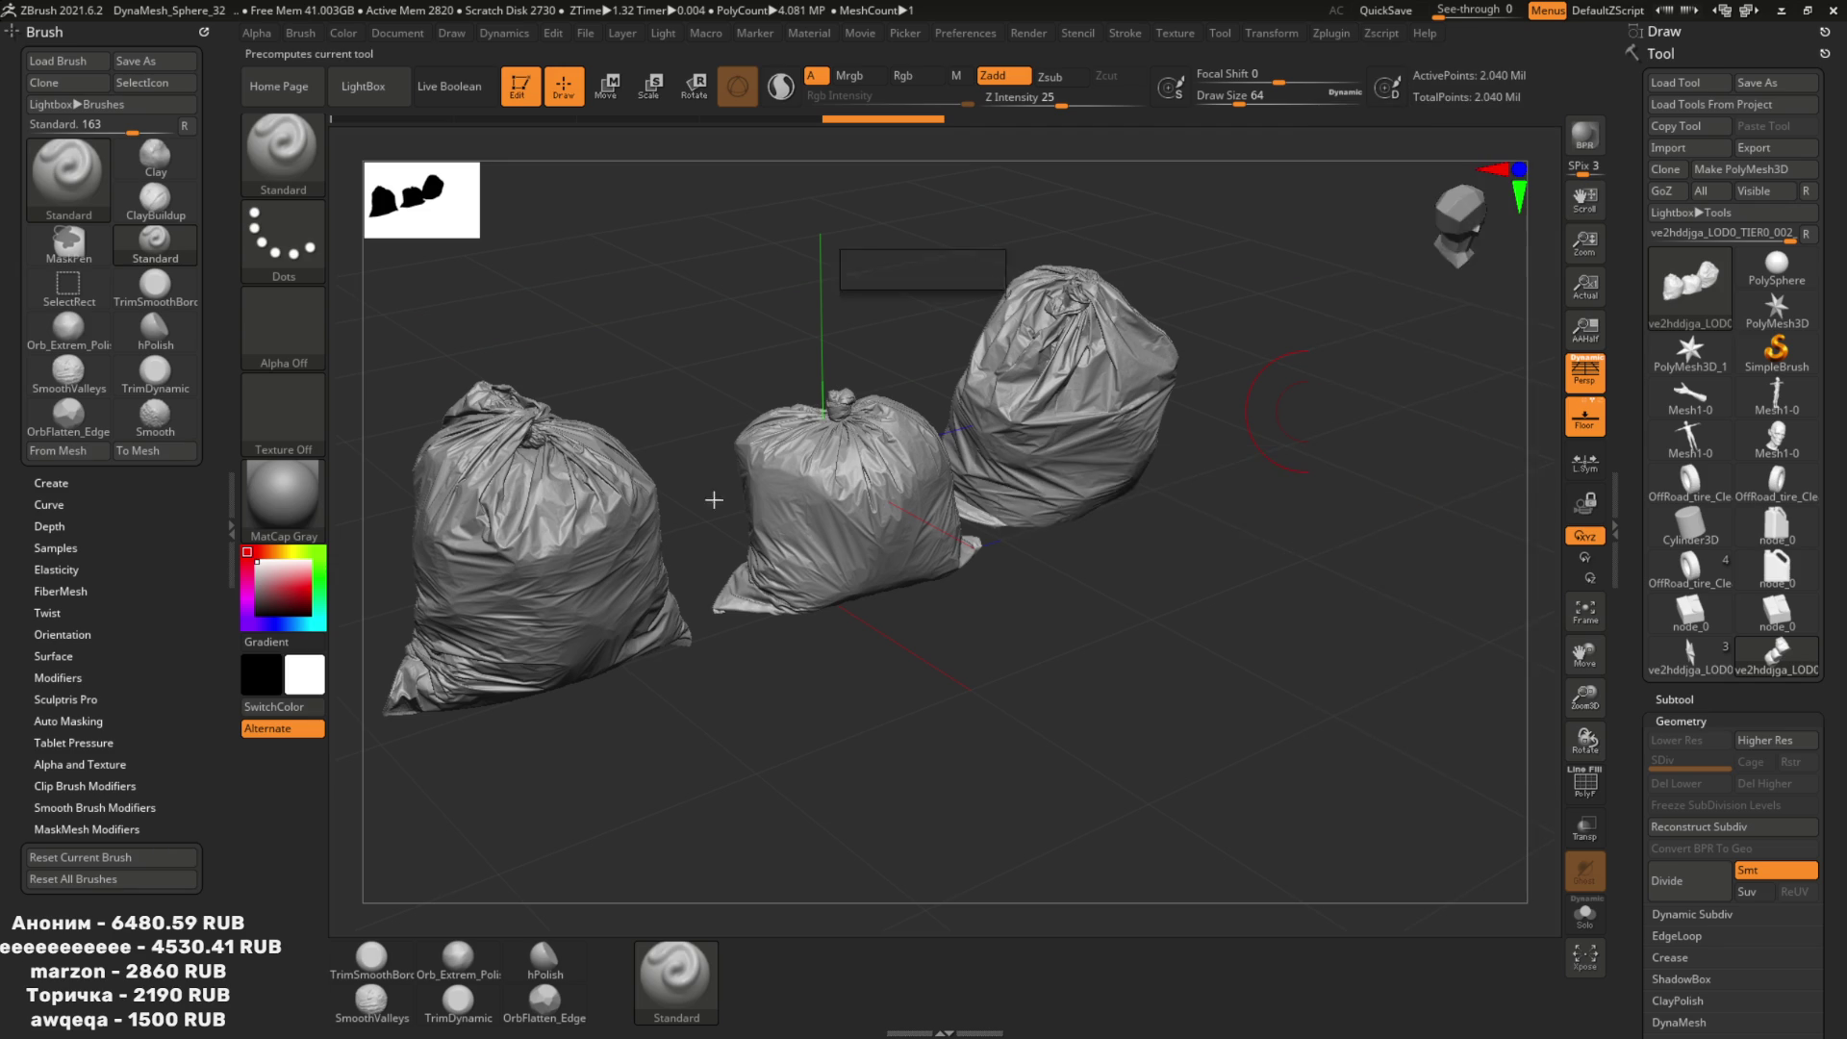
pyautogui.hotkey('alt', 'Tab')
pyautogui.hotkey('alt', 'Tab')
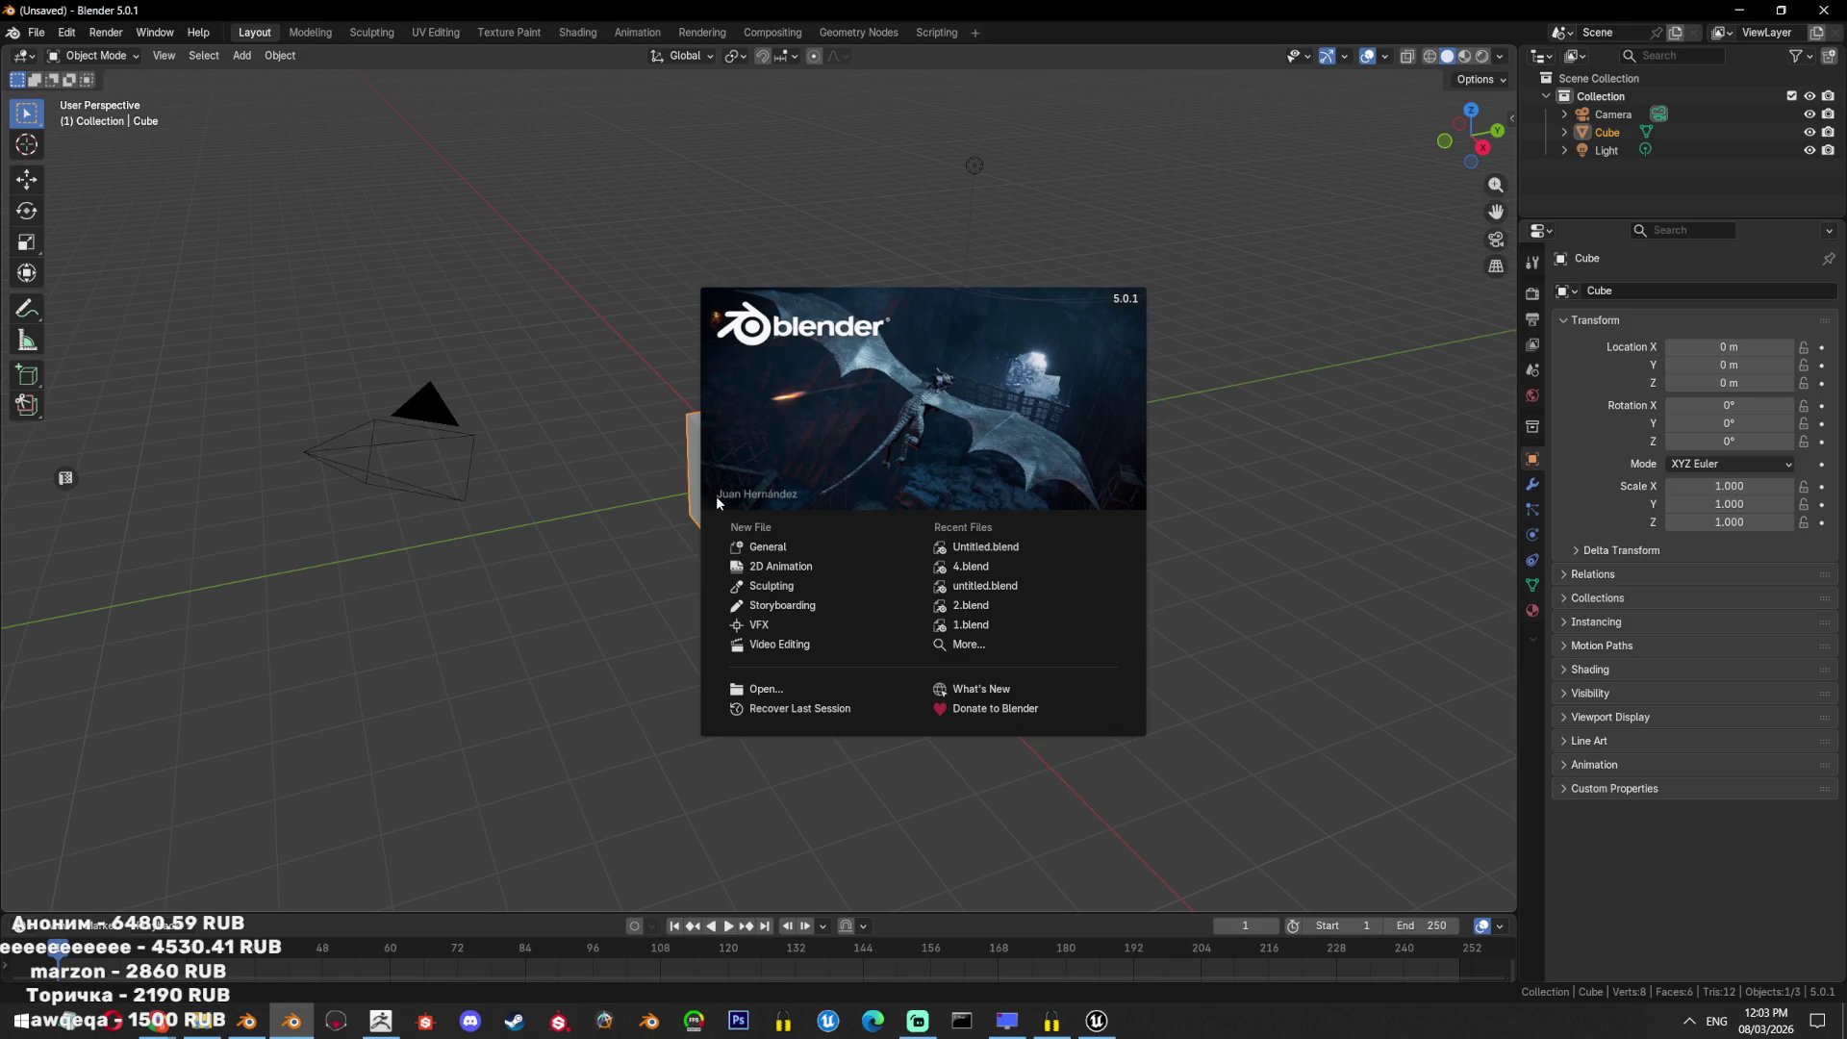
# Load Untitled.blend from the splash screen's recent files.
pyautogui.click(953, 544)
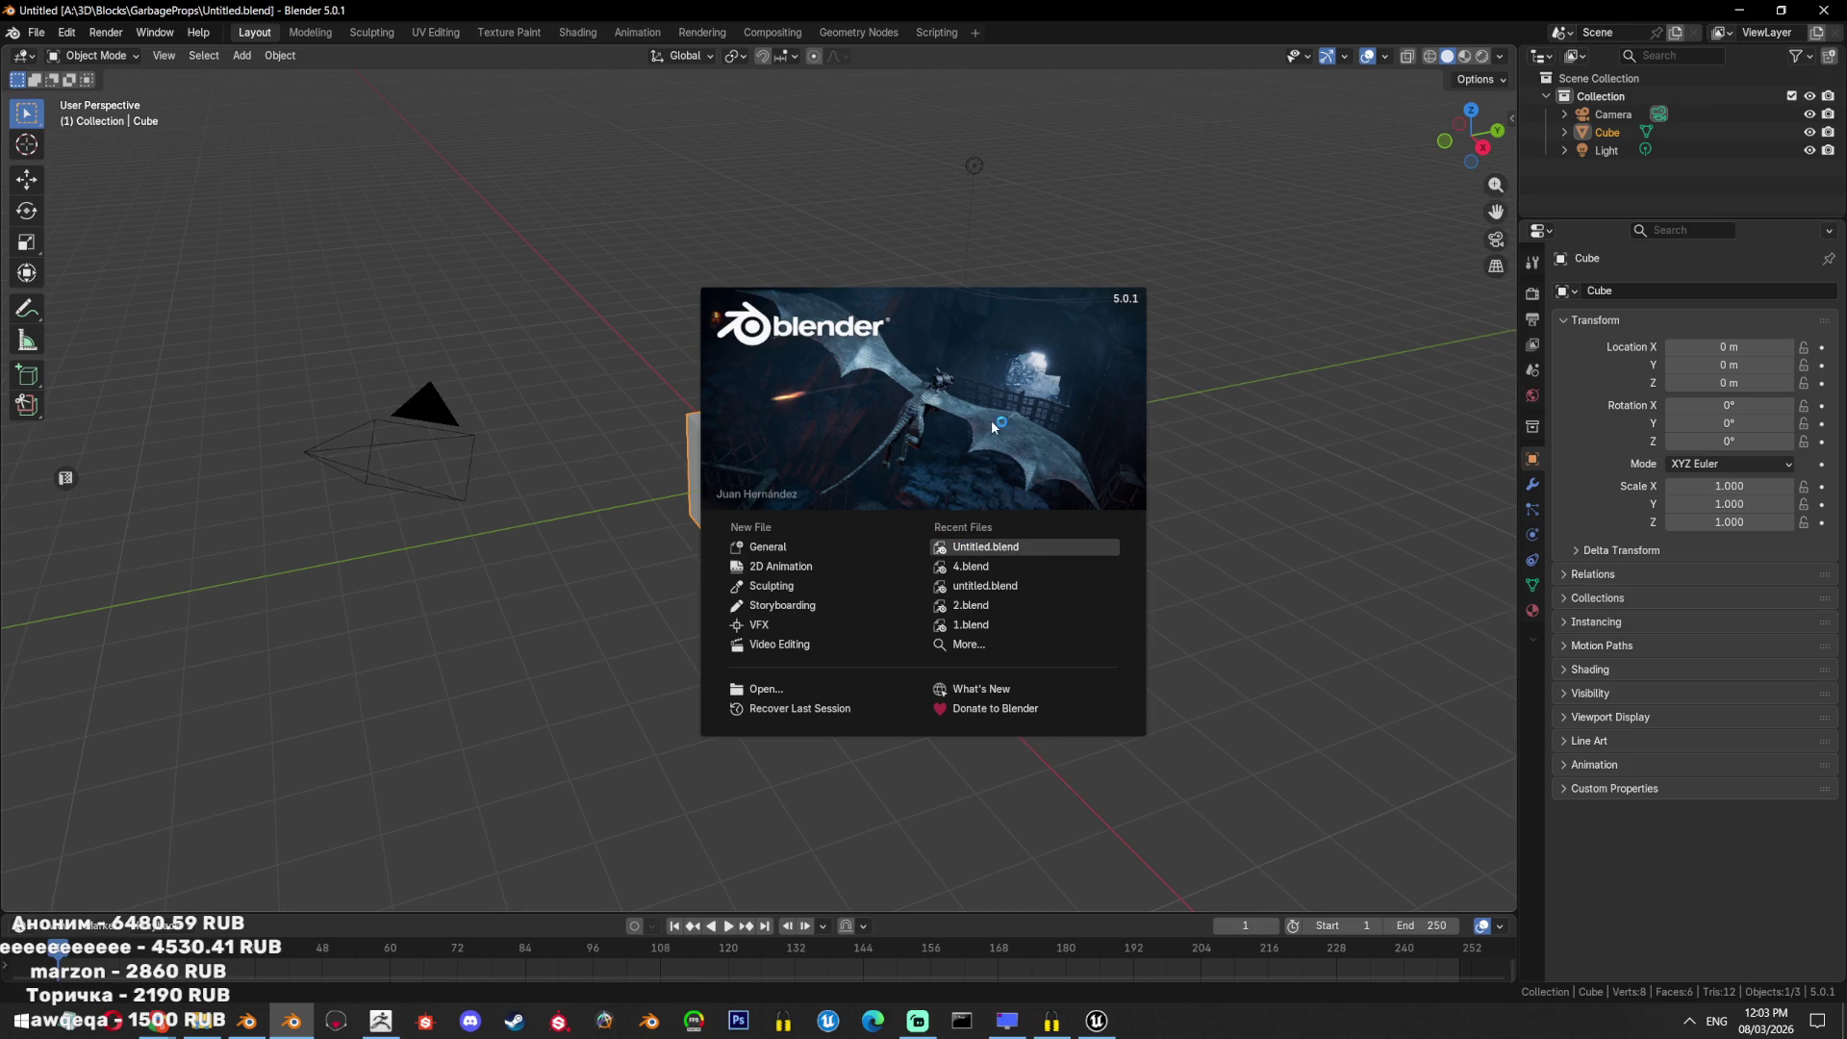
pyautogui.click(1051, 546)
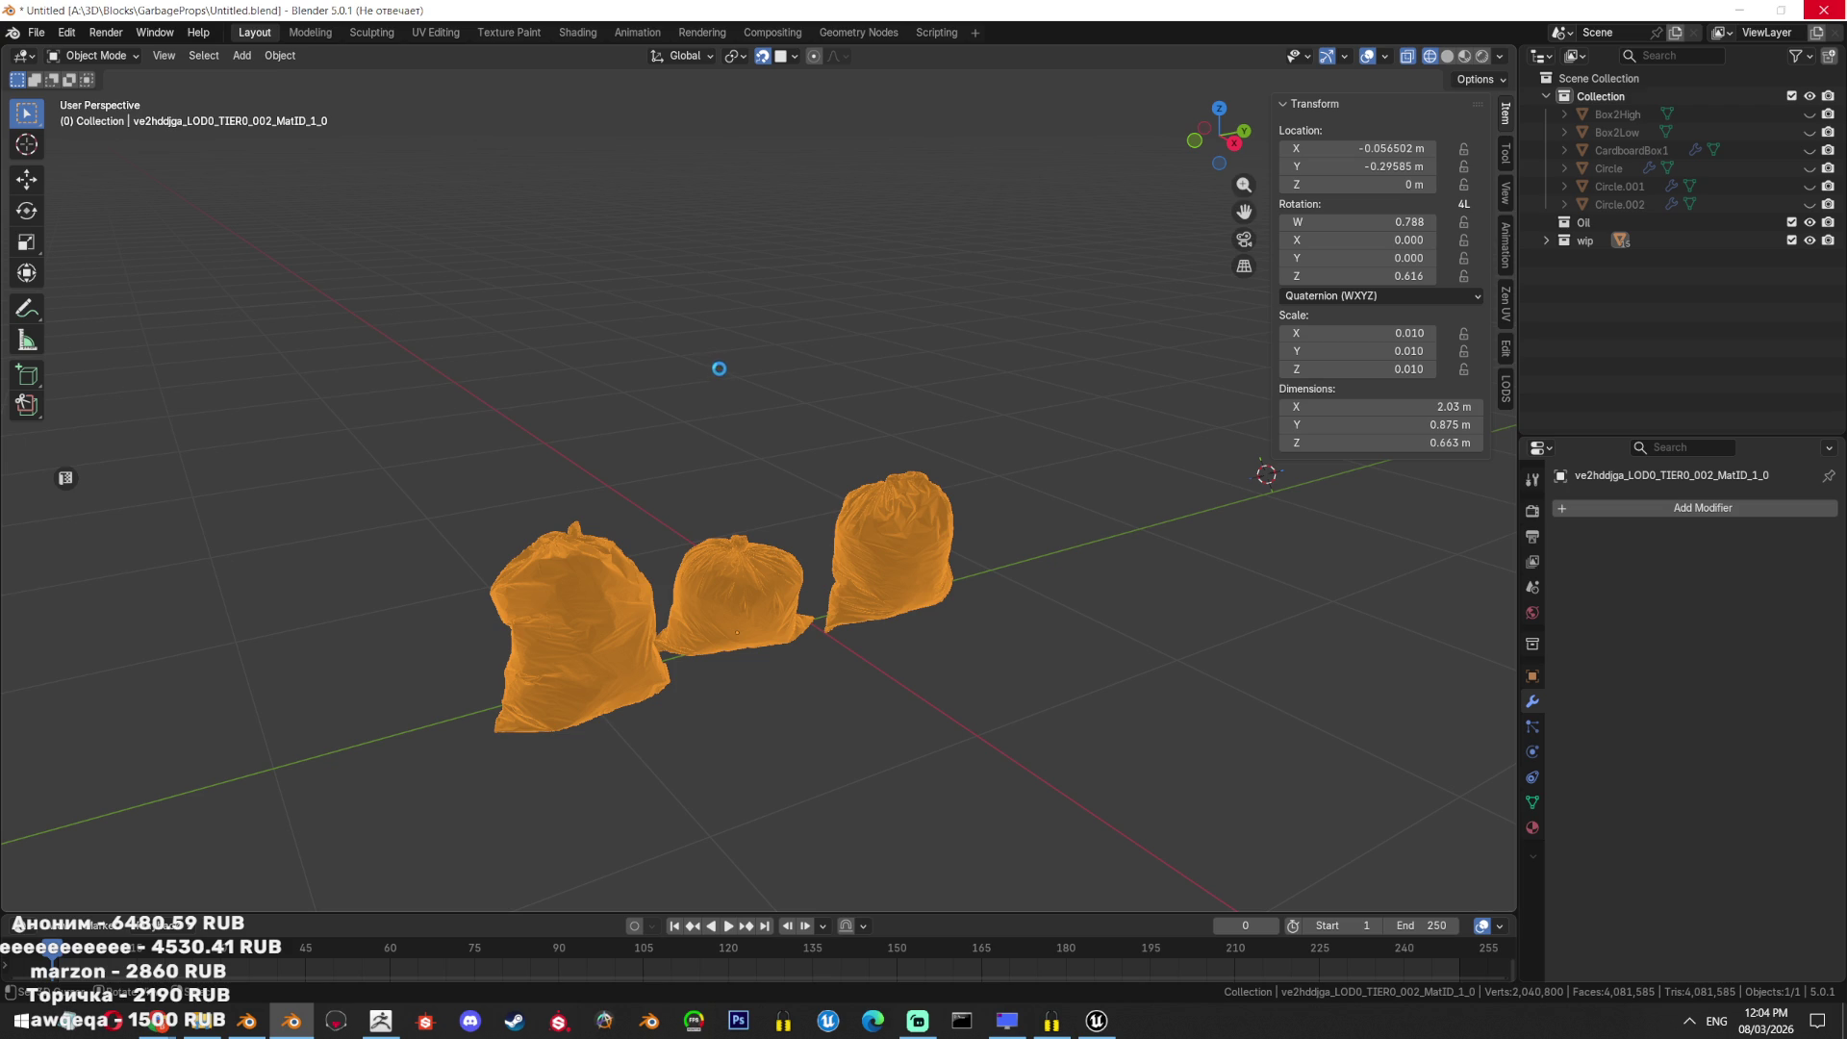
pyautogui.moveTo(724, 429)
pyautogui.mouseDown(button='middle')
pyautogui.moveTo(792, 511)
pyautogui.moveTo(703, 250)
pyautogui.mouseUp(button='middle')
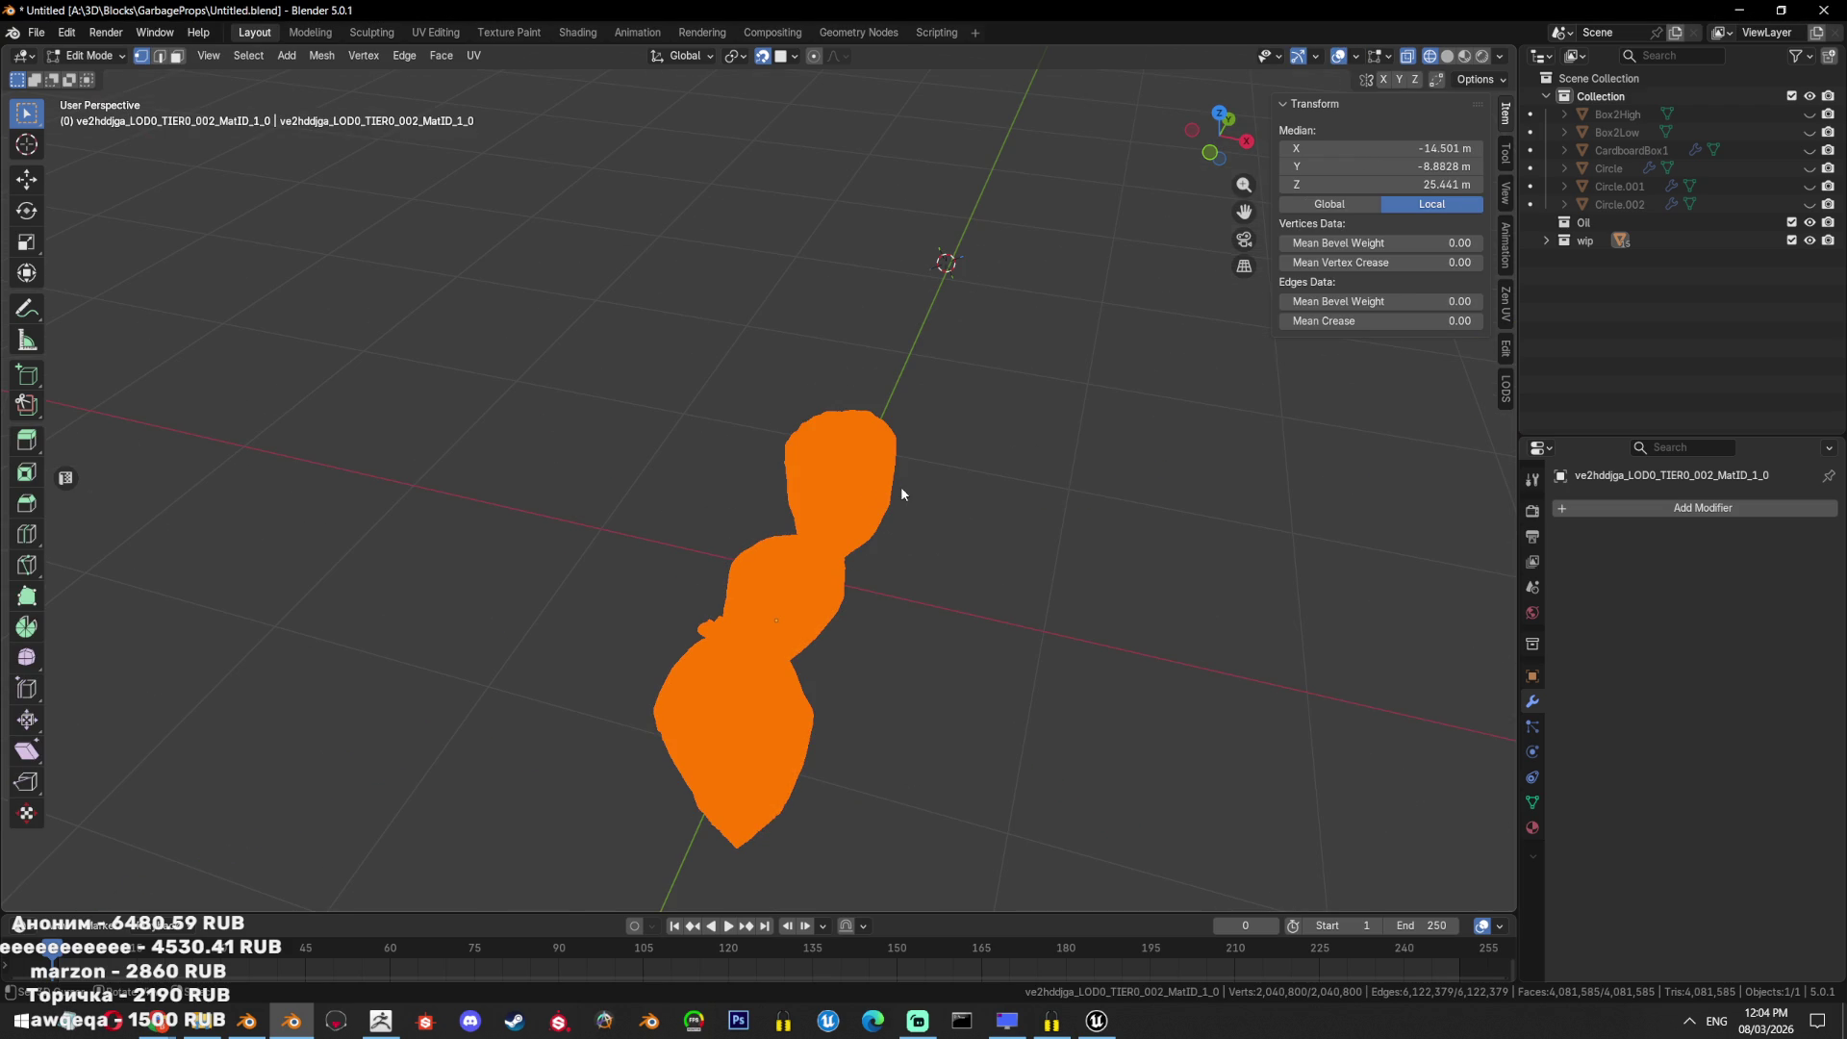
pyautogui.moveTo(806, 464); pyautogui.dragTo(935, 456, button='middle')
# In Object Mode, unhide all, switch to Solid shading and hide everything except the garbage bags.
pyautogui.press('Tab')
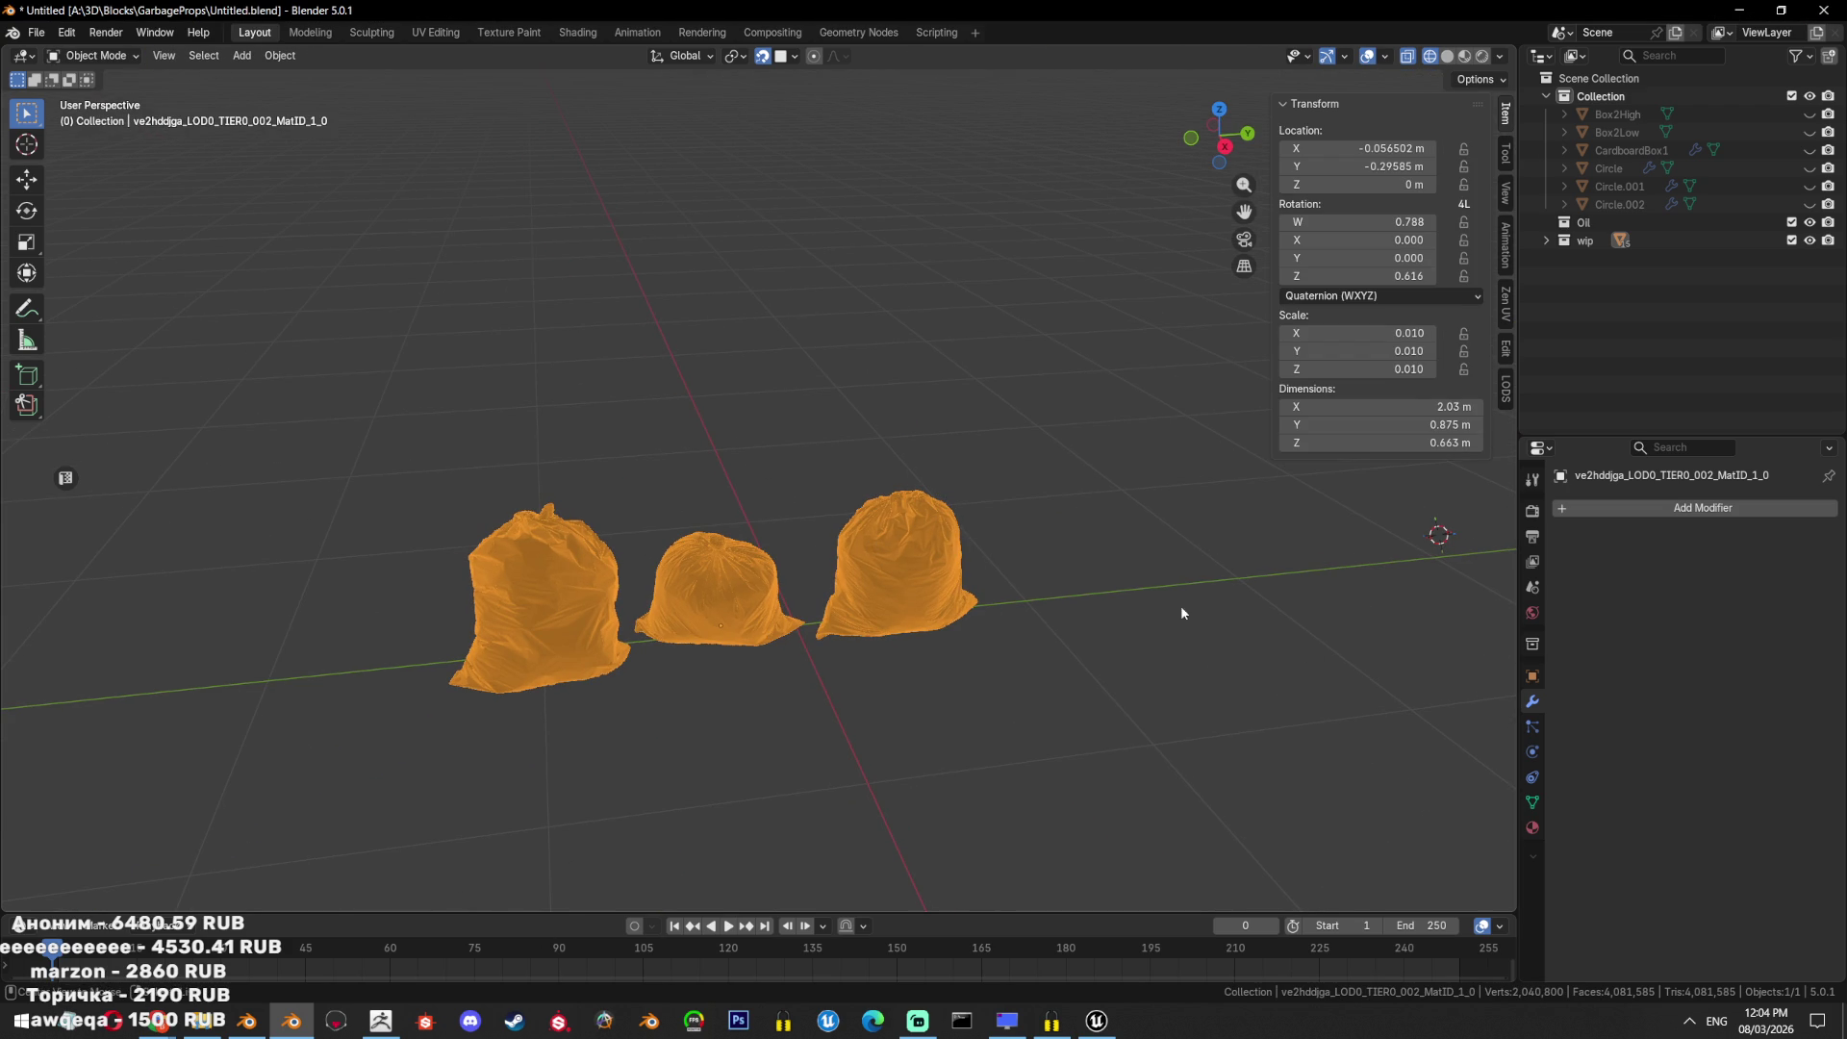
pyautogui.hotkey('alt', 'h')
pyautogui.moveTo(1182, 607); pyautogui.dragTo(679, 525, button='middle')
pyautogui.hotkey('shift', 'z')
pyautogui.moveTo(817, 512)
pyautogui.mouseDown(button='middle')
pyautogui.moveTo(938, 858)
pyautogui.moveTo(998, 644)
pyautogui.mouseUp(button='middle')
pyautogui.click(998, 637)
pyautogui.hotkey('shift', 'h')
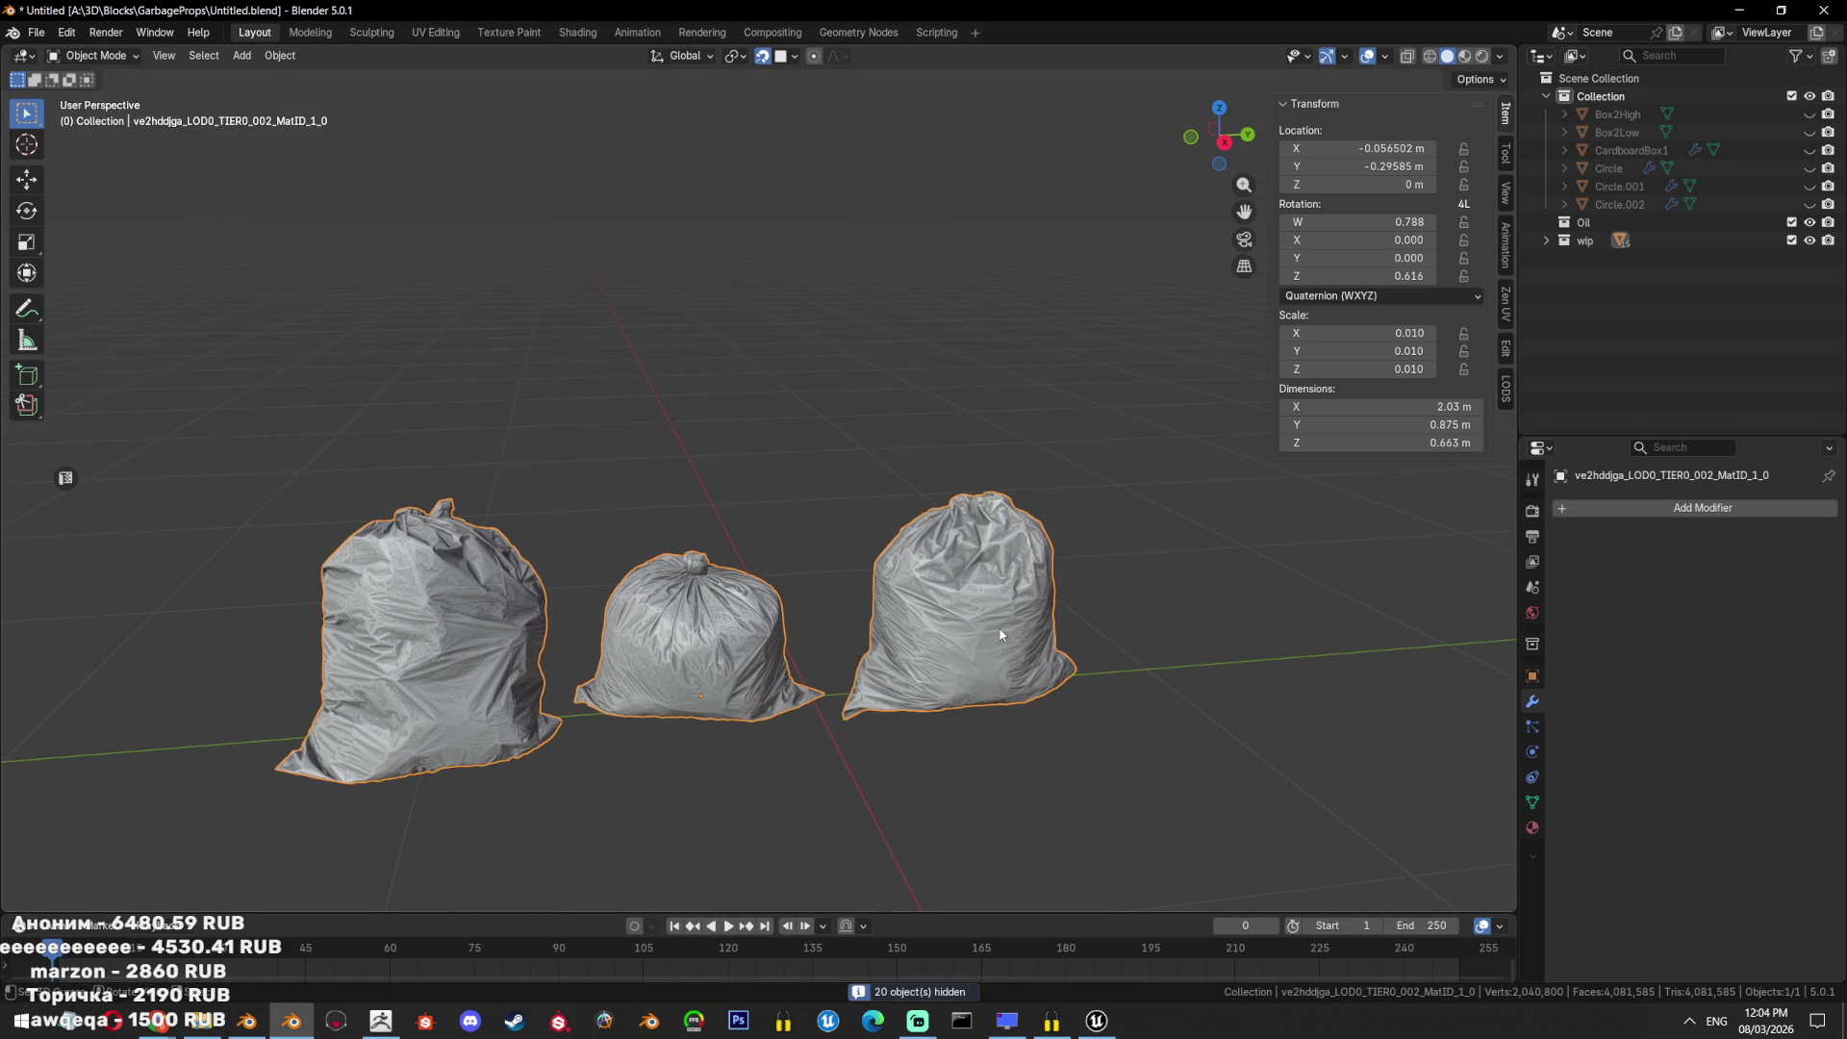
pyautogui.click(1097, 1021)
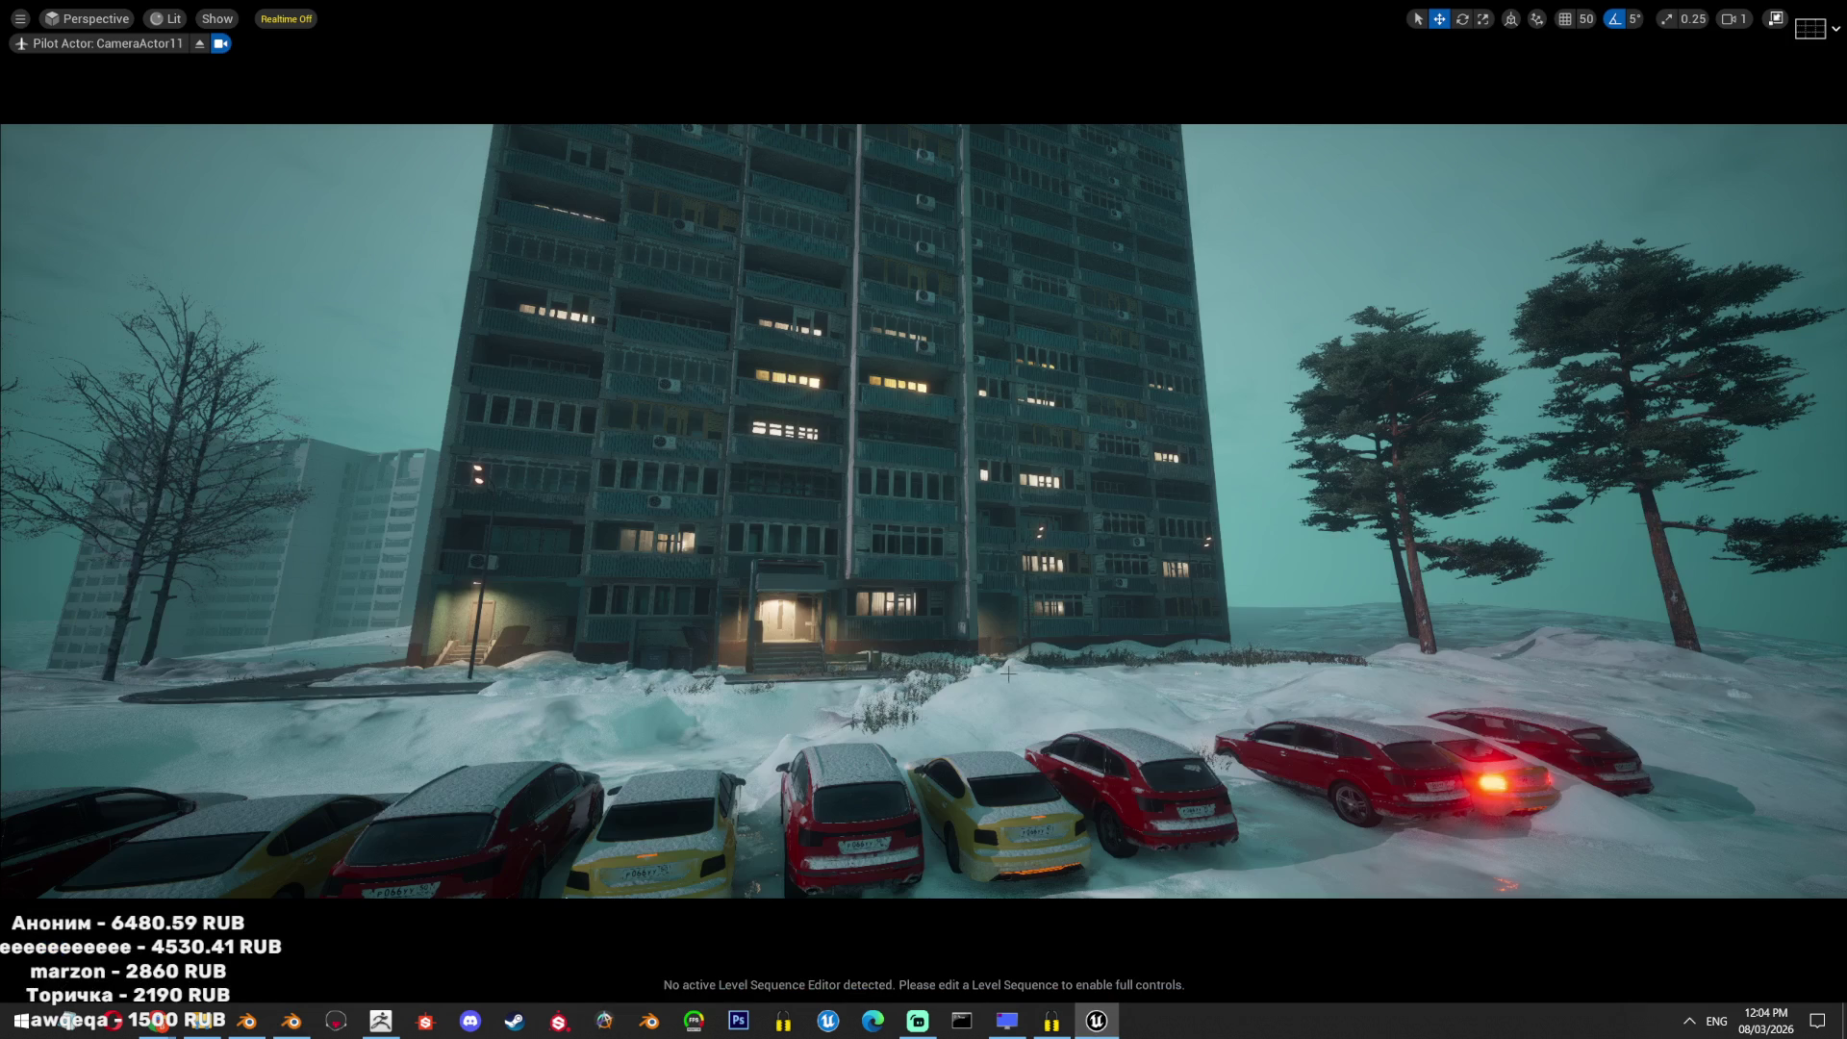
# Turn on realtime viewport and fly the camera over the snowy courtyard and parked cars.
pyautogui.hotkey('ctrl', 'r')
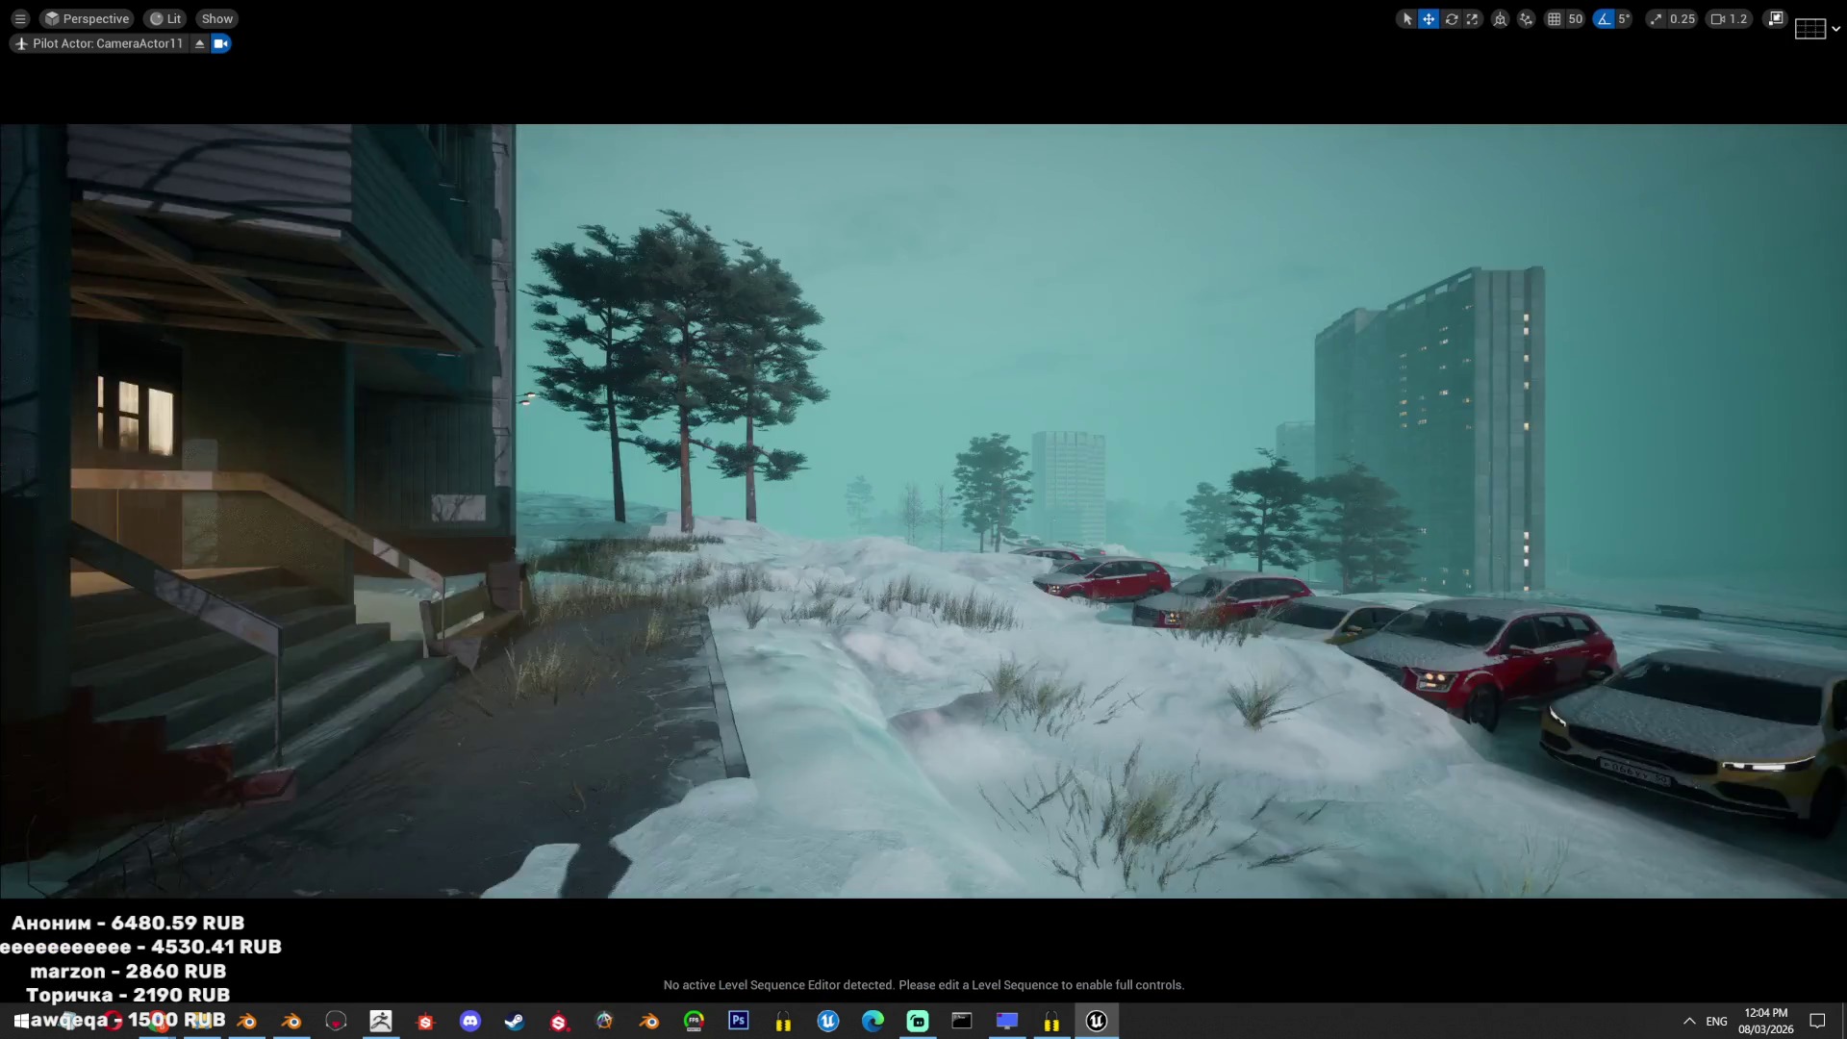
pyautogui.scroll(-3, 923, 510)
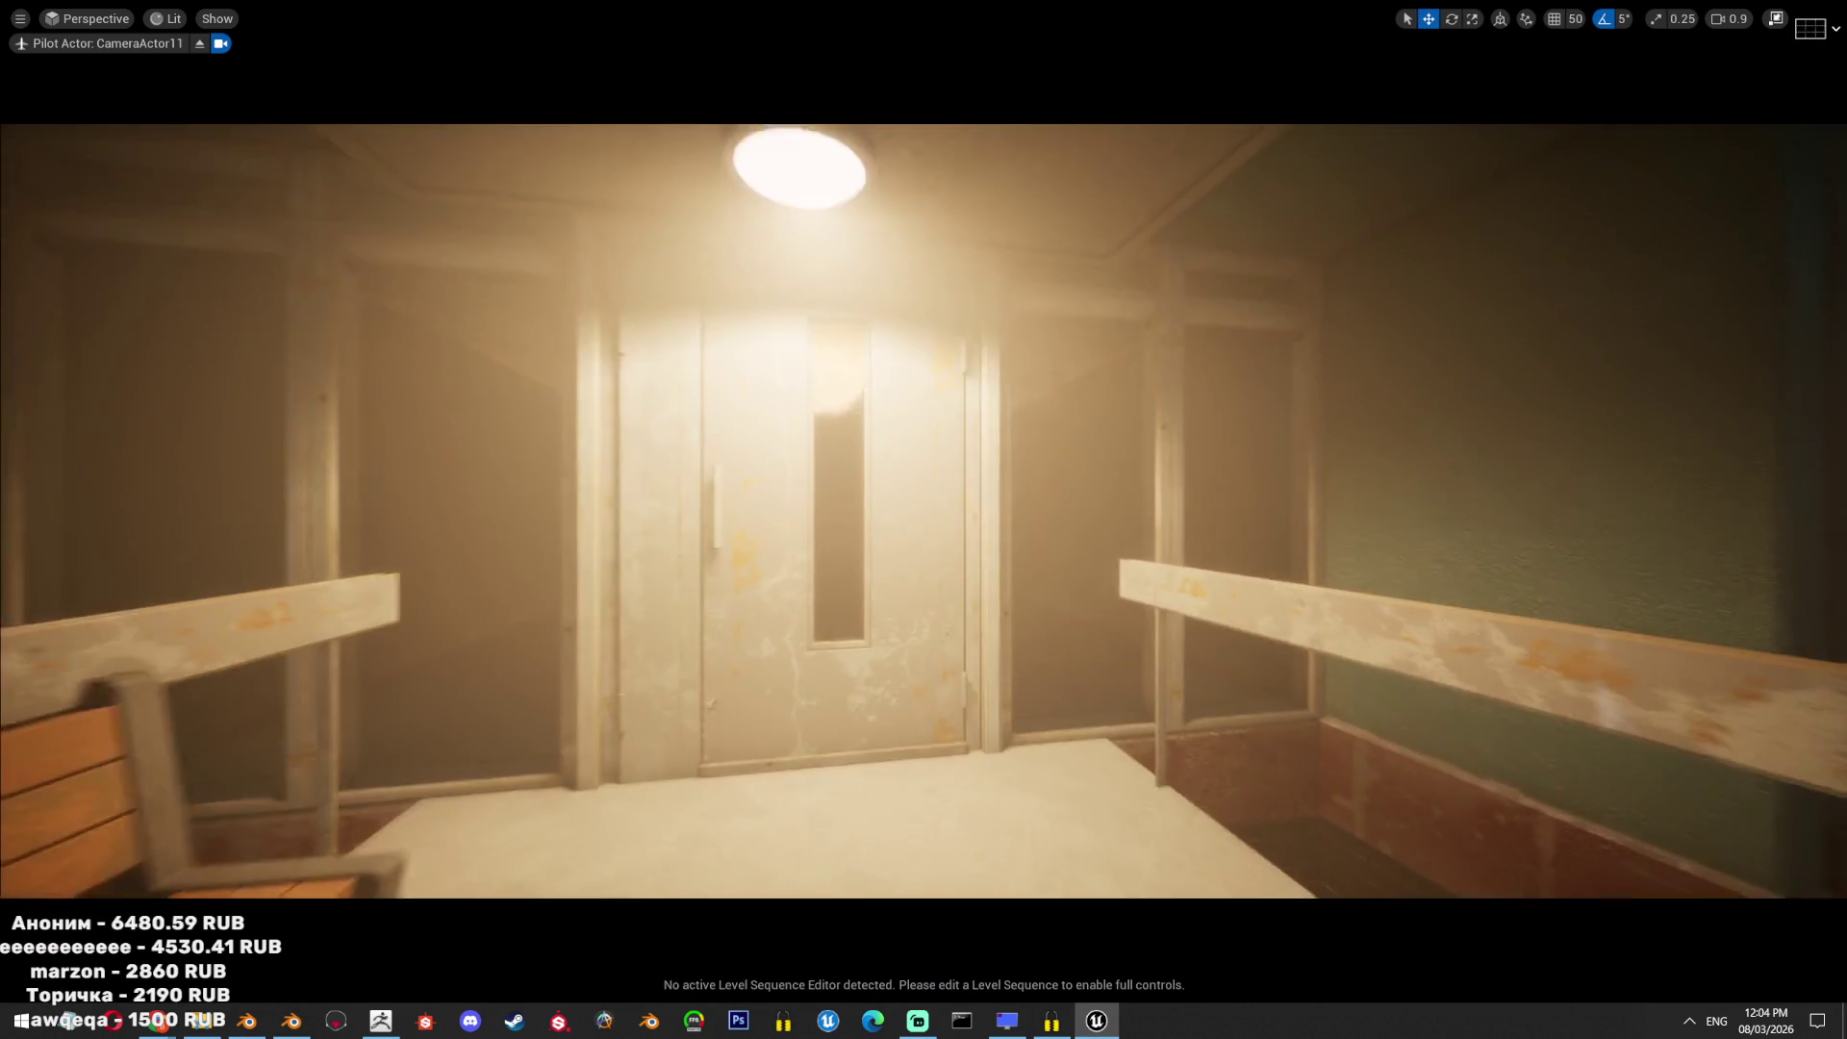
pyautogui.scroll(1, 924, 510)
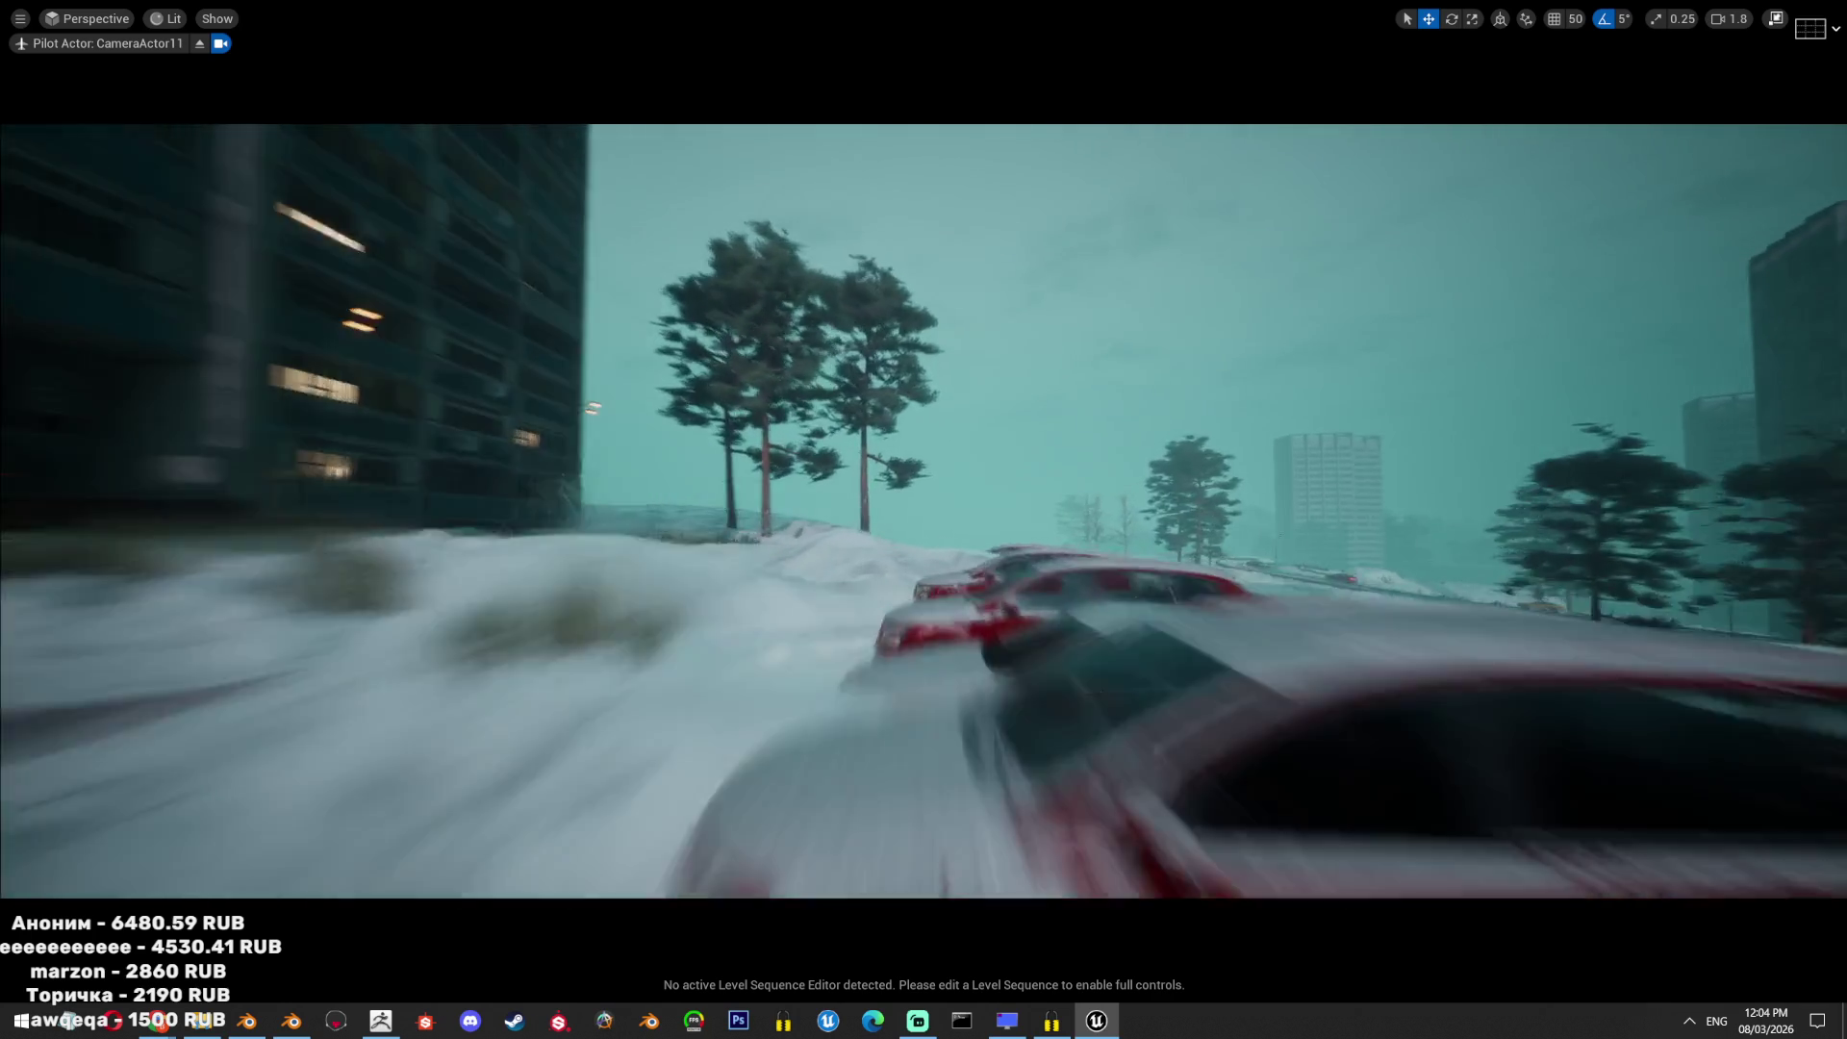
pyautogui.scroll(-2, 924, 509)
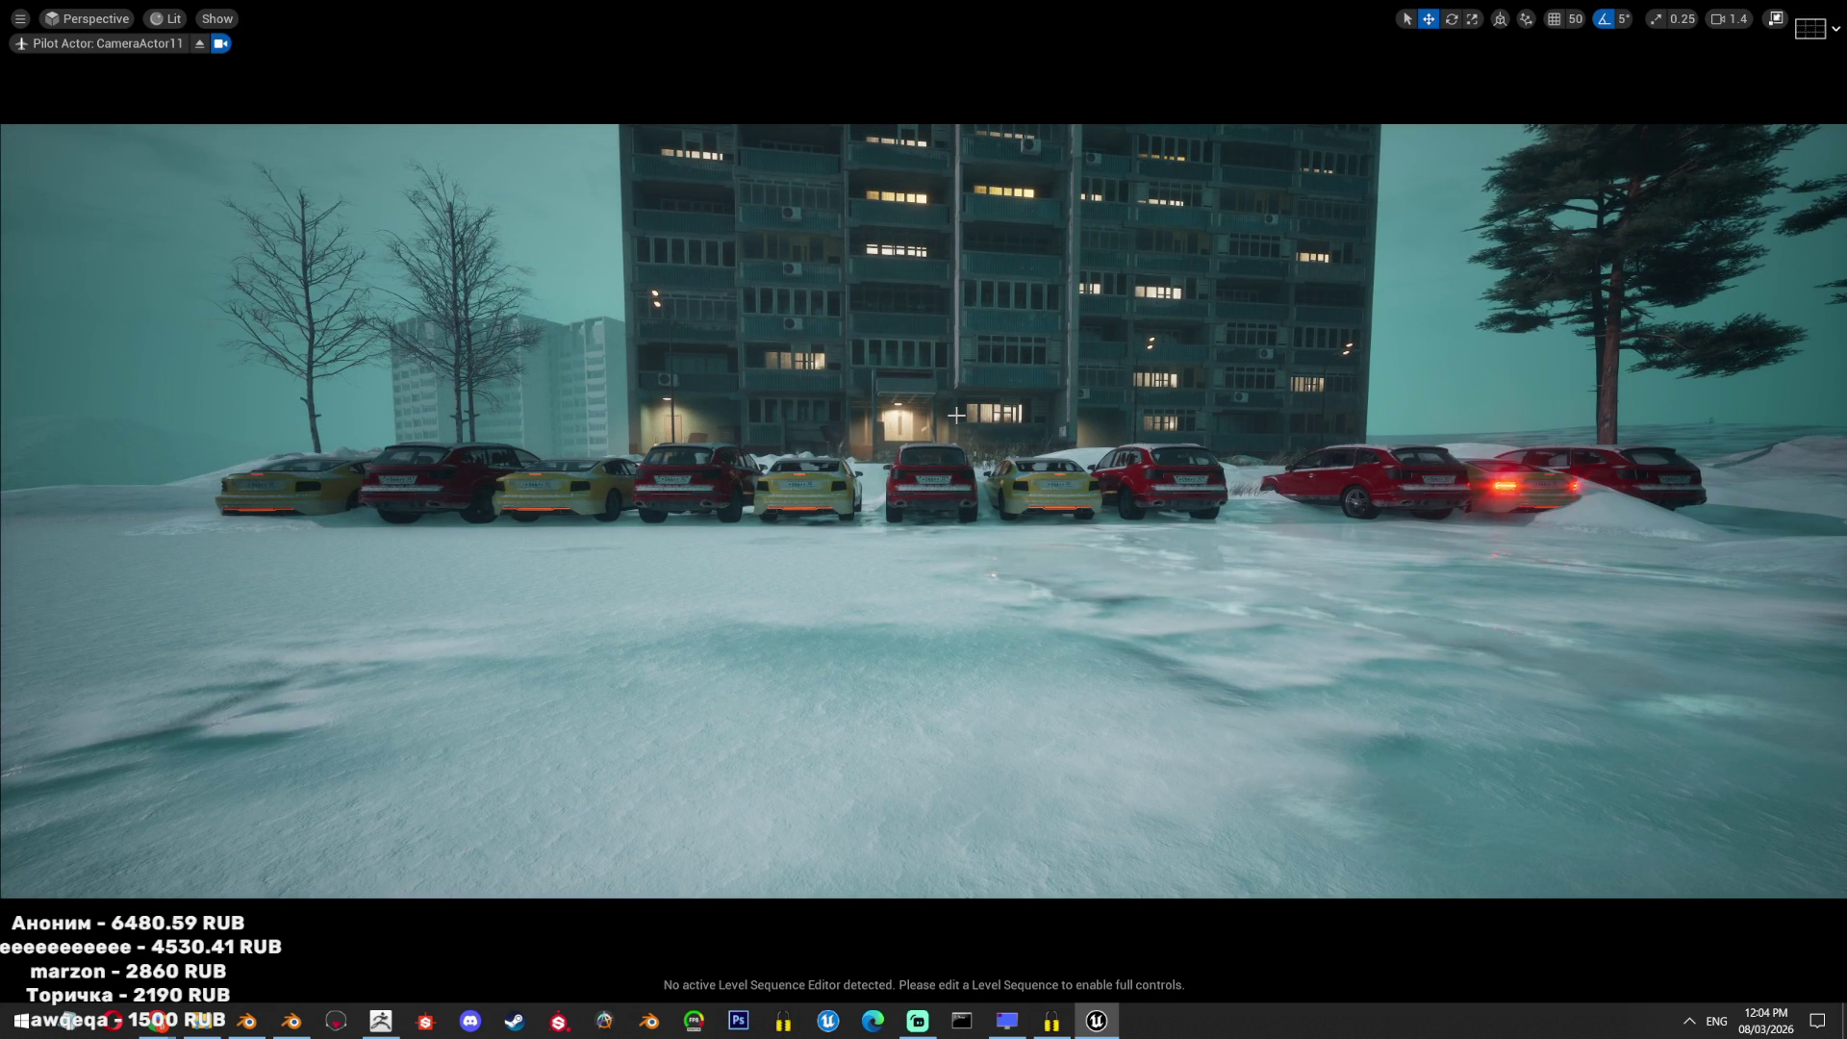
pyautogui.moveTo(1014, 523); pyautogui.dragTo(1013, 542, button='right')
pyautogui.moveTo(1097, 475); pyautogui.dragTo(1097, 475, button='right')
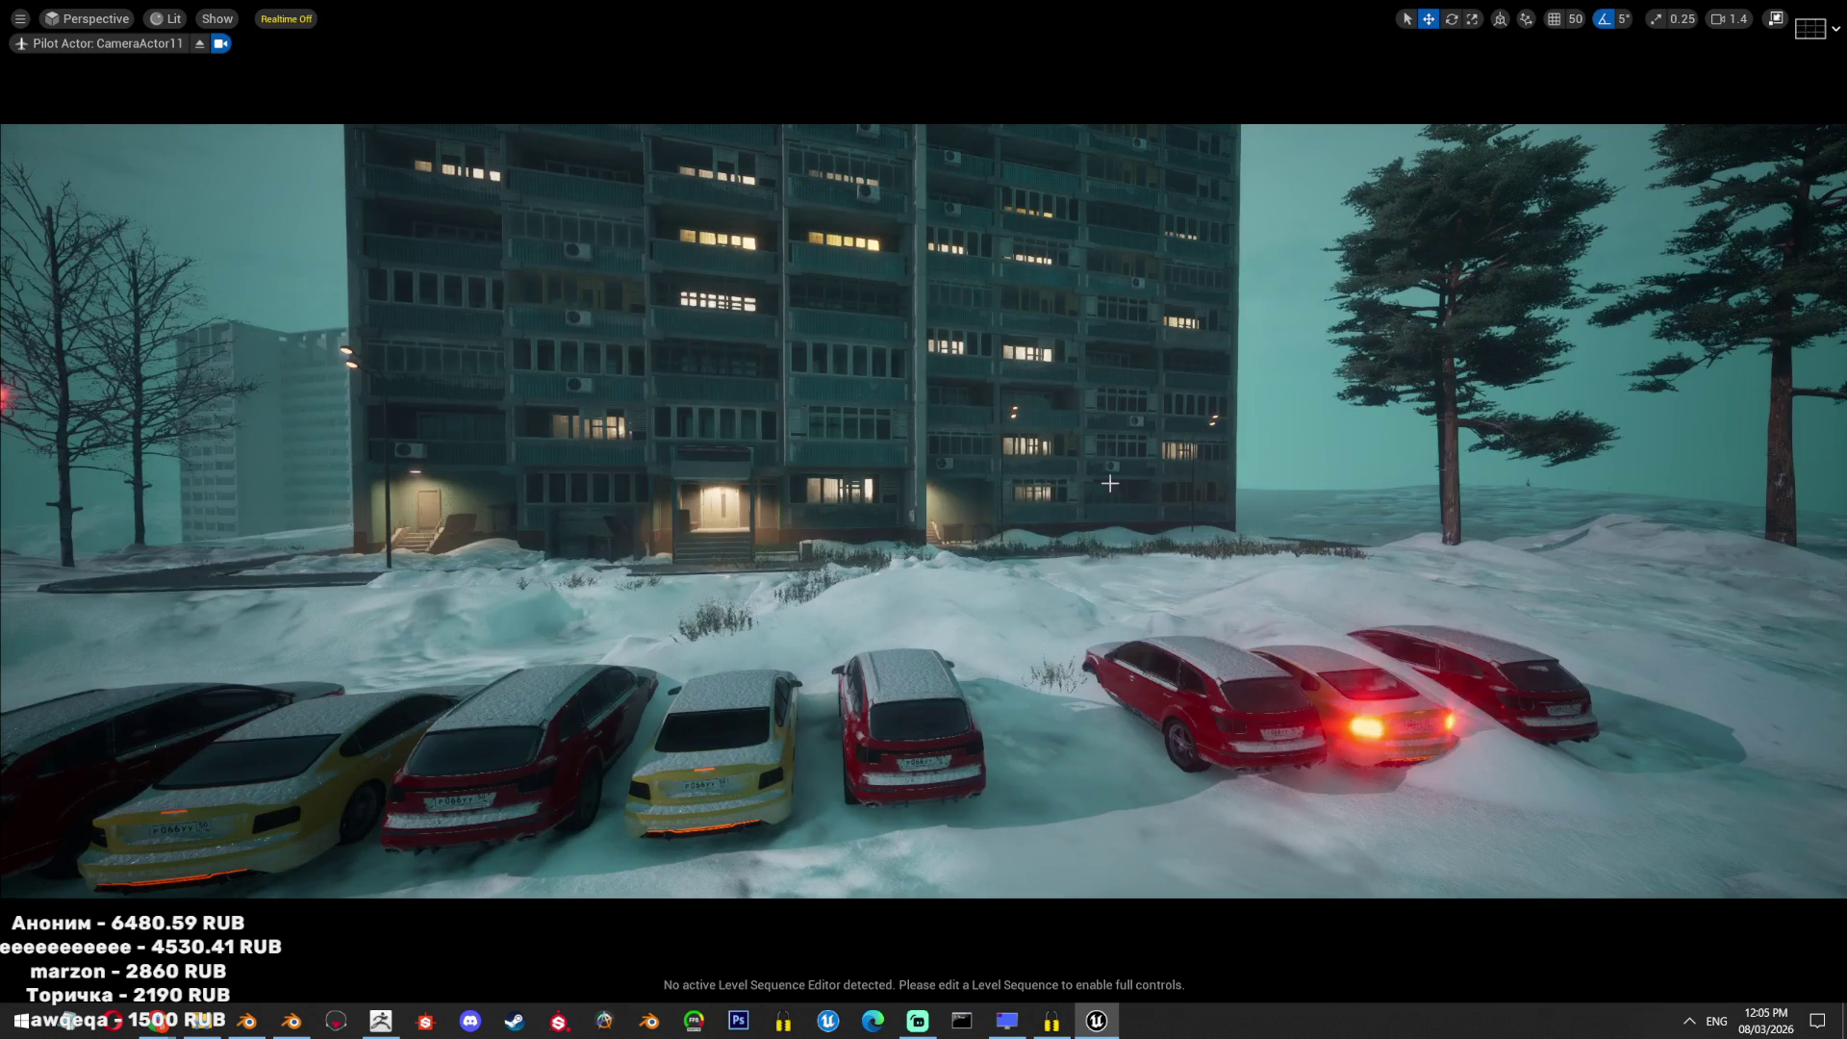
pyautogui.hotkey('alt', 'Tab')
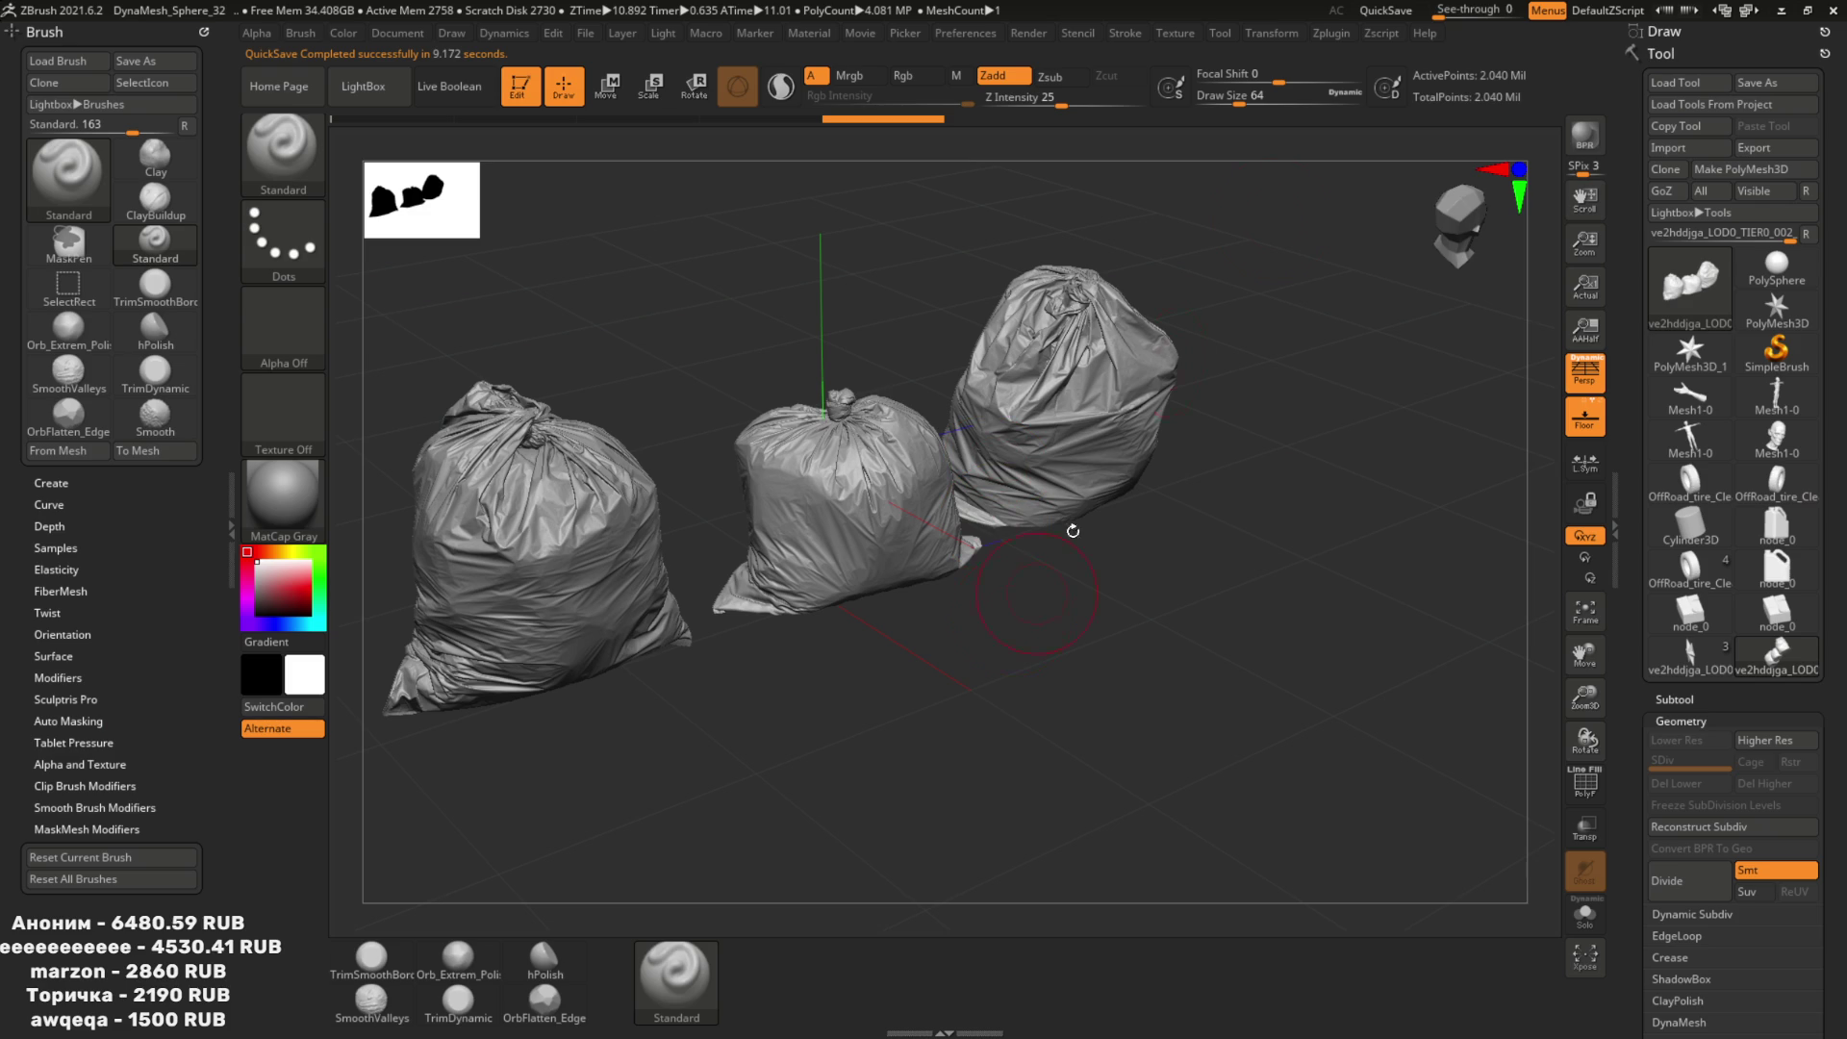
# Decimate the bags at about 22% to 680,266 points and export them as TrashBagsHigh.obj.
pyautogui.click(1332, 34)
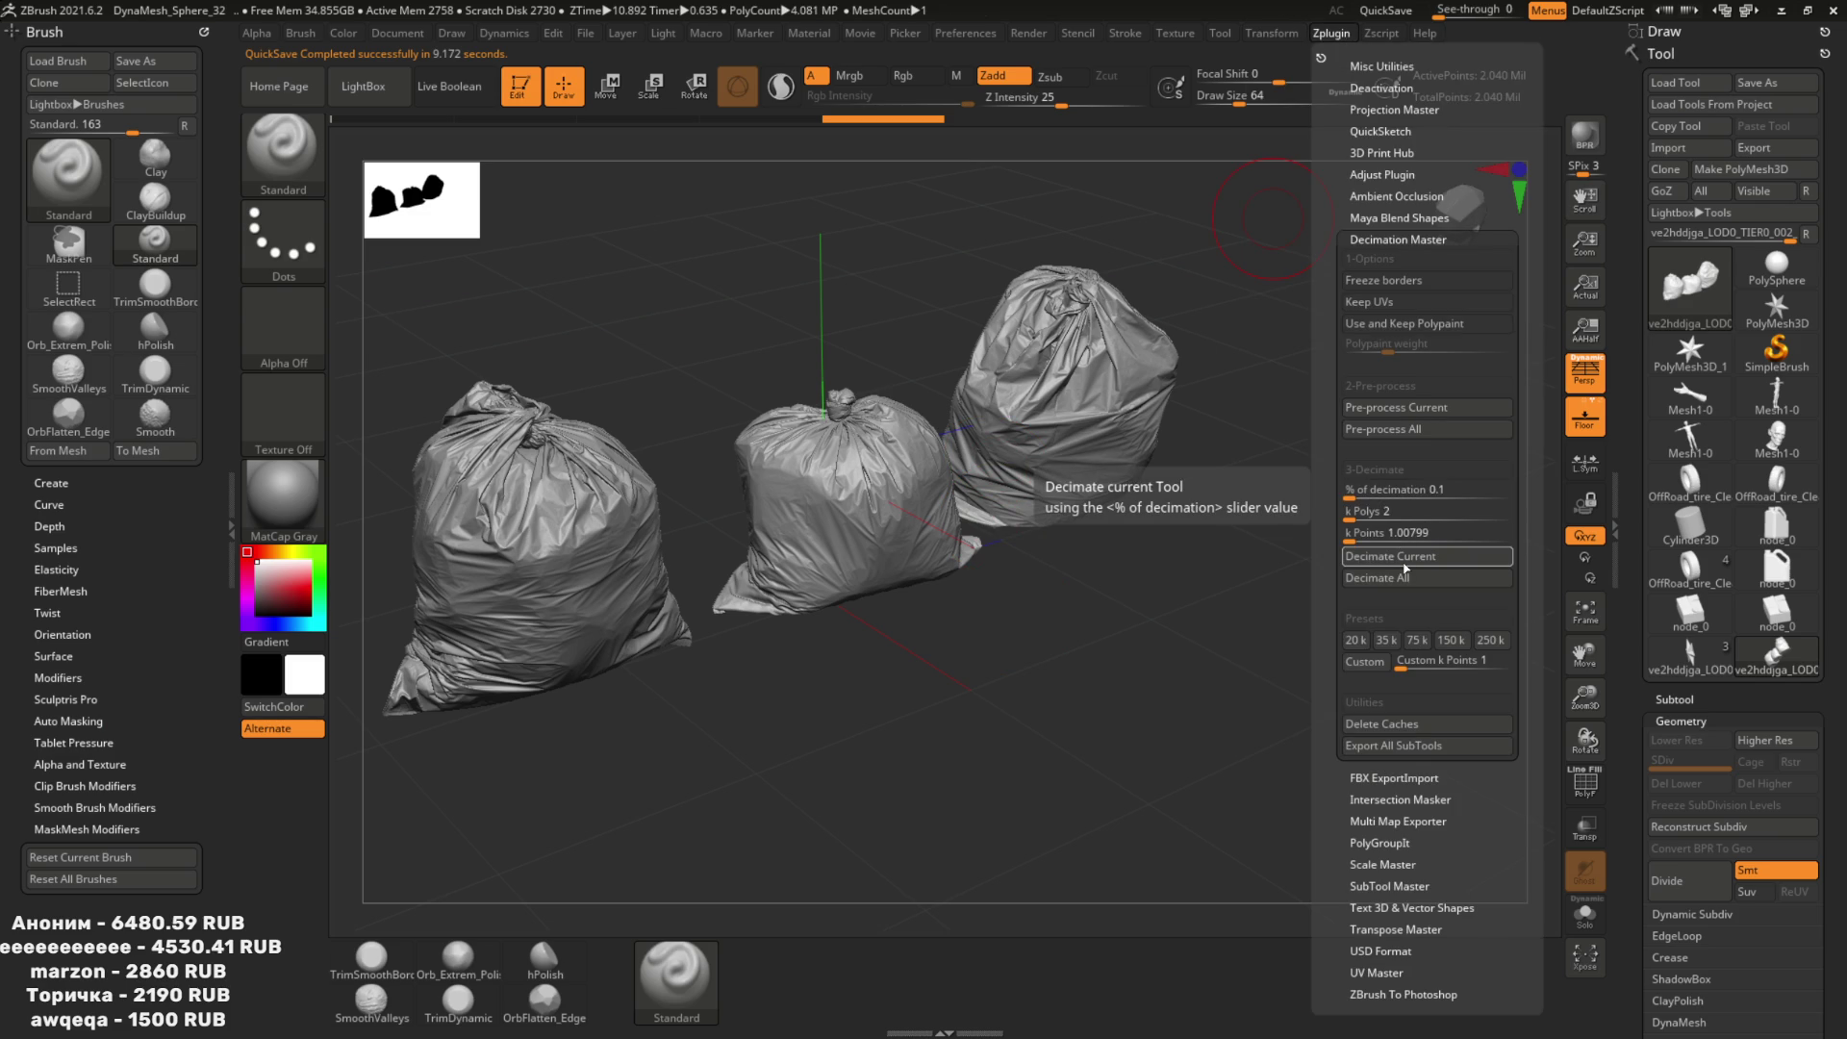
pyautogui.click(1331, 34)
pyautogui.click(1360, 491)
pyautogui.moveTo(1359, 491); pyautogui.dragTo(1381, 491)
pyautogui.click(1394, 557)
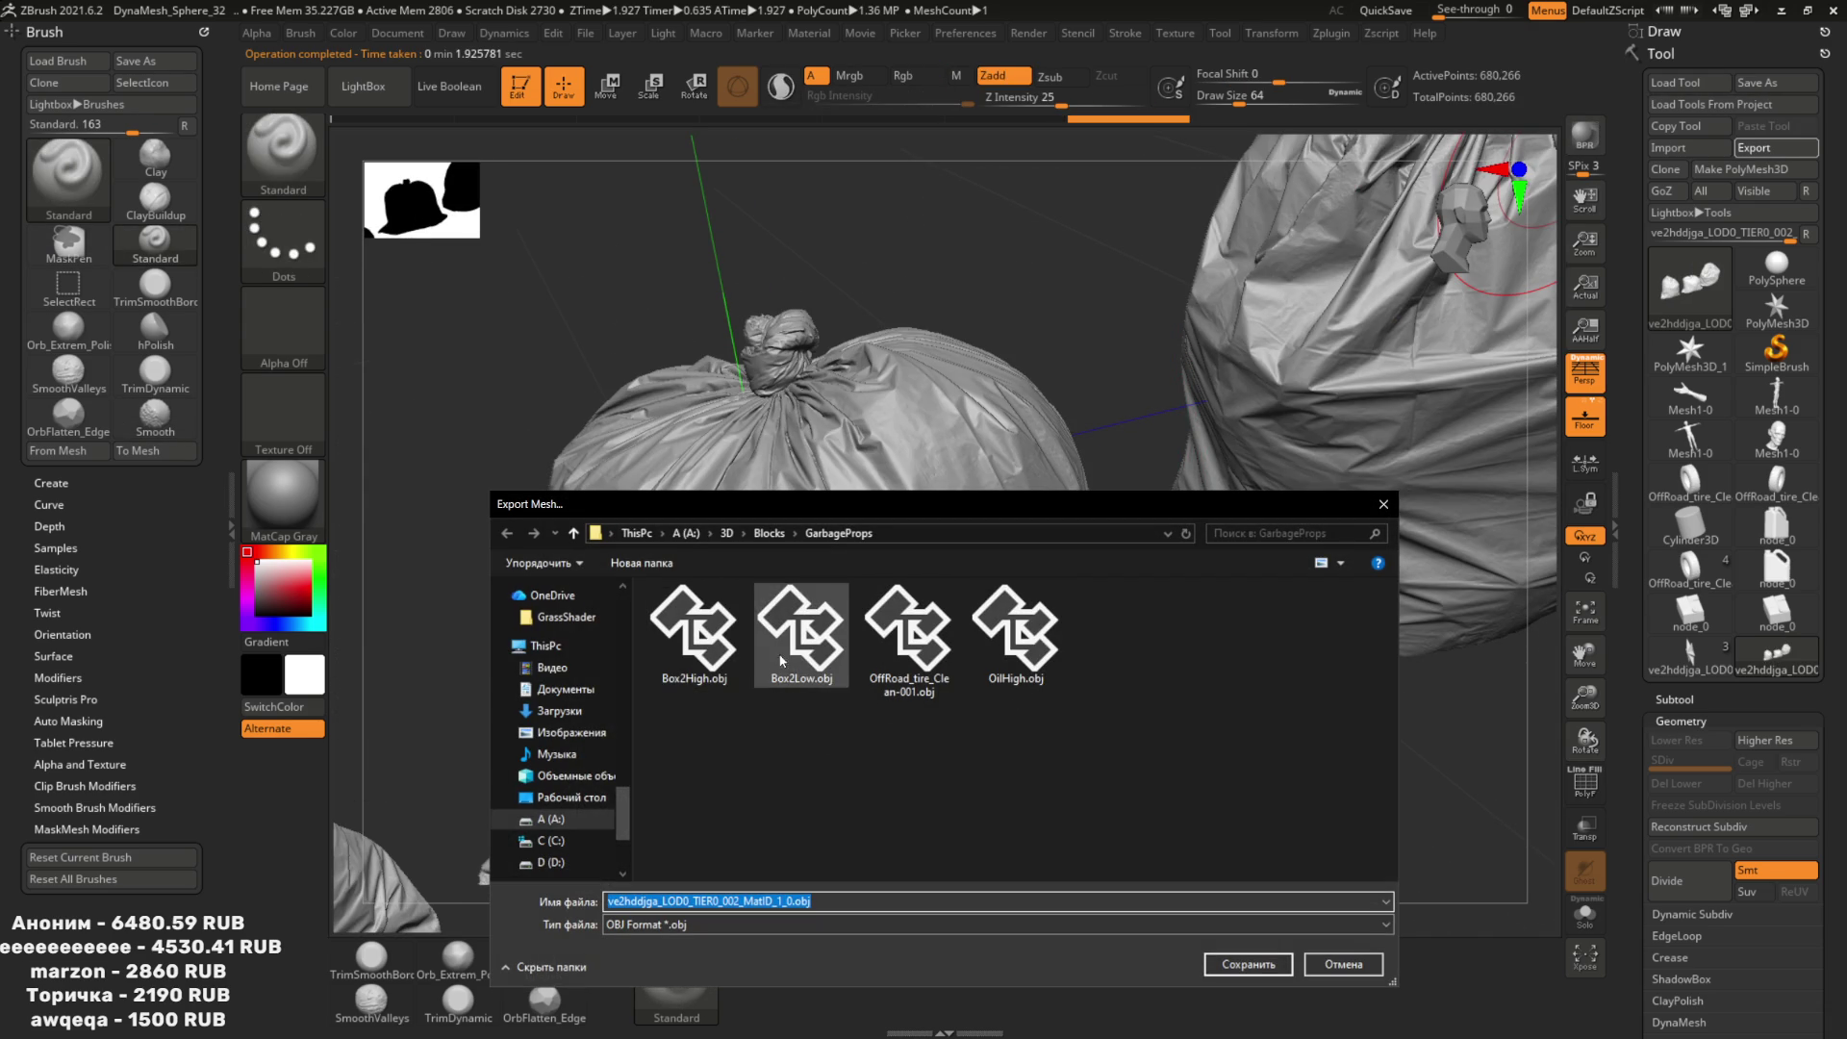
pyautogui.write('TrashBa')
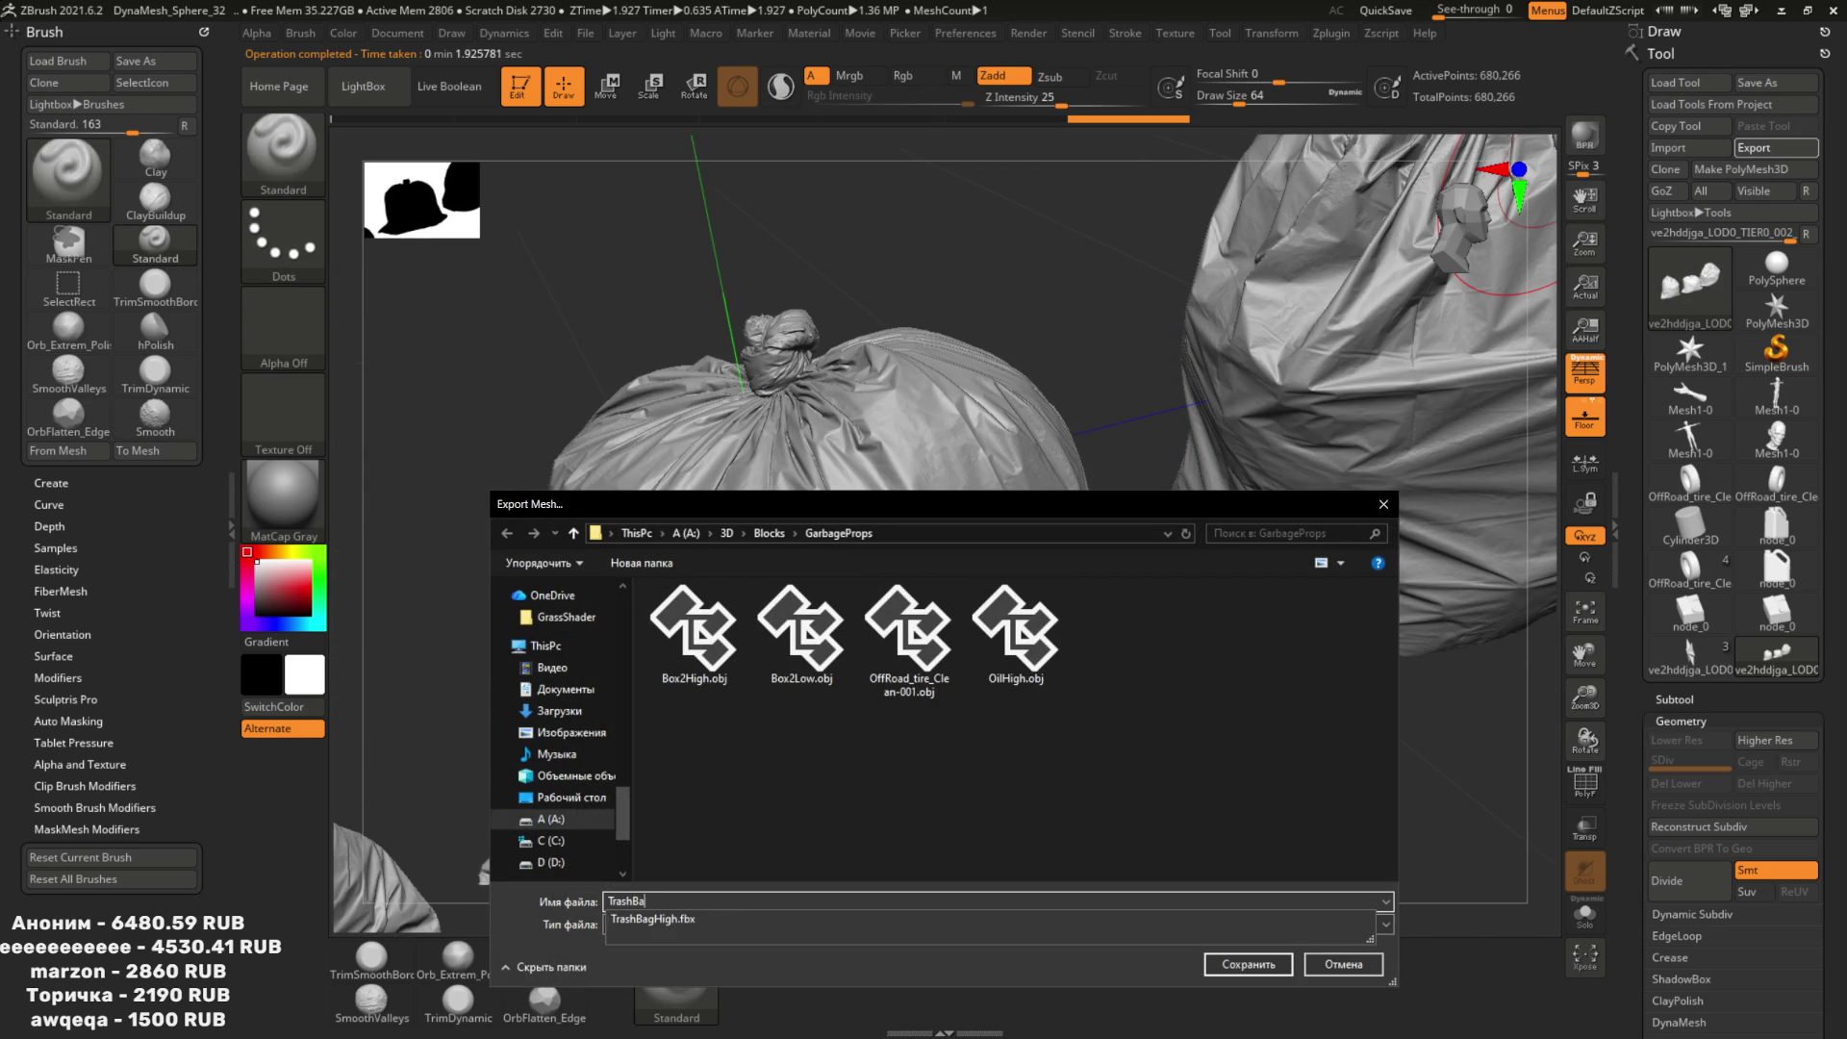
pyautogui.write('sgsgsHigh')
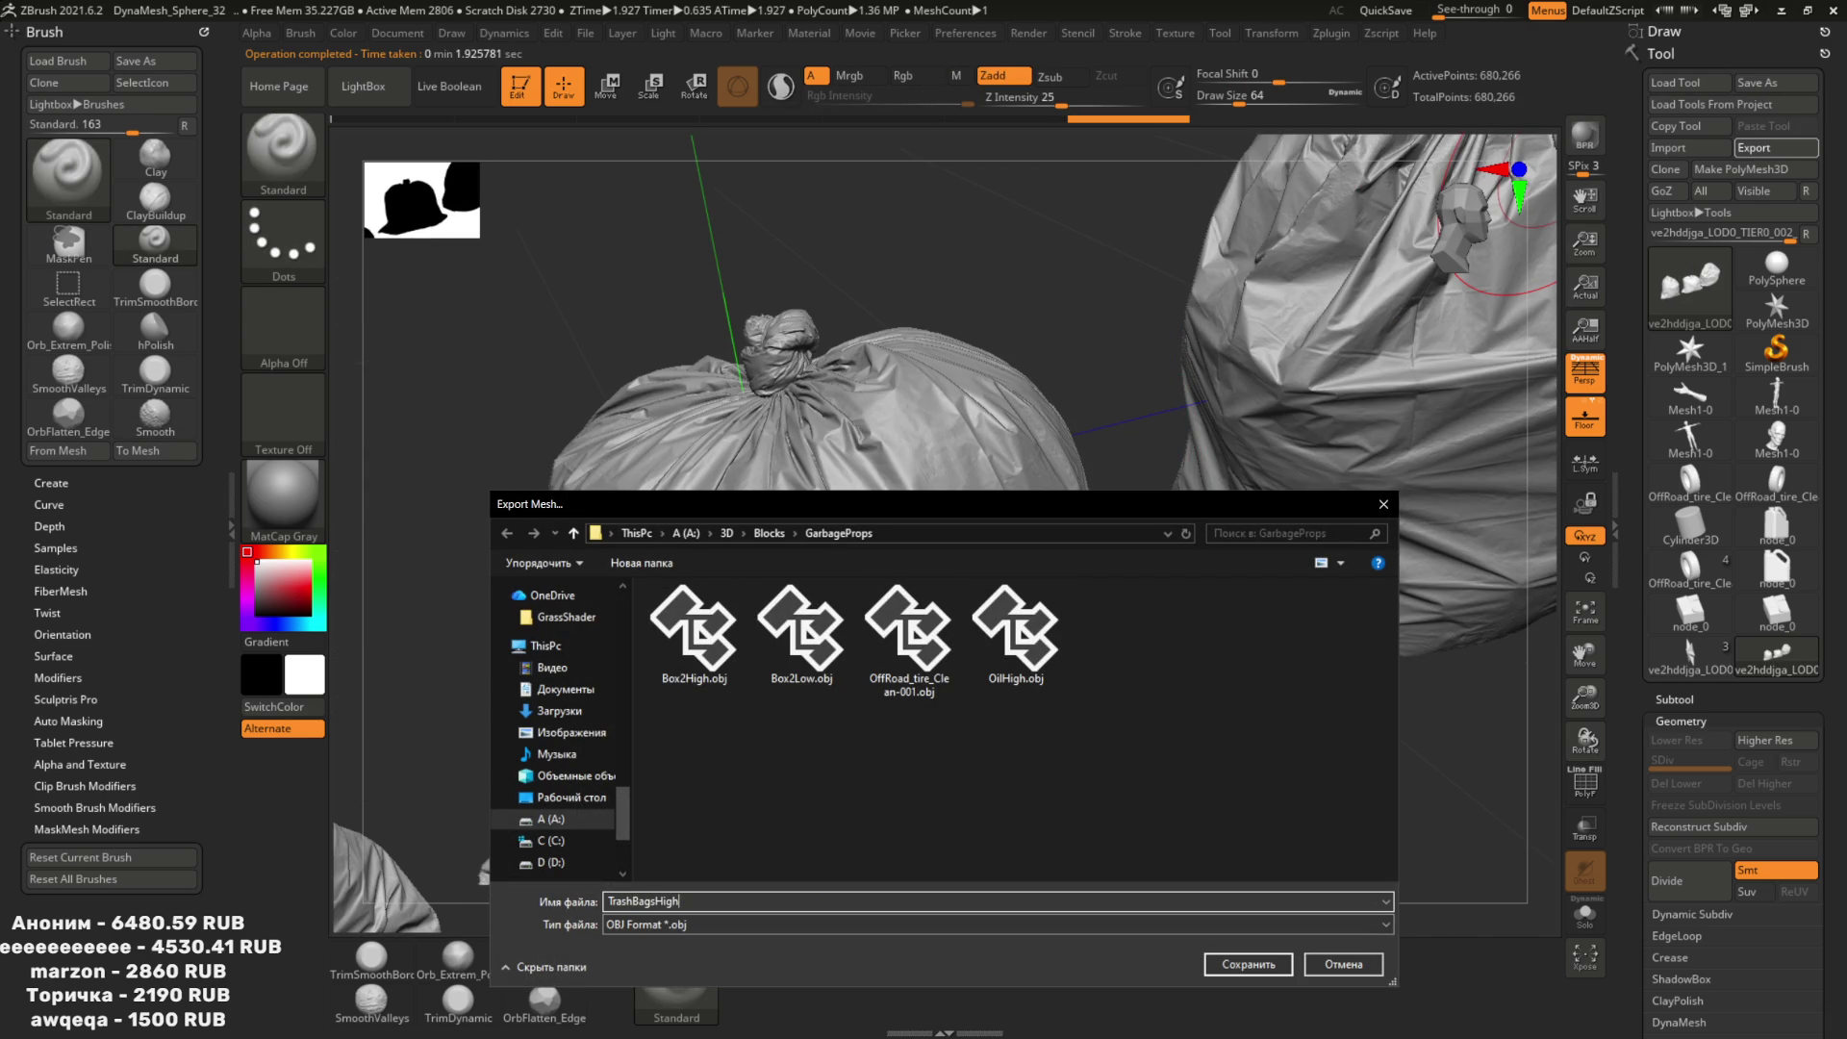
pyautogui.click(1262, 966)
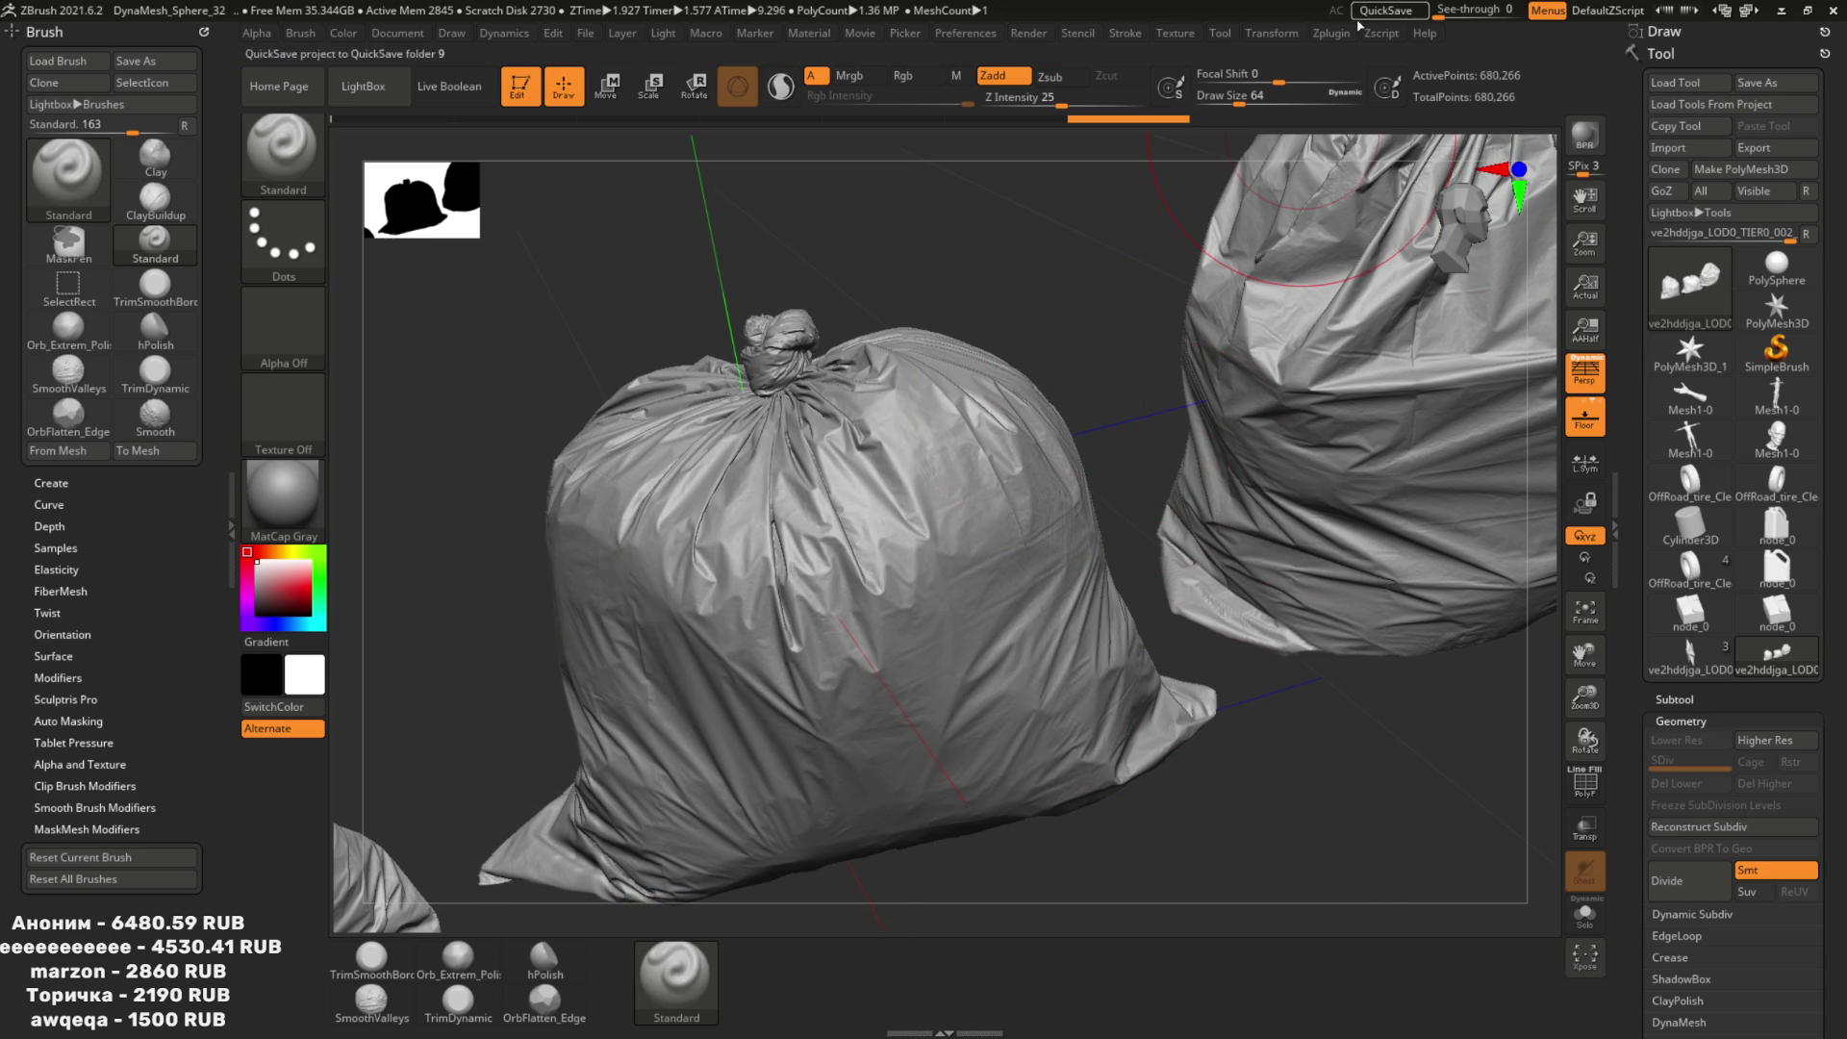
# Try a 4% decimation of the bags down to 81,632 points, then undo it.
pyautogui.click(1349, 36)
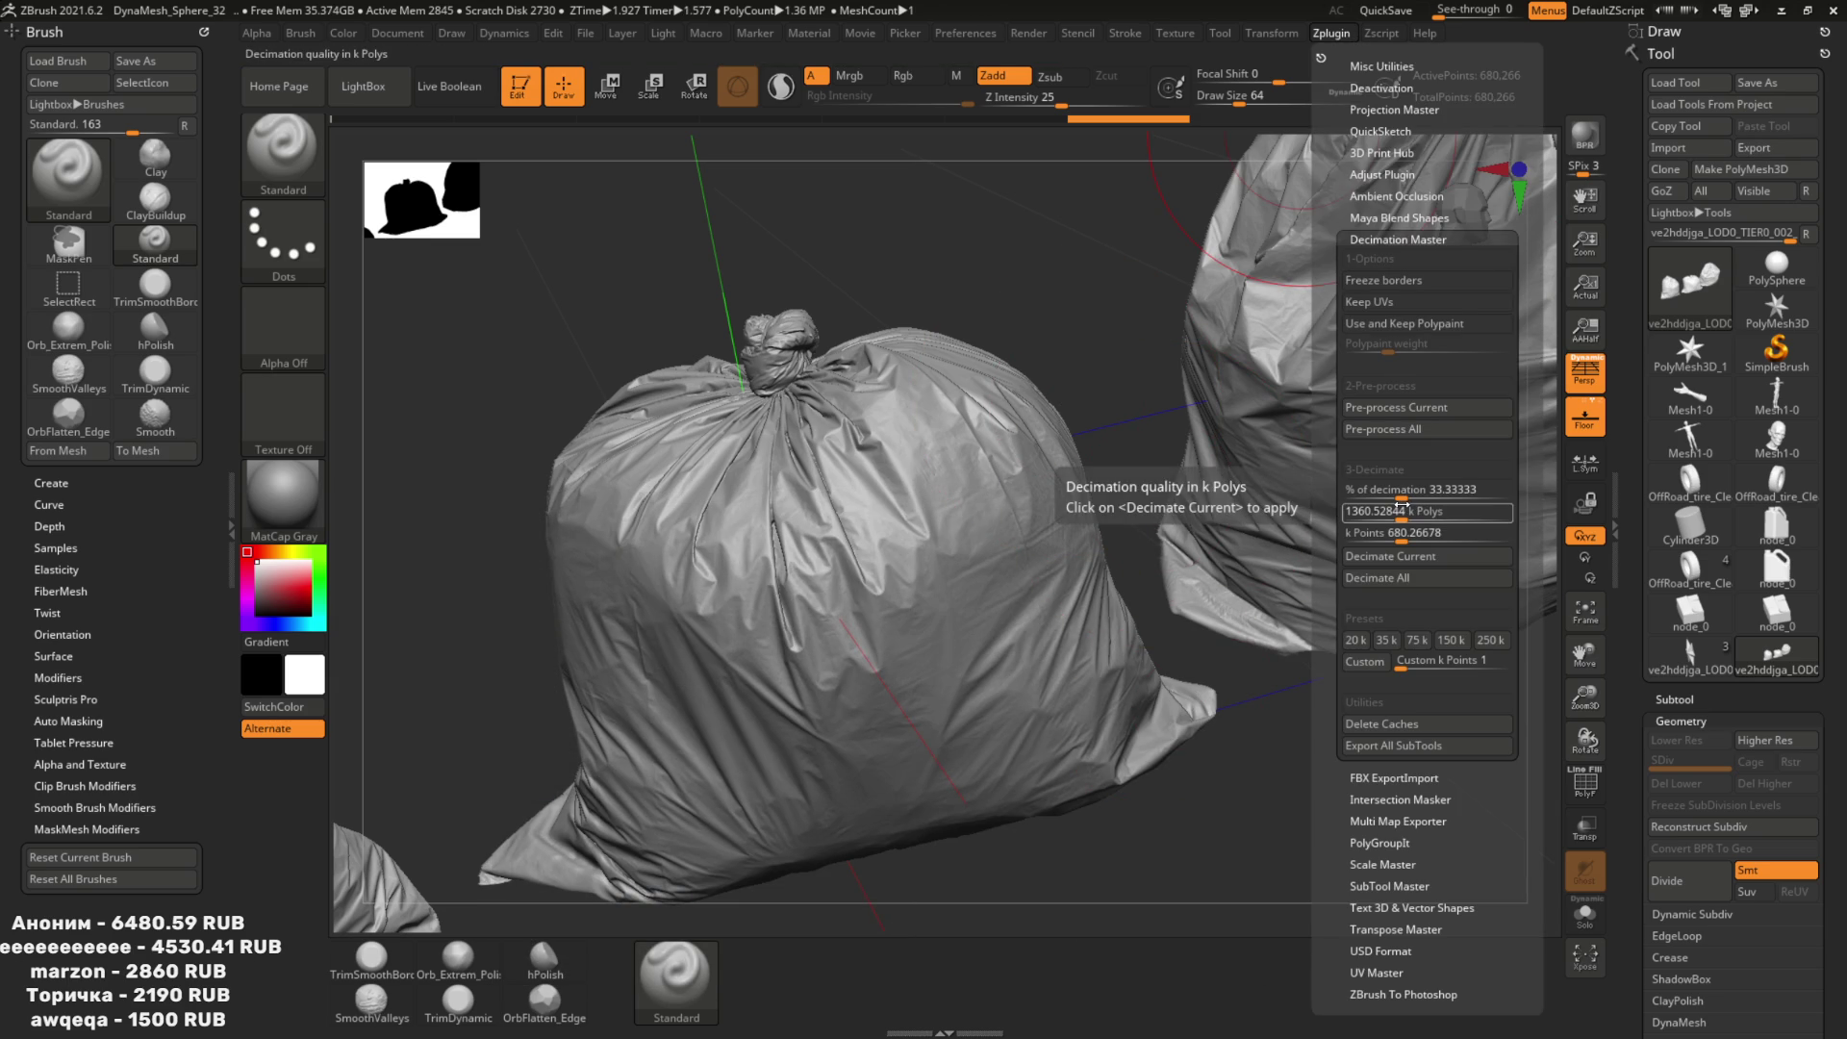
pyautogui.click(1408, 497)
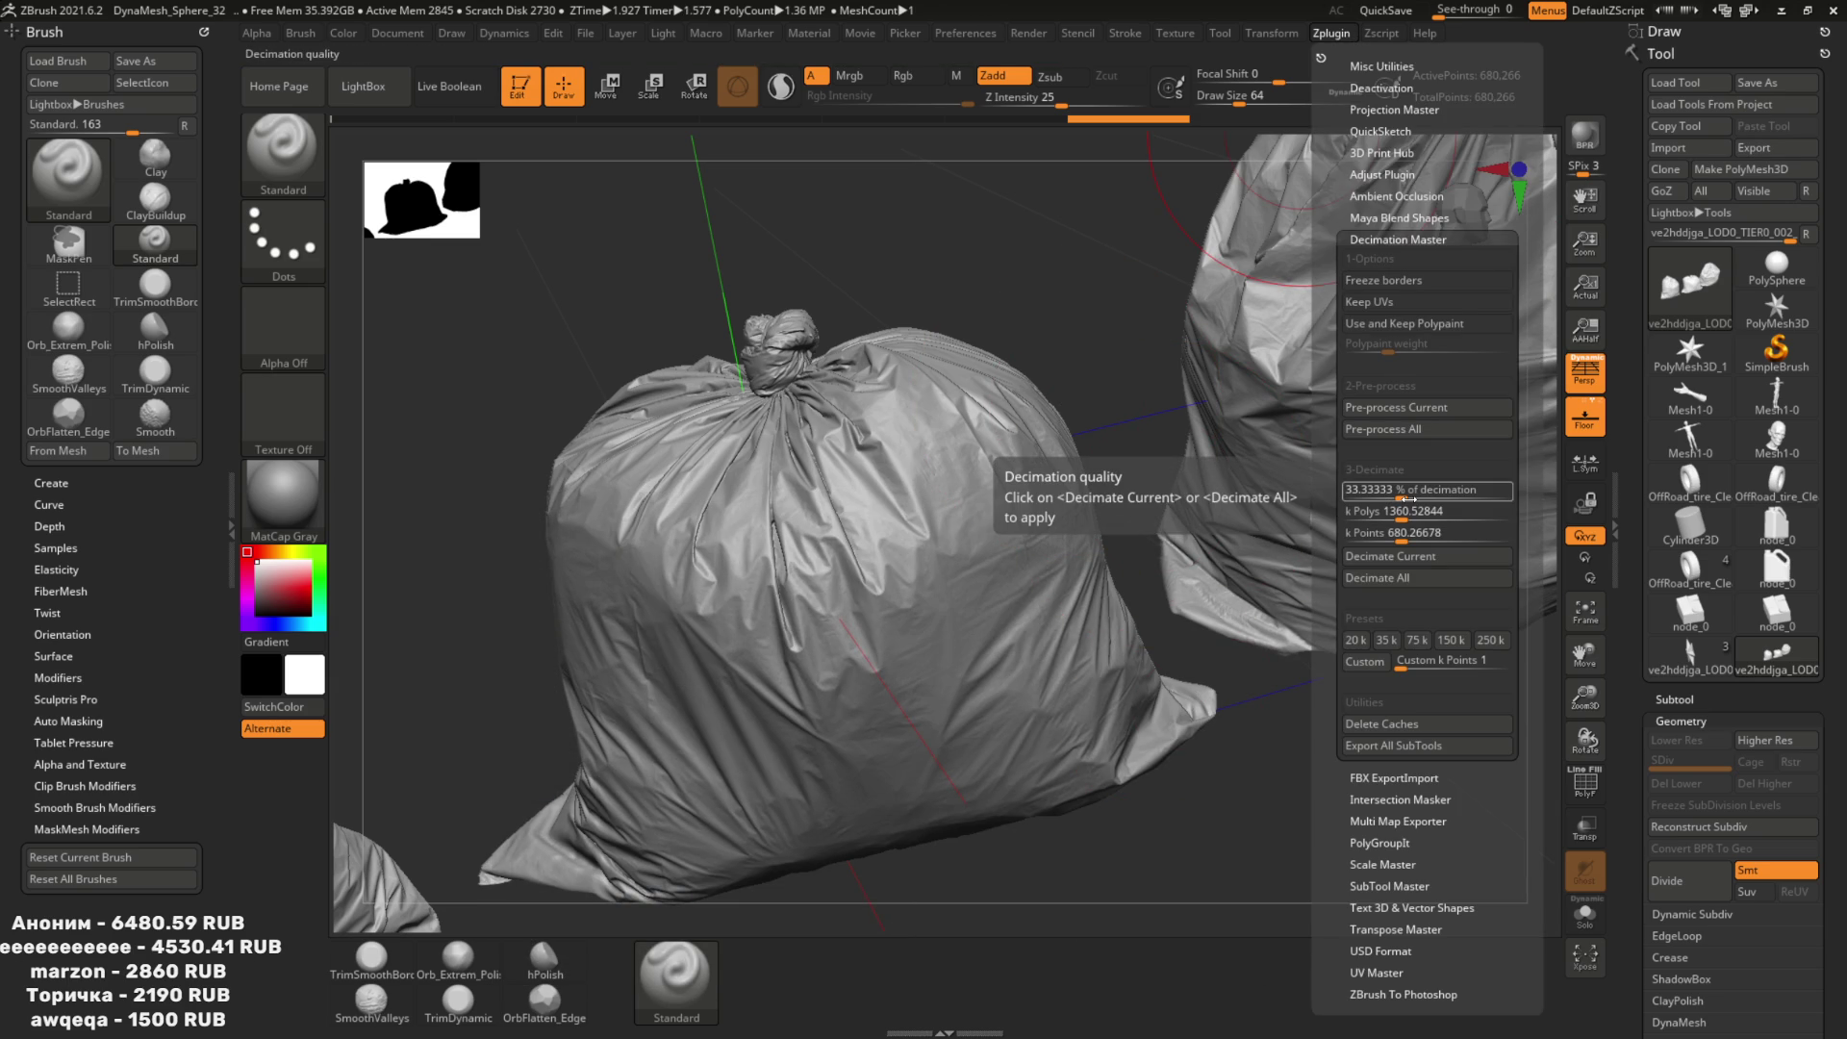
pyautogui.write('0')
pyautogui.press('Return')
pyautogui.moveTo(1351, 502); pyautogui.dragTo(1355, 502)
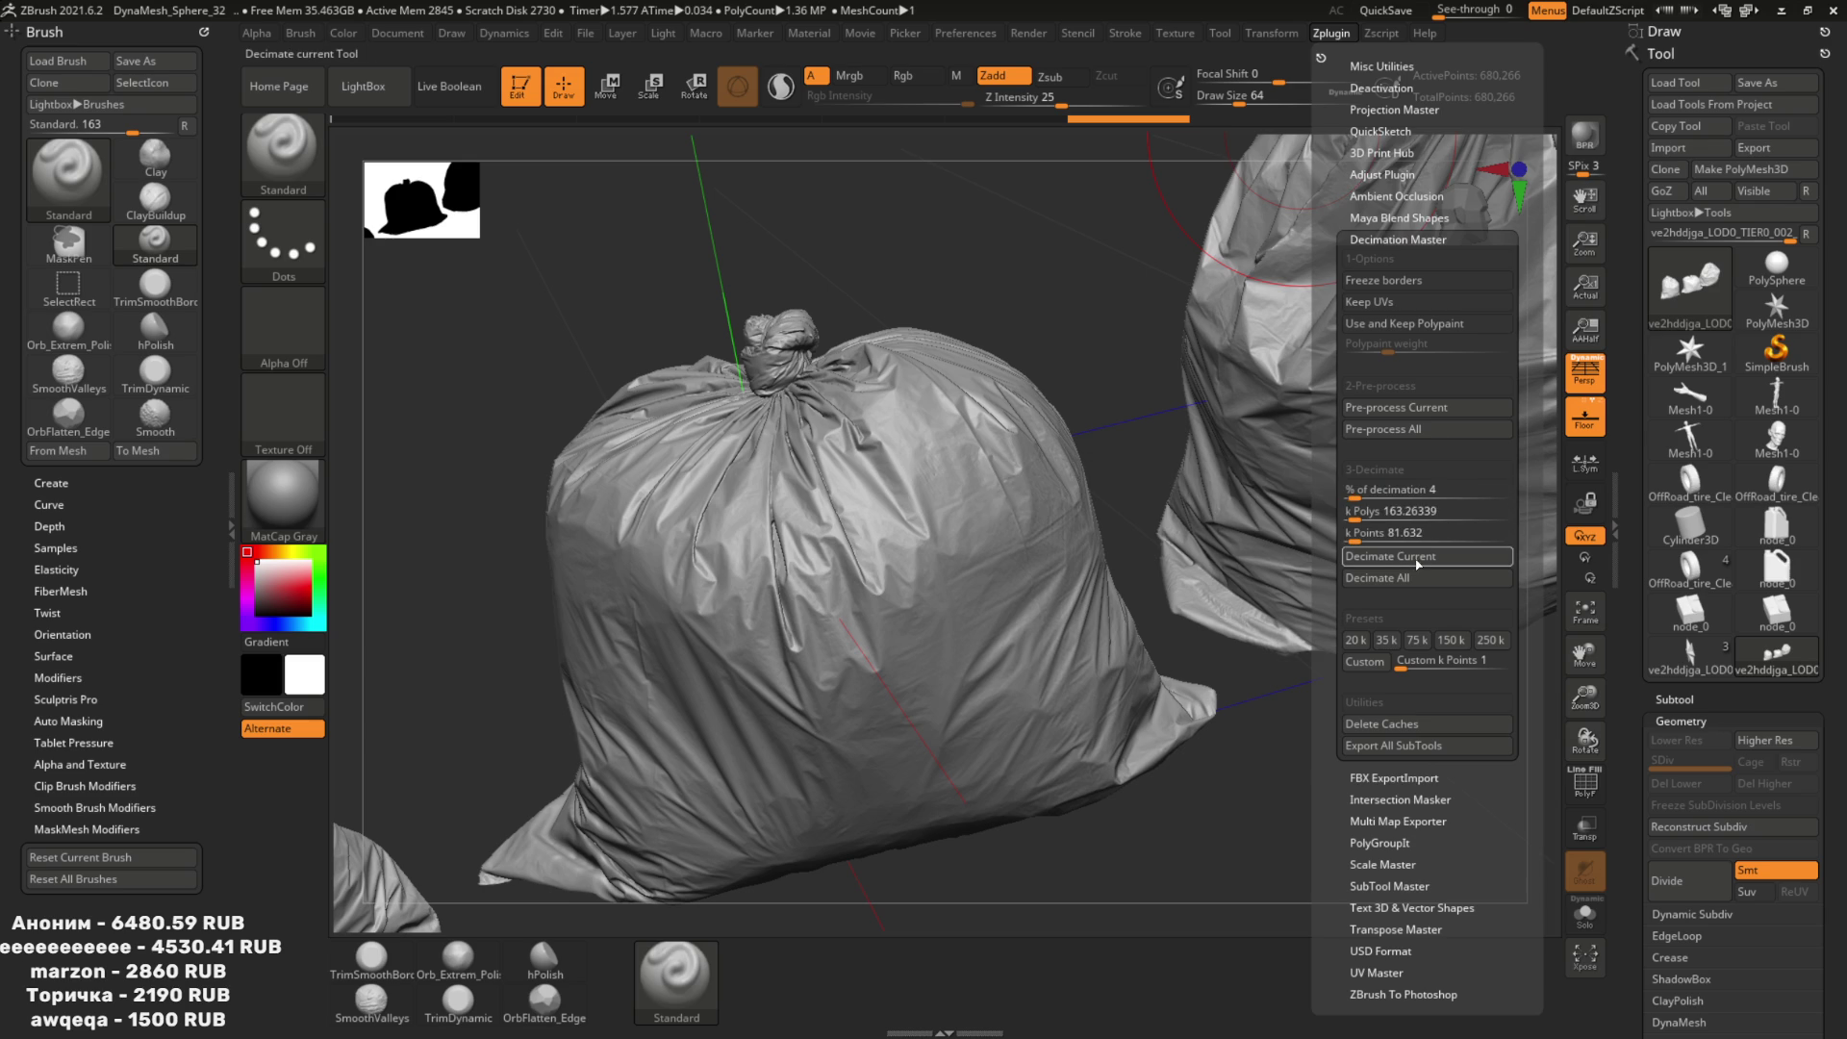
pyautogui.click(1418, 558)
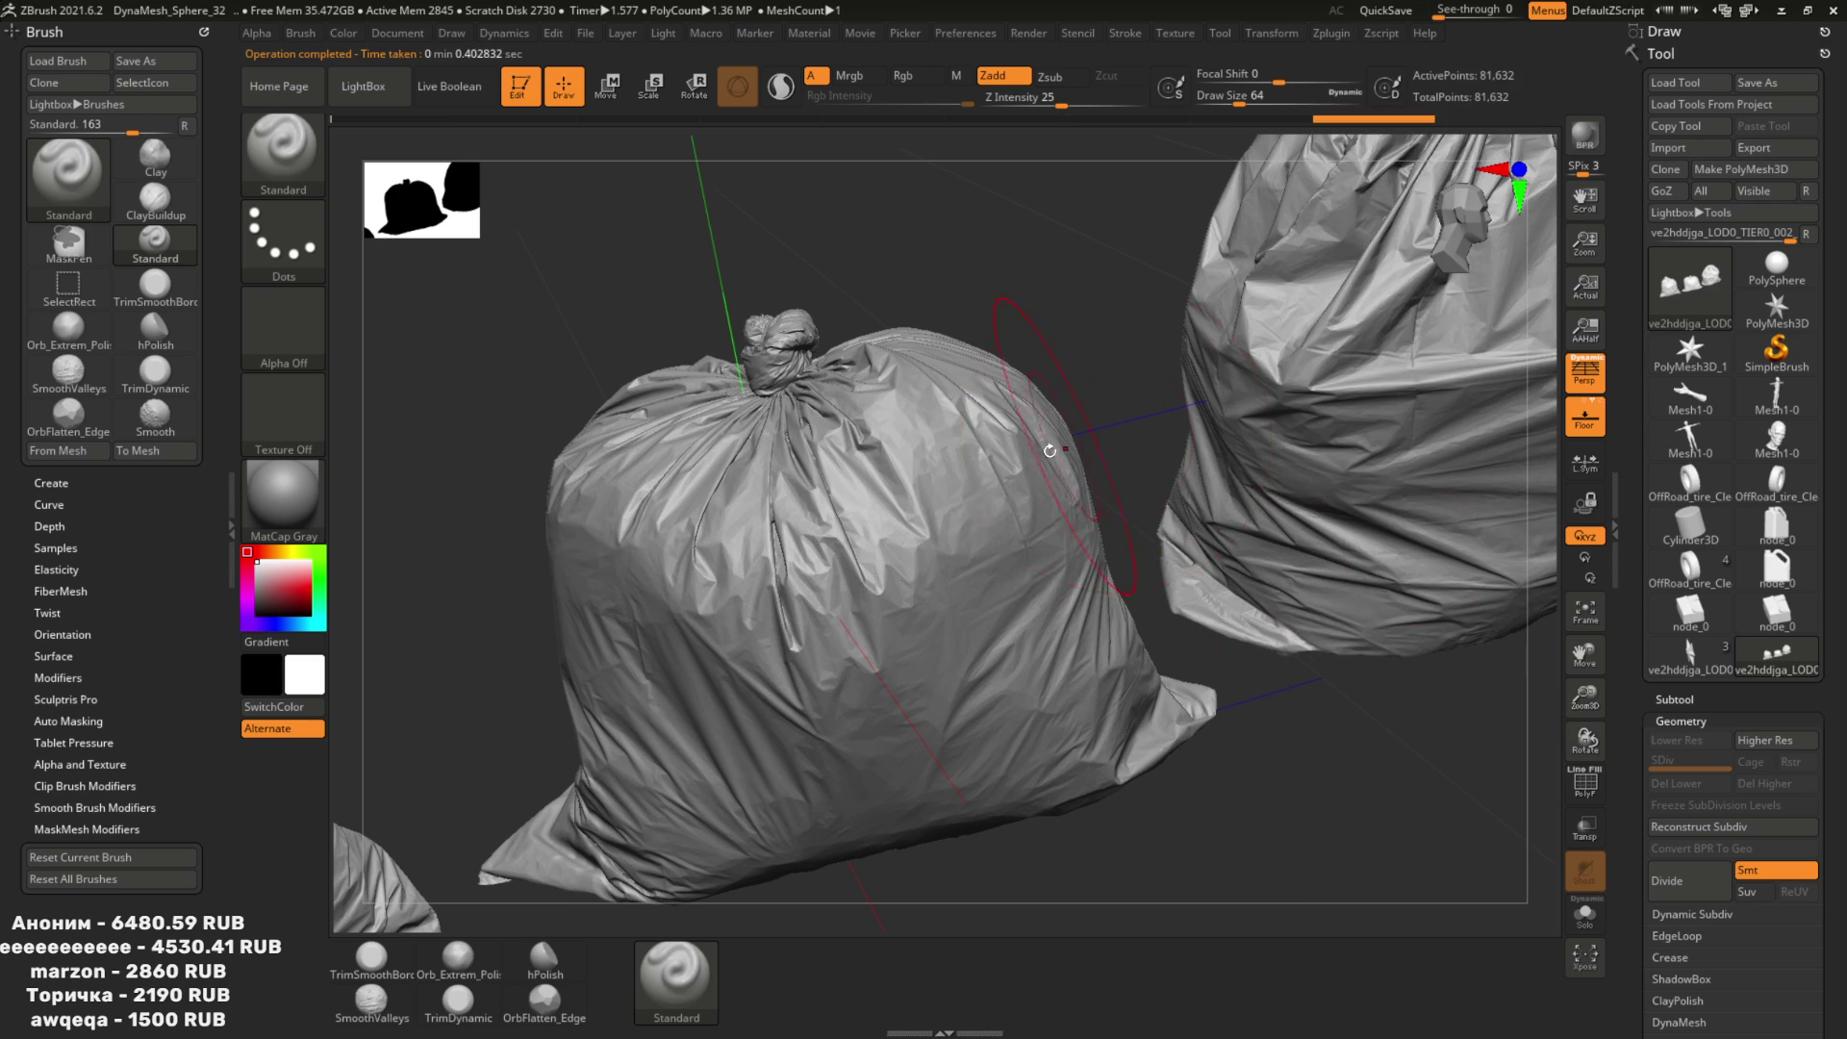
pyautogui.hotkey('ctrl', 'z')
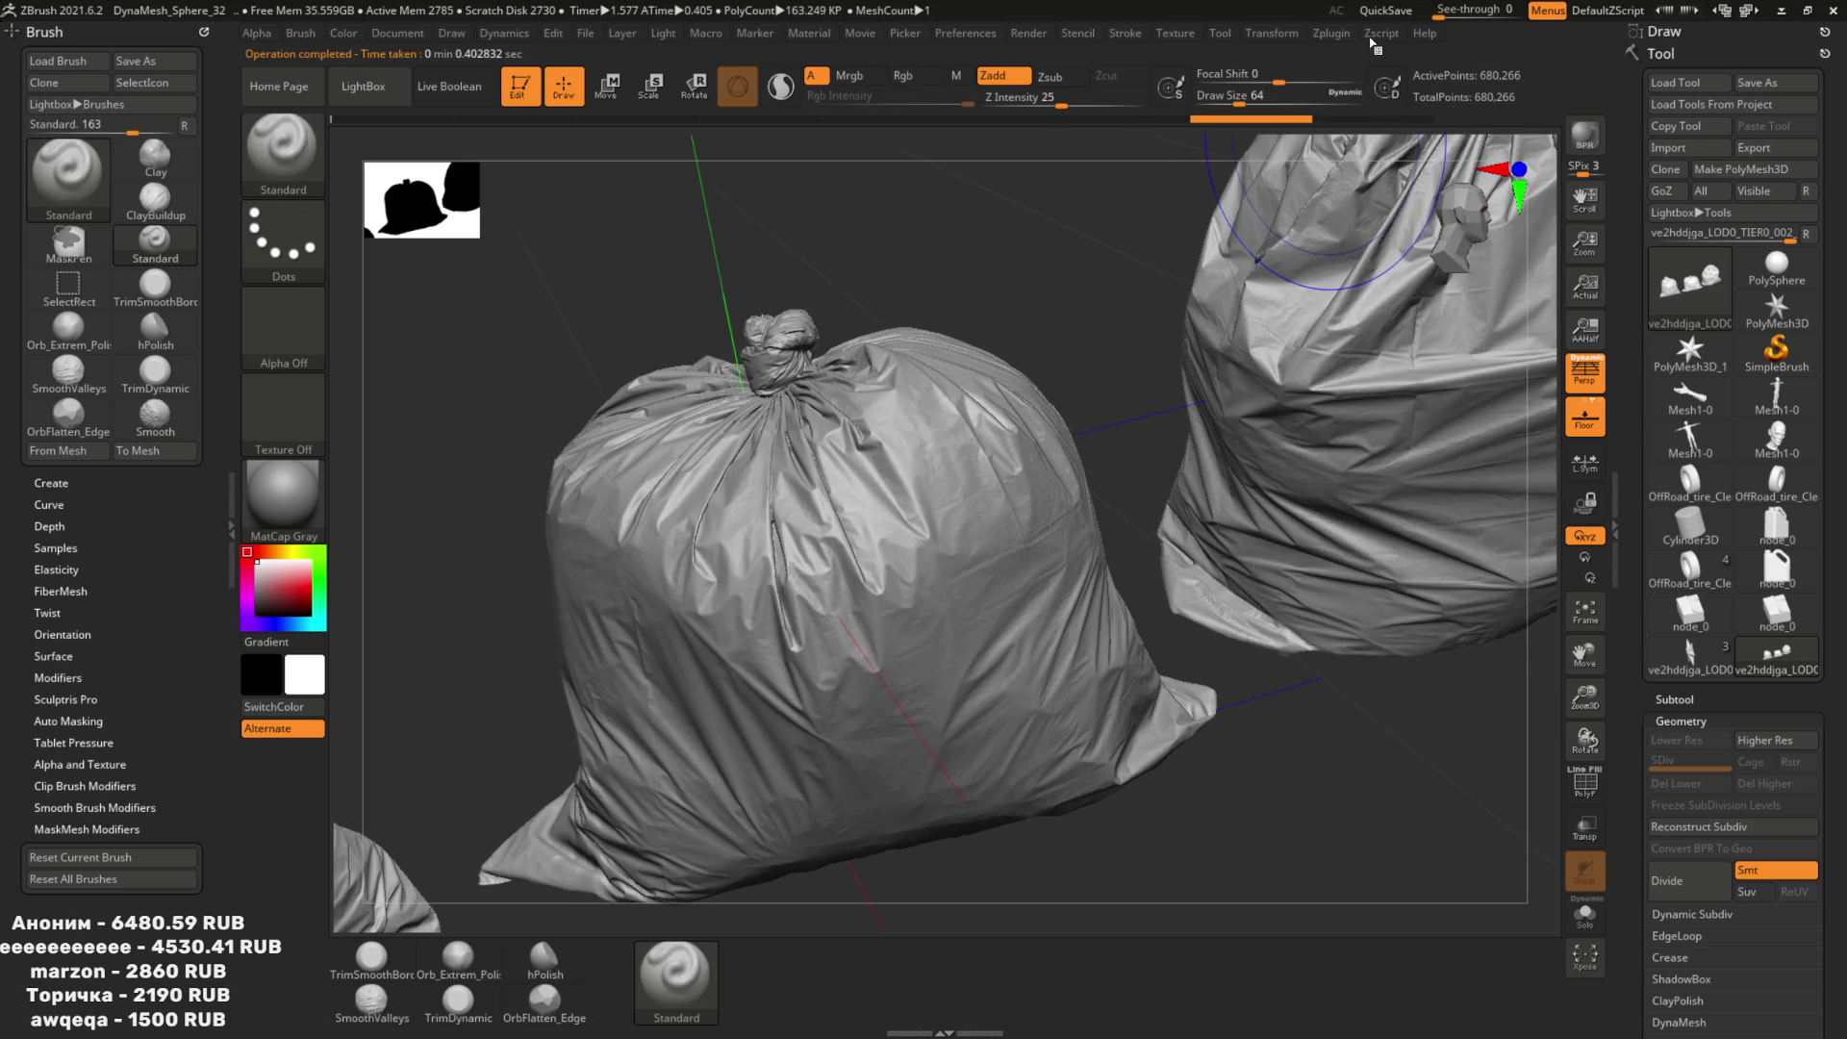
# Decimate the bags to a 4k-poly target, giving a faceted 1,999-point low version.
pyautogui.click(1331, 33)
pyautogui.write('4')
pyautogui.press('Return')
pyautogui.click(1417, 556)
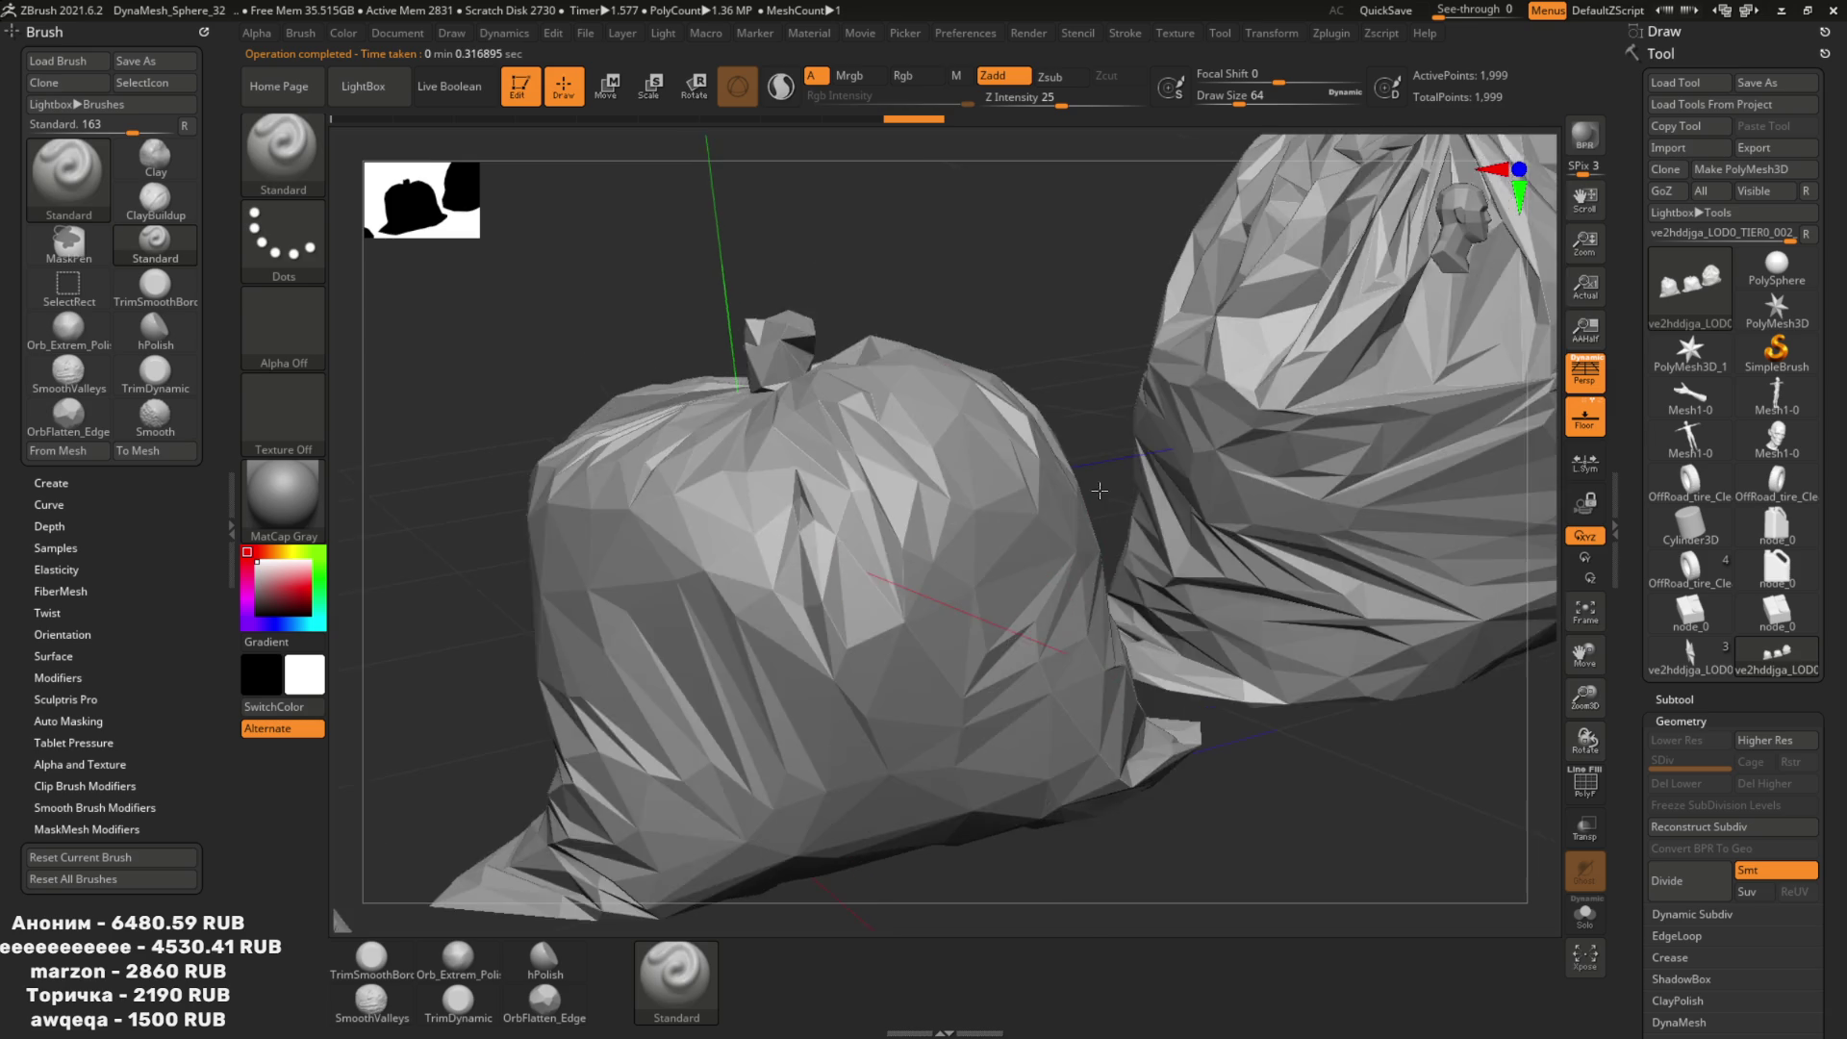
pyautogui.press('f')
pyautogui.keyDown('shift'); pyautogui.moveTo(1084, 392); pyautogui.dragTo(1092, 445); pyautogui.keyUp('shift')
# Export the low-poly bags as TrashBagsLow.obj and return to Blender.
pyautogui.click(1775, 147)
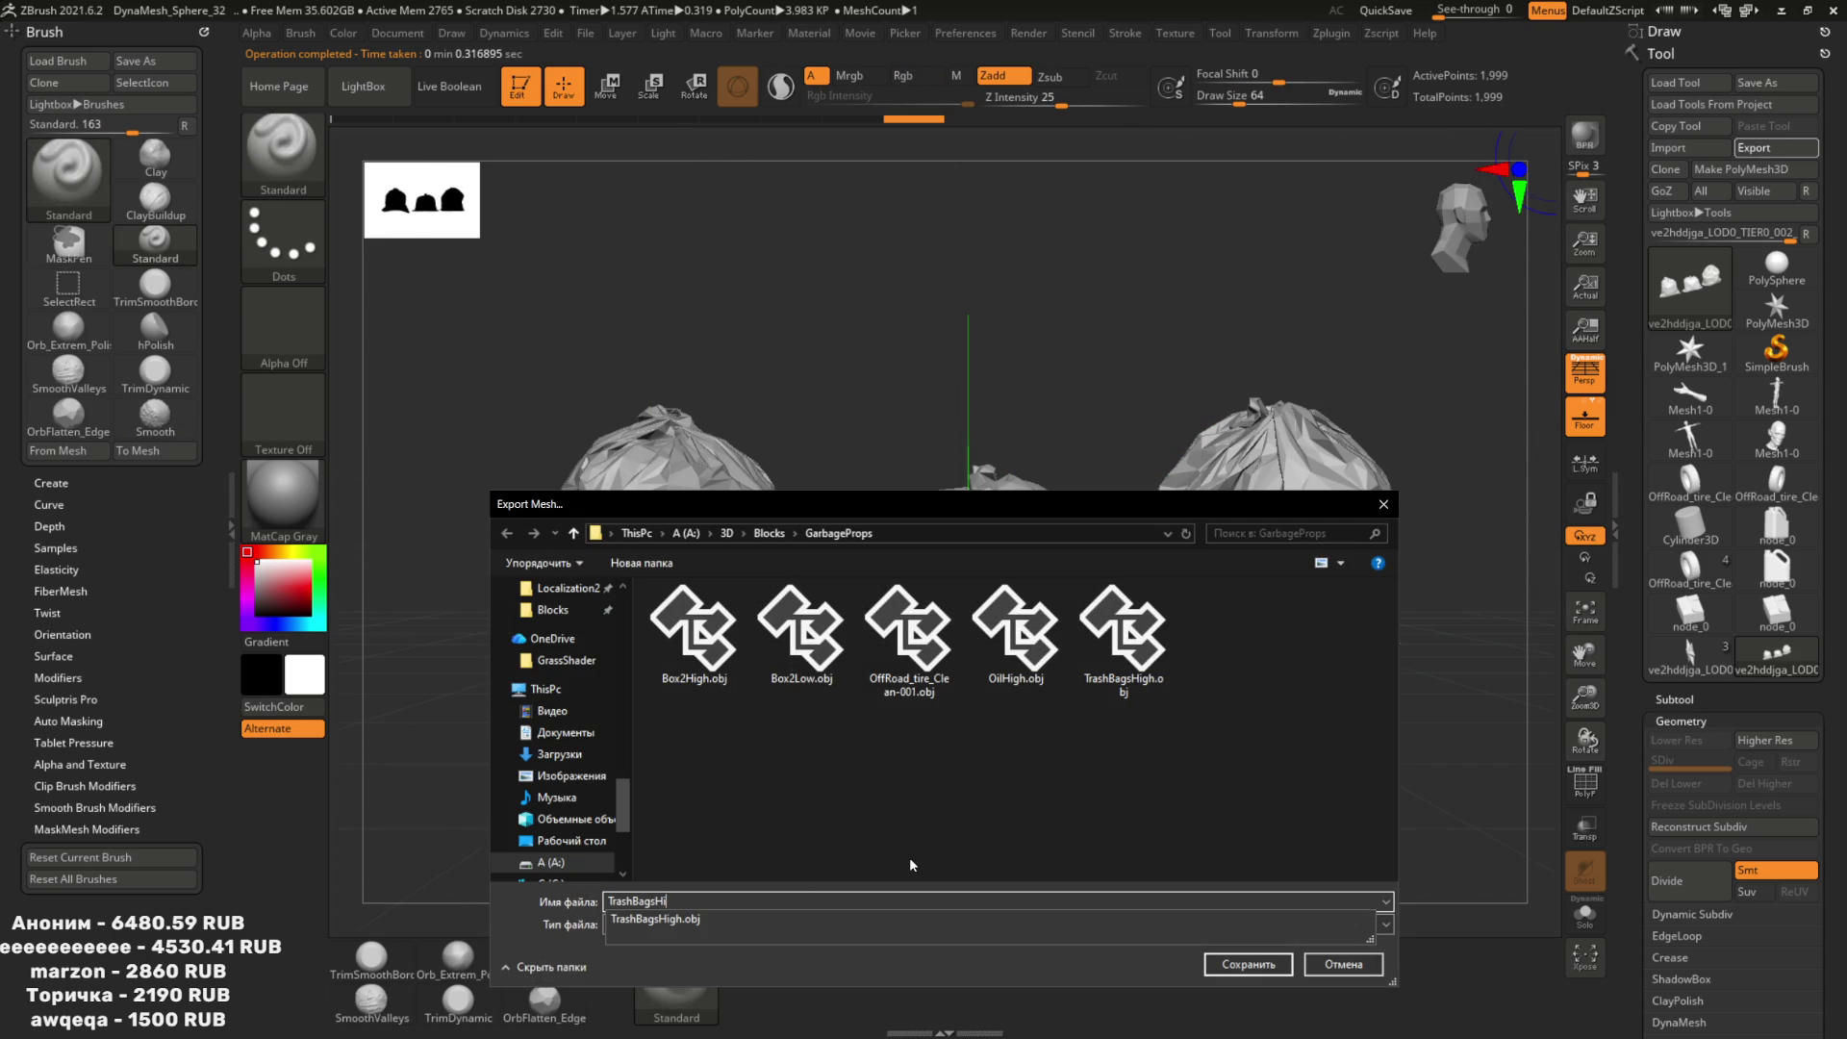
pyautogui.write('Low')
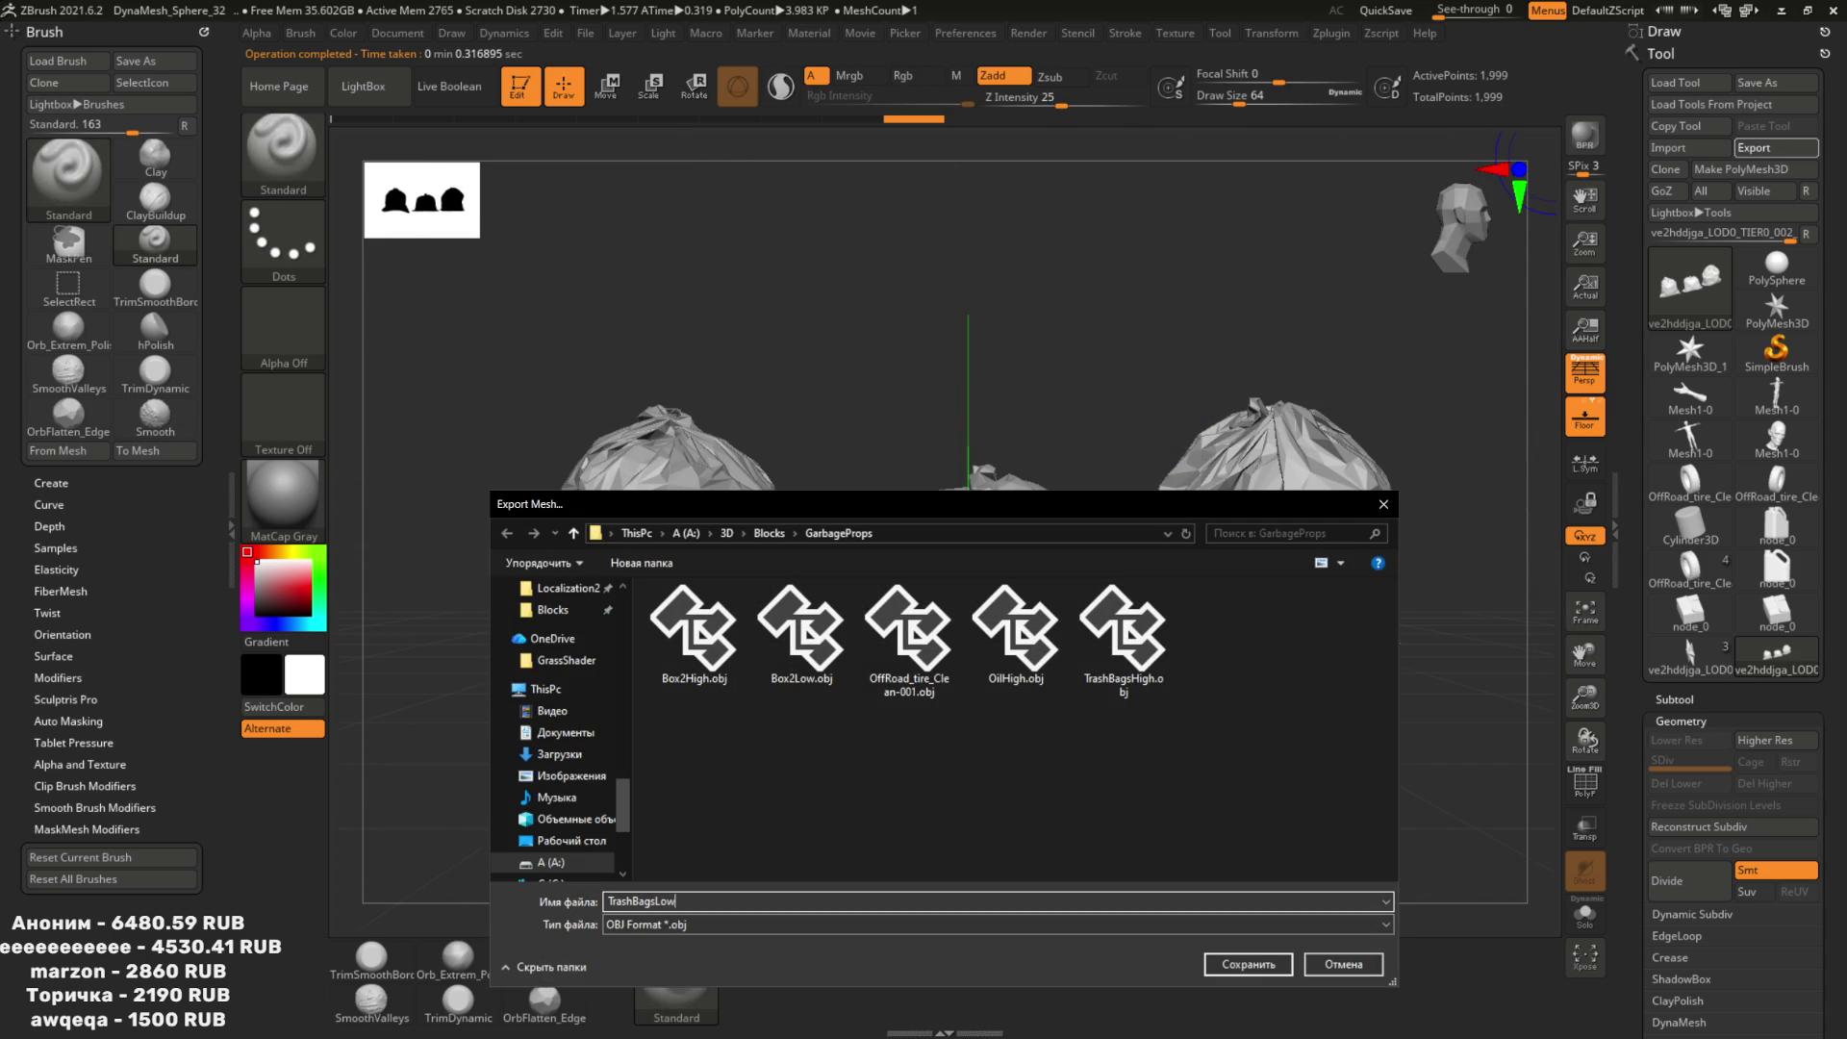
pyautogui.press('Return')
pyautogui.hotkey('alt', 'Tab')
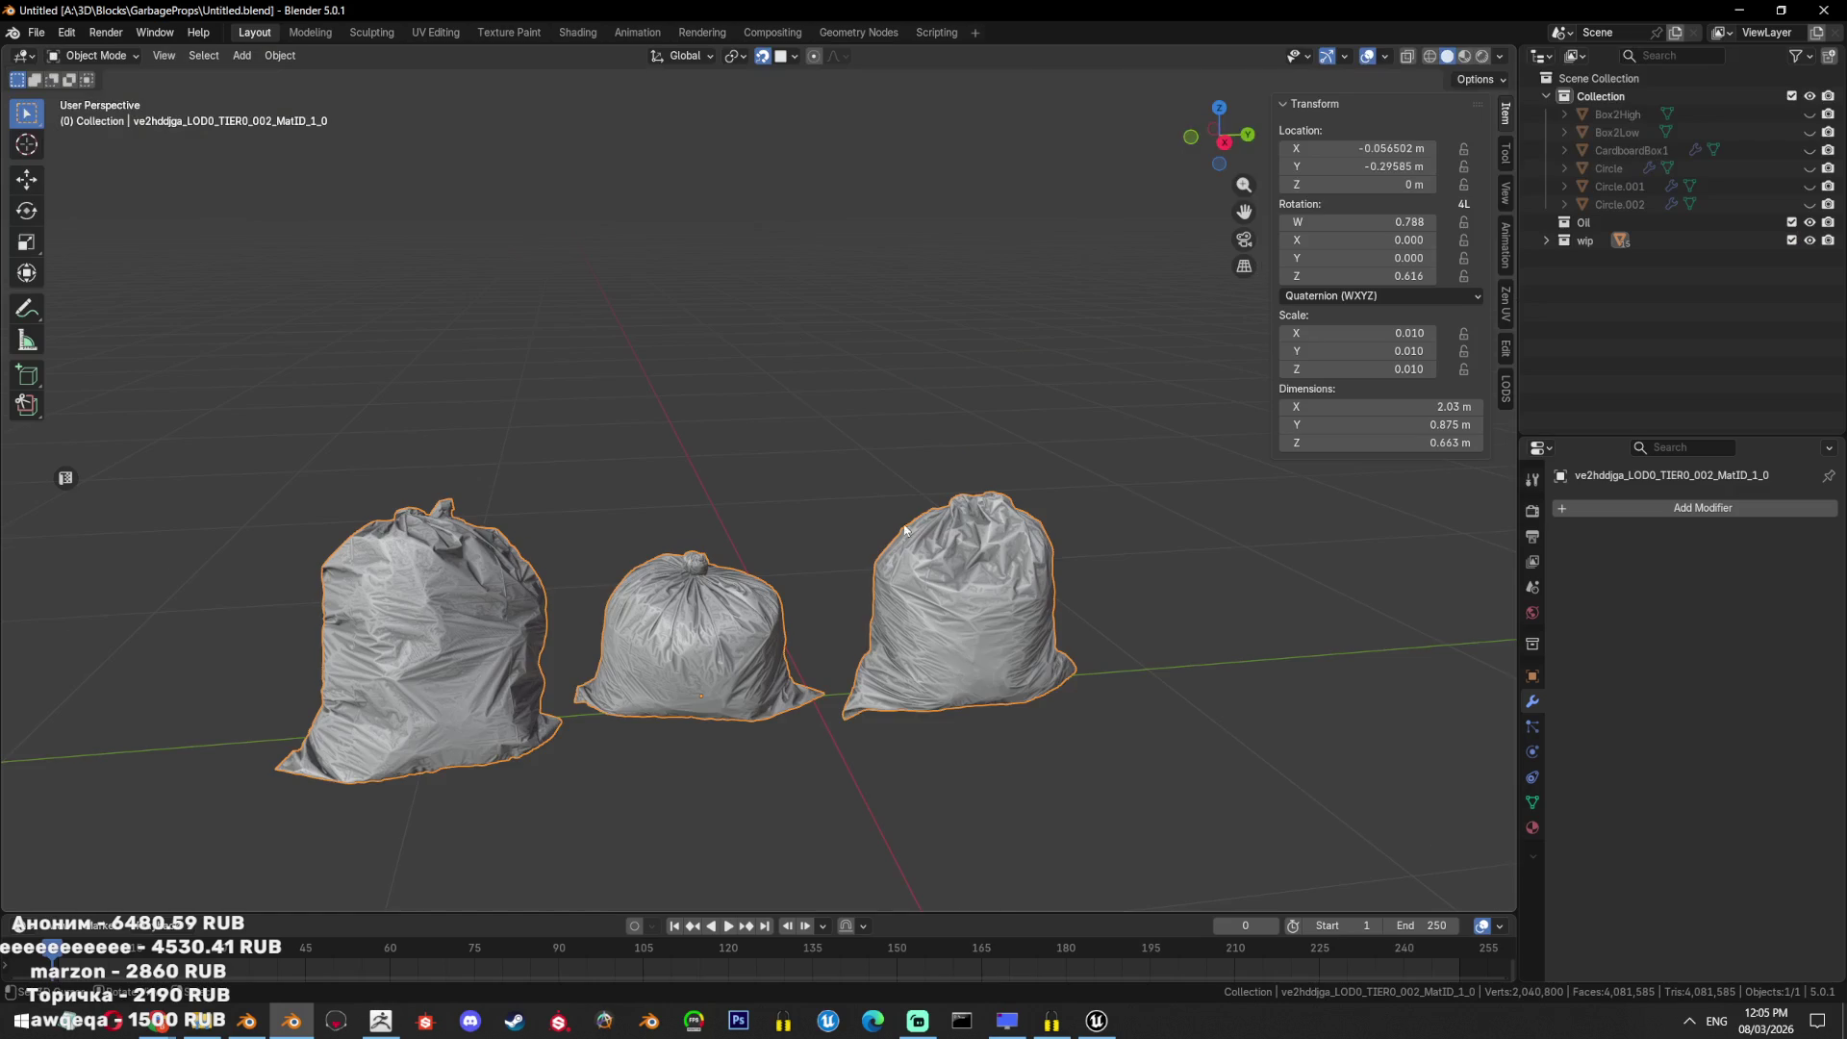
# Delete the bag mesh and import TrashBagHigh.fbx.
pyautogui.moveTo(884, 561)
pyautogui.mouseDown(button='middle')
pyautogui.moveTo(864, 499)
pyautogui.moveTo(622, 416)
pyautogui.mouseUp(button='middle')
pyautogui.press('Delete')
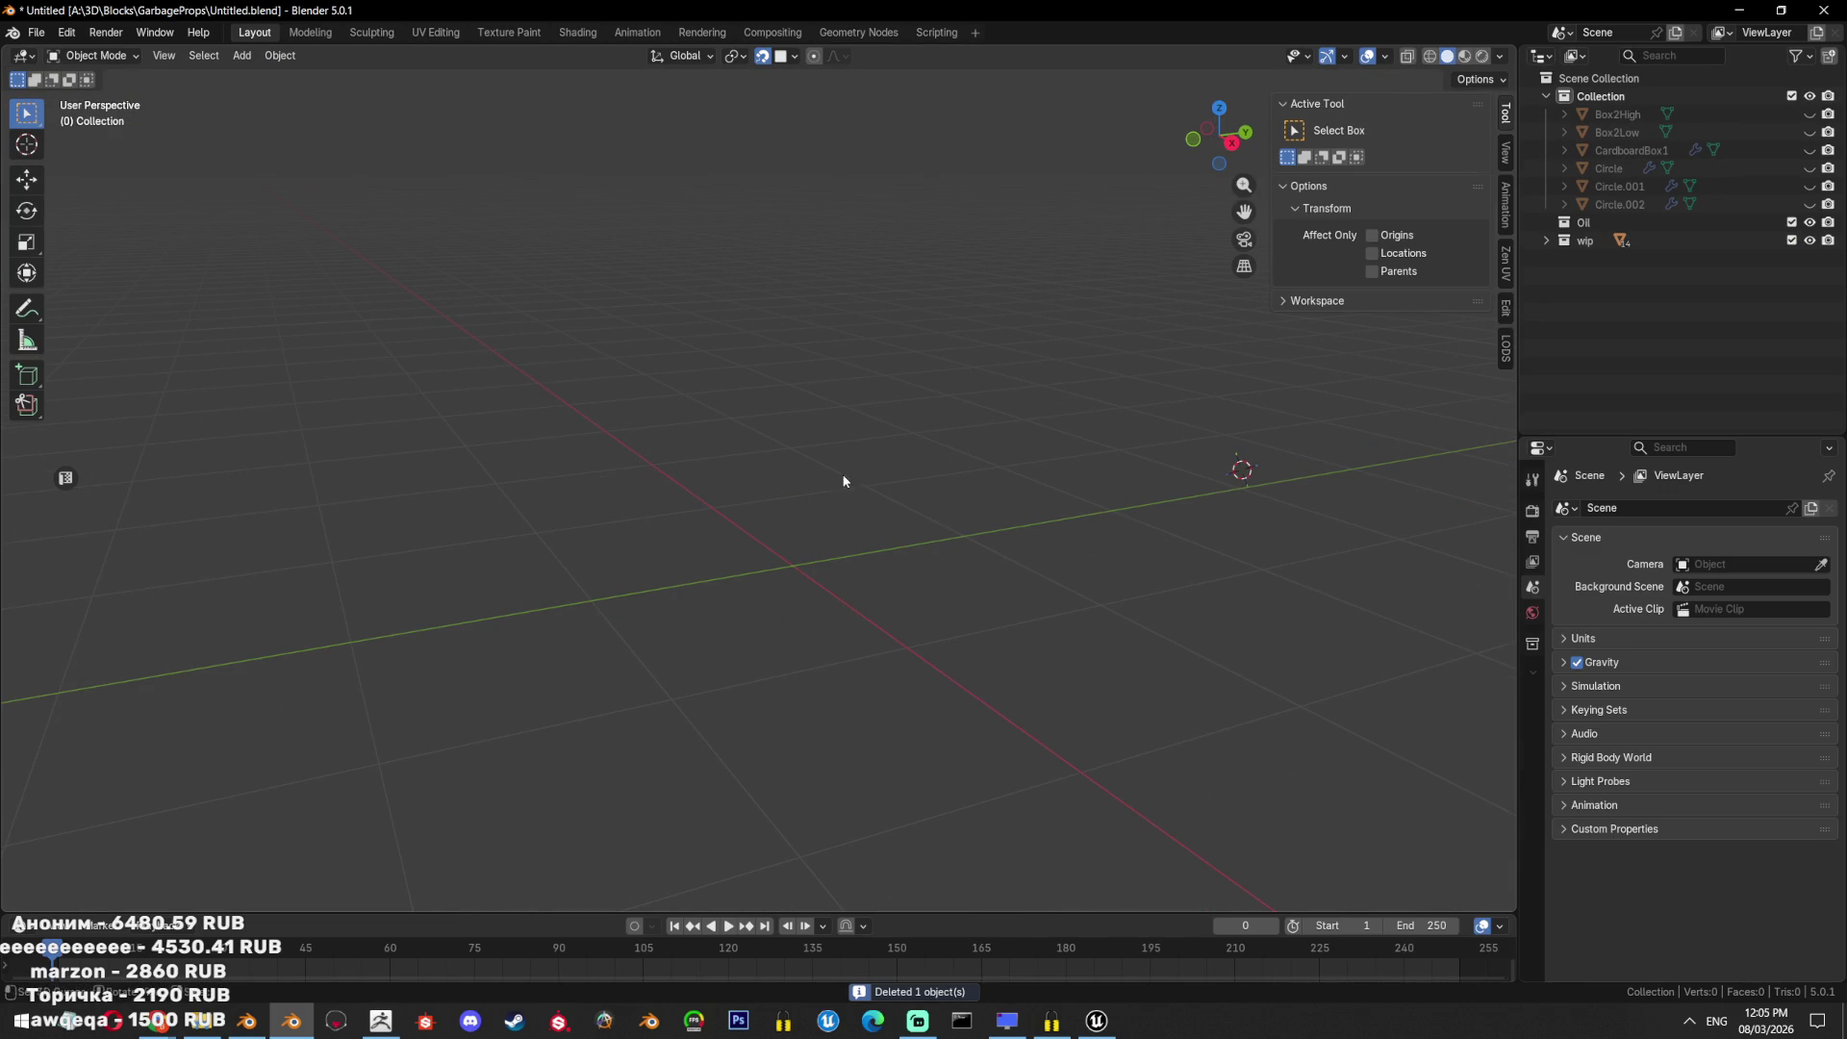
pyautogui.click(36, 32)
pyautogui.moveTo(92, 286)
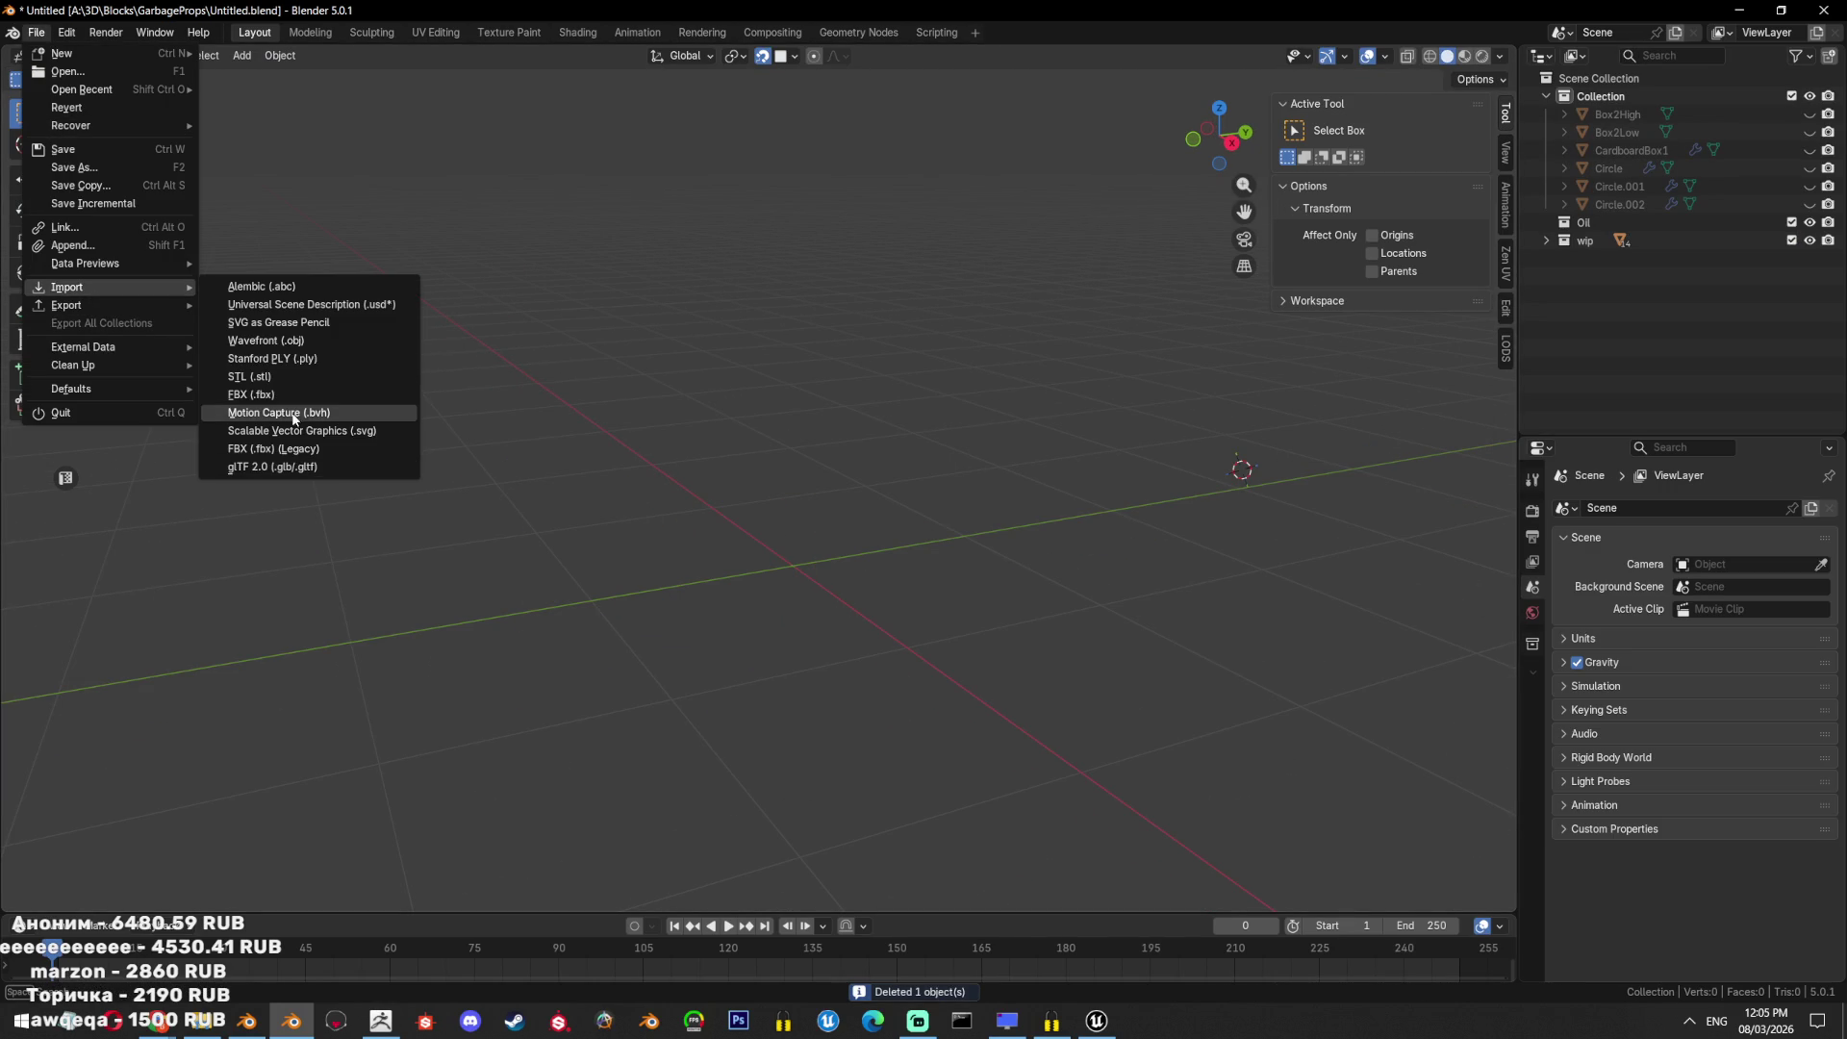
pyautogui.click(390, 417)
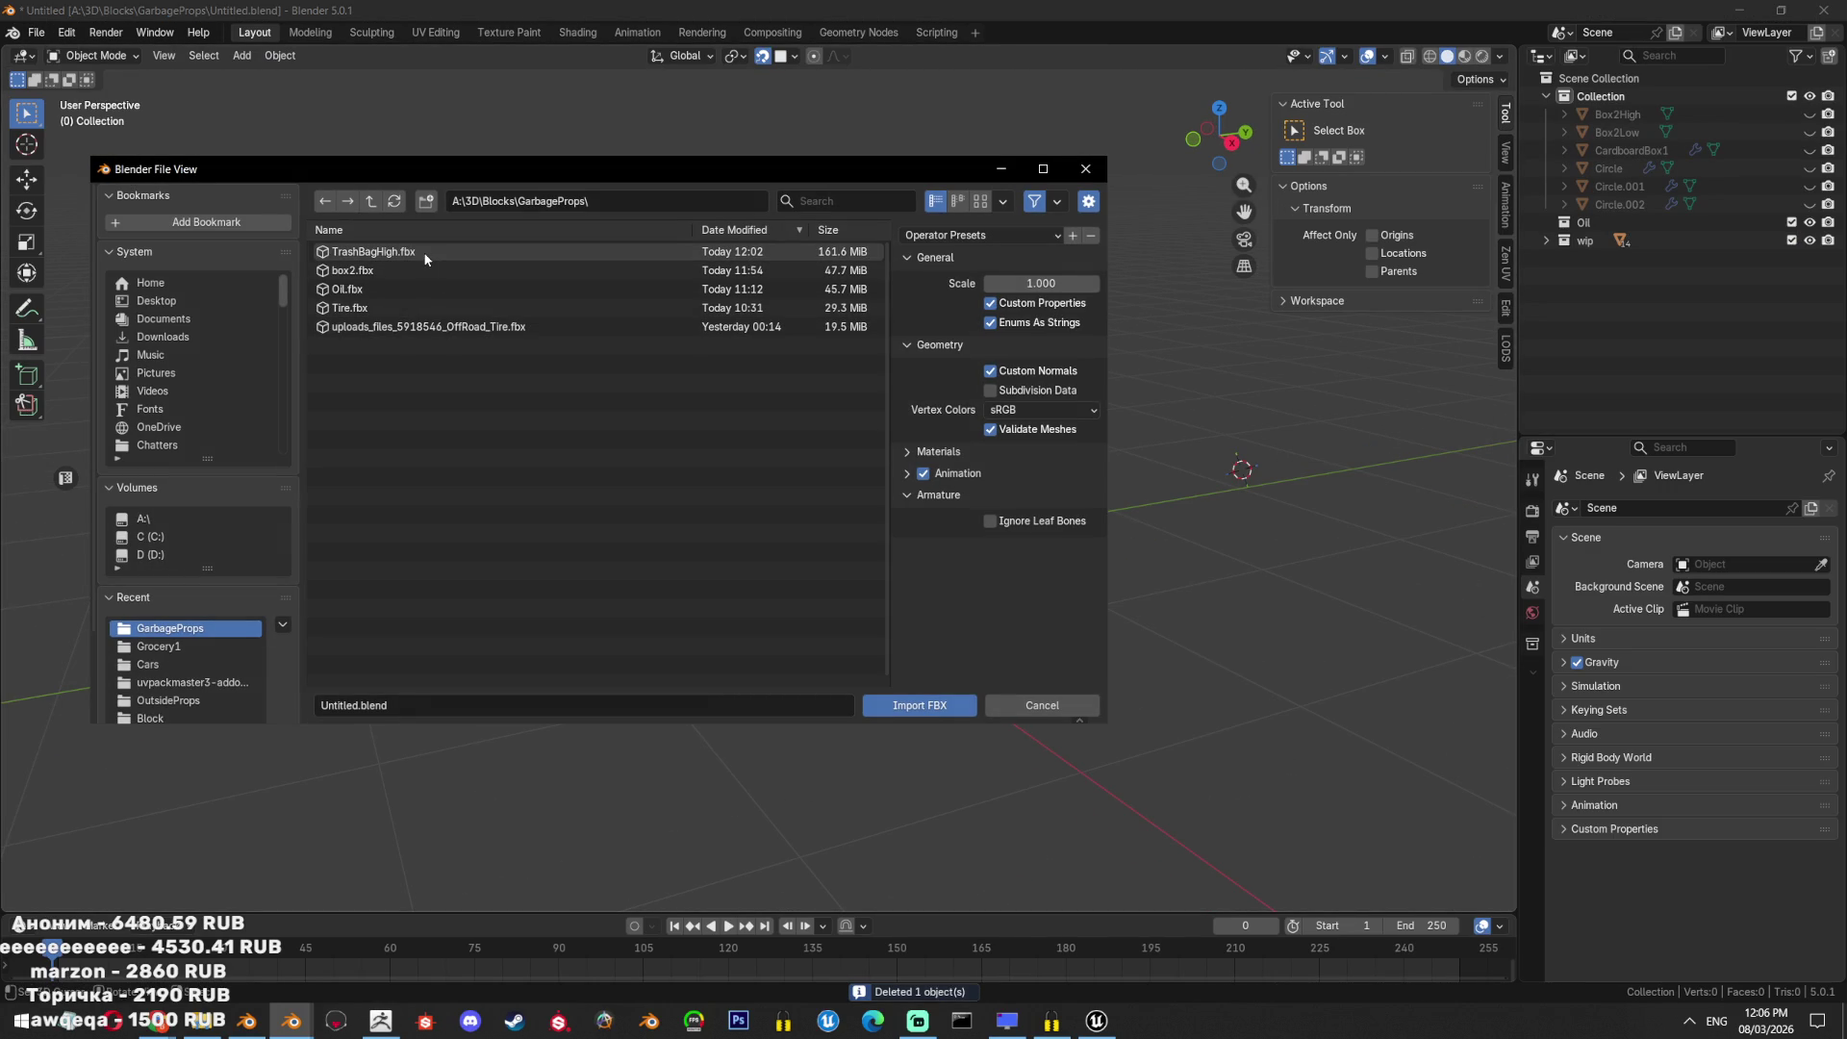
pyautogui.doubleClick(425, 254)
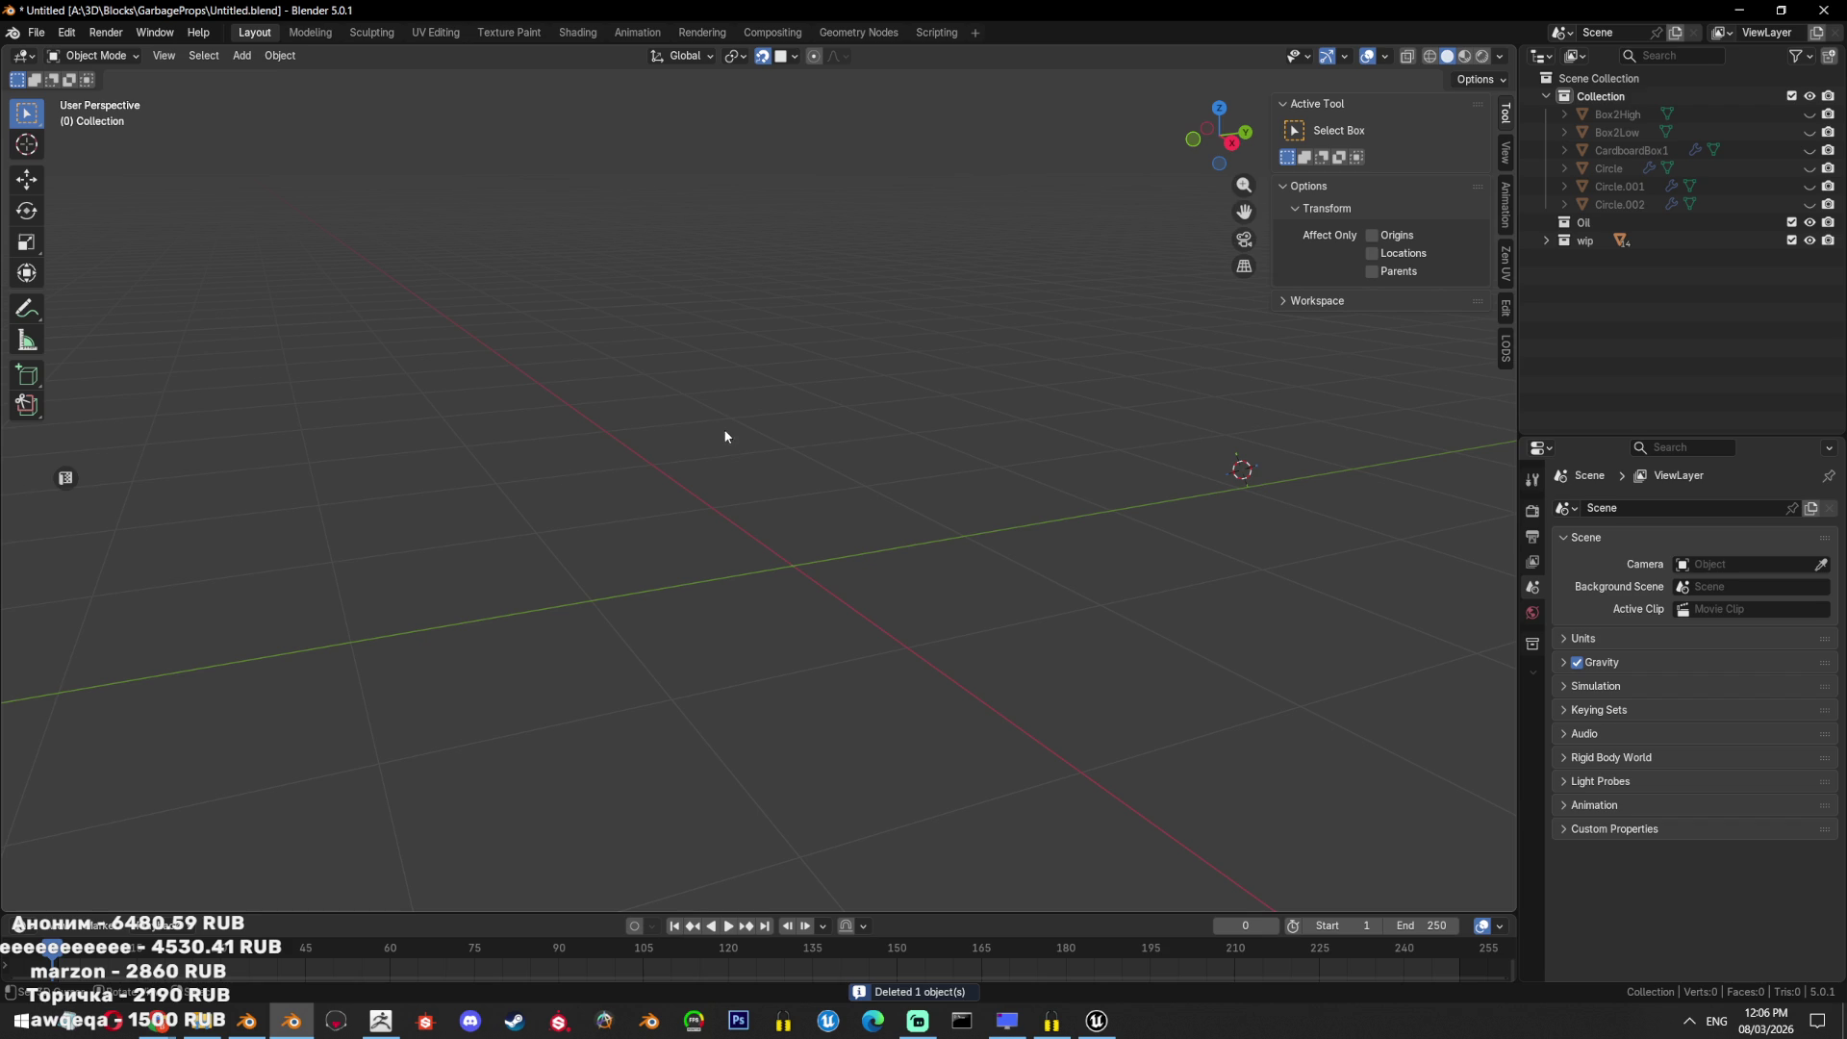
# Inspect the imported bags and start a second FBX import.
pyautogui.moveTo(733, 387); pyautogui.dragTo(635, 424, button='middle')
pyautogui.click(37, 32)
pyautogui.moveTo(68, 286)
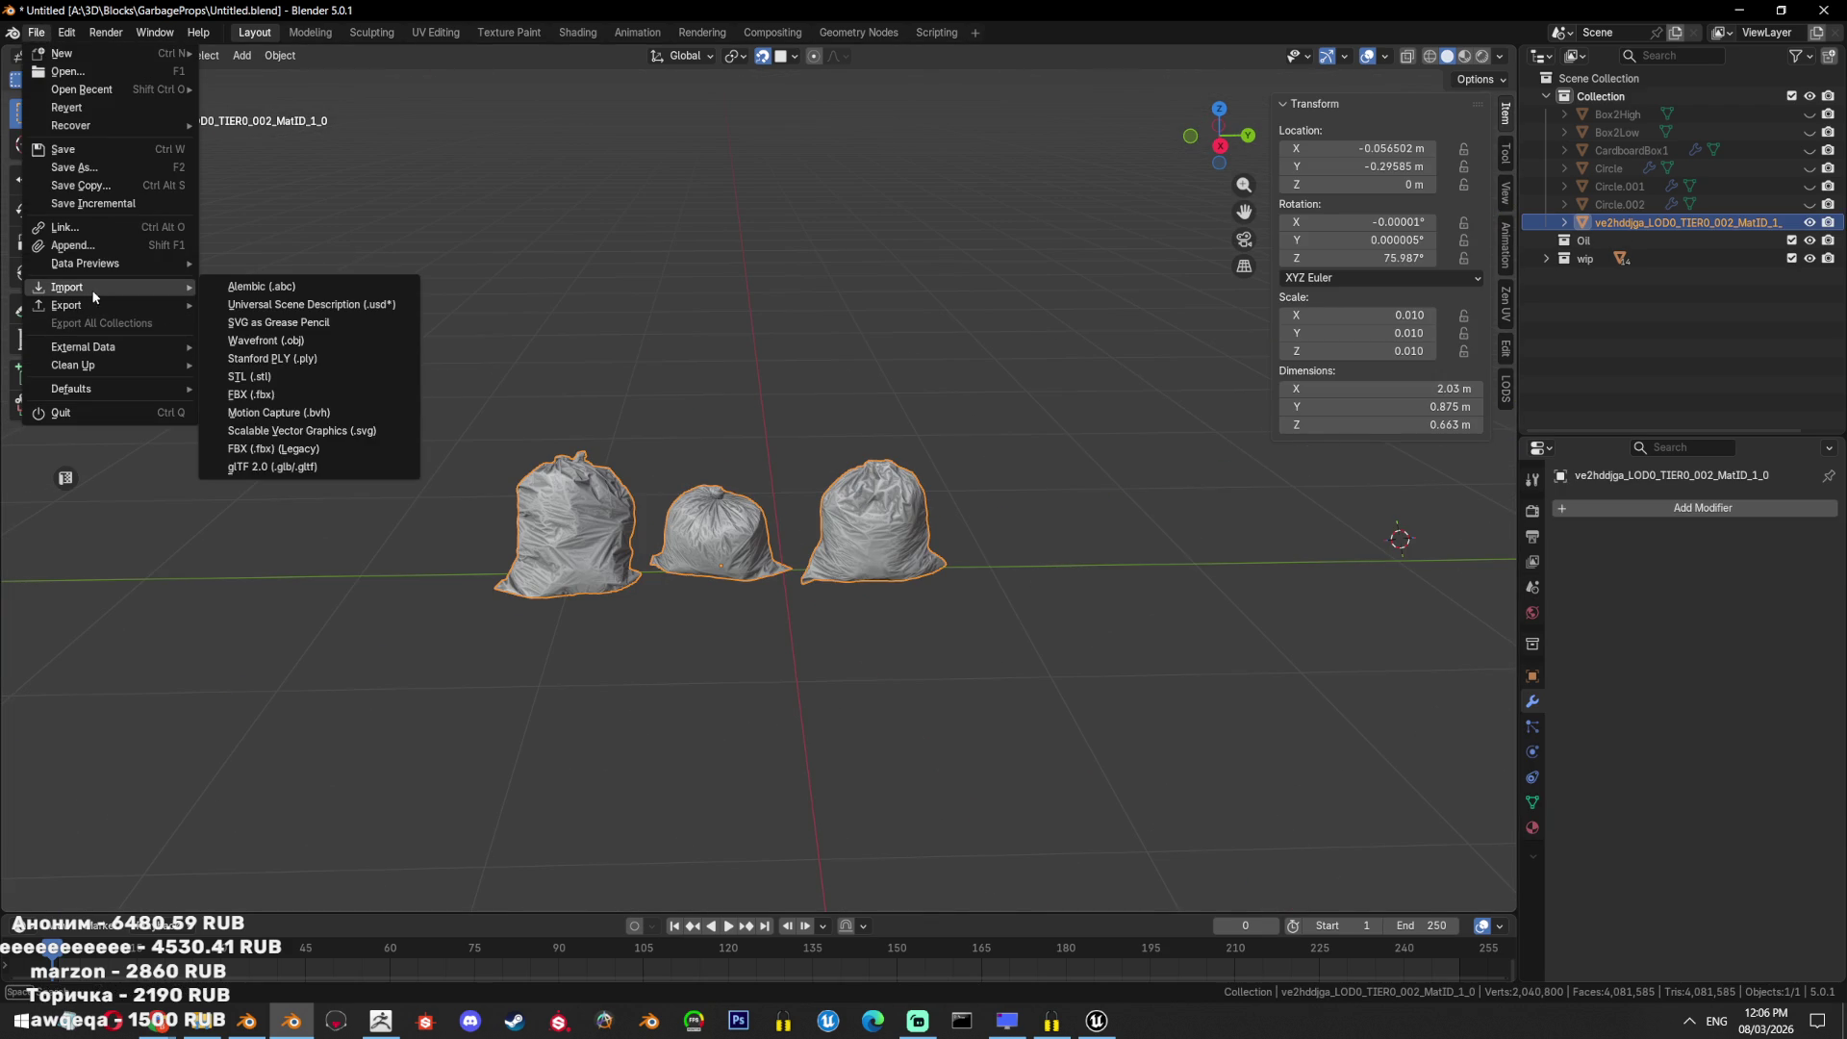
pyautogui.click(252, 395)
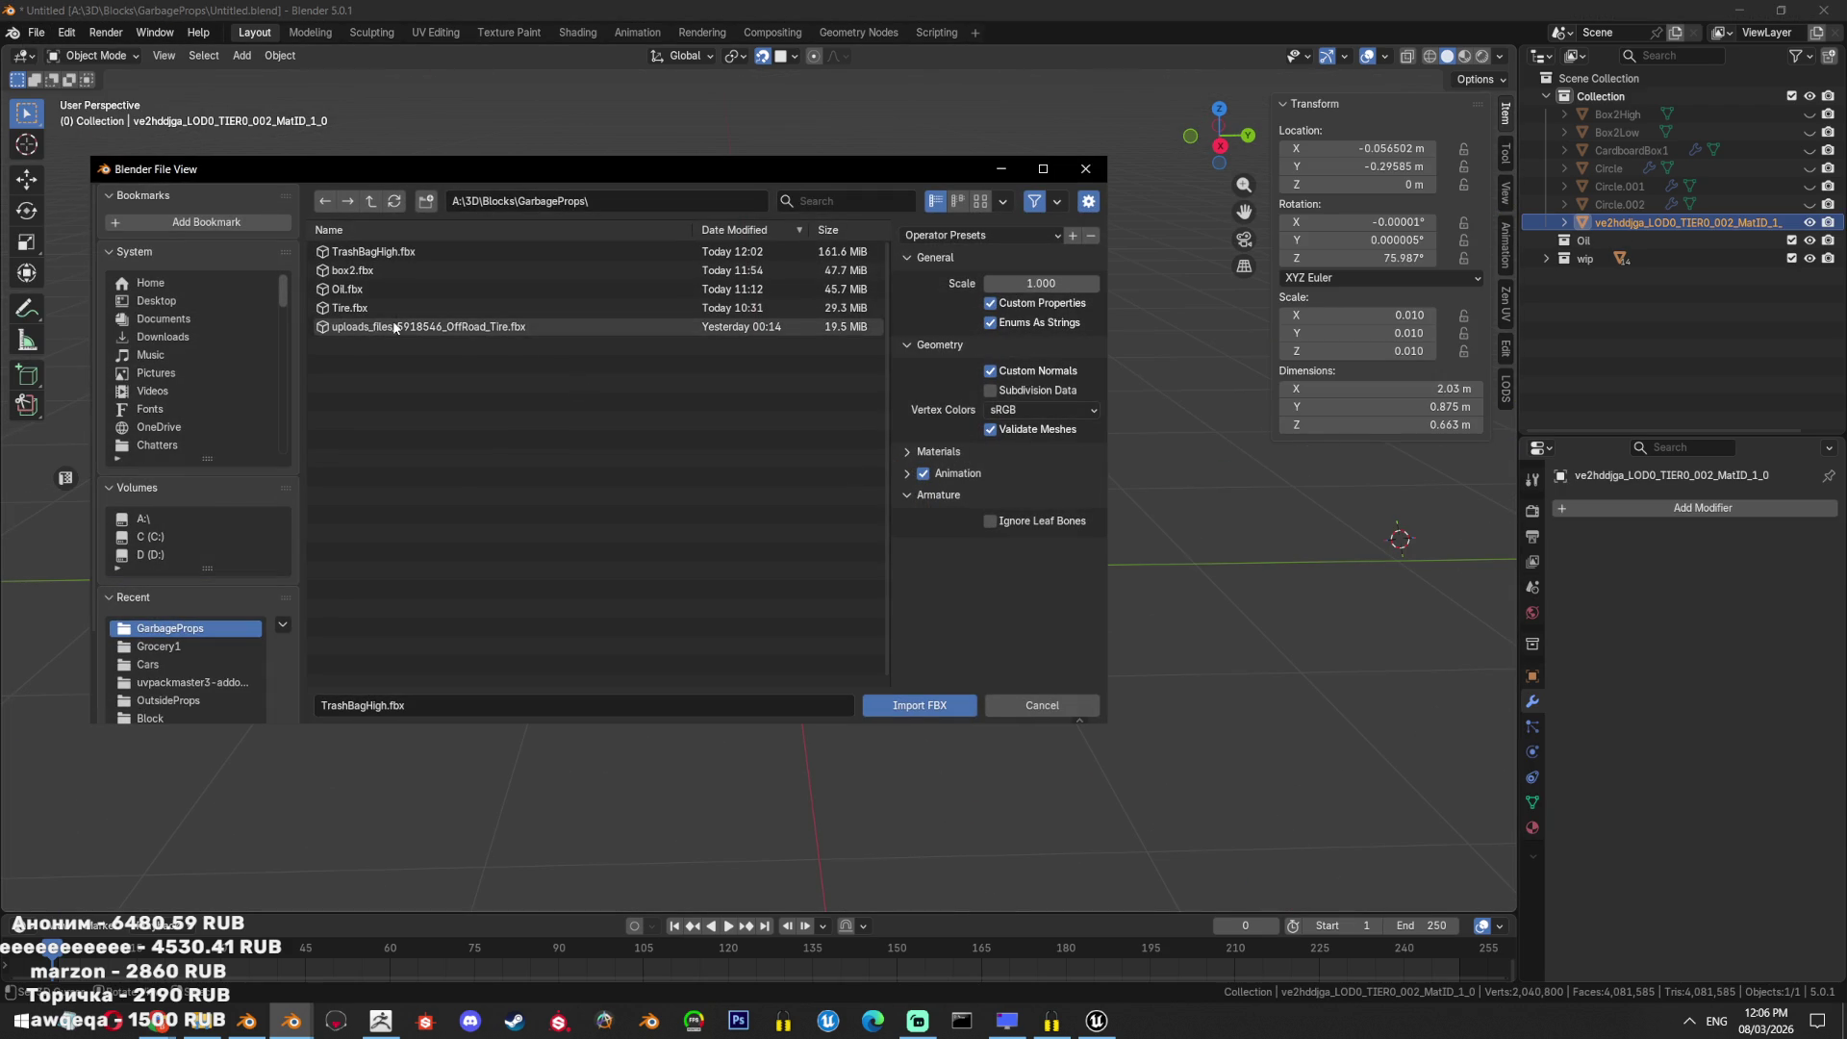
# Check TrashBagsLow.obj in ZBrush's export list, then cancel the import and delete the bags.
pyautogui.click(381, 1021)
pyautogui.click(1753, 148)
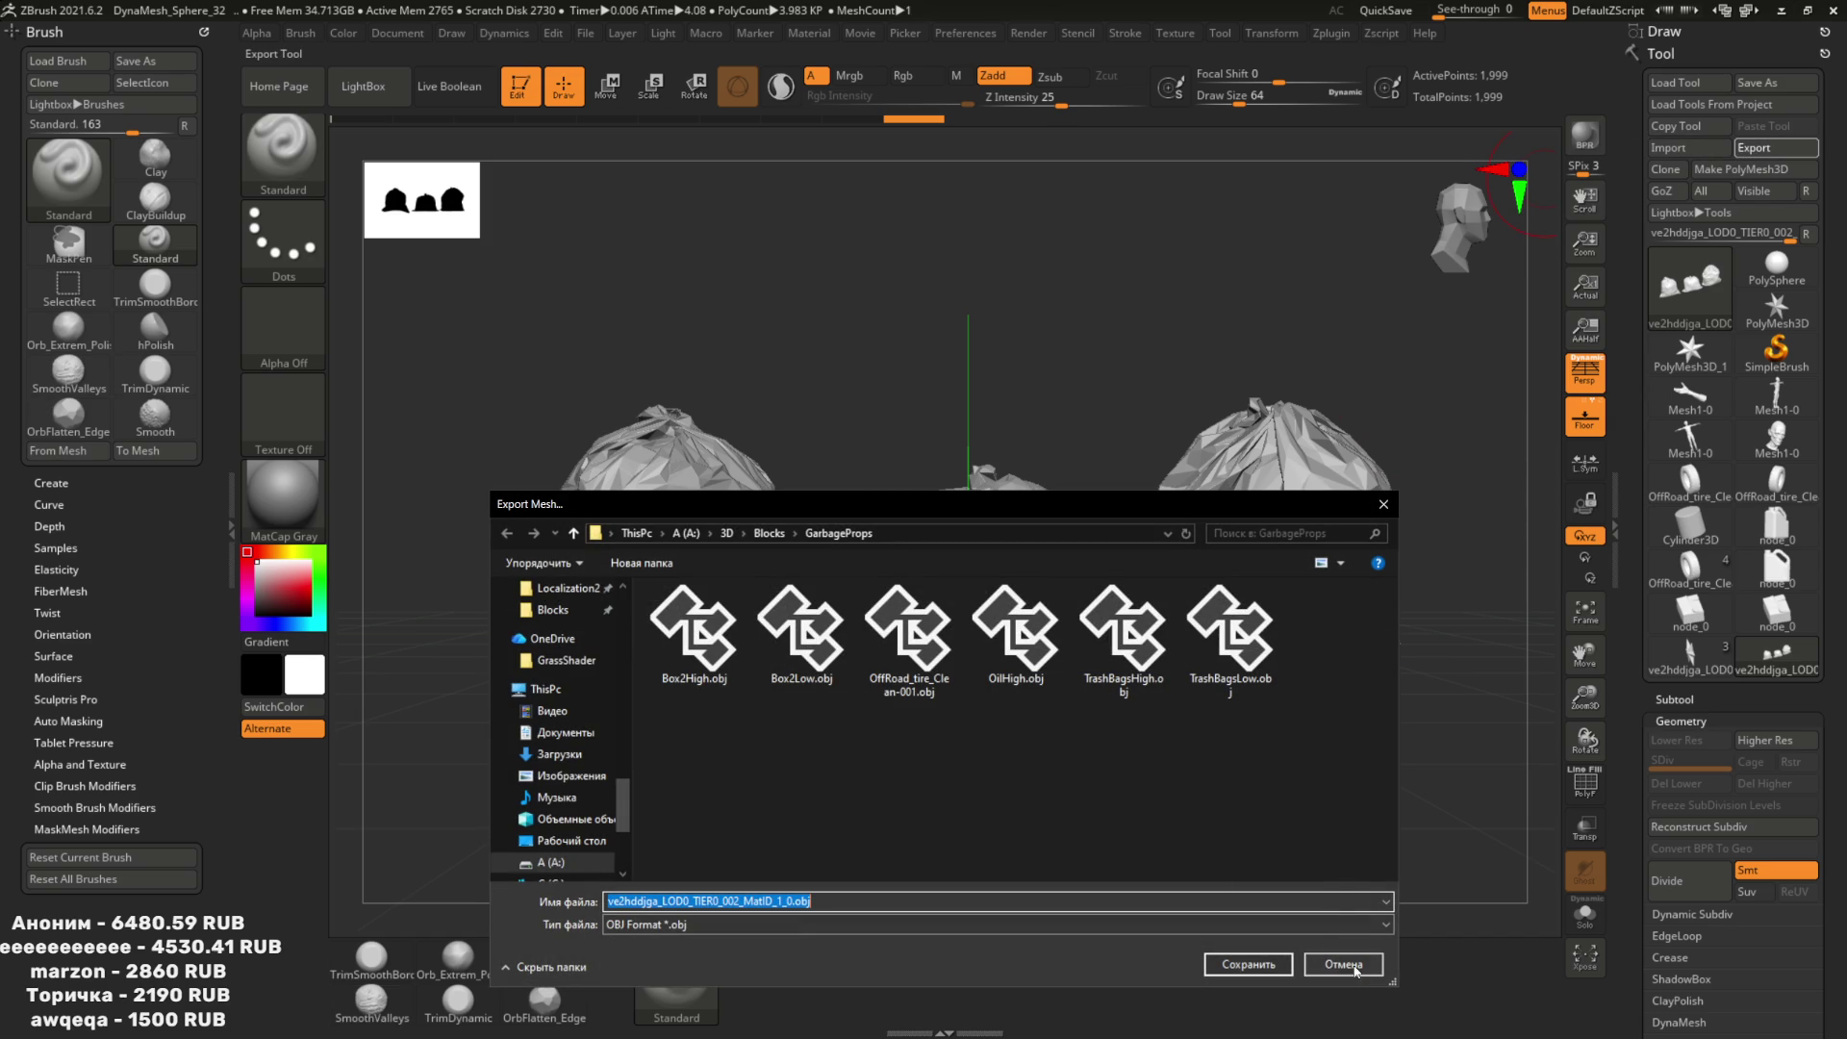
pyautogui.click(1231, 630)
pyautogui.click(1248, 964)
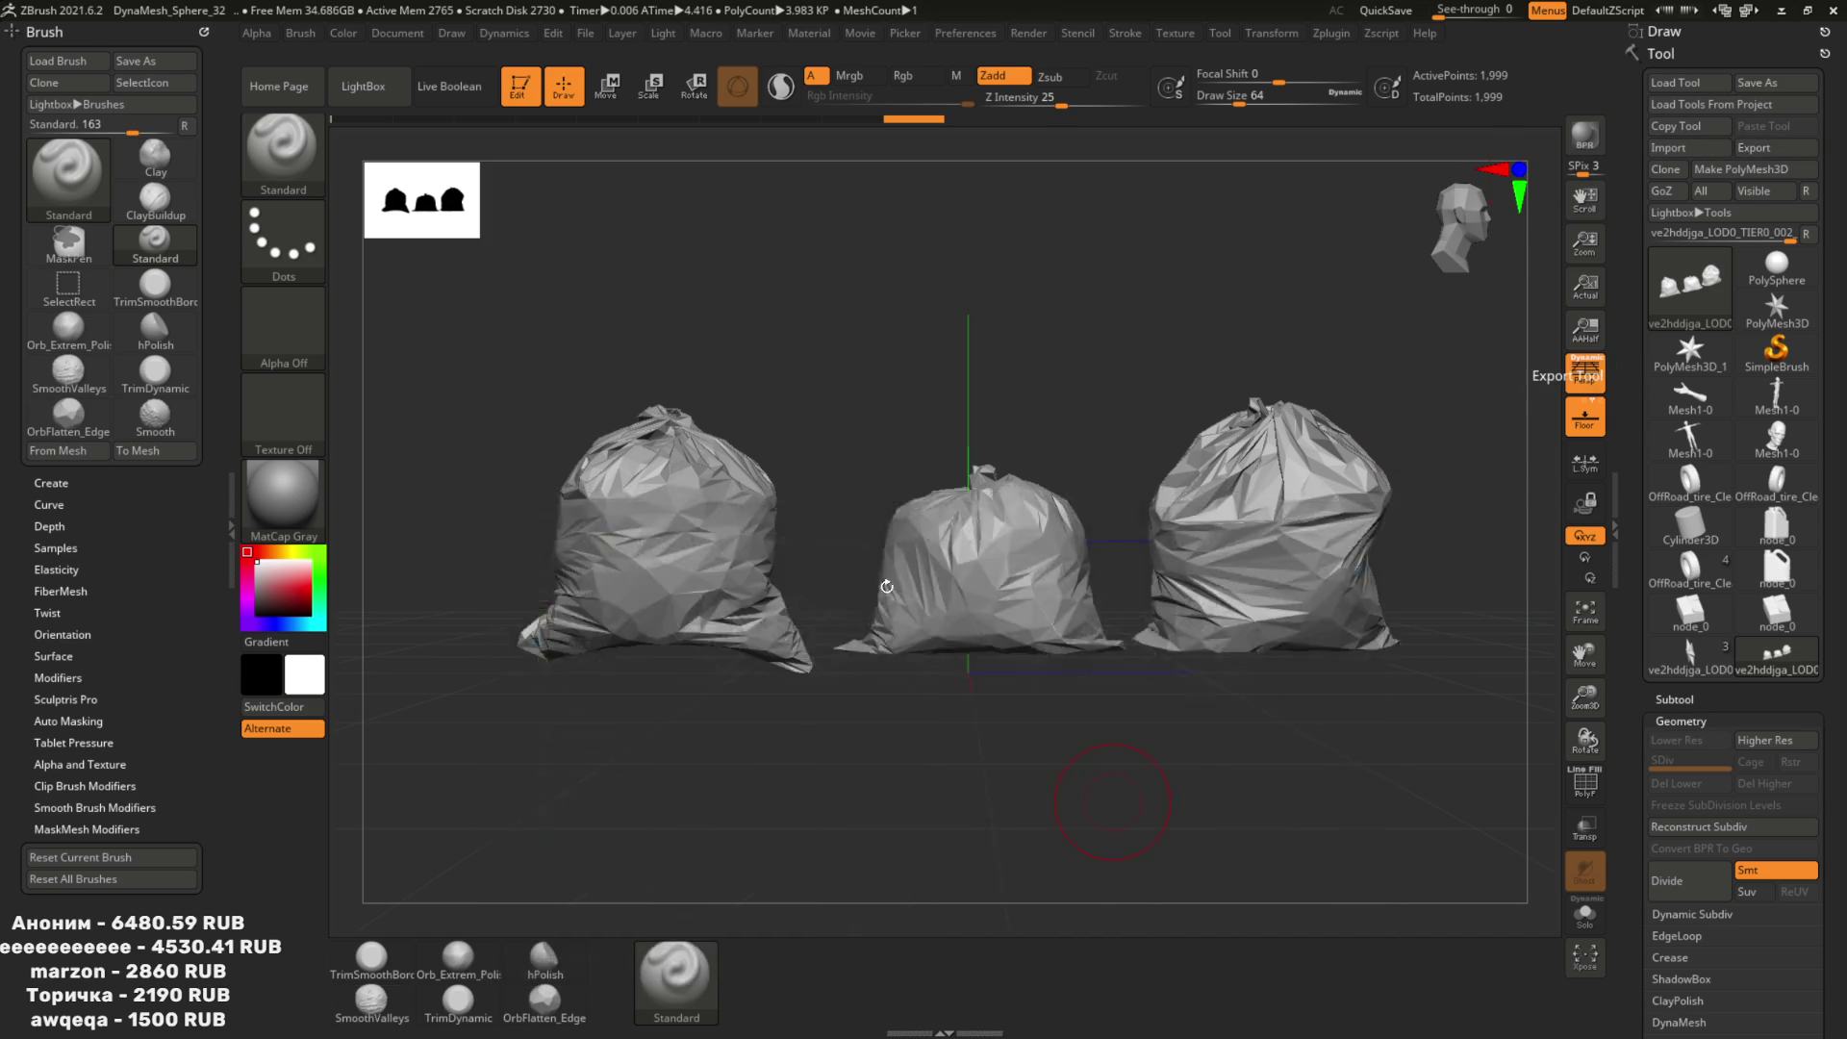
pyautogui.hotkey('alt', 'Tab')
pyautogui.click(1058, 706)
pyautogui.press('Delete')
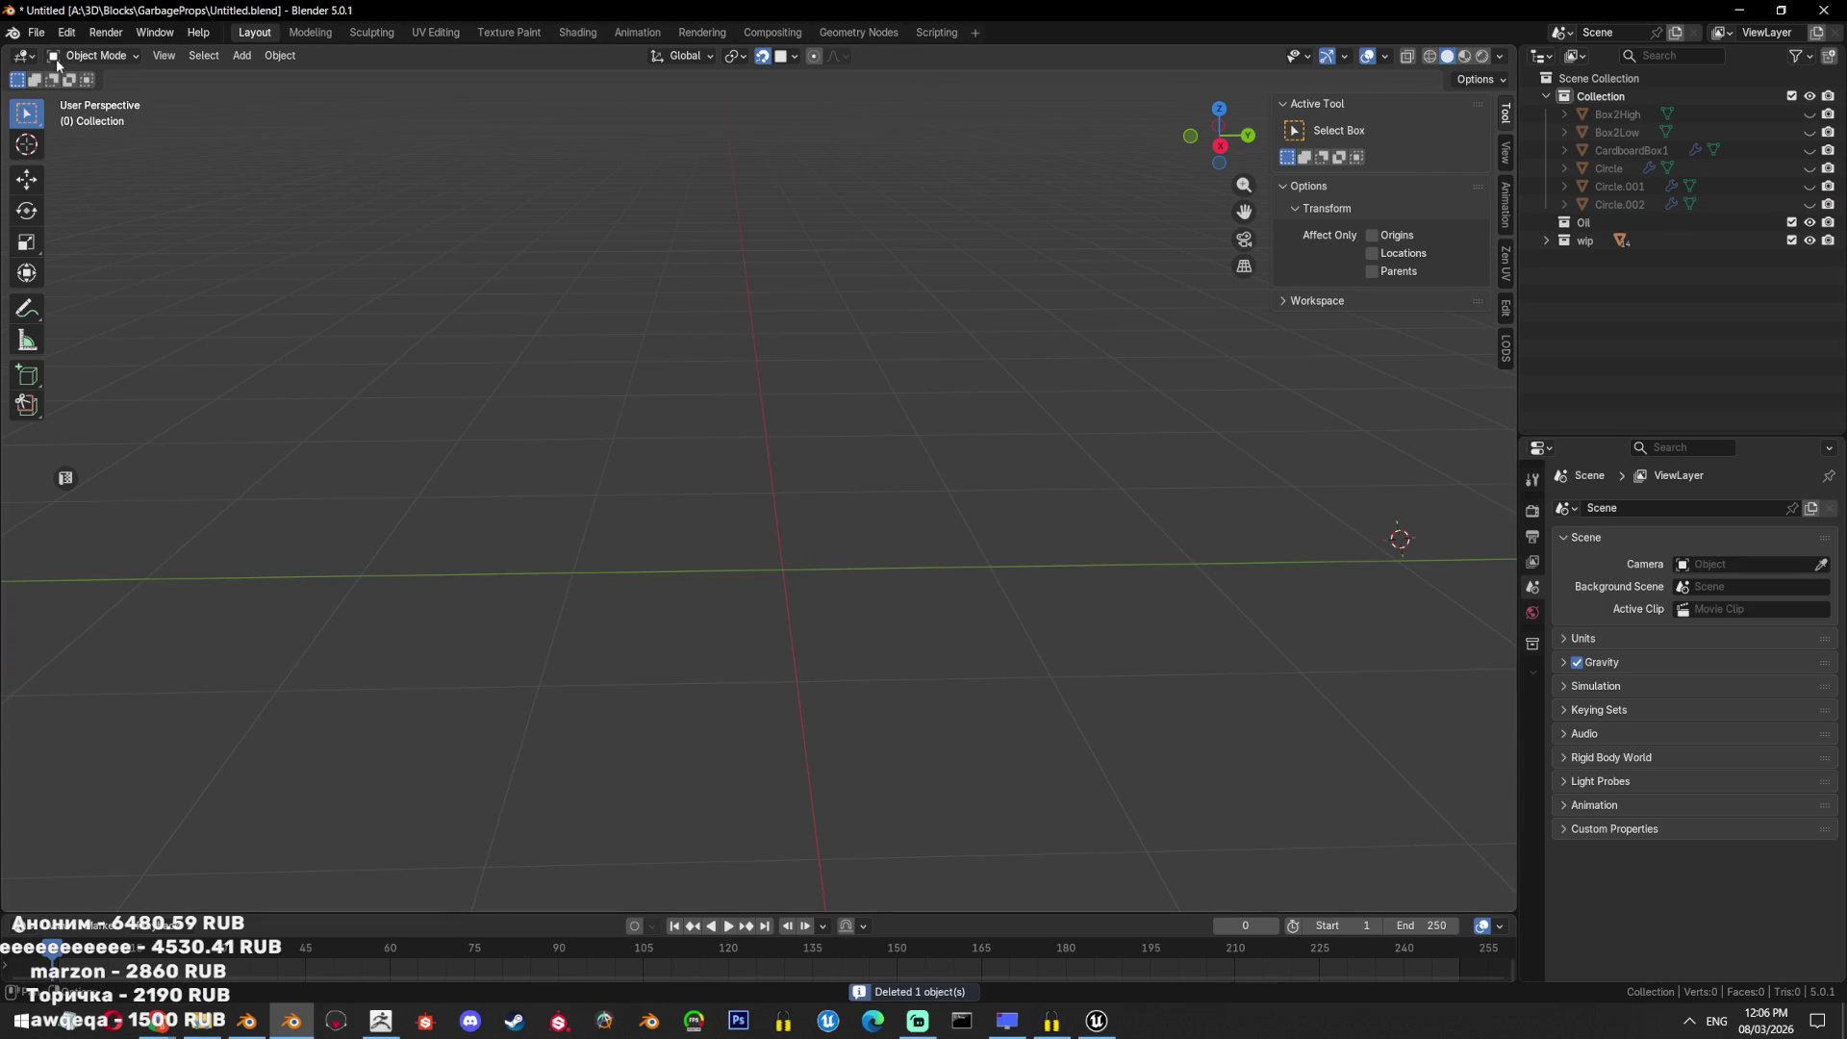
# Import TrashBagsLow.obj and TrashBagsHigh.obj together as Wavefront OBJs.
pyautogui.click(37, 32)
pyautogui.moveTo(110, 287)
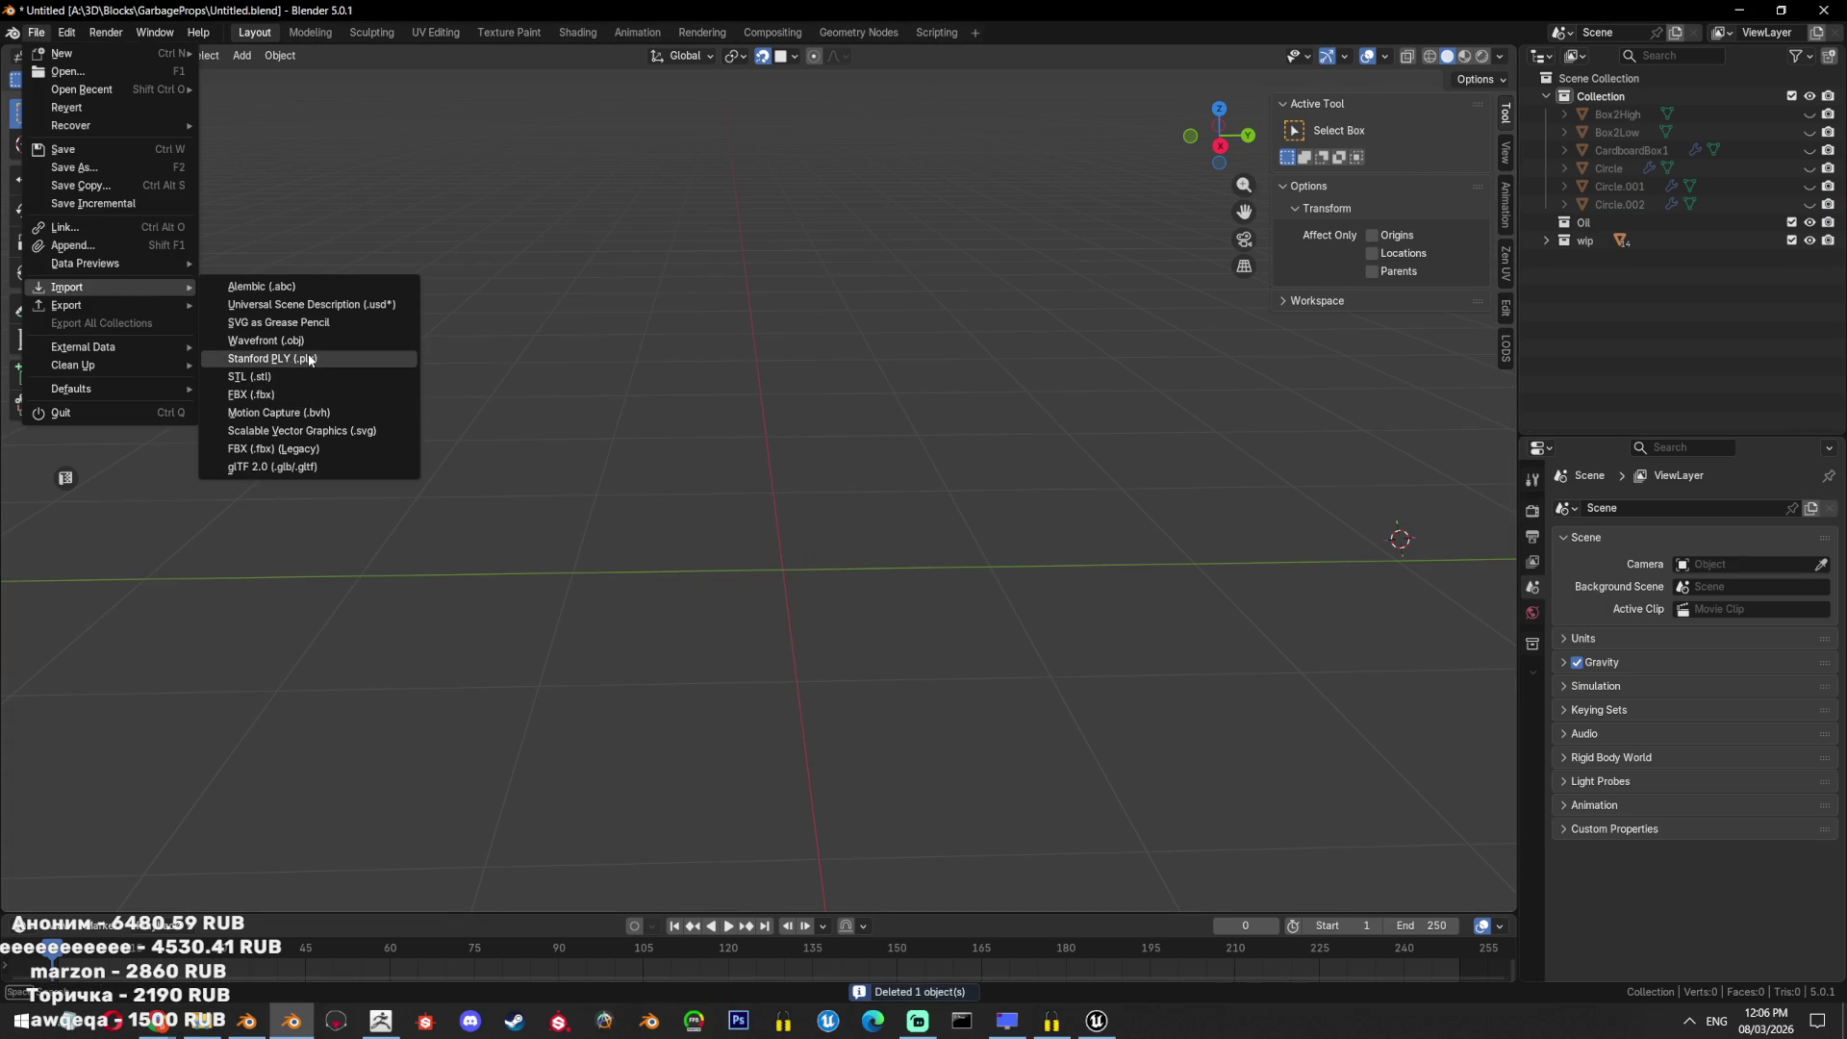
pyautogui.click(309, 340)
pyautogui.click(482, 274)
pyautogui.keyDown('shift'); pyautogui.click(481, 251); pyautogui.keyUp('shift')
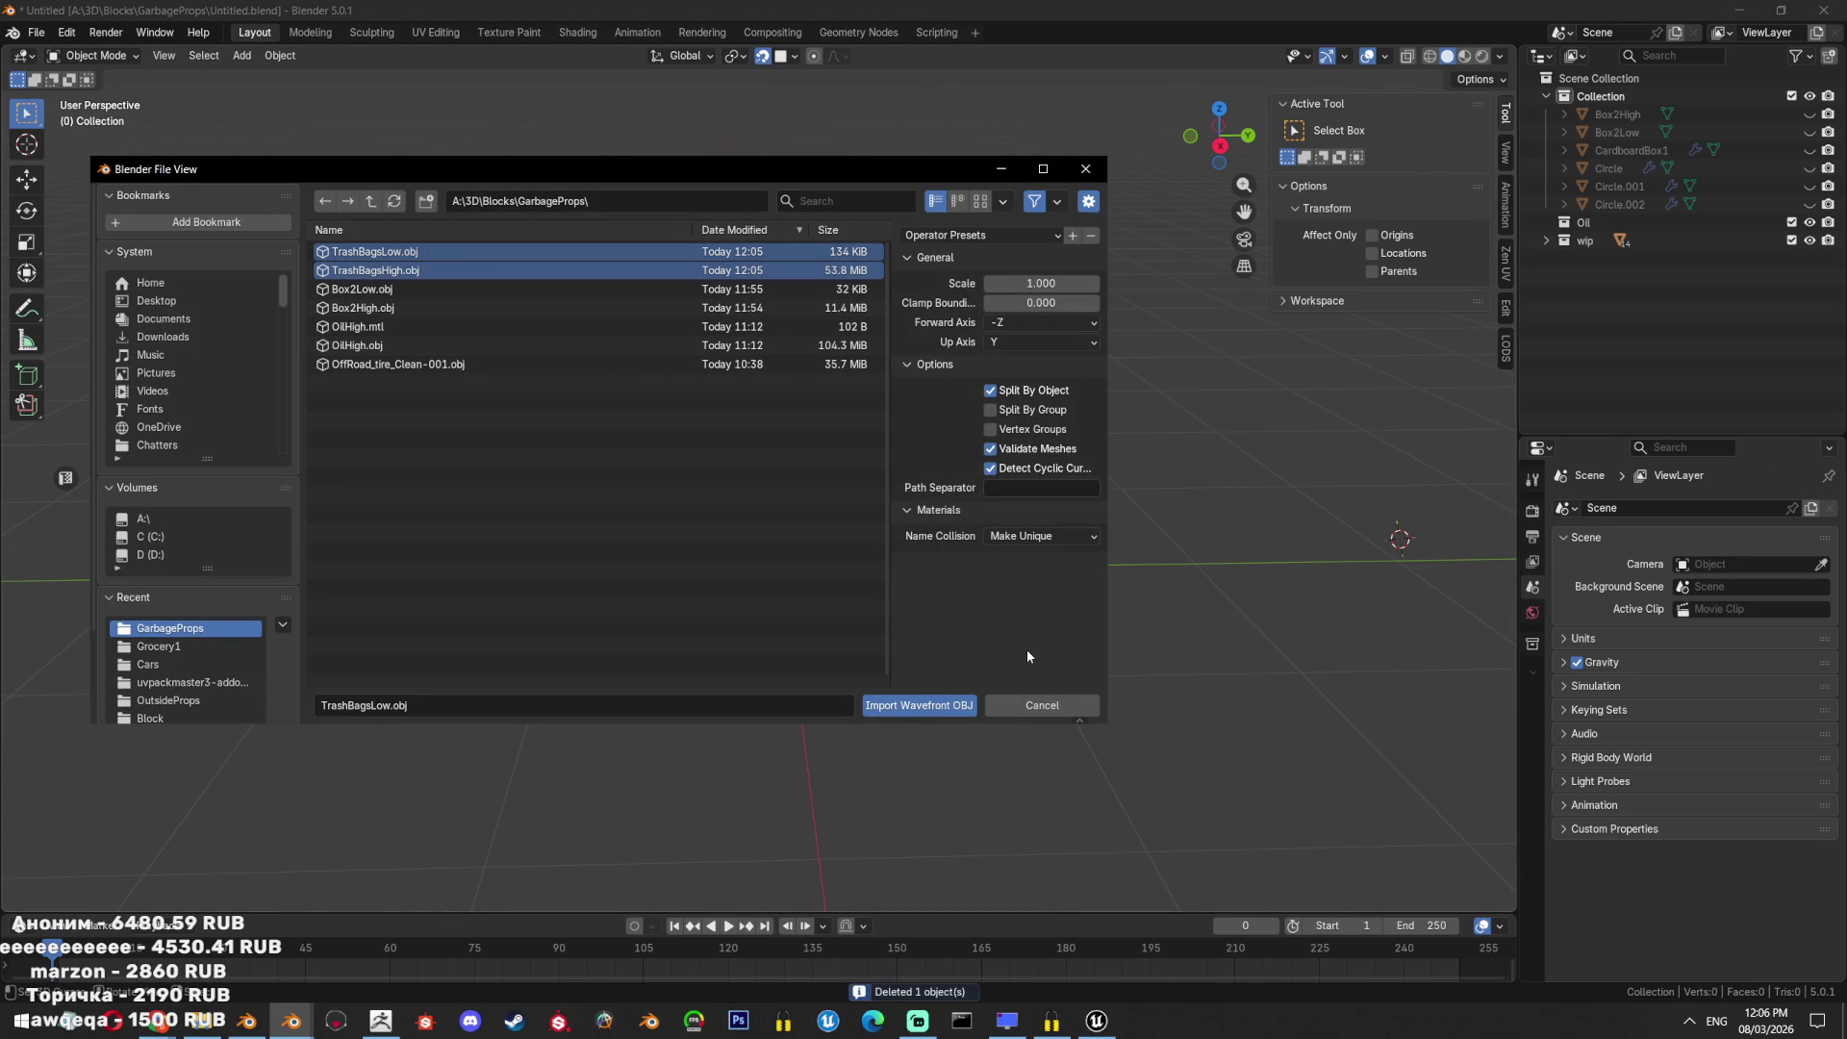
pyautogui.click(953, 703)
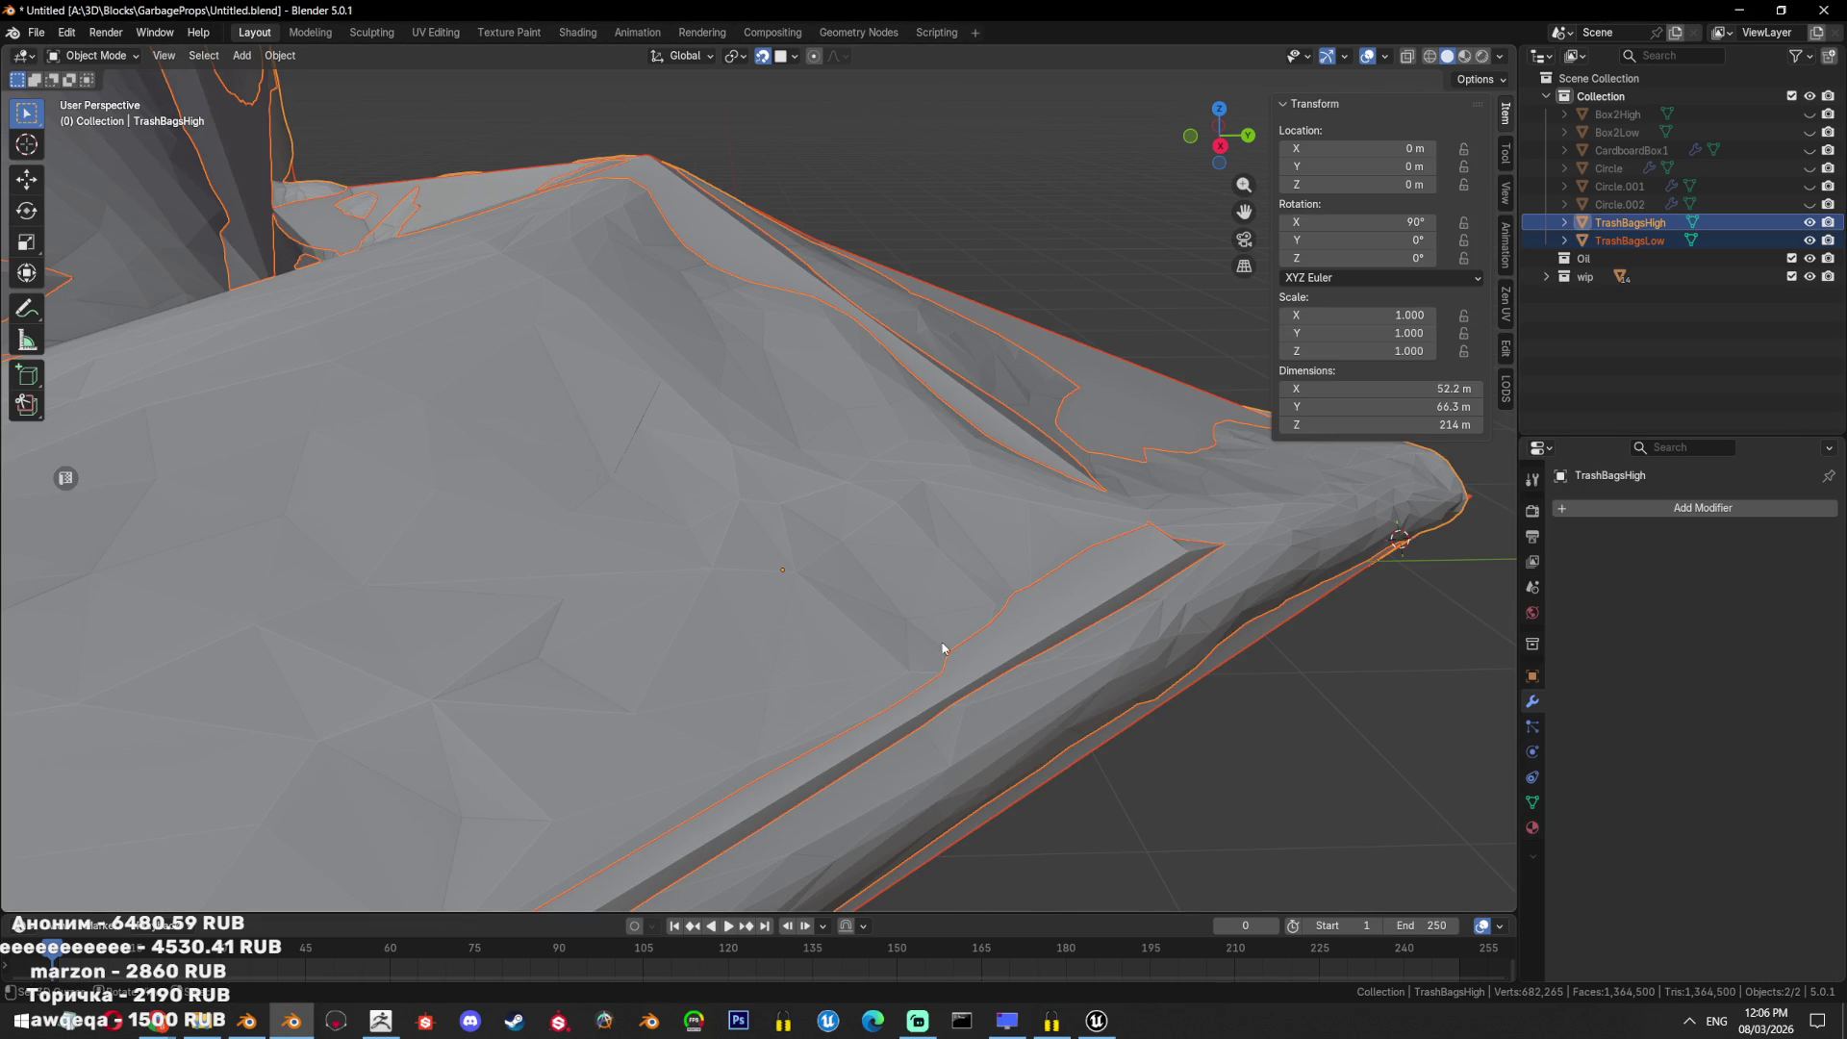
pyautogui.scroll(-8, 908, 656)
pyautogui.moveTo(1093, 540); pyautogui.dragTo(983, 623, button='middle')
# Scale TrashBagsHigh to 0.01 and frame the bags in view.
pyautogui.write('s')
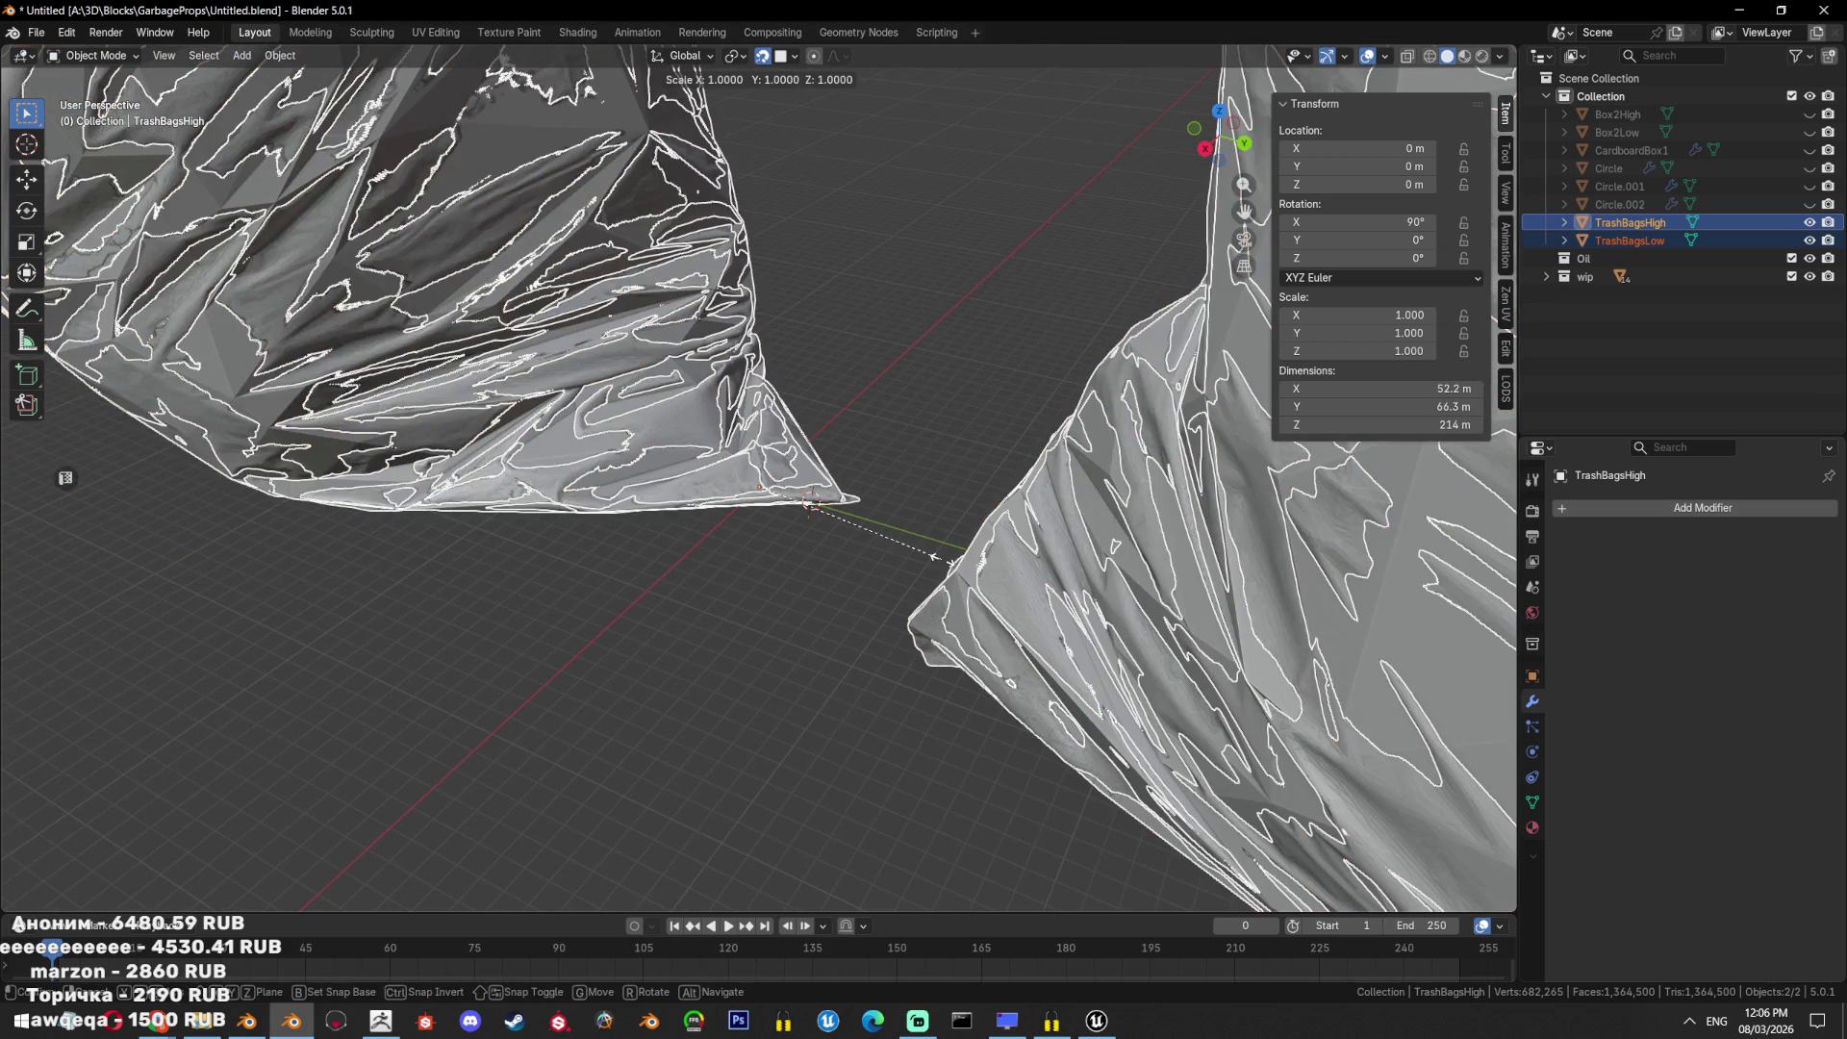
pyautogui.write('.01')
pyautogui.press('Return')
pyautogui.press('KP_Decimal')
pyautogui.press('KP_3')
pyautogui.click(1168, 498)
pyautogui.moveTo(1168, 499)
pyautogui.mouseDown(button='middle')
pyautogui.moveTo(1035, 574)
pyautogui.moveTo(1082, 575)
pyautogui.mouseUp(button='middle')
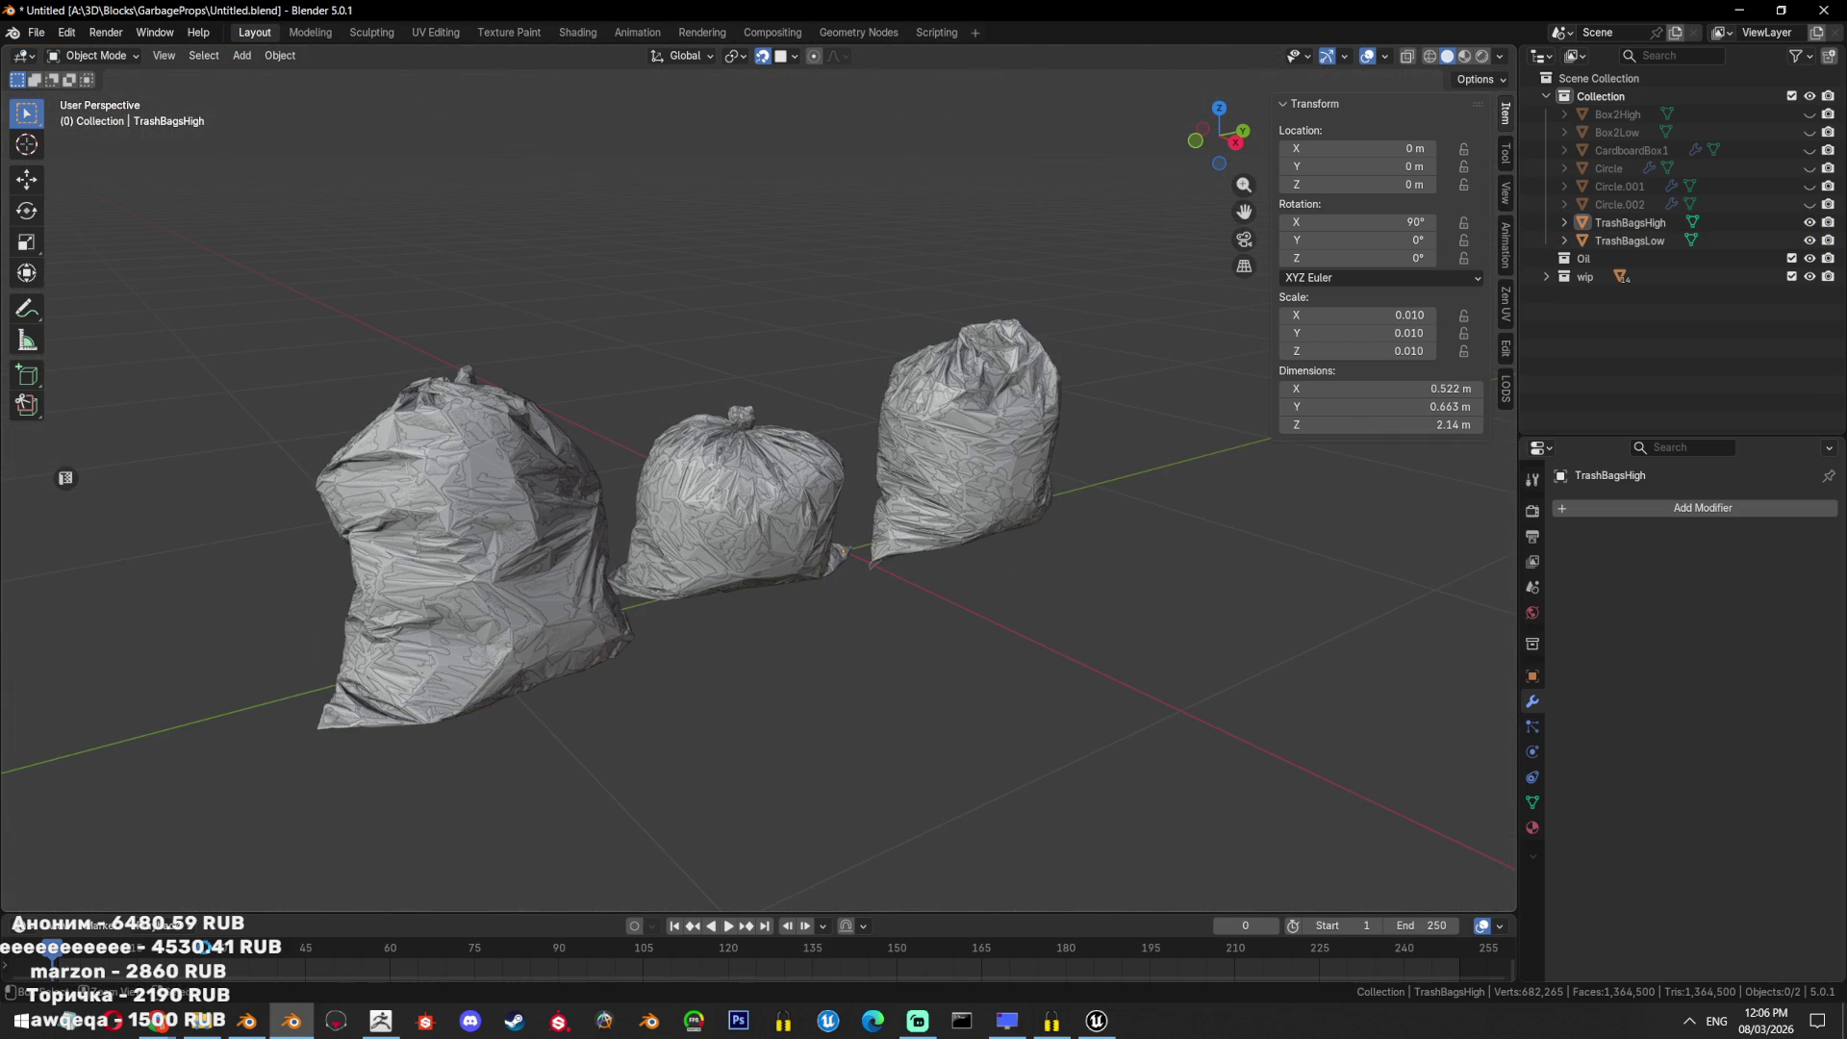
pyautogui.moveTo(159, 1019)
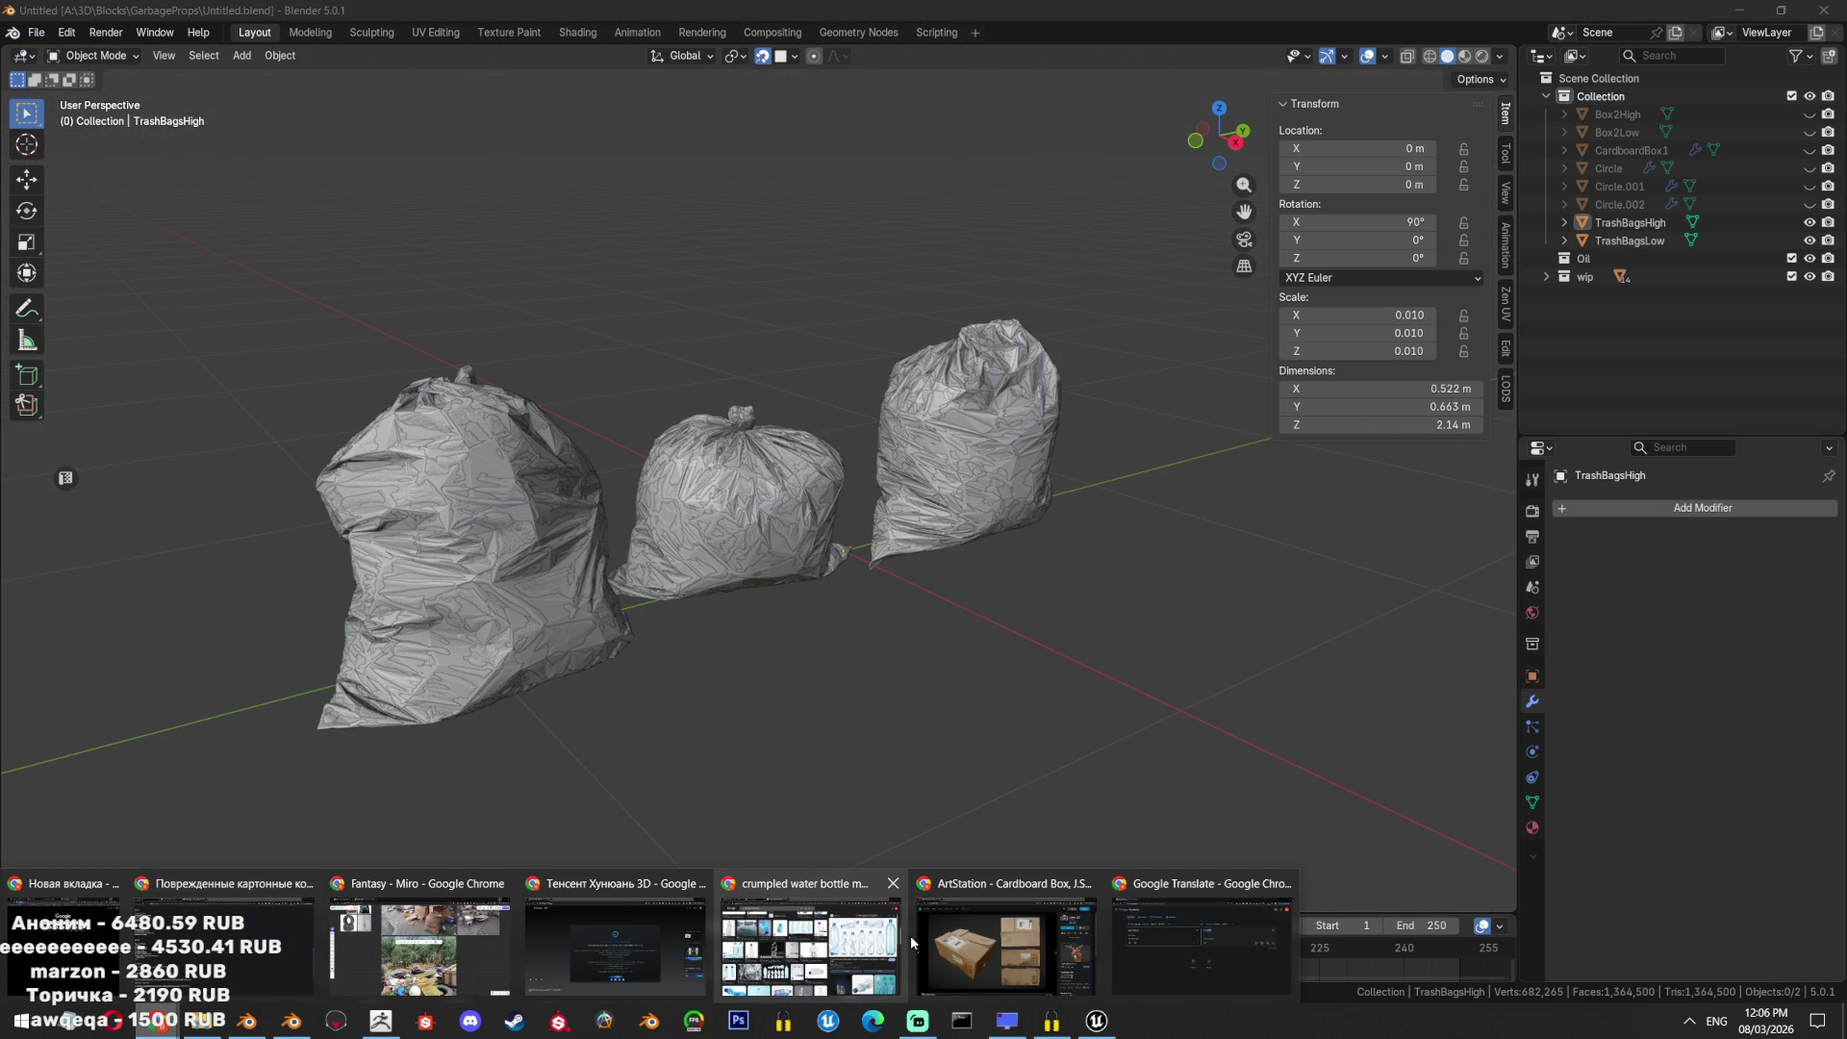
# Browse via Downloads and OneDrive to the Blocks\GarbageProps folder.
pyautogui.click(202, 1020)
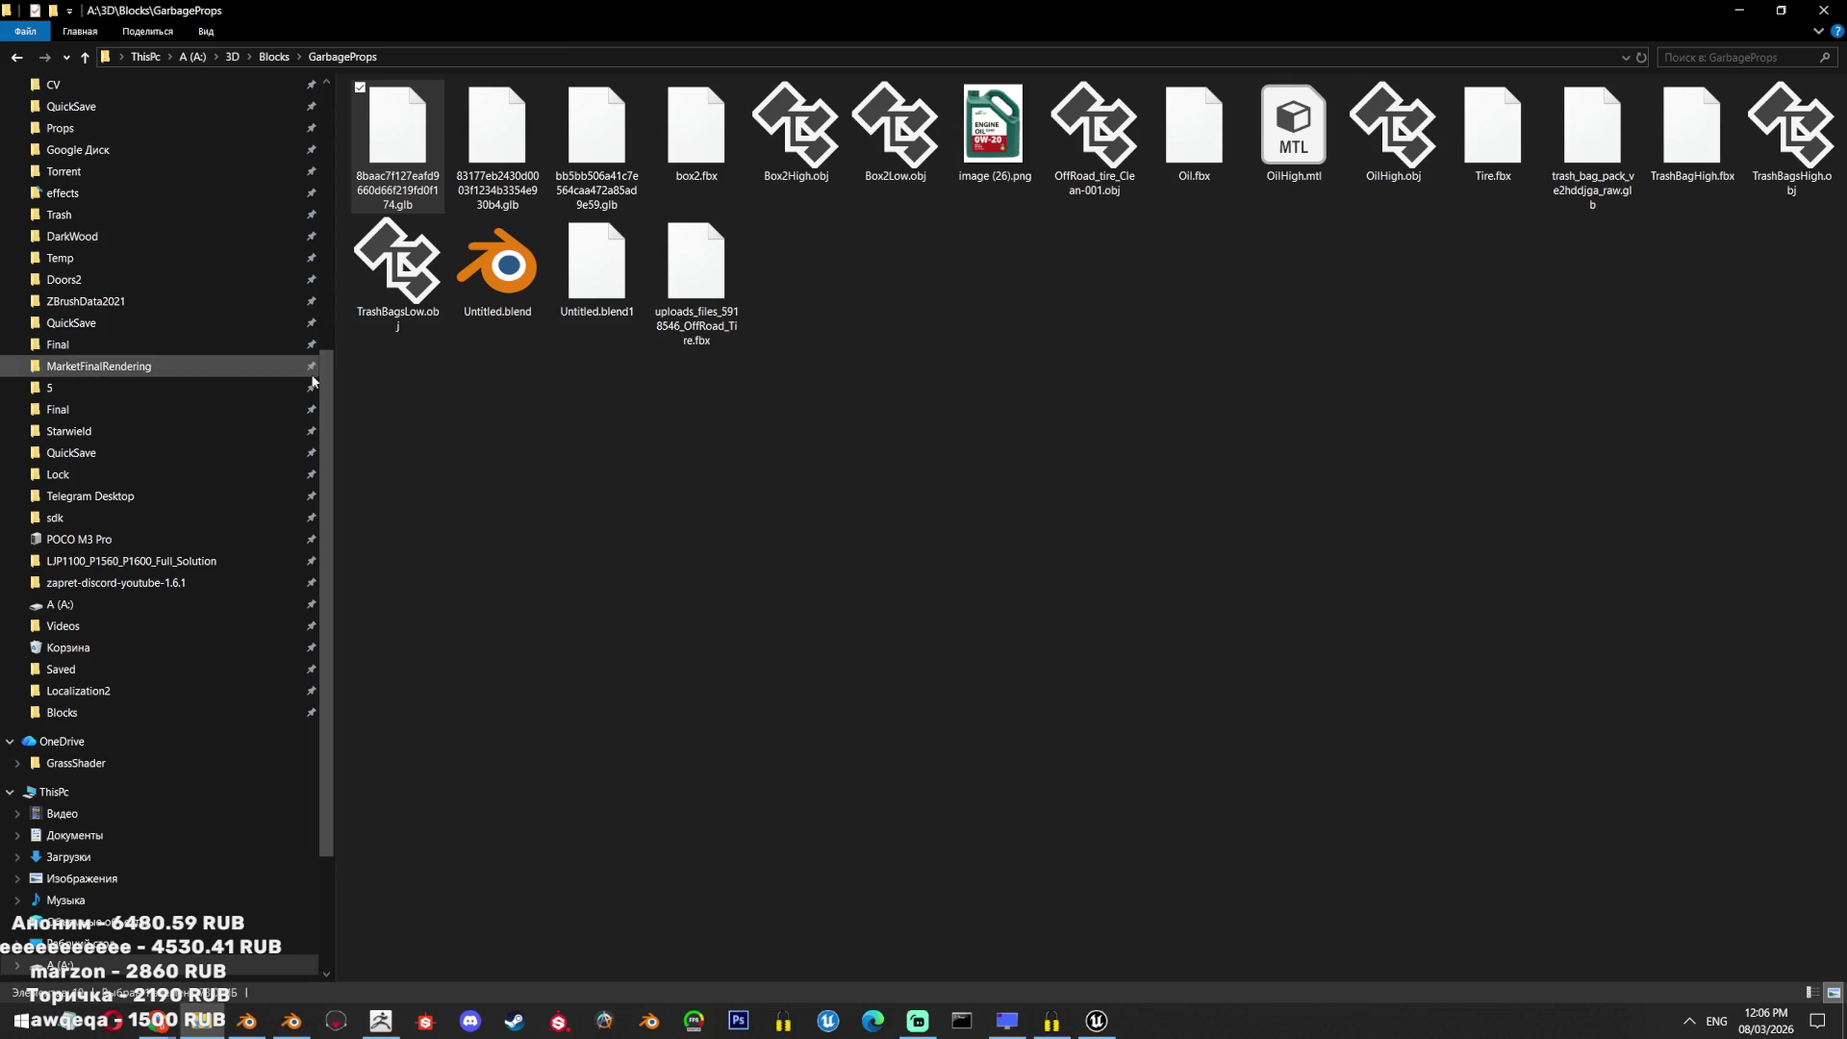
pyautogui.scroll(8, 313, 382)
pyautogui.click(181, 119)
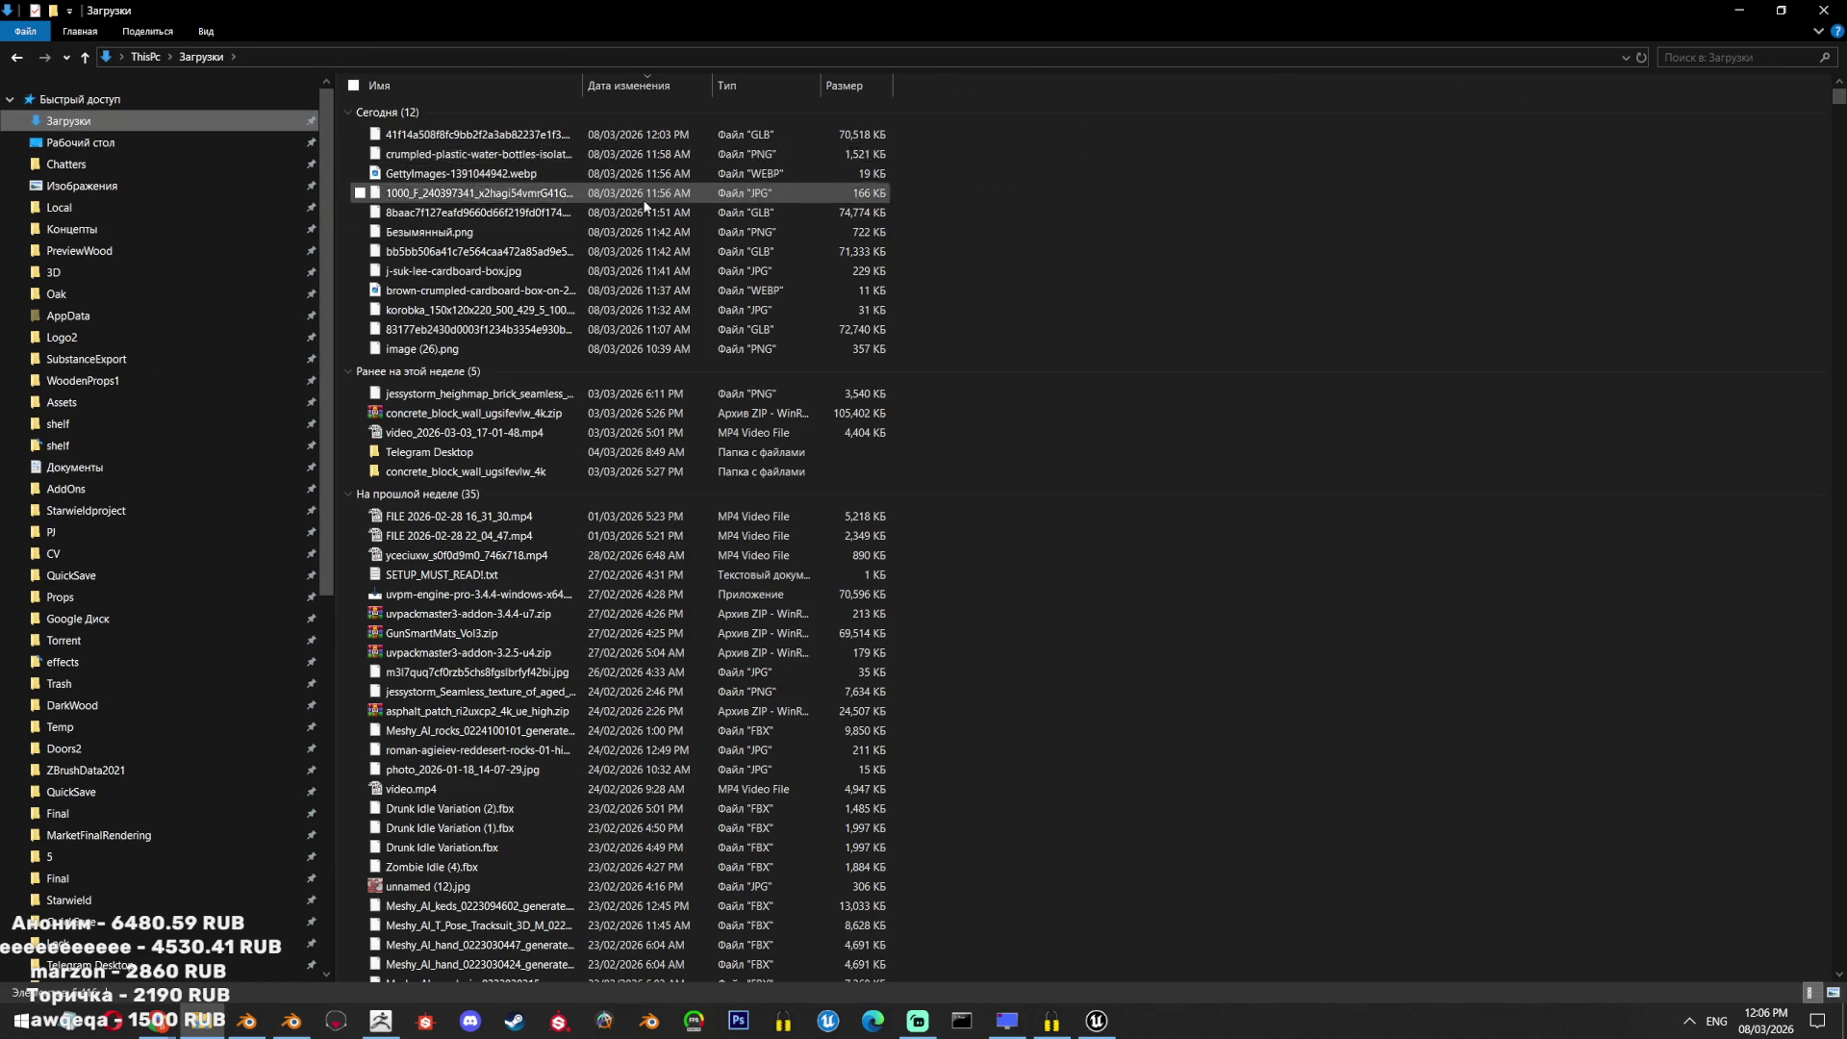
pyautogui.click(644, 134)
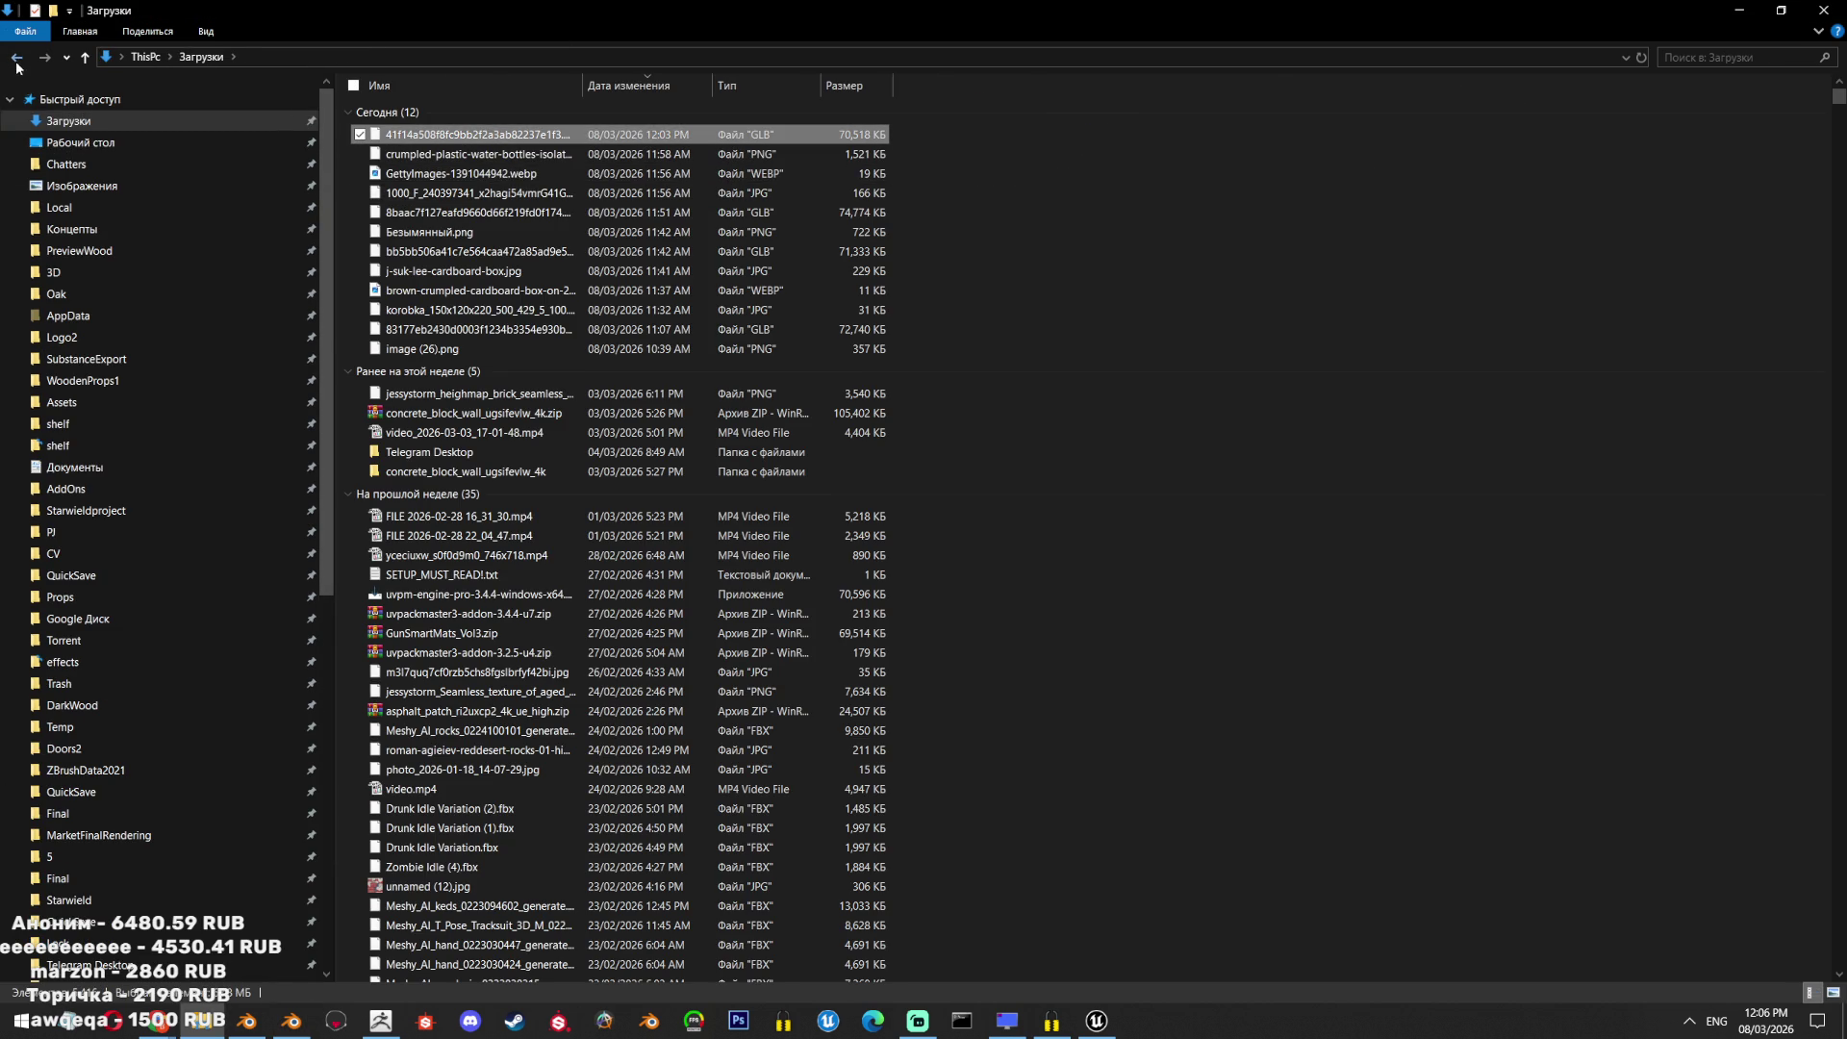
pyautogui.click(18, 60)
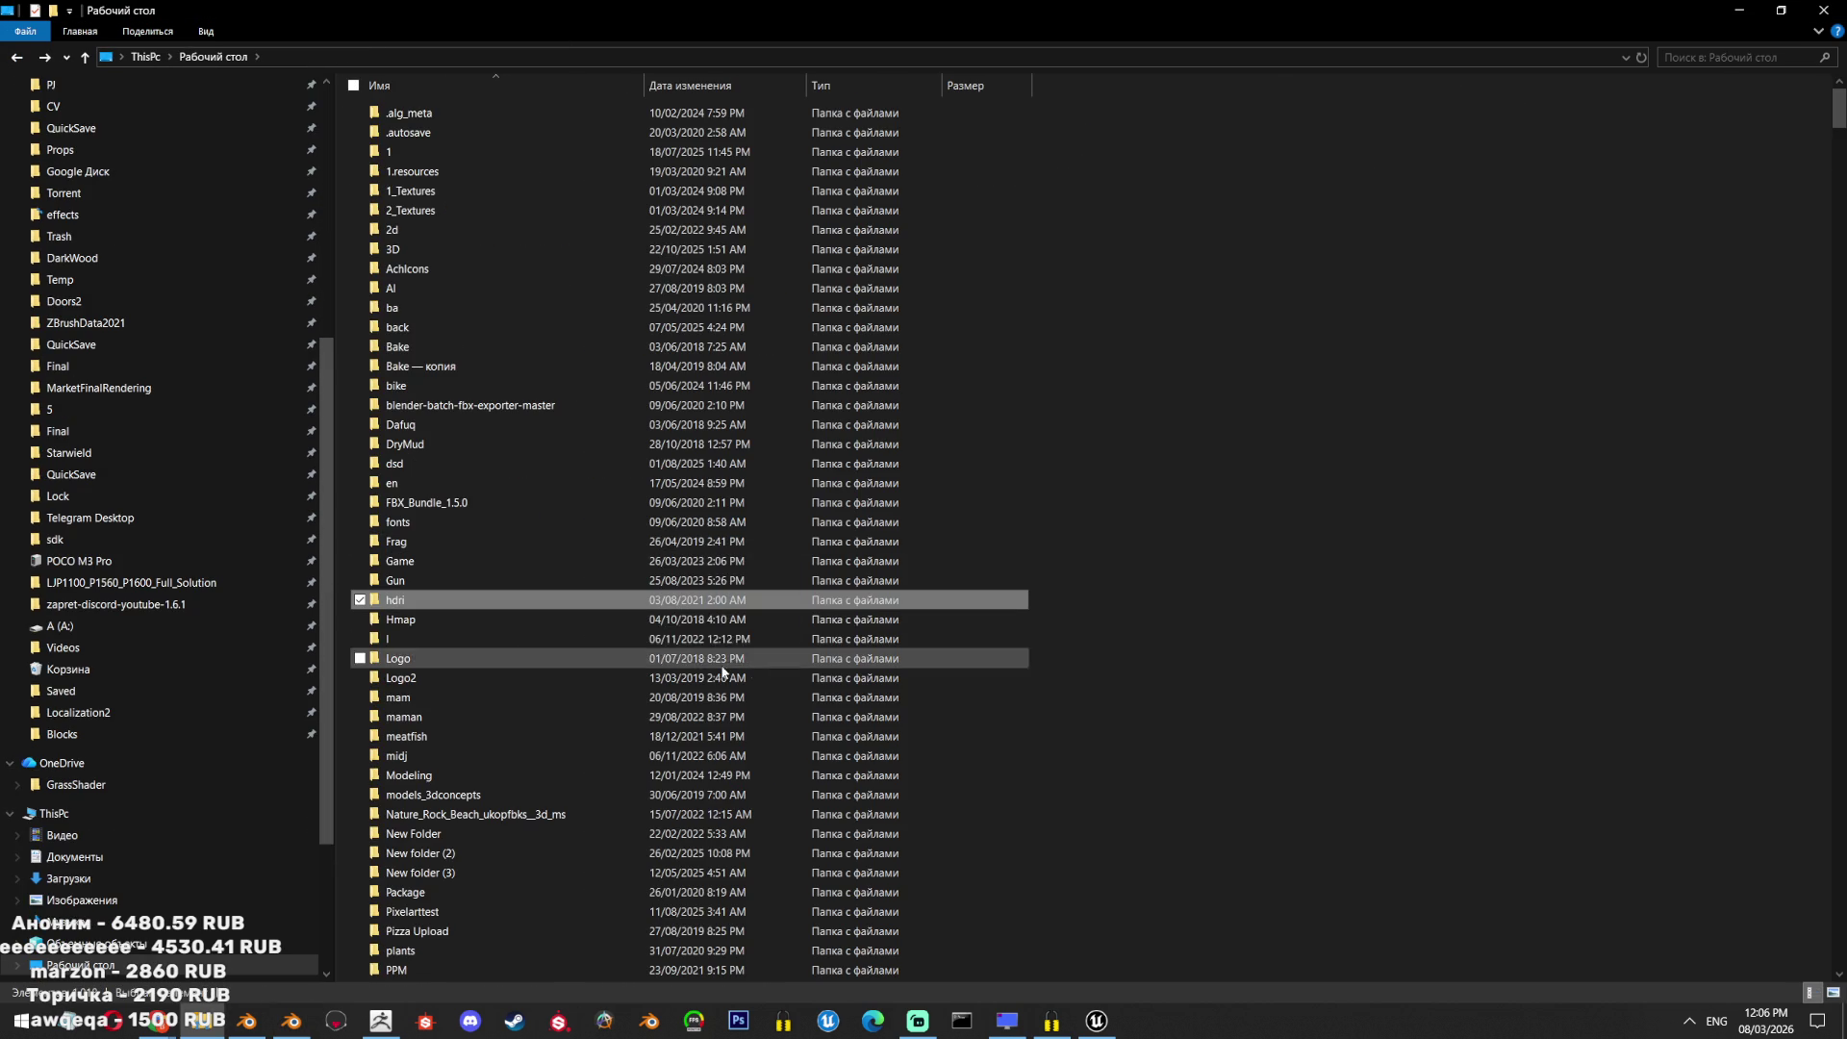
pyautogui.scroll(-1, 148, 713)
pyautogui.click(148, 720)
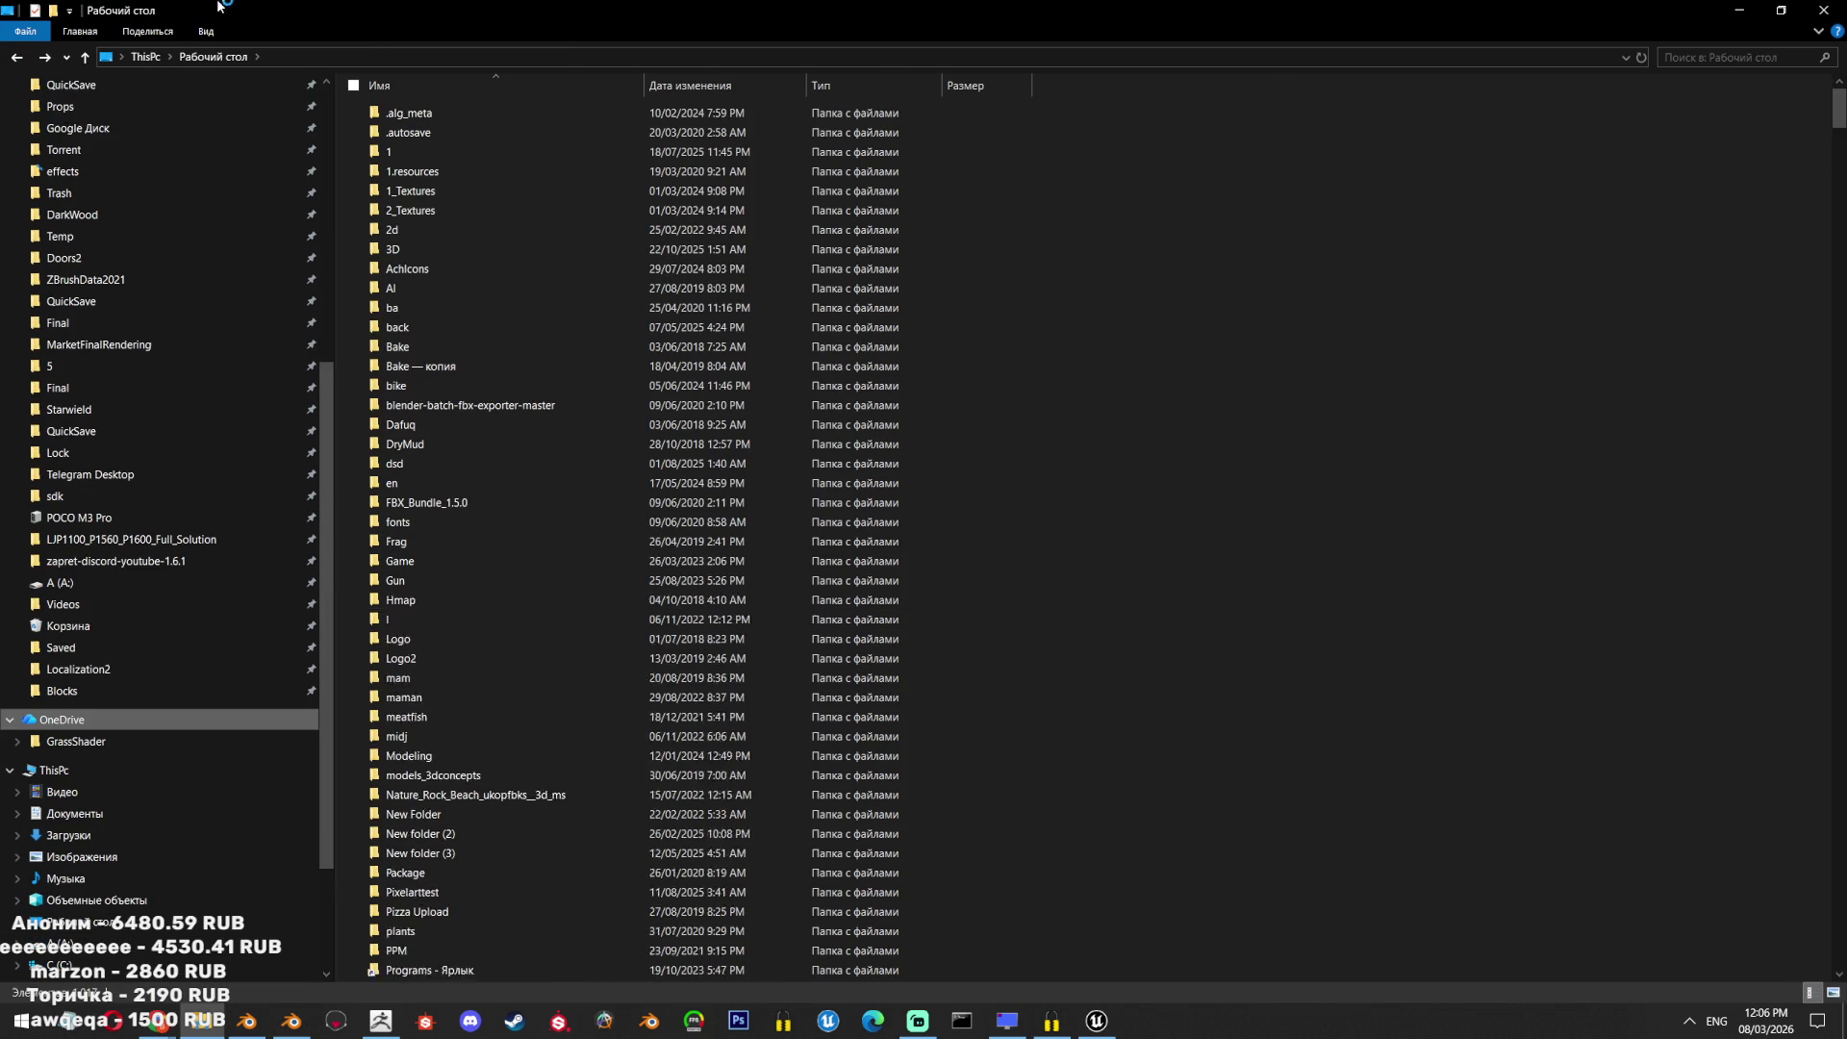
pyautogui.click(96, 685)
pyautogui.doubleClick(475, 152)
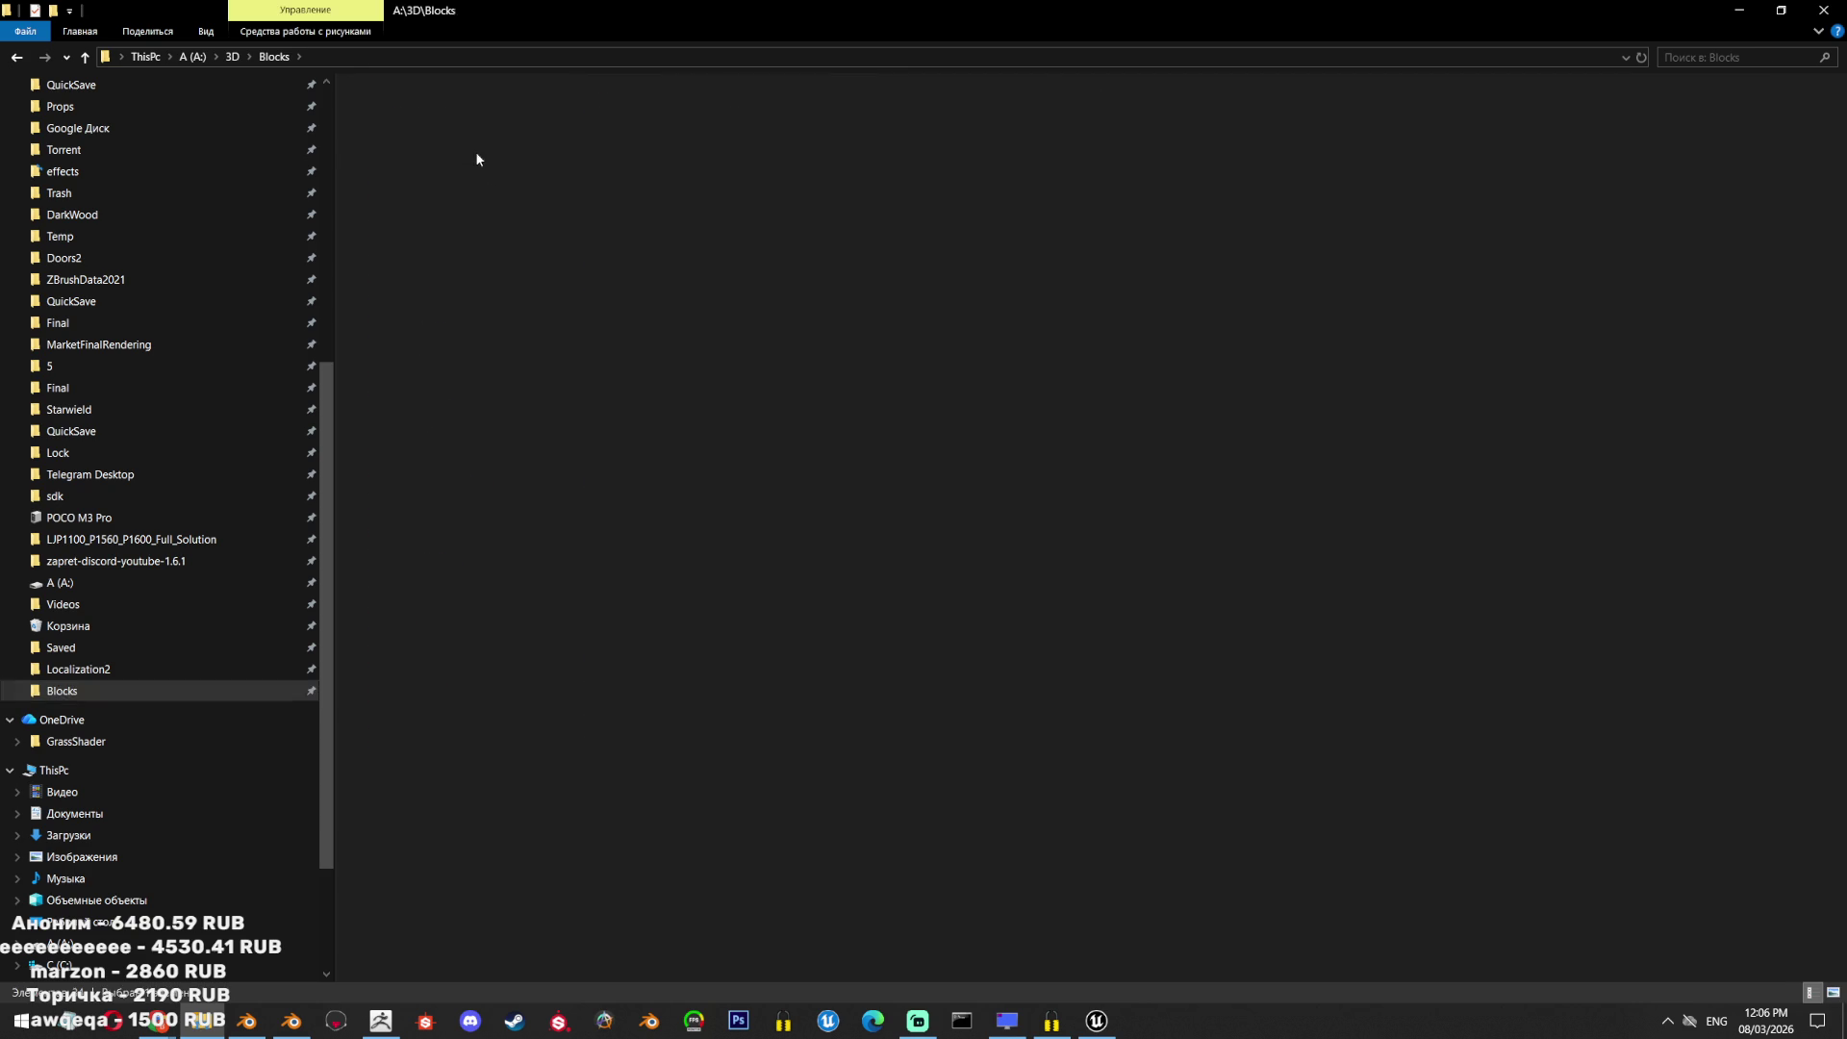
# Rename the hash-named GLB to Box3.glb and dismiss the OneDrive popup.
pyautogui.click(543, 211)
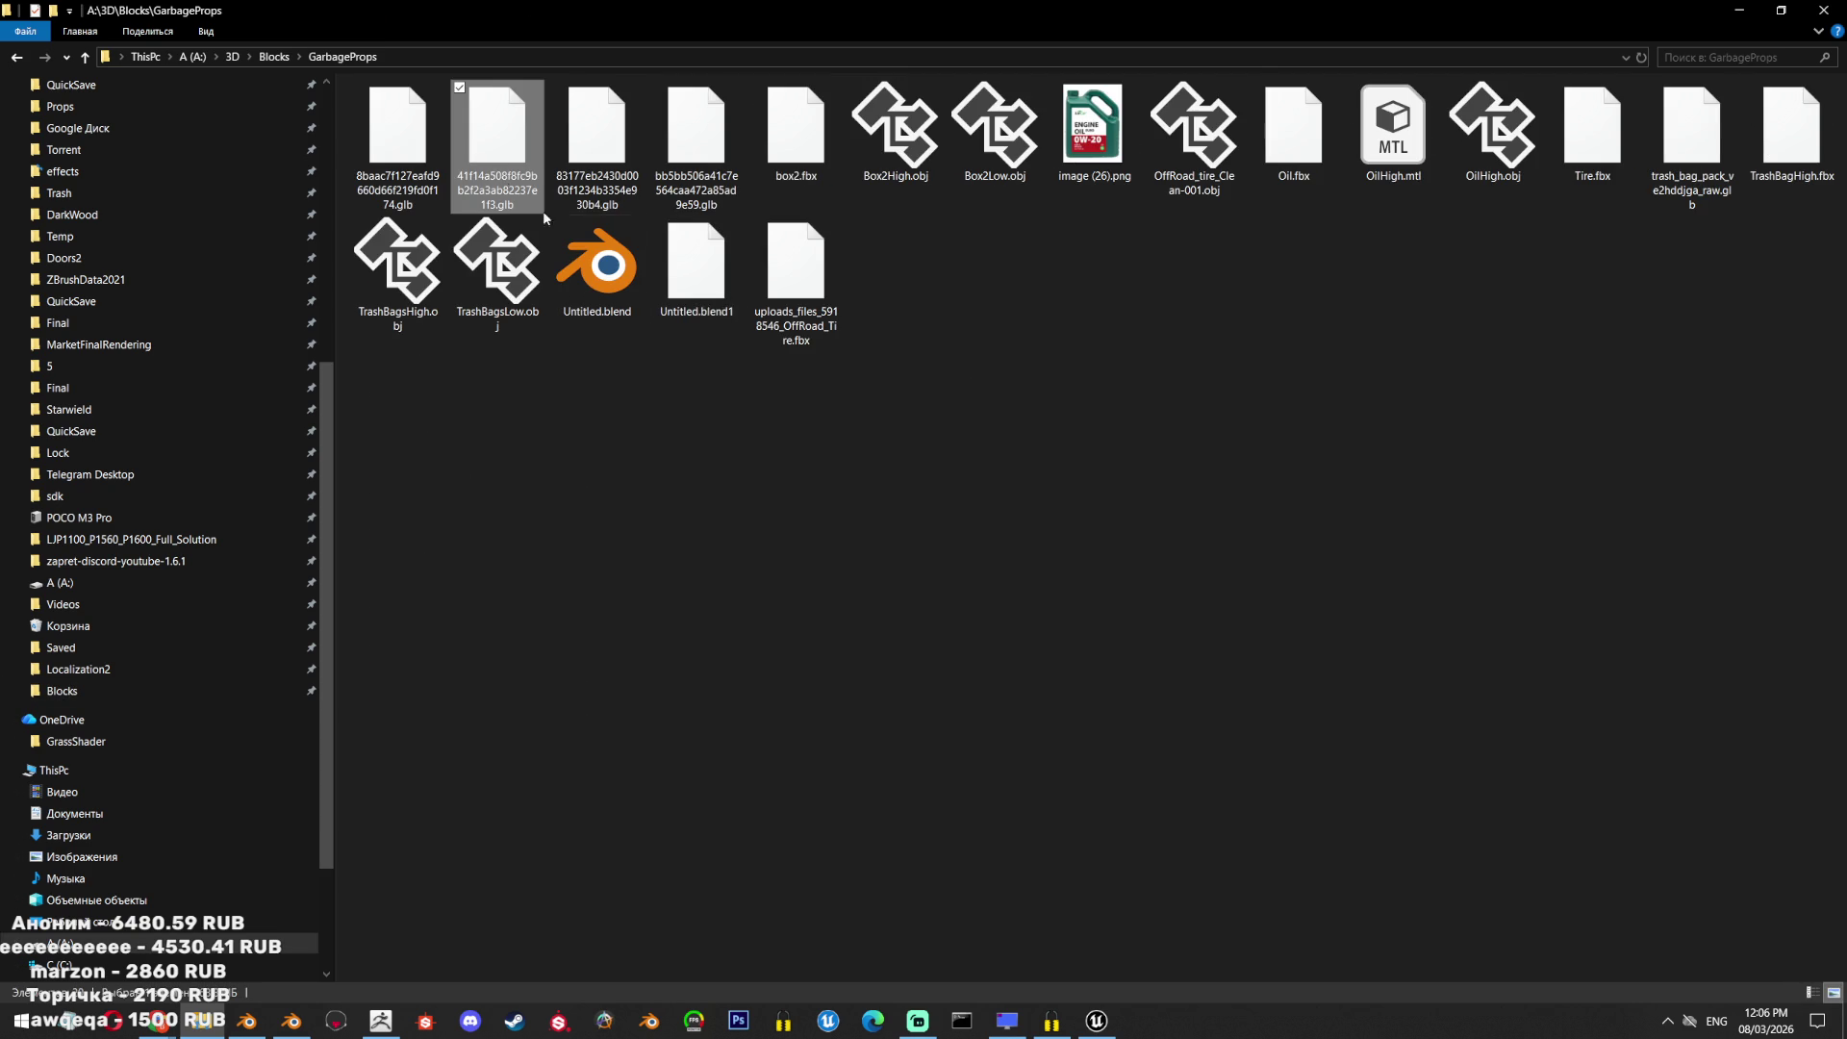
pyautogui.press('F2')
pyautogui.write('Box3')
pyautogui.press('Return')
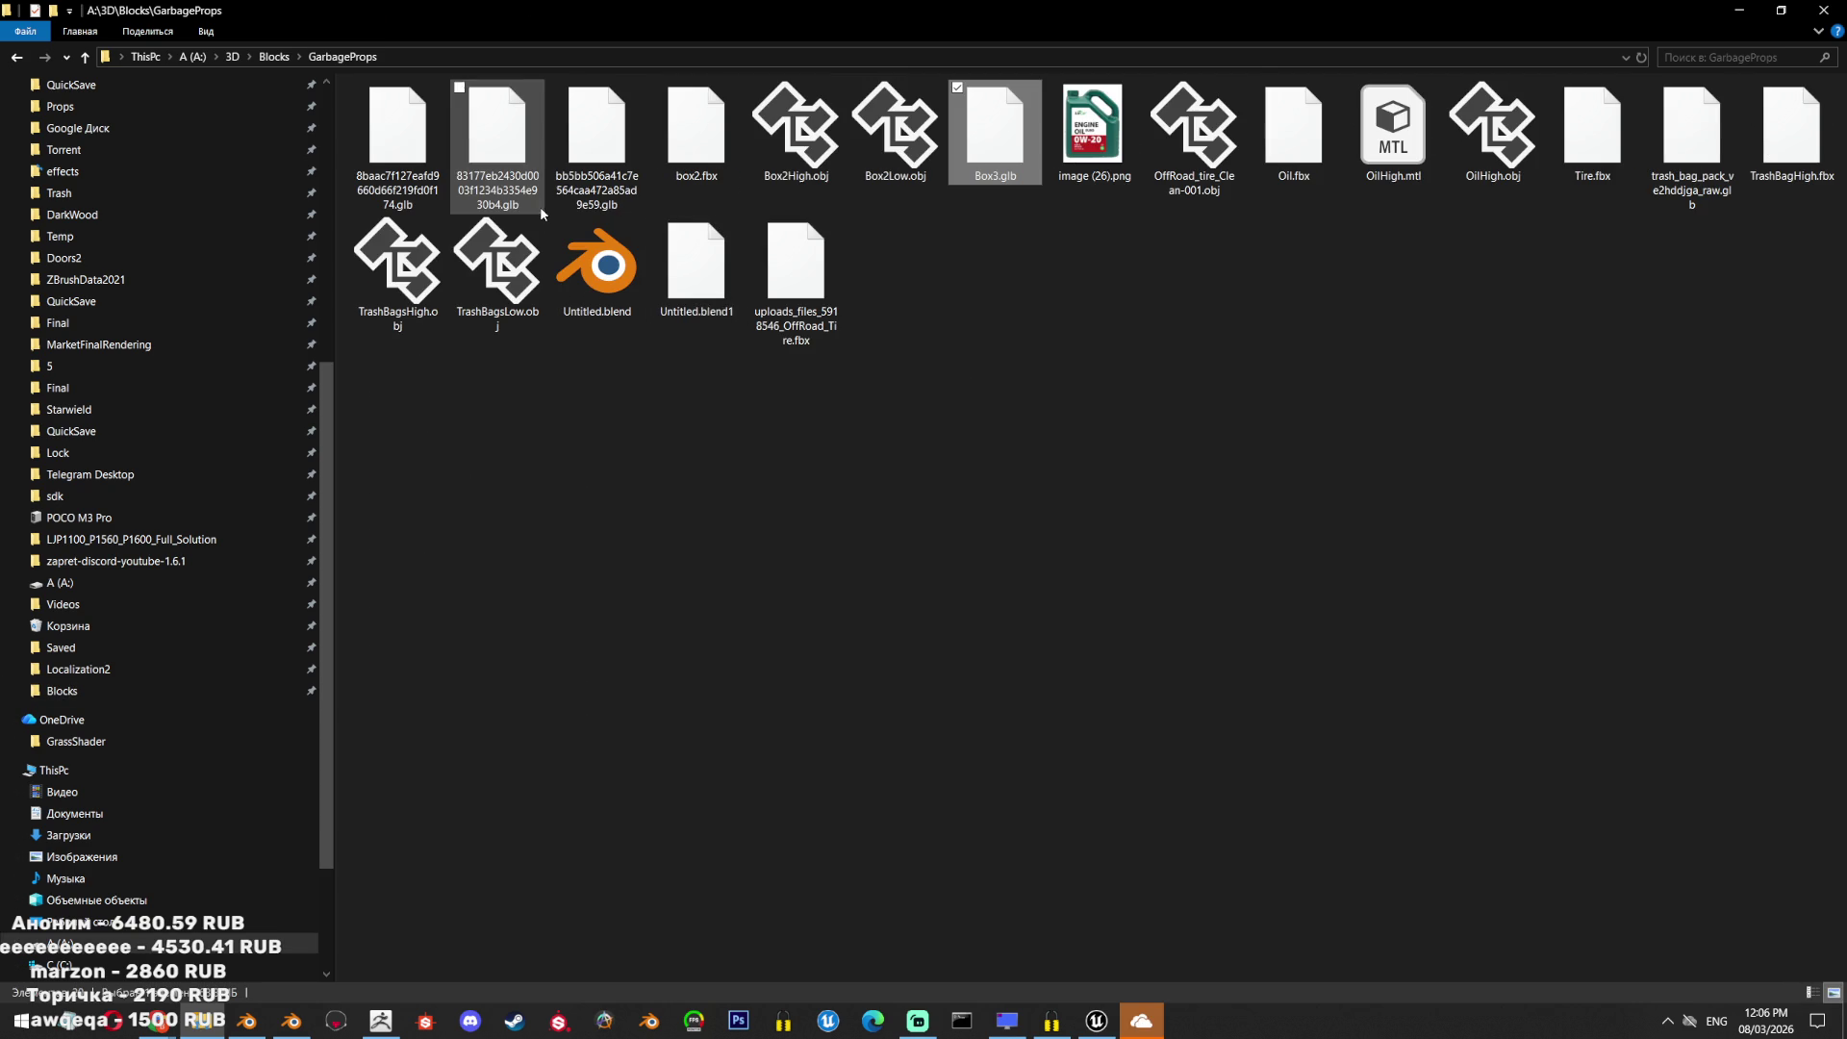
pyautogui.moveTo(1143, 1026)
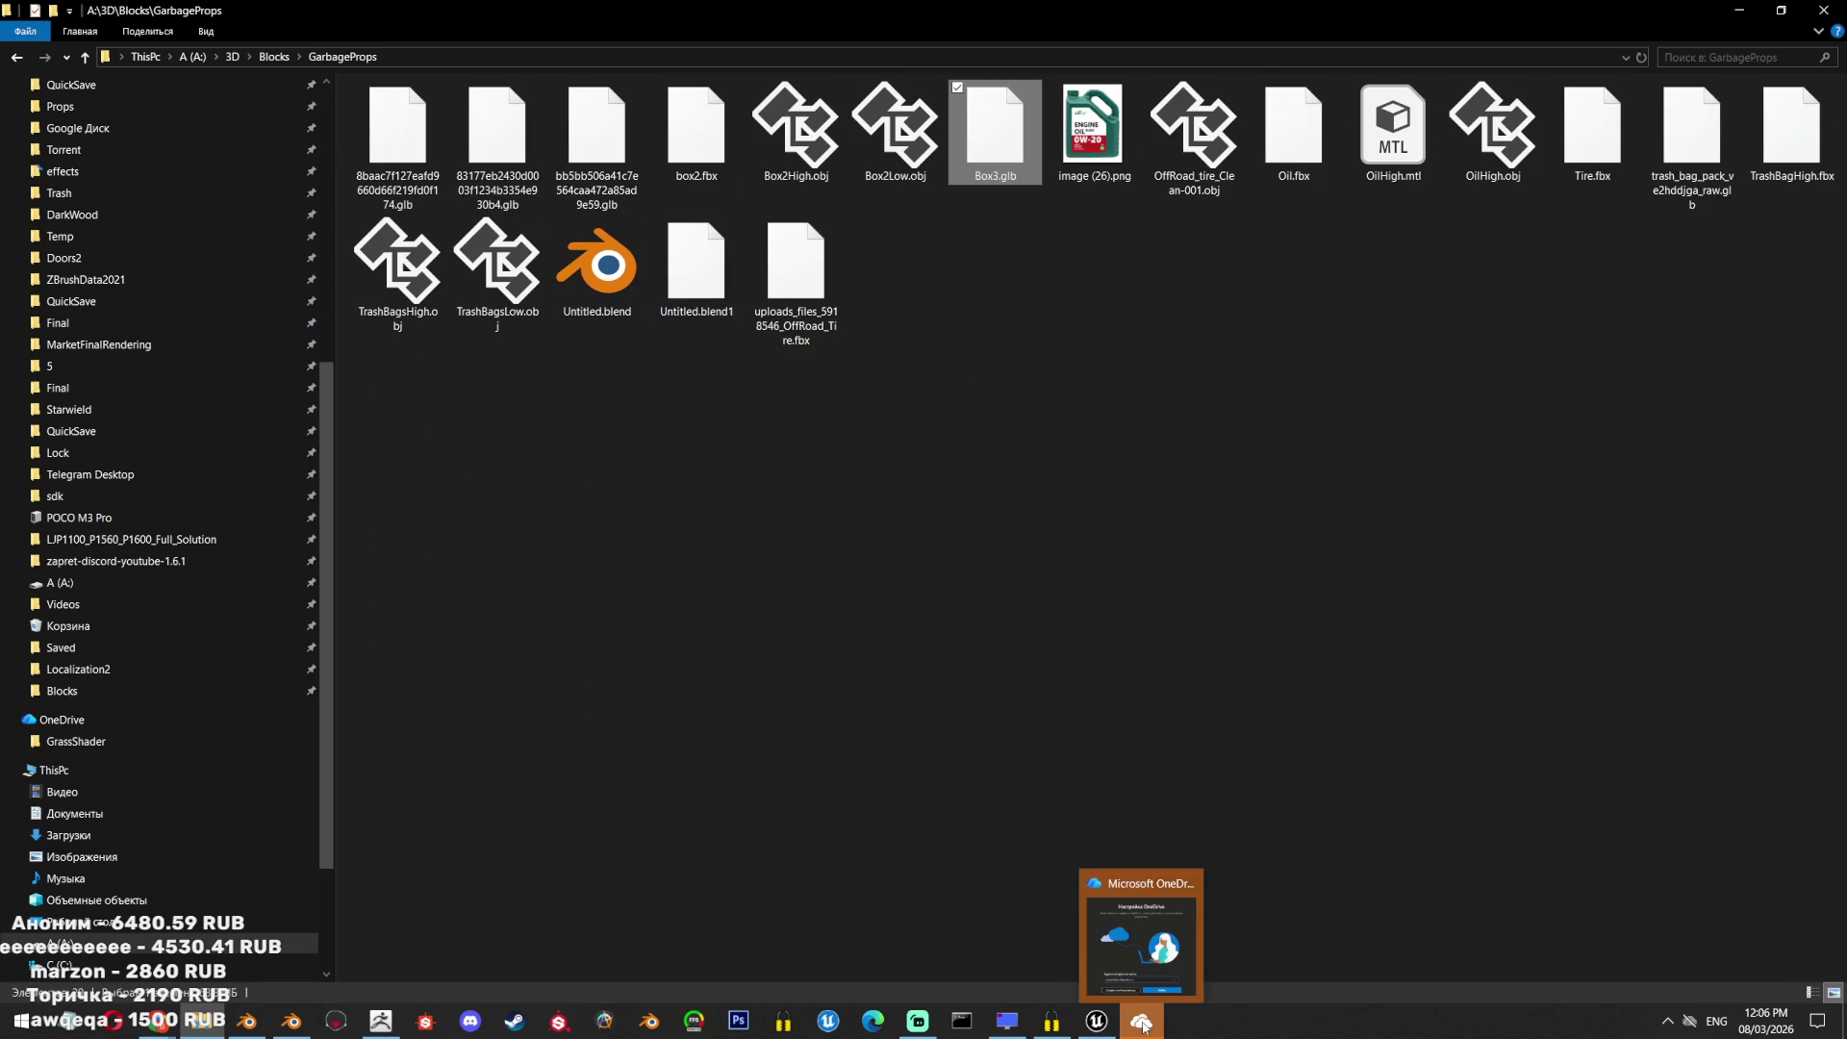
pyautogui.click(1191, 877)
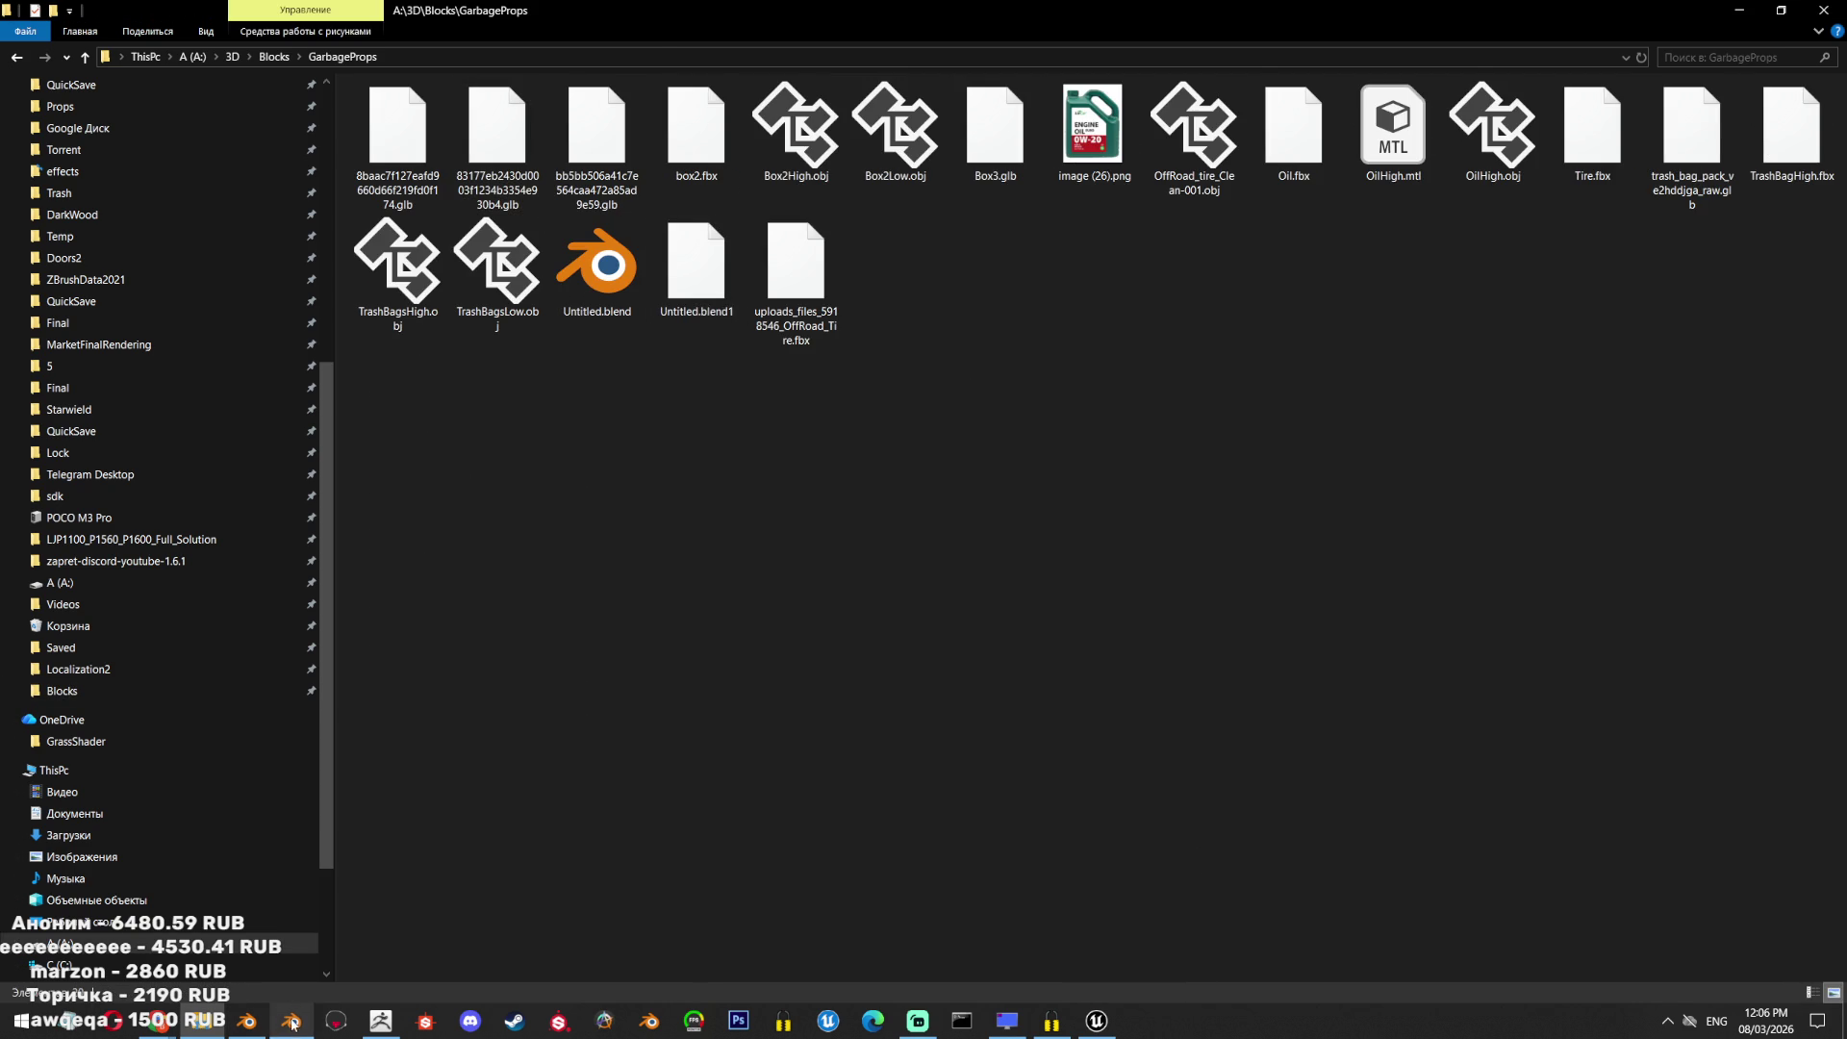
pyautogui.click(293, 1024)
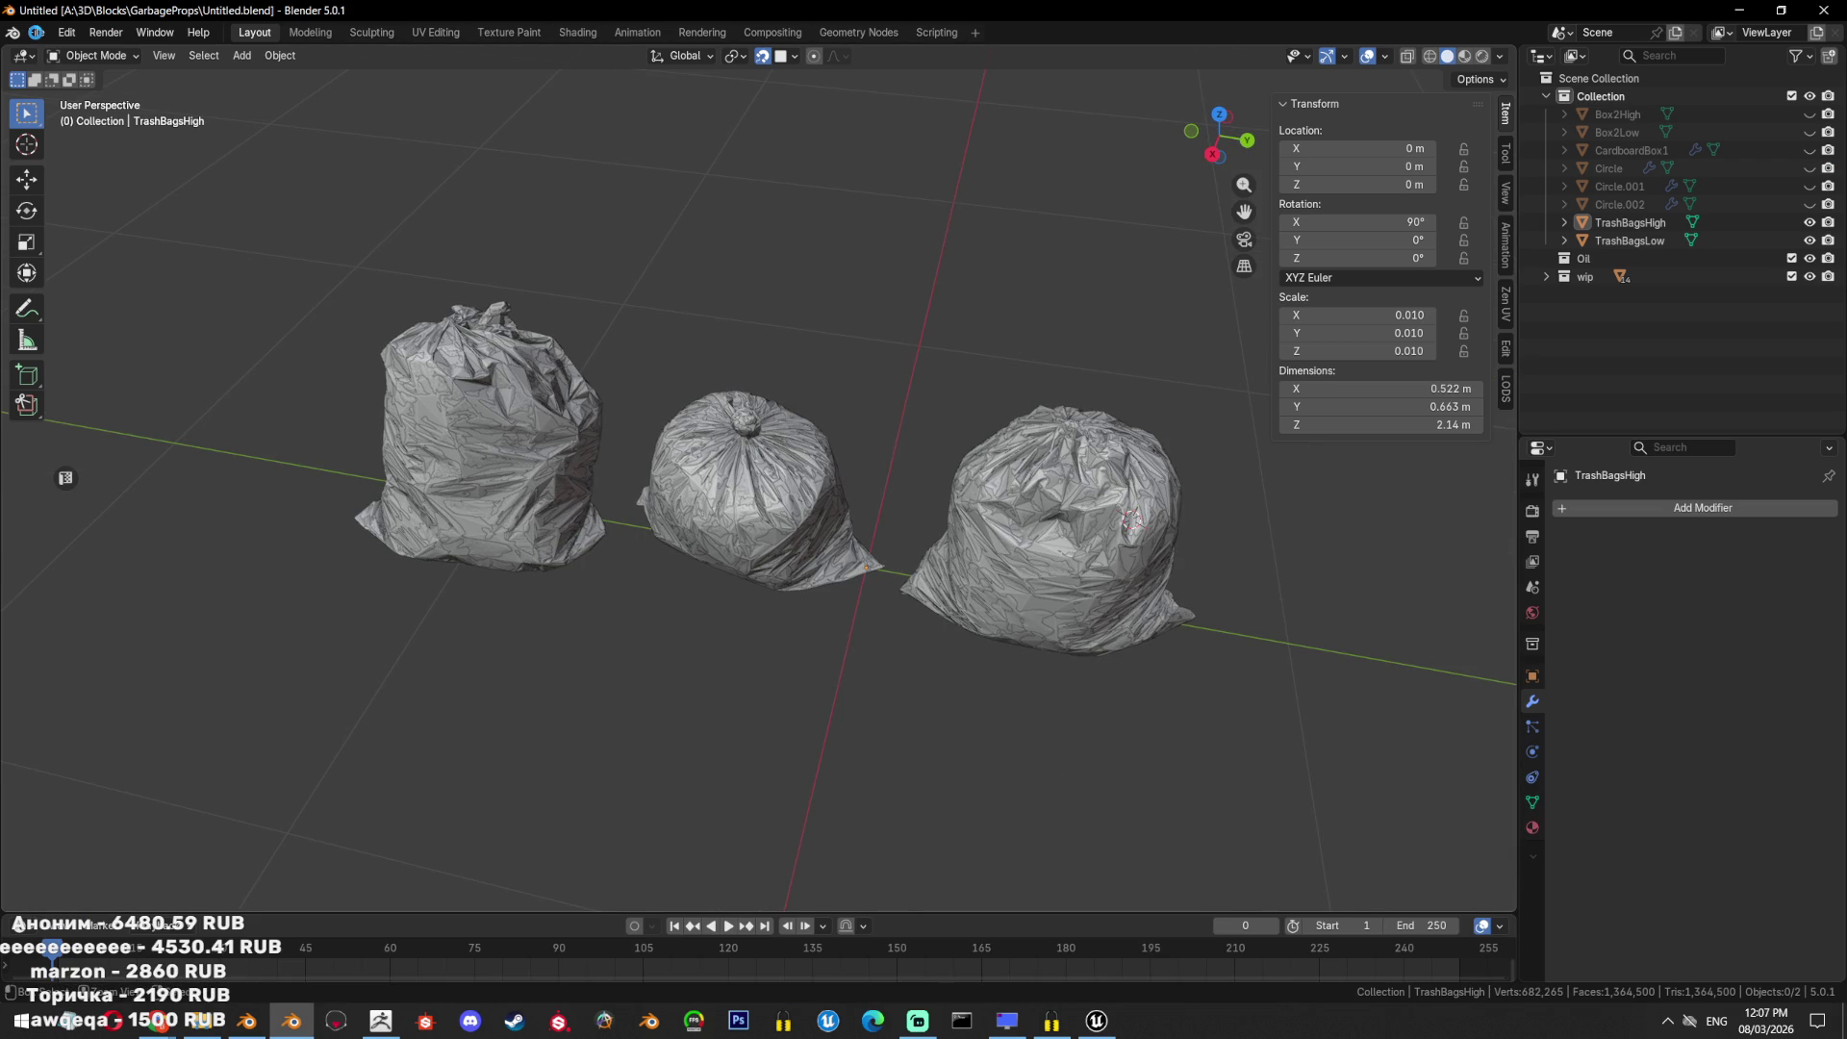
# Save the scene and import Box3.glb as glTF 2.0.
pyautogui.hotkey('ctrl', 's')
pyautogui.click(36, 32)
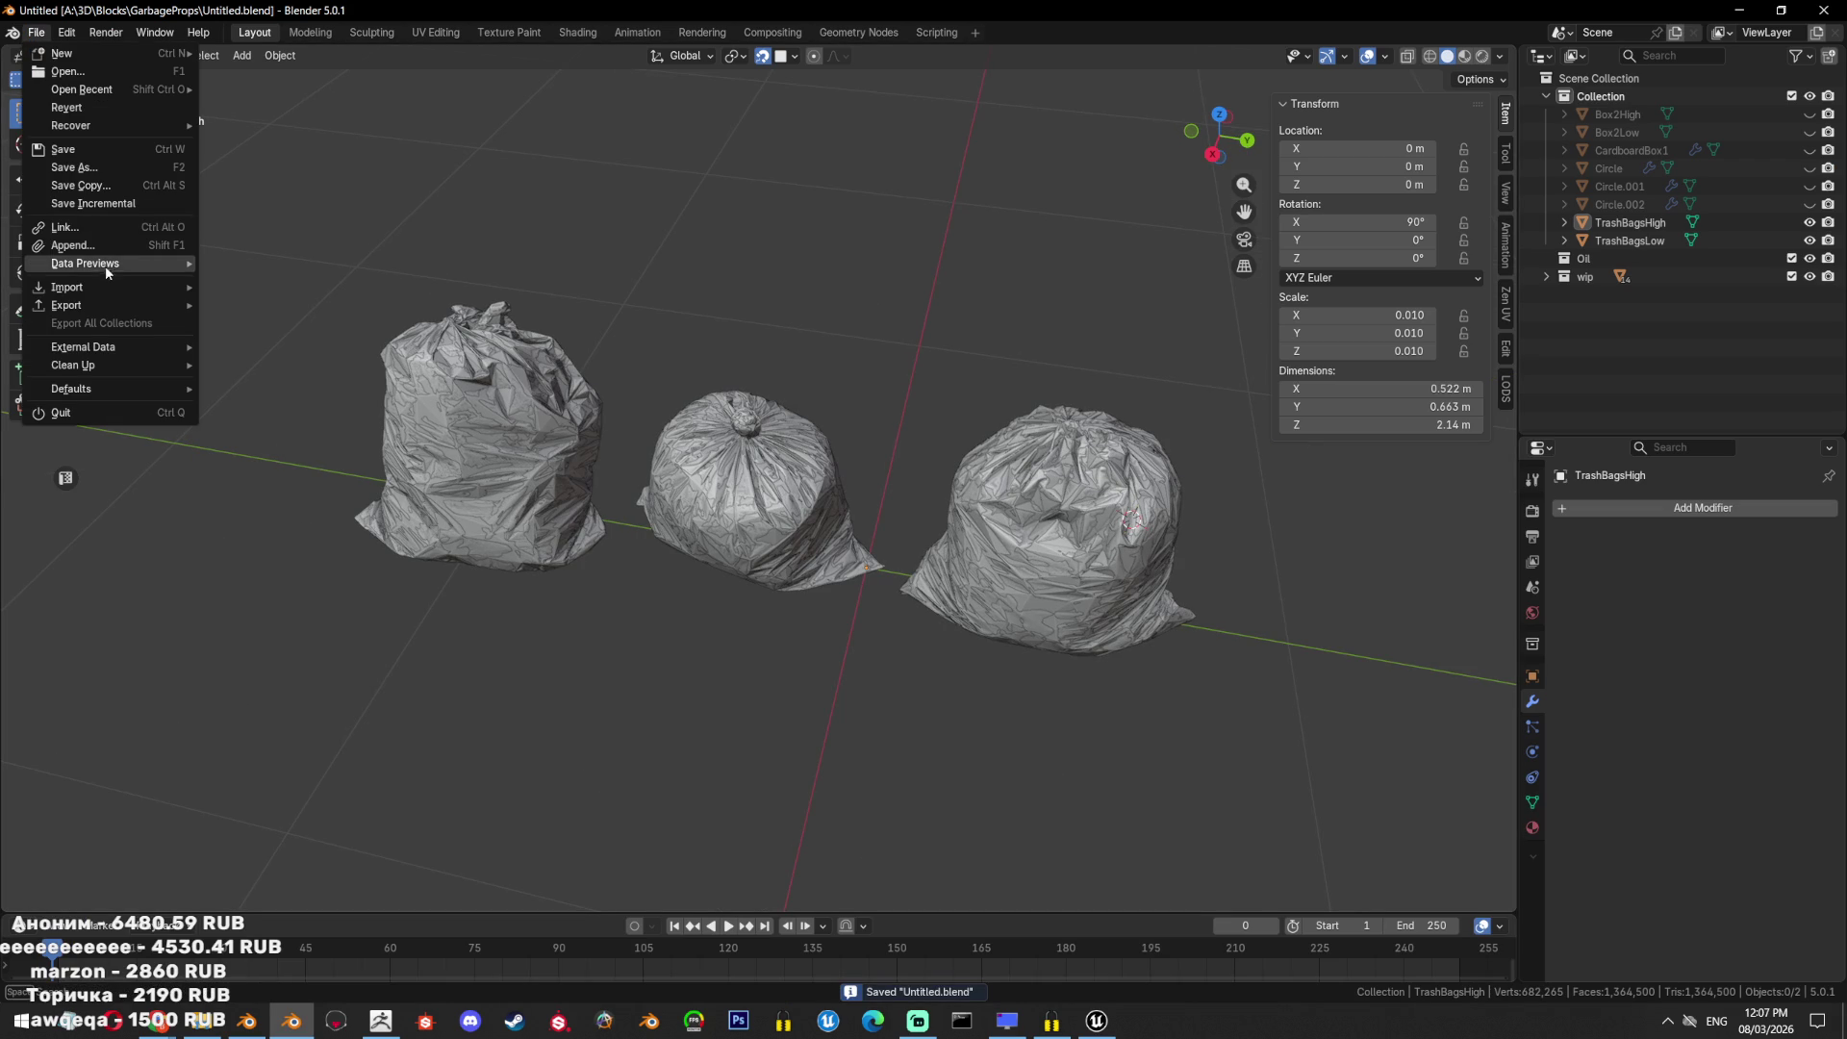
pyautogui.moveTo(120, 286)
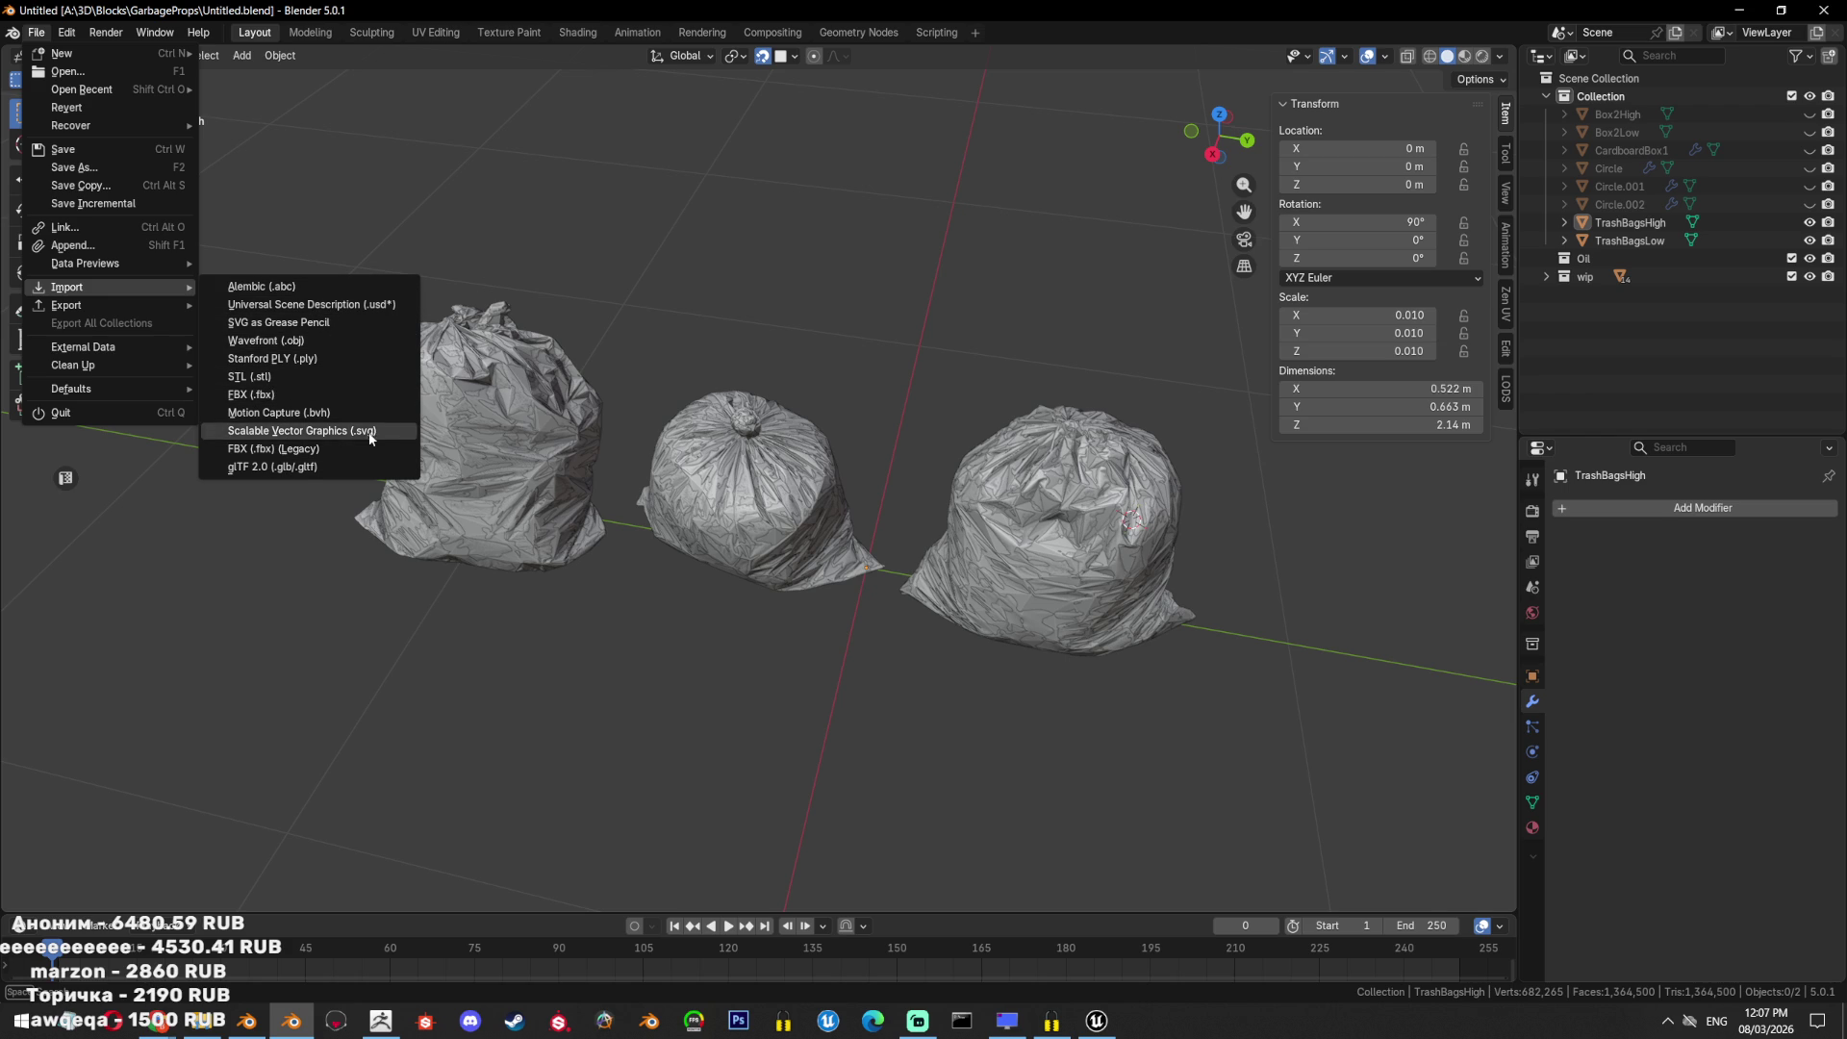
pyautogui.click(330, 466)
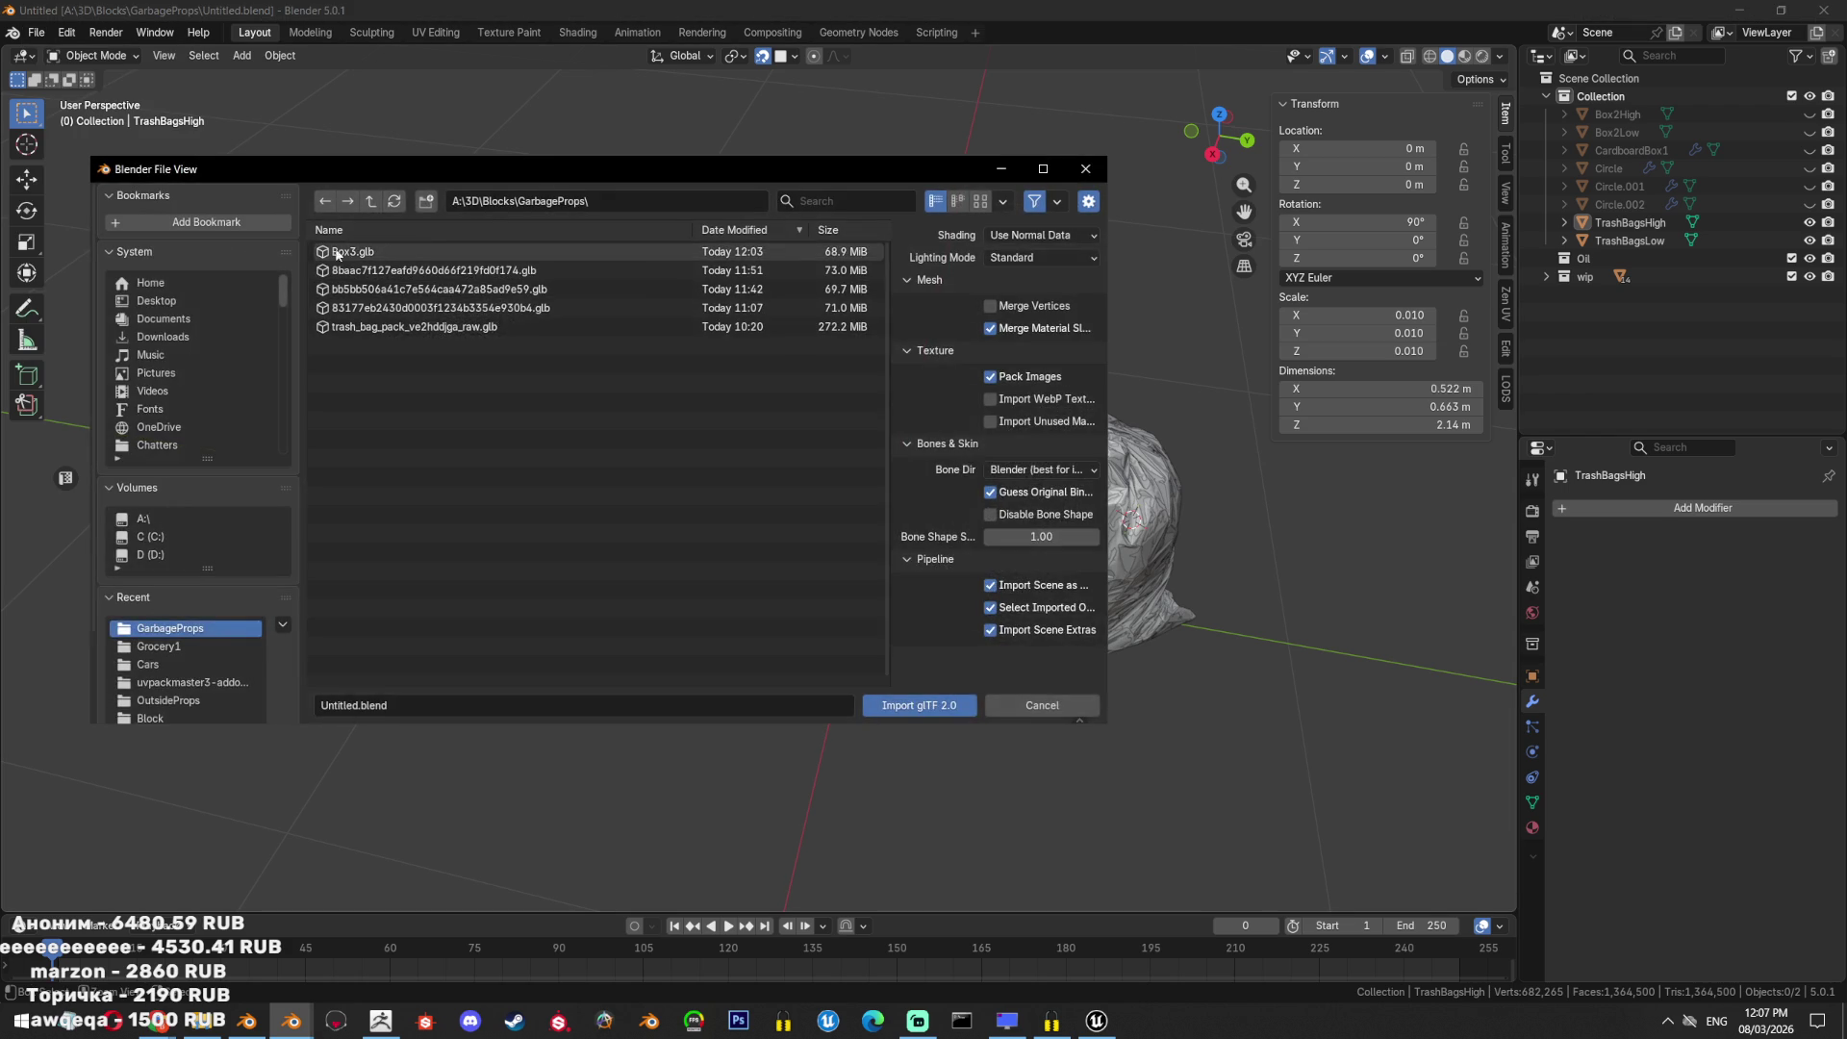
pyautogui.doubleClick(344, 262)
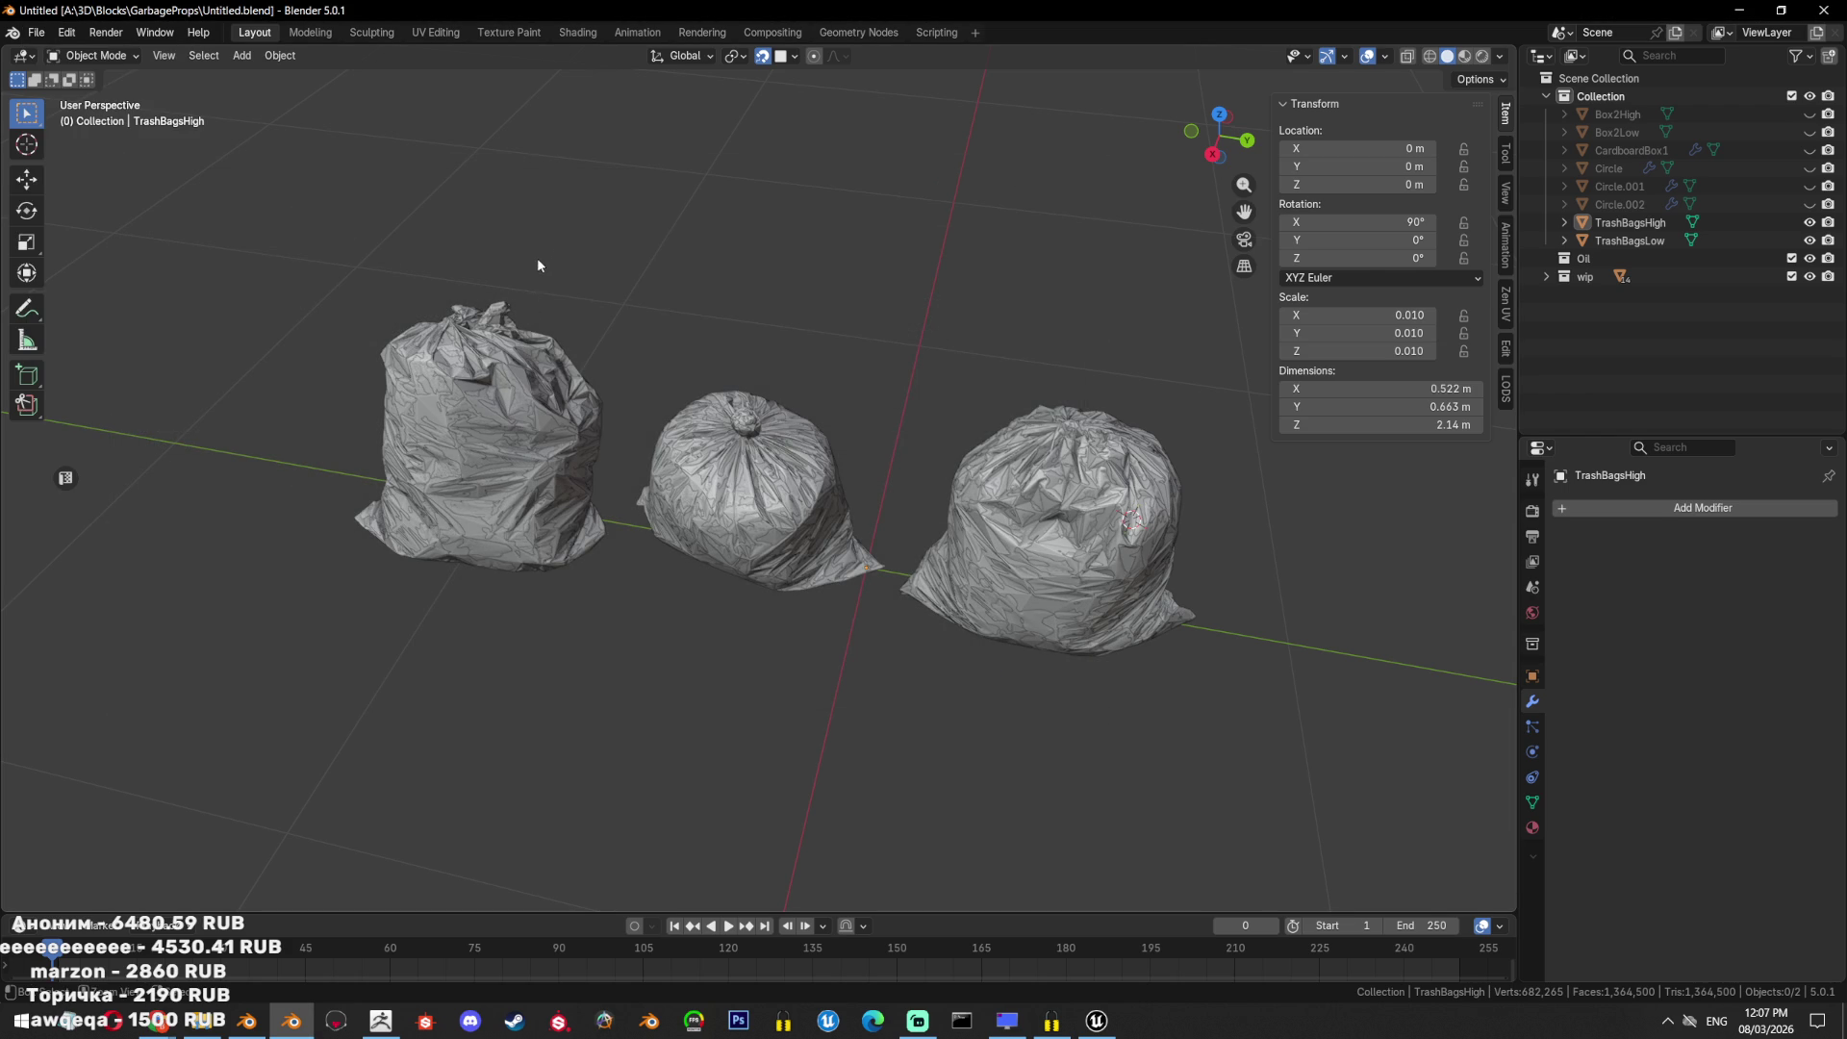
# Move the imported box node_0 beside the trash bags in top view.
pyautogui.moveTo(566, 230)
pyautogui.keyDown('alt'); pyautogui.mouseDown(button='middle')
pyautogui.moveTo(627, 345)
pyautogui.moveTo(878, 541)
pyautogui.moveTo(1022, 592)
pyautogui.mouseUp(button='middle'); pyautogui.keyUp('alt')
pyautogui.press('g')
pyautogui.click(587, 558)
pyautogui.moveTo(587, 558)
pyautogui.mouseDown(button='middle')
pyautogui.moveTo(978, 381)
pyautogui.moveTo(950, 463)
pyautogui.moveTo(857, 454)
pyautogui.moveTo(936, 392)
pyautogui.moveTo(961, 495)
pyautogui.moveTo(889, 522)
pyautogui.moveTo(734, 498)
pyautogui.moveTo(804, 424)
pyautogui.moveTo(1129, 569)
pyautogui.moveTo(1498, 343)
pyautogui.mouseUp(button='middle')
pyautogui.scroll(-5, 889, 526)
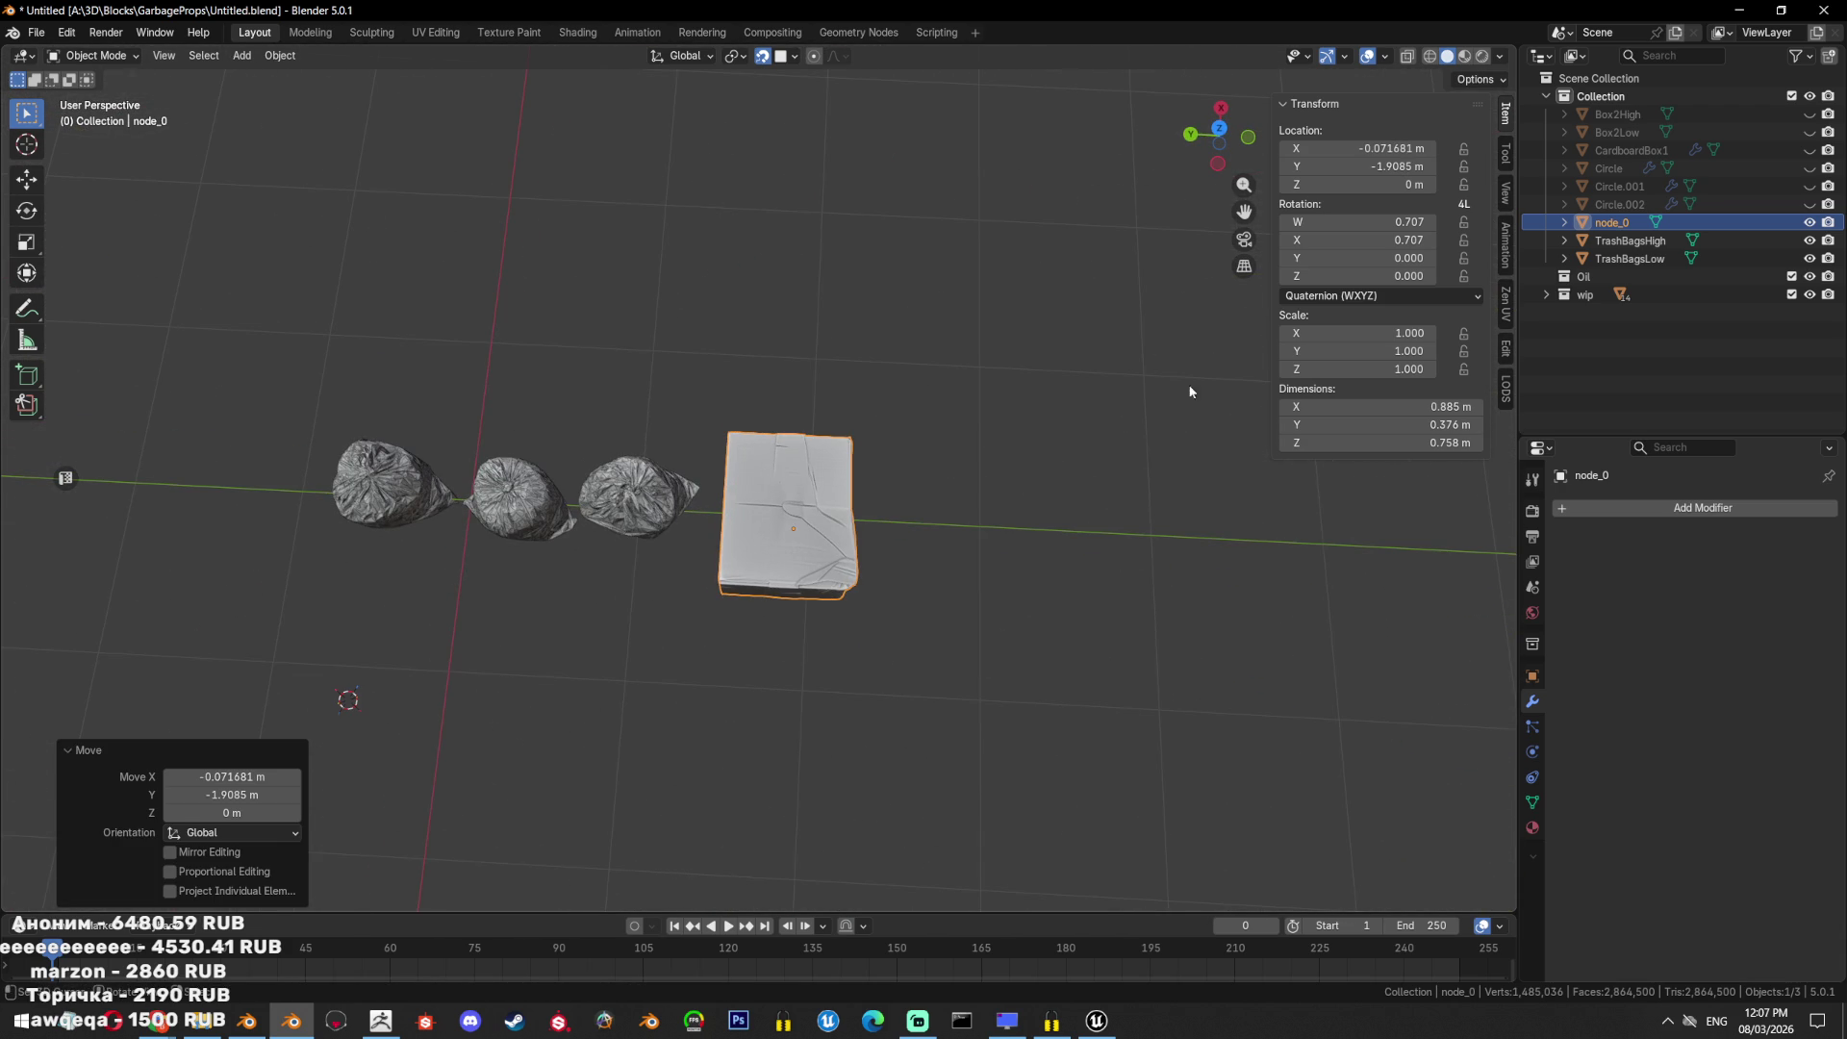
# Rename node_0 to Box3High and unhide the other props in top view.
pyautogui.doubleClick(1626, 222)
pyautogui.write('Box3')
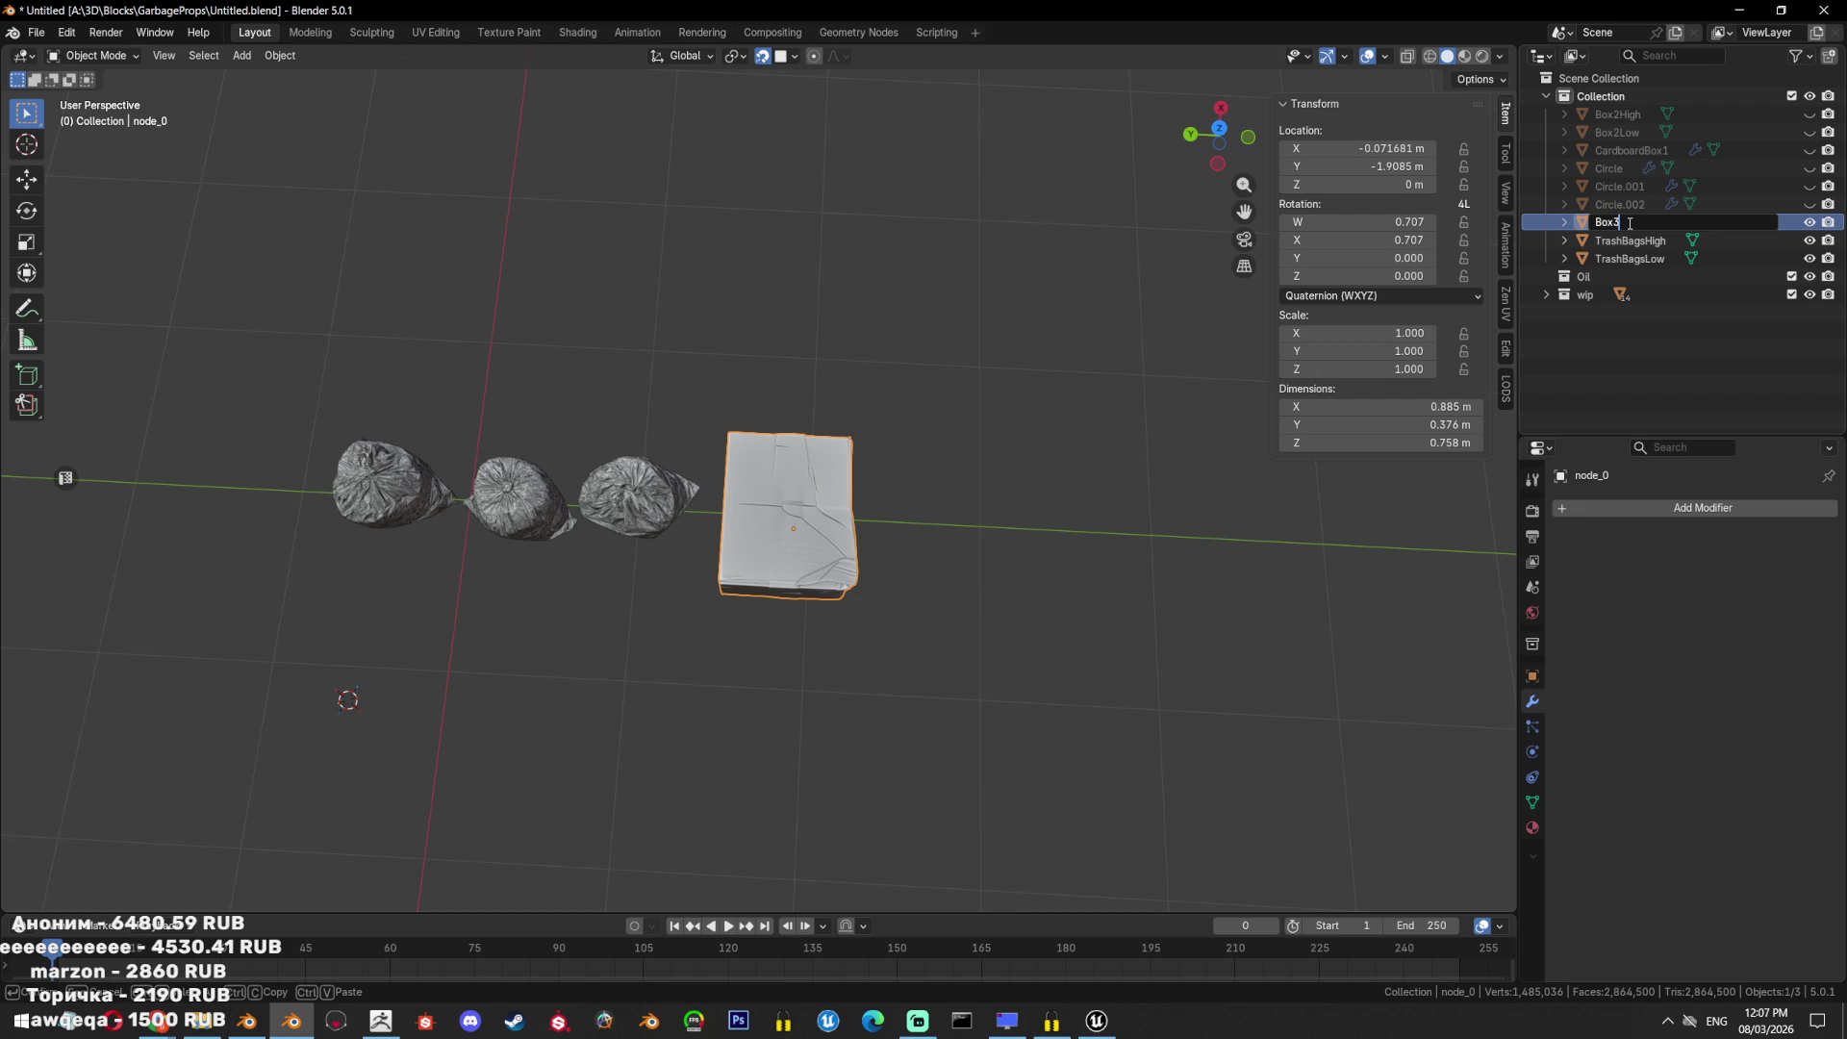
pyautogui.press('Return')
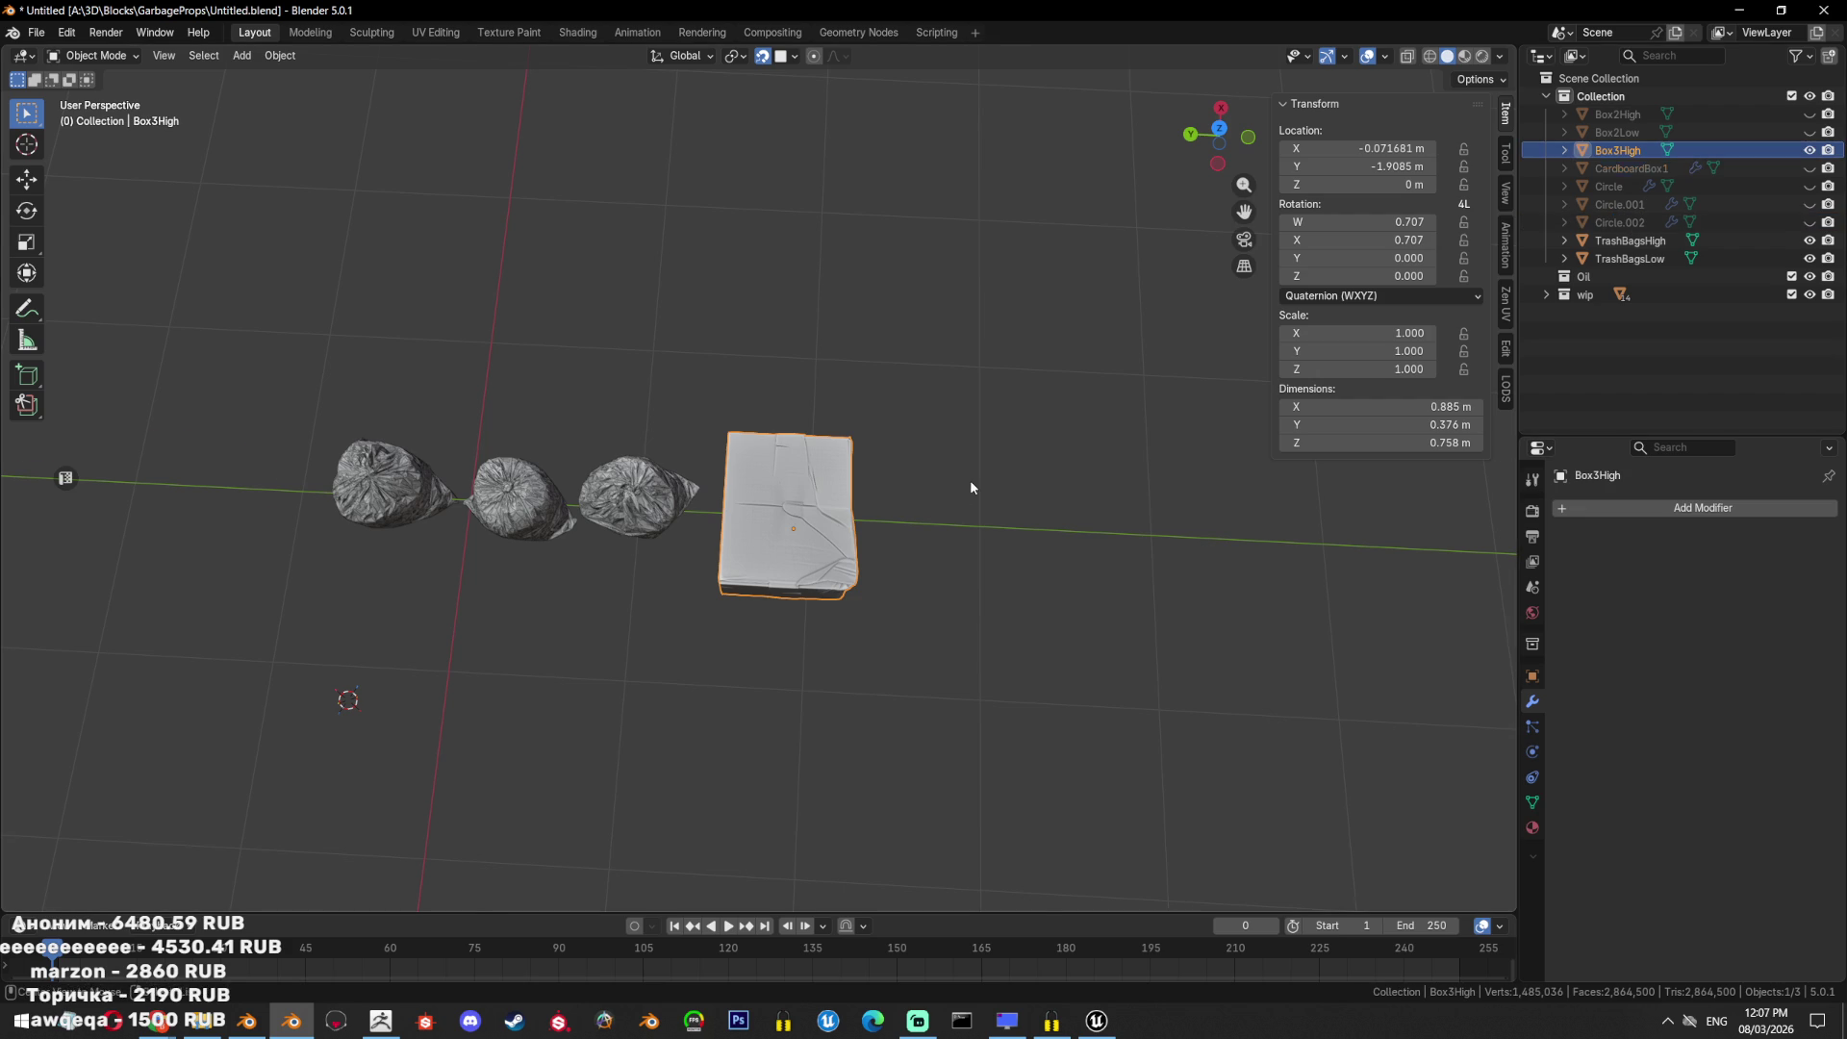
pyautogui.hotkey('alt', 'h')
pyautogui.press('KP_7')
pyautogui.keyDown('shift'); pyautogui.moveTo(829, 535); pyautogui.dragTo(1167, 414, button='middle'); pyautogui.keyUp('shift')
# Rotate Box3High 90° around Z, move it, and scale it to 0.399.
pyautogui.press('g')
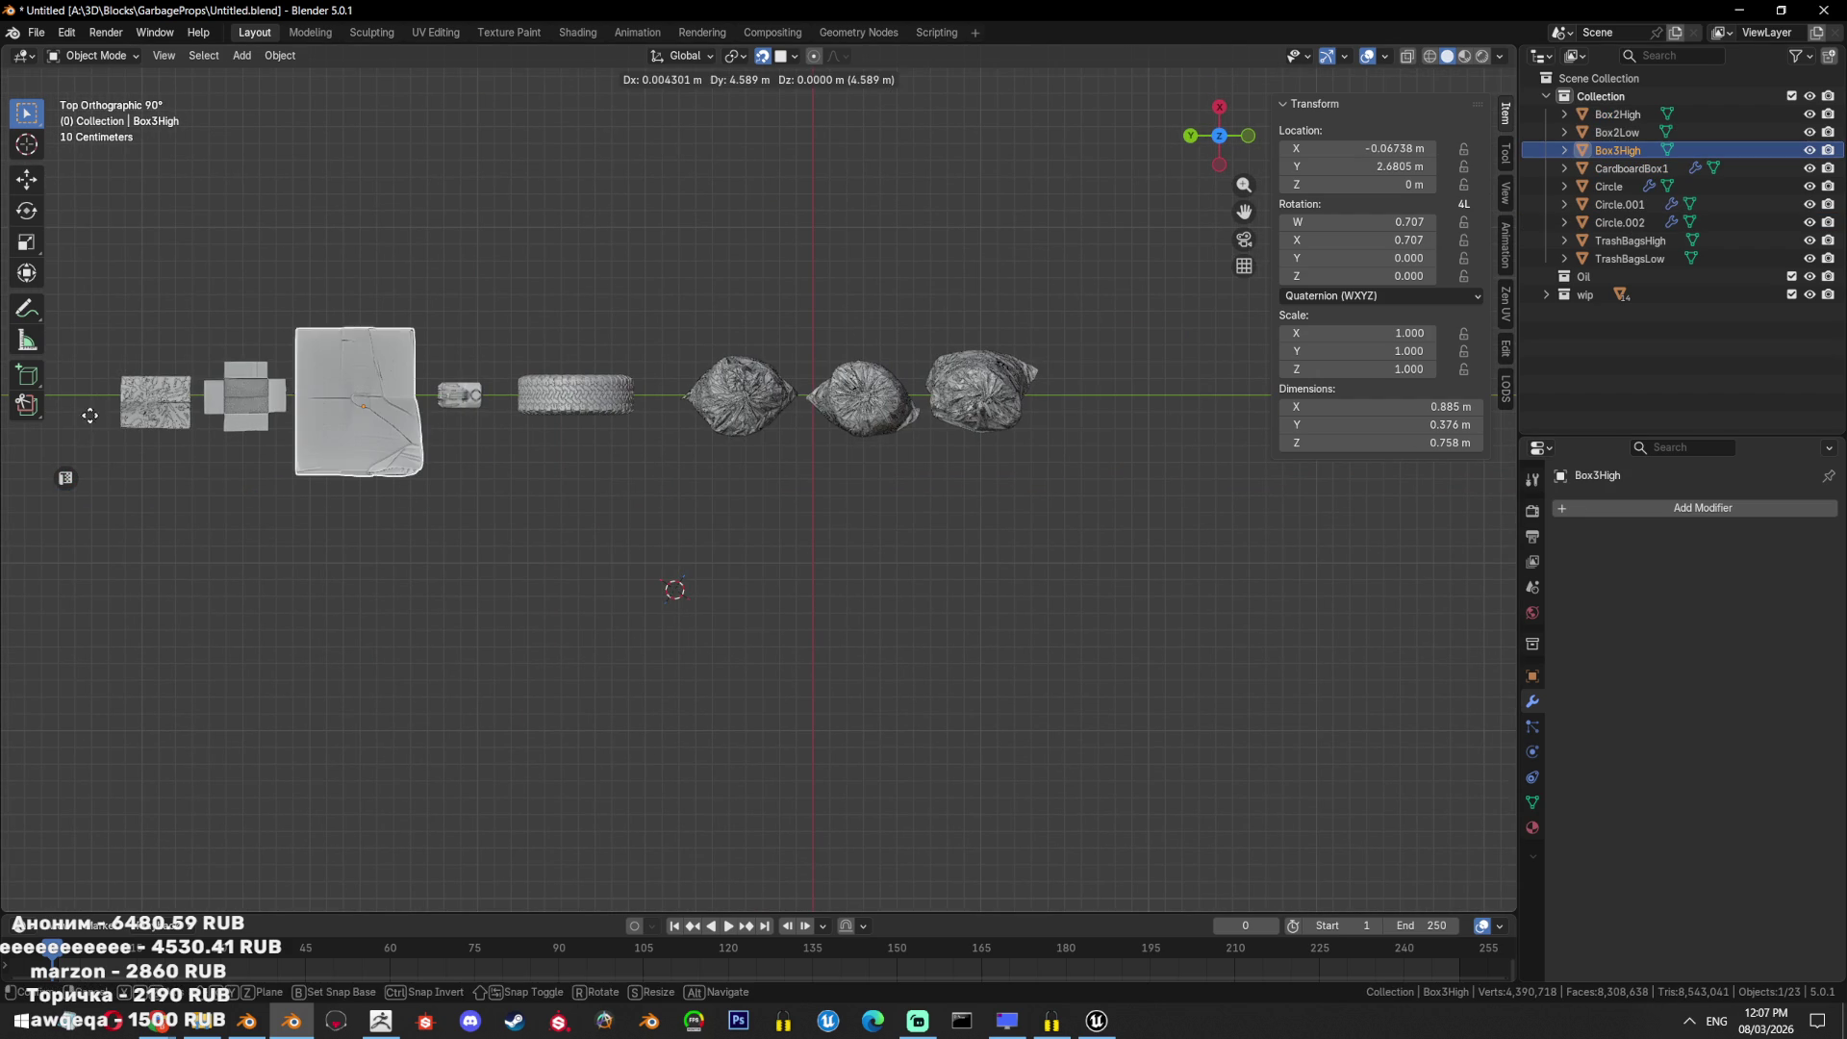
pyautogui.press('r')
pyautogui.press('9')
pyautogui.press('0')
pyautogui.press('Return')
pyautogui.keyDown('shift'); pyautogui.moveTo(423, 354); pyautogui.dragTo(817, 385, button='middle'); pyautogui.keyUp('shift')
pyautogui.scroll(2, 818, 385)
pyautogui.press('g')
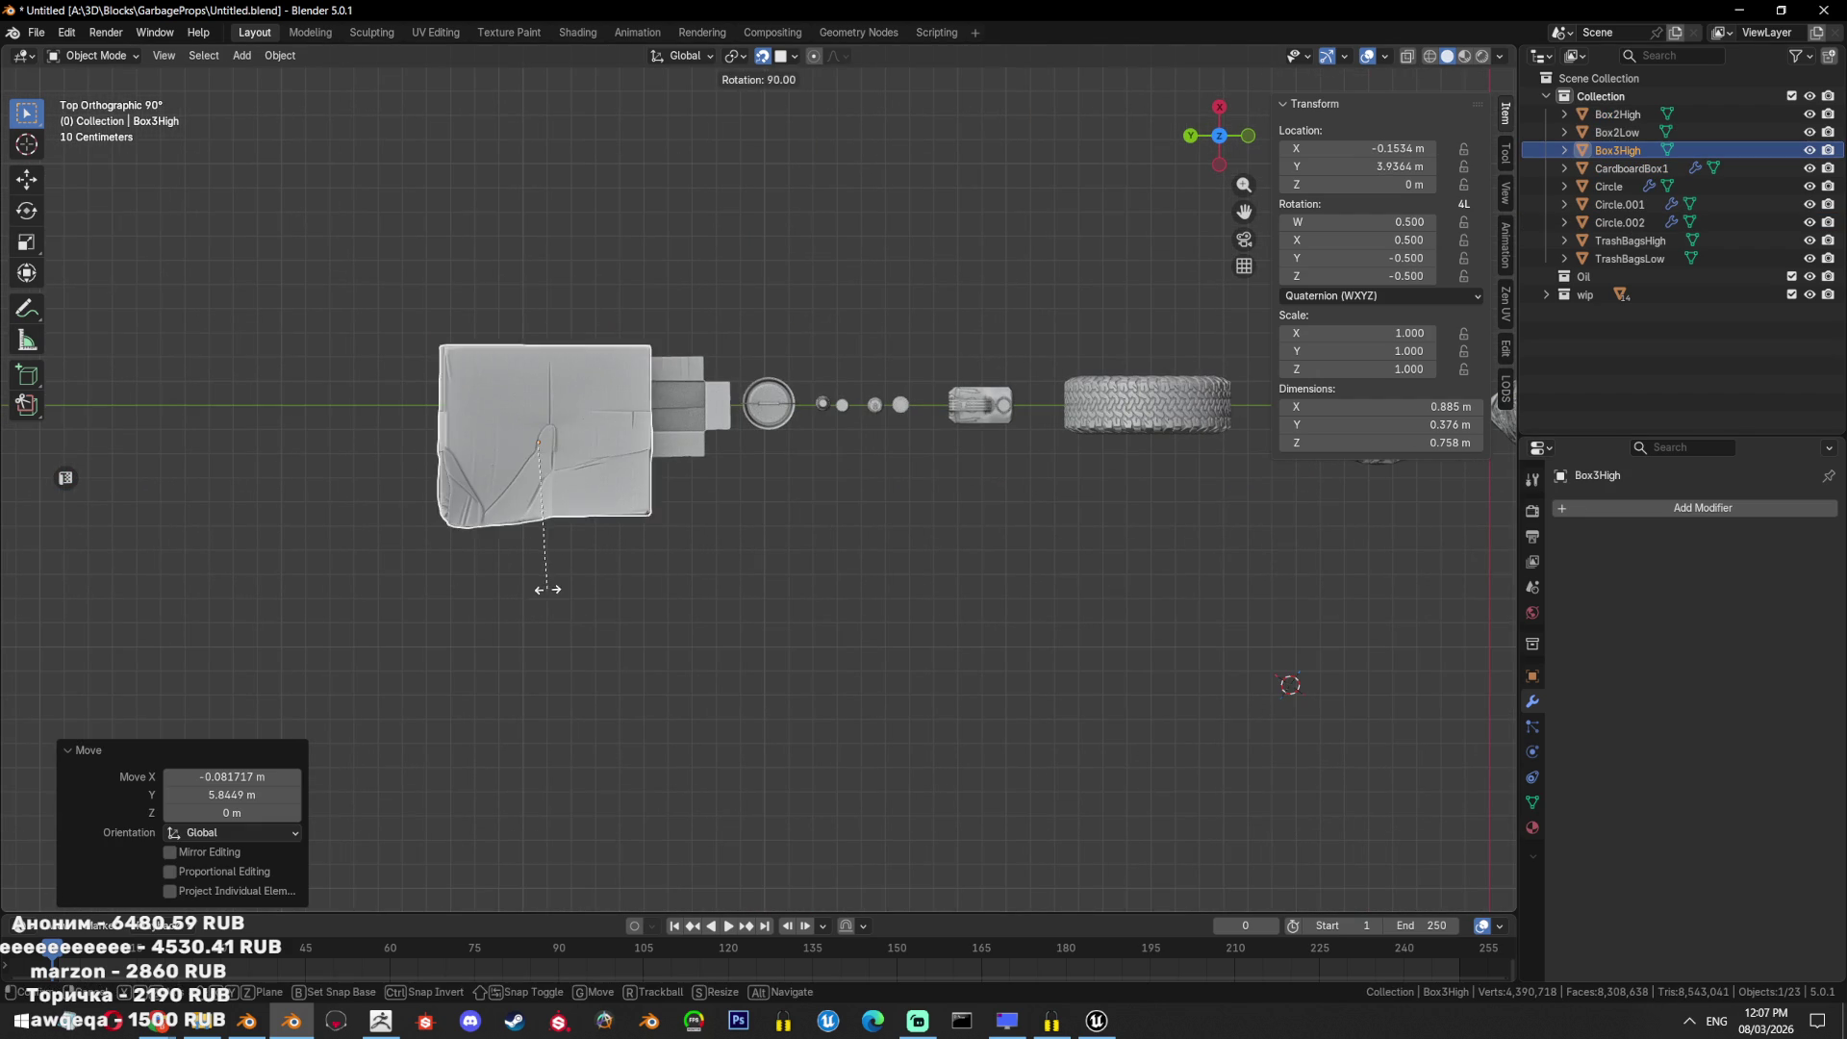
pyautogui.click(798, 454)
pyautogui.press('s')
pyautogui.click(575, 431)
# Line Box3High up beside the other boxes and save the file.
pyautogui.press('g')
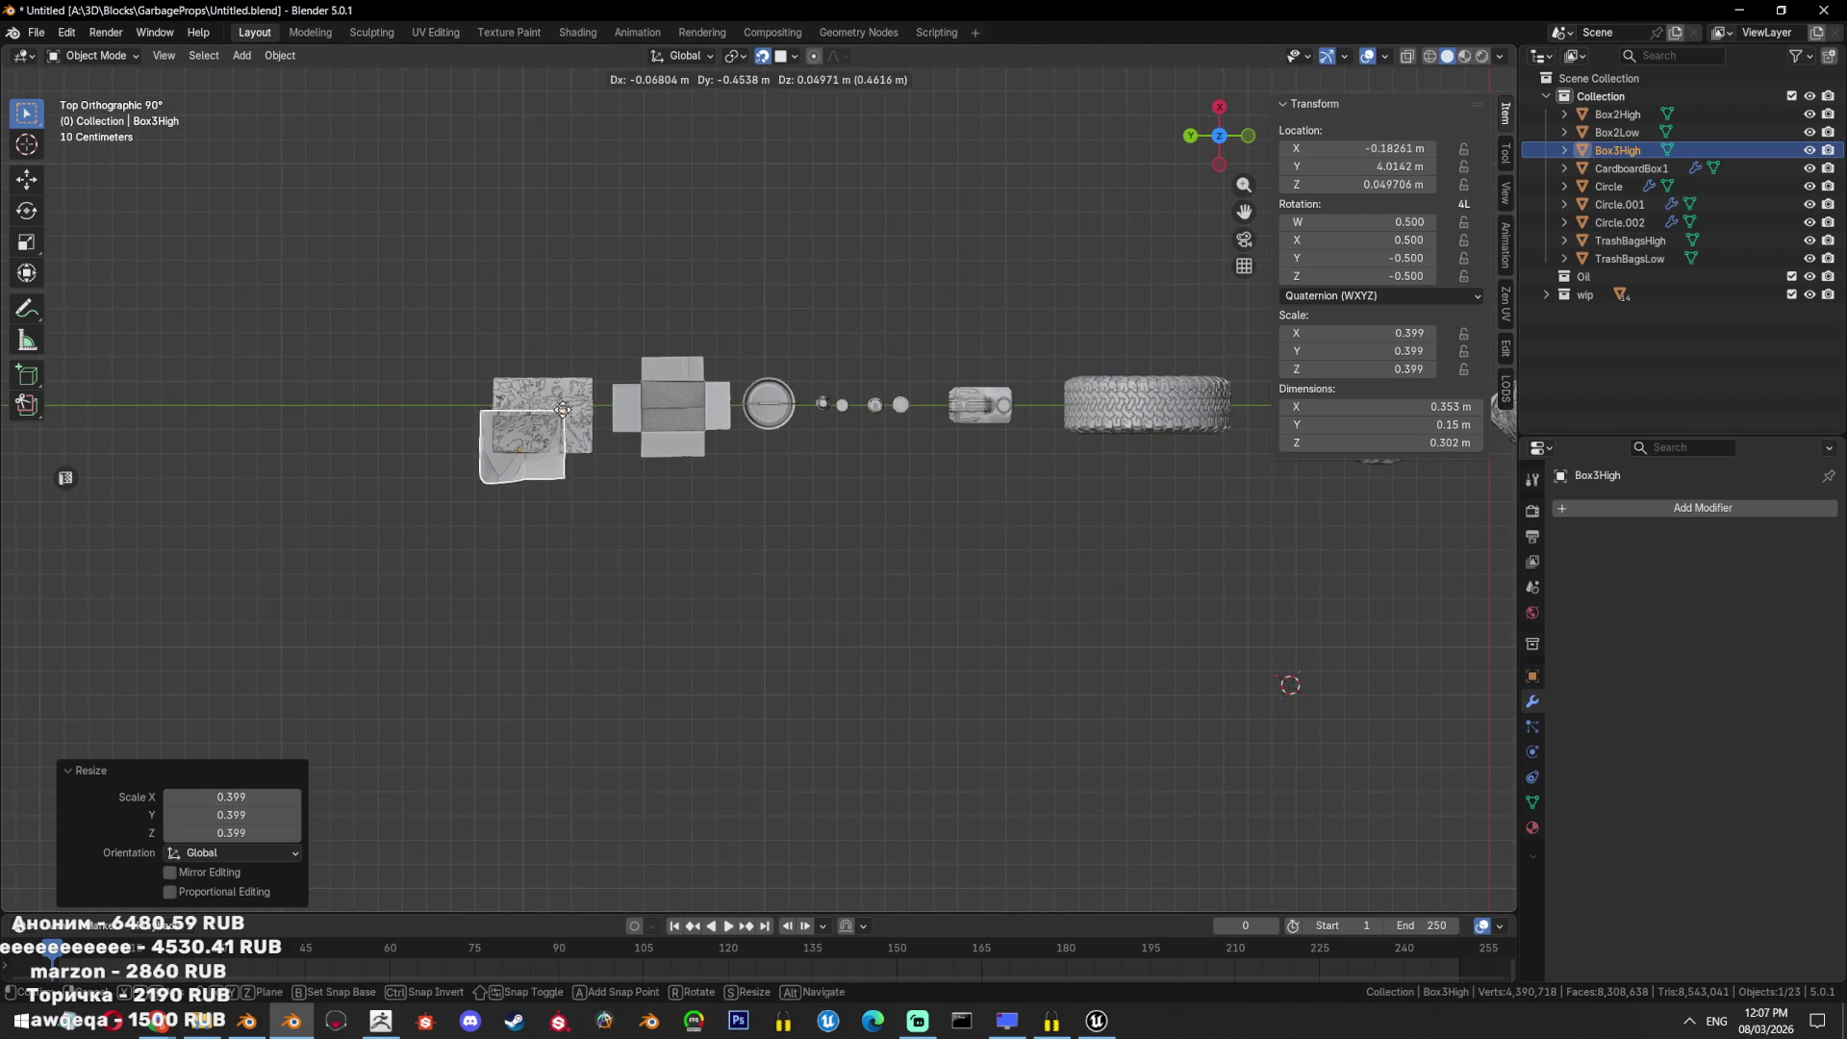
pyautogui.click(493, 380)
pyautogui.scroll(5, 598, 609)
pyautogui.moveTo(598, 609)
pyautogui.mouseDown(button='middle')
pyautogui.moveTo(996, 392)
pyautogui.moveTo(950, 467)
pyautogui.moveTo(924, 433)
pyautogui.moveTo(912, 459)
pyautogui.mouseUp(button='middle')
pyautogui.press('g')
pyautogui.click(920, 437)
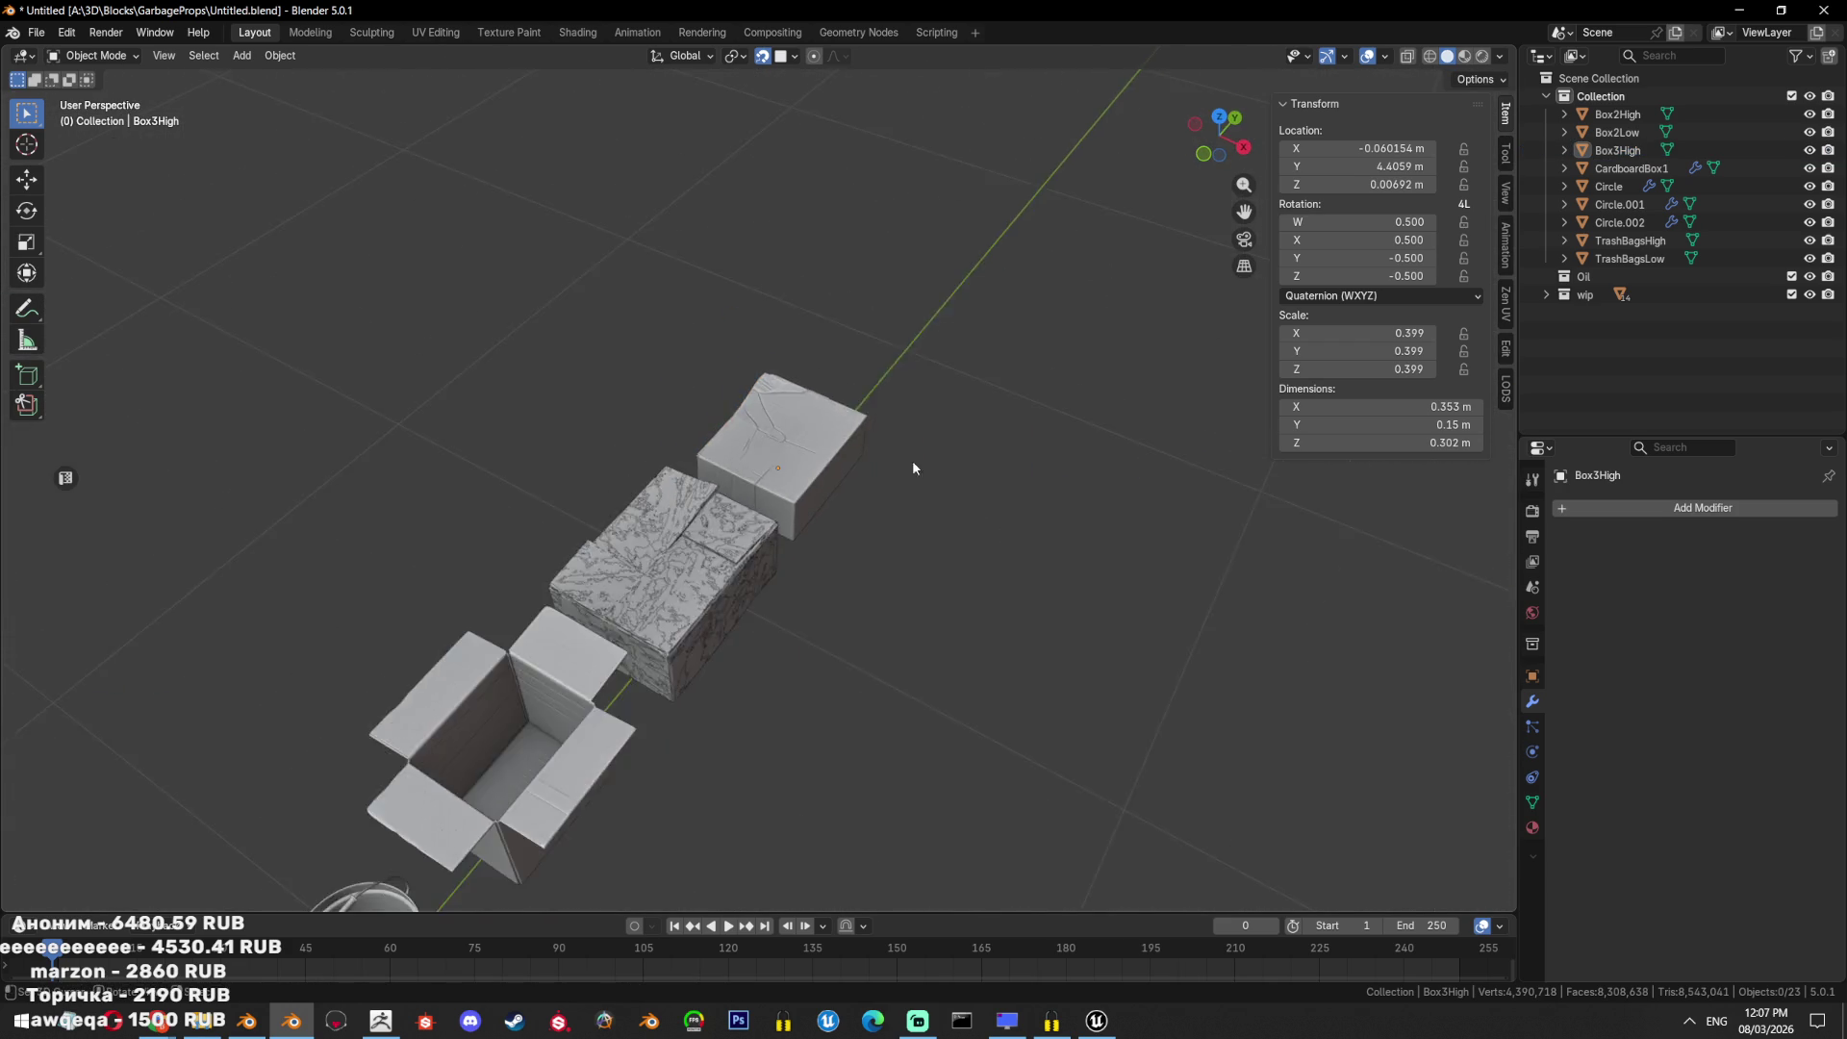
pyautogui.click(873, 476)
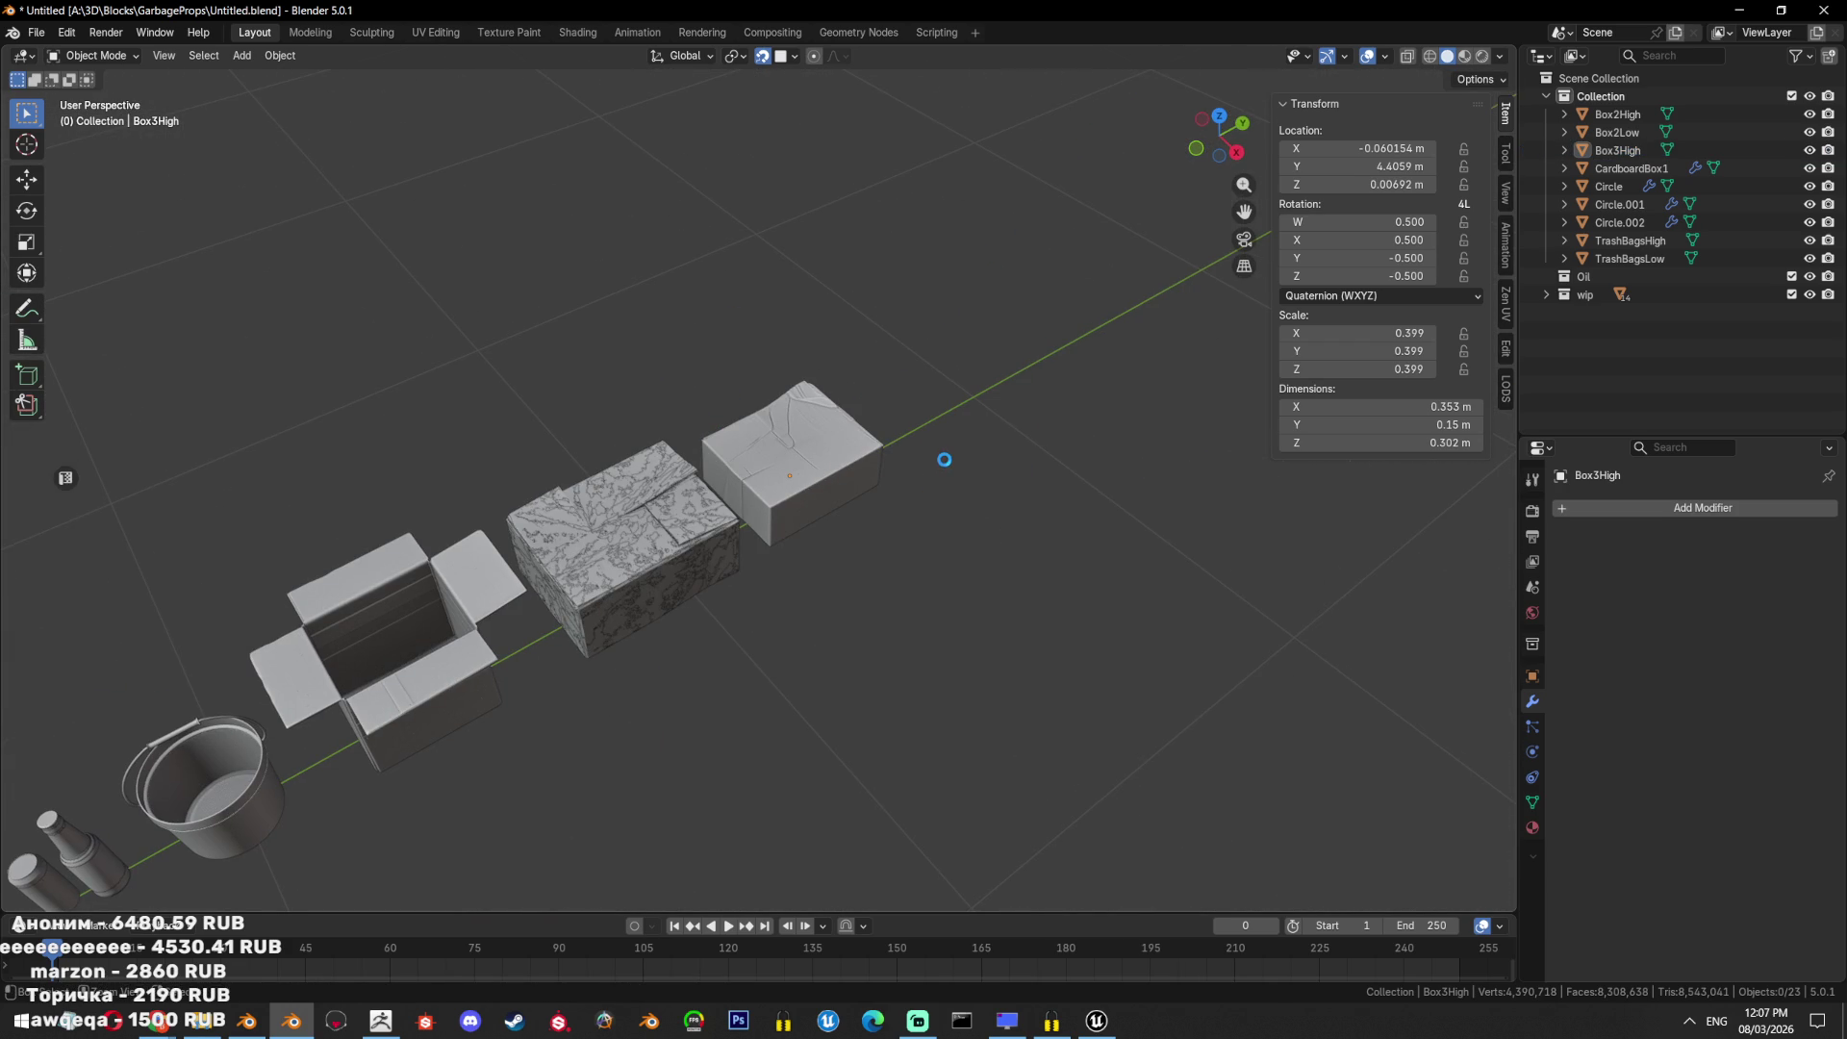
pyautogui.hotkey('ctrl', 's')
# Inspect the box row and select Box3High.
pyautogui.moveTo(937, 458)
pyautogui.mouseDown(button='middle')
pyautogui.moveTo(580, 421)
pyautogui.moveTo(610, 436)
pyautogui.moveTo(610, 462)
pyautogui.moveTo(673, 413)
pyautogui.moveTo(966, 564)
pyautogui.moveTo(989, 594)
pyautogui.moveTo(925, 575)
pyautogui.moveTo(902, 411)
pyautogui.moveTo(643, 487)
pyautogui.moveTo(602, 635)
pyautogui.moveTo(712, 581)
pyautogui.moveTo(556, 394)
pyautogui.mouseUp(button='middle')
pyautogui.scroll(5, 770, 443)
pyautogui.scroll(-3, 674, 414)
pyautogui.click(723, 447)
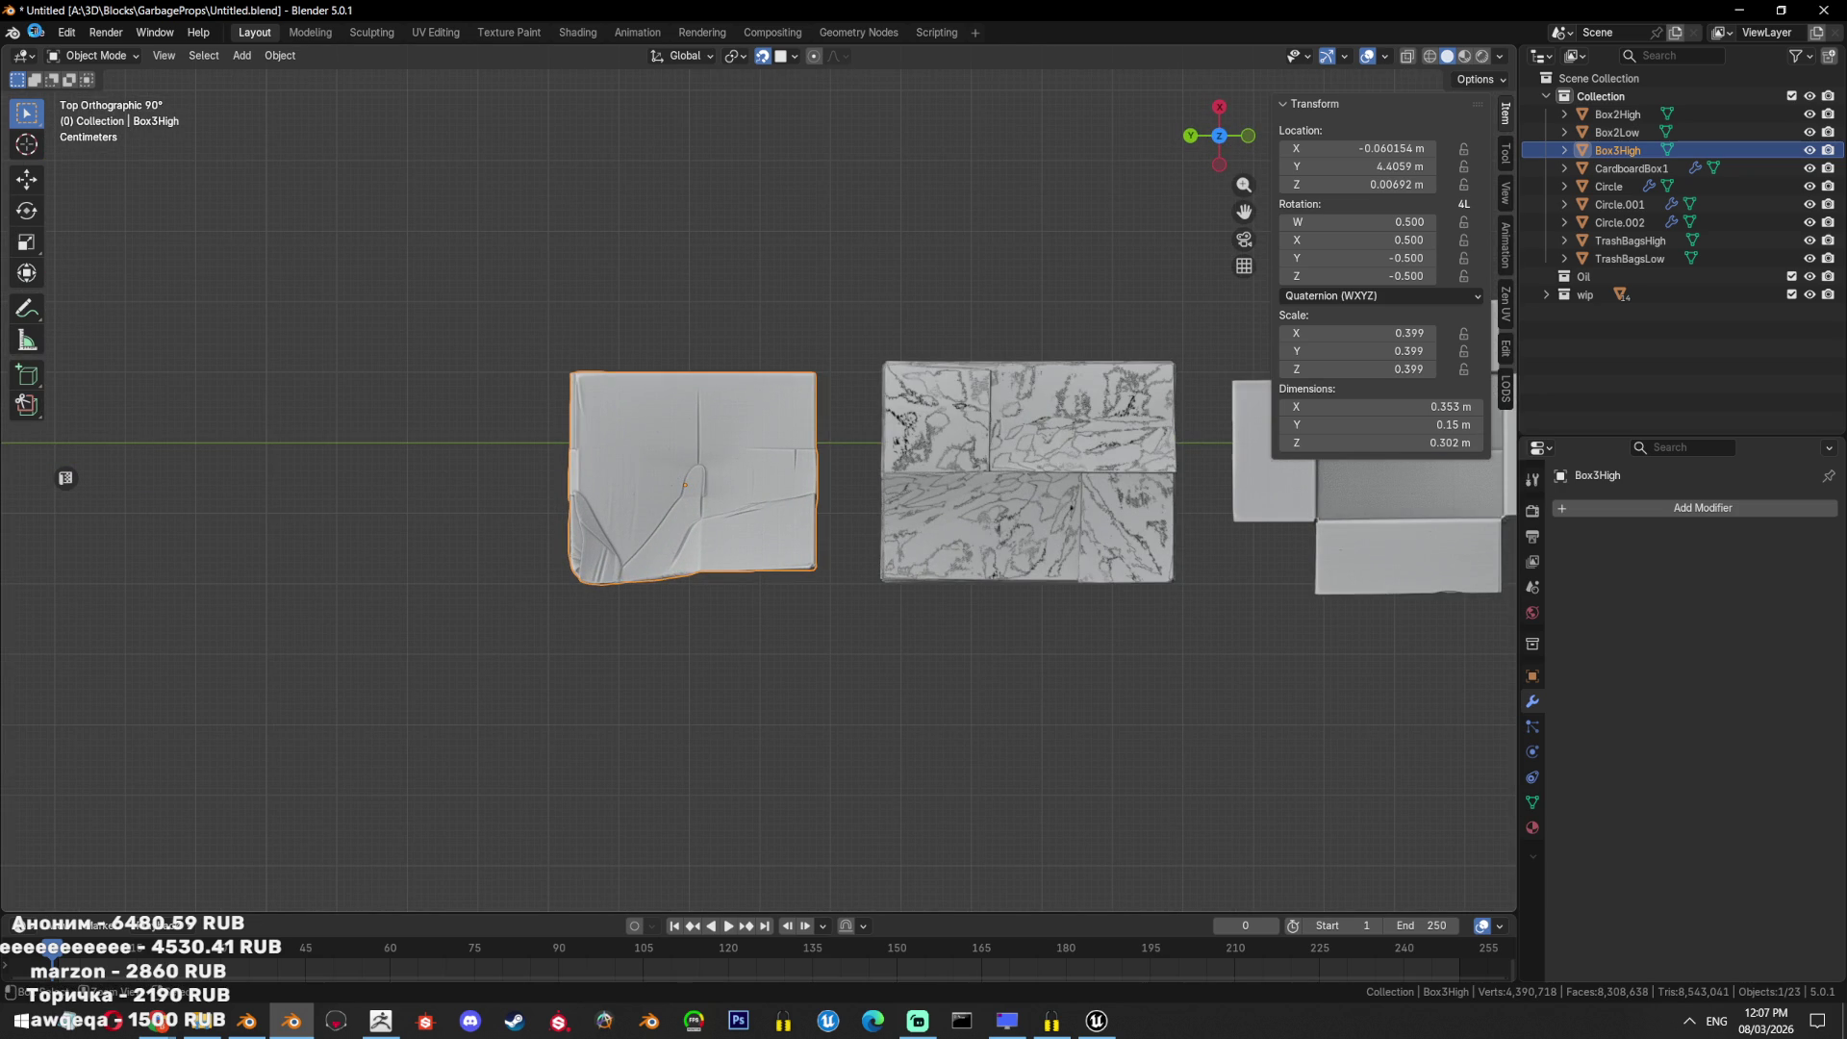
# Save, then export the selected Box3High as Box3High.fbx.
pyautogui.hotkey('ctrl', 's')
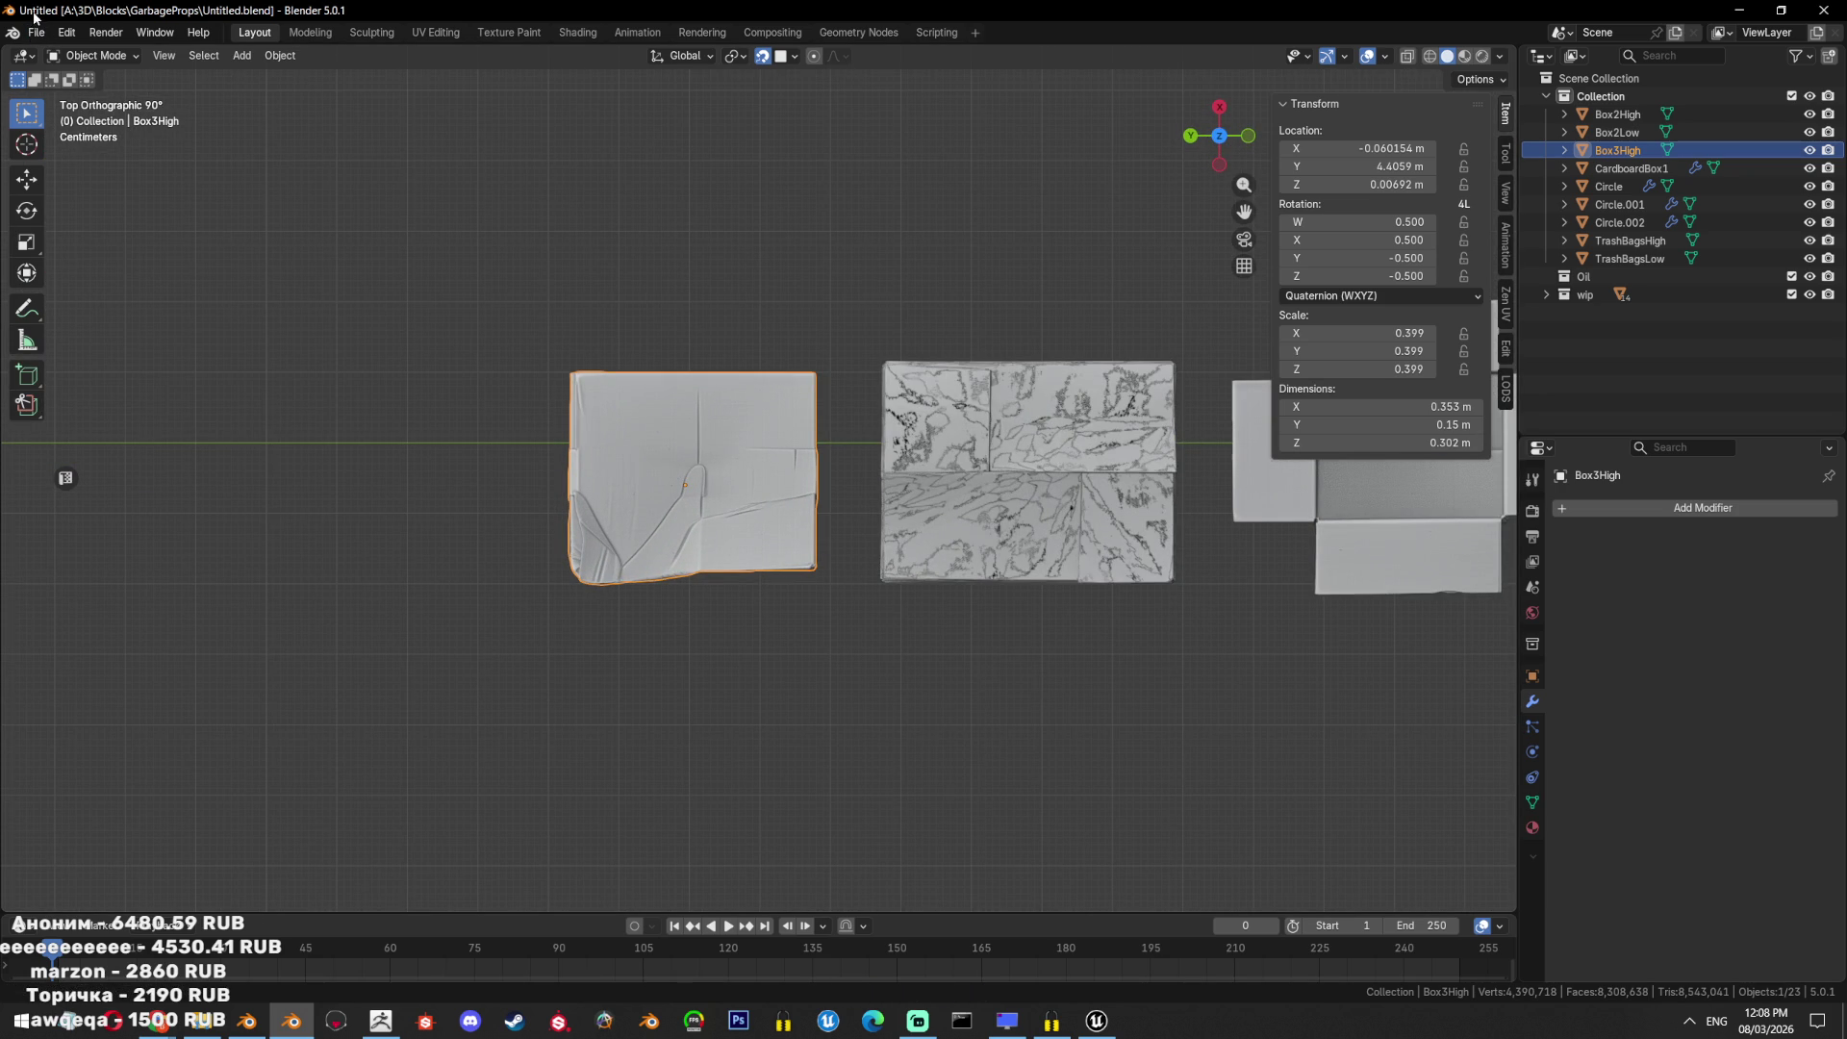
pyautogui.click(37, 30)
pyautogui.moveTo(80, 305)
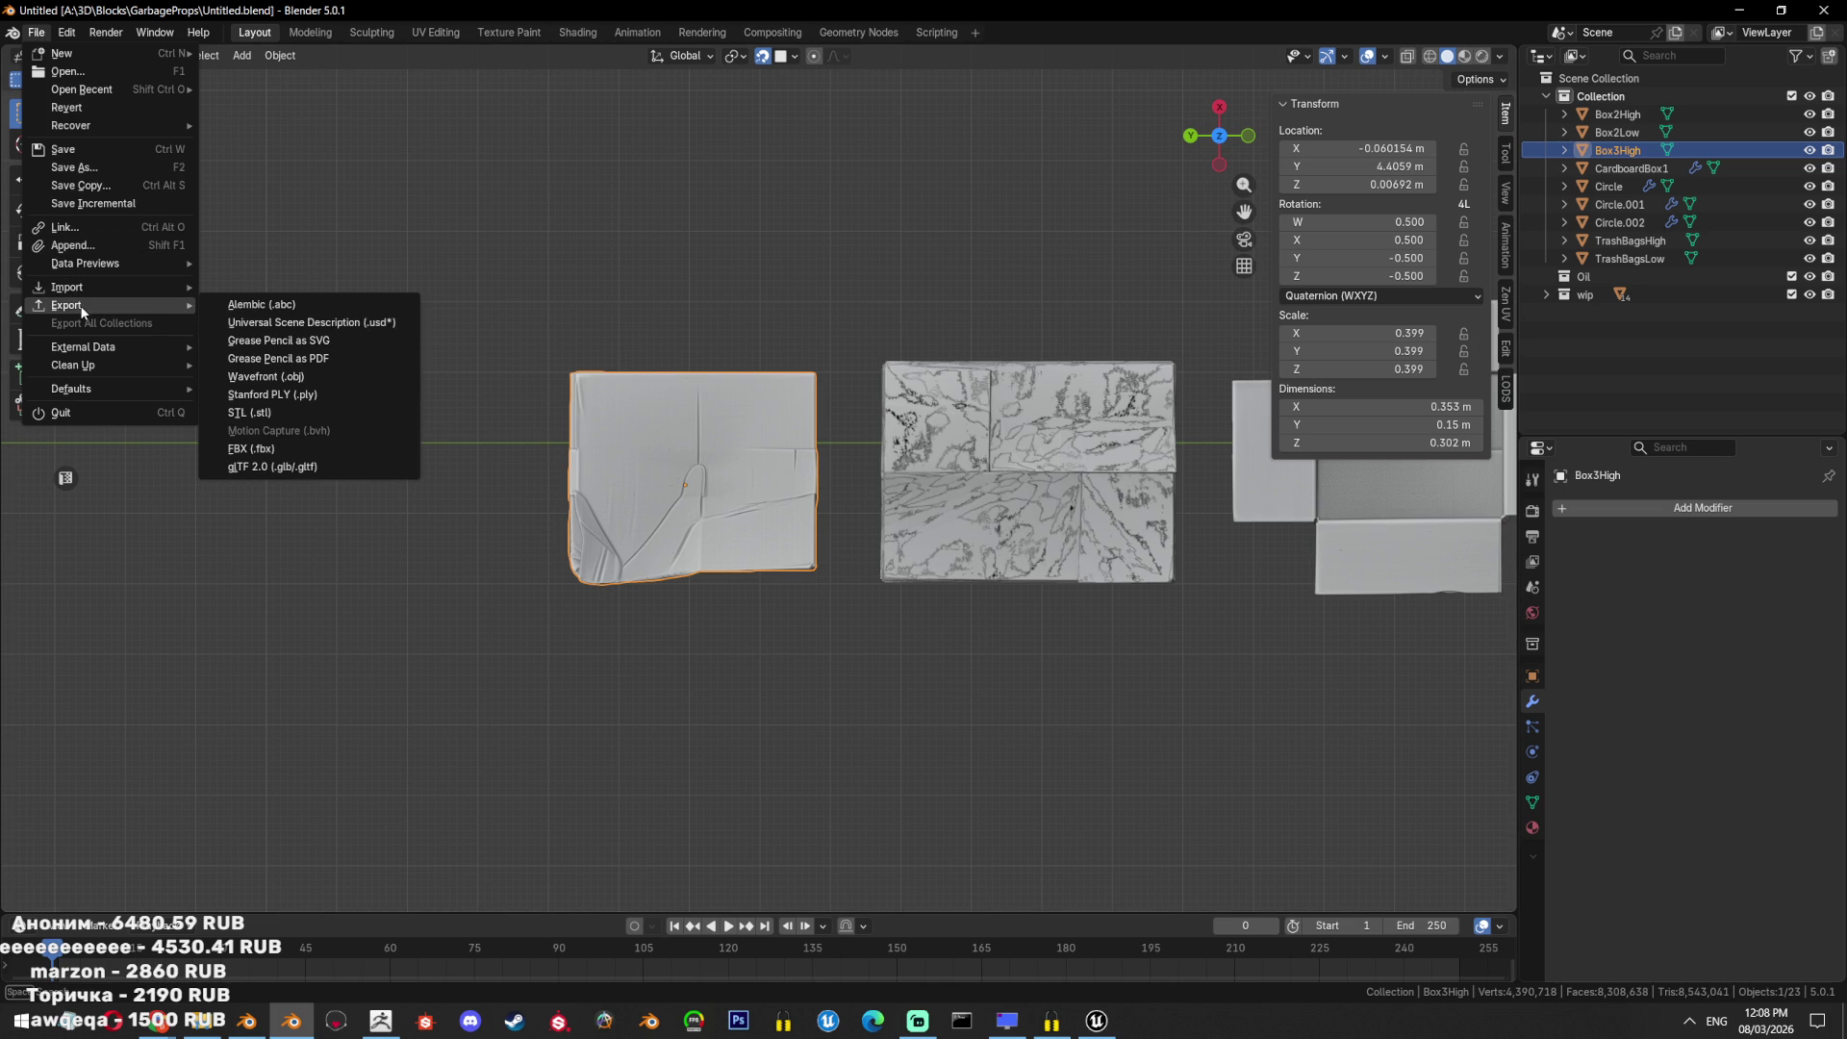
pyautogui.click(329, 386)
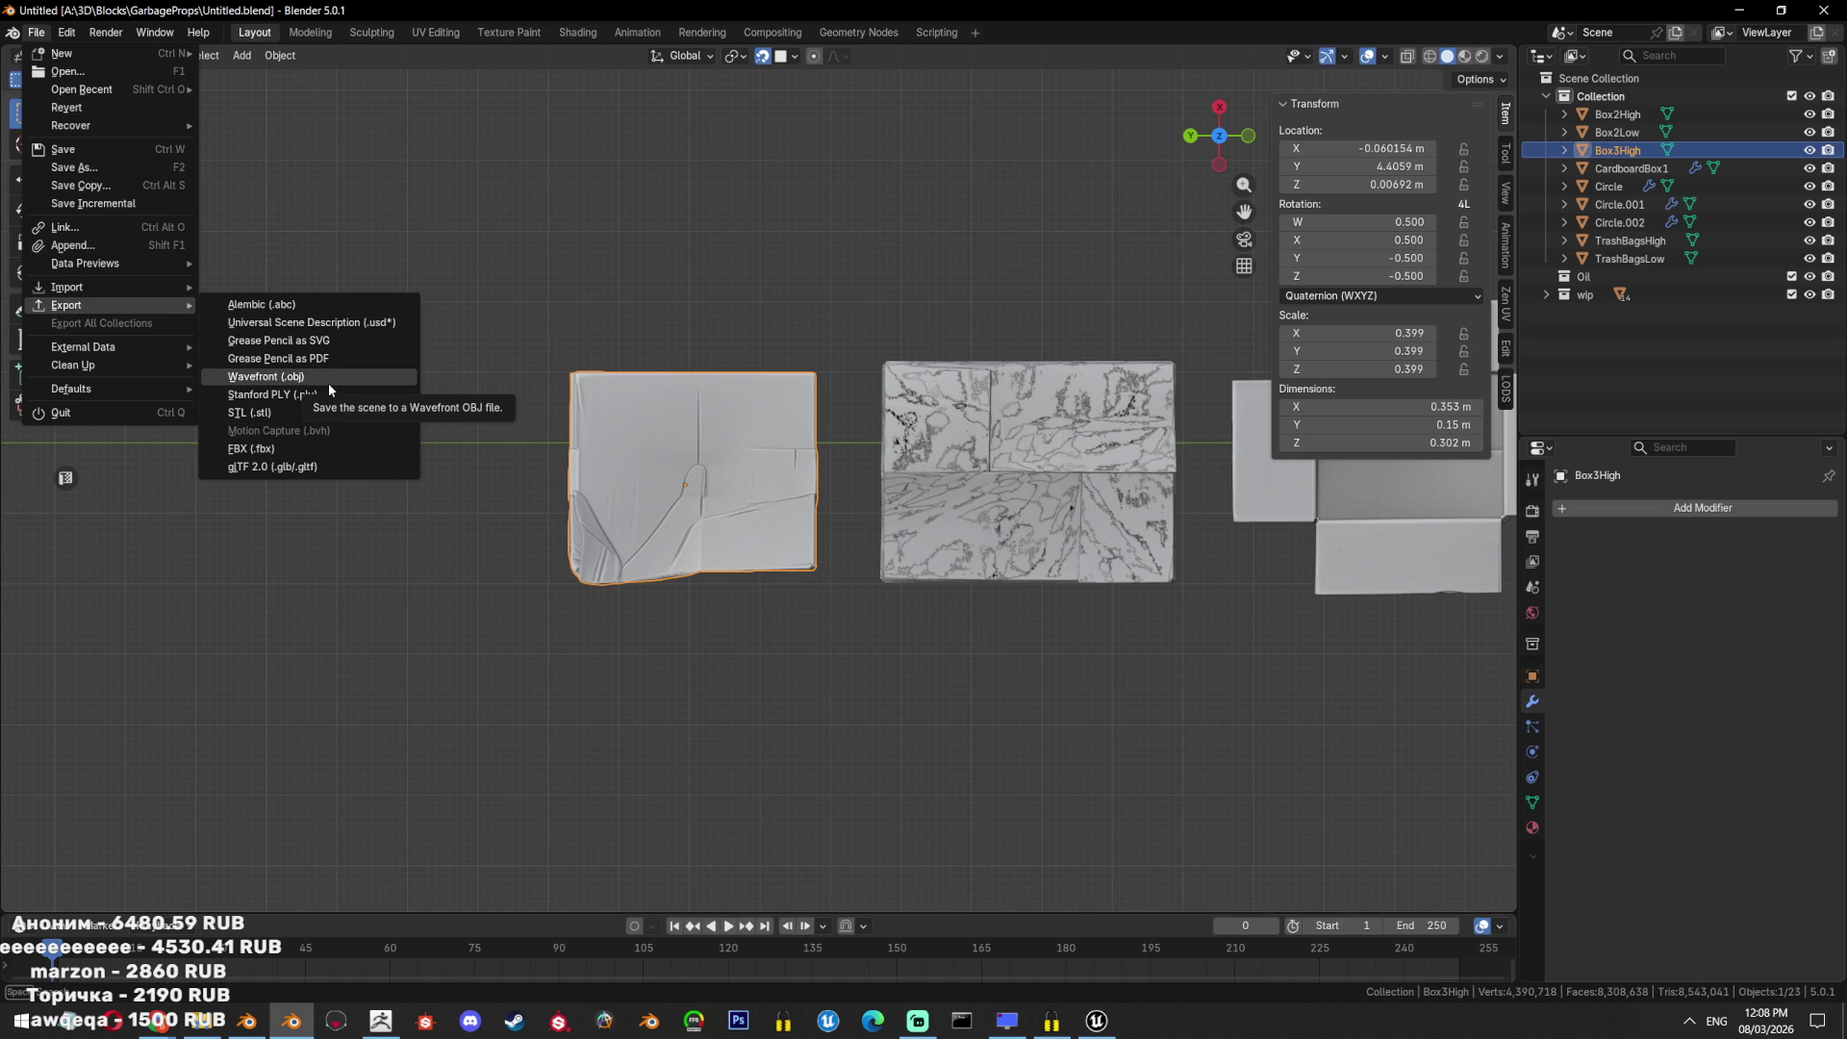
pyautogui.click(317, 448)
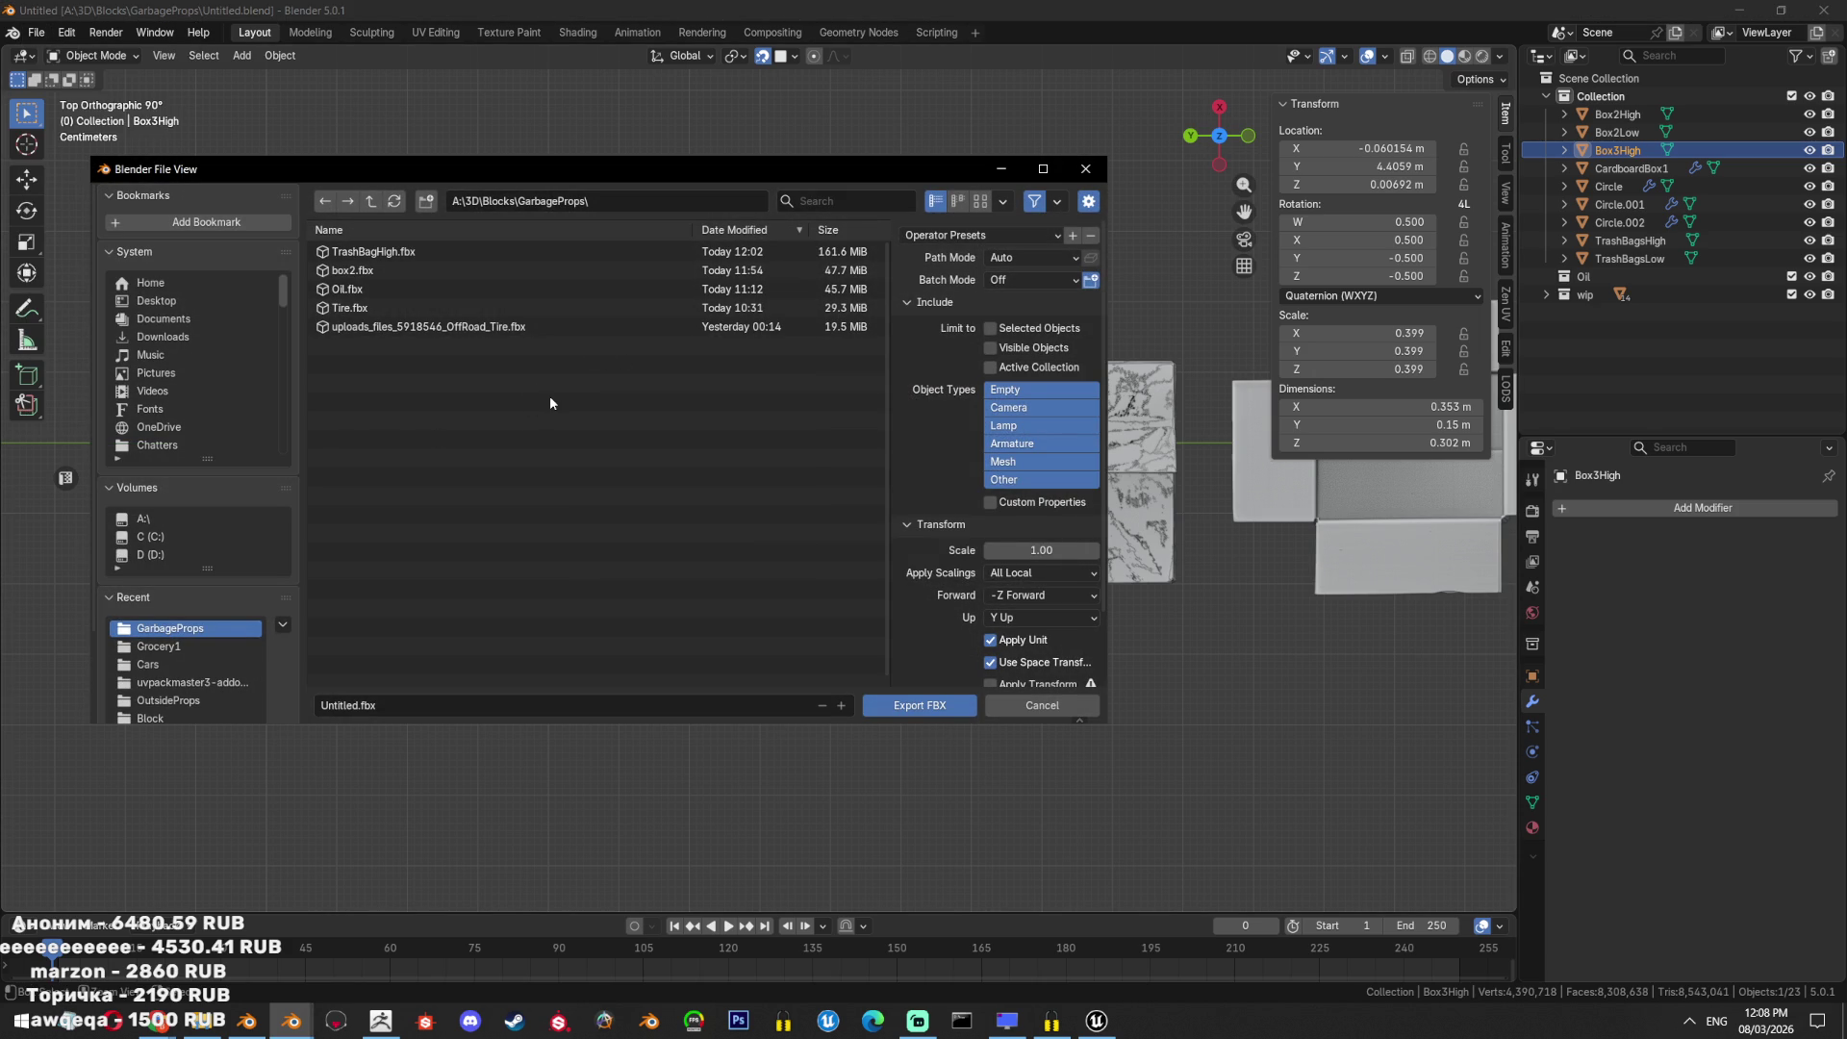
pyautogui.click(381, 710)
pyautogui.write('Box3High')
pyautogui.press('Return')
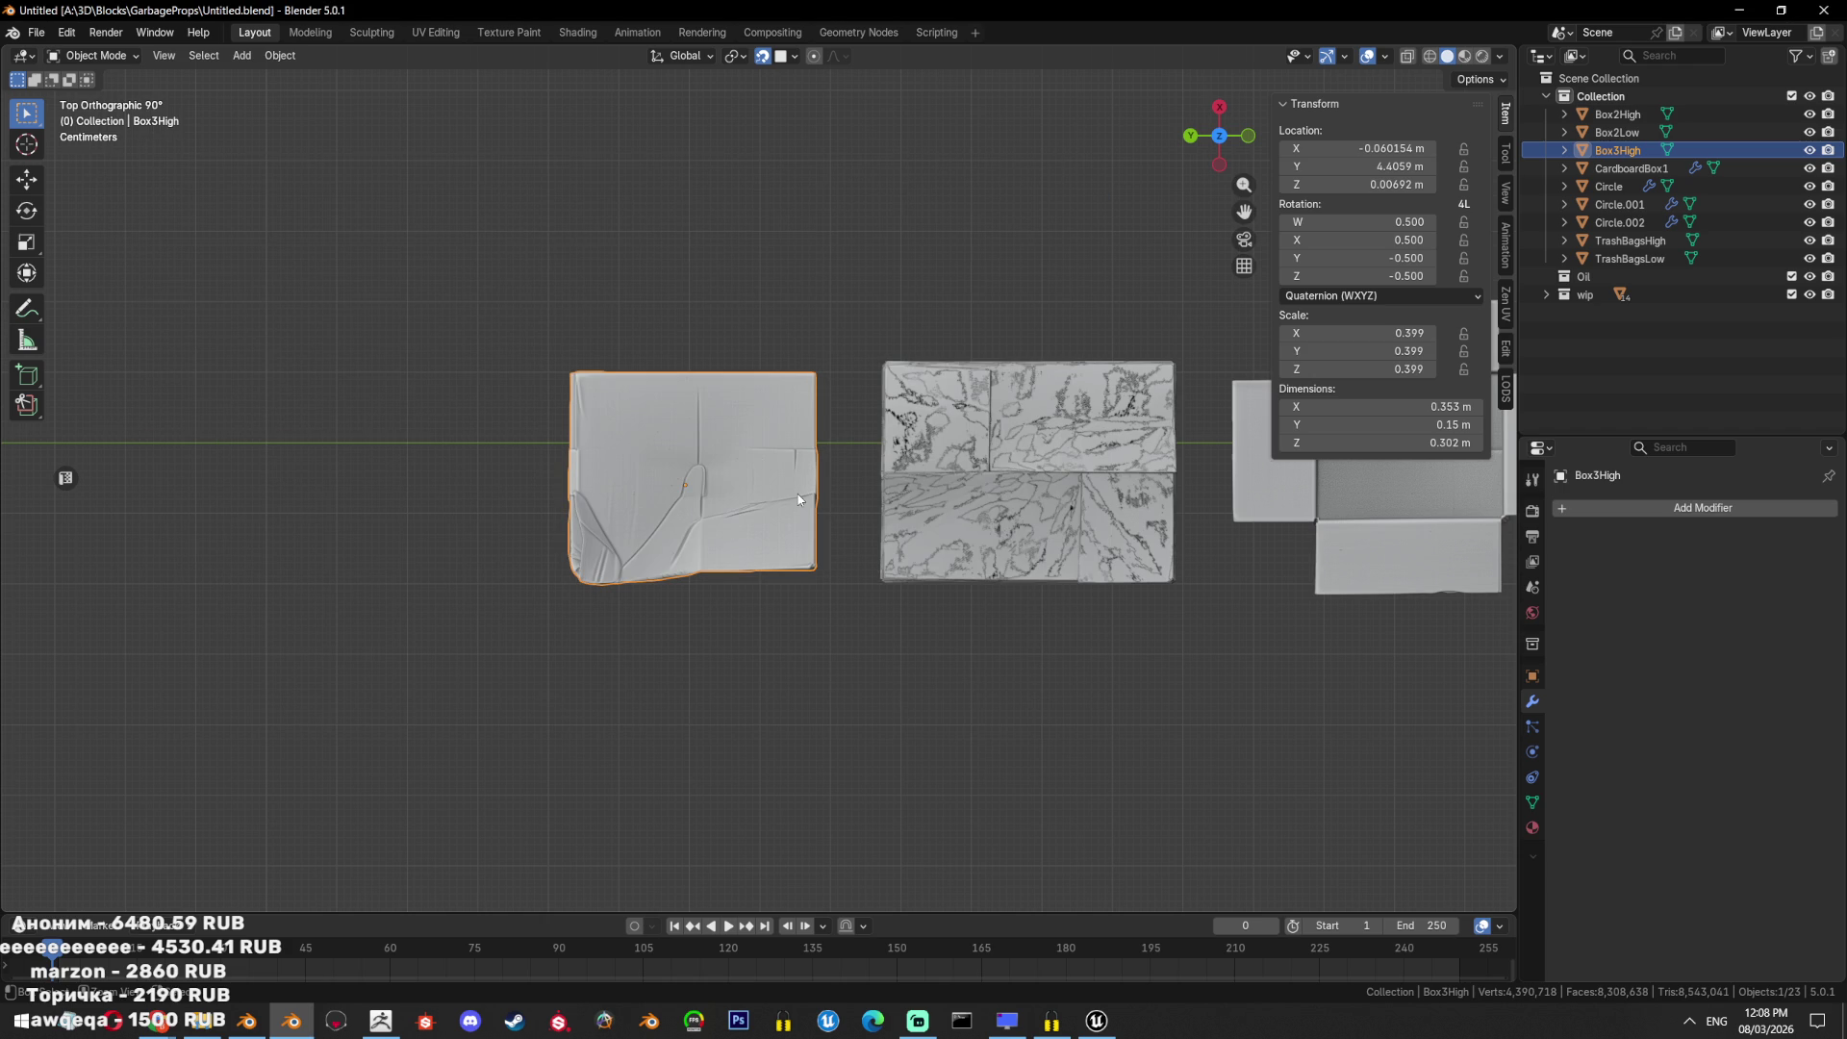
# Delete Box3High from the Blender scene.
pyautogui.moveTo(827, 423); pyautogui.dragTo(434, 980, button='middle')
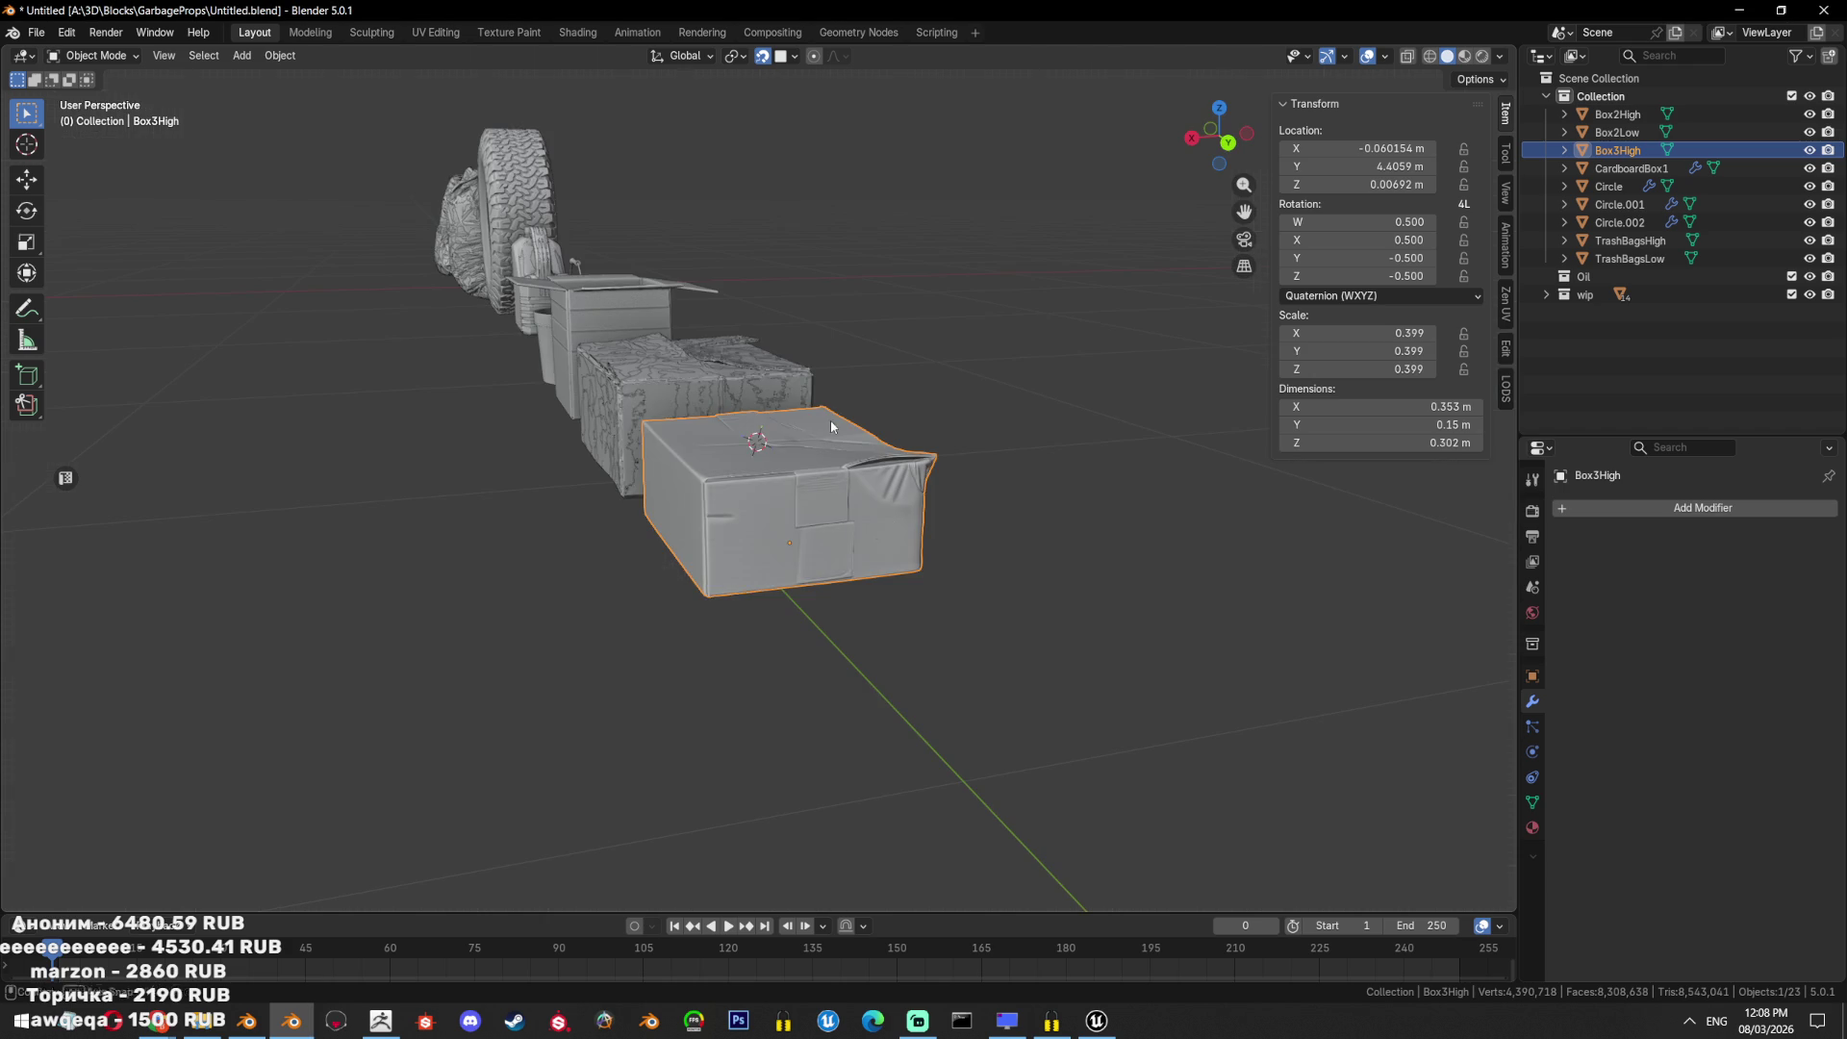
pyautogui.press('Delete')
pyautogui.click(381, 1021)
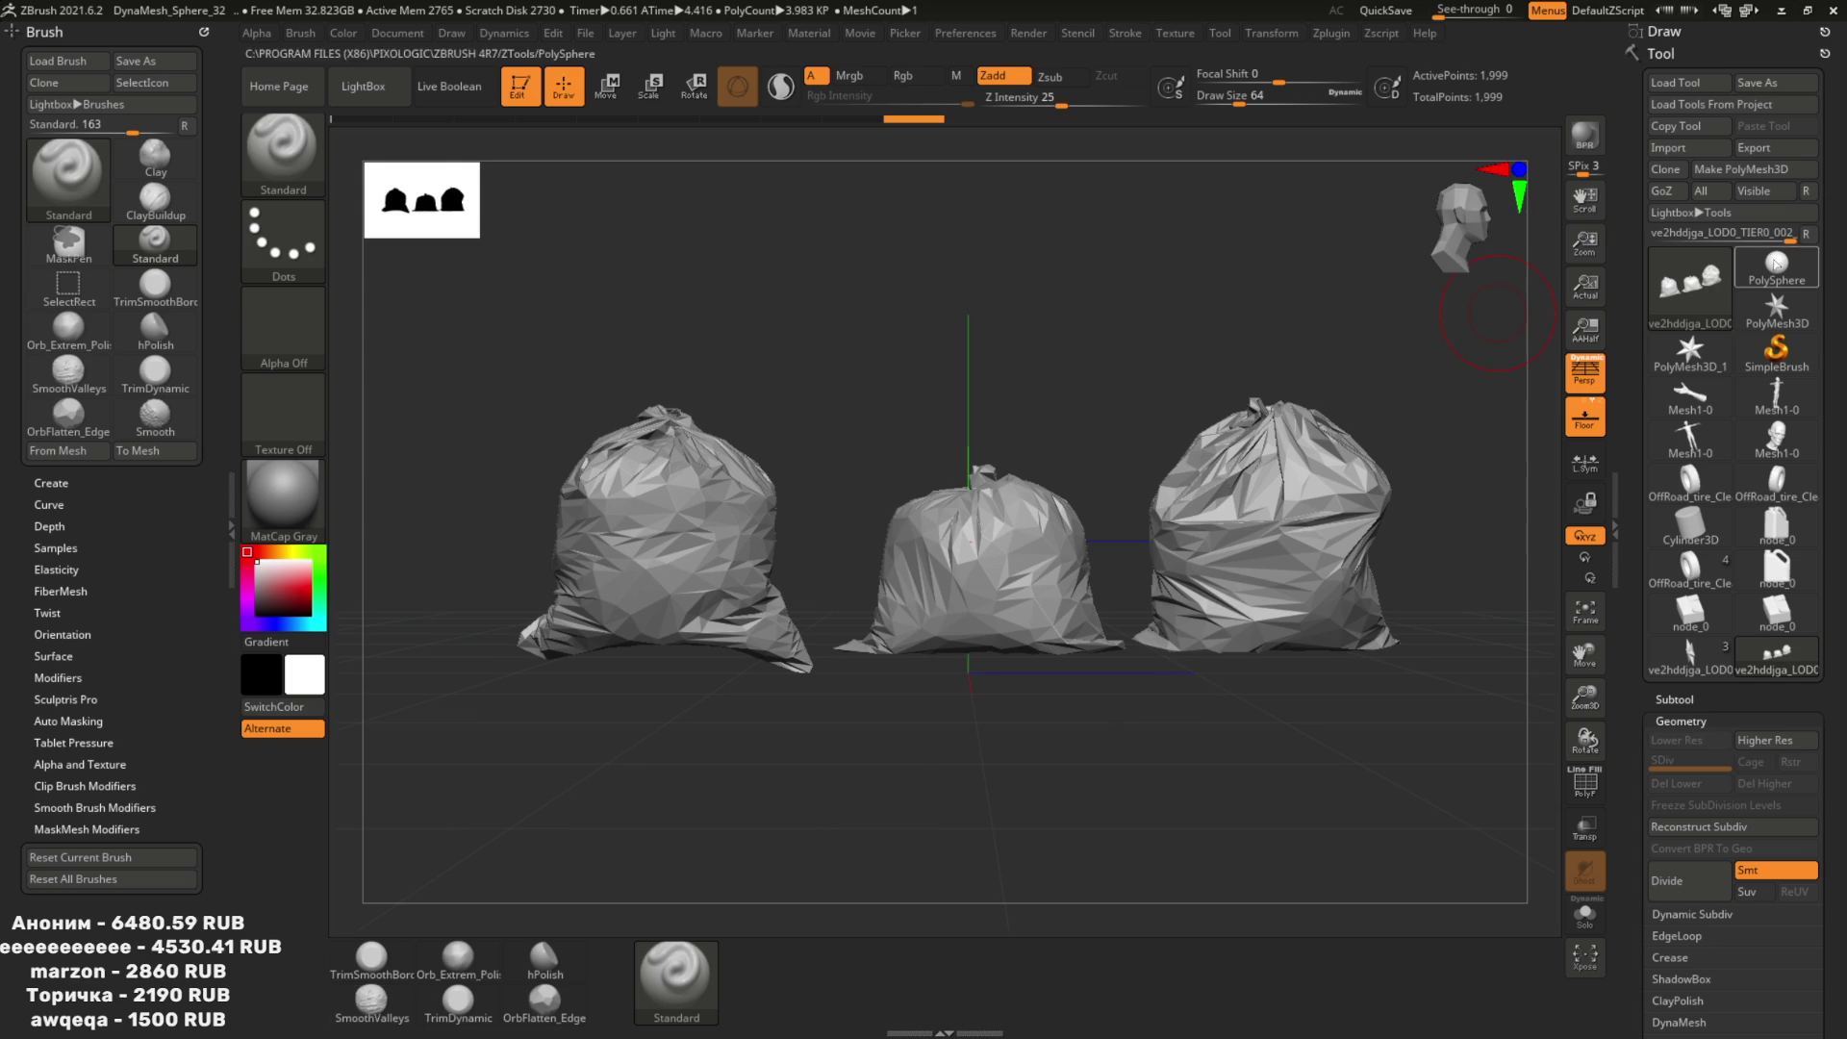
# Import Box3High.fbx as a new tool from PolySphere, accepting the FBX options.
pyautogui.click(1769, 287)
pyautogui.click(1668, 148)
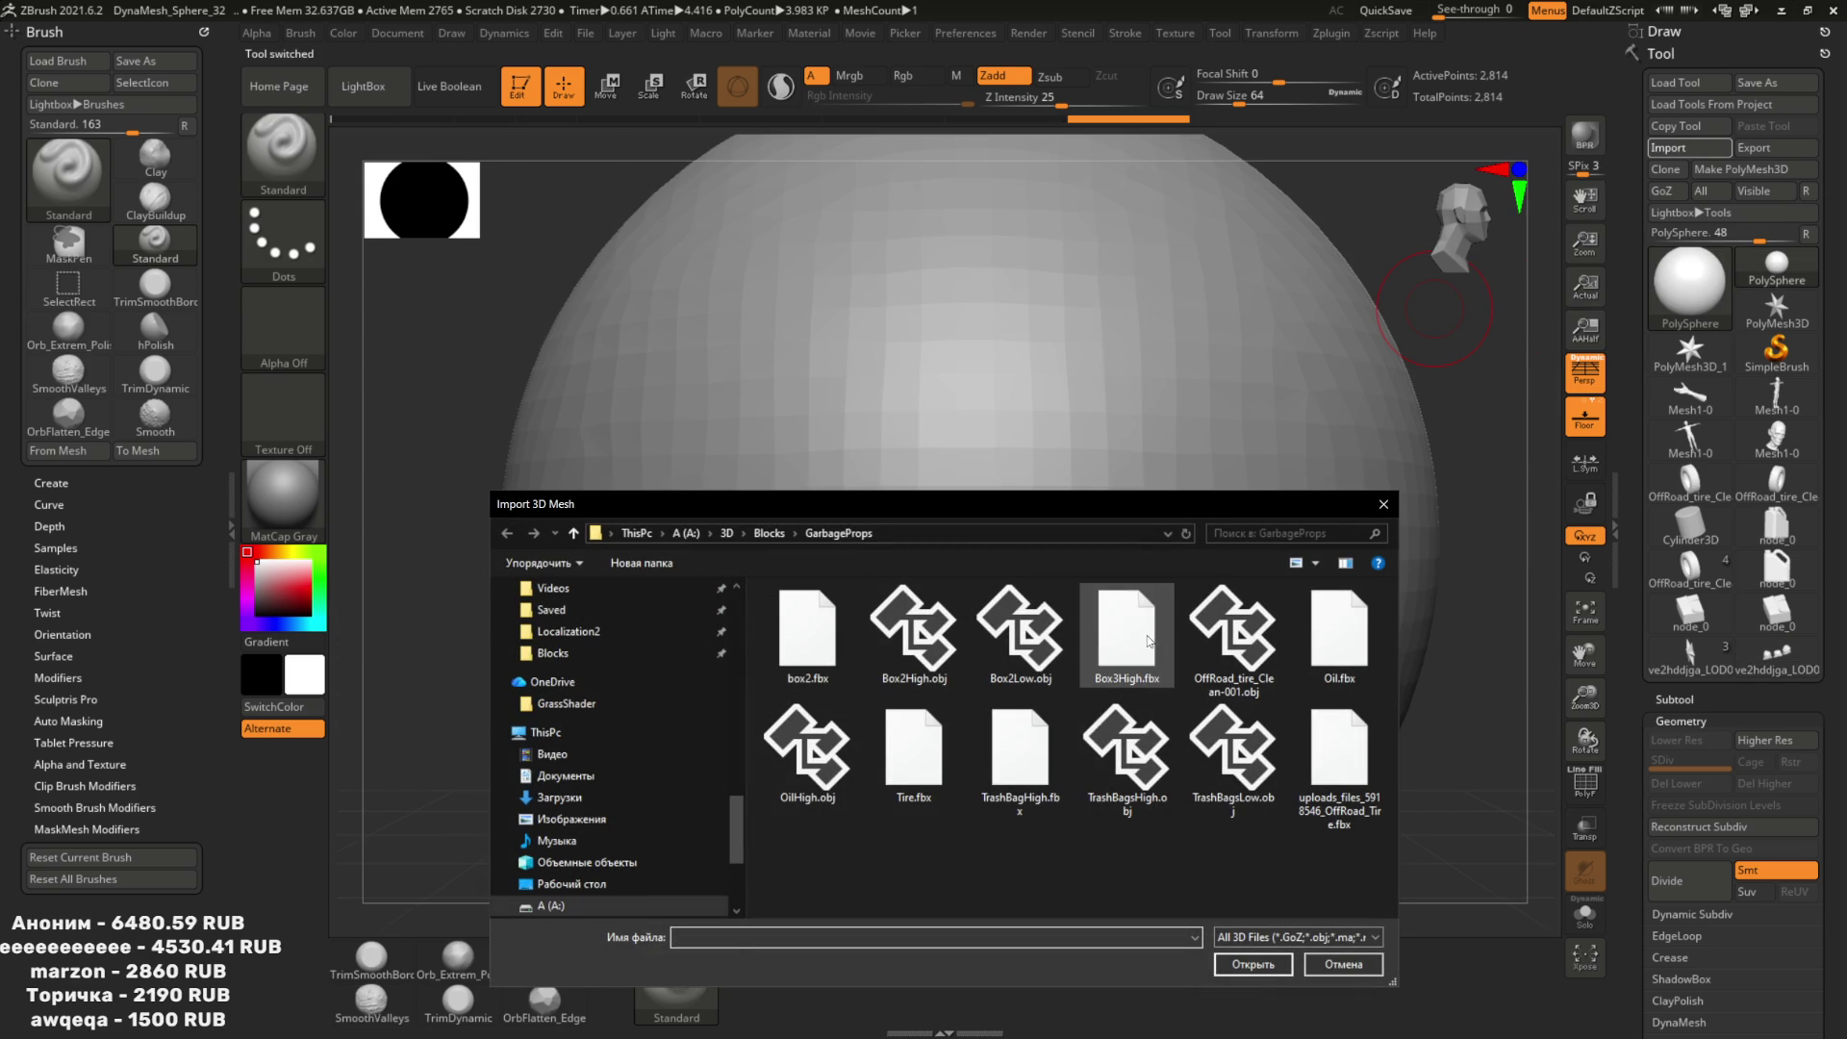
pyautogui.doubleClick(1150, 640)
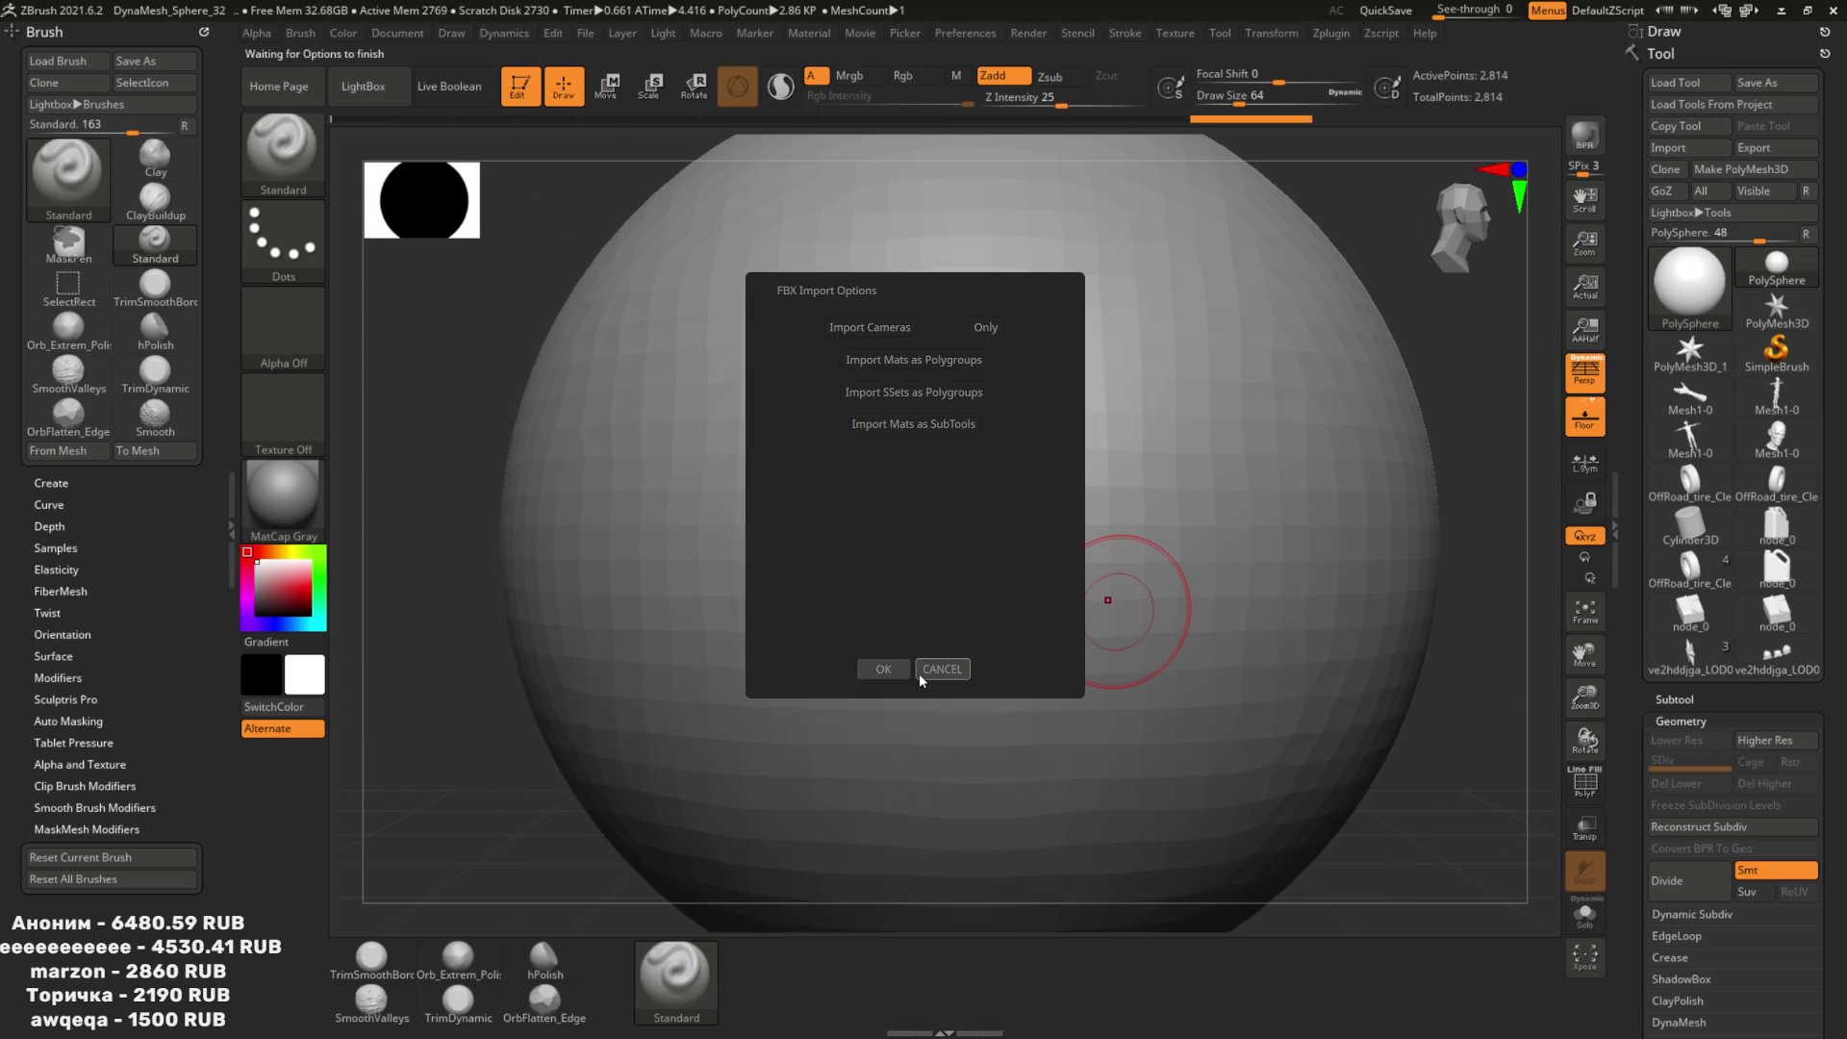
pyautogui.click(901, 665)
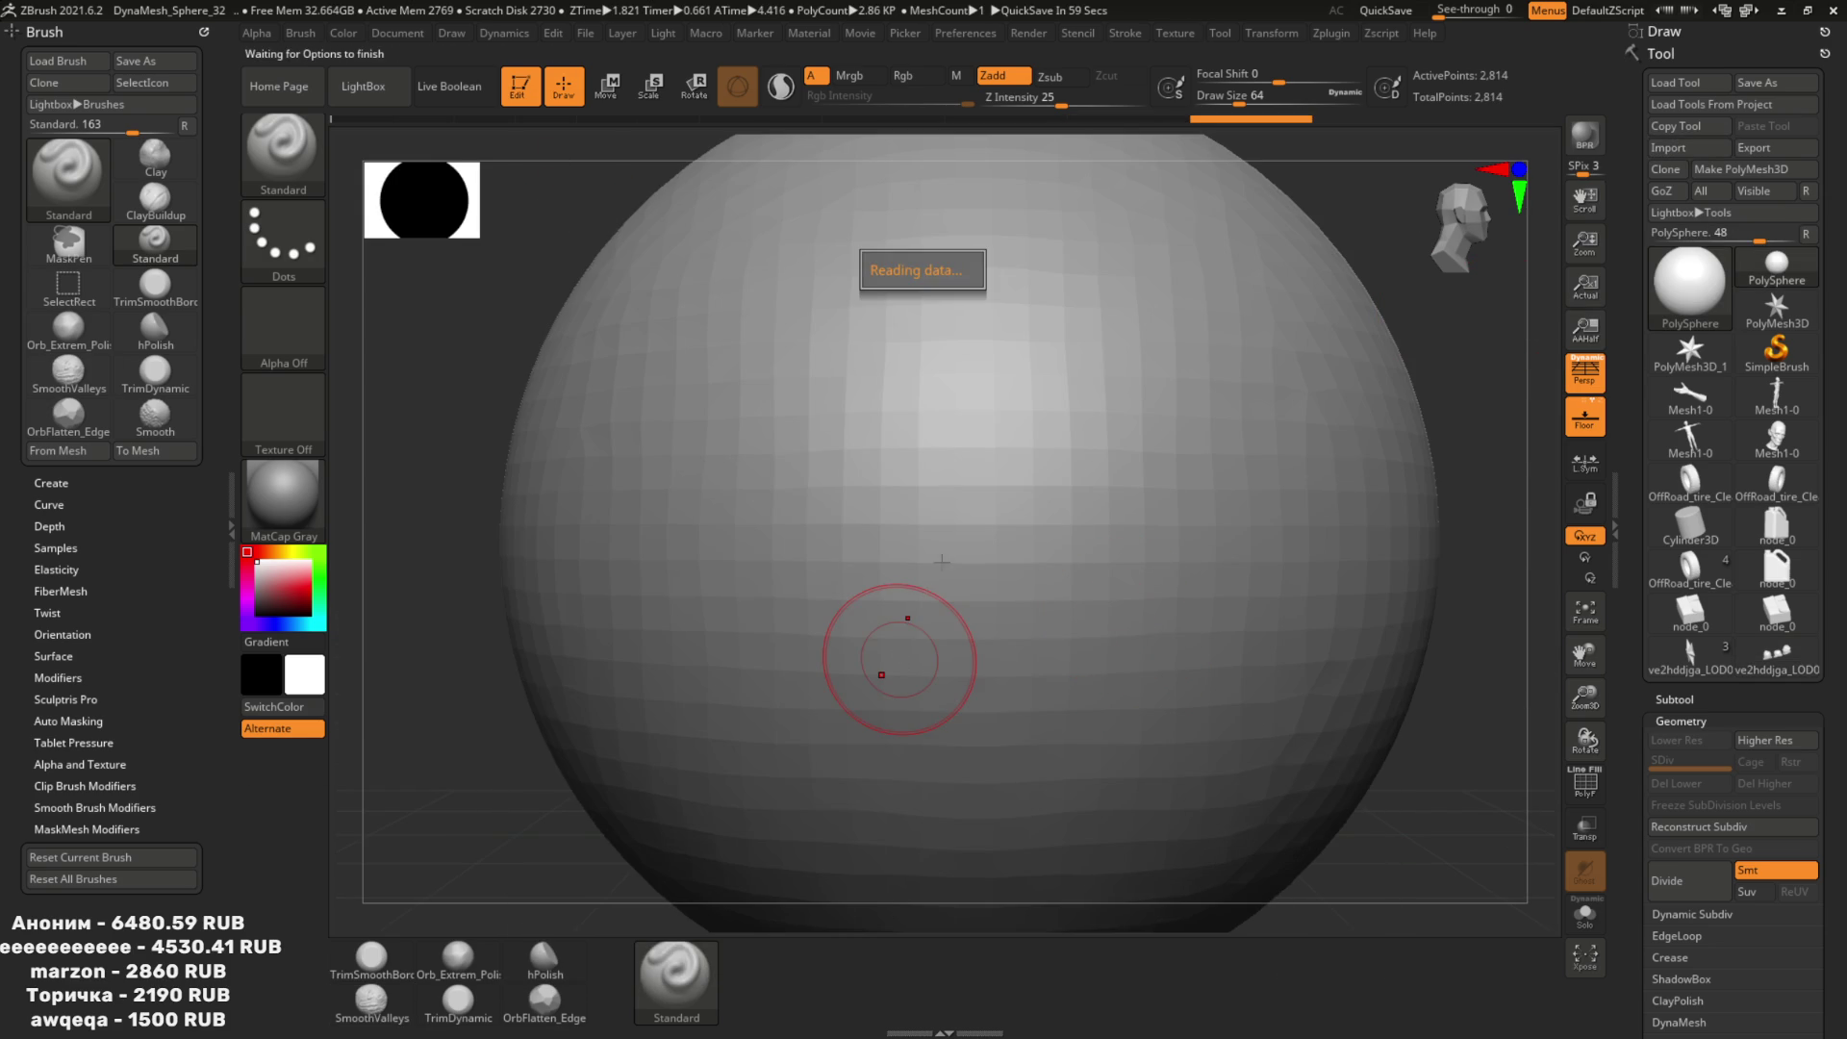
# Expand the Geometry > Modify Topology options in the Tool palette.
pyautogui.hotkey('alt', 'Tab')
pyautogui.moveTo(859, 544); pyautogui.dragTo(828, 562, button='middle')
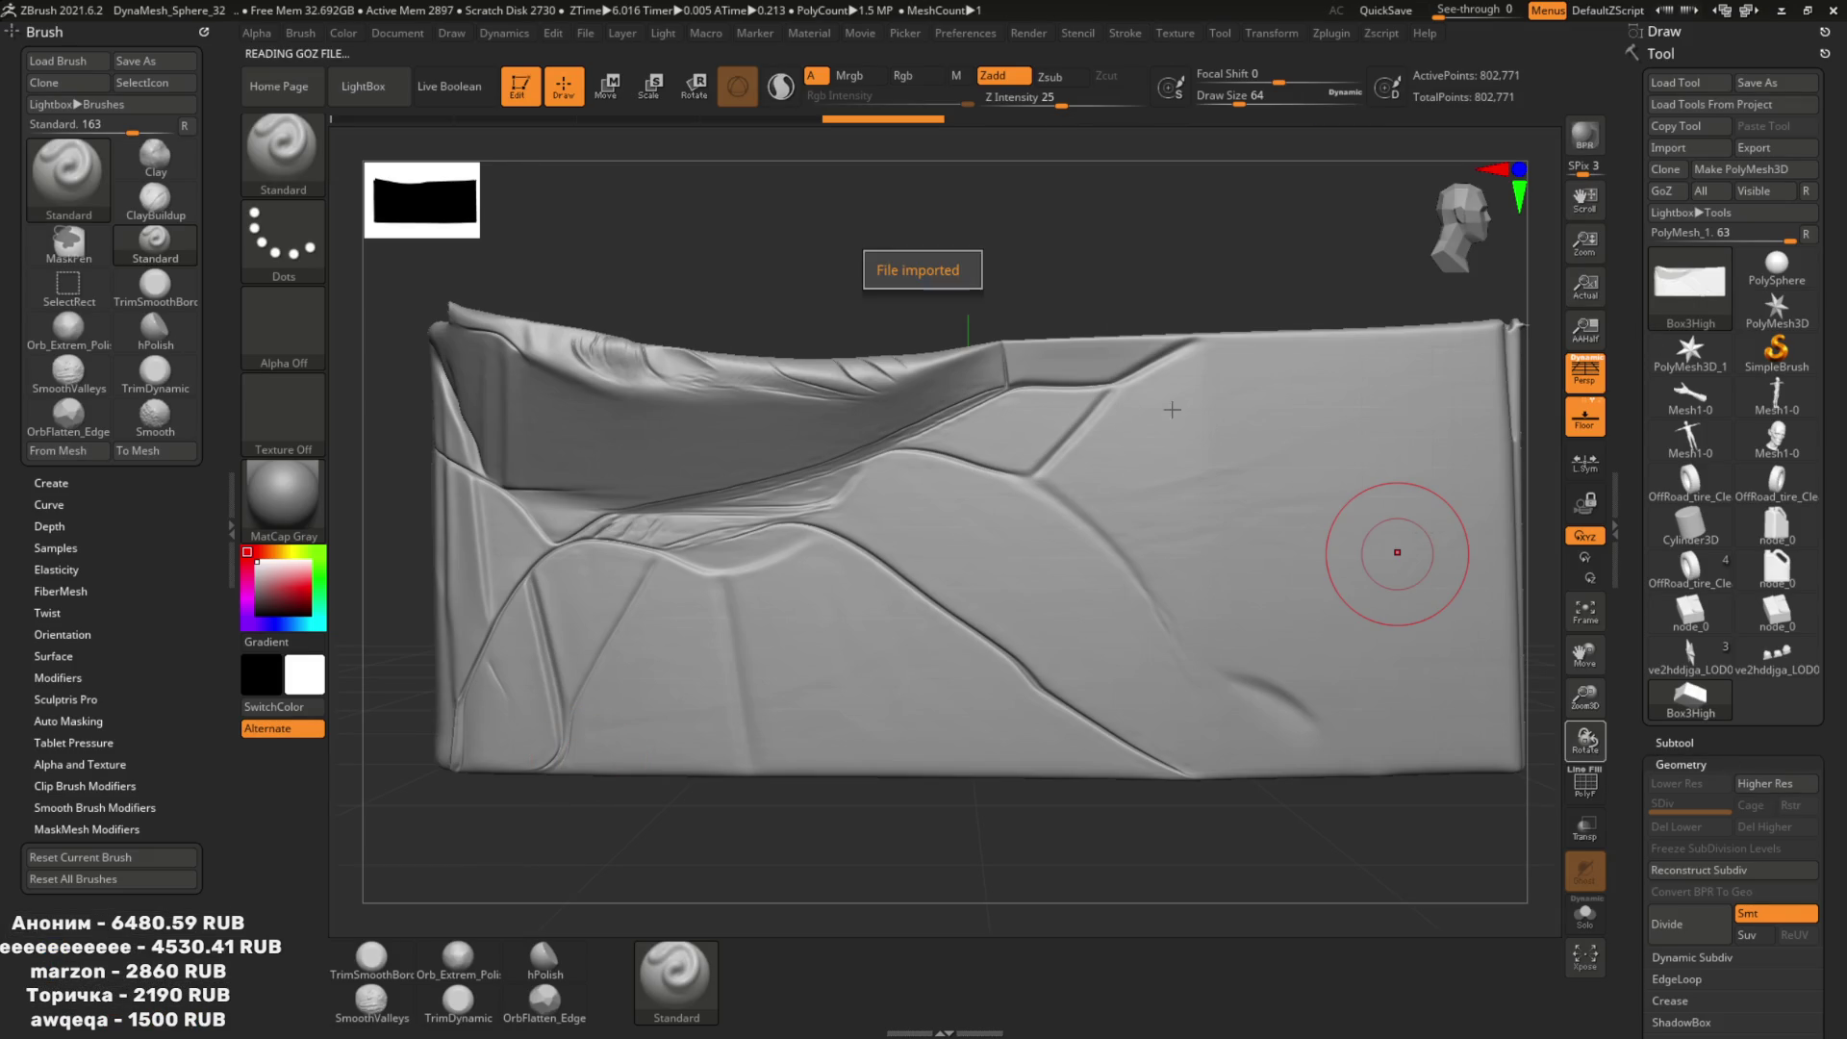
pyautogui.moveTo(1796, 821); pyautogui.dragTo(1796, 658)
pyautogui.scroll(-3, 1767, 686)
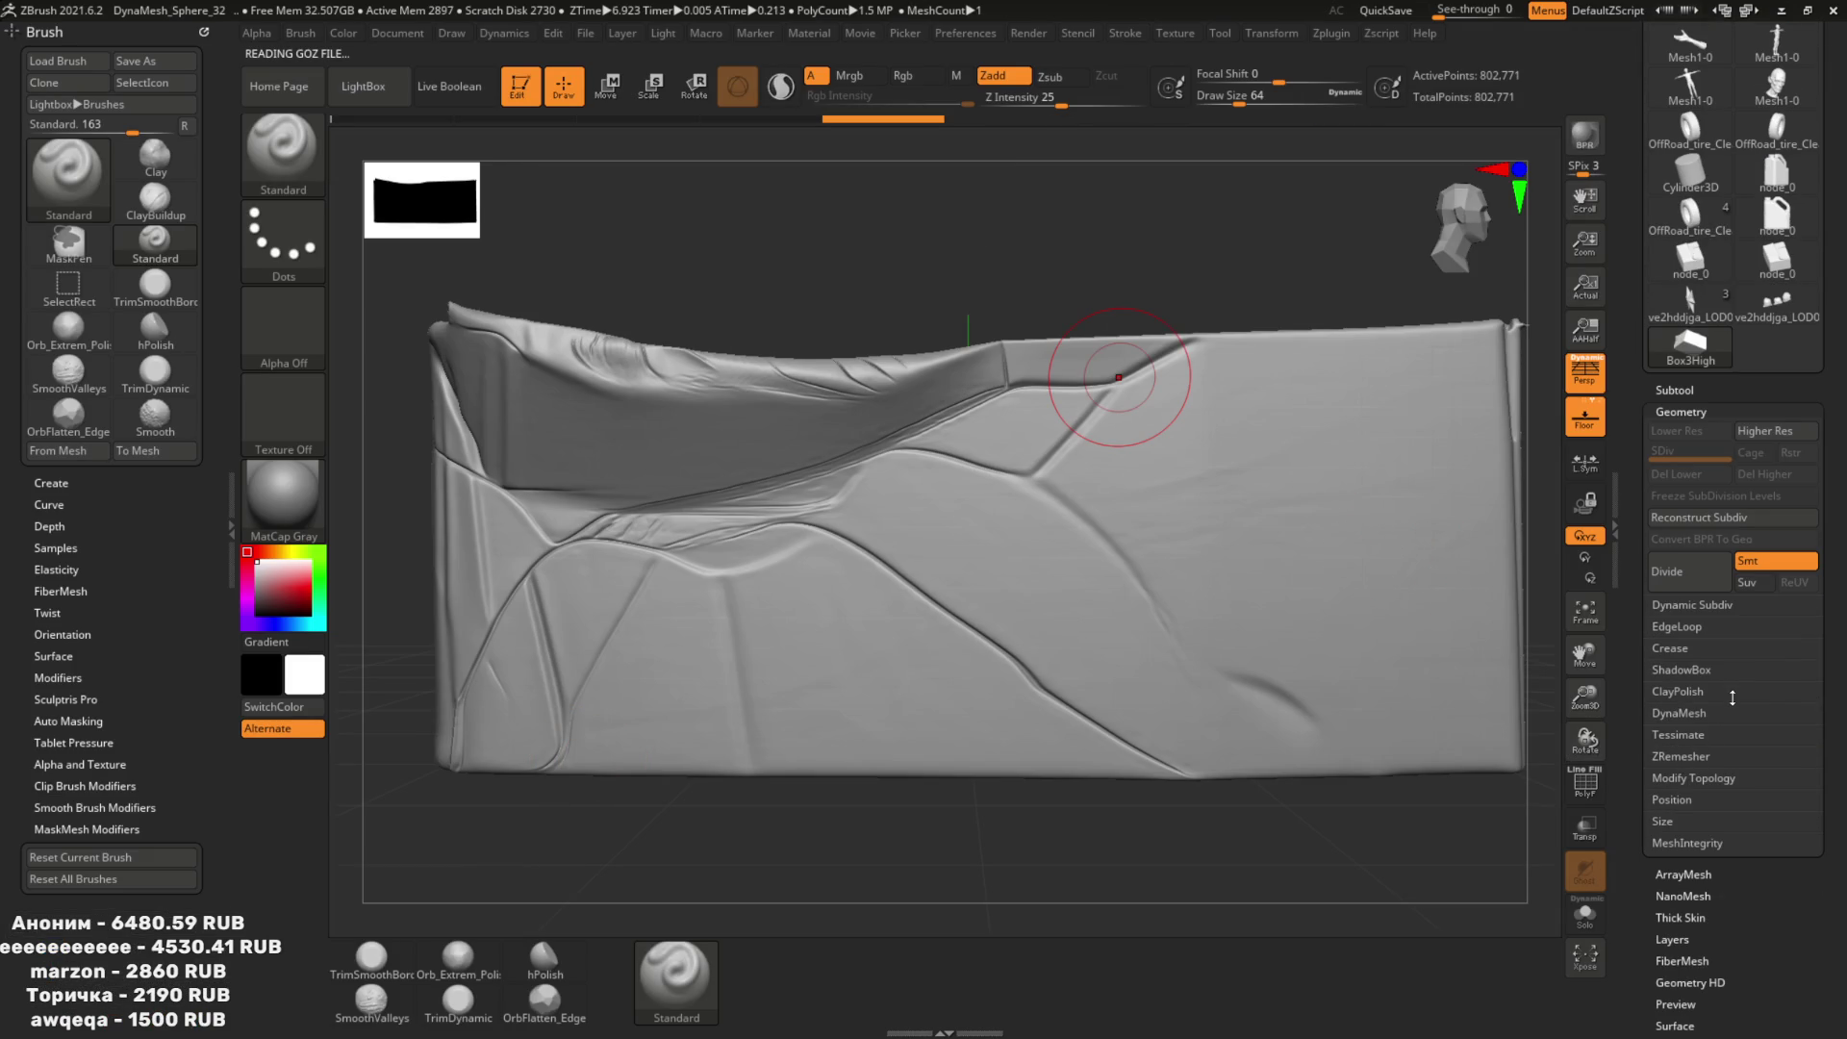
pyautogui.click(1707, 778)
pyautogui.scroll(-2, 1714, 770)
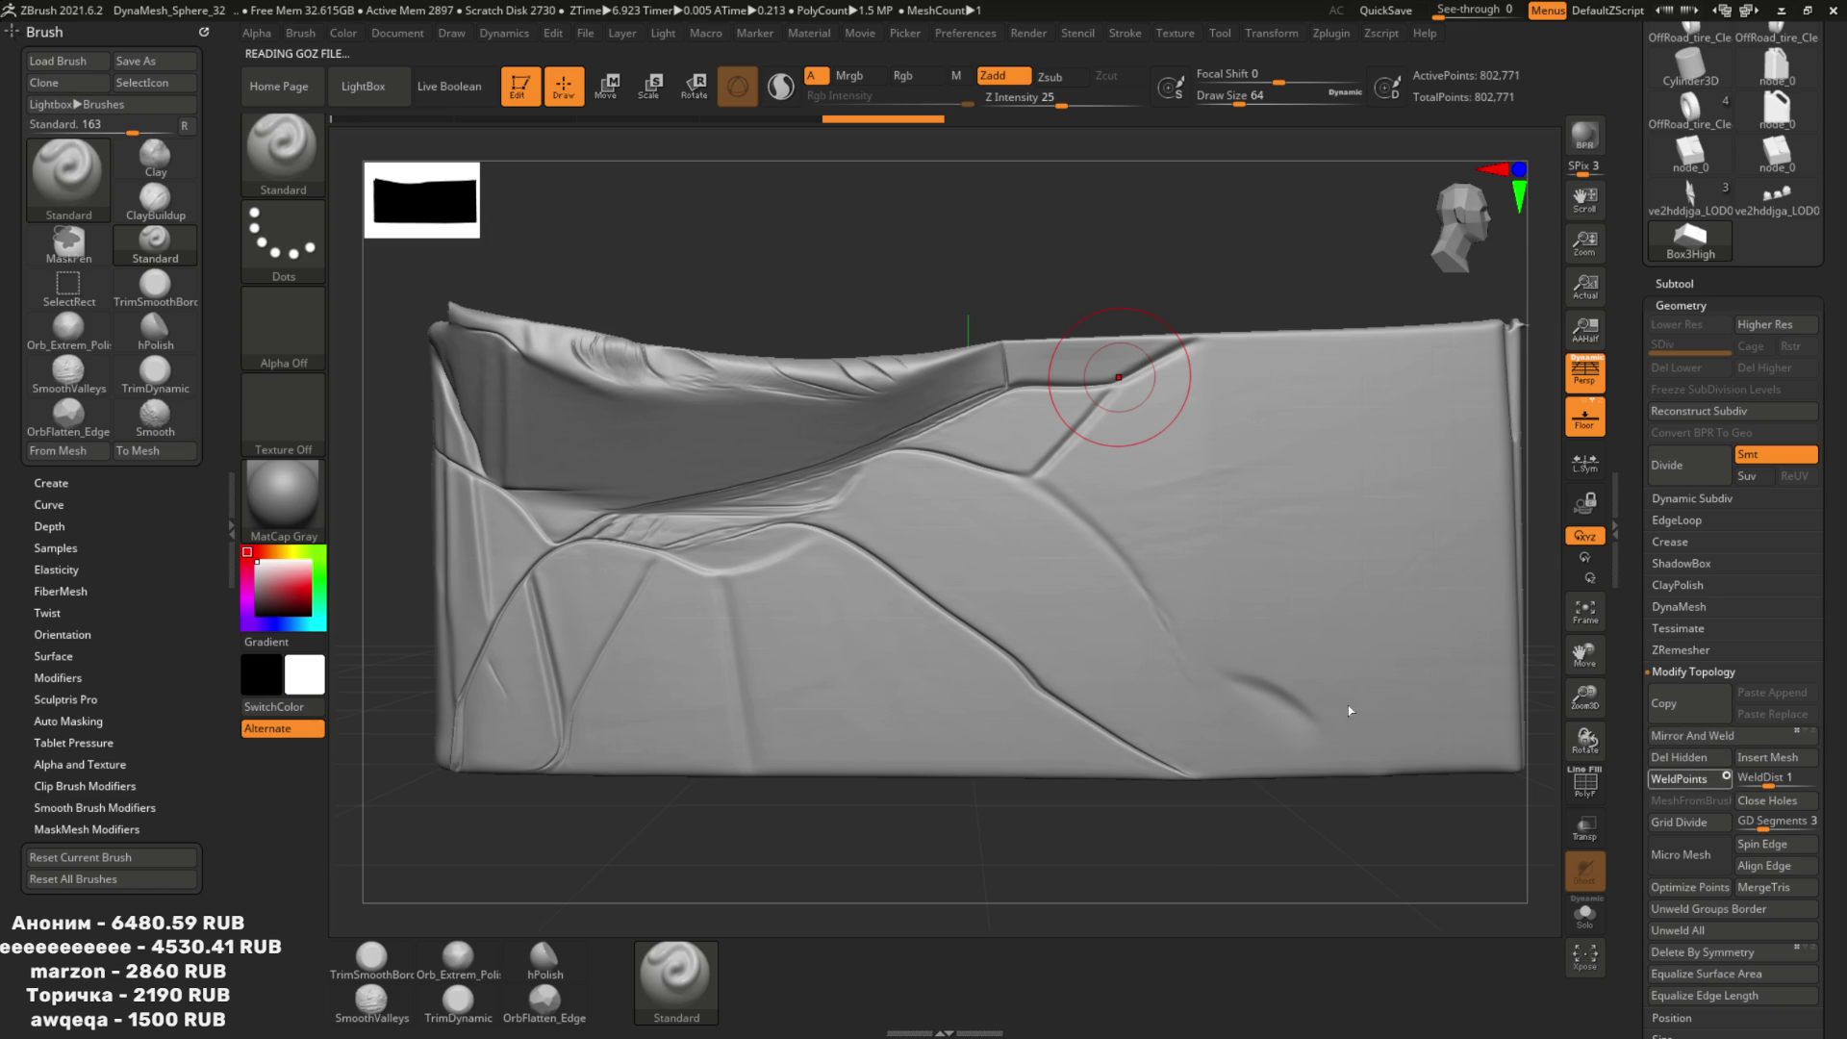
# Run Decimation Master's Pre-process Current on Box3High, completing in about 13.8 seconds.
pyautogui.press('z')
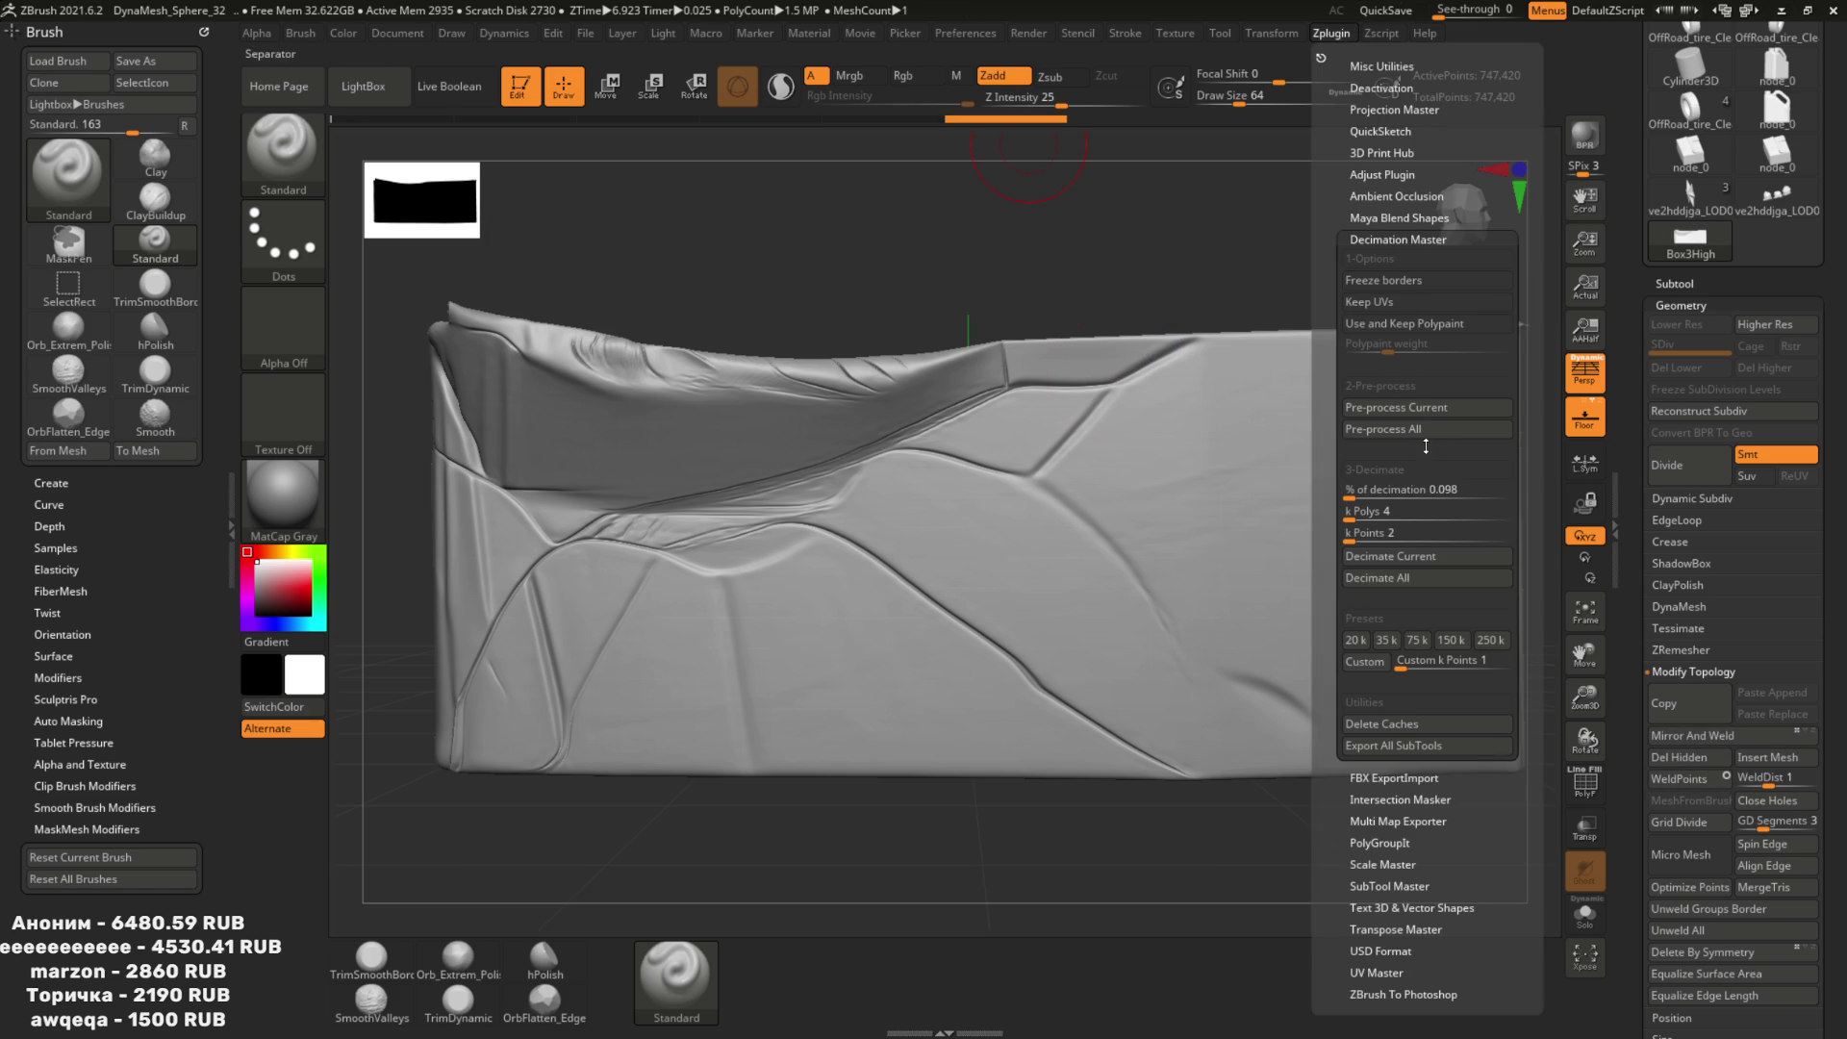
pyautogui.click(1404, 407)
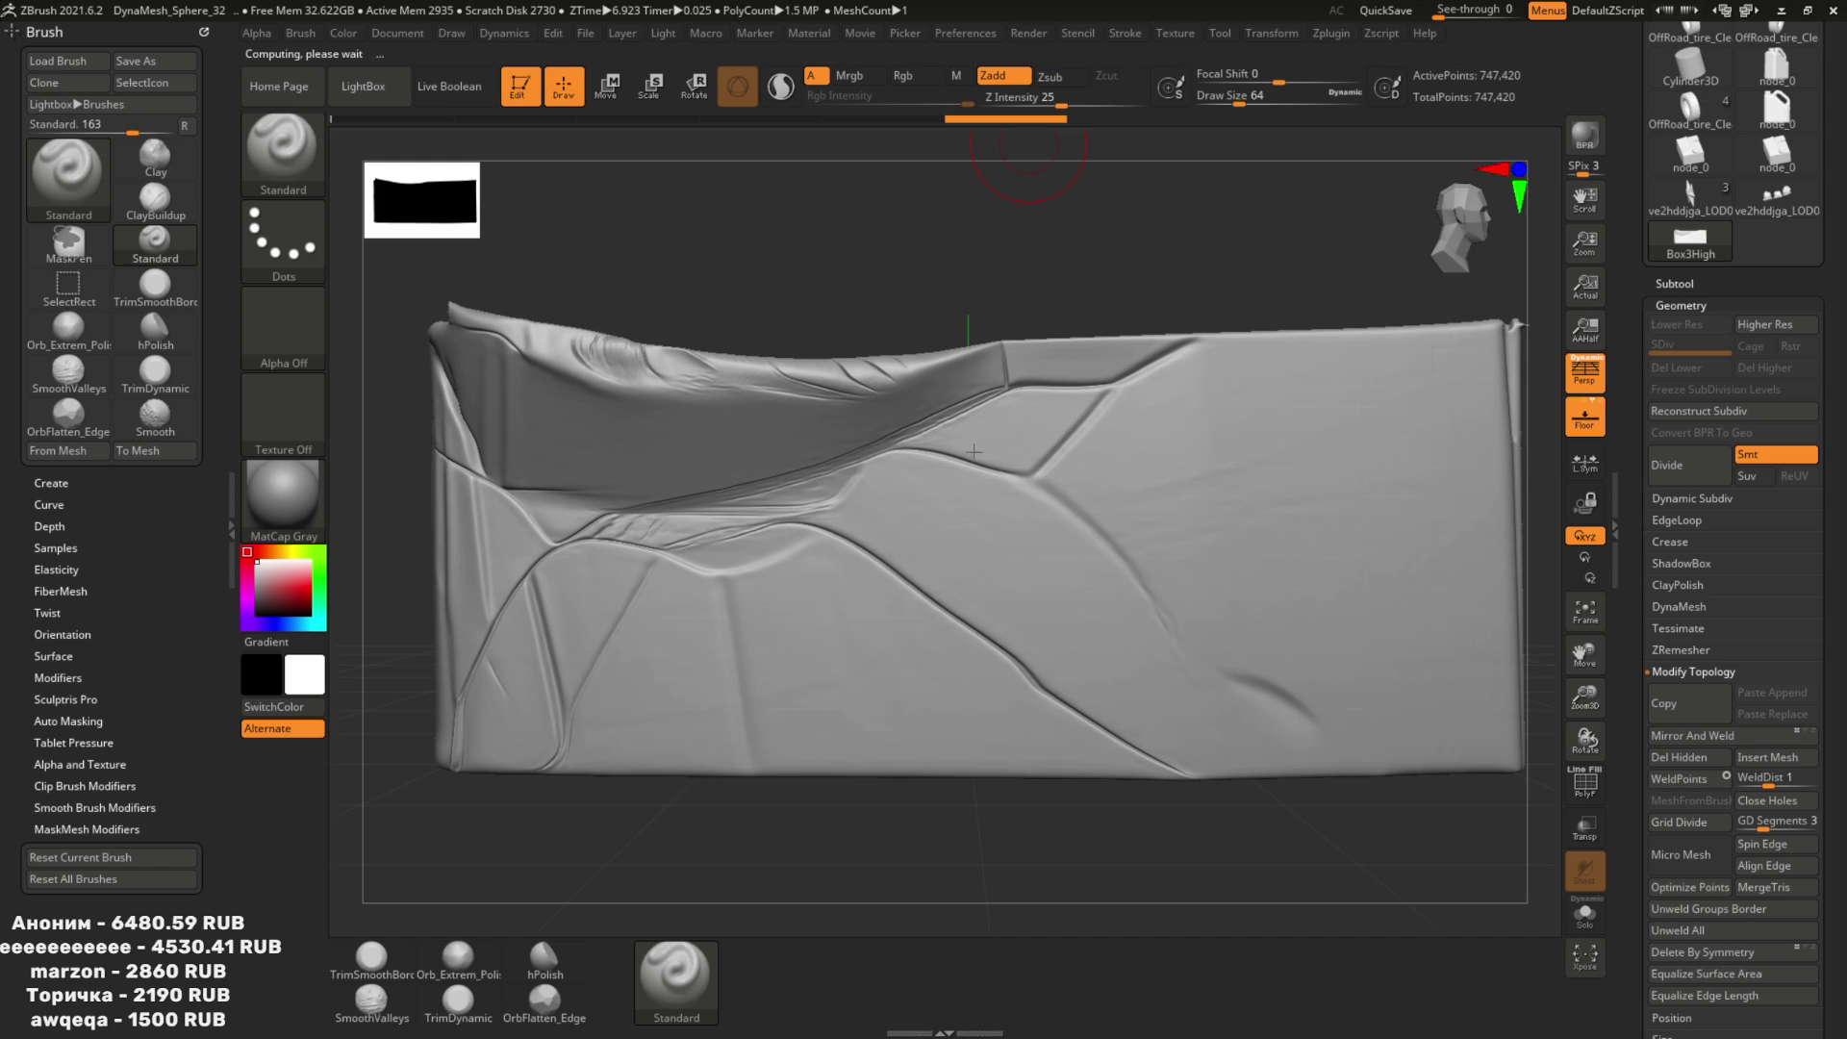
pyautogui.moveTo(928, 247)
pyautogui.mouseDown()
pyautogui.moveTo(1010, 462)
pyautogui.moveTo(1055, 505)
pyautogui.moveTo(1138, 433)
pyautogui.moveTo(1138, 536)
pyautogui.moveTo(1113, 462)
pyautogui.moveTo(1163, 424)
pyautogui.moveTo(1085, 314)
pyautogui.moveTo(907, 363)
pyautogui.moveTo(1020, 367)
pyautogui.mouseUp()
pyautogui.hotkey('alt', 'Tab')
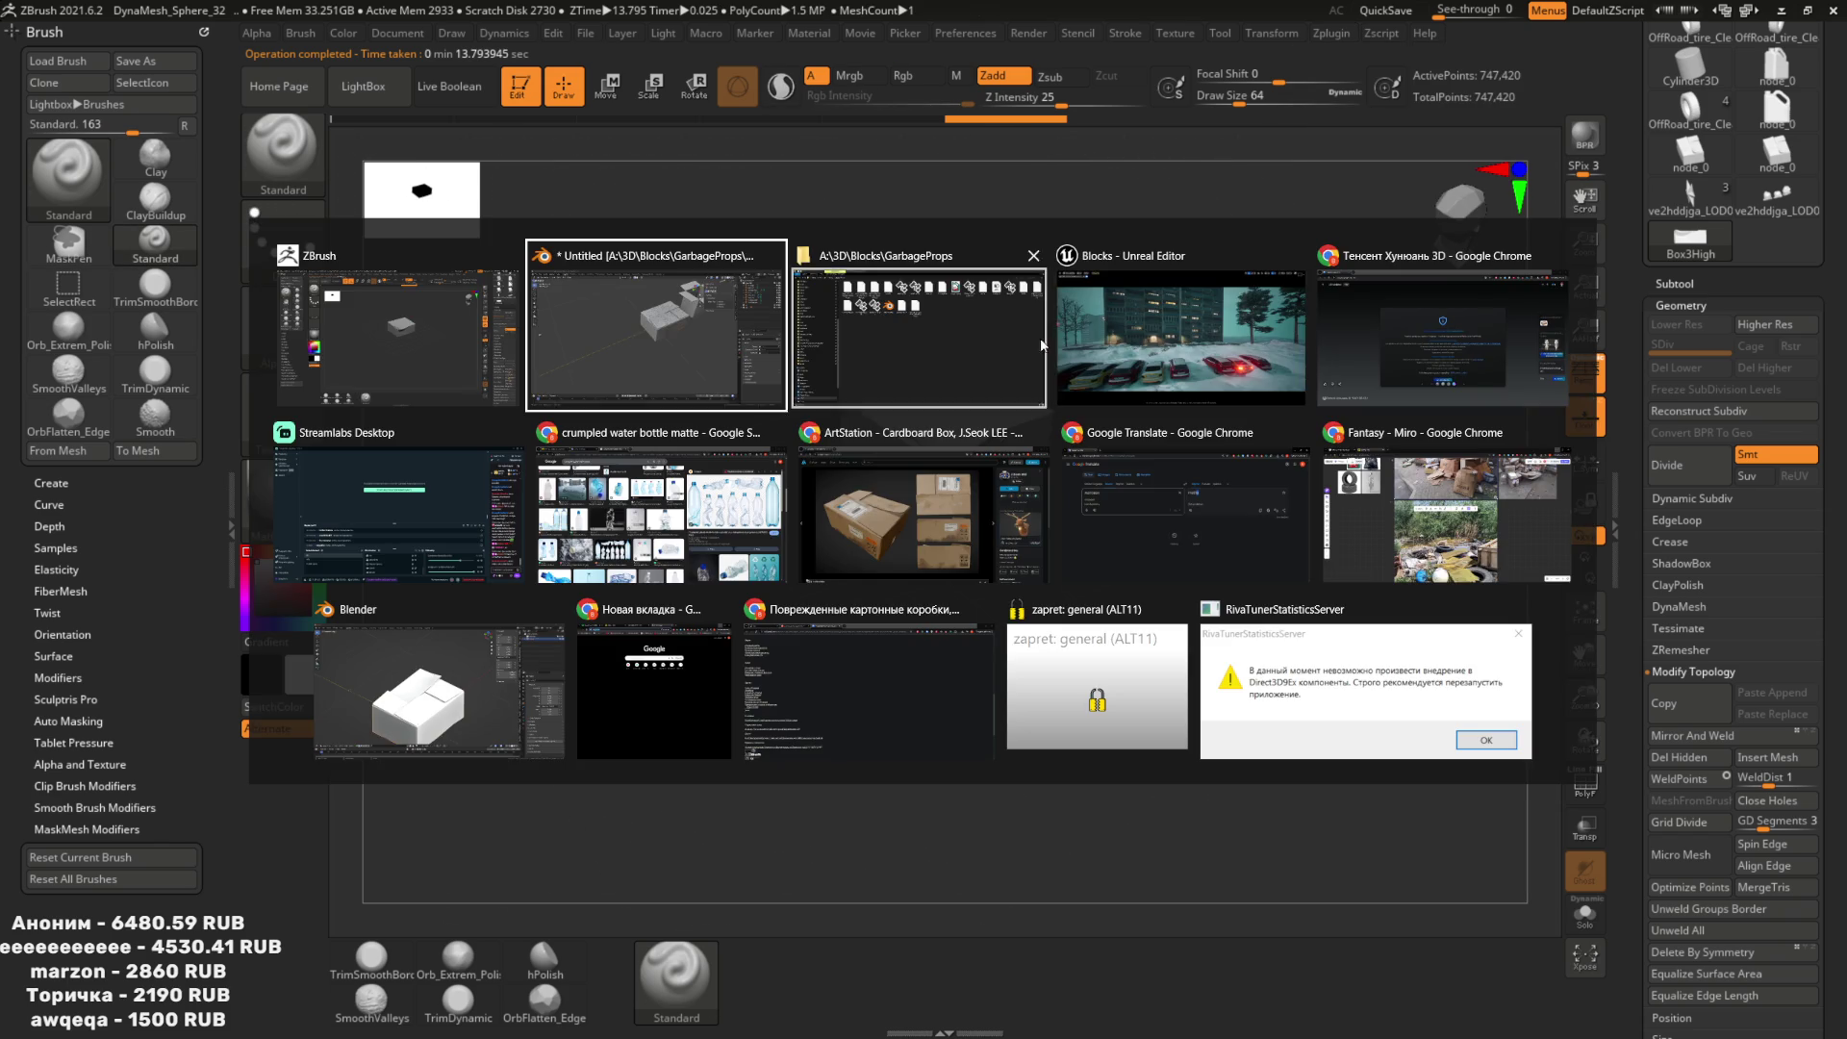
# Cycle through the open Blender, ZBrush and file browser windows.
pyautogui.click(735, 360)
pyautogui.hotkey('alt', 'Tab')
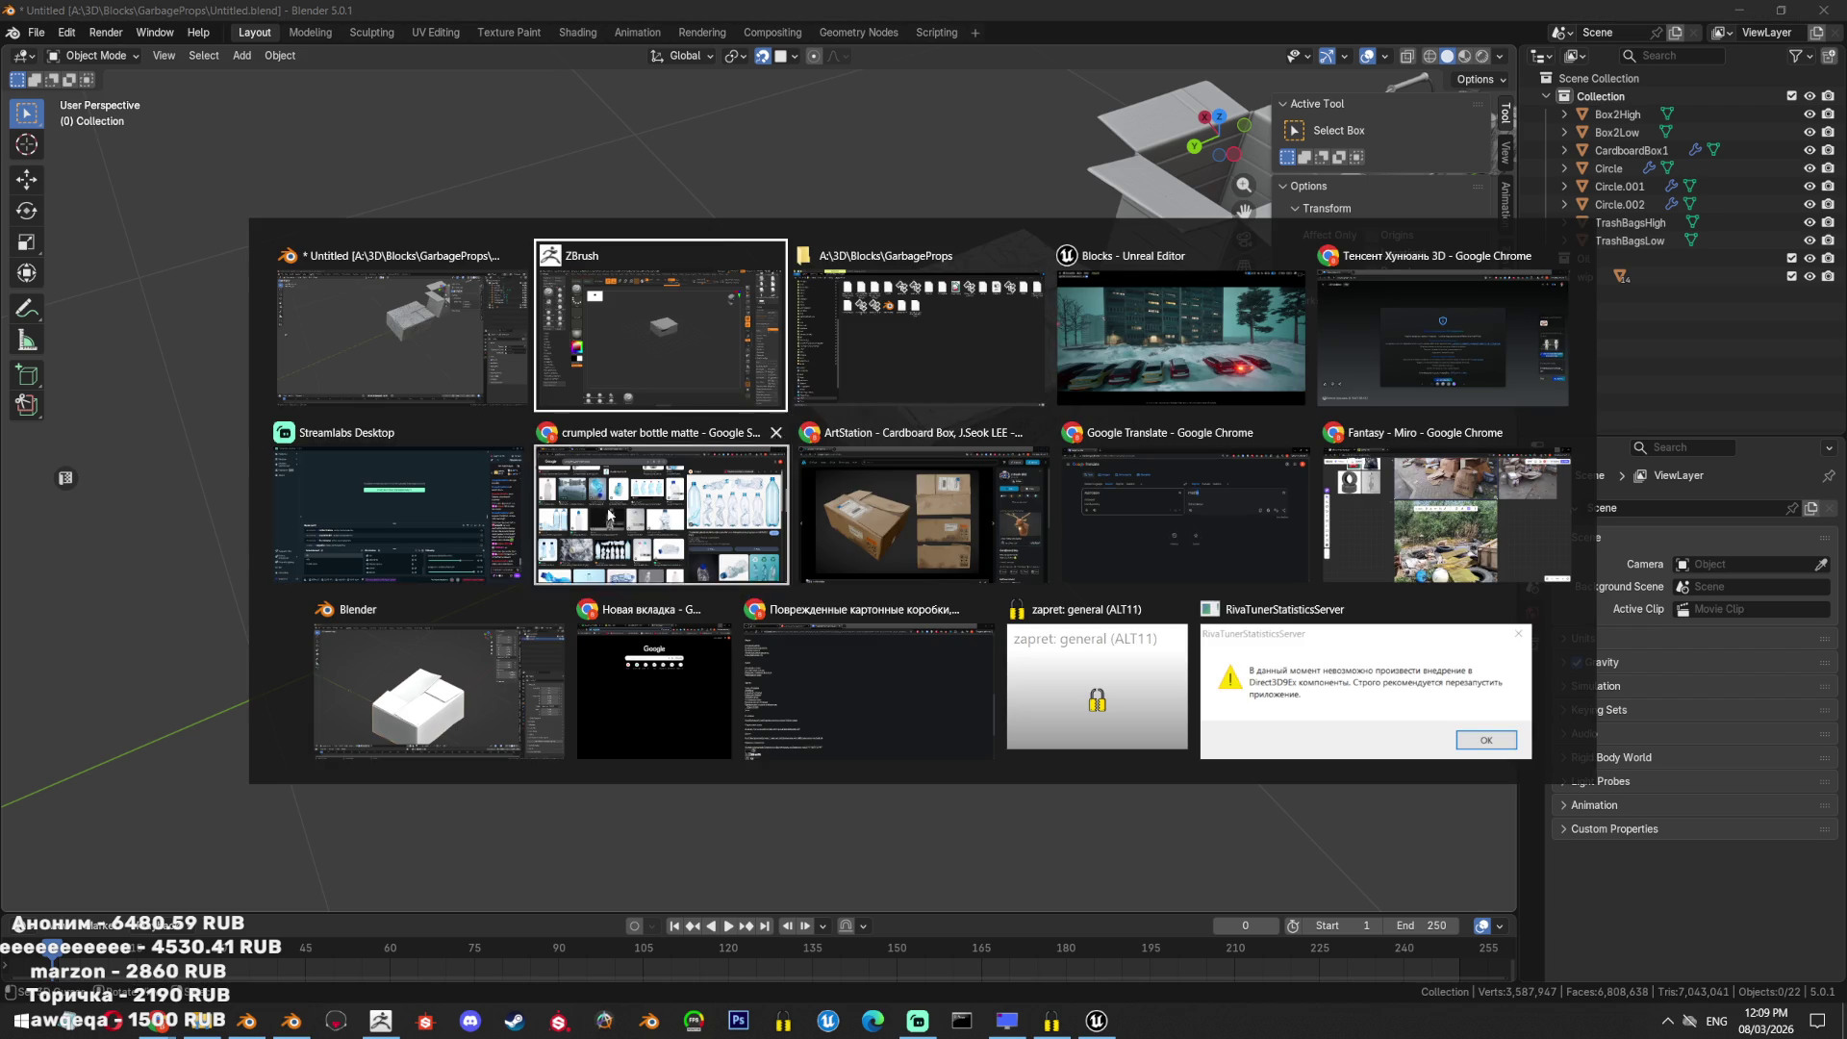
pyautogui.click(670, 390)
pyautogui.hotkey('alt', 'Tab')
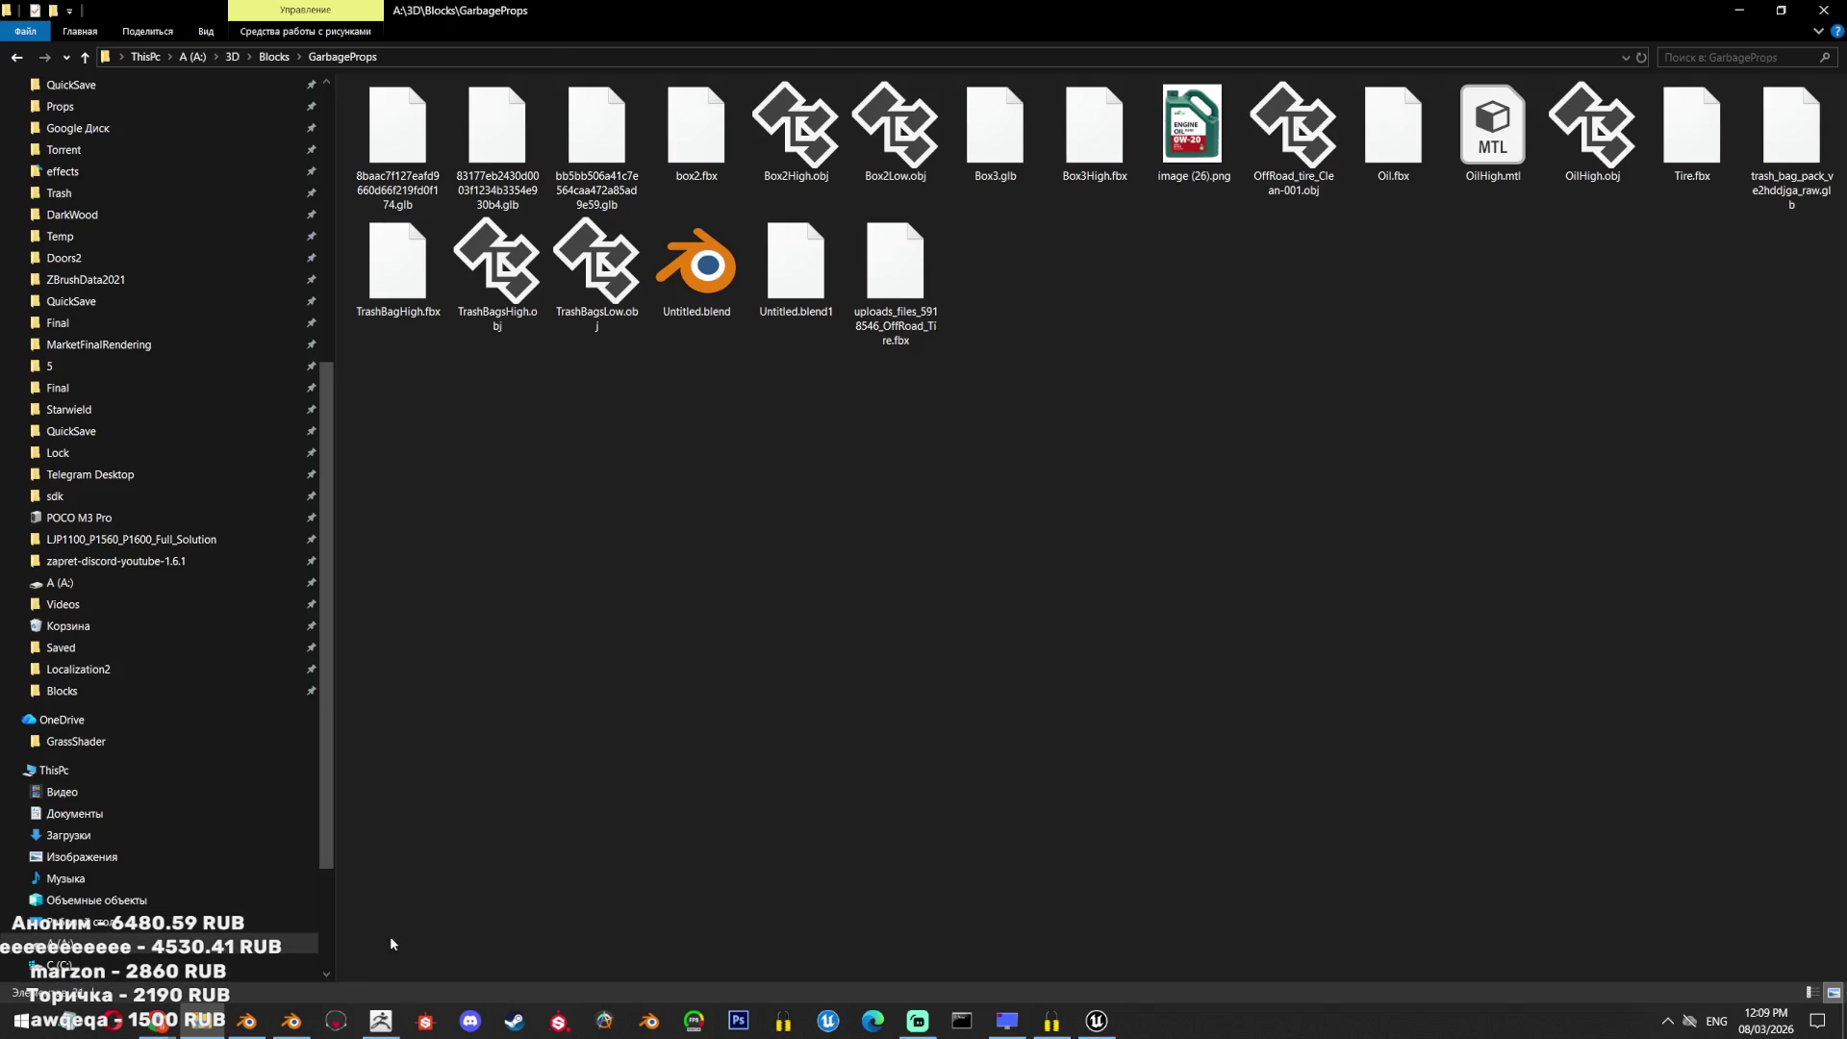
pyautogui.click(292, 1021)
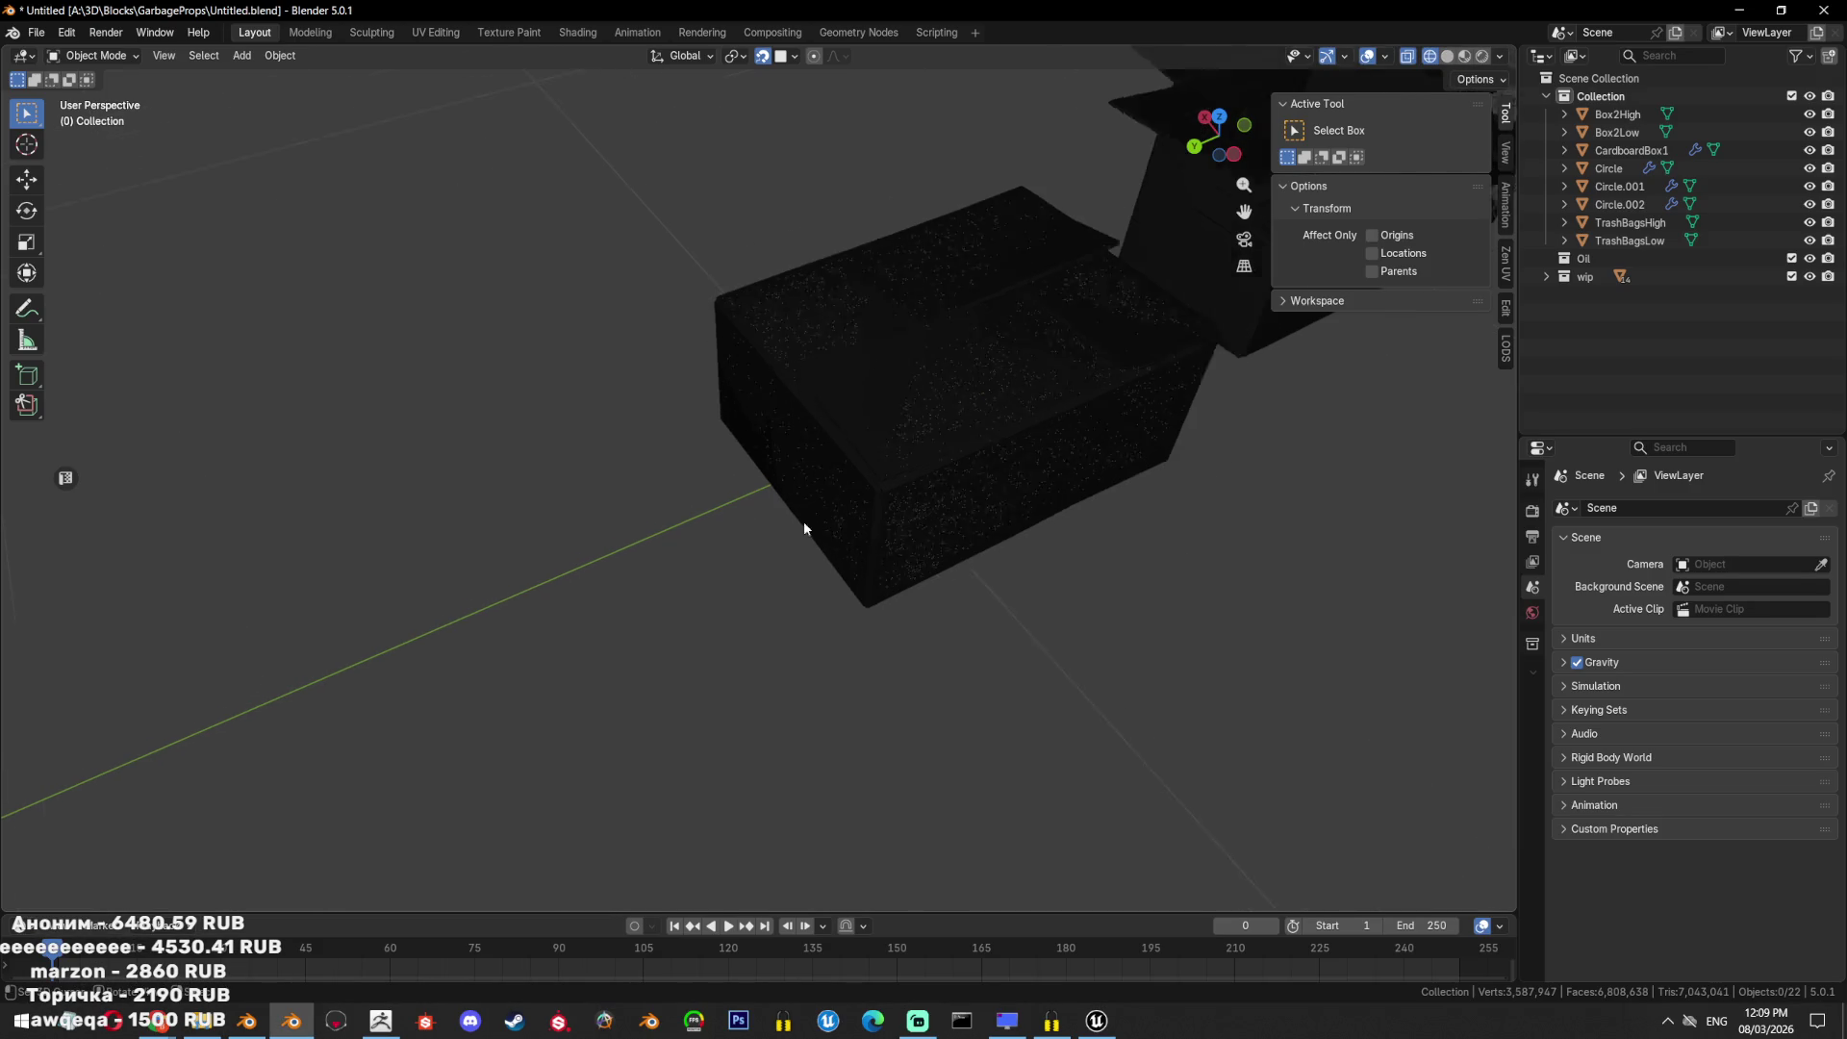
pyautogui.moveTo(157, 1021)
# View the Hunyuan 3D cardboard box reference image enlarged in Chrome, then close it.
pyautogui.click(662, 956)
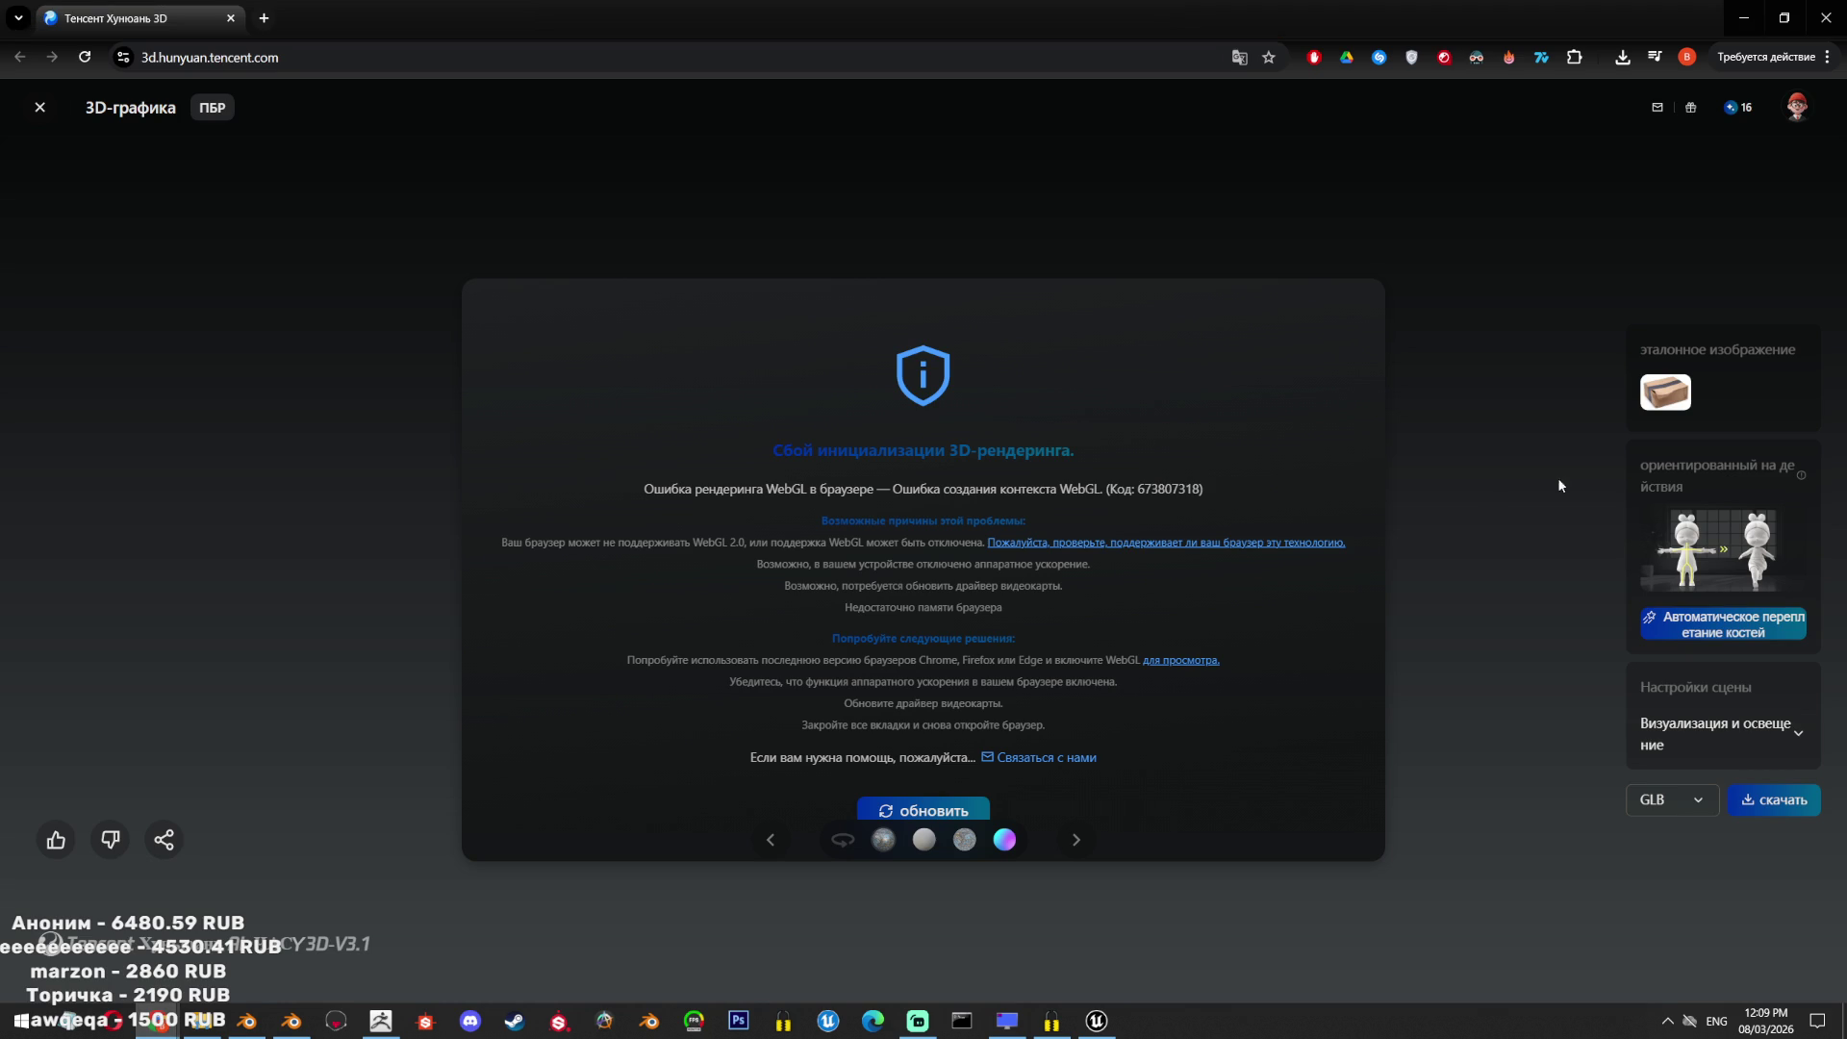
pyautogui.click(1653, 401)
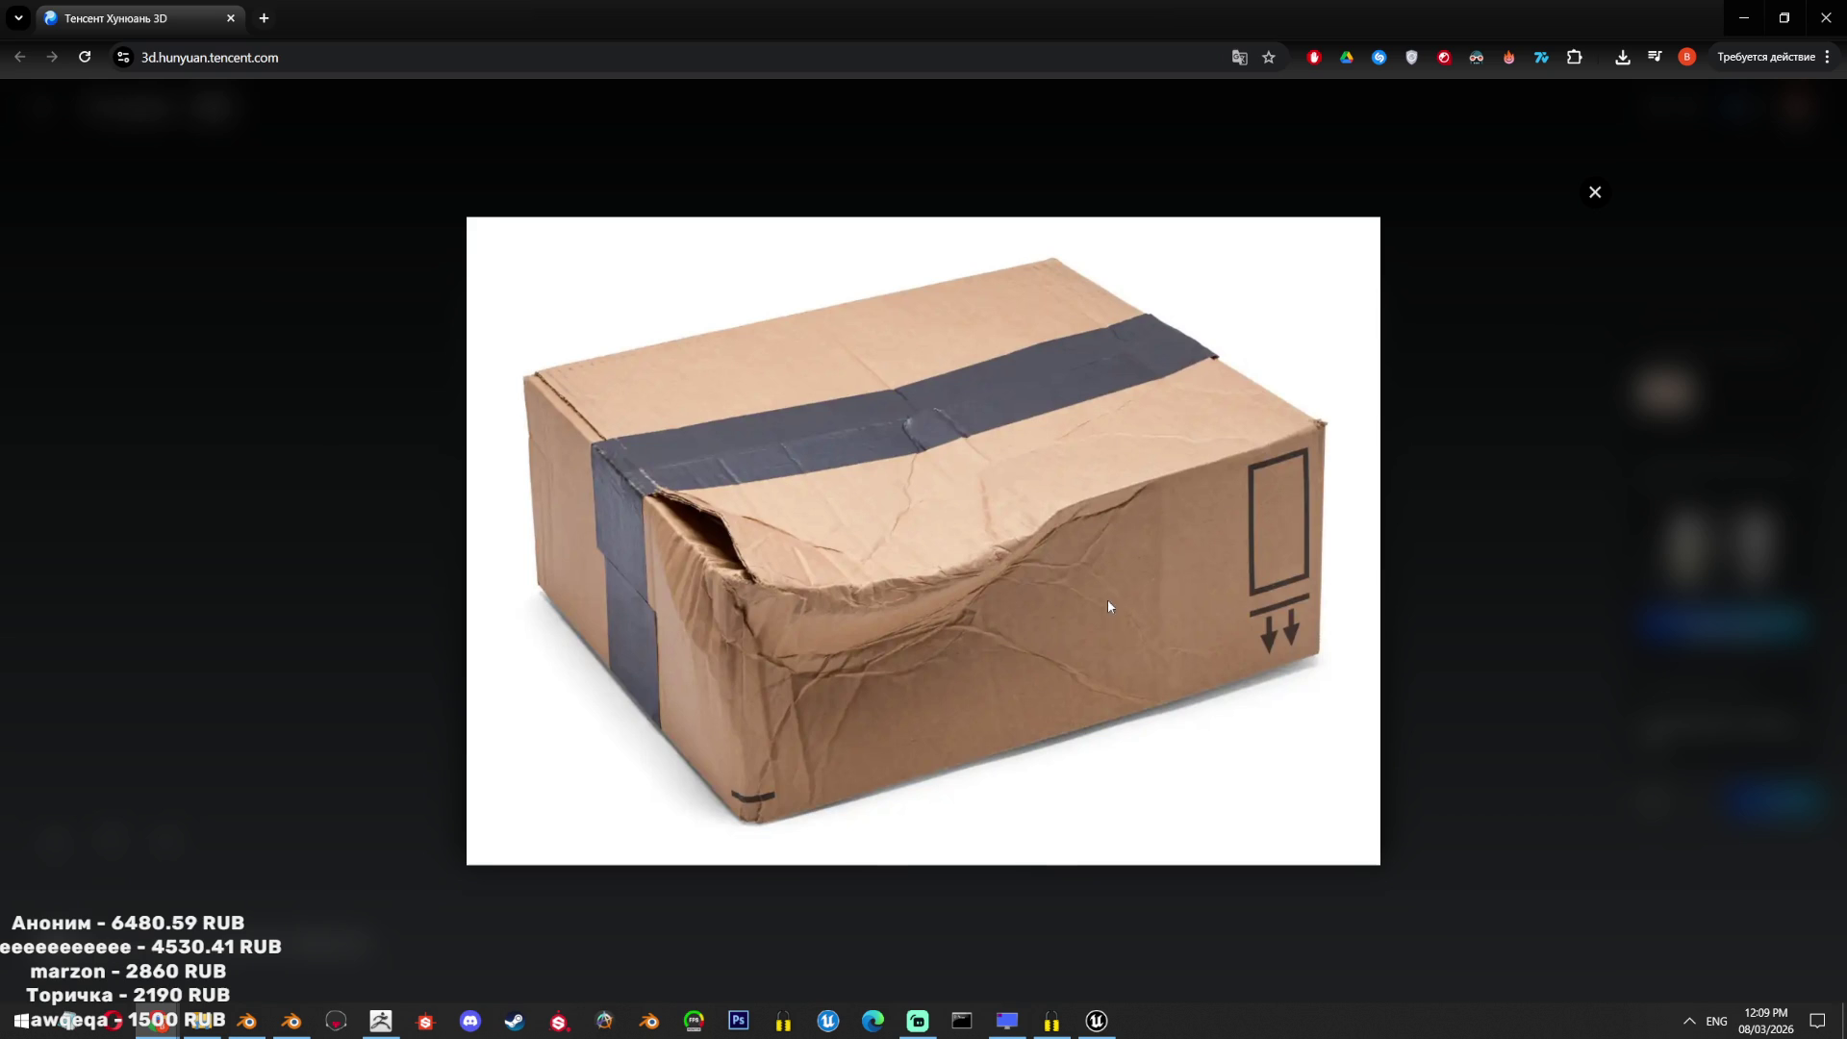
pyautogui.click(1595, 193)
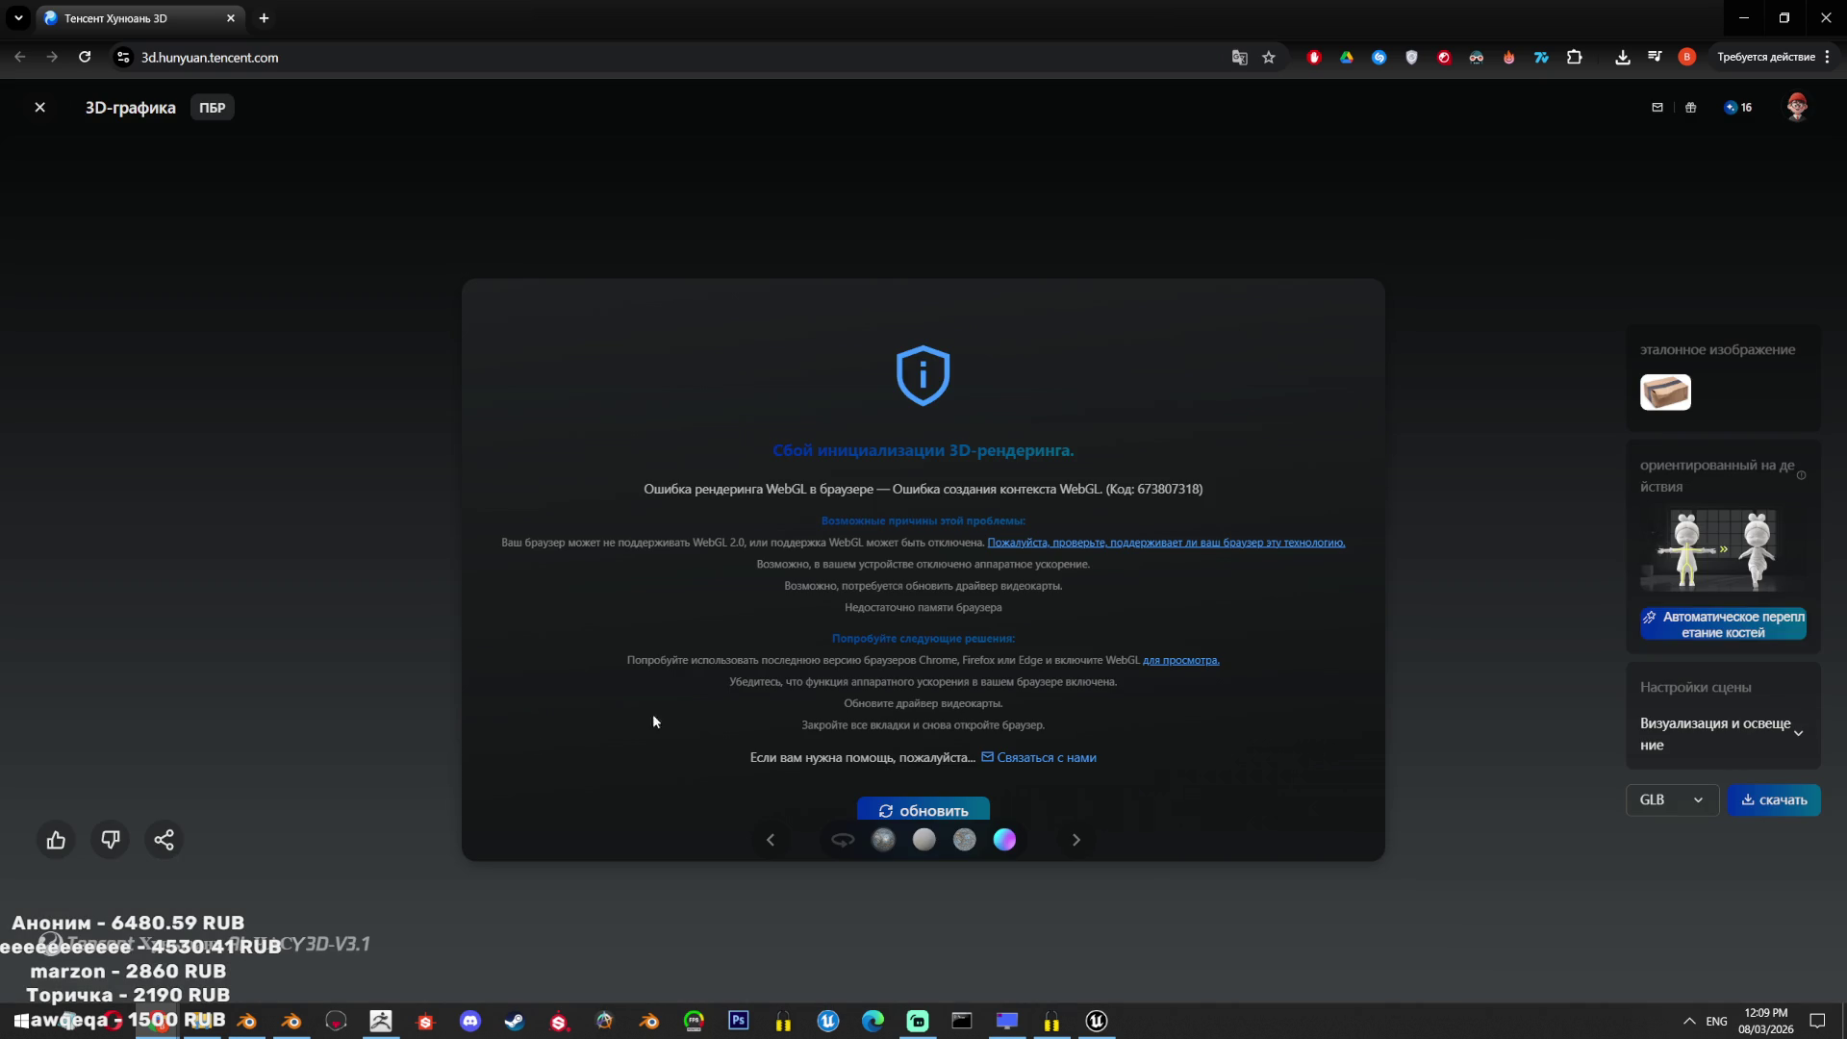
# Return to Blender, orbit around the dark cardboard boxes, and bring the second Blender window forward.
pyautogui.click(248, 1020)
pyautogui.scroll(-4, 833, 618)
pyautogui.scroll(4, 833, 619)
pyautogui.scroll(-3, 833, 619)
pyautogui.moveTo(970, 521); pyautogui.dragTo(412, 915, button='middle')
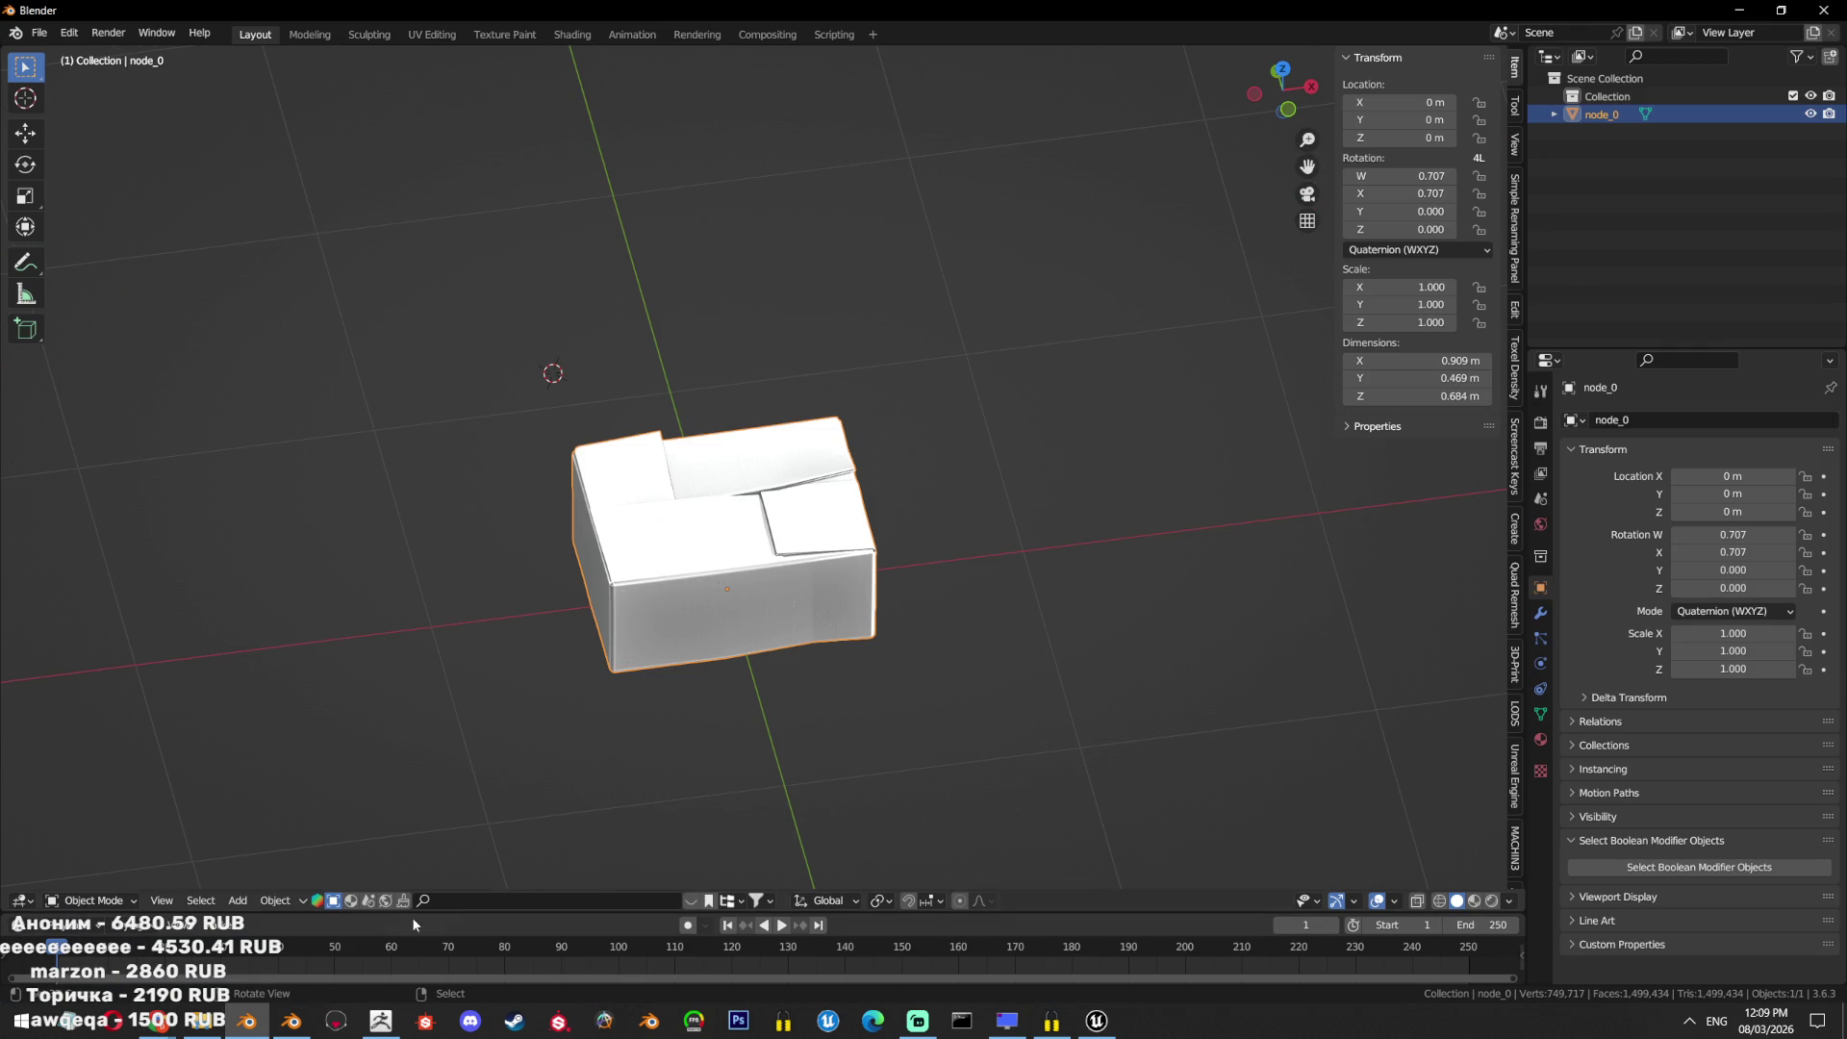
pyautogui.click(292, 1020)
pyautogui.click(36, 32)
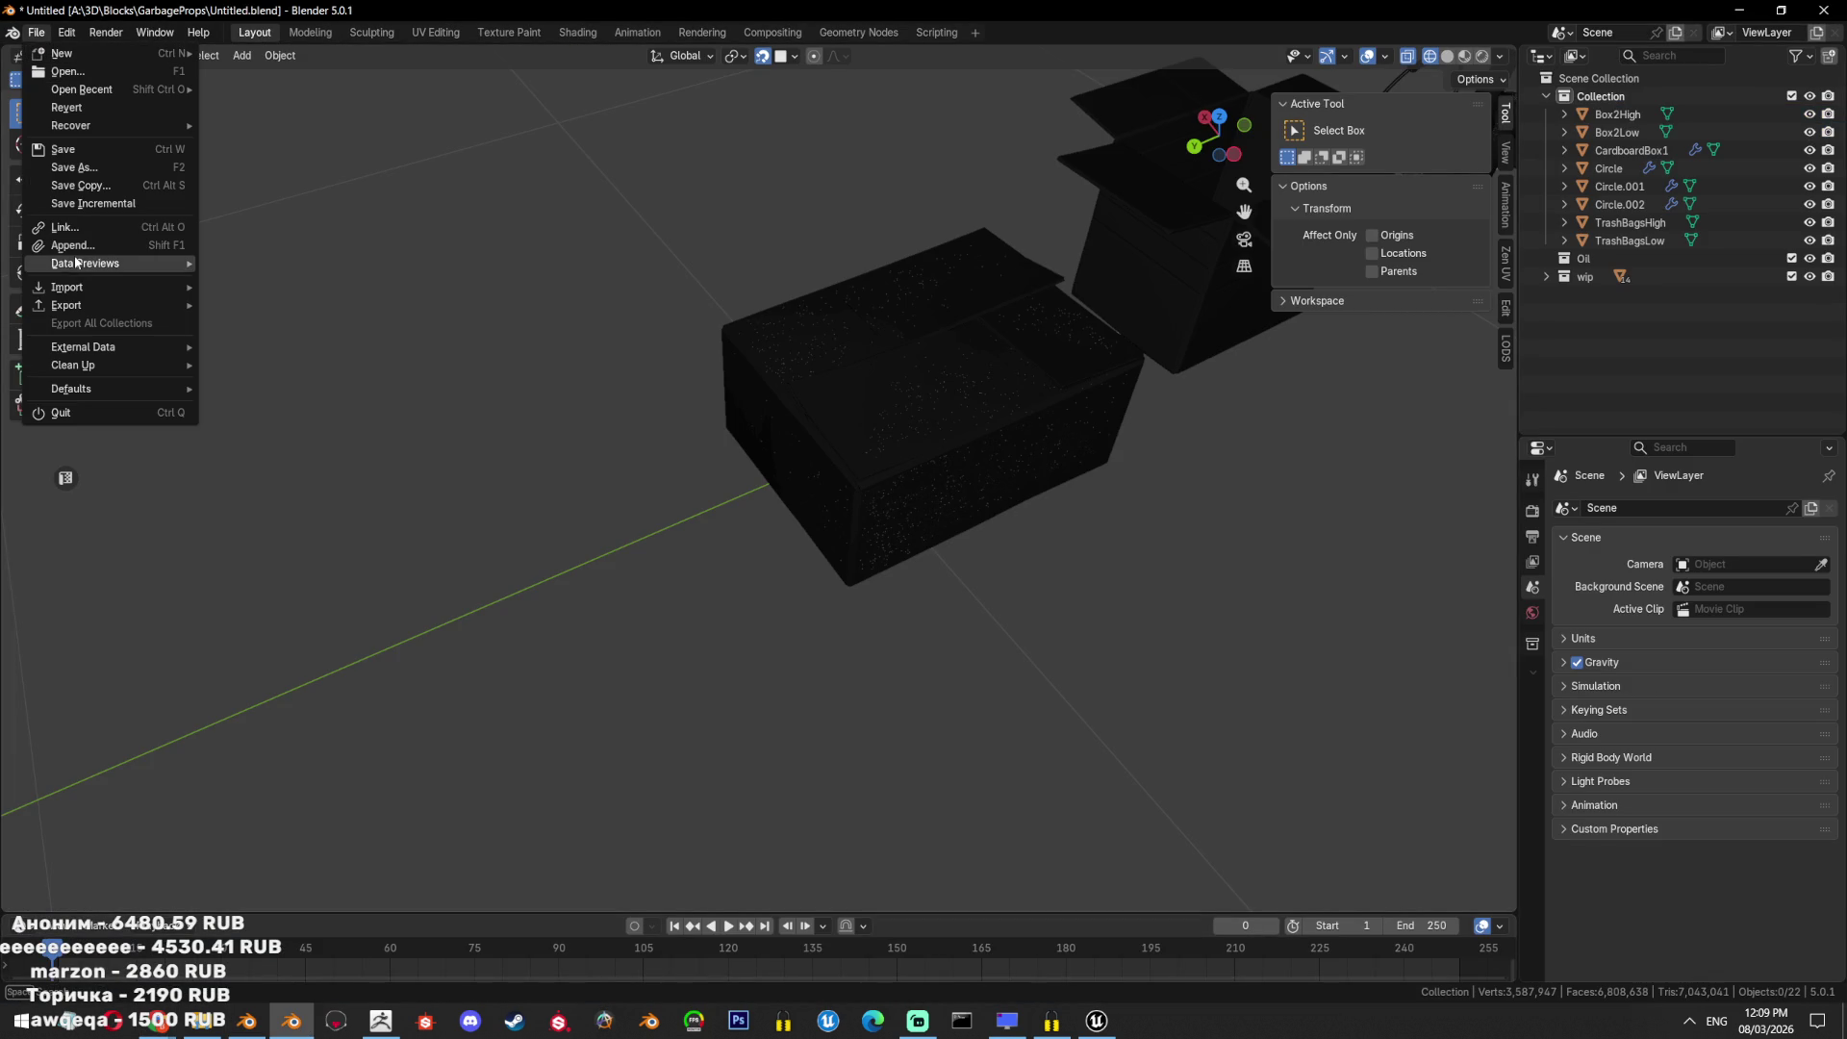
# Import Box3.glb through the glTF 2.0 importer.
pyautogui.moveTo(85, 287)
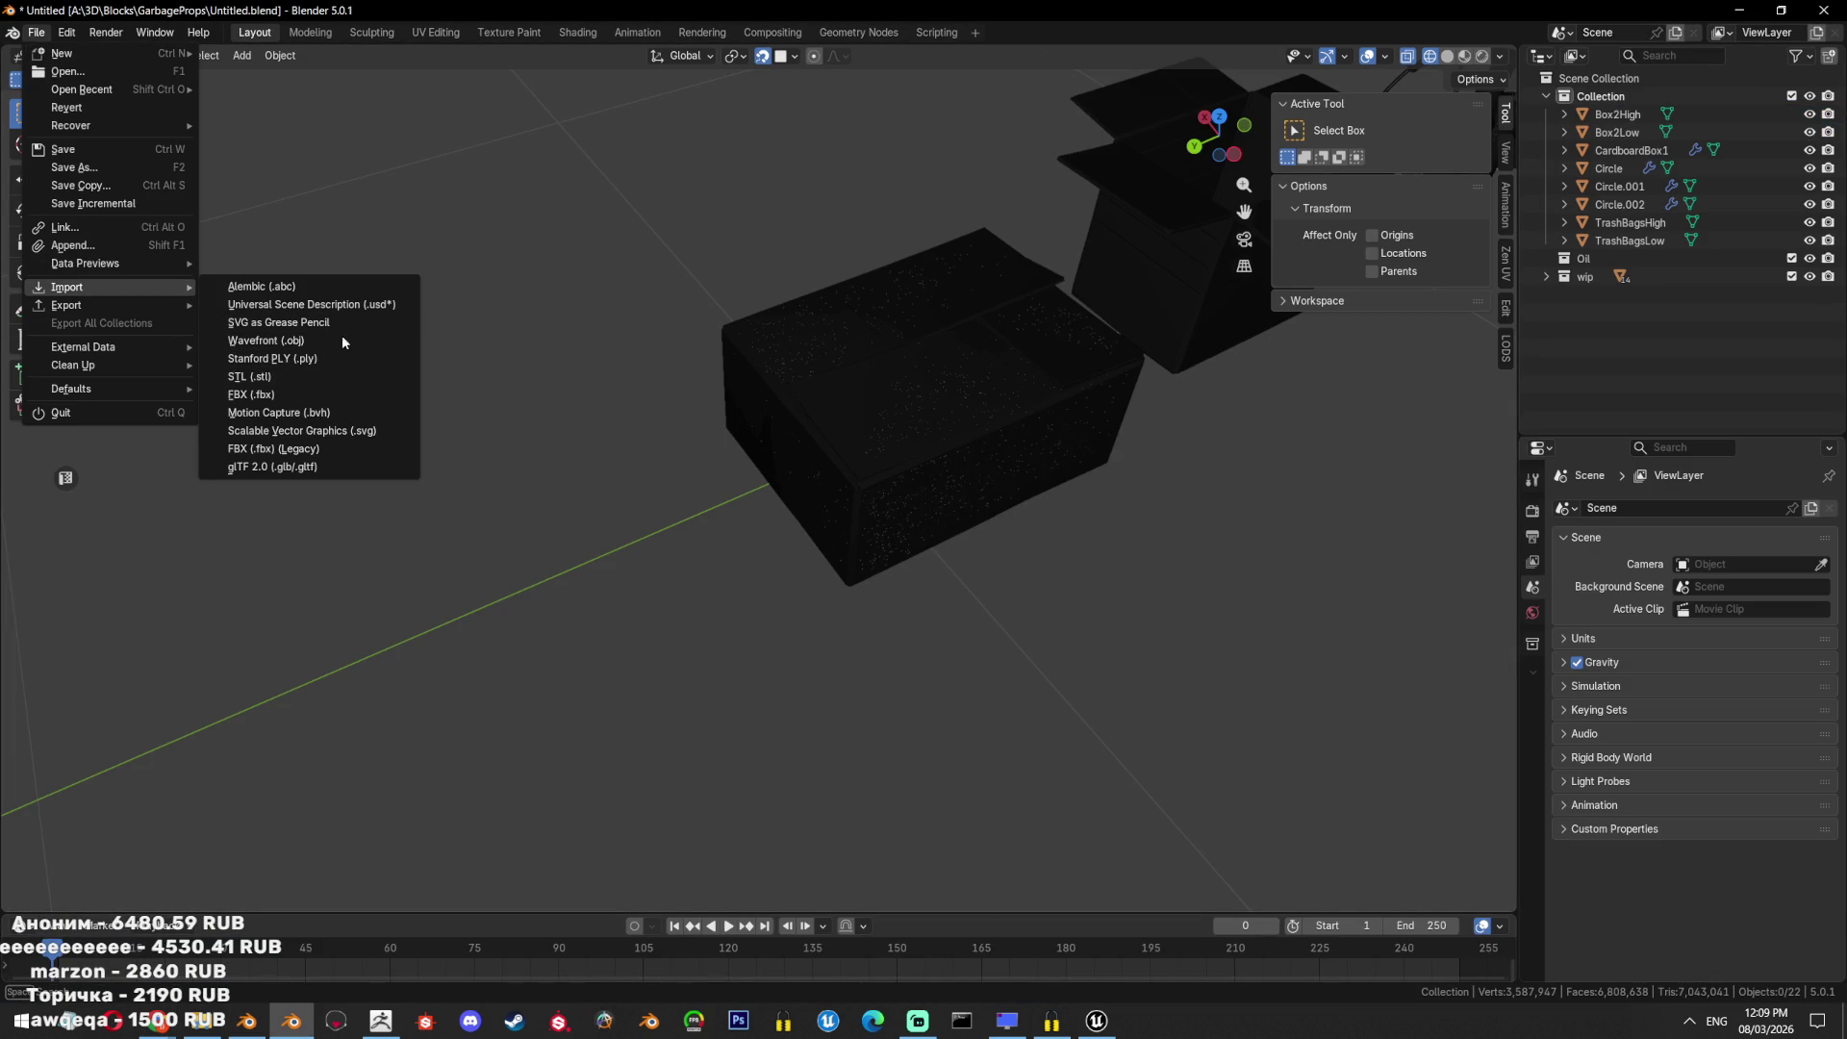
pyautogui.click(316, 466)
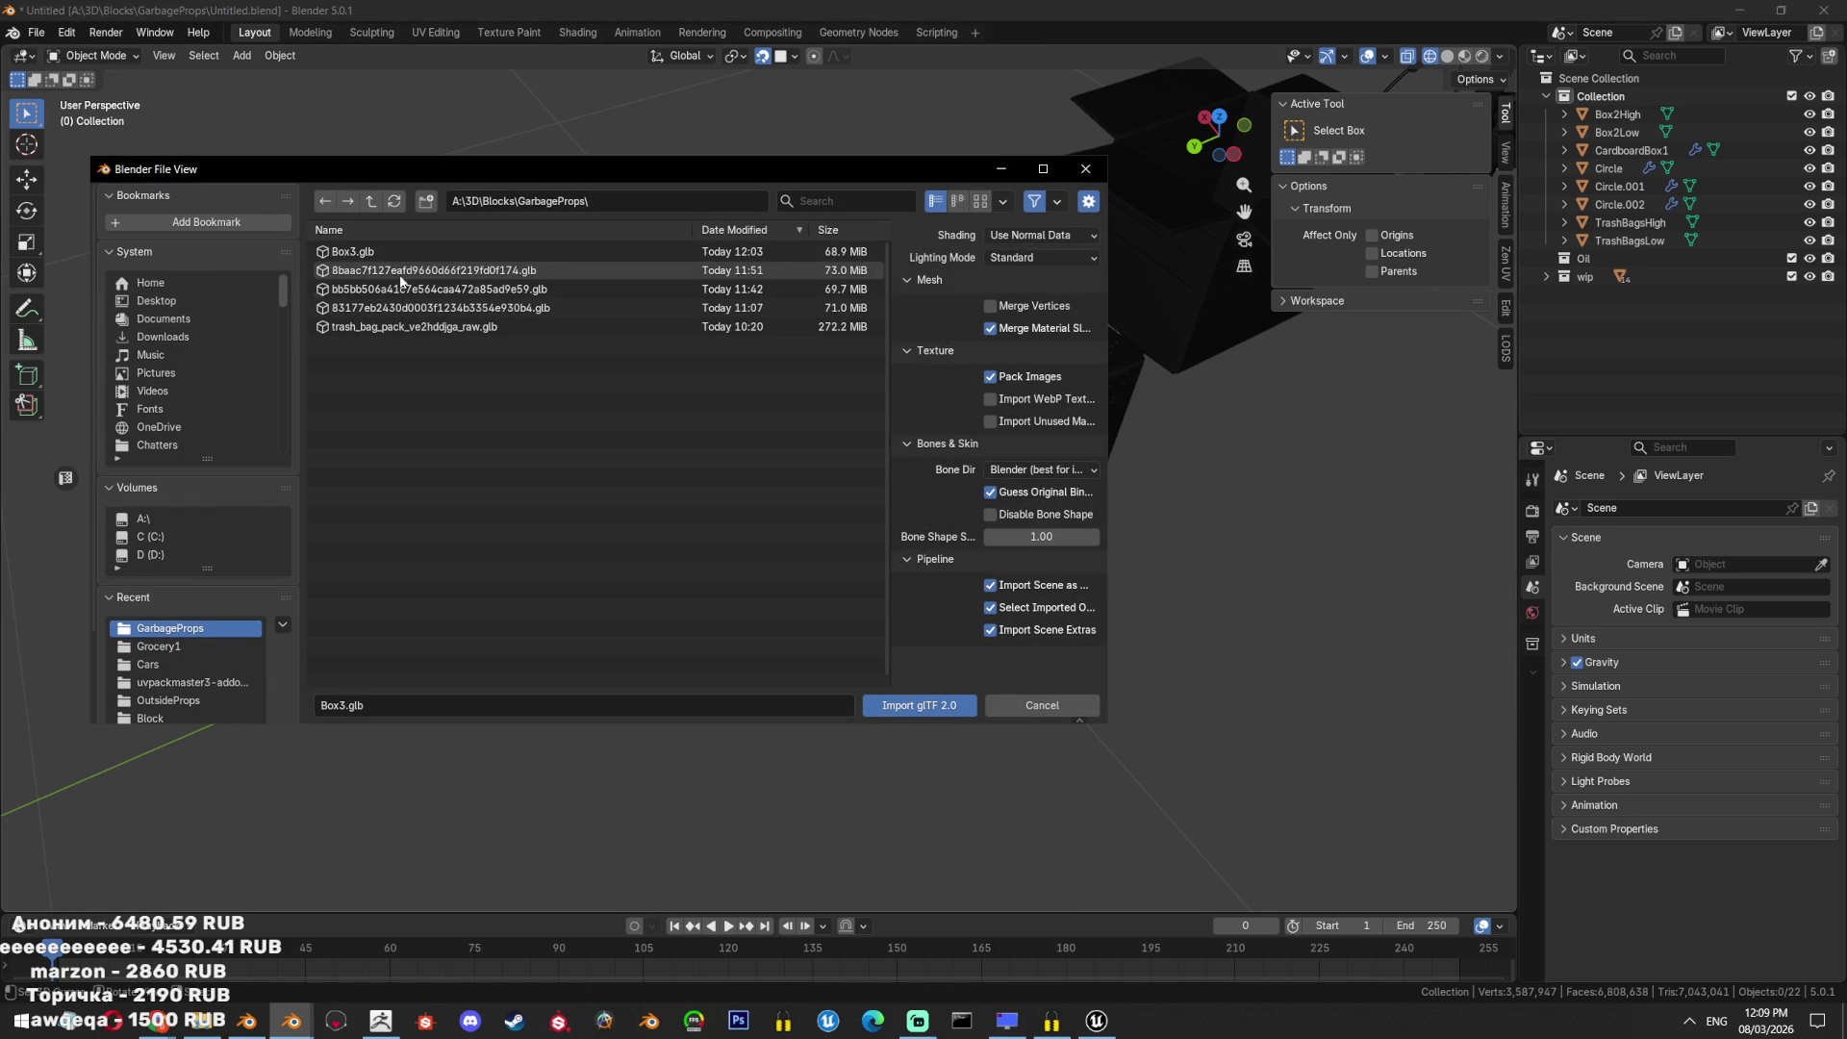
pyautogui.doubleClick(421, 248)
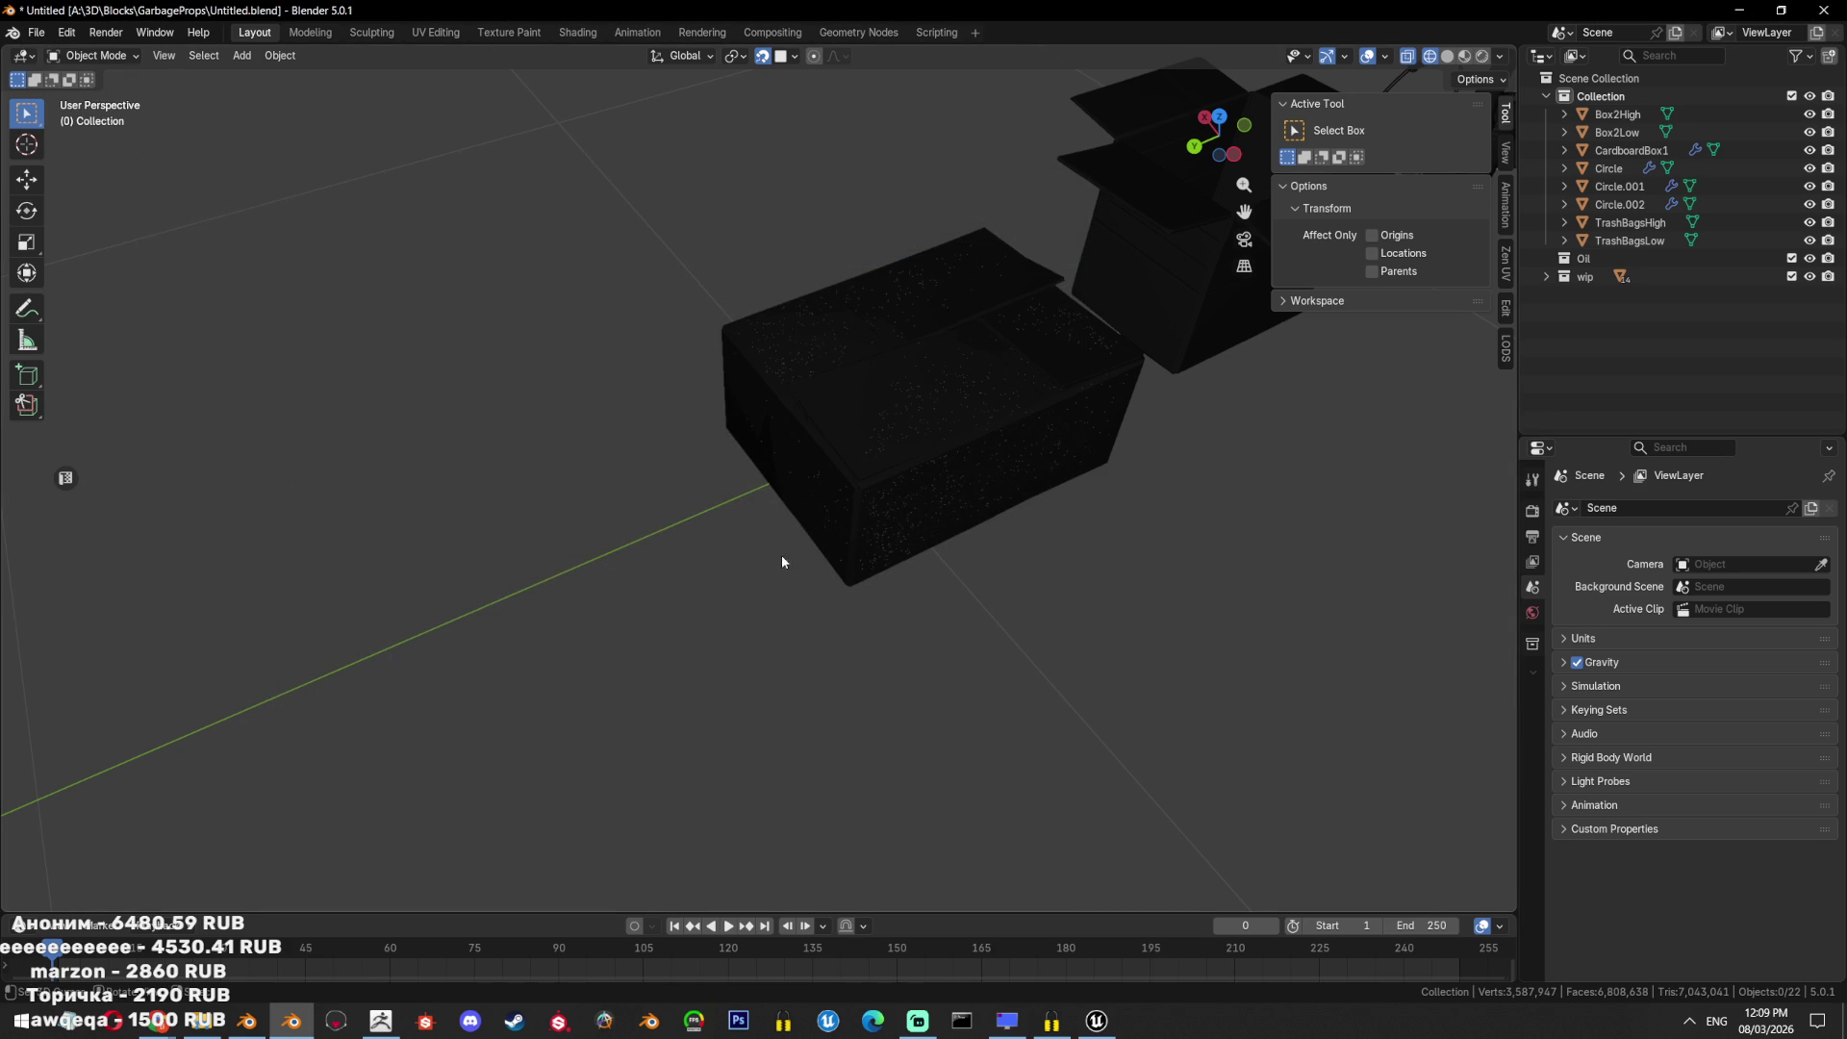
# Isolate and frame Box3, turn off X-ray, and shade it by Texture colour.
pyautogui.scroll(-3, 587, 486)
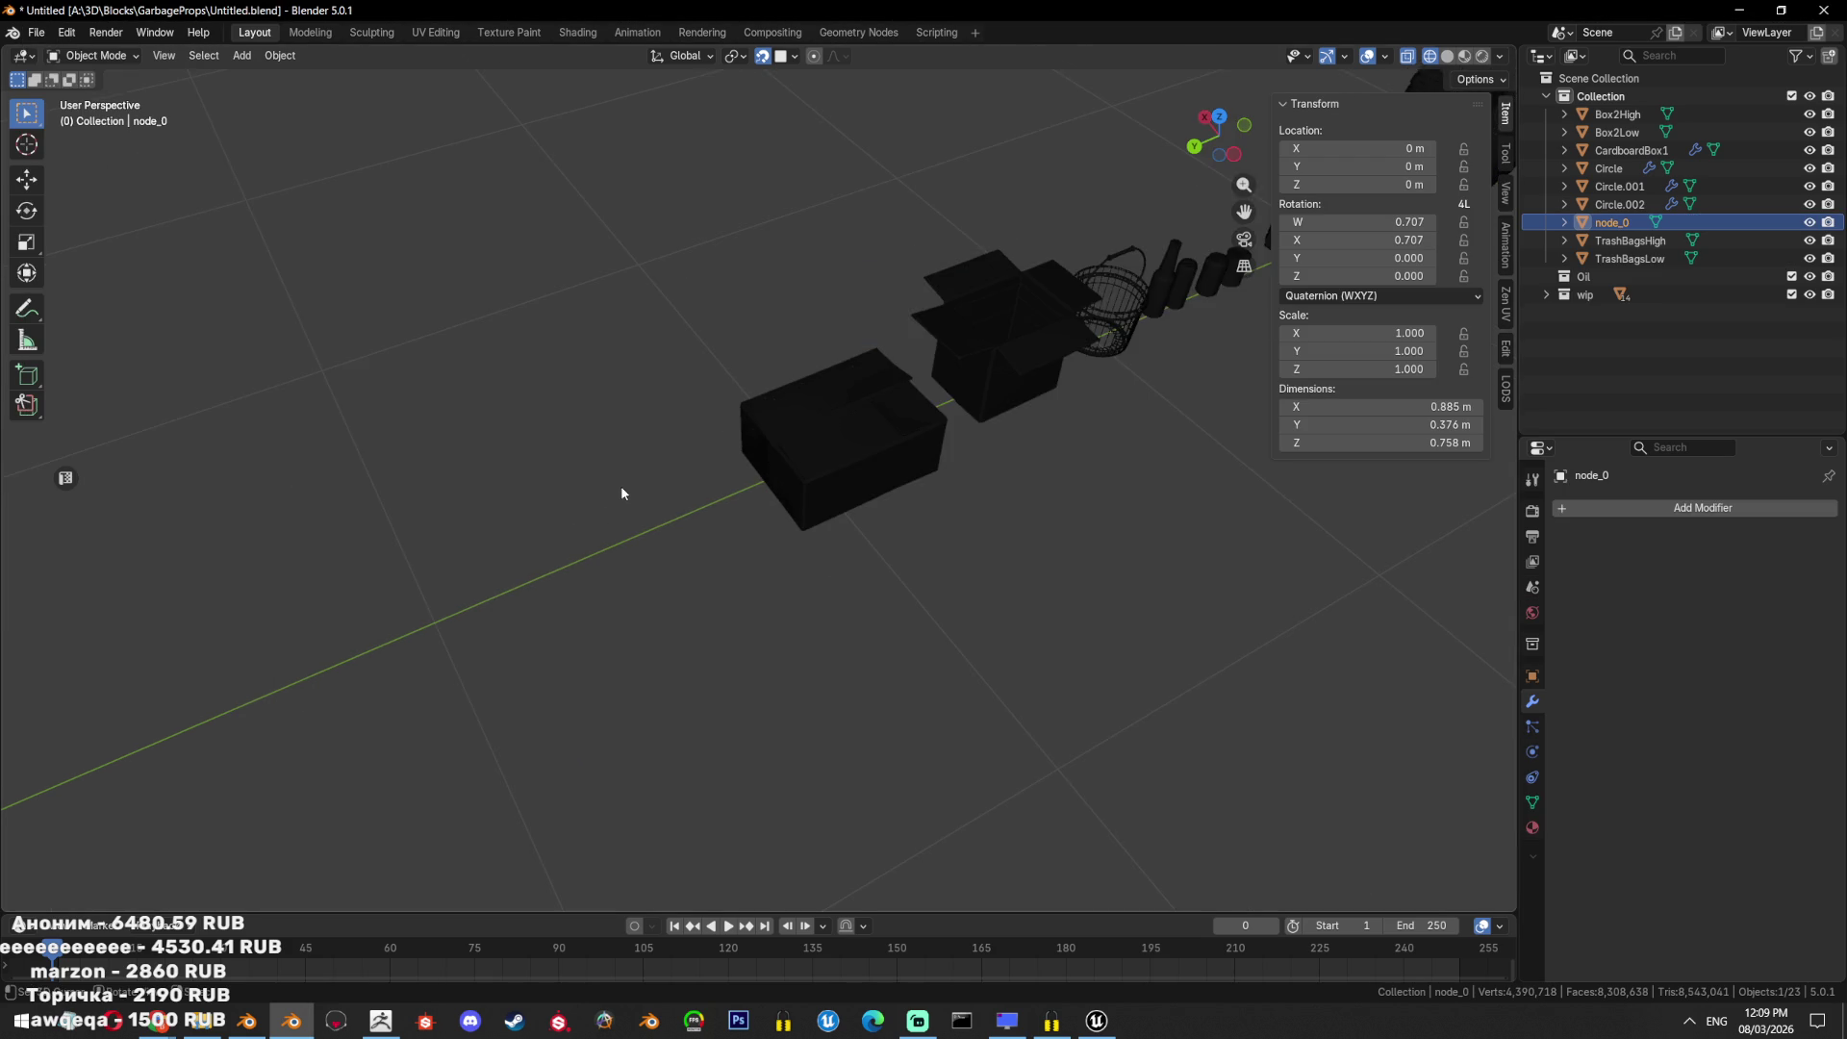
pyautogui.hotkey('shift', 'h')
pyautogui.press('KP_Decimal')
pyautogui.hotkey('alt', 'z')
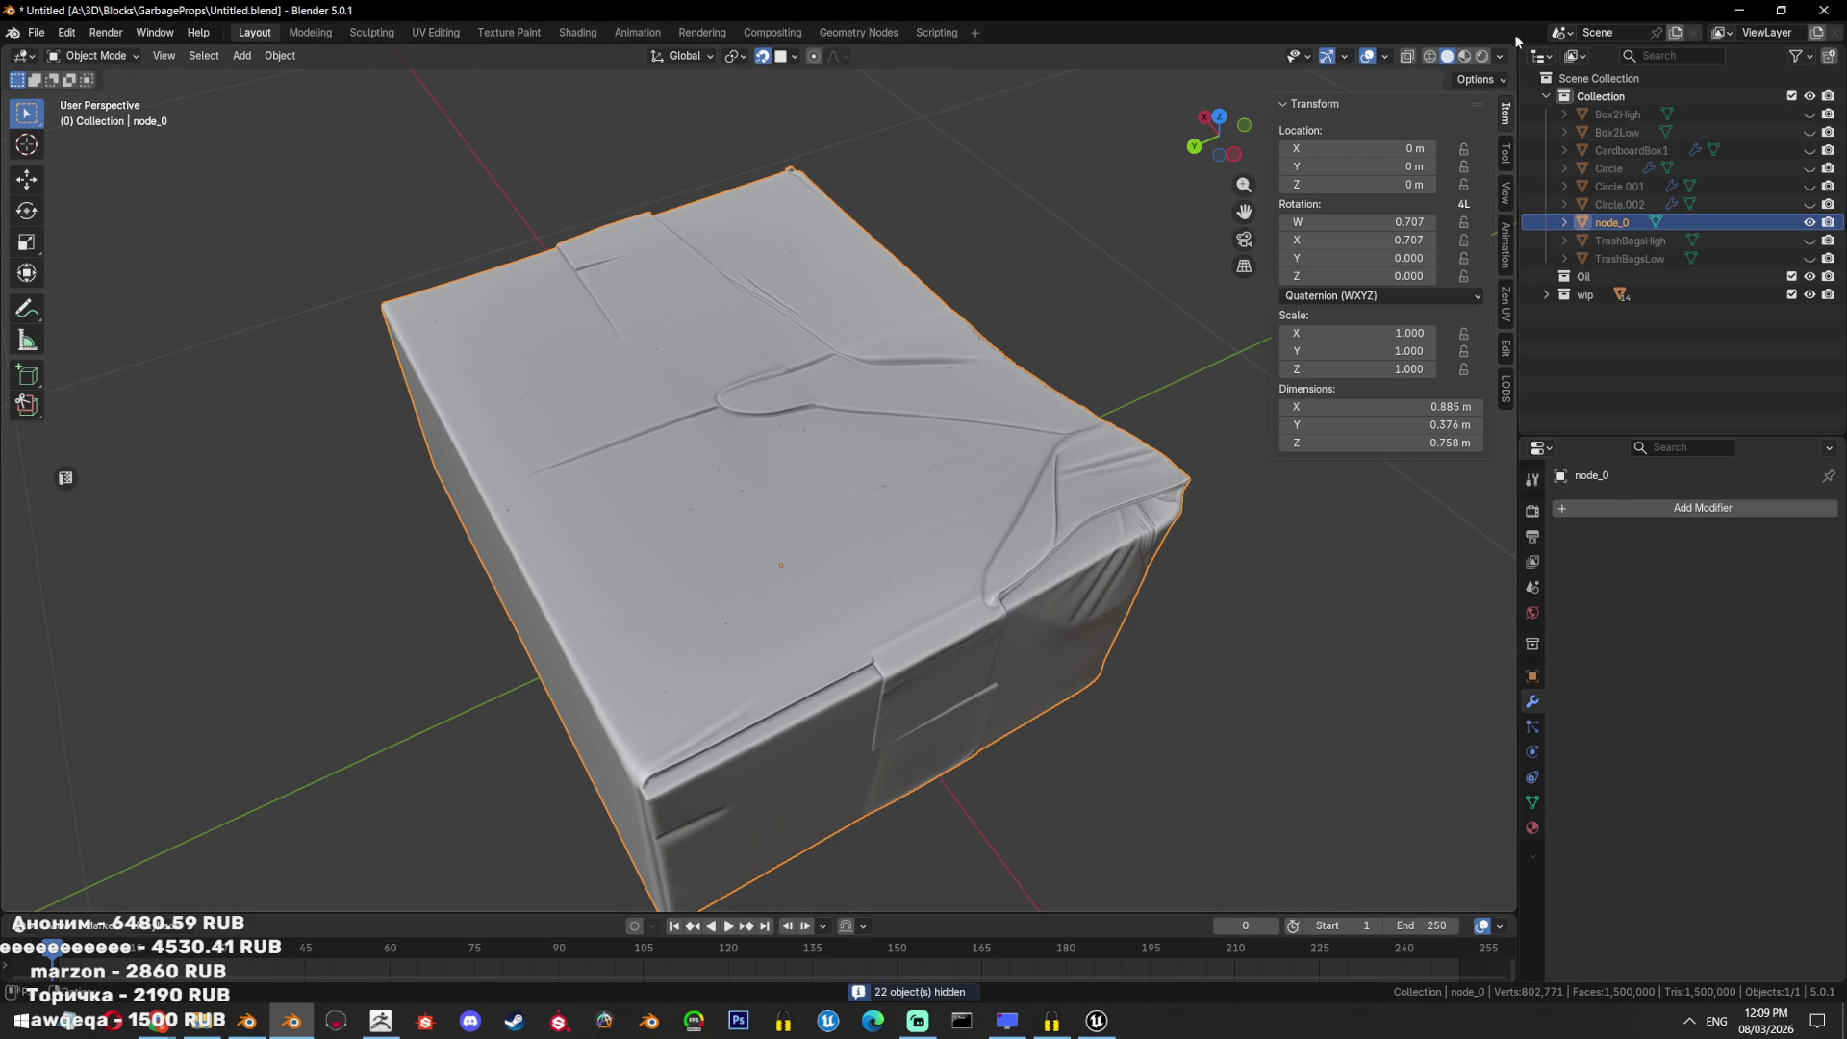
pyautogui.click(1500, 57)
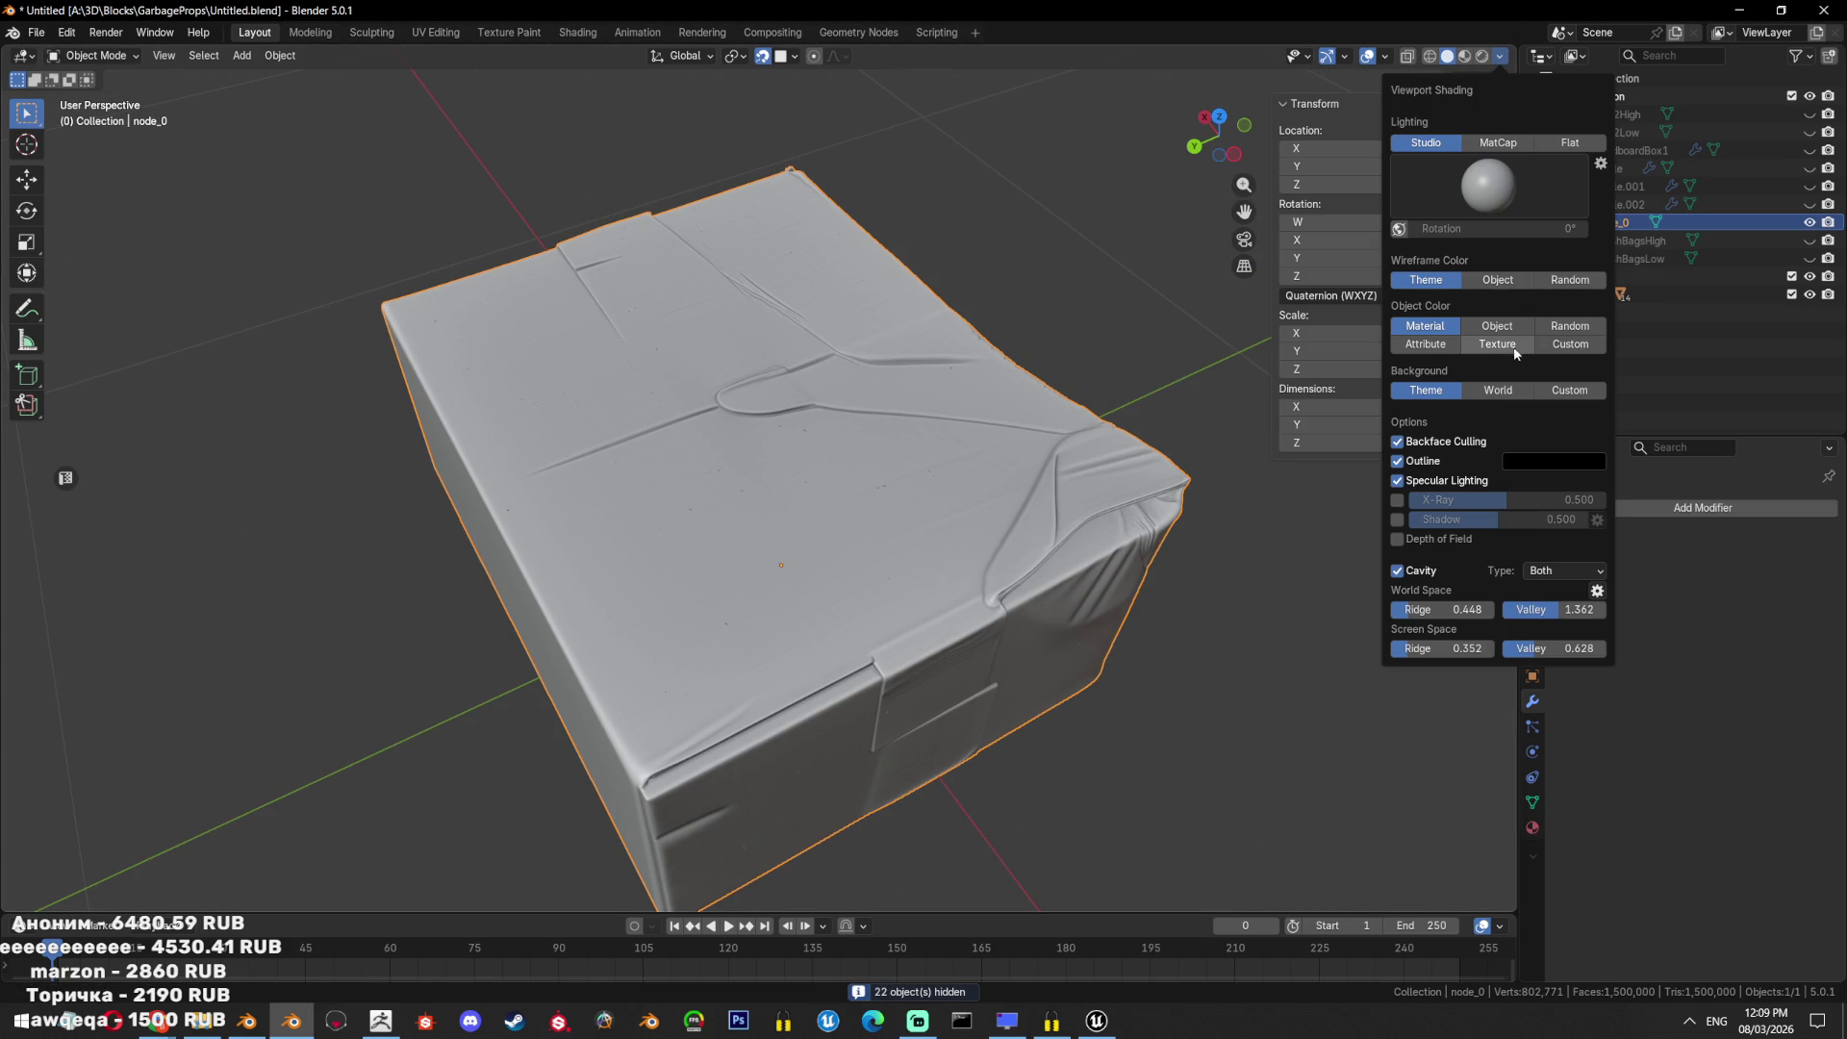
pyautogui.click(1518, 345)
pyautogui.moveTo(716, 556)
pyautogui.mouseDown(button='middle')
pyautogui.moveTo(854, 484)
pyautogui.moveTo(759, 569)
pyautogui.moveTo(747, 516)
pyautogui.moveTo(620, 515)
pyautogui.mouseUp(button='middle')
# Inspect the 747,420-point Box3High mesh in ZBrush with the wireframe overlay toggled.
pyautogui.hotkey('alt', 'Tab')
pyautogui.moveTo(993, 672)
pyautogui.mouseDown()
pyautogui.moveTo(660, 391)
pyautogui.moveTo(692, 453)
pyautogui.mouseUp()
pyautogui.scroll(5, 747, 528)
pyautogui.scroll(-5, 746, 528)
pyautogui.moveTo(763, 597)
pyautogui.mouseDown()
pyautogui.moveTo(782, 379)
pyautogui.moveTo(866, 597)
pyautogui.moveTo(922, 454)
pyautogui.moveTo(878, 549)
pyautogui.moveTo(837, 501)
pyautogui.mouseUp()
pyautogui.hotkey('shift', 'f')
pyautogui.moveTo(1218, 428)
pyautogui.mouseDown()
pyautogui.moveTo(1328, 474)
pyautogui.moveTo(1205, 386)
pyautogui.moveTo(1059, 371)
pyautogui.moveTo(991, 658)
pyautogui.mouseUp()
pyautogui.hotkey('shift', 'f')
pyautogui.hotkey('shift', 'f')
pyautogui.hotkey('shift', 'f')
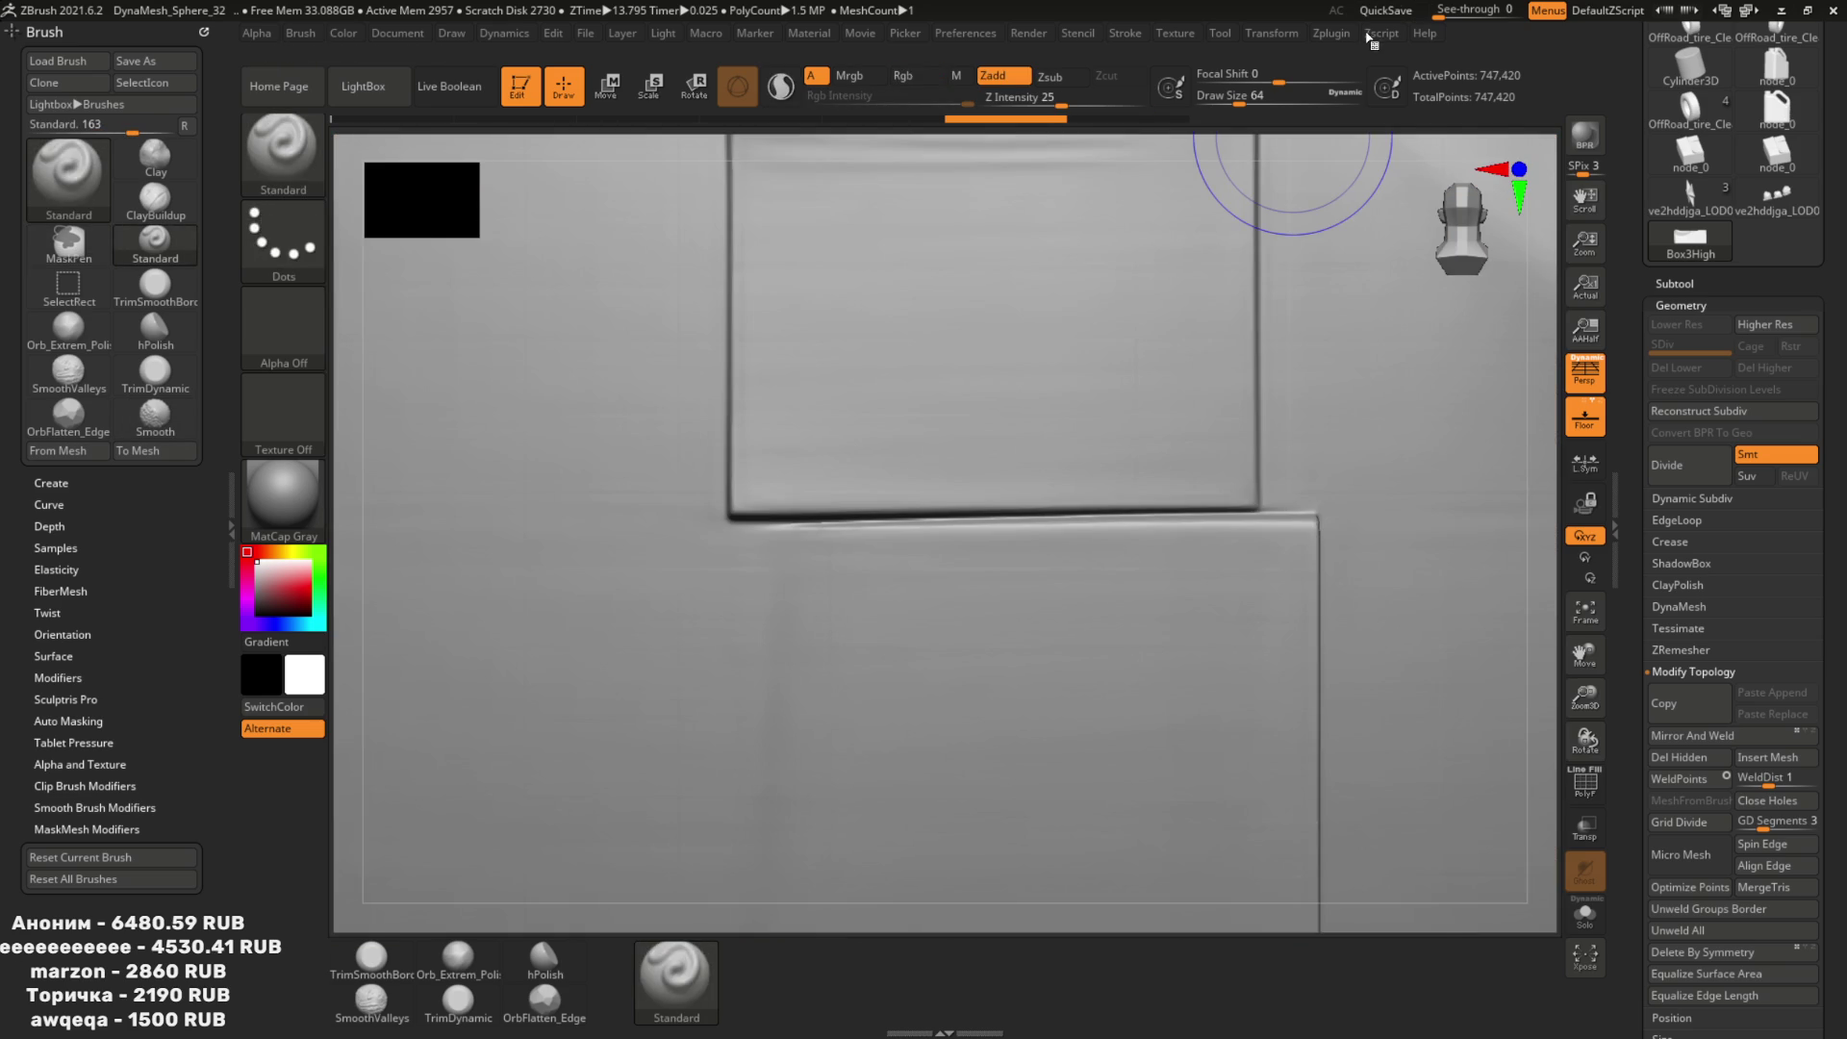
# Export the 747,420-point box mesh as Box3High.obj into GarbageProps, then open Decimation Master.
pyautogui.scroll(1, 1826, 168)
pyautogui.scroll(4, 1826, 168)
pyautogui.click(1770, 147)
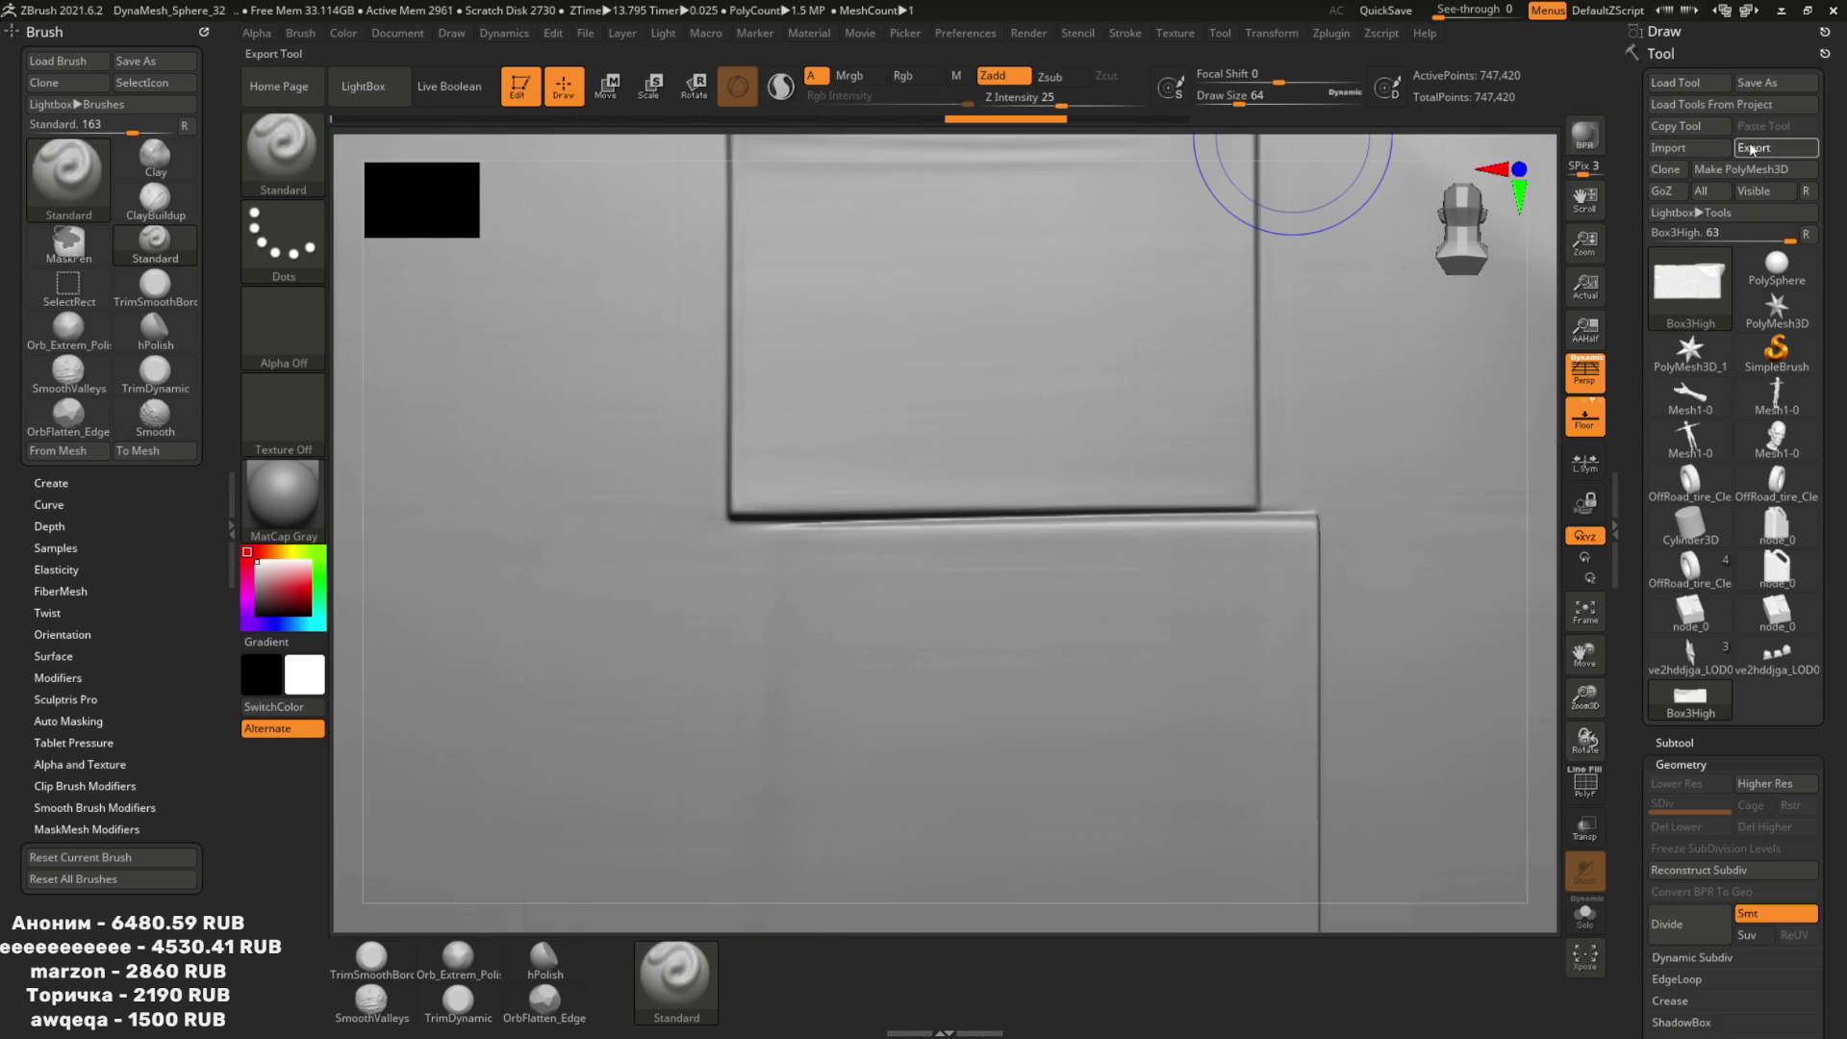
pyautogui.write('Ищ')
pyautogui.press('BackSpace')
pyautogui.press('BackSpace')
pyautogui.write('Box3High')
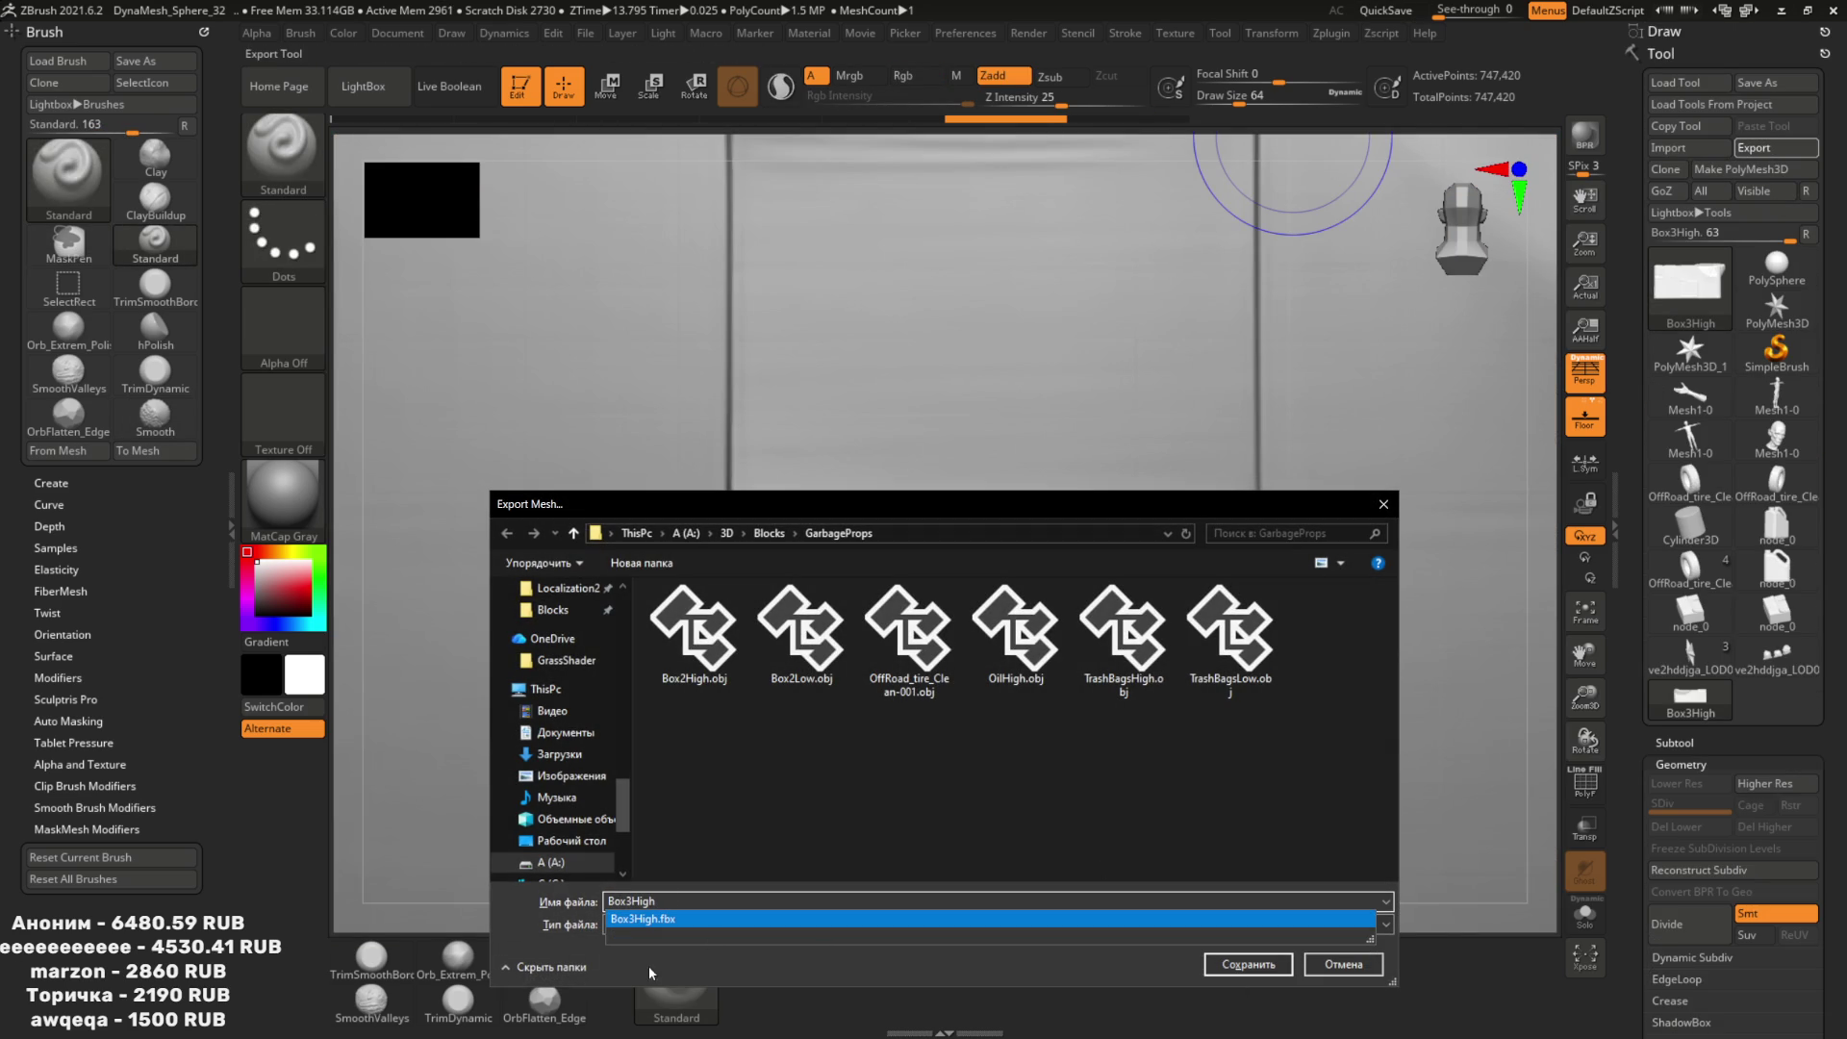
pyautogui.click(1248, 964)
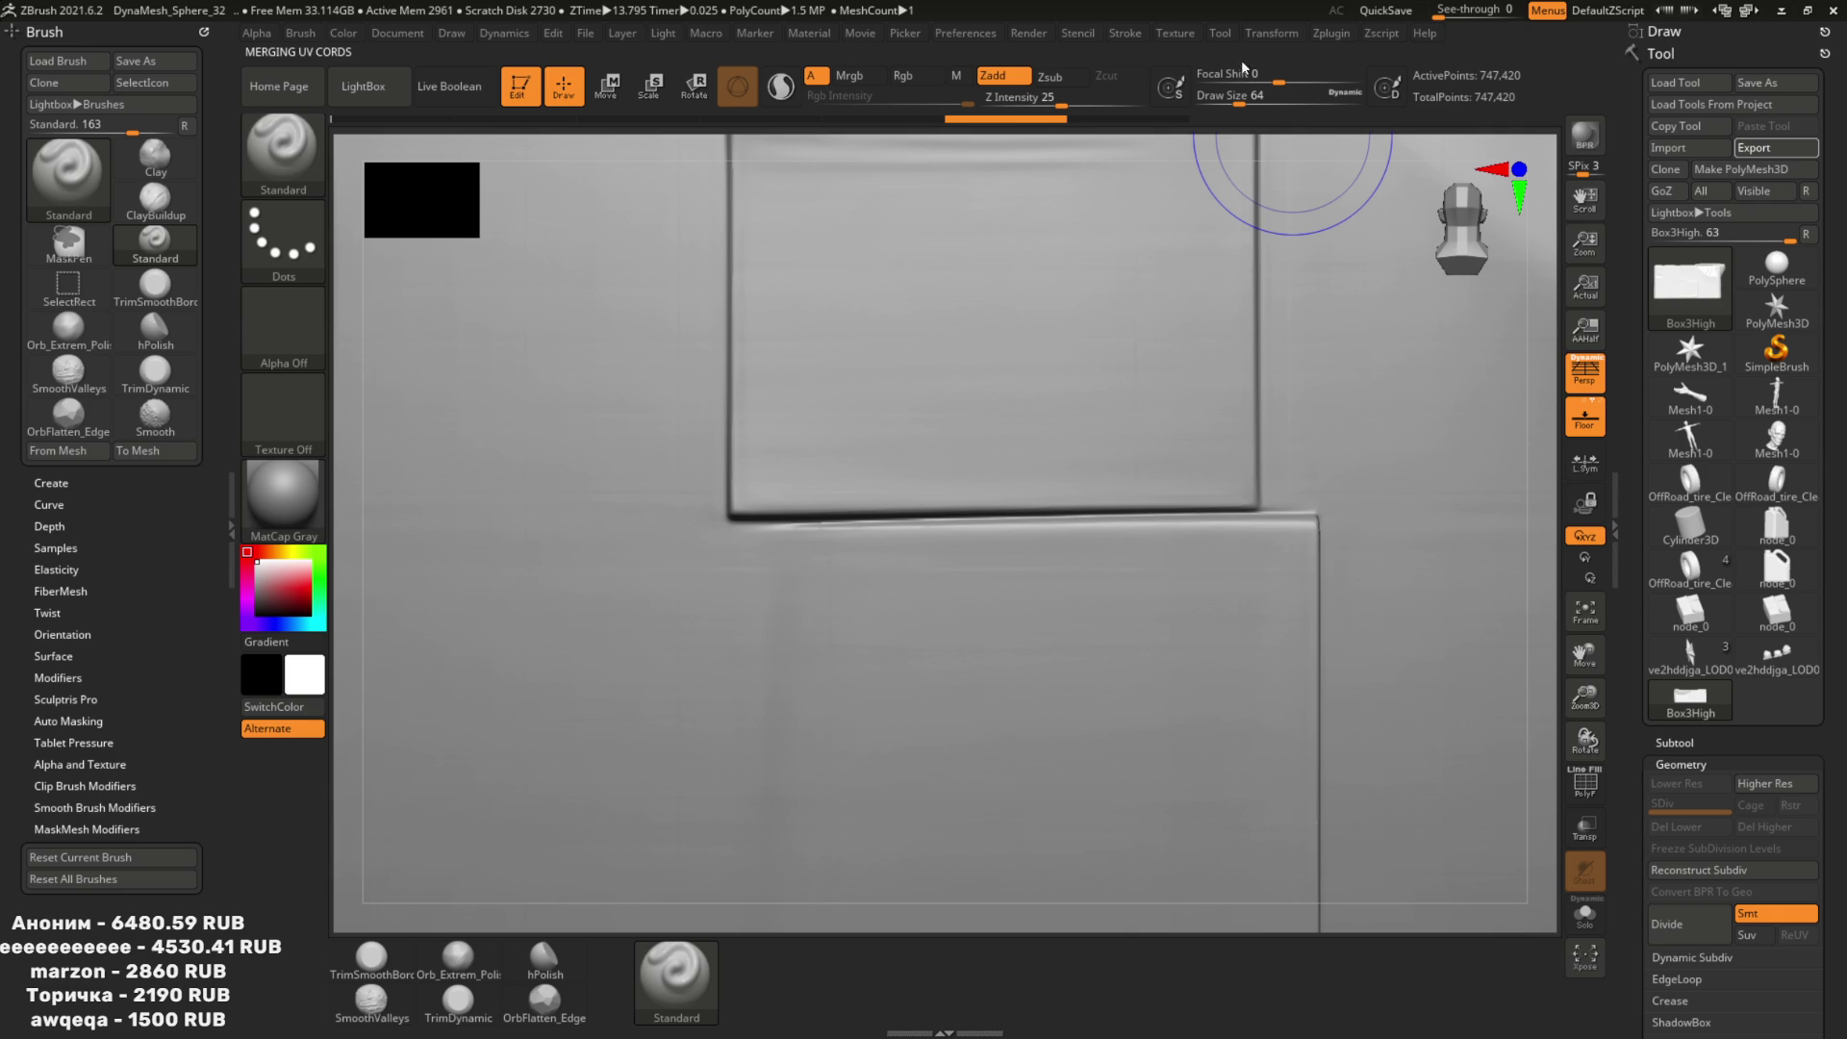
pyautogui.click(1345, 39)
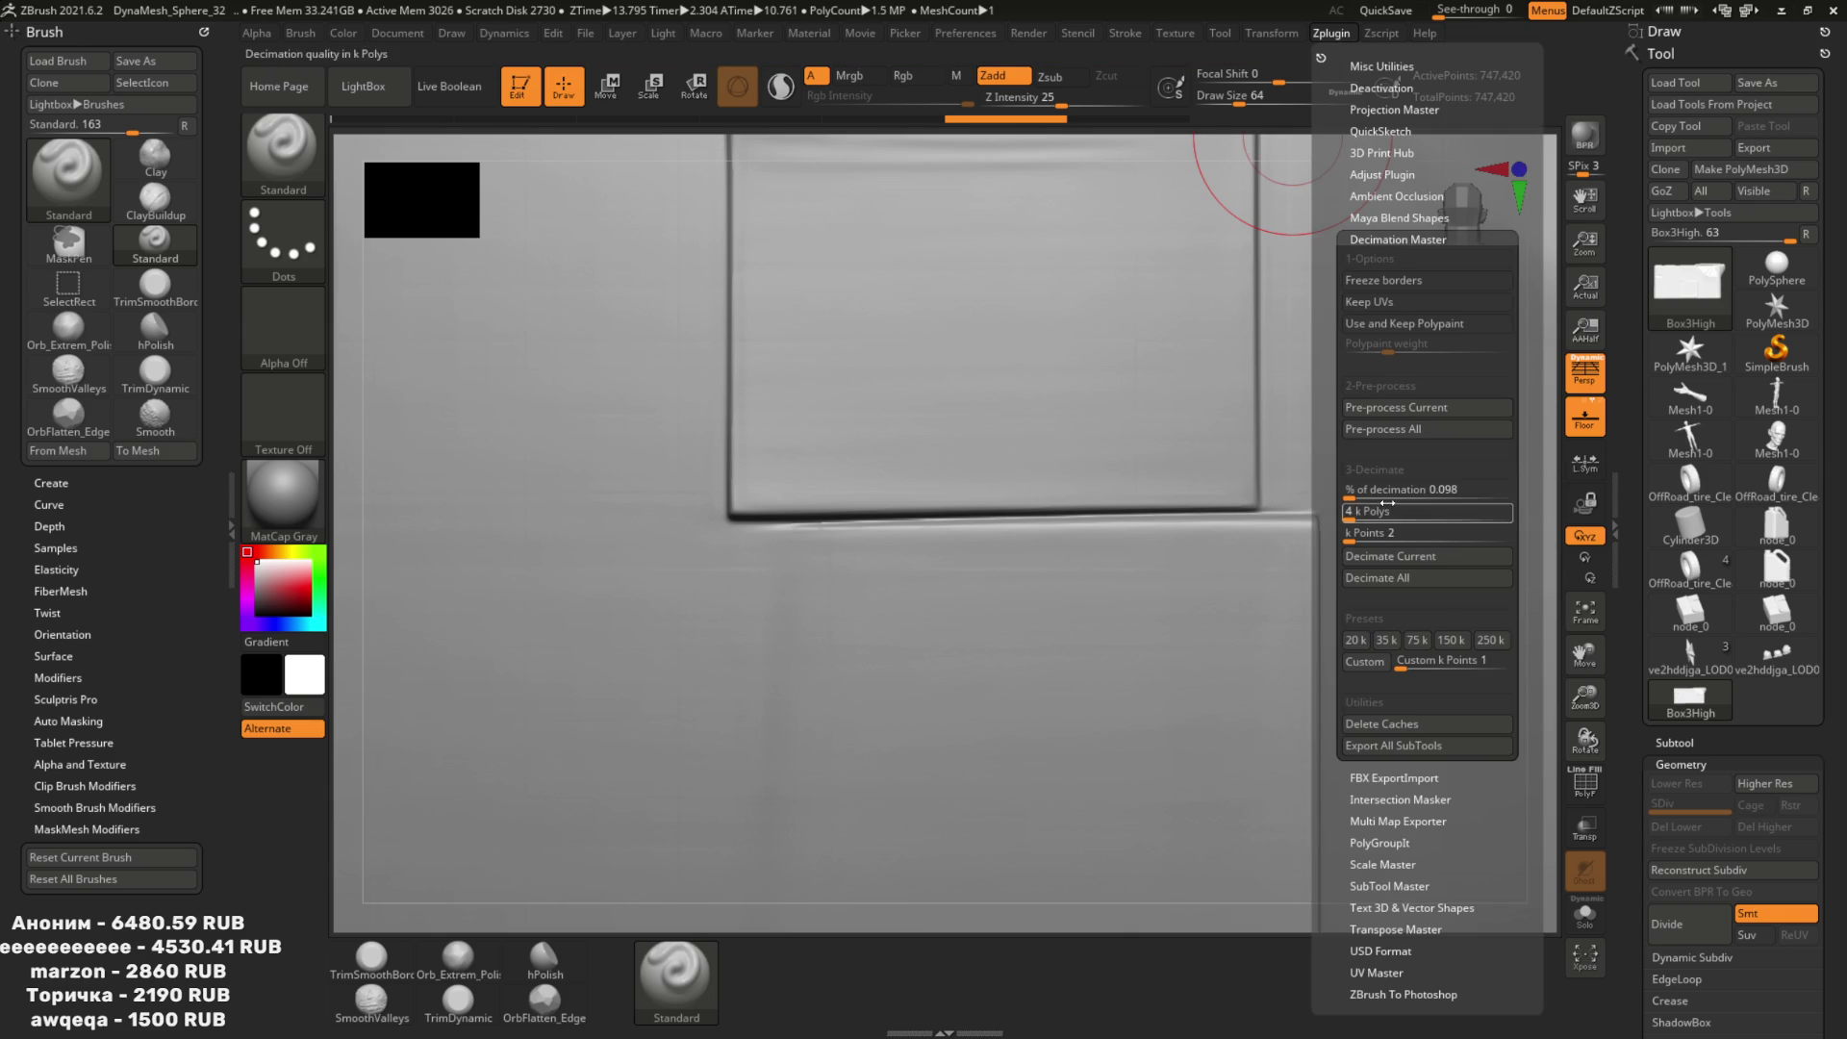
# Trial-decimate the box, inspect the wireframe result, and undo it.
pyautogui.click(1391, 556)
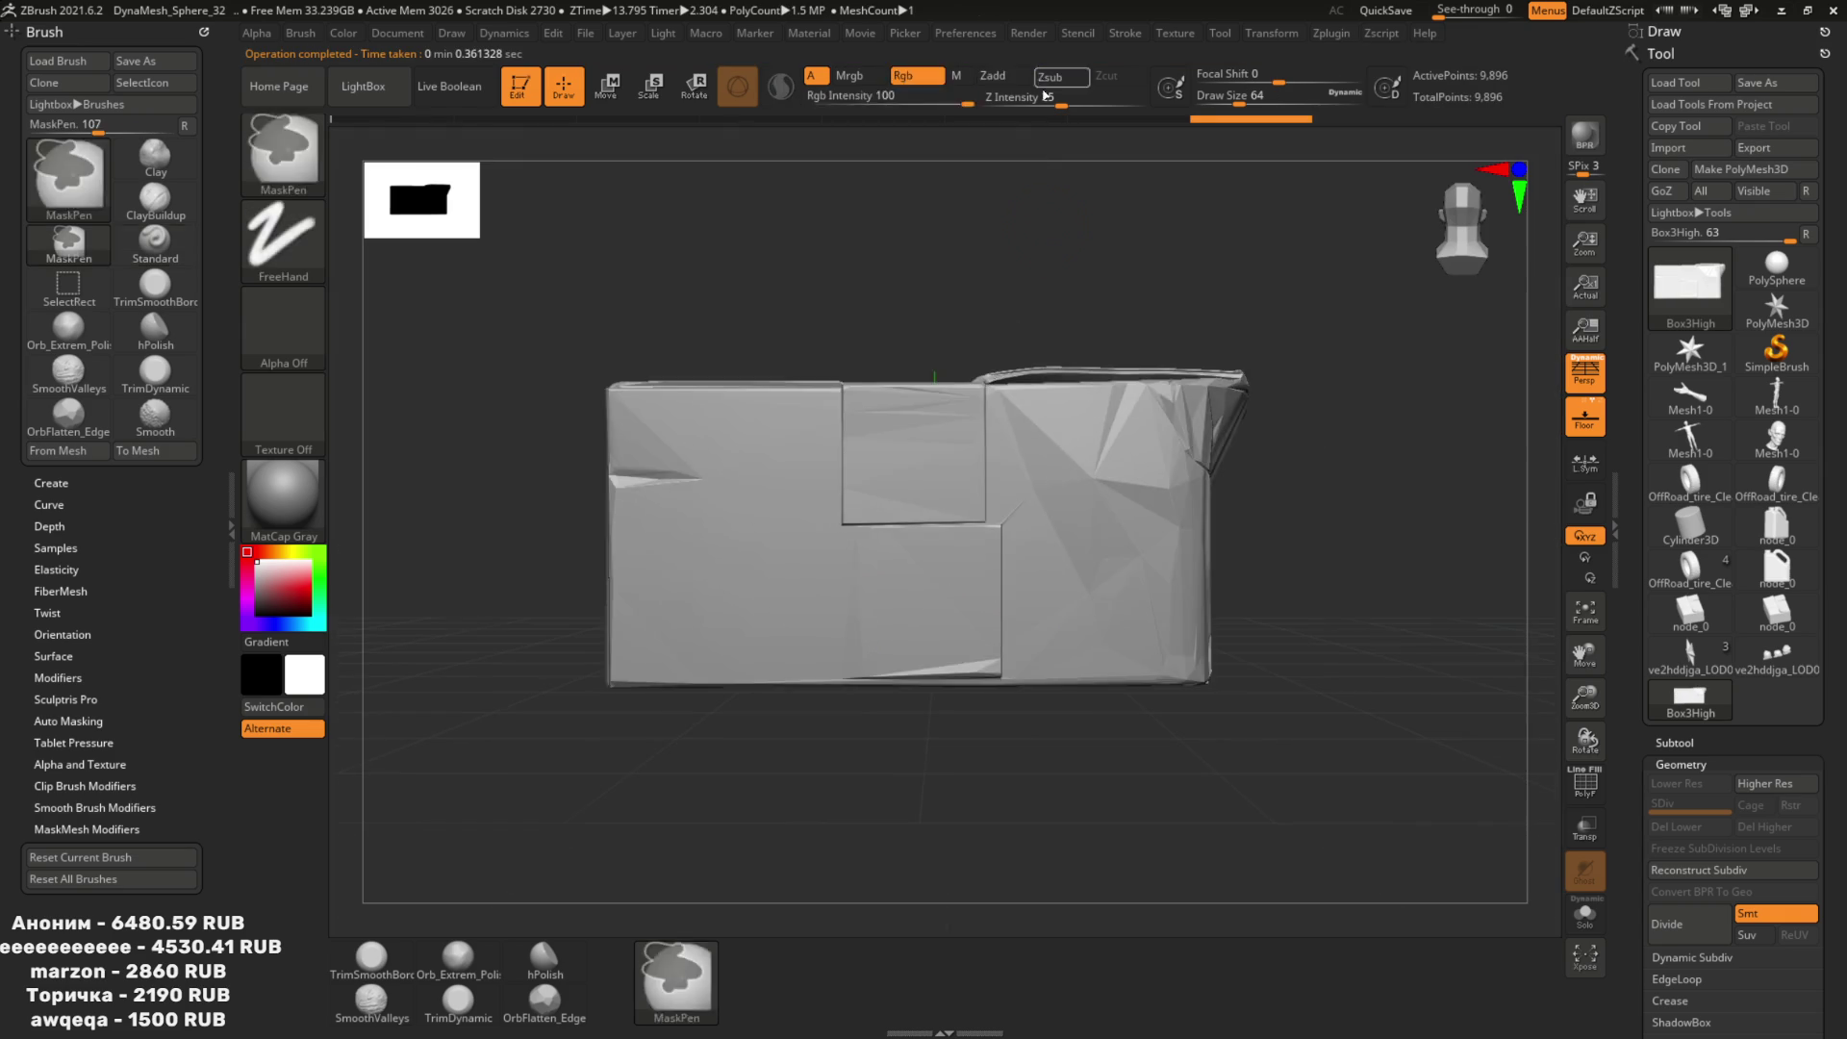
pyautogui.press('b')
pyautogui.press('s')
pyautogui.press('t')
pyautogui.hotkey('shift', 'f')
pyautogui.moveTo(1058, 770); pyautogui.dragTo(1094, 449)
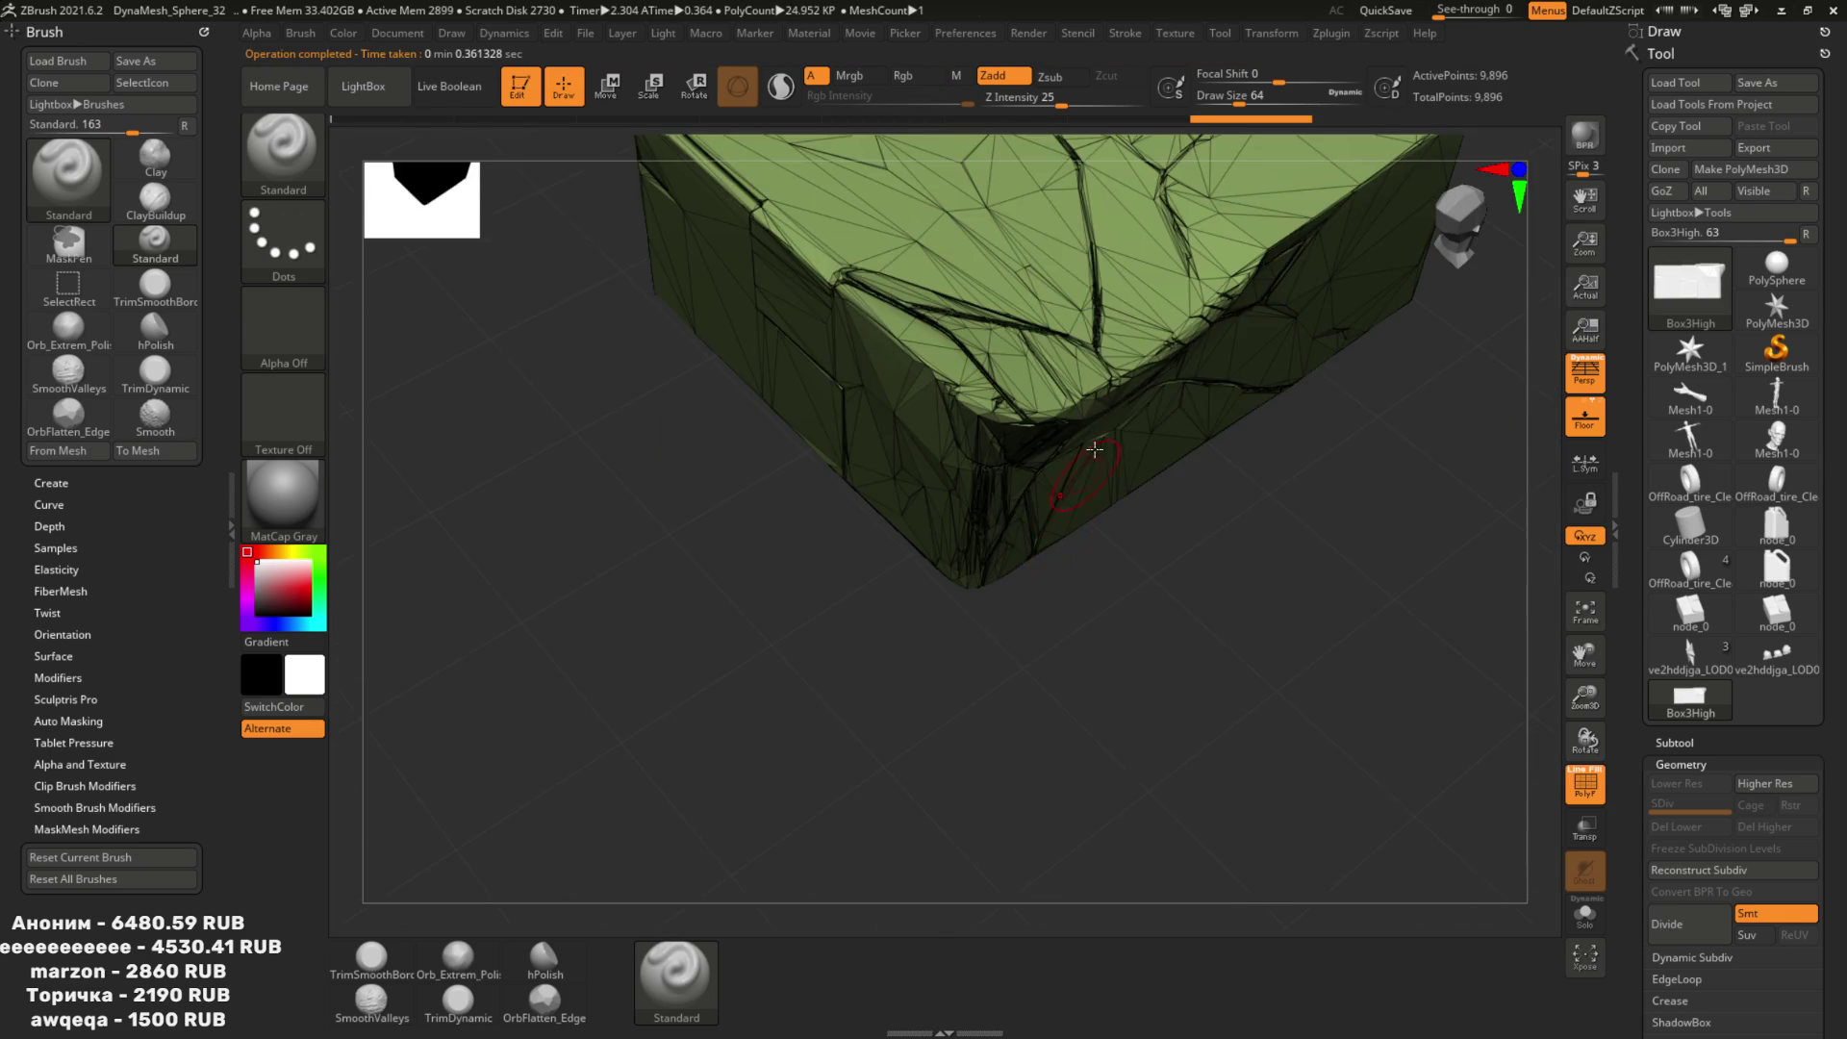
pyautogui.hotkey('ctrl', 'z')
pyautogui.hotkey('ctrl', 'z')
# Change the k Polys target, decimate again, check it, and undo back to the dense mesh.
pyautogui.click(1331, 32)
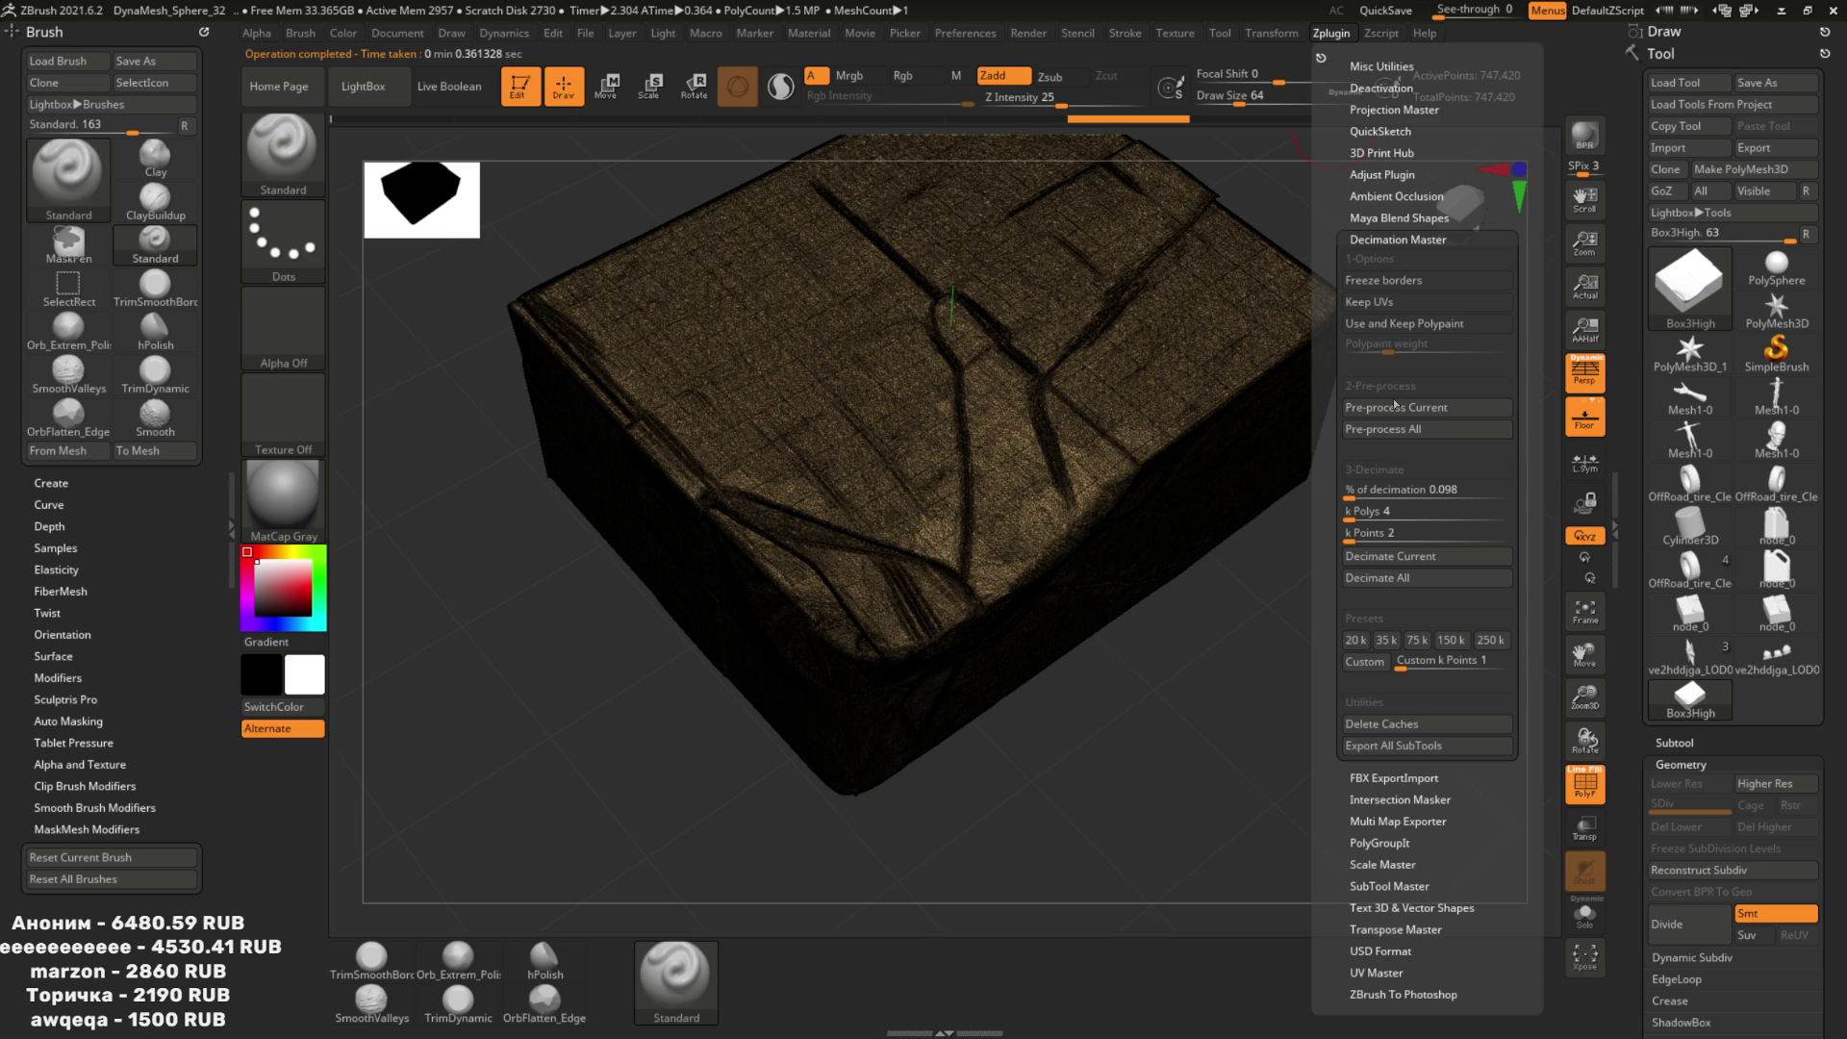
pyautogui.keyDown('shift'); pyautogui.click(1401, 512); pyautogui.keyUp('shift')
pyautogui.write('0.5')
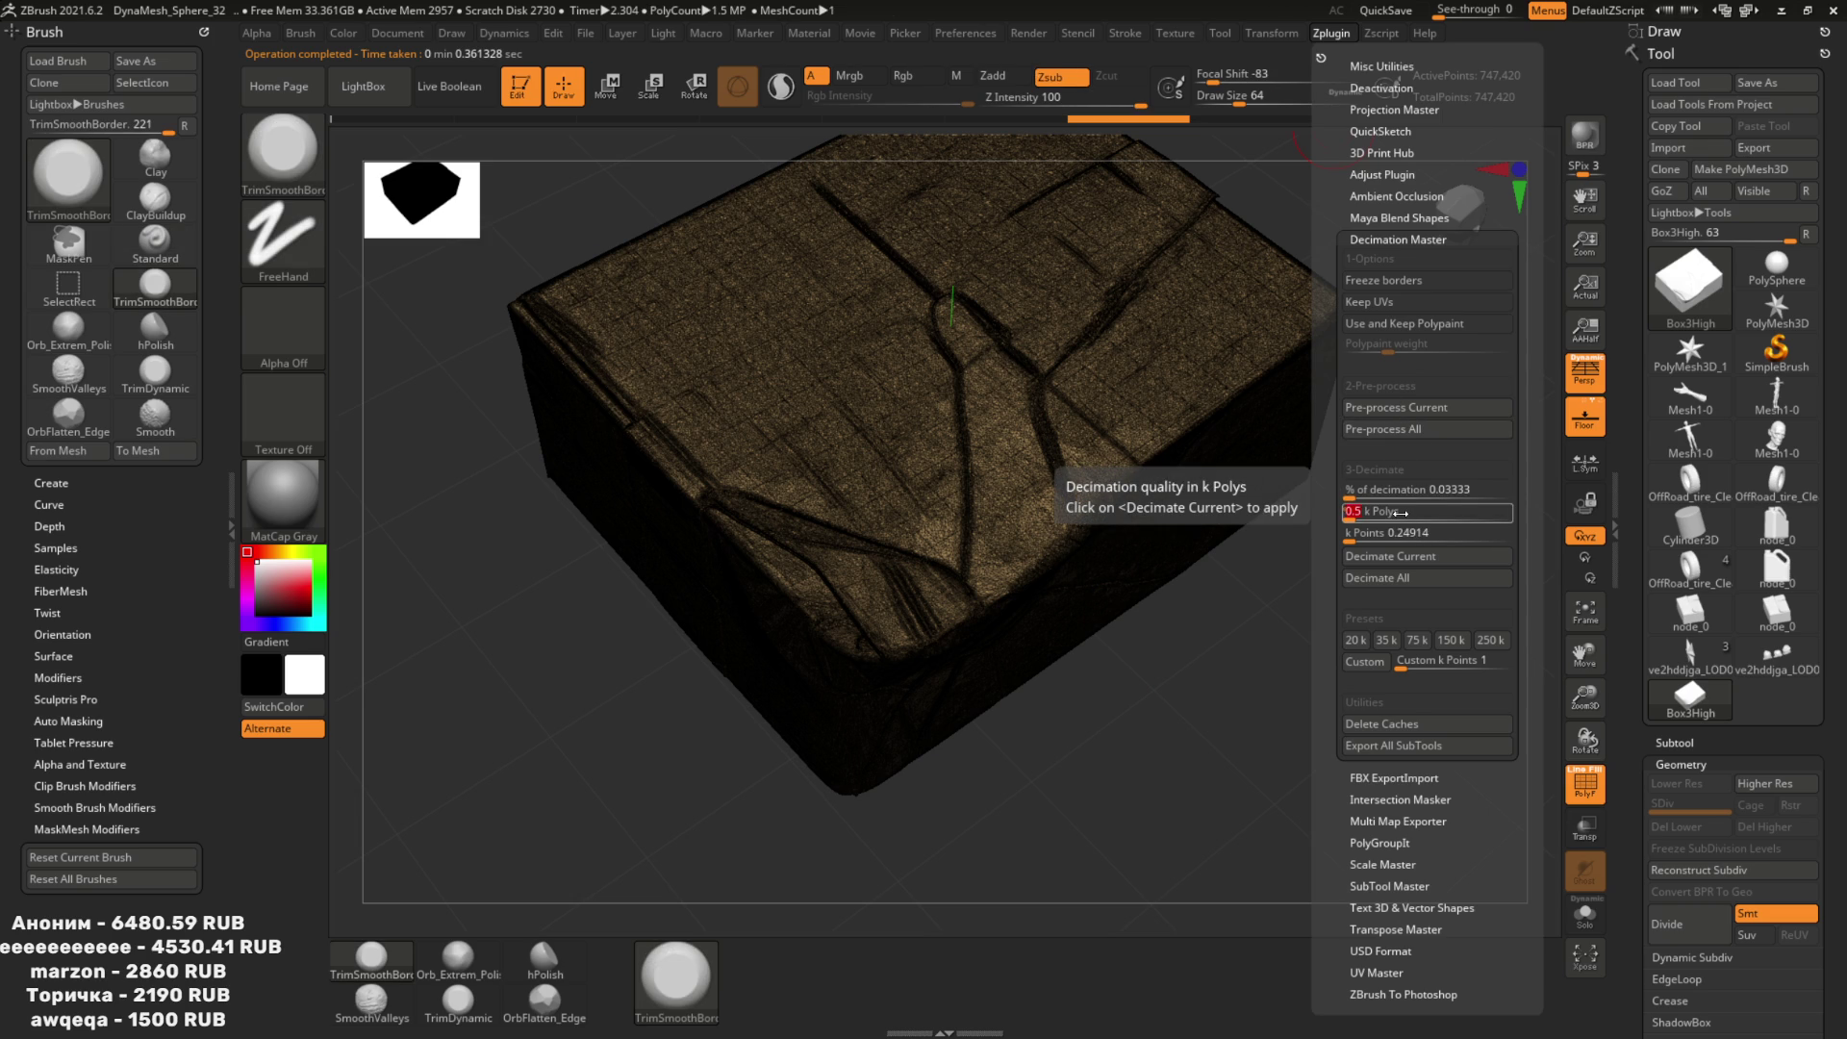
pyautogui.press('Return')
pyautogui.click(1391, 556)
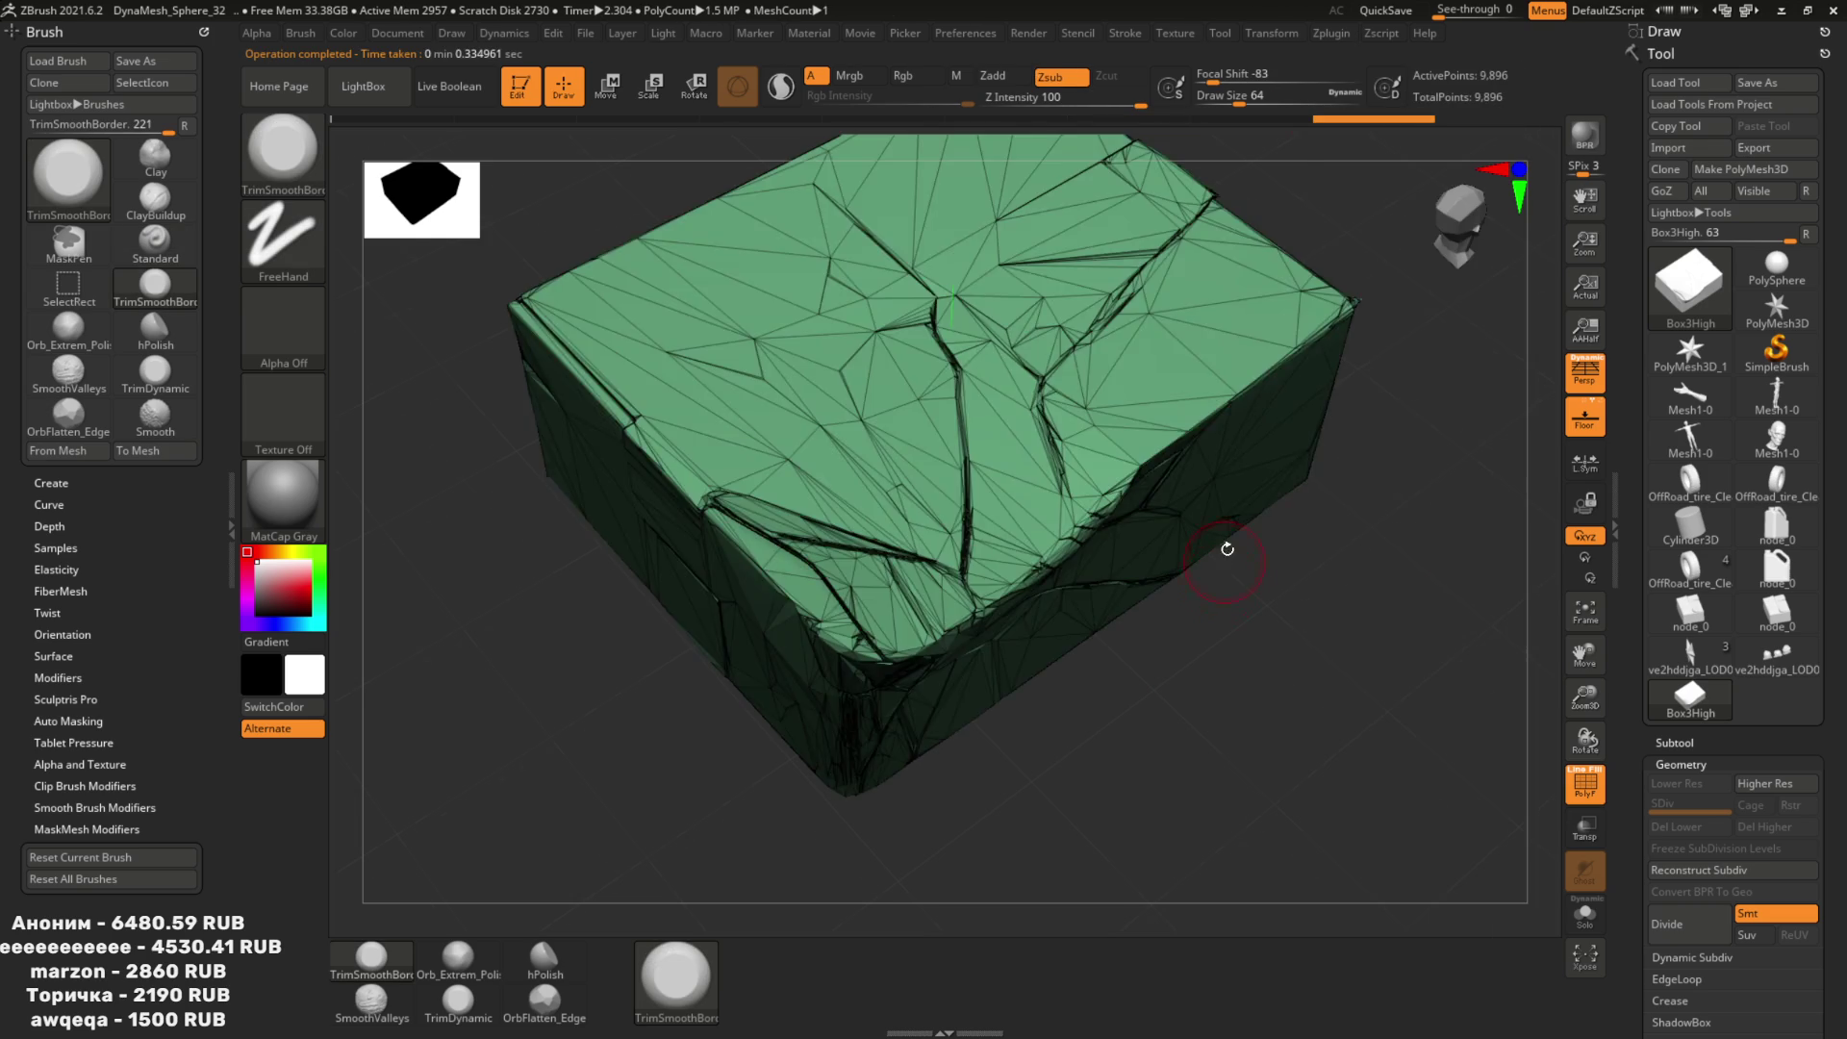
pyautogui.hotkey('shift', 'f')
pyautogui.moveTo(1105, 660)
pyautogui.mouseDown(button='right')
pyautogui.moveTo(1080, 479)
pyautogui.moveTo(1105, 560)
pyautogui.mouseUp(button='right')
pyautogui.hotkey('shift', 'f')
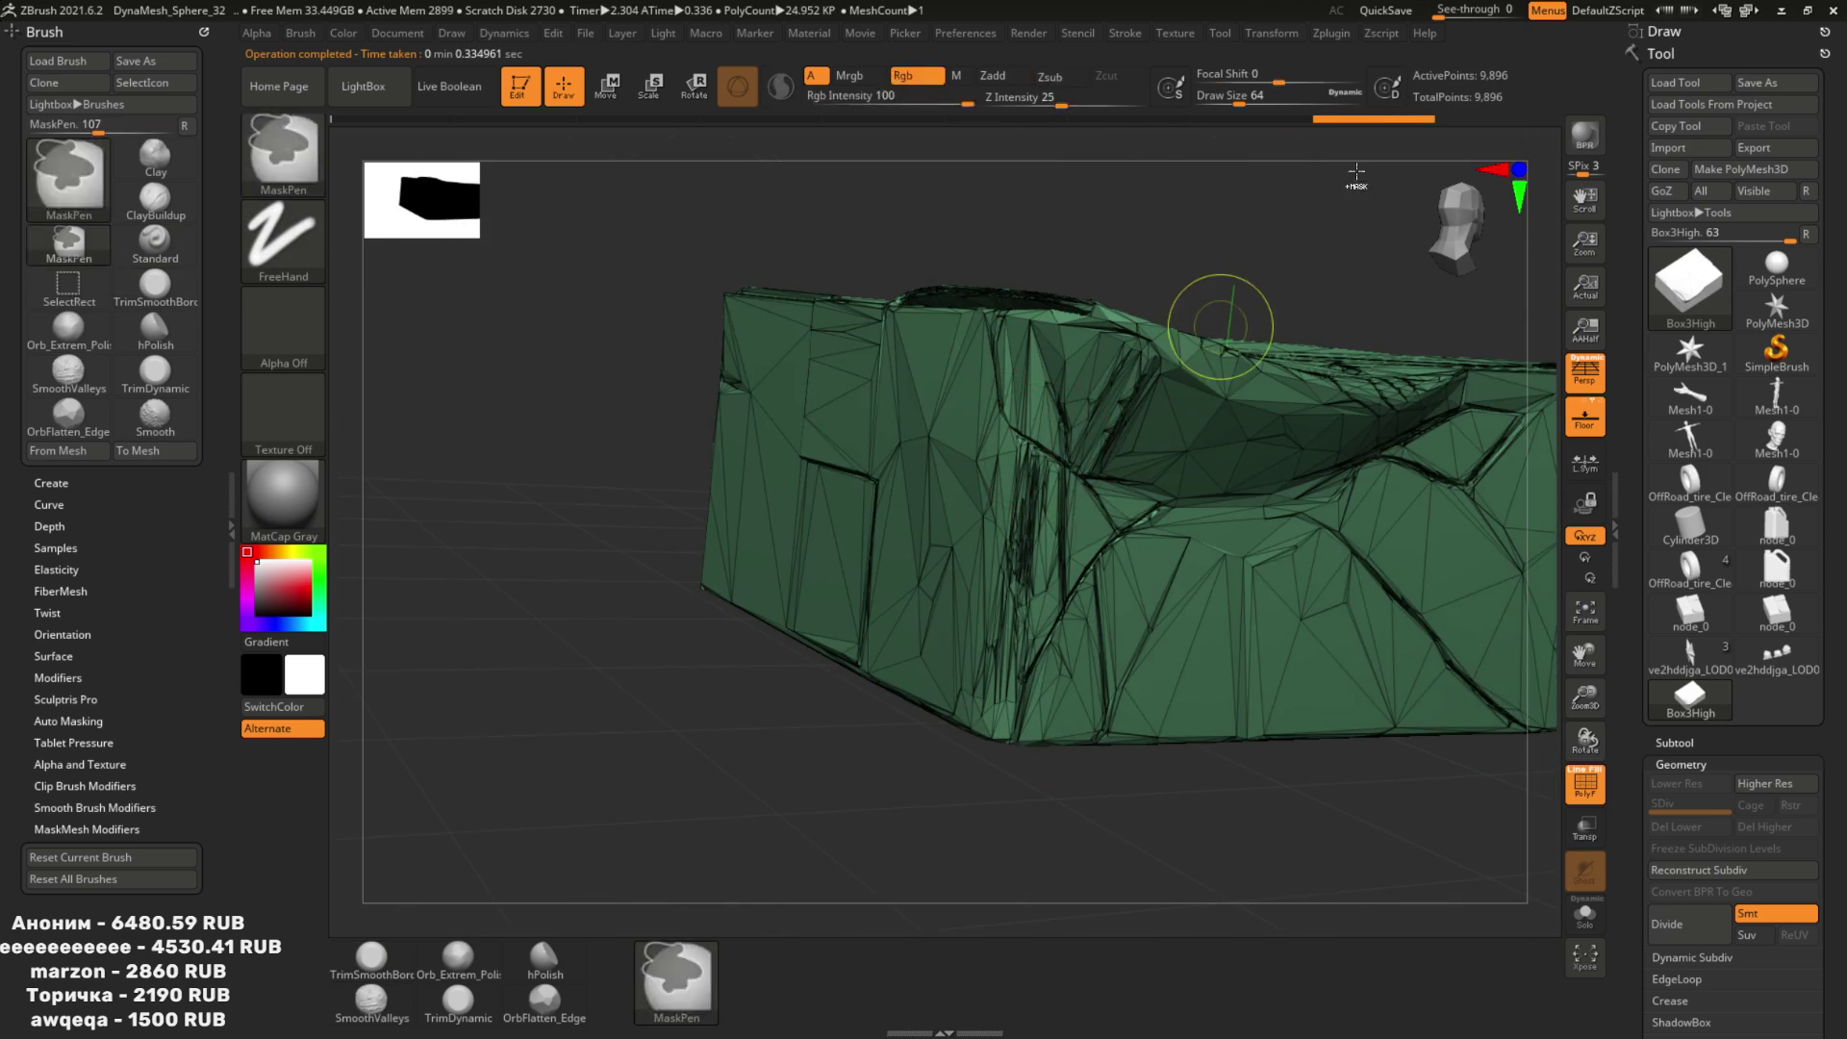
pyautogui.hotkey('ctrl', 'z')
# Decimate the box to 9,896 points and inspect the faceted result from all sides.
pyautogui.click(1331, 39)
pyautogui.click(1348, 512)
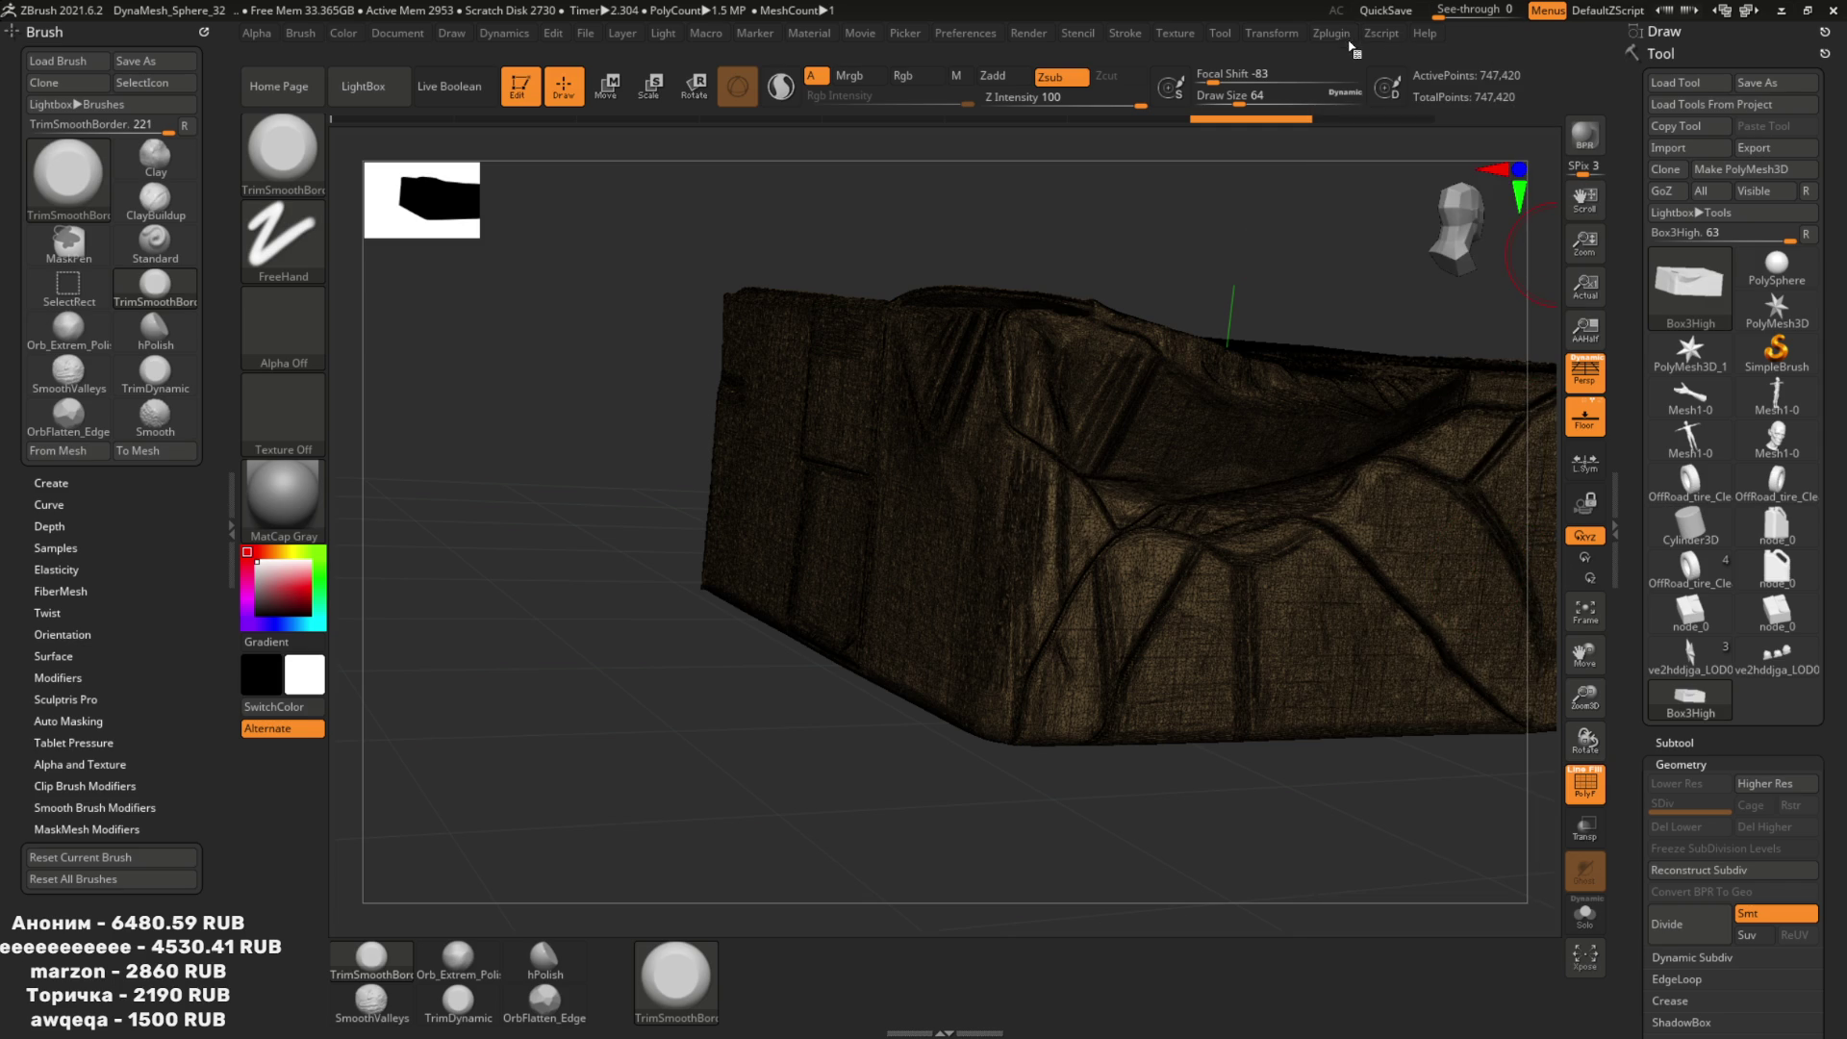
pyautogui.click(1330, 34)
pyautogui.click(1386, 564)
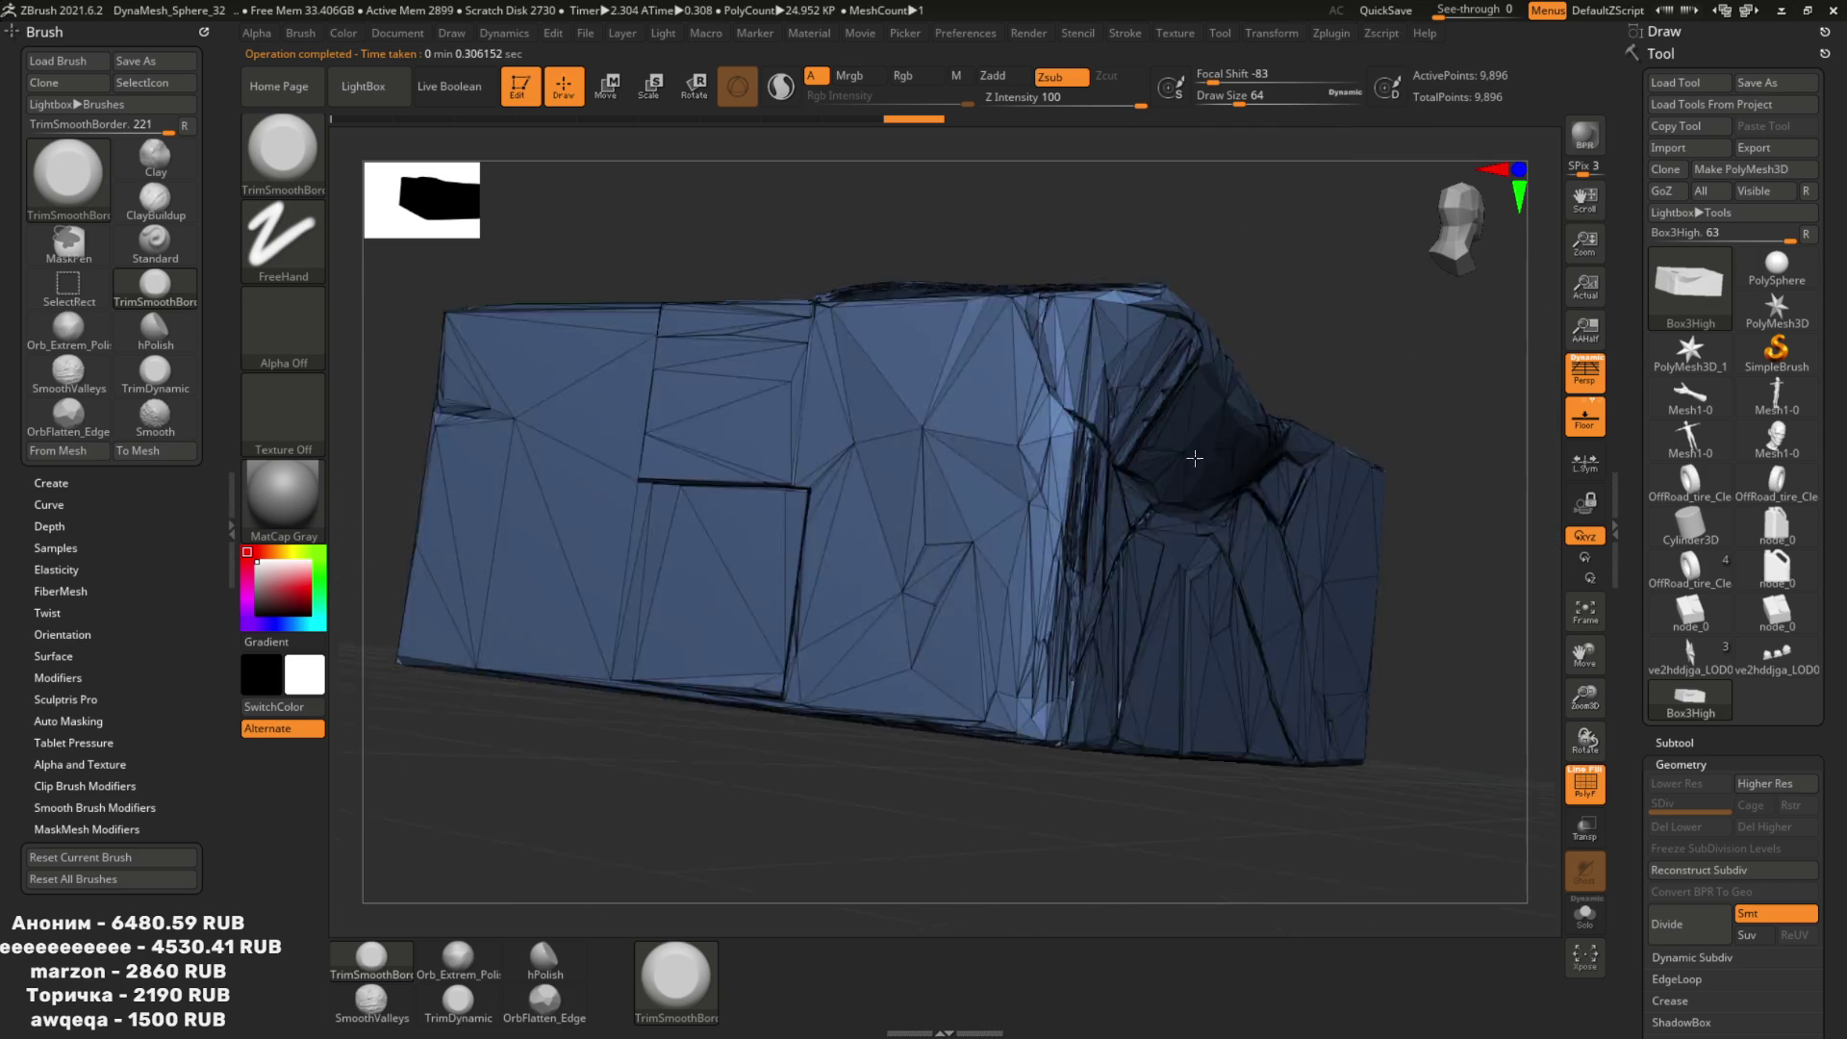
pyautogui.moveTo(1171, 478); pyautogui.dragTo(1174, 548, button='right')
pyautogui.hotkey('shift', 'f')
pyautogui.press('f')
pyautogui.moveTo(1146, 185); pyautogui.dragTo(1127, 222)
pyautogui.moveTo(1128, 221)
pyautogui.keyDown('alt'); pyautogui.mouseDown(button='right')
pyautogui.moveTo(1207, 618)
pyautogui.moveTo(1063, 297)
pyautogui.moveTo(1167, 598)
pyautogui.moveTo(1115, 565)
pyautogui.moveTo(1196, 561)
pyautogui.moveTo(1097, 546)
pyautogui.moveTo(1154, 520)
pyautogui.mouseUp(button='right'); pyautogui.keyUp('alt')
pyautogui.hotkey('shift', 'f')
# Export the decimated mesh as Box3Low.obj into GarbageProps and switch to Blender.
pyautogui.click(1746, 147)
pyautogui.write('Box3Low')
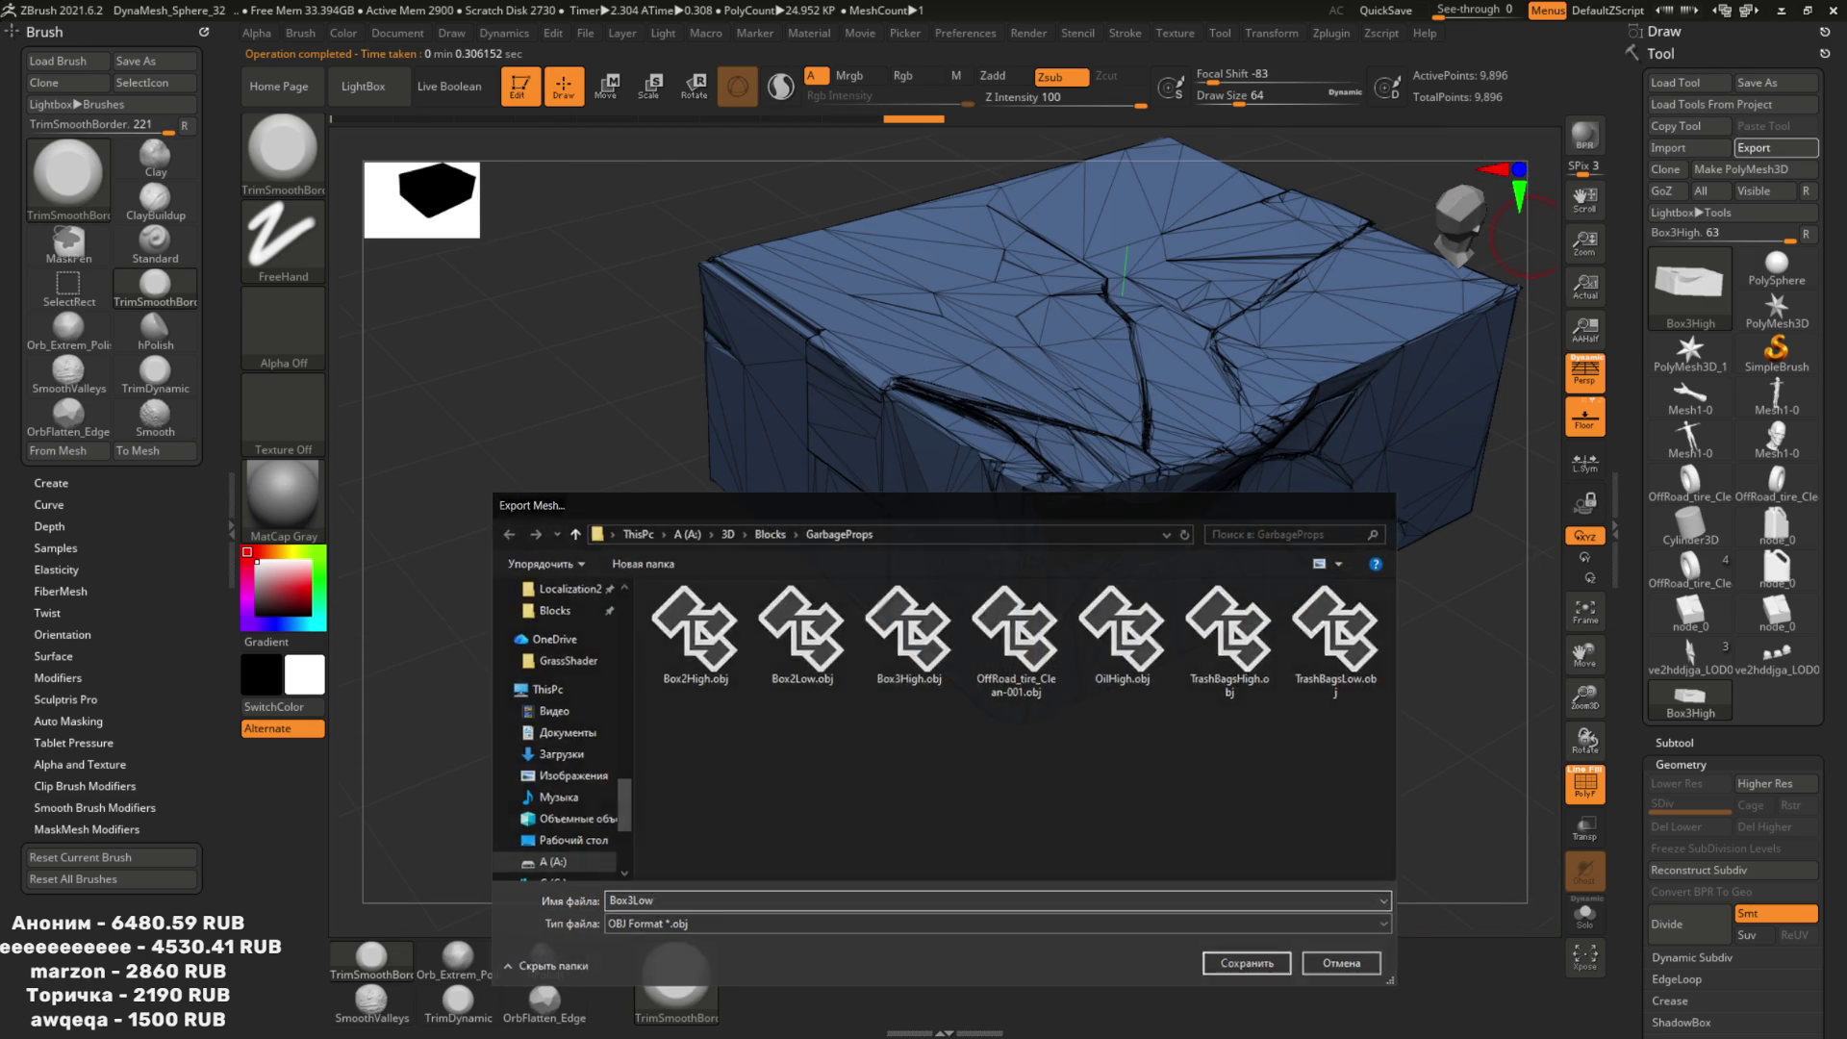
pyautogui.press('Return')
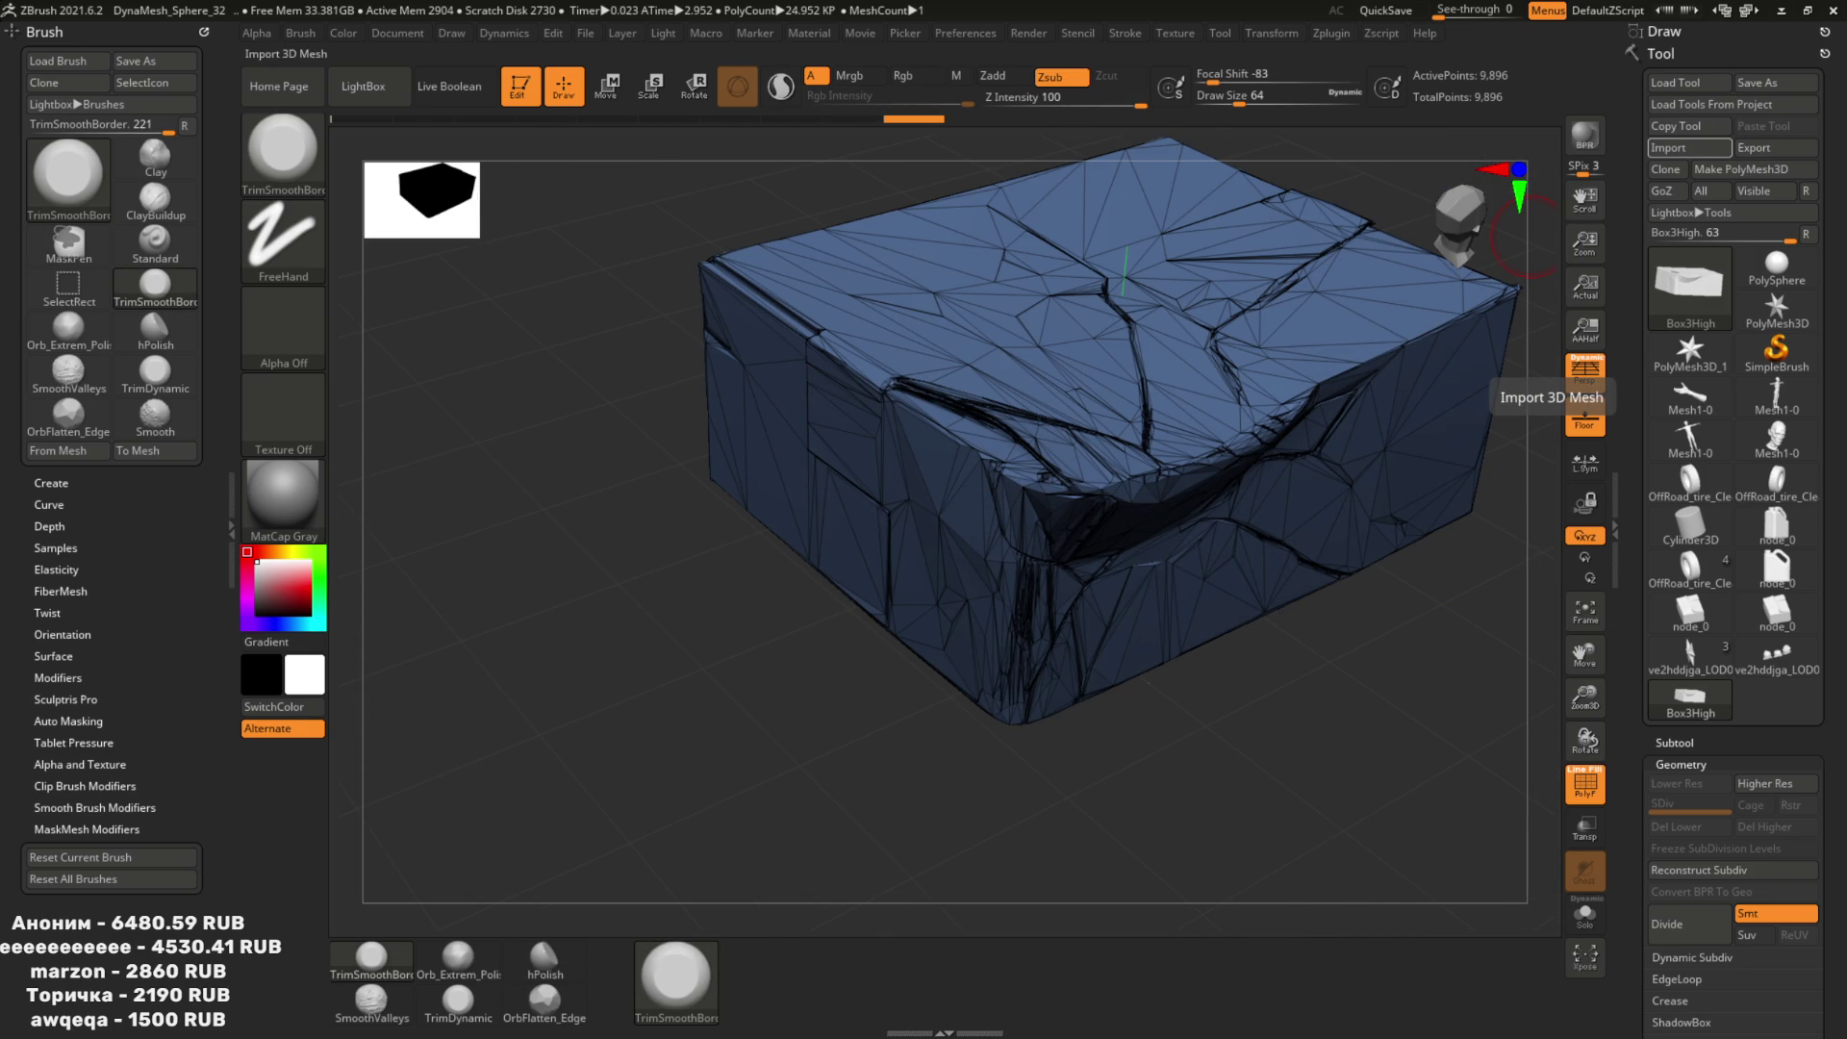
pyautogui.hotkey('alt', 'Tab')
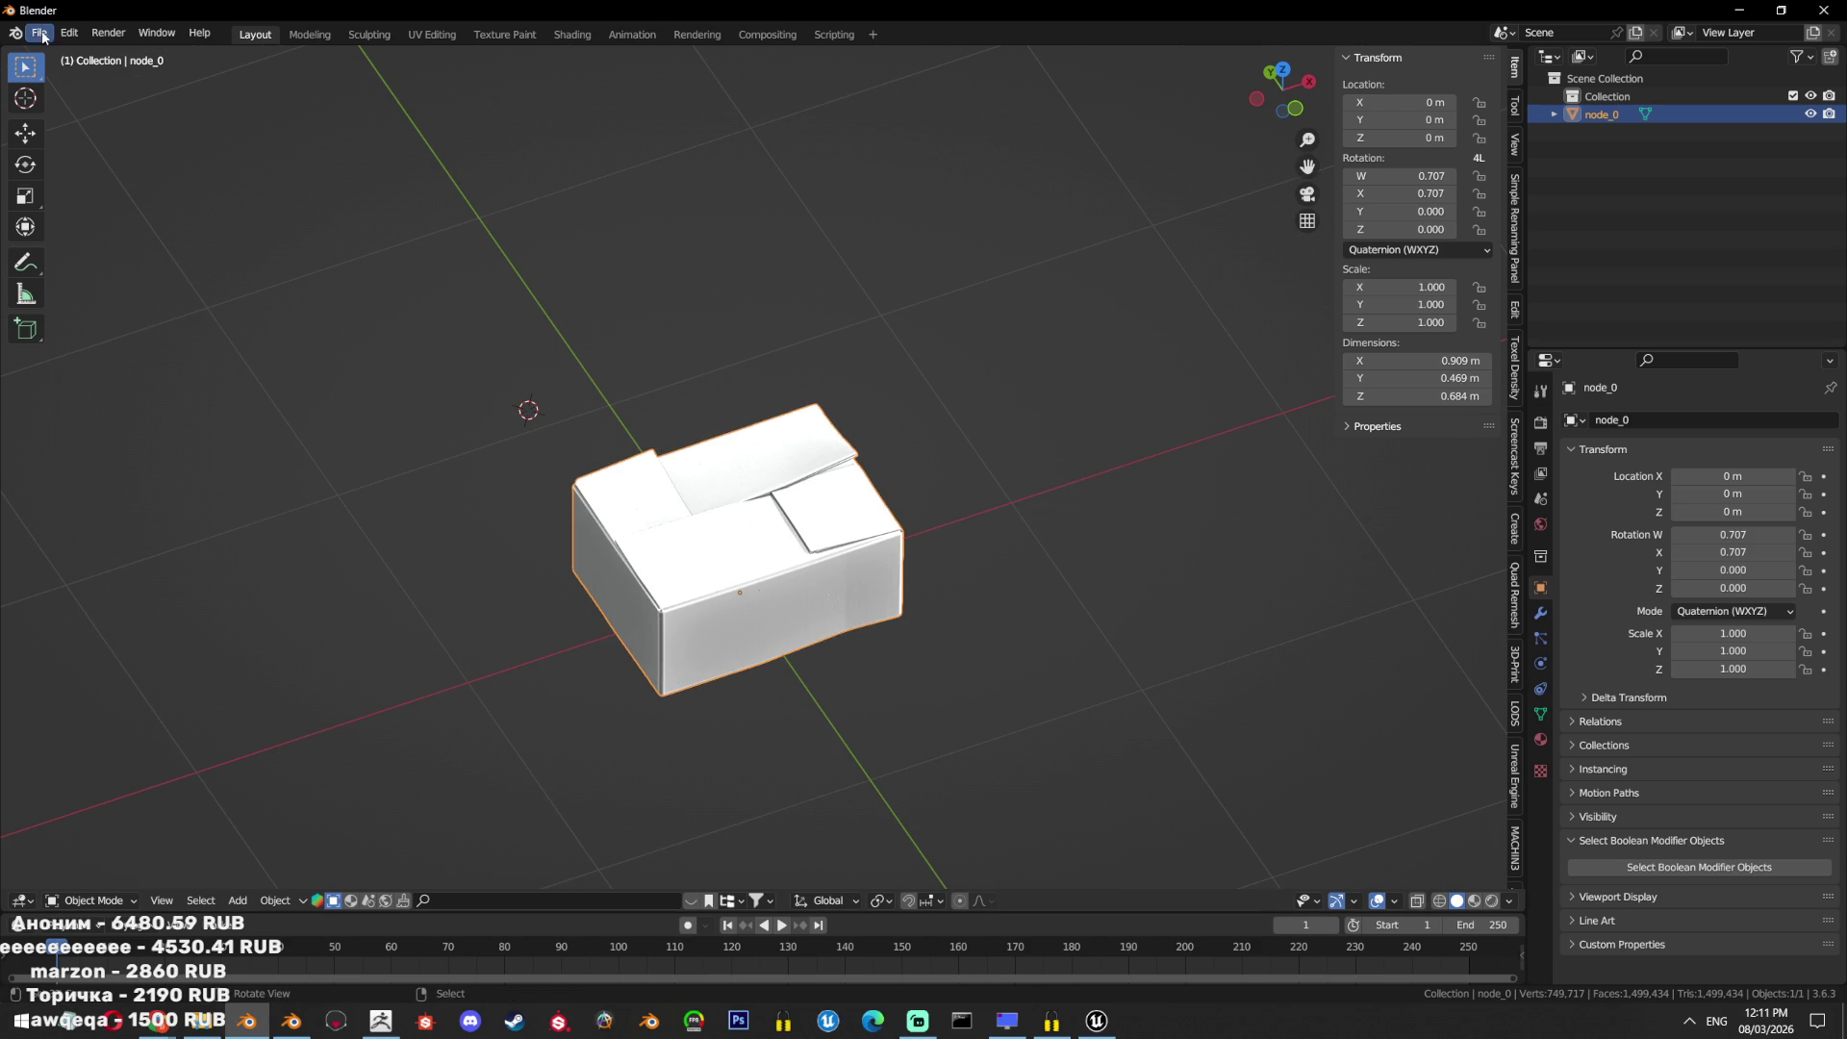
pyautogui.click(43, 36)
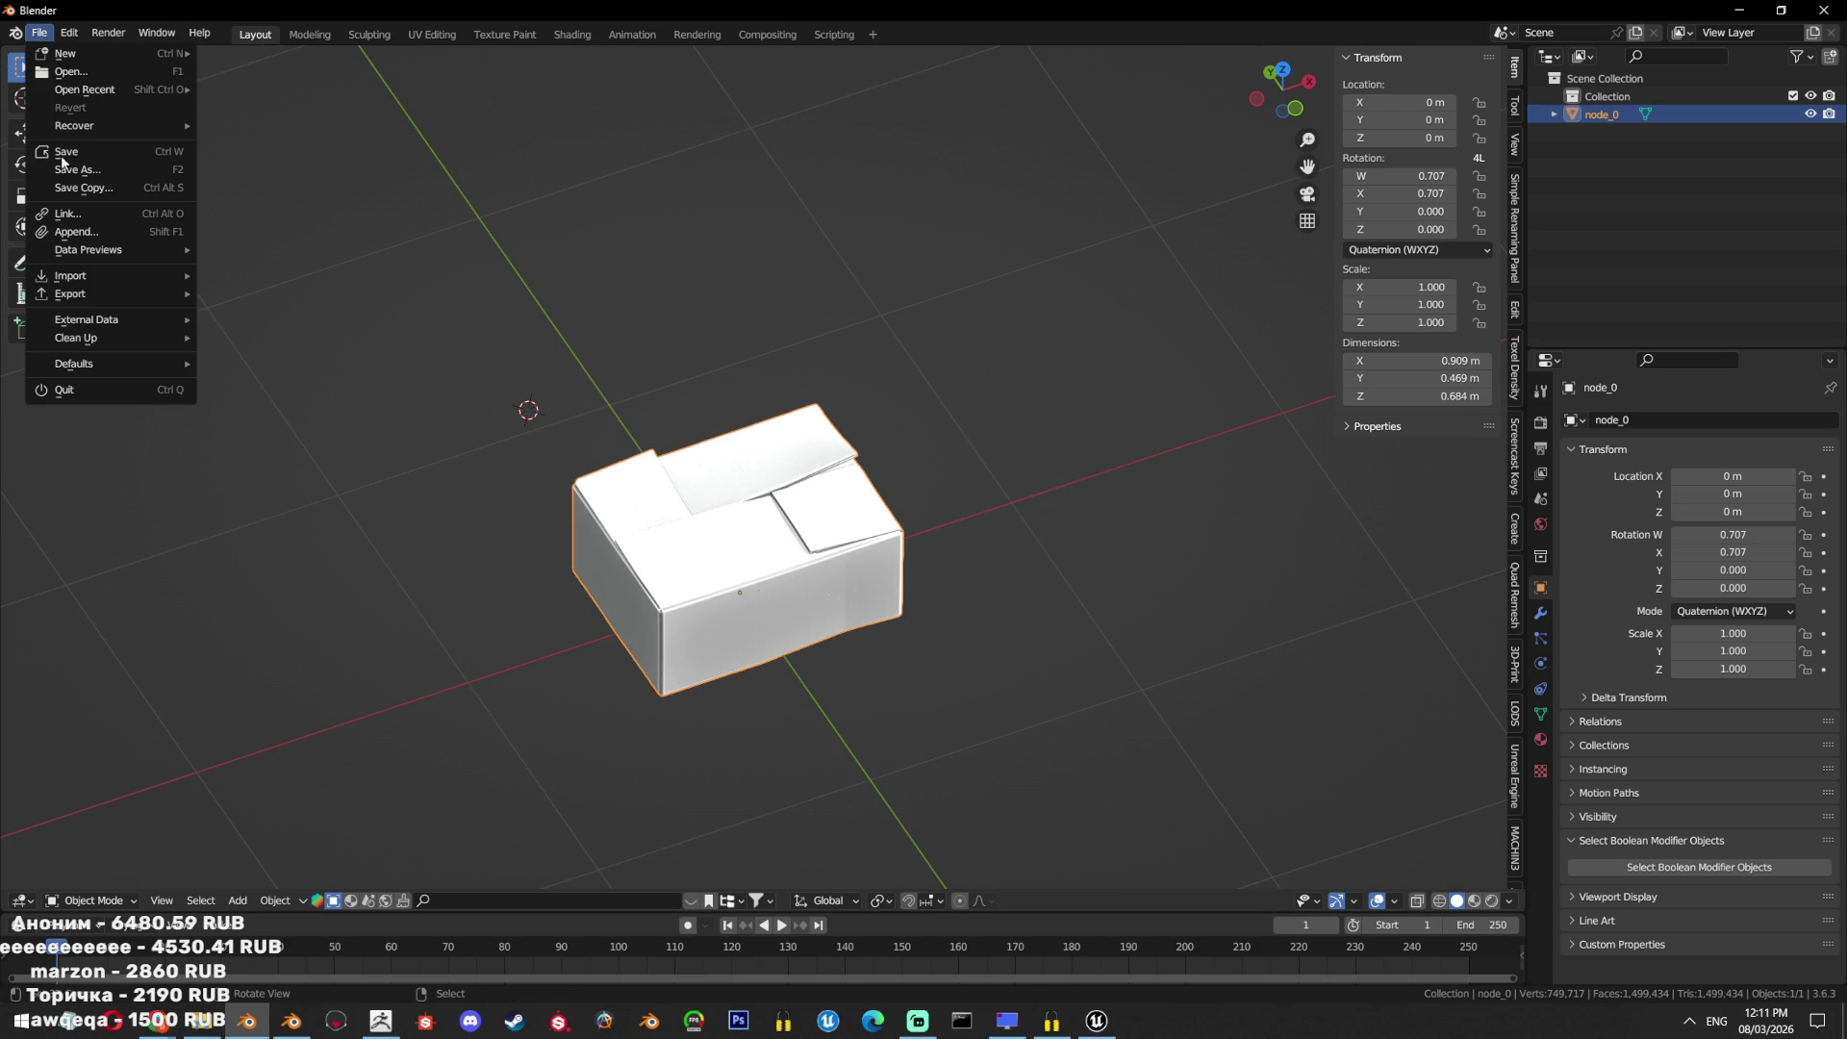
# Open the FBX and OBJ import browsers in the extra Blender window and cancel both.
pyautogui.moveTo(114, 277)
pyautogui.click(268, 476)
pyautogui.click(424, 507)
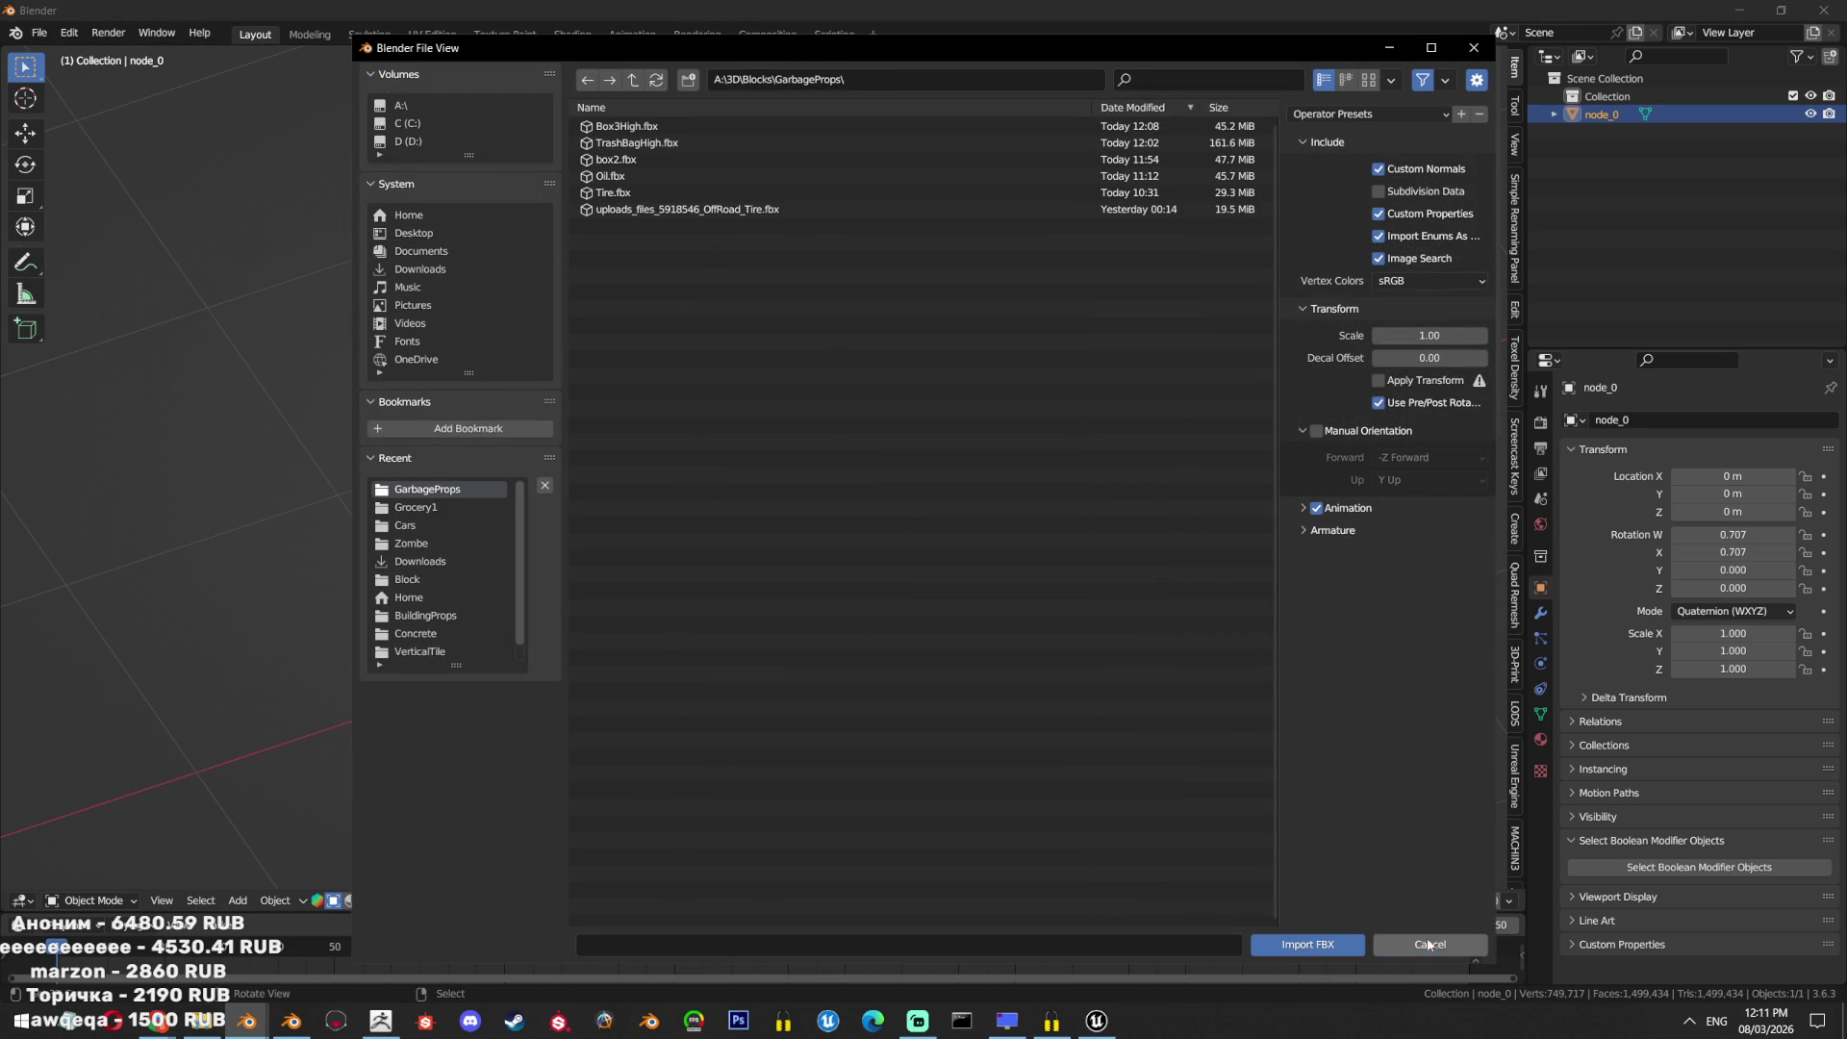
pyautogui.click(1429, 946)
pyautogui.click(38, 33)
pyautogui.moveTo(87, 276)
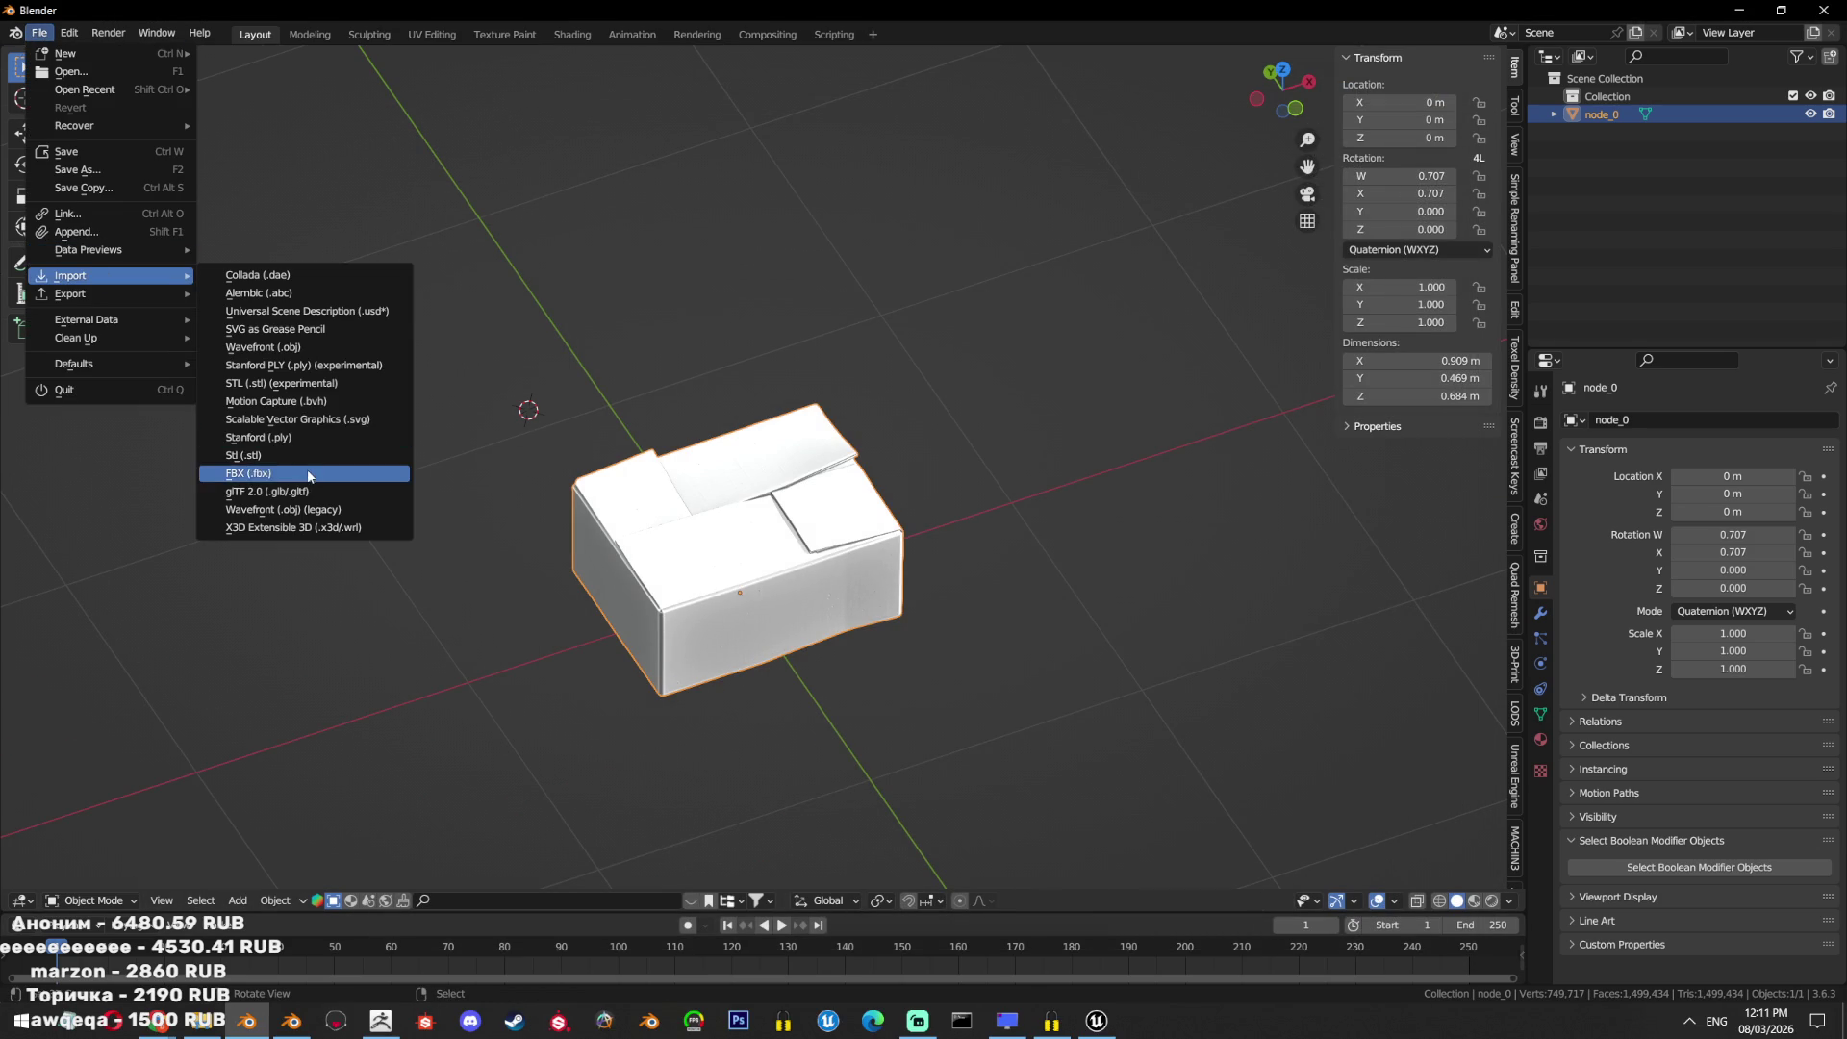
pyautogui.click(289, 348)
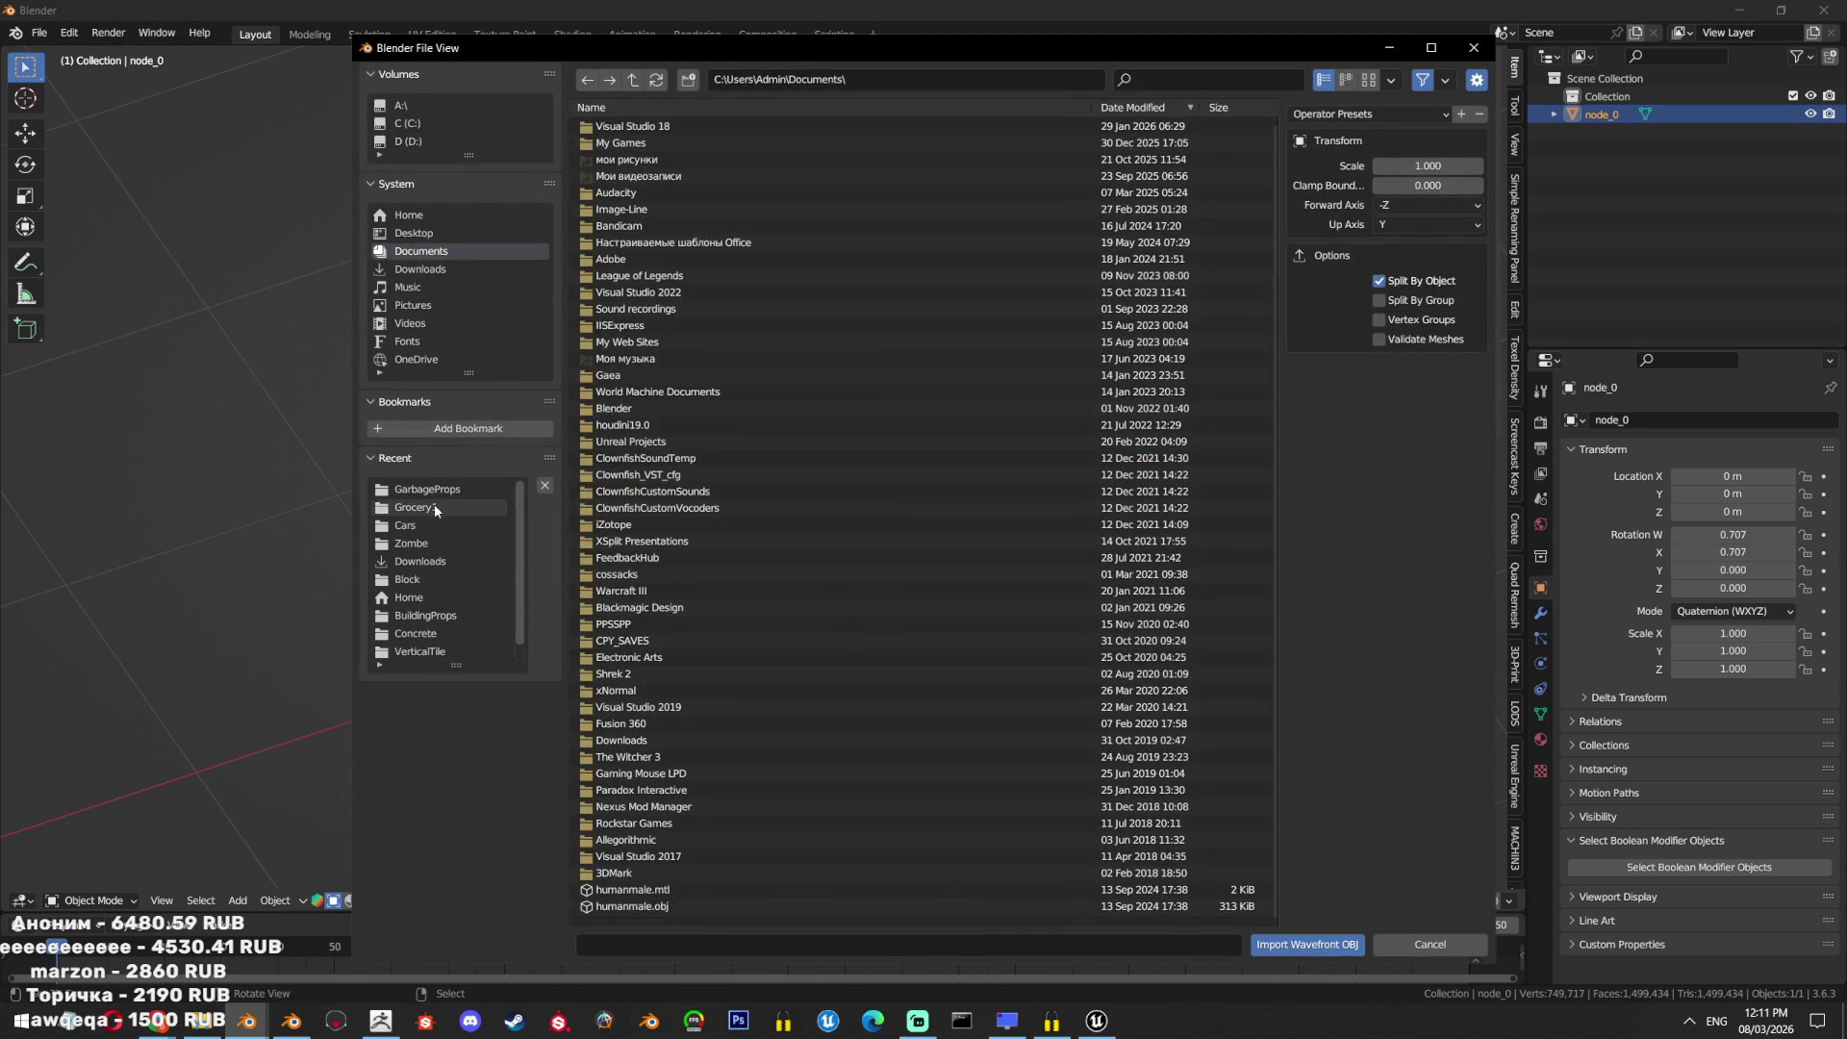
pyautogui.click(436, 510)
pyautogui.press('Escape')
# Quit the extra Blender window without saving and return to the garbage-props scene.
pyautogui.click(1825, 16)
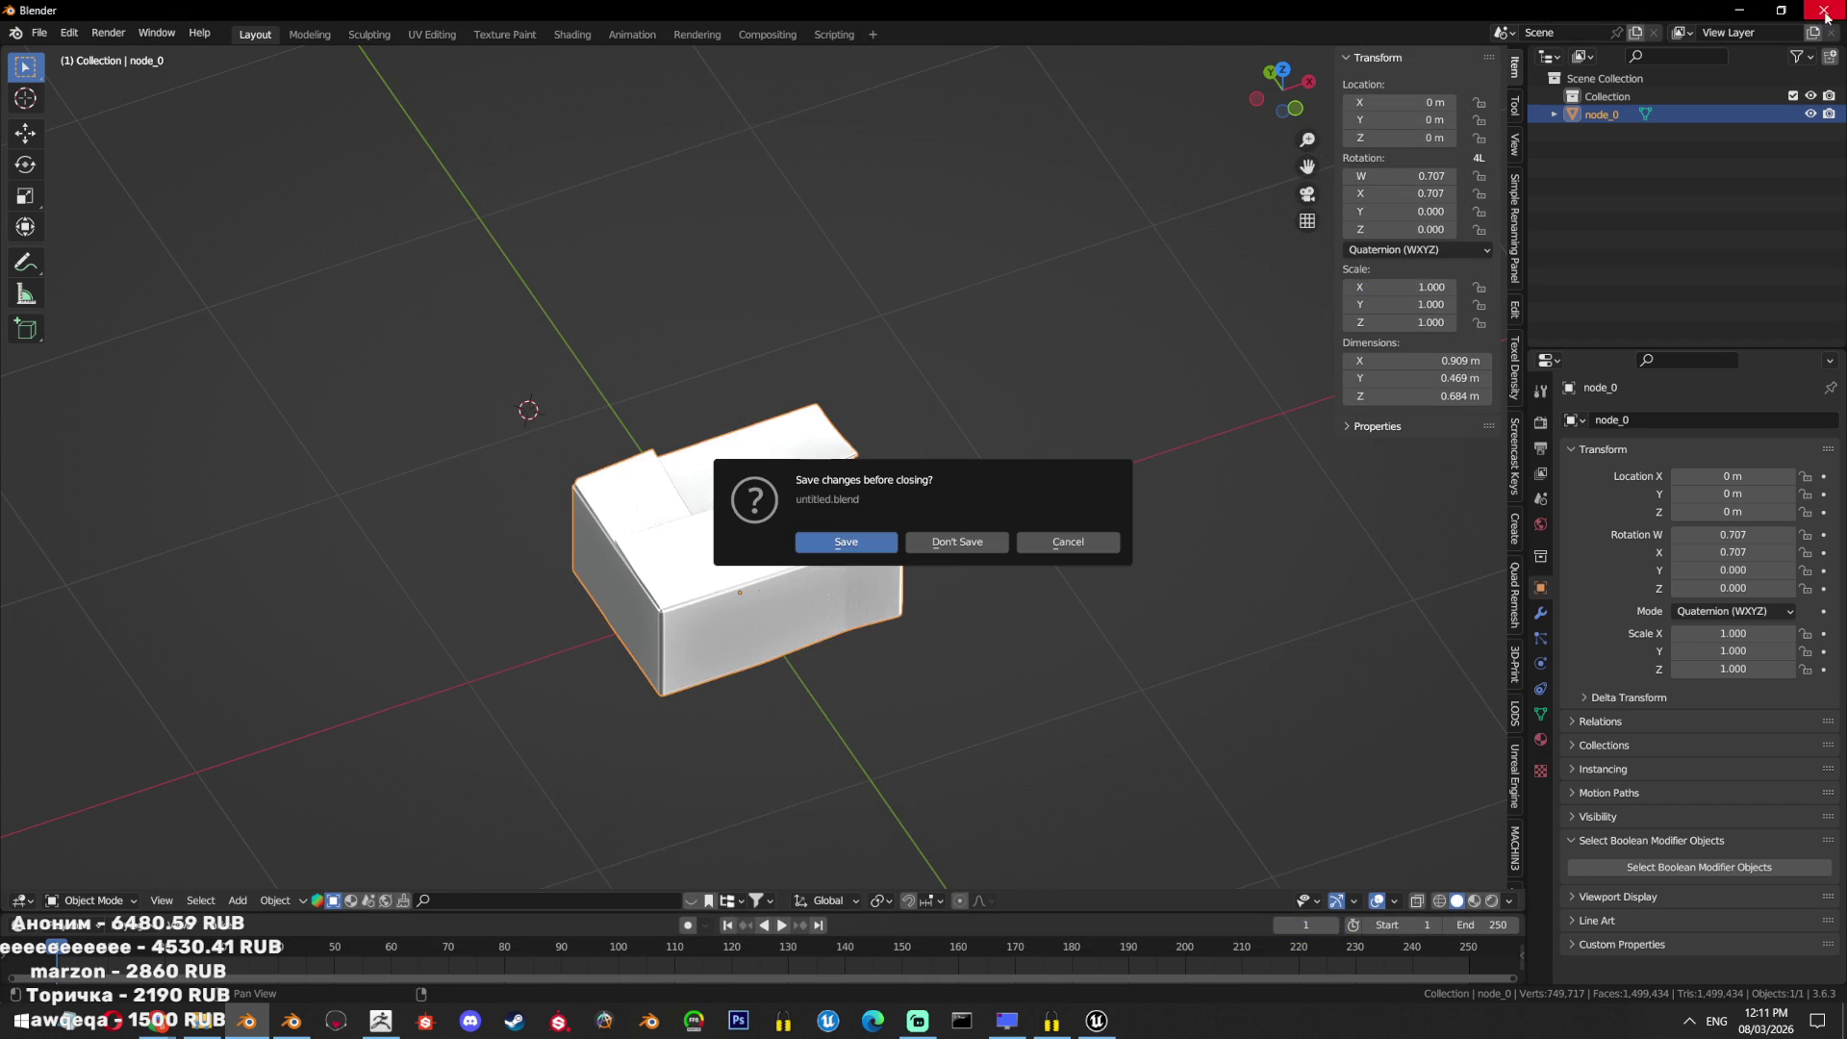
pyautogui.click(947, 542)
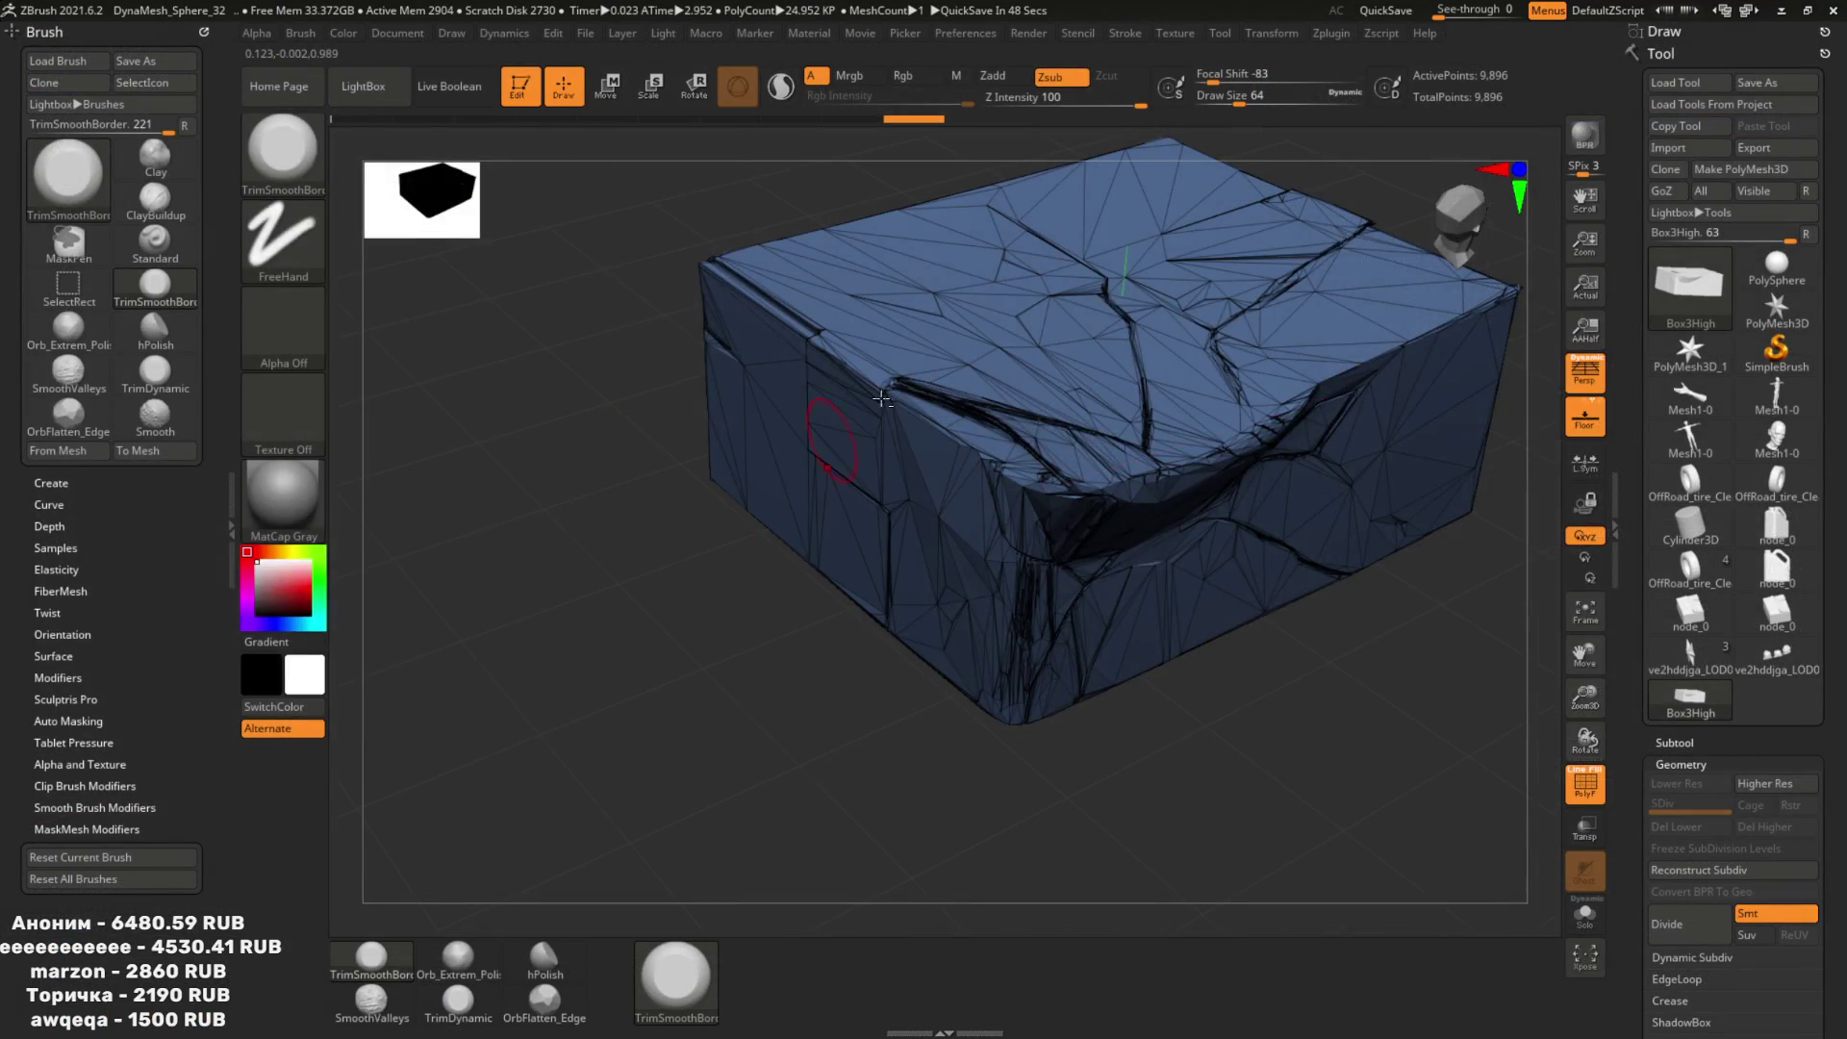
pyautogui.hotkey('alt', 'Tab')
pyautogui.click(37, 32)
# Cancel the glTF import, hide every object in the scene, and save the blend file.
pyautogui.moveTo(96, 286)
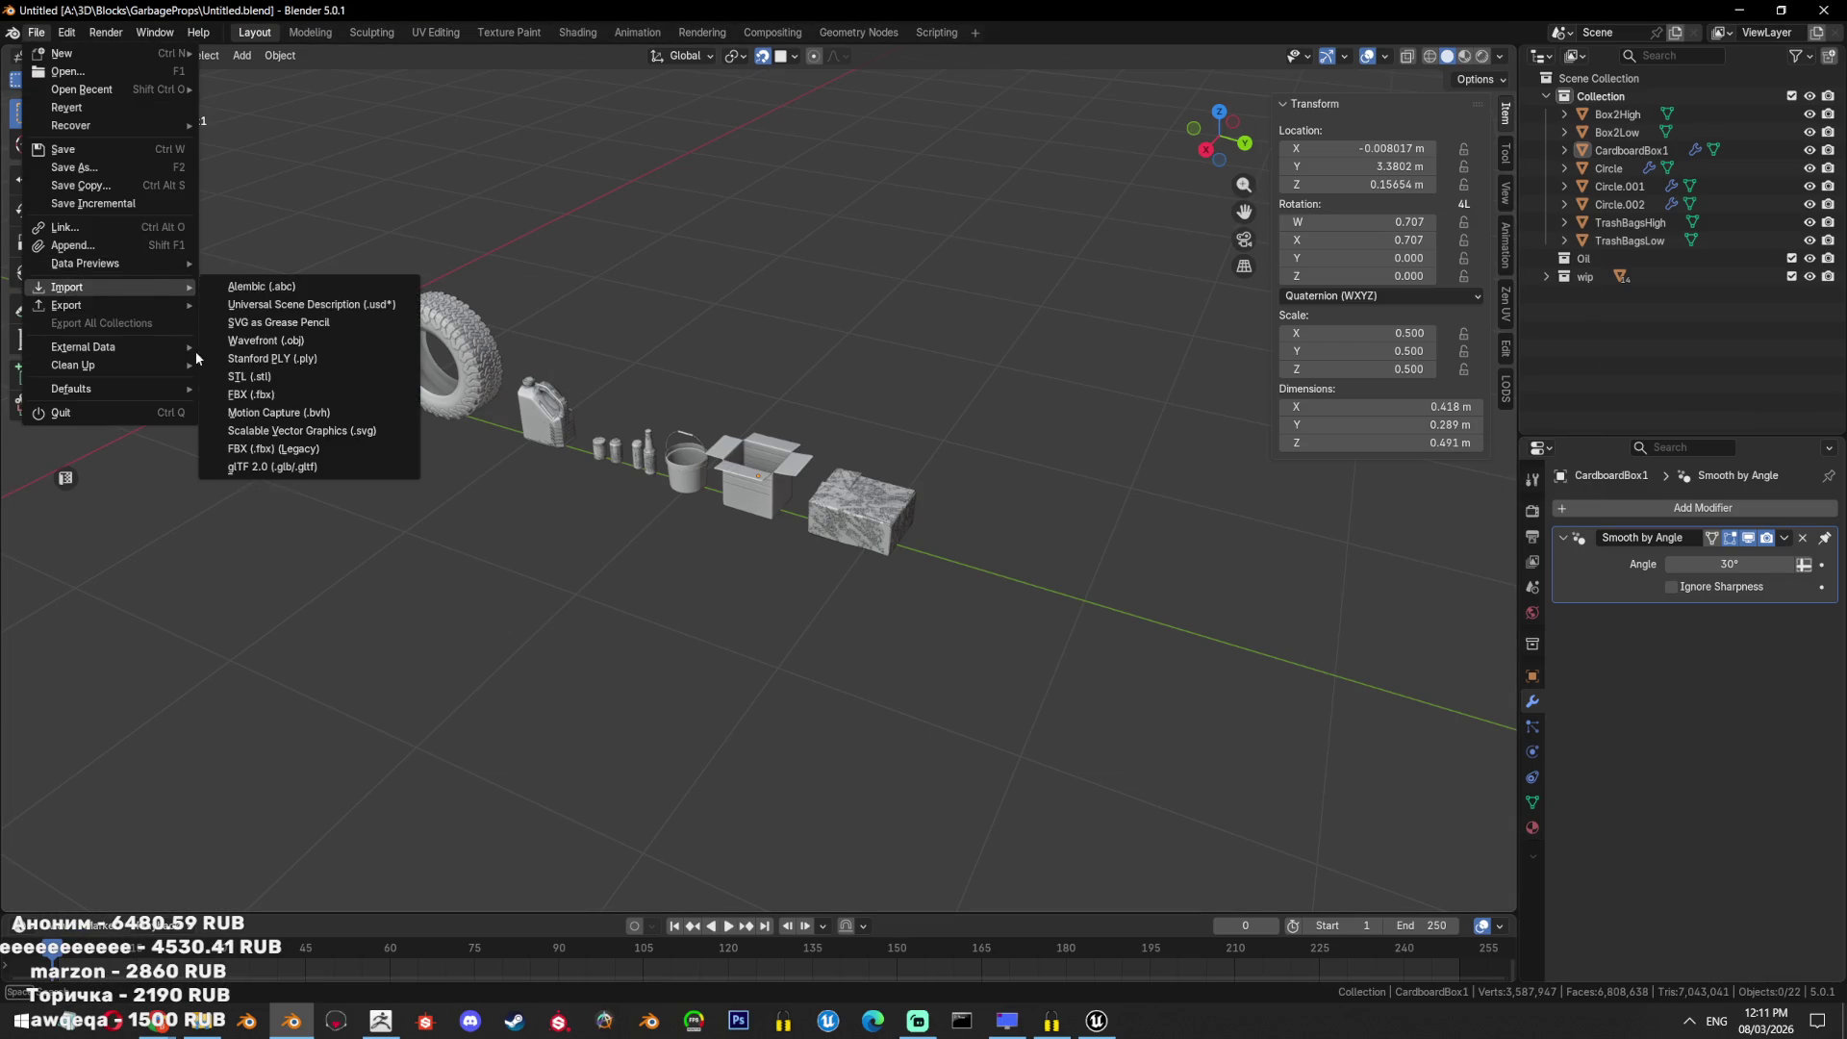
pyautogui.click(273, 466)
pyautogui.click(1032, 713)
pyautogui.press('a')
pyautogui.press('h')
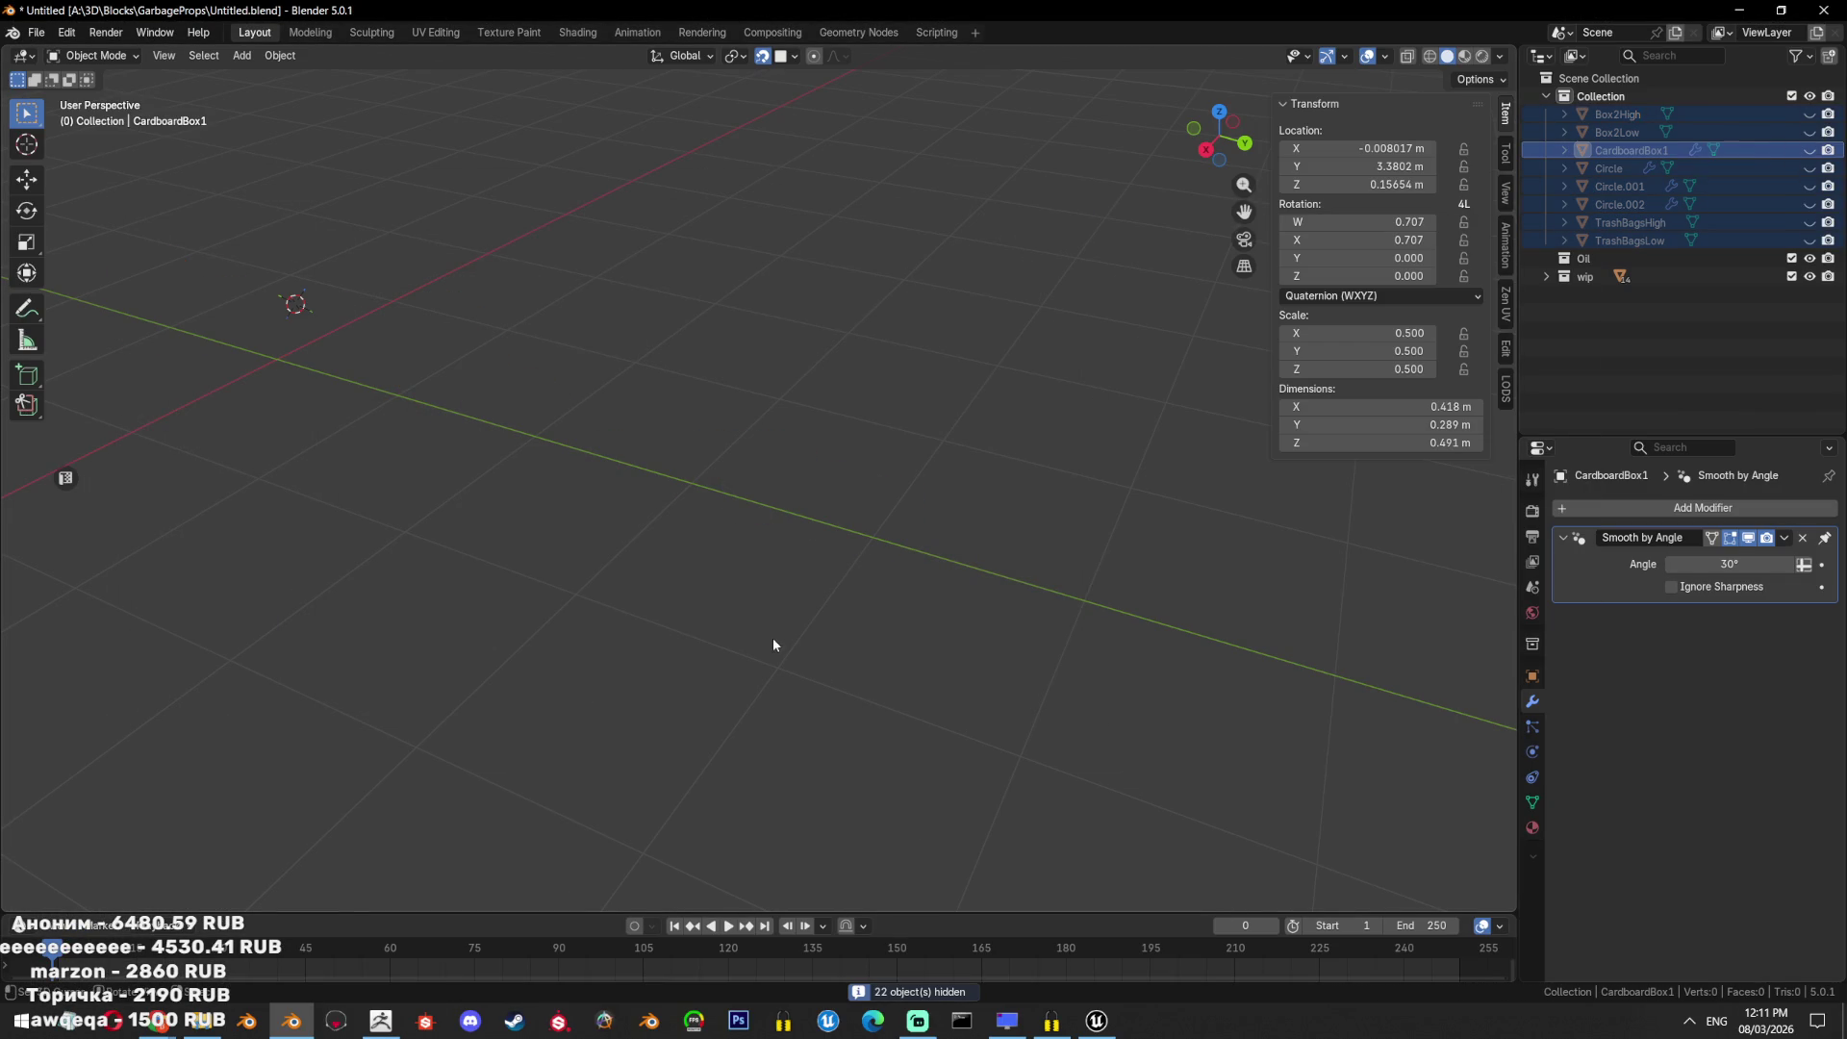
pyautogui.hotkey('ctrl', 's')
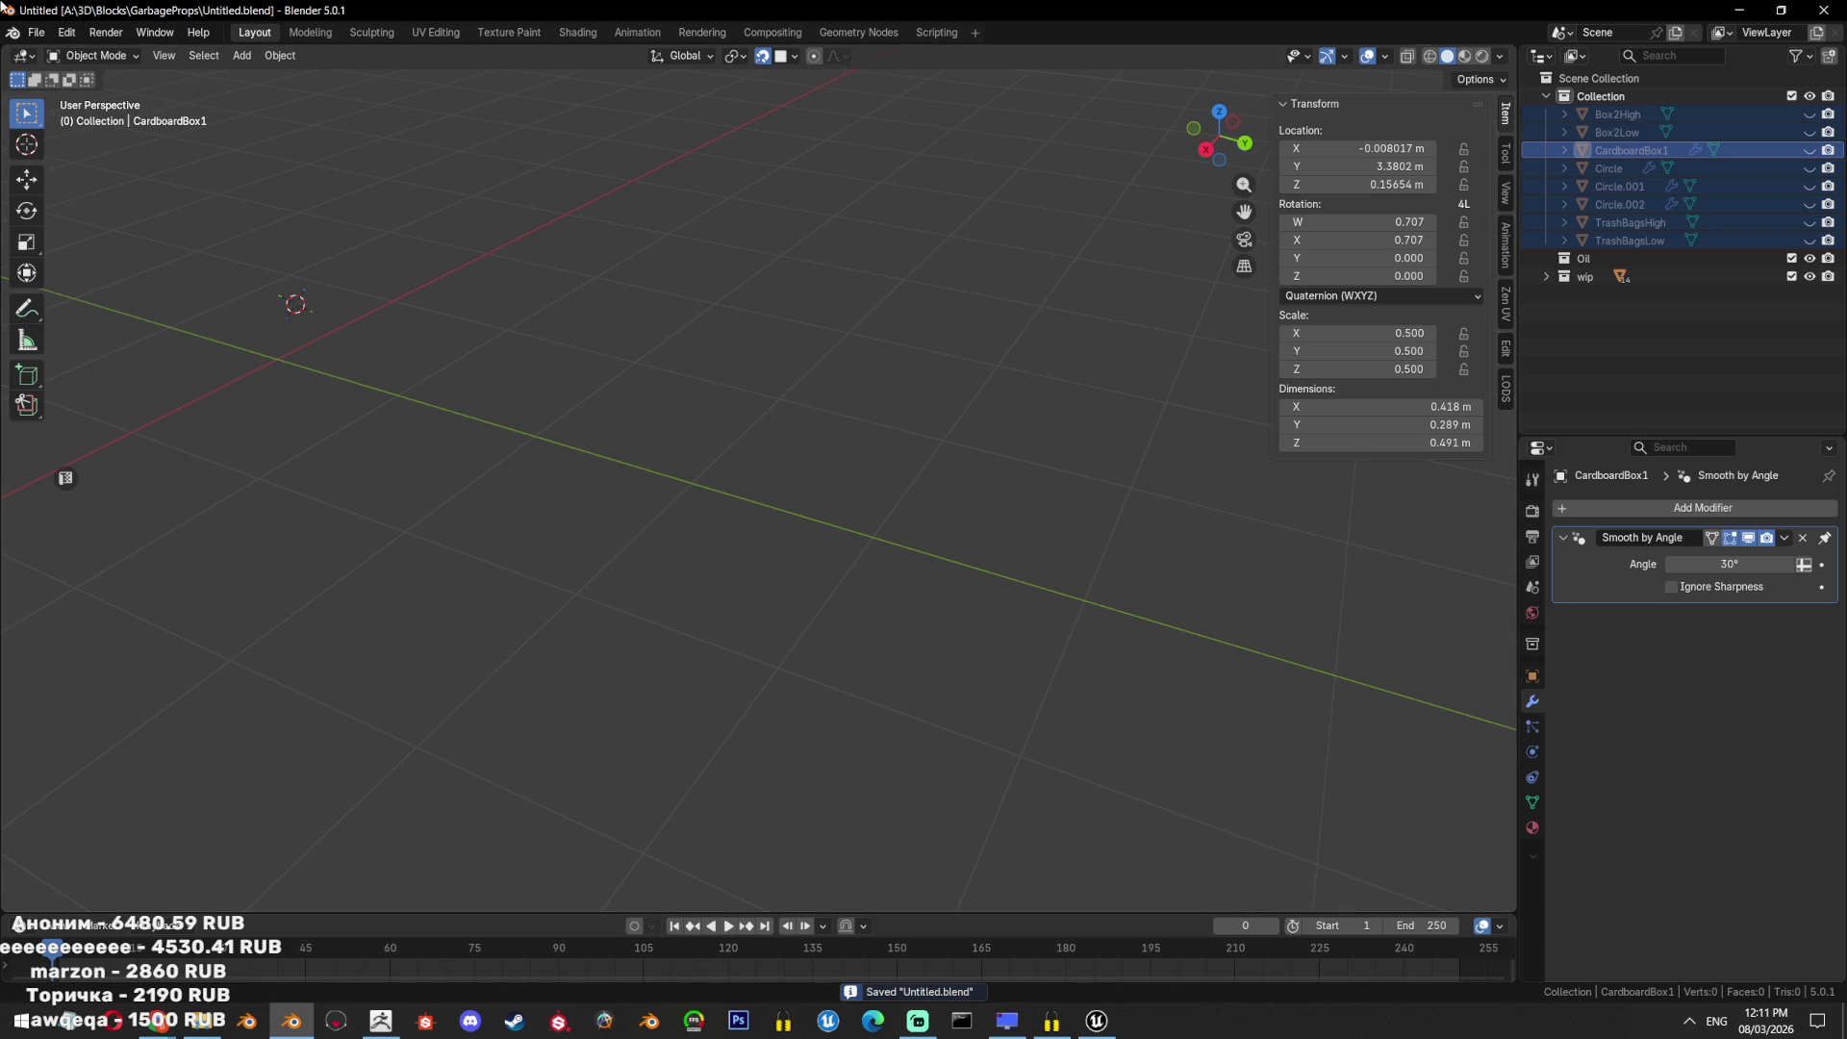
# Browse the file dialogs in GarbageProps, selecting Box3Low.obj and Box3High.obj.
pyautogui.click(36, 34)
pyautogui.moveTo(86, 246)
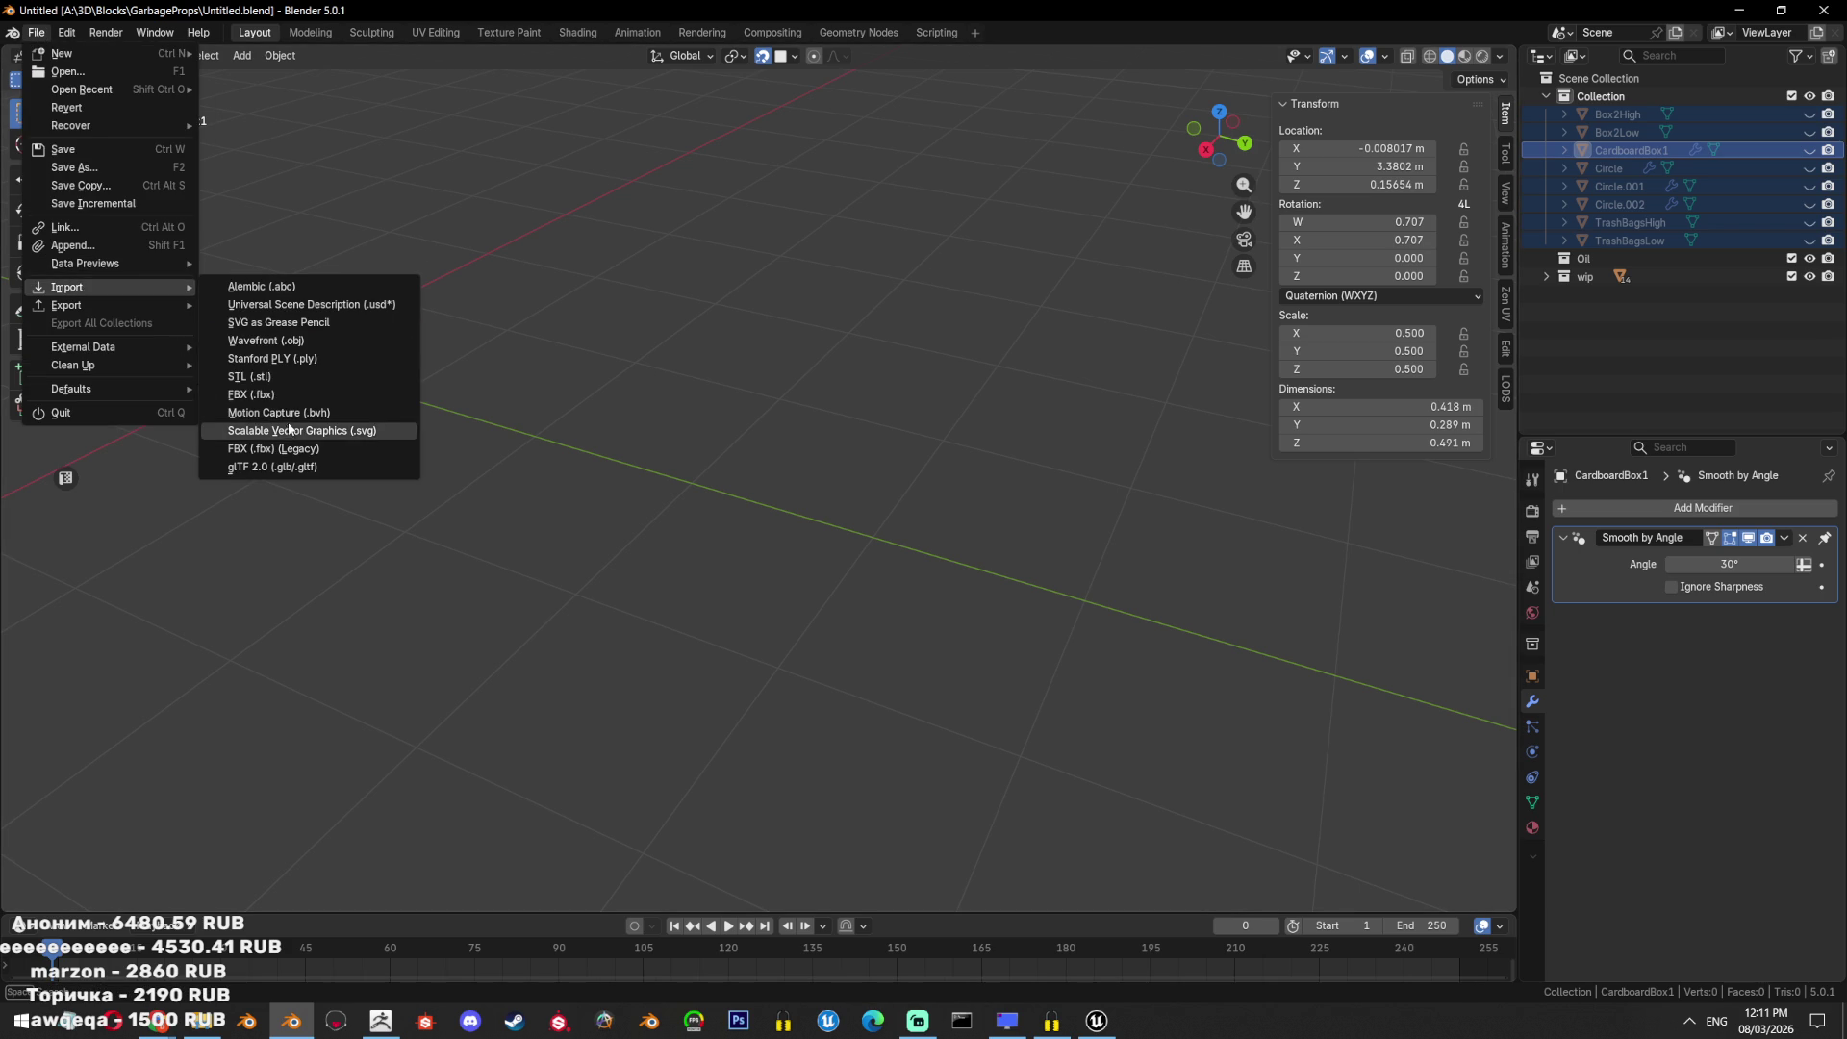
pyautogui.click(279, 433)
pyautogui.click(1024, 703)
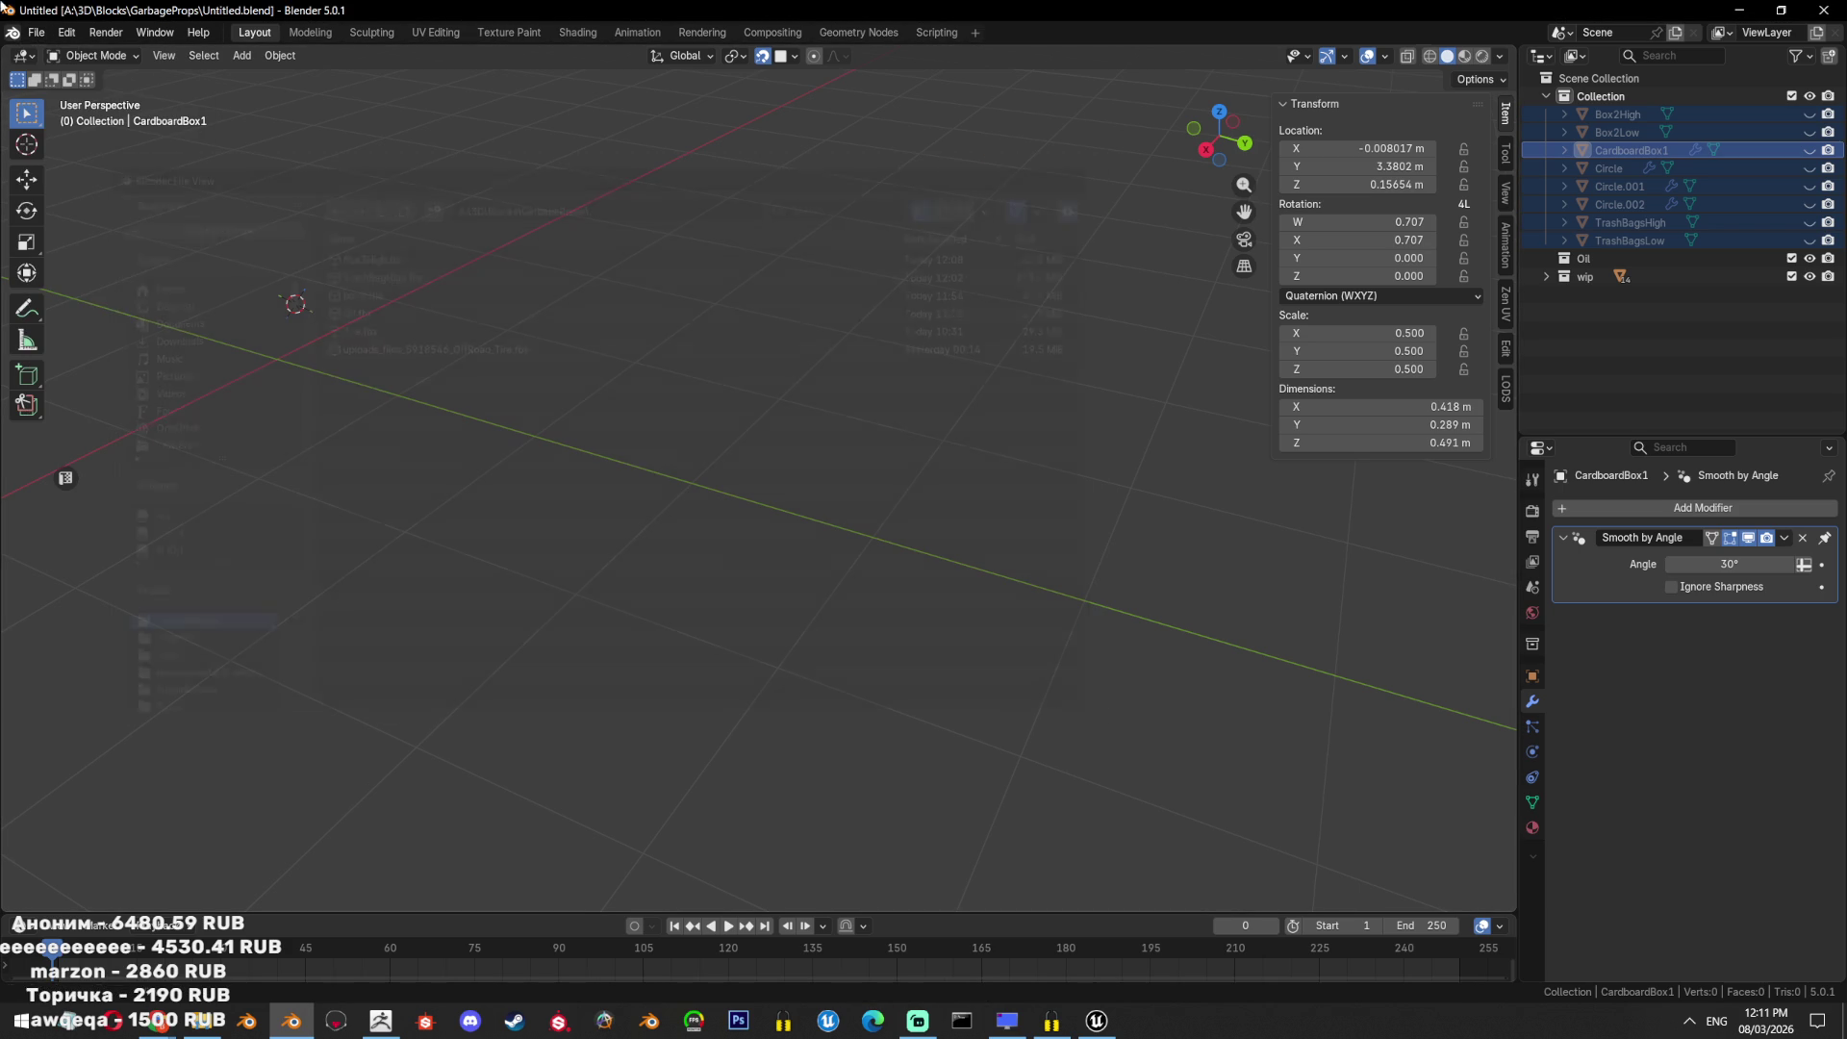
pyautogui.click(37, 33)
pyautogui.moveTo(85, 306)
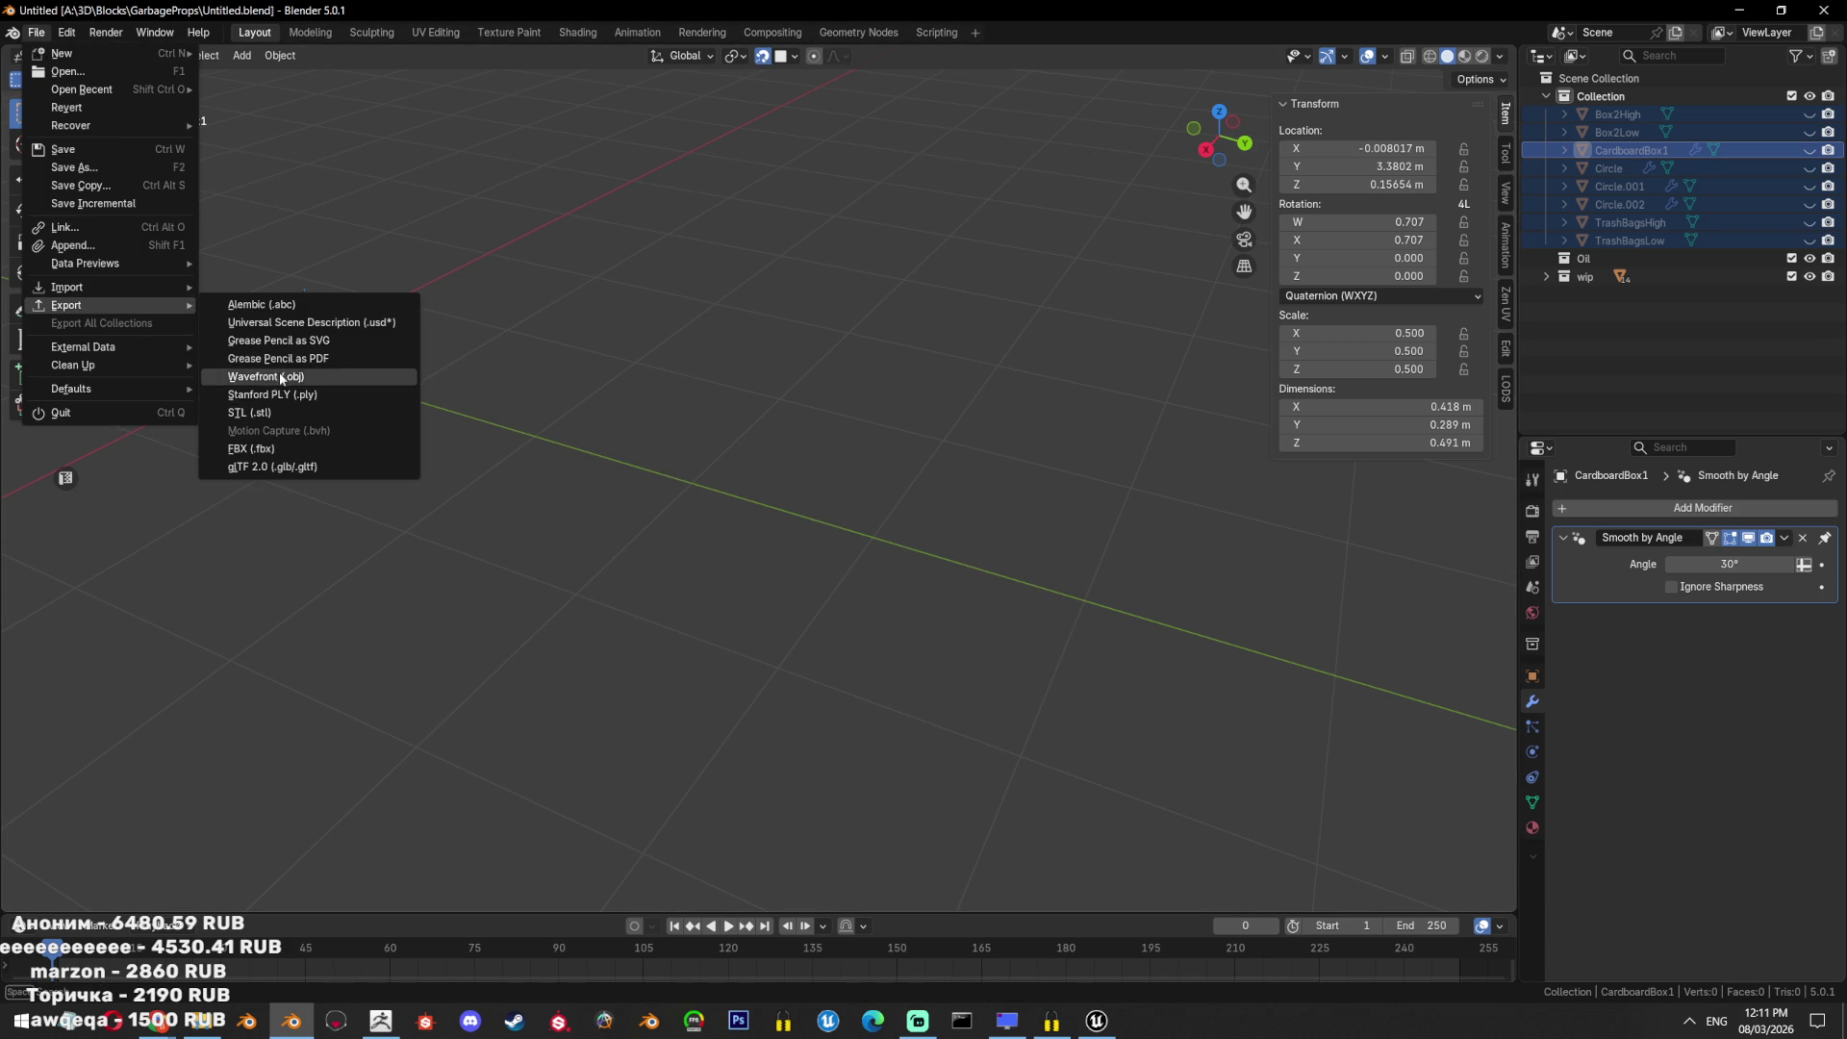
pyautogui.click(288, 374)
pyautogui.click(390, 252)
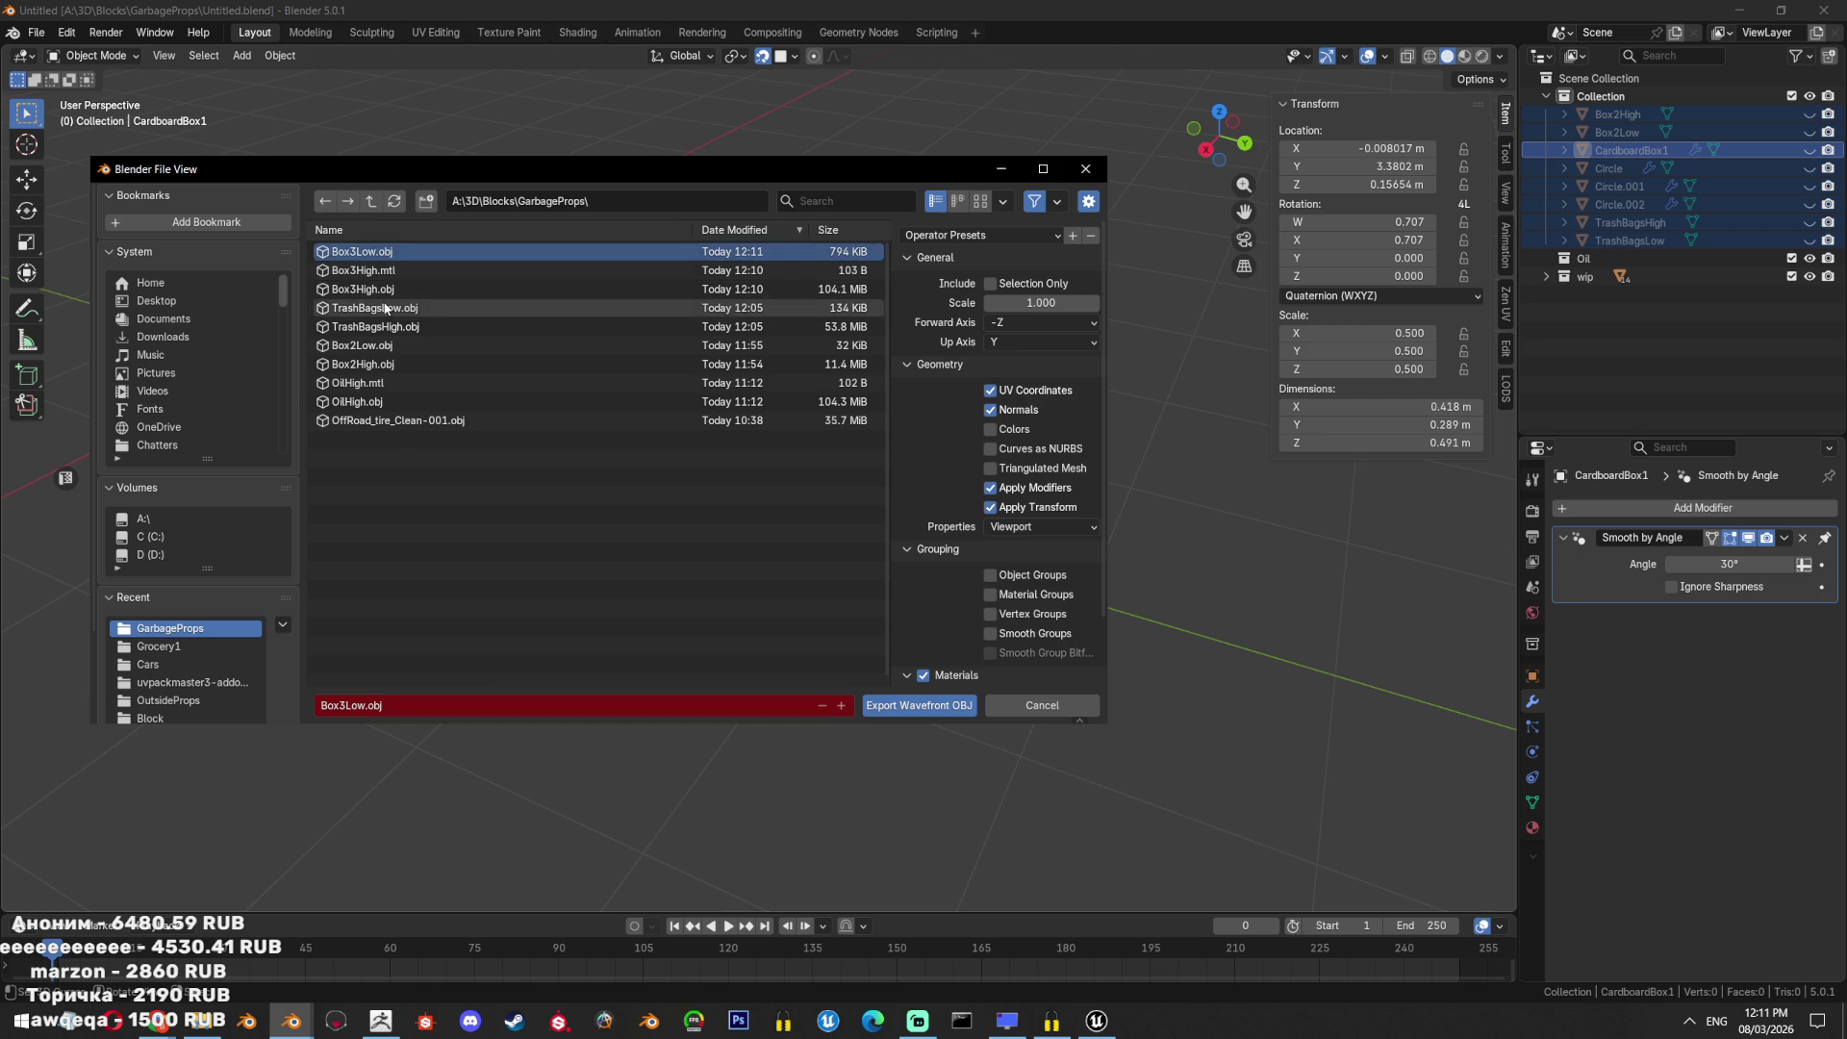
pyautogui.click(408, 285)
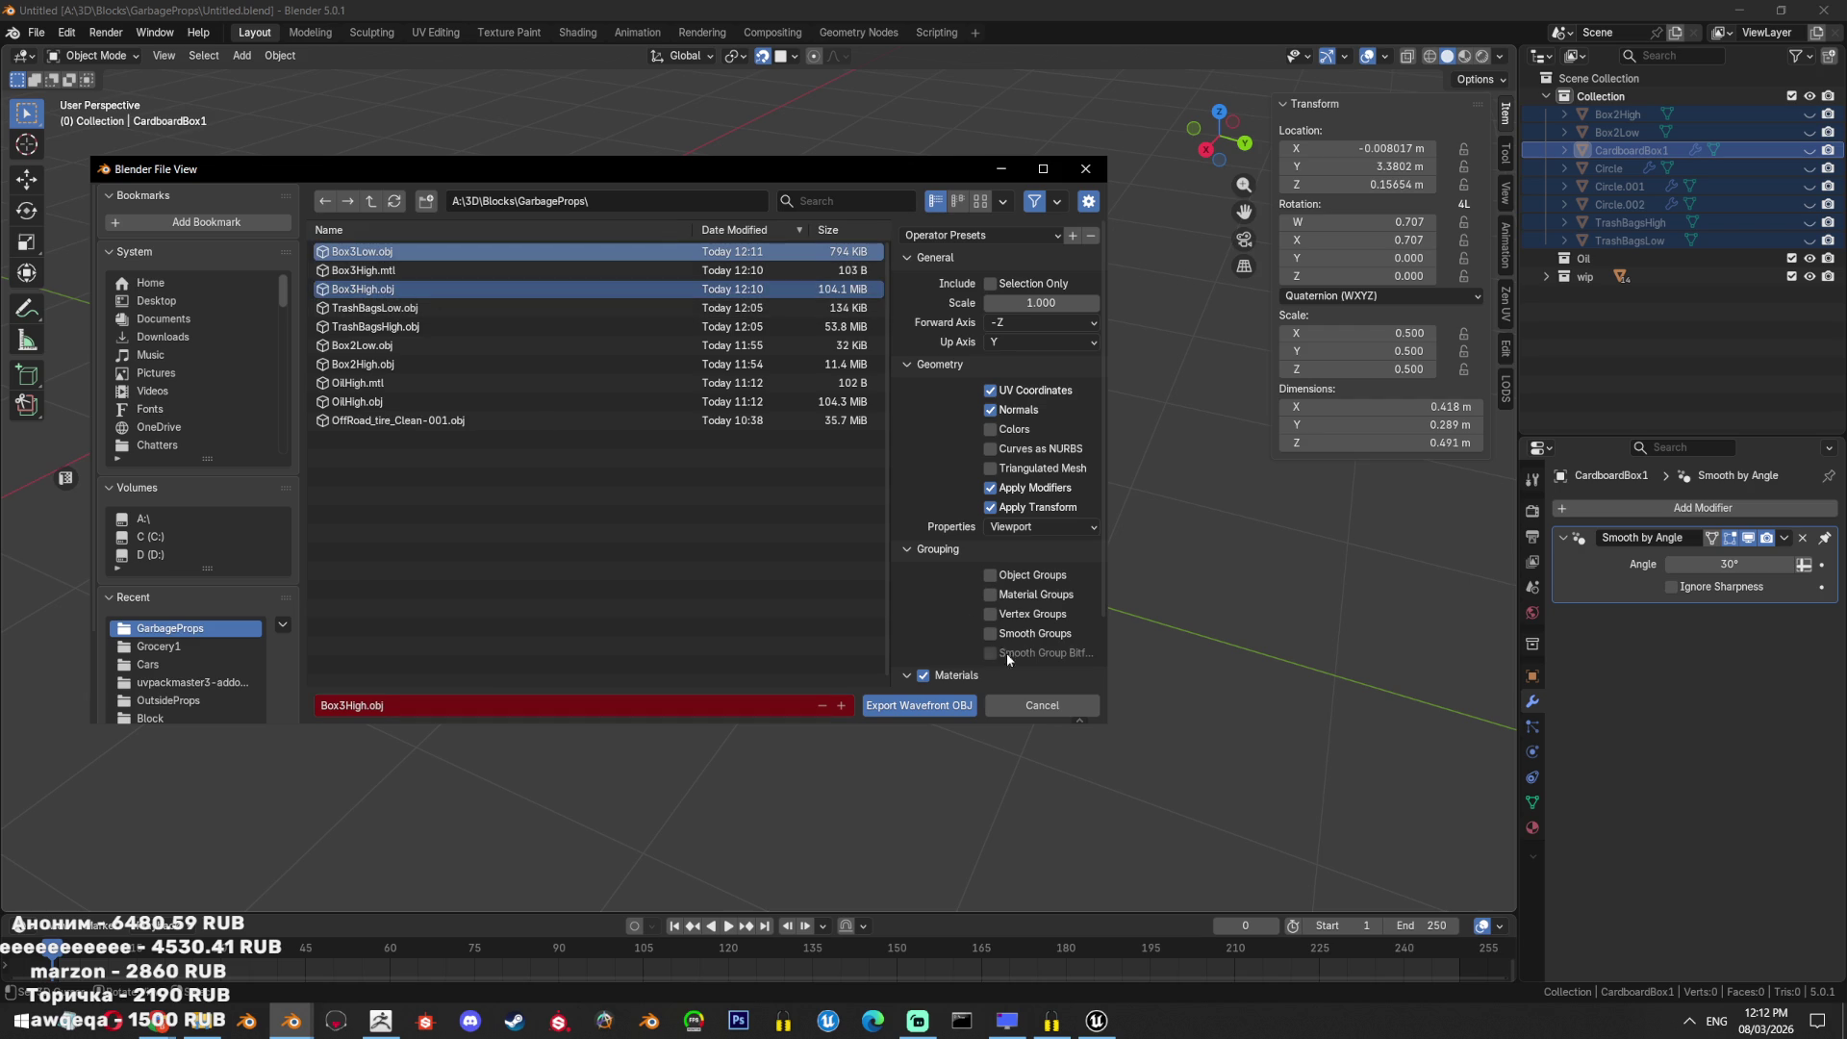
pyautogui.click(914, 705)
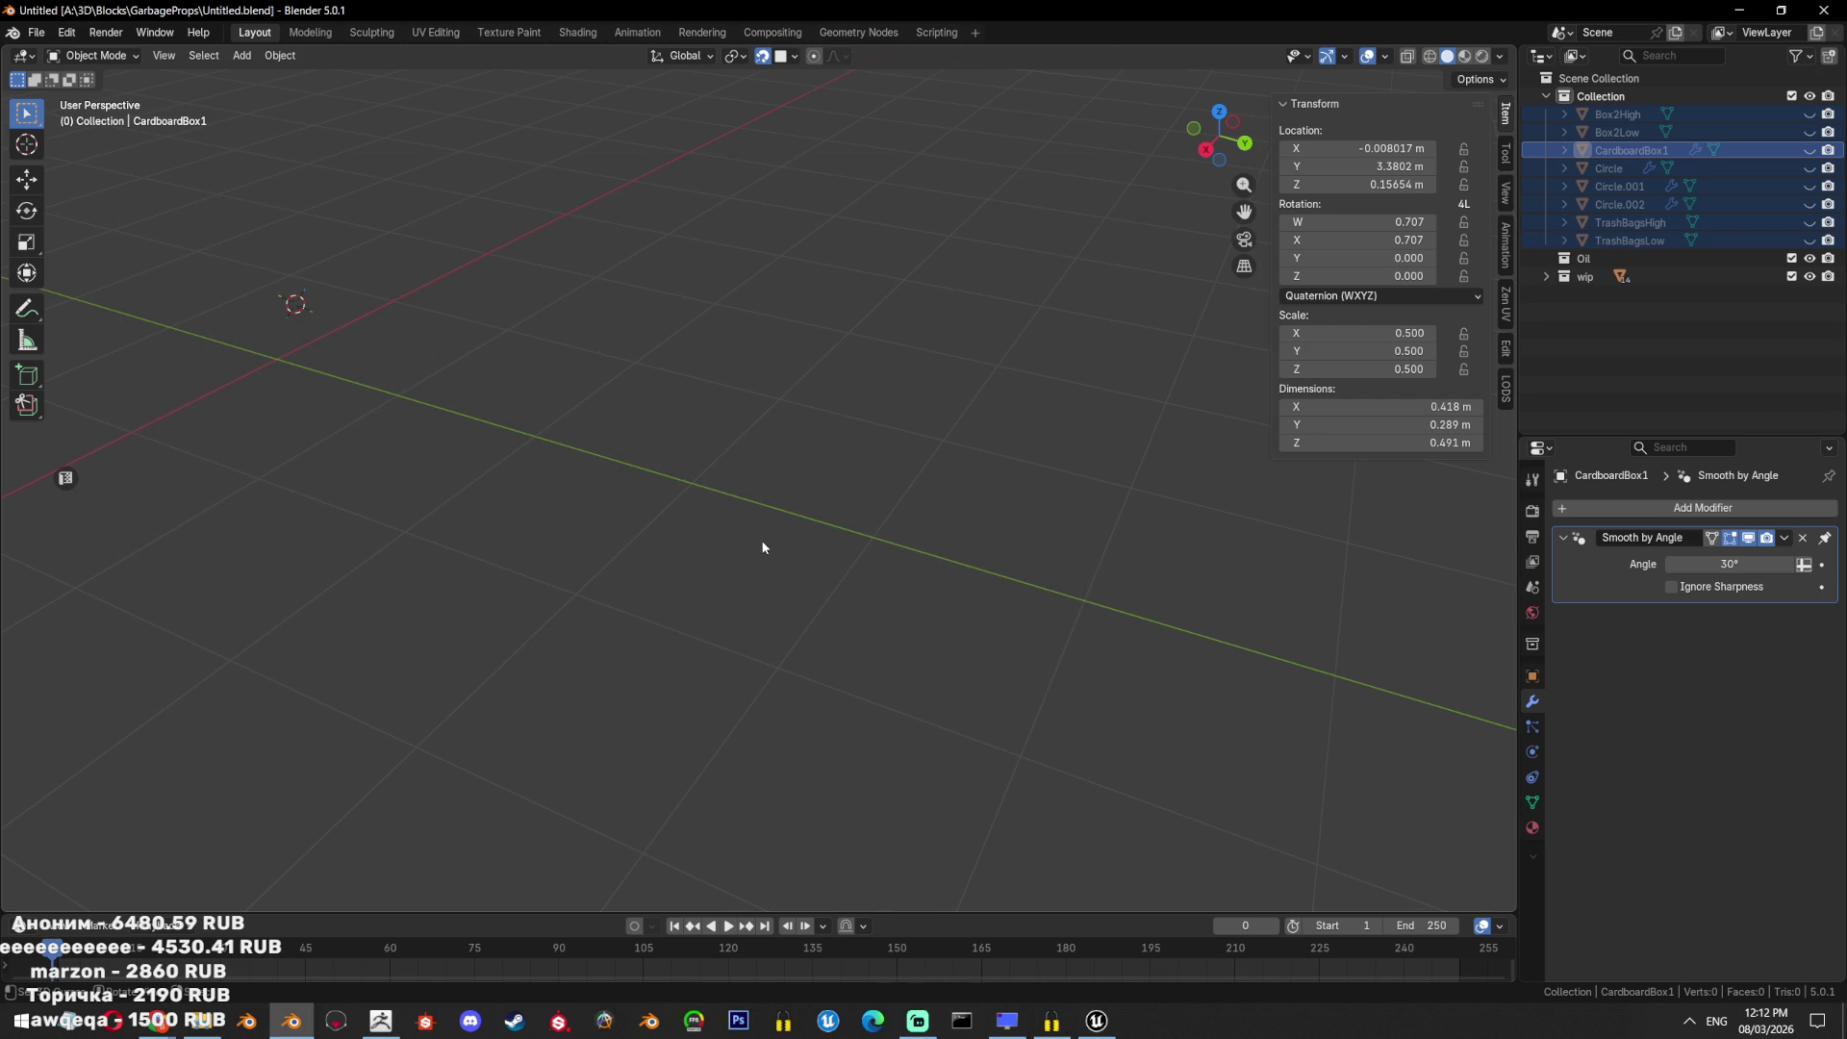
# Import Box3Low.obj as a Wavefront OBJ from GarbageProps.
pyautogui.click(35, 32)
pyautogui.moveTo(113, 308)
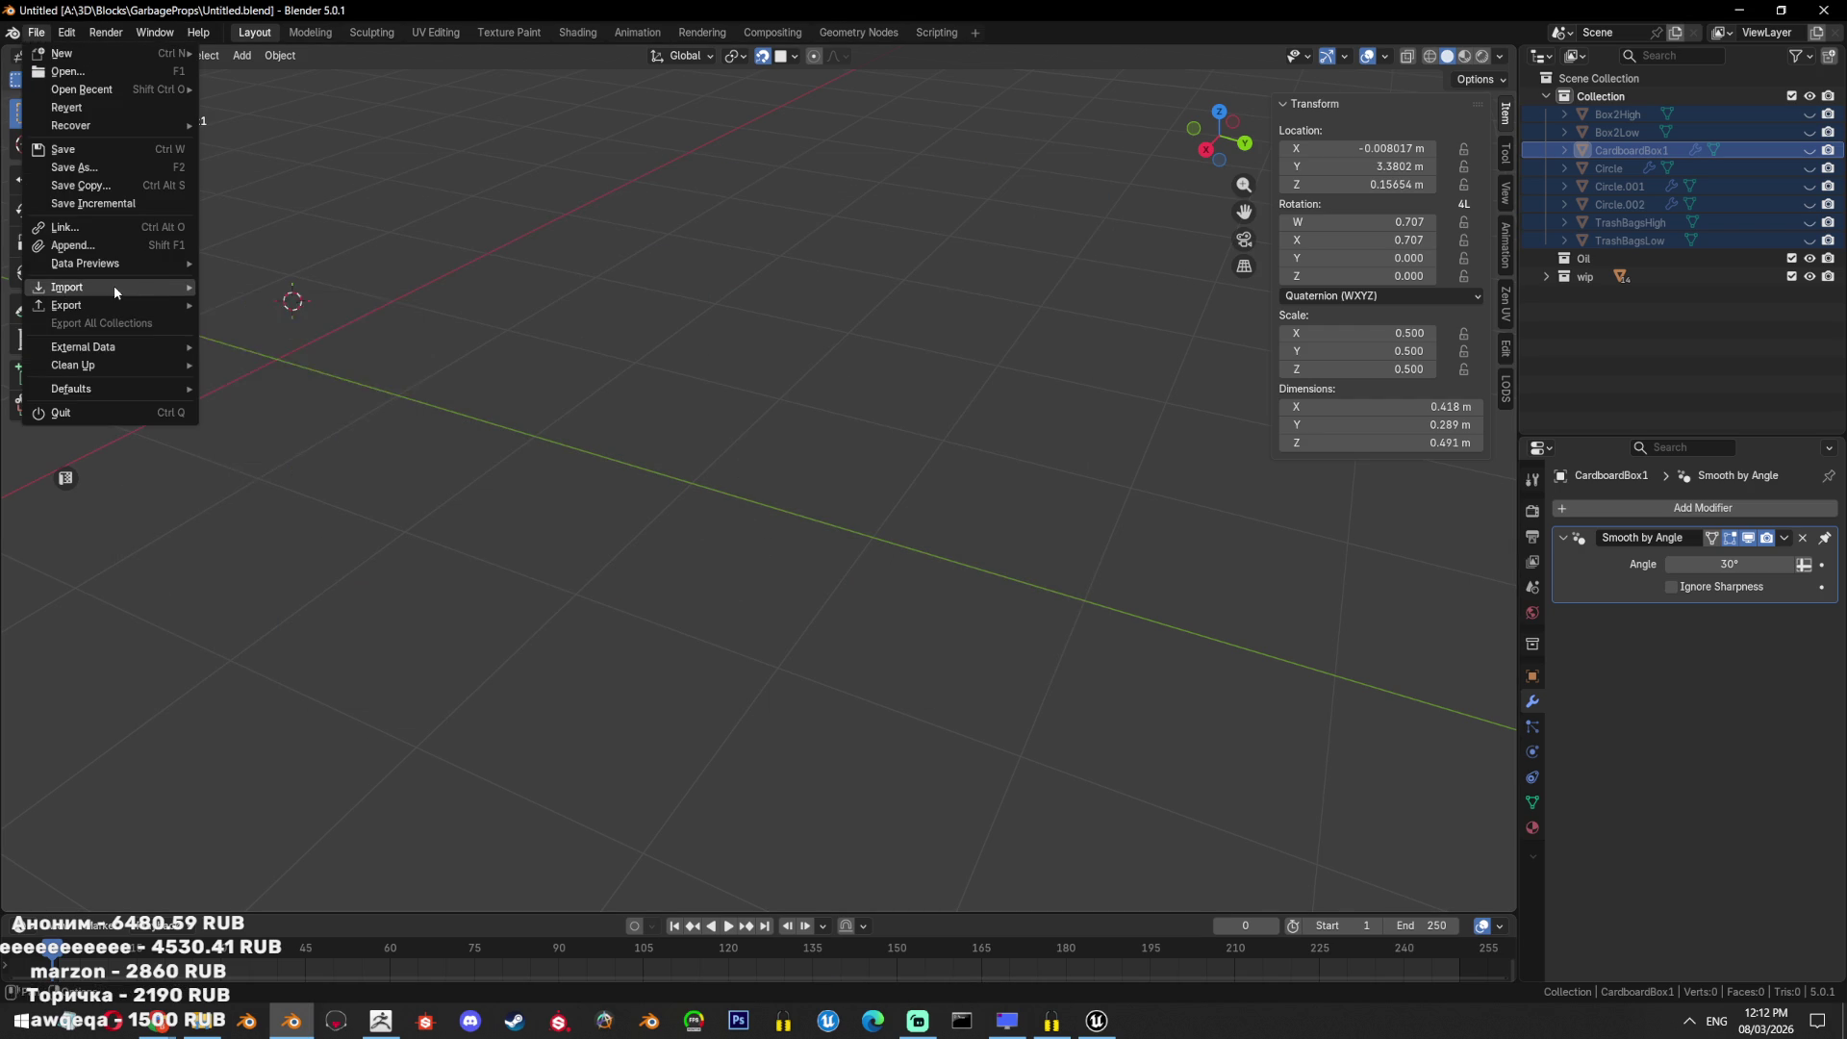
pyautogui.click(270, 376)
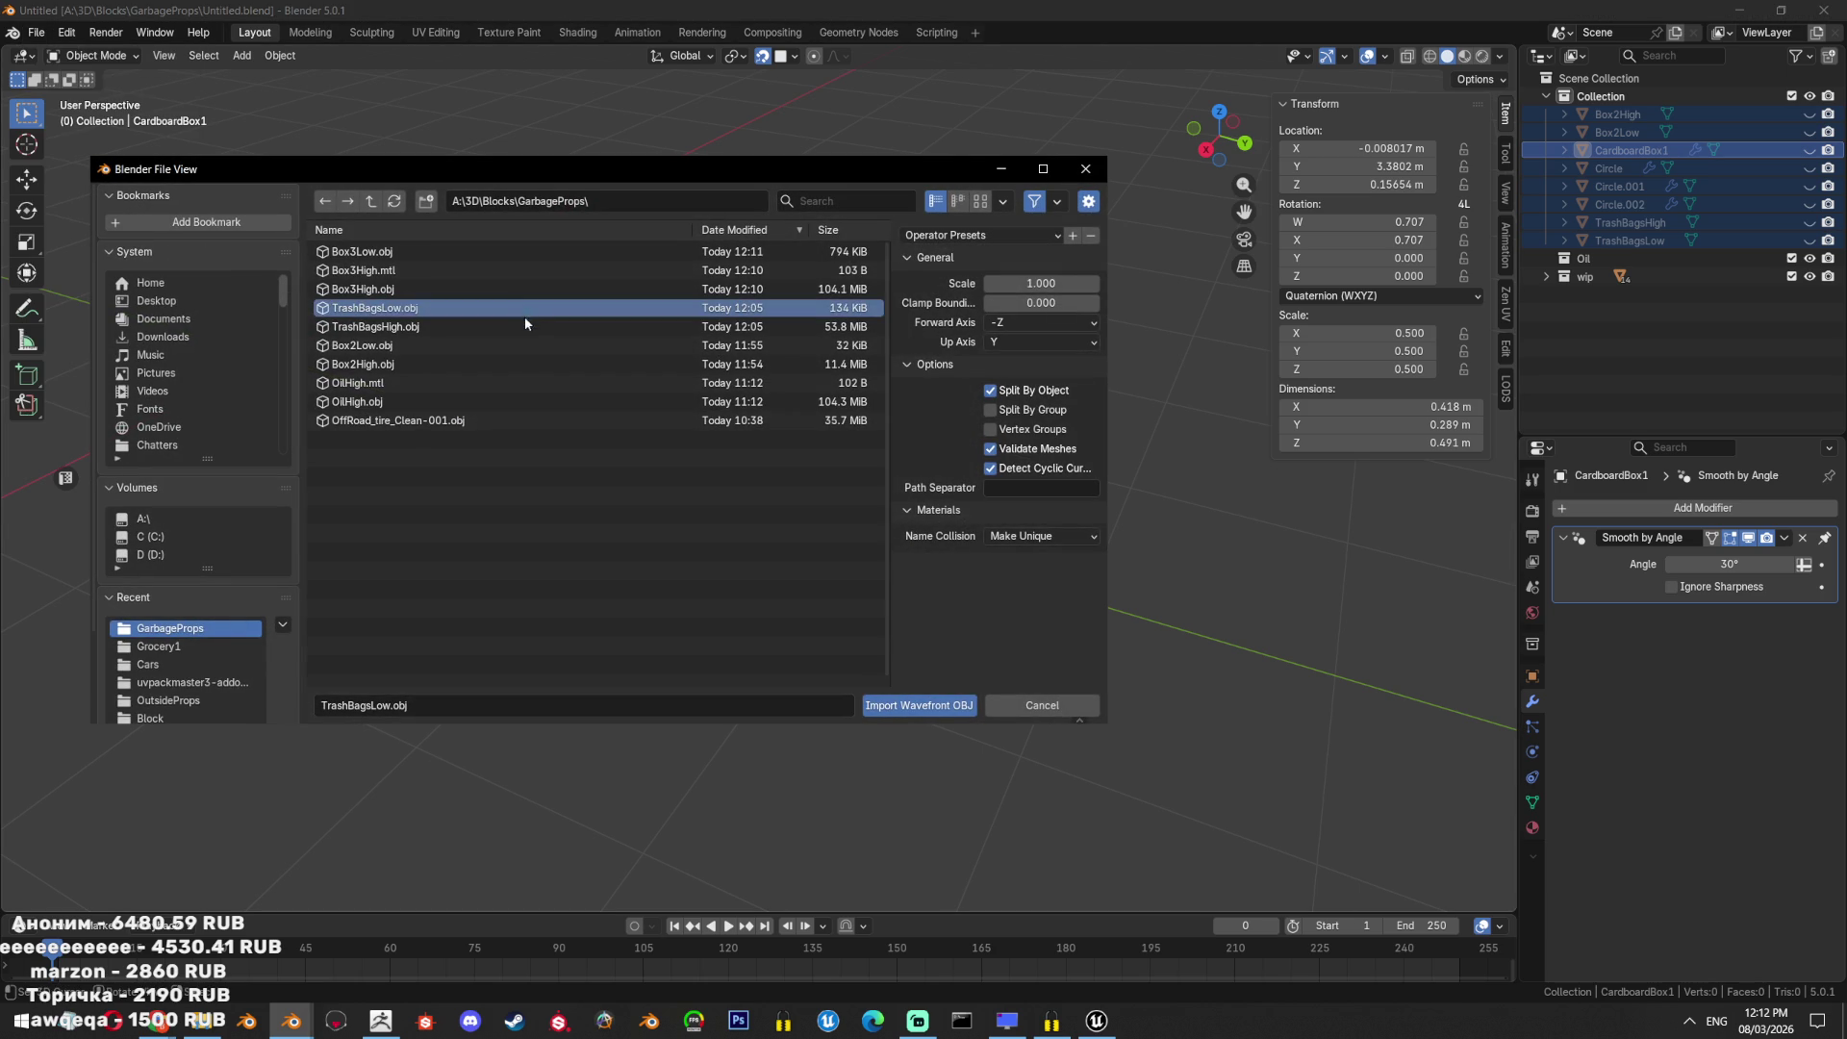
pyautogui.click(414, 306)
pyautogui.click(425, 288)
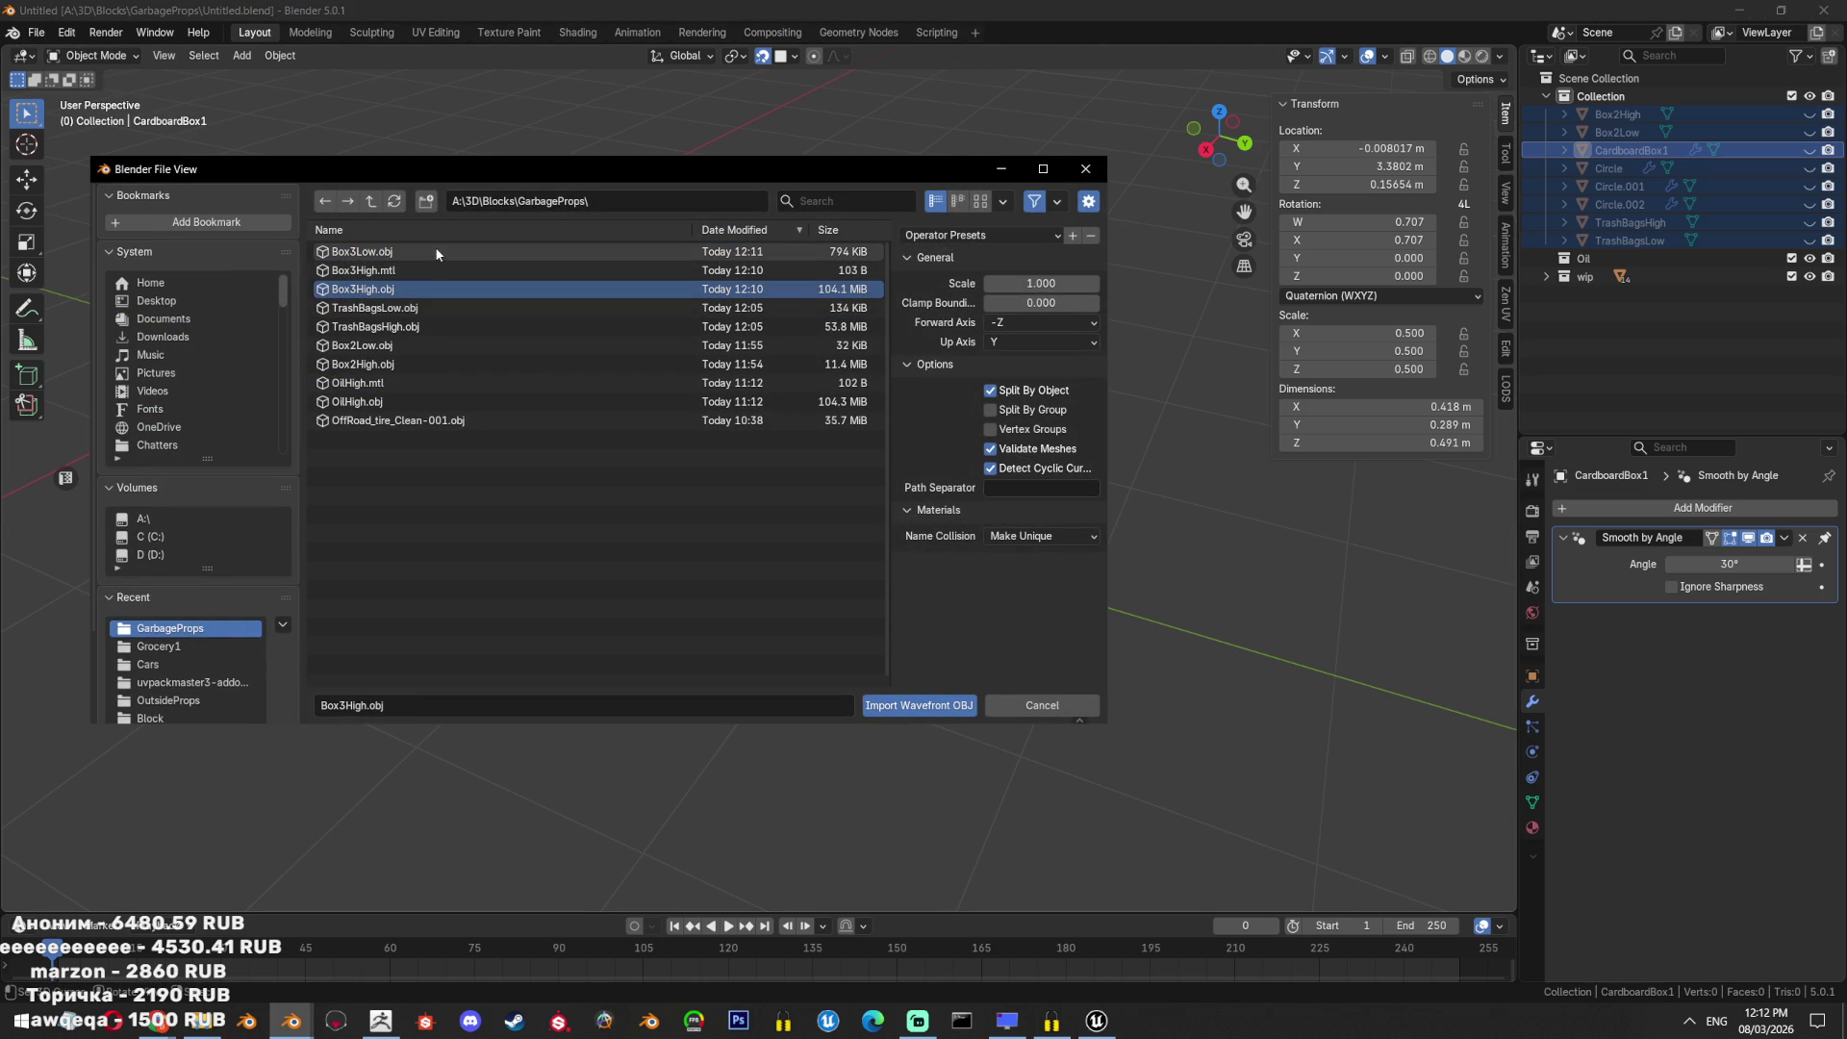
pyautogui.click(435, 253)
pyautogui.click(452, 326)
pyautogui.click(398, 253)
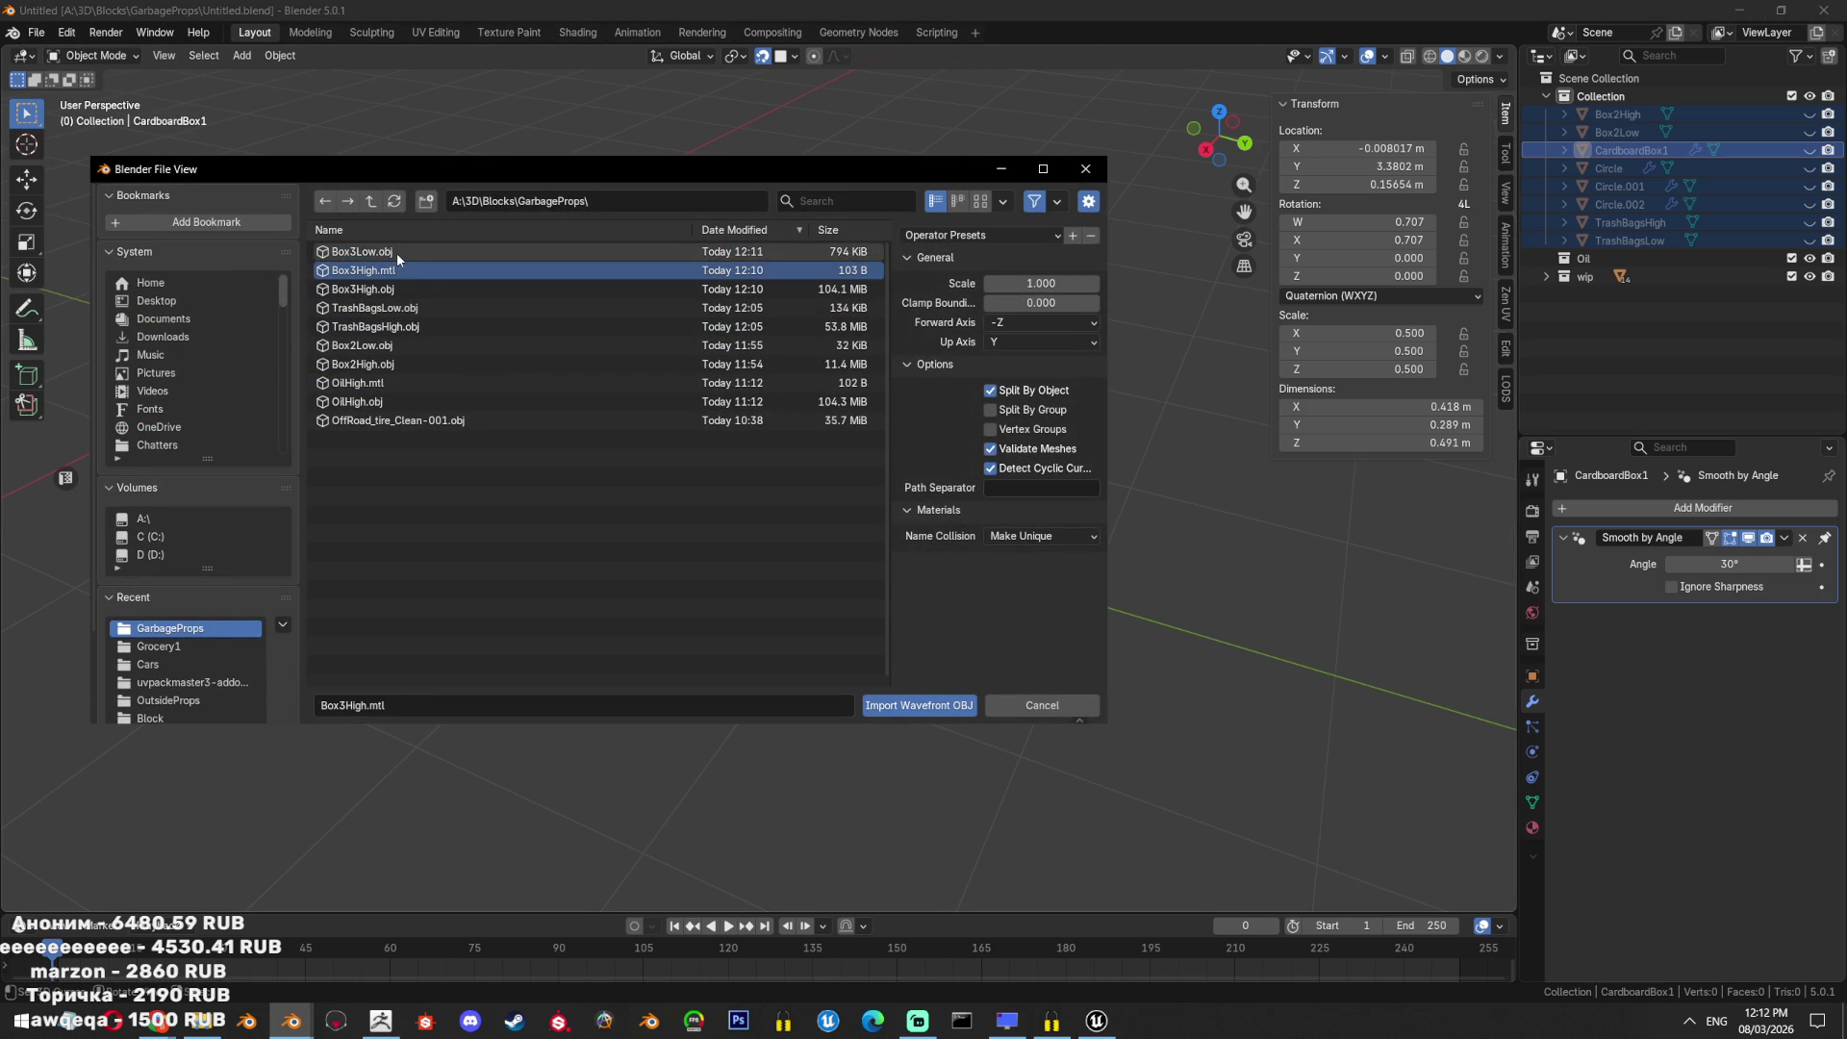
pyautogui.doubleClick(403, 260)
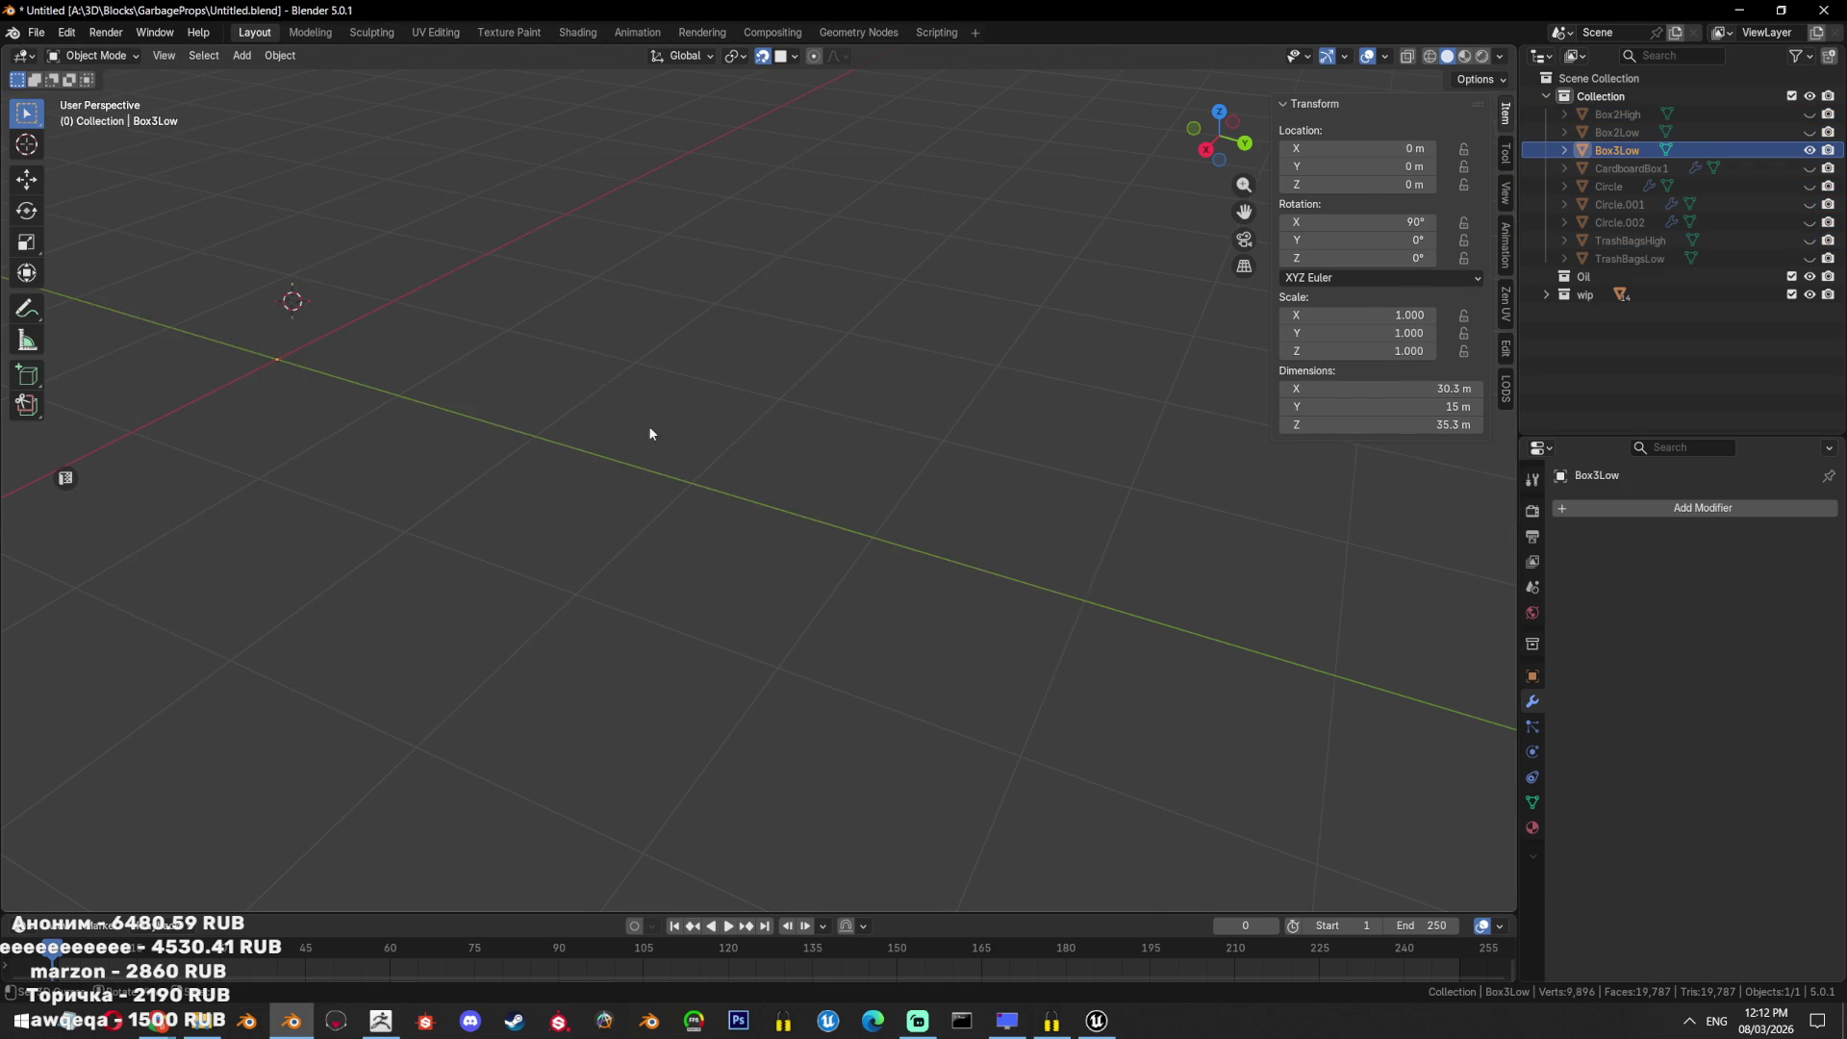
# Import Box3High.obj as a second Wavefront OBJ.
pyautogui.click(35, 32)
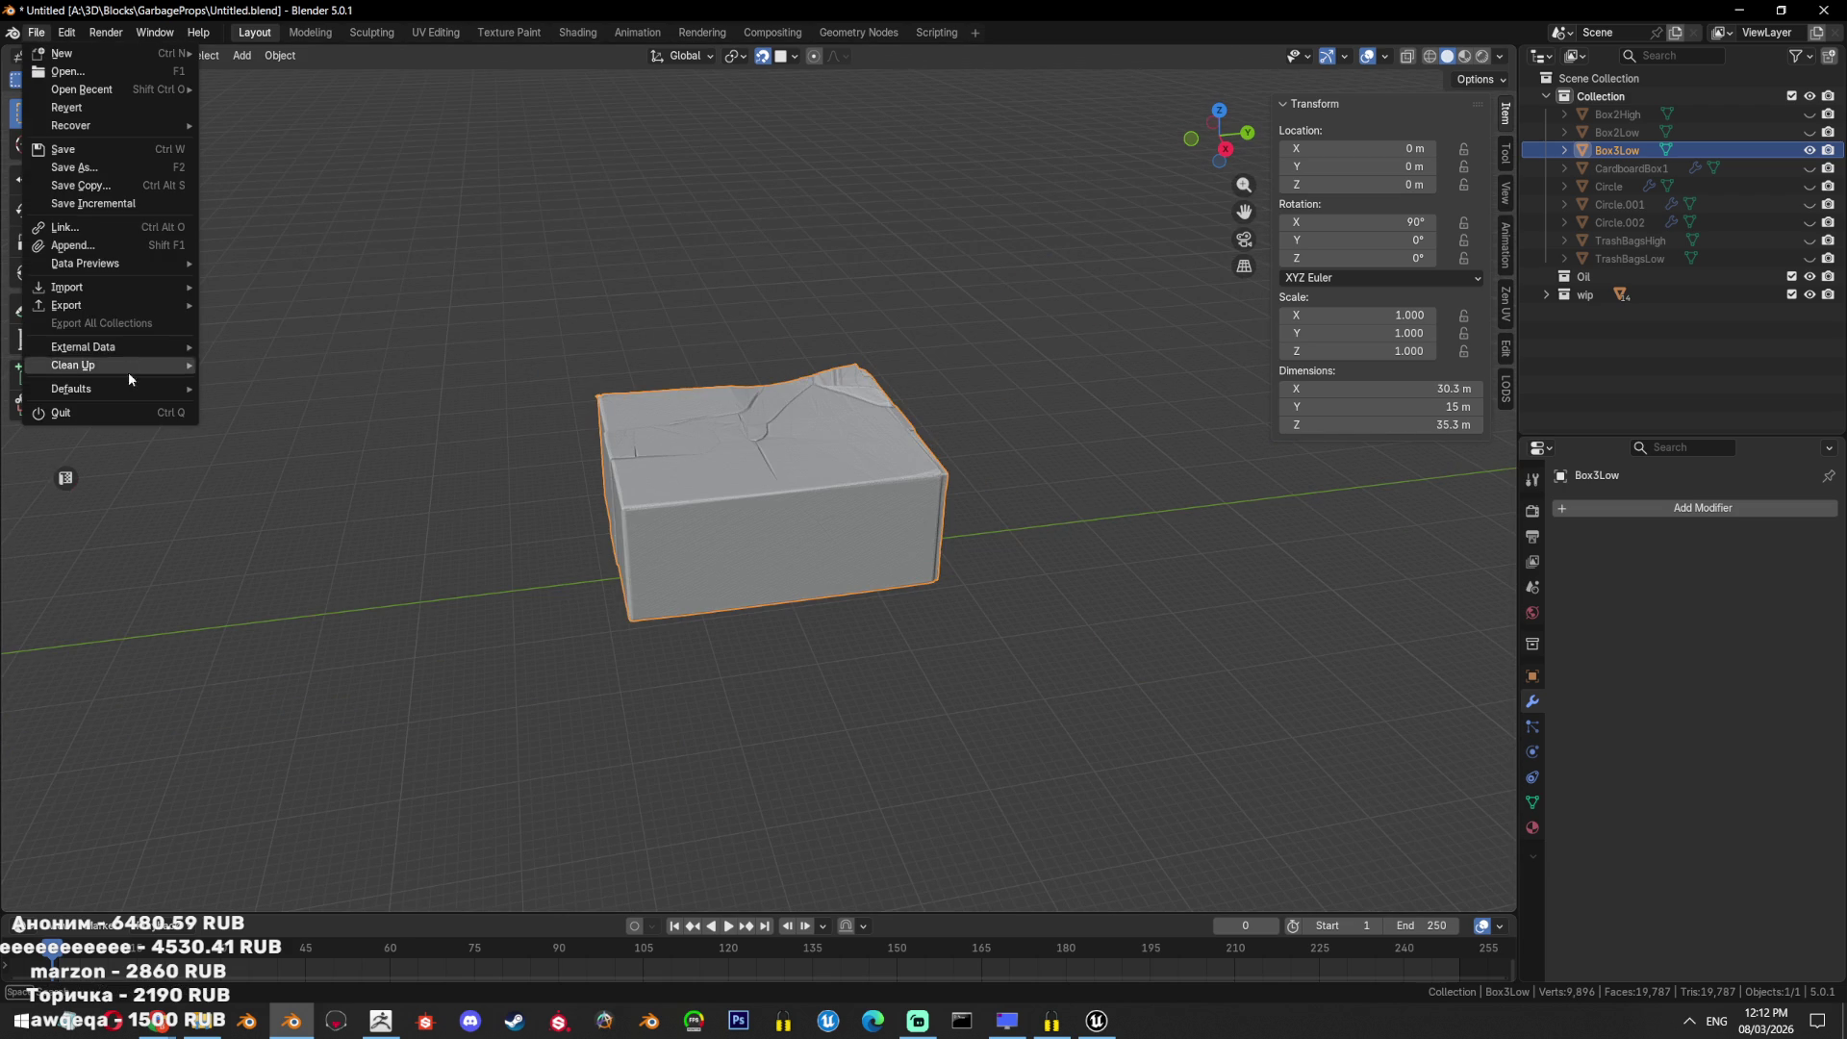
pyautogui.moveTo(129, 289)
pyautogui.click(287, 340)
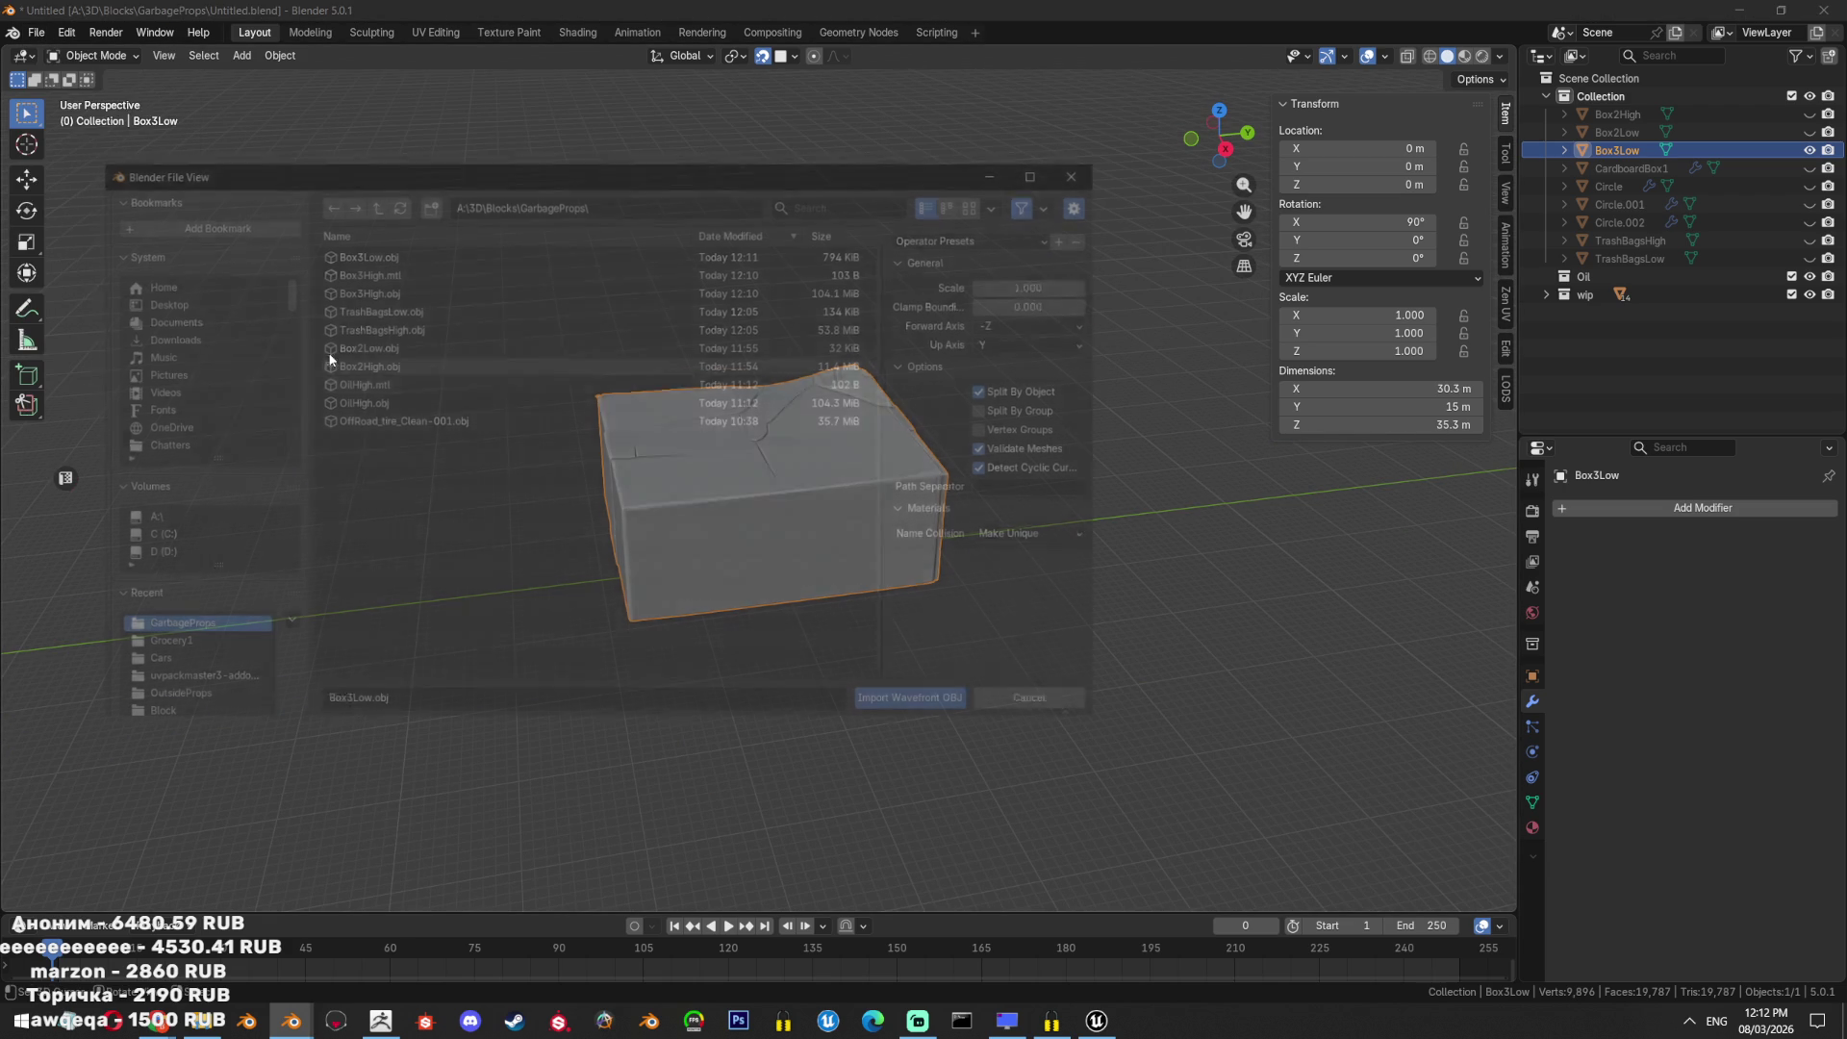
pyautogui.doubleClick(427, 287)
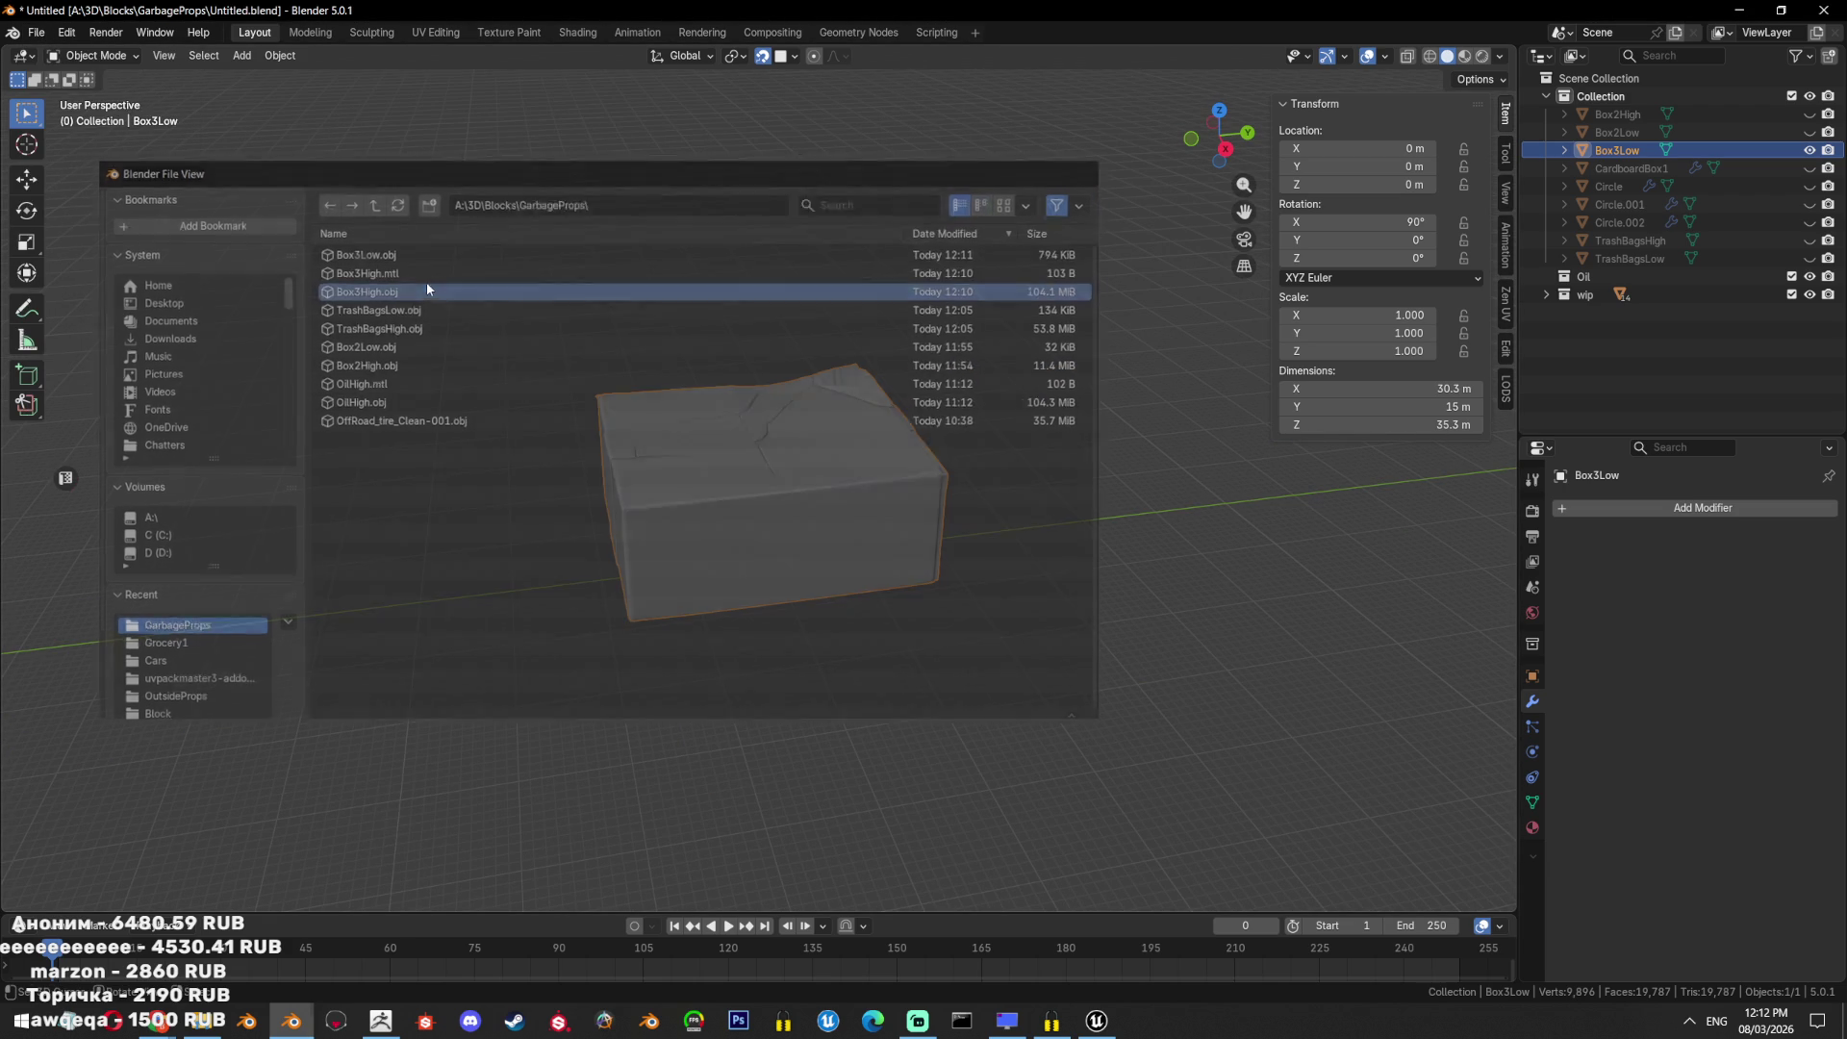
# Hide Box3High, then select all of Box3Low in Edit Mode and run Merge by Distance.
pyautogui.moveTo(691, 419)
pyautogui.mouseDown(button='middle')
pyautogui.moveTo(784, 417)
pyautogui.moveTo(943, 582)
pyautogui.mouseUp(button='middle')
pyautogui.scroll(5, 783, 417)
pyautogui.press('h')
pyautogui.press('Tab')
pyautogui.scroll(4, 943, 583)
pyautogui.press('a')
pyautogui.press('x')
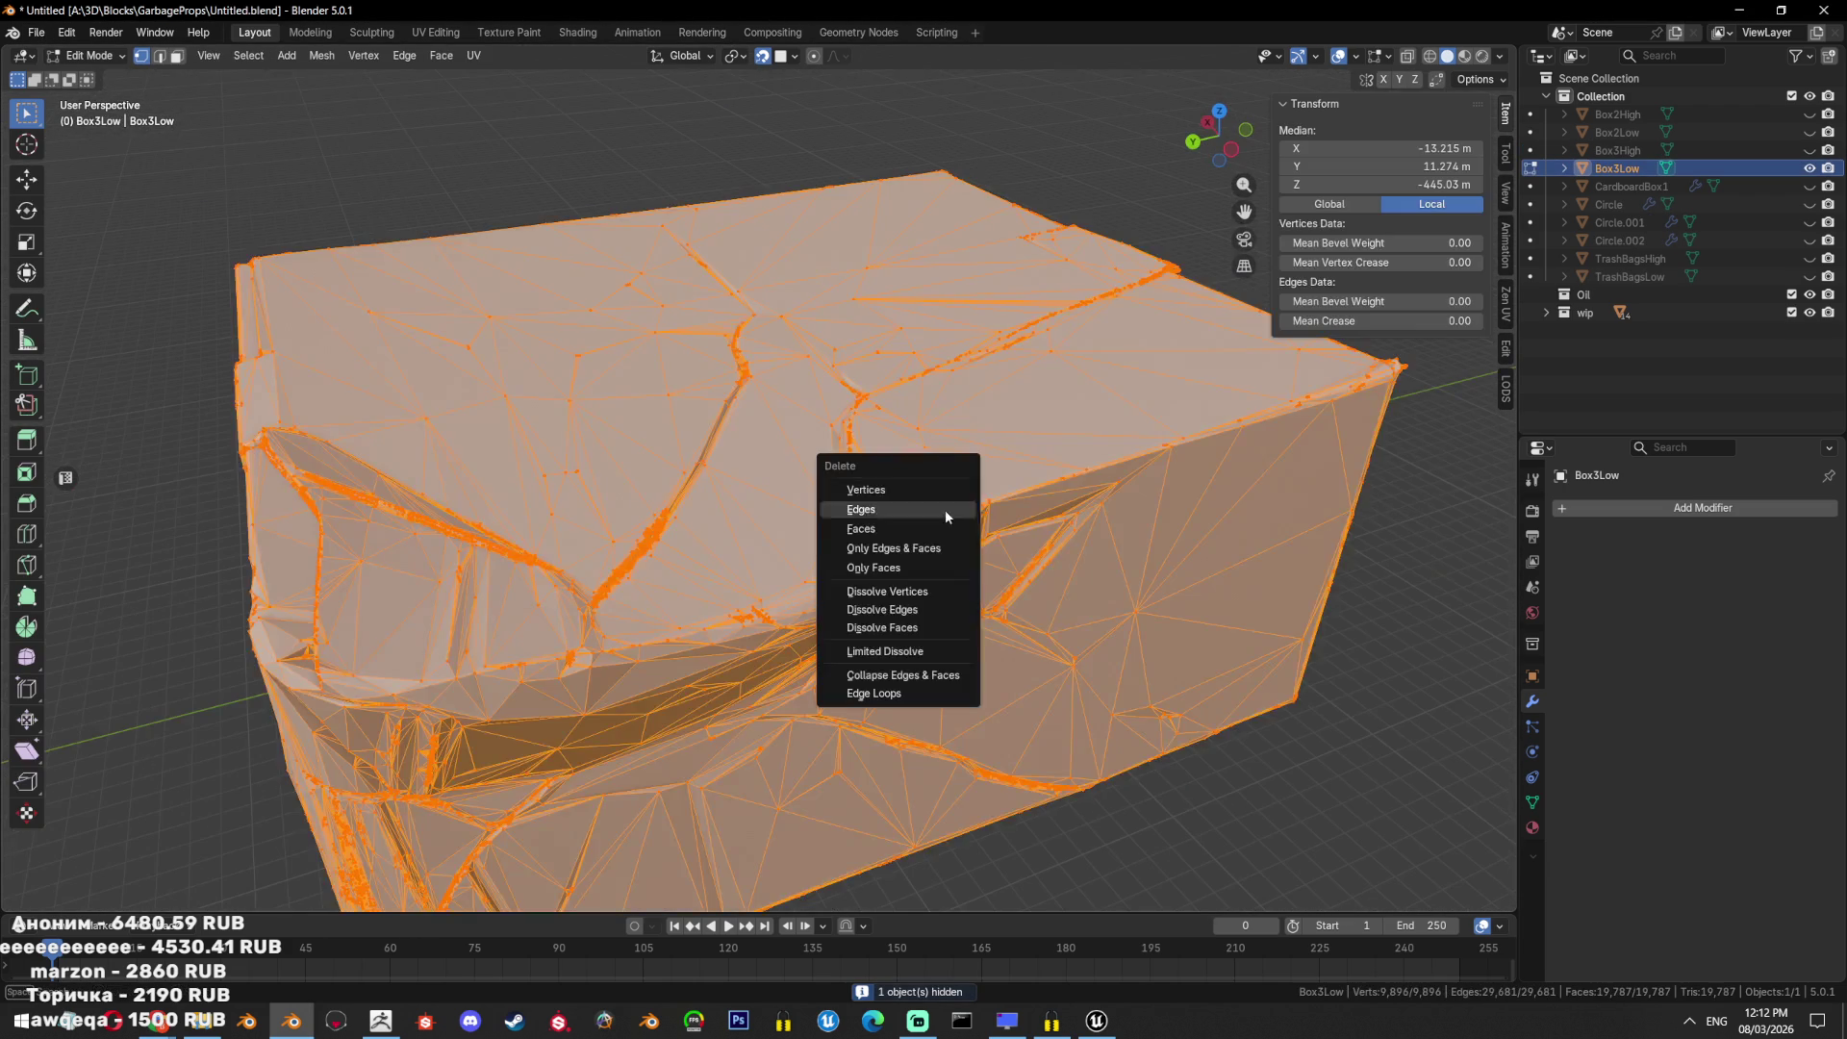
pyautogui.press('m')
pyautogui.click(654, 428)
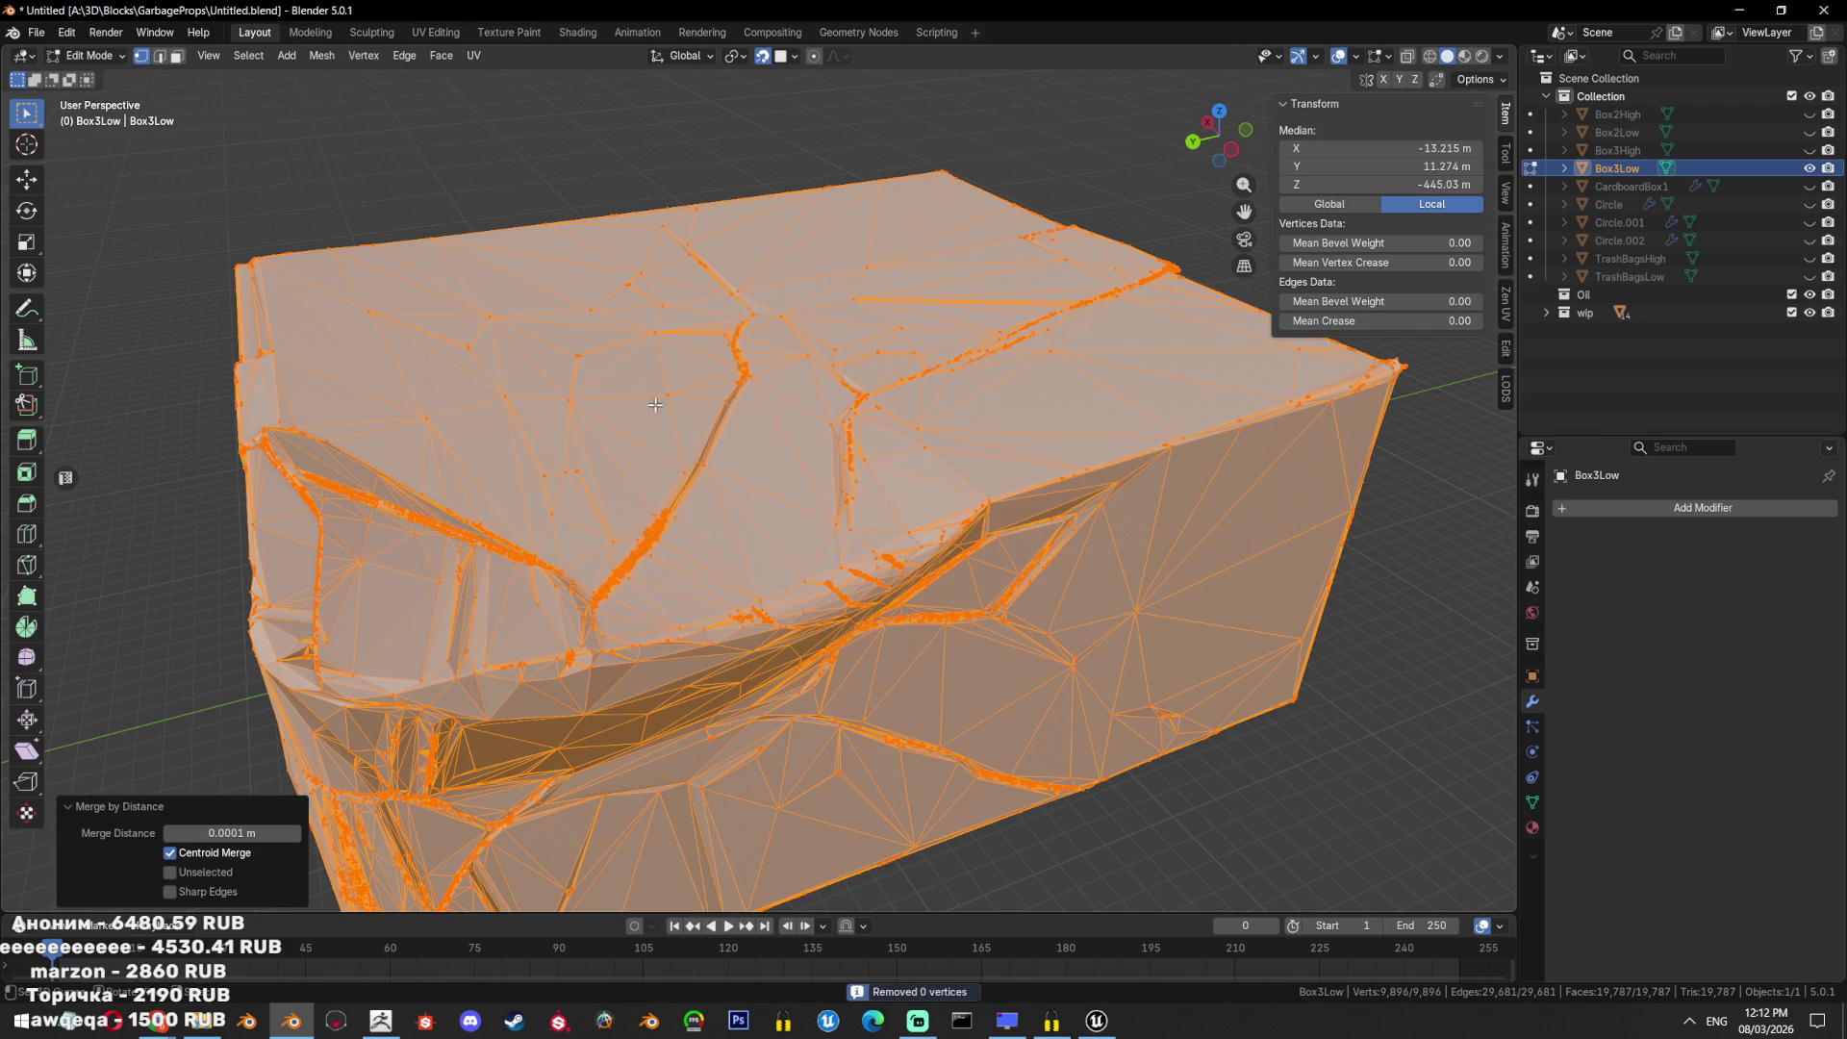
# Raise the merge distance to about 1.2 m to thin out Box3Low's vertices.
pyautogui.click(298, 833)
pyautogui.click(297, 833)
pyautogui.click(297, 833)
pyautogui.click(297, 833)
pyautogui.click(298, 833)
pyautogui.click(298, 833)
pyautogui.click(297, 834)
pyautogui.click(297, 834)
pyautogui.click(297, 833)
pyautogui.click(297, 833)
pyautogui.moveTo(298, 833); pyautogui.dragTo(428, 834)
pyautogui.moveTo(654, 538); pyautogui.dragTo(826, 588, button='middle')
pyautogui.scroll(-5, 677, 551)
pyautogui.scroll(10, 677, 551)
# In edge mode, select the whole mesh and apply Limited Dissolve to flatten it further.
pyautogui.press('2')
pyautogui.hotkey('alt', 'a')
pyautogui.scroll(-10, 757, 649)
pyautogui.moveTo(866, 538)
pyautogui.mouseDown(button='middle')
pyautogui.moveTo(919, 504)
pyautogui.moveTo(1038, 554)
pyautogui.mouseUp(button='middle')
pyautogui.click(1039, 554)
pyautogui.press('a')
pyautogui.press('x')
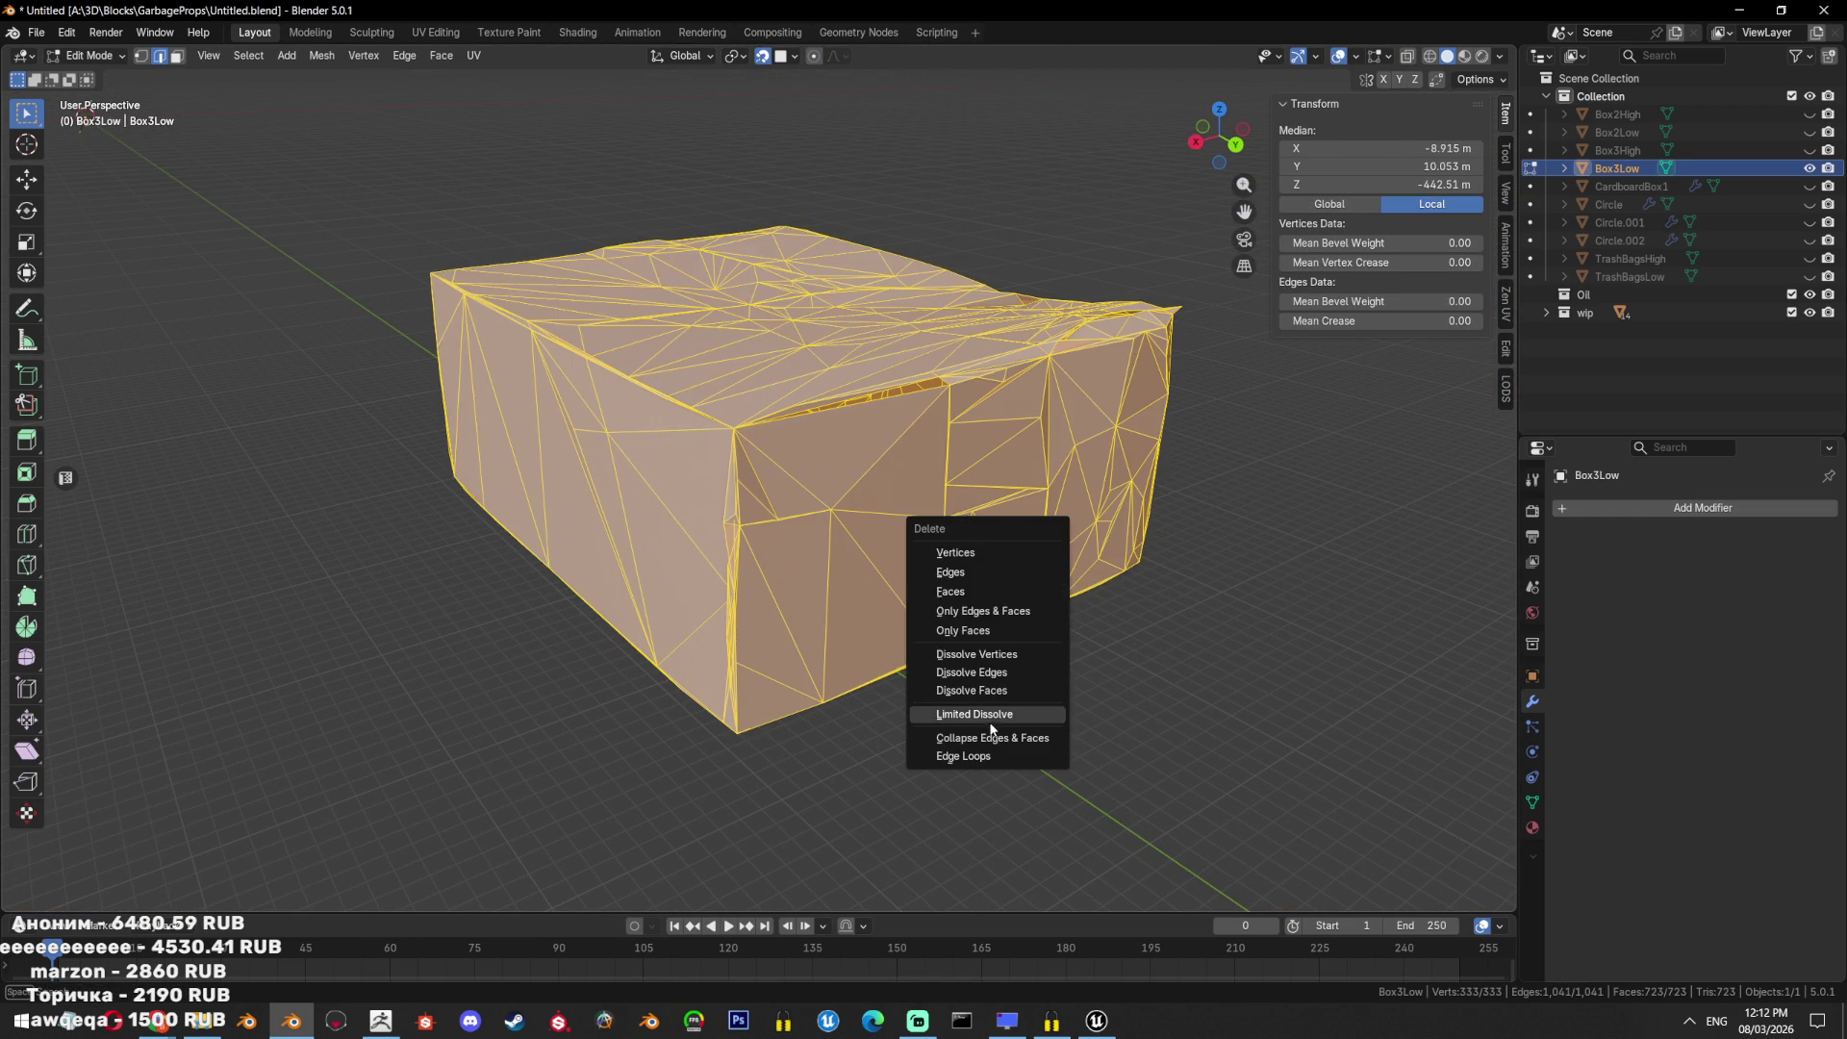
pyautogui.click(966, 710)
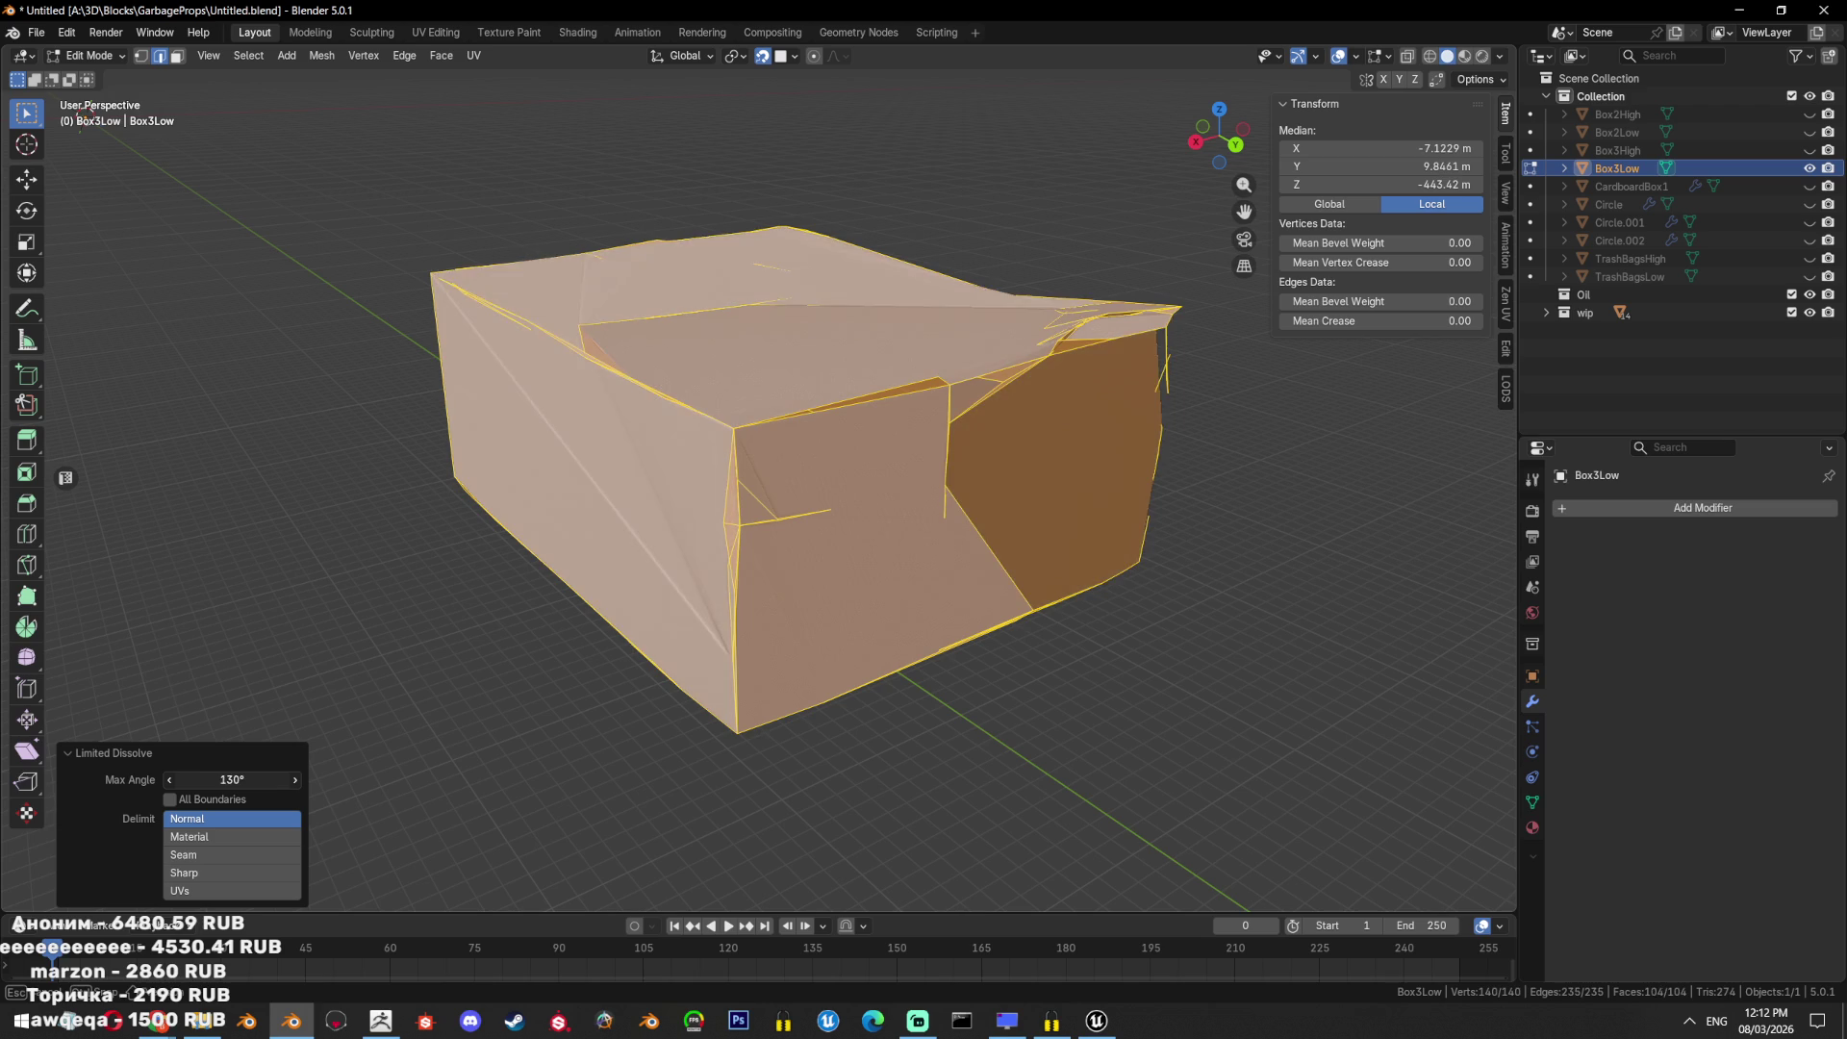
# Return to Object Mode and delete the Box3Low object.
pyautogui.press('Tab')
pyautogui.moveTo(732, 578); pyautogui.dragTo(790, 605, button='middle')
pyautogui.scroll(-4, 837, 549)
pyautogui.press('Delete')
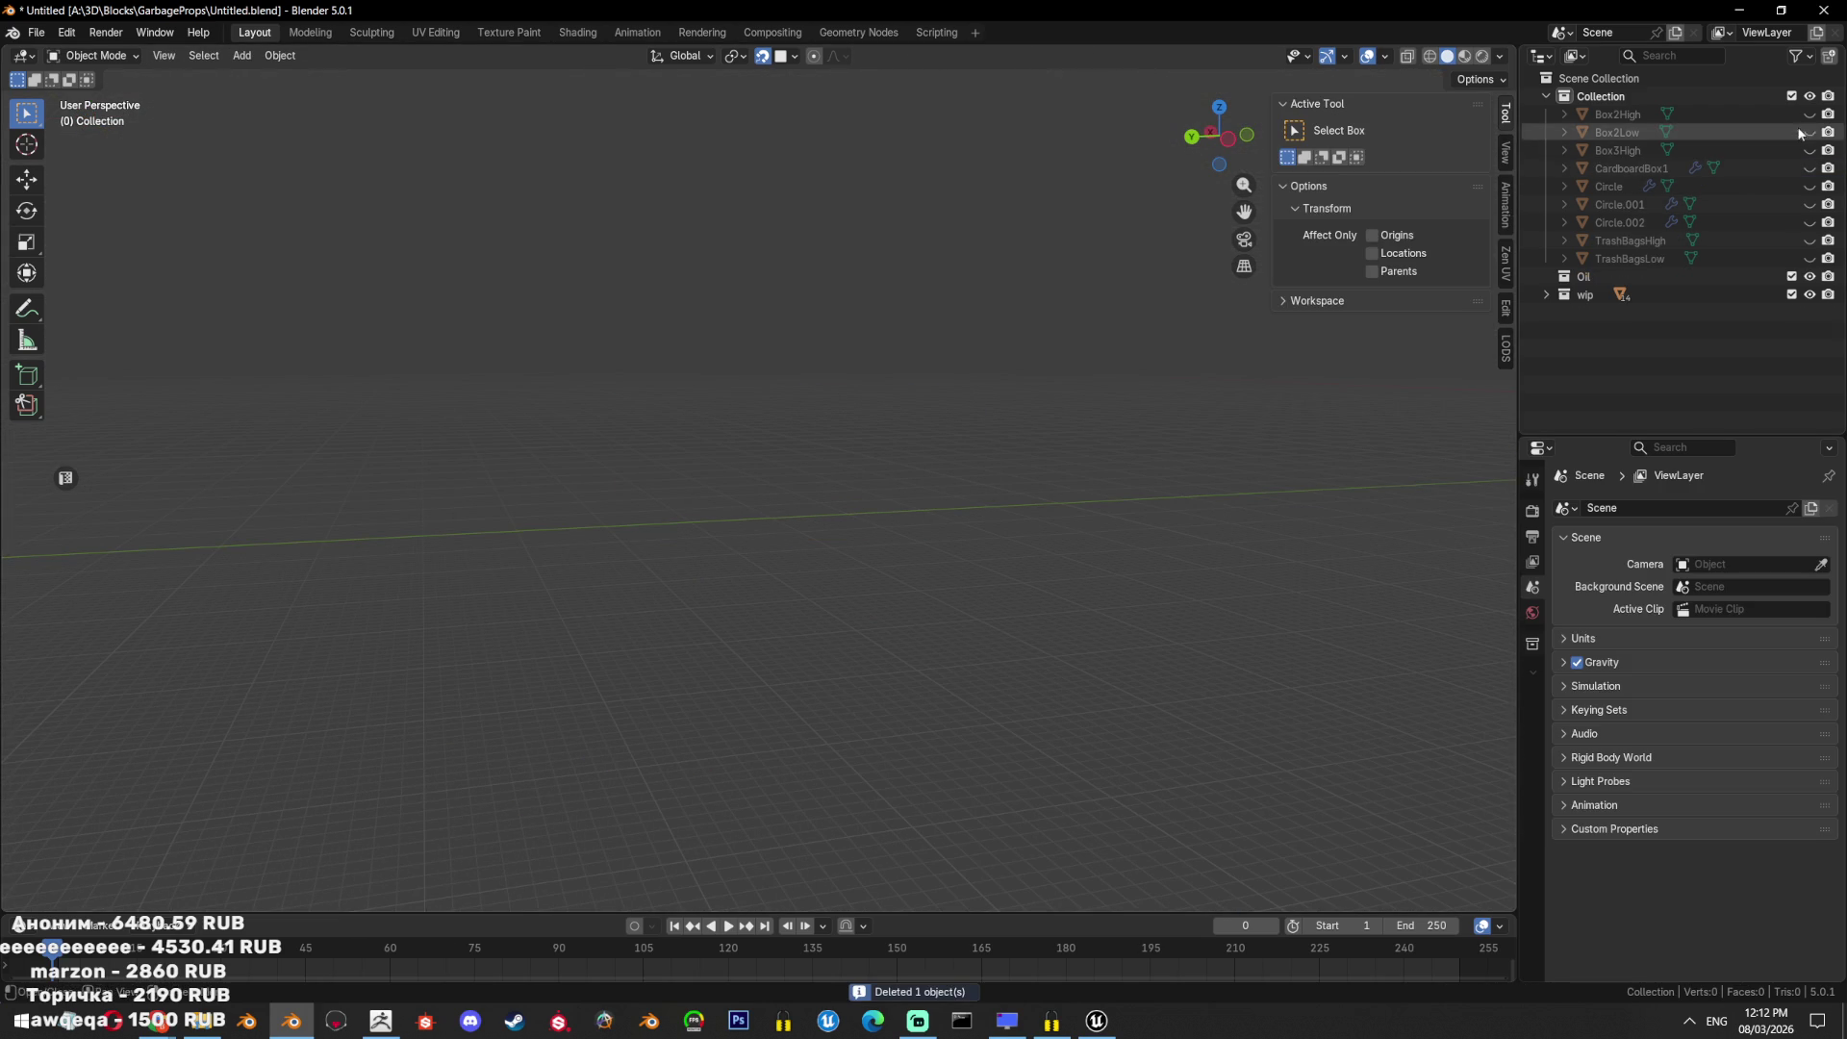
# Undo and redo the Box3Low deletion, unhide all objects, and select Box3High.
pyautogui.hotkey('ctrl', 'z')
pyautogui.press('Delete')
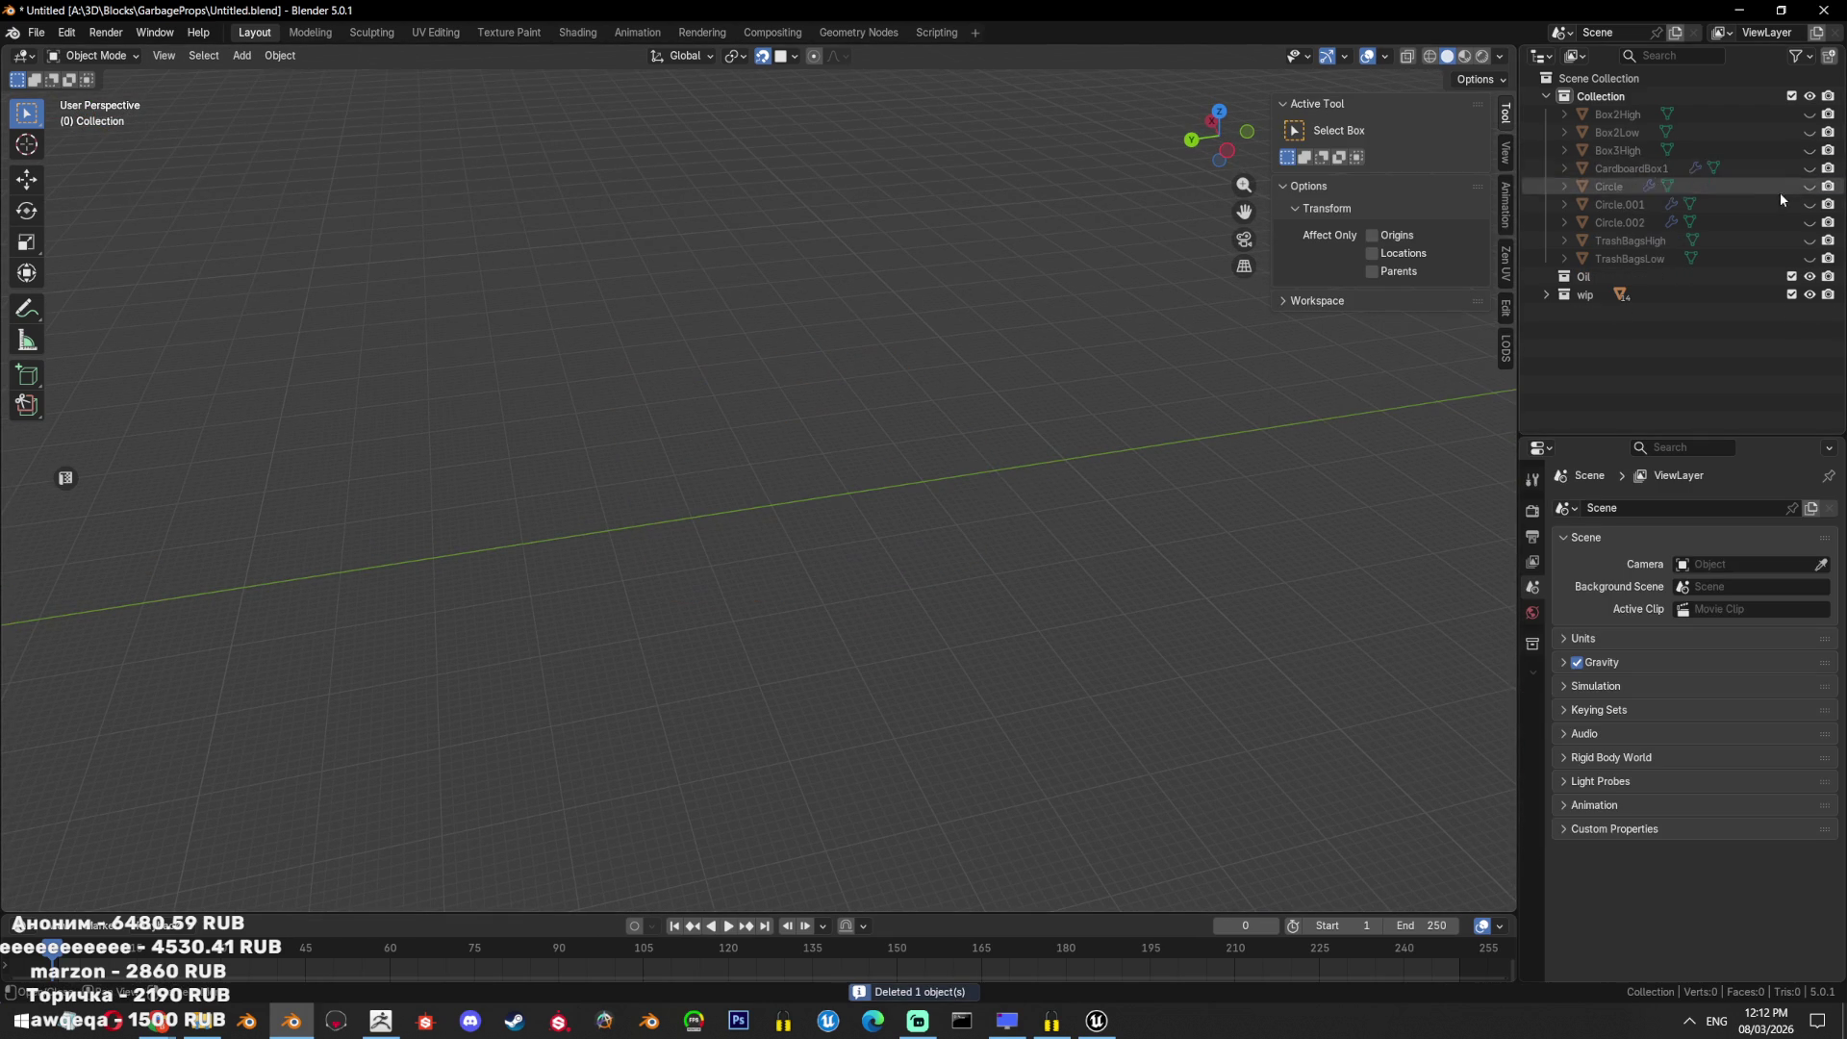
pyautogui.hotkey('alt', 'h')
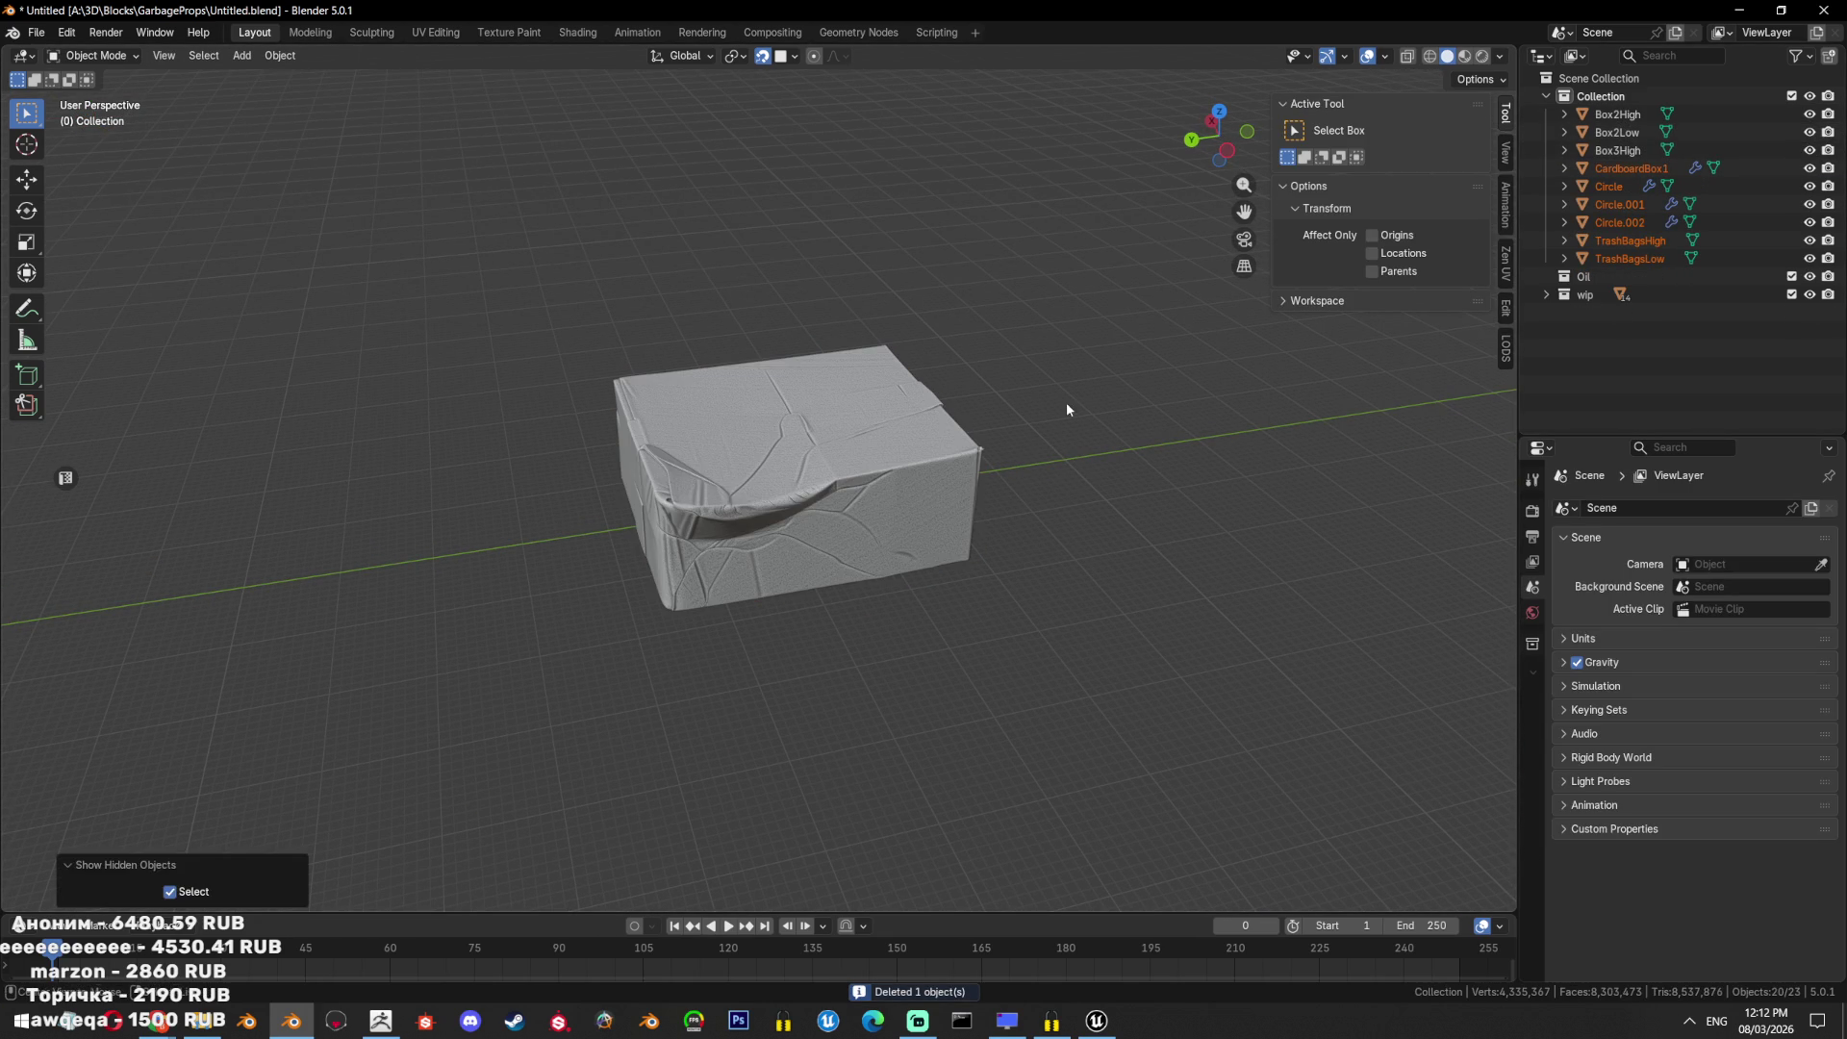
pyautogui.click(864, 470)
pyautogui.moveTo(864, 470); pyautogui.dragTo(1020, 589, button='middle')
pyautogui.scroll(-3, 1021, 590)
# Scale Box3High by 0.01 and apply the scale.
pyautogui.write('s')
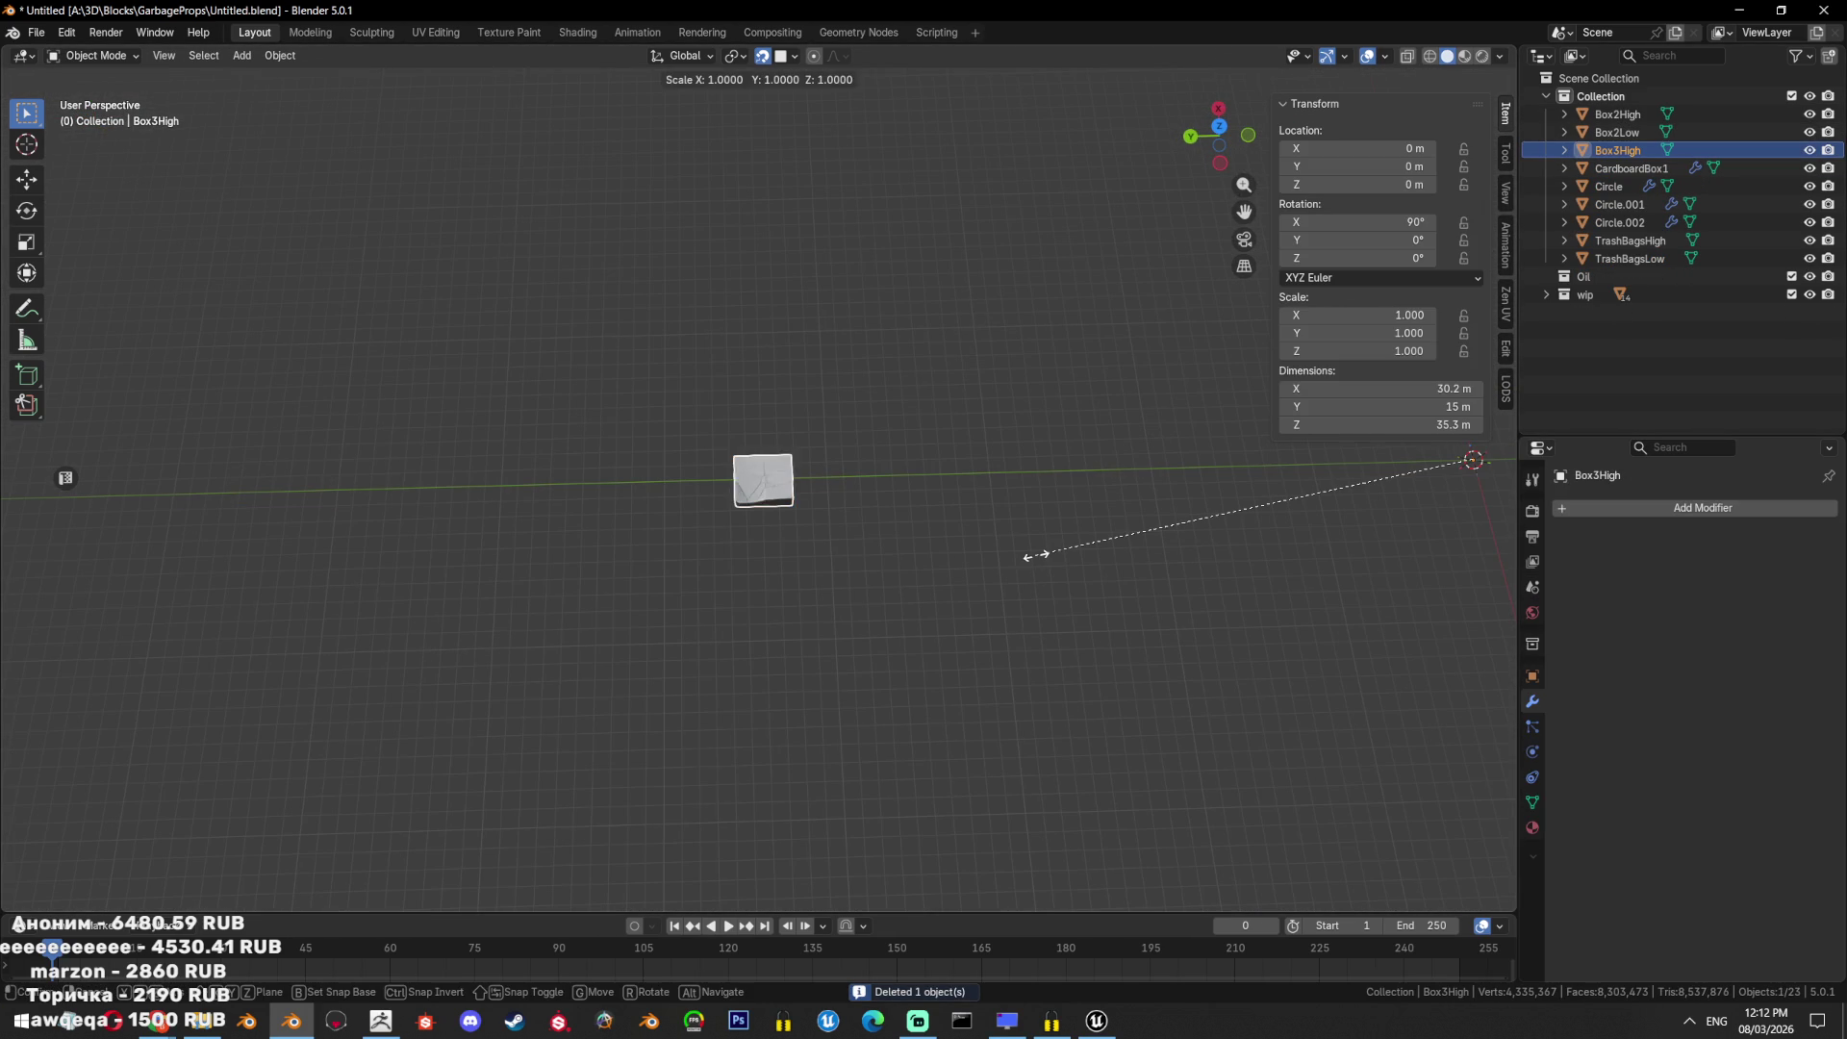
pyautogui.write('0.01')
pyautogui.press('Return')
pyautogui.press('KP_Decimal')
pyautogui.hotkey('ctrl', 'a')
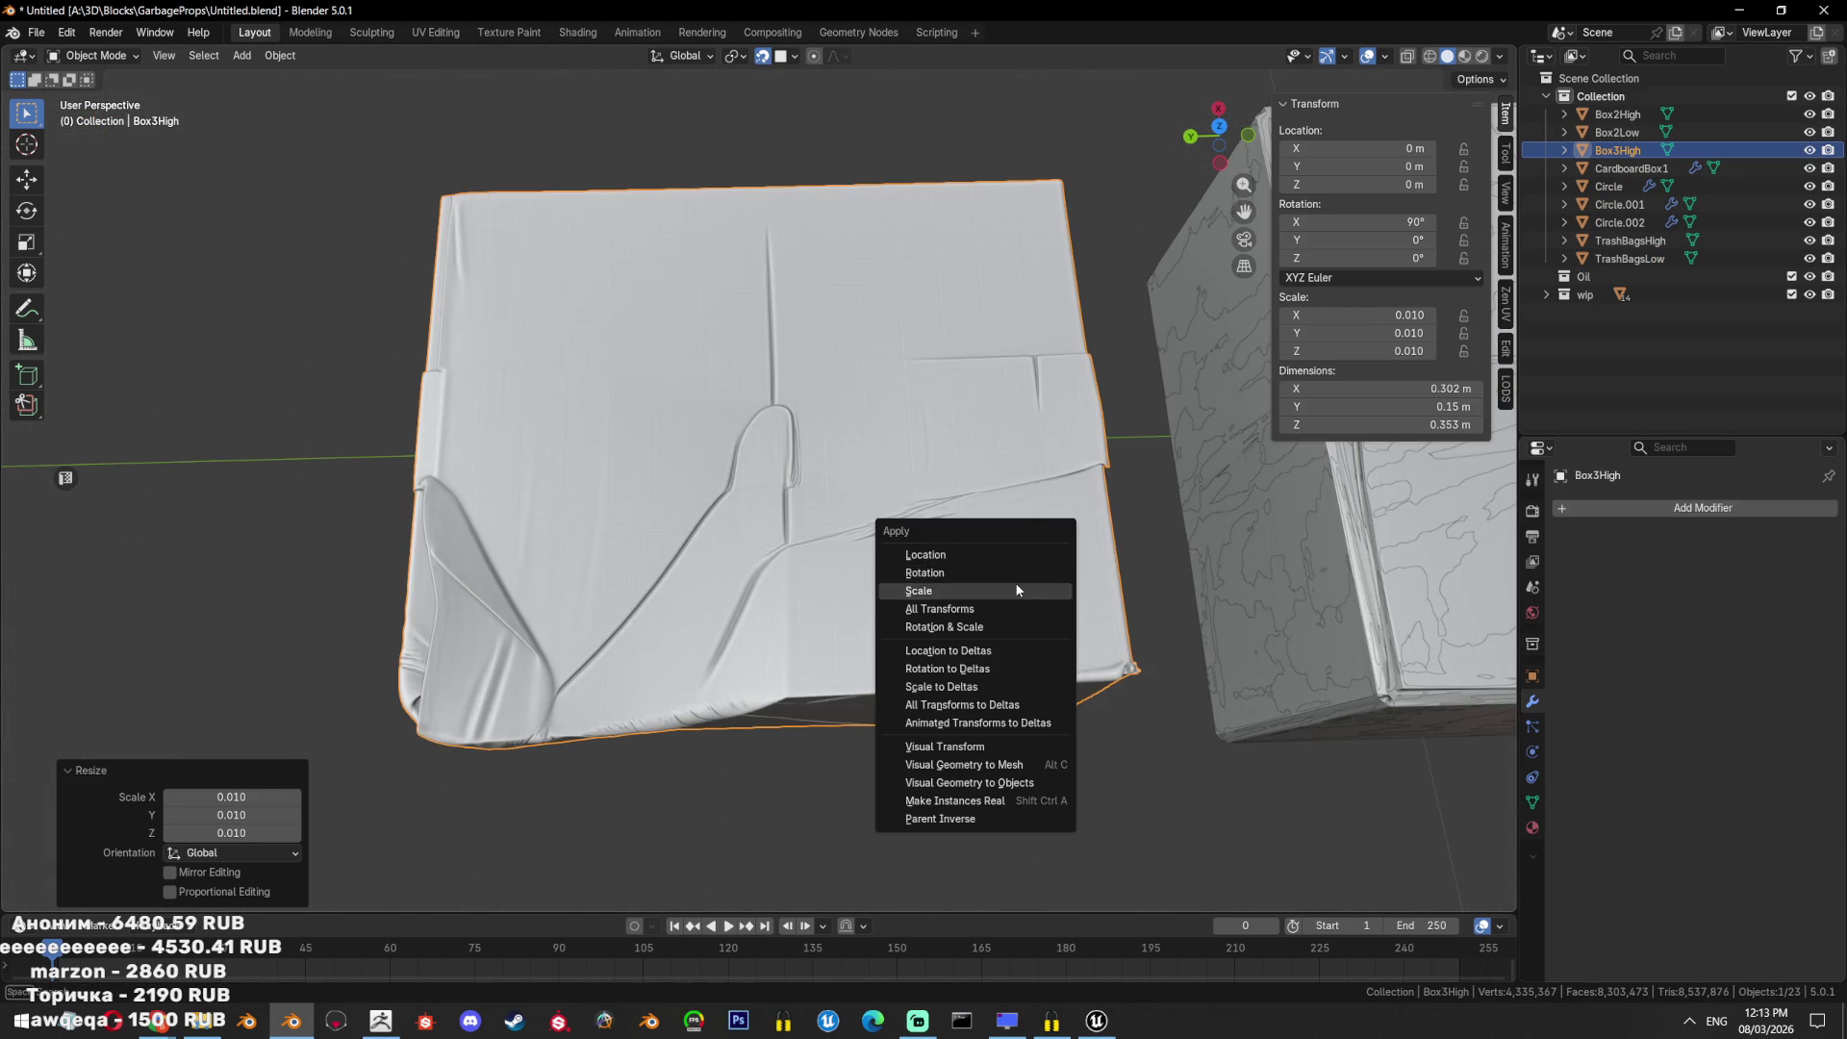
pyautogui.click(1015, 581)
# View the prop lineup, comparing Box3High with Box2High, then reselect Box3High.
pyautogui.moveTo(1015, 581); pyautogui.dragTo(1058, 575, button='middle')
pyautogui.scroll(-3, 1099, 576)
pyautogui.scroll(-5, 1099, 575)
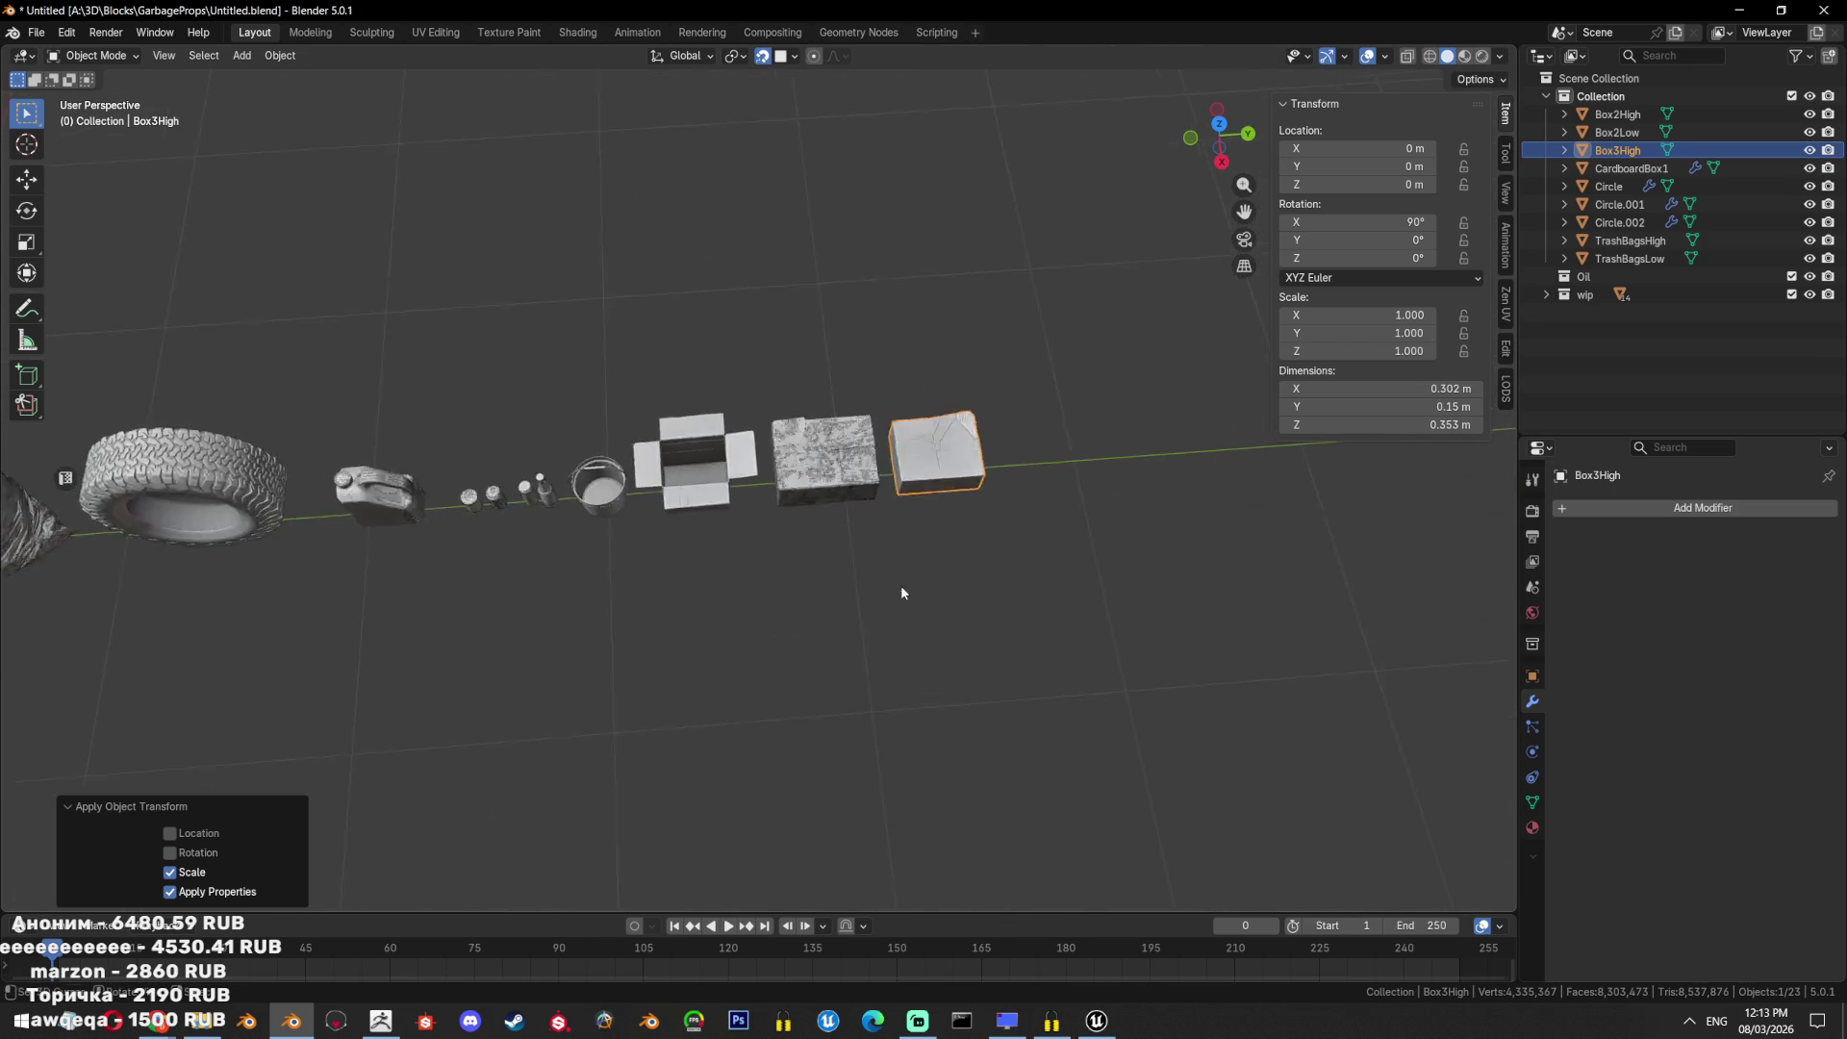
pyautogui.moveTo(899, 590)
pyautogui.mouseDown(button='middle')
pyautogui.moveTo(1097, 529)
pyautogui.moveTo(944, 700)
pyautogui.moveTo(726, 483)
pyautogui.moveTo(1076, 486)
pyautogui.moveTo(874, 488)
pyautogui.moveTo(847, 505)
pyautogui.moveTo(920, 523)
pyautogui.moveTo(895, 538)
pyautogui.mouseUp(button='middle')
pyautogui.scroll(-3, 1058, 524)
pyautogui.click(1019, 520)
pyautogui.click(726, 483)
pyautogui.scroll(2, 635, 515)
pyautogui.click(635, 514)
# Review the Miro trash reference board and the ArtStation cardboard box reference.
pyautogui.moveTo(163, 1023)
pyautogui.click(420, 938)
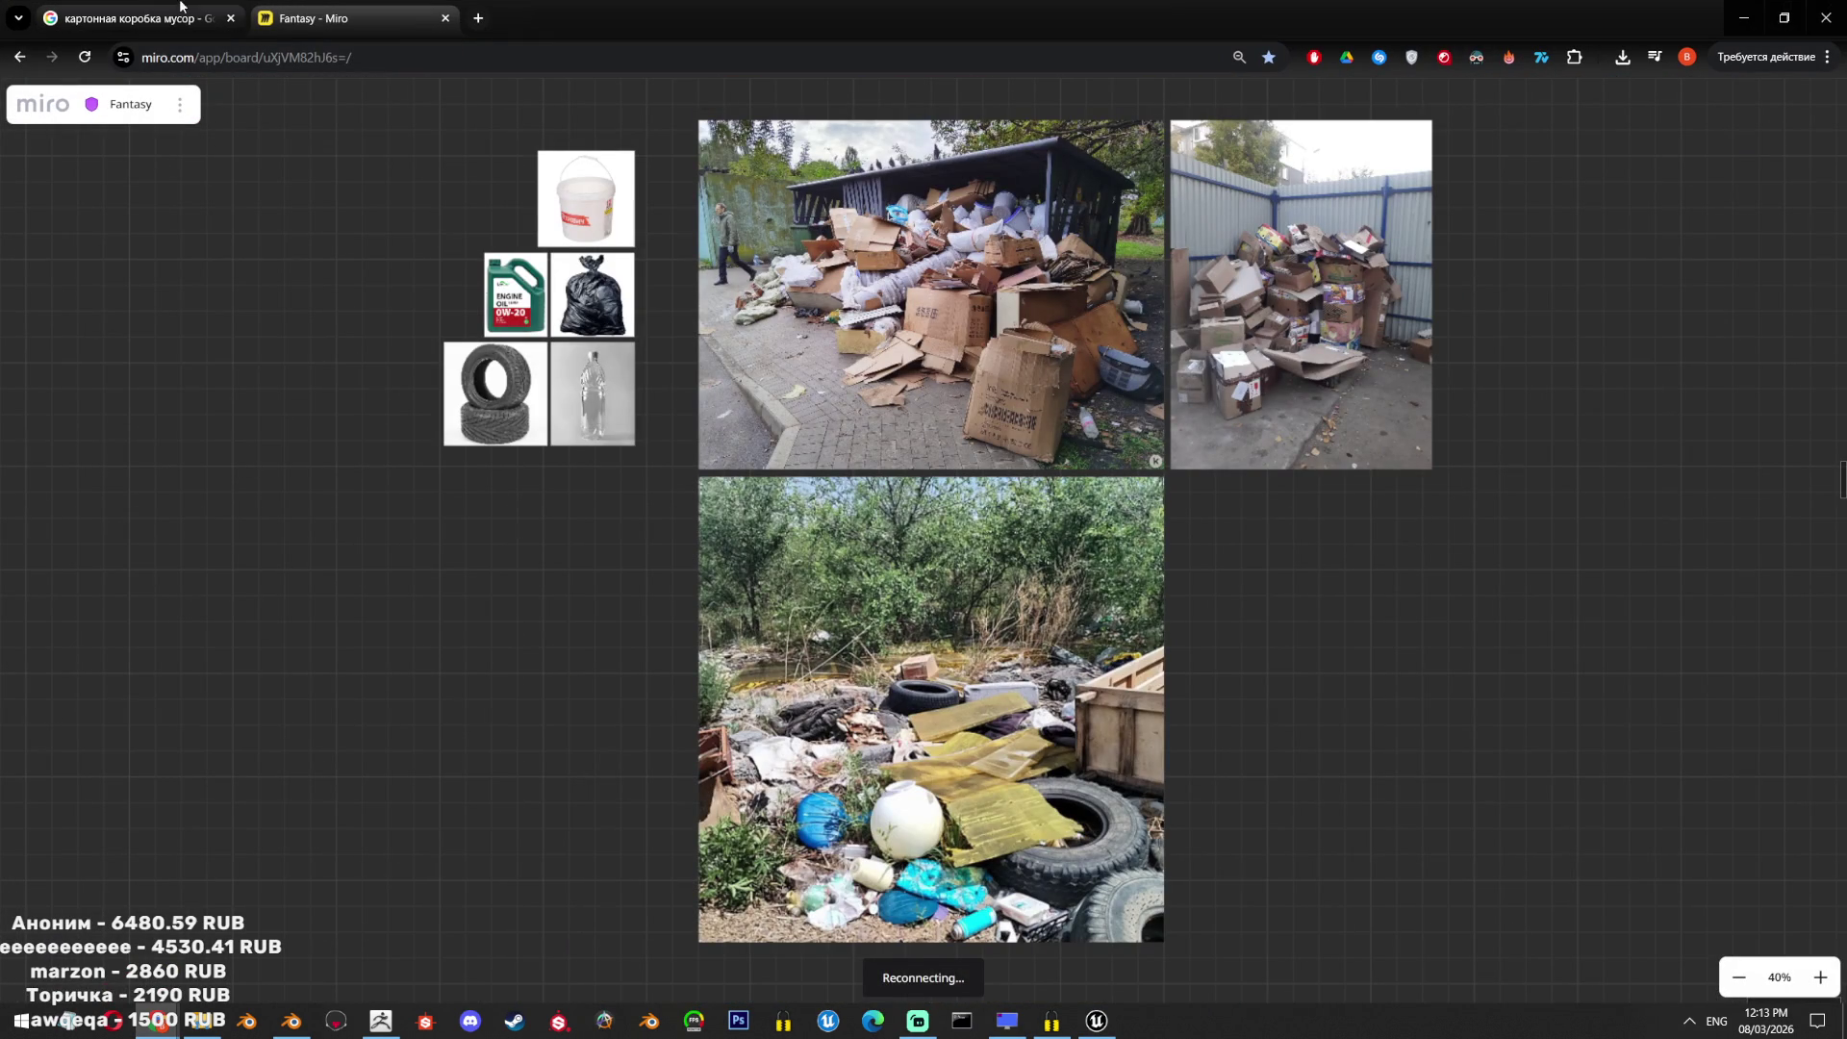
pyautogui.moveTo(157, 1023)
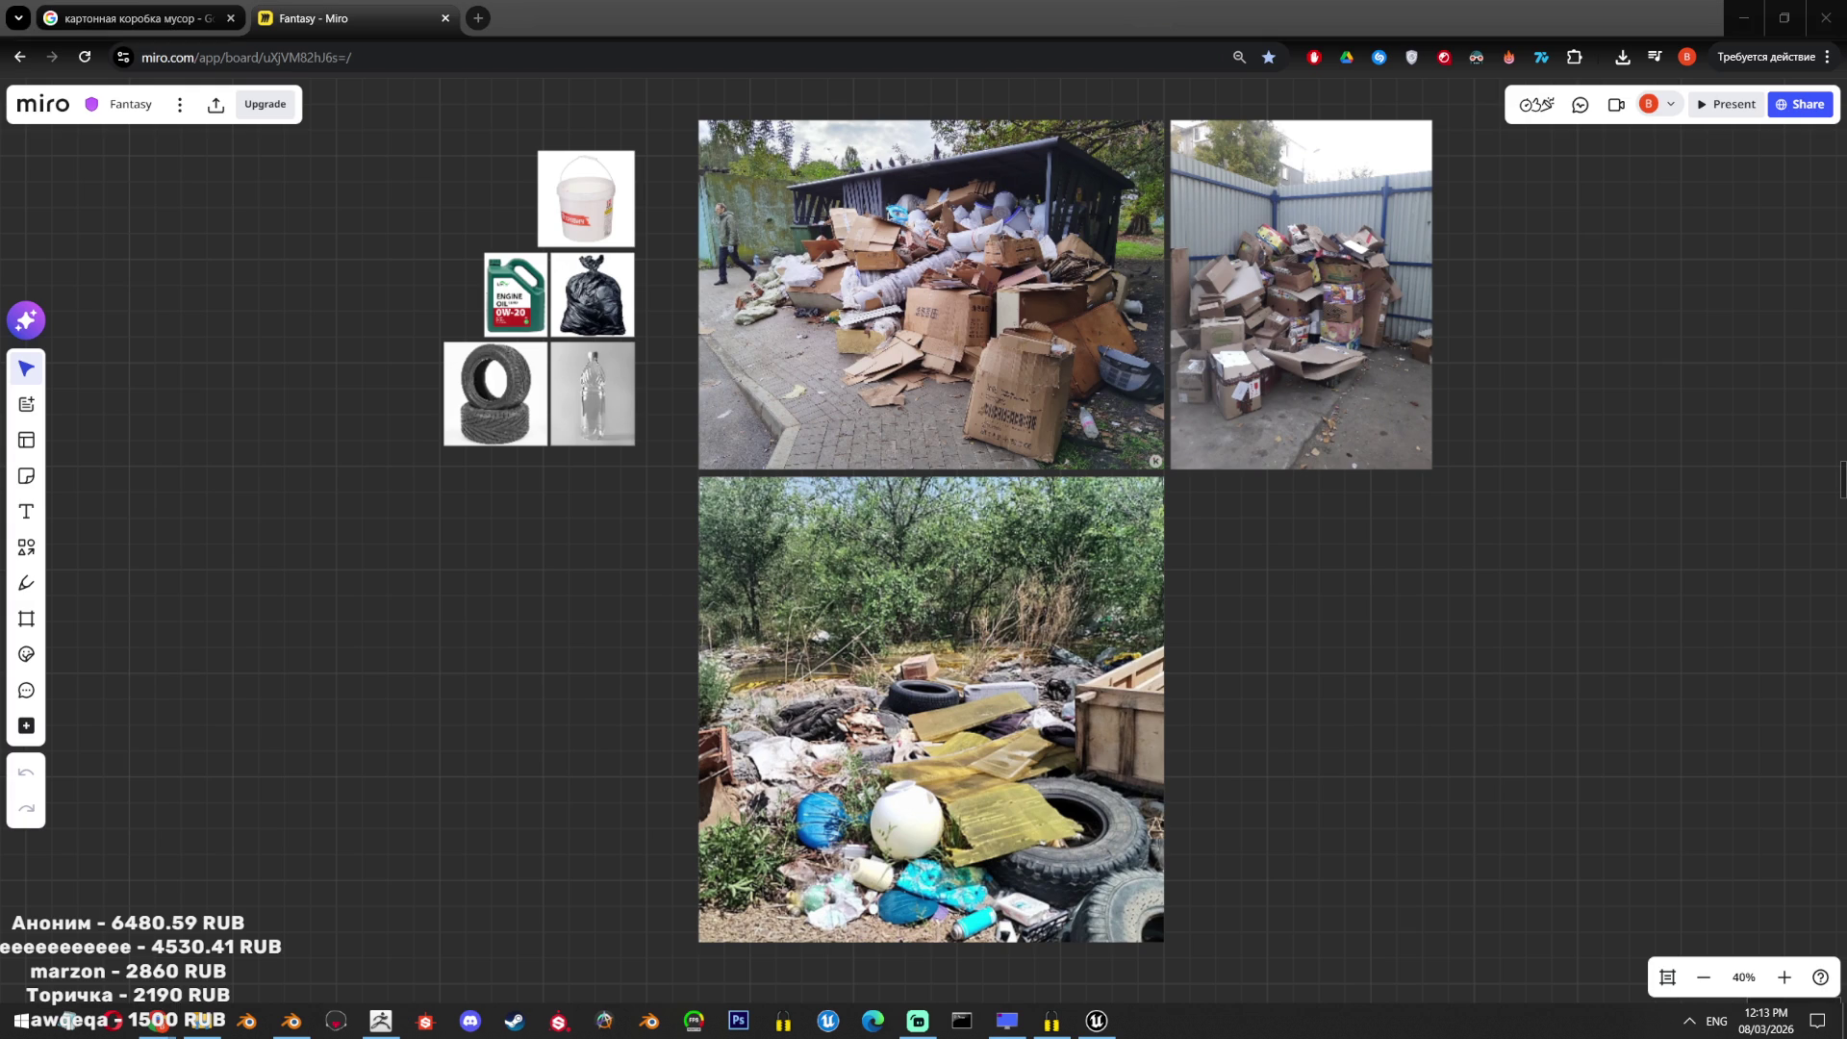
pyautogui.hotkey('alt', 'Tab')
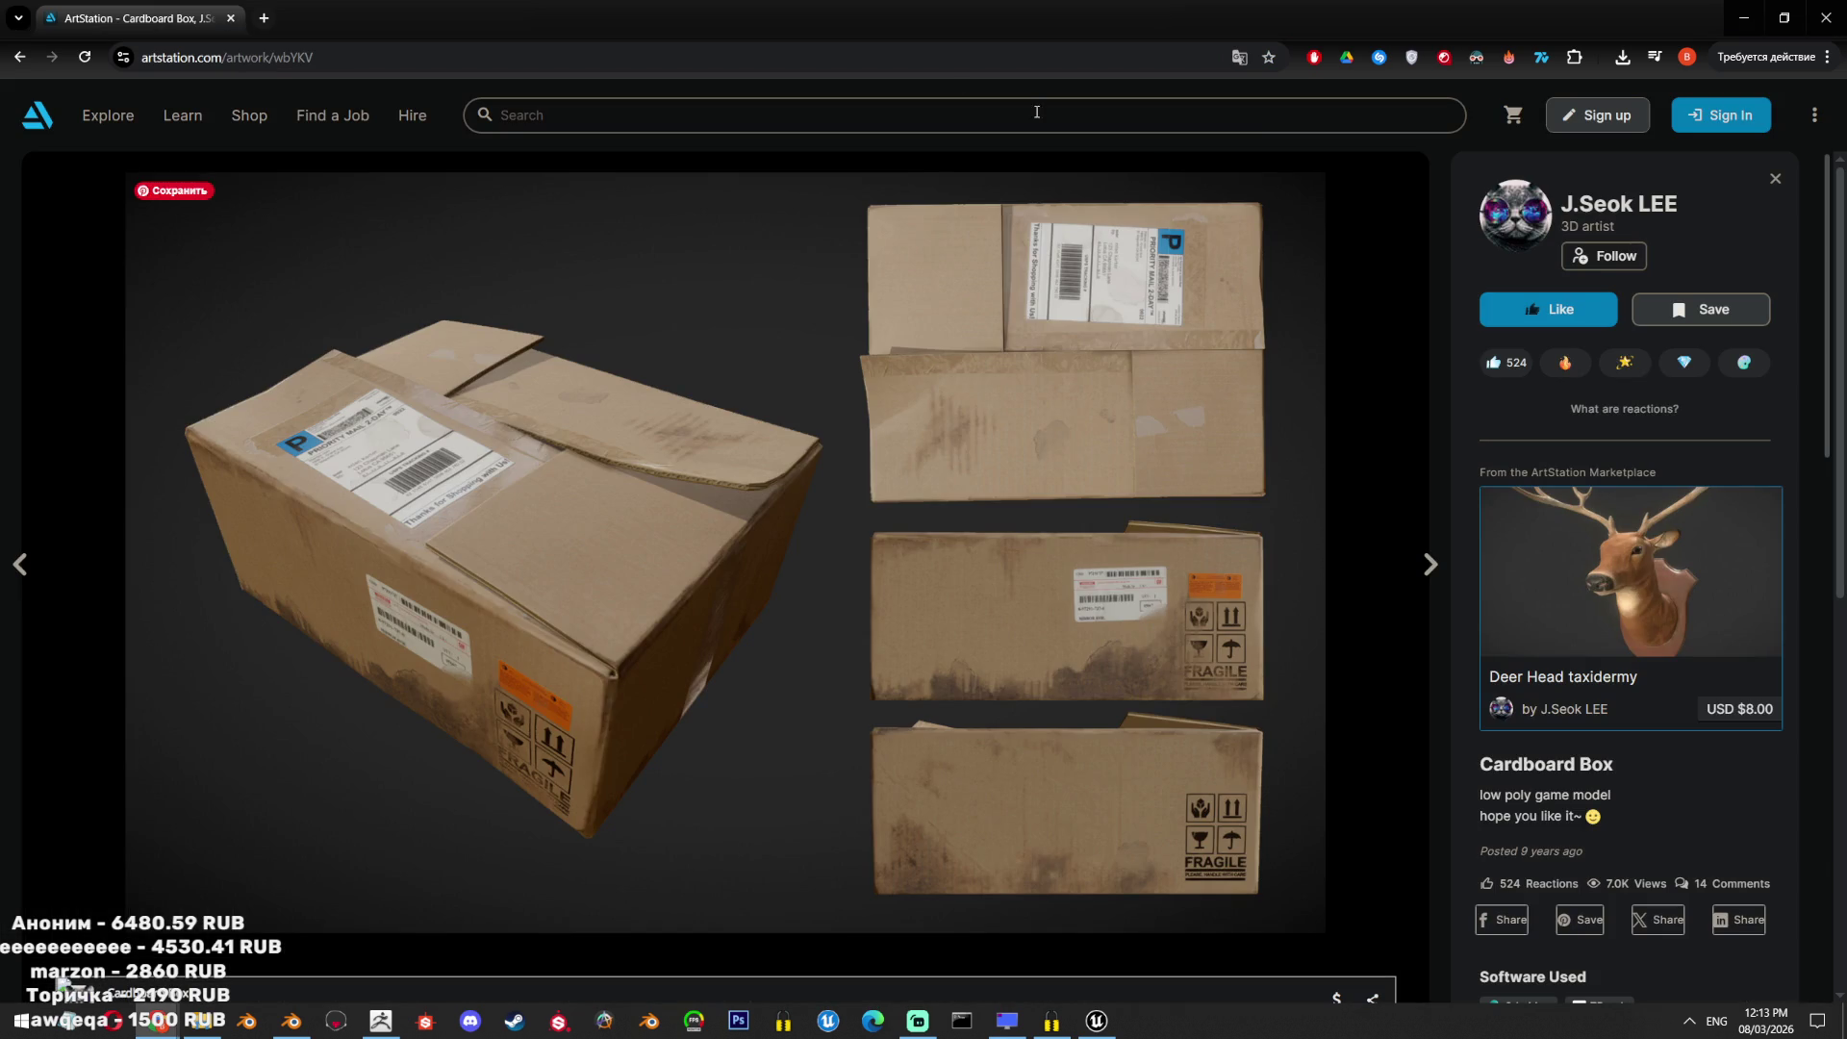
pyautogui.scroll(-5, 973, 507)
pyautogui.hotkey('alt', 'Tab')
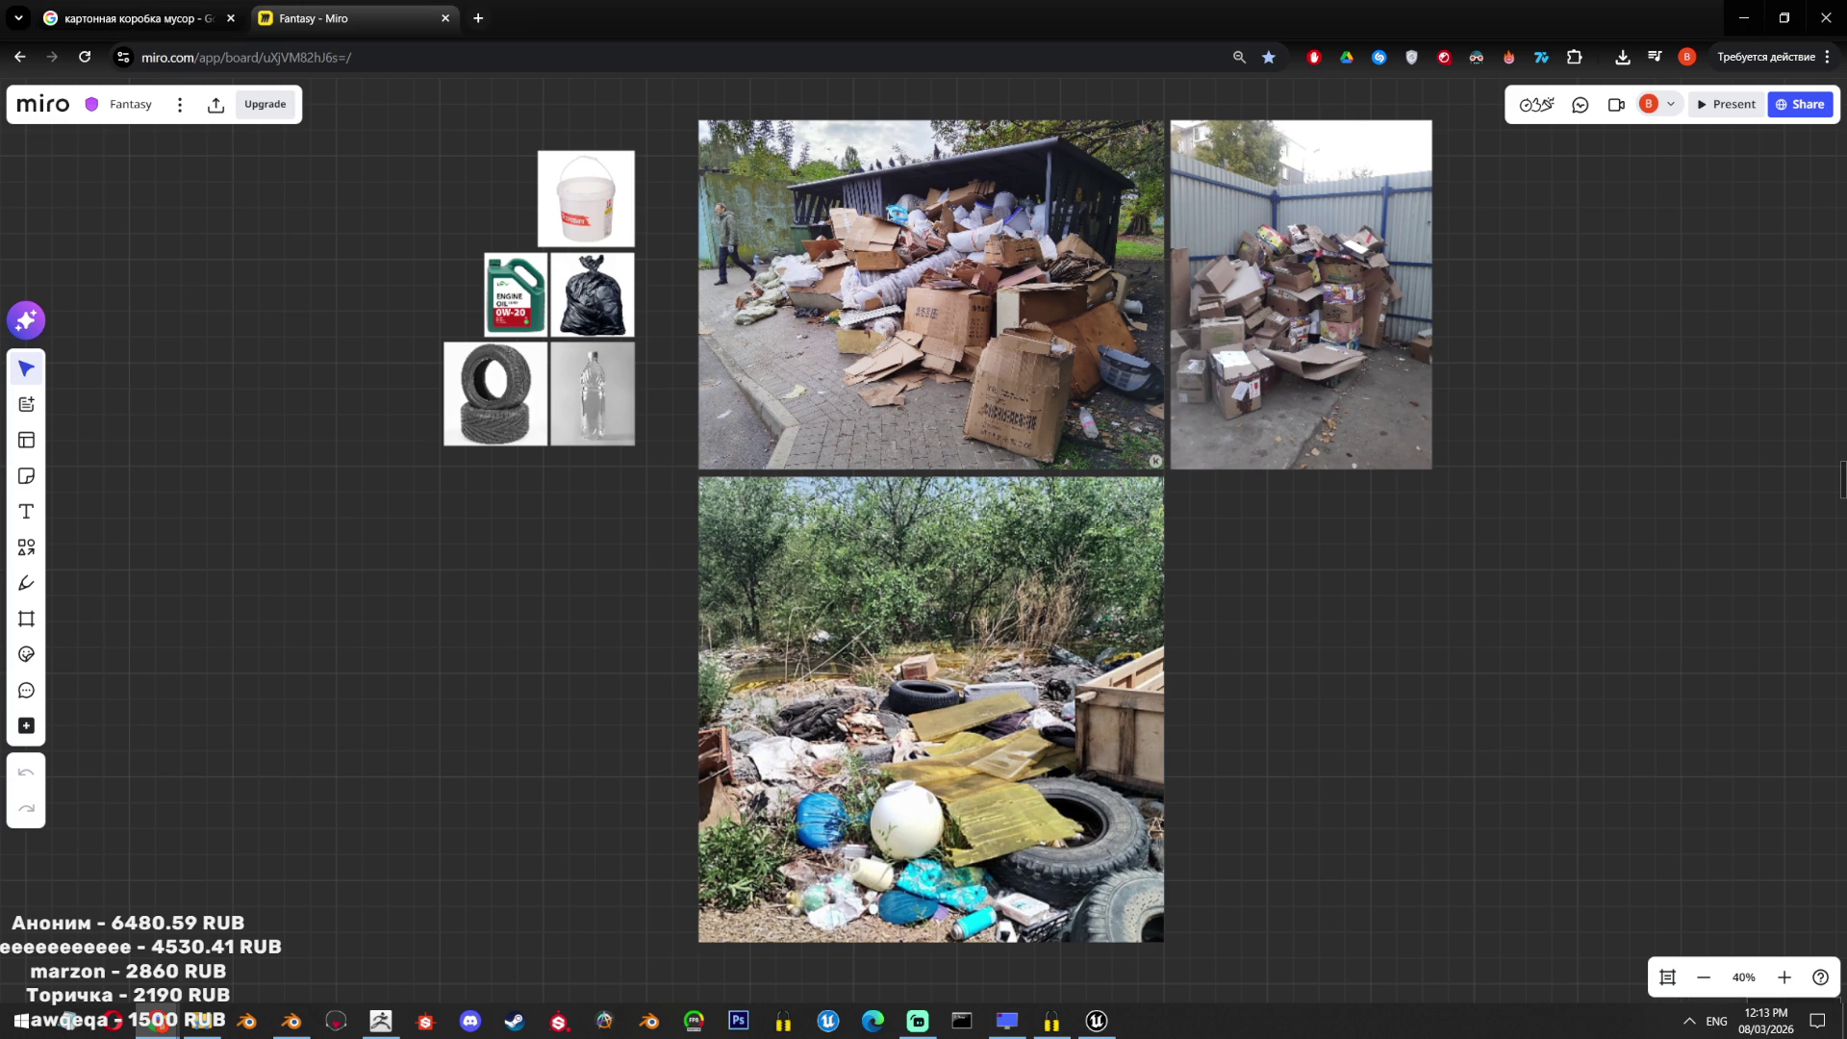
# Switch to the Tencent Hunyuan 3D window and pull a new tab out into its own window.
pyautogui.hotkey('alt', 'Tab')
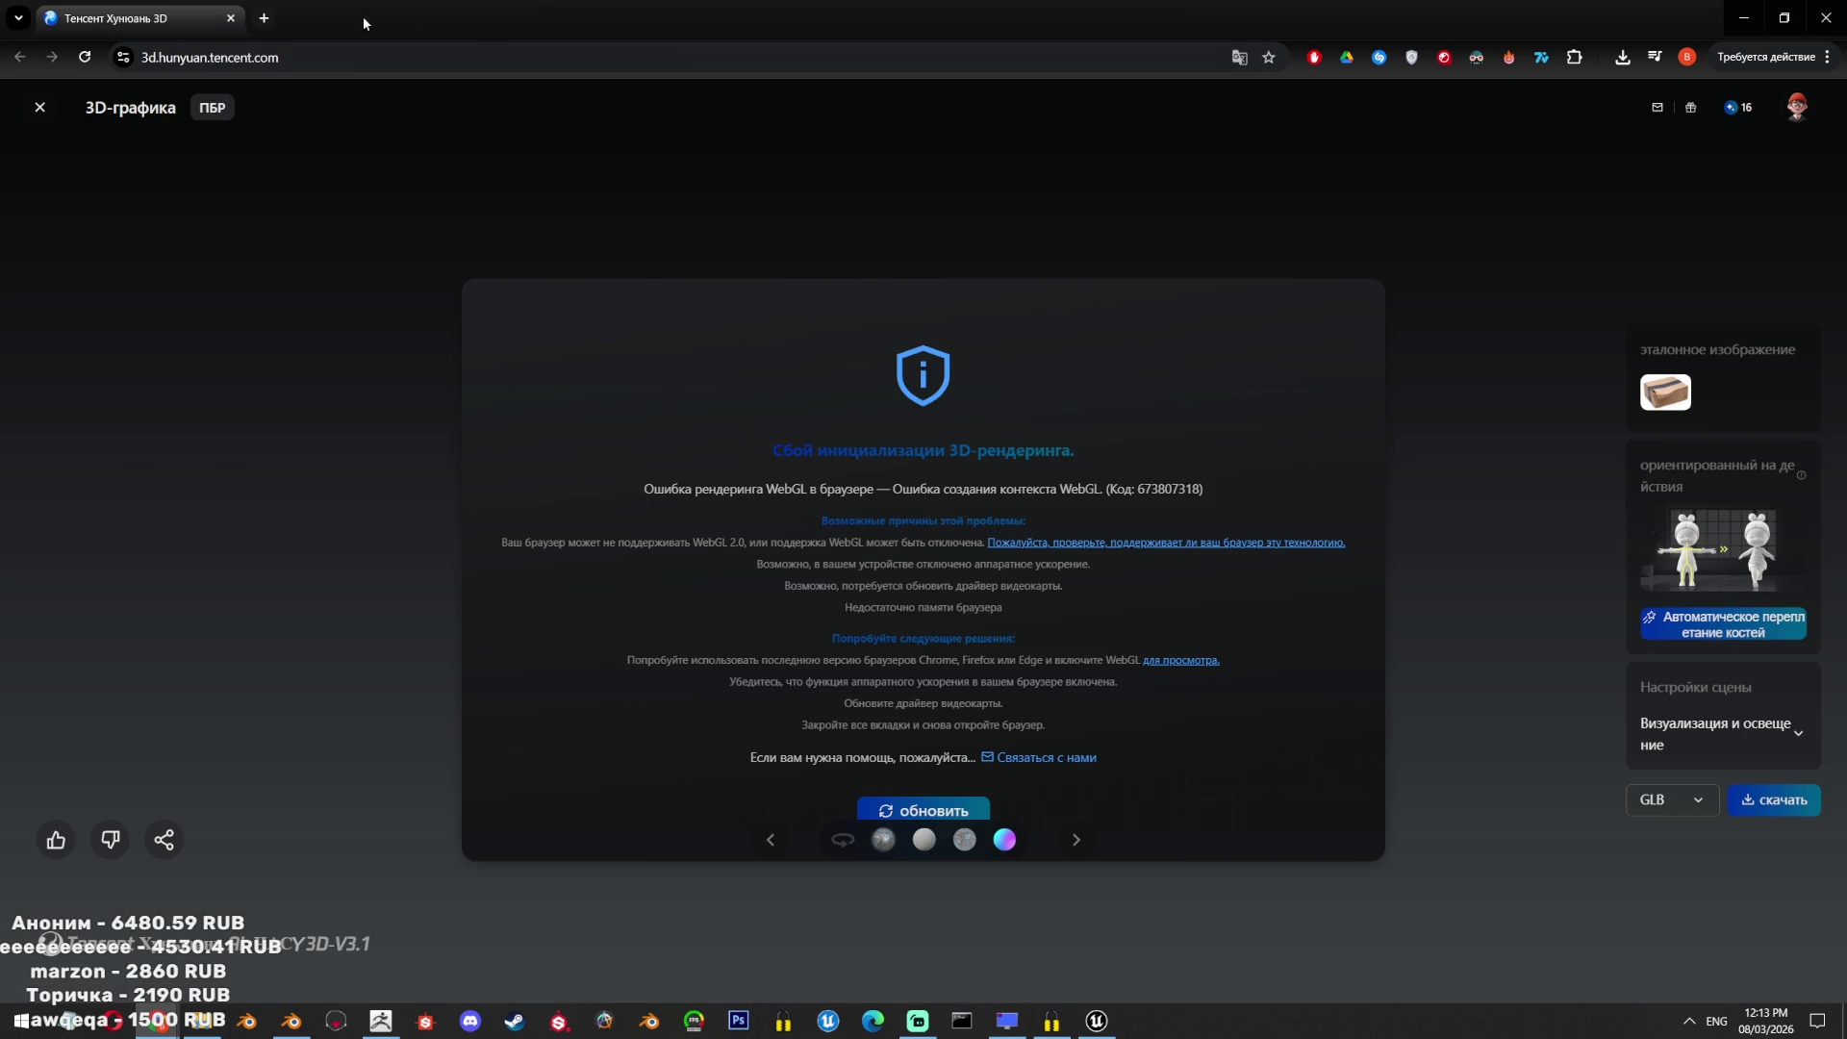
pyautogui.click(267, 23)
pyautogui.moveTo(298, 19)
pyautogui.mouseDown()
pyautogui.moveTo(366, 58)
pyautogui.moveTo(1846, 289)
pyautogui.mouseUp()
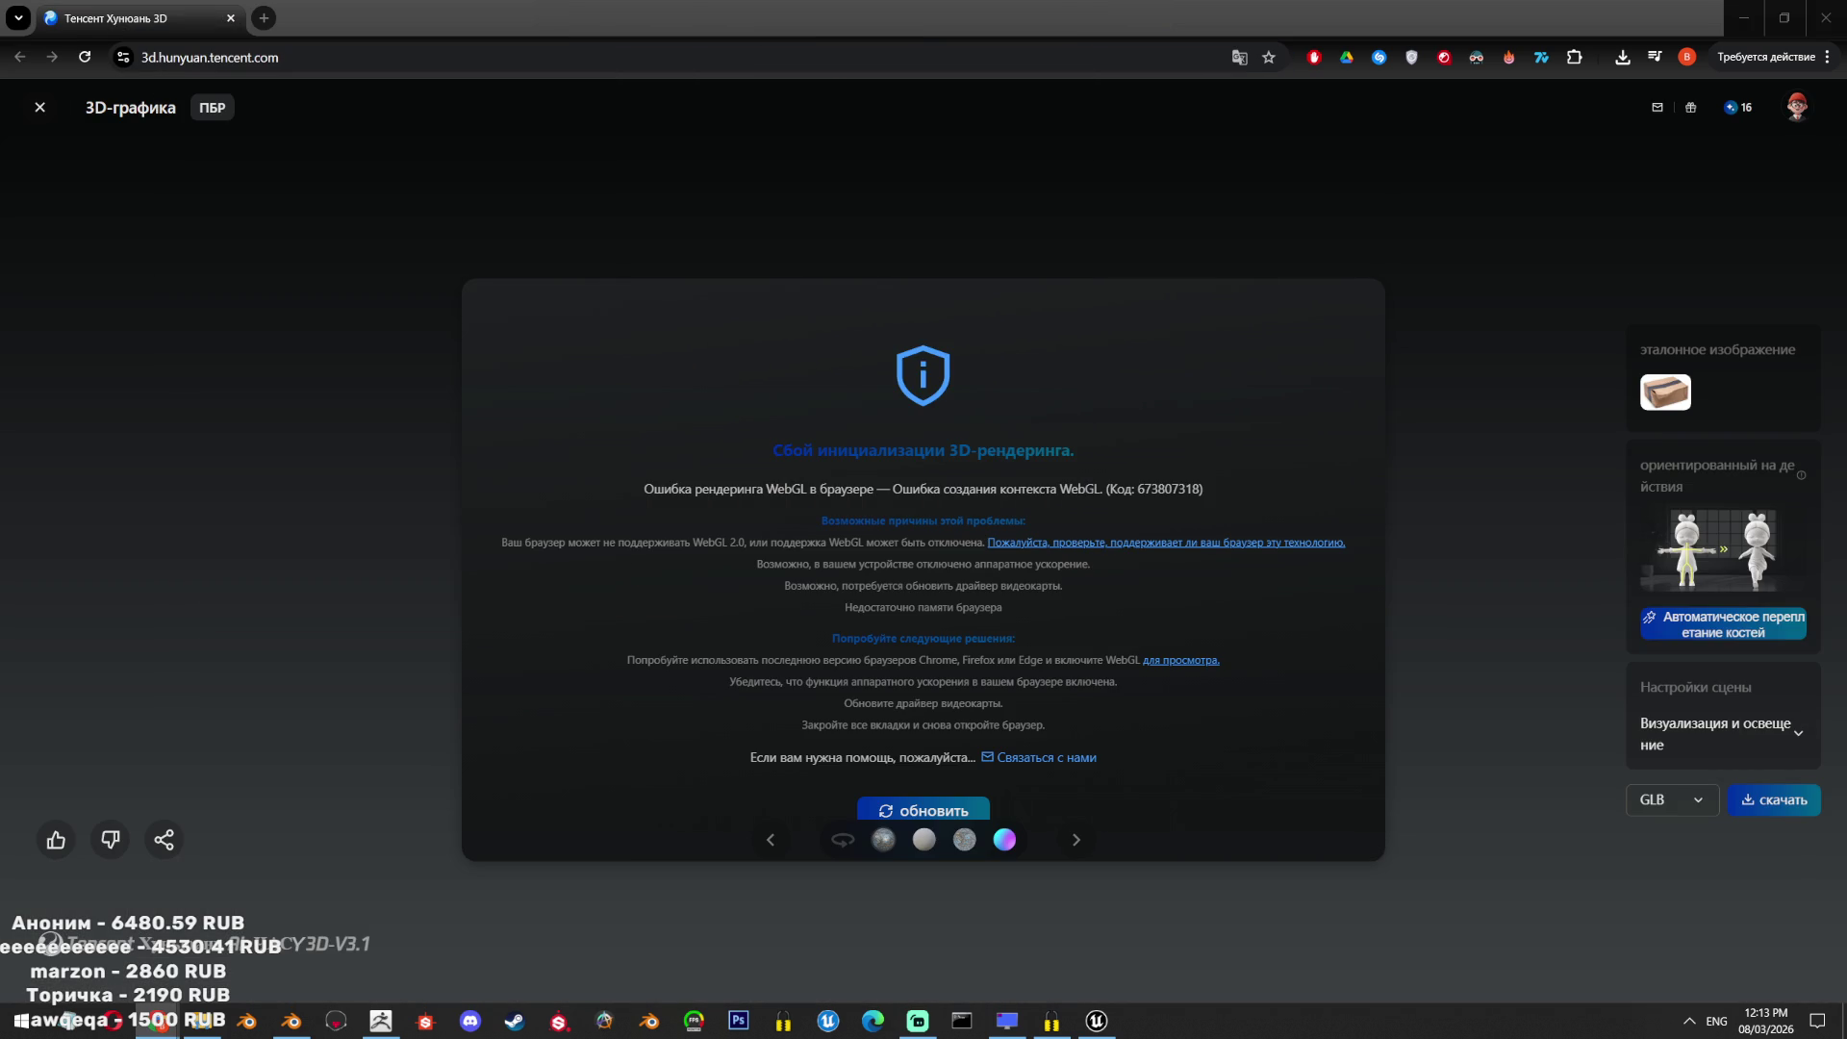
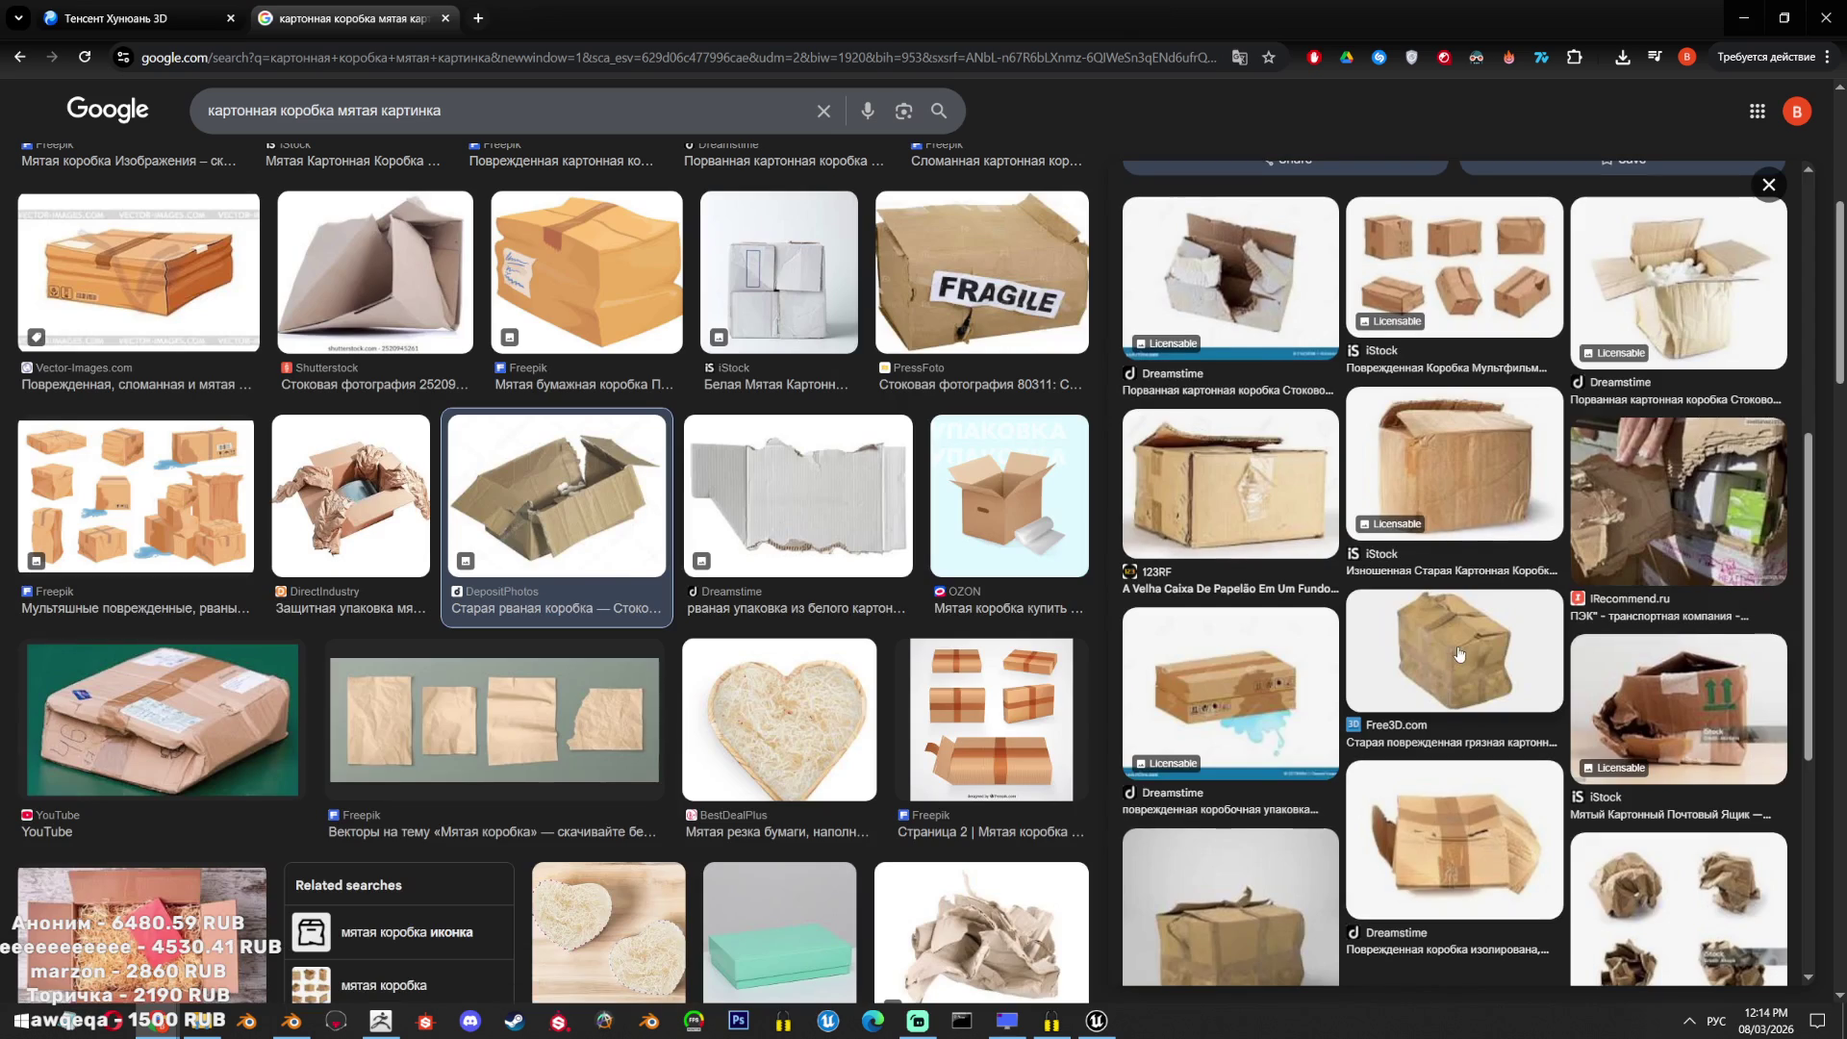
# Preview the 123RF, Dreamstime and Freepik crumpled cardboard box reference photos.
pyautogui.click(1224, 530)
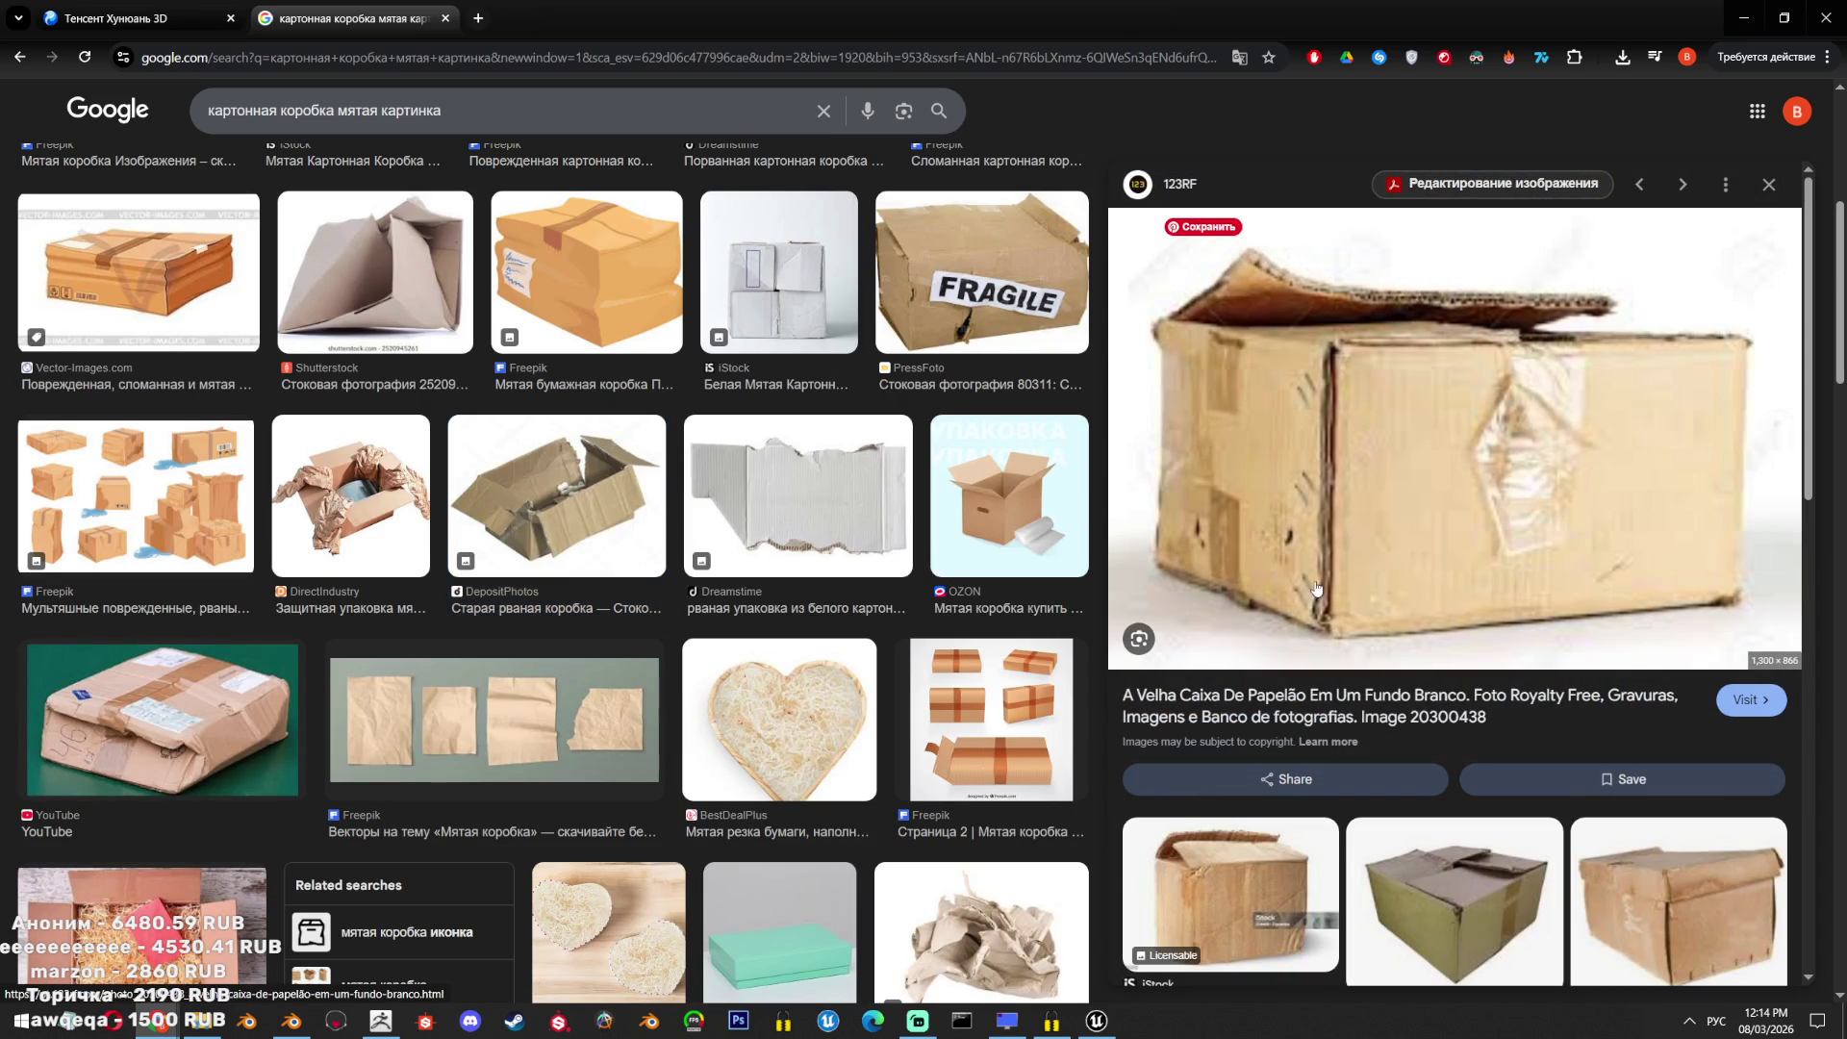
pyautogui.scroll(-5, 1468, 573)
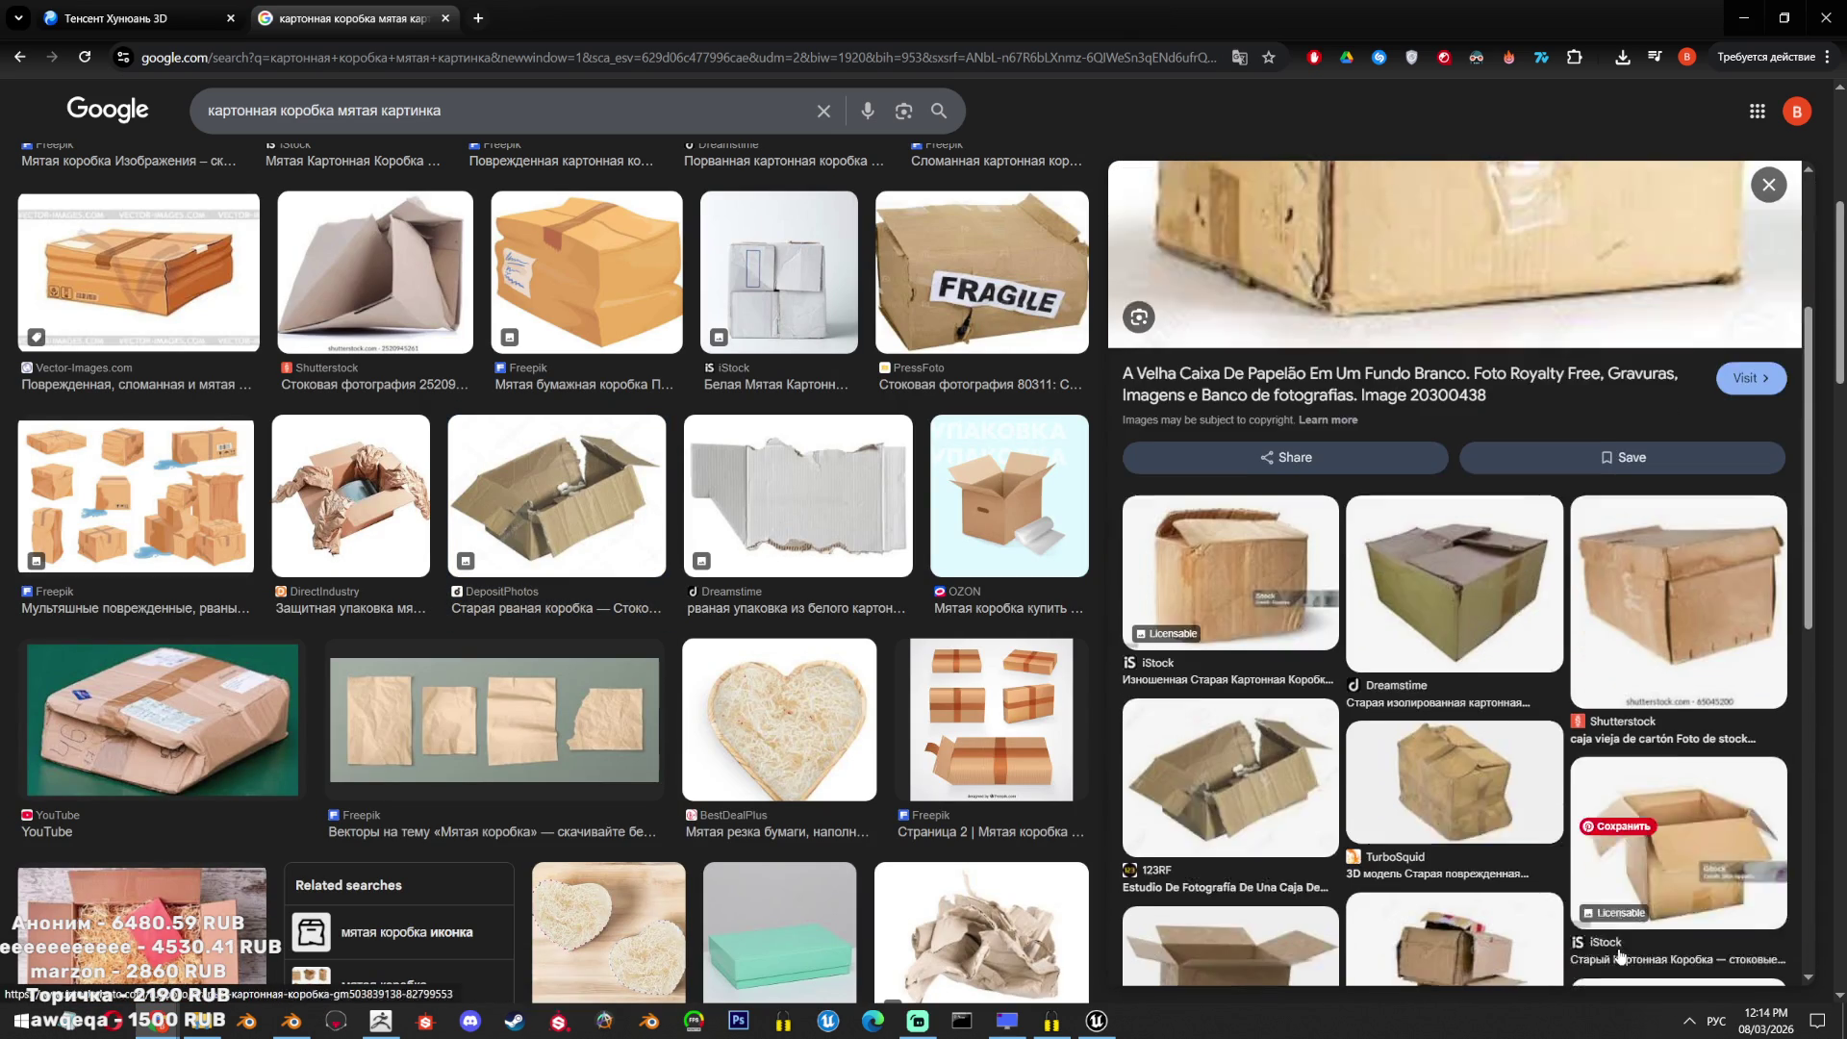
pyautogui.scroll(-4, 1428, 682)
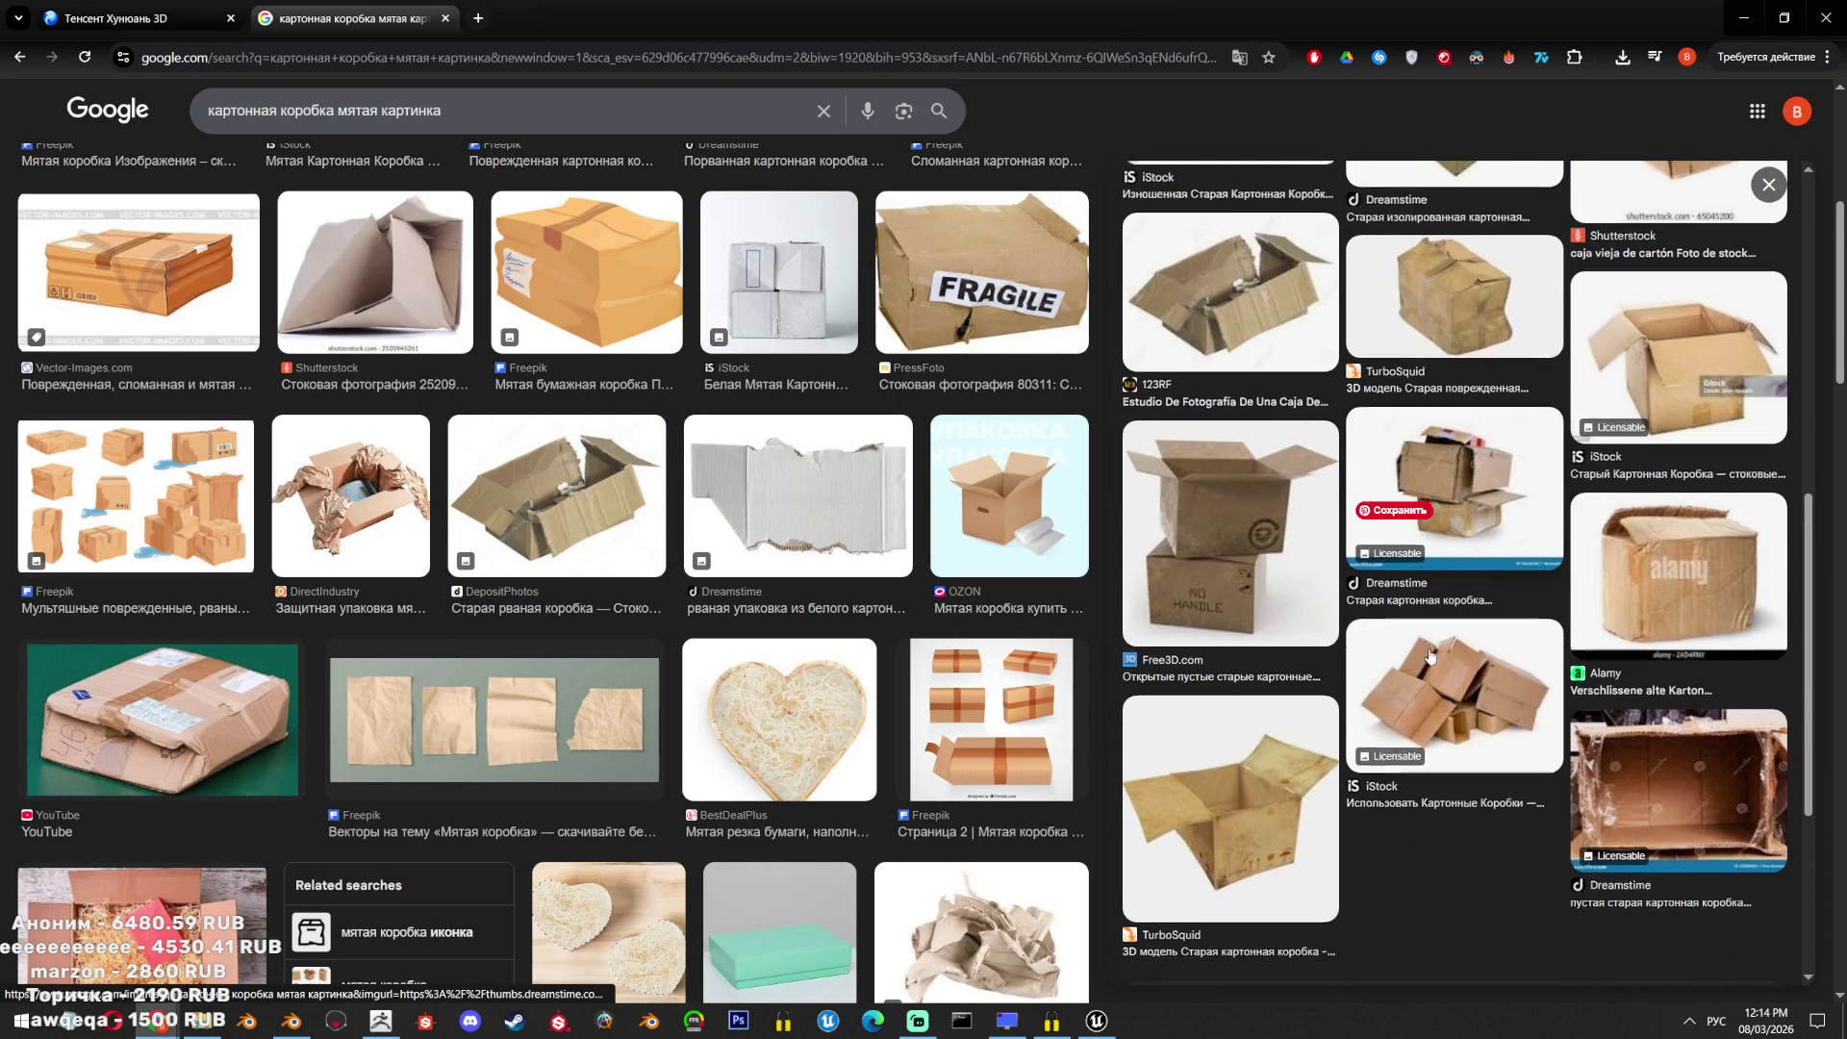
pyautogui.click(1515, 508)
pyautogui.scroll(-4, 1511, 691)
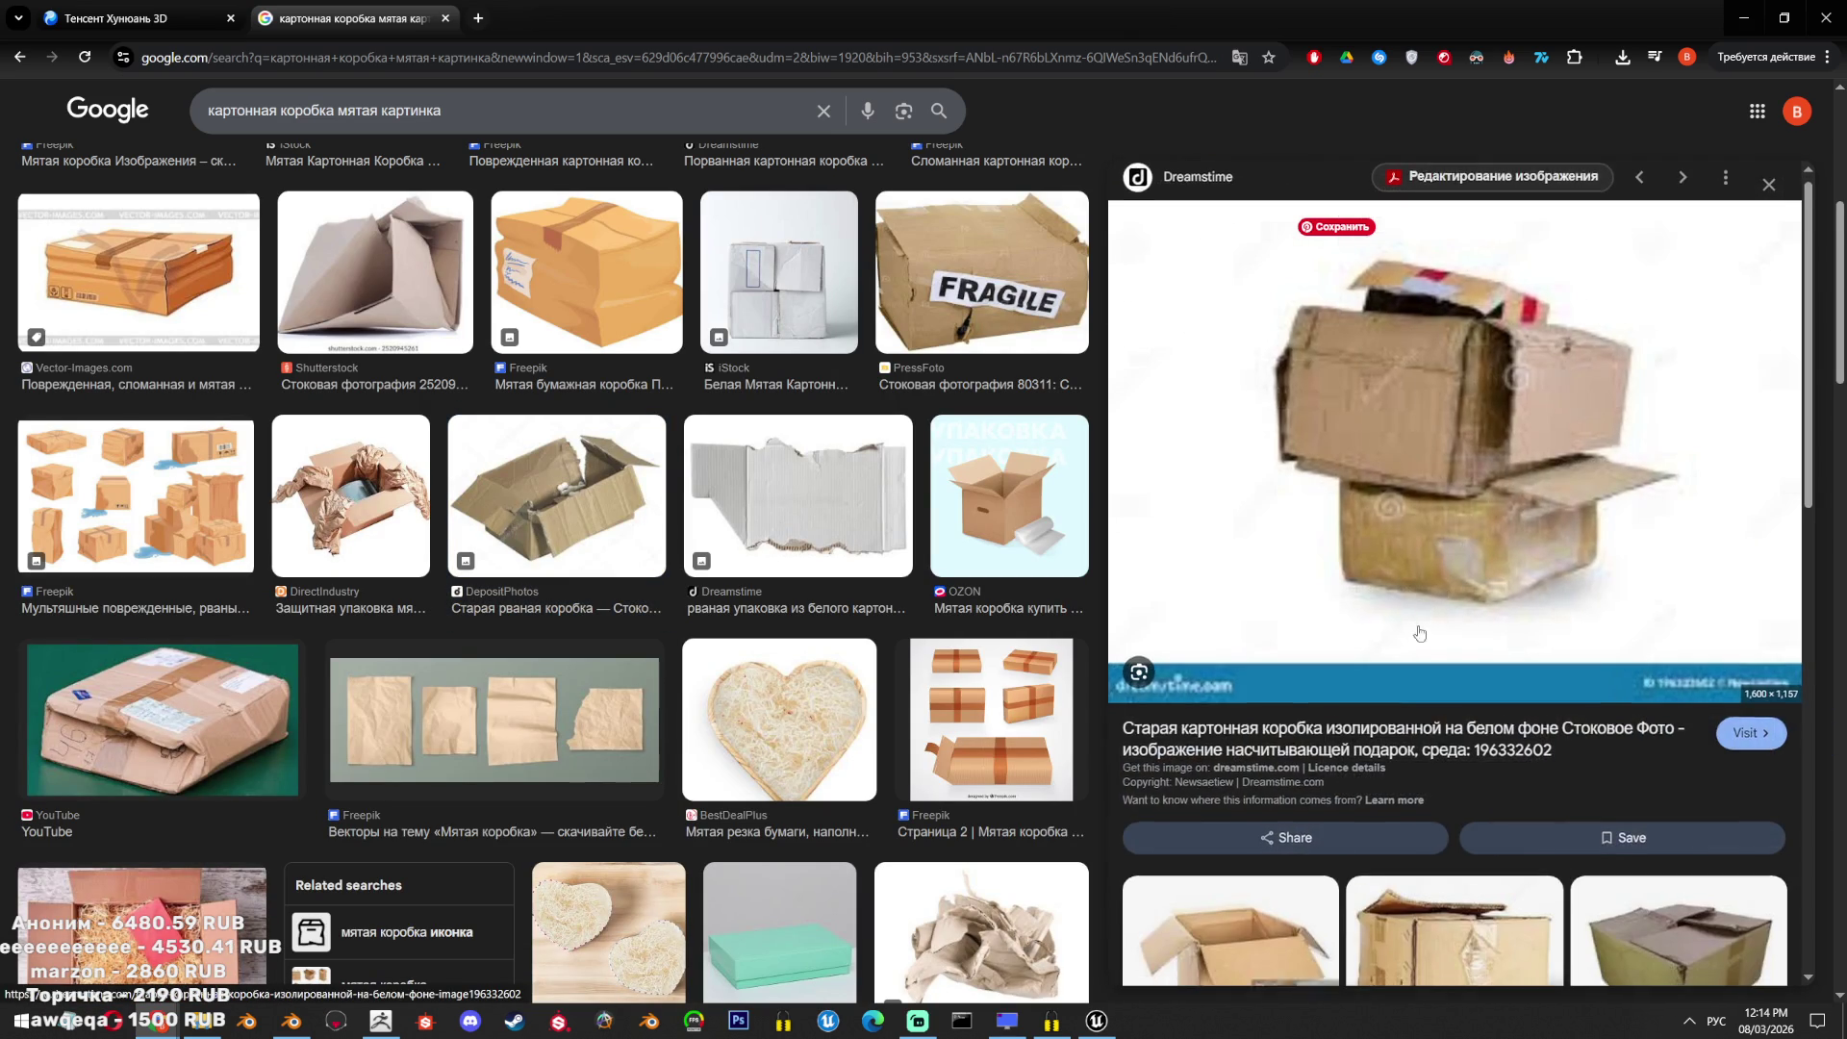
pyautogui.scroll(-2, 1511, 691)
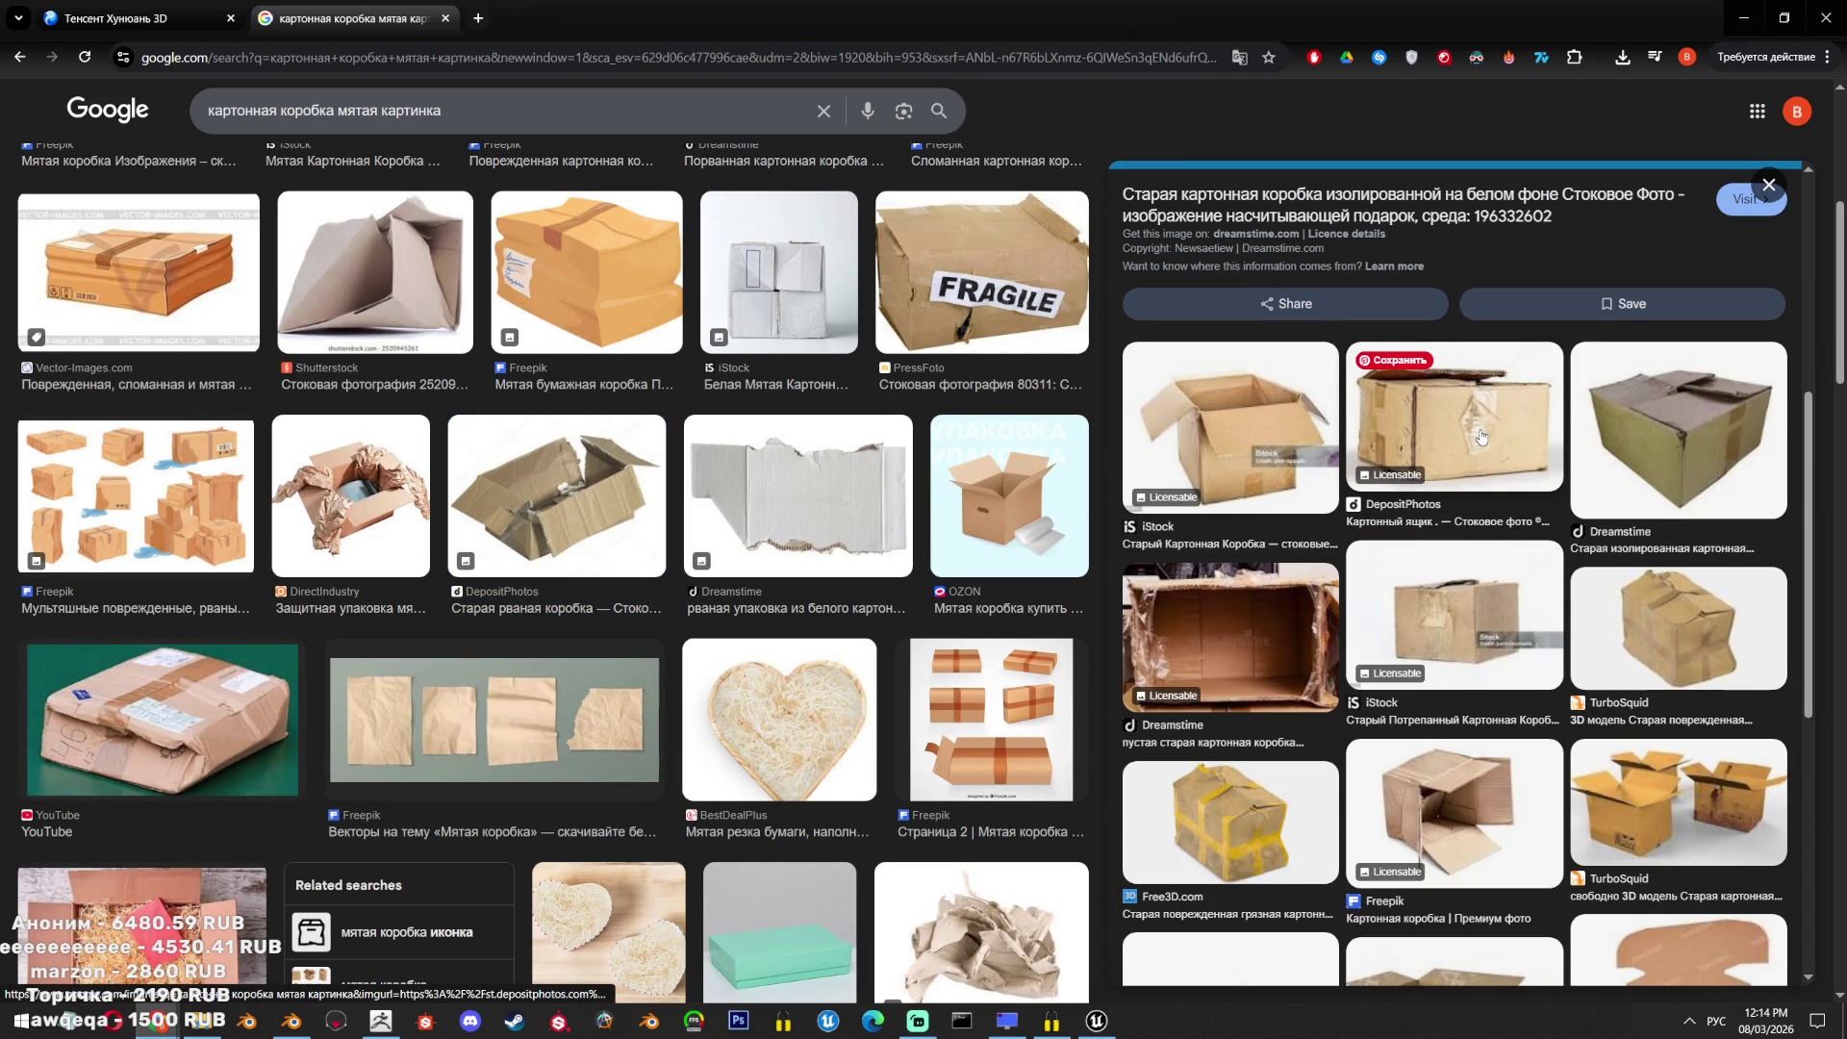
pyautogui.scroll(-3, 1481, 448)
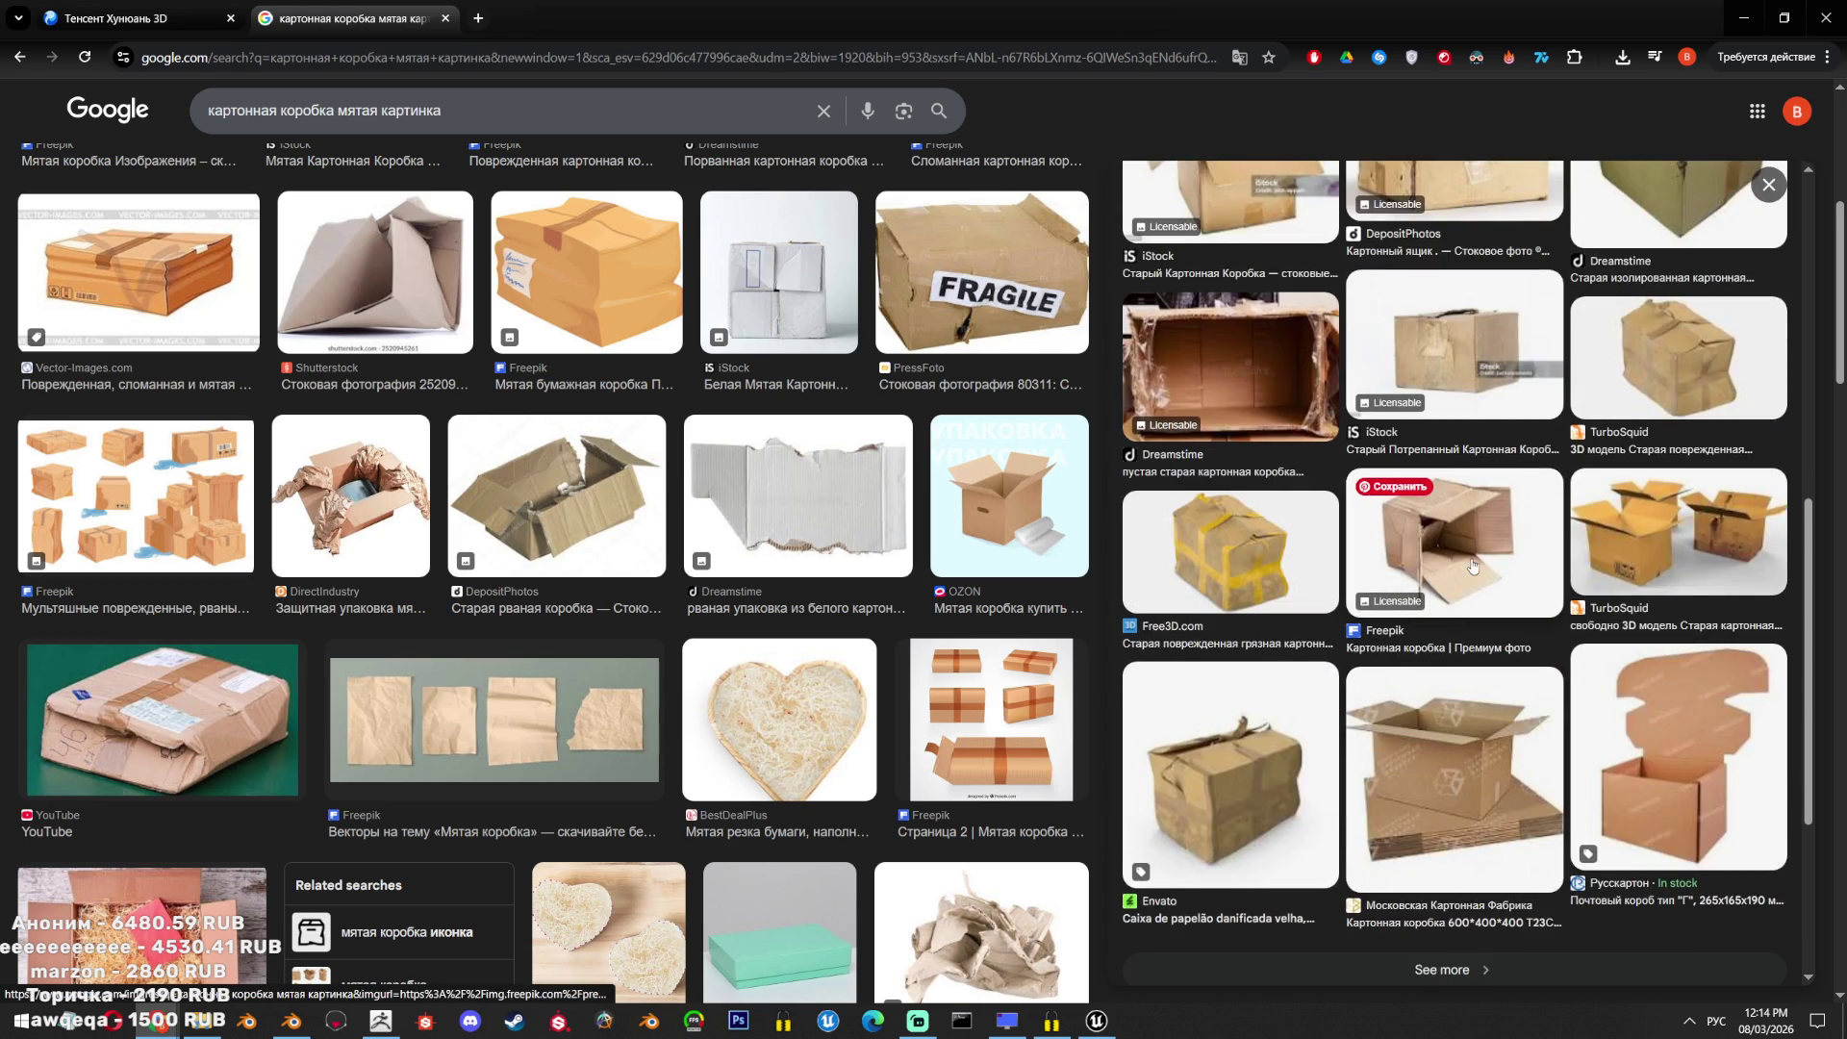
pyautogui.click(1465, 570)
pyautogui.scroll(-2, 1457, 660)
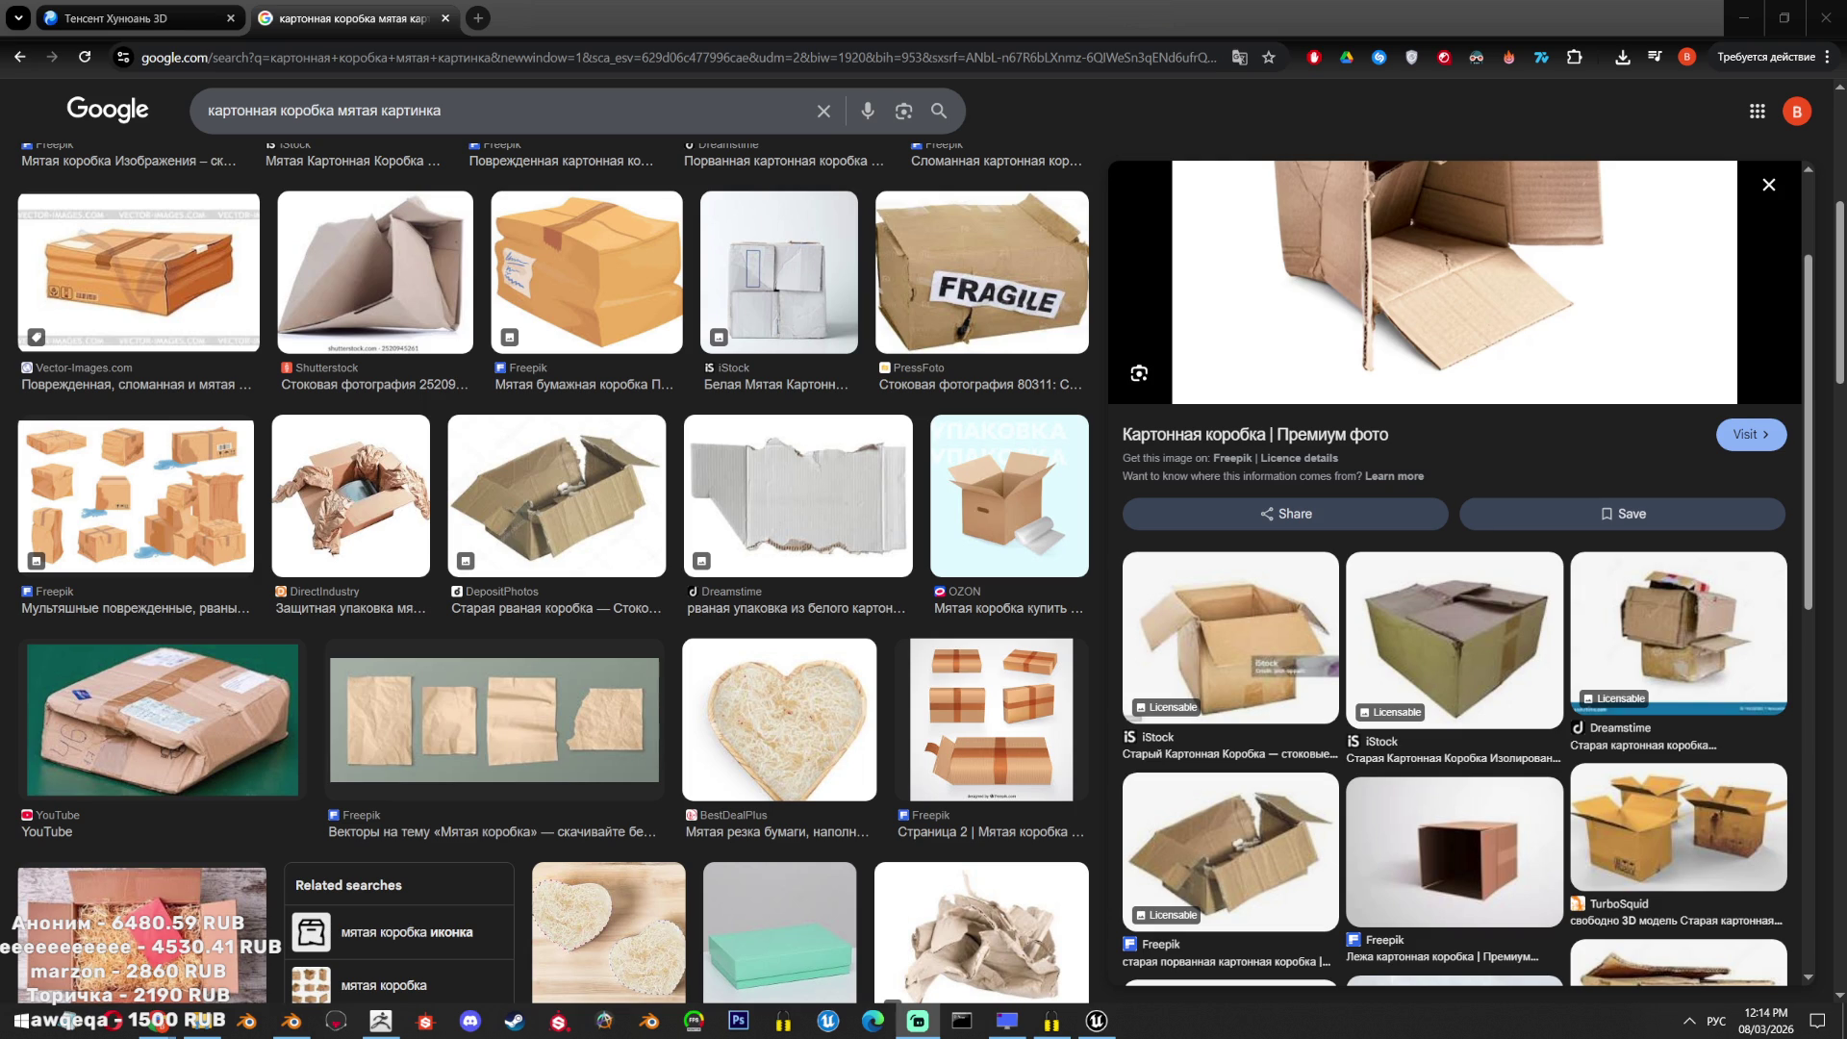
# Open the full page of related box images and scroll through it.
pyautogui.scroll(-10, 1547, 754)
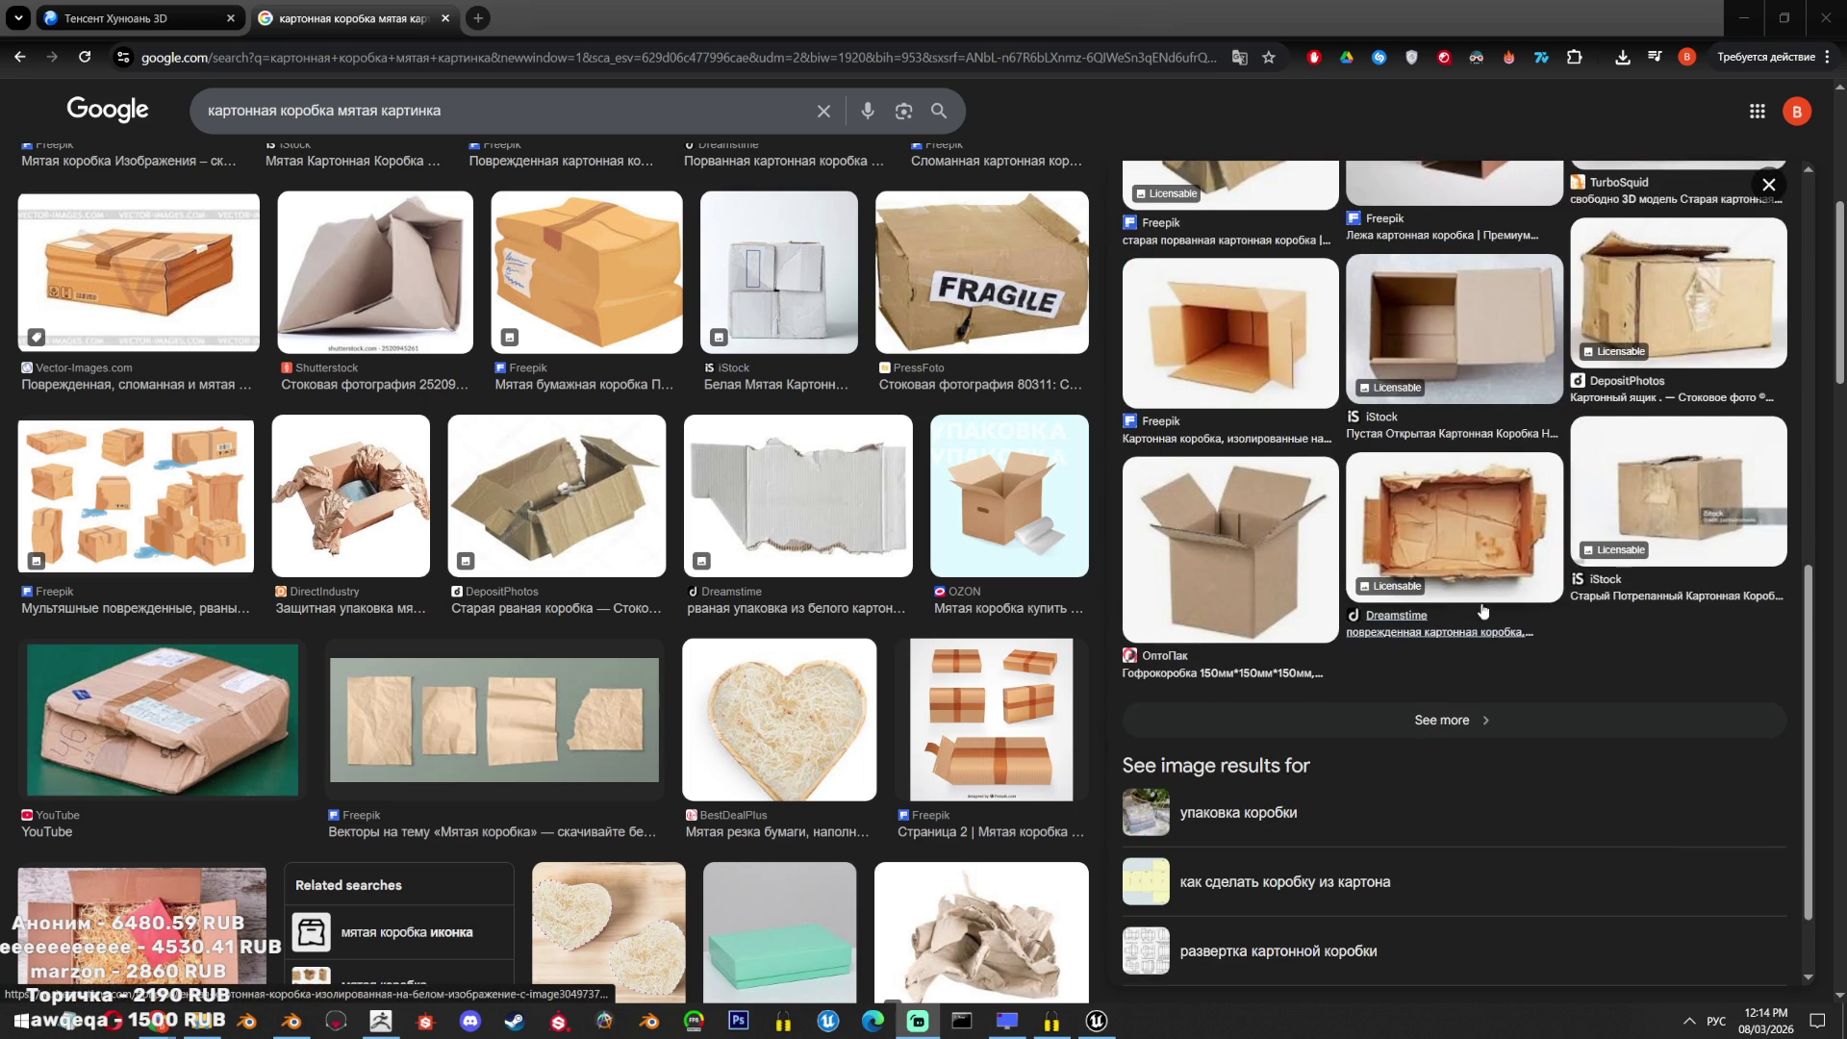
pyautogui.scroll(-10, 918, 663)
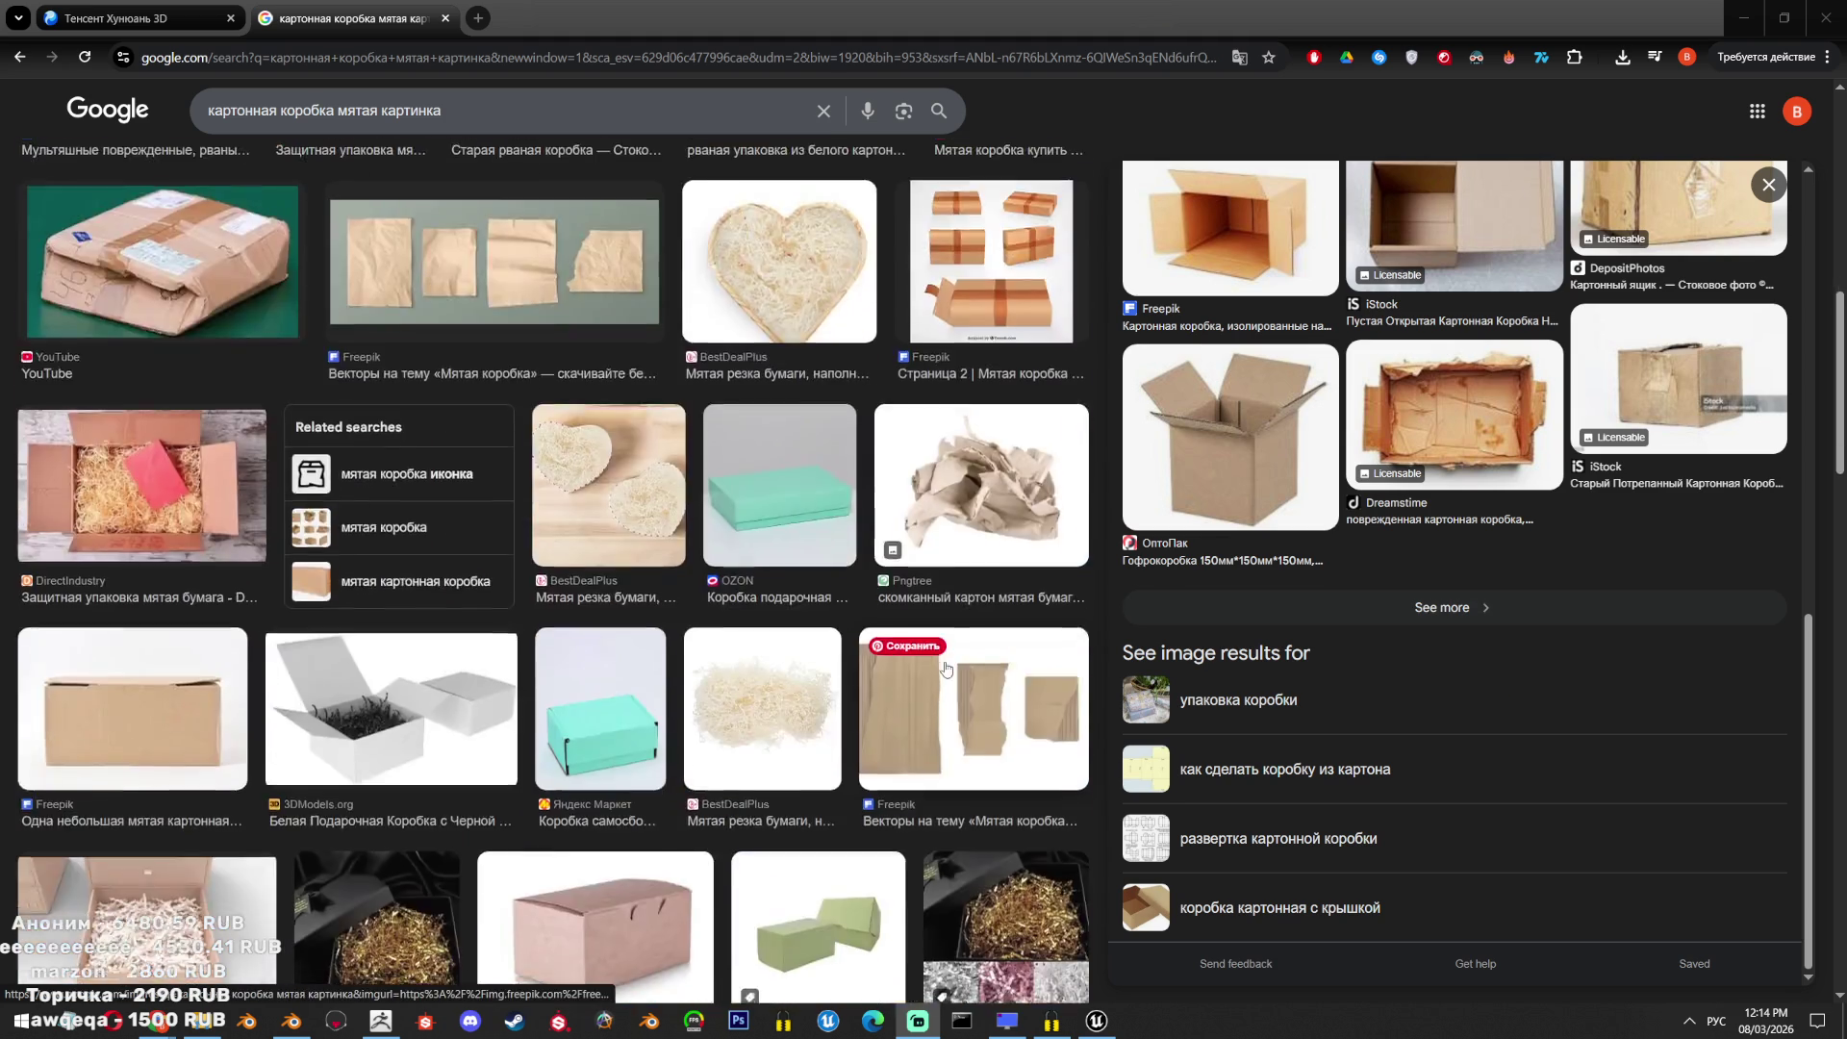
pyautogui.scroll(-5, 917, 664)
pyautogui.click(1501, 608)
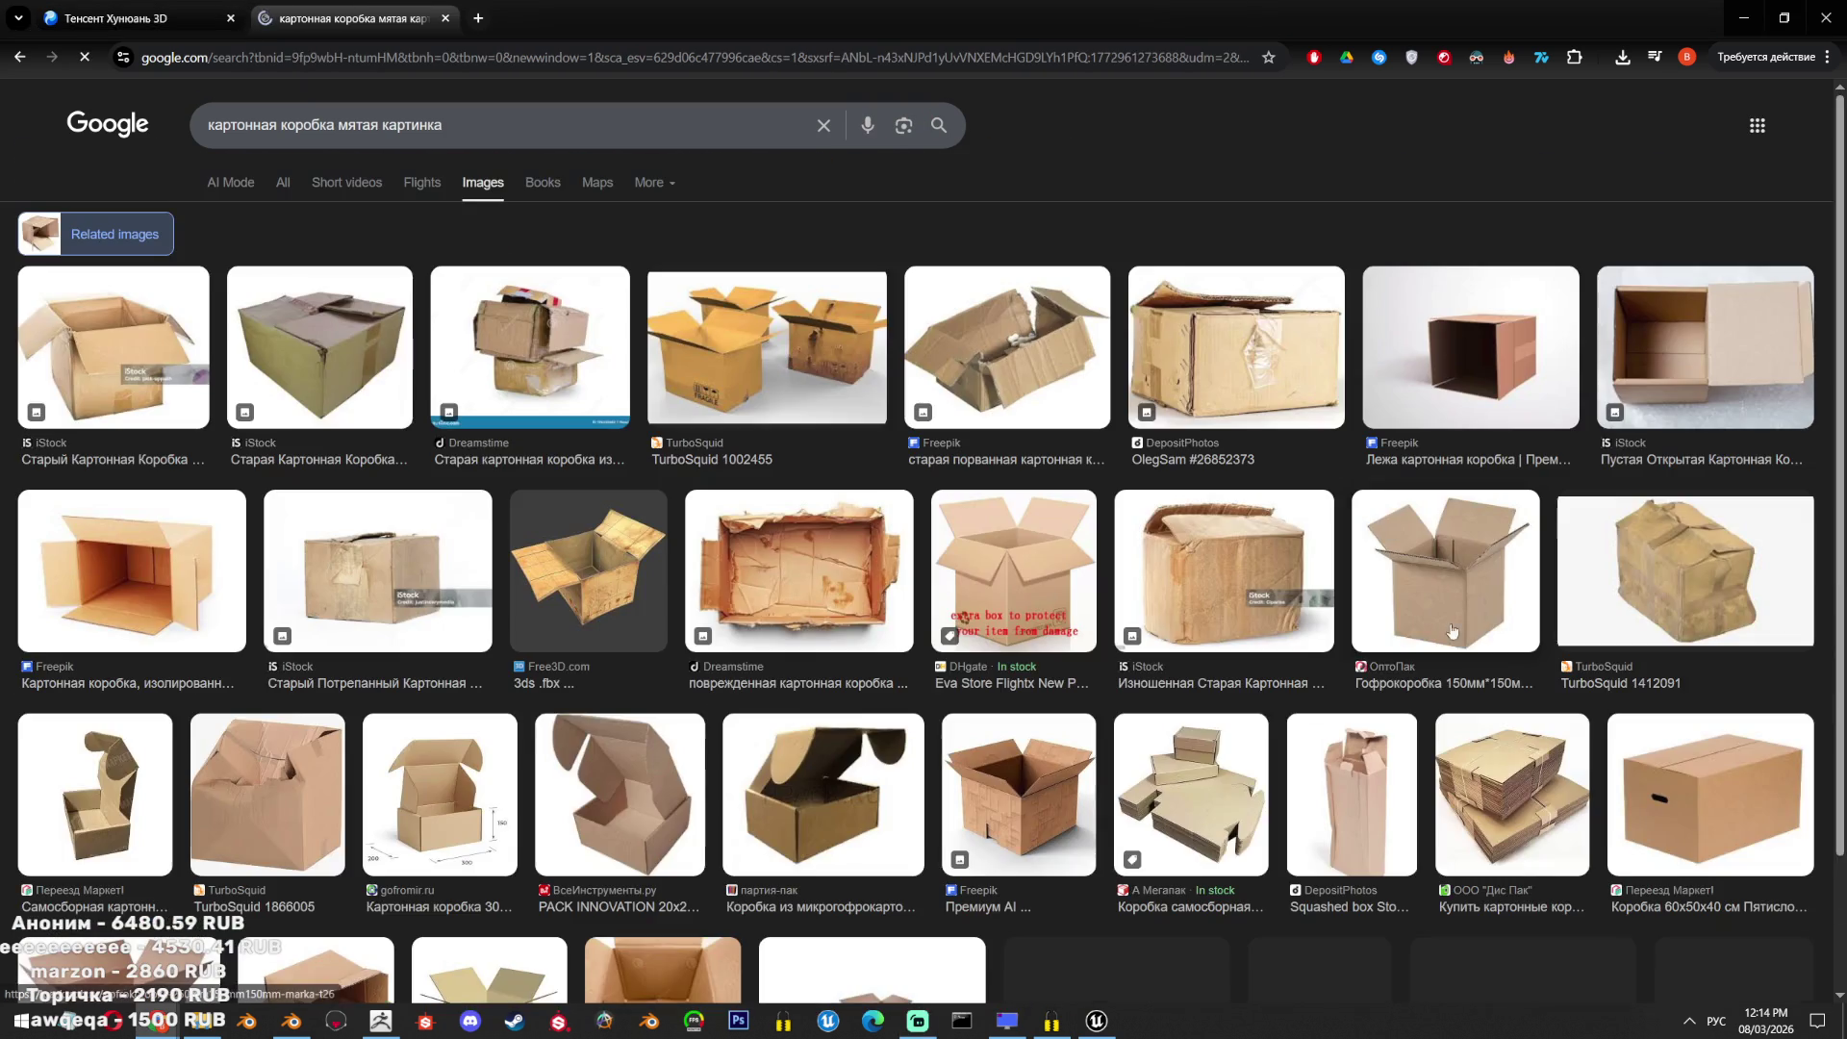
pyautogui.scroll(-15, 1085, 582)
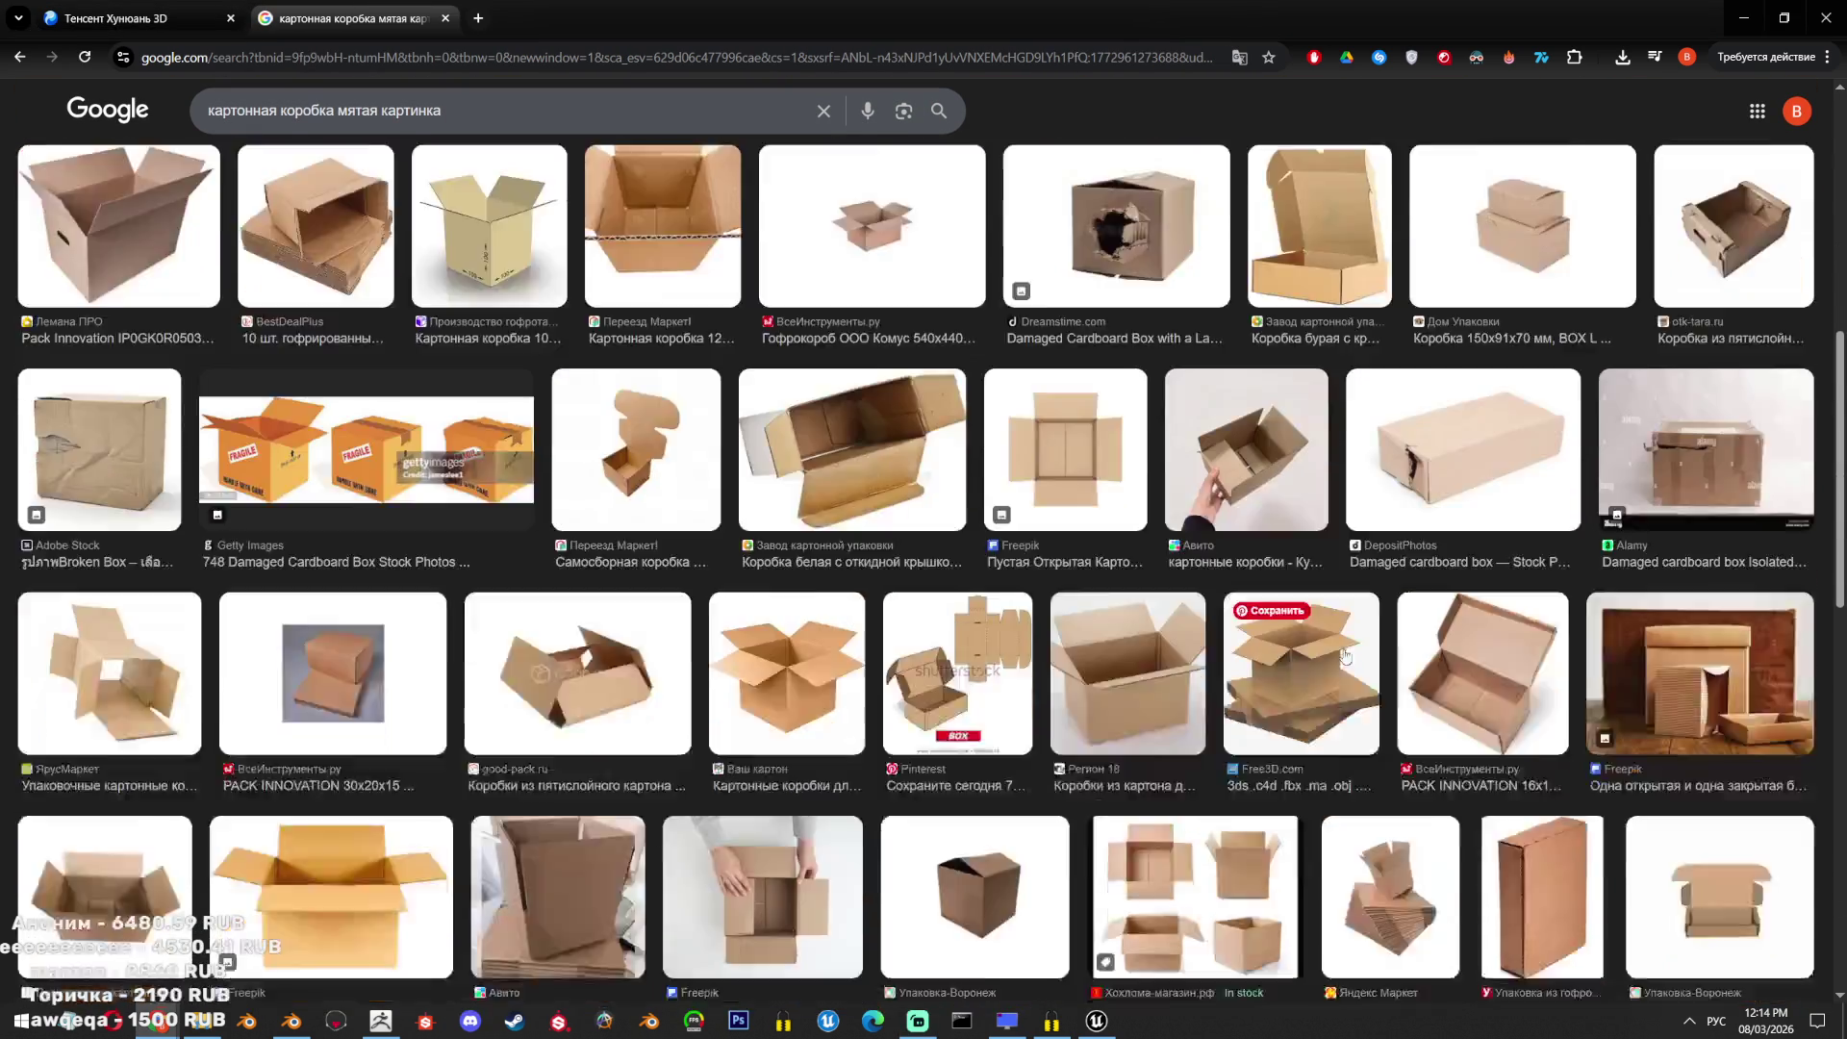
pyautogui.scroll(-6, 991, 621)
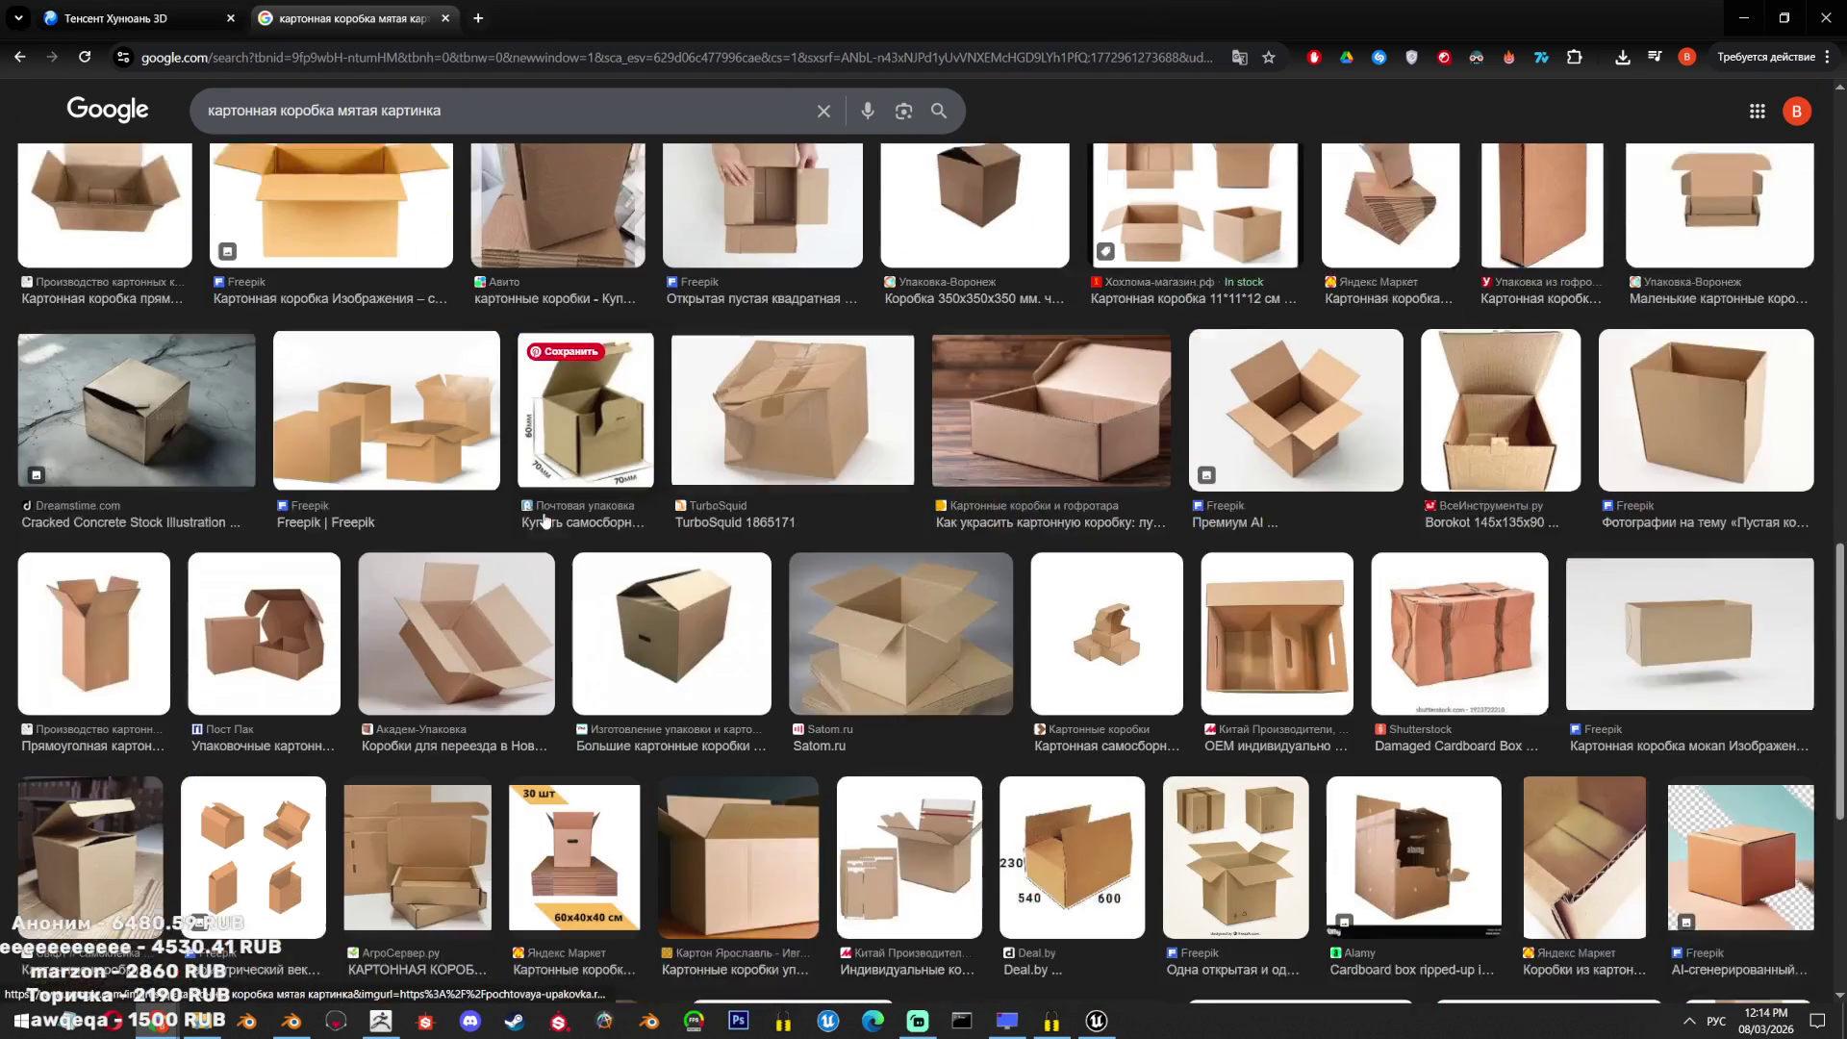
pyautogui.scroll(-5, 527, 525)
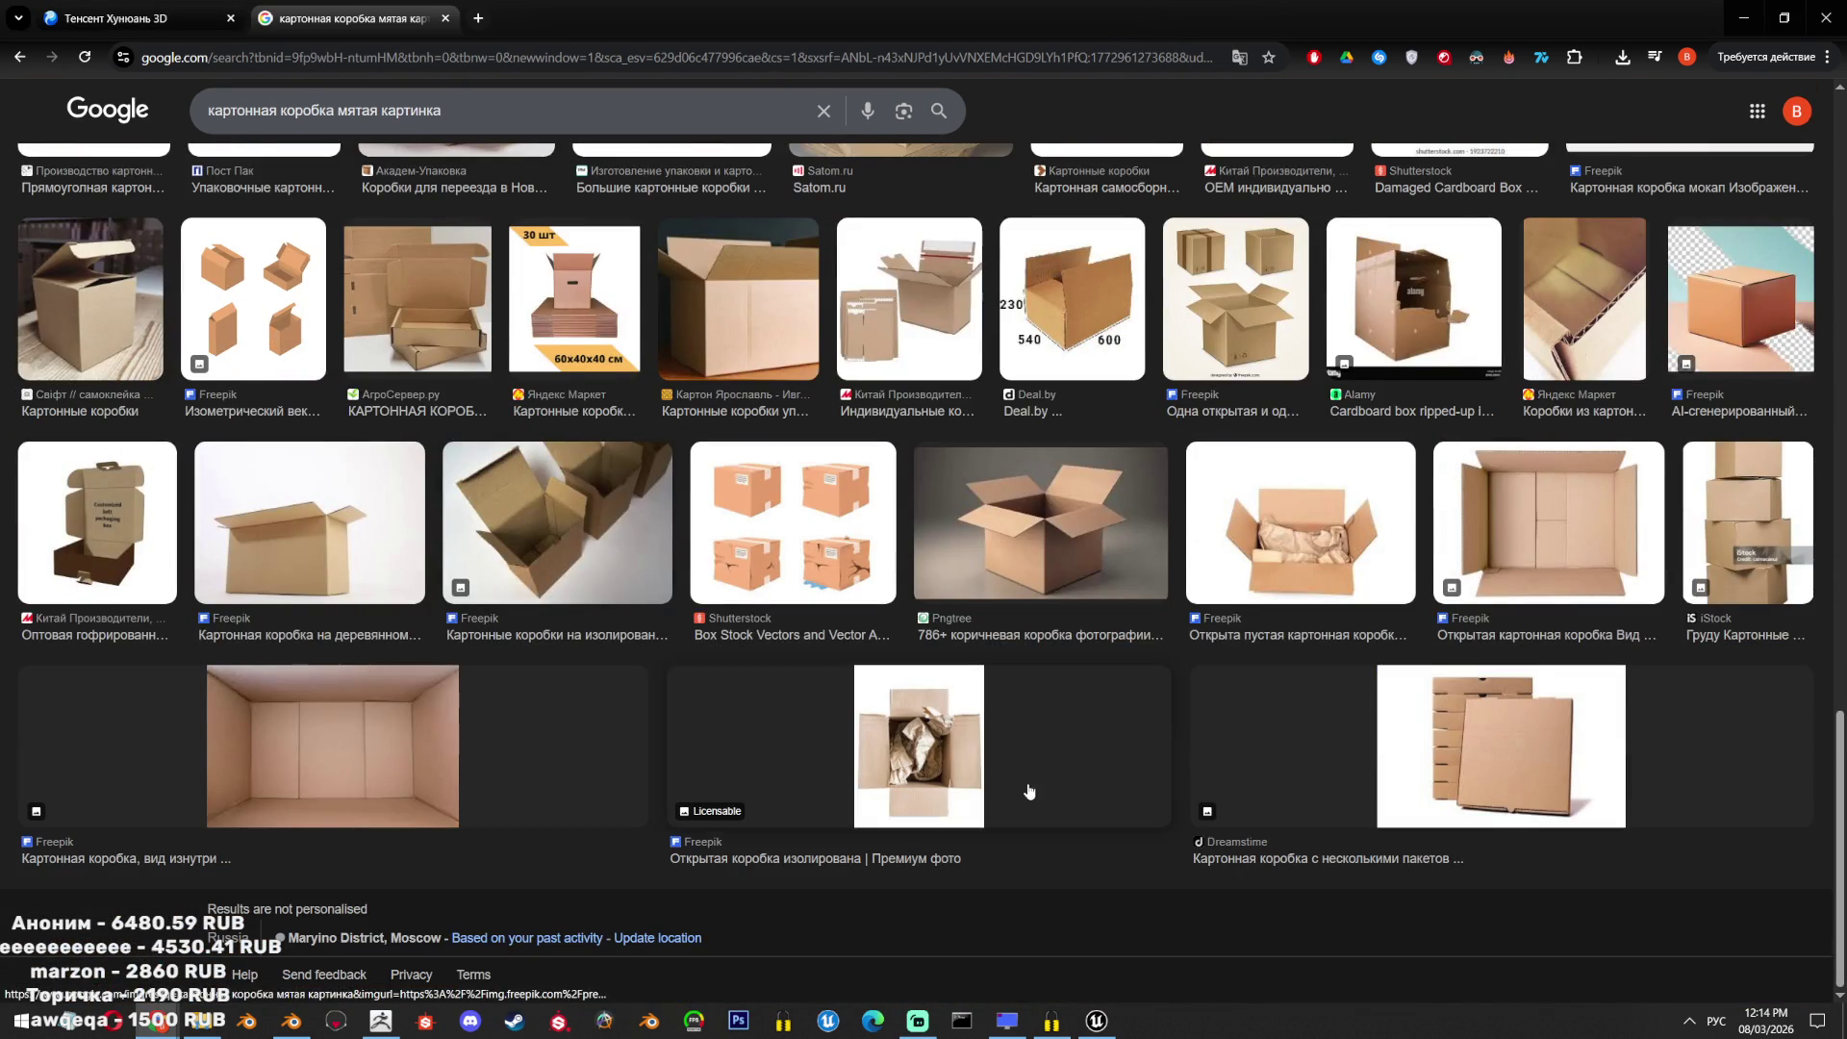
pyautogui.scroll(6, 1066, 771)
pyautogui.scroll(20, 1066, 771)
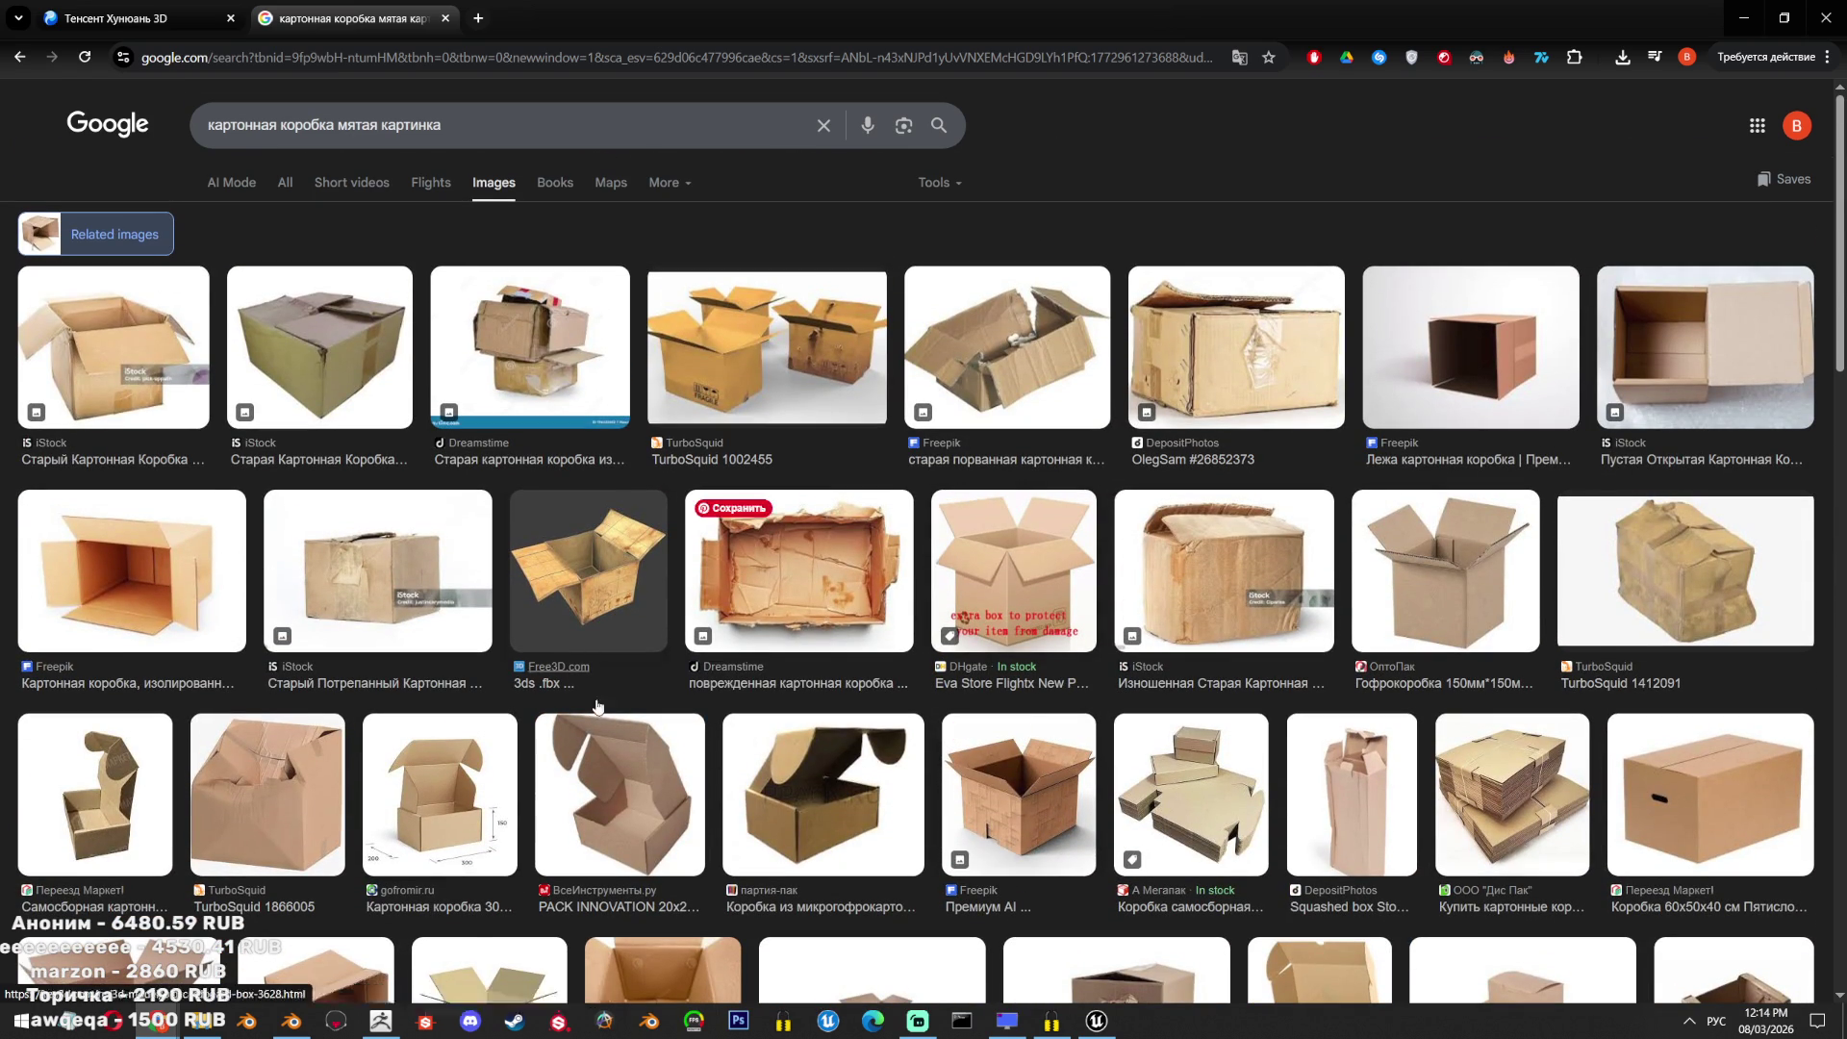
# Back in Blender, select the jerrycan prop and isolate it on its own.
pyautogui.hotkey('alt', 'Tab')
pyautogui.click(991, 420)
pyautogui.press('KP_Divide')
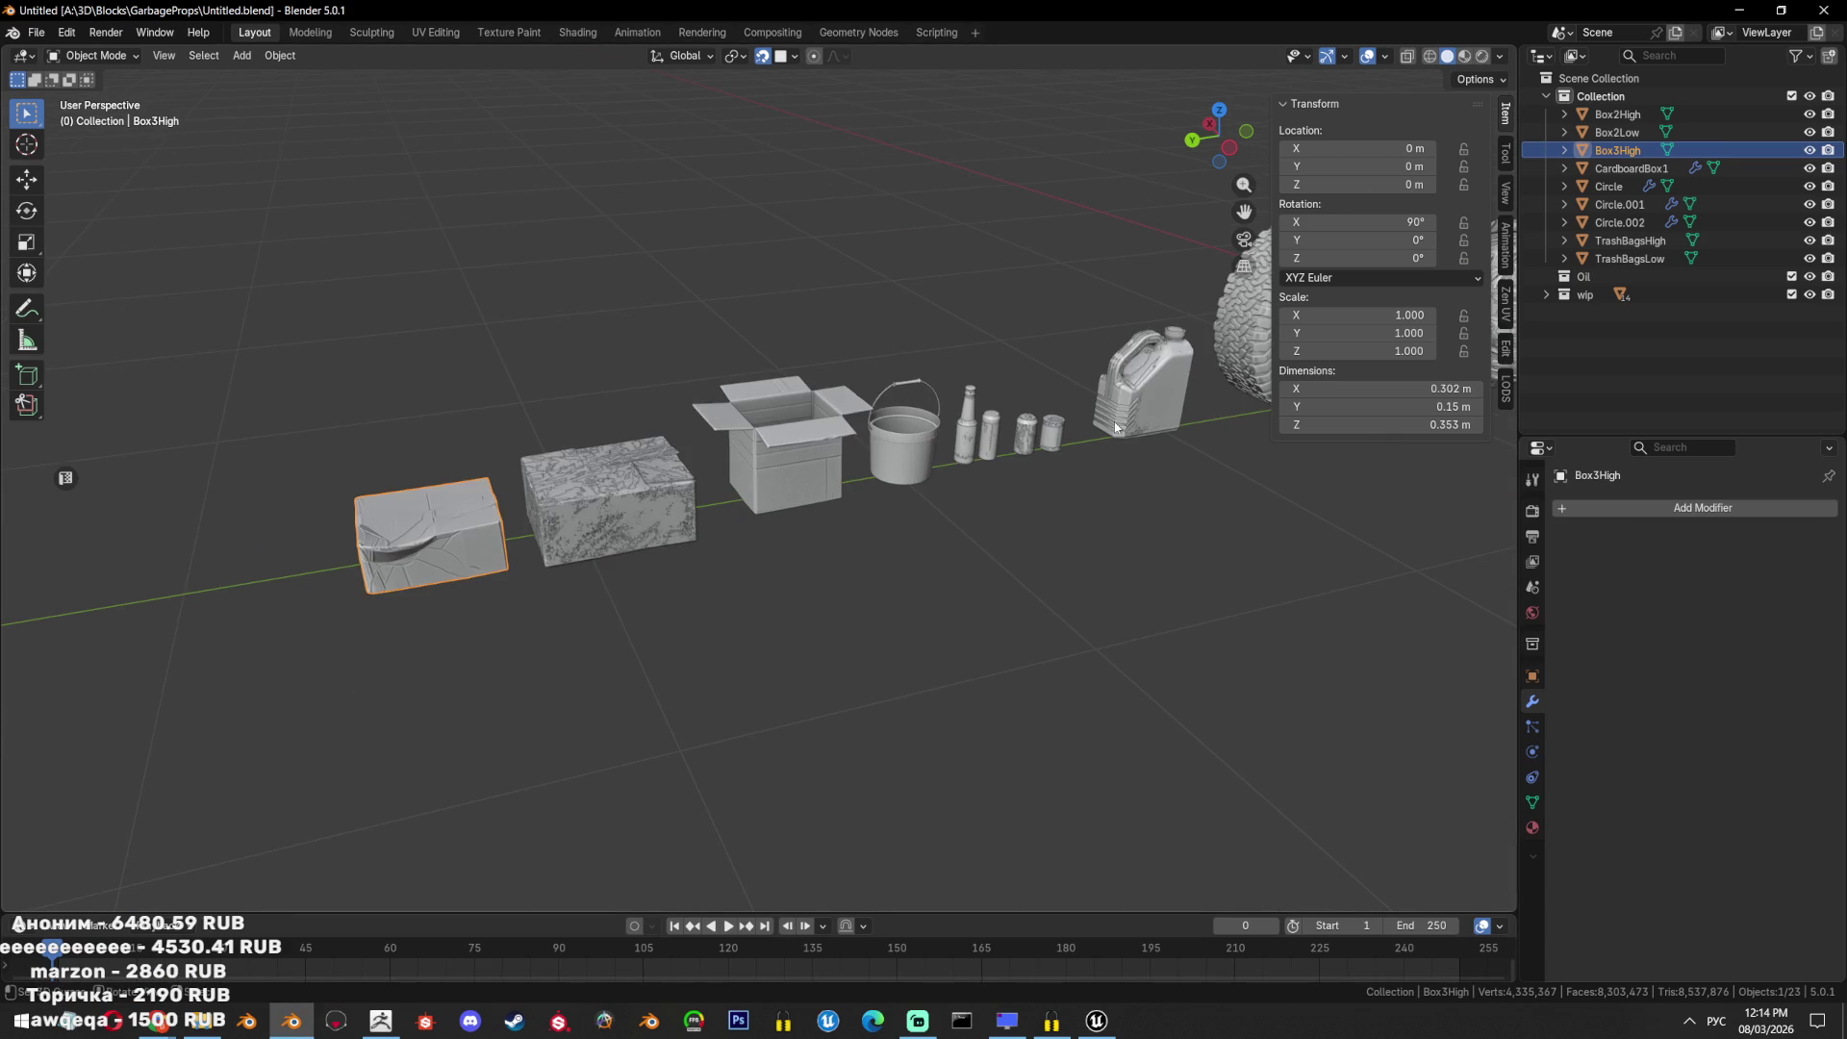
pyautogui.press('KP_Divide')
pyautogui.click(910, 314)
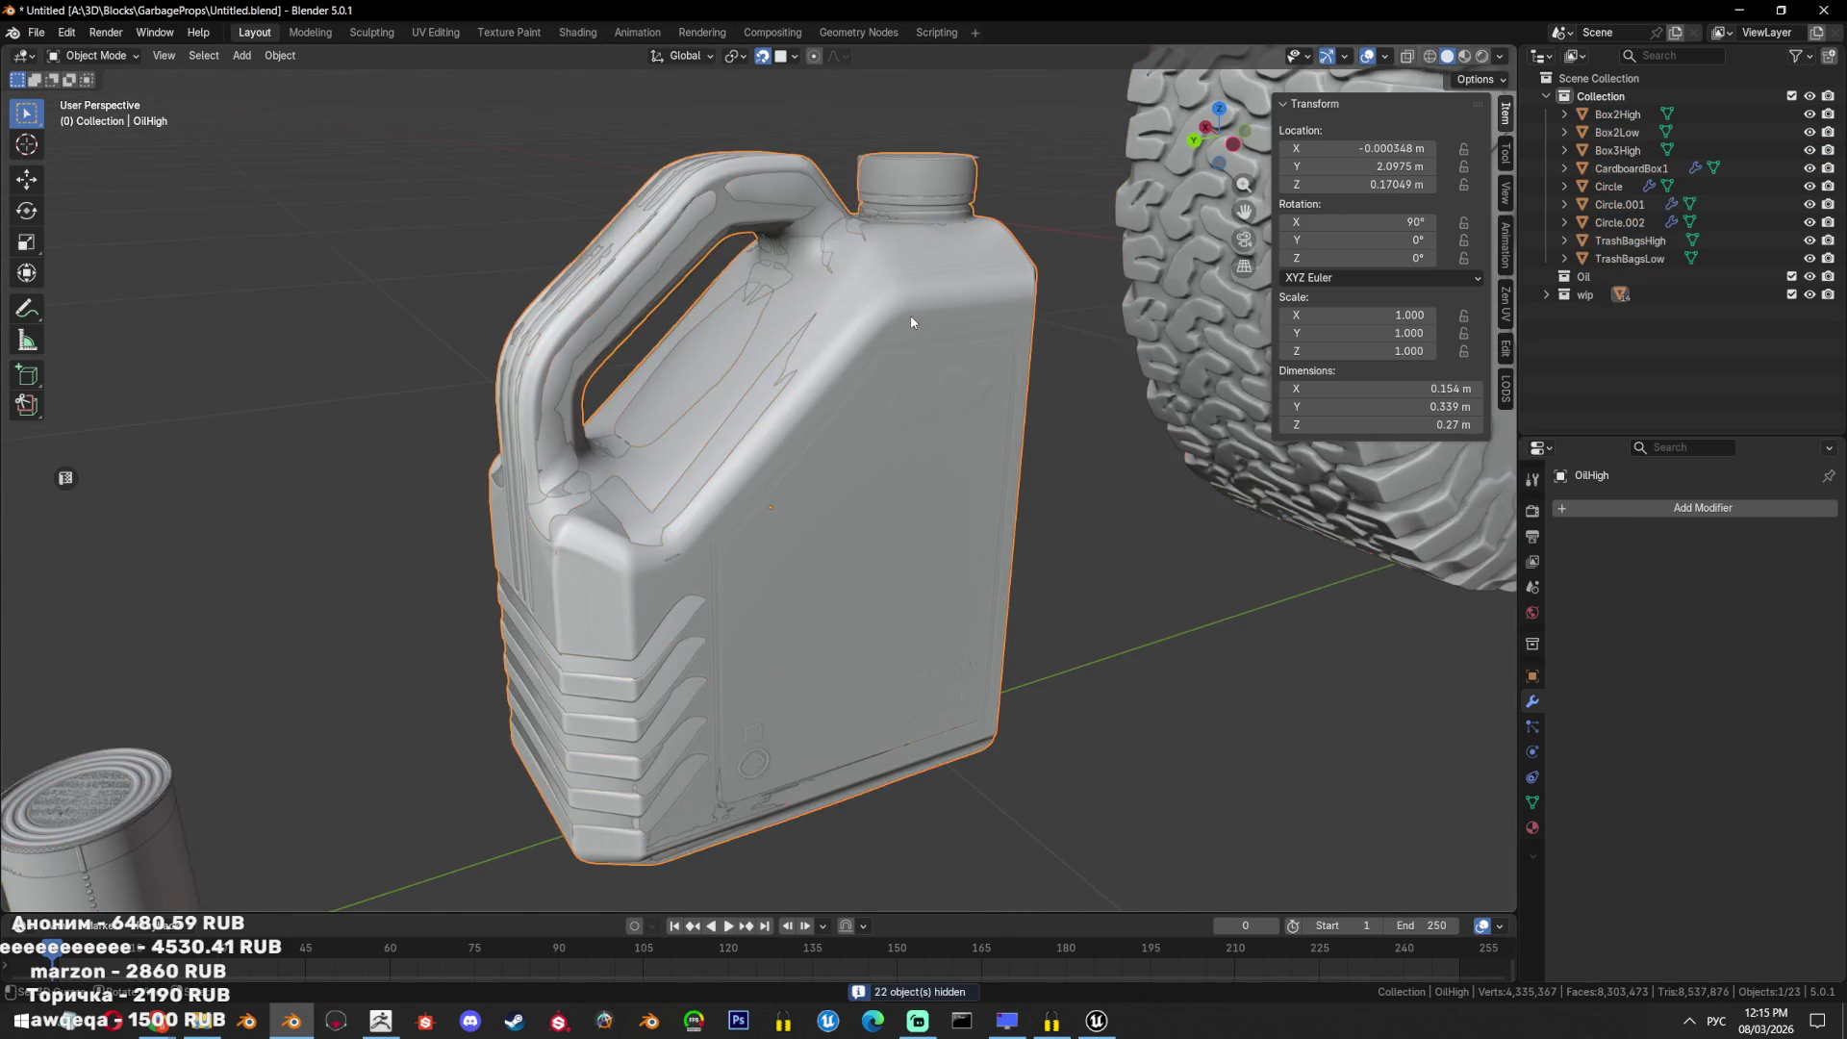
pyautogui.press('KP_Divide')
pyautogui.moveTo(876, 514); pyautogui.dragTo(1101, 522, button='middle')
pyautogui.click(953, 488)
pyautogui.moveTo(952, 488)
pyautogui.mouseDown(button='middle')
pyautogui.moveTo(1003, 575)
pyautogui.moveTo(747, 567)
pyautogui.moveTo(809, 542)
pyautogui.mouseUp(button='middle')
pyautogui.scroll(4, 747, 568)
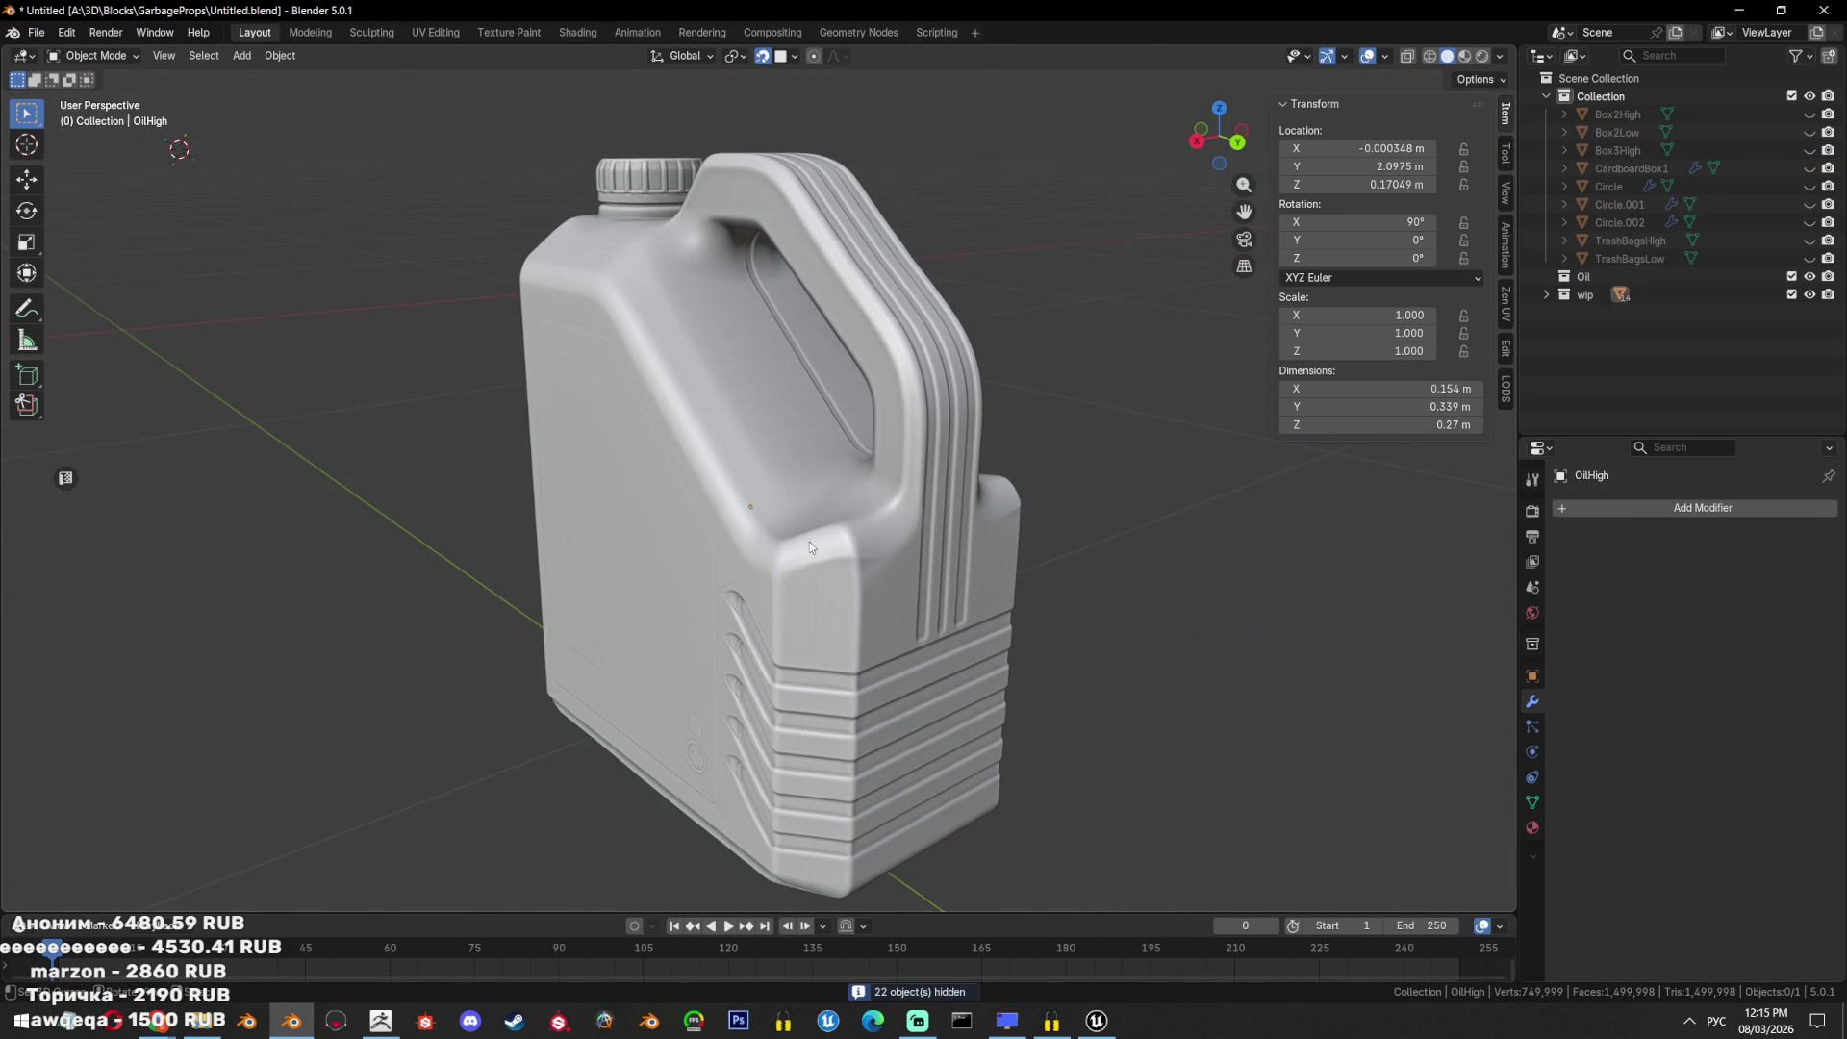
pyautogui.moveTo(634, 334)
pyautogui.mouseDown(button='middle')
pyautogui.moveTo(684, 404)
pyautogui.moveTo(933, 413)
pyautogui.moveTo(690, 388)
pyautogui.moveTo(573, 413)
pyautogui.moveTo(782, 430)
pyautogui.mouseUp(button='middle')
pyautogui.press('KP_Divide')
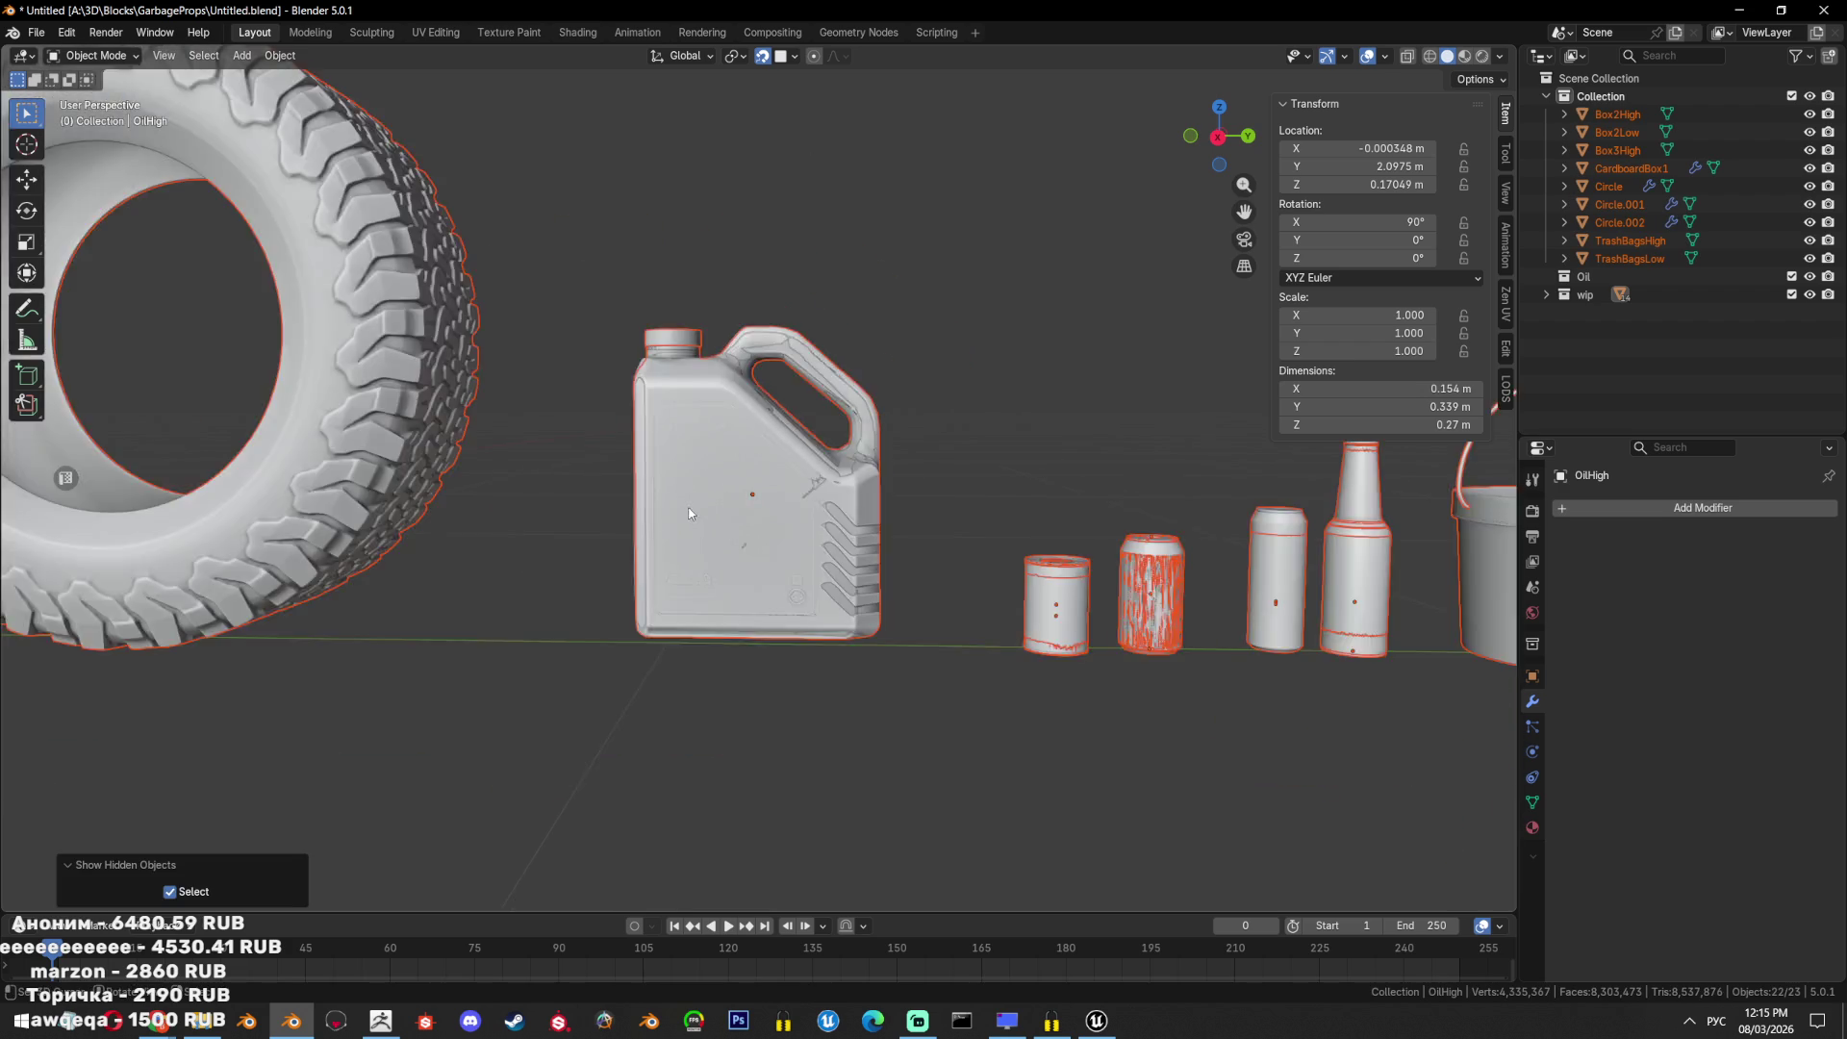
pyautogui.moveTo(629, 440)
pyautogui.mouseDown(button='middle')
pyautogui.moveTo(787, 575)
pyautogui.moveTo(1090, 575)
pyautogui.moveTo(1185, 535)
pyautogui.moveTo(904, 513)
pyautogui.moveTo(858, 565)
pyautogui.moveTo(789, 467)
pyautogui.moveTo(1043, 571)
pyautogui.moveTo(981, 539)
pyautogui.moveTo(957, 490)
pyautogui.mouseUp(button='middle')
pyautogui.moveTo(204, 58)
pyautogui.mouseDown(button='middle')
pyautogui.moveTo(747, 466)
pyautogui.moveTo(760, 395)
pyautogui.moveTo(828, 562)
pyautogui.moveTo(743, 518)
pyautogui.mouseUp(button='middle')
pyautogui.press('KP_3')
pyautogui.moveTo(157, 1021)
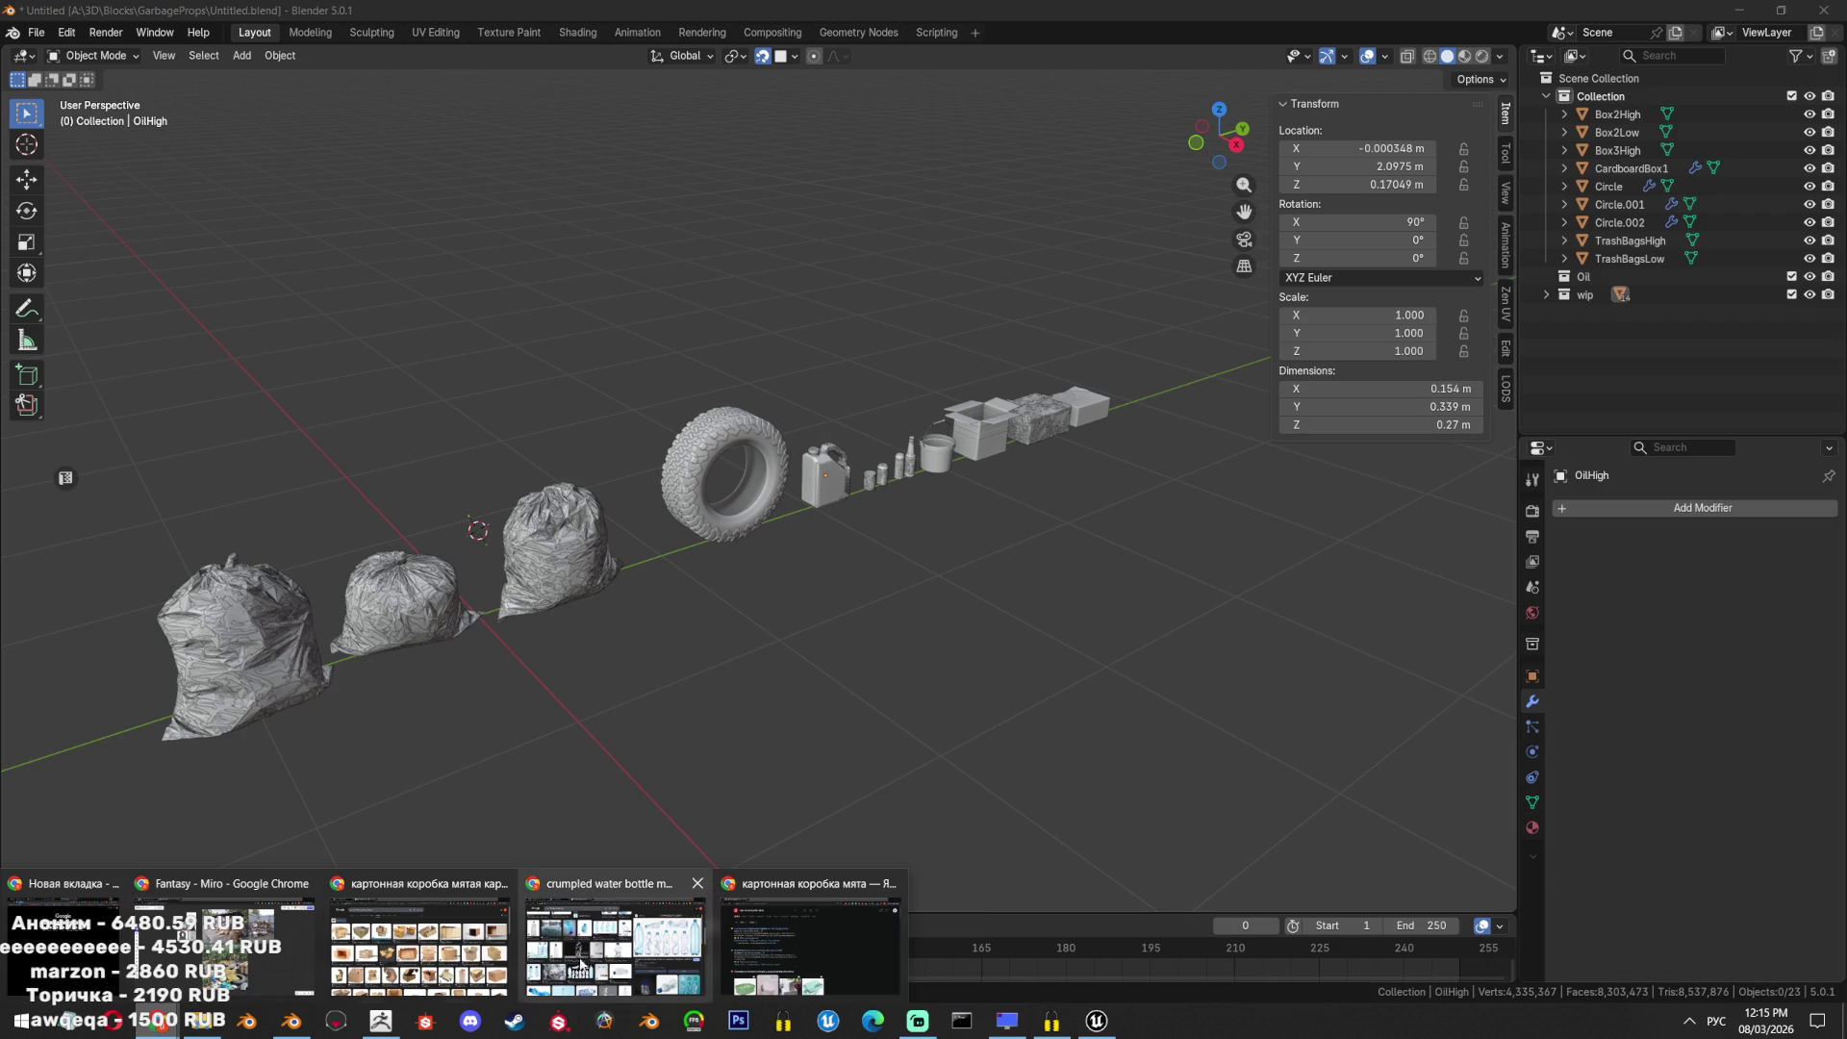
pyautogui.click(420, 938)
# Preview the DepositPhotos crumpled box photo and open more images similar to it.
pyautogui.scroll(-8, 644, 639)
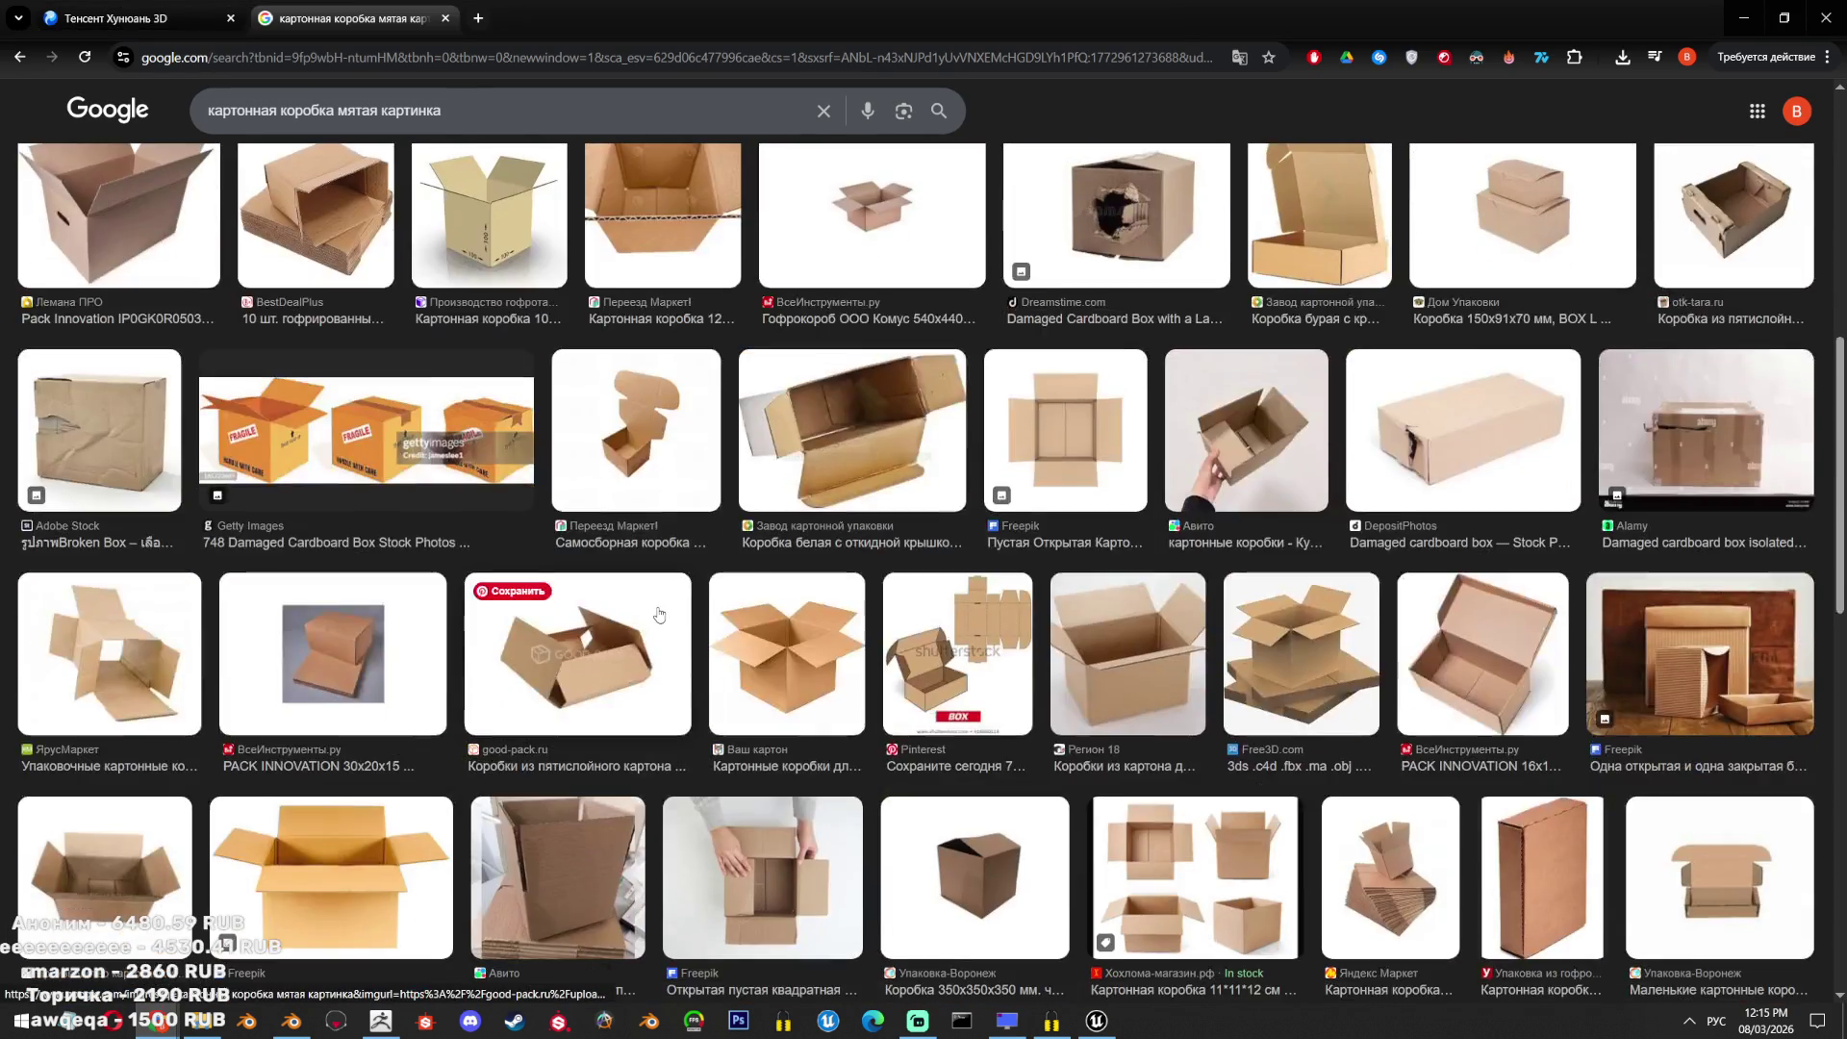
pyautogui.scroll(-9, 887, 603)
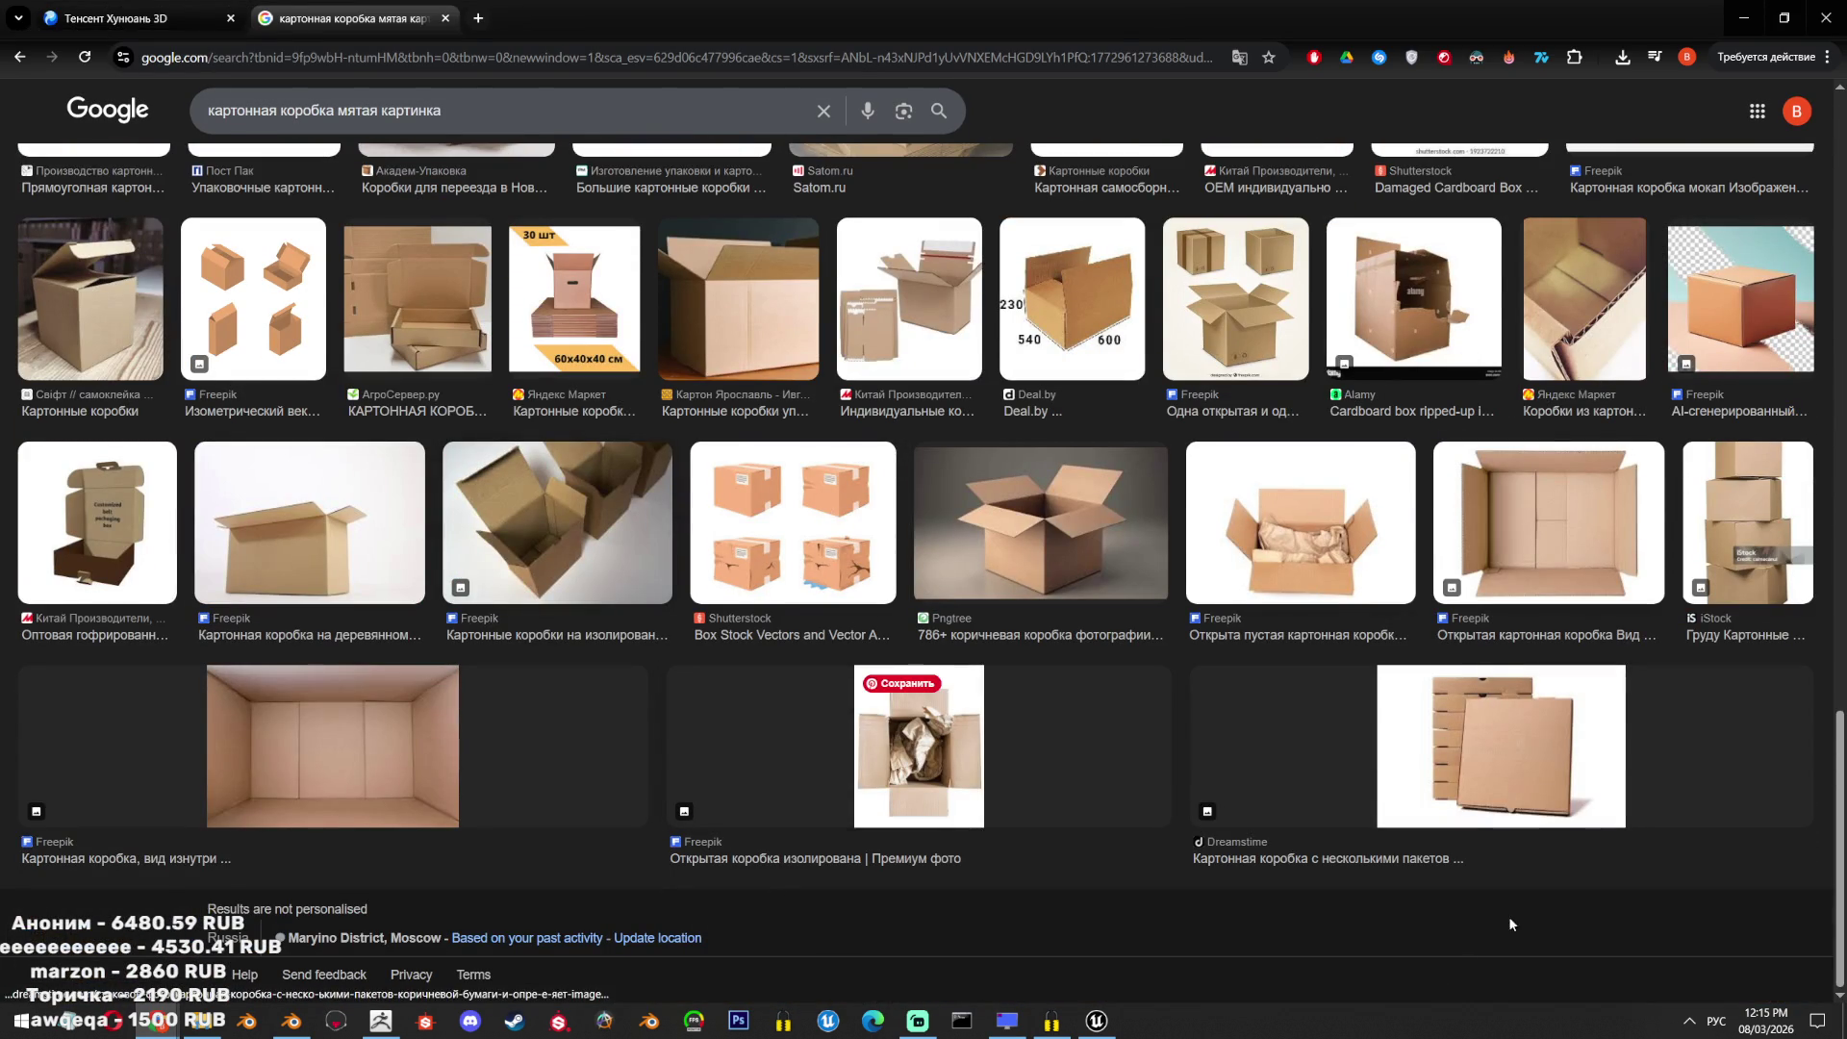
pyautogui.scroll(20, 1279, 738)
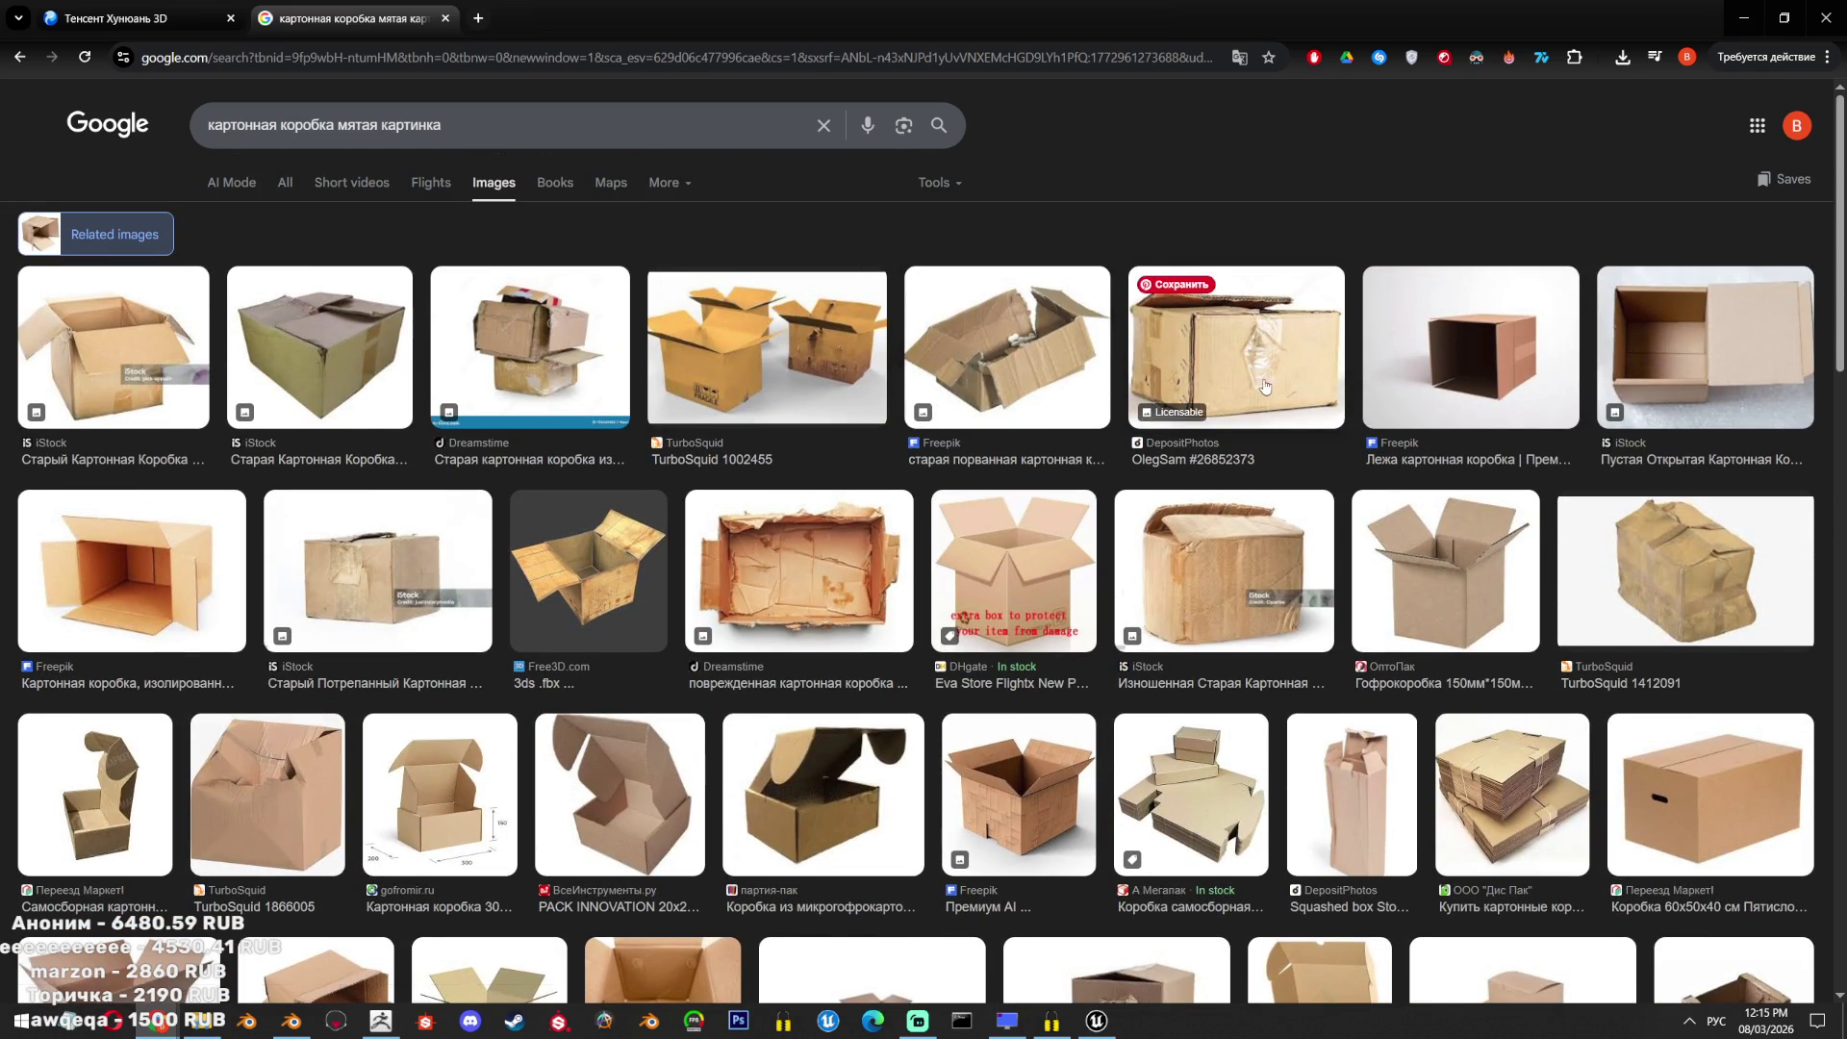
pyautogui.click(1265, 386)
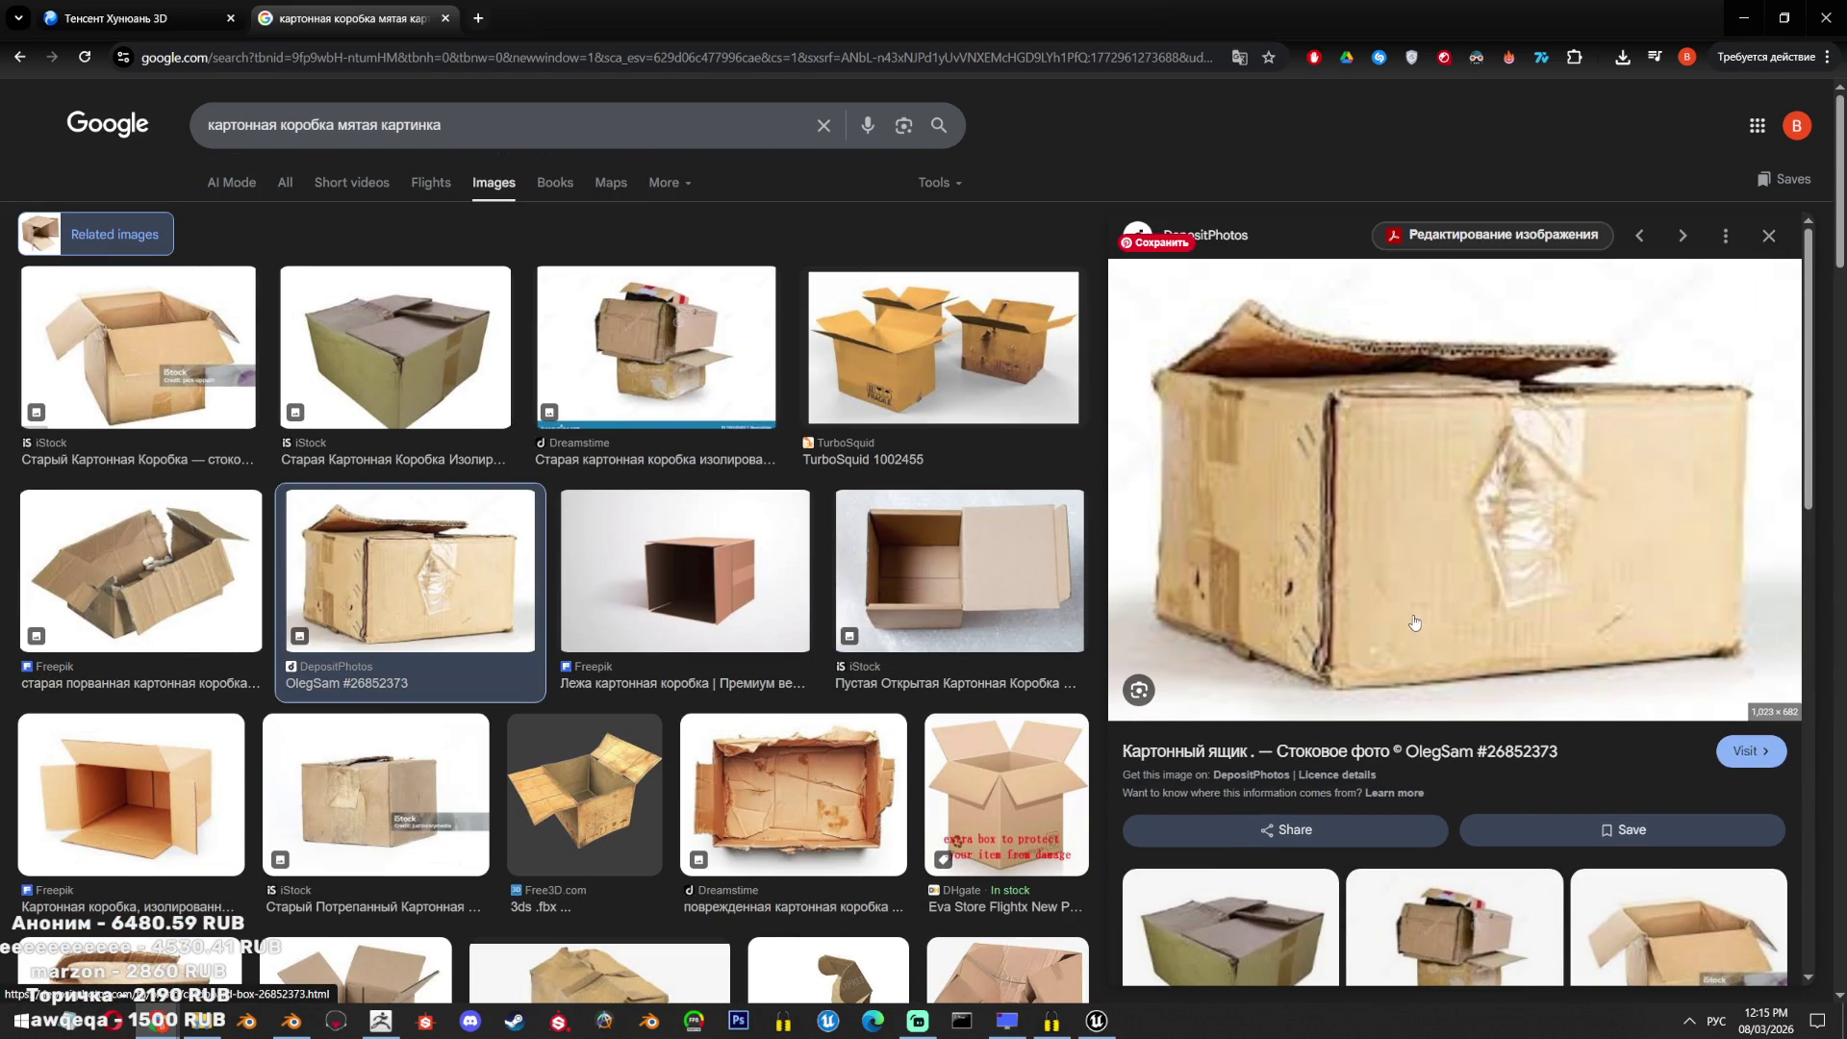
pyautogui.scroll(-6, 1414, 622)
pyautogui.scroll(6, 1410, 595)
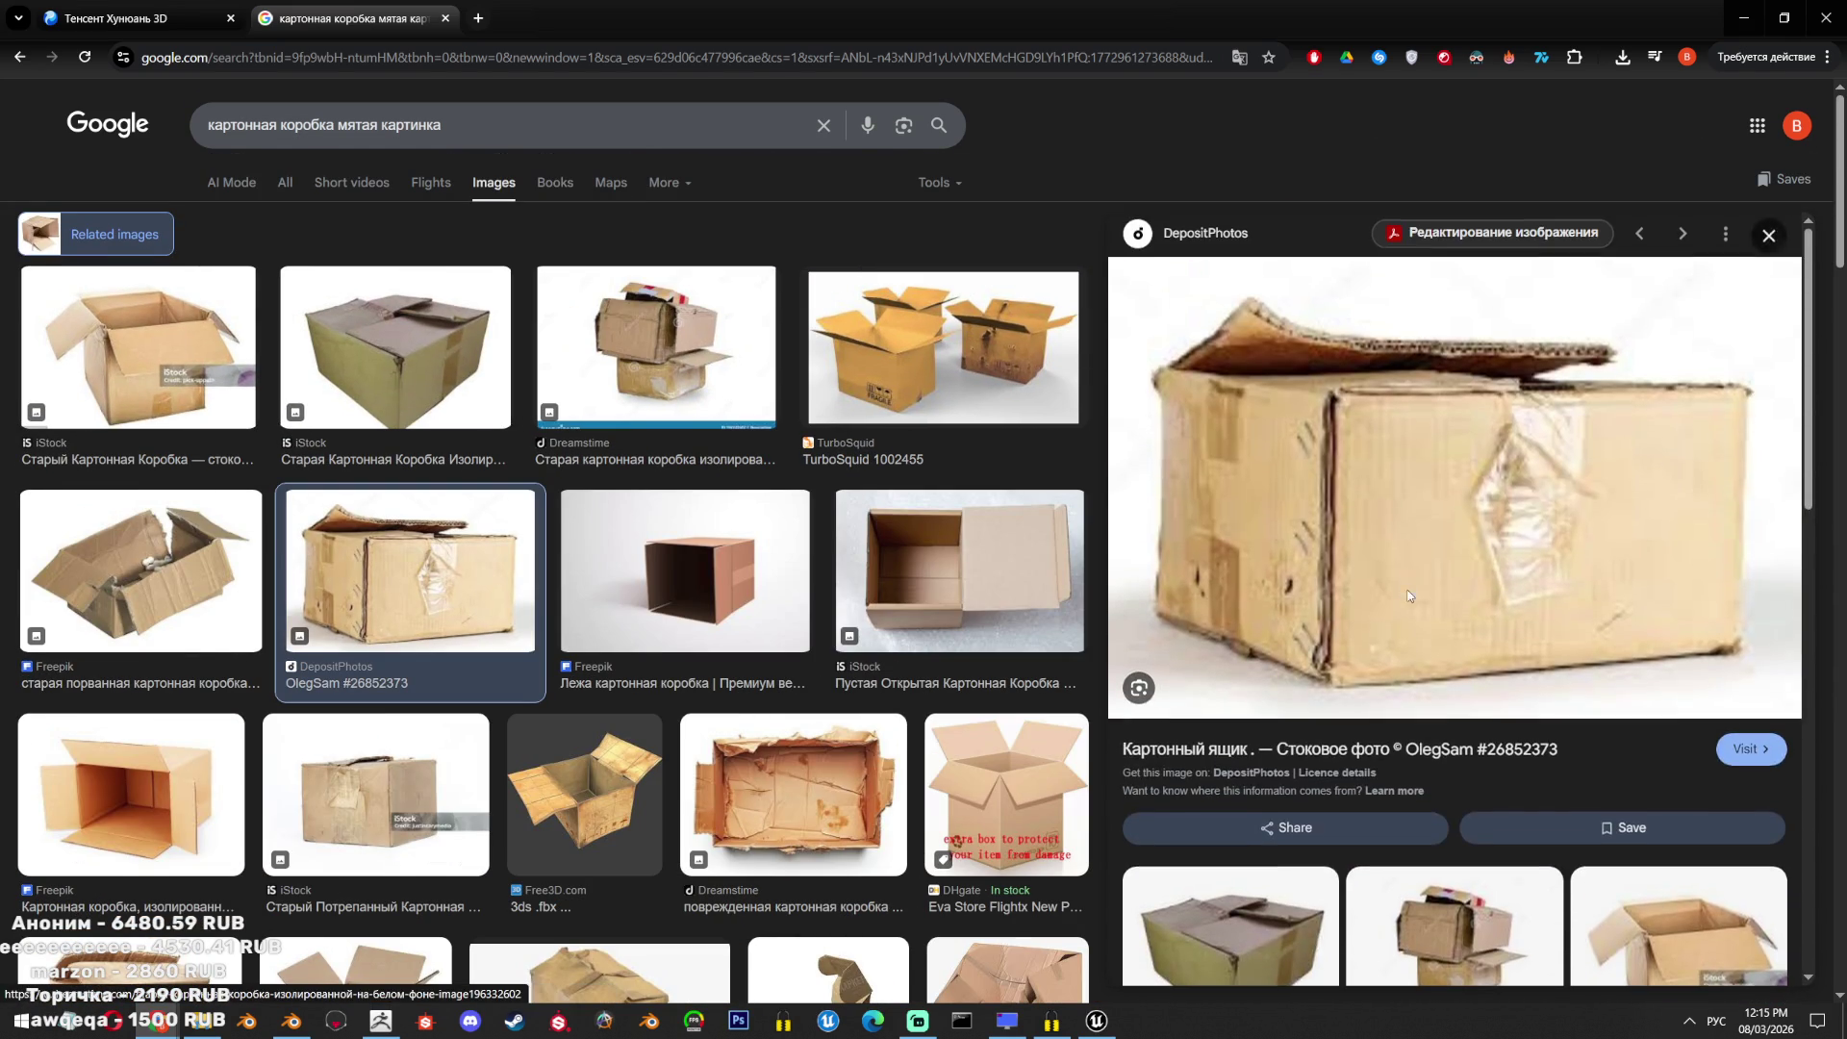
pyautogui.scroll(-10, 1409, 596)
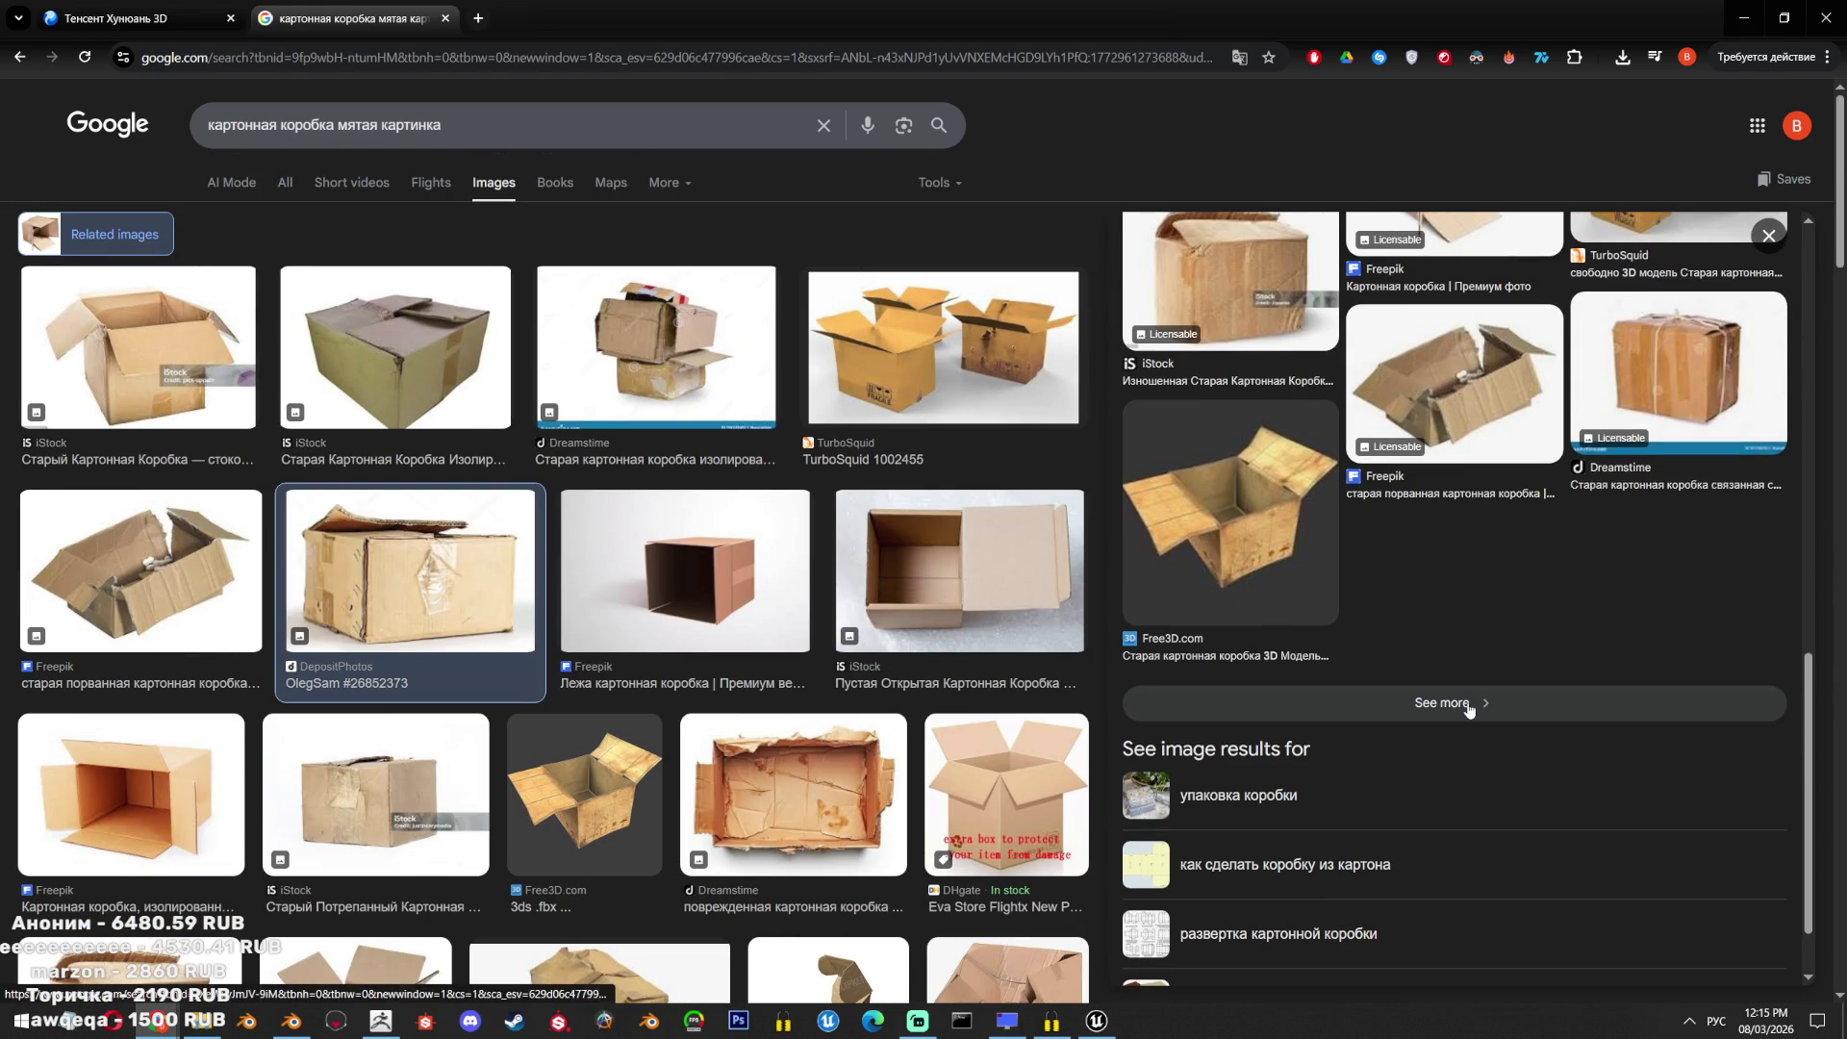
pyautogui.click(1469, 703)
# Preview the Free3D battered box model and load its related images page.
pyautogui.scroll(-3, 1028, 594)
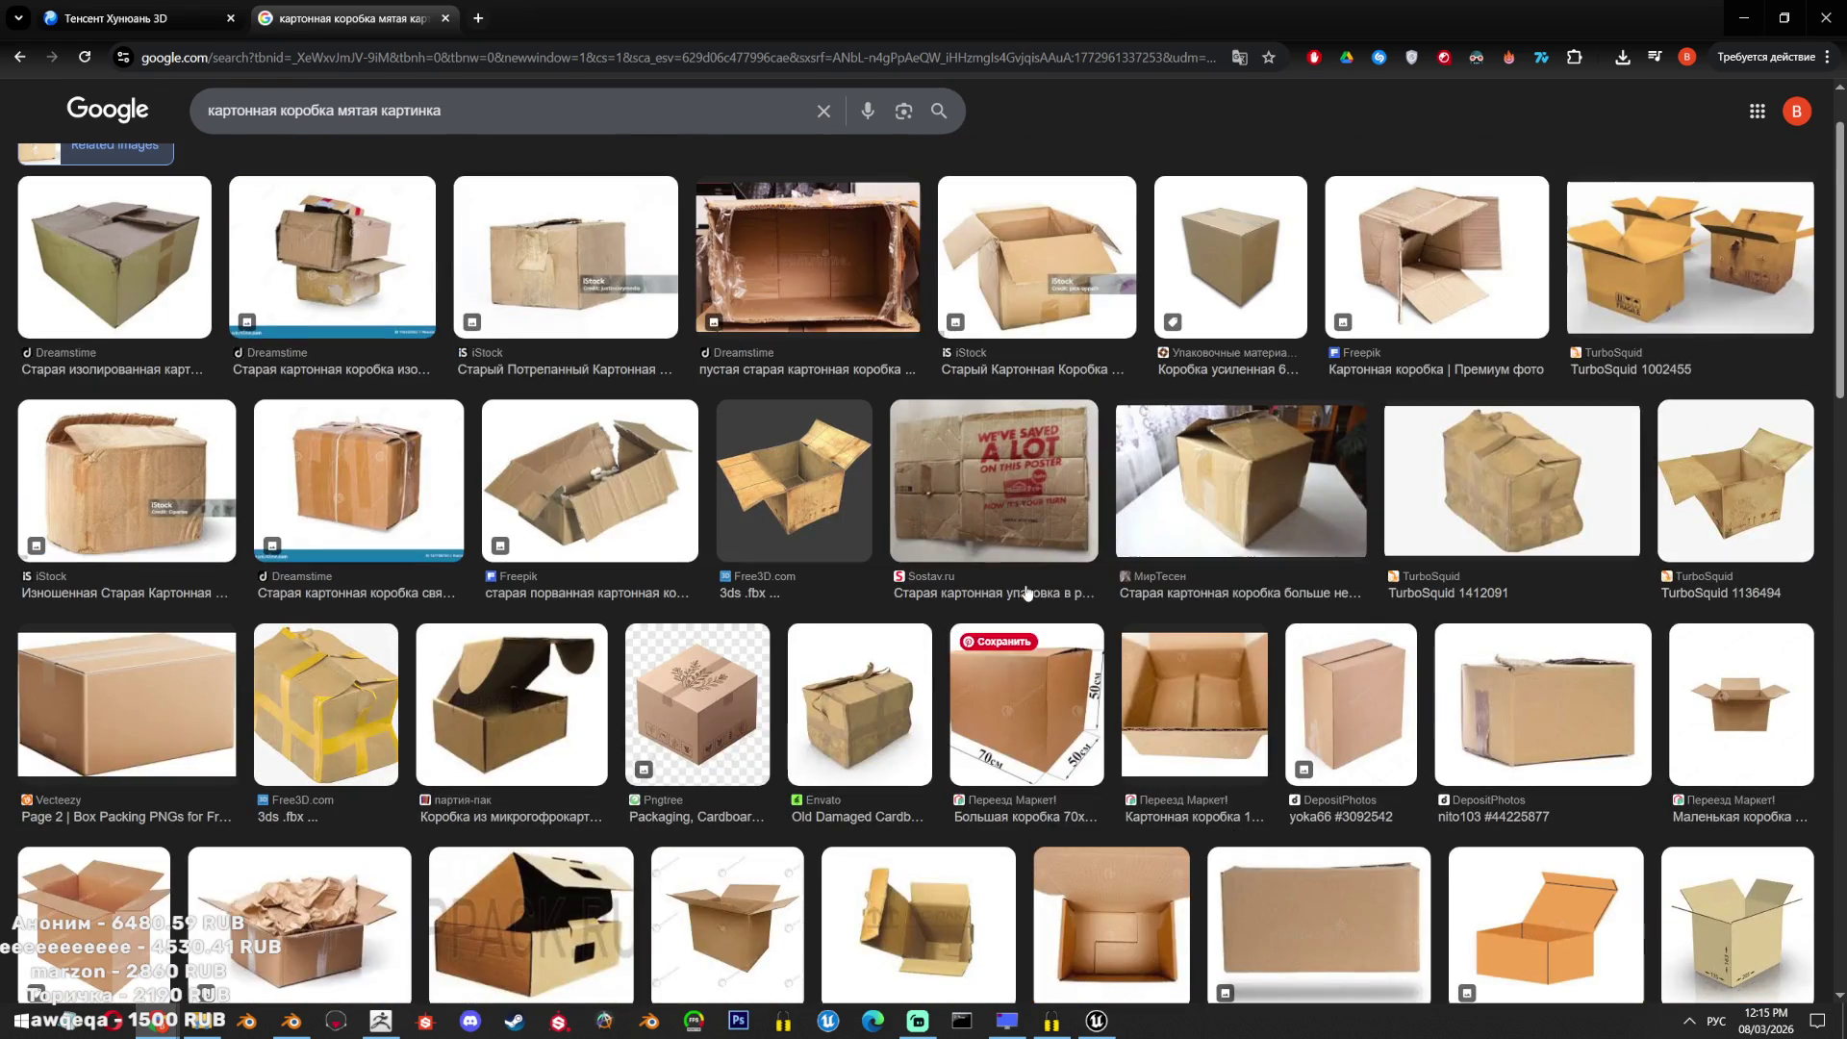
pyautogui.click(838, 496)
pyautogui.scroll(-10, 1371, 673)
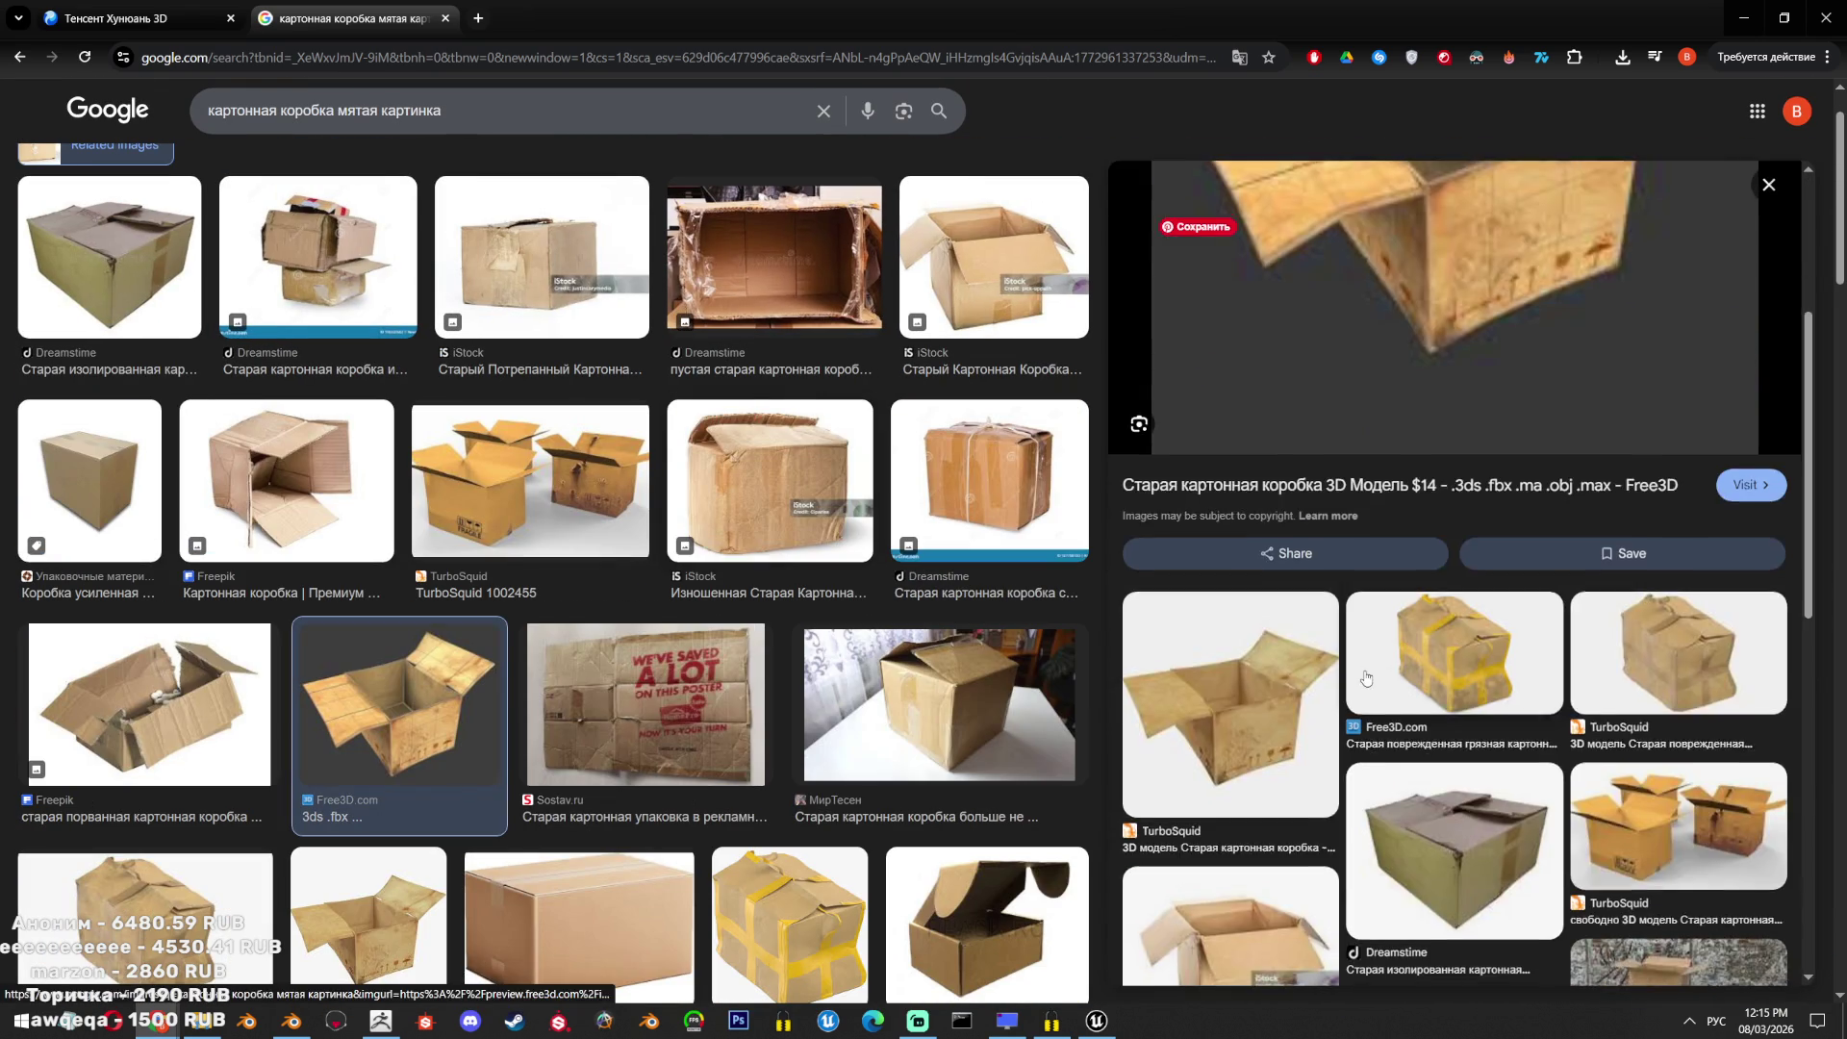
pyautogui.scroll(-5, 1356, 651)
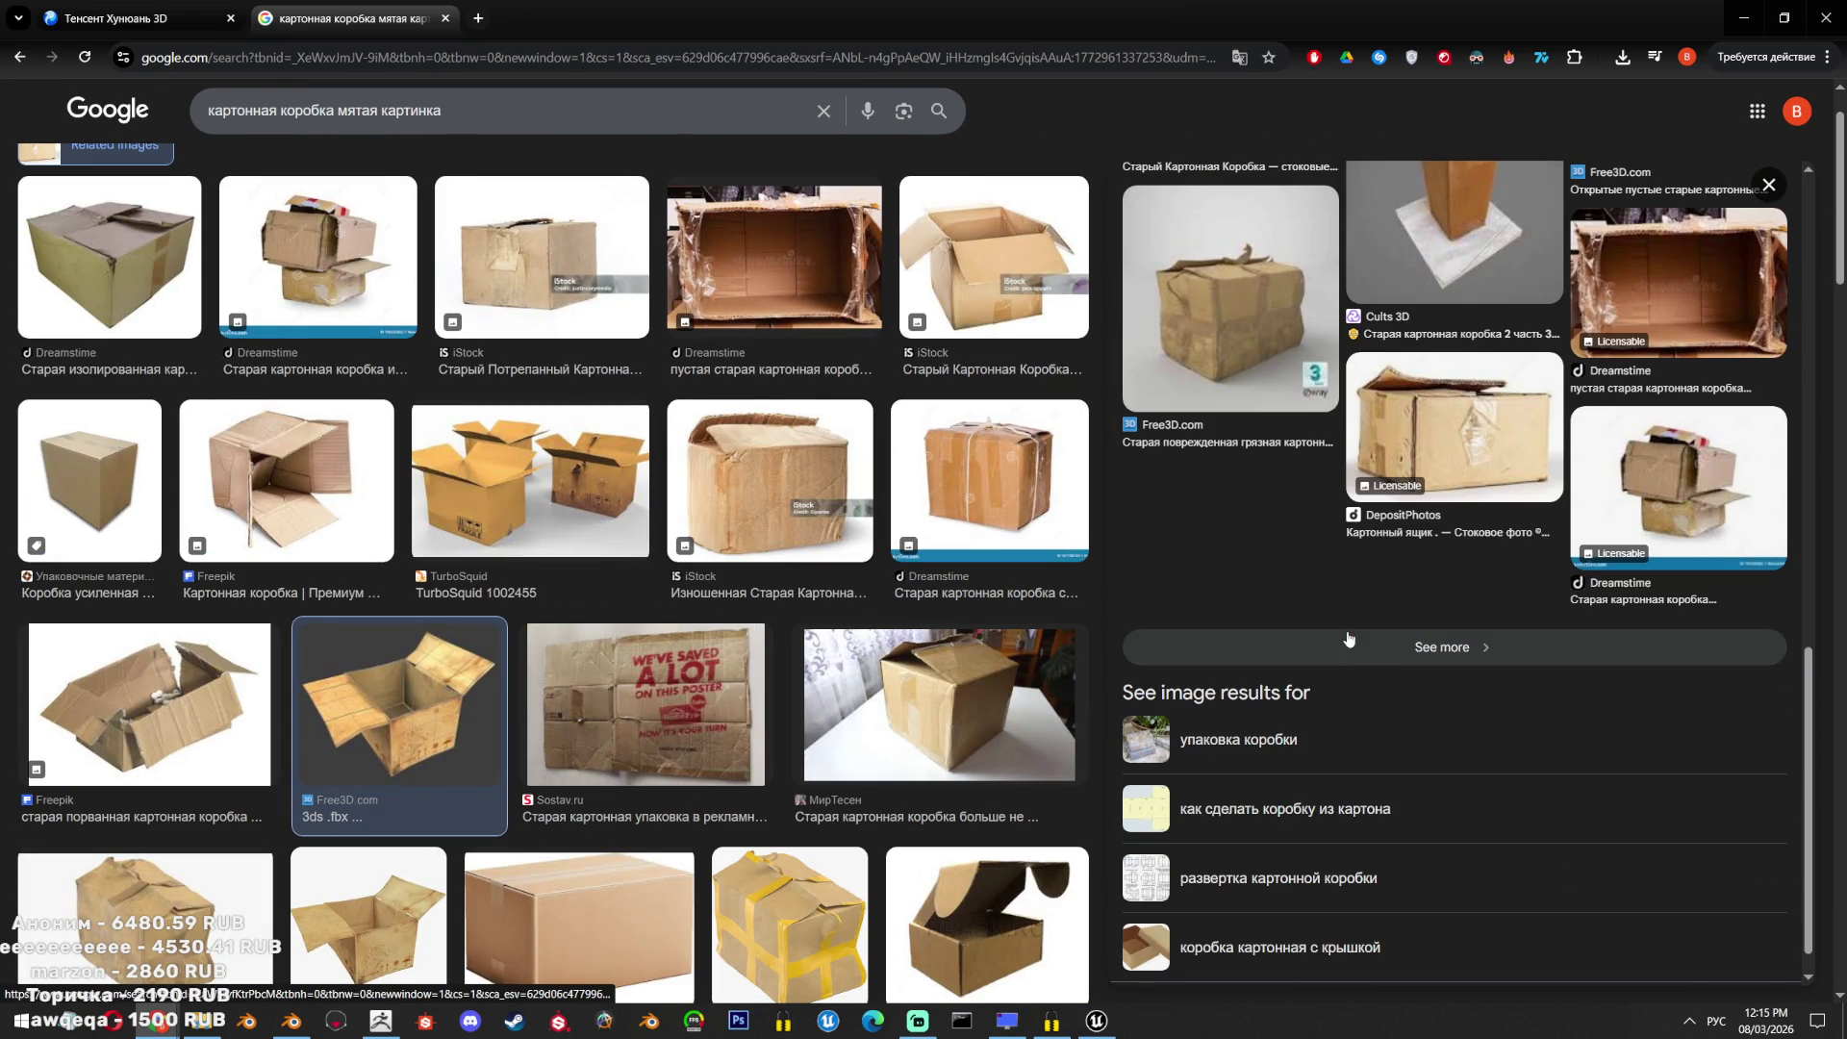
pyautogui.click(1398, 660)
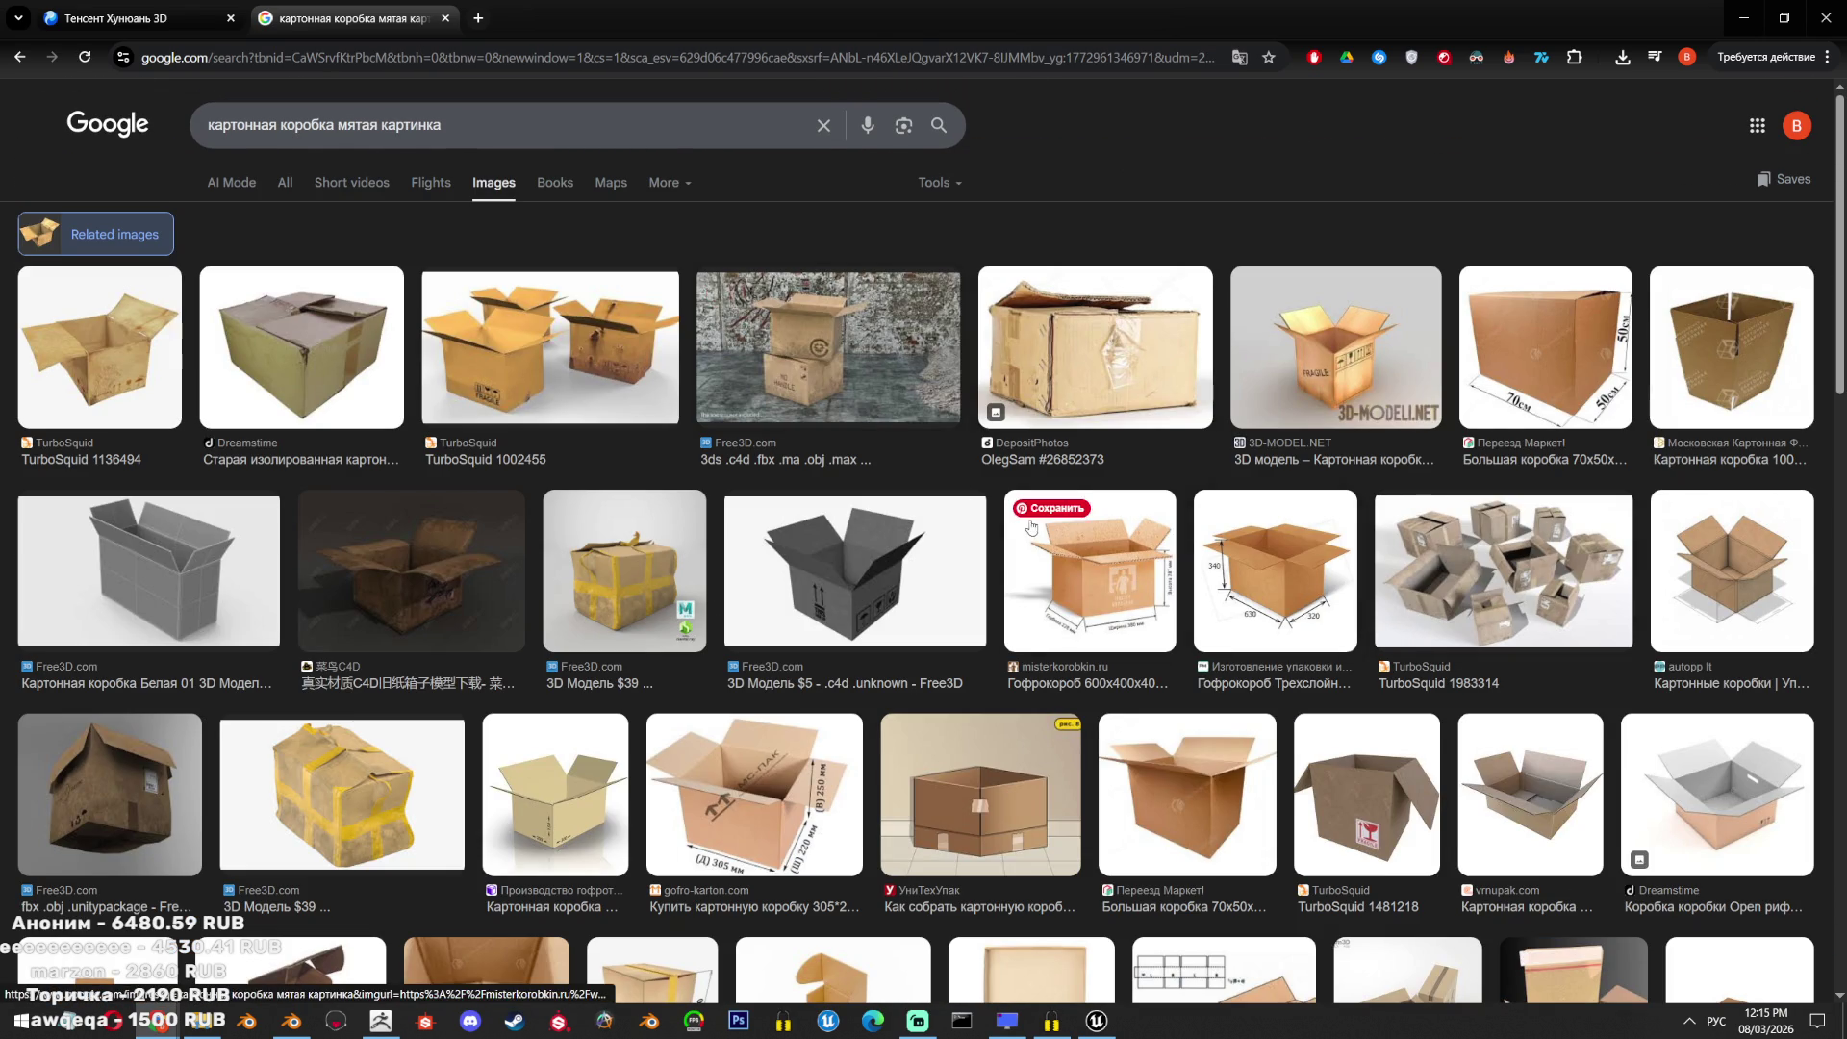
# Preview the yellow-taped damaged box, try its related results, then go back.
pyautogui.scroll(-6, 1032, 526)
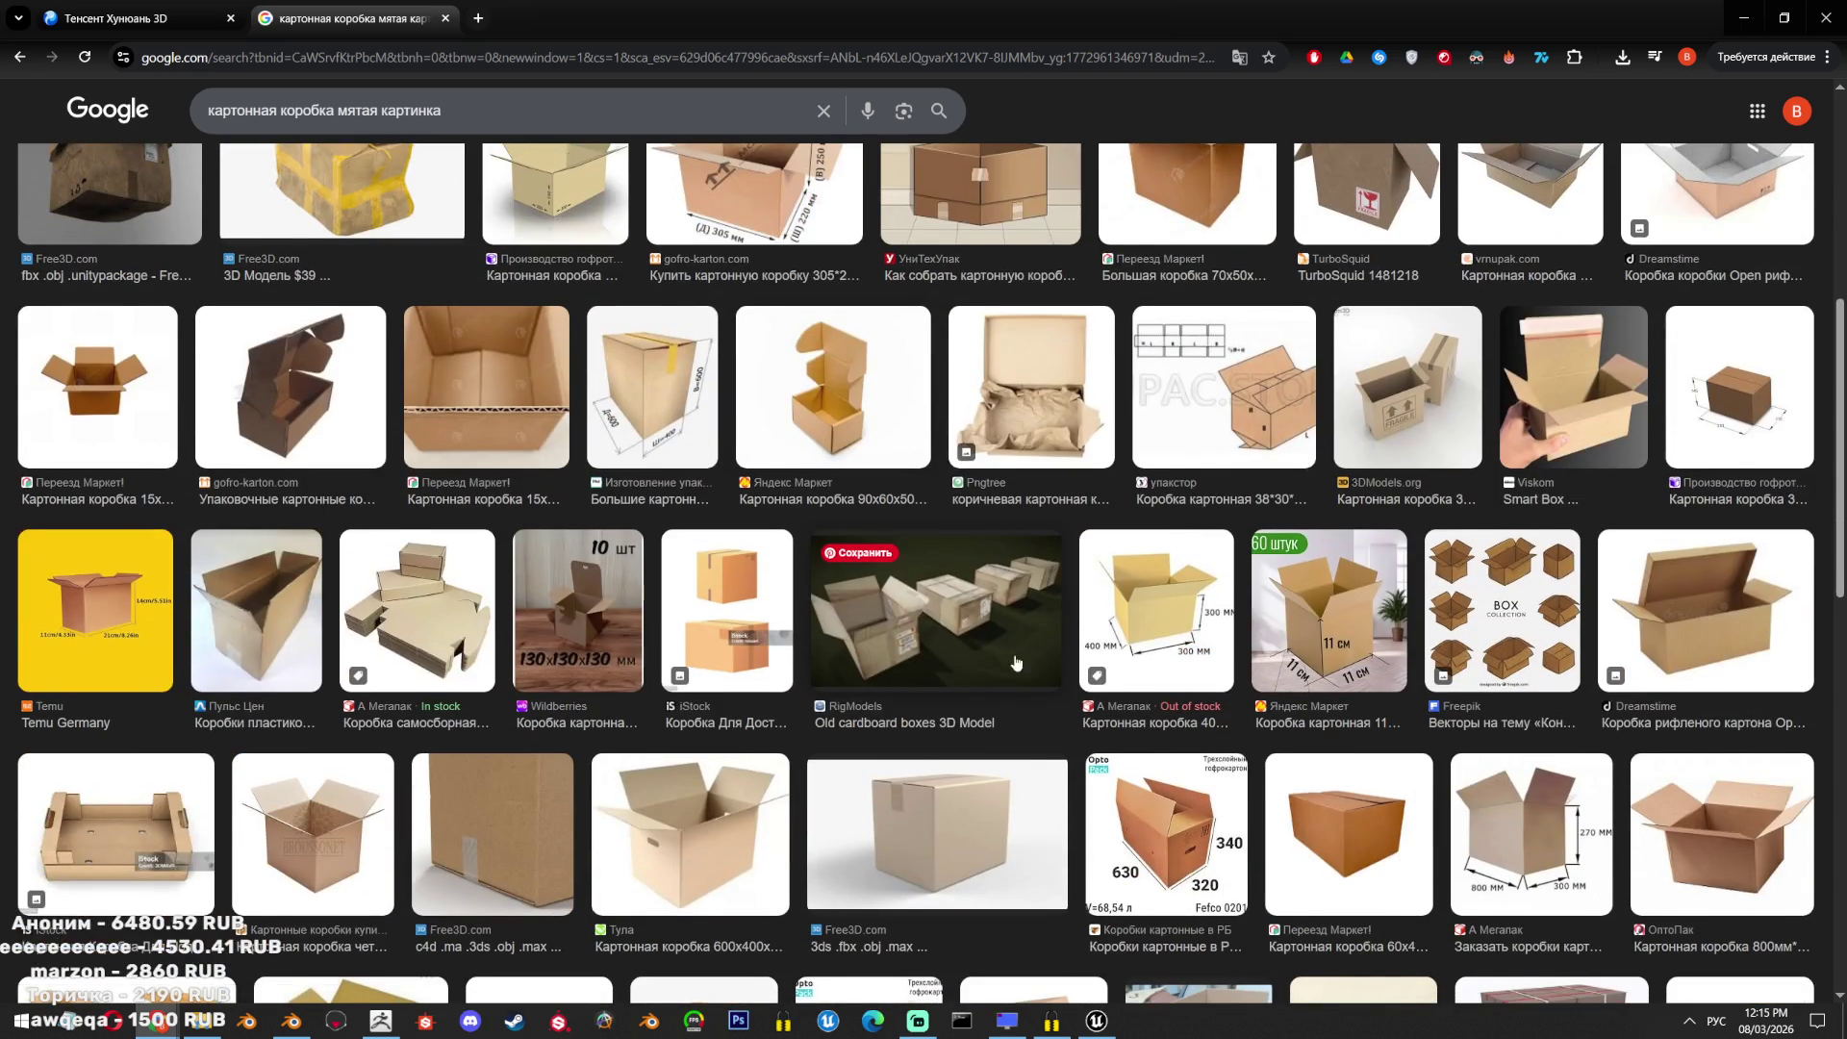
pyautogui.scroll(-10, 1016, 662)
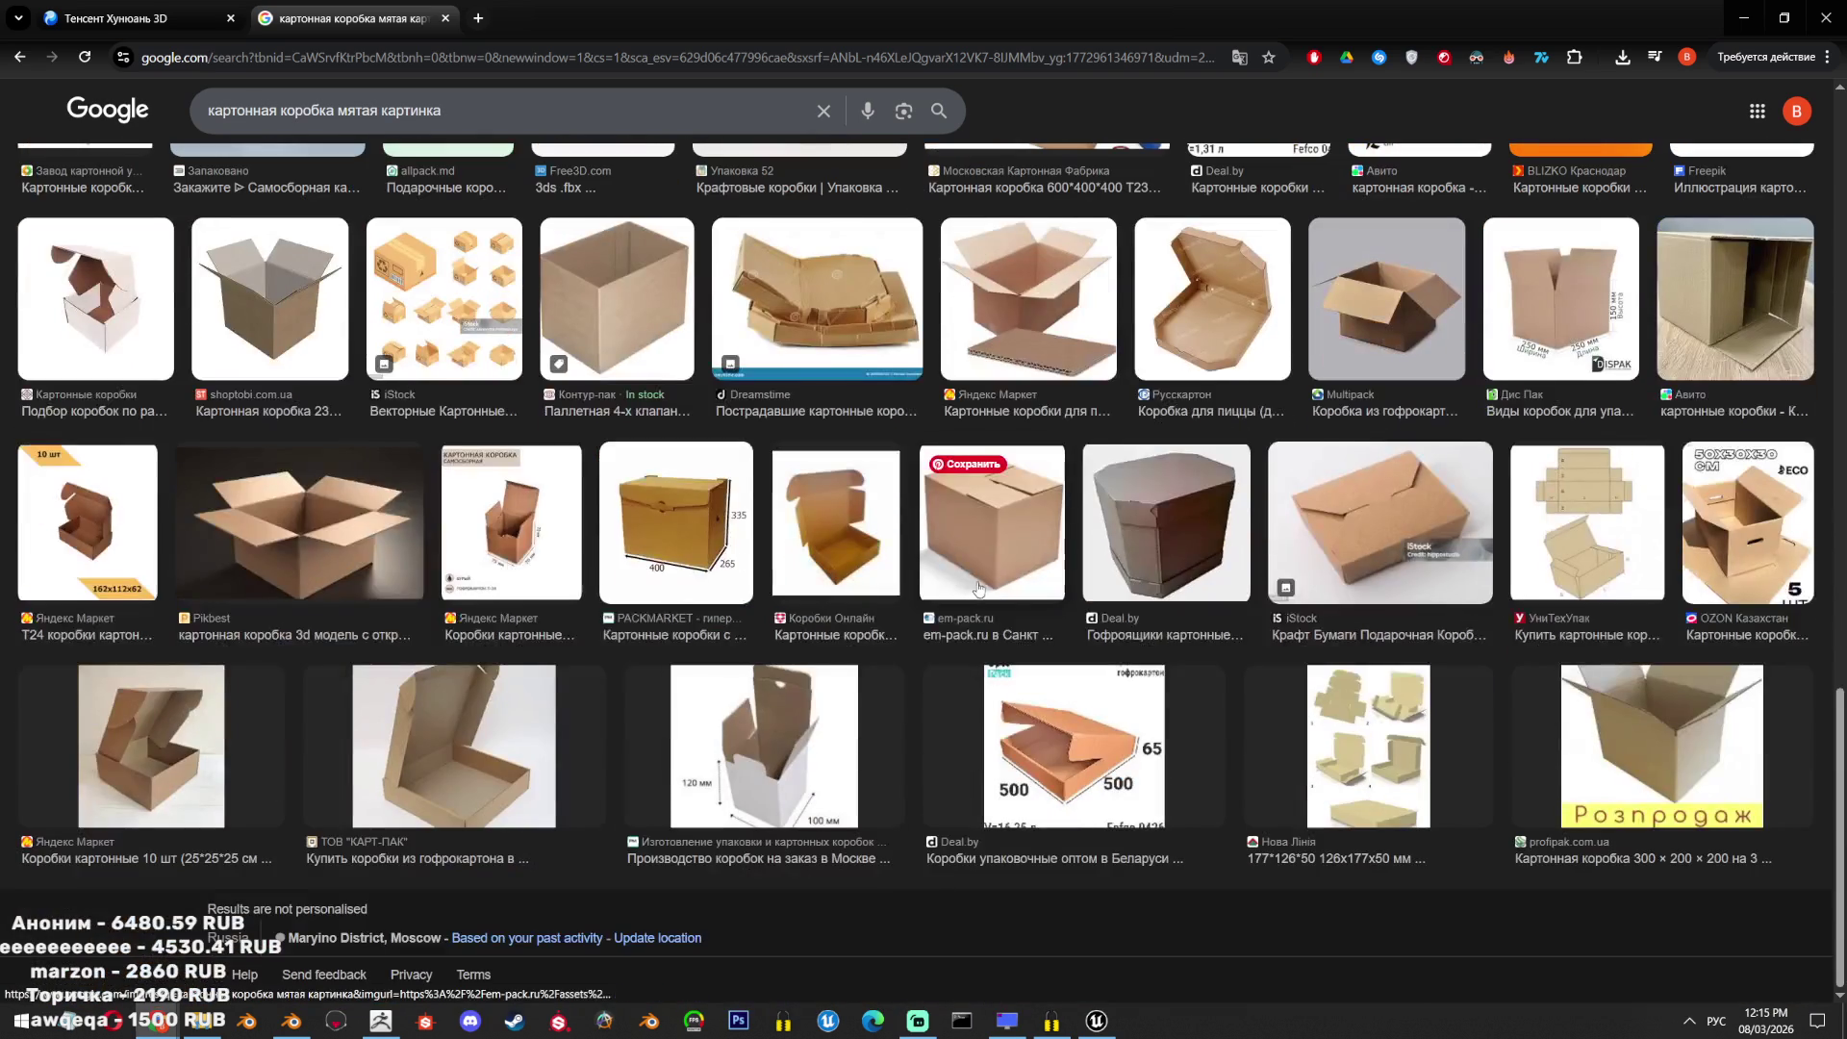
pyautogui.scroll(-8, 901, 776)
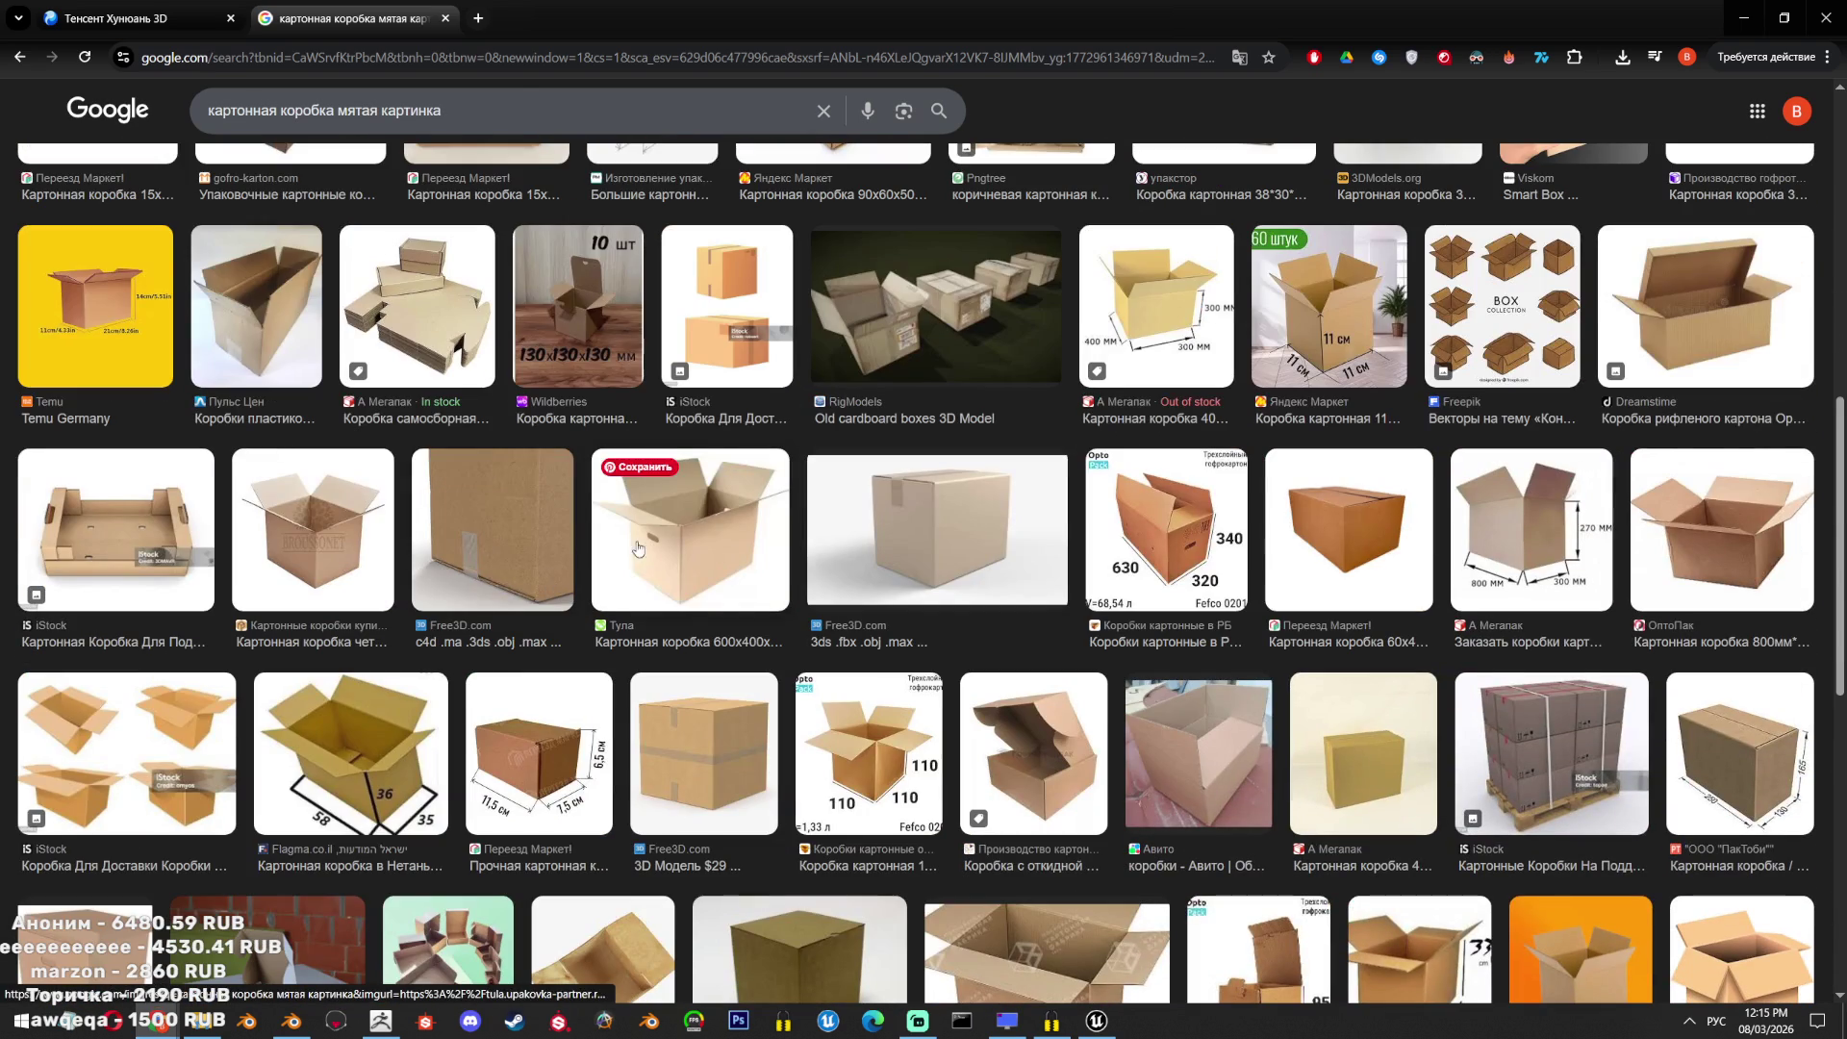
pyautogui.scroll(7, 486, 808)
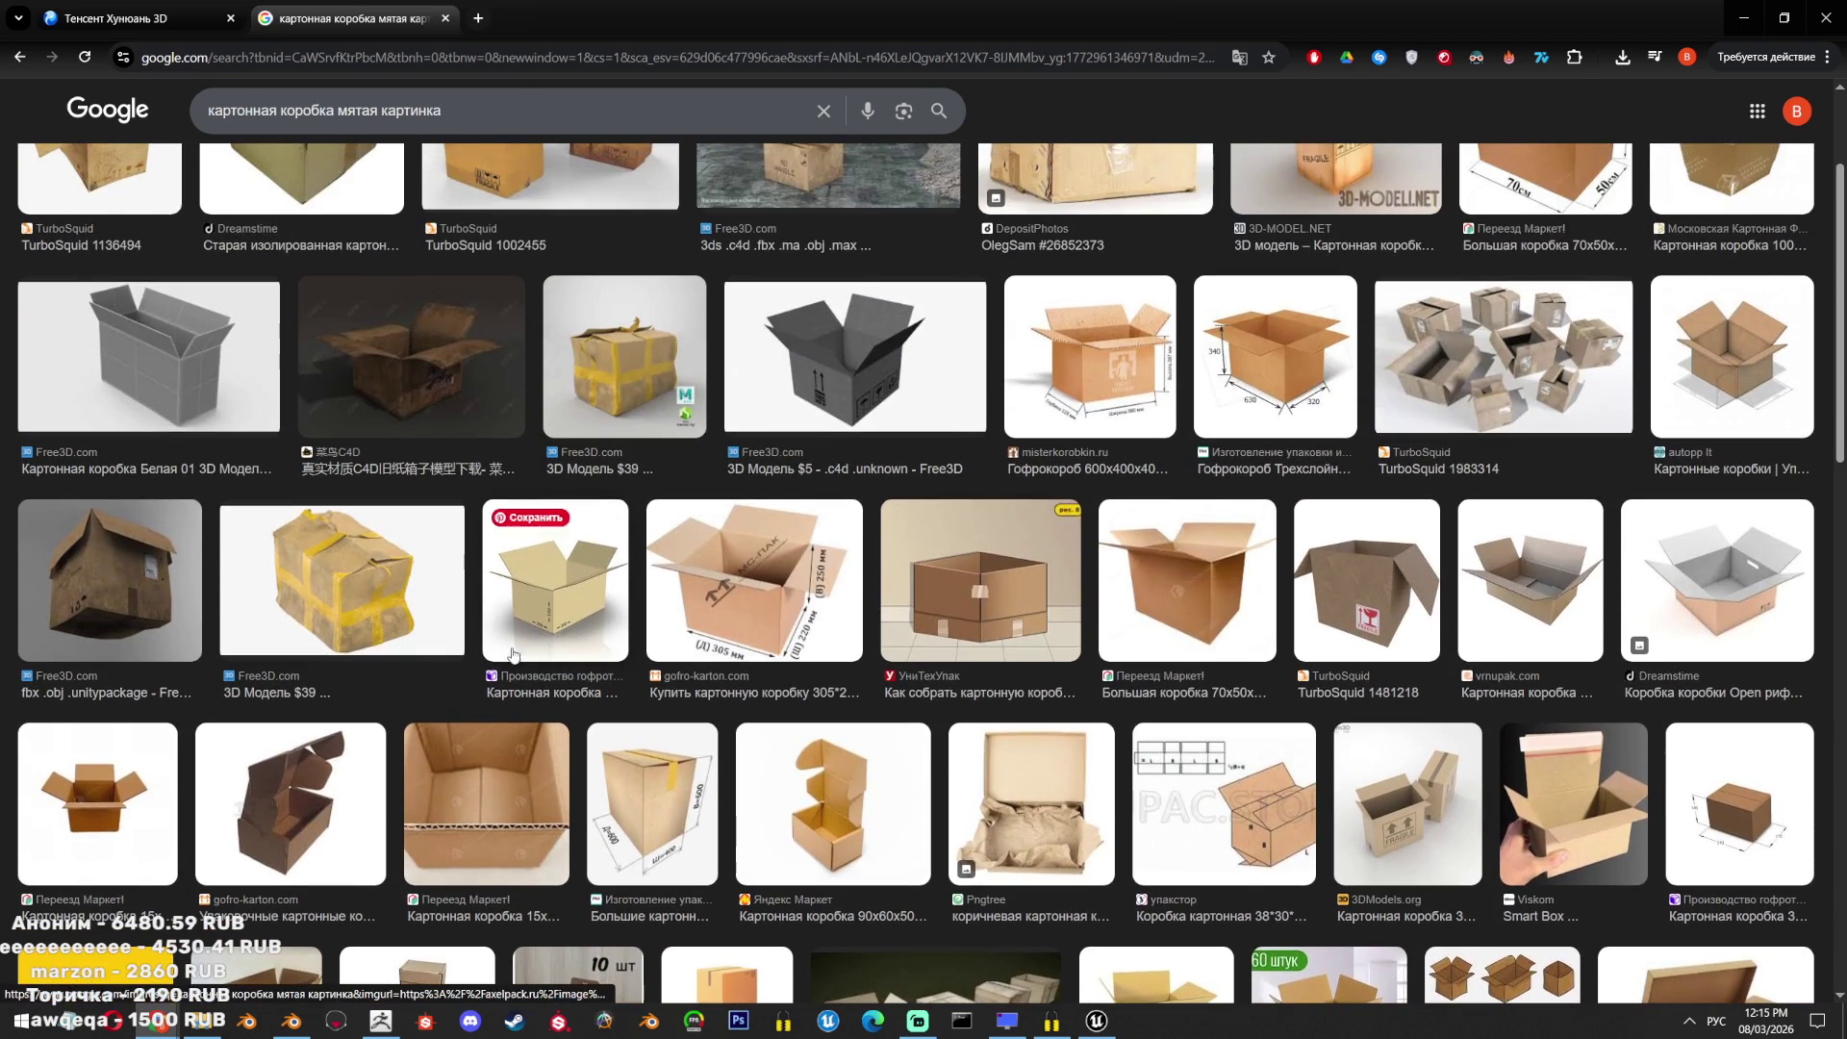
pyautogui.click(342, 577)
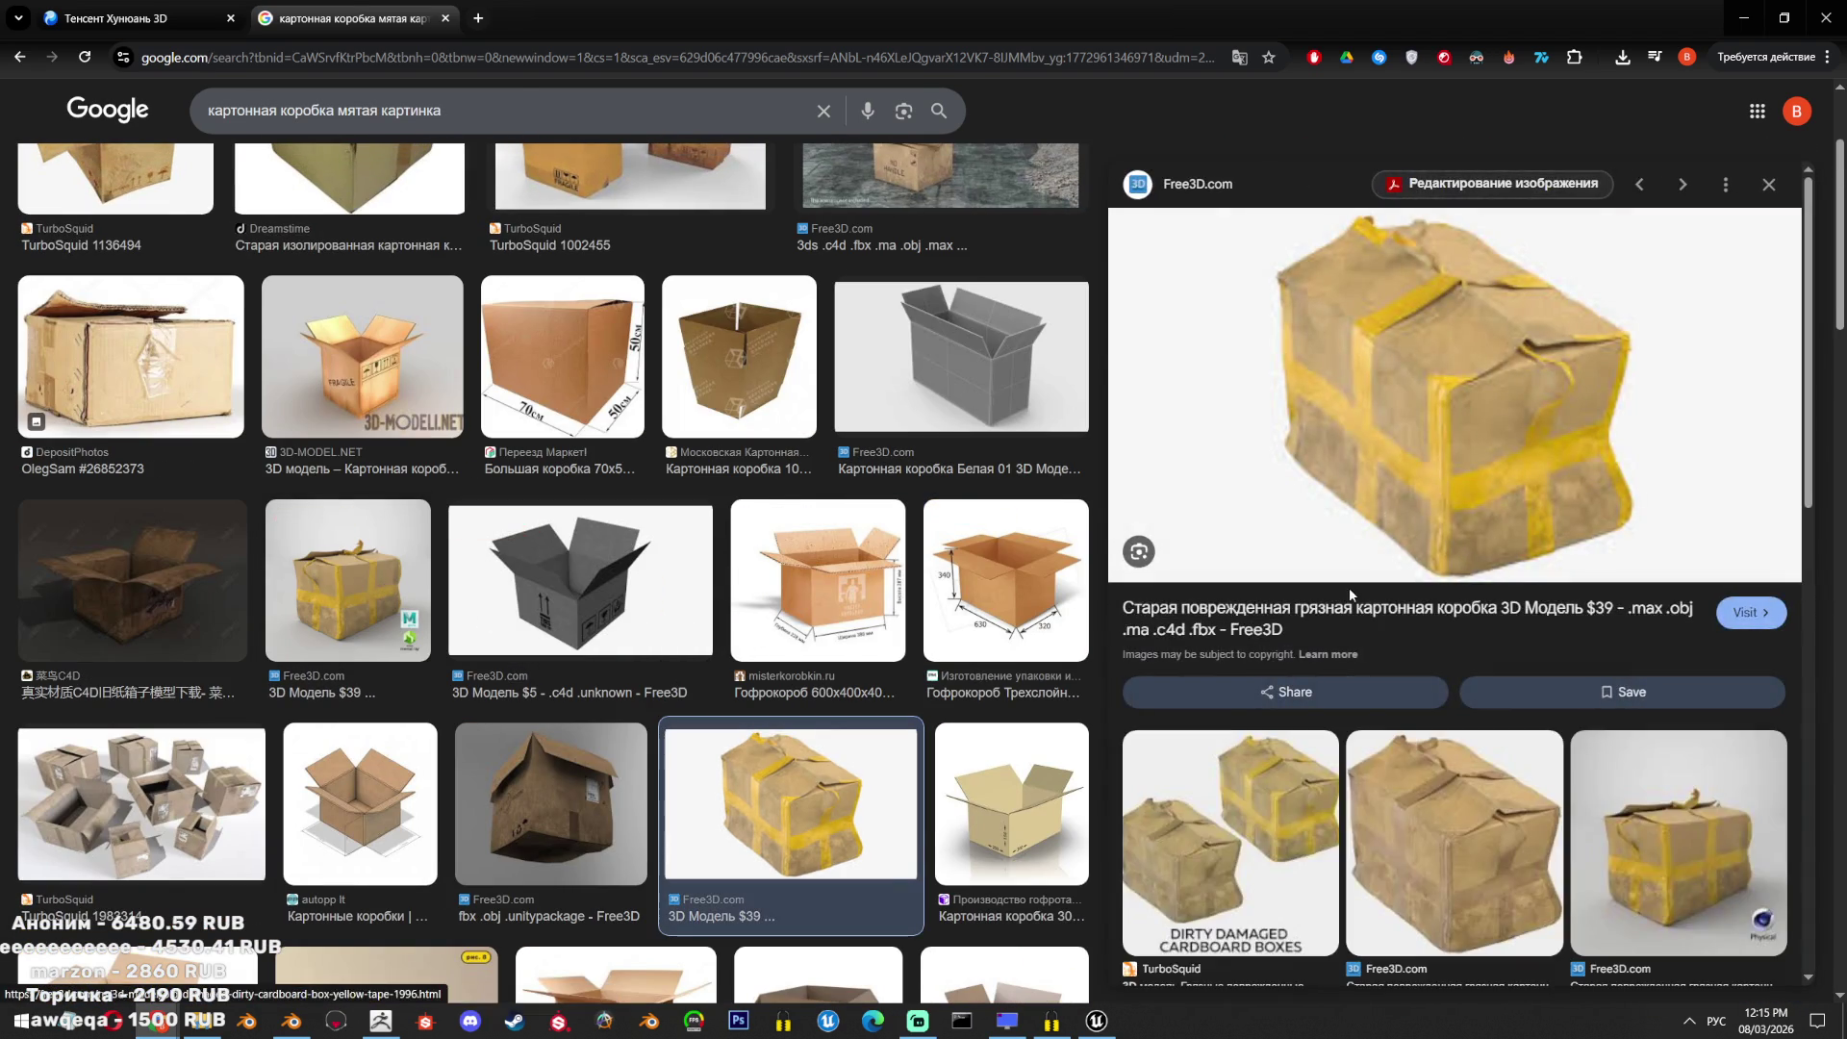
pyautogui.scroll(-6, 1479, 702)
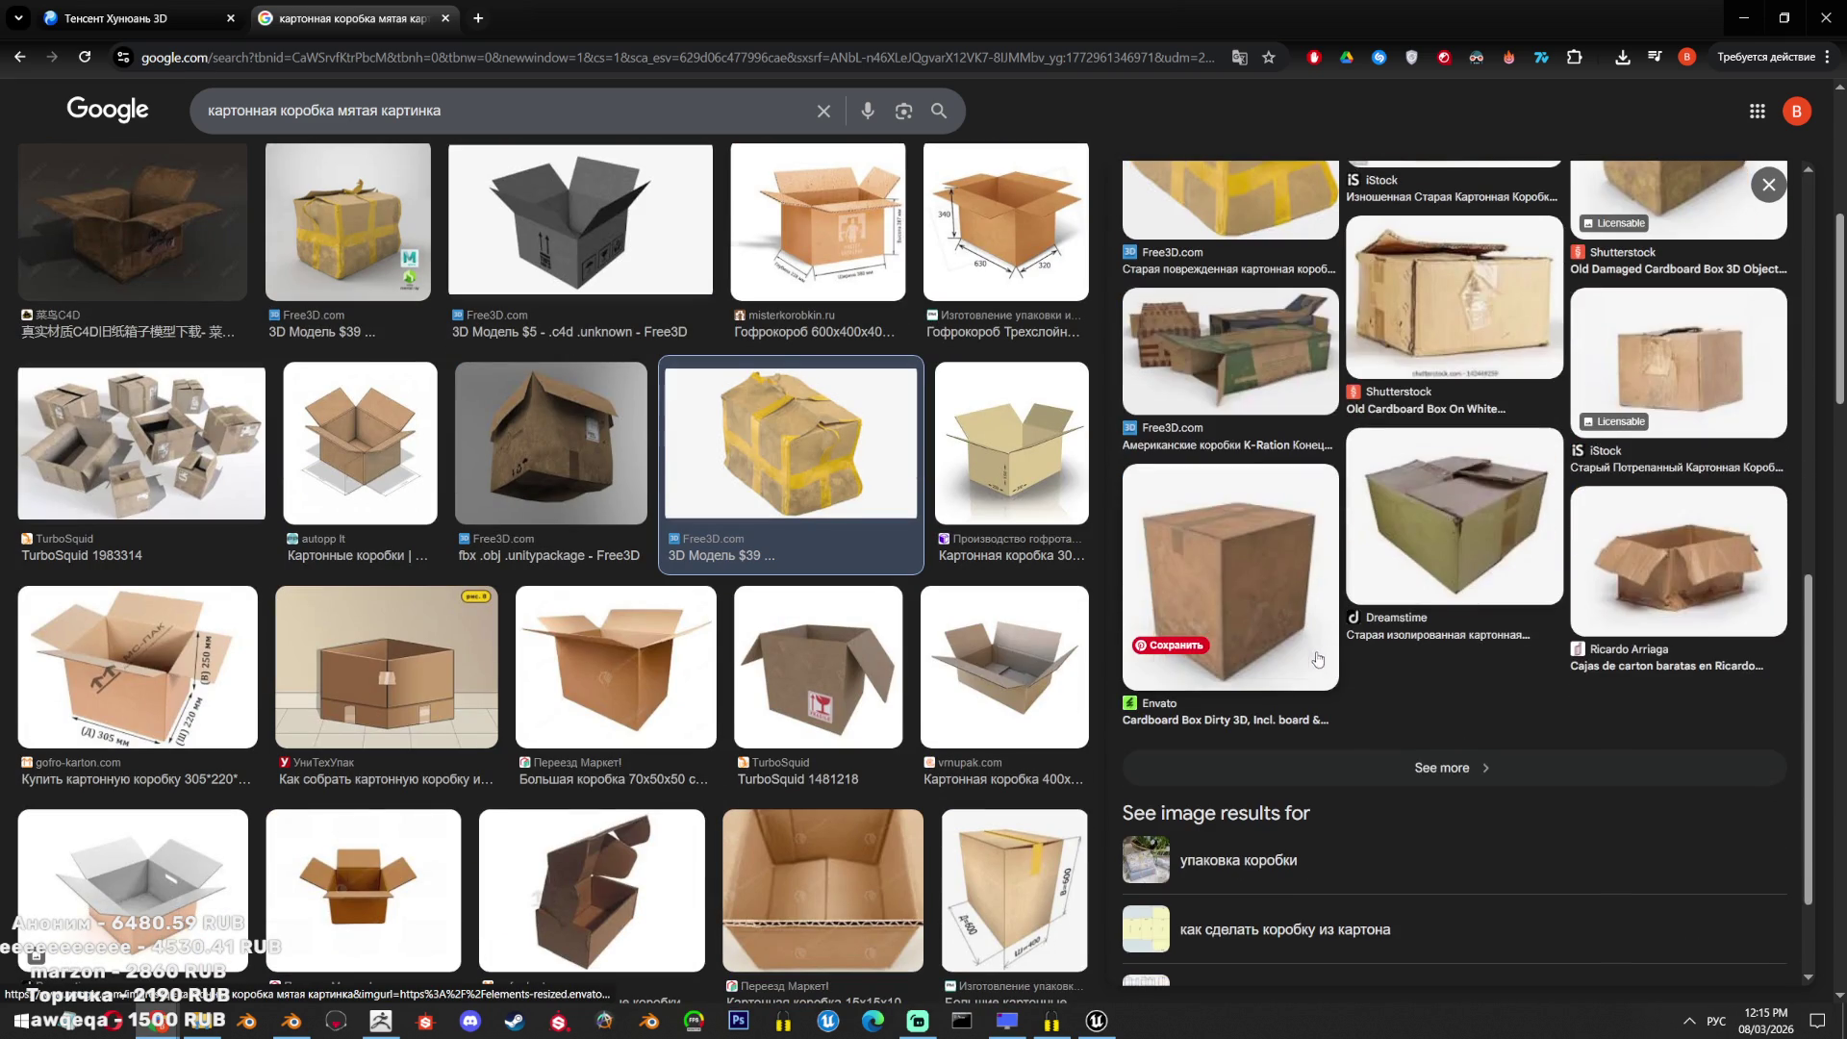
pyautogui.click(1472, 648)
pyautogui.scroll(-10, 1429, 662)
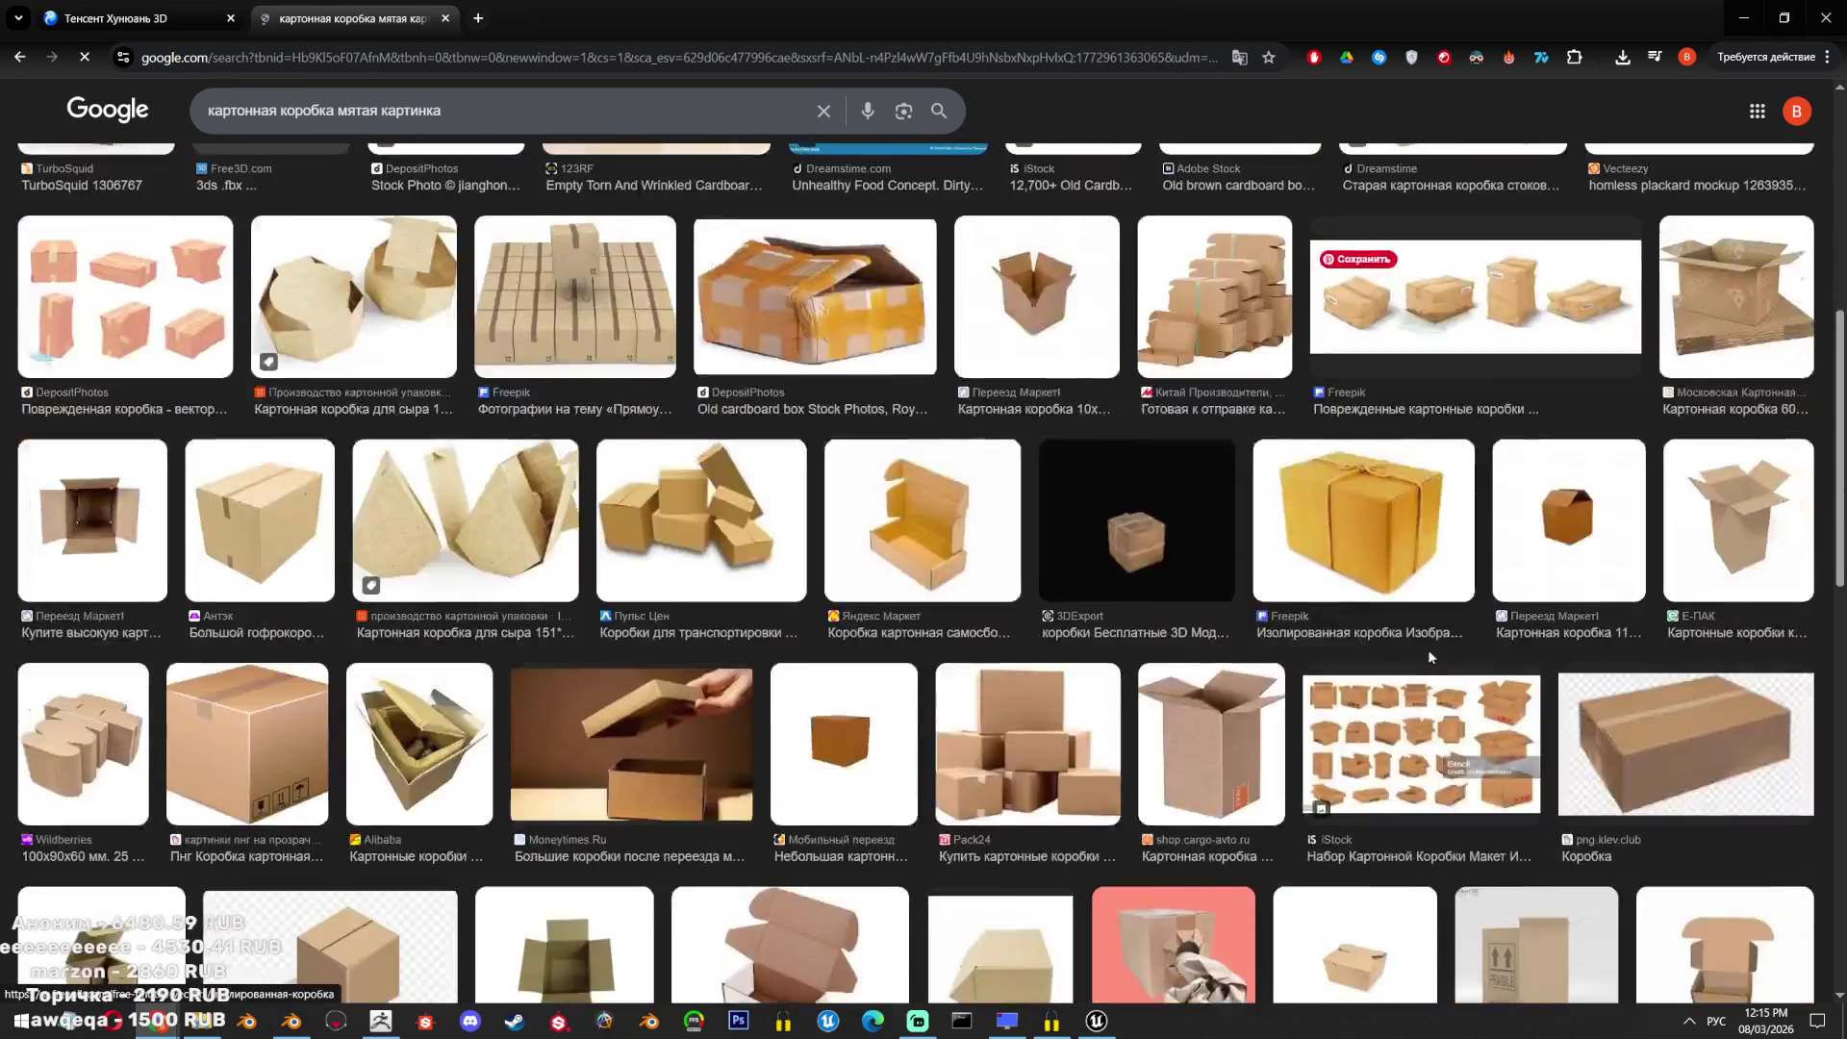
pyautogui.scroll(-6, 1428, 662)
pyautogui.hotkey('alt', 'Left')
pyautogui.hotkey('alt', 'Left')
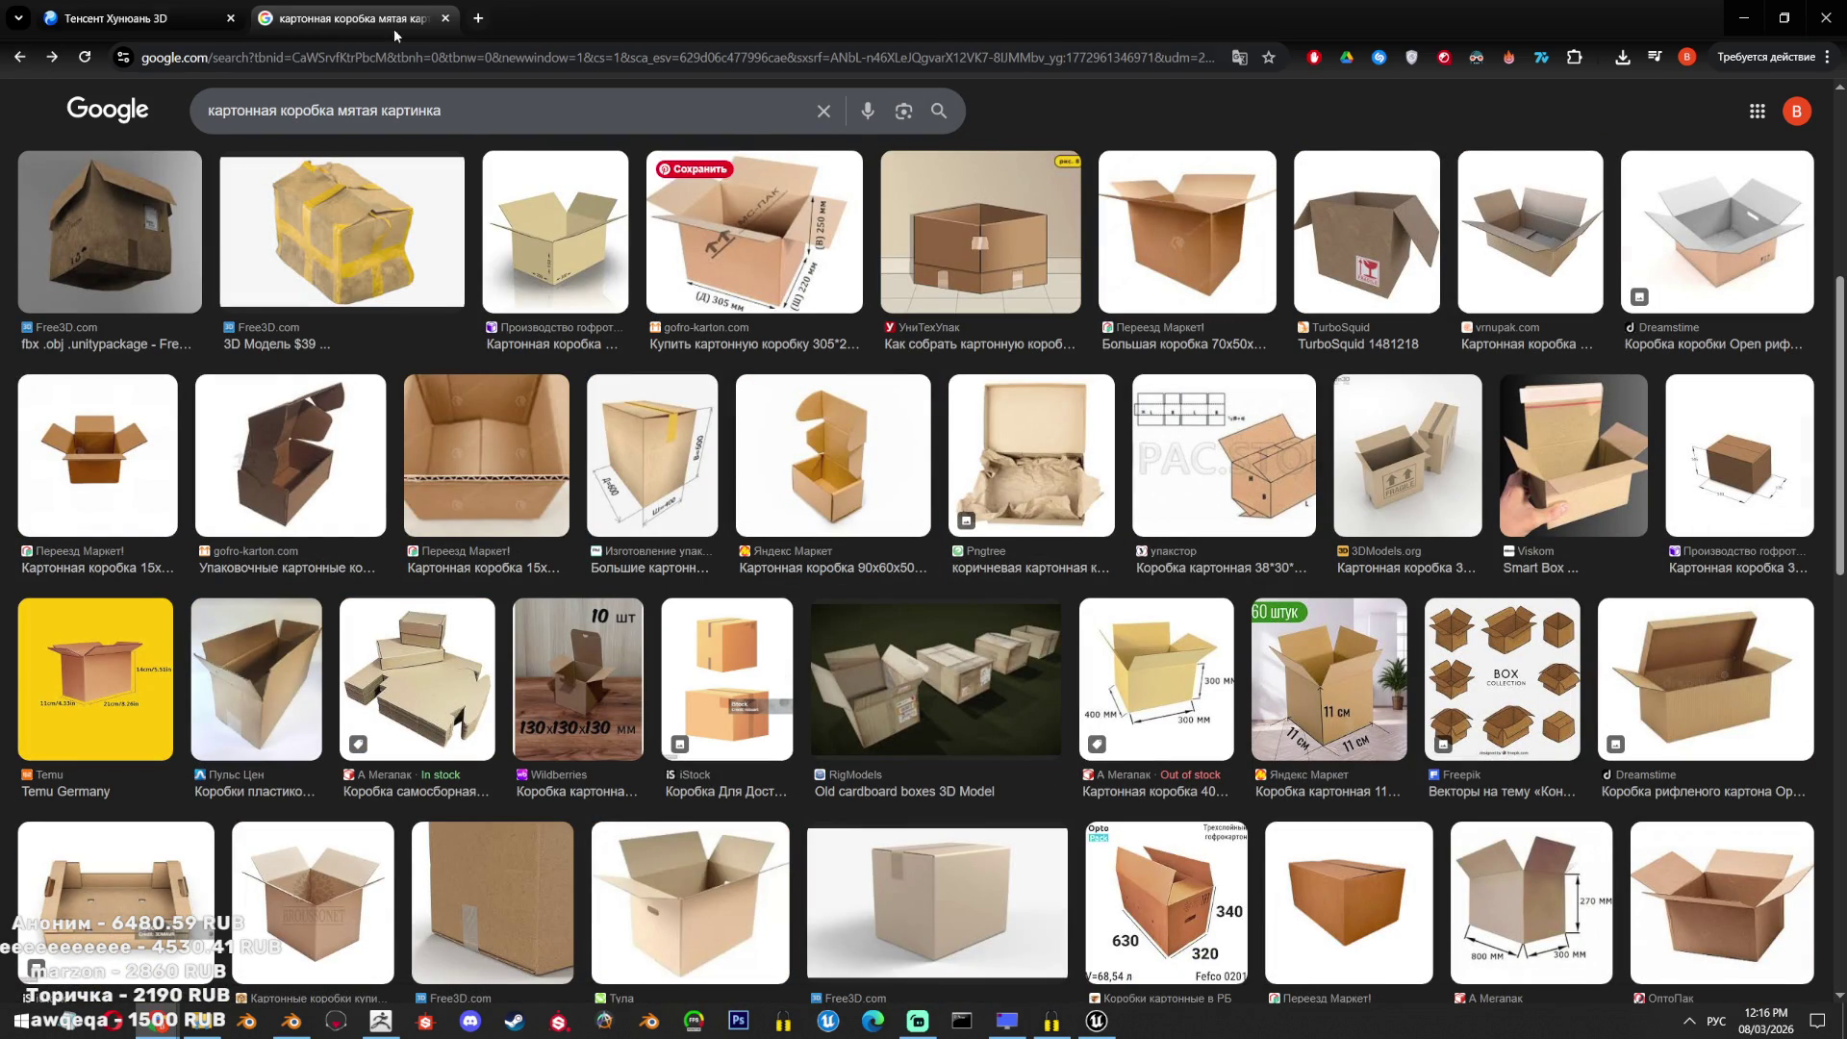
# Preview the worn Dreamstime box and the Freepik torn open box.
pyautogui.scroll(-20, 706, 632)
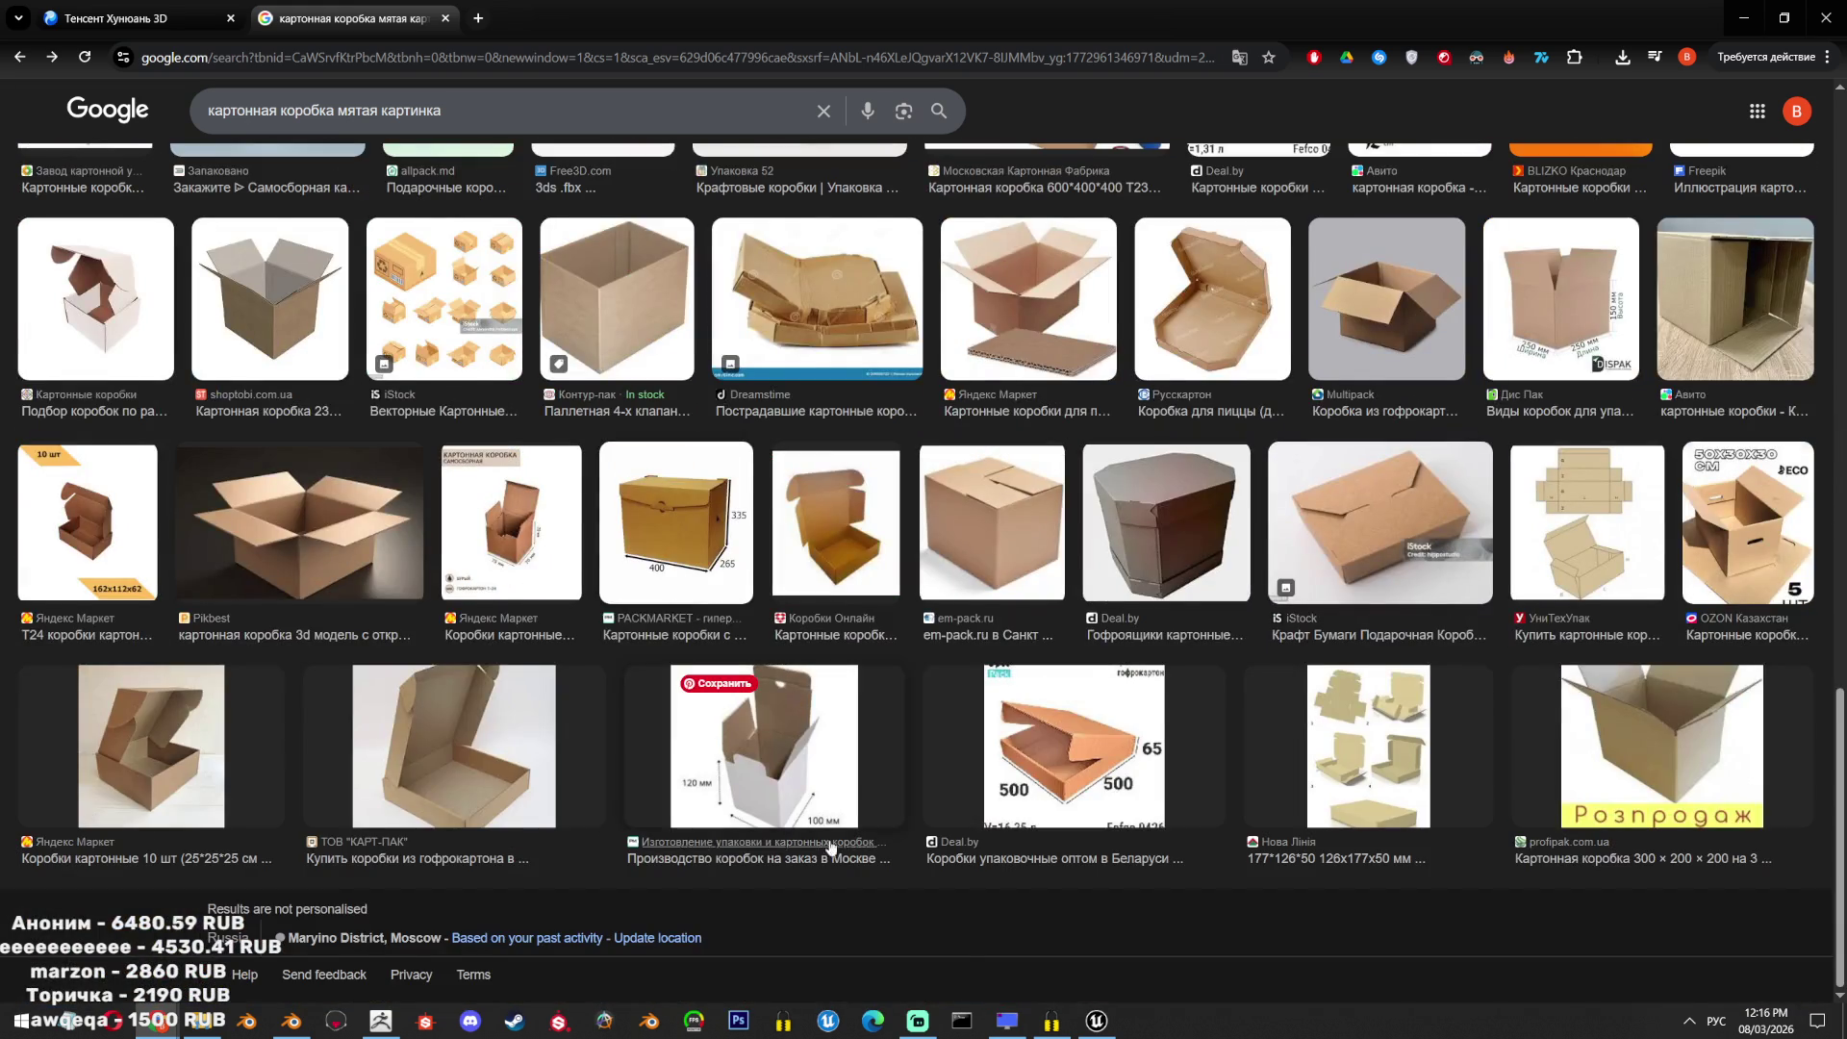
pyautogui.scroll(5, 832, 846)
pyautogui.scroll(10, 3, 697)
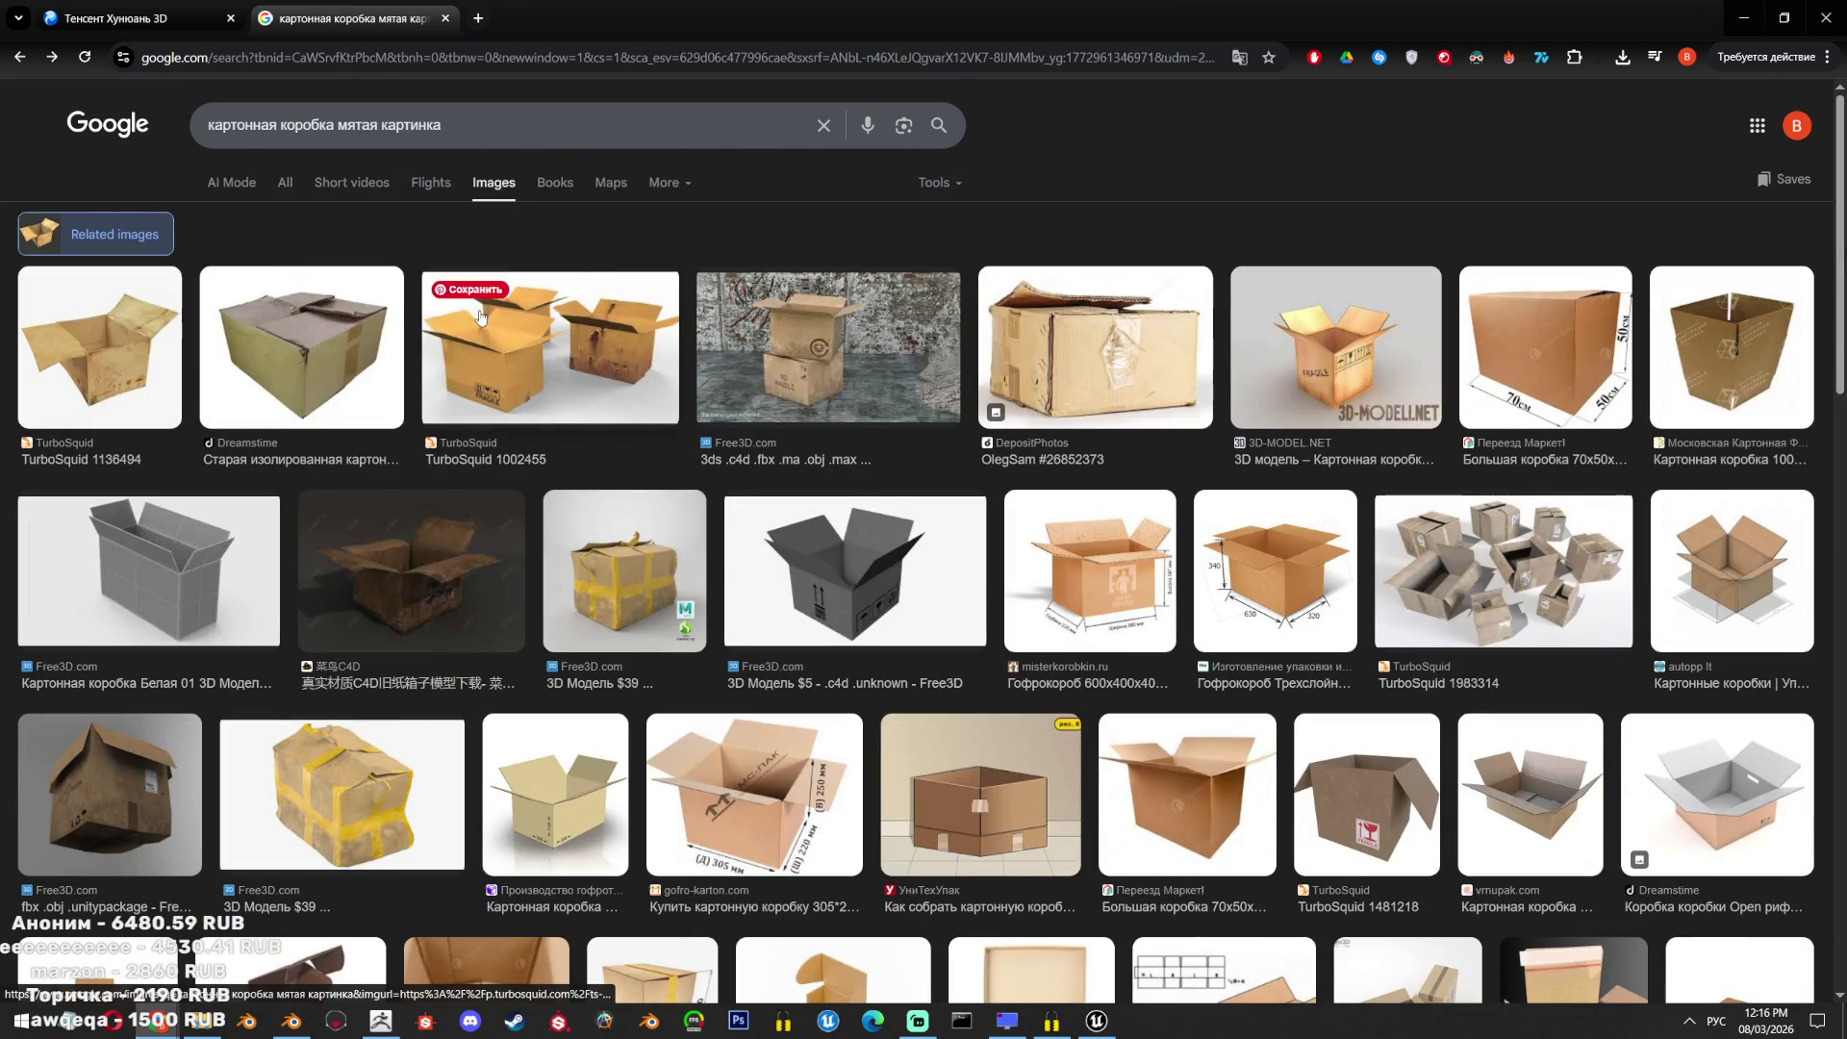
pyautogui.click(344, 388)
pyautogui.scroll(-5, 1190, 620)
pyautogui.scroll(5, 1251, 655)
pyautogui.scroll(-15, 1347, 674)
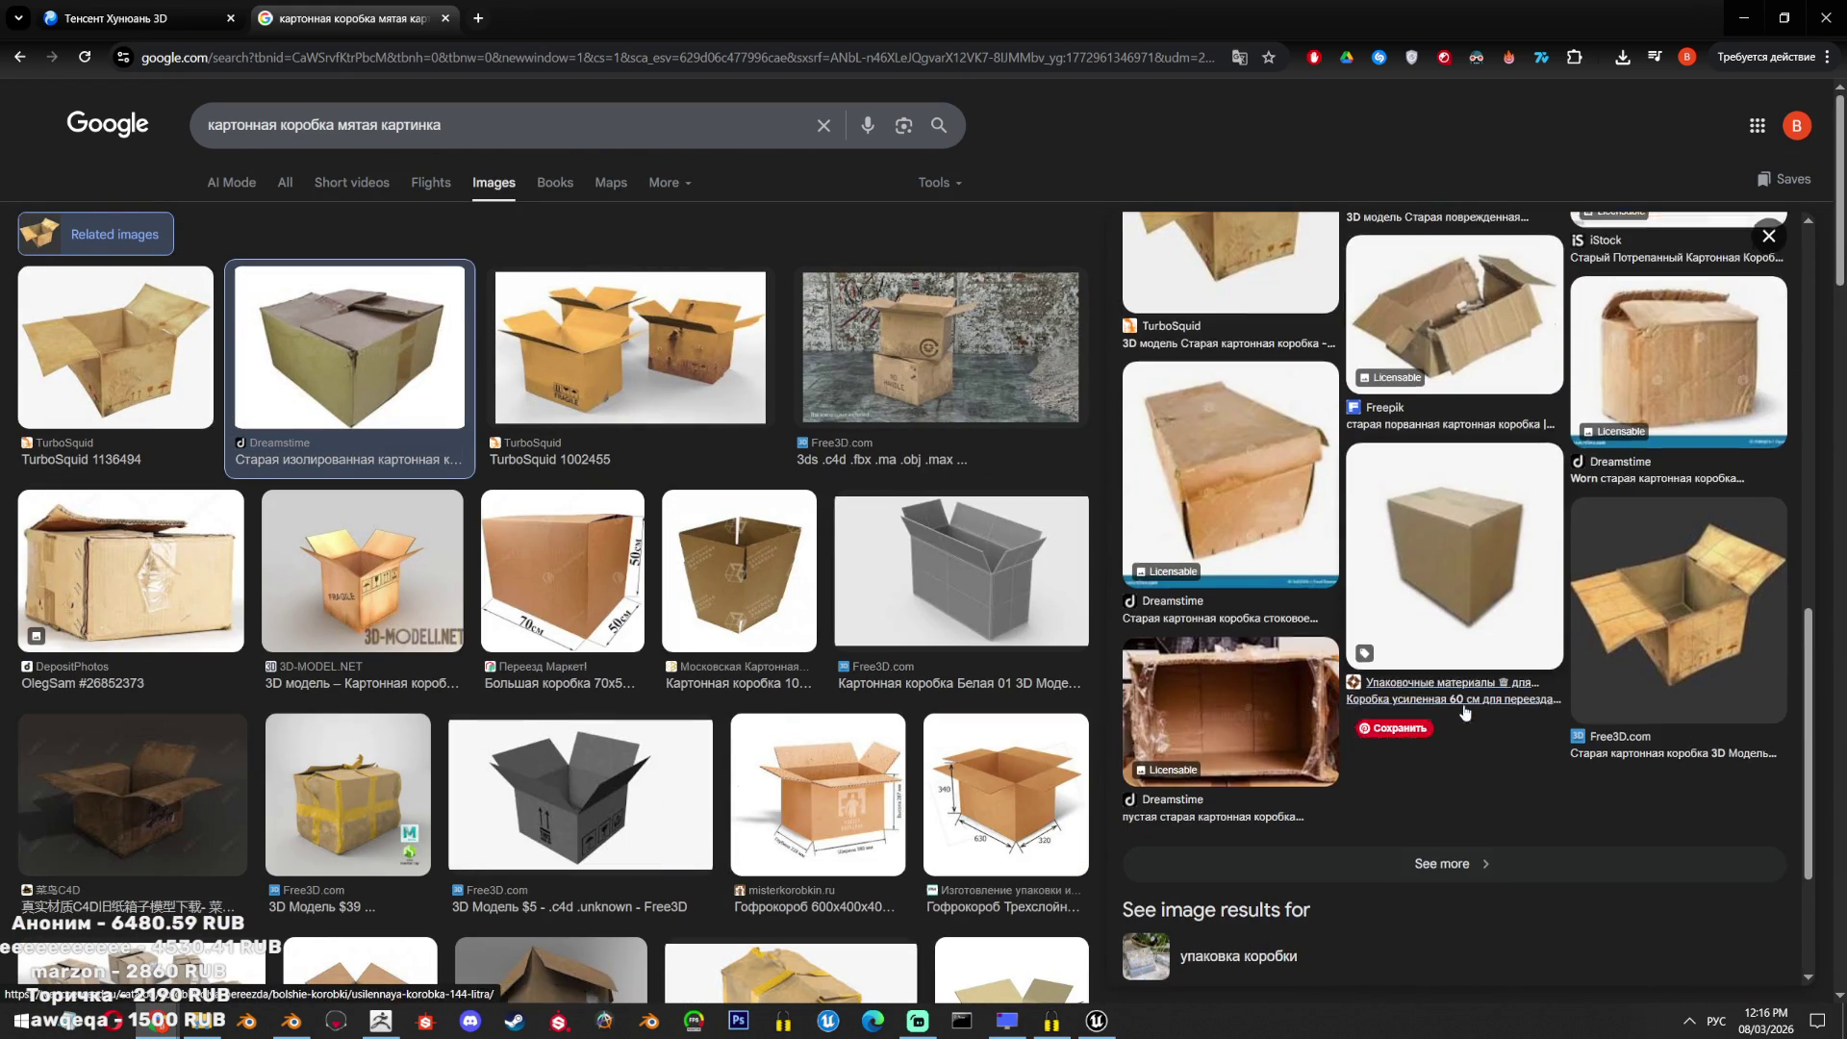
pyautogui.click(1452, 317)
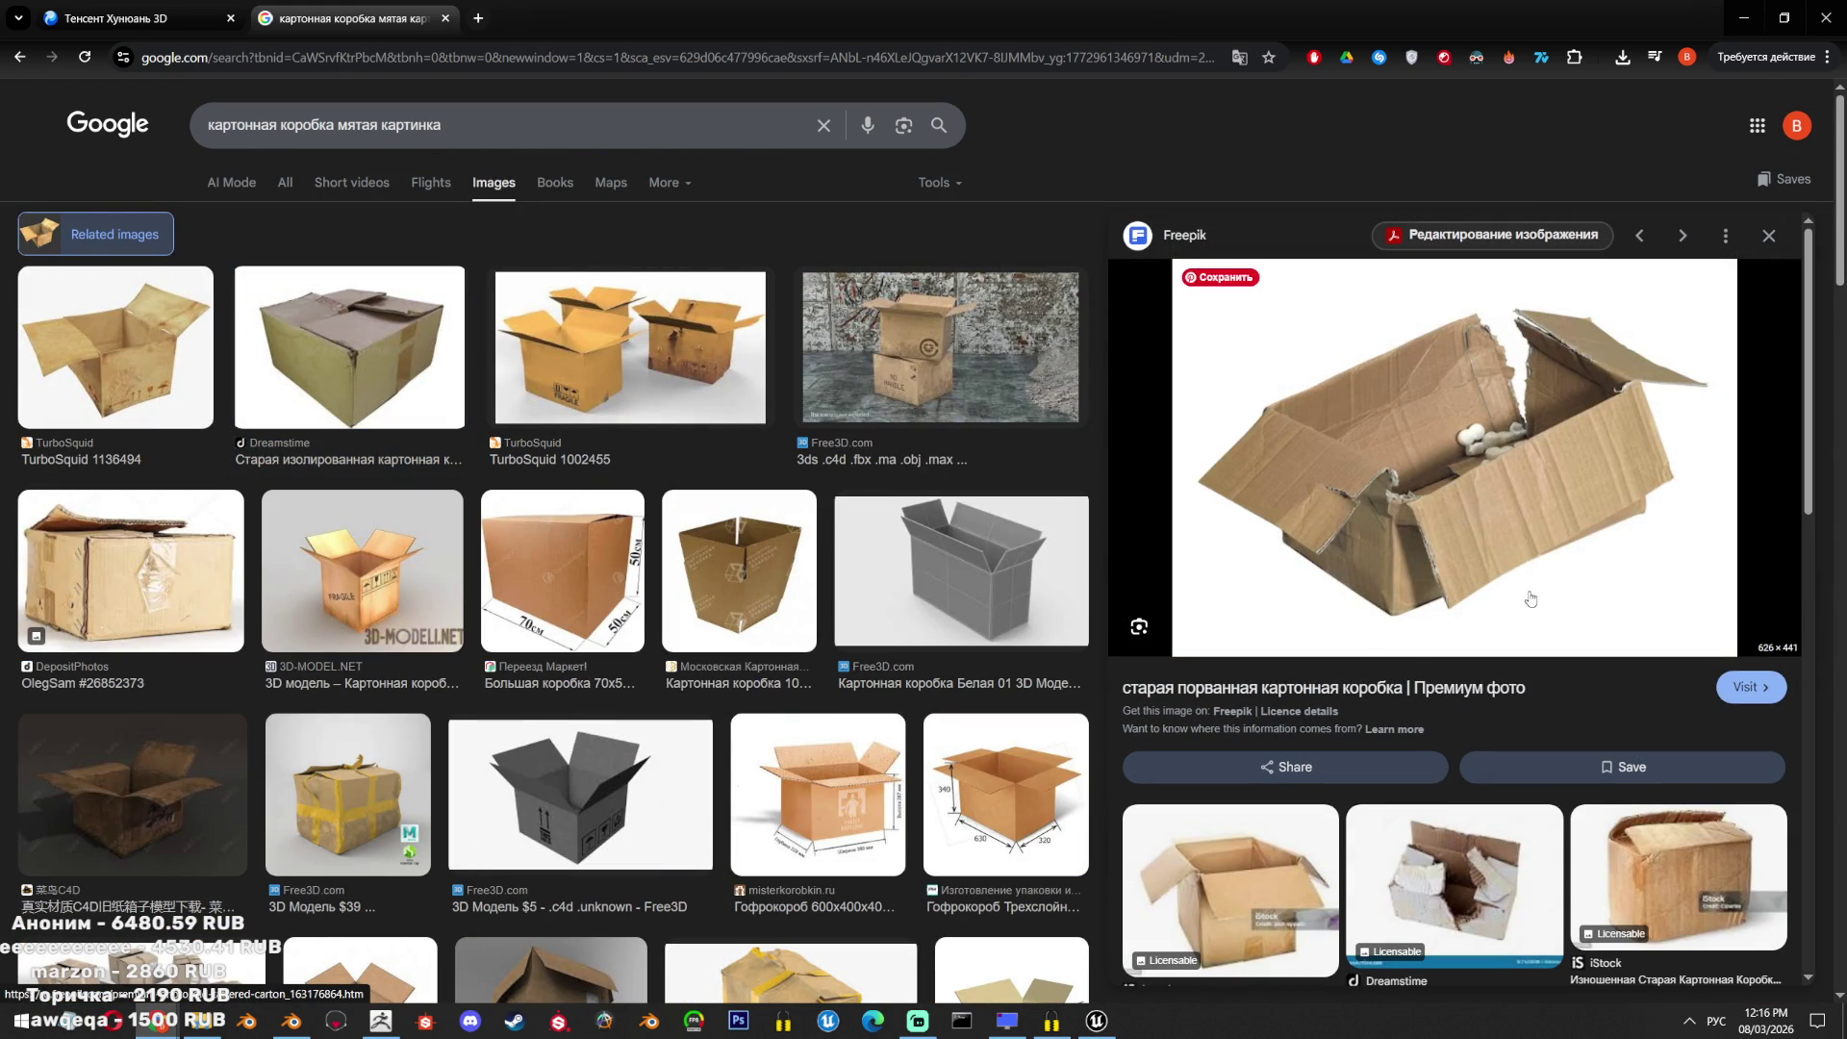
pyautogui.scroll(-5, 1470, 470)
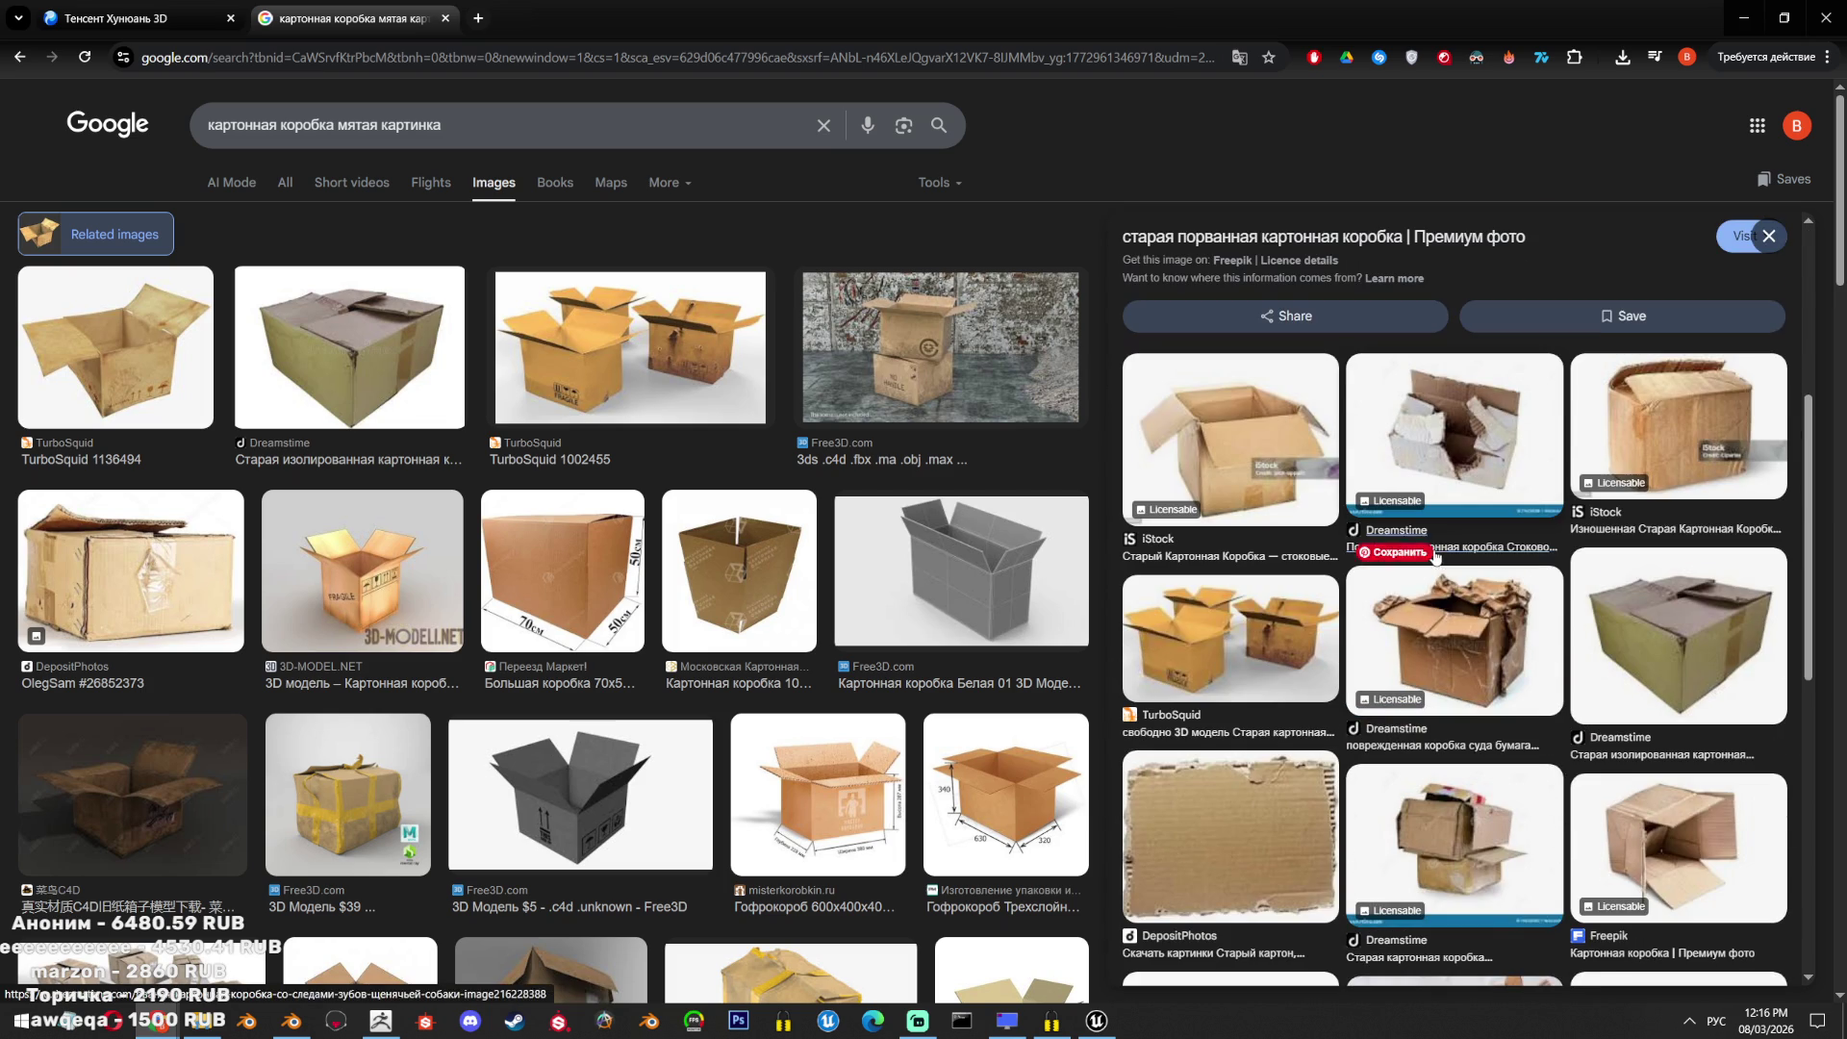
# Compare the Dreamstime torn box with the Freepik taped box, then open the Dreamstime page in a new tab.
pyautogui.click(1466, 647)
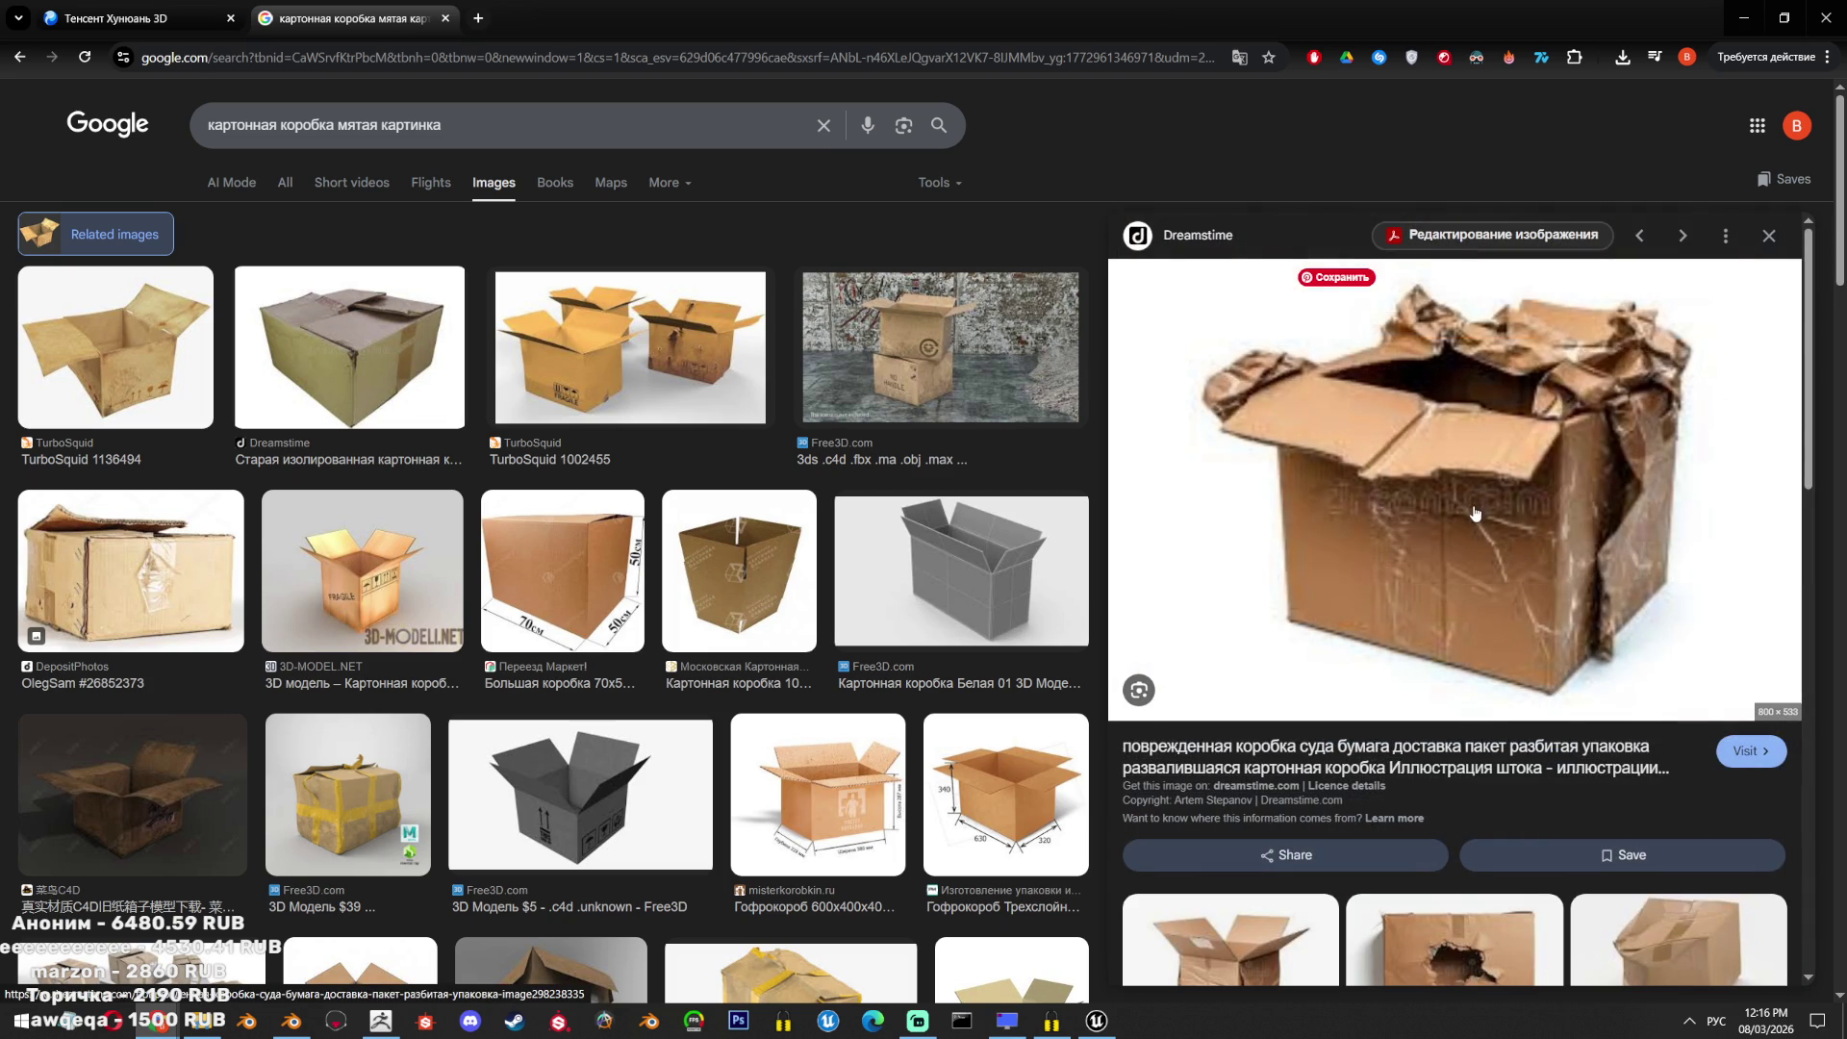
pyautogui.scroll(-5, 1518, 508)
pyautogui.scroll(5, 1514, 504)
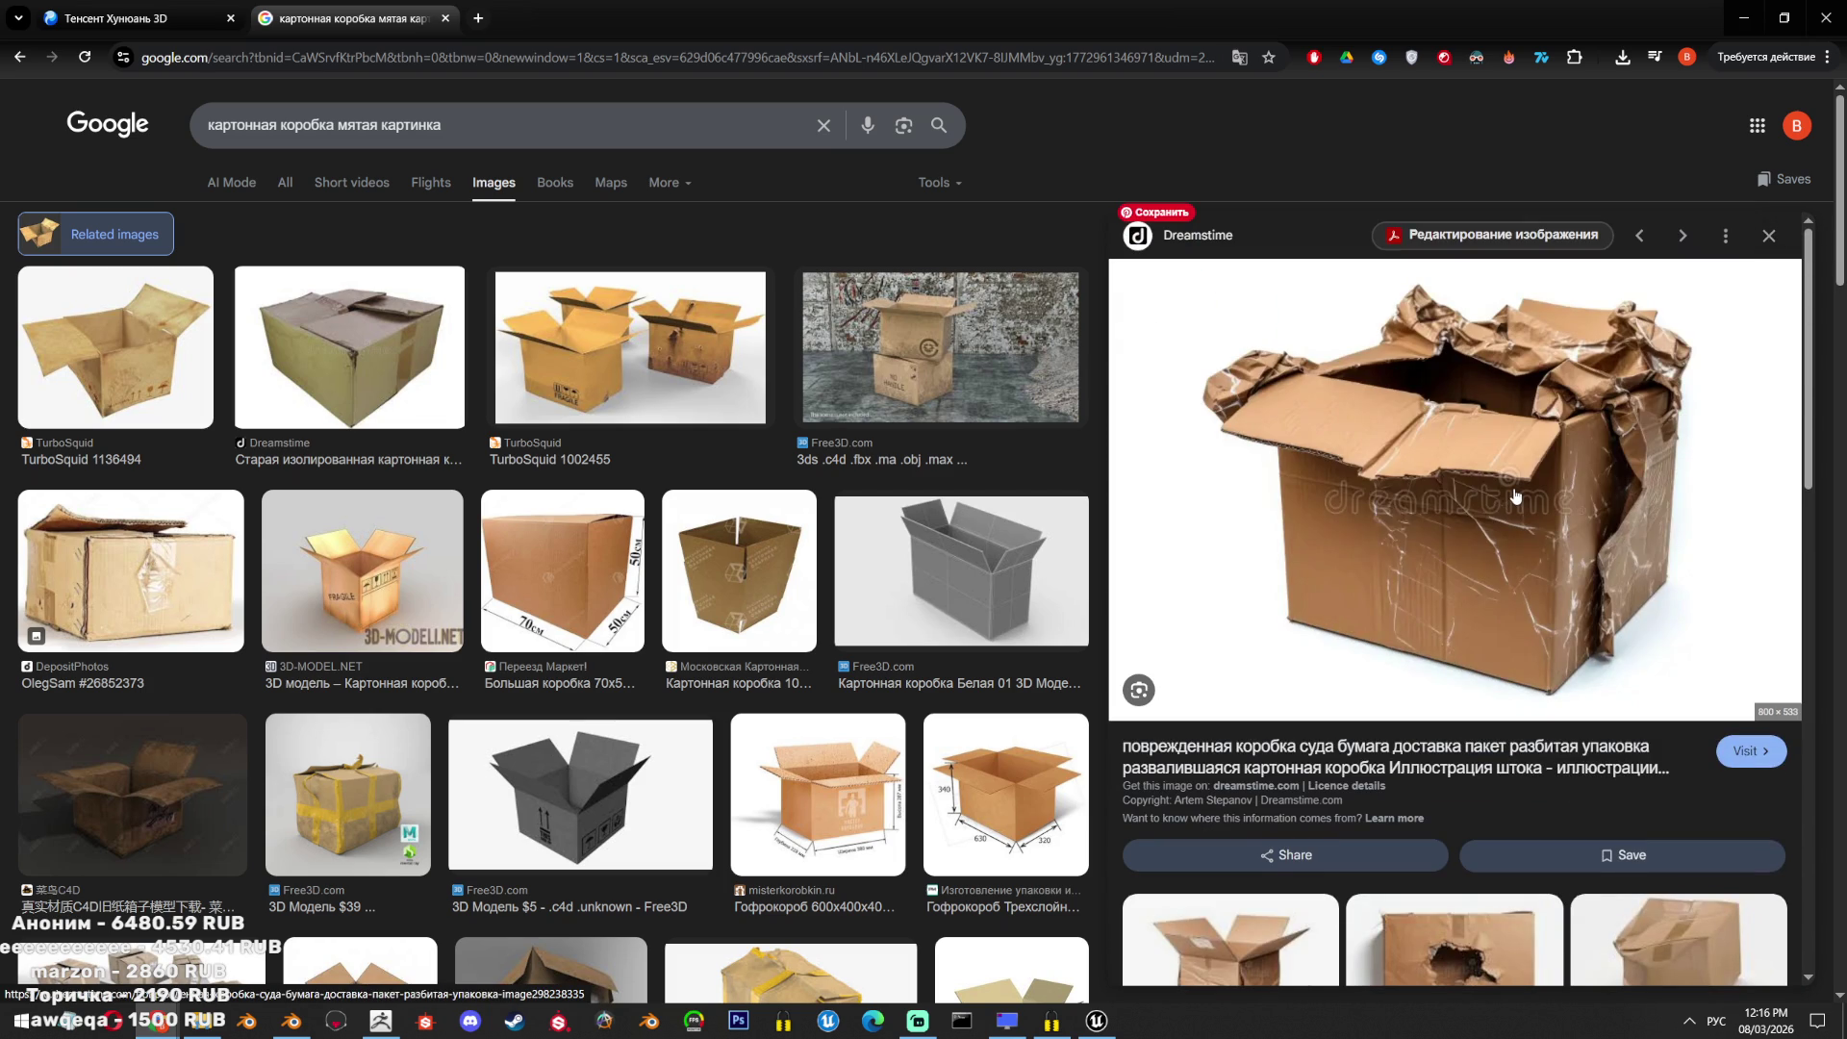
pyautogui.scroll(-10, 1515, 496)
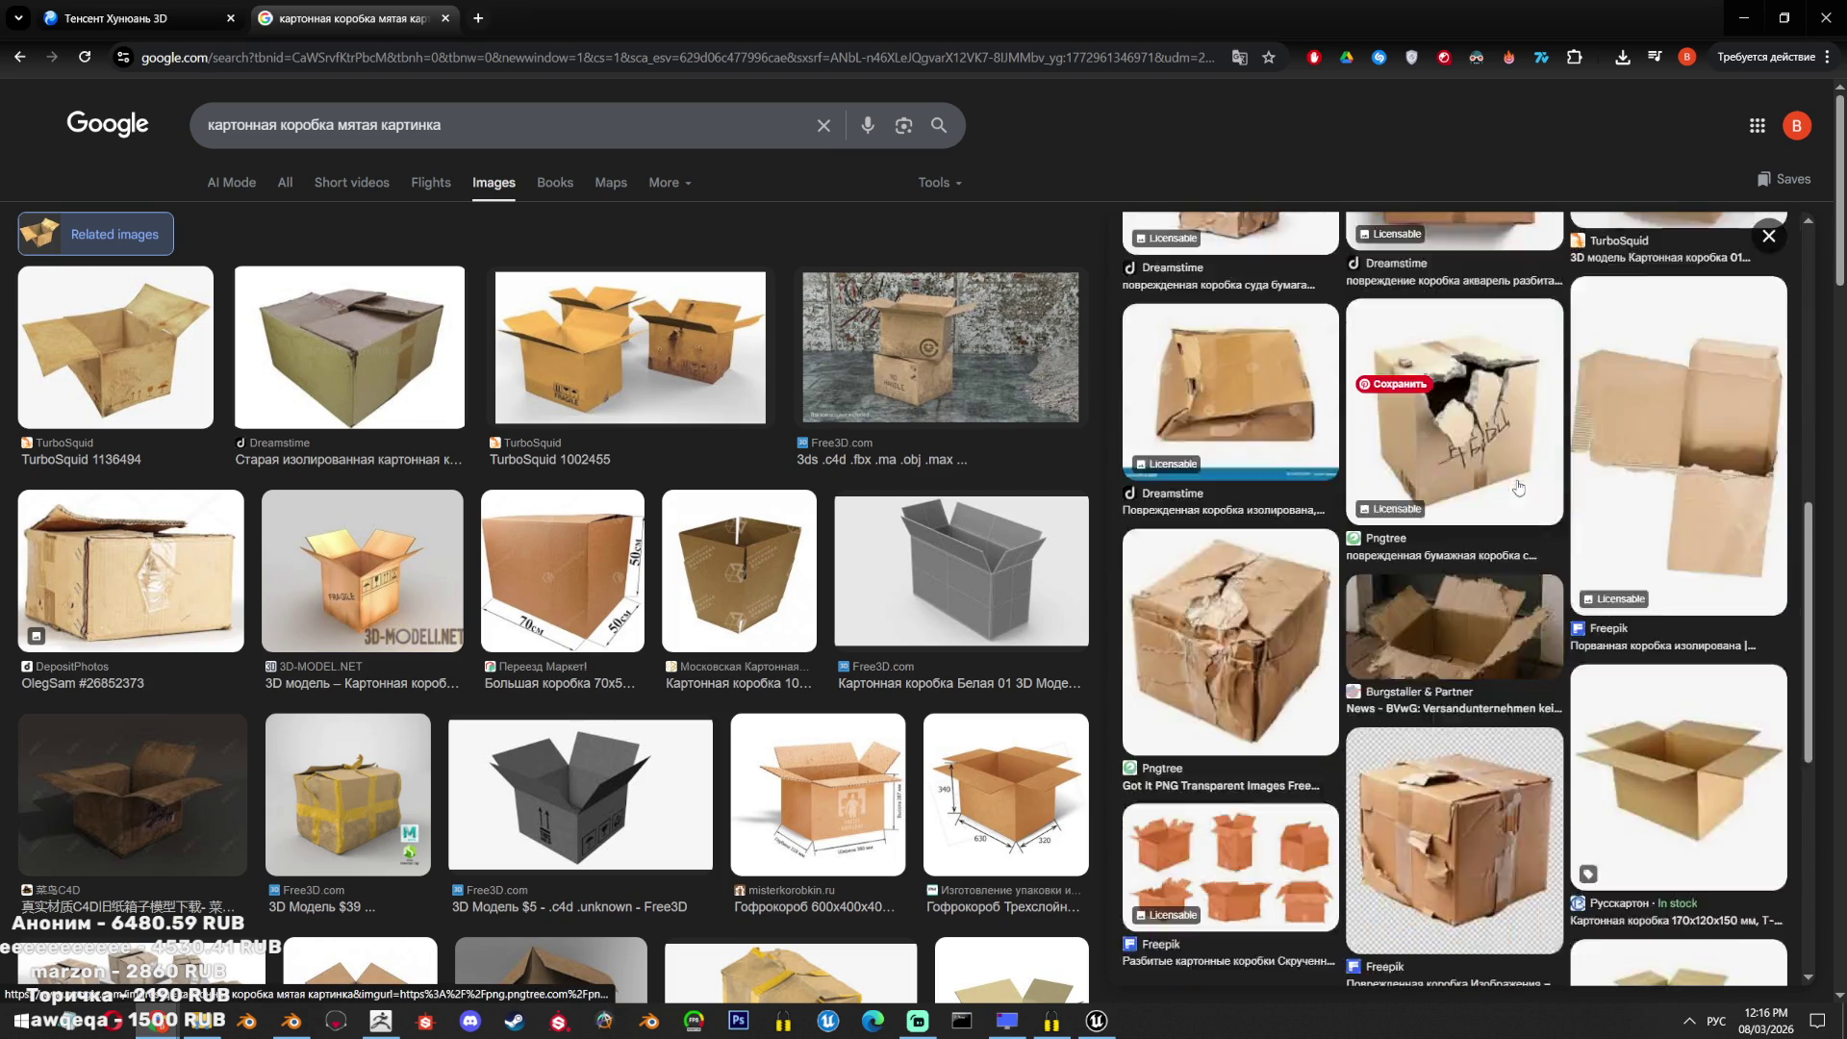
pyautogui.click(1479, 566)
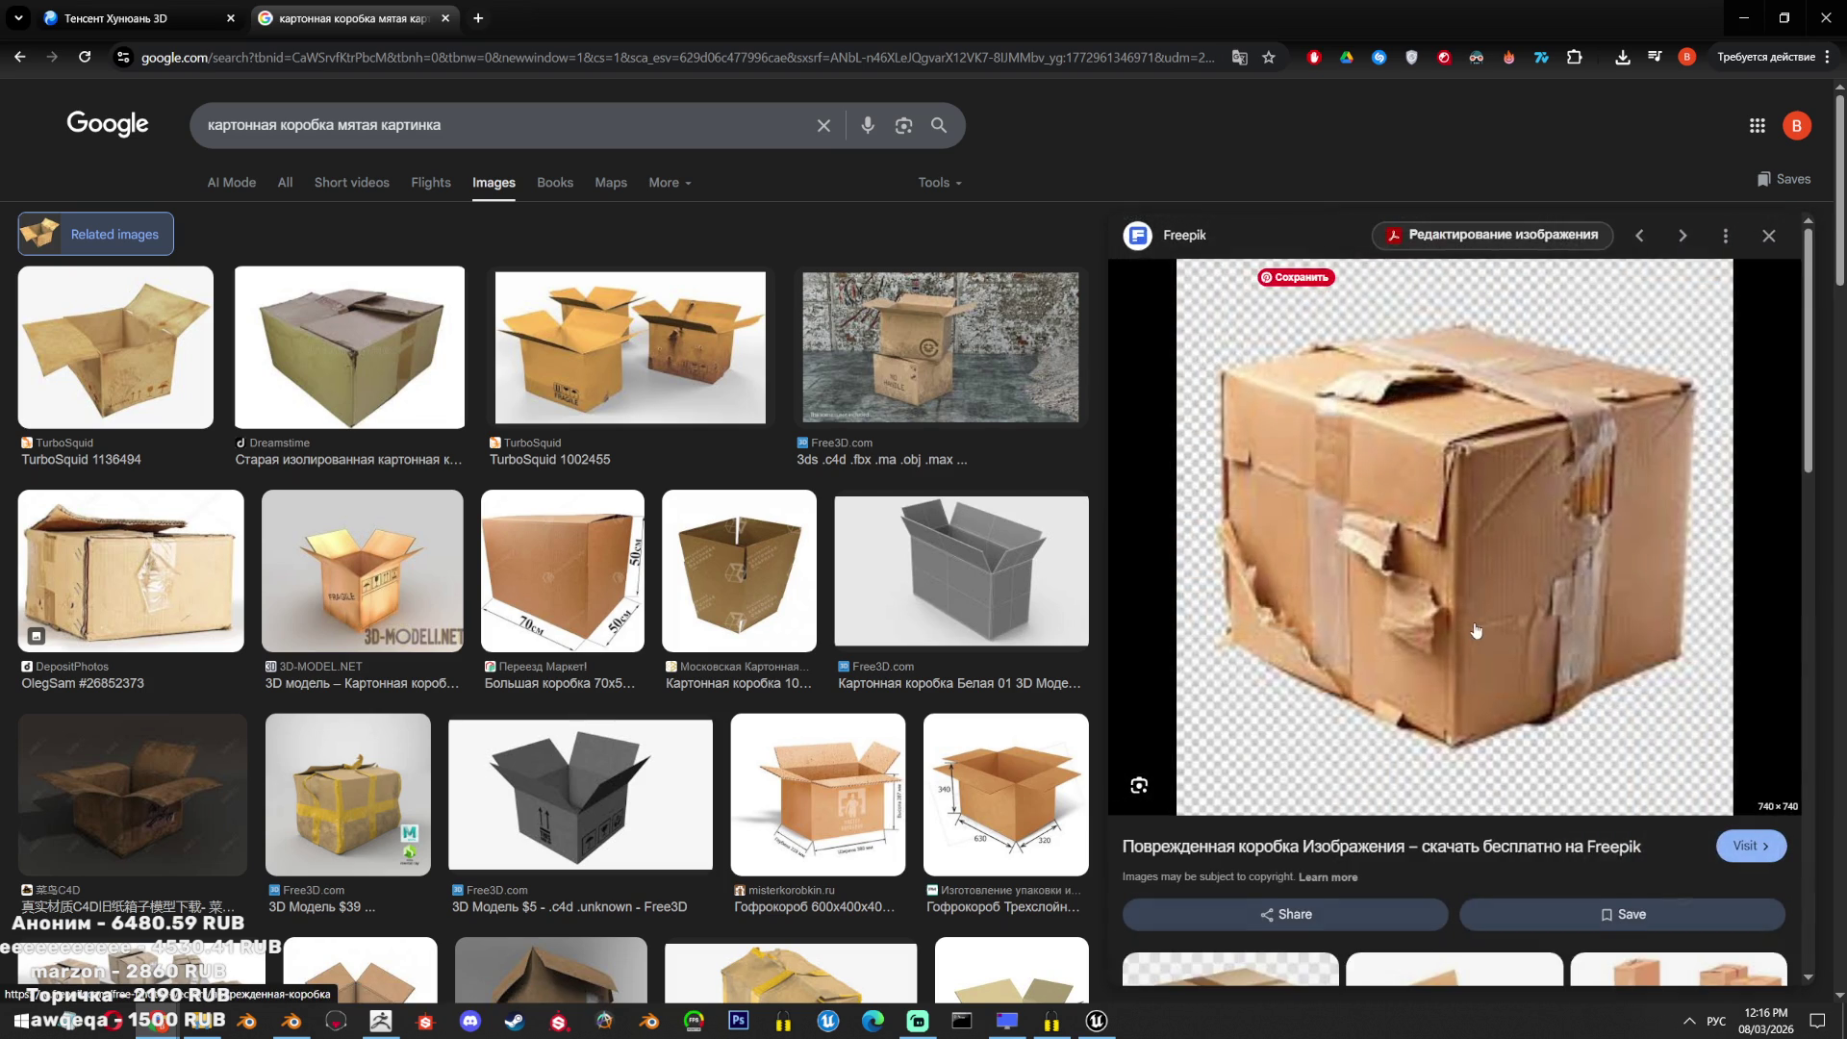
pyautogui.scroll(-6, 1494, 591)
pyautogui.scroll(-1, 1495, 592)
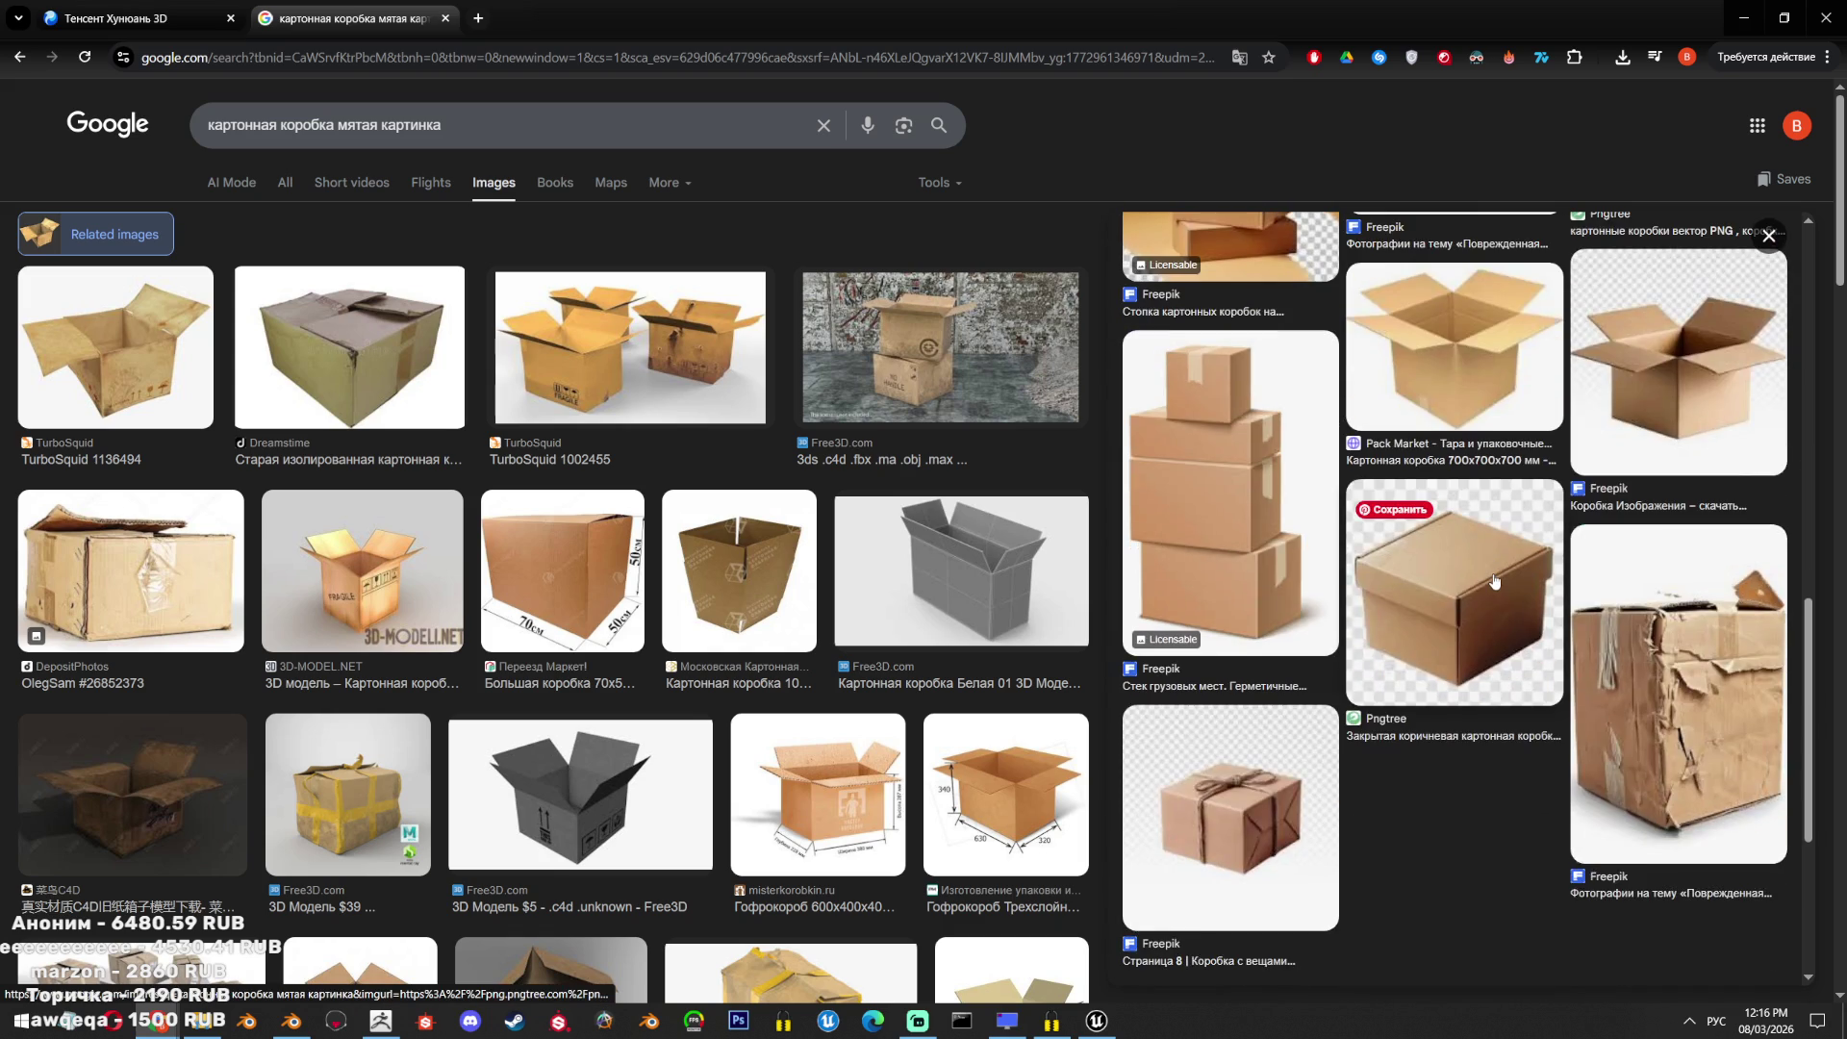
pyautogui.scroll(6, 1494, 582)
pyautogui.scroll(2, 1494, 580)
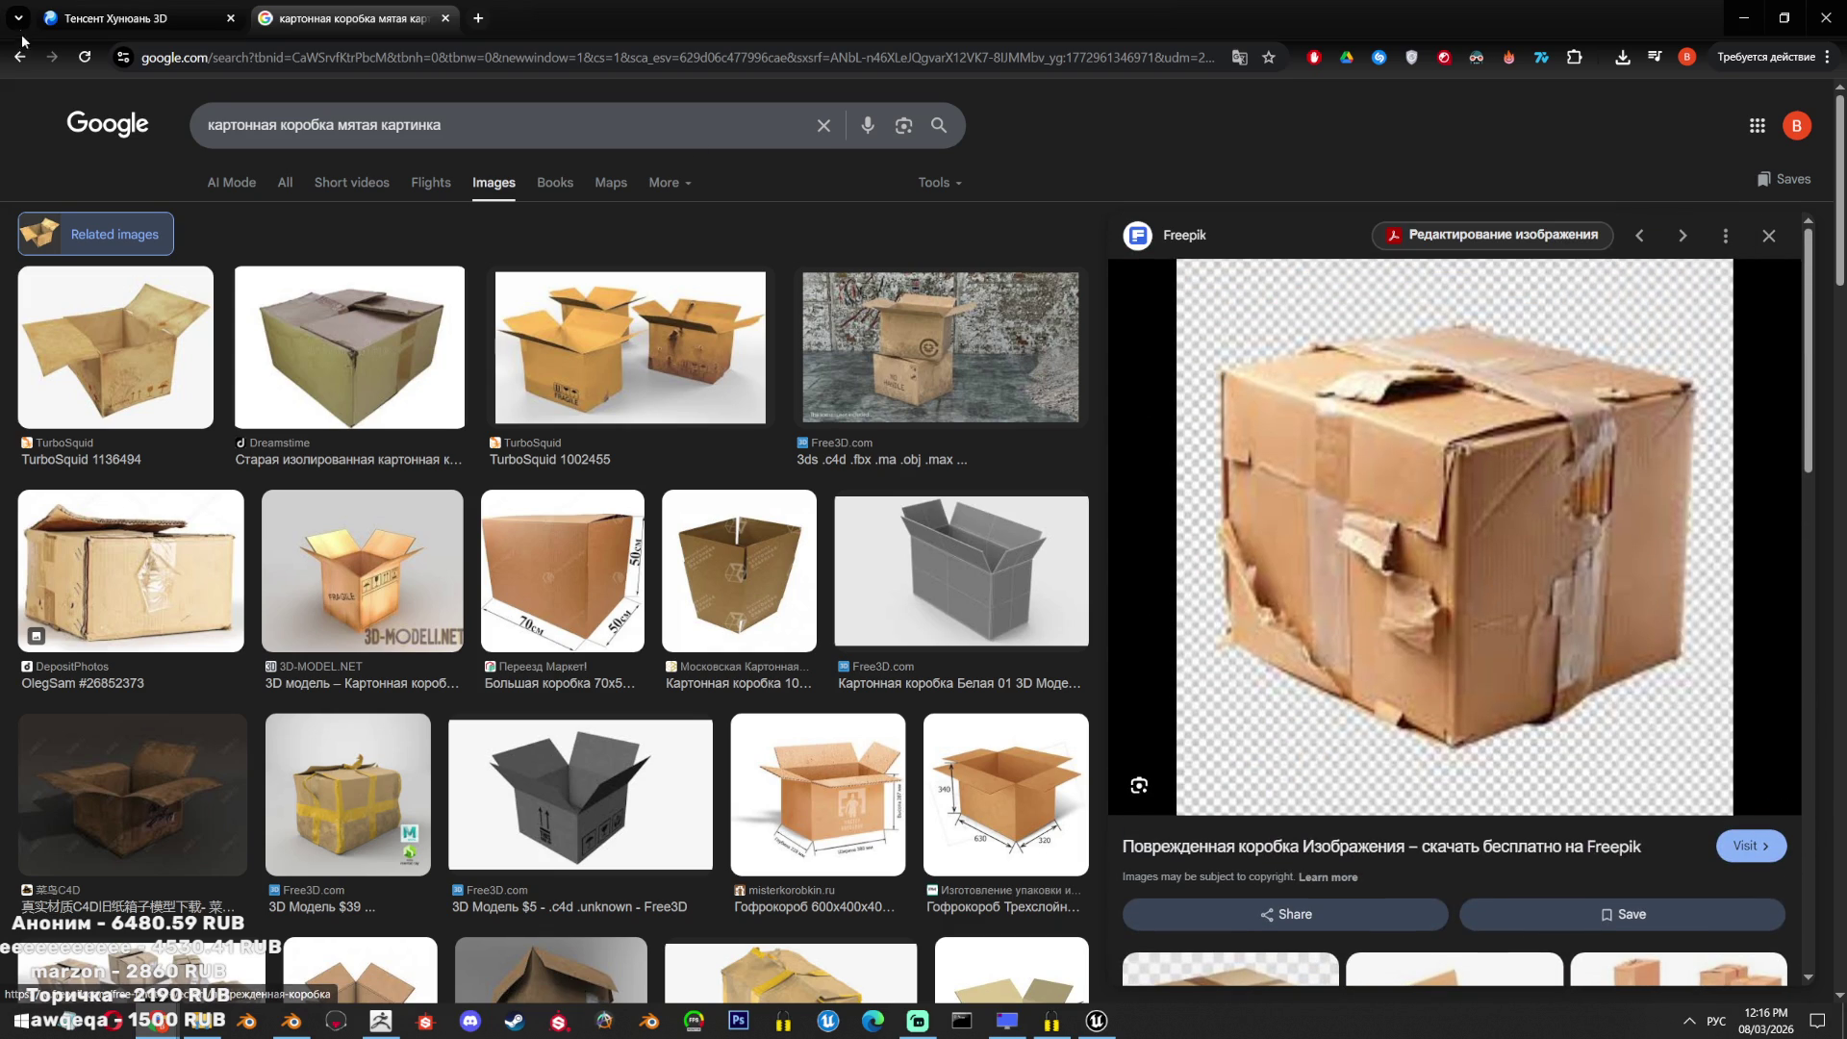
pyautogui.scroll(-8, 1408, 615)
pyautogui.click(1406, 614)
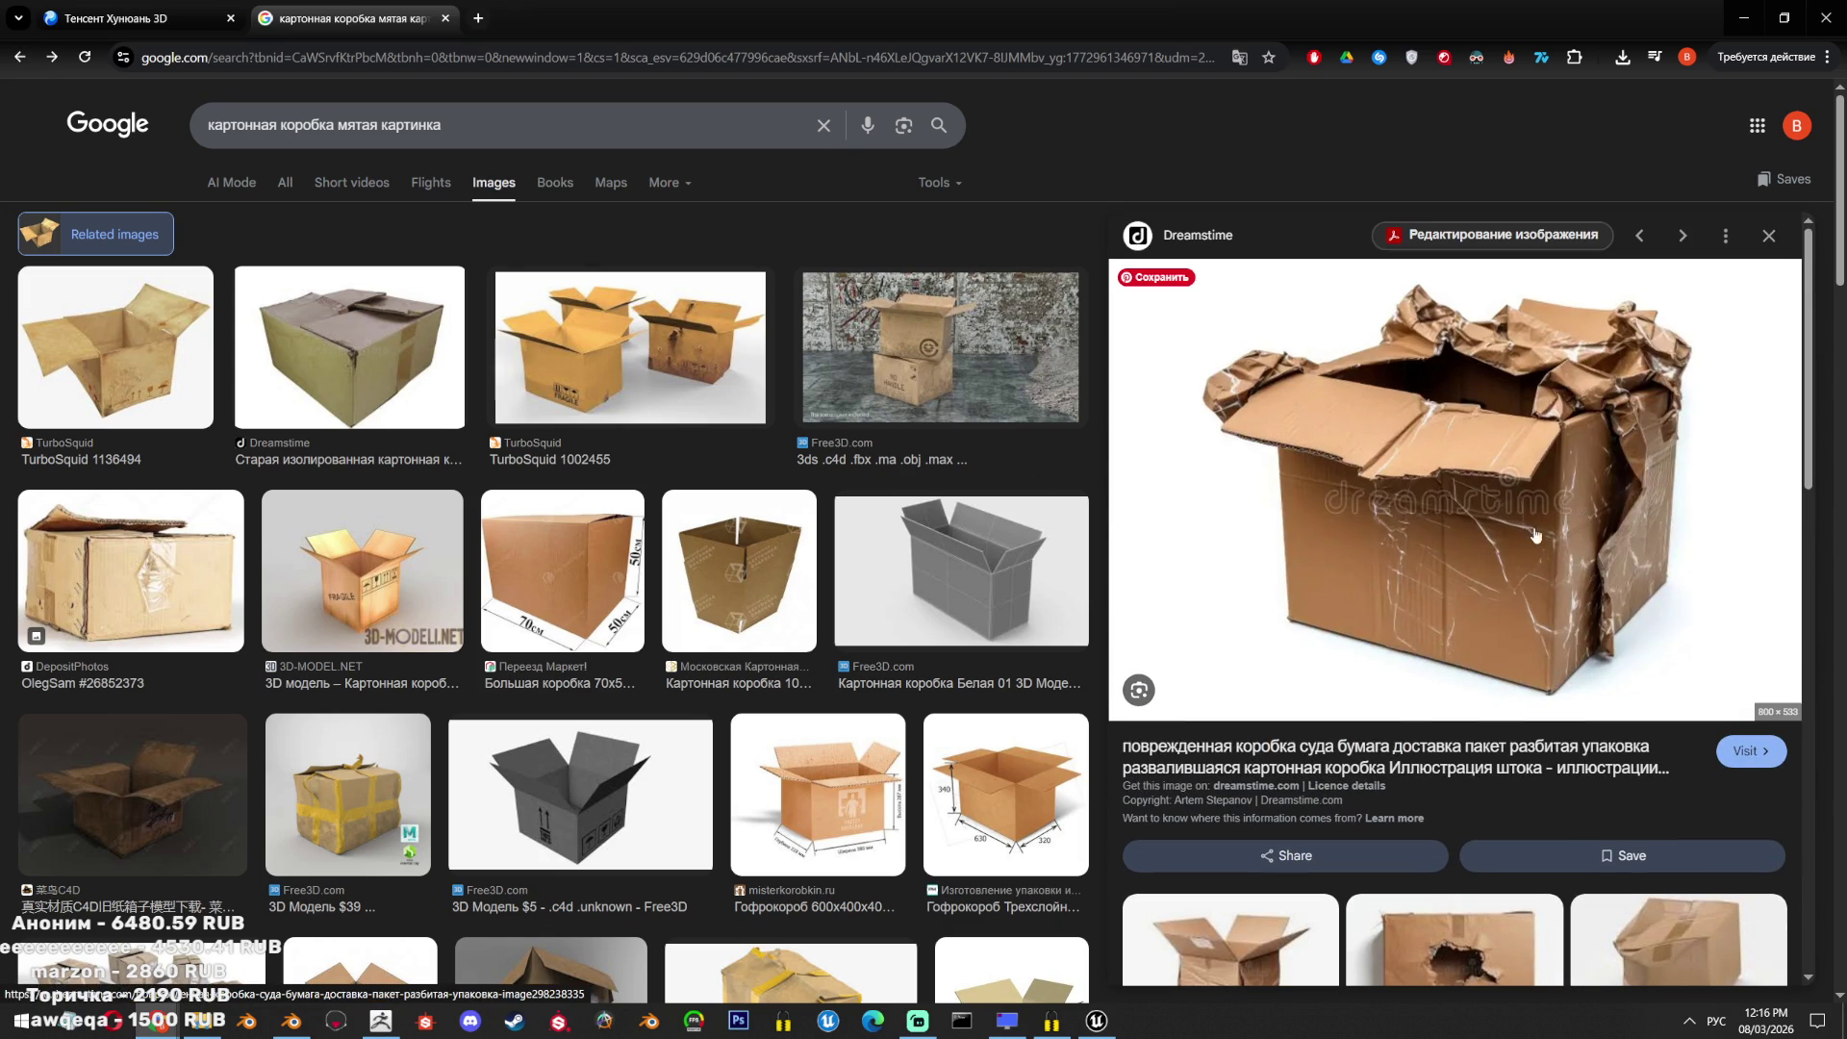
pyautogui.click(1525, 495)
# Scroll the Dreamstime torn-box page and dismiss the sign-up pop-up.
pyautogui.scroll(-5, 1109, 572)
pyautogui.scroll(-12, 1108, 573)
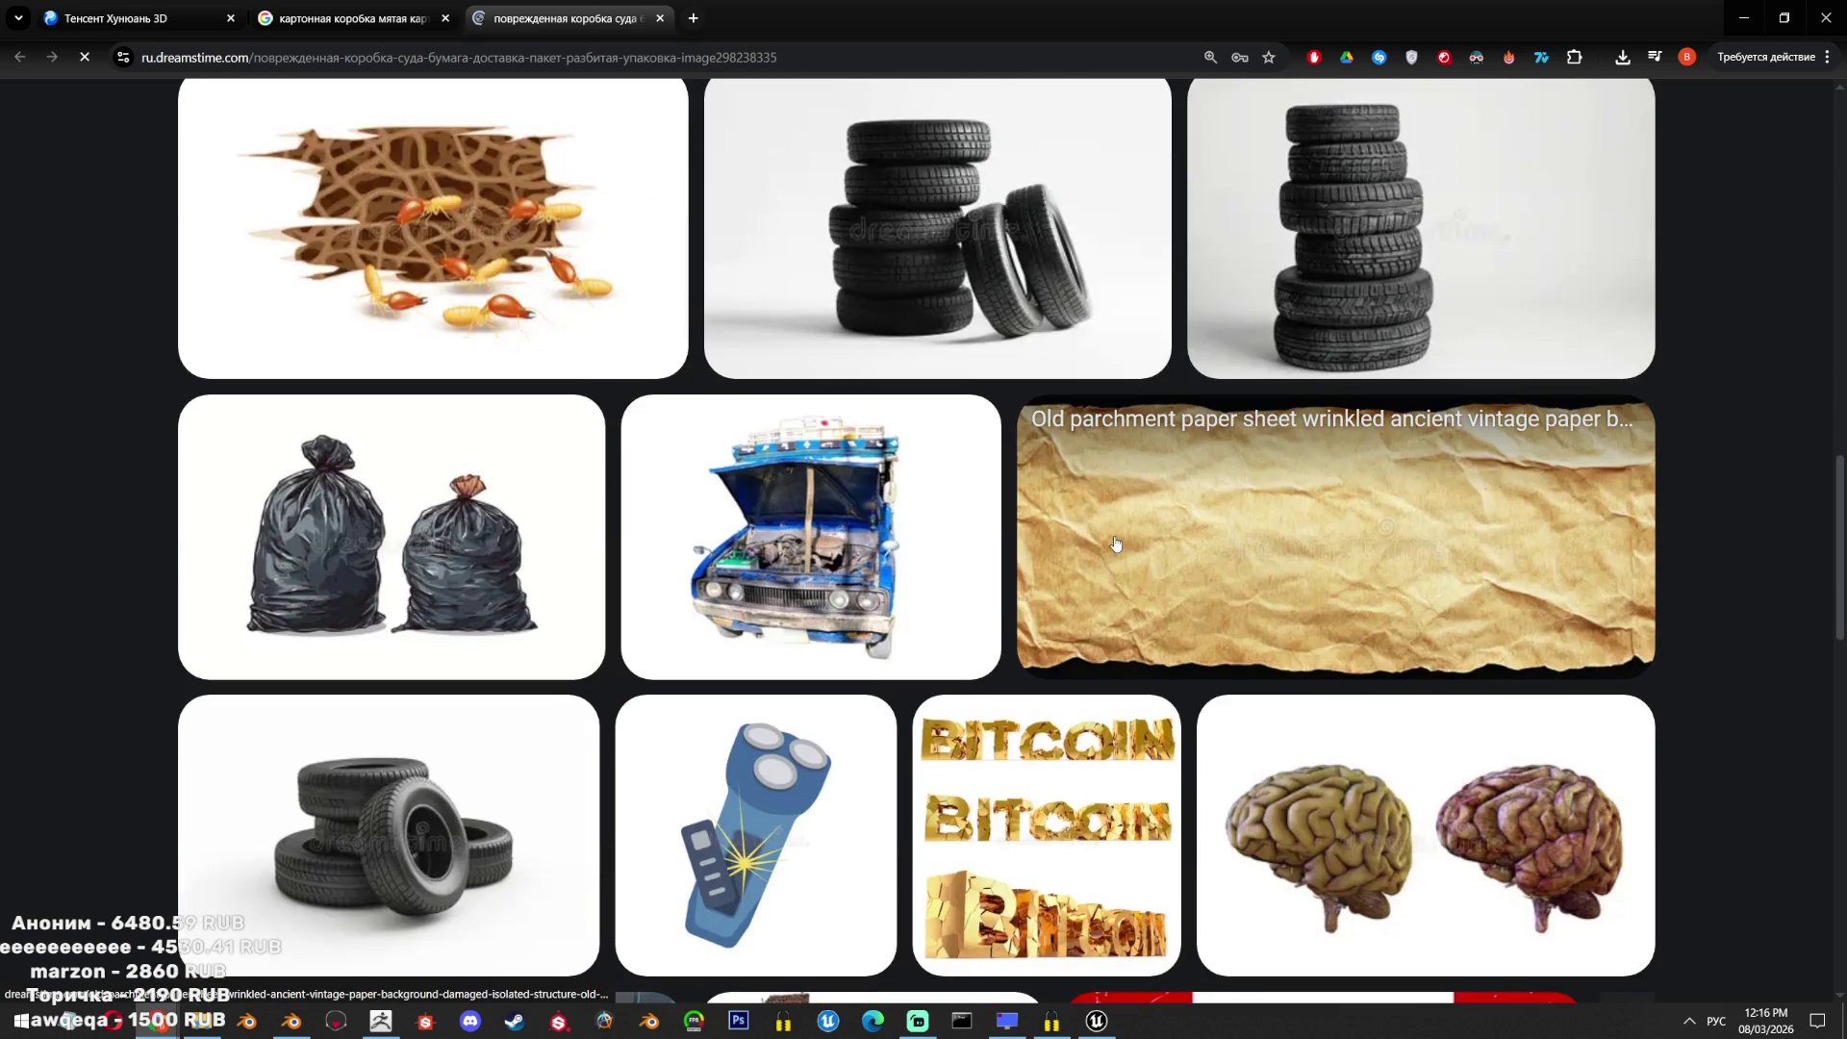
pyautogui.scroll(-3, 1116, 539)
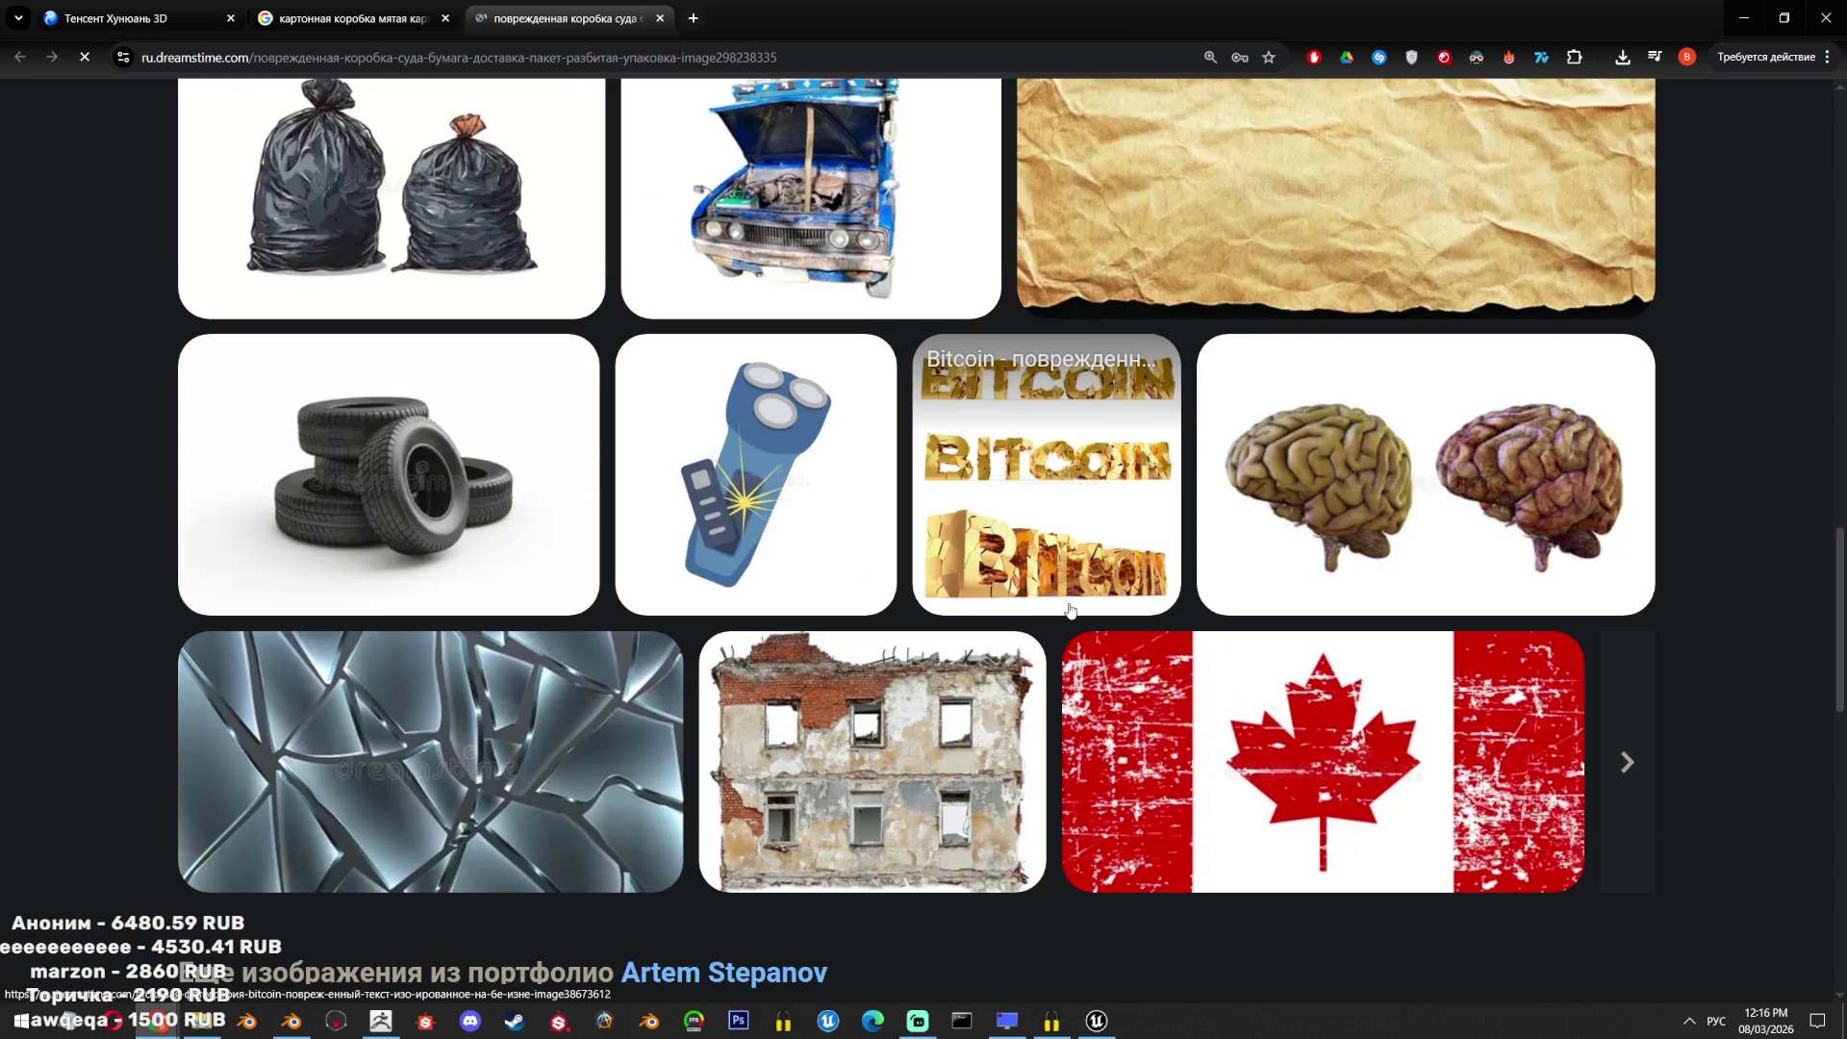
pyautogui.scroll(-6, 1062, 577)
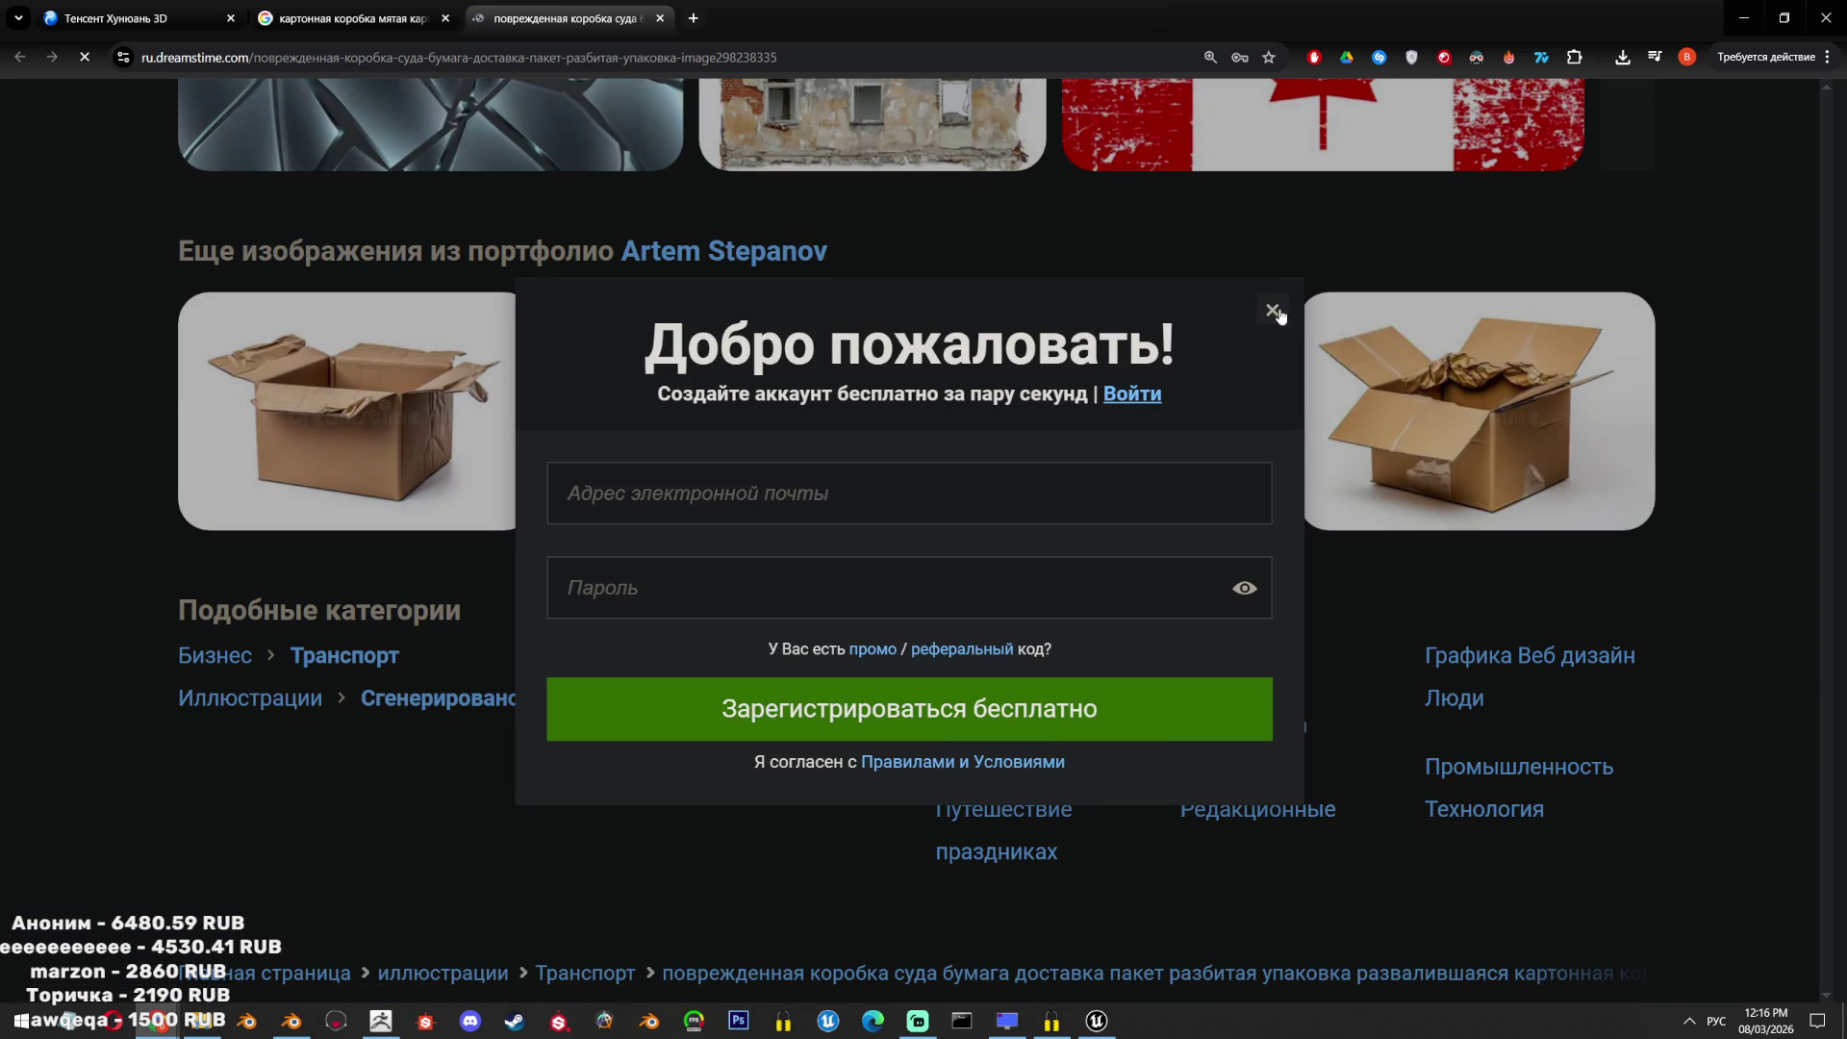
pyautogui.click(1275, 312)
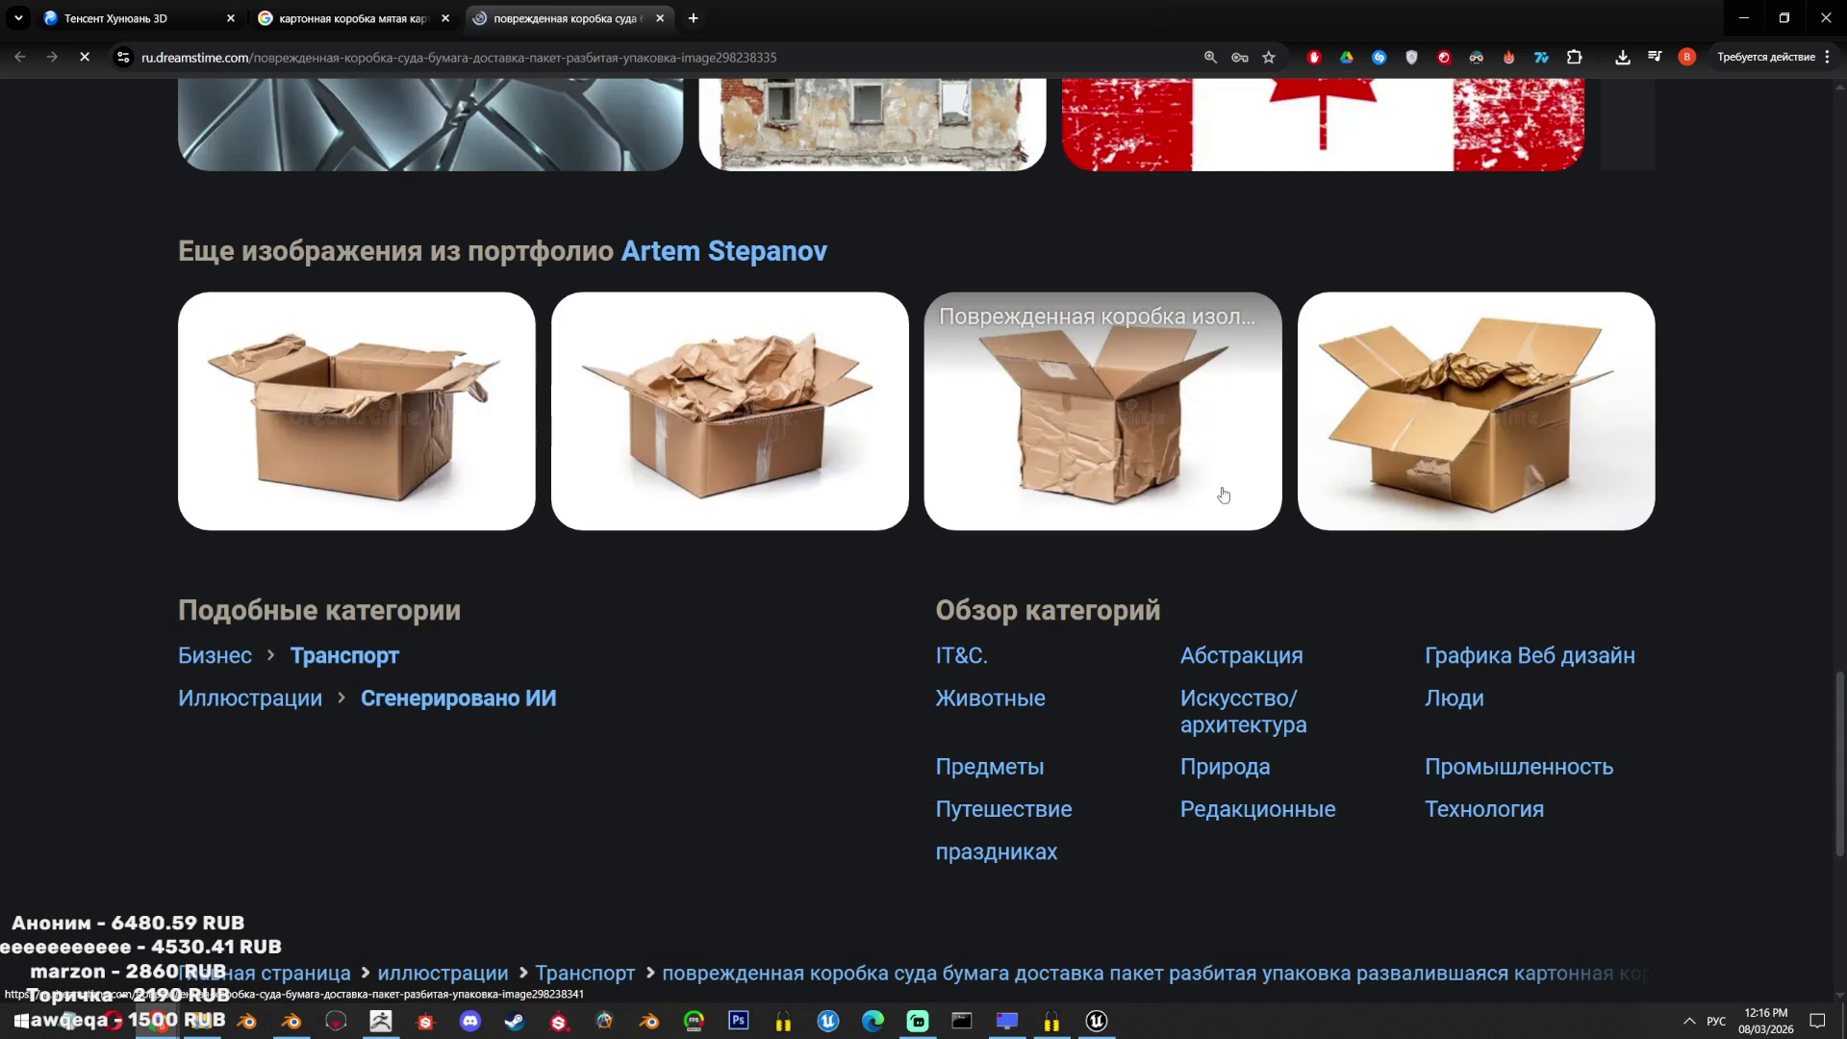
pyautogui.scroll(6, 818, 355)
pyautogui.scroll(-6, 818, 355)
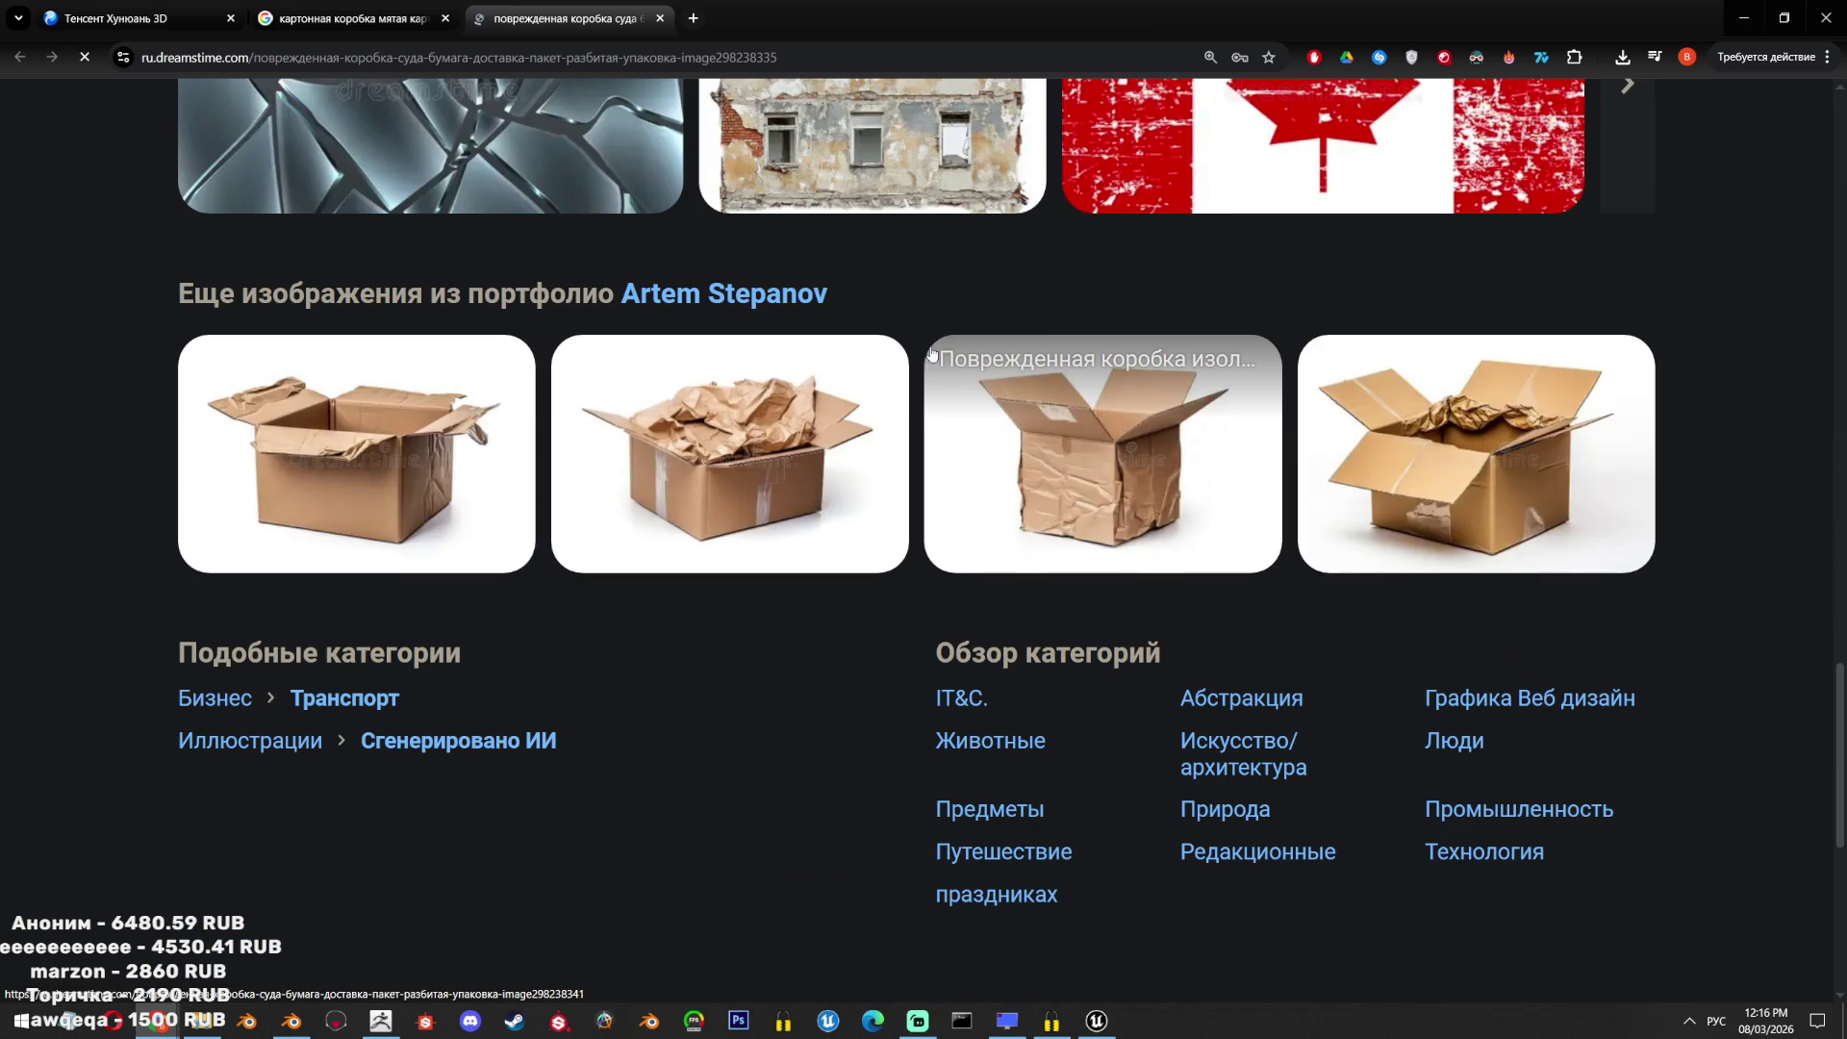
# Browse the image author's portfolio, then close the Dreamstime tab.
pyautogui.click(776, 293)
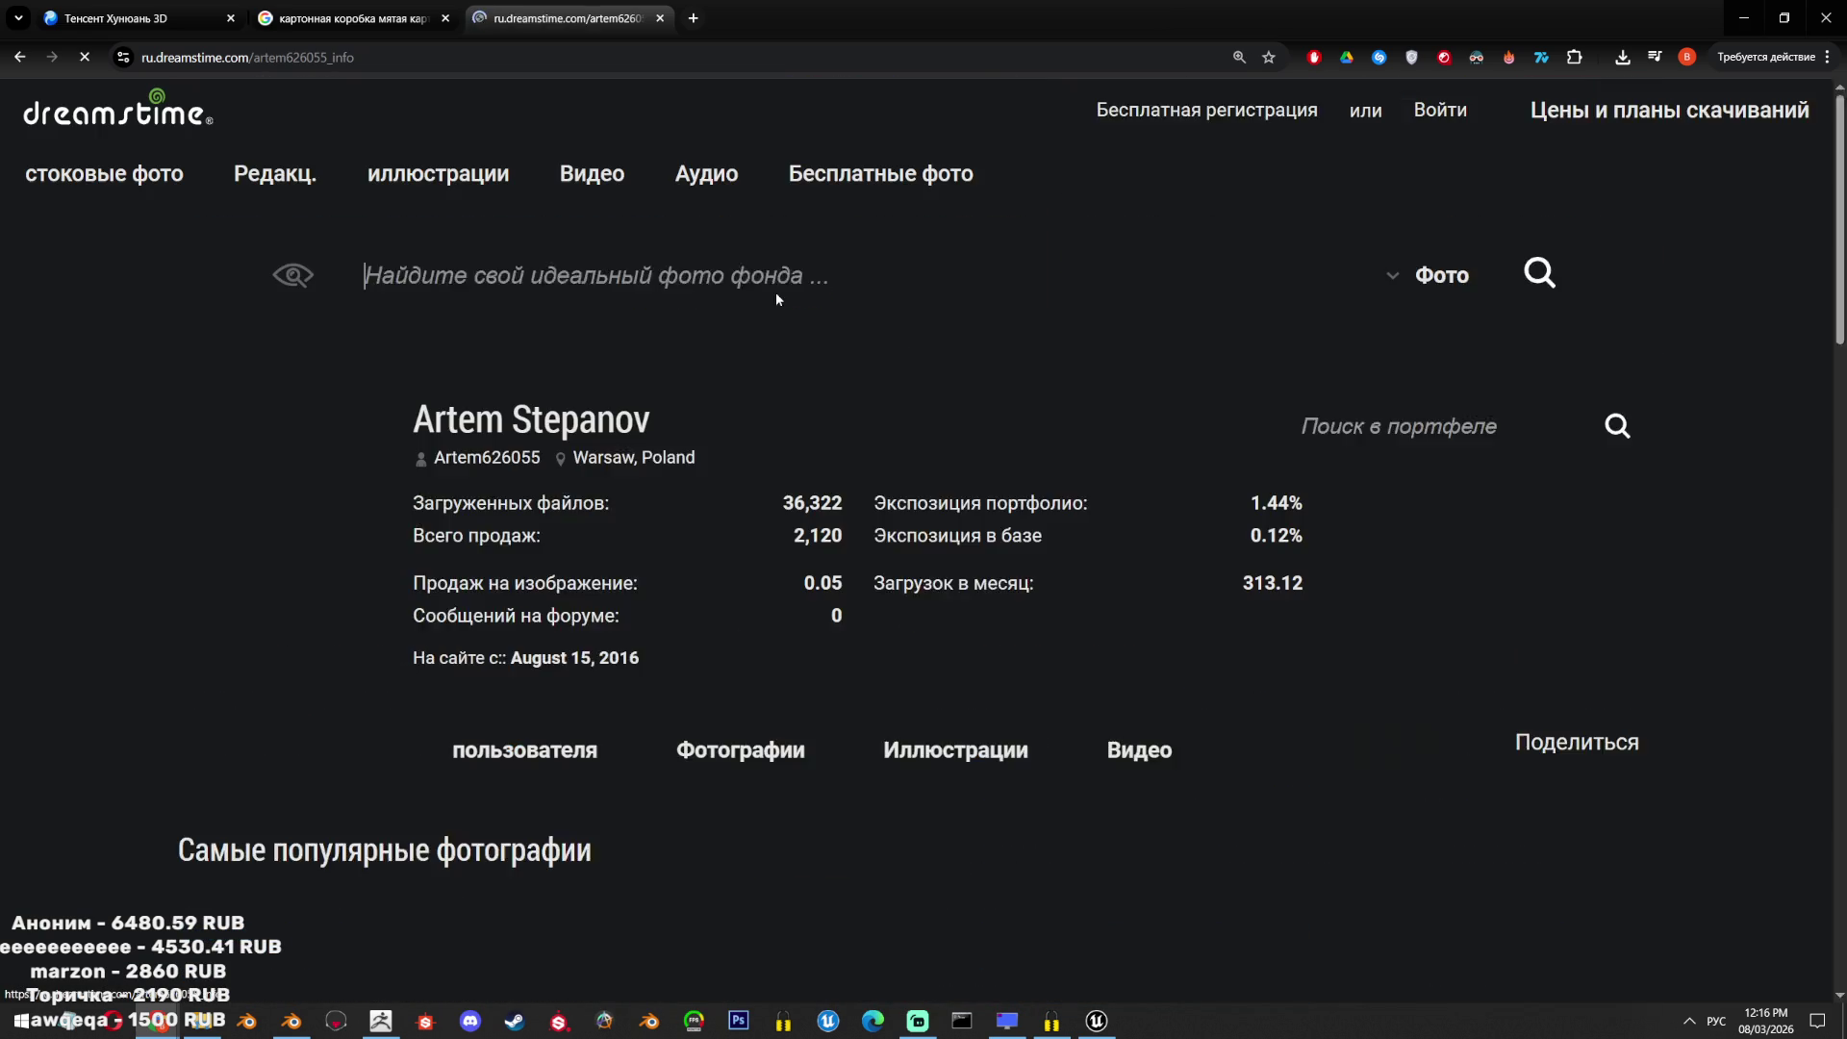
pyautogui.scroll(-5, 899, 625)
pyautogui.scroll(-16, 898, 624)
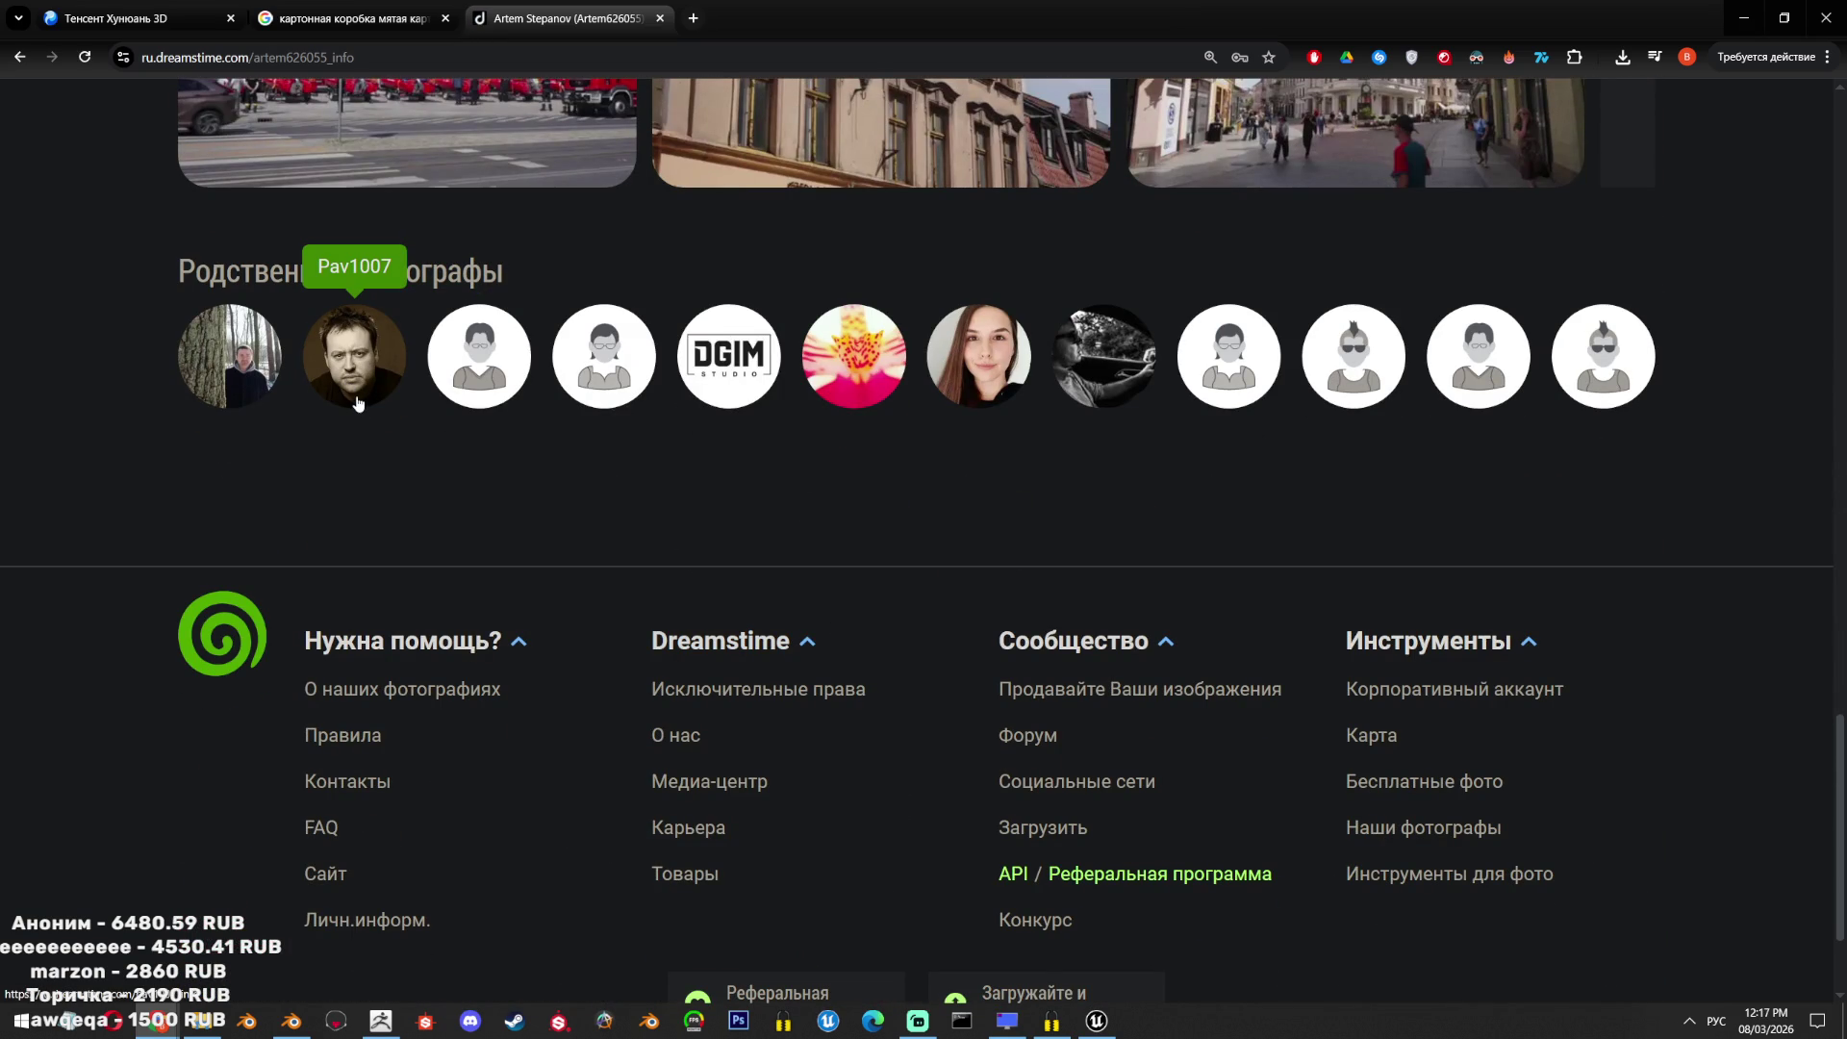
pyautogui.click(659, 19)
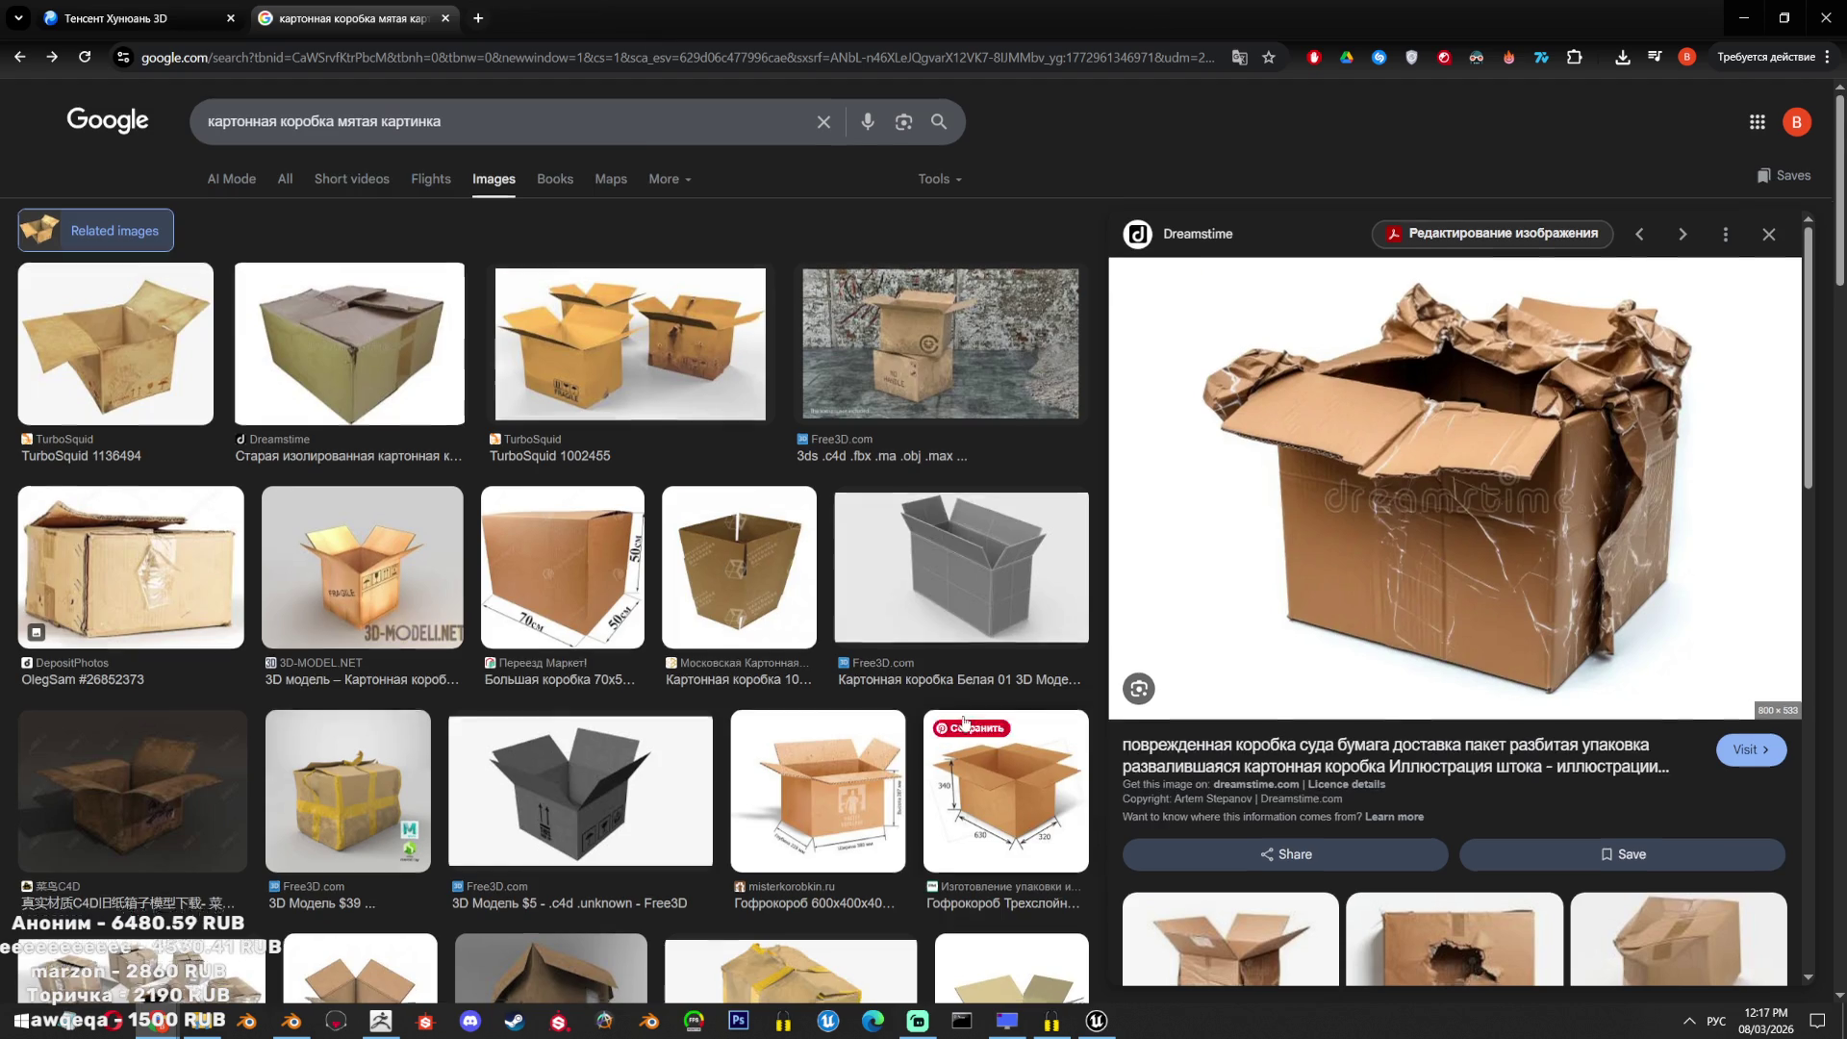
# Look at the vrnupak cardboard box product page, then return to the image results.
pyautogui.scroll(-10, 1451, 454)
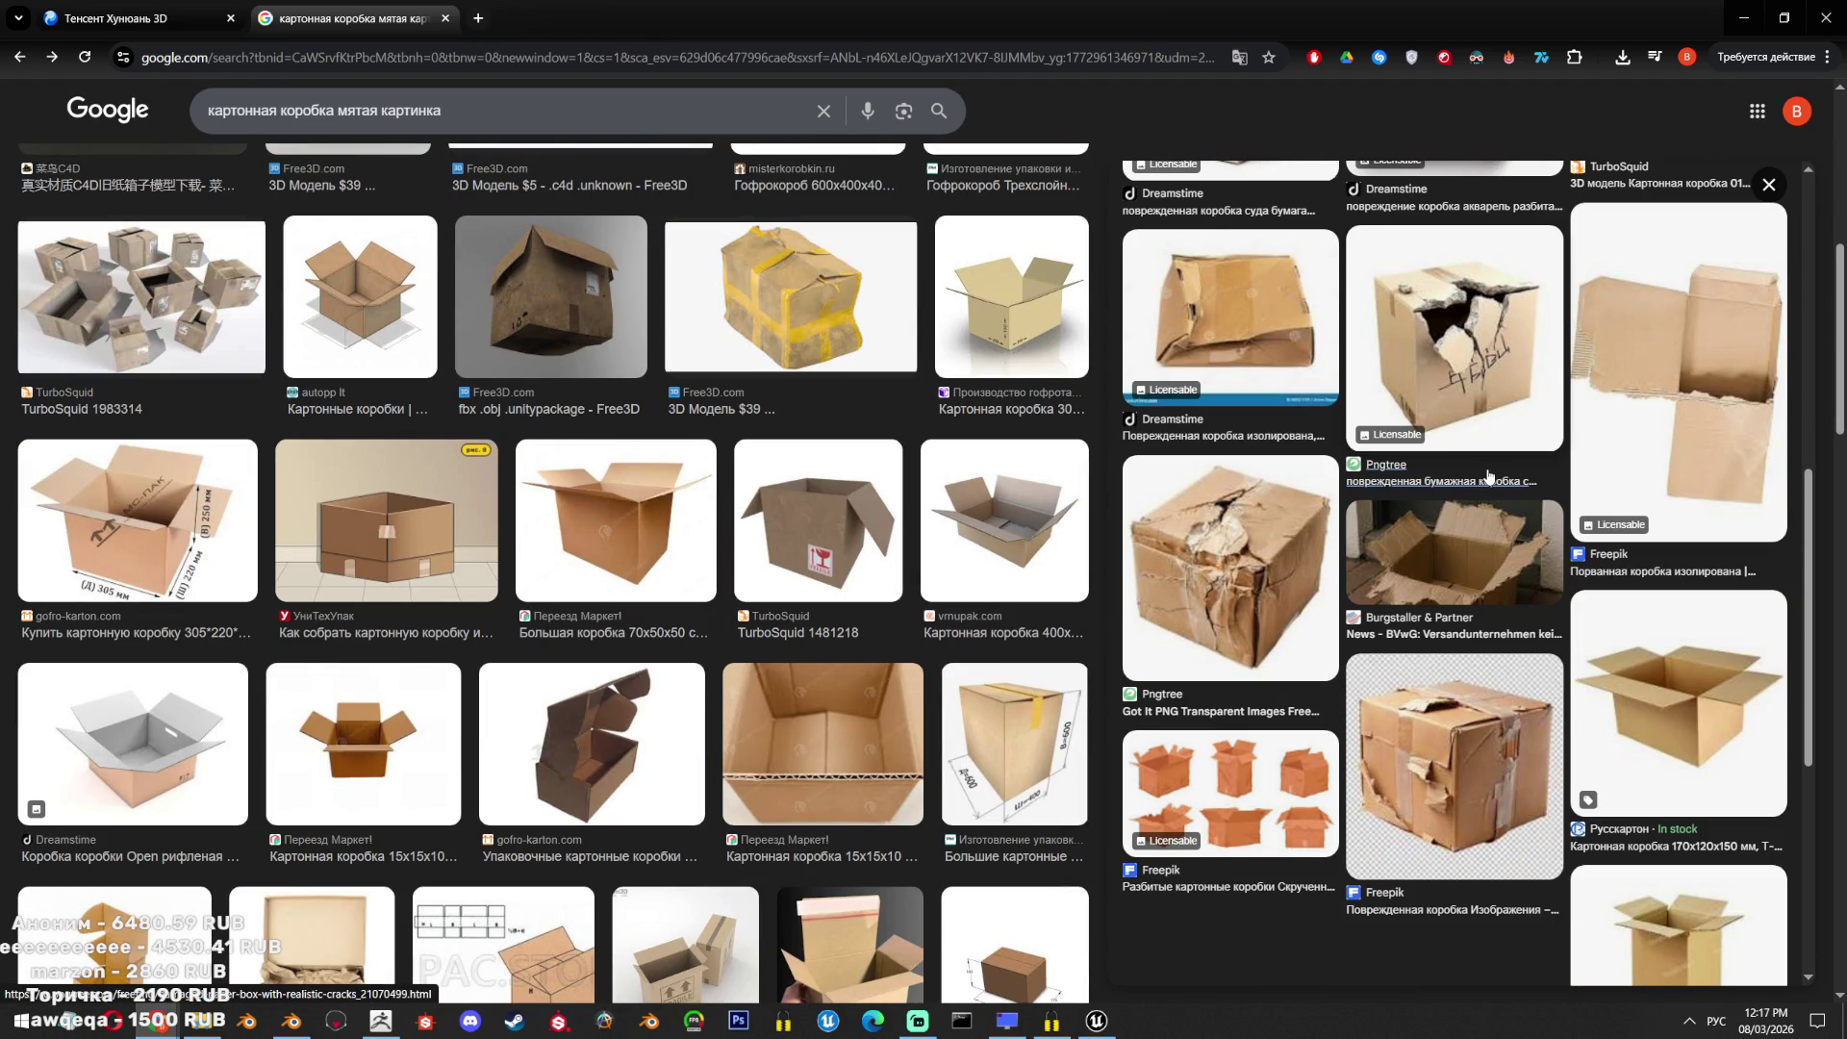
pyautogui.click(1025, 464)
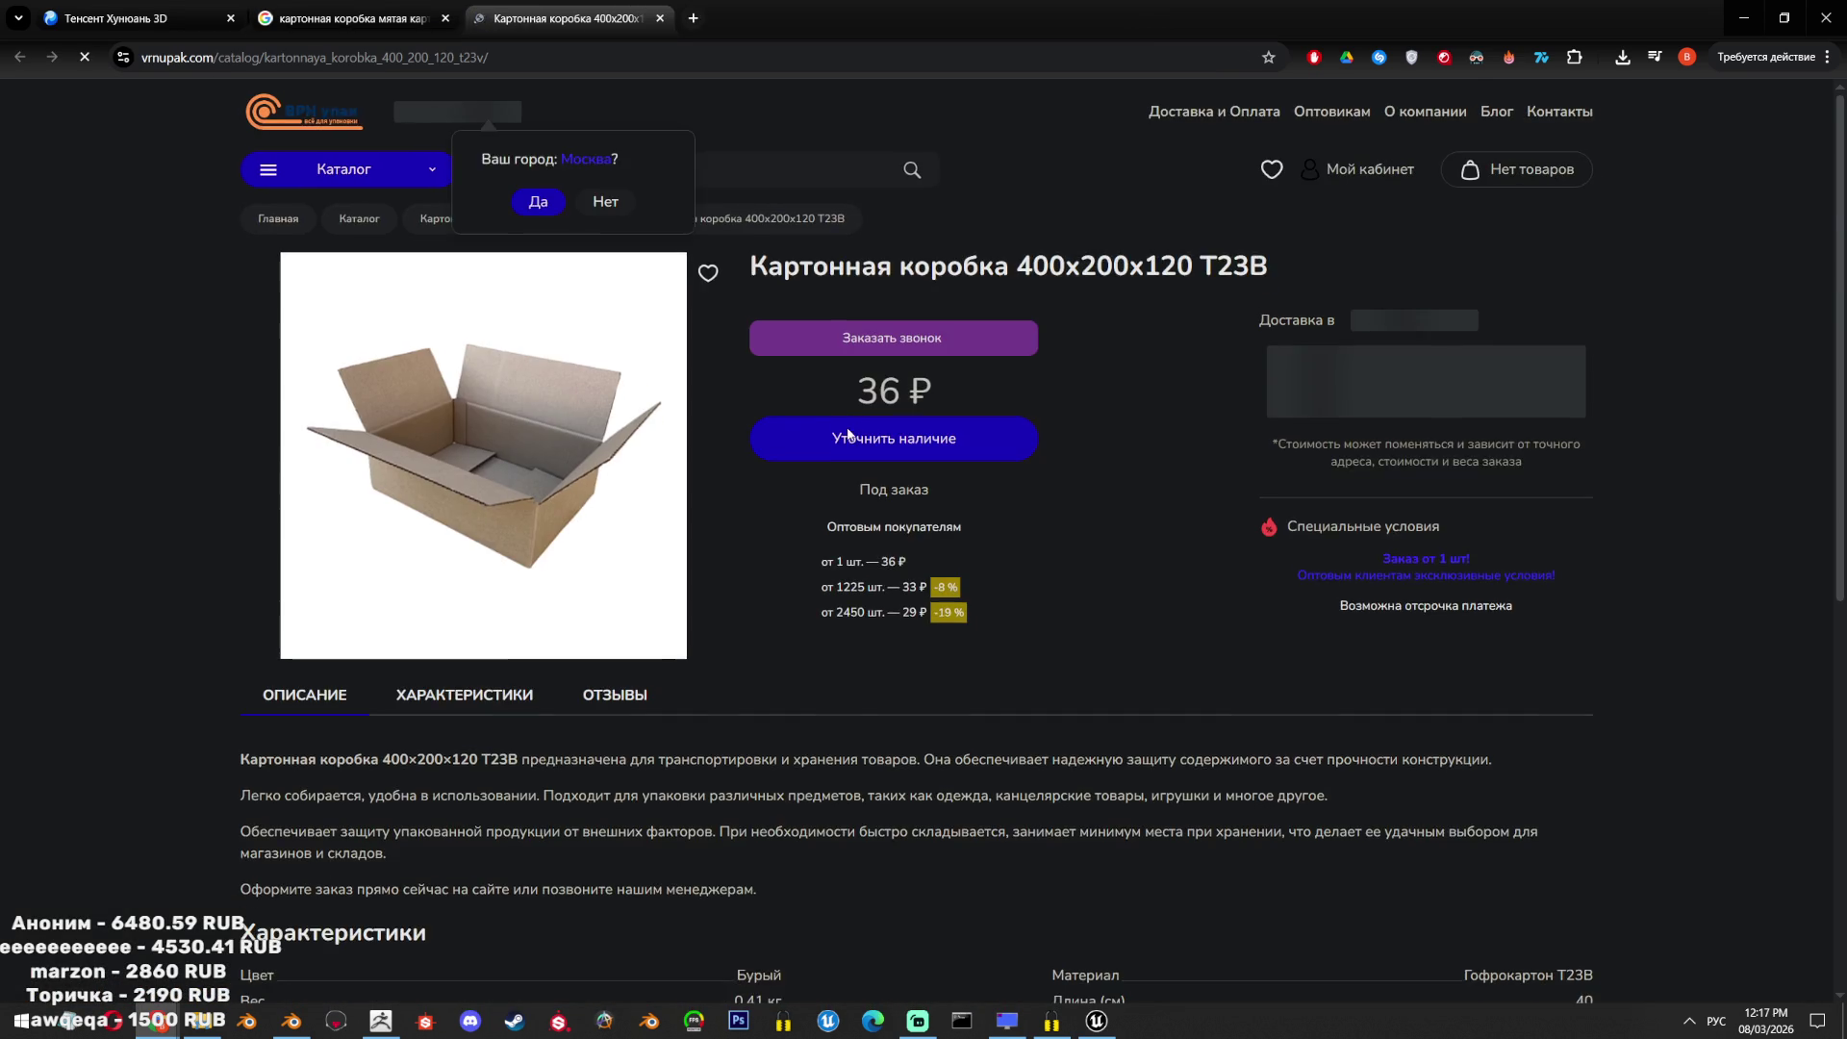
pyautogui.scroll(-5, 960, 475)
pyautogui.scroll(4, 966, 473)
pyautogui.click(381, 12)
# Open all images related to the damaged box and scroll through them.
pyautogui.scroll(-3, 865, 488)
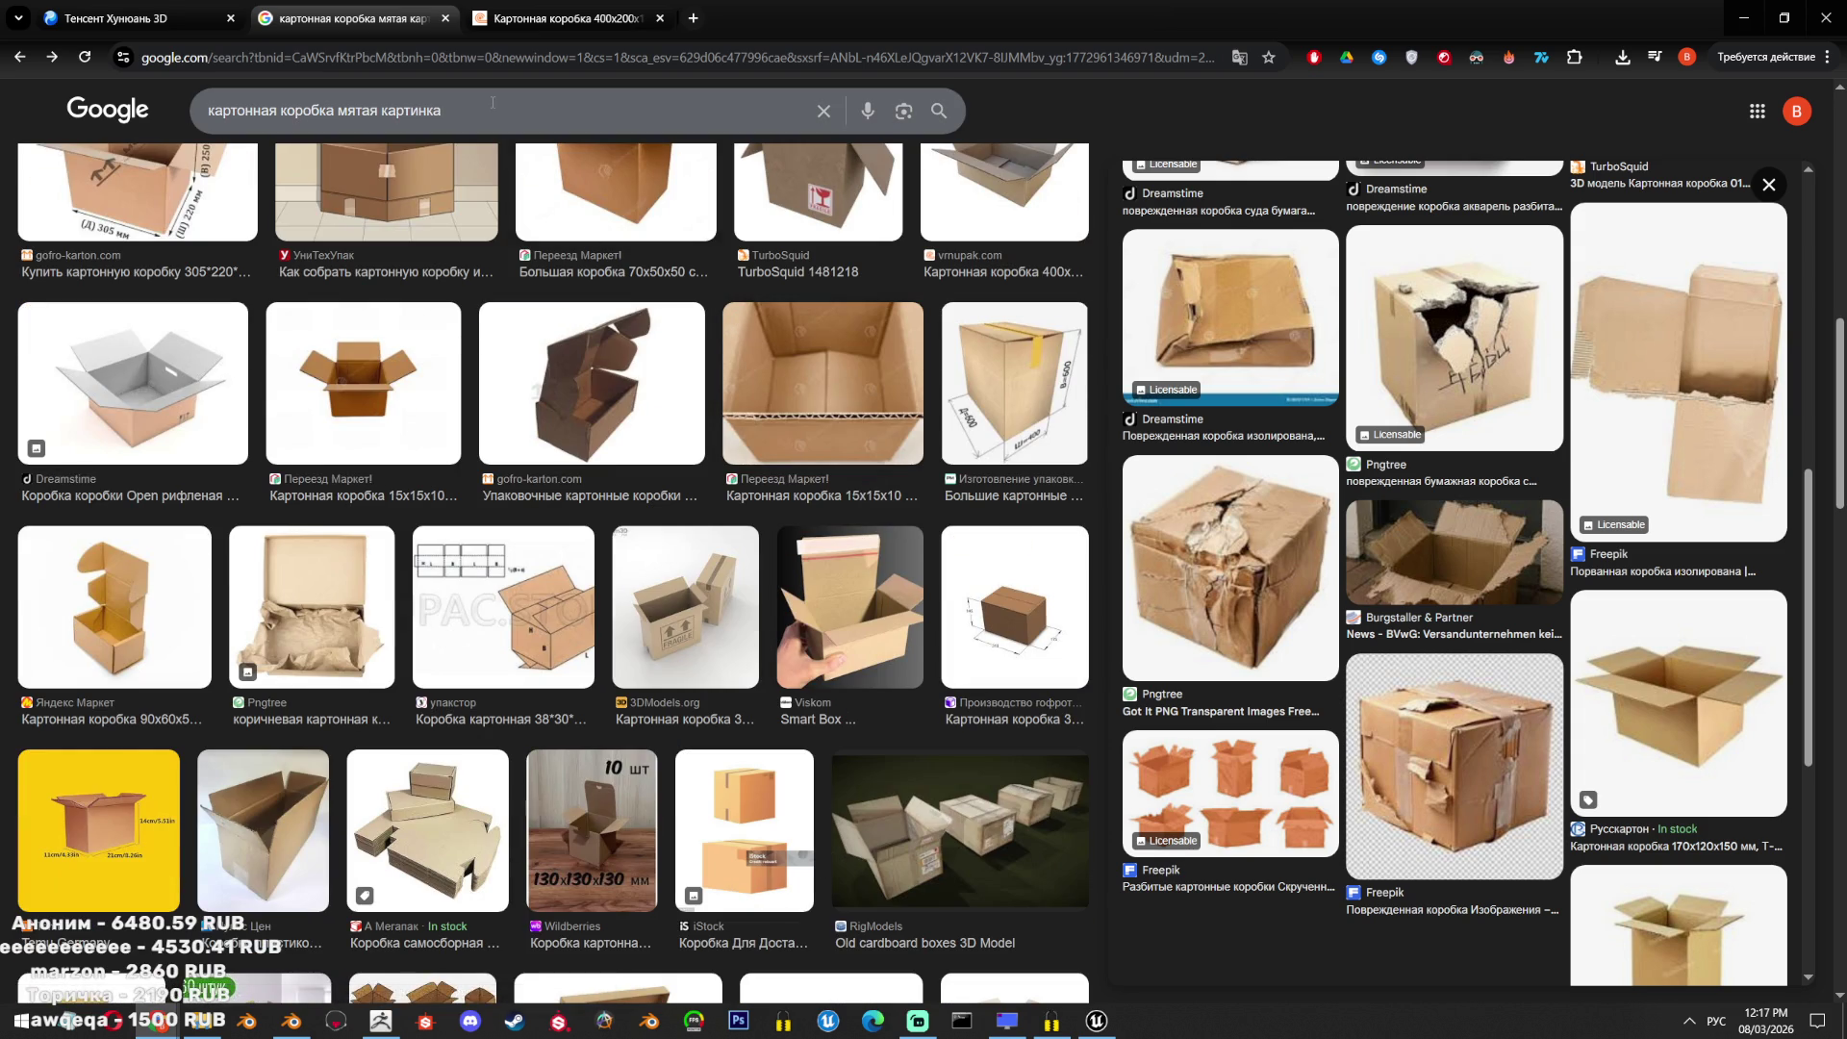
pyautogui.scroll(-5, 728, 520)
pyautogui.scroll(-8, 773, 511)
pyautogui.scroll(-6, 1335, 685)
pyautogui.click(1435, 630)
pyautogui.scroll(-5, 1308, 627)
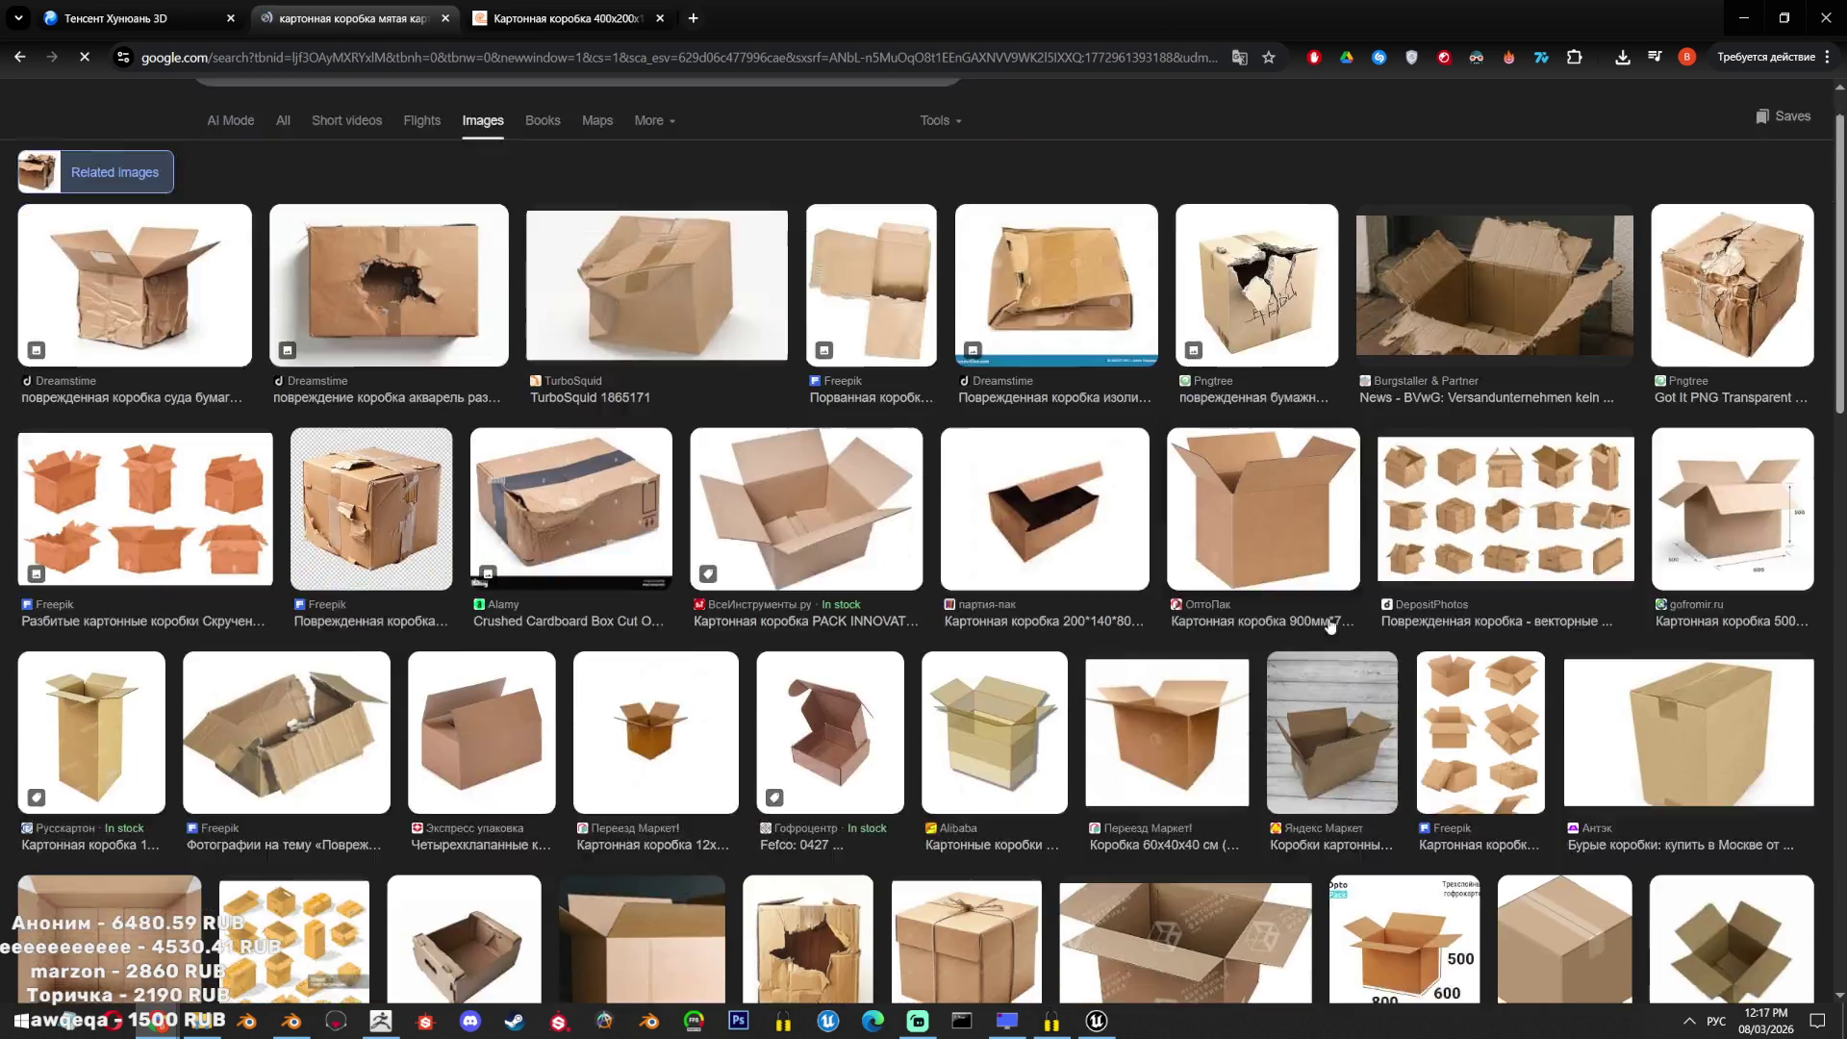
pyautogui.scroll(-6, 1309, 627)
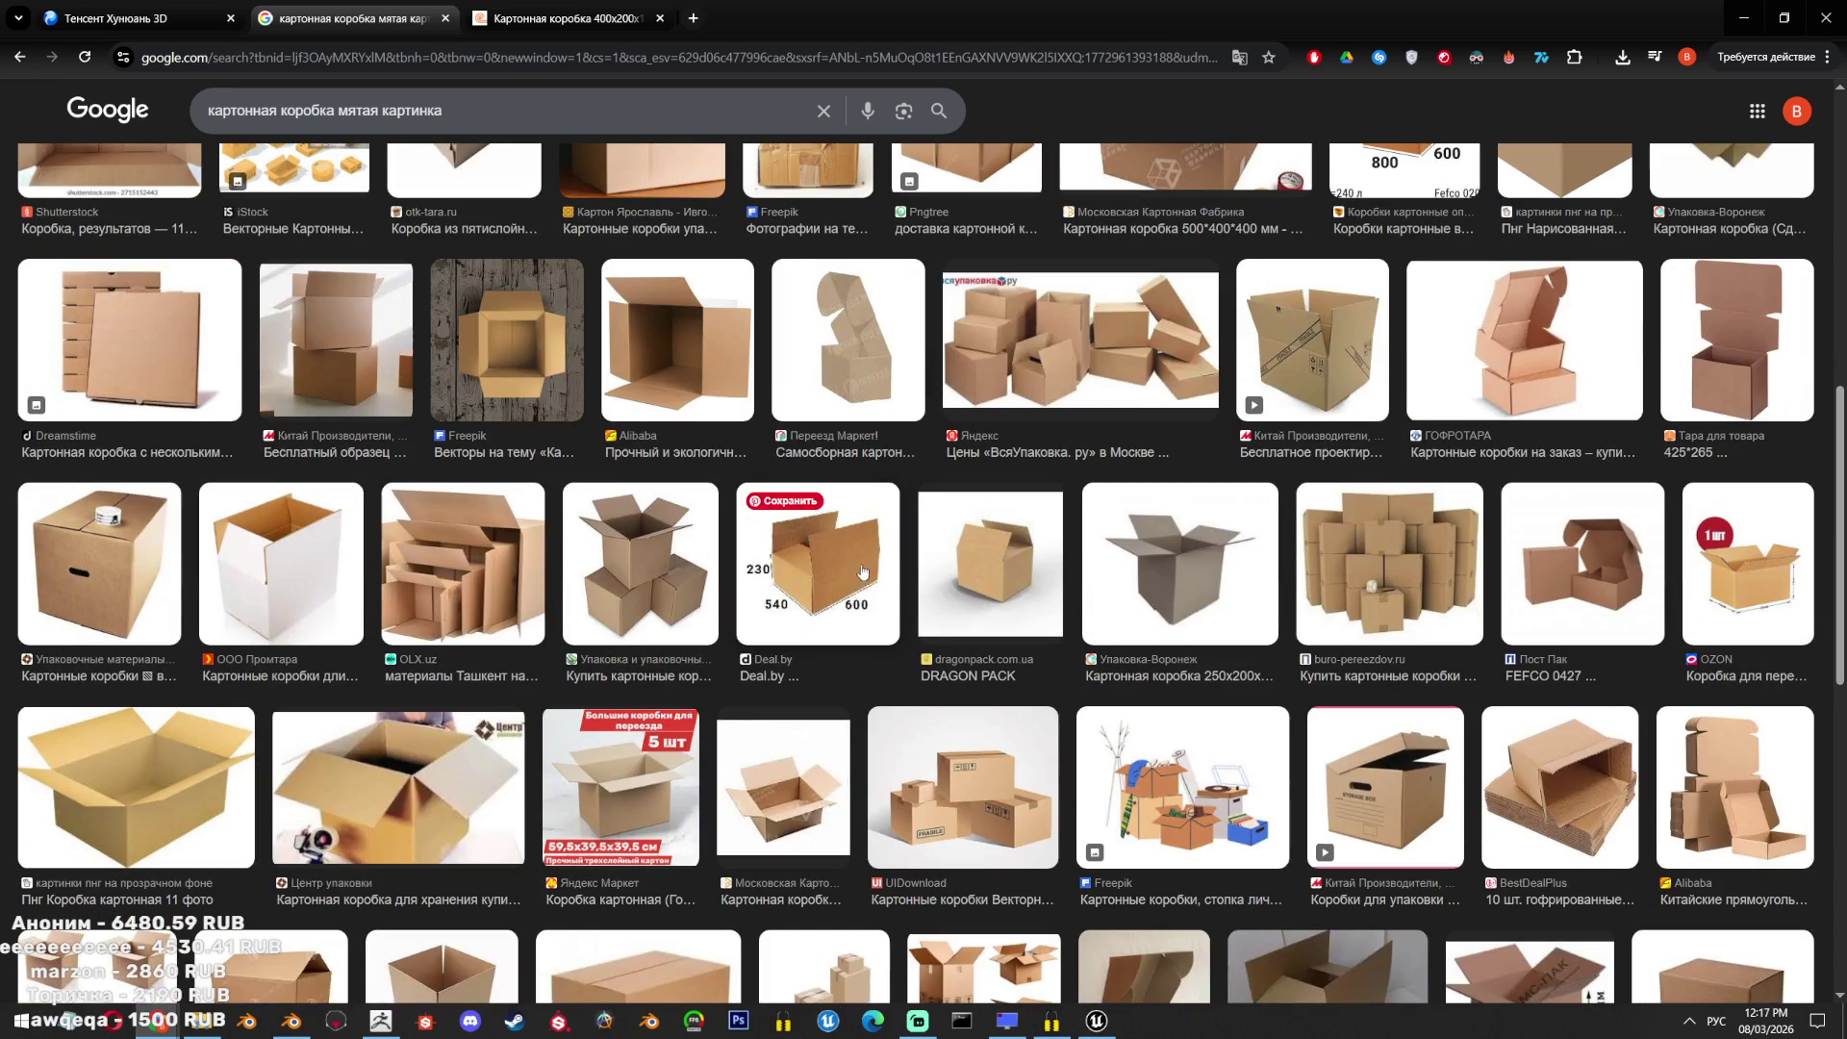
pyautogui.scroll(-2, 750, 538)
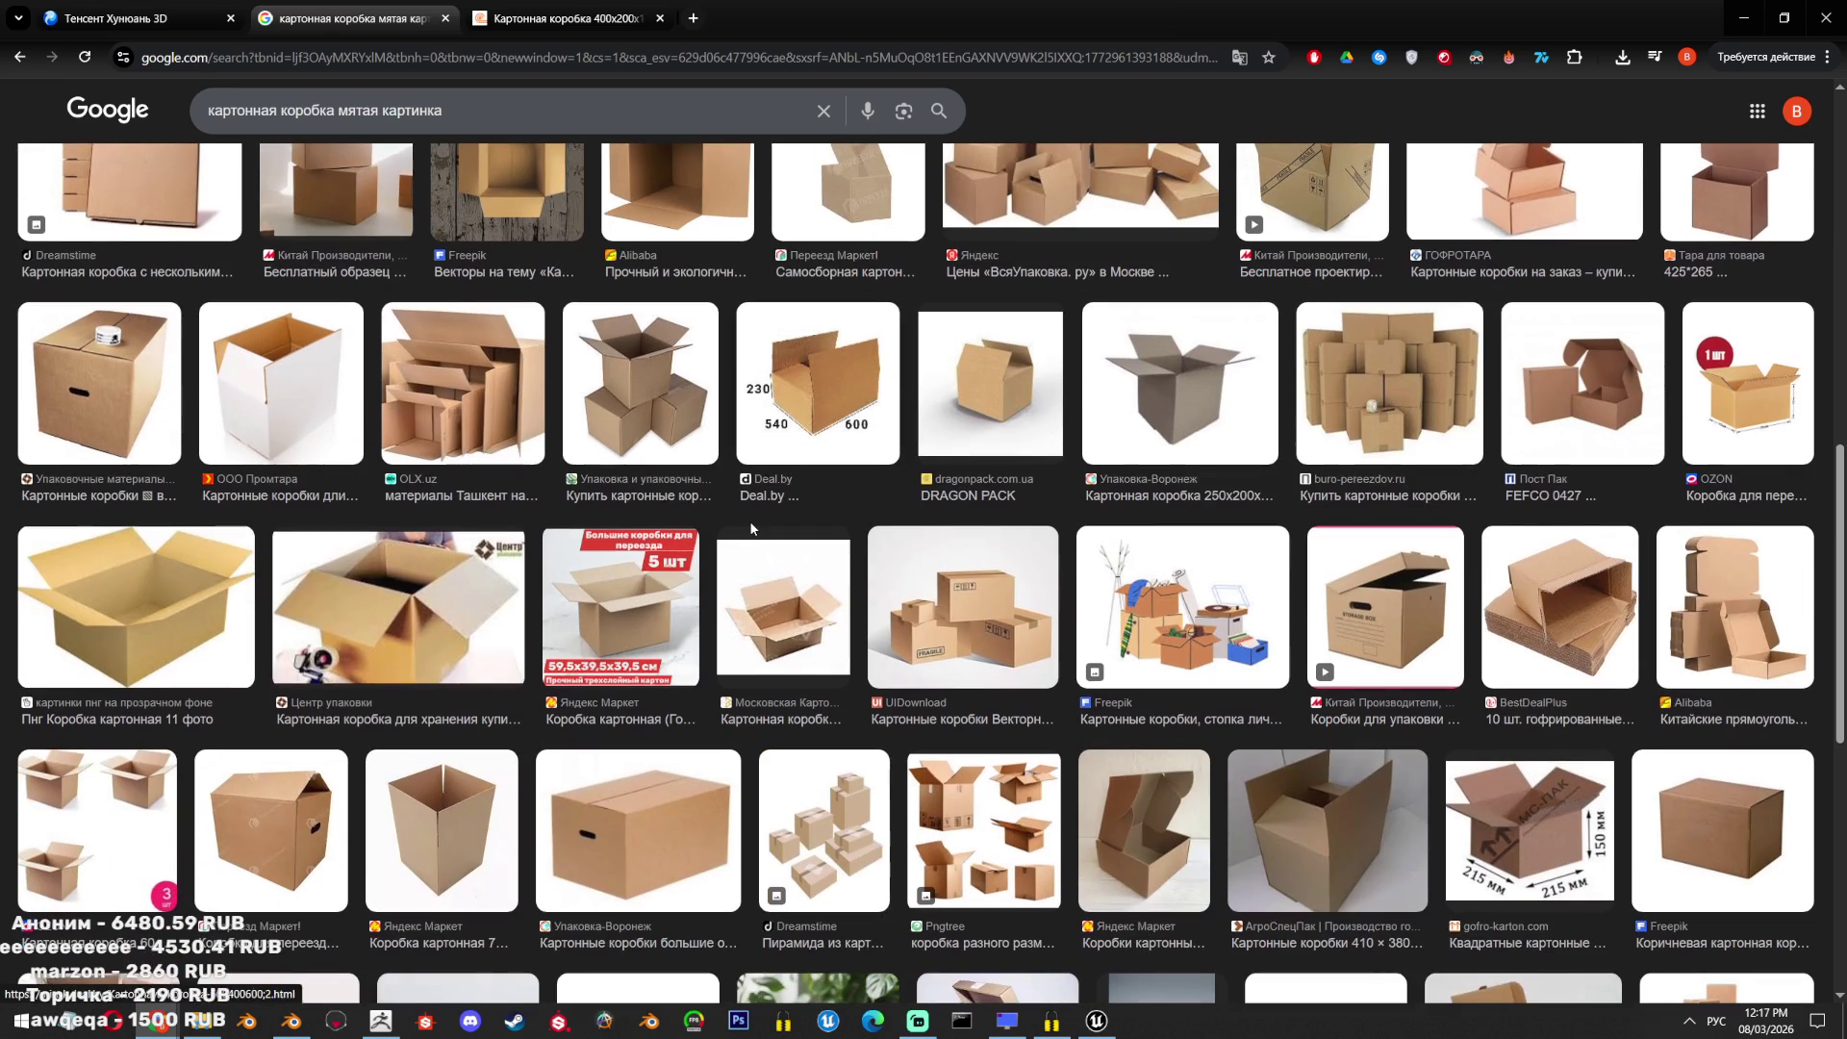
pyautogui.scroll(-8, 750, 527)
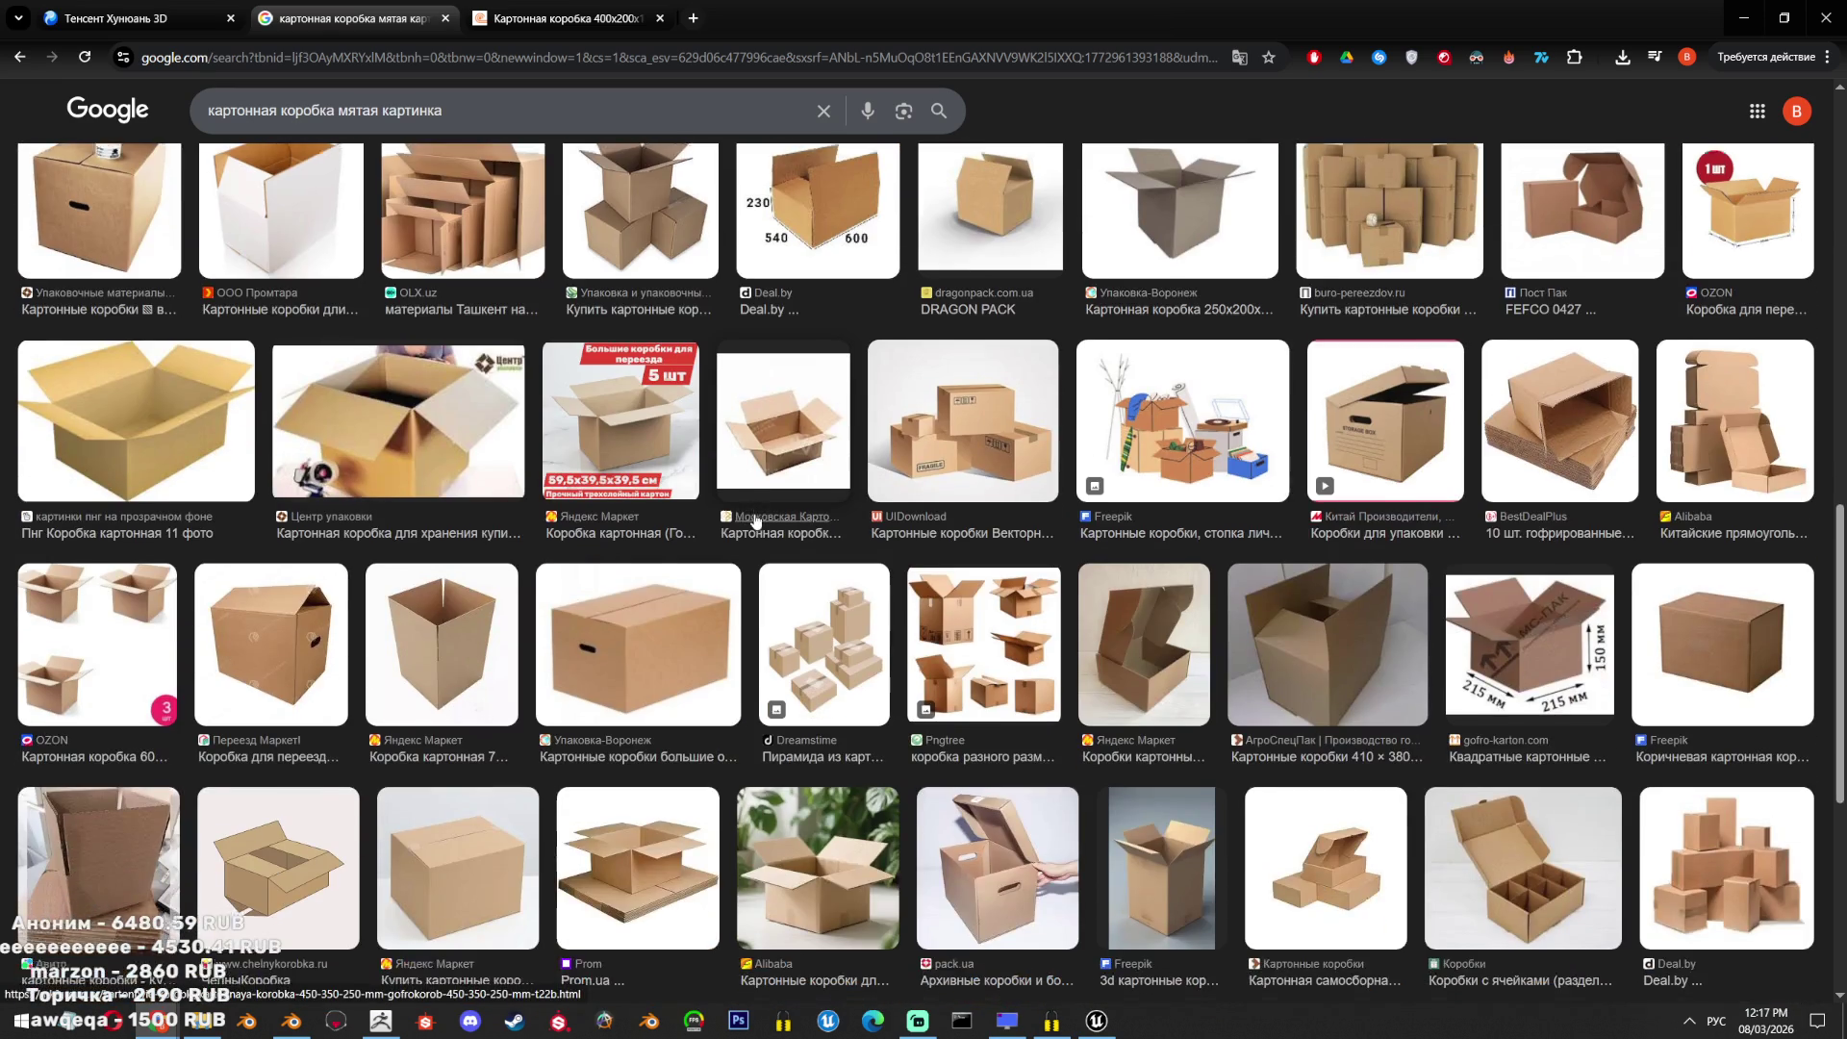
pyautogui.scroll(-10, 1273, 673)
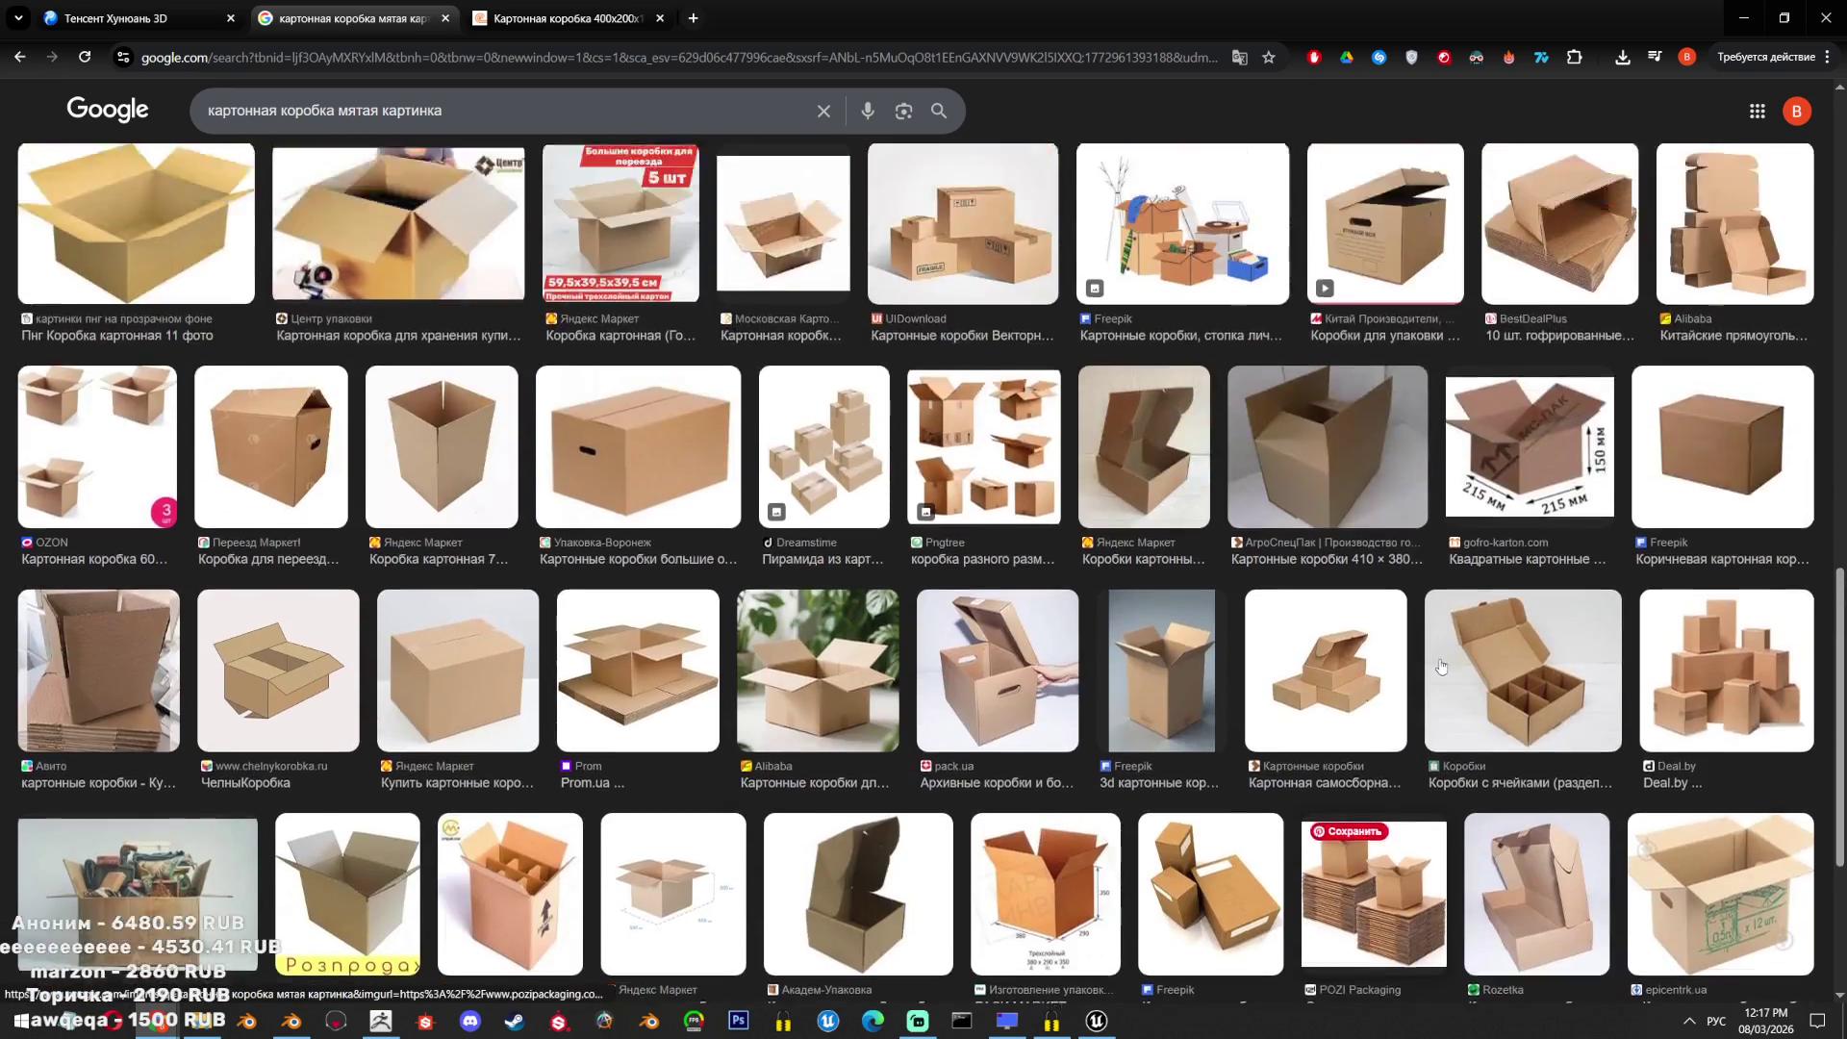
pyautogui.scroll(1, 1373, 634)
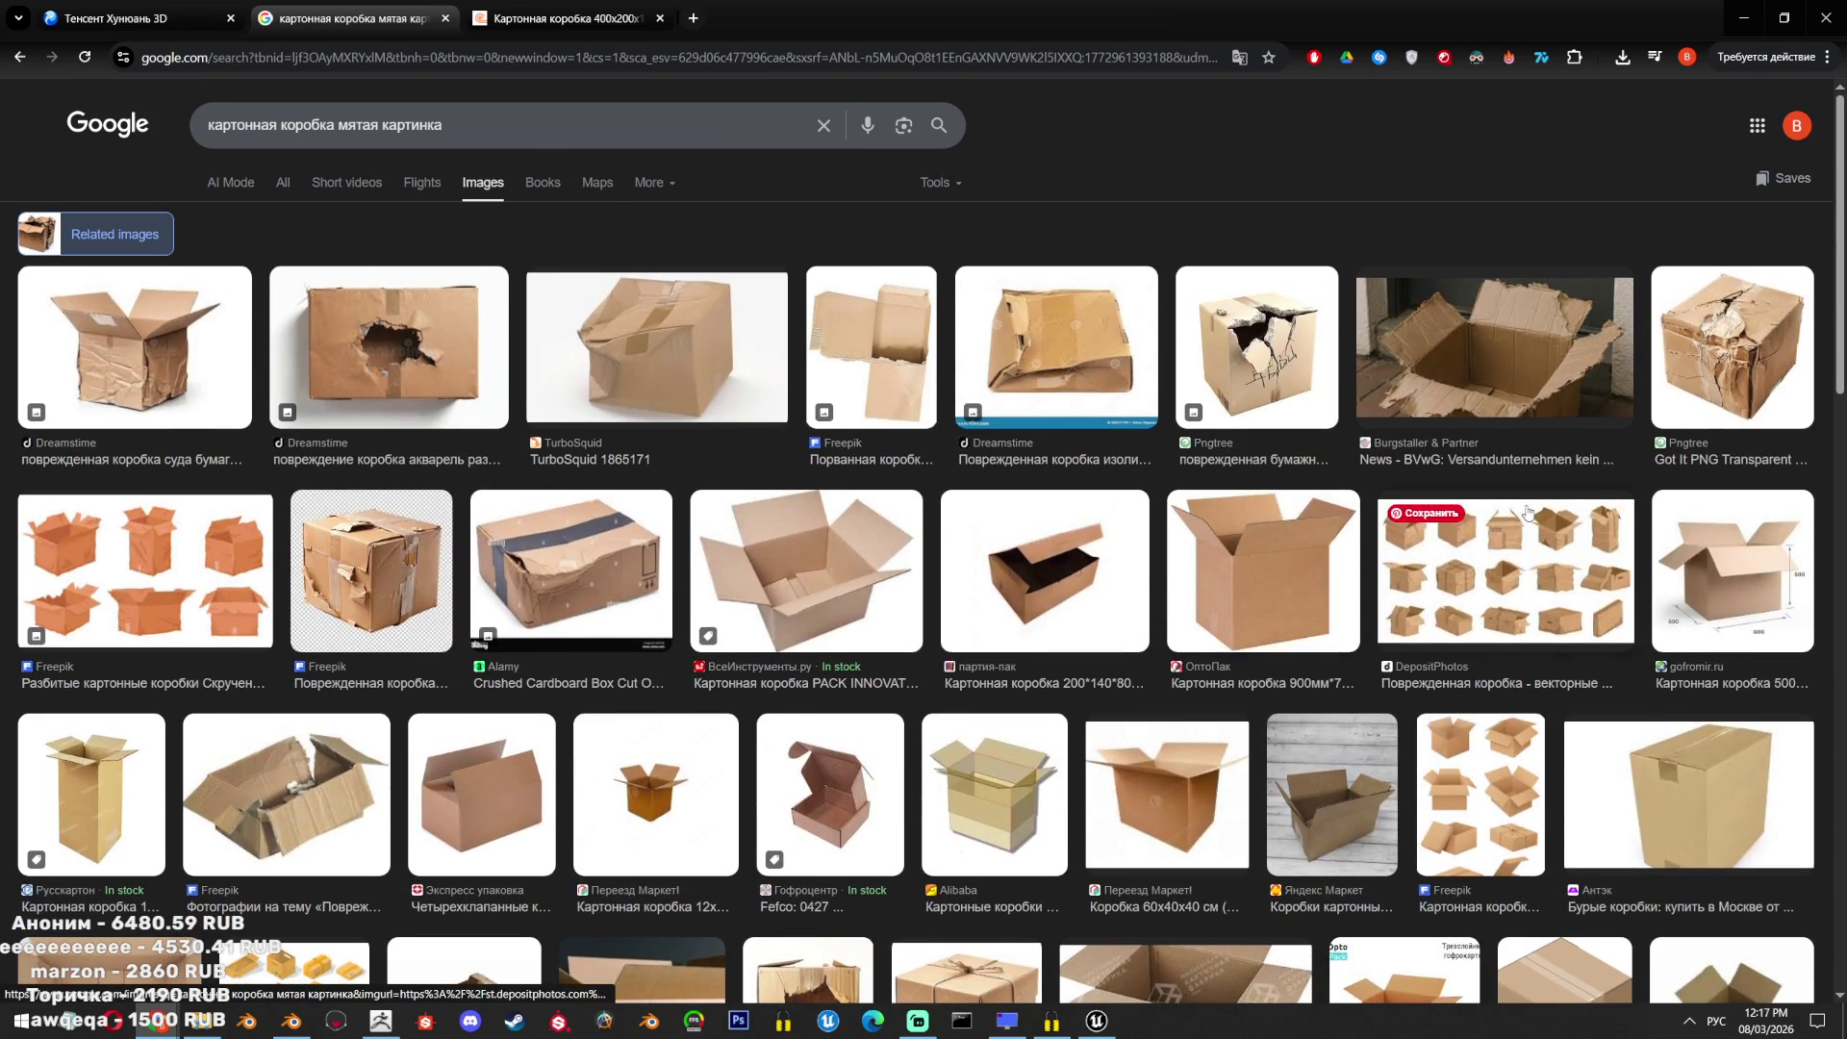
# Preview the Burgstaller and Alamy box images and search Google with the crushed box.
pyautogui.click(1550, 366)
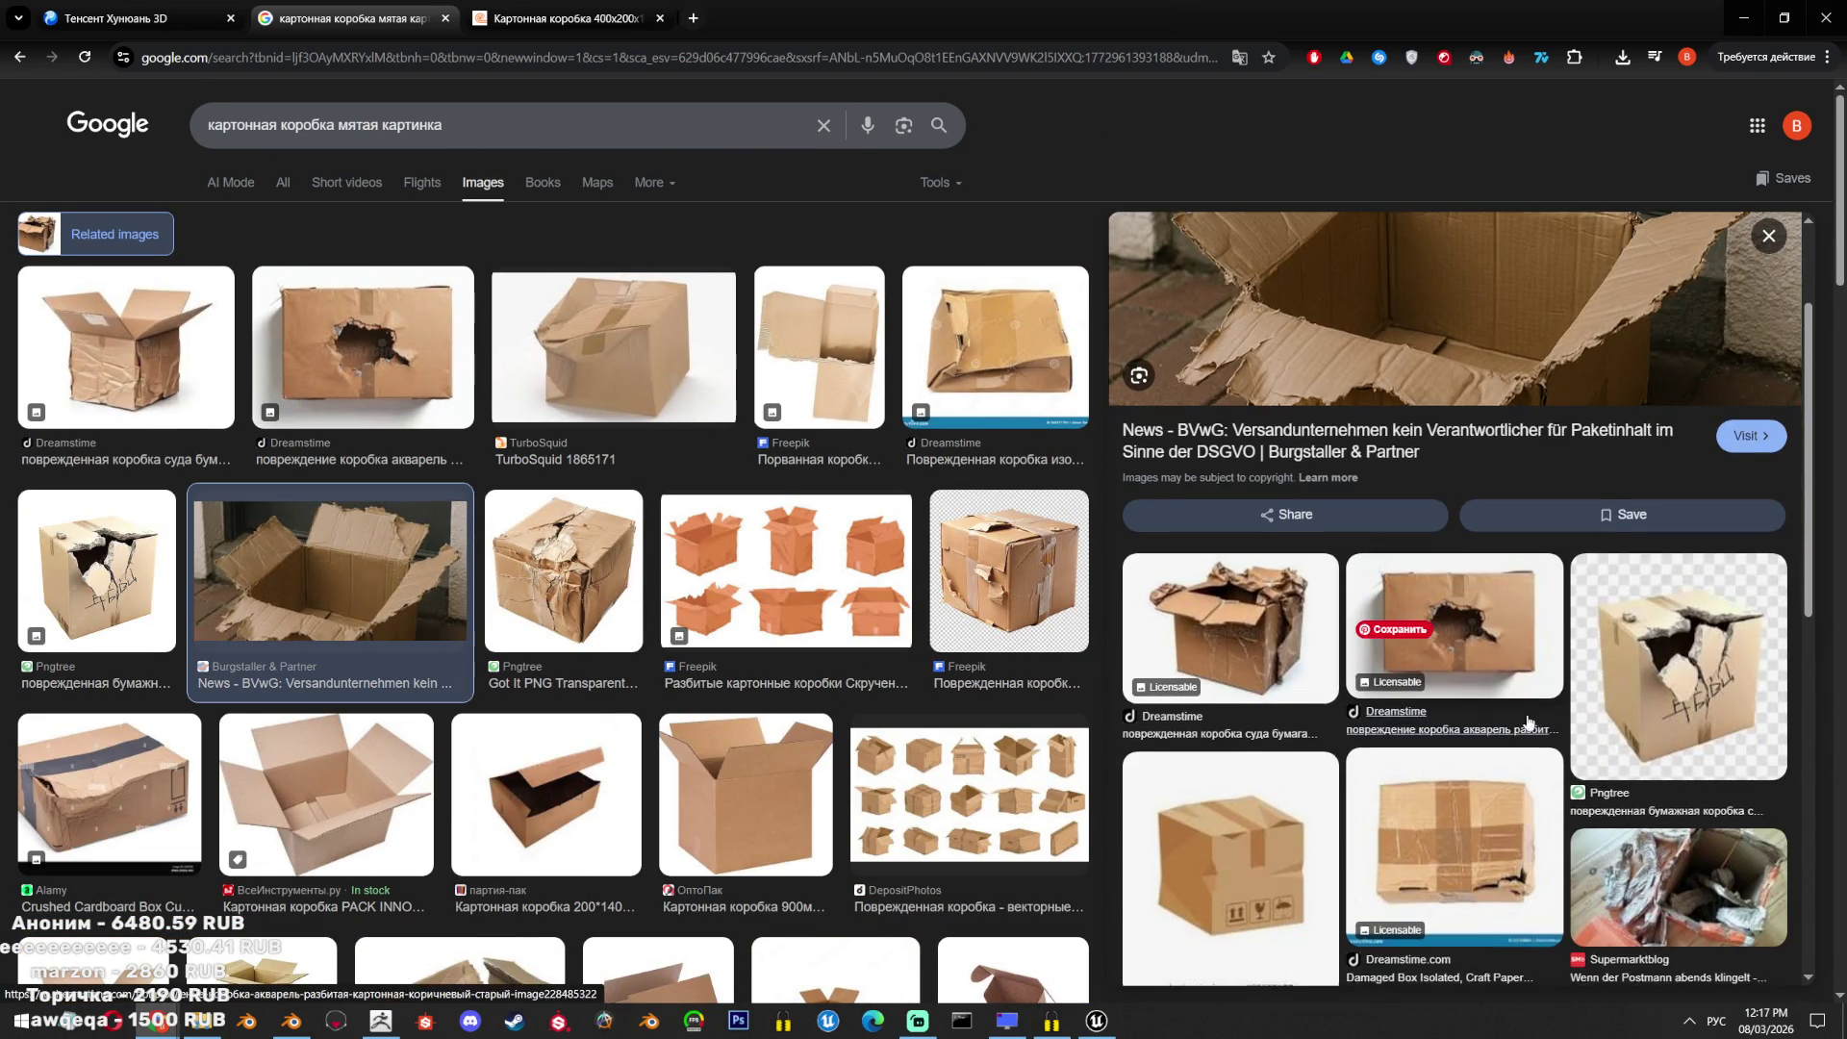
pyautogui.scroll(-5, 1492, 674)
pyautogui.click(1475, 640)
pyautogui.rightClick(1197, 489)
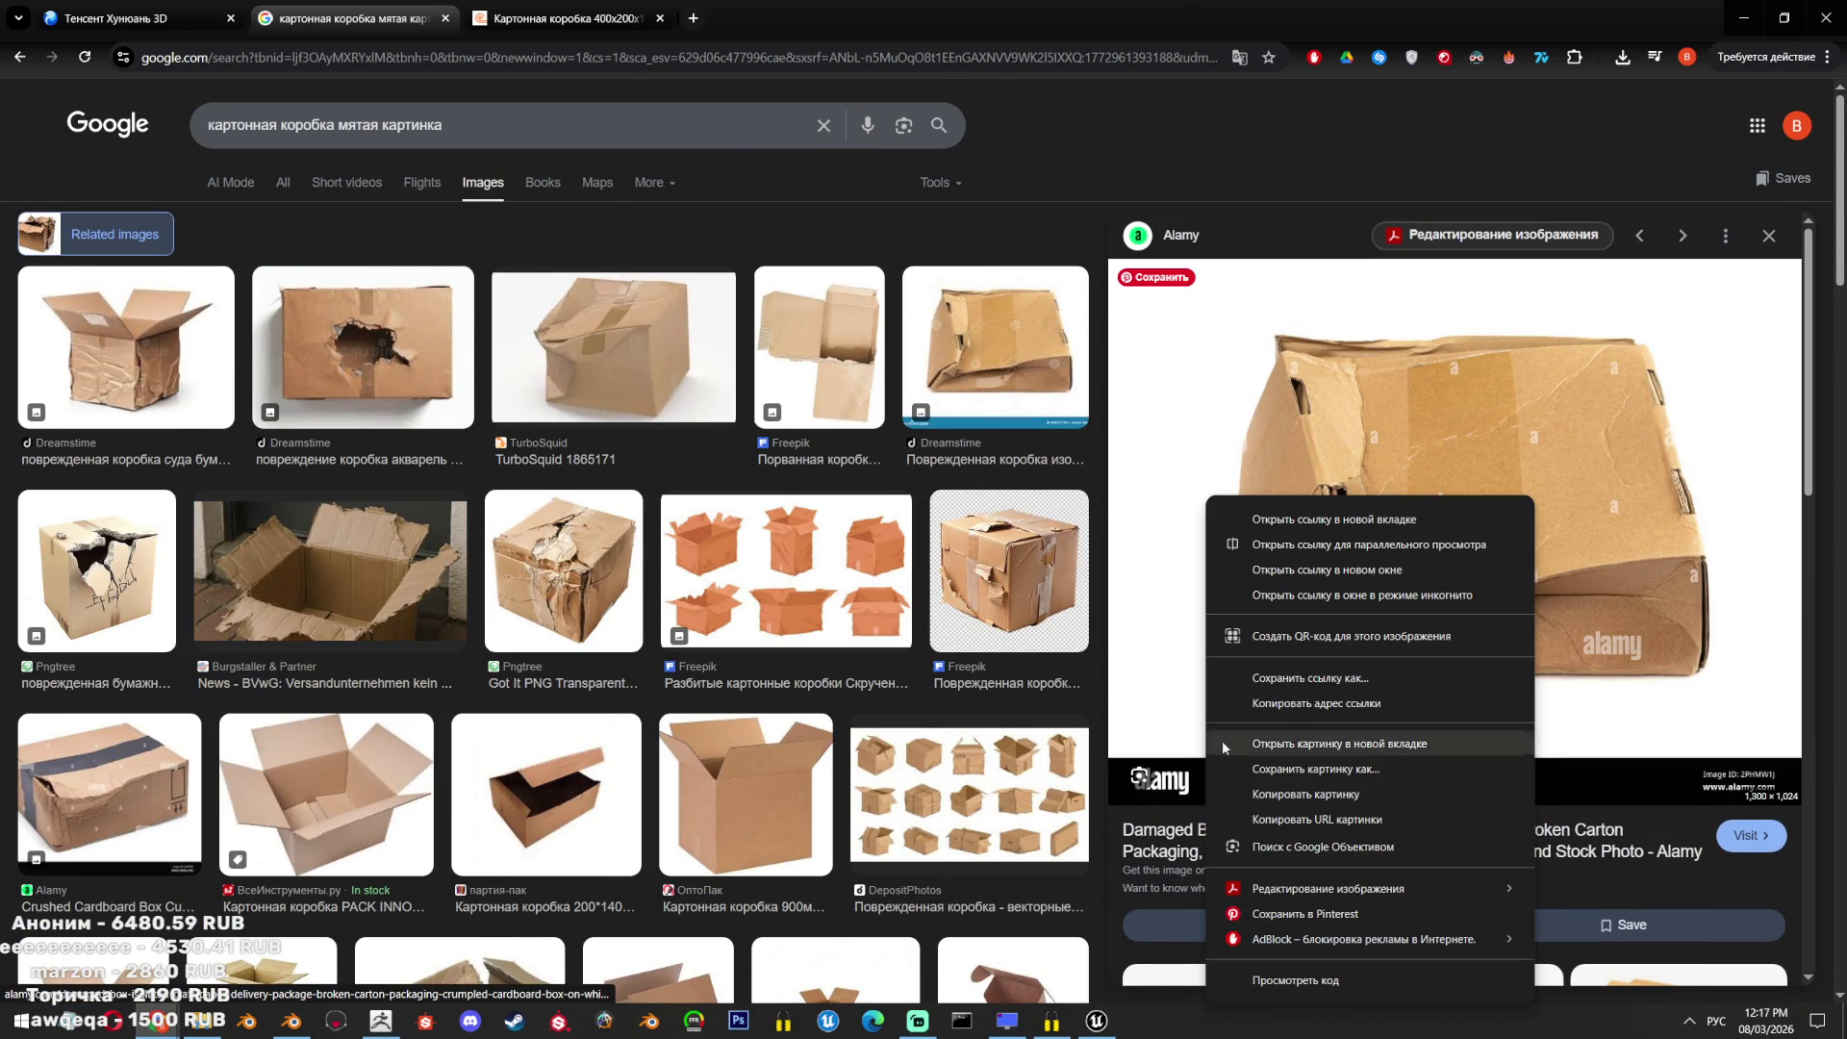
pyautogui.click(1294, 799)
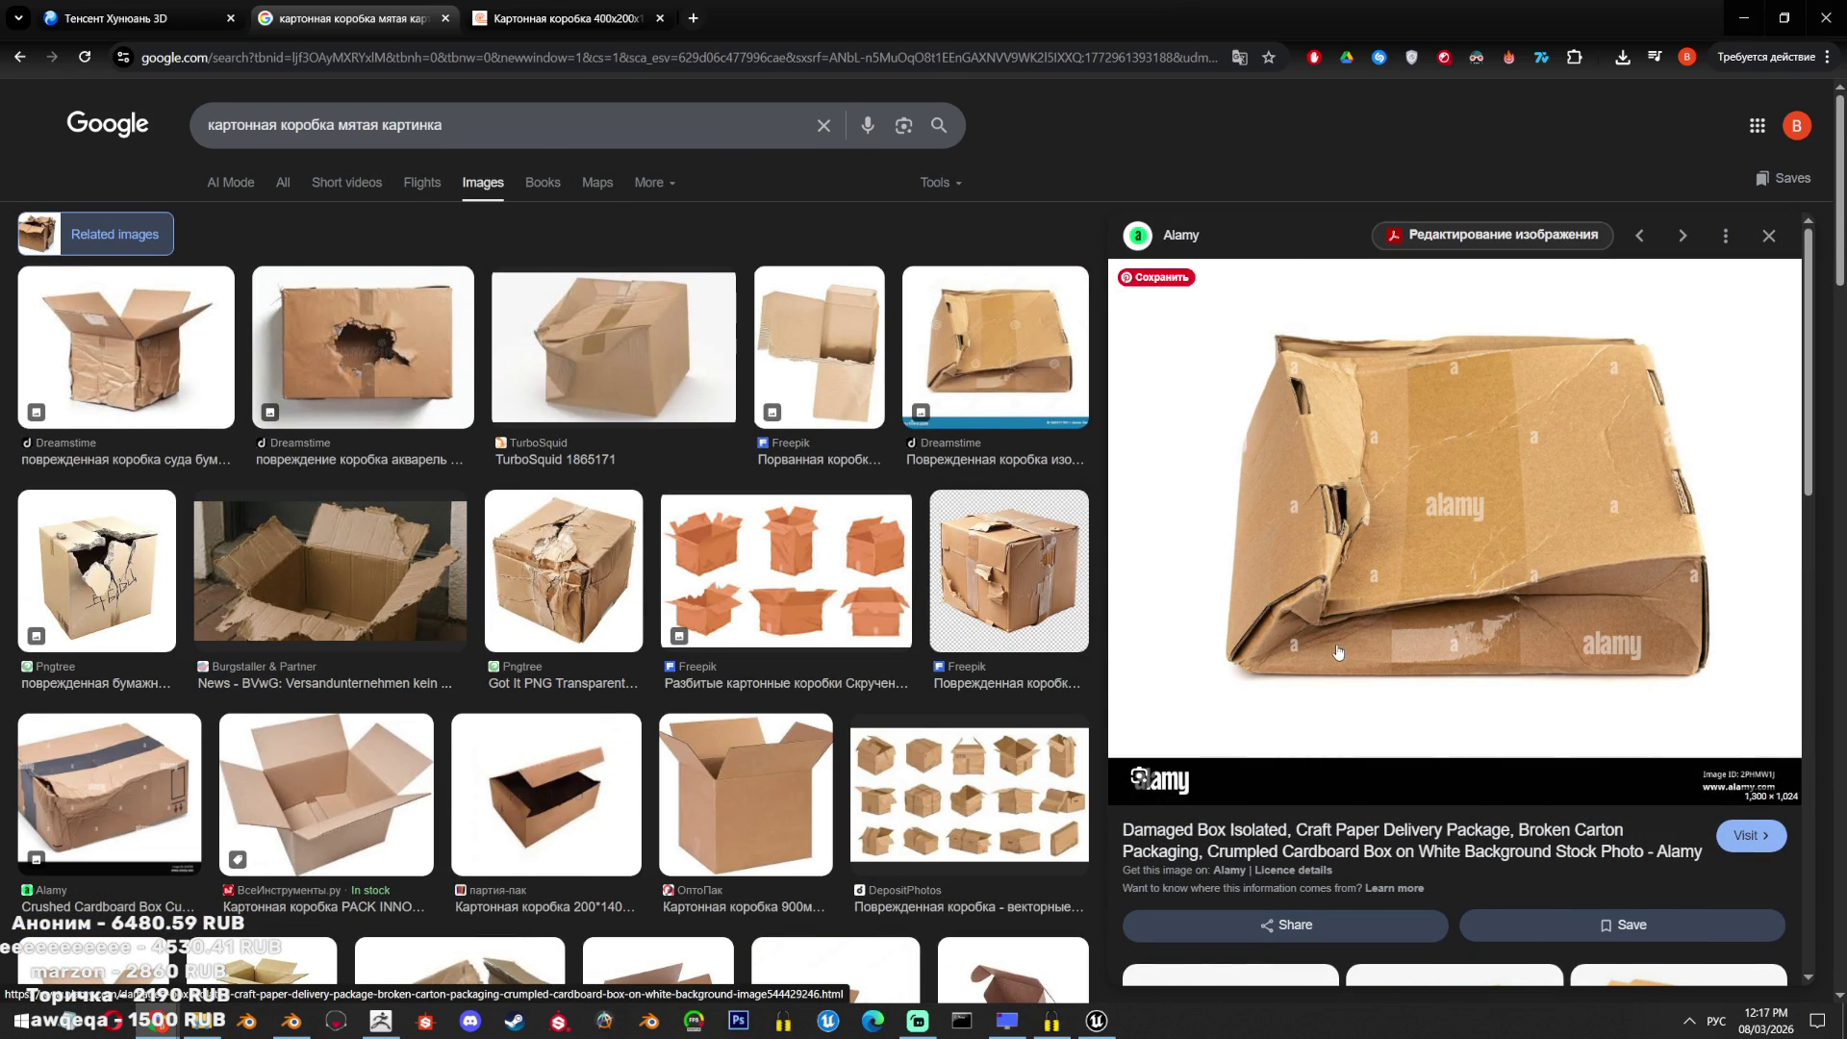
pyautogui.scroll(-2, 1347, 625)
pyautogui.scroll(2, 1347, 625)
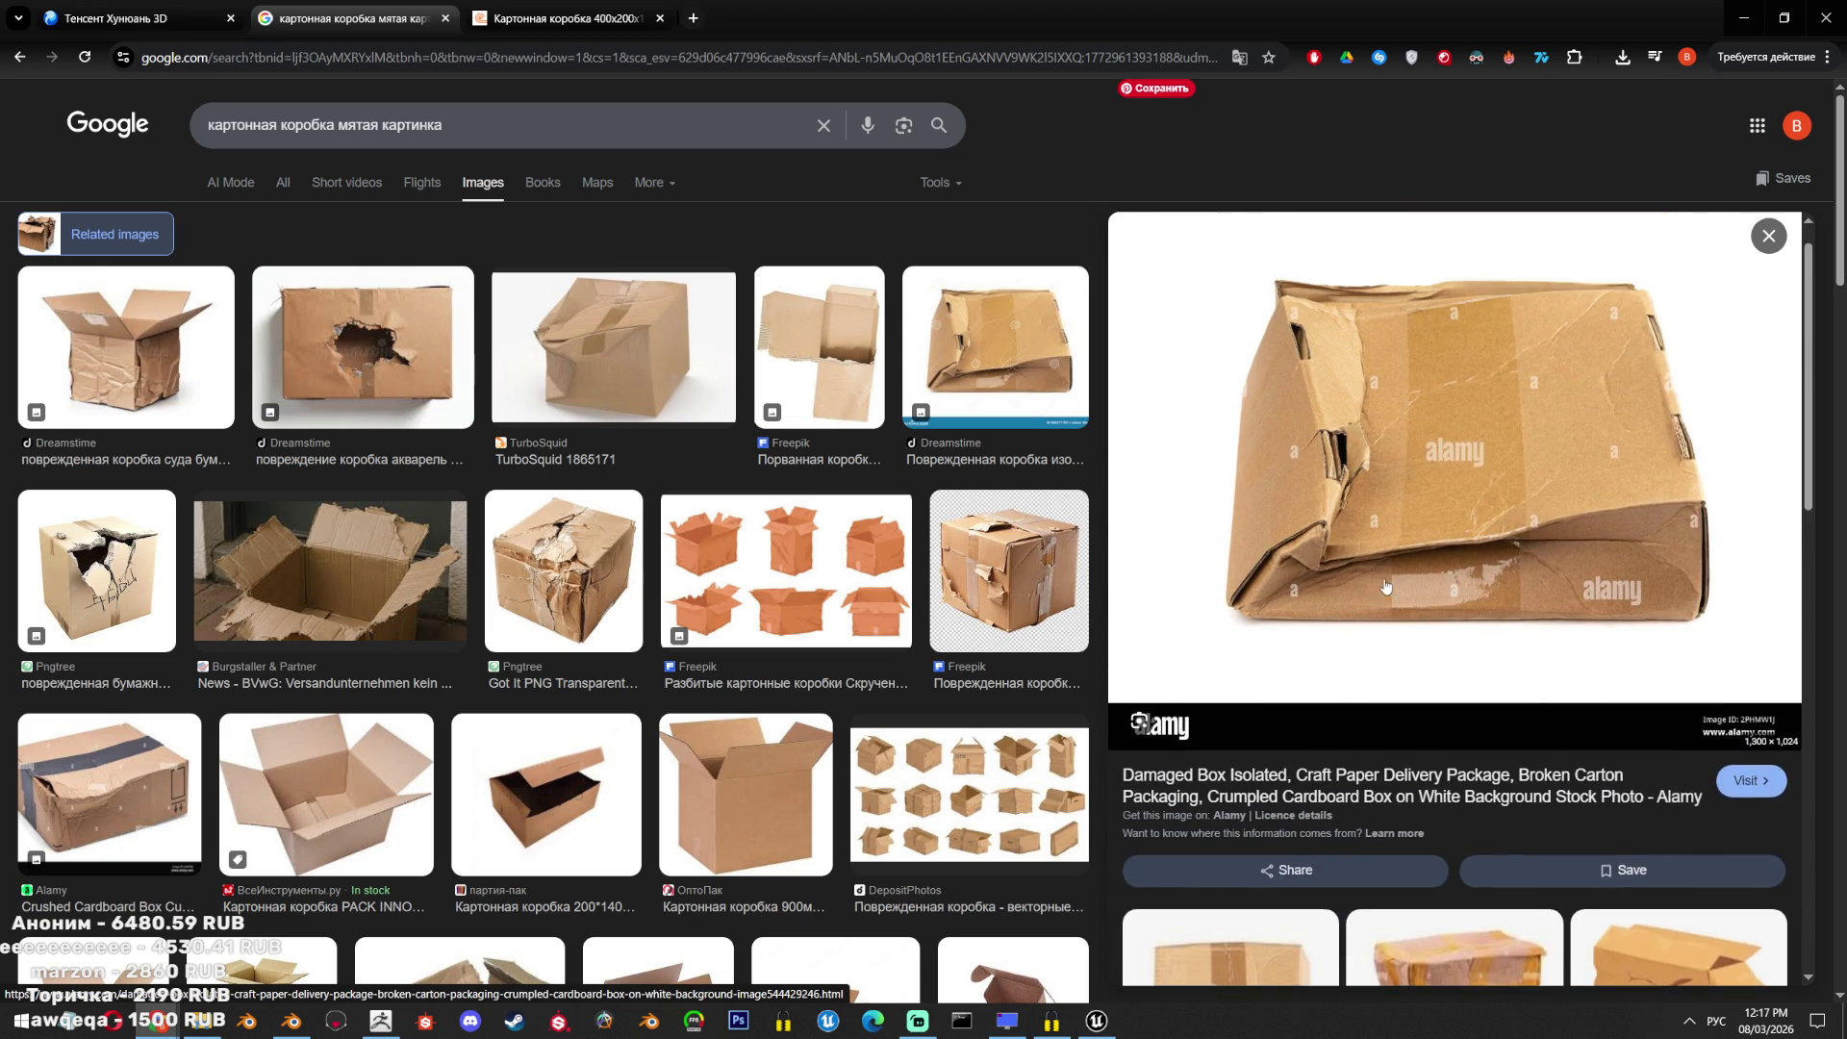
pyautogui.rightClick(1426, 510)
pyautogui.click(1535, 275)
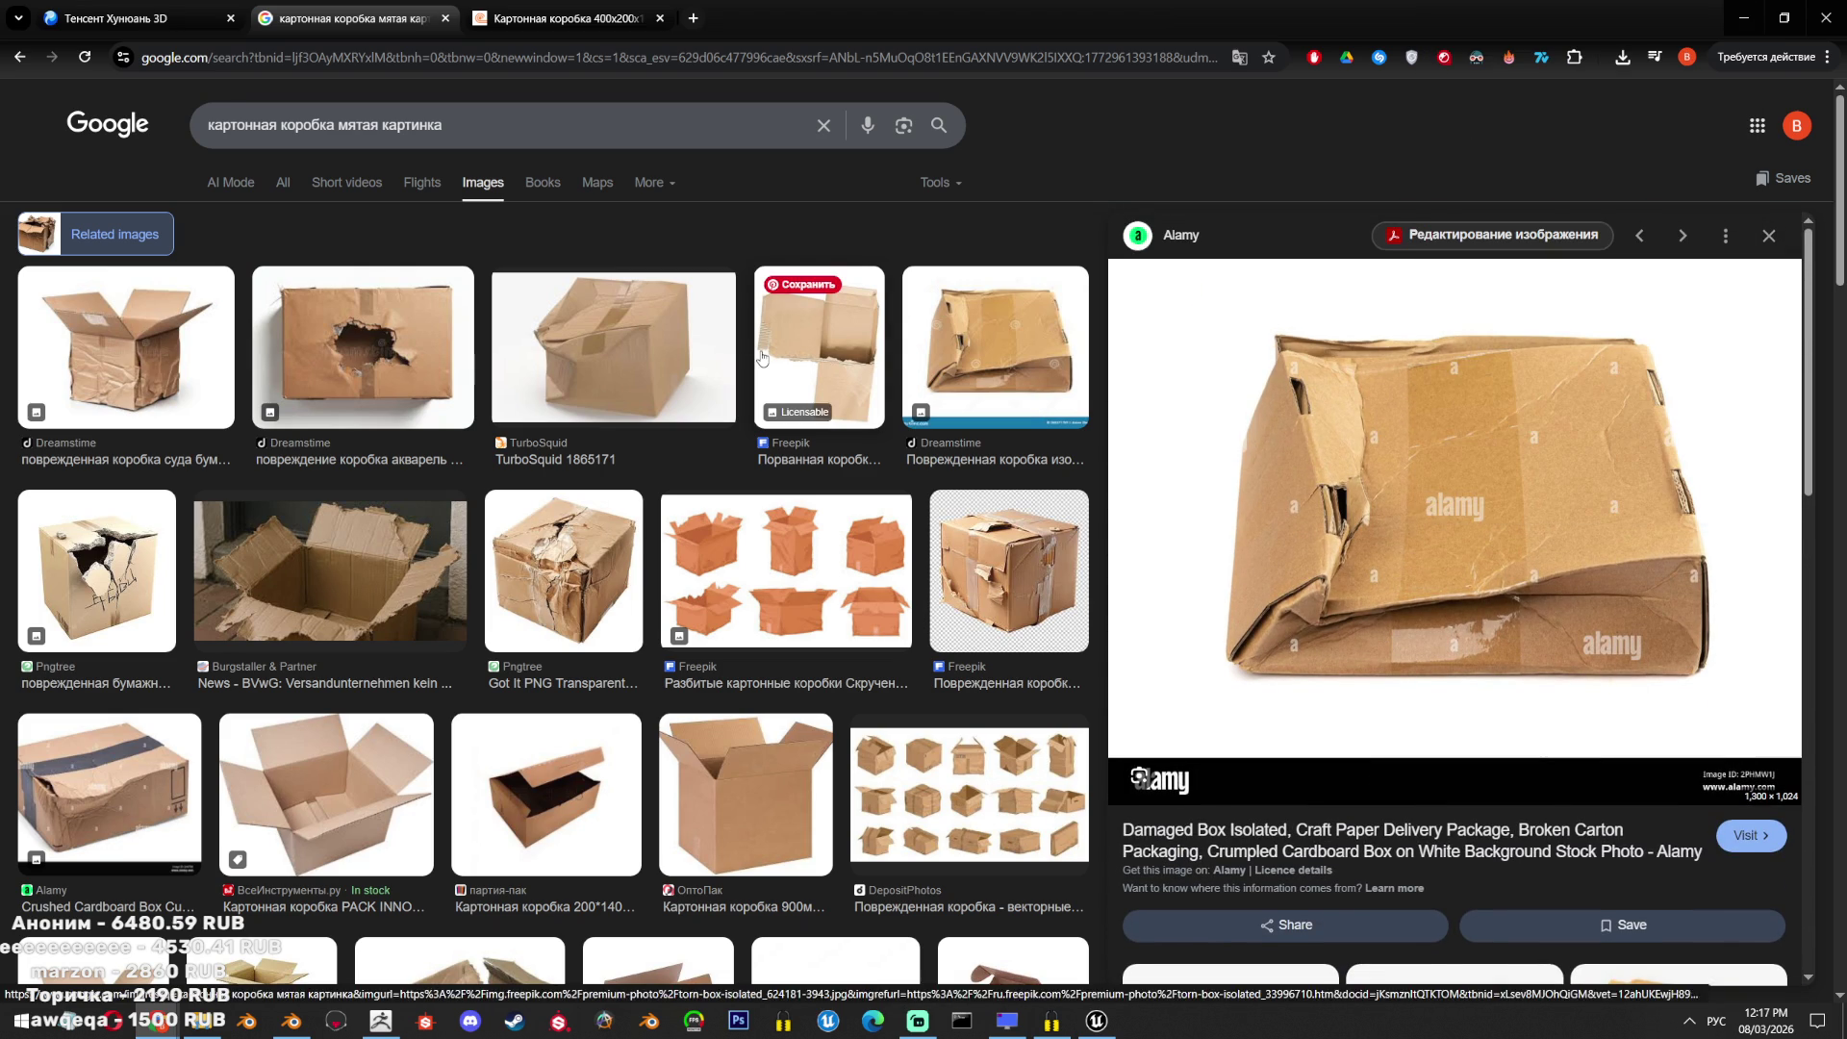
pyautogui.moveTo(1419, 412)
pyautogui.mouseDown(button='right')
pyautogui.moveTo(1203, 539)
pyautogui.moveTo(885, 258)
pyautogui.mouseUp(button='right')
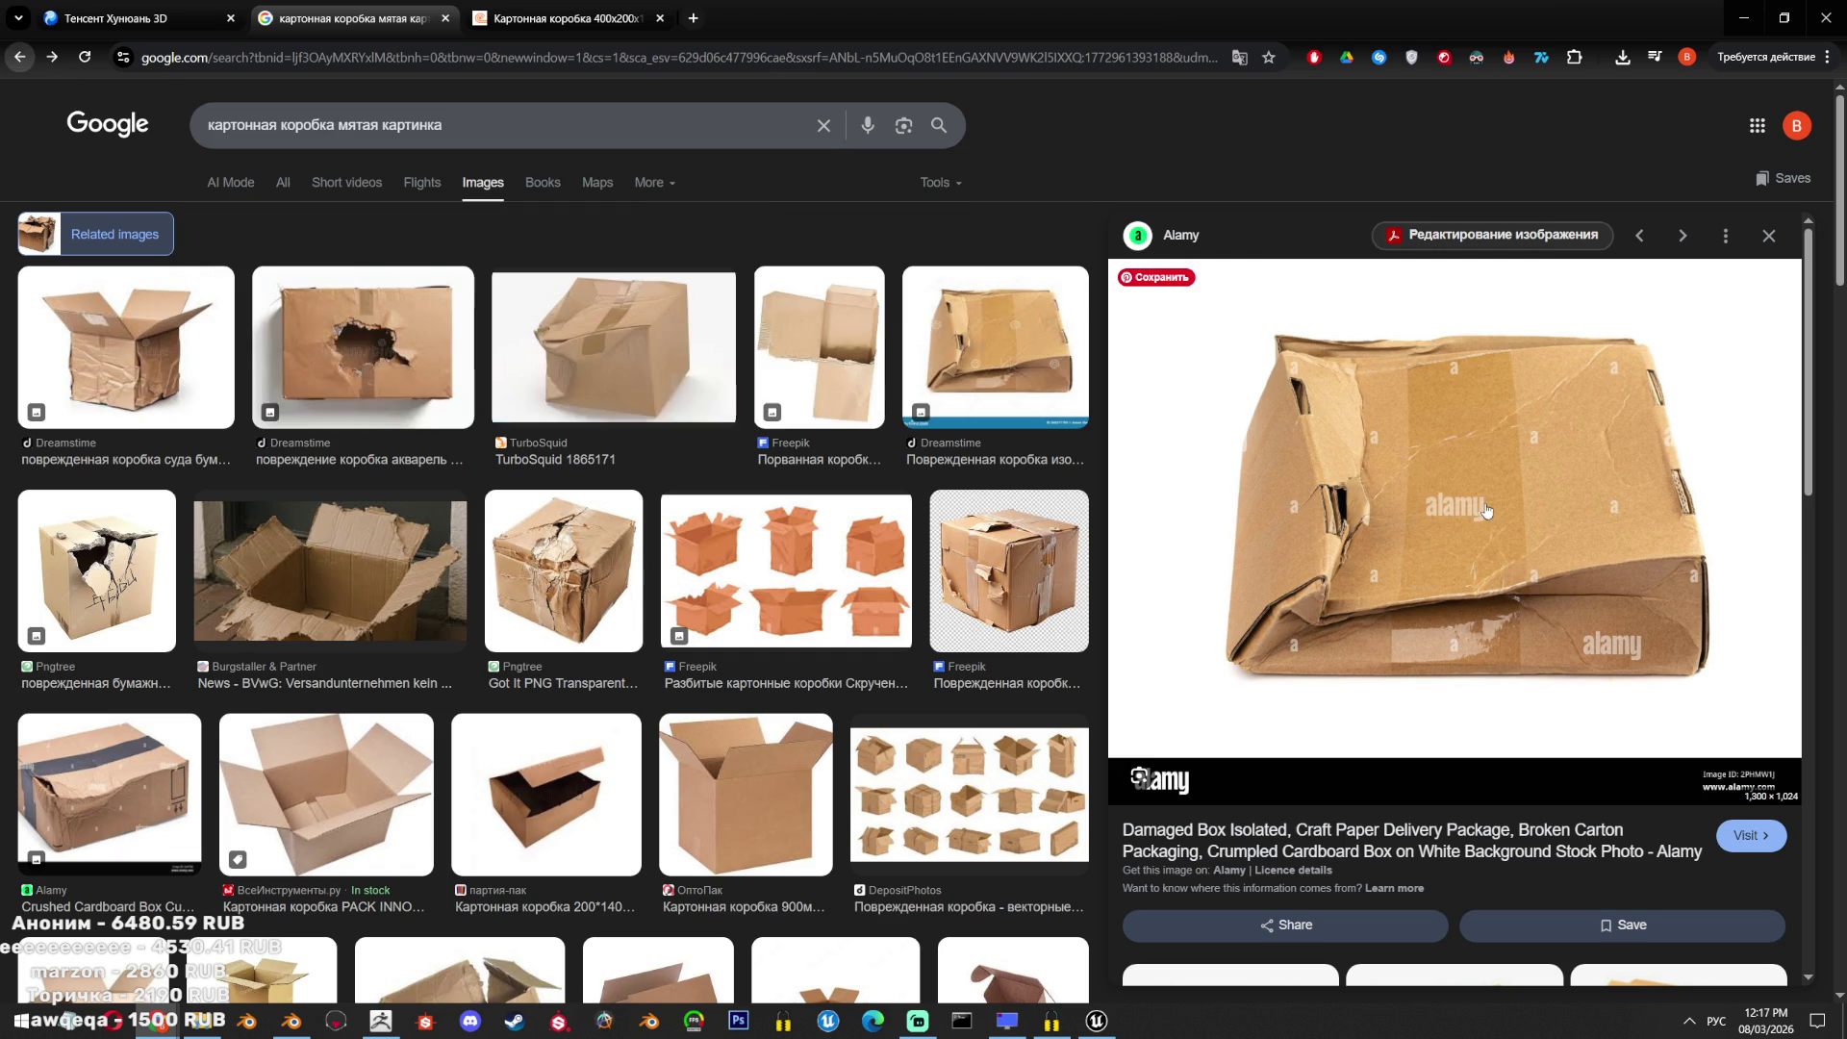
# Open the Alamy crushed box image in a new tab and return to the results.
pyautogui.rightClick(1553, 508)
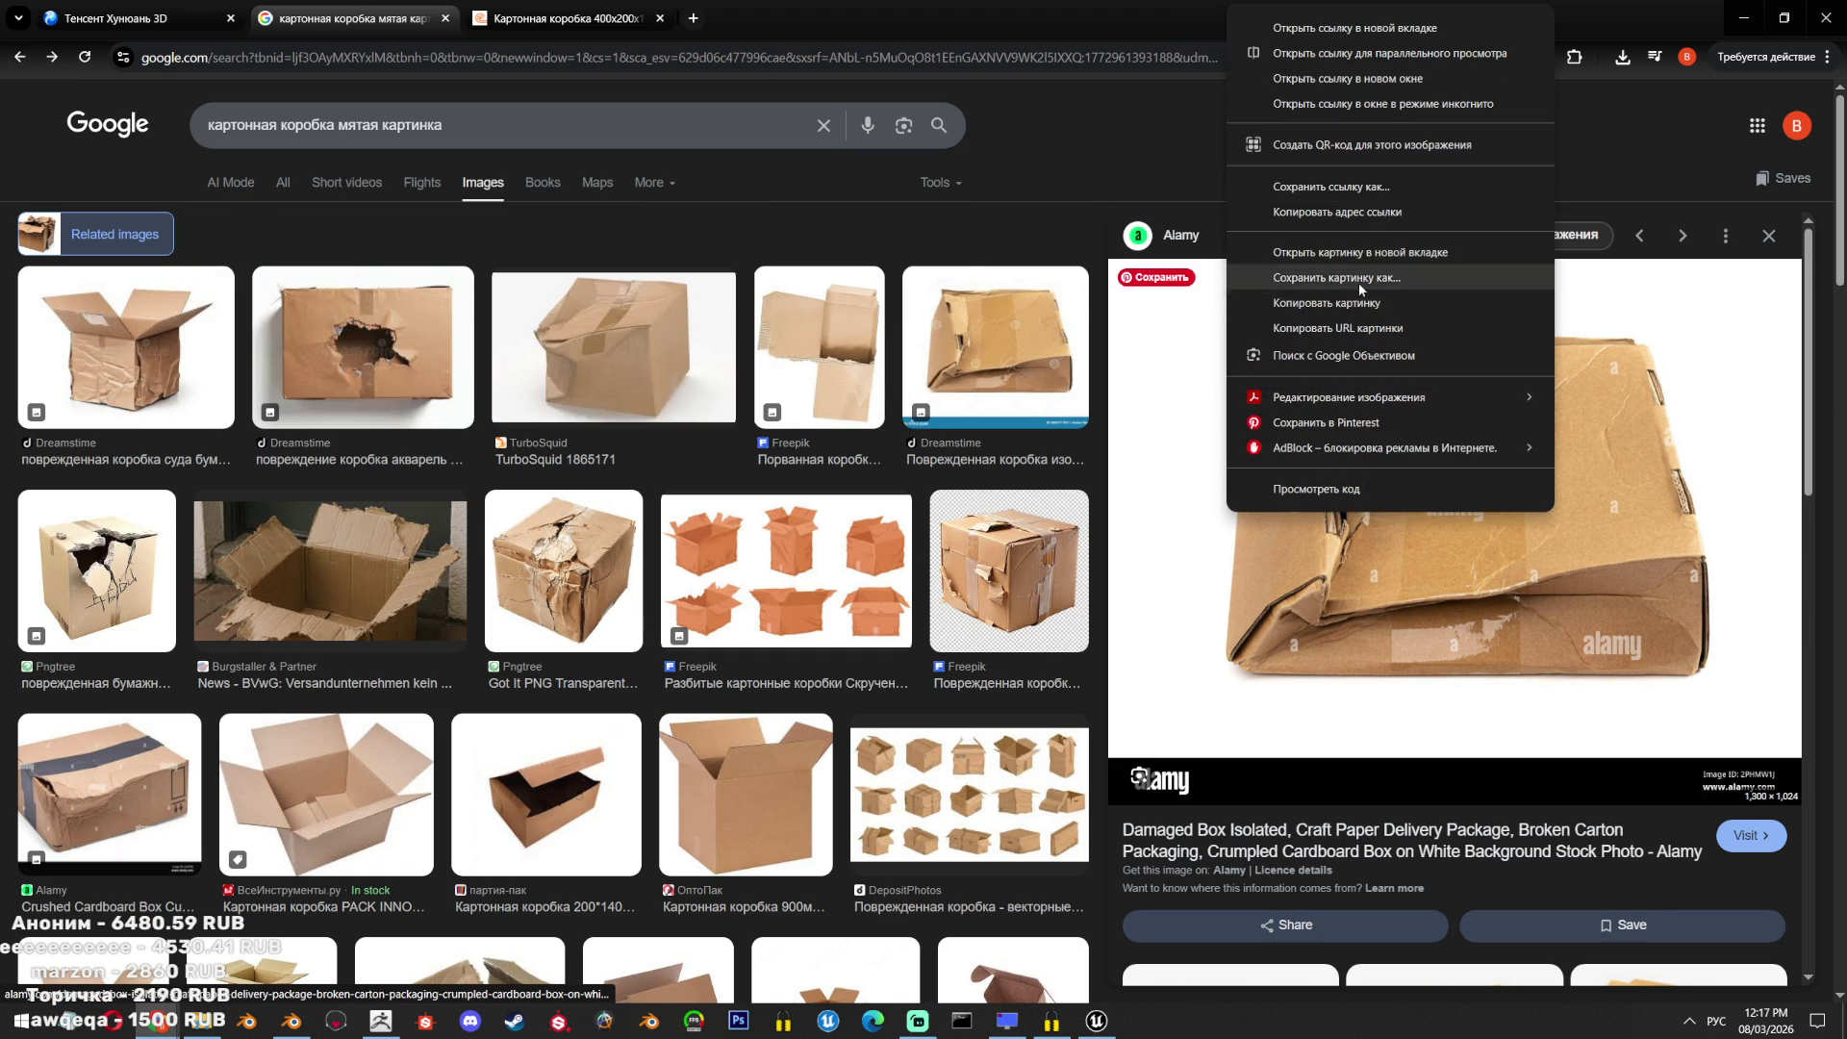
pyautogui.click(1337, 277)
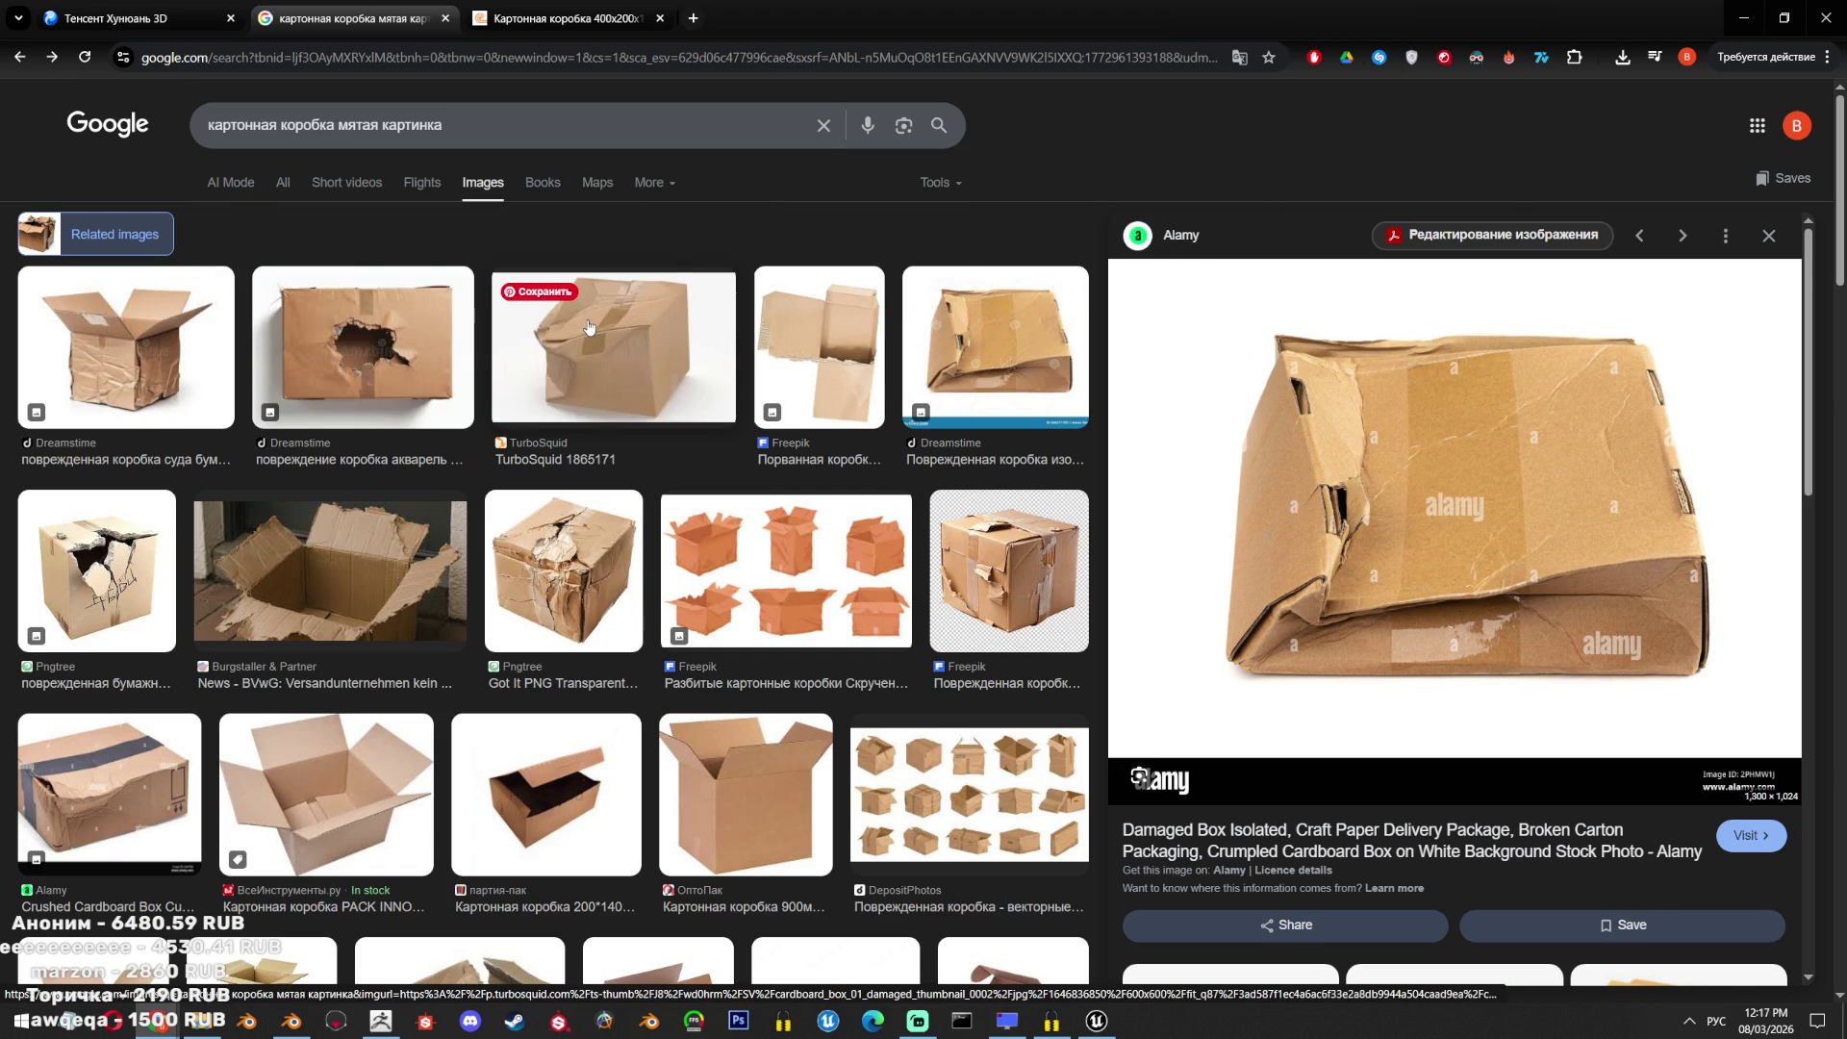
pyautogui.rightClick(1421, 513)
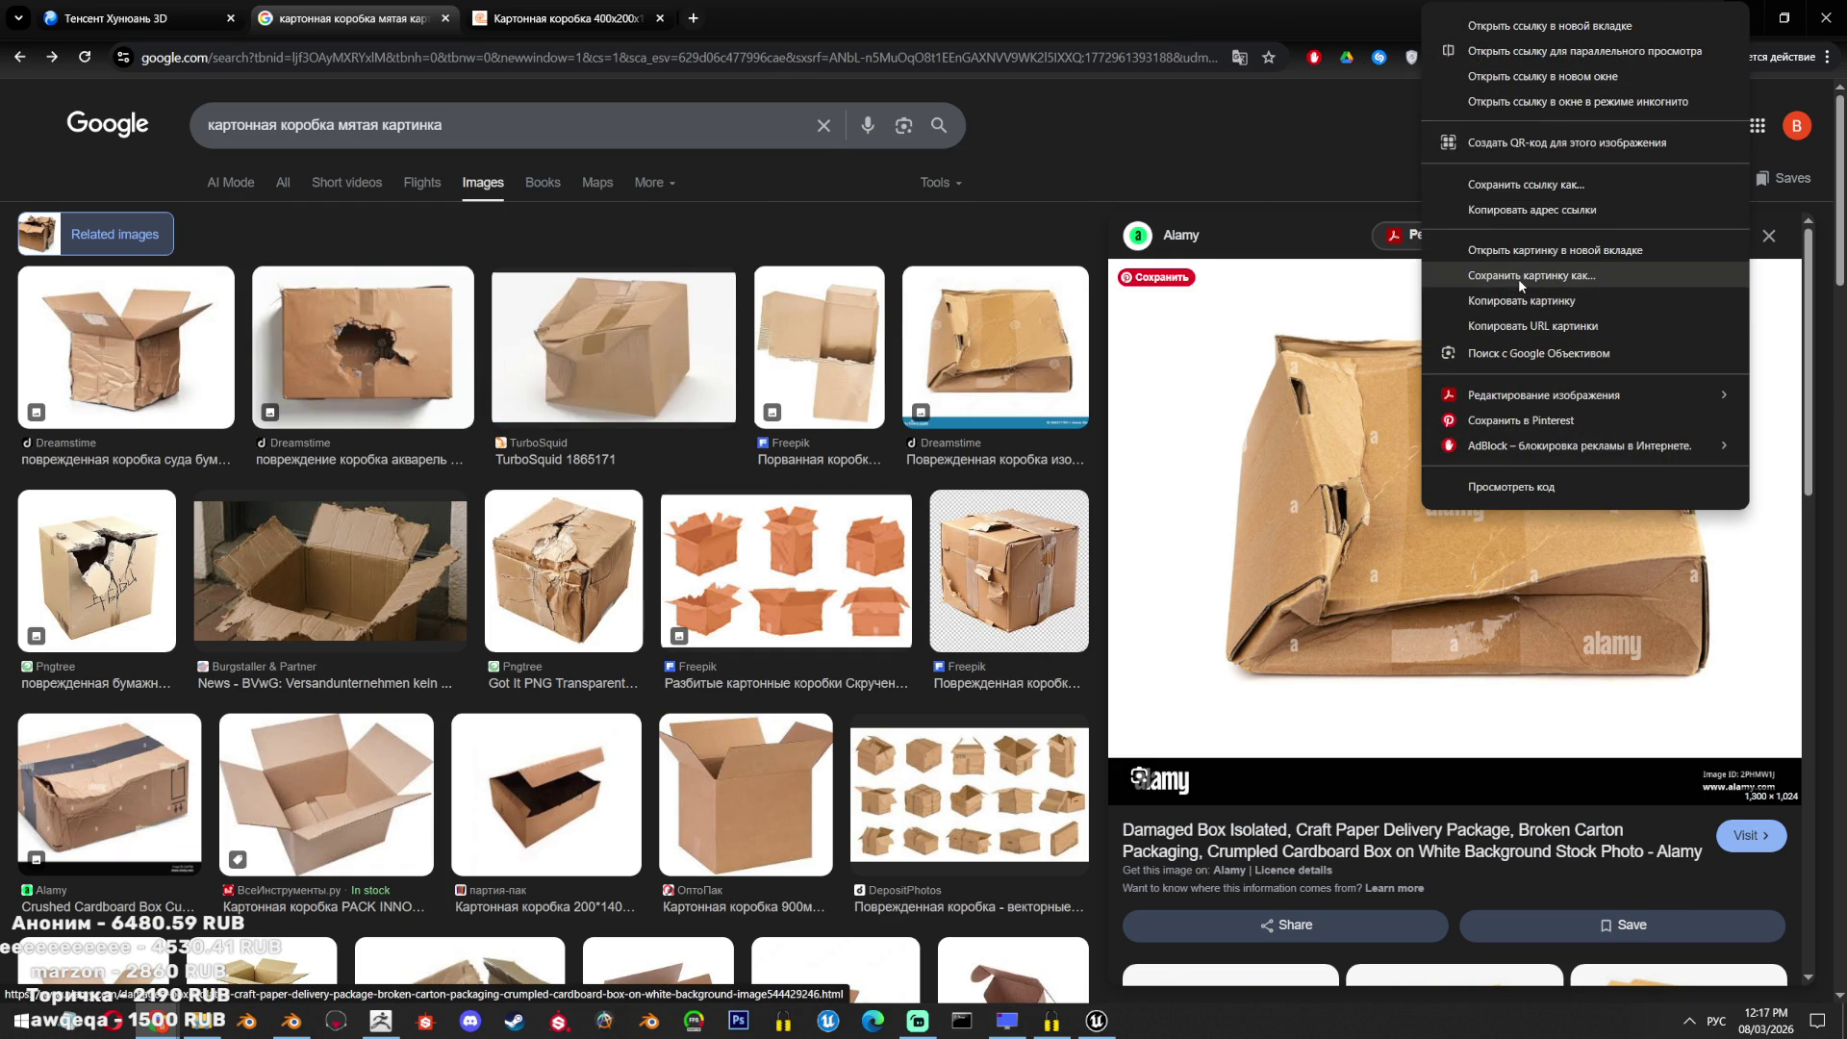
pyautogui.click(1319, 506)
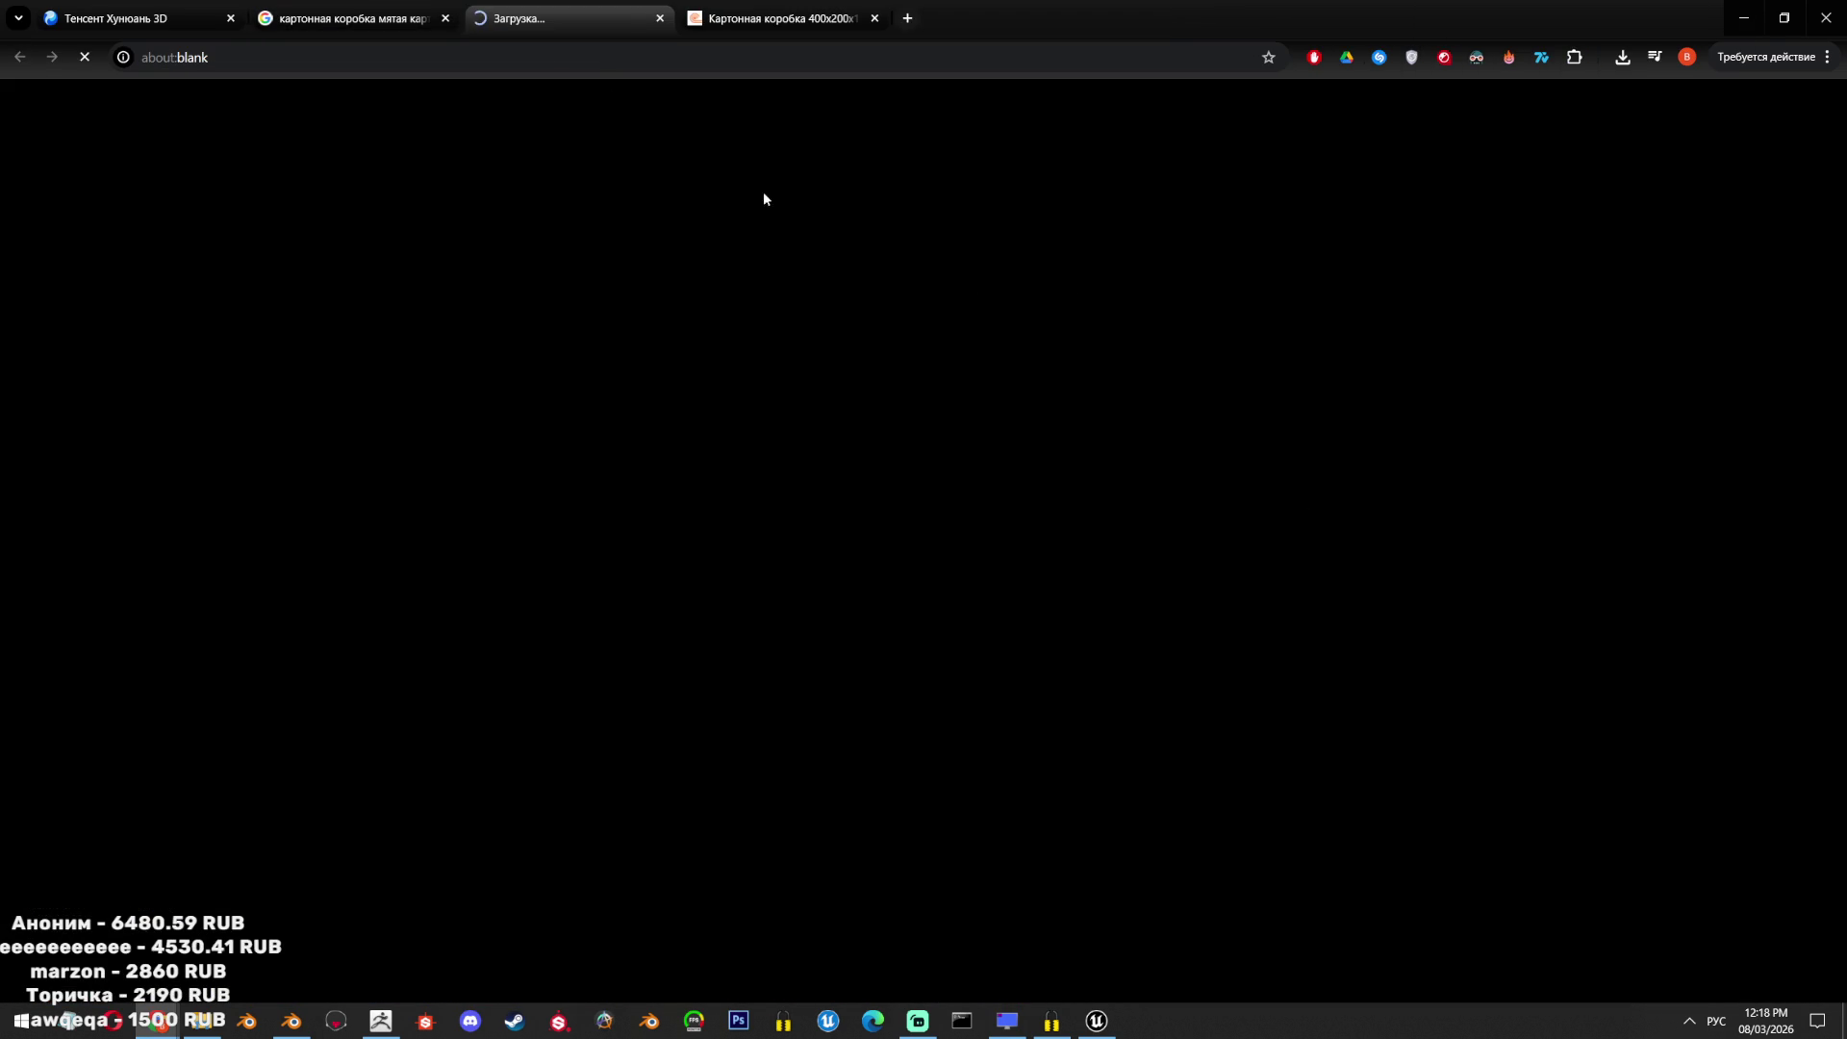
pyautogui.hotkey('ctrl', 'shift', 'Tab')
# Save the Alamy box image to Downloads, skipping the duplicate, then go to Hunyuan 3D.
pyautogui.scroll(-3, 1434, 549)
pyautogui.scroll(3, 1408, 440)
pyautogui.keyDown('ctrl'); pyautogui.scroll(-3, 1578, 497); pyautogui.keyUp('ctrl')
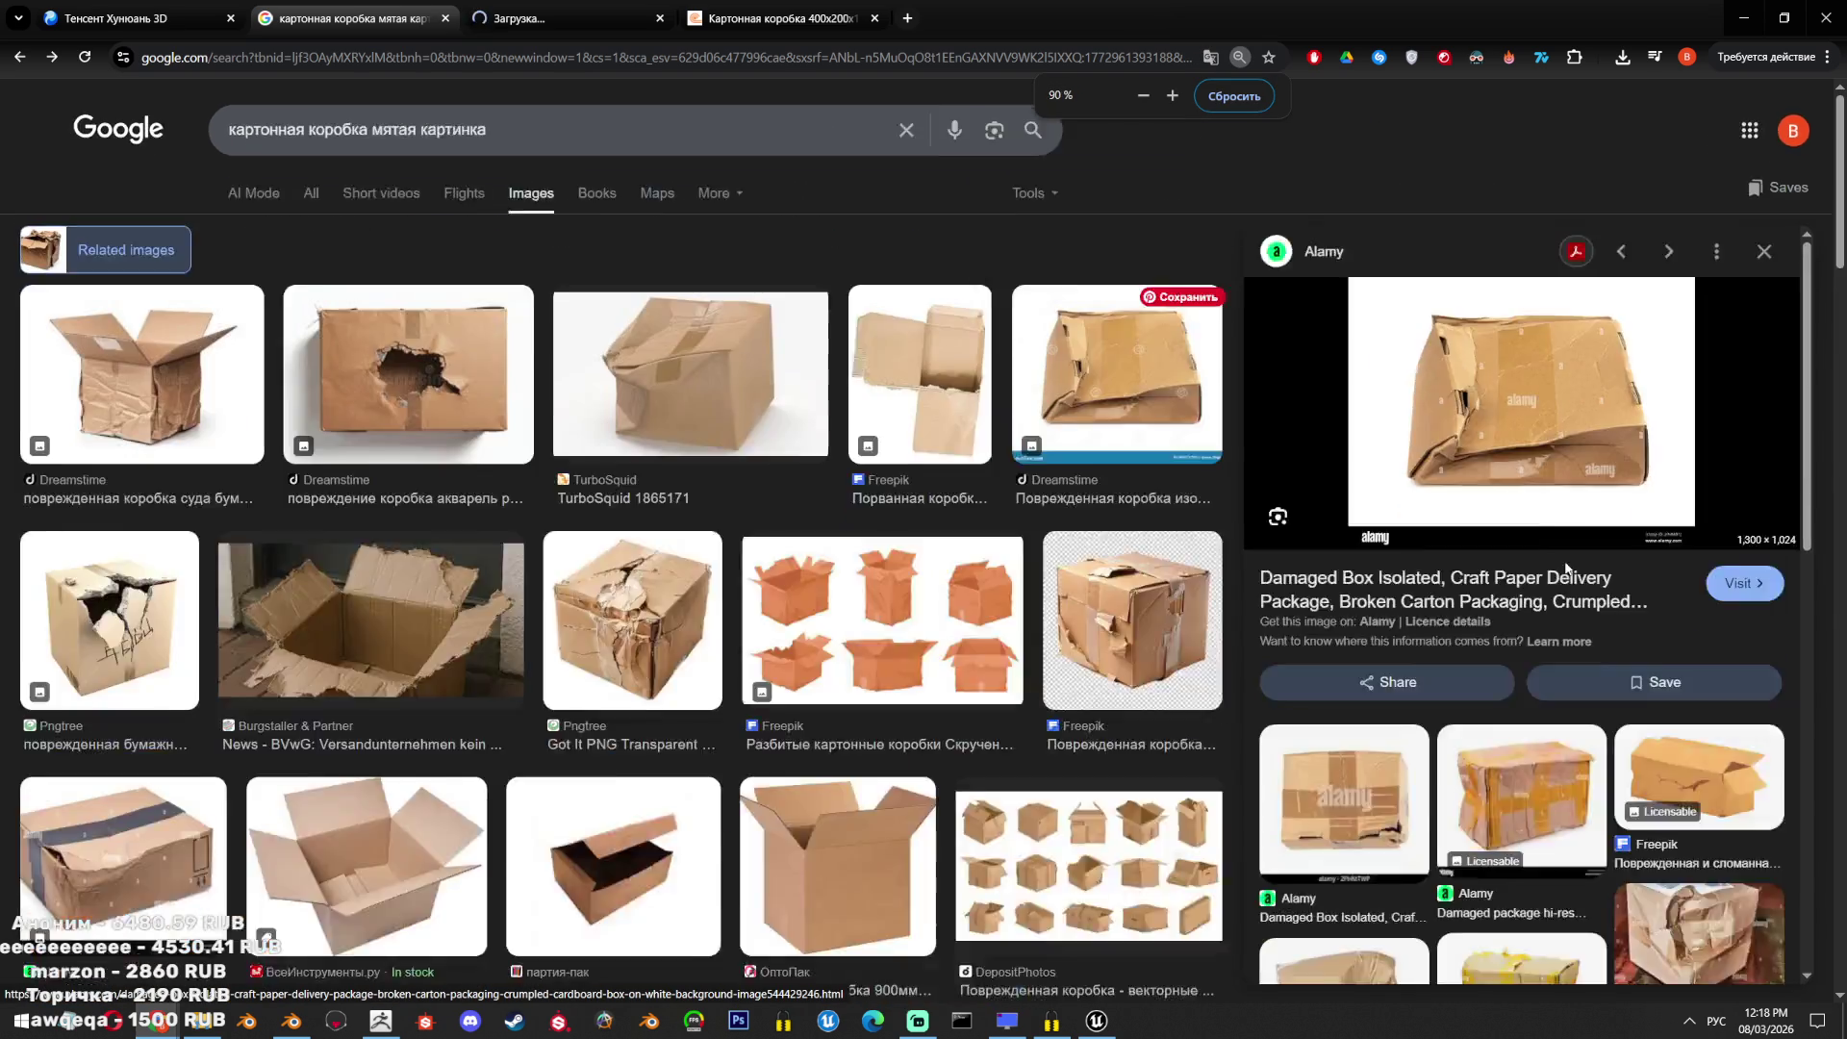
pyautogui.scroll(-3, 1564, 563)
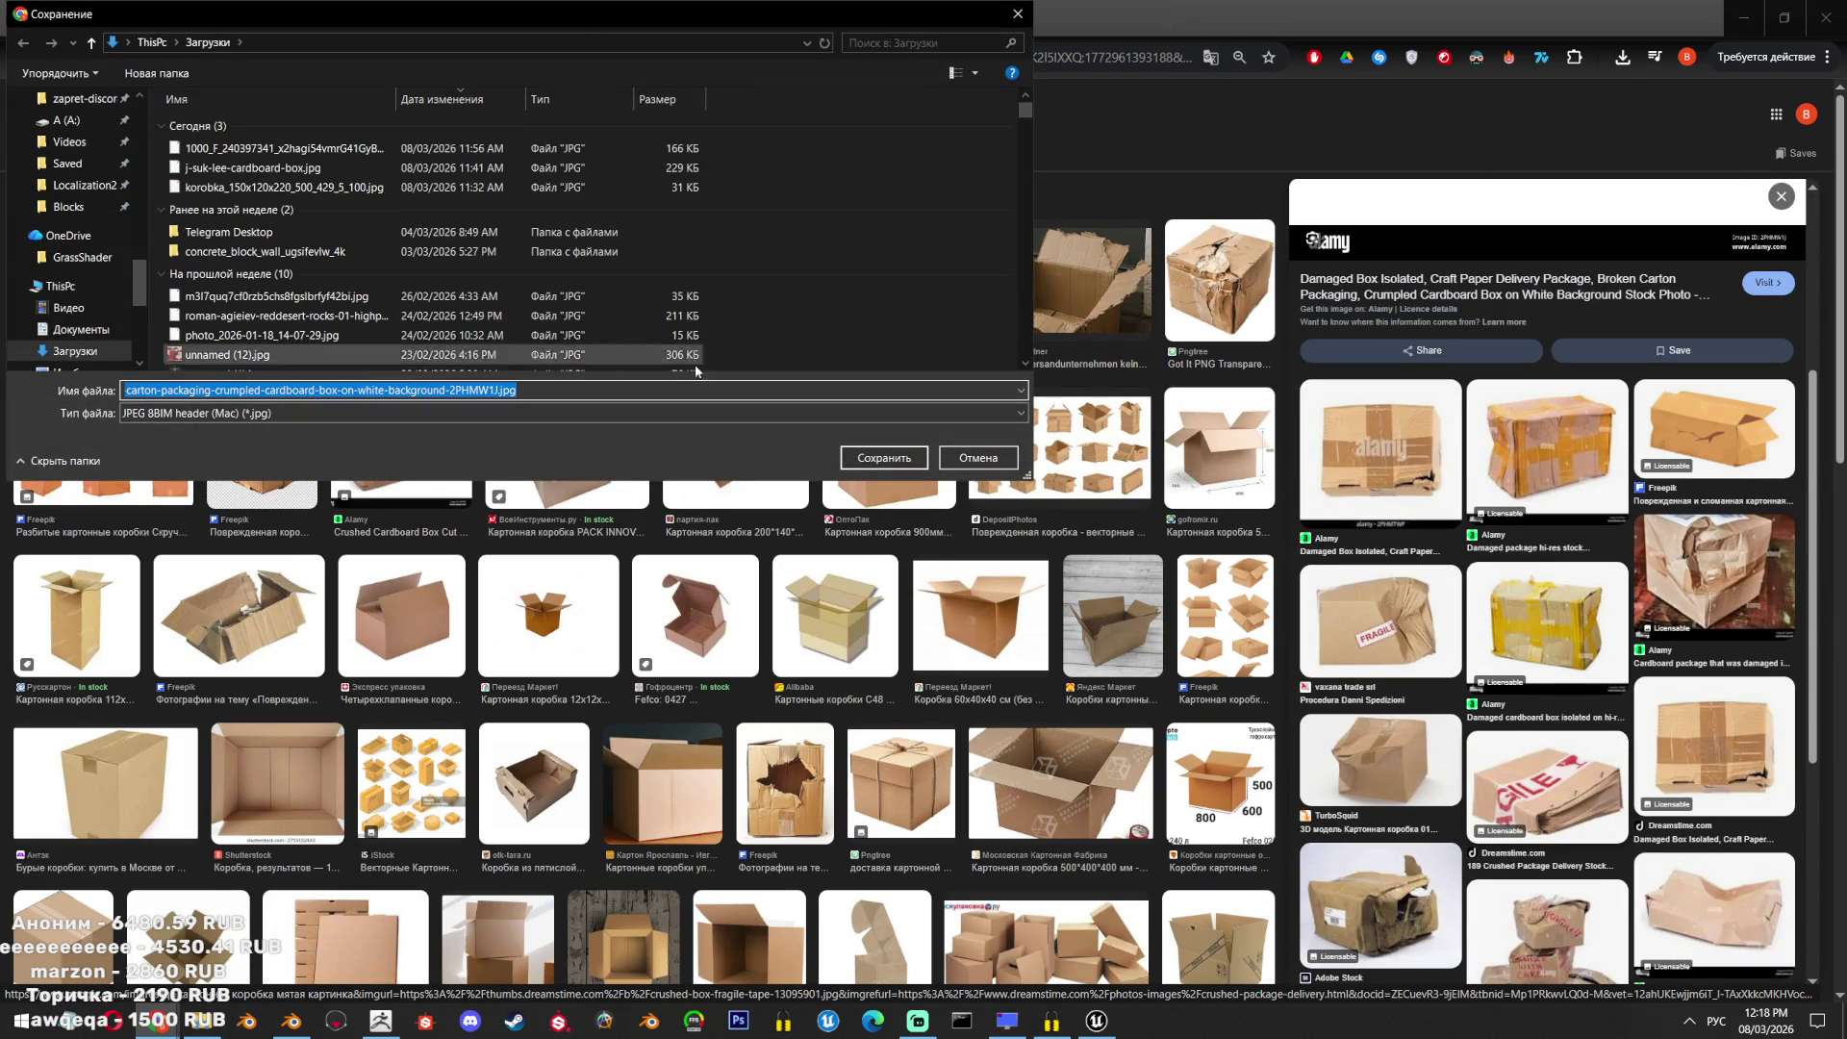
pyautogui.click(897, 466)
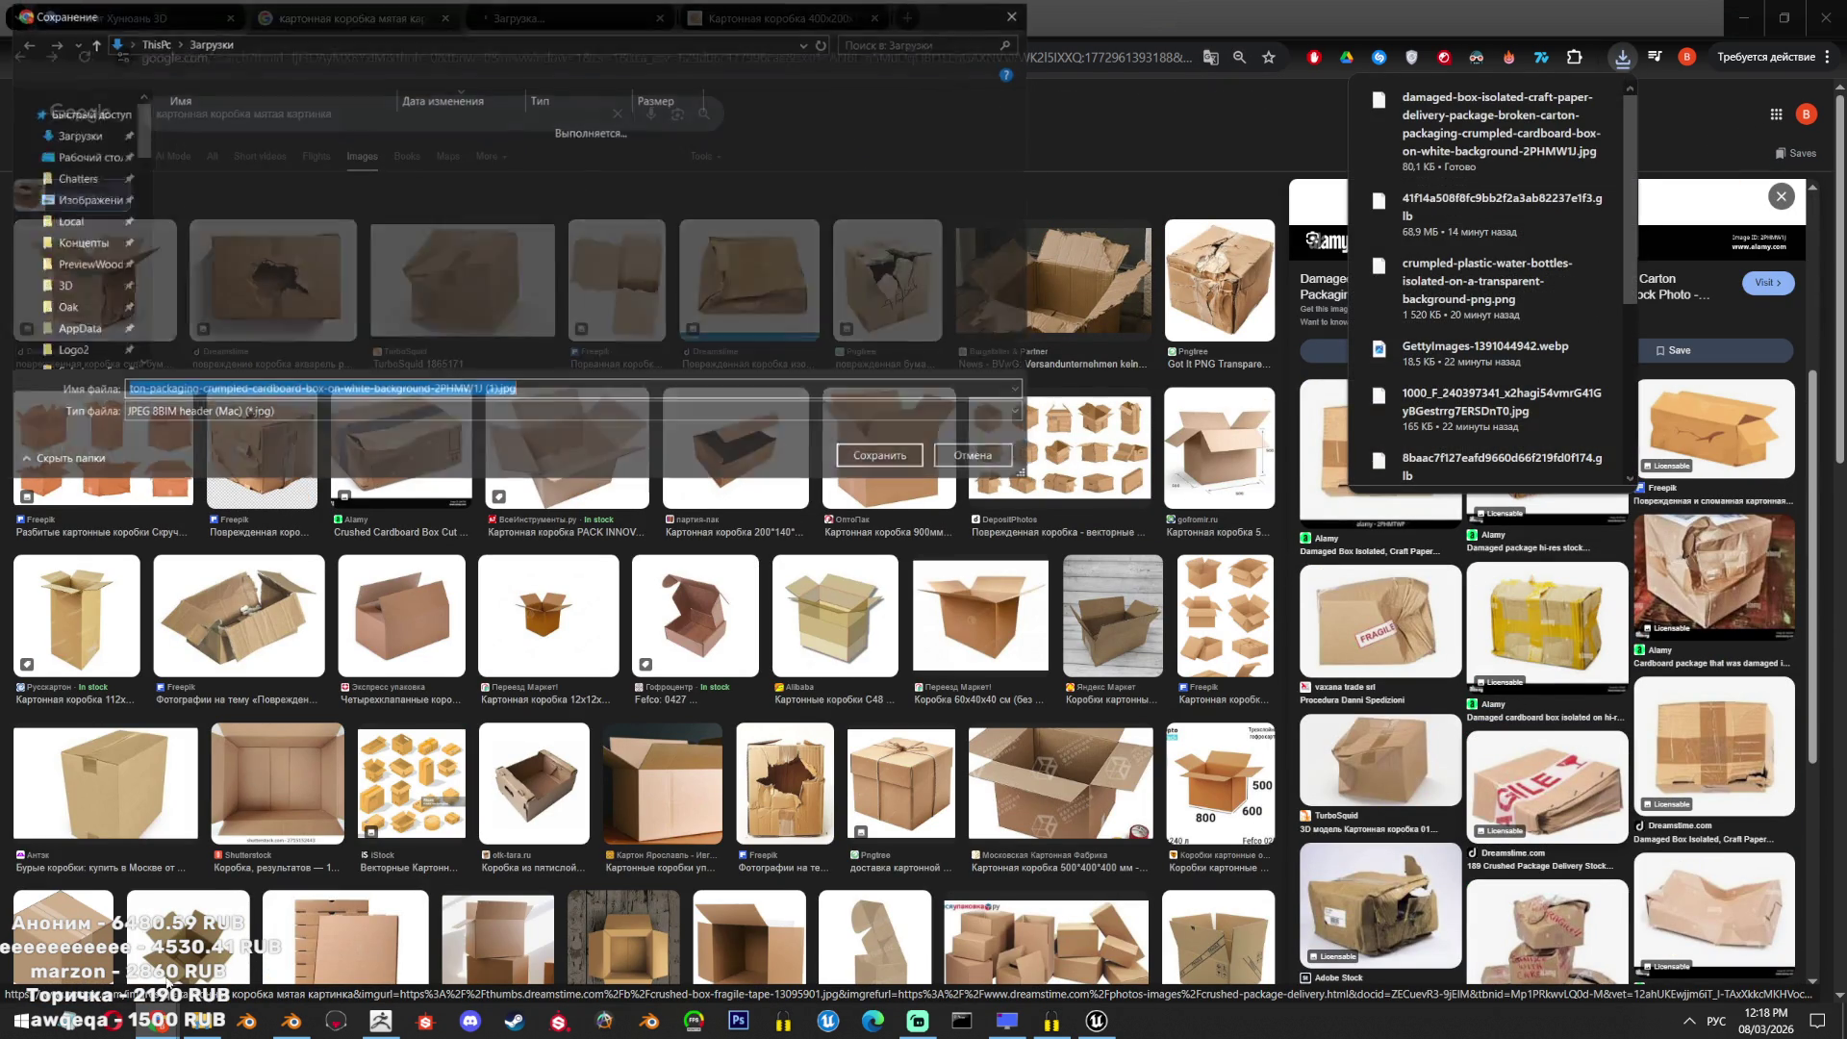
pyautogui.click(988, 468)
pyautogui.click(987, 467)
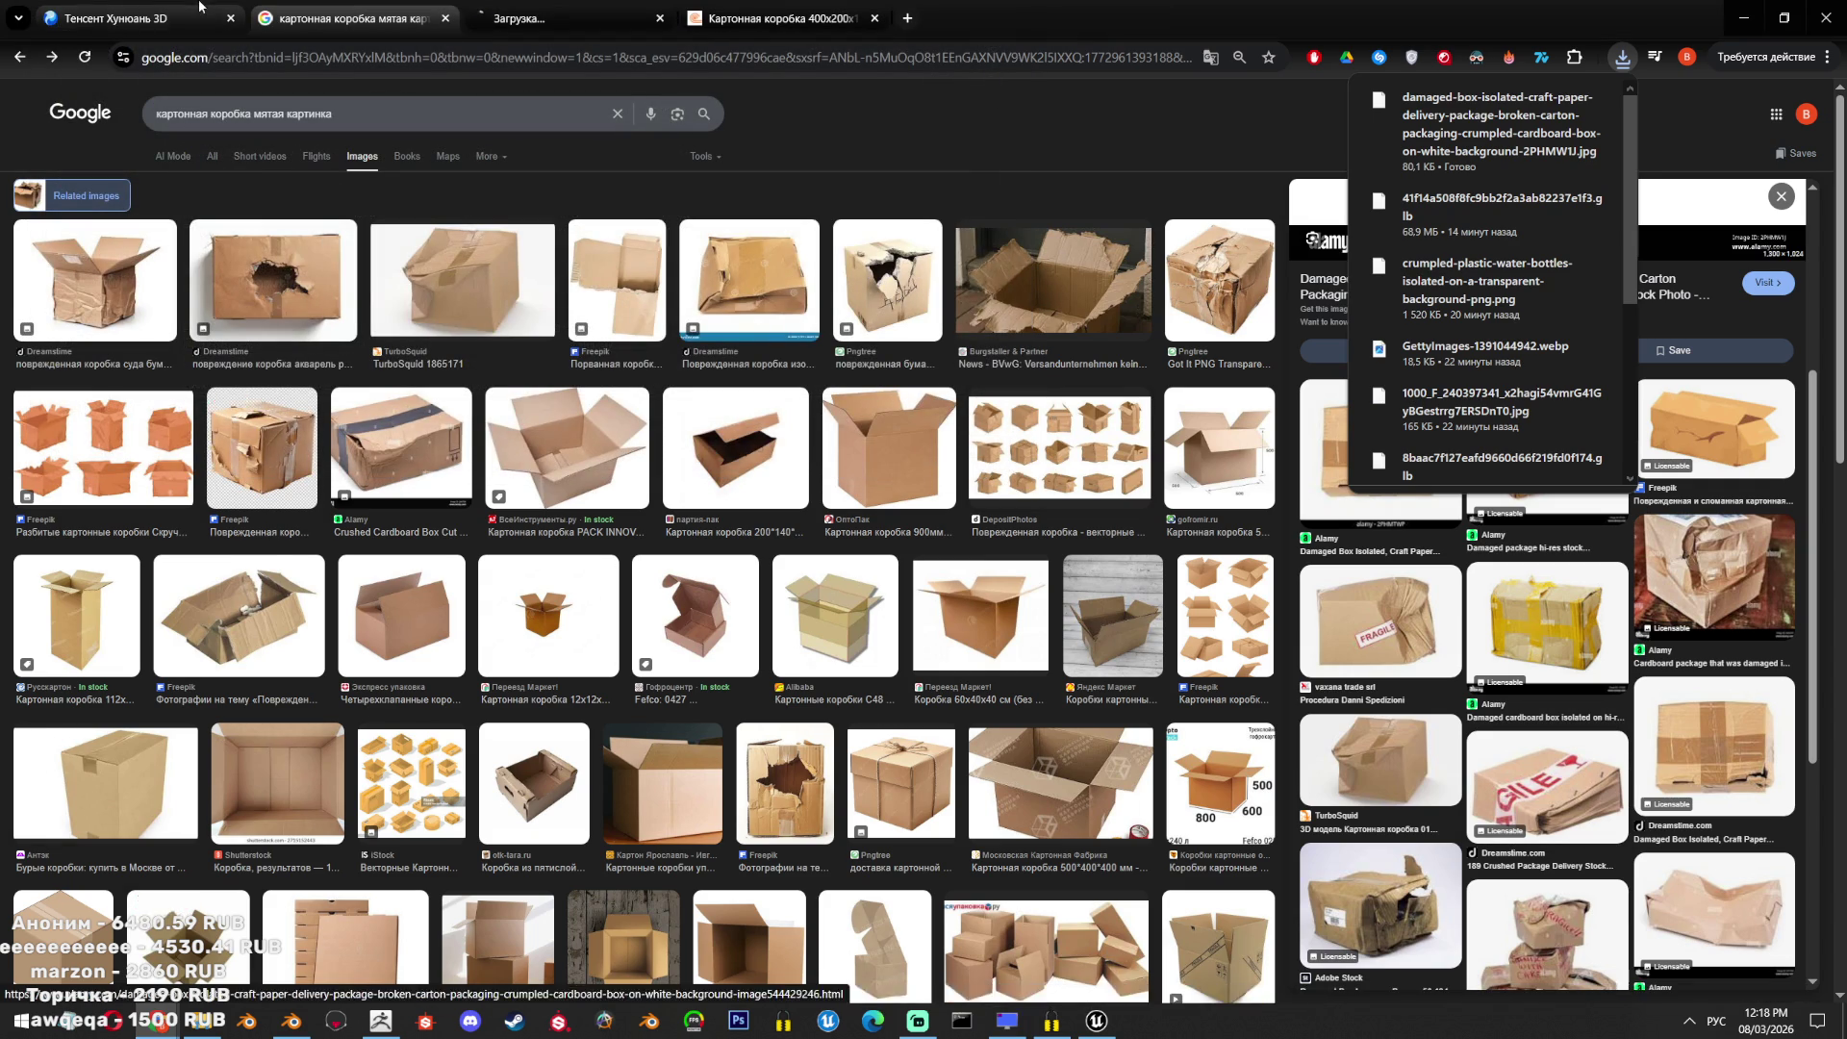
pyautogui.click(135, 19)
pyautogui.click(40, 107)
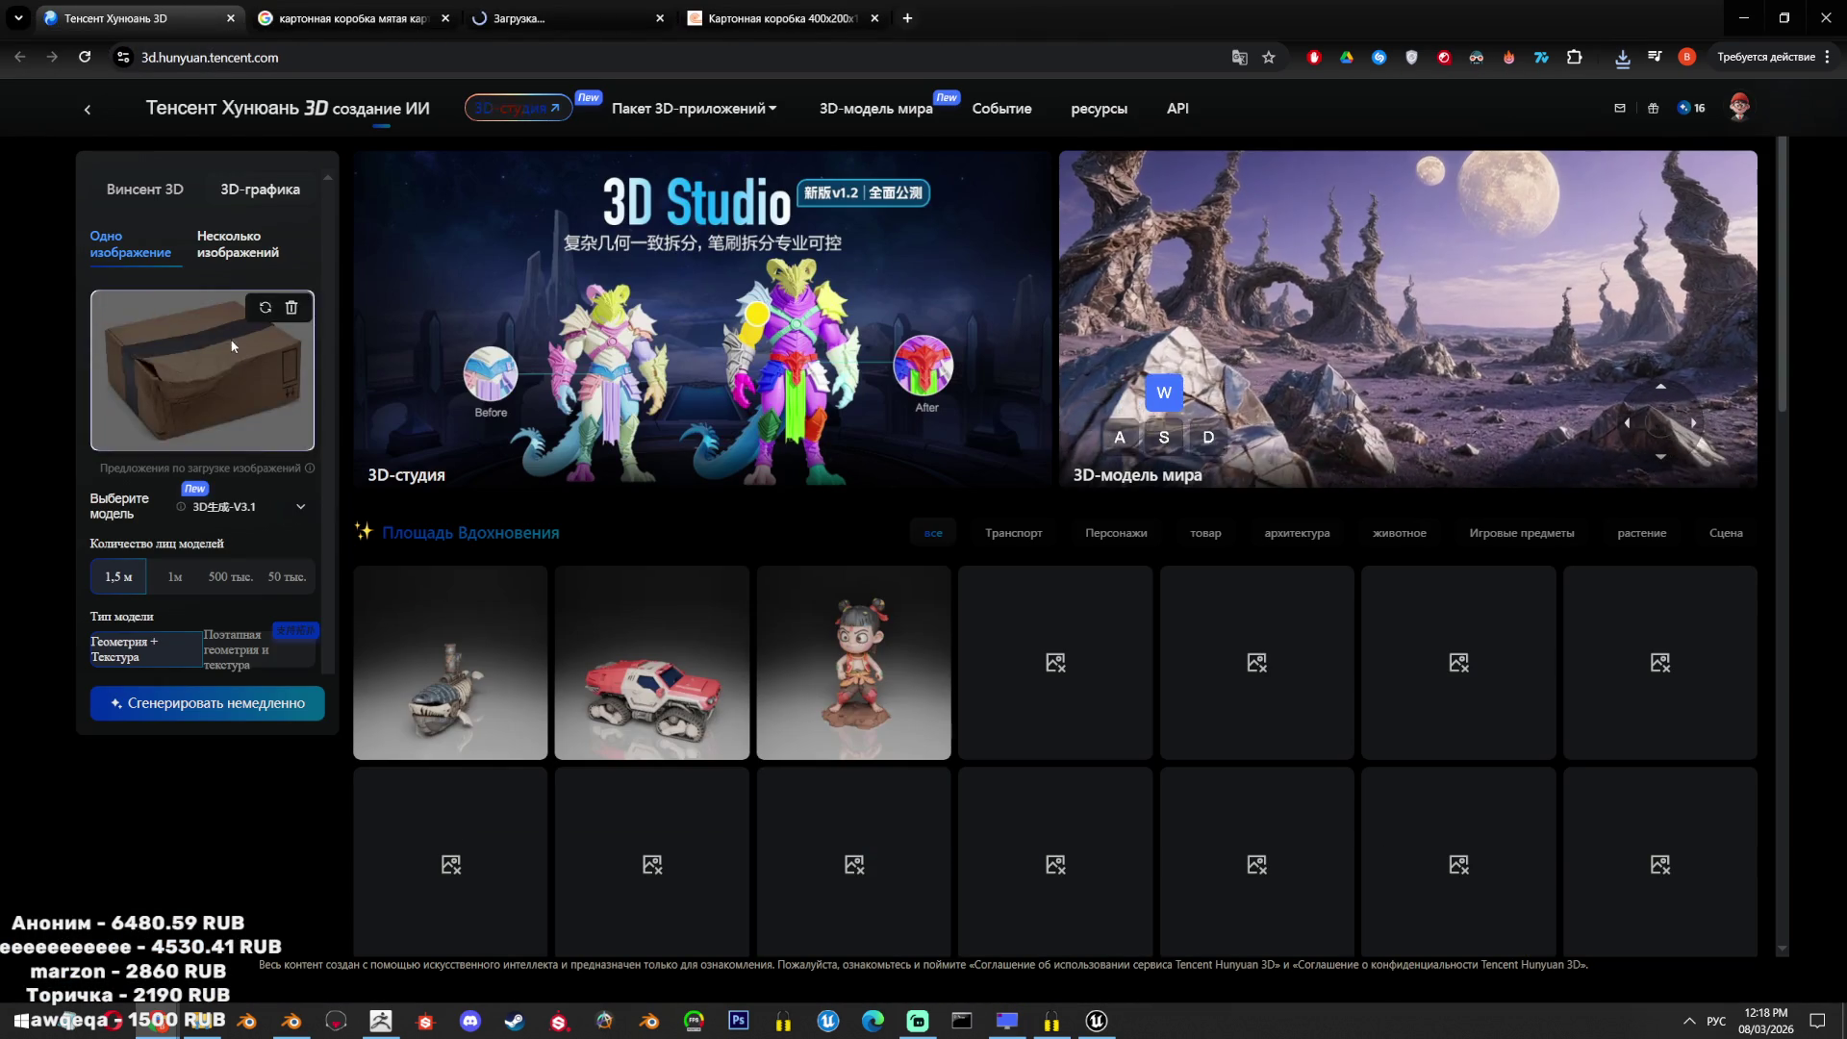
# Swap the Hunyuan 3D input for the saved damaged box photo, then return to Blender.
pyautogui.click(291, 307)
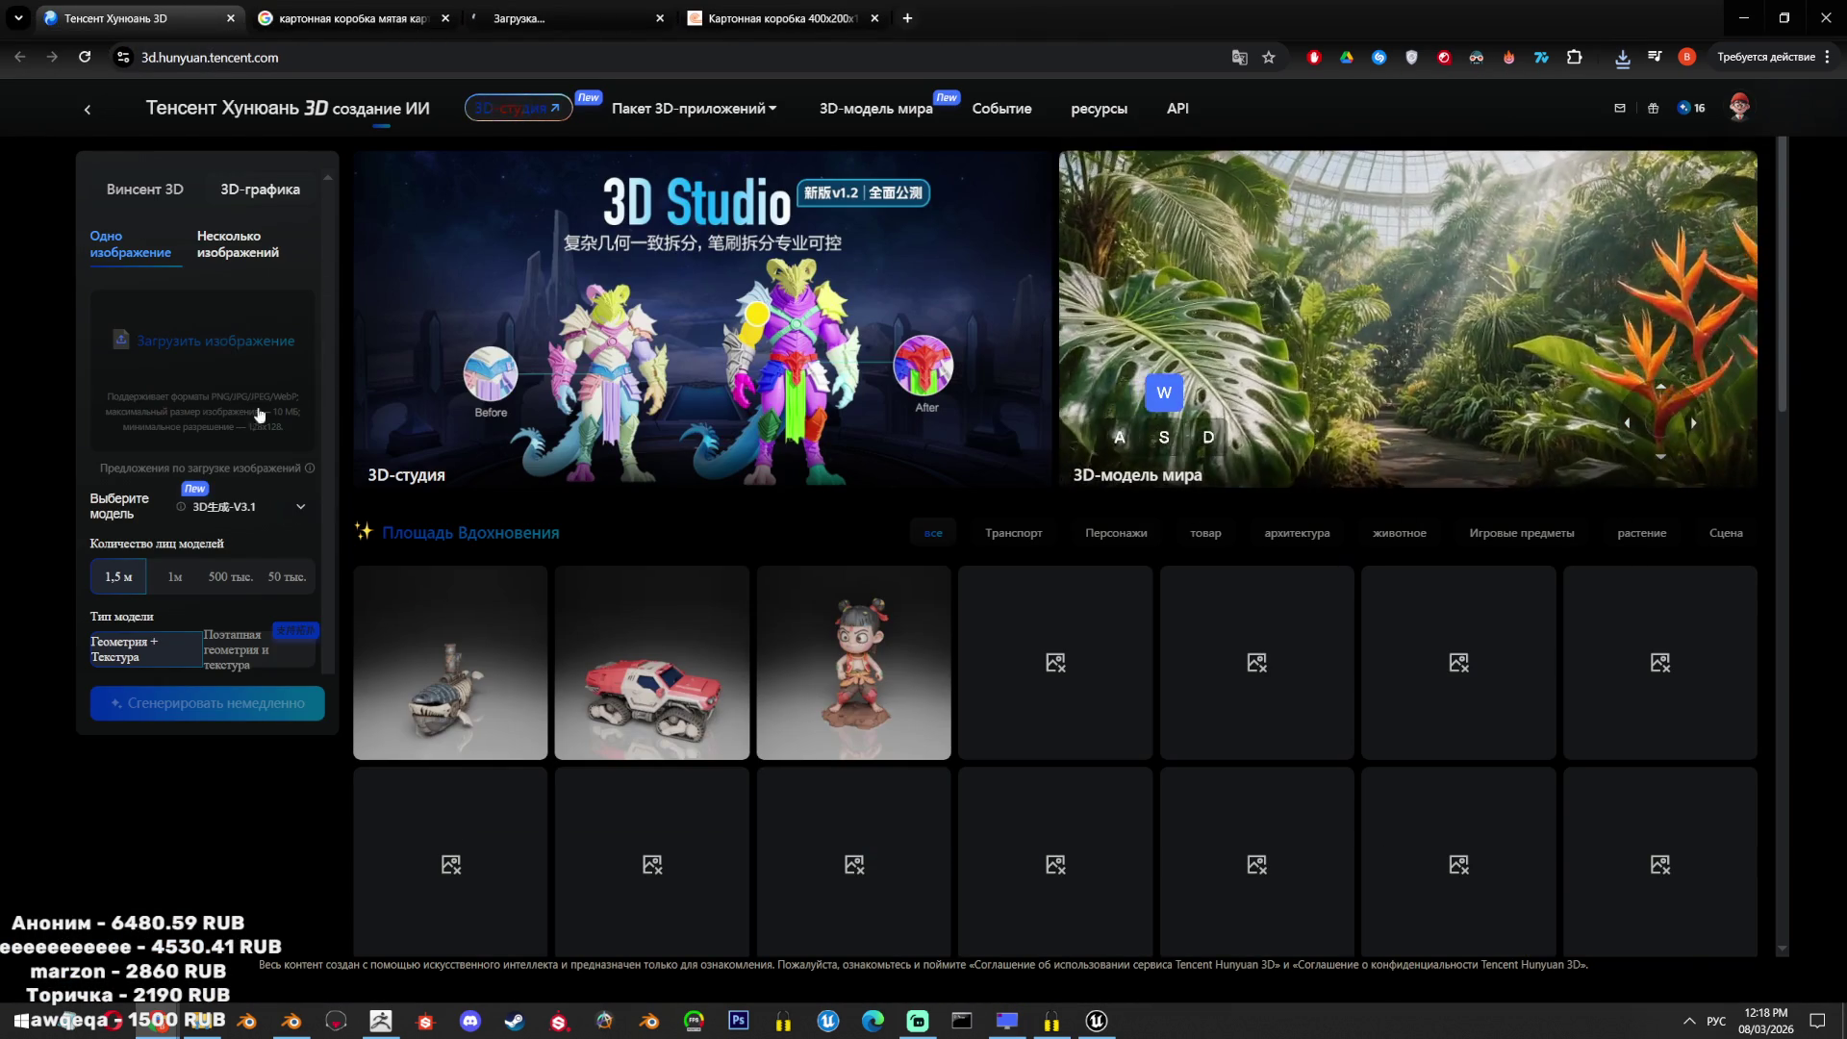
pyautogui.click(215, 341)
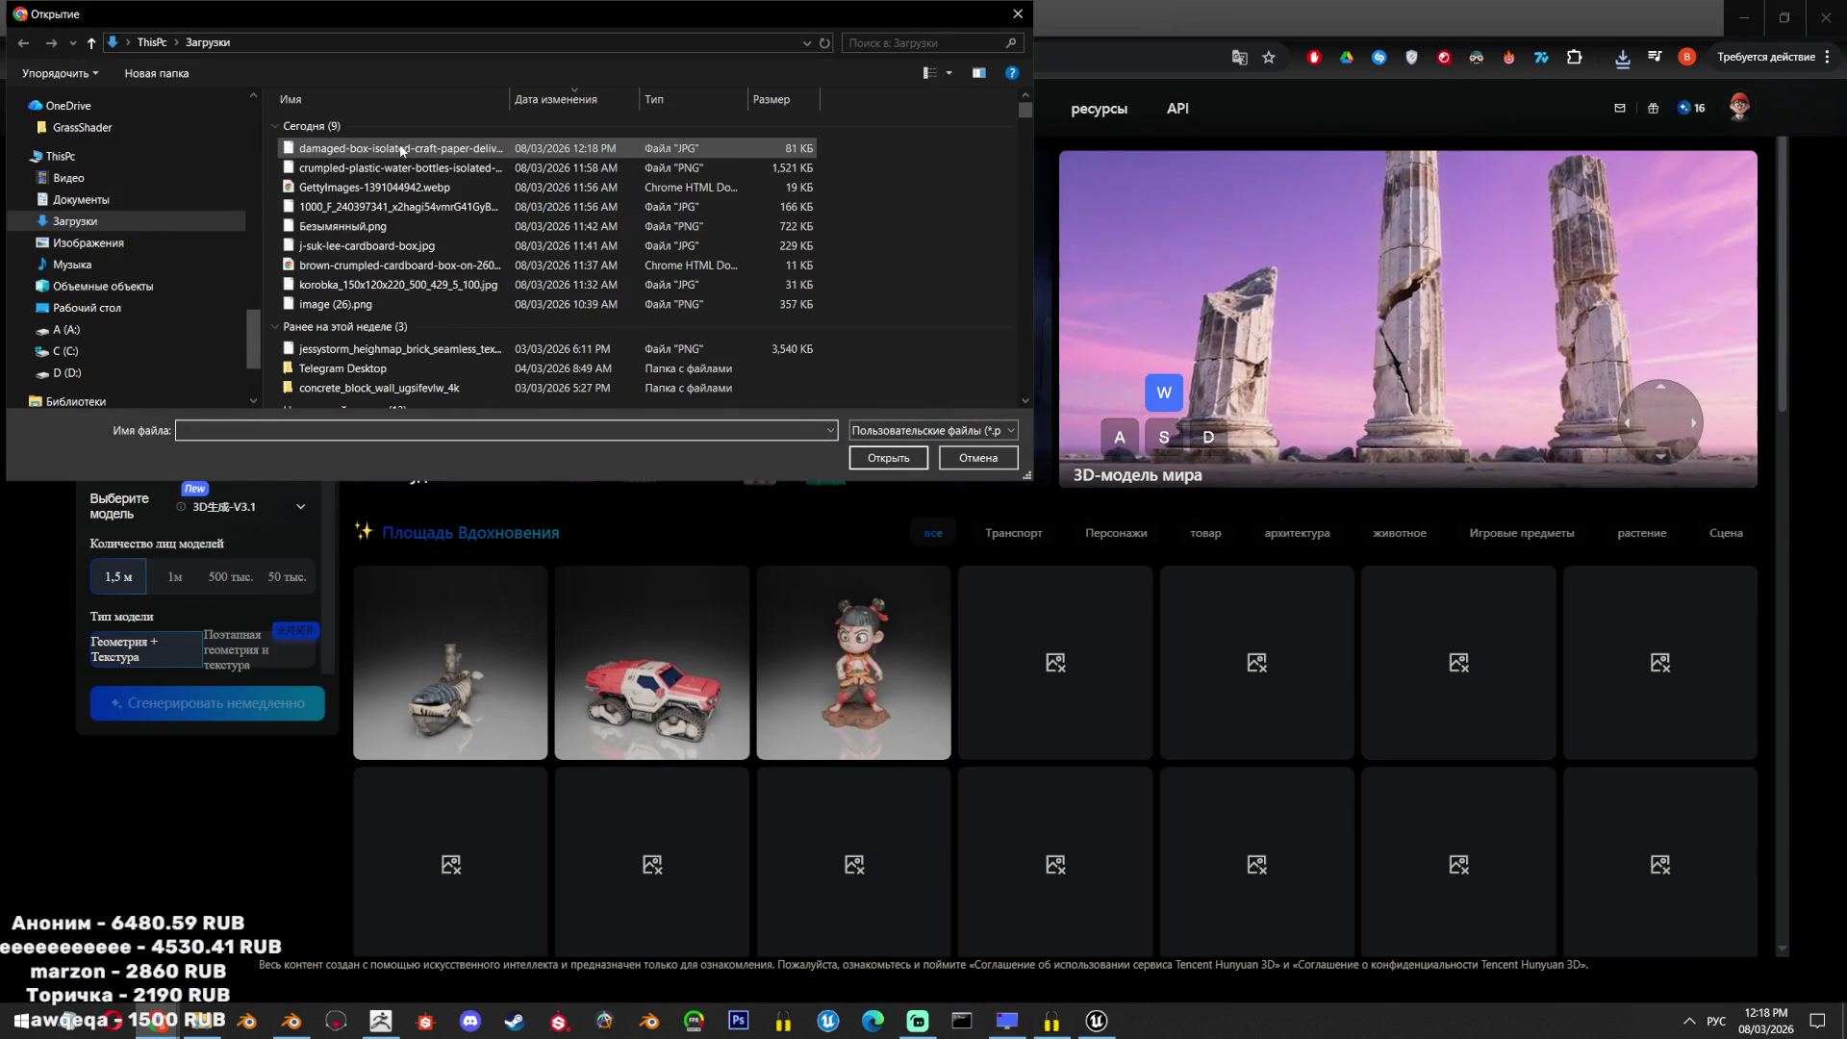
pyautogui.doubleClick(401, 150)
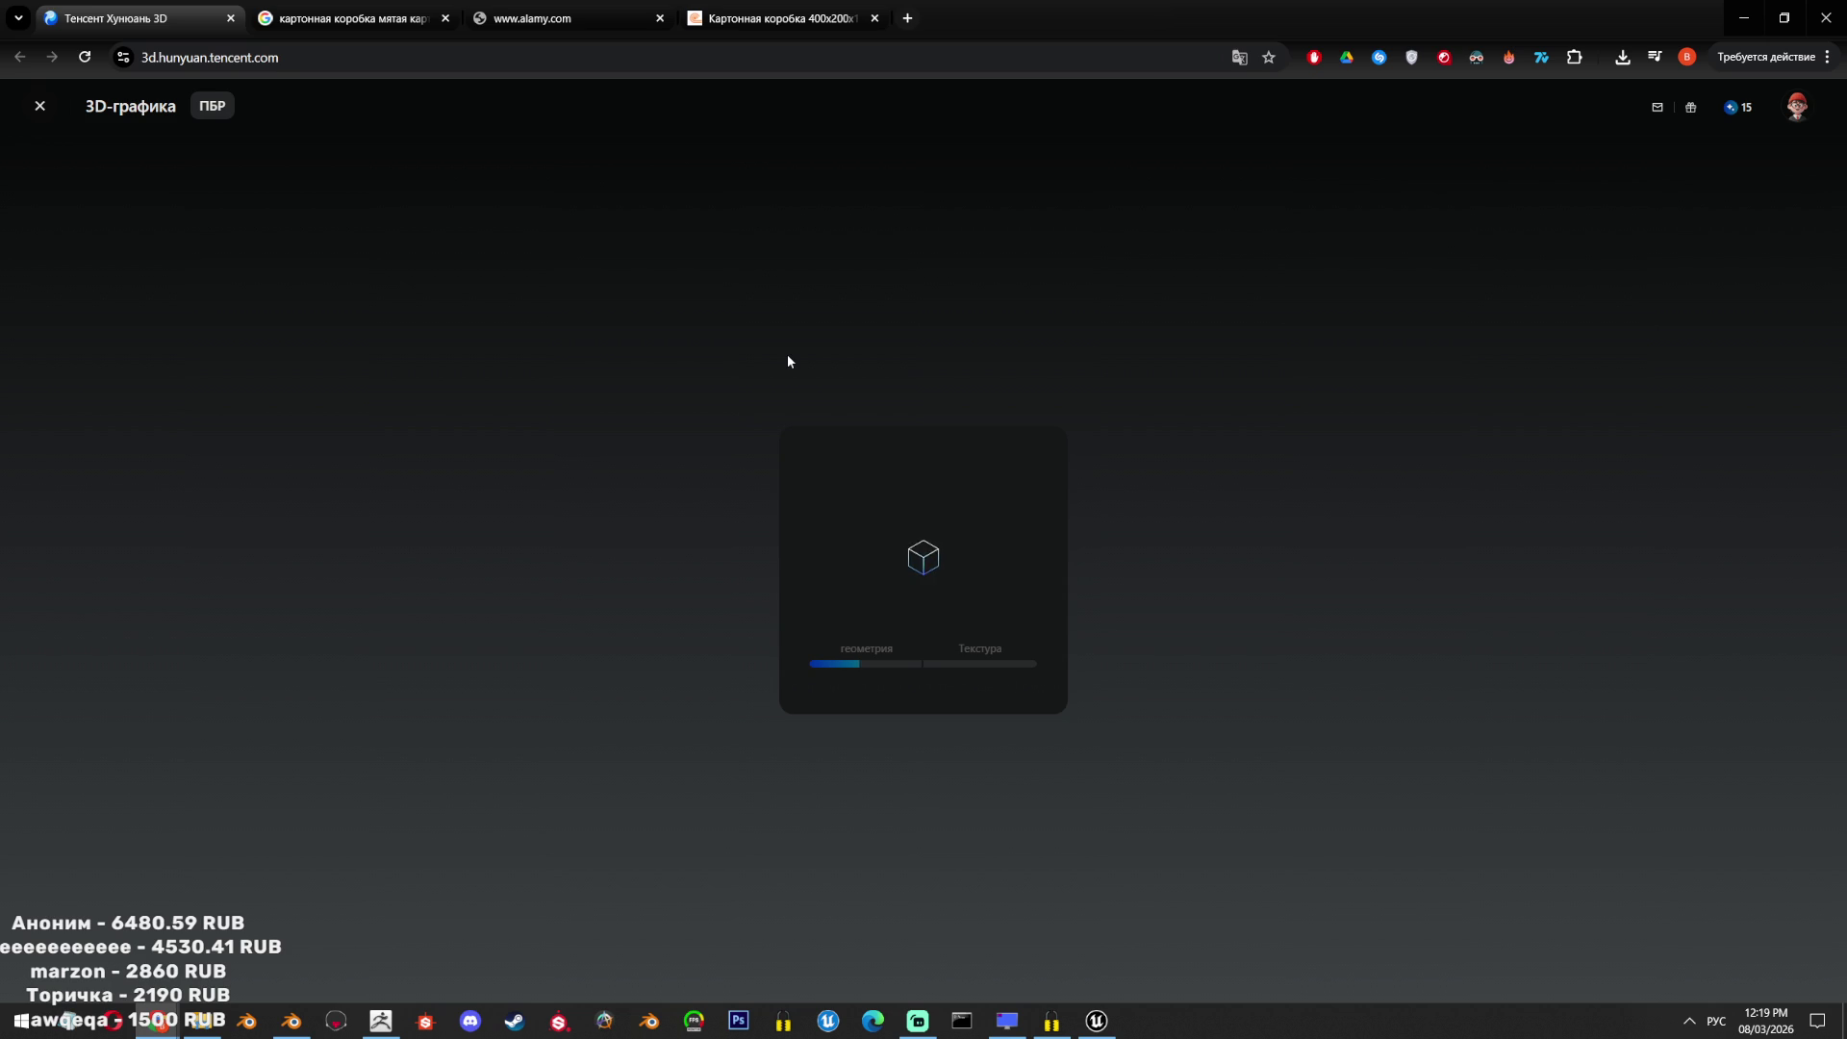
pyautogui.click(292, 1021)
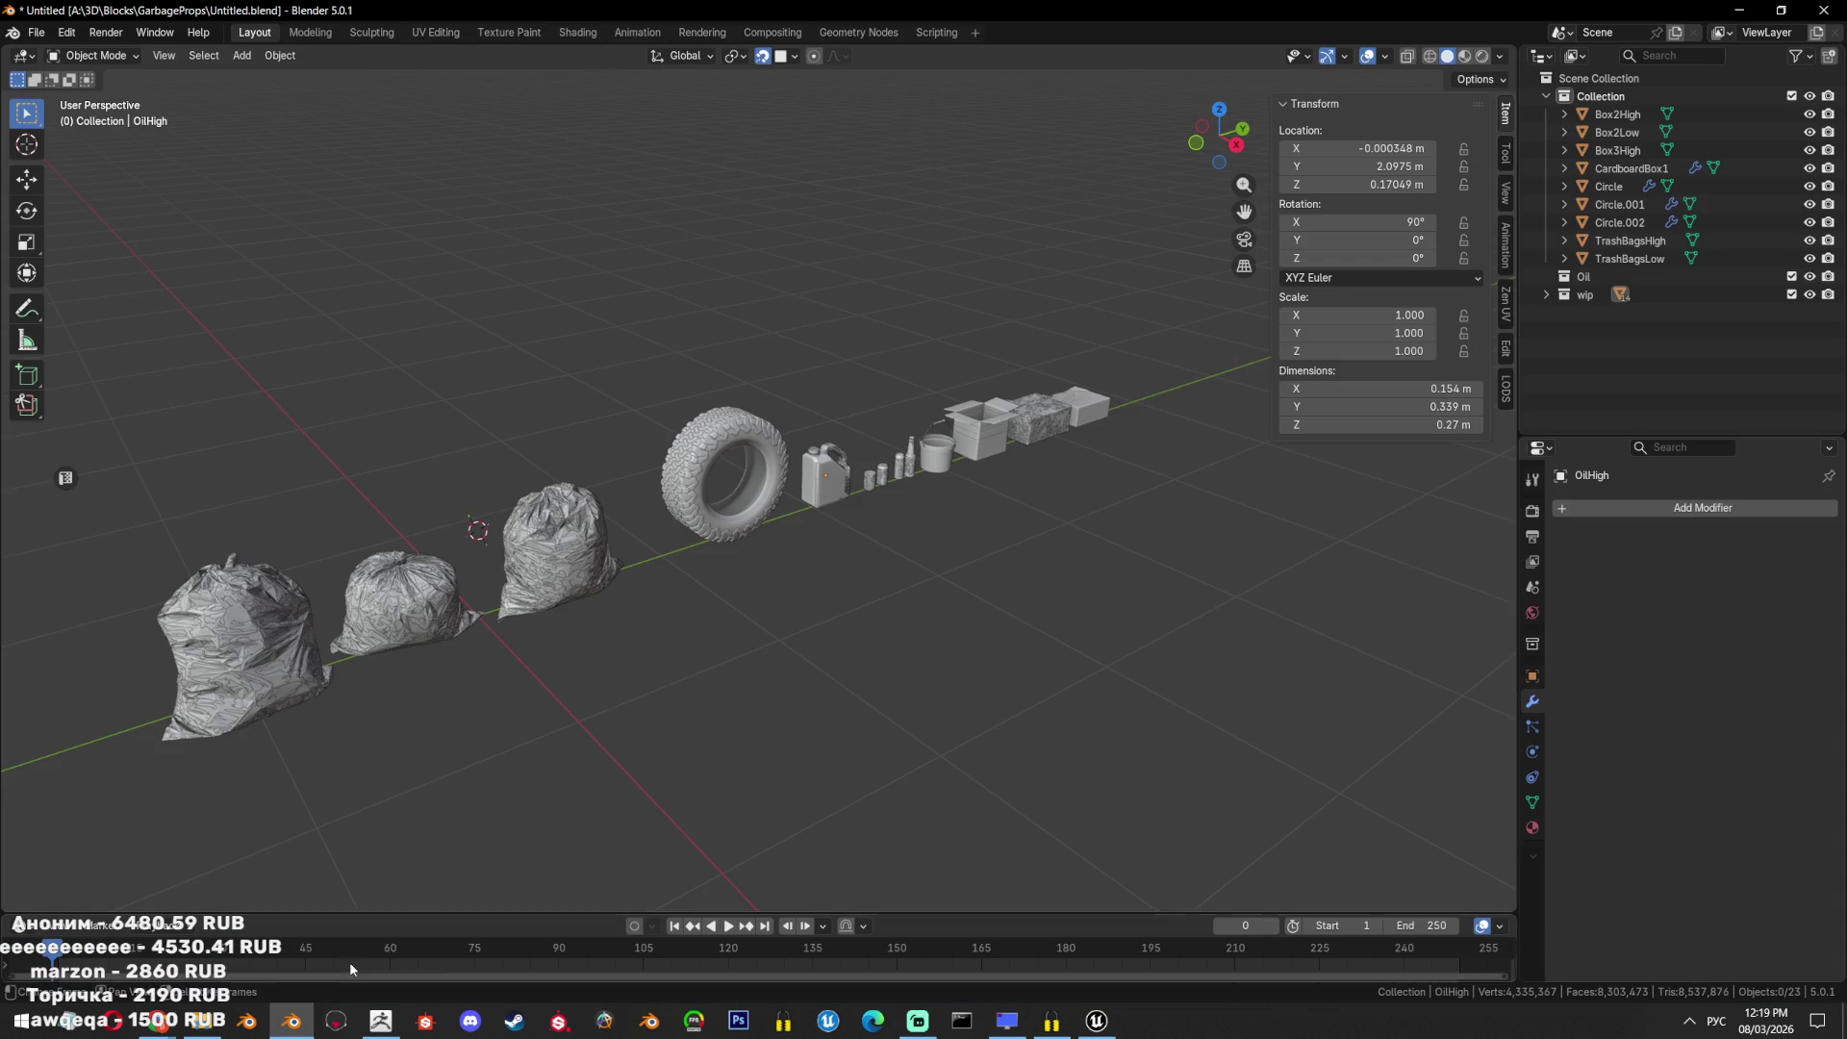
# Orbit around the Blender prop row to inspect it, then switch to Unreal Engine.
pyautogui.moveTo(969, 141)
pyautogui.mouseDown(button='middle')
pyautogui.moveTo(768, 386)
pyautogui.moveTo(815, 443)
pyautogui.mouseUp(button='middle')
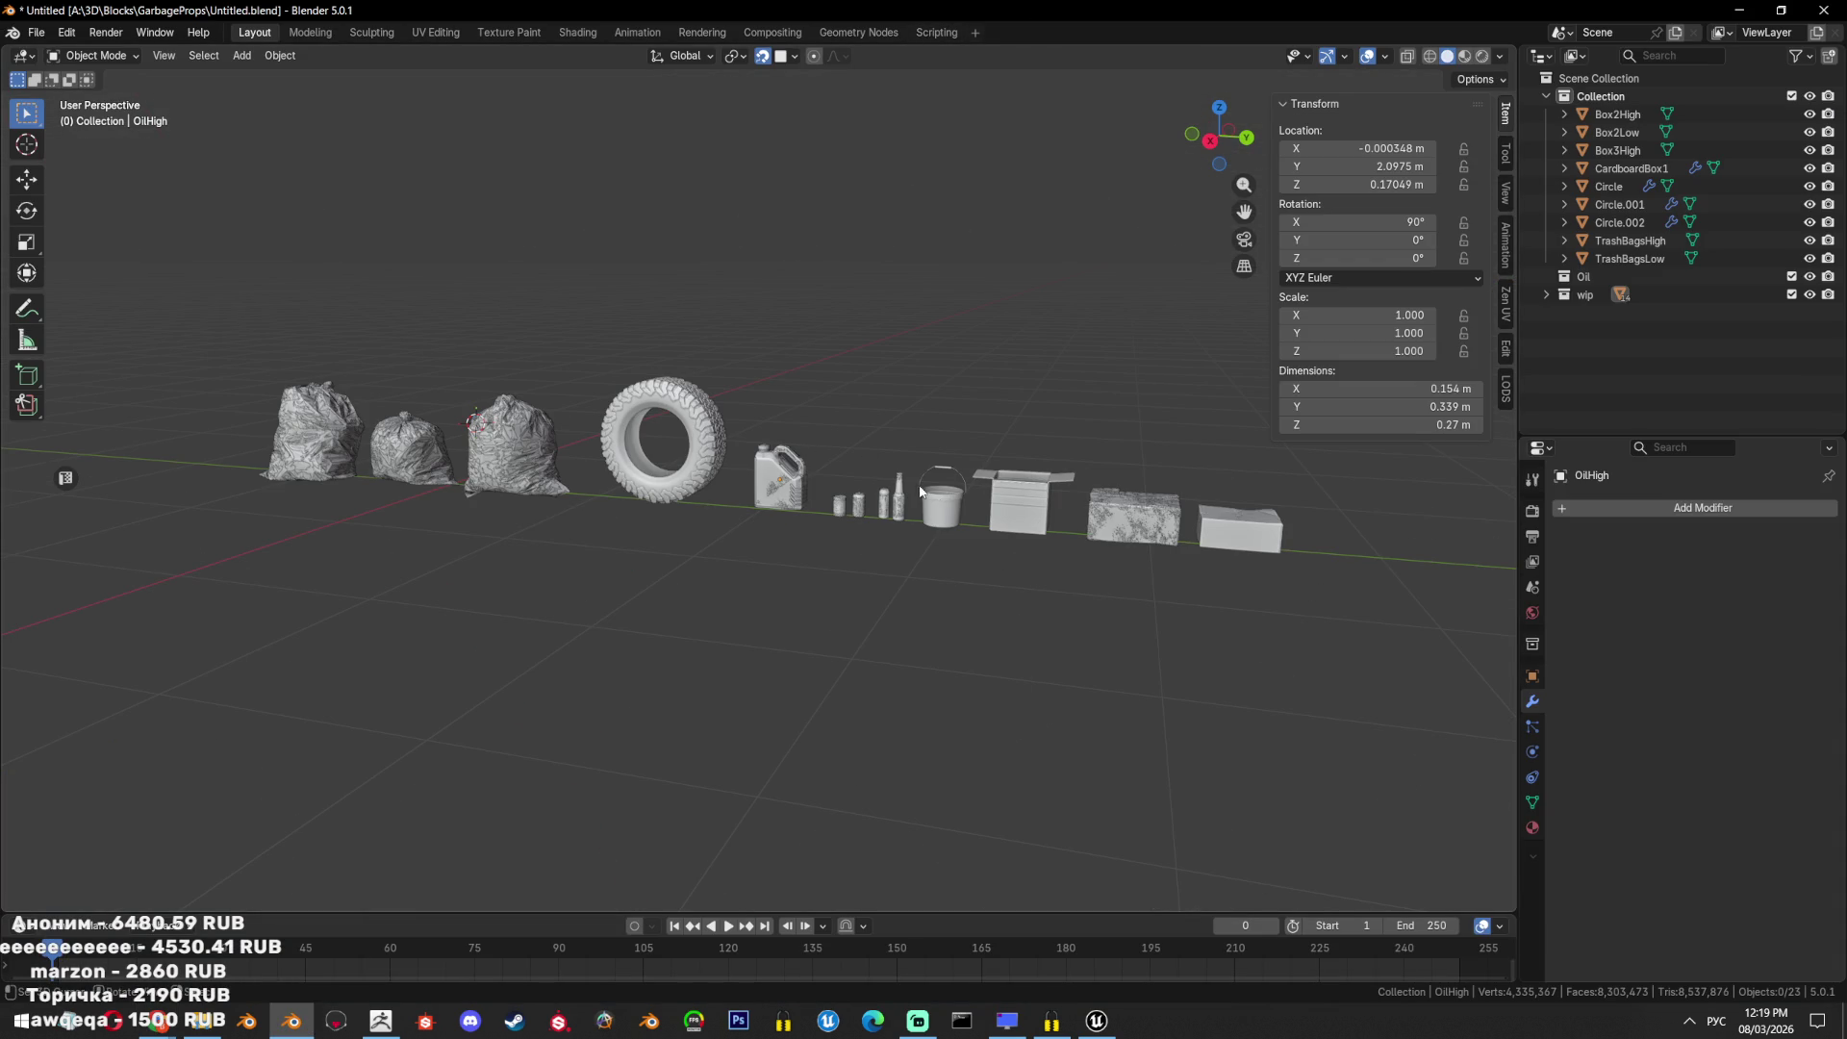
pyautogui.moveTo(931, 517)
pyautogui.mouseDown(button='middle')
pyautogui.moveTo(965, 503)
pyautogui.moveTo(972, 576)
pyautogui.moveTo(1081, 713)
pyautogui.moveTo(1060, 577)
pyautogui.moveTo(1071, 453)
pyautogui.moveTo(806, 403)
pyautogui.moveTo(821, 359)
pyautogui.moveTo(720, 402)
pyautogui.mouseUp(button='middle')
pyautogui.scroll(4, 719, 403)
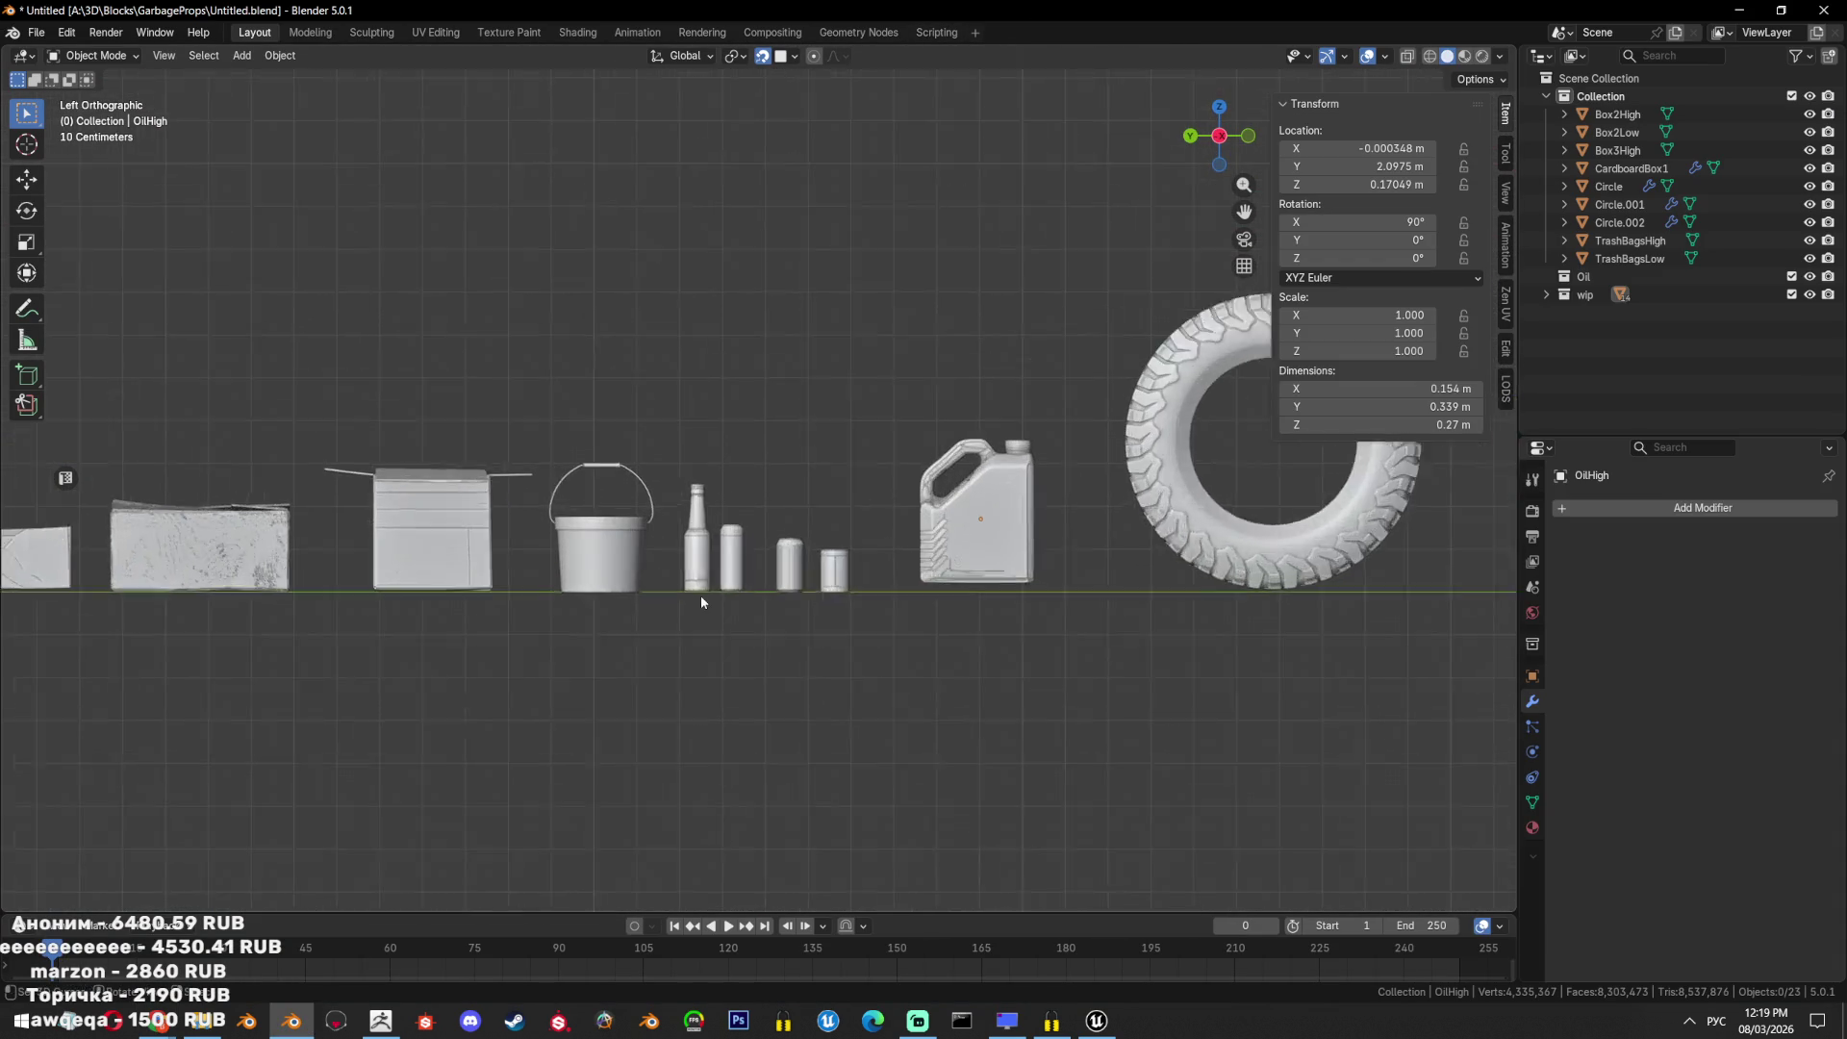
pyautogui.moveTo(660, 488)
pyautogui.mouseDown(button='middle')
pyautogui.moveTo(751, 528)
pyautogui.moveTo(1006, 567)
pyautogui.mouseUp(button='middle')
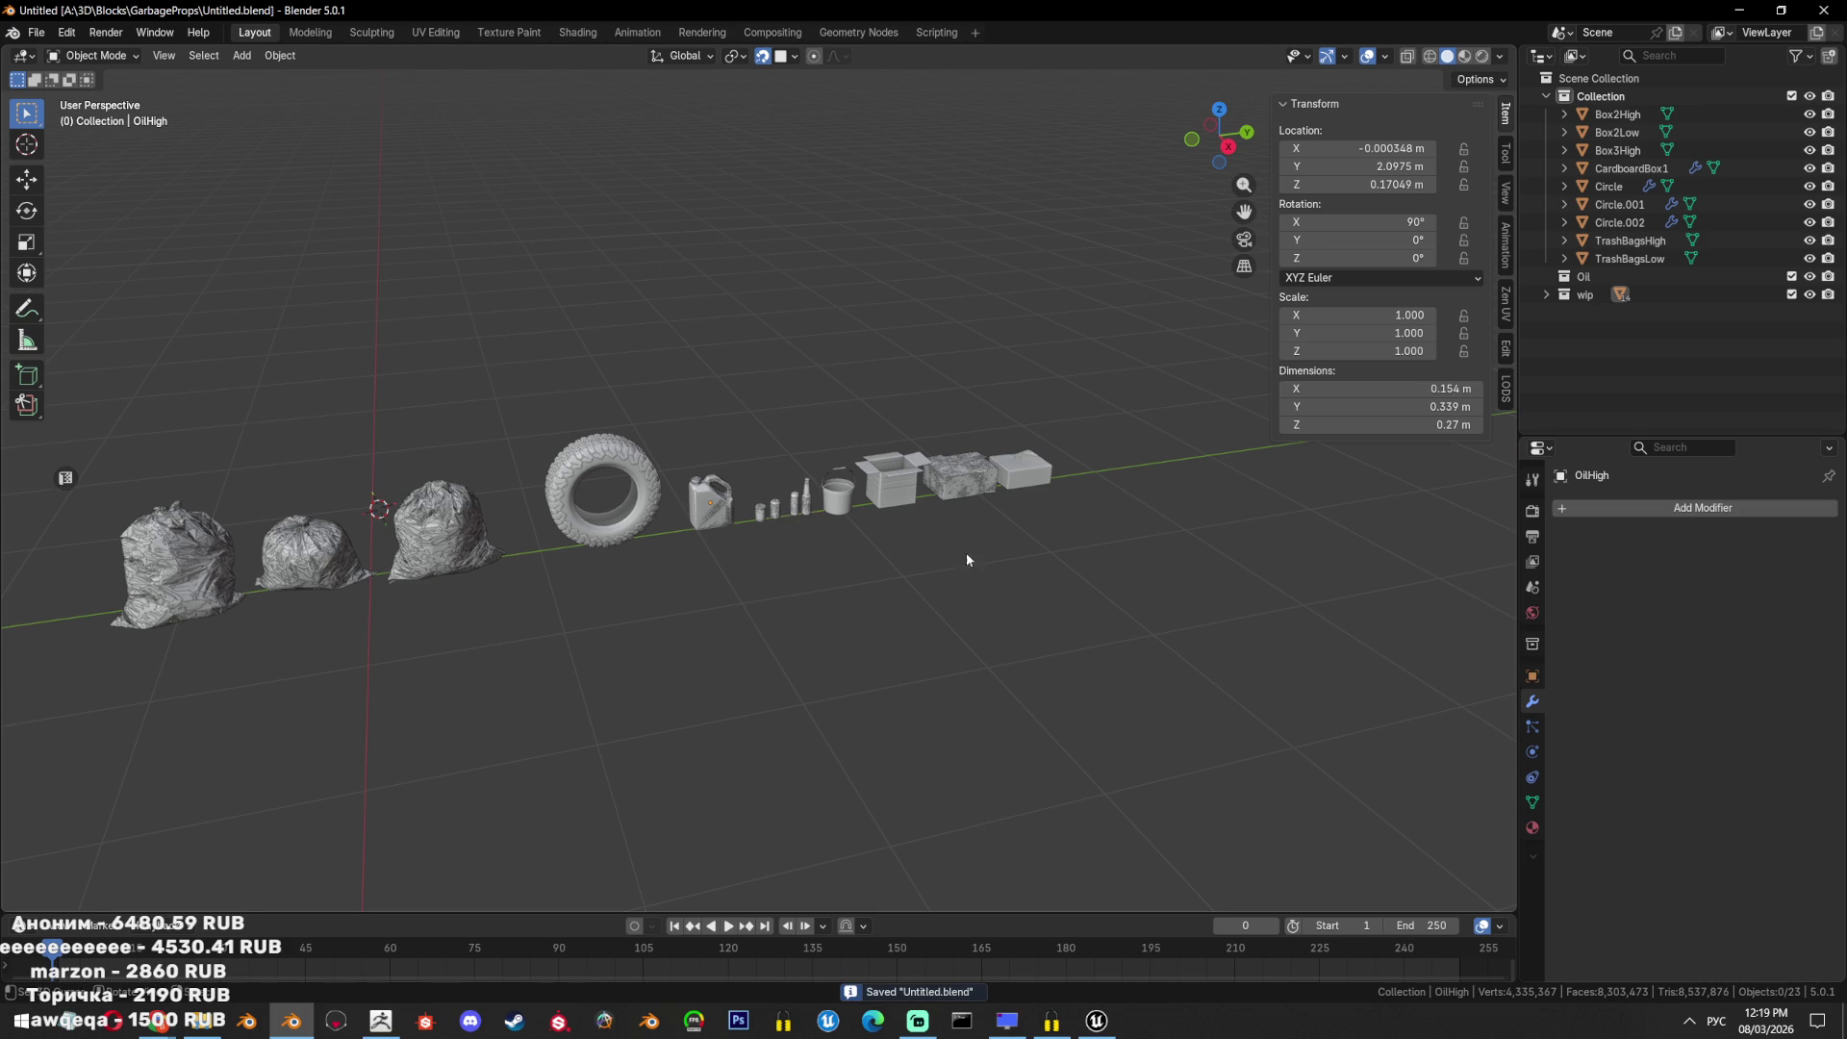
pyautogui.hotkey('alt', 'Tab')
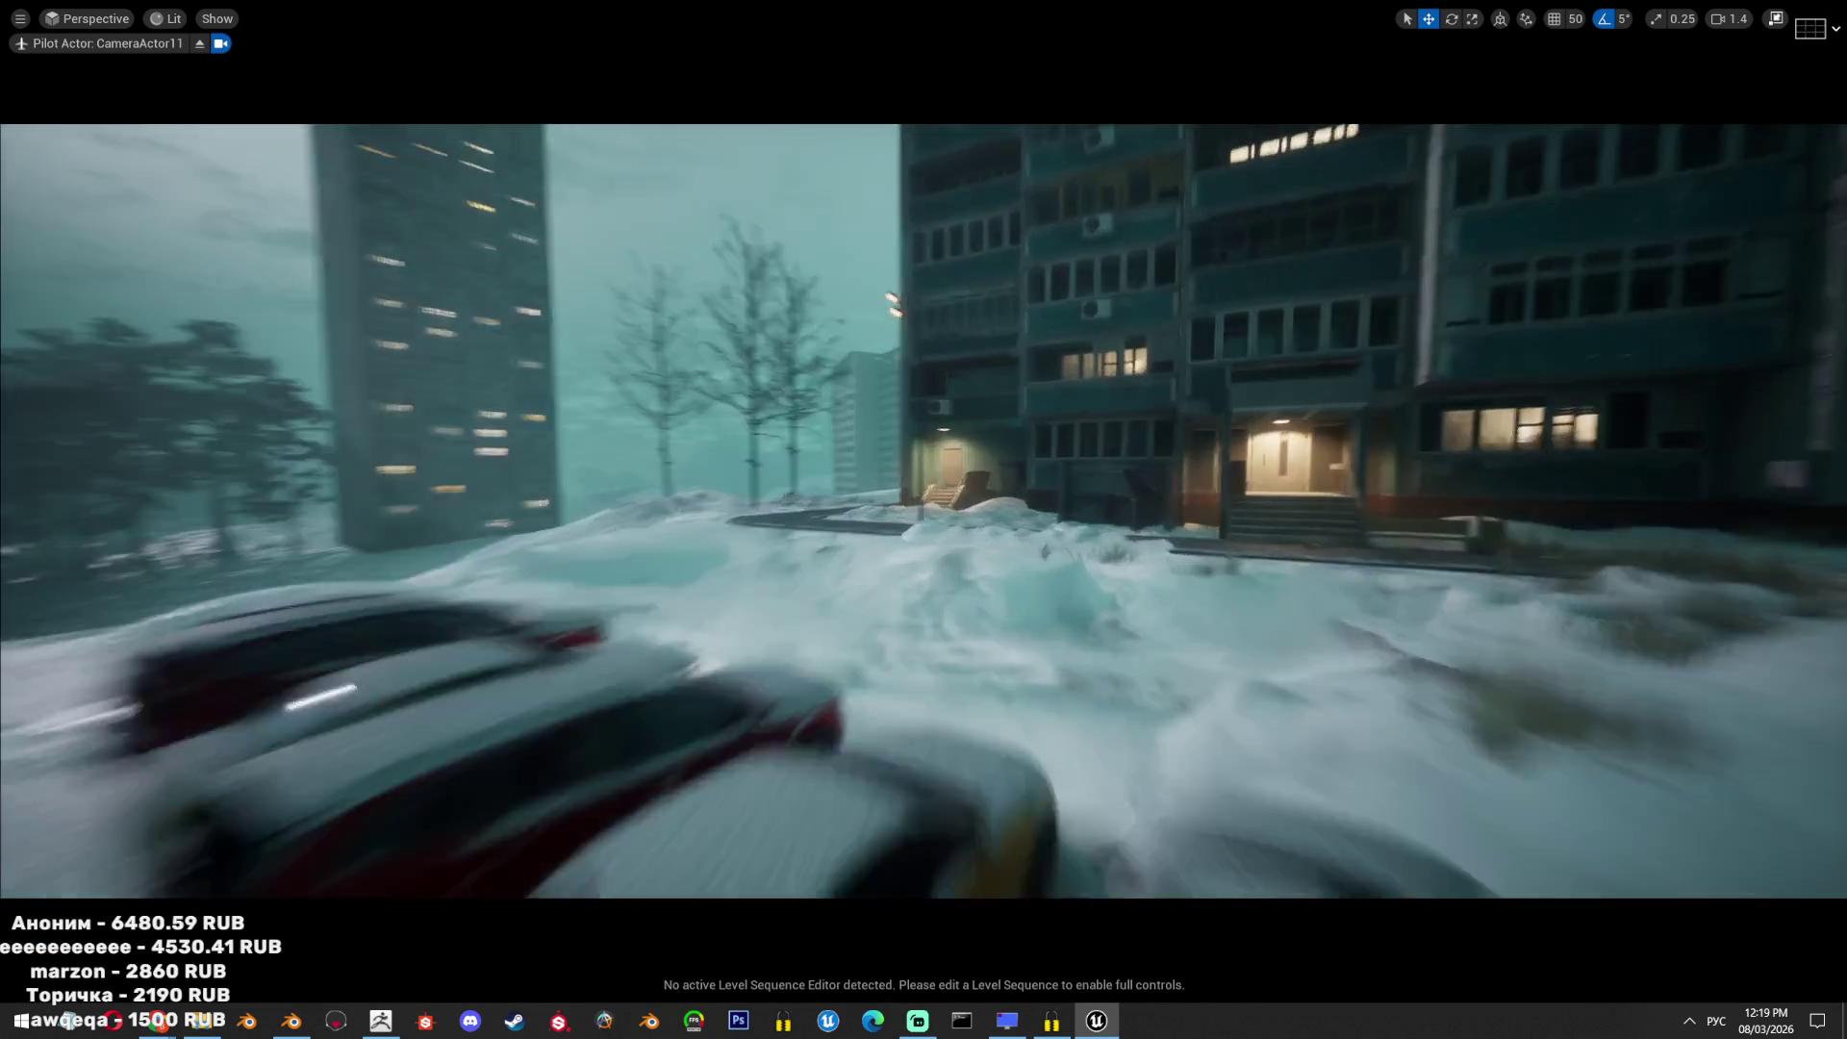
# Look through placed camera CameraActor10, then go back to piloting CameraActor11.
pyautogui.scroll(-3, 923, 512)
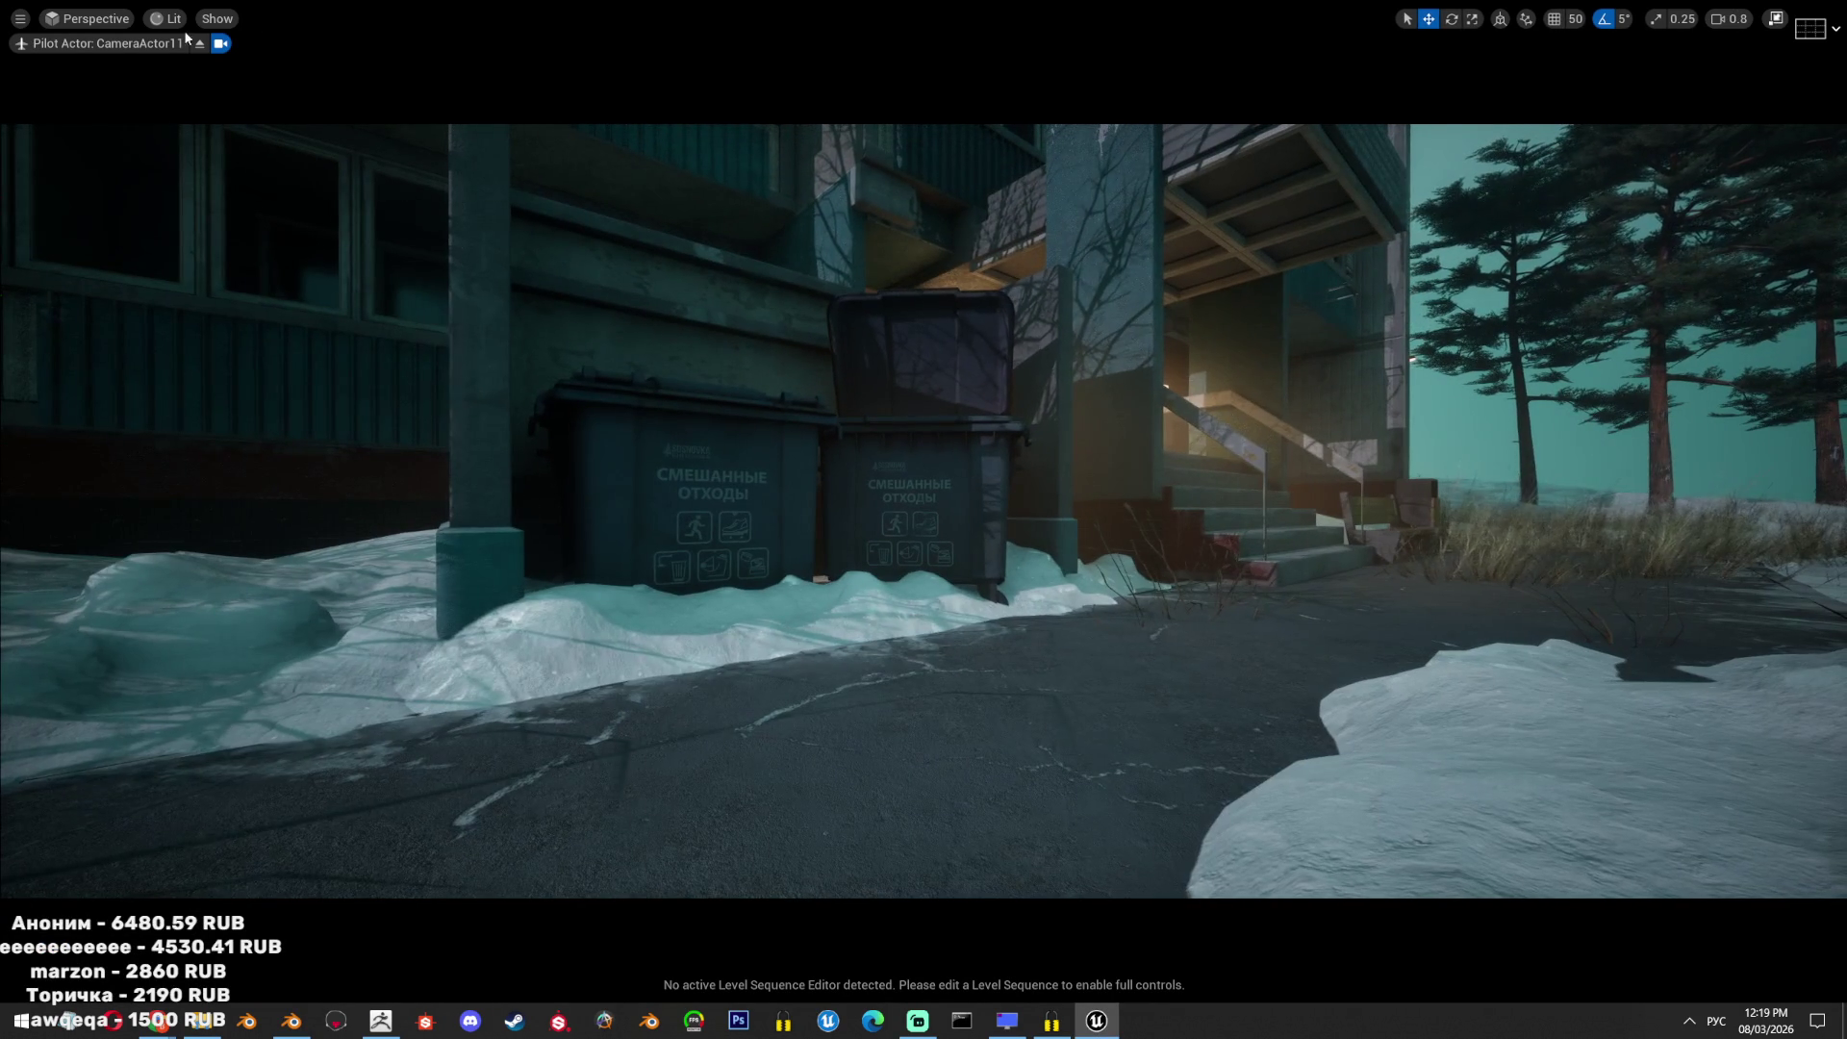
pyautogui.click(89, 19)
pyautogui.moveTo(152, 208)
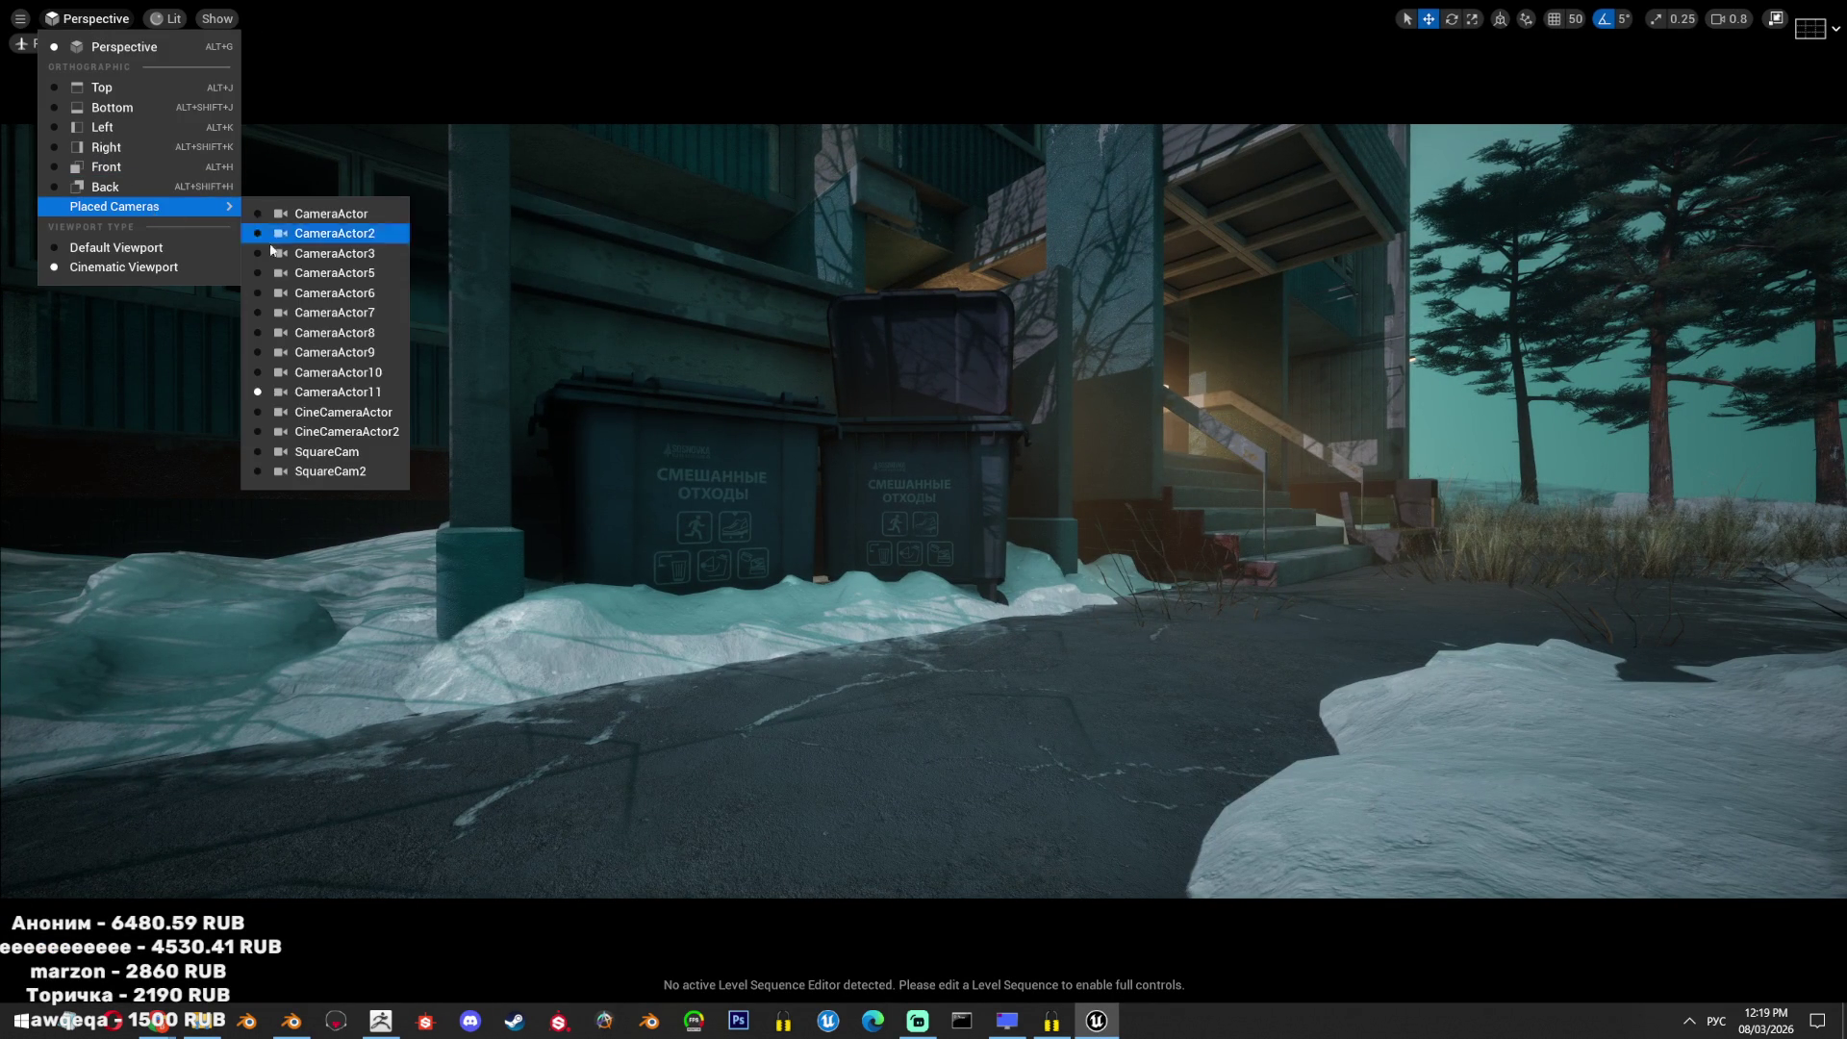
pyautogui.click(374, 373)
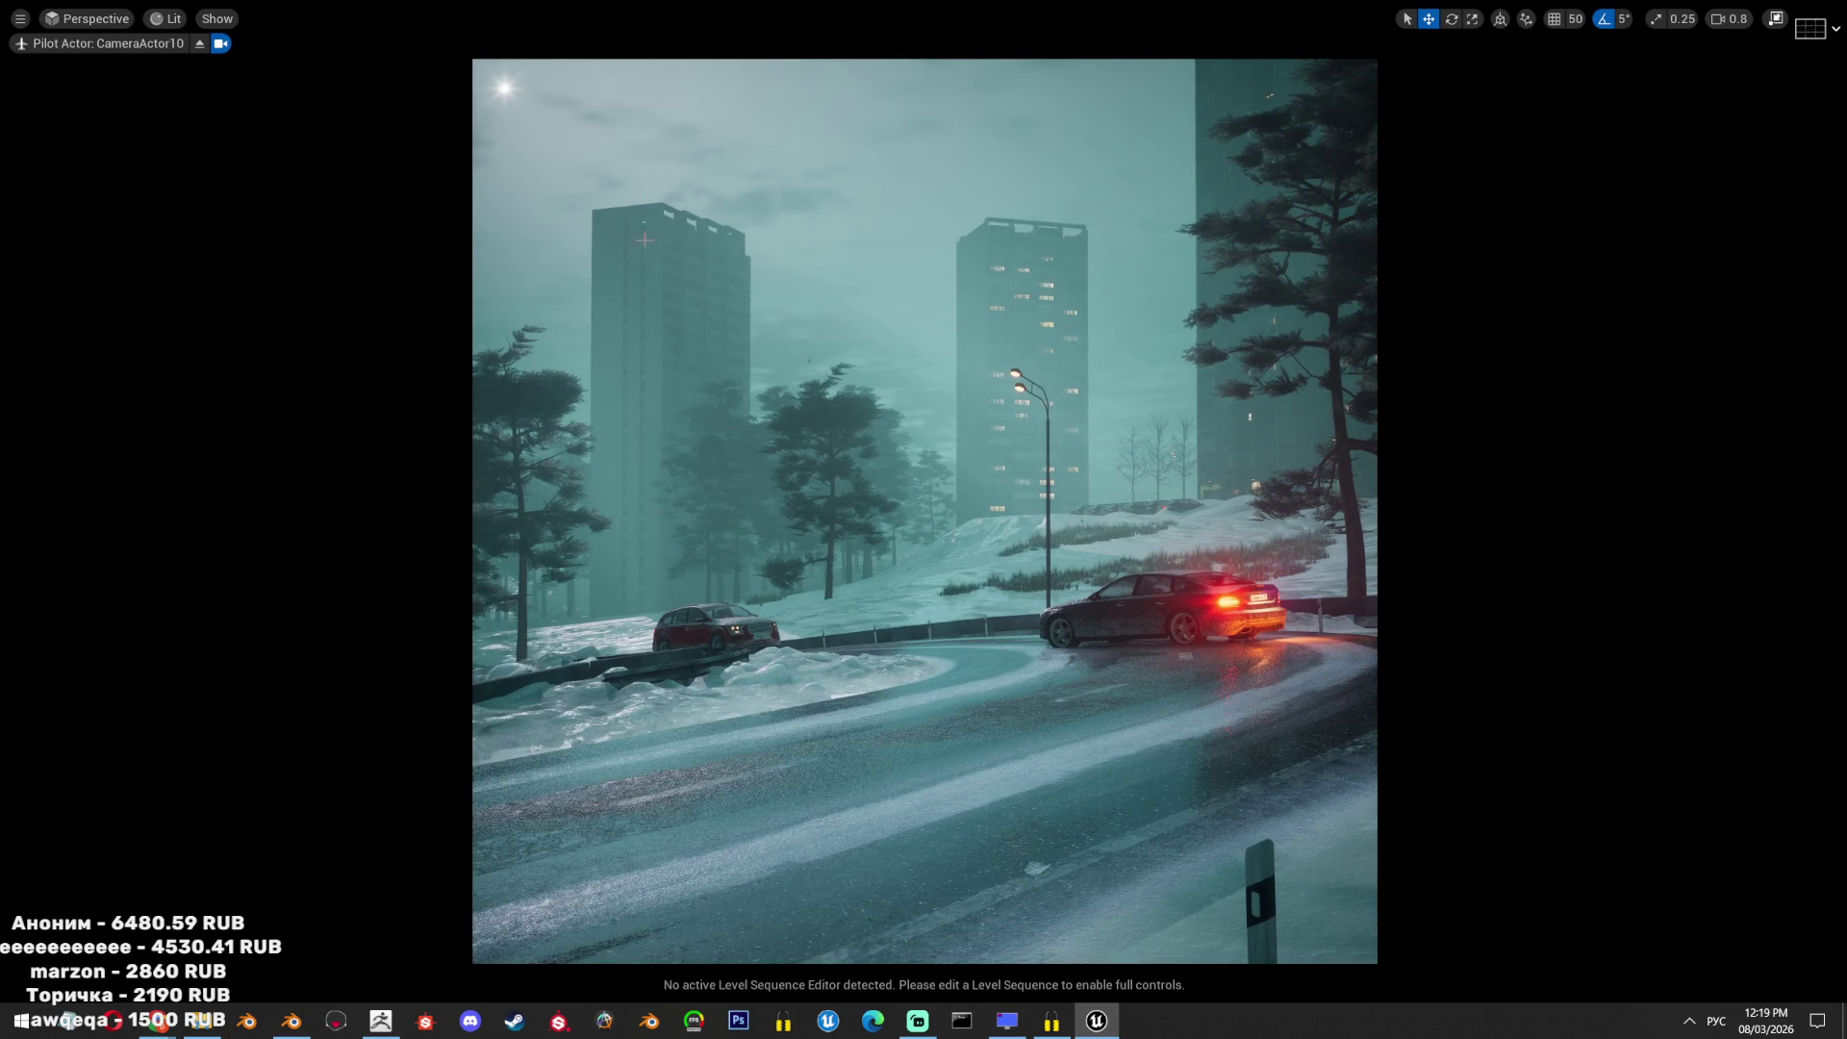
pyautogui.click(117, 18)
pyautogui.moveTo(204, 214)
pyautogui.click(354, 392)
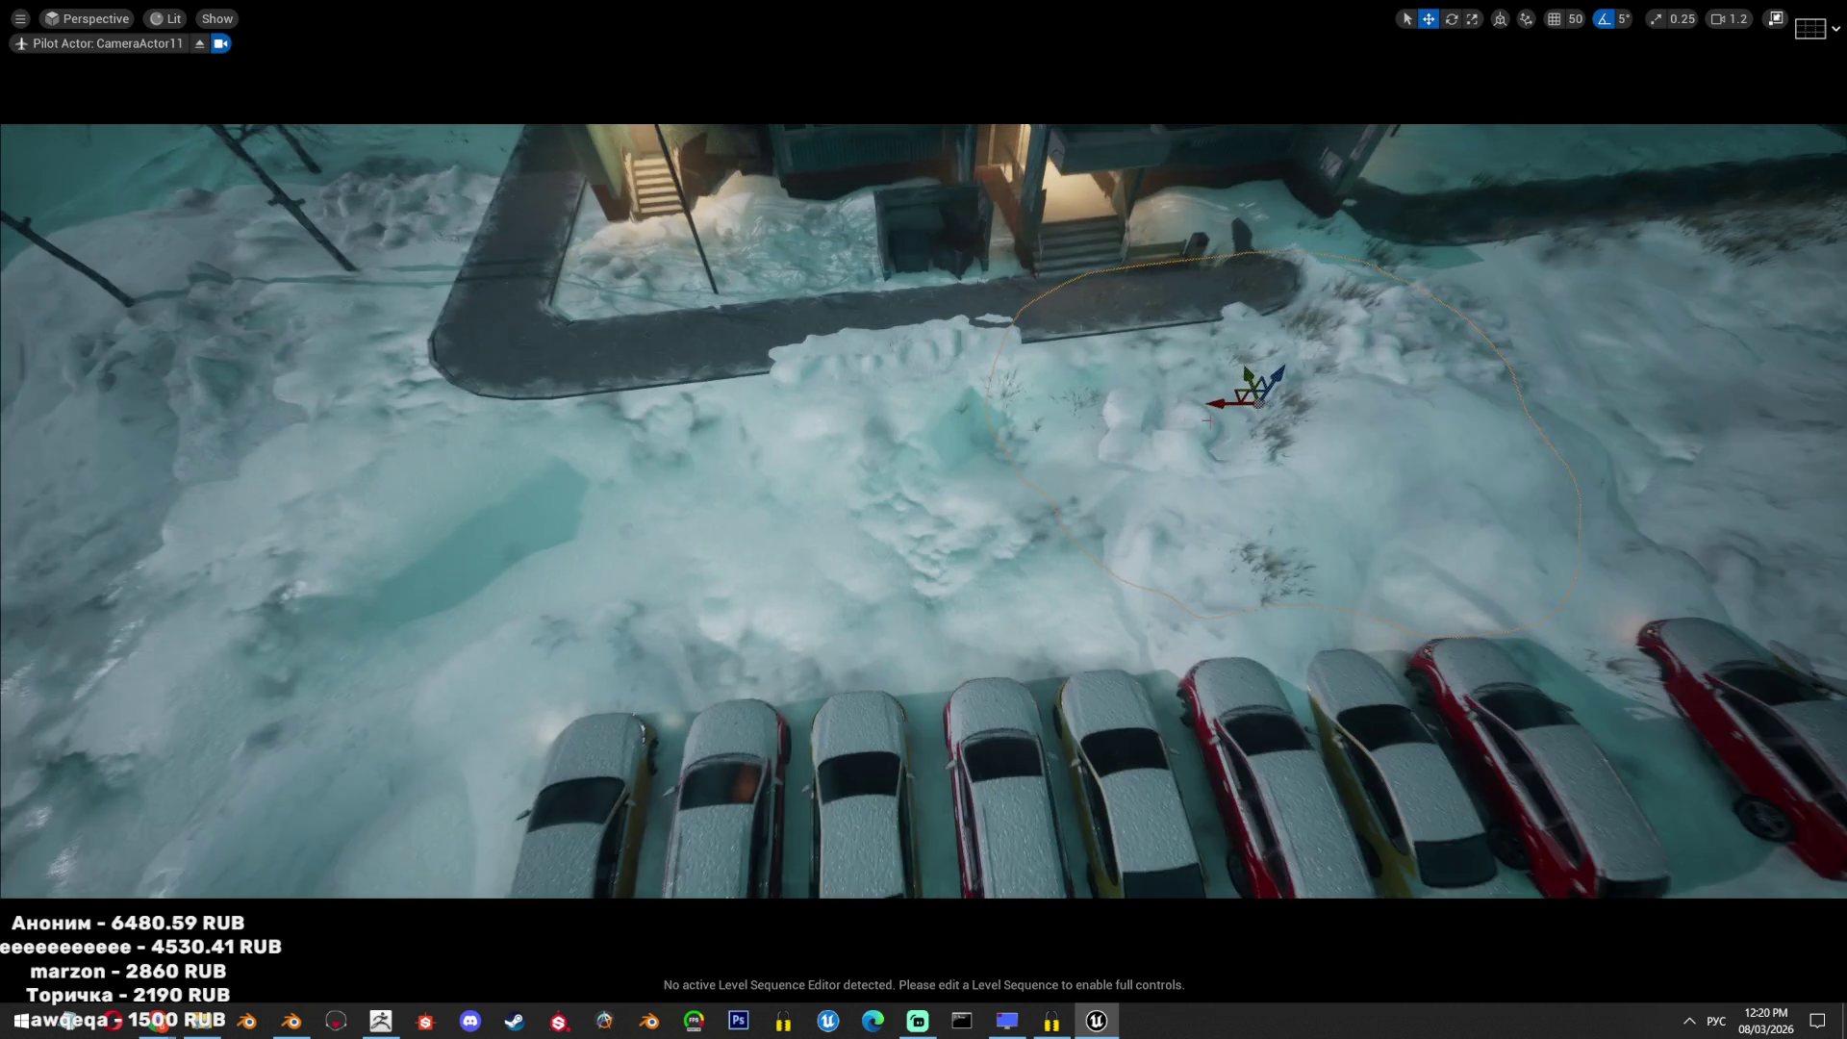
# Drag the snow mound left of the parked cars, then return to Blender.
pyautogui.moveTo(1238, 392); pyautogui.dragTo(336, 371)
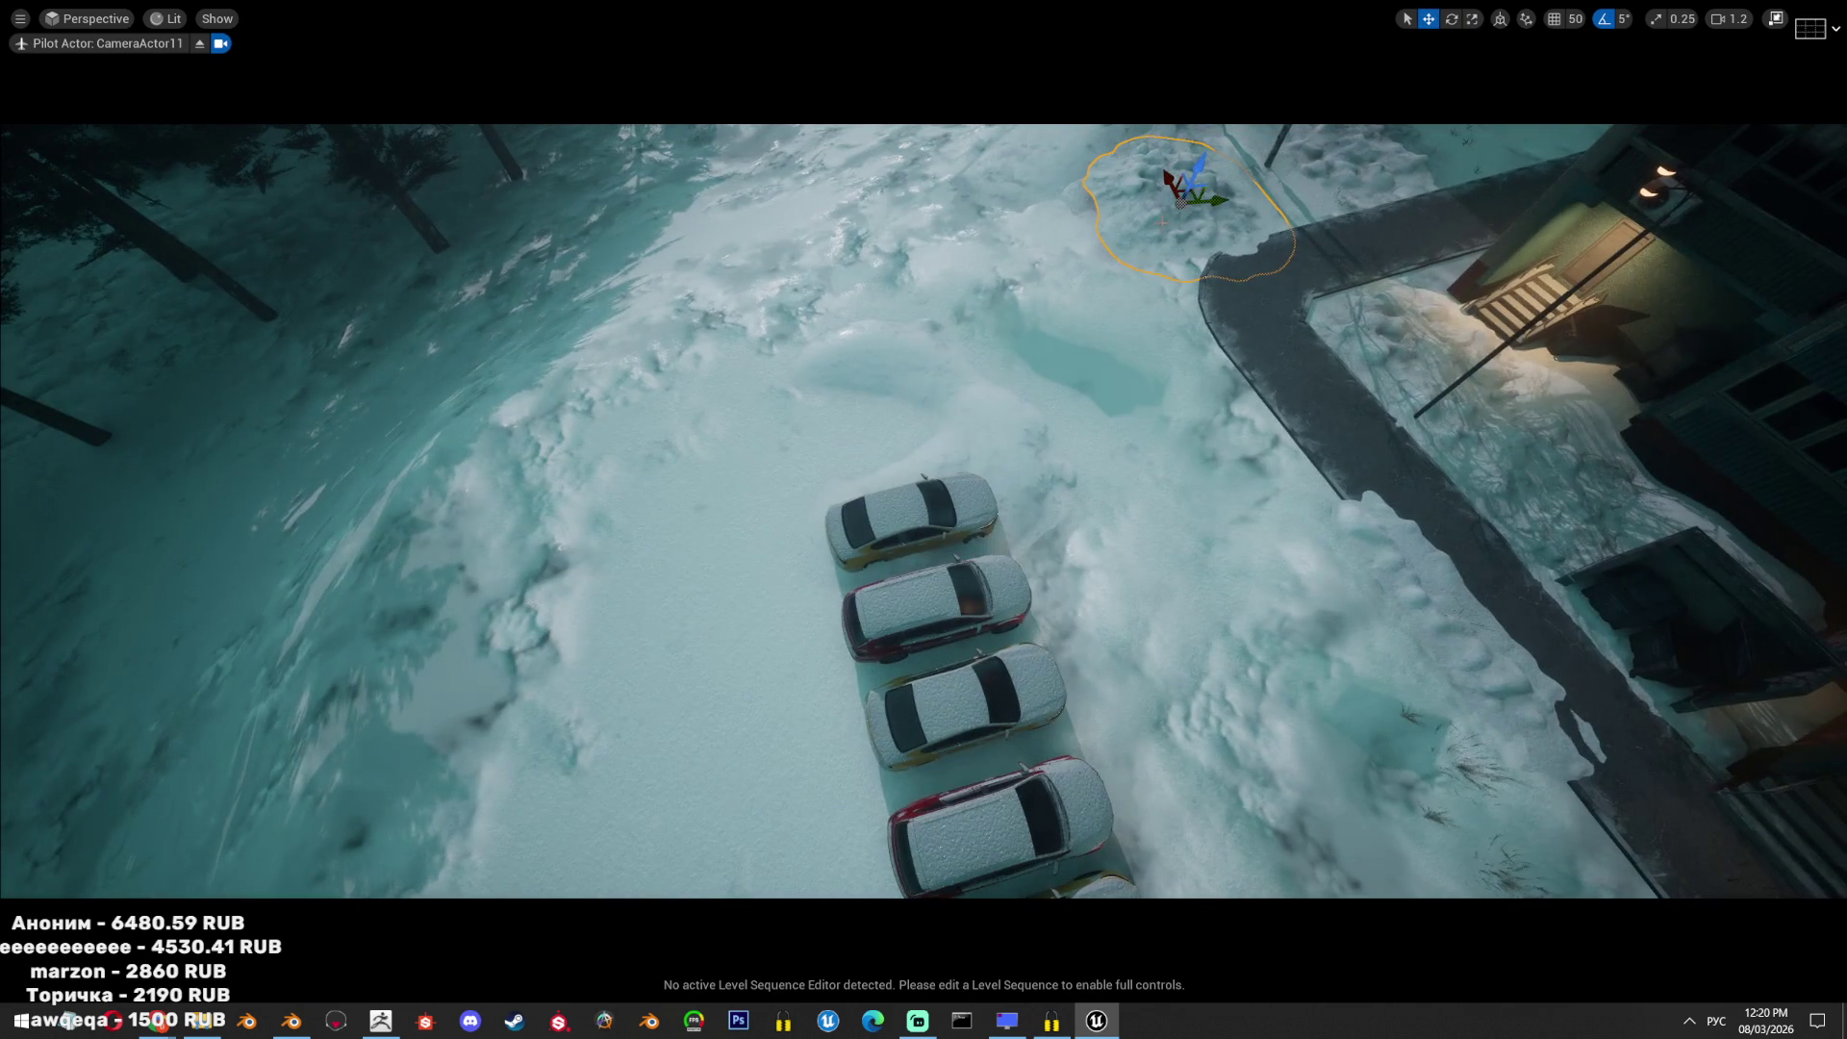
pyautogui.moveTo(1178, 210); pyautogui.dragTo(734, 523)
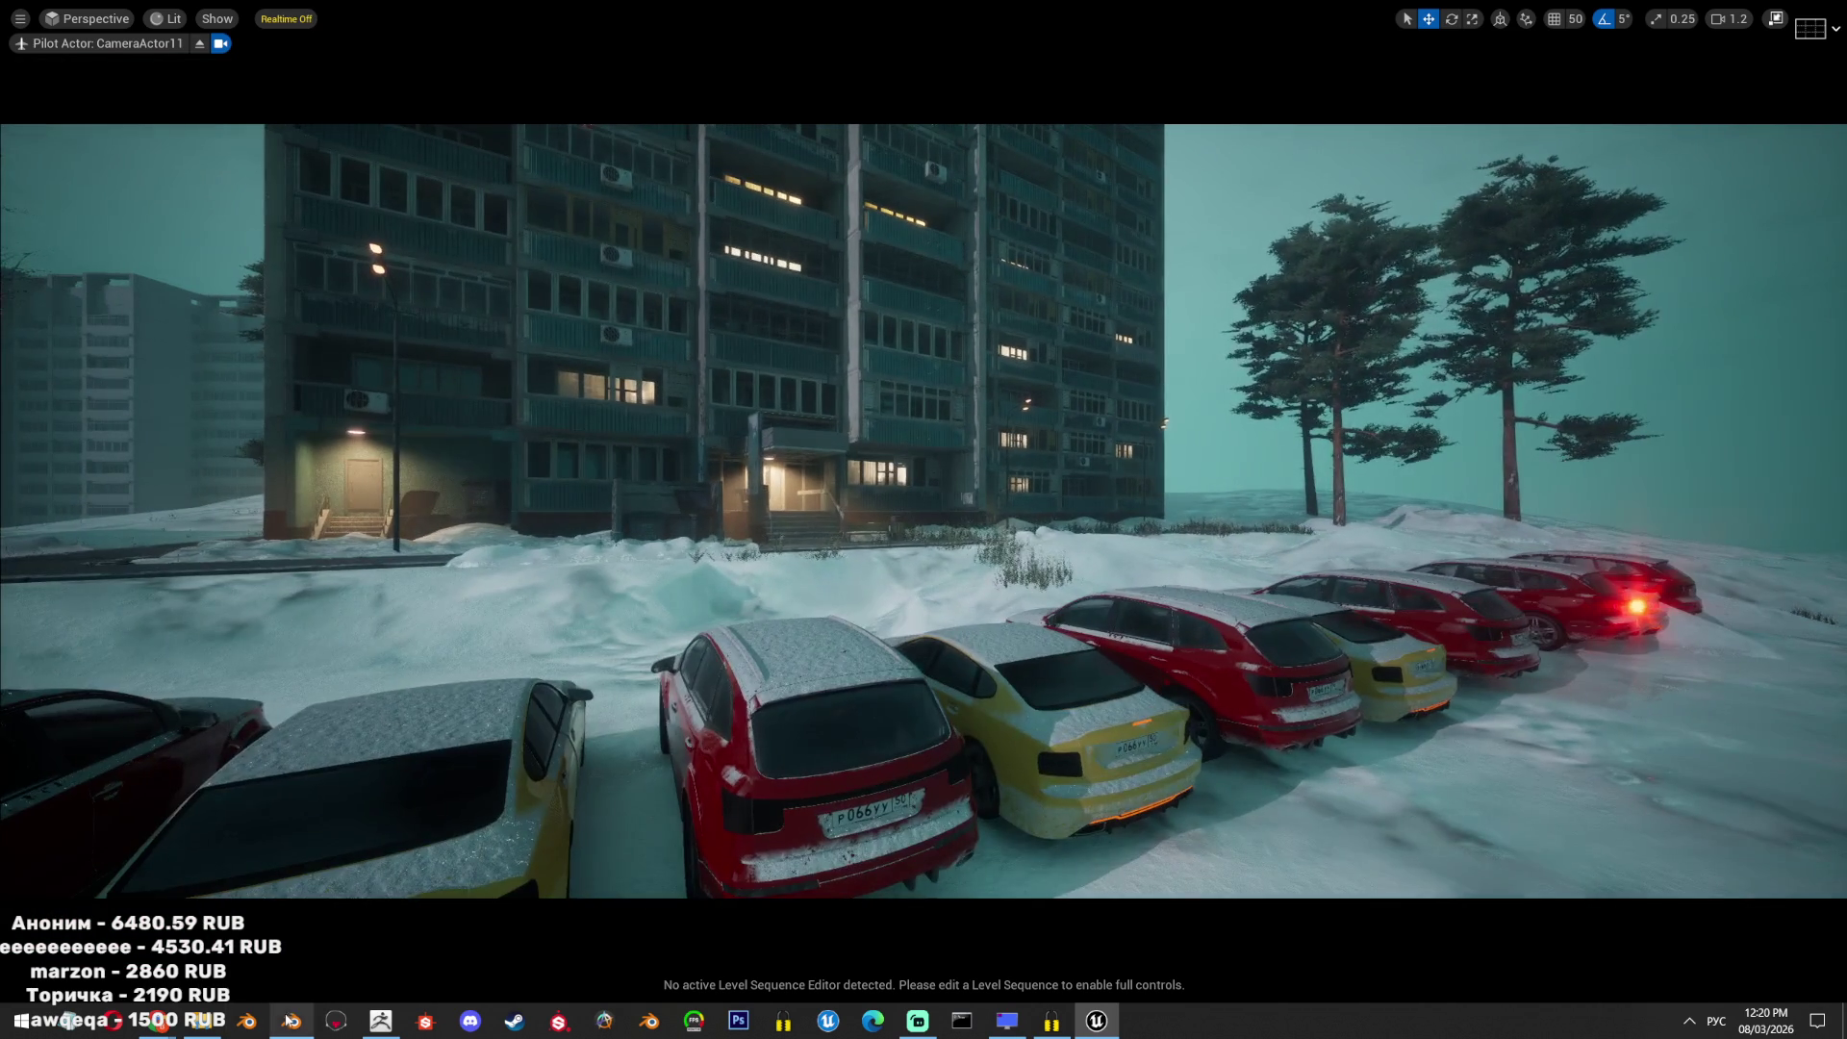
pyautogui.click(292, 1020)
pyautogui.moveTo(817, 520); pyautogui.dragTo(837, 515, button='middle')
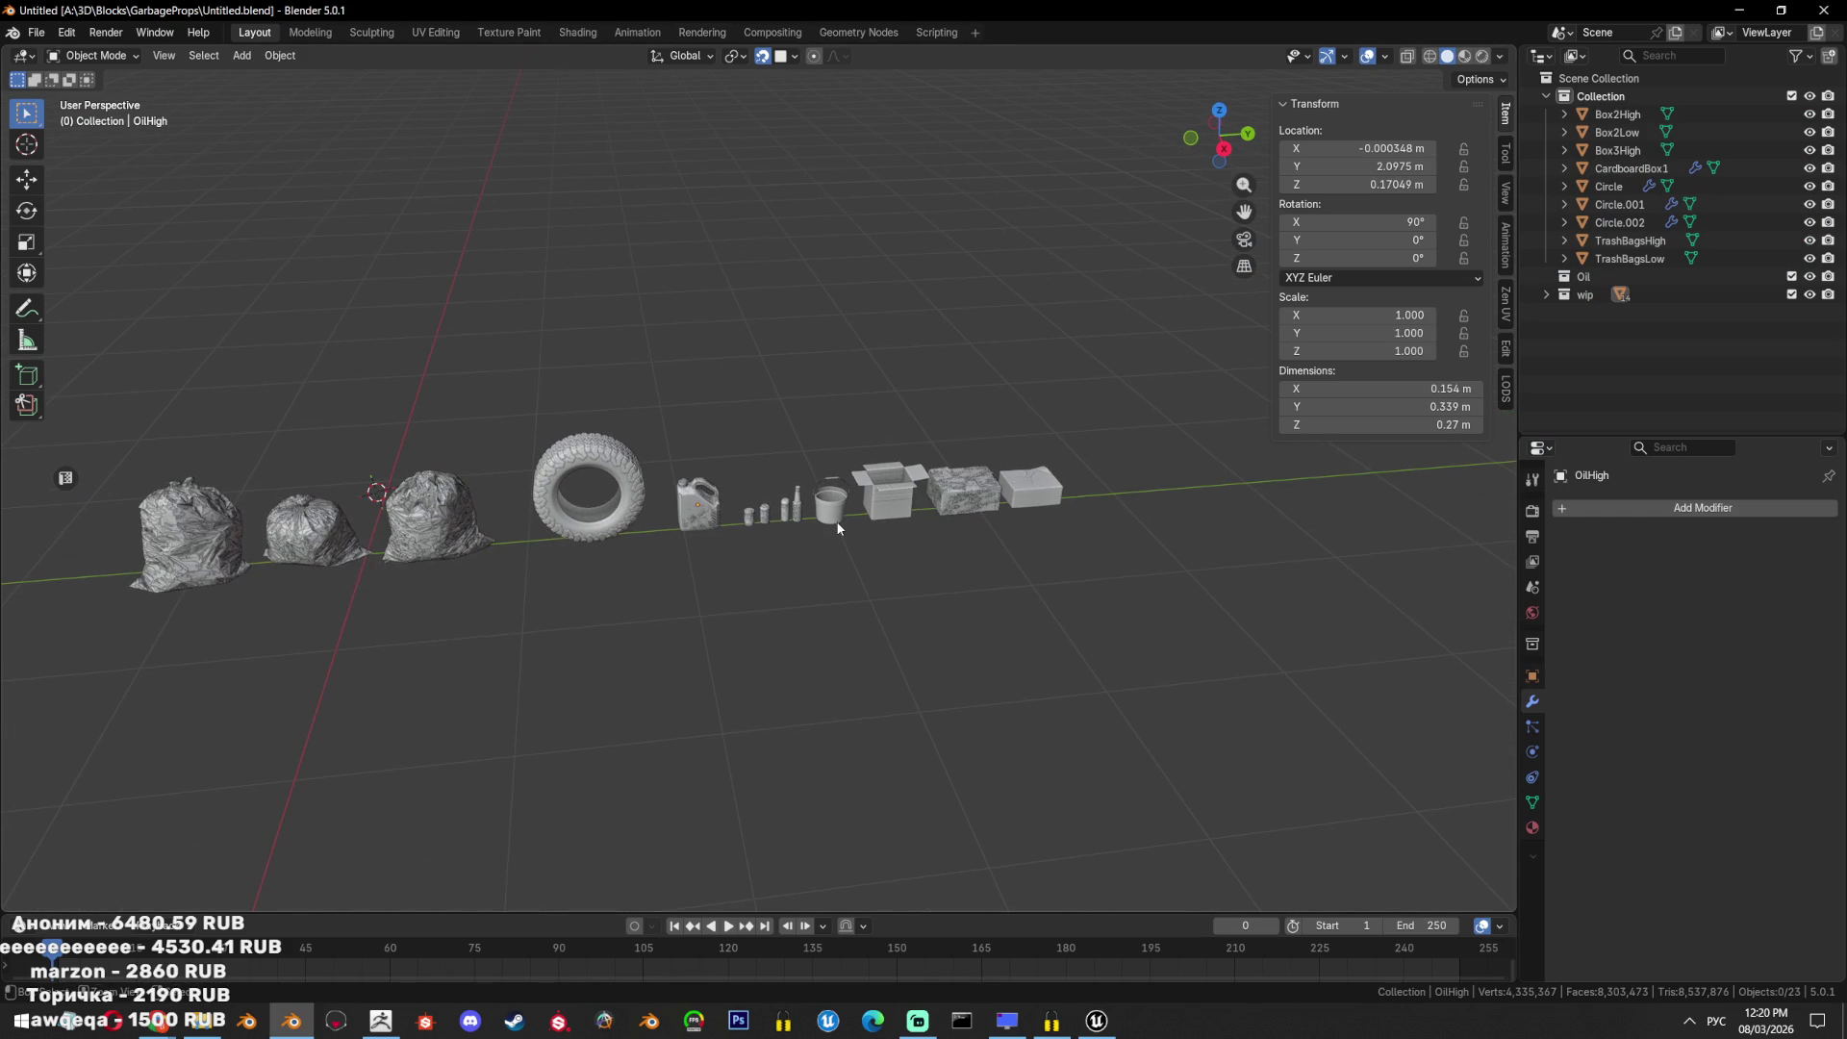
# Bring up the Hunyuan 3D window to check the box model's generation progress.
pyautogui.moveTo(159, 1020)
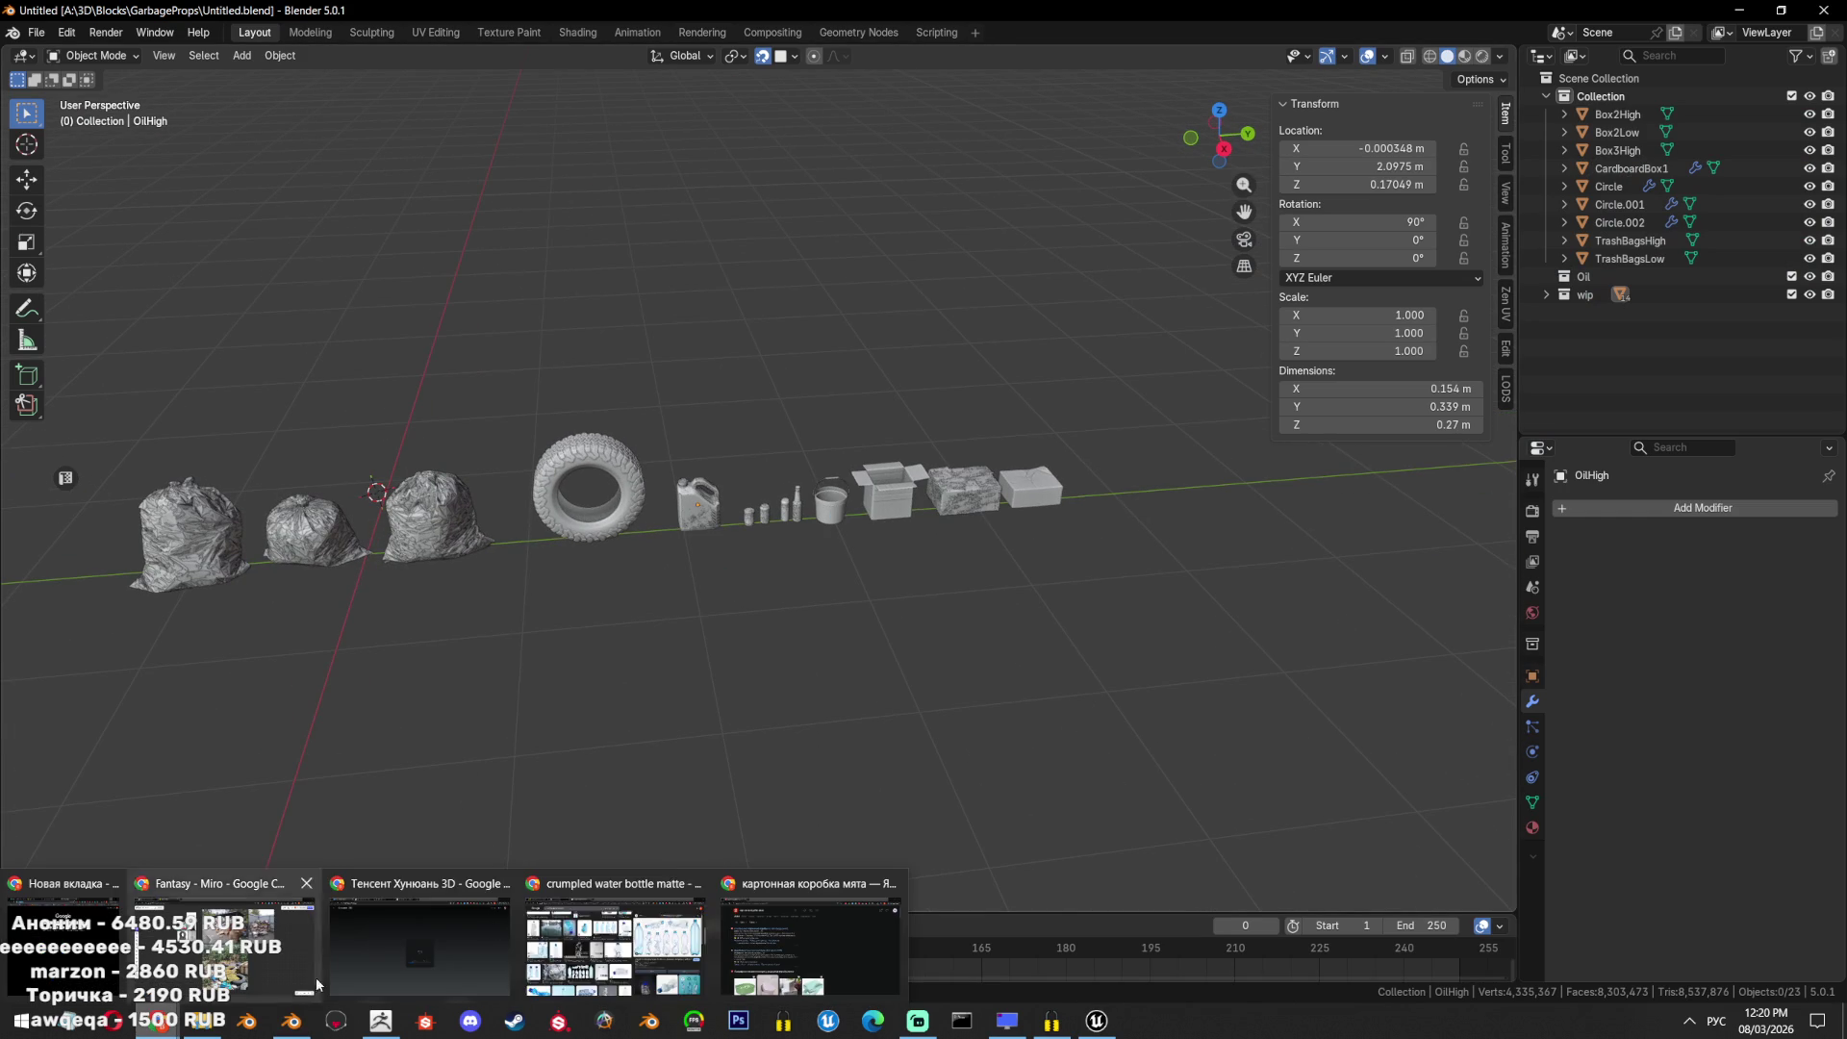
pyautogui.click(471, 914)
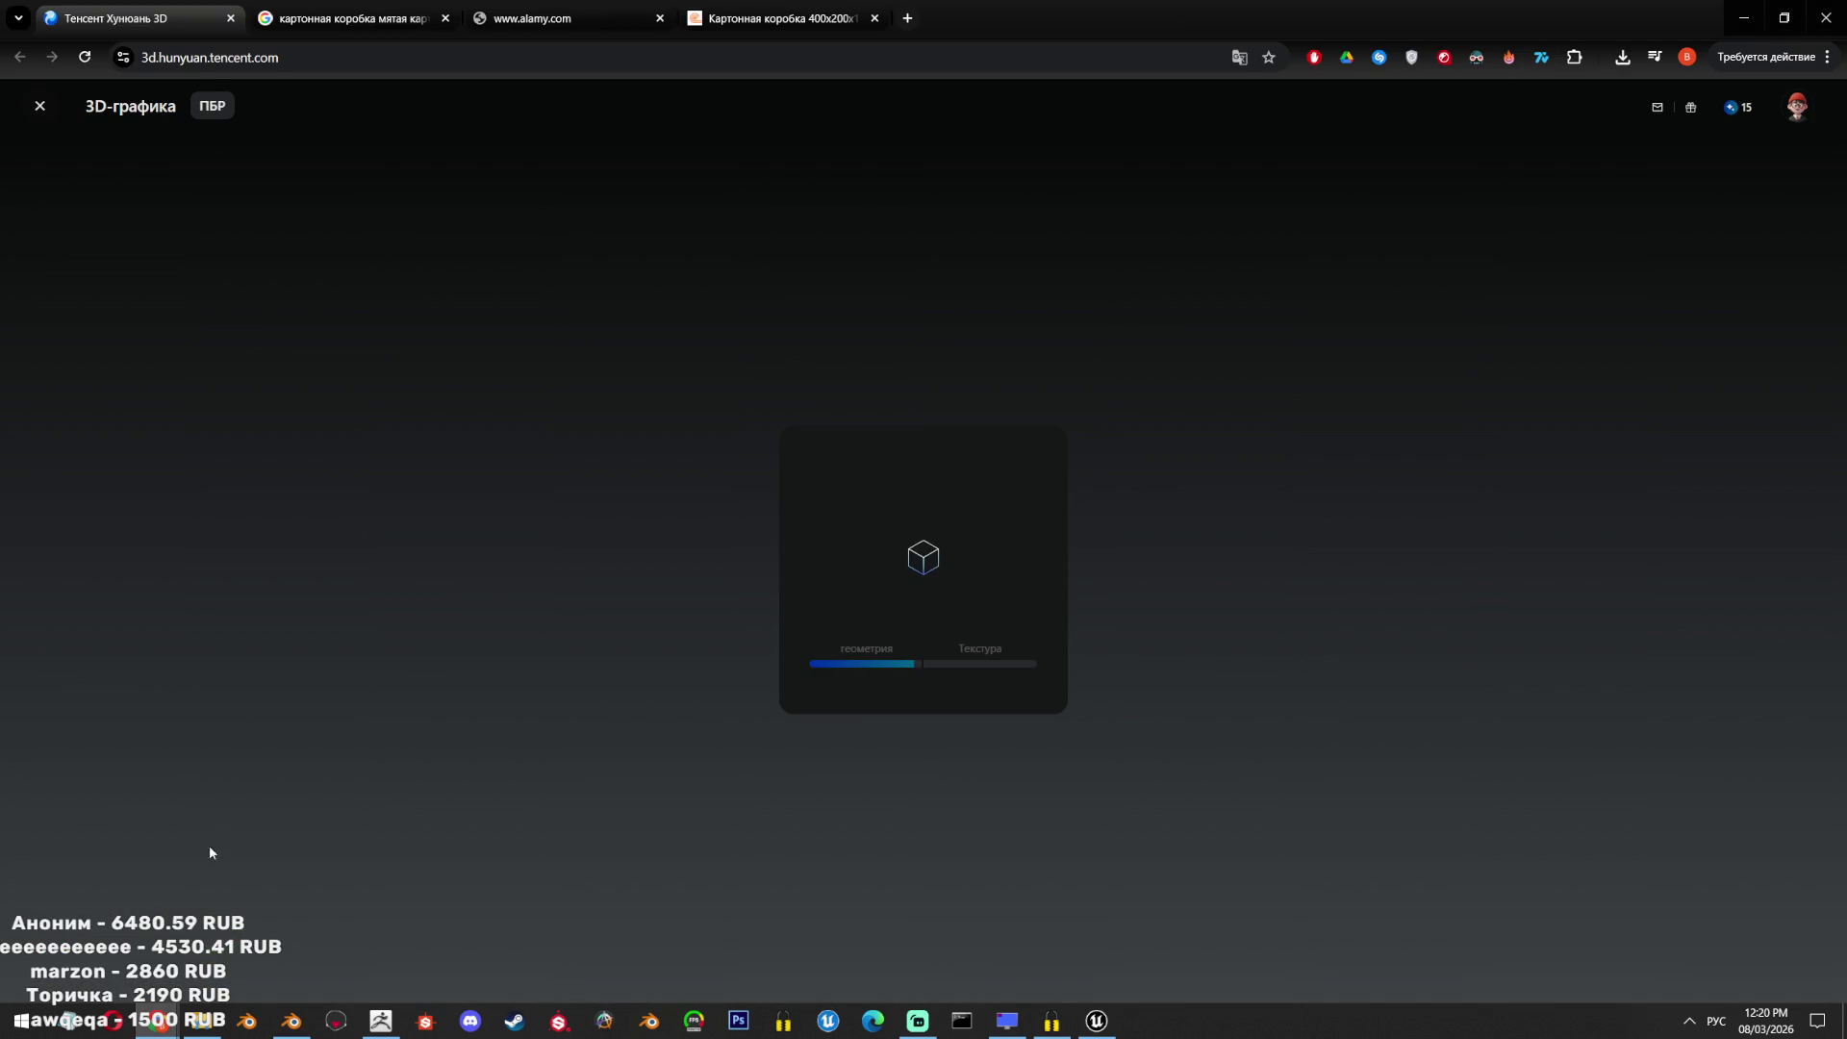
pyautogui.moveTo(158, 1020)
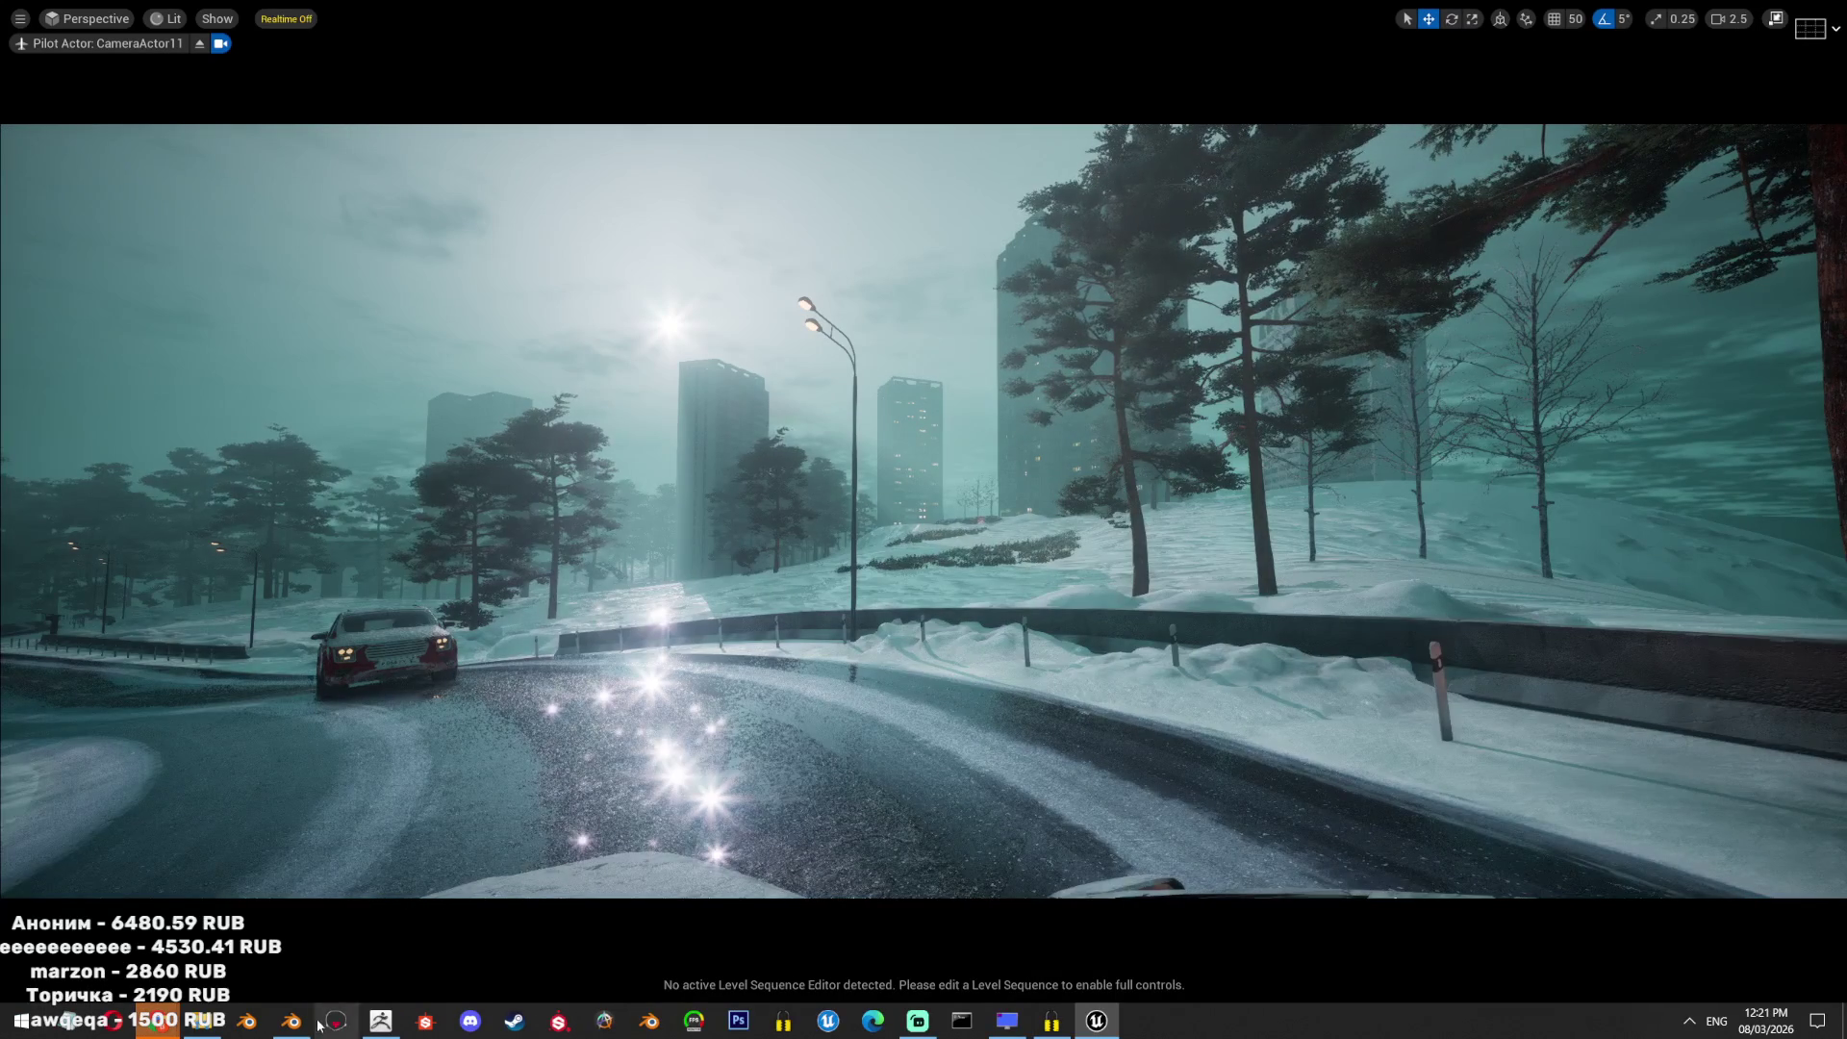
# Check the Hunyuan 3D page to confirm the crumpled box model has reached texturing.
pyautogui.click(304, 1022)
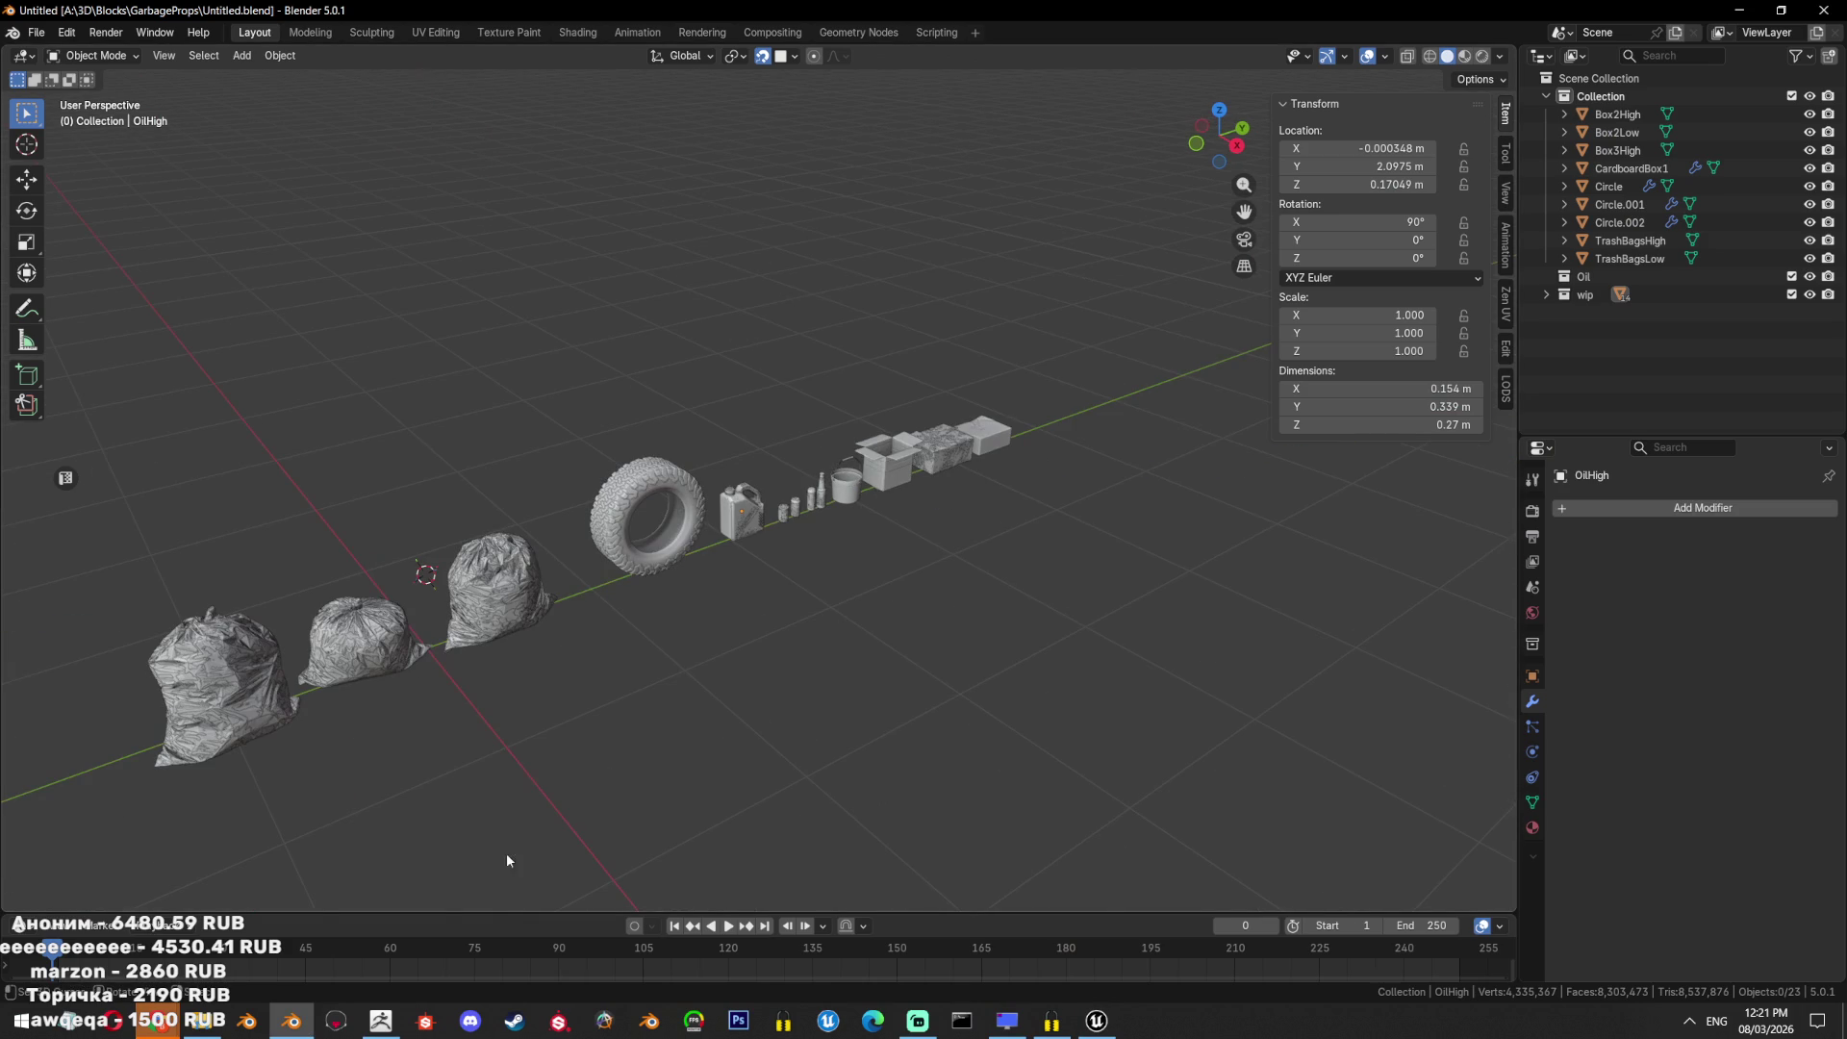
pyautogui.moveTo(157, 1022)
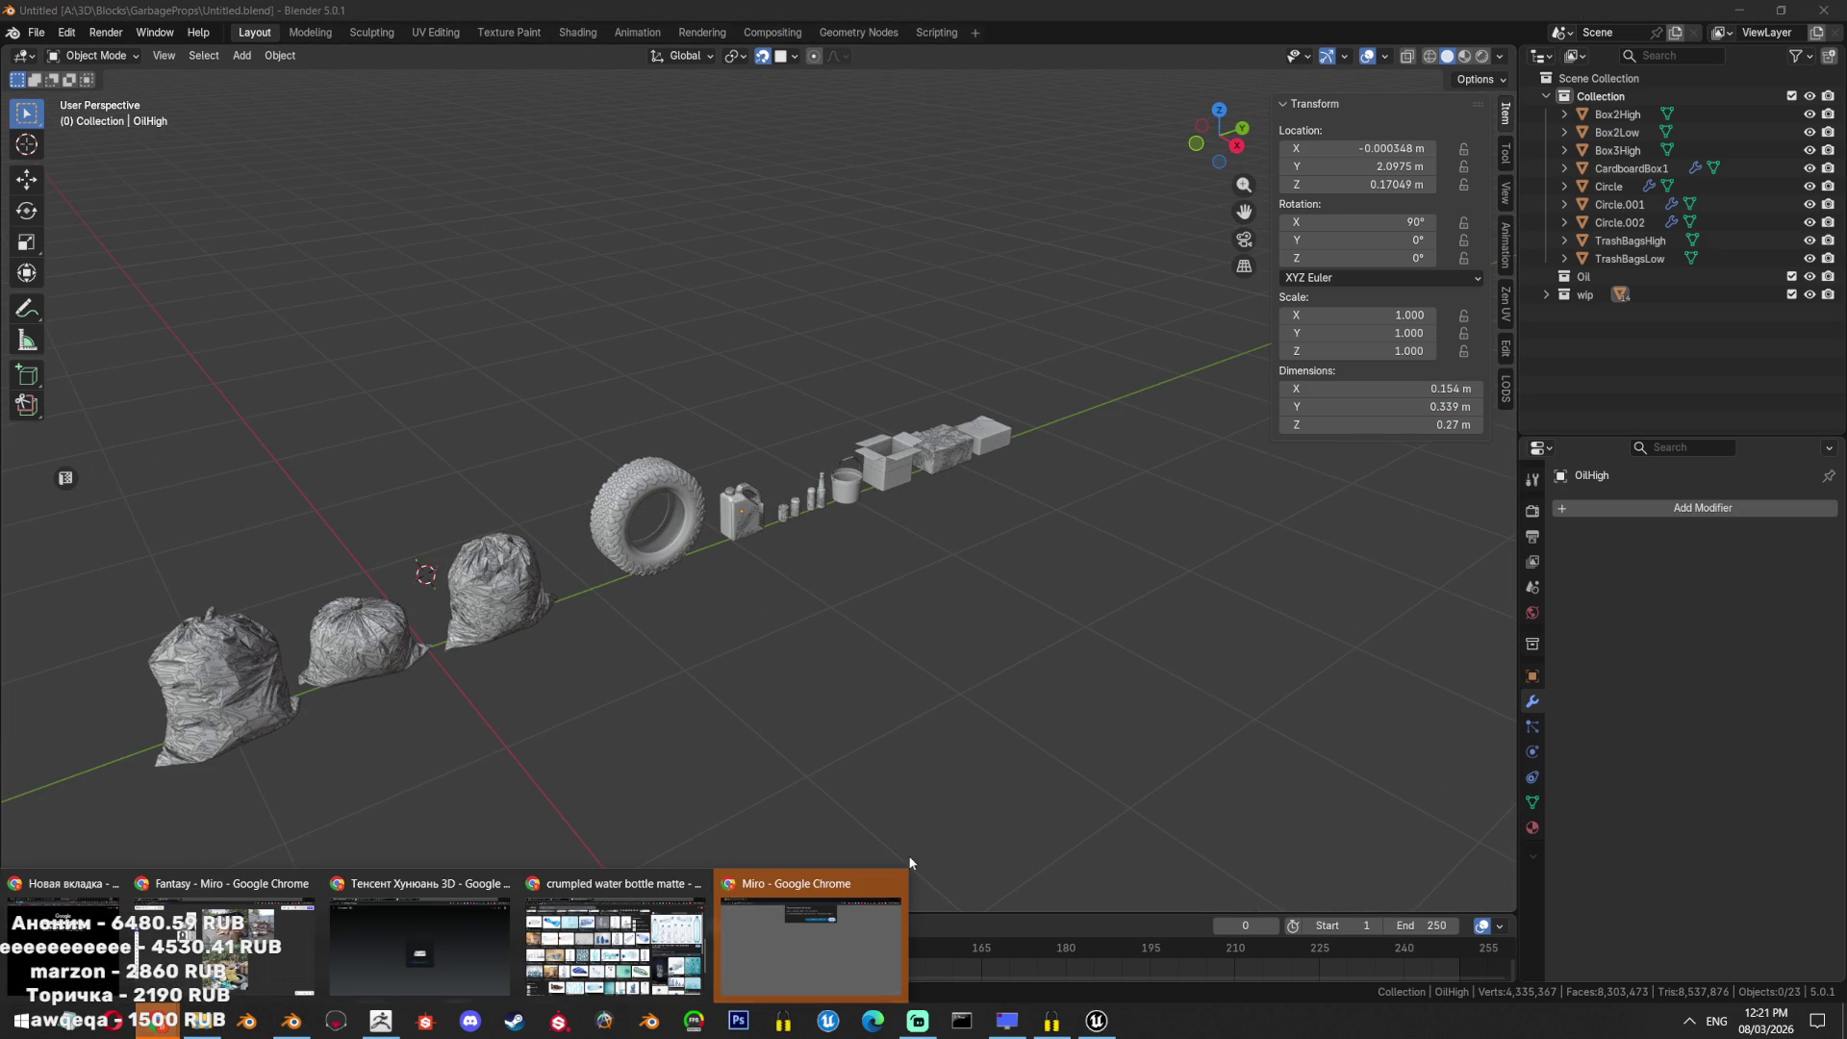
pyautogui.click(835, 922)
pyautogui.click(1128, 228)
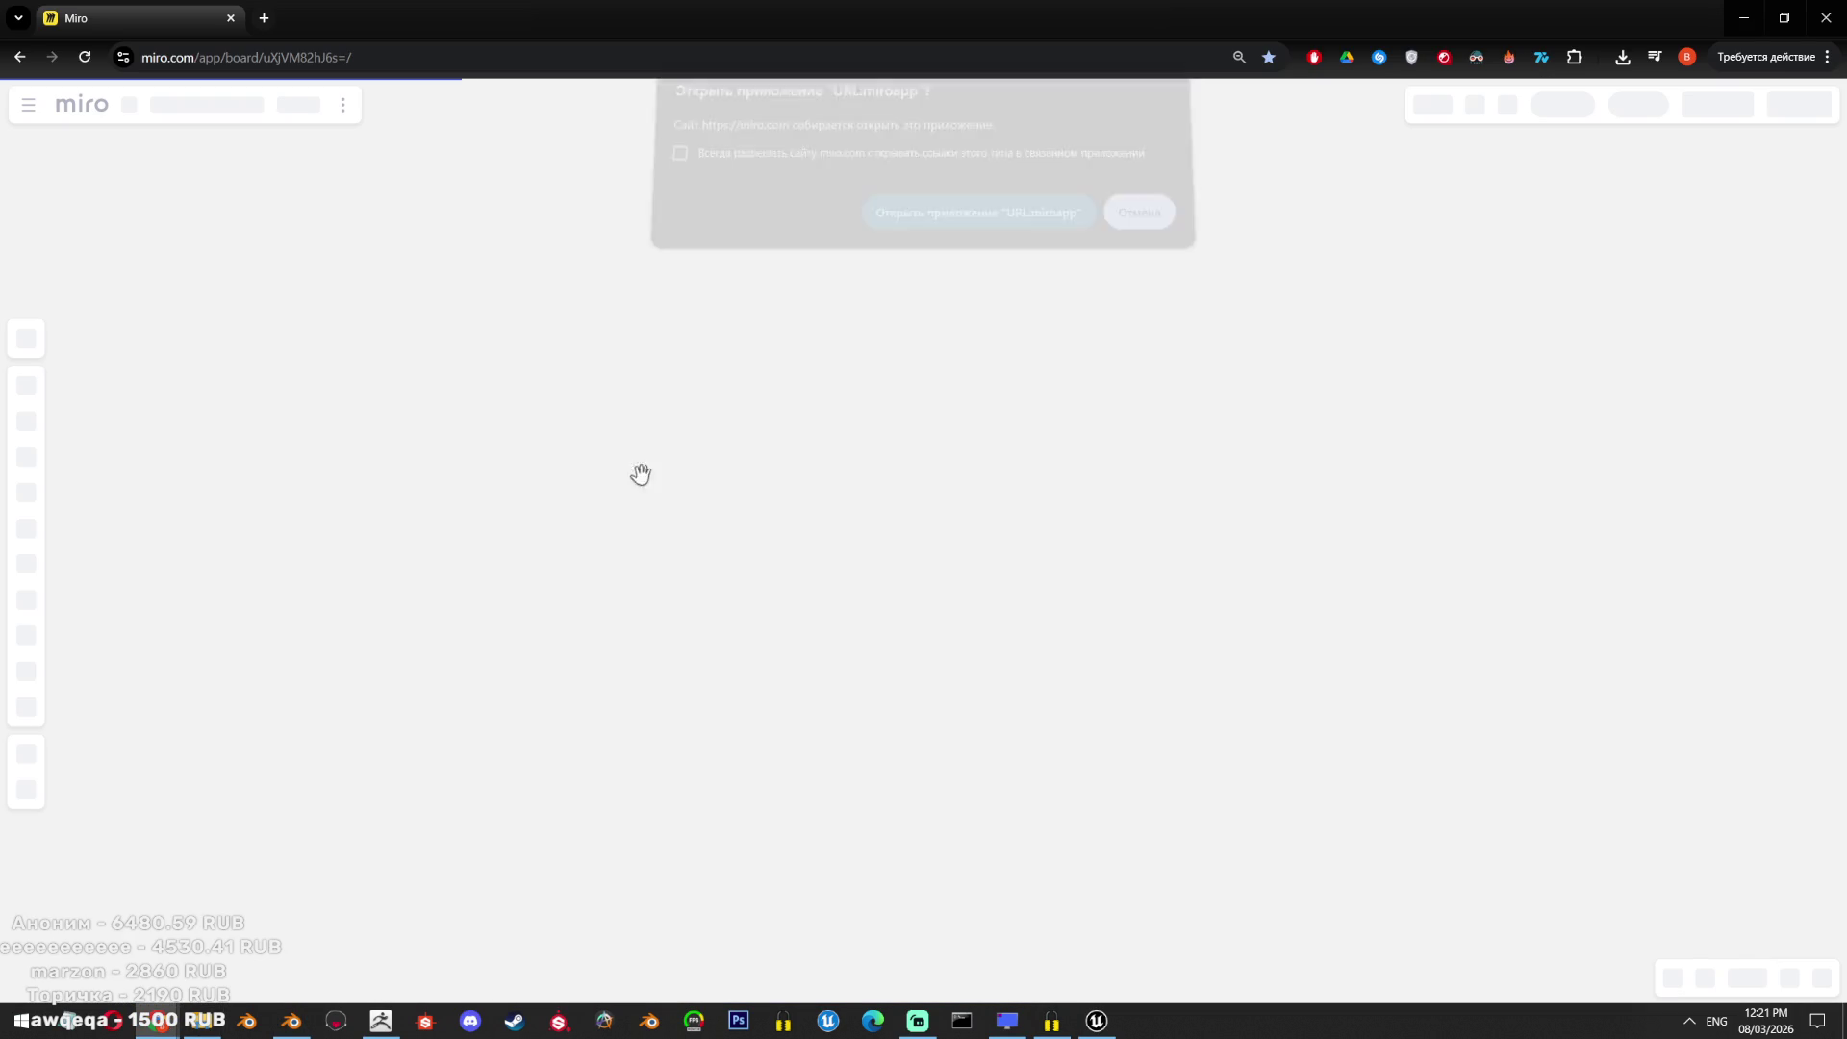
pyautogui.click(419, 938)
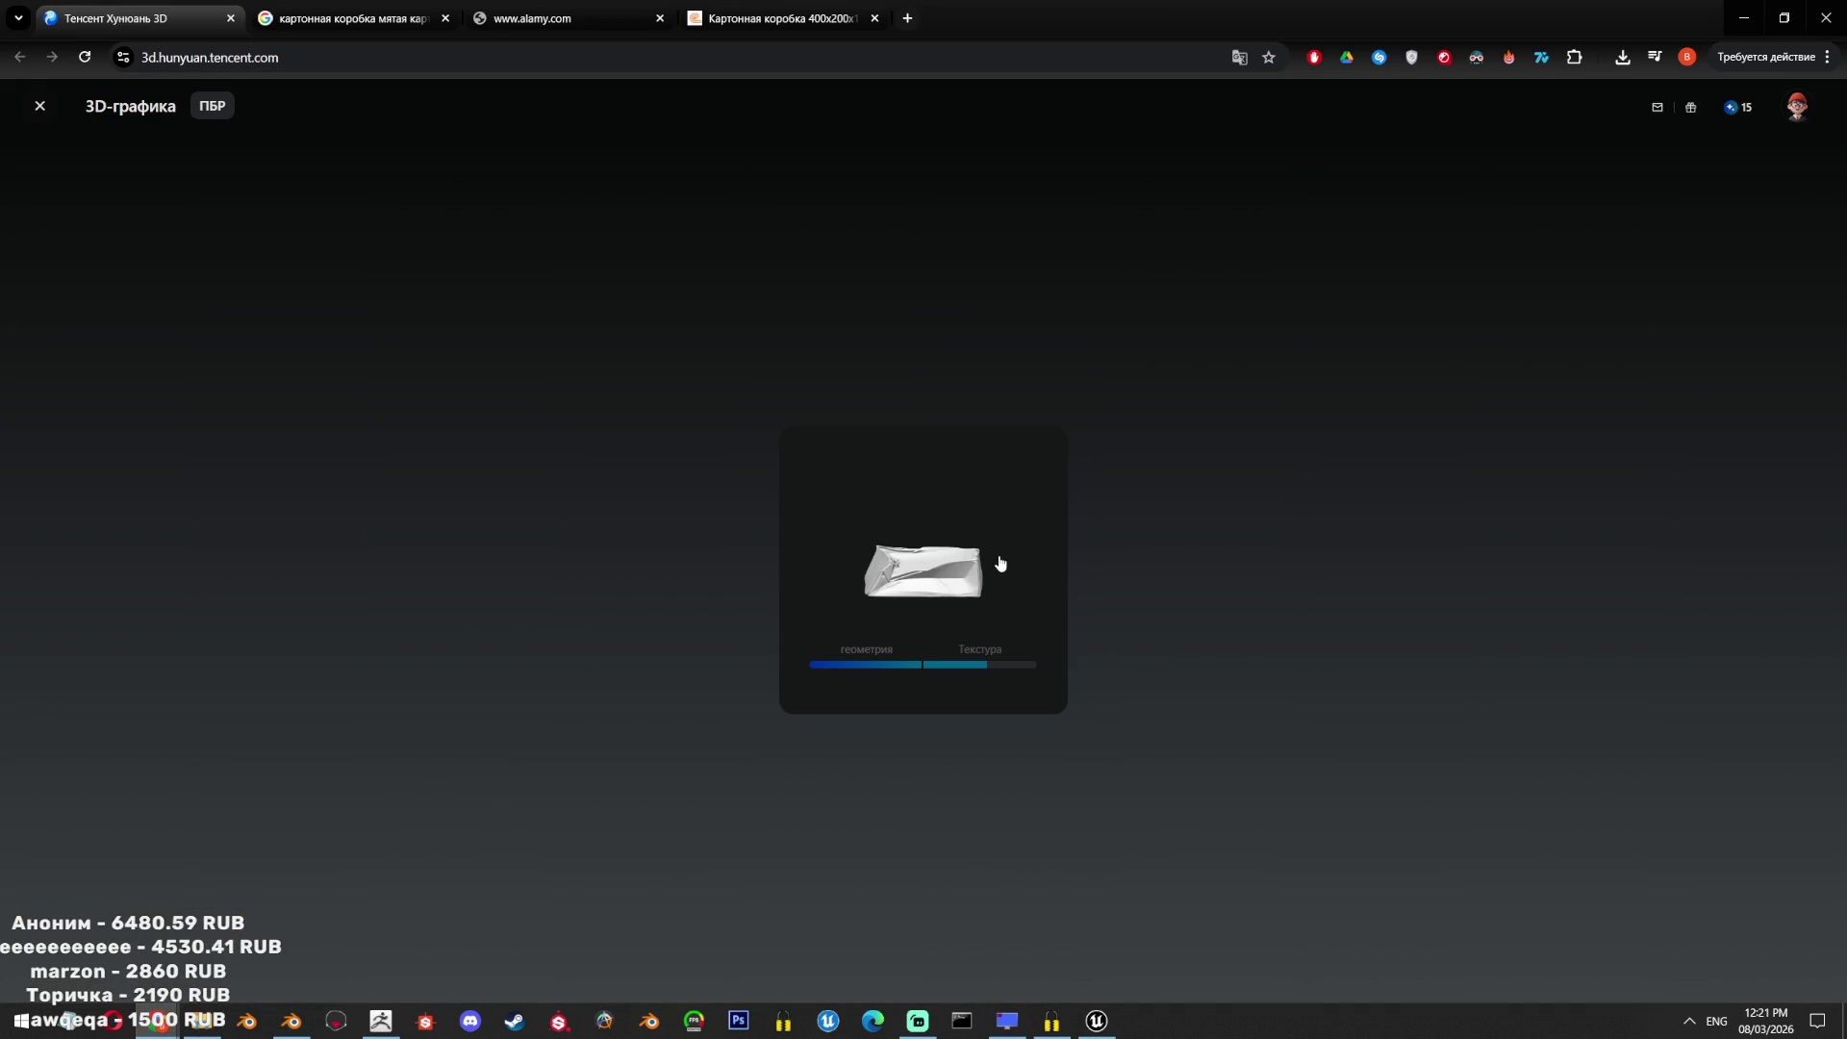
# Close the alamy.com and Картонная коробка reference tabs and switch to the Fantasy Miro board.
pyautogui.click(659, 19)
pyautogui.click(659, 18)
pyautogui.moveTo(162, 1026)
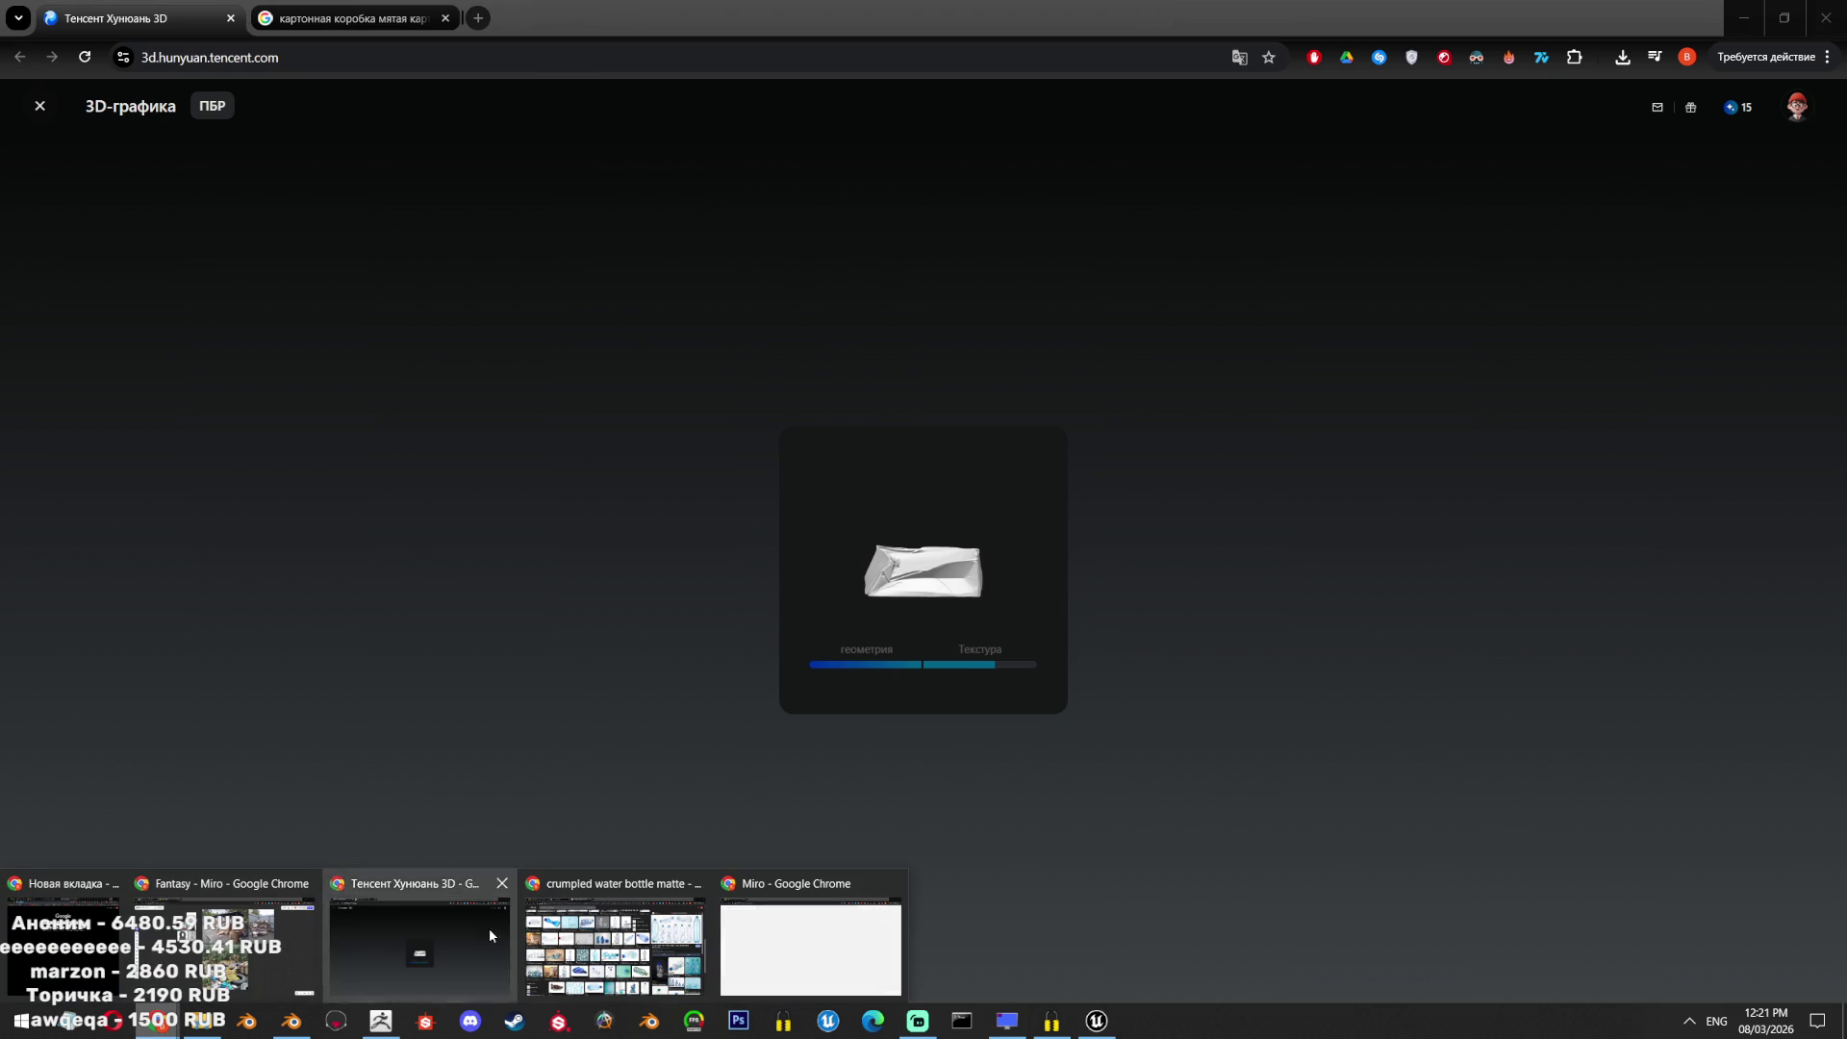
pyautogui.click(217, 935)
# Zoom and pan around the junk-pile photo on the Miro reference board.
pyautogui.scroll(5, 963, 462)
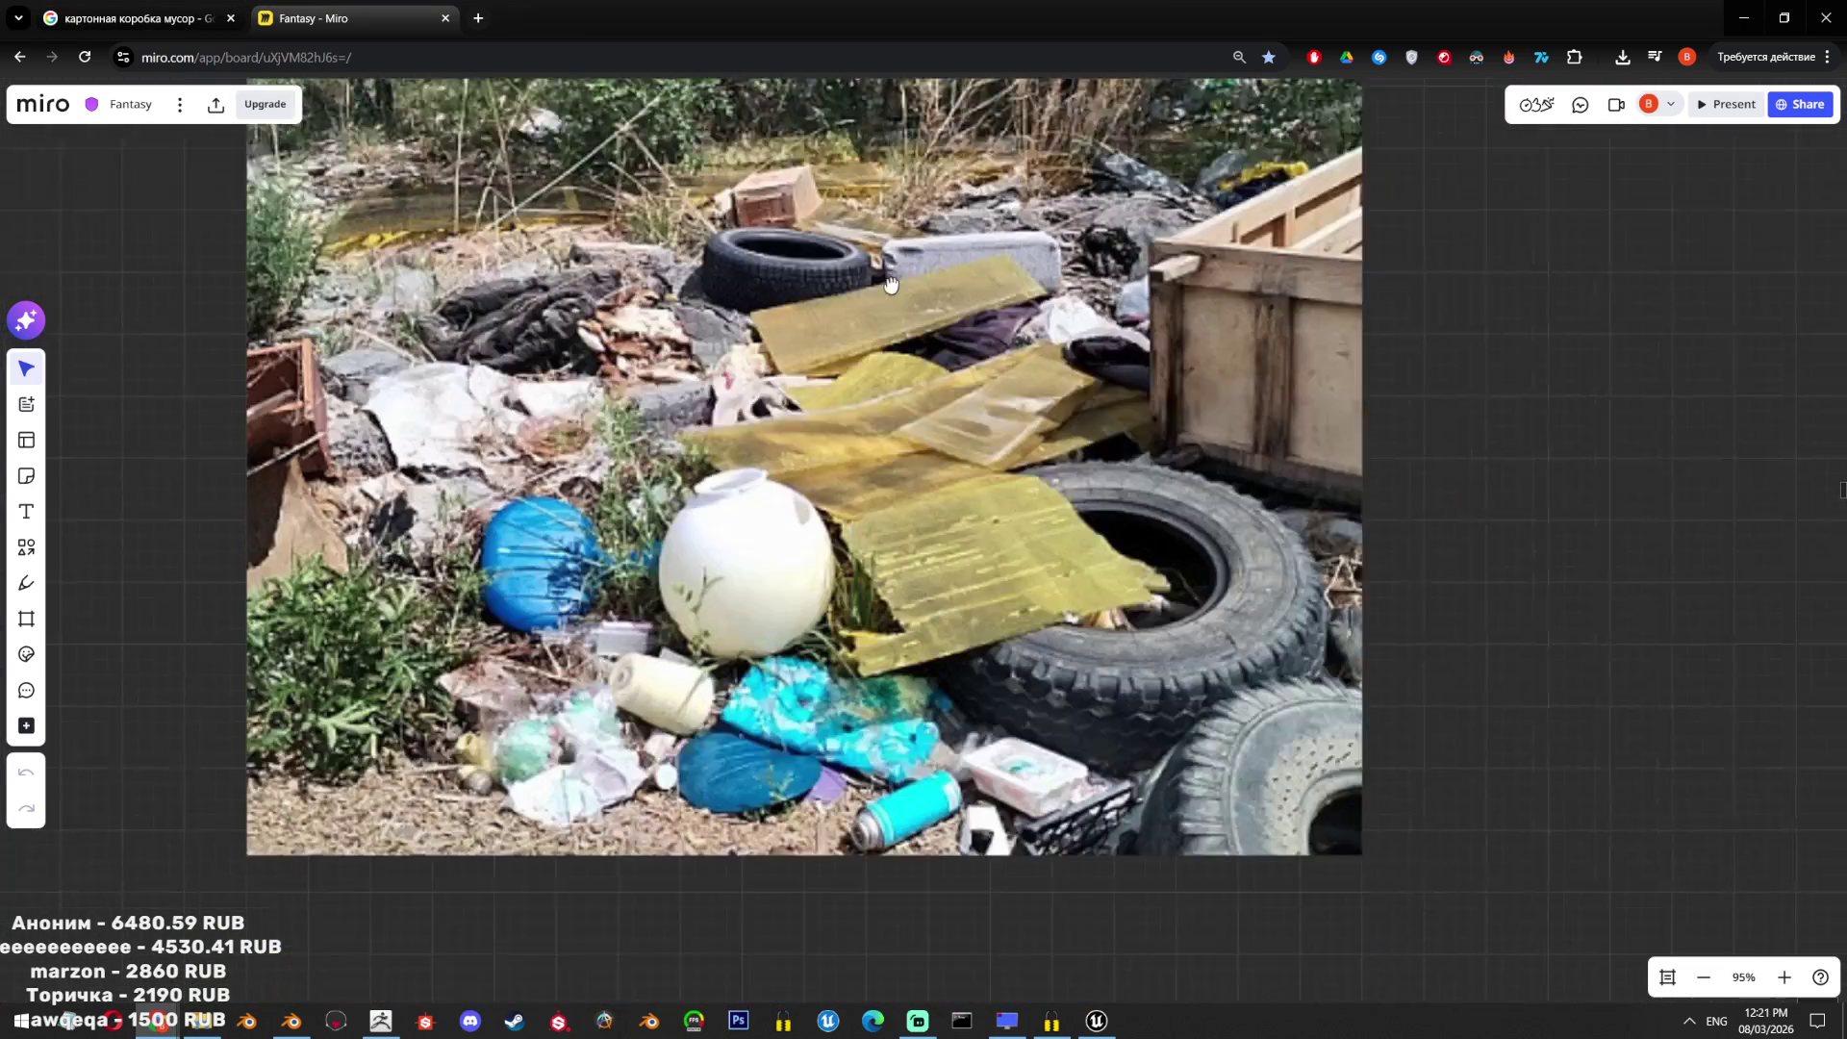
pyautogui.moveTo(891, 285); pyautogui.dragTo(846, 189)
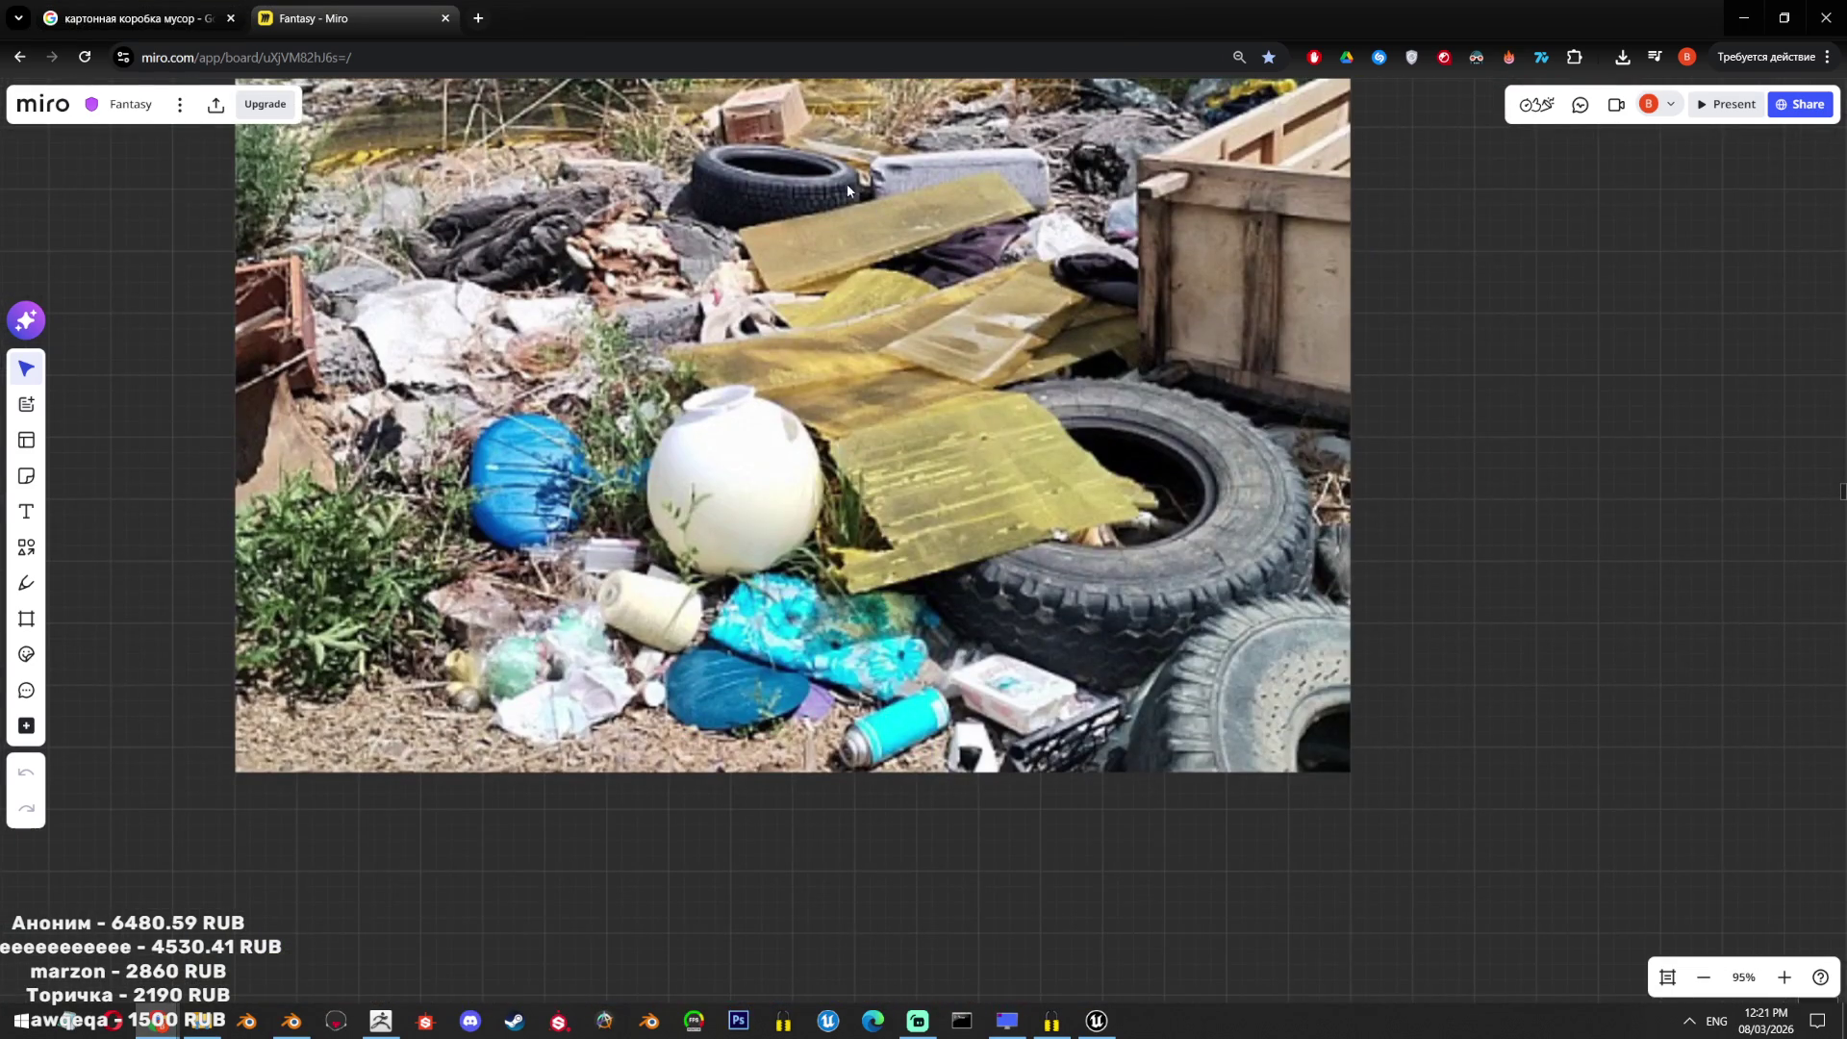
pyautogui.scroll(2, 846, 190)
pyautogui.scroll(-5, 1029, 377)
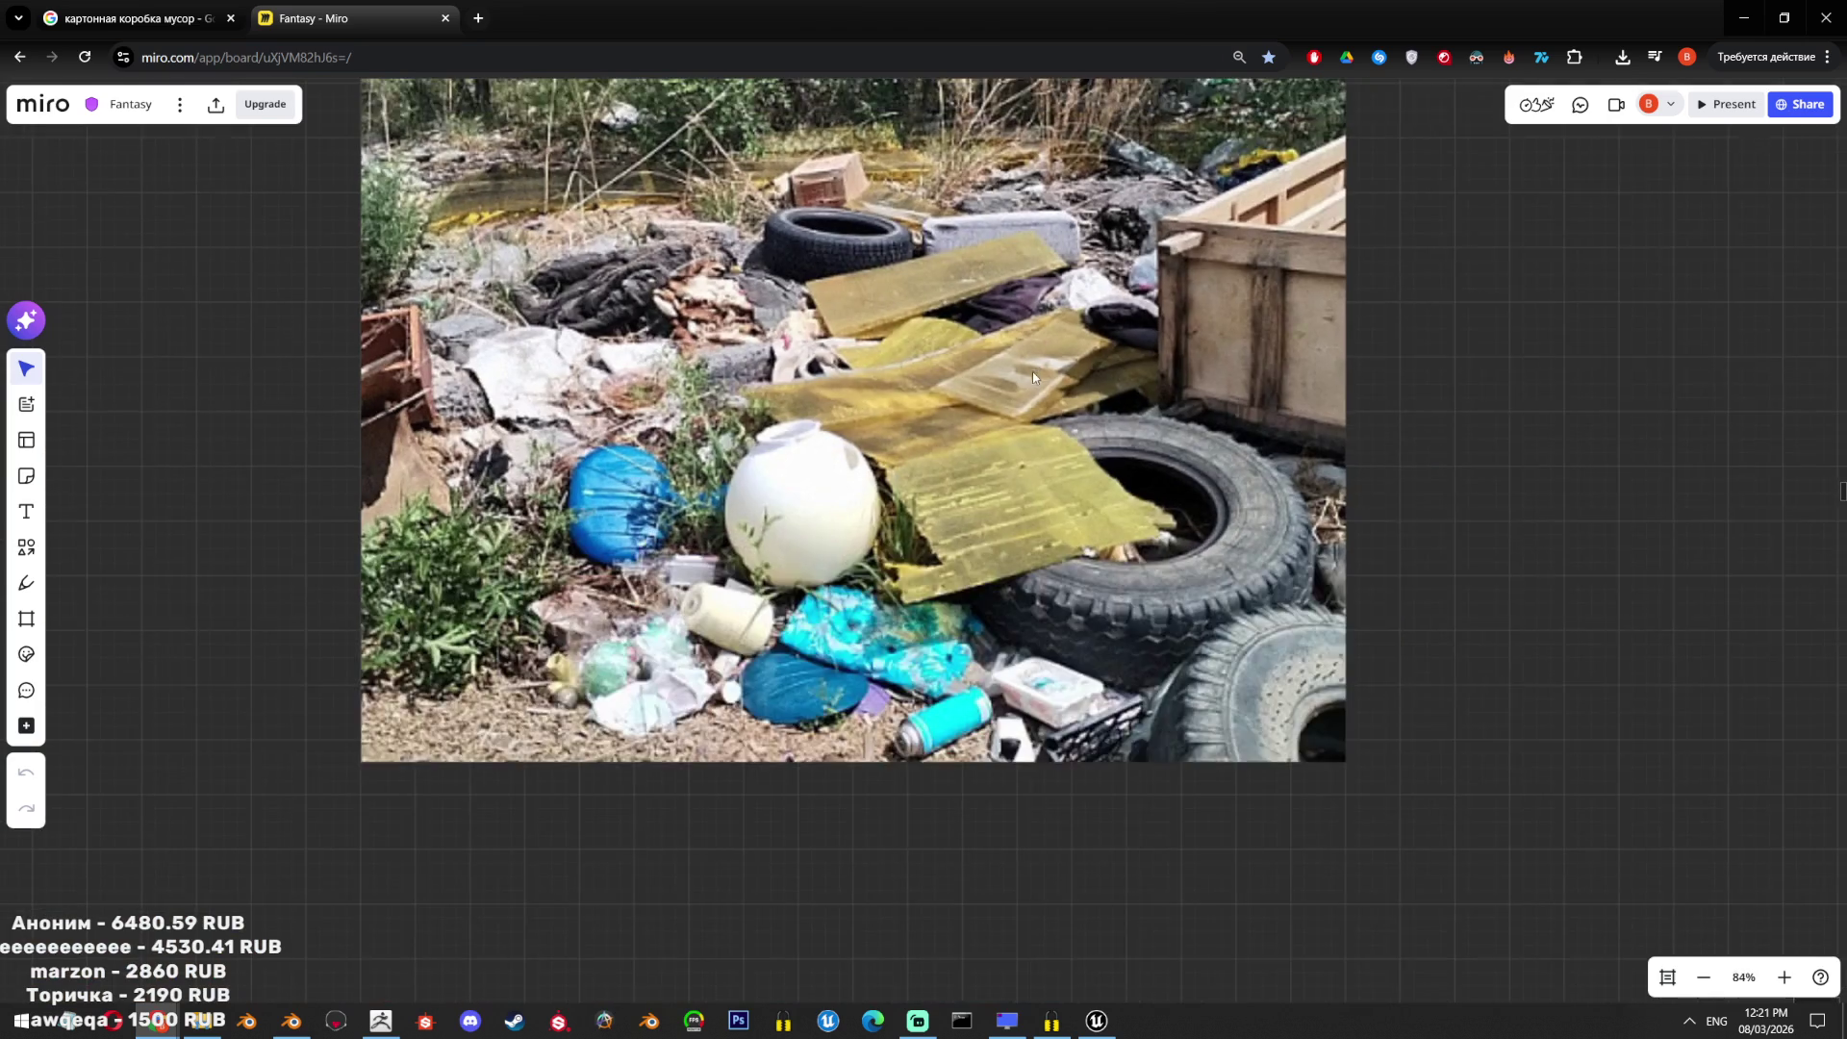
pyautogui.scroll(5, 1088, 445)
pyautogui.moveTo(1024, 406); pyautogui.dragTo(796, 478)
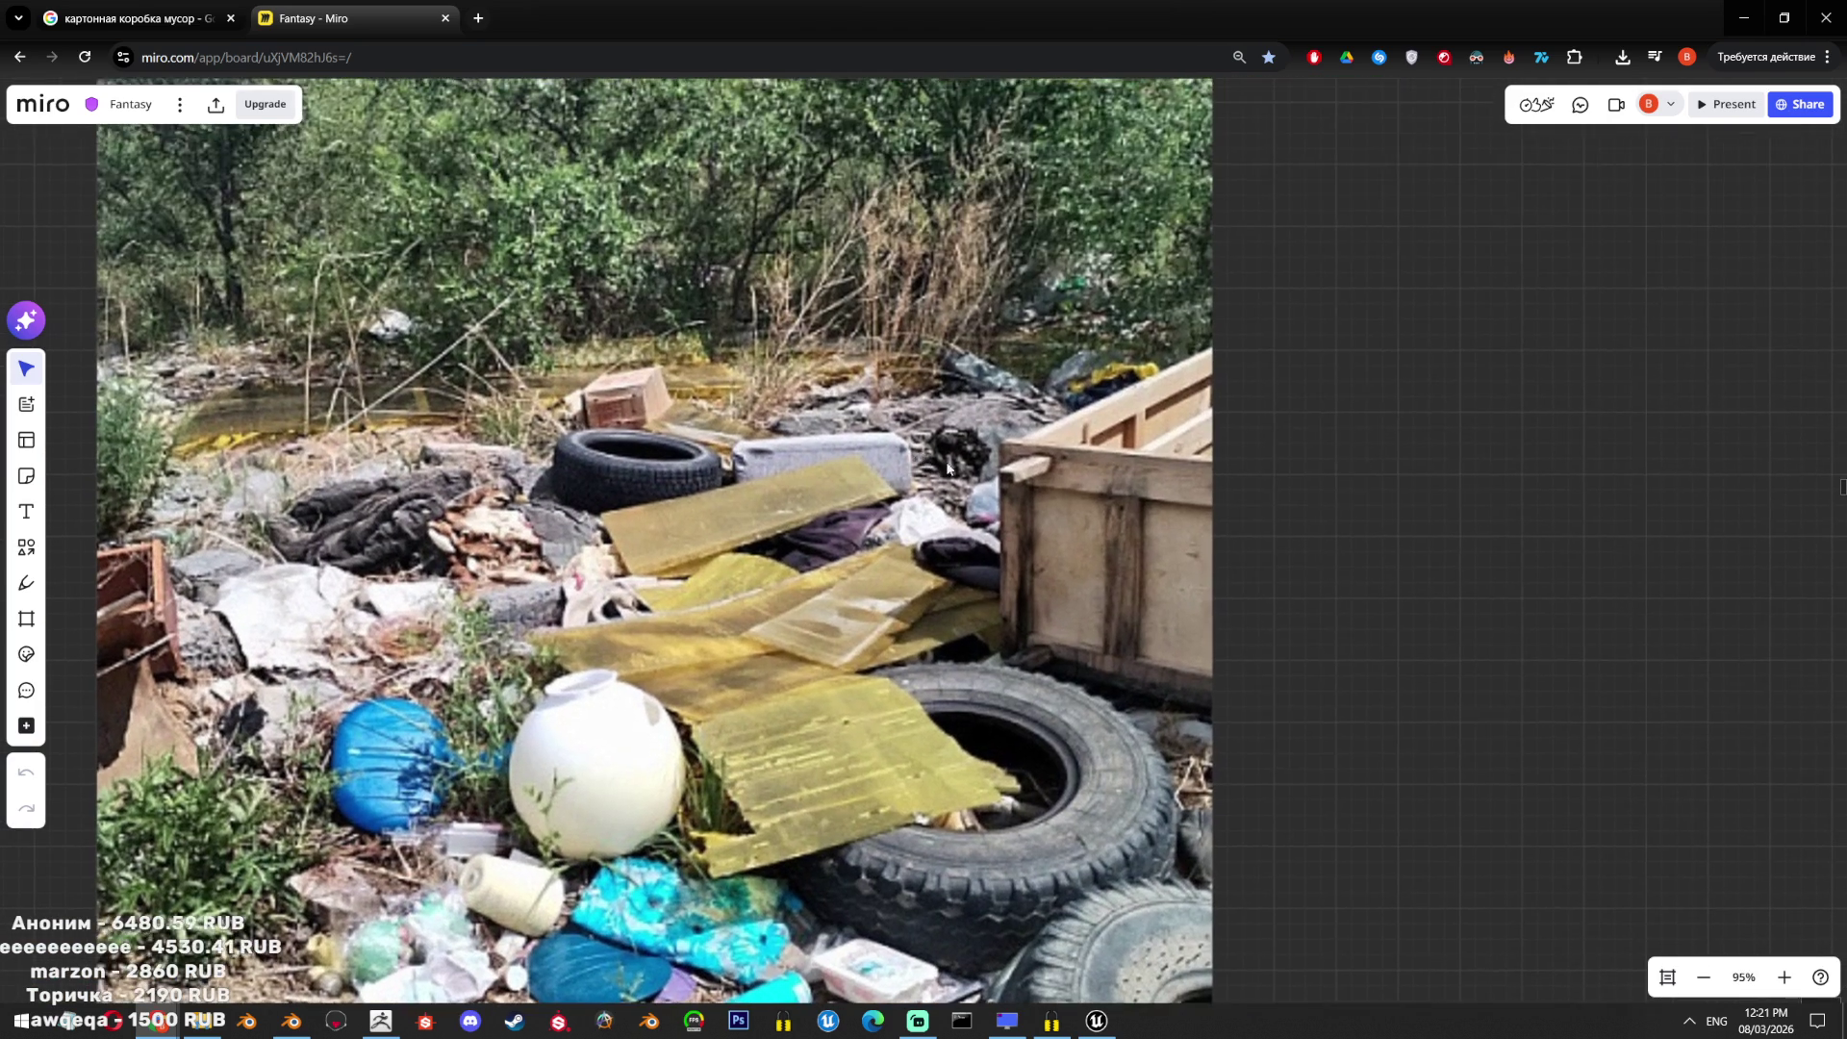
pyautogui.scroll(-2, 965, 470)
pyautogui.moveTo(944, 382); pyautogui.dragTo(1055, 392)
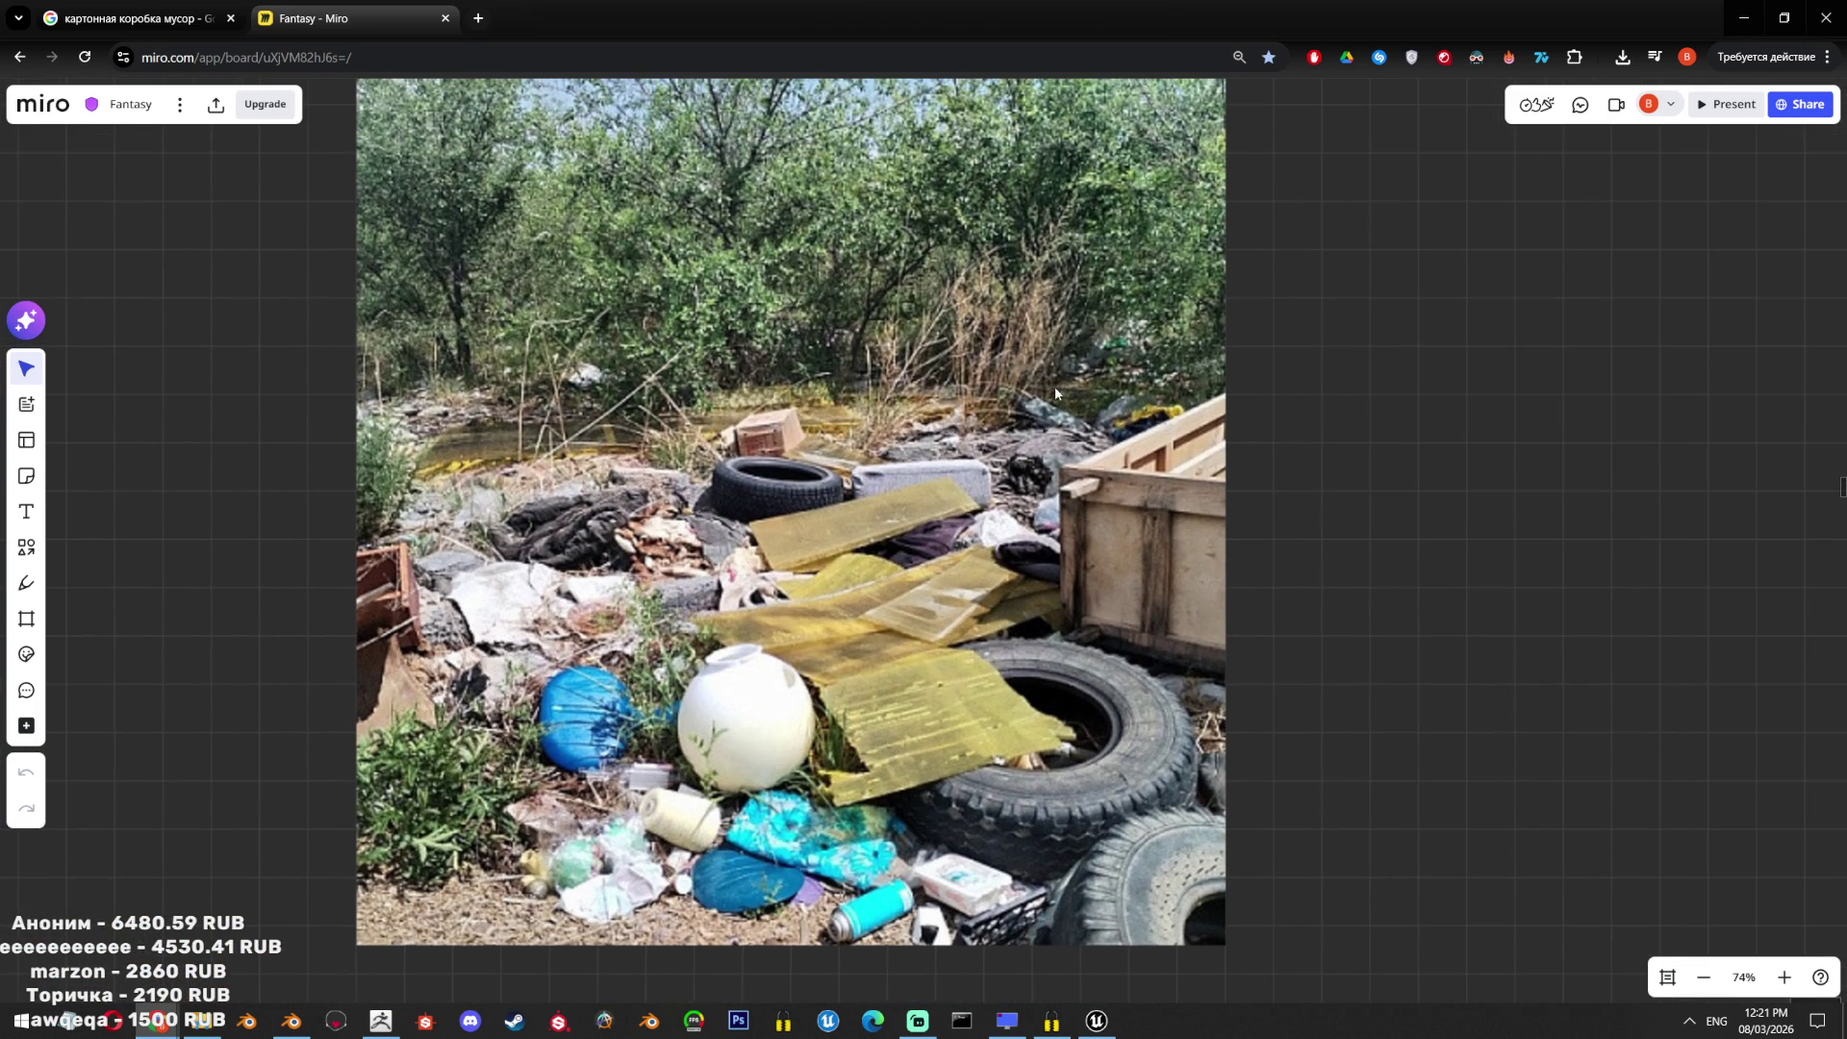
# Pan over to the cardboard pile photos and zoom in and out to study them.
pyautogui.moveTo(1082, 313); pyautogui.dragTo(1167, 421)
pyautogui.scroll(-2, 1116, 407)
pyautogui.scroll(8, 1055, 520)
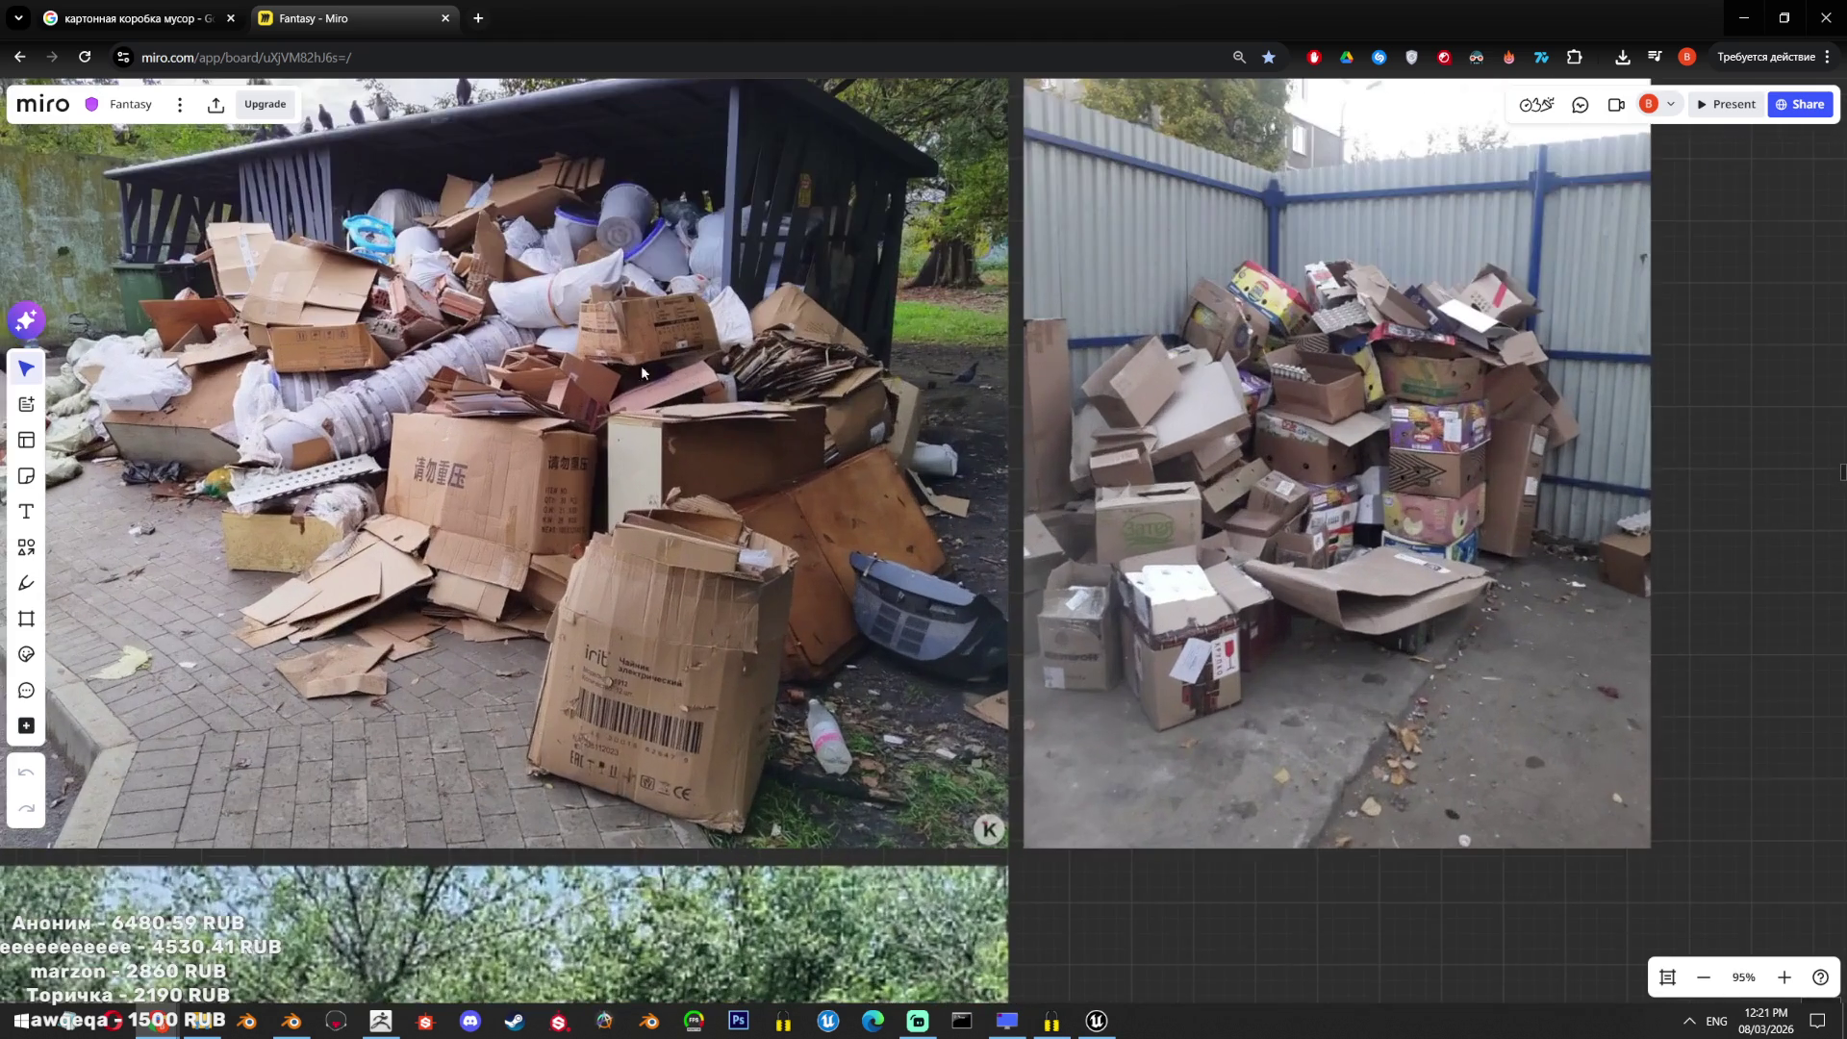
pyautogui.scroll(-2, 781, 367)
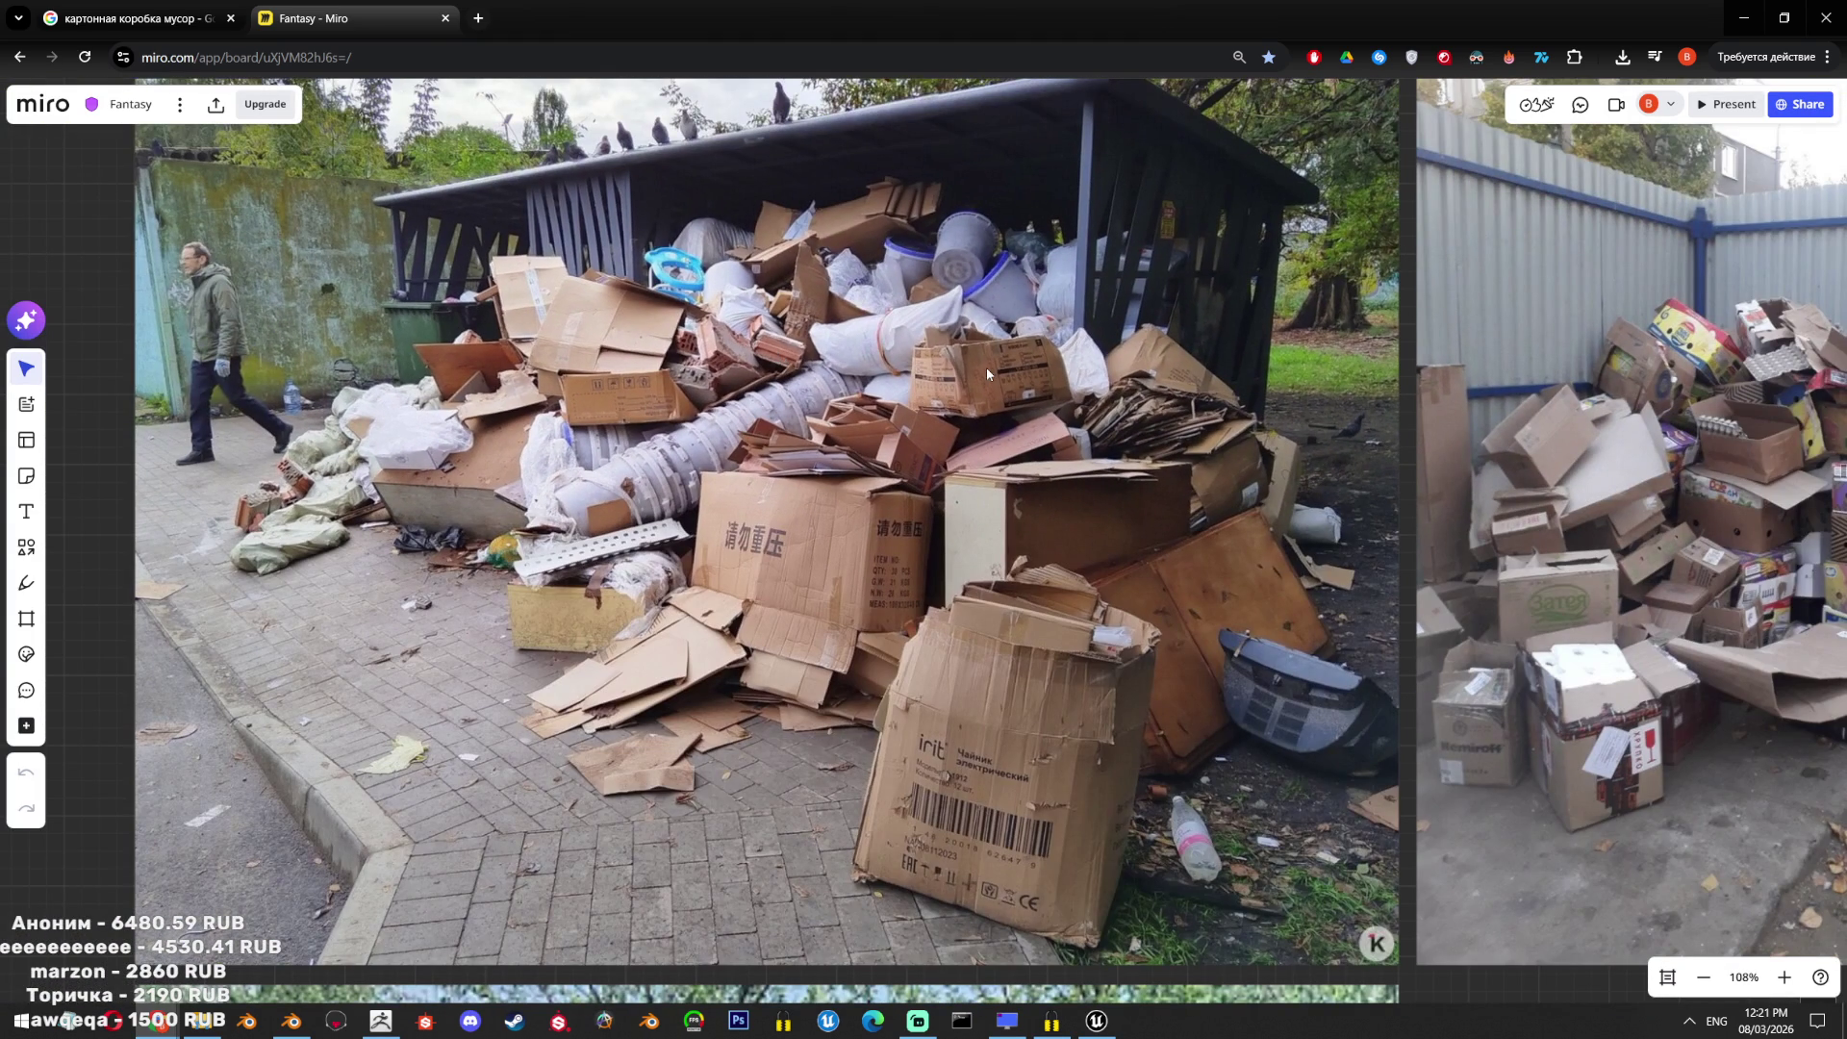
pyautogui.hscroll(8, 1074, 487)
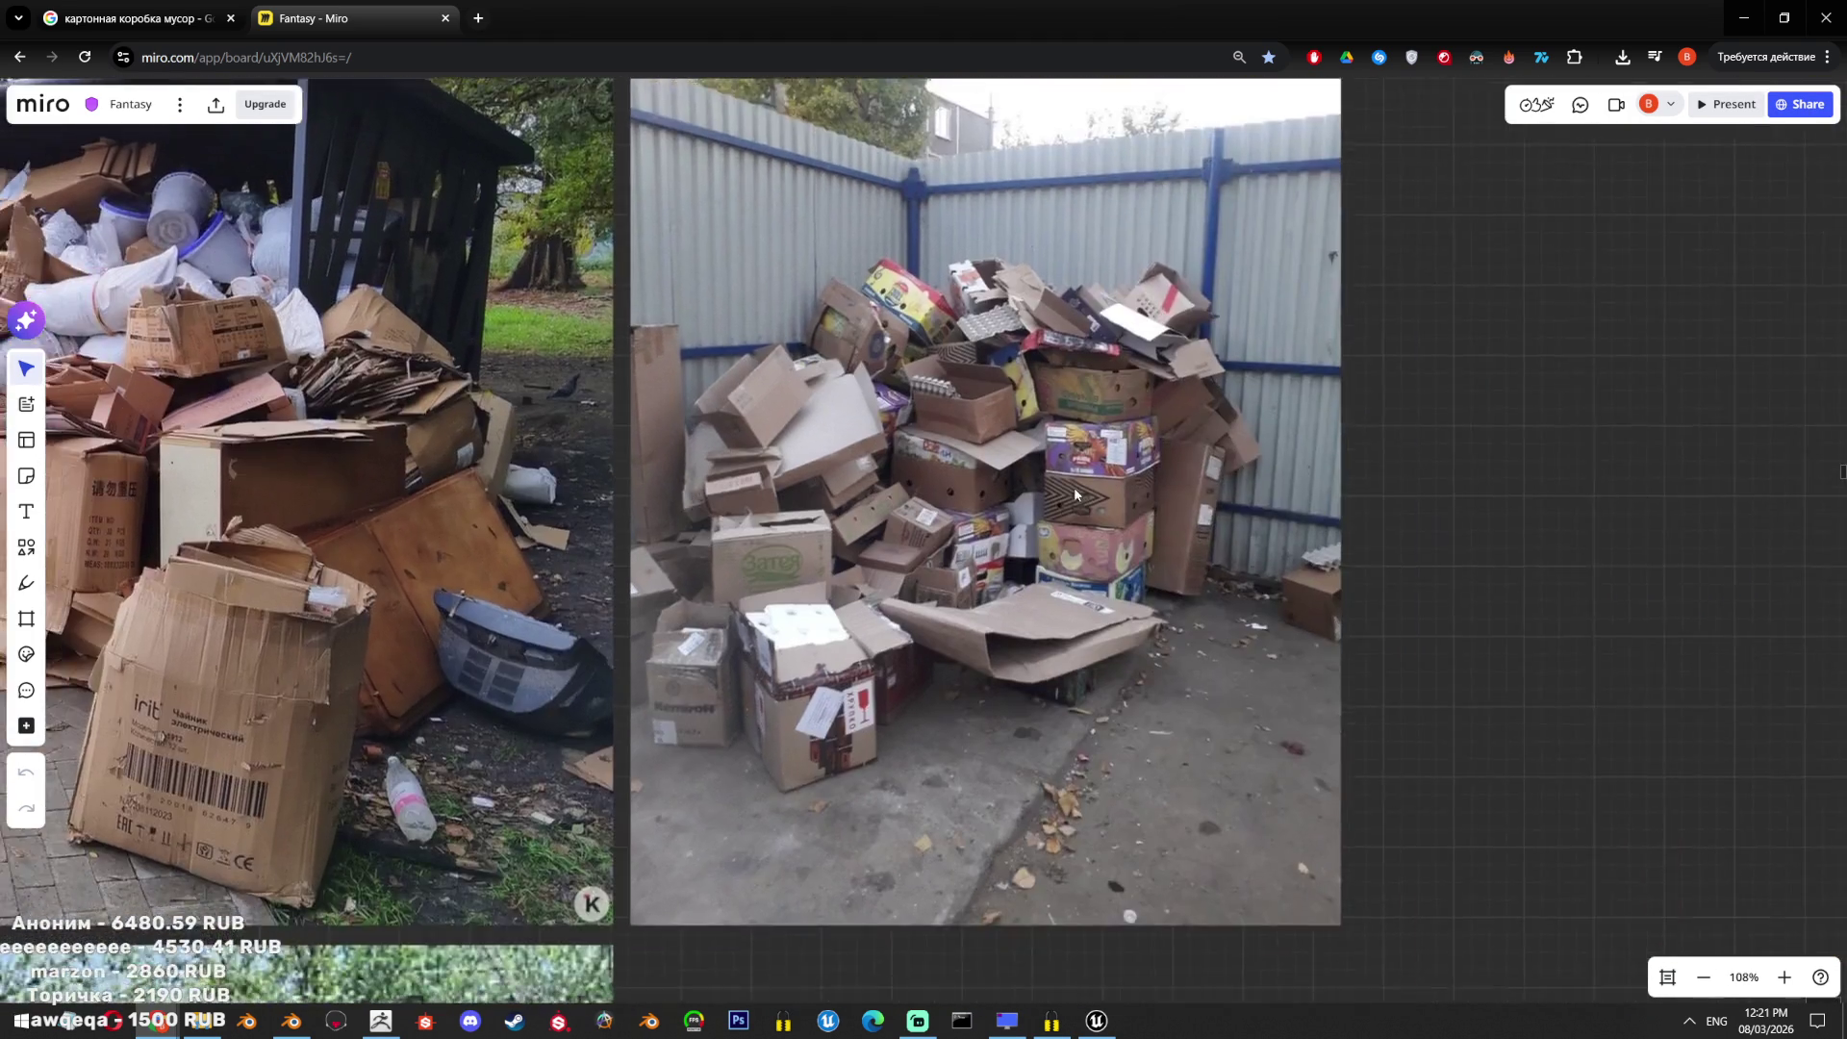
pyautogui.scroll(4, 941, 438)
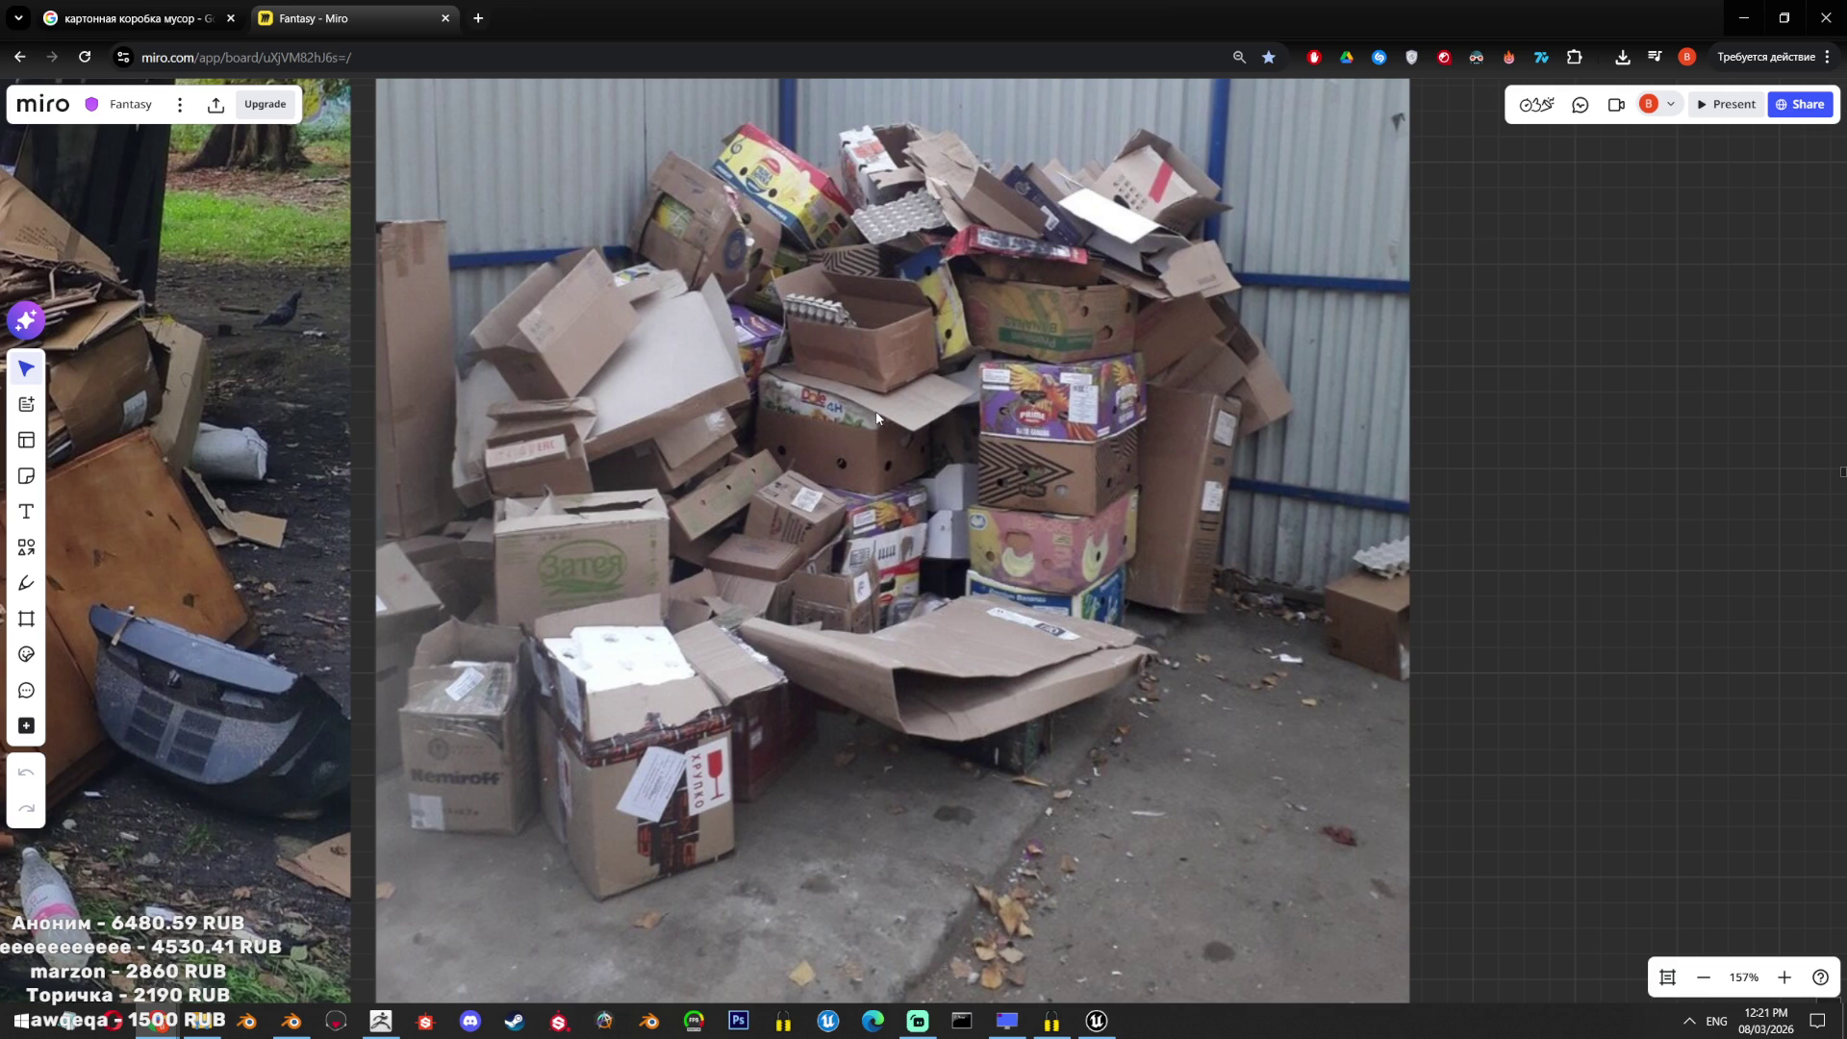
pyautogui.scroll(5, 877, 417)
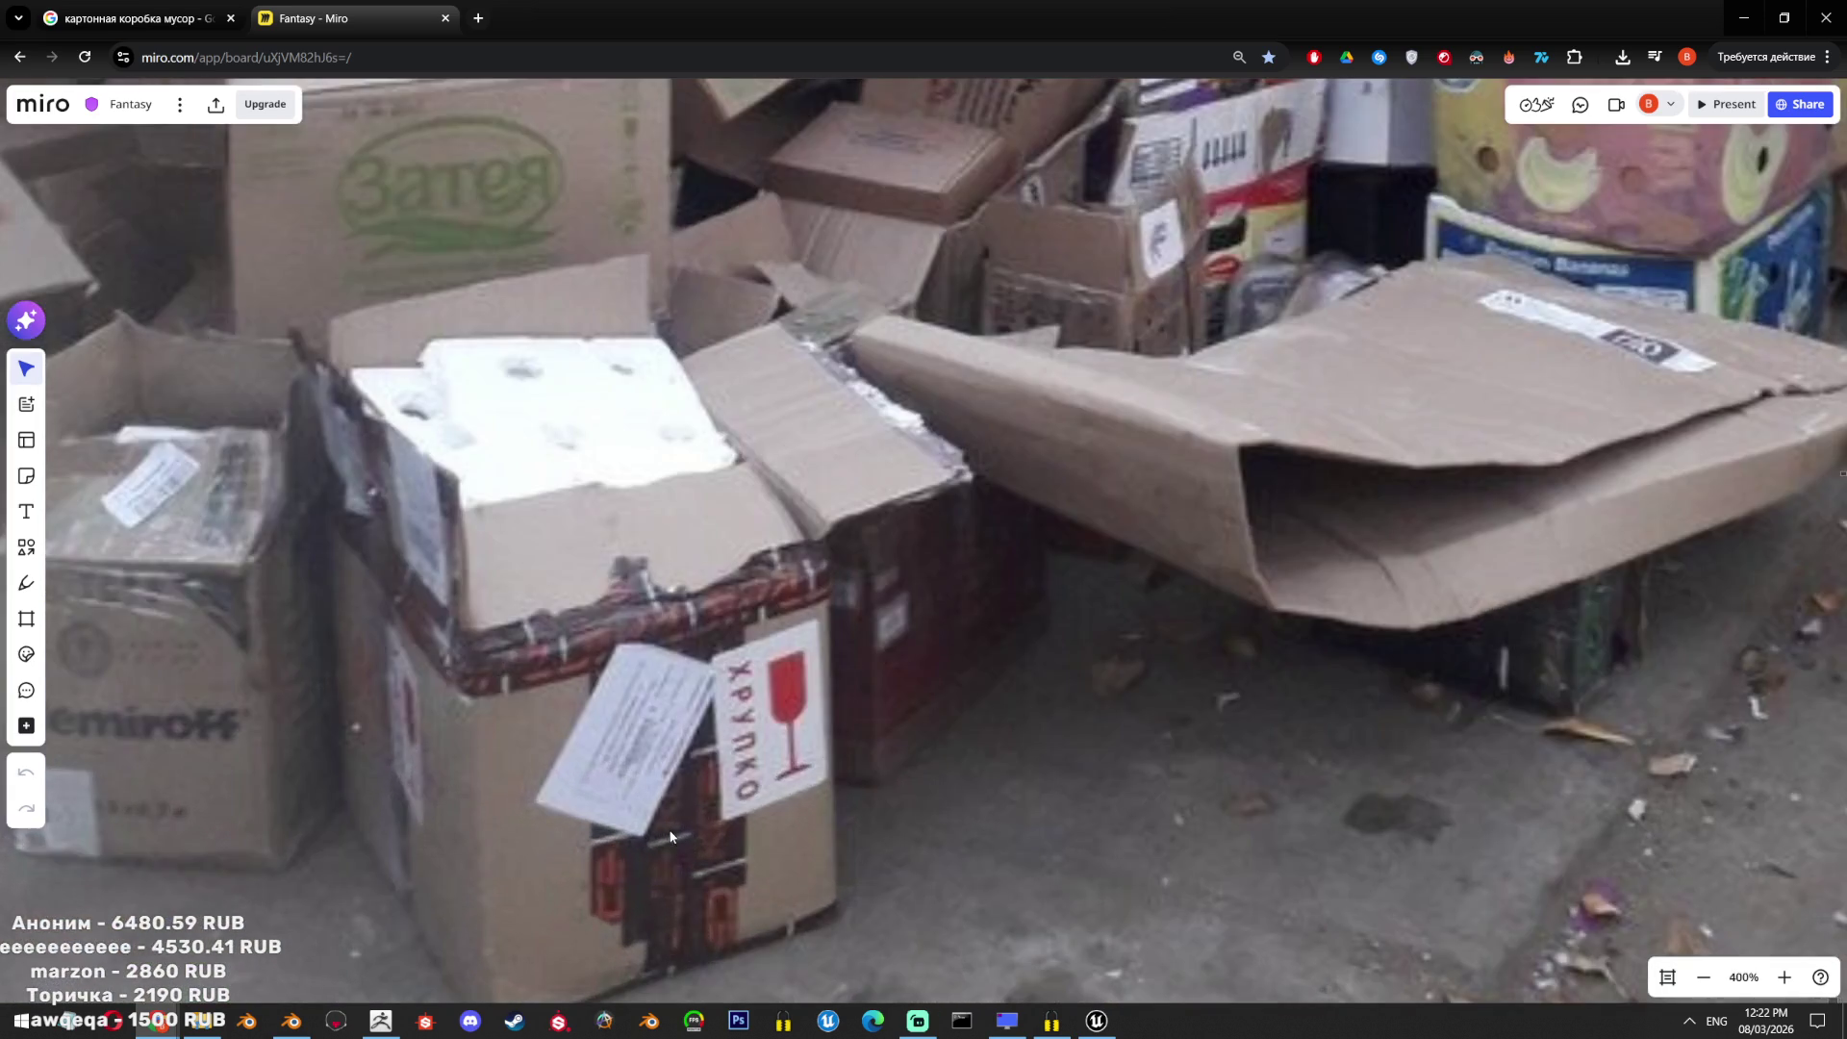
pyautogui.scroll(-3, 679, 789)
pyautogui.scroll(-2, 737, 713)
pyautogui.scroll(6, 787, 476)
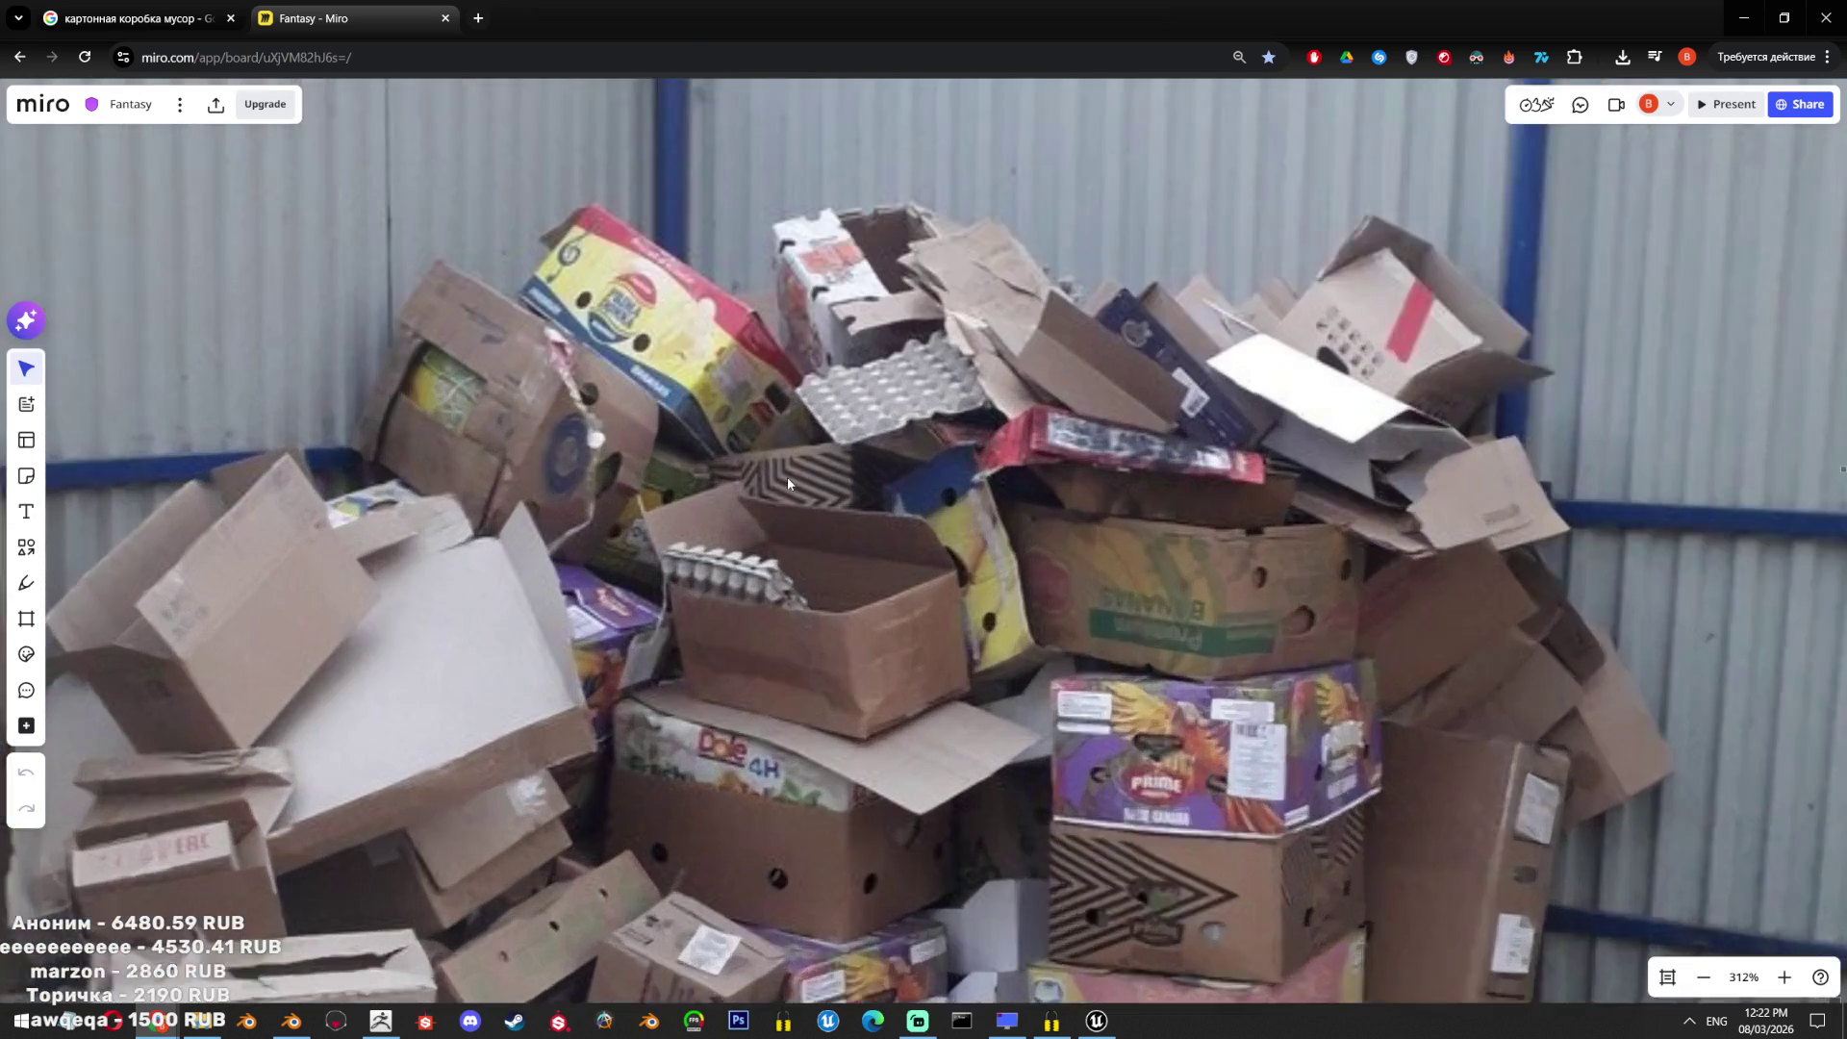
pyautogui.scroll(-8, 816, 568)
pyautogui.scroll(5, 747, 608)
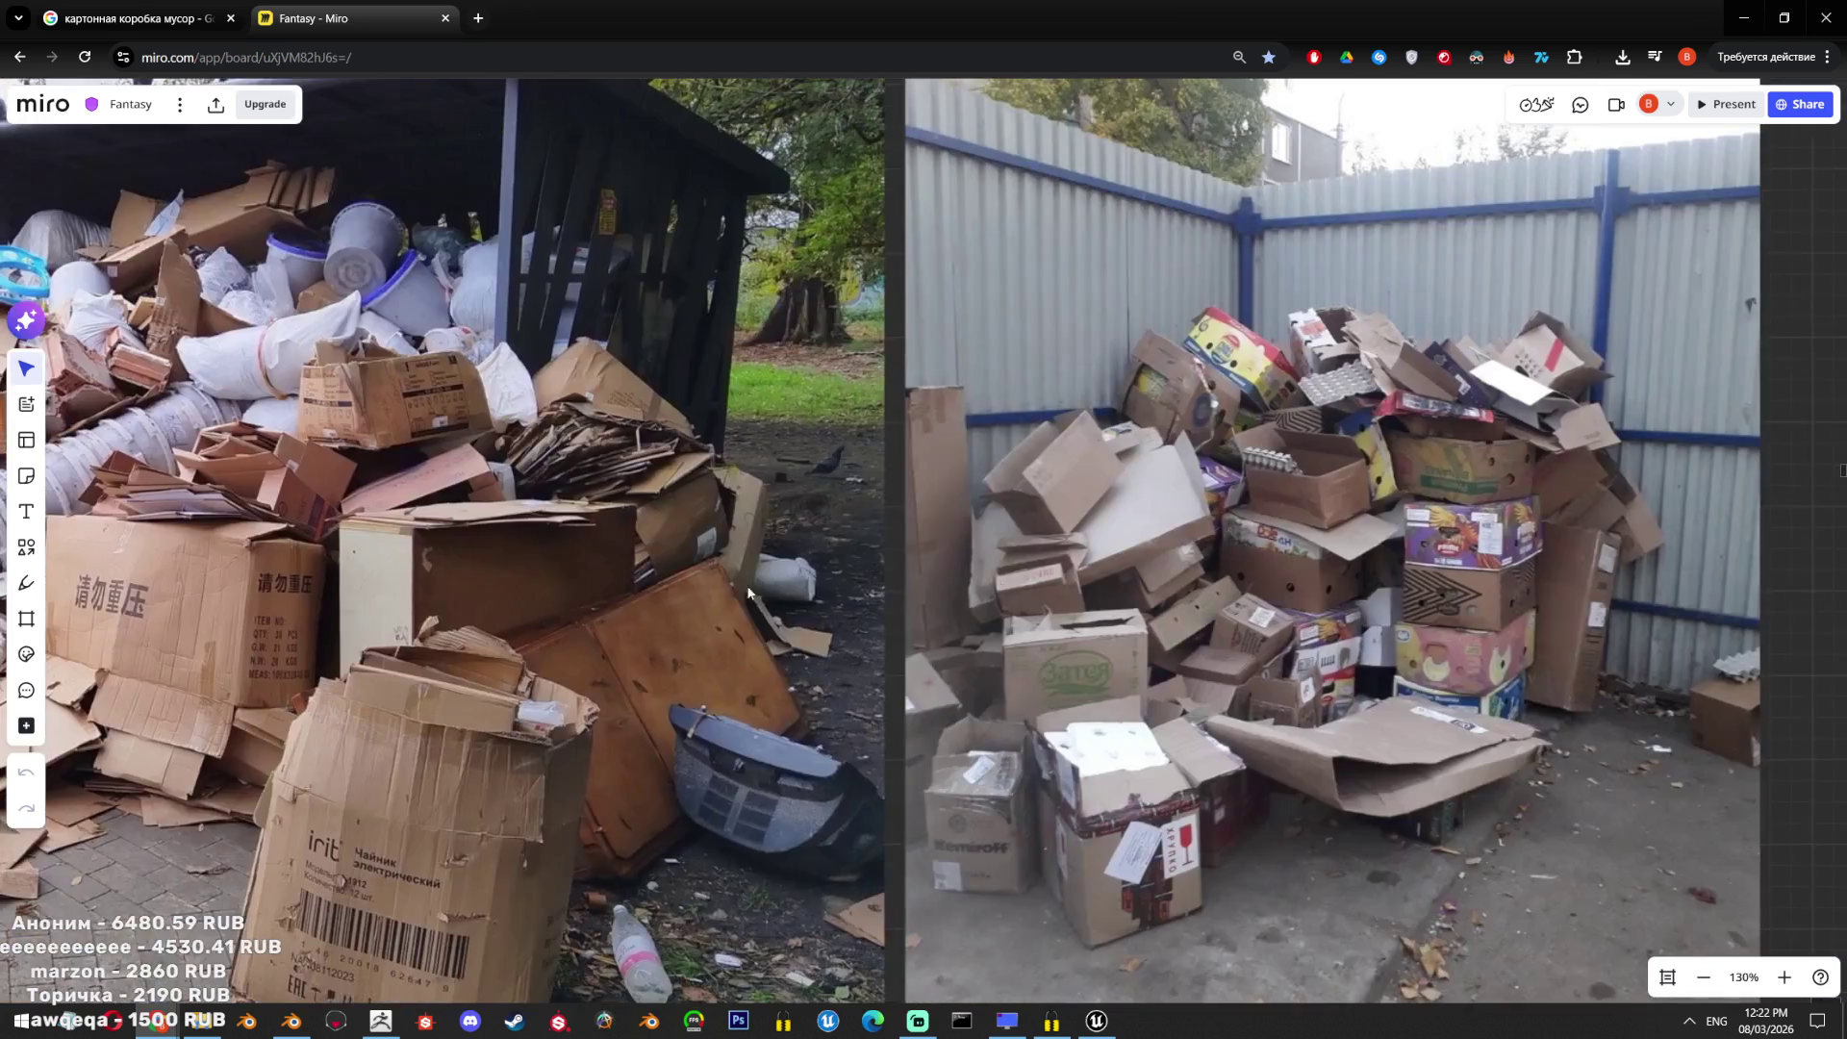
pyautogui.scroll(-6, 1030, 586)
pyautogui.scroll(-5, 931, 673)
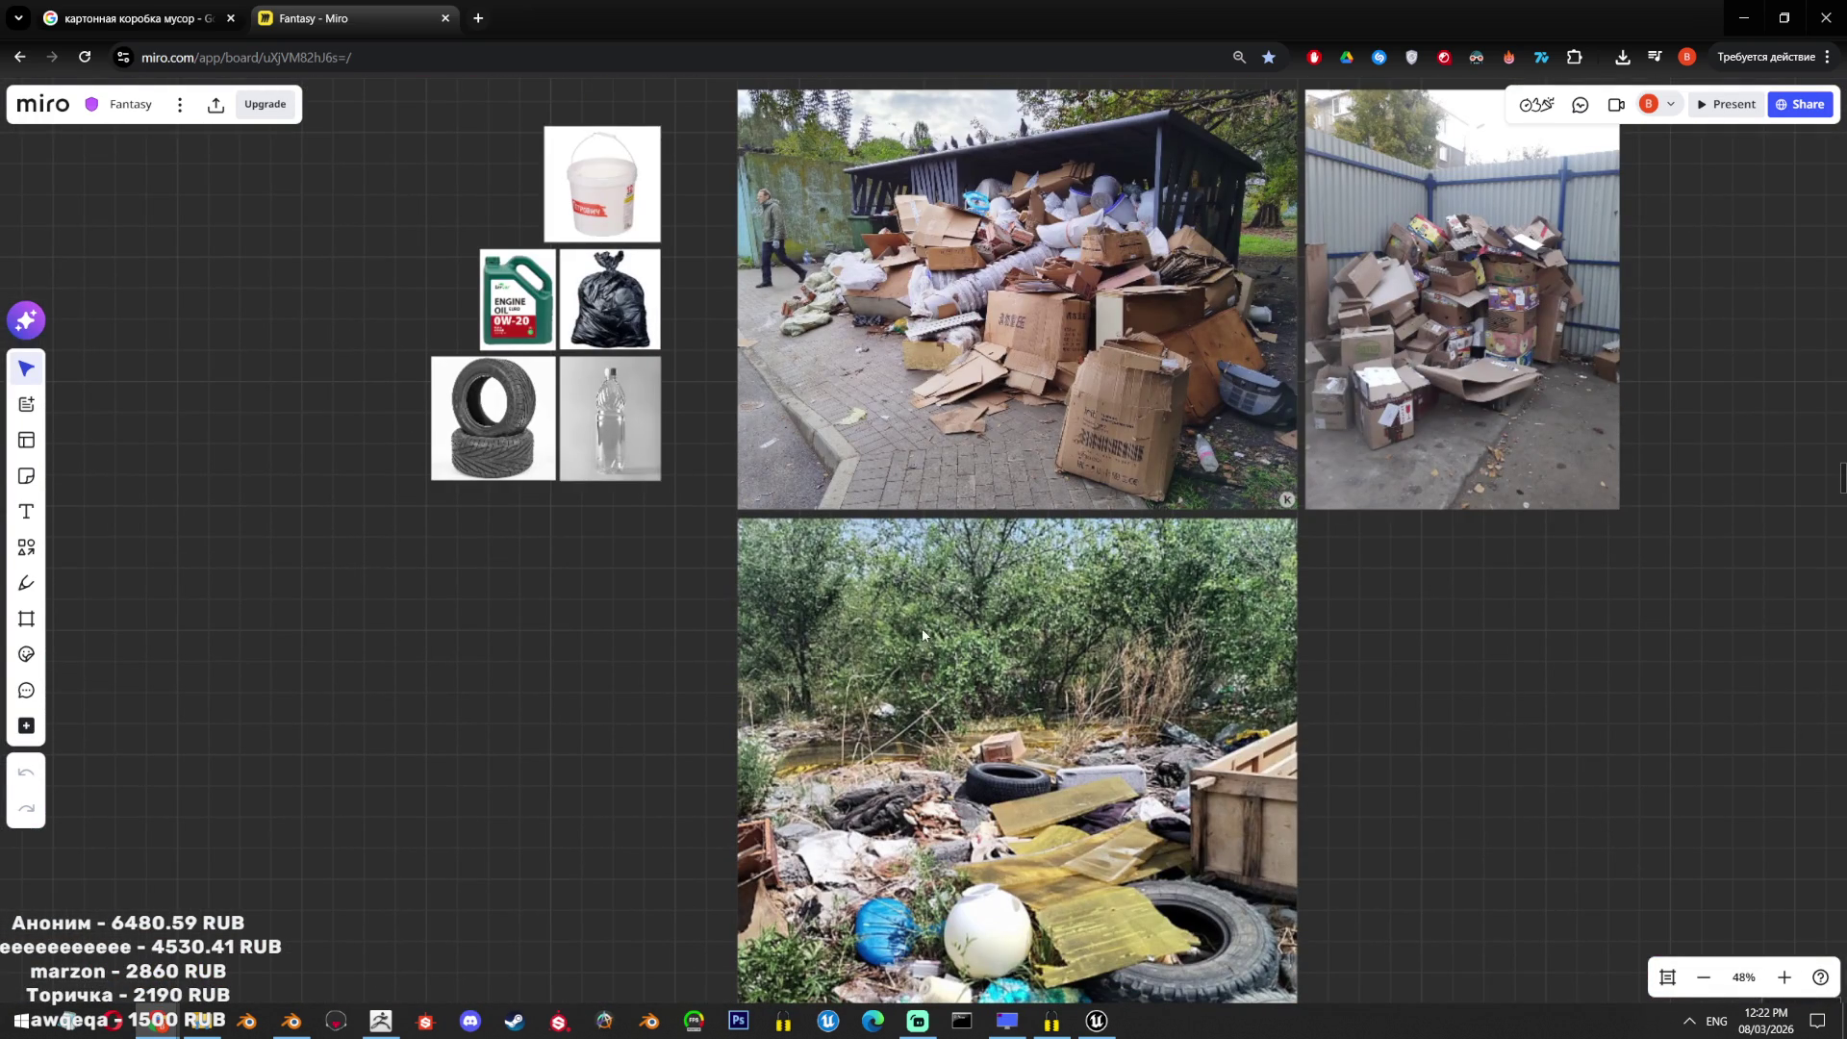
# Bring the GarbageProps File Explorer window to the front.
pyautogui.click(158, 1020)
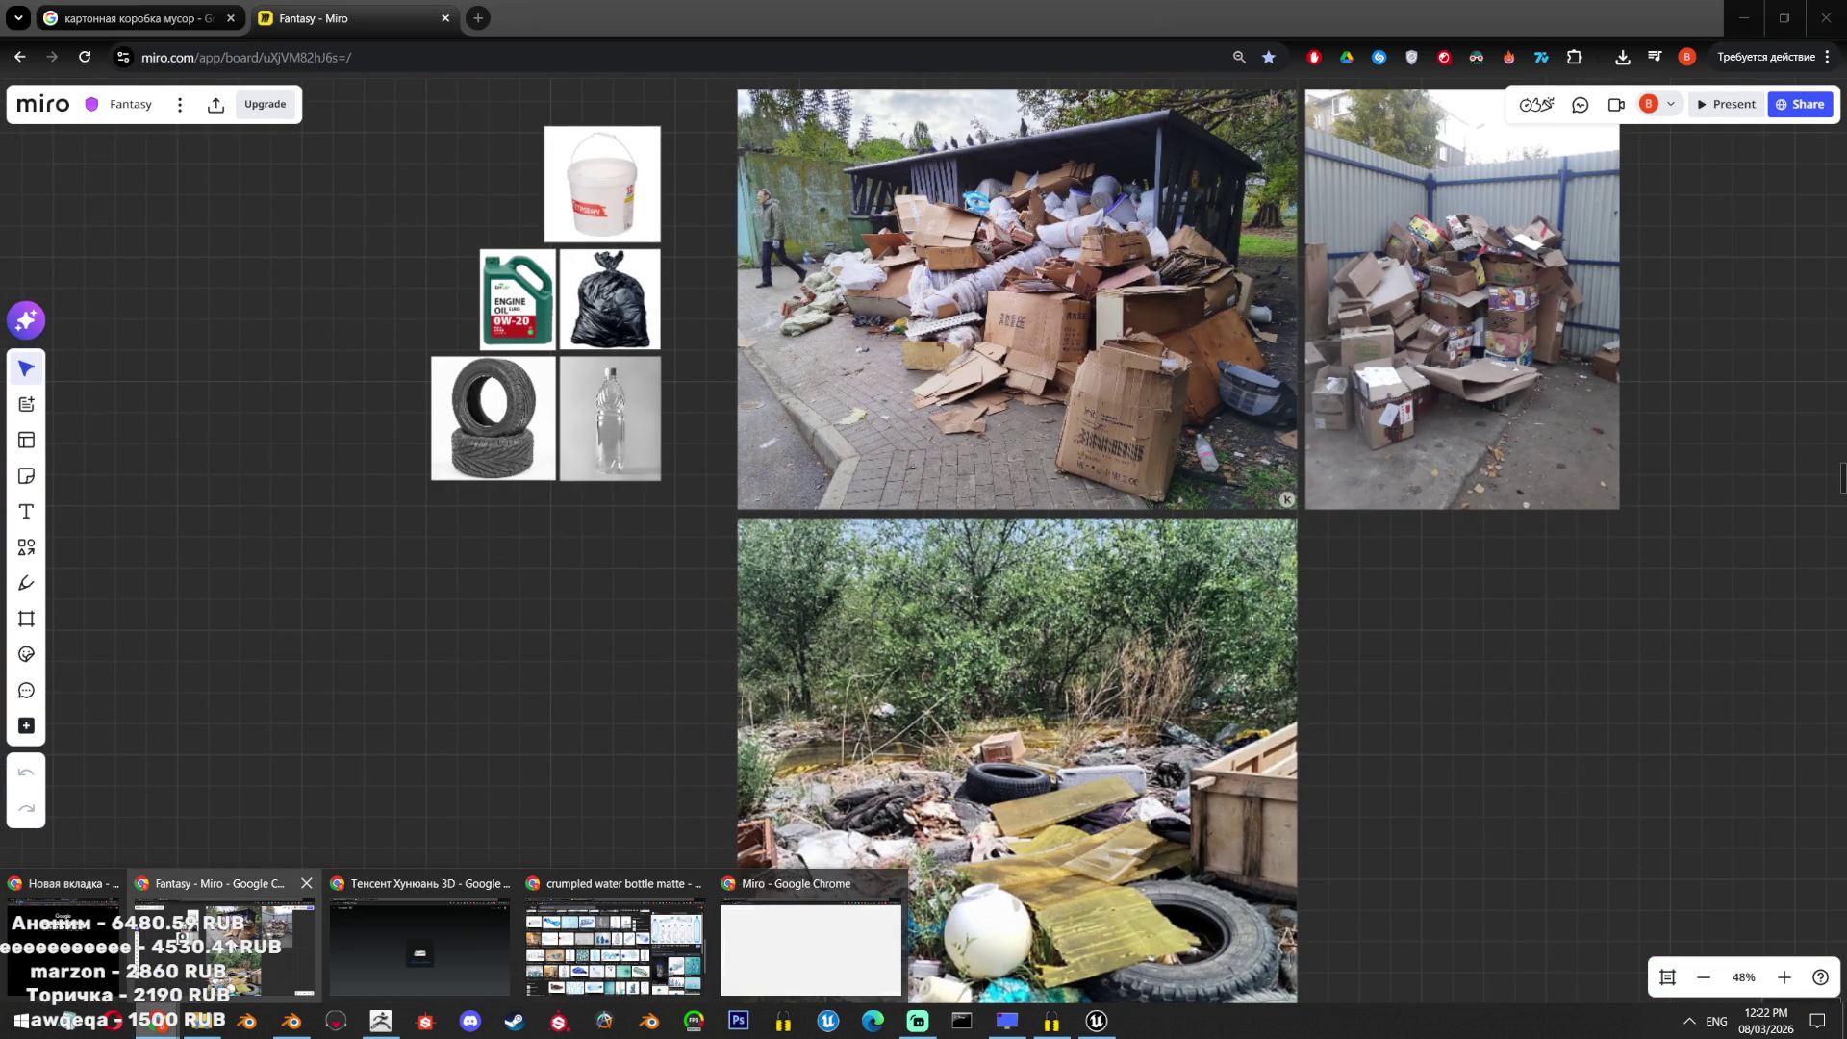
pyautogui.click(202, 1020)
pyautogui.moveTo(326, 423); pyautogui.dragTo(289, 91)
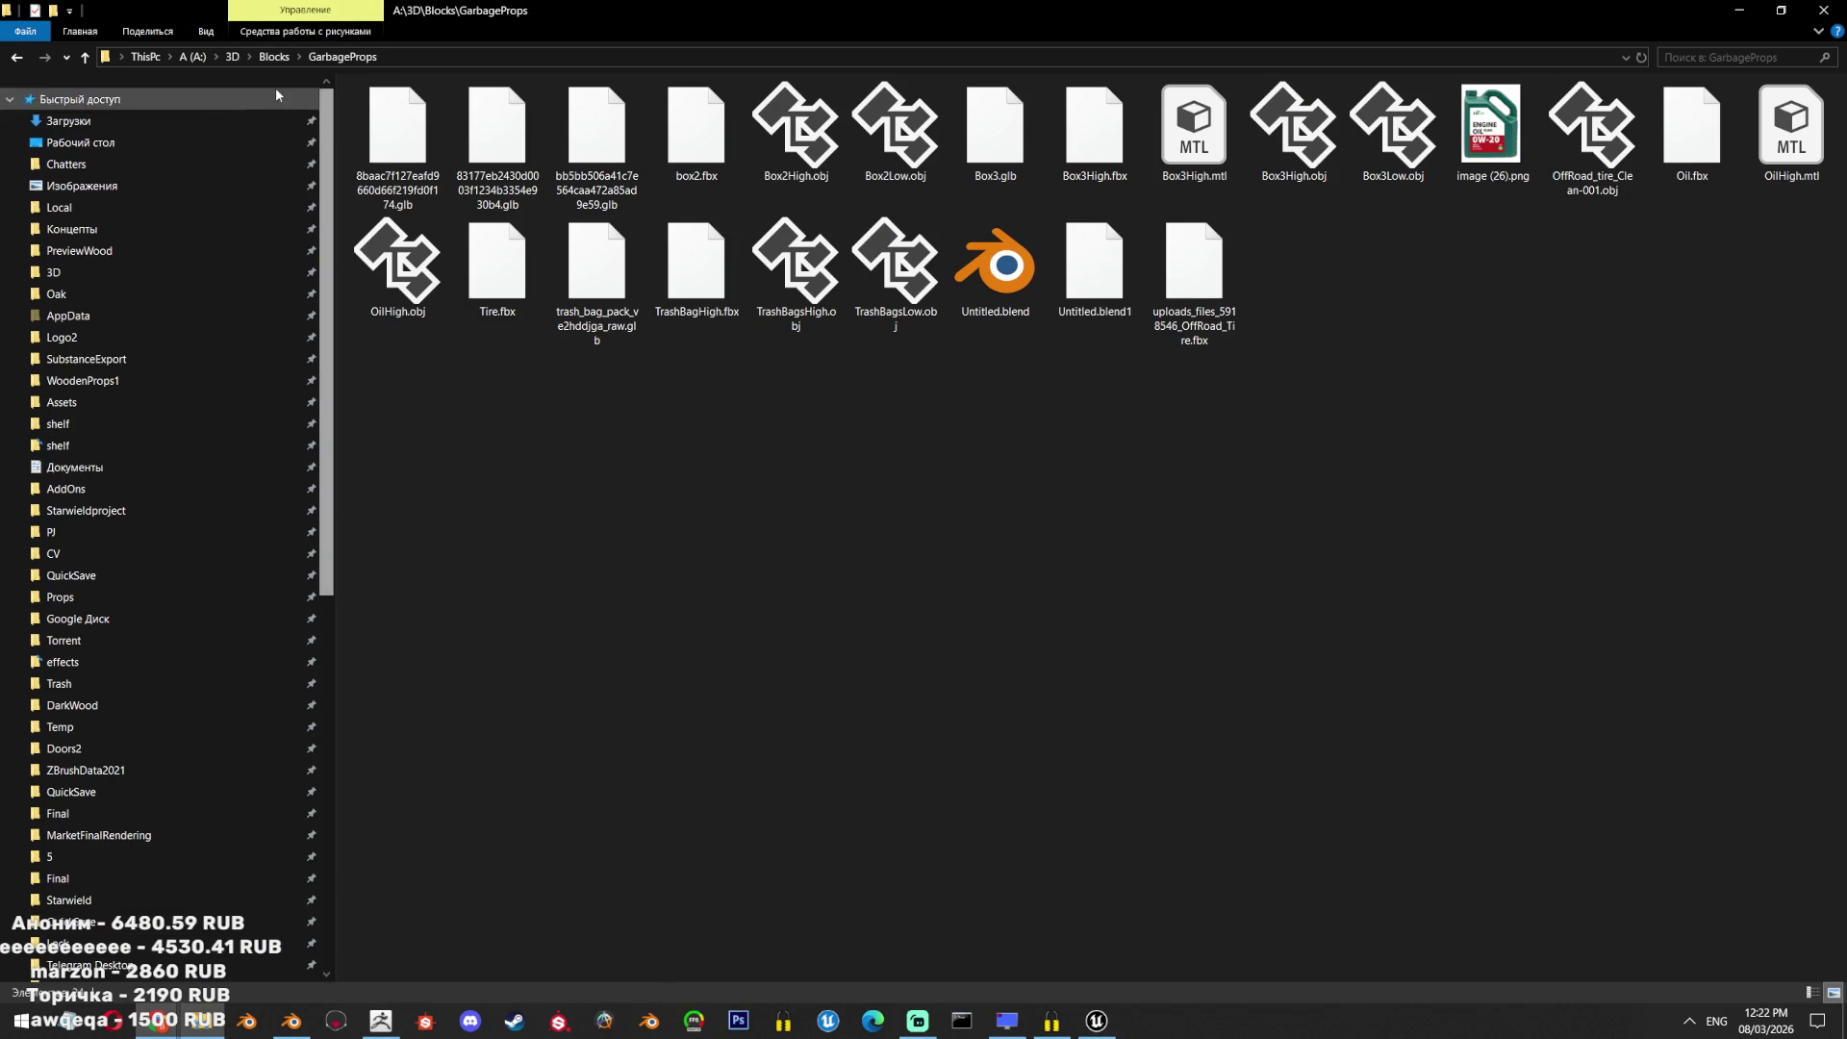
# Open the Загрузки (Downloads) folder and check the Hunyuan box generation progress.
pyautogui.click(289, 120)
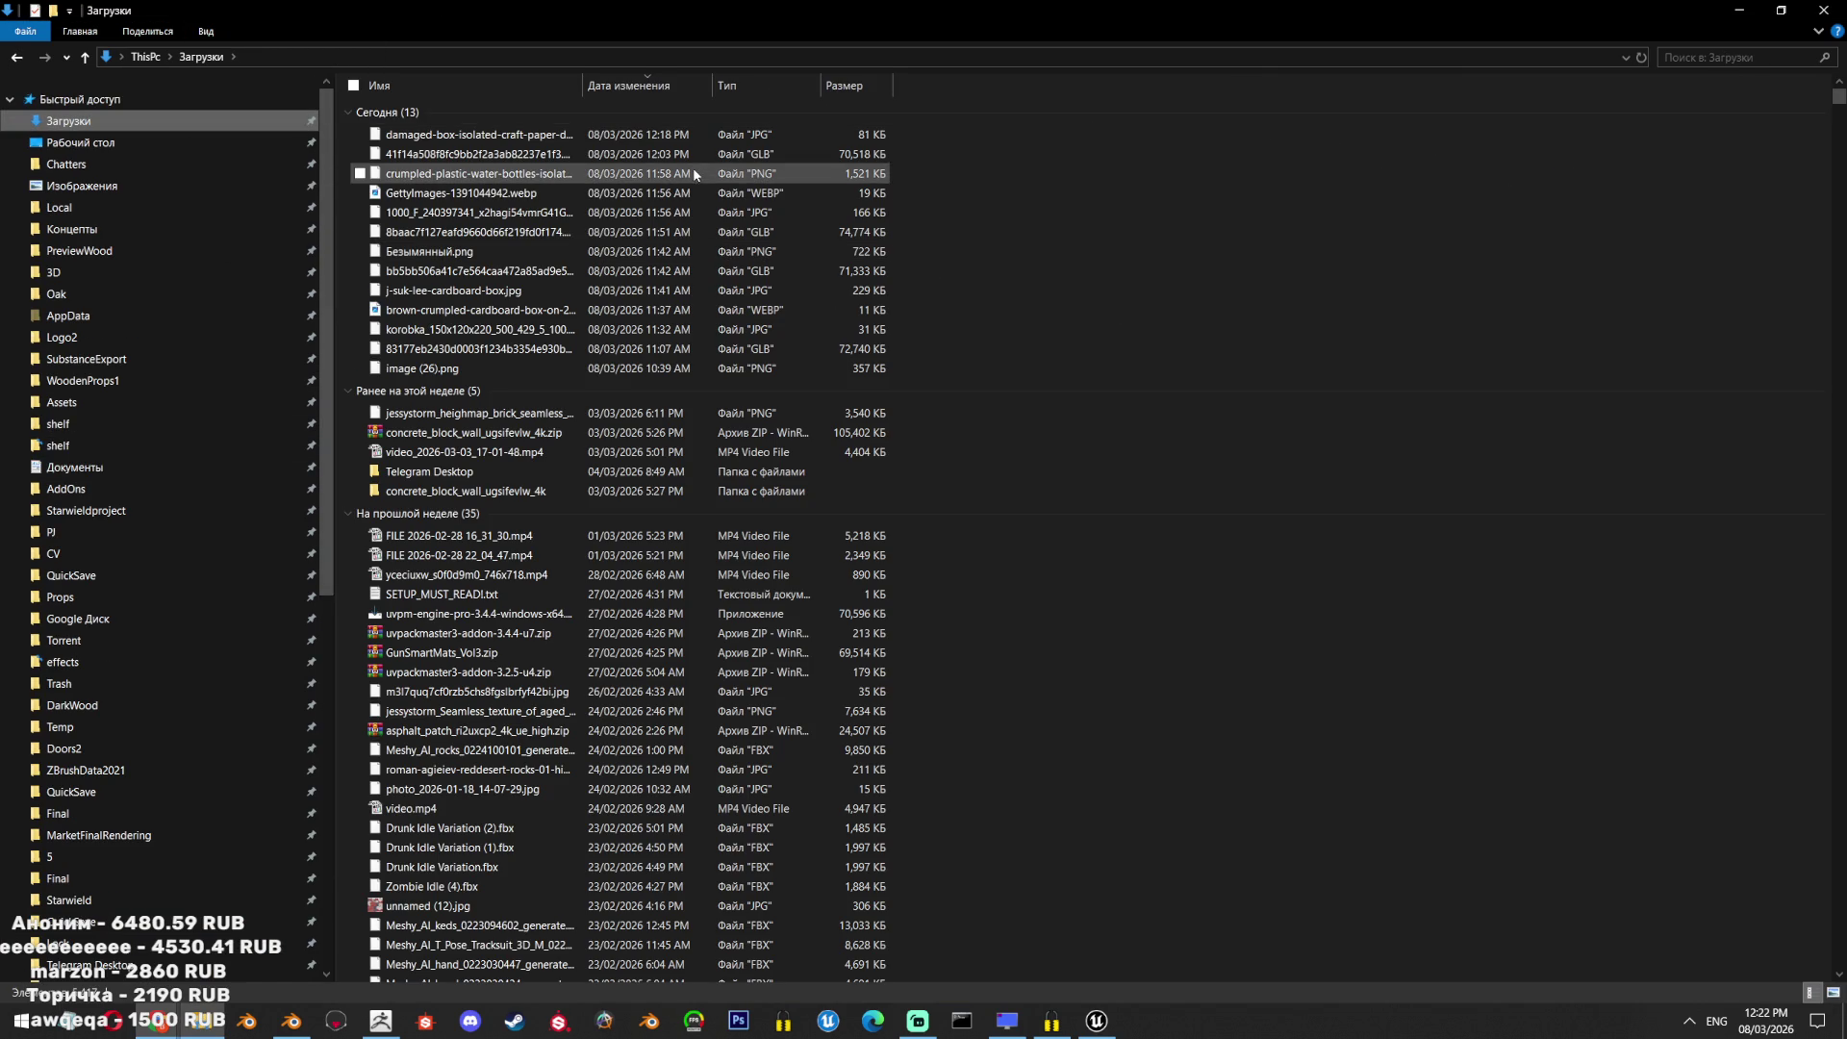
pyautogui.moveTo(151, 1015)
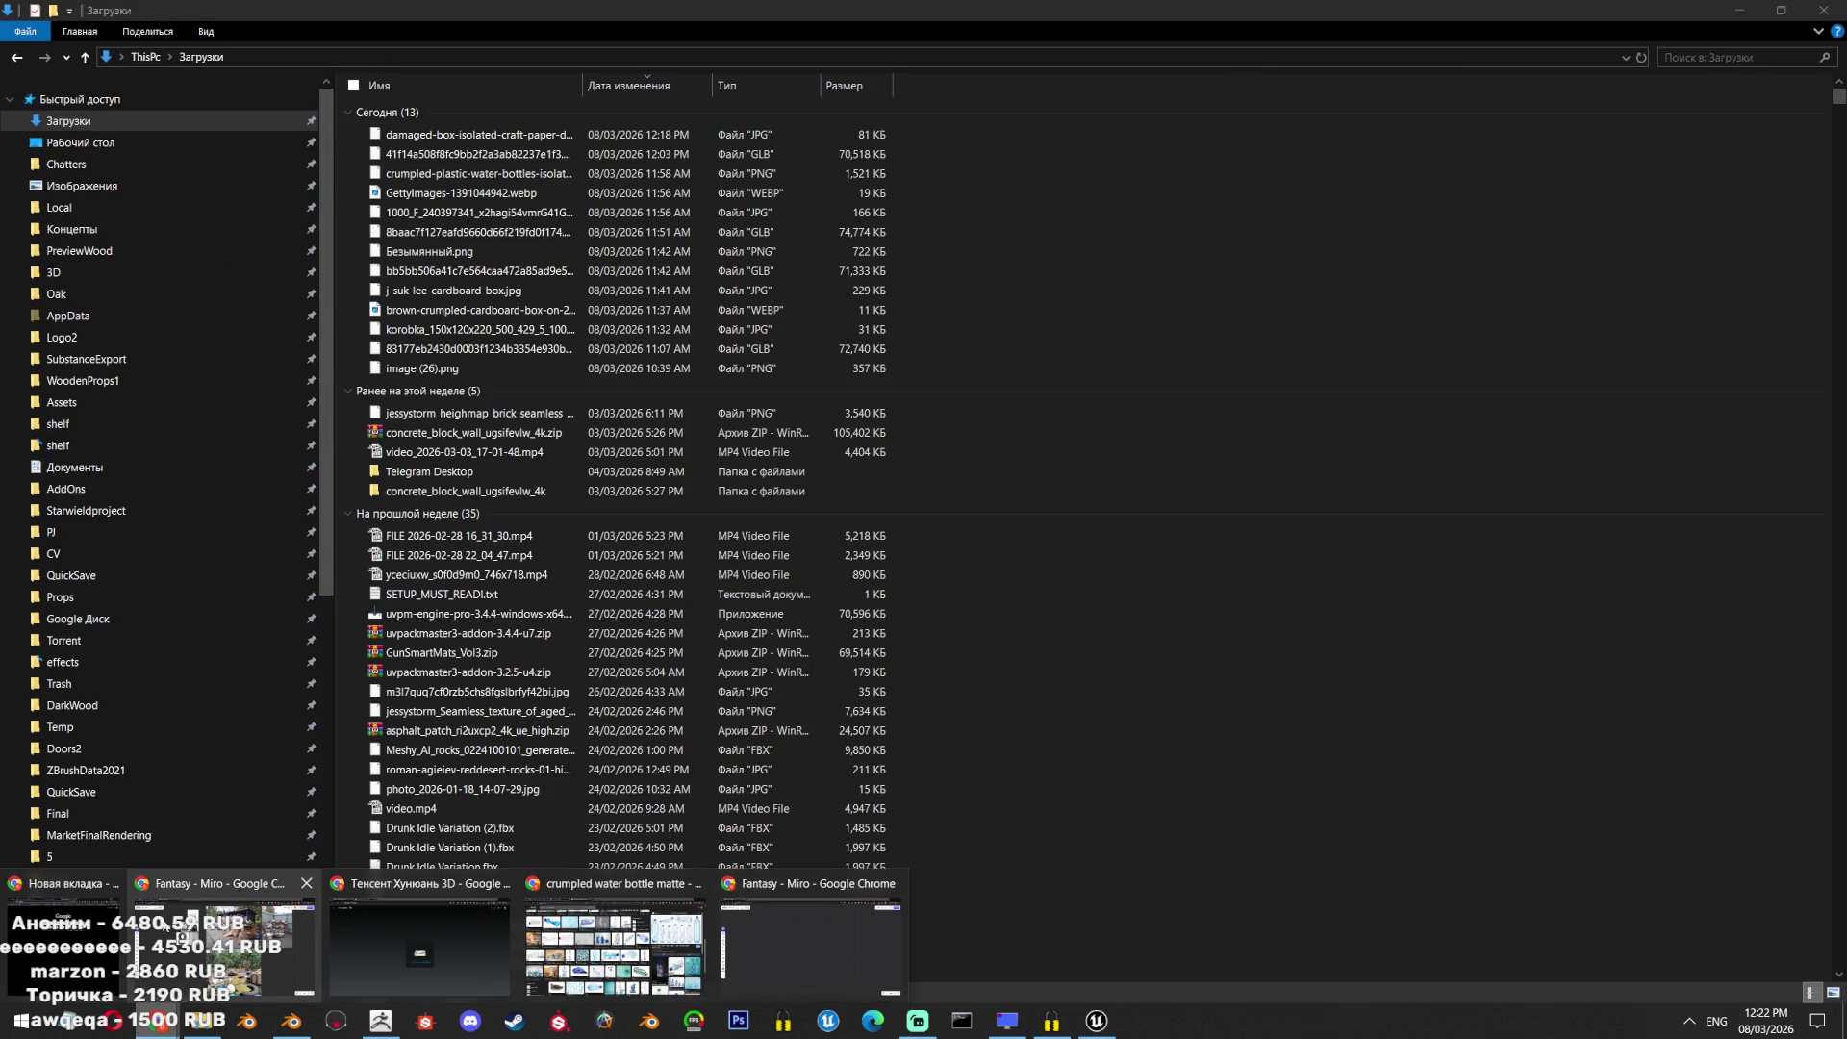
pyautogui.click(673, 929)
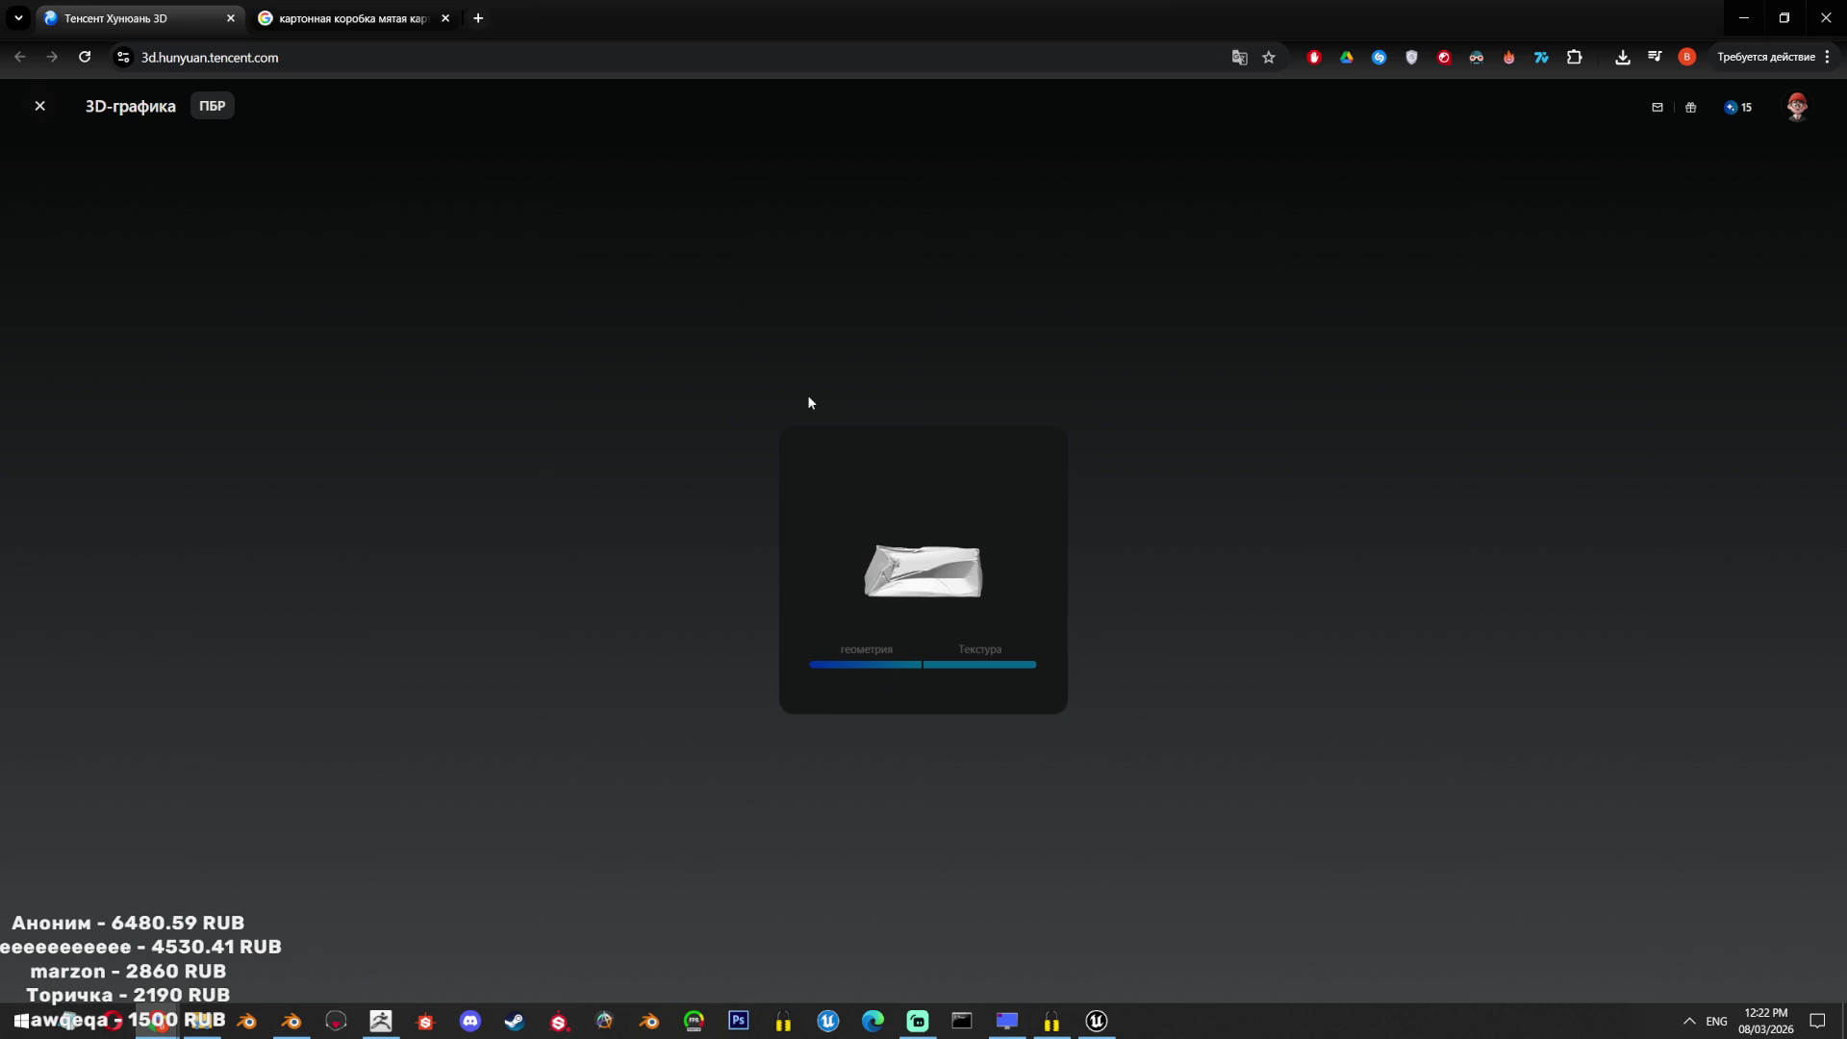
# Bring the Unreal Engine winter road scene forward, then the Blender garbage-props scene.
pyautogui.moveTo(1114, 1028)
pyautogui.click(1109, 964)
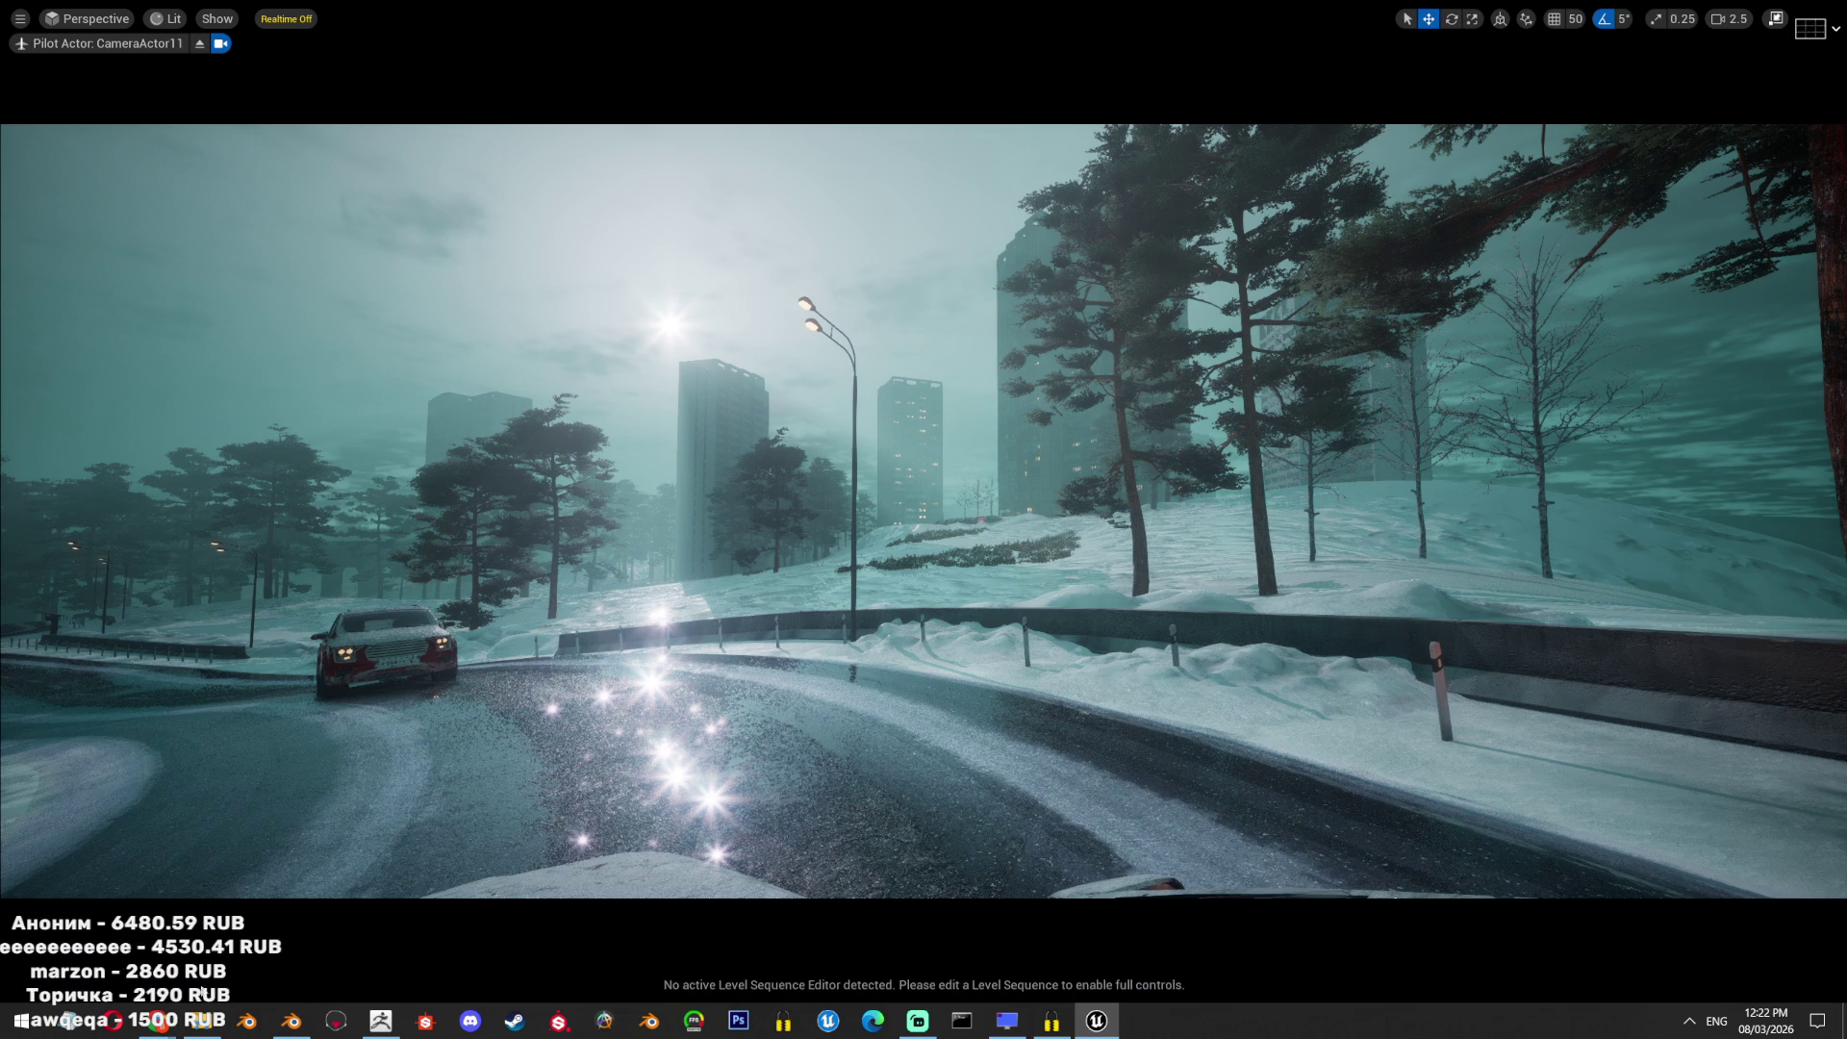
pyautogui.click(292, 1020)
# Select the Box2High cardboard box, undoing an accidental duplicate.
pyautogui.scroll(4, 1008, 589)
pyautogui.moveTo(984, 624); pyautogui.dragTo(893, 560, button='middle')
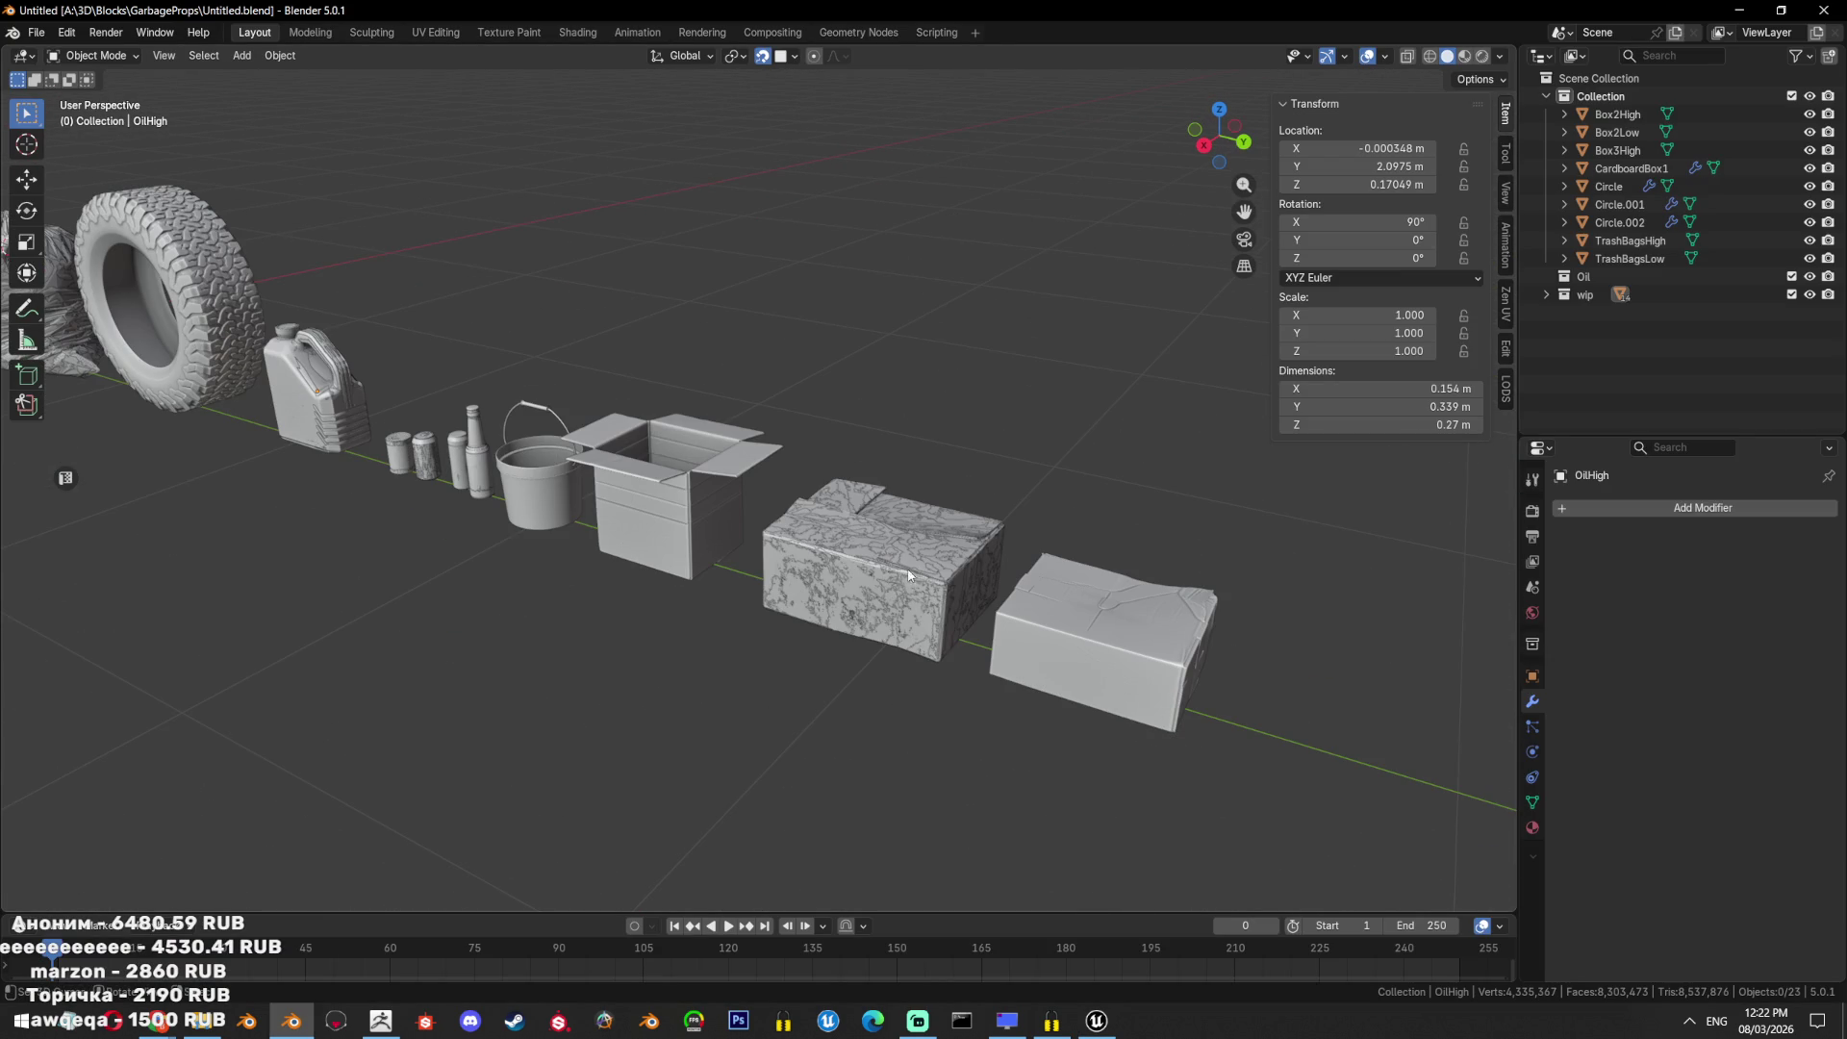
pyautogui.click(923, 556)
pyautogui.hotkey('shift', 'd')
pyautogui.click(1008, 378)
pyautogui.hotkey('ctrl', 'z')
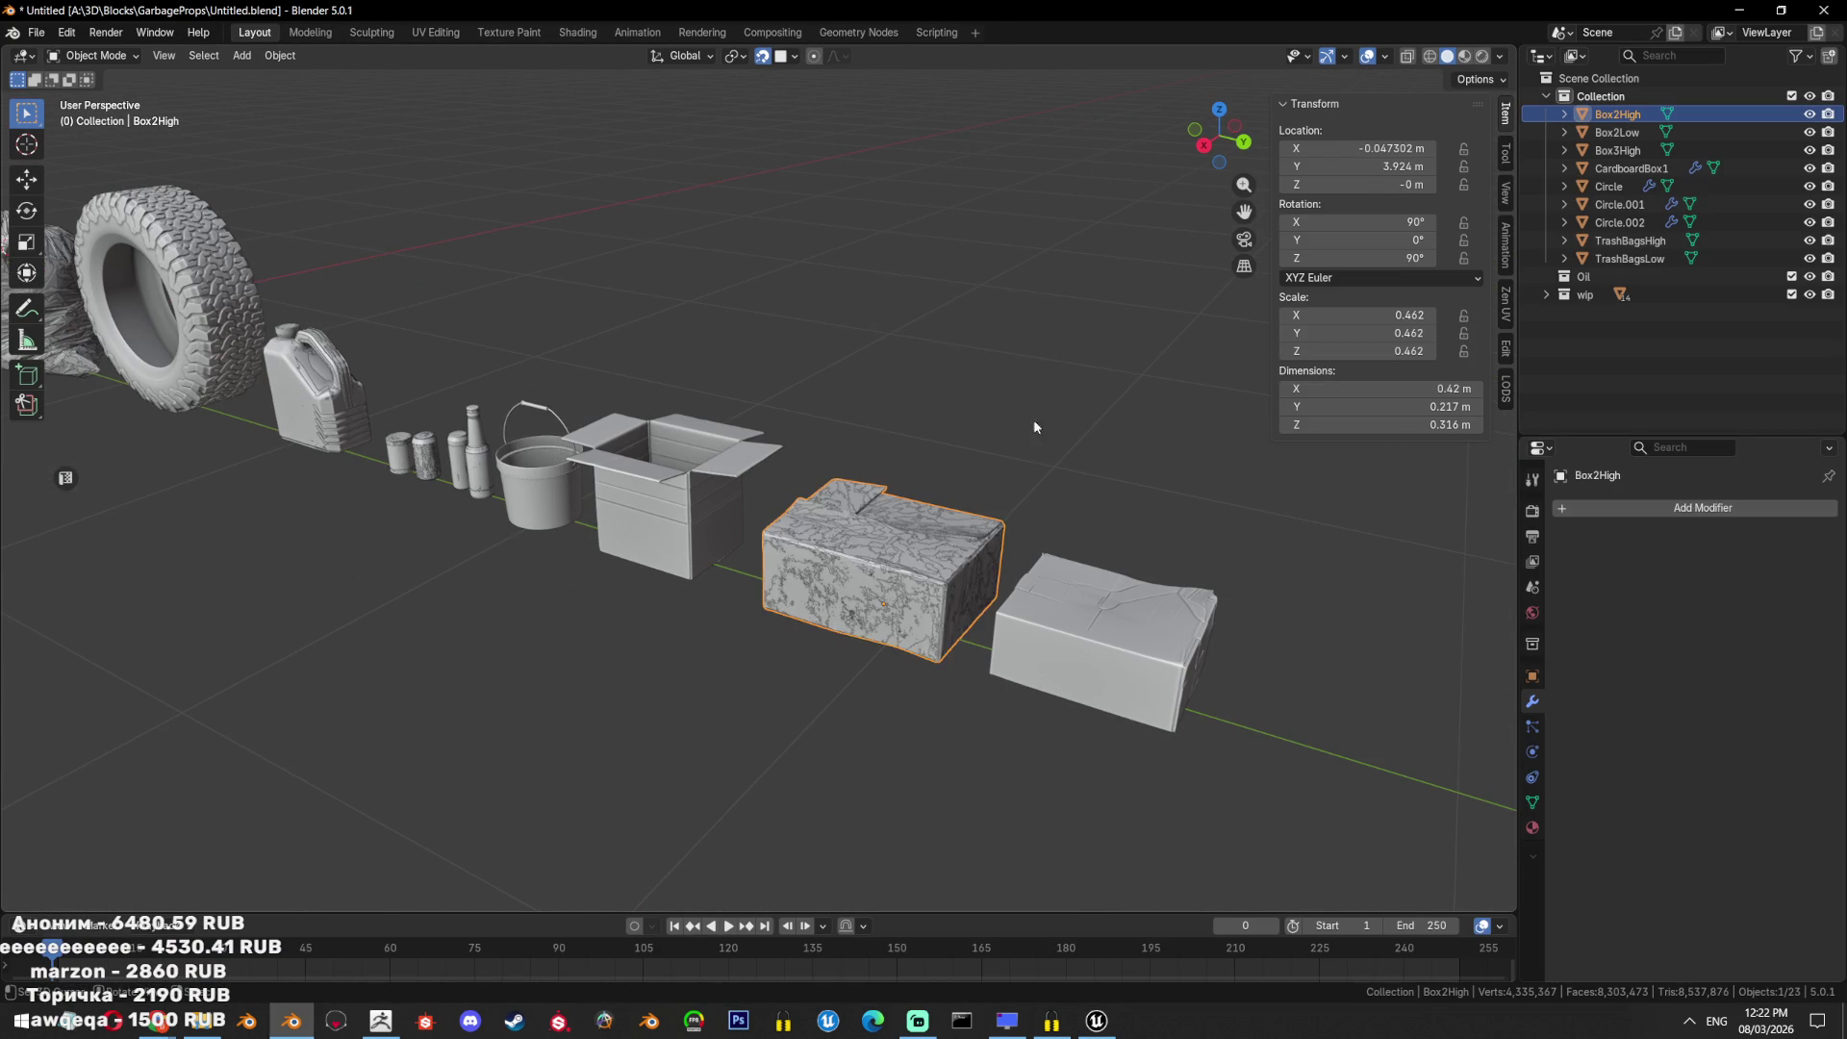
# Isolate Box2High to peek at its mesh, then reveal all props and deselect everything.
pyautogui.press('KP_Decimal')
pyautogui.hotkey('shift', 'h')
pyautogui.press('Tab')
pyautogui.press('Tab')
pyautogui.press('h')
pyautogui.hotkey('alt', 'h')
pyautogui.hotkey('alt', 'a')
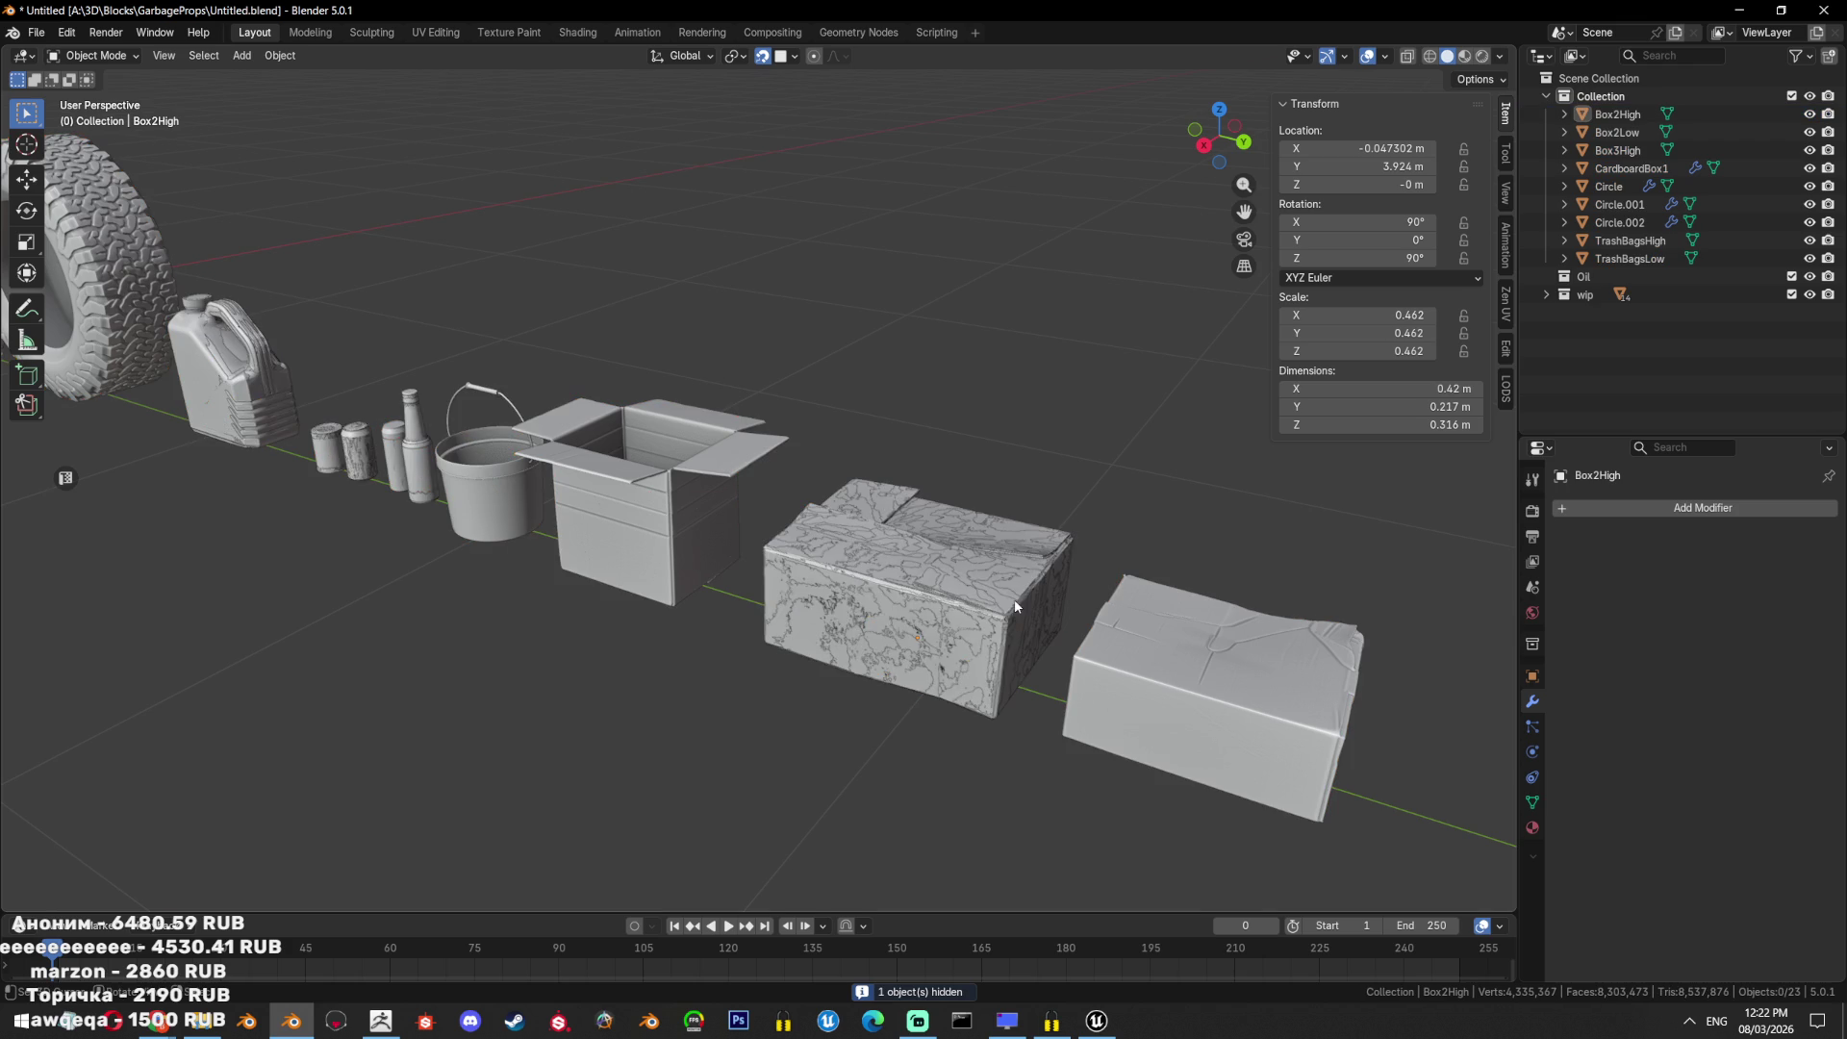
# Orbit to bring the tyre and trash bags forward and save the scene.
pyautogui.scroll(-5, 938, 571)
pyautogui.moveTo(667, 539); pyautogui.dragTo(923, 541, button='middle')
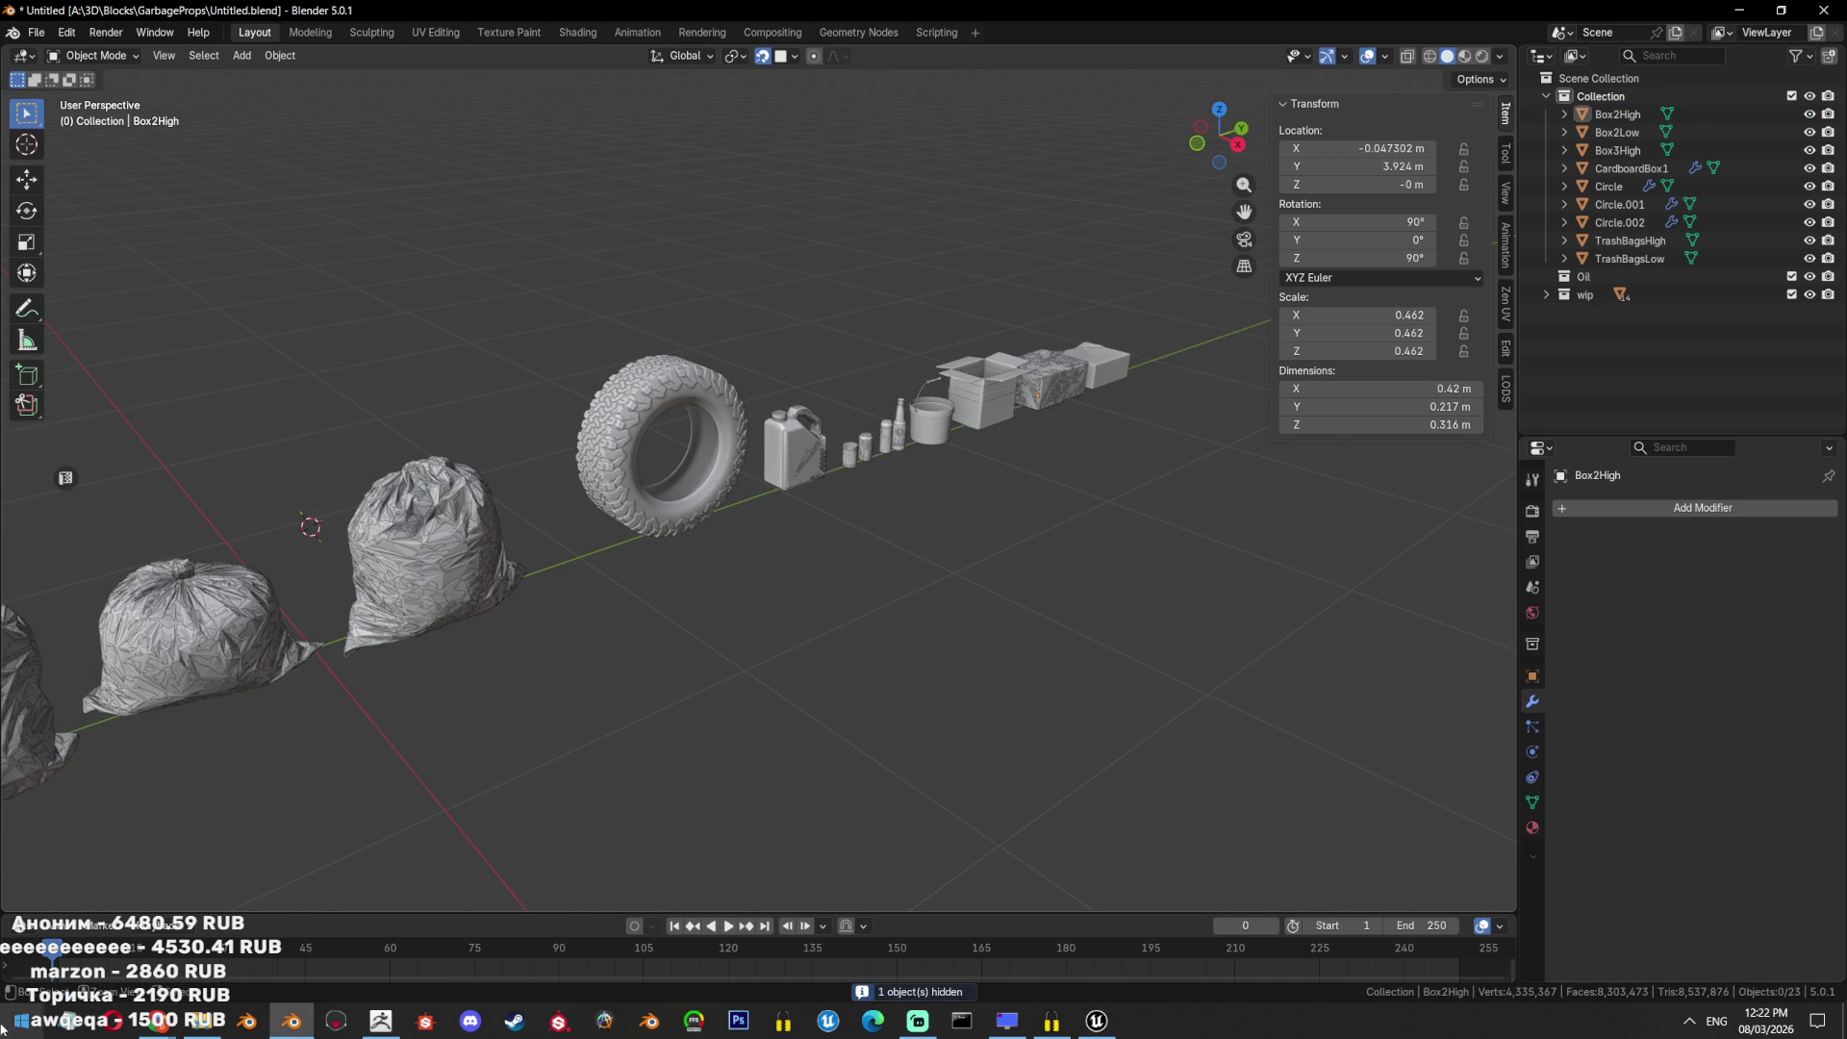
pyautogui.hotkey('ctrl', 's')
# Download the generated crumpled box model from Hunyuan 3D as GLB.
pyautogui.moveTo(157, 1020)
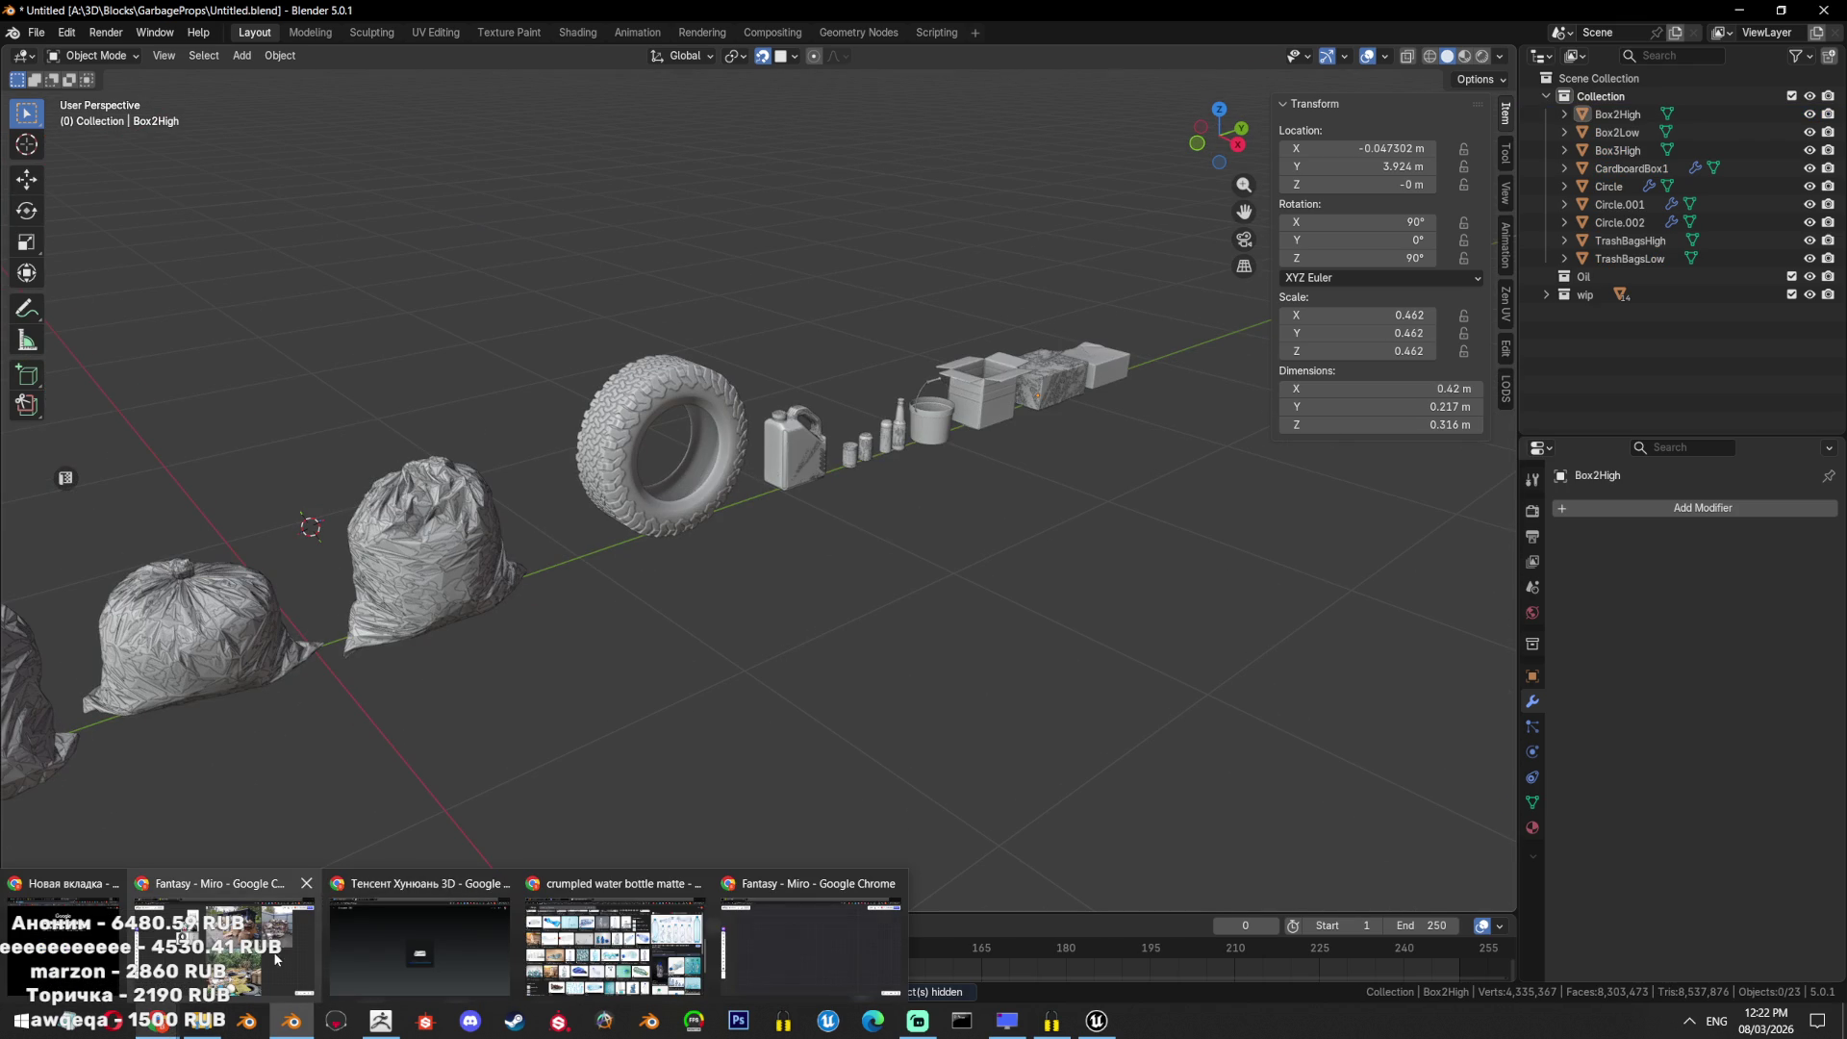
pyautogui.click(365, 954)
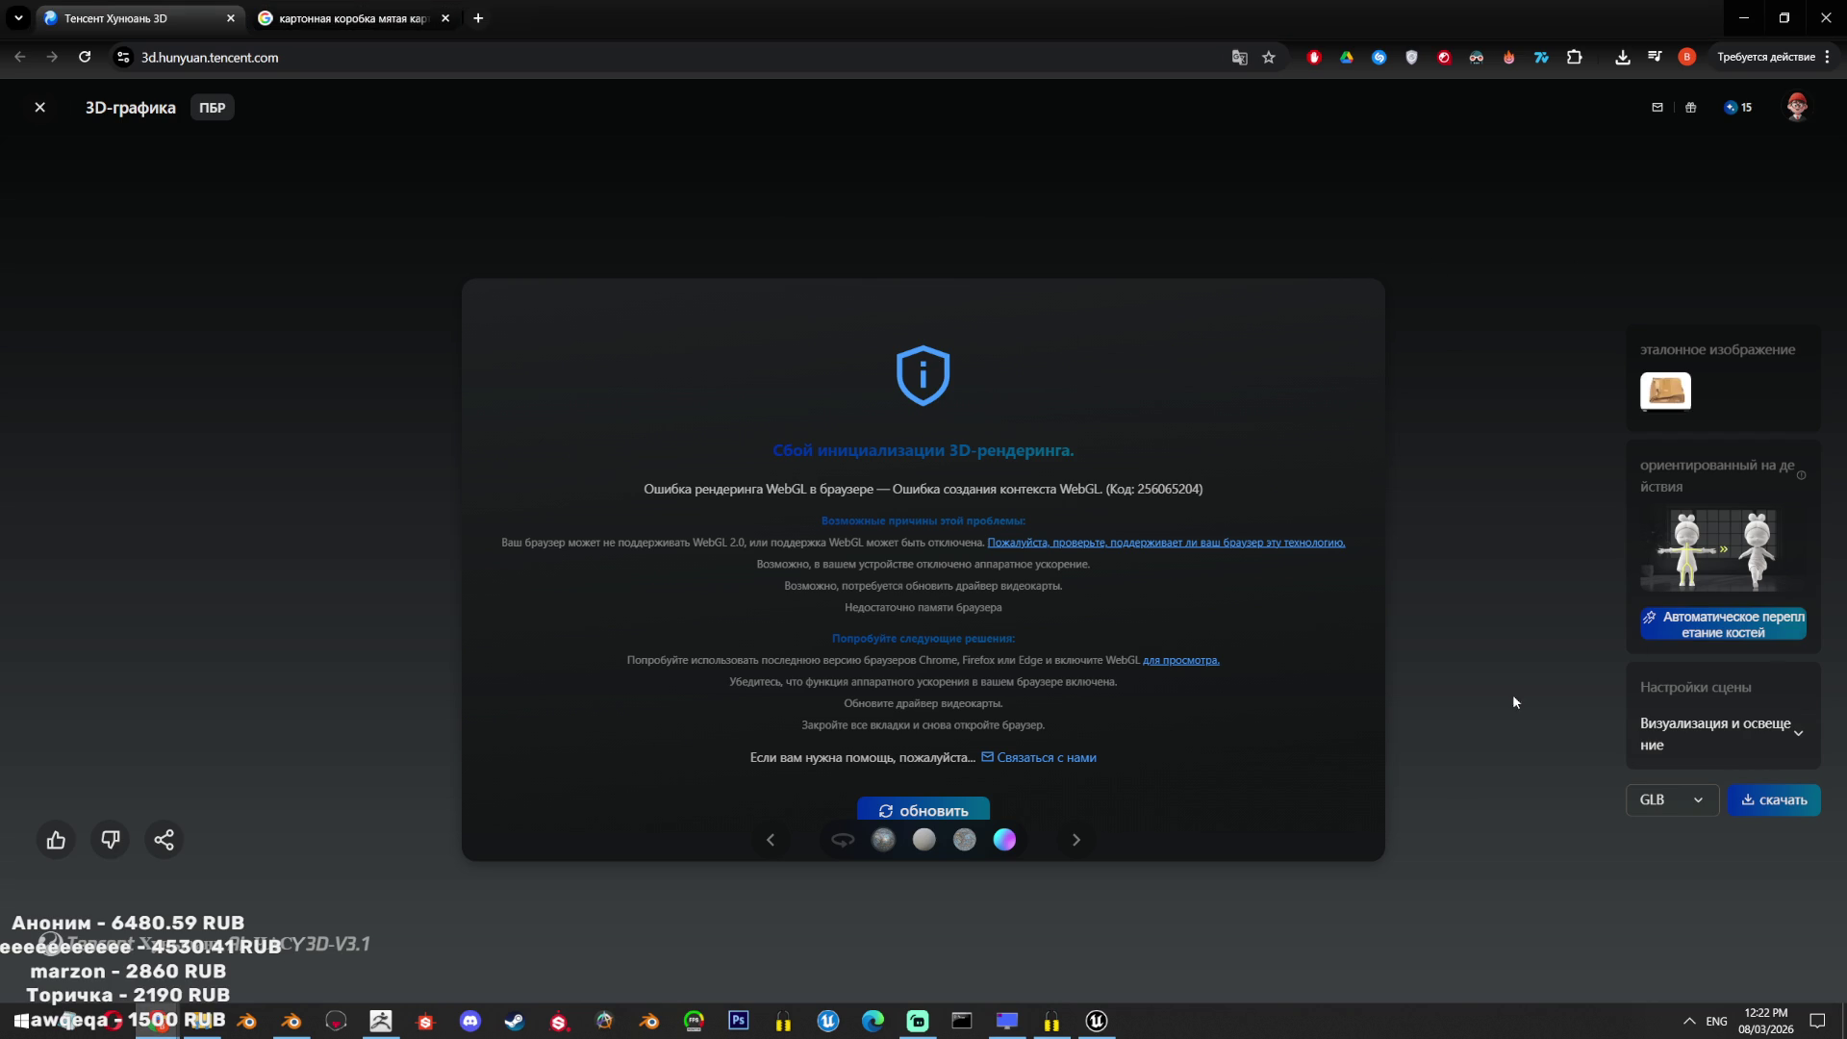
pyautogui.click(1780, 800)
pyautogui.click(39, 106)
# Replace the reference image with the crumpled plastic water bottles photo.
pyautogui.click(290, 318)
pyautogui.click(247, 350)
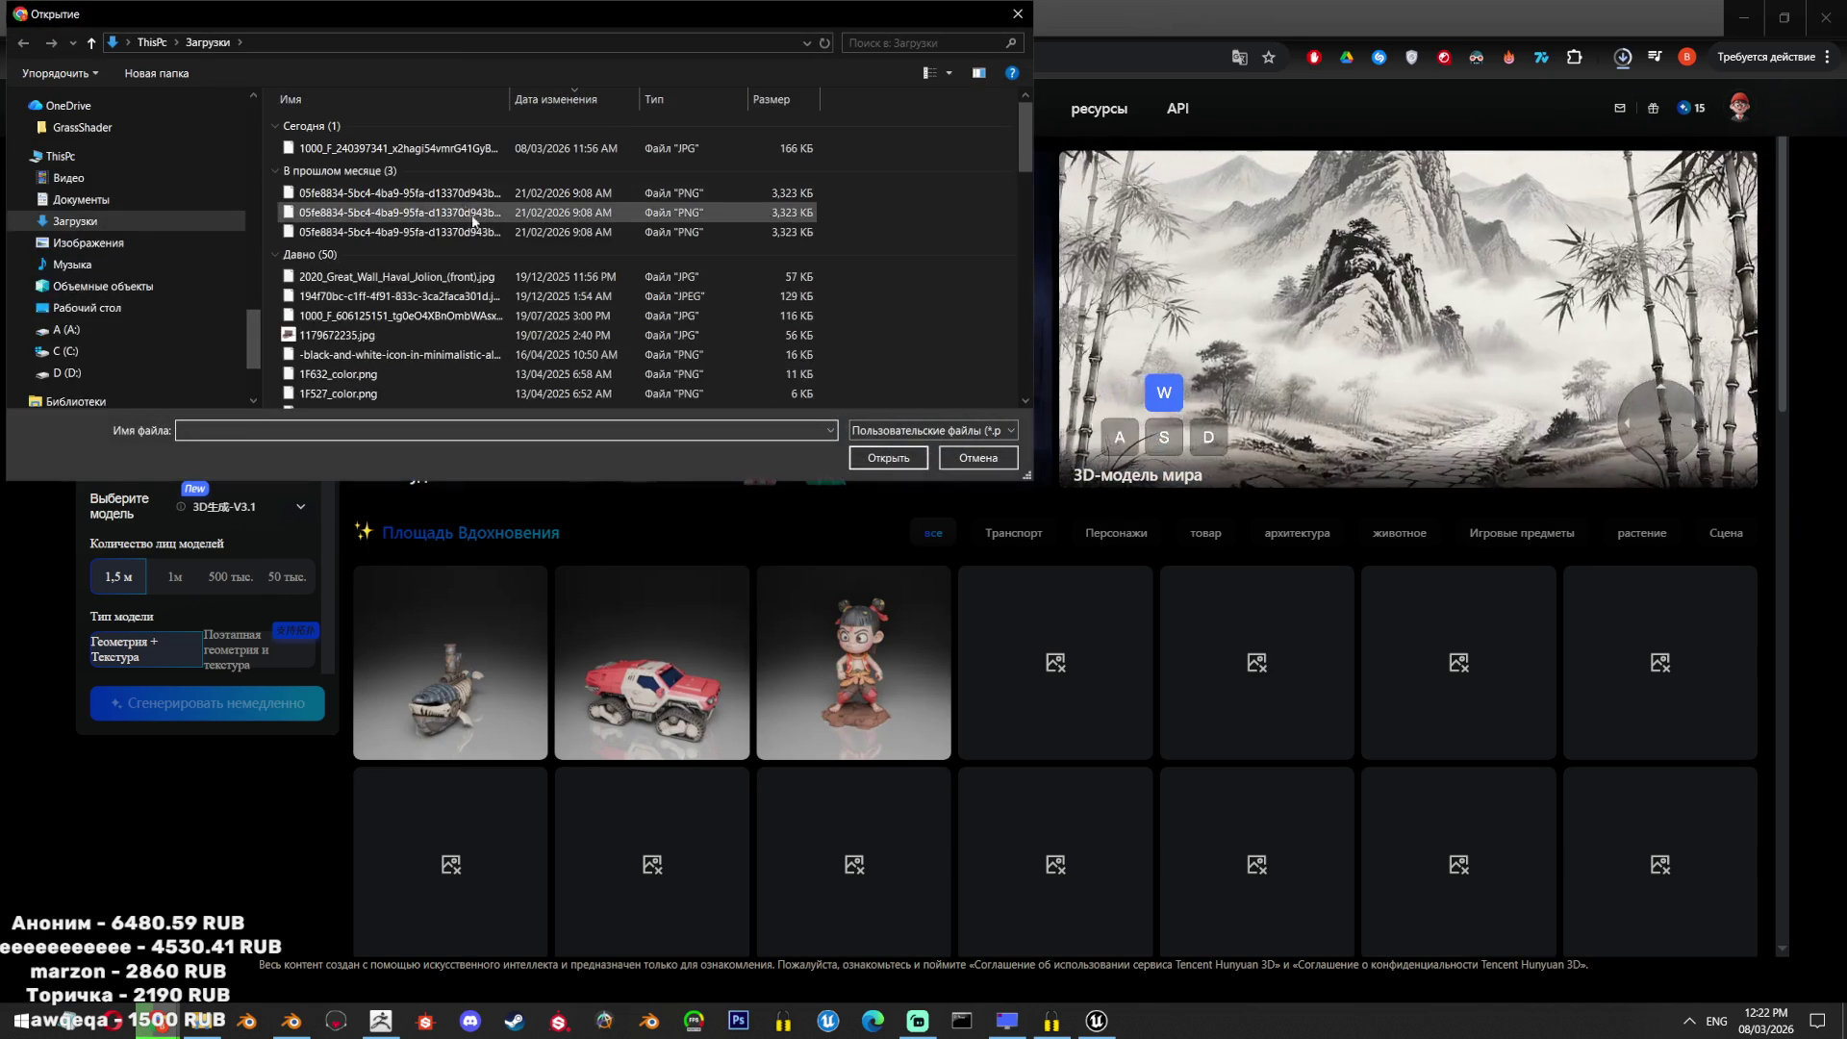
pyautogui.doubleClick(505, 171)
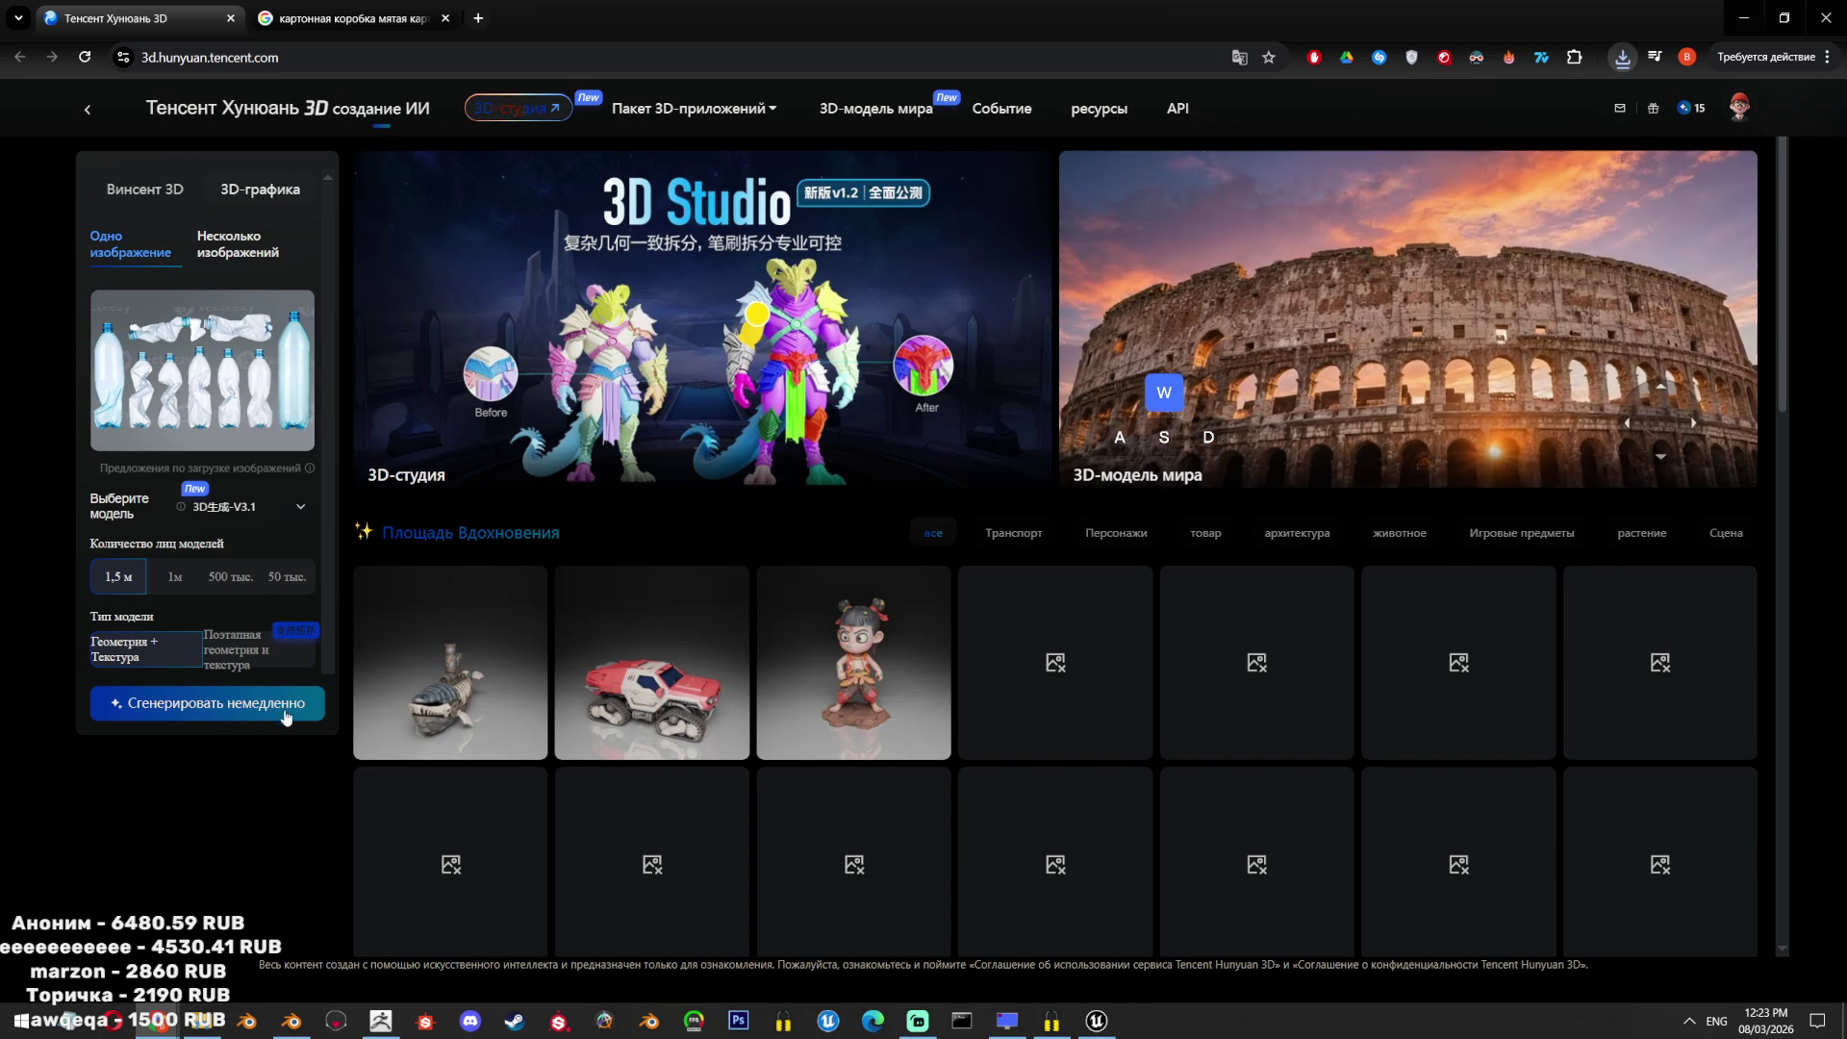
pyautogui.click(203, 1020)
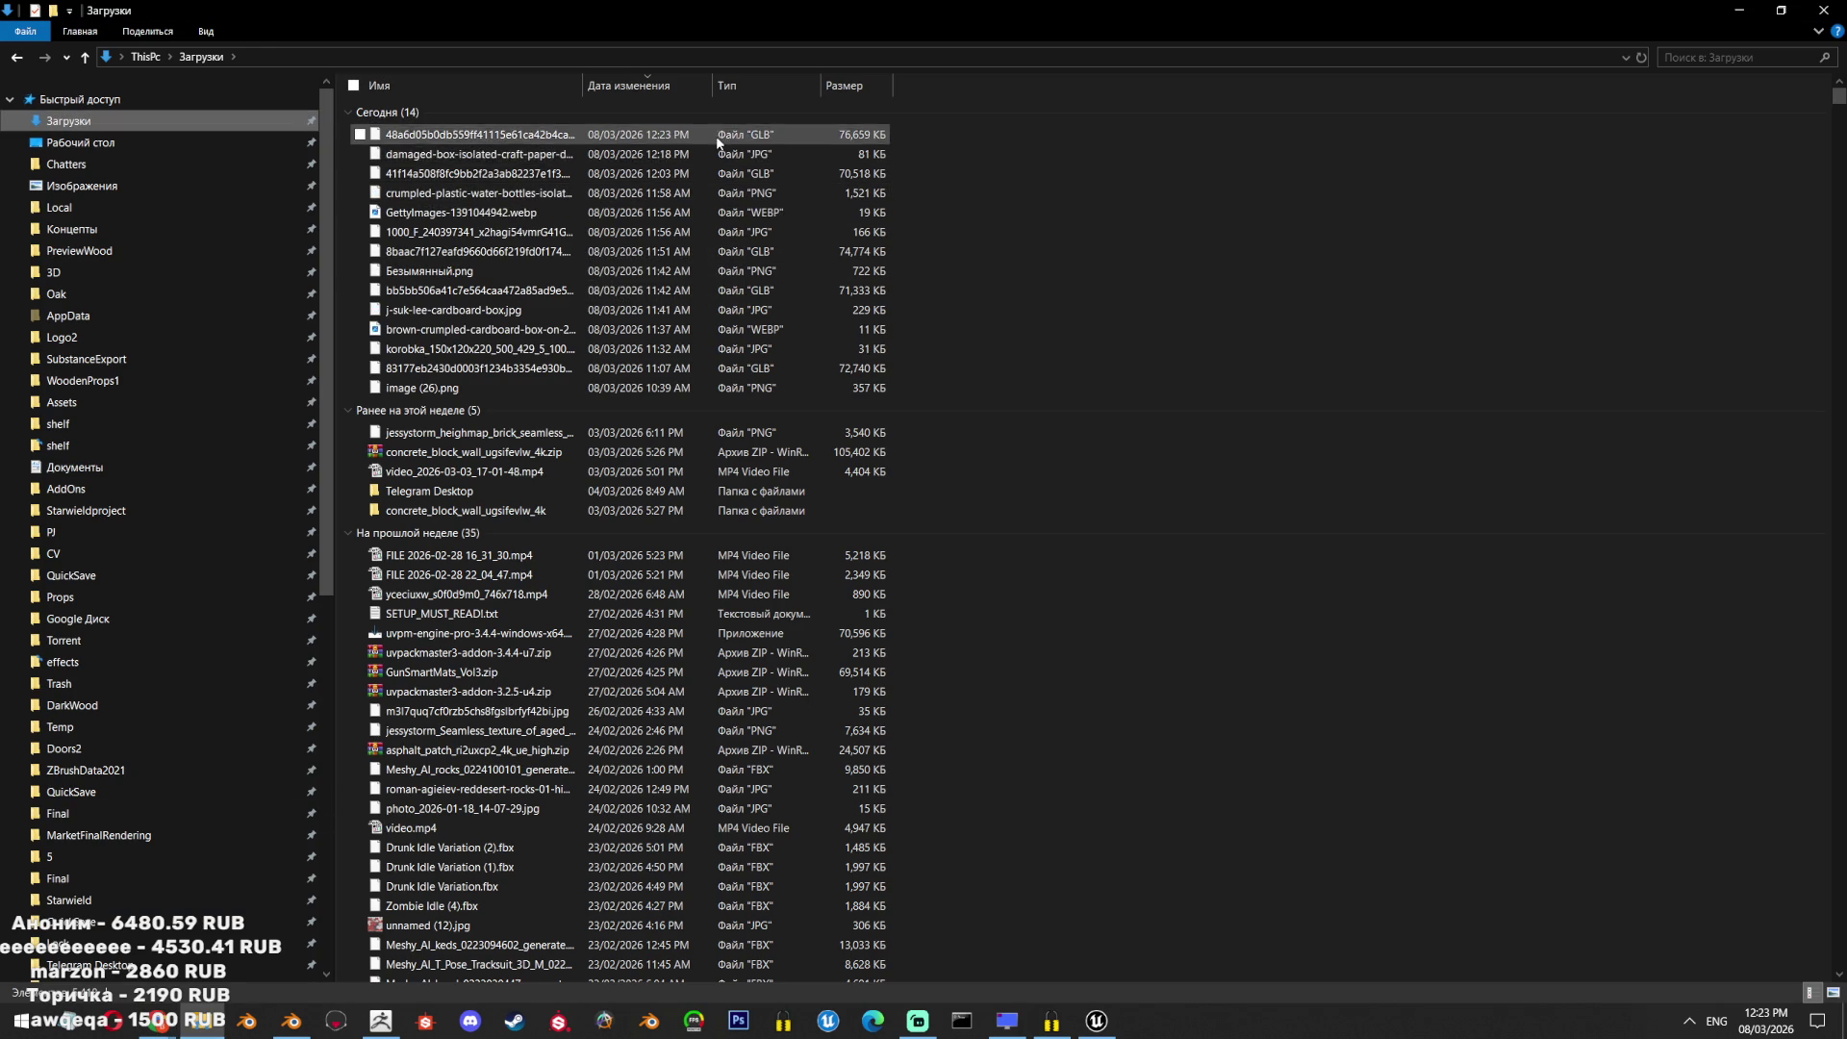
# Copy the new 48a6d05b GLB from Загрузки into Blocks > GarbageProps and return to Blender.
pyautogui.click(717, 143)
pyautogui.scroll(-6, 134, 818)
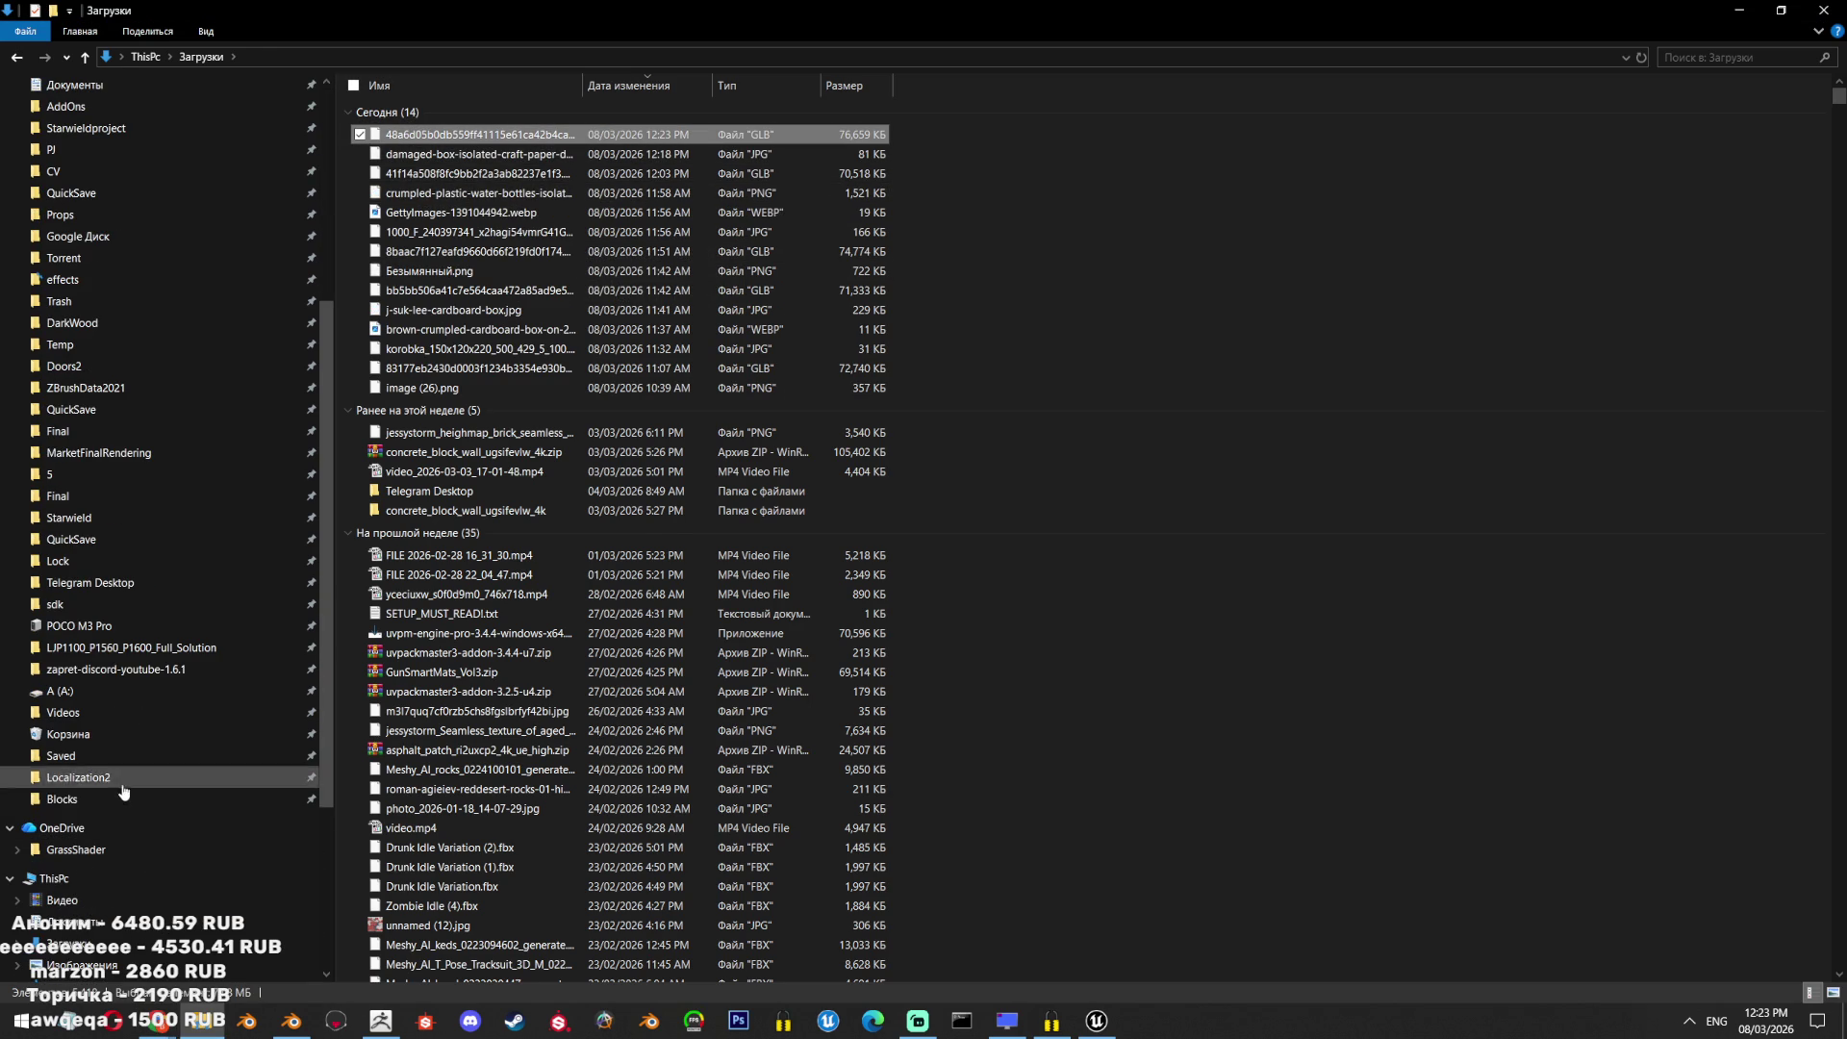
pyautogui.click(123, 797)
pyautogui.doubleClick(475, 152)
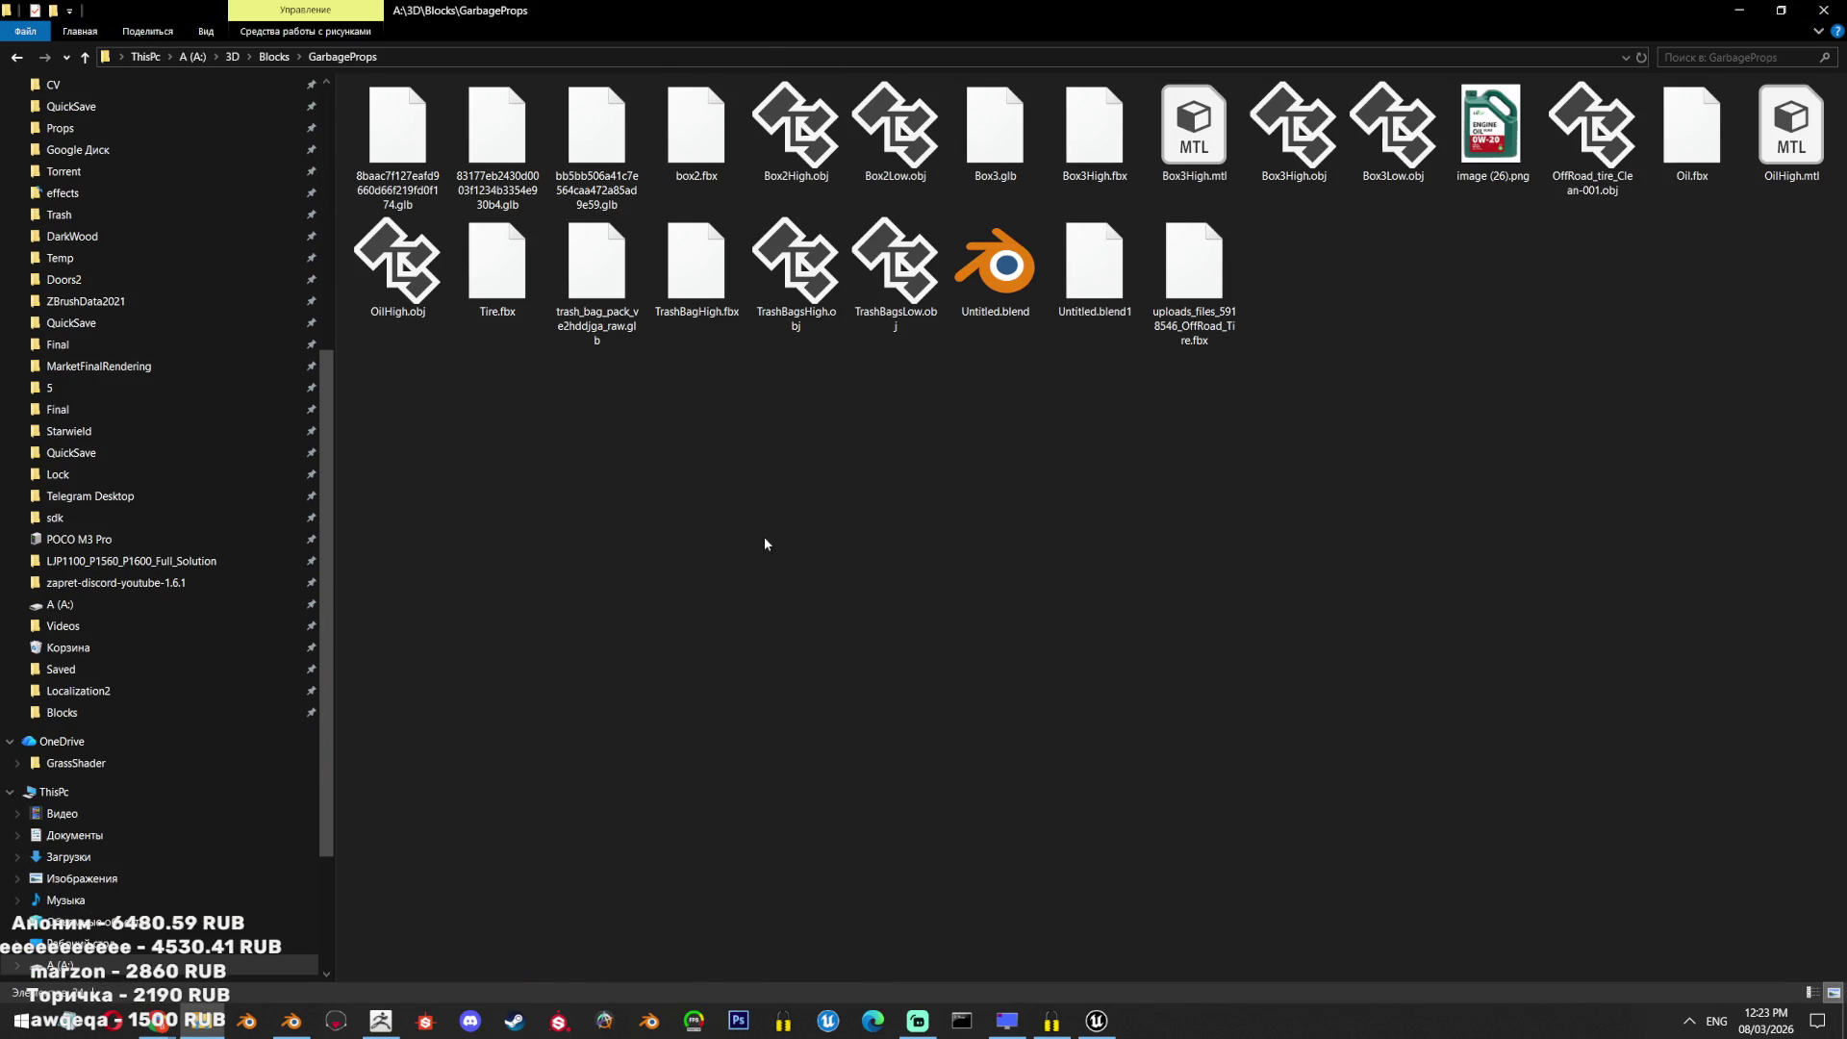
pyautogui.hotkey('ctrl', 'v')
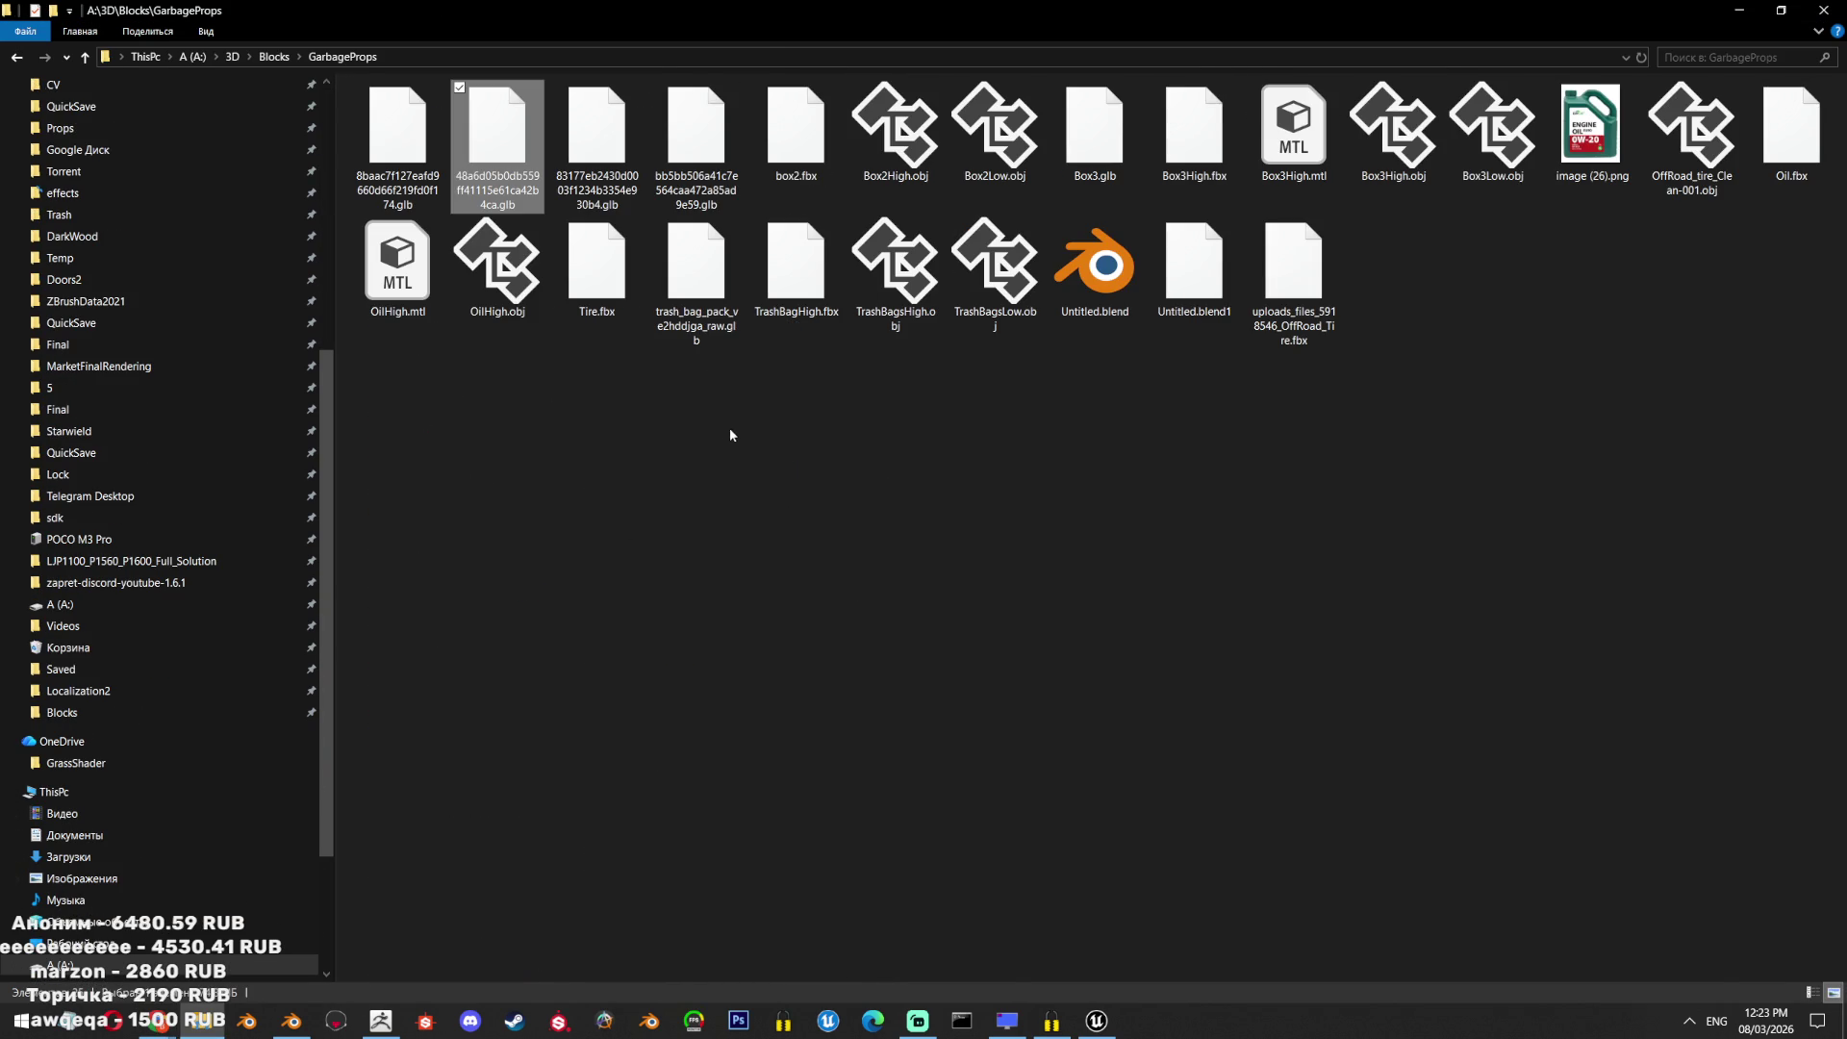
pyautogui.click(291, 1021)
pyautogui.click(36, 32)
# Hide all objects in the Blender scene and save the file.
pyautogui.press('Escape')
pyautogui.press('a')
pyautogui.press('h')
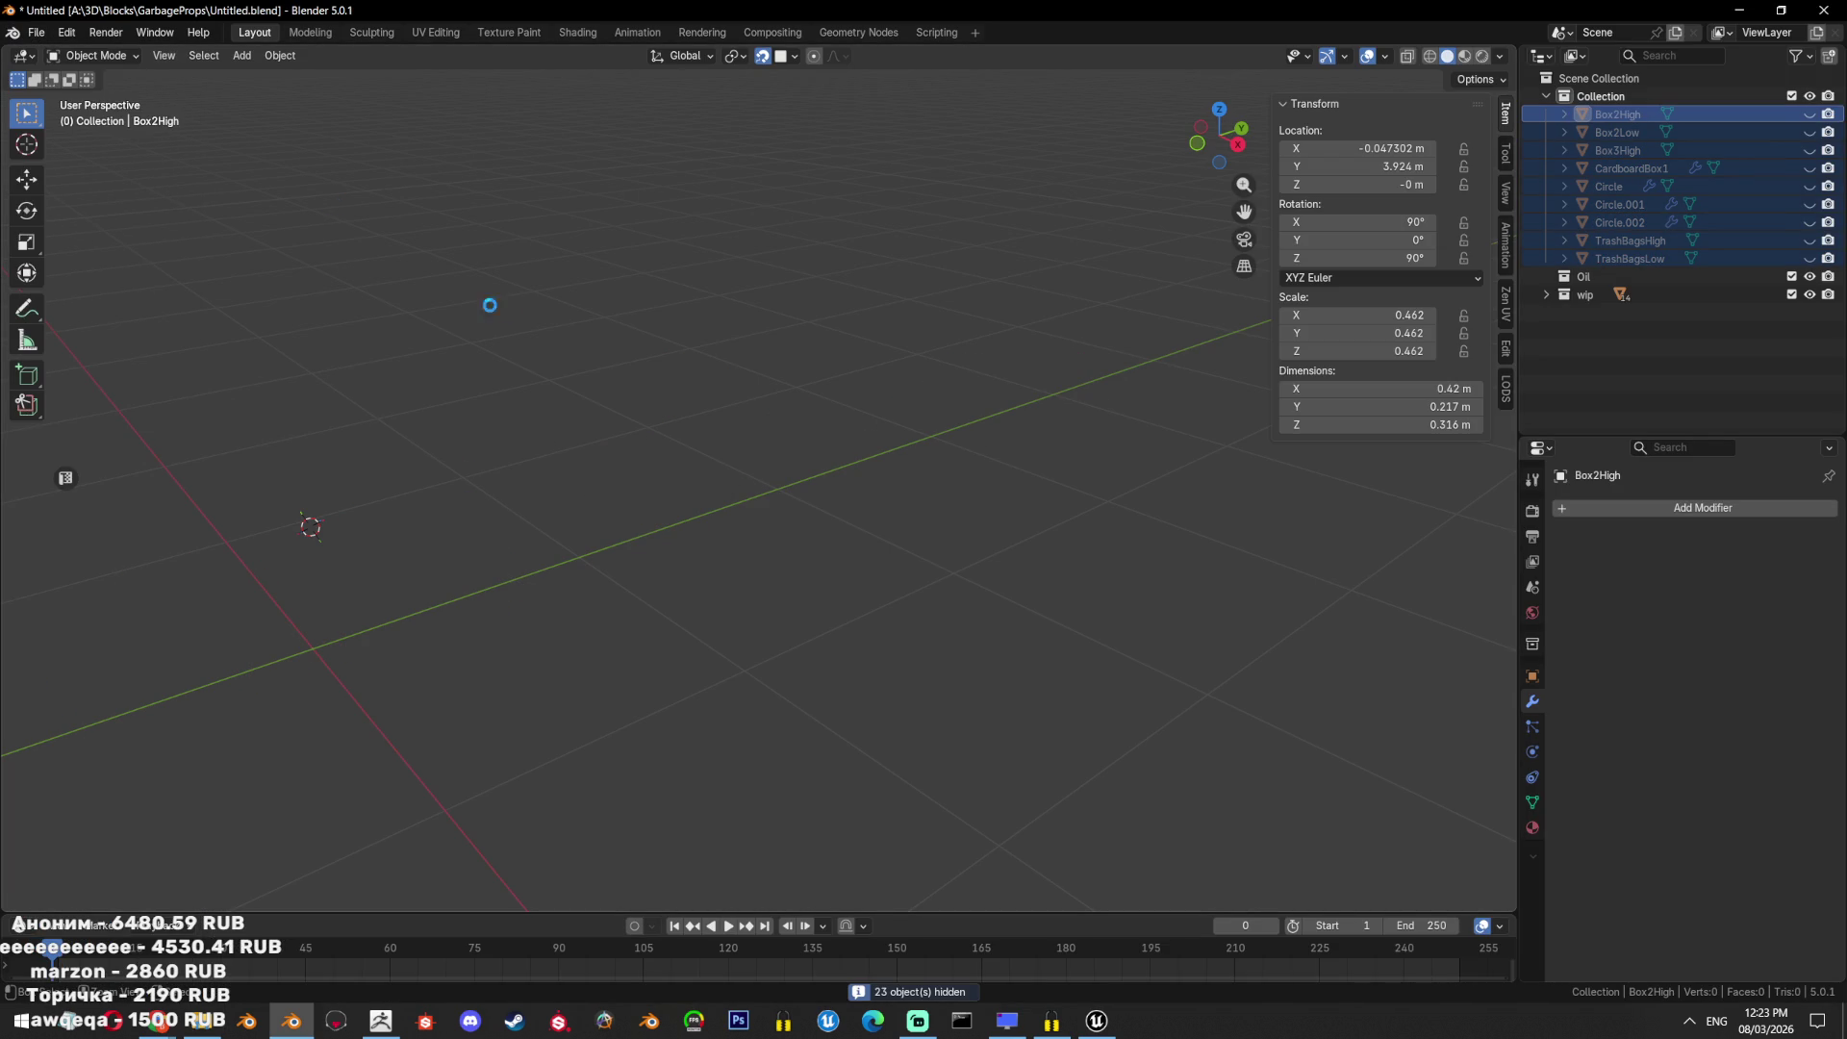
pyautogui.hotkey('ctrl', 's')
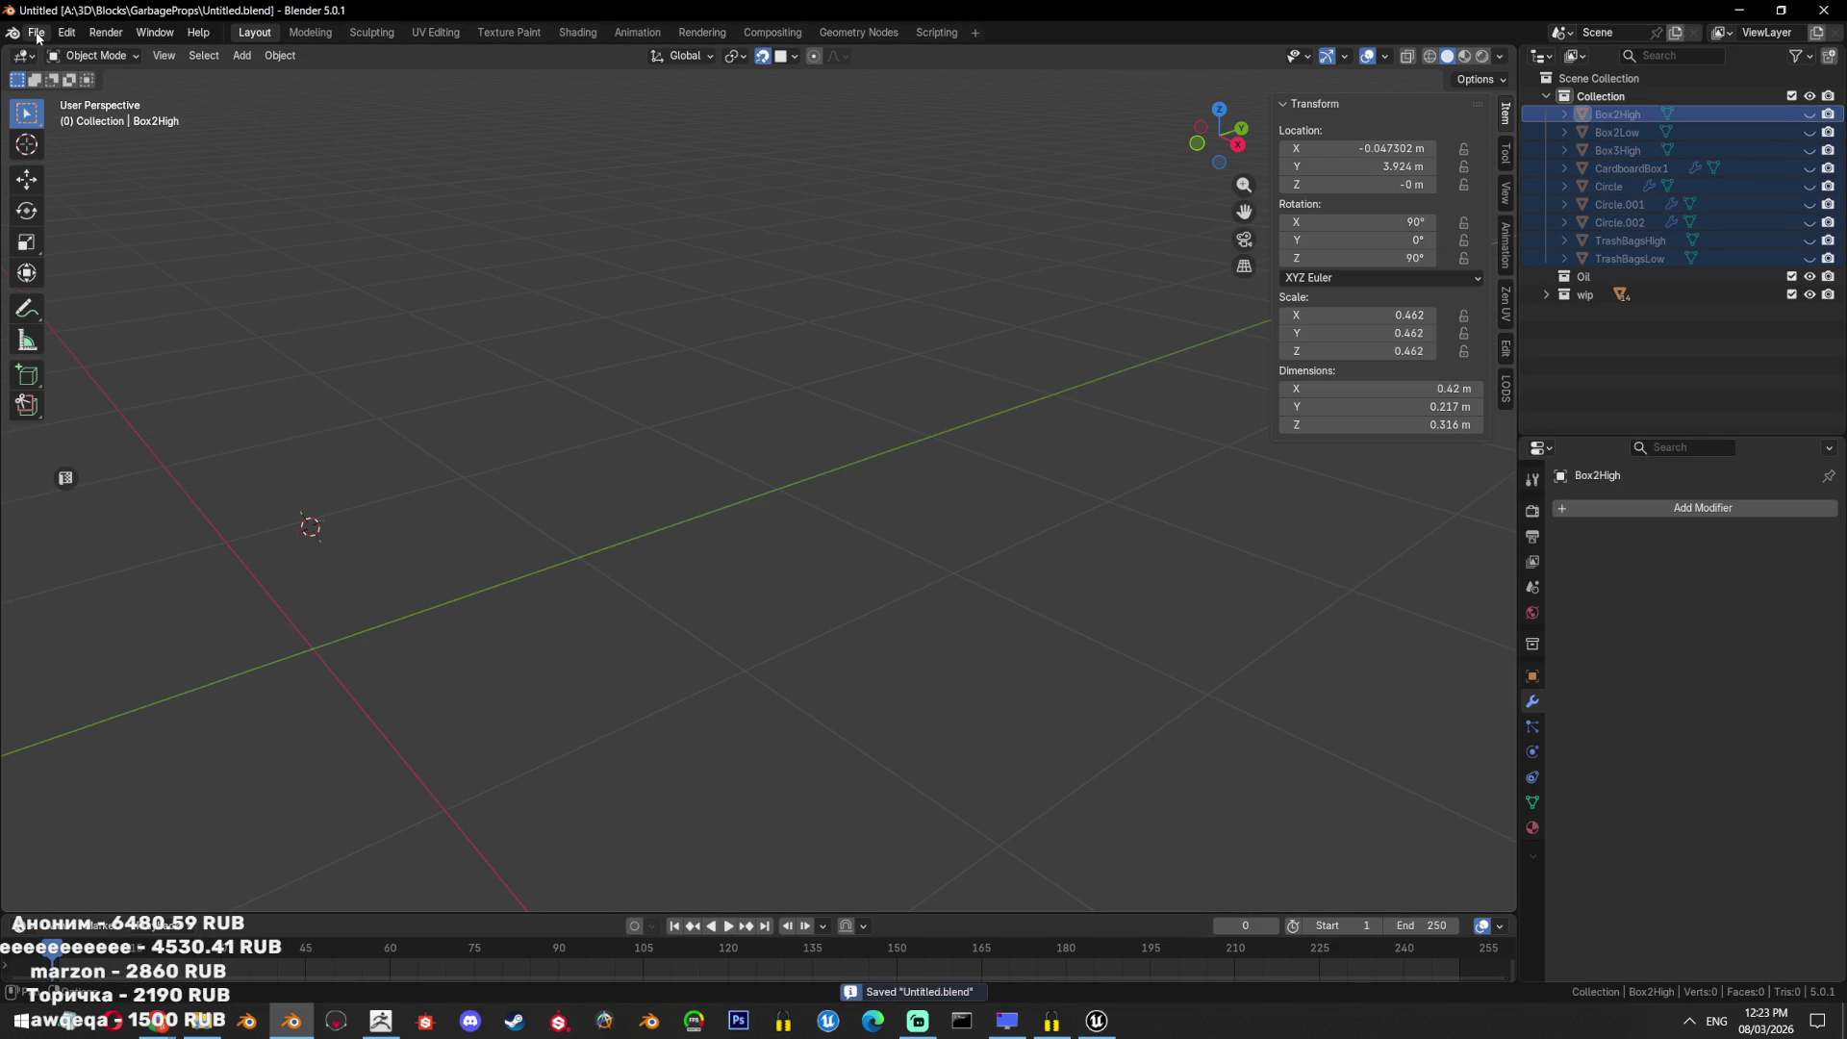
# Import the newest crumpled box .glb via File > Import > glTF, after cancelling an SVG import.
pyautogui.click(36, 32)
pyautogui.moveTo(84, 287)
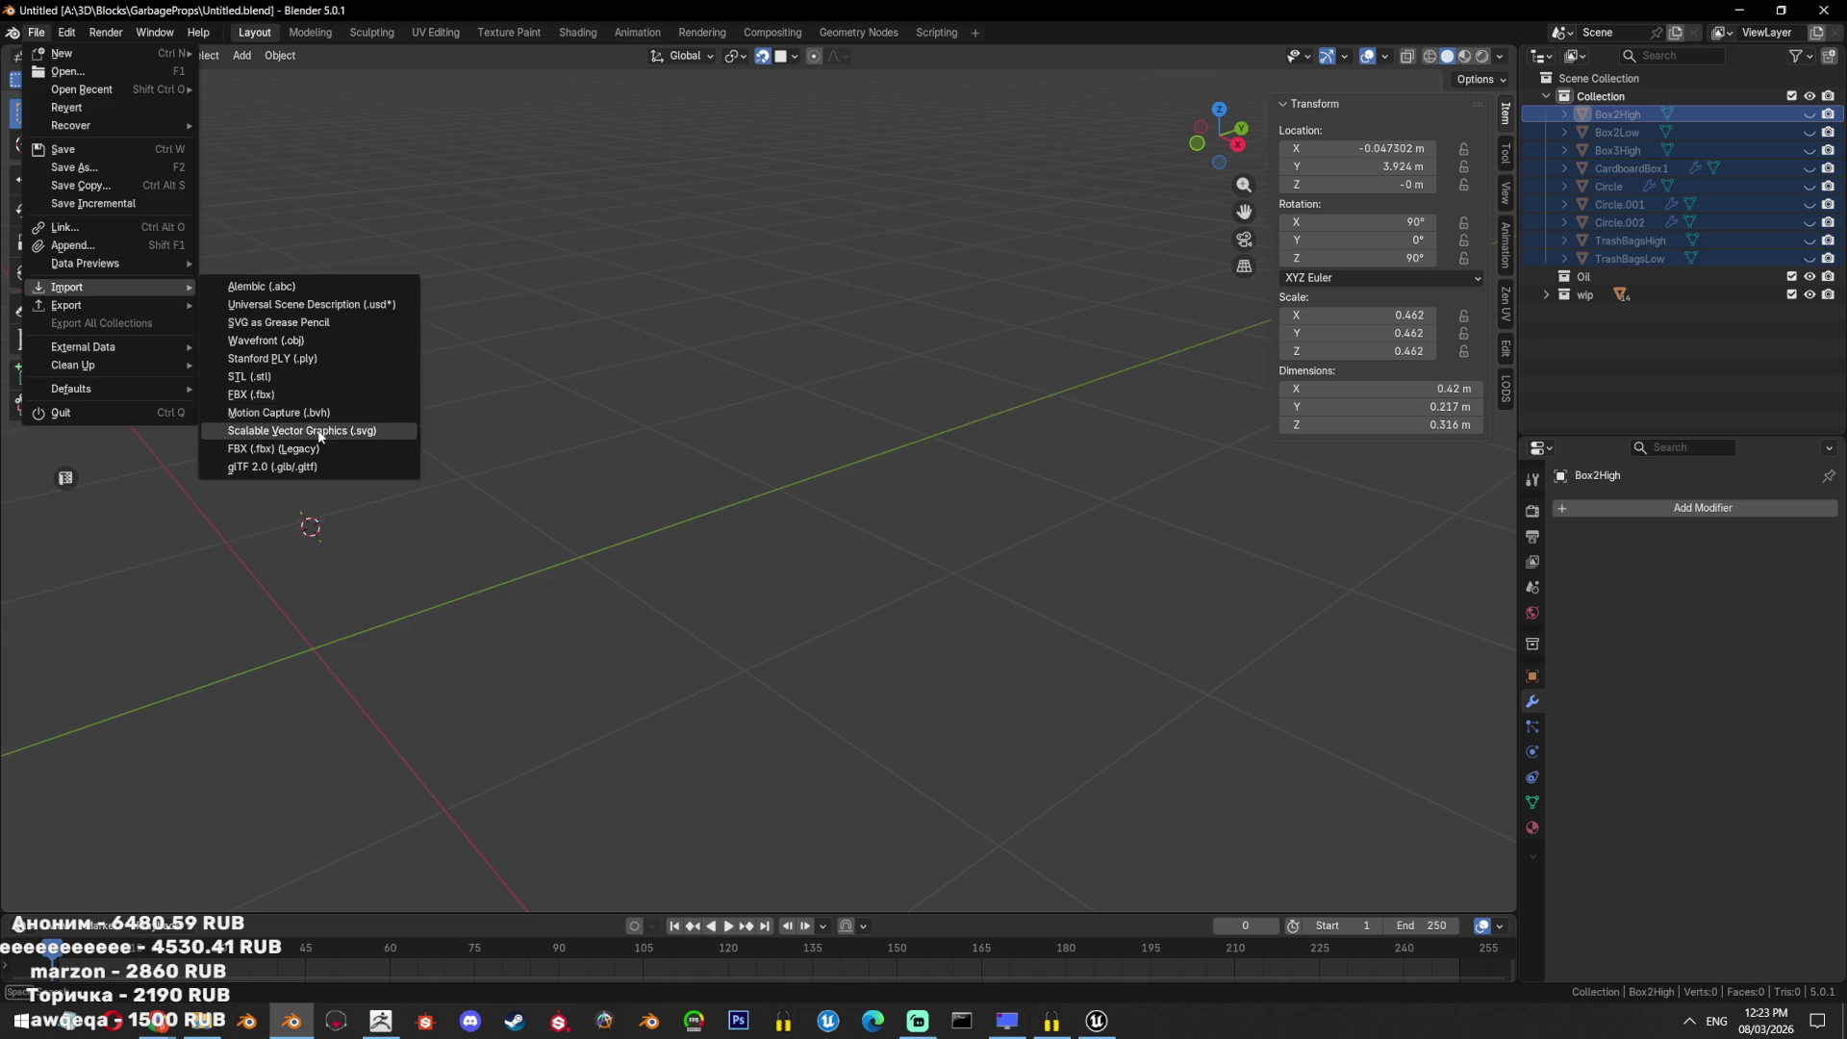
pyautogui.click(309, 430)
pyautogui.click(1076, 719)
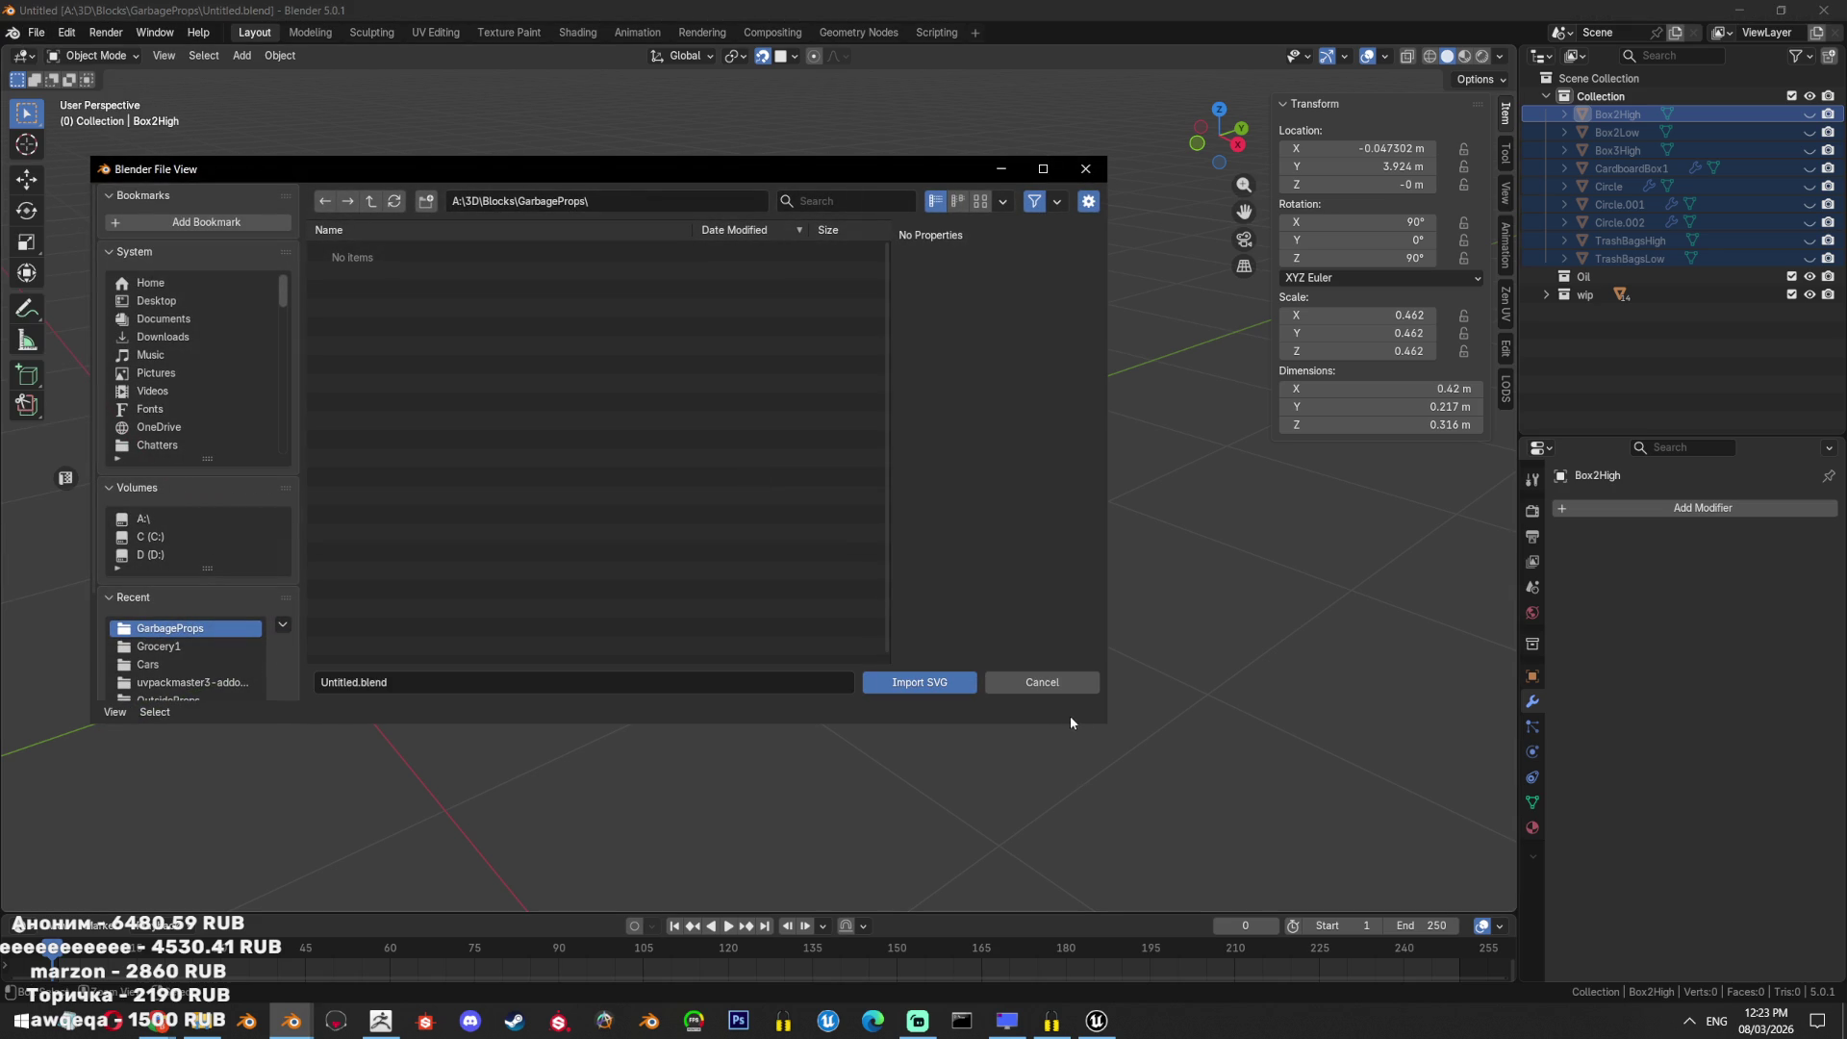
pyautogui.click(1042, 682)
pyautogui.click(13, 32)
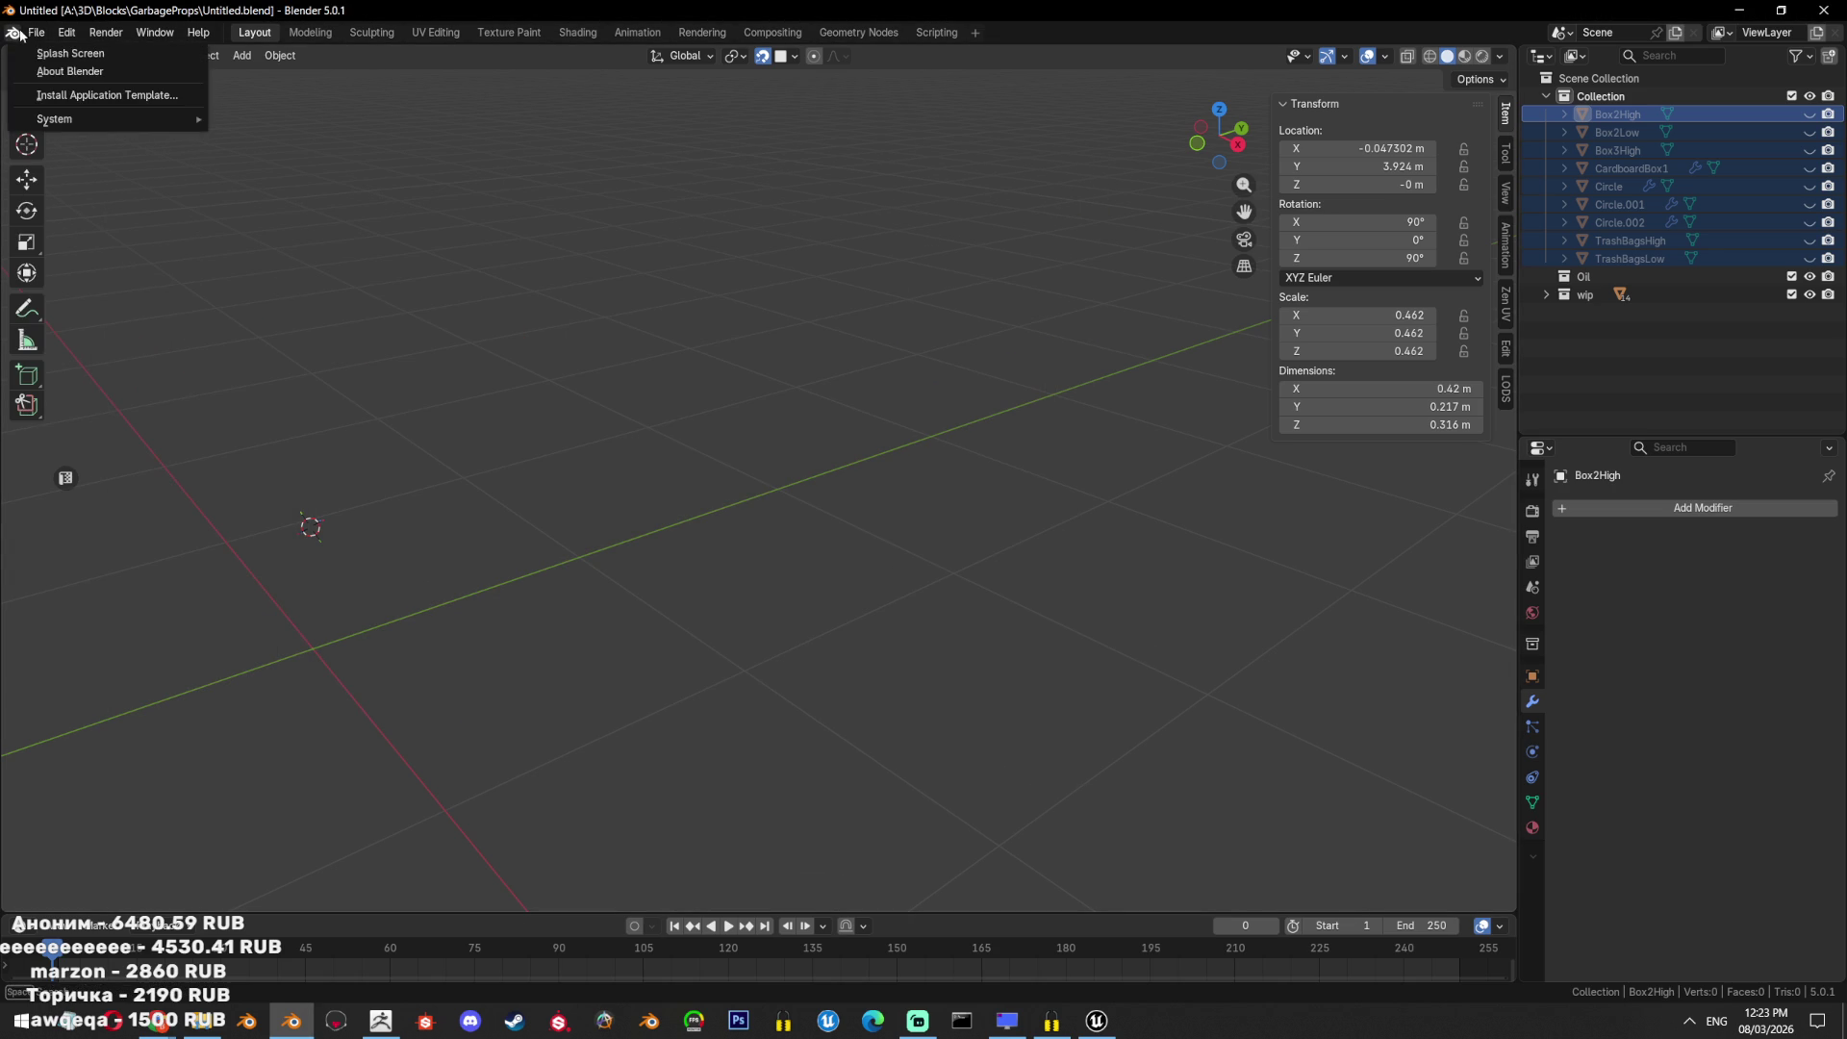
pyautogui.click(36, 32)
pyautogui.moveTo(62, 291)
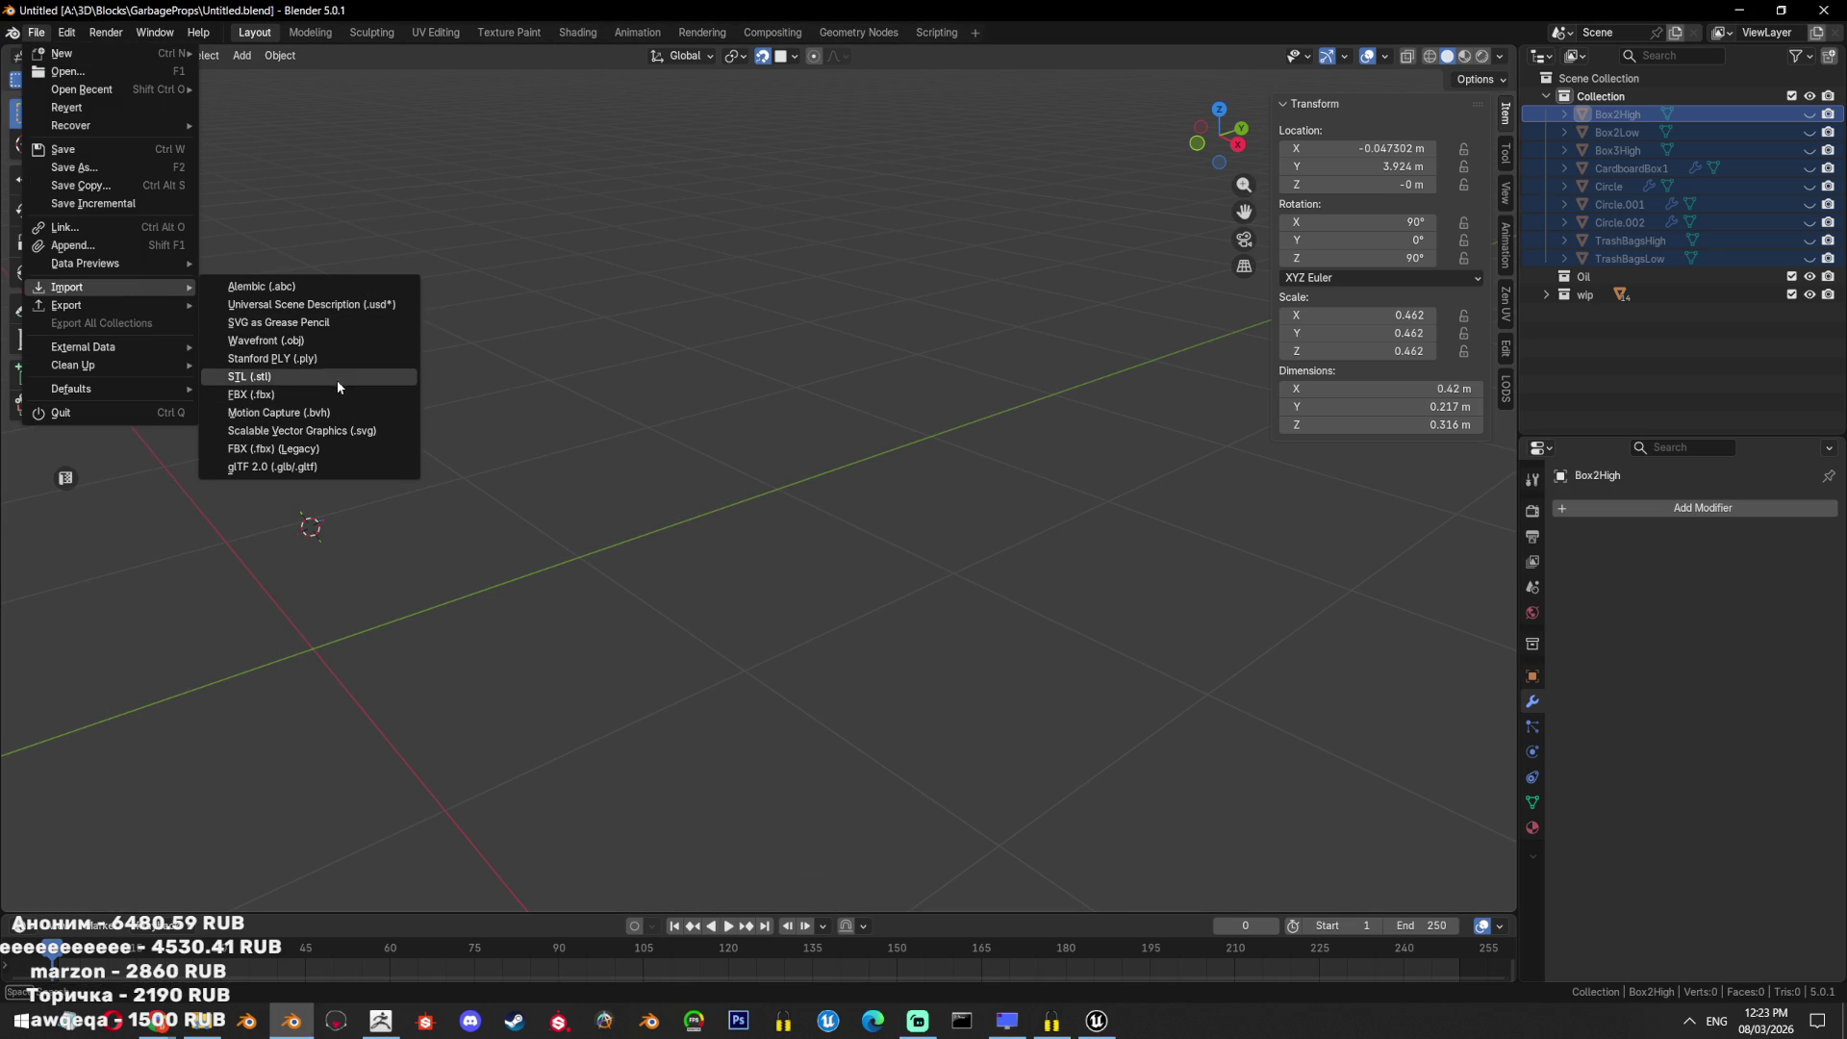
pyautogui.click(327, 467)
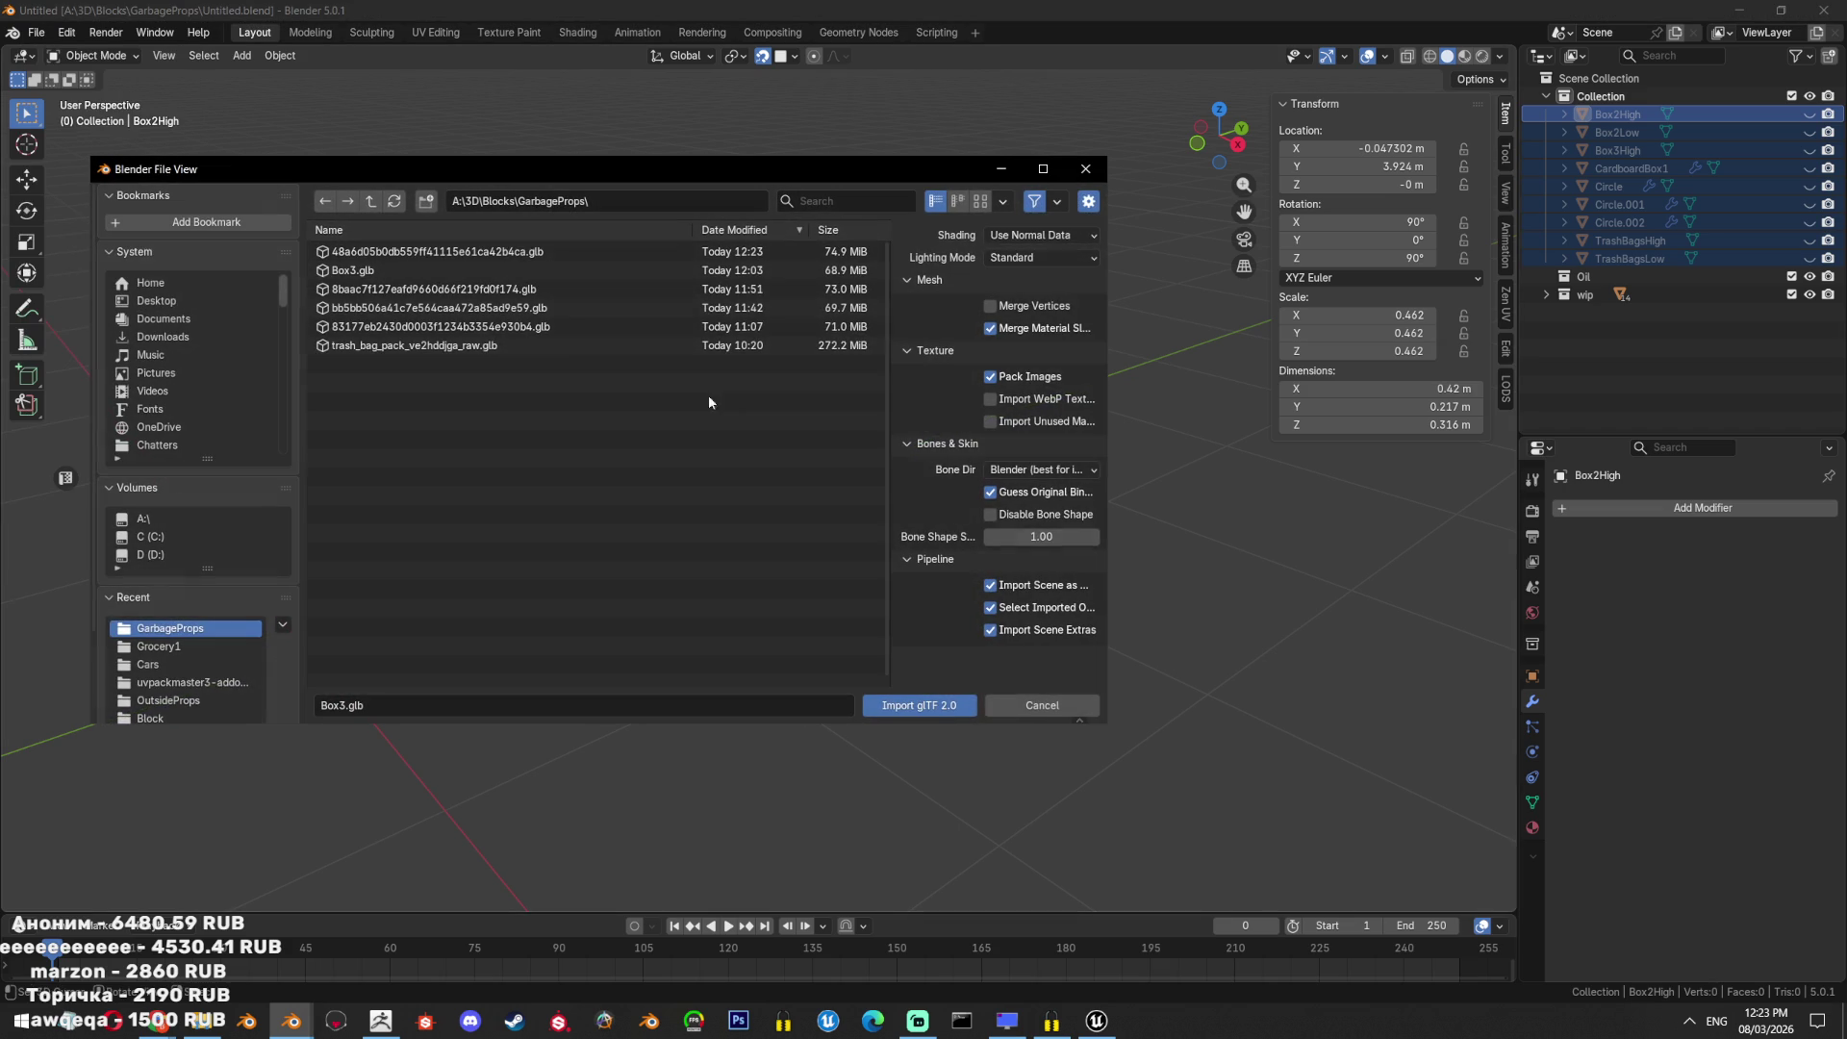
pyautogui.doubleClick(552, 251)
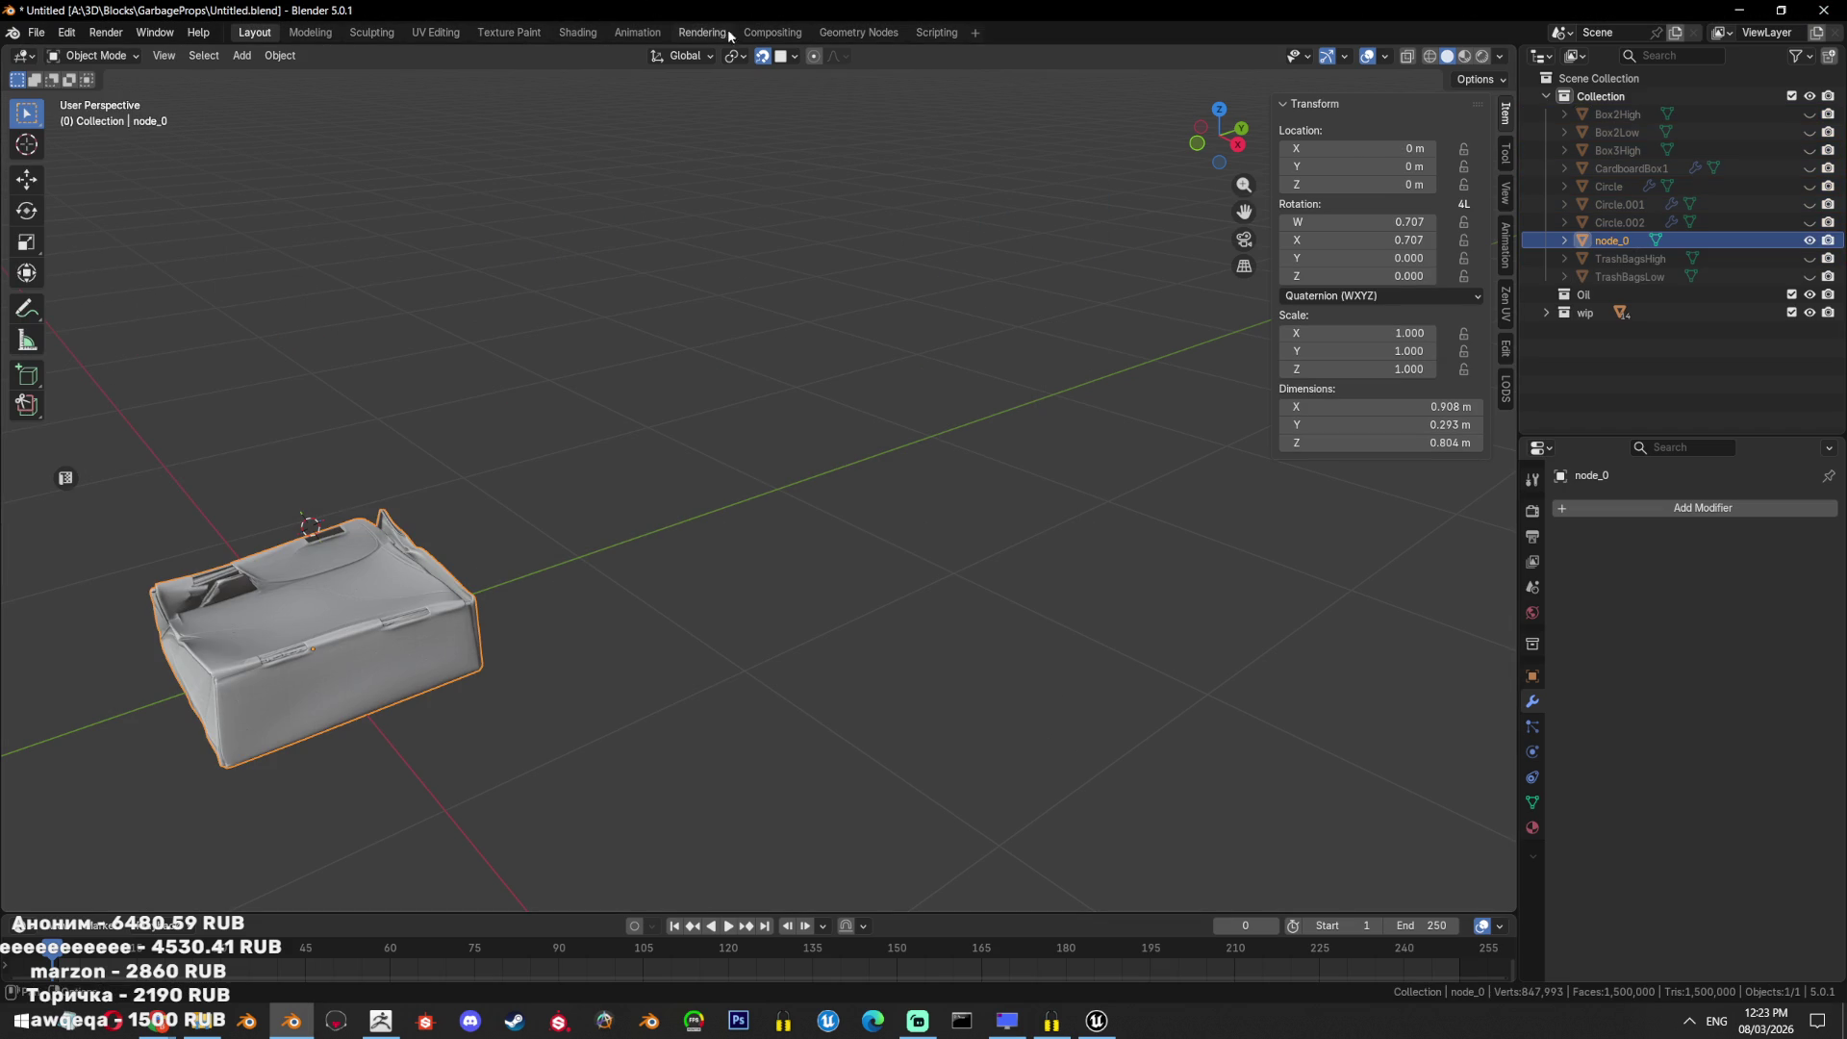
# Export the imported box as Box4High.fbx and open ZBrush's mesh import dialog.
pyautogui.moveTo(709, 544); pyautogui.dragTo(931, 595, button='middle')
pyautogui.moveTo(1262, 637)
pyautogui.mouseDown(button='middle')
pyautogui.moveTo(1299, 734)
pyautogui.moveTo(947, 647)
pyautogui.moveTo(828, 667)
pyautogui.moveTo(396, 574)
pyautogui.mouseUp(button='middle')
pyautogui.moveTo(848, 532)
pyautogui.mouseDown(button='middle')
pyautogui.moveTo(931, 585)
pyautogui.moveTo(843, 510)
pyautogui.mouseUp(button='middle')
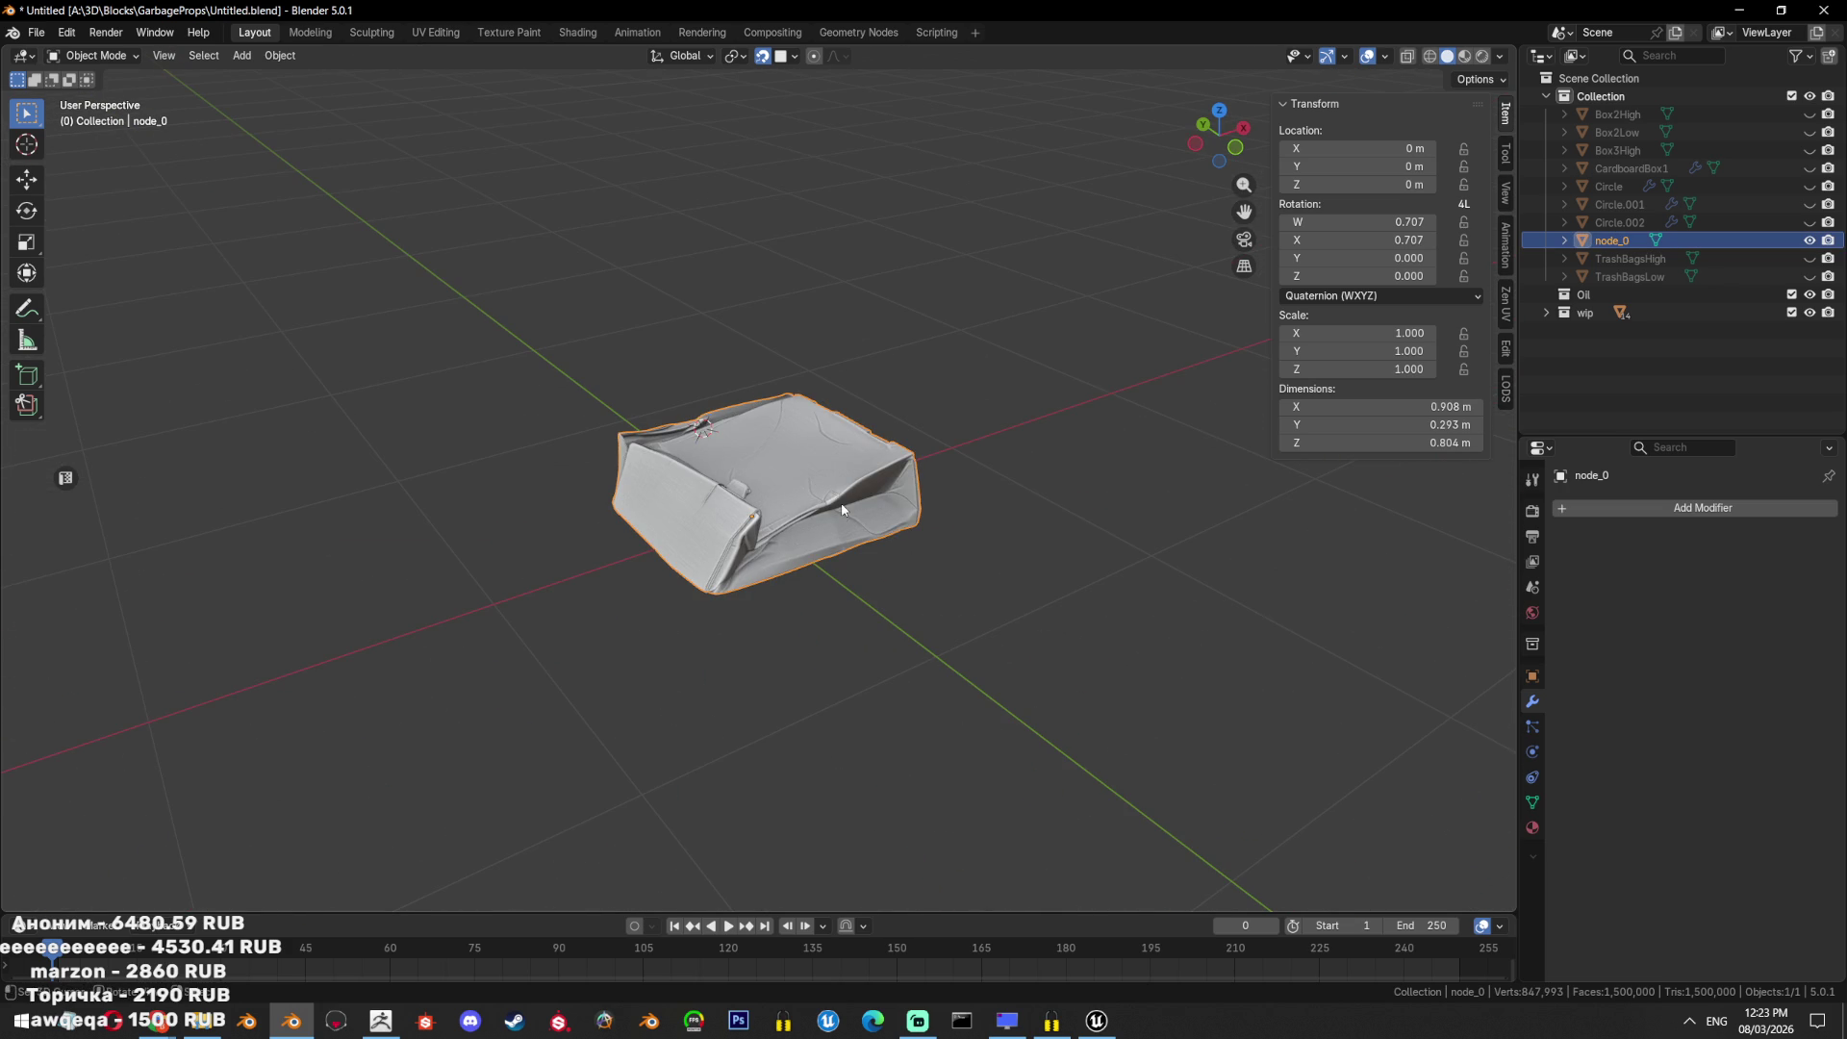
pyautogui.click(36, 32)
pyautogui.click(290, 441)
pyautogui.write('Box4')
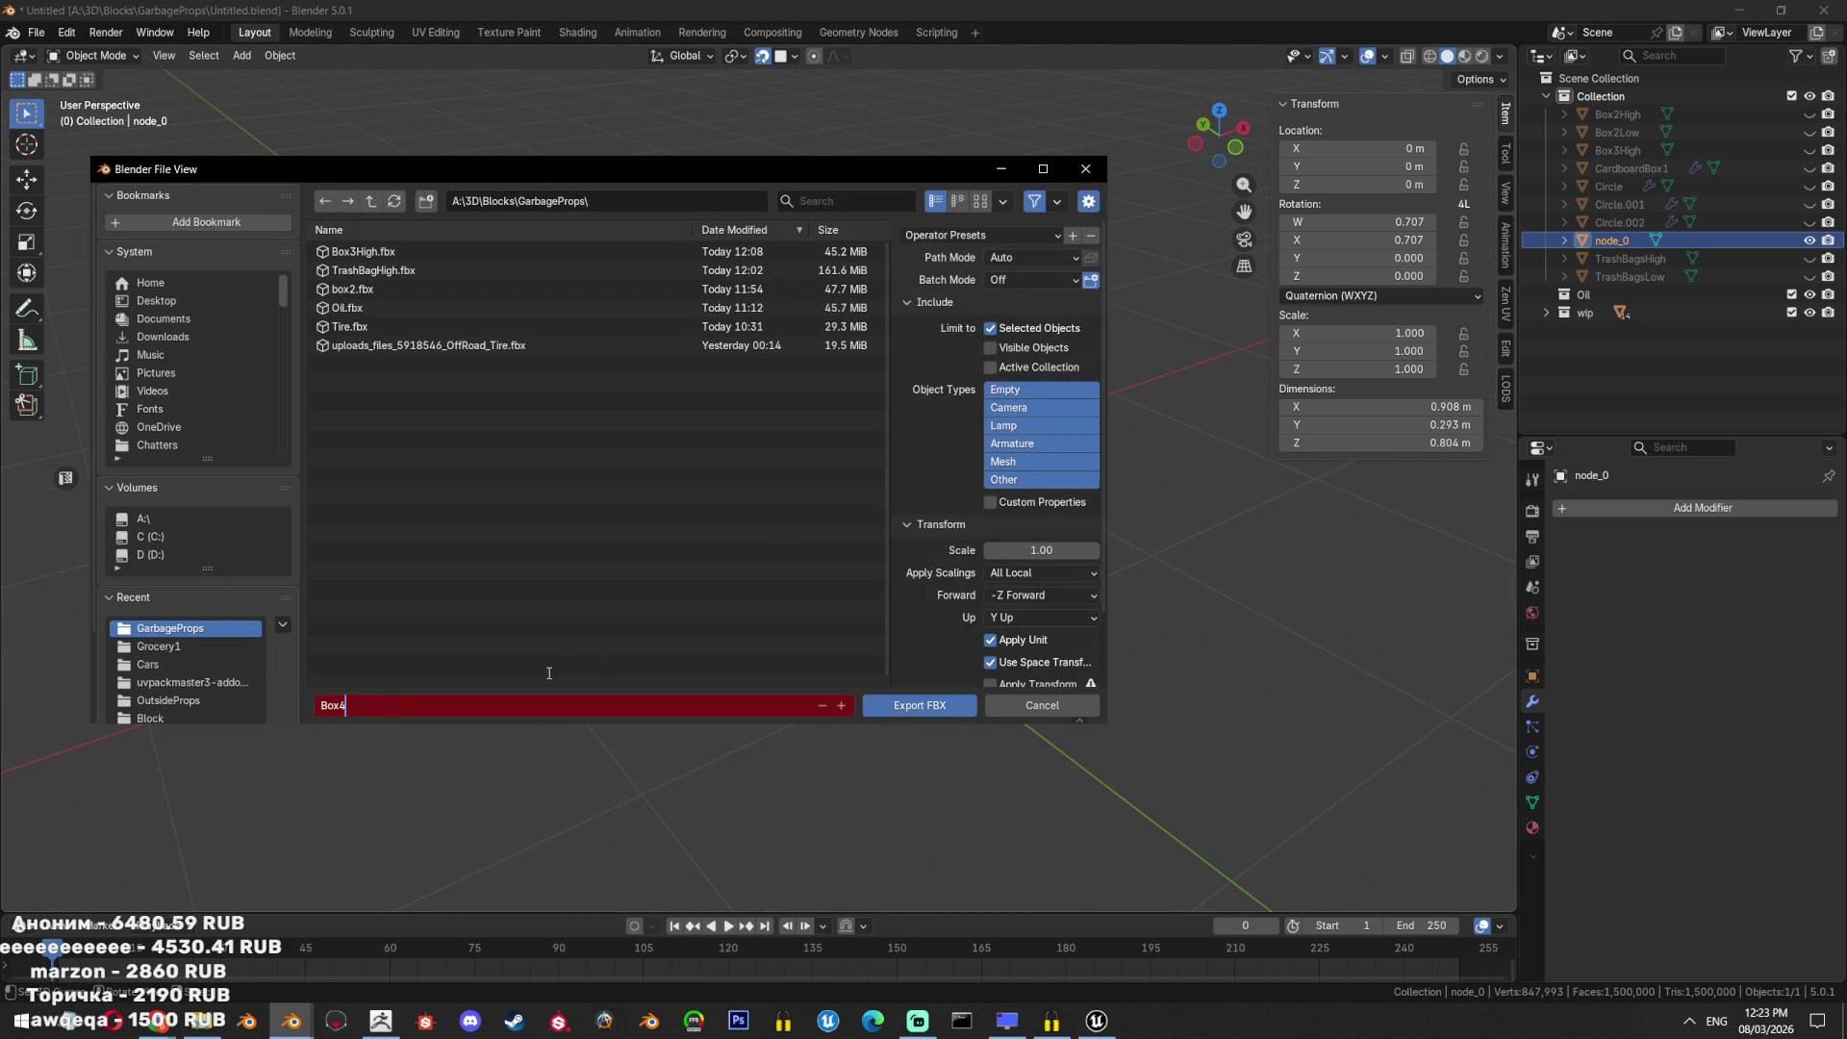
pyautogui.press('Return')
pyautogui.click(348, 705)
pyautogui.write('High')
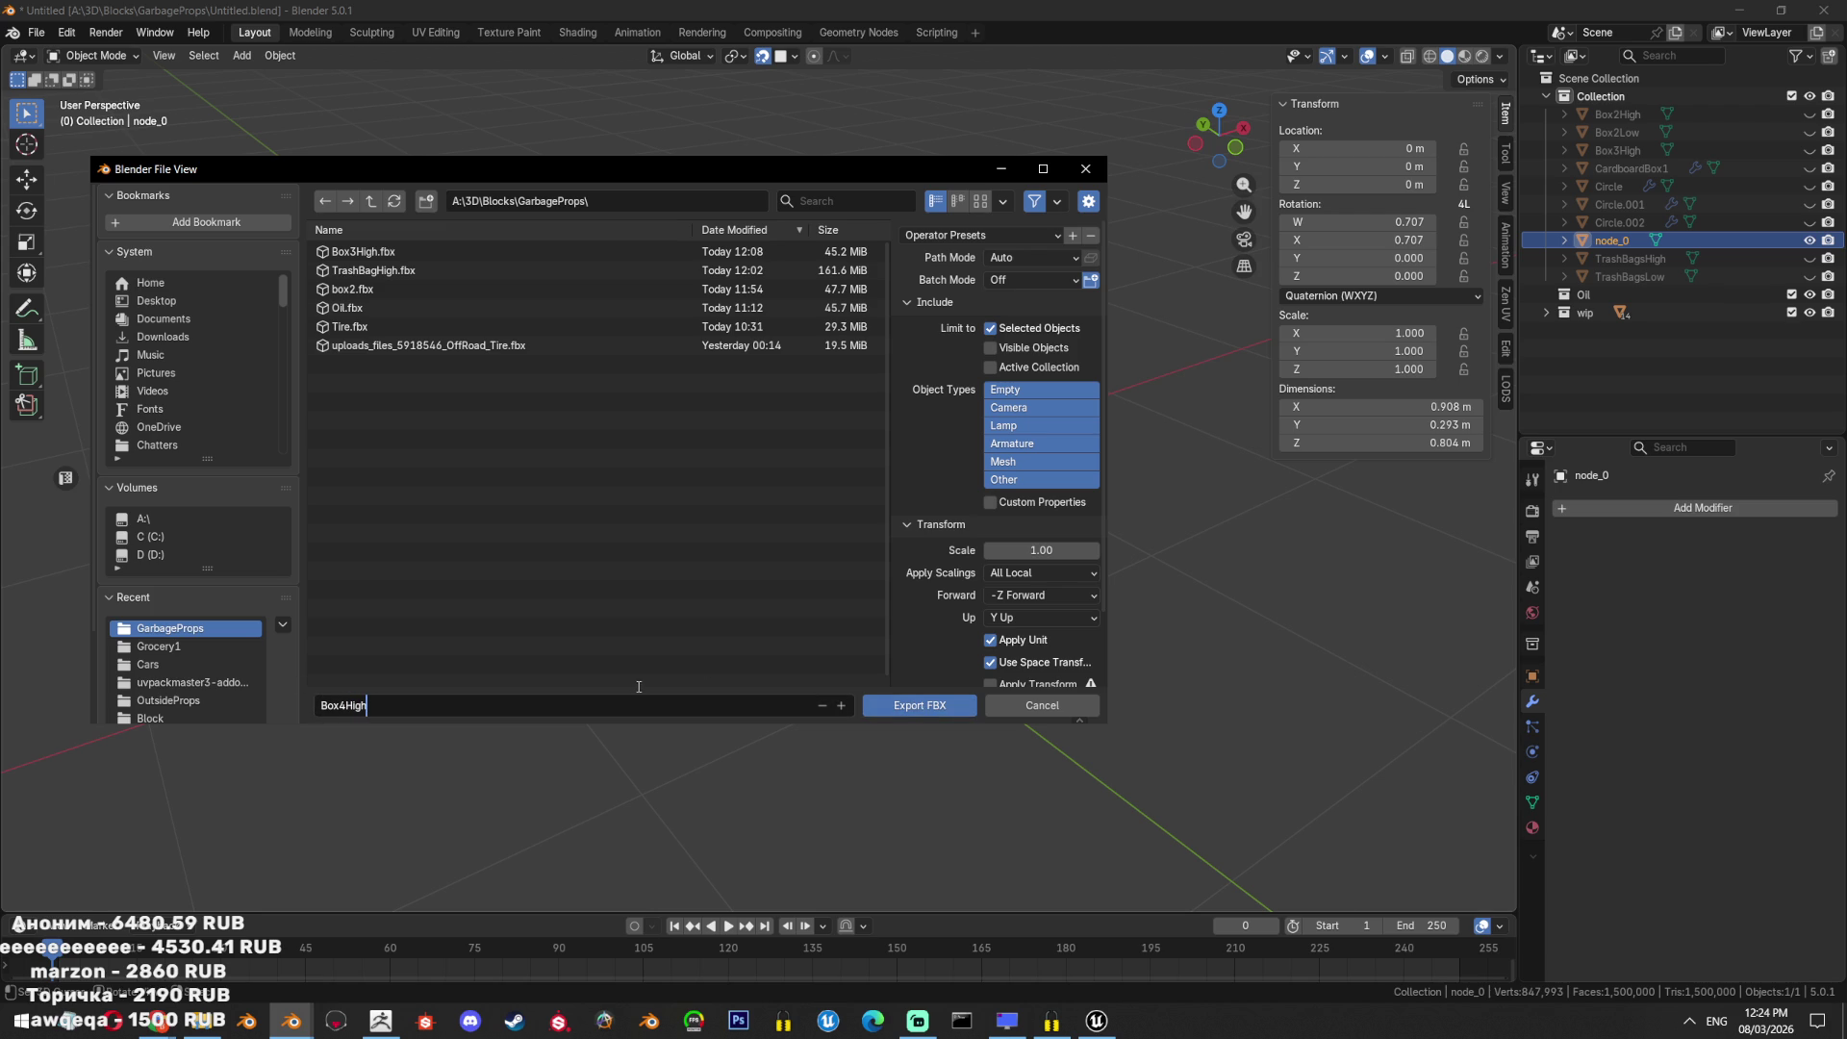
pyautogui.click(914, 705)
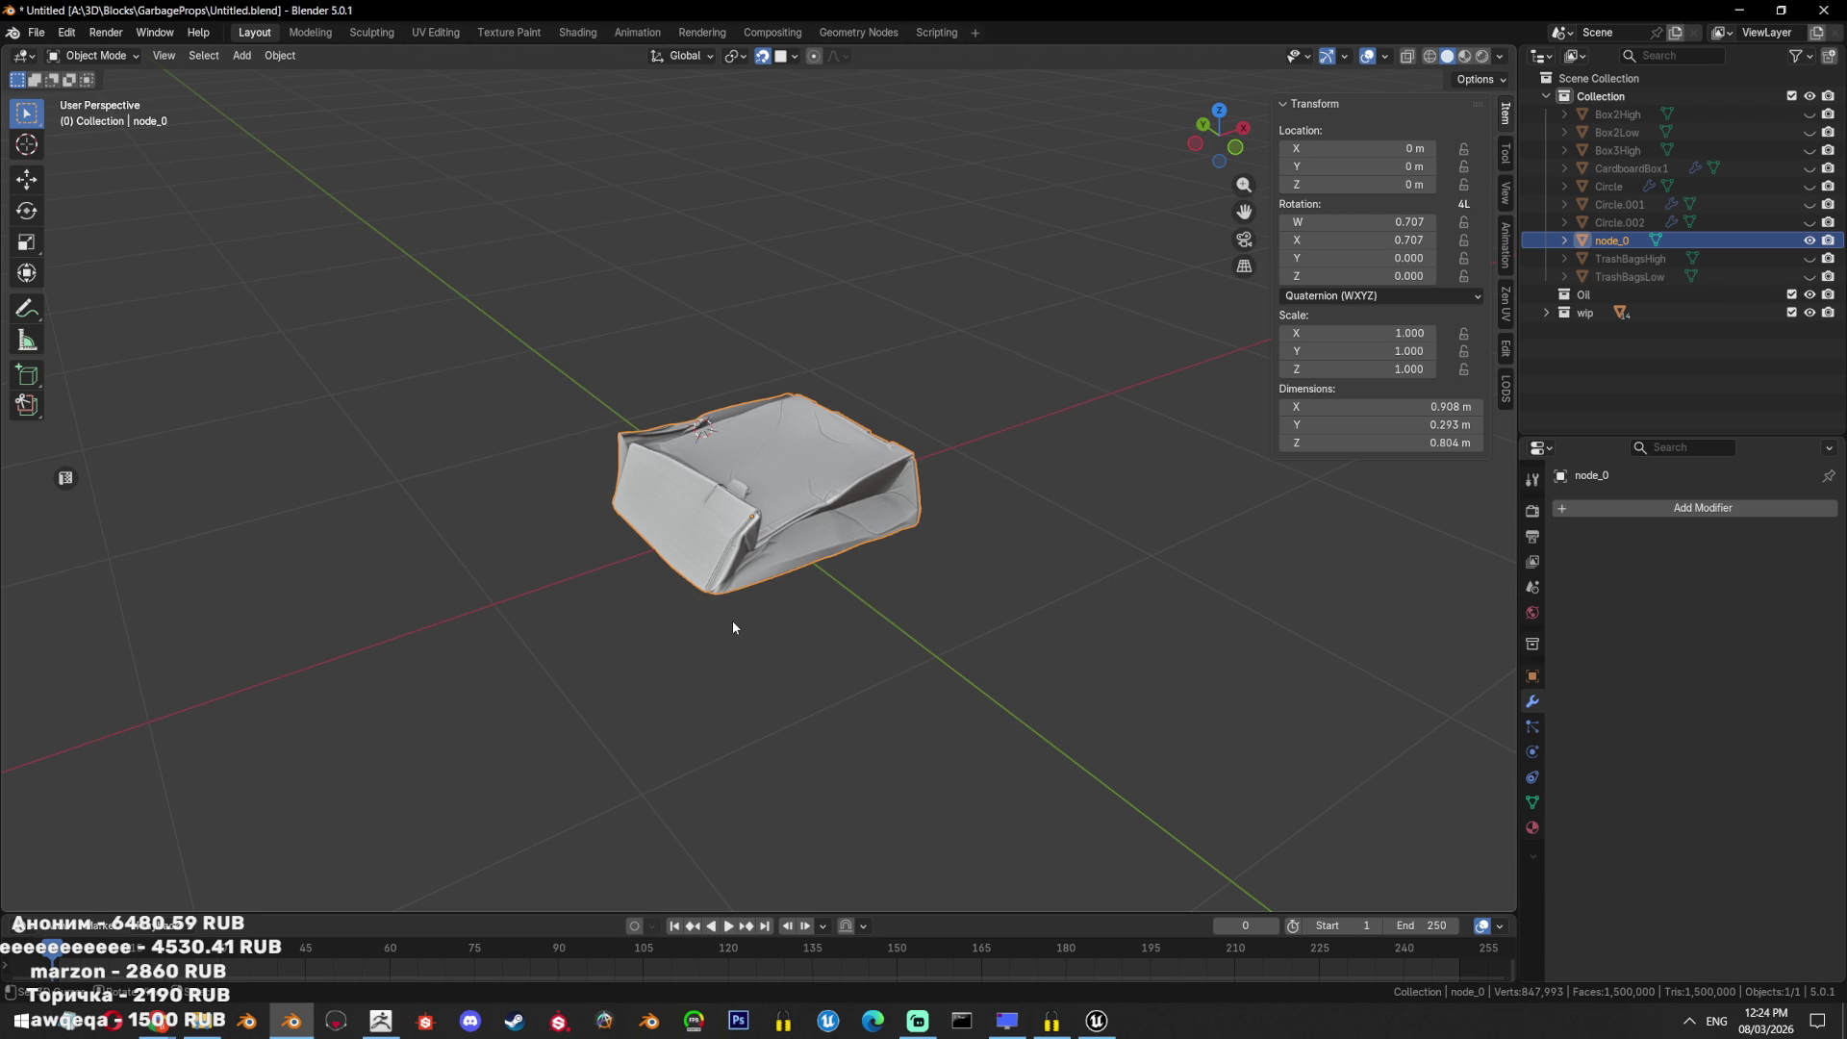
pyautogui.click(381, 1019)
pyautogui.click(1701, 149)
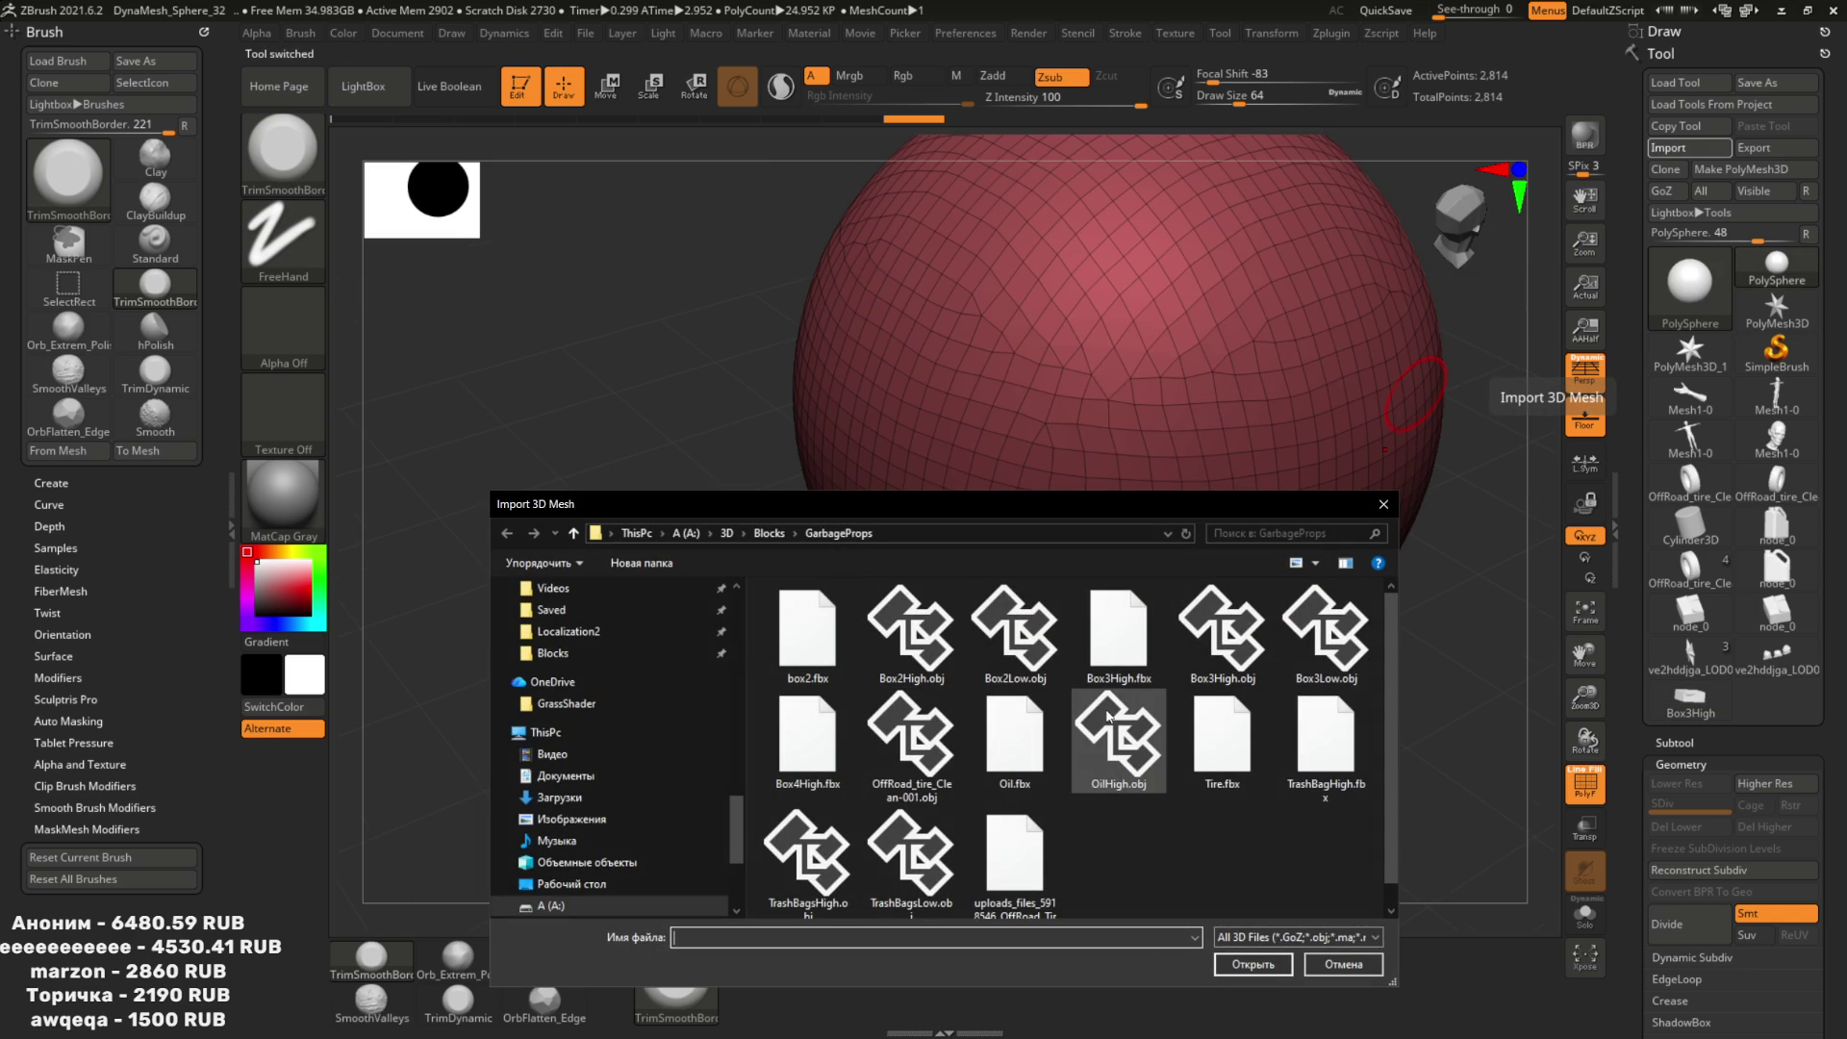
# Import Box4High.fbx into ZBrush and rotate to inspect the folded box corner.
pyautogui.scroll(-1, 1160, 699)
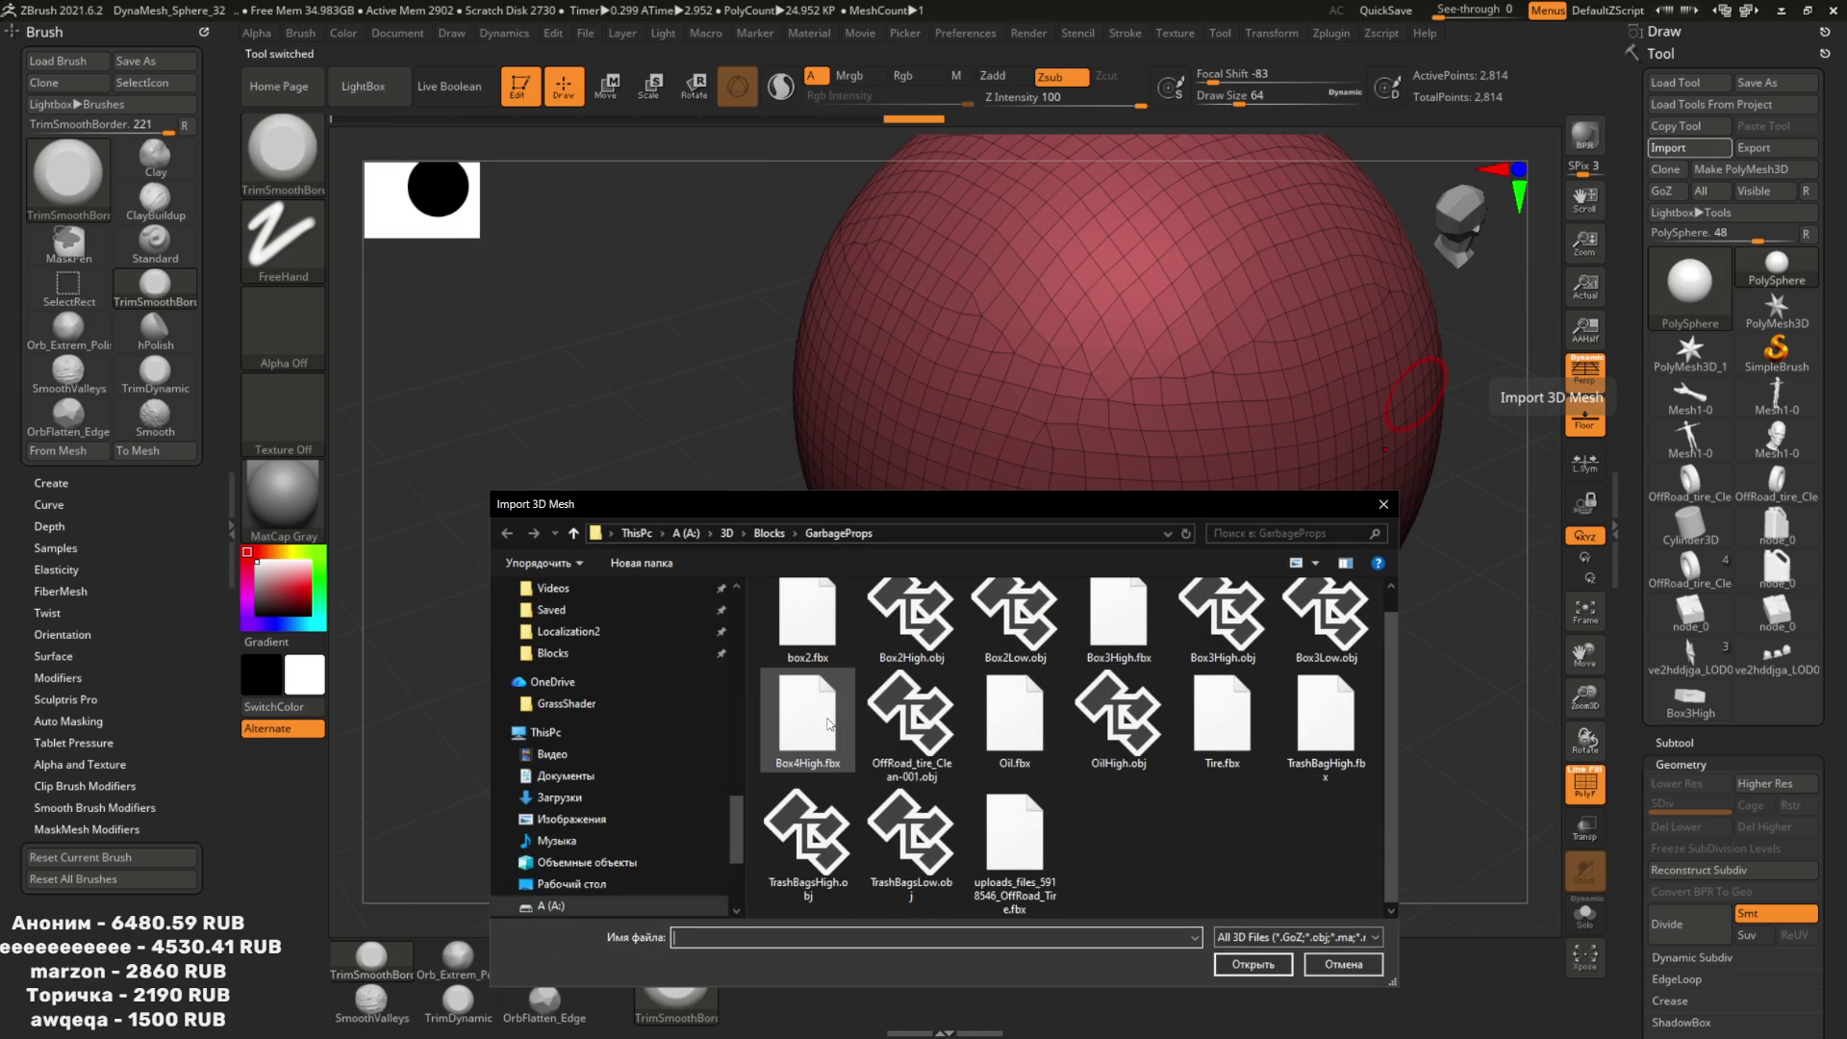
pyautogui.doubleClick(829, 724)
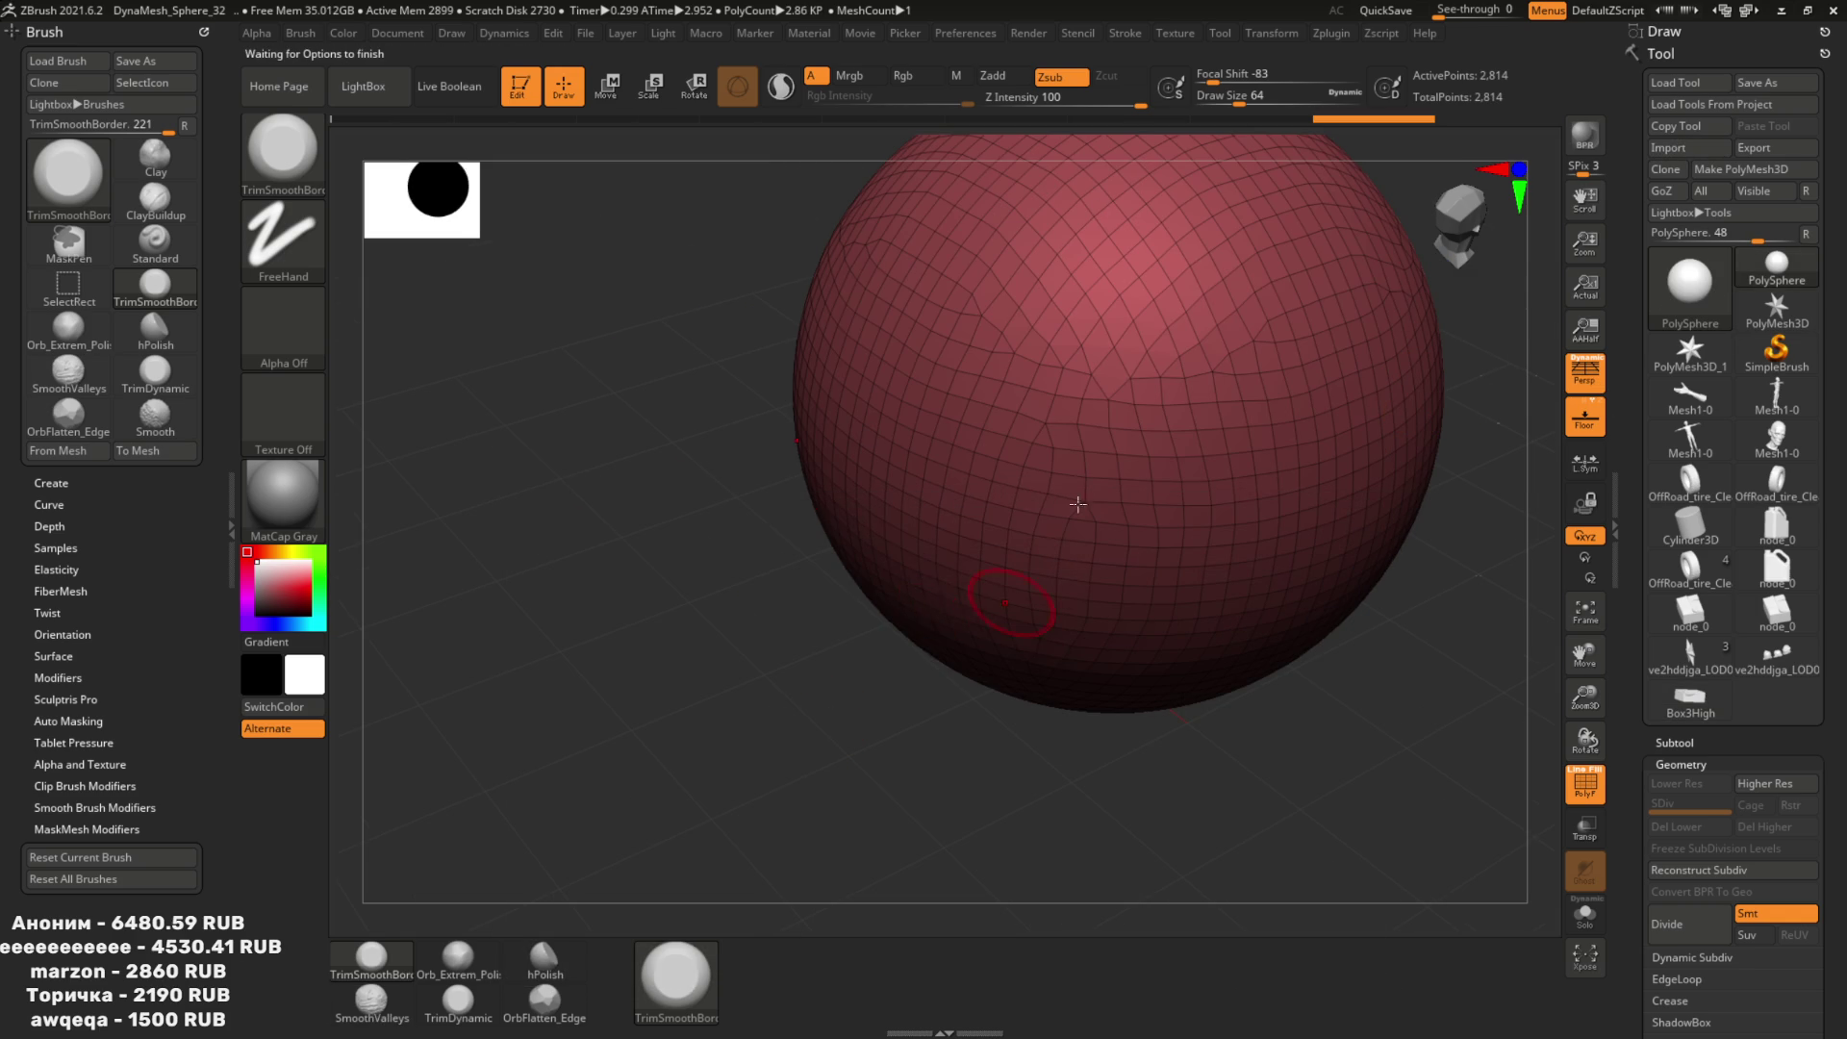
pyautogui.click(883, 668)
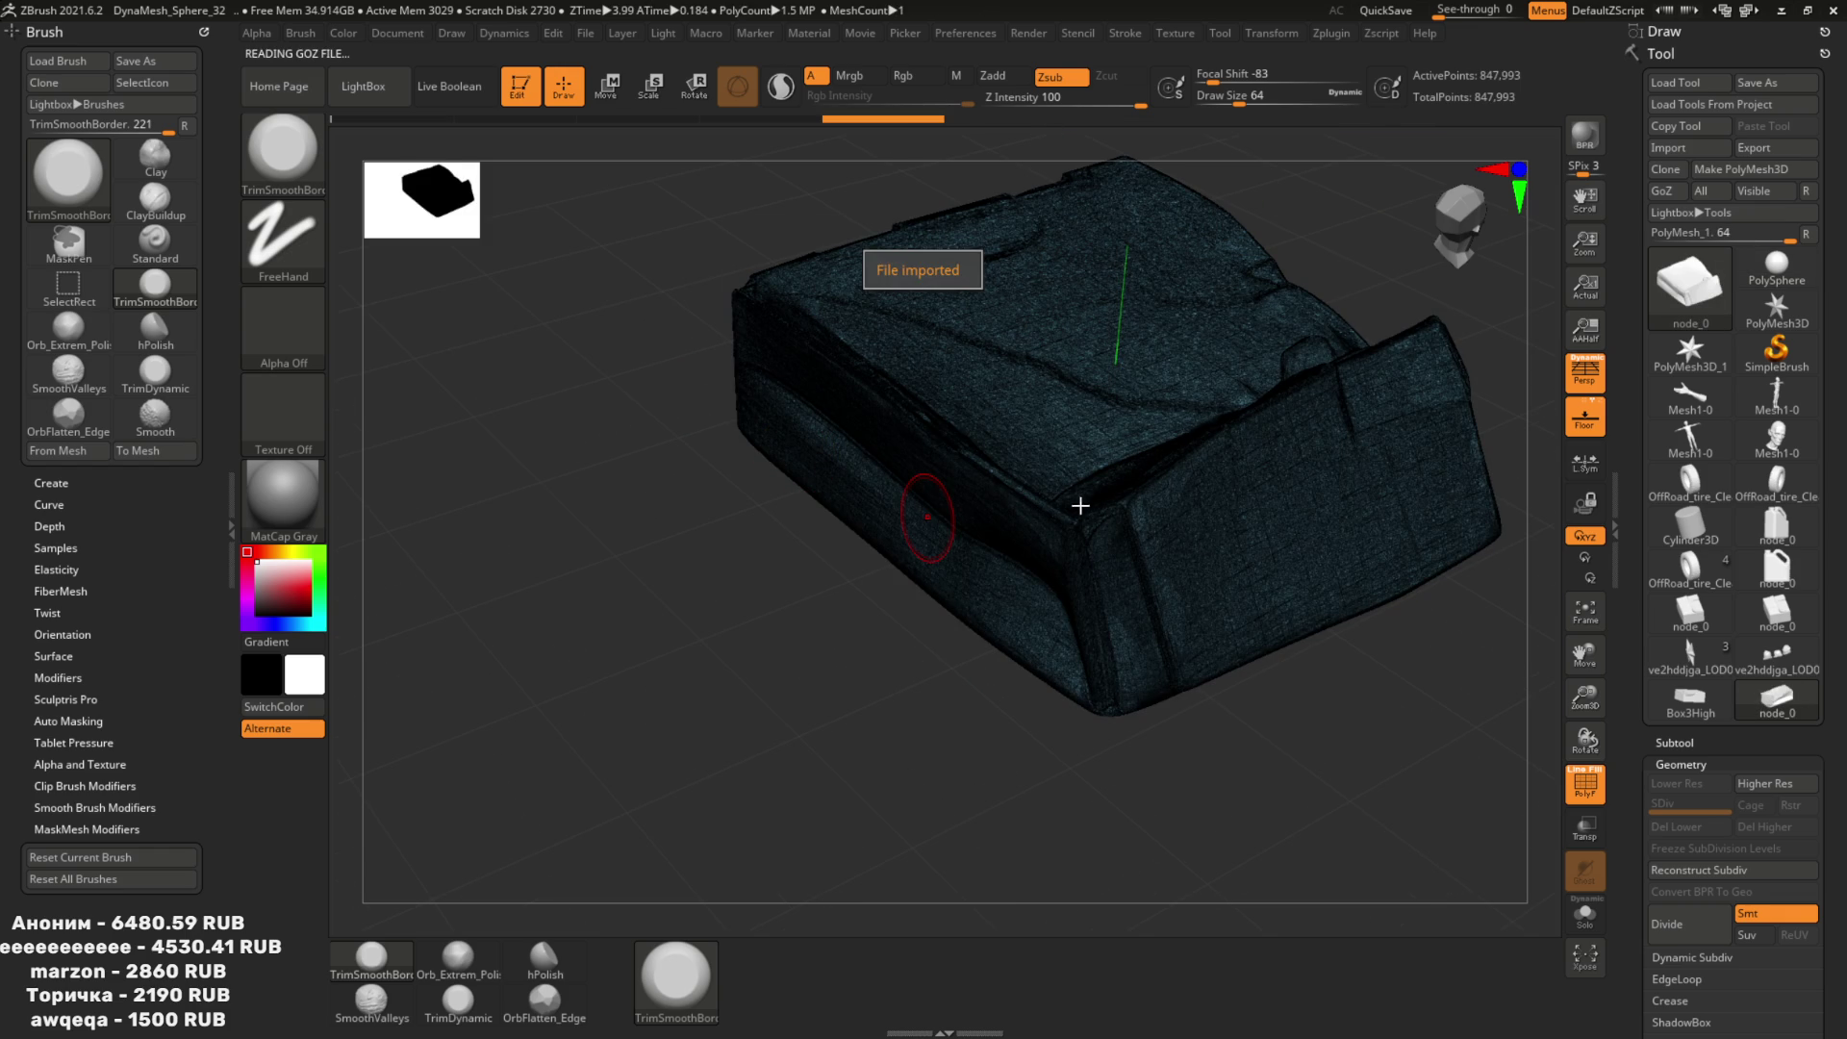
pyautogui.moveTo(1093, 516)
pyautogui.mouseDown()
pyautogui.moveTo(1370, 401)
pyautogui.moveTo(858, 515)
pyautogui.moveTo(992, 653)
pyautogui.moveTo(989, 412)
pyautogui.moveTo(1104, 366)
pyautogui.moveTo(1192, 540)
pyautogui.mouseUp()
pyautogui.moveTo(915, 487)
pyautogui.mouseDown()
pyautogui.moveTo(985, 644)
pyautogui.moveTo(1106, 577)
pyautogui.moveTo(1250, 443)
pyautogui.moveTo(1458, 302)
pyautogui.mouseUp()
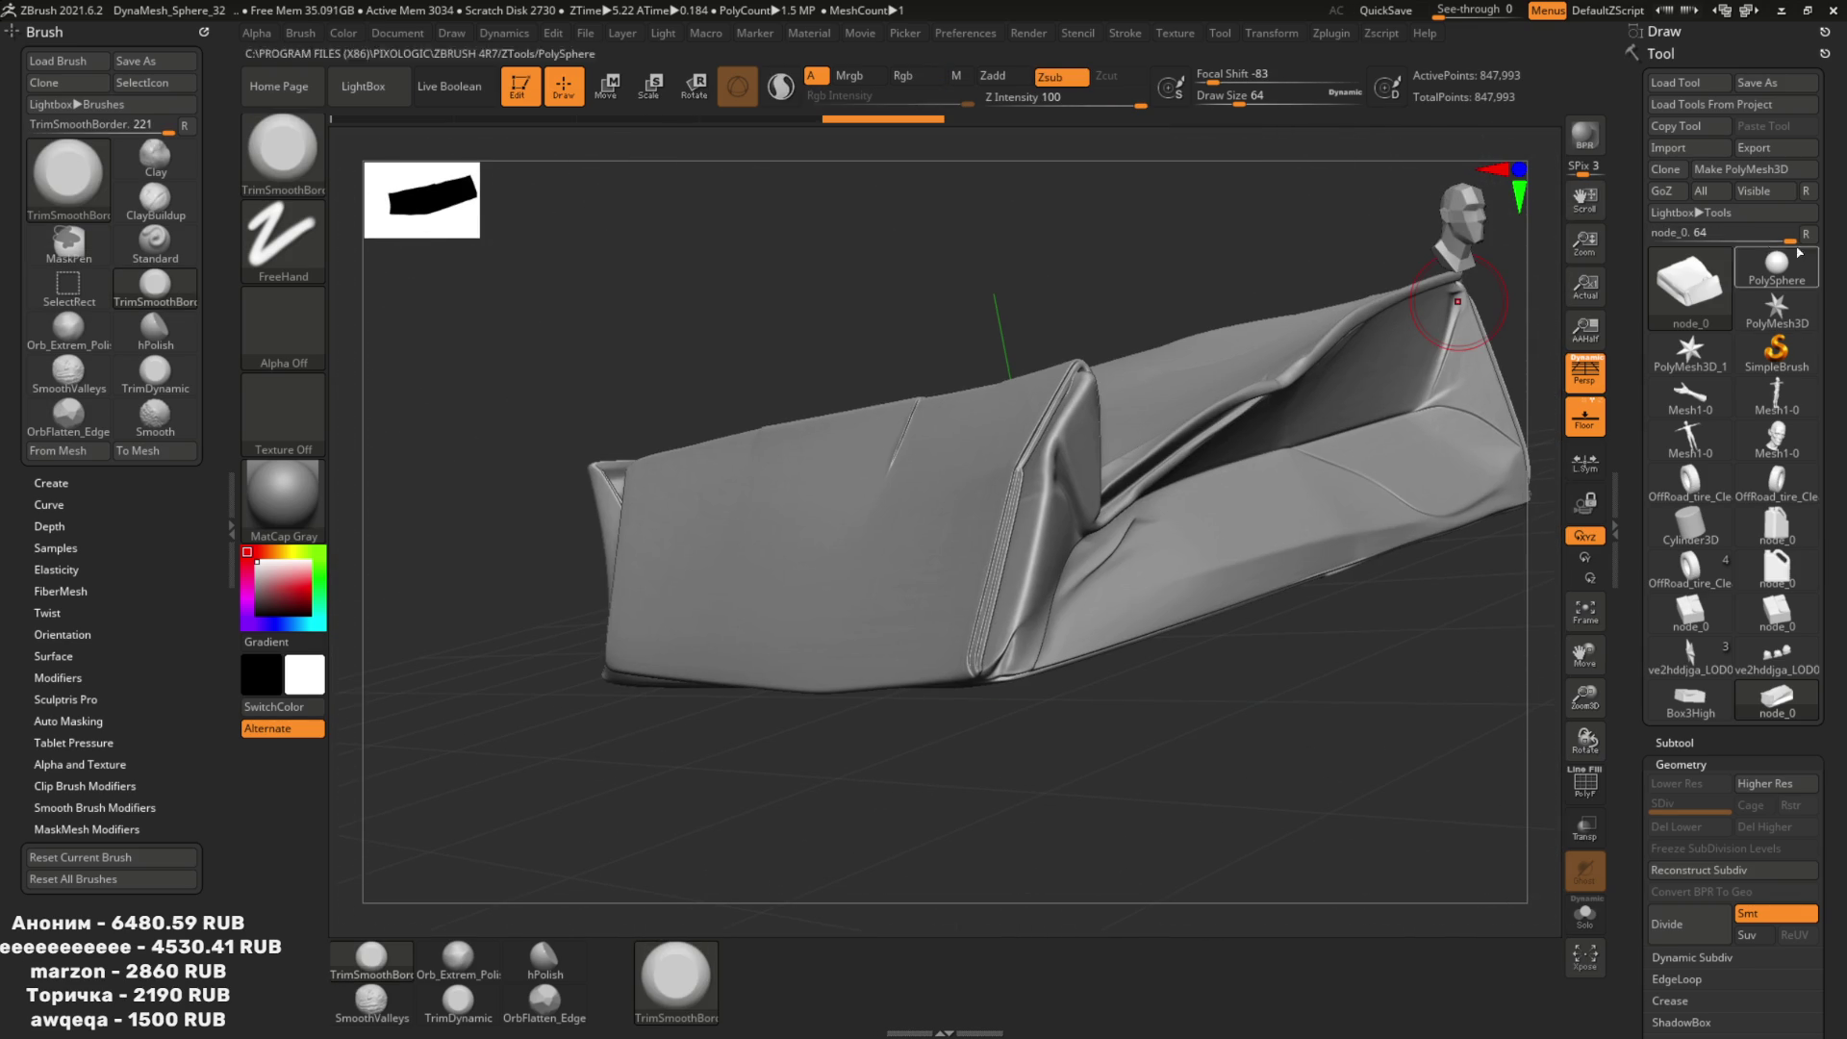
pyautogui.keyDown('ctrl'); pyautogui.moveTo(1160, 385); pyautogui.dragTo(1160, 316, button='right'); pyautogui.keyUp('ctrl')
pyautogui.moveTo(1160, 315)
pyautogui.mouseDown()
pyautogui.moveTo(1274, 362)
pyautogui.moveTo(1175, 272)
pyautogui.moveTo(1253, 408)
pyautogui.moveTo(1304, 327)
pyautogui.mouseUp()
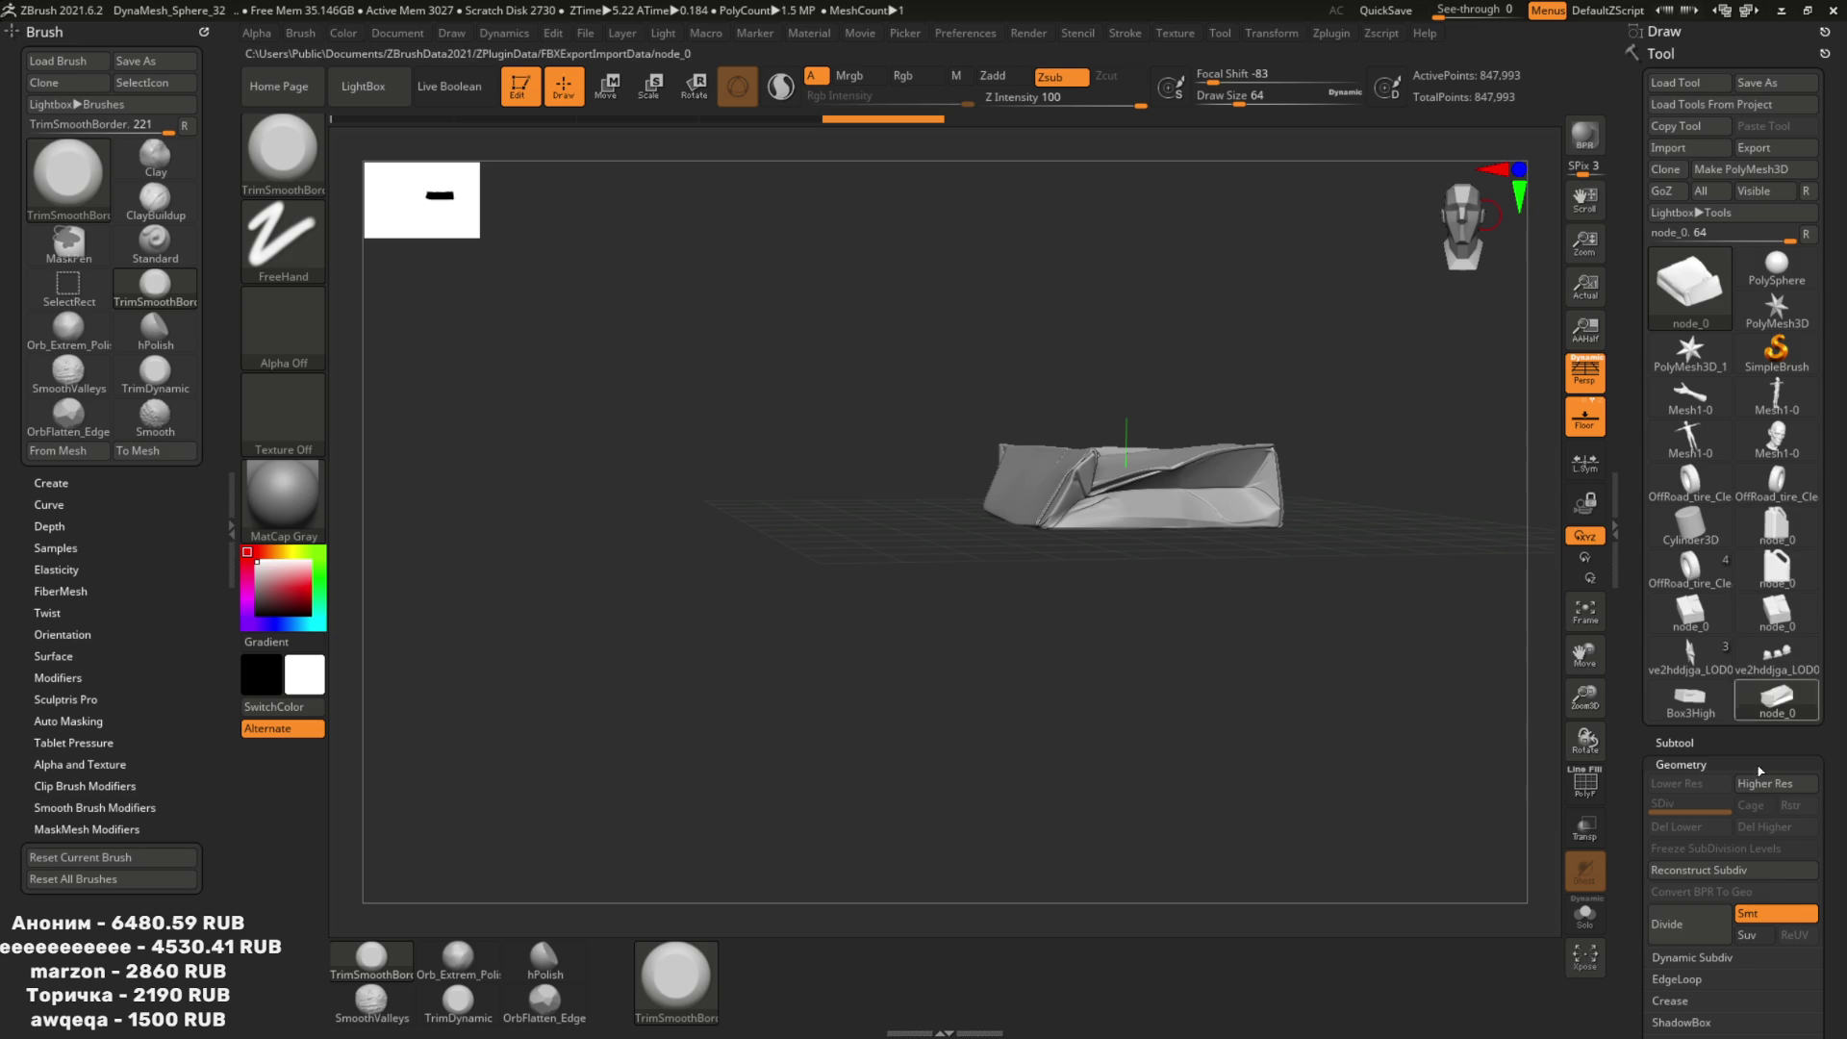
# Weld the box's identical points from 847,993 to 742,589 and pre-process it for decimation.
pyautogui.scroll(-5, 1761, 771)
pyautogui.click(1694, 820)
pyautogui.click(1674, 929)
pyautogui.click(1342, 34)
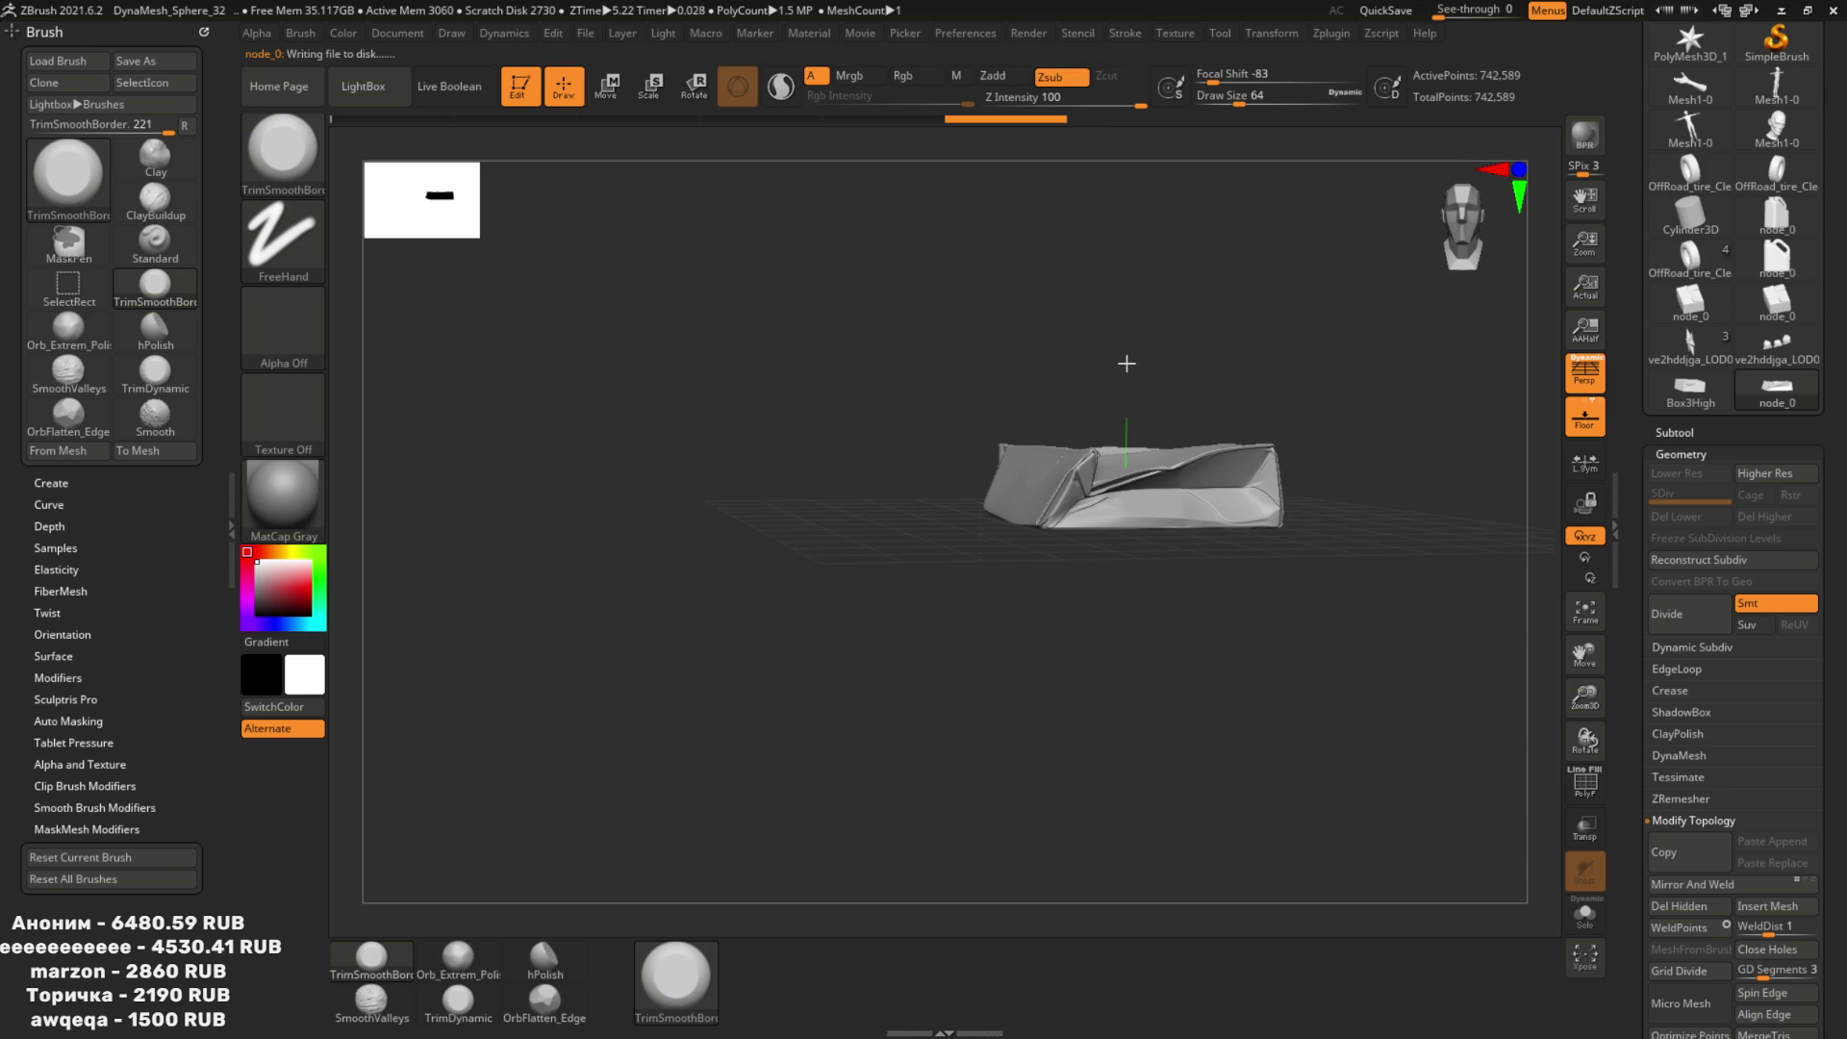
# Set the Decimation Master percentage to reduce the box to 130,420 points.
pyautogui.moveTo(1135, 359); pyautogui.dragTo(1107, 362)
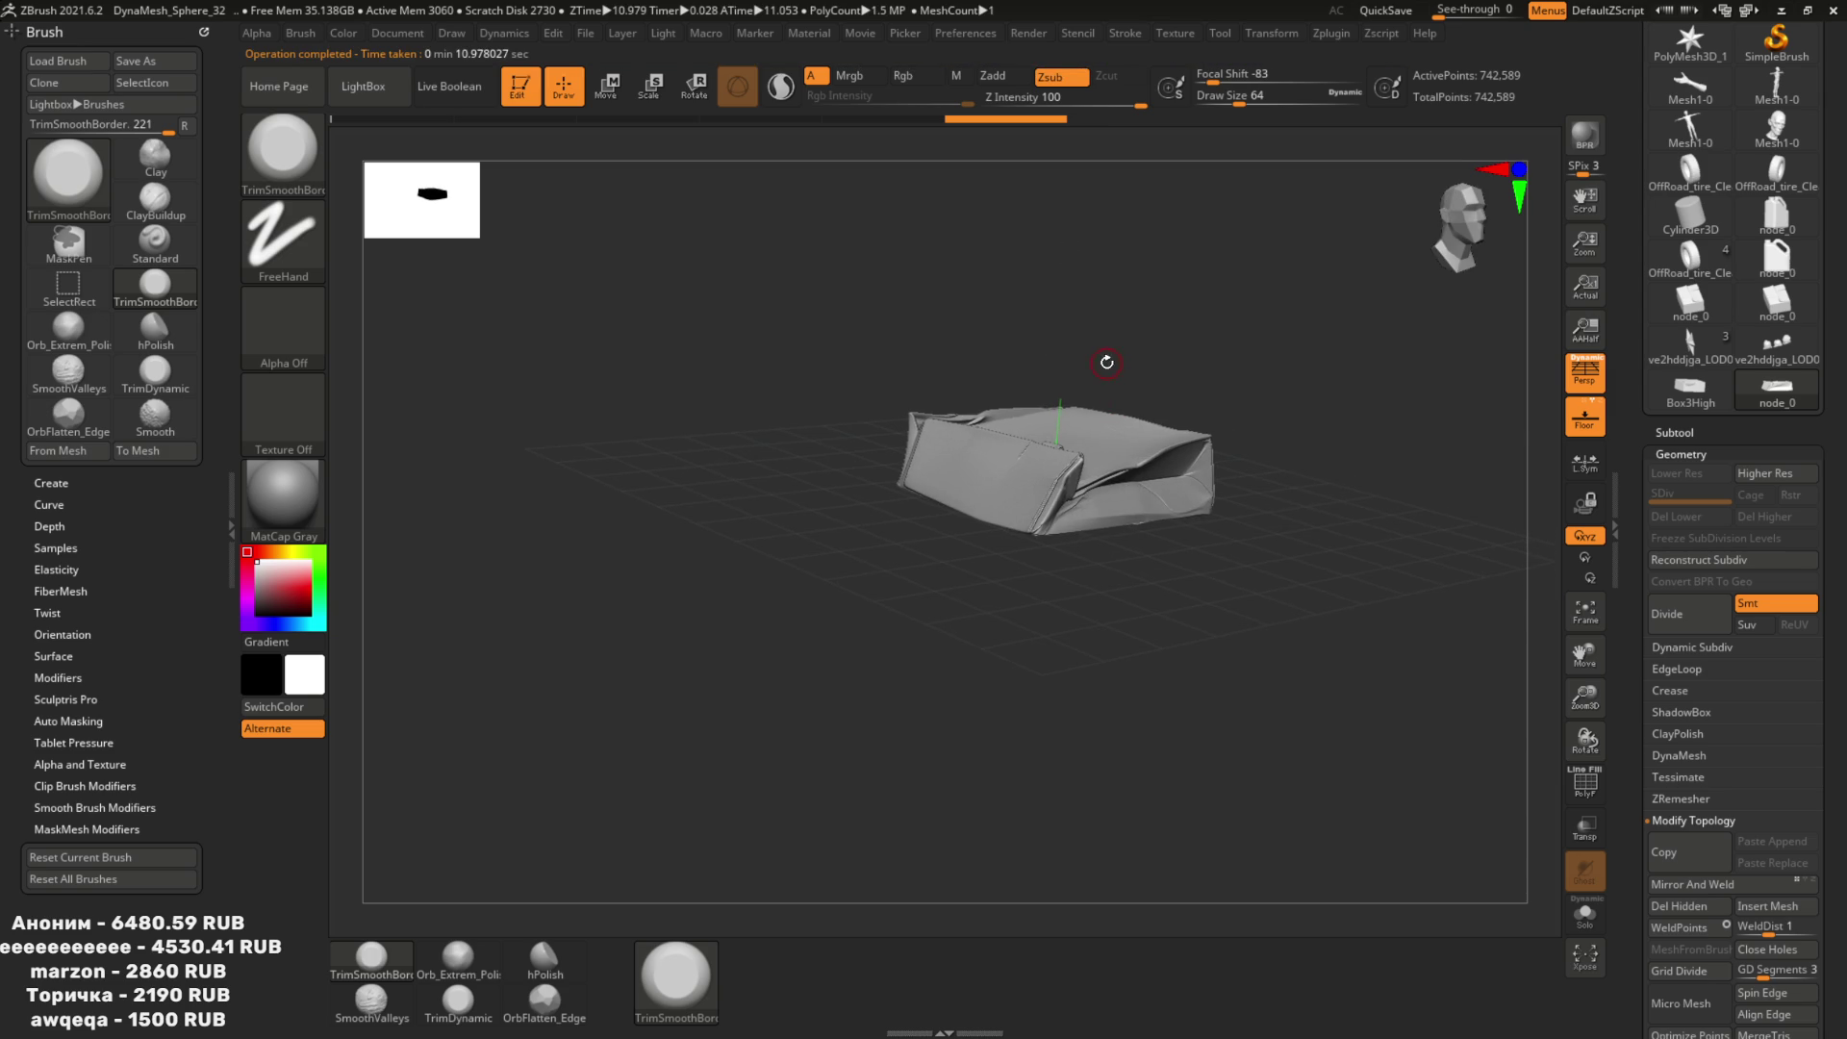
pyautogui.press('f')
pyautogui.hotkey('shift', 'f')
pyautogui.hotkey('shift', 'f')
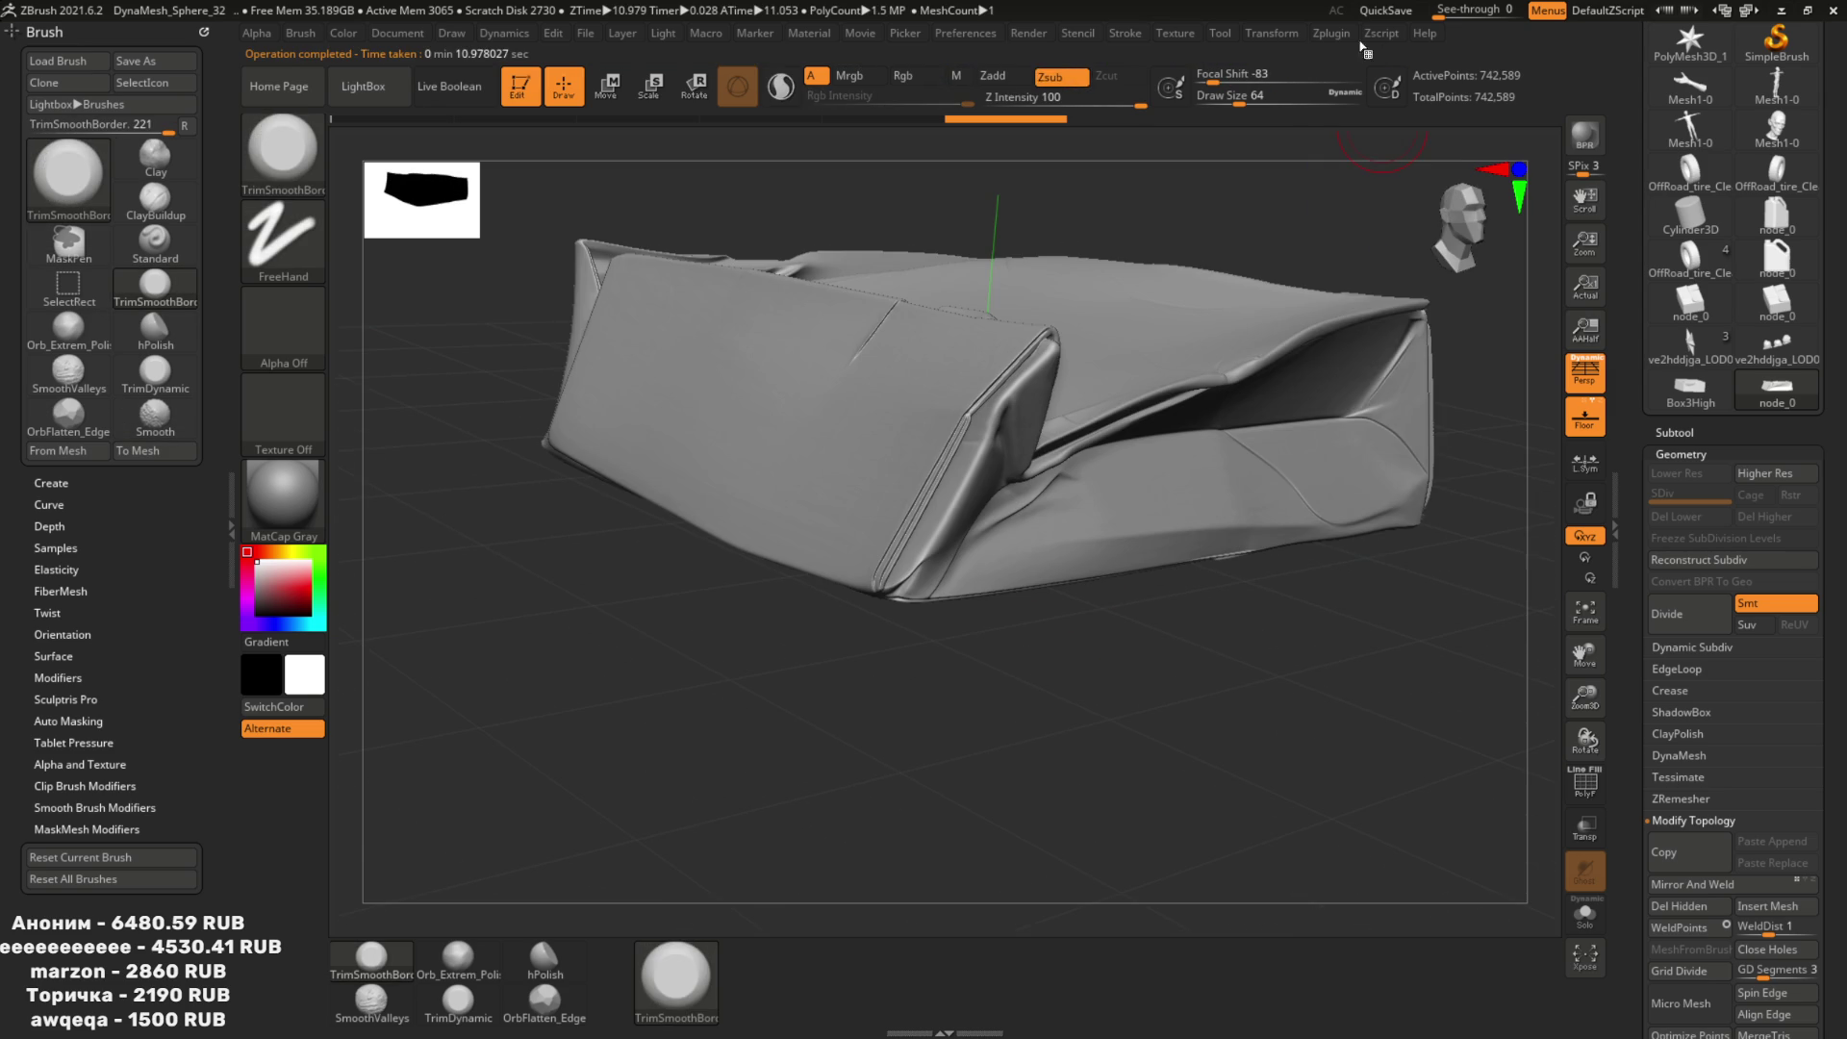
pyautogui.click(1335, 35)
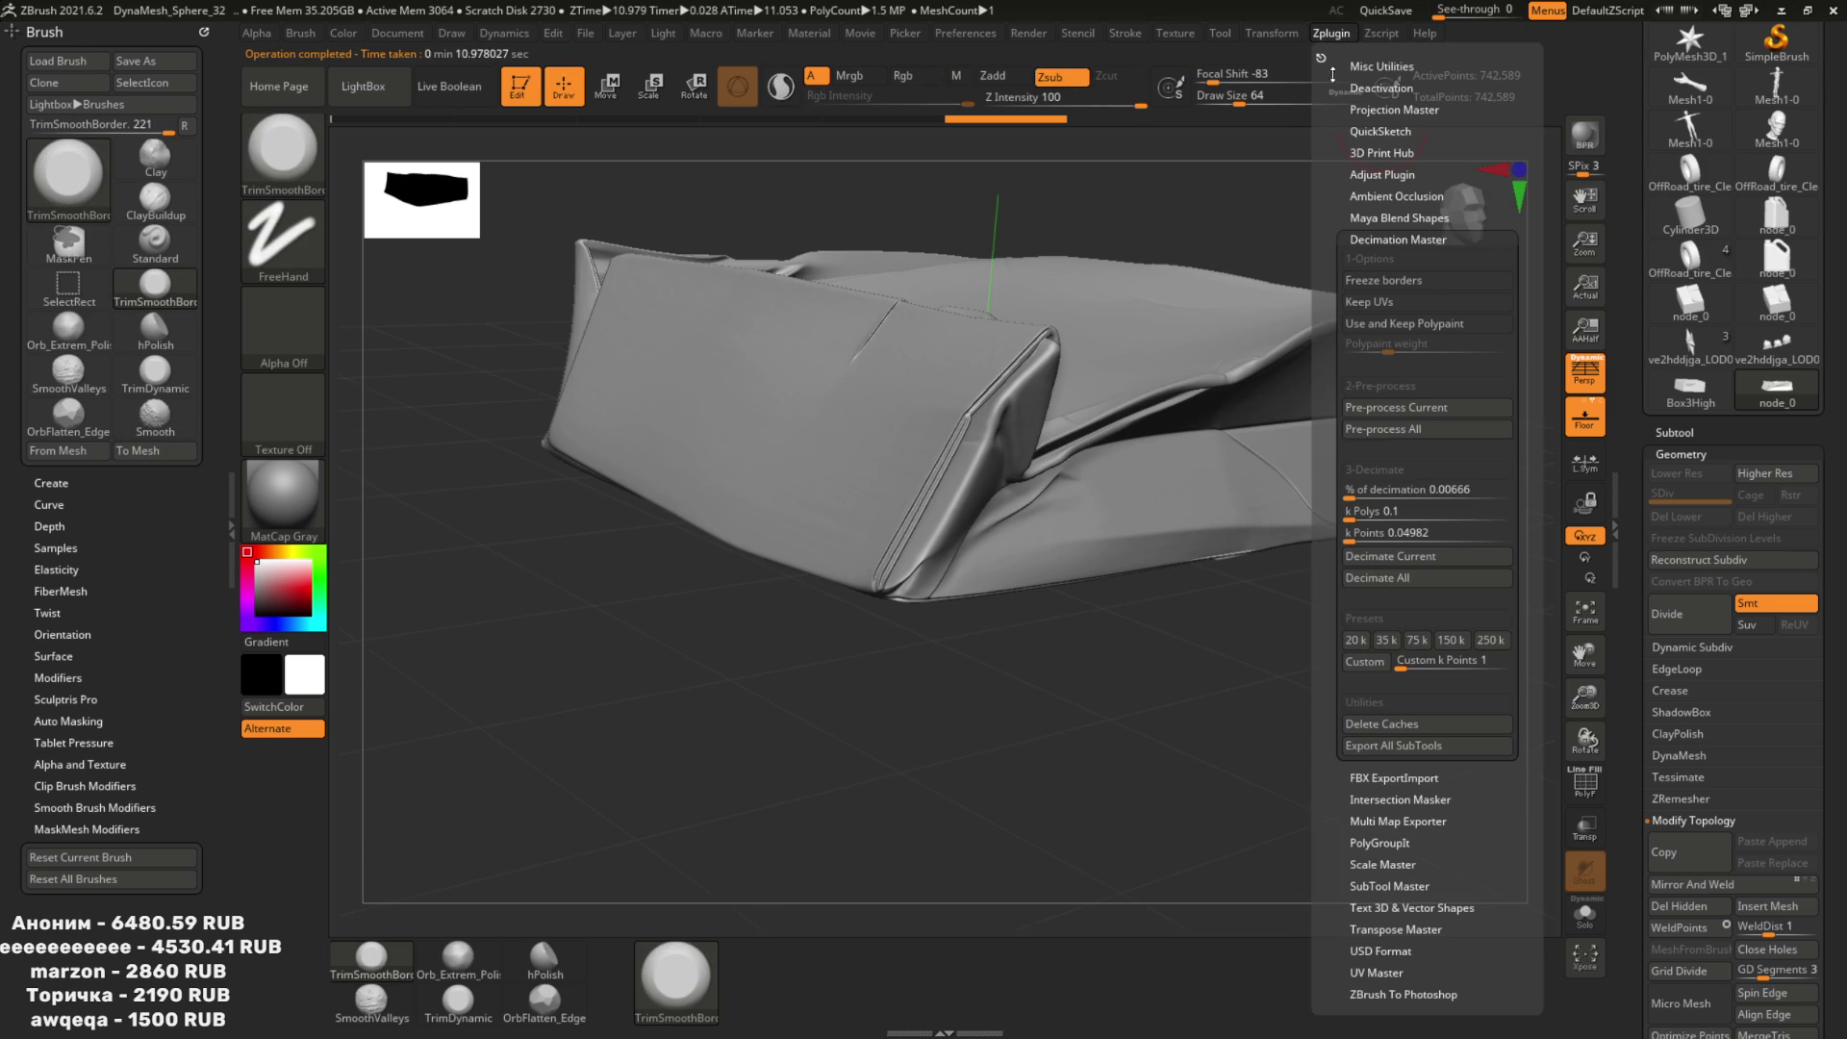
pyautogui.click(1372, 493)
pyautogui.moveTo(1391, 499); pyautogui.dragTo(1381, 493)
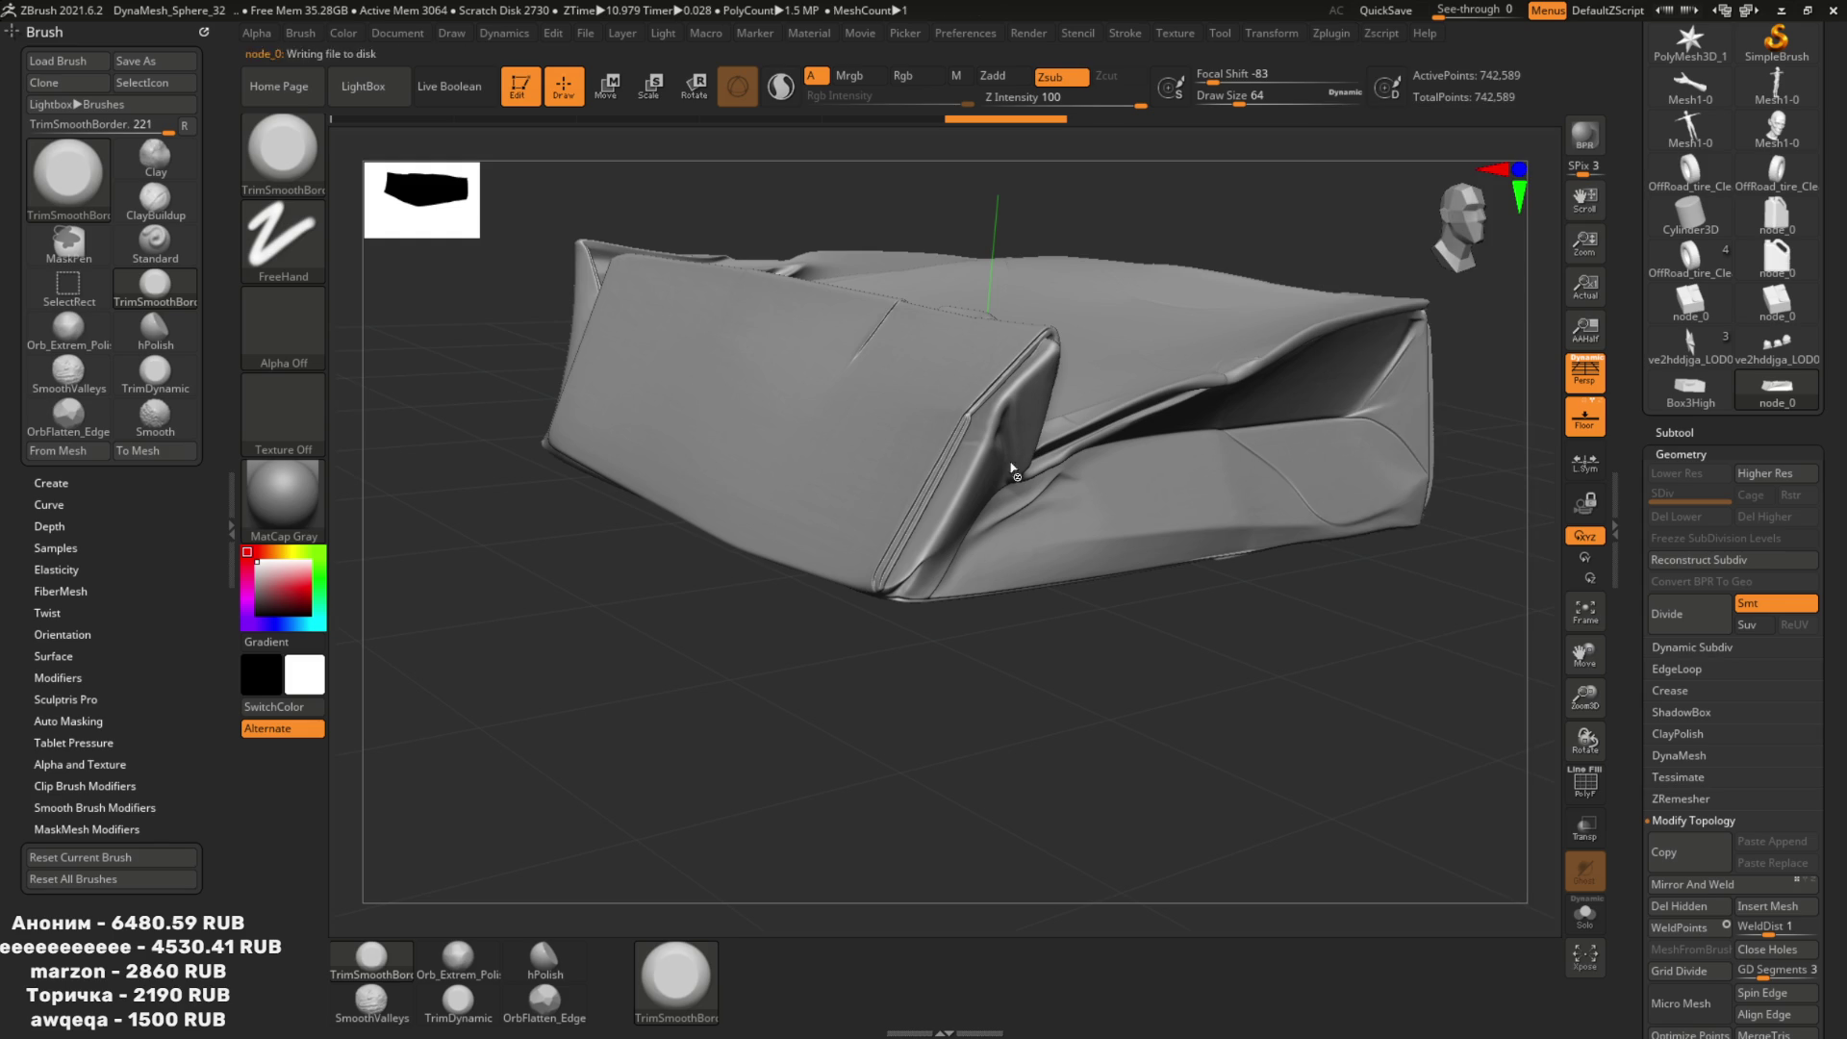
# Export the decimated box as Box4High.obj, then switch over to Blender.
pyautogui.click(1776, 147)
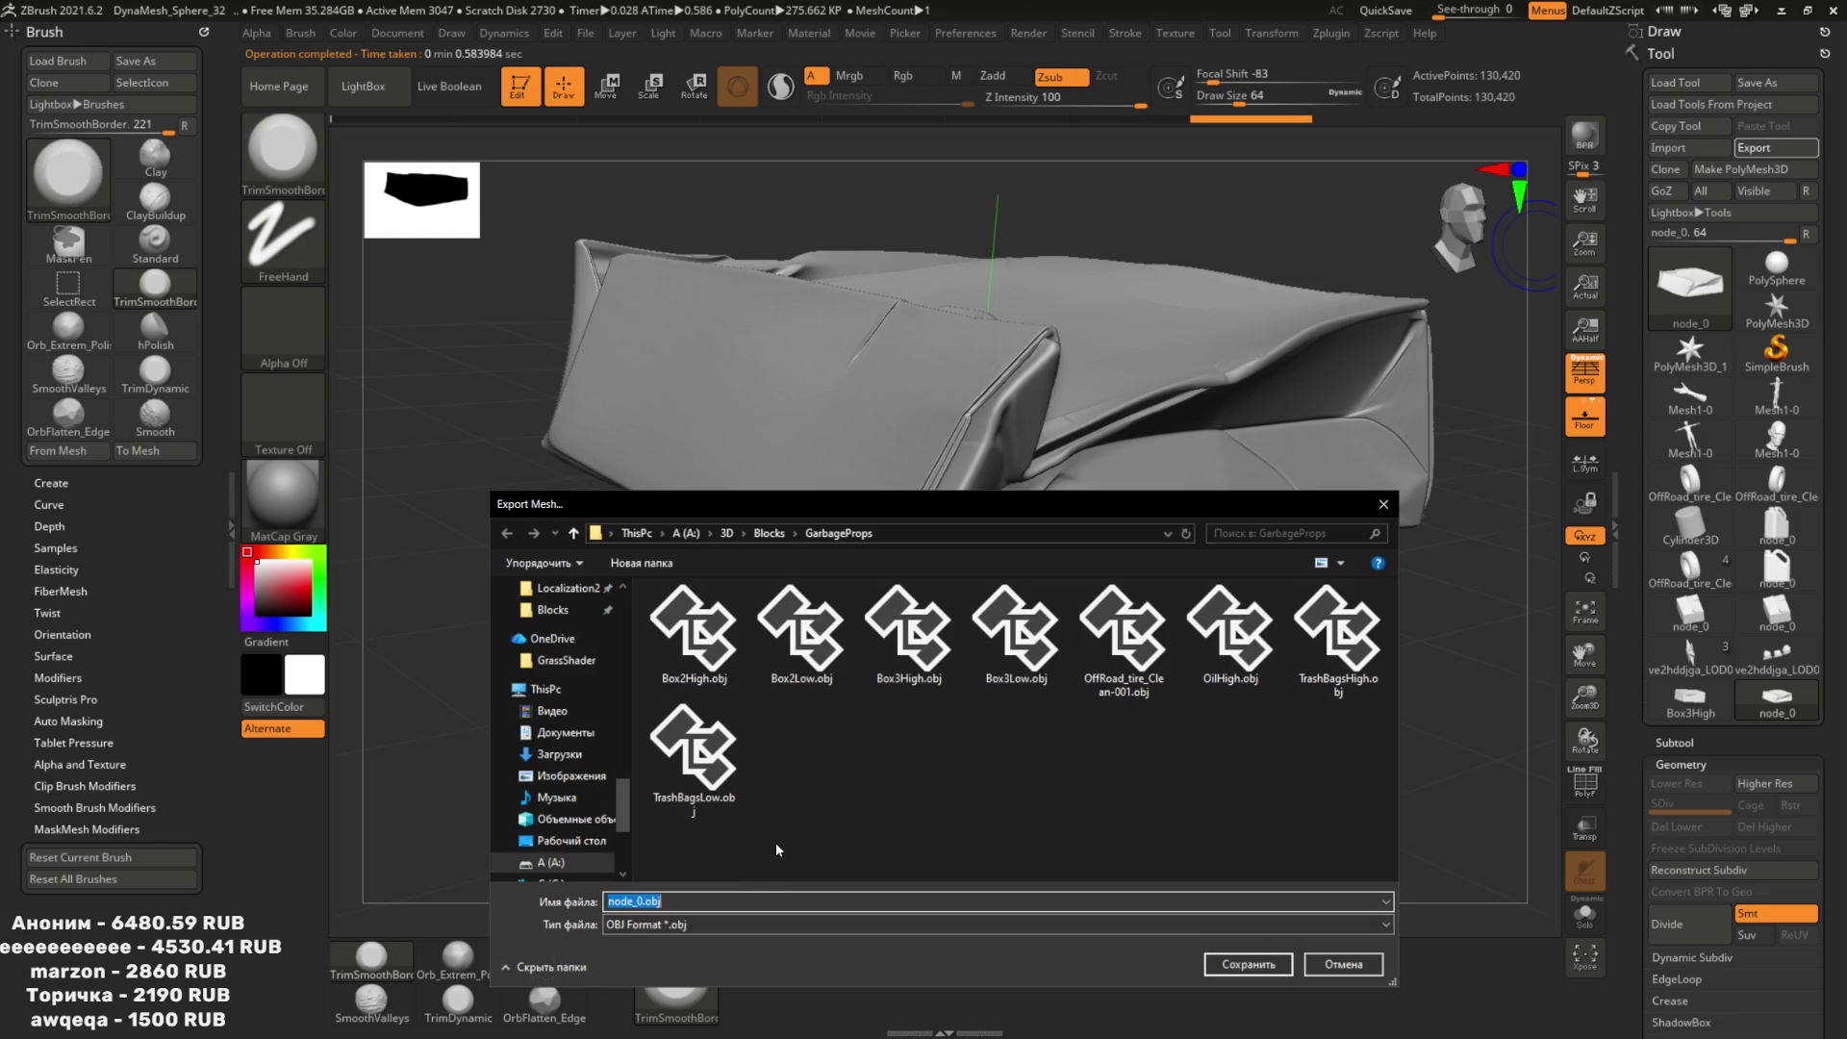
pyautogui.write('Box3Higuh')
pyautogui.press('BackSpace')
pyautogui.press('BackSpace')
pyautogui.write('h')
pyautogui.click(1001, 924)
pyautogui.click(1001, 906)
pyautogui.doubleClick(631, 901)
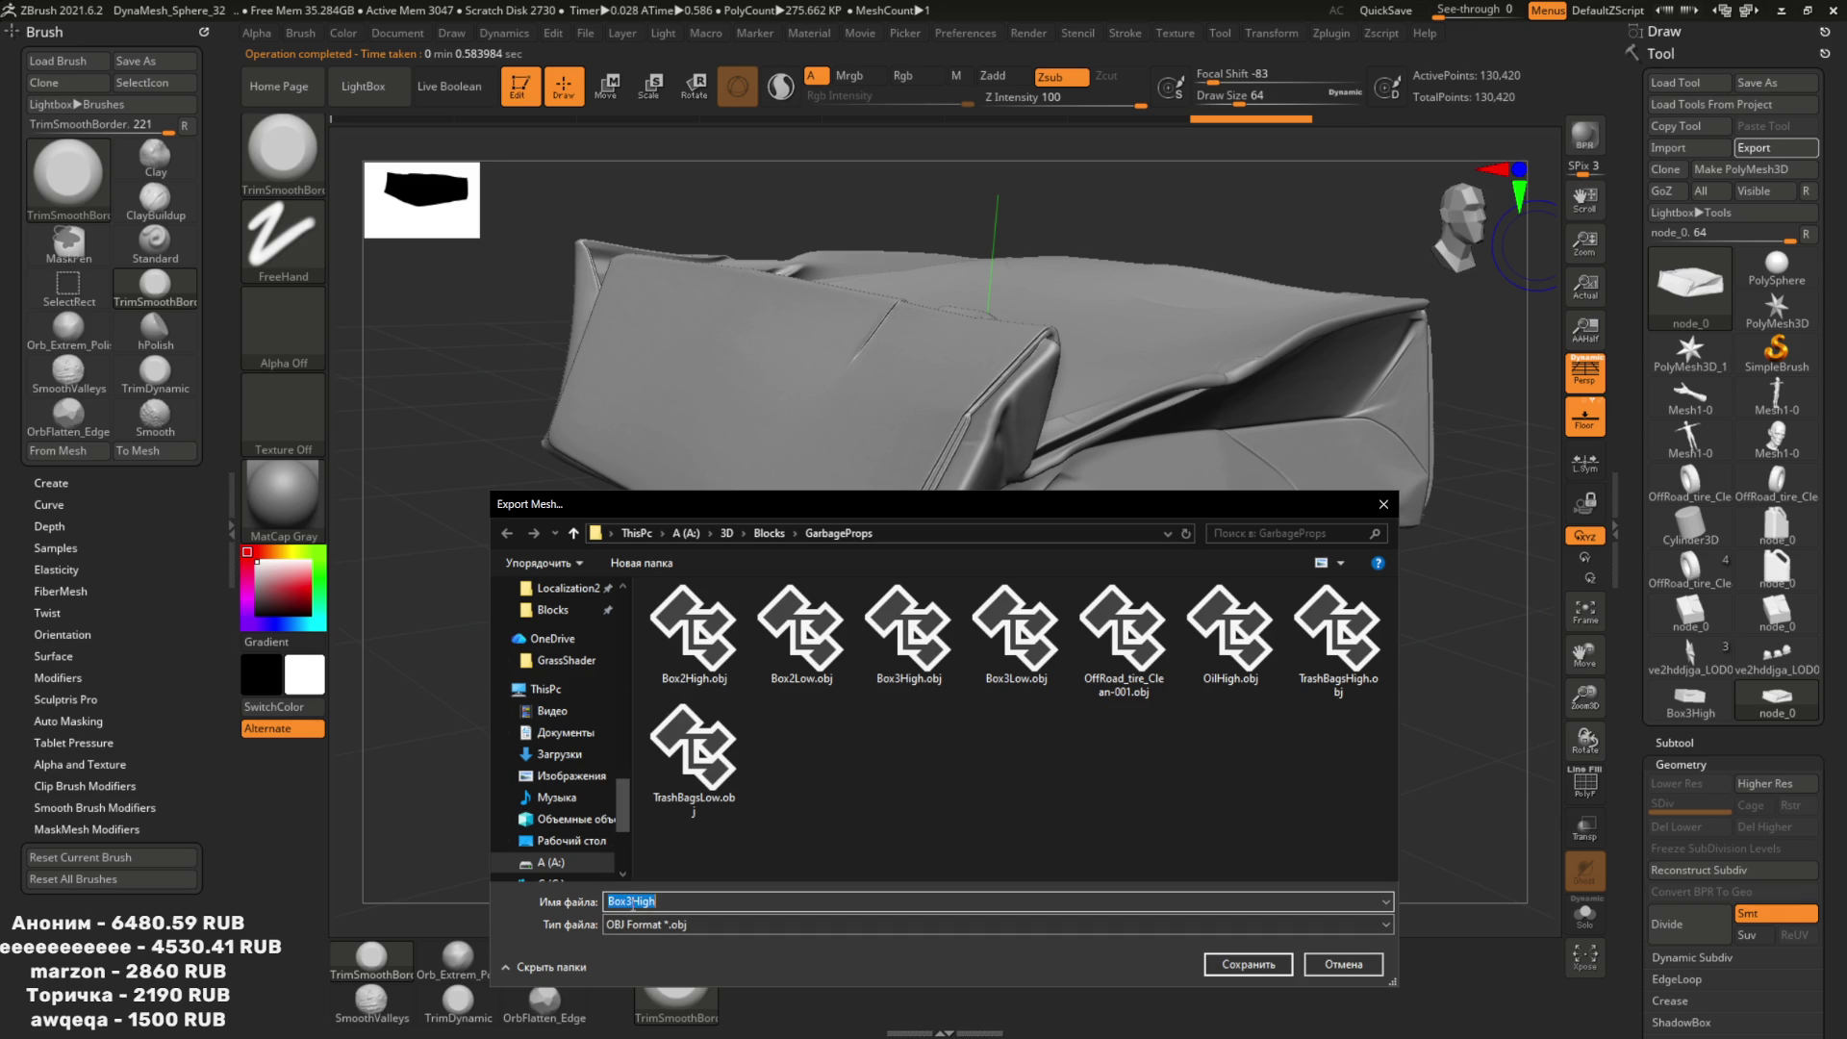
pyautogui.write('4')
pyautogui.click(1248, 964)
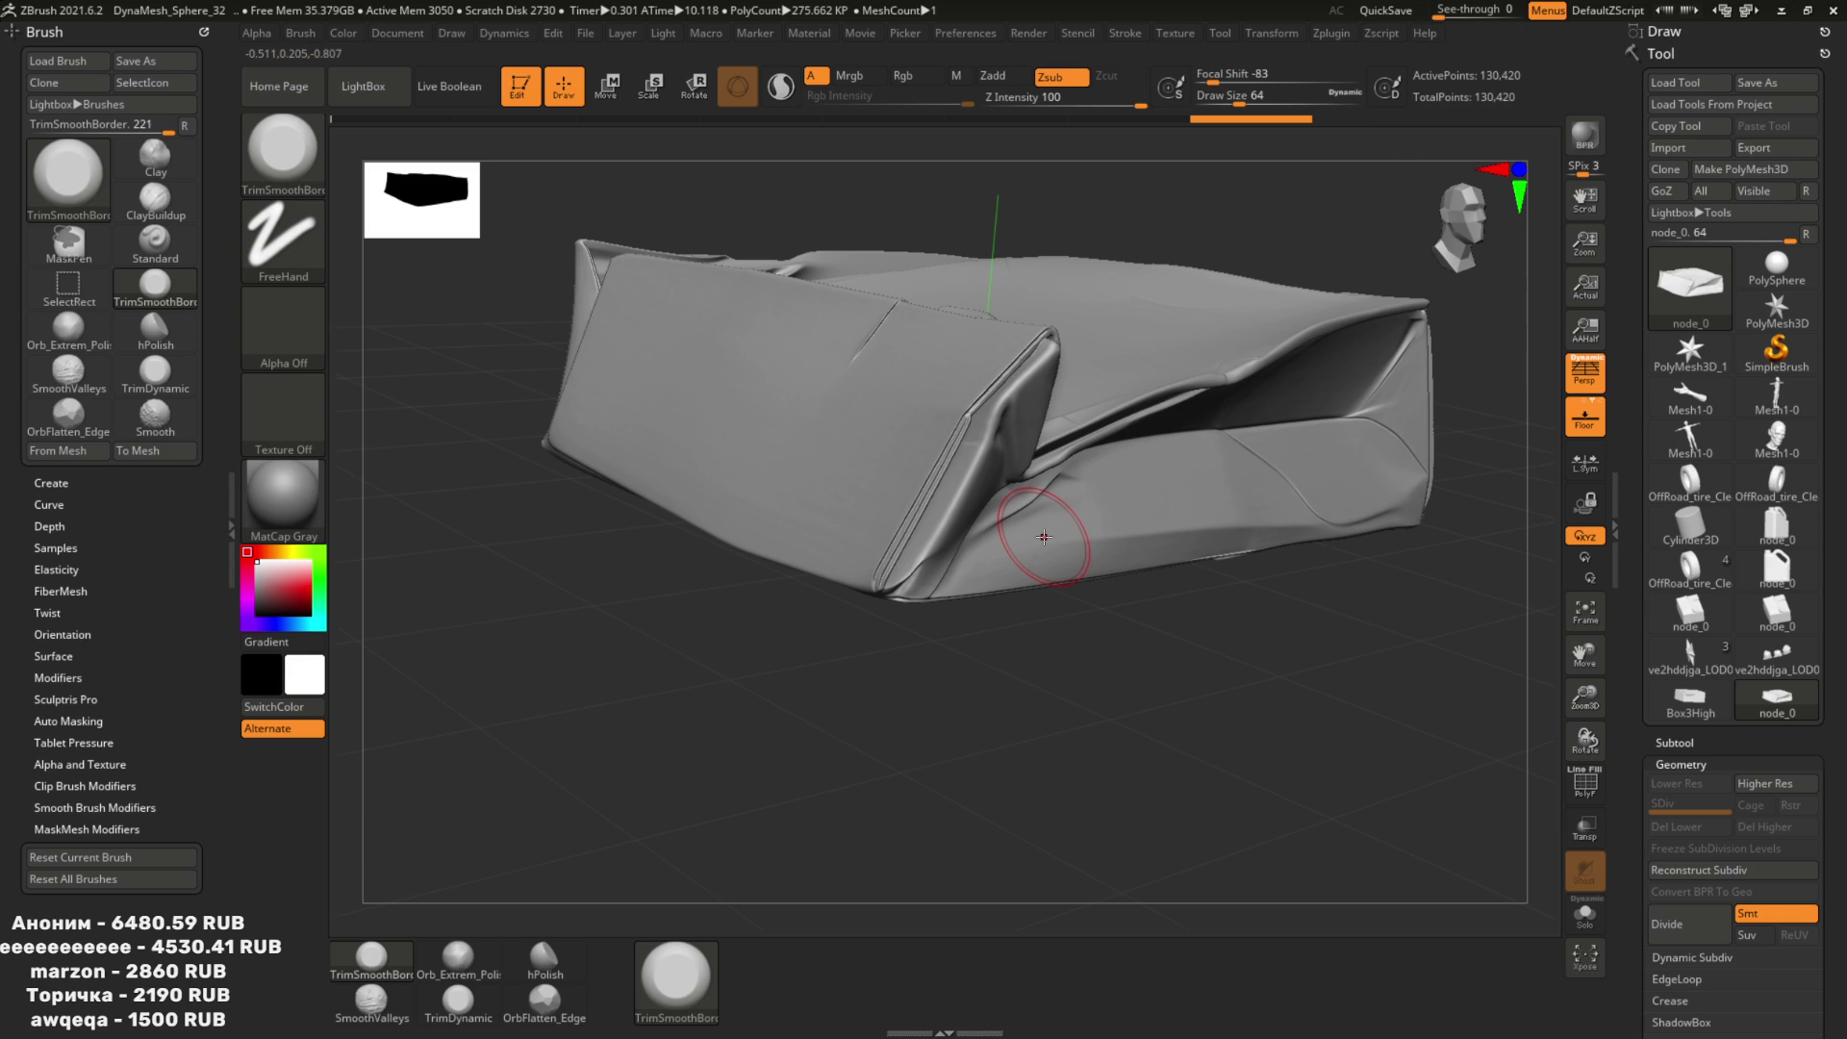
pyautogui.click(1328, 34)
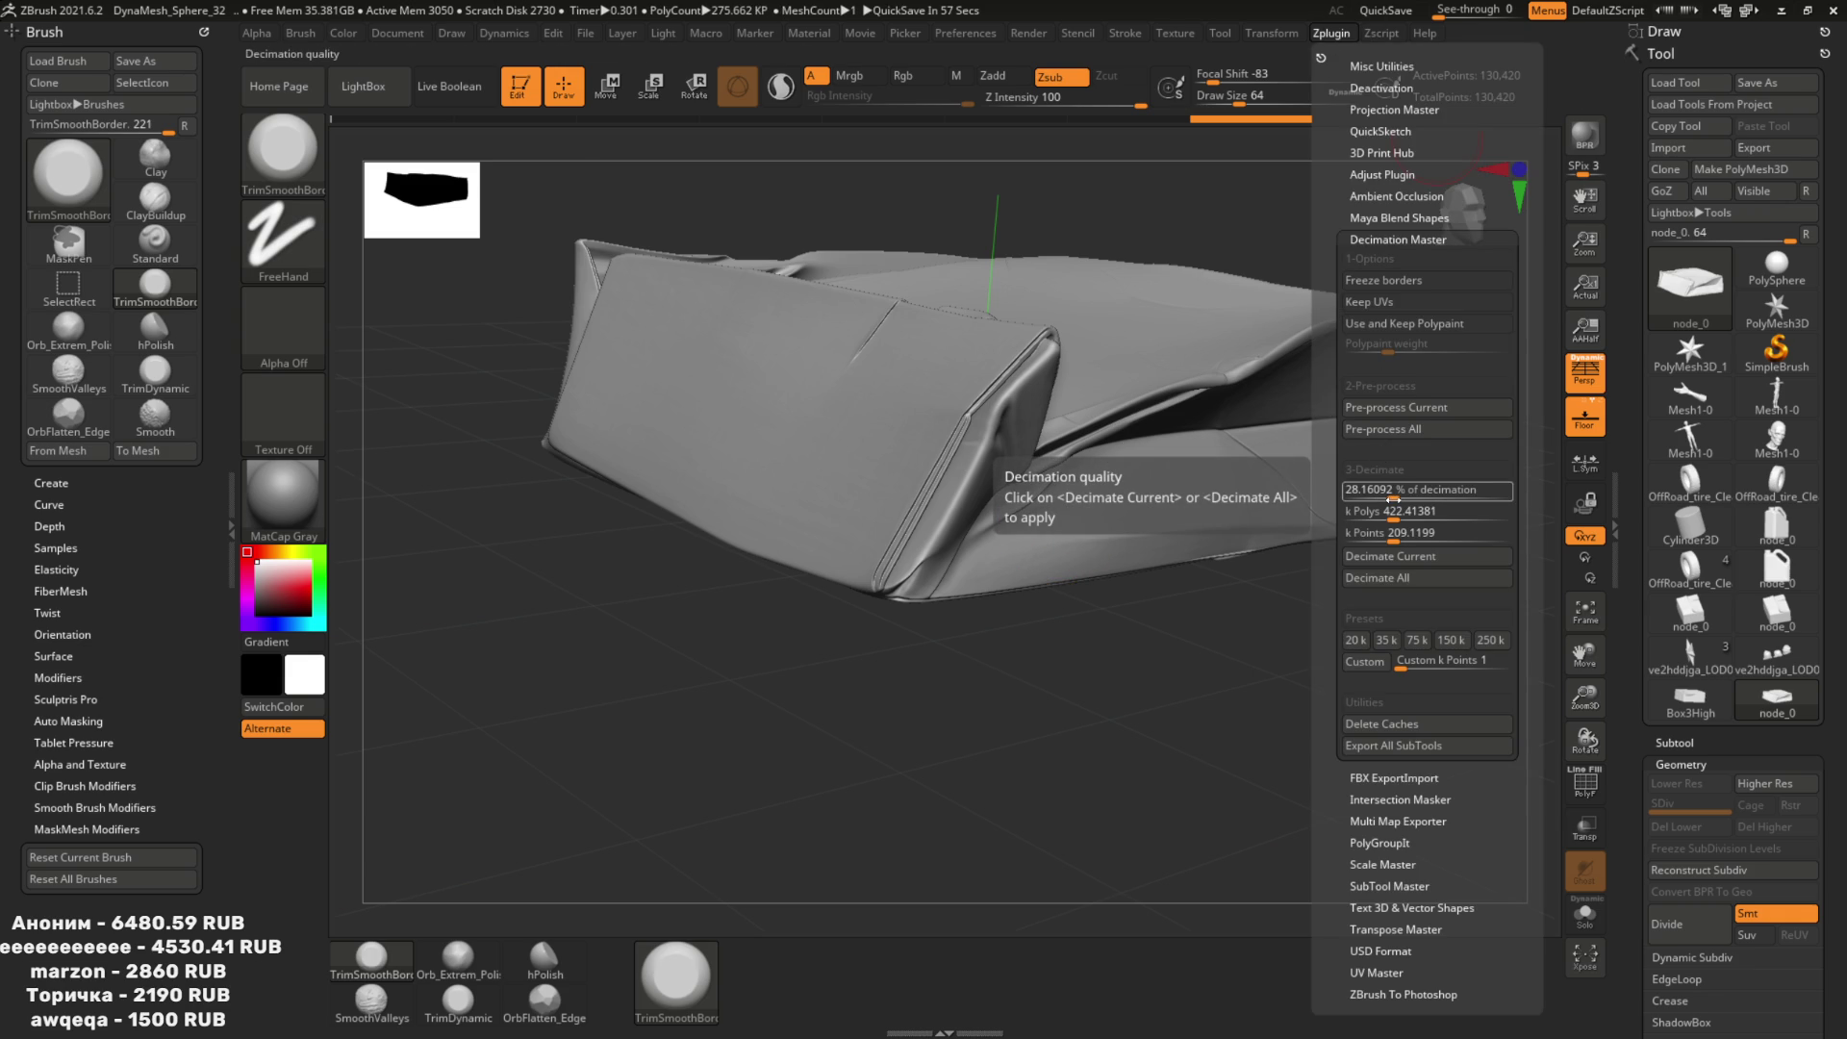
pyautogui.hotkey('alt', 'Tab')
pyautogui.click(814, 292)
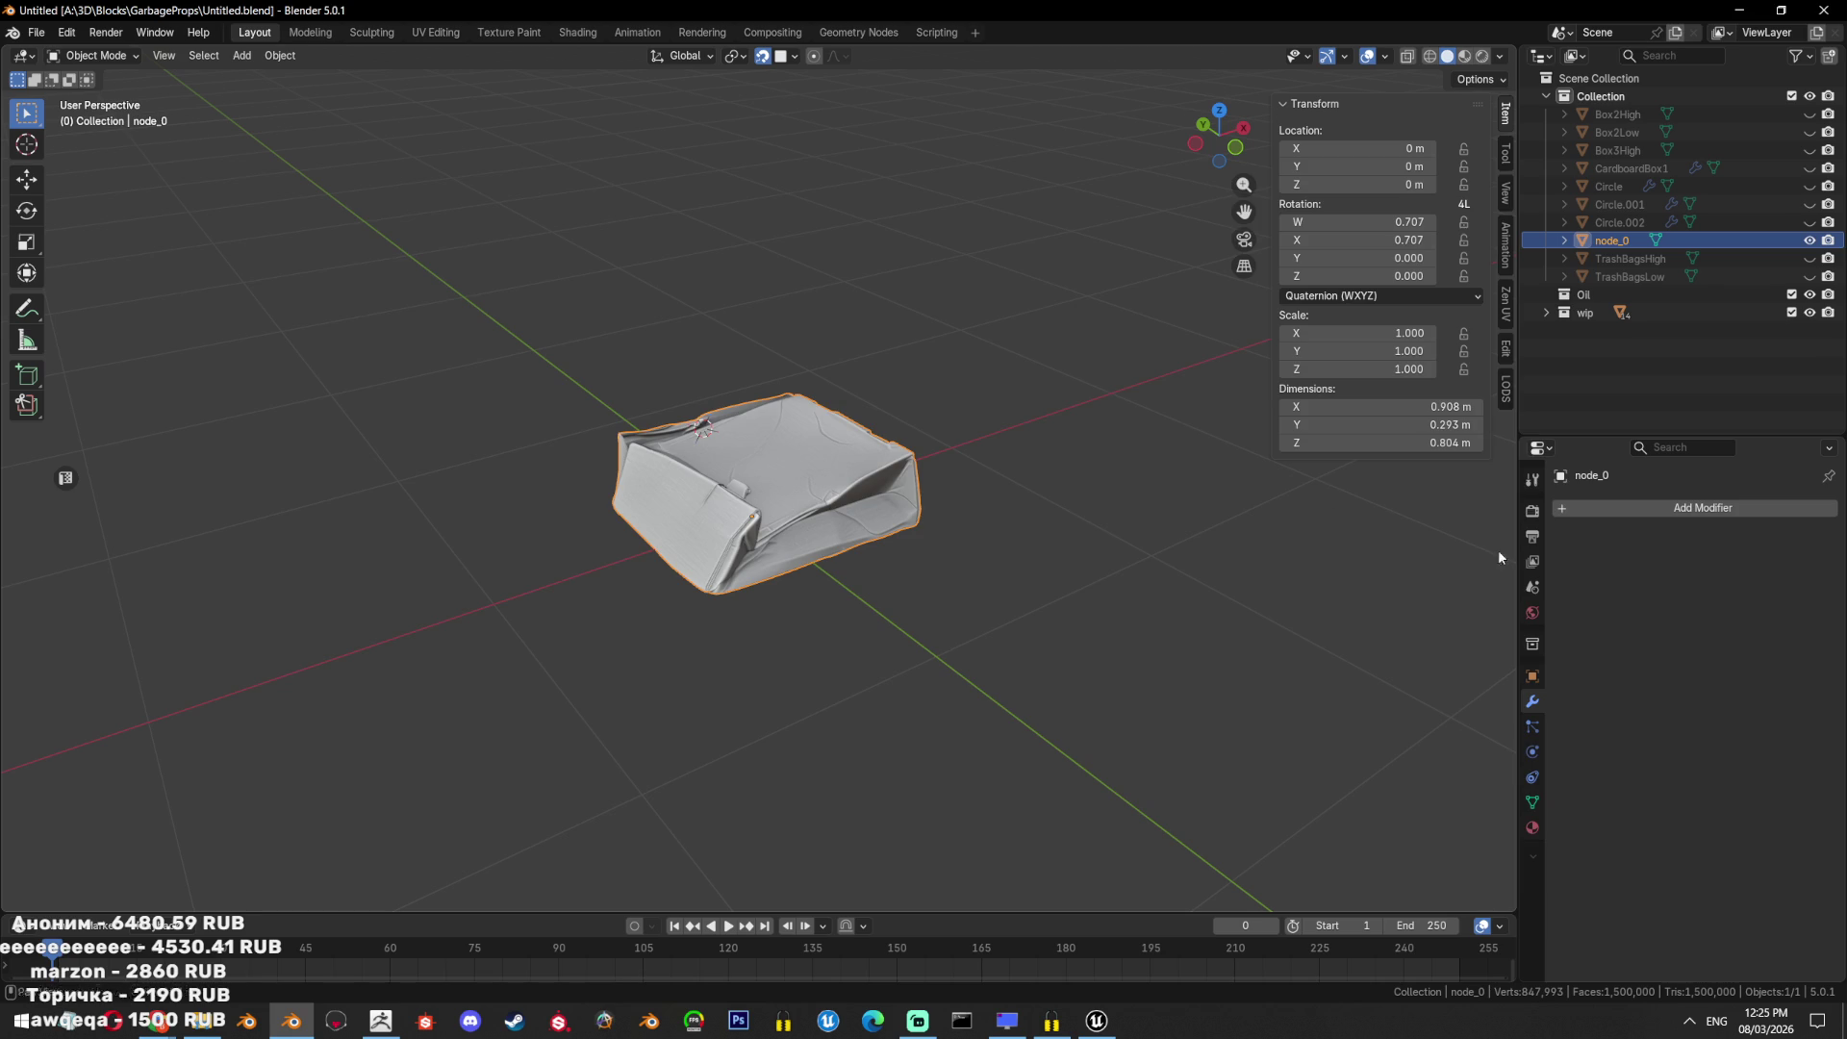
# Switch back to ZBrush and enter a new Decimation Master percentage.
pyautogui.hotkey('alt', 'Tab')
pyautogui.click(726, 309)
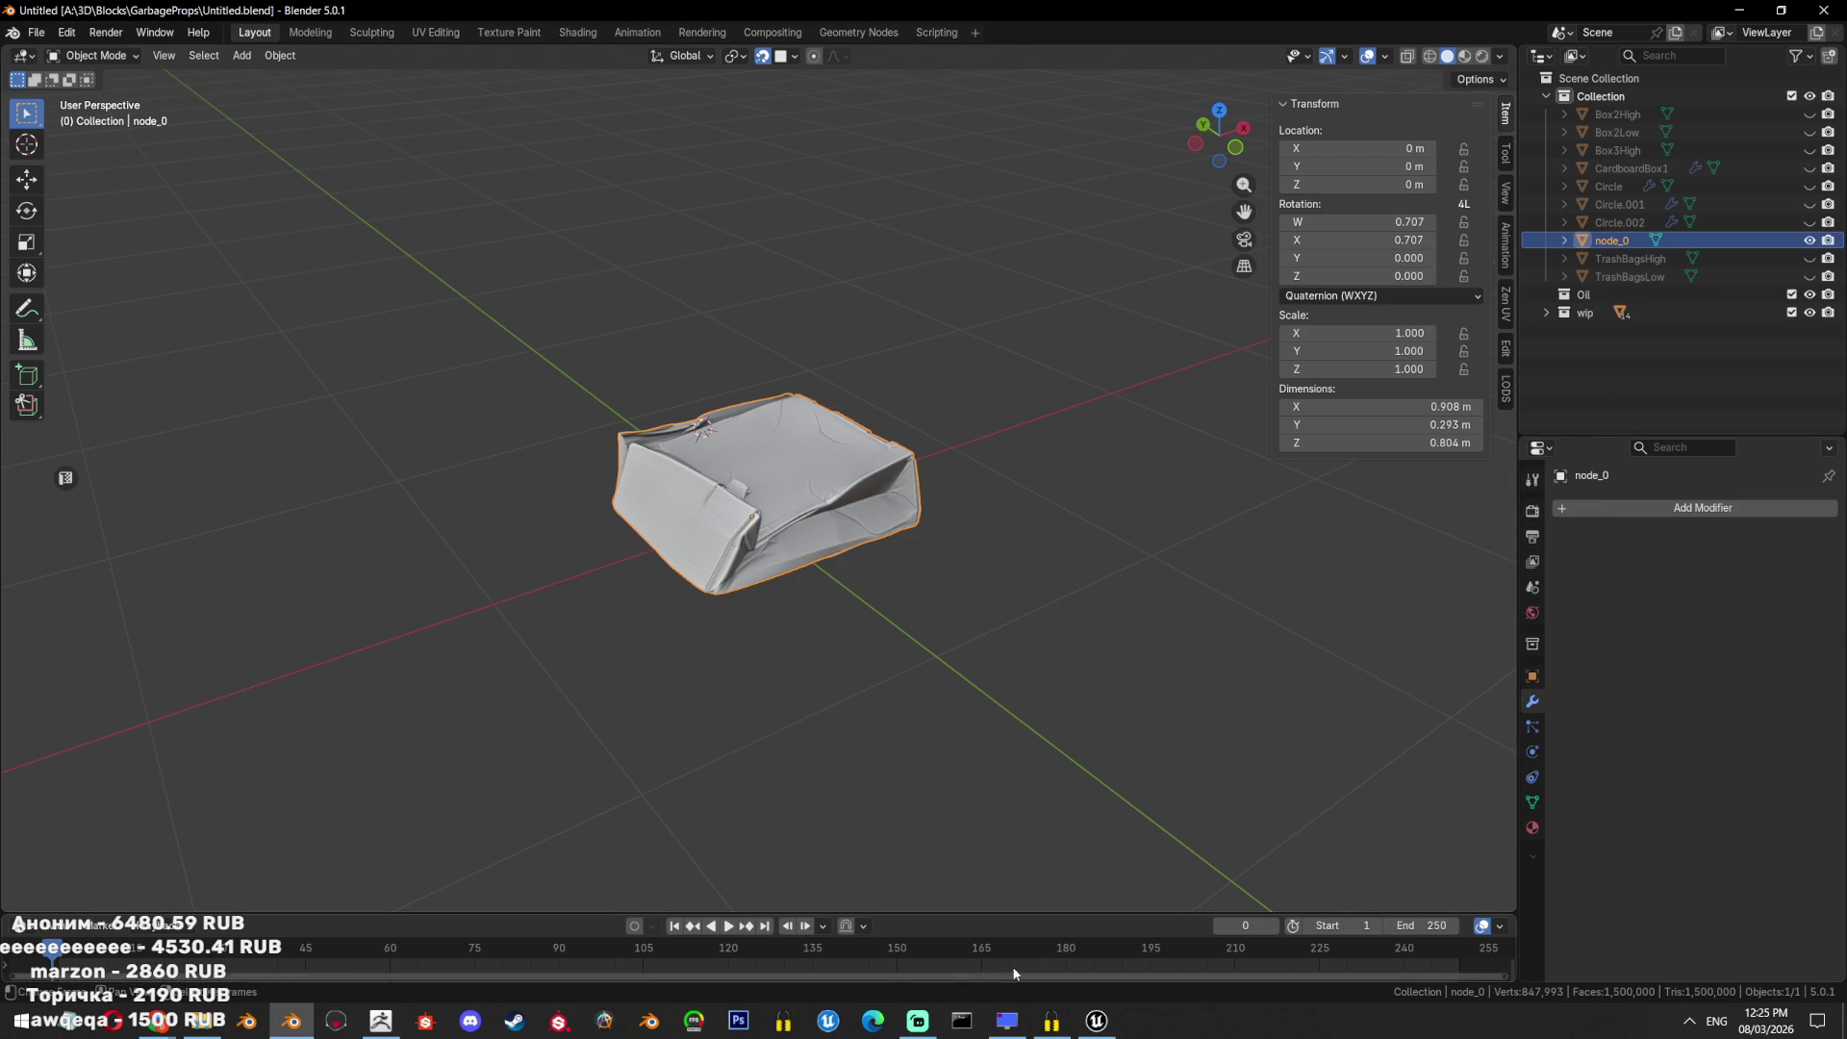
pyautogui.click(381, 1019)
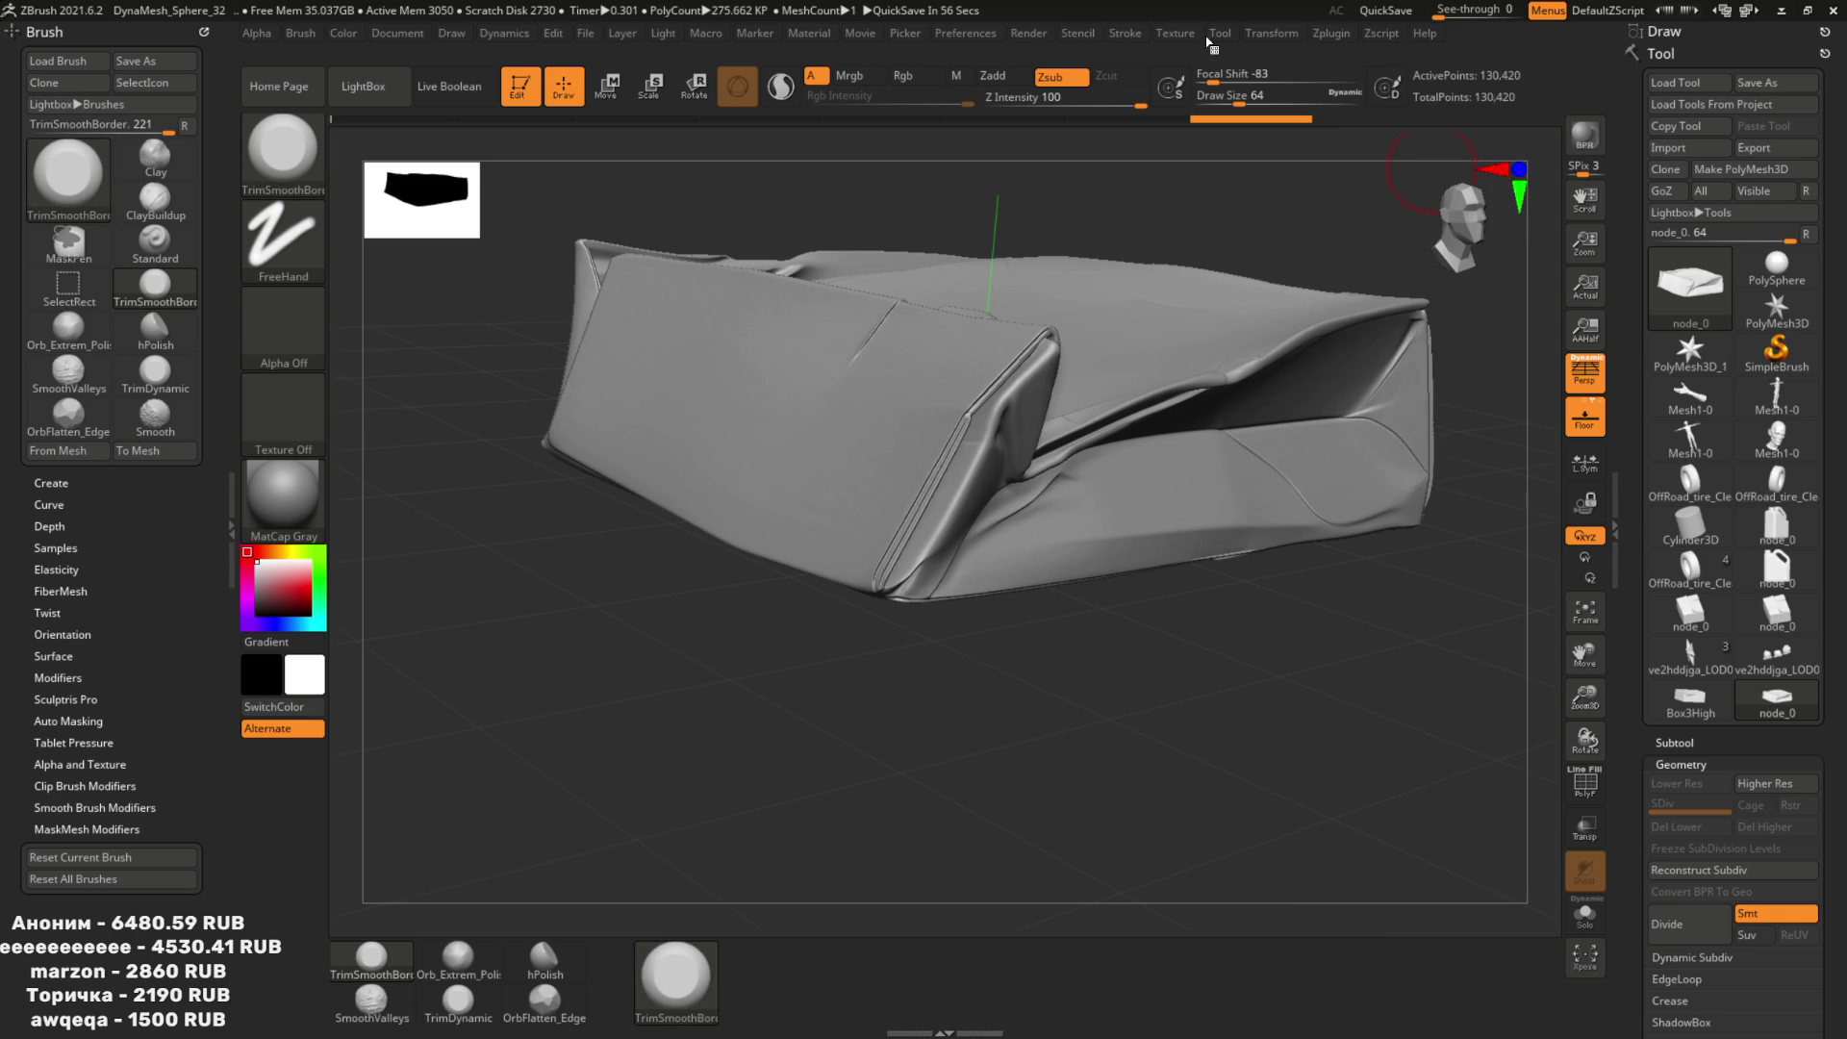
pyautogui.click(1331, 34)
pyautogui.click(1443, 489)
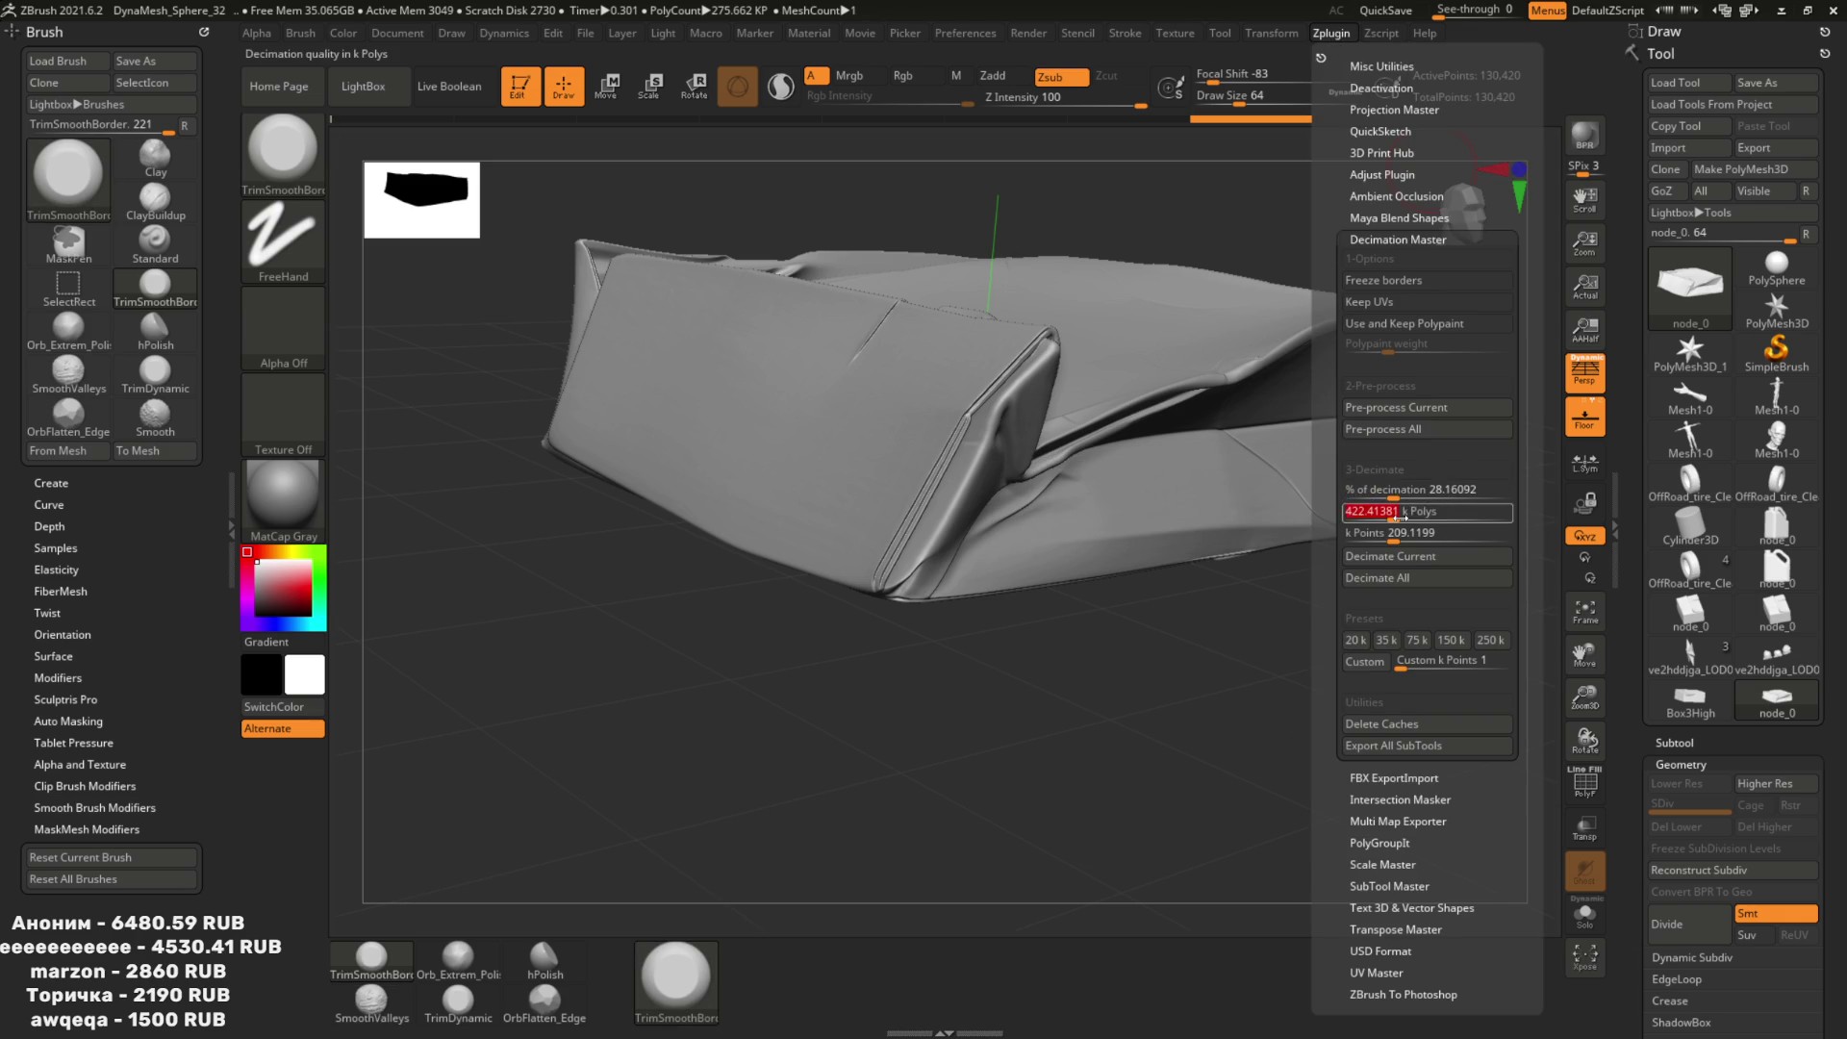
pyautogui.write('1')
# Decimate the box to 28,482 points, check its wireframe, and reuse Box4High.obj for export.
pyautogui.click(1390, 556)
pyautogui.hotkey('shift', 'f')
pyautogui.moveTo(1171, 503)
pyautogui.mouseDown(button='right')
pyautogui.moveTo(1183, 471)
pyautogui.moveTo(1155, 452)
pyautogui.moveTo(1165, 434)
pyautogui.moveTo(1085, 606)
pyautogui.moveTo(1196, 536)
pyautogui.moveTo(1251, 289)
pyautogui.mouseUp(button='right')
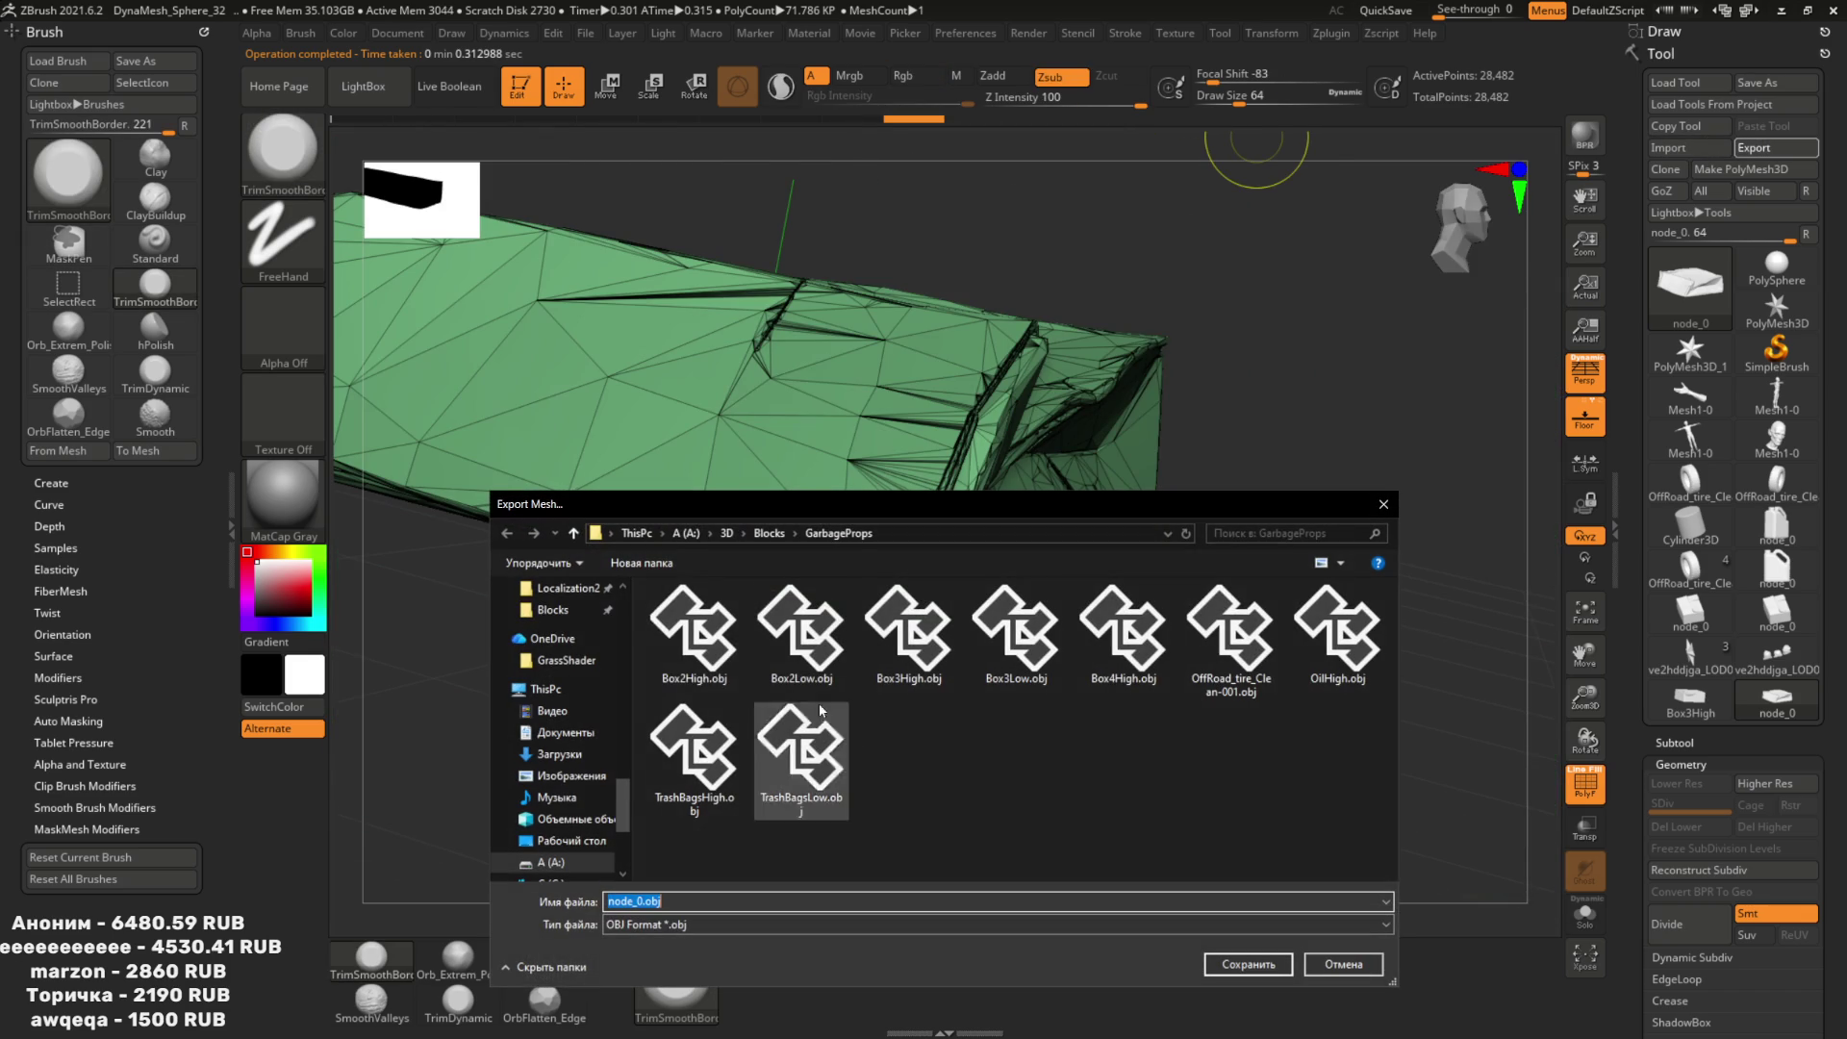
pyautogui.click(1082, 685)
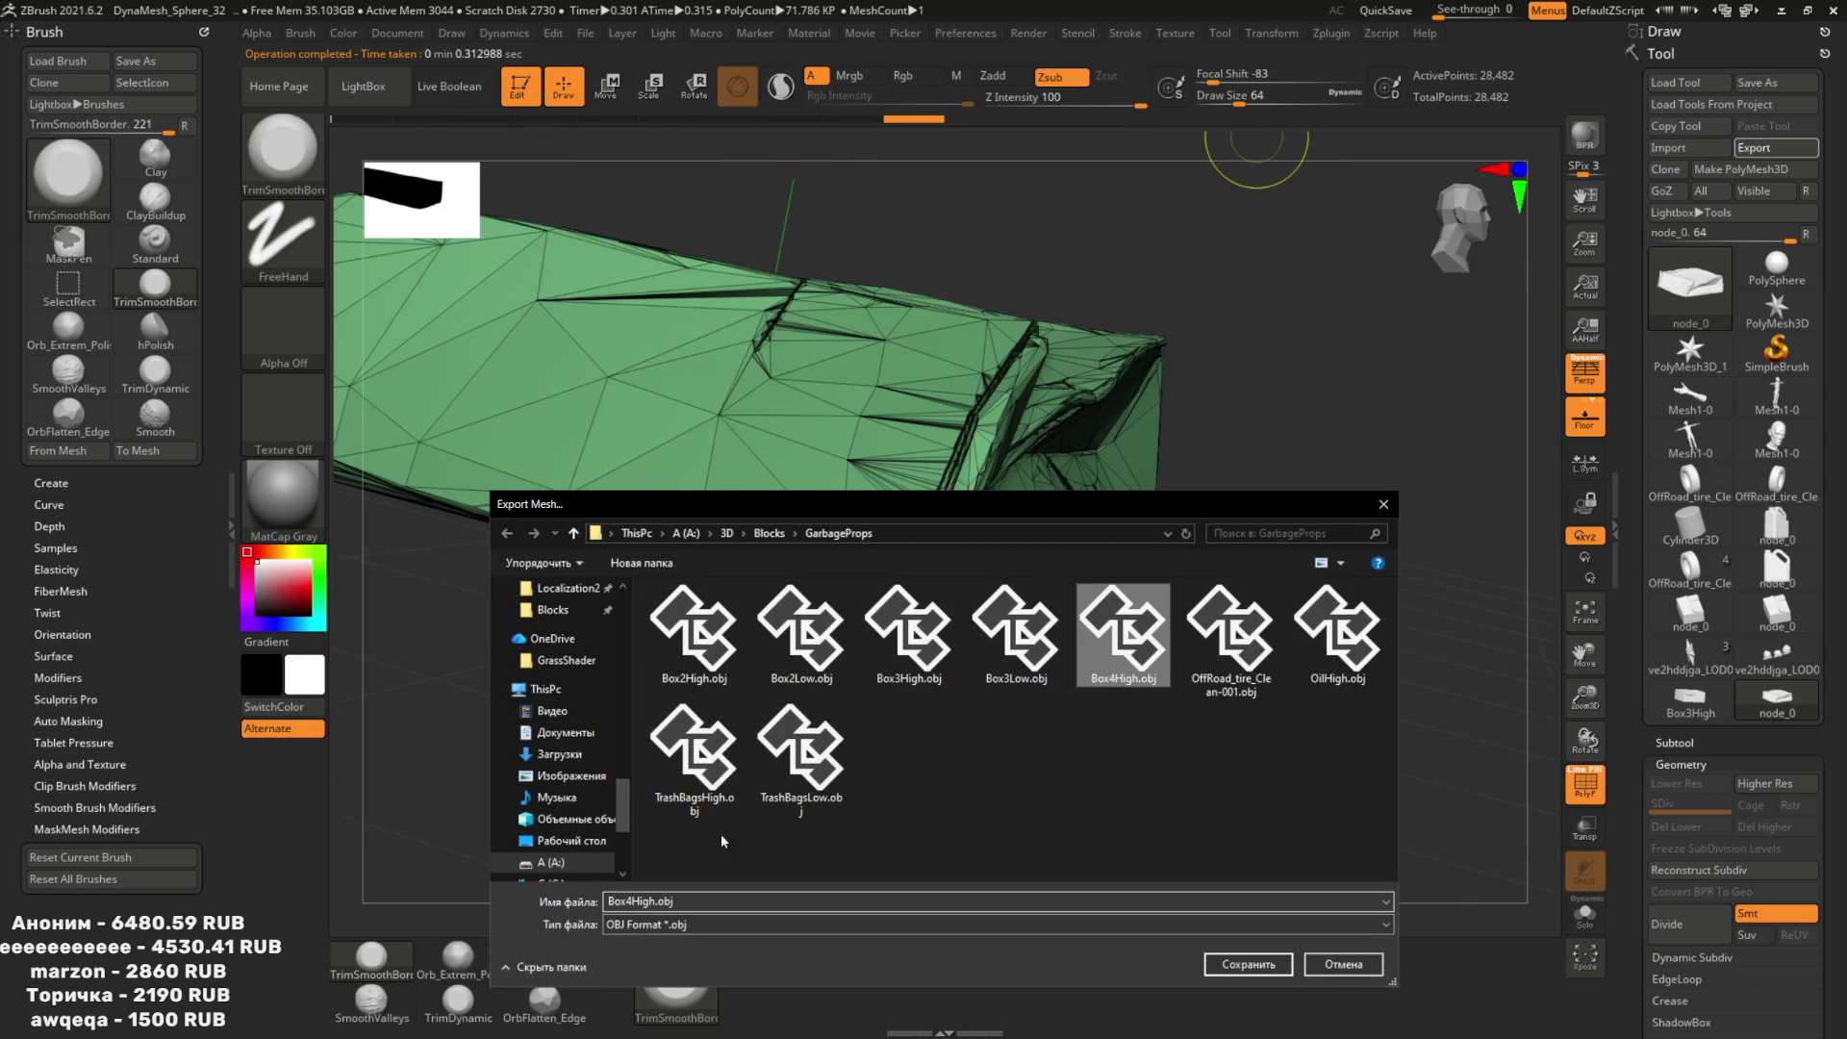